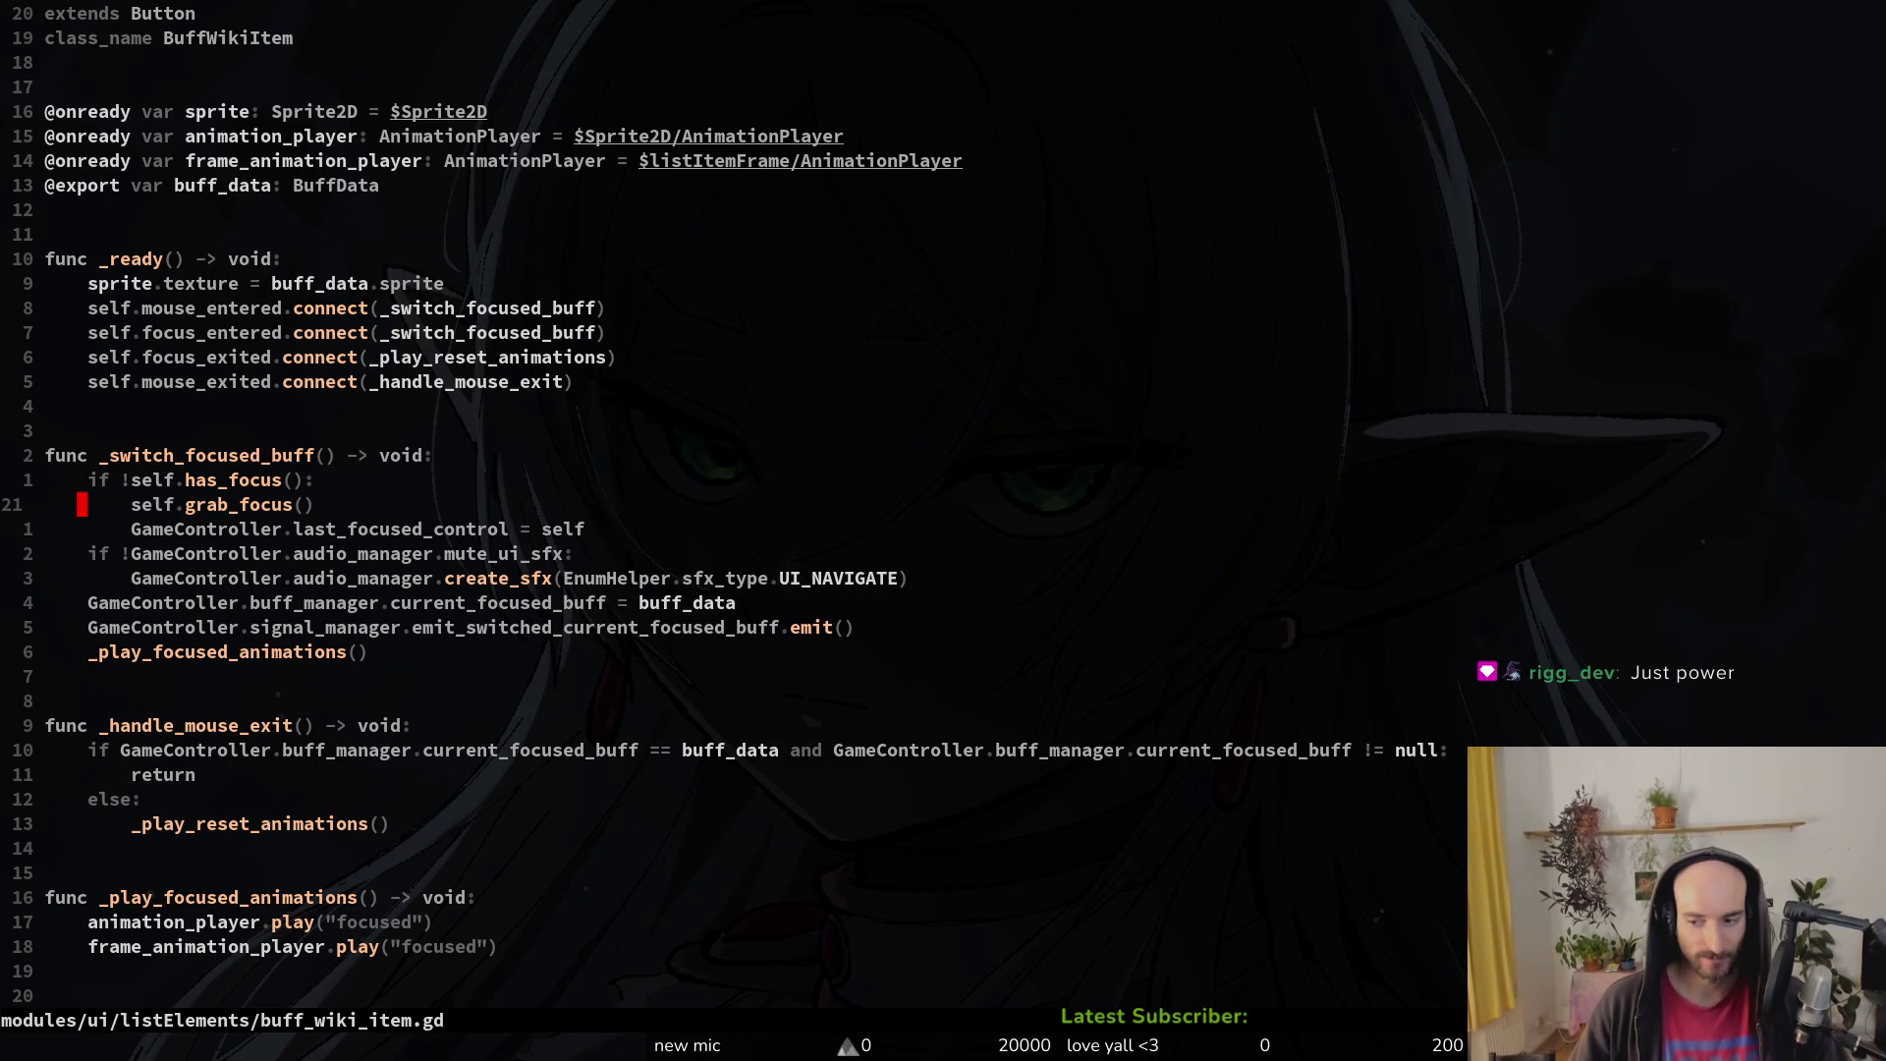
Step: Save buff_wiki_item.gd, then flip to bufflist_item.gd and back
{"action": "type", "text": ":w"}
{"action": "key", "text": "Return"}
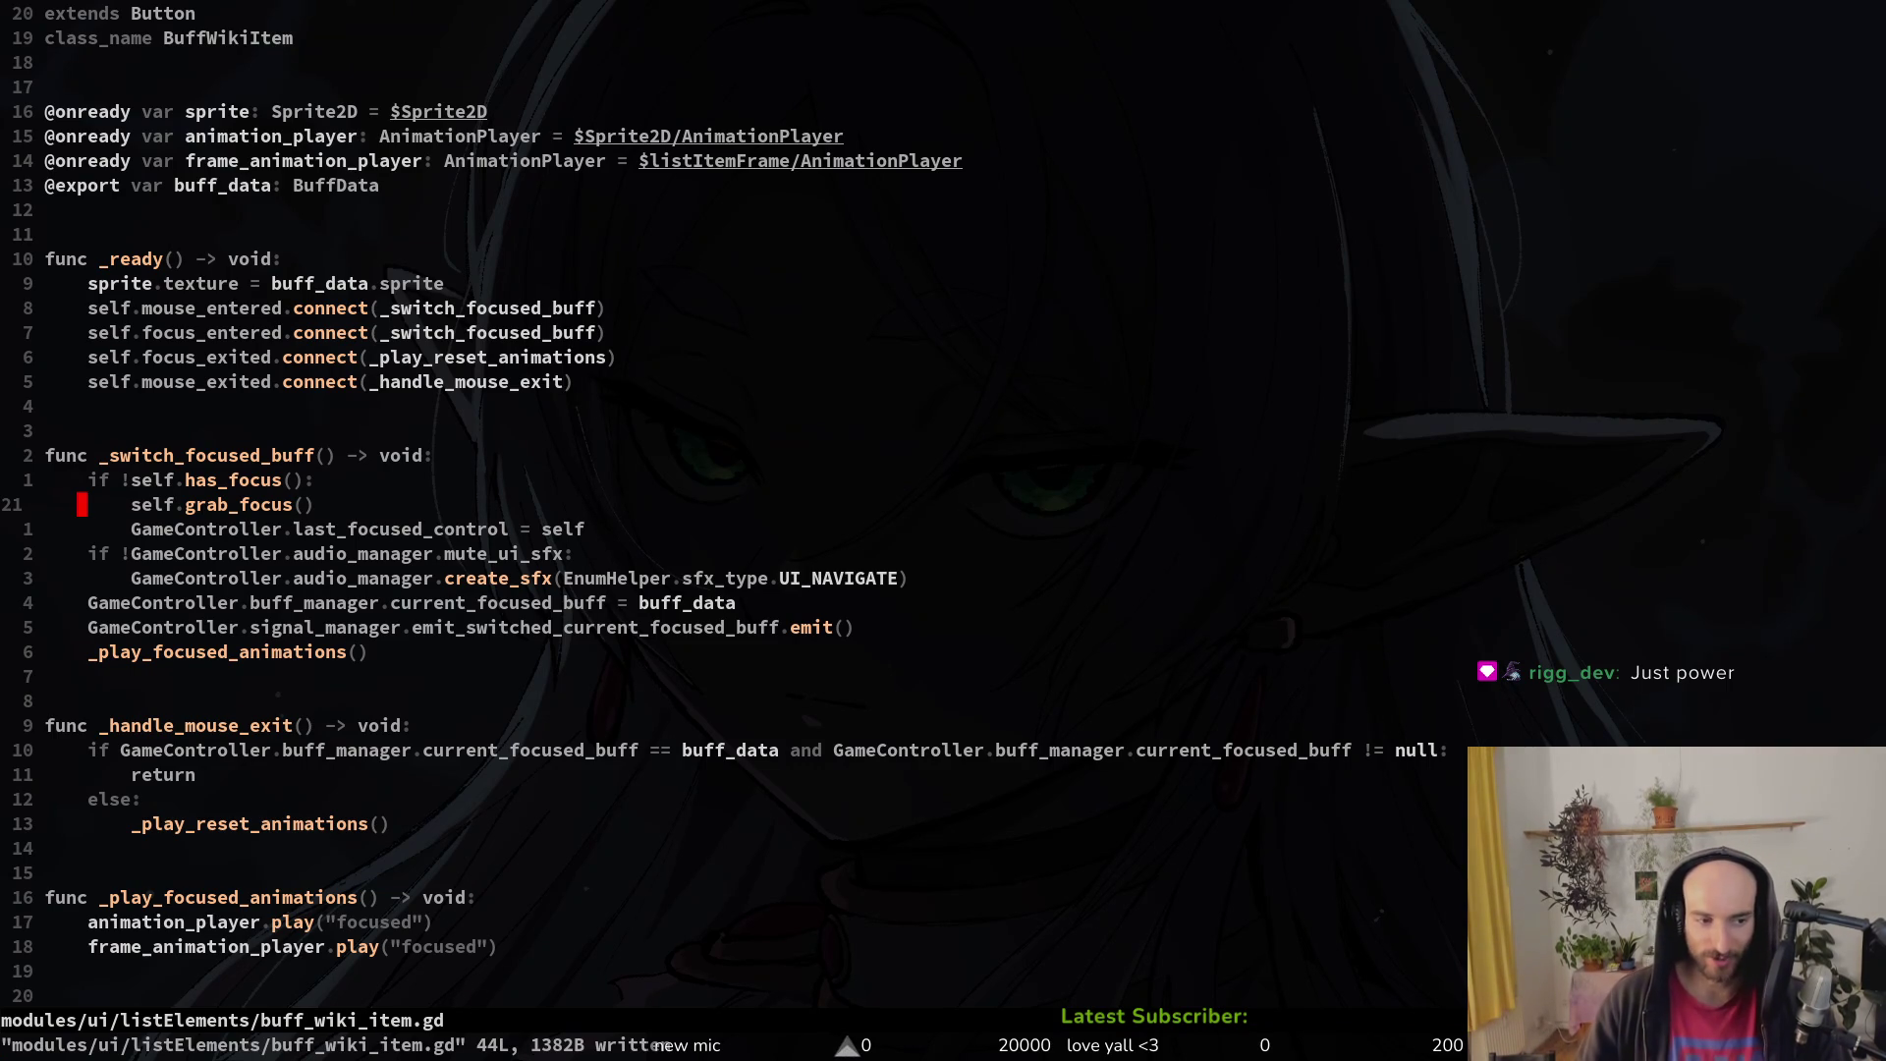
{"action": "key", "text": "j"}
{"action": "key", "text": "j"}
{"action": "key", "text": "j"}
{"action": "key", "text": "ctrl+6"}
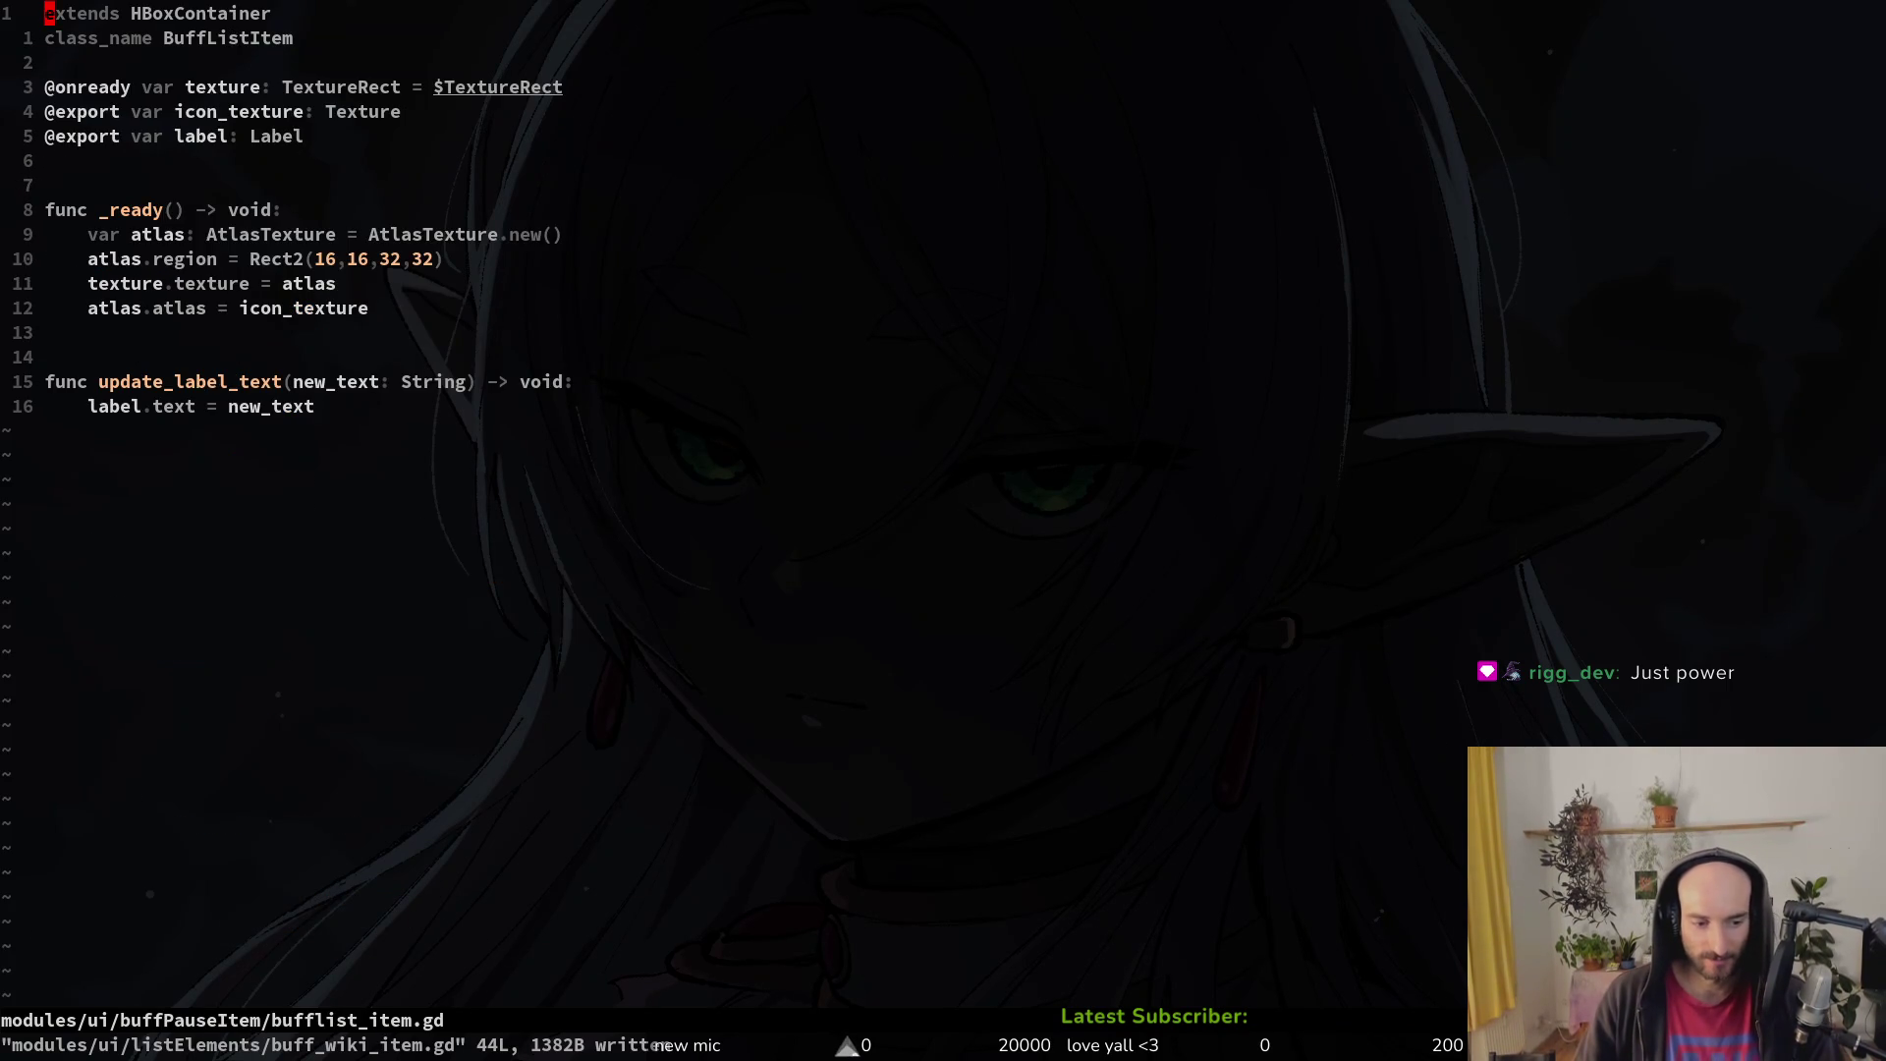
{"action": "key", "text": "ctrl+6"}
Step: Open achievement_list_item.gd by searching 'ahlite' in Telescope Find Files
{"action": "key", "text": "space"}
{"action": "key", "text": "f"}
{"action": "key", "text": "f"}
{"action": "type", "text": "ah"}
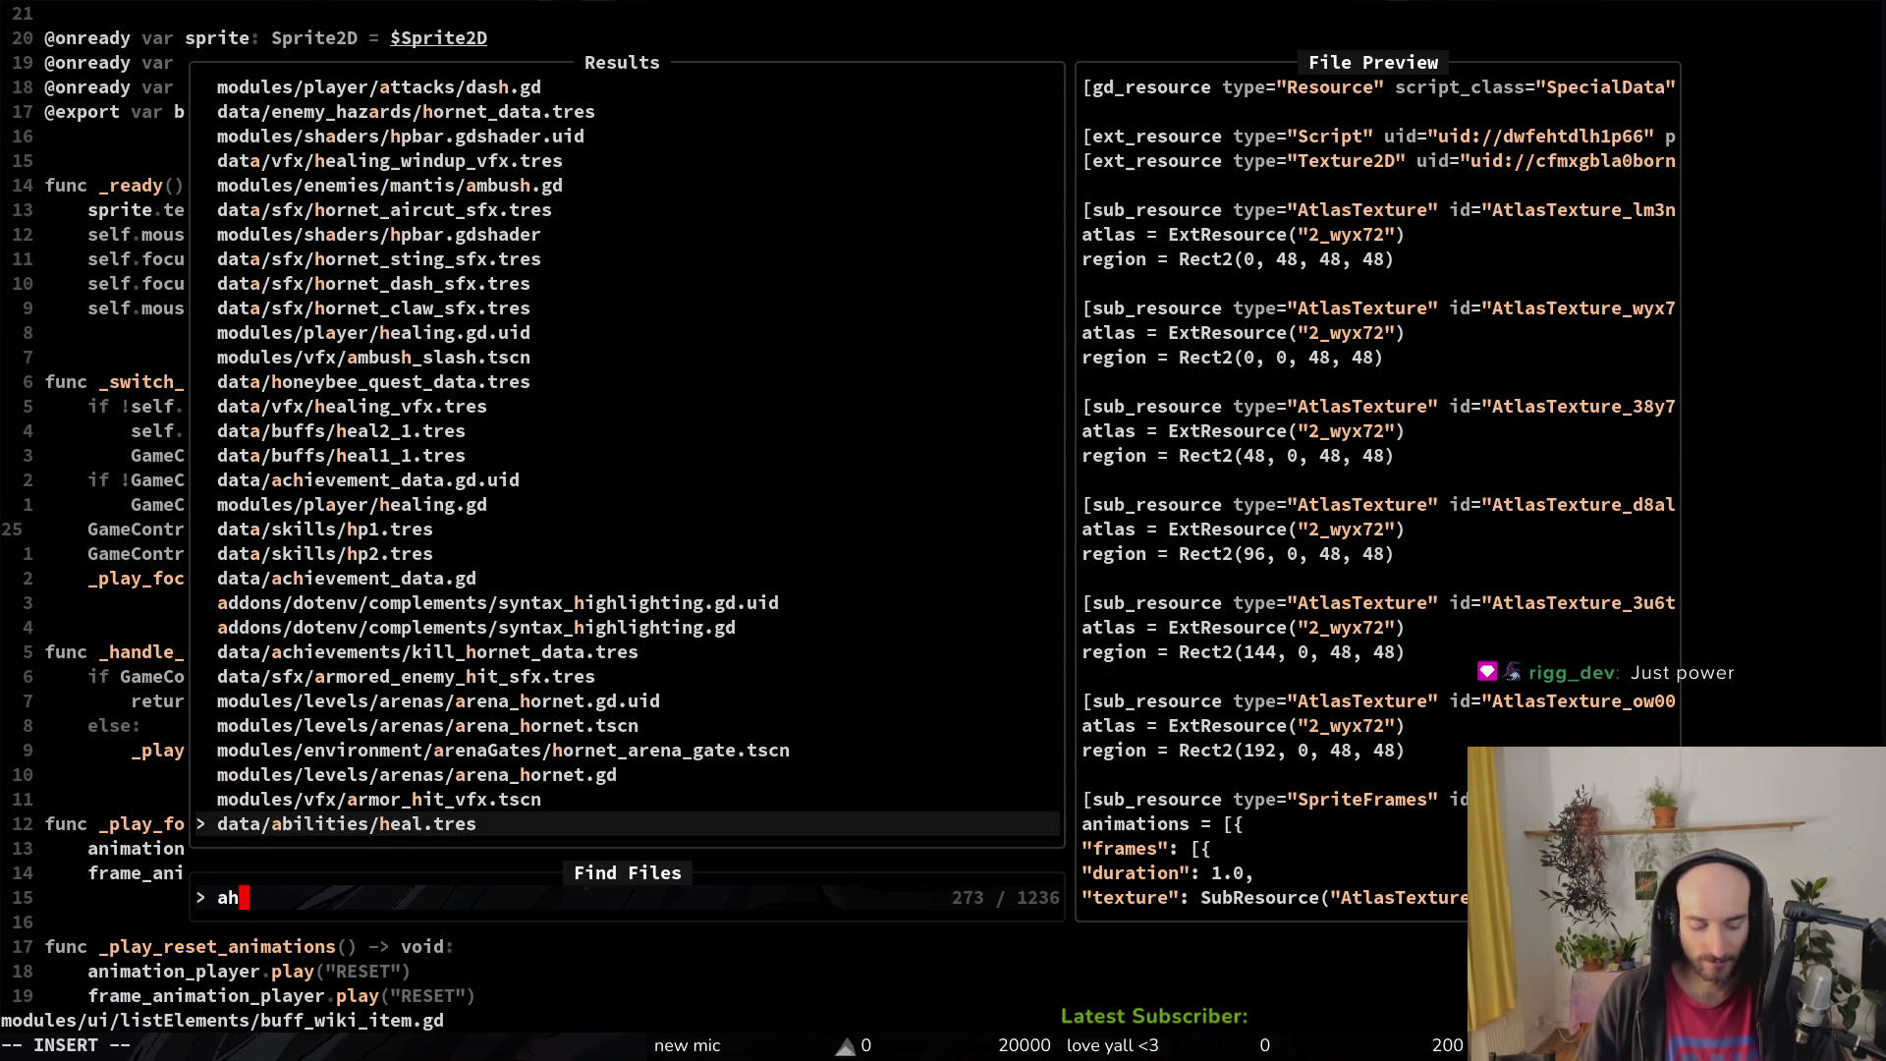
{"action": "type", "text": "li"}
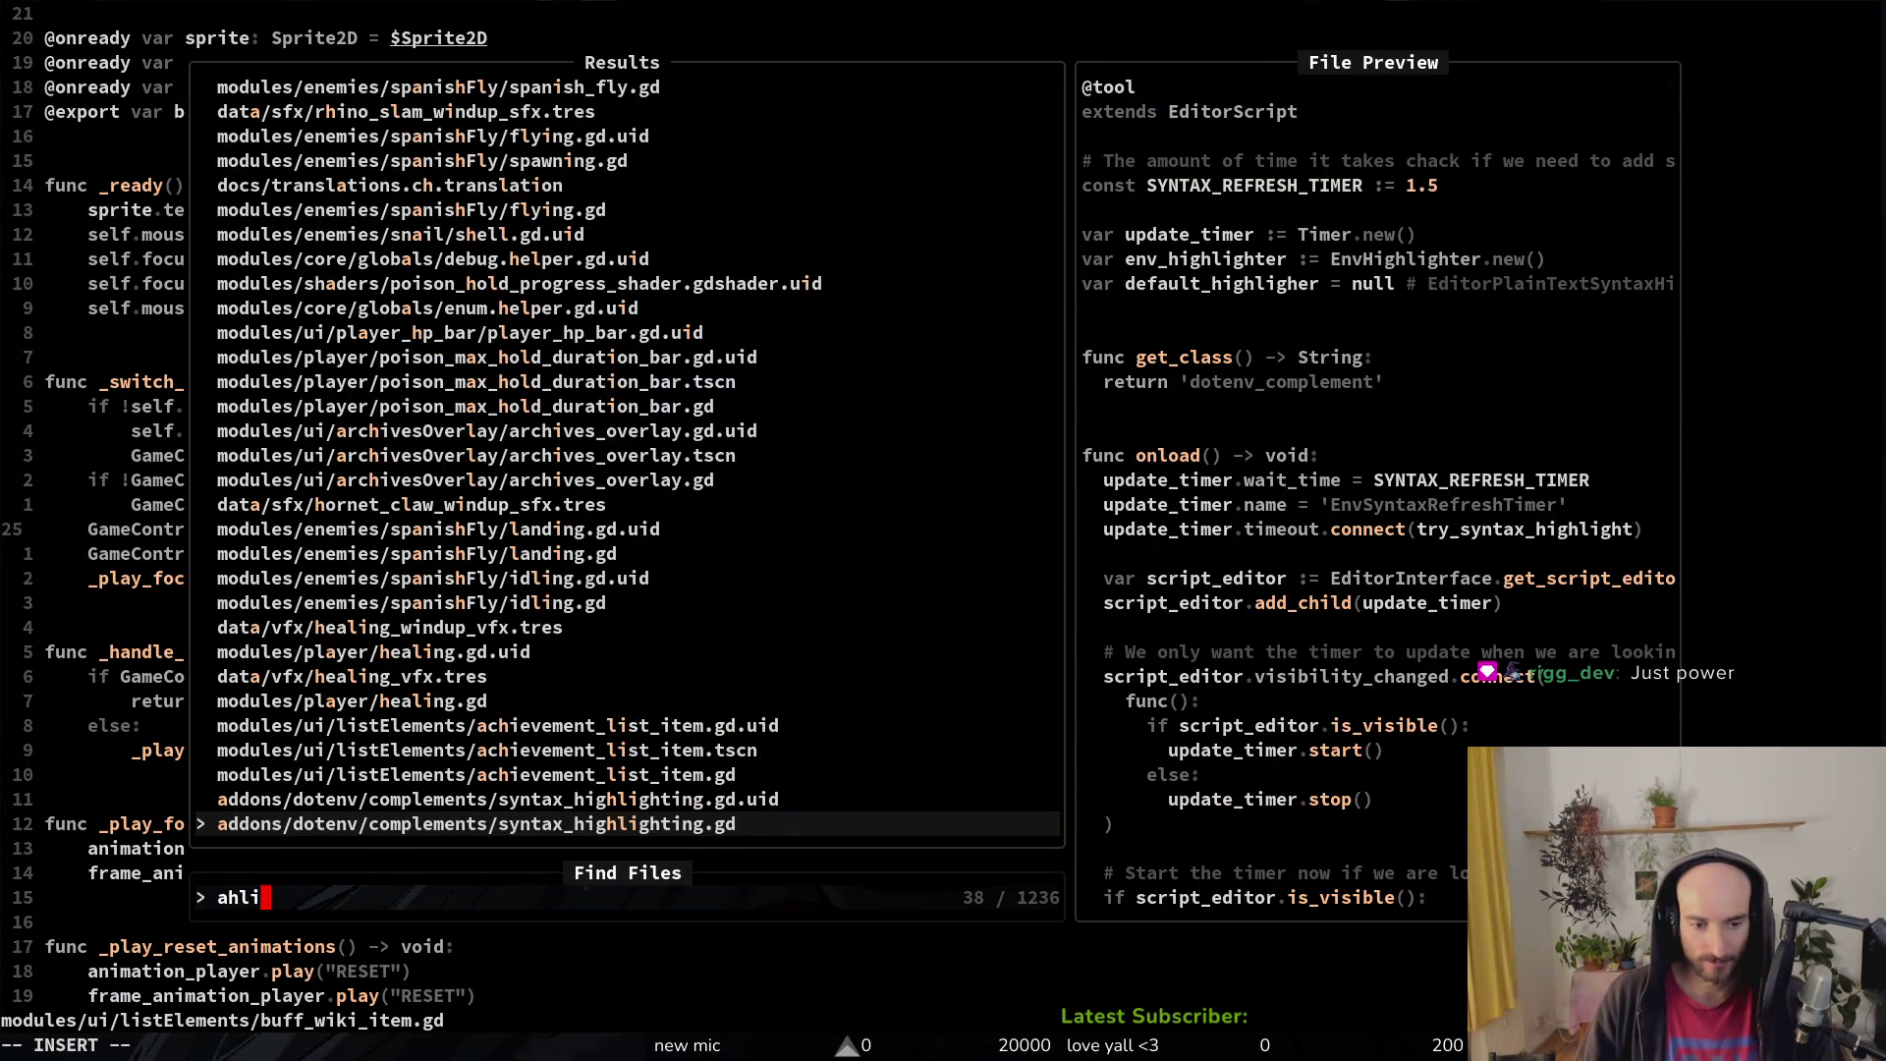
{"action": "type", "text": "te"}
{"action": "key", "text": "Return"}
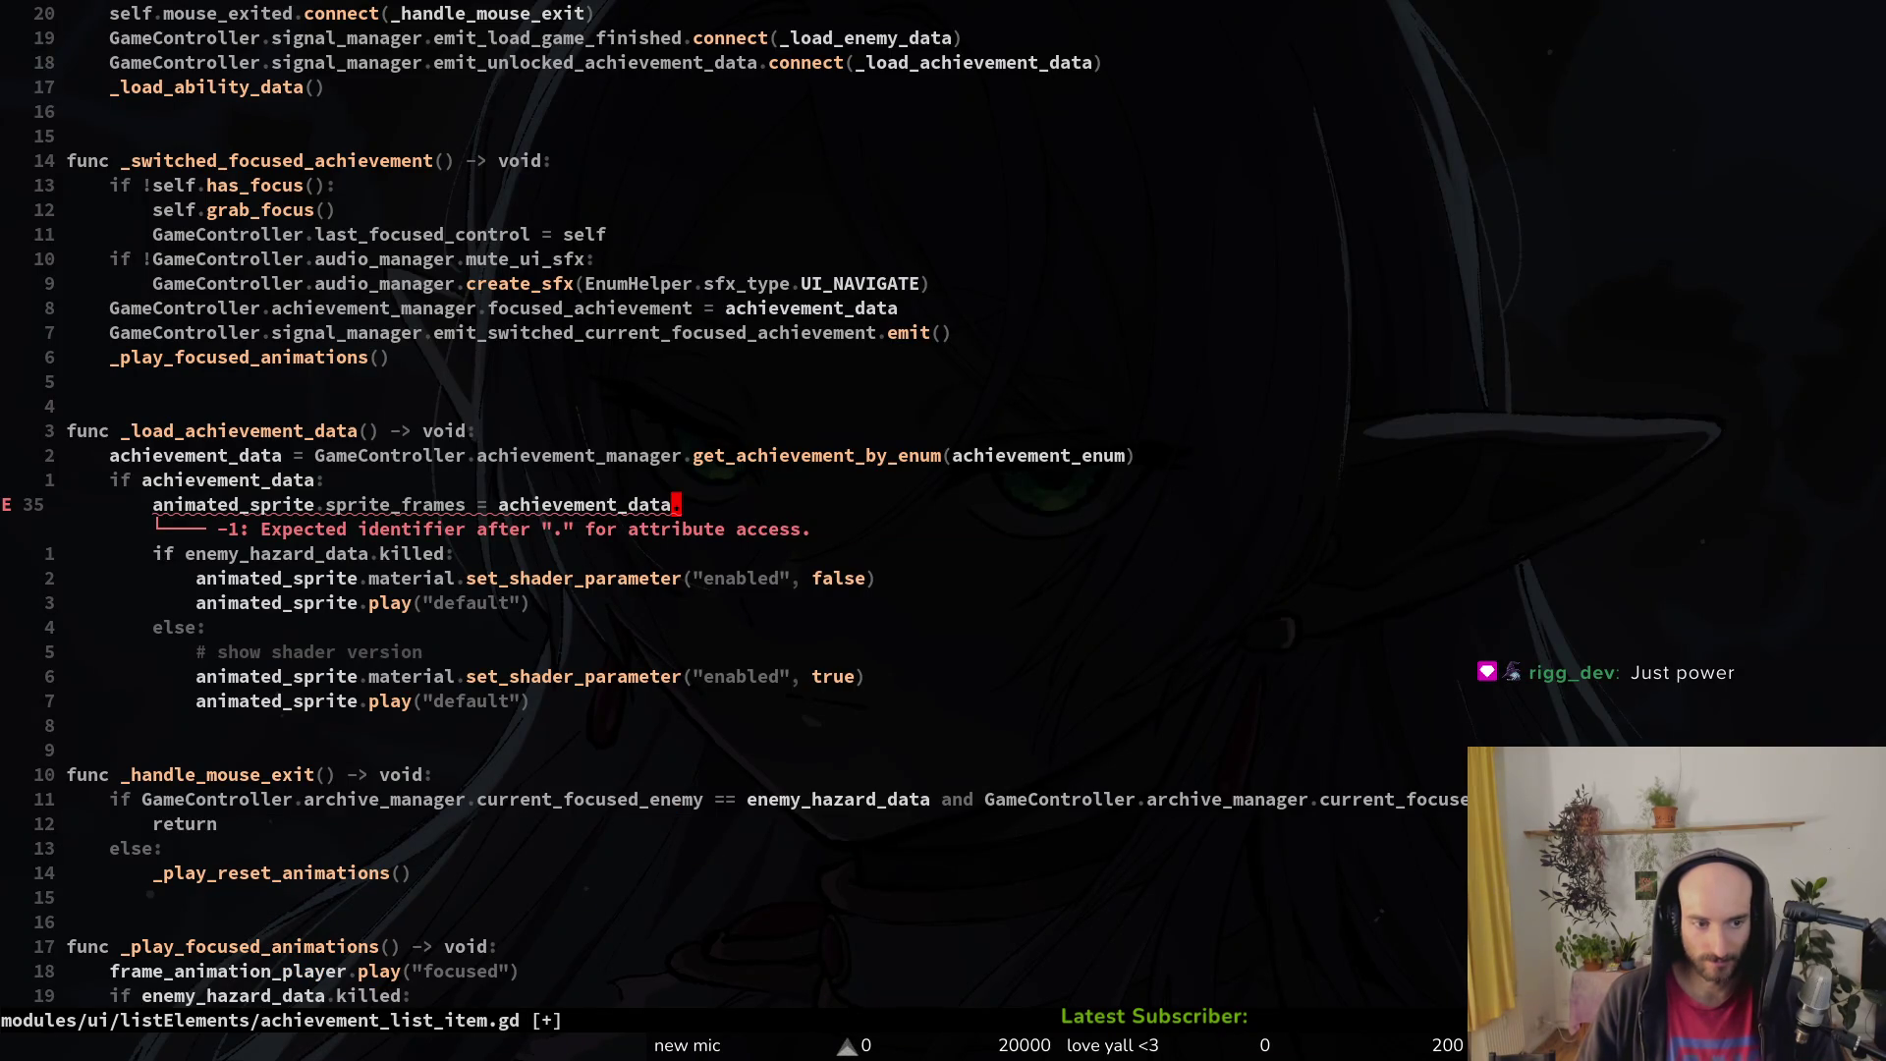
Step: Move to the animated_sprite variable declaration near the top of the script
{"action": "scroll", "coordinate": [734, 511], "scroll_direction": "up", "scroll_amount": 5}
{"action": "key", "text": "g"}
{"action": "key", "text": "g"}
{"action": "key", "text": "j"}
{"action": "key", "text": "j"}
{"action": "key", "text": "j"}
{"action": "key", "text": "j"}
{"action": "key", "text": "2"}
{"action": "key", "text": "4"}
{"action": "key", "text": "j"}
{"action": "key", "text": "j"}
{"action": "key", "text": "j"}
{"action": "key", "text": "j"}
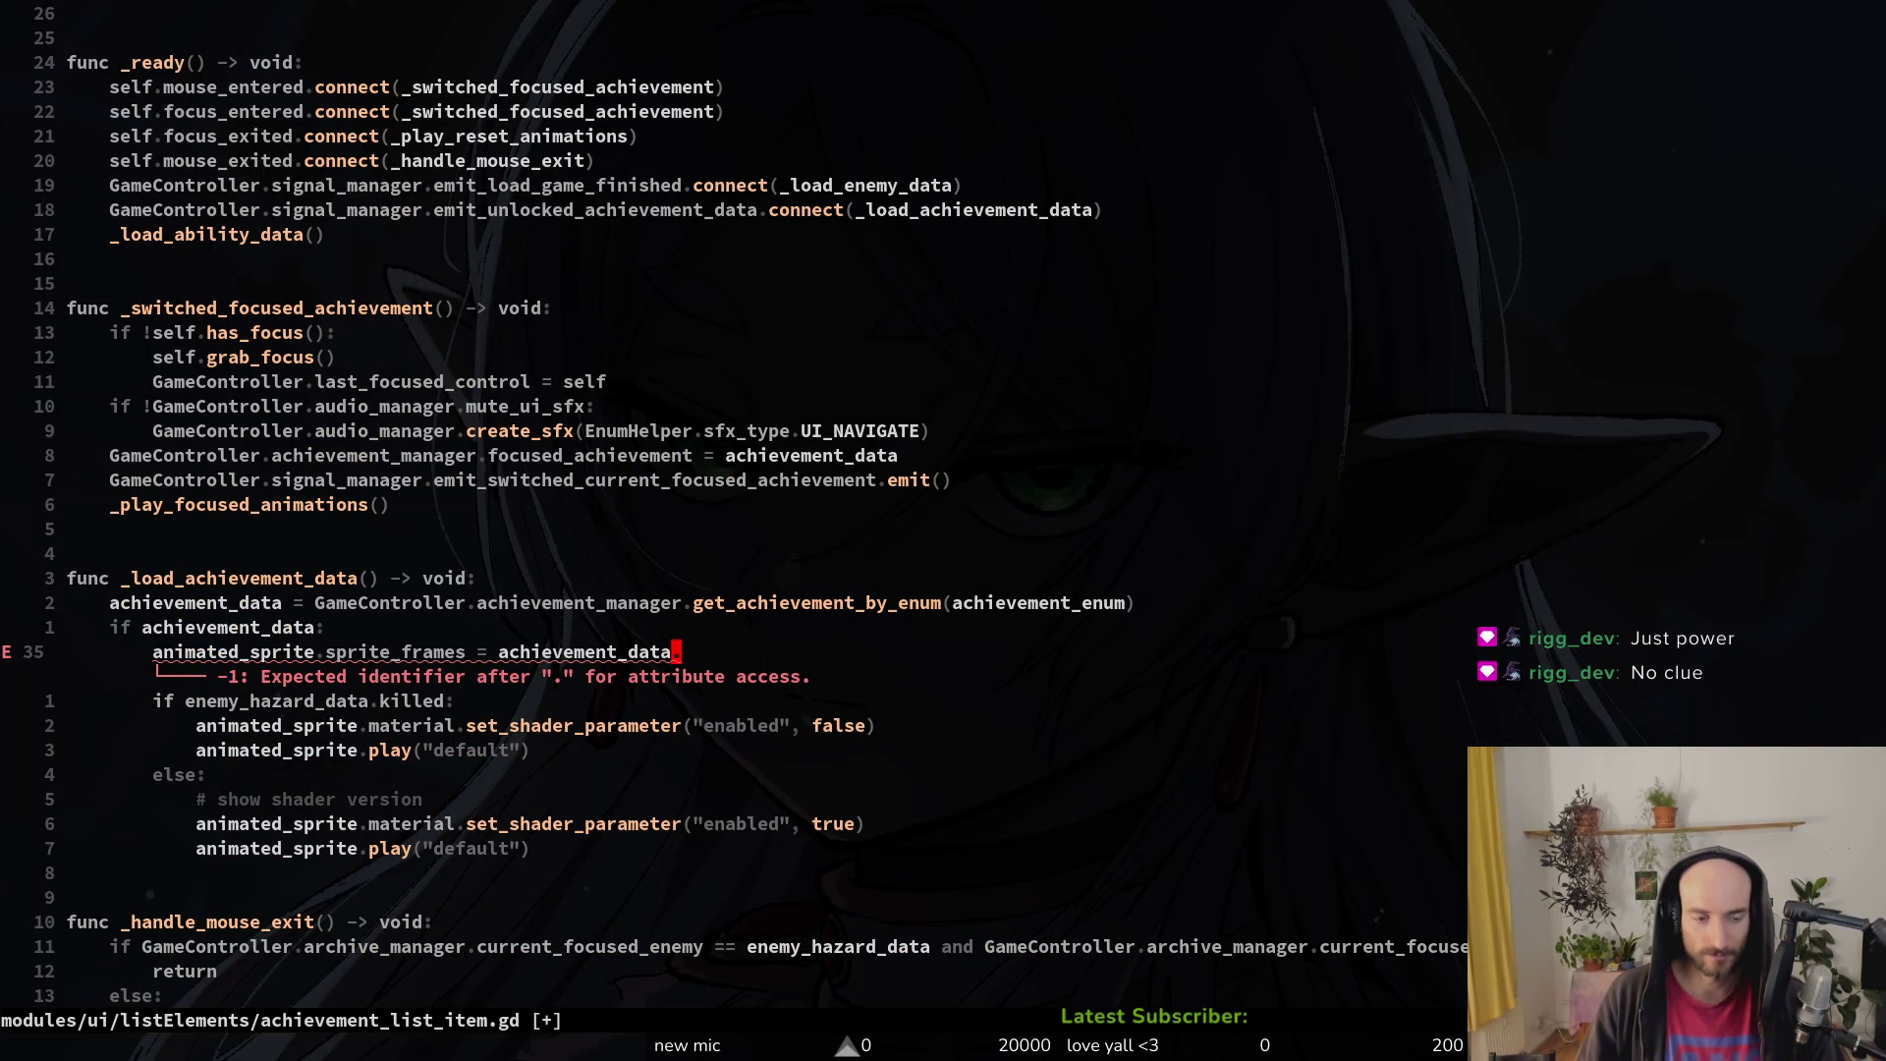
{"action": "key", "text": "b"}
{"action": "key", "text": "b"}
{"action": "key", "text": "b"}
{"action": "key", "text": "b"}
{"action": "key", "text": "2"}
{"action": "key", "text": "1"}
{"action": "key", "text": "k"}
{"action": "key", "text": "k"}
{"action": "key", "text": "k"}
{"action": "key", "text": "k"}
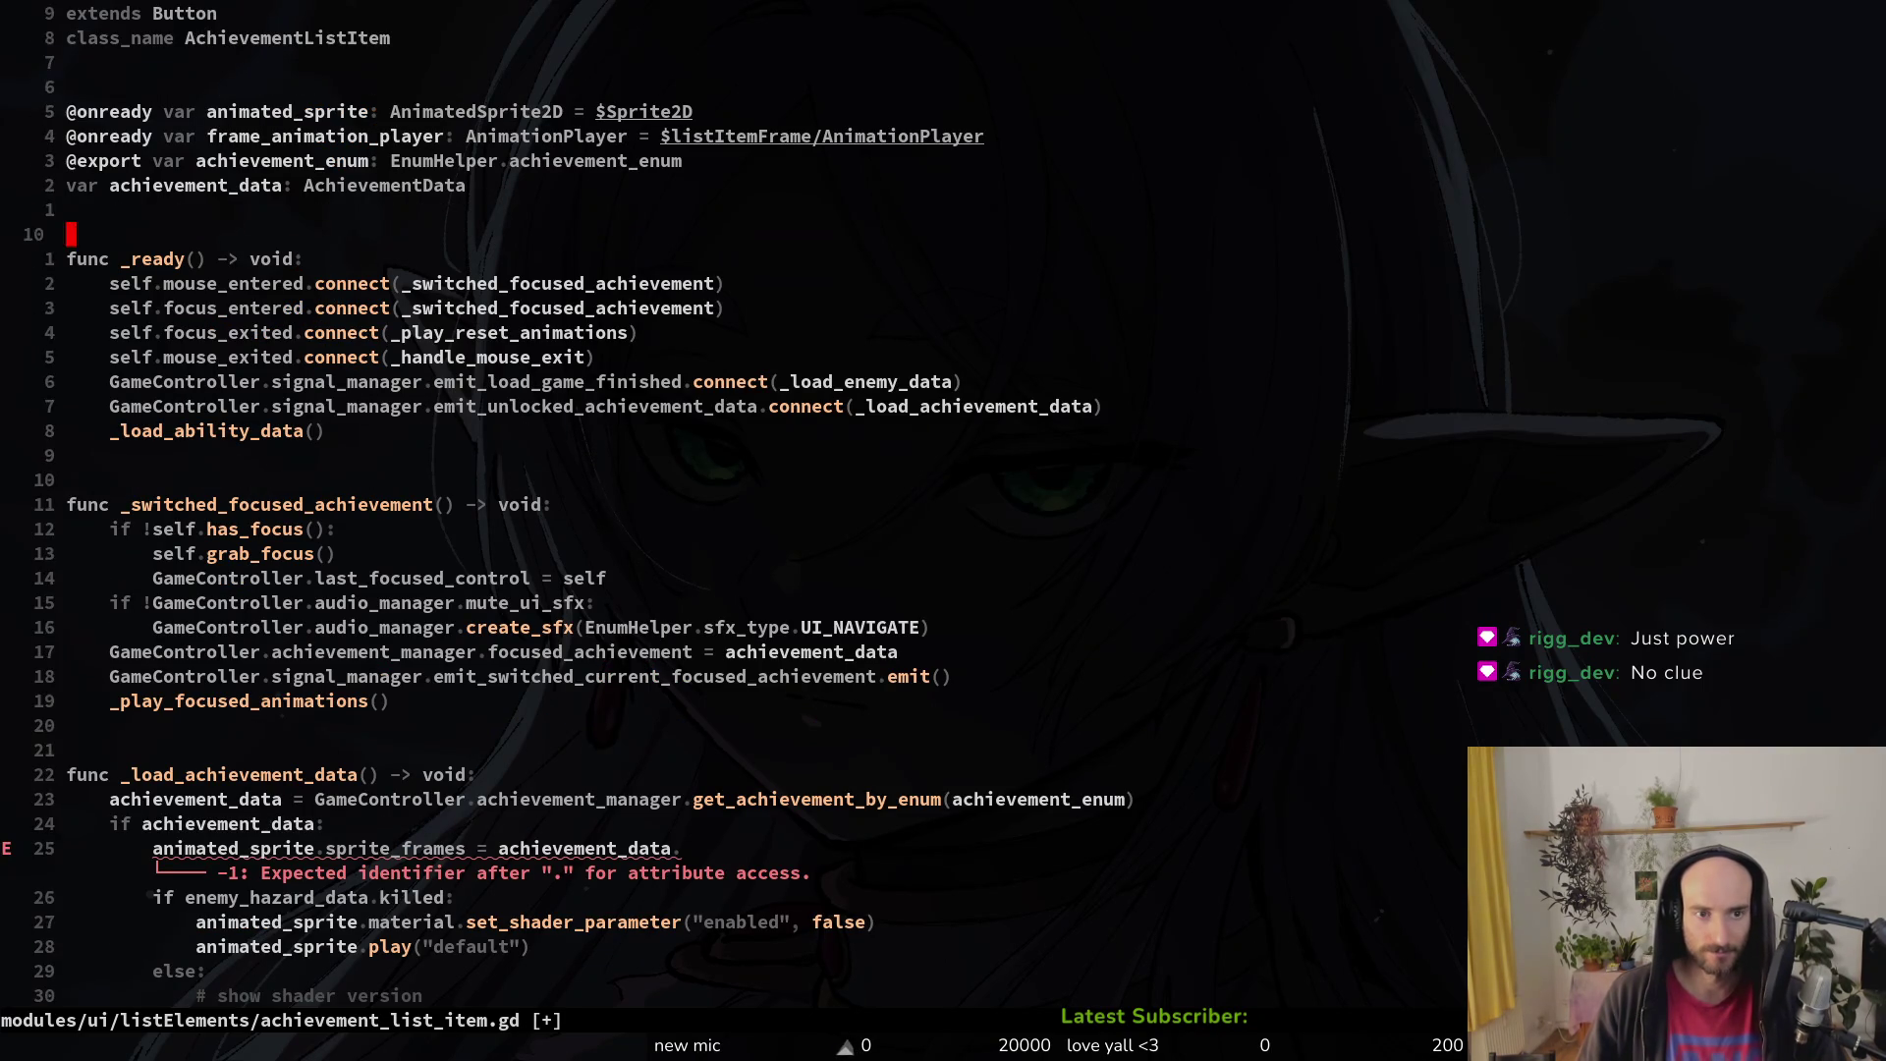
Step: Retype animated_sprite as Sprite2D instead of AnimatedSprite2D, save, and glance at Godot
{"action": "type", "text": "ww"}
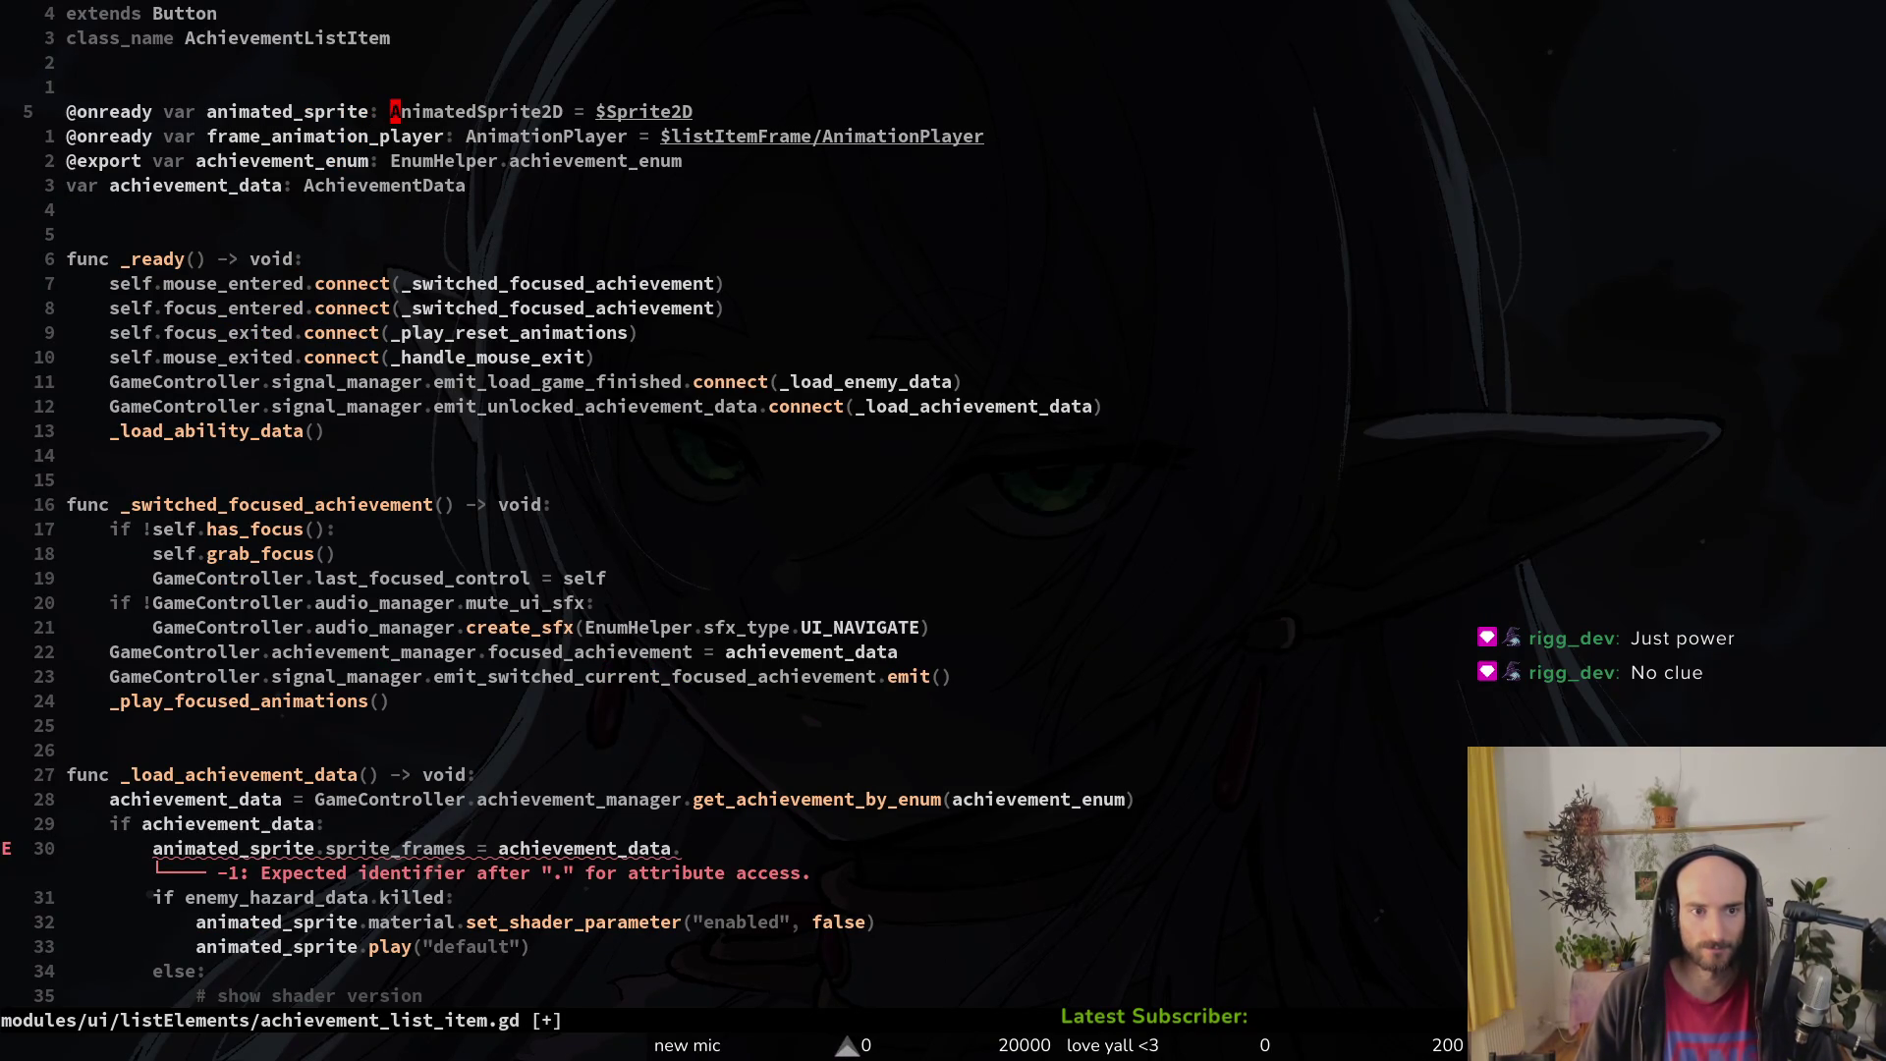
{"action": "type", "text": "cwSprite2D"}
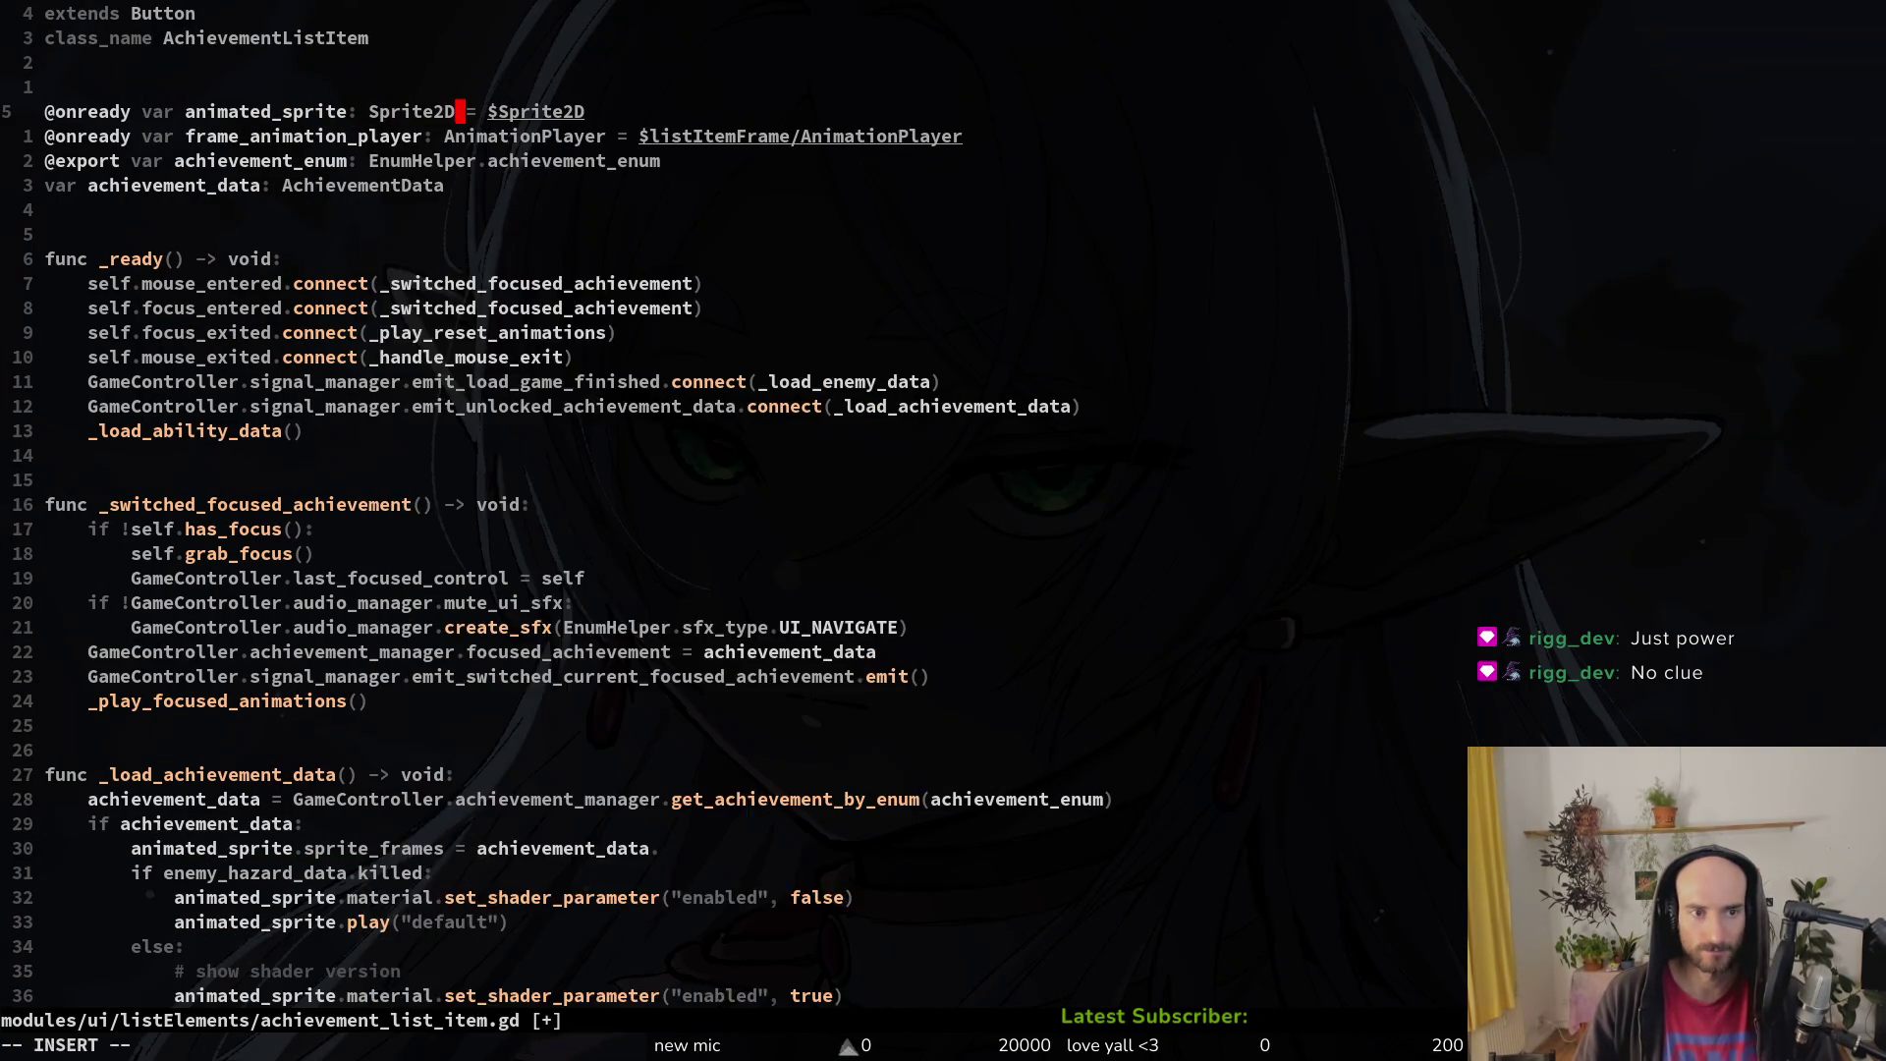
{"action": "key", "text": "Escape"}
{"action": "type", "text": ":w"}
{"action": "key", "text": "Return"}
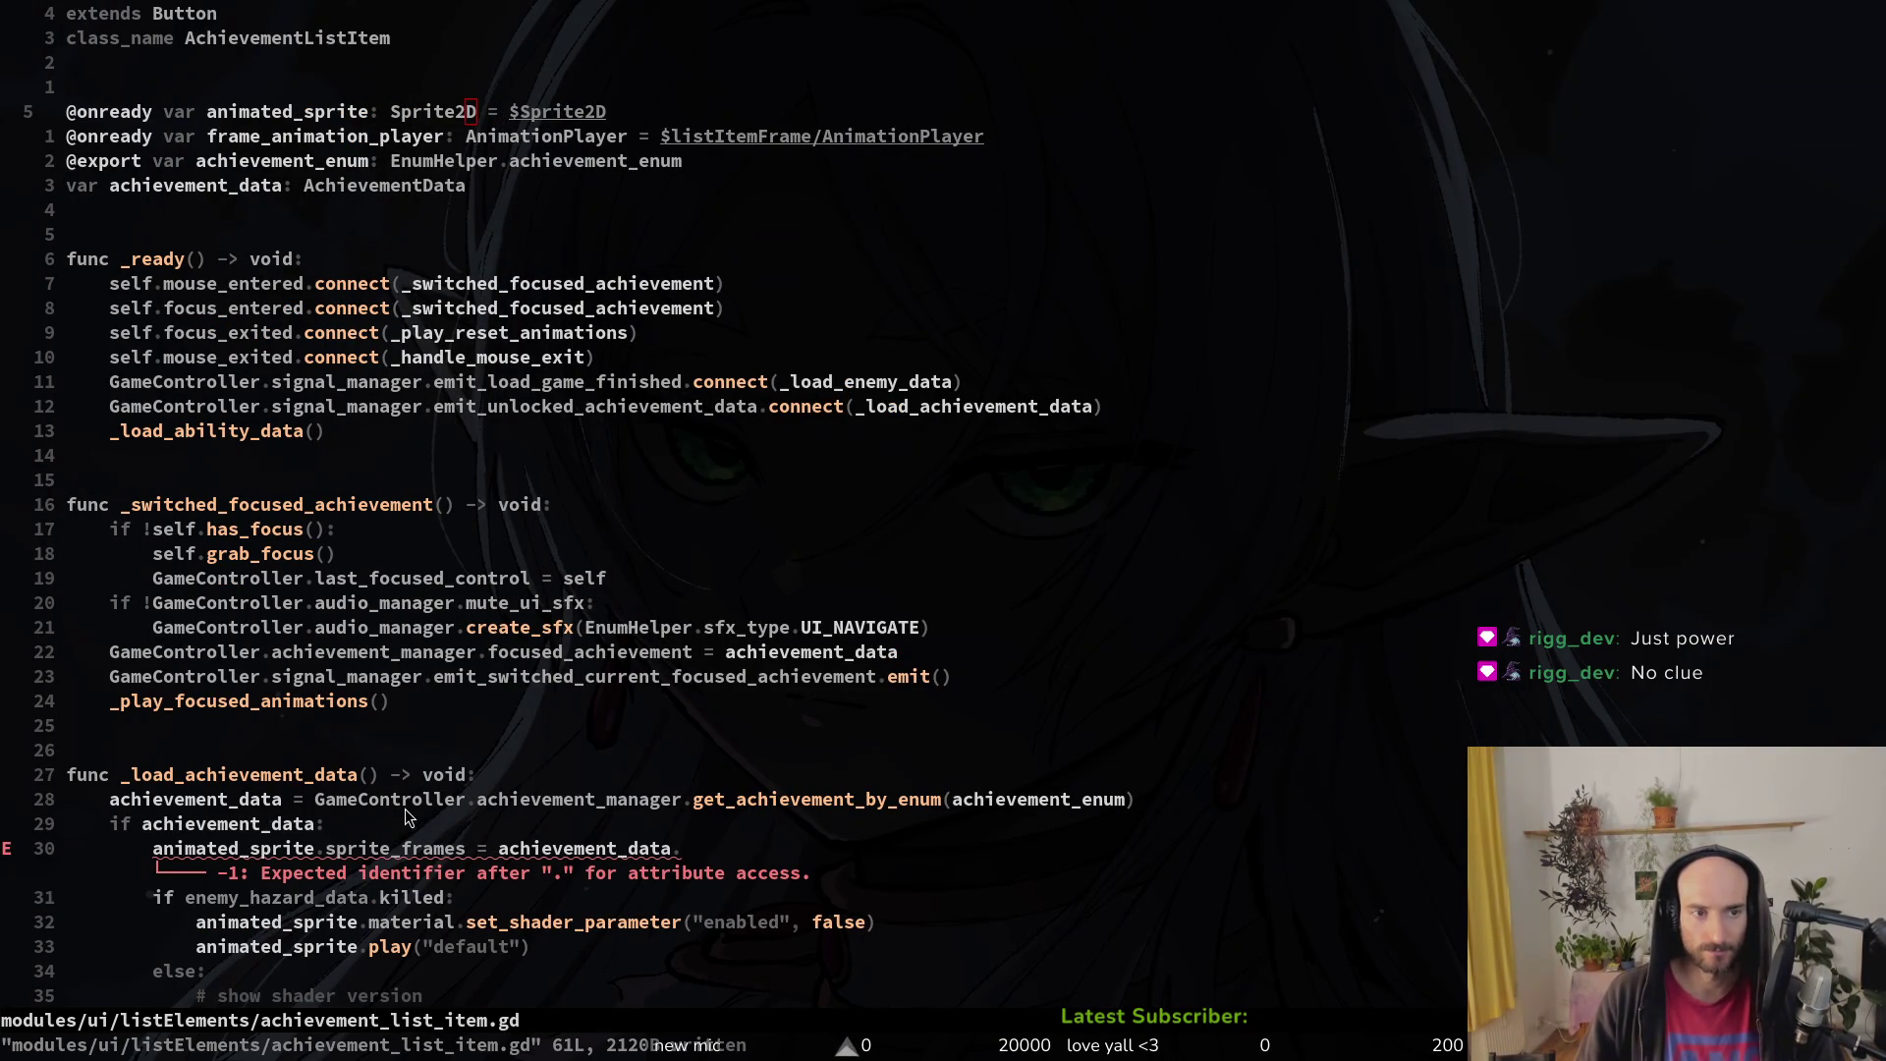
{"action": "key", "text": "alt+Tab"}
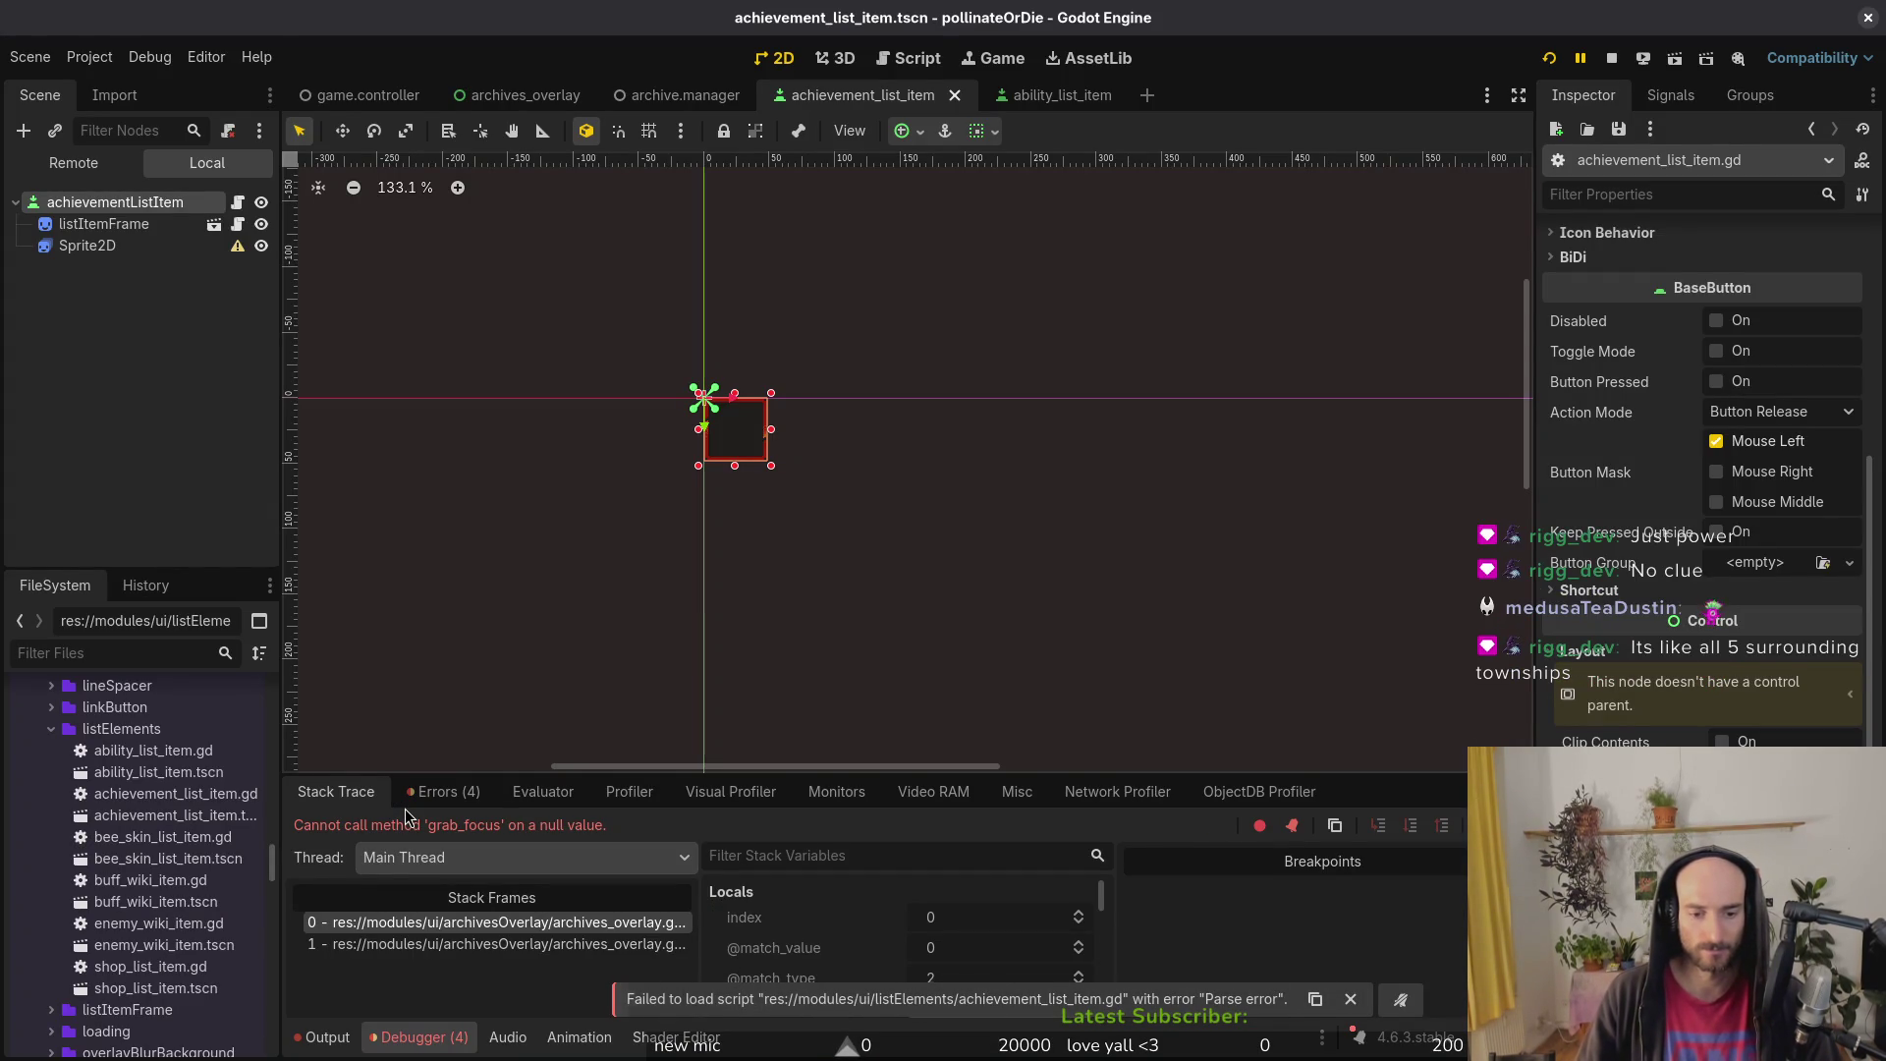
{"action": "key", "text": "alt+Tab"}
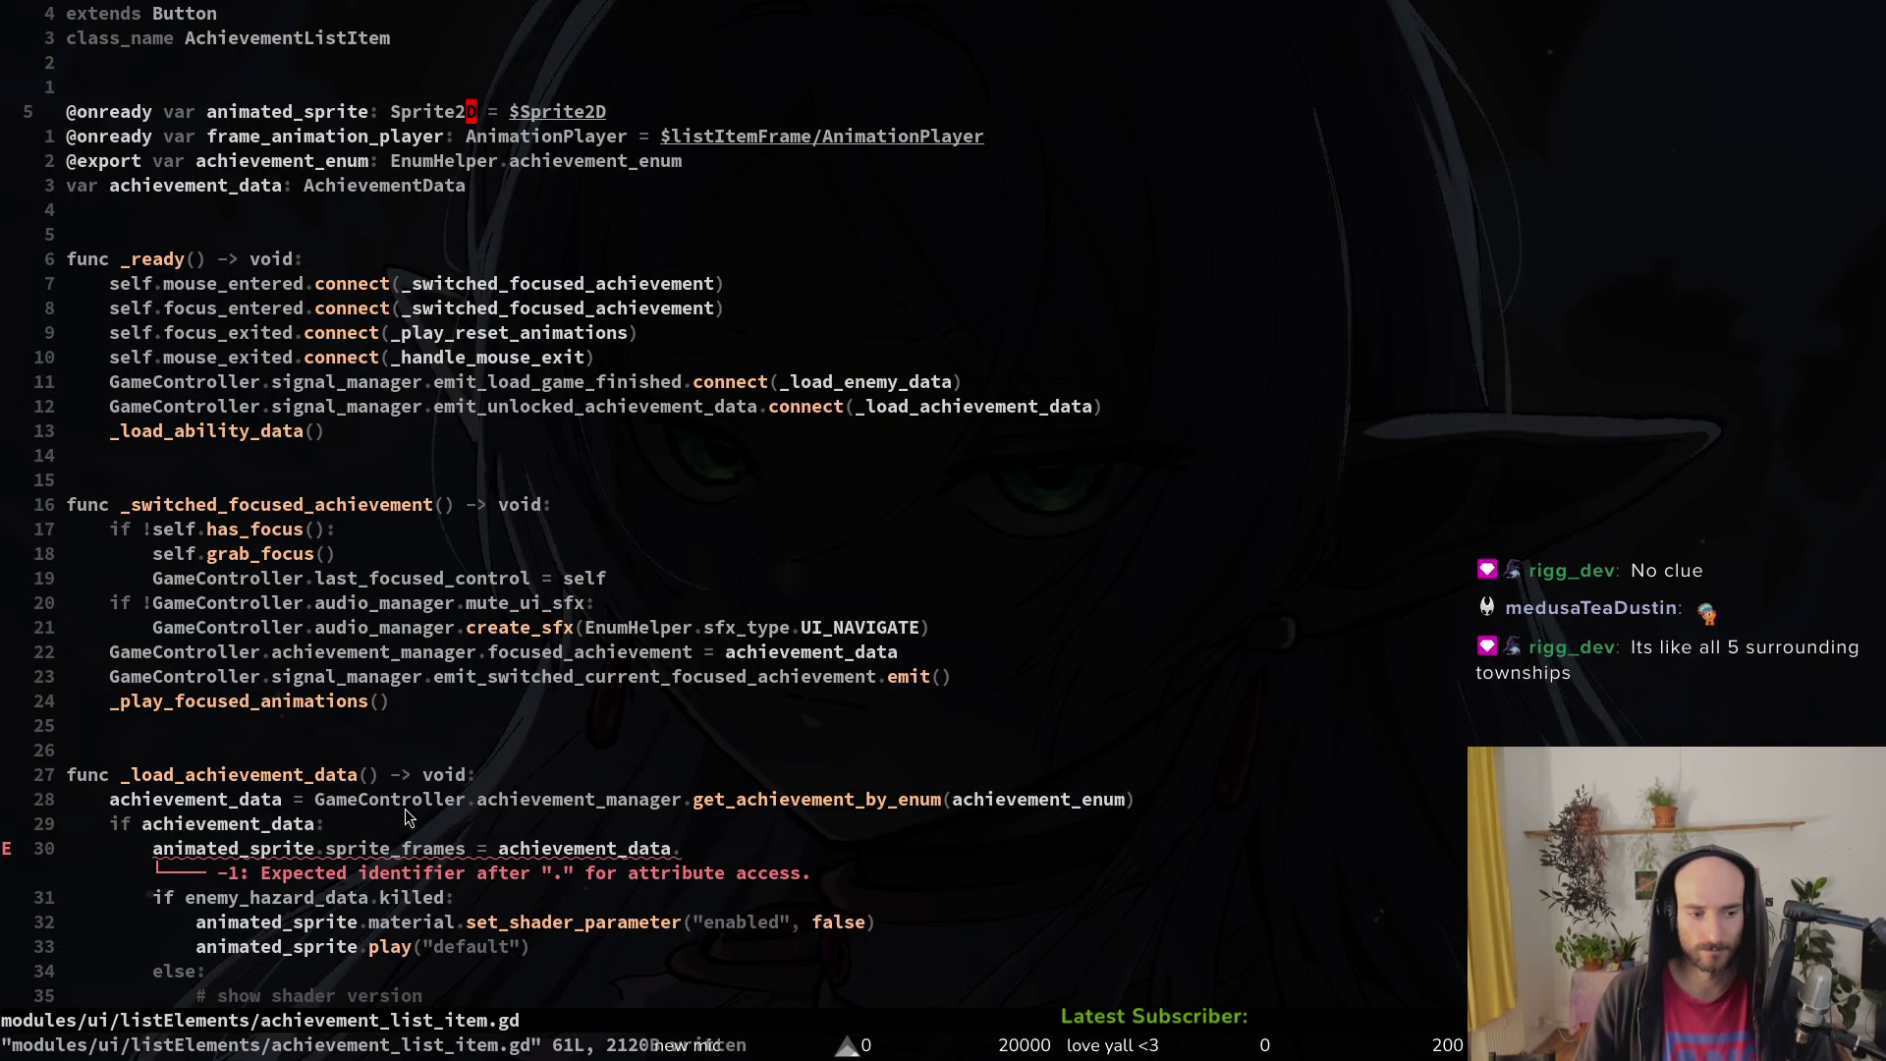
Step: Rename animated_sprite to sprite on the sprite_frames assignment line
{"action": "key", "text": "3"}
{"action": "key", "text": "0"}
{"action": "key", "text": "j"}
{"action": "key", "text": "b"}
{"action": "key", "text": "h"}
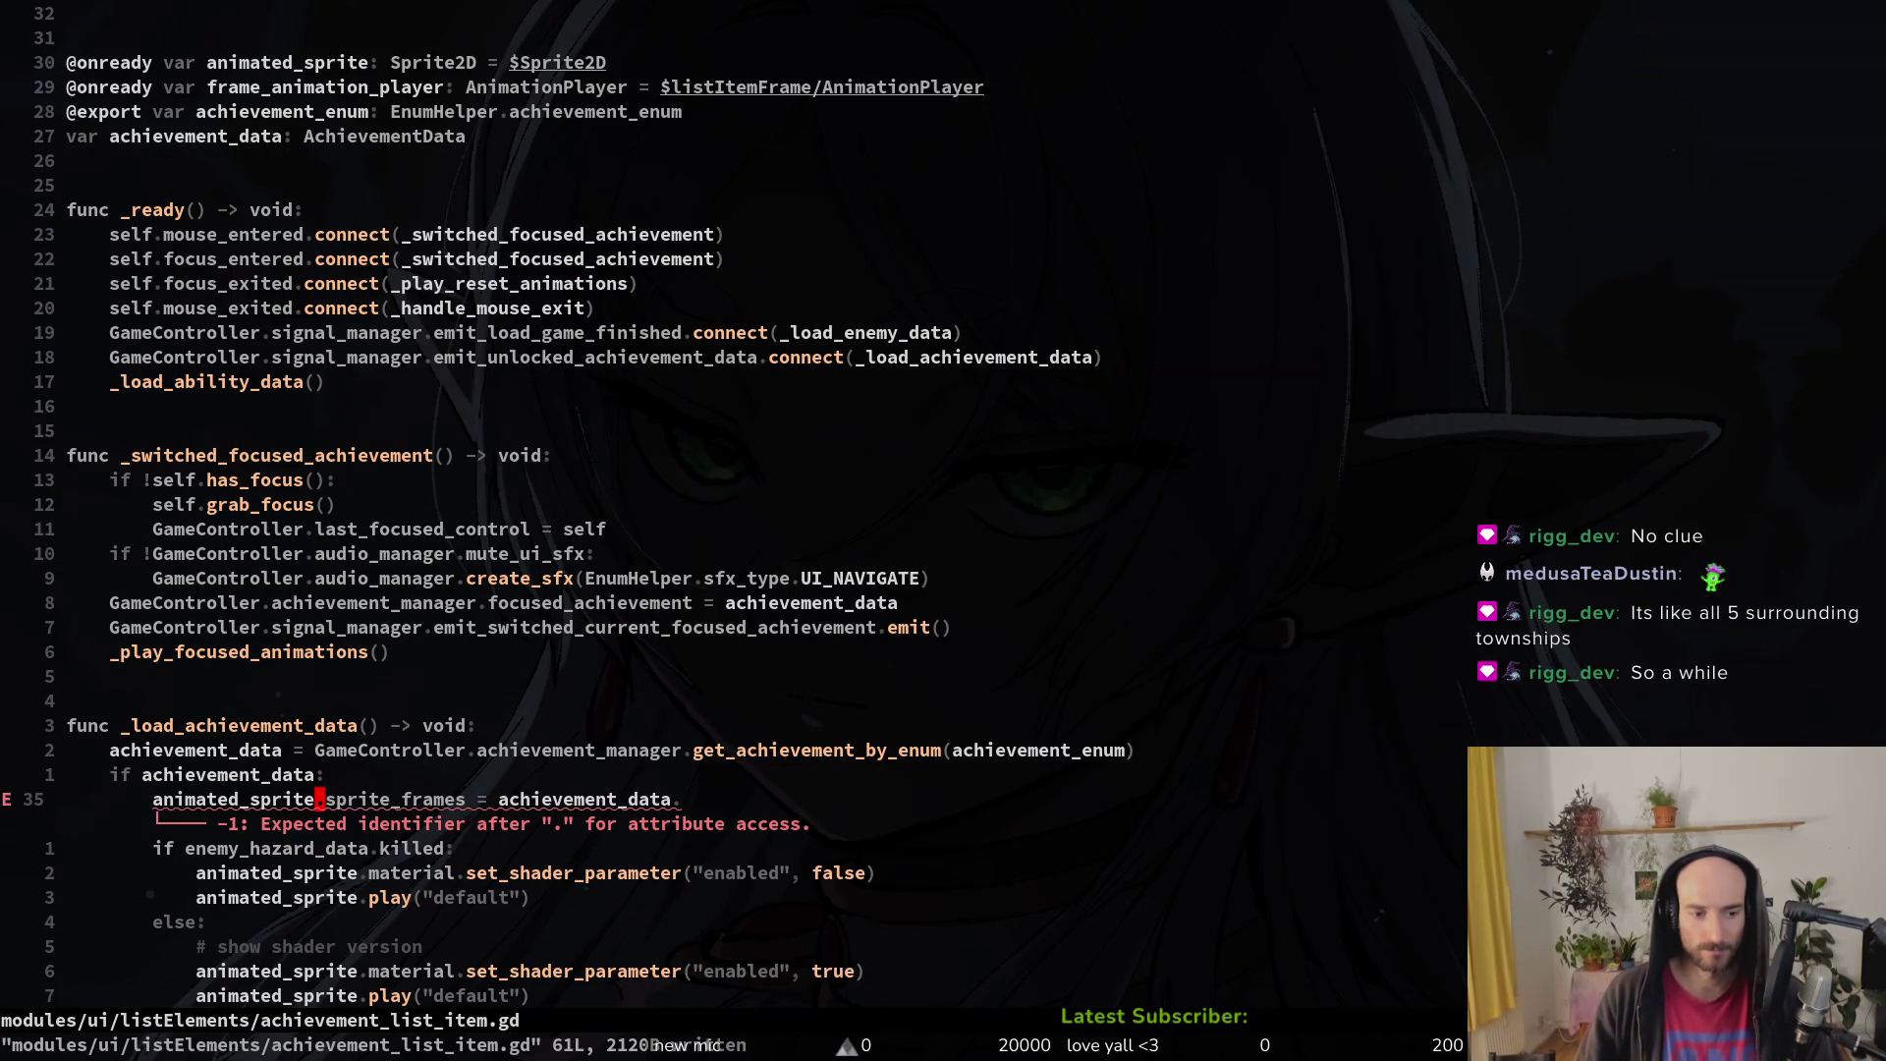
{"action": "key", "text": "3"}
{"action": "key", "text": "3"}
{"action": "type", "text": "k3j"}
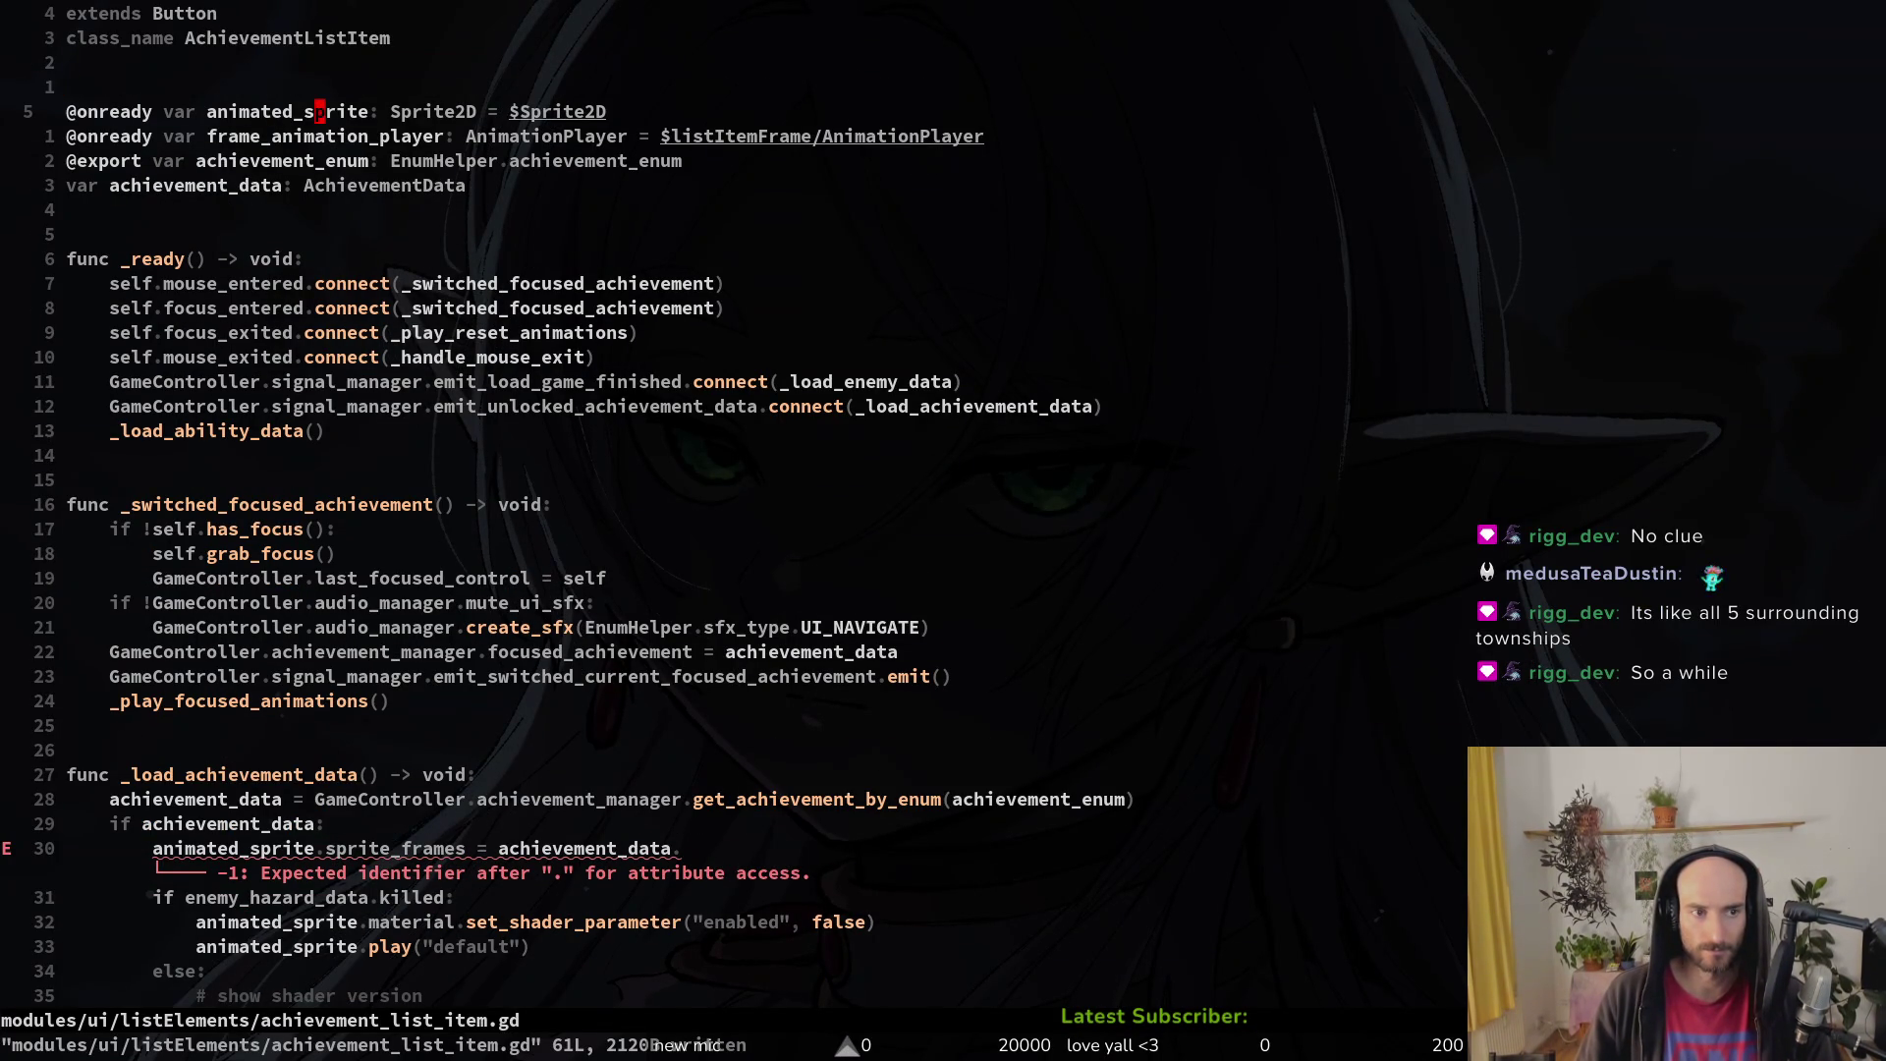
{"action": "type", "text": "ciwsprite"}
{"action": "key", "text": "Escape"}
{"action": "key", "text": "2"}
{"action": "key", "text": "5"}
{"action": "key", "text": "j"}
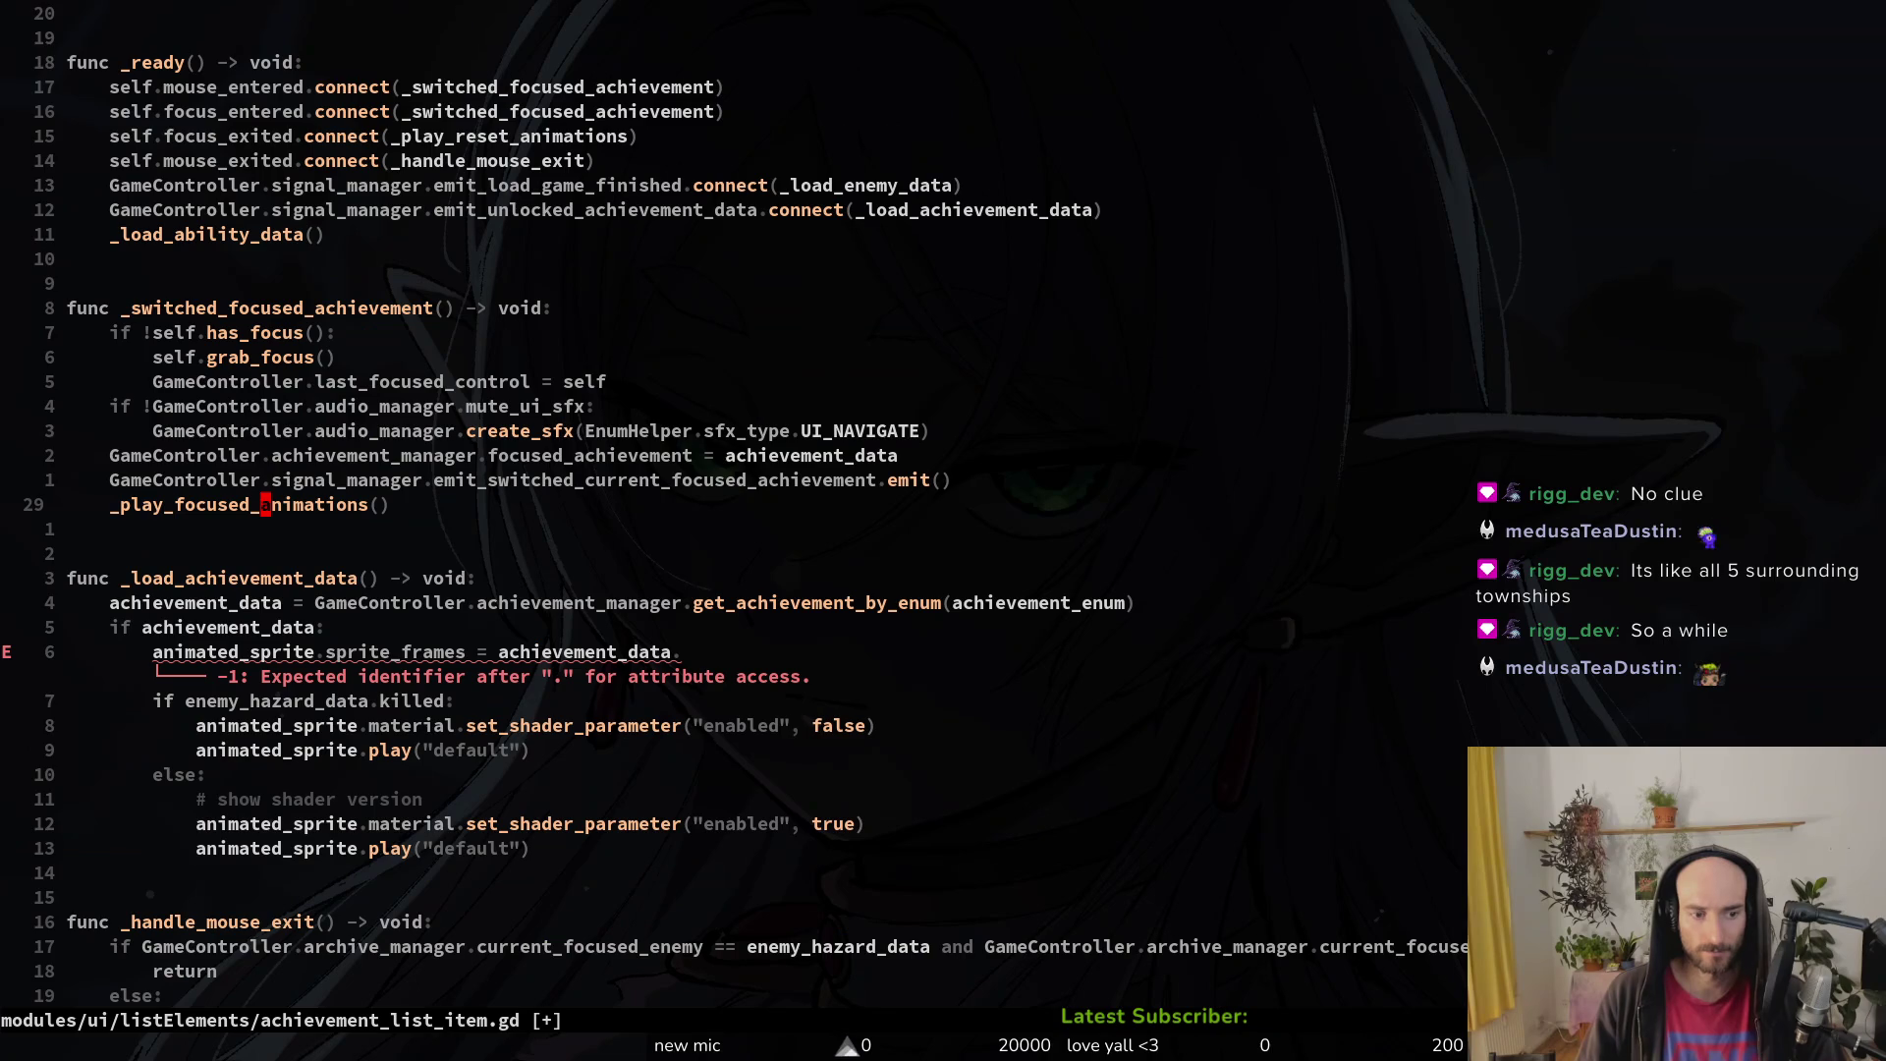
{"action": "key", "text": "j"}
{"action": "key", "text": "j"}
{"action": "key", "text": "j"}
{"action": "type", "text": "ciwsprite"}
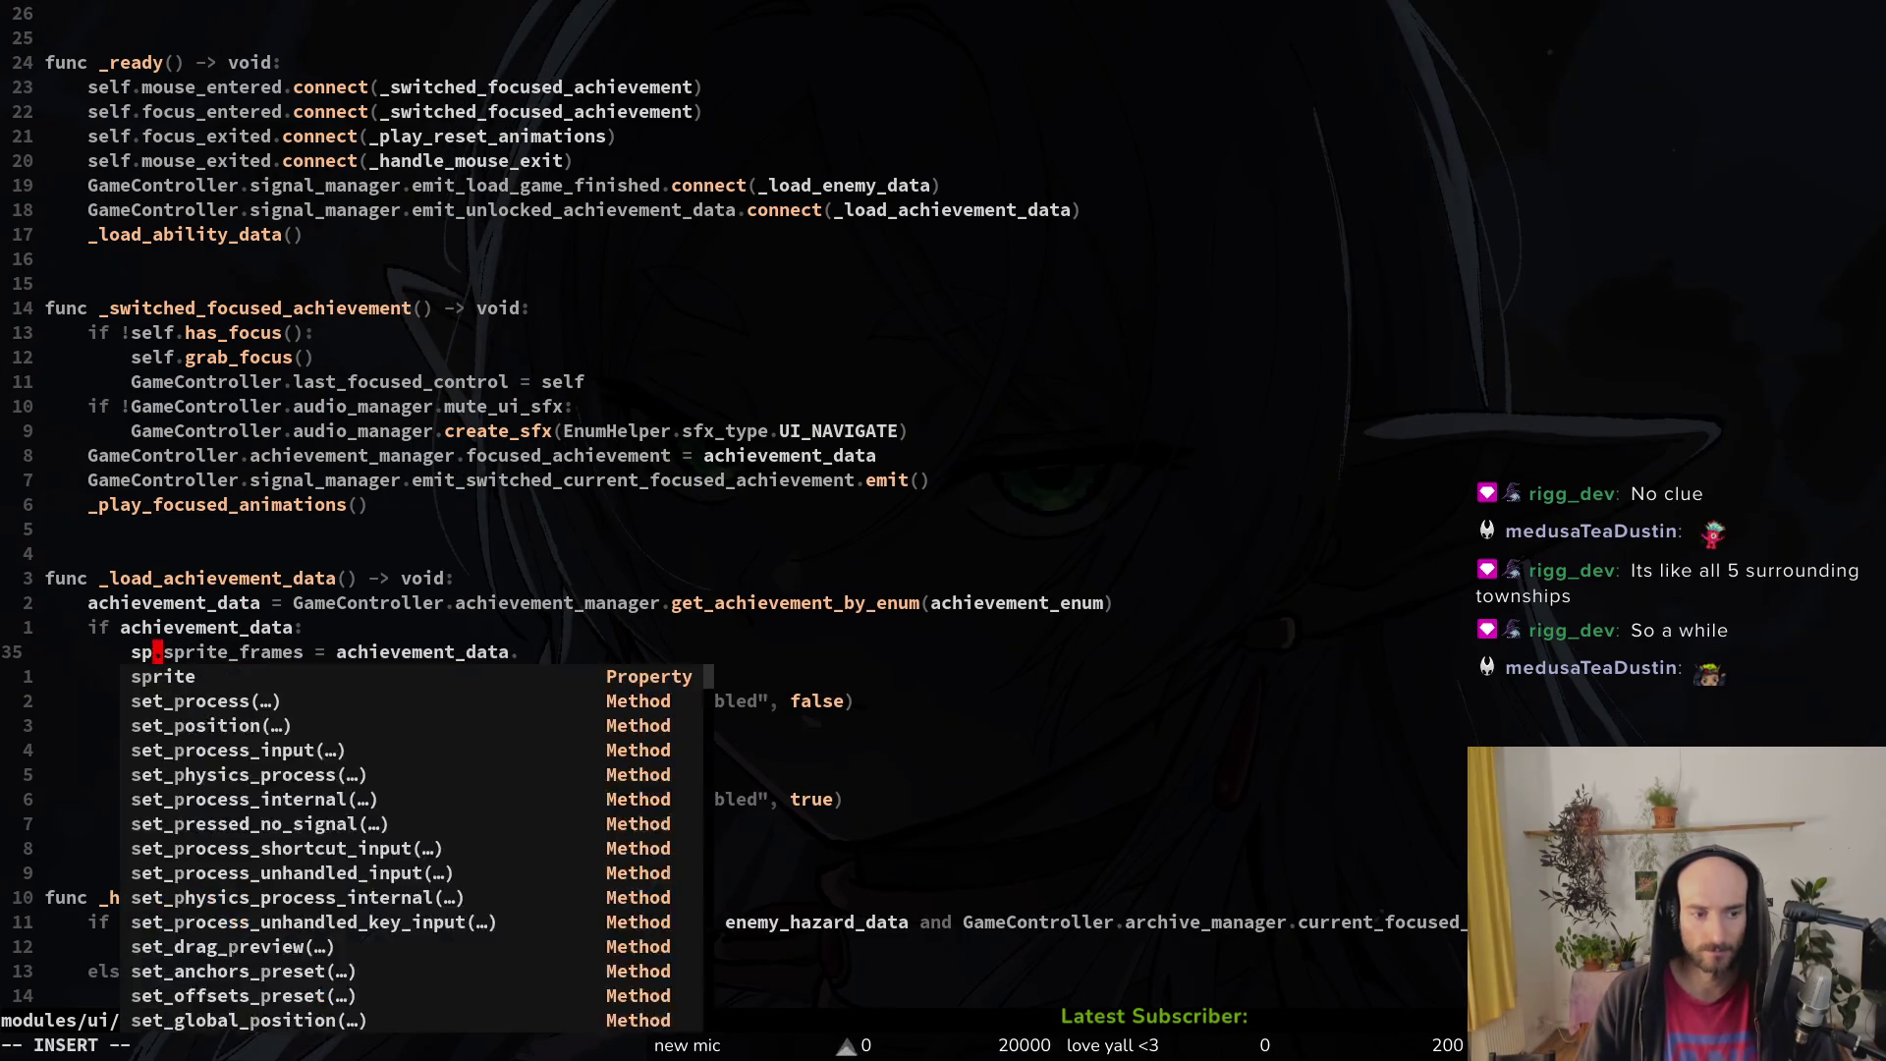
{"action": "key", "text": "Escape"}
{"action": "key", "text": "j"}
{"action": "key", "text": "j"}
{"action": "key", "text": "k"}
{"action": "key", "text": "k"}
{"action": "key", "text": "k"}
{"action": "key", "text": "j"}
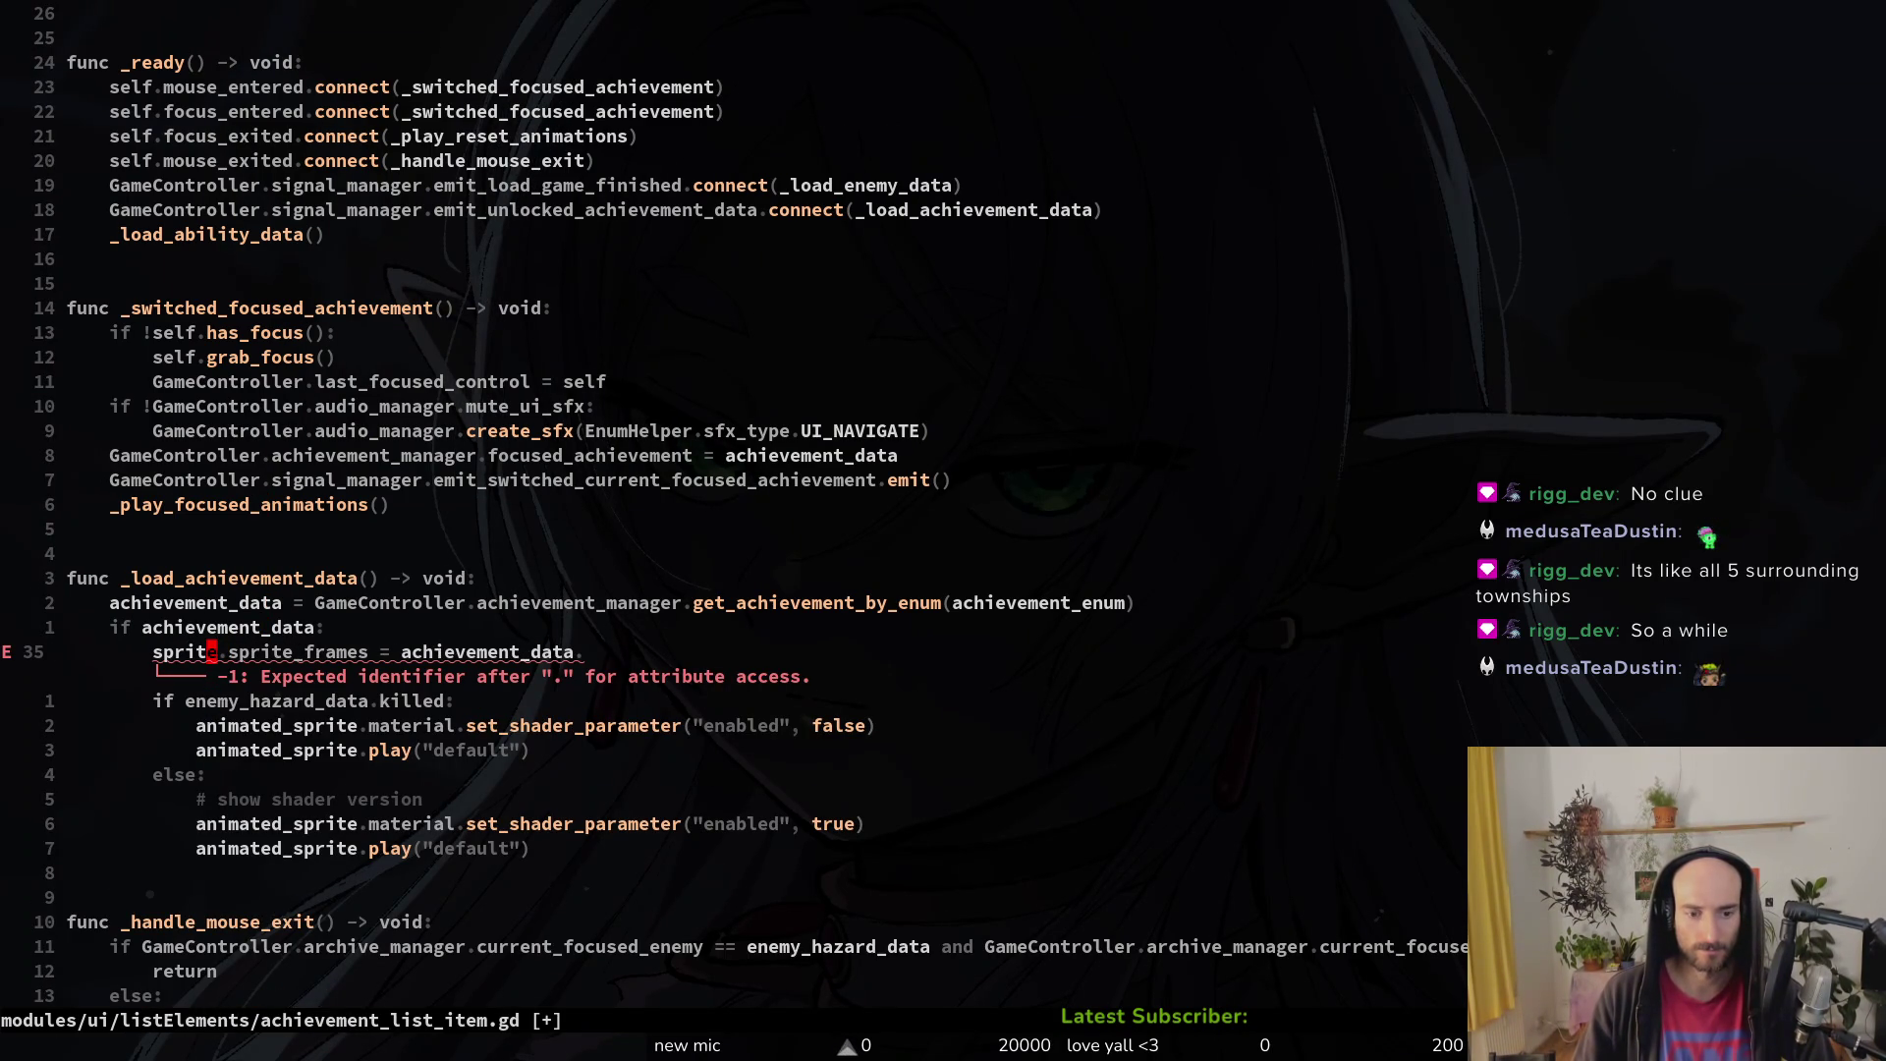
Step: Replace the enemy_hazard_data.killed condition with achievement_data.unlocked
{"action": "key", "text": "j"}
{"action": "key", "text": "j"}
{"action": "key", "text": "k"}
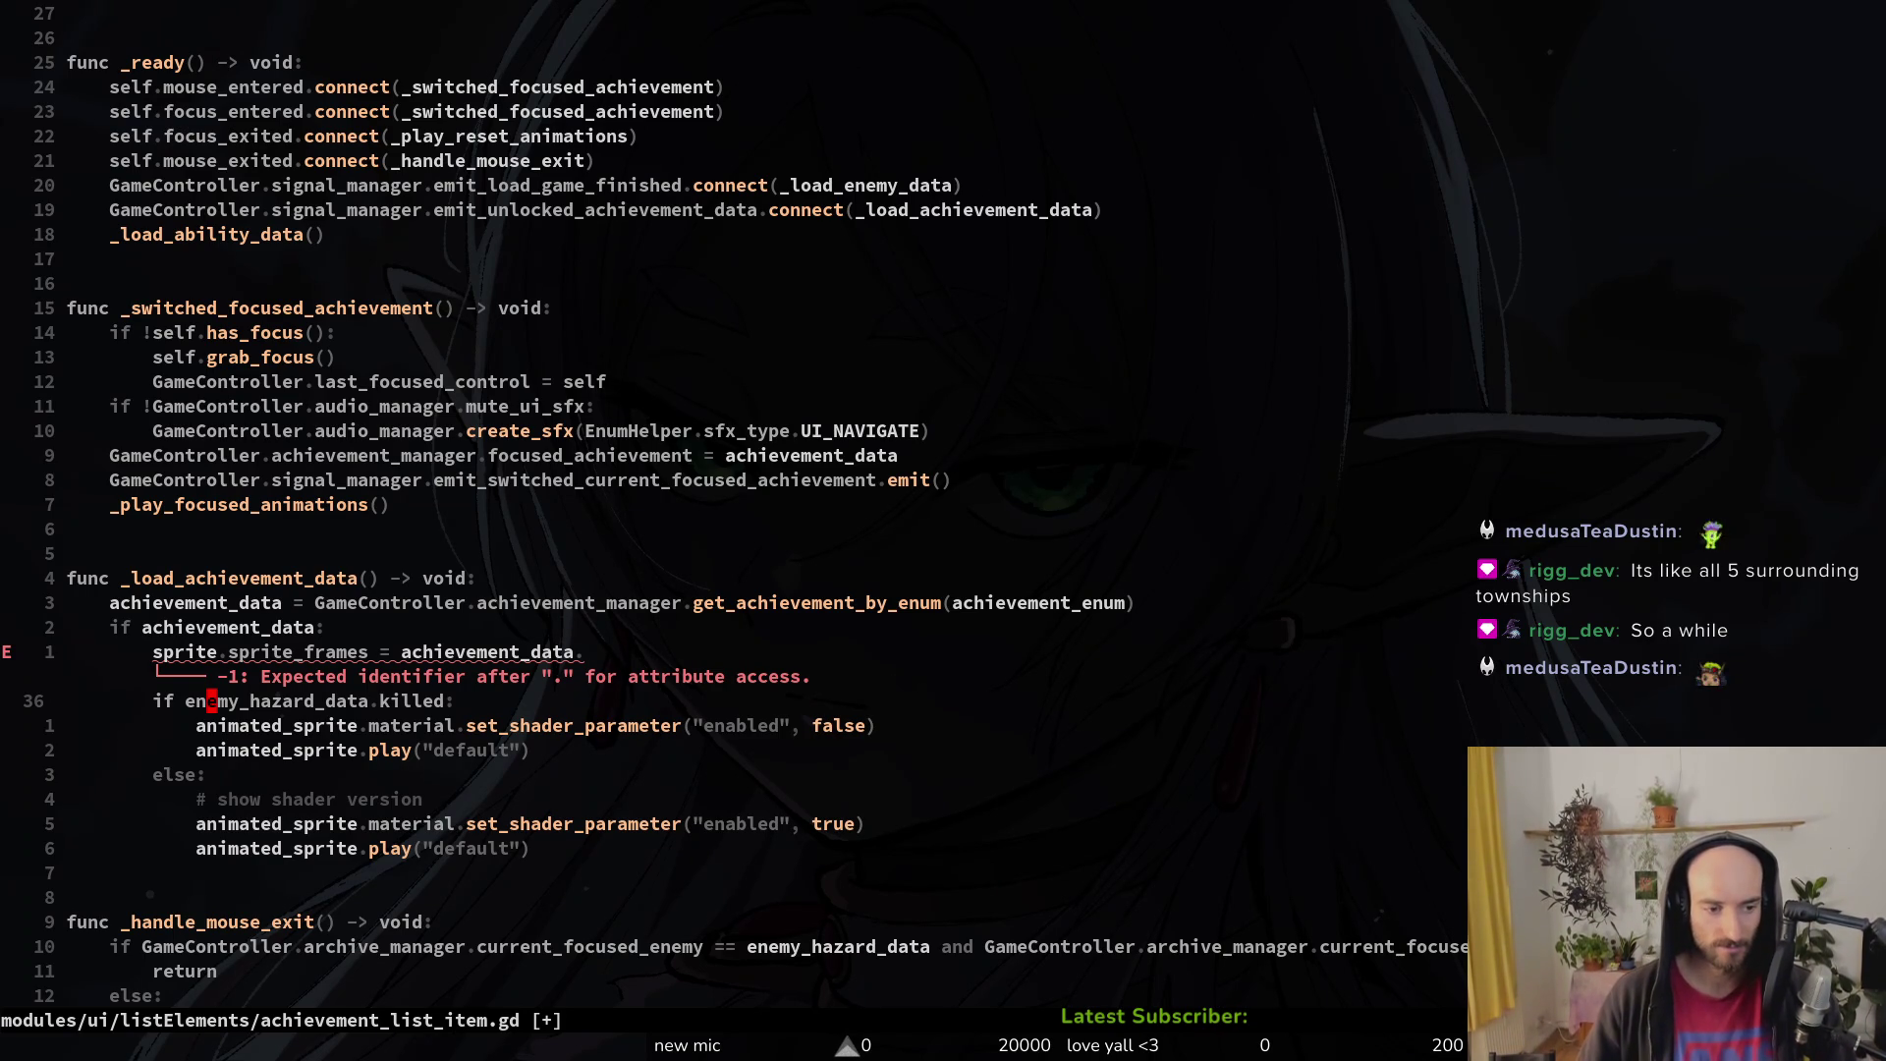
{"action": "type", "text": "ciwachda"}
{"action": "key", "text": "Tab"}
{"action": "key", "text": "Escape"}
{"action": "key", "text": "l"}
{"action": "key", "text": "l"}
{"action": "key", "text": "d"}
{"action": "key", "text": "w"}
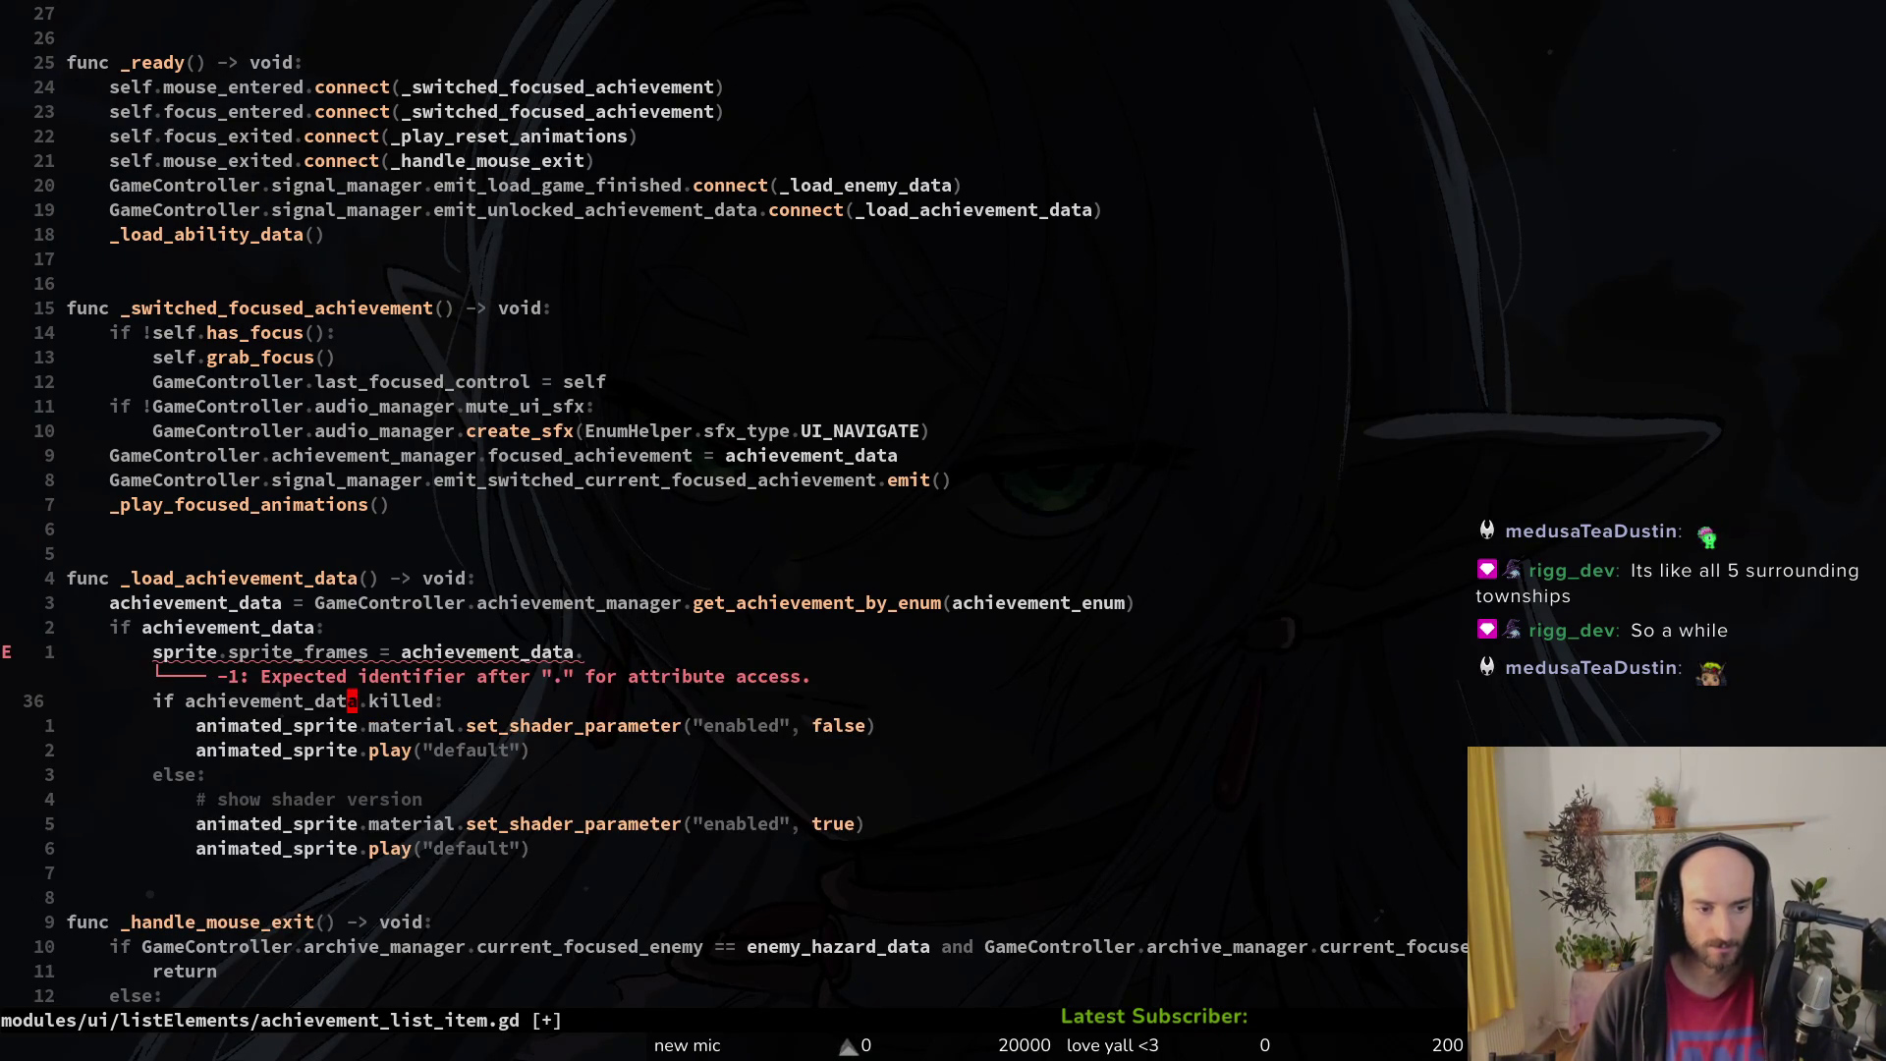
{"action": "key", "text": "i"}
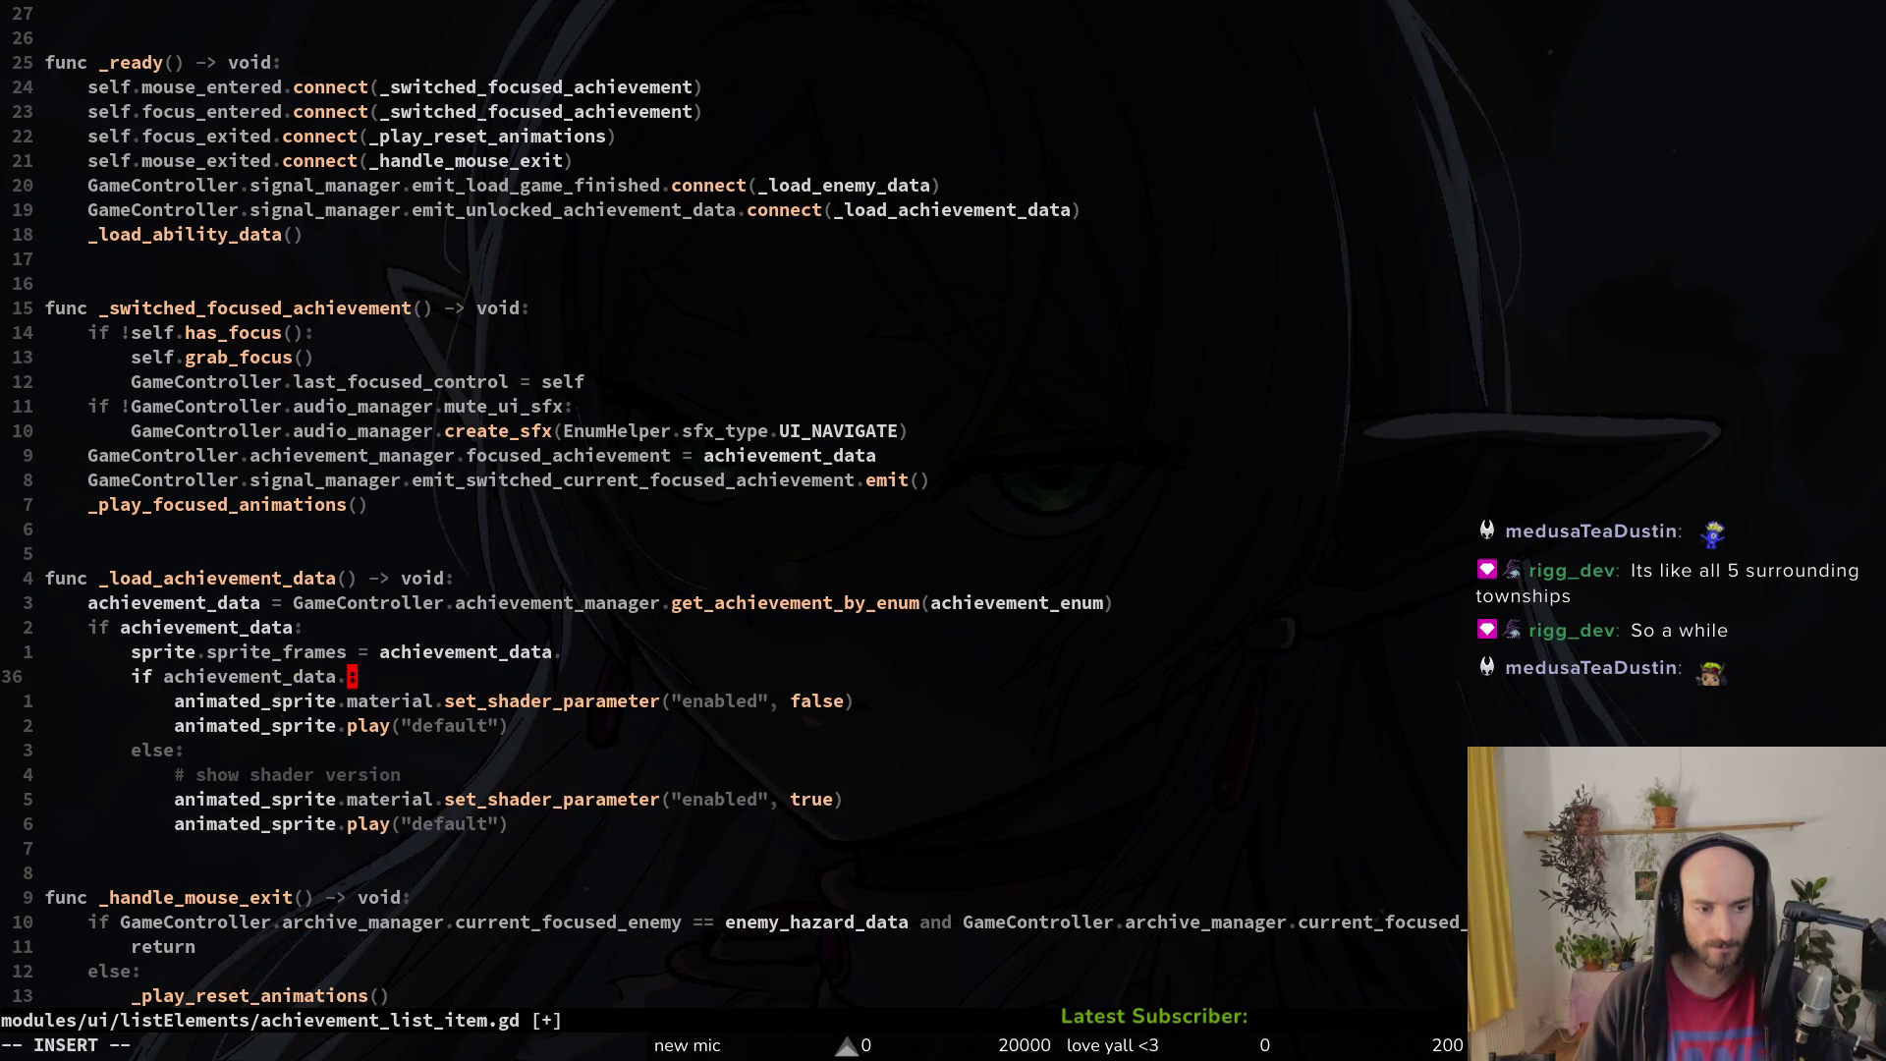
{"action": "type", "text": "unlocked"}
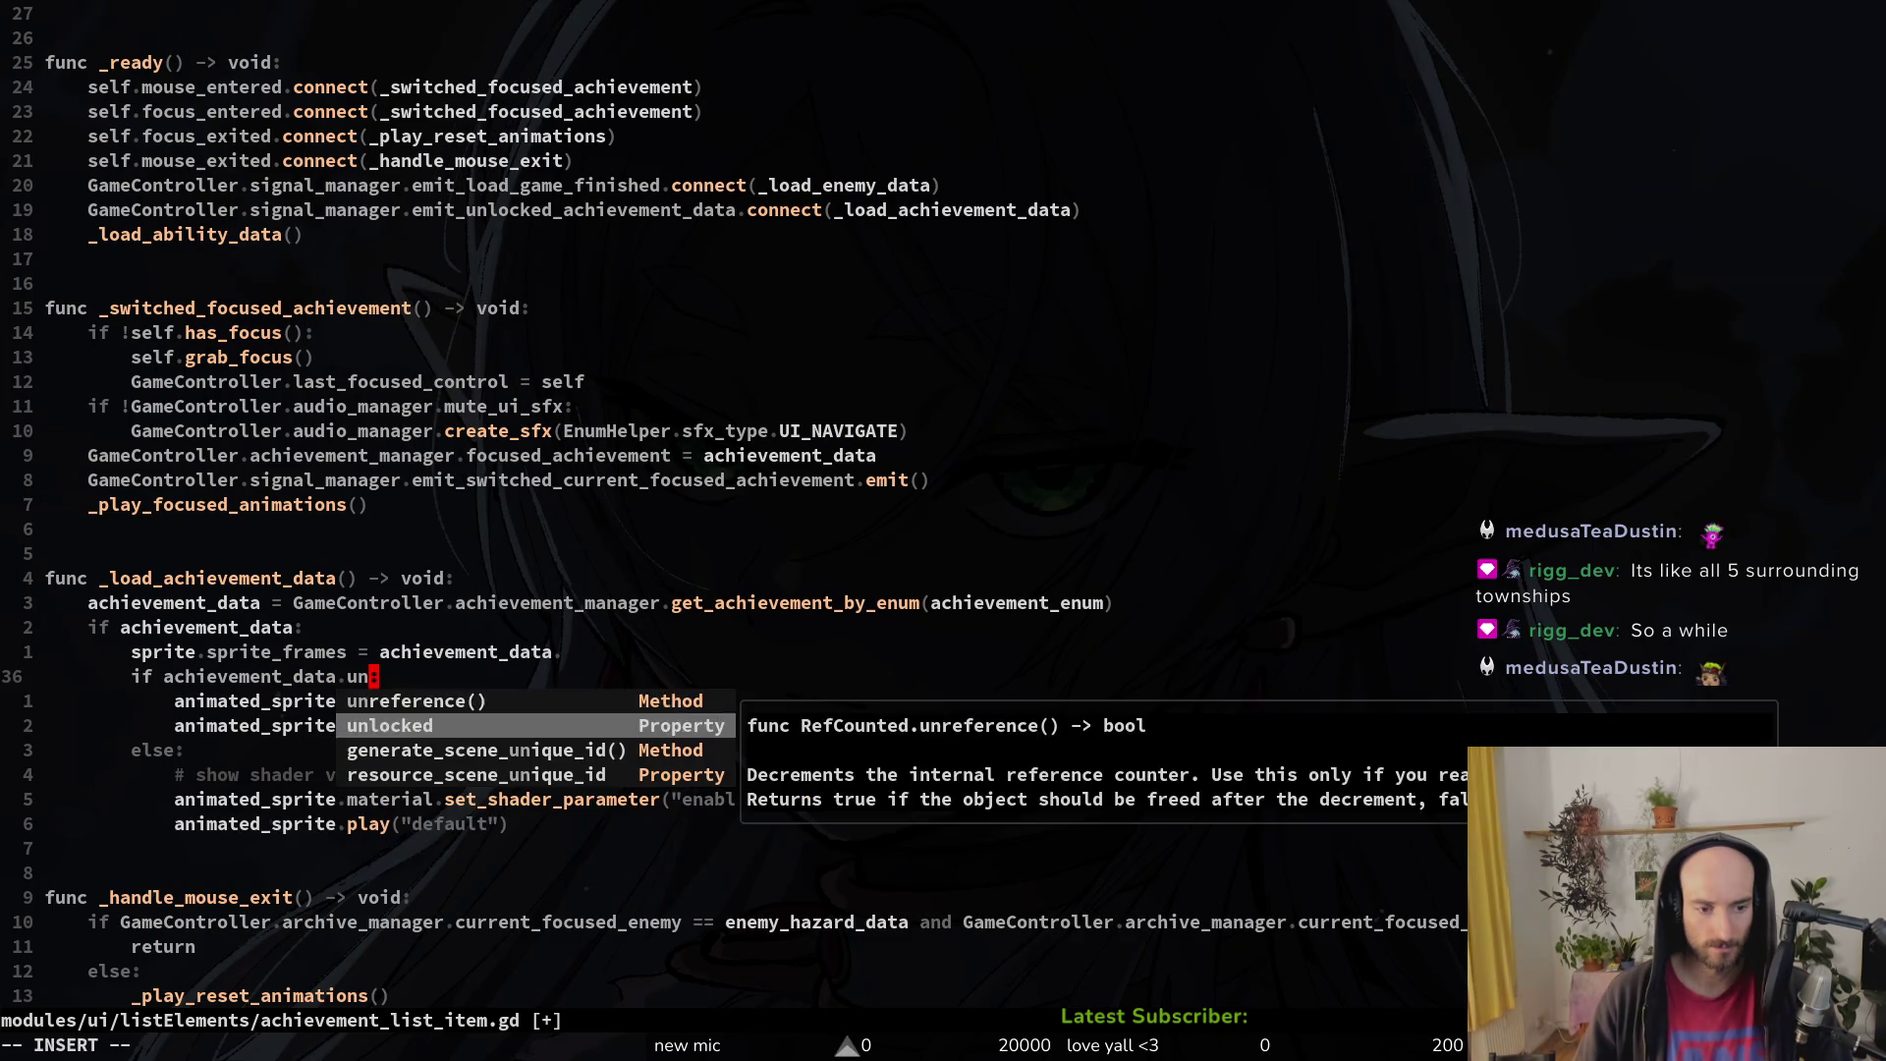
{"action": "type", "text": "j"}
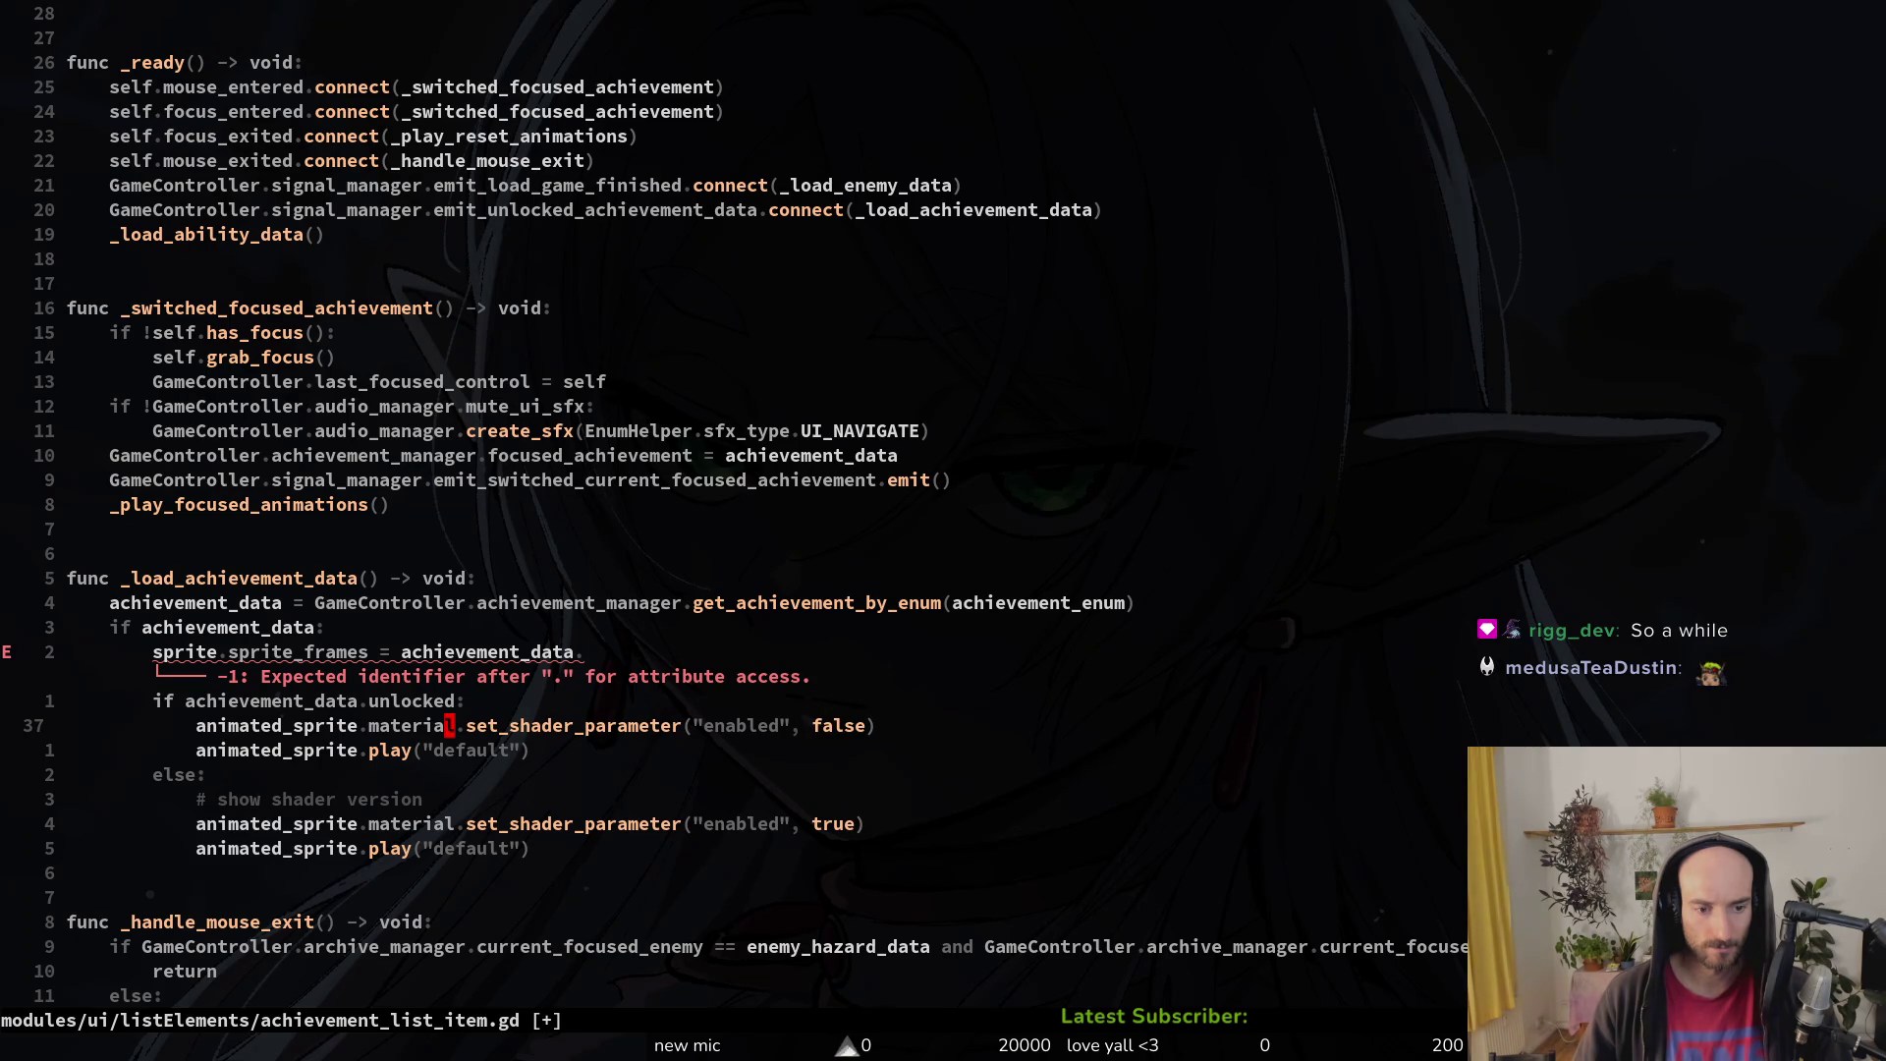
{"action": "key", "text": "k"}
{"action": "key", "text": "k"}
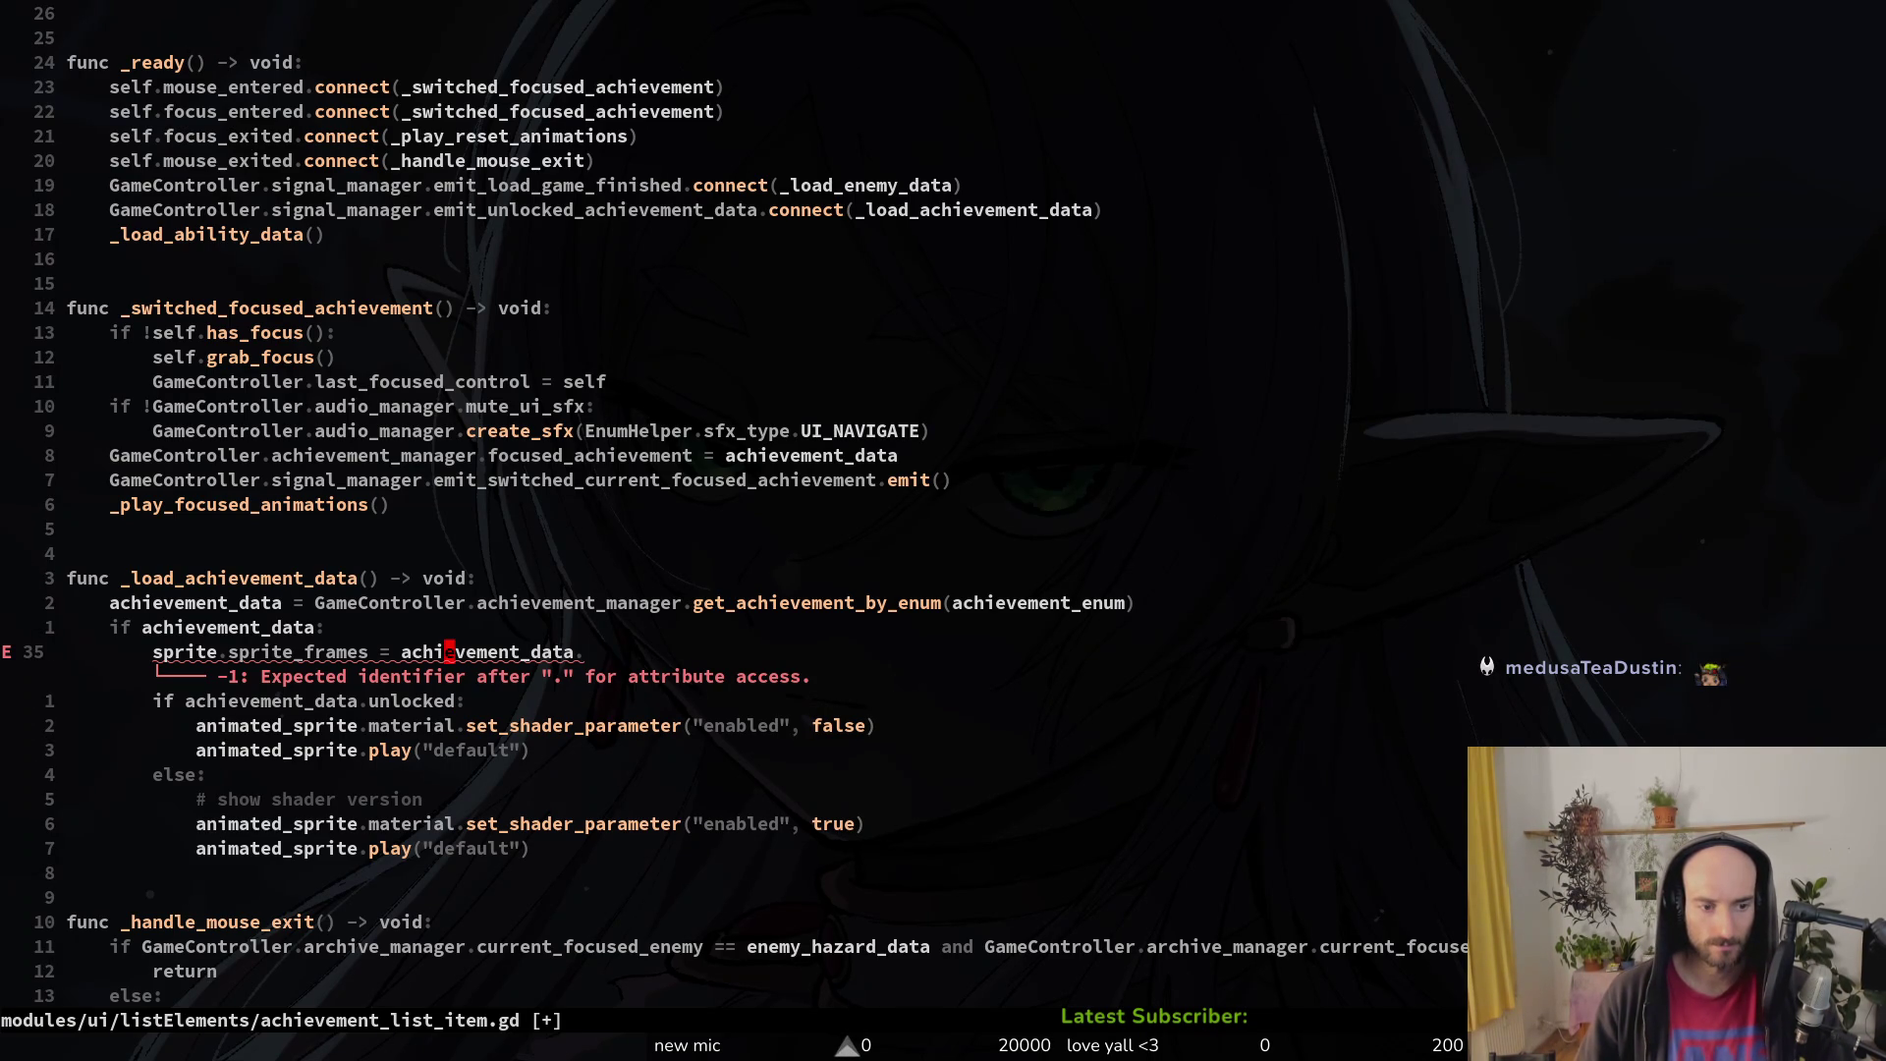
{"action": "key", "text": "b"}
{"action": "key", "text": "b"}
{"action": "key", "text": "b"}
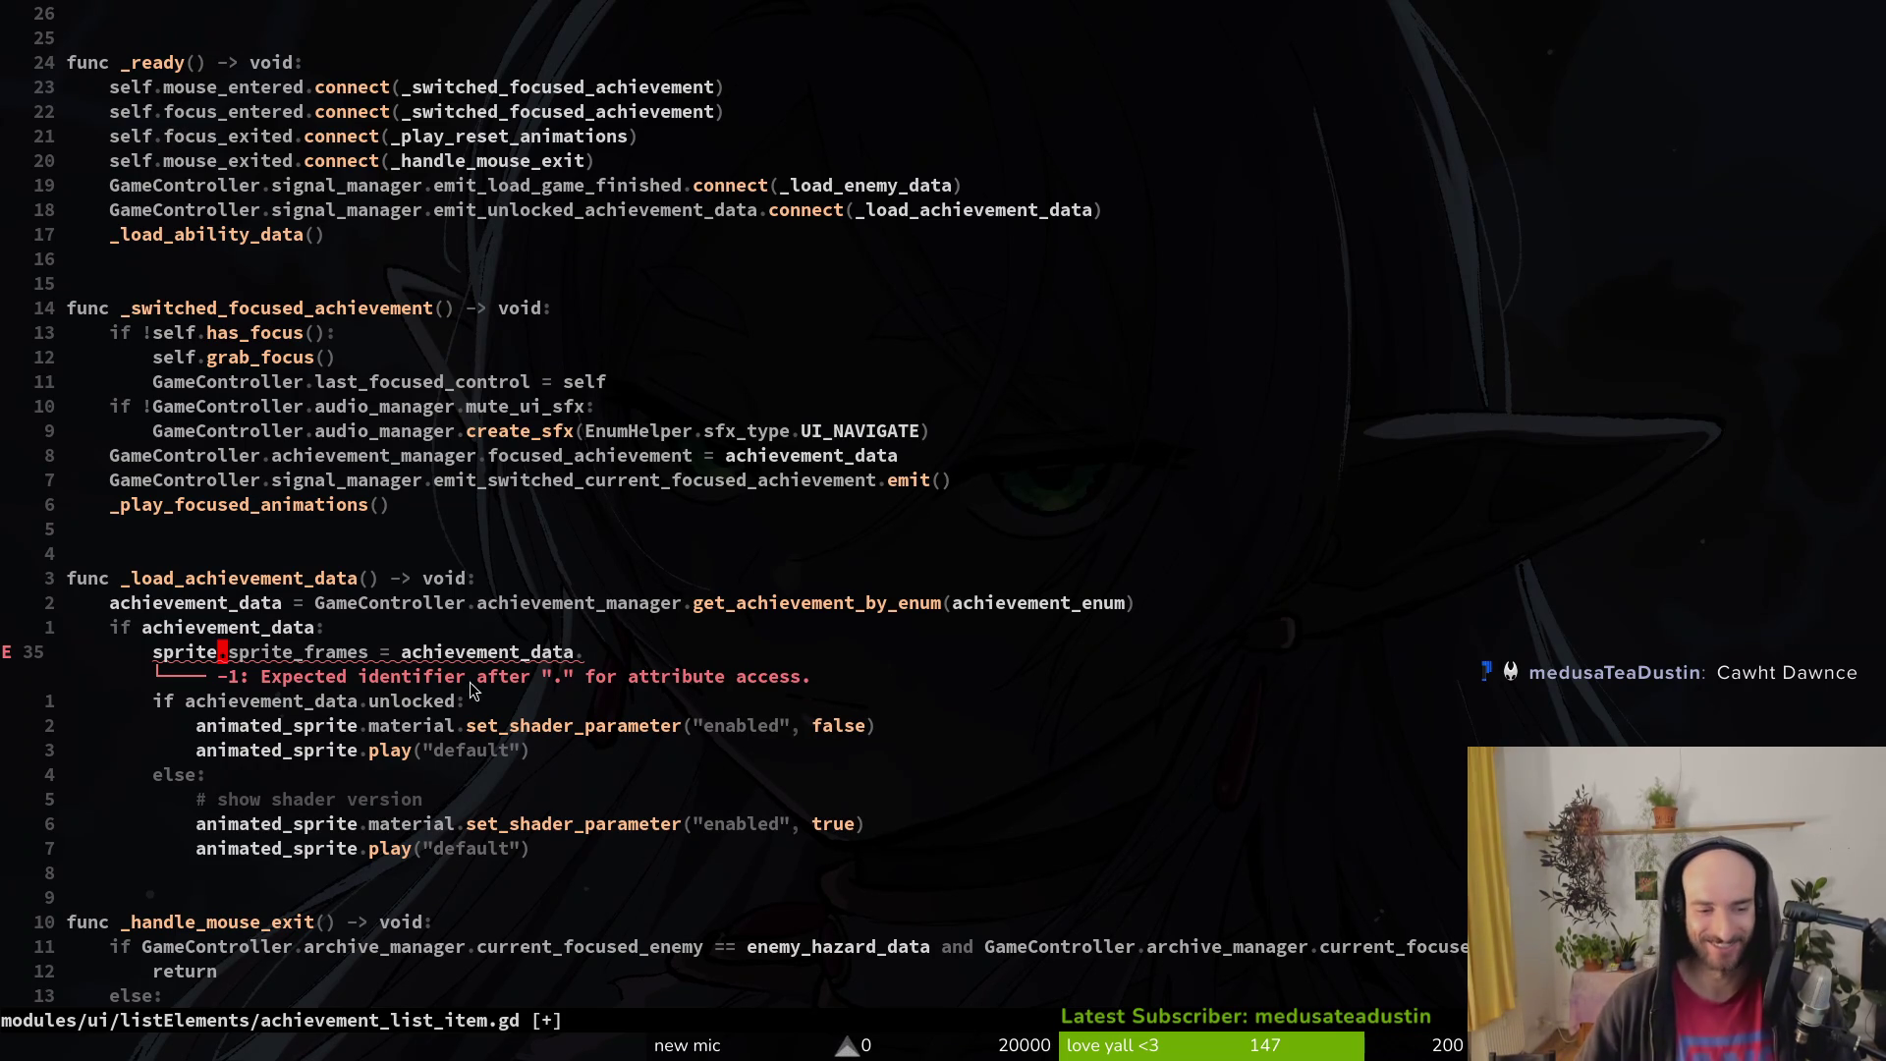
Step: Save the script and review line 35's sprite.sprite_frames = achievement_data. assignment
{"action": "left_click", "coordinate": [235, 652]}
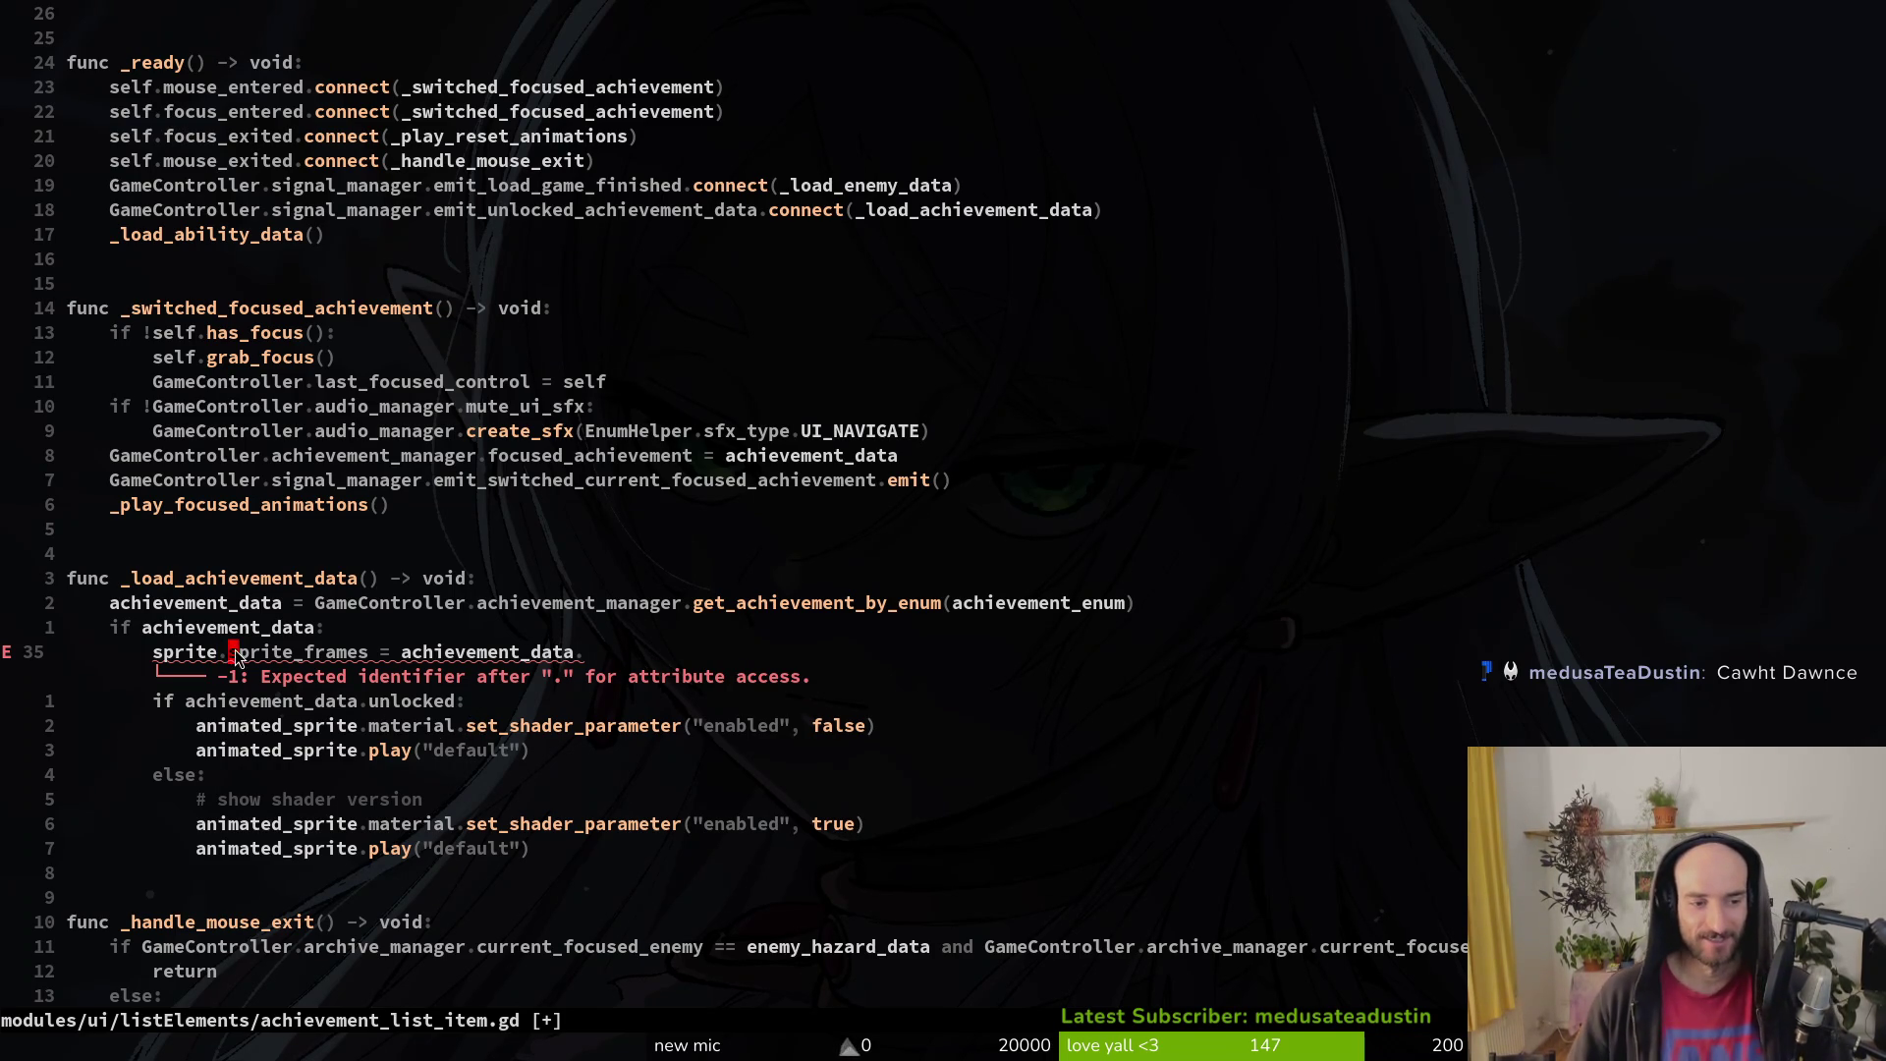
{"action": "type", "text": ":w"}
{"action": "key", "text": "Return"}
{"action": "key", "text": "j"}
{"action": "key", "text": "j"}
{"action": "key", "text": "j"}
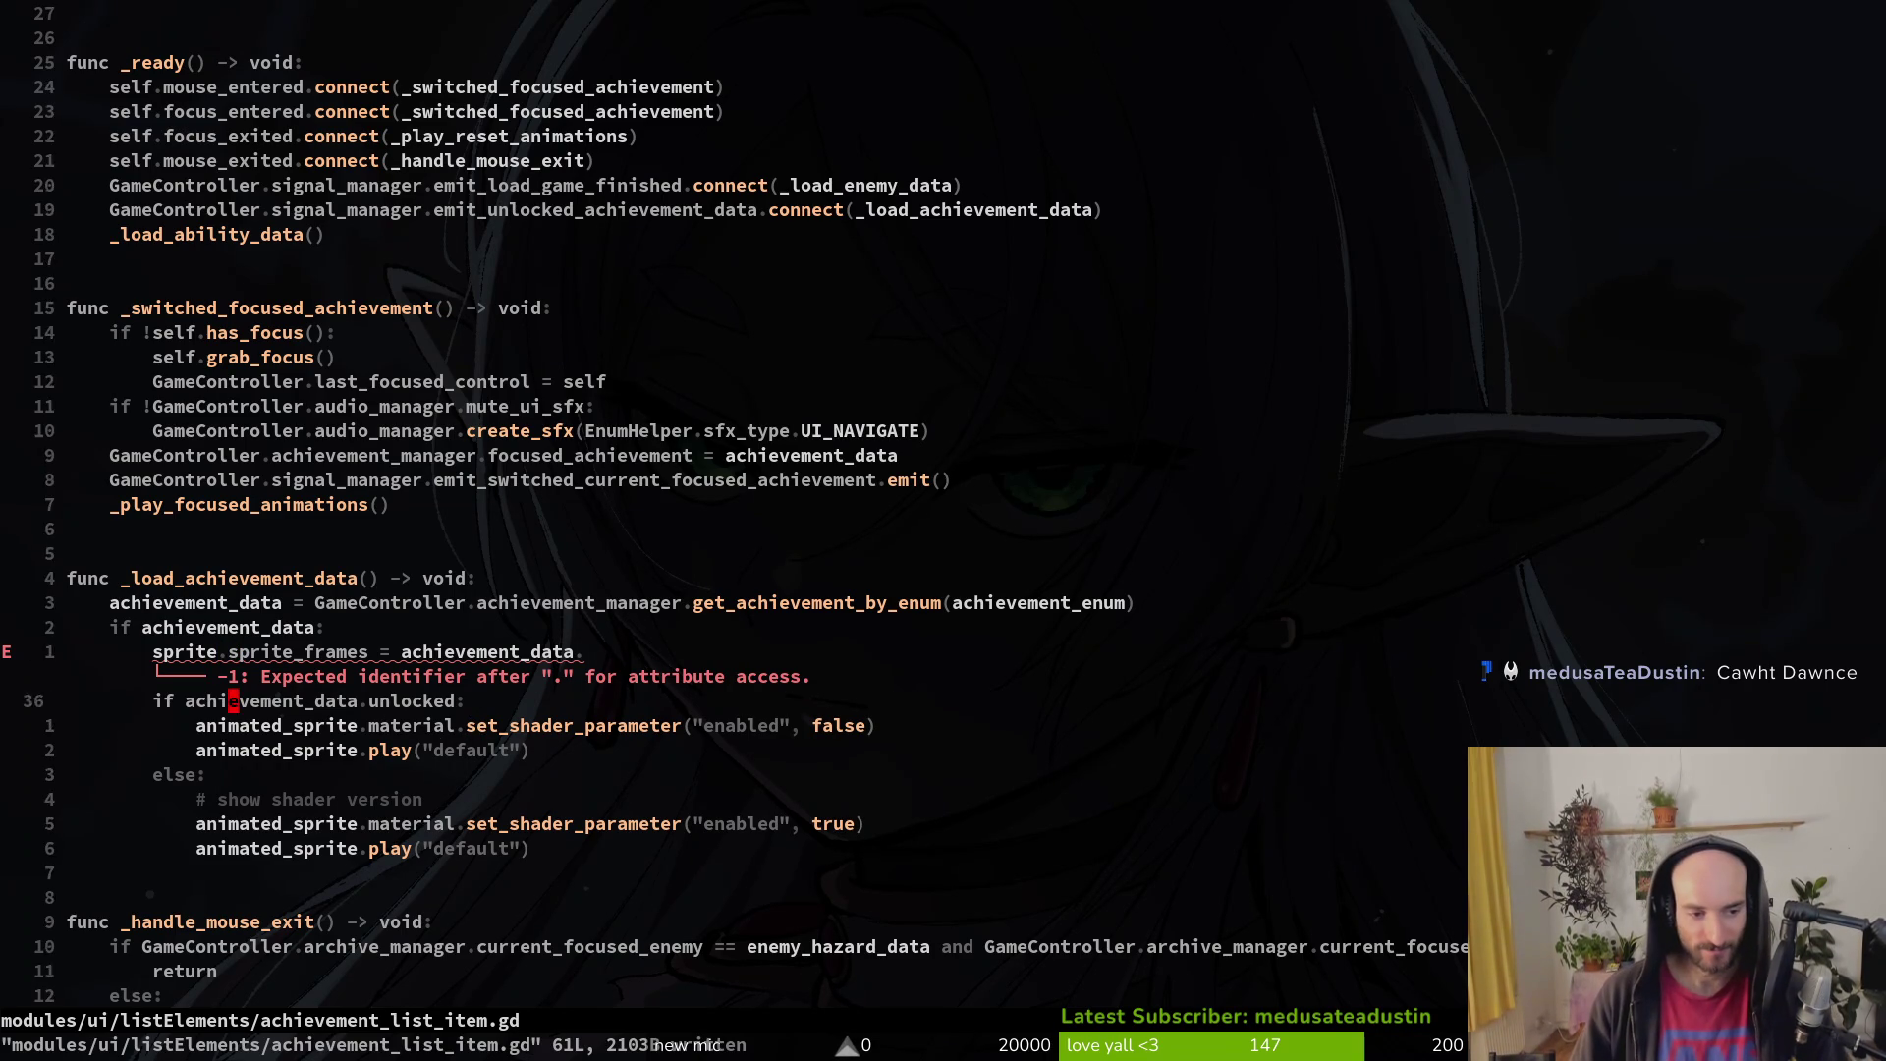
{"action": "key", "text": "k"}
{"action": "key", "text": "k"}
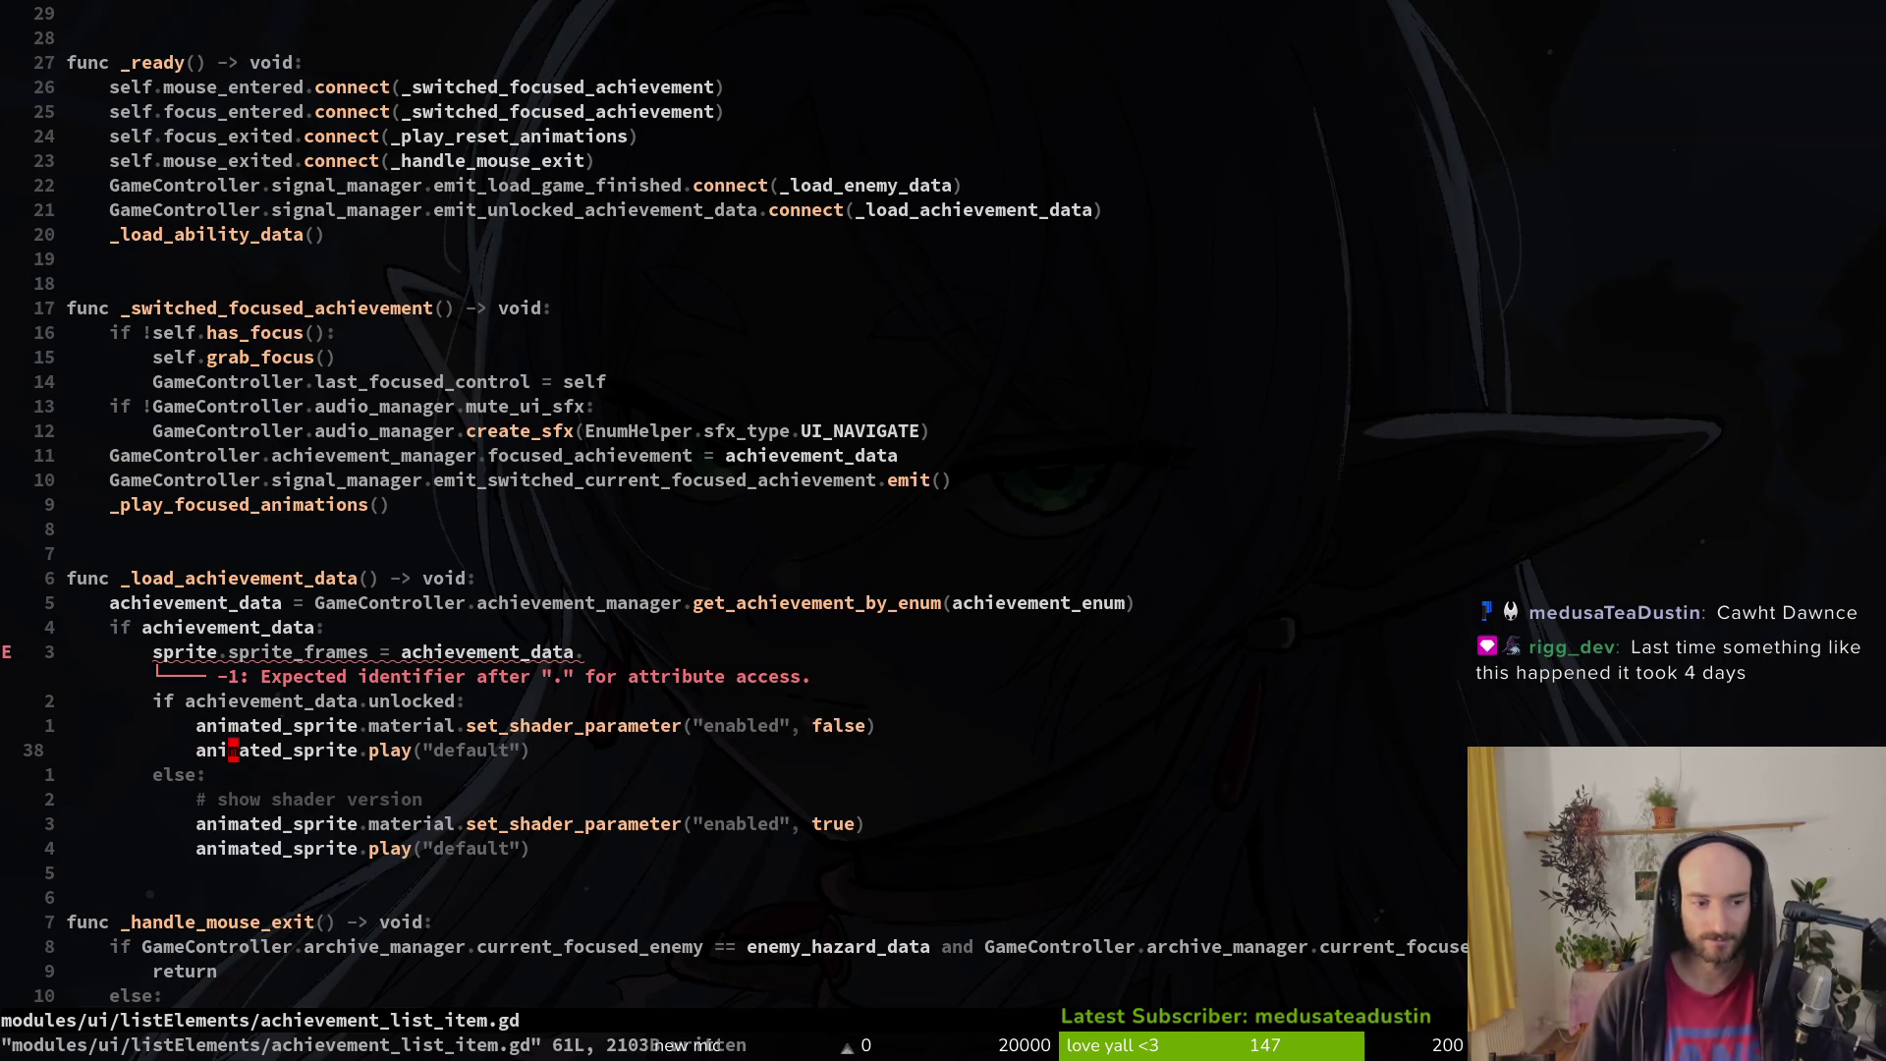
{"action": "key", "text": "k"}
{"action": "key", "text": "k"}
{"action": "key", "text": "k"}
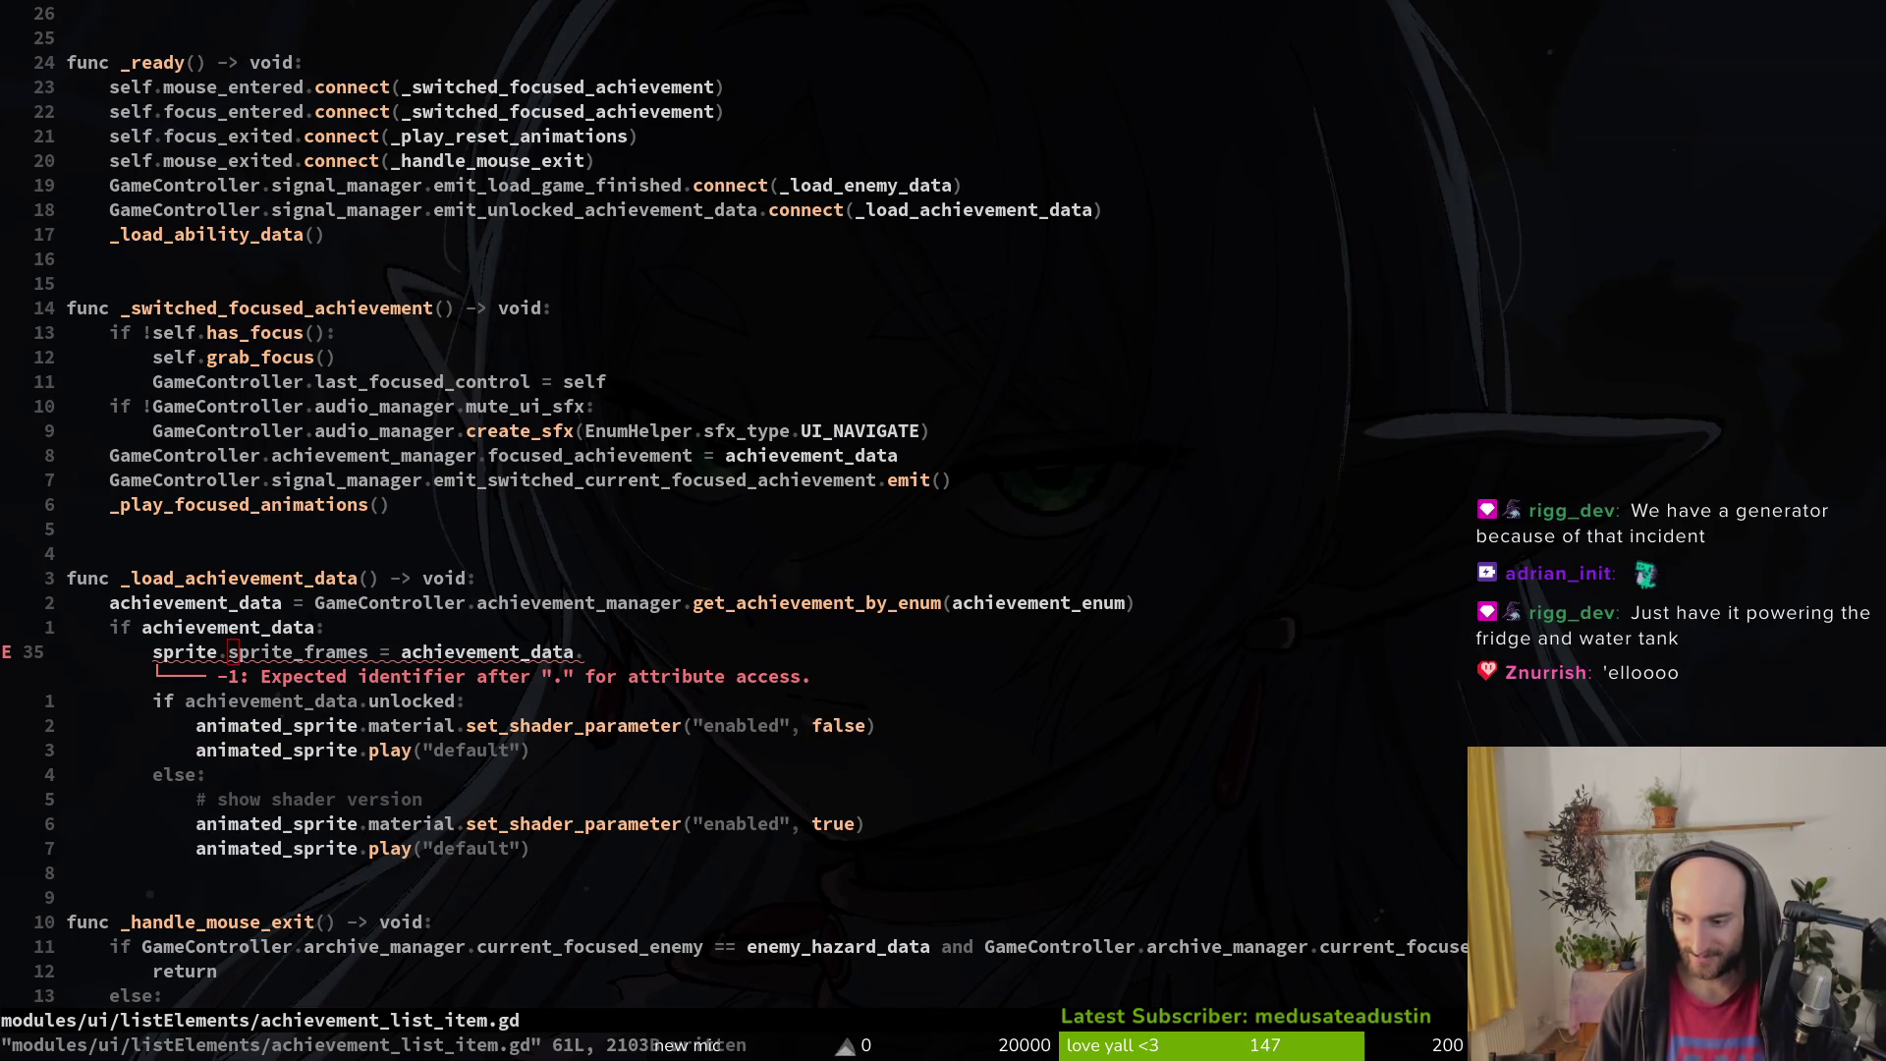
{"action": "left_click", "coordinate": [213, 653]}
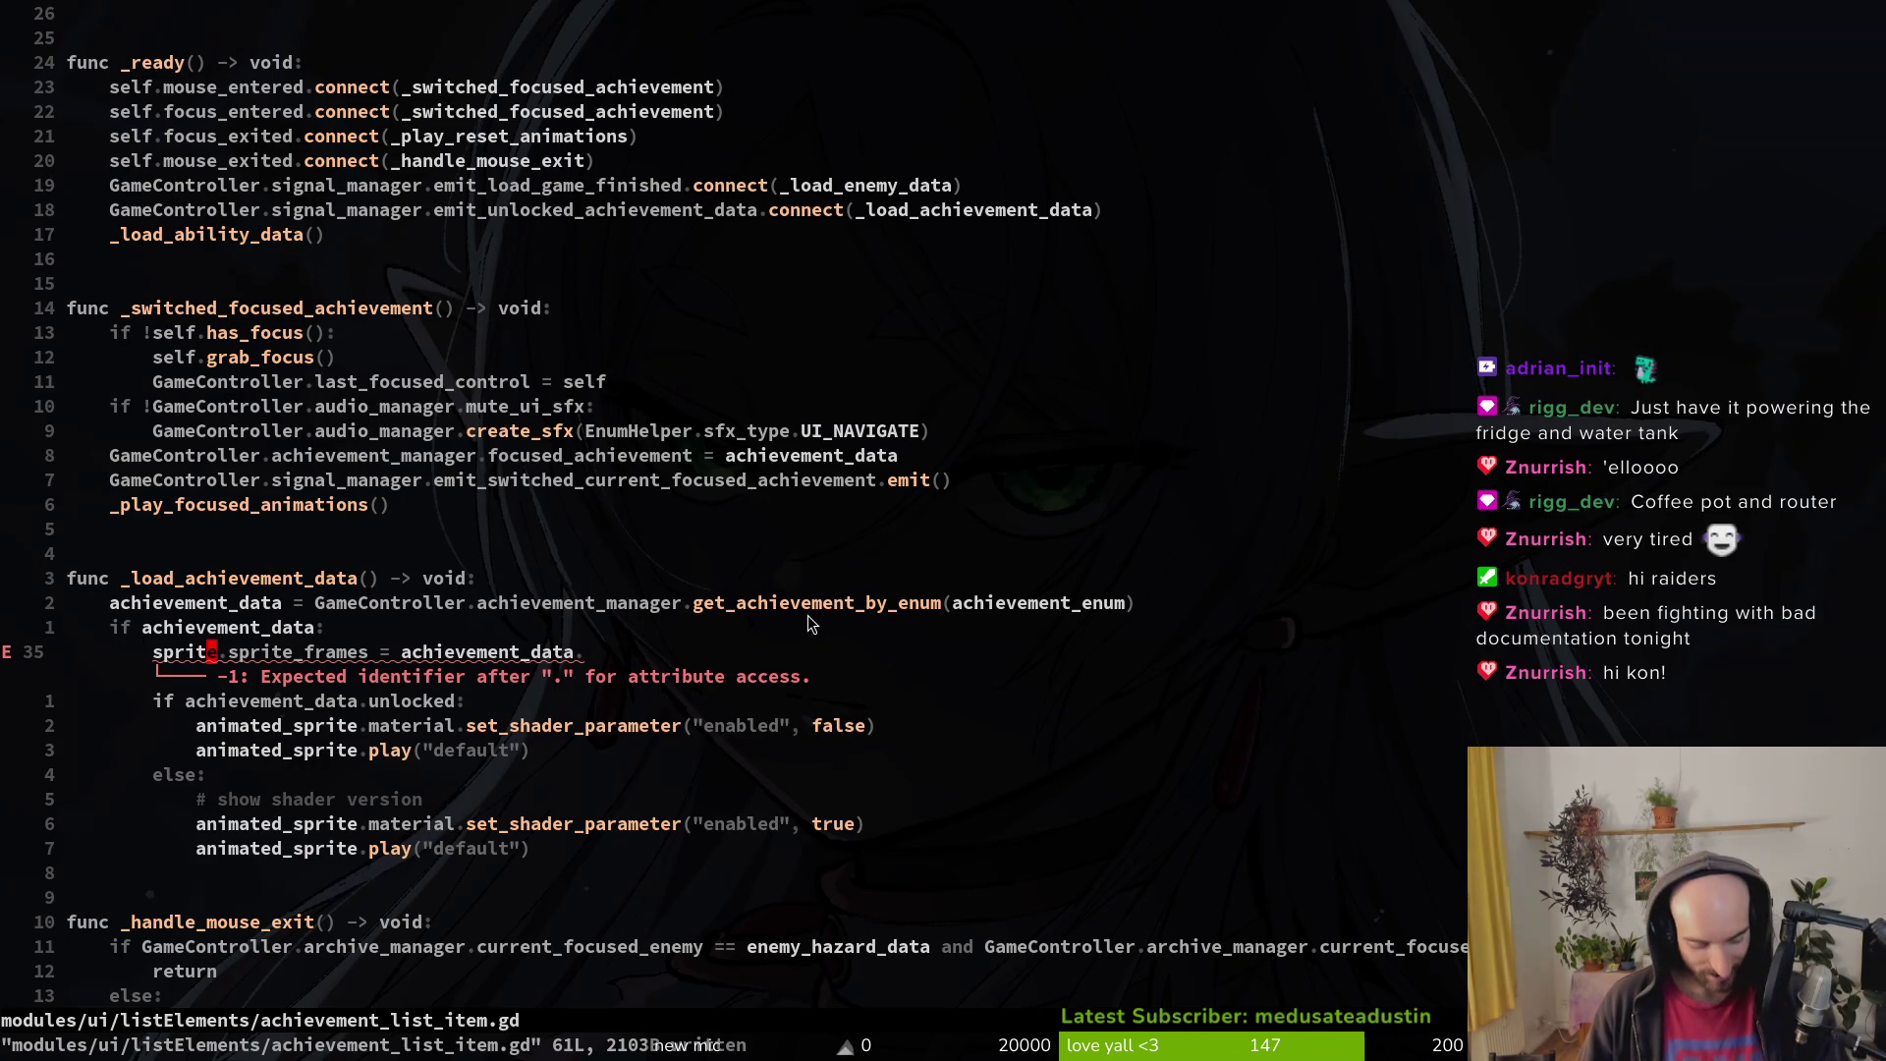
{"action": "left_click", "coordinate": [404, 652]}
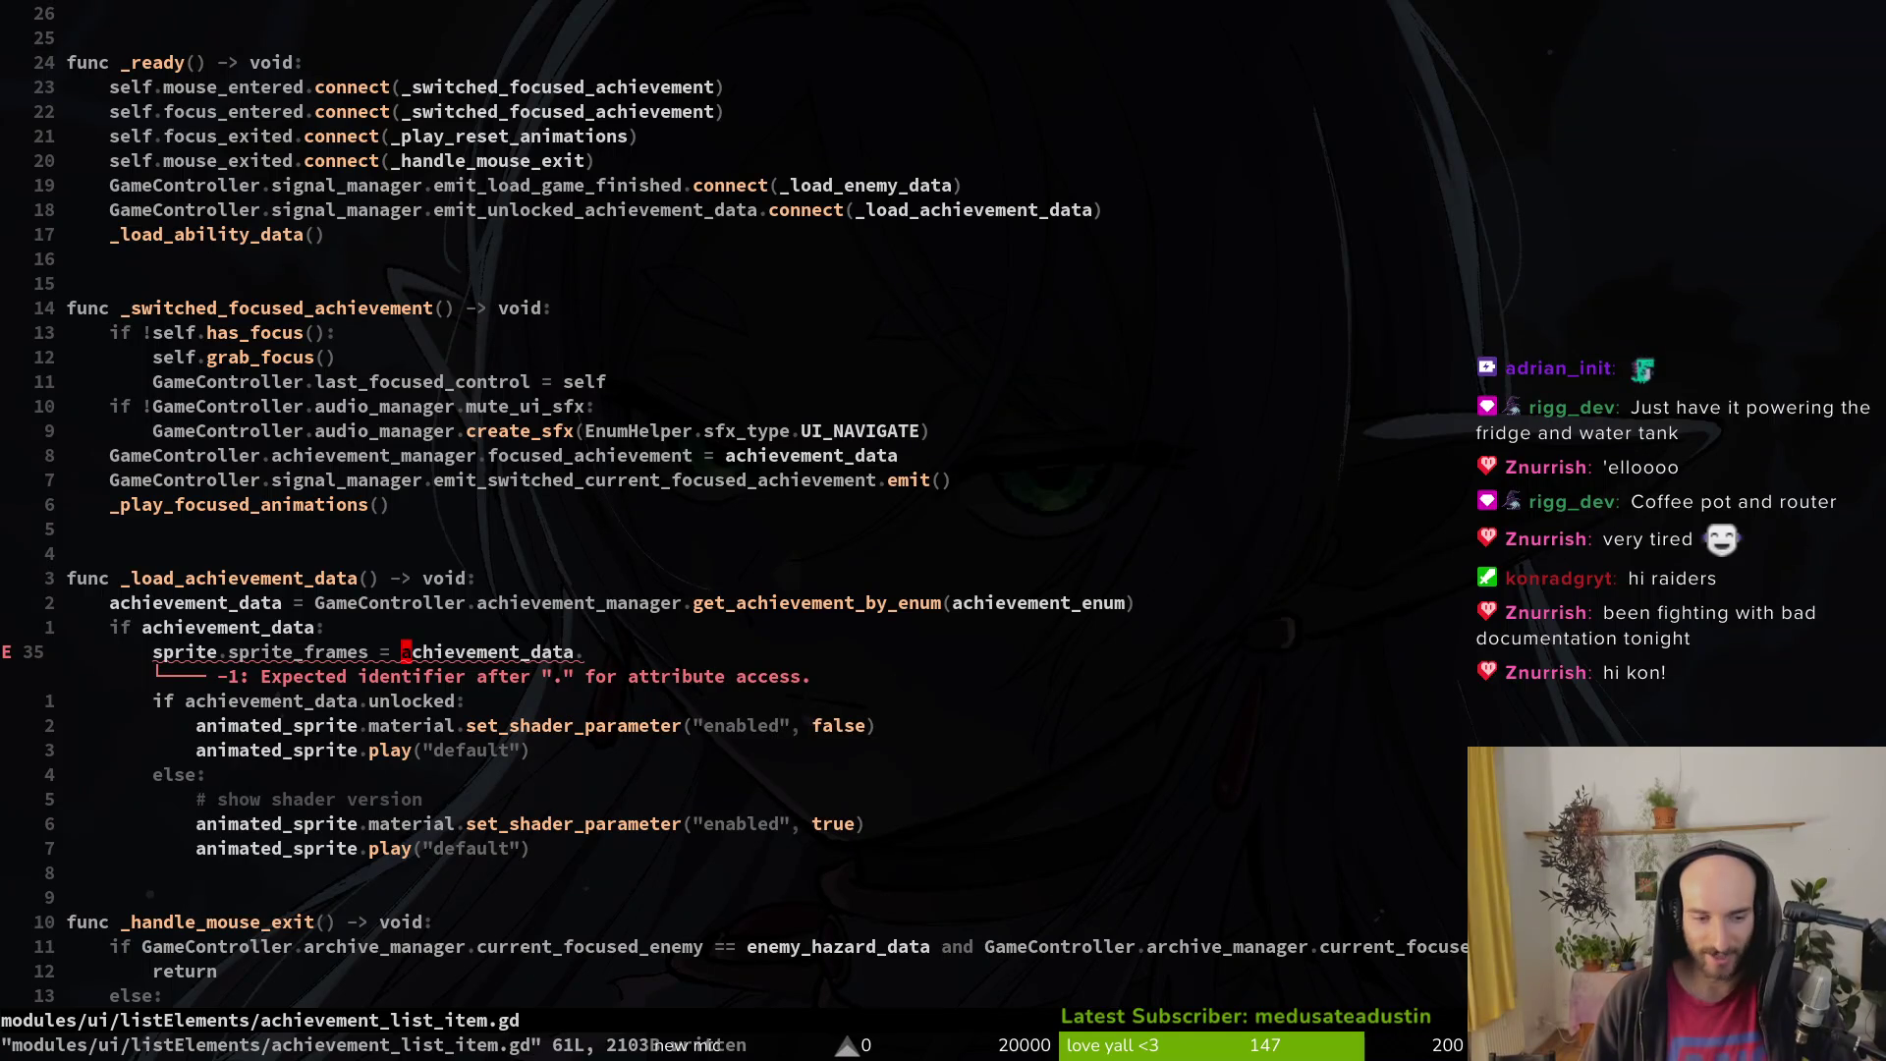
{"action": "key", "text": "dollar"}
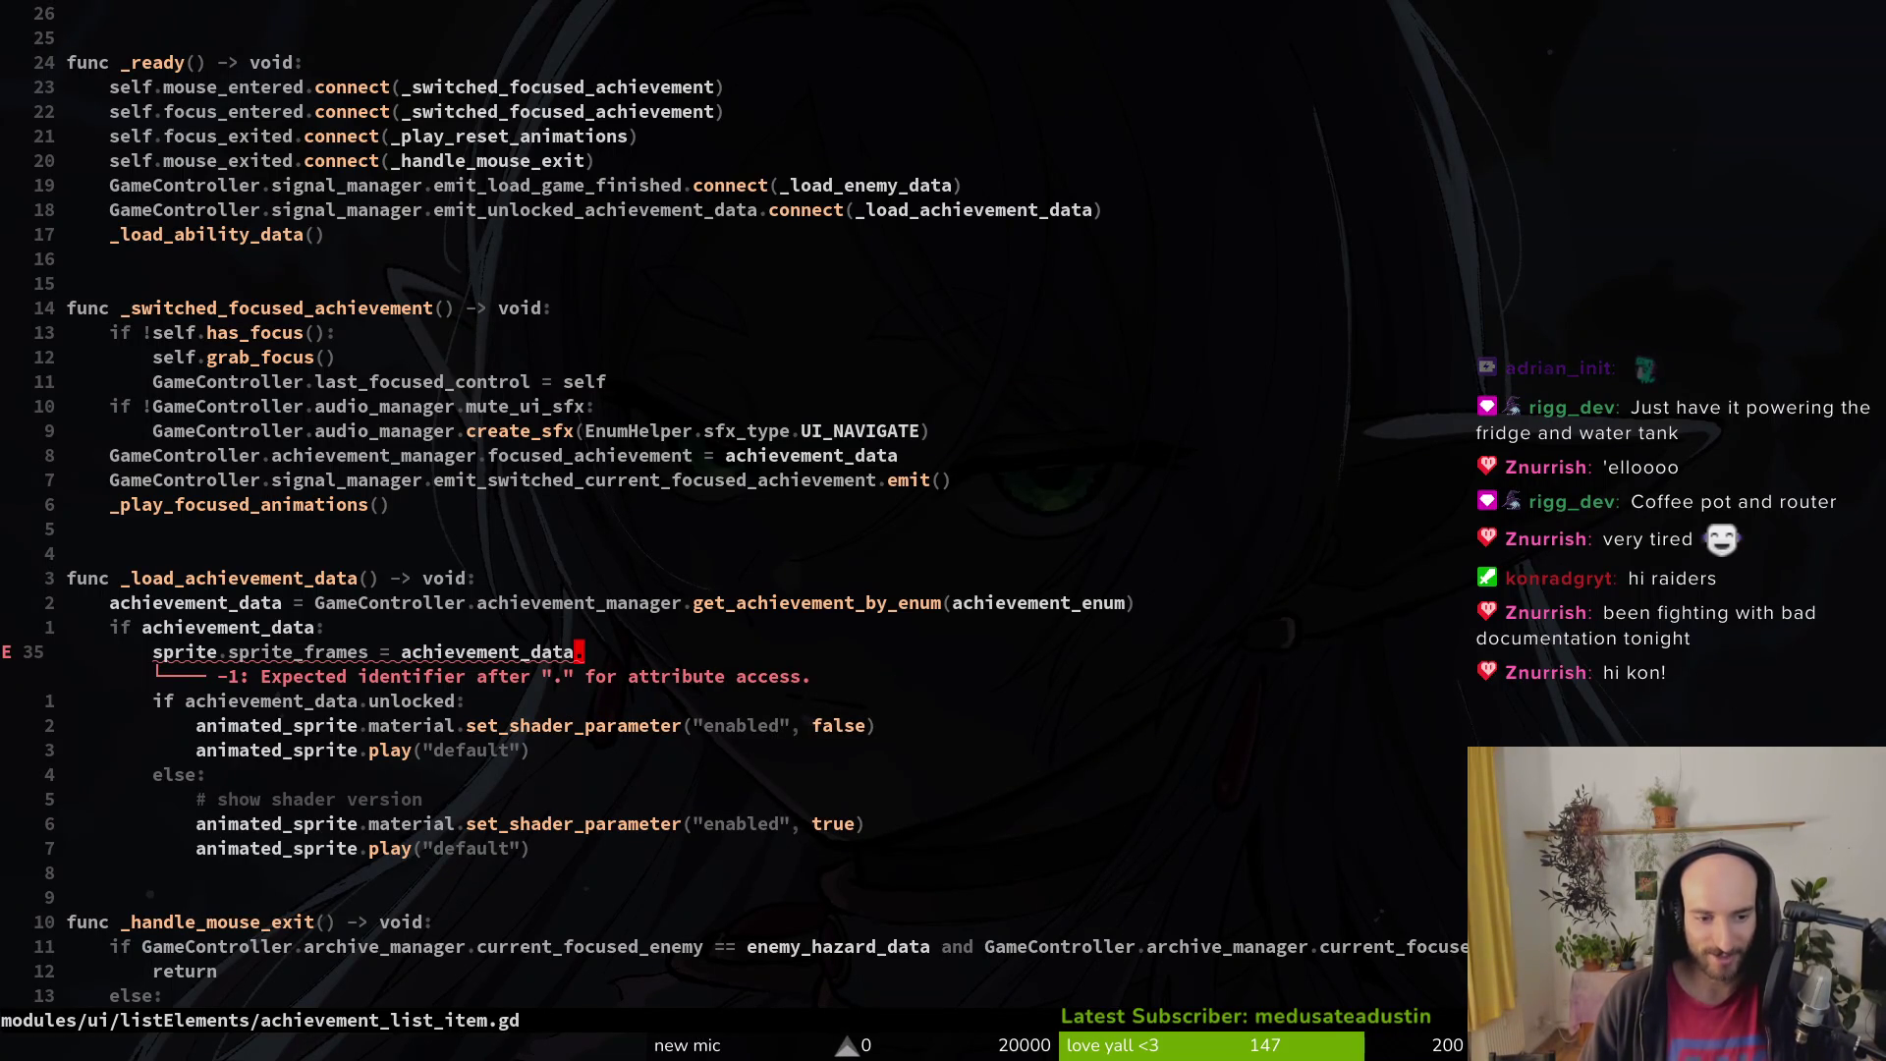
{"action": "type", "text": ":w"}
{"action": "key", "text": "Return"}
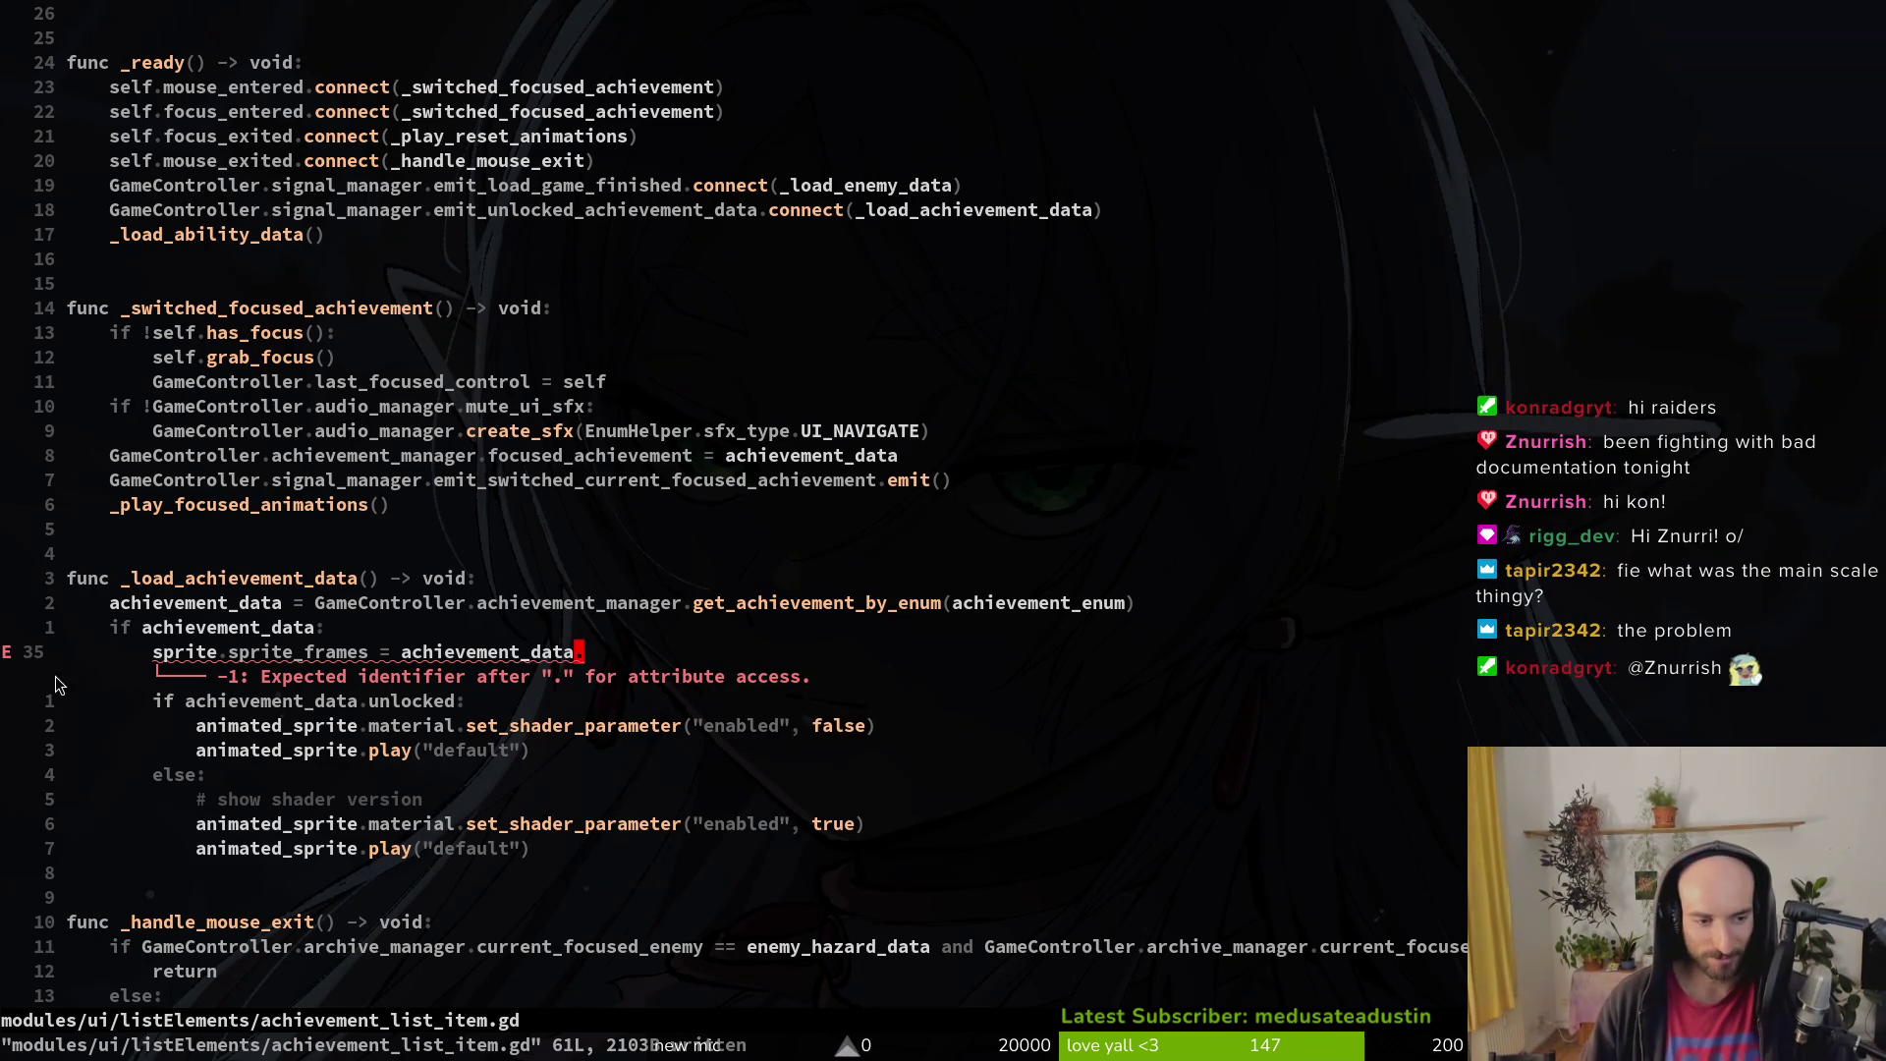
{"action": "left_click", "coordinate": [157, 656]}
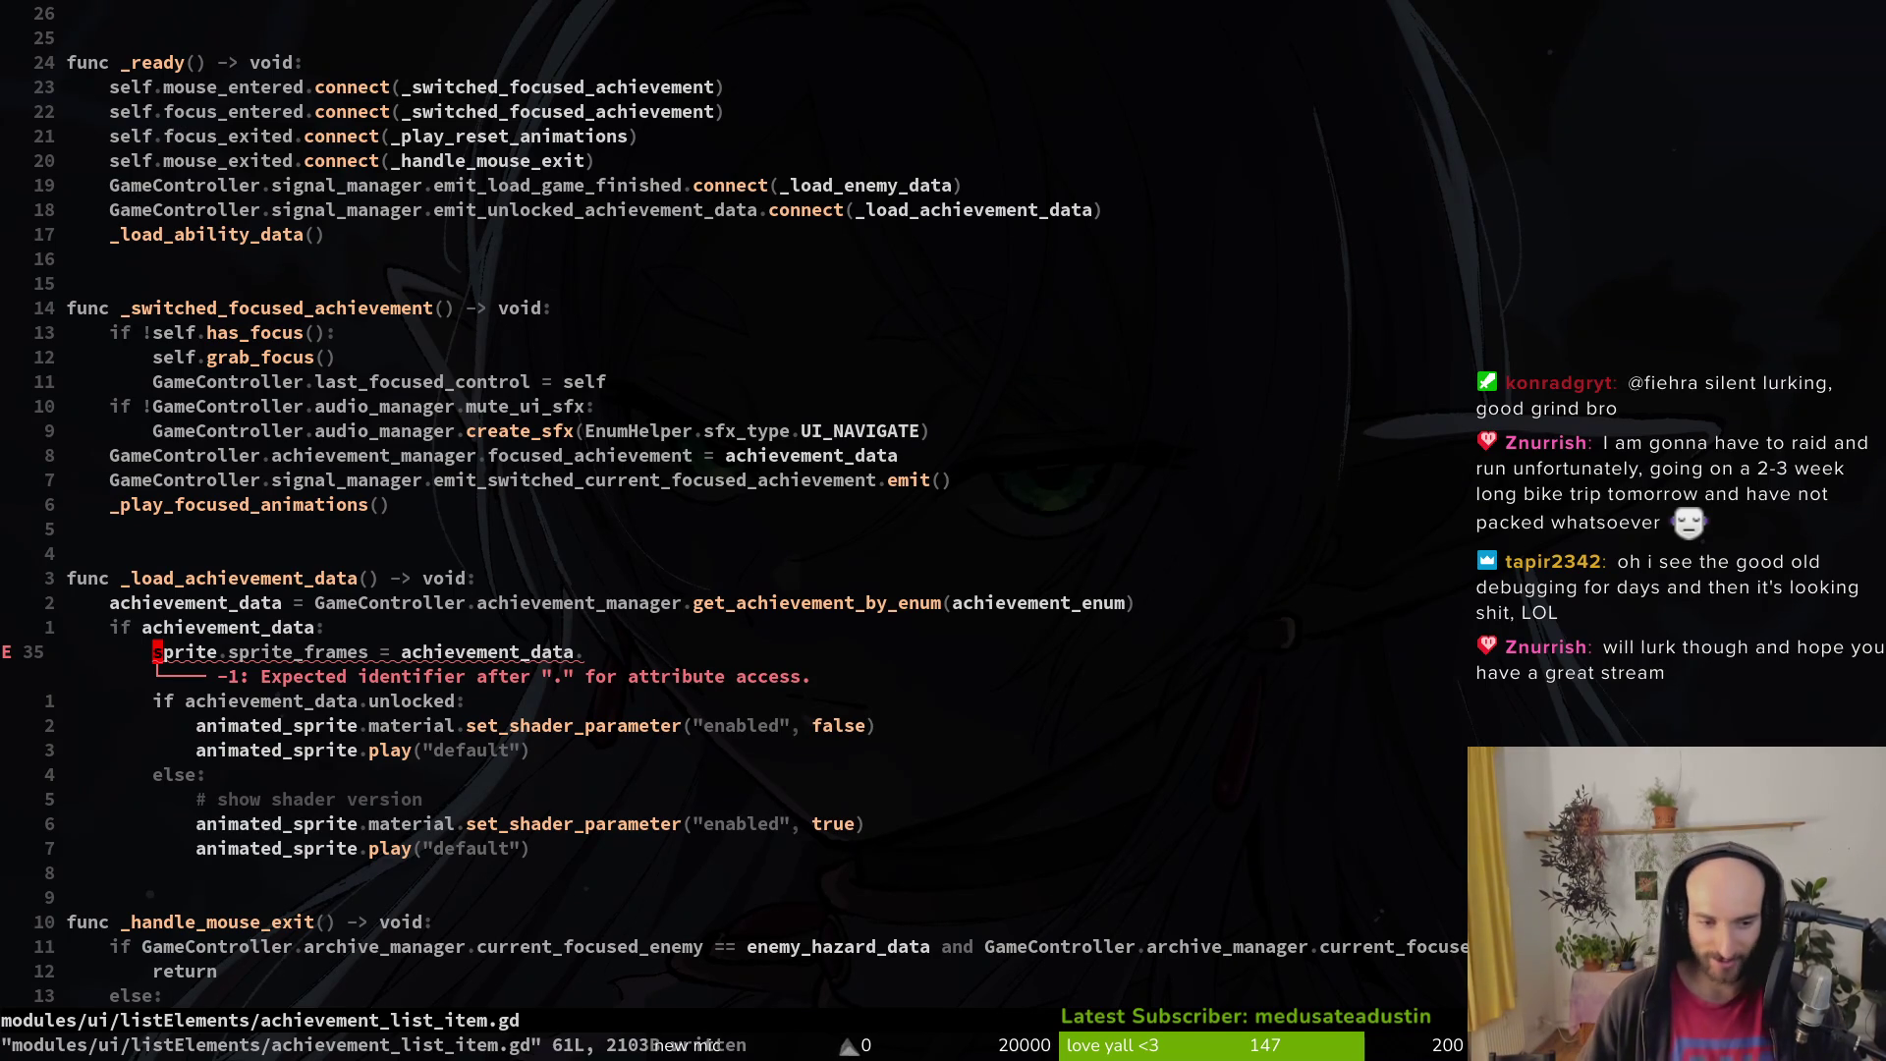
{"action": "left_click", "coordinate": [579, 652]}
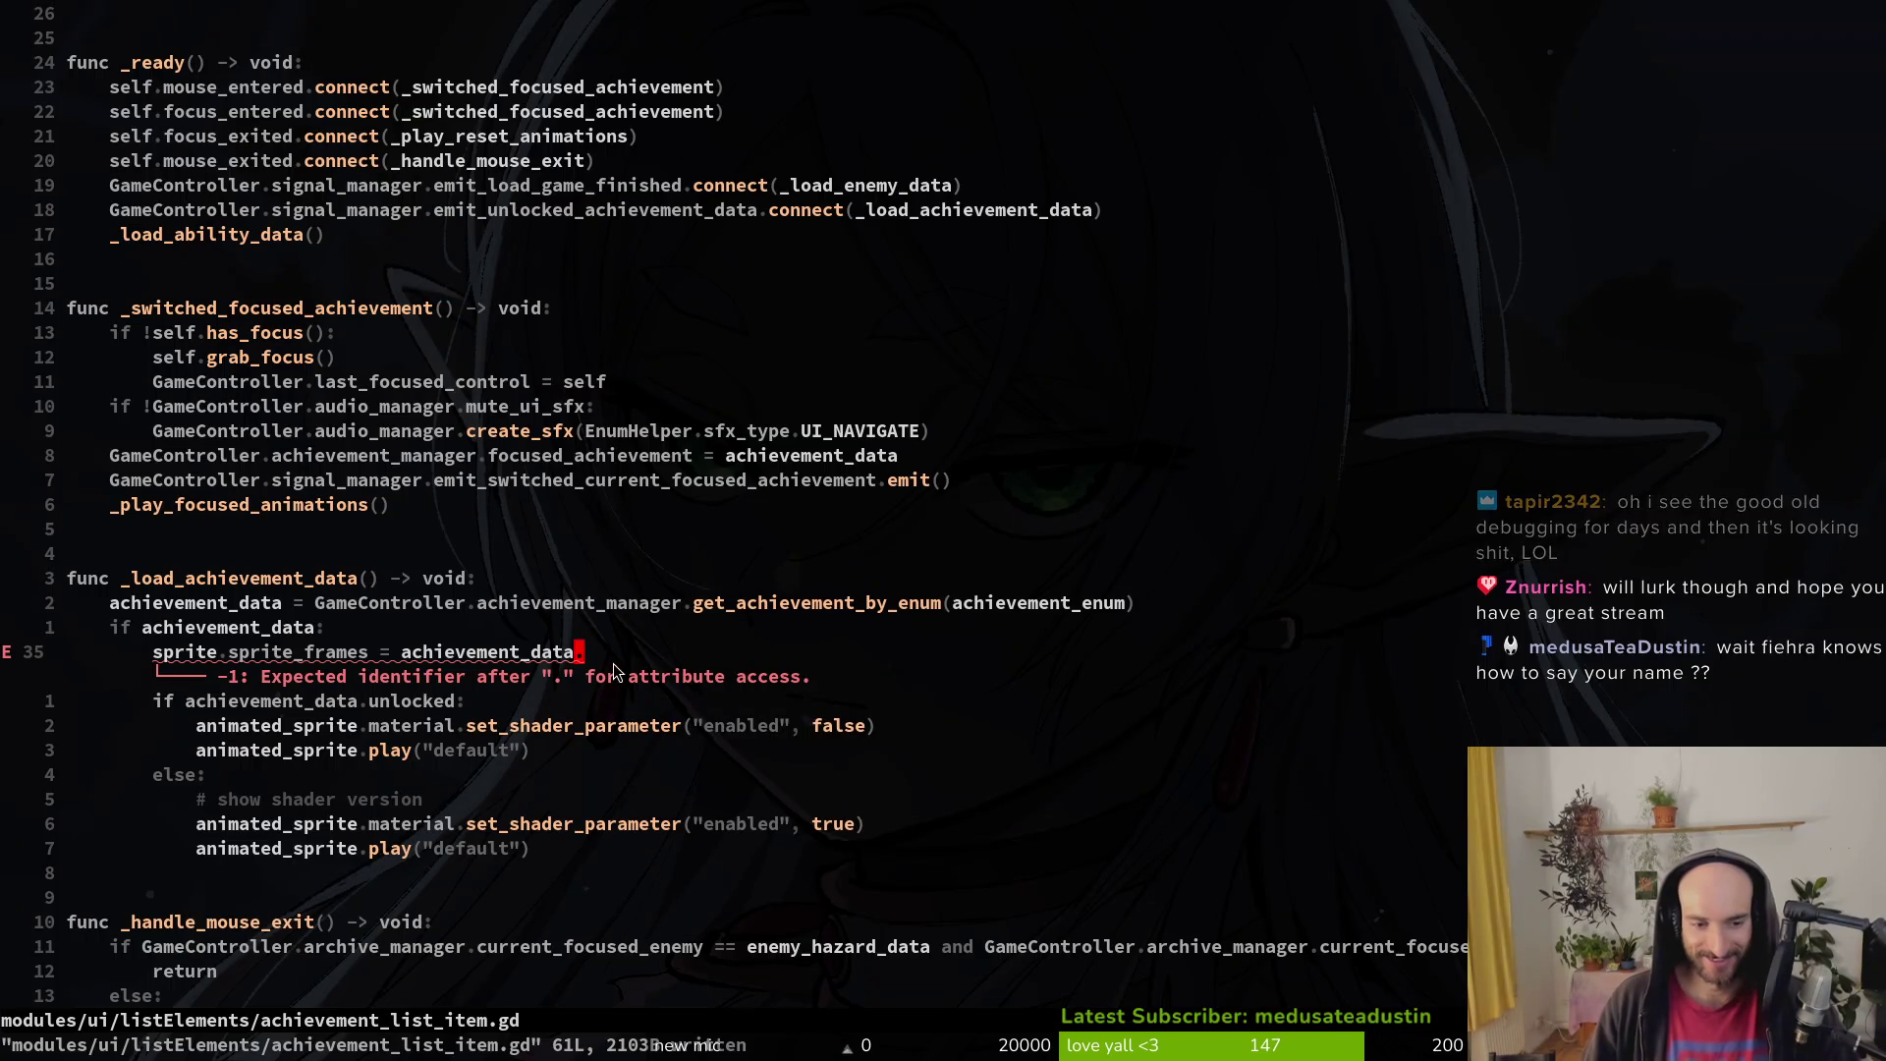
Step: Complete the assignment as sprite.sprite_frames = achievement_data.sprite and save
{"action": "key", "text": "v"}
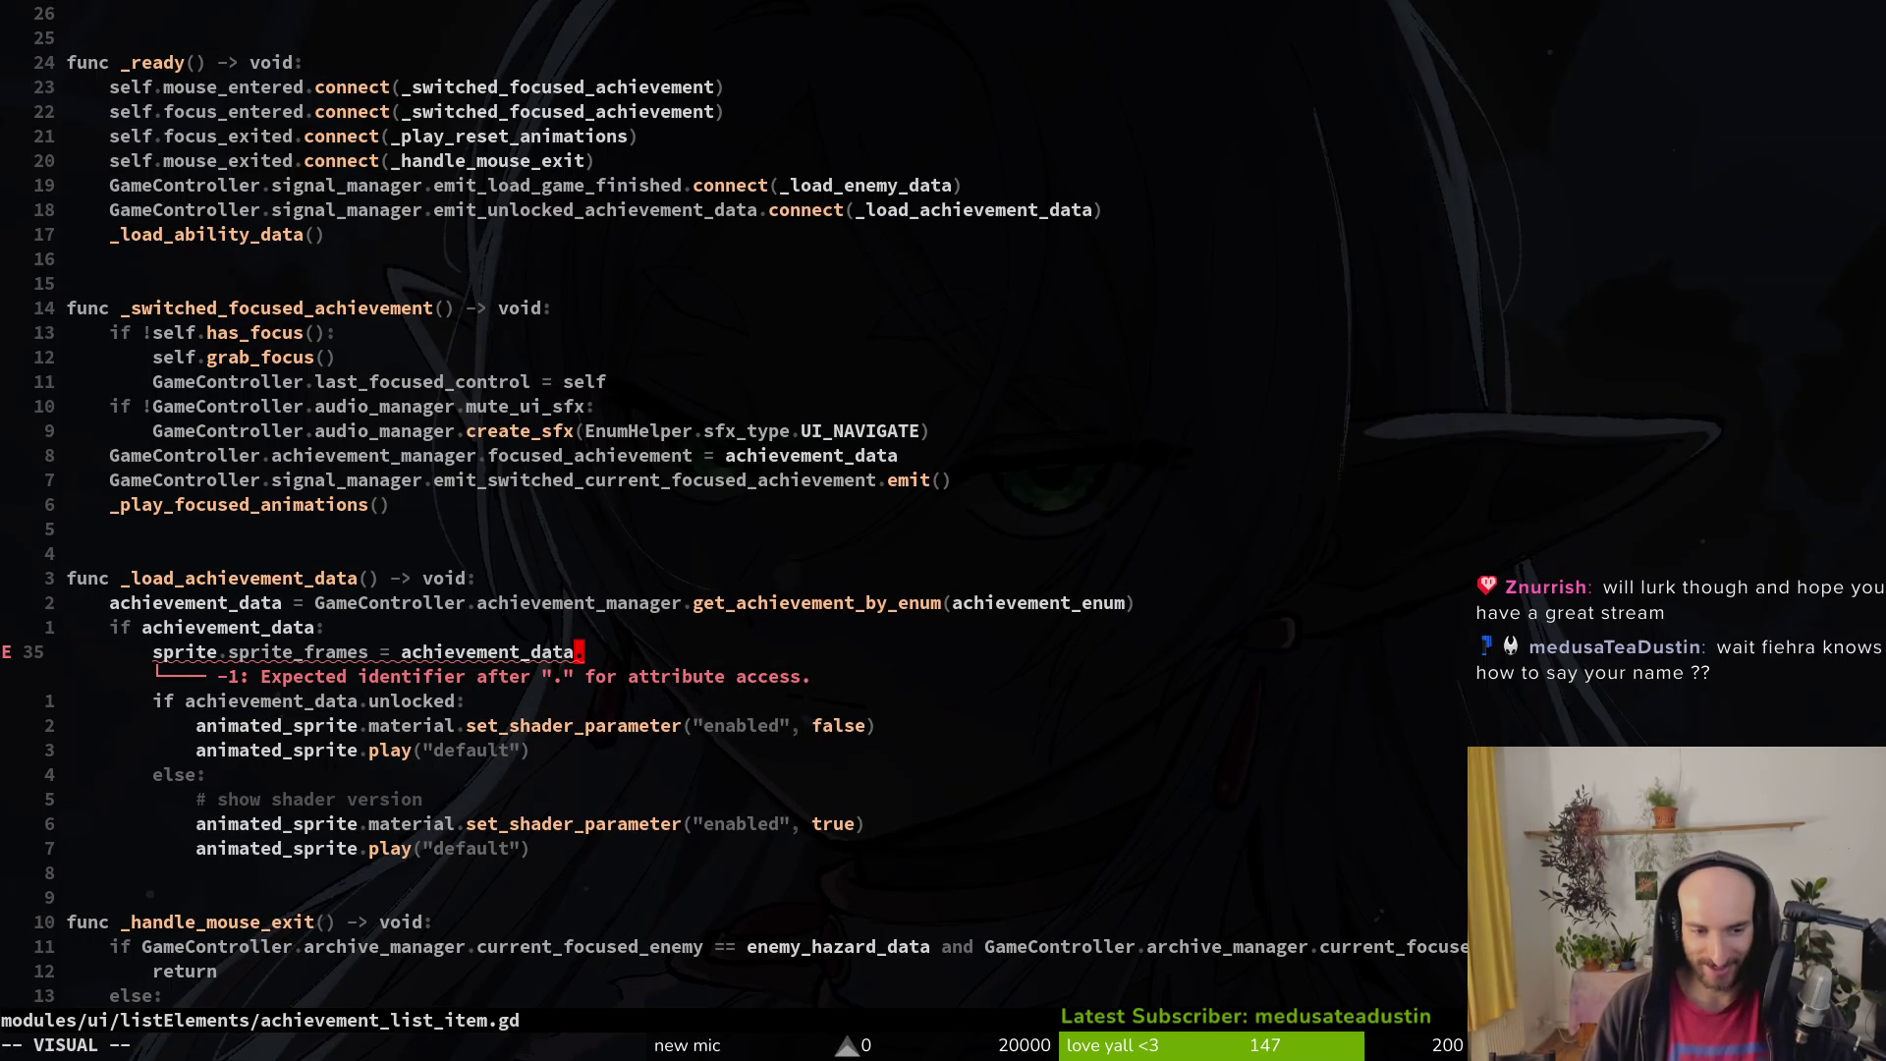
{"action": "key", "text": "k"}
{"action": "key", "text": "k"}
{"action": "key", "text": "k"}
{"action": "key", "text": "k"}
{"action": "key", "text": "Escape"}
{"action": "key", "text": "Return"}
{"action": "key", "text": "Return"}
{"action": "key", "text": "minus"}
{"action": "key", "text": "Return"}
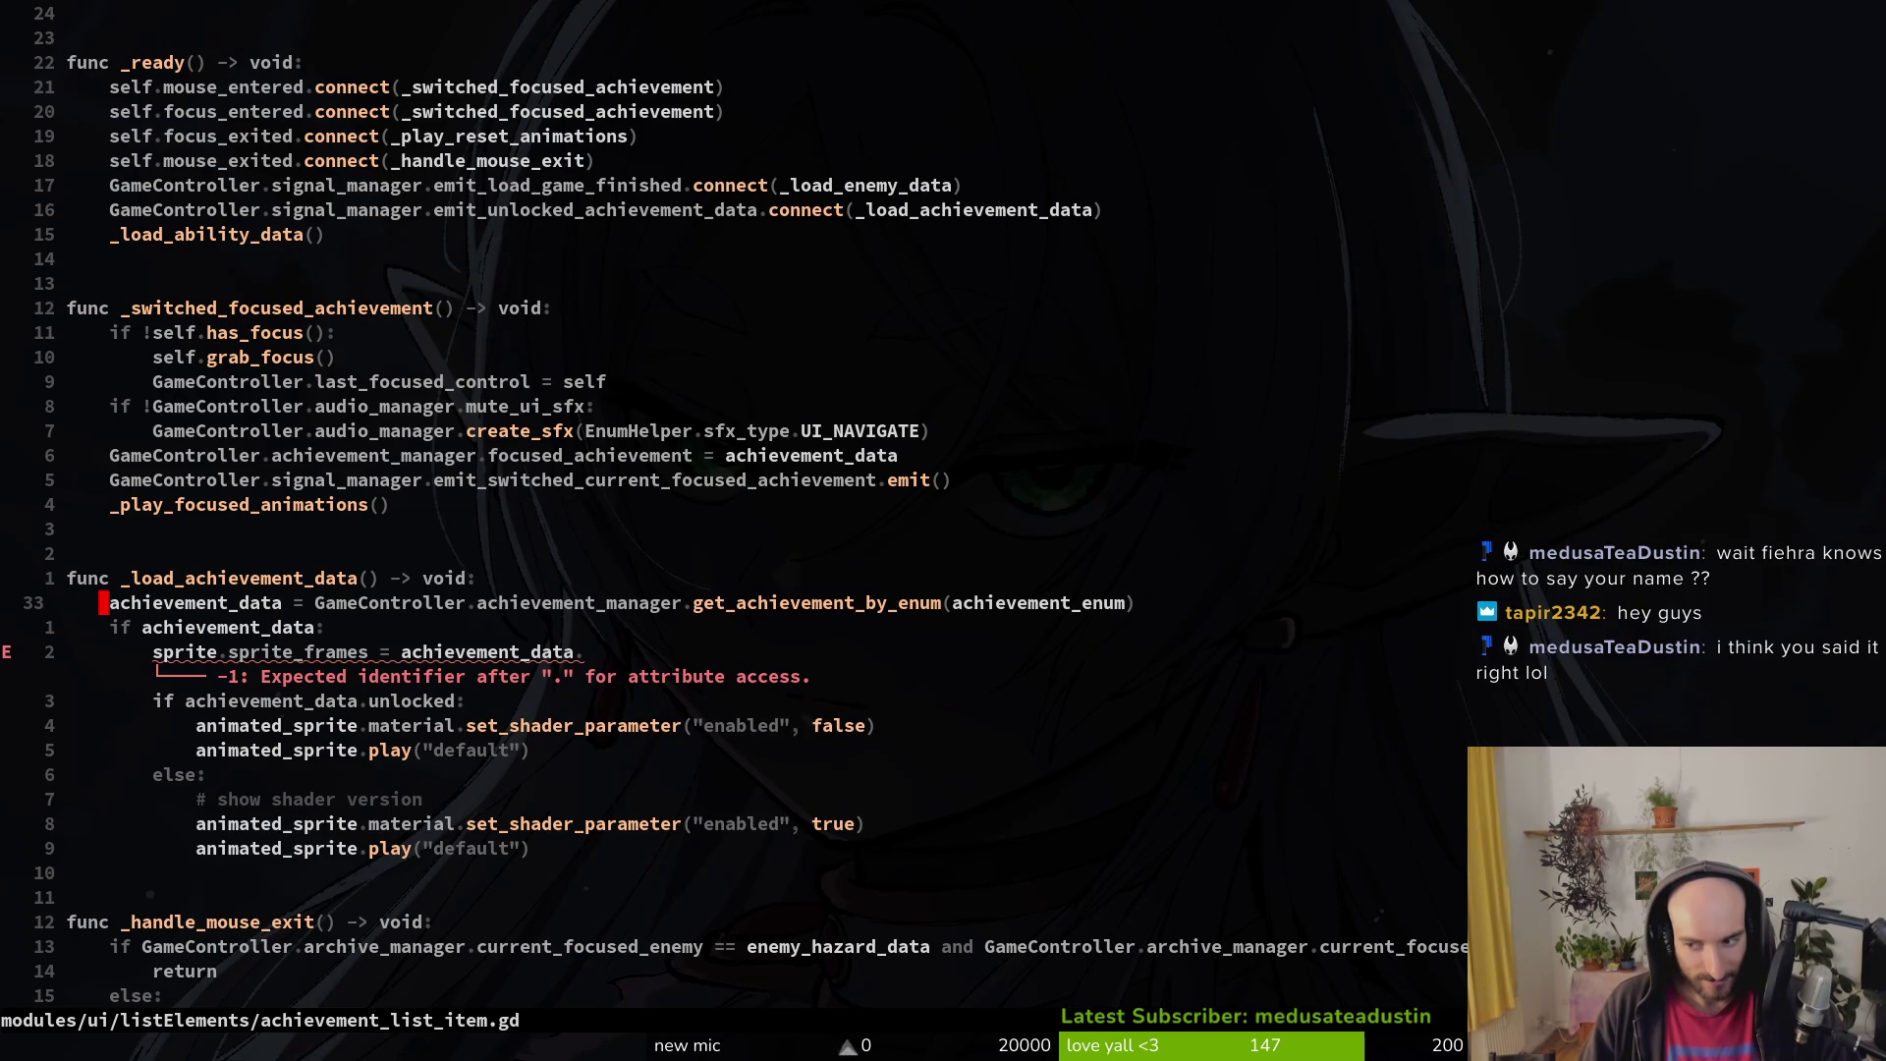
{"action": "key", "text": "j"}
{"action": "key", "text": "j"}
{"action": "key", "text": "j"}
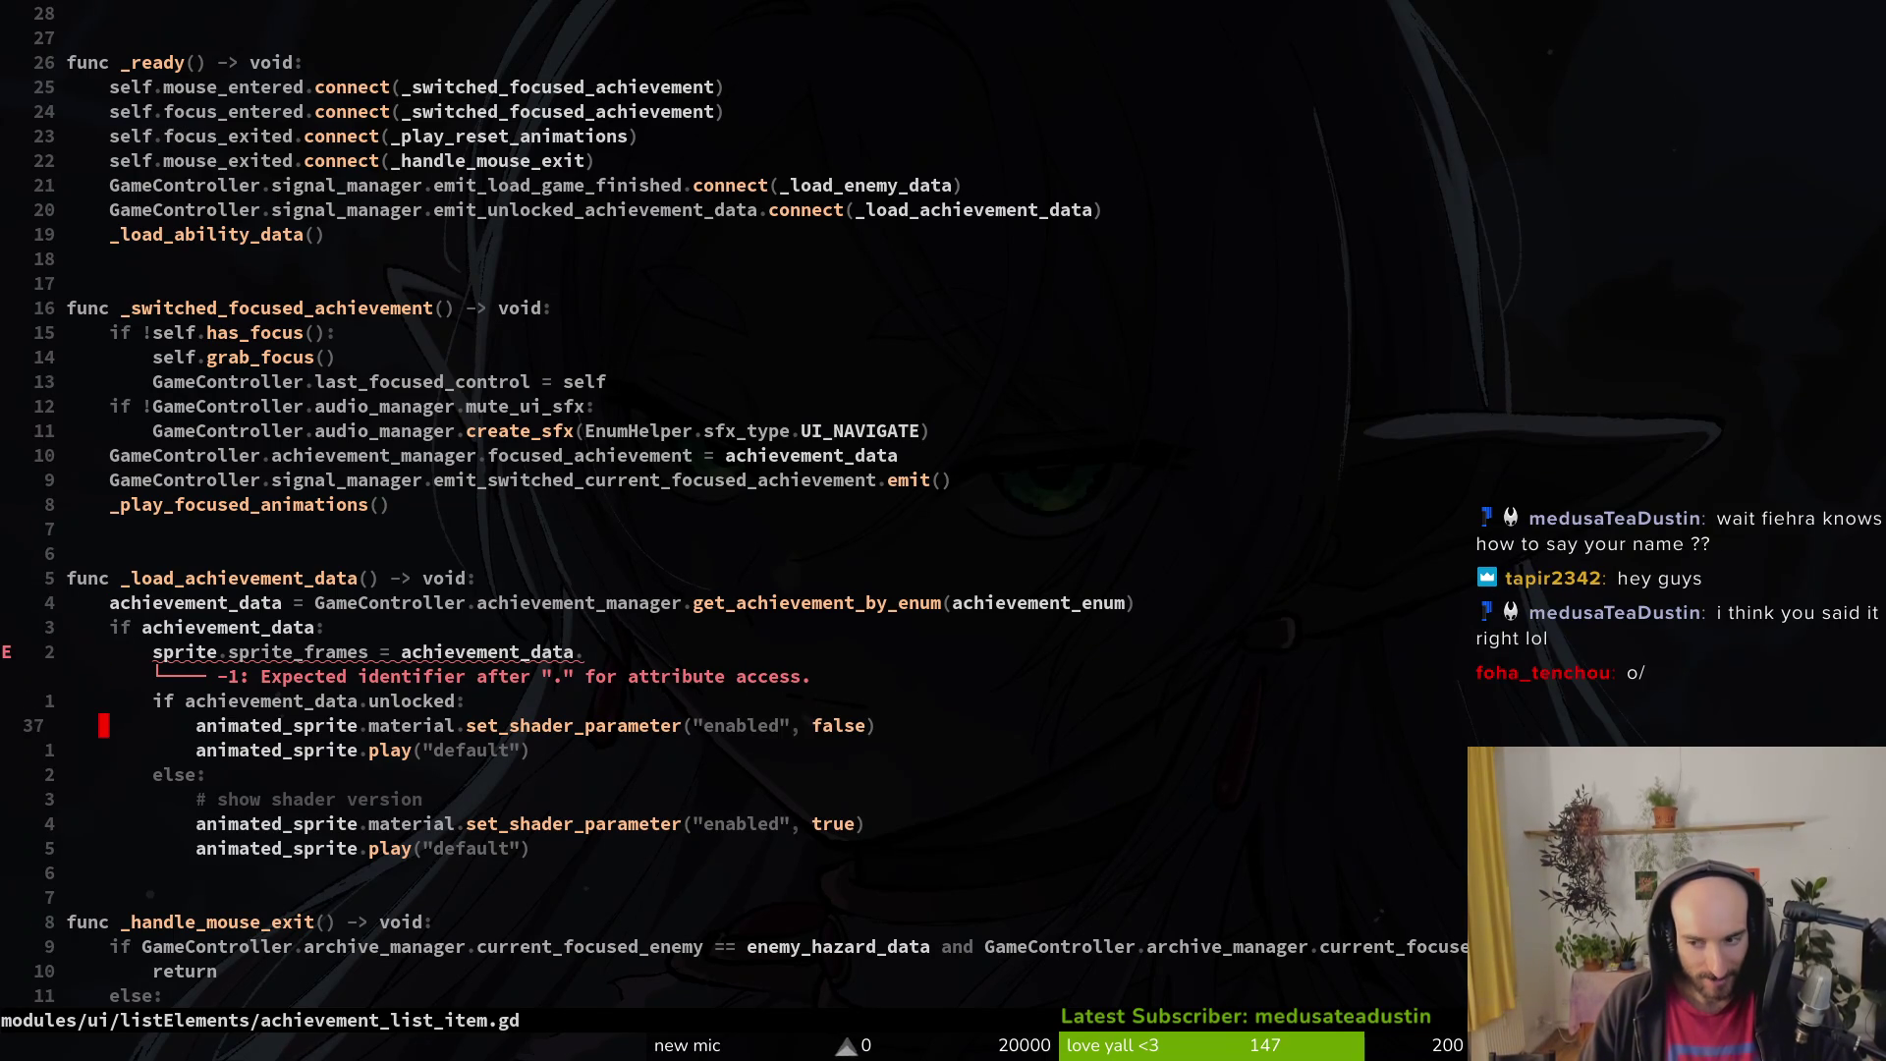
{"action": "key", "text": "k"}
{"action": "key", "text": "k"}
{"action": "key", "text": "k"}
{"action": "key", "text": "j"}
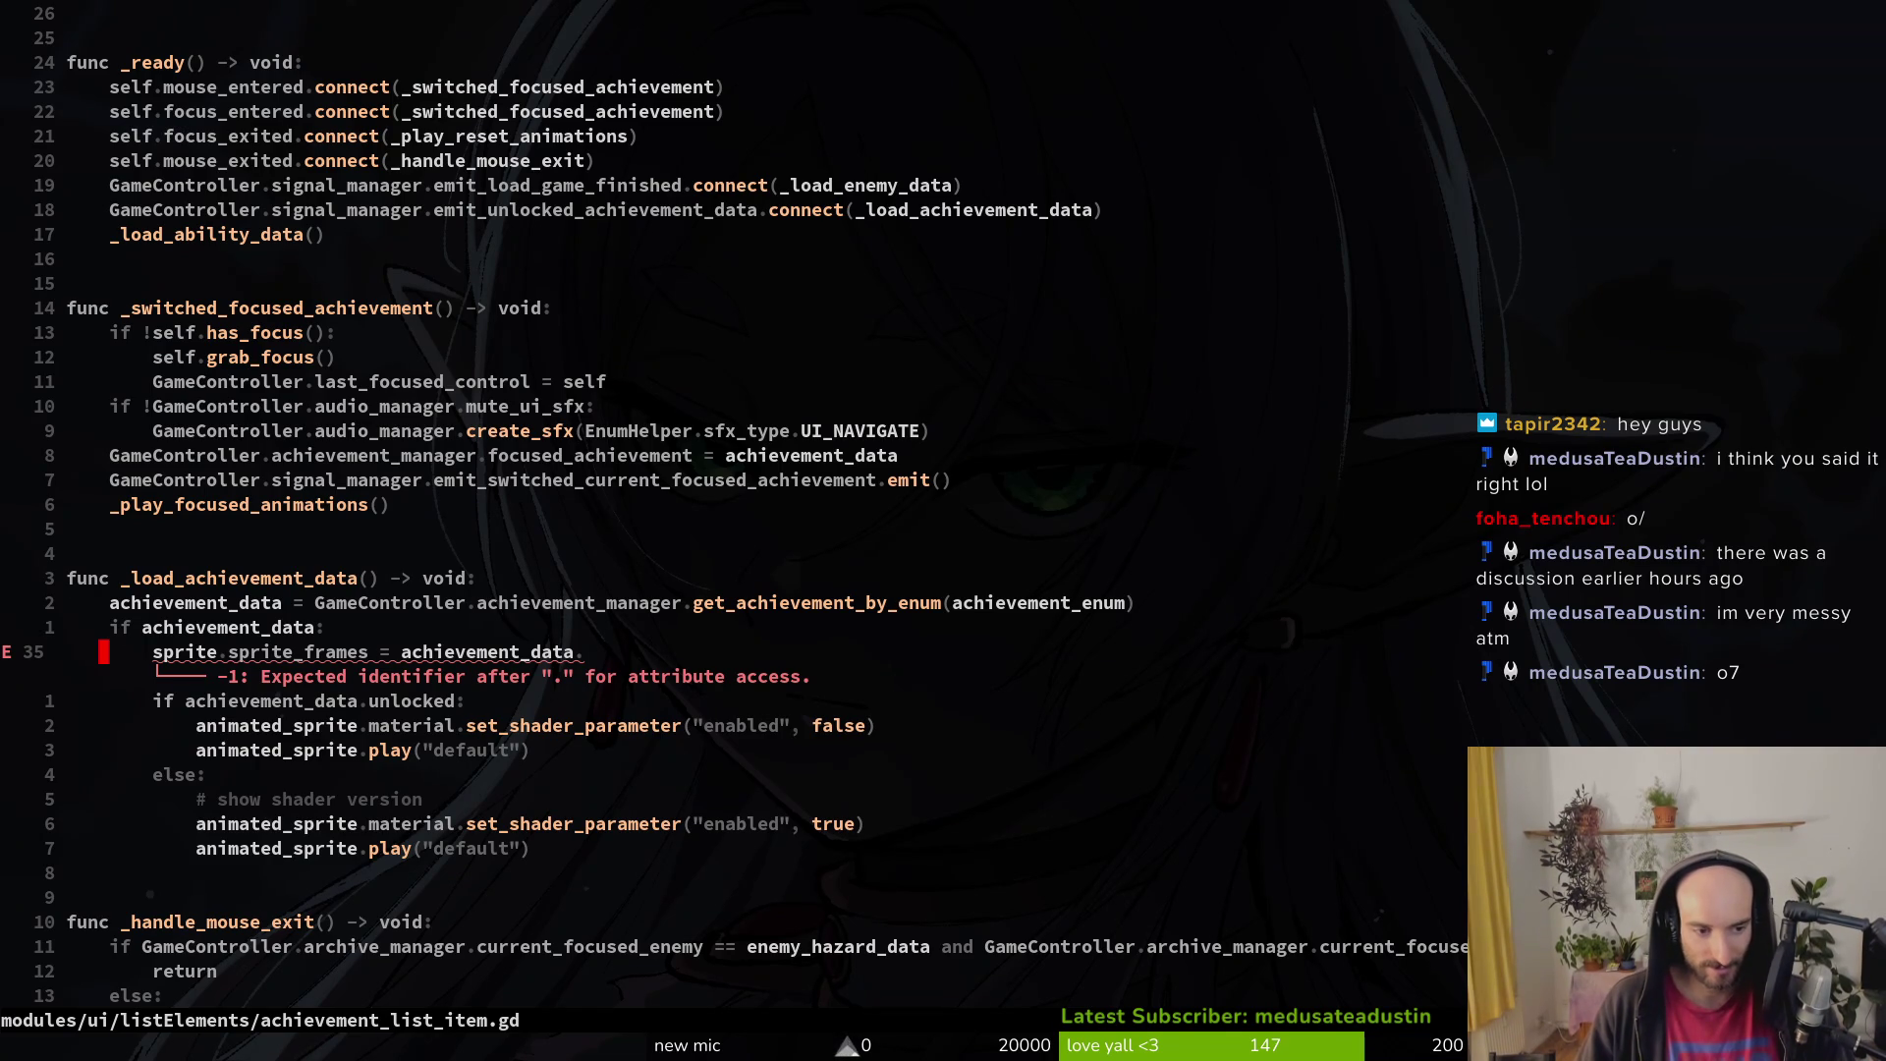
{"action": "type", "text": "A"}
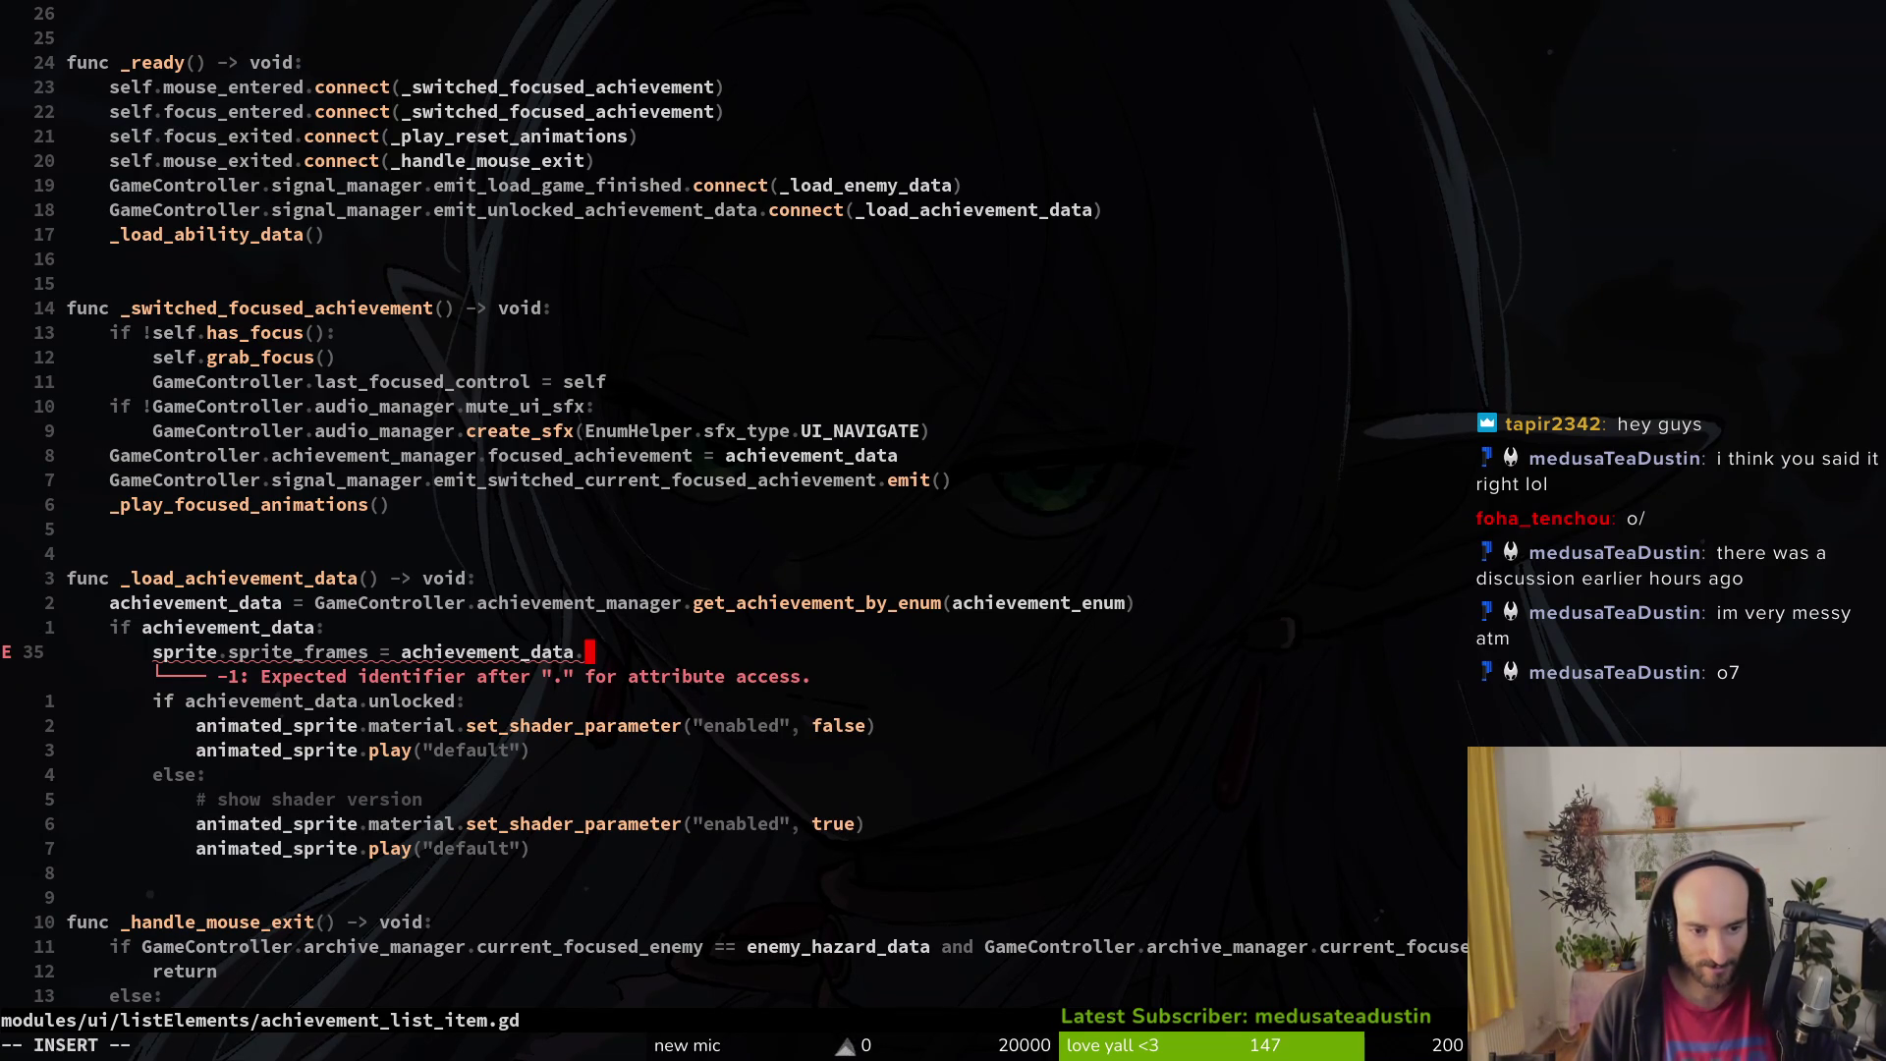
{"action": "type", "text": "sprite"}
{"action": "key", "text": "Escape"}
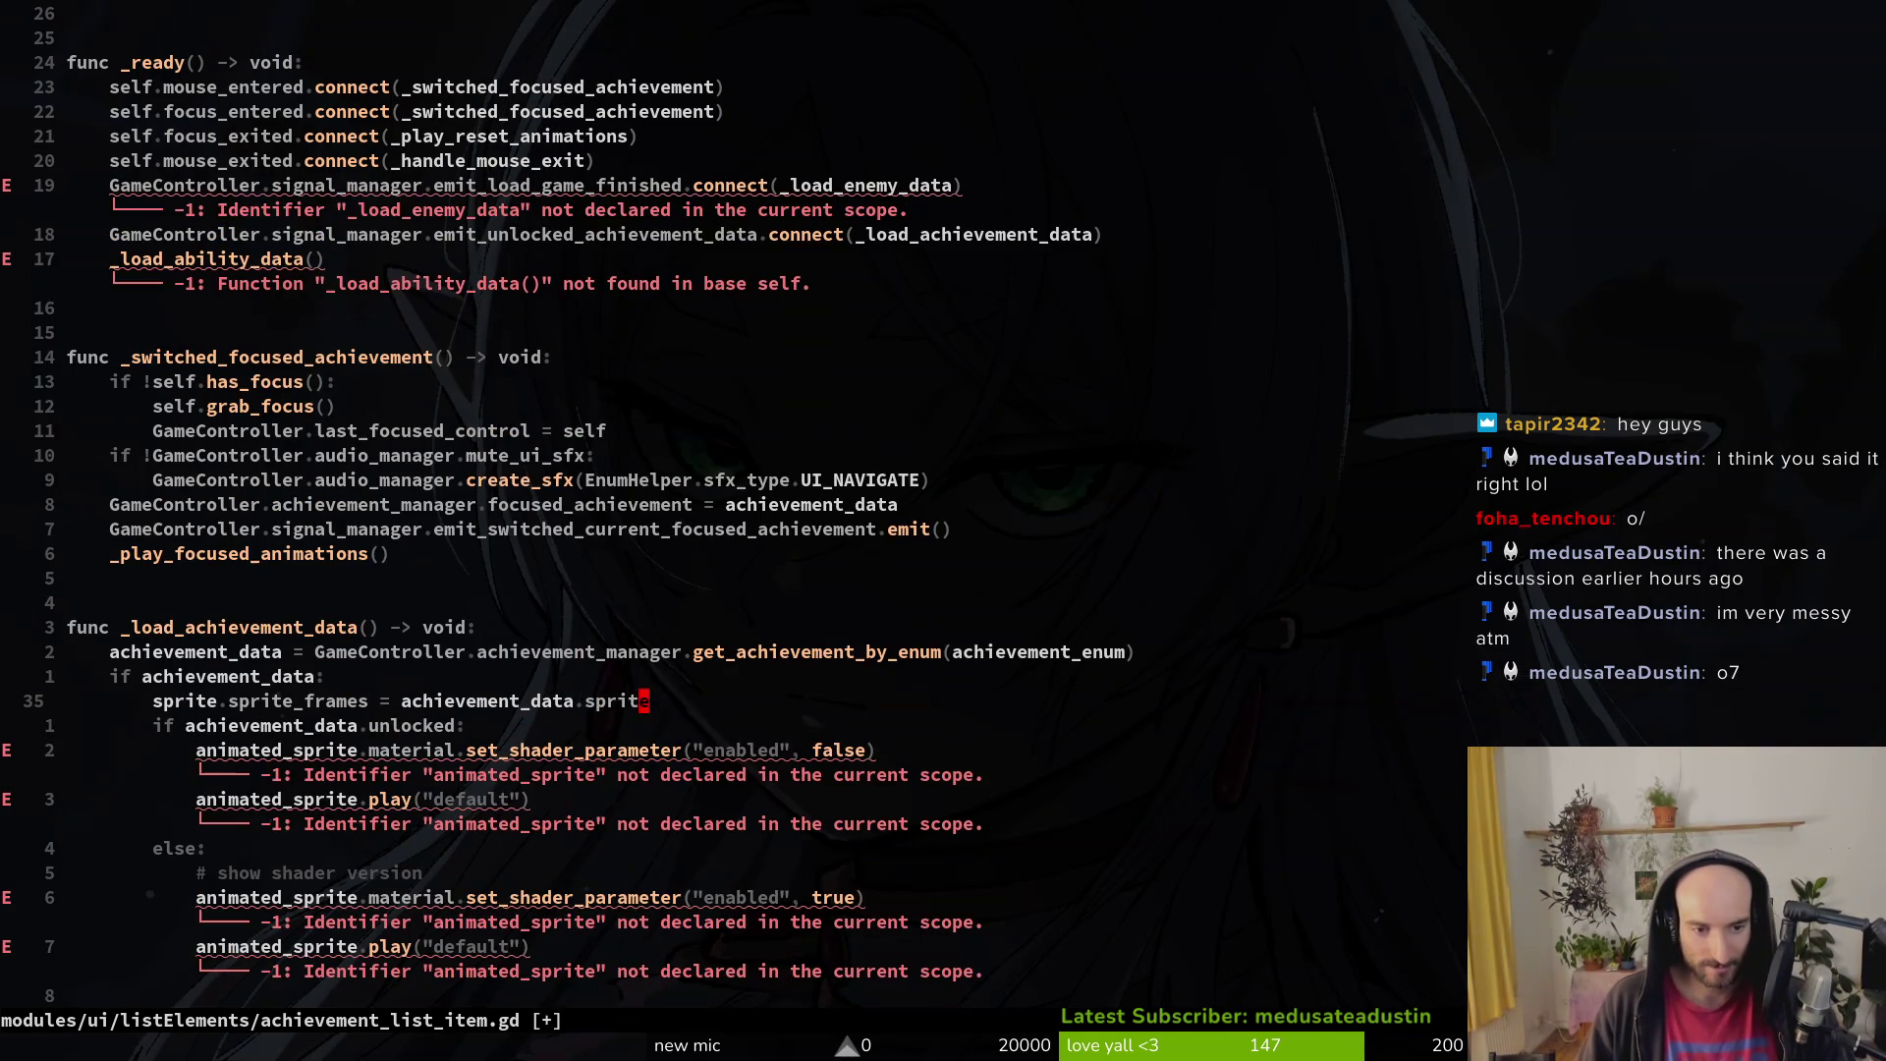
{"action": "type", "text": ":w"}
{"action": "key", "text": "Return"}
Step: Switch both shader calls to sprite, delete the play("default") lines, and save
{"action": "key", "text": "j"}
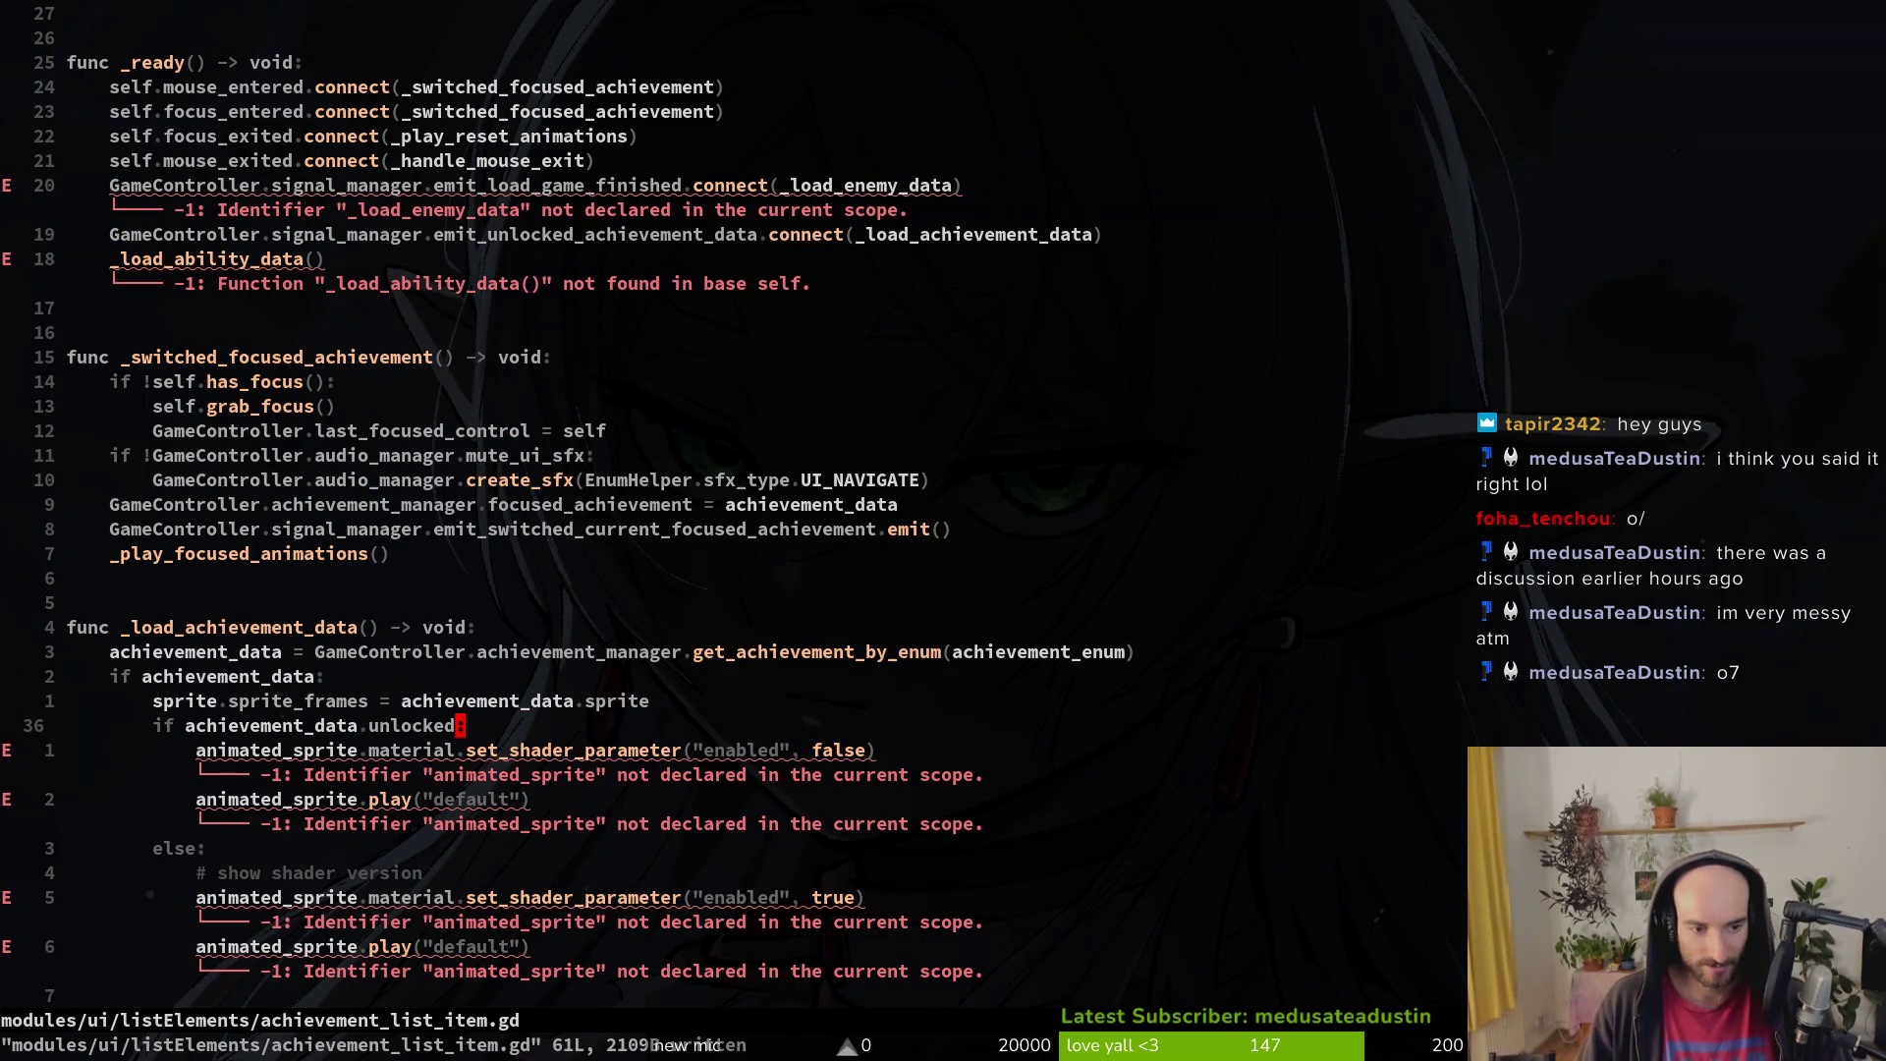
{"action": "key", "text": "k"}
{"action": "key", "text": "j"}
{"action": "key", "text": "j"}
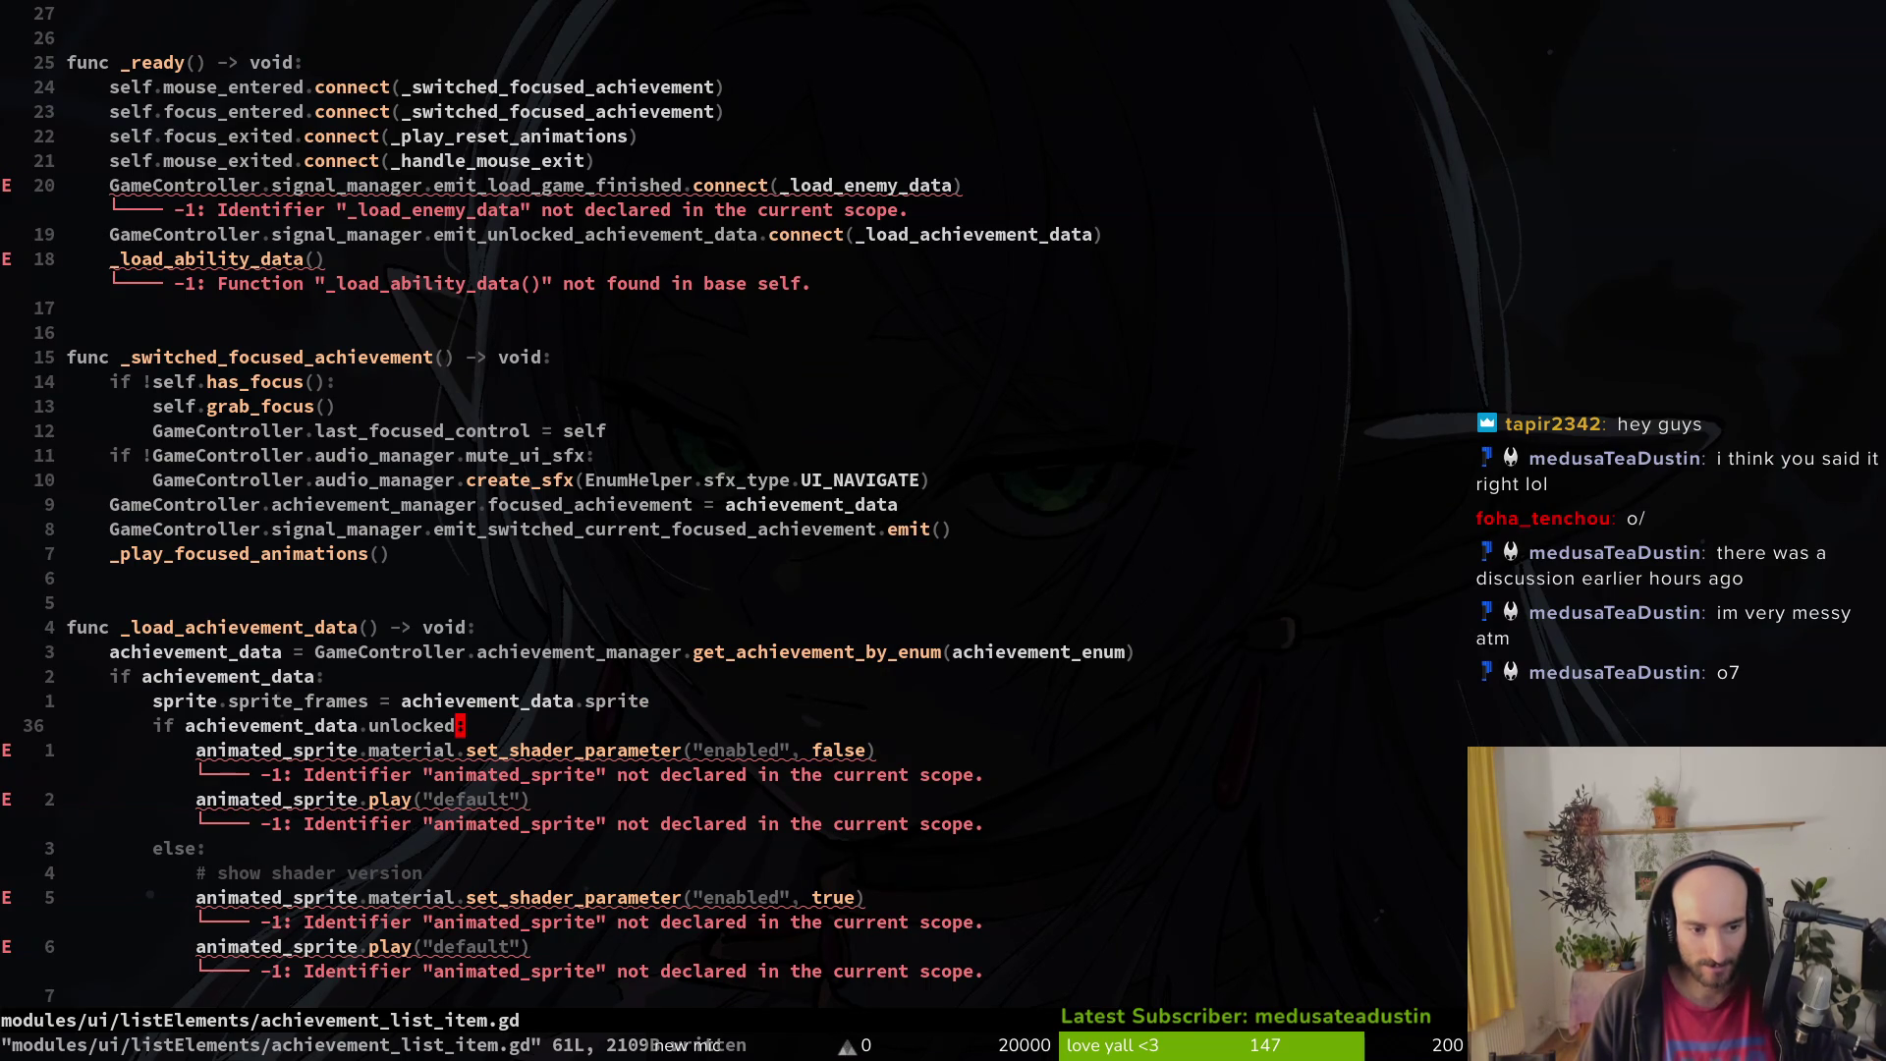
{"action": "key", "text": "b"}
{"action": "key", "text": "b"}
{"action": "key", "text": "b"}
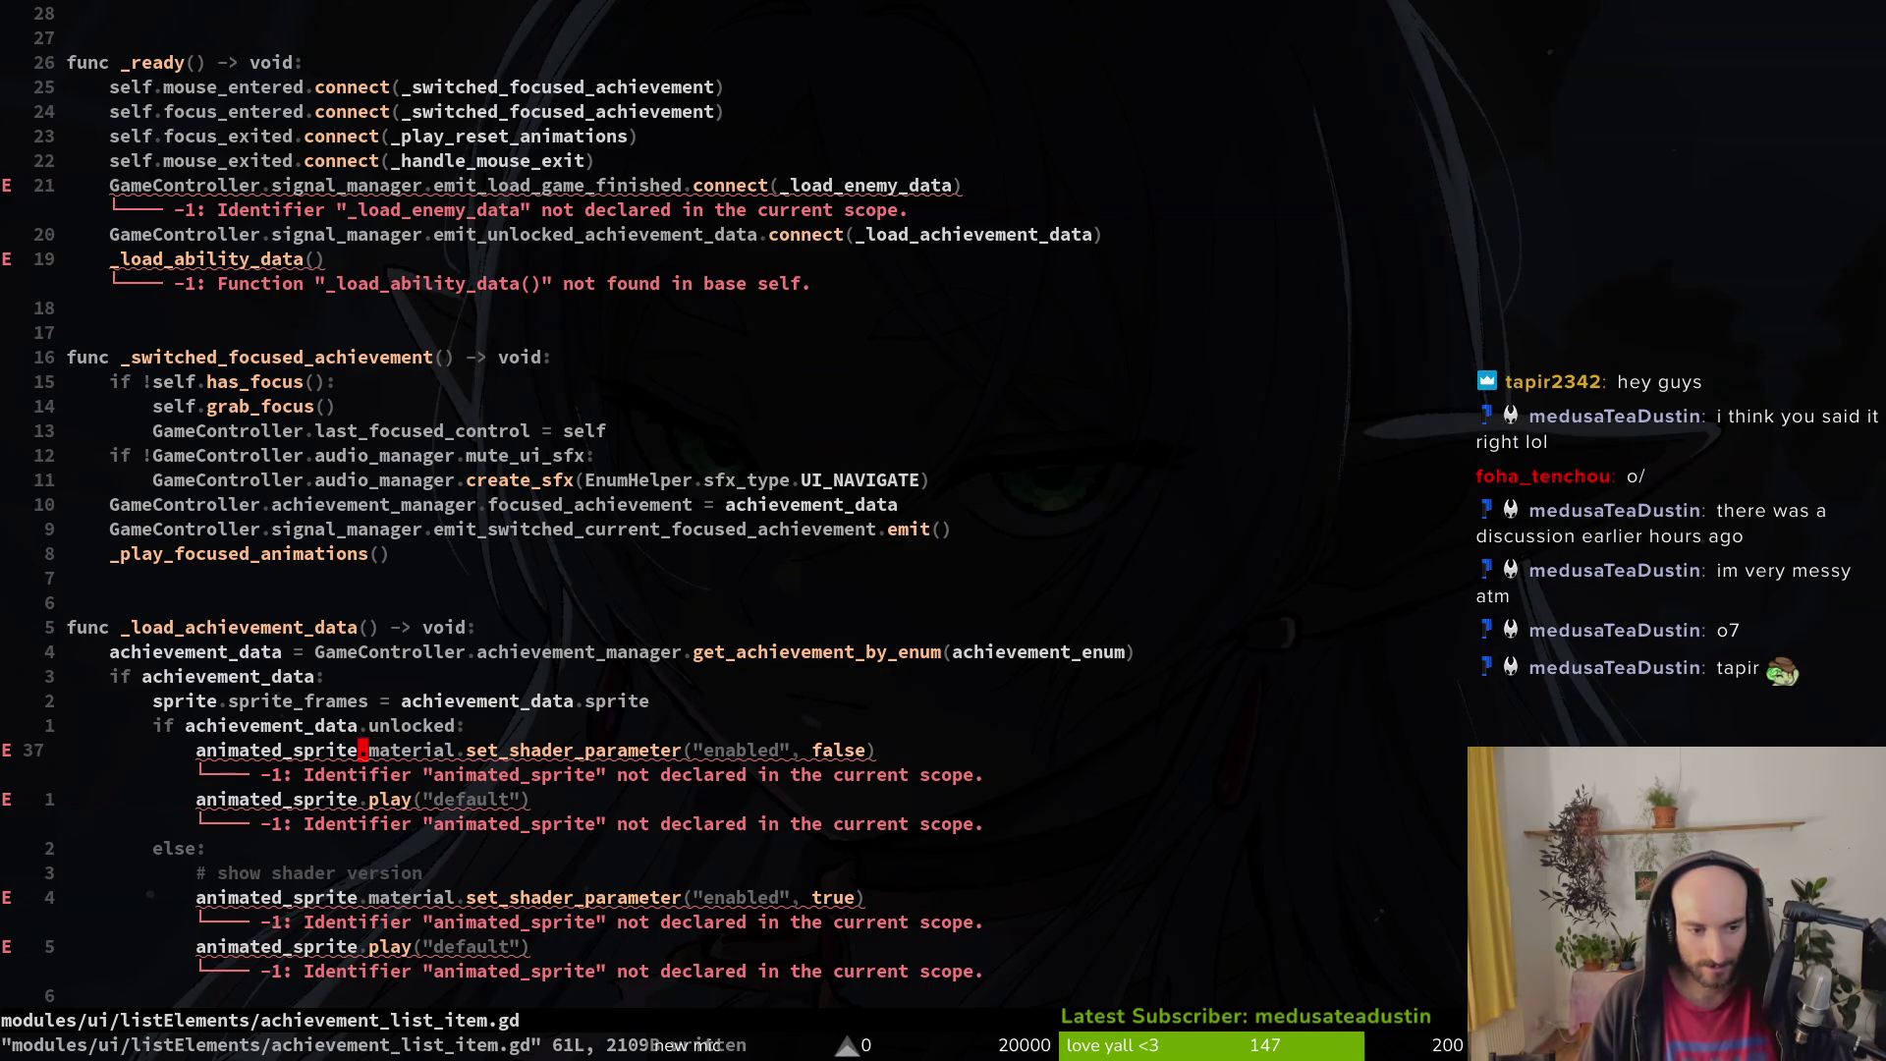
{"action": "type", "text": "cwsprite"}
{"action": "key", "text": "Escape"}
{"action": "type", "text": "j"}
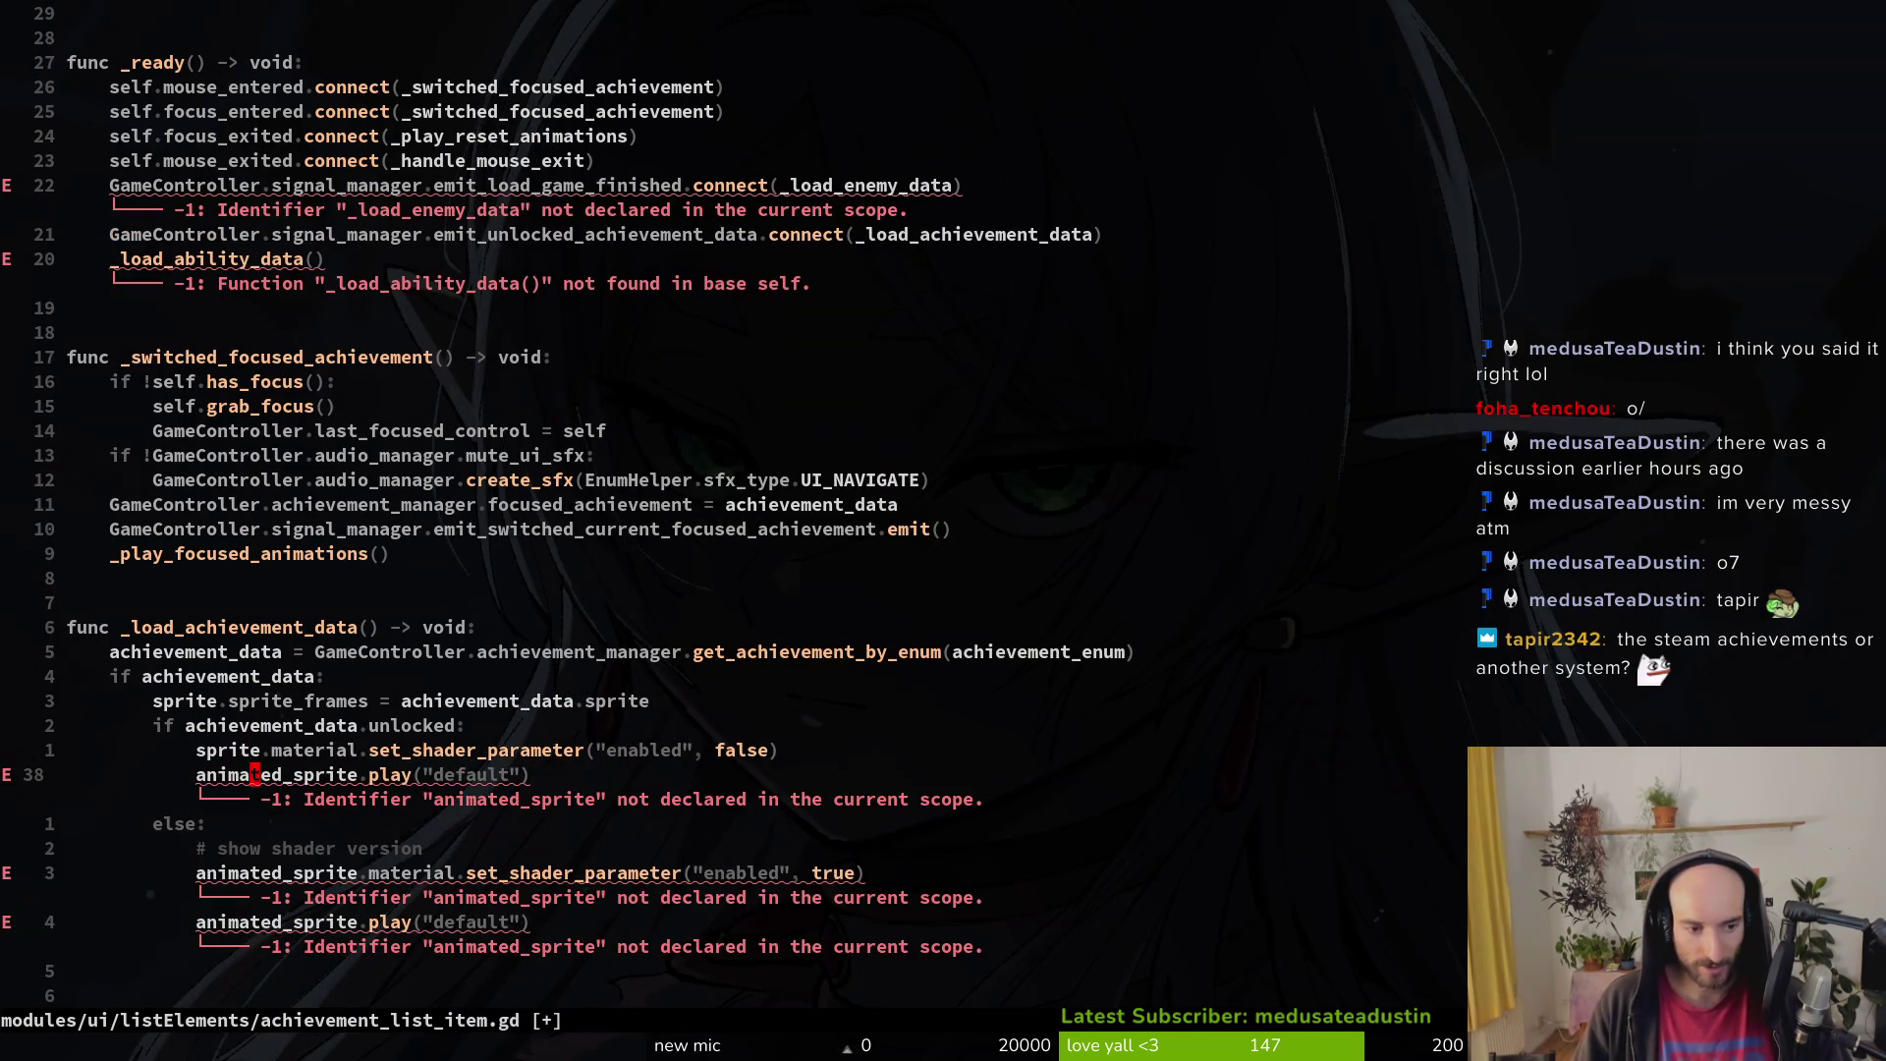
{"action": "type", "text": "ciwsprite"}
{"action": "key", "text": "Escape"}
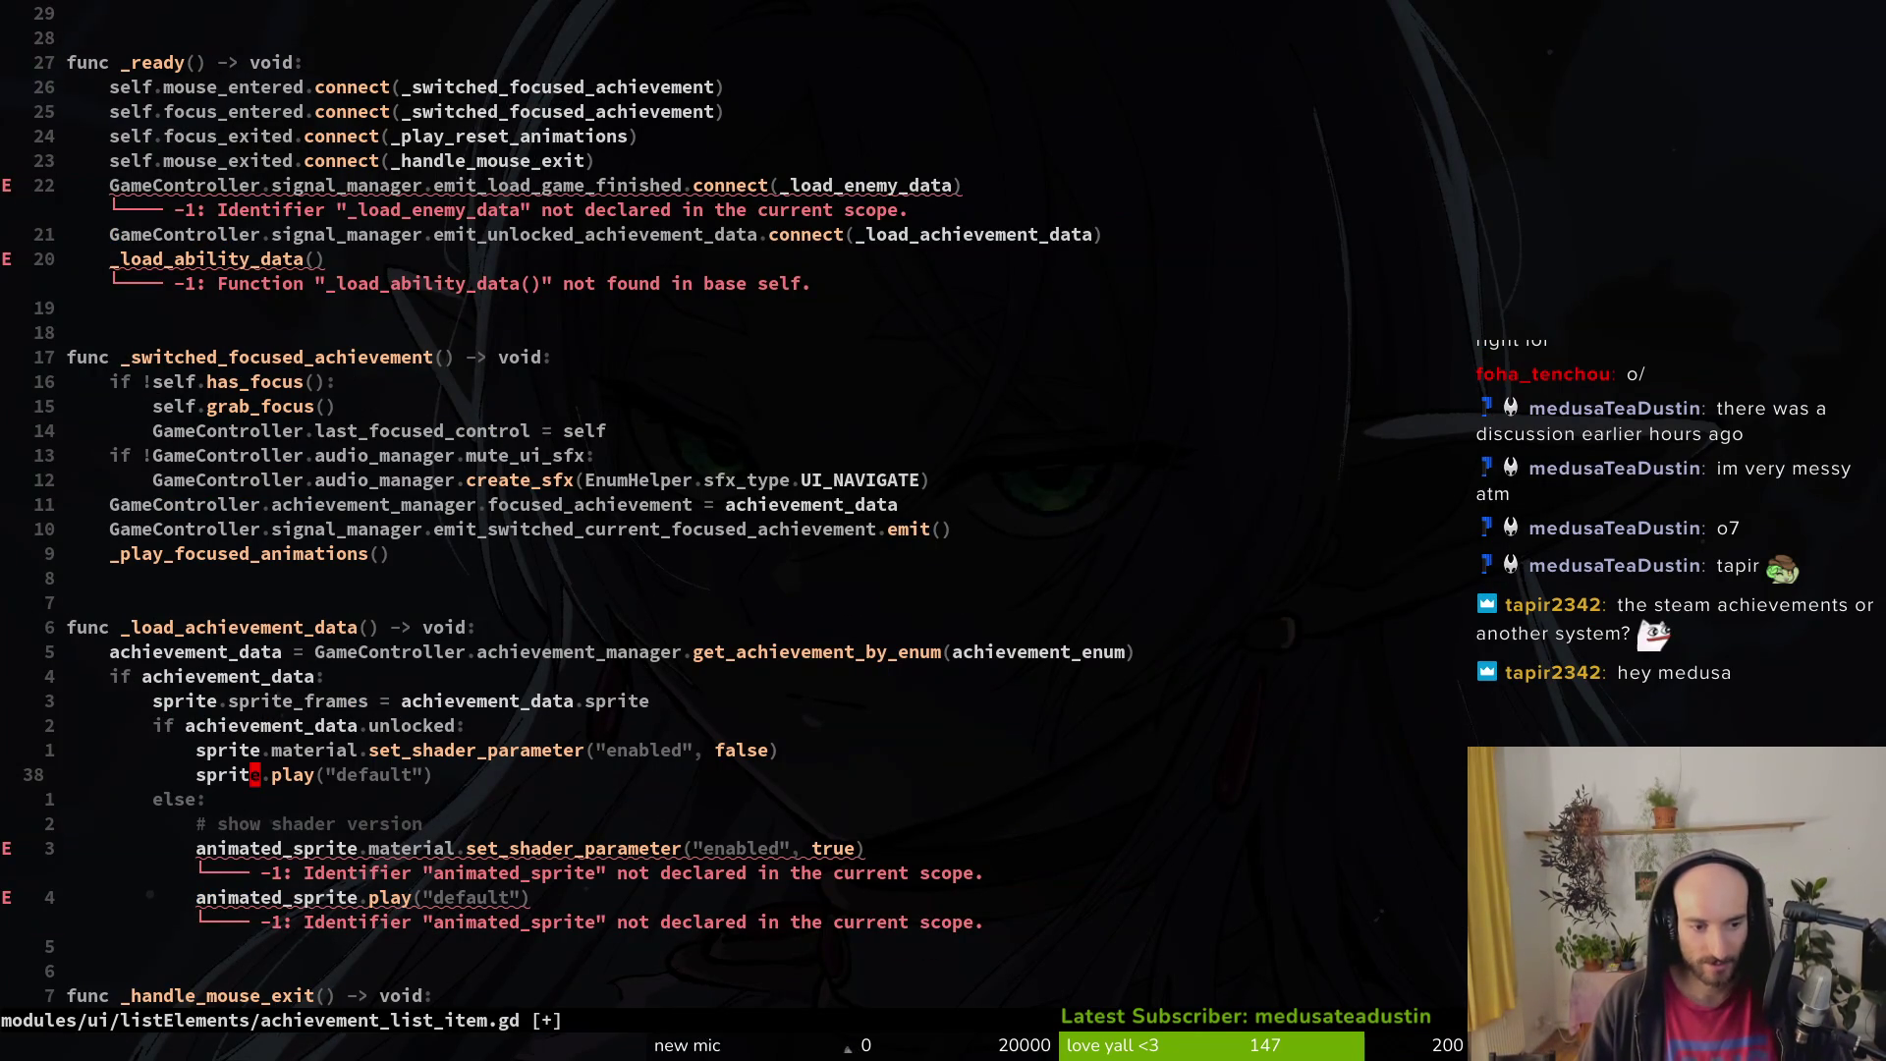
{"action": "key", "text": "d"}
{"action": "key", "text": "d"}
{"action": "key", "text": "j"}
{"action": "key", "text": "j"}
{"action": "key", "text": "j"}
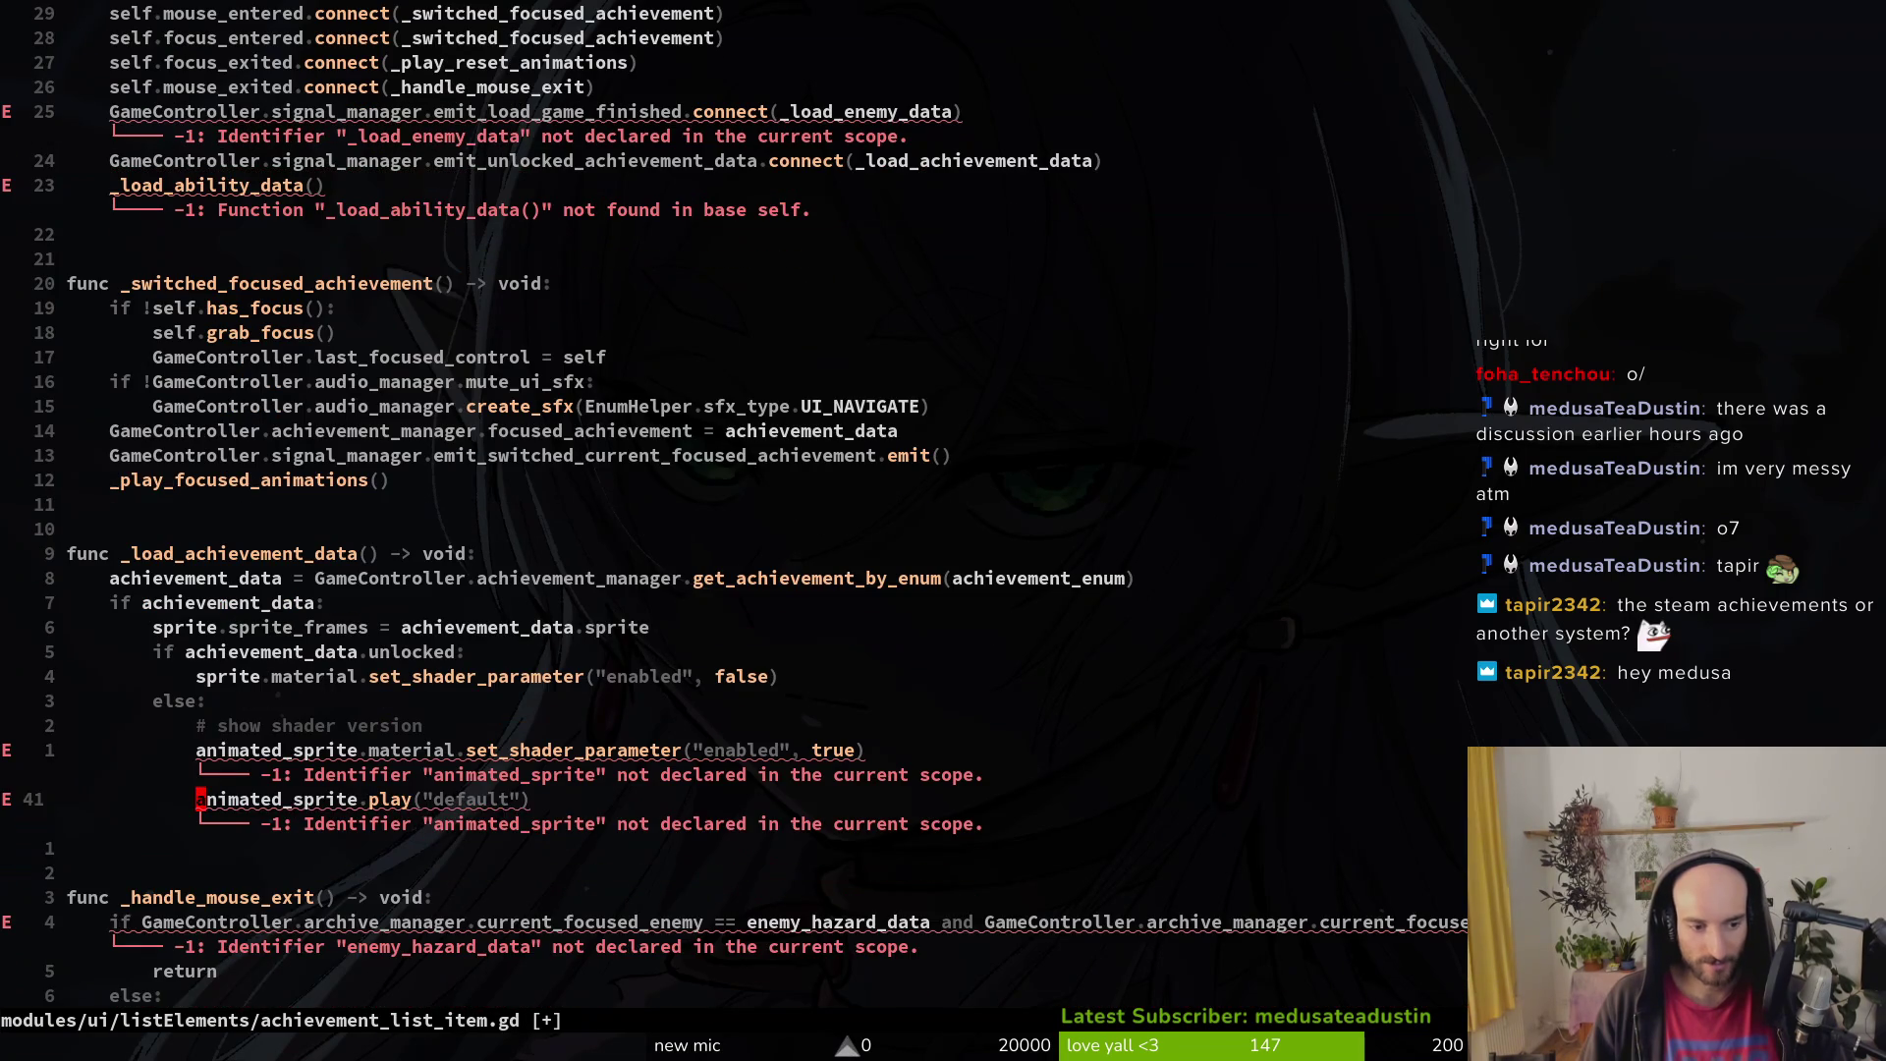
{"action": "key", "text": "d"}
{"action": "key", "text": "d"}
{"action": "type", "text": "wciwsprite"}
{"action": "key", "text": "Escape"}
{"action": "type", "text": ":w"}
{"action": "key", "text": "Return"}
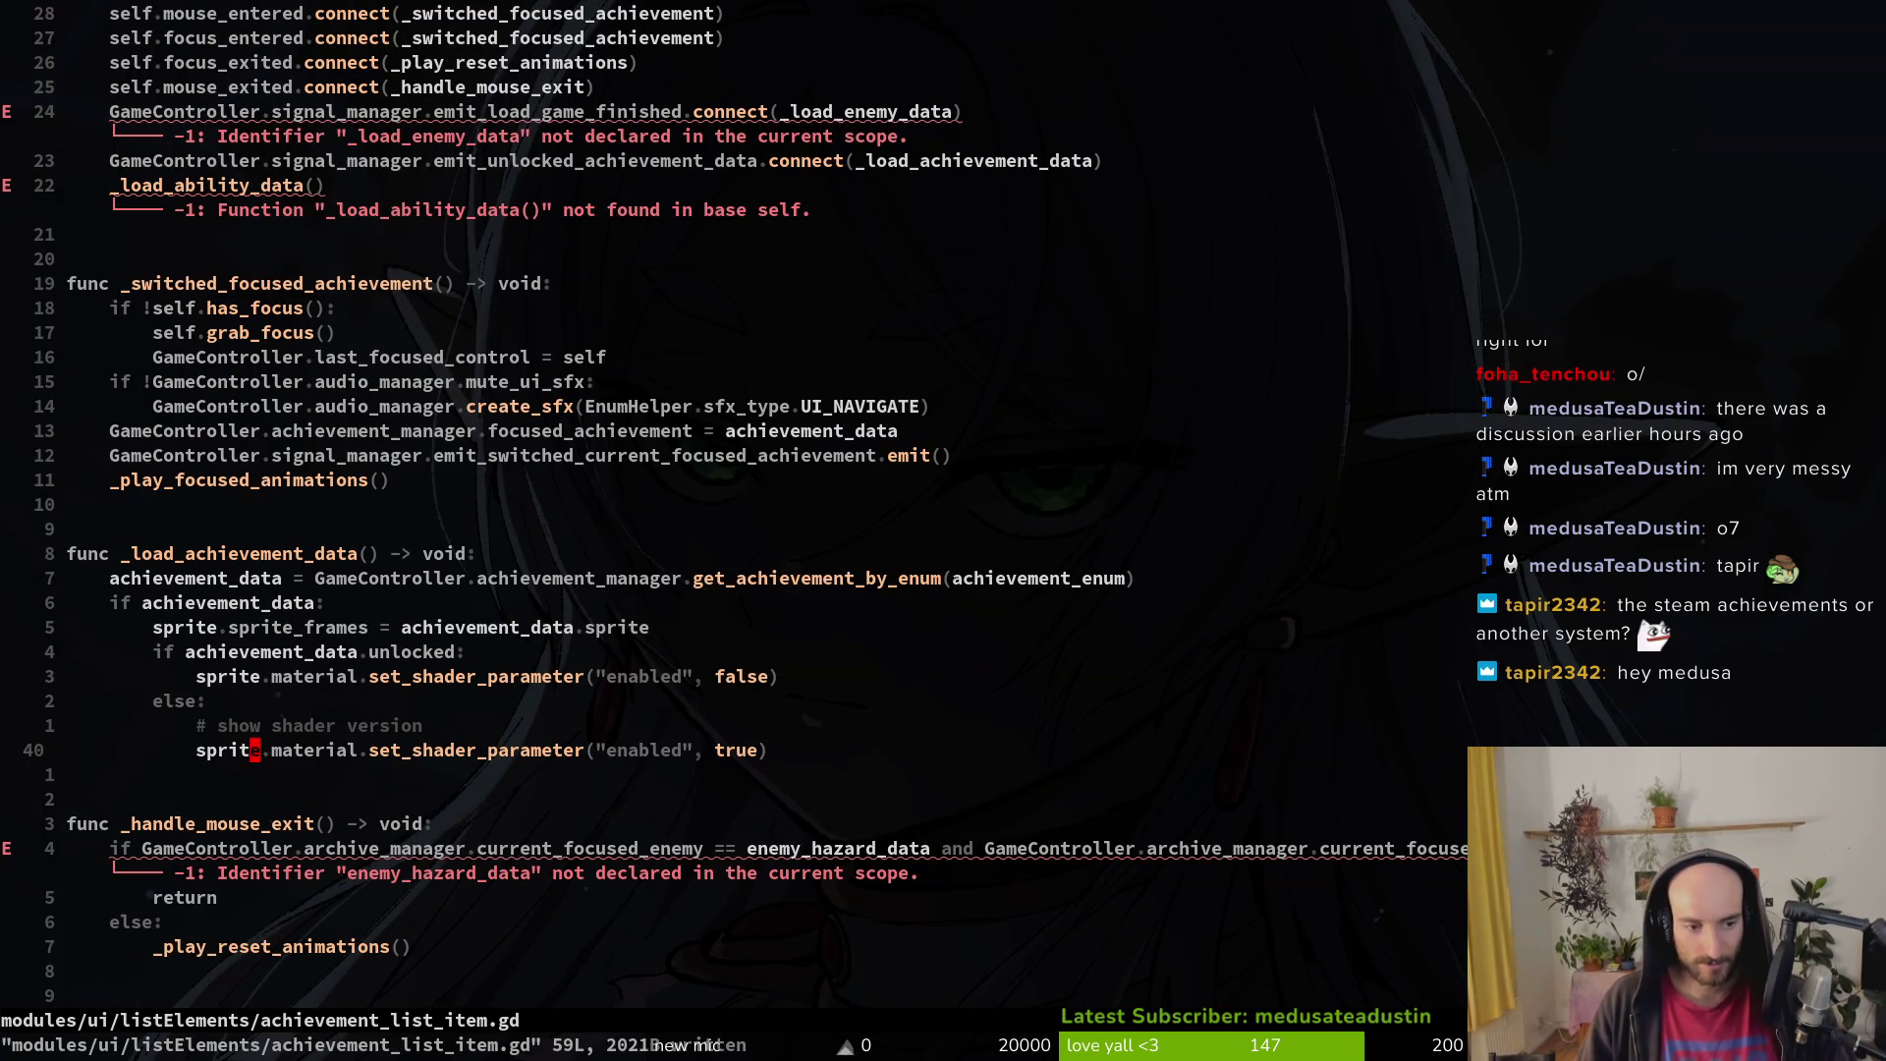
{"action": "key", "text": "j"}
{"action": "key", "text": "j"}
{"action": "key", "text": "j"}
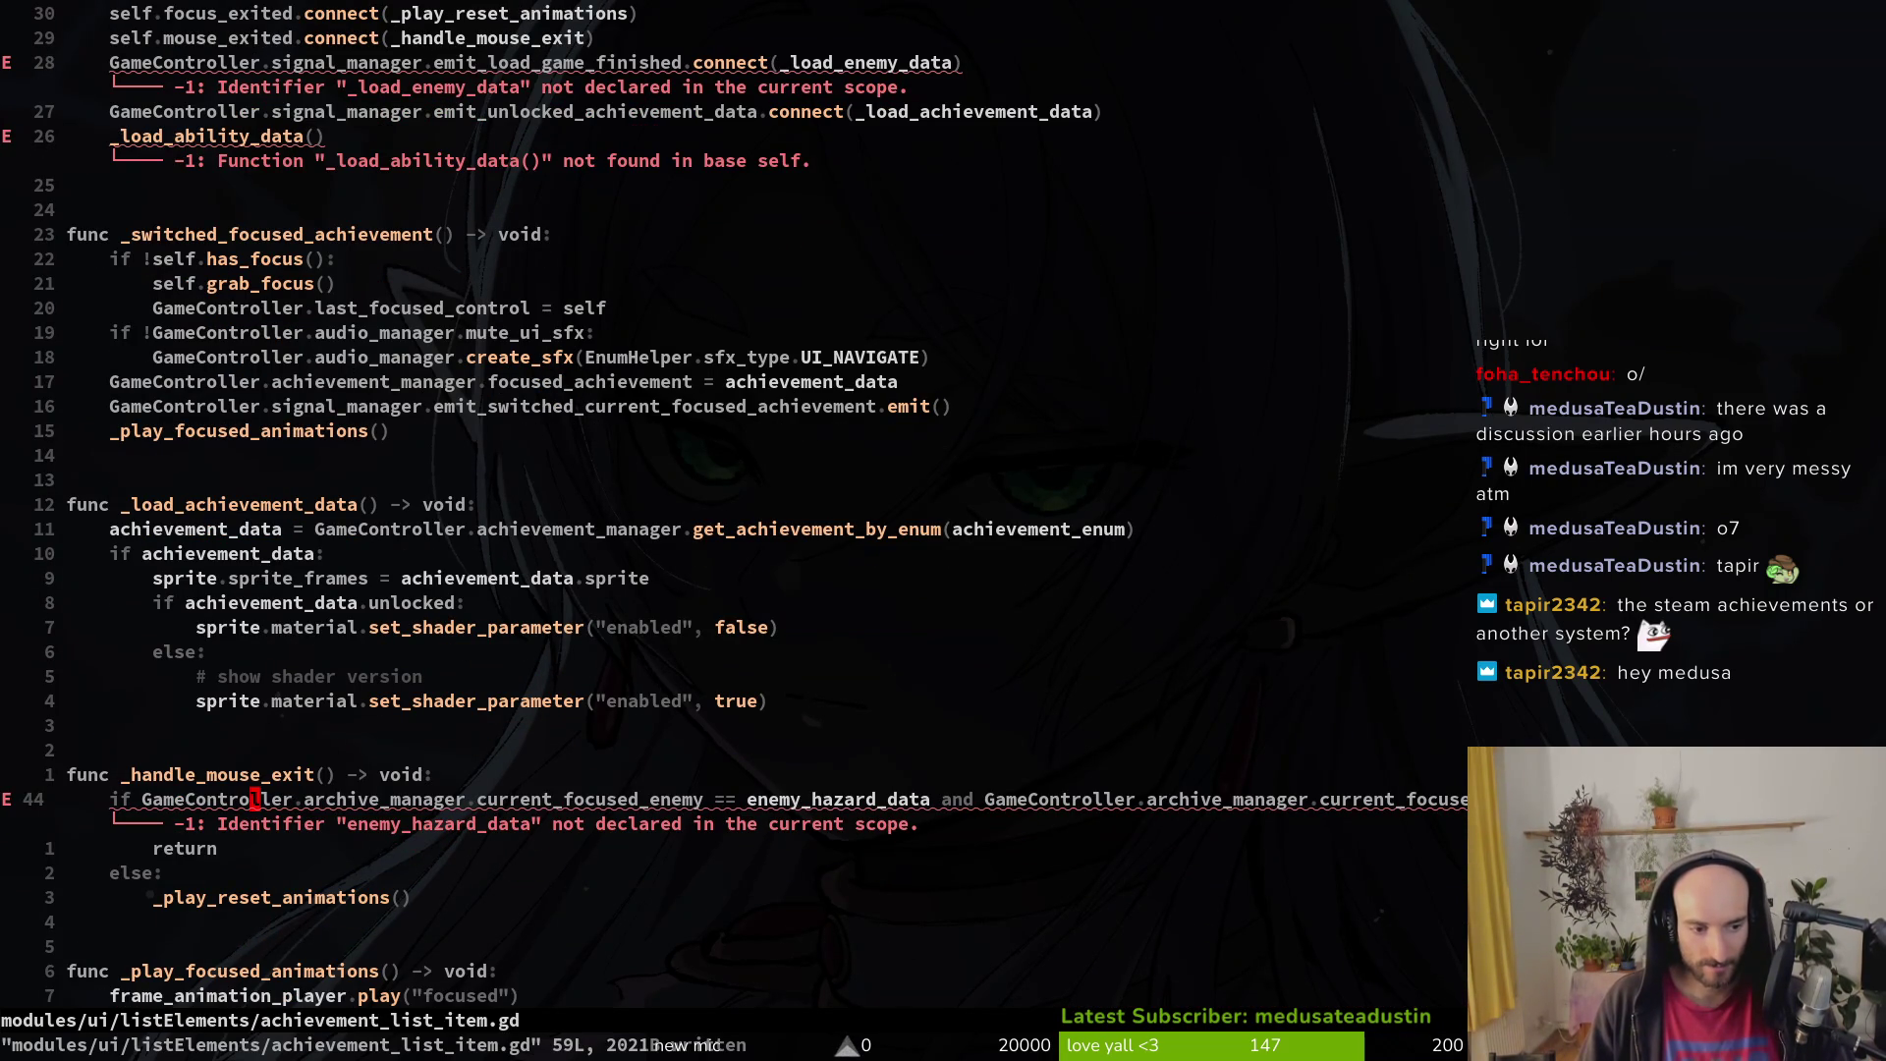
Step: On line 44, use achievement_manager.focused_achievement and achievement_data in the first comparison
{"action": "key", "text": "w"}
{"action": "key", "text": "w"}
{"action": "type", "text": "ciwachievement_manager"}
{"action": "key", "text": "Escape"}
{"action": "key", "text": "w"}
{"action": "key", "text": "w"}
{"action": "type", "text": "cwfoc"}
{"action": "key", "text": "Tab"}
{"action": "key", "text": "Escape"}
{"action": "key", "text": "w"}
{"action": "key", "text": "w"}
{"action": "key", "text": "e"}
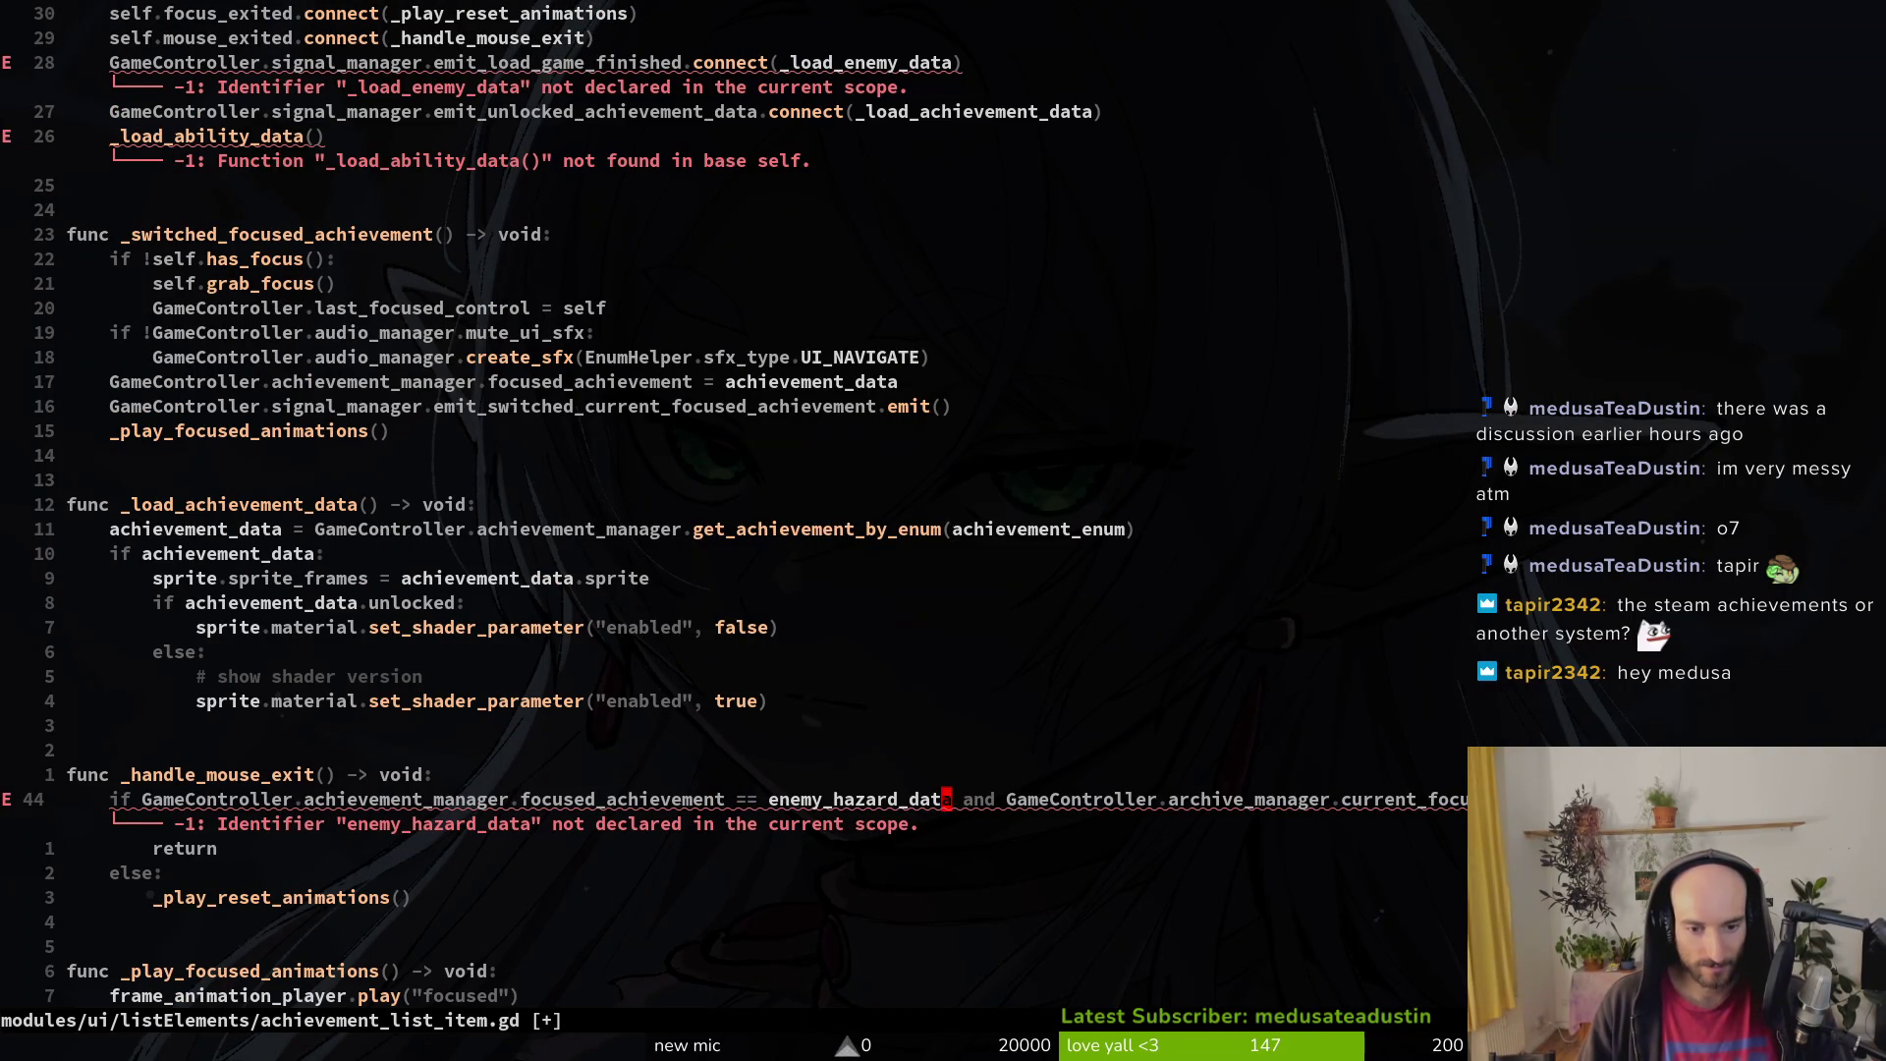
{"action": "type", "text": "ciwach"}
{"action": "key", "text": "Tab"}
{"action": "key", "text": "Escape"}
Step: Change the second archive_manager check to achievement_manager.focused_achievement
{"action": "key", "text": "w"}
{"action": "key", "text": "w"}
{"action": "key", "text": "w"}
{"action": "type", "text": "cwach"}
{"action": "key", "text": "Tab"}
{"action": "type", "text": ".cfo"}
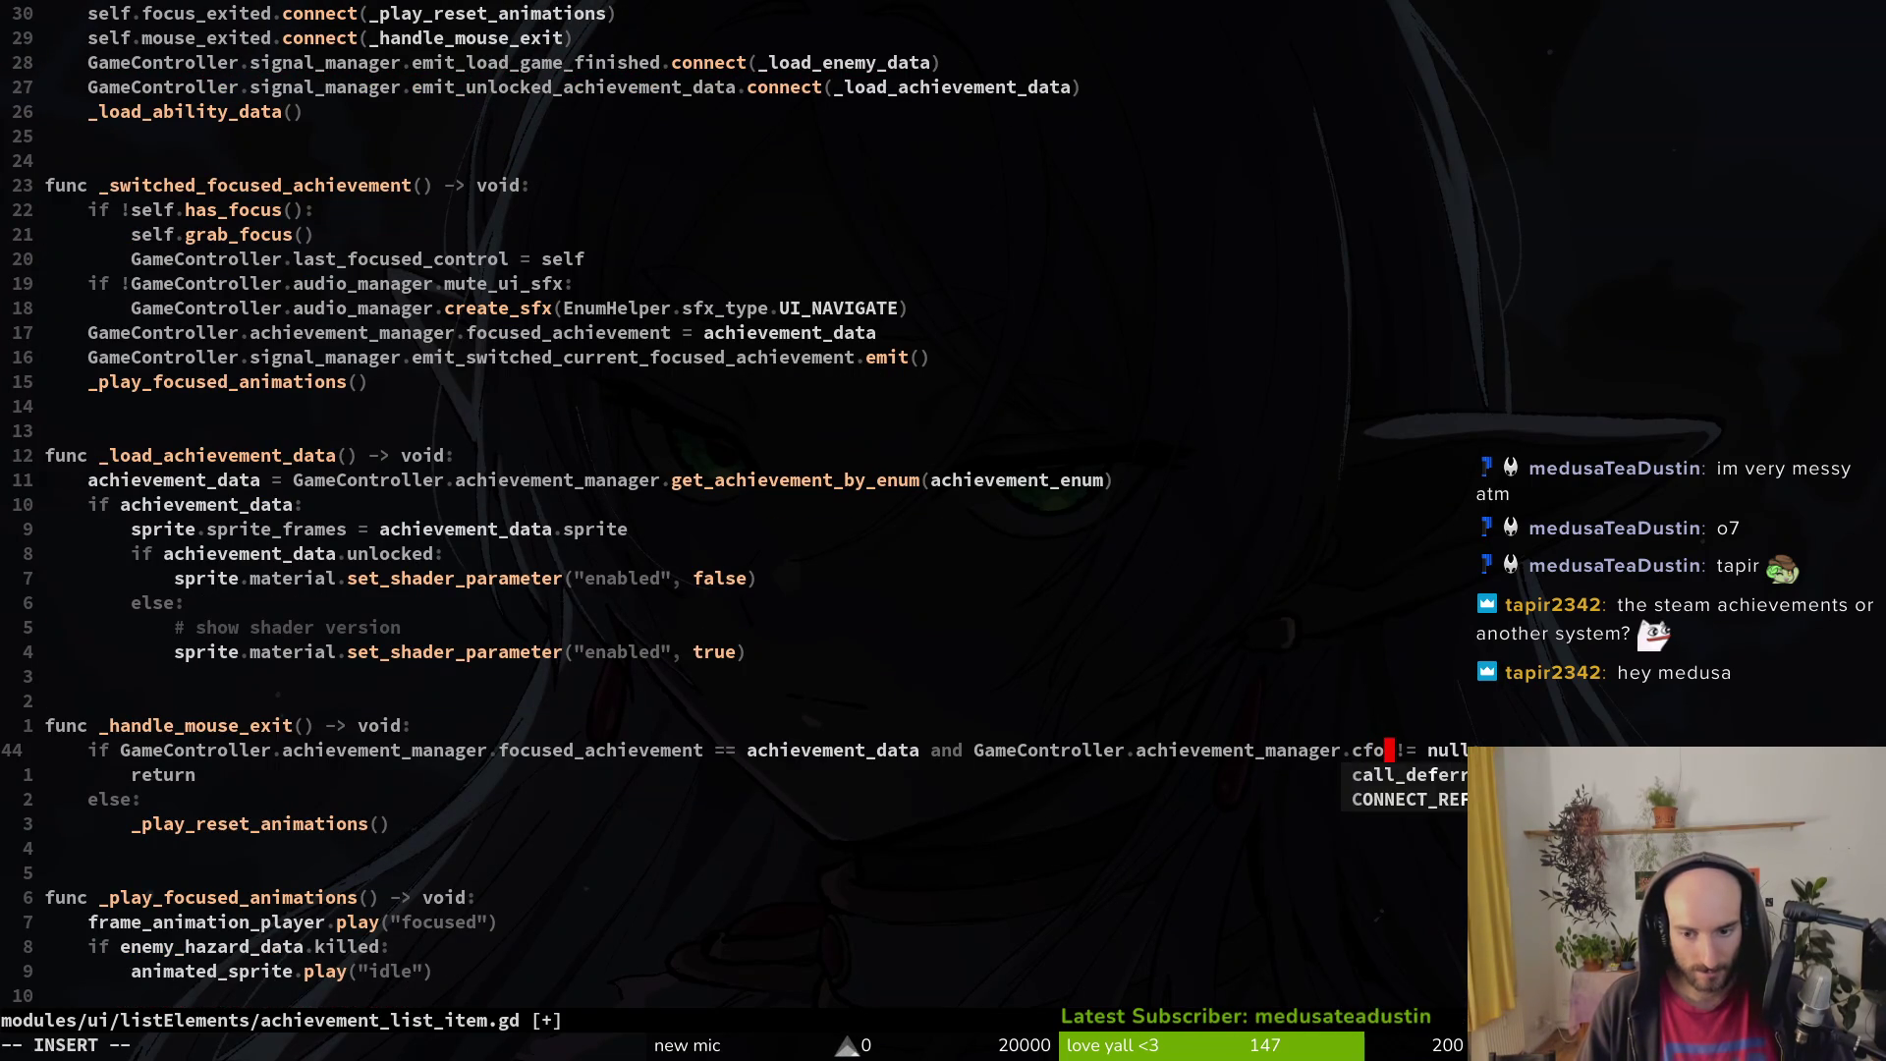
{"action": "key", "text": "Tab"}
{"action": "key", "text": "Escape"}
Step: Review _play_focused_animations, landing on the enemy_hazard_data reference on line 52
{"action": "key", "text": "j"}
{"action": "key", "text": "j"}
{"action": "key", "text": "j"}
{"action": "key", "text": "k"}
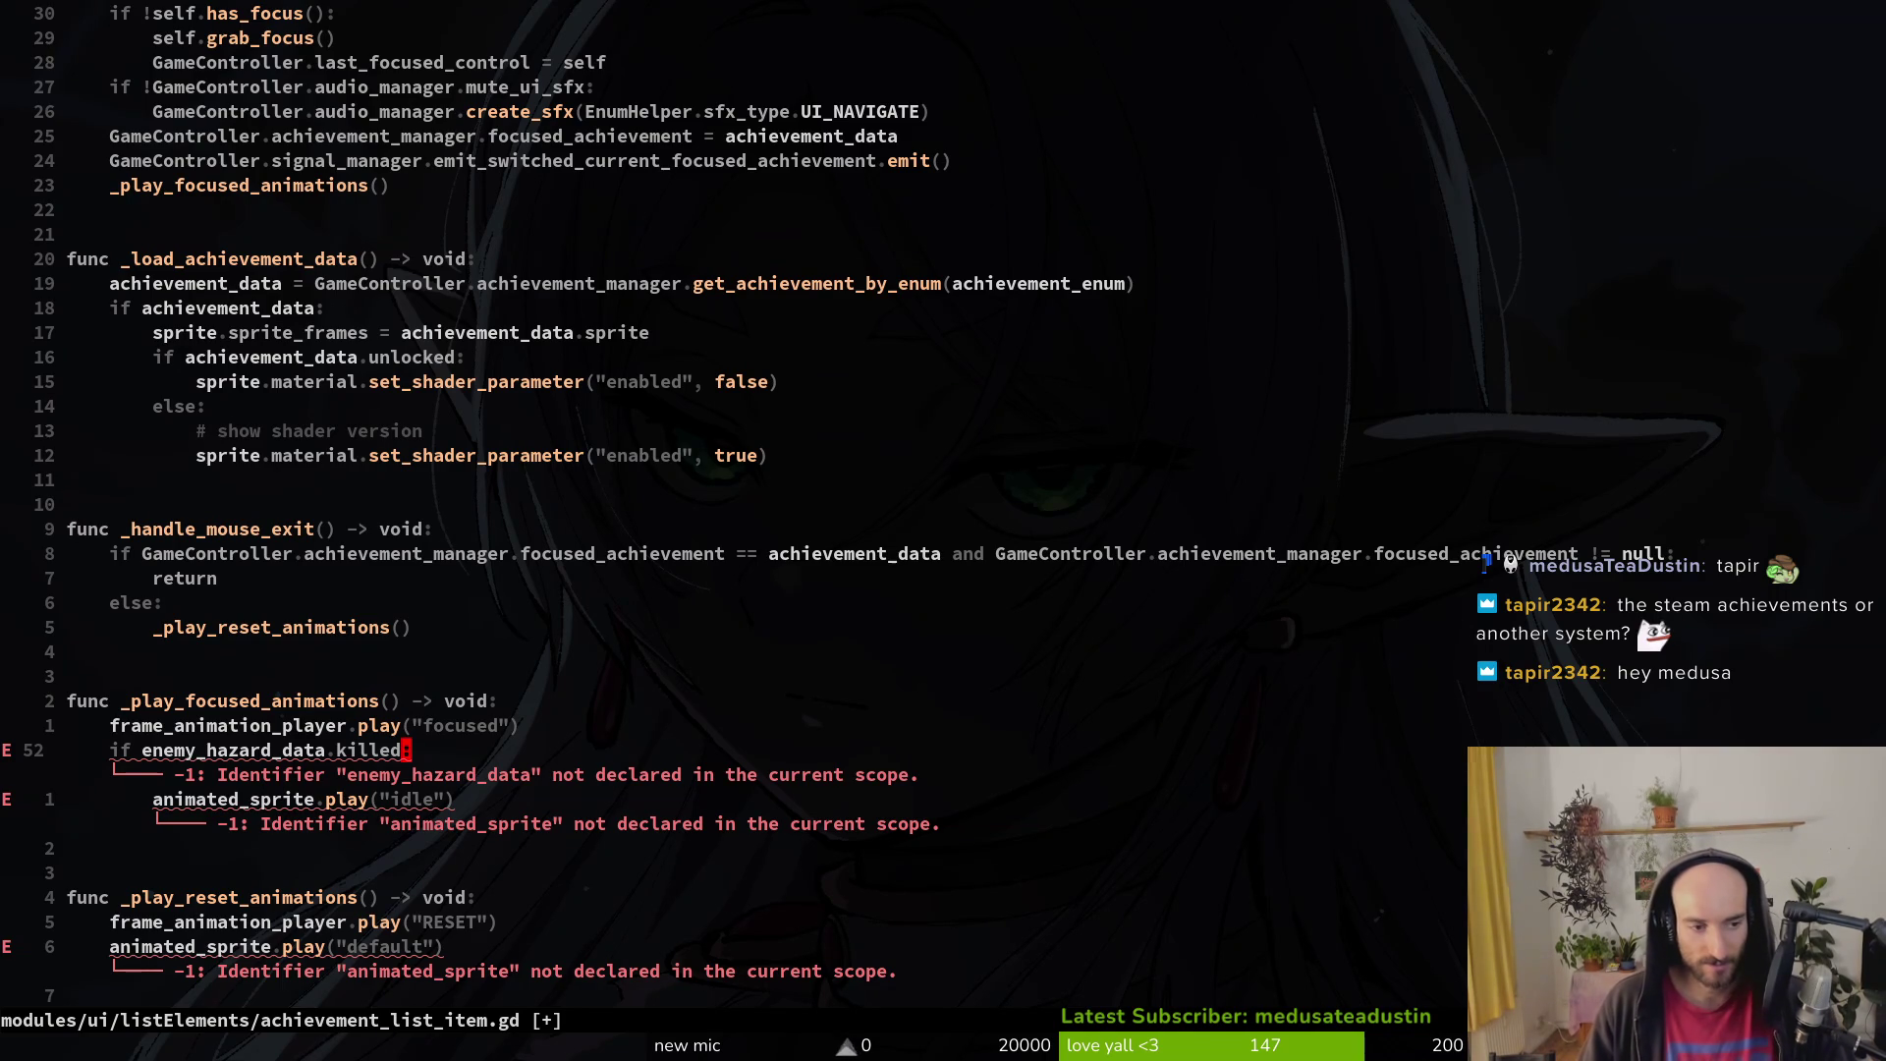
{"action": "key", "text": "k"}
{"action": "key", "text": "k"}
{"action": "key", "text": "k"}
{"action": "key", "text": "j"}
{"action": "key", "text": "j"}
{"action": "key", "text": "j"}
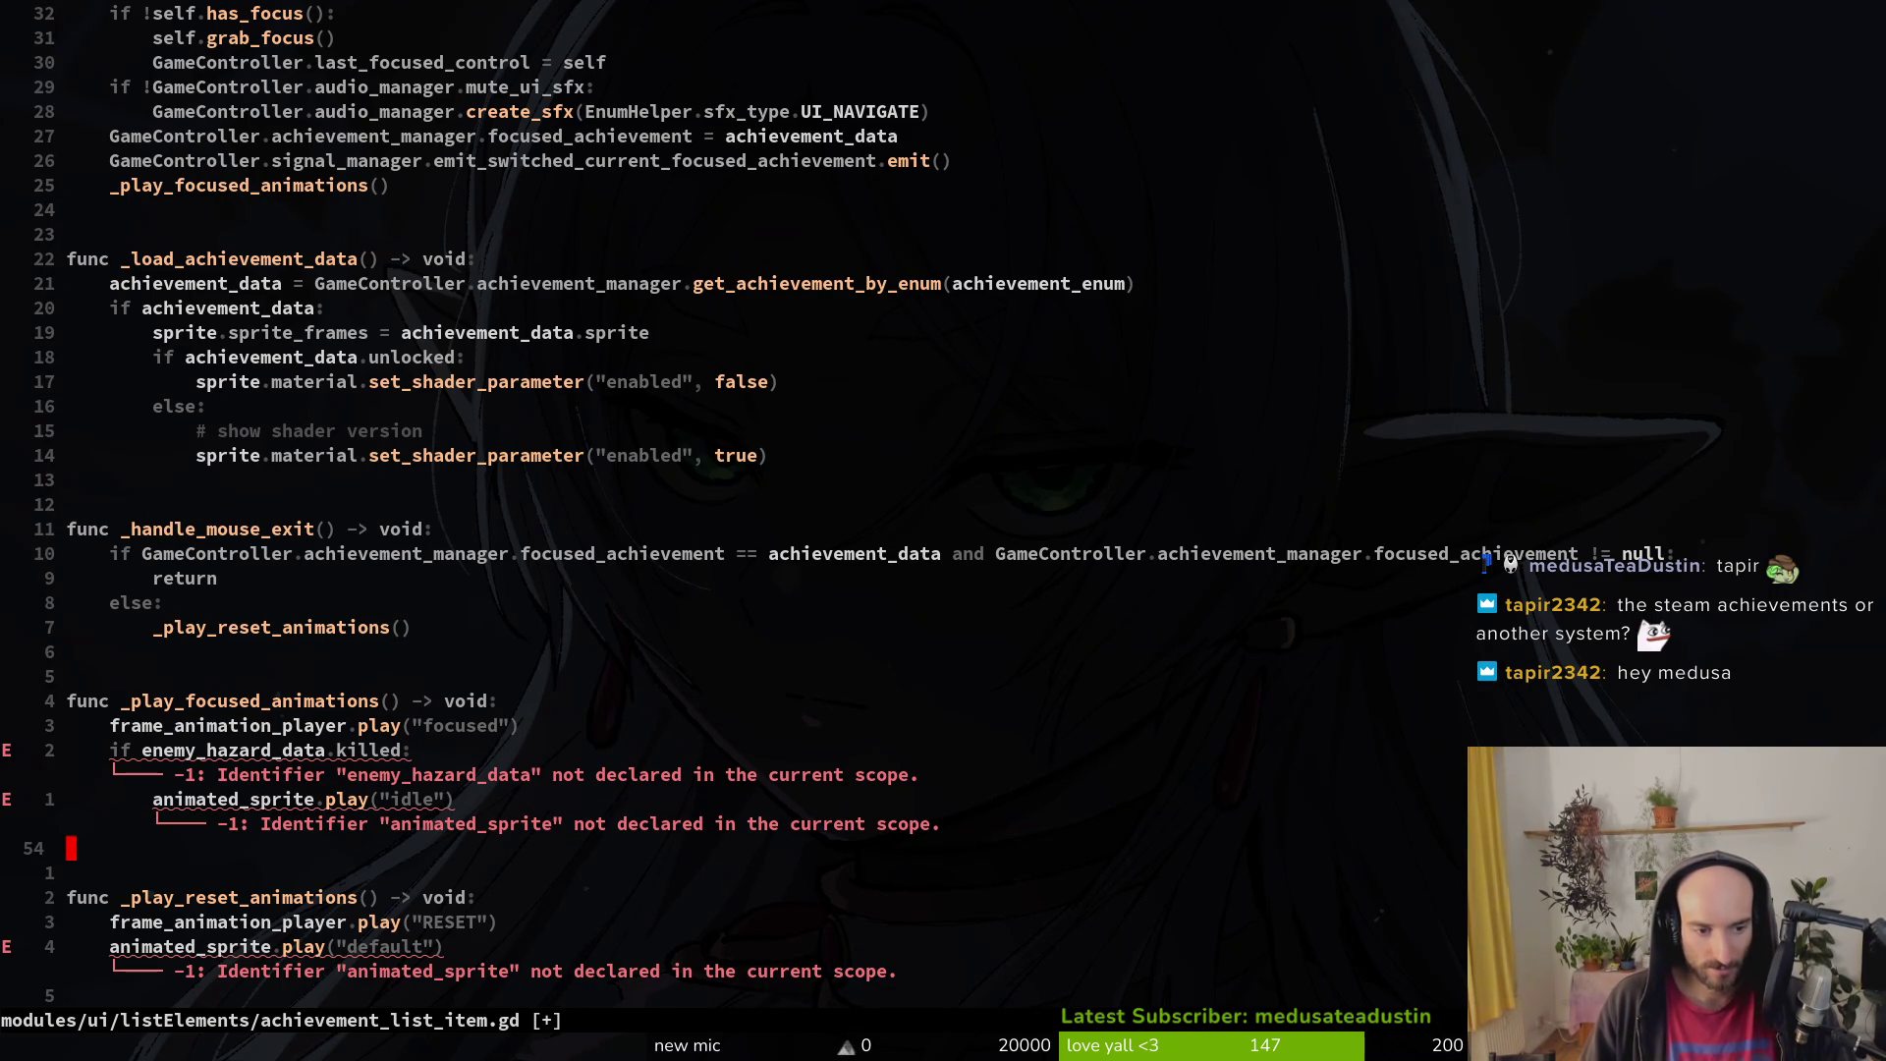
{"action": "left_click", "coordinate": [318, 749]}
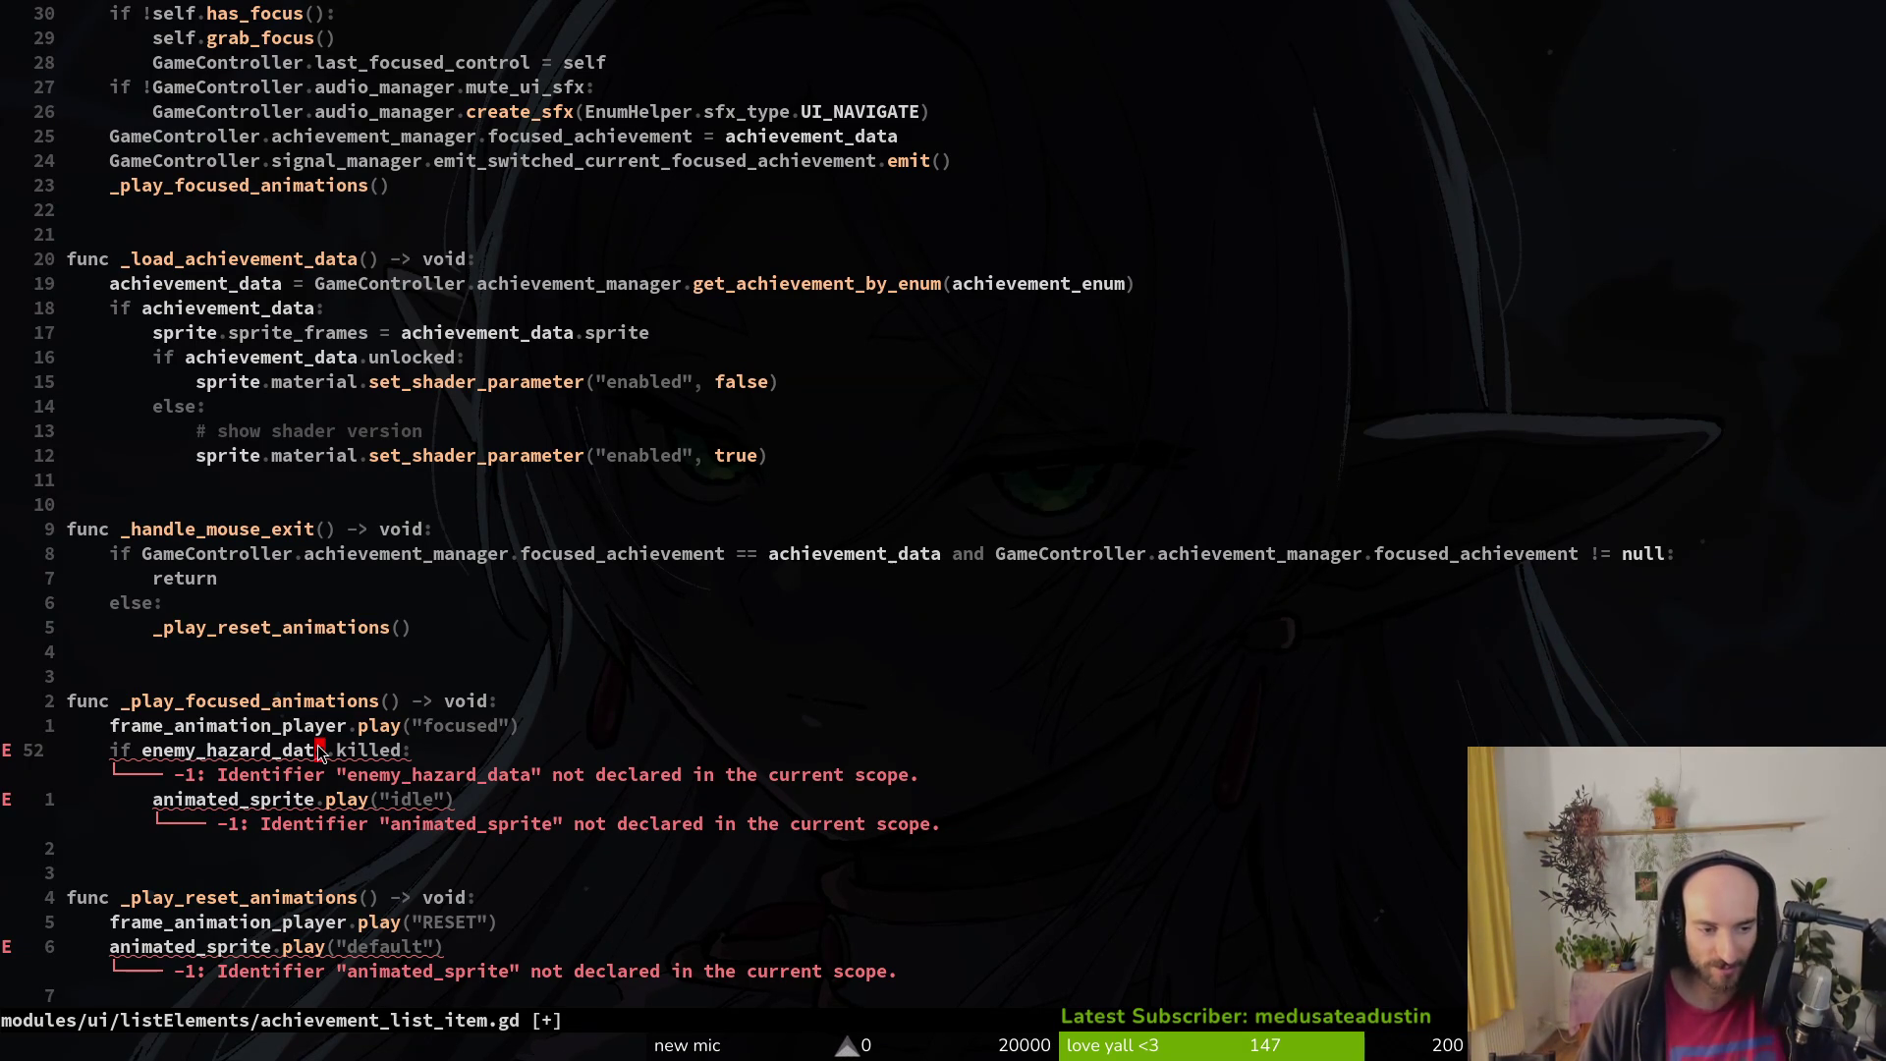
{"action": "key", "text": "j"}
{"action": "key", "text": "j"}
{"action": "key", "text": "k"}
{"action": "key", "text": "k"}
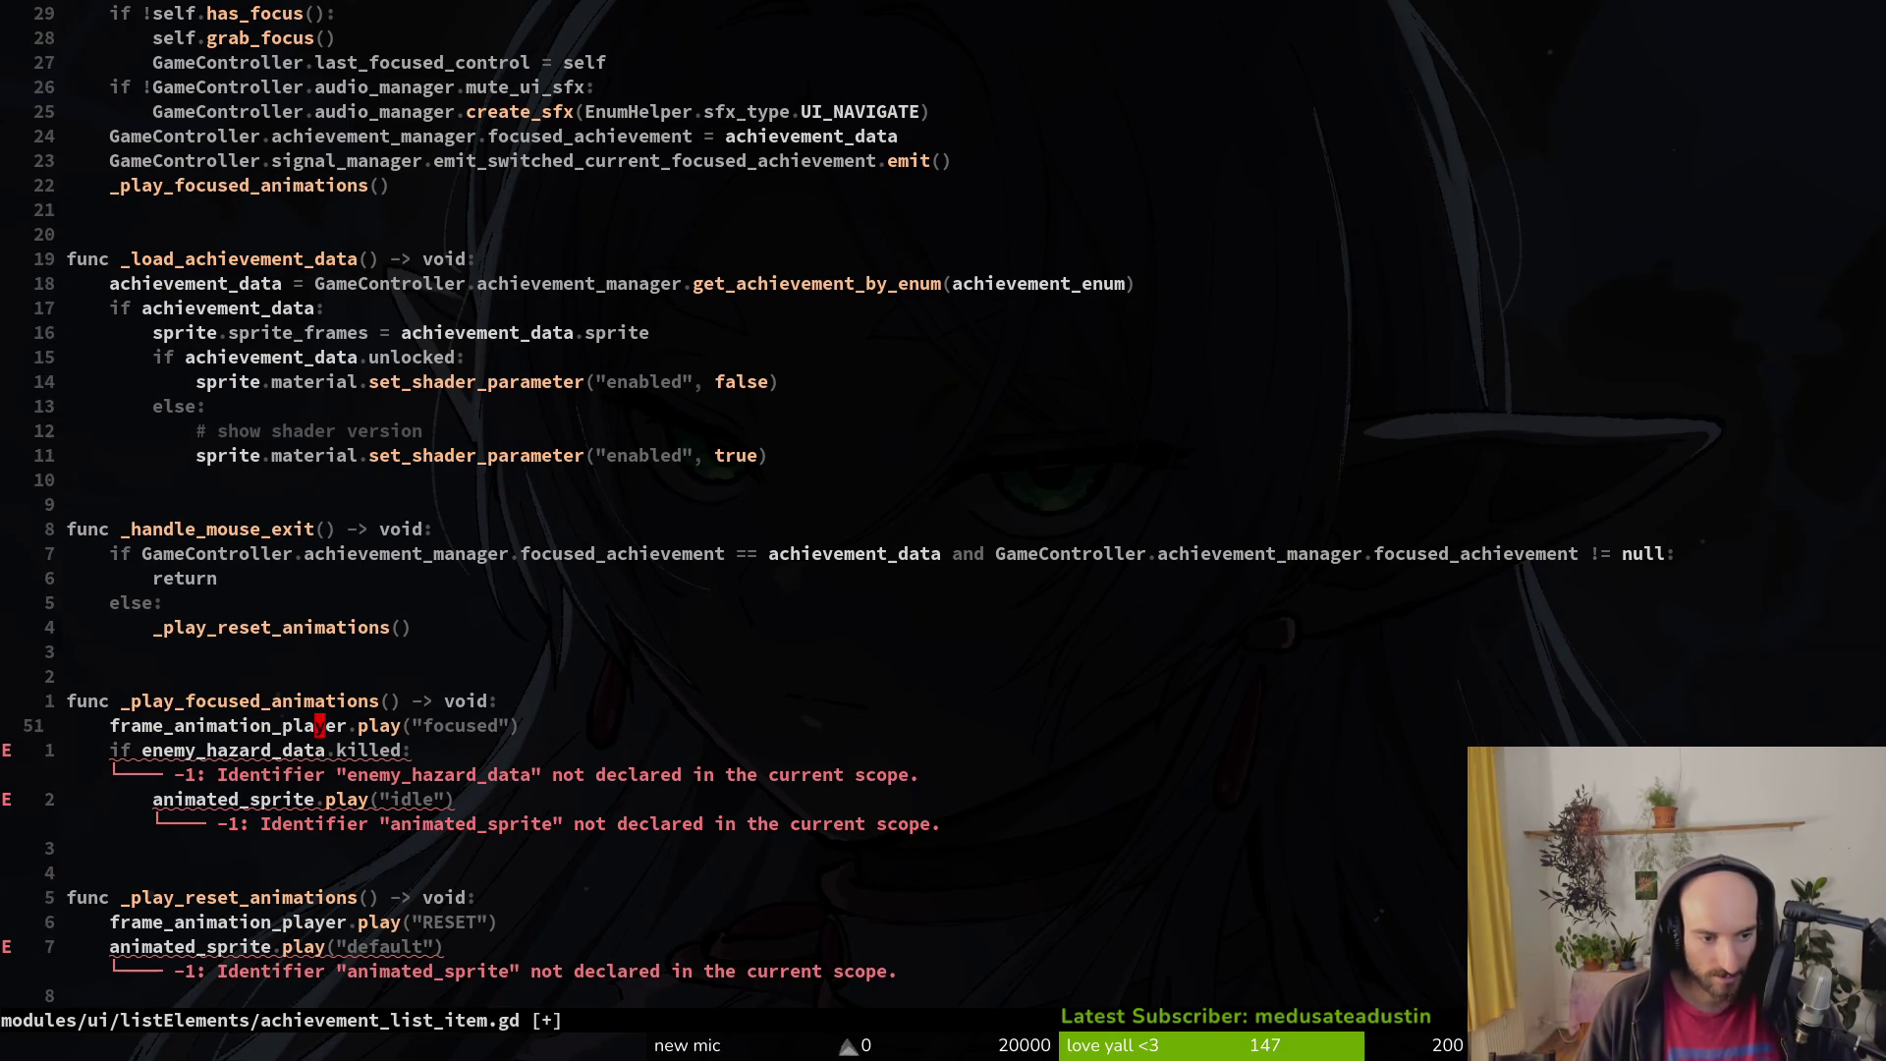
Step: Comment out the animated_sprite.play lines and add pass to the empty else branch
{"action": "key", "text": "j"}
{"action": "key", "text": "j"}
{"action": "key", "text": "j"}
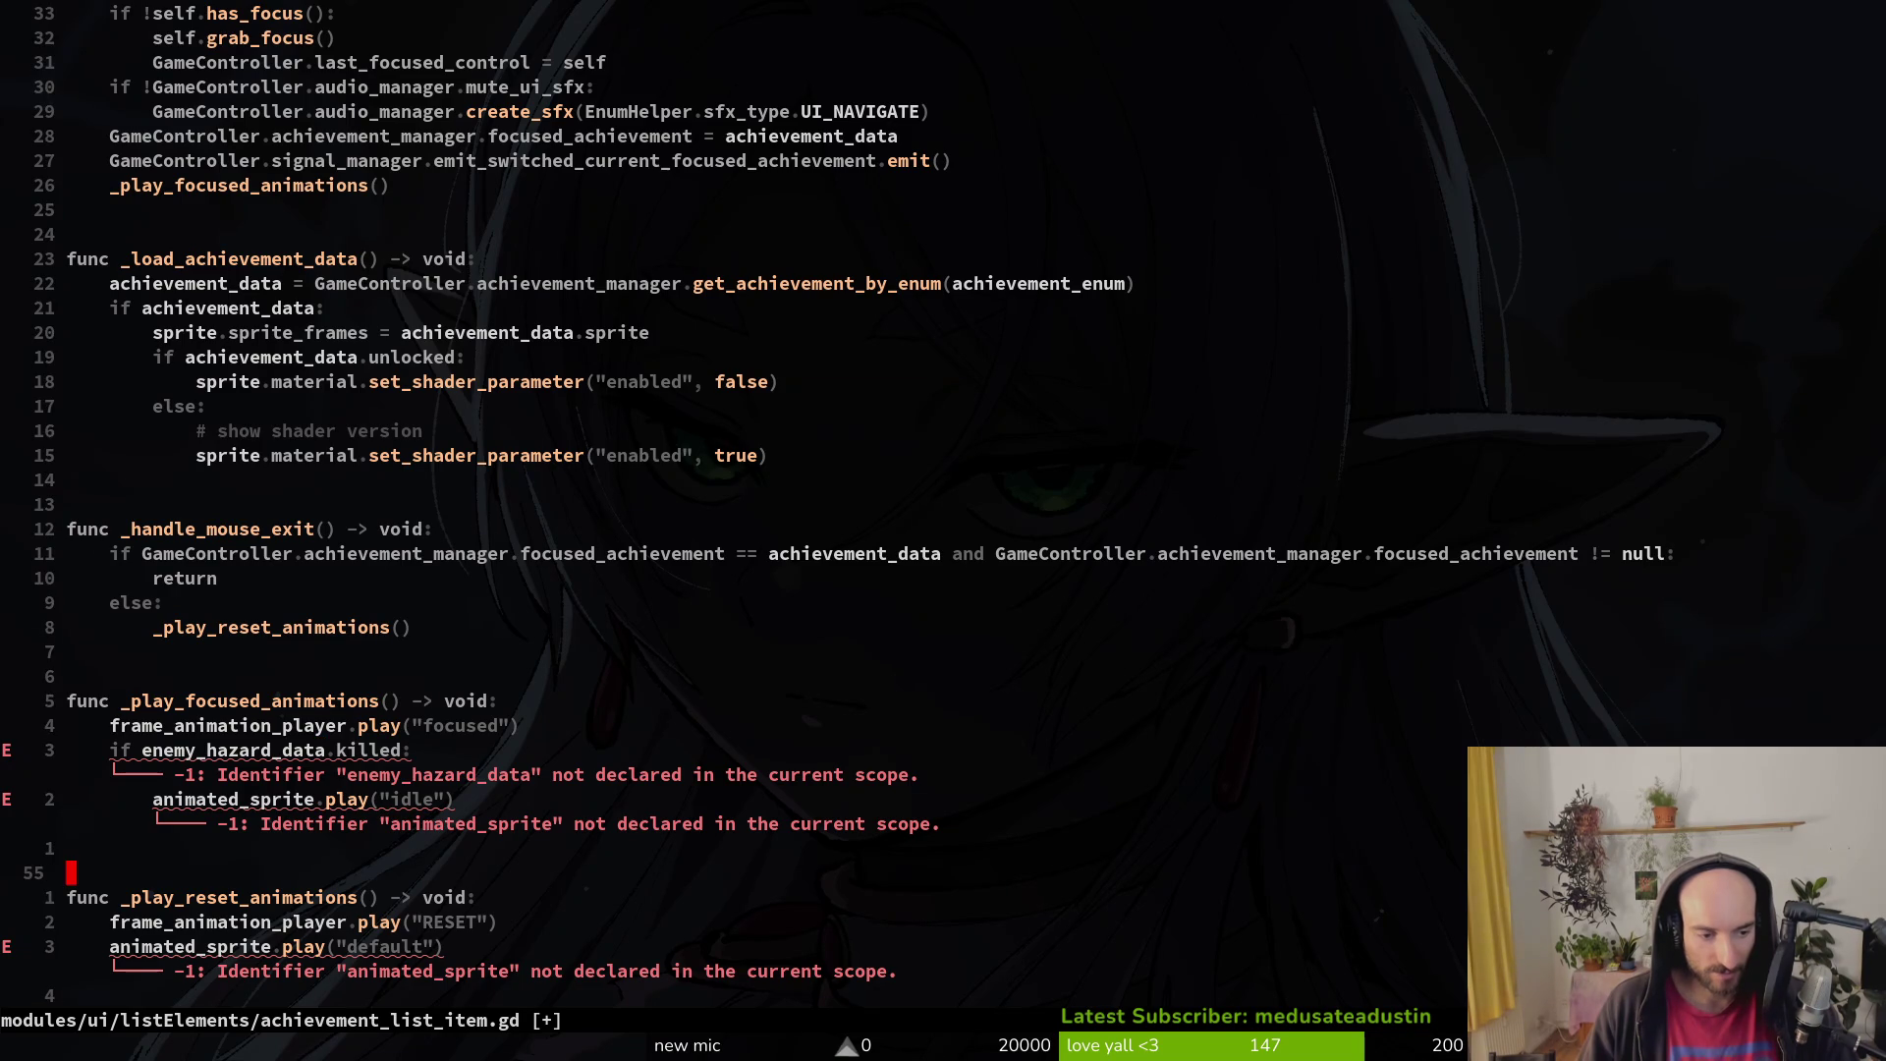
{"action": "key", "text": "0"}
{"action": "key", "text": "j"}
{"action": "key", "text": "j"}
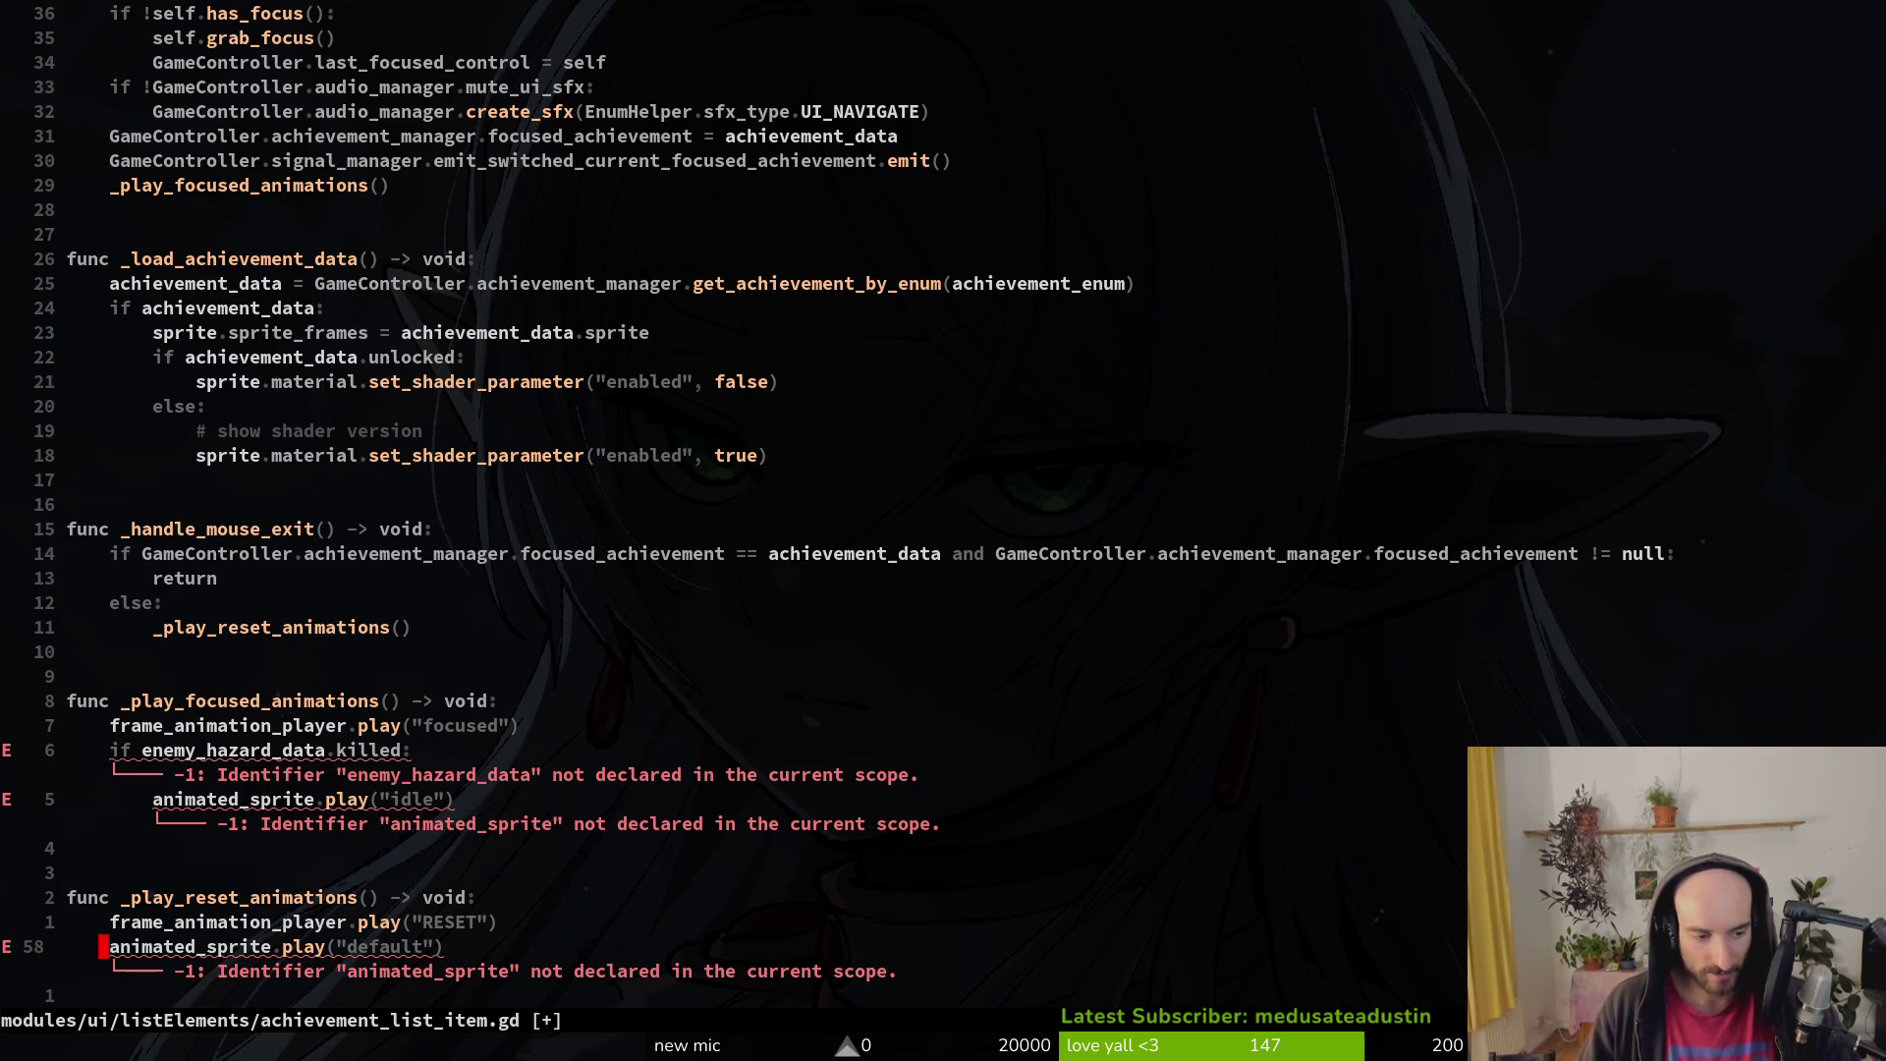
{"action": "key", "text": "ctrl+v"}
{"action": "key", "text": "k"}
{"action": "key", "text": "k"}
{"action": "key", "text": "k"}
{"action": "key", "text": "k"}
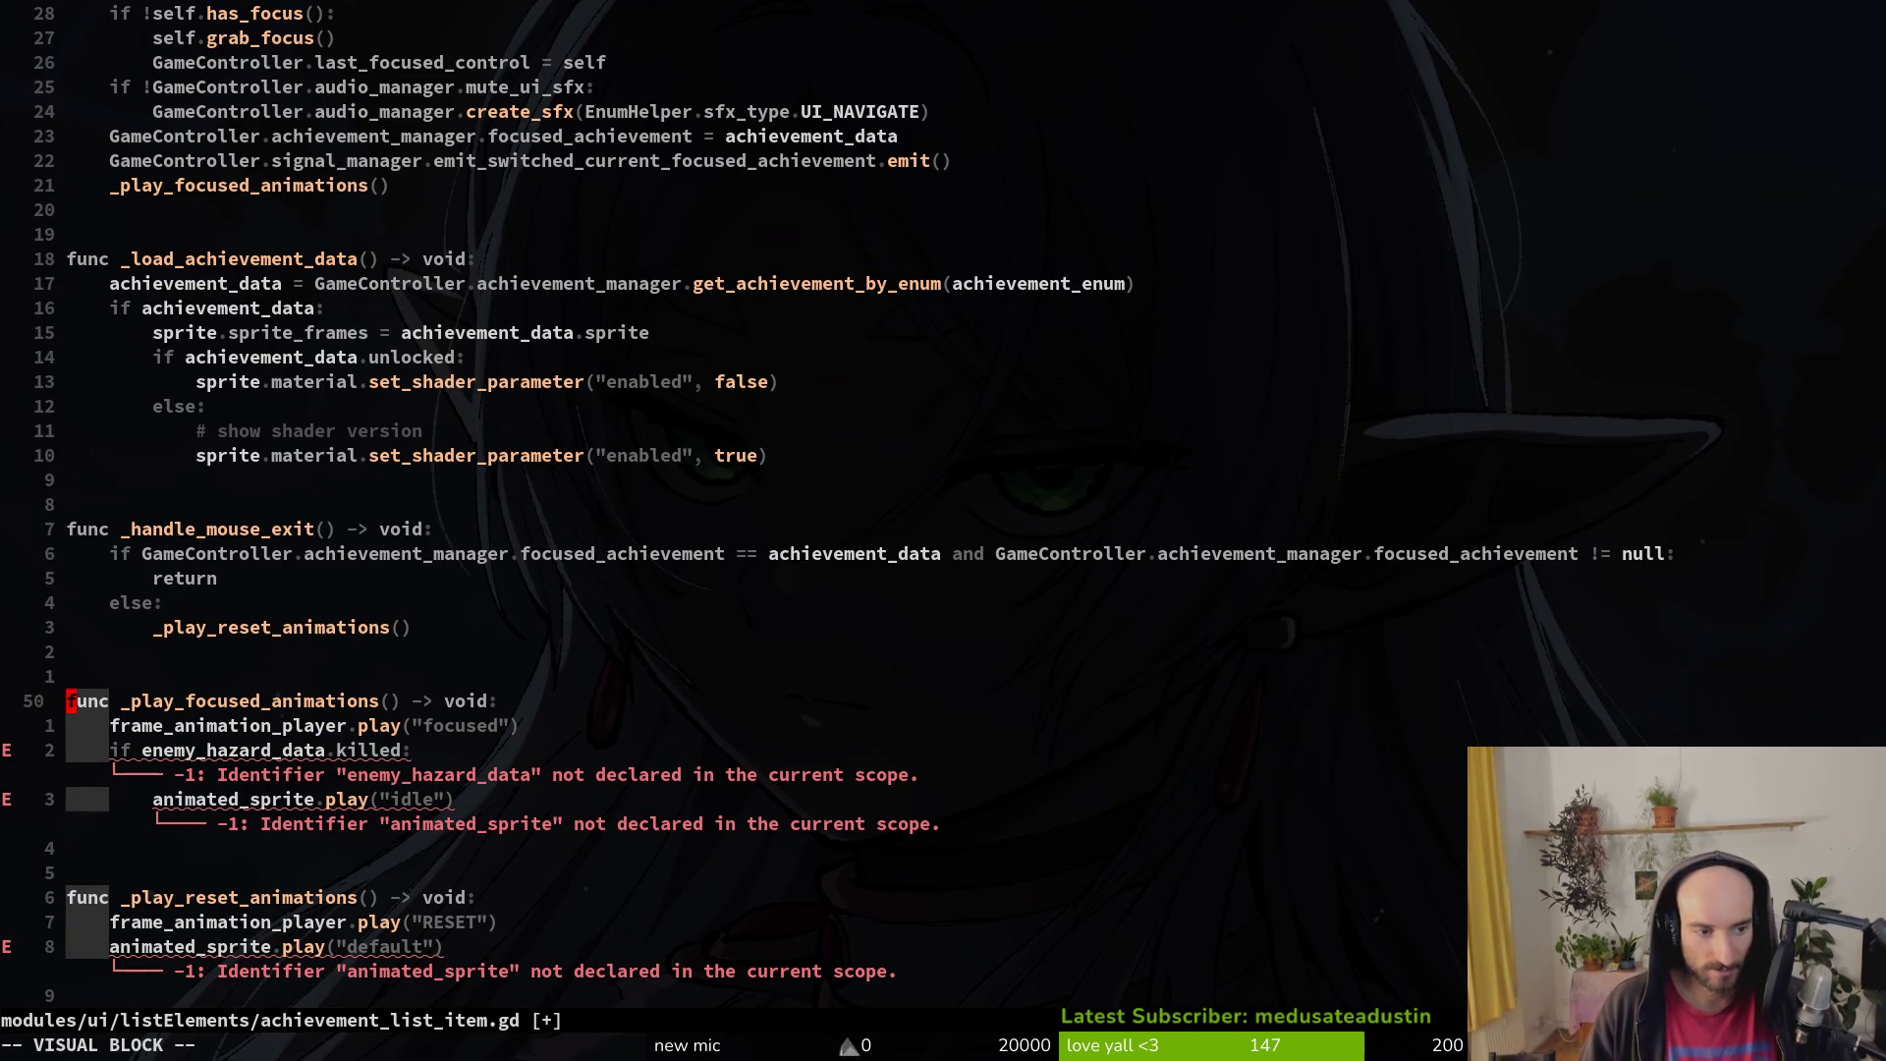
{"action": "key", "text": "I"}
{"action": "key", "text": "Escape"}
{"action": "key", "text": "k"}
{"action": "key", "text": "k"}
{"action": "key", "text": "k"}
{"action": "type", "text": "Opass"}
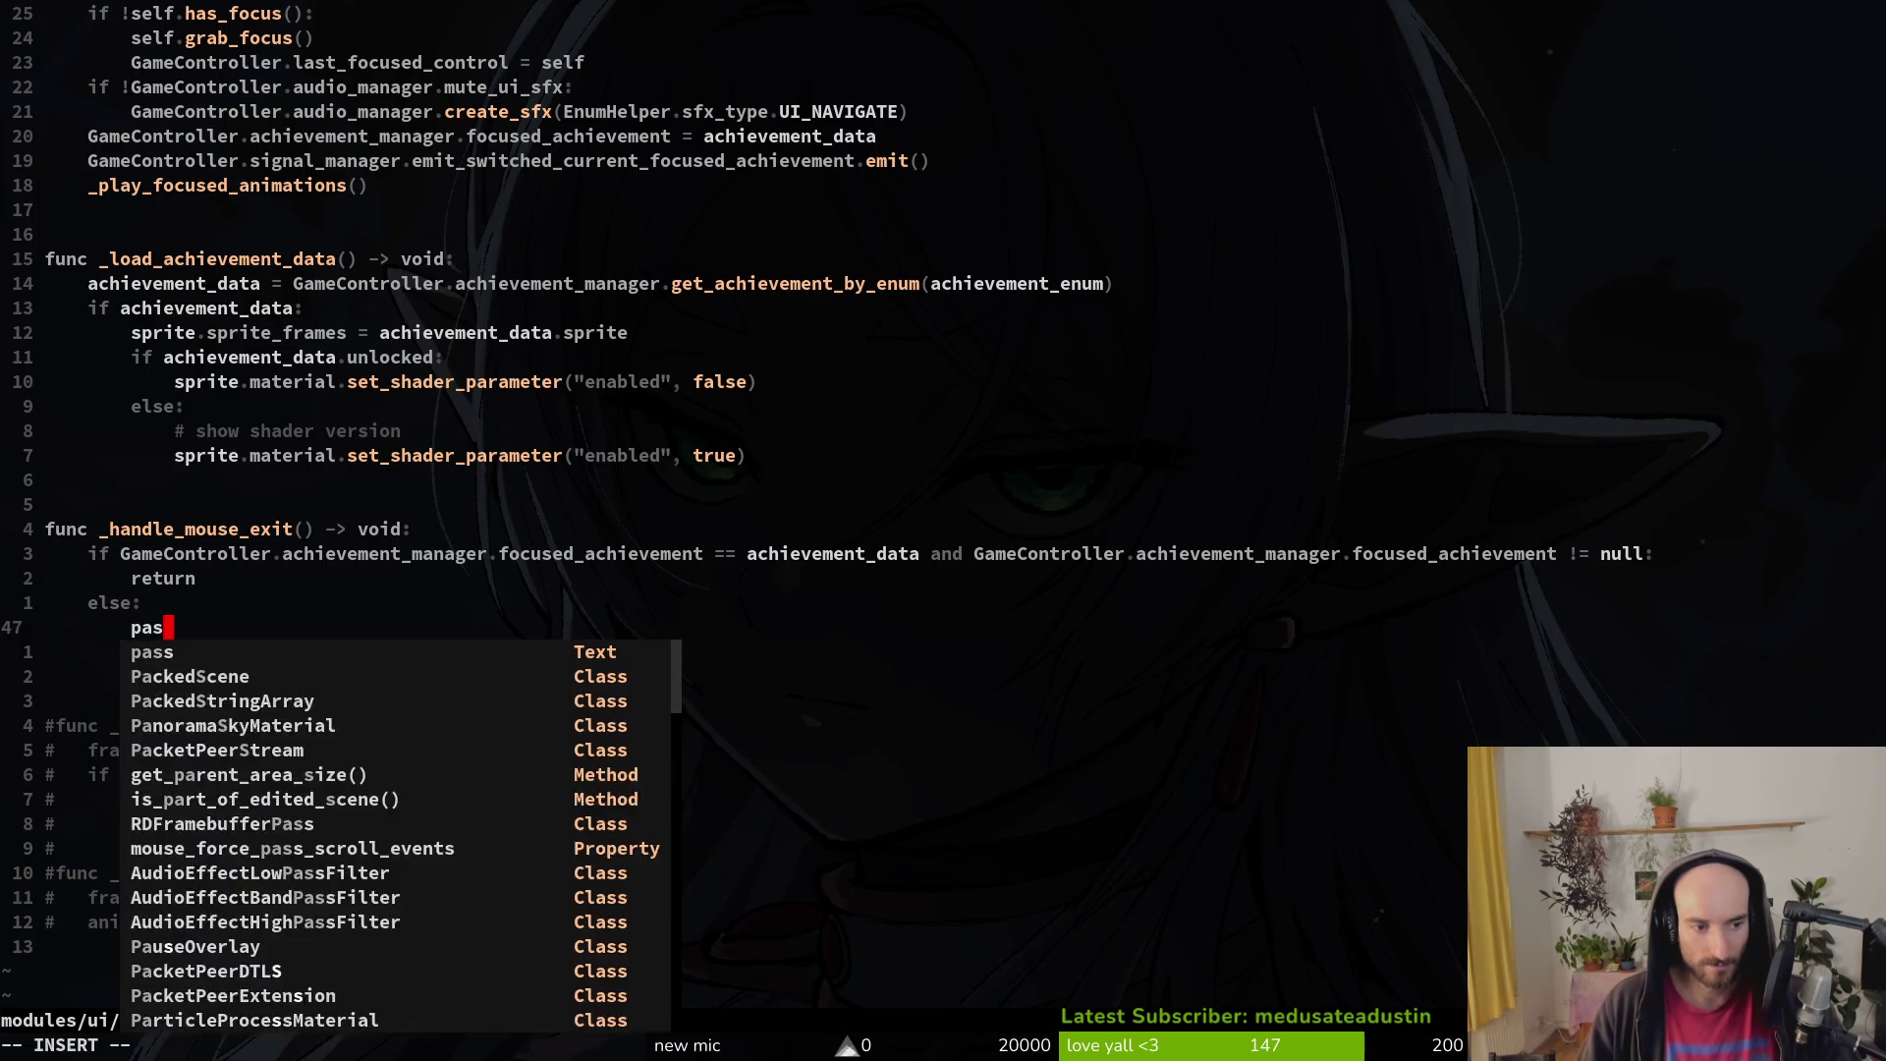
{"action": "key", "text": "Escape"}
{"action": "key", "text": "j"}
Step: Comment out the _play_reset_animations and _play_focused_animations calls, then save with :w
{"action": "key", "text": "asciicircum"}
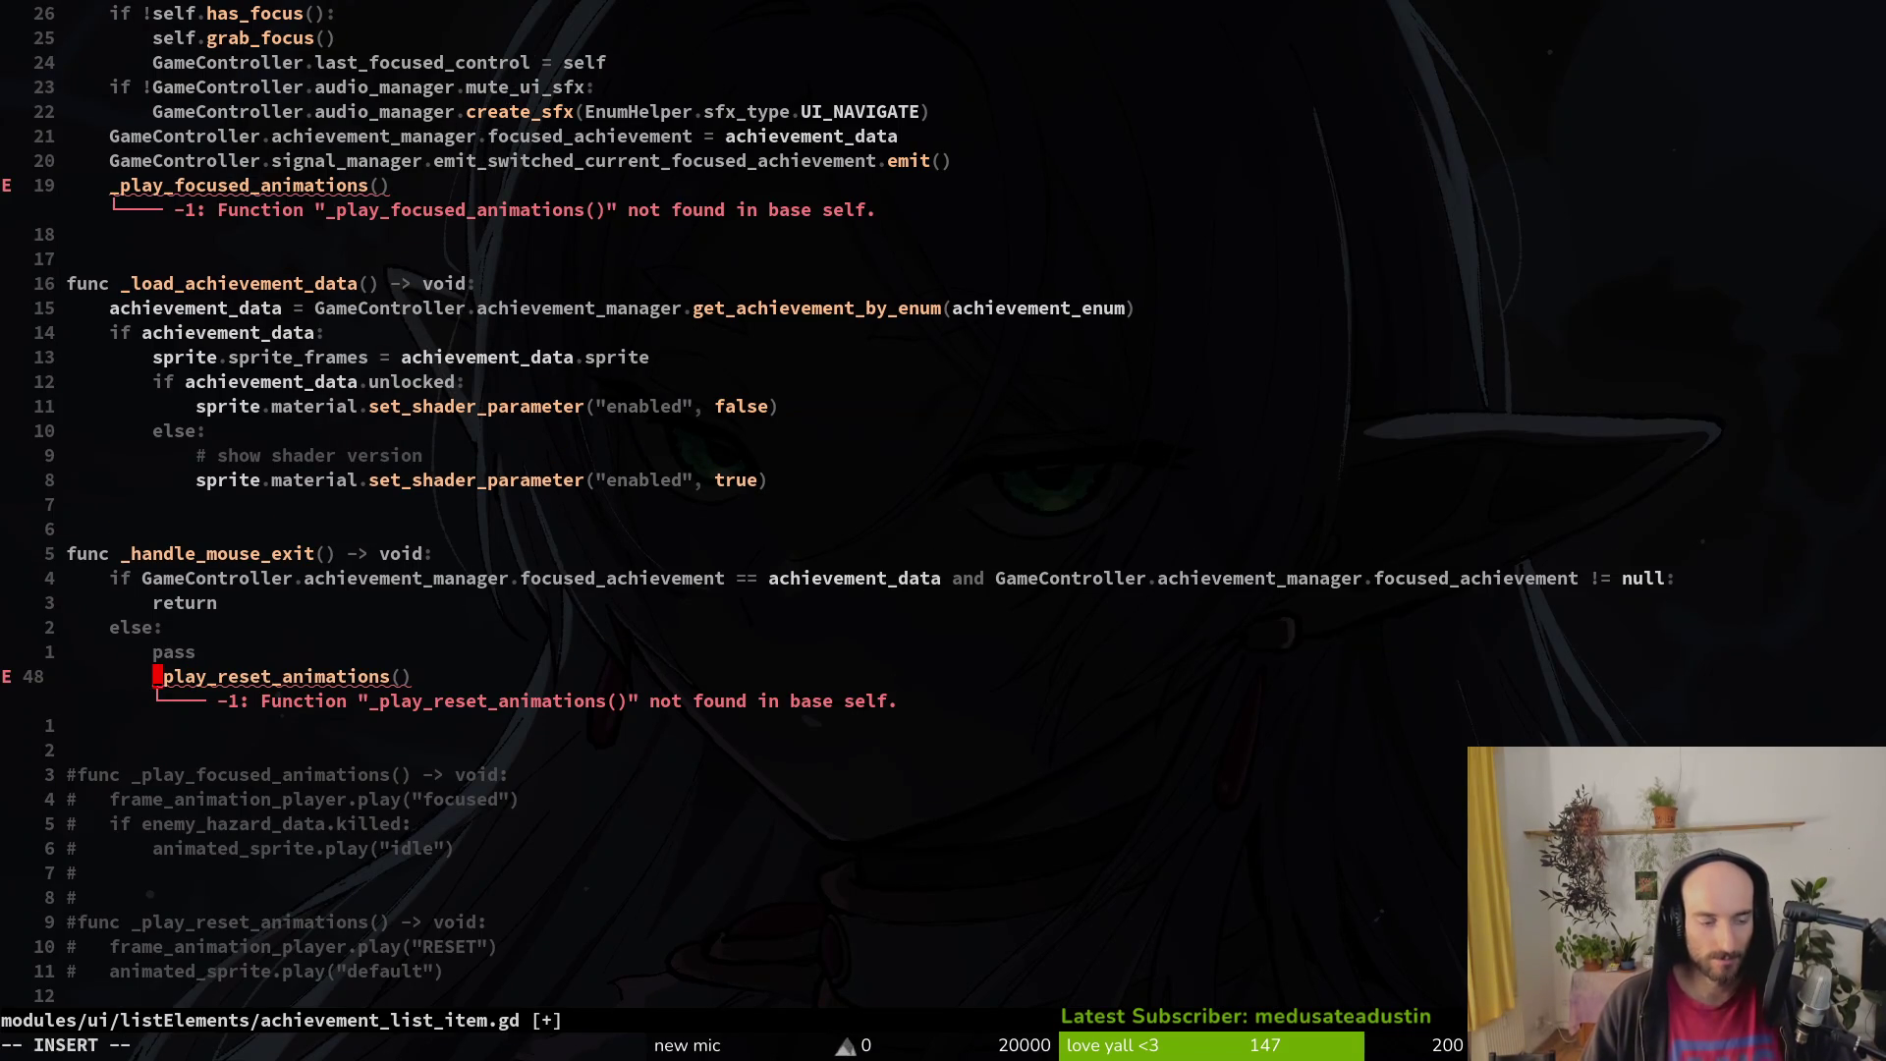
{"action": "type", "text": "i#"}
{"action": "key", "text": "Escape"}
{"action": "type", "text": "19kI#"}
{"action": "key", "text": "Escape"}
{"action": "type", "text": ":w"}
{"action": "key", "text": "Return"}
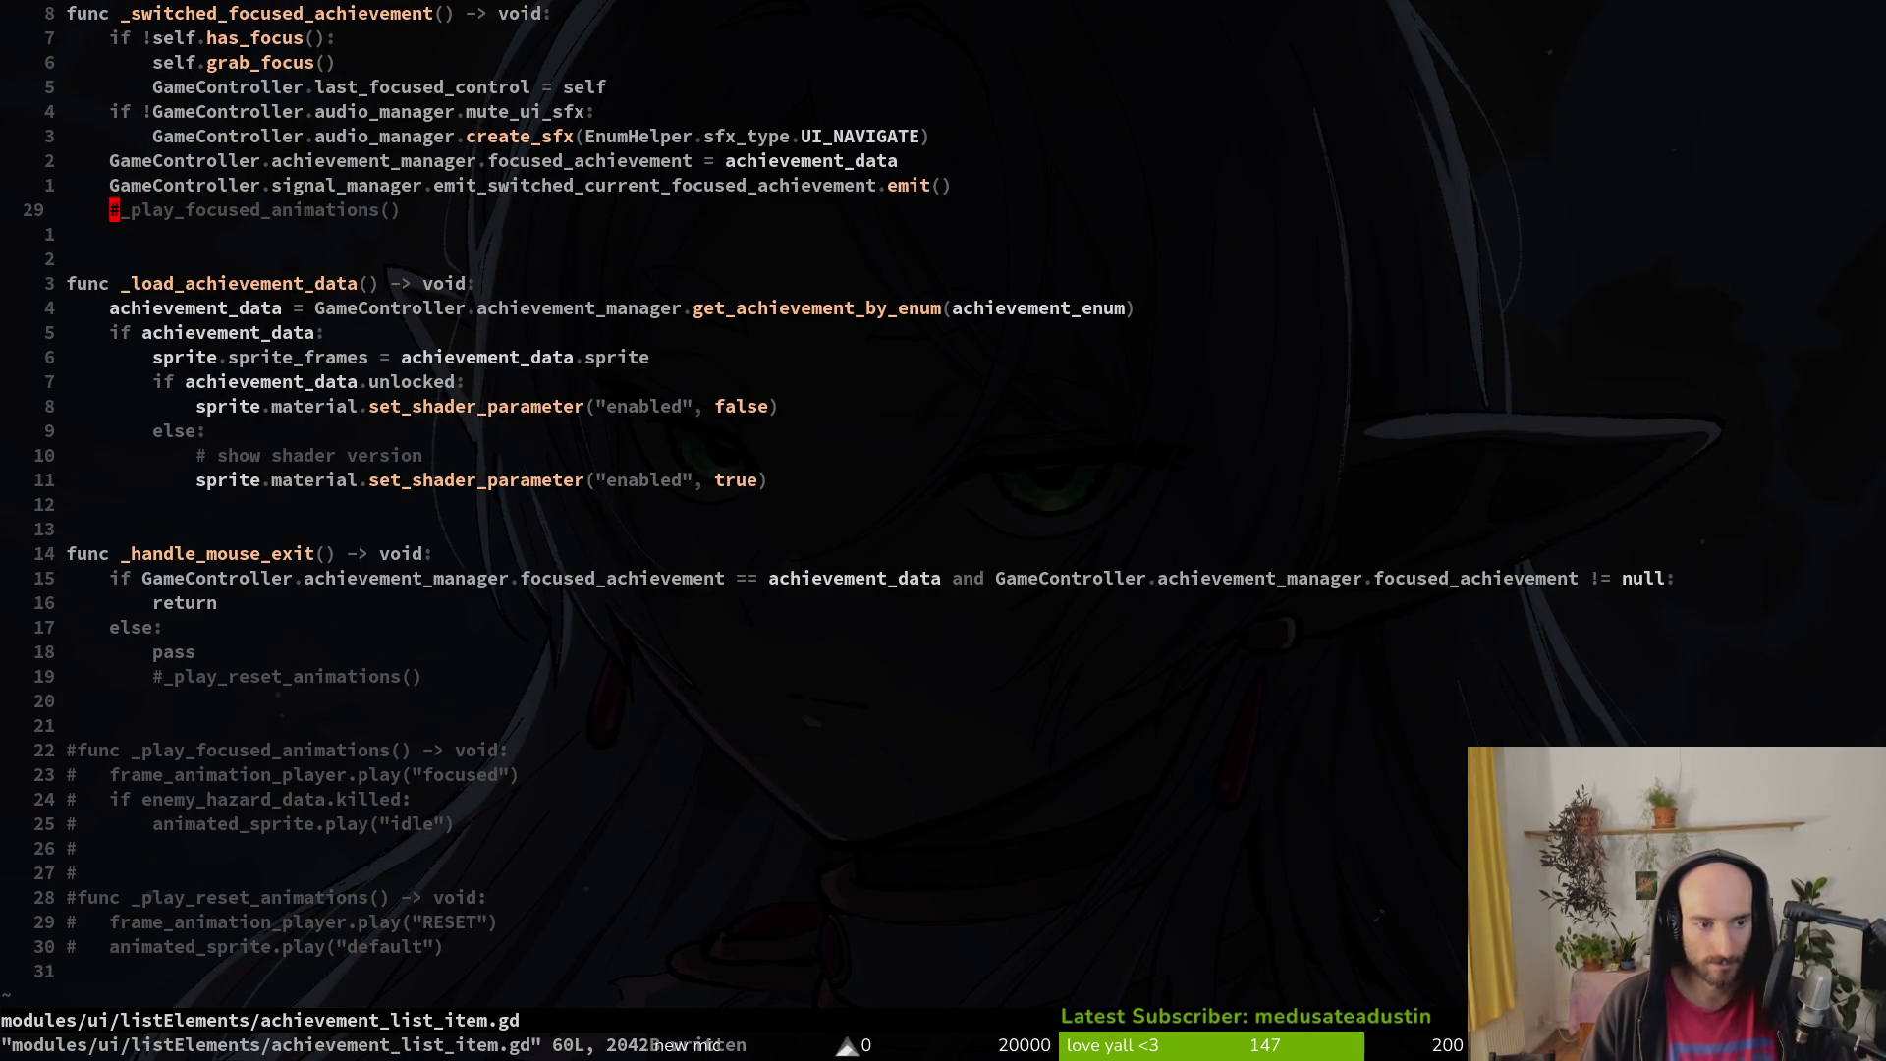
Step: Comment out the focus_exited signal connection in _ready, leaving load_game_finished active
{"action": "key", "text": "1"}
{"action": "key", "text": "7"}
{"action": "key", "text": "k"}
{"action": "key", "text": "j"}
{"action": "key", "text": "j"}
{"action": "type", "text": "I"}
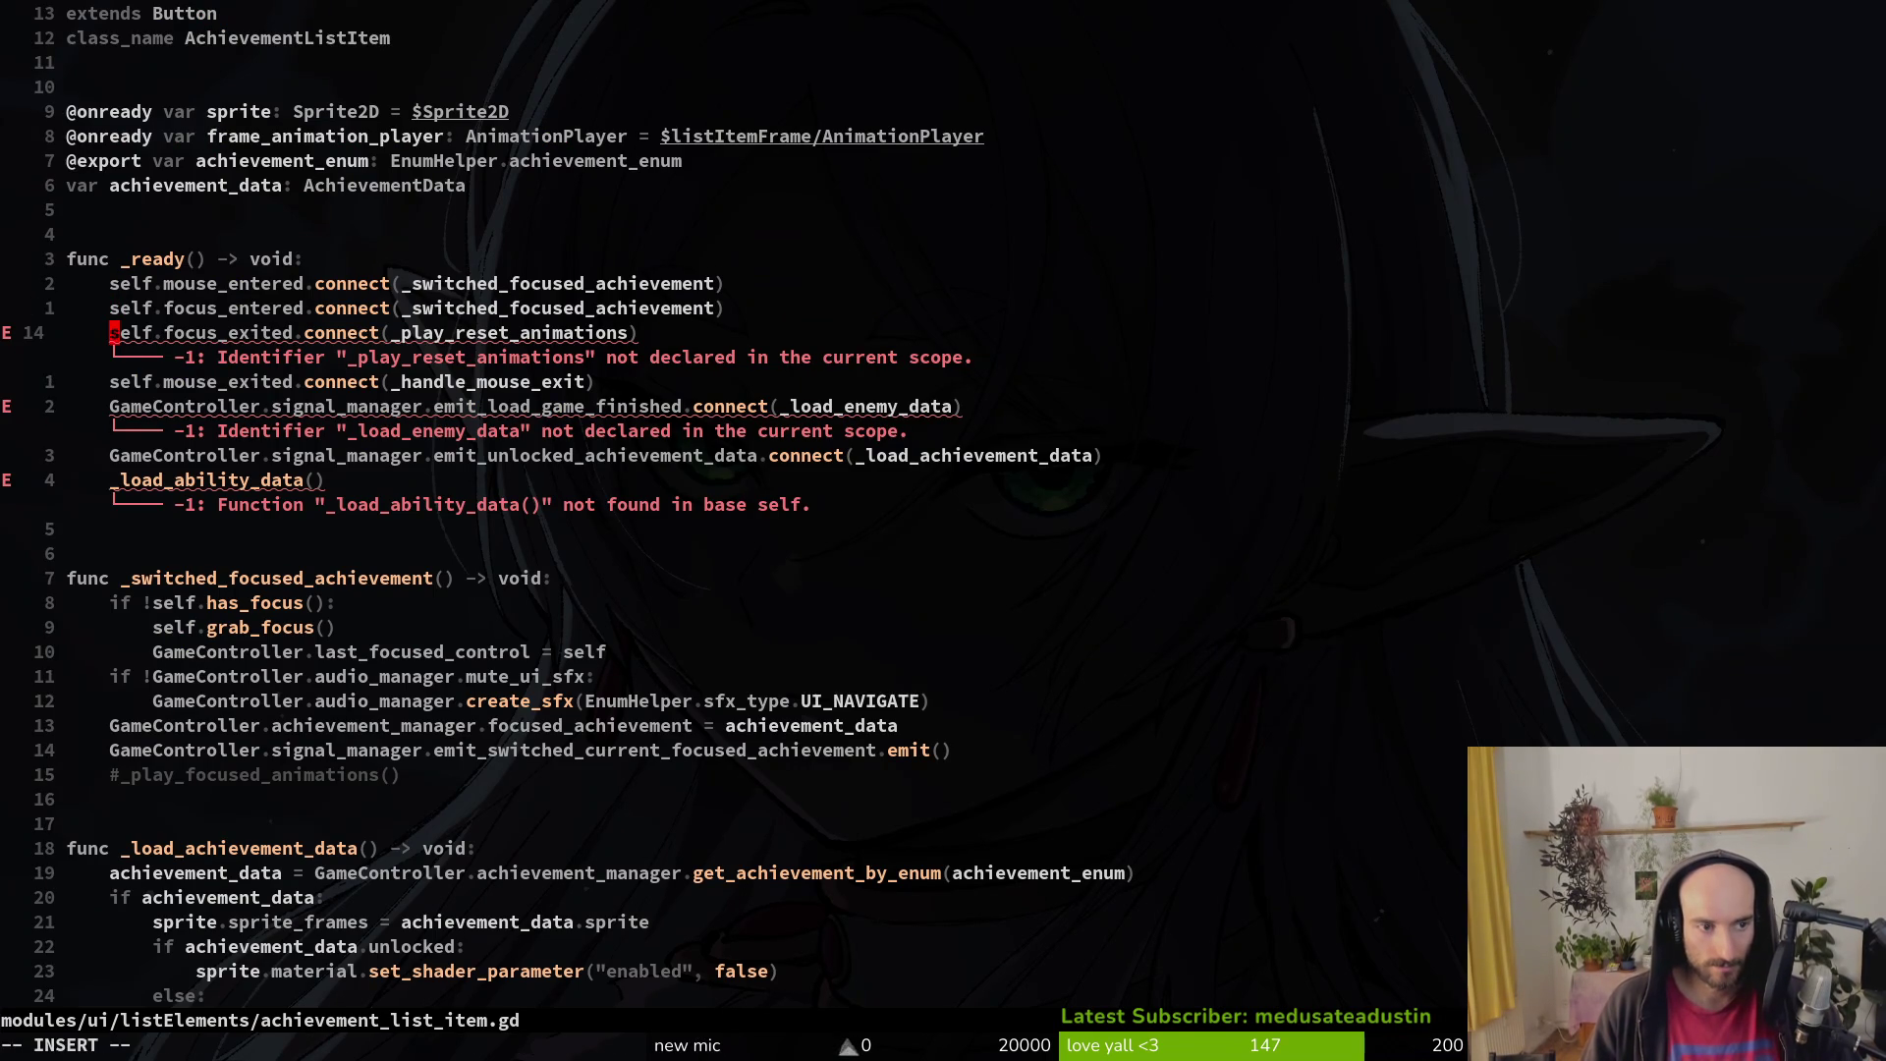
{"action": "type", "text": "#"}
{"action": "key", "text": "Escape"}
{"action": "key", "text": "j"}
{"action": "key", "text": "j"}
{"action": "key", "text": "j"}
{"action": "type", "text": "kI#"}
{"action": "key", "text": "Escape"}
{"action": "key", "text": "u"}
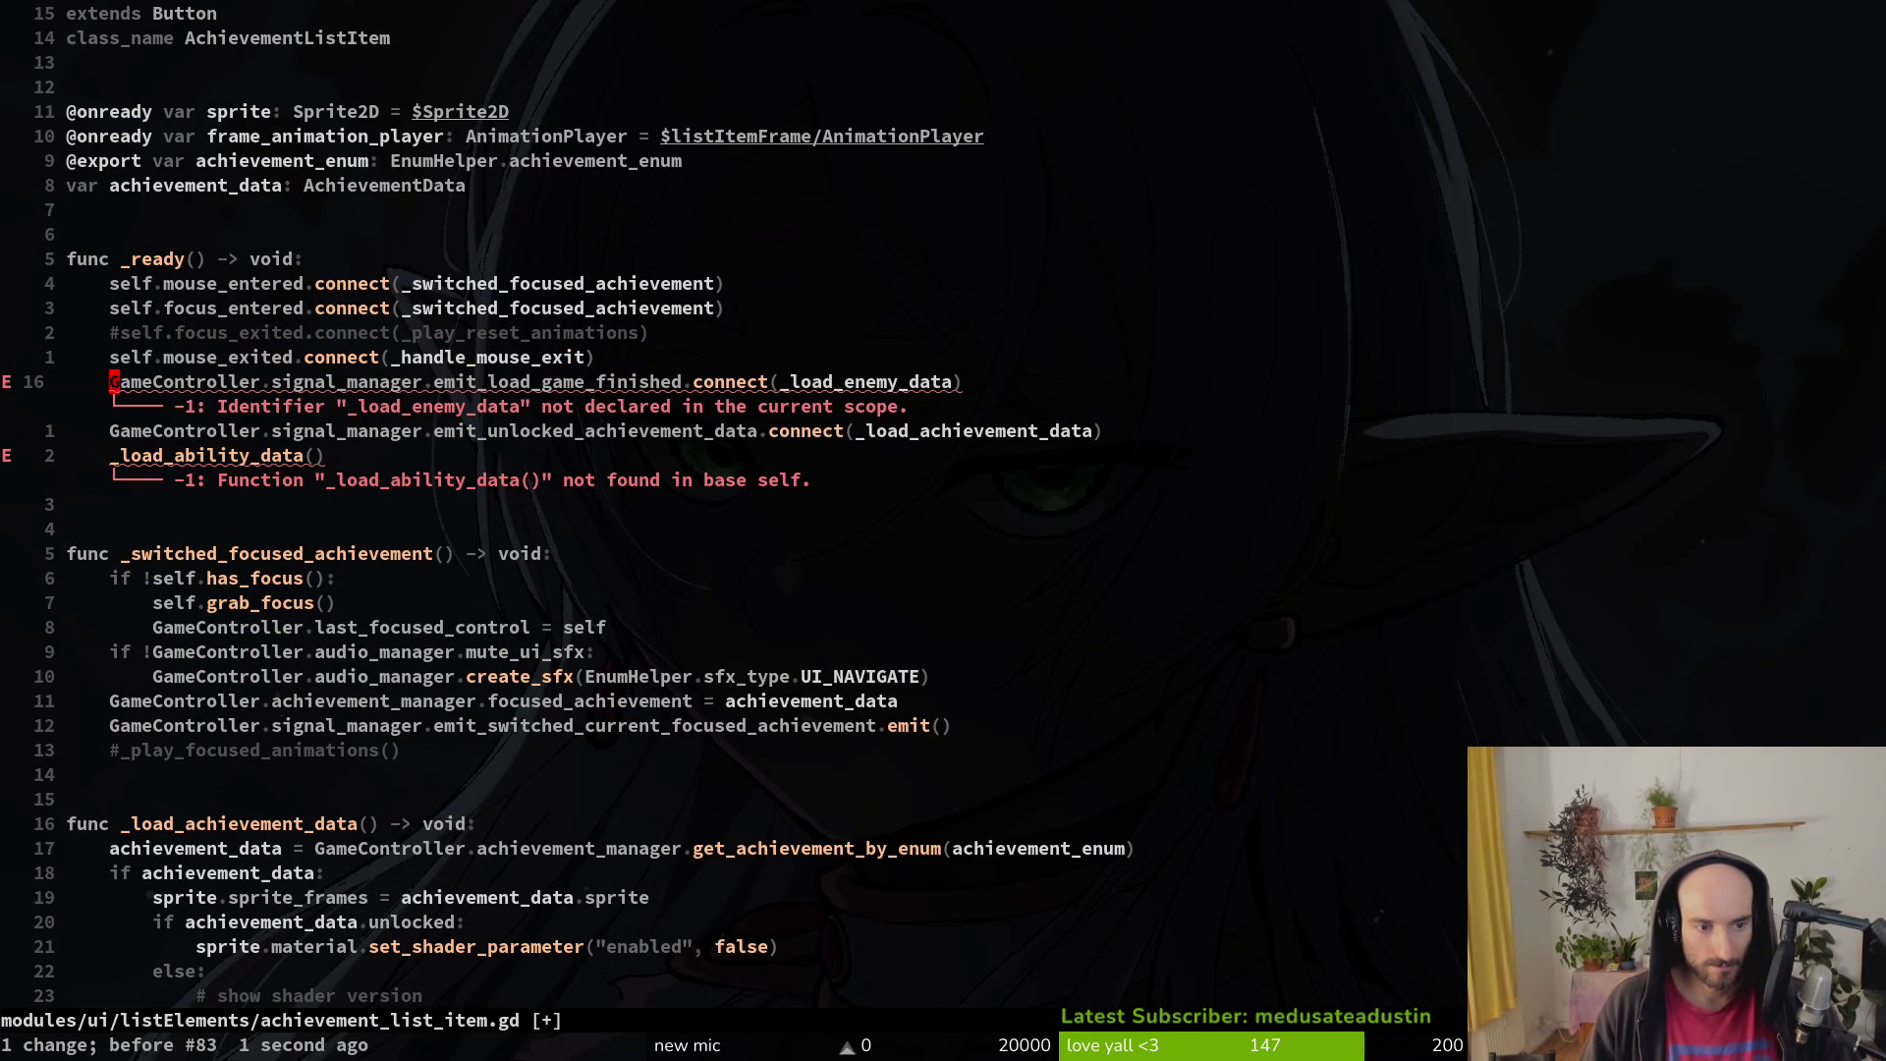
Step: Point the connection and the _load_ability_data call to _load_achievement_data, saving after each
{"action": "type", "text": "f("}
{"action": "type", "text": "ci(_loa"}
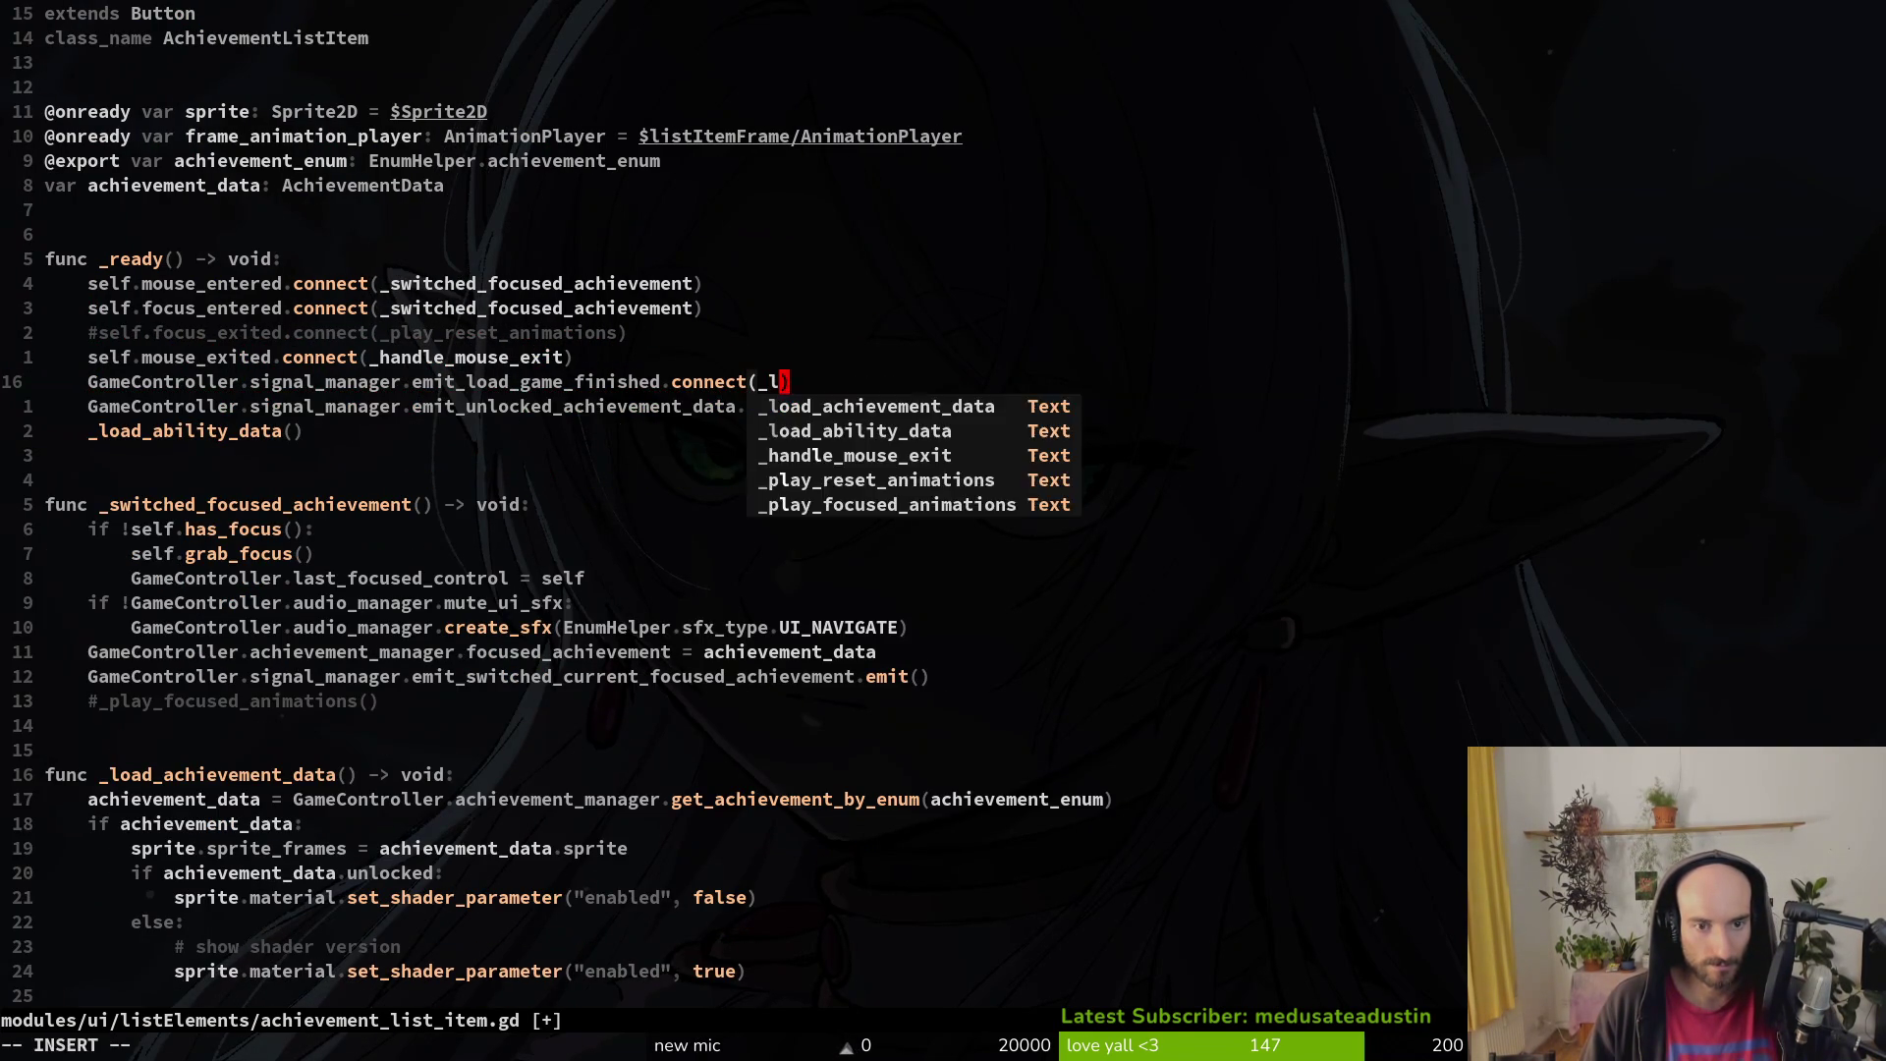
{"action": "key", "text": "Return"}
{"action": "key", "text": "Escape"}
{"action": "type", "text": ":w"}
{"action": "key", "text": "Return"}
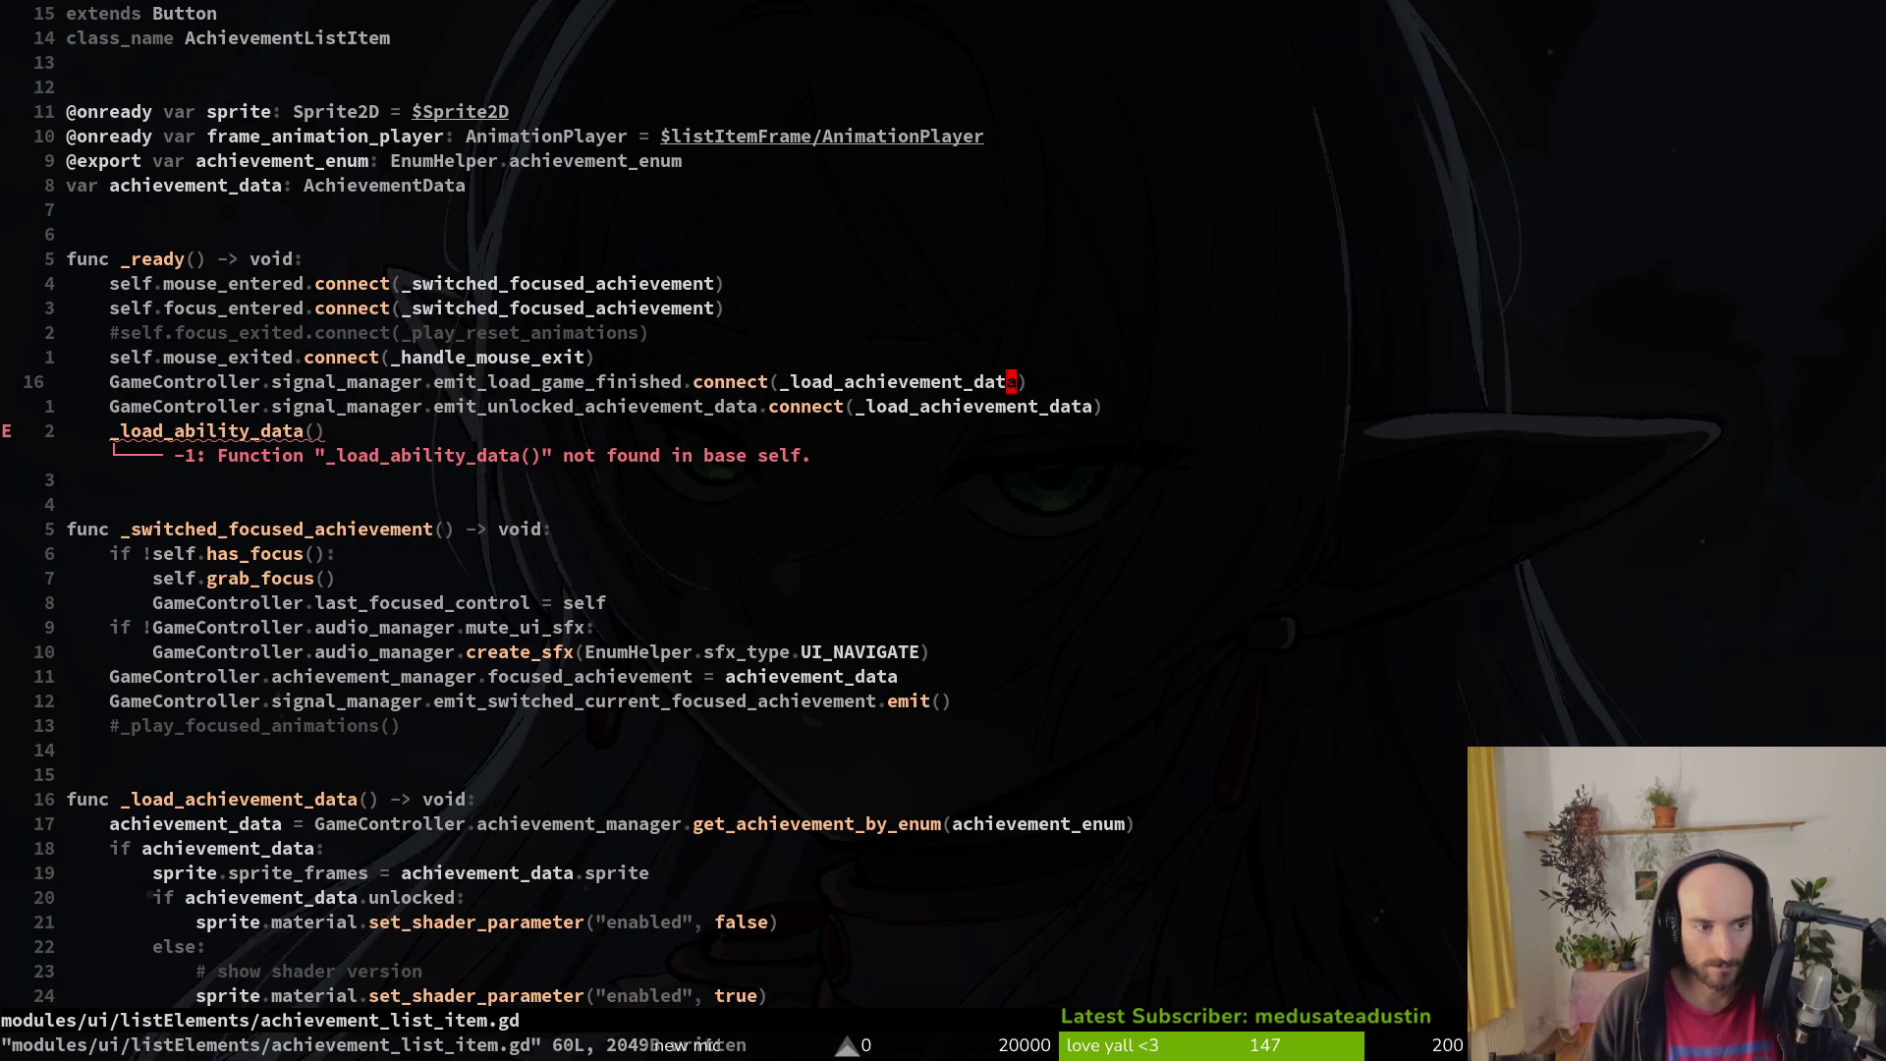
{"action": "key", "text": "j"}
{"action": "key", "text": "j"}
{"action": "key", "text": "asciicircum"}
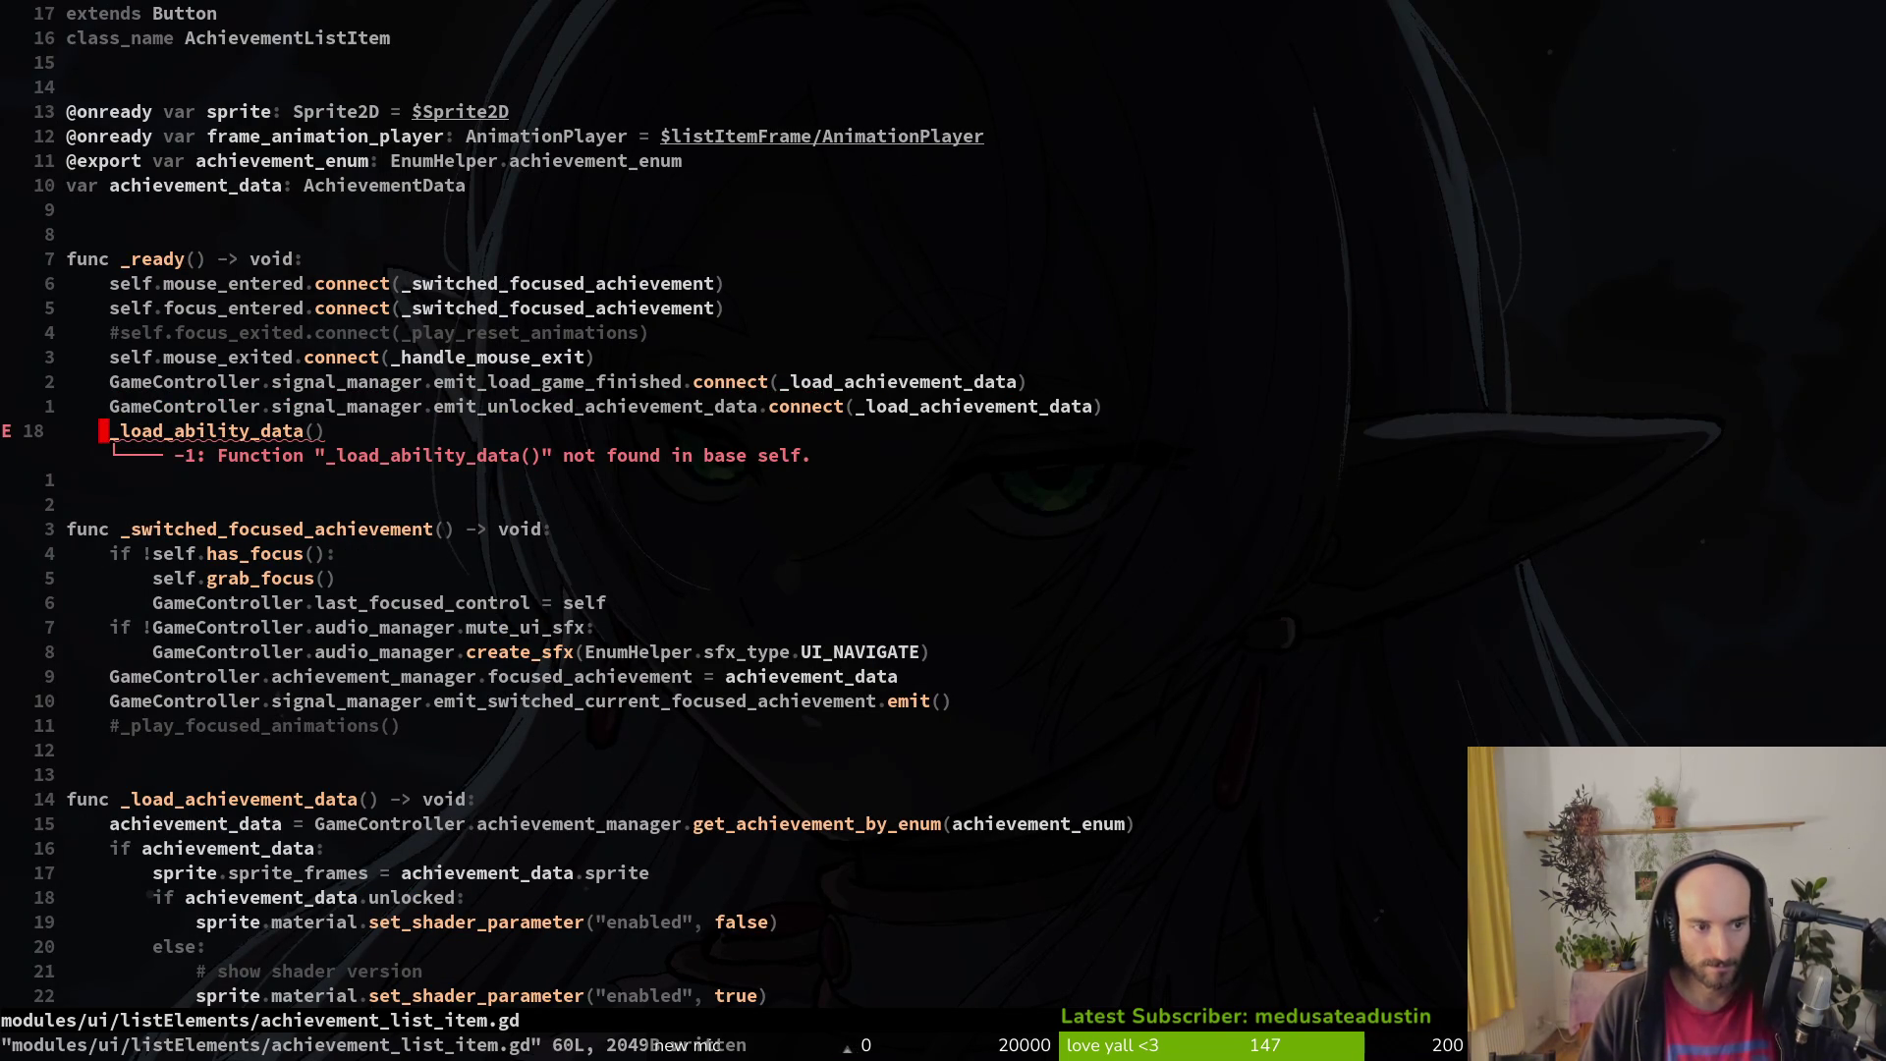
{"action": "type", "text": "cwlo"}
{"action": "type", "text": "a"}
{"action": "key", "text": "Tab"}
{"action": "key", "text": "Tab"}
{"action": "key", "text": "Tab"}
{"action": "key", "text": "Return"}
{"action": "type", "text": "lD"}
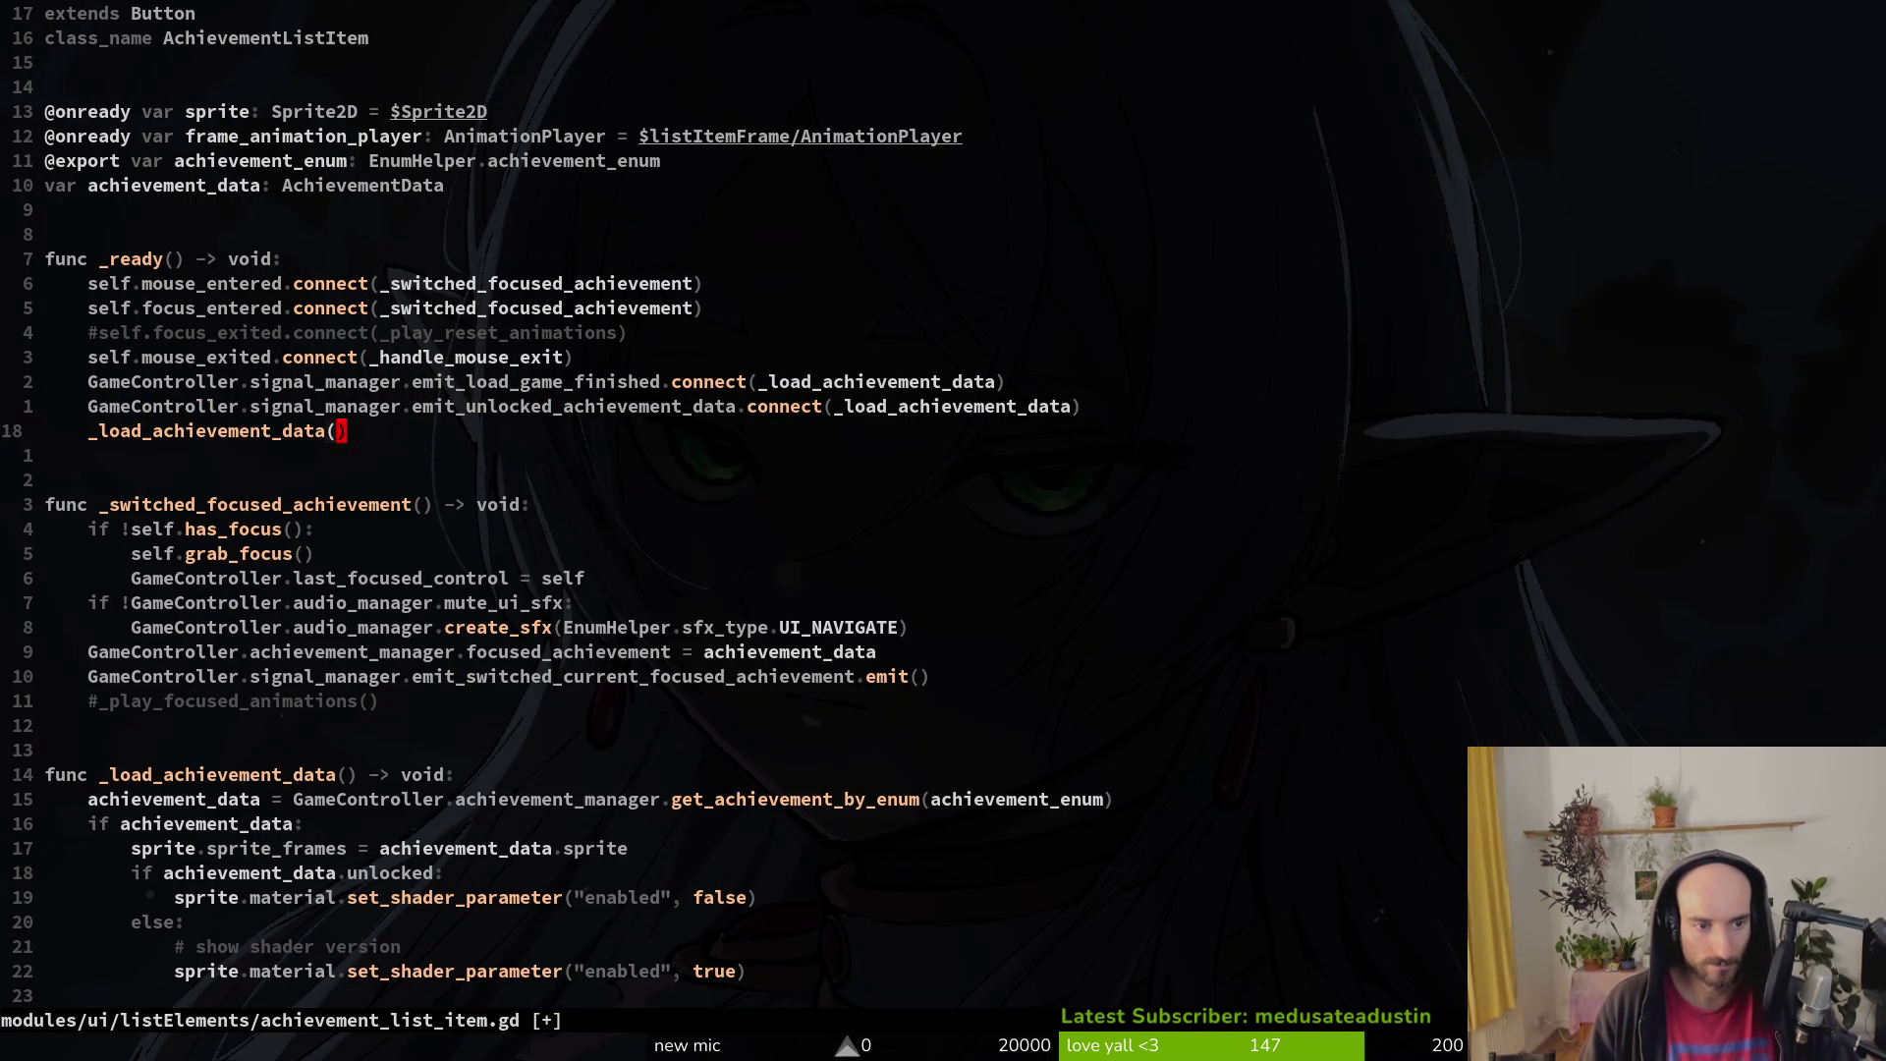
{"action": "type", "text": ":w"}
{"action": "key", "text": "Return"}
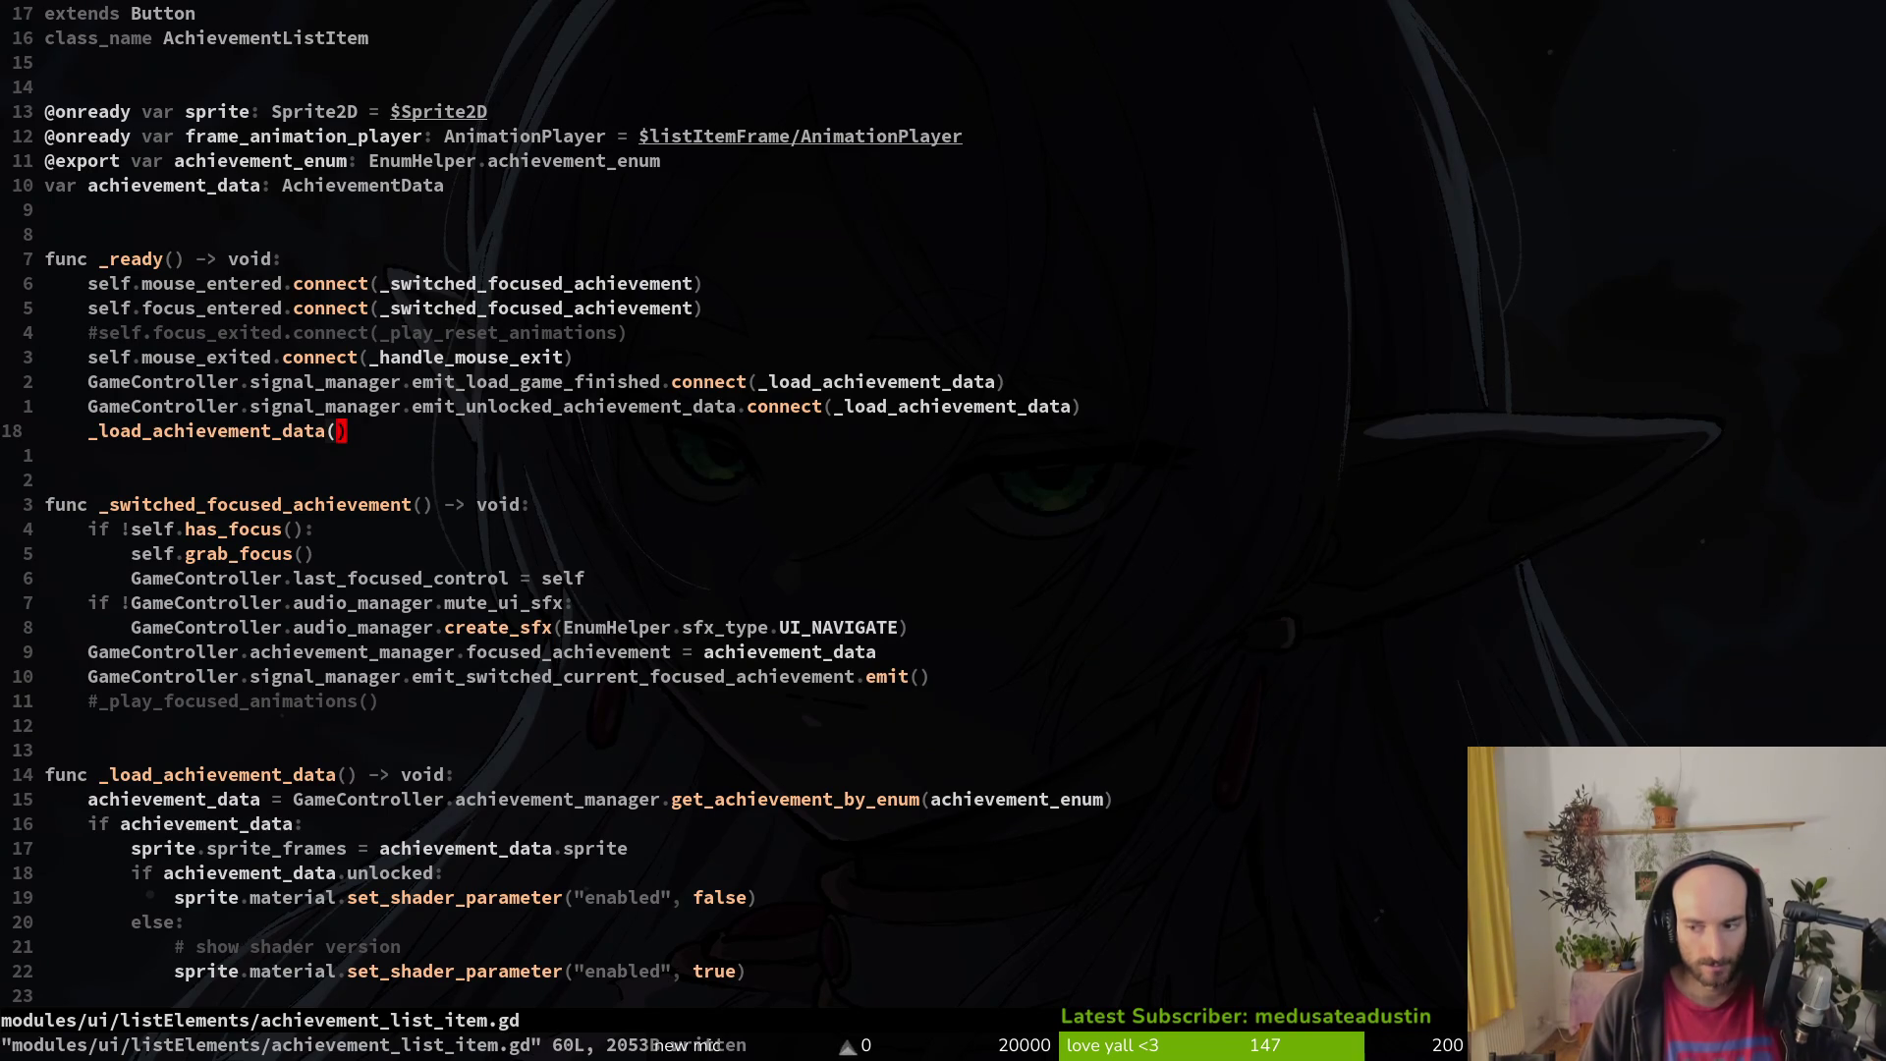
Step: Save the script again and quit Neovim with :wq
{"action": "type", "text": ":Wq"}
{"action": "key", "text": "Escape"}
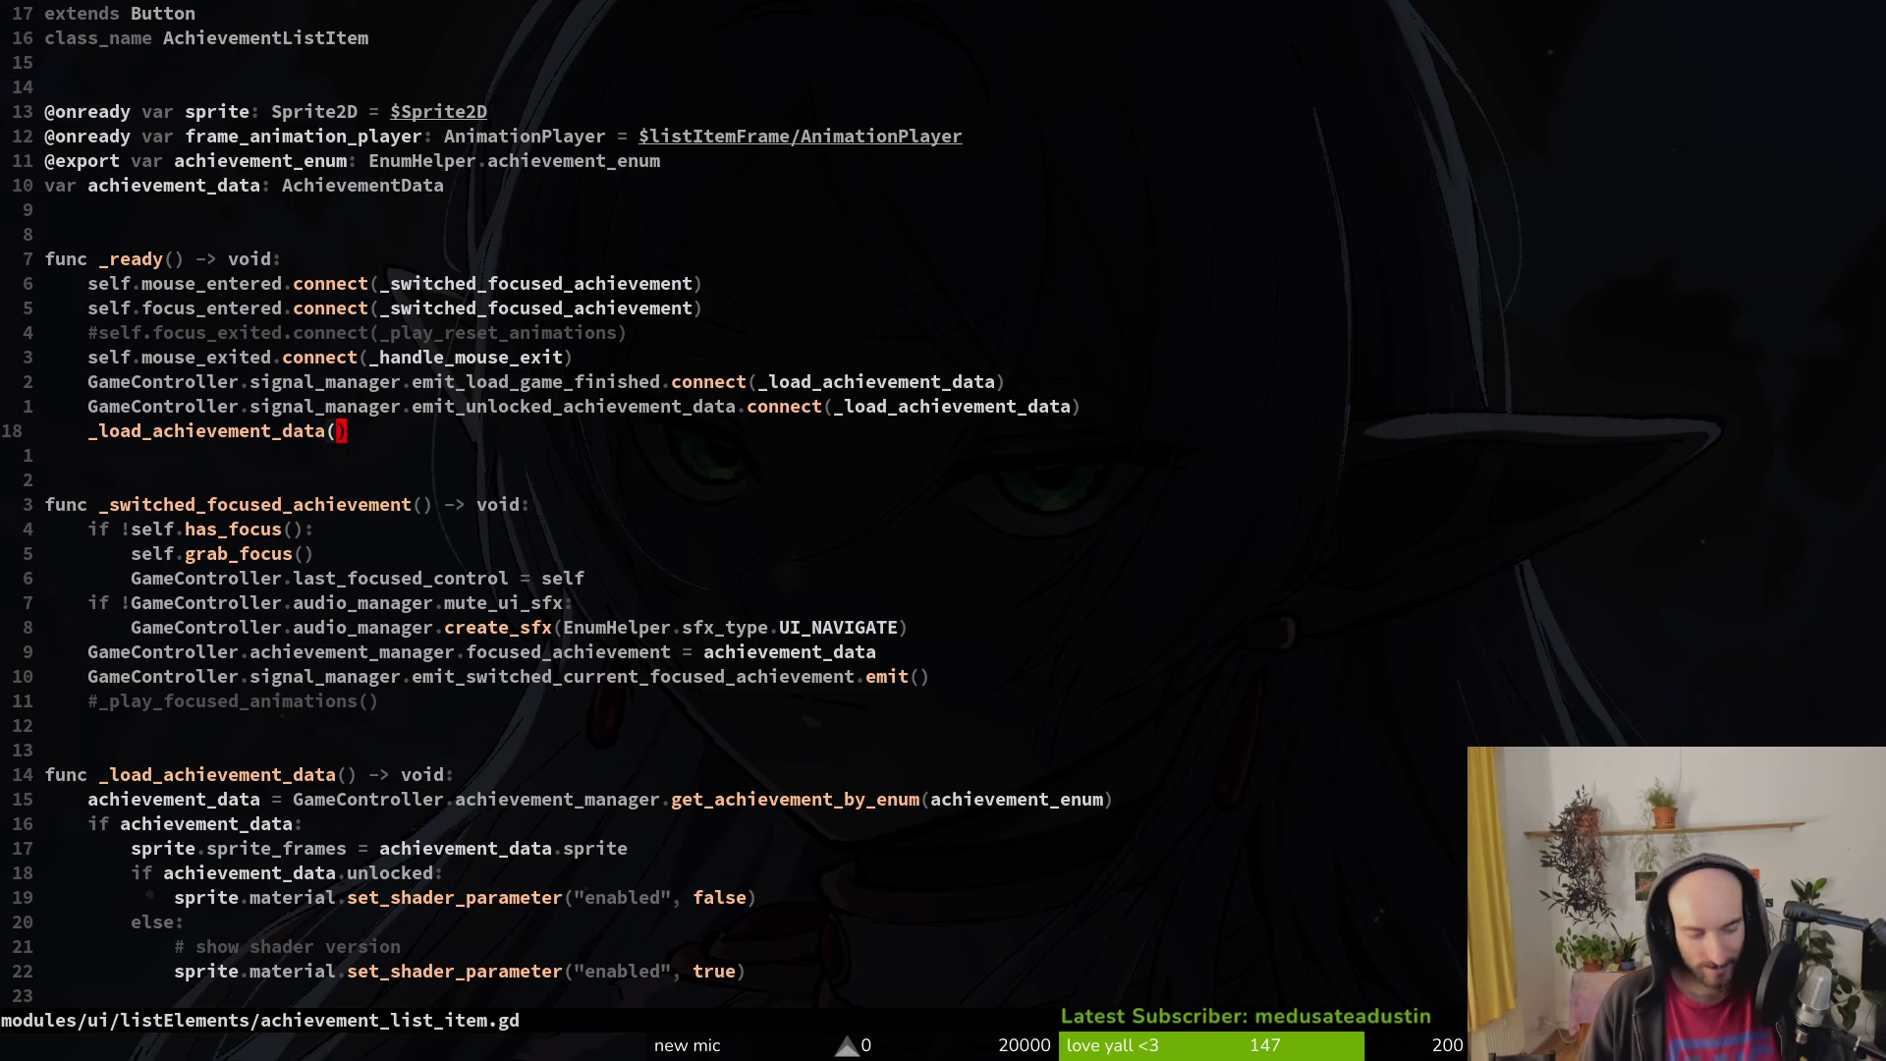
{"action": "type", "text": ":w"}
{"action": "key", "text": "Return"}
{"action": "key", "text": "k"}
{"action": "key", "text": "k"}
{"action": "key", "text": "k"}
{"action": "key", "text": "k"}
{"action": "key", "text": "k"}
{"action": "key", "text": "k"}
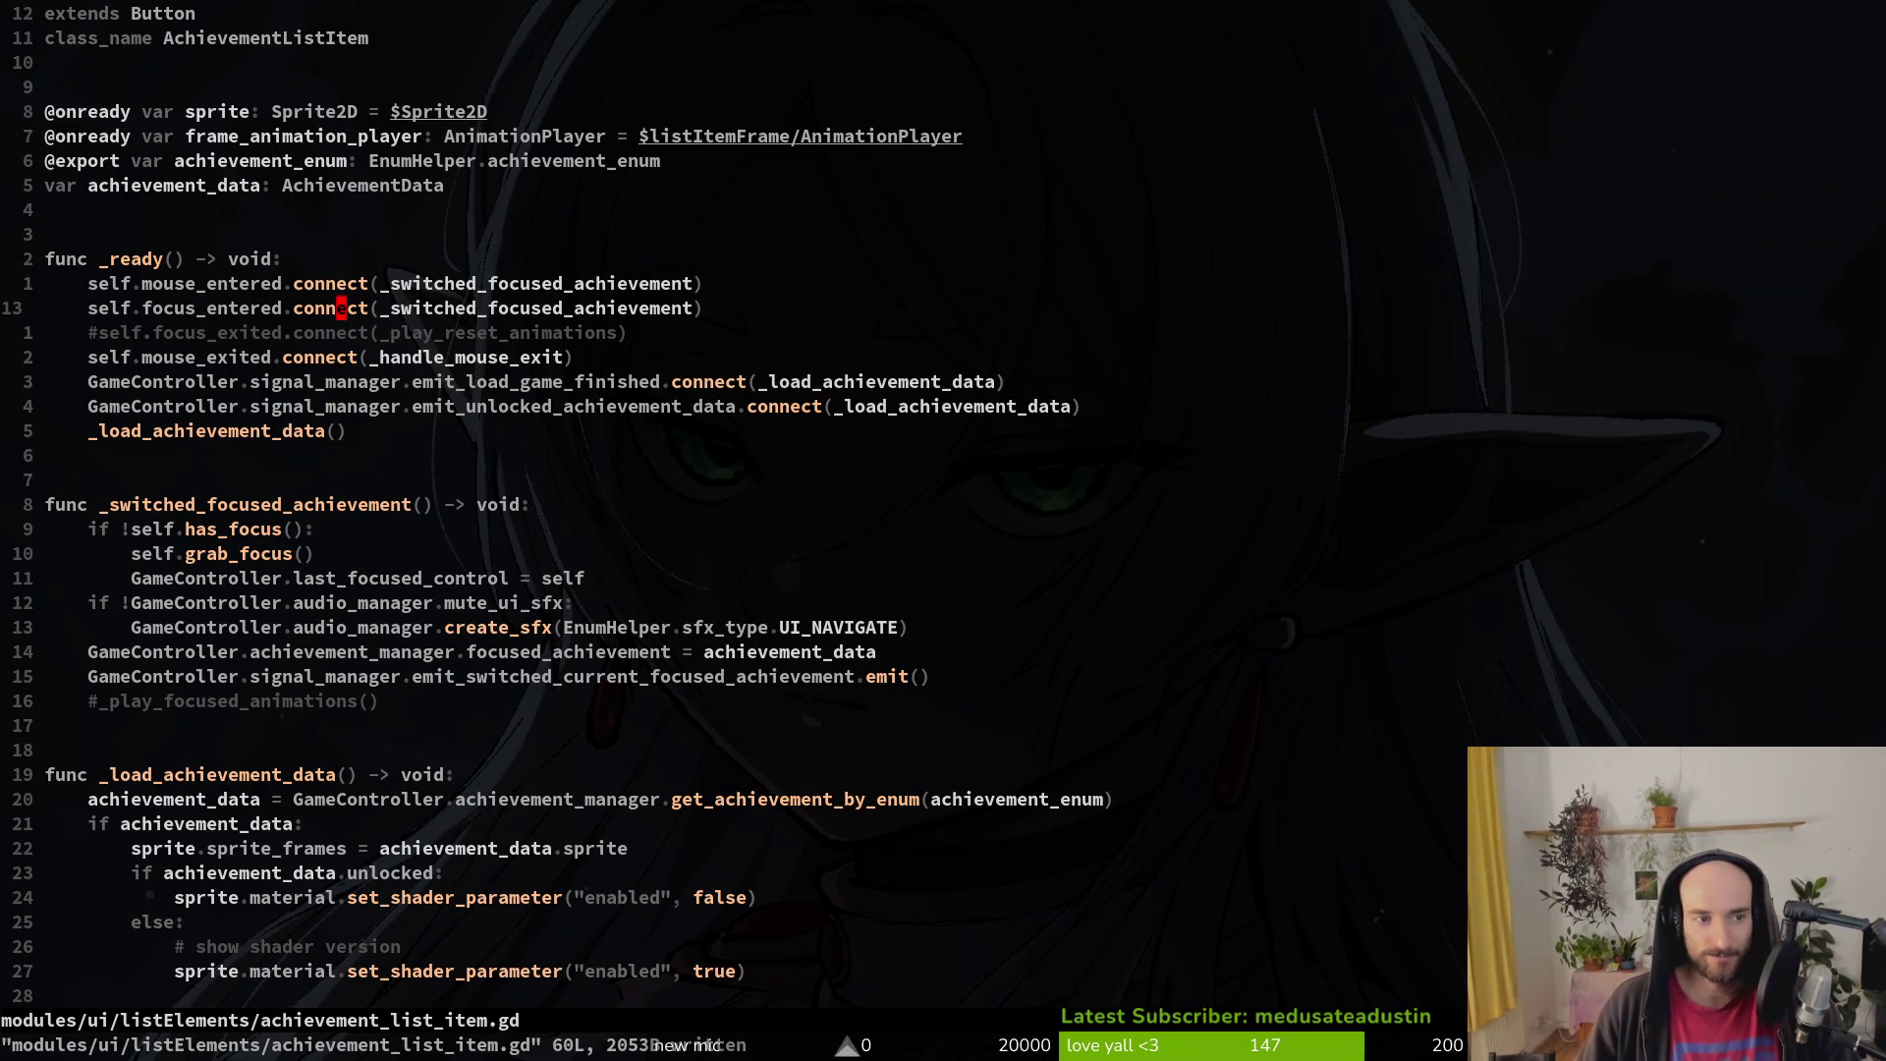
{"action": "key", "text": "k"}
{"action": "key", "text": "k"}
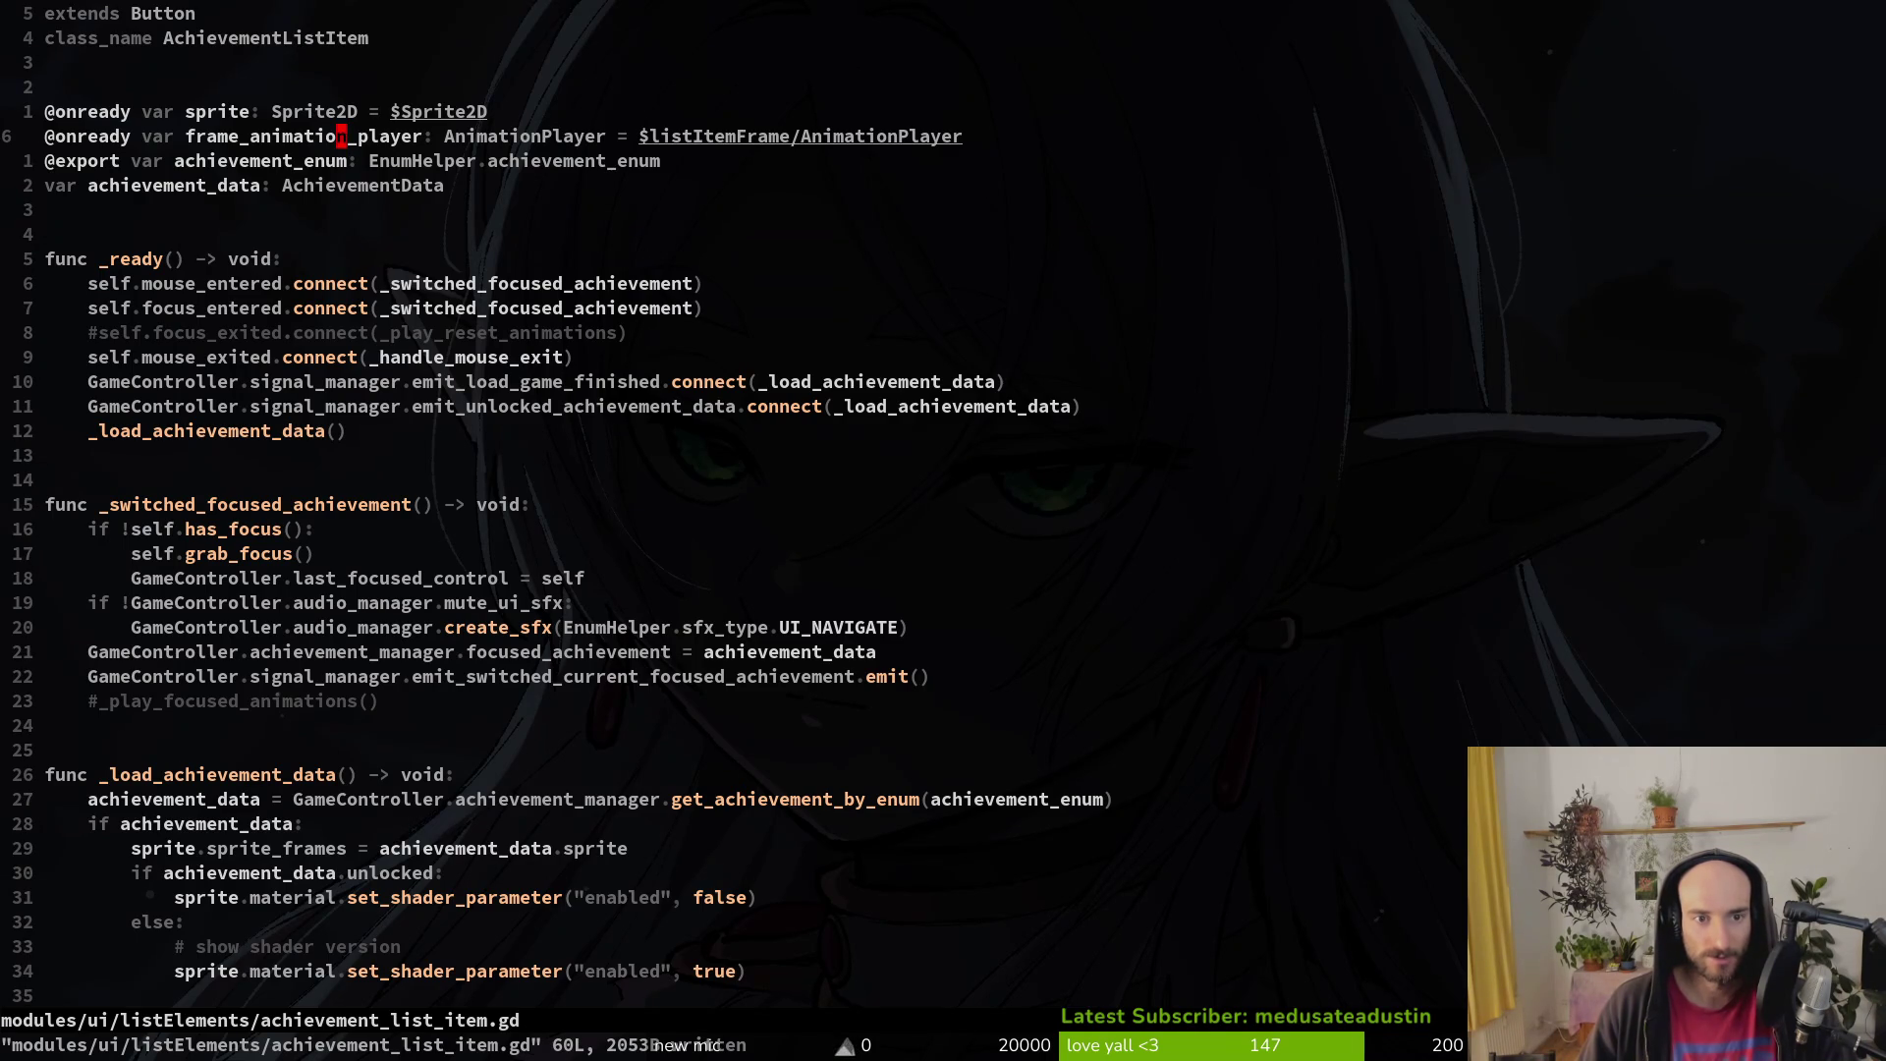
{"action": "type", "text": ":wq"}
{"action": "key", "text": "Return"}
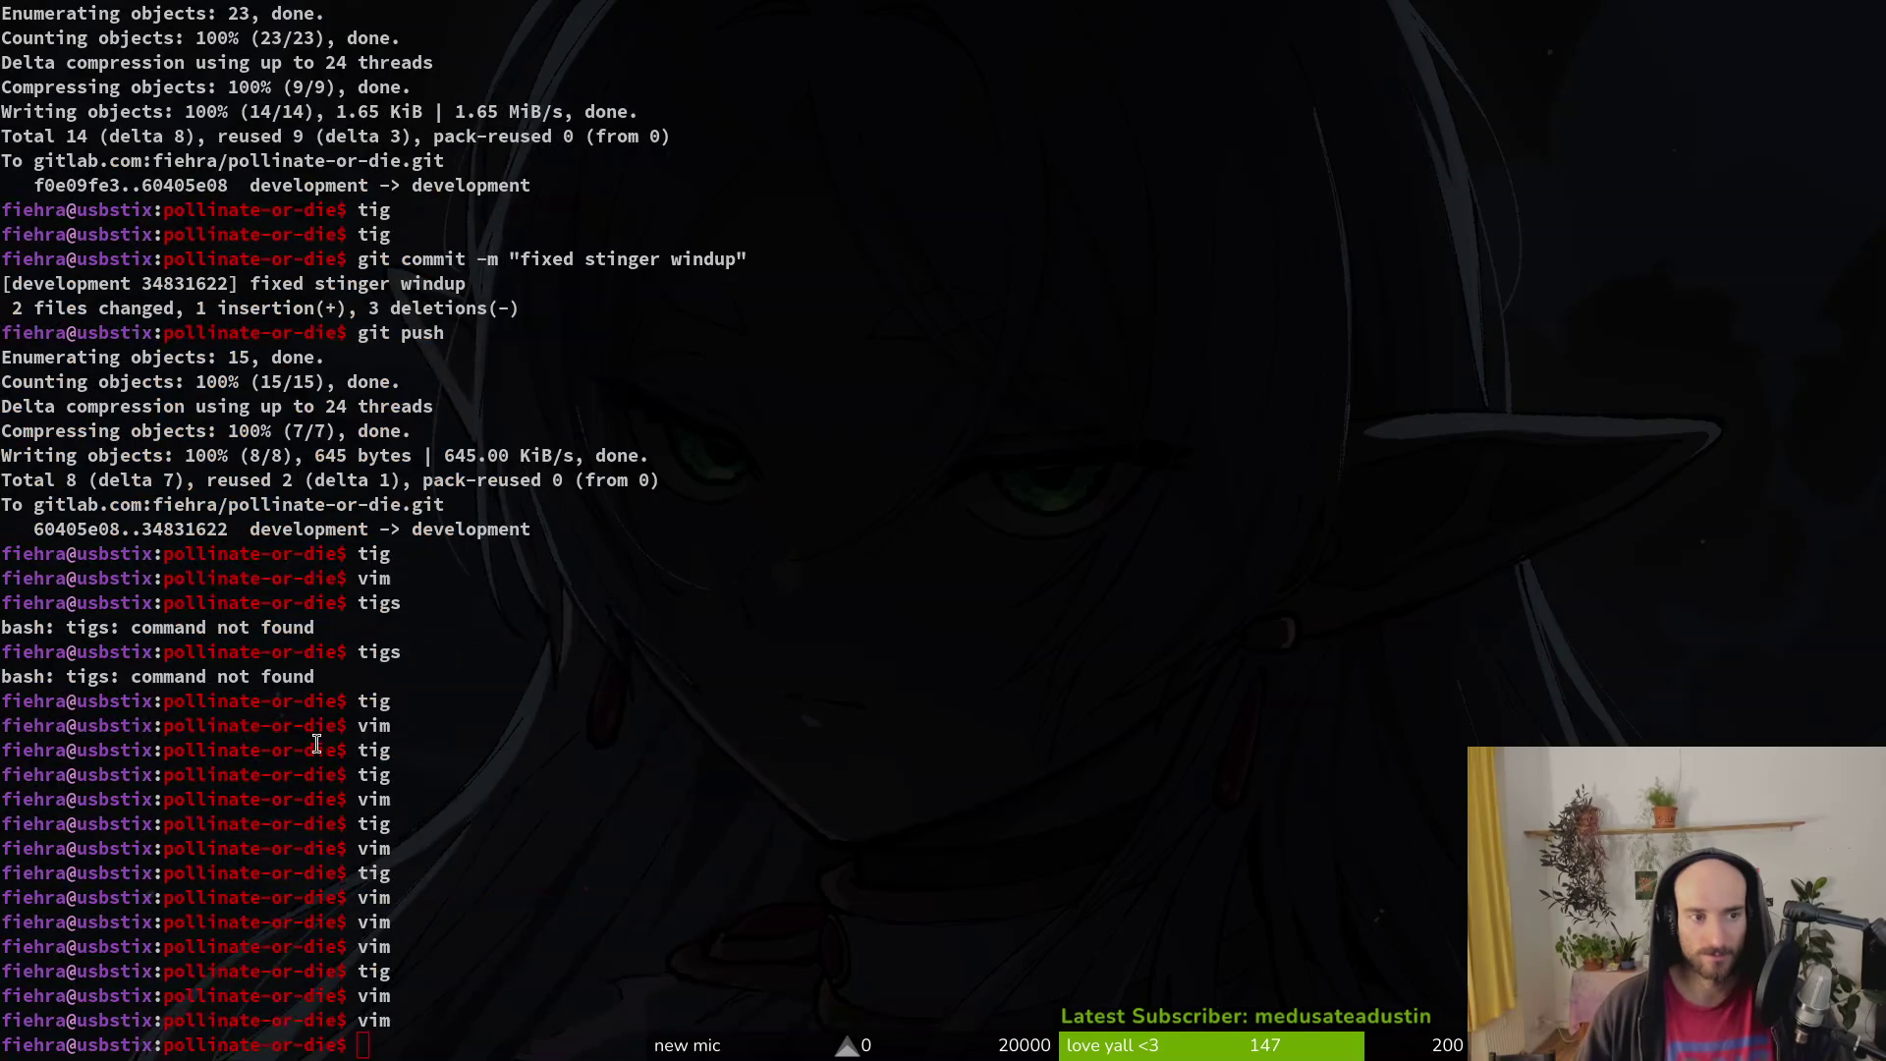
Step: In Godot, compare the listItemFrame nodes of the ability_list_item and achievement_list_item scenes
{"action": "key", "text": "super+2"}
{"action": "left_click", "coordinate": [103, 224]}
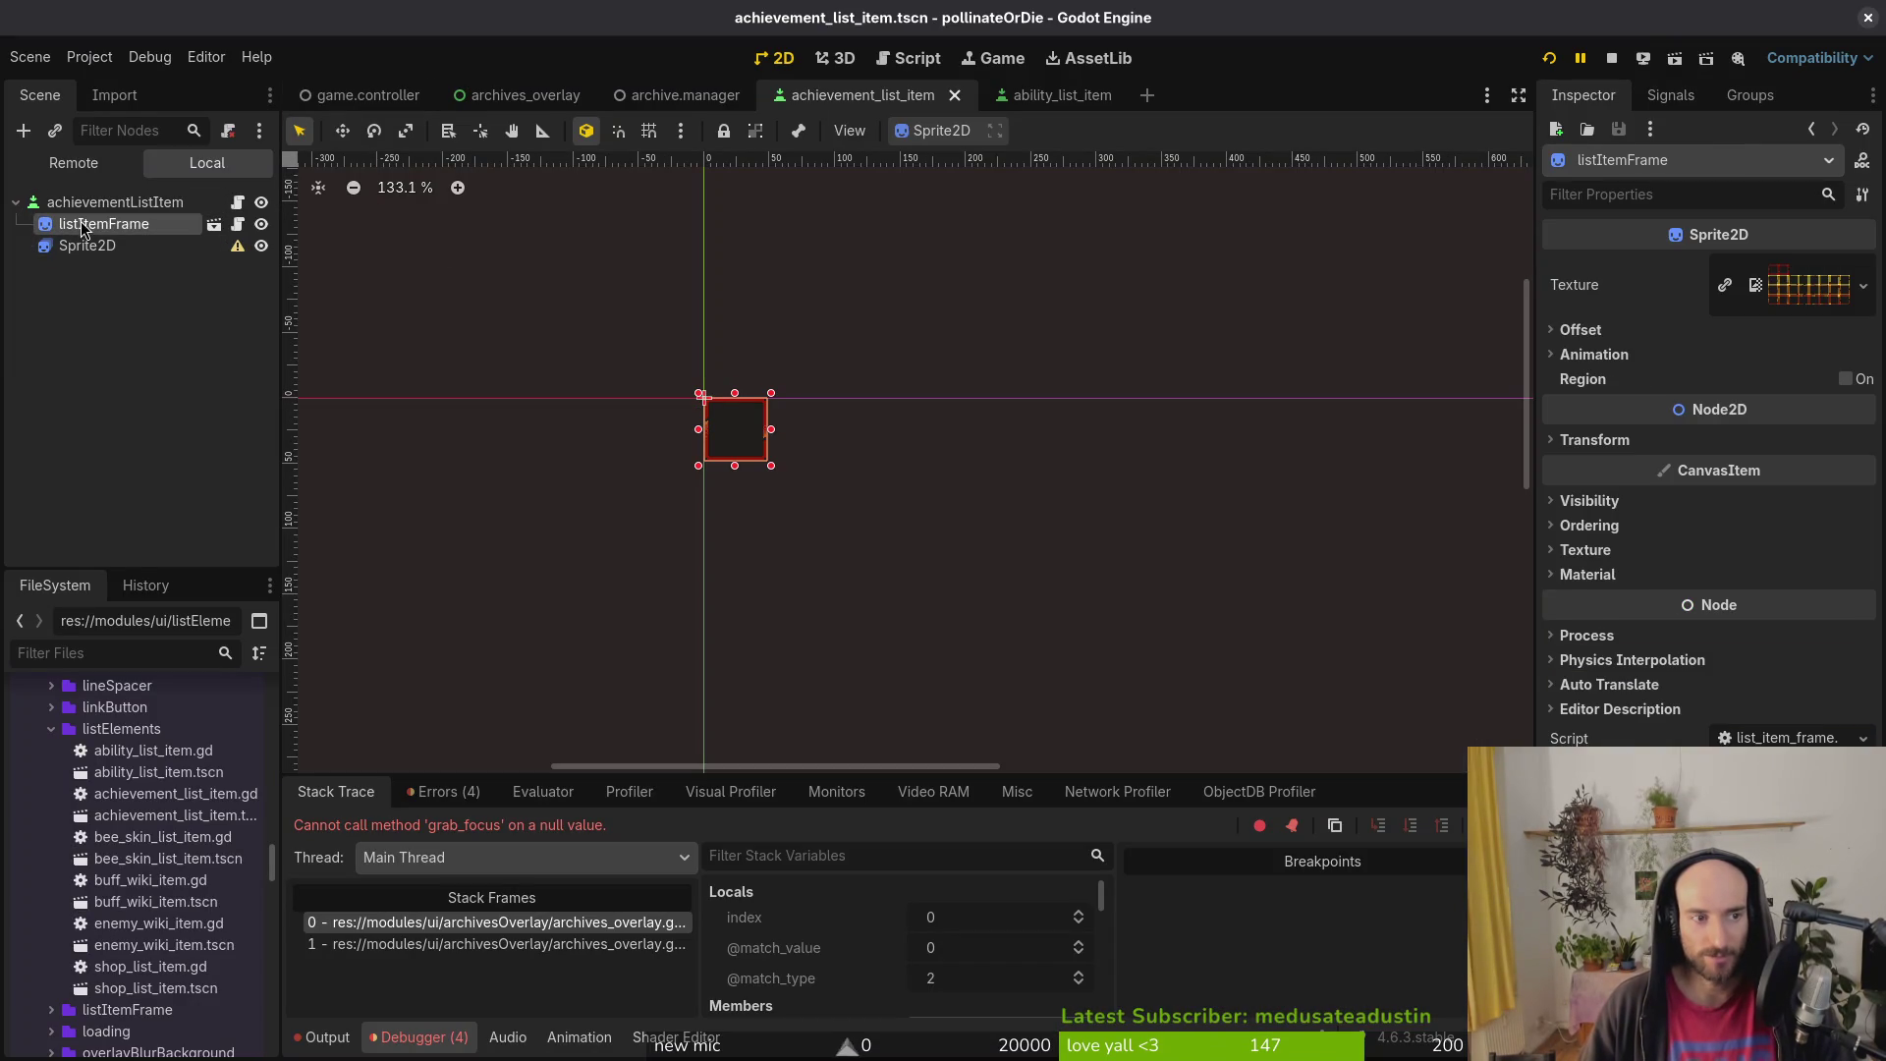
{"action": "left_click", "coordinate": [1042, 98]}
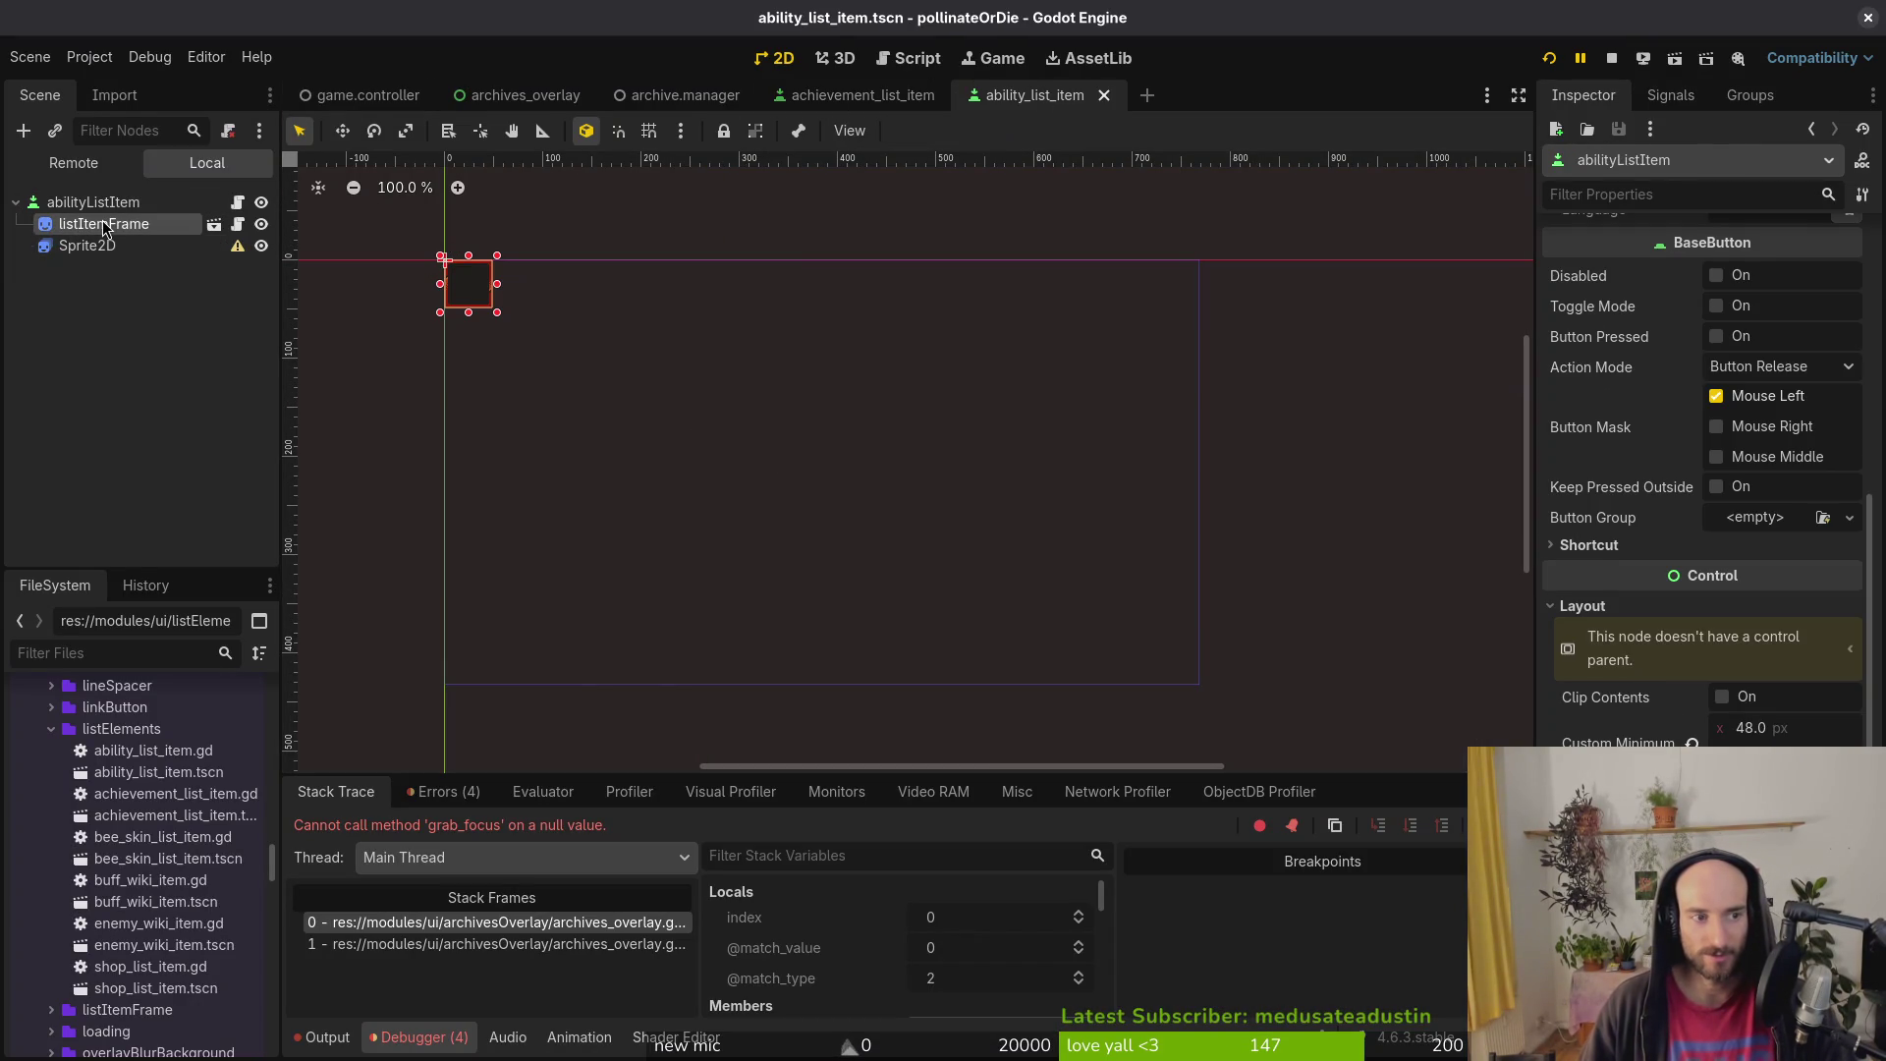
{"action": "left_click", "coordinate": [125, 228]}
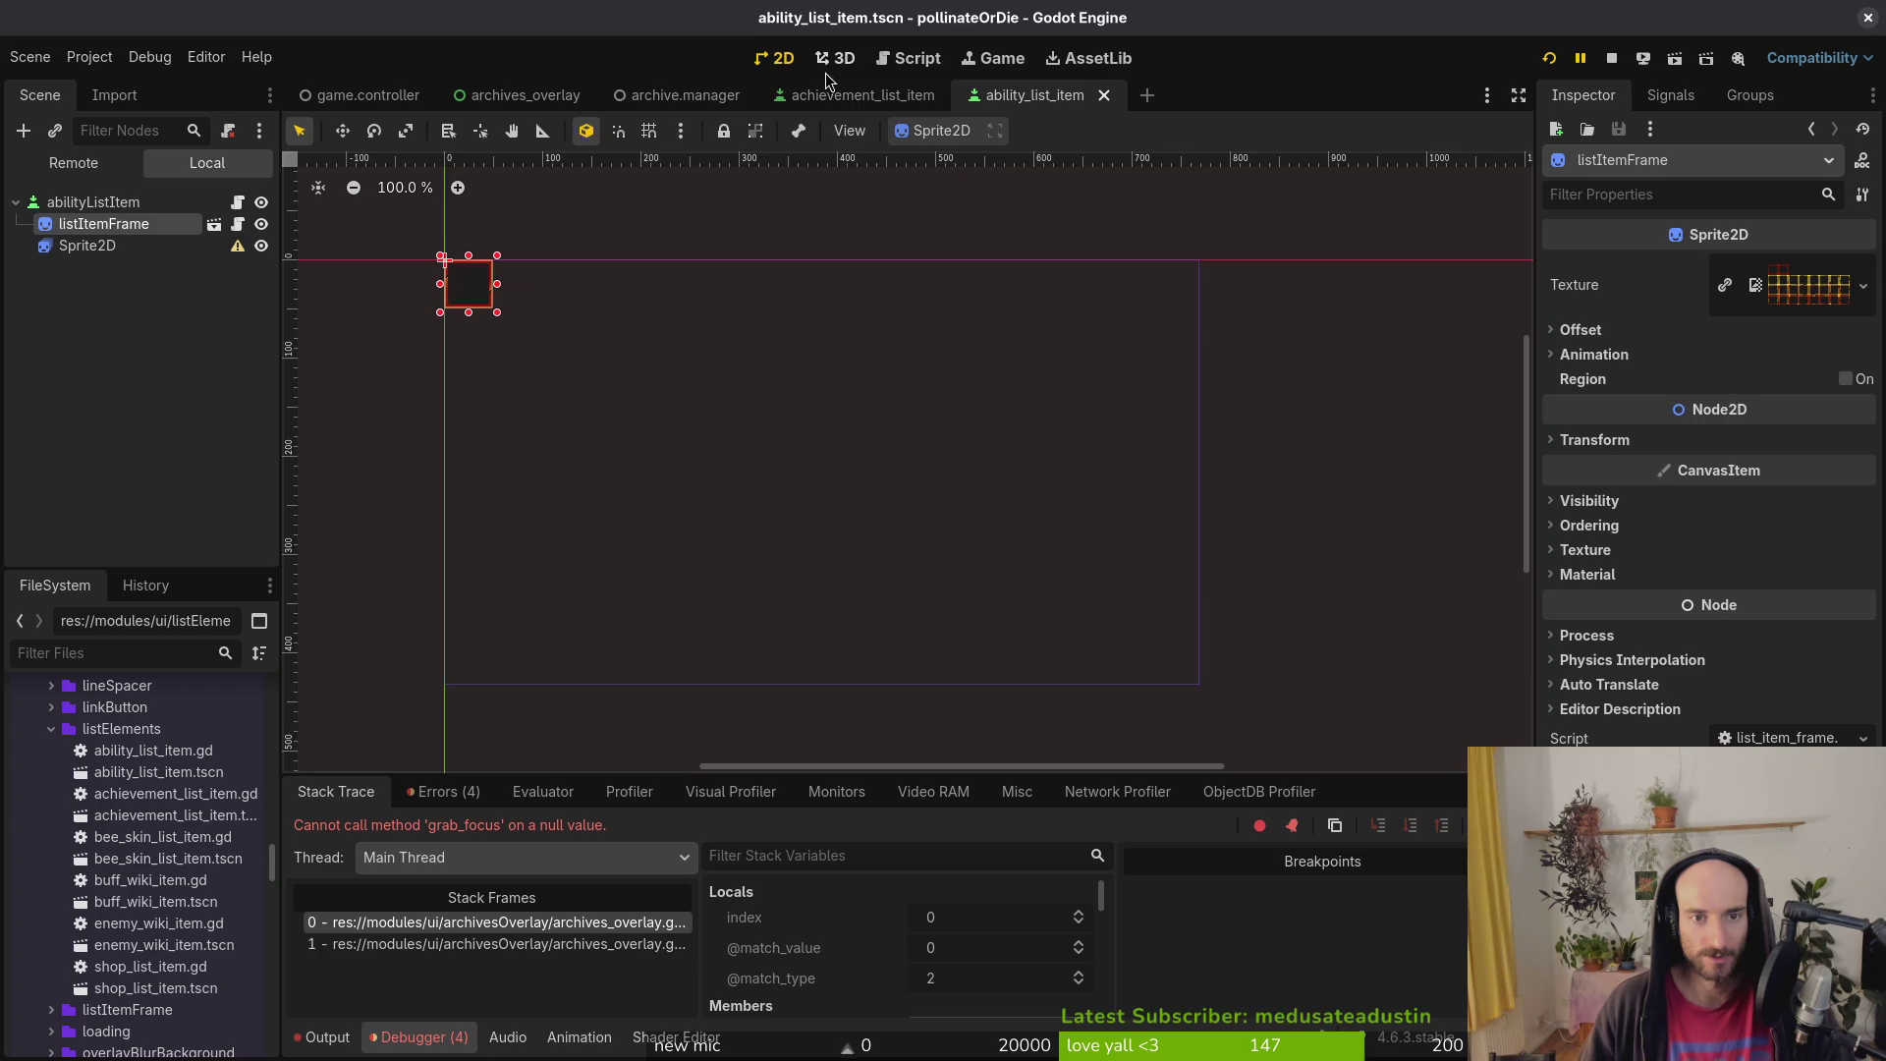
{"action": "left_click", "coordinate": [855, 94]}
Step: Close the archives_overlay, game.controller, archive.manager and ability_list_item tabs, keeping achievement_list_item saved
{"action": "left_click", "coordinate": [652, 93]}
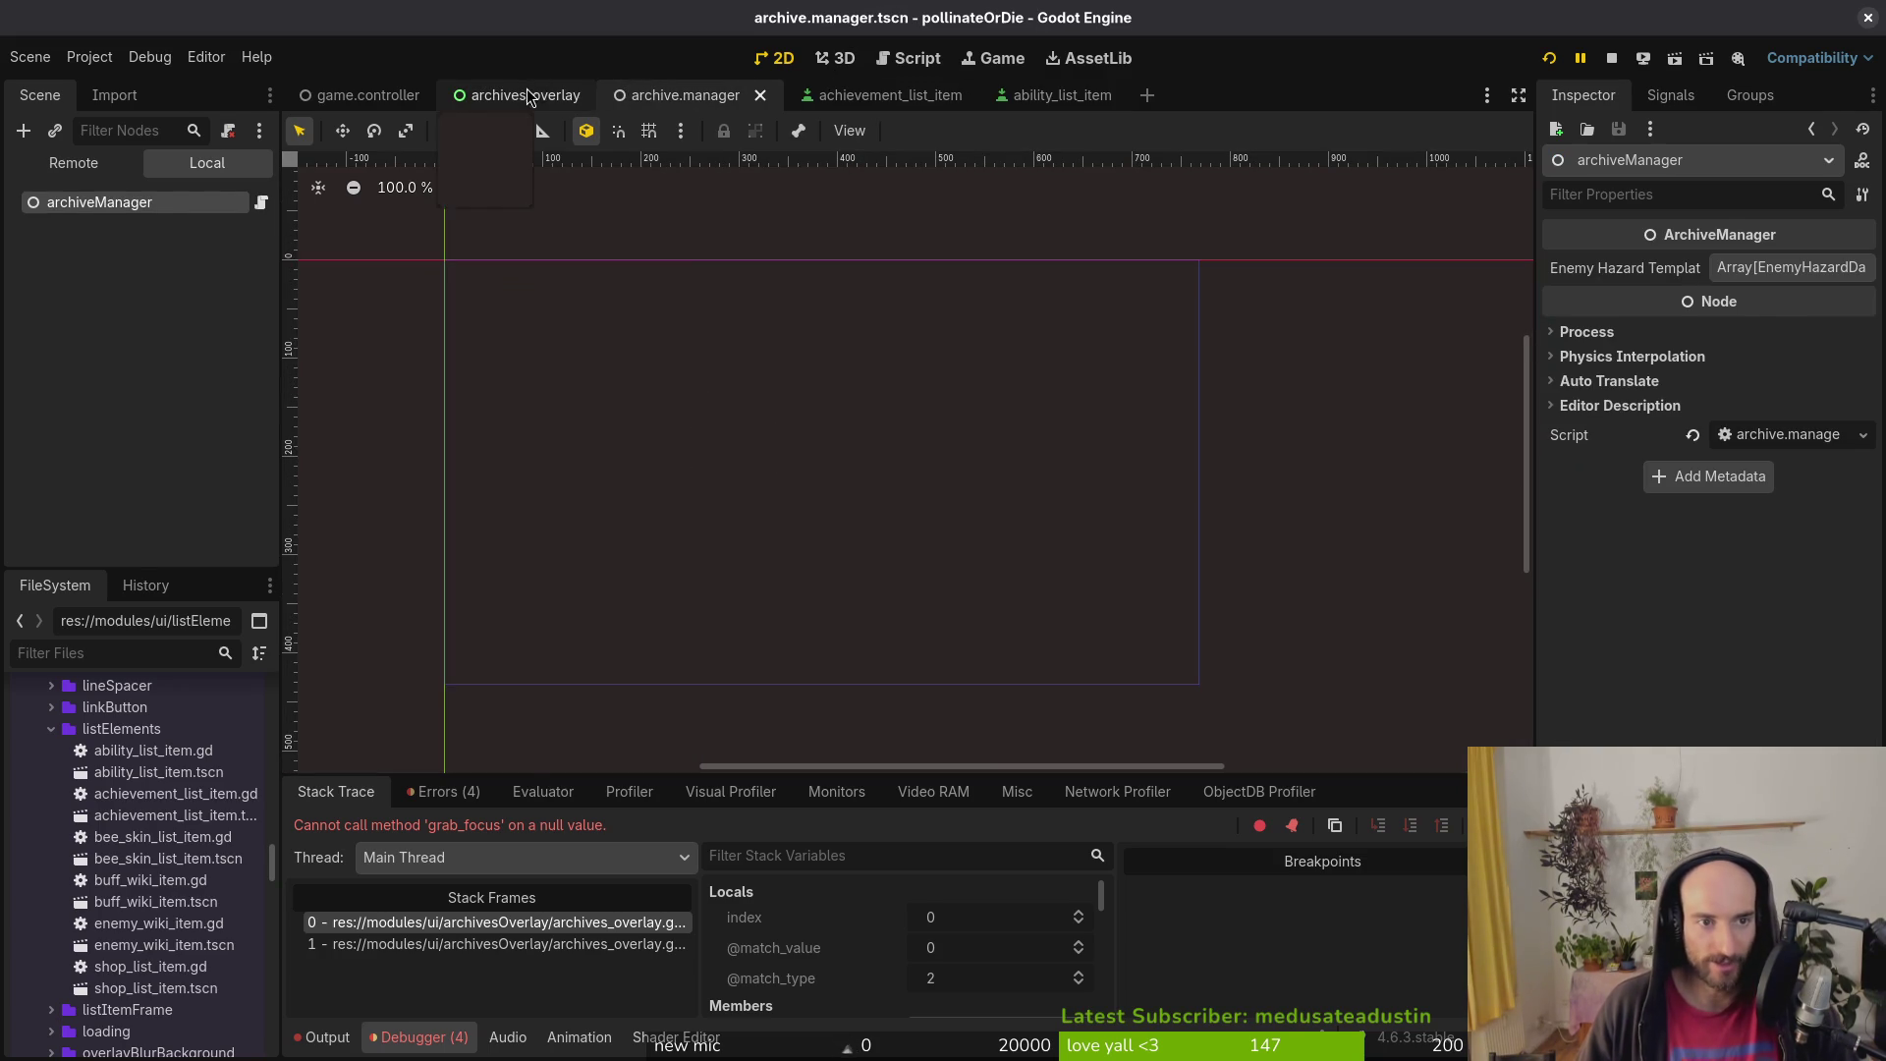
{"action": "left_click", "coordinate": [528, 94]}
{"action": "middle_click", "coordinate": [522, 96]}
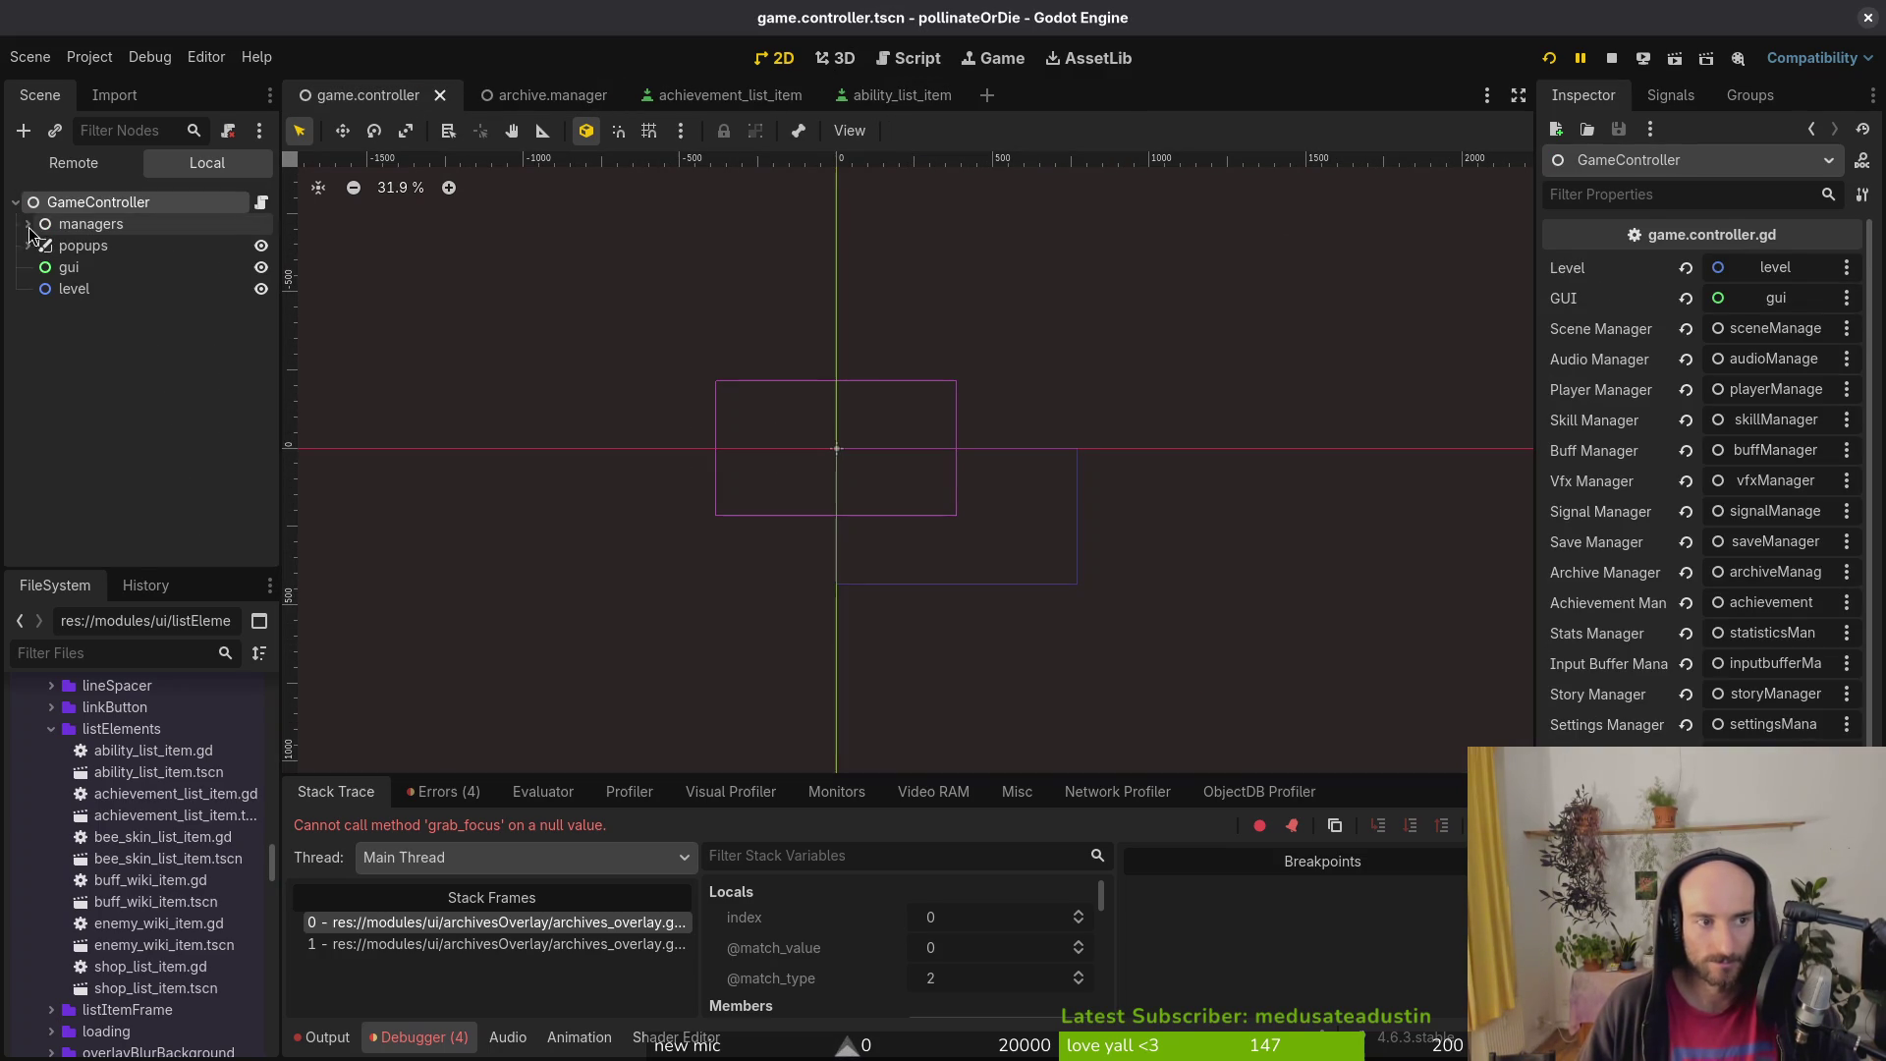
{"action": "key", "text": "ctrl+s"}
{"action": "left_click", "coordinate": [440, 94]}
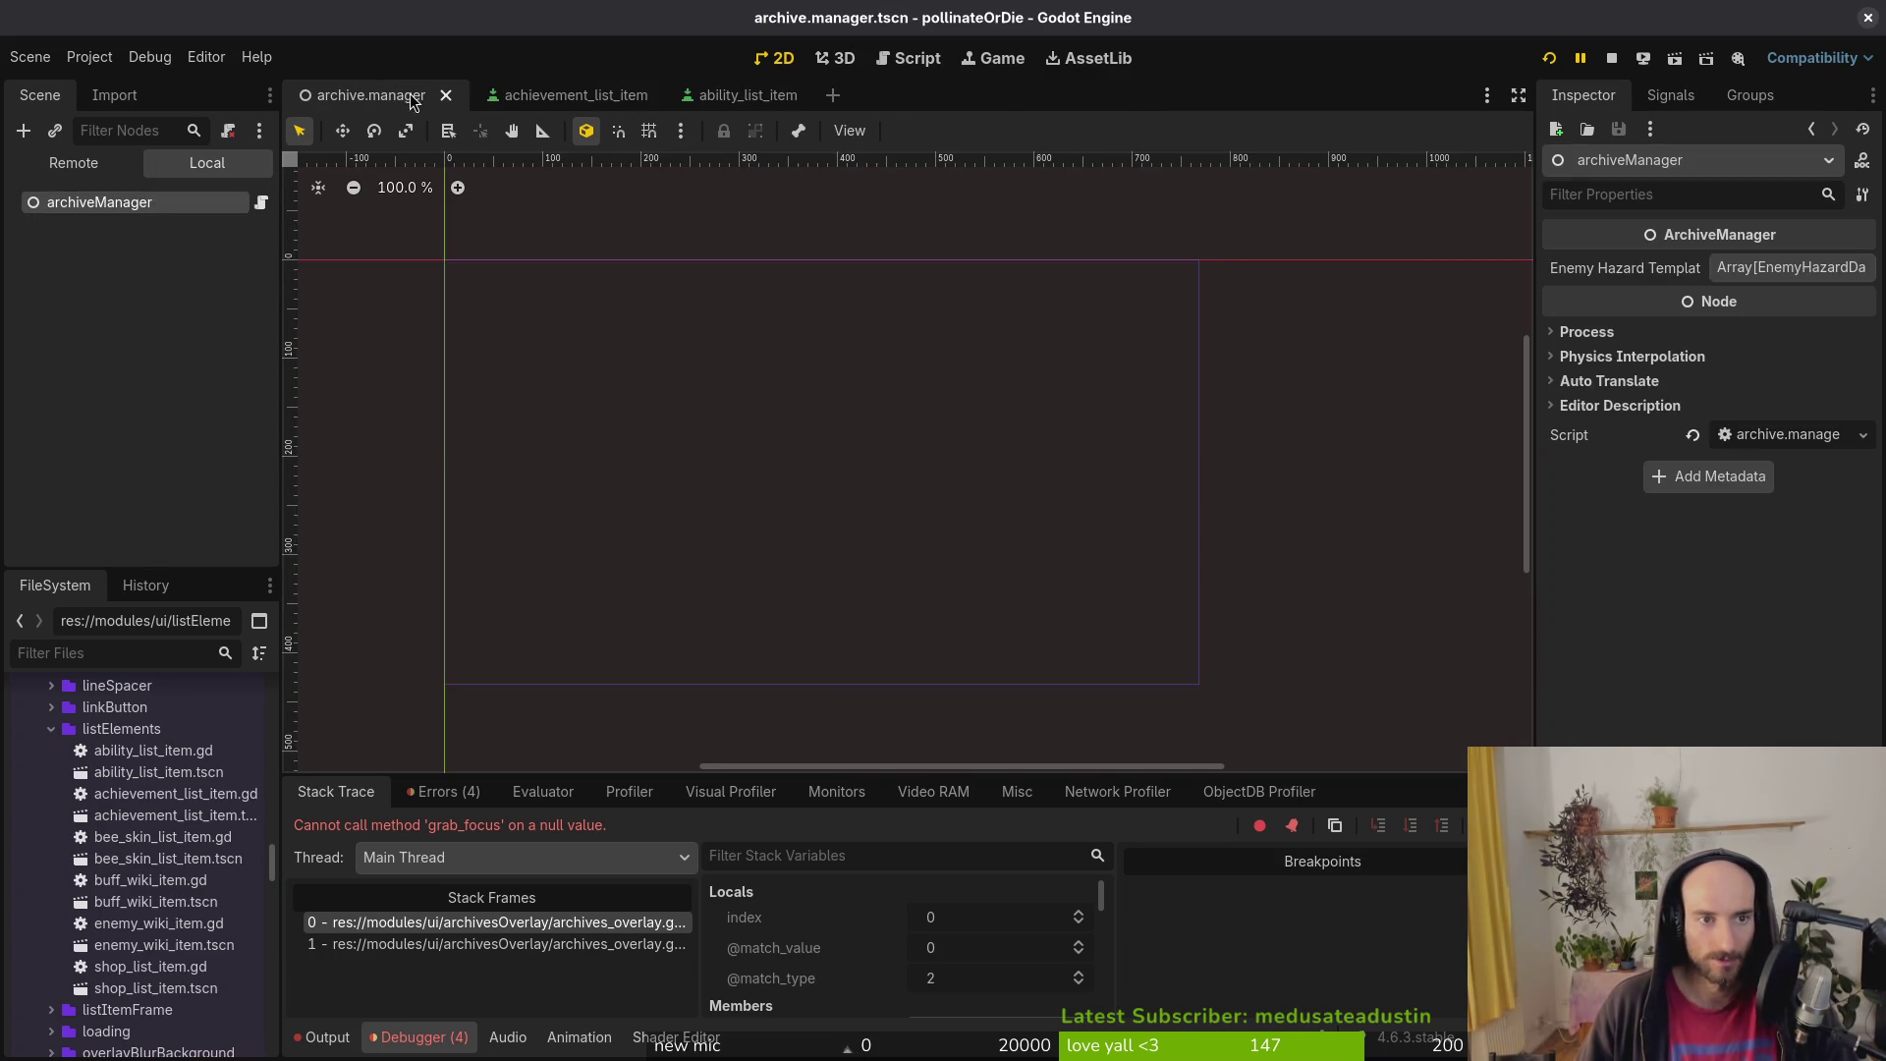
{"action": "left_click", "coordinate": [445, 95]}
{"action": "left_click", "coordinate": [462, 94]}
{"action": "key", "text": "ctrl+shift+t"}
{"action": "middle_click", "coordinate": [361, 94]}
{"action": "left_click", "coordinate": [125, 332]}
{"action": "key", "text": "ctrl+s"}
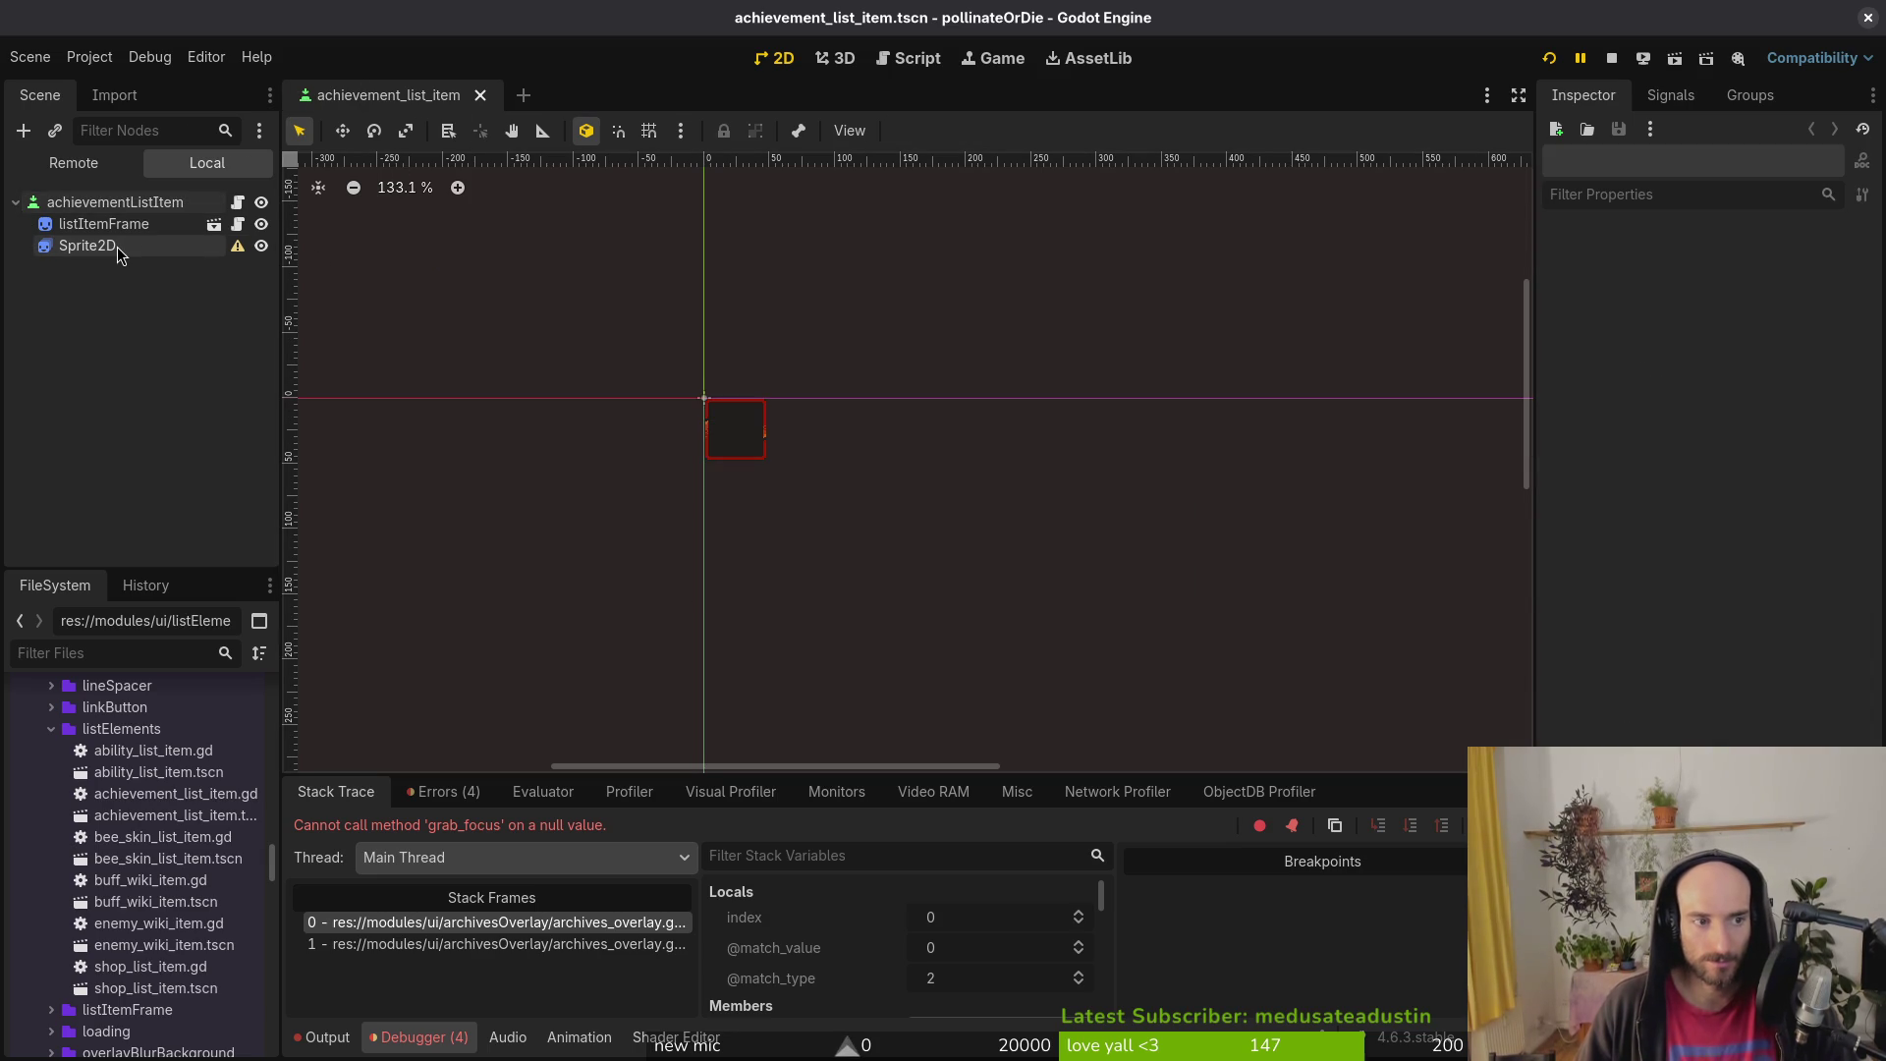
{"action": "left_click", "coordinate": [54, 248]}
{"action": "key", "text": "alt+Tab"}
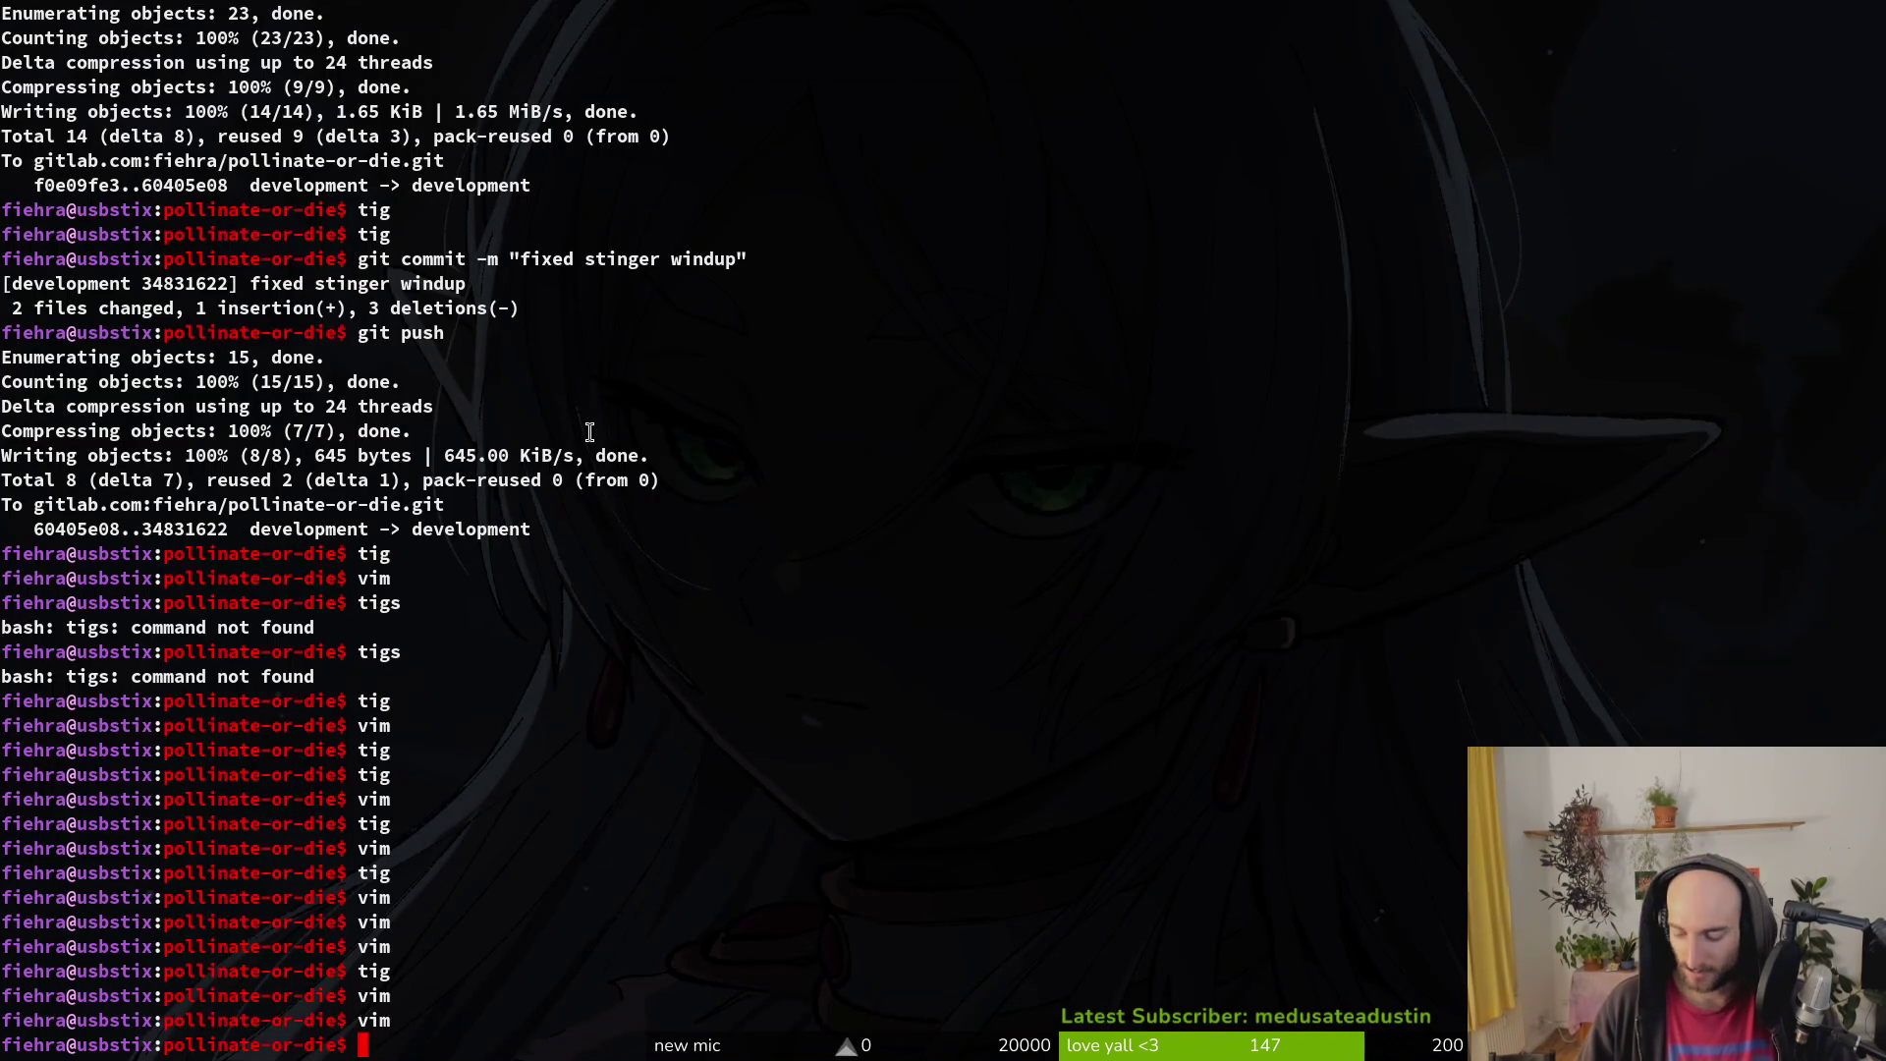
Step: Launch vim and open achievement_list_item.gd through the file finder
{"action": "type", "text": "vim"}
{"action": "key", "text": "Return"}
{"action": "key", "text": "ctrl+p"}
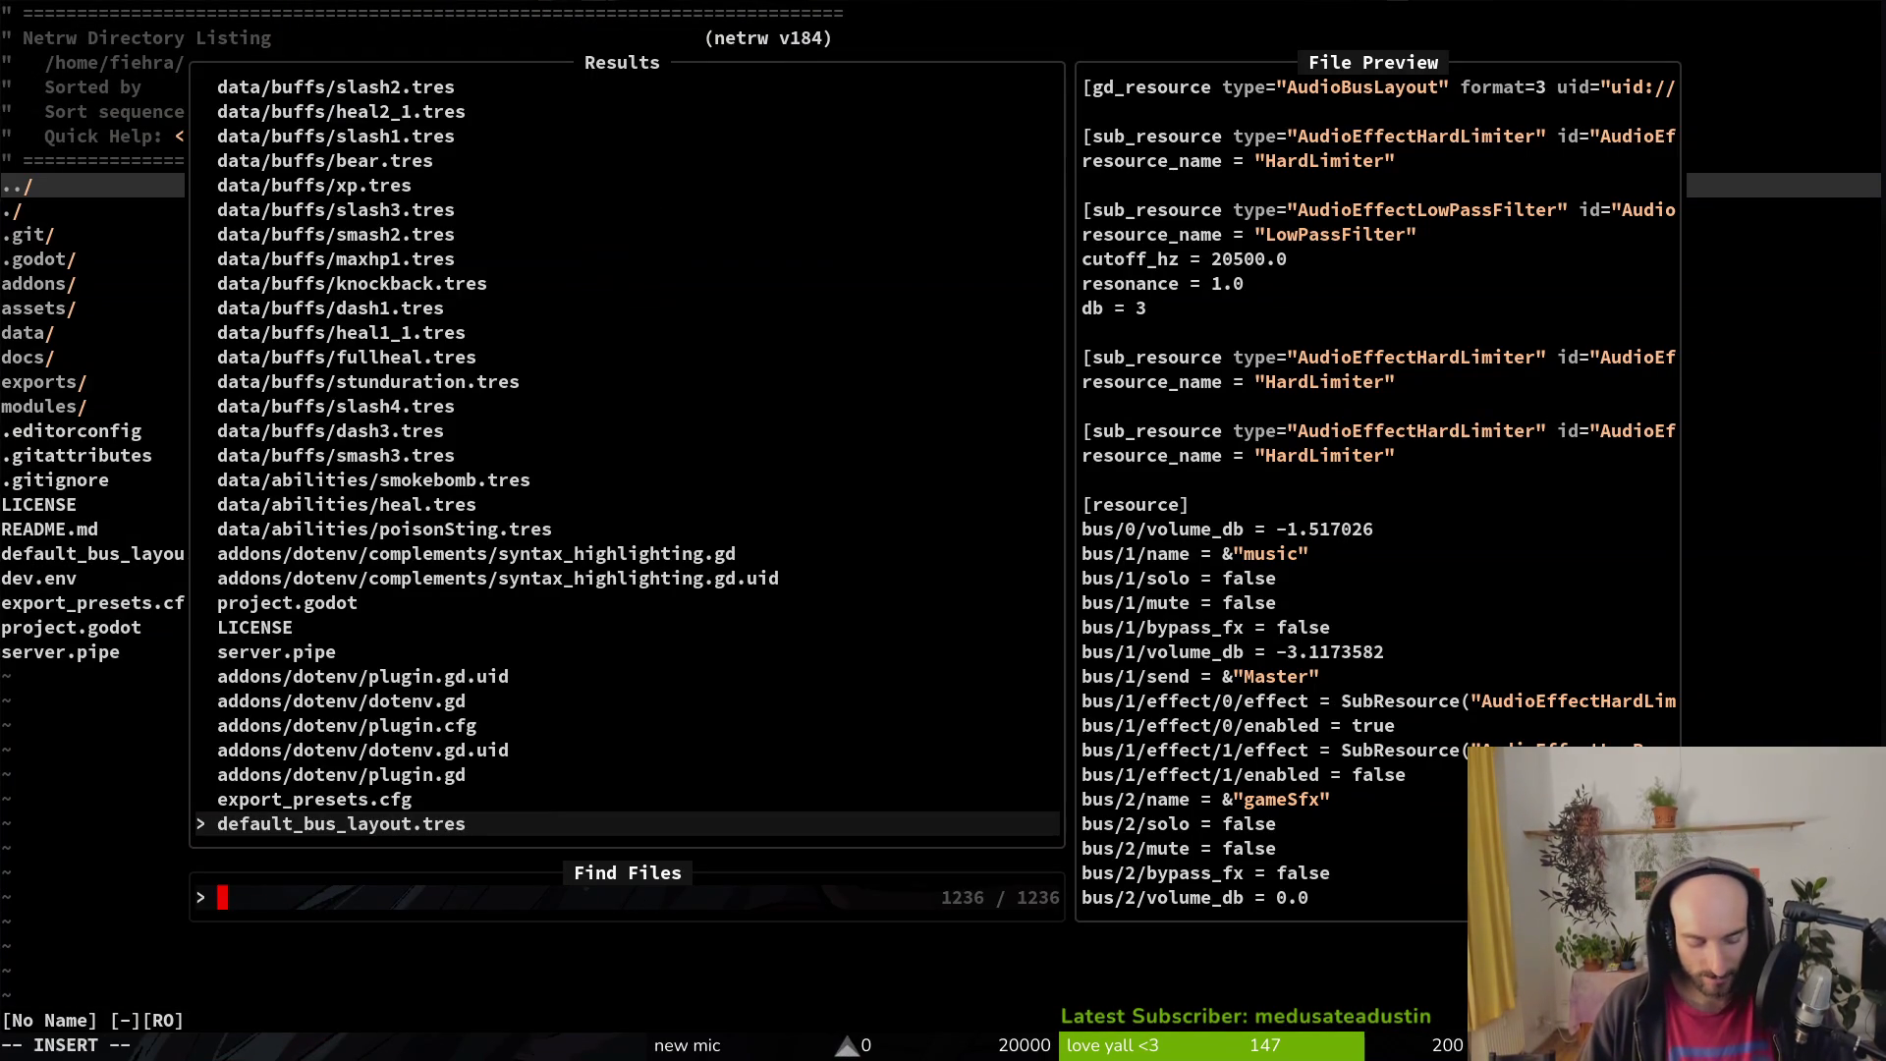
{"action": "type", "text": "achi"}
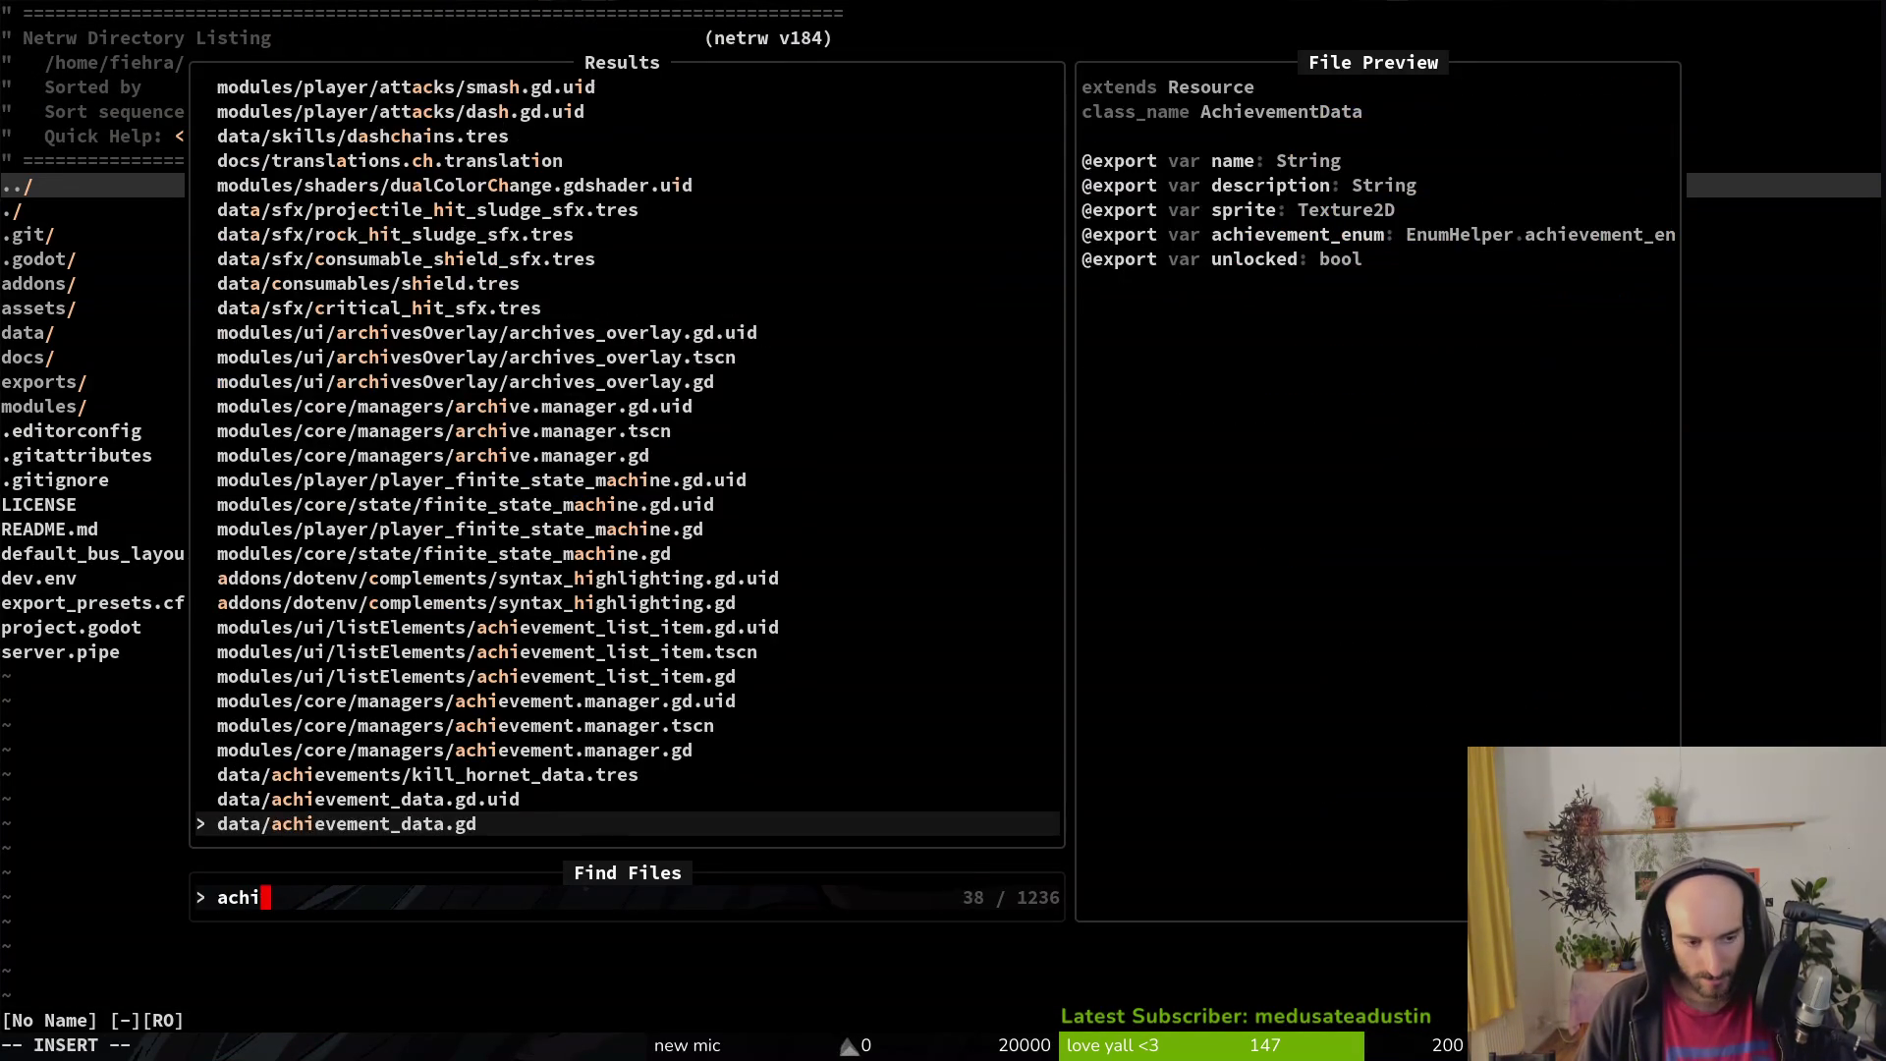
{"action": "type", "text": "list"}
{"action": "key", "text": "BackSpace"}
{"action": "key", "text": "Return"}
Step: Rename the sprite variable to animated_sprite typed AnimatedSprite2D, and save
{"action": "key", "text": "j"}
{"action": "key", "text": "j"}
{"action": "key", "text": "j"}
{"action": "key", "text": "k"}
{"action": "key", "text": "w"}
{"action": "key", "text": "w"}
{"action": "key", "text": "w"}
{"action": "type", "text": "cwanimated_"}
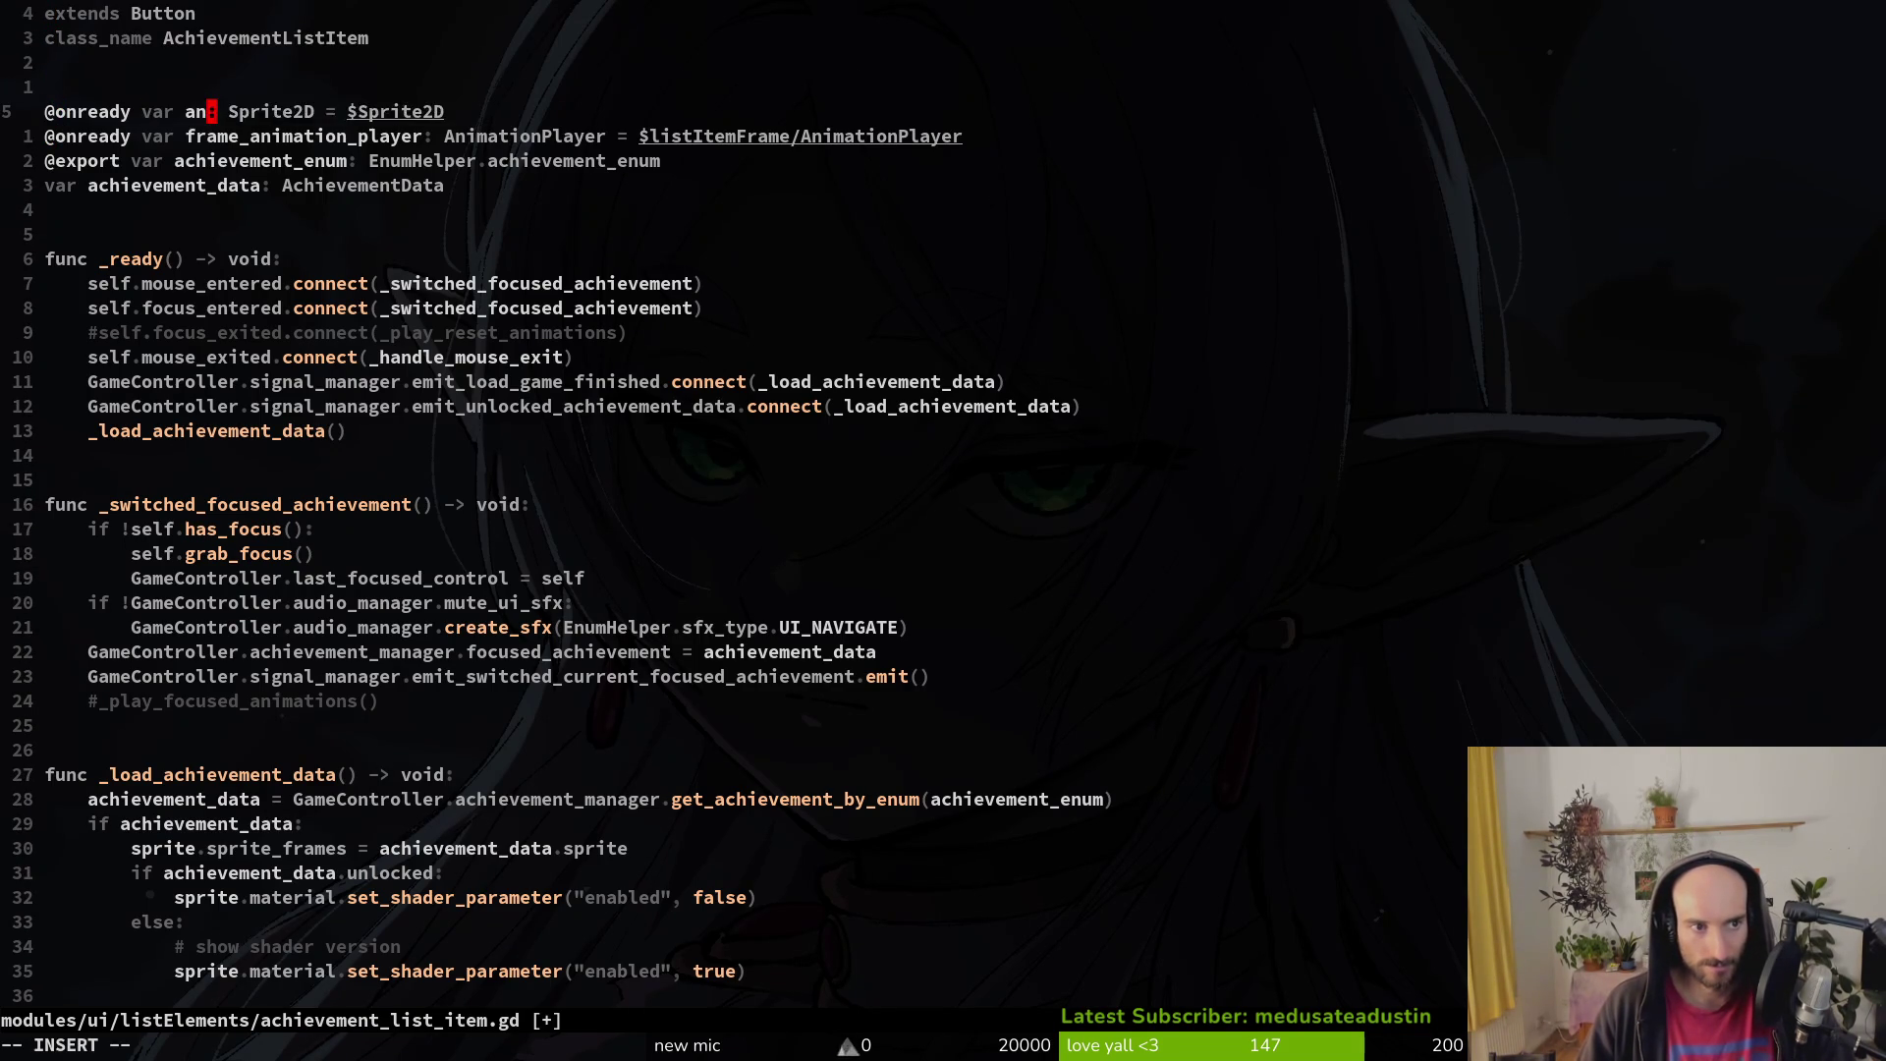
{"action": "type", "text": "s"}
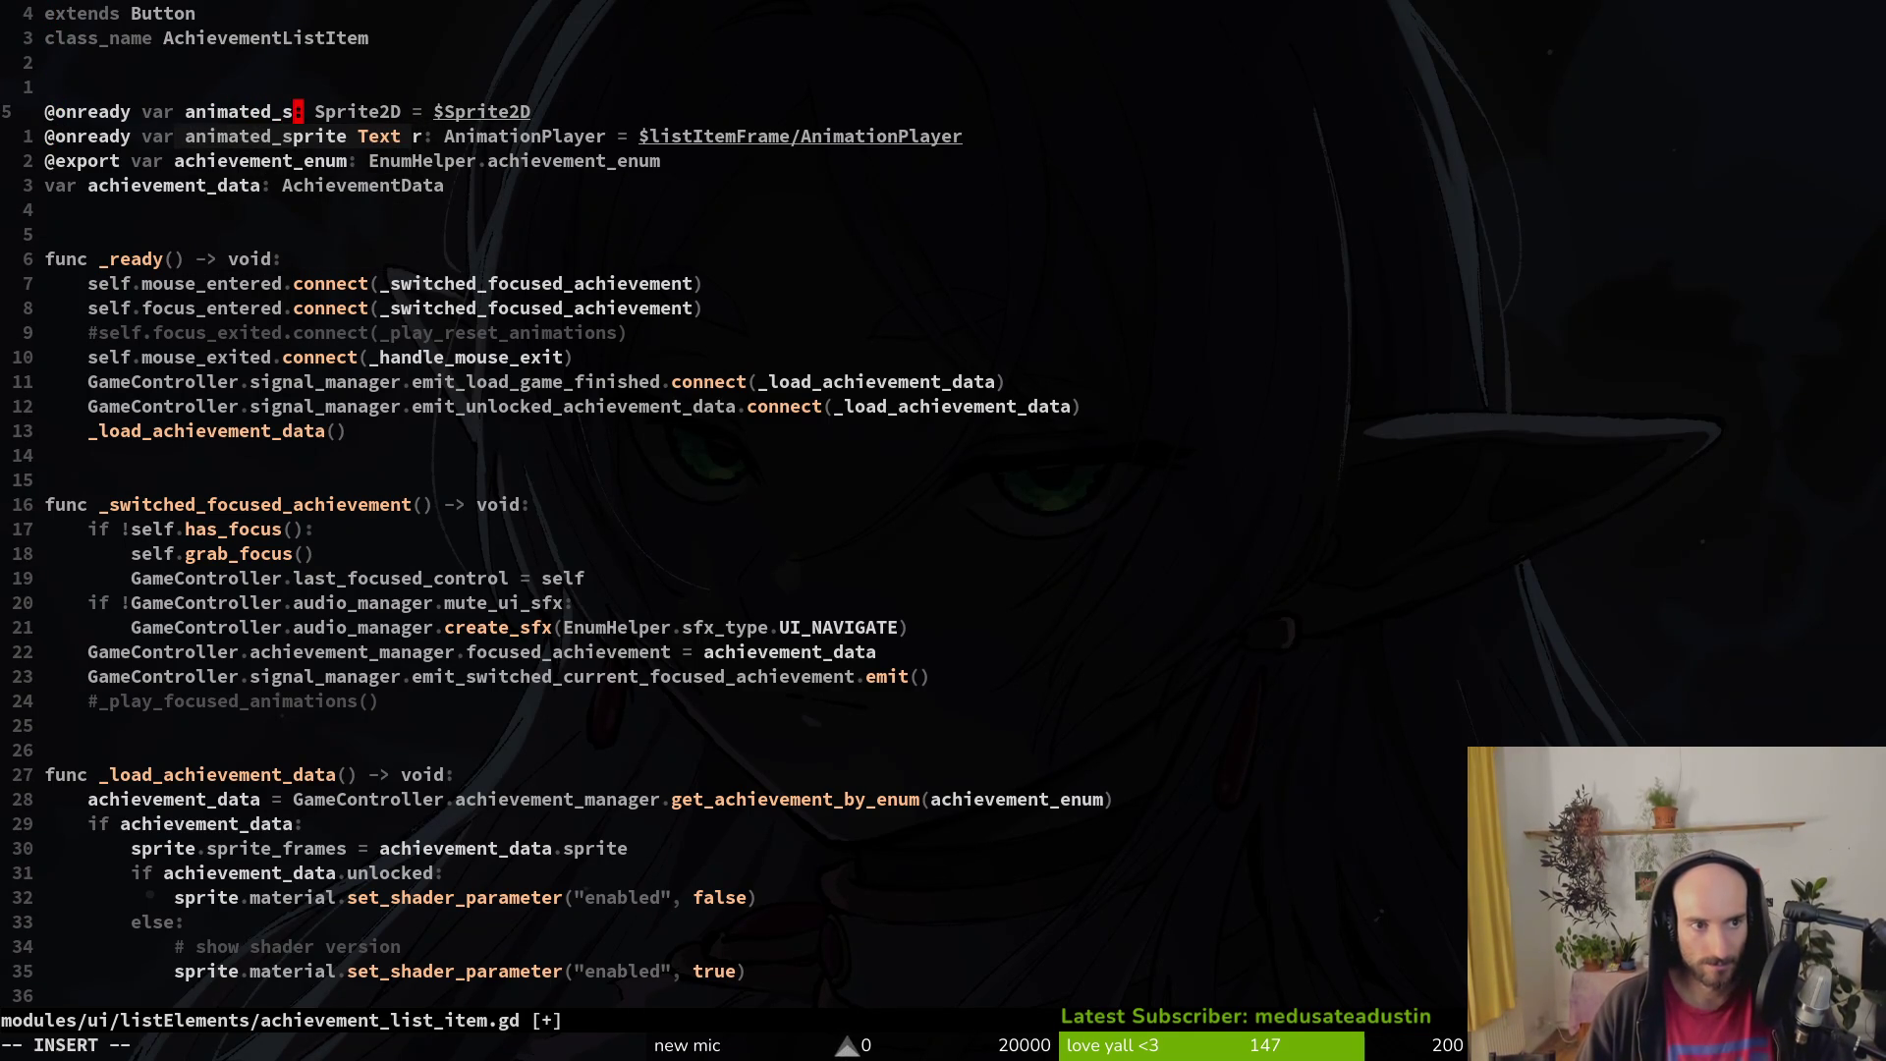
{"action": "type", "text": "prite"}
{"action": "key", "text": "Escape"}
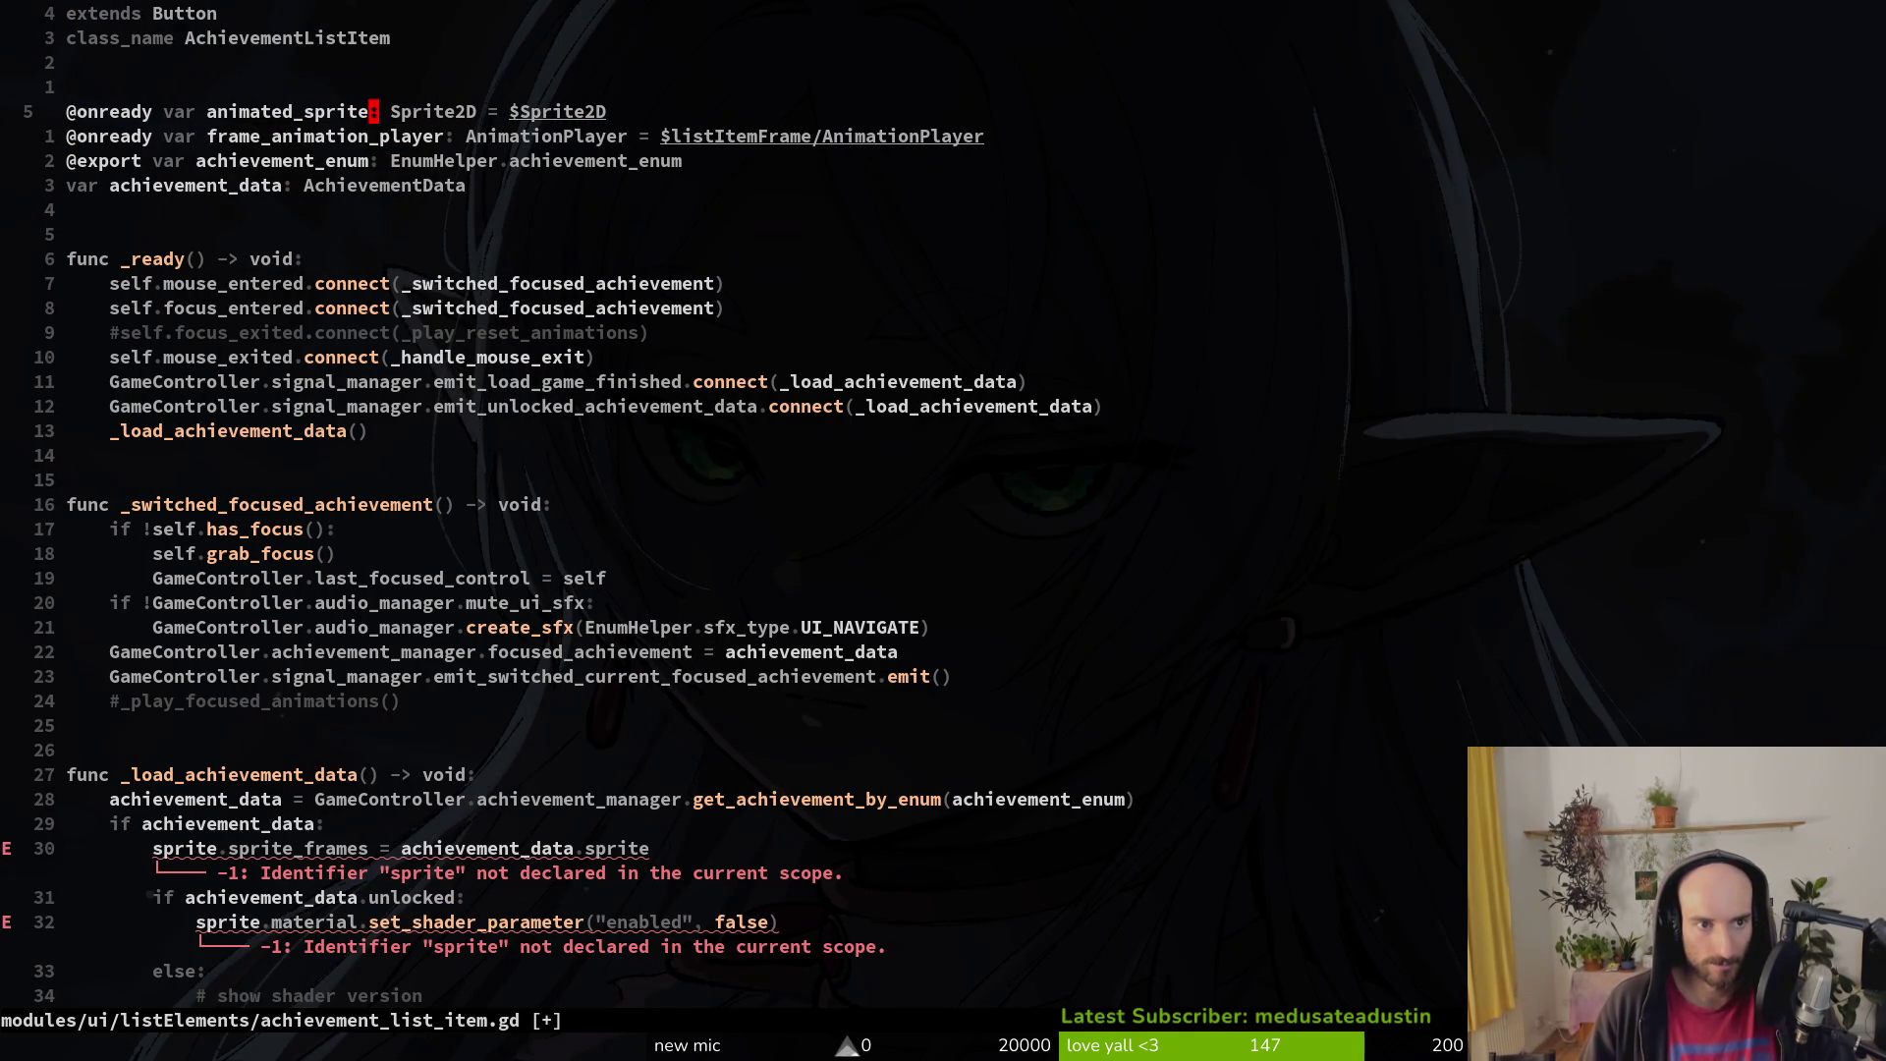
{"action": "type", "text": "wcwAnimsp"}
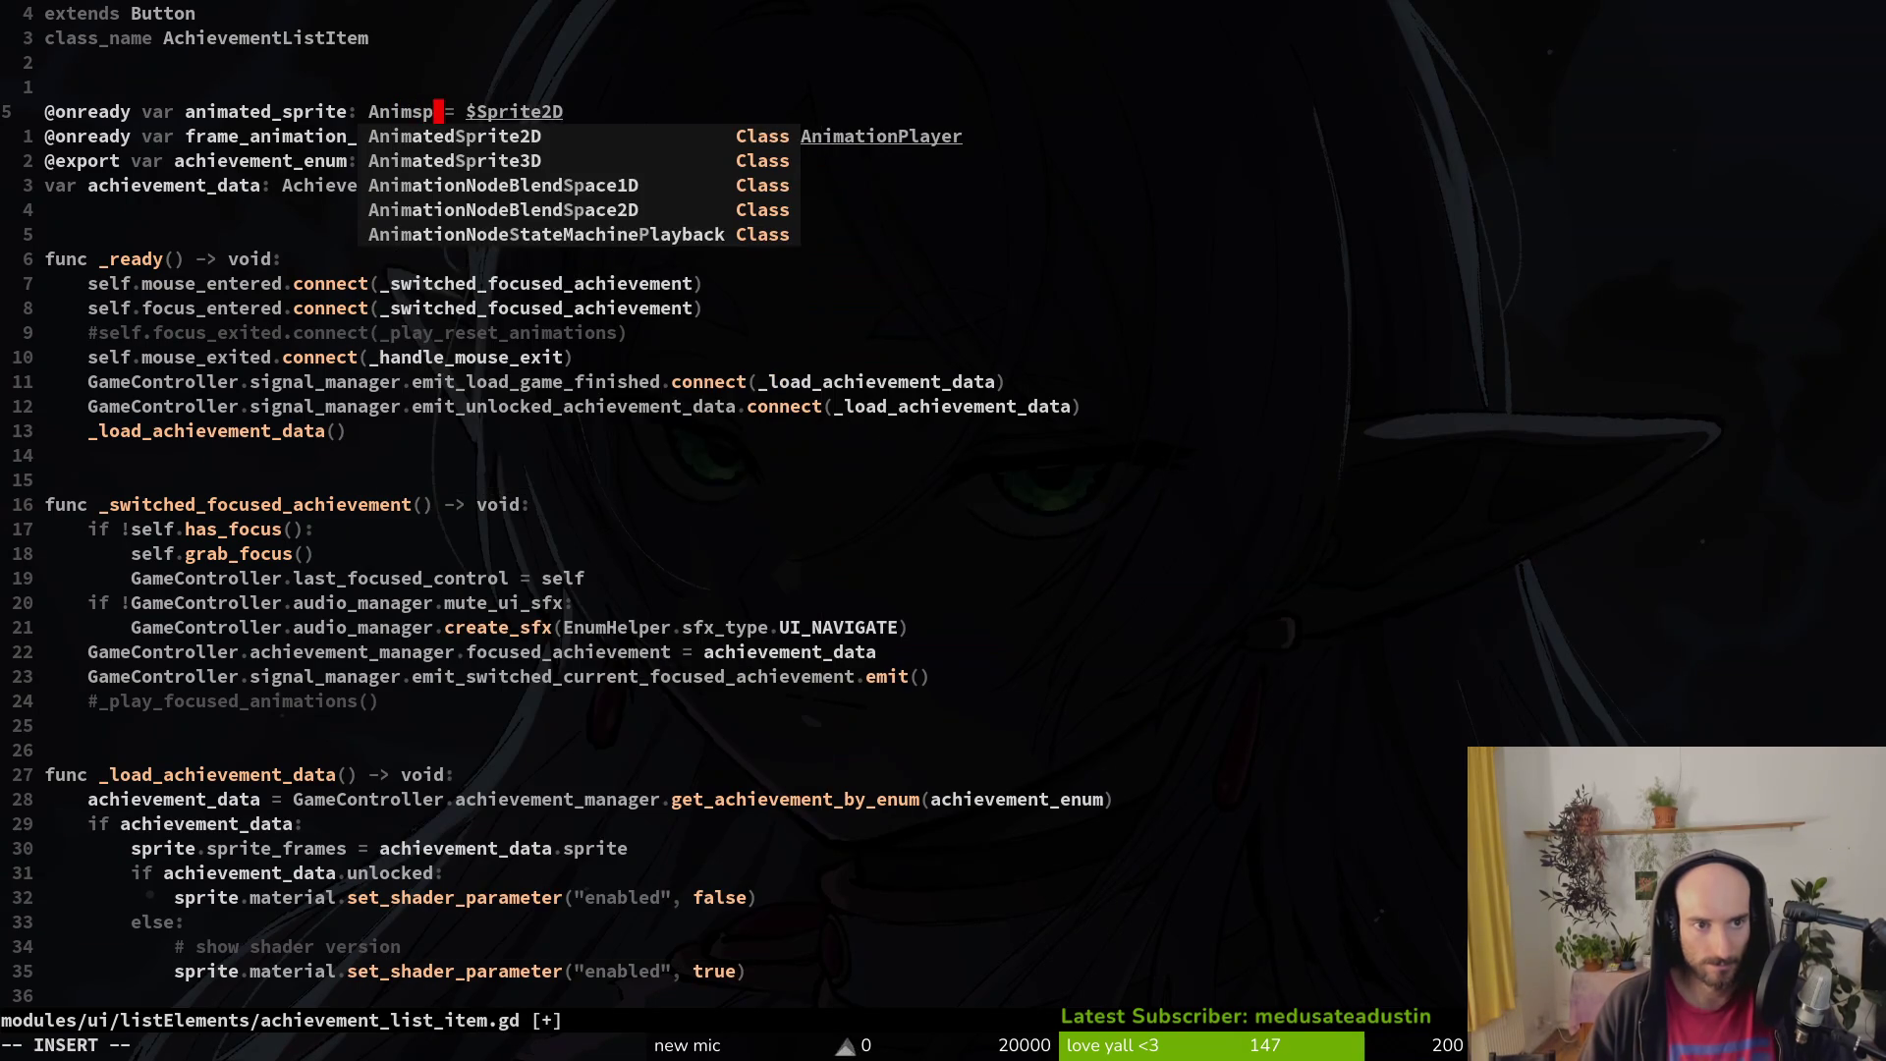
{"action": "key", "text": "Return"}
{"action": "key", "text": "Escape"}
{"action": "key", "text": "w"}
{"action": "key", "text": "w"}
{"action": "key", "text": "w"}
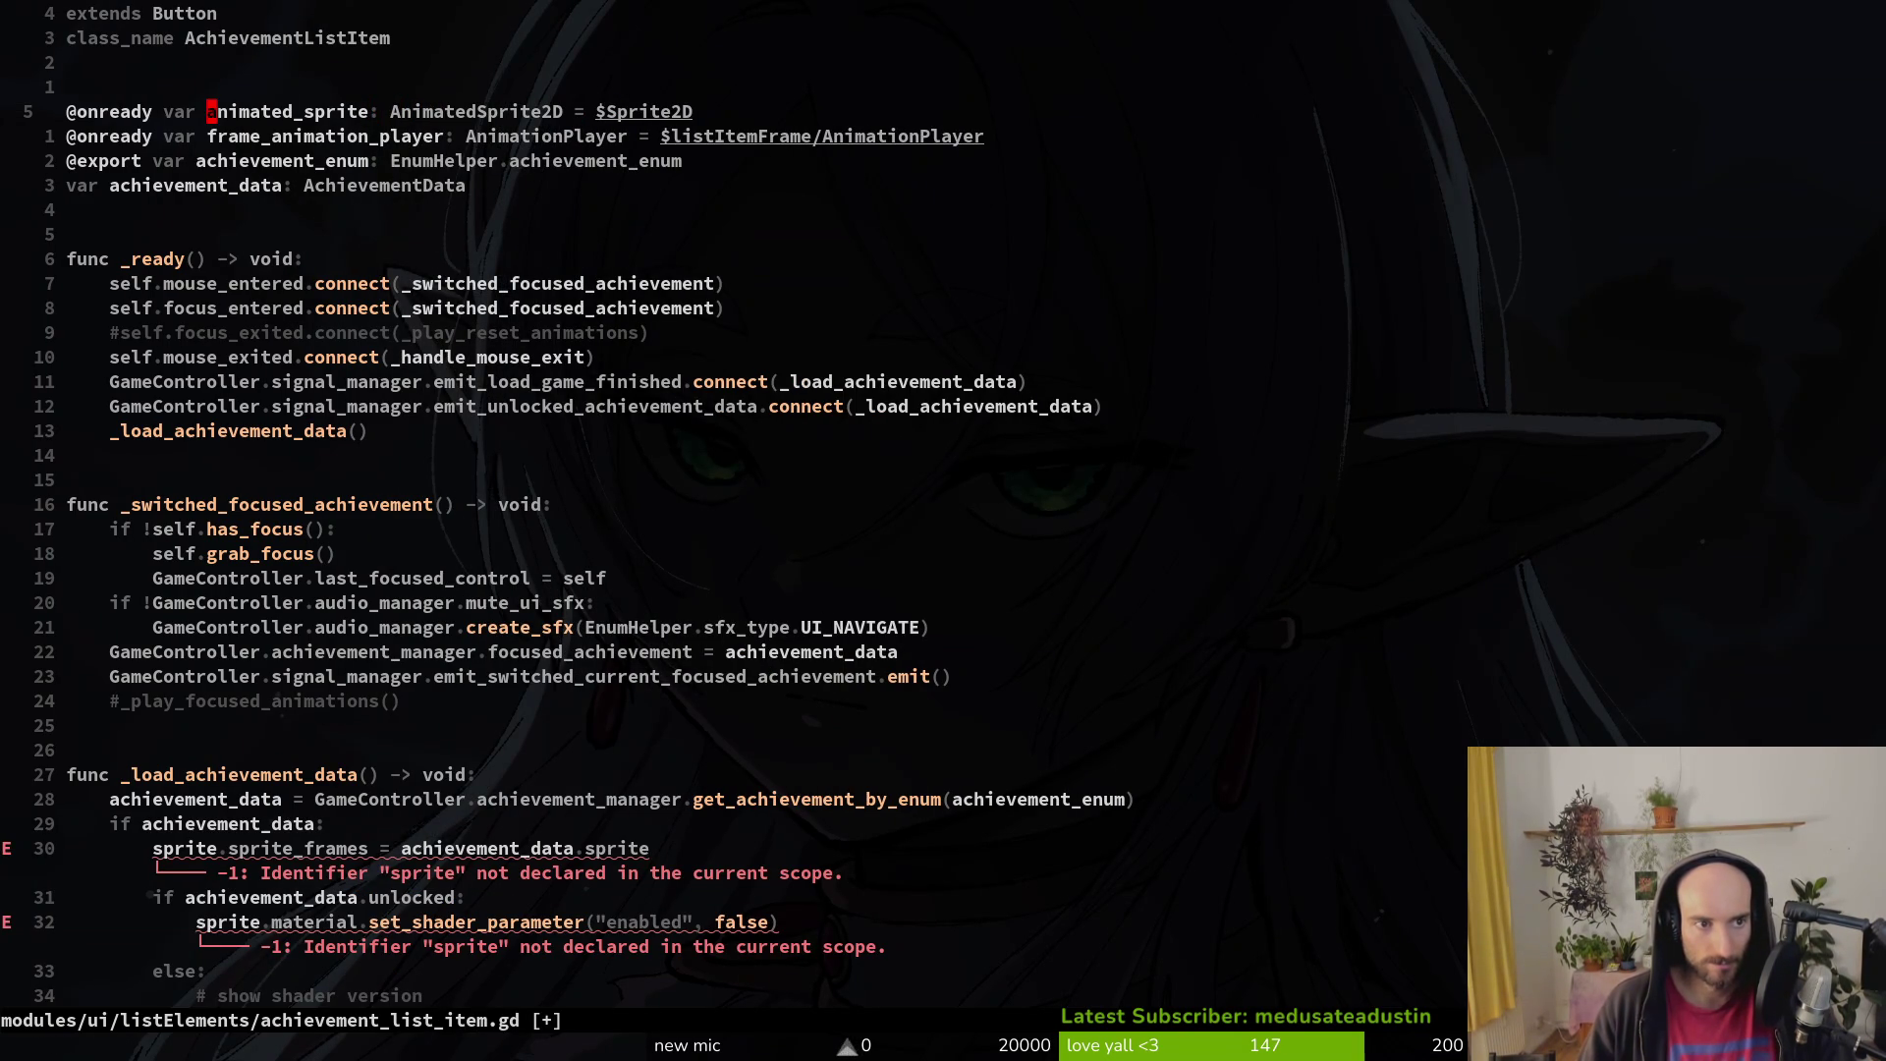
{"action": "type", "text": ":w"}
{"action": "key", "text": "Return"}
Step: Replace sprite with animated_sprite on line 35
{"action": "key", "text": "3"}
{"action": "key", "text": "0"}
{"action": "key", "text": "j"}
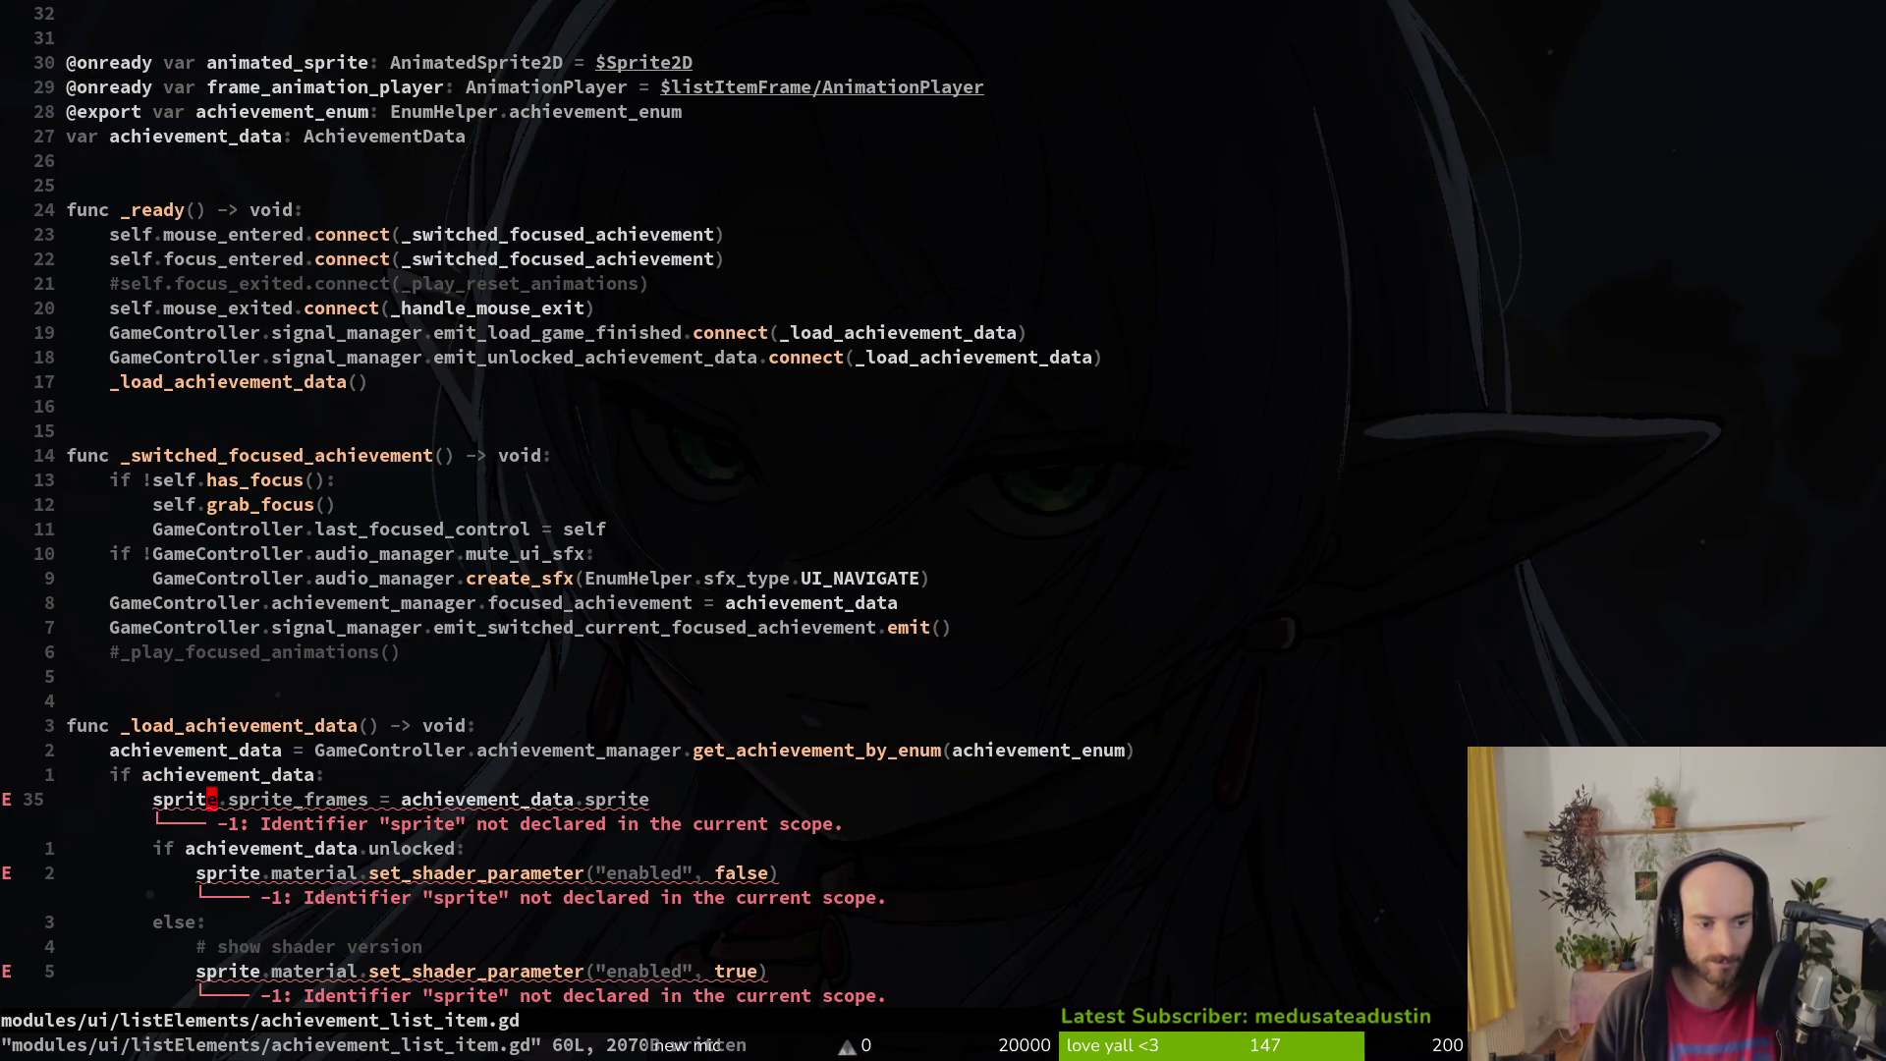
{"action": "key", "text": "p"}
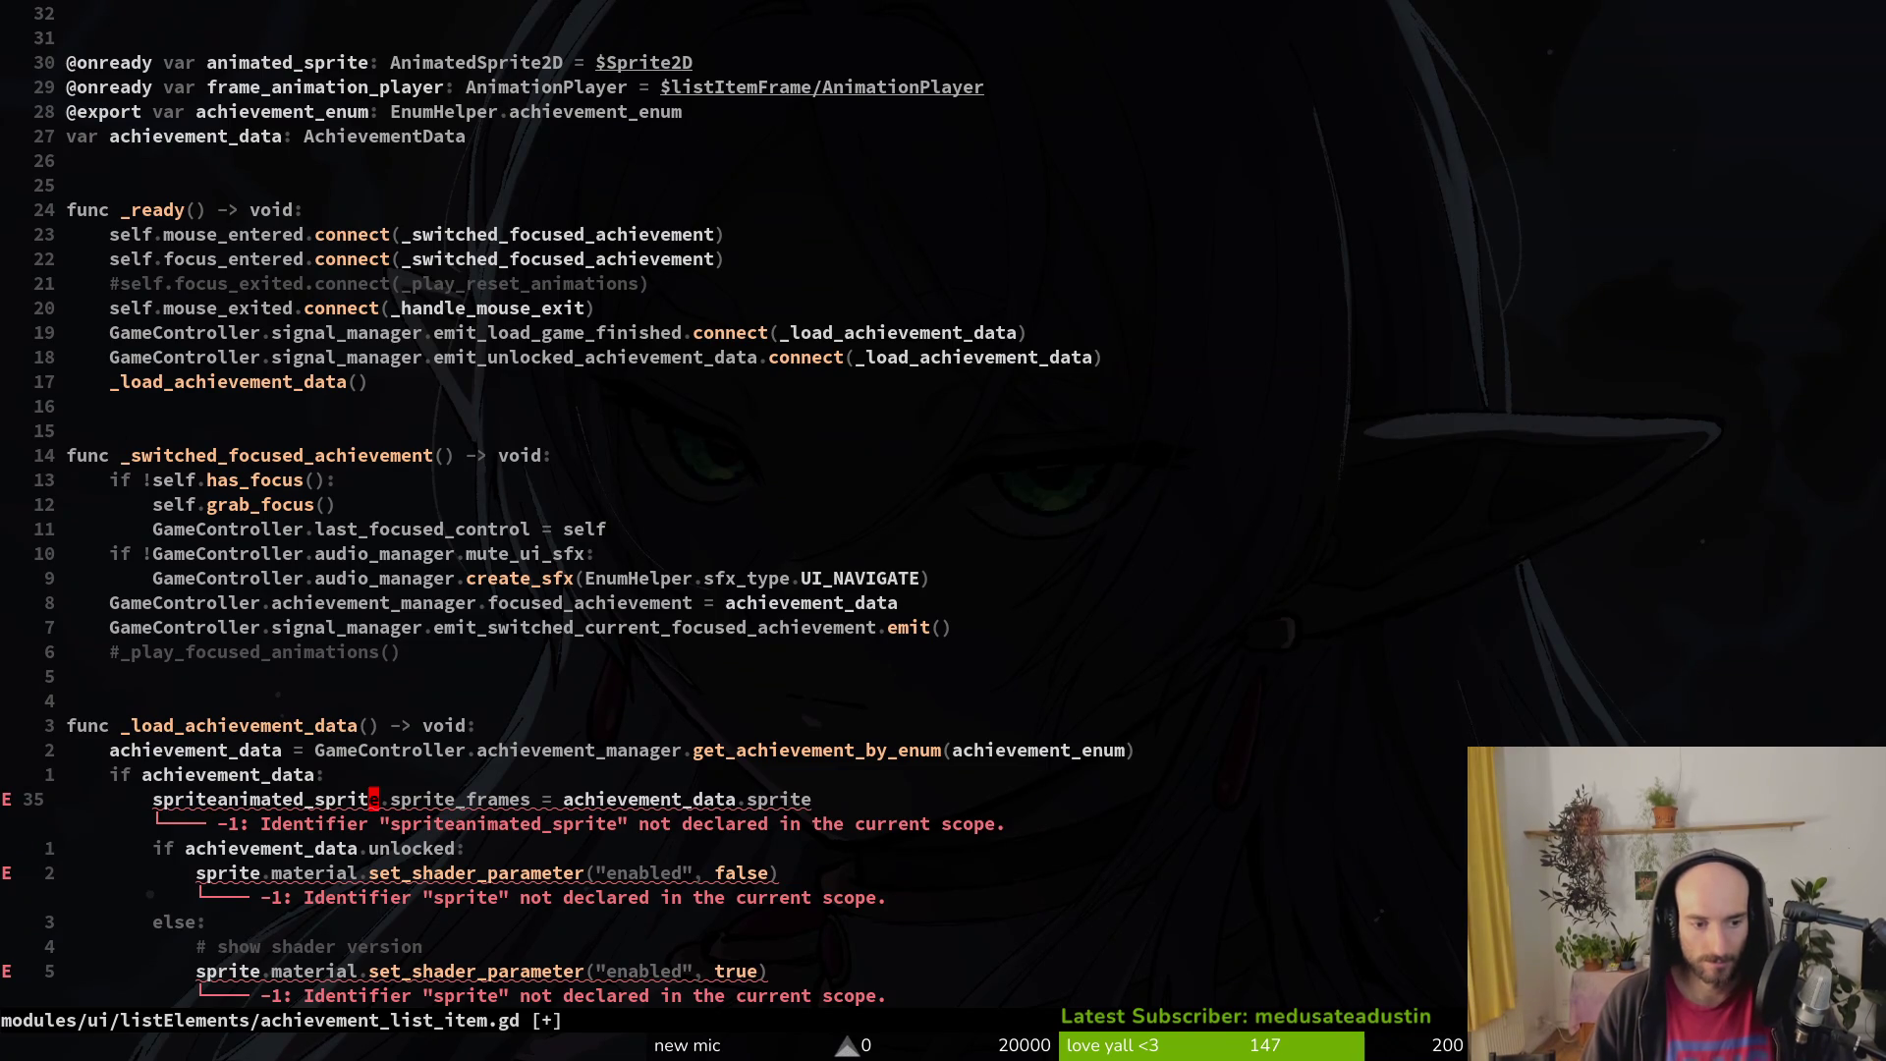
{"action": "key", "text": "5"}
{"action": "key", "text": "j"}
{"action": "key", "text": "0"}
{"action": "key", "text": "u"}
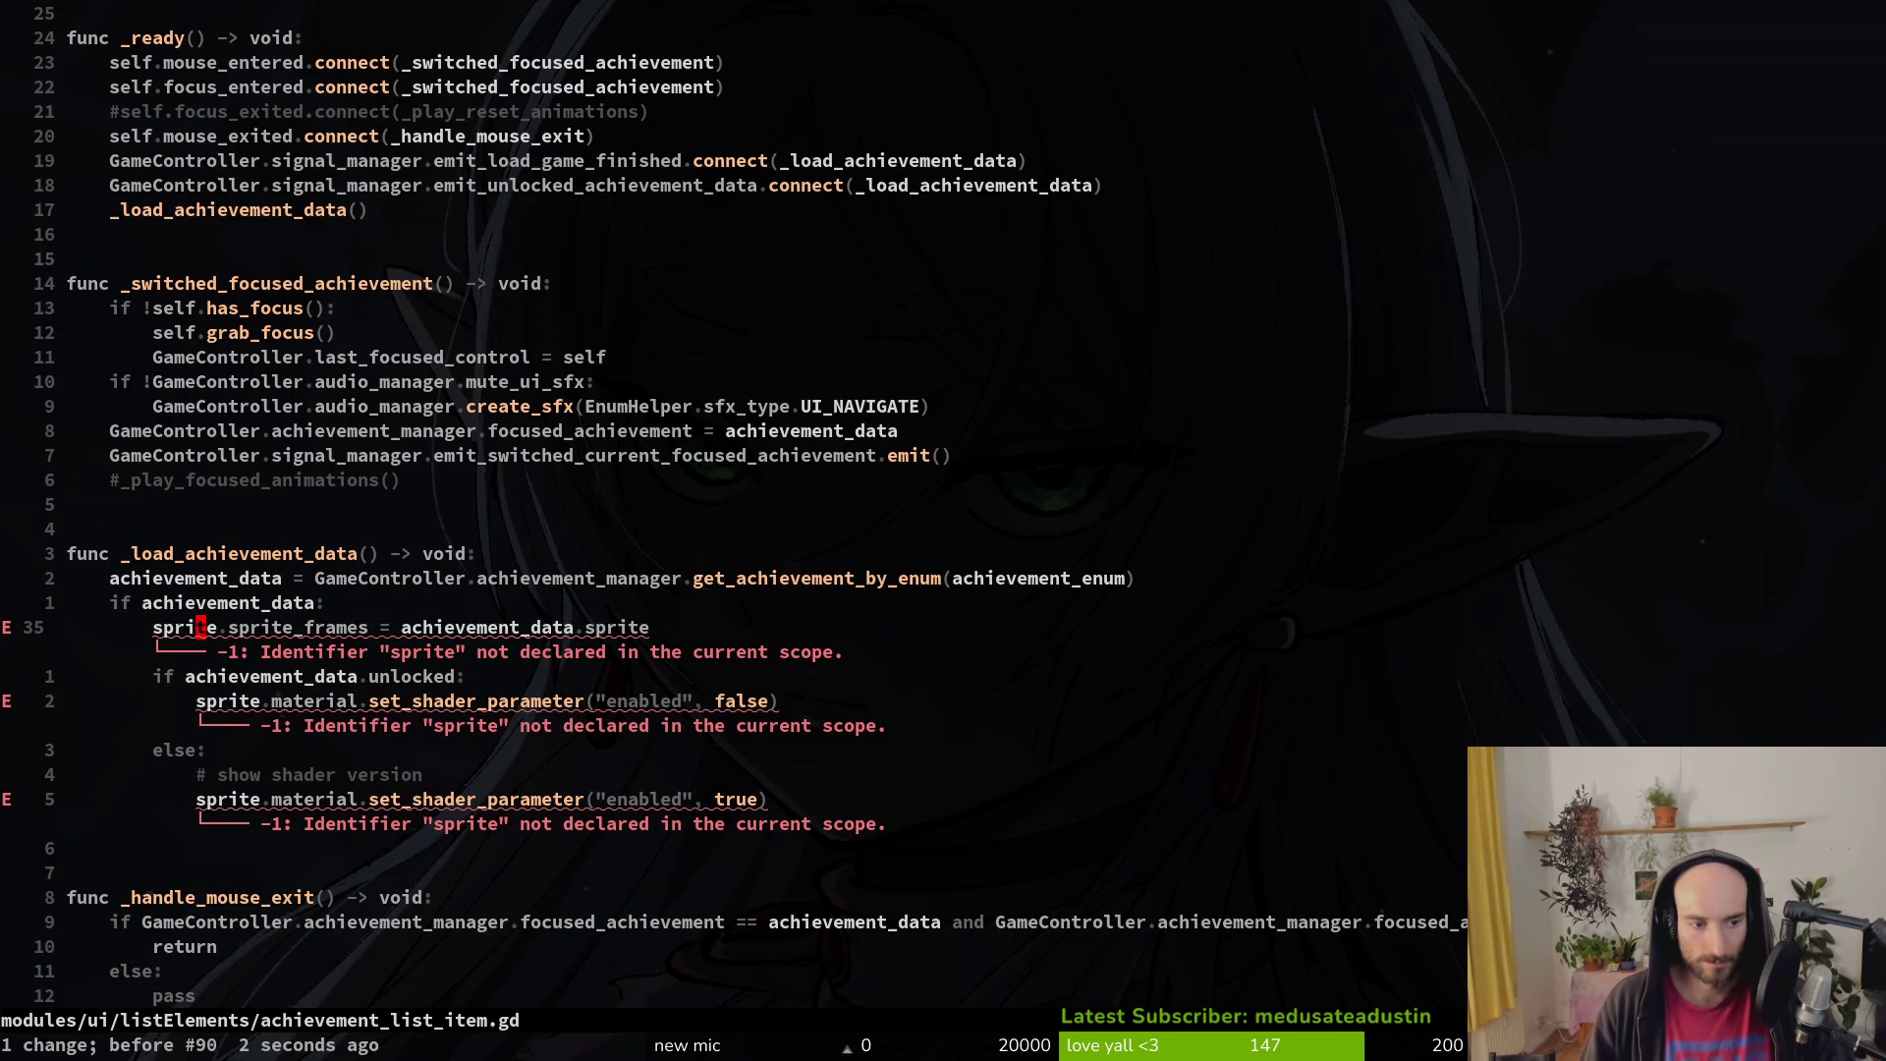
{"action": "key", "text": "v"}
{"action": "key", "text": "i"}
{"action": "key", "text": "w"}
{"action": "key", "text": "p"}
Step: Replace sprite with animated_sprite on line 37 using autocomplete
{"action": "key", "text": "j"}
{"action": "key", "text": "j"}
{"action": "key", "text": "asciicircum"}
{"action": "key", "text": "v"}
{"action": "key", "text": "e"}
{"action": "key", "text": "dollar"}
{"action": "key", "text": "Escape"}
{"action": "type", "text": "siw"}
{"action": "key", "text": "Escape"}
{"action": "type", "text": "ucwanim"}
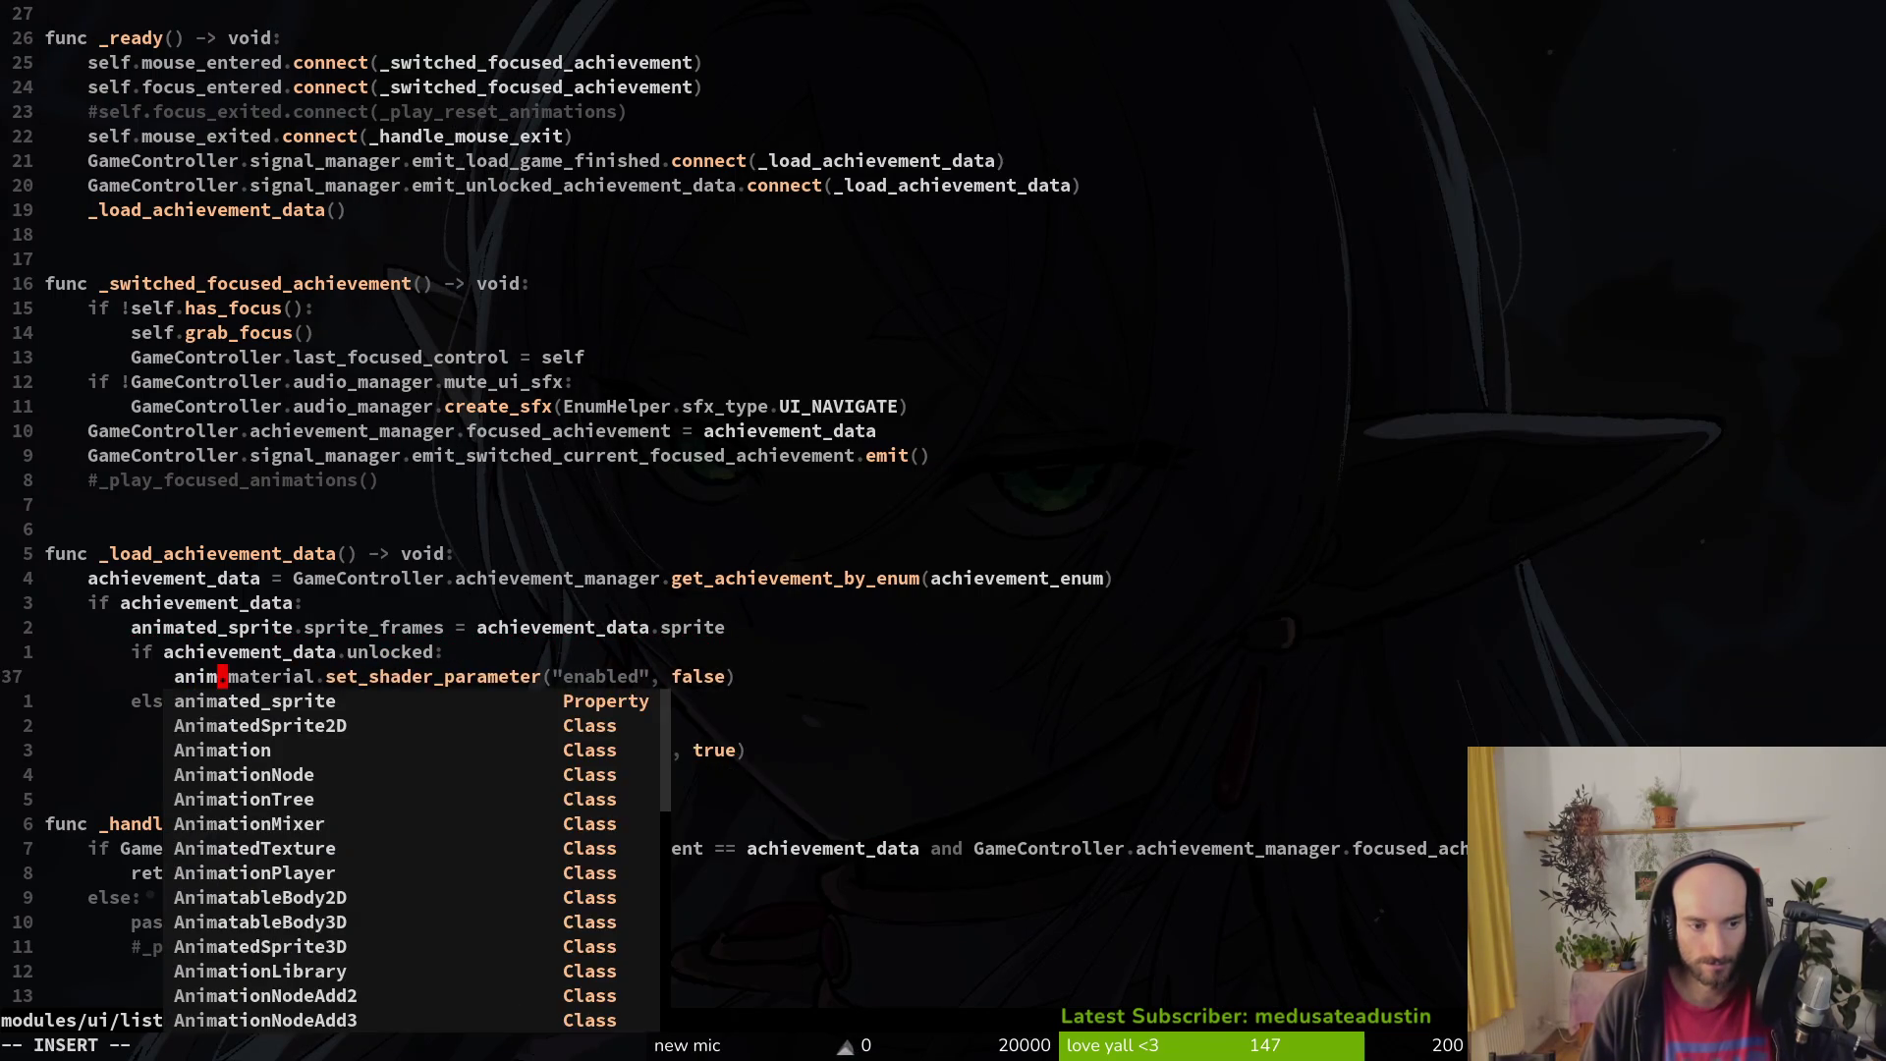
{"action": "key", "text": "Tab"}
{"action": "key", "text": "Escape"}
Step: Review the achievement_data.sprite reference on line 35, then open Telescope Find Files
{"action": "key", "text": "k"}
{"action": "key", "text": "k"}
{"action": "key", "text": "w"}
{"action": "key", "text": "w"}
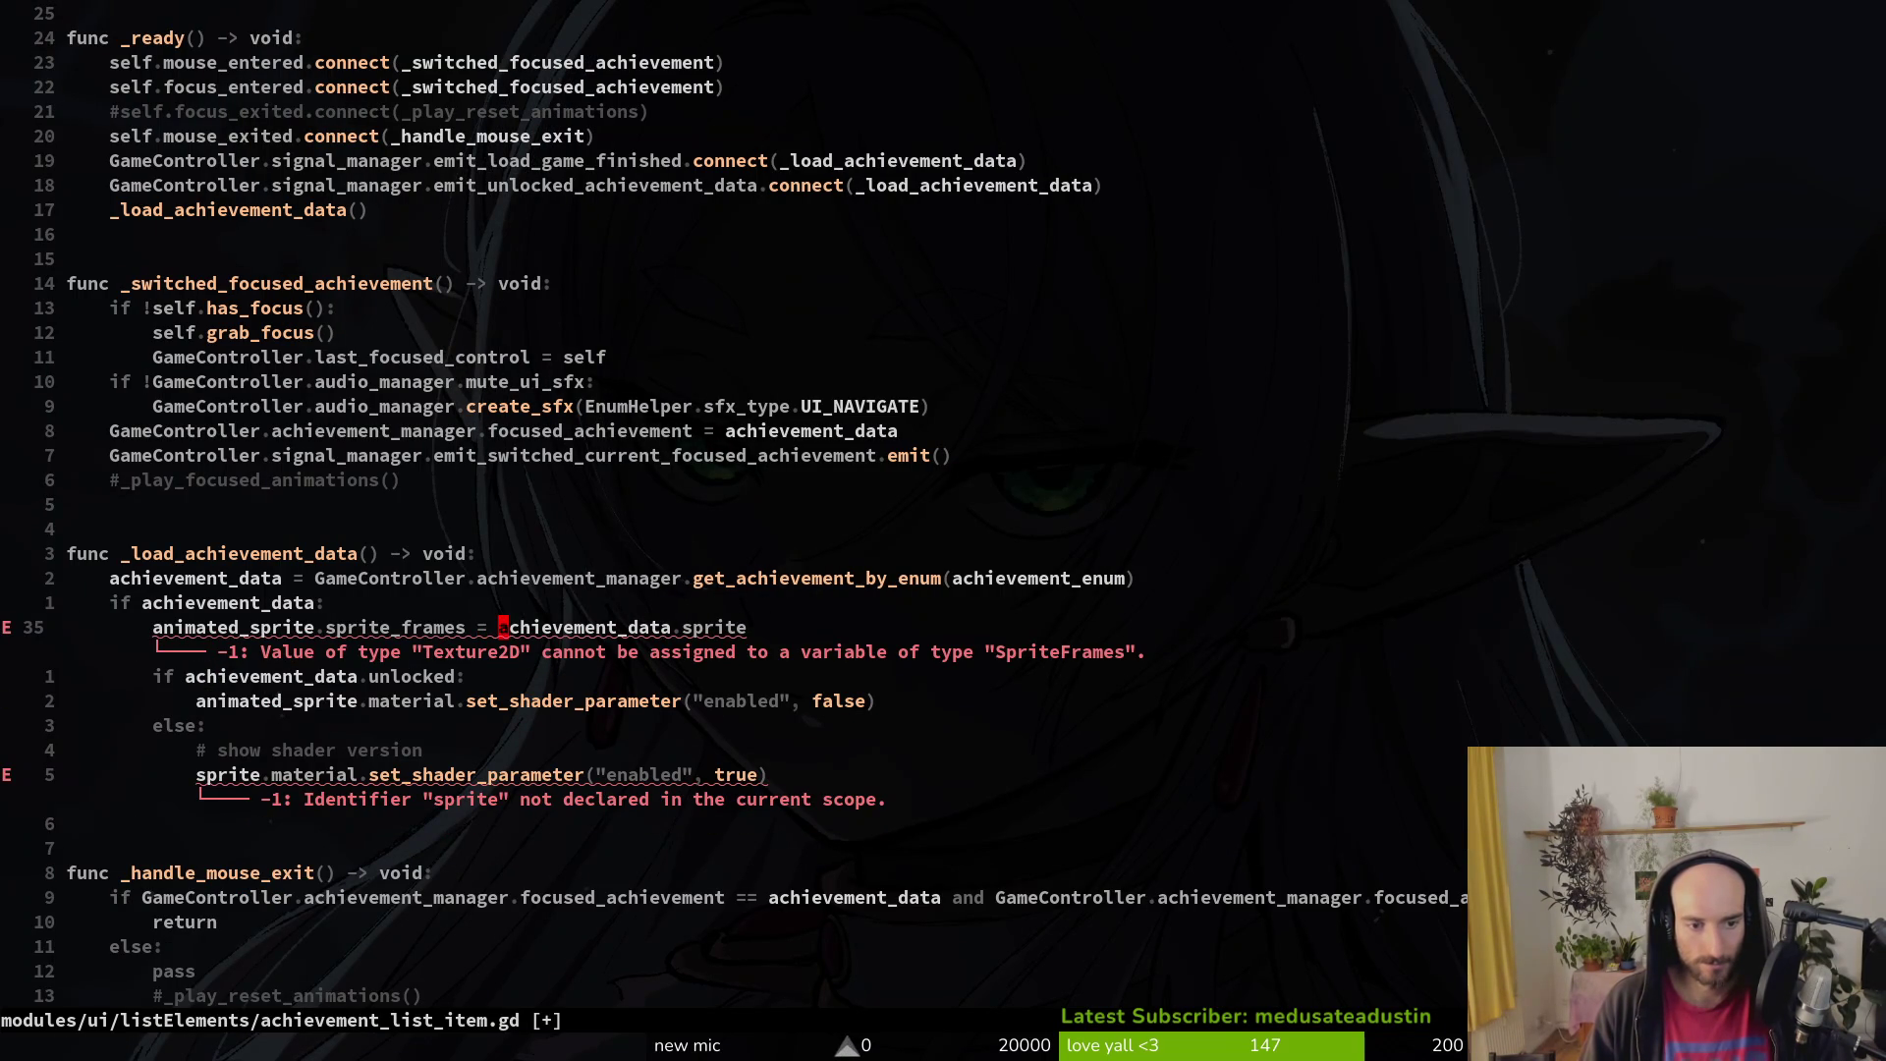
{"action": "key", "text": "b"}
{"action": "key", "text": "b"}
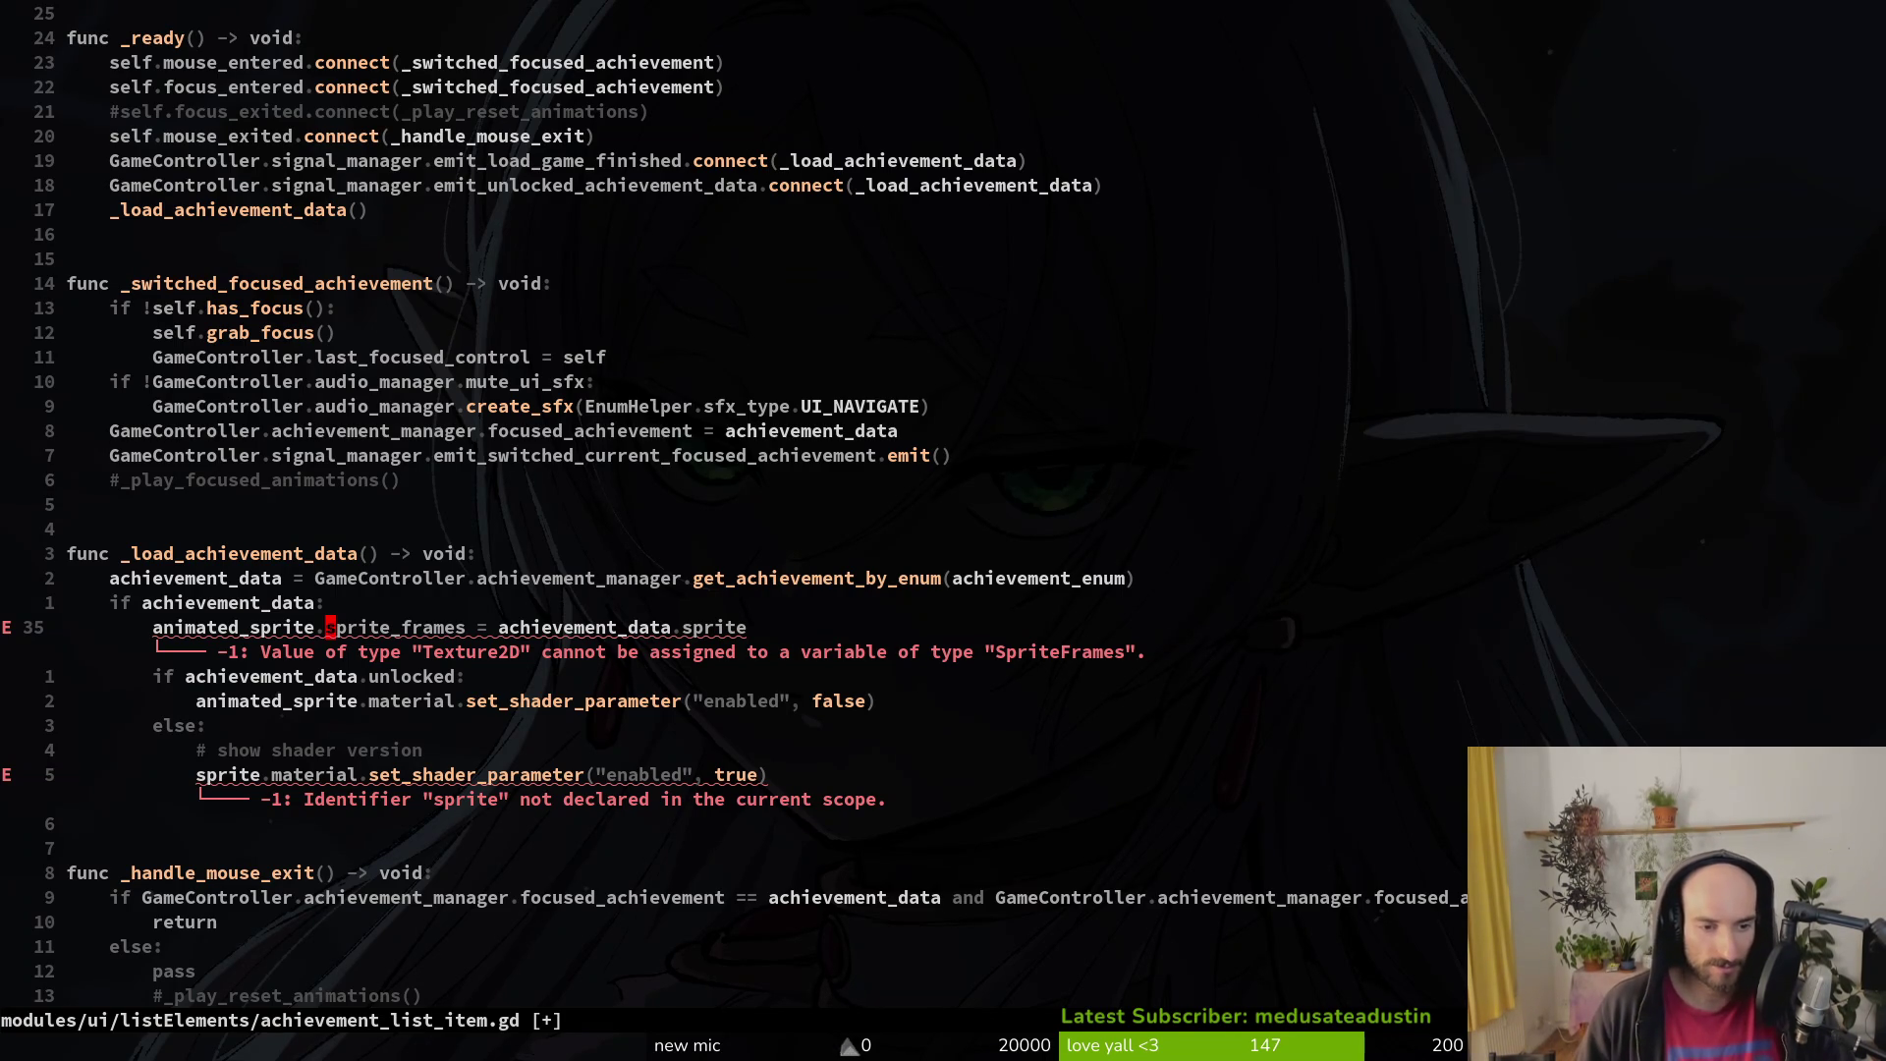
{"action": "key", "text": "w"}
{"action": "key", "text": "w"}
{"action": "key", "text": "w"}
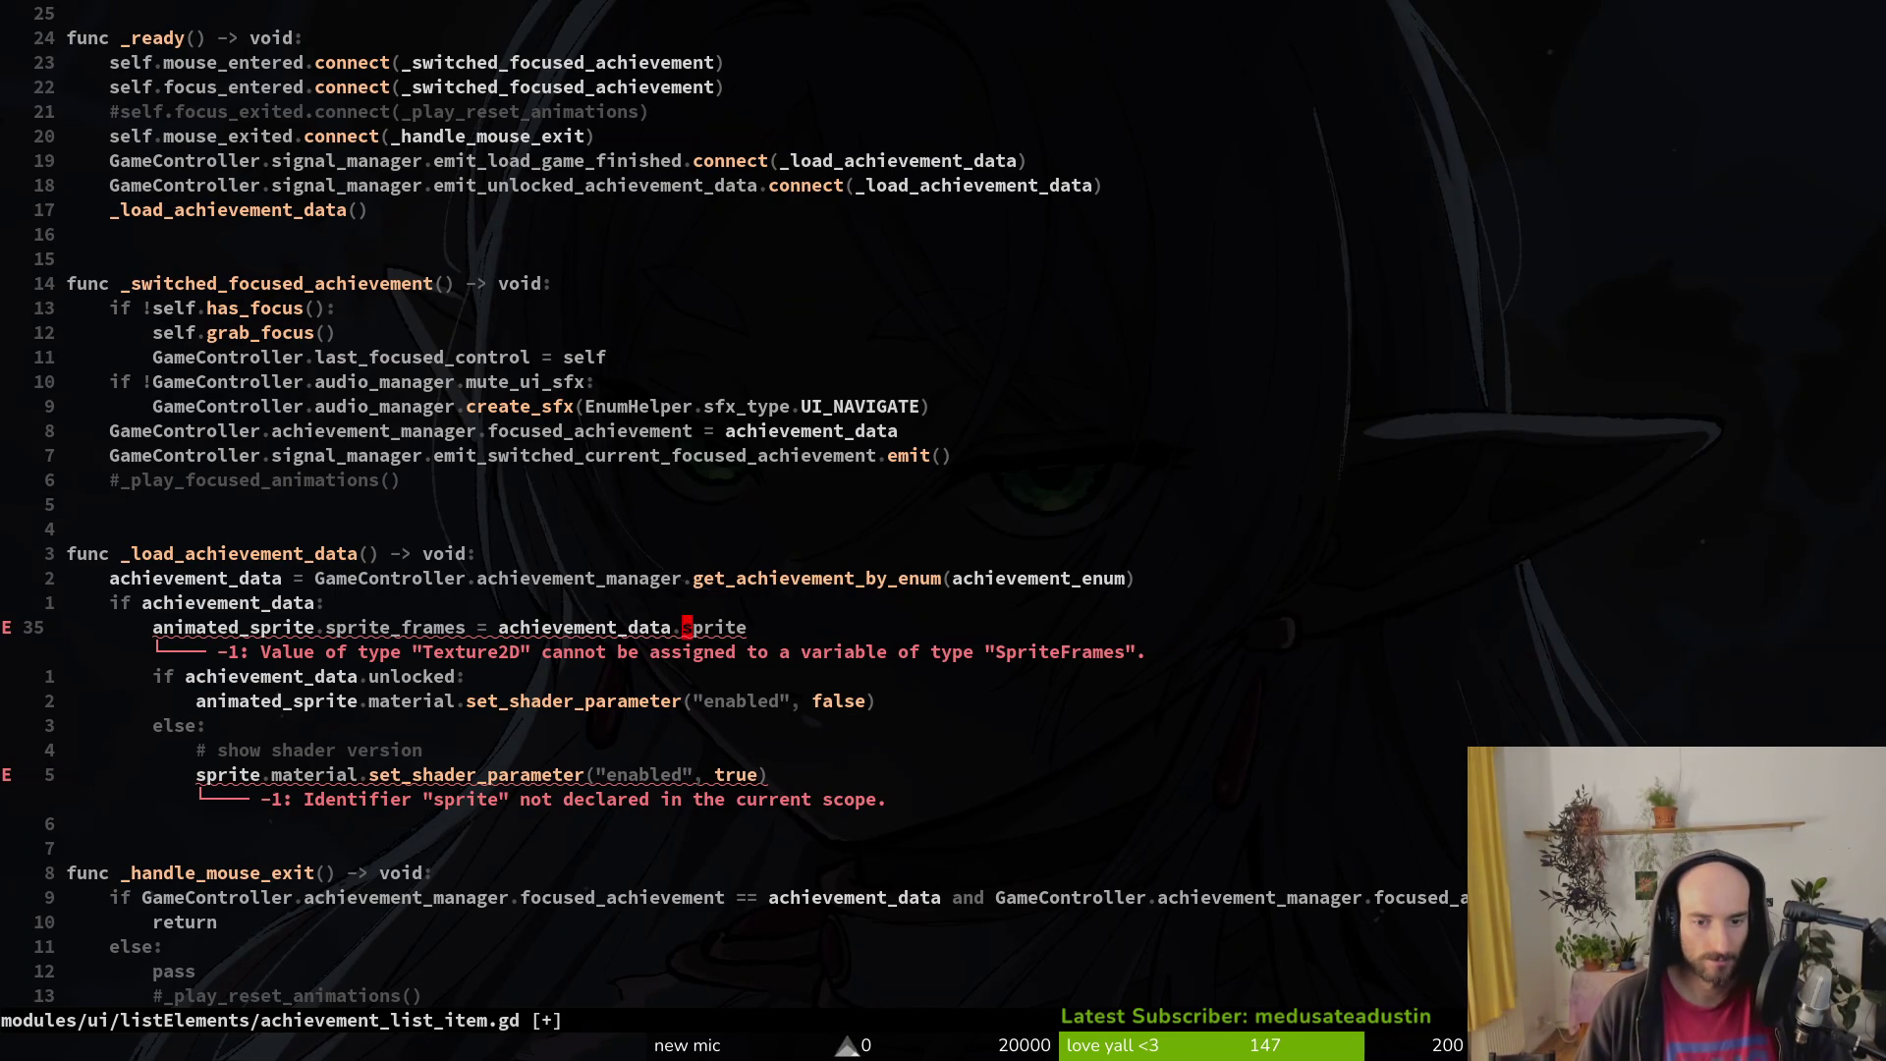
{"action": "key", "text": "space"}
Step: Open achievement_data.gd with the project file finder and go to the sprite export variable
{"action": "key", "text": "f"}
{"action": "key", "text": "f"}
{"action": "type", "text": "chatat"}
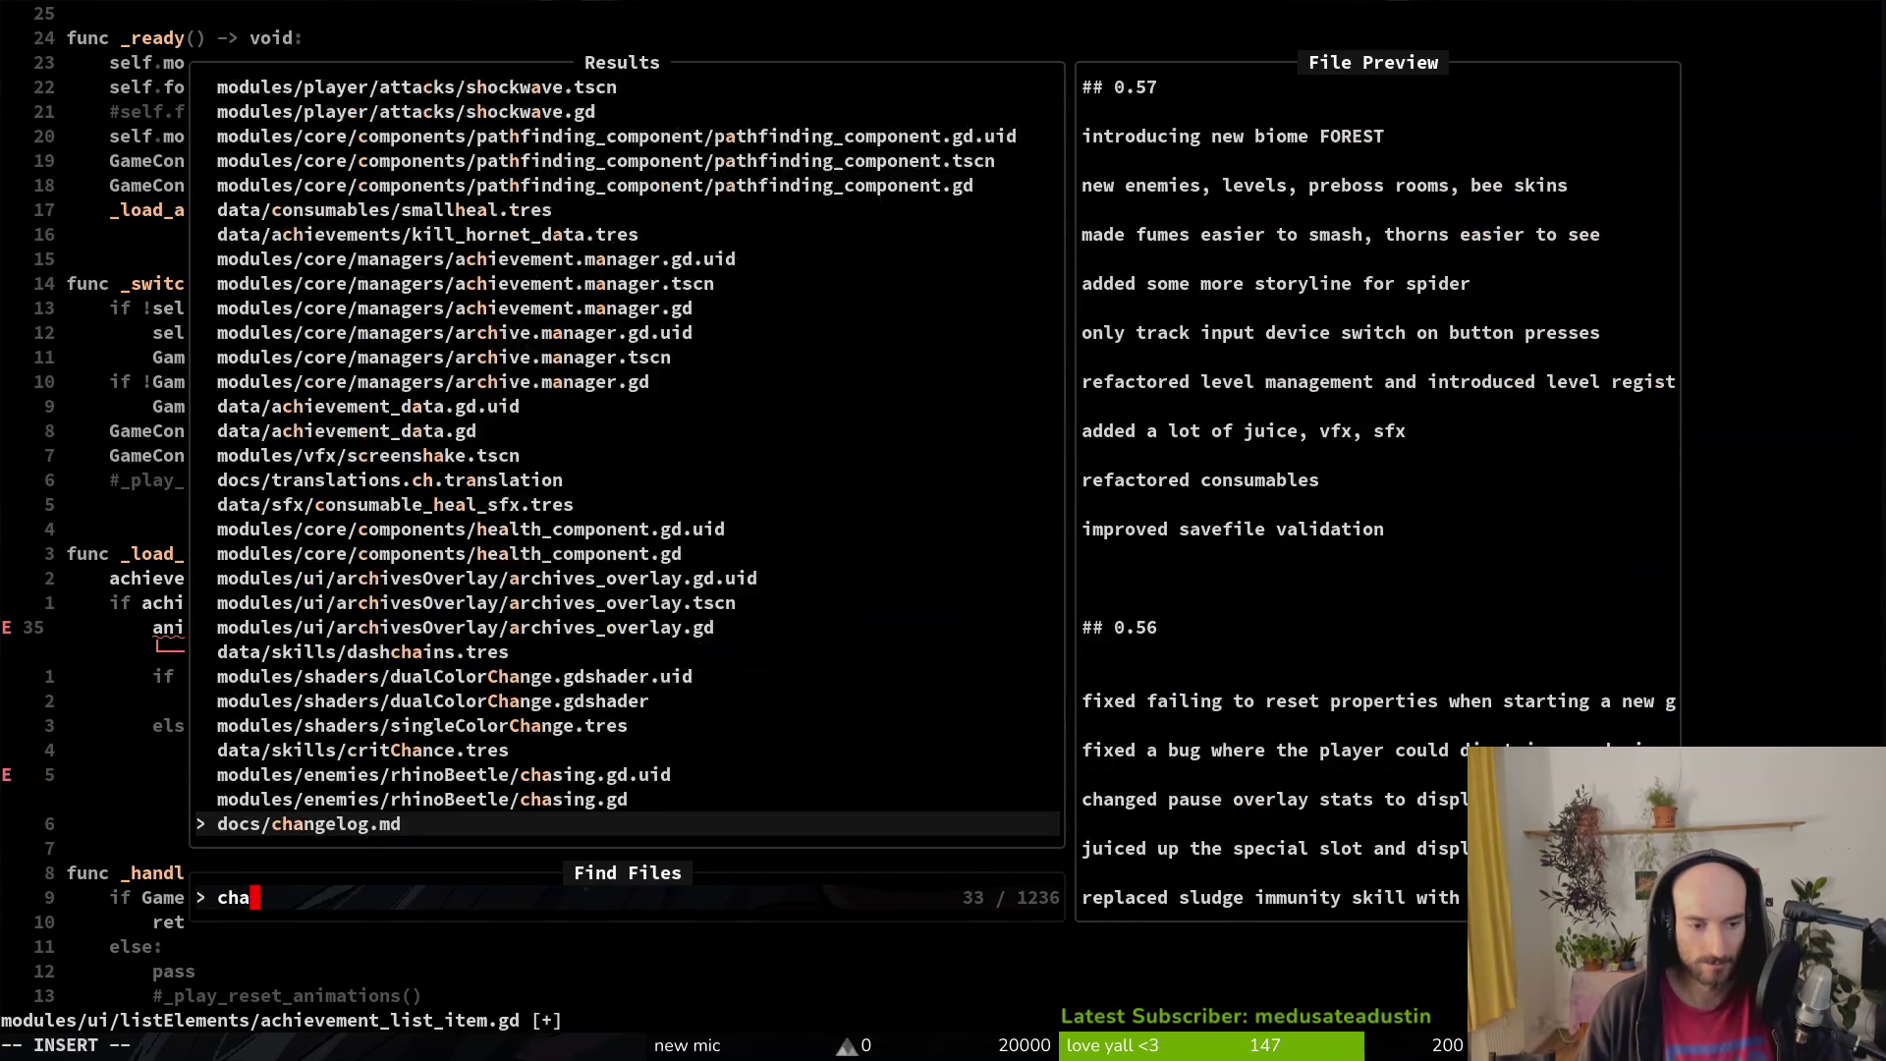
{"action": "key", "text": "BackSpace"}
{"action": "key", "text": "BackSpace"}
{"action": "key", "text": "BackSpace"}
{"action": "type", "text": "adata"}
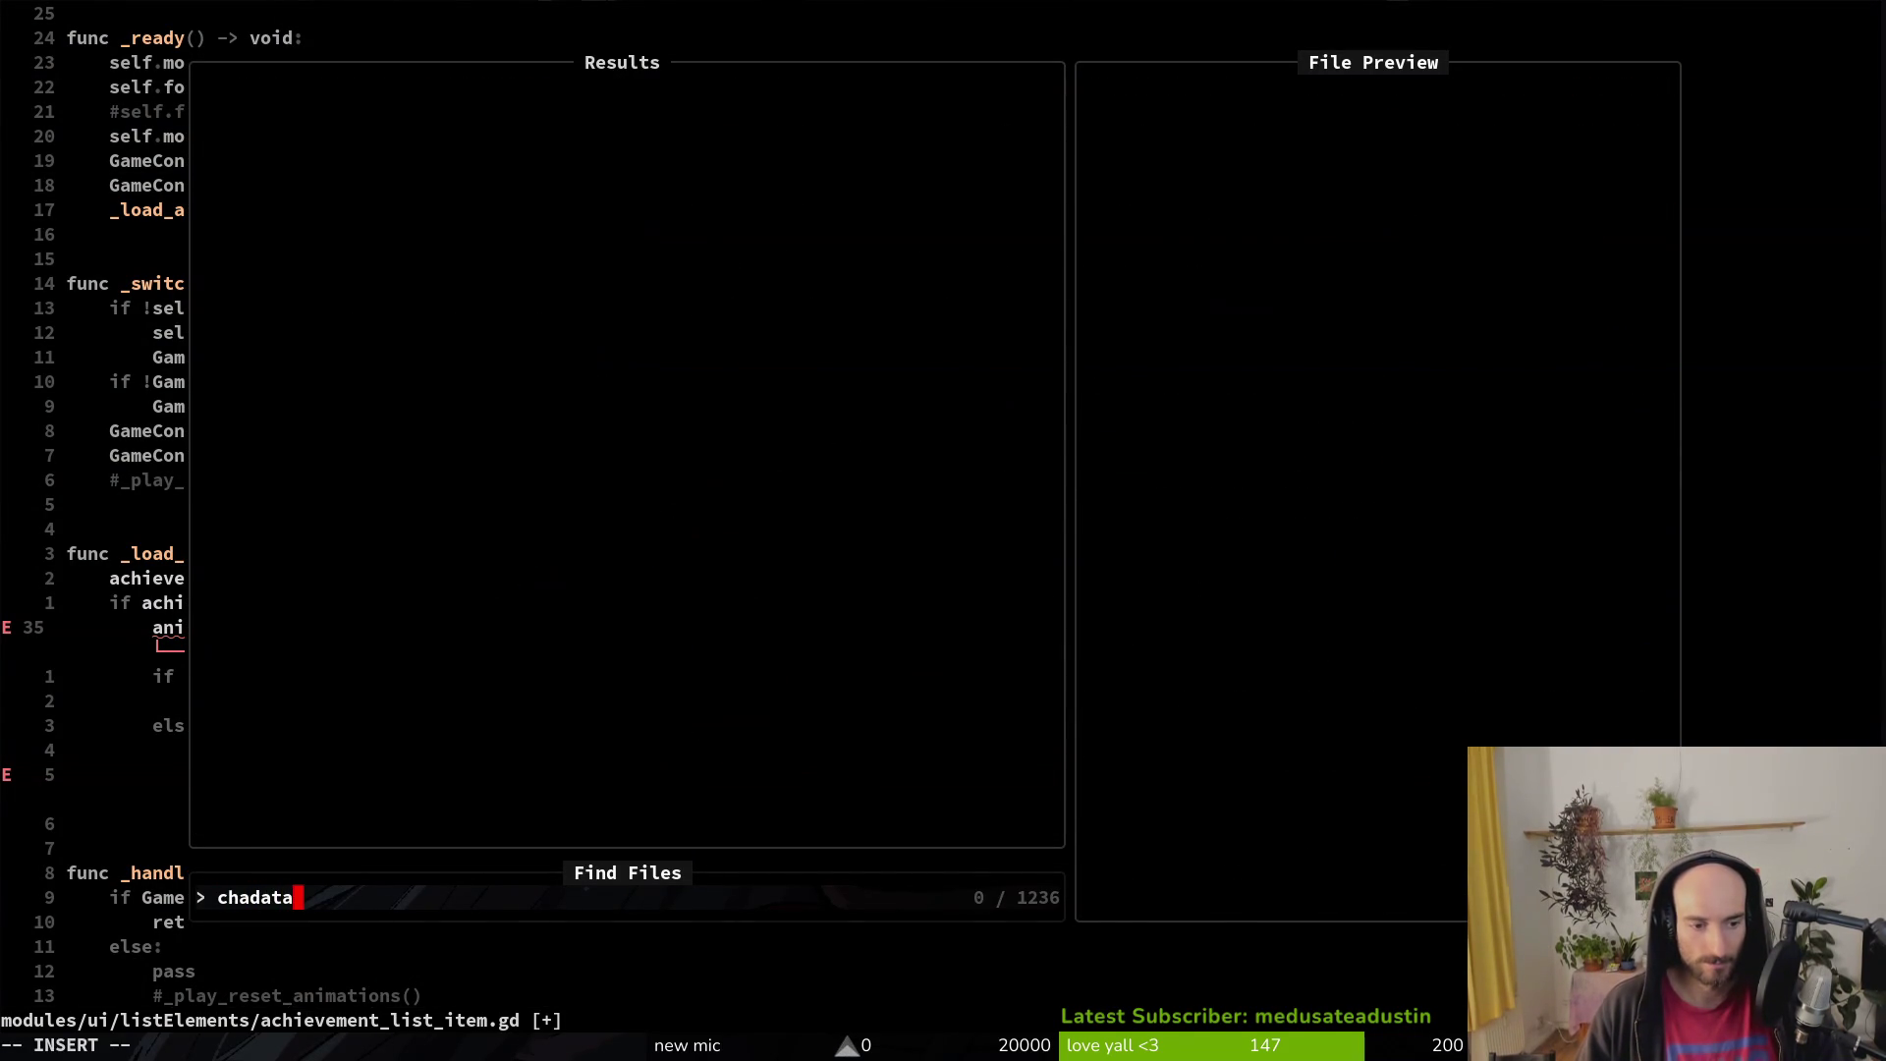
{"action": "key", "text": "BackSpace"}
{"action": "key", "text": "BackSpace"}
{"action": "key", "text": "BackSpace"}
{"action": "type", "text": "achdata"}
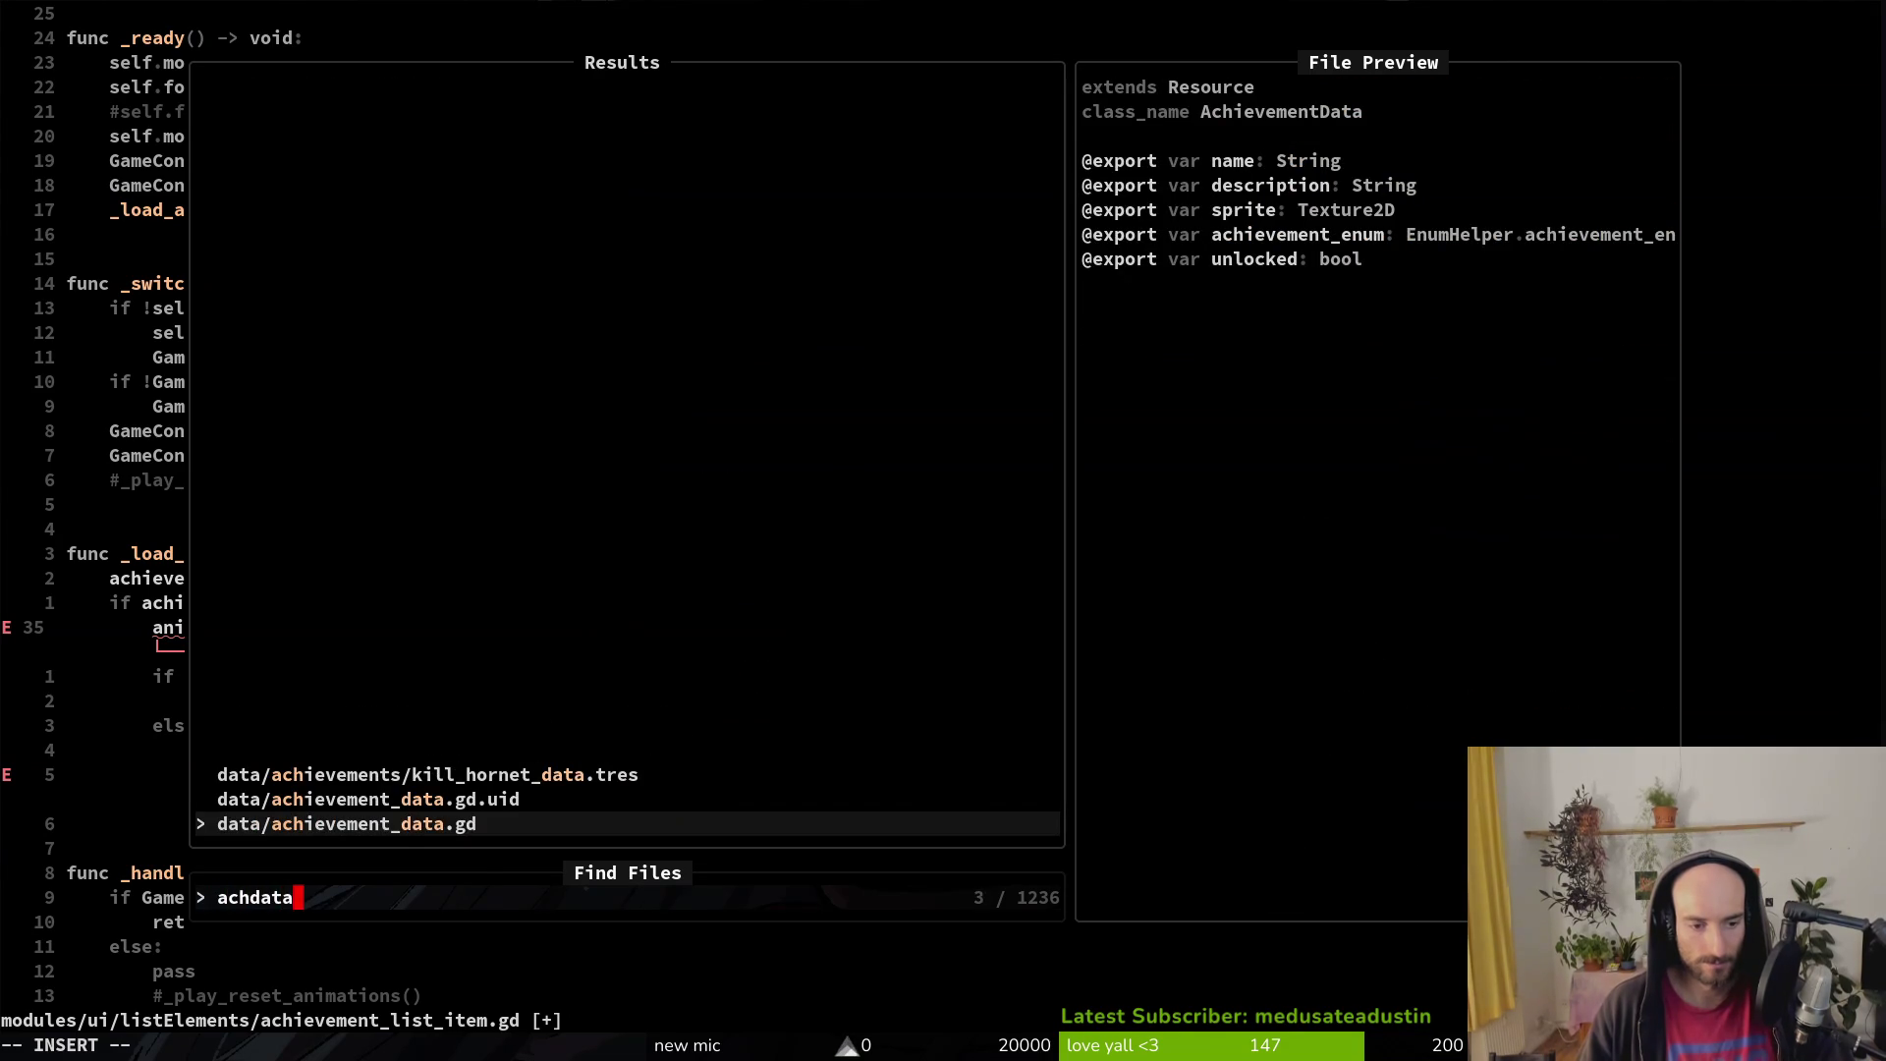
{"action": "key", "text": "Return"}
{"action": "key", "text": "j"}
{"action": "key", "text": "j"}
{"action": "key", "text": "j"}
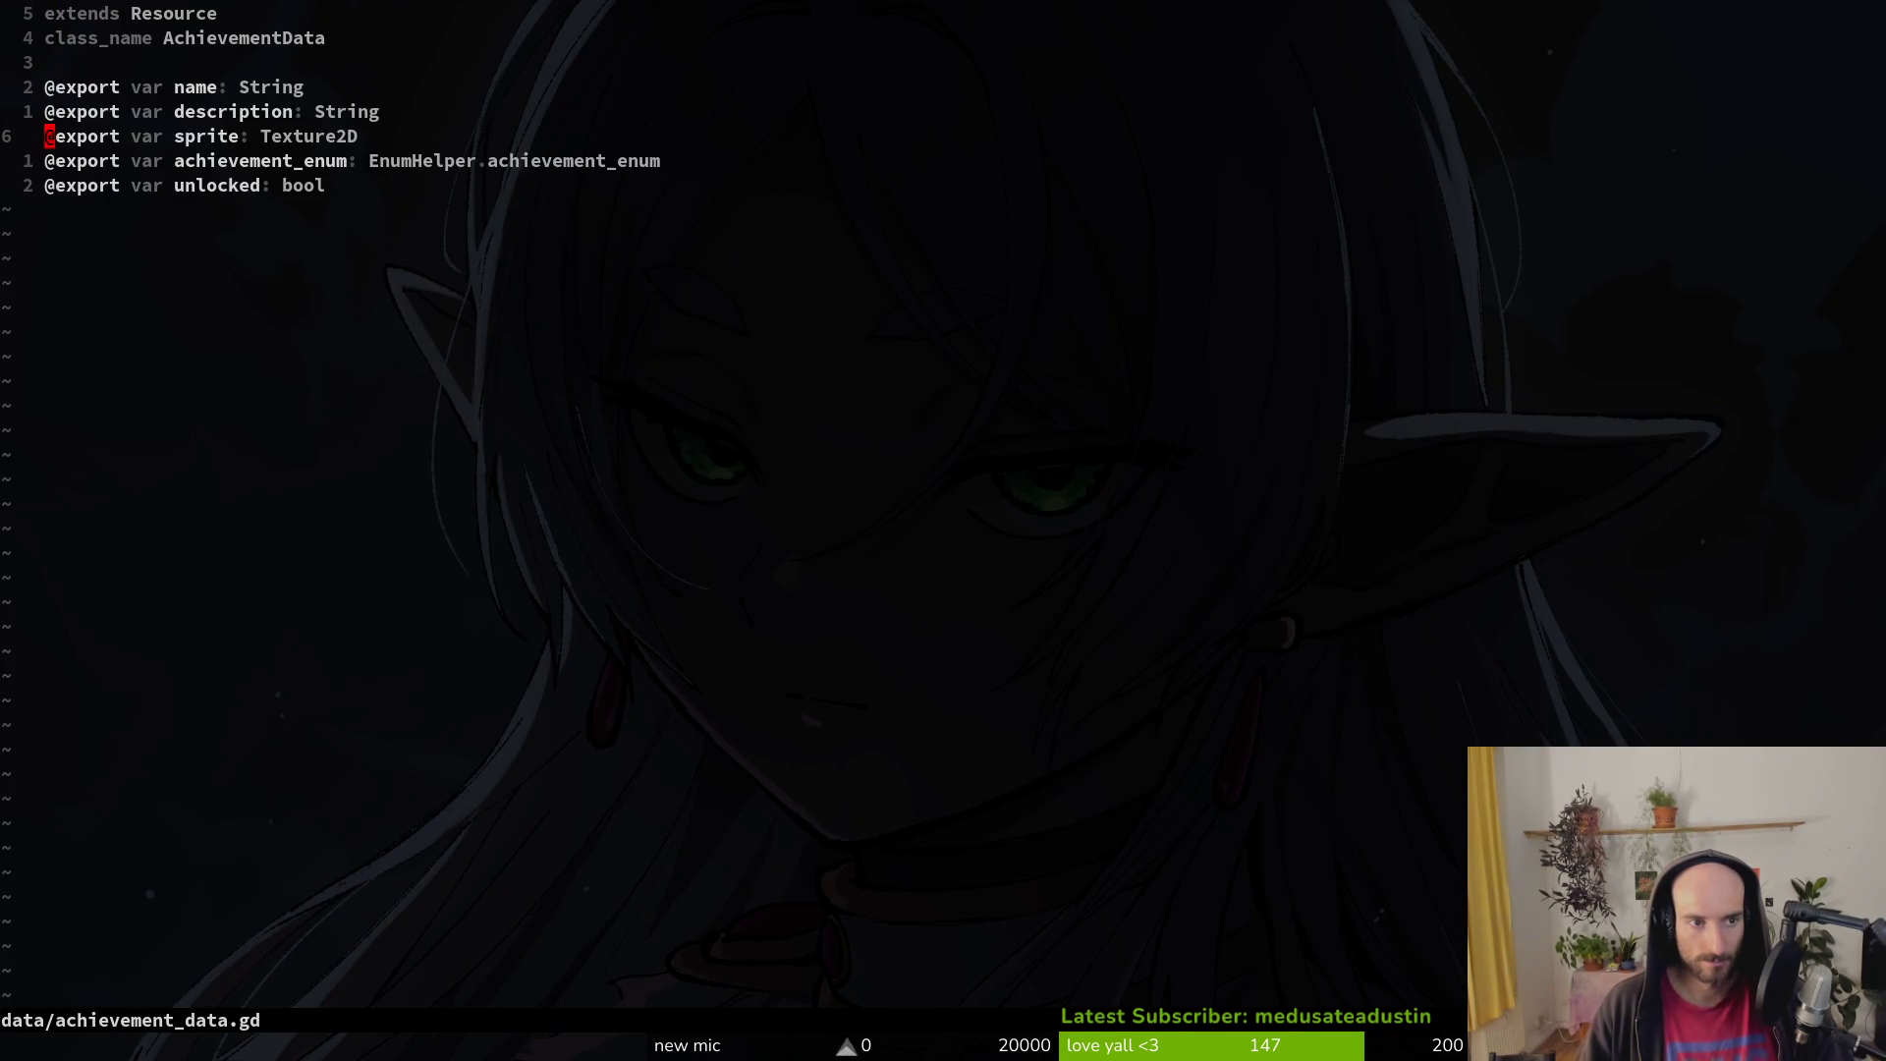
Step: Open enemy_hazard_data.gd for reference
{"action": "key", "text": "space"}
{"action": "key", "text": "f"}
{"action": "key", "text": "f"}
{"action": "type", "text": "enwiki"}
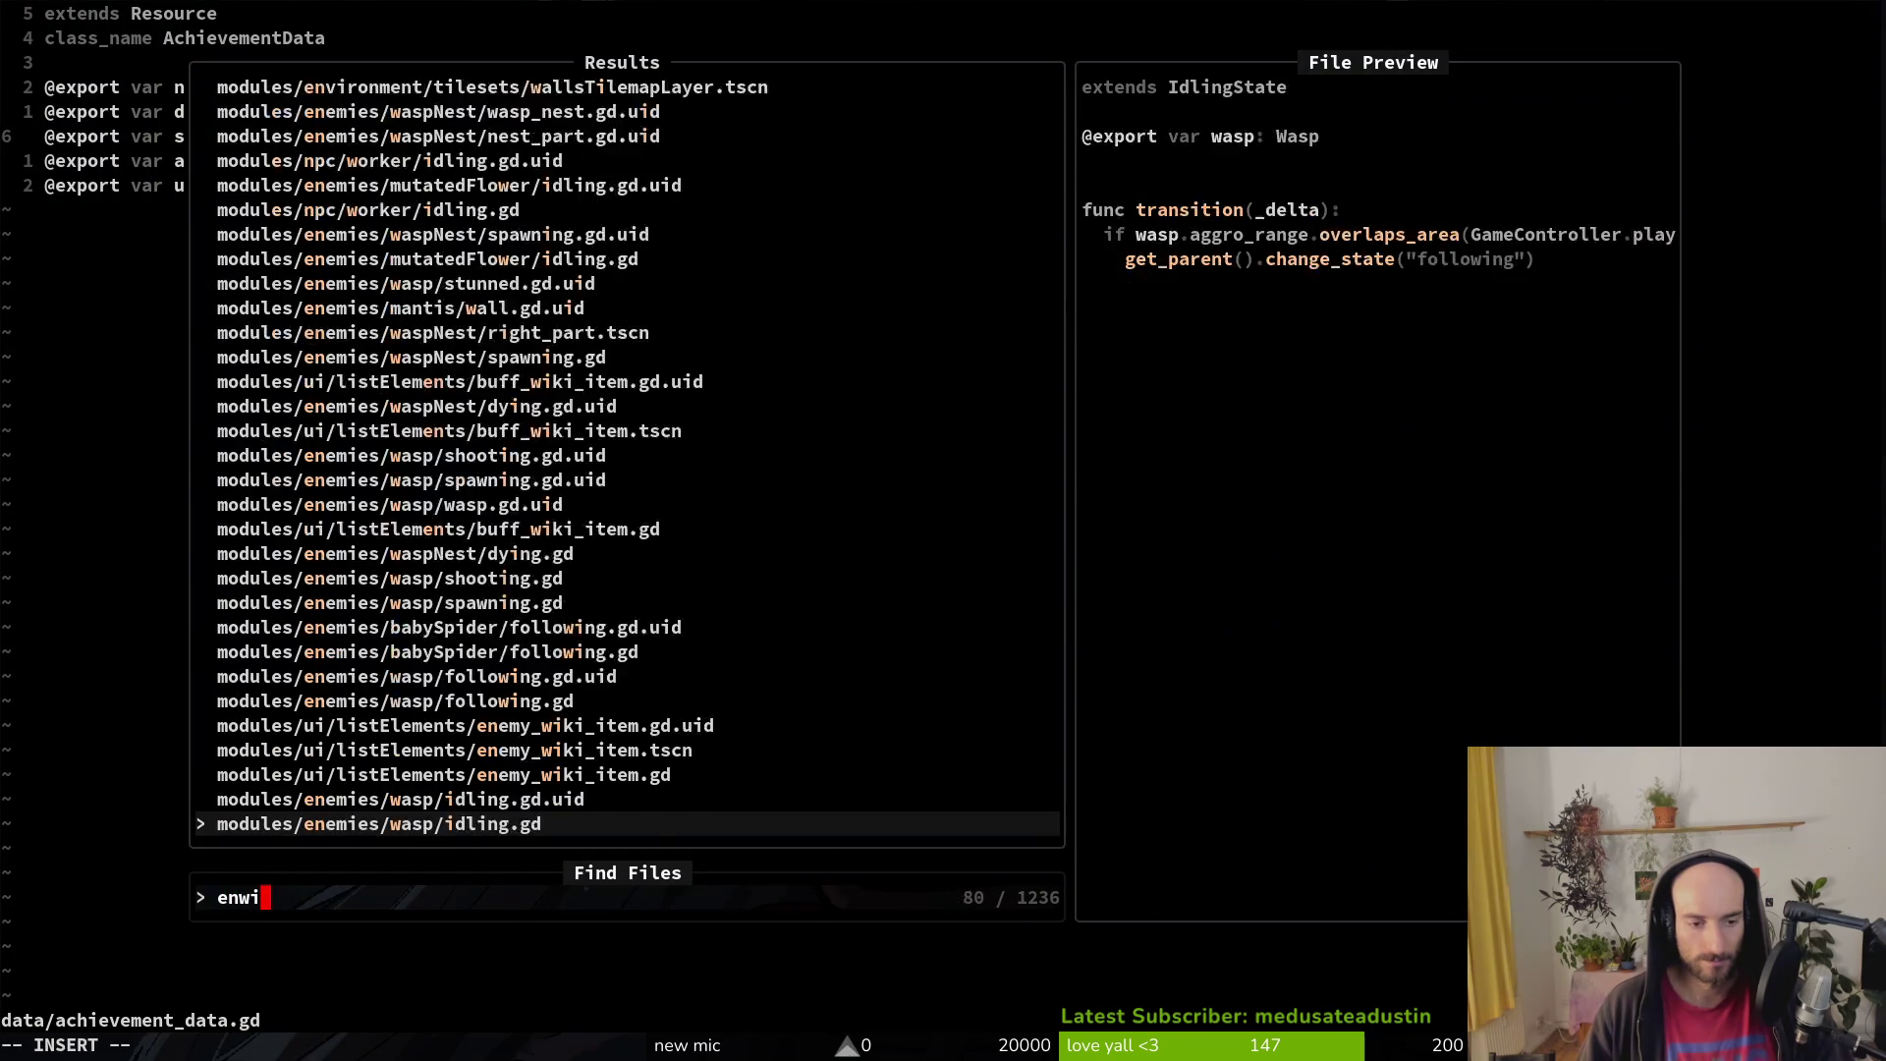
{"action": "key", "text": "BackSpace"}
{"action": "key", "text": "BackSpace"}
{"action": "key", "text": "BackSpace"}
{"action": "type", "text": "hadata"}
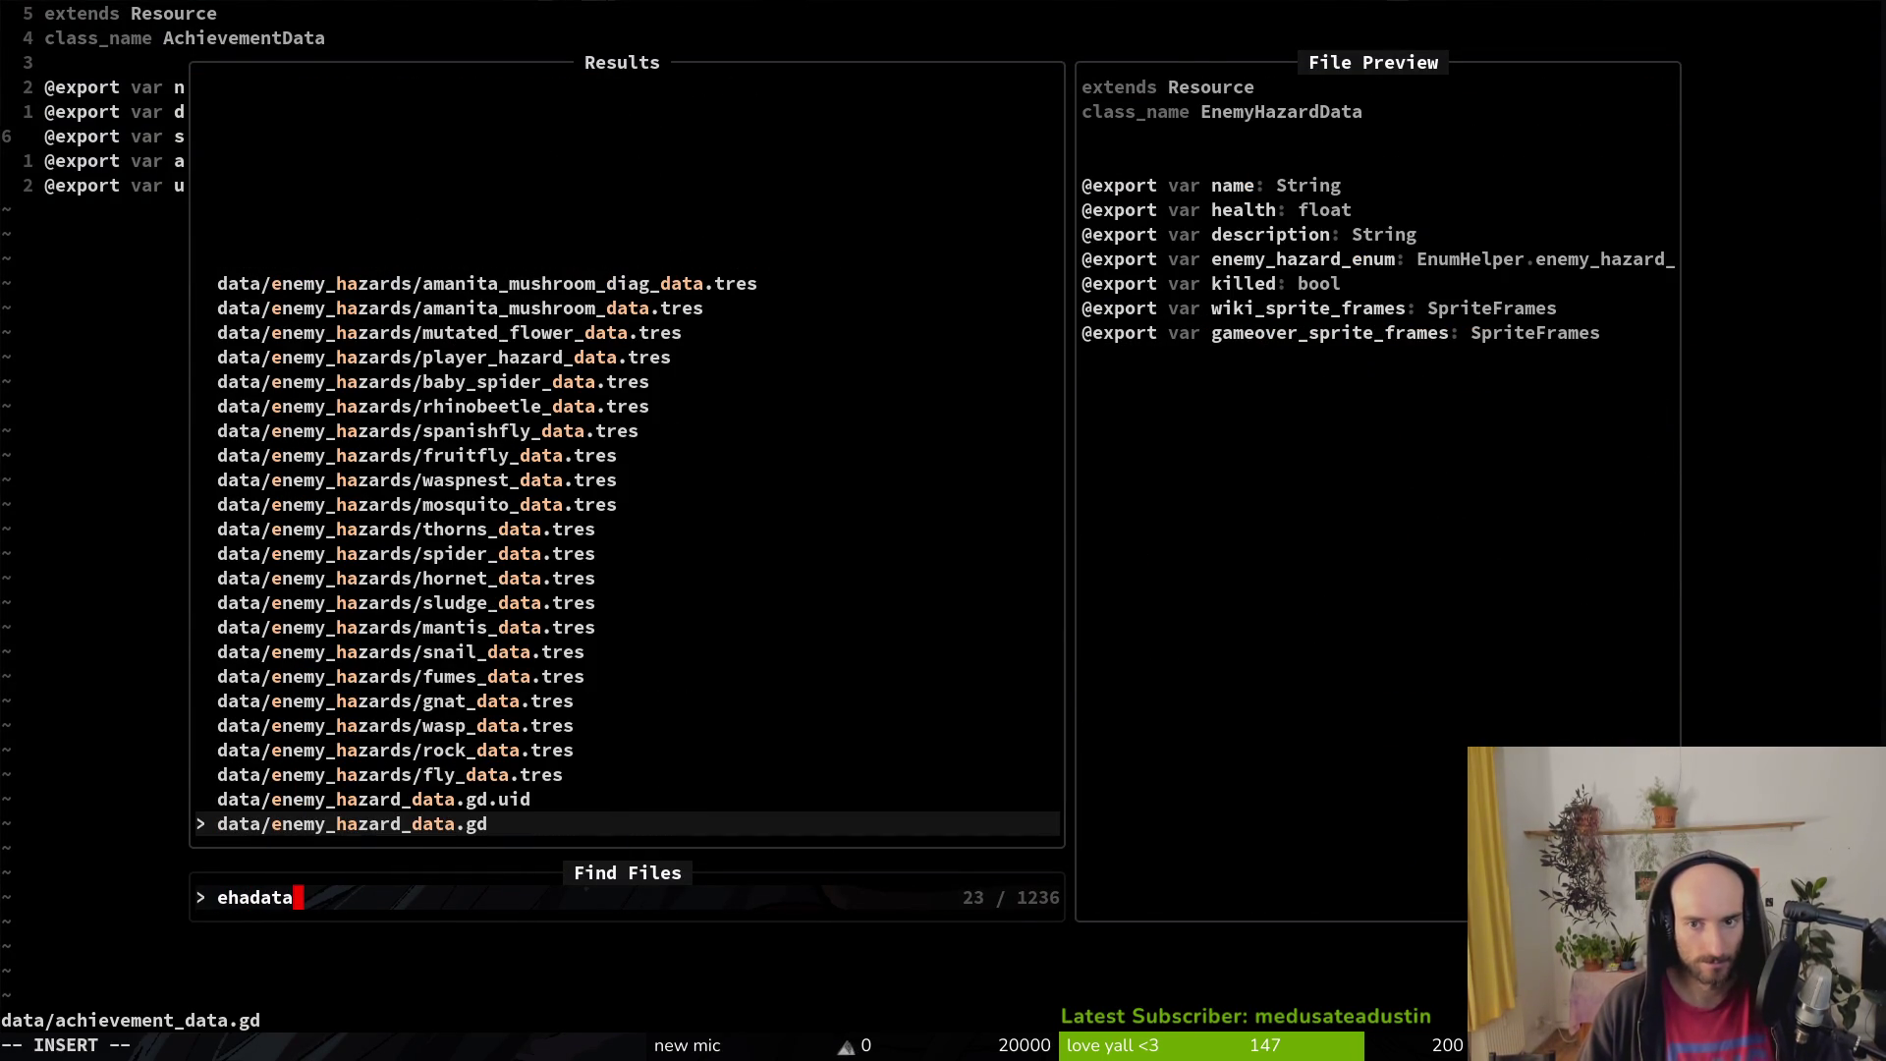
{"action": "key", "text": "Return"}
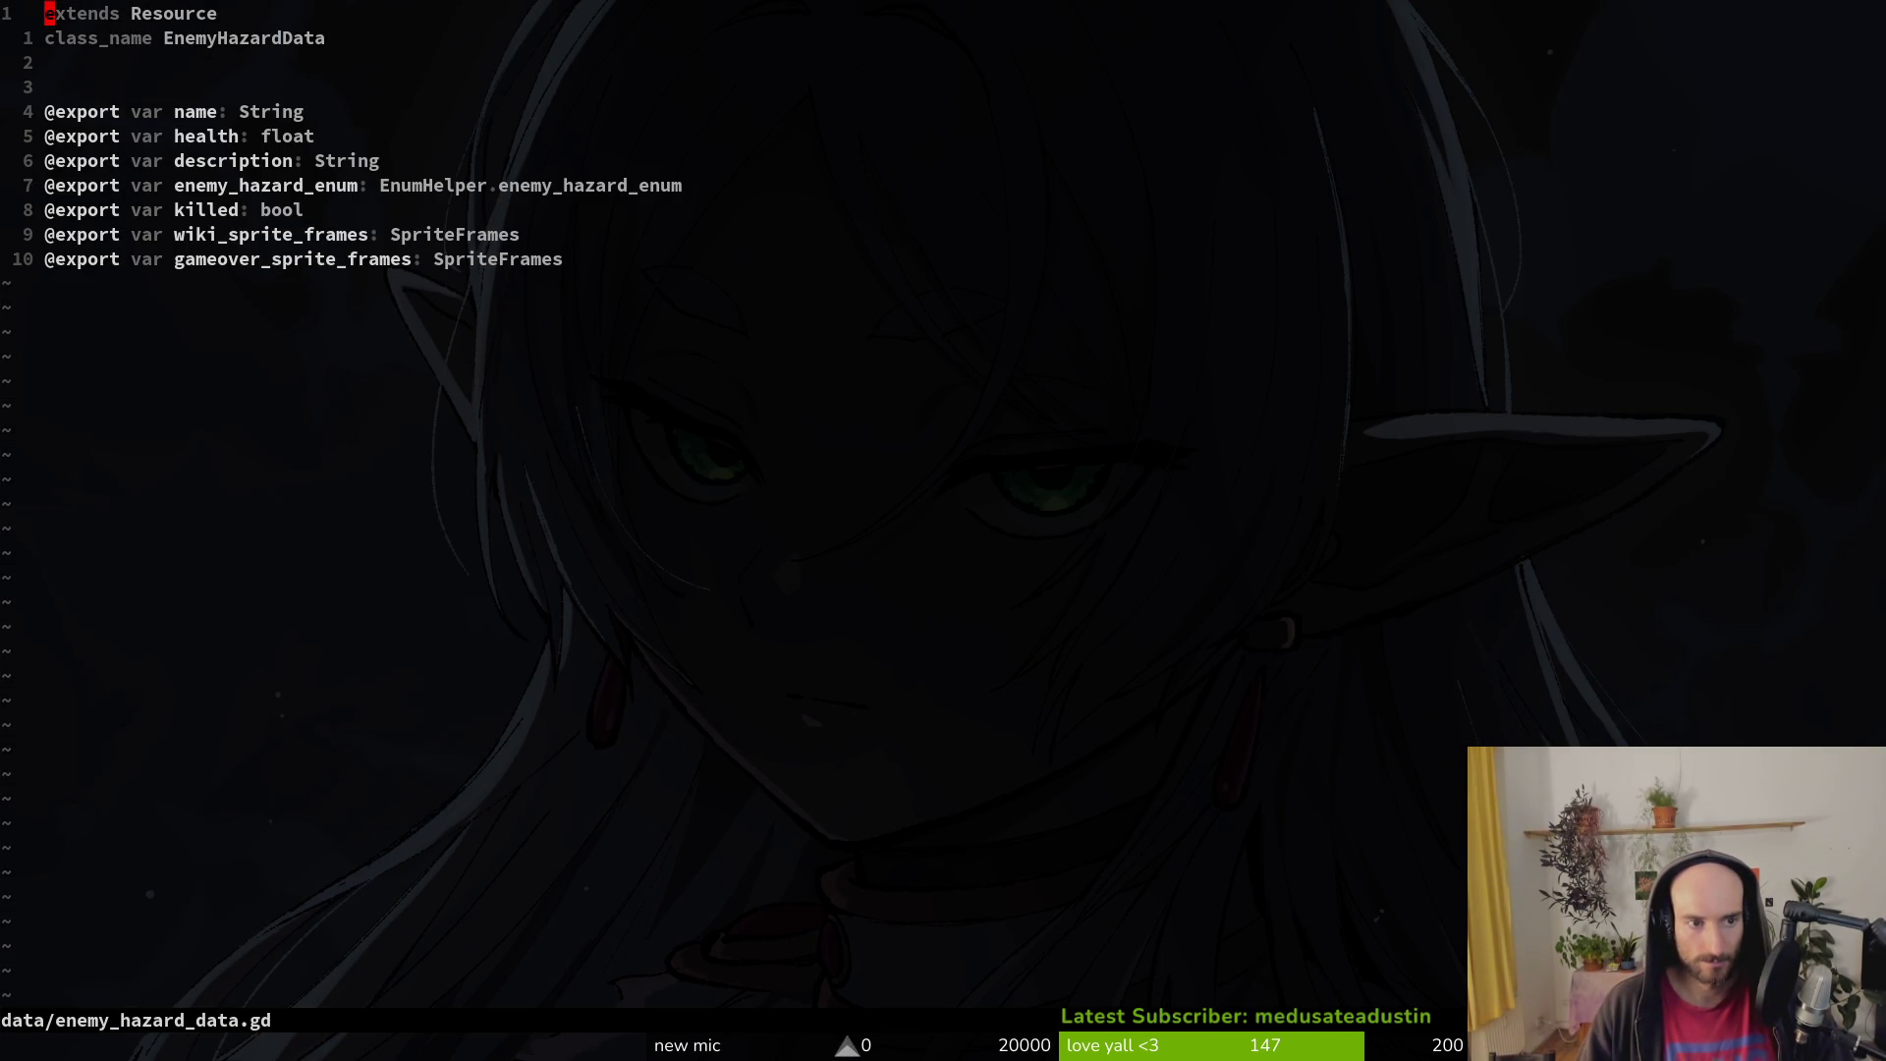
Step: In achievement_data.gd, change the sprite type from Texture2D to SpriteFrames and save
{"action": "key", "text": "ctrl+6"}
{"action": "key", "text": "dollar"}
{"action": "type", "text": "ciw"}
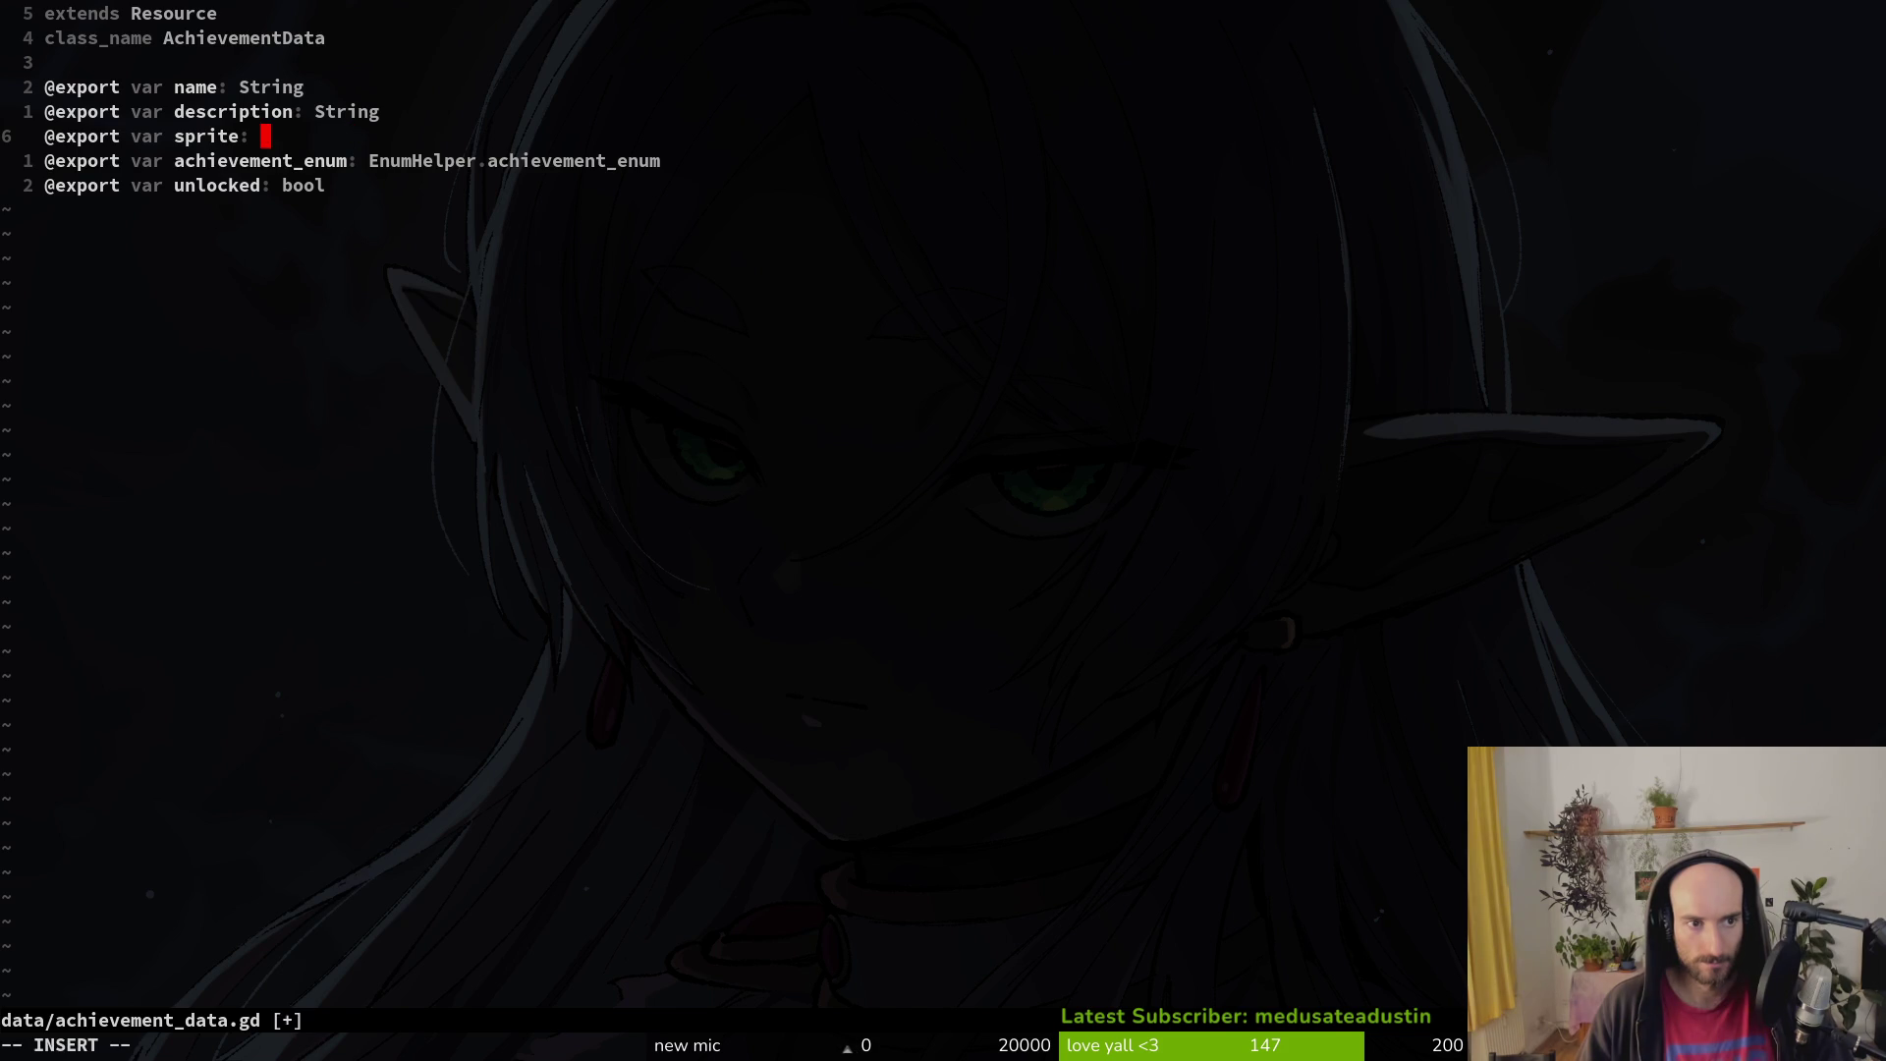
{"action": "type", "text": "SprteFra"}
{"action": "key", "text": "Return"}
{"action": "key", "text": "Escape"}
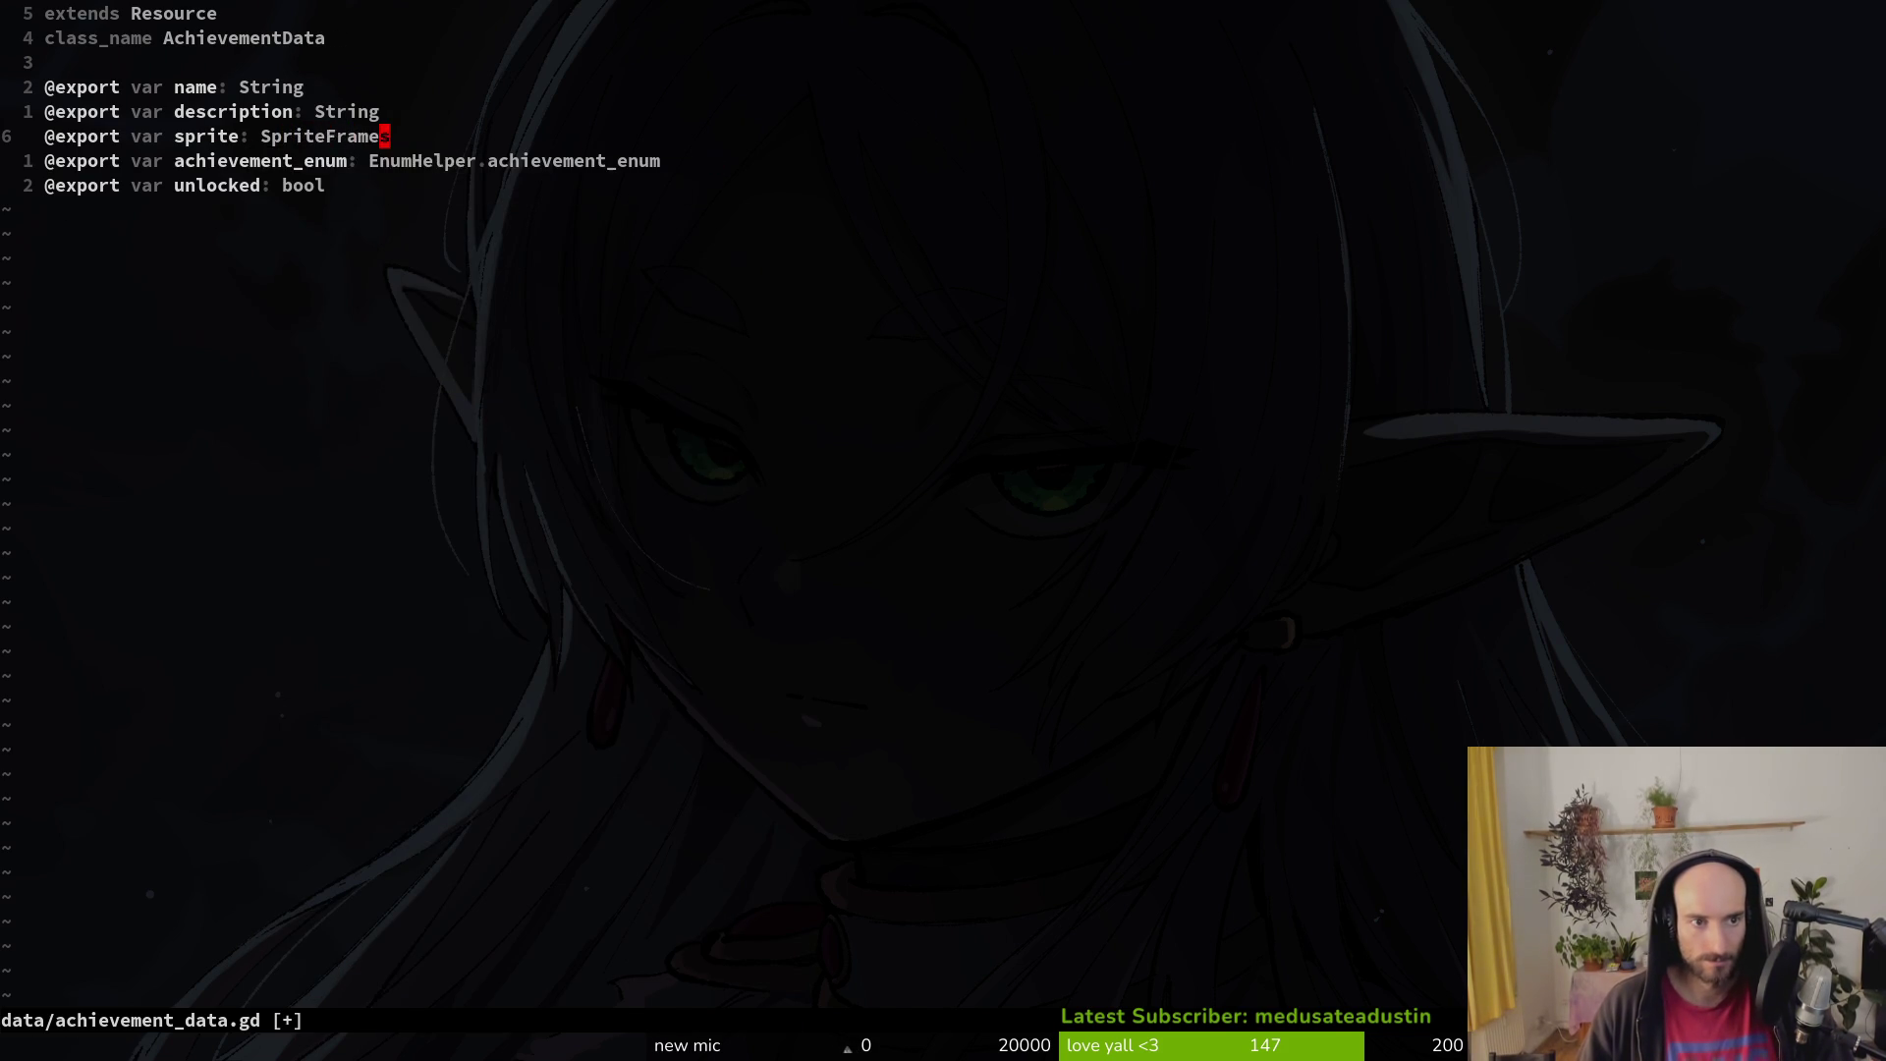
{"action": "type", "text": ":w"}
{"action": "key", "text": "Return"}
Step: Open achievement_list_item.gd and save it
{"action": "key", "text": "ctrl+6"}
{"action": "key", "text": "ctrl+6"}
{"action": "key", "text": "space"}
{"action": "key", "text": "f"}
{"action": "key", "text": "f"}
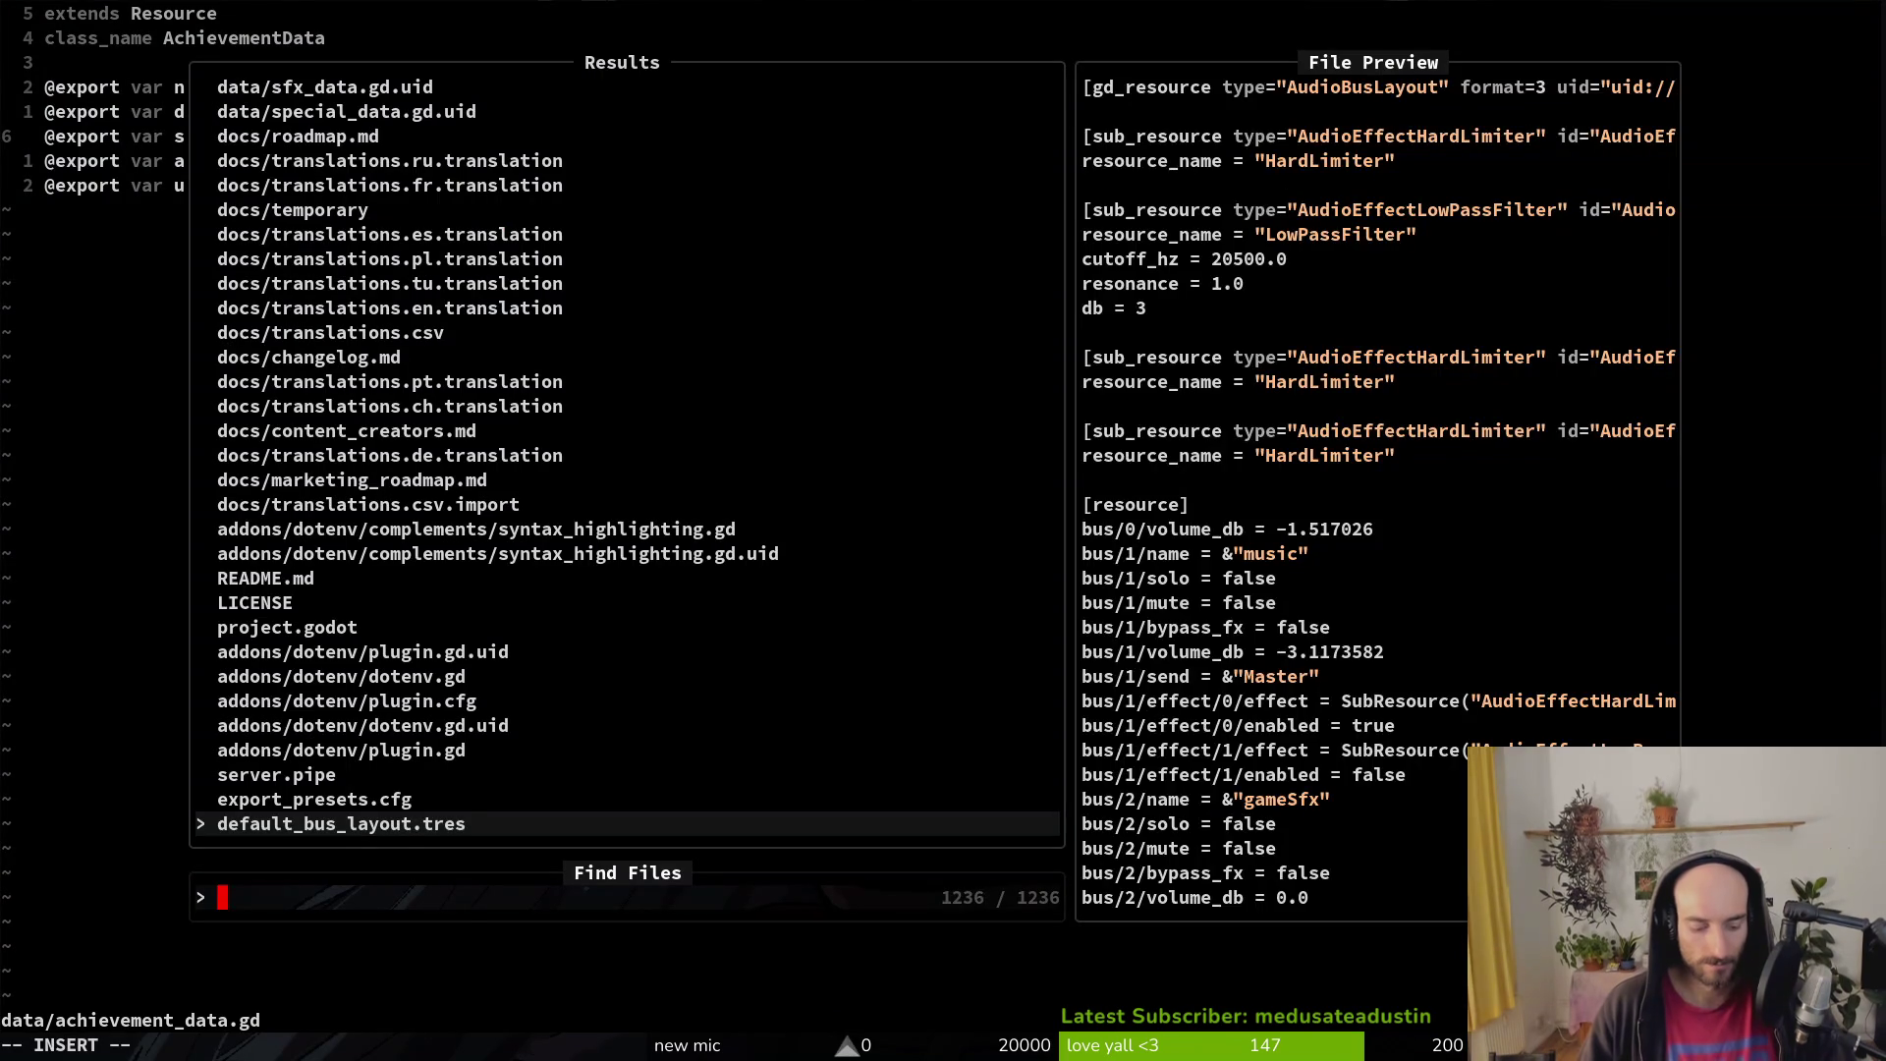
{"action": "type", "text": "a"}
{"action": "type", "text": "chli"}
{"action": "key", "text": "Return"}
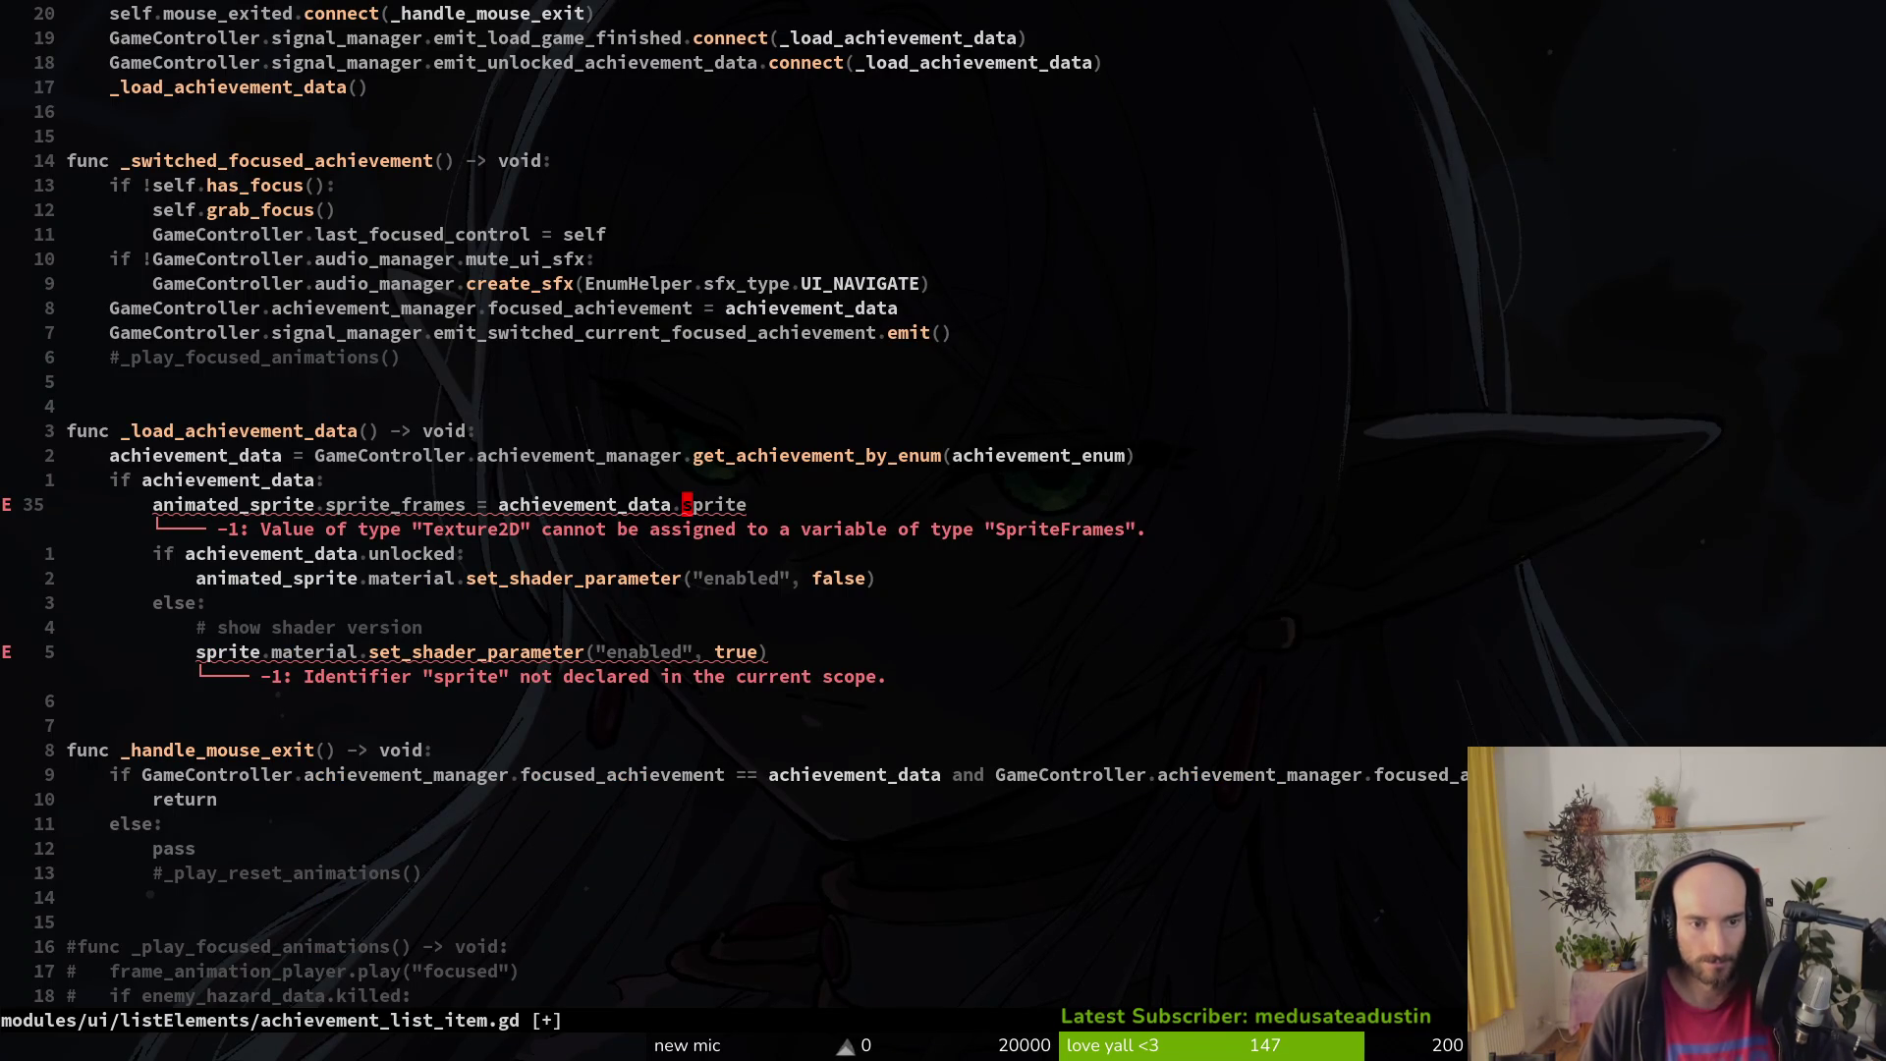
{"action": "type", "text": "dw"}
{"action": "type", "text": "u"}
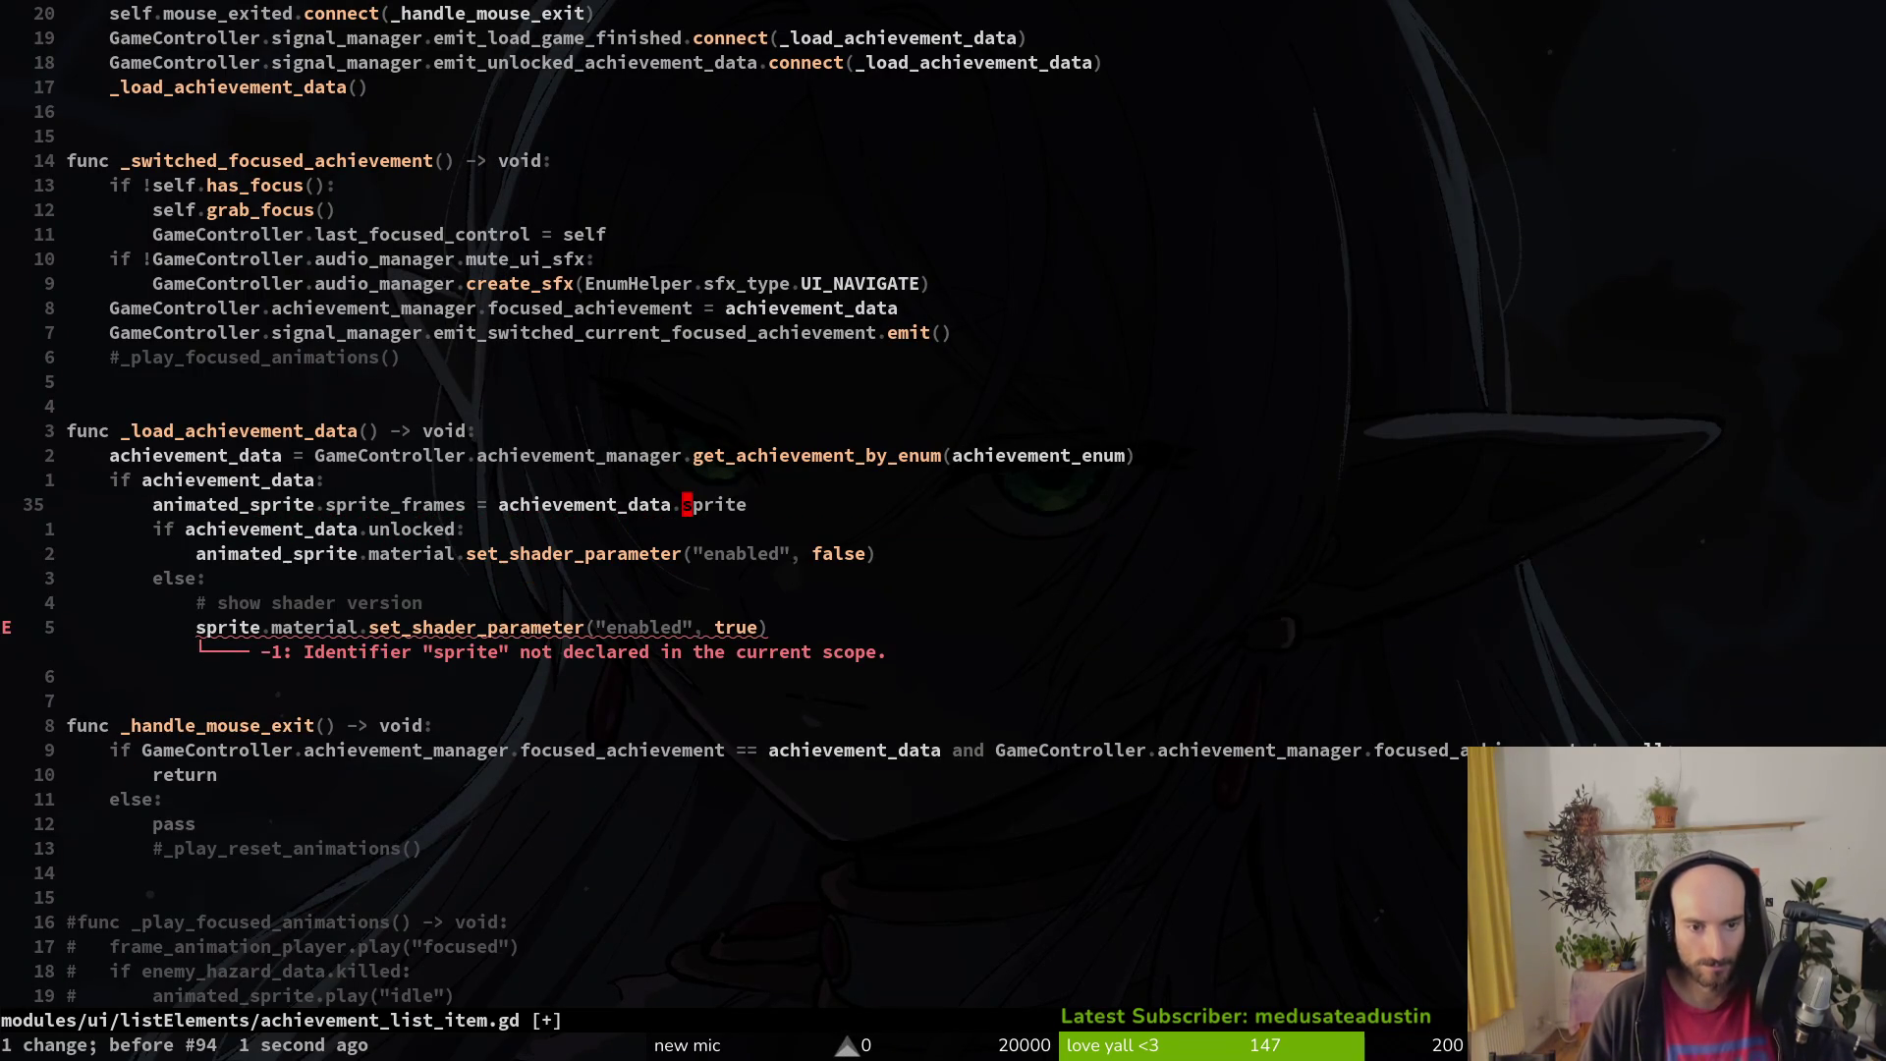
{"action": "type", "text": ":w"}
{"action": "key", "text": "Return"}
Step: Replace sprite with animated_sprite on line 40, save, and quit Neovim
{"action": "key", "text": "j"}
{"action": "key", "text": "j"}
{"action": "key", "text": "j"}
{"action": "key", "text": "asciicircum"}
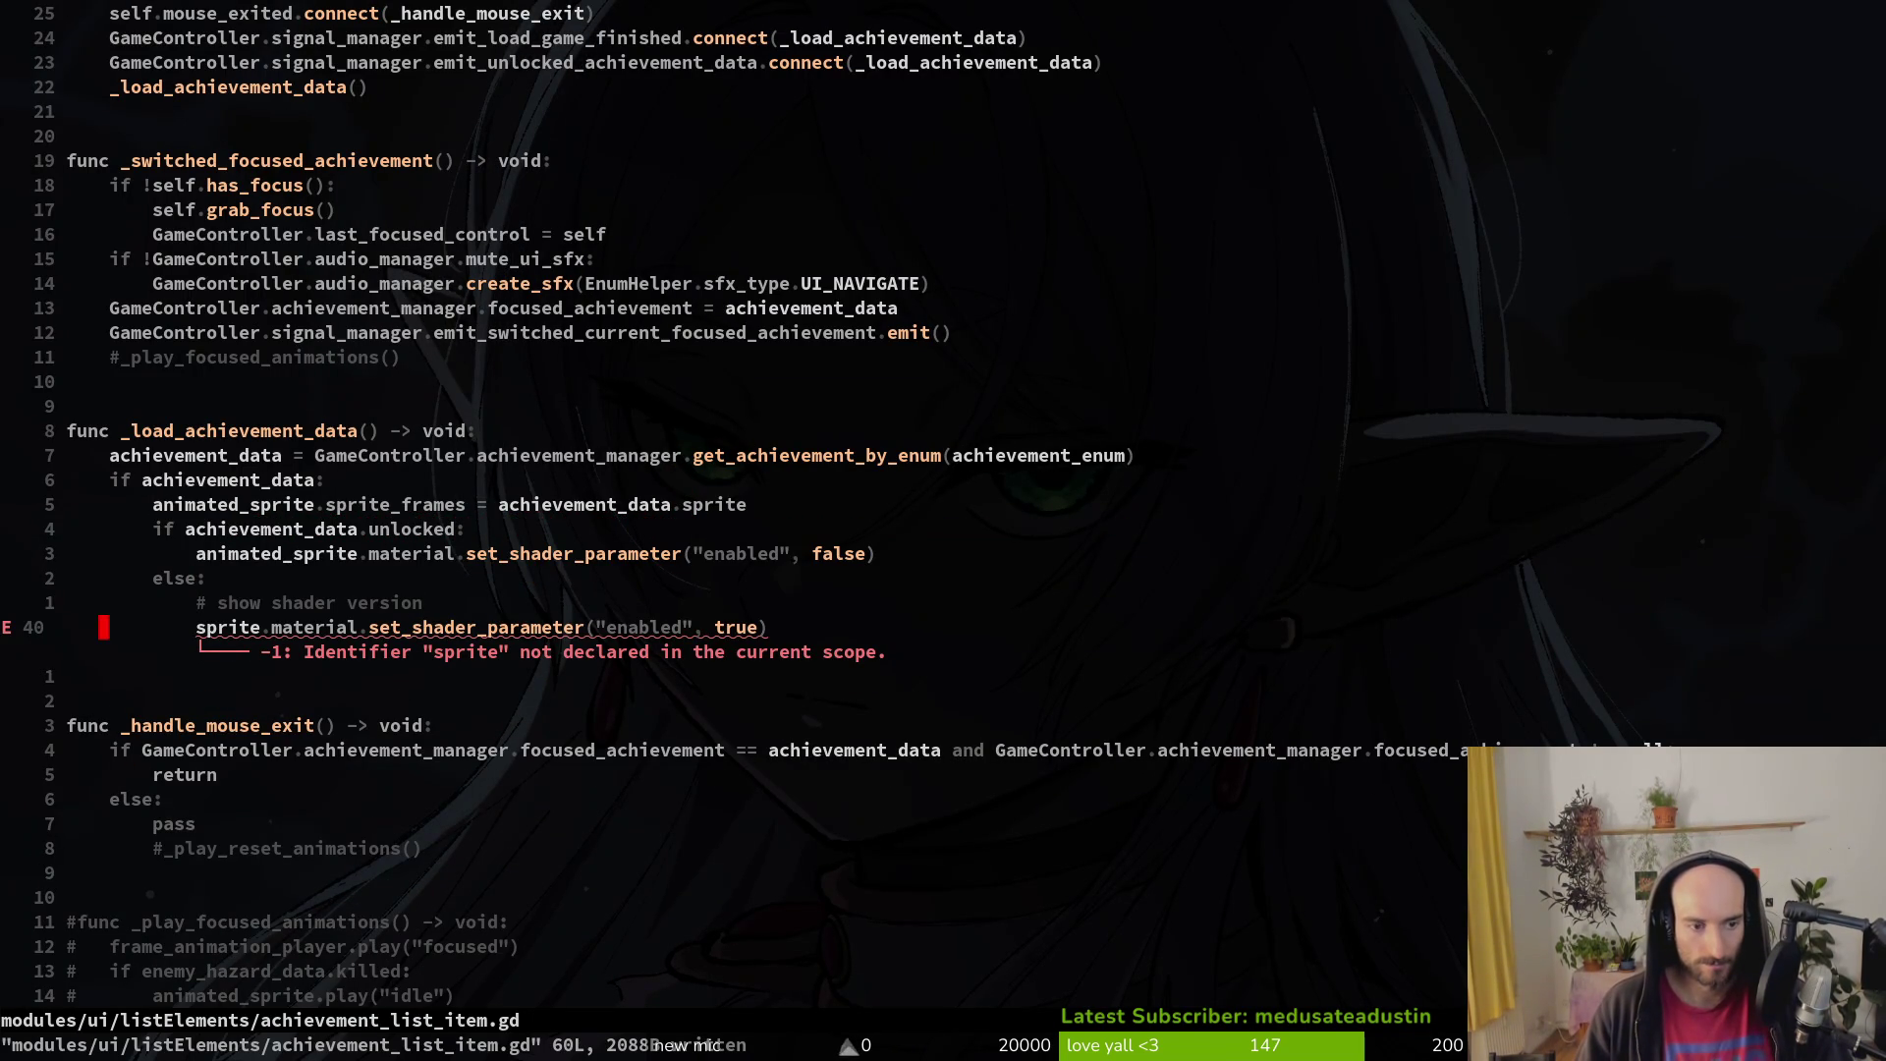
{"action": "type", "text": "cwa"}
{"action": "key", "text": "BackSpace"}
{"action": "type", "text": "n"}
{"action": "key", "text": "BackSpace"}
{"action": "type", "text": "animated_sprite"}
{"action": "key", "text": "Escape"}
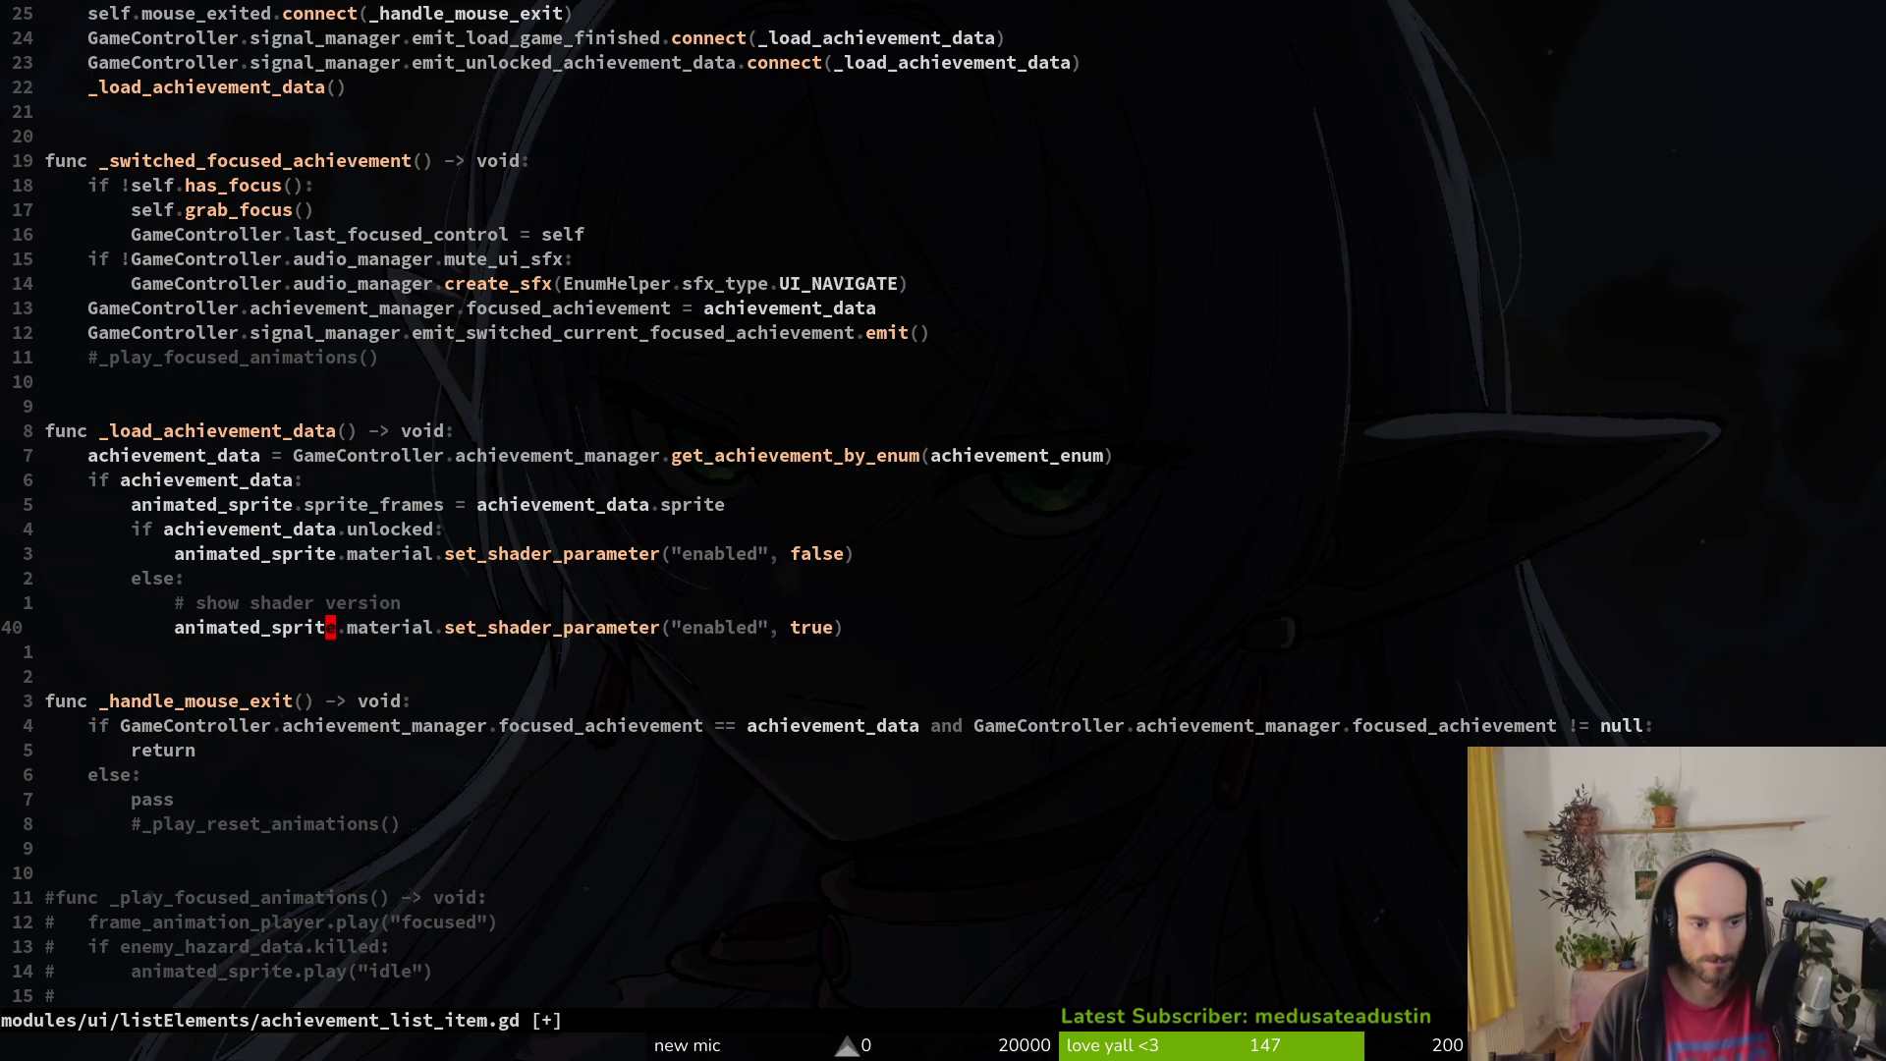
{"action": "type", "text": ":w"}
{"action": "key", "text": "Return"}
{"action": "key", "text": "j"}
{"action": "key", "text": "j"}
{"action": "key", "text": "j"}
{"action": "key", "text": "j"}
{"action": "type", "text": ":q"}
{"action": "key", "text": "Return"}
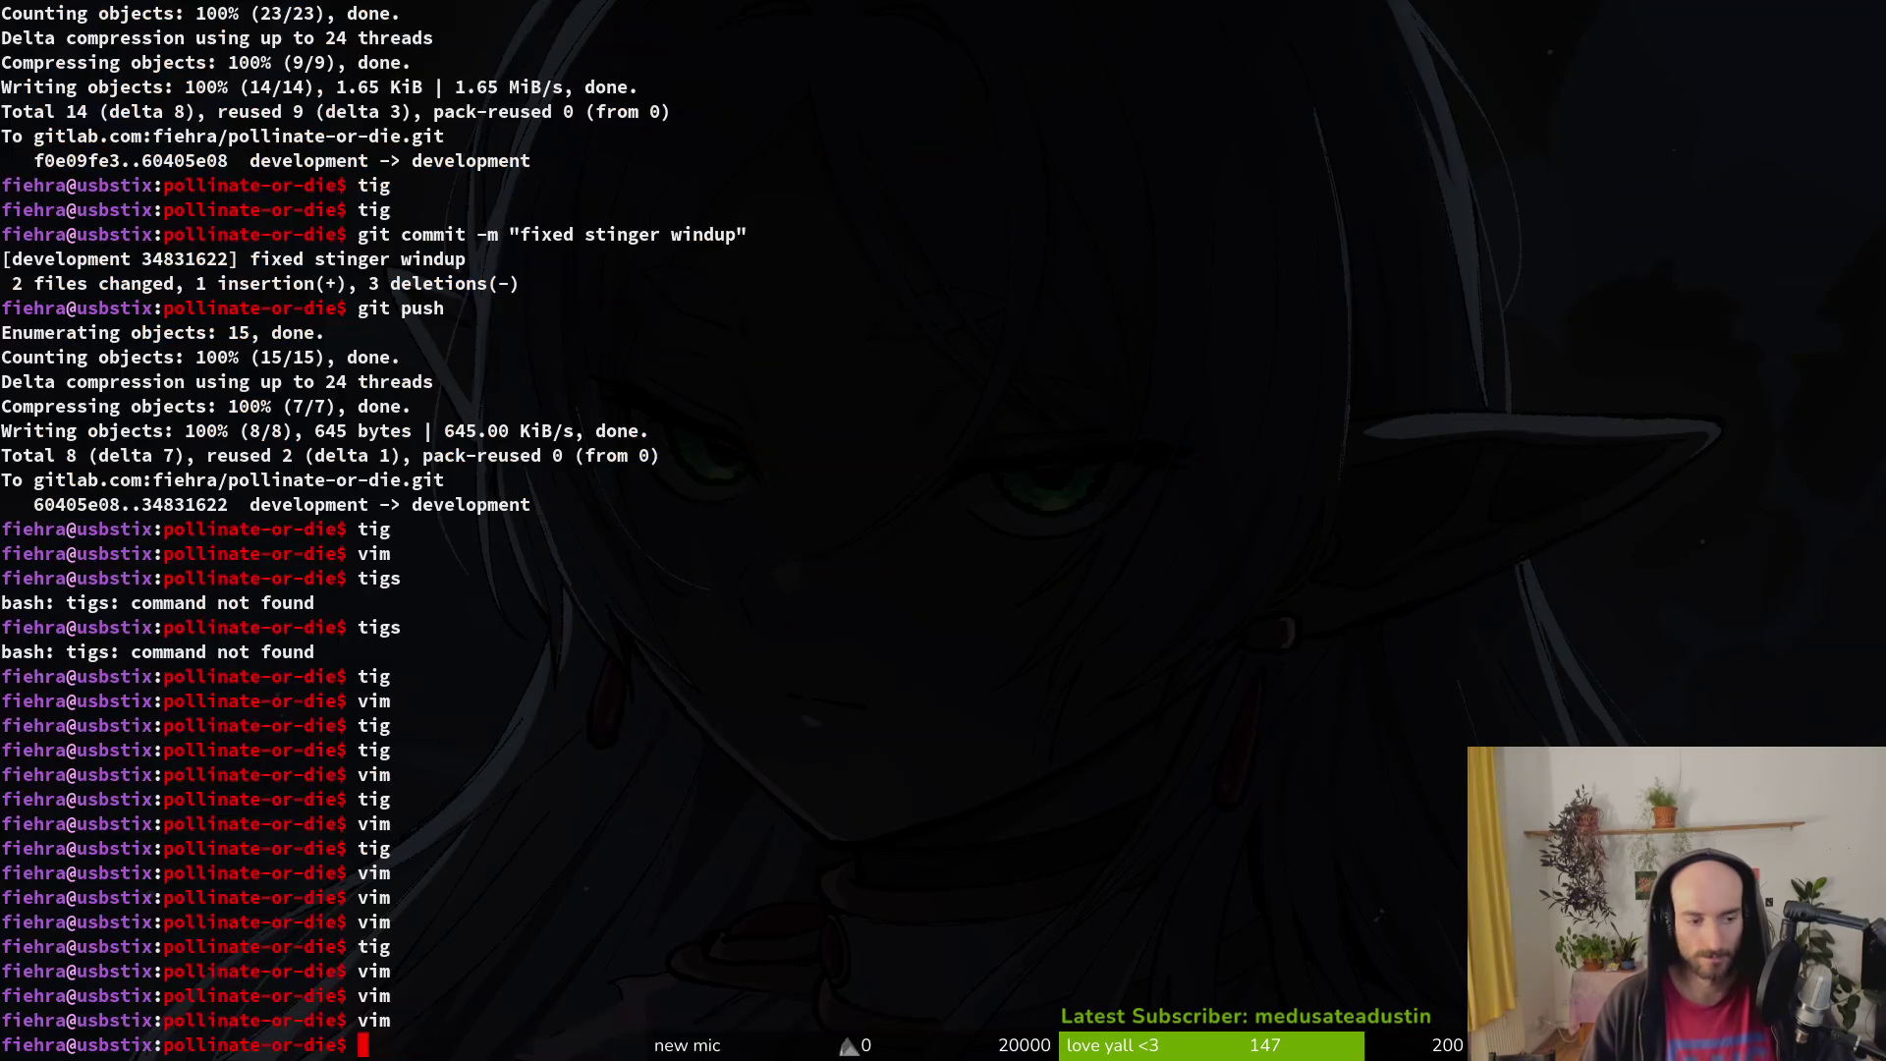
Step: Check the Godot debugger's Errors list, then return to the stack trace
{"action": "key", "text": "alt+Tab"}
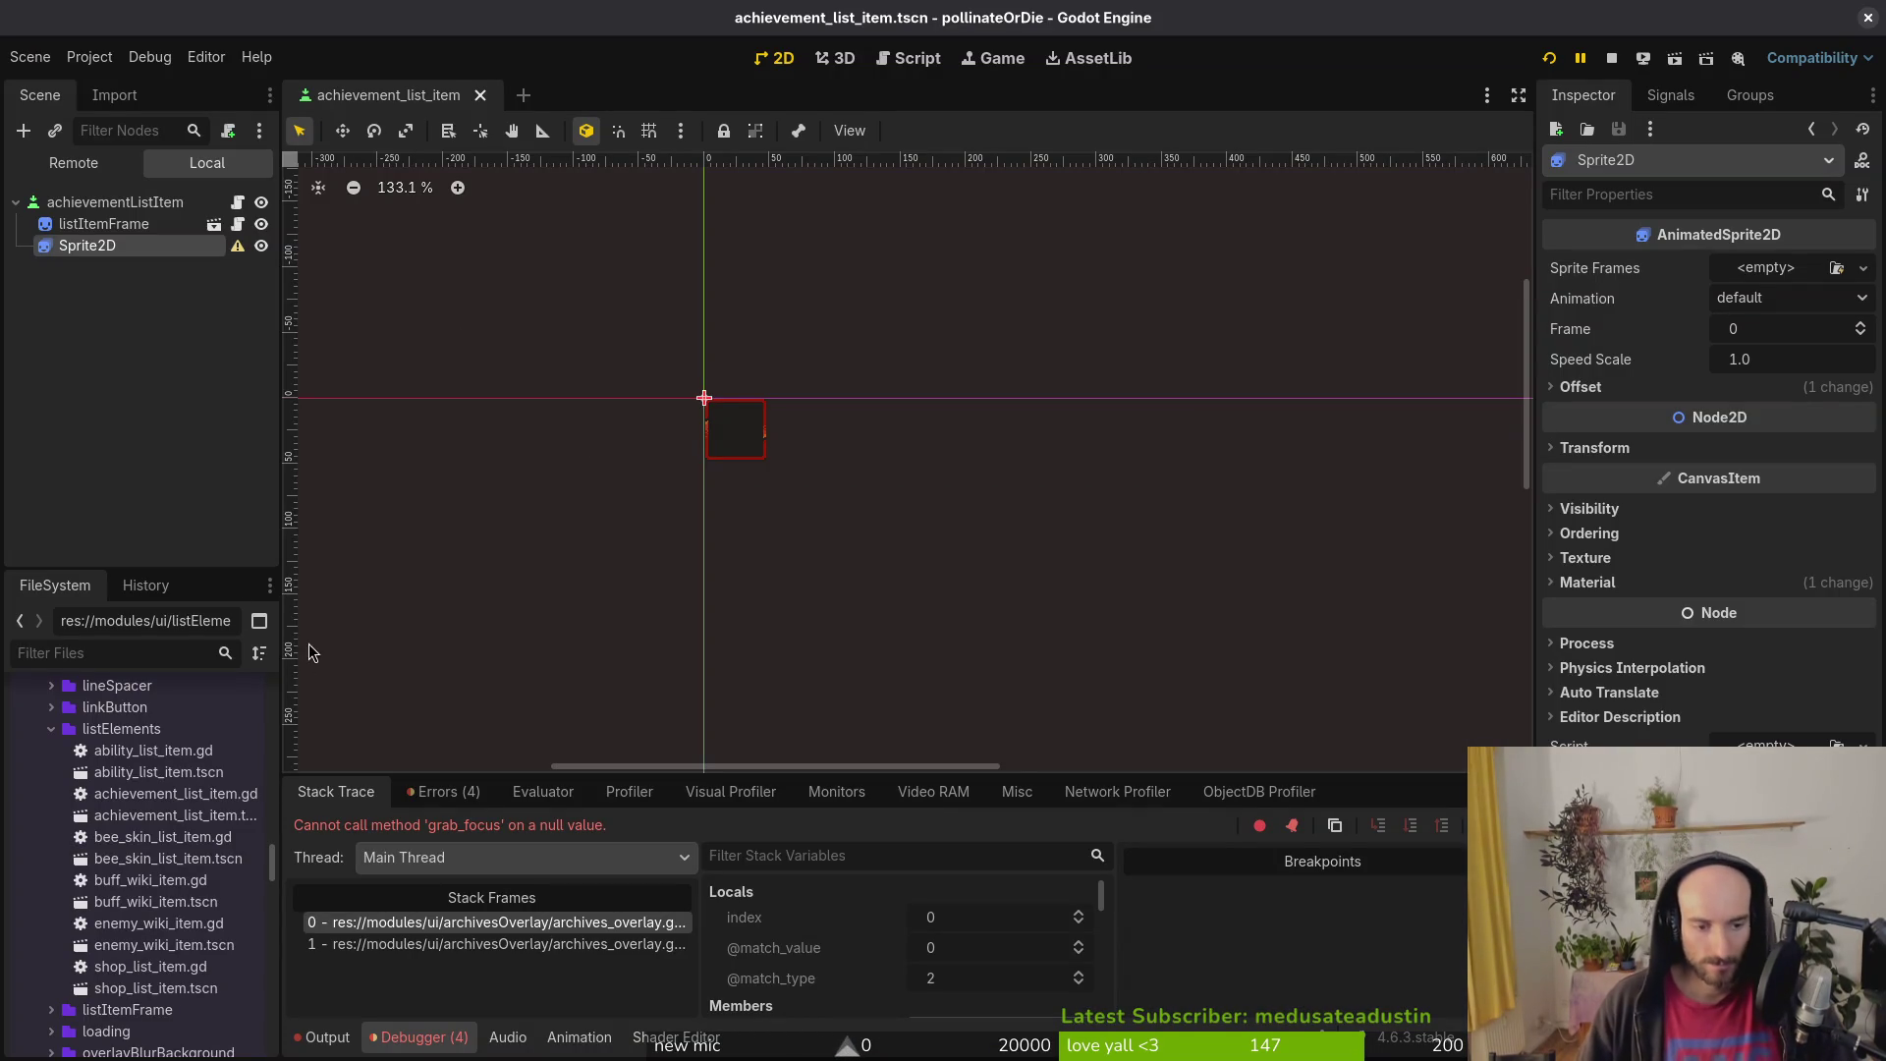
{"action": "left_click", "coordinate": [444, 792]}
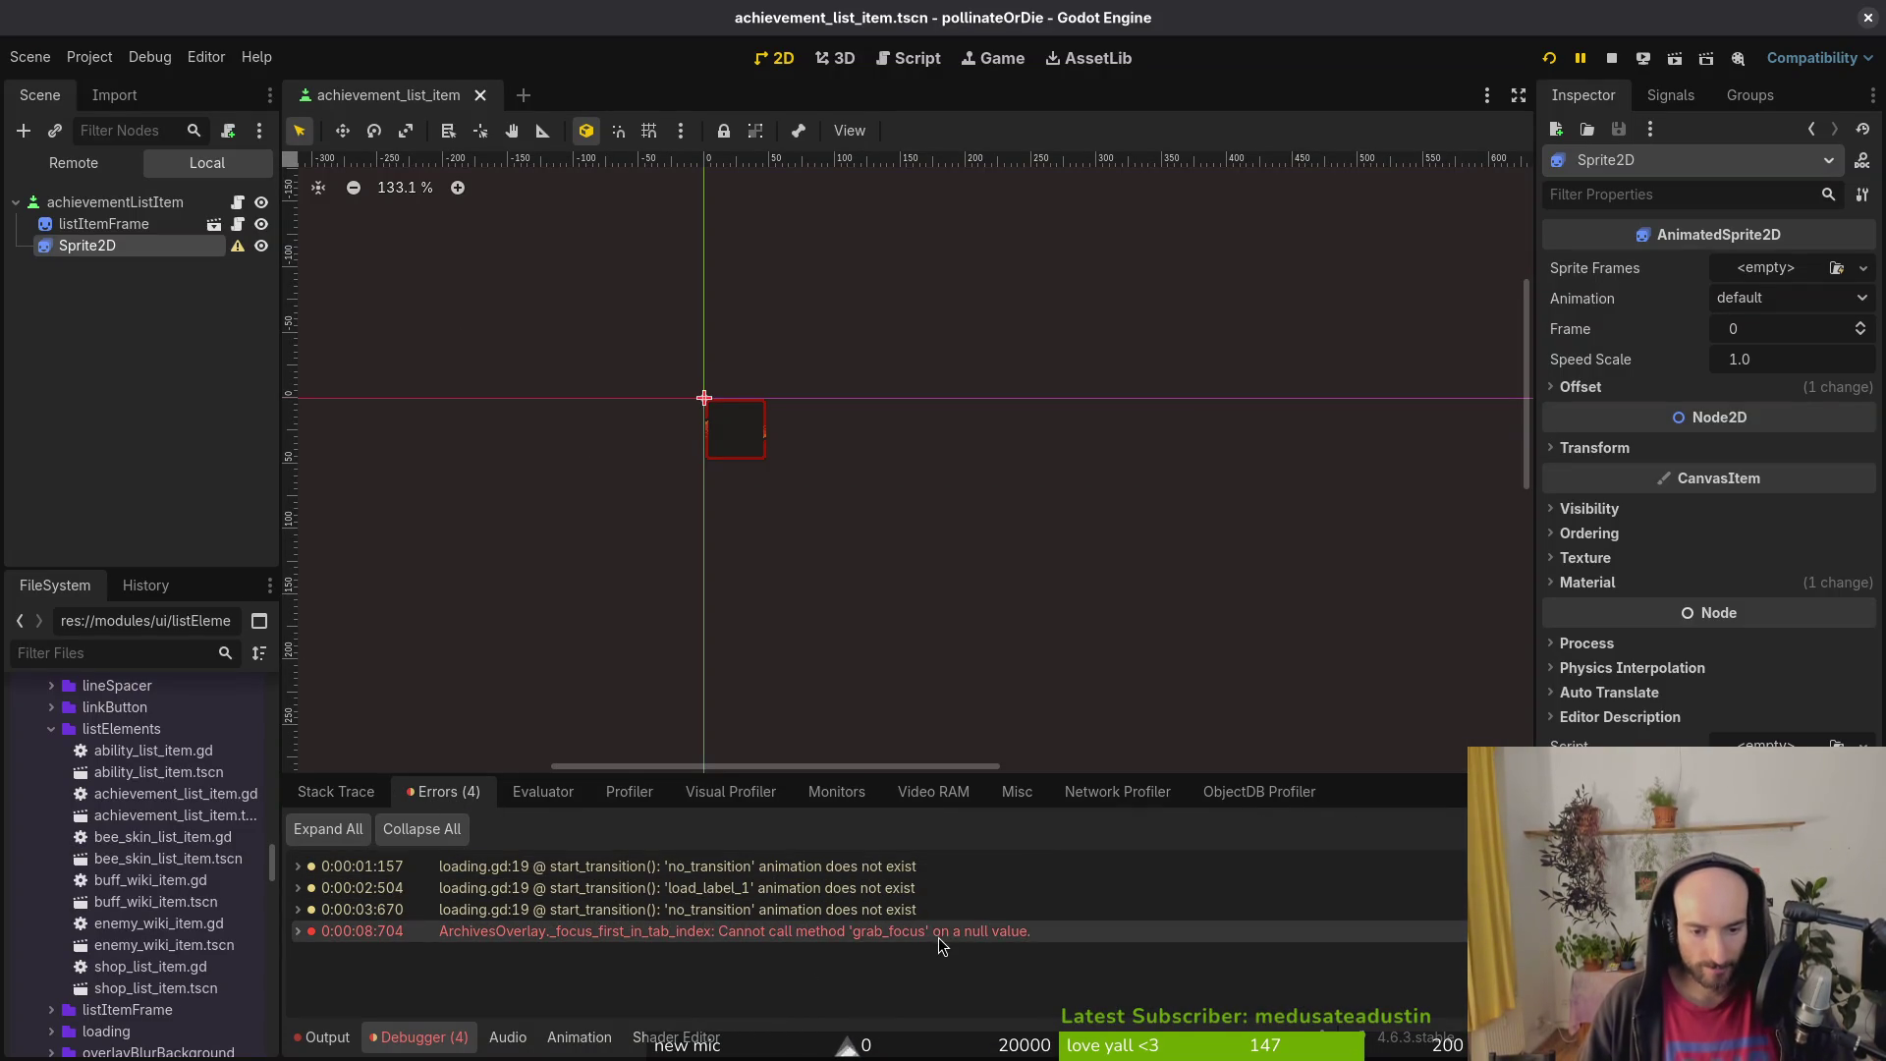
{"action": "left_click", "coordinate": [335, 792]}
{"action": "key", "text": "alt+Tab"}
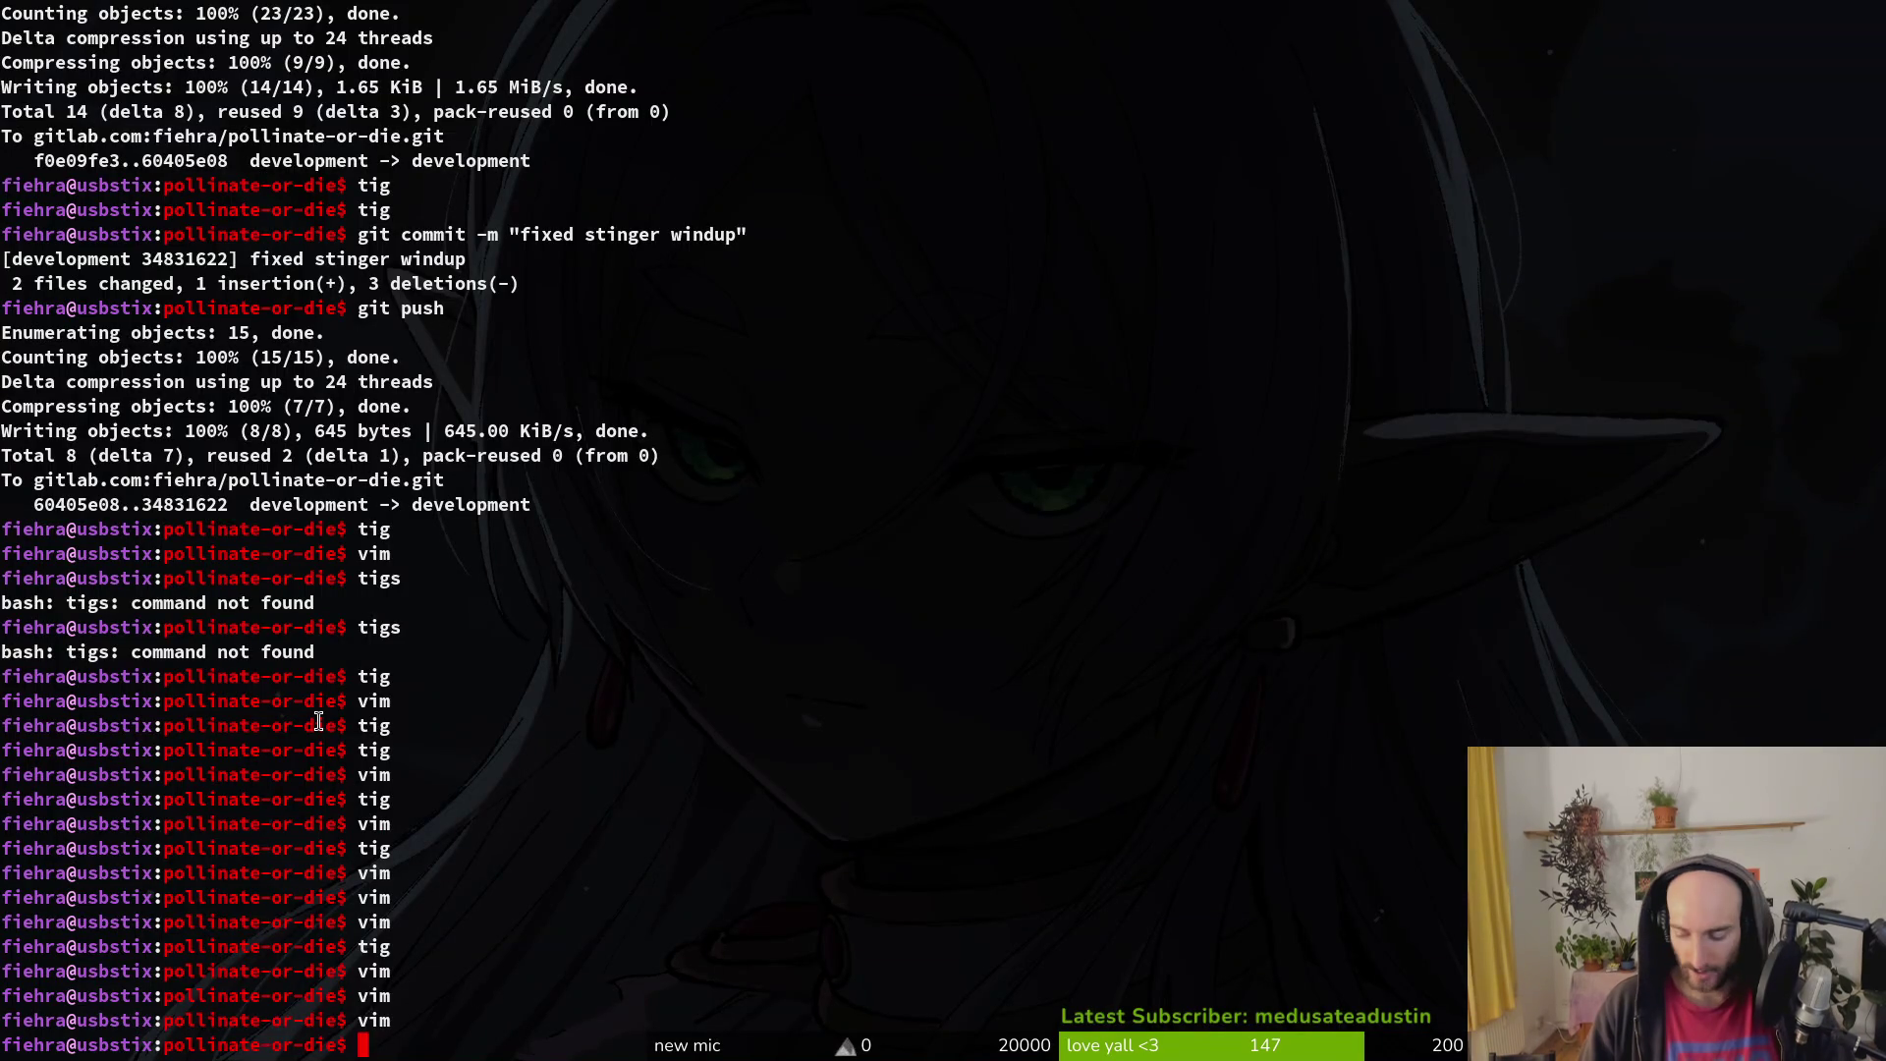
Step: Launch vim in the terminal and open achievement_list_item.gd with the file finder
{"action": "type", "text": "vim"}
{"action": "key", "text": "Return"}
{"action": "key", "text": "space"}
{"action": "key", "text": "f"}
{"action": "key", "text": "f"}
{"action": "type", "text": "ahcili"}
{"action": "key", "text": "BackSpace"}
{"action": "key", "text": "BackSpace"}
{"action": "key", "text": "BackSpace"}
{"action": "type", "text": "achli"}
{"action": "key", "text": "Return"}
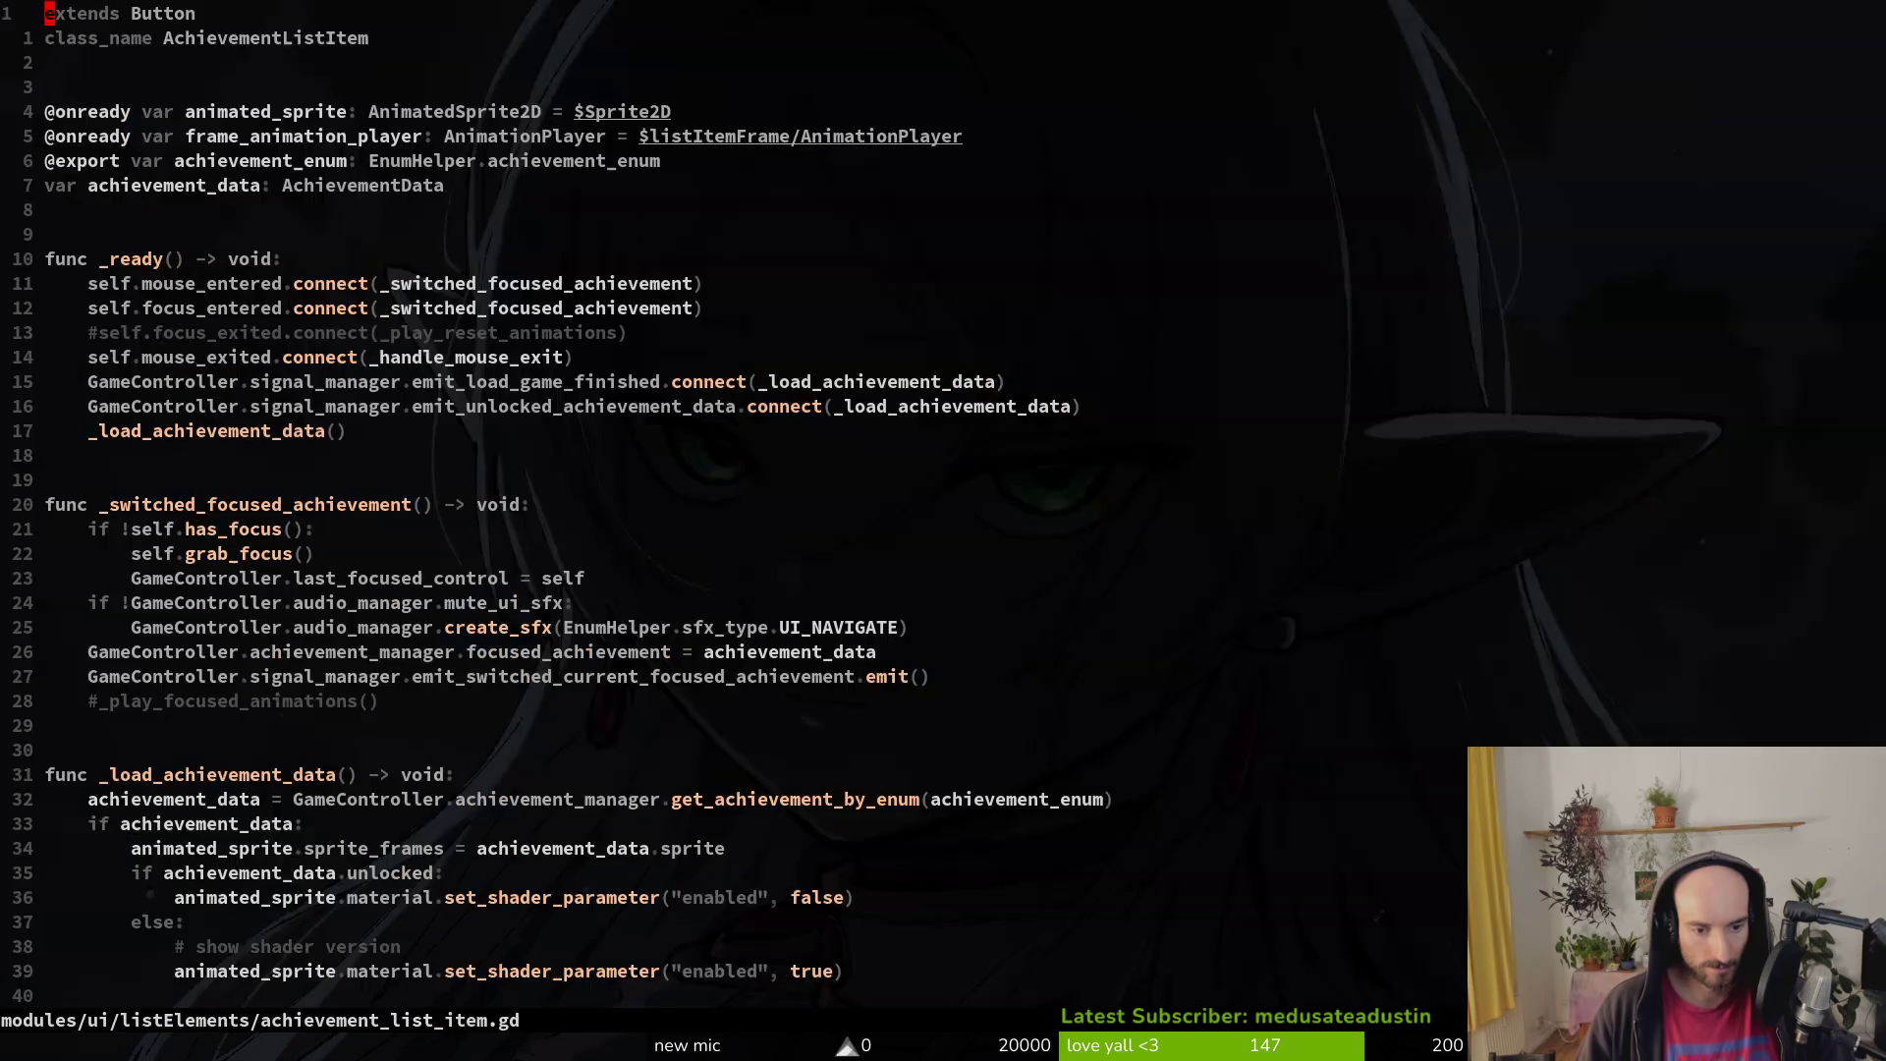
Step: Uncomment the focused and reset animation functions and the _play_reset_animations call, remove pass, and save
{"action": "key", "text": "shift+g"}
{"action": "key", "text": "k"}
{"action": "key", "text": "ctrl+v"}
{"action": "key", "text": "k"}
{"action": "key", "text": "k"}
{"action": "key", "text": "k"}
{"action": "key", "text": "k"}
{"action": "key", "text": "k"}
{"action": "key", "text": "d"}
{"action": "key", "text": "k"}
{"action": "key", "text": "k"}
{"action": "key", "text": "k"}
{"action": "key", "text": "w"}
{"action": "key", "text": "x"}
{"action": "key", "text": "k"}
{"action": "key", "text": "d"}
{"action": "key", "text": "d"}
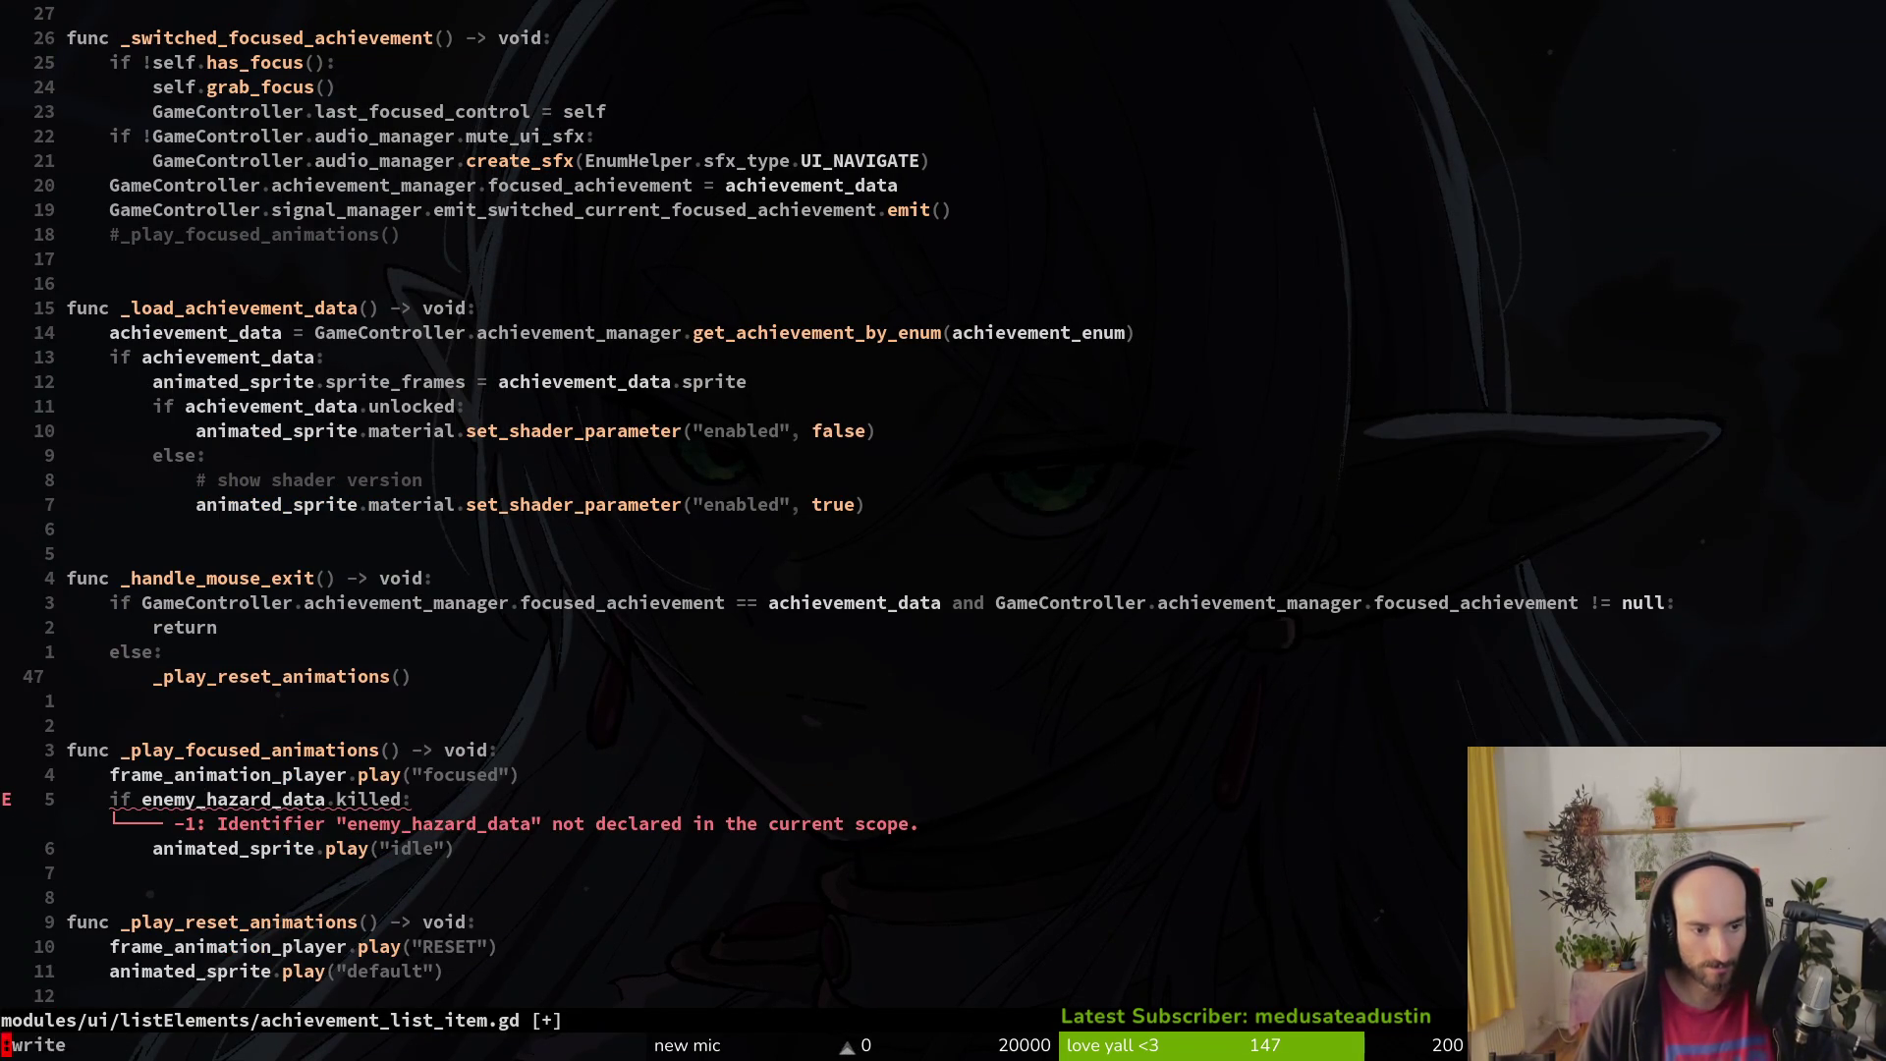
{"action": "type", "text": ":w"}
{"action": "key", "text": "Return"}
Step: Change the enemy_hazard_data killed check to achievement_data.unlocked and save
{"action": "key", "text": "j"}
{"action": "key", "text": "j"}
{"action": "key", "text": "j"}
{"action": "key", "text": "c"}
{"action": "key", "text": "f"}
{"action": "key", "text": "period"}
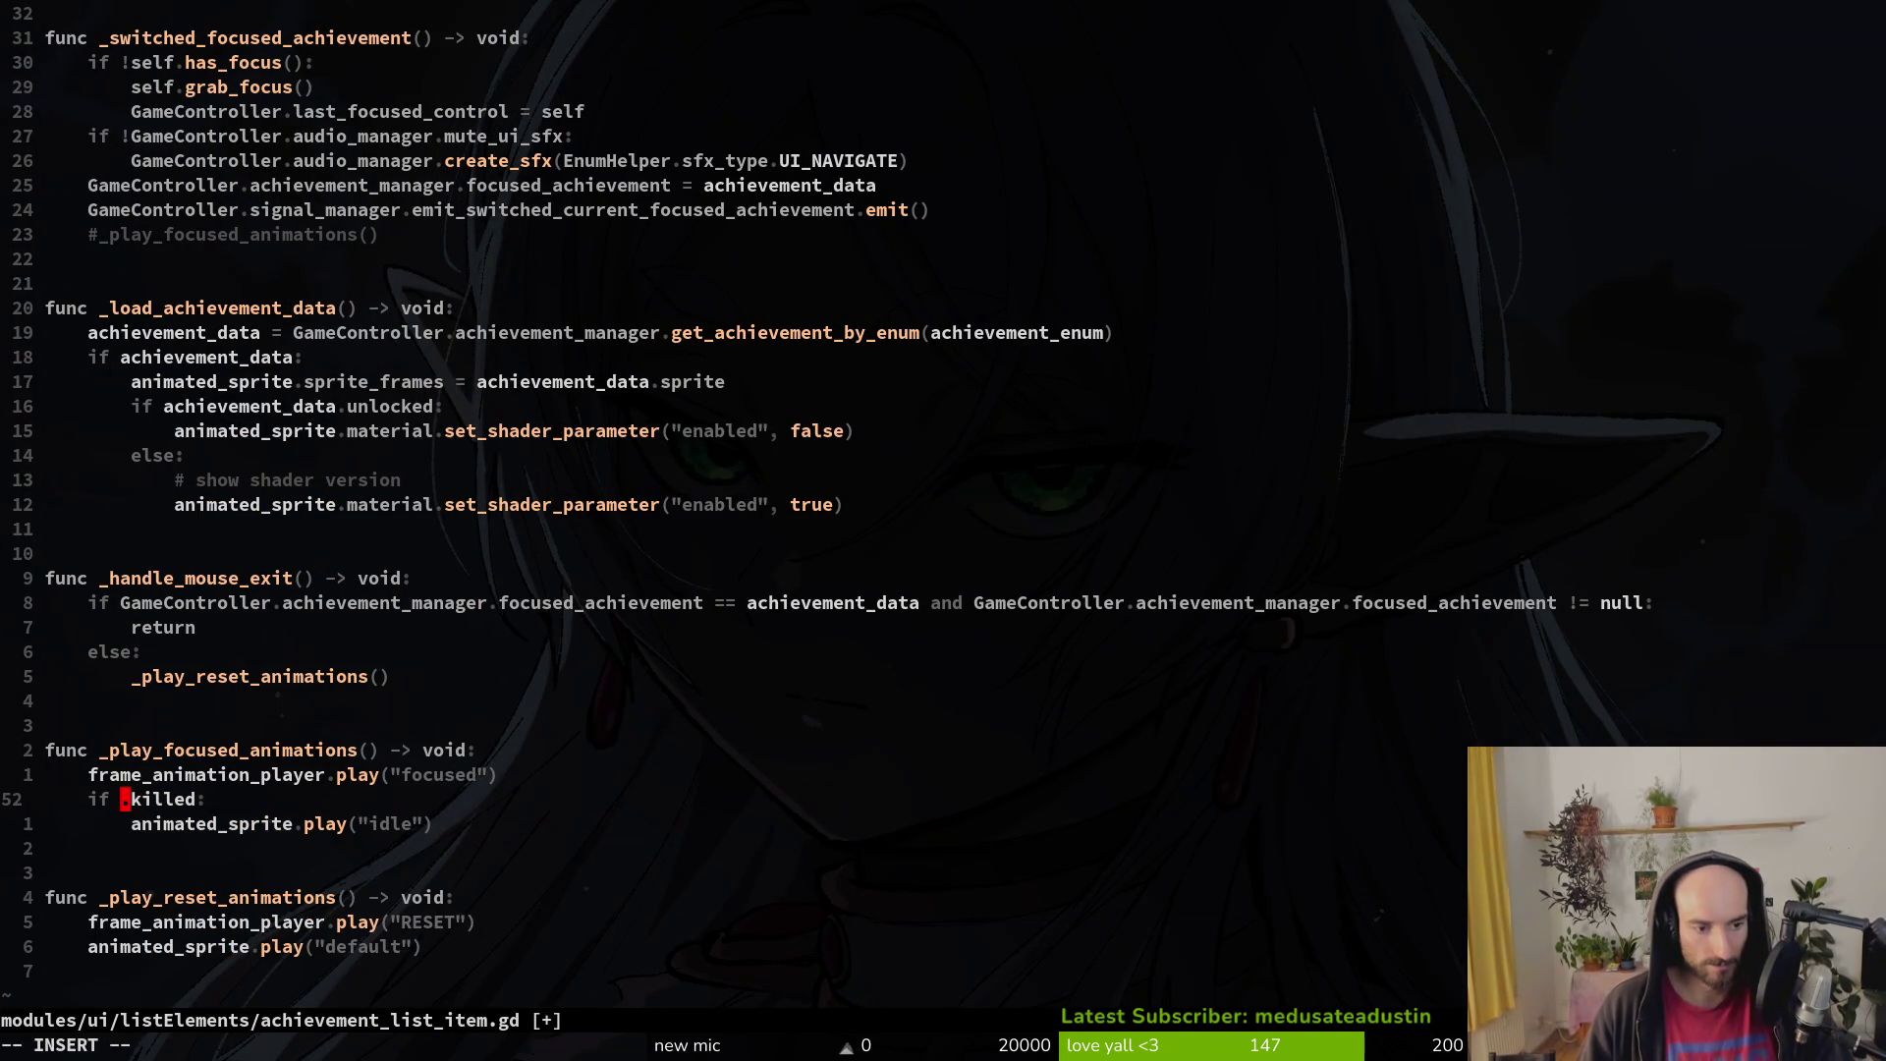
{"action": "type", "text": "achievement_data."}
{"action": "key", "text": "Escape"}
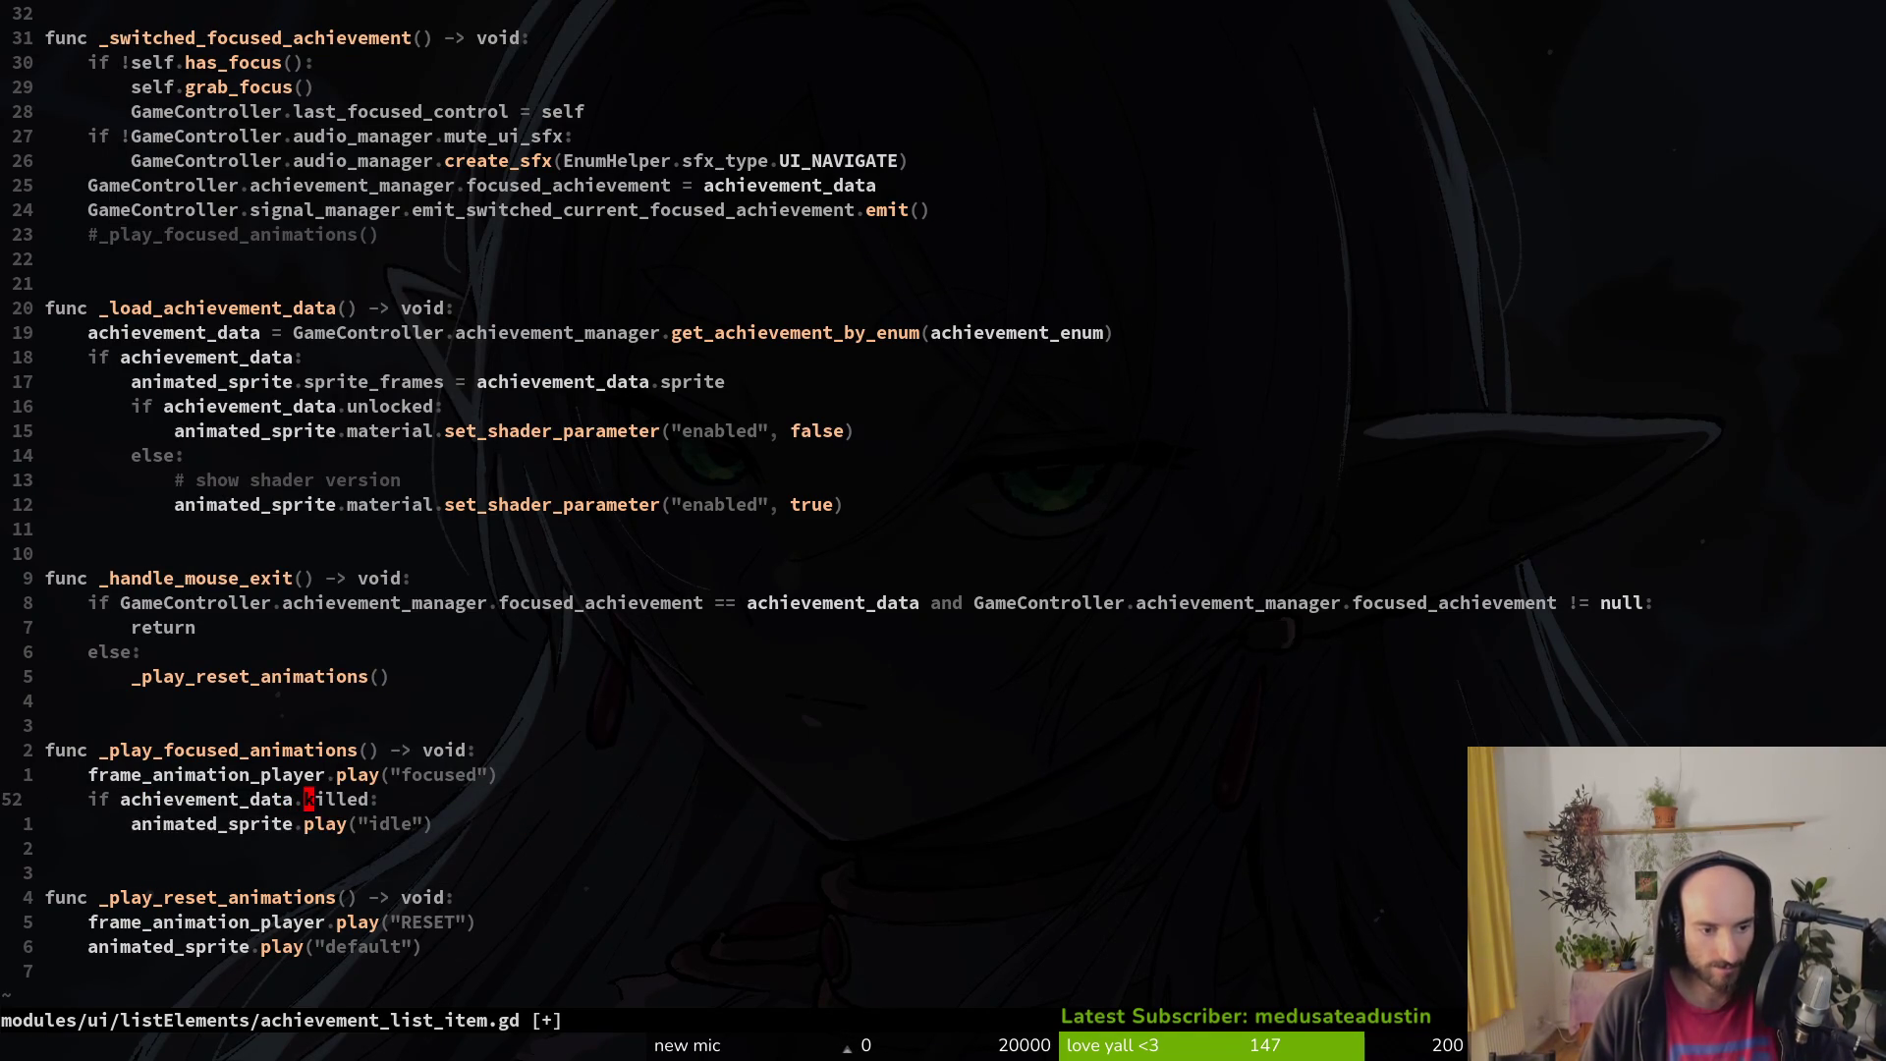
{"action": "type", "text": "cwunlocked"}
{"action": "key", "text": "Escape"}
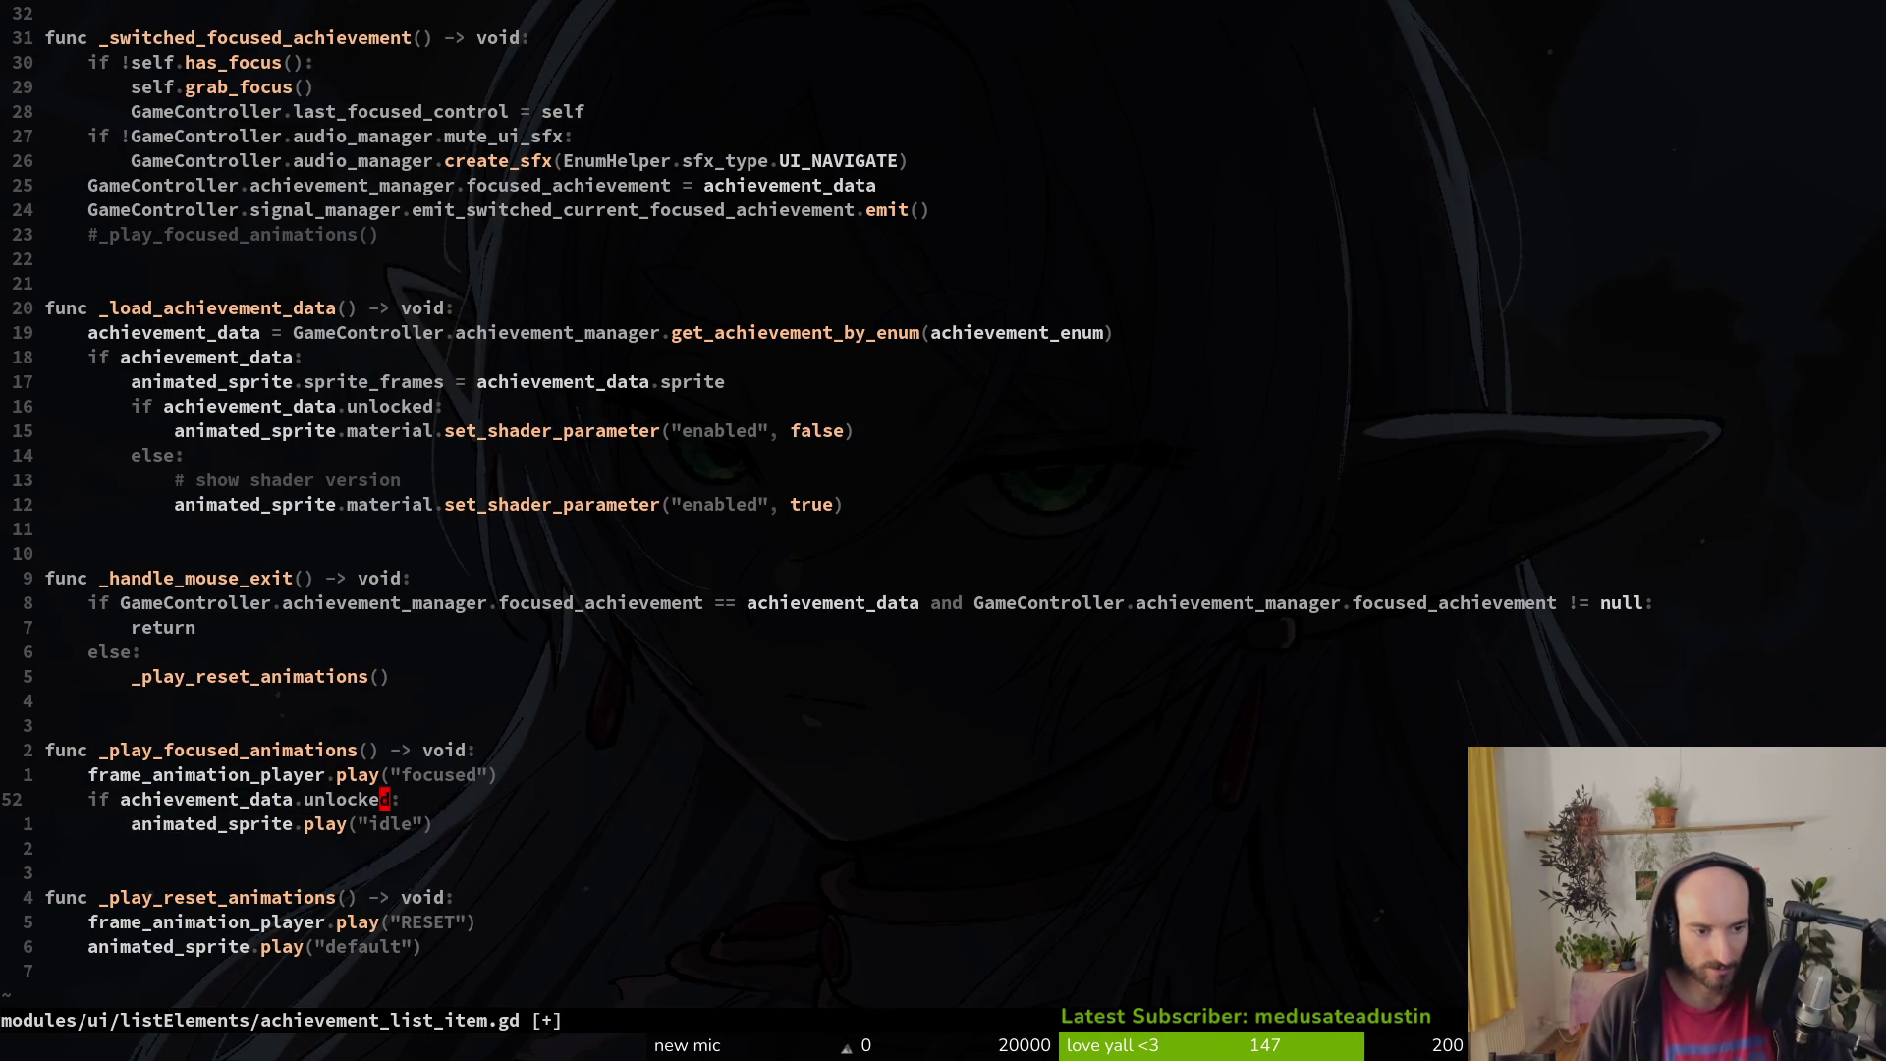
{"action": "key", "text": "j"}
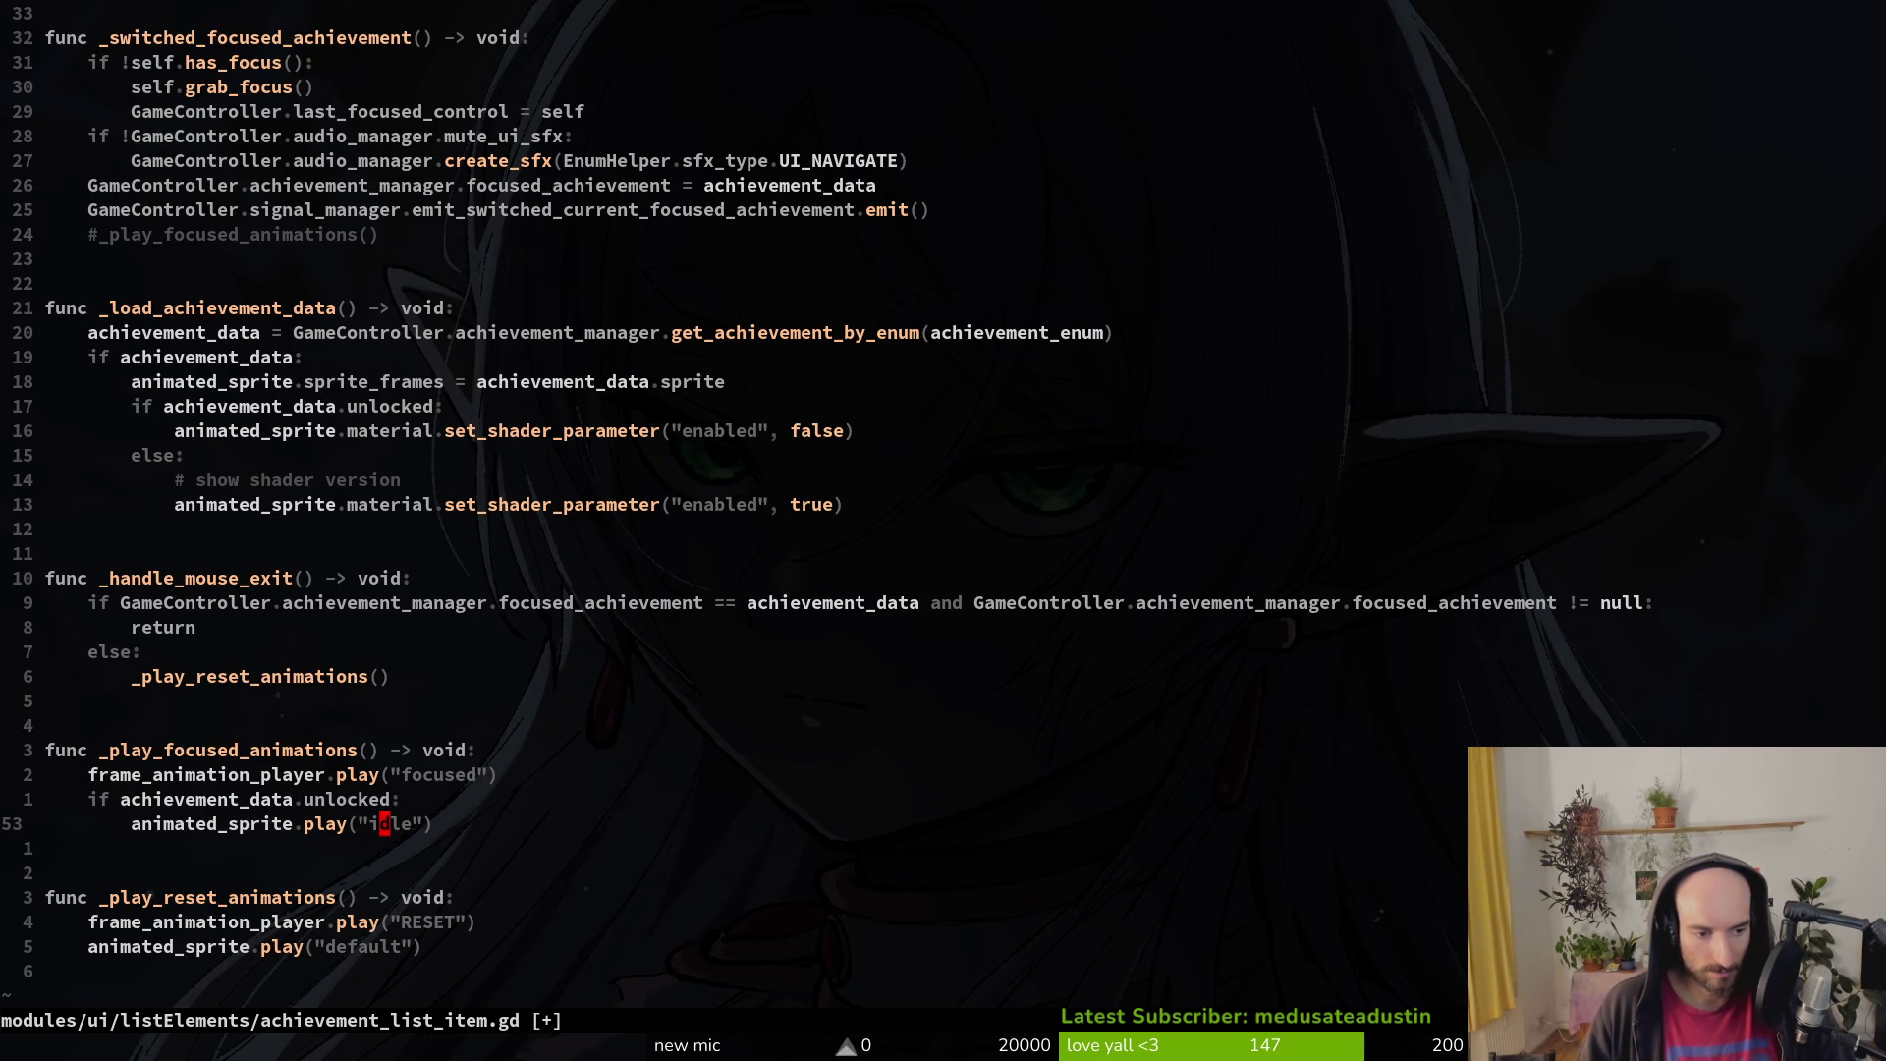
{"action": "key", "text": "j"}
{"action": "key", "text": "j"}
{"action": "key", "text": "j"}
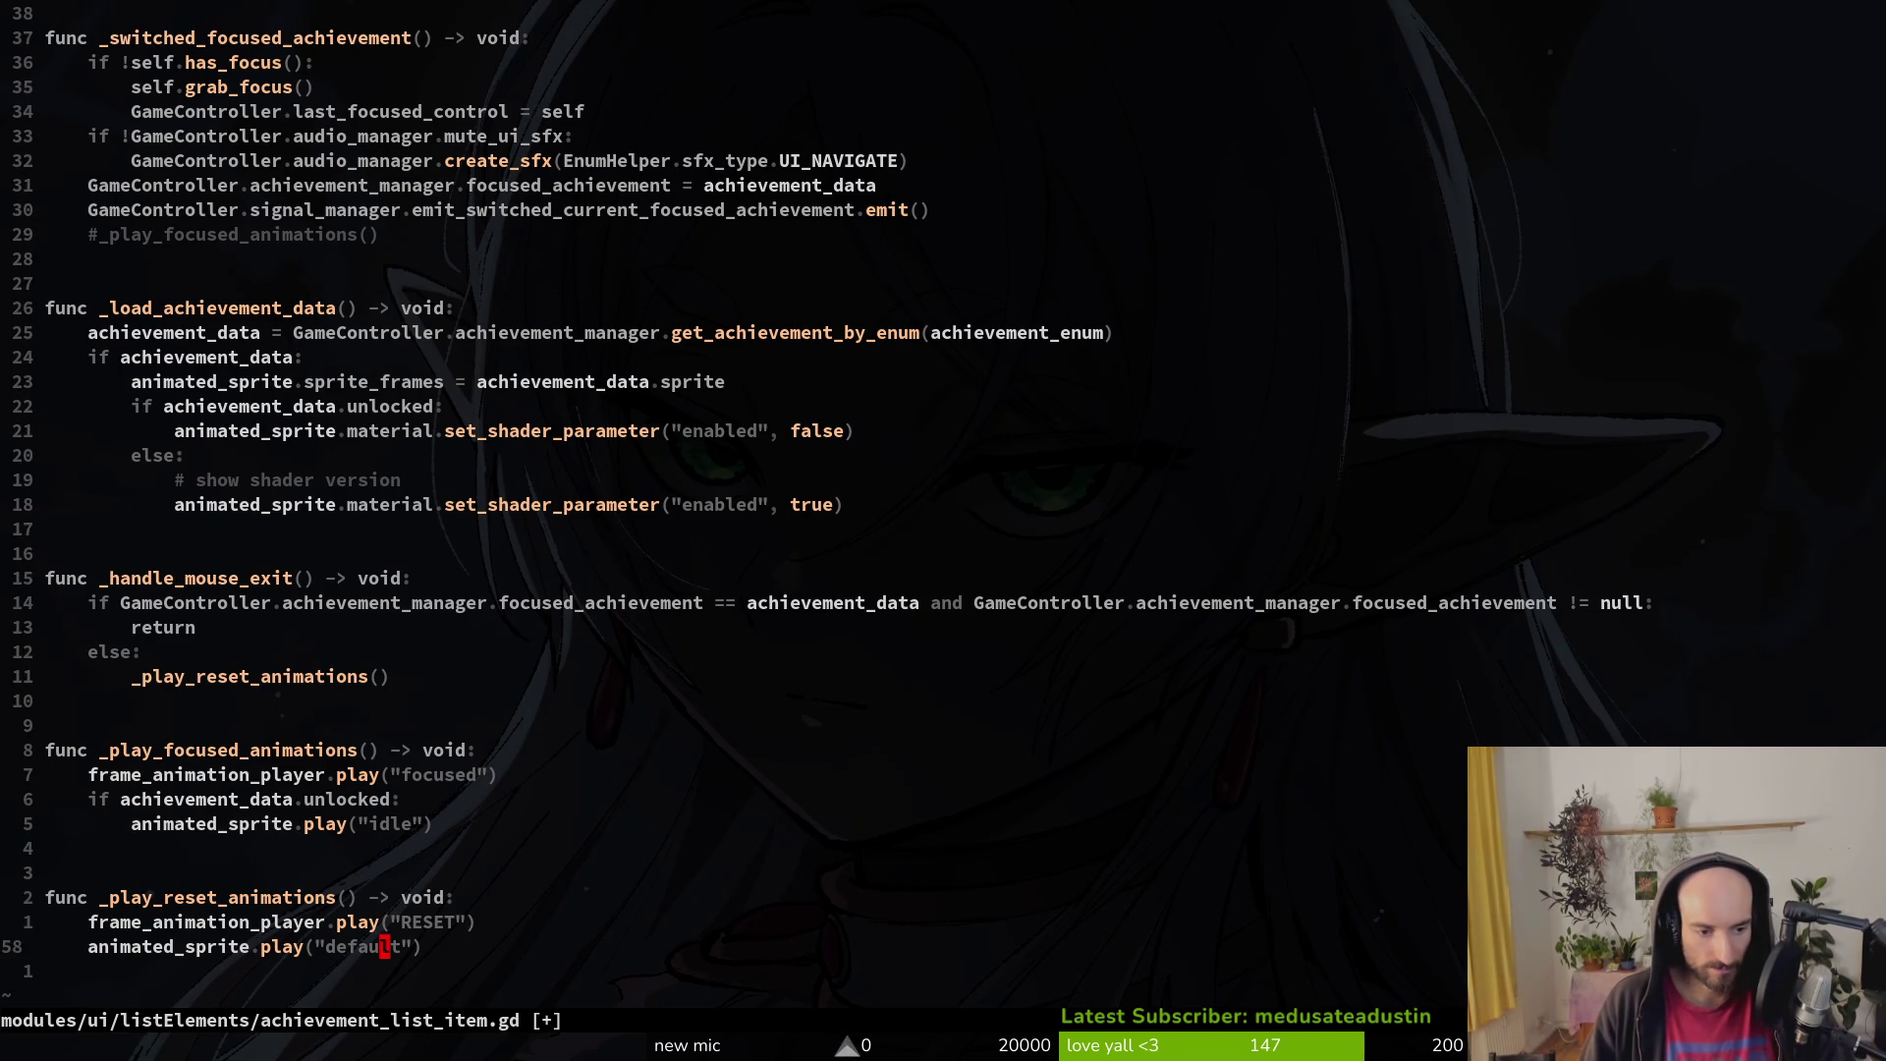
{"action": "type", "text": ":w"}
{"action": "key", "text": "Return"}
Step: Quit Neovim and open the project folder listing with 'vim .'
{"action": "type", "text": ":q"}
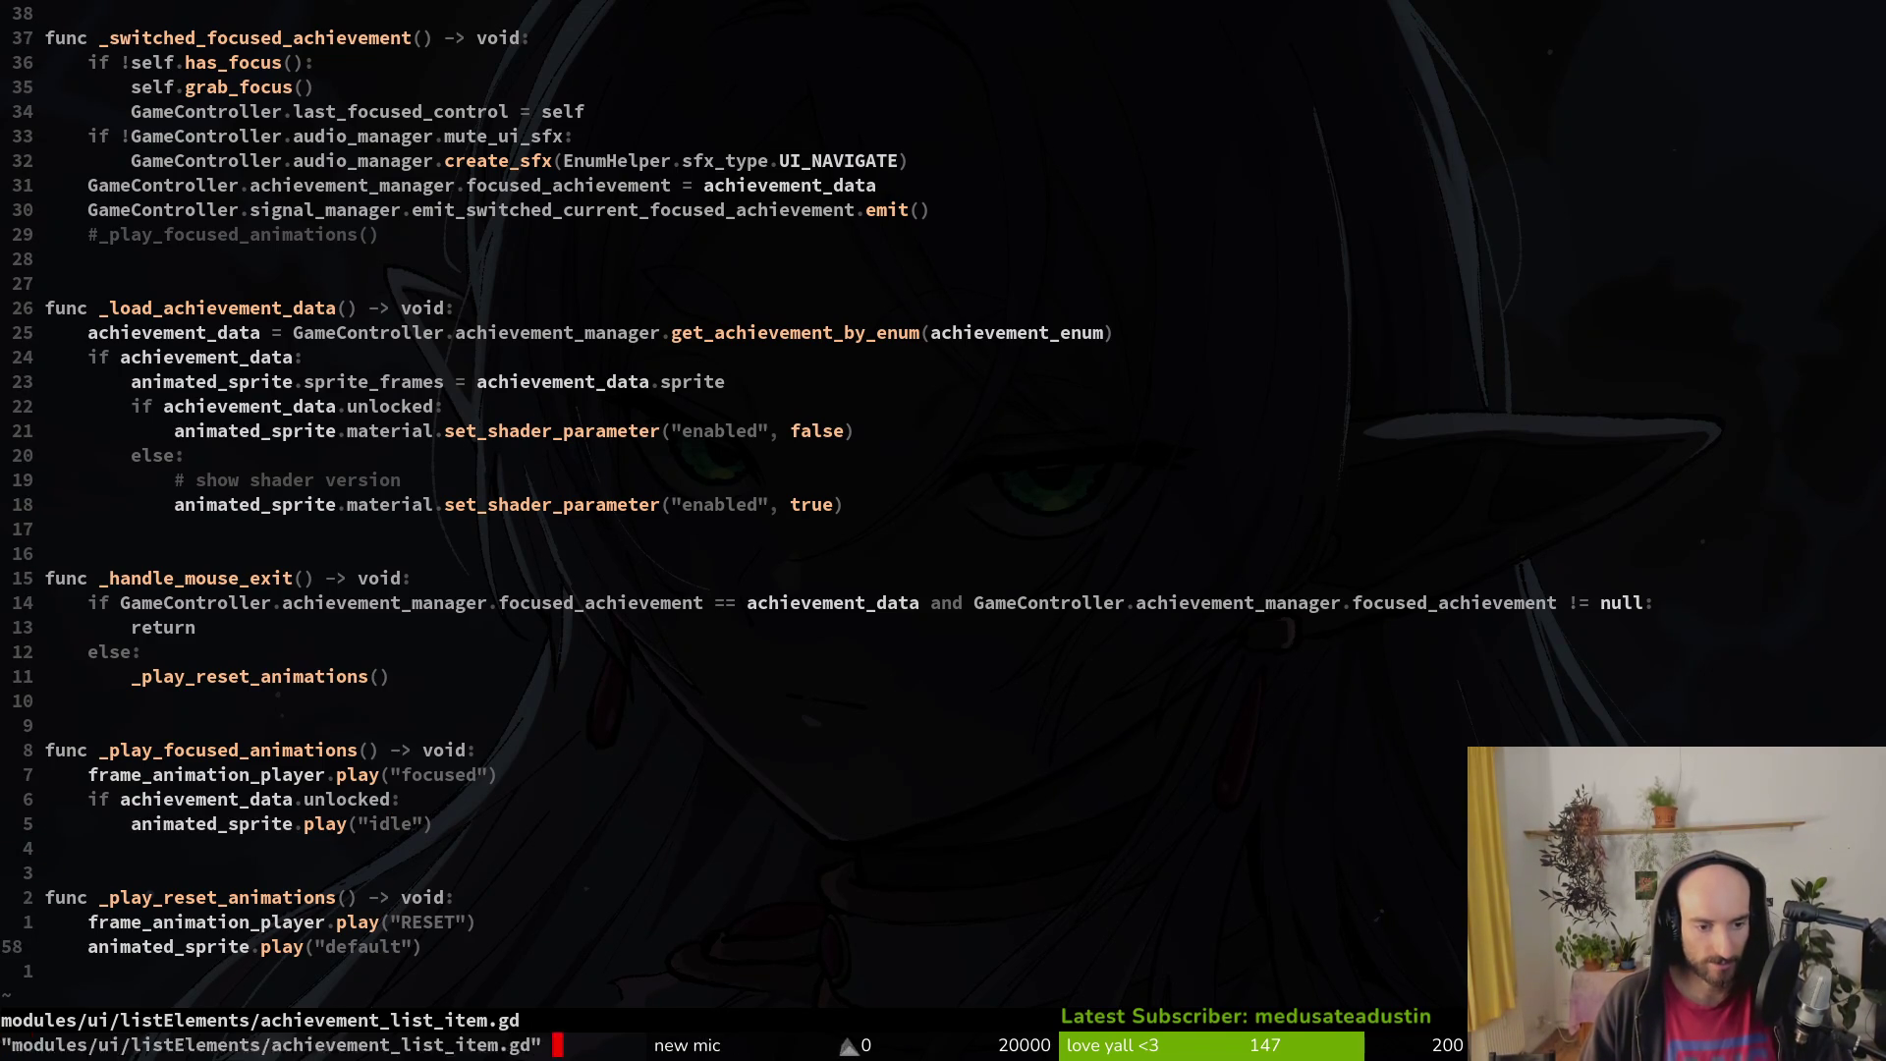
{"action": "key", "text": "Return"}
{"action": "type", "text": "vim ."}
{"action": "key", "text": "Return"}
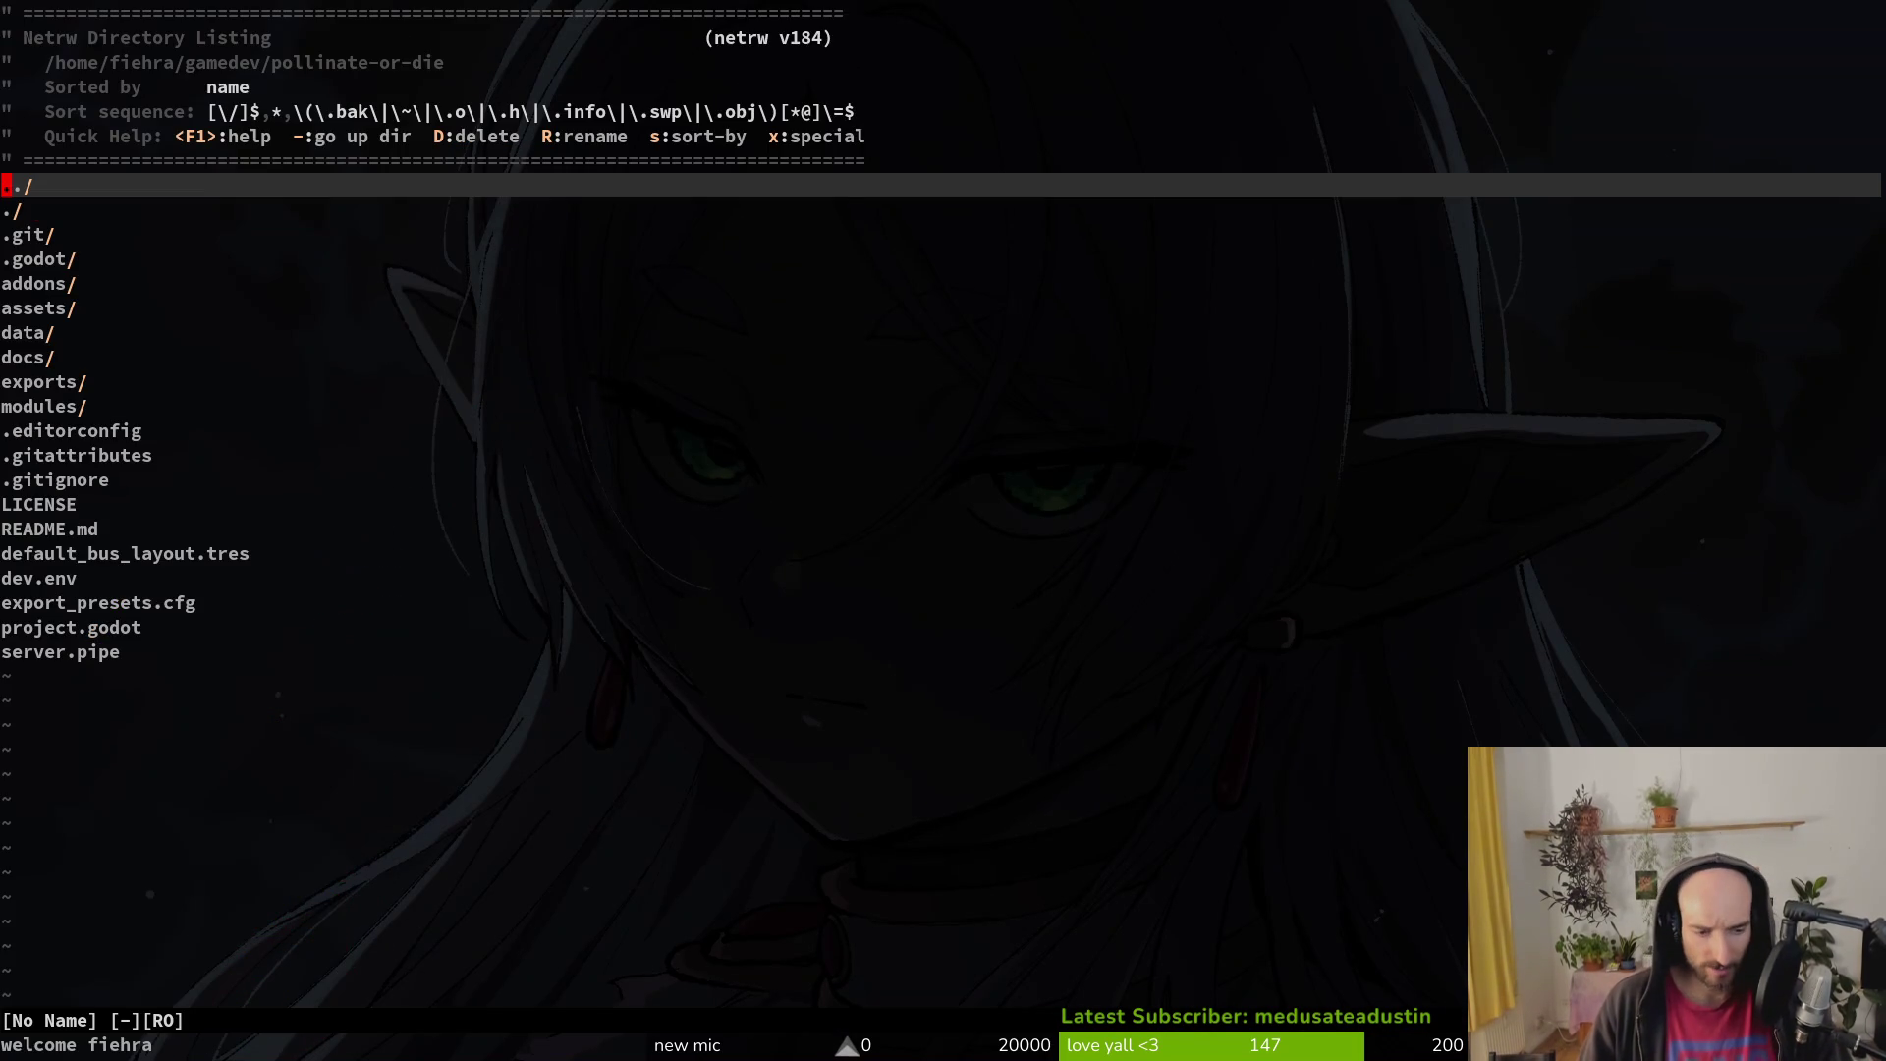
Step: Open buff_wiki_item.gd with the project file finder
{"action": "key", "text": "alt+Tab"}
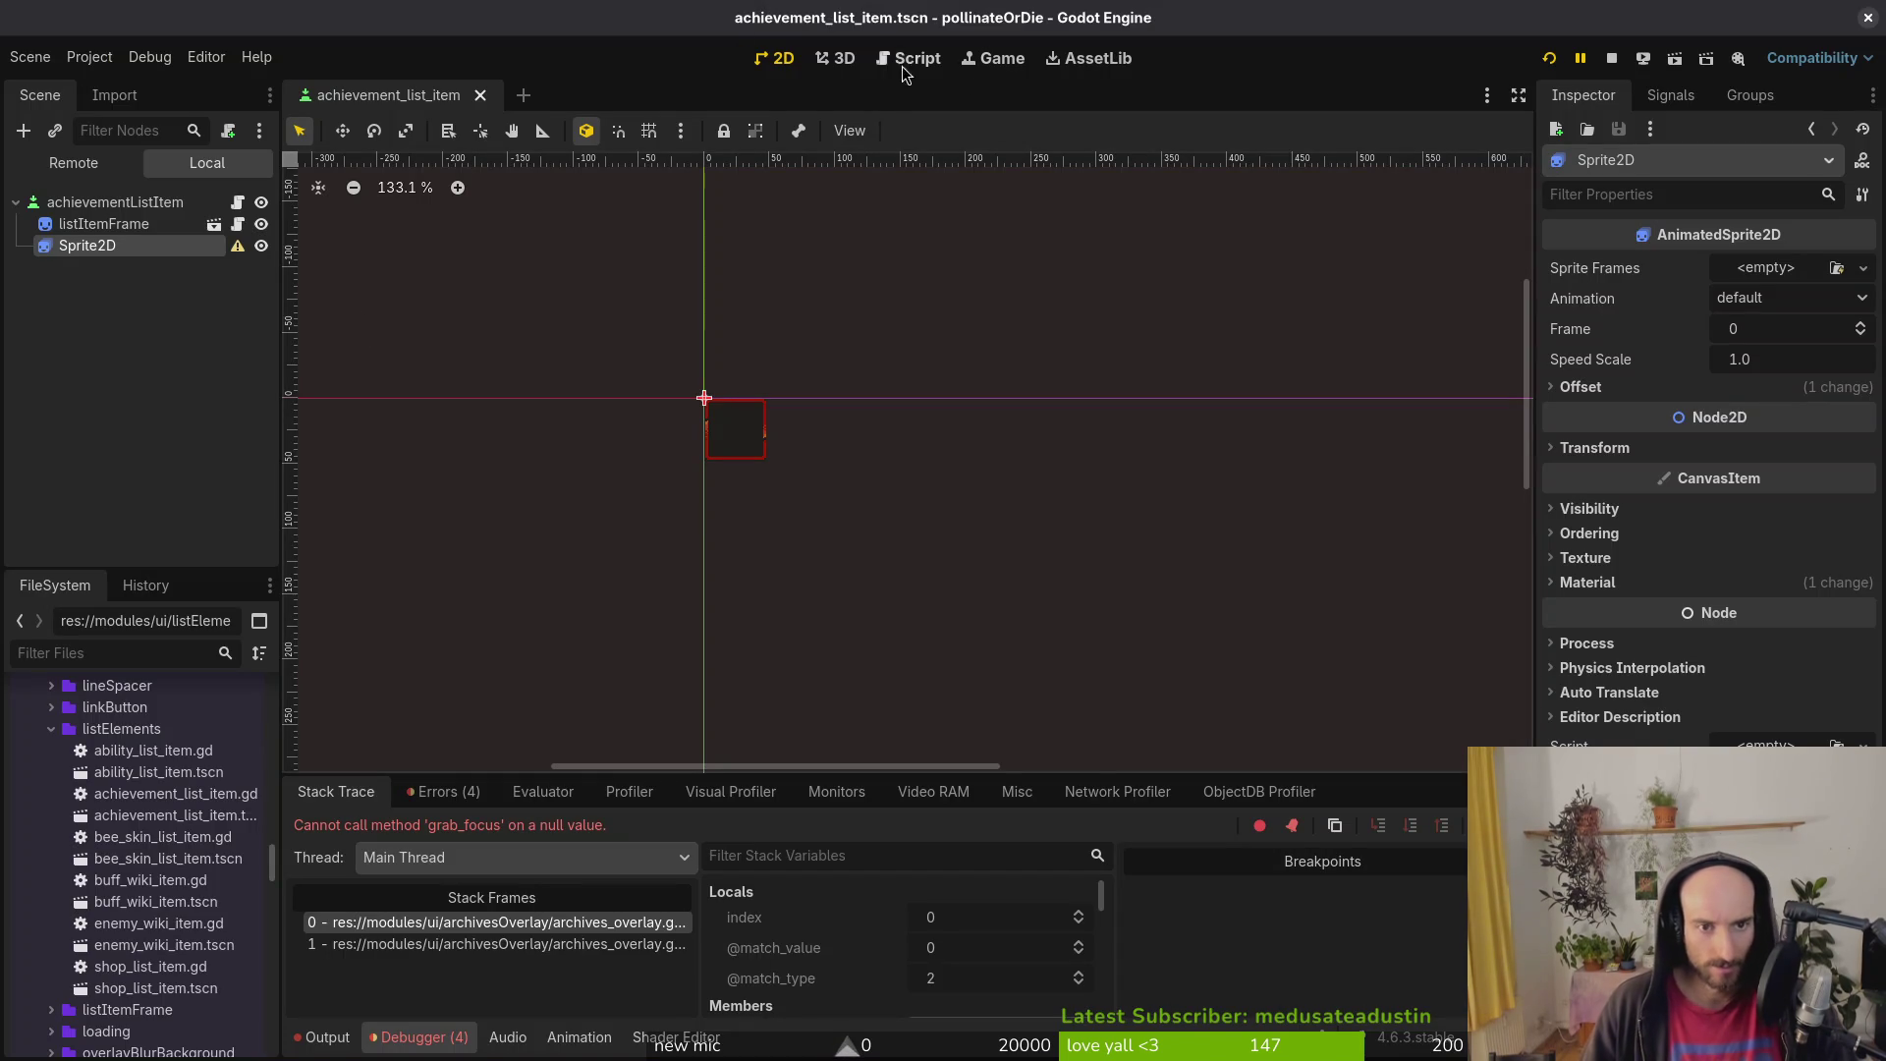
{"action": "key", "text": "alt+Tab"}
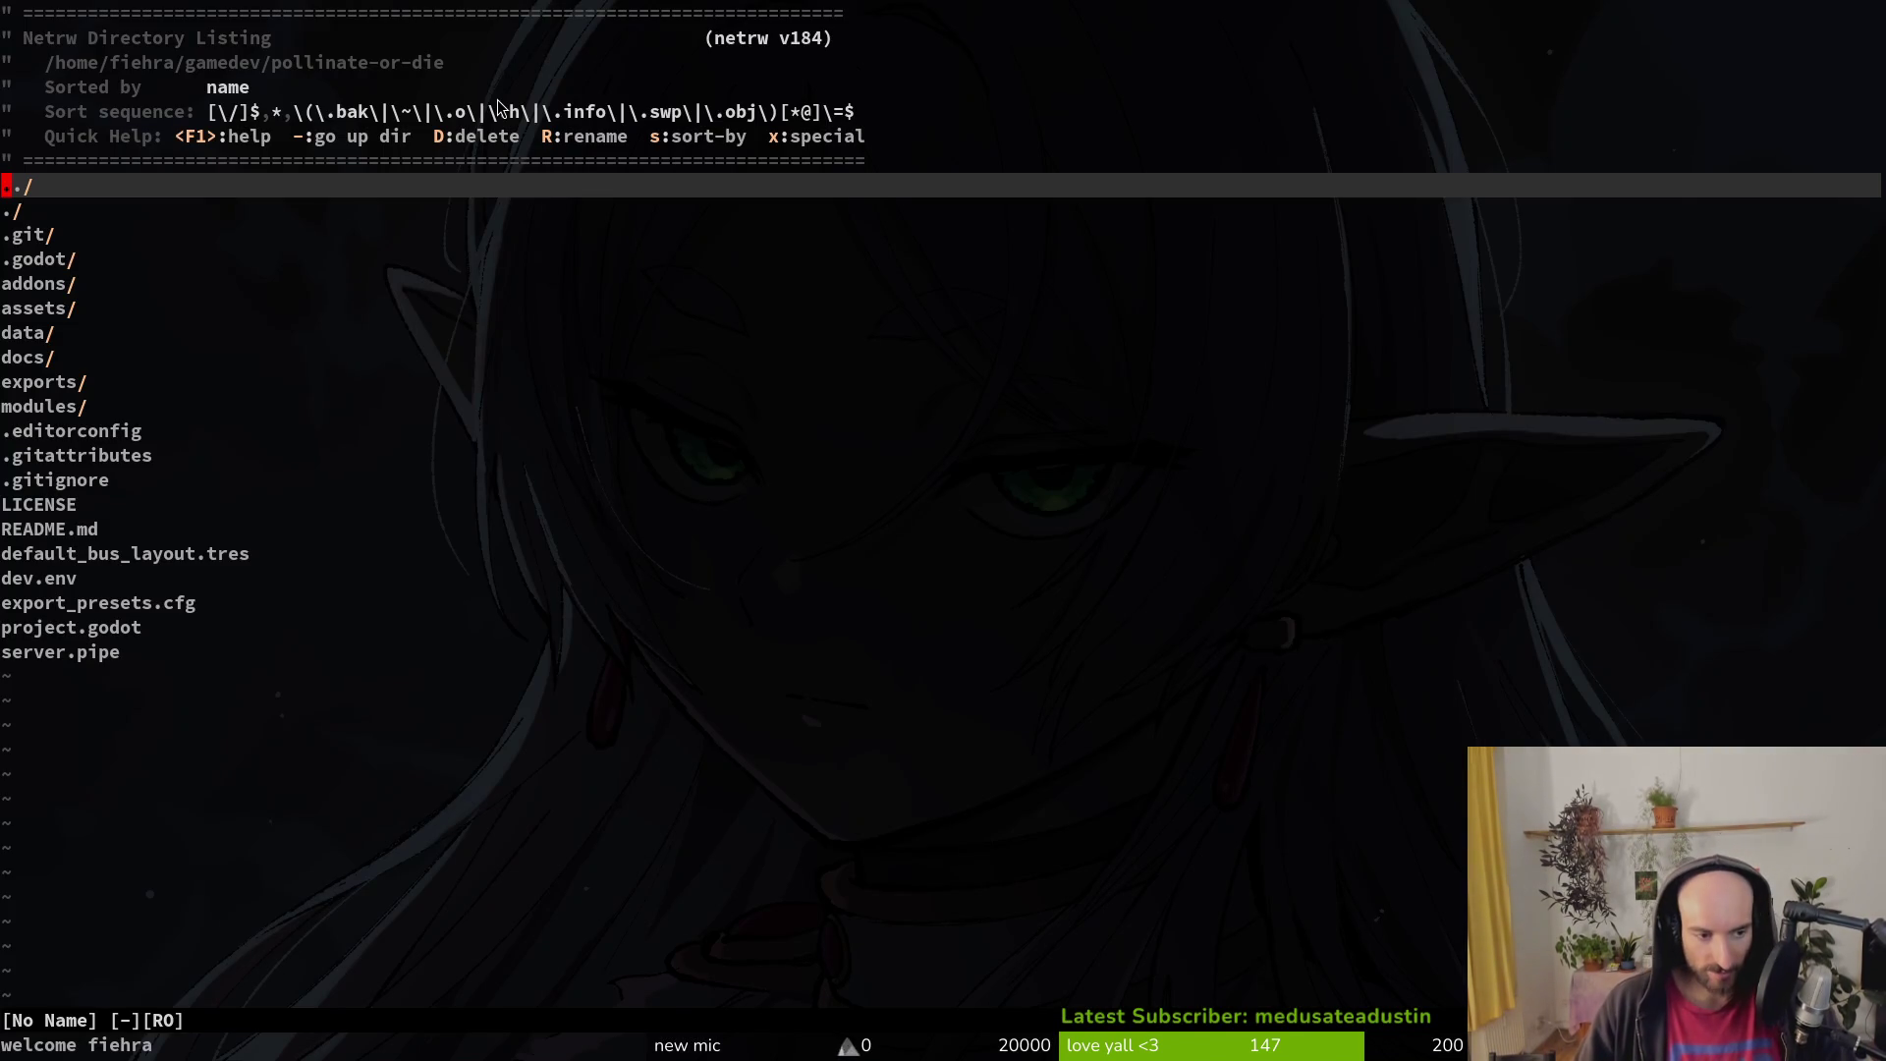
{"action": "key", "text": "space"}
{"action": "key", "text": "f"}
{"action": "key", "text": "f"}
{"action": "type", "text": "buflis"}
{"action": "key", "text": "BackSpace"}
{"action": "key", "text": "BackSpace"}
{"action": "key", "text": "BackSpace"}
{"action": "type", "text": "wki"}
{"action": "key", "text": "Return"}
Step: Copy the _play_focused_animations function lines and save buff_wiki_item.gd
{"action": "key", "text": "ctrl+d"}
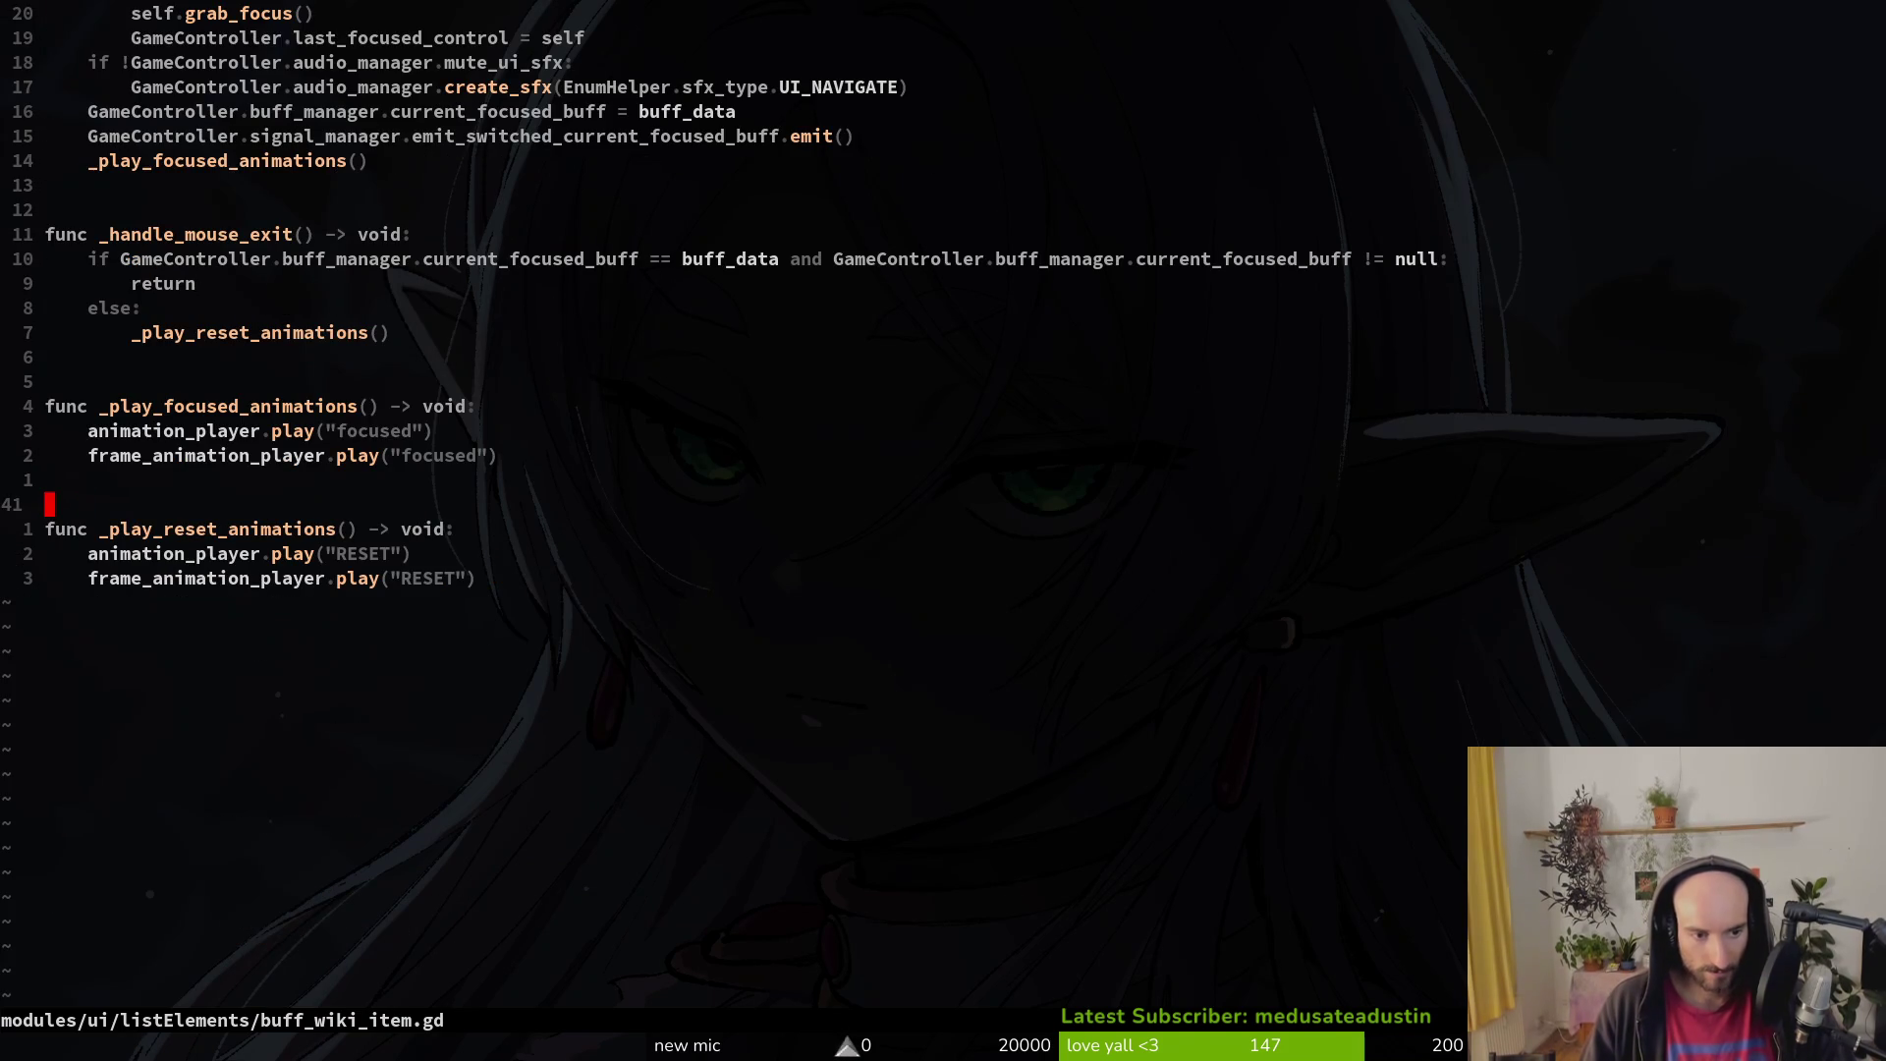
{"action": "key", "text": "k"}
{"action": "key", "text": "k"}
{"action": "key", "text": "k"}
{"action": "type", "text": "Vkojy:w"}
{"action": "key", "text": "Return"}
{"action": "key", "text": "ctrl+o"}
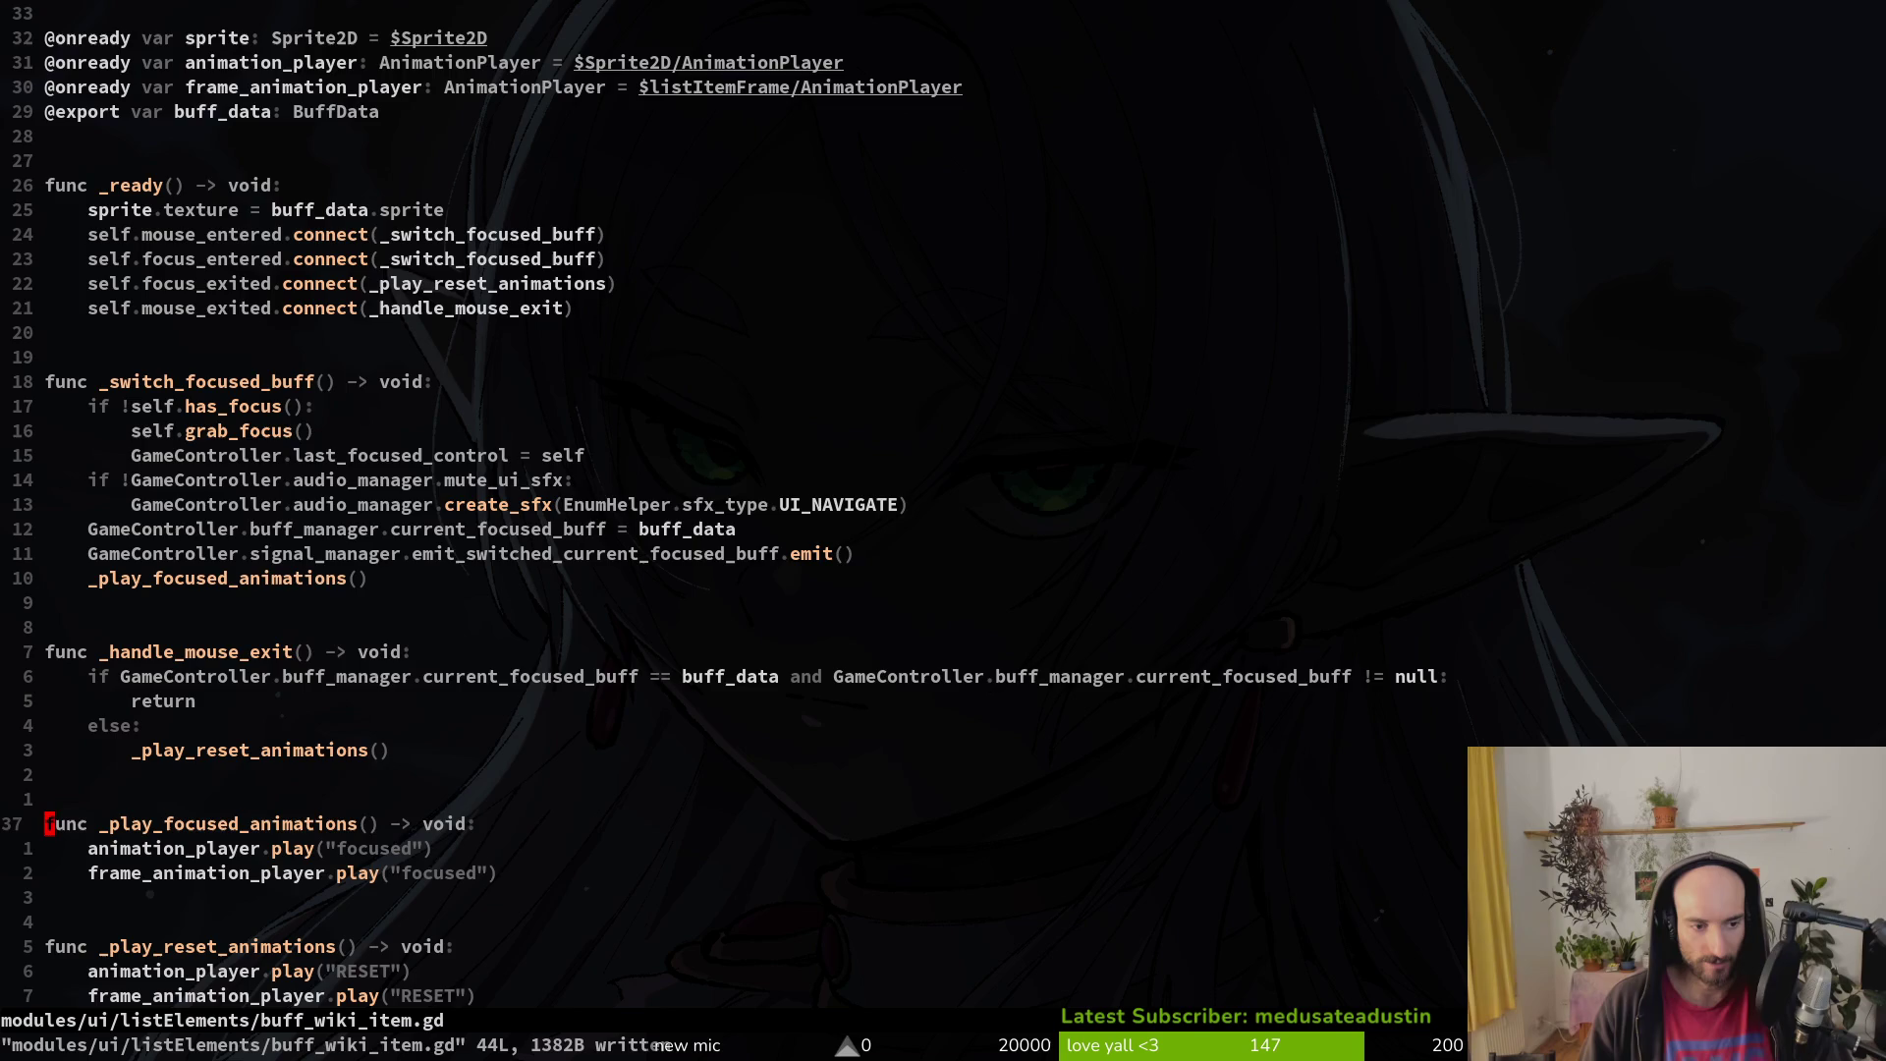
Step: Reopen achievement_list_item.gd with the file finder
{"action": "key", "text": "space"}
{"action": "key", "text": "f"}
{"action": "key", "text": "f"}
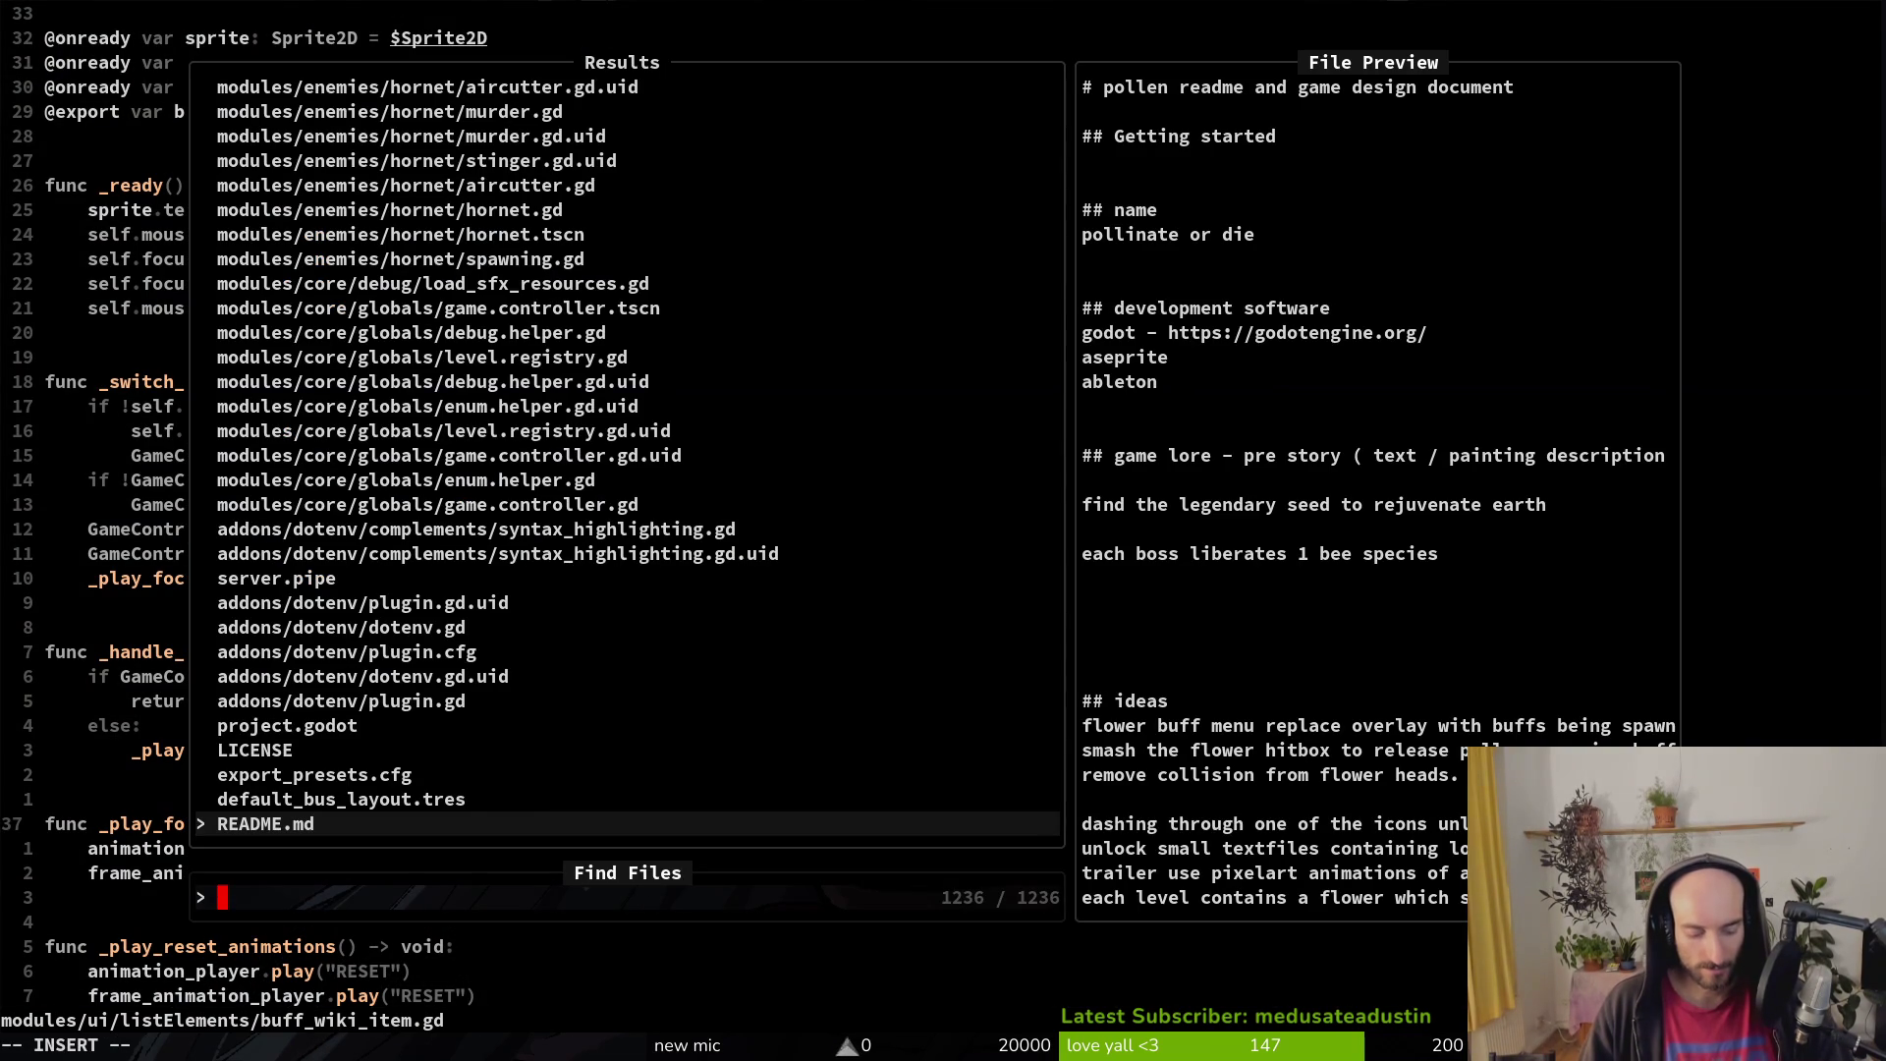
{"action": "type", "text": "achilist"}
{"action": "key", "text": "Return"}
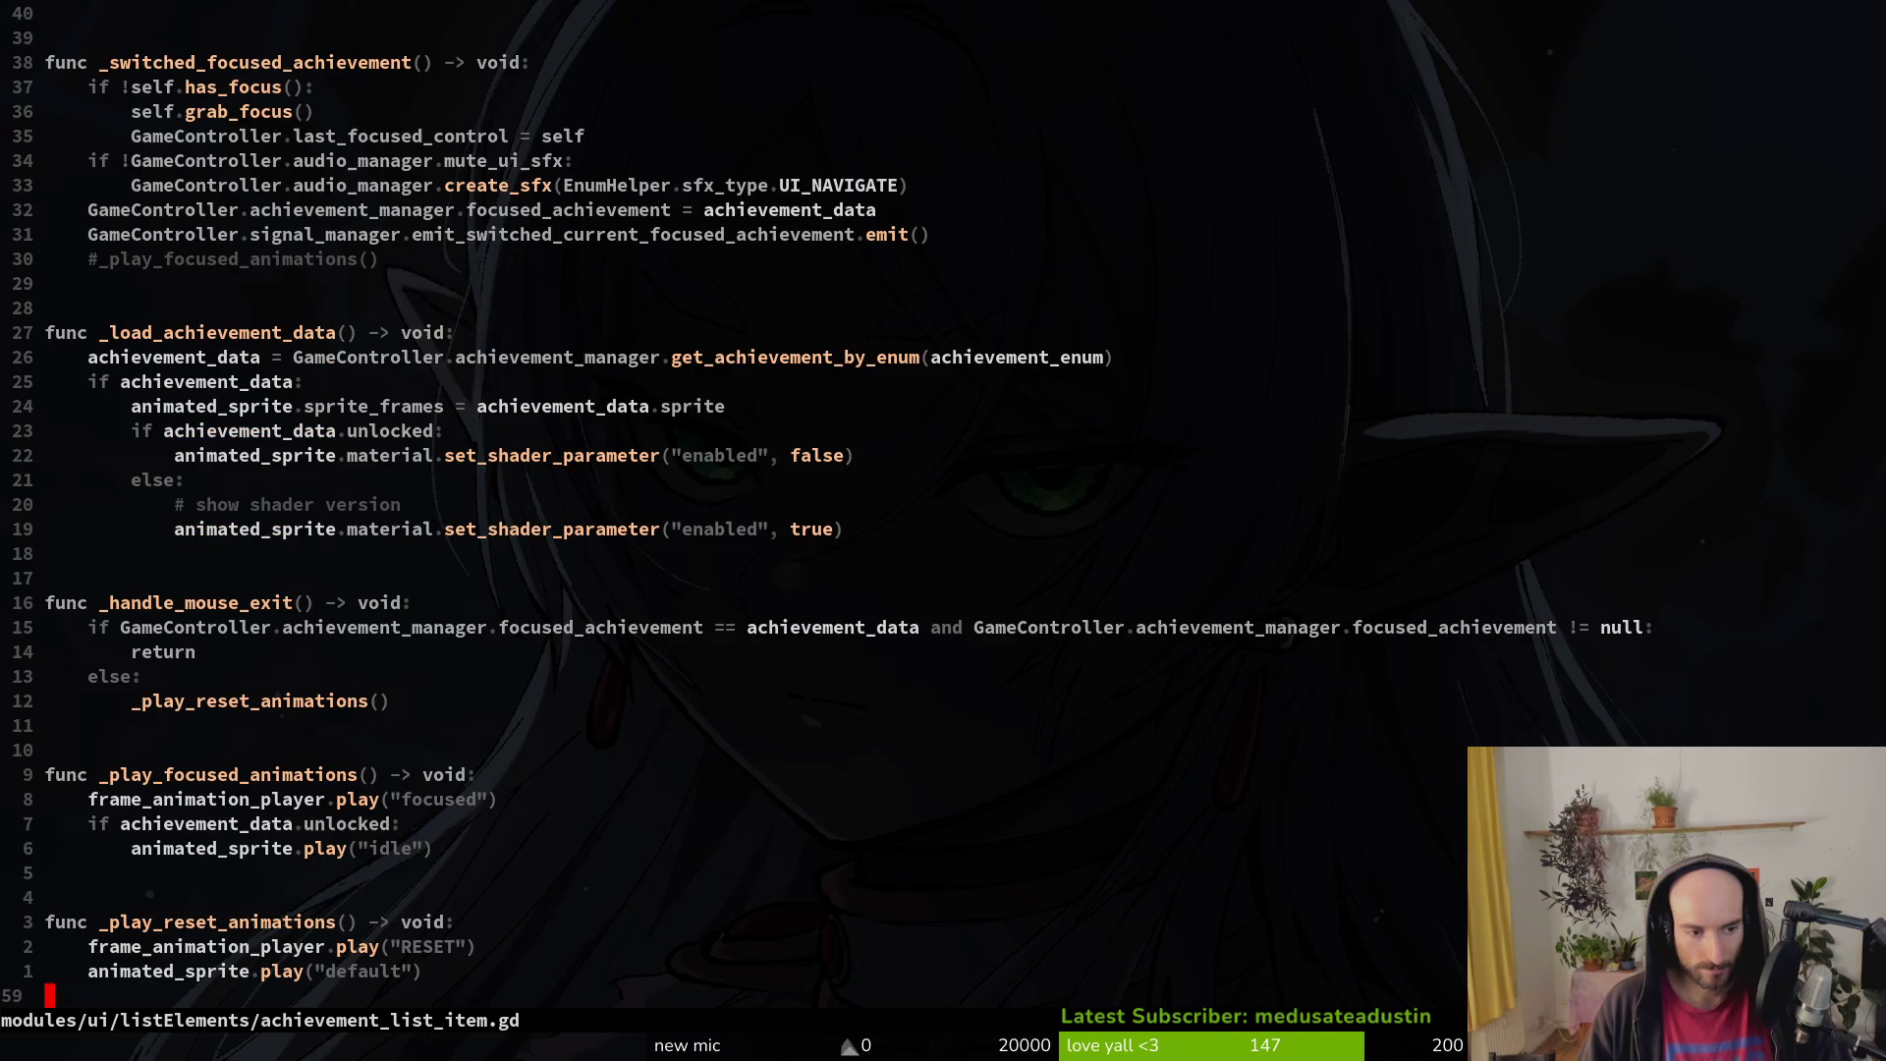
Step: Paste the focused function and the reset-animations function copied from the buff wiki script into achievement_list_item.gd
{"action": "key", "text": "p"}
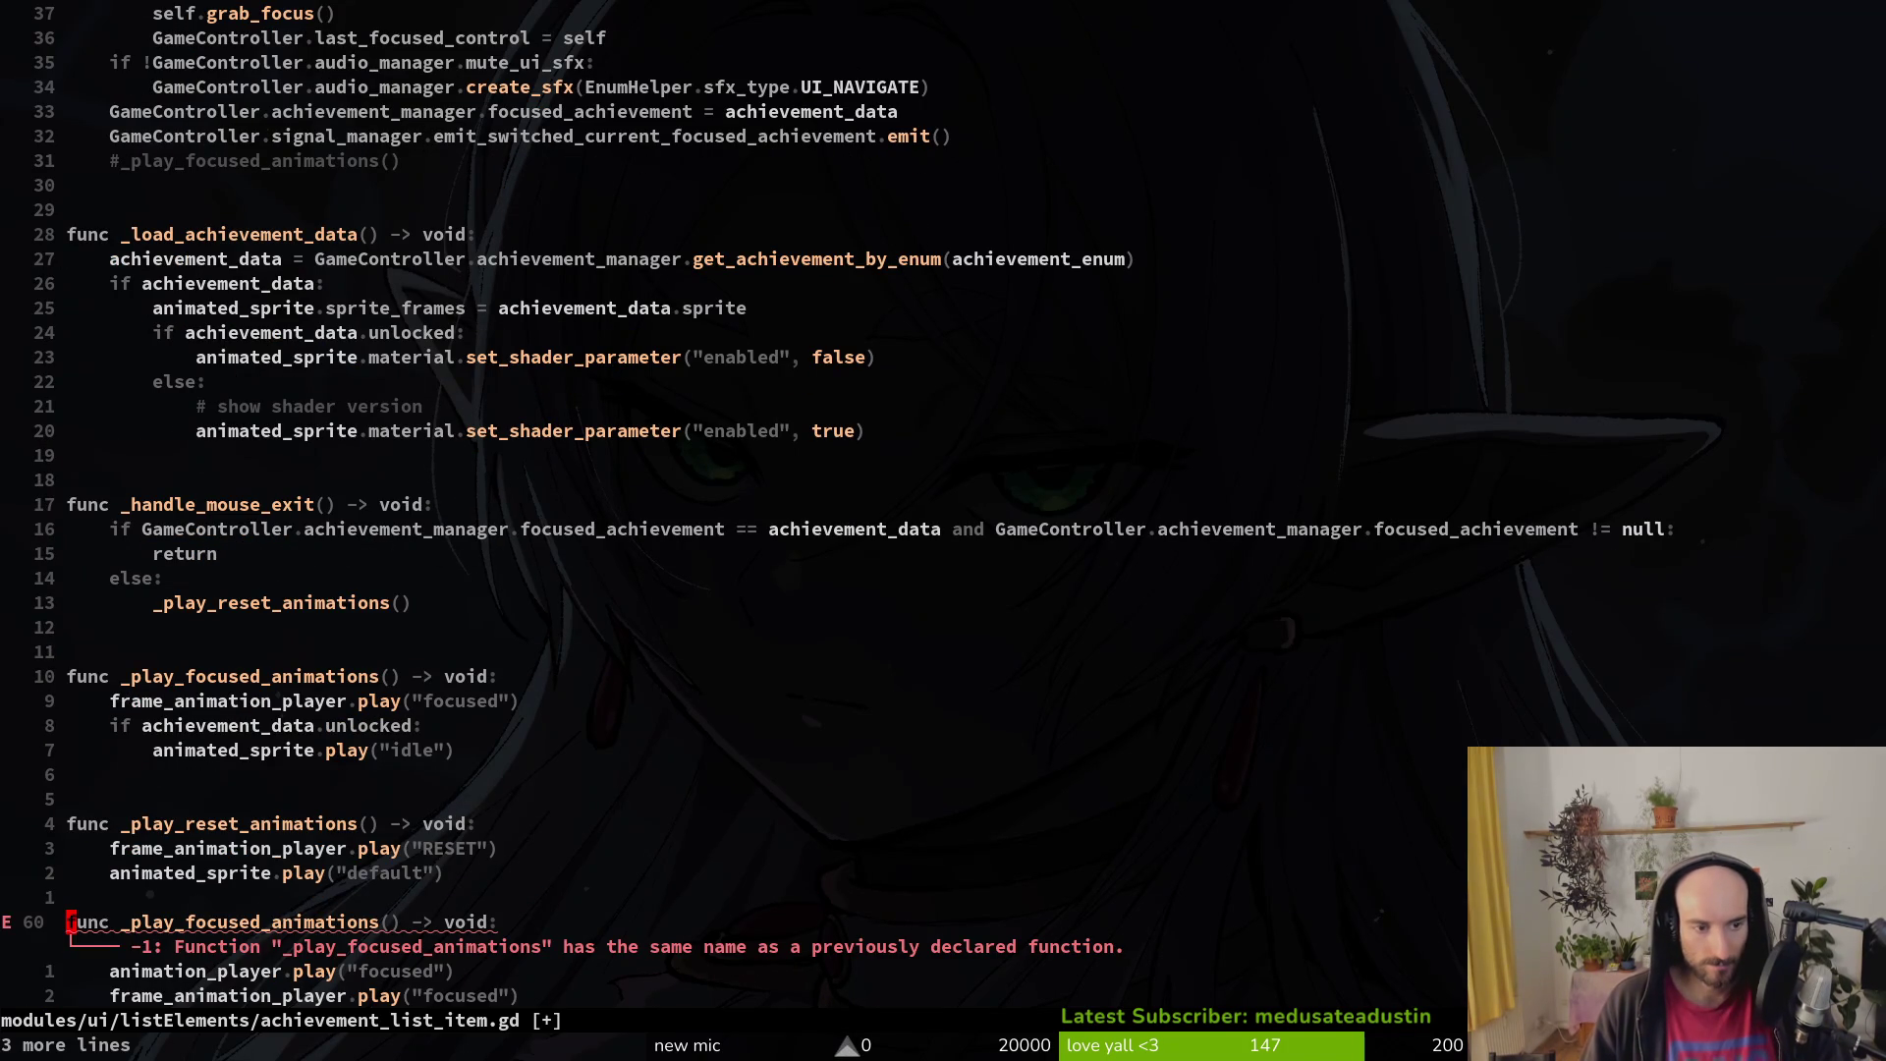
{"action": "key", "text": "j"}
{"action": "key", "text": "j"}
{"action": "key", "text": "k"}
{"action": "key", "text": "k"}
{"action": "key", "text": "k"}
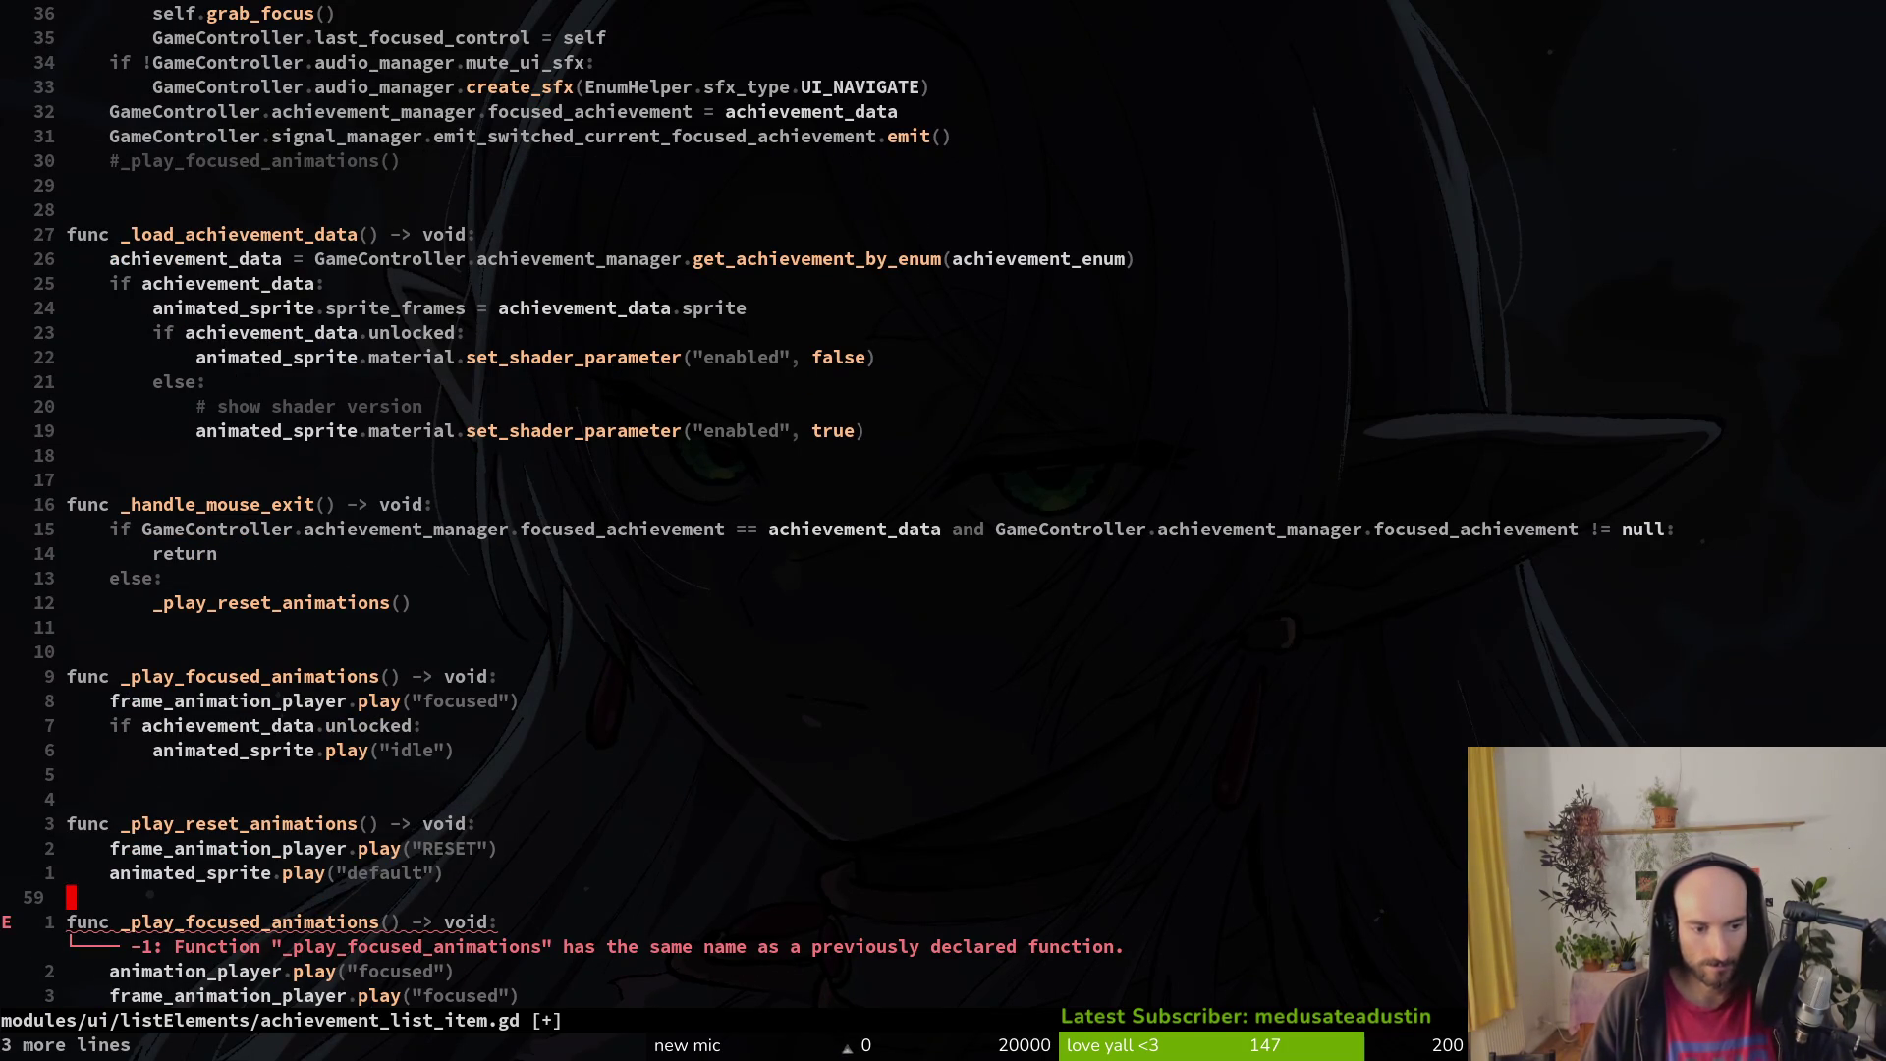
{"action": "key", "text": "ctrl+o"}
{"action": "key", "text": "j"}
{"action": "key", "text": "j"}
{"action": "key", "text": "j"}
{"action": "key", "text": "j"}
{"action": "key", "text": "V"}
{"action": "key", "text": "j"}
{"action": "key", "text": "j"}
{"action": "key", "text": "j"}
{"action": "key", "text": "y"}
{"action": "key", "text": "ctrl+o"}
{"action": "key", "text": "j"}
{"action": "key", "text": "j"}
{"action": "key", "text": "p"}
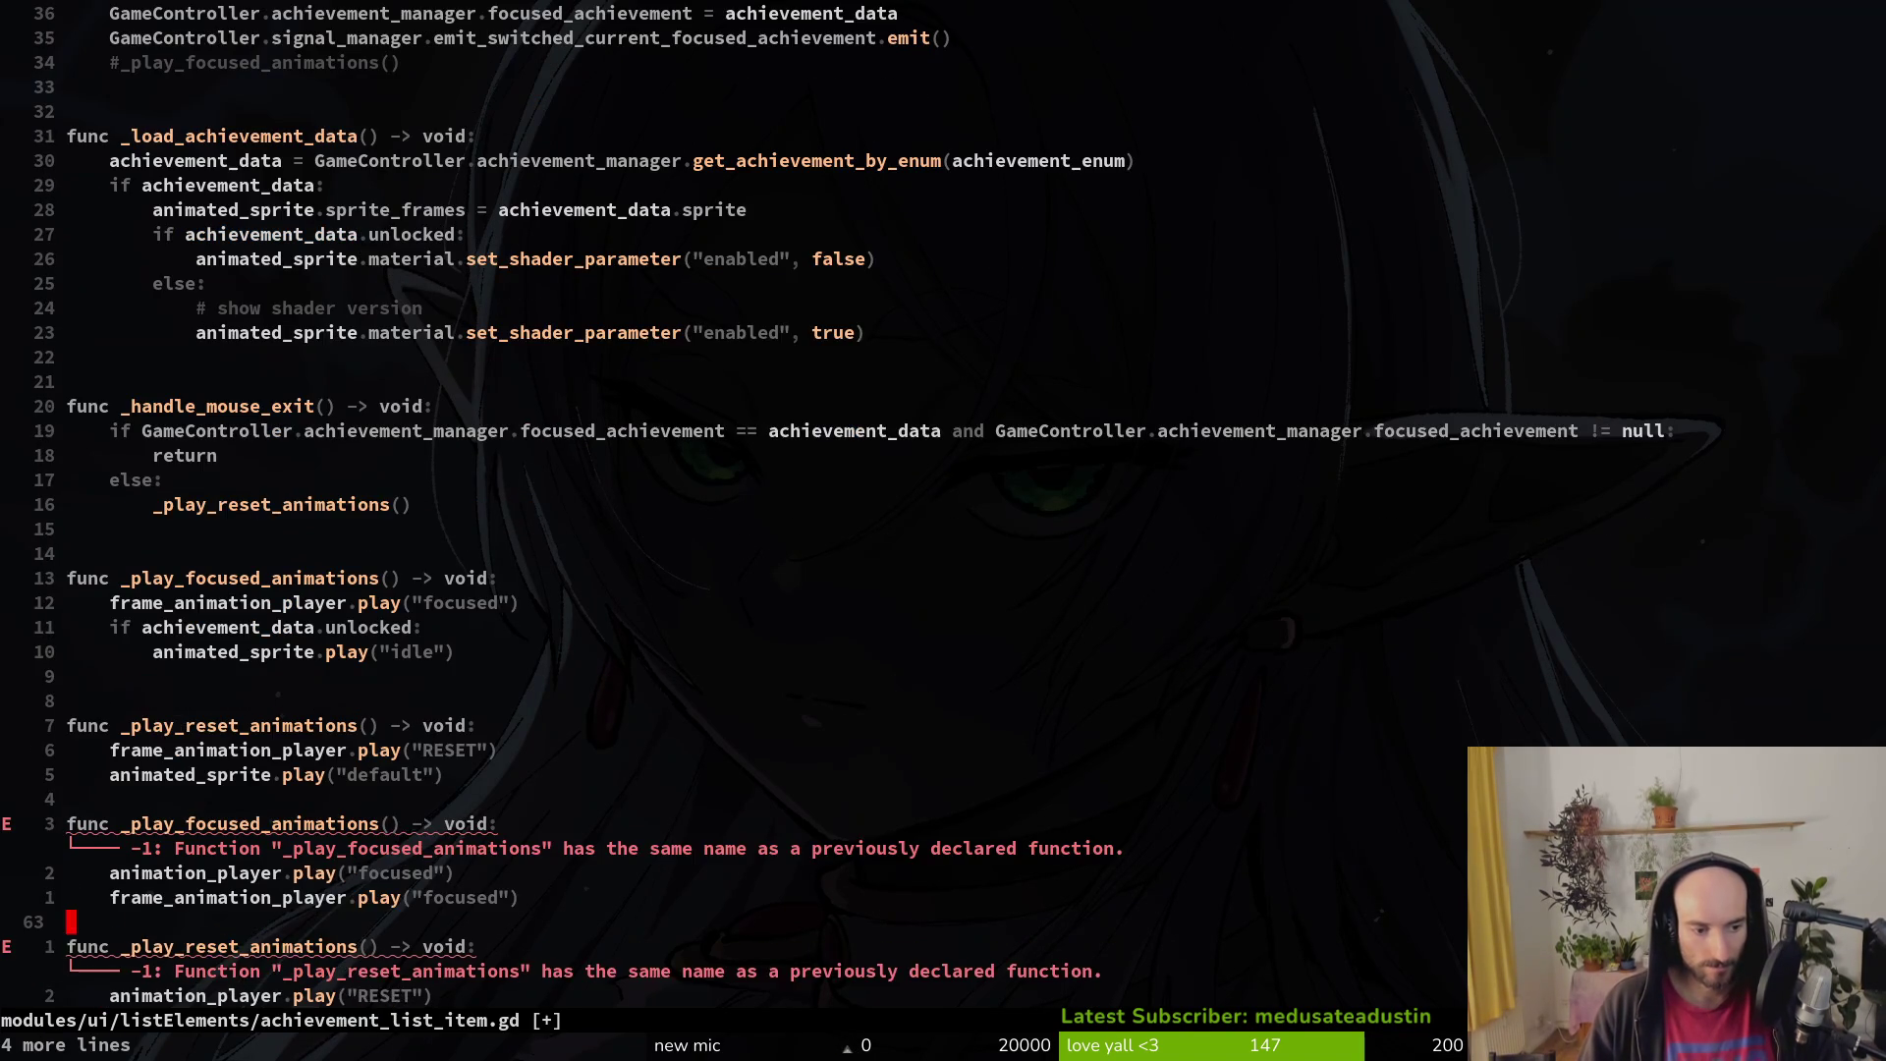
{"action": "key", "text": "k"}
{"action": "key", "text": "j"}
Step: Delete a block of lines and save, then undo the mistaken deletion
{"action": "key", "text": "k"}
{"action": "key", "text": "k"}
{"action": "key", "text": "k"}
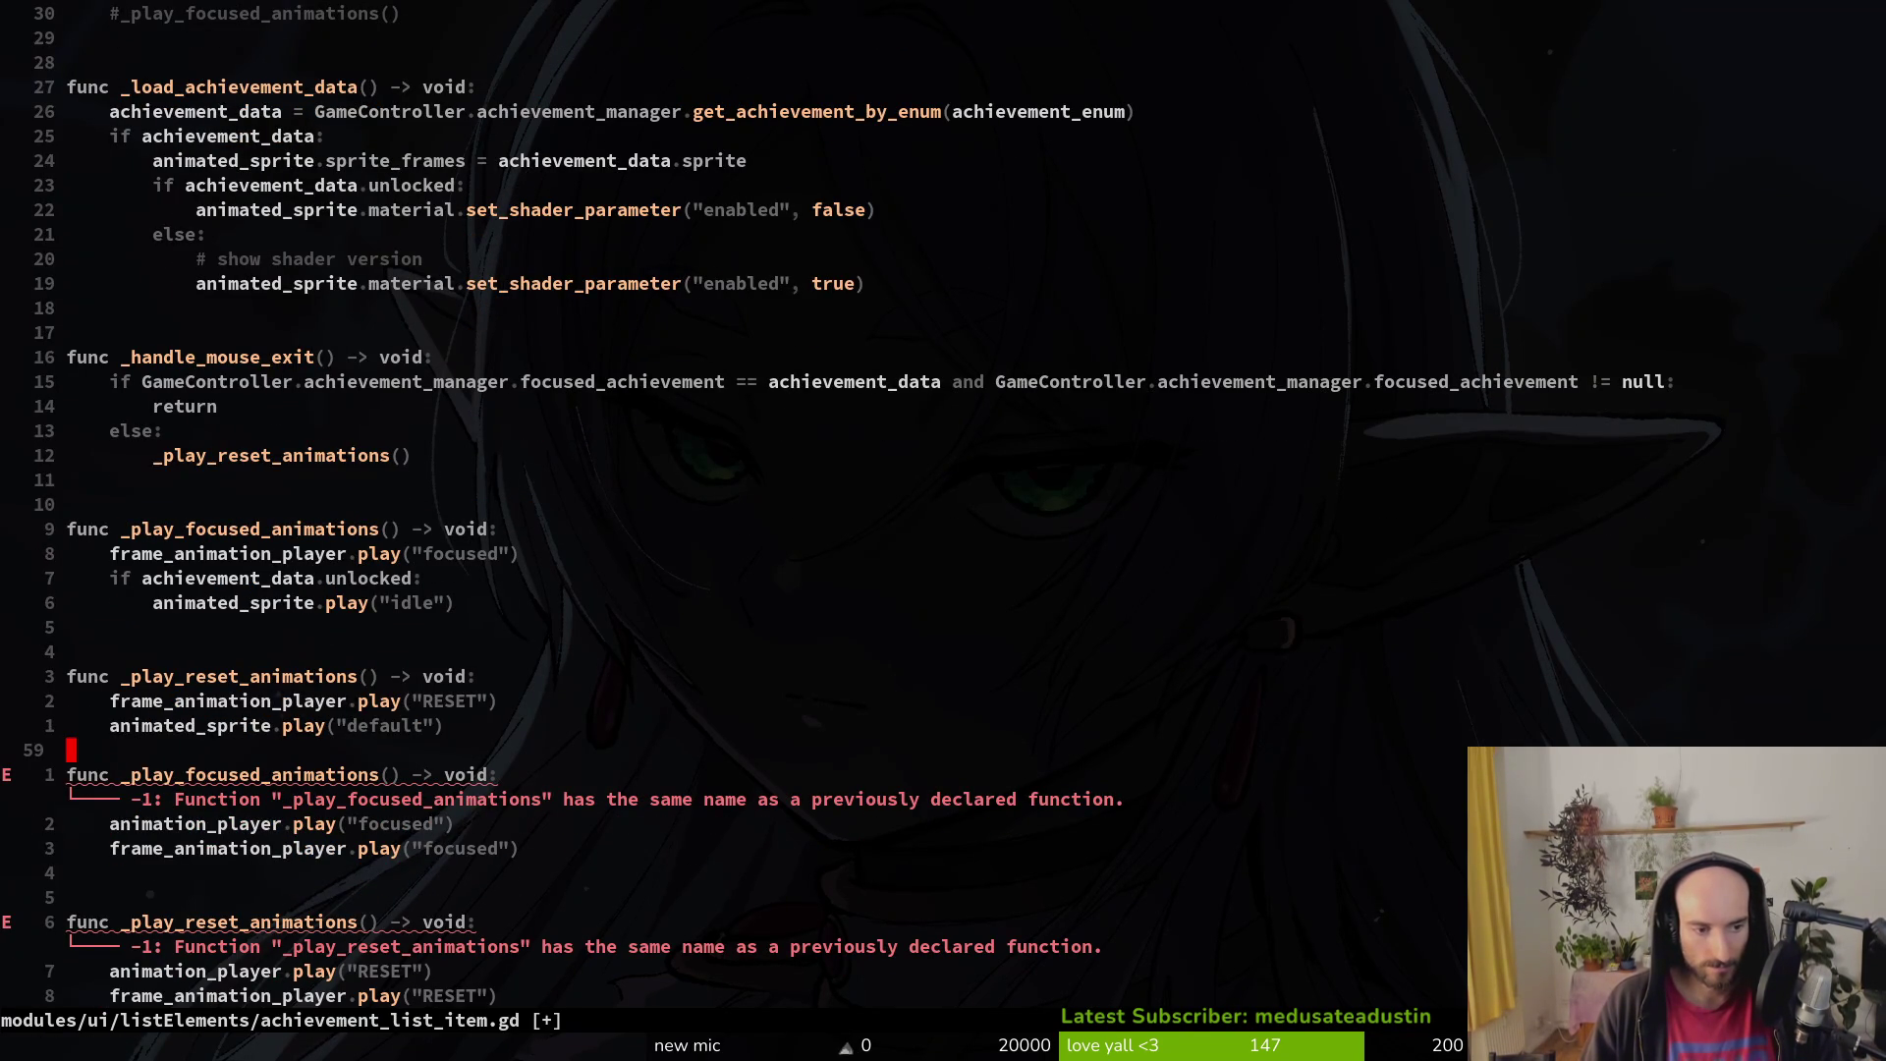
{"action": "key", "text": "V"}
{"action": "key", "text": "k"}
{"action": "key", "text": "k"}
{"action": "key", "text": "k"}
{"action": "key", "text": "k"}
{"action": "key", "text": "k"}
{"action": "type", "text": "d"}
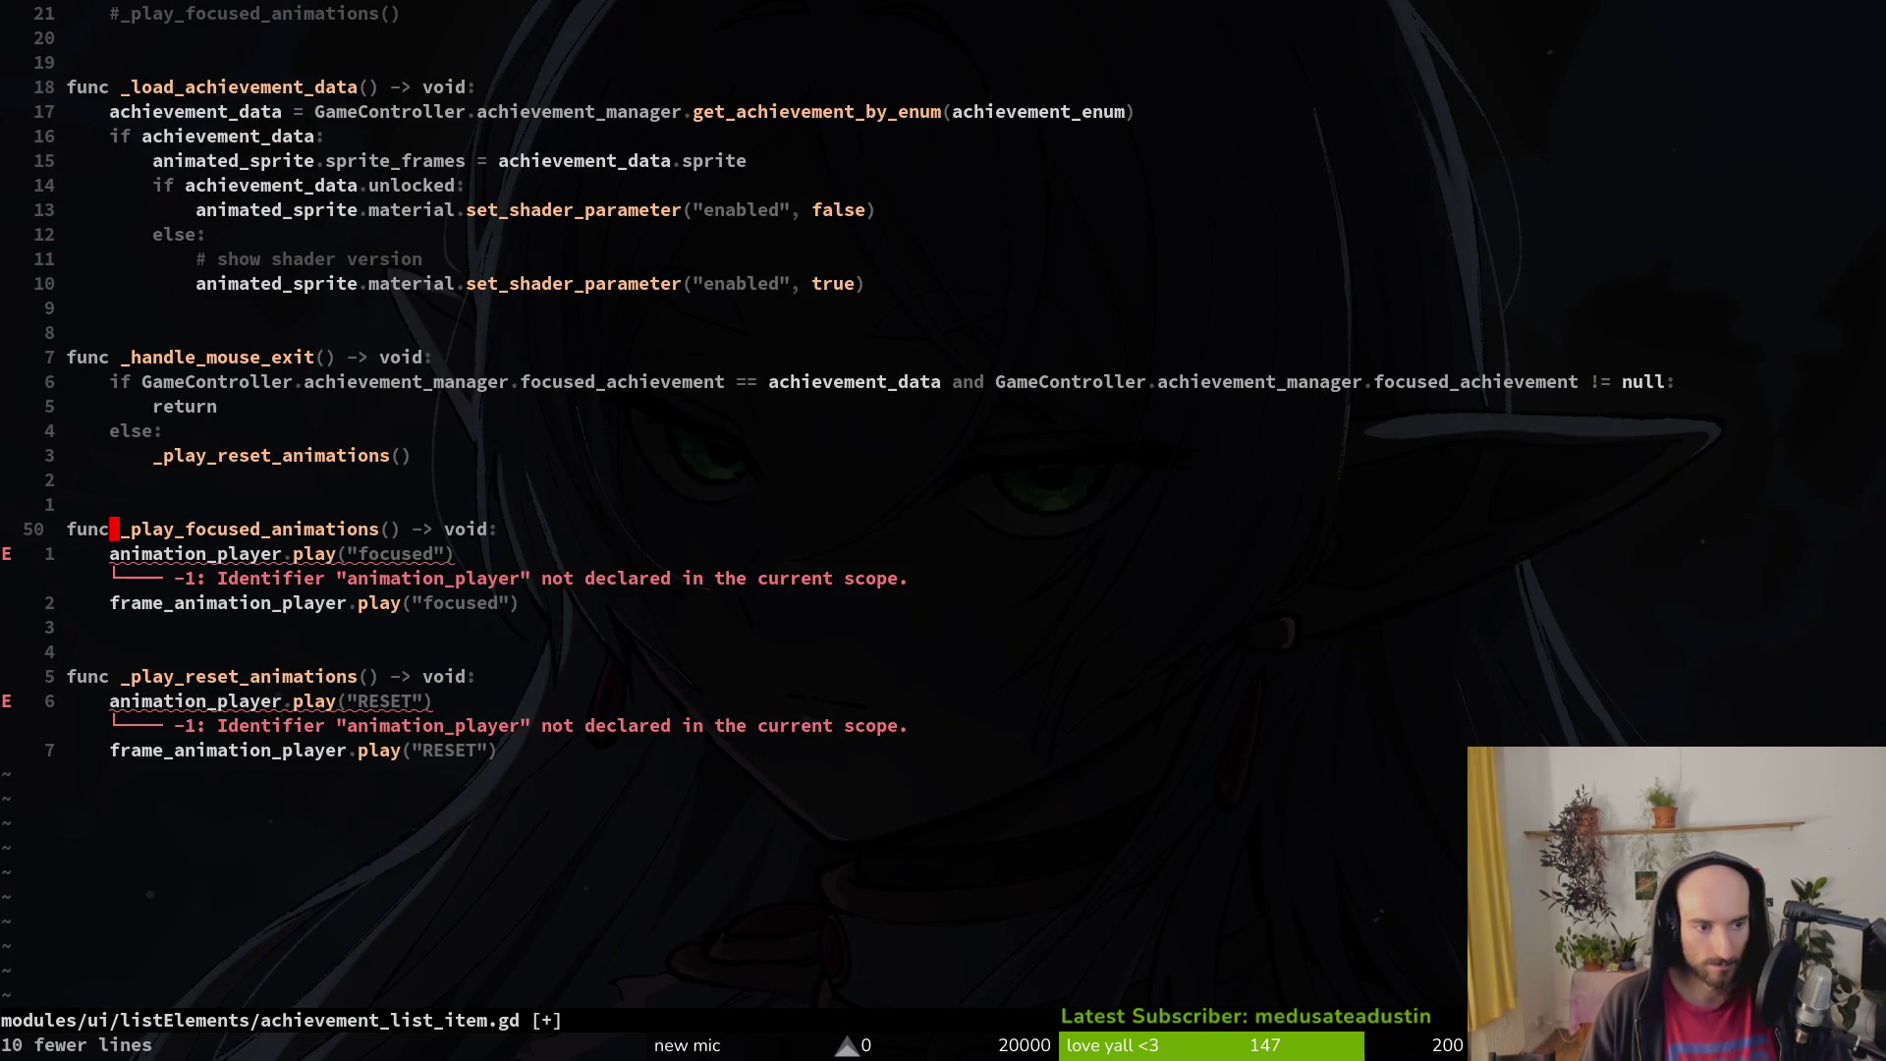
{"action": "type", "text": ":w"}
{"action": "key", "text": "Return"}
{"action": "key", "text": "j"}
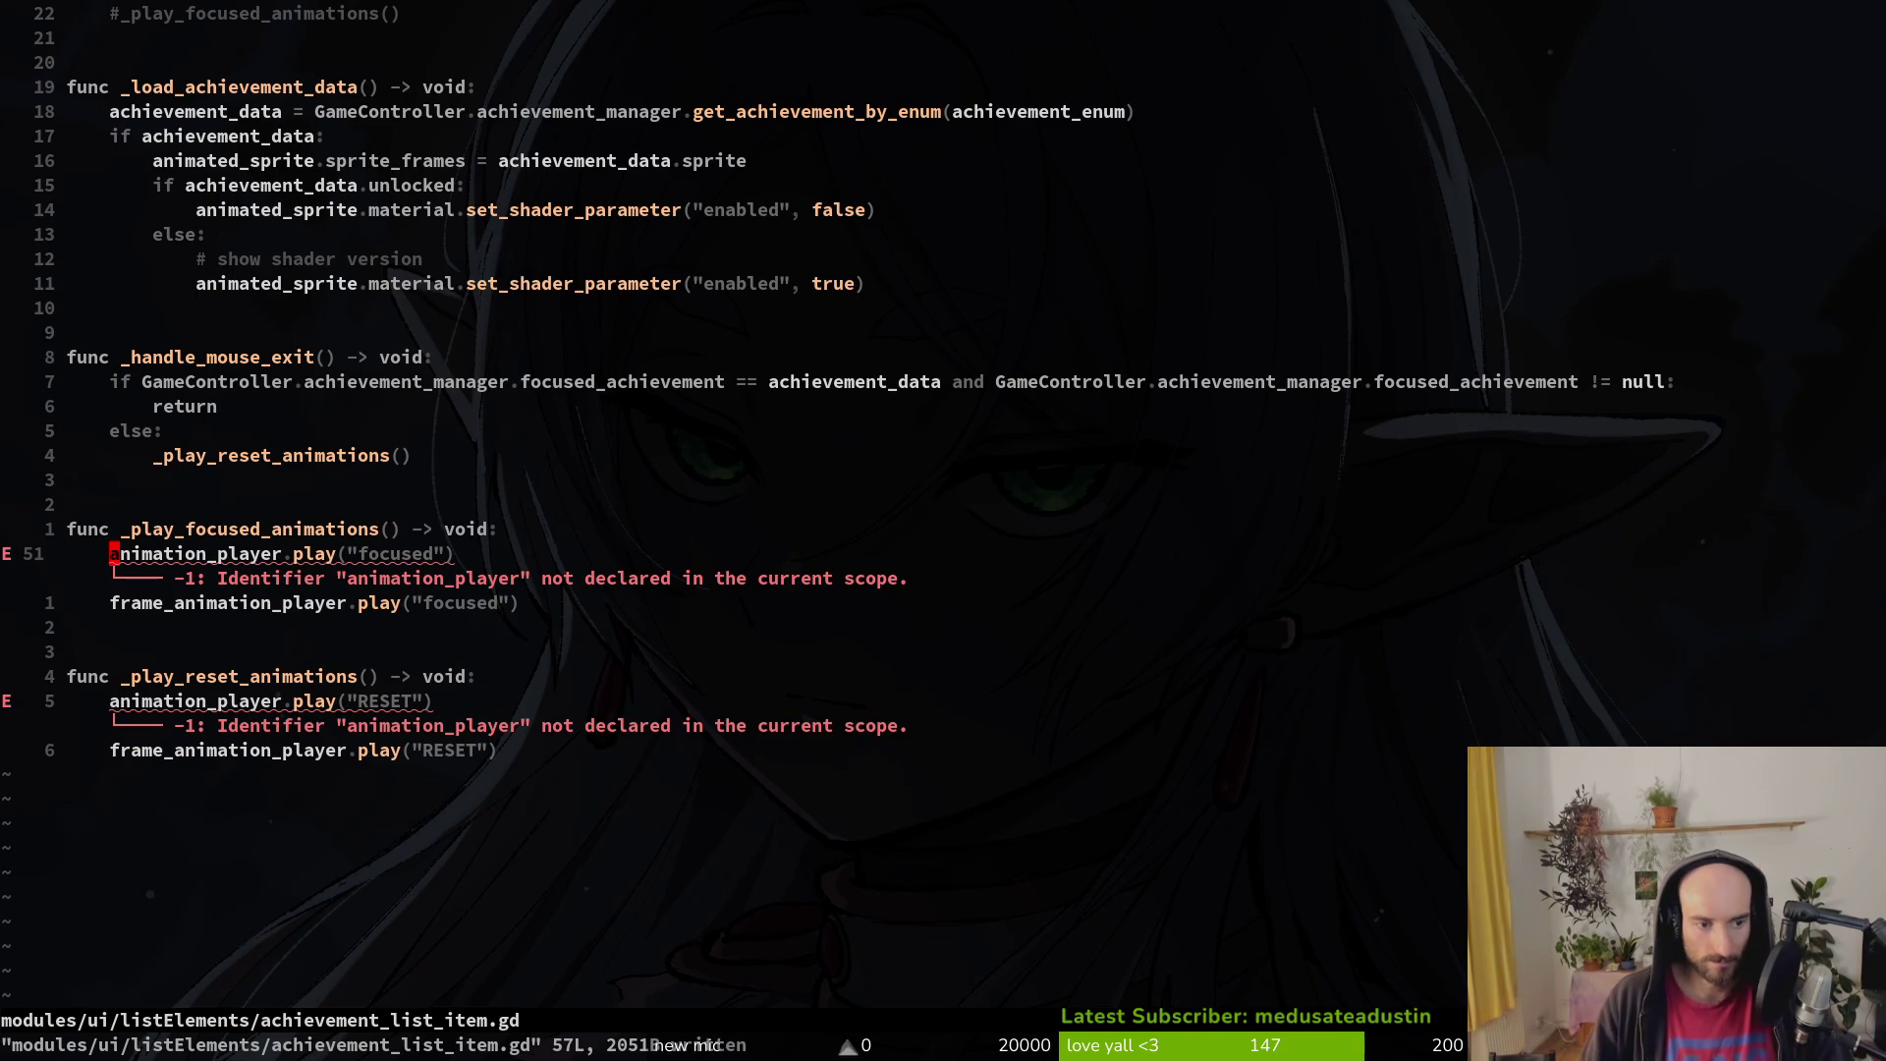
{"action": "key", "text": "u"}
Step: Change the played animation name from 'idle' to 'focus' in the focused function
{"action": "key", "text": "j"}
{"action": "key", "text": "j"}
{"action": "key", "text": "j"}
{"action": "key", "text": "k"}
{"action": "key", "text": "k"}
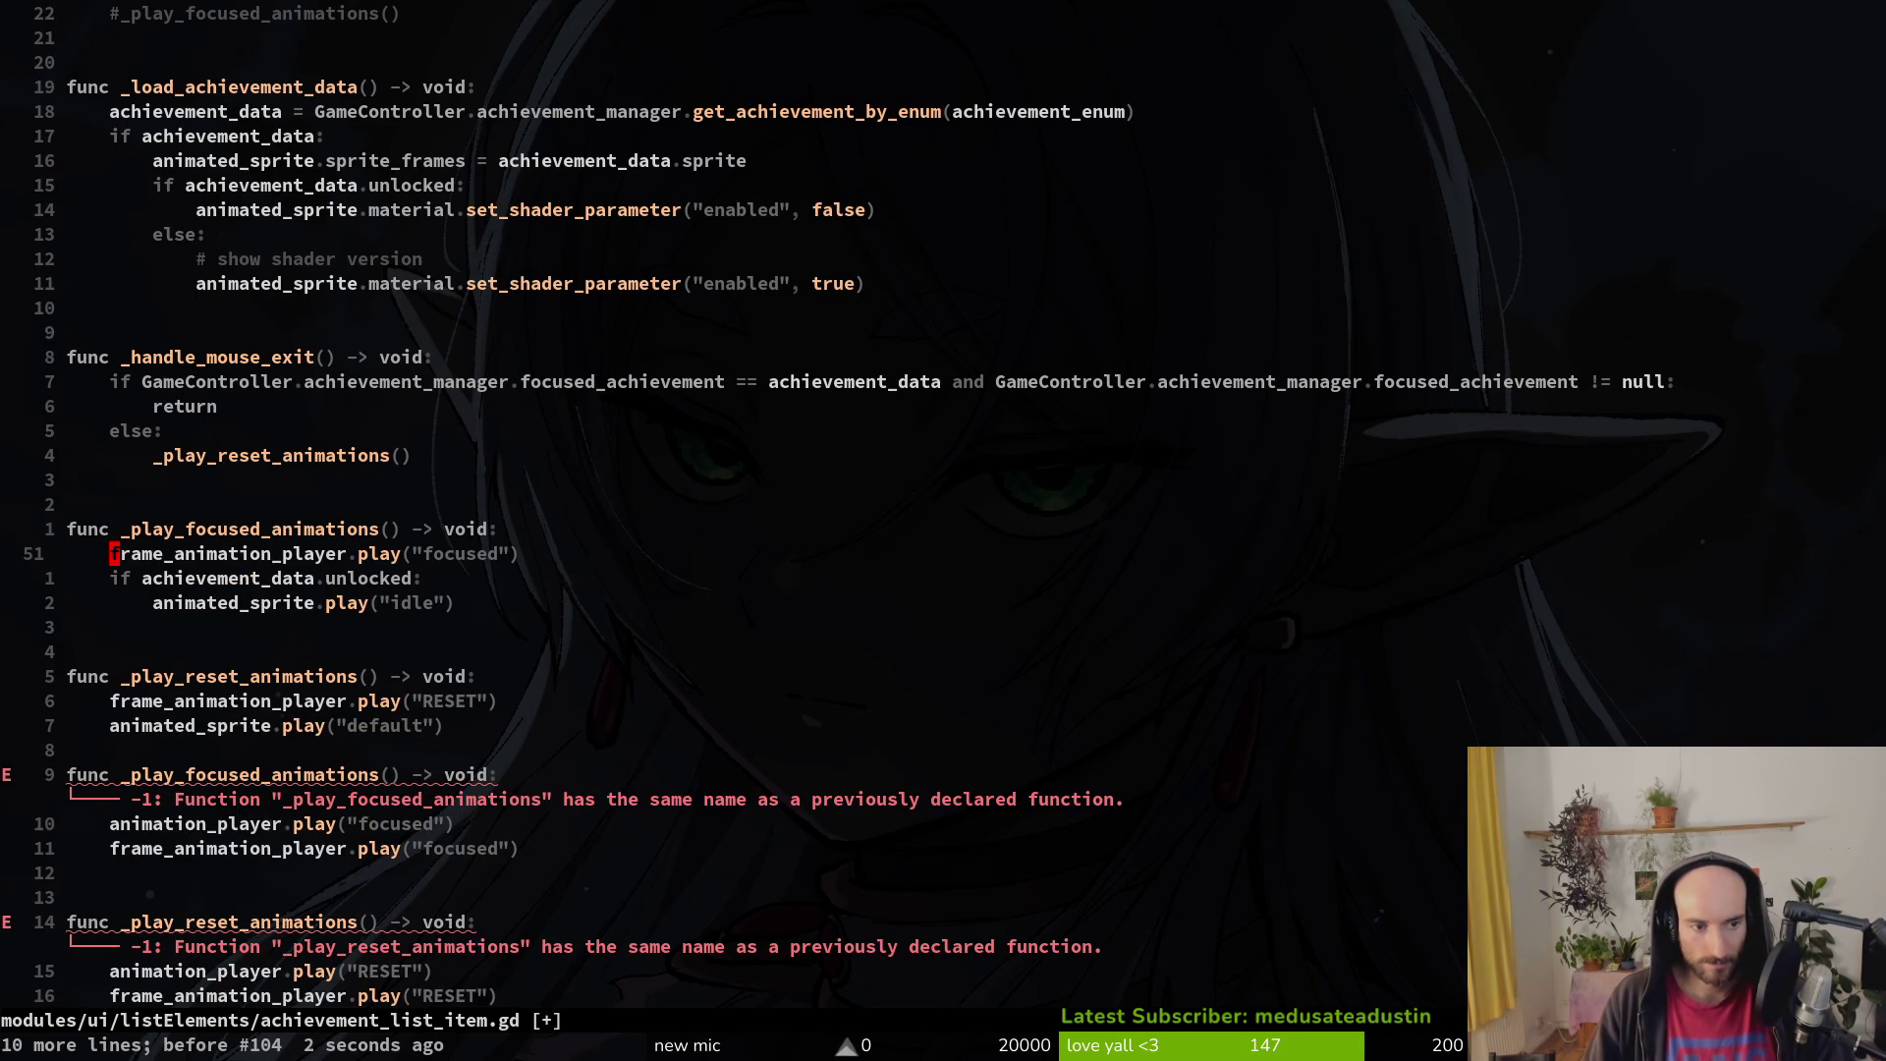
{"action": "key", "text": "j"}
{"action": "key", "text": "j"}
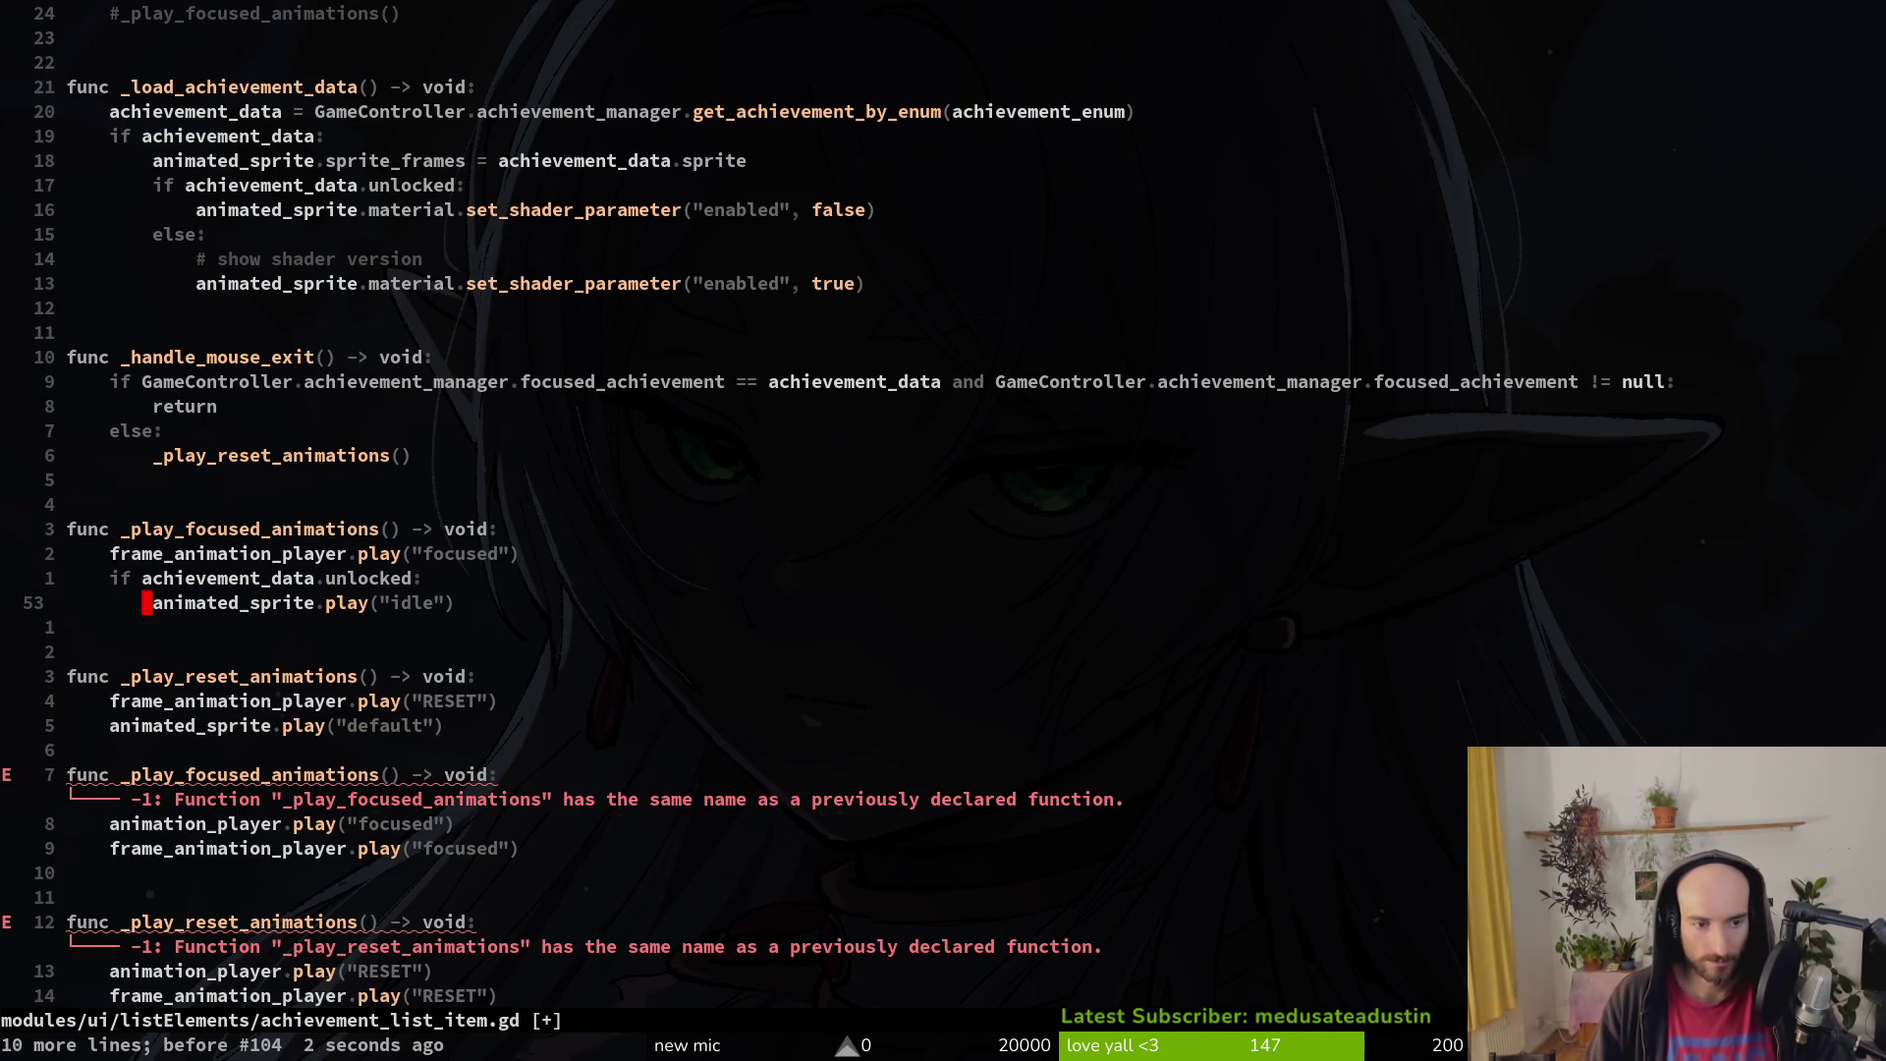
{"action": "key", "text": "c"}
{"action": "key", "text": "i"}
{"action": "key", "text": "quotedbl"}
{"action": "type", "text": "focused"}
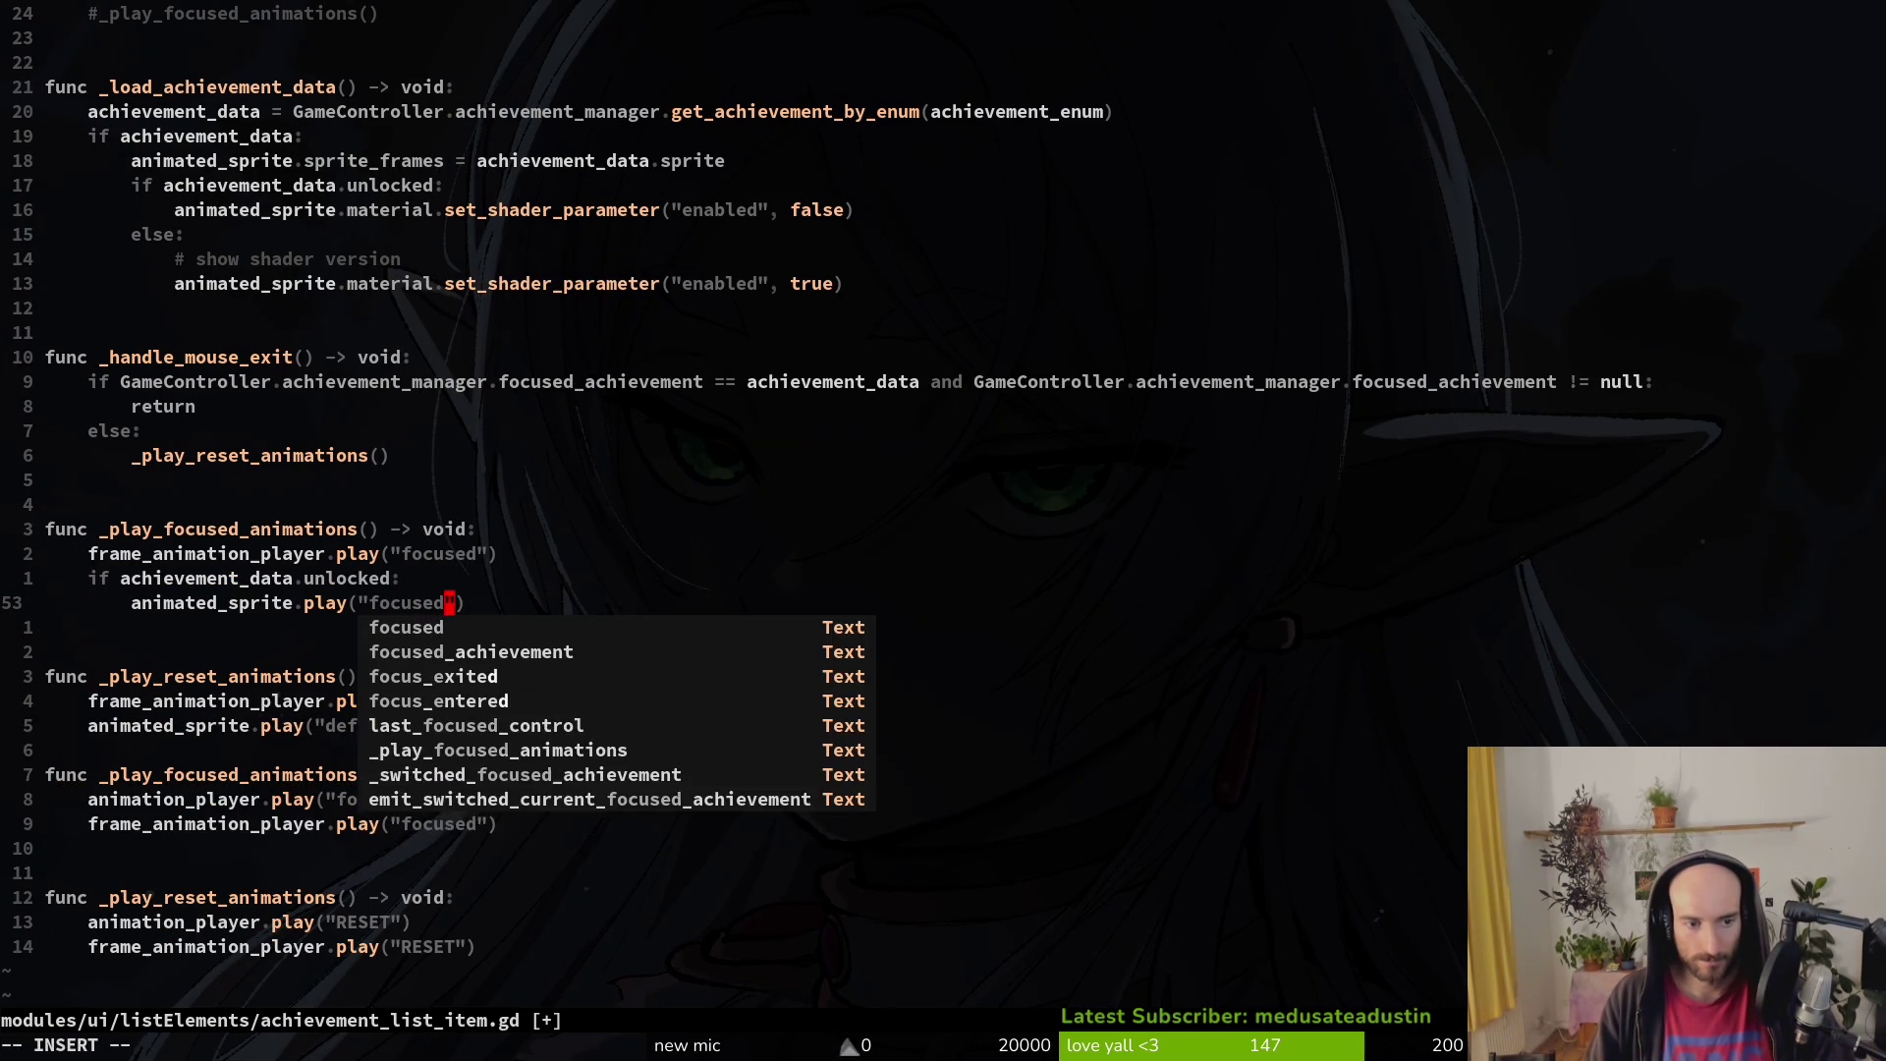
{"action": "key", "text": "Escape"}
{"action": "key", "text": "c"}
{"action": "key", "text": "i"}
{"action": "key", "text": "quotedbl"}
{"action": "type", "text": "focus"}
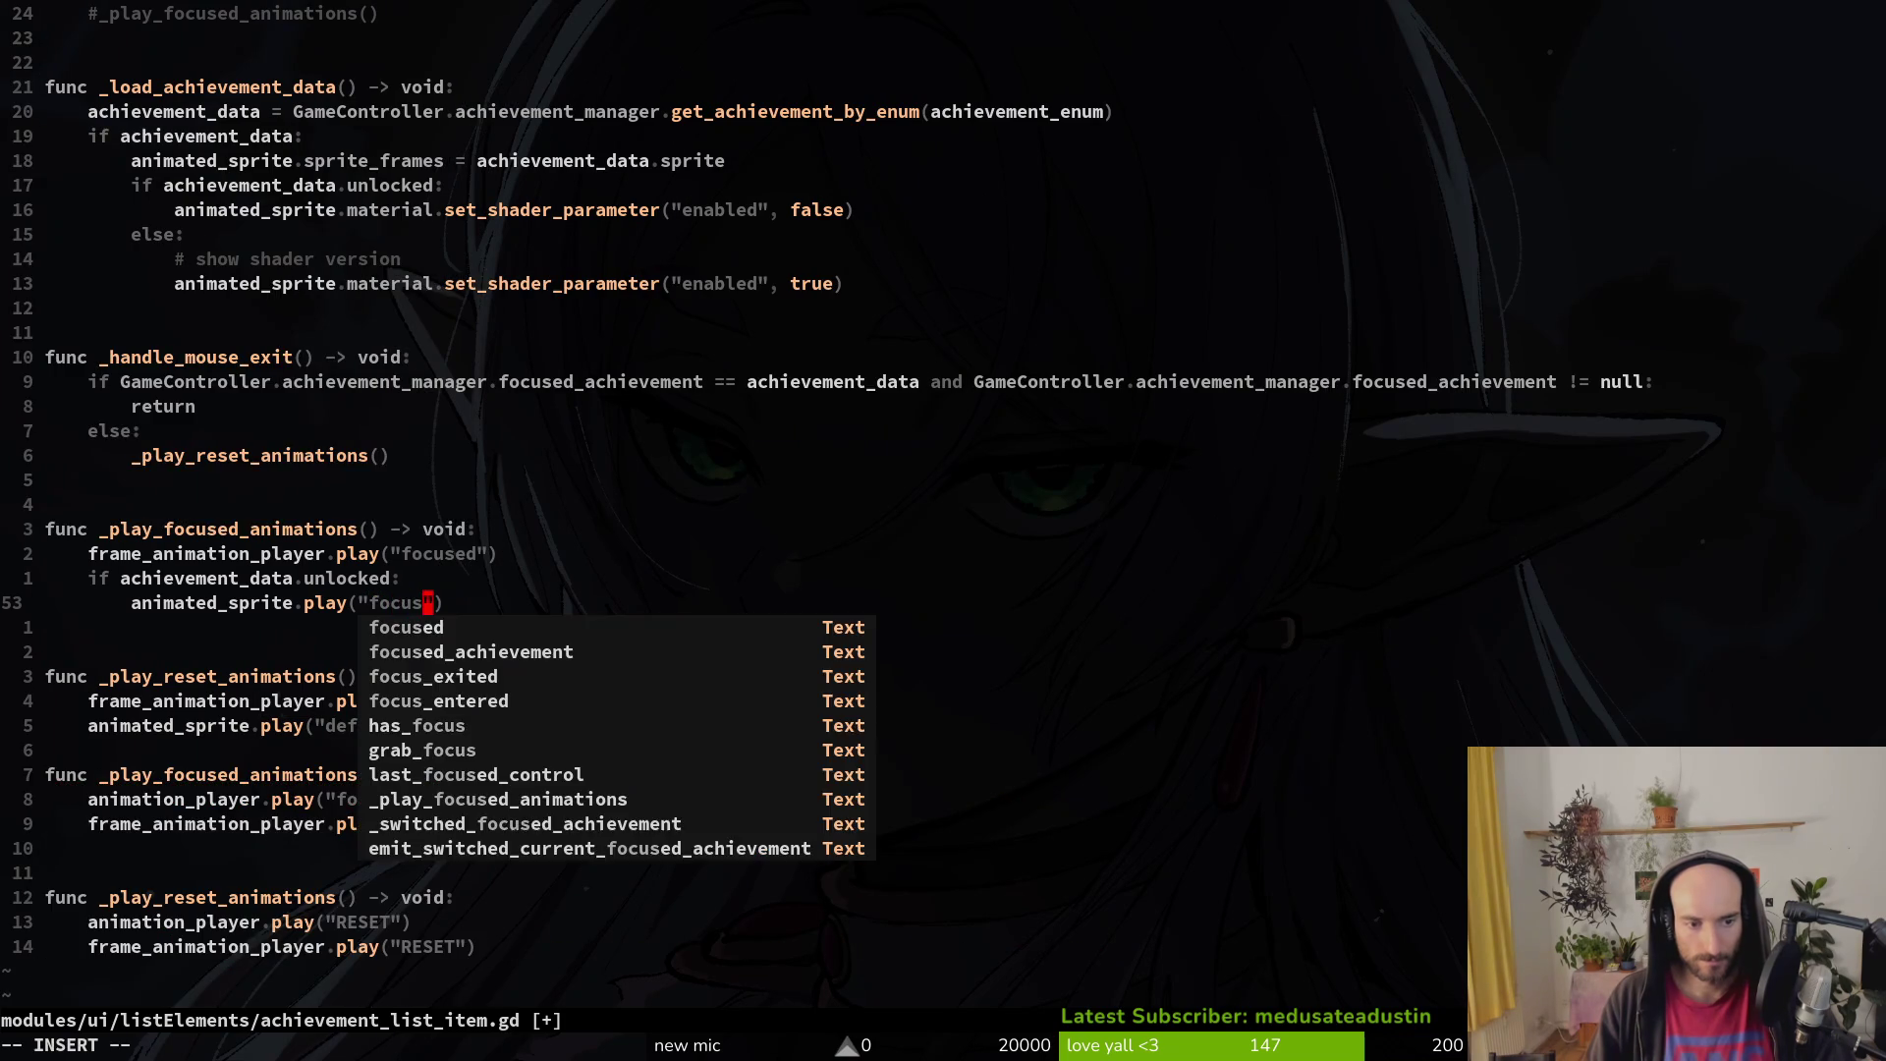
{"action": "key", "text": "Escape"}
Step: Delete the duplicate functions at the end of the script and save it
{"action": "key", "text": "j"}
{"action": "key", "text": "j"}
{"action": "key", "text": "j"}
{"action": "key", "text": "j"}
{"action": "key", "text": "j"}
{"action": "key", "text": "j"}
{"action": "key", "text": "shift+v"}
{"action": "key", "text": "shift+g"}
{"action": "type", "text": "d:w"}
{"action": "key", "text": "Return"}
Step: Quit Neovim and return to Godot to restart the game
{"action": "key", "text": "k"}
{"action": "key", "text": "k"}
{"action": "key", "text": "k"}
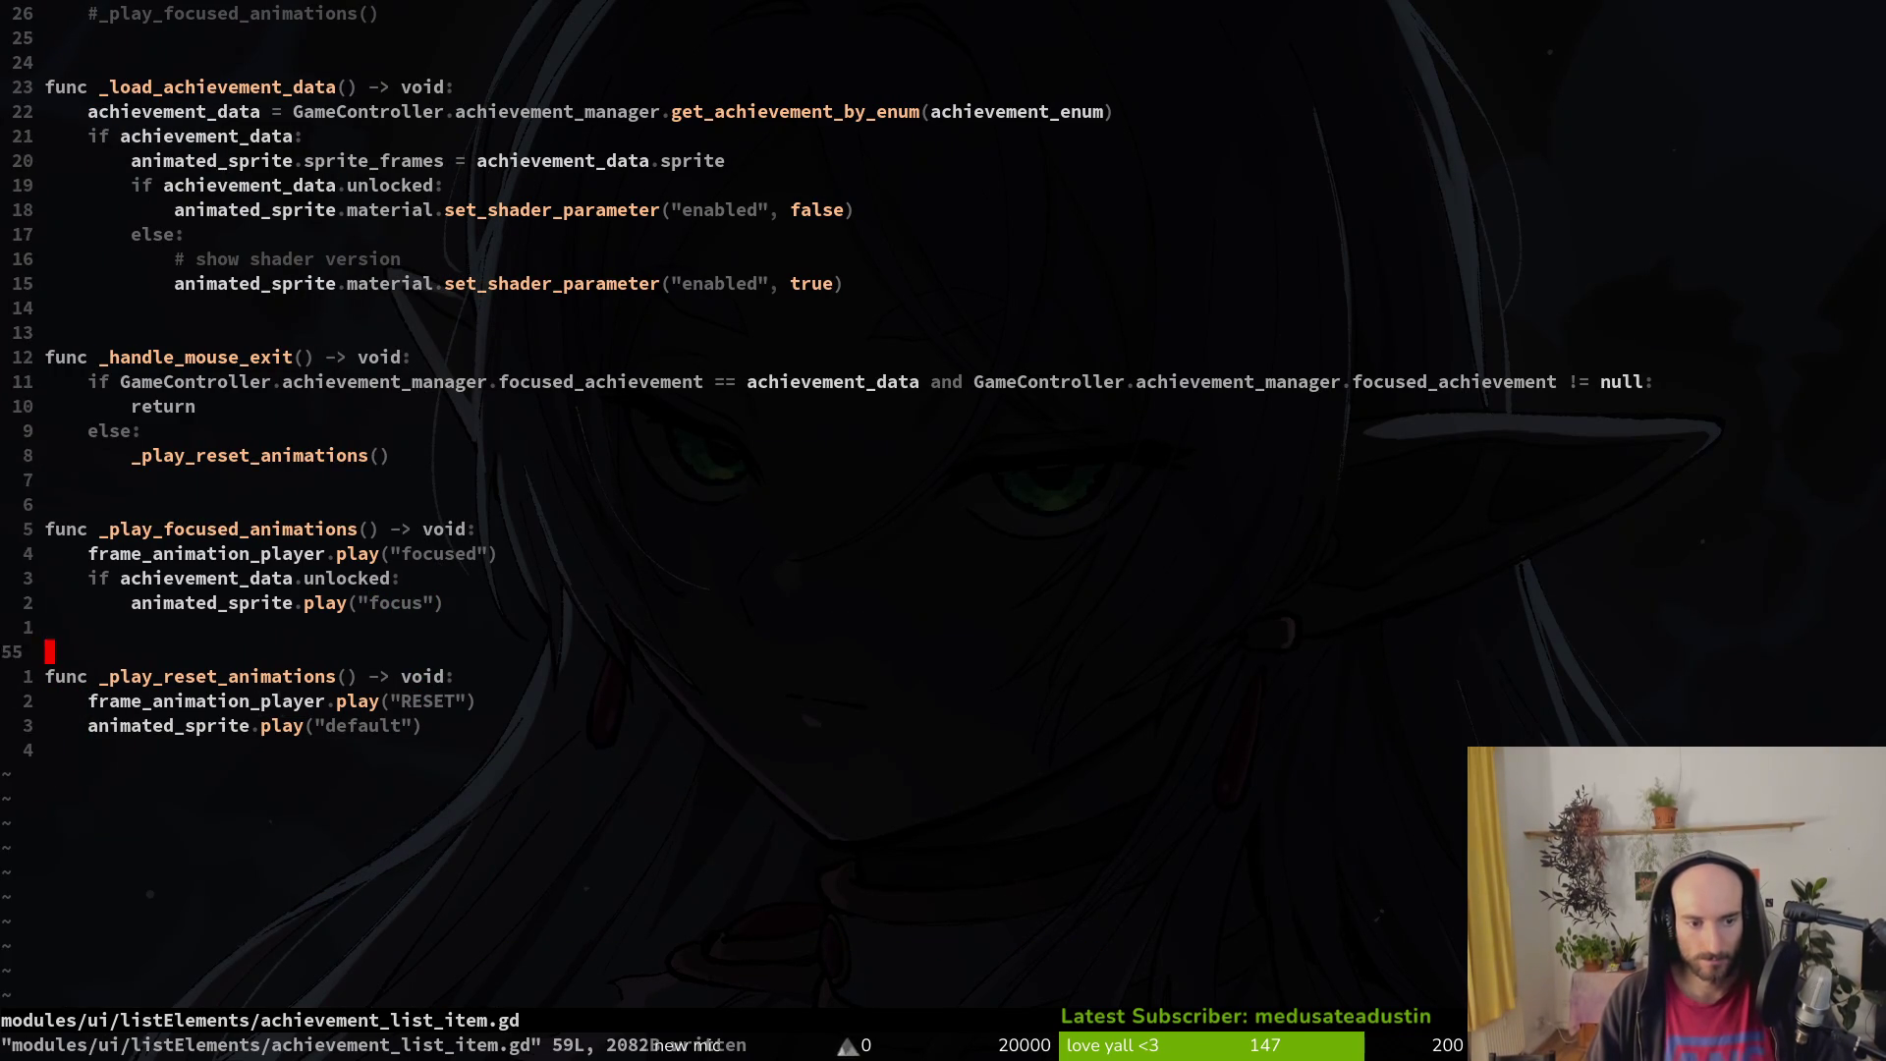
{"action": "key", "text": "k"}
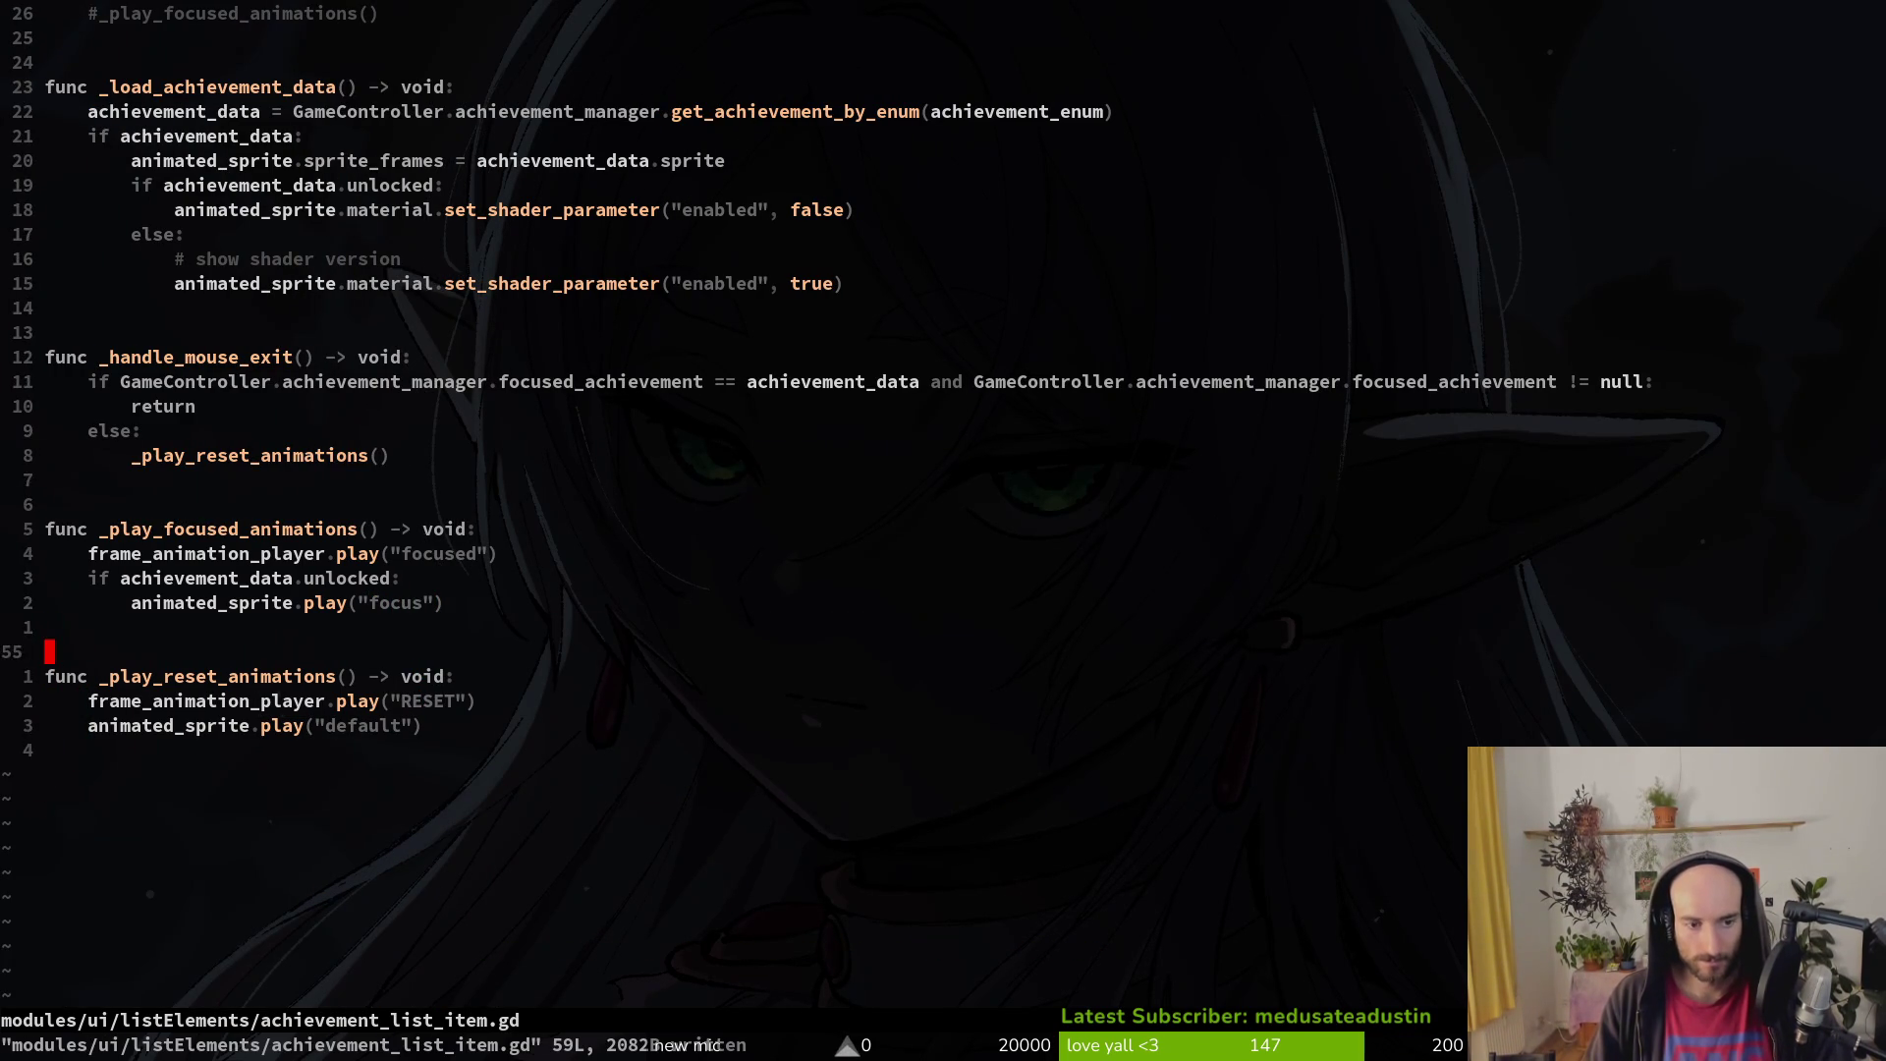
{"action": "key", "text": "j"}
{"action": "key", "text": "j"}
{"action": "type", "text": ":q"}
{"action": "key", "text": "Return"}
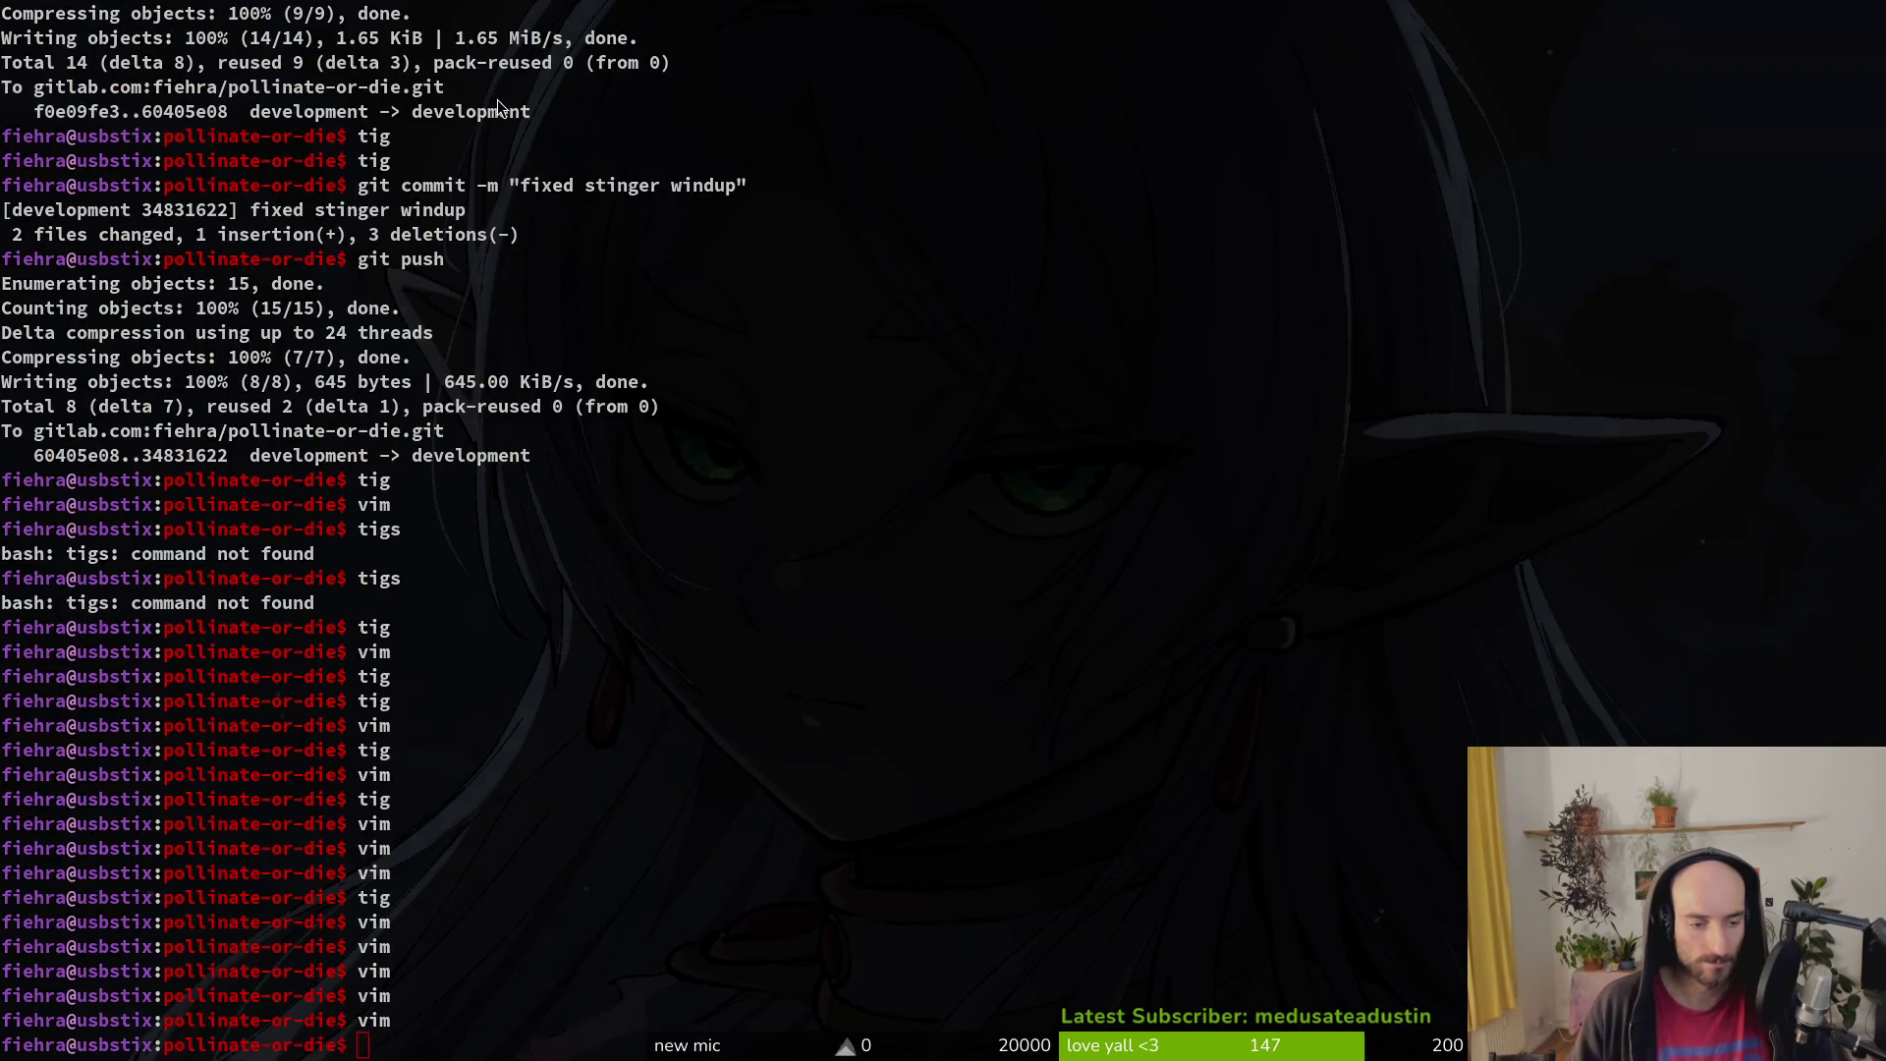
{"action": "key", "text": "alt+Tab"}
{"action": "left_click", "coordinate": [1611, 58]}
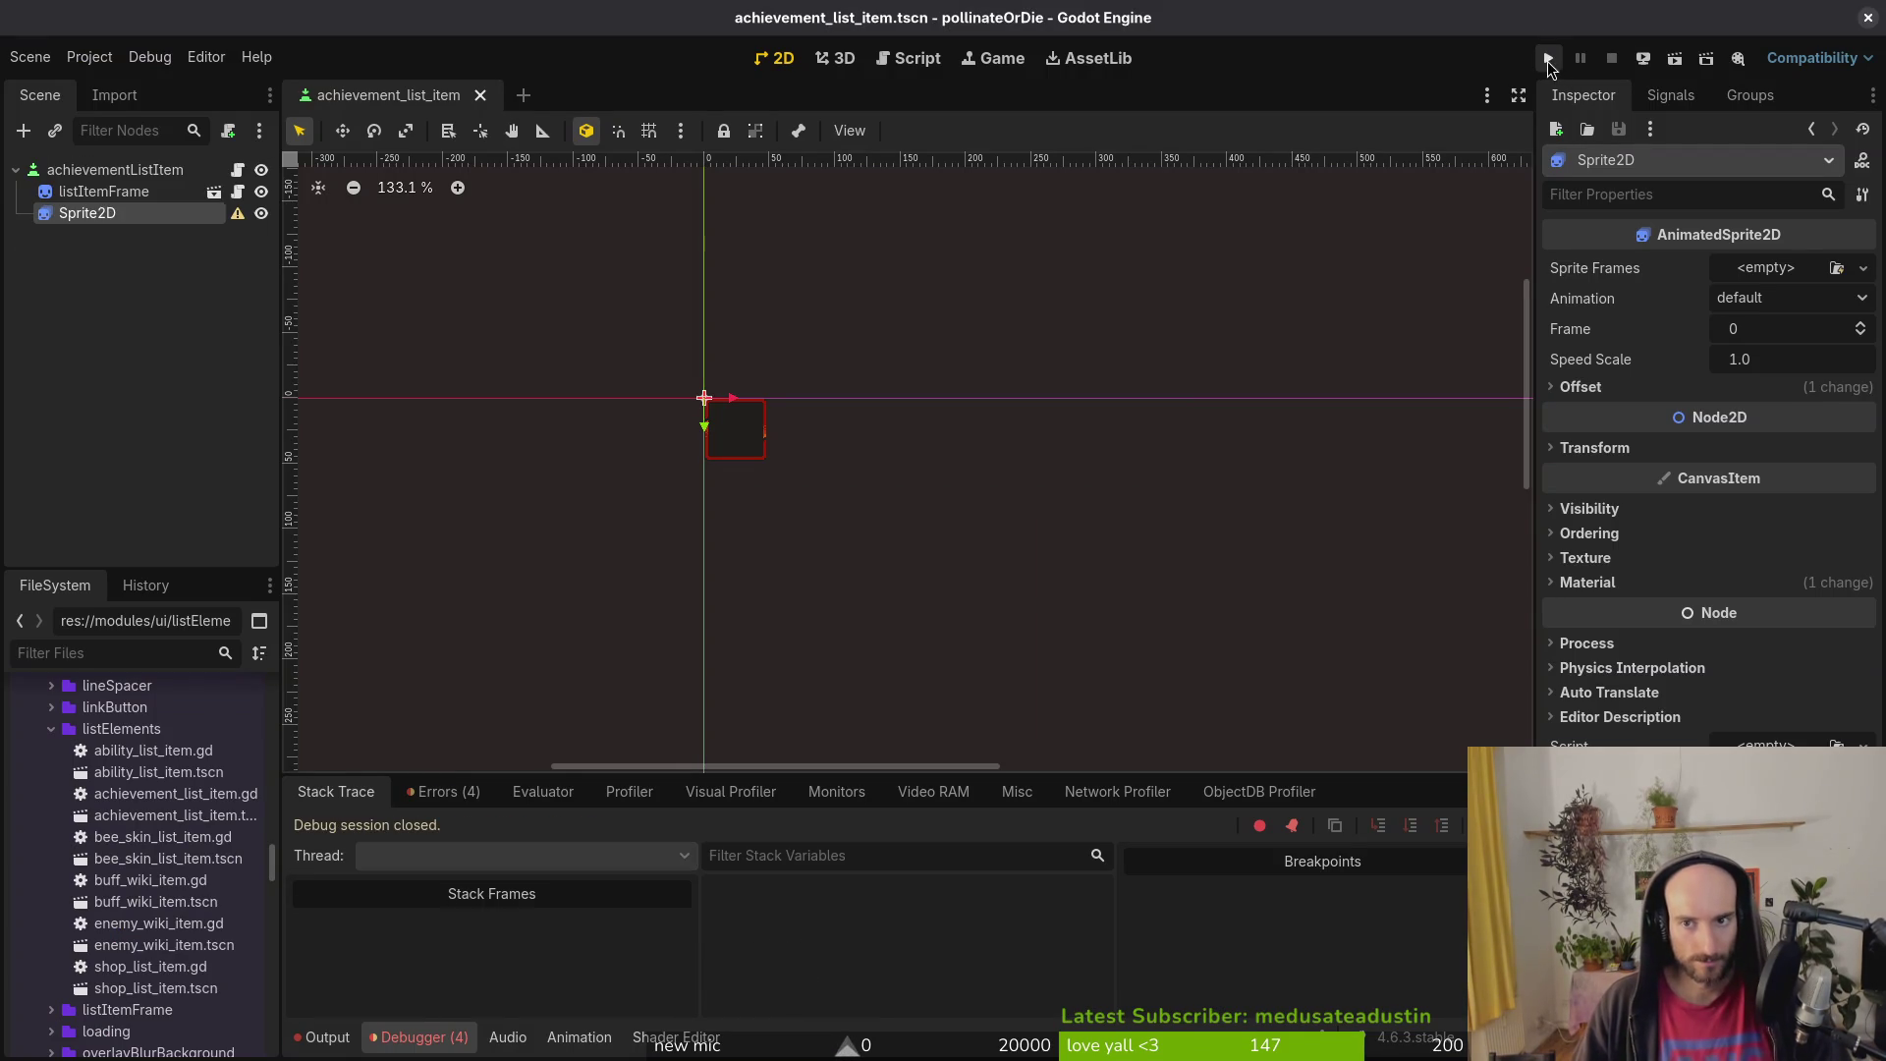
Step: Run the game to test, then open archives_overlay.tscn through quick file search
{"action": "left_click", "coordinate": [1549, 58]}
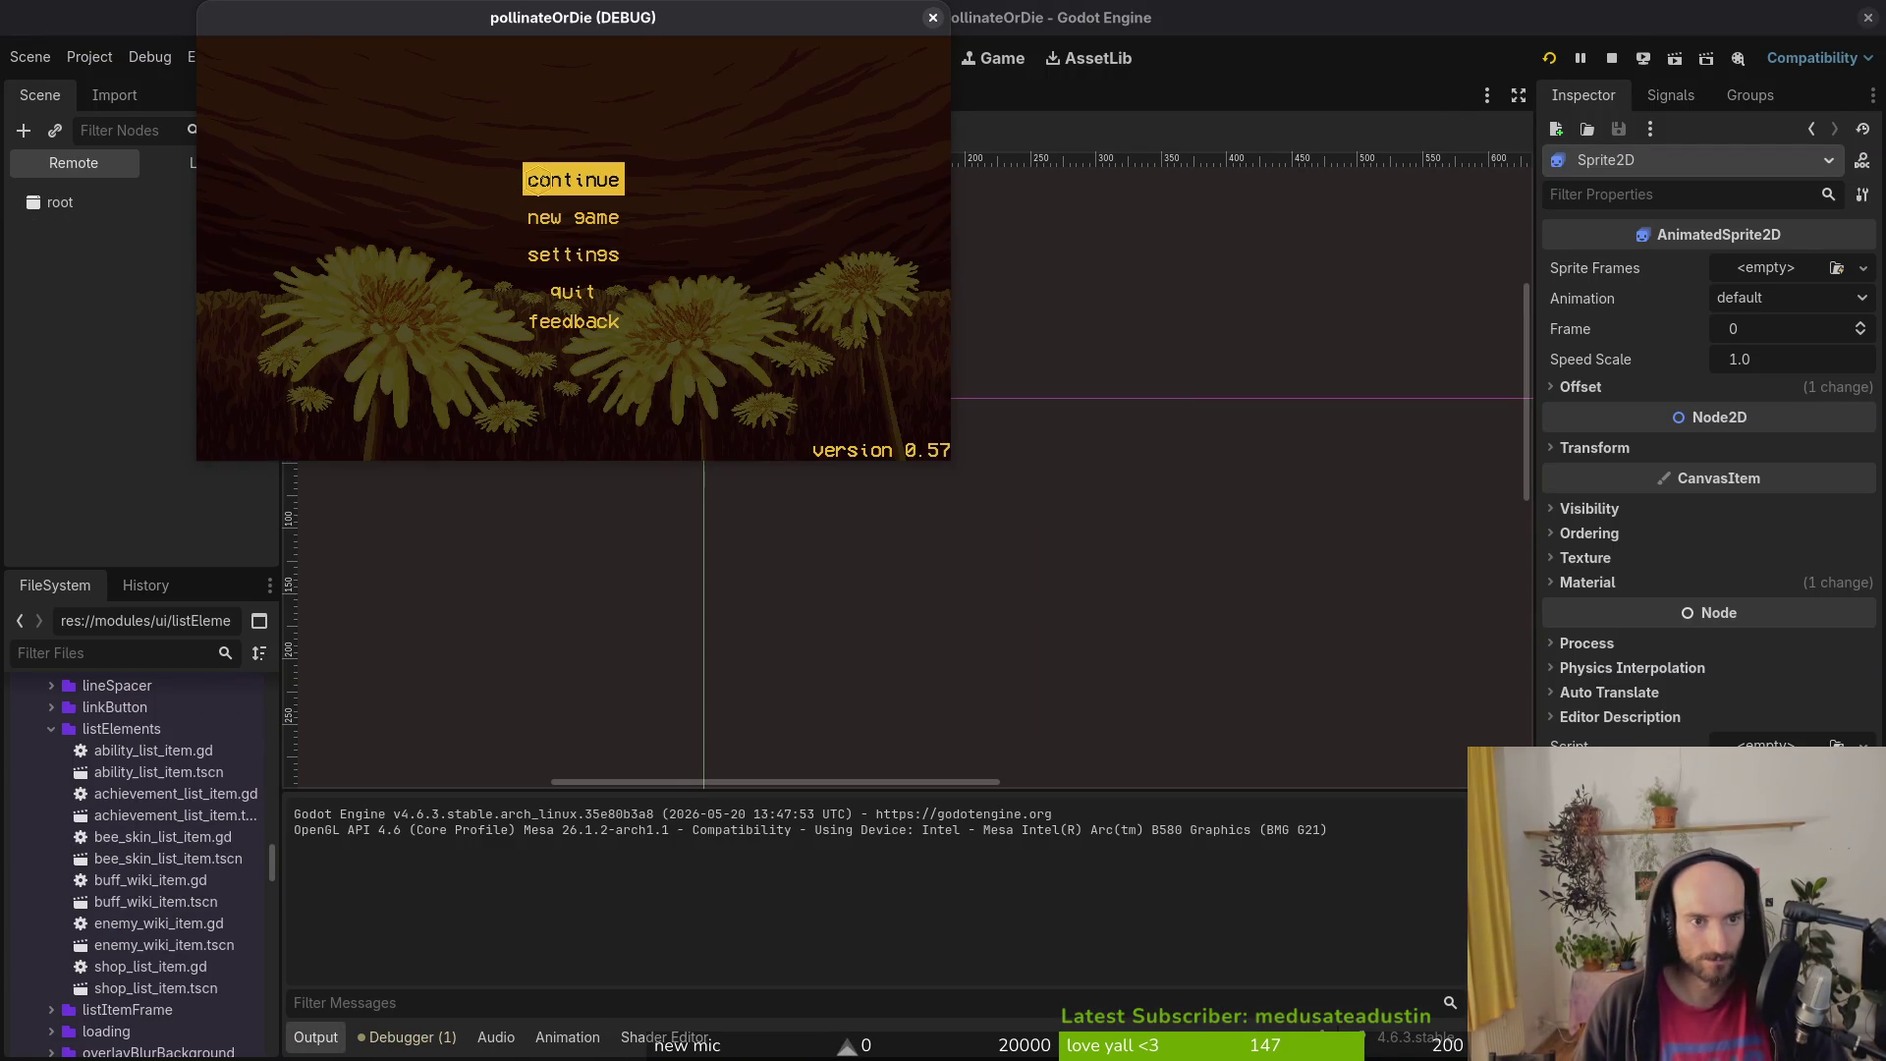
{"action": "key", "text": "Return"}
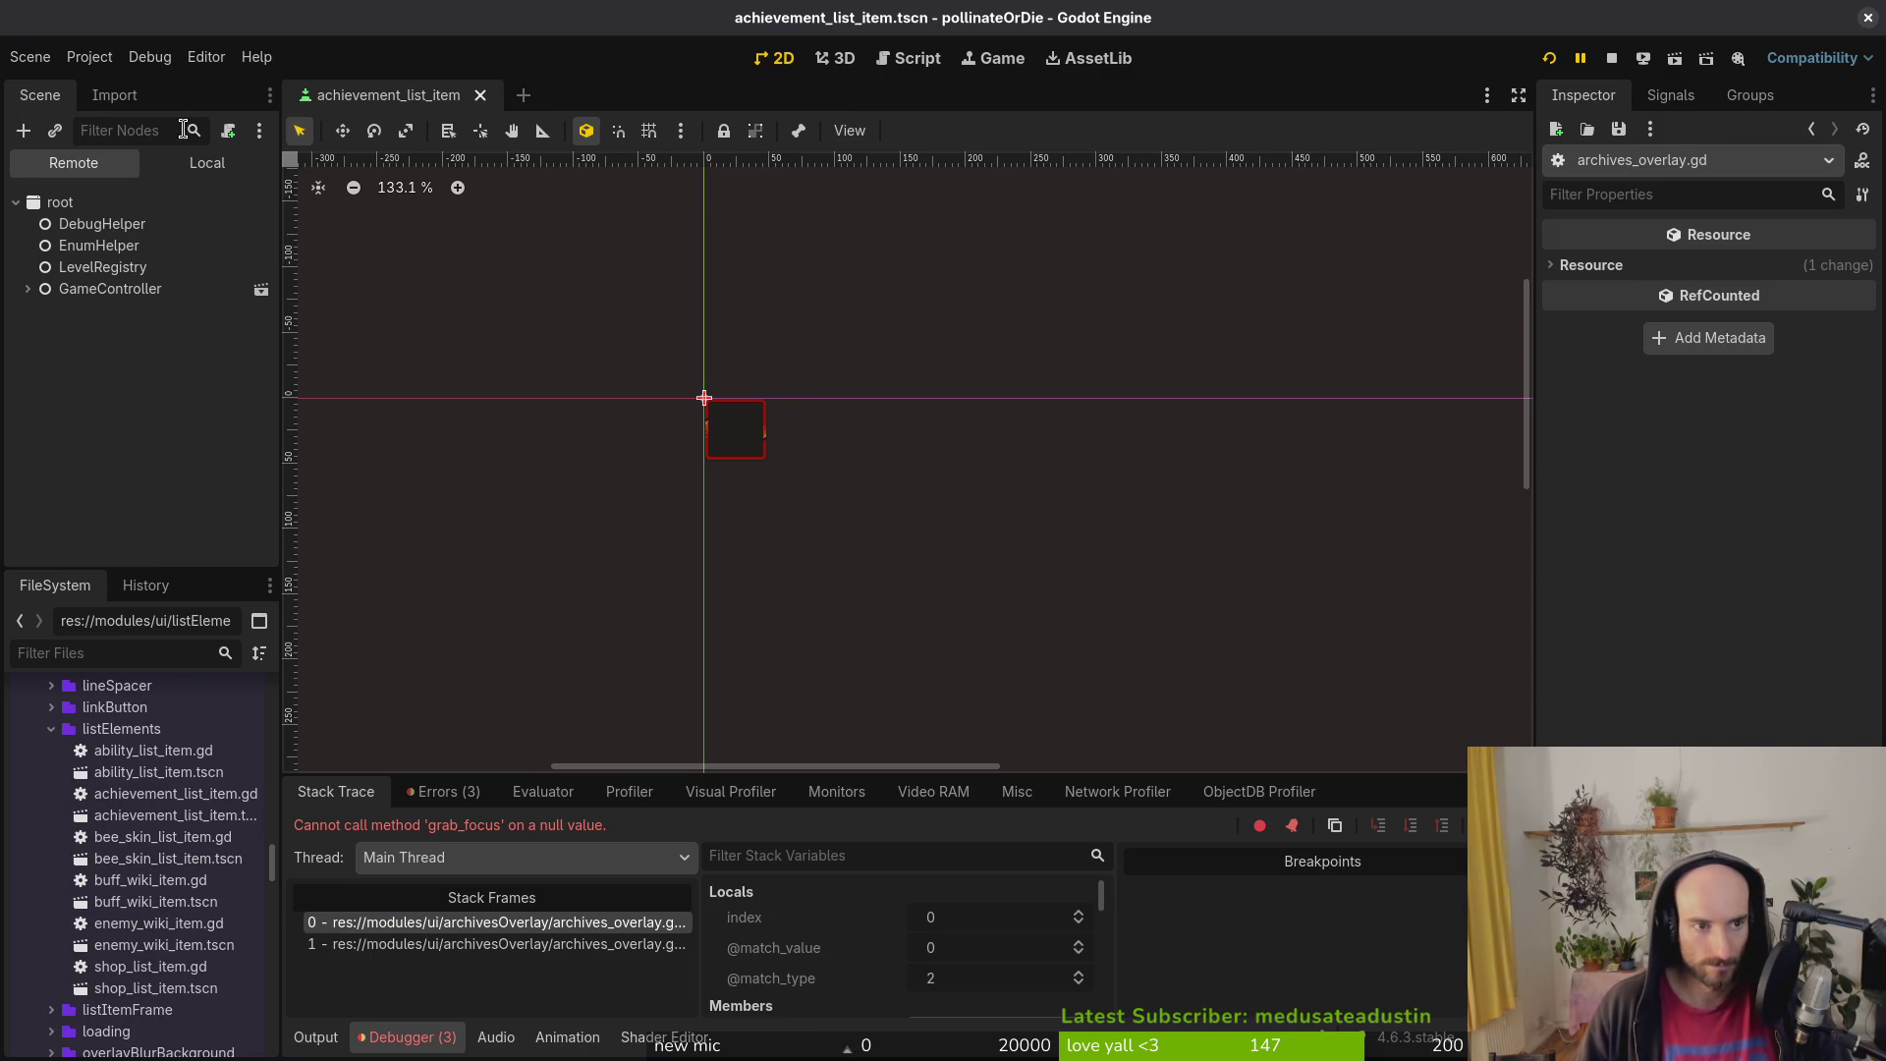
{"action": "key", "text": "shift+alt+o"}
{"action": "type", "text": "archiove"}
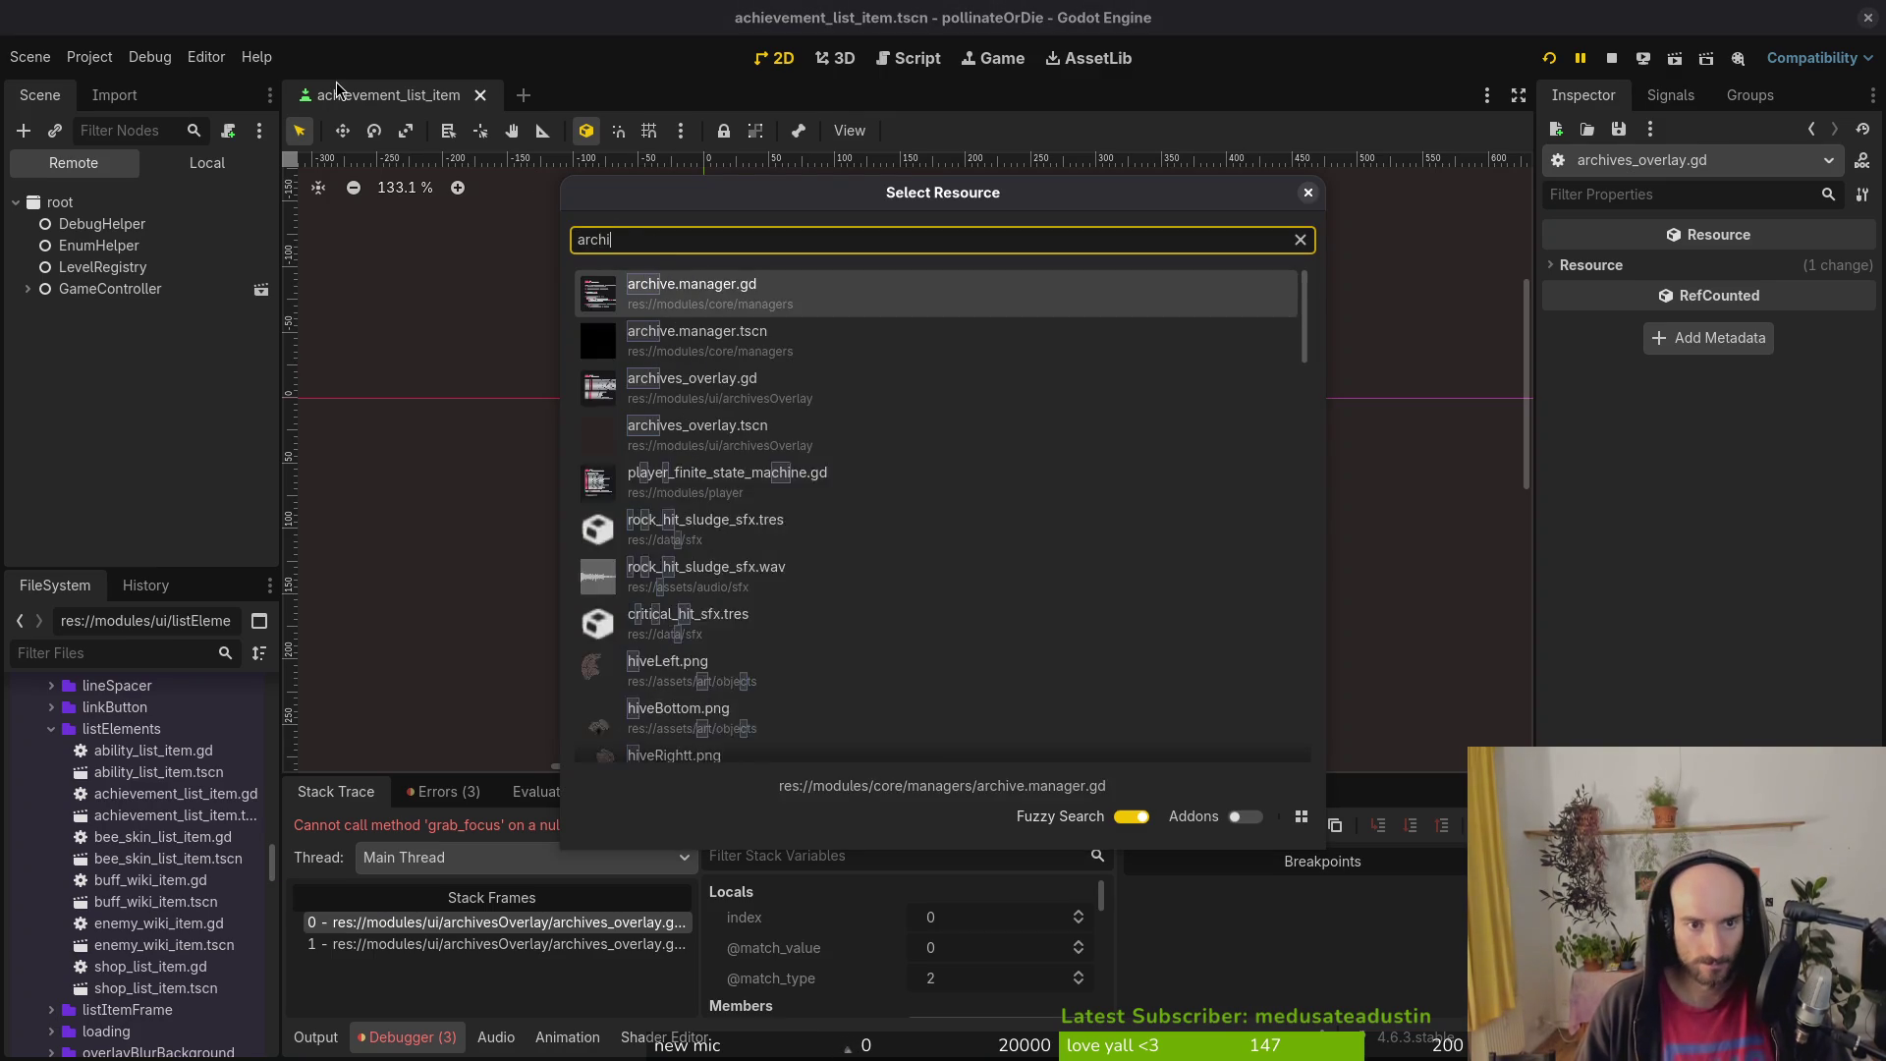
{"action": "key", "text": "Down"}
{"action": "key", "text": "Down"}
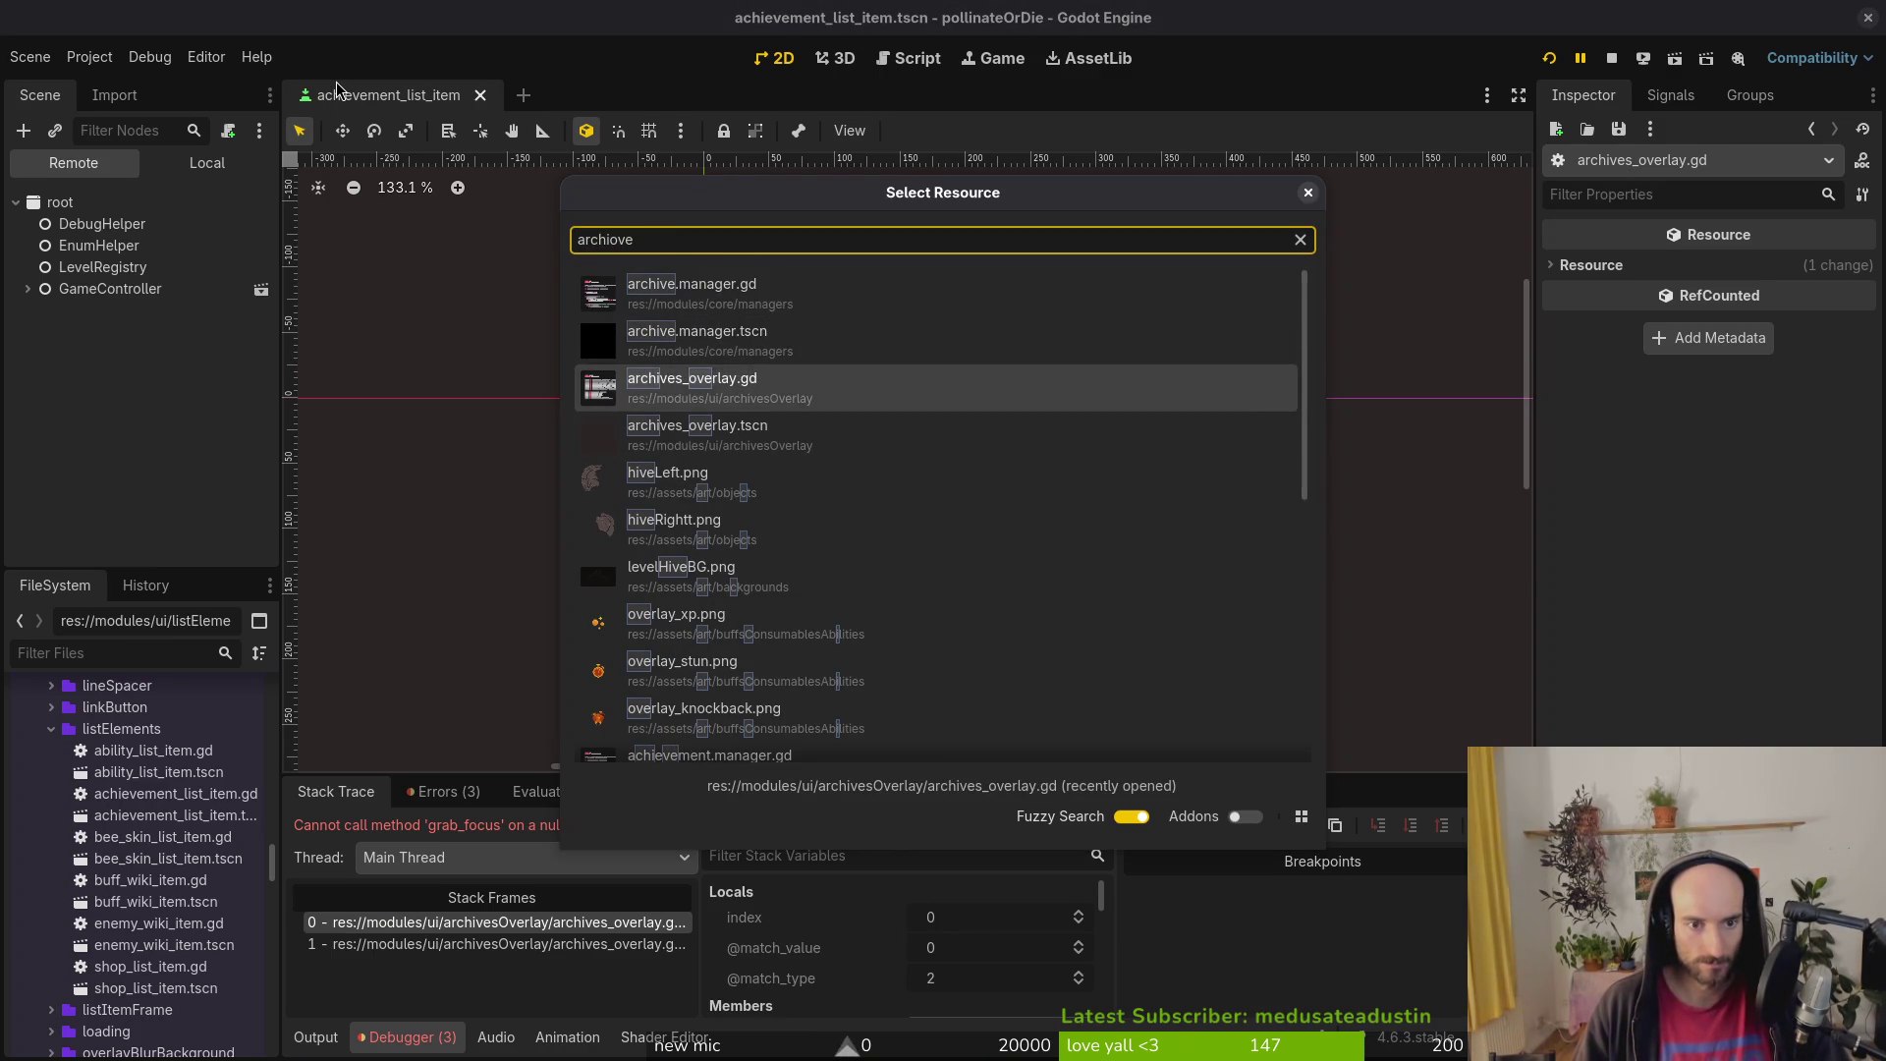
{"action": "key", "text": "Return"}
Step: Delete the twelve enemy item nodes, fruitfly through mantis, from GridContainer
{"action": "left_click", "coordinate": [207, 163]}
{"action": "left_click", "coordinate": [100, 201]}
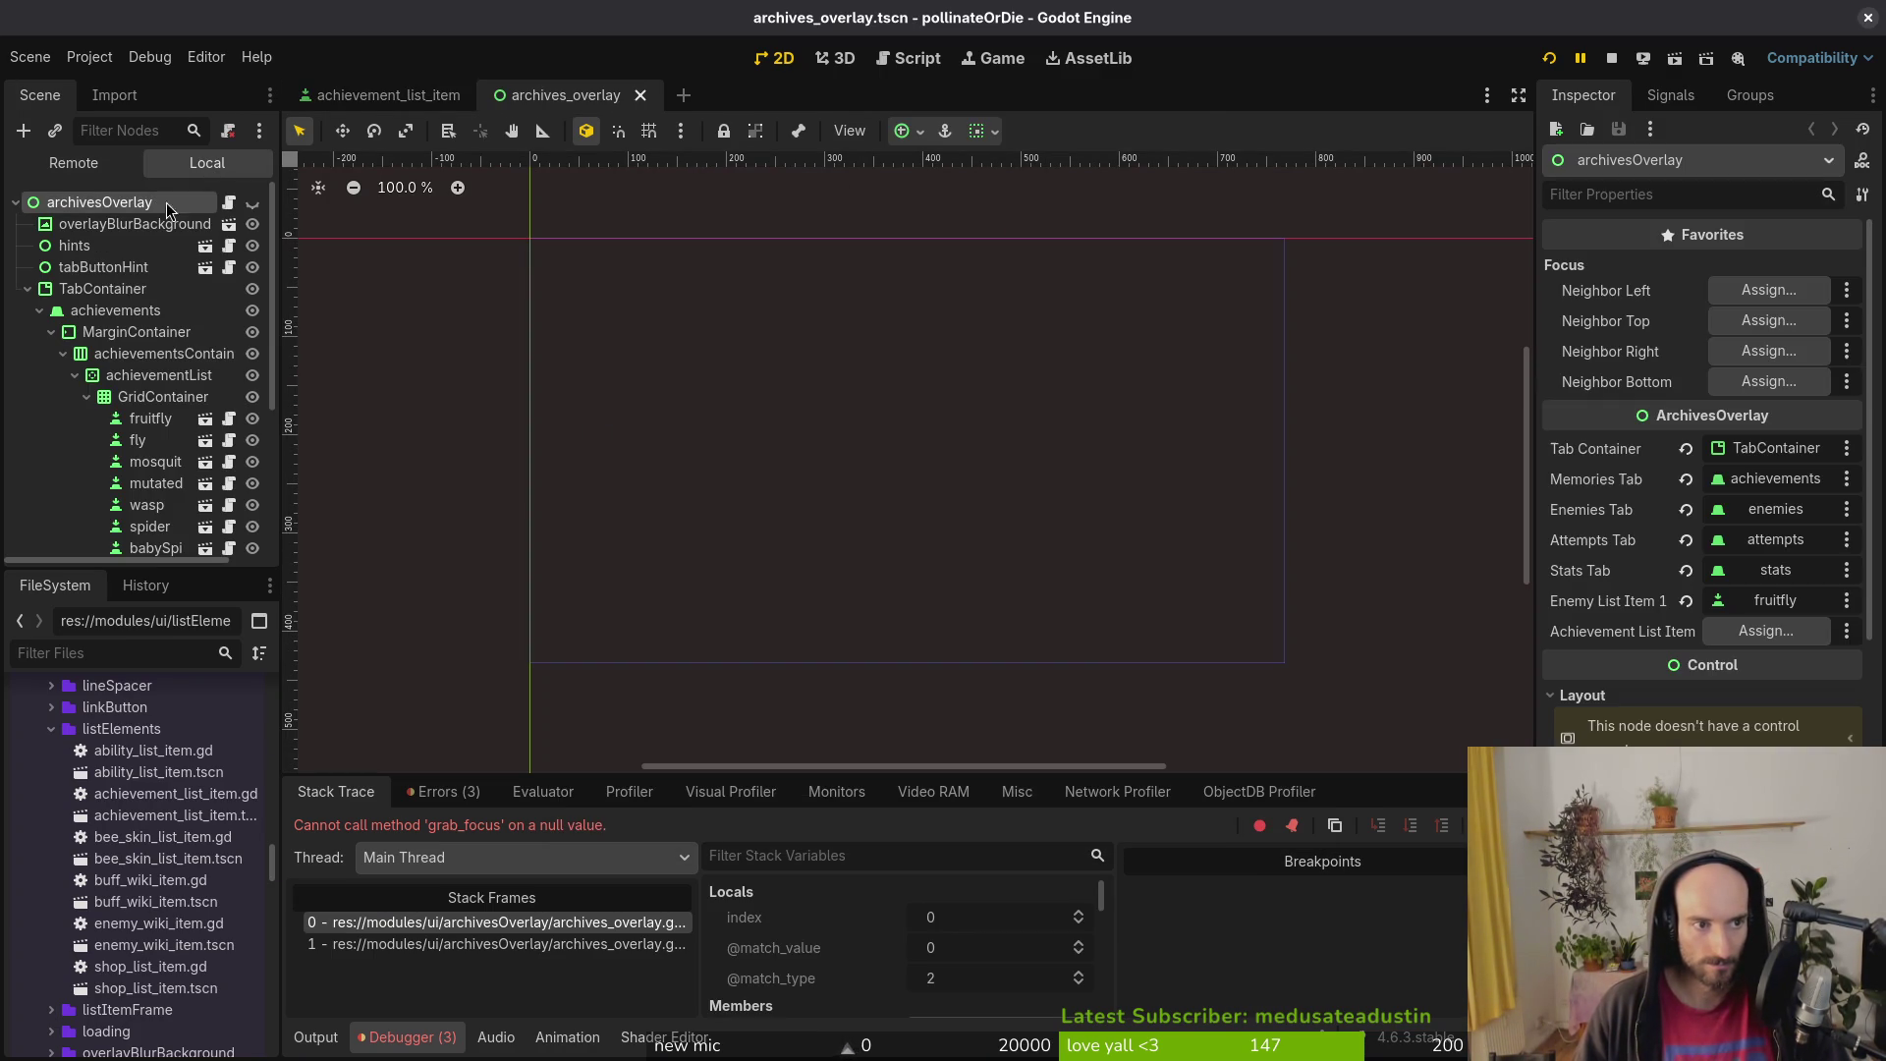
{"action": "left_click", "coordinate": [1766, 631]}
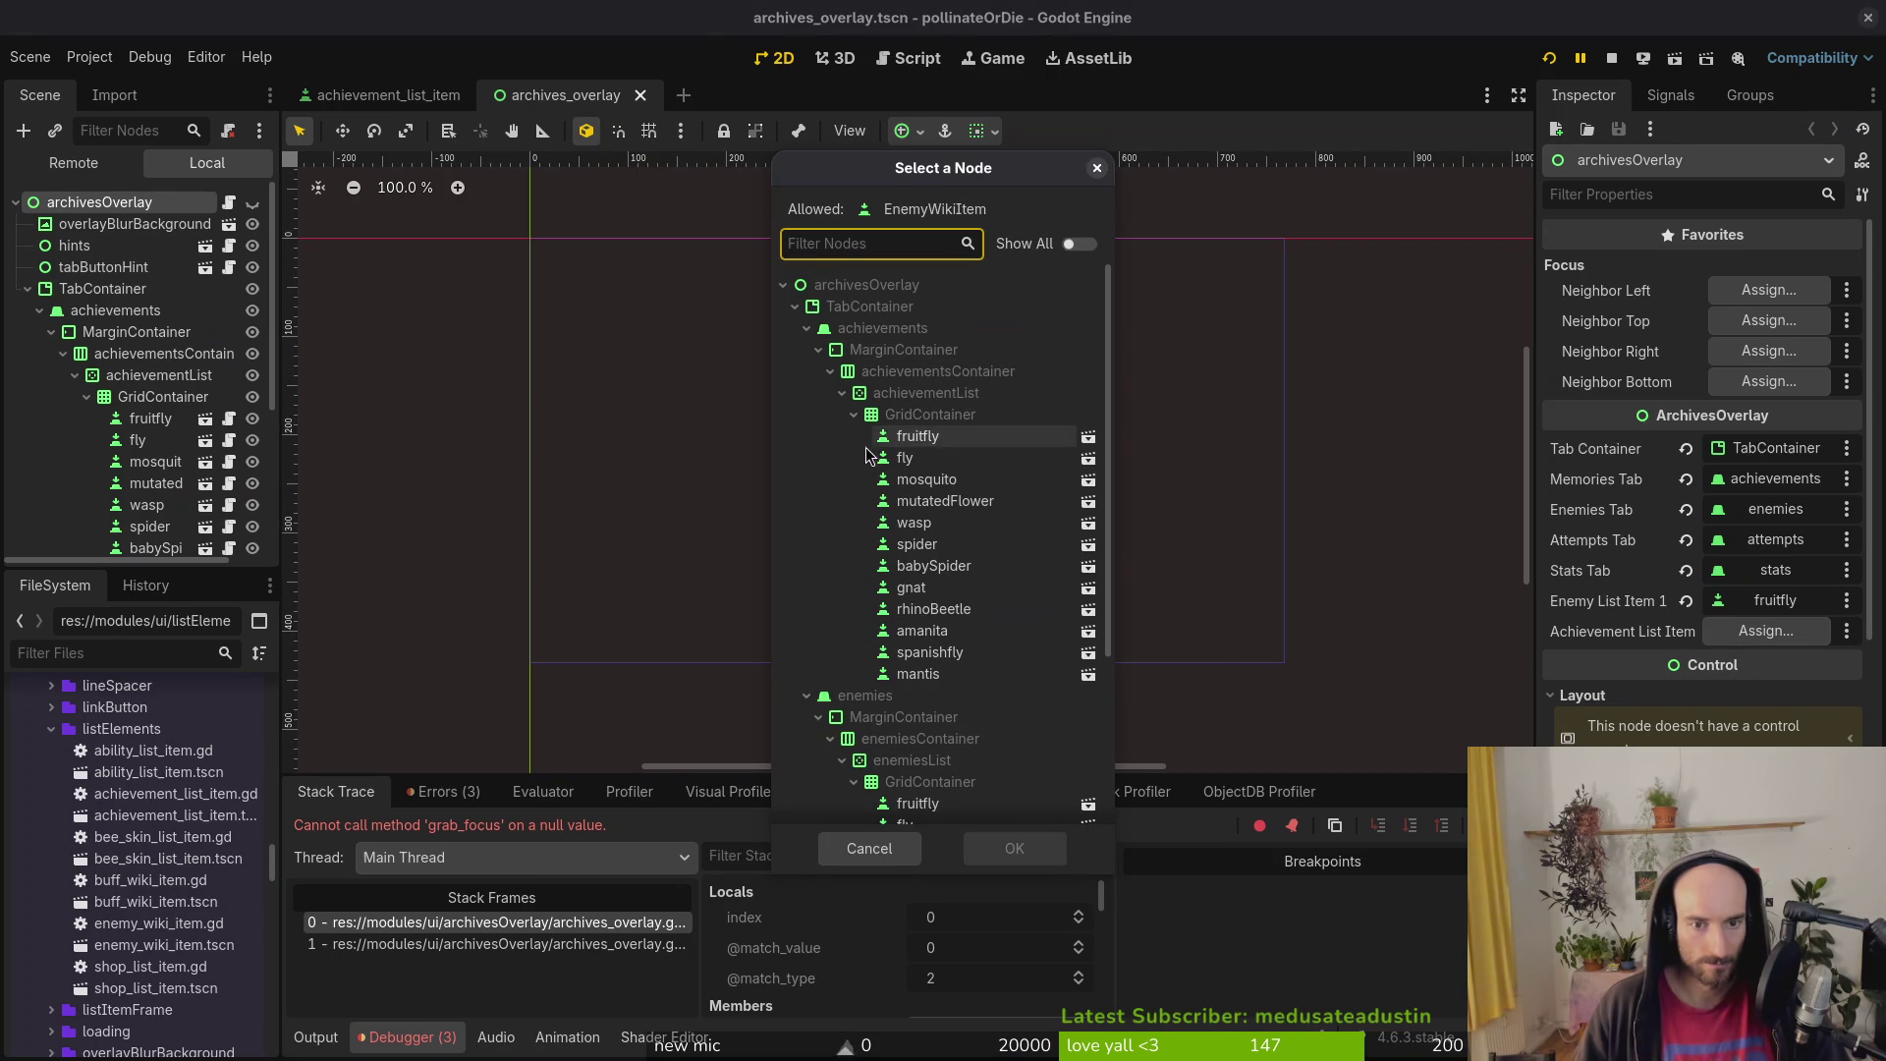
{"action": "left_click", "coordinate": [869, 848]}
{"action": "left_click", "coordinate": [118, 420]}
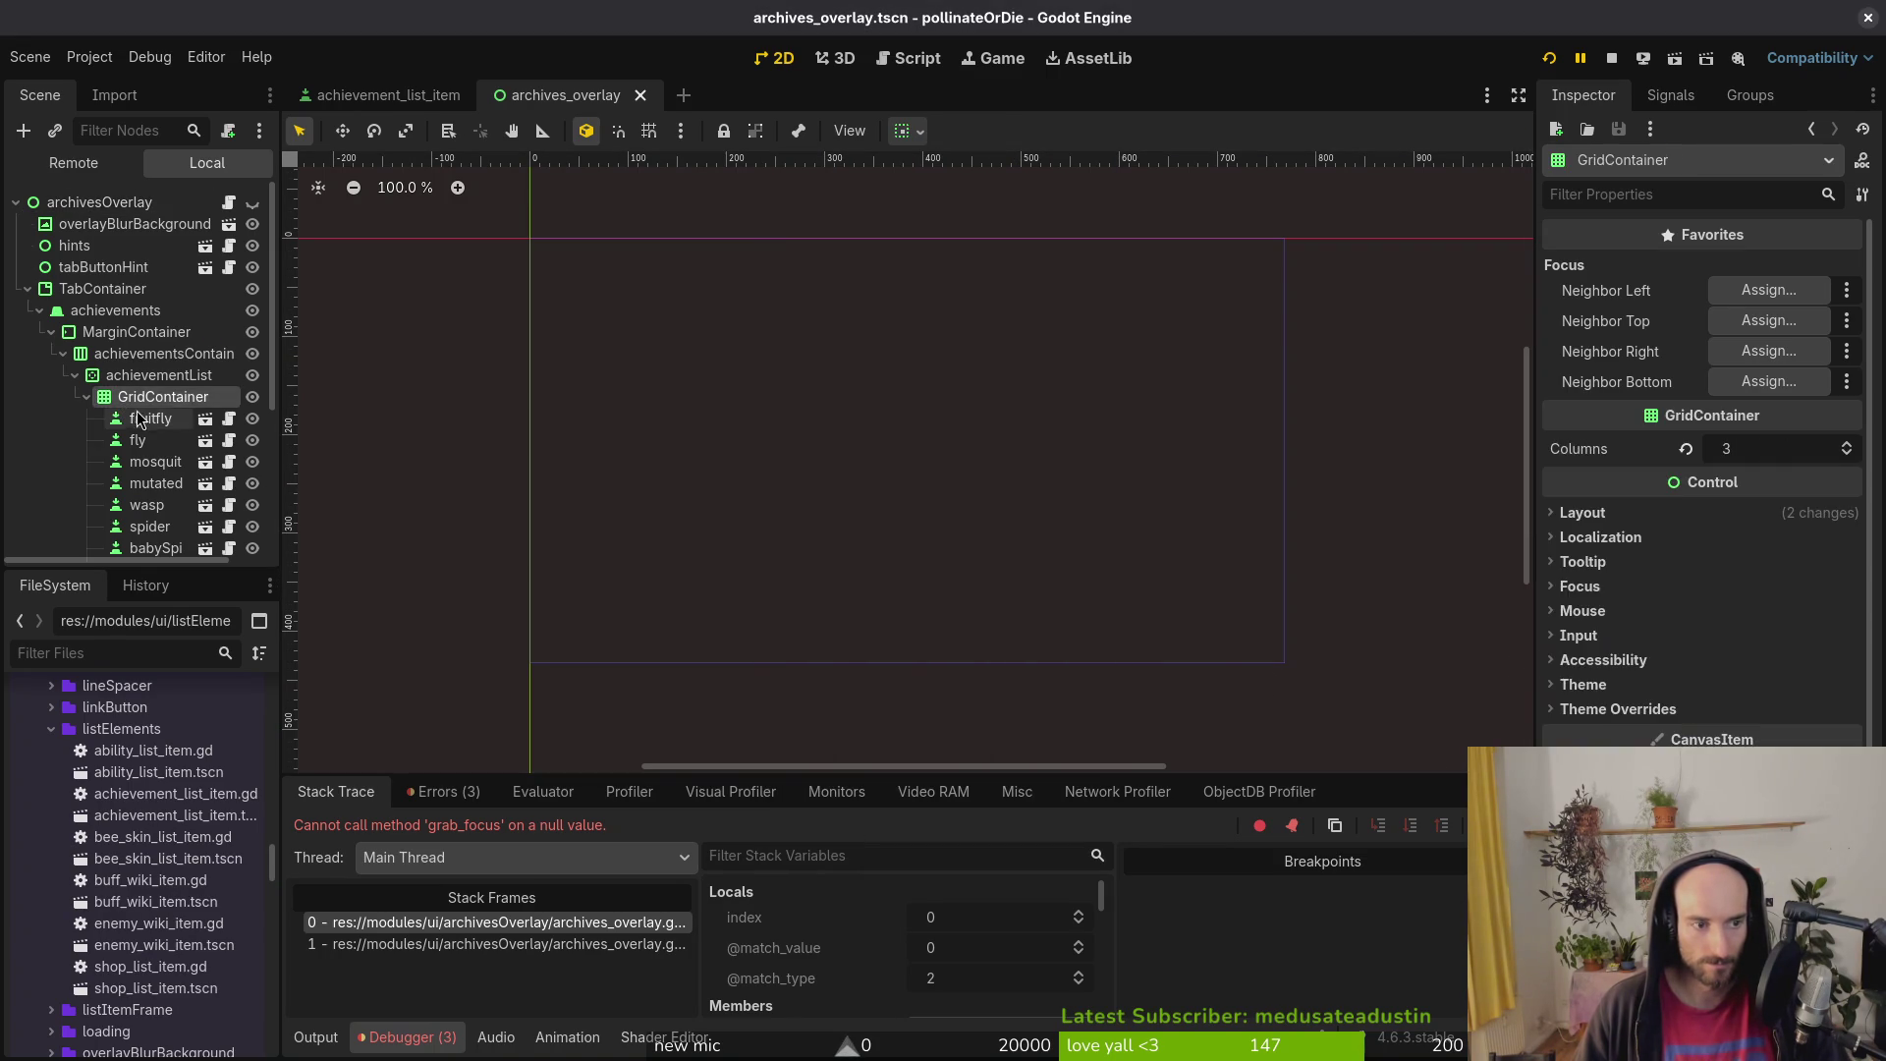
{"action": "scroll", "coordinate": [152, 491], "scroll_direction": "down", "scroll_amount": 3}
{"action": "left_click", "coordinate": [155, 527], "text": "shift"}
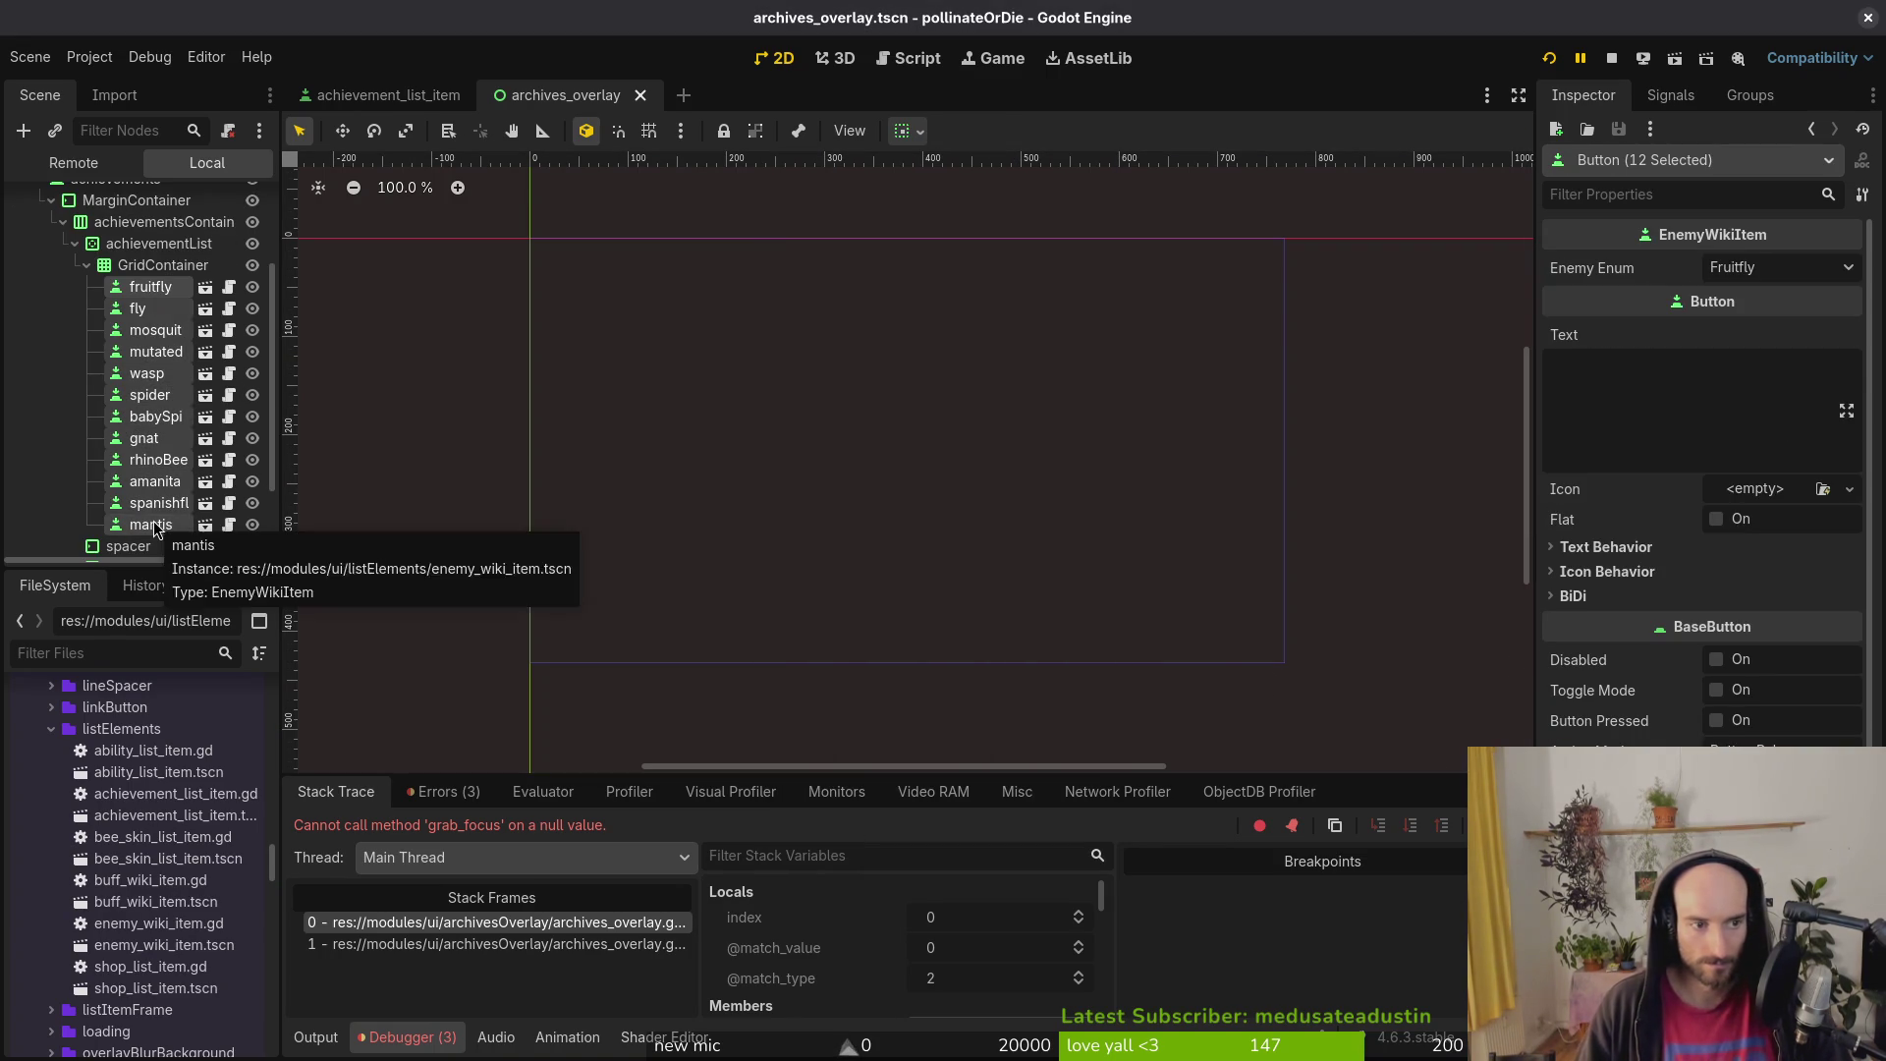
{"action": "key", "text": "Delete"}
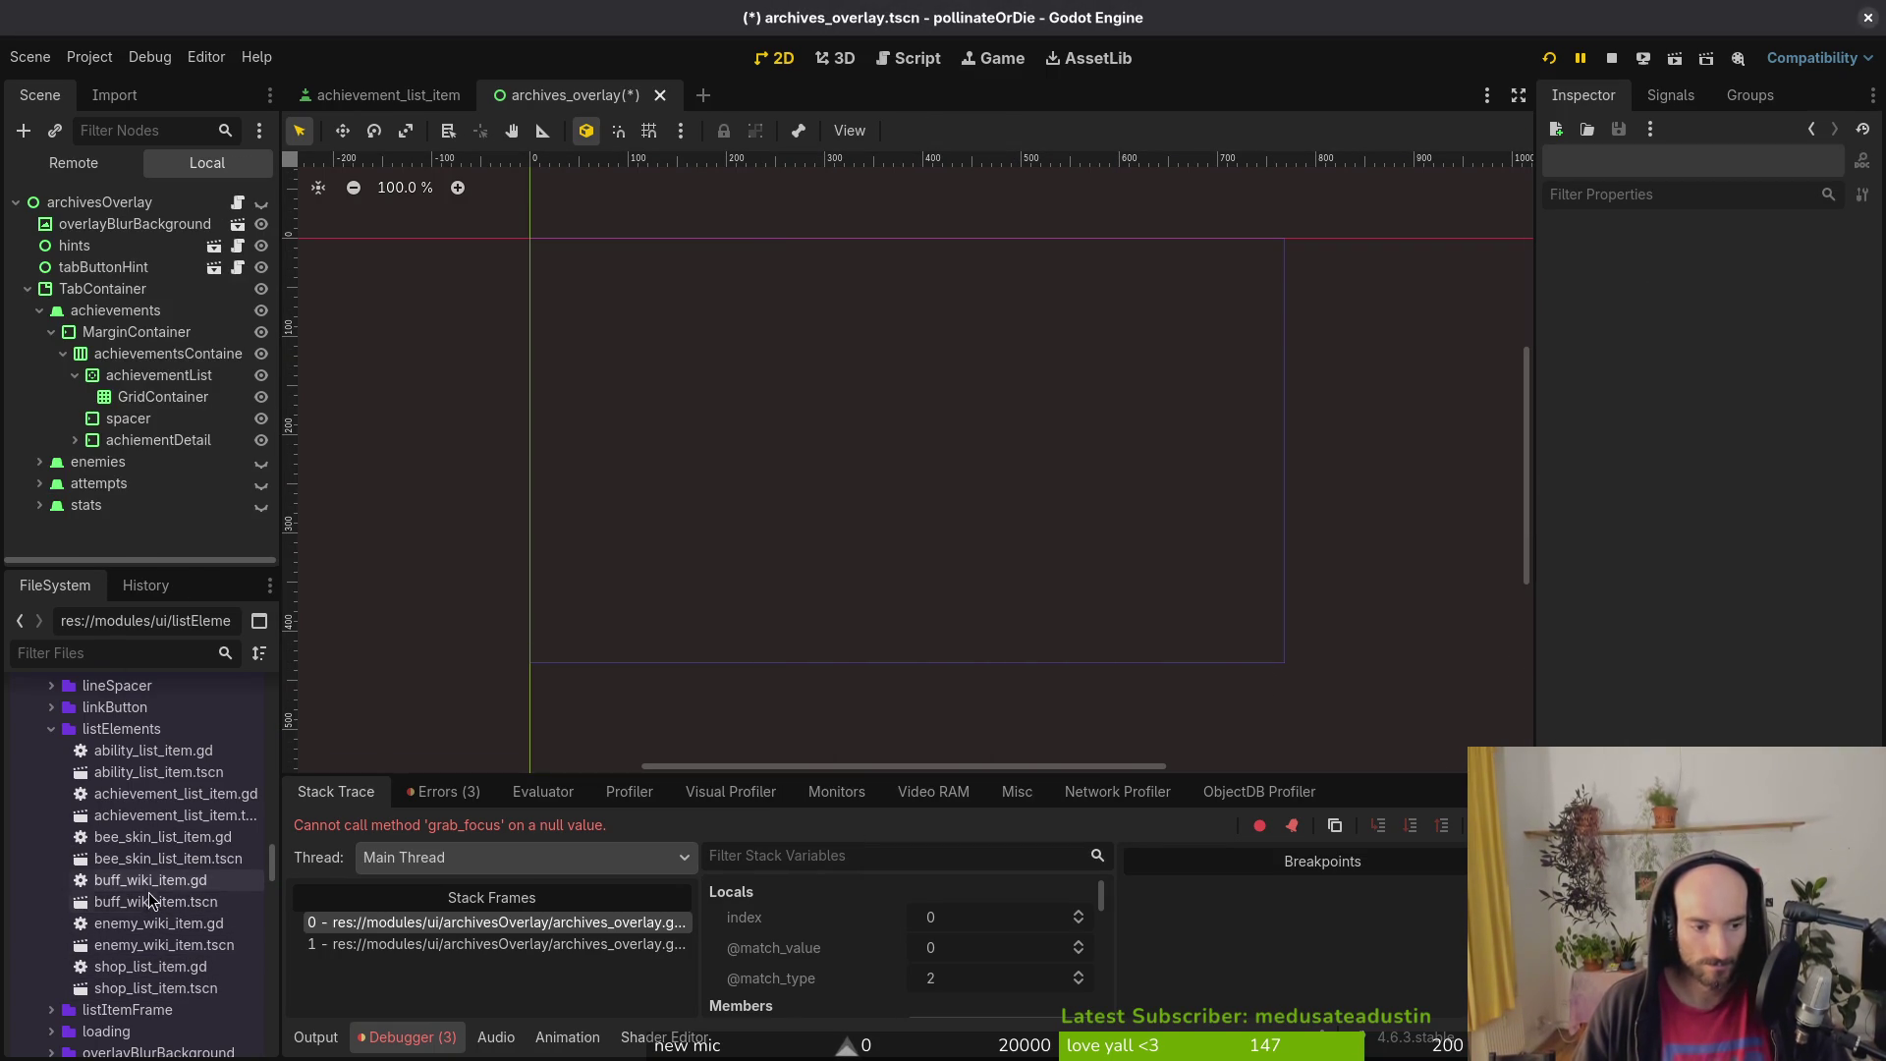
Step: Add three achievement_list_item instances under GridContainer and name the first killHornet
{"action": "left_click_drag", "start_coordinate": [147, 817], "coordinate": [161, 399]}
{"action": "mouse_move", "coordinate": [167, 843]}
{"action": "left_mouse_down"}
{"action": "mouse_move", "coordinate": [220, 422]}
{"action": "mouse_move", "coordinate": [222, 448]}
{"action": "mouse_move", "coordinate": [165, 399]}
{"action": "mouse_move", "coordinate": [165, 419]}
{"action": "left_mouse_up"}
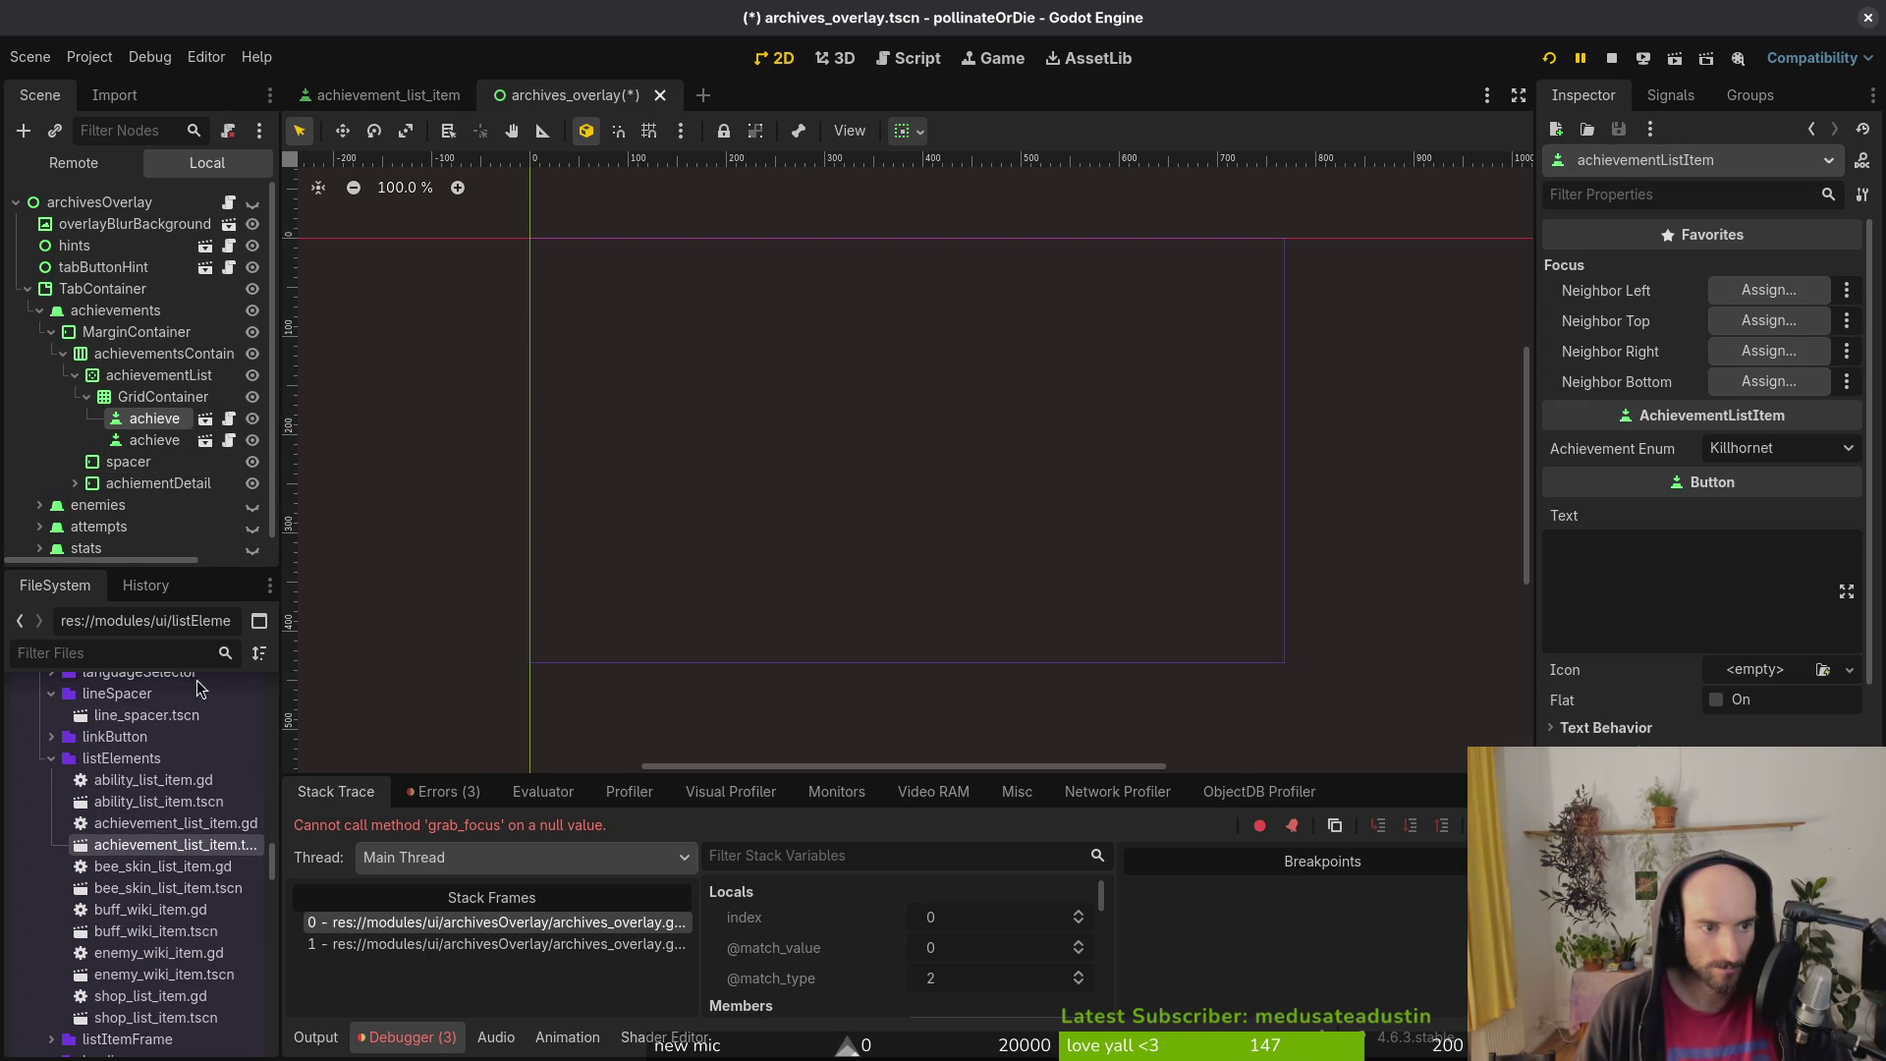
{"action": "left_click_drag", "start_coordinate": [167, 844], "coordinate": [167, 419]}
{"action": "left_click", "coordinate": [154, 405]}
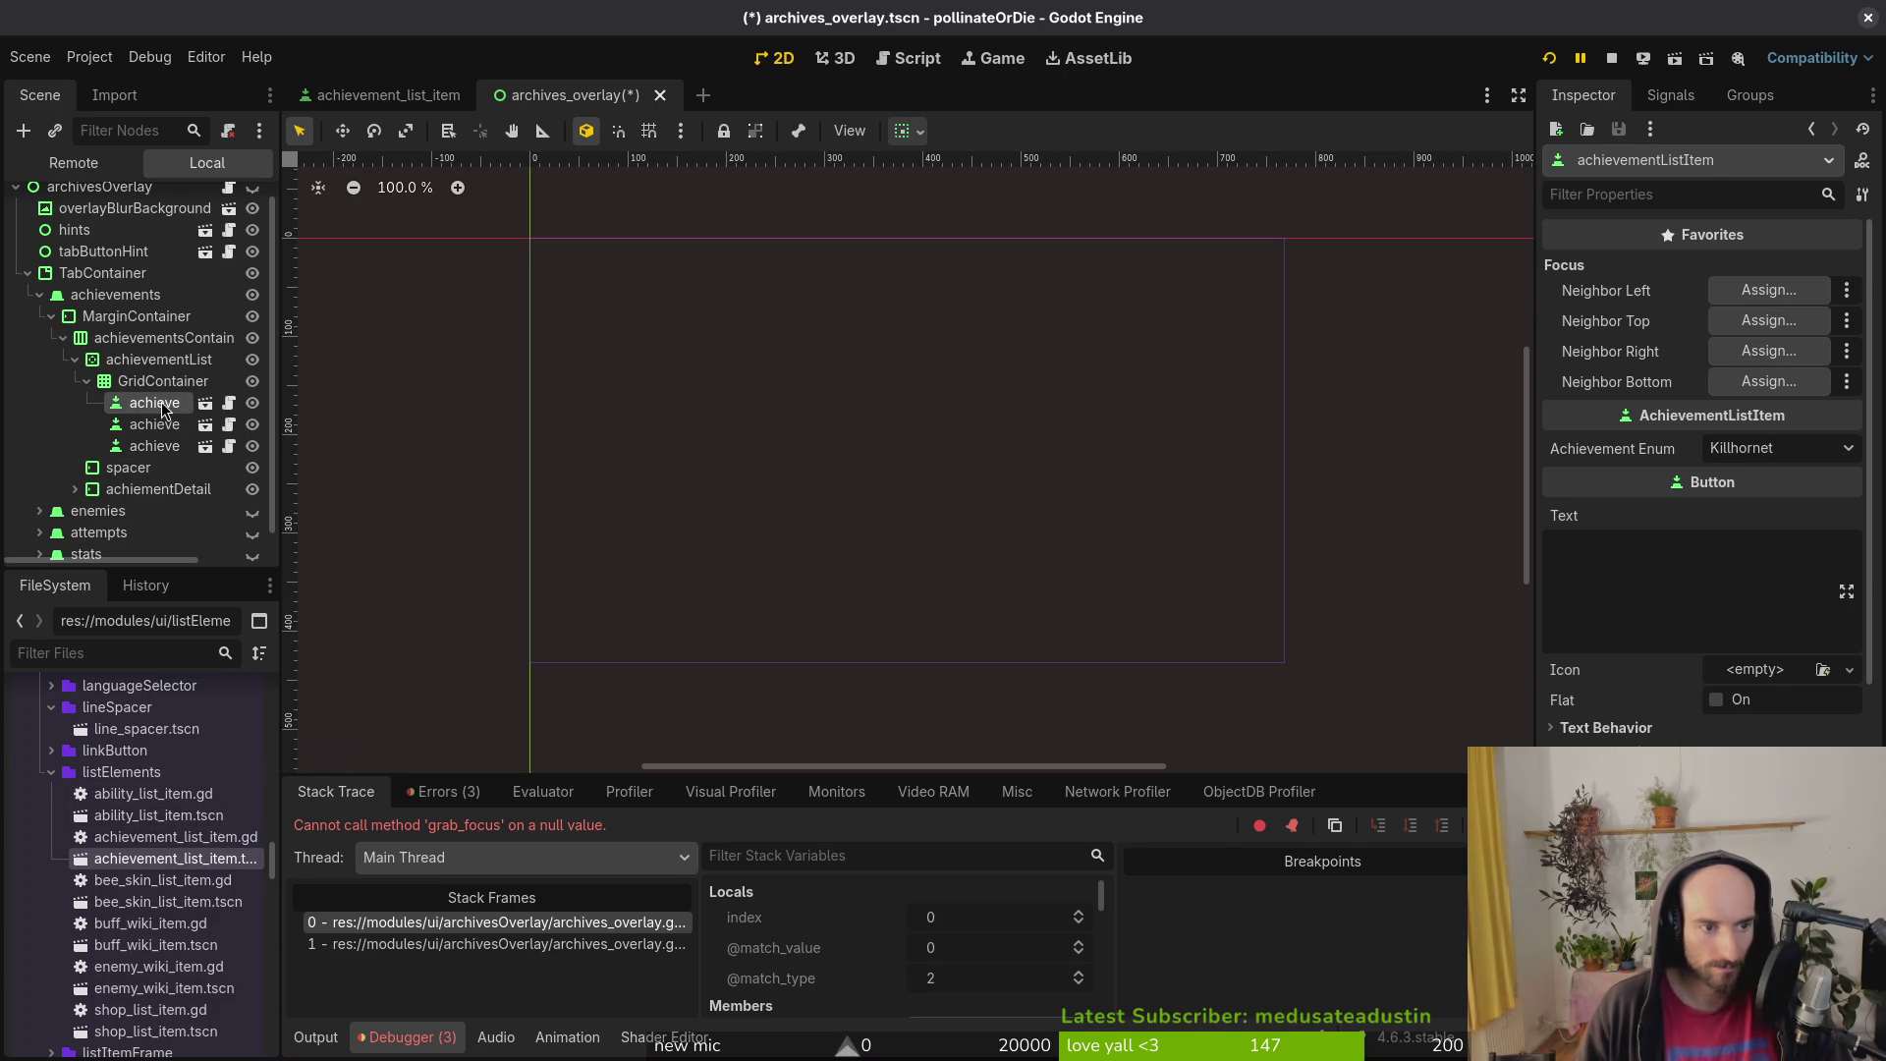
{"action": "left_click", "coordinate": [162, 403]}
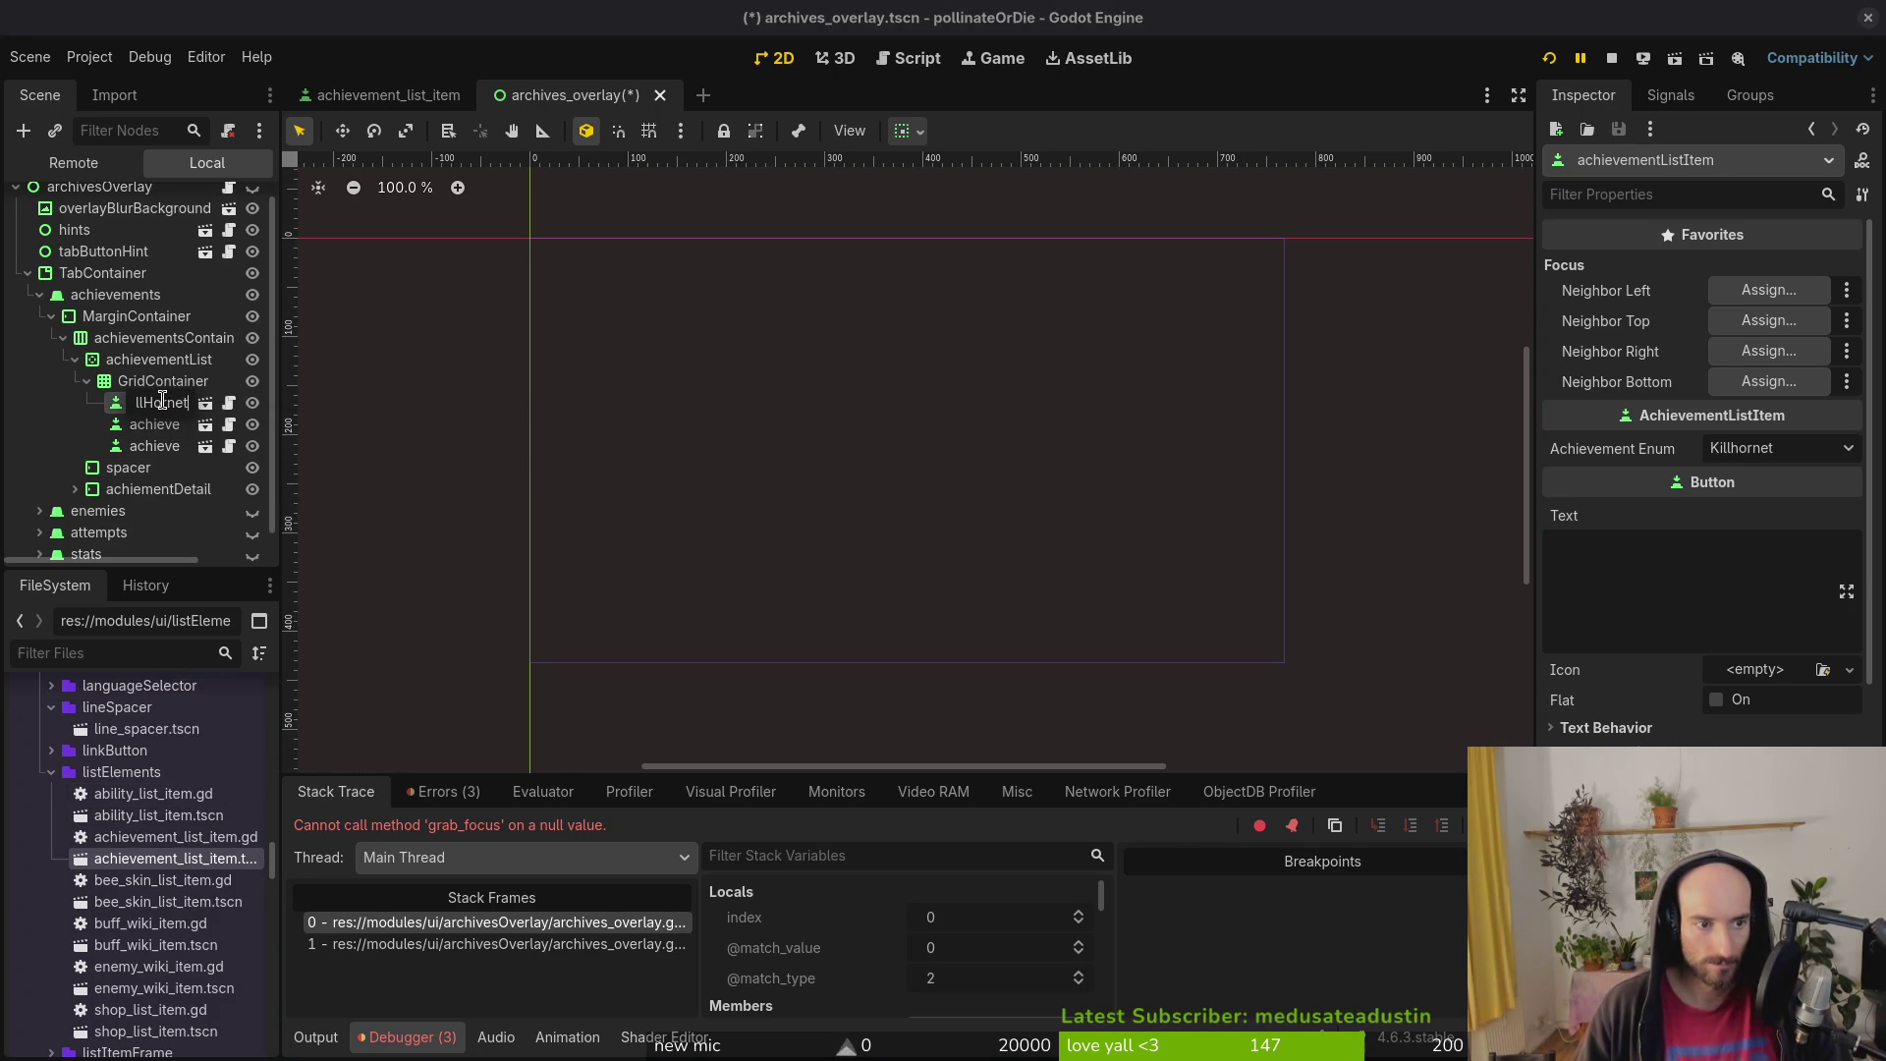
{"action": "key", "text": "Return"}
Step: Rename the second and third items to killSpider and killMantis
{"action": "key", "text": "F2"}
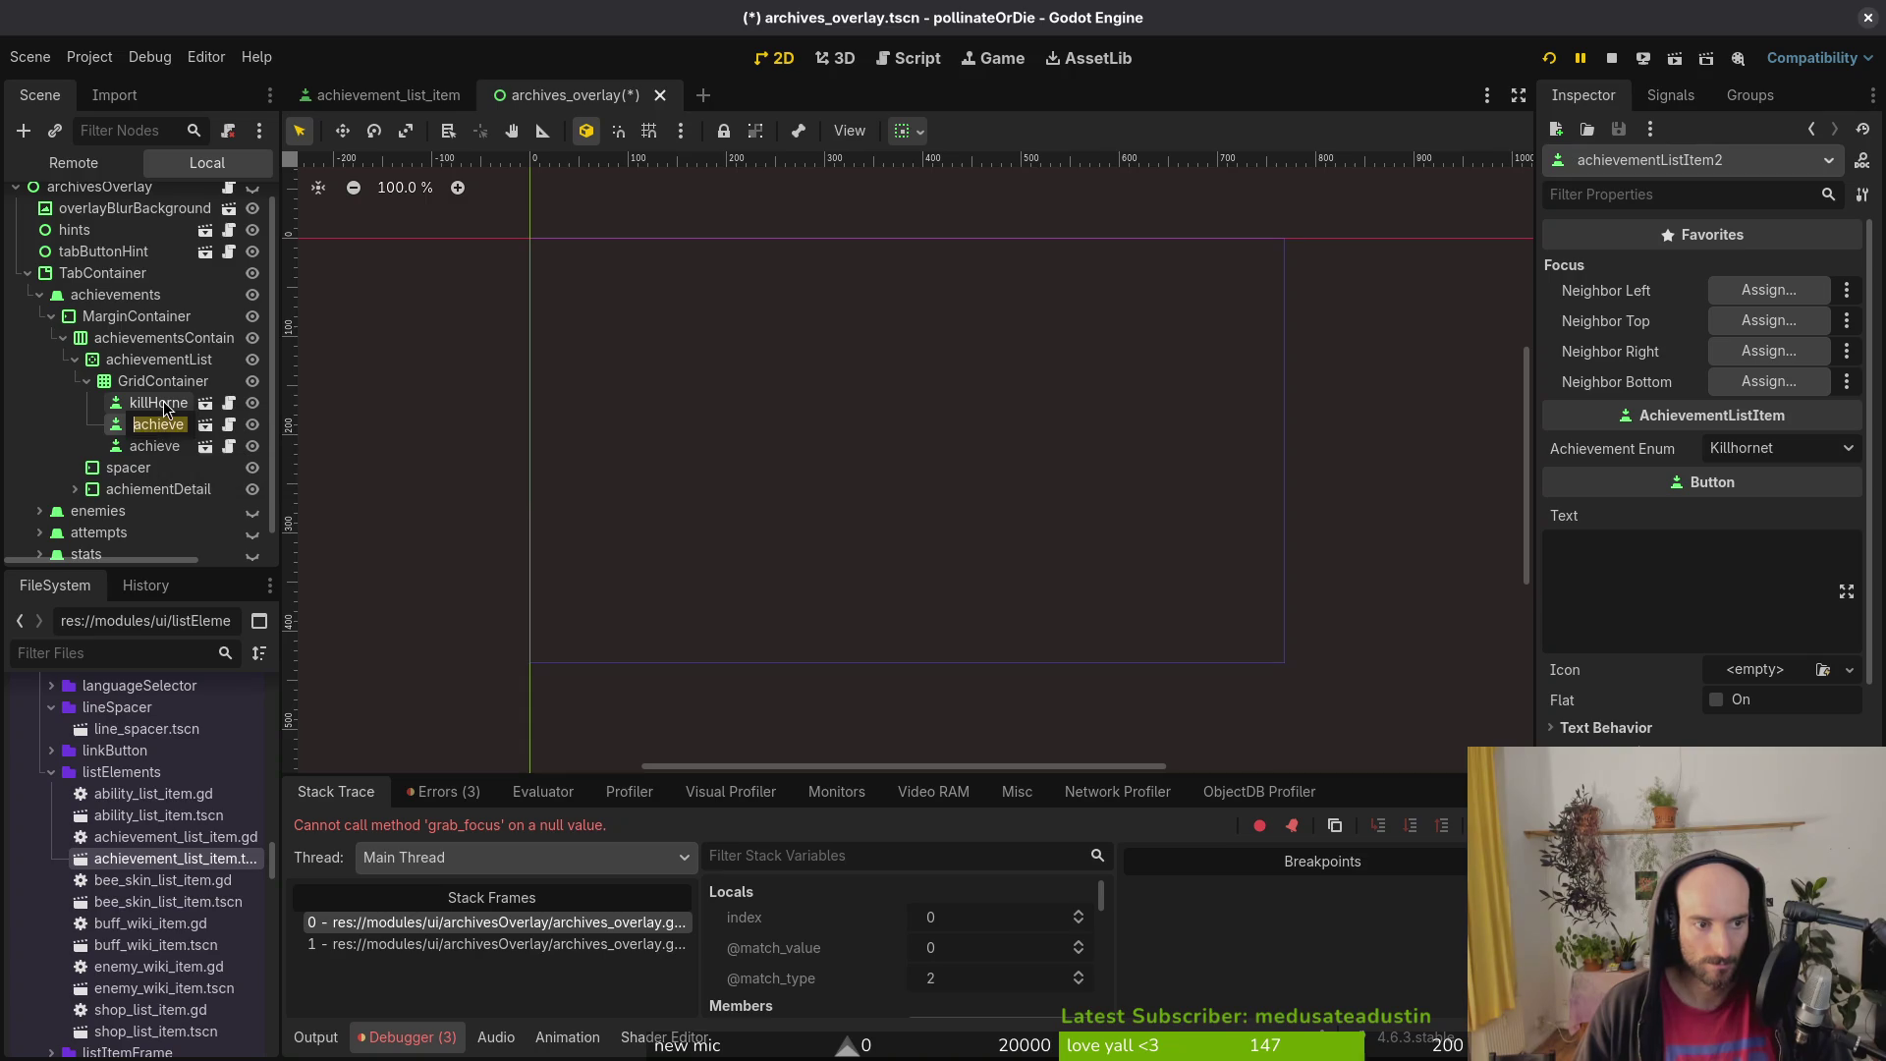
{"action": "type", "text": "ki"}
{"action": "type", "text": "der"}
{"action": "key", "text": "Return"}
{"action": "key", "text": "Down"}
{"action": "key", "text": "F2"}
{"action": "type", "text": "sk"}
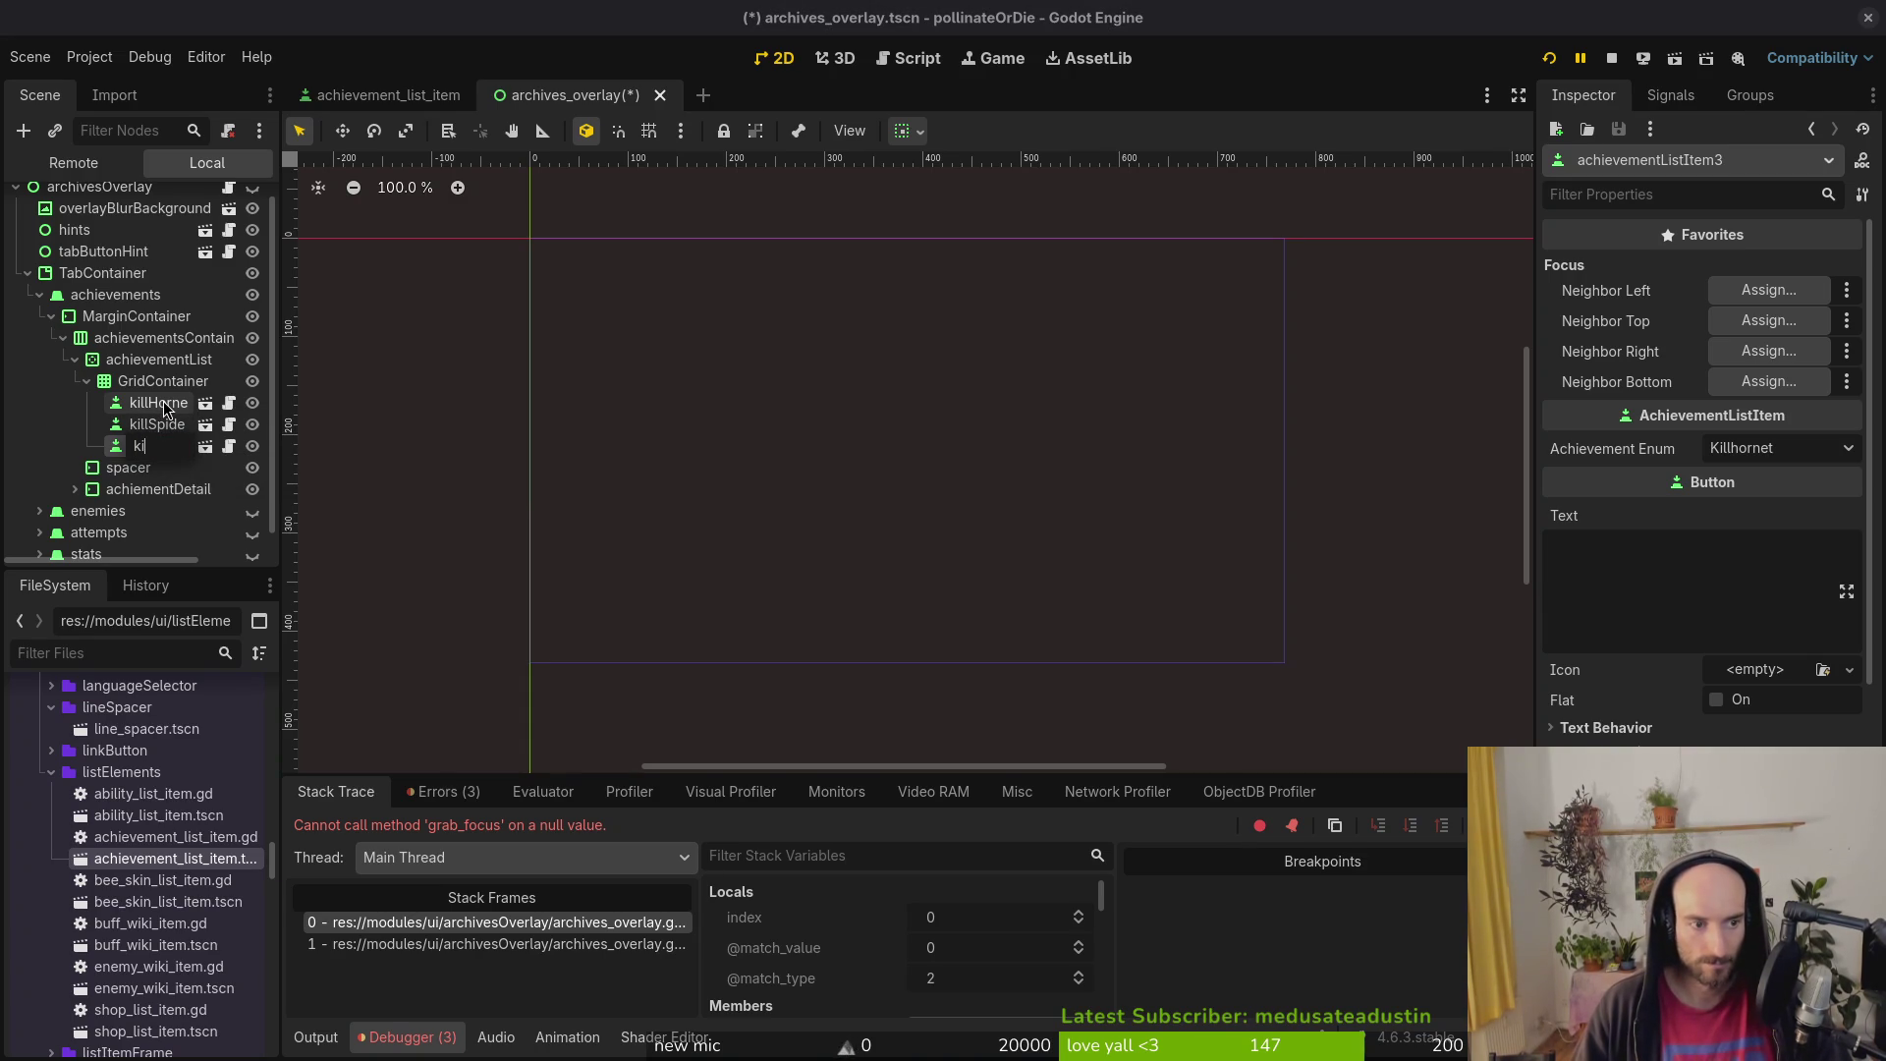
{"action": "type", "text": "s"}
{"action": "key", "text": "Return"}
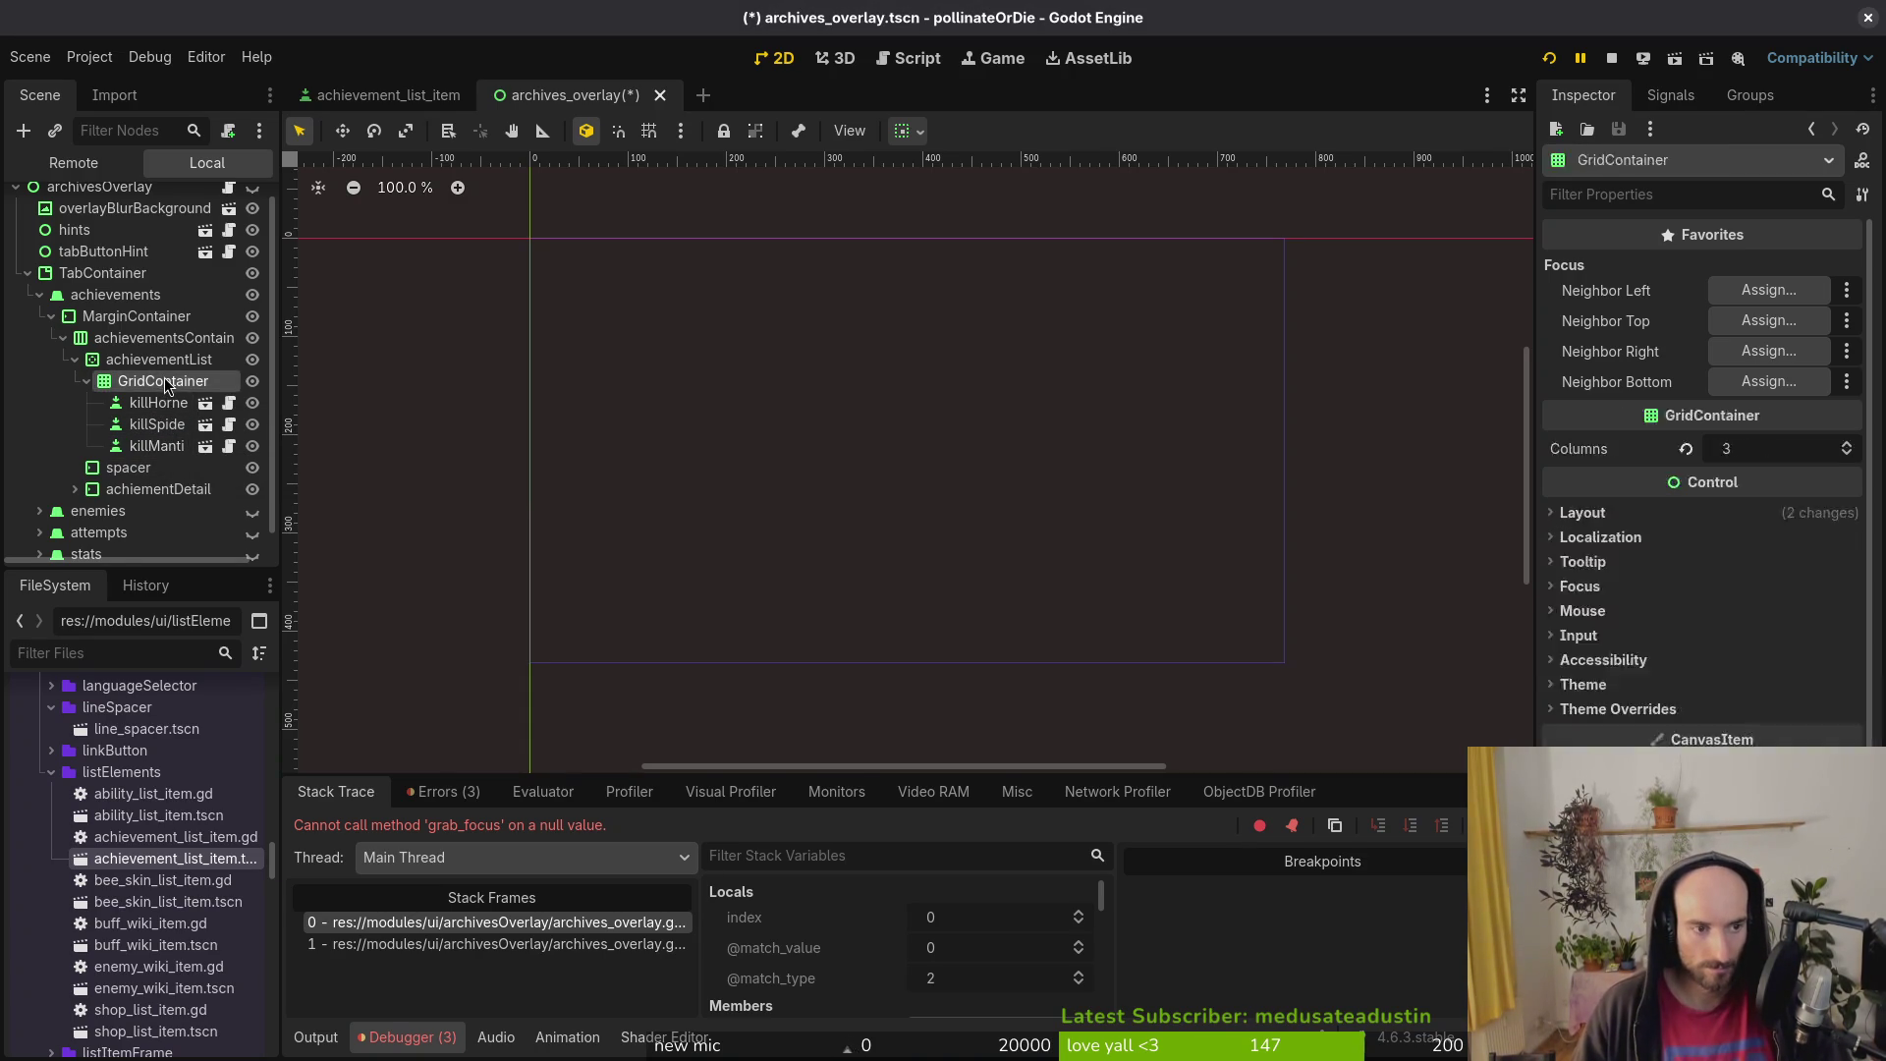
Step: Duplicate killMantis as startGame, move it to the top of GridContainer, and save the scene
{"action": "key", "text": "ctrl+d"}
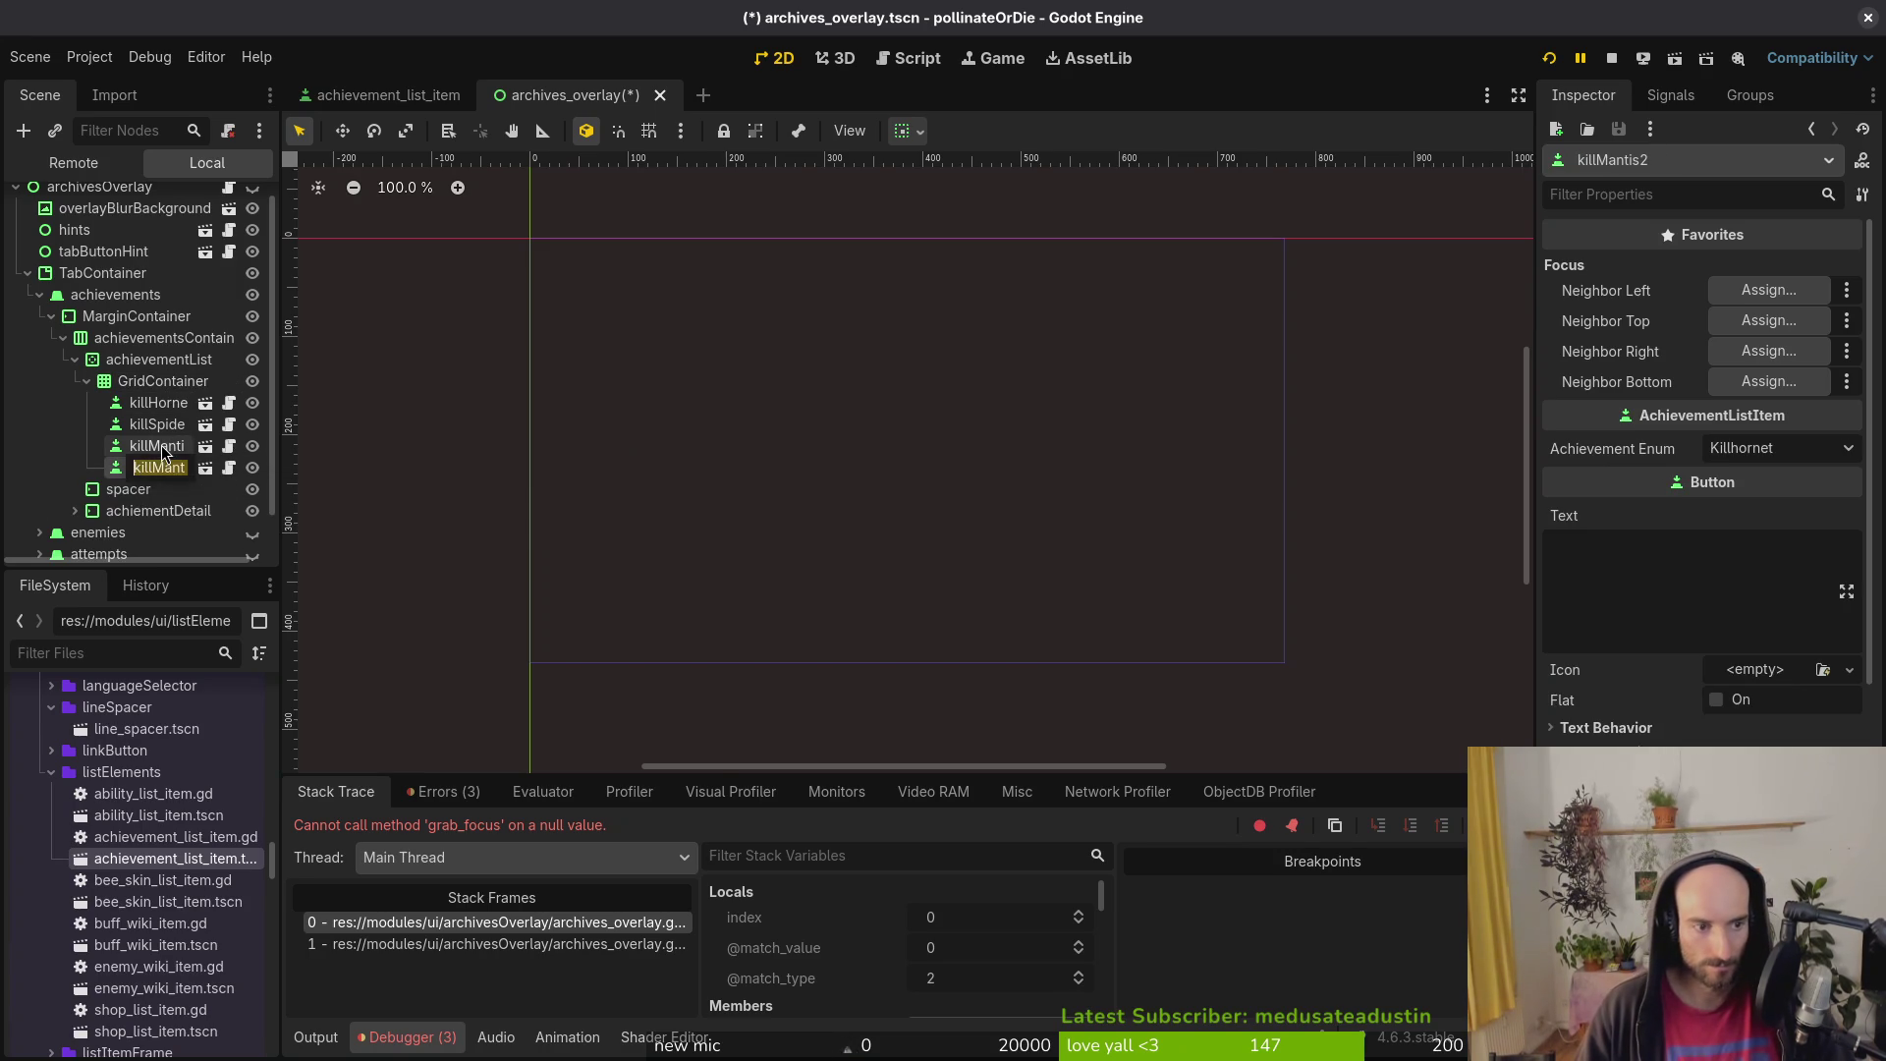
{"action": "key", "text": "F2"}
{"action": "type", "text": "startGame"}
{"action": "key", "text": "Return"}
{"action": "left_click_drag", "start_coordinate": [163, 457], "coordinate": [195, 404]}
{"action": "key", "text": "ctrl+s"}
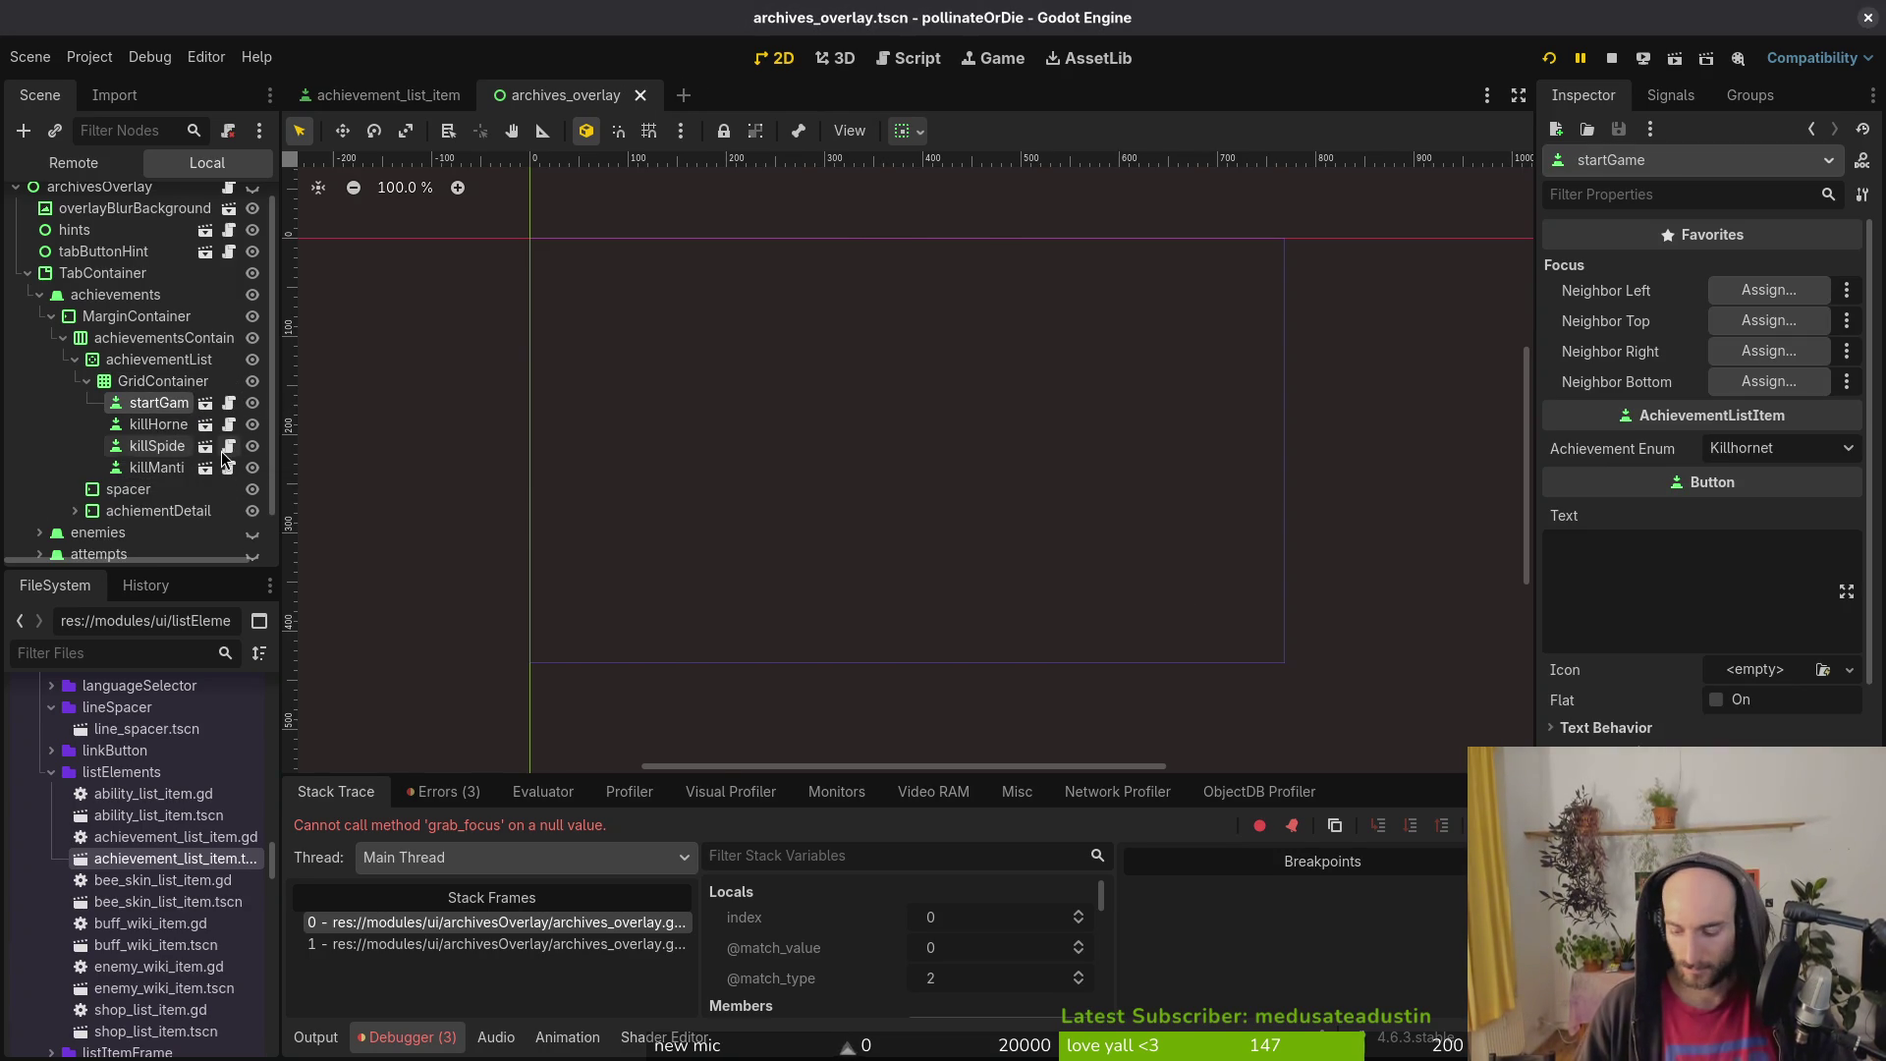
{"action": "key", "text": "alt+Tab"}
Step: Open overlay_item_frame.aseprite from the assets/aseprite folder
{"action": "left_click", "coordinate": [123, 135]}
{"action": "left_click", "coordinate": [203, 121]}
{"action": "double_click", "coordinate": [320, 223]}
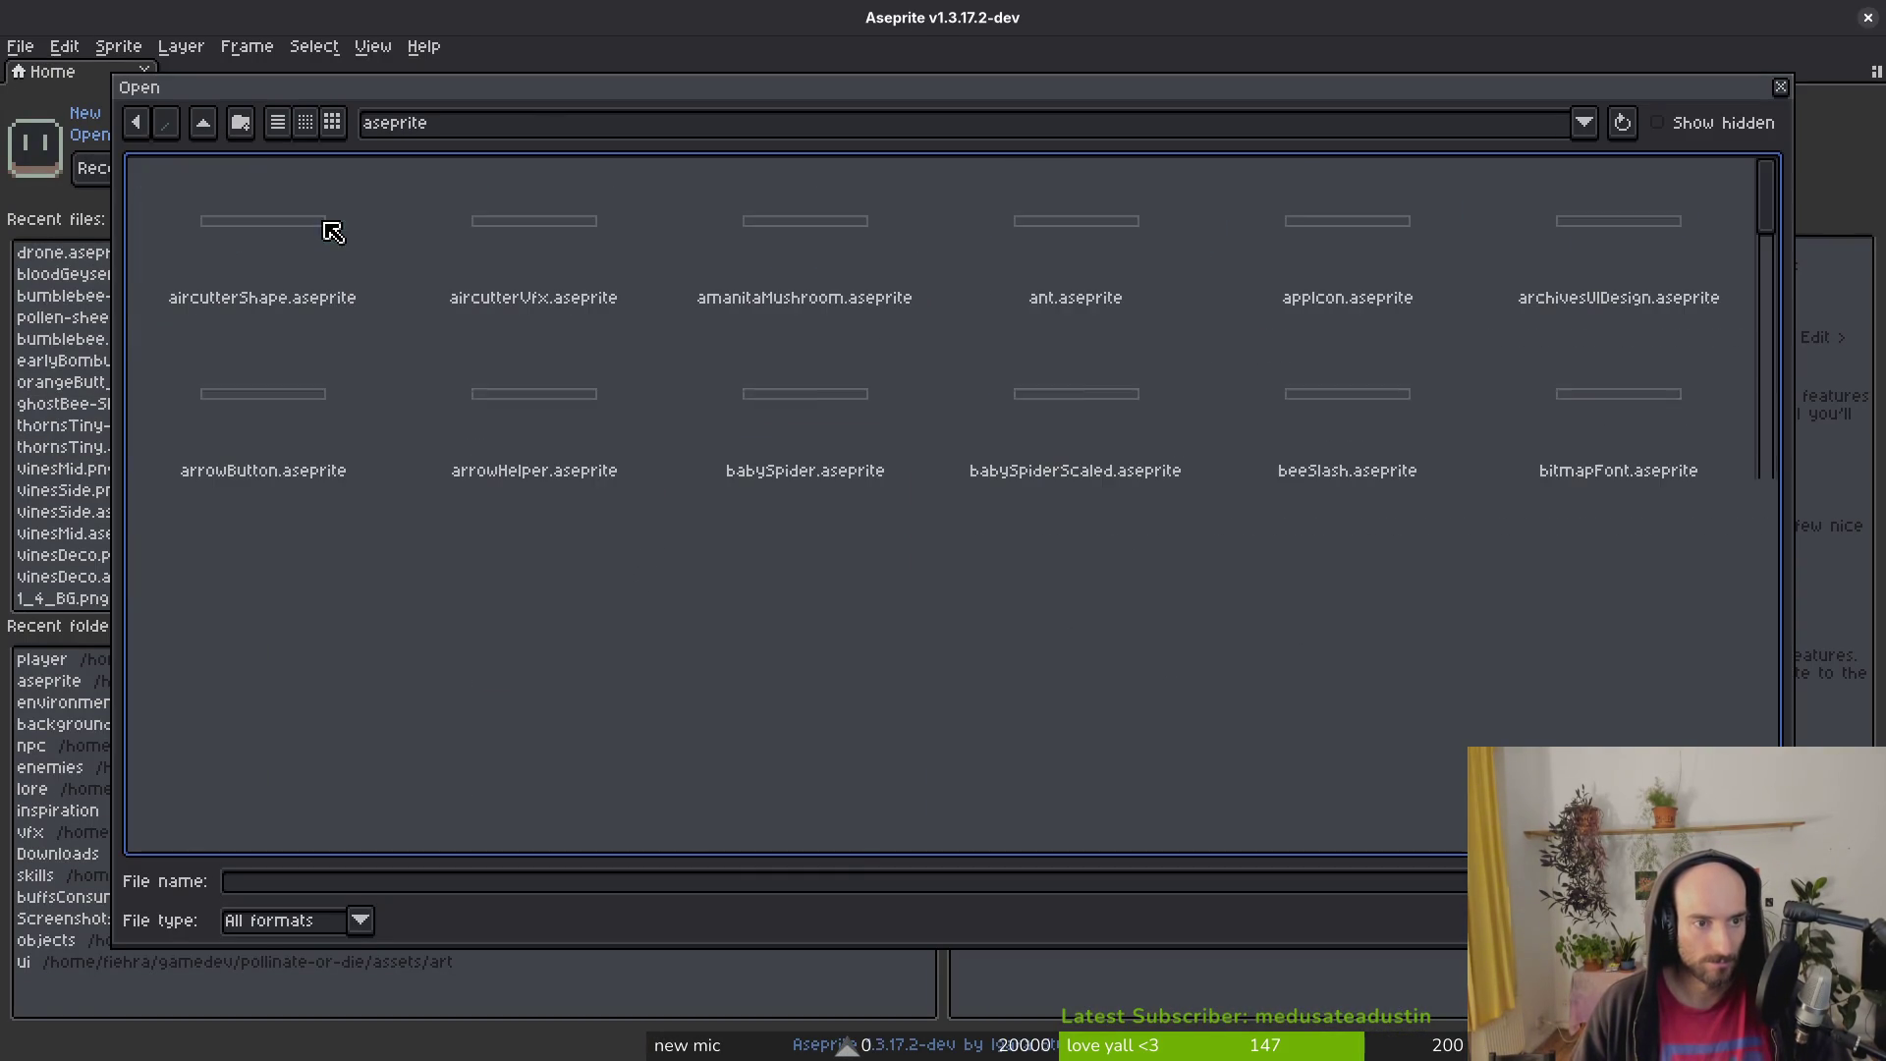
{"action": "scroll", "coordinate": [867, 845], "scroll_direction": "down", "scroll_amount": 5}
{"action": "scroll", "coordinate": [1074, 583], "scroll_direction": "down", "scroll_amount": 5}
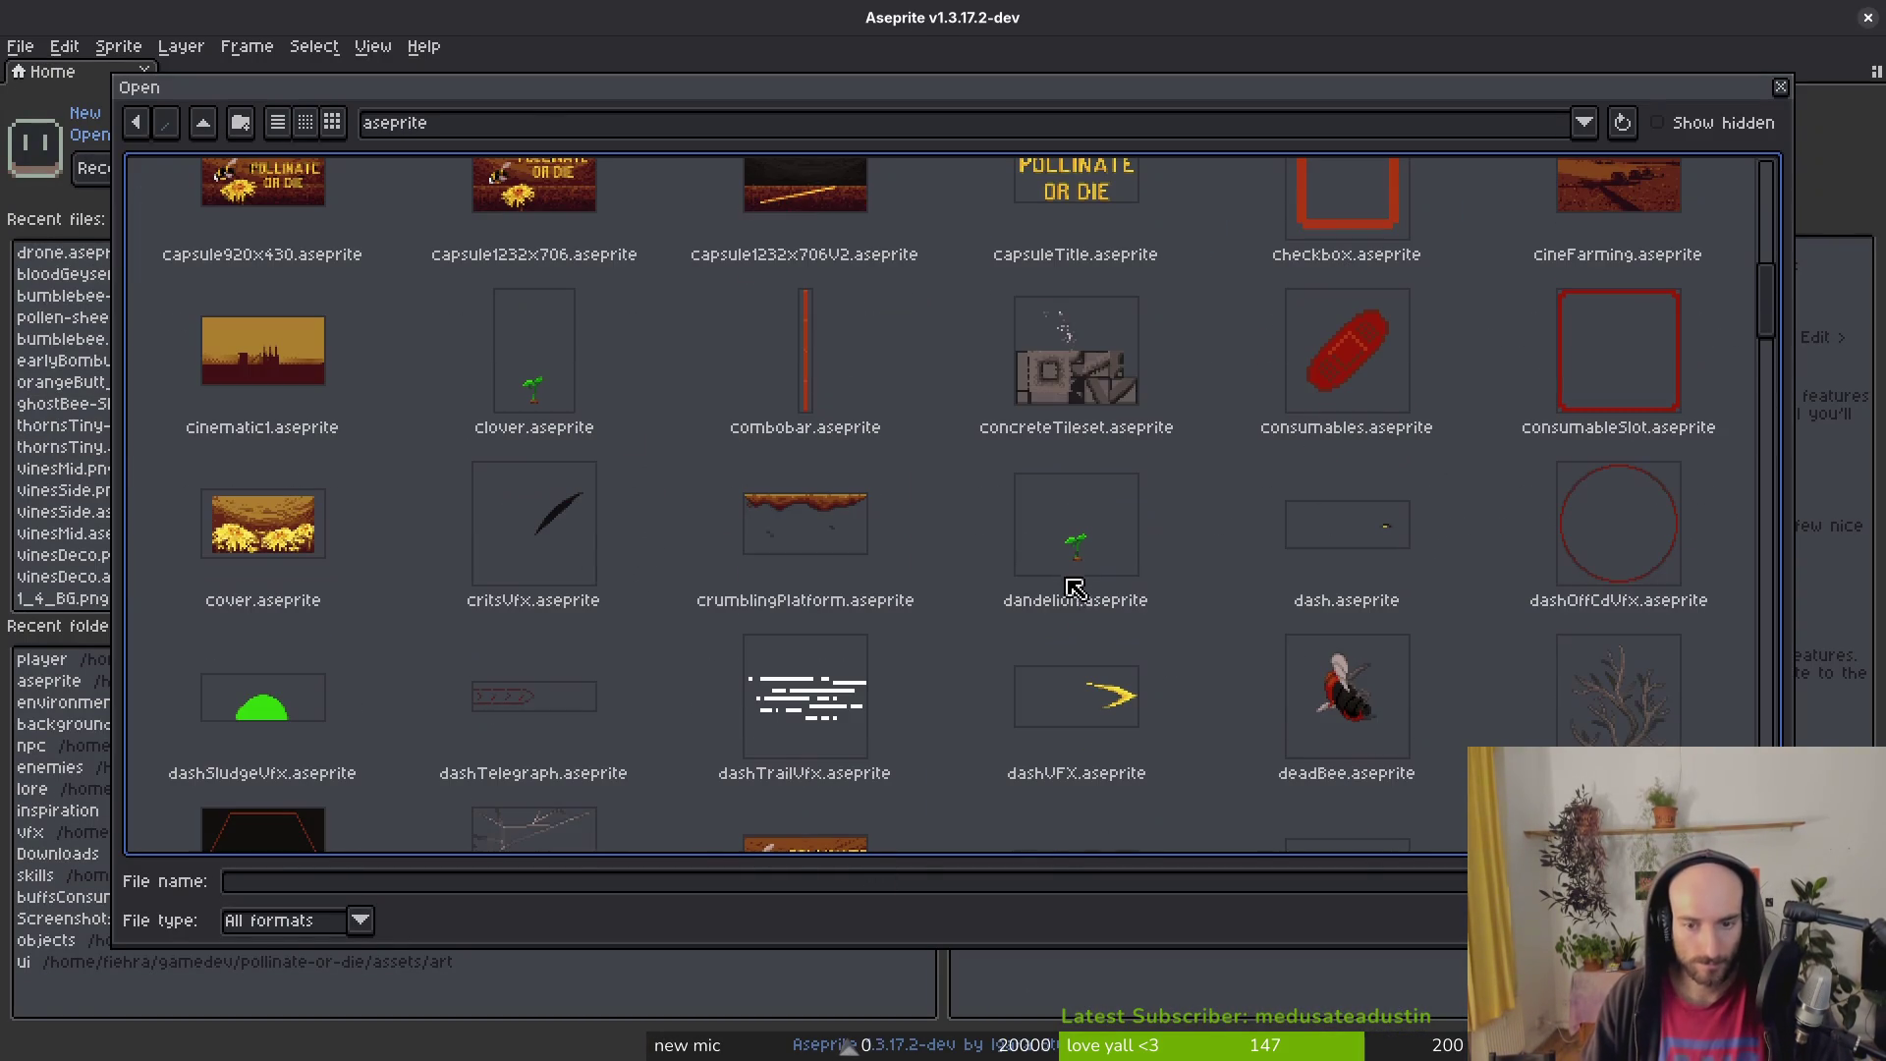
{"action": "scroll", "coordinate": [1155, 541], "scroll_direction": "down", "scroll_amount": 3}
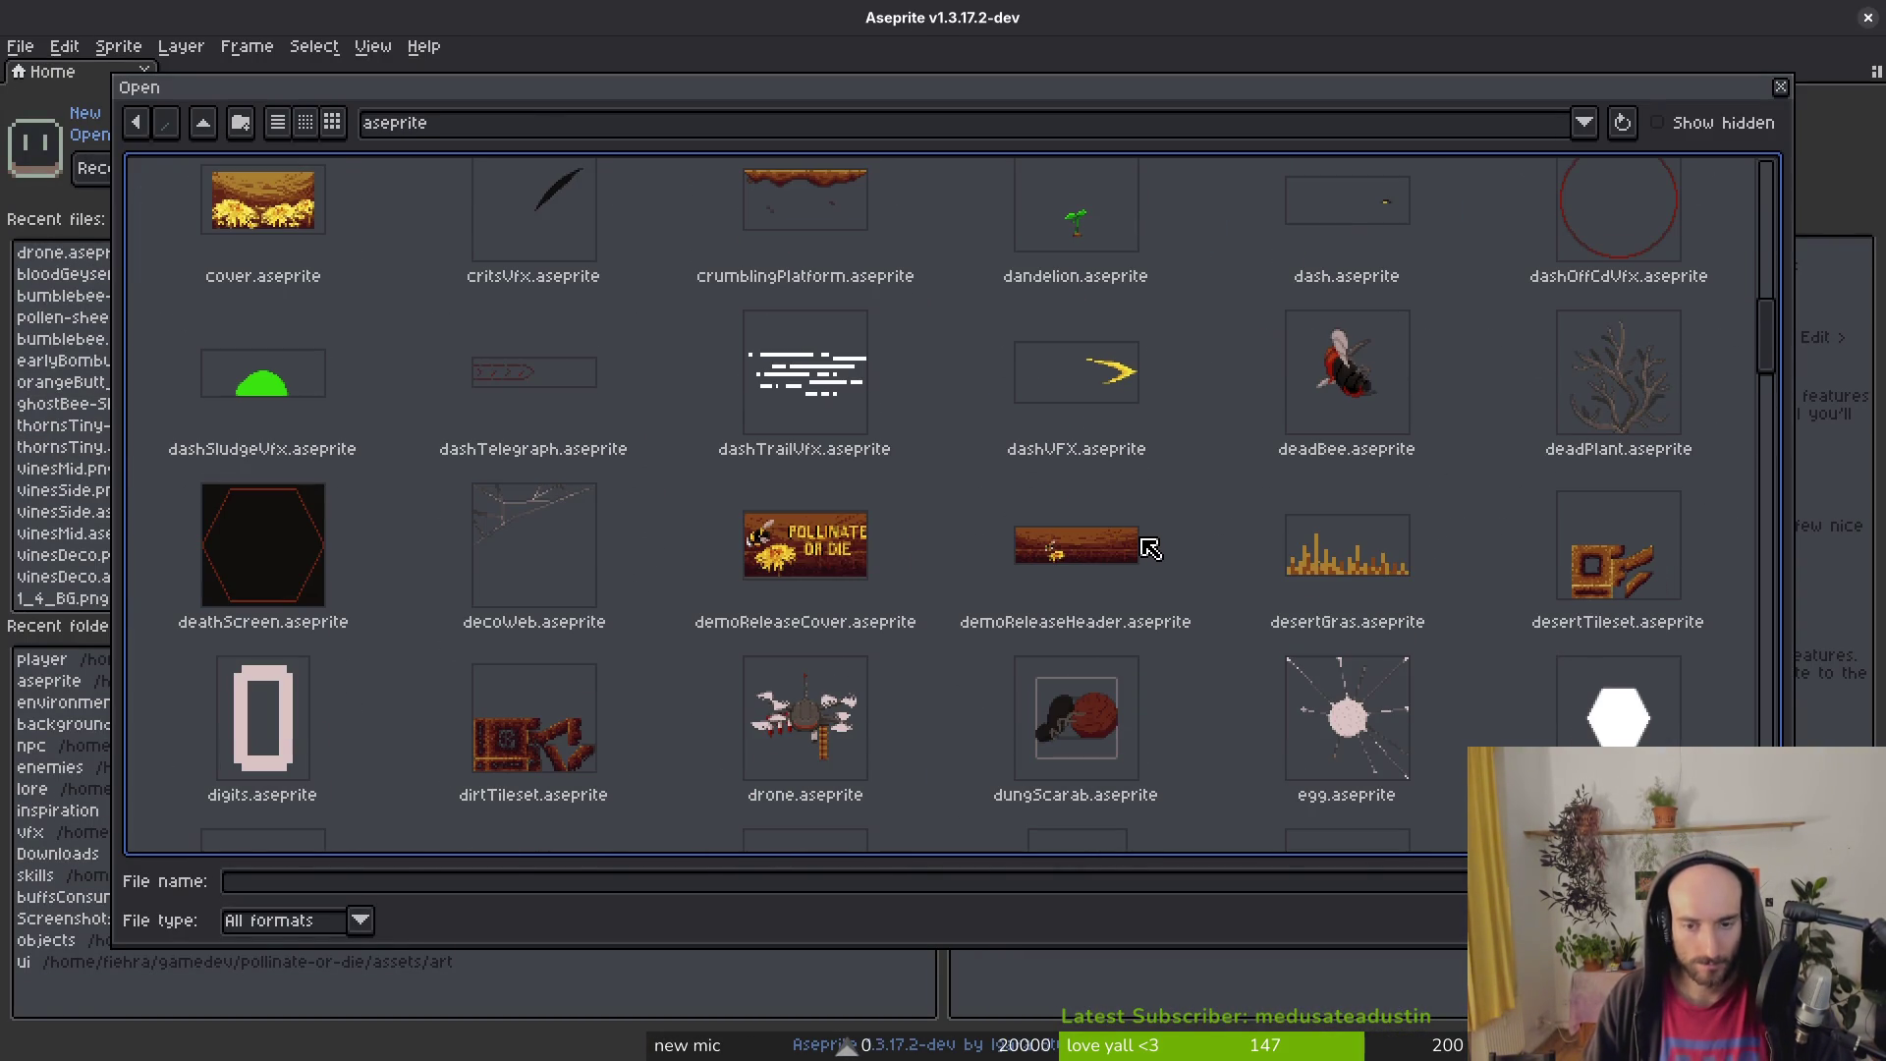
{"action": "scroll", "coordinate": [1151, 547], "scroll_direction": "down", "scroll_amount": 15}
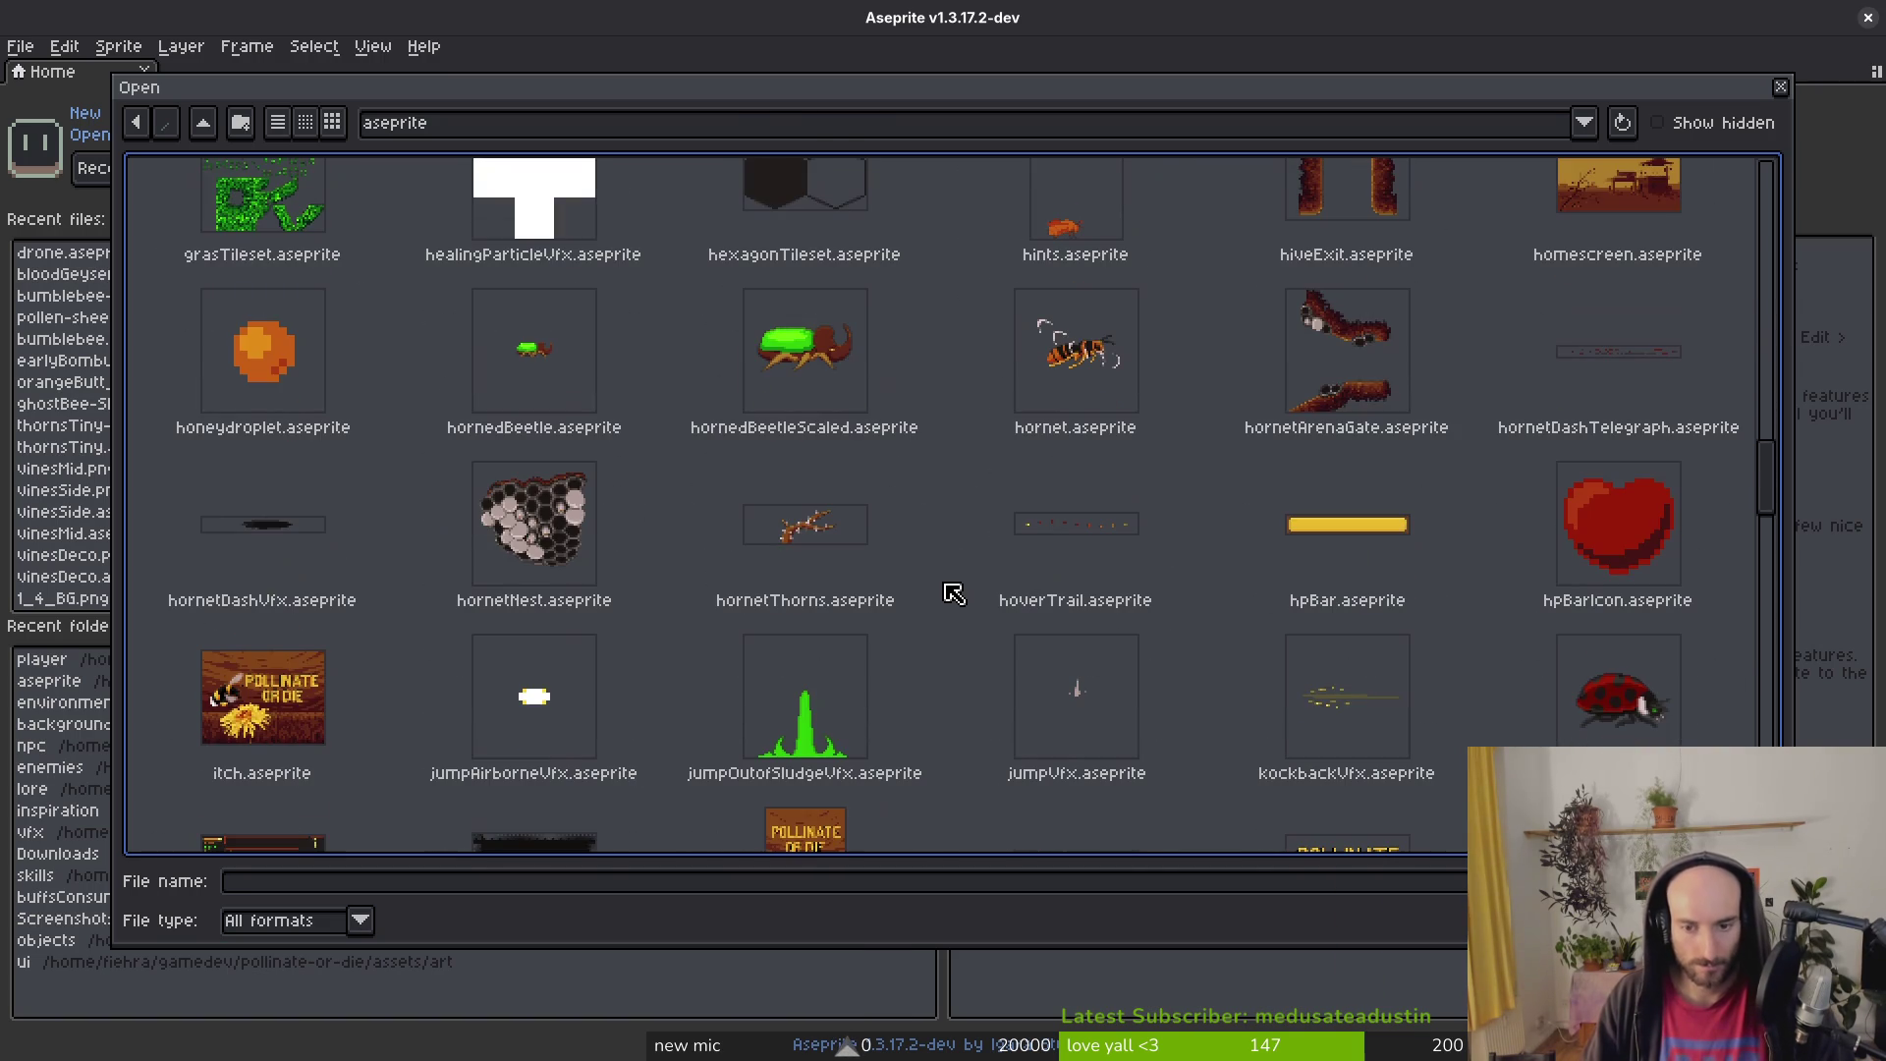
{"action": "scroll", "coordinate": [954, 590], "scroll_direction": "down", "scroll_amount": 5}
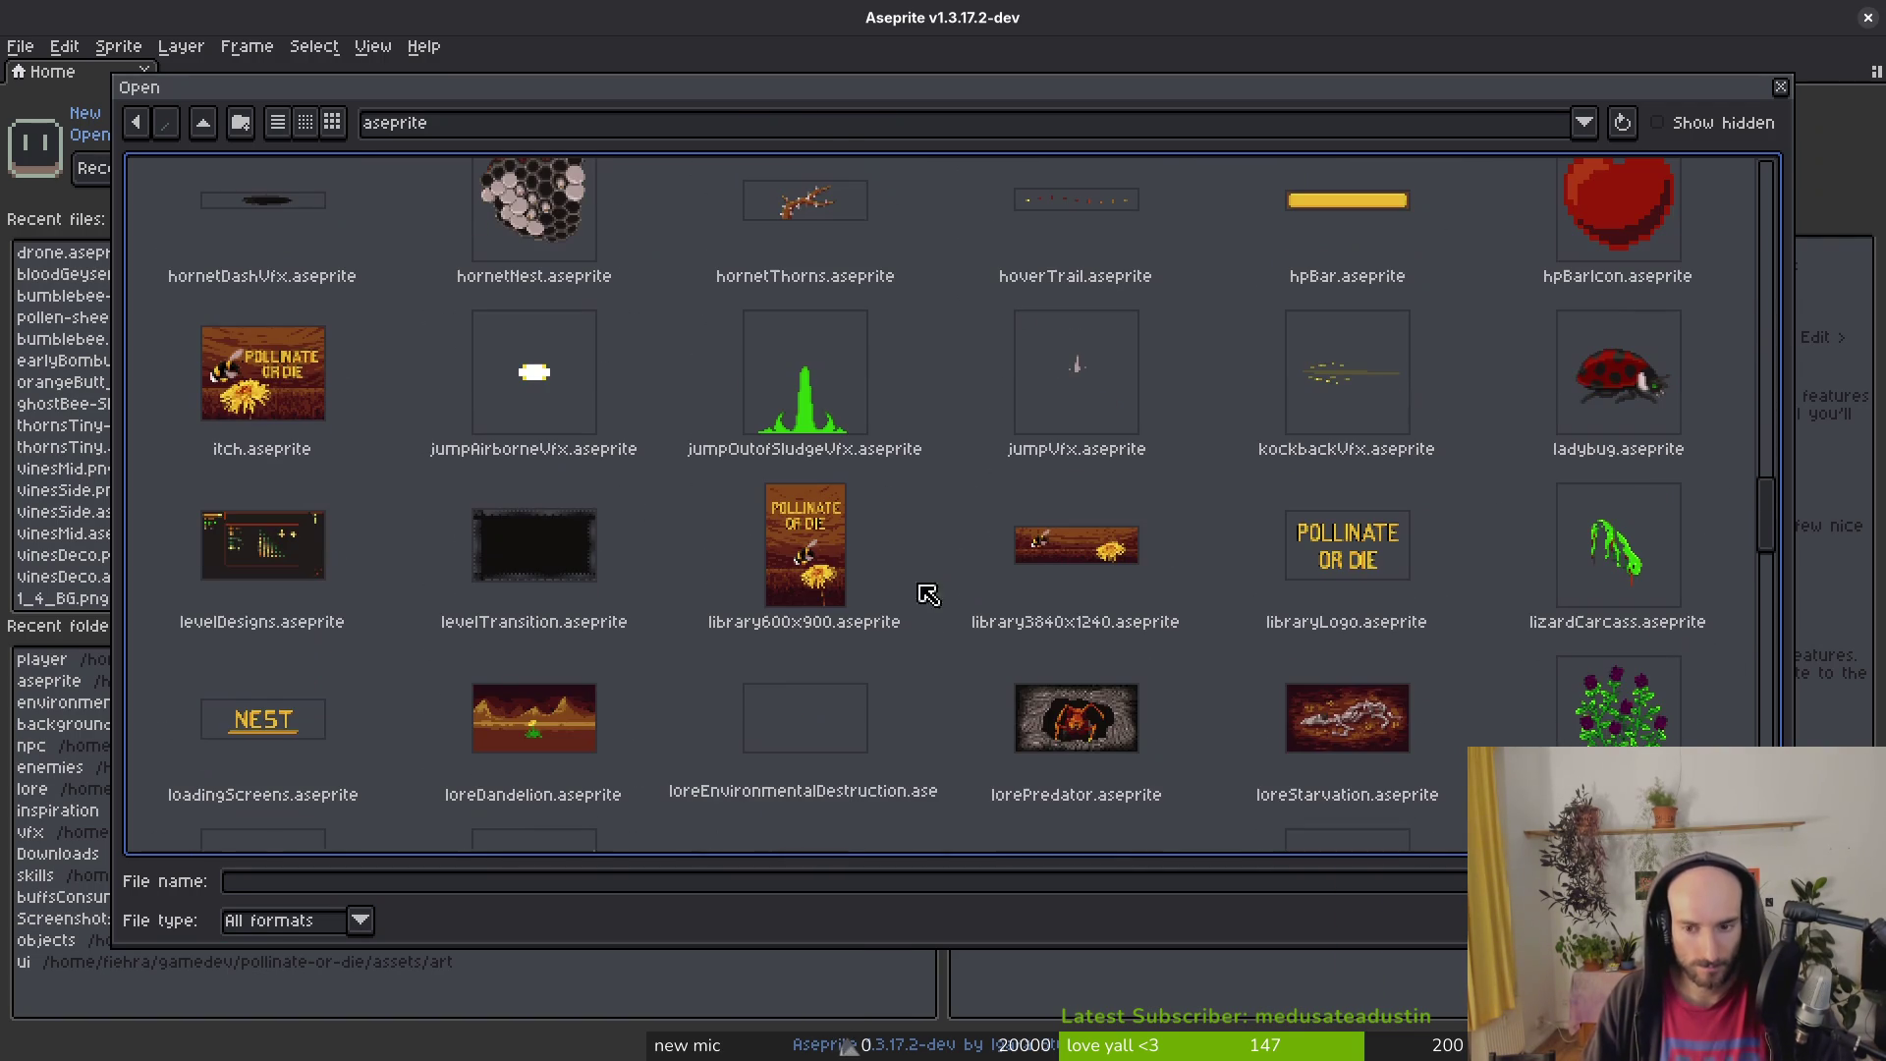
{"action": "scroll", "coordinate": [943, 491], "scroll_direction": "down", "scroll_amount": 1}
{"action": "scroll", "coordinate": [959, 475], "scroll_direction": "down", "scroll_amount": 10}
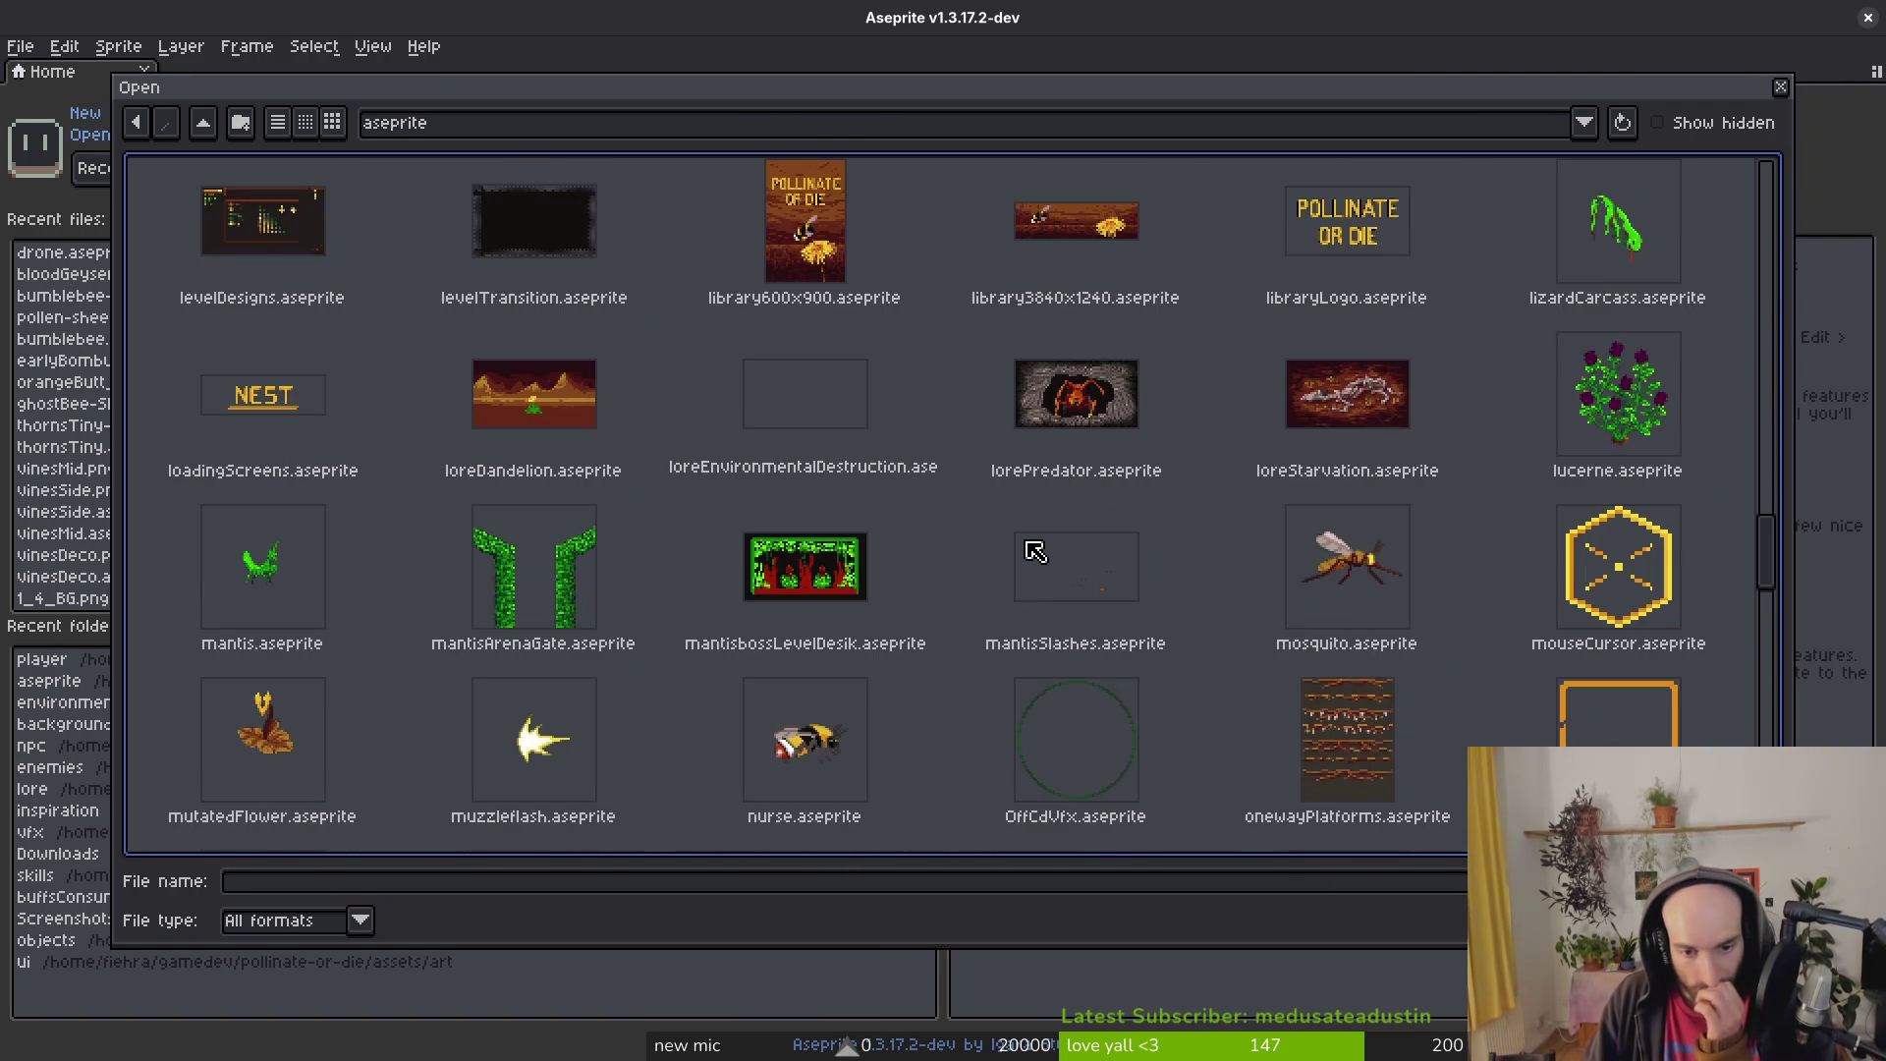
{"action": "scroll", "coordinate": [877, 551], "scroll_direction": "down", "scroll_amount": 10}
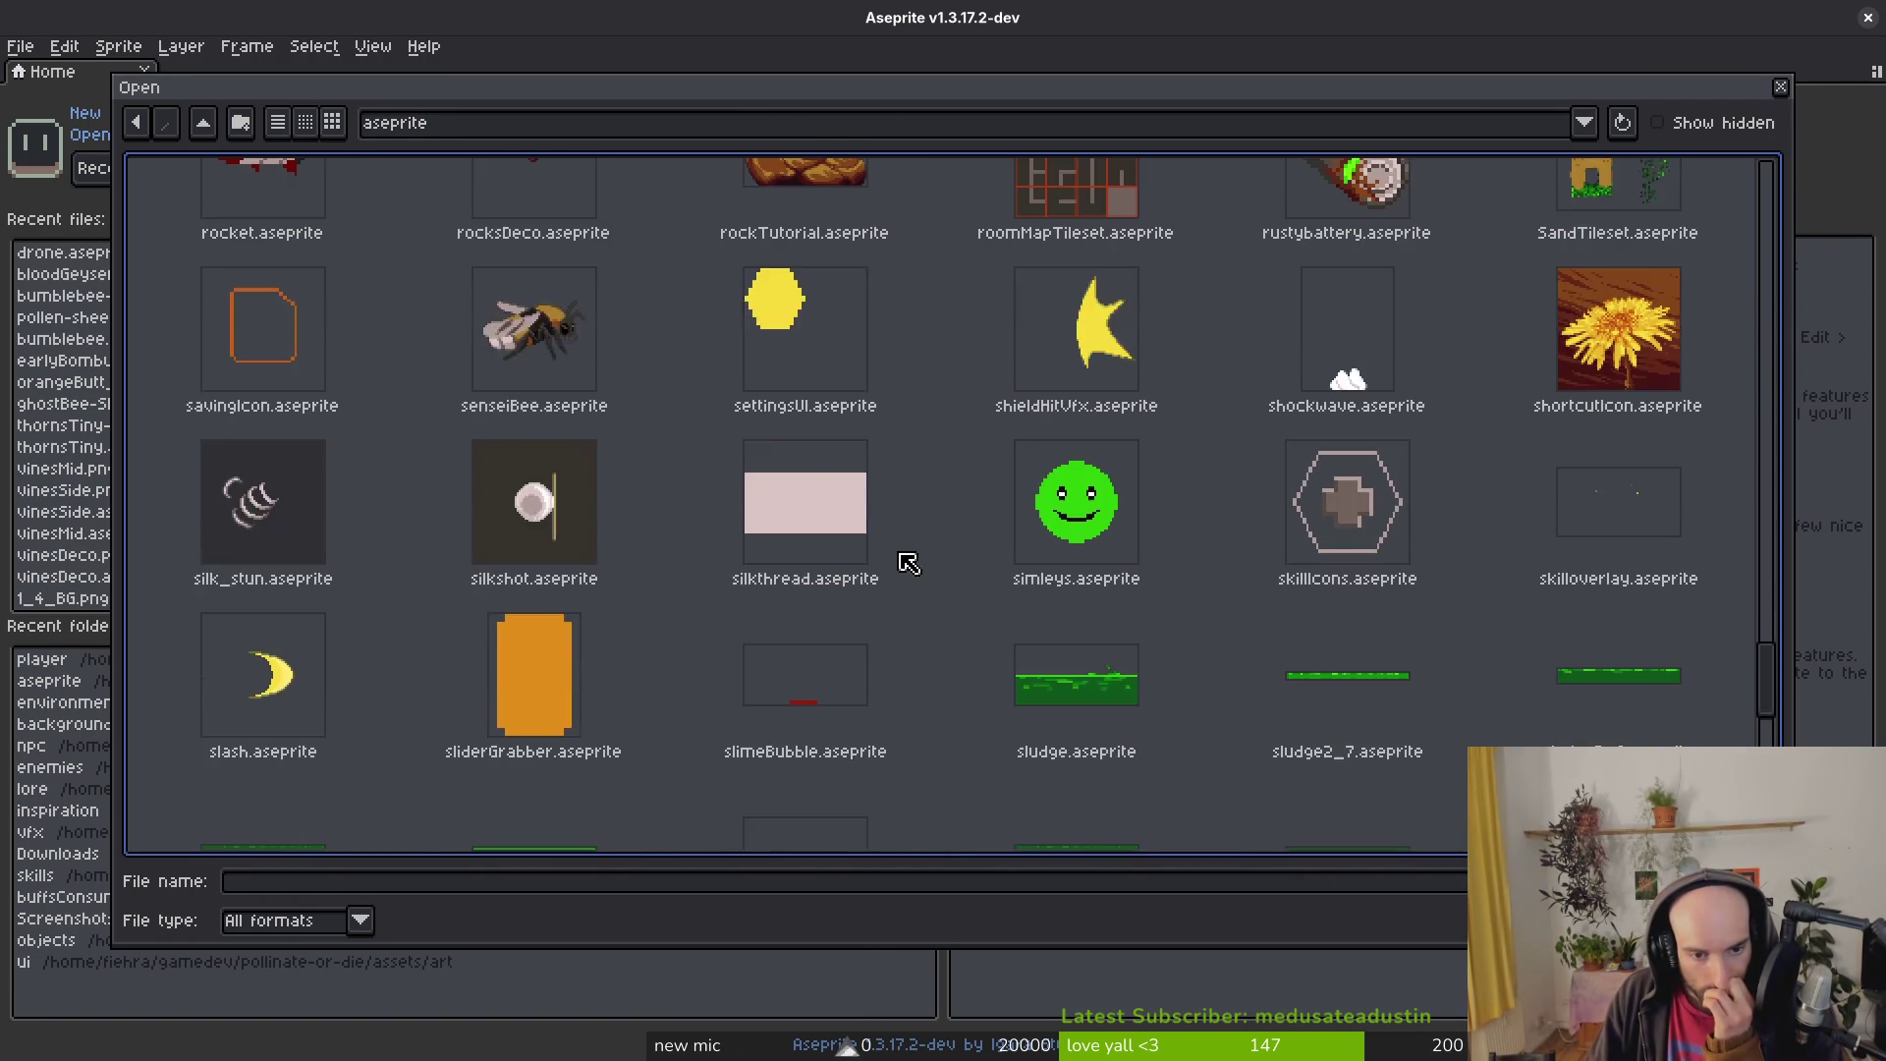
{"action": "scroll", "coordinate": [925, 562], "scroll_direction": "down", "scroll_amount": 4}
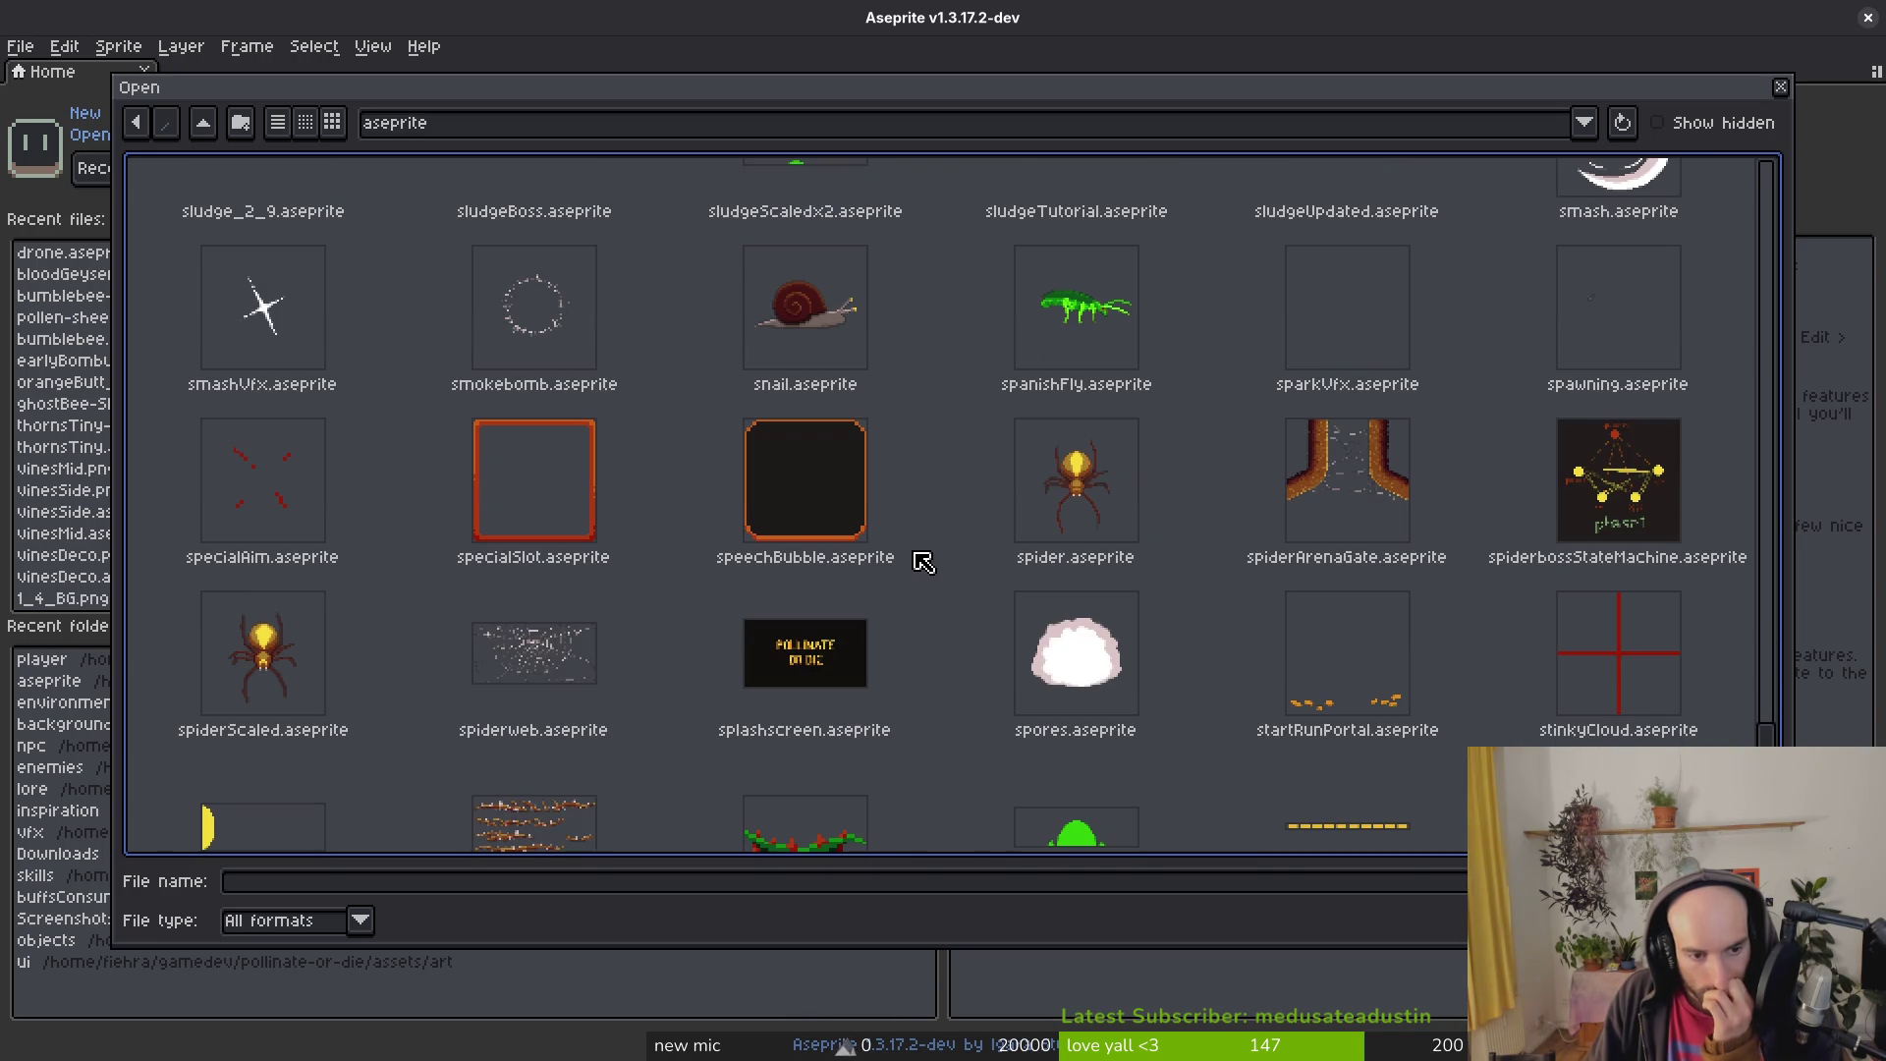
{"action": "scroll", "coordinate": [927, 558], "scroll_direction": "down", "scroll_amount": 5}
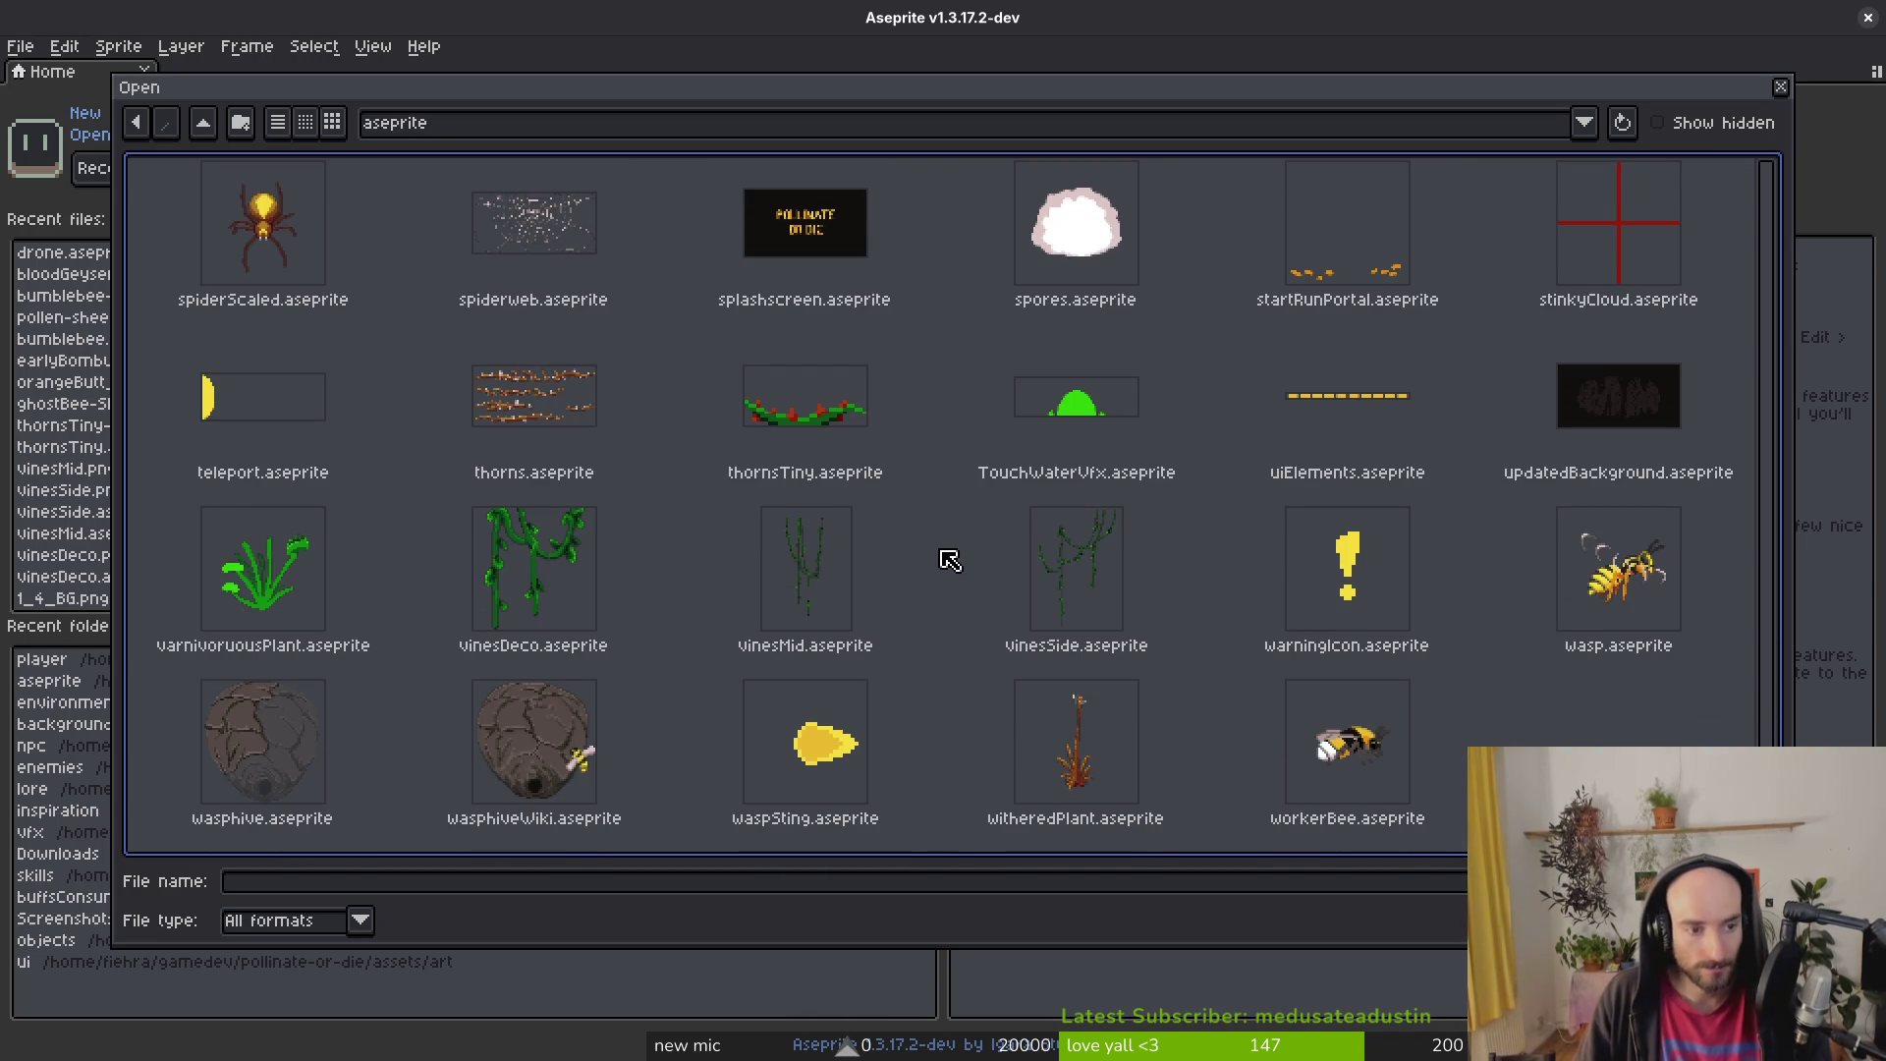
{"action": "scroll", "coordinate": [914, 527], "scroll_direction": "up", "scroll_amount": 4}
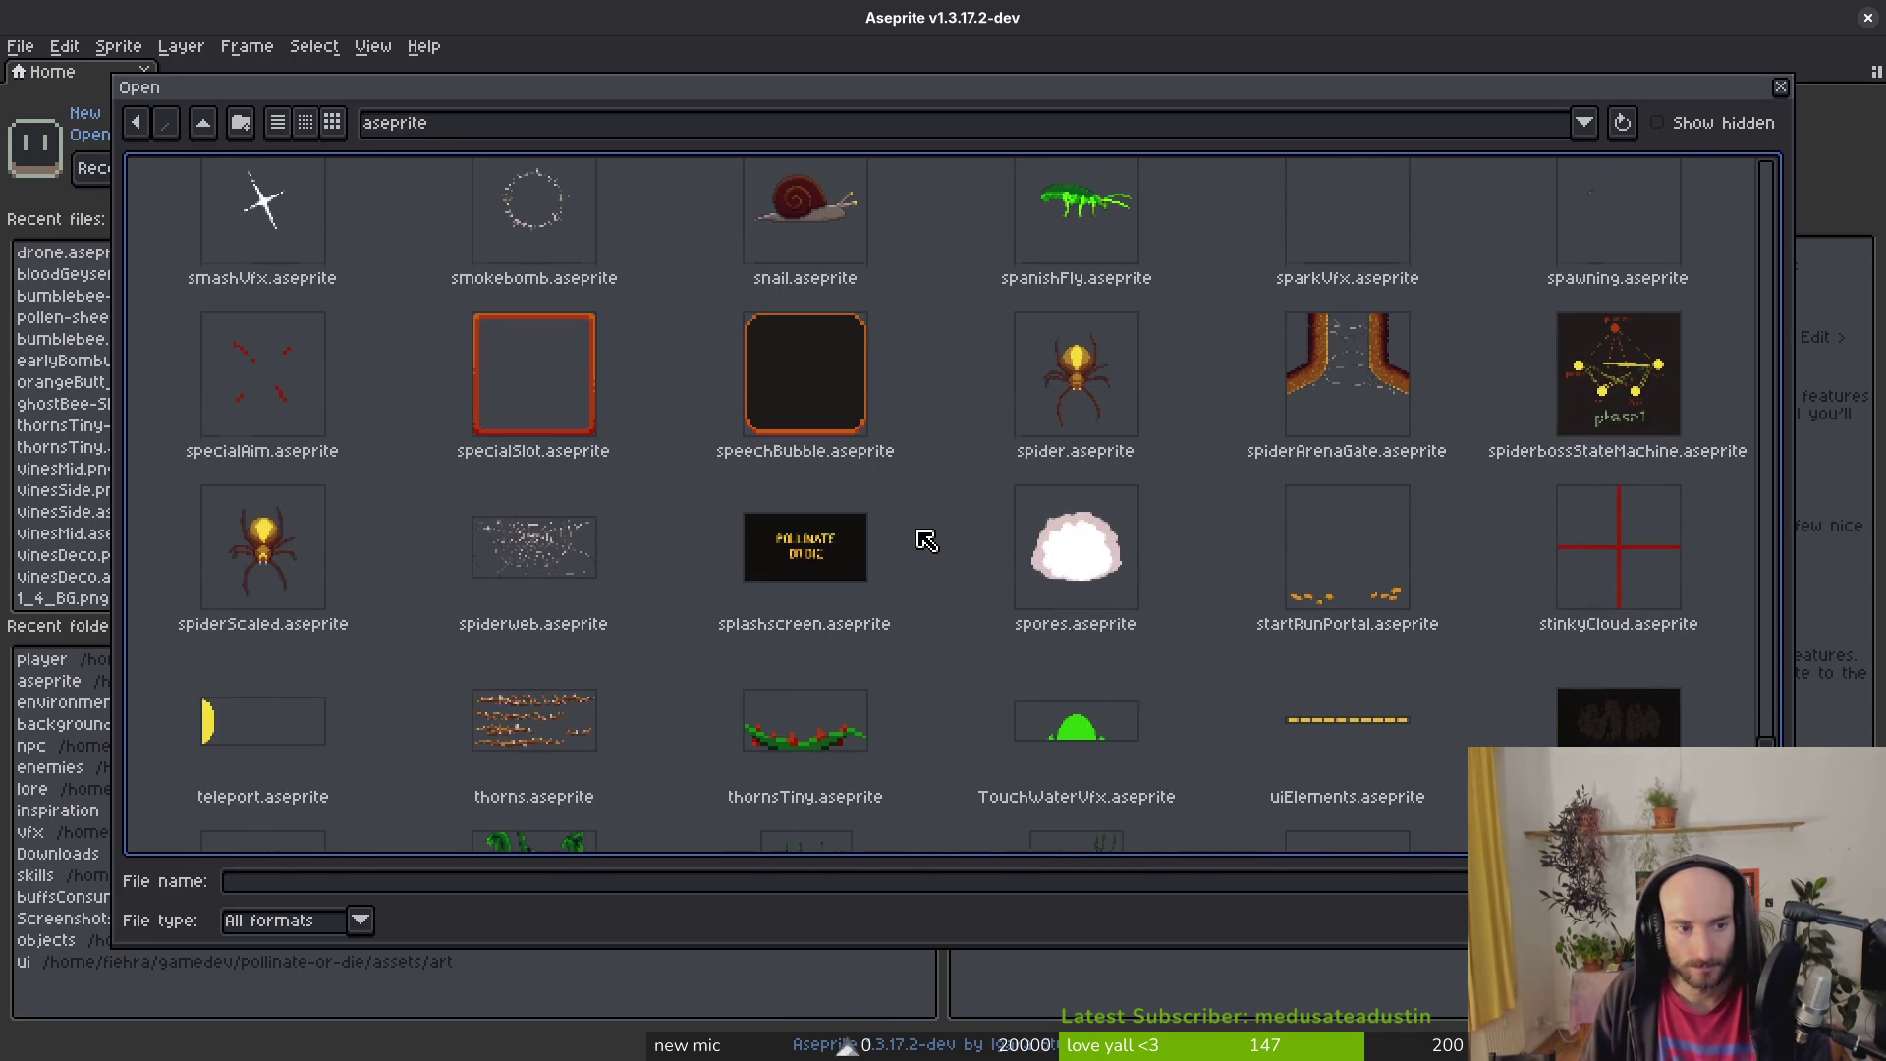
{"action": "scroll", "coordinate": [943, 540], "scroll_direction": "up", "scroll_amount": 3}
{"action": "scroll", "coordinate": [972, 511], "scroll_direction": "up", "scroll_amount": 3}
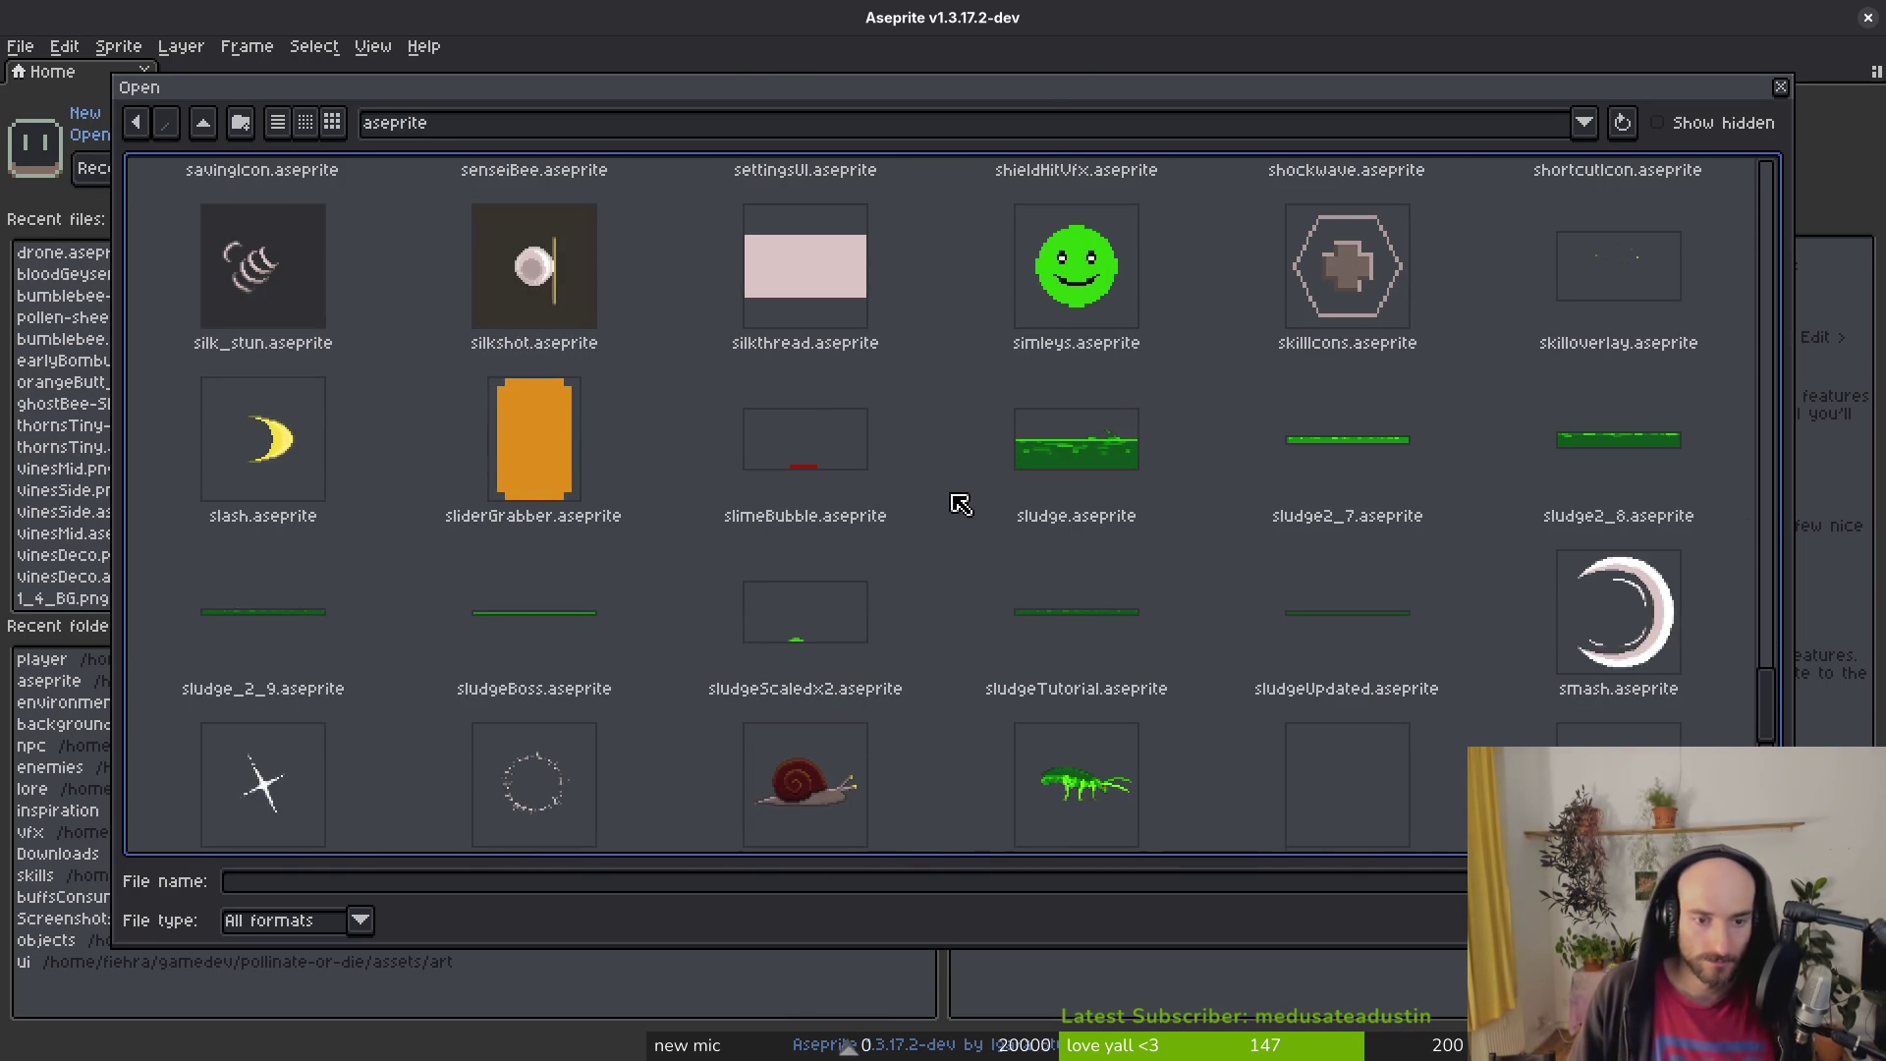
{"action": "scroll", "coordinate": [1024, 621], "scroll_direction": "up", "scroll_amount": 3}
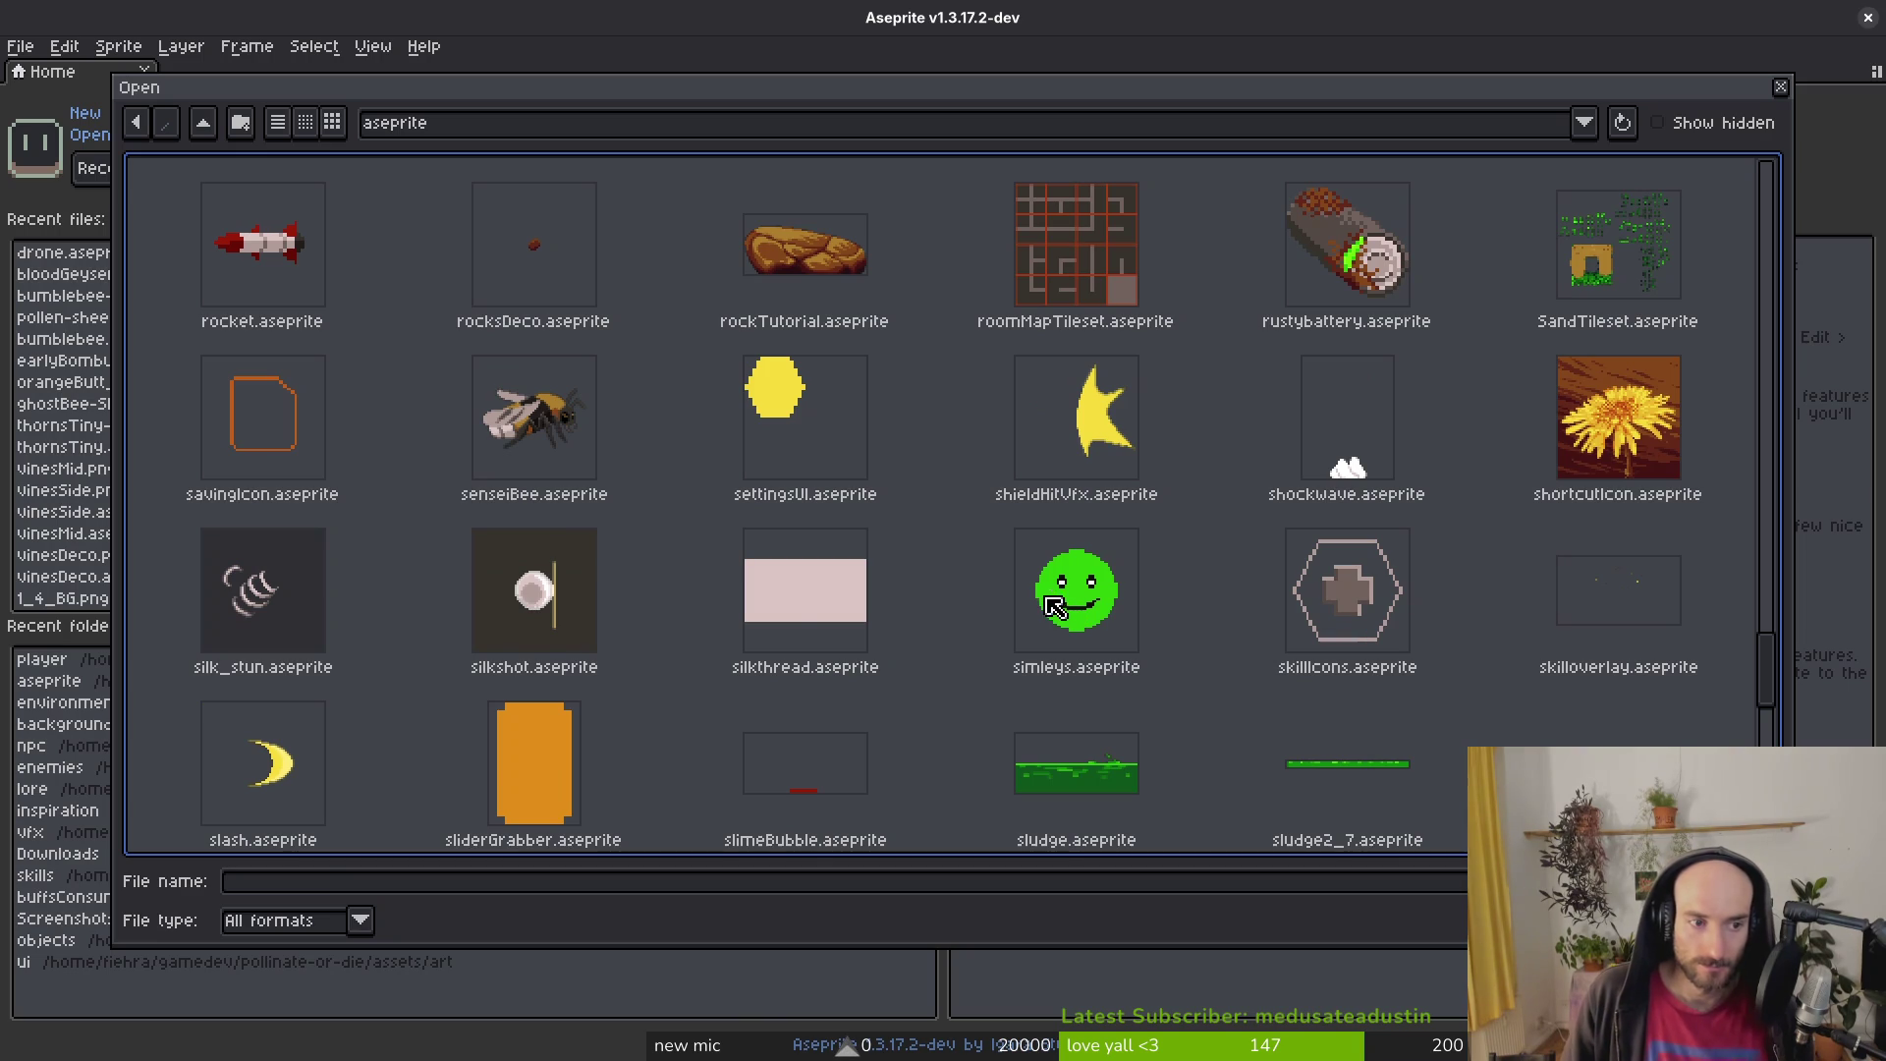
{"action": "scroll", "coordinate": [1110, 658], "scroll_direction": "up", "scroll_amount": 2}
{"action": "scroll", "coordinate": [1071, 604], "scroll_direction": "up", "scroll_amount": 2}
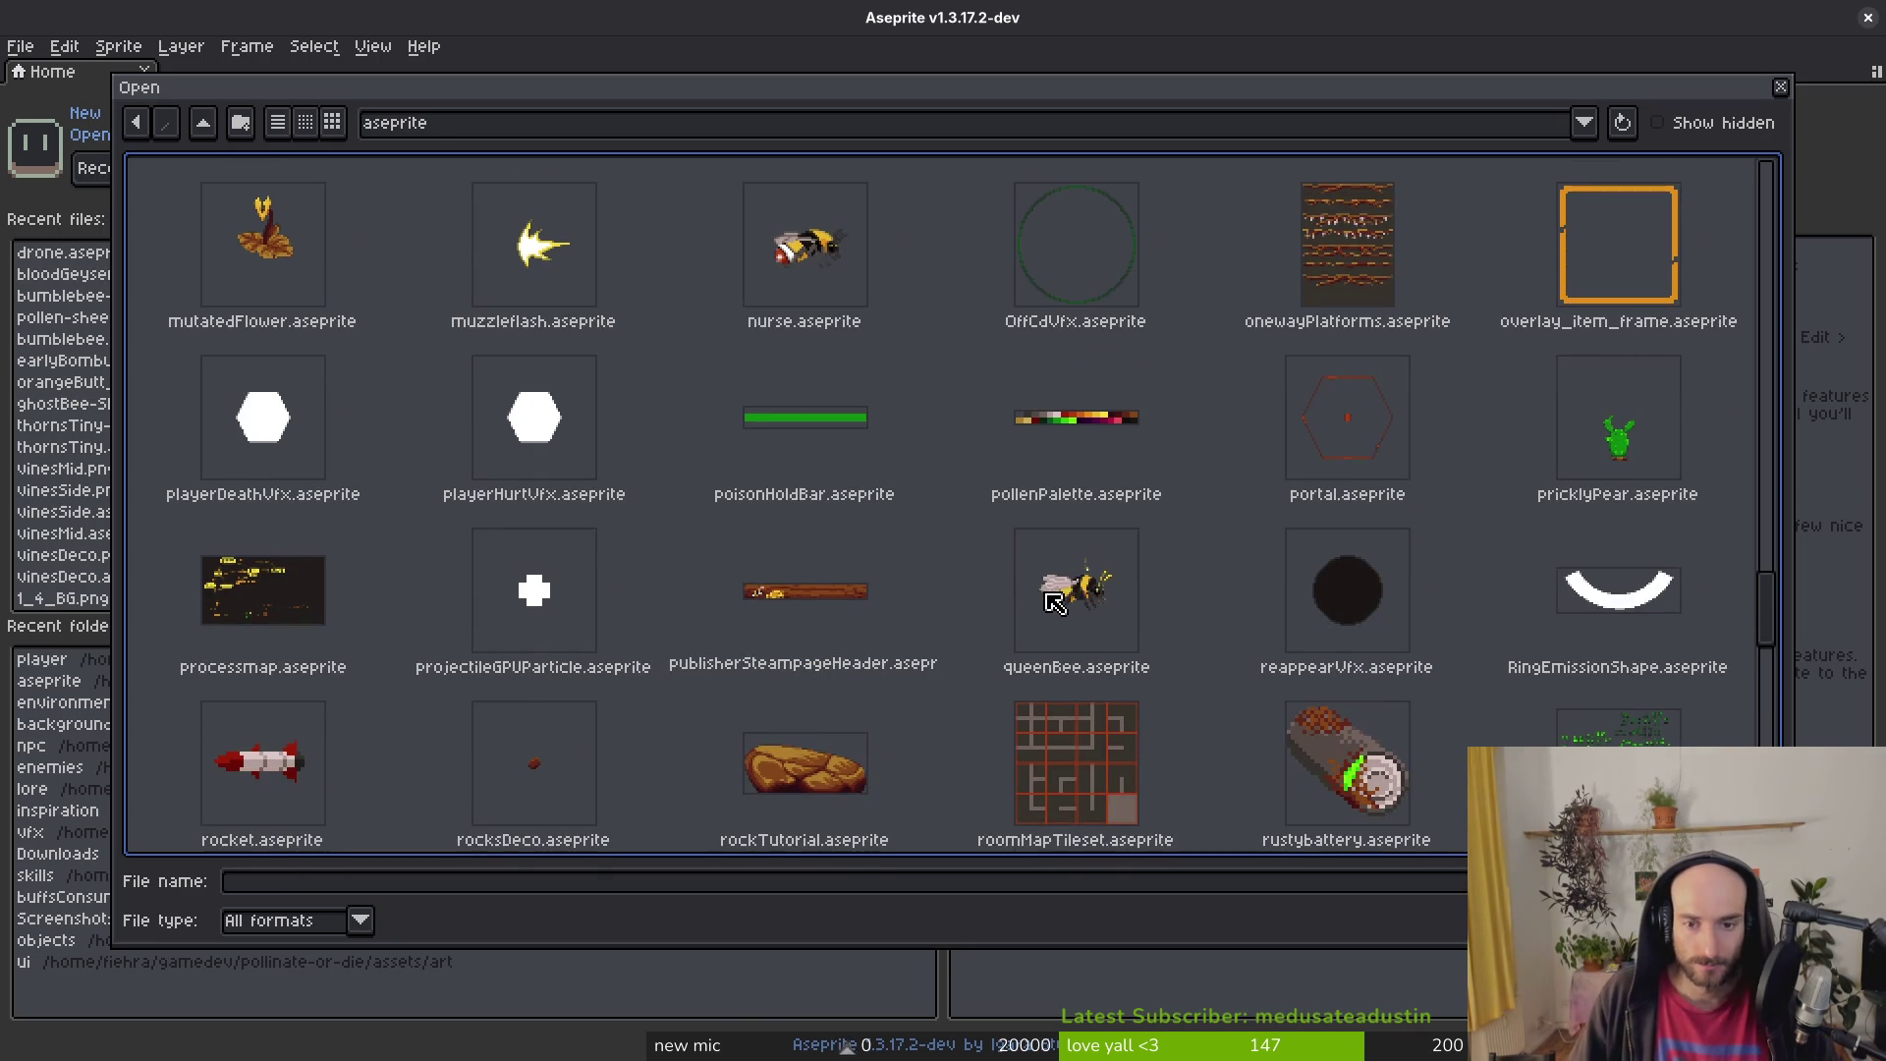
{"action": "scroll", "coordinate": [1100, 579], "scroll_direction": "up", "scroll_amount": 5}
{"action": "scroll", "coordinate": [1129, 584], "scroll_direction": "down", "scroll_amount": 2}
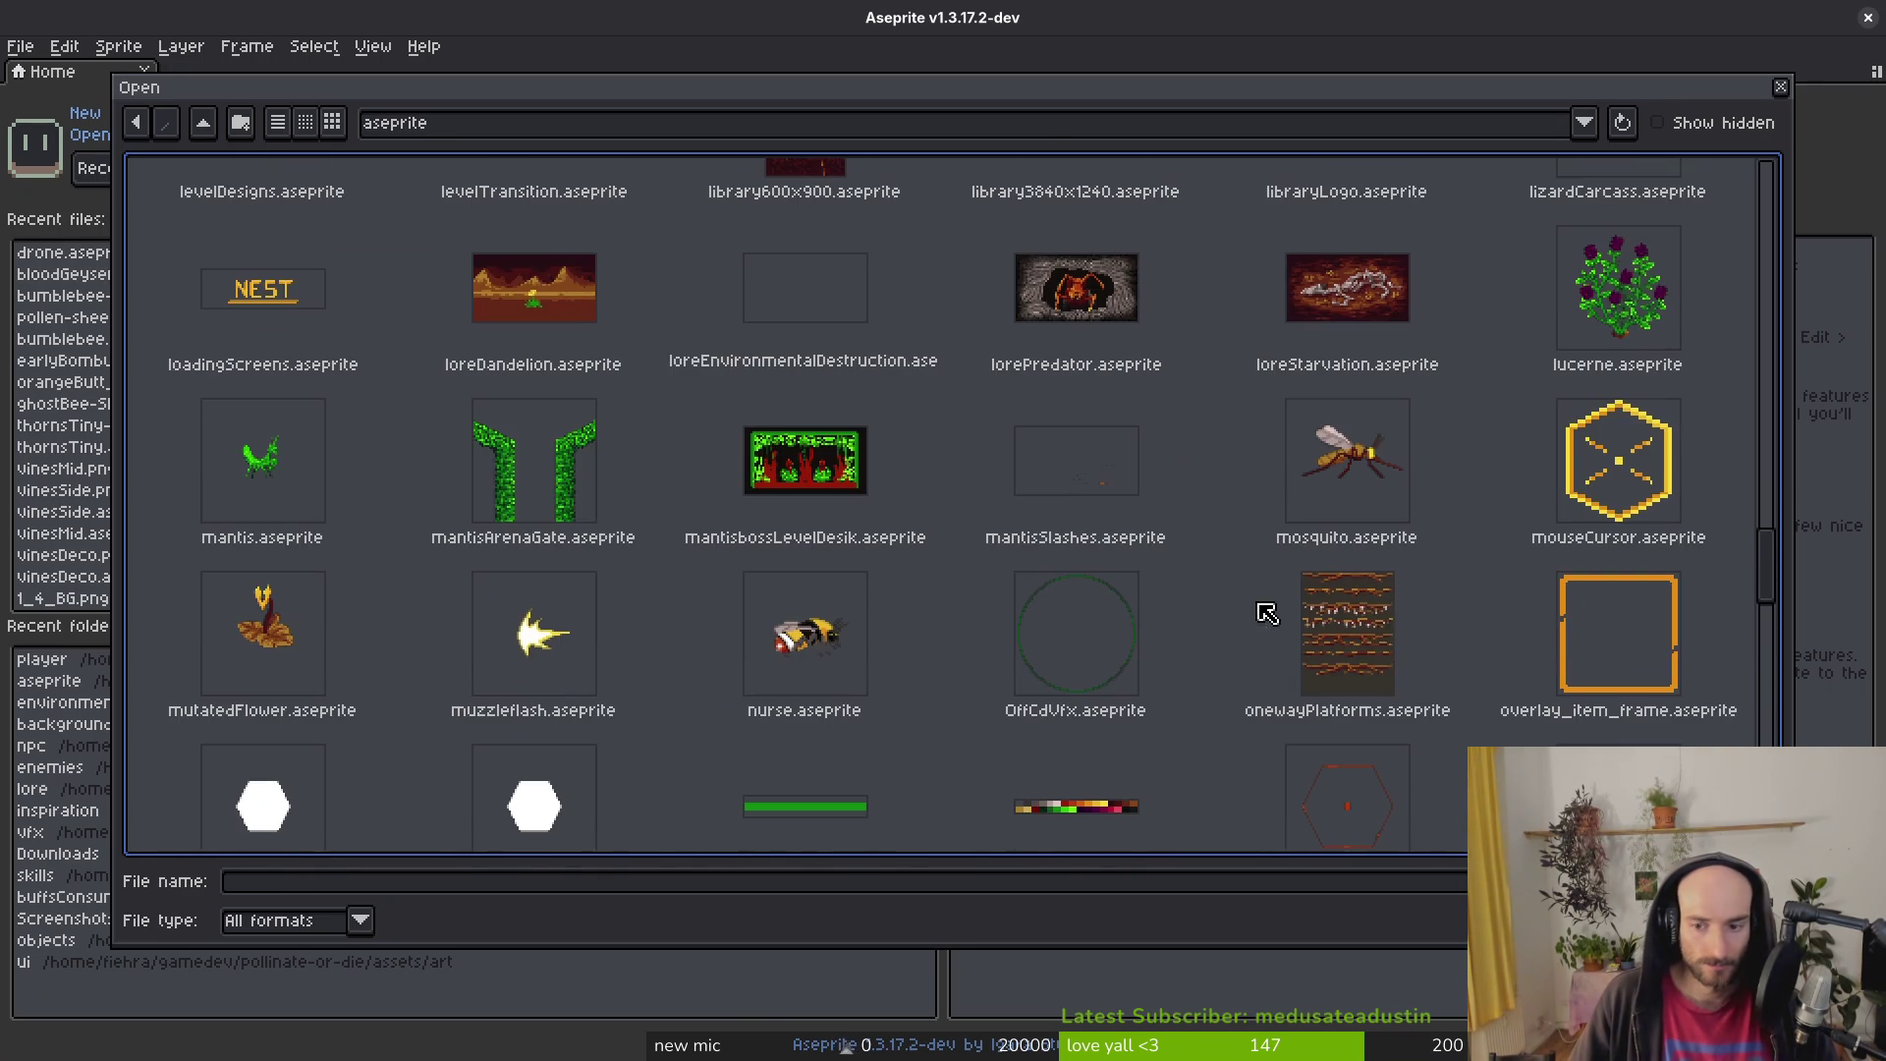
{"action": "left_click", "coordinate": [1618, 642]}
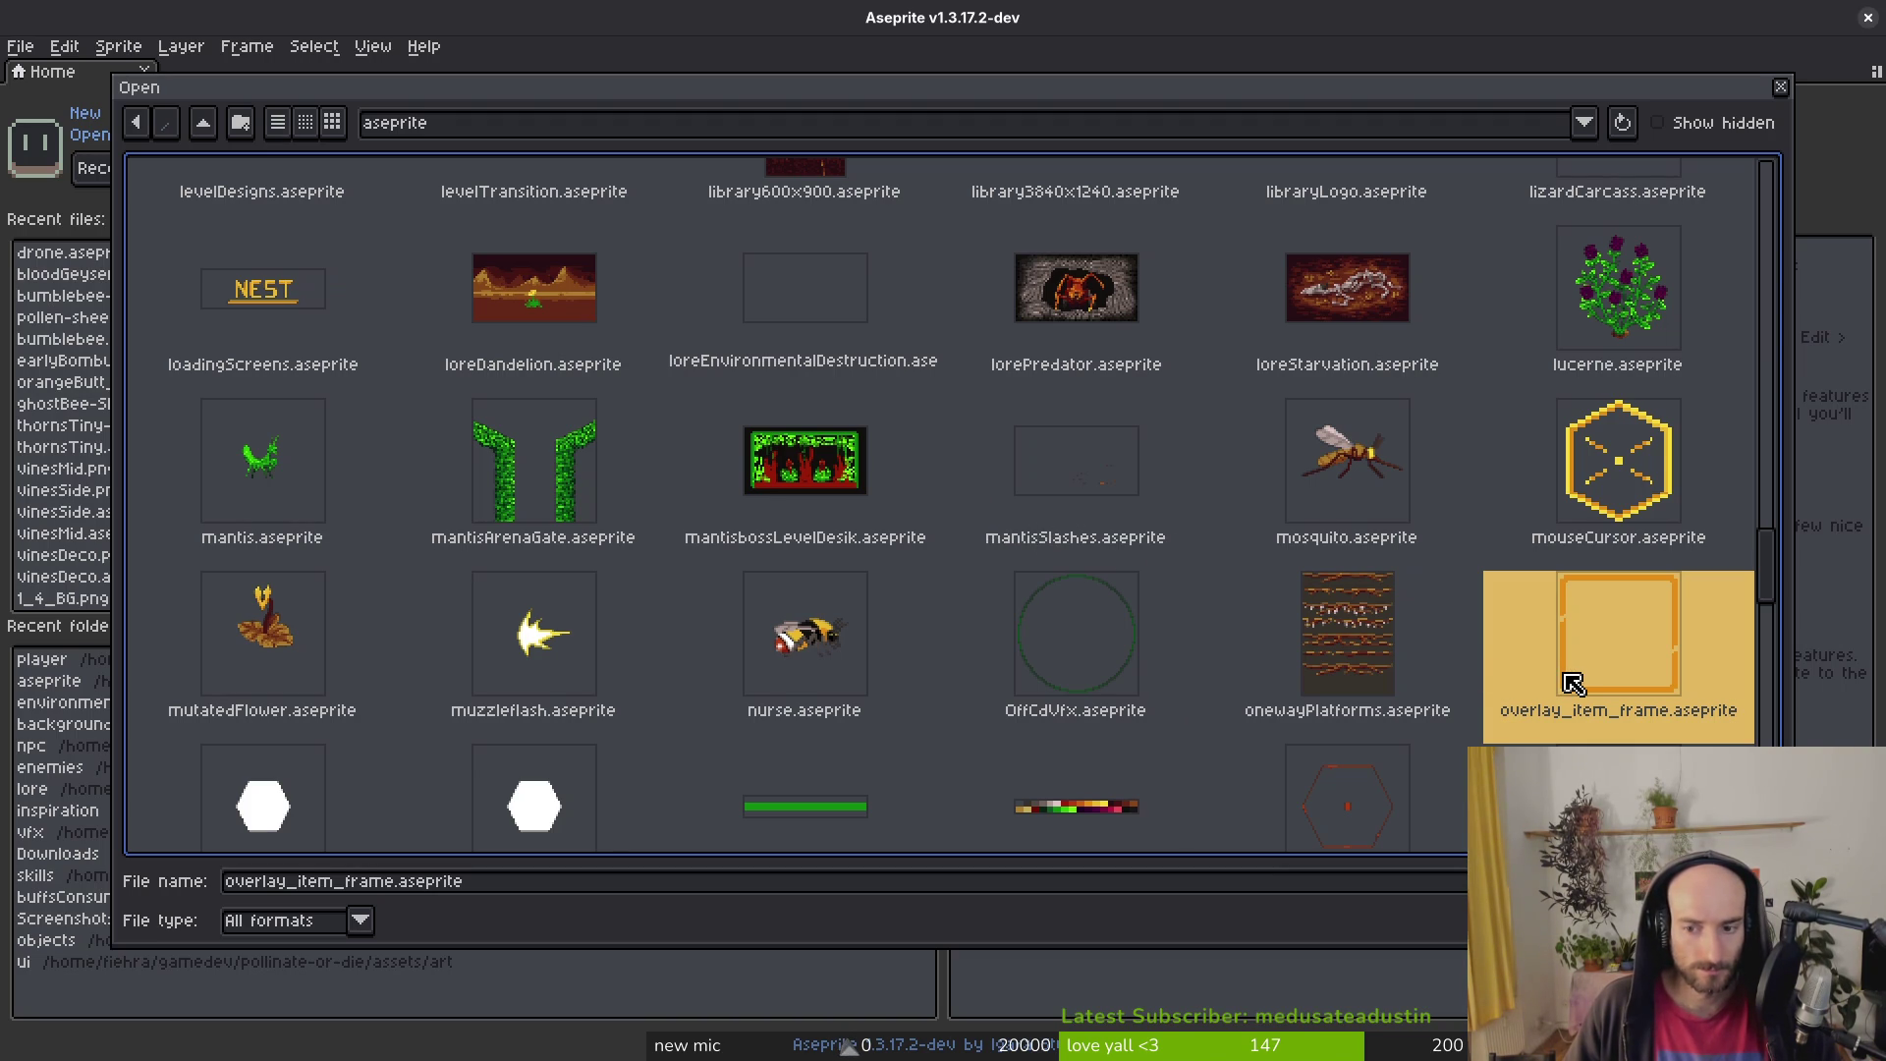
{"action": "double_click", "coordinate": [1619, 633]}
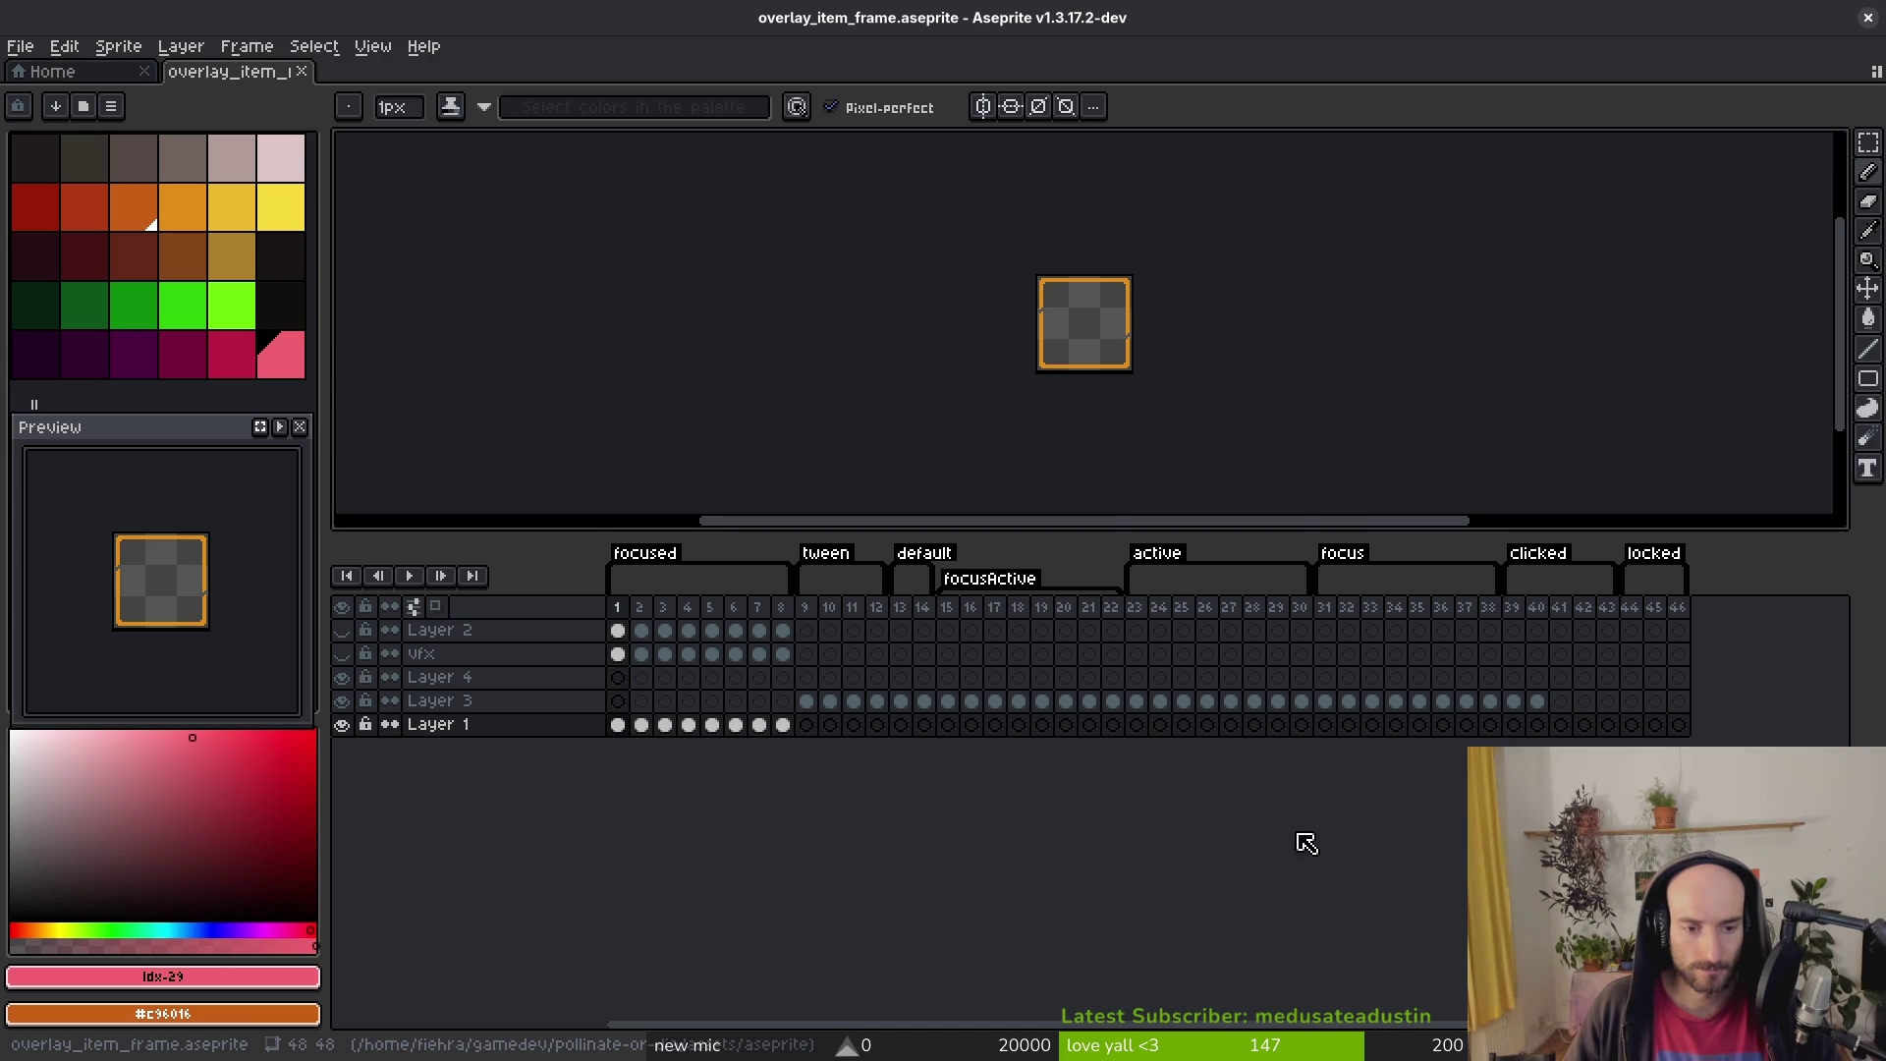
Step: Open consumables.aseprite via File > Open, then select frames 2–11 on Layers 3–5
{"action": "left_click", "coordinate": [969, 704]}
{"action": "mouse_move", "coordinate": [972, 714]}
{"action": "left_mouse_down"}
{"action": "mouse_move", "coordinate": [1480, 725]}
{"action": "mouse_move", "coordinate": [804, 687]}
{"action": "left_mouse_up"}
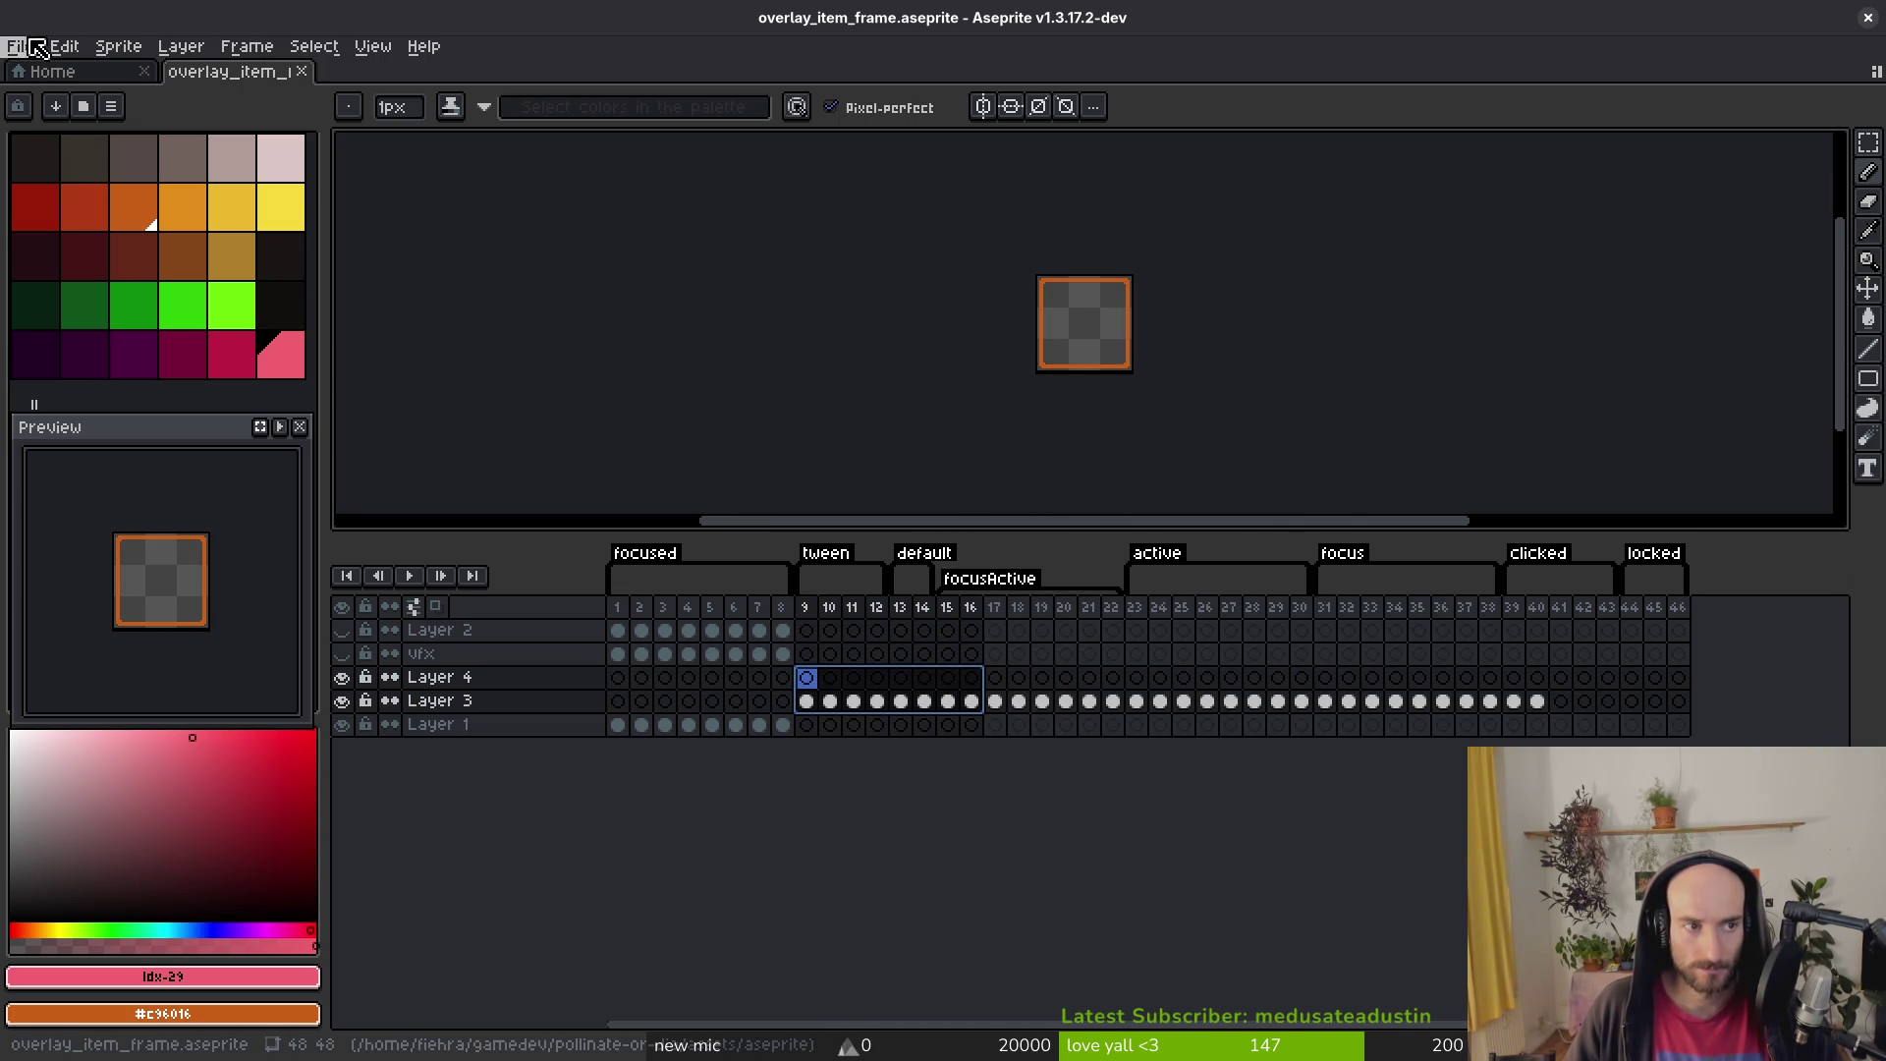
{"action": "left_click", "coordinate": [20, 46]}
{"action": "left_click", "coordinate": [39, 88]}
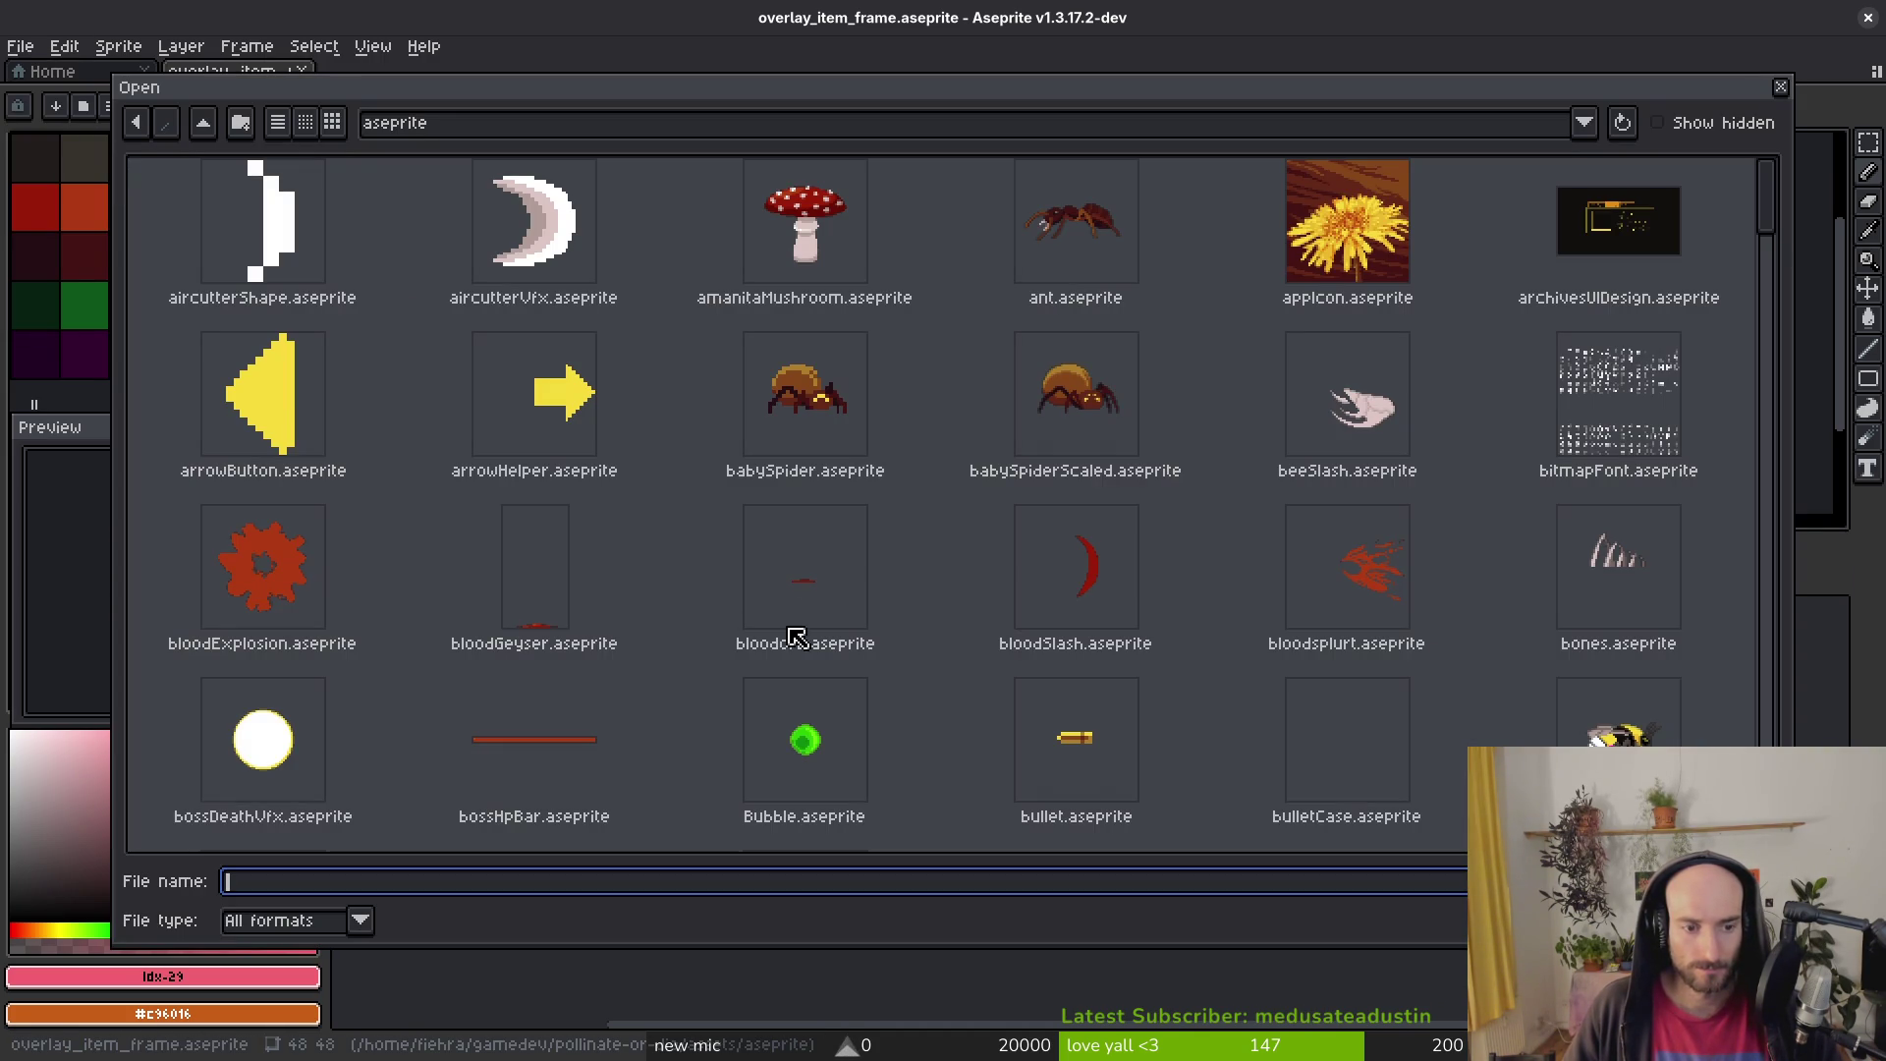
{"action": "scroll", "coordinate": [1323, 658], "scroll_direction": "down", "scroll_amount": 3}
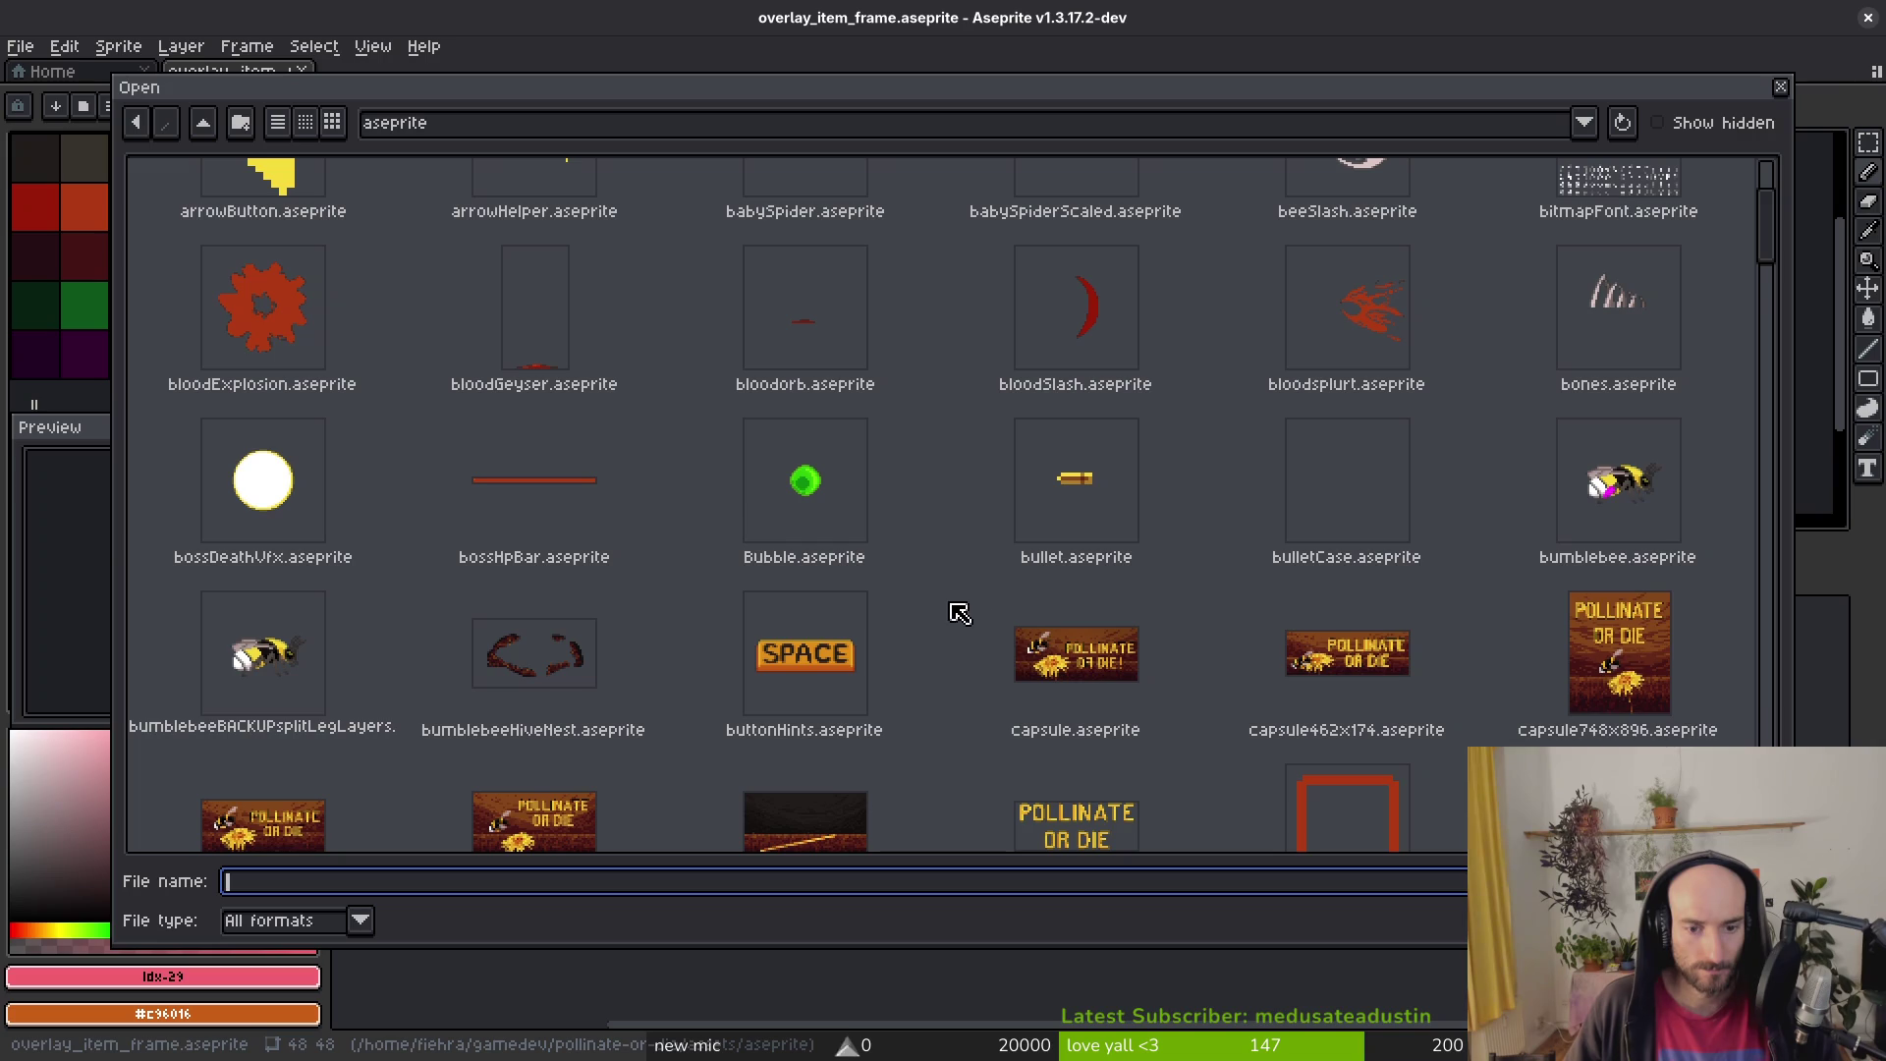
{"action": "scroll", "coordinate": [1228, 658], "scroll_direction": "down", "scroll_amount": 3}
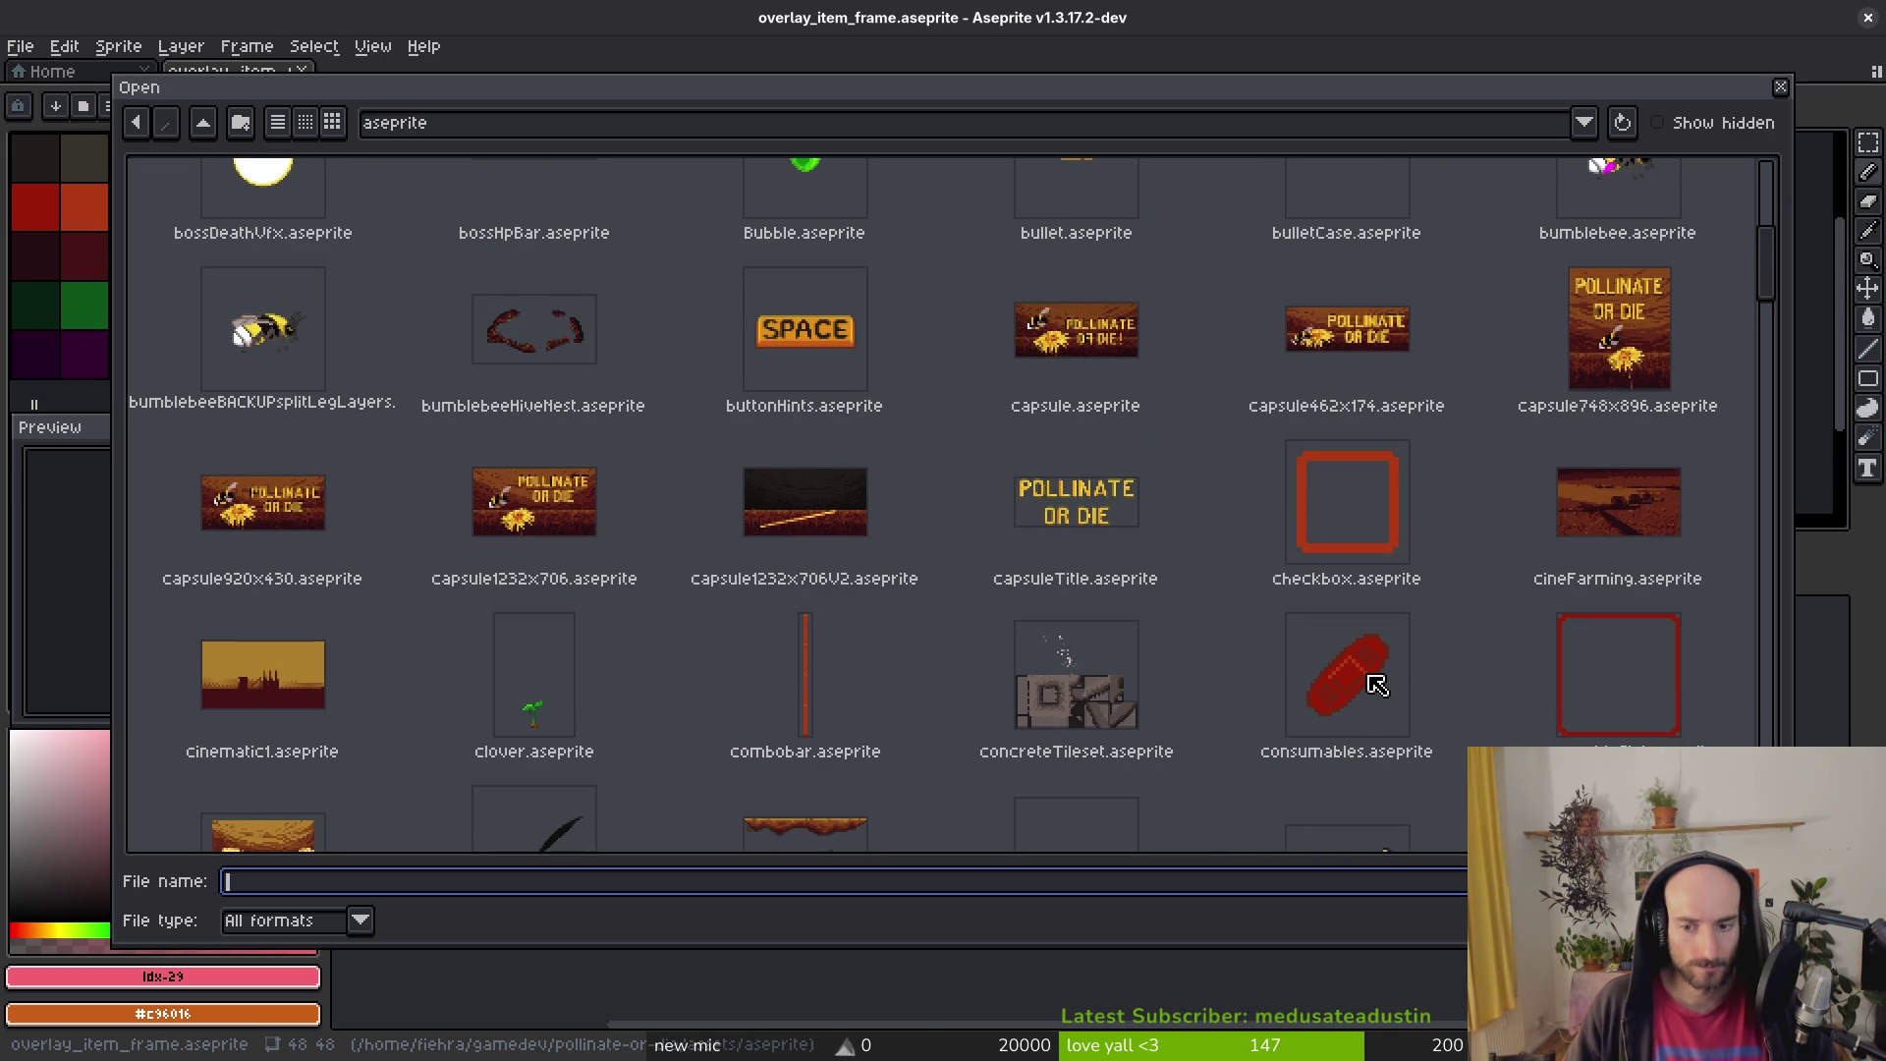
{"action": "scroll", "coordinate": [1372, 687], "scroll_direction": "down", "scroll_amount": 2}
{"action": "left_click", "coordinate": [1321, 469]}
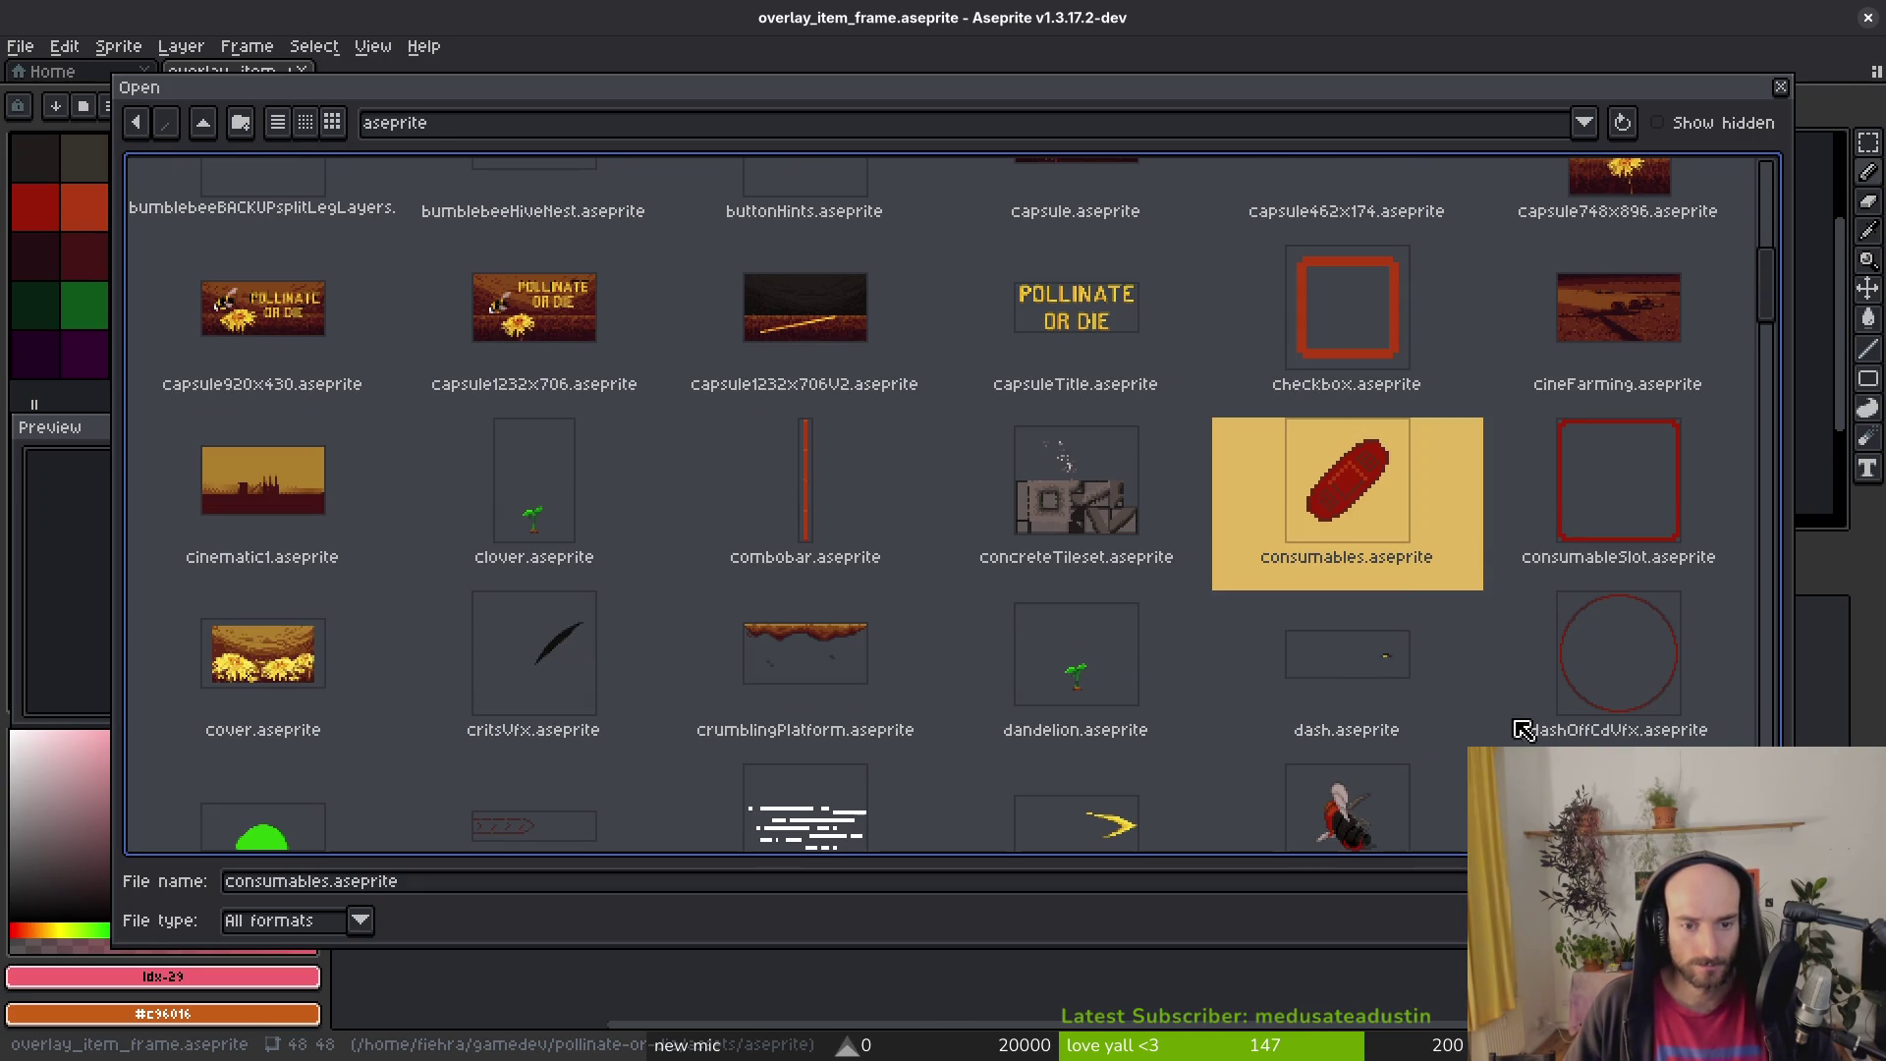
{"action": "key", "text": "Return"}
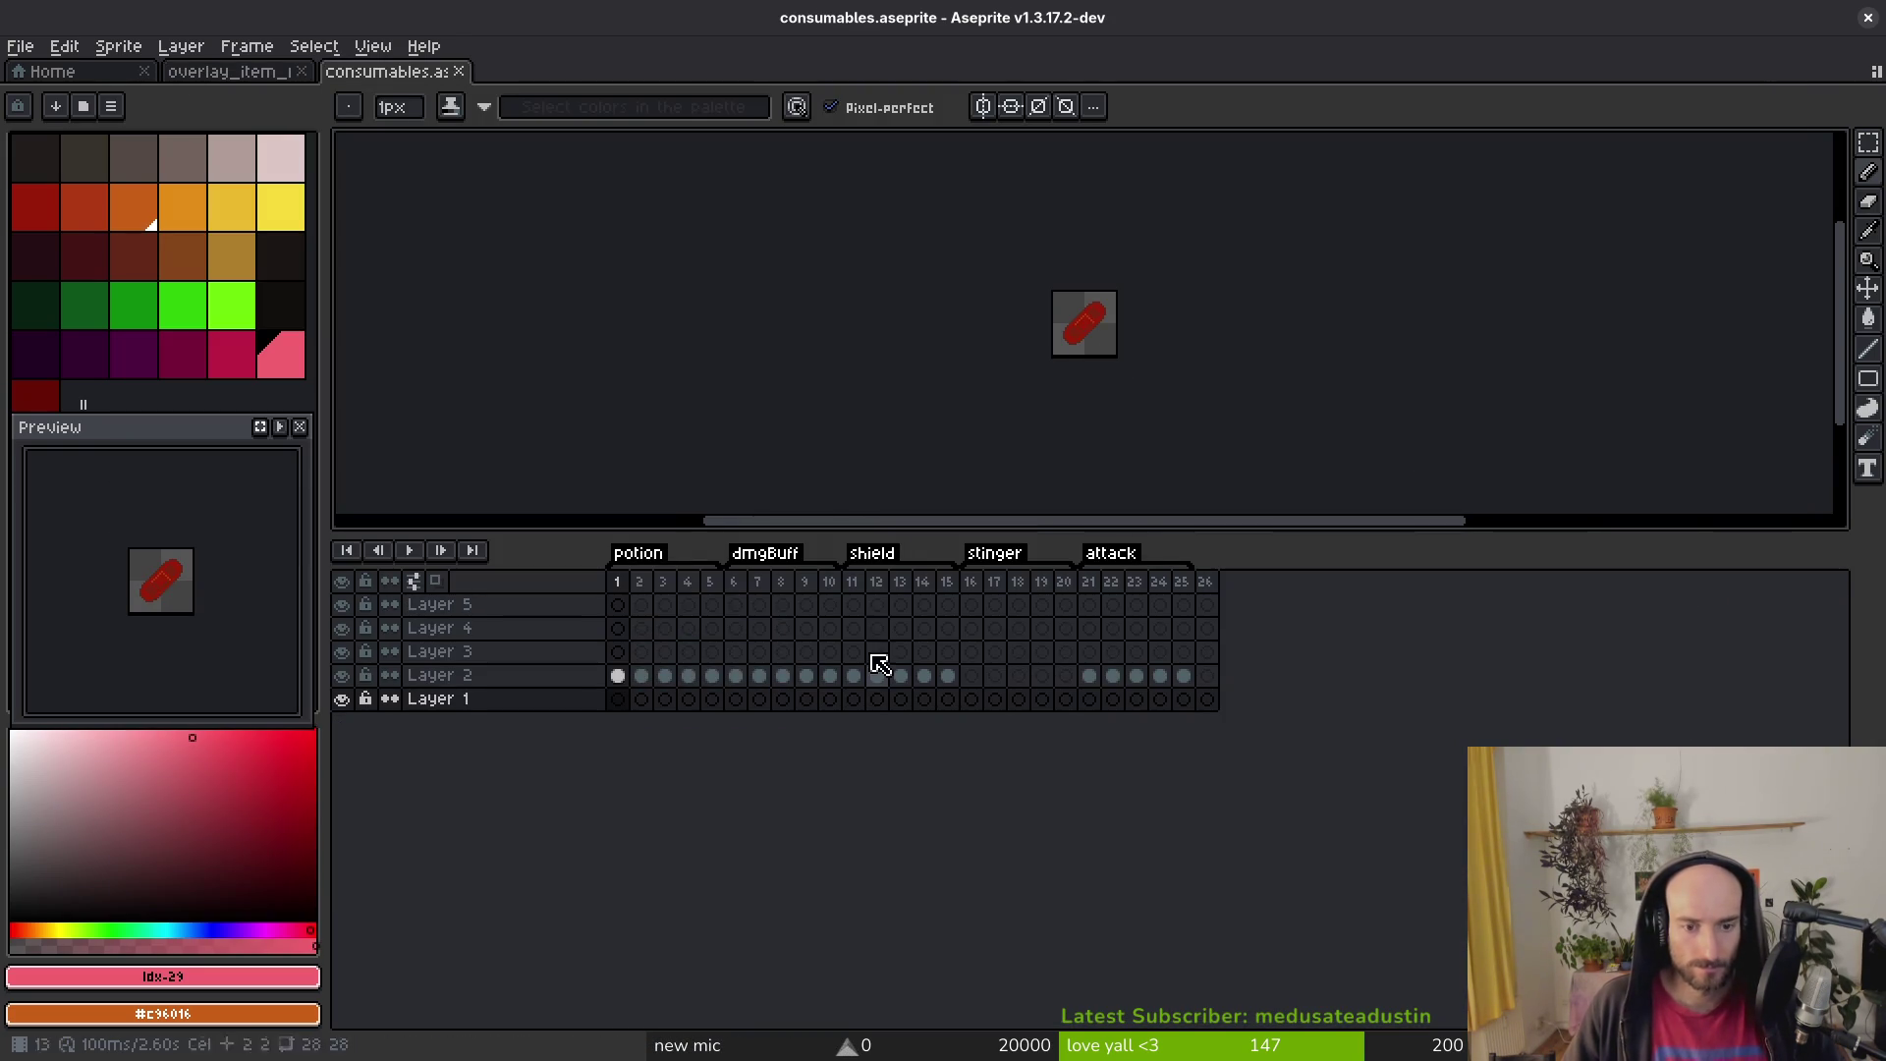
{"action": "left_click_drag", "start_coordinate": [641, 604], "coordinate": [993, 653]}
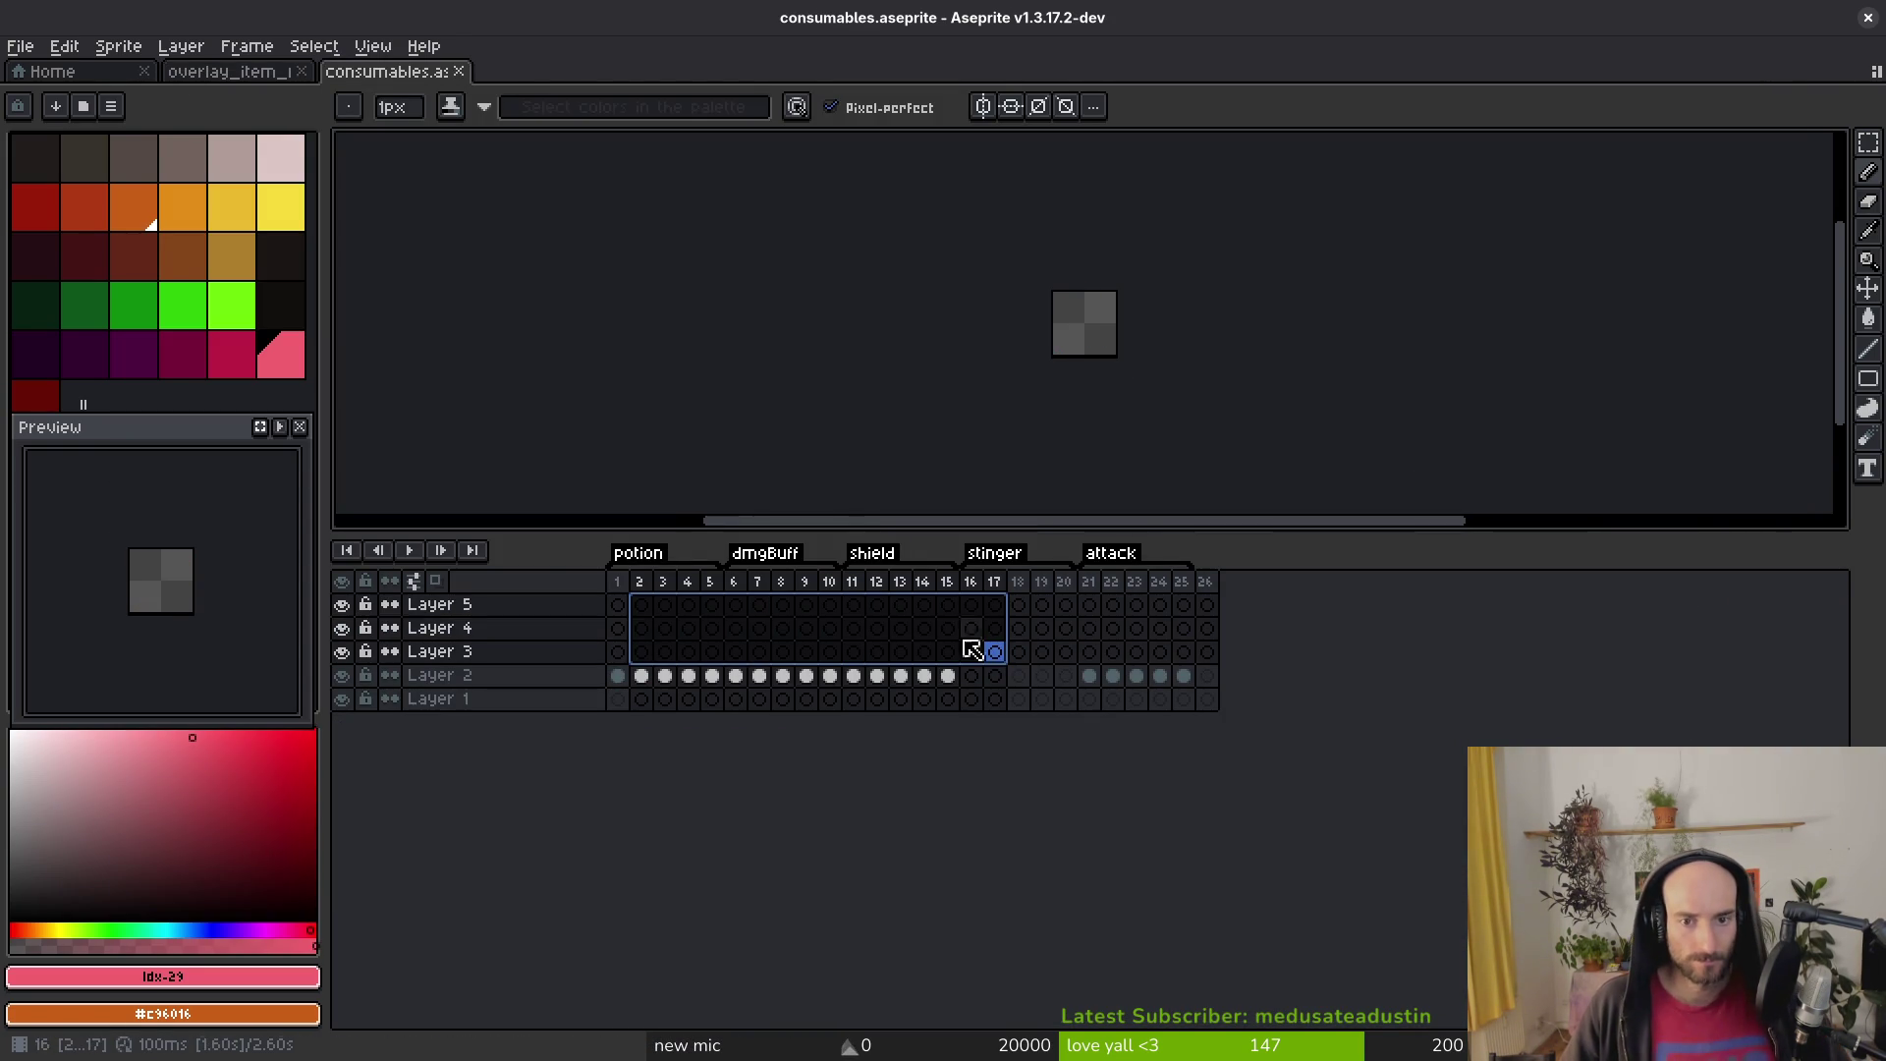
Step: Save the sprite under the name achievements.aseprite and open the potion tag's properties
{"action": "left_click", "coordinate": [10, 53]}
{"action": "left_click", "coordinate": [59, 168]}
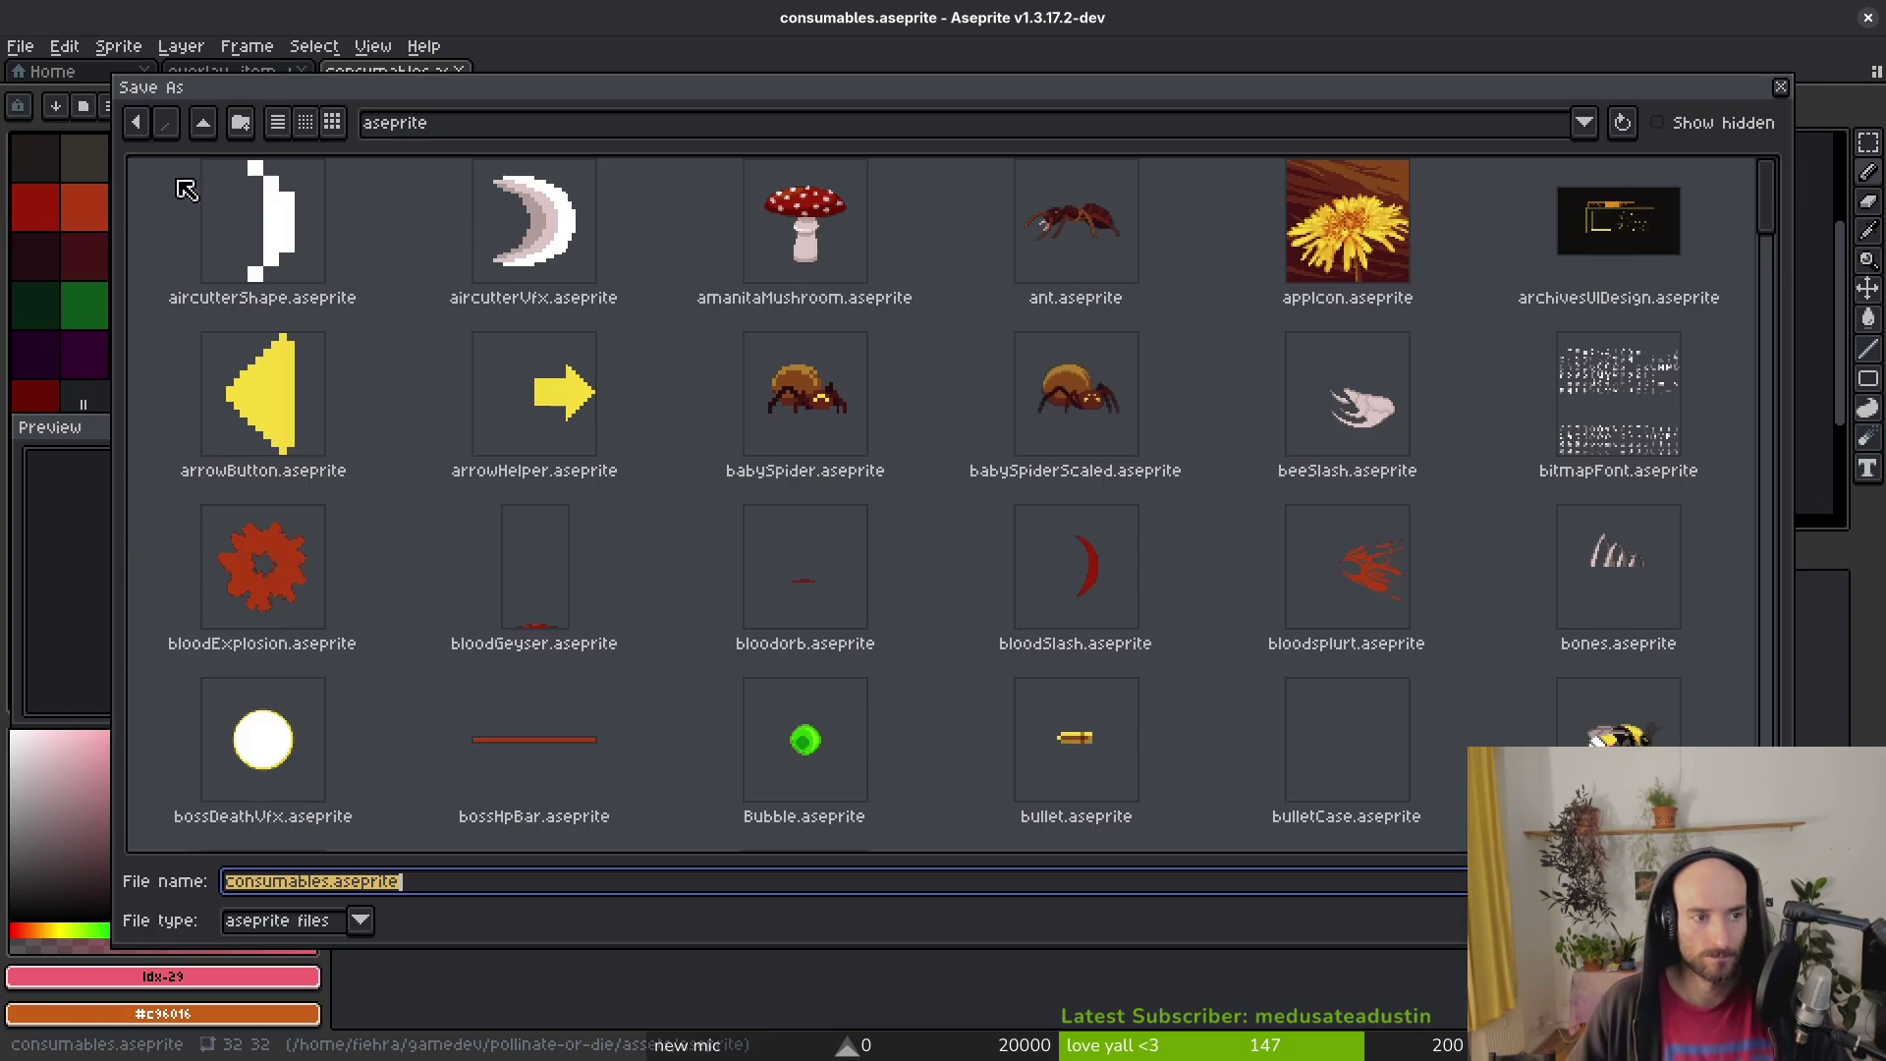
{"action": "type", "text": "achievements"}
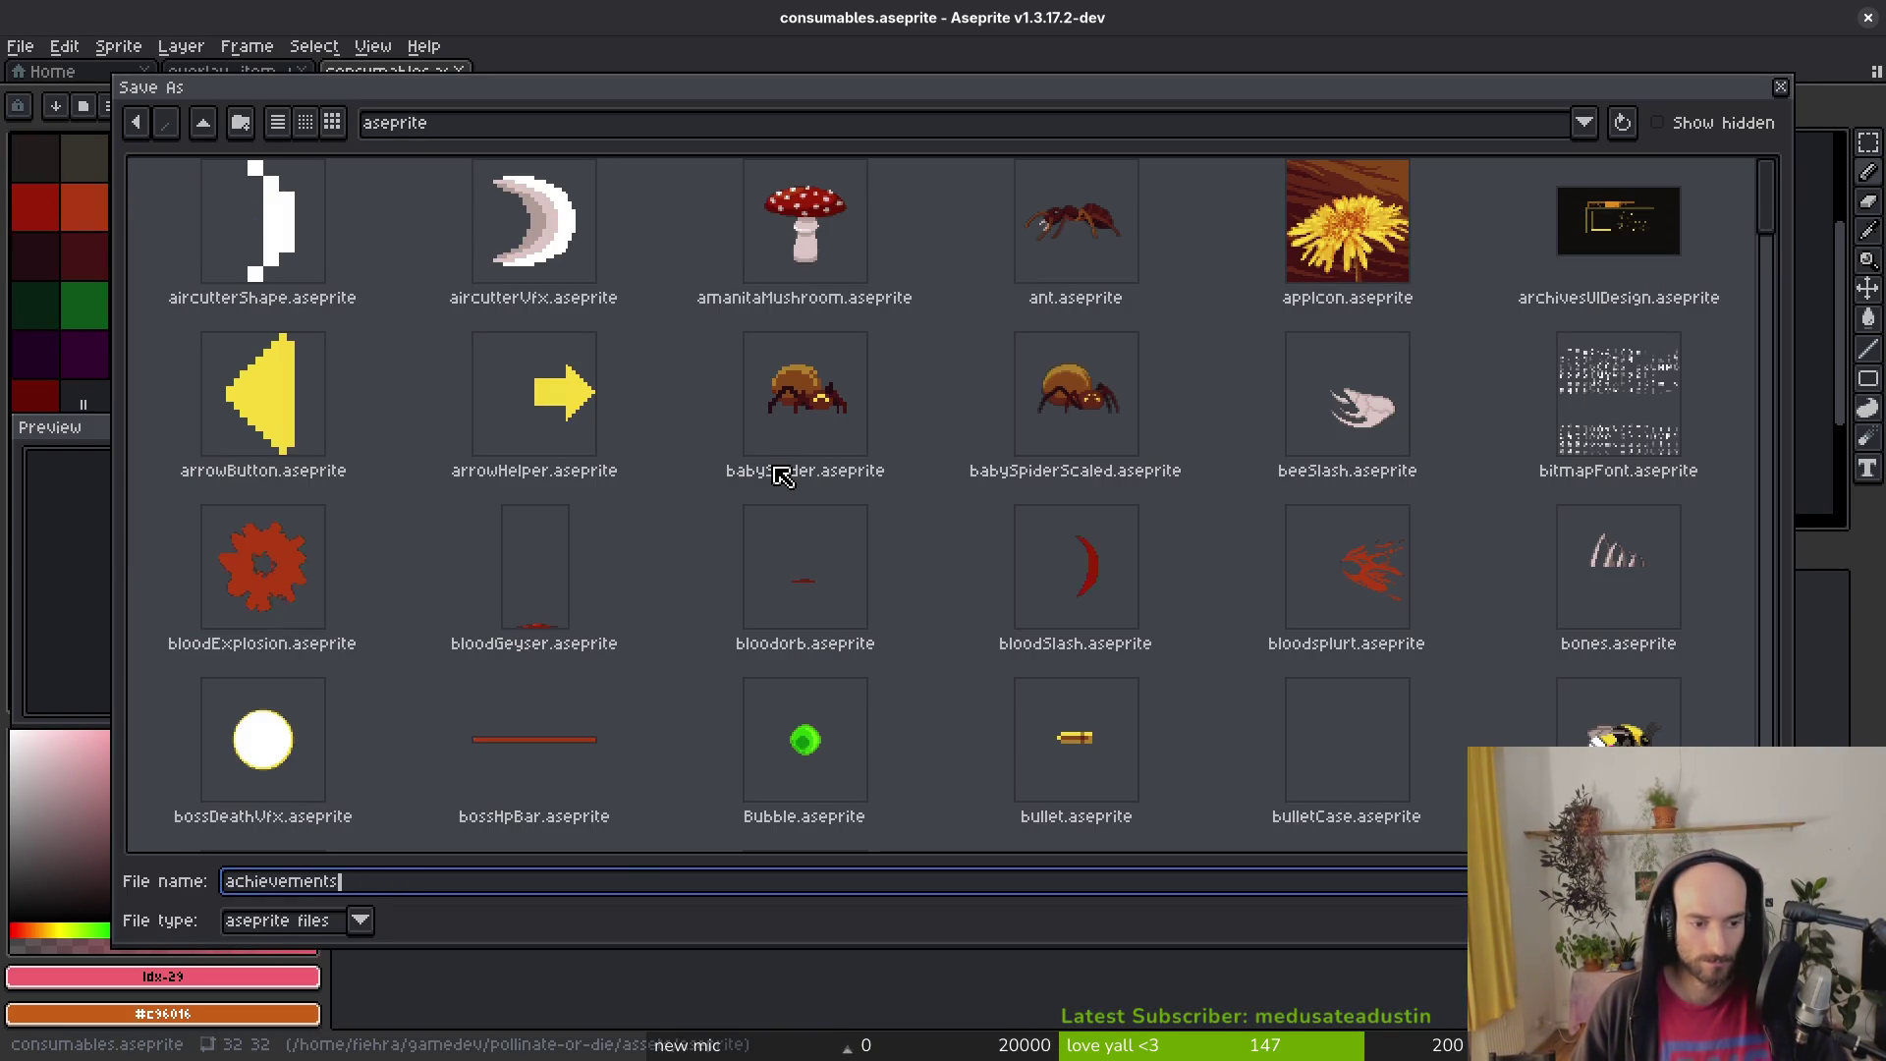
{"action": "key", "text": "Return"}
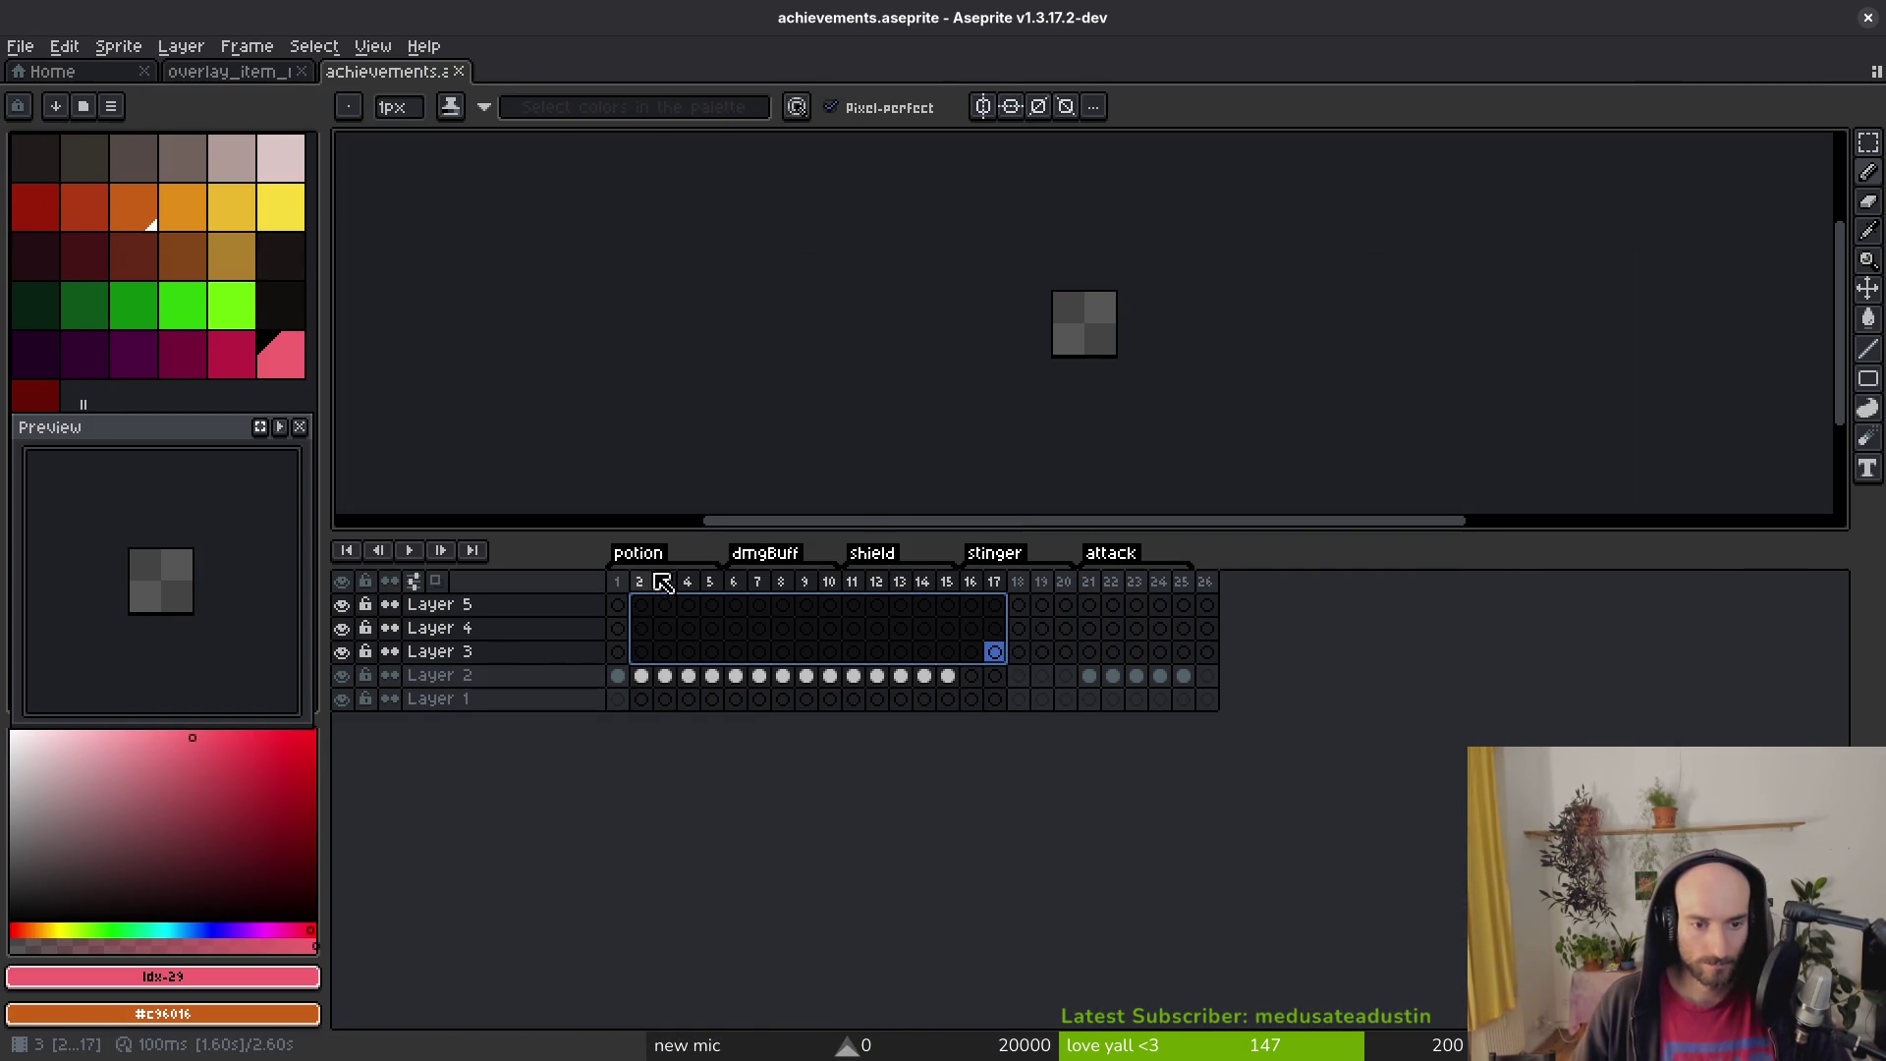
{"action": "double_click", "coordinate": [646, 556]}
{"action": "type", "text": "startGame"}
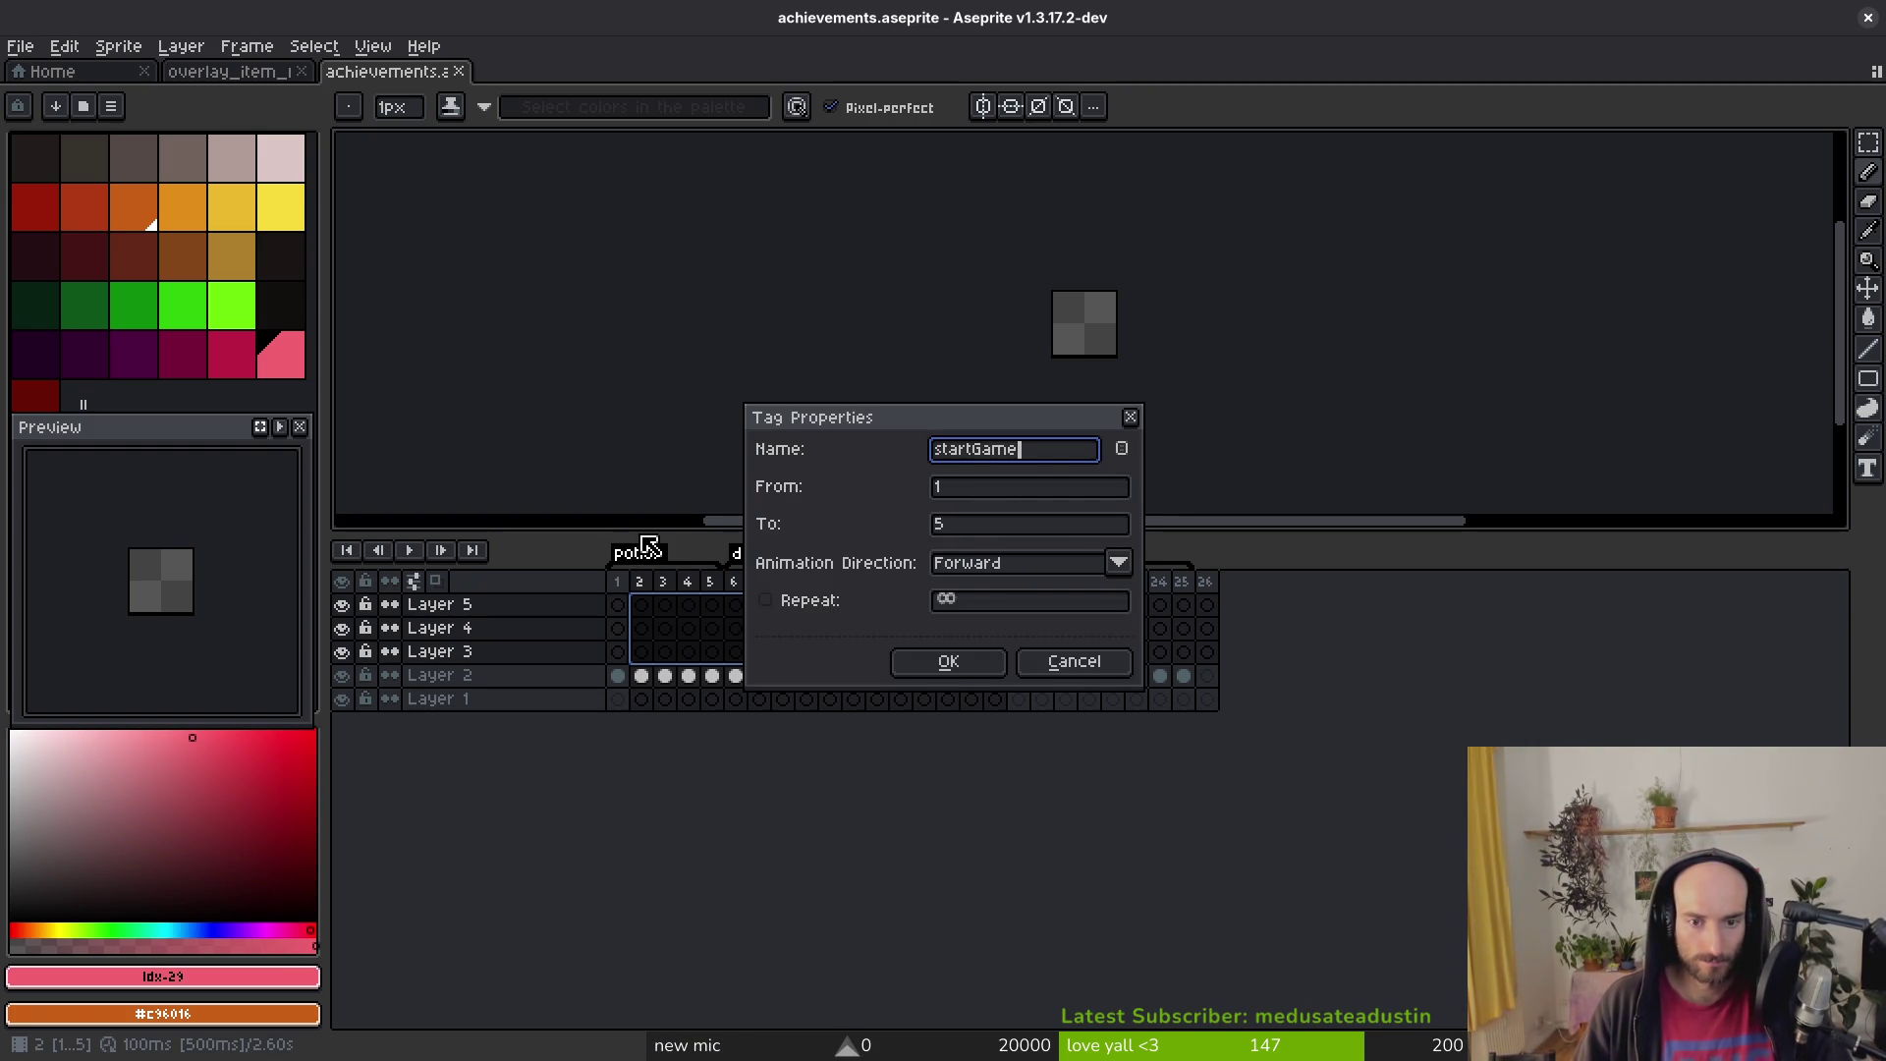
Step: Rename the potion tag to startGame and the dmgBuff tag to killHornet
{"action": "key", "text": "Return"}
{"action": "double_click", "coordinate": [781, 558]}
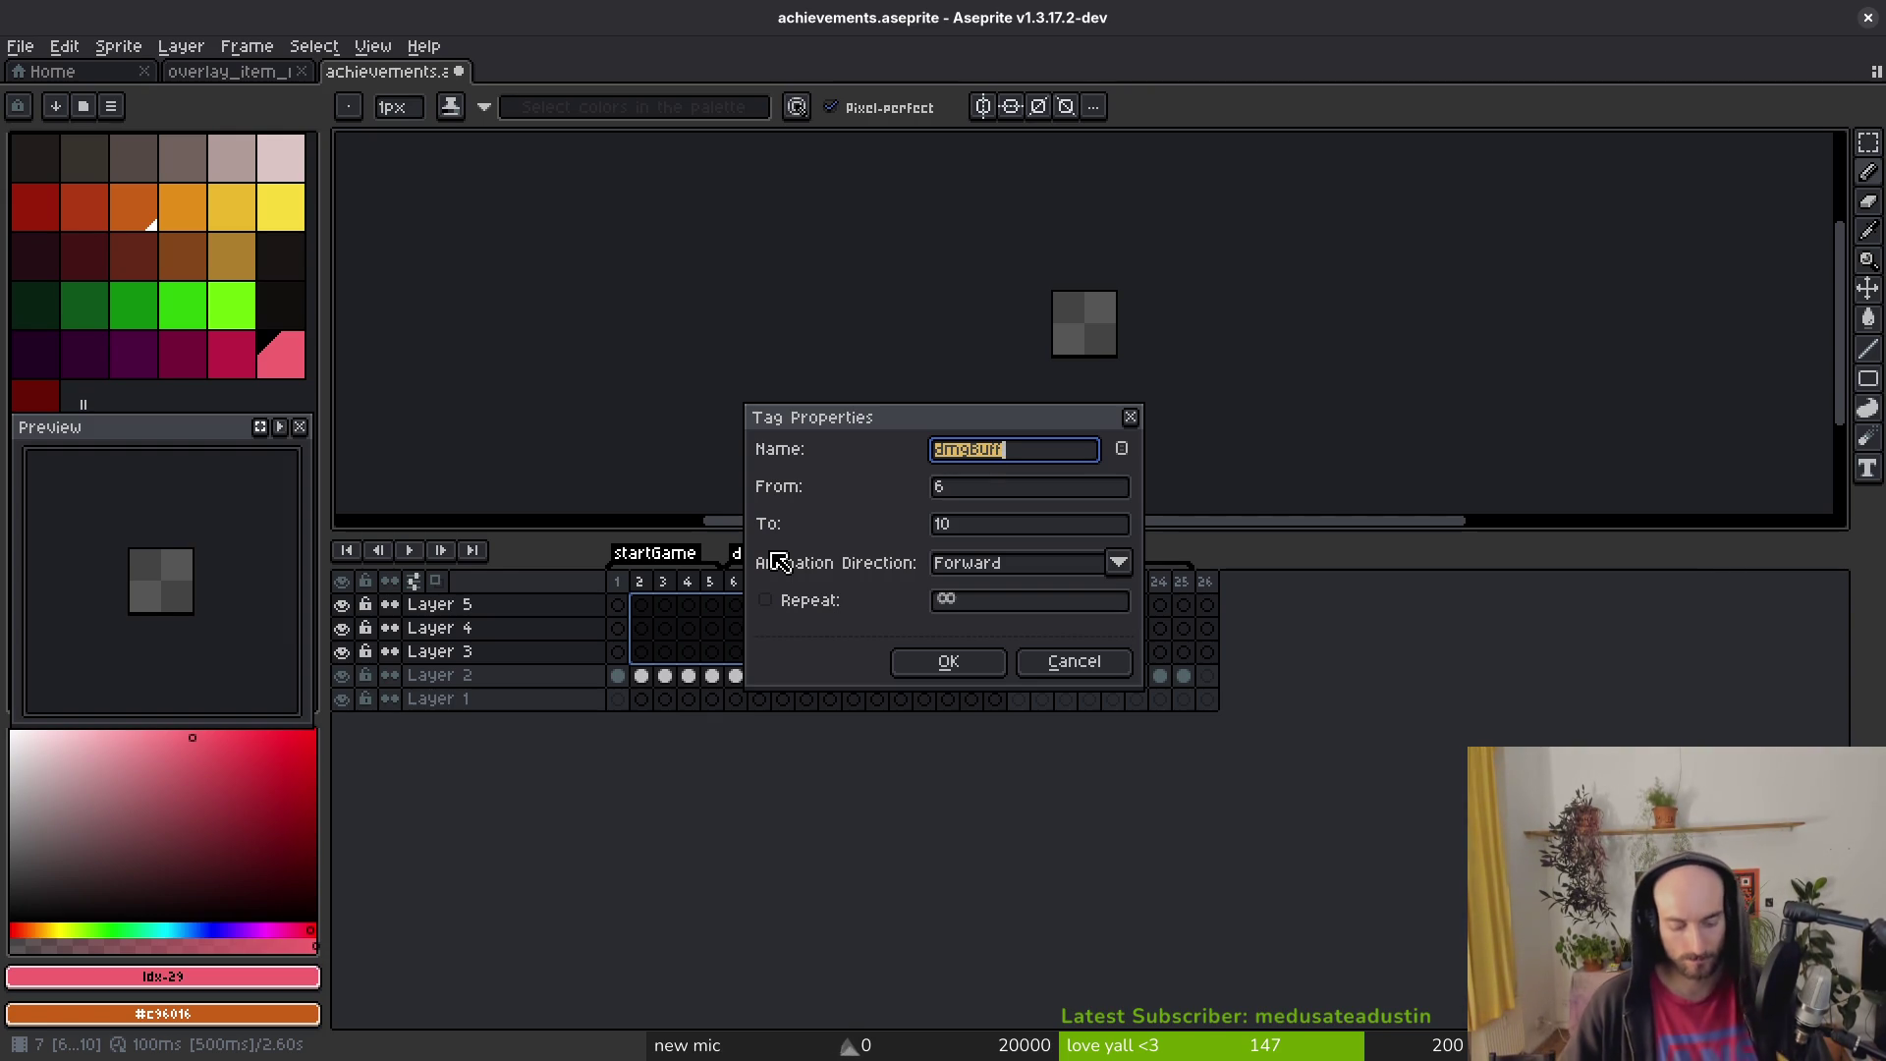
{"action": "type", "text": "killHornet"}
{"action": "key", "text": "Return"}
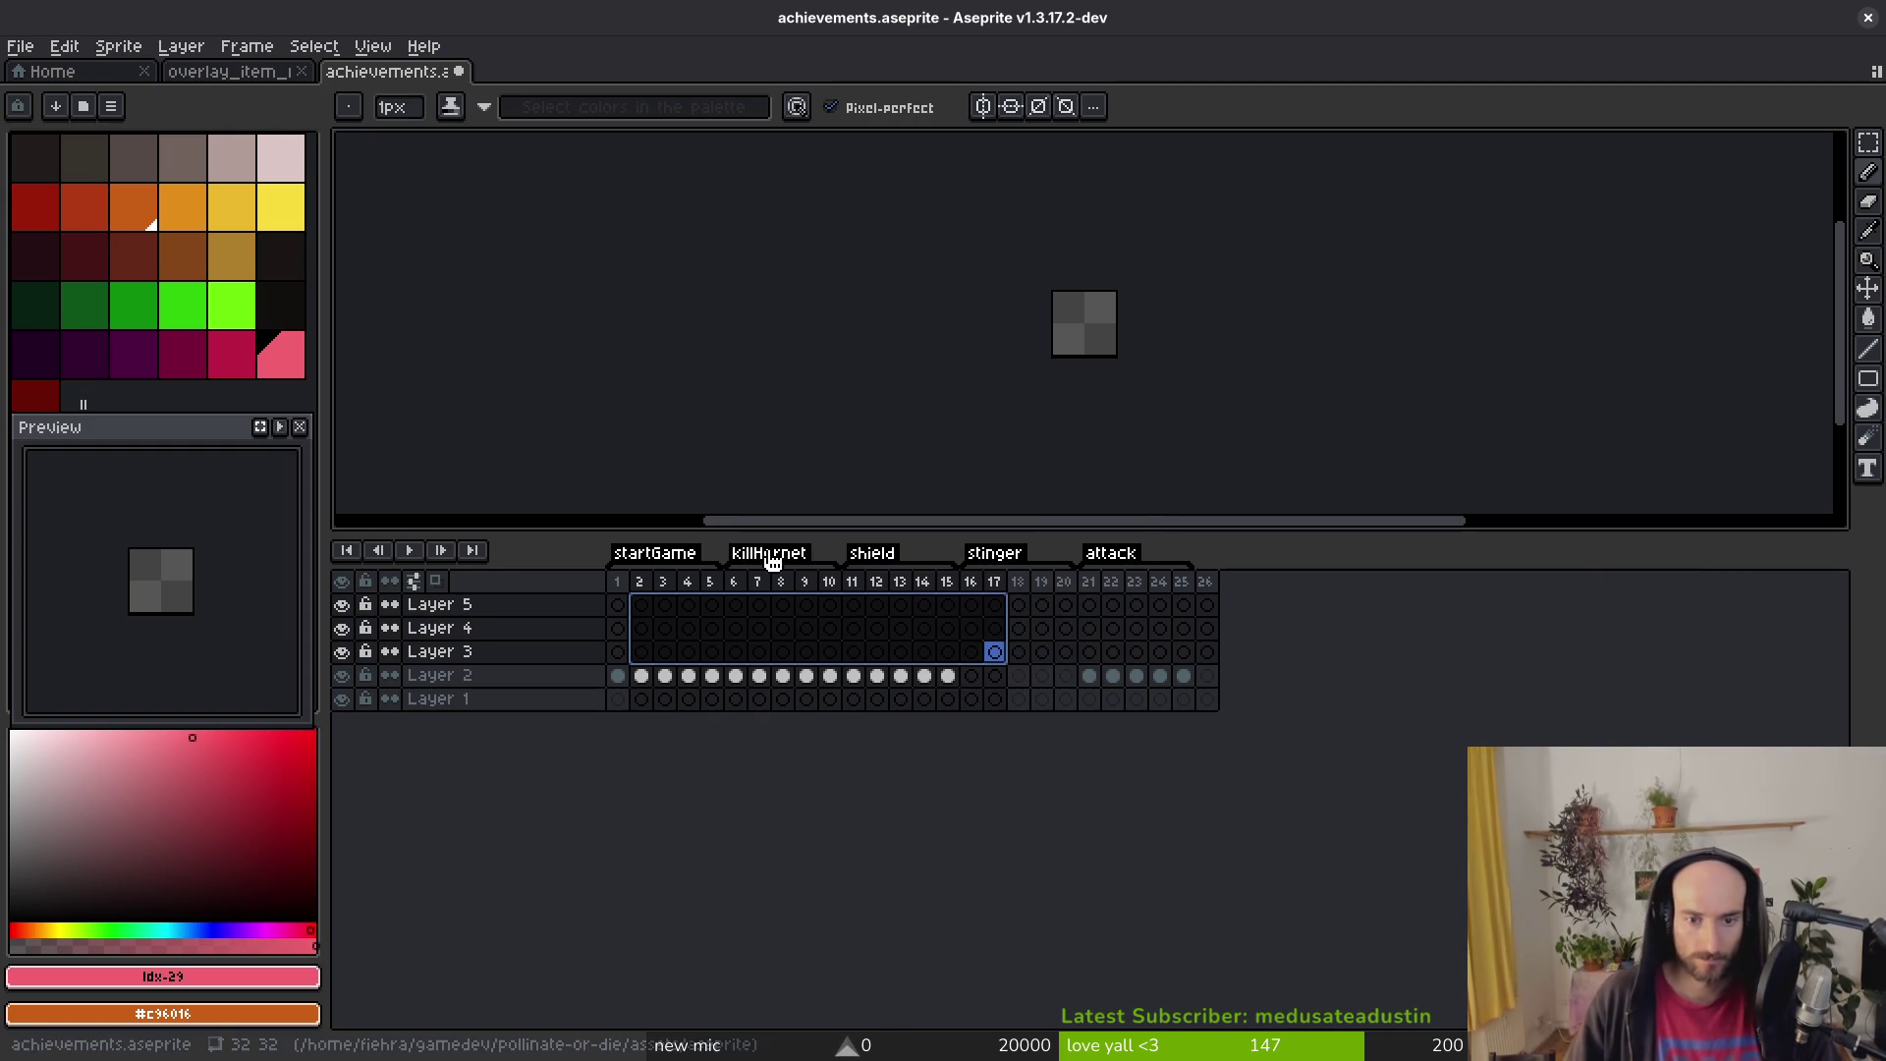
Step: Rename the shield, stinger and attack tags to killSpider, killMantis and killDrone
{"action": "left_click", "coordinate": [866, 594]}
{"action": "double_click", "coordinate": [872, 554]}
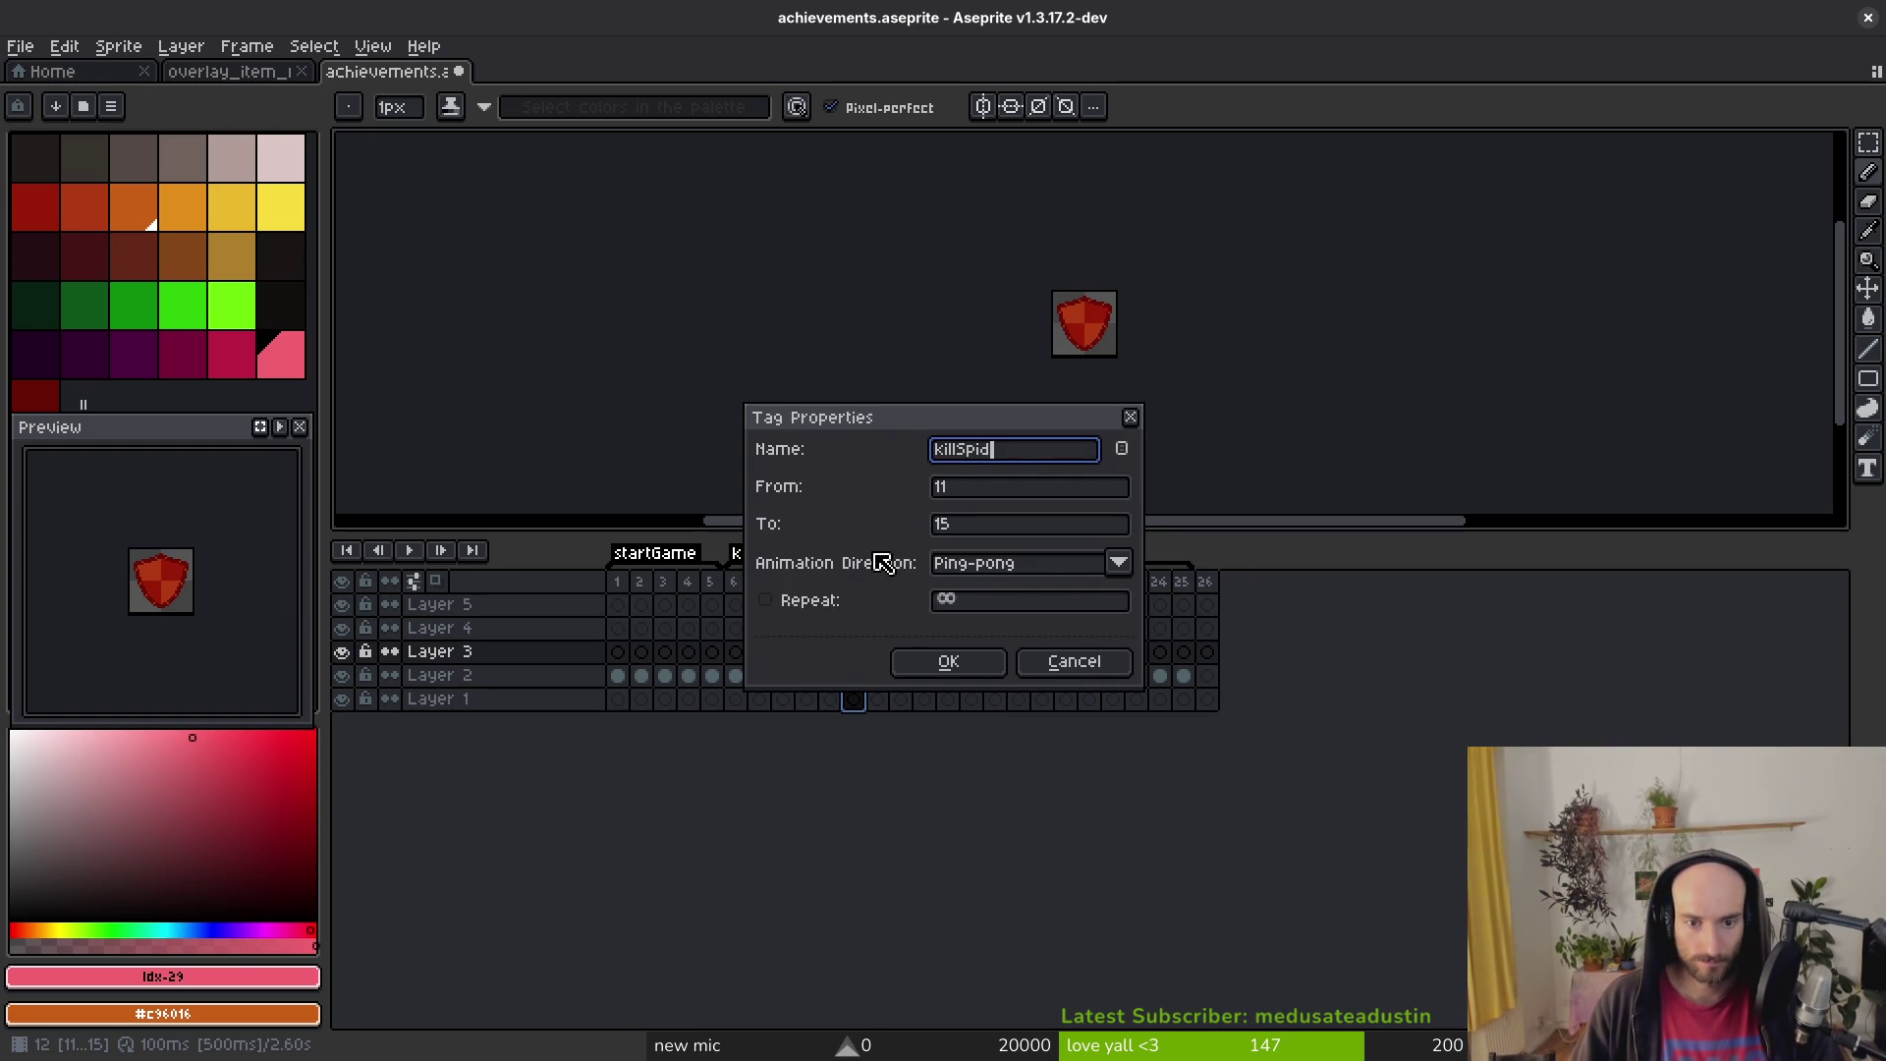
{"action": "type", "text": "er"}
{"action": "key", "text": "Return"}
{"action": "double_click", "coordinate": [997, 554]}
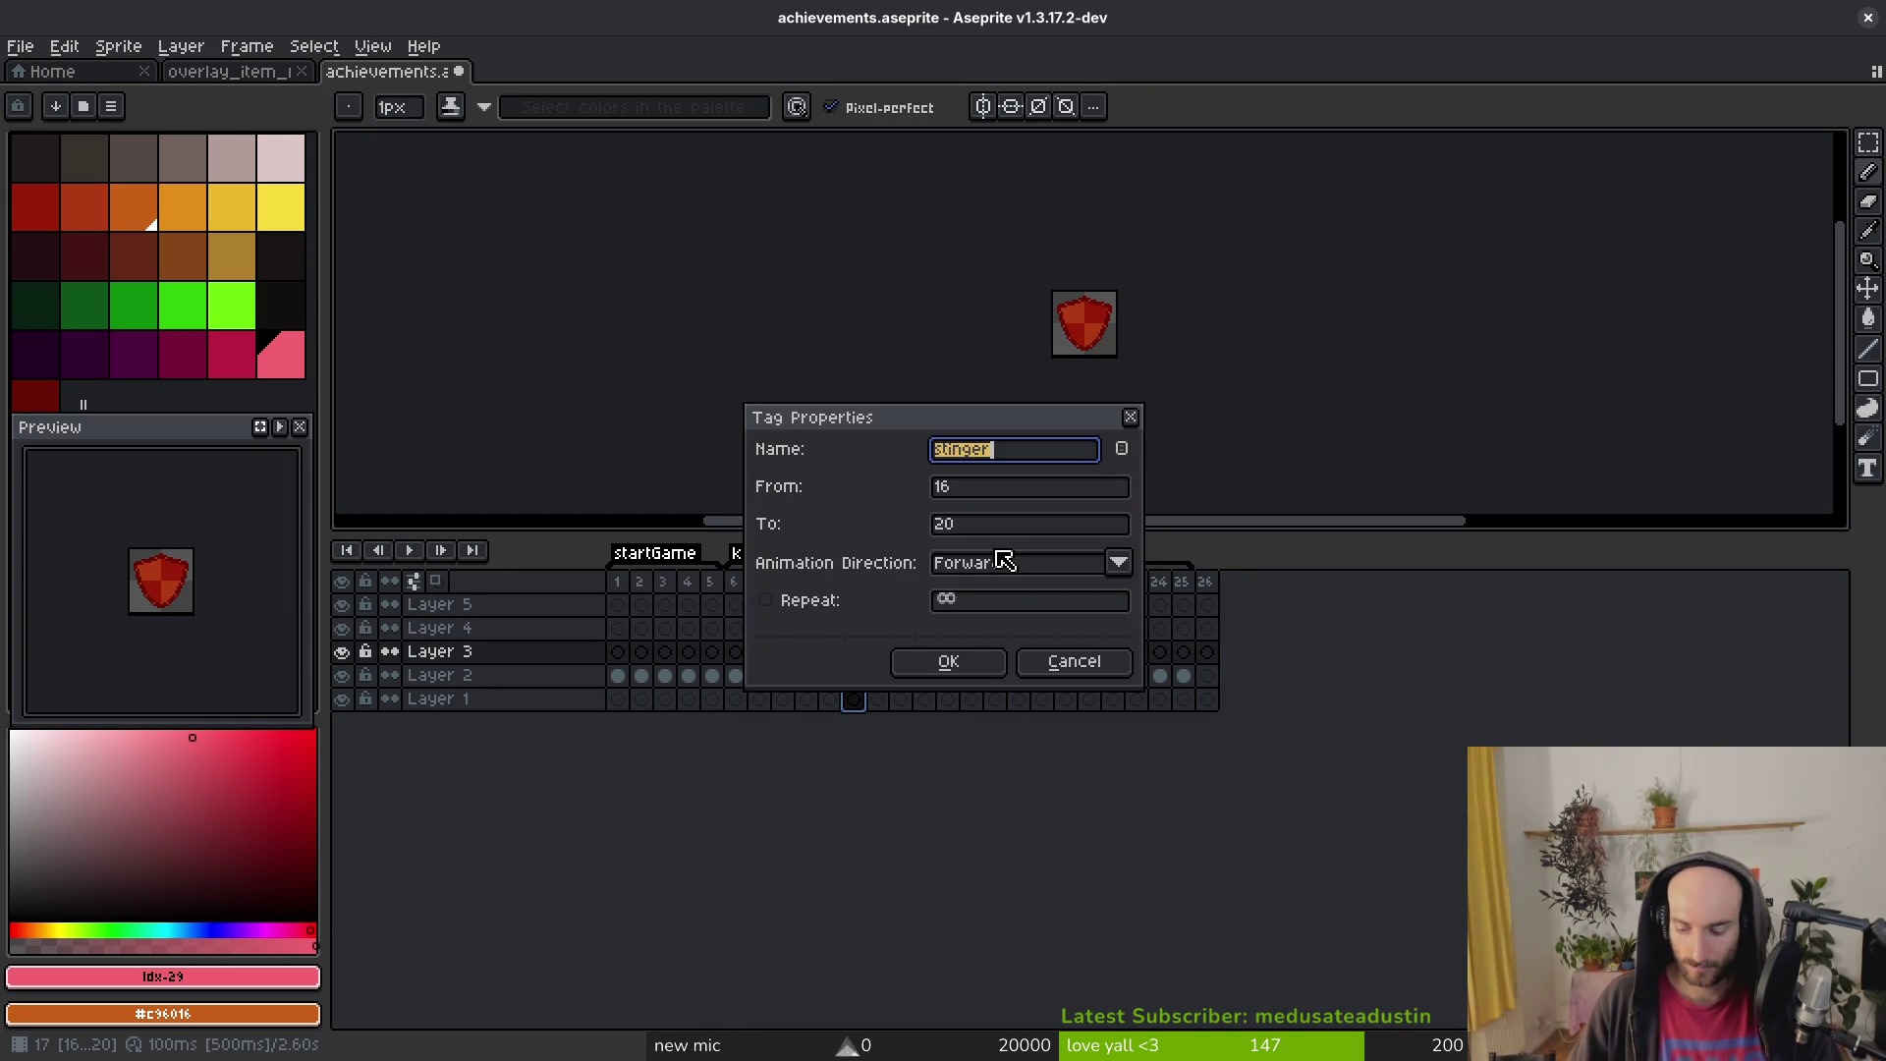
{"action": "key", "text": "Return"}
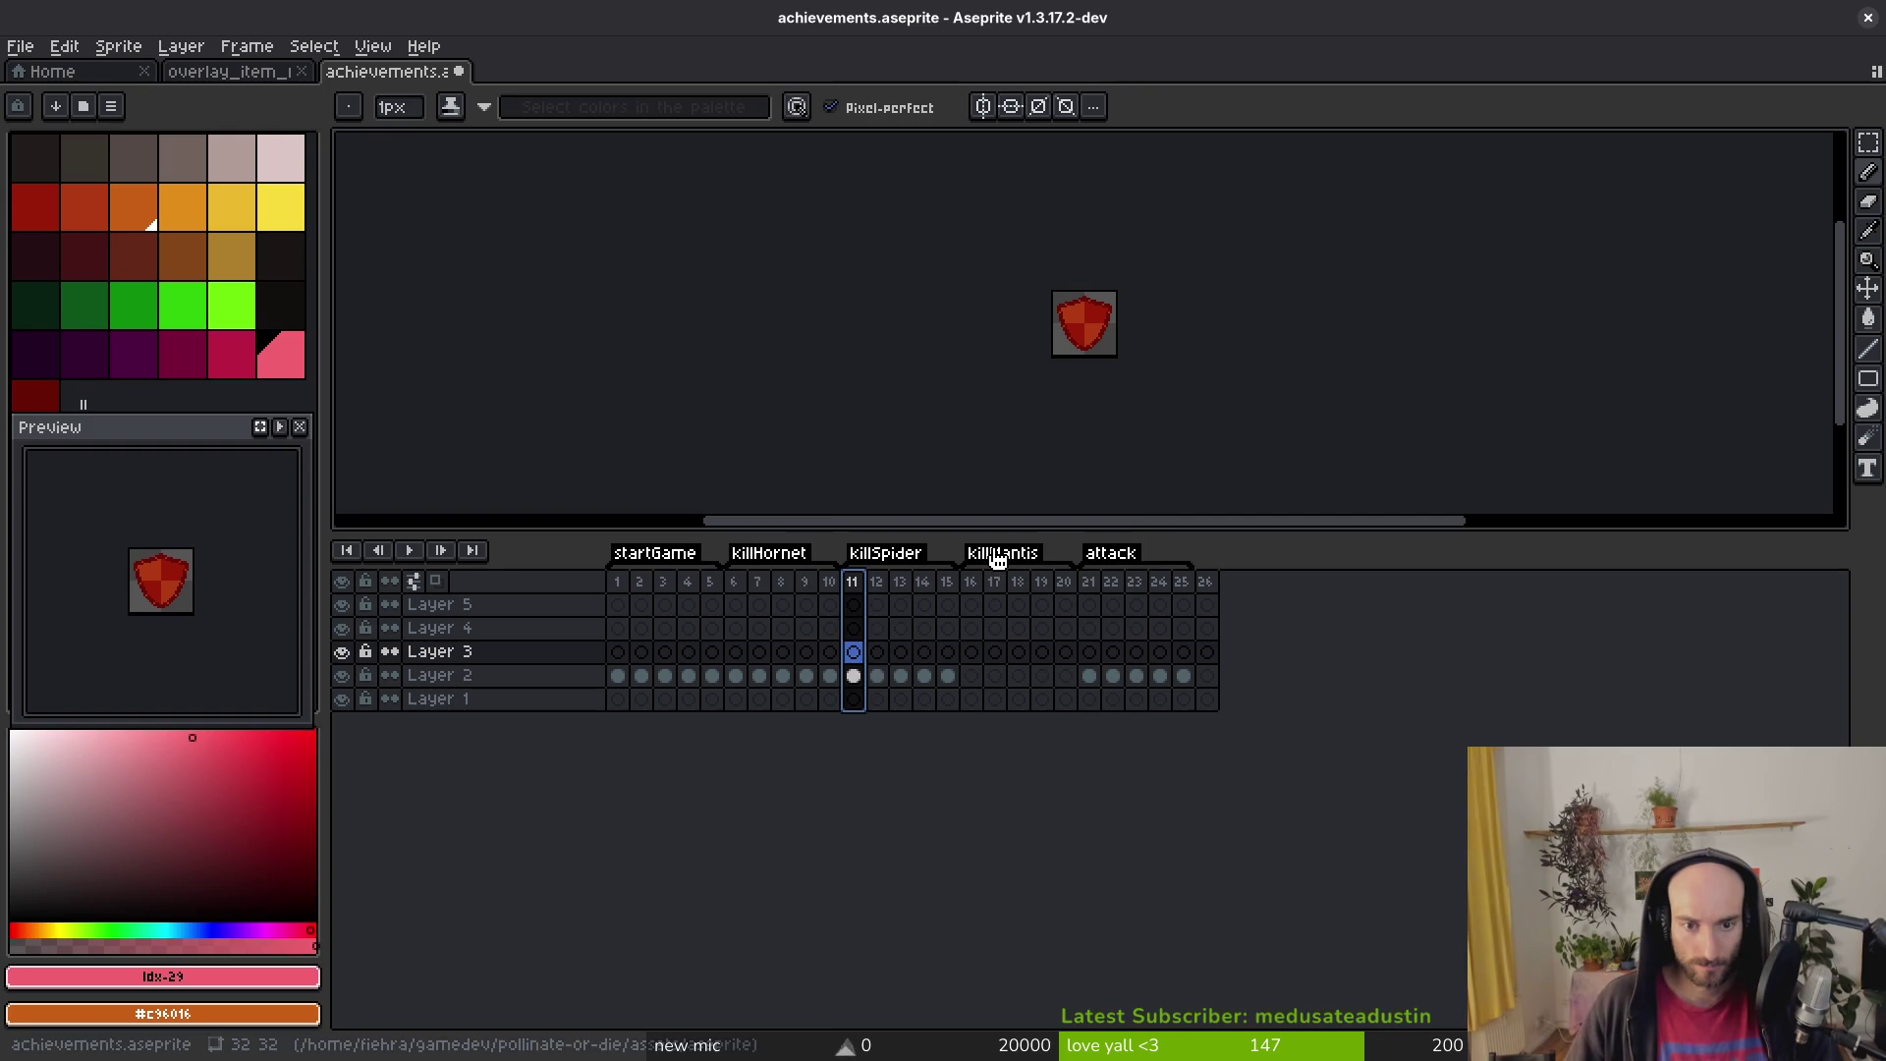
{"action": "double_click", "coordinate": [1118, 556]}
{"action": "type", "text": "killDr"}
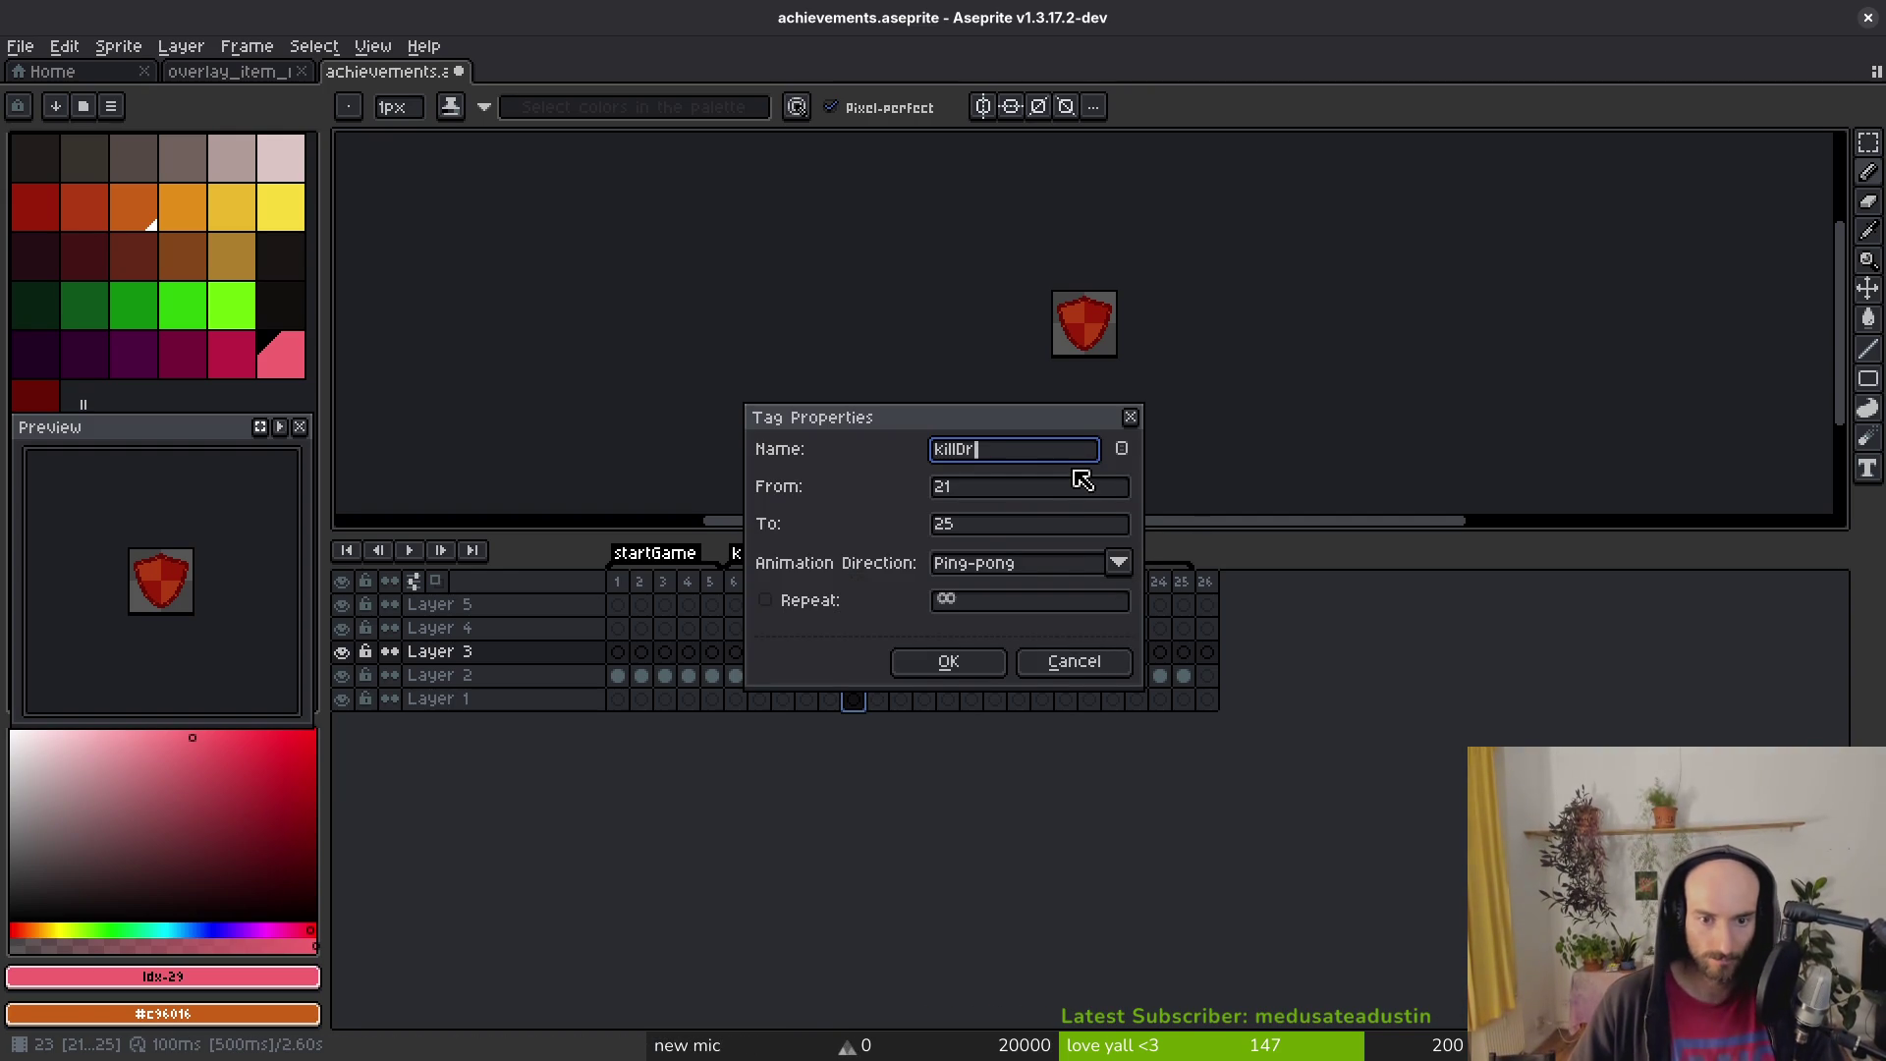
{"action": "type", "text": "one"}
{"action": "key", "text": "Return"}
{"action": "left_click", "coordinate": [1215, 588]}
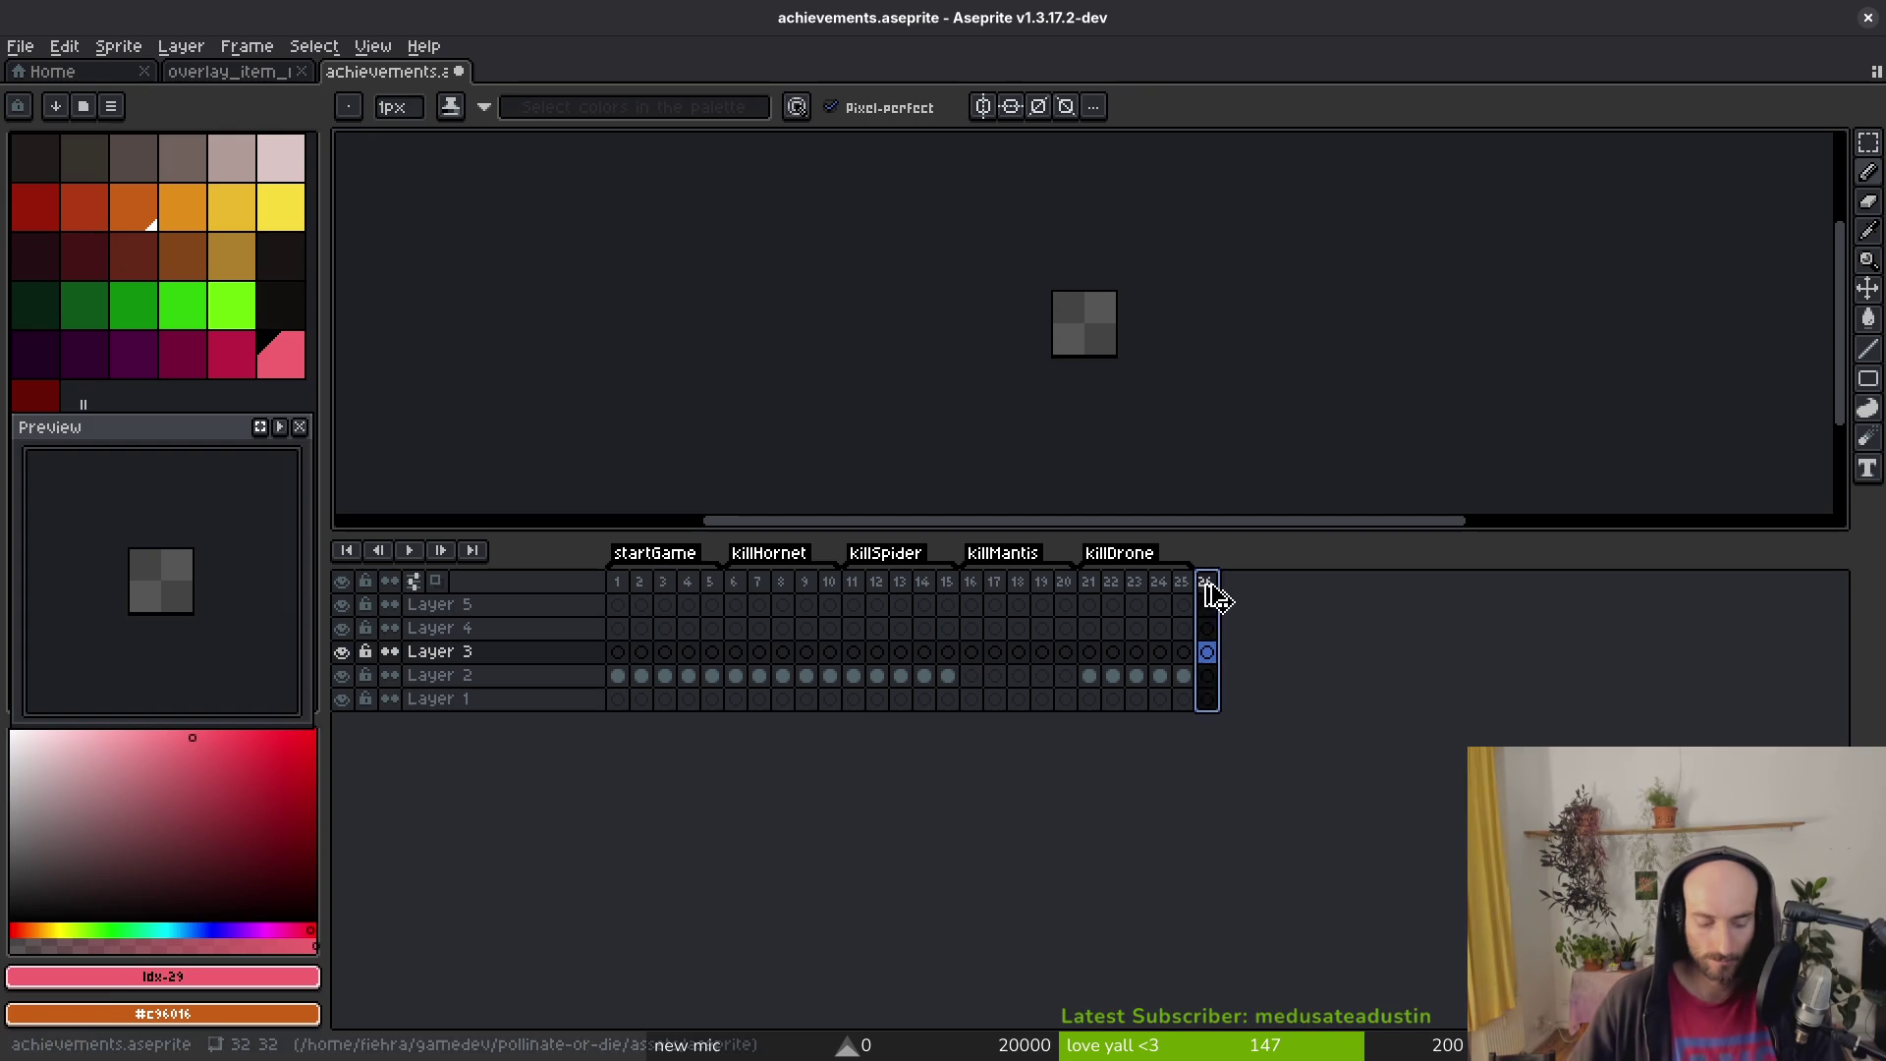
Step: Add empty frames and tag frames 26–30 as killDragonfly
{"action": "key", "text": "alt+n"}
{"action": "key", "text": "alt+n"}
{"action": "key", "text": "alt+n"}
{"action": "key", "text": "alt+n"}
{"action": "key", "text": "alt+n"}
{"action": "key", "text": "alt+n"}
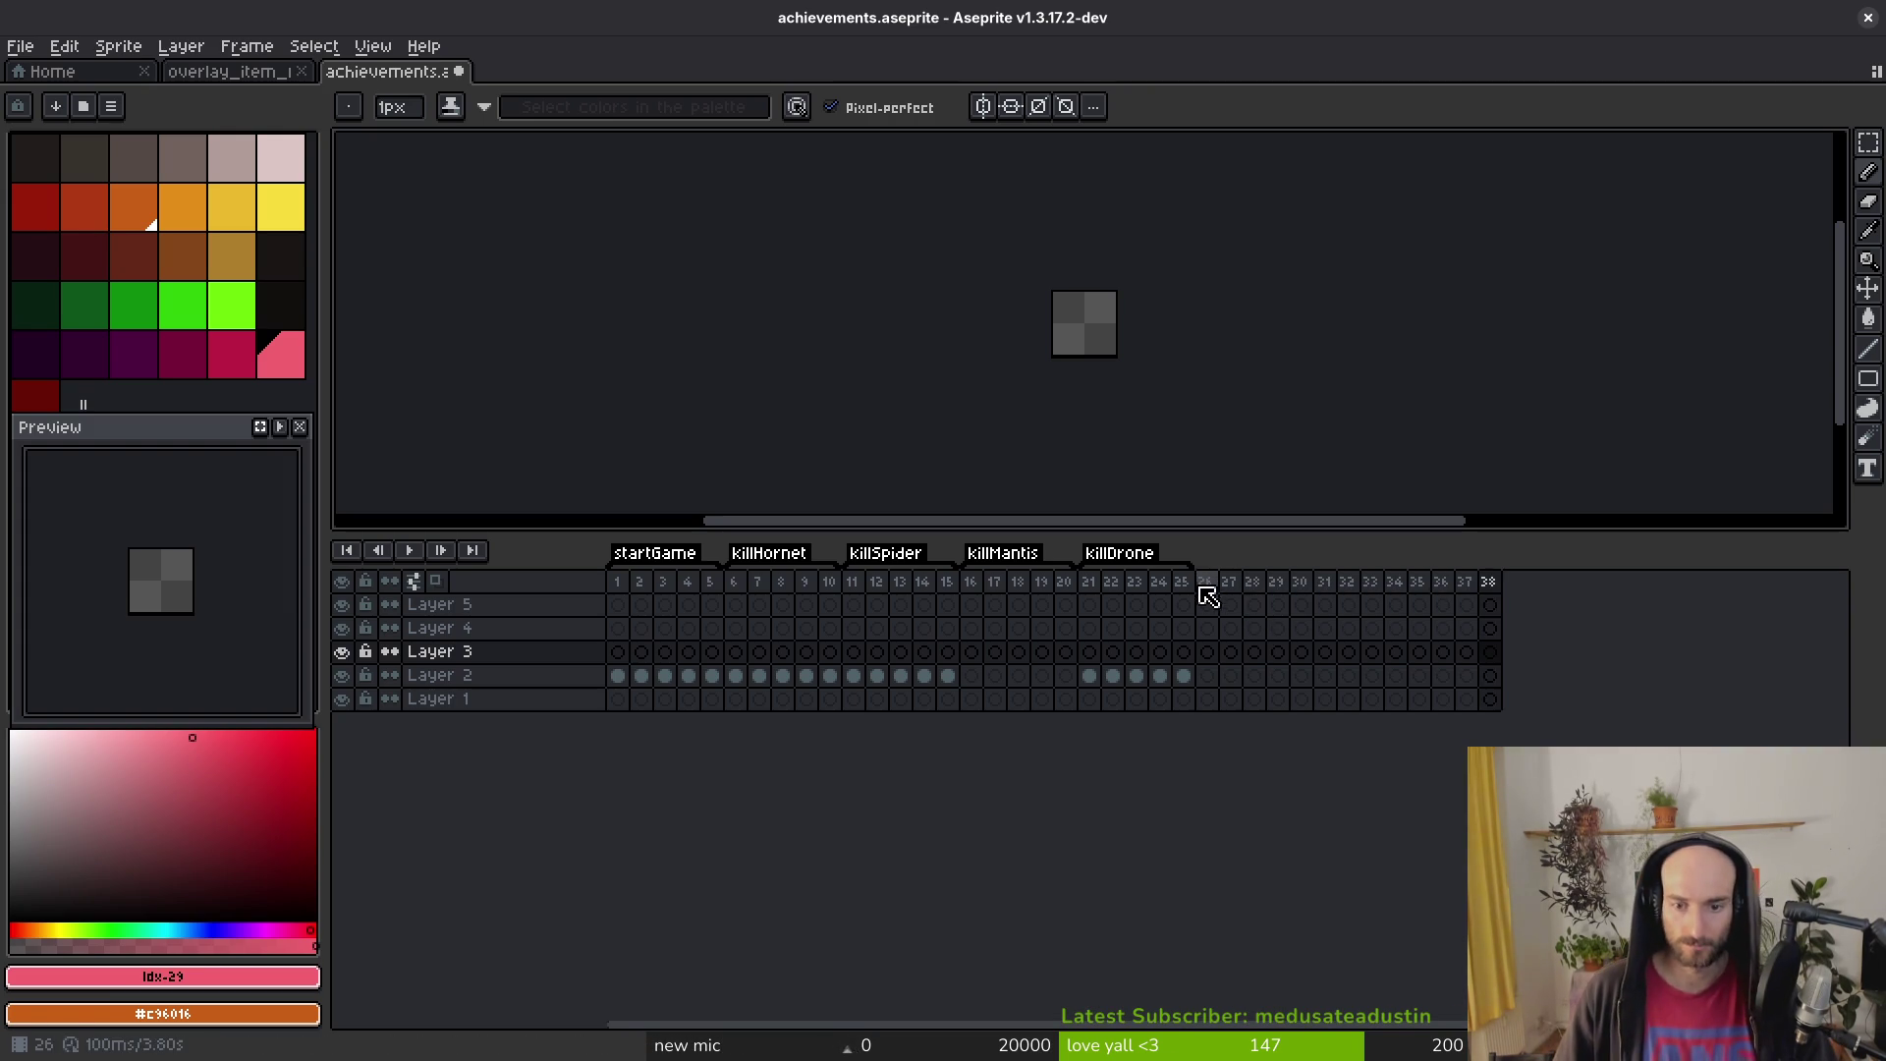
{"action": "left_click_drag", "start_coordinate": [1206, 586], "coordinate": [1307, 595]}
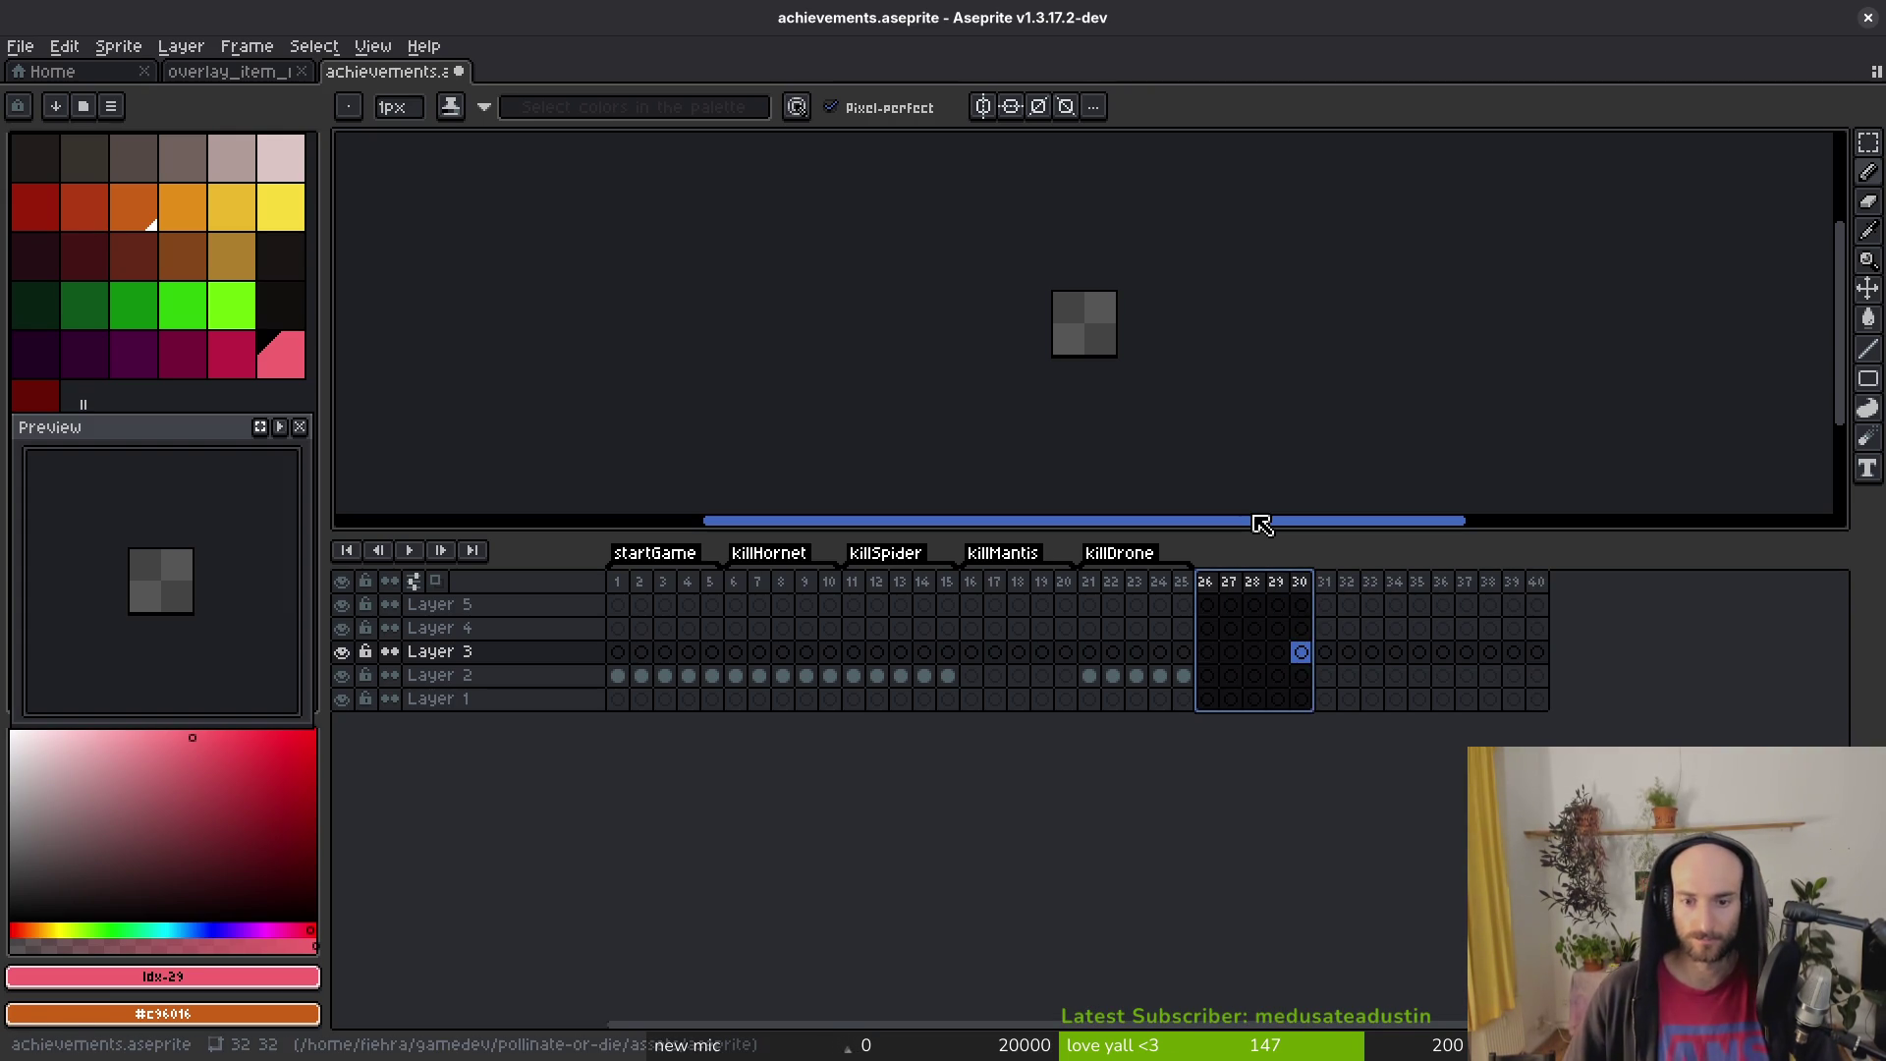
{"action": "key", "text": "F2"}
{"action": "type", "text": "kill"}
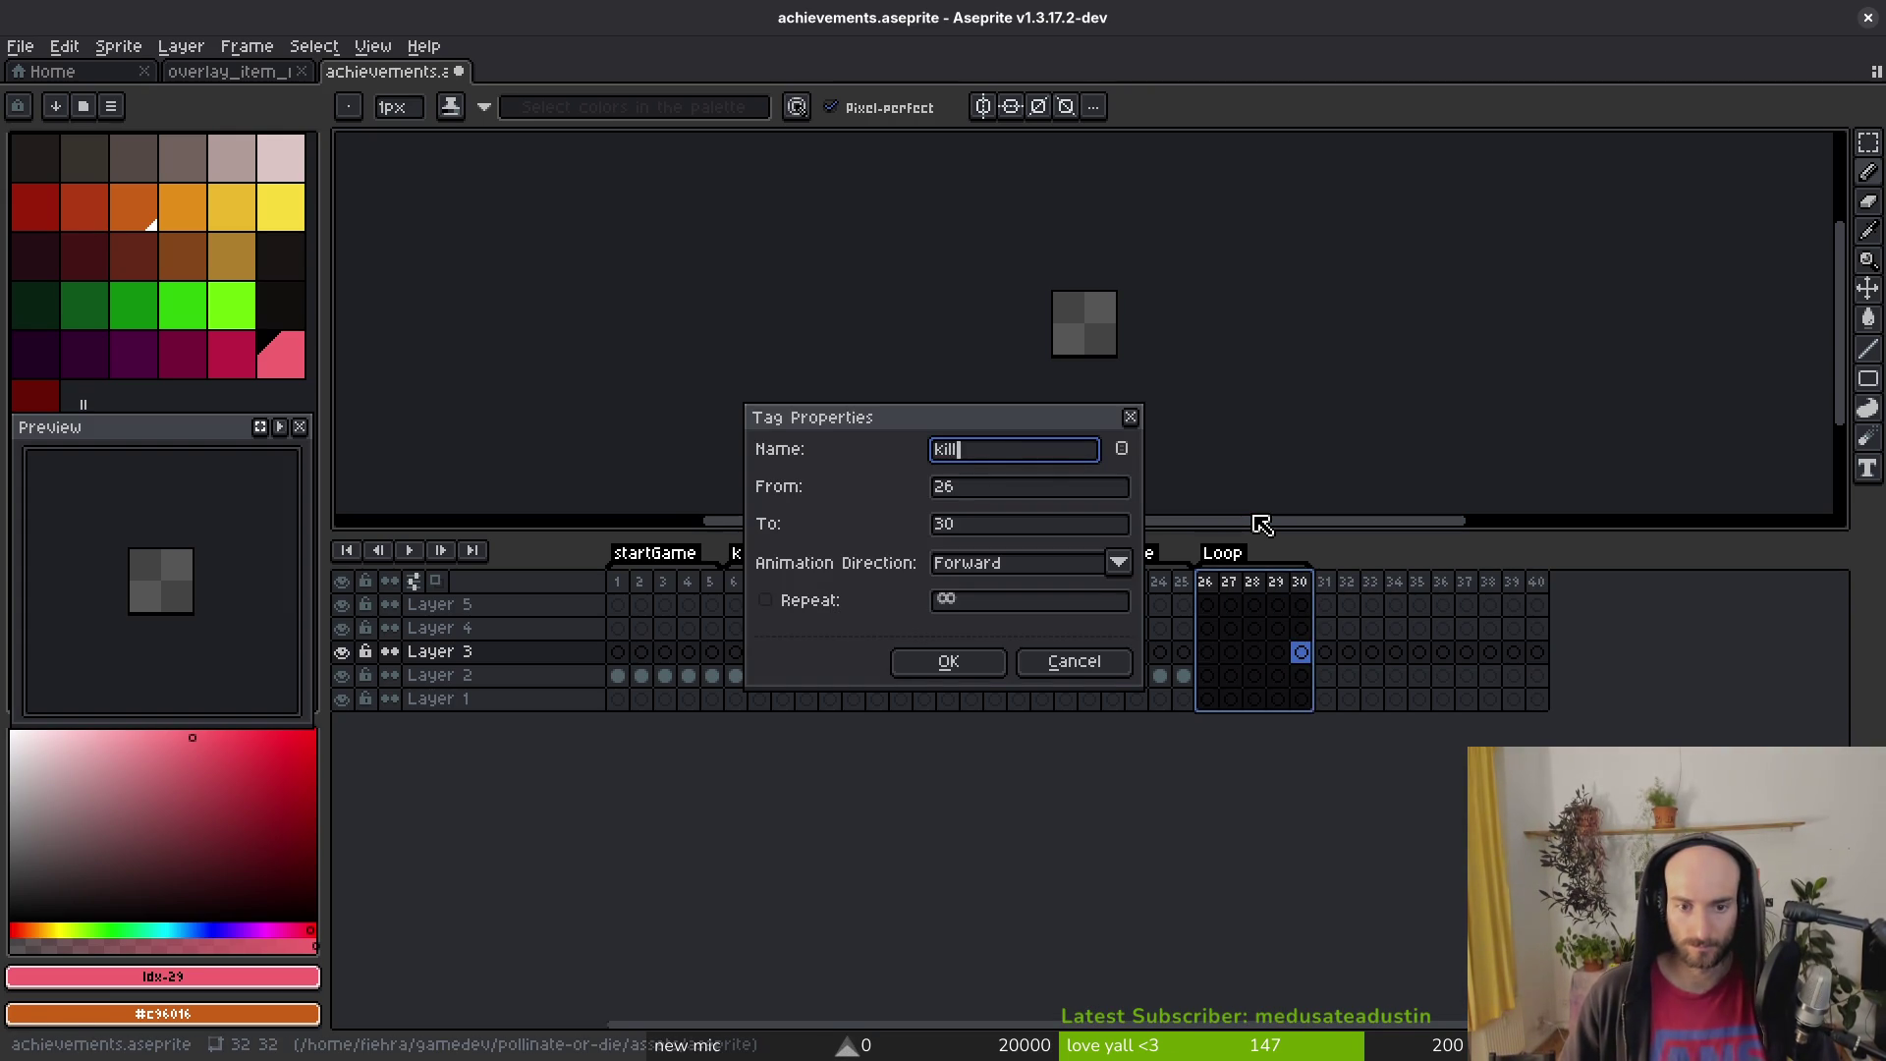
{"action": "type", "text": "Dragonfly"}
{"action": "key", "text": "Return"}
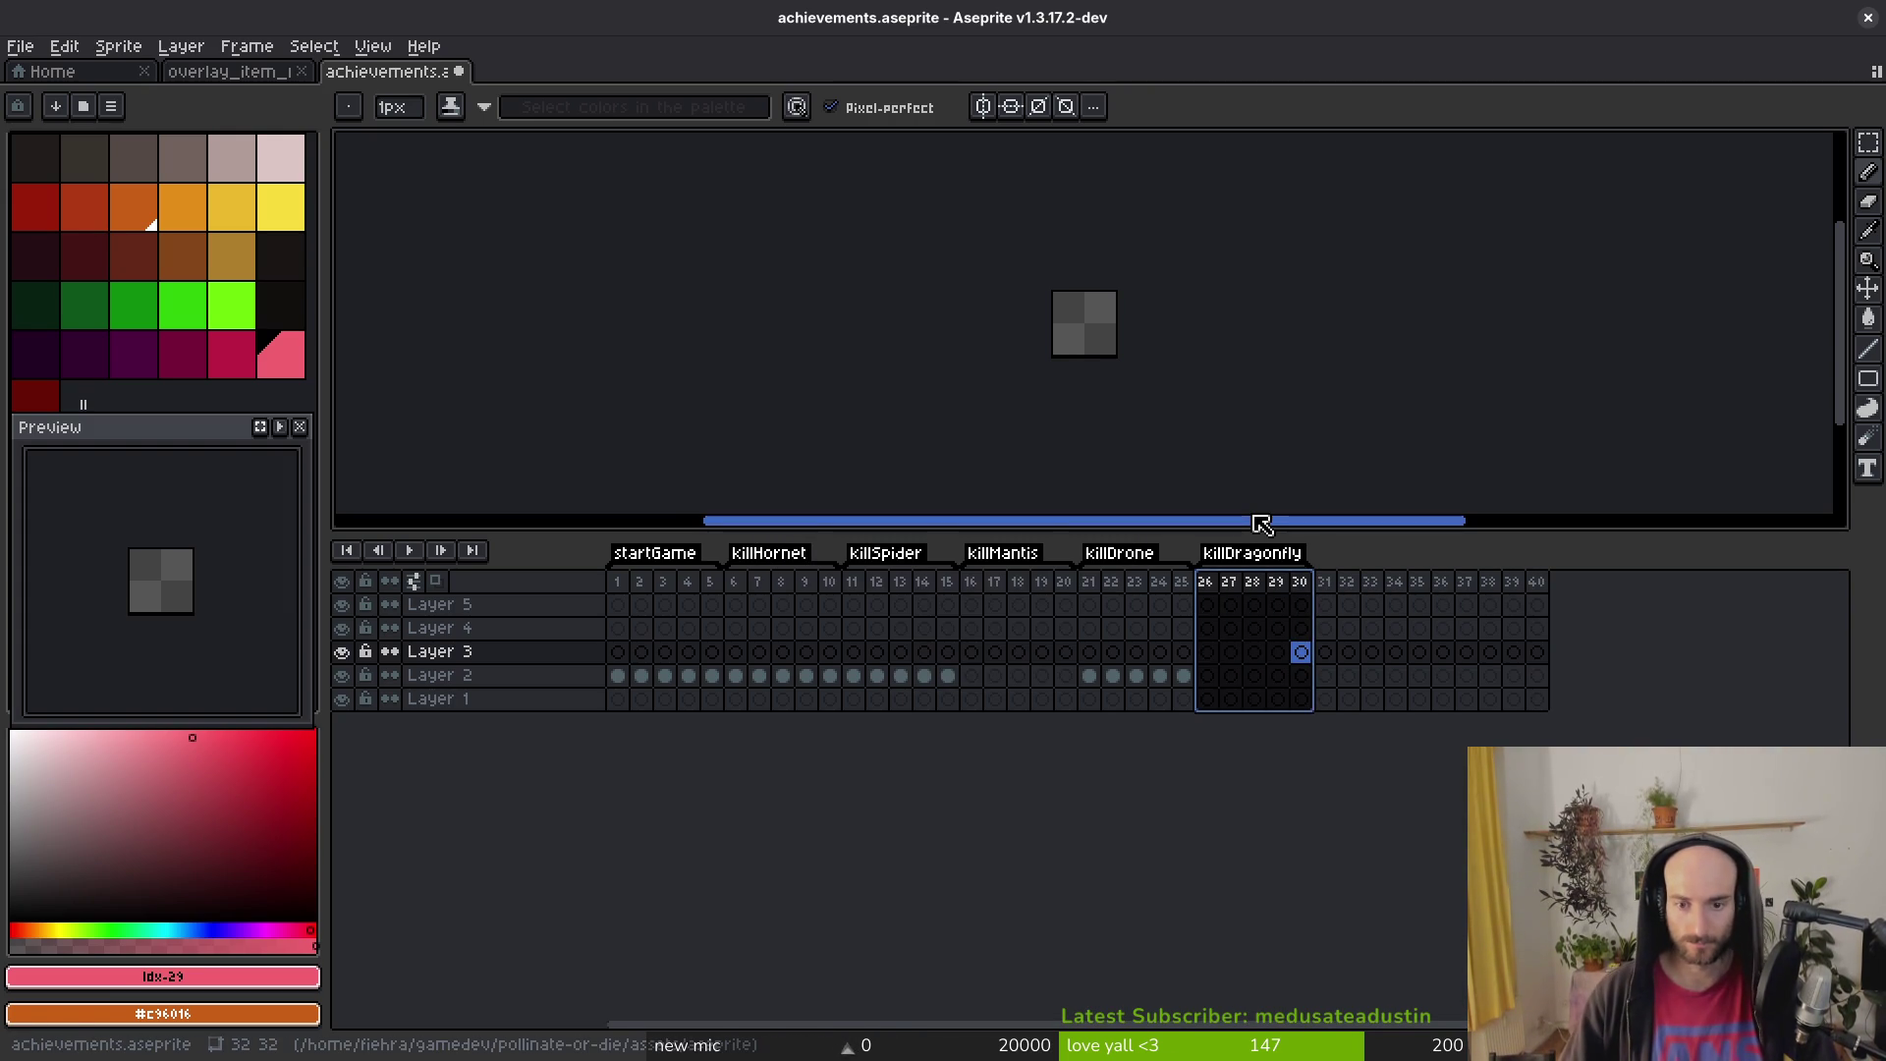
Step: Tag frames 31–35 as nohit, then return to the start game achievement search
{"action": "left_click_drag", "start_coordinate": [1324, 581], "coordinate": [1417, 583]}
{"action": "key", "text": "ctrl+y"}
{"action": "key", "text": "ctrl+z"}
{"action": "key", "text": "ctrl+y"}
{"action": "key", "text": "ctrl+z"}
{"action": "key", "text": "ctrl+y"}
{"action": "key", "text": "ctrl+z"}
{"action": "key", "text": "ctrl+y"}
{"action": "key", "text": "F2"}
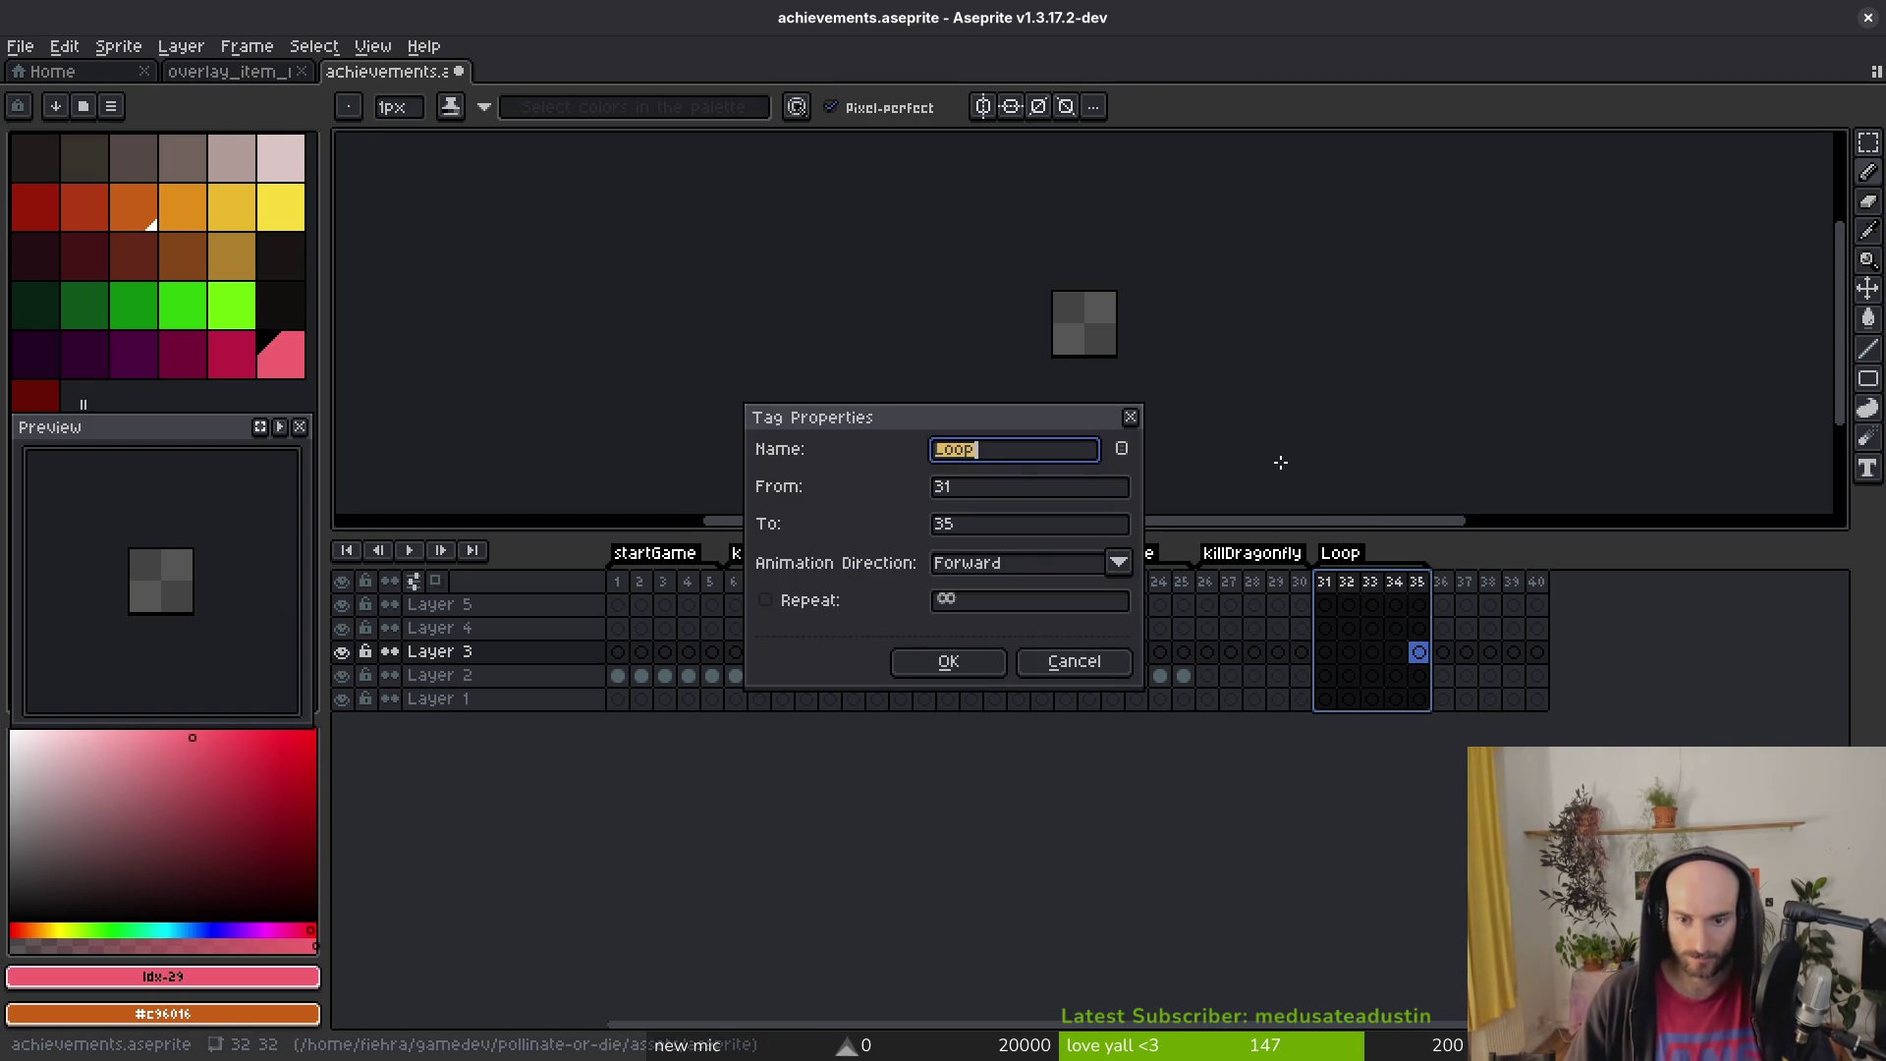
{"action": "type", "text": "nohit"}
{"action": "key", "text": "Return"}
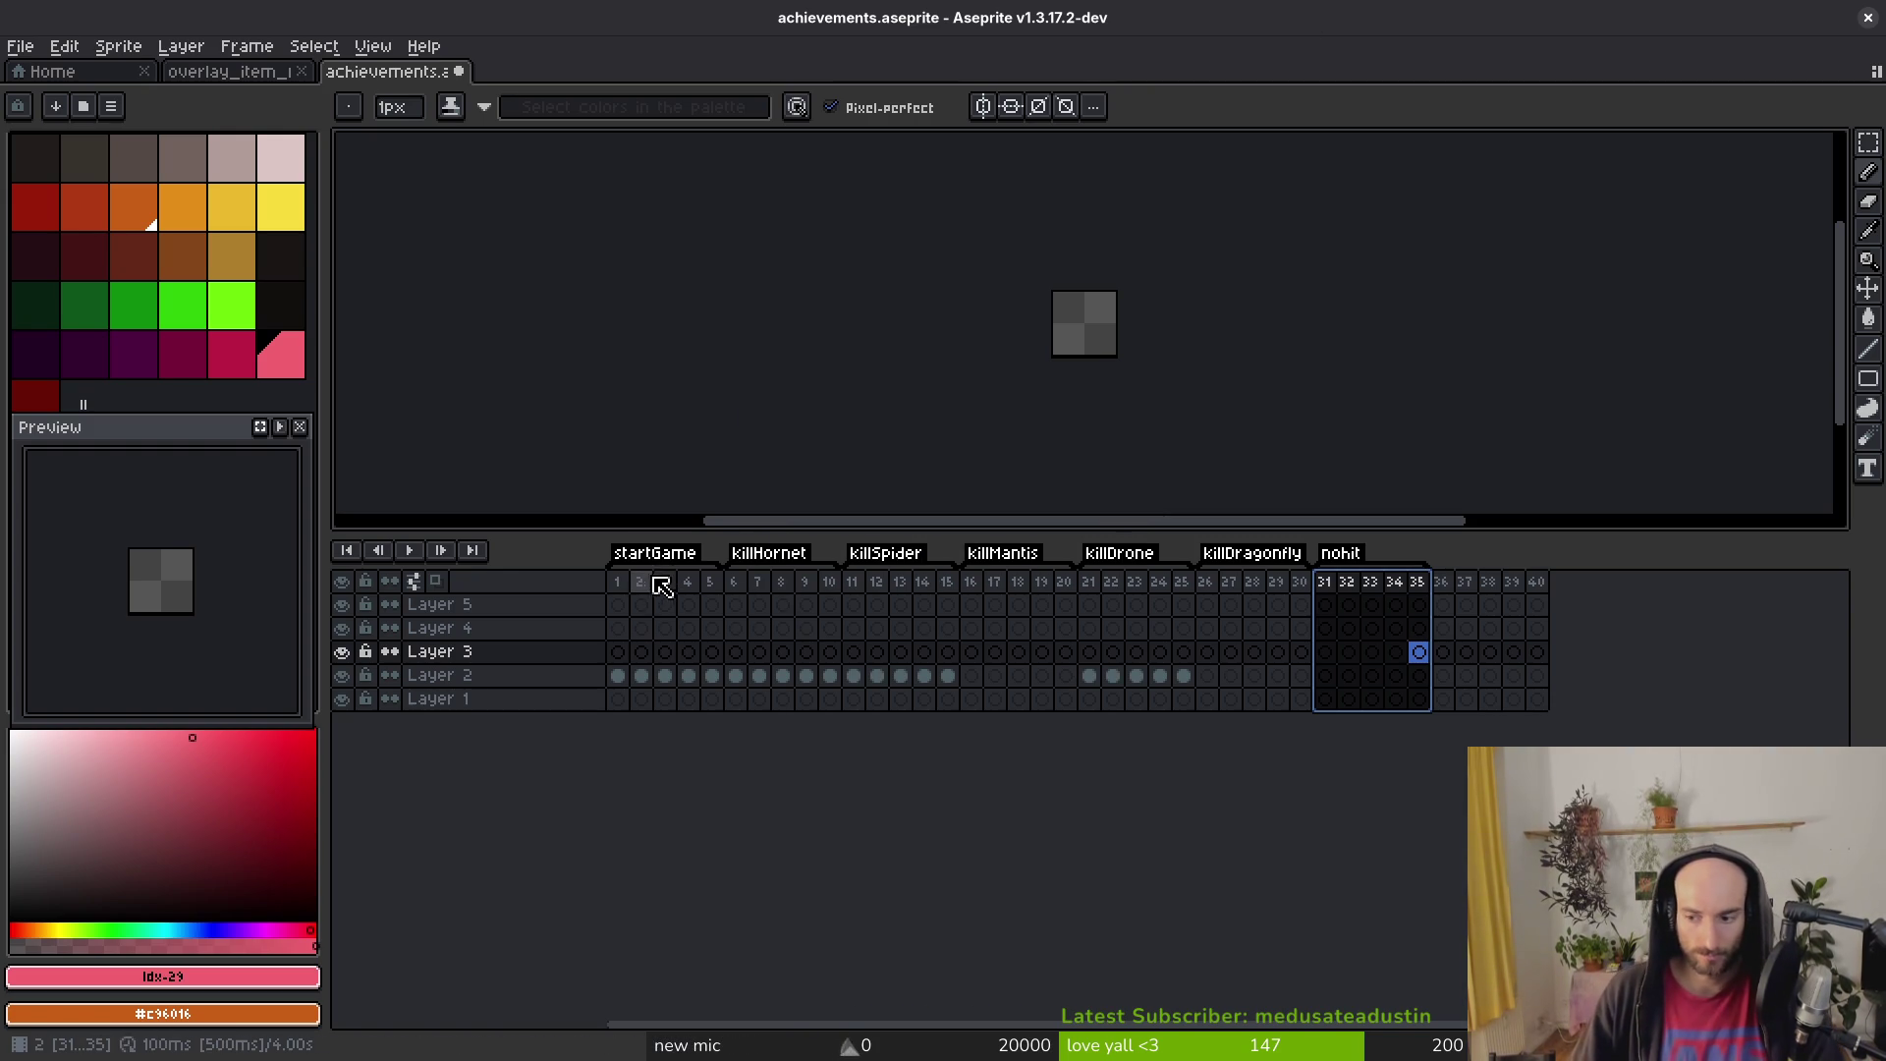
{"action": "left_click", "coordinate": [617, 675]}
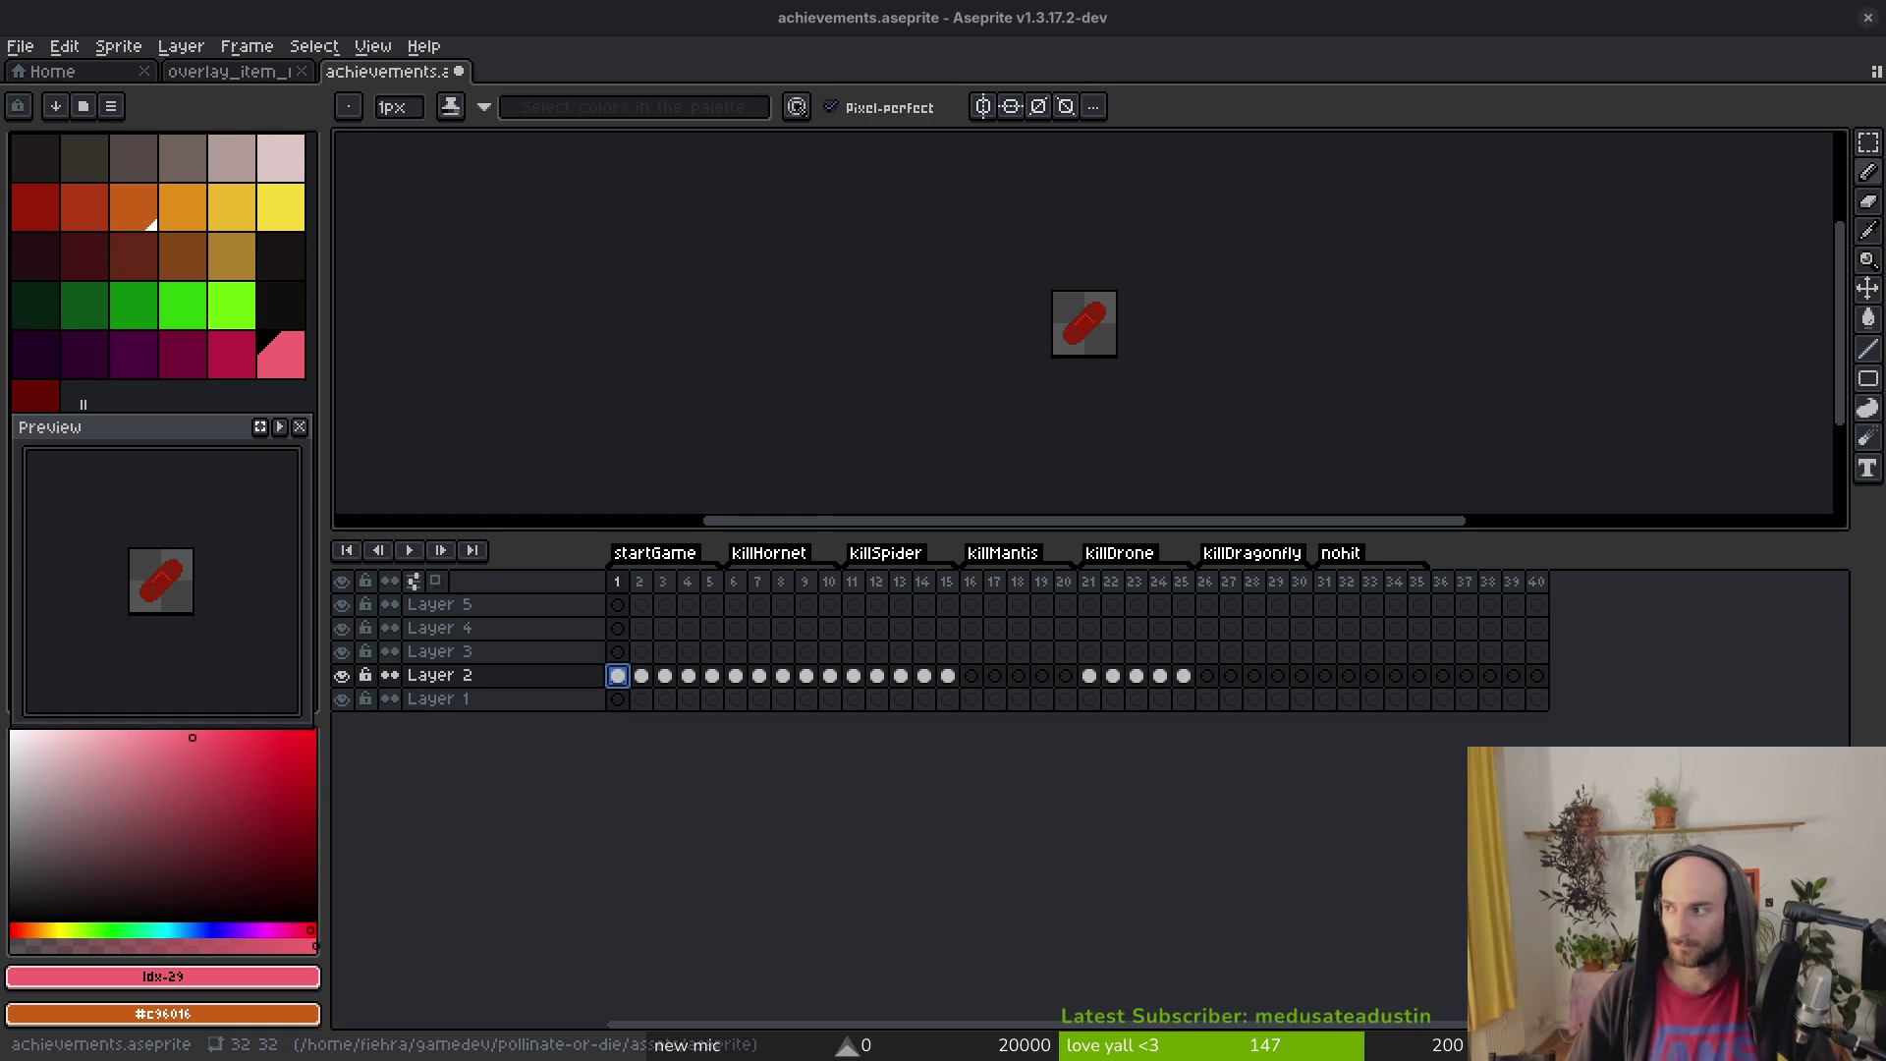
{"action": "key", "text": "alt+Tab"}
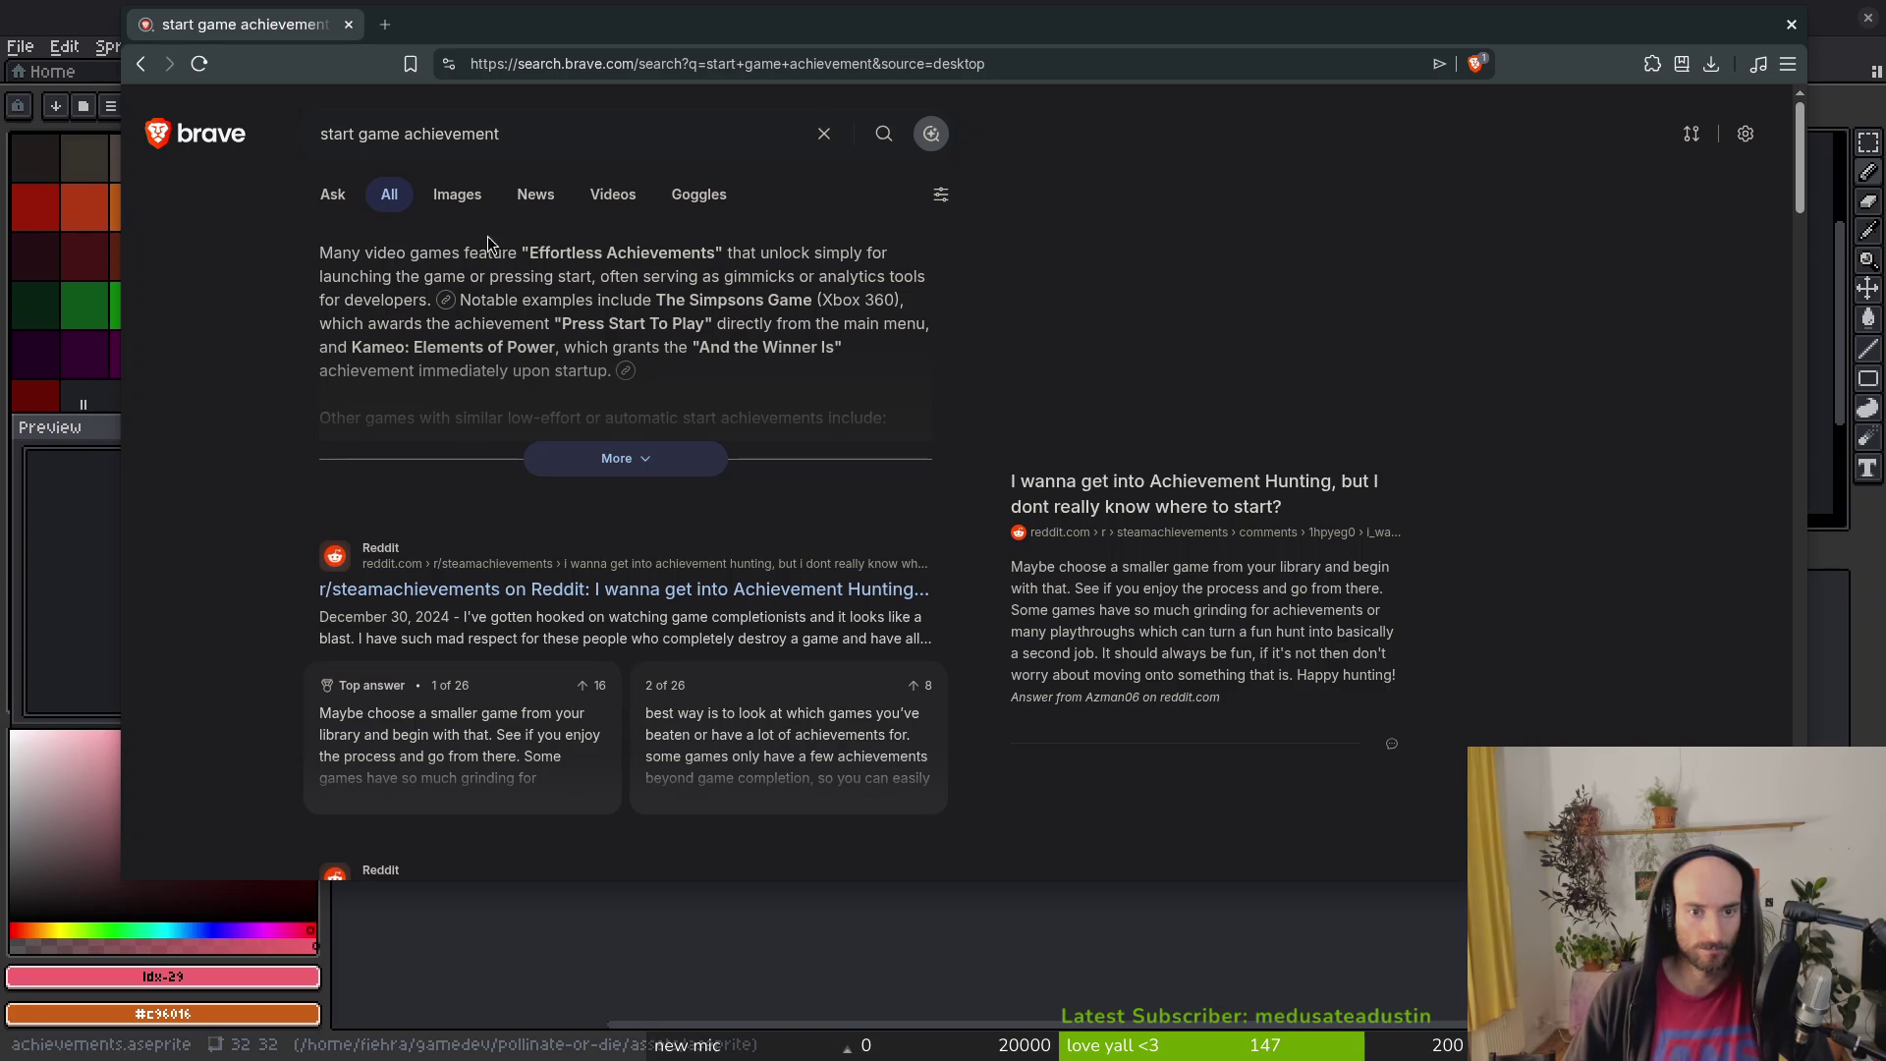
Step: Expand the AI answer on start game achievements, then load Gemini in a new tab
{"action": "left_click", "coordinate": [621, 463]}
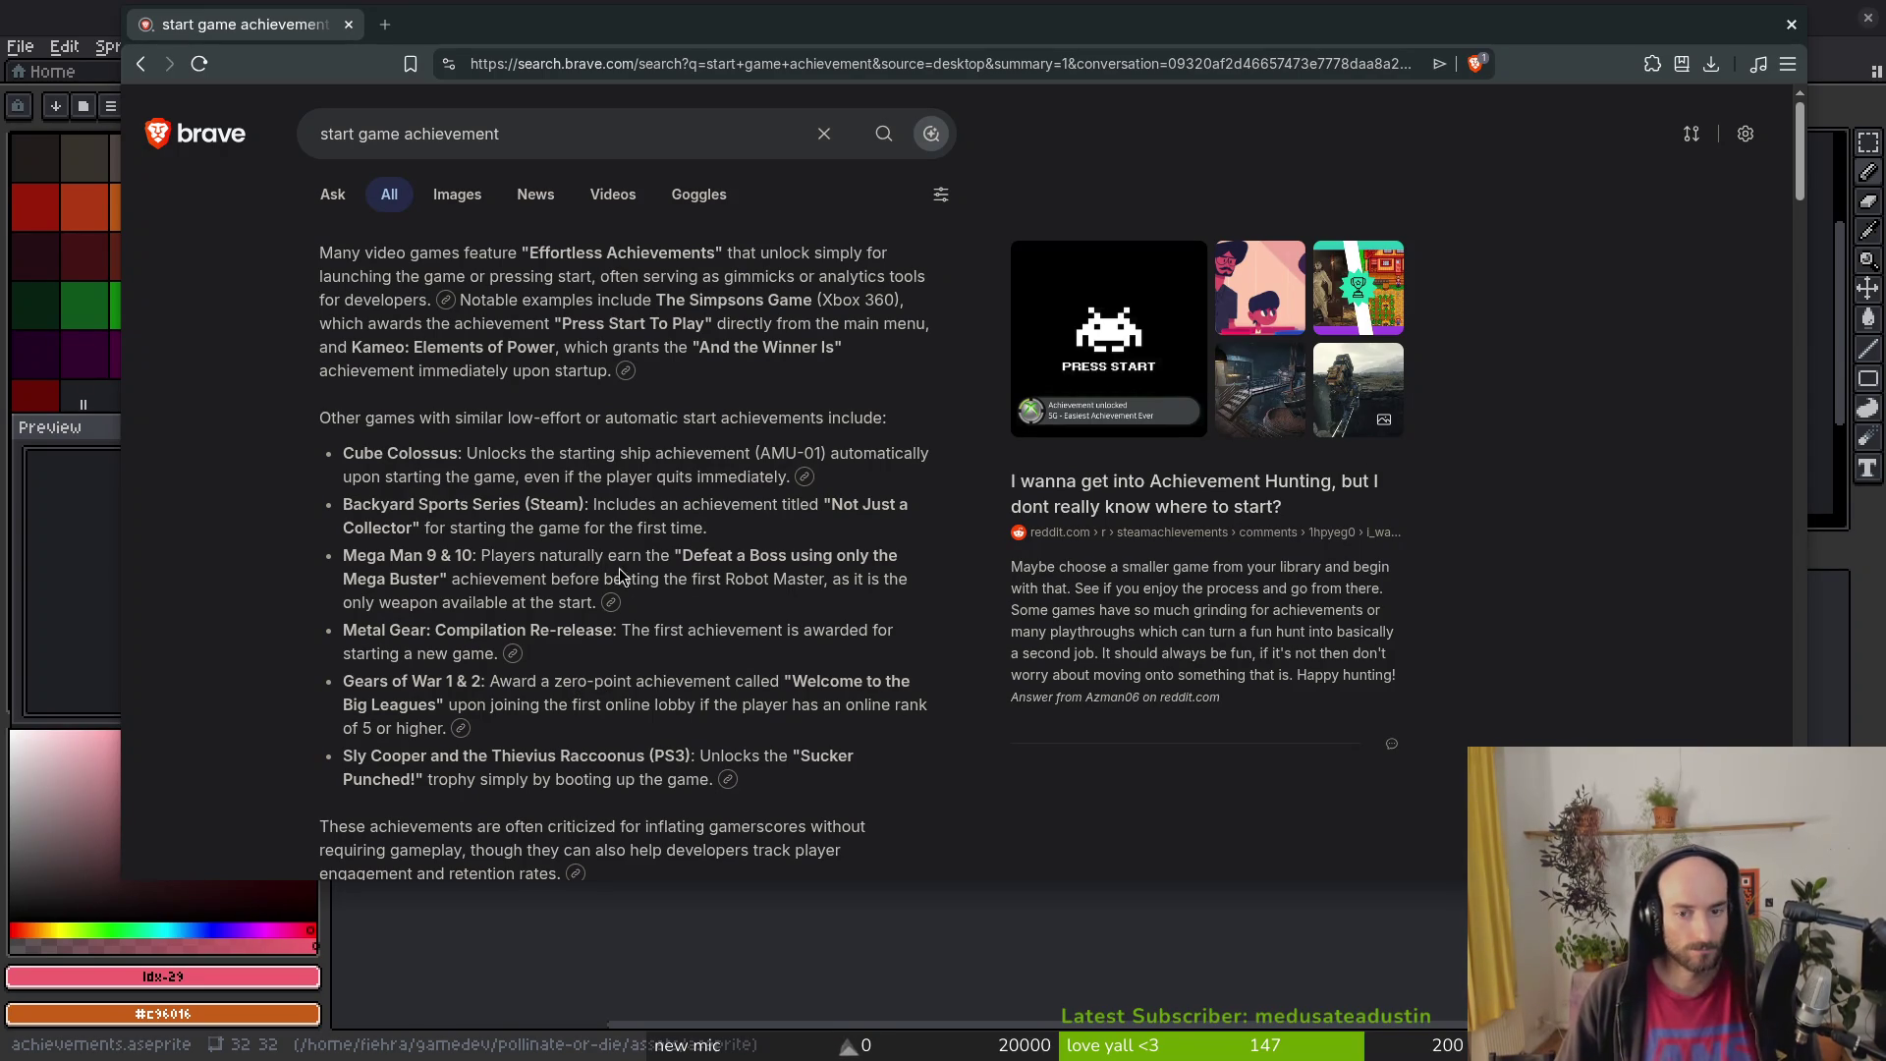
{"action": "scroll", "coordinate": [639, 565], "scroll_direction": "down", "scroll_amount": 6}
{"action": "key", "text": "ctrl+t"}
{"action": "type", "text": "gemini"}
{"action": "key", "text": "Down"}
{"action": "key", "text": "Return"}
Step: Ask Gemini what a 32x32 Start Game achievement icon should look like for the 2D bee game
{"action": "type", "text": "i want to ad"}
{"action": "type", "text": "d achieve"}
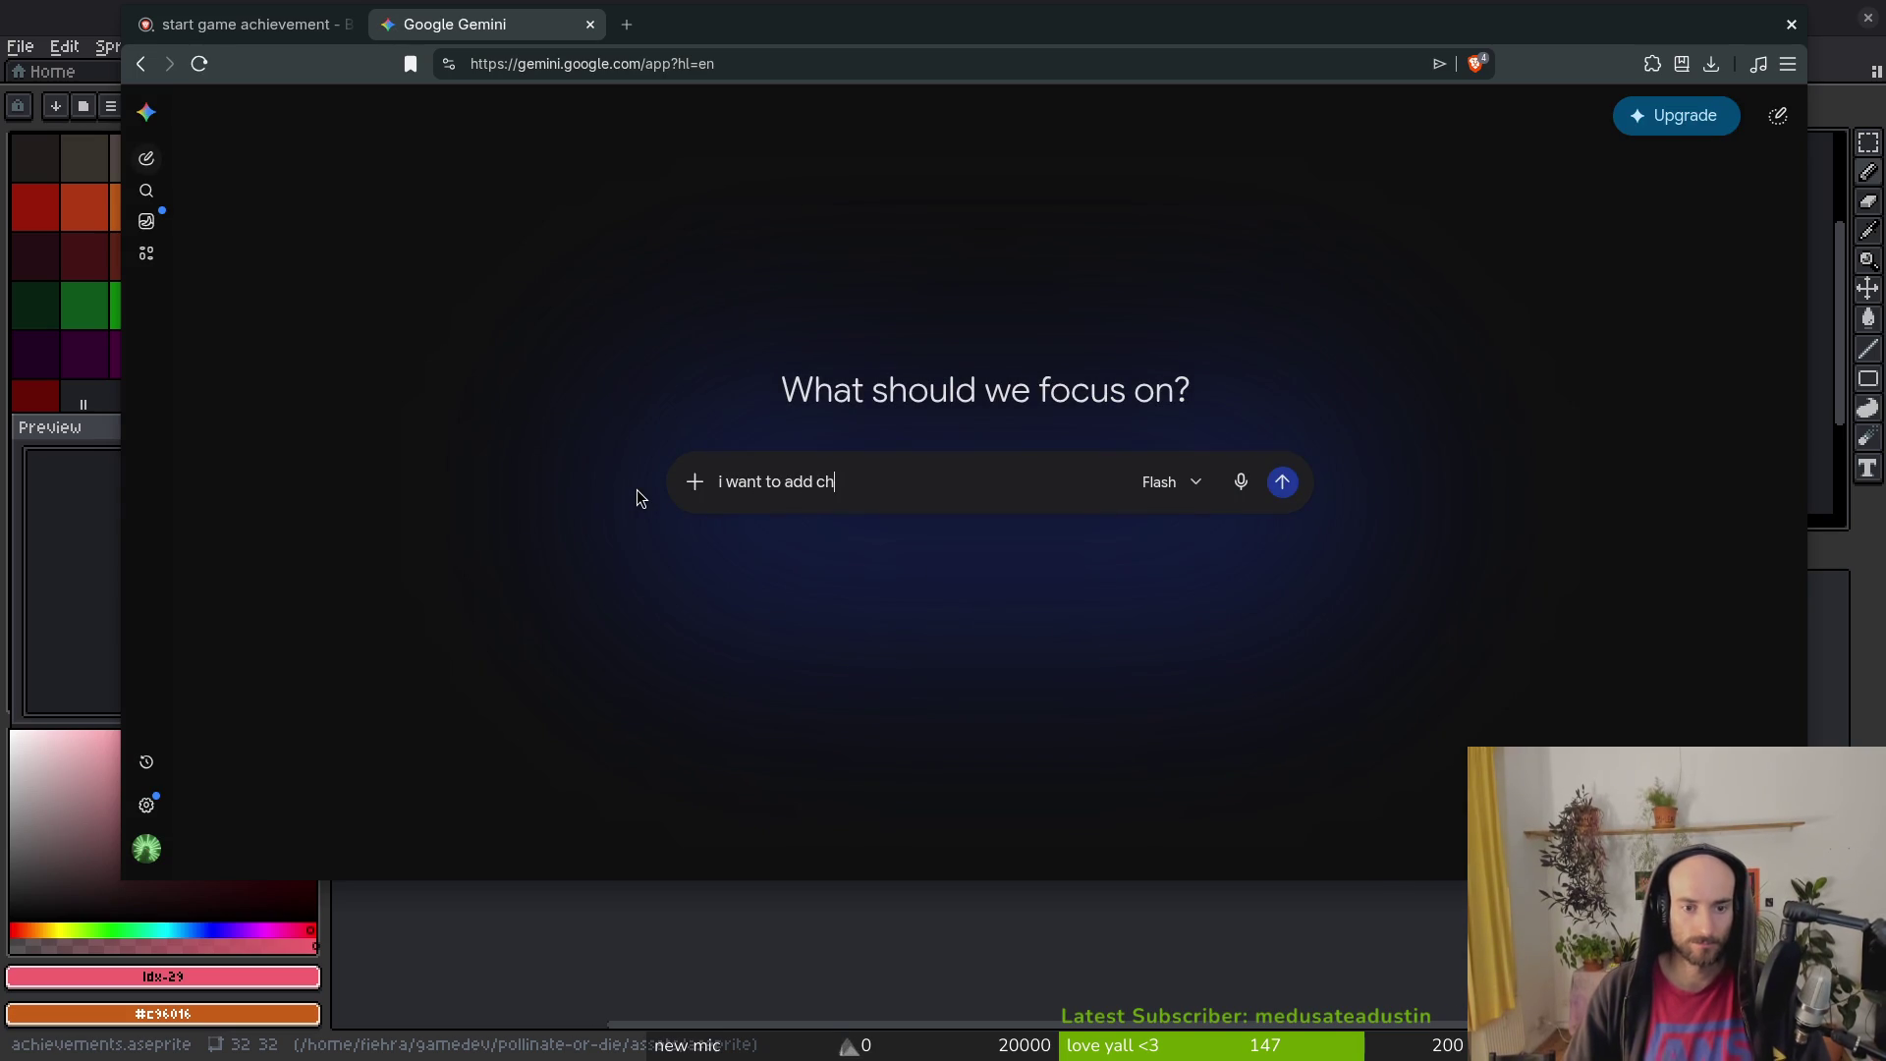
{"action": "type", "text": "ments "}
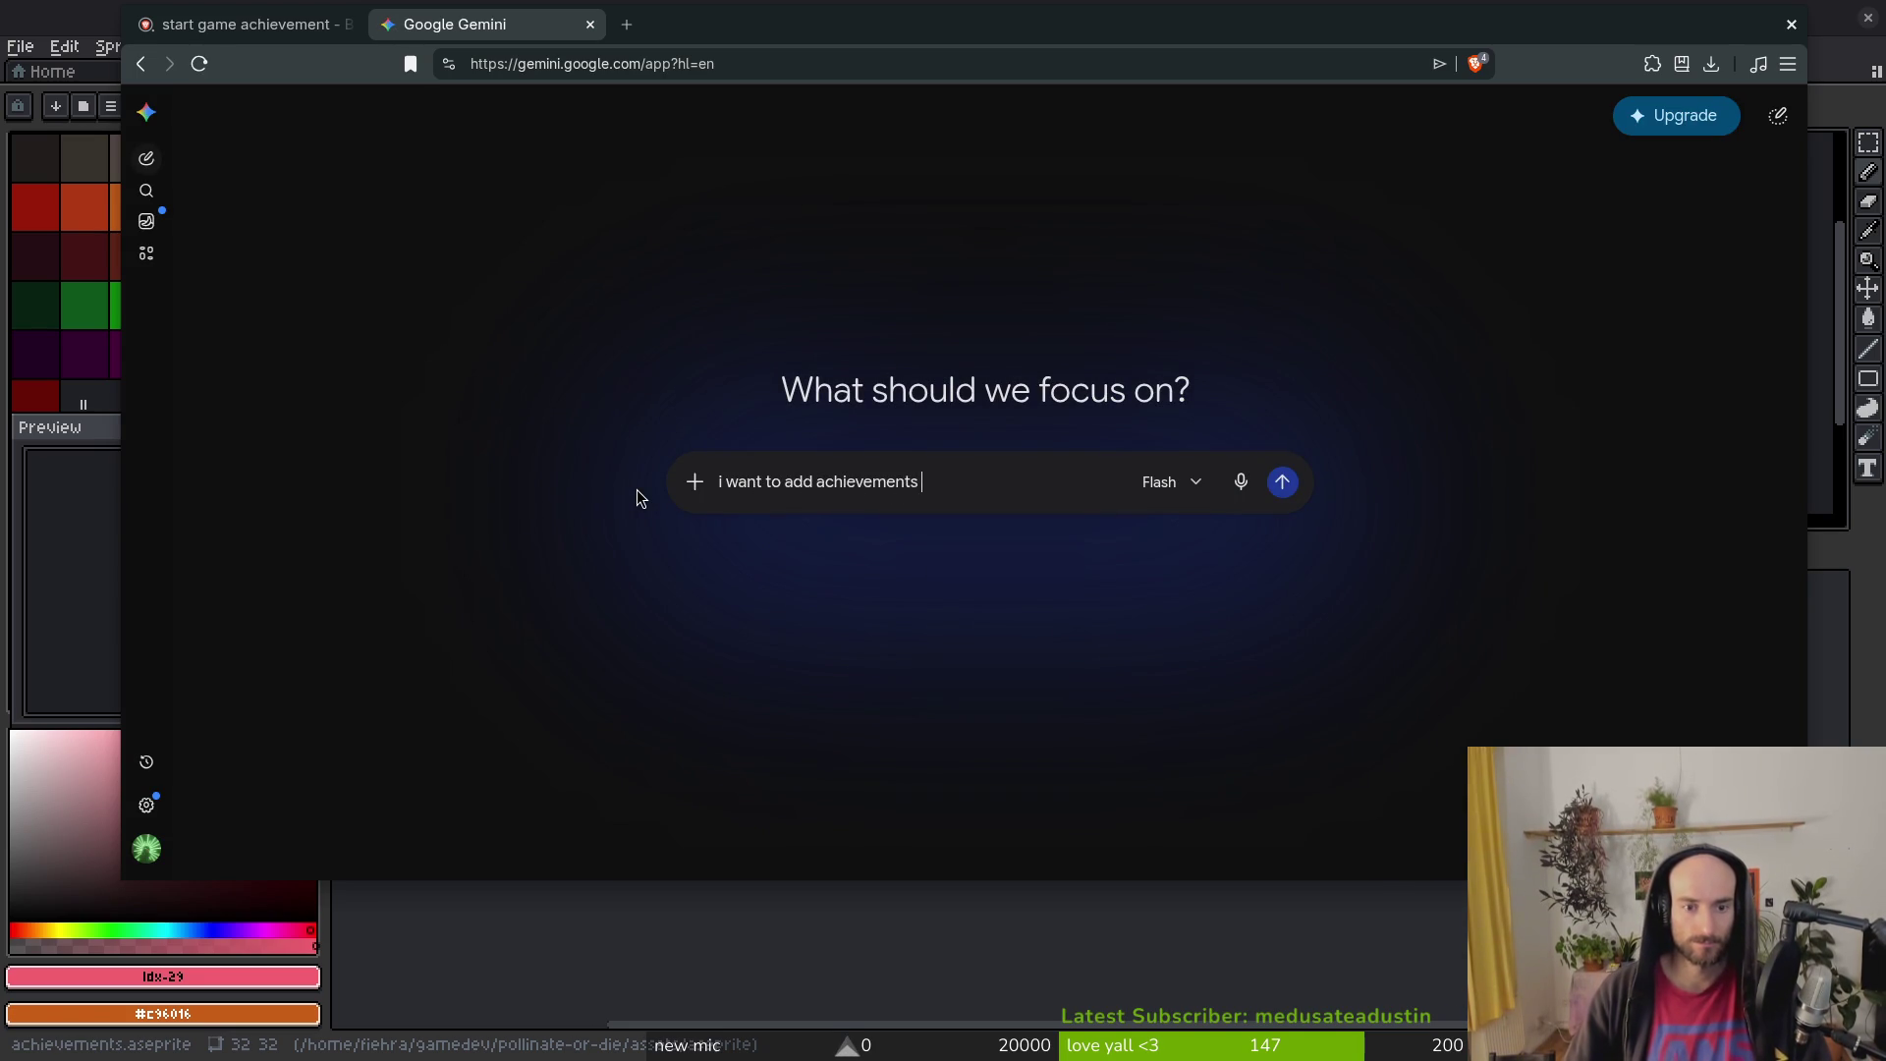
{"action": "type", "text": "to my 2d "}
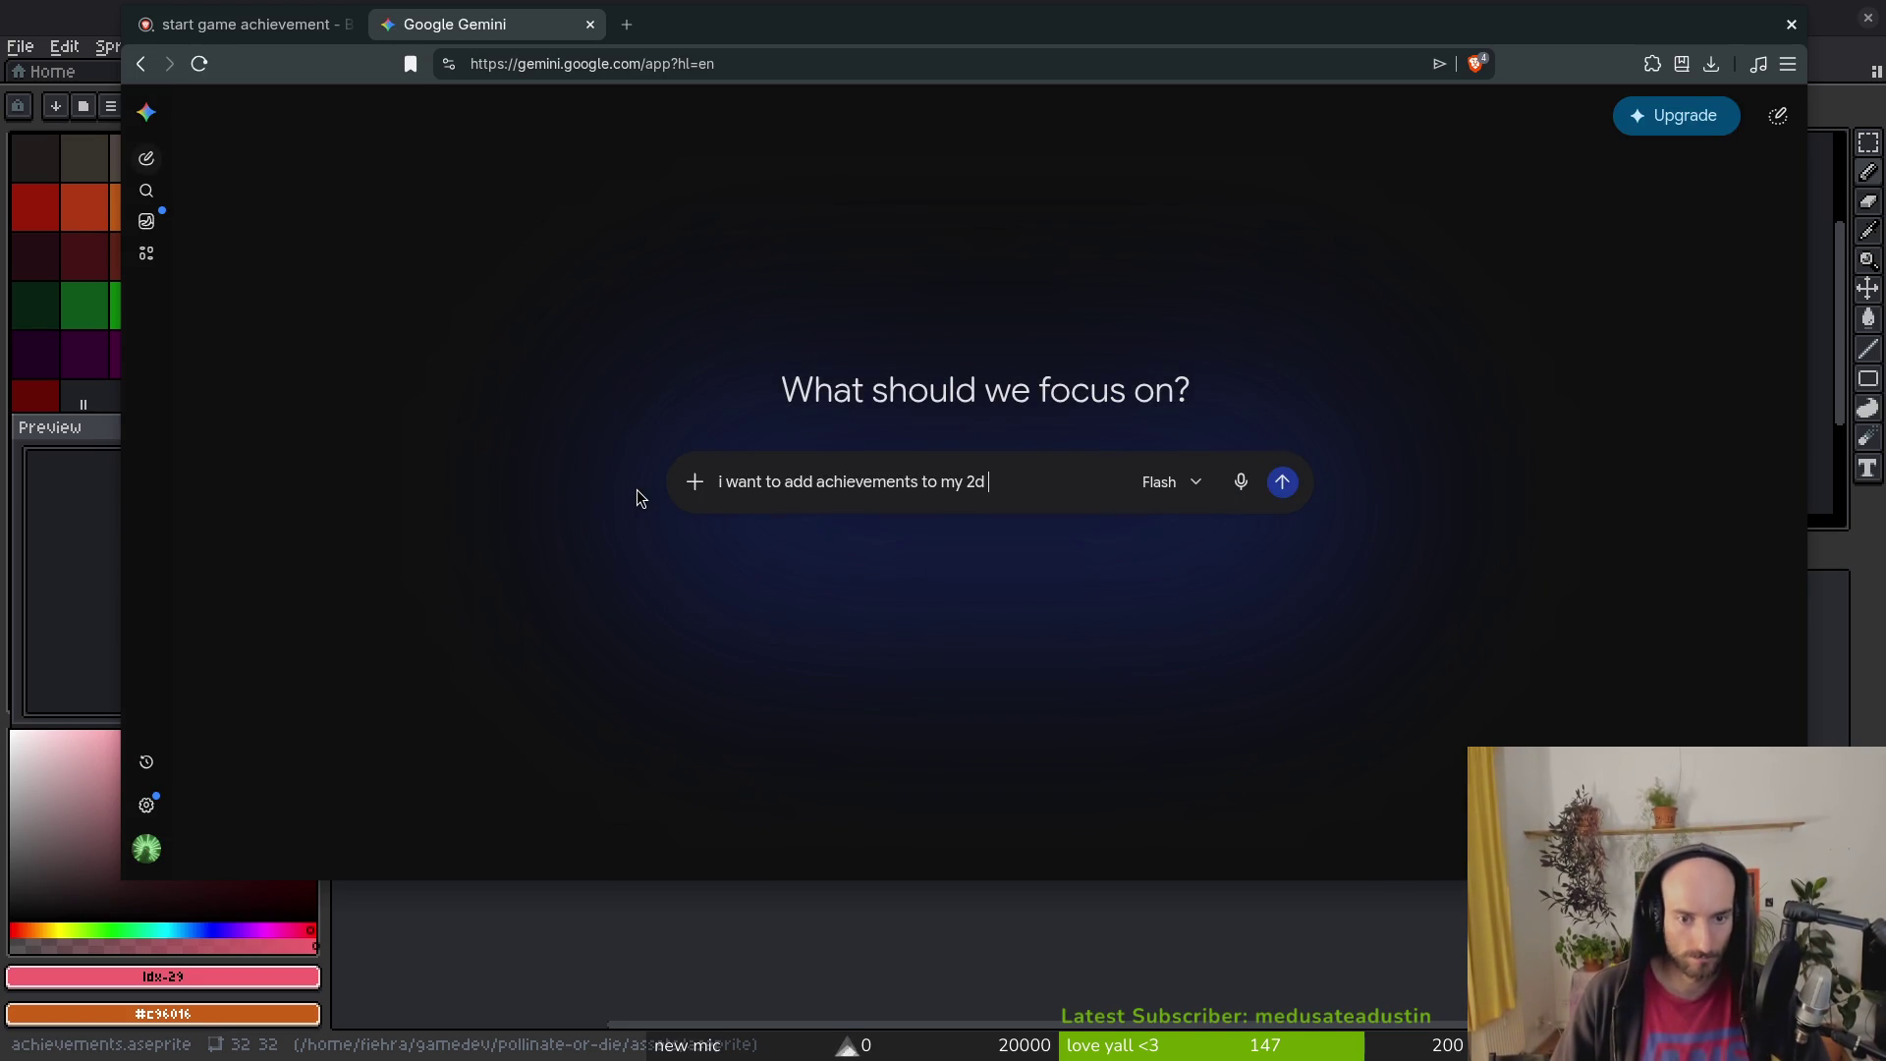
{"action": "type", "text": "bee game."}
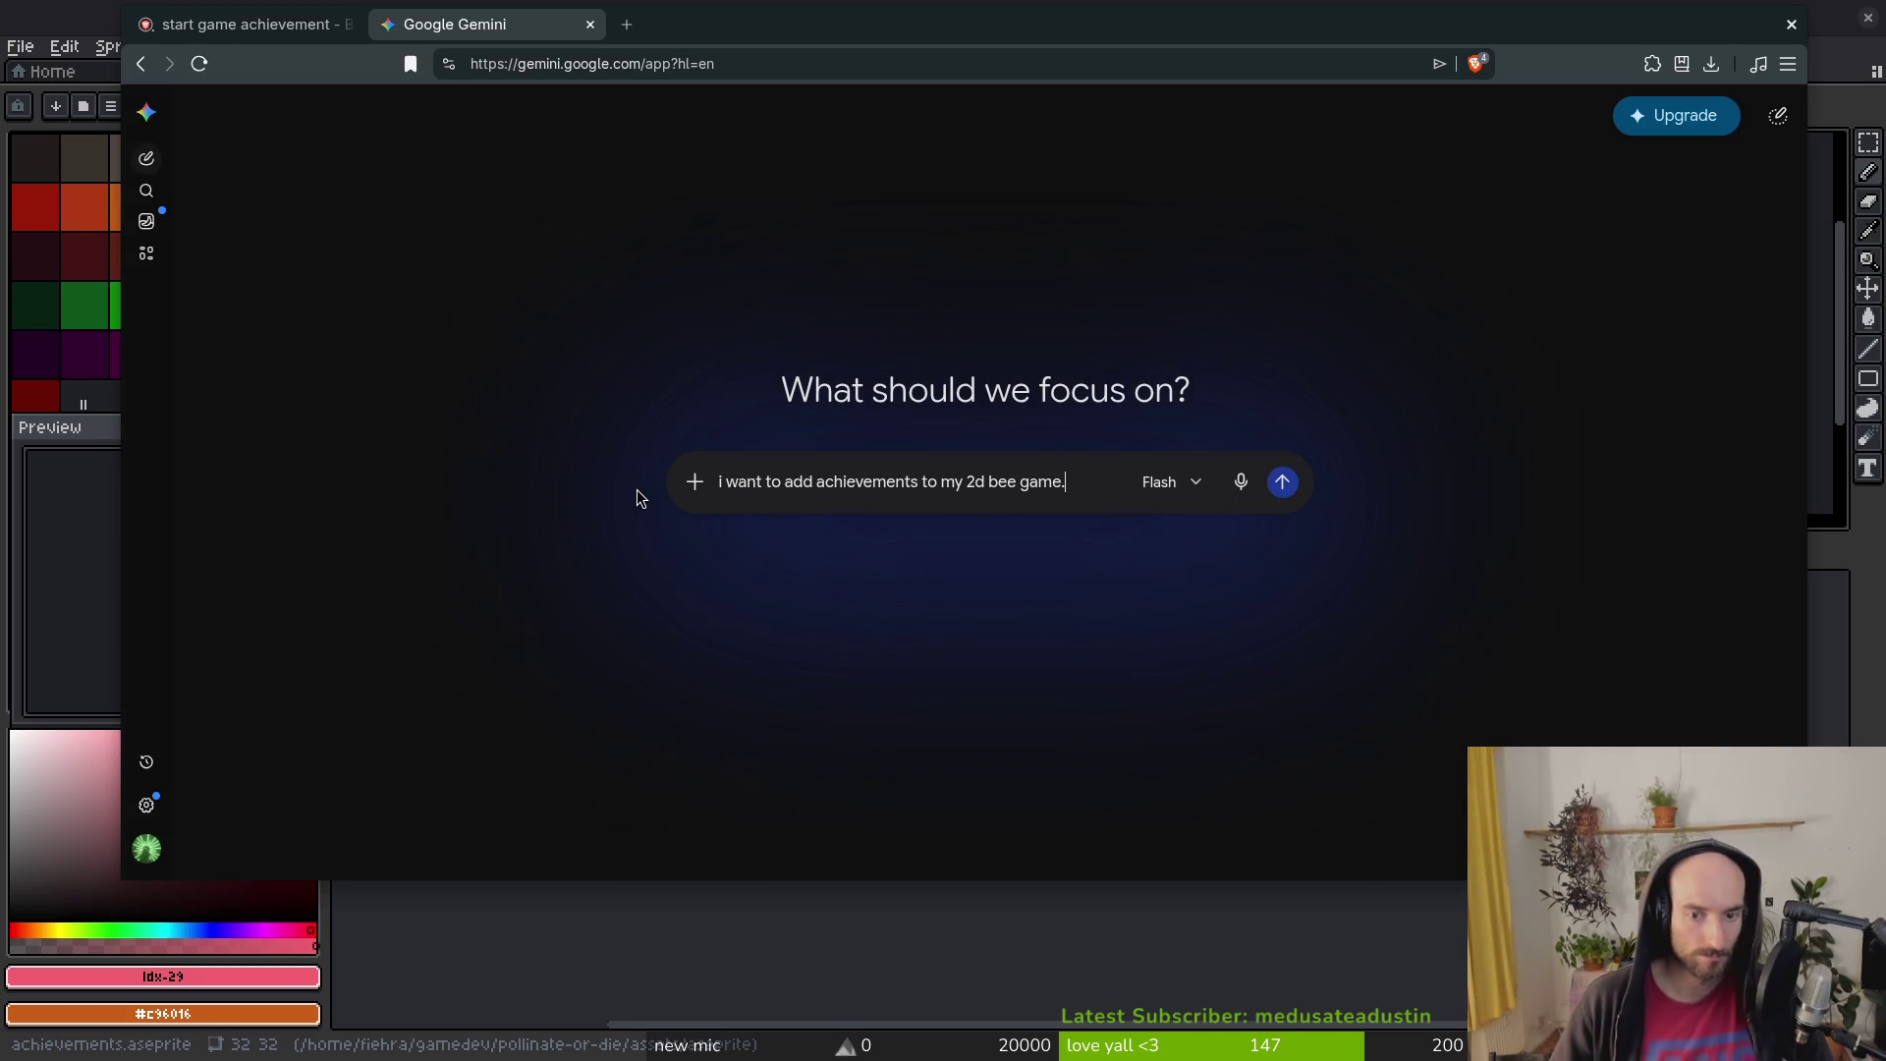
{"action": "type", "text": "in game i"}
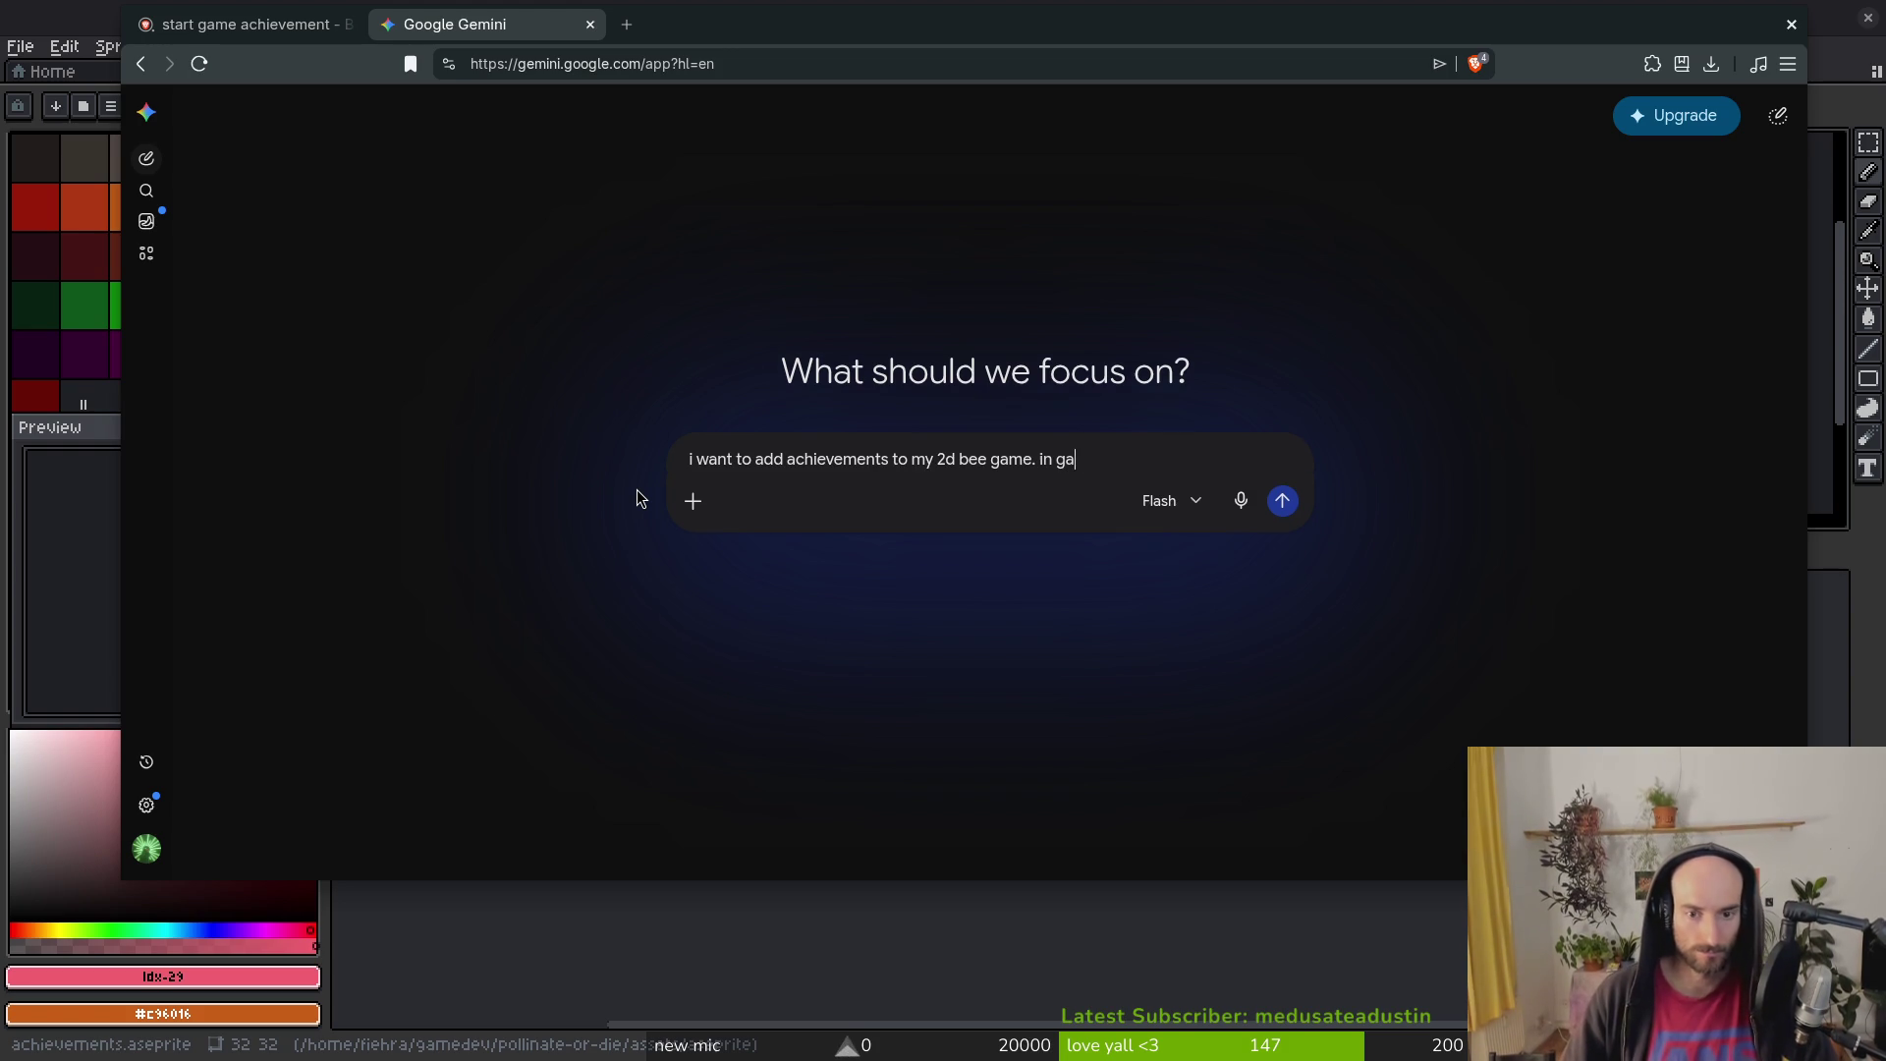
{"action": "type", "text": " display a l"}
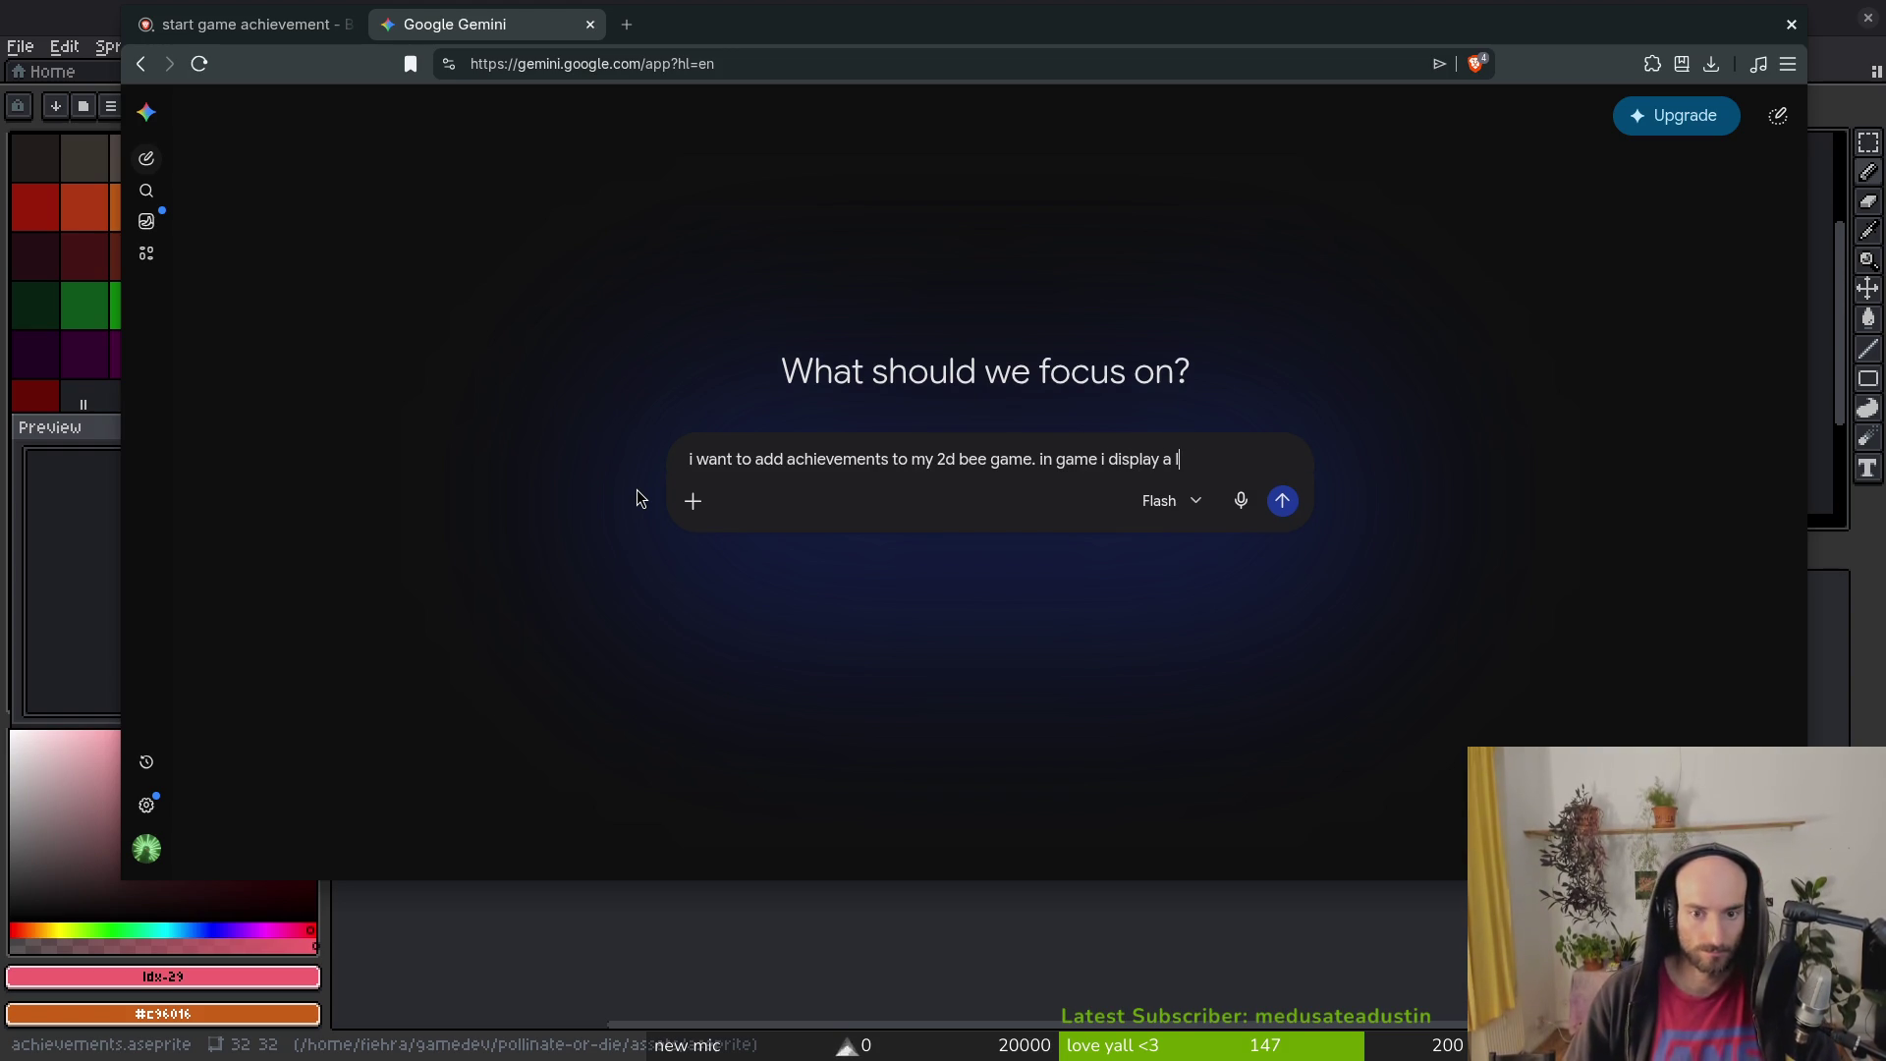
{"action": "type", "text": "ist of achievem"}
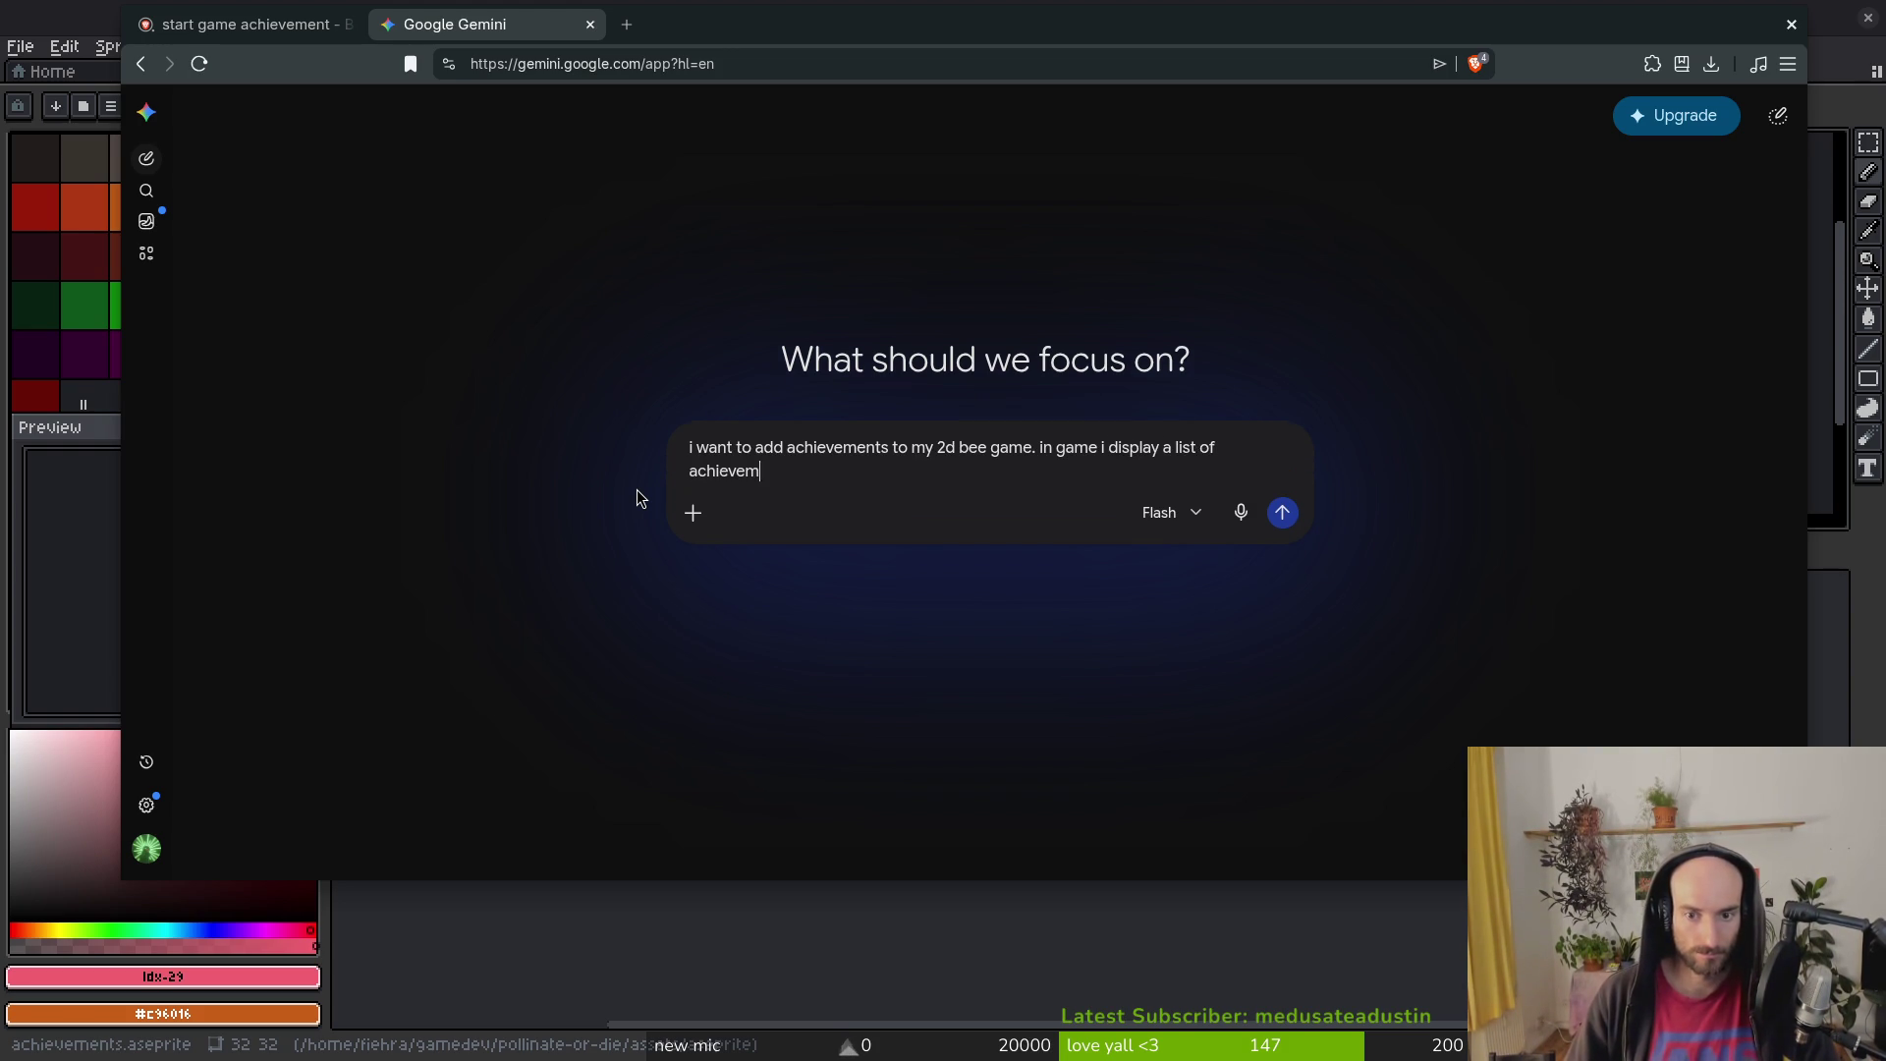
{"action": "type", "text": "ents. each wit"}
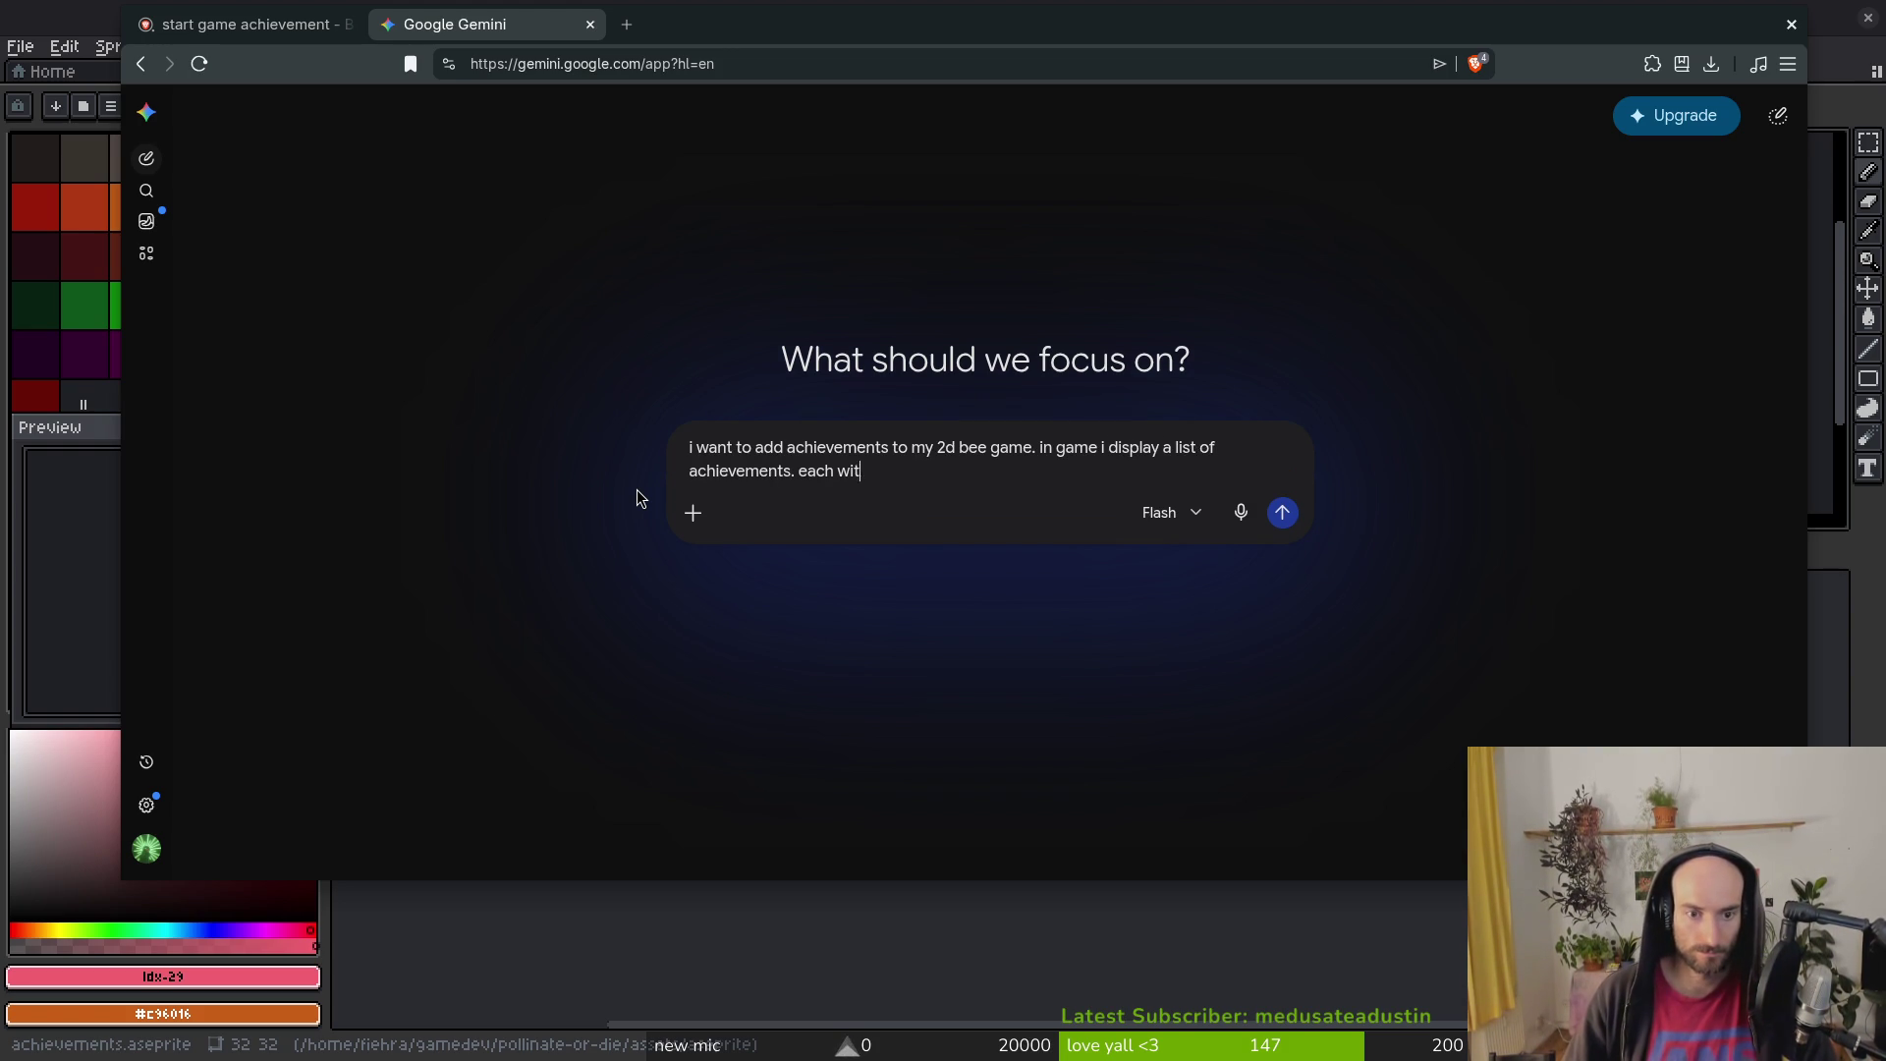
{"action": "type", "text": "h a 1 tile"}
{"action": "type", "text": " ic"}
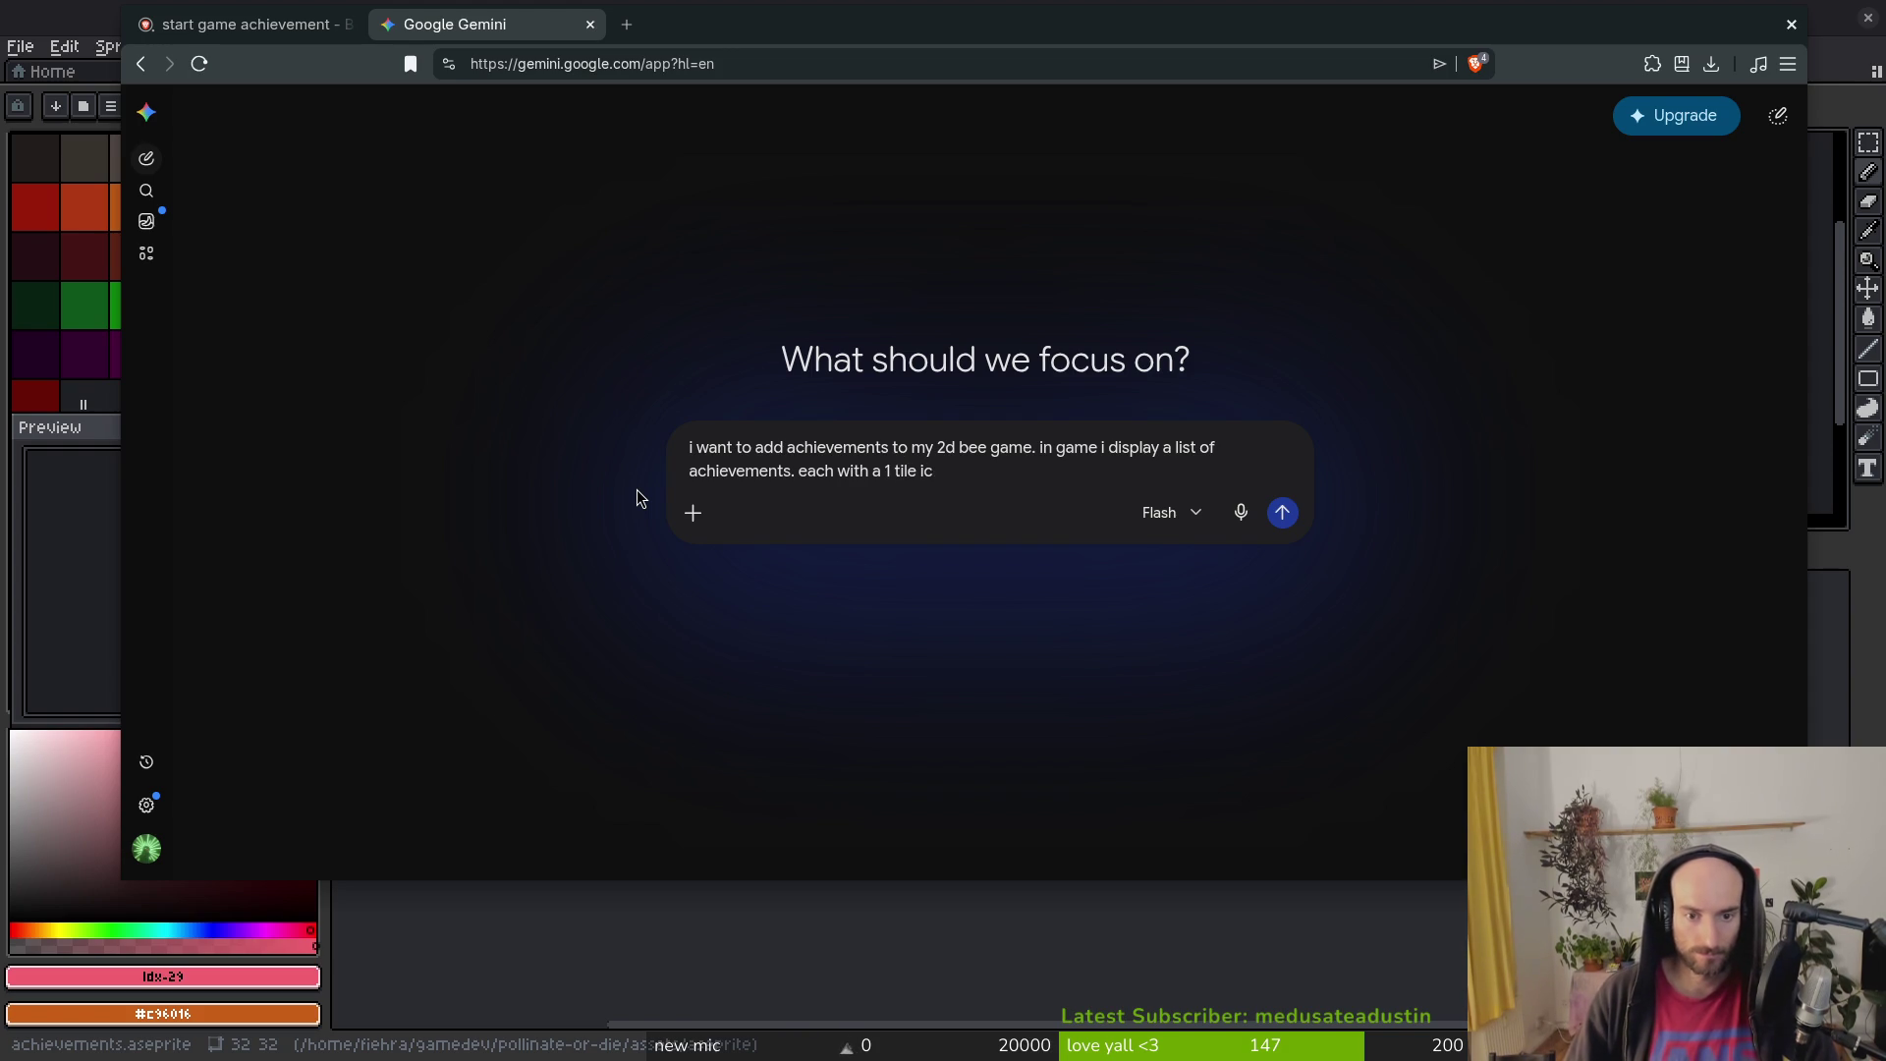
{"action": "type", "text": "don32x32"}
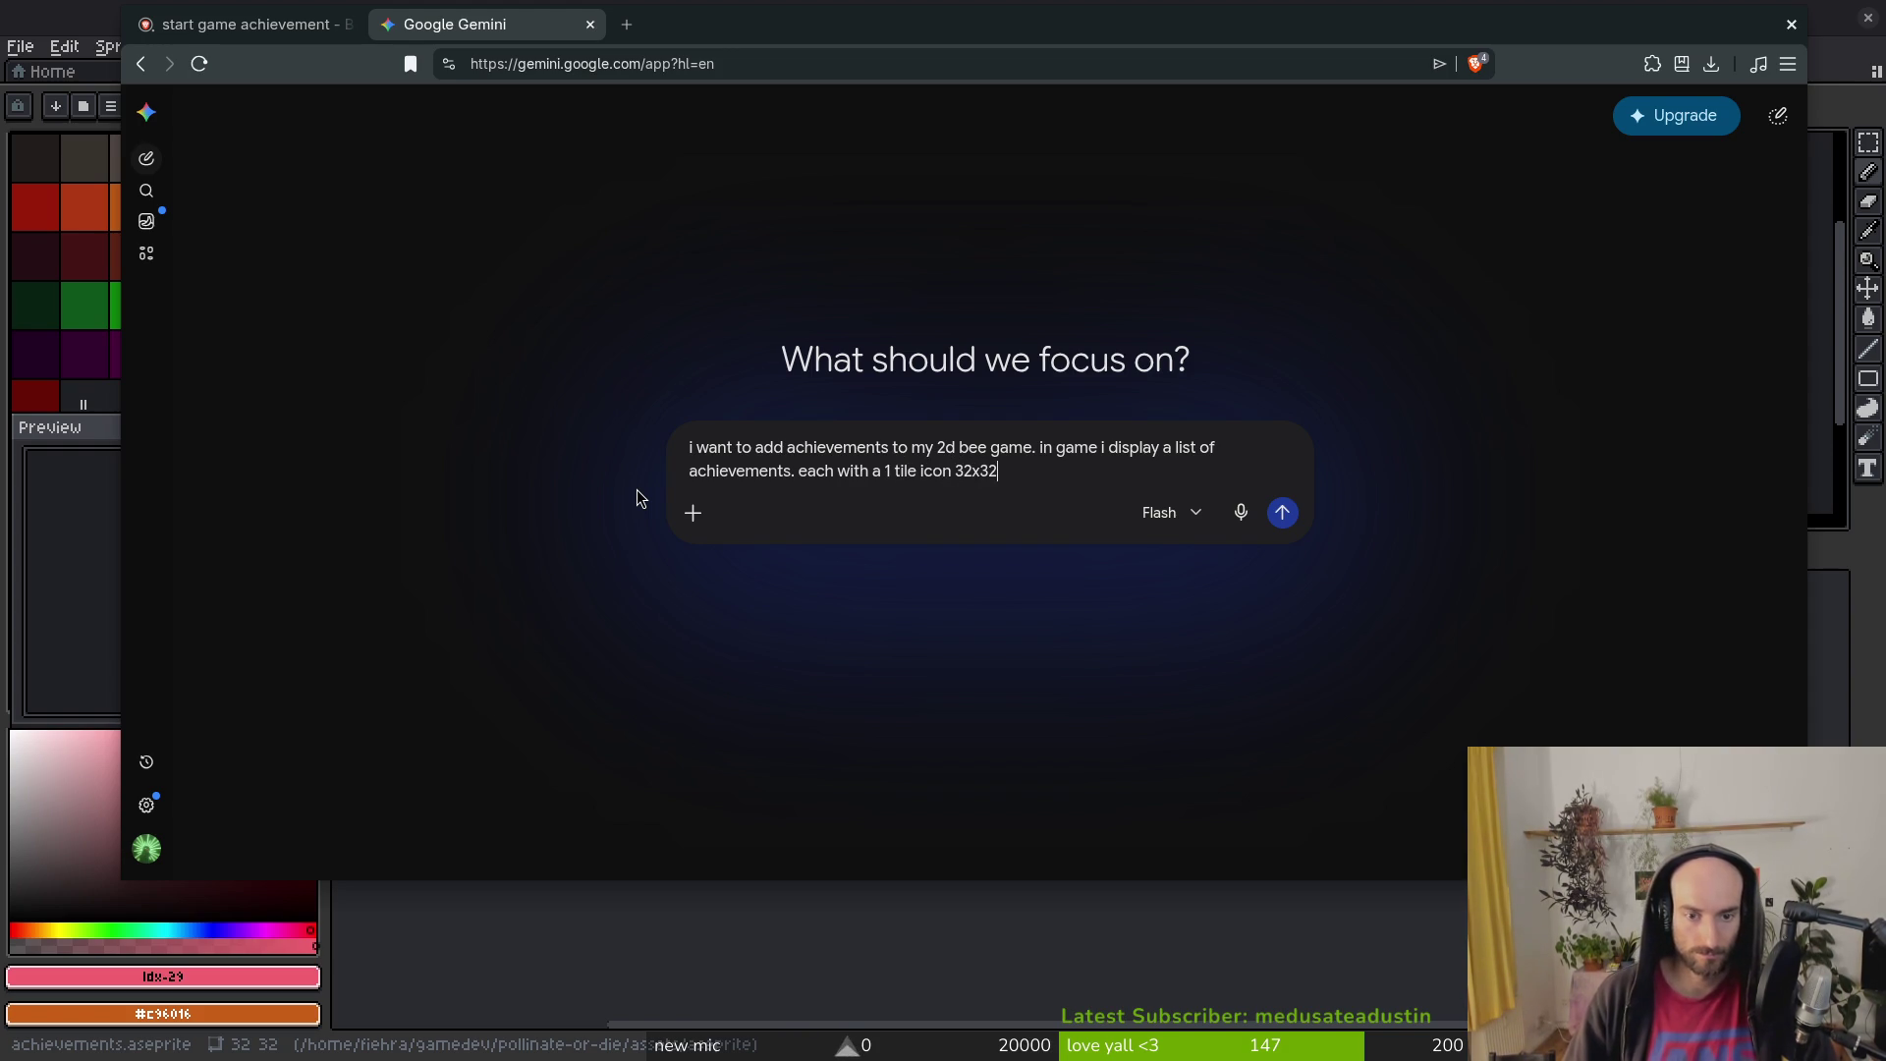
{"action": "type", "text": "now i need some sprites for these icons repres"}
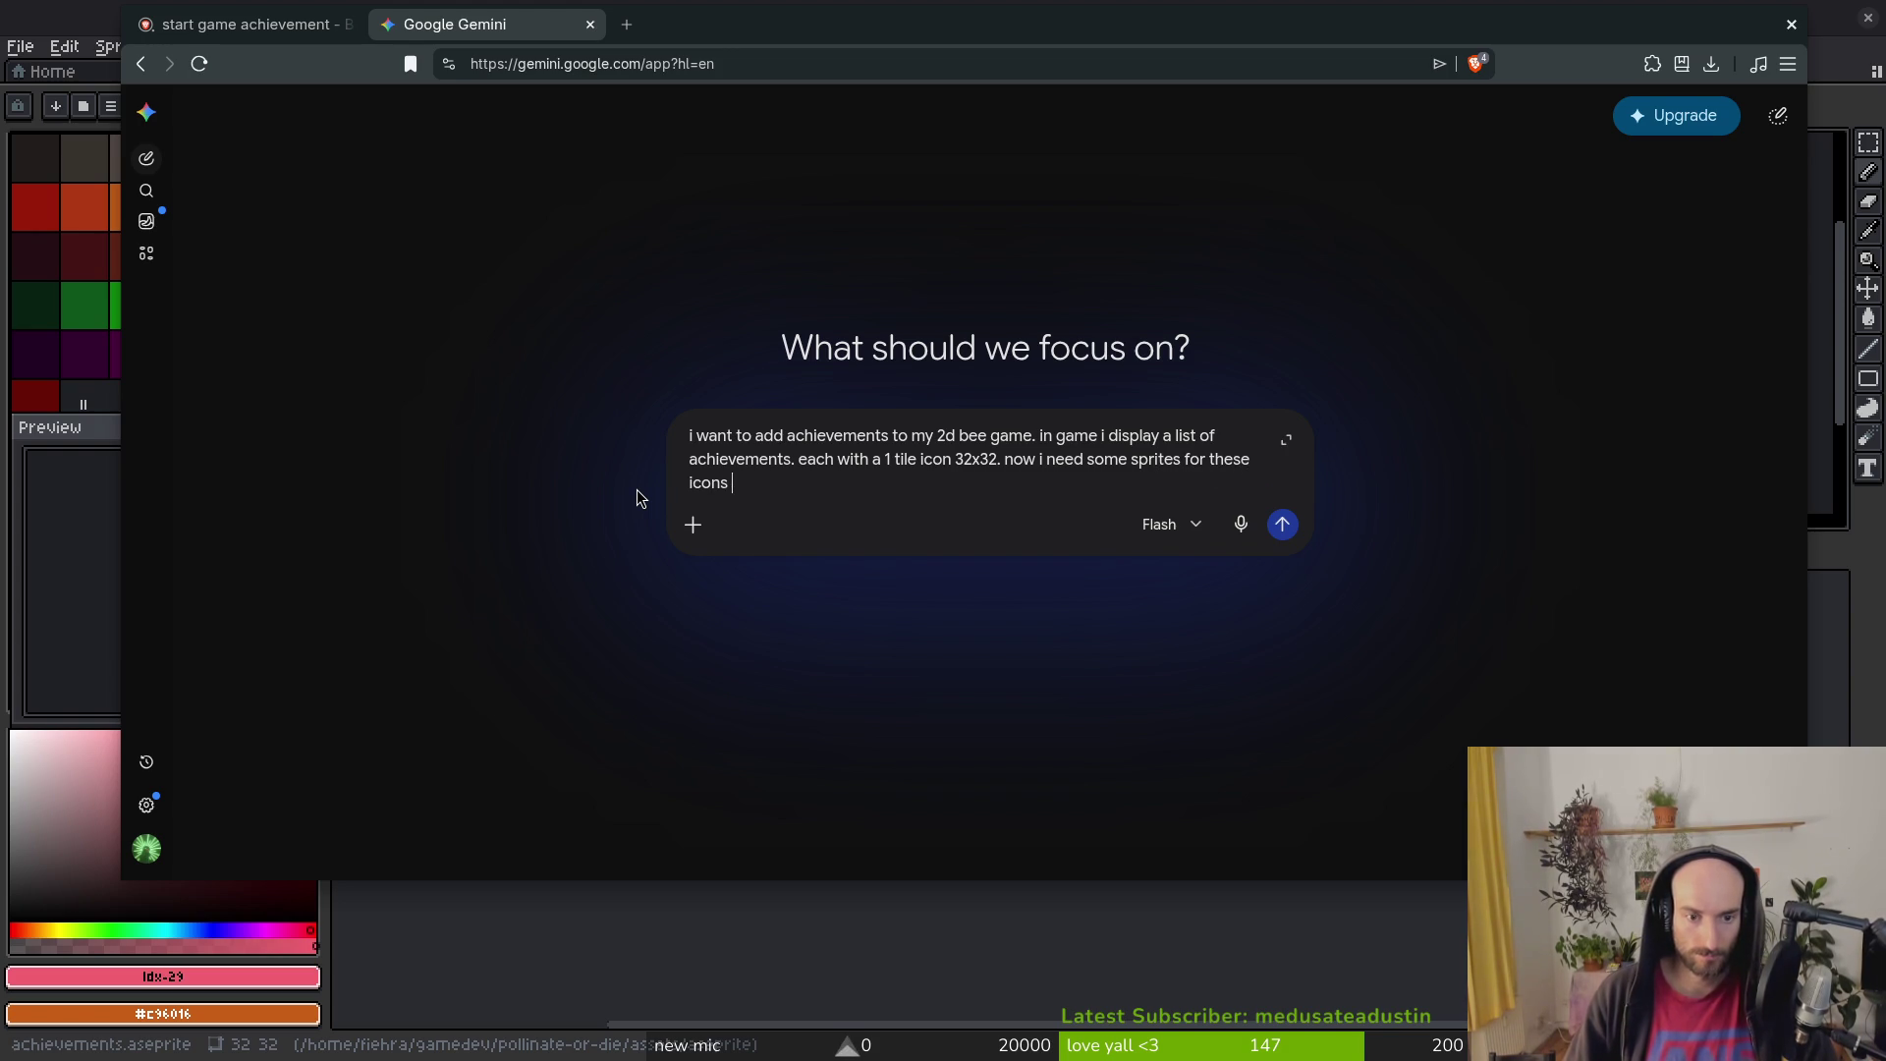
{"action": "type", "text": "entin"}
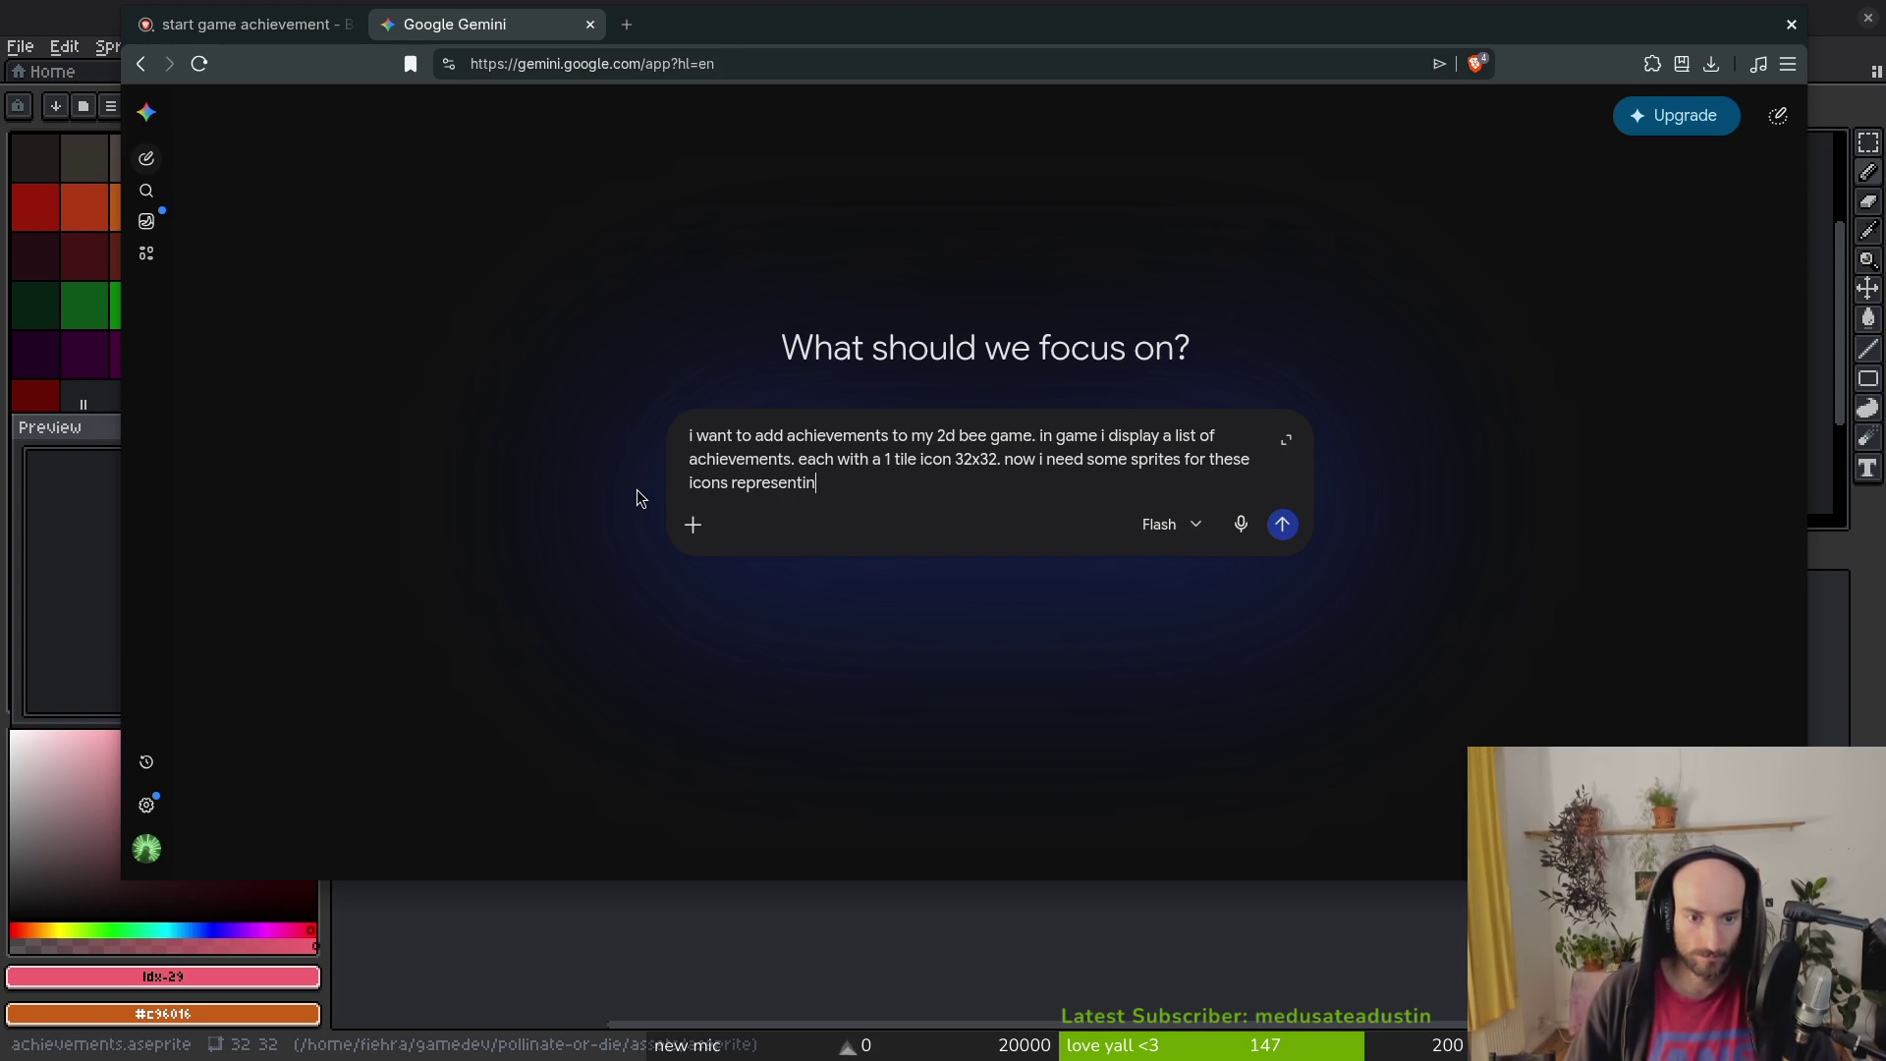
{"action": "type", "text": "g the achievement. "}
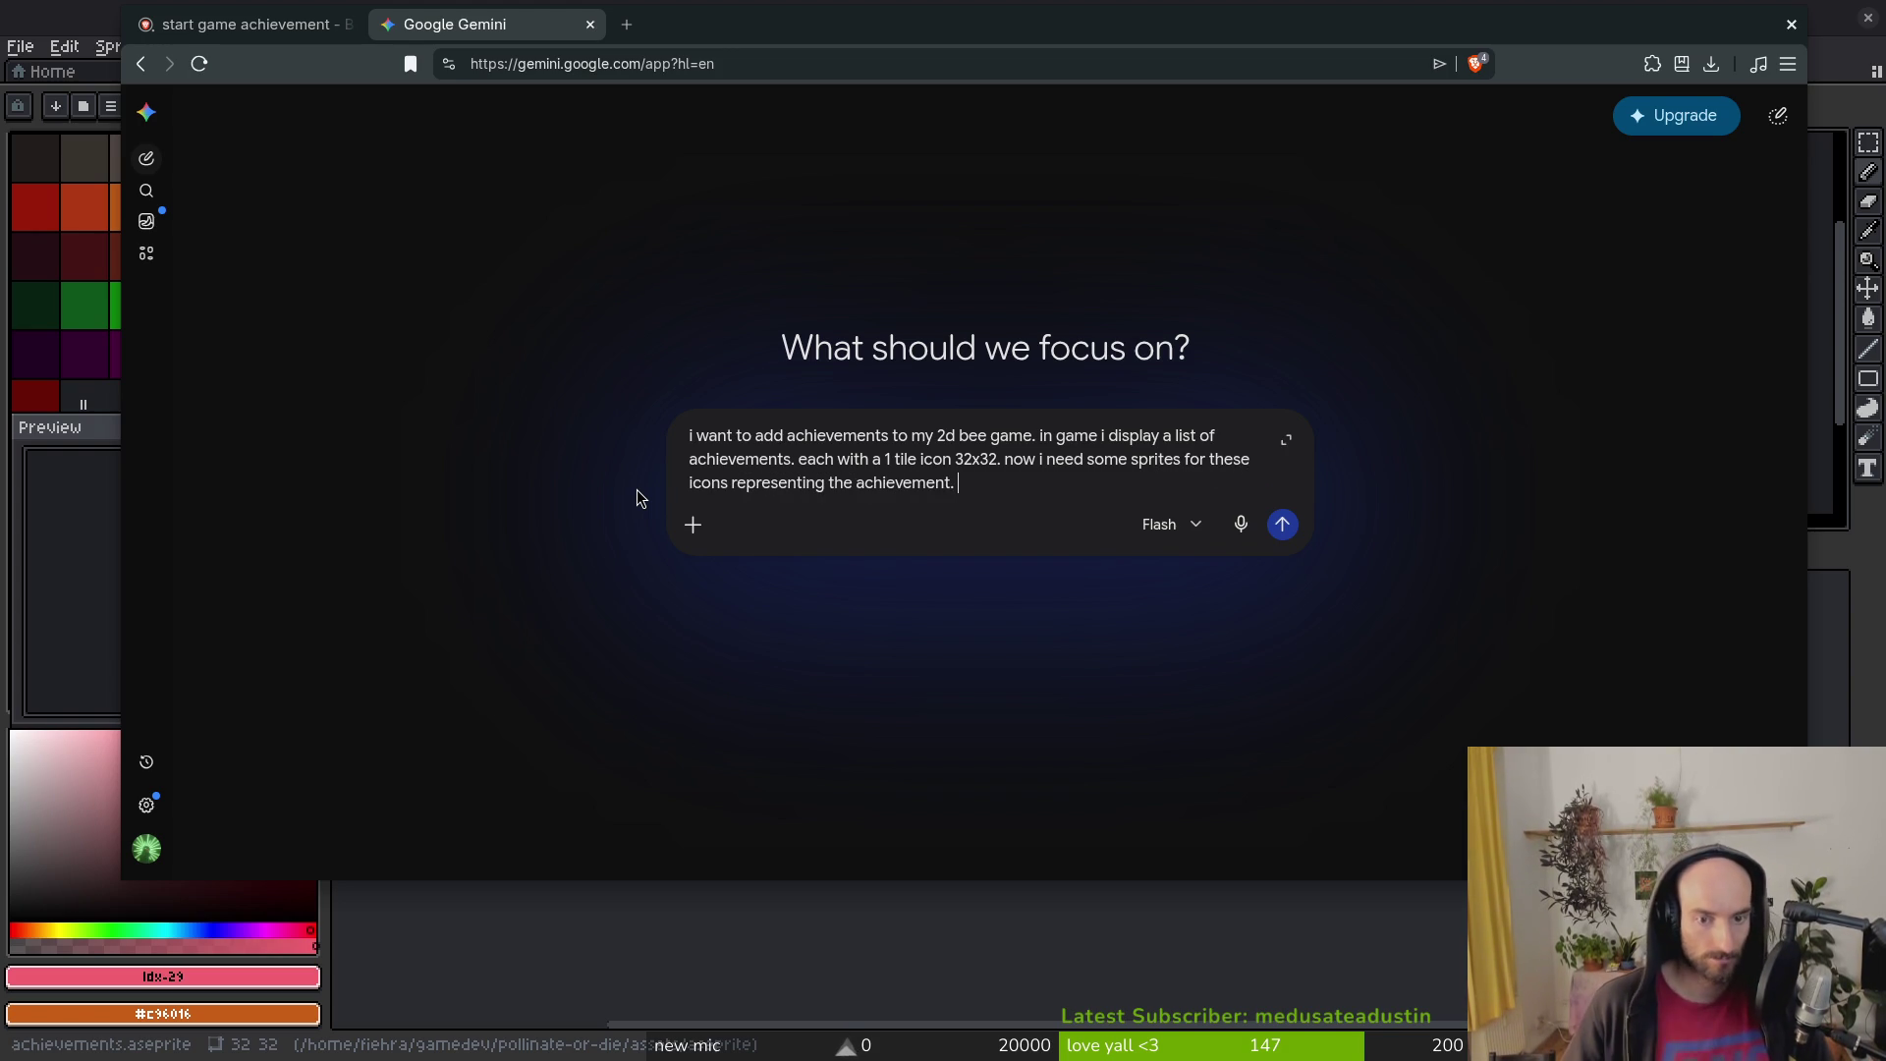
{"action": "type", "text": "one is start"}
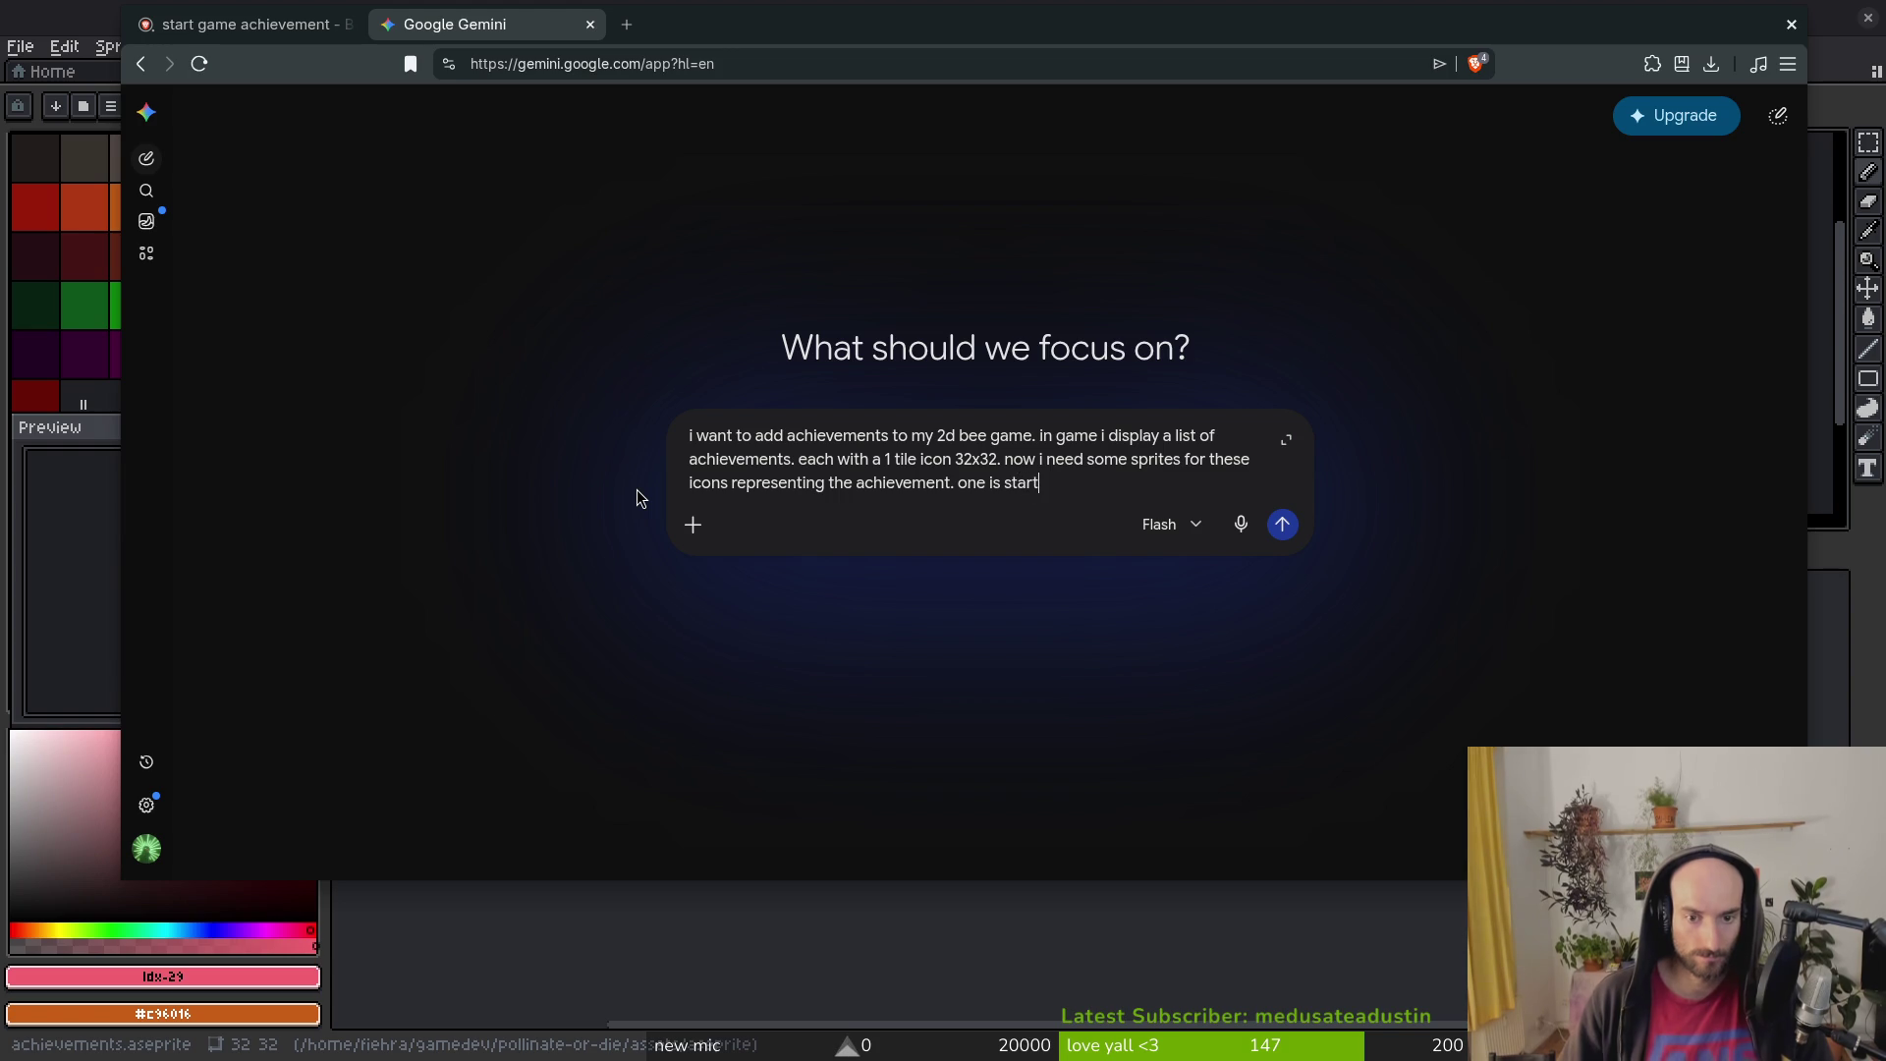
{"action": "type", "text": " game"}
{"action": "type", "text": "whats"}
{"action": "type", "text": "od icon for start game"}
{"action": "key", "text": "Return"}
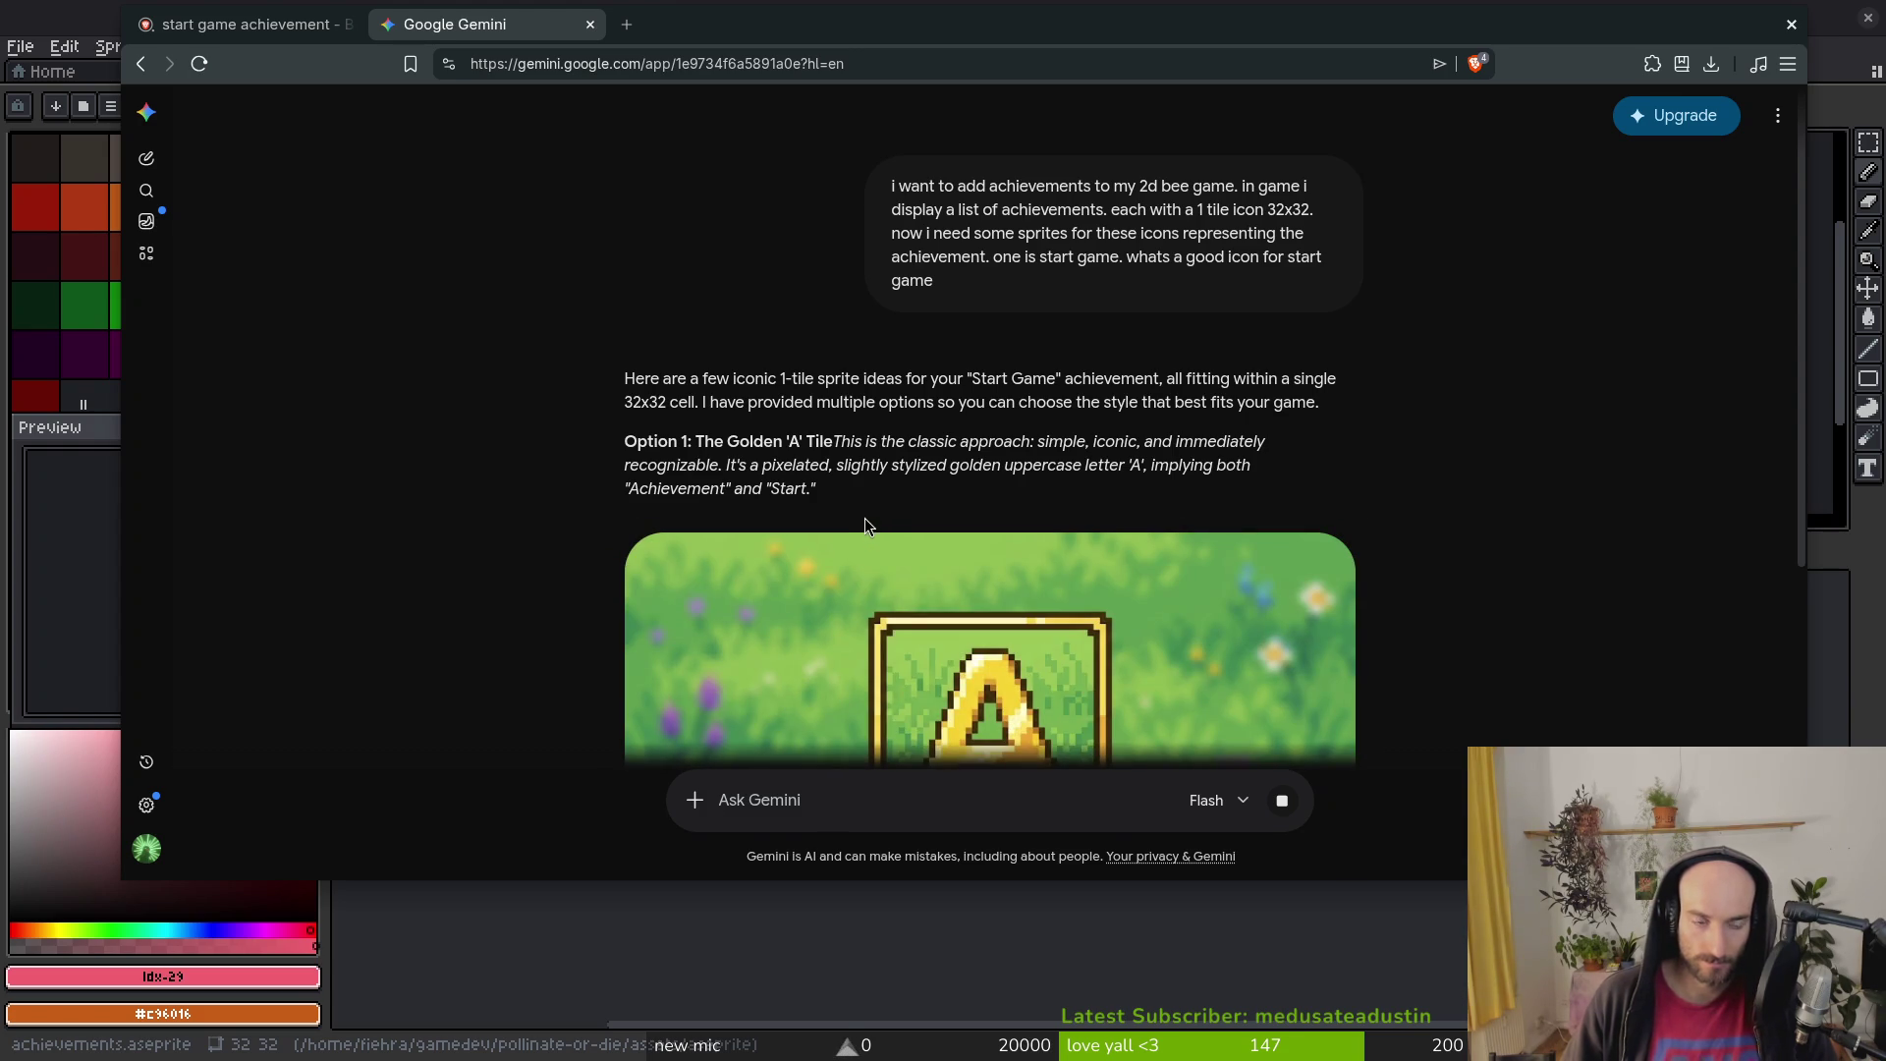
Step: Ask Gemini for Start Game icon ideas only, without generating an image, and read the suggestions
{"action": "type", "text": "dont create the image just give me i"}
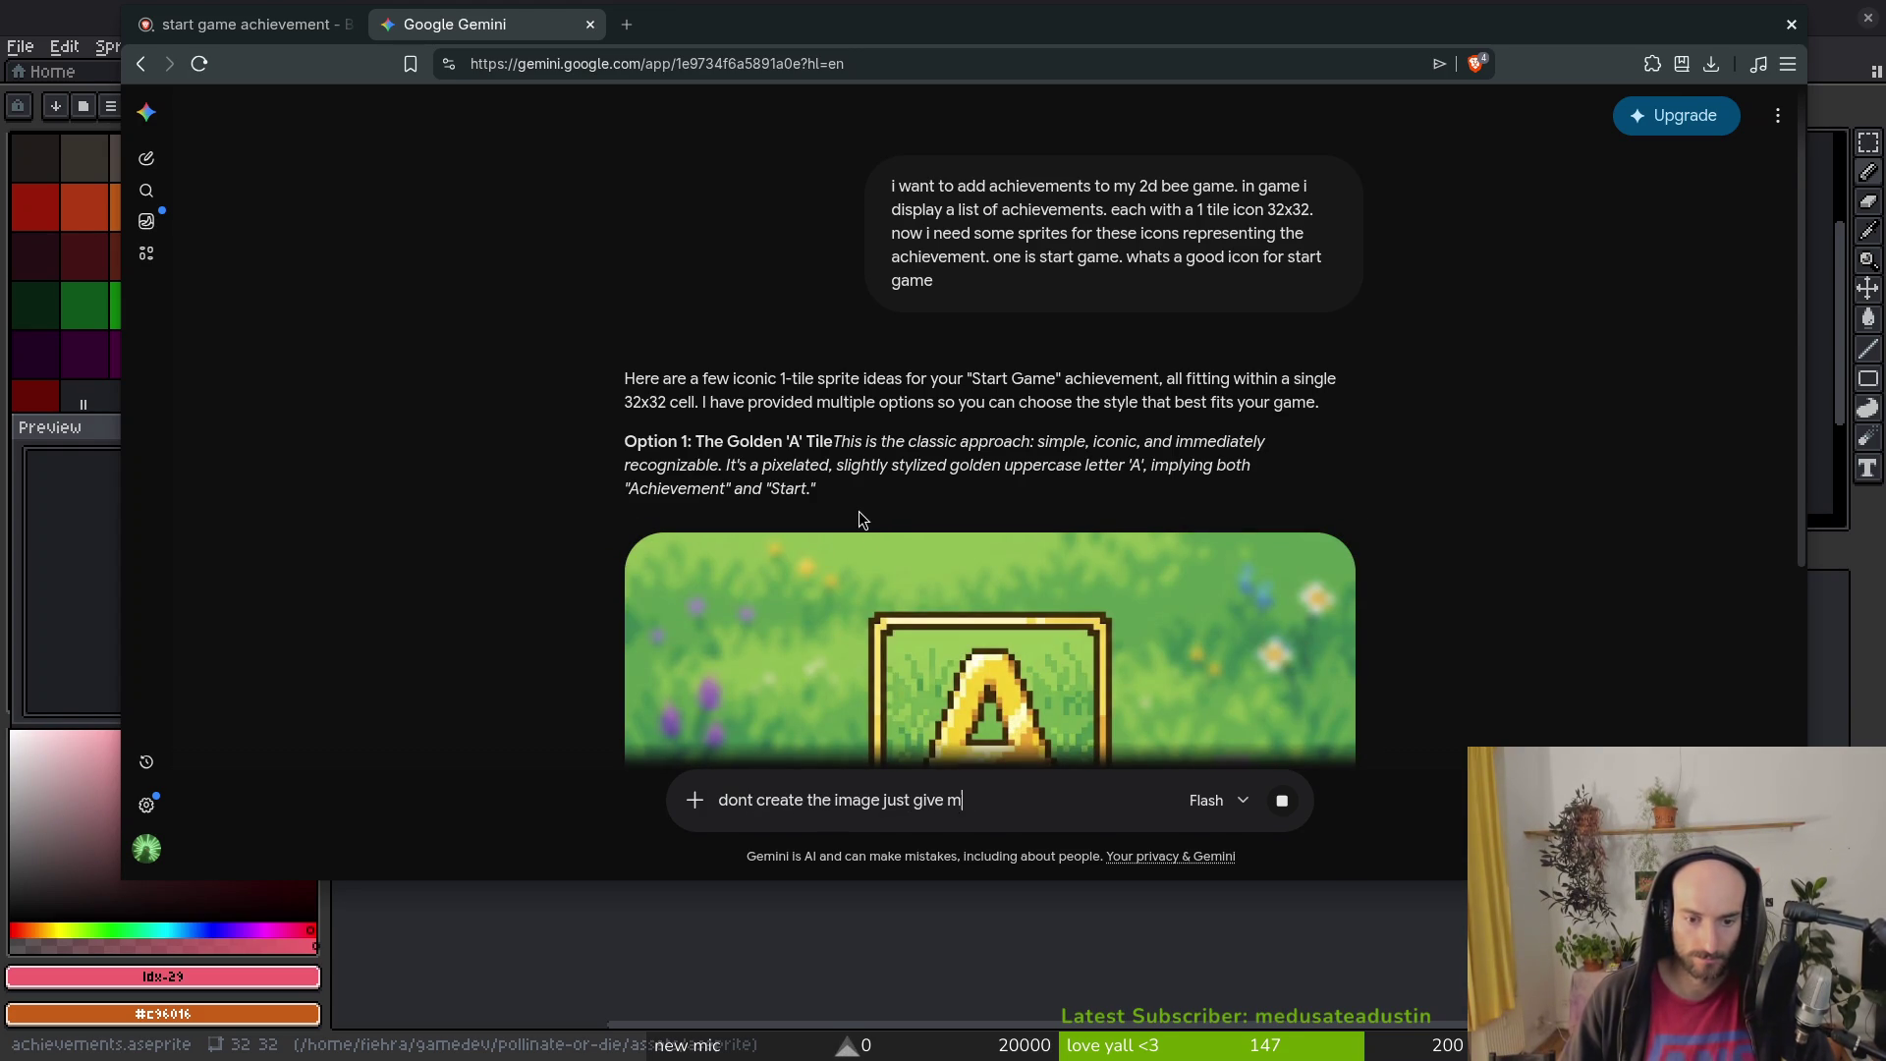
{"action": "type", "text": "deas what the "}
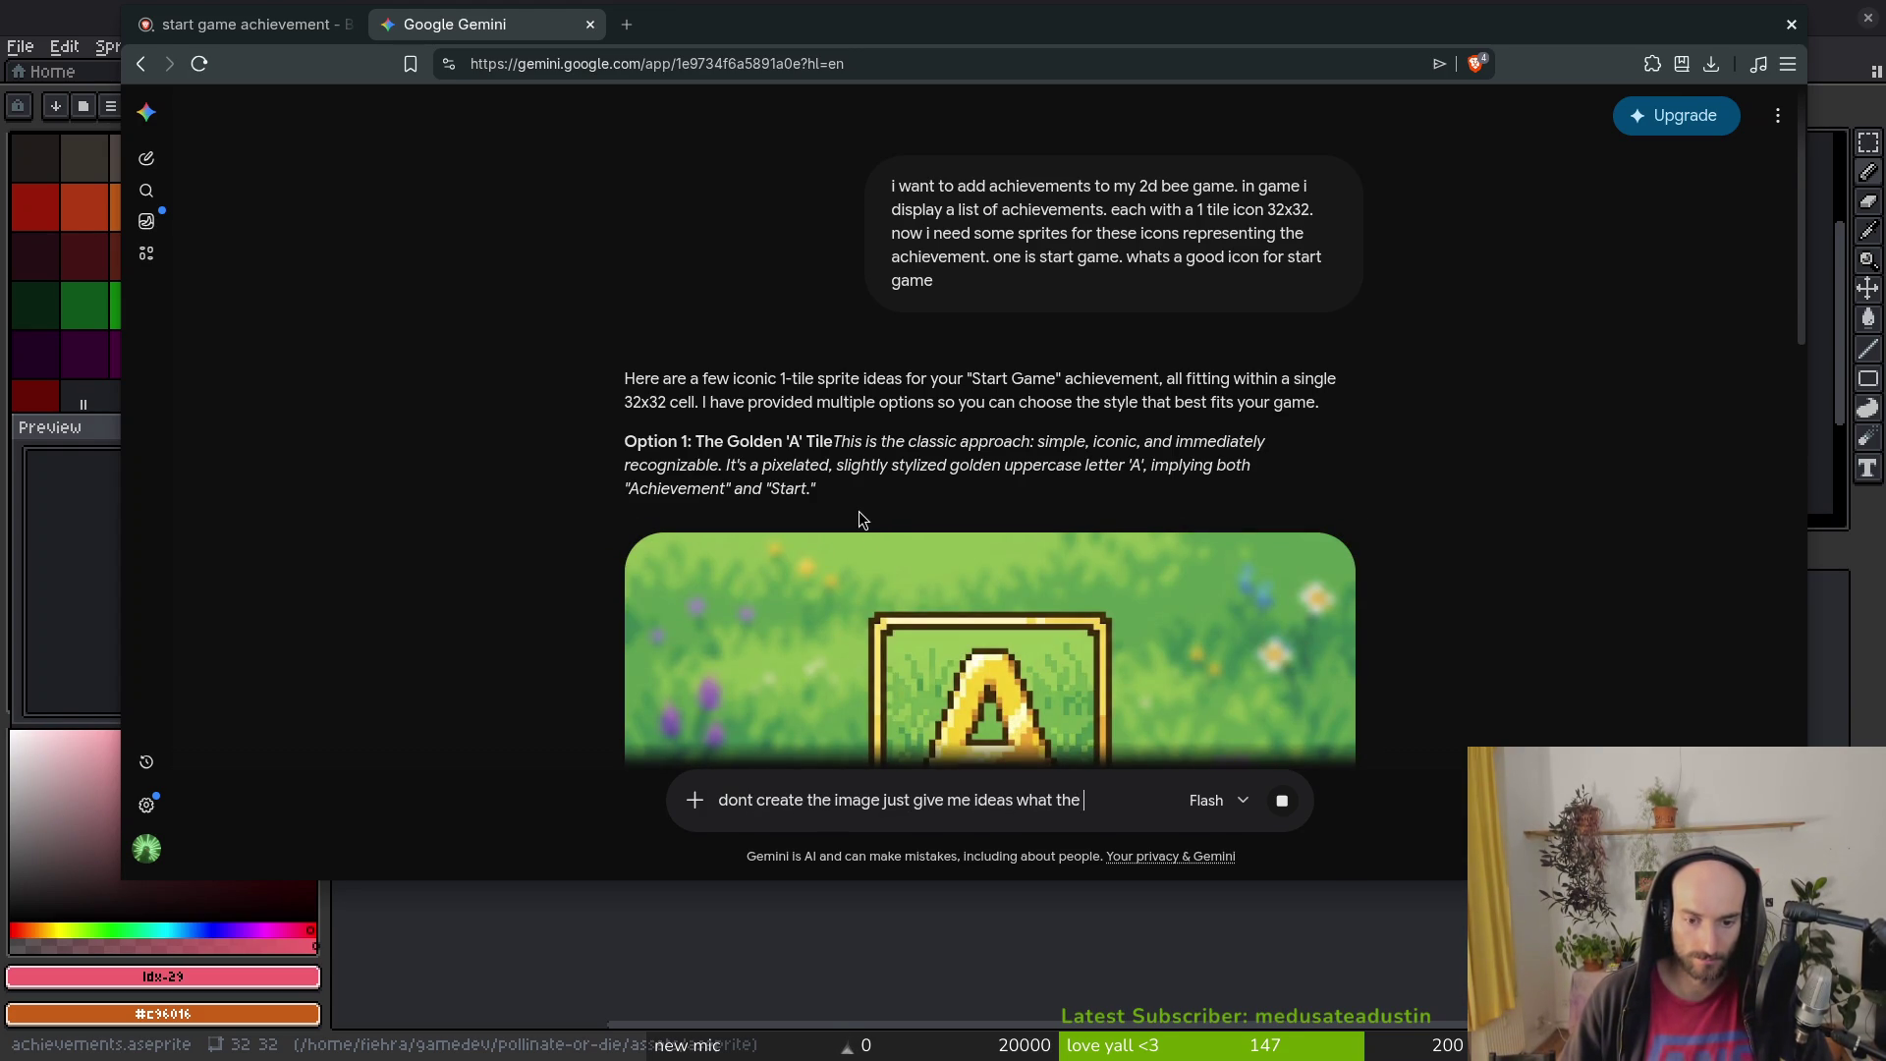
{"action": "type", "text": "icon could be"}
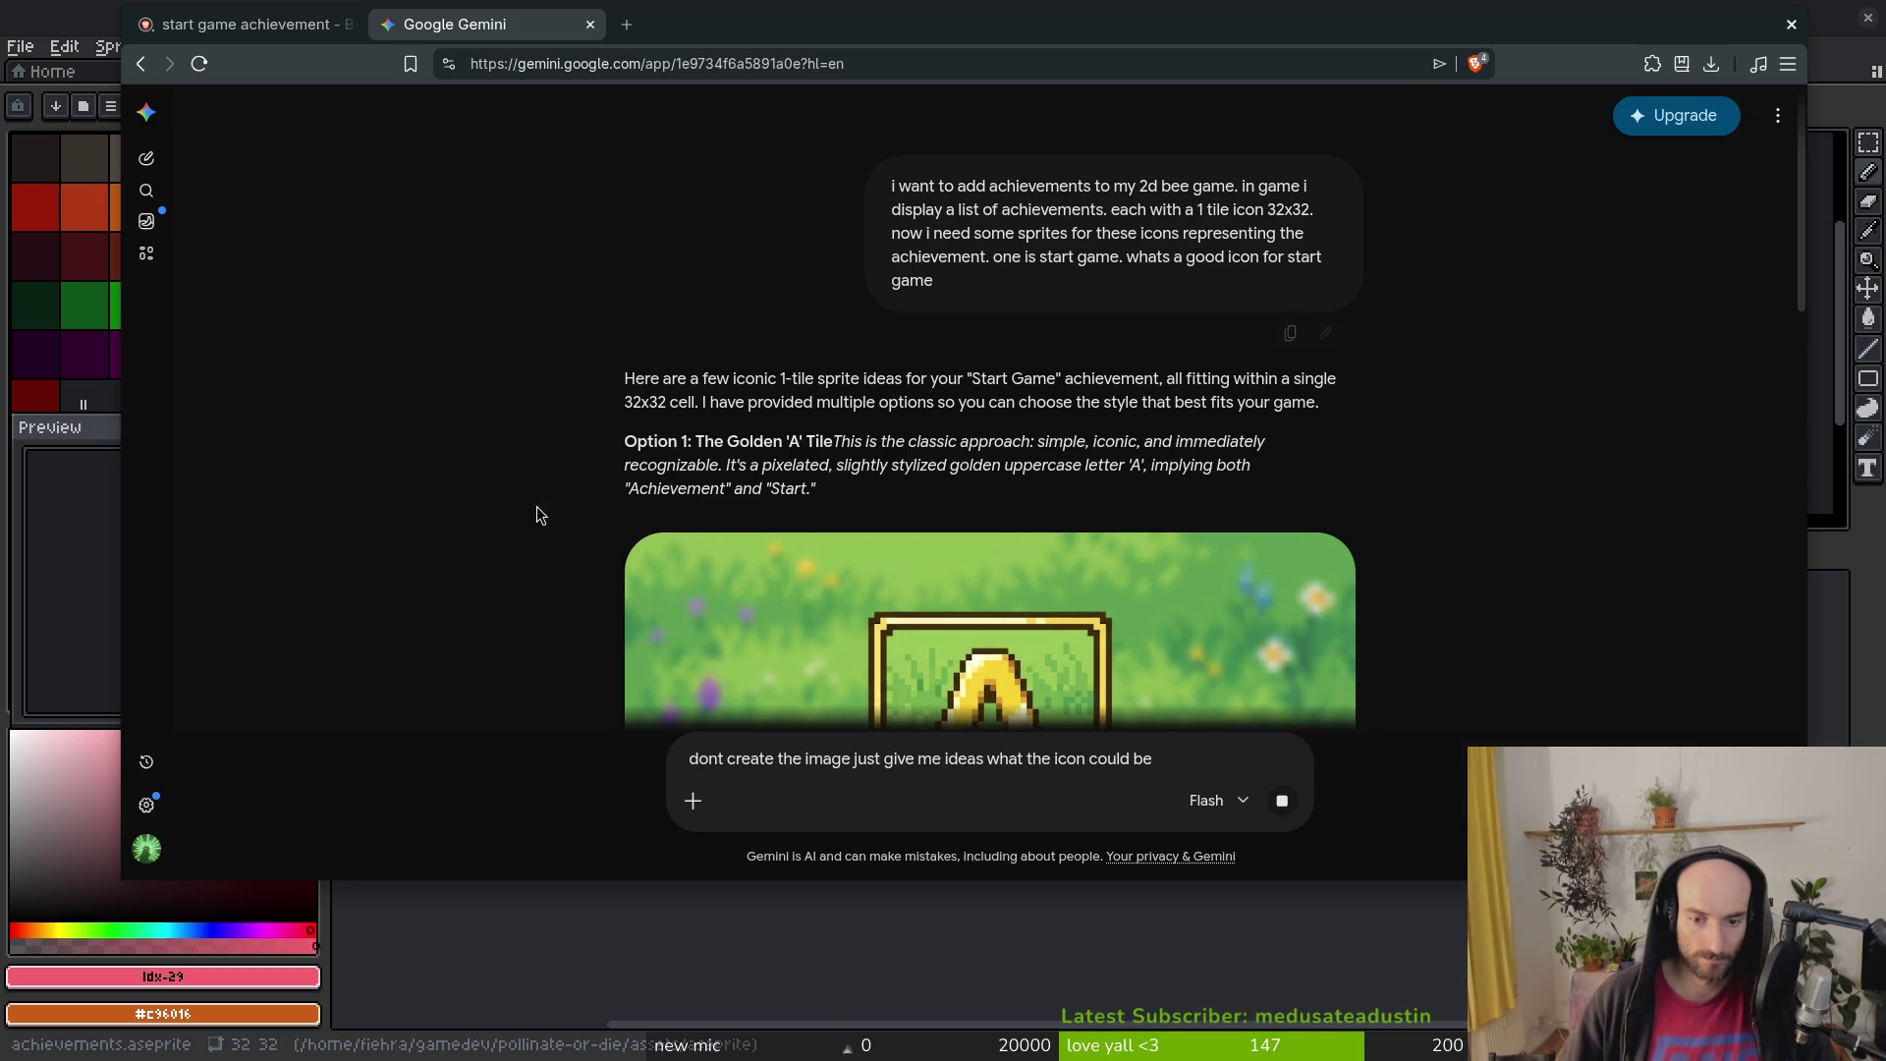
{"action": "scroll", "coordinate": [1422, 550], "scroll_direction": "down", "scroll_amount": 5}
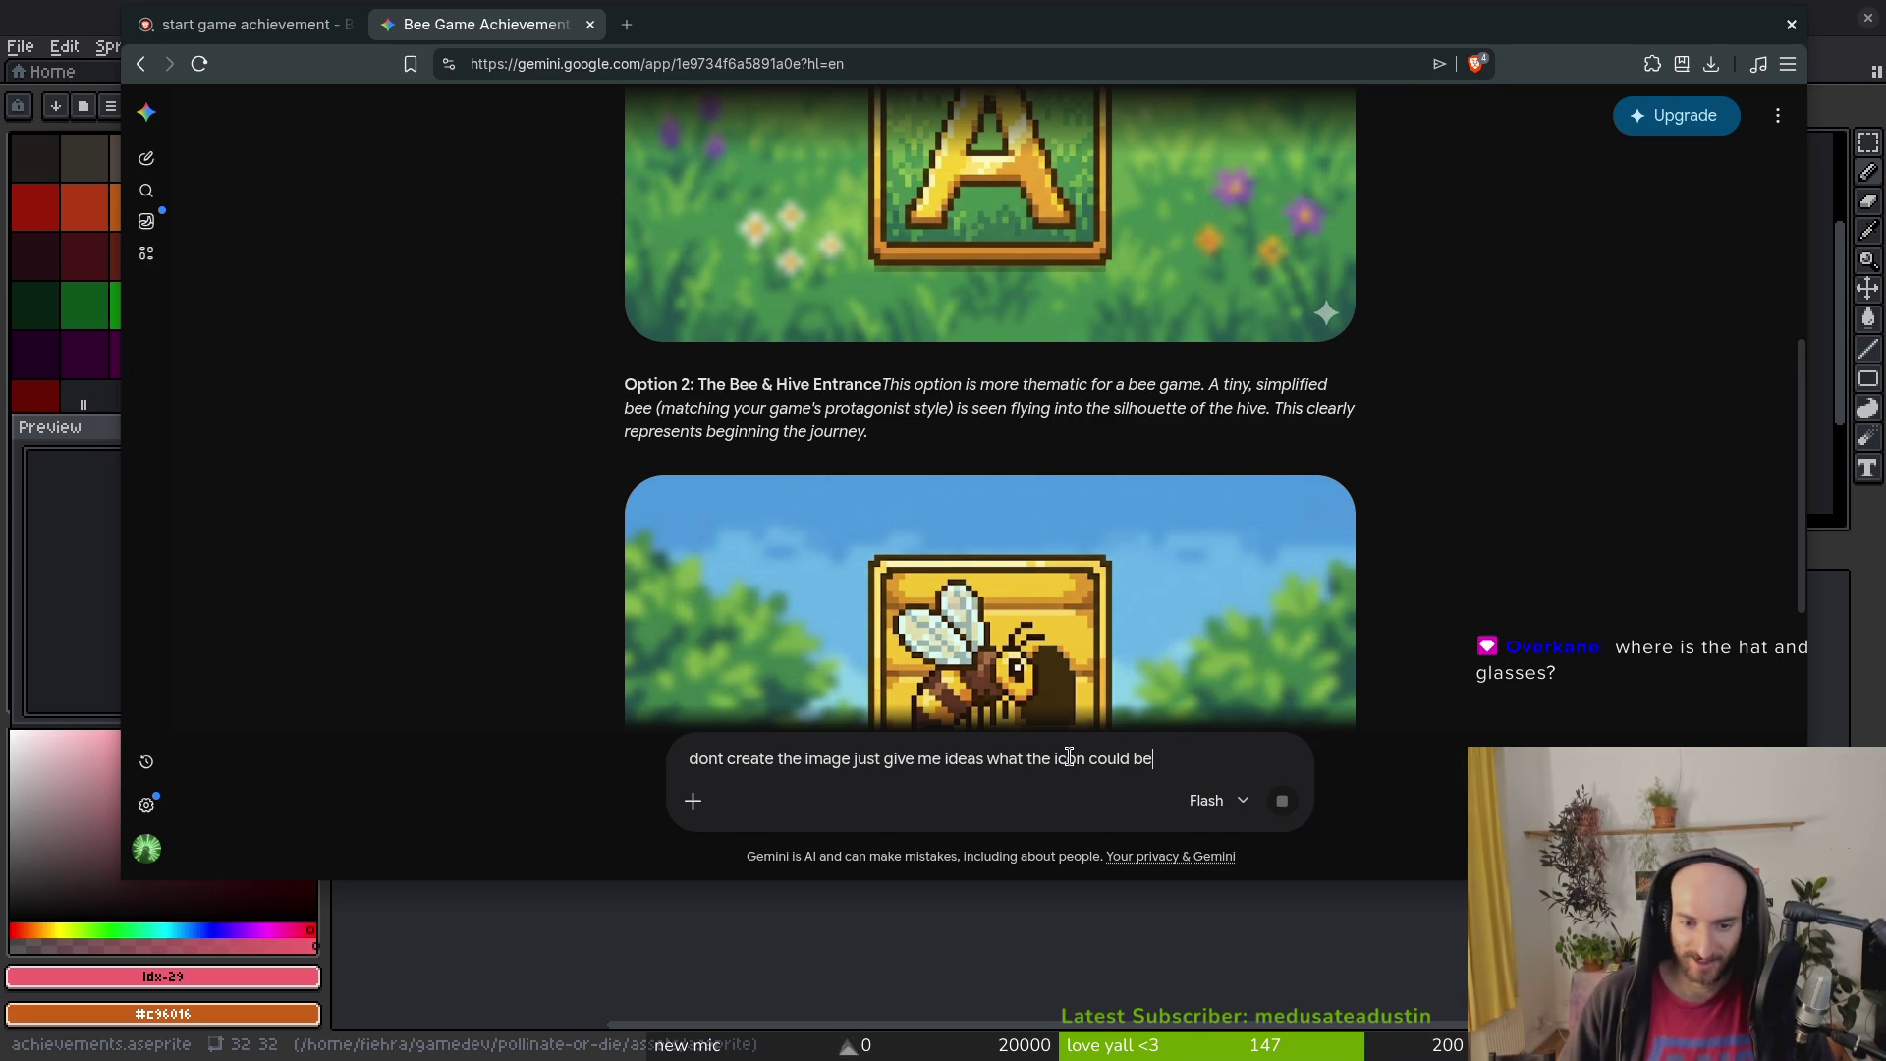
{"action": "scroll", "coordinate": [1145, 560], "scroll_direction": "down", "scroll_amount": 3}
{"action": "key", "text": "ctrl+r"}
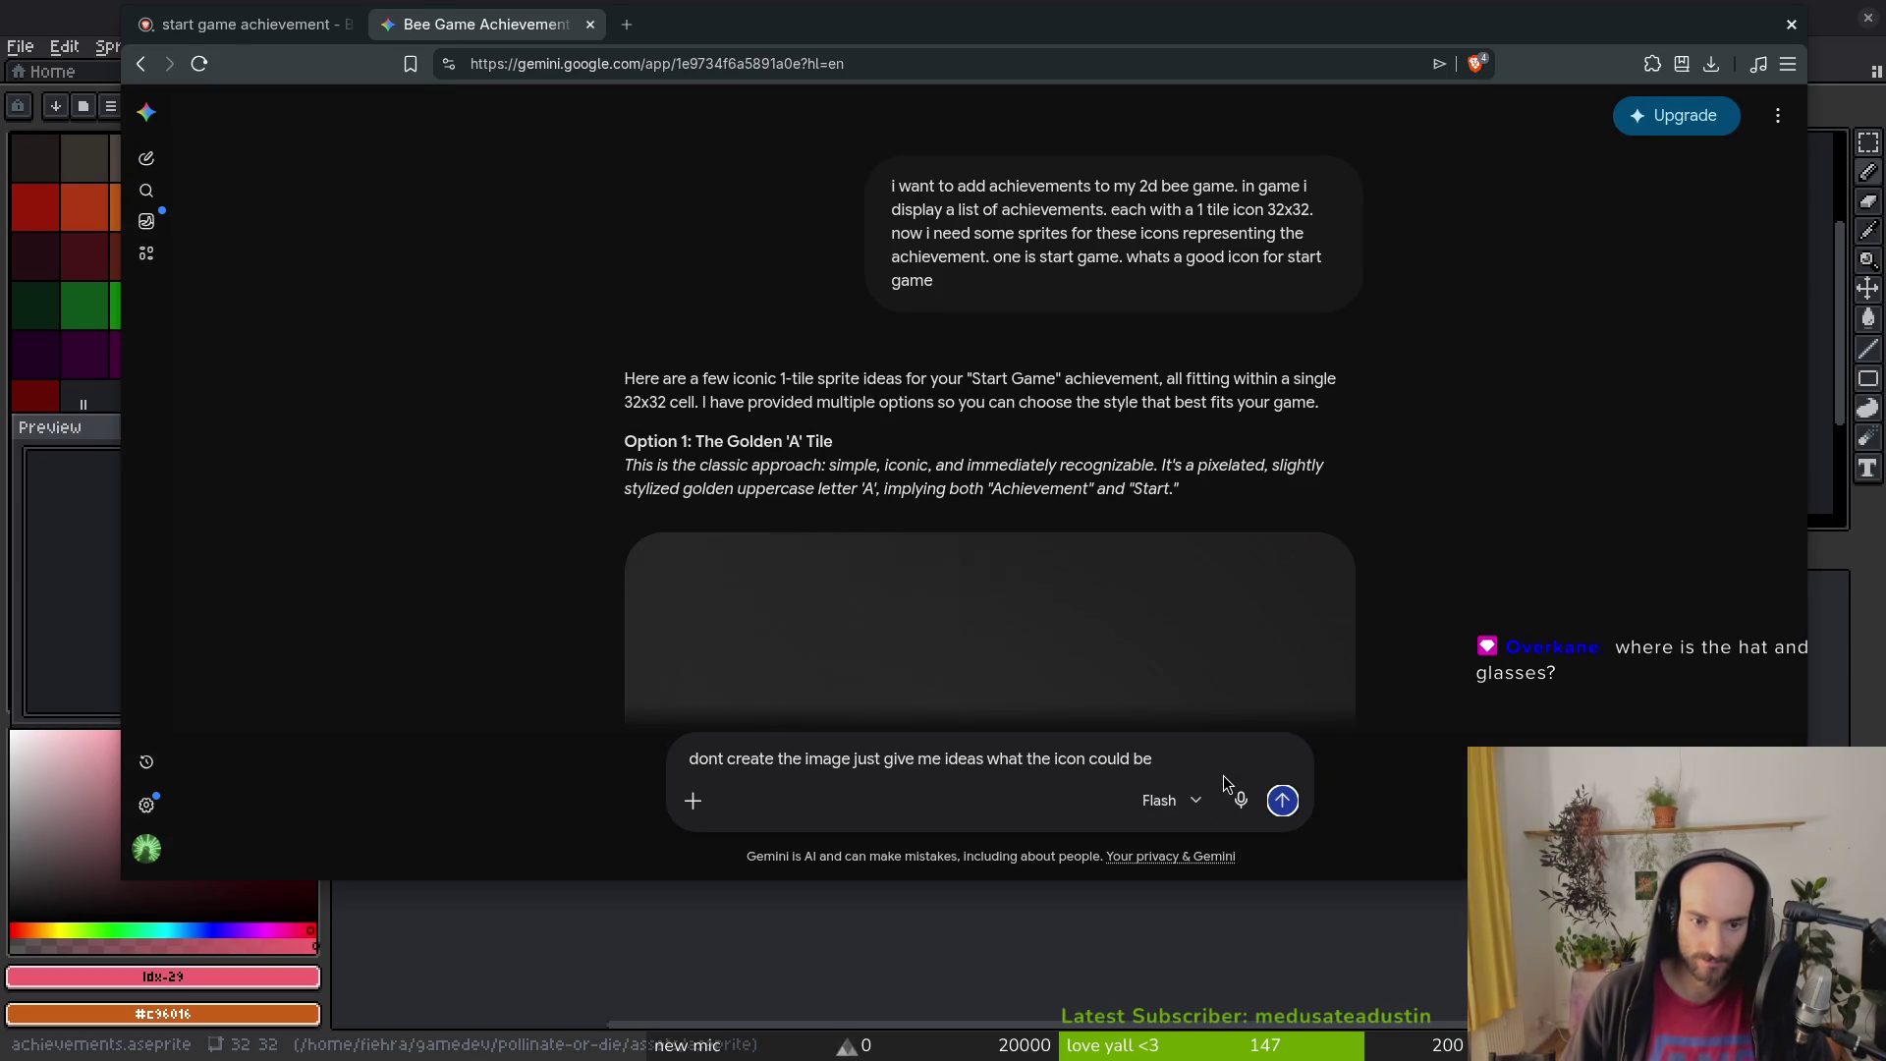
{"action": "key", "text": "Return"}
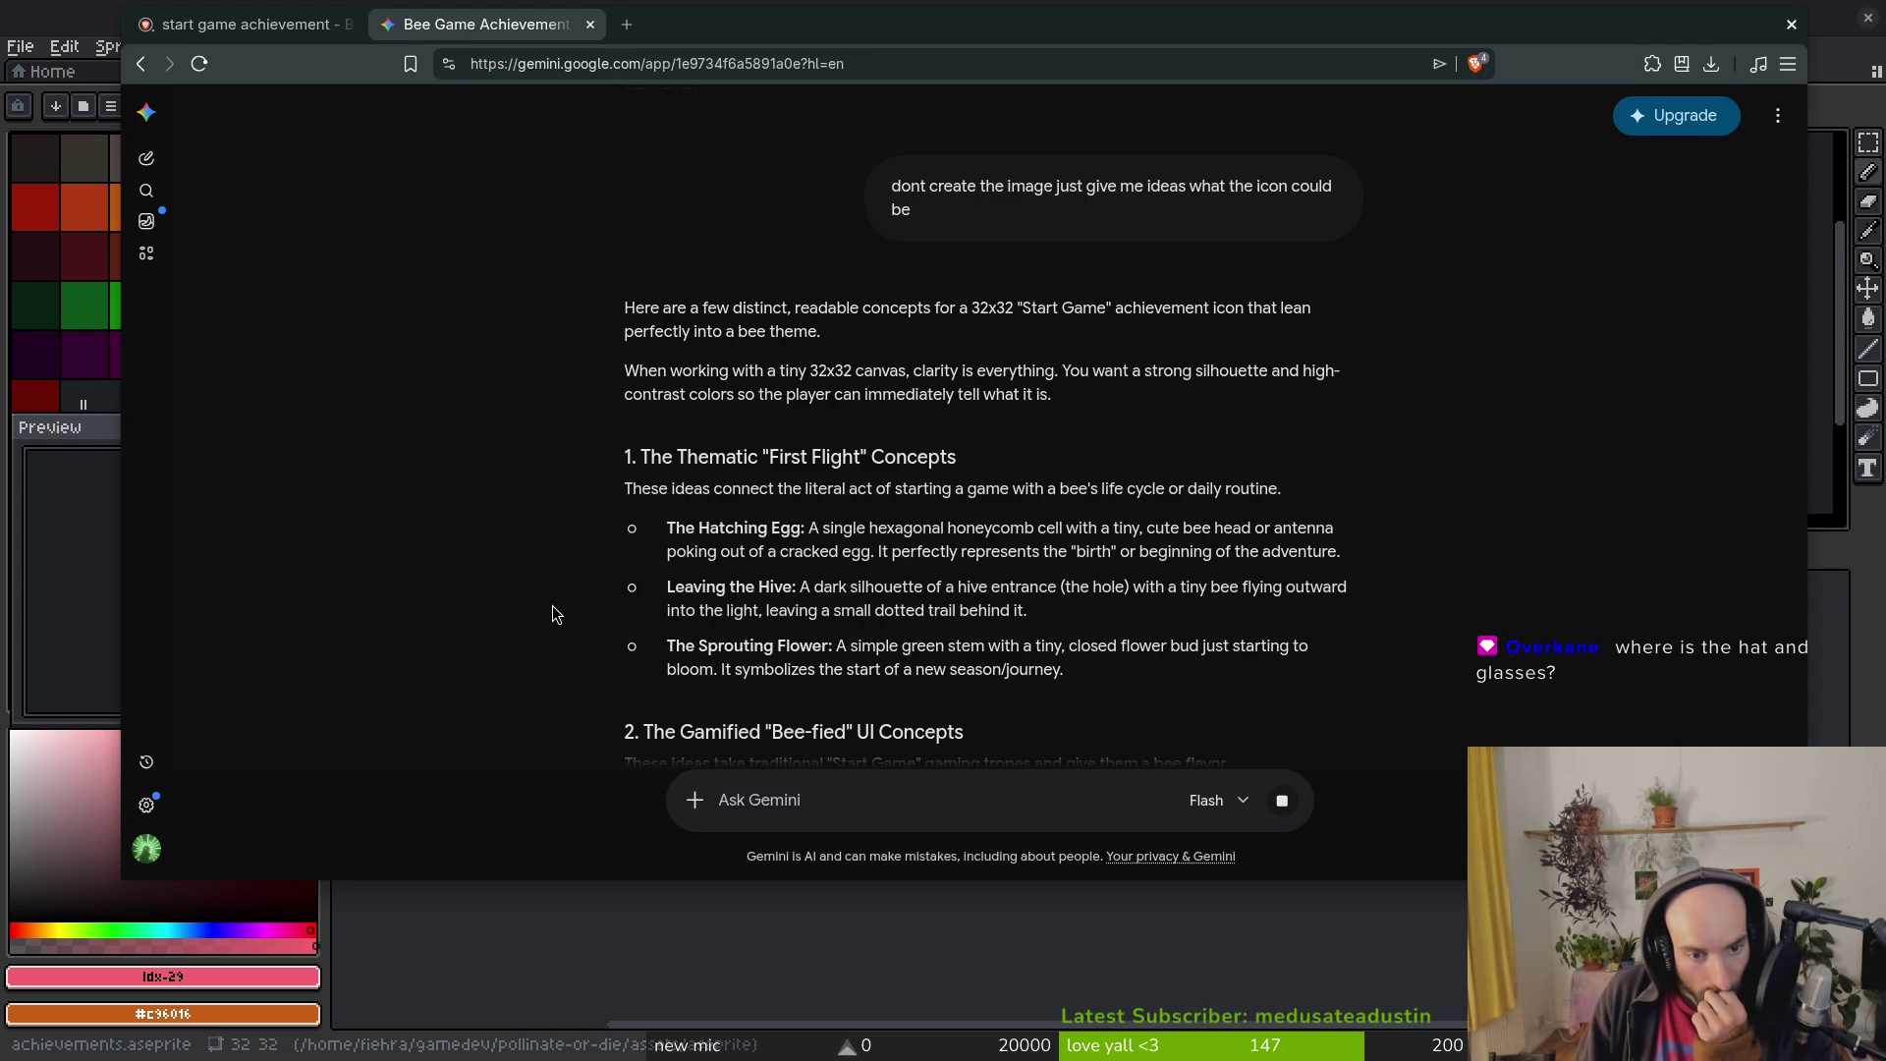
{"action": "scroll", "coordinate": [551, 604], "scroll_direction": "down", "scroll_amount": 1}
{"action": "scroll", "coordinate": [550, 604], "scroll_direction": "down", "scroll_amount": 1}
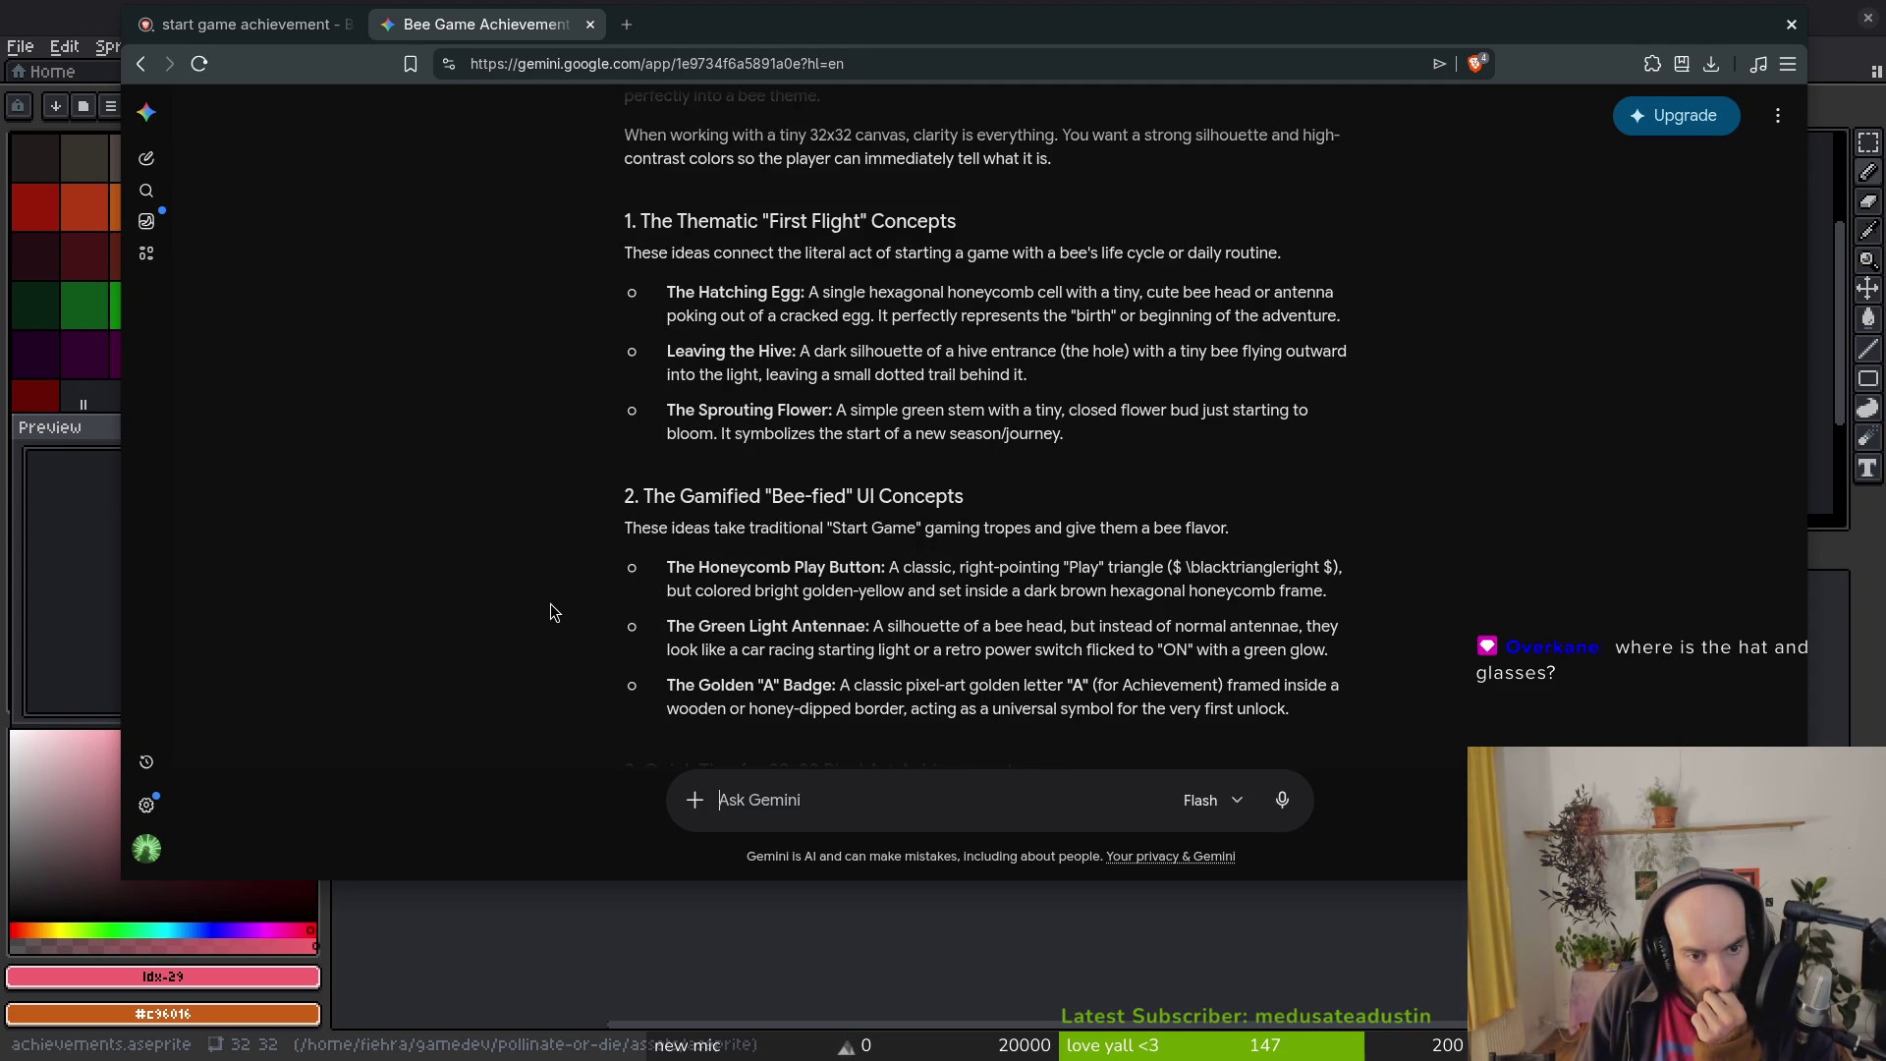
{"action": "scroll", "coordinate": [550, 603], "scroll_direction": "down", "scroll_amount": 1}
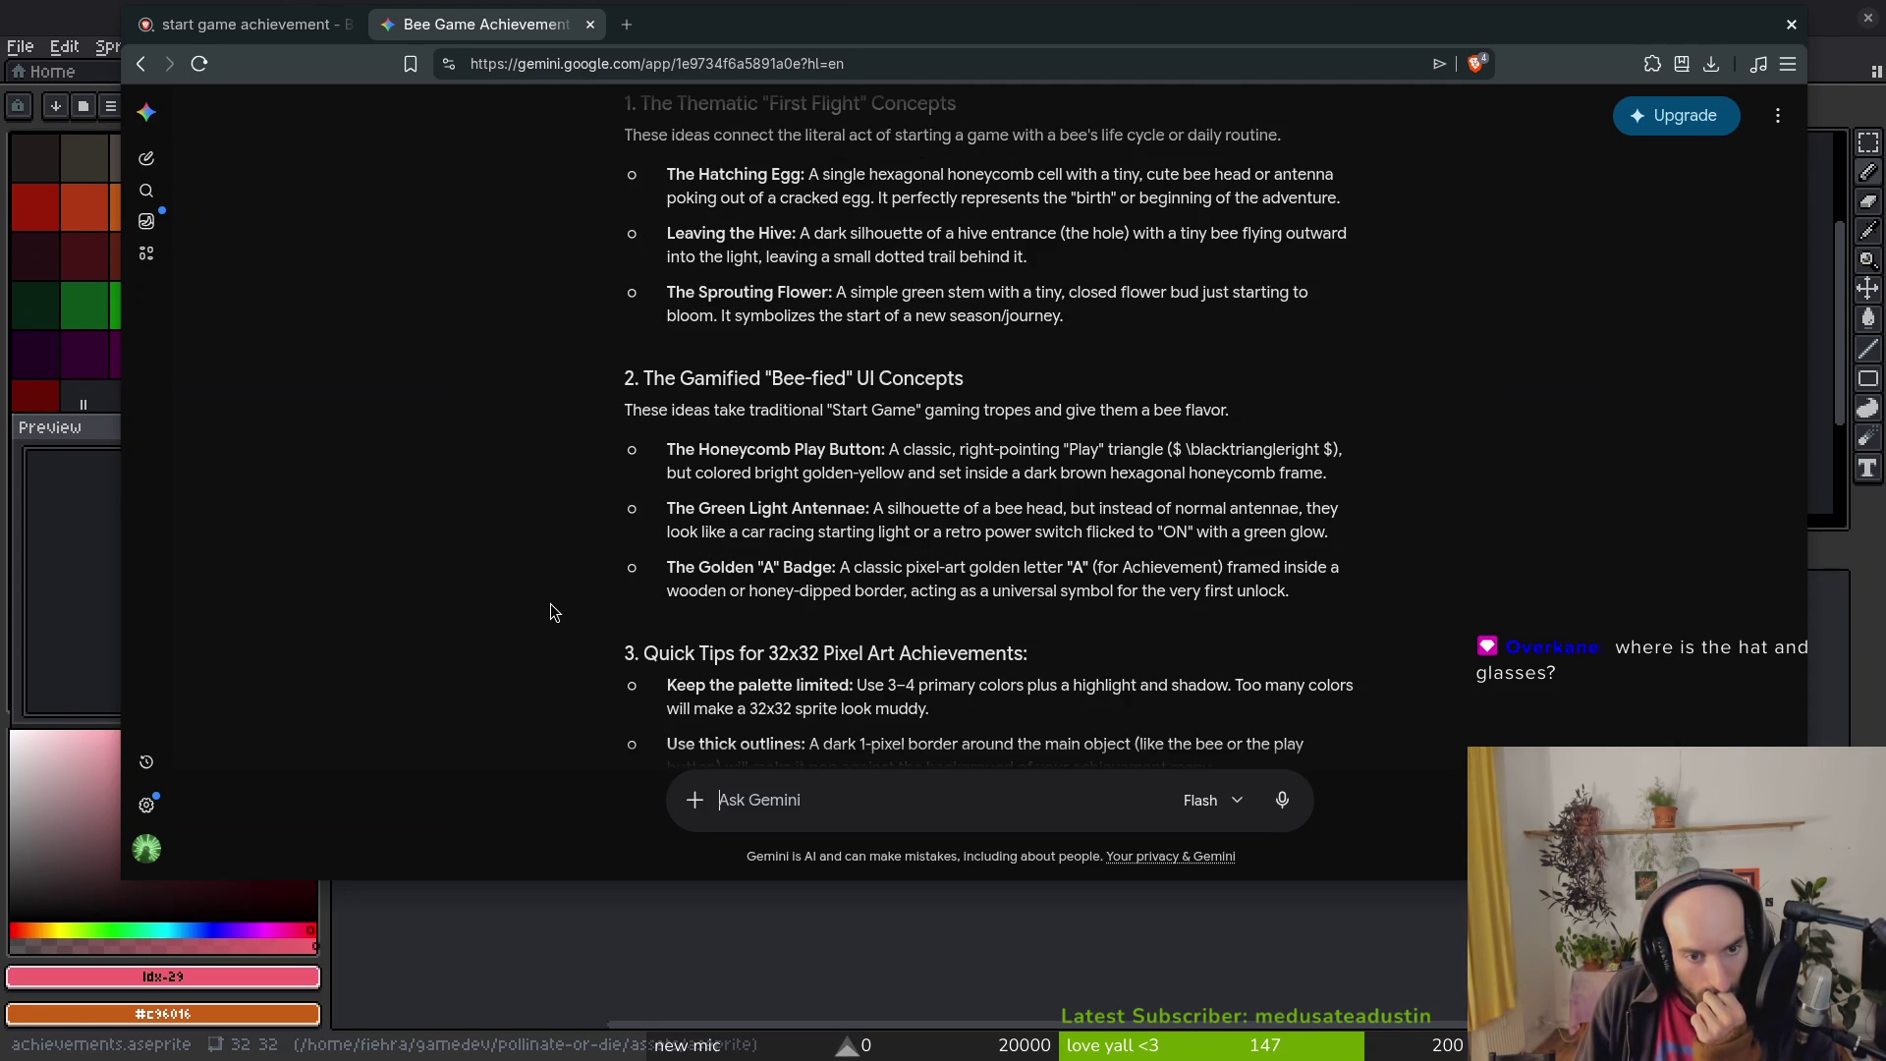
{"action": "scroll", "coordinate": [550, 603], "scroll_direction": "down", "scroll_amount": 1}
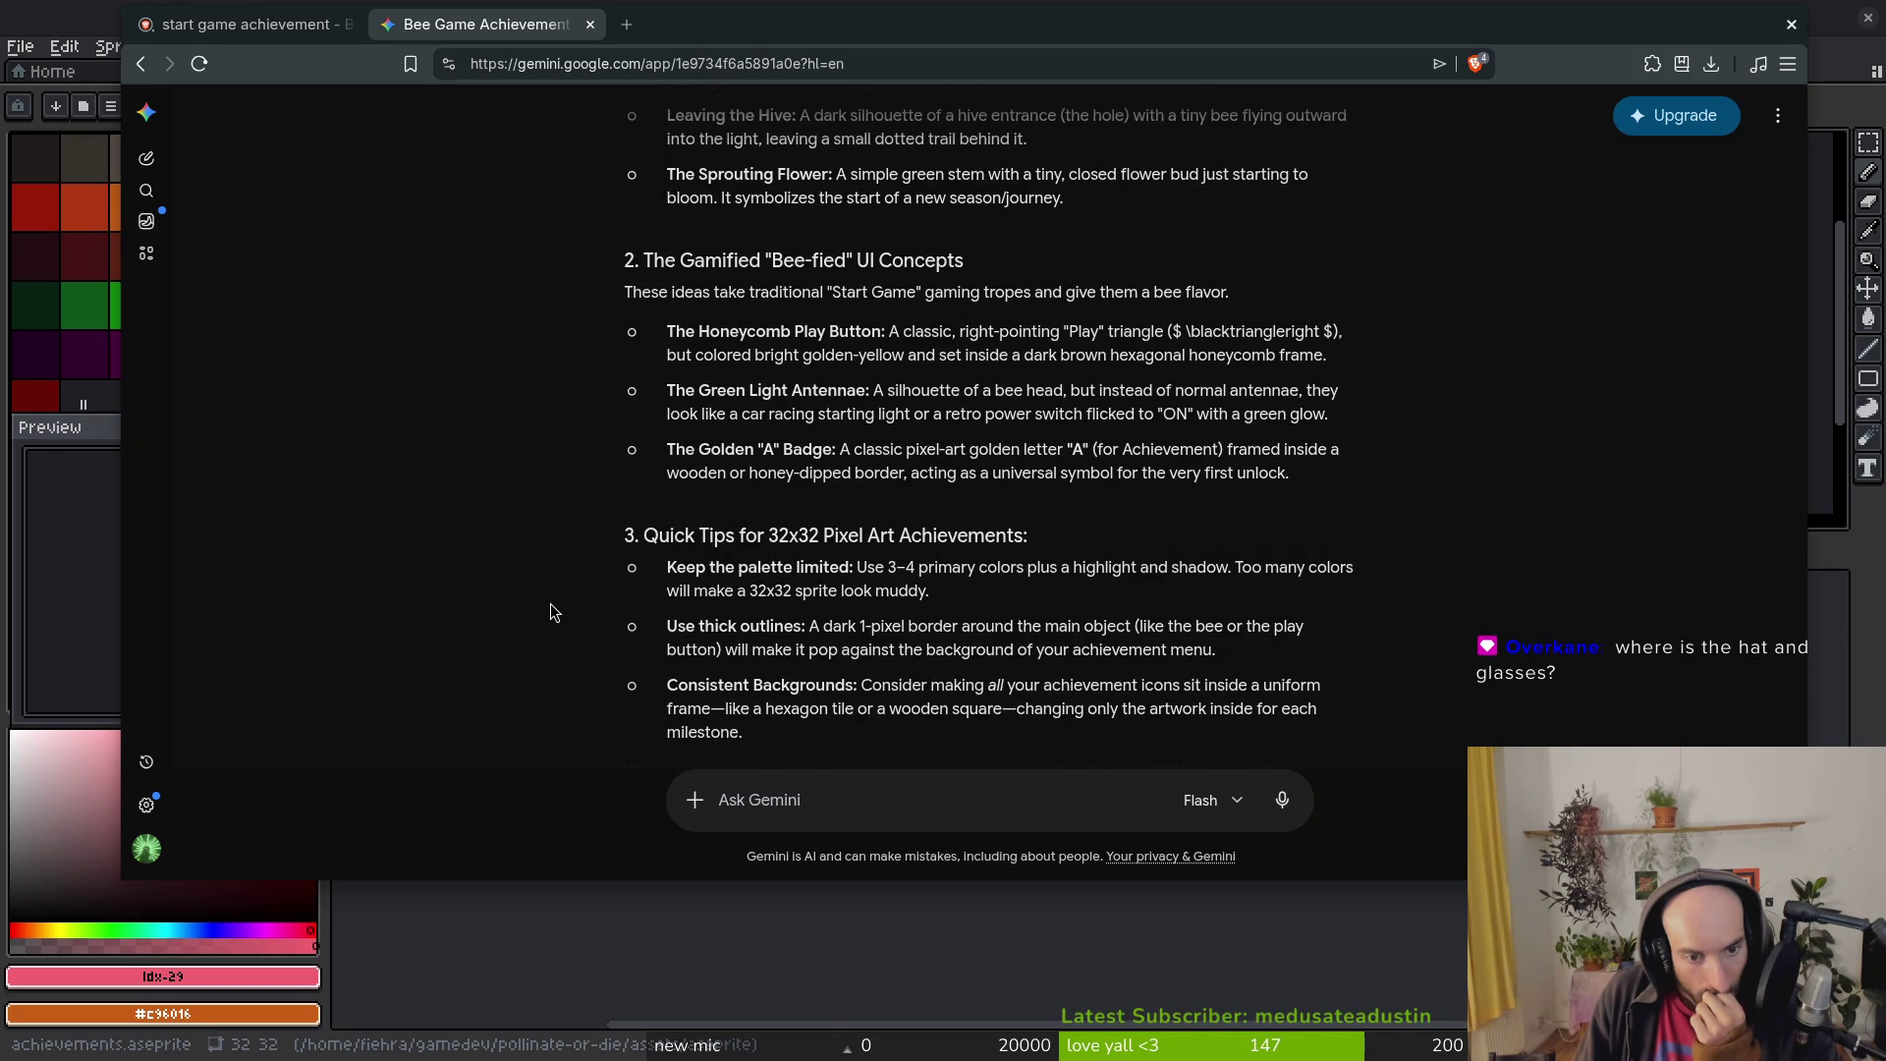
{"action": "scroll", "coordinate": [550, 603], "scroll_direction": "down", "scroll_amount": 1}
Step: Request a bare list of 20 Start Game icon ideas with no extra words
{"action": "left_click", "coordinate": [825, 796]}
{"action": "type", "text": "ideas for icons nothing else. list 20. "}
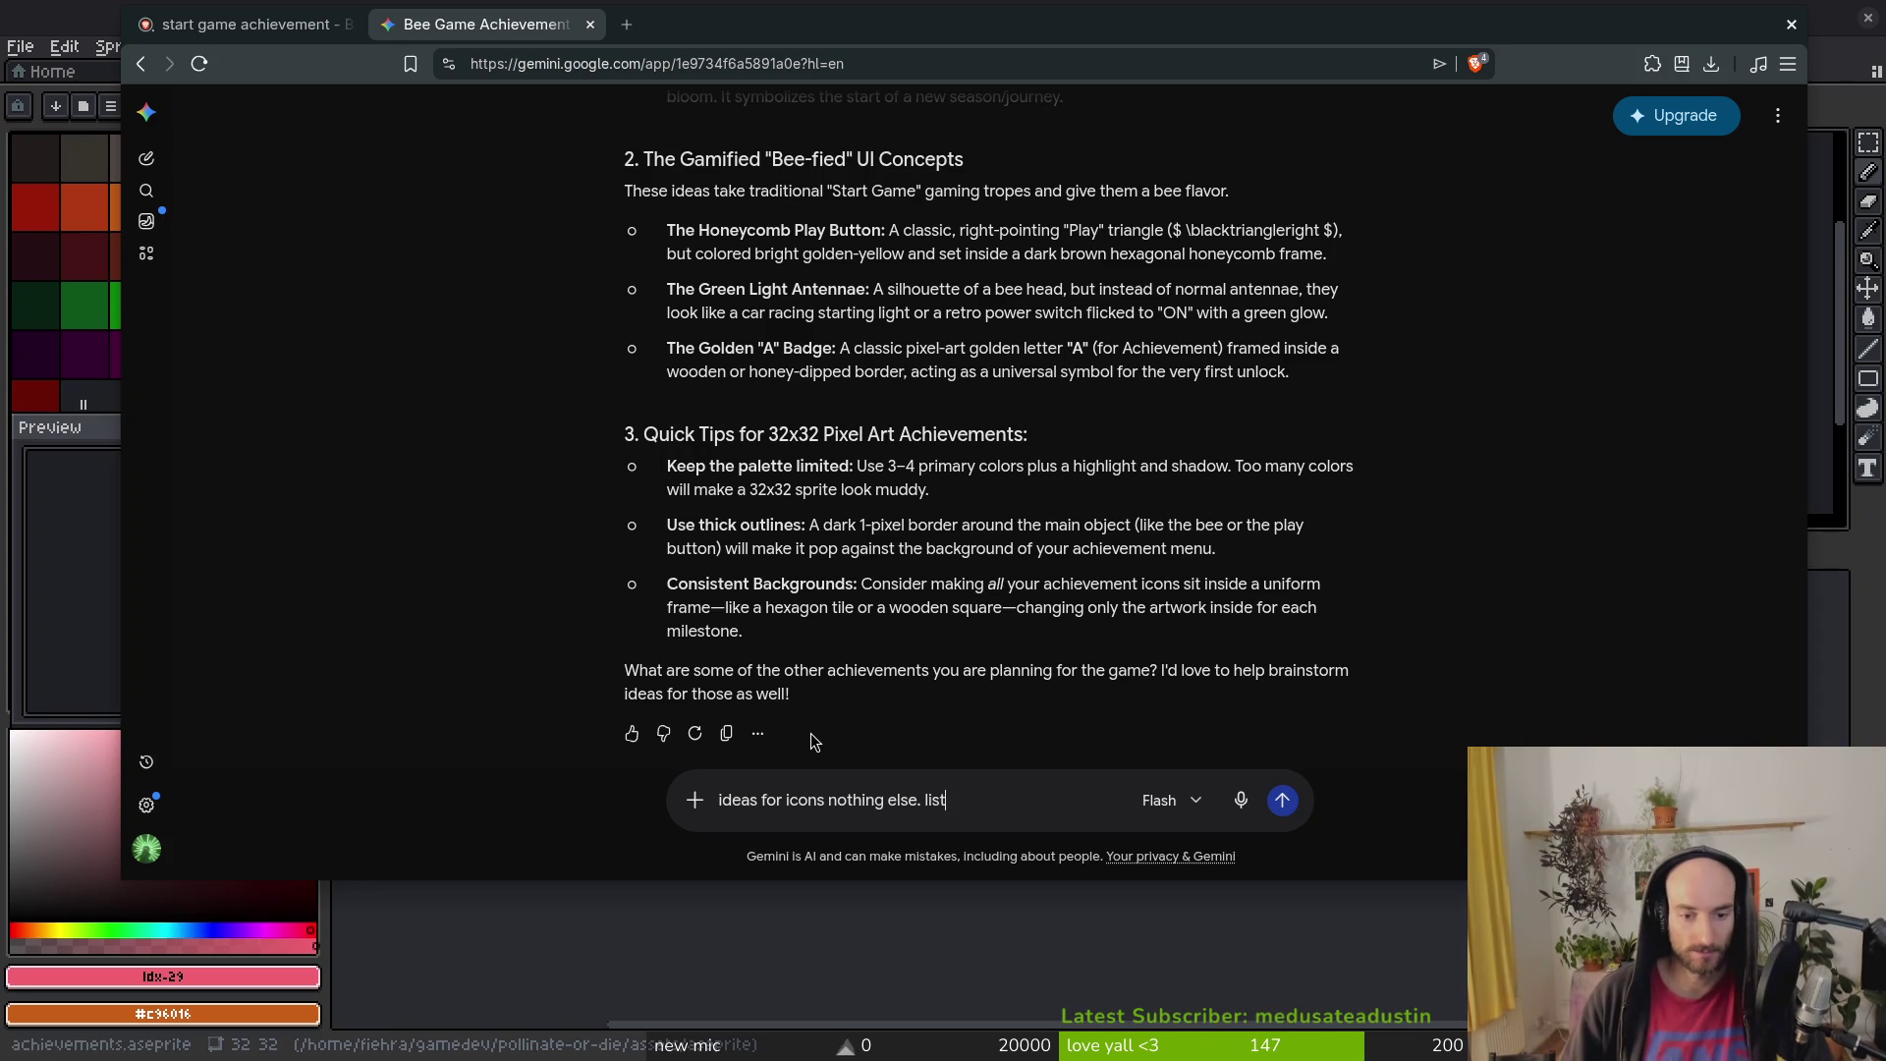
{"action": "type", "text": "not "}
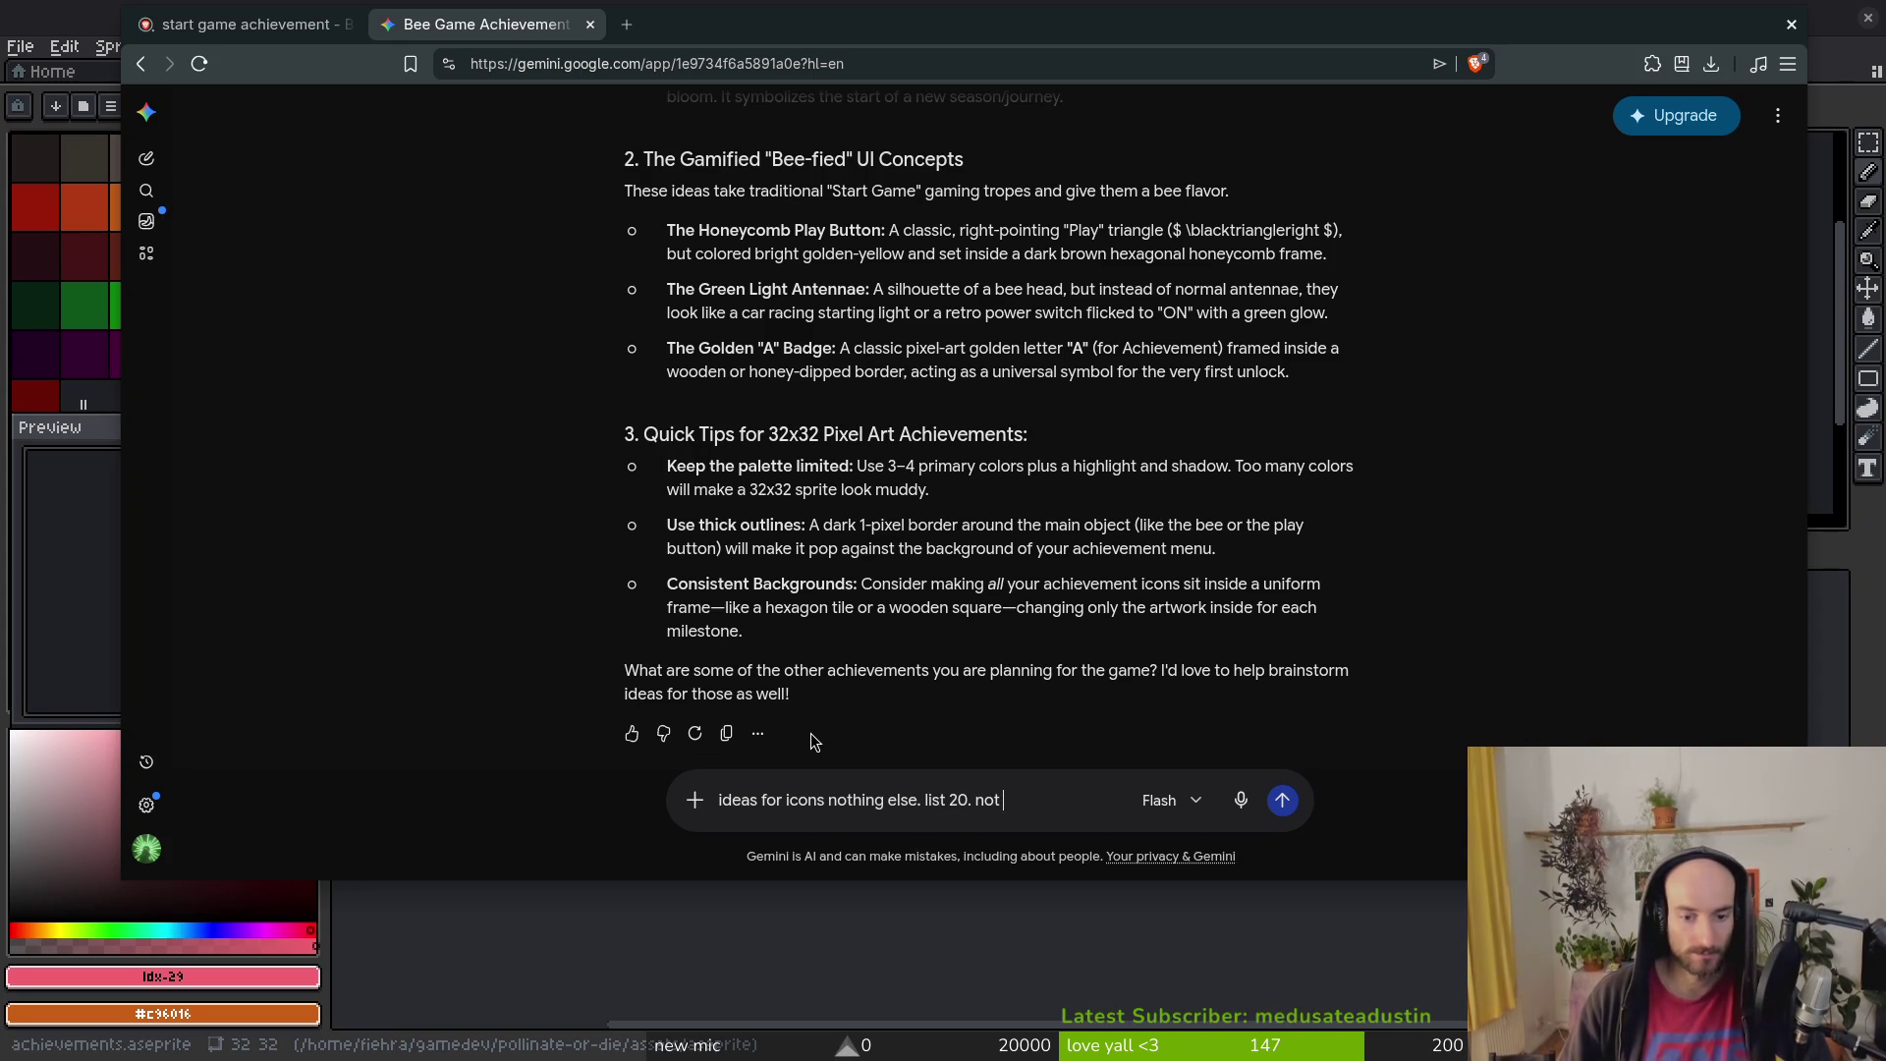
{"action": "type", "text": "extra words shot"}
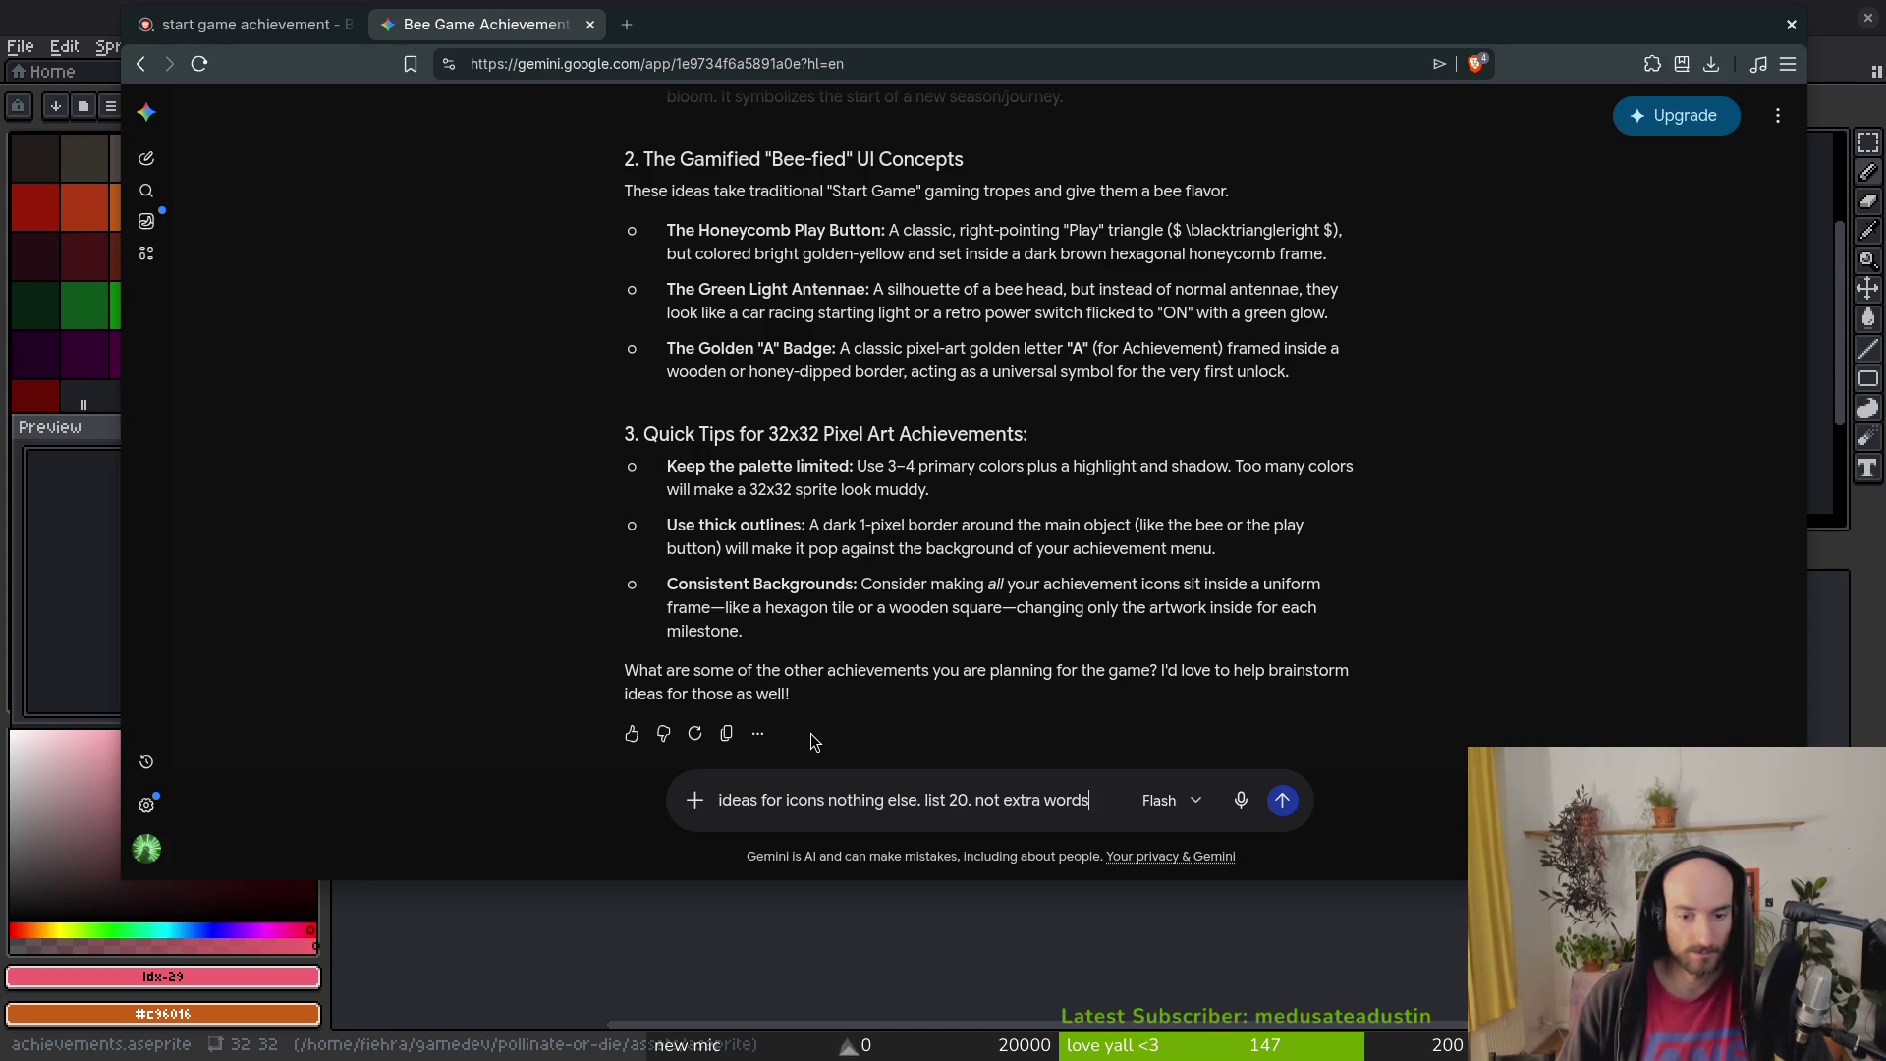
{"action": "key", "text": "Return"}
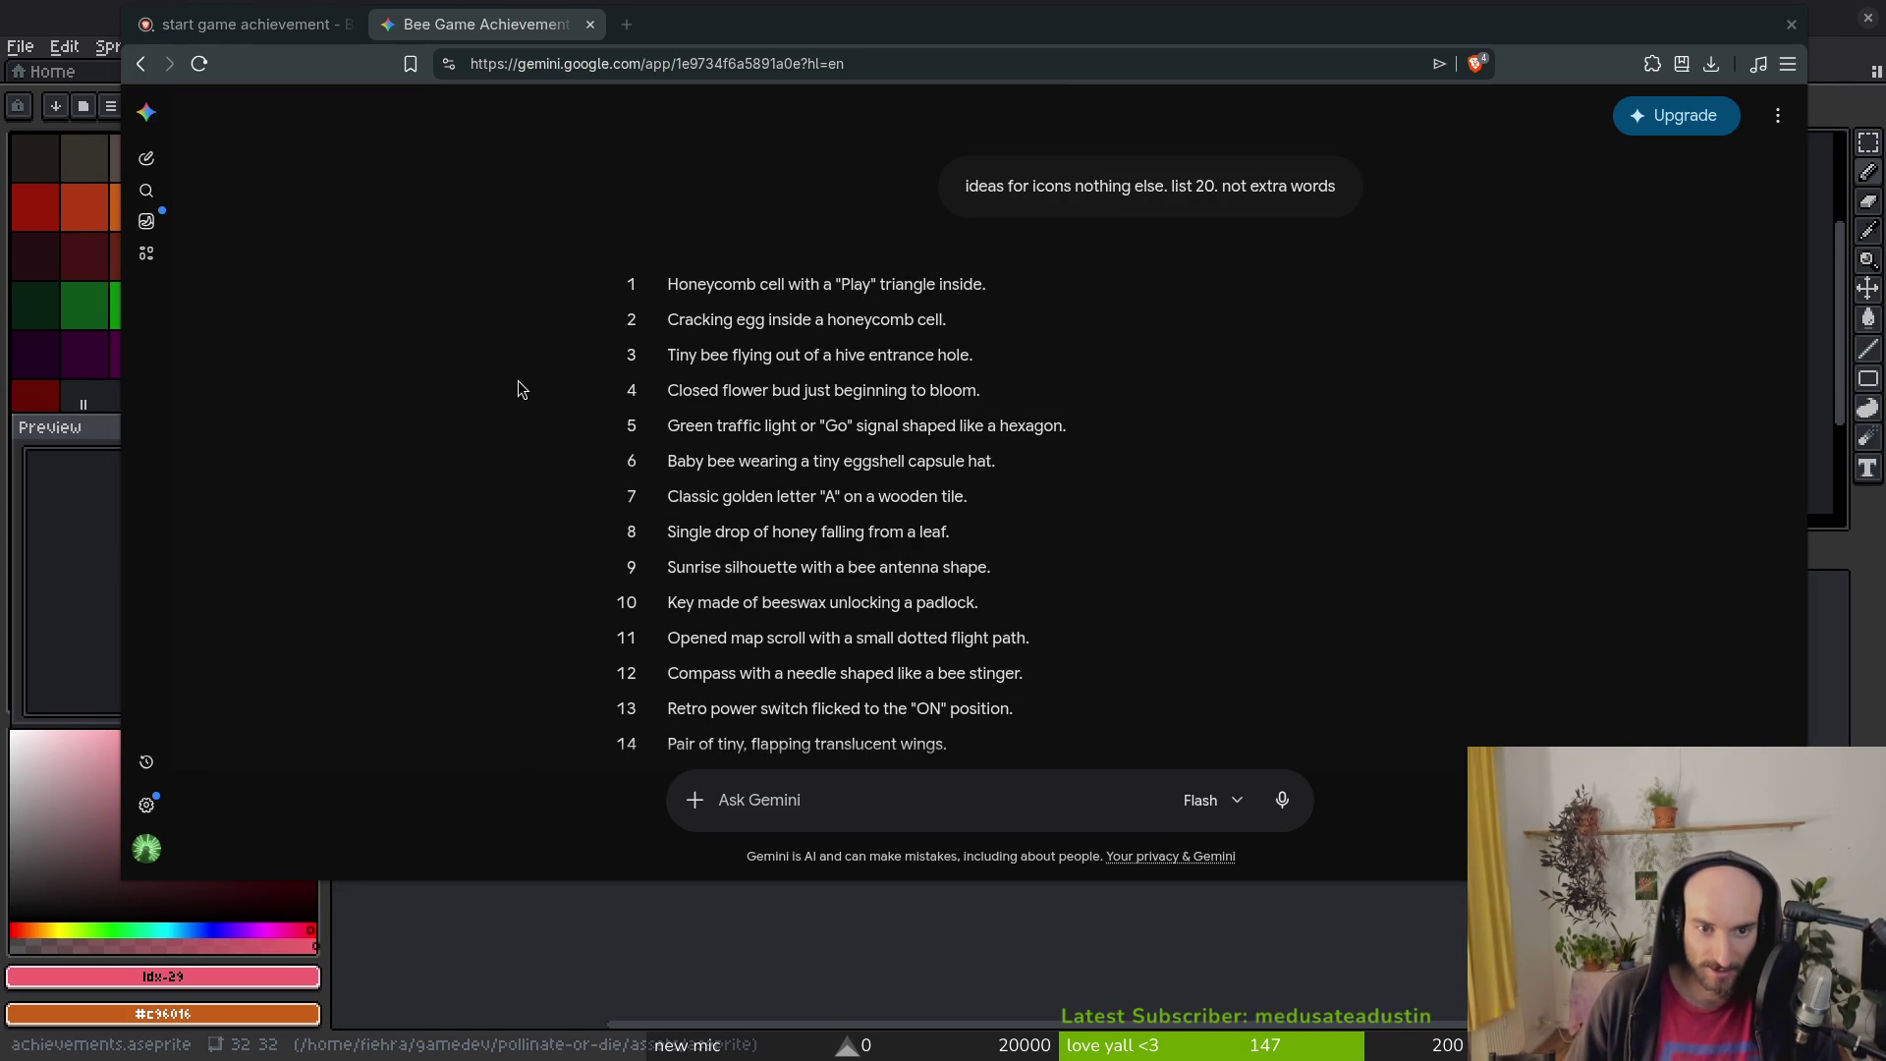
{"action": "scroll", "coordinate": [518, 390], "scroll_direction": "down", "scroll_amount": 1}
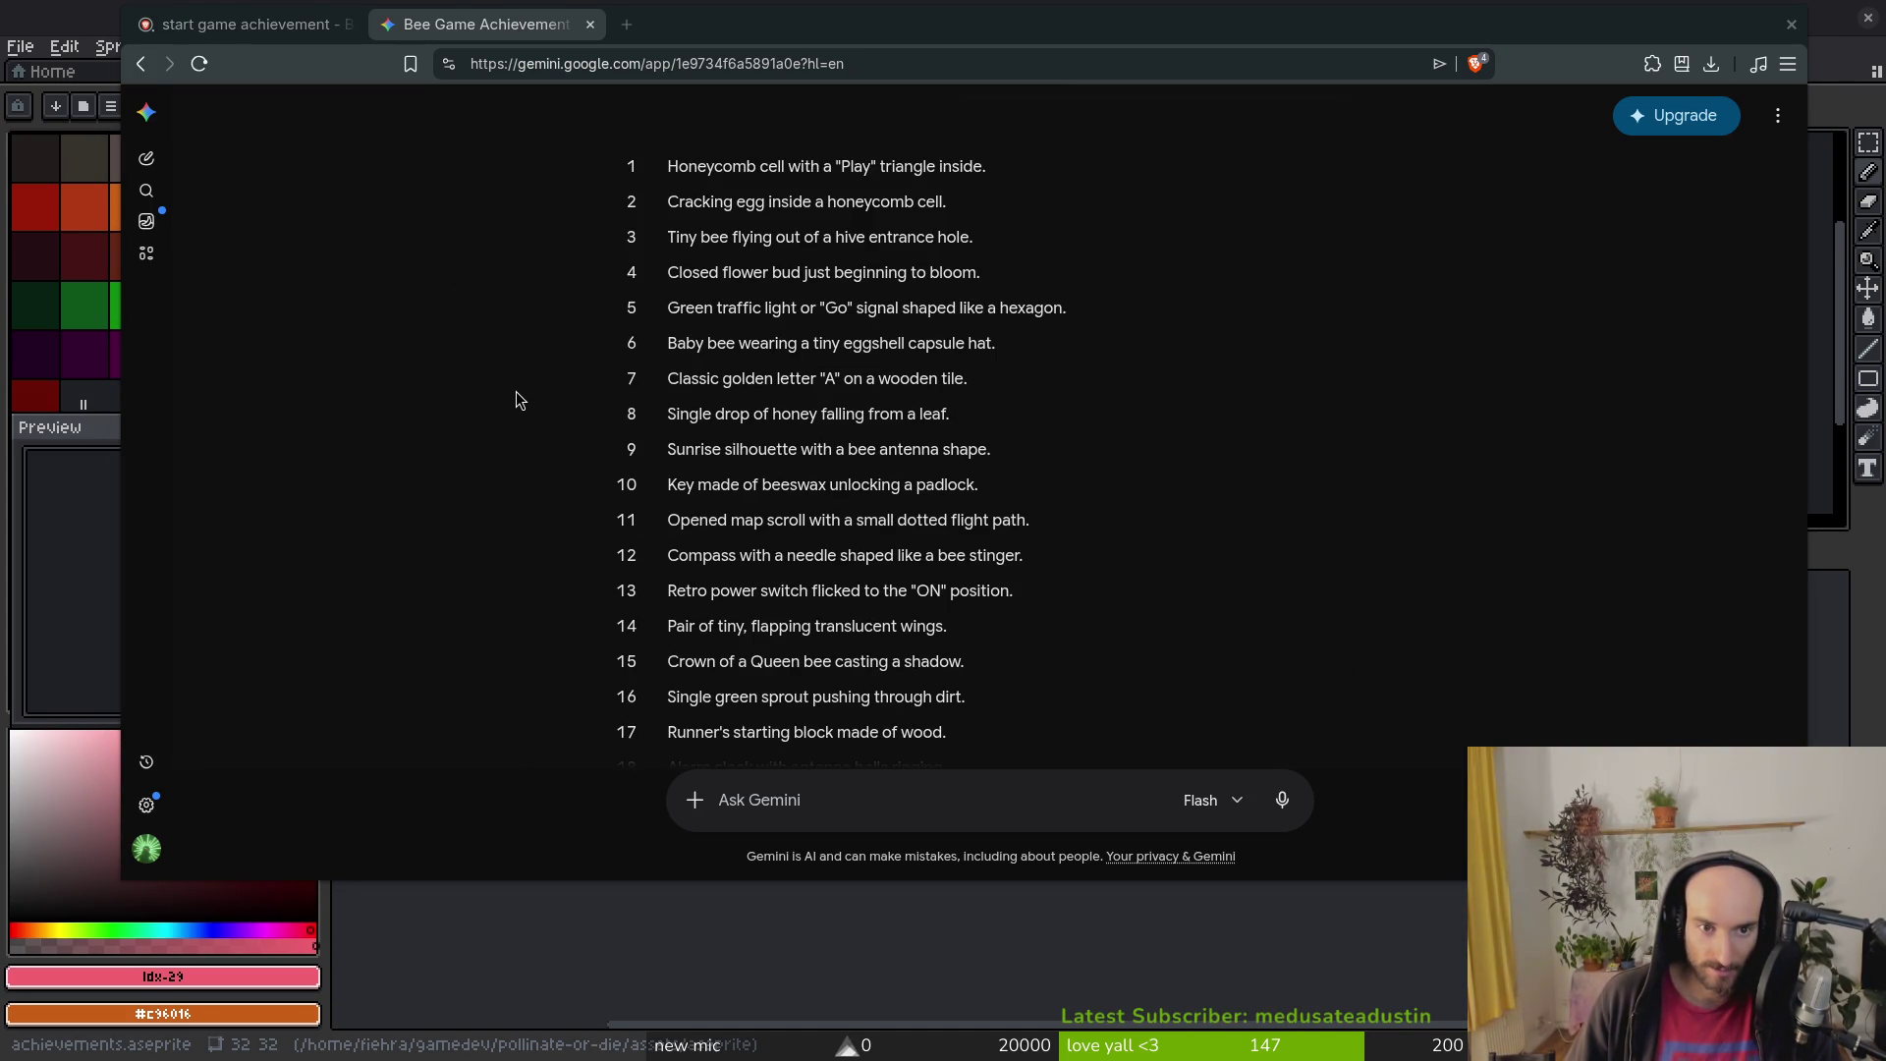
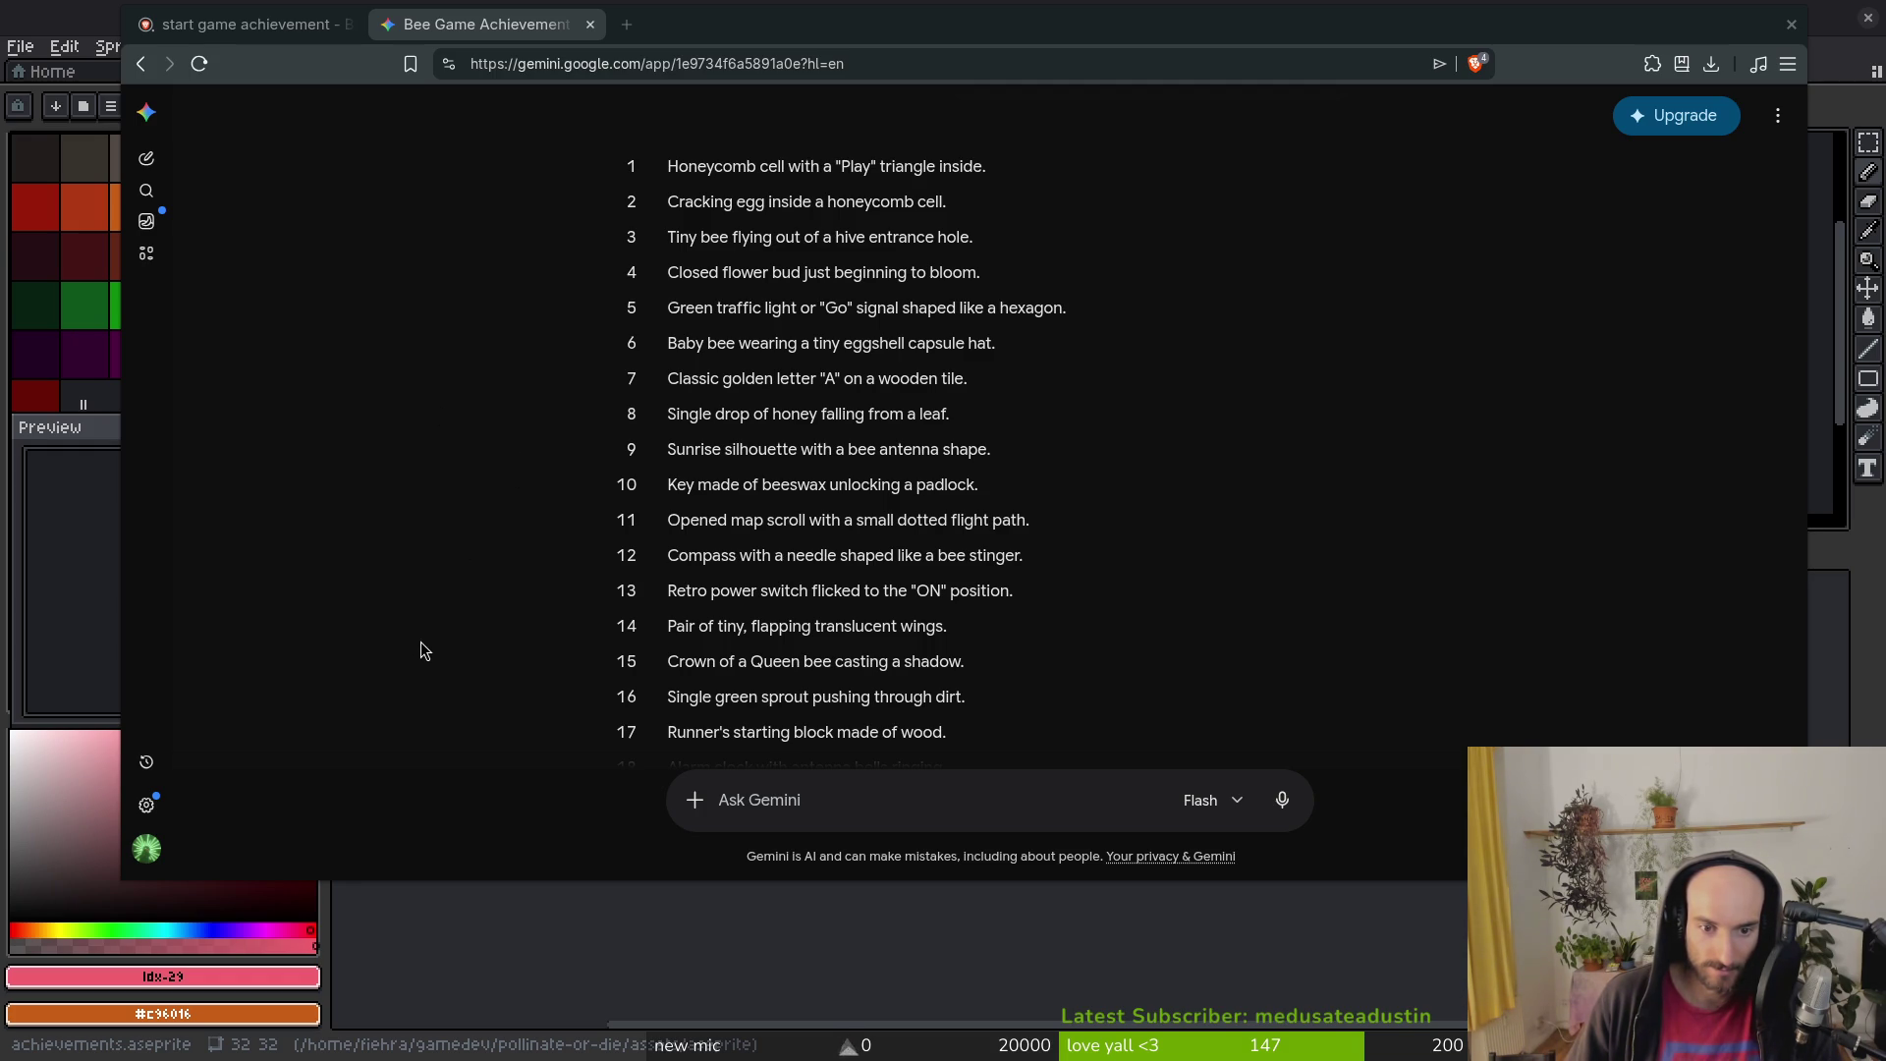
Step: Compare the two browser tabs, then close the Gemini 'Bee Game Achievement' tab
{"action": "scroll", "coordinate": [432, 640], "scroll_direction": "down", "scroll_amount": 2}
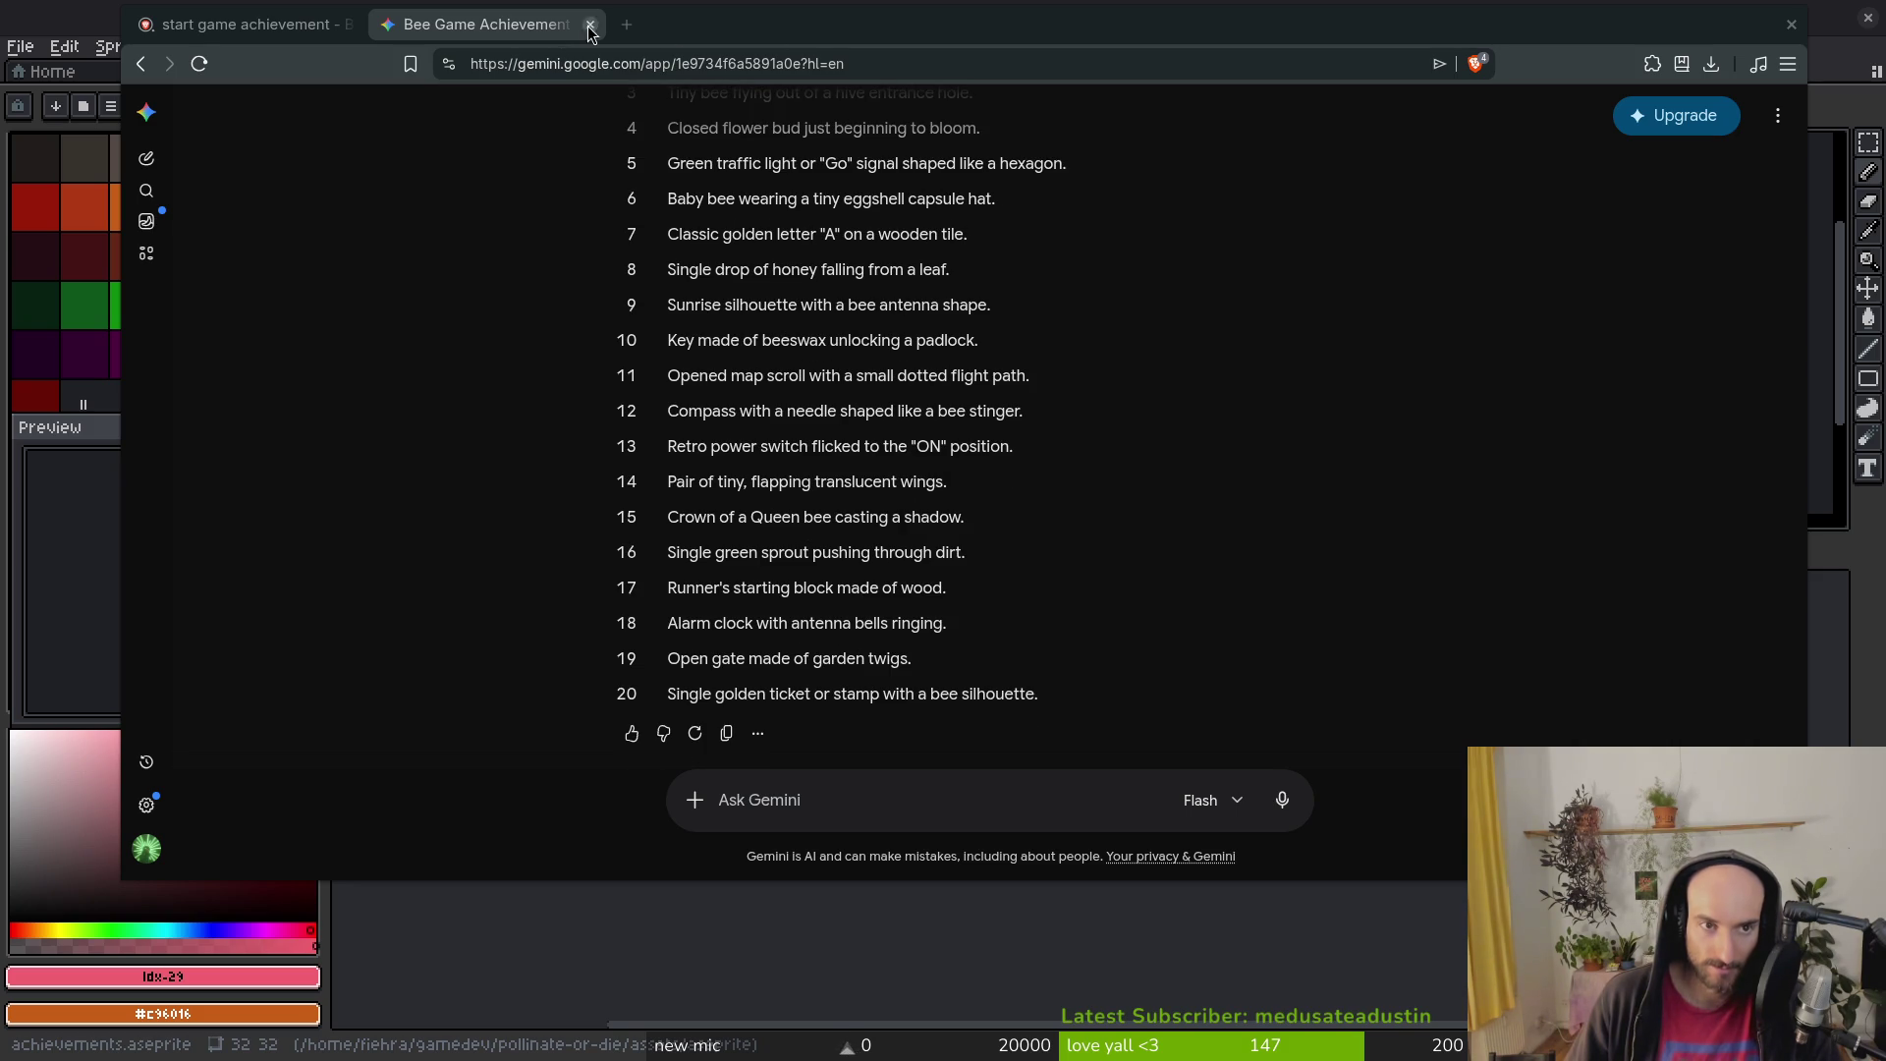
{"action": "left_click", "coordinate": [324, 26]}
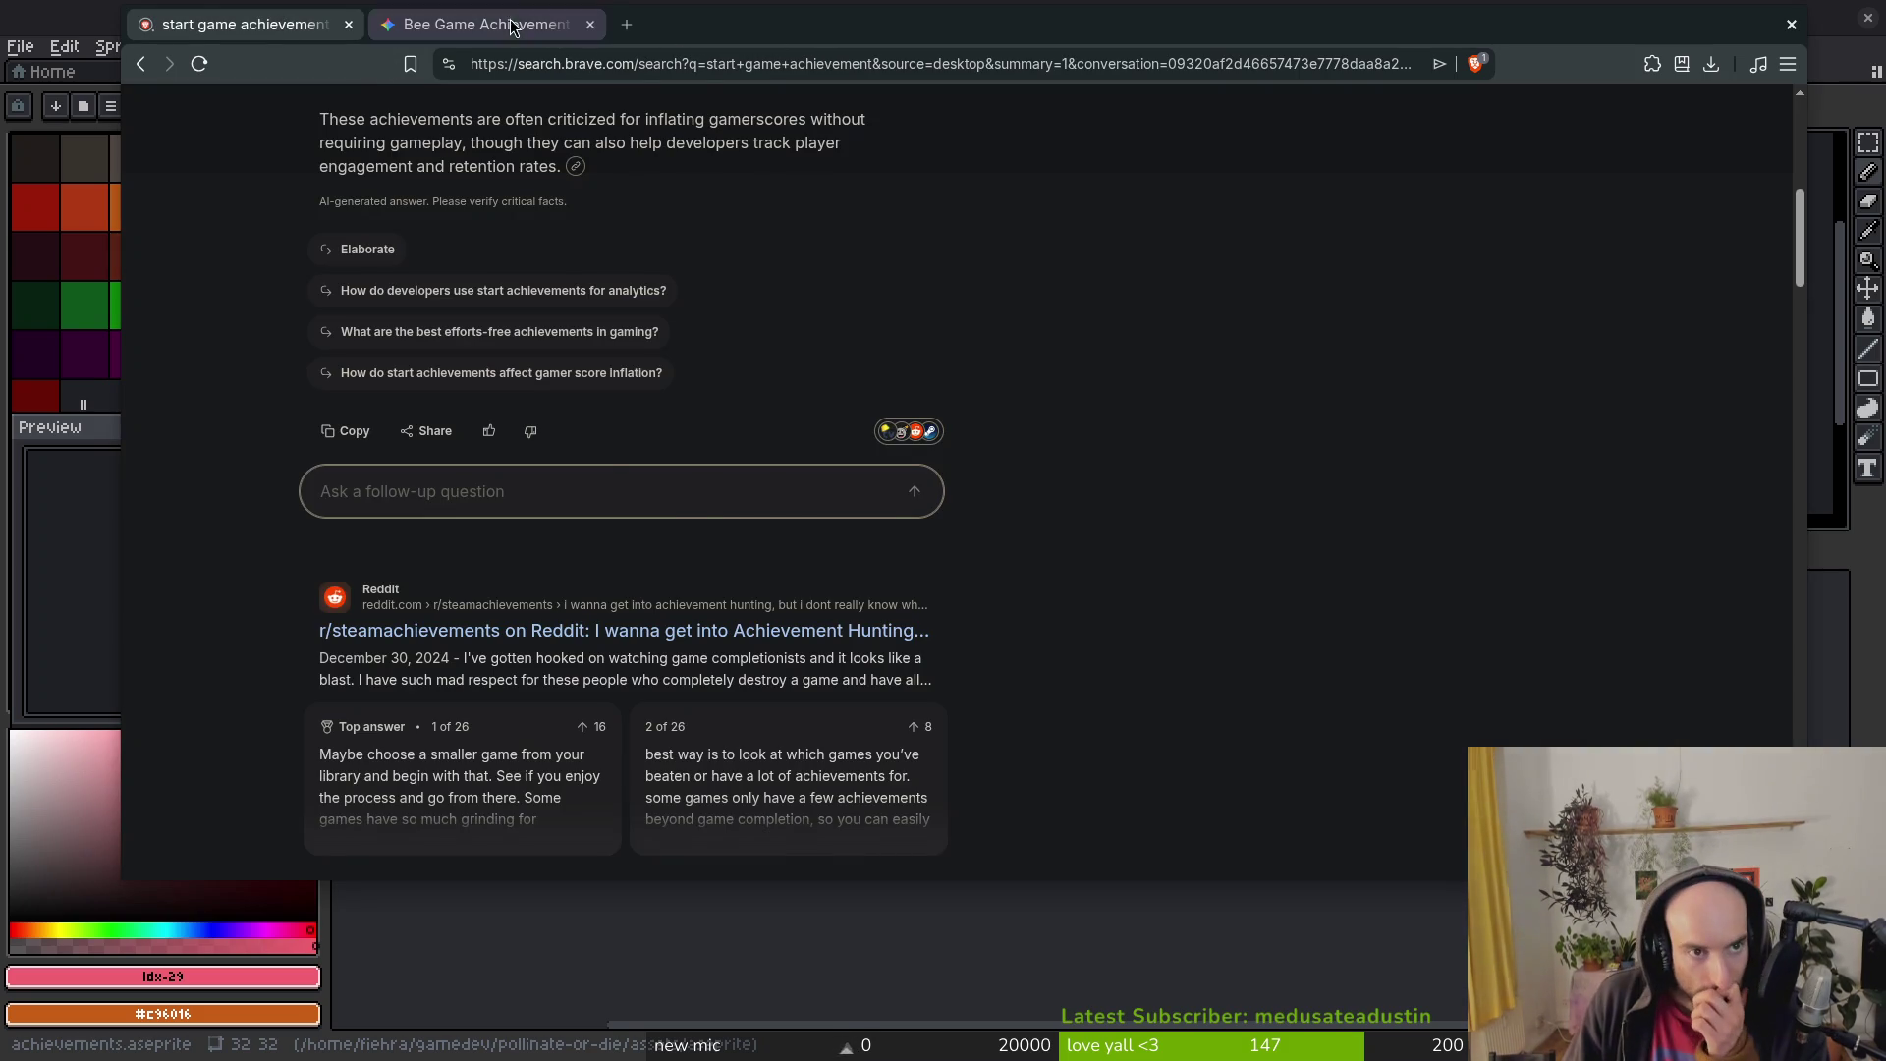
{"action": "left_click", "coordinate": [471, 25]}
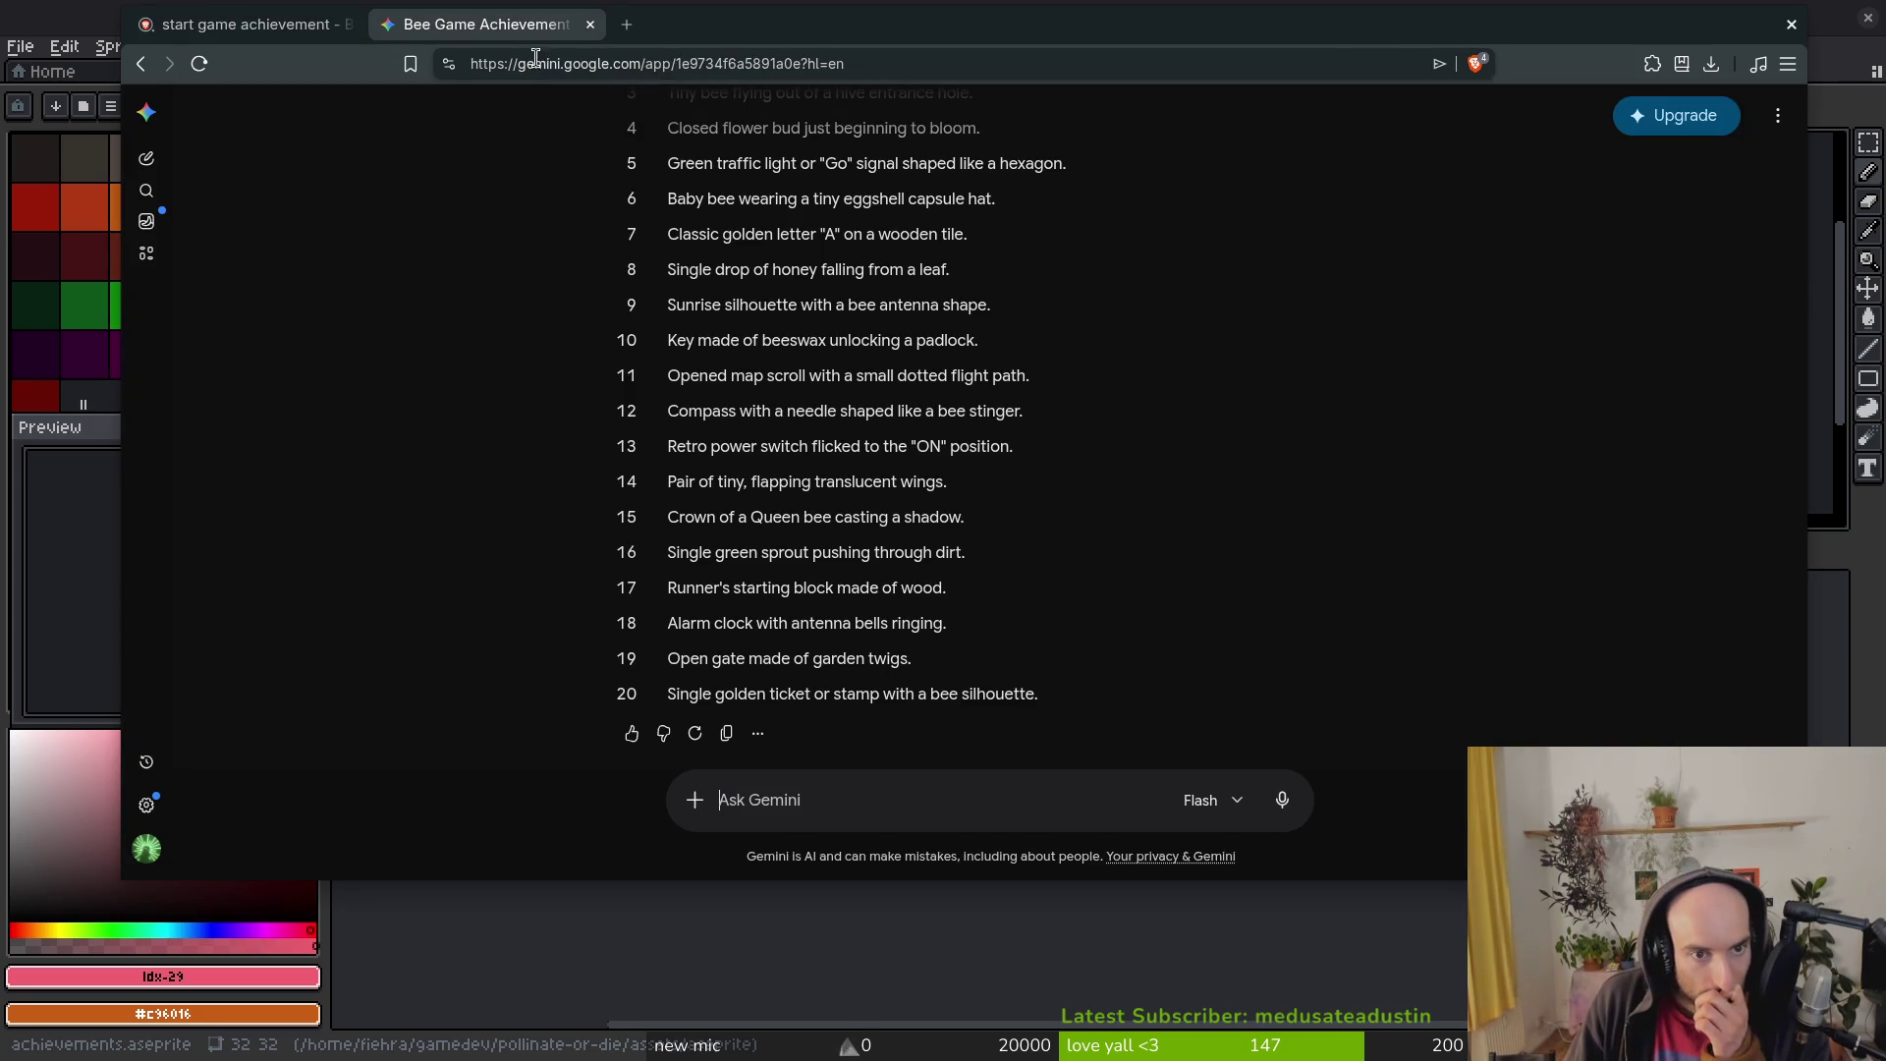
{"action": "left_click", "coordinate": [590, 23]}
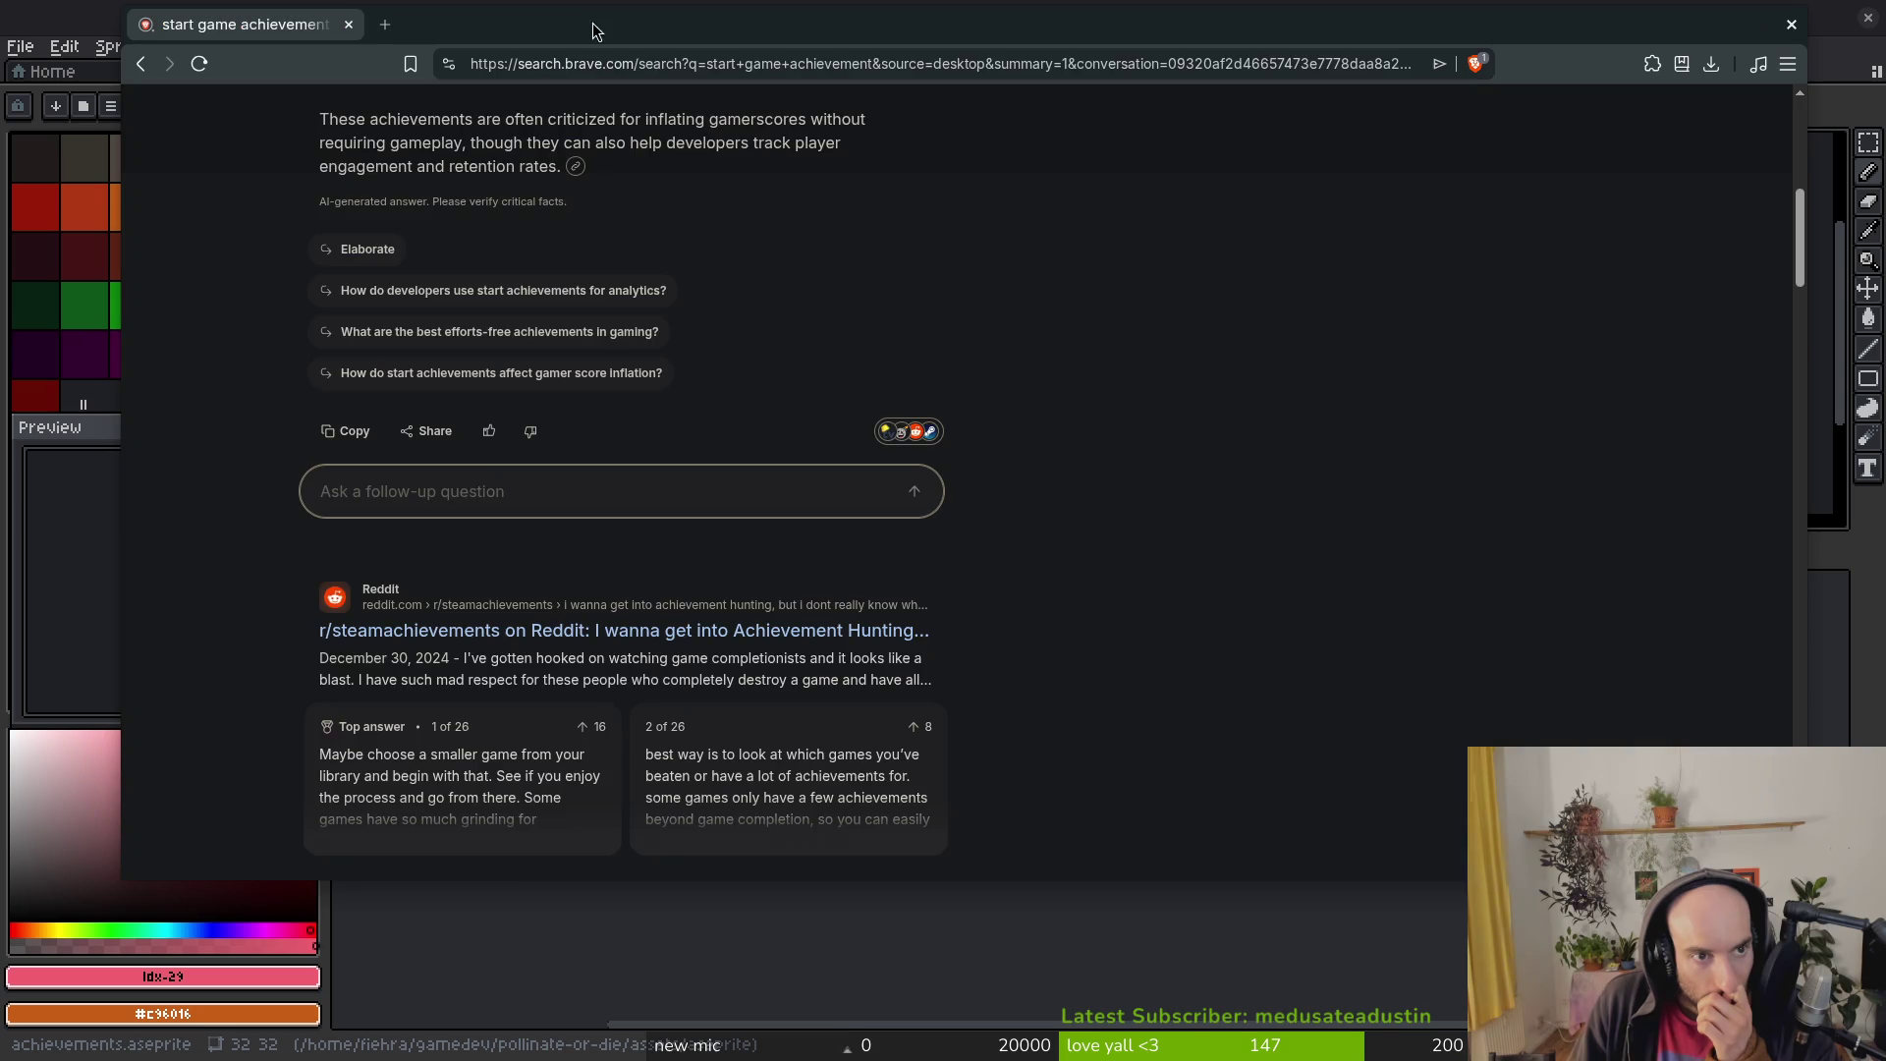
Step: Scroll through the 'start game achievement' Brave Search results and back to the top
{"action": "scroll", "coordinate": [285, 674], "scroll_direction": "down", "scroll_amount": 5}
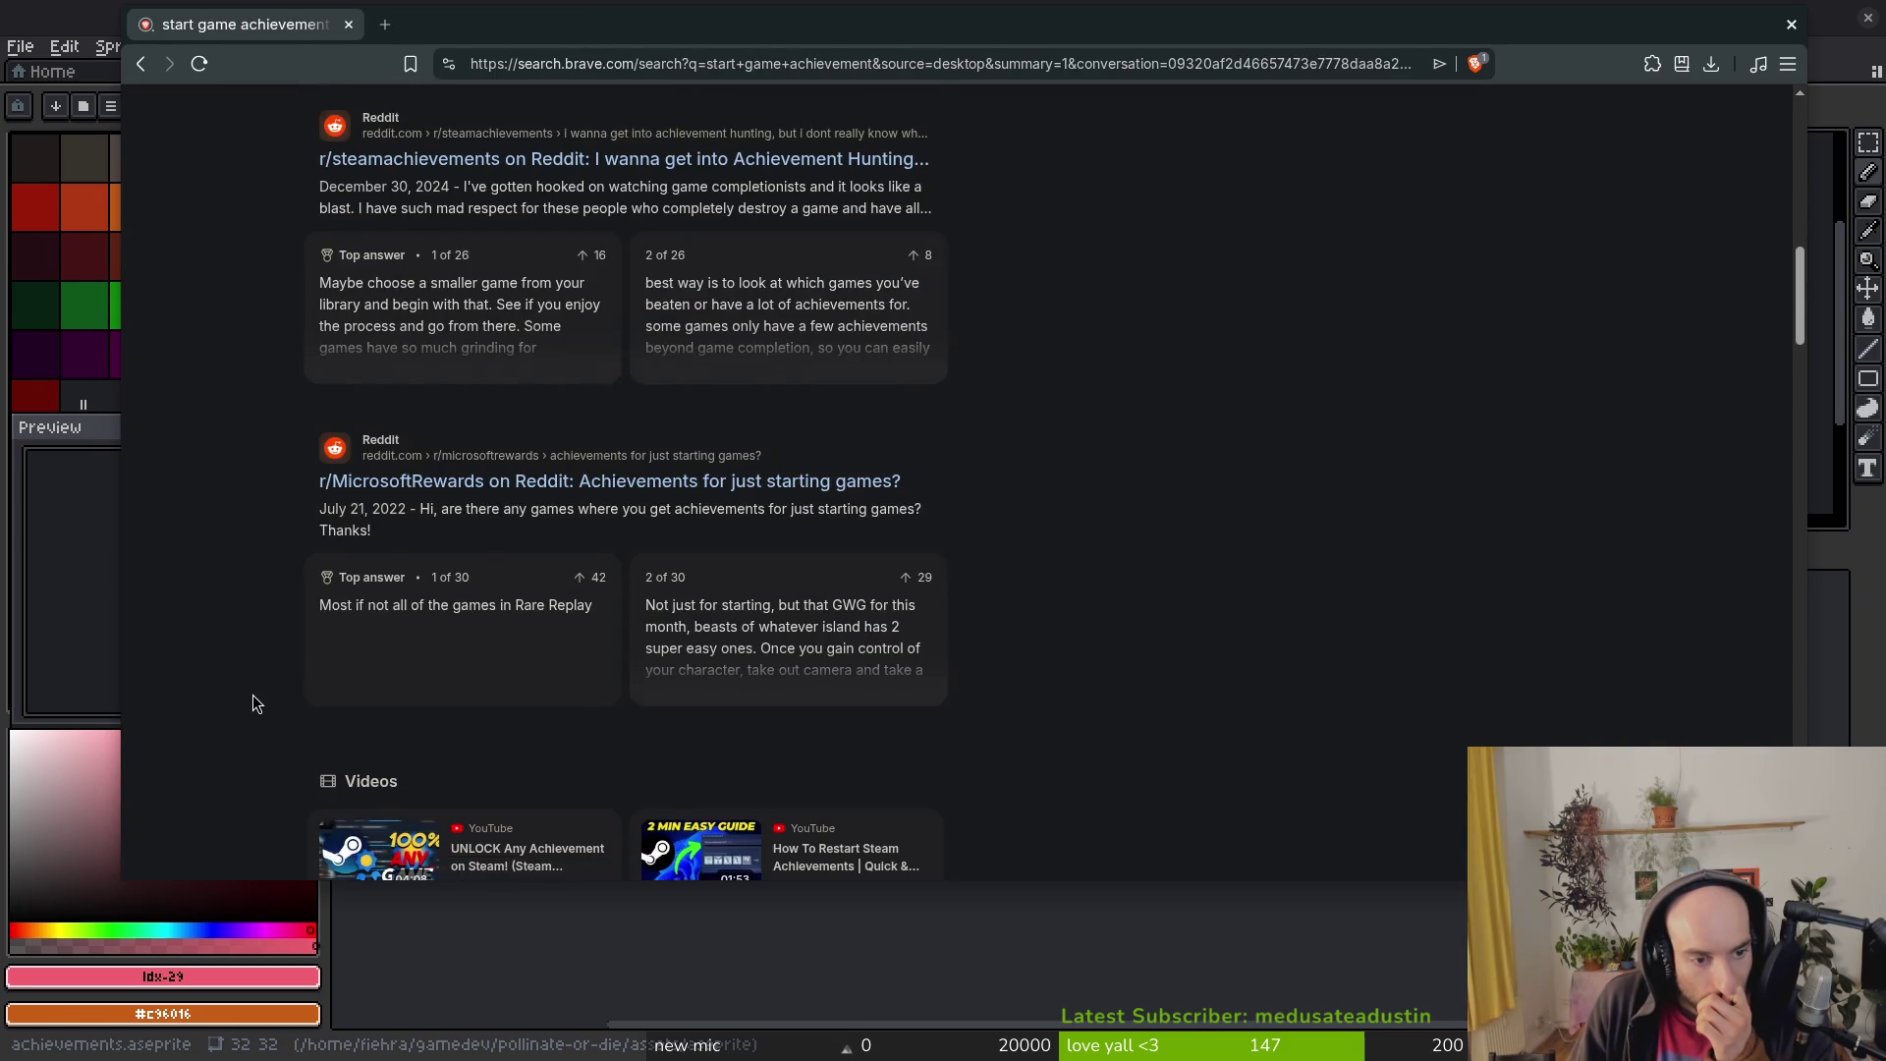
{"action": "scroll", "coordinate": [252, 698], "scroll_direction": "down", "scroll_amount": 10}
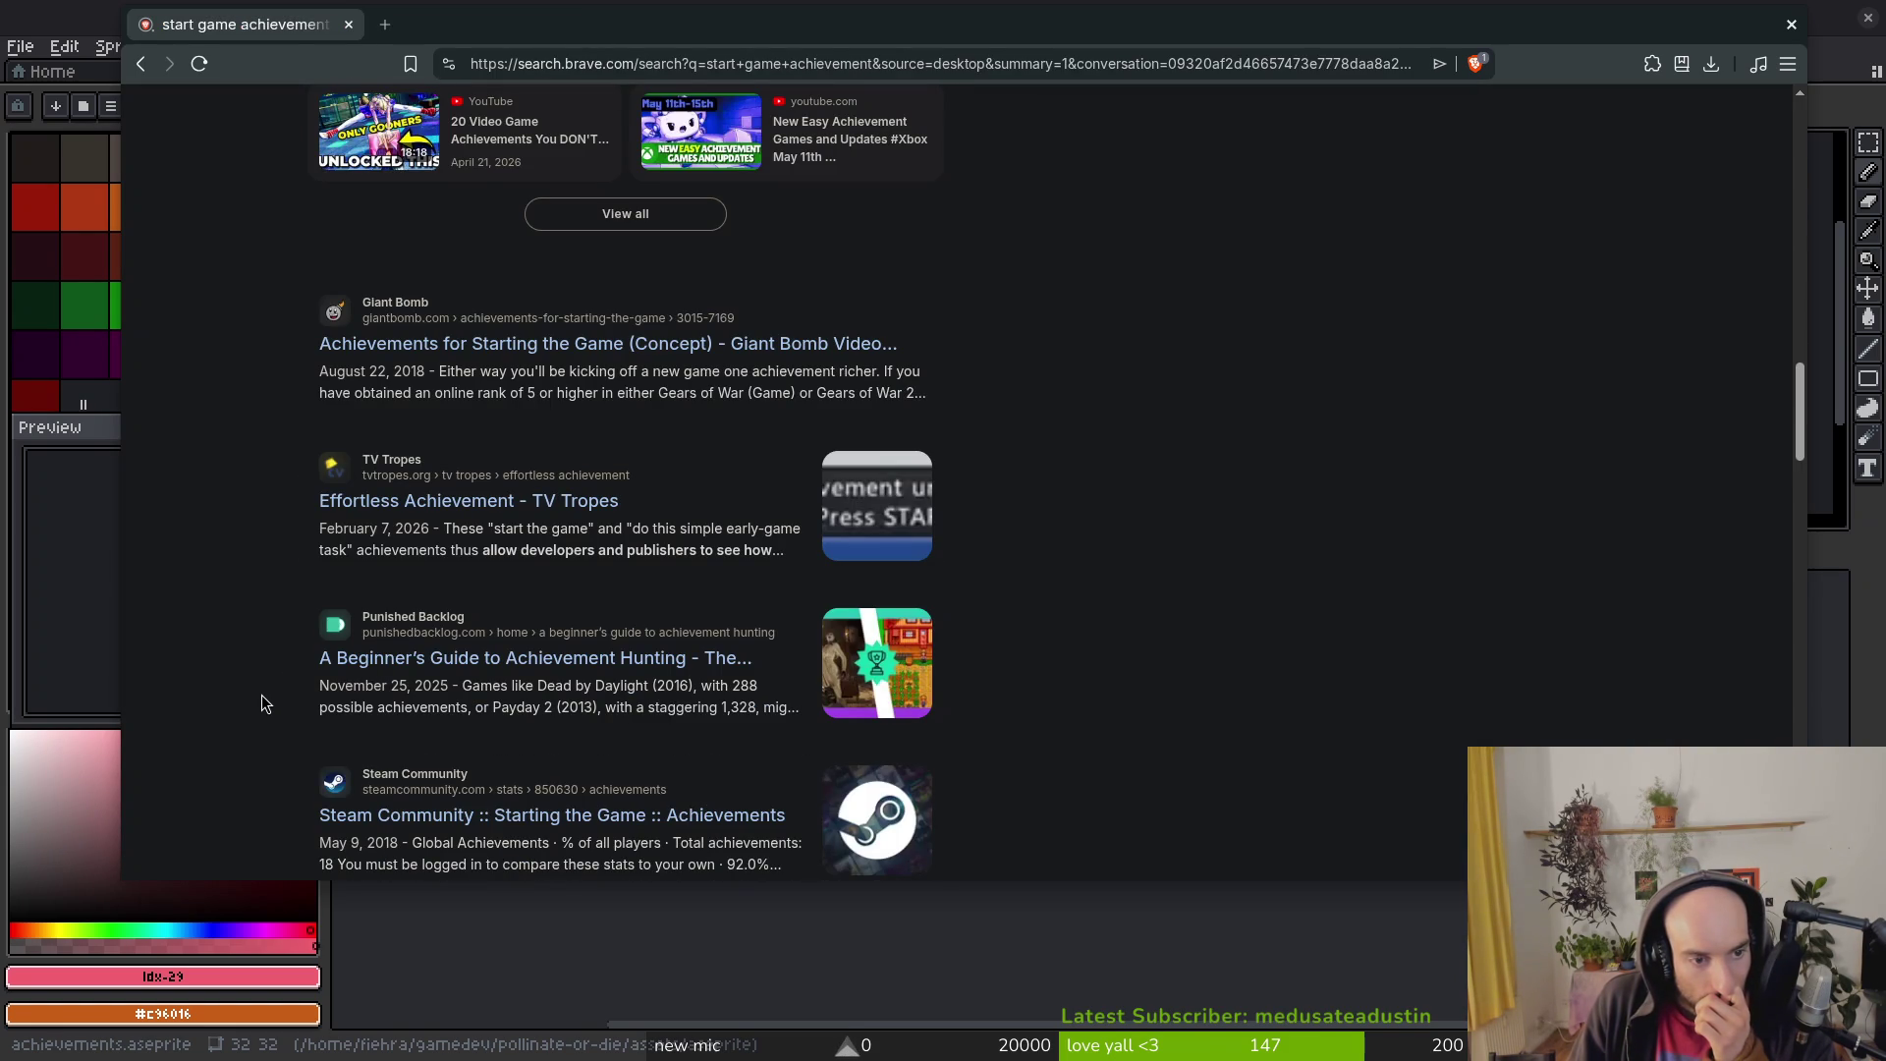
{"action": "scroll", "coordinate": [270, 690], "scroll_direction": "down", "scroll_amount": 1}
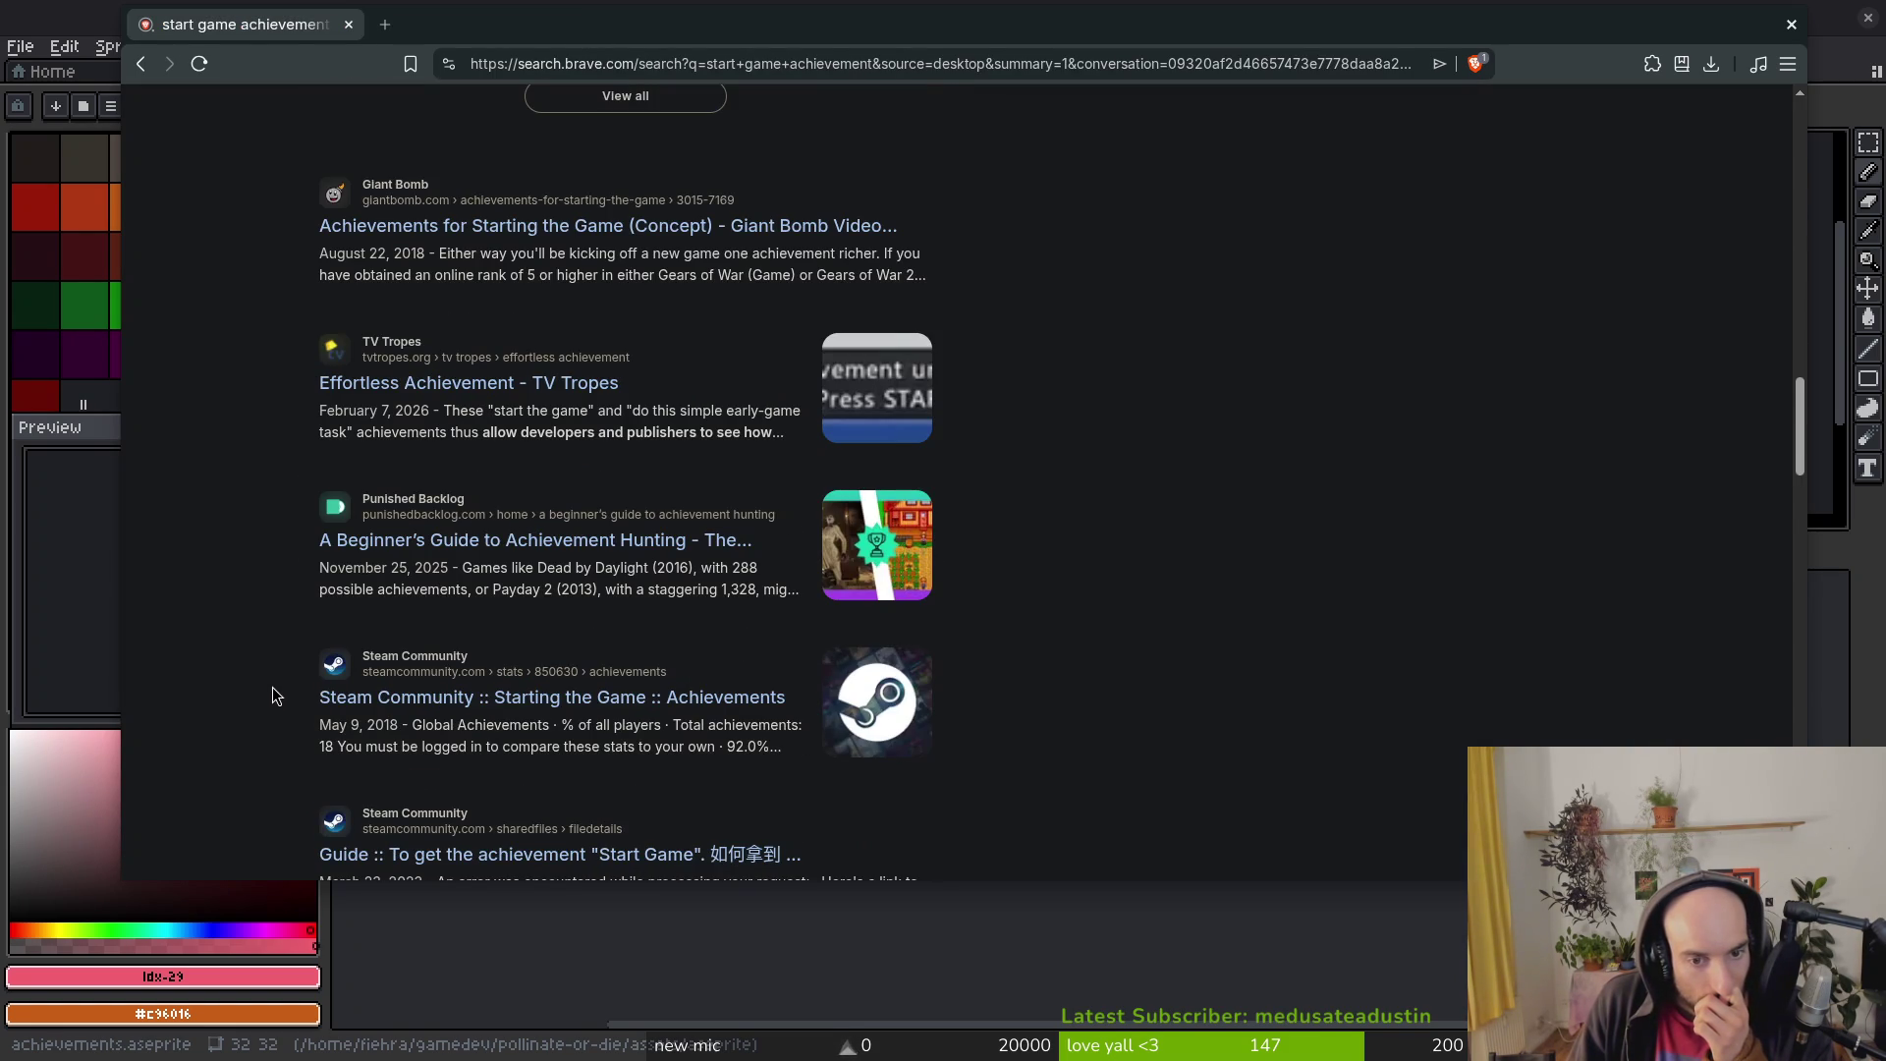
{"action": "scroll", "coordinate": [275, 688], "scroll_direction": "down", "scroll_amount": 6}
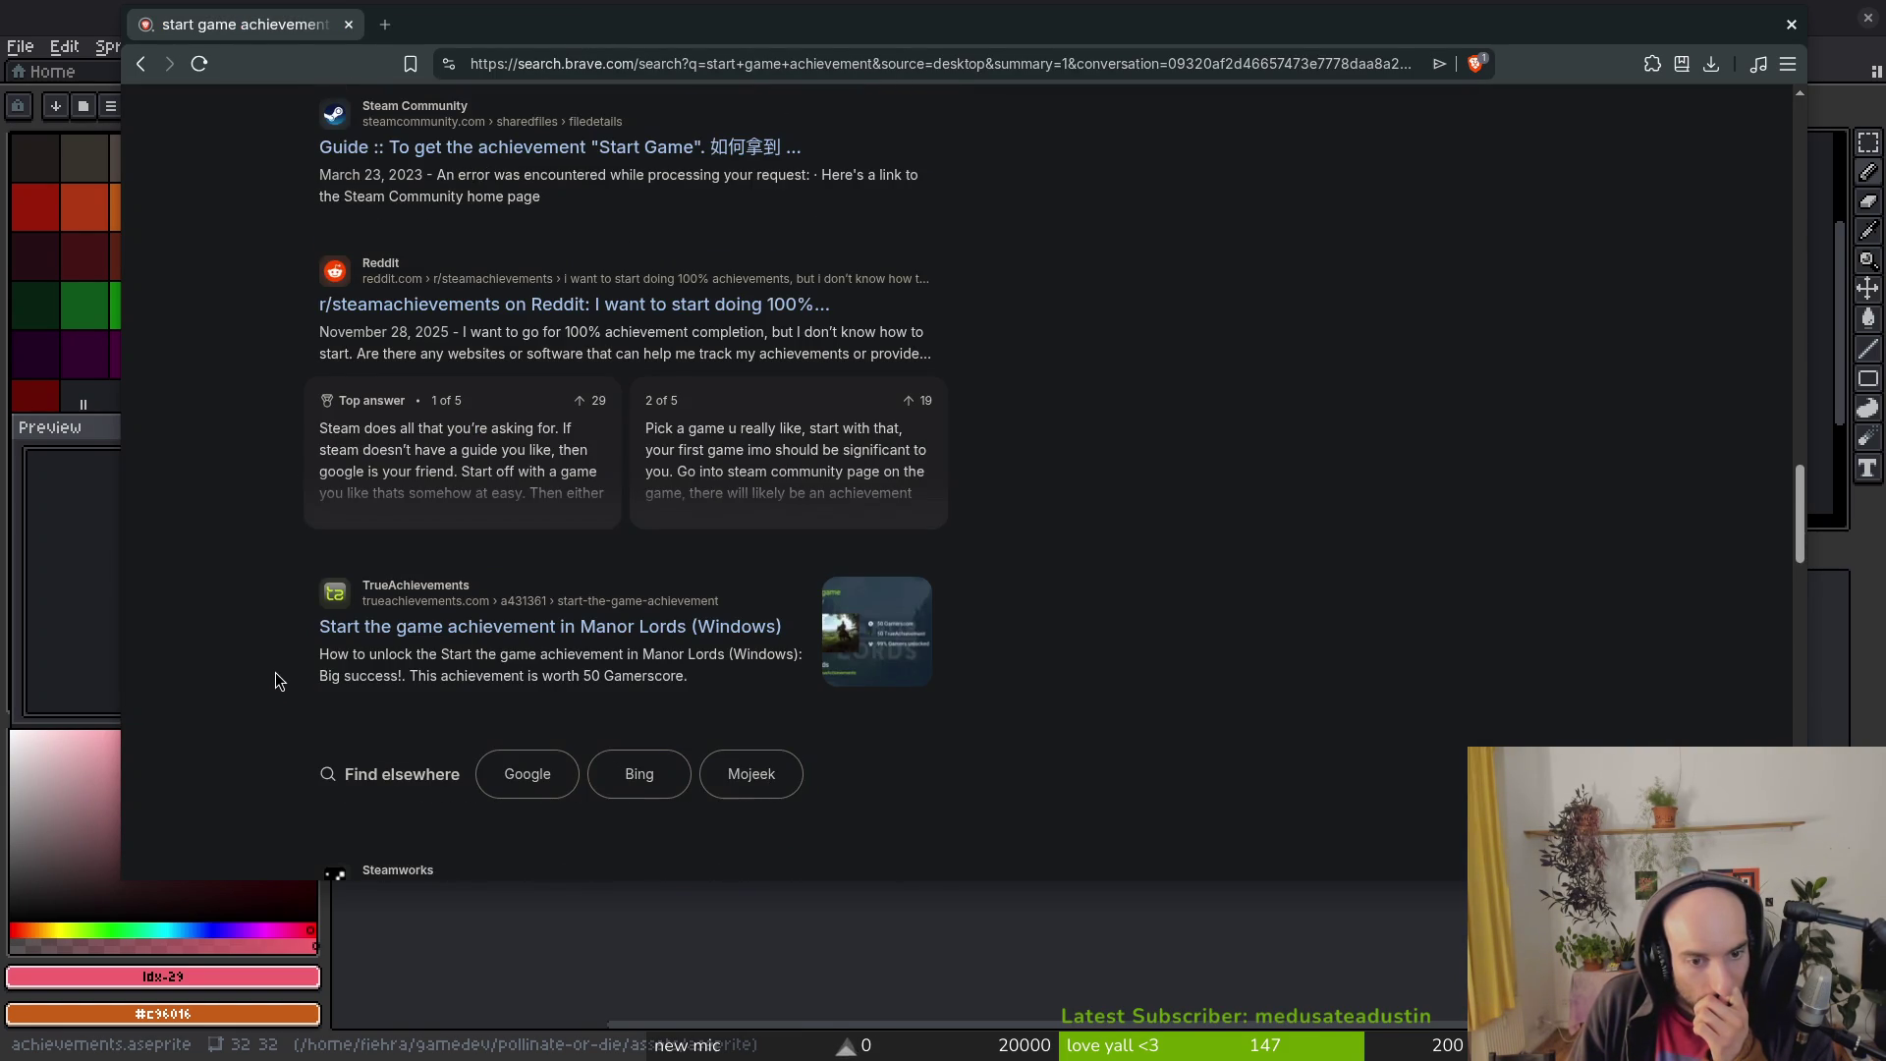
{"action": "scroll", "coordinate": [265, 658], "scroll_direction": "up", "scroll_amount": 20}
{"action": "scroll", "coordinate": [250, 644], "scroll_direction": "up", "scroll_amount": 1}
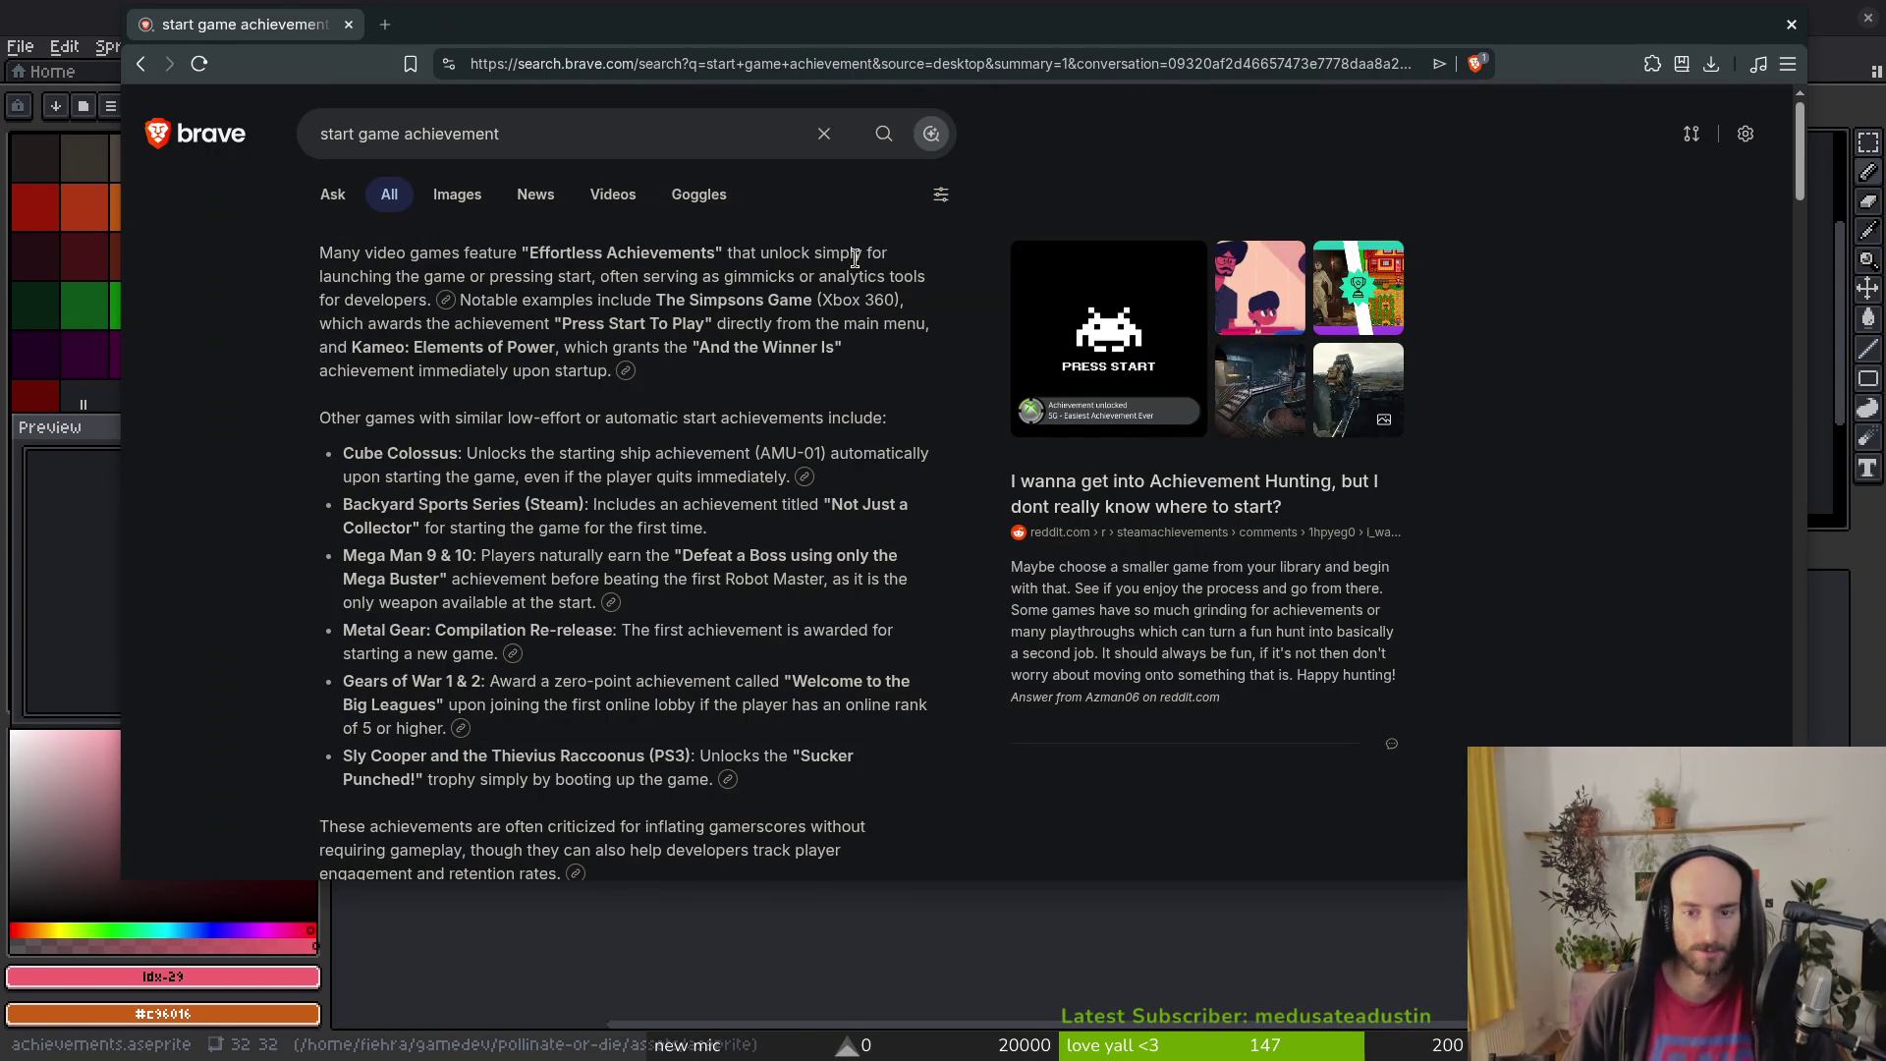
{"action": "key", "text": "alt+Tab"}
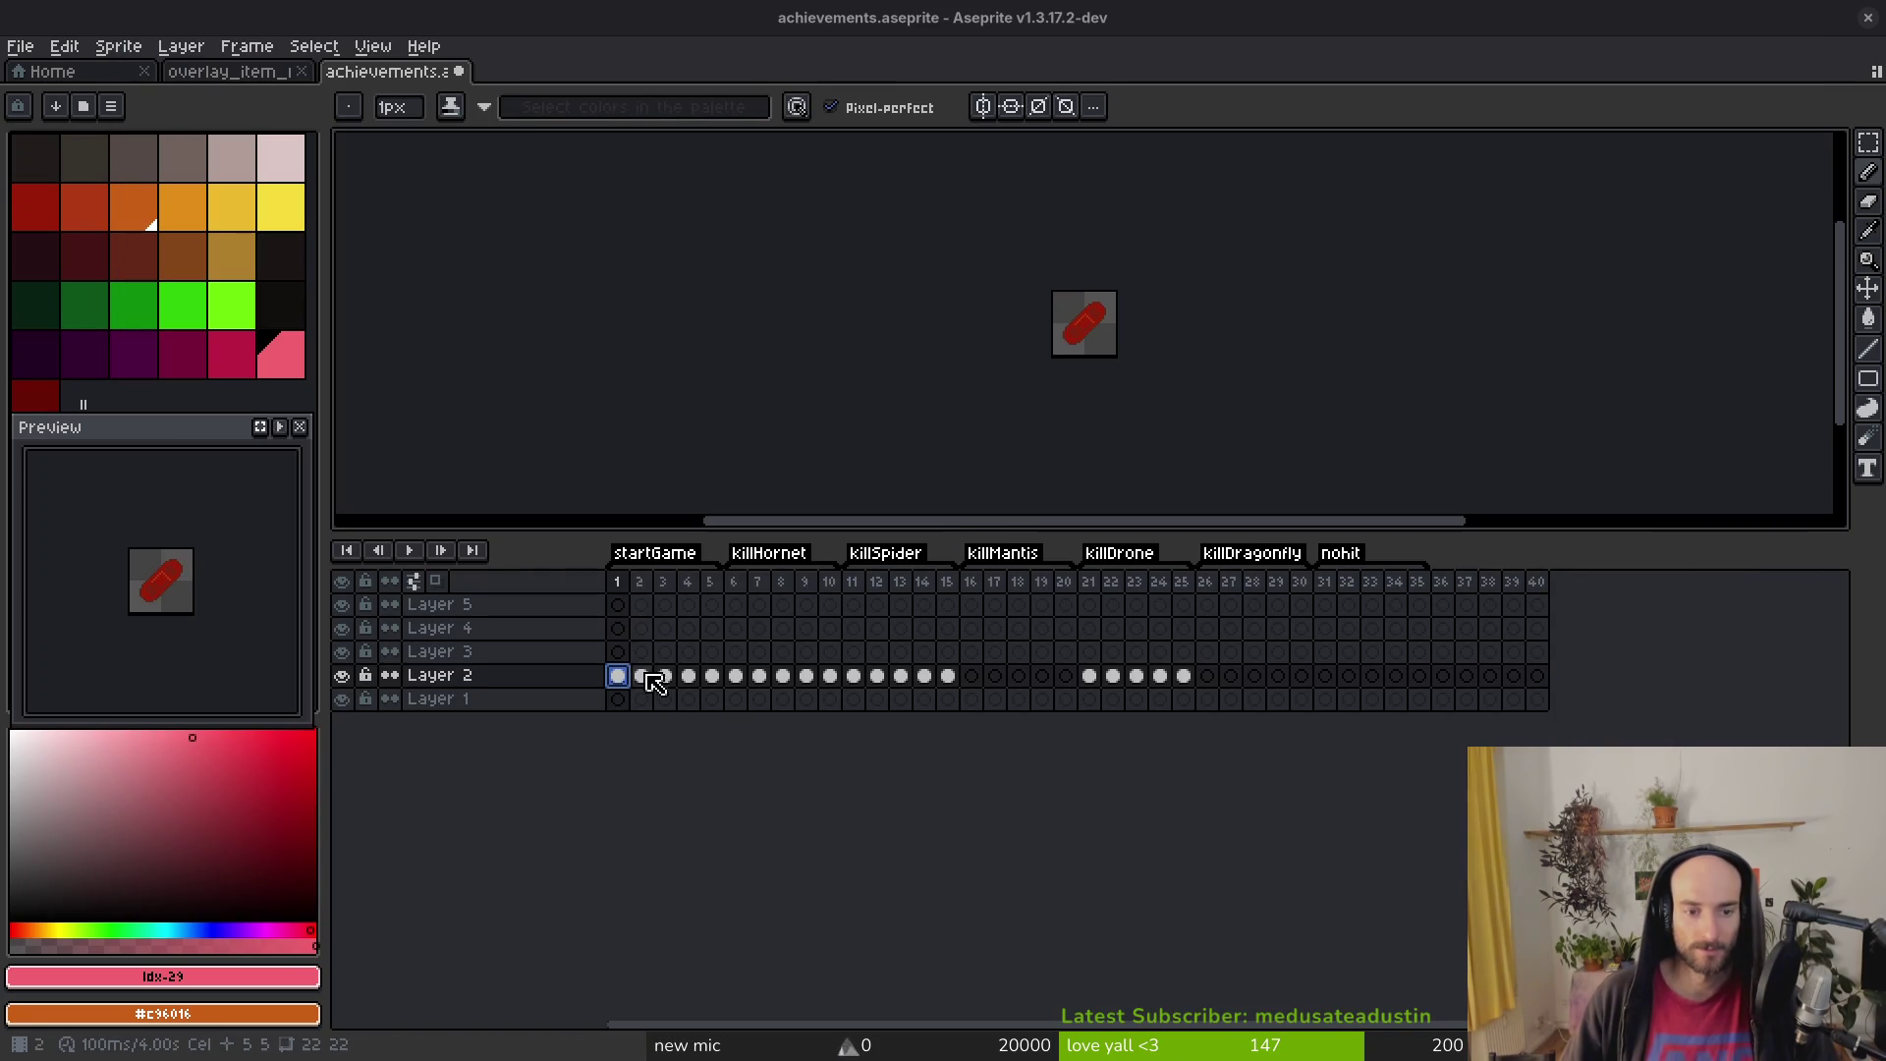
Step: Zoom the canvas, lower the timeline splitter for a taller canvas, and save achievements.aseprite
{"action": "scroll", "coordinate": [1090, 324], "scroll_direction": "up", "scroll_amount": 4}
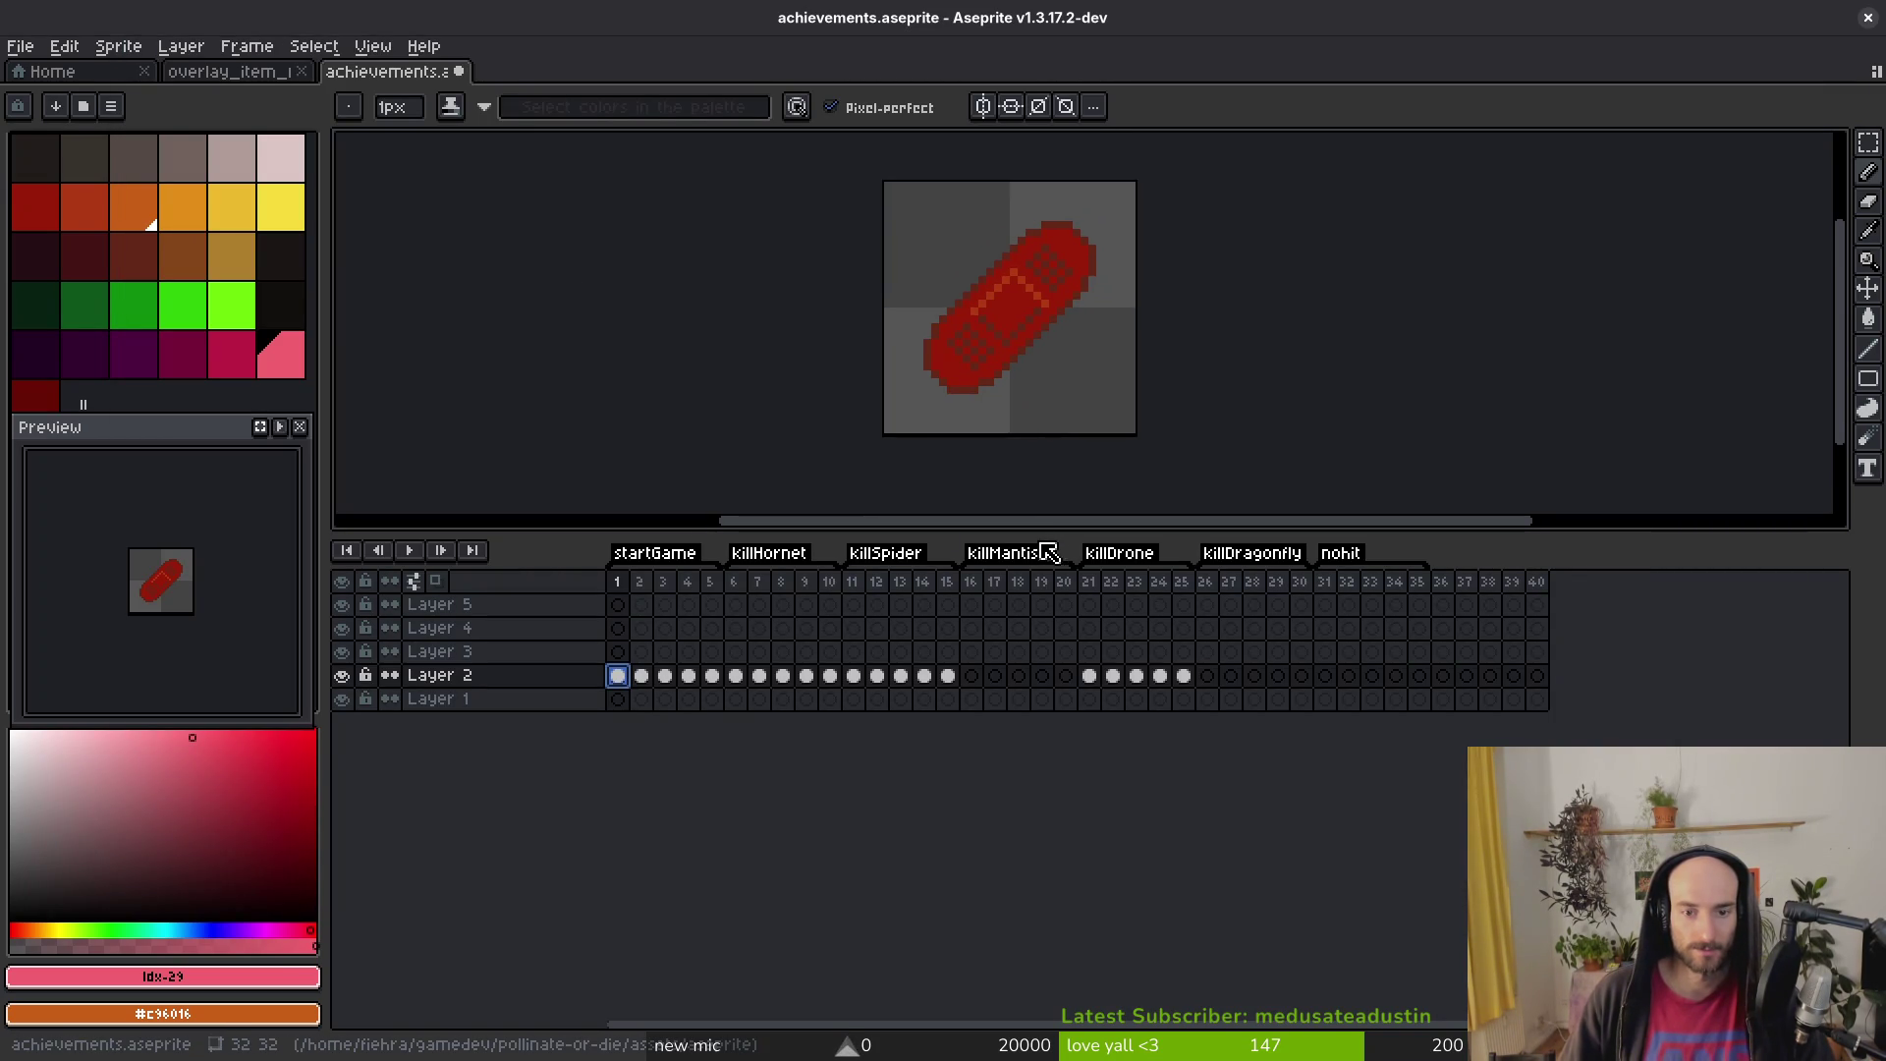
{"action": "left_click_drag", "start_coordinate": [1039, 534], "coordinate": [993, 779]}
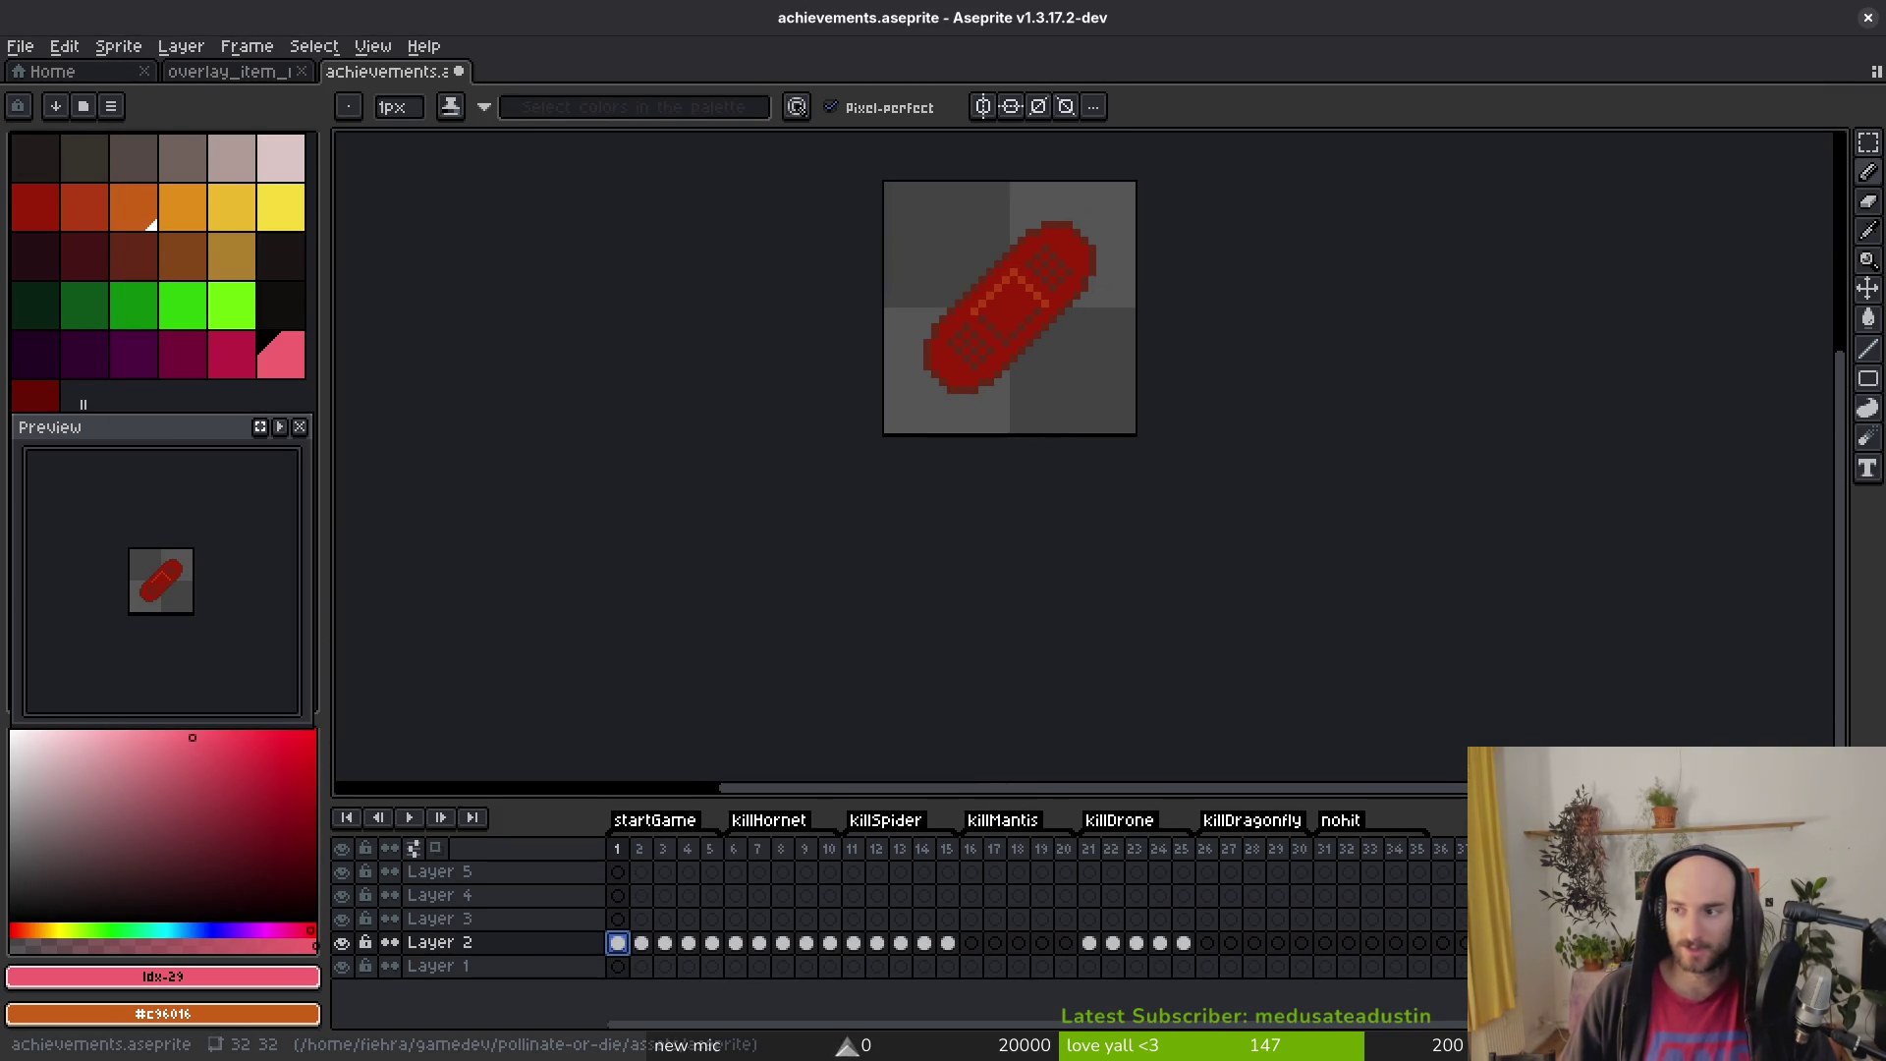
{"action": "key", "text": "shift+h"}
{"action": "key", "text": "shift+h"}
{"action": "key", "text": "ctrl+s"}
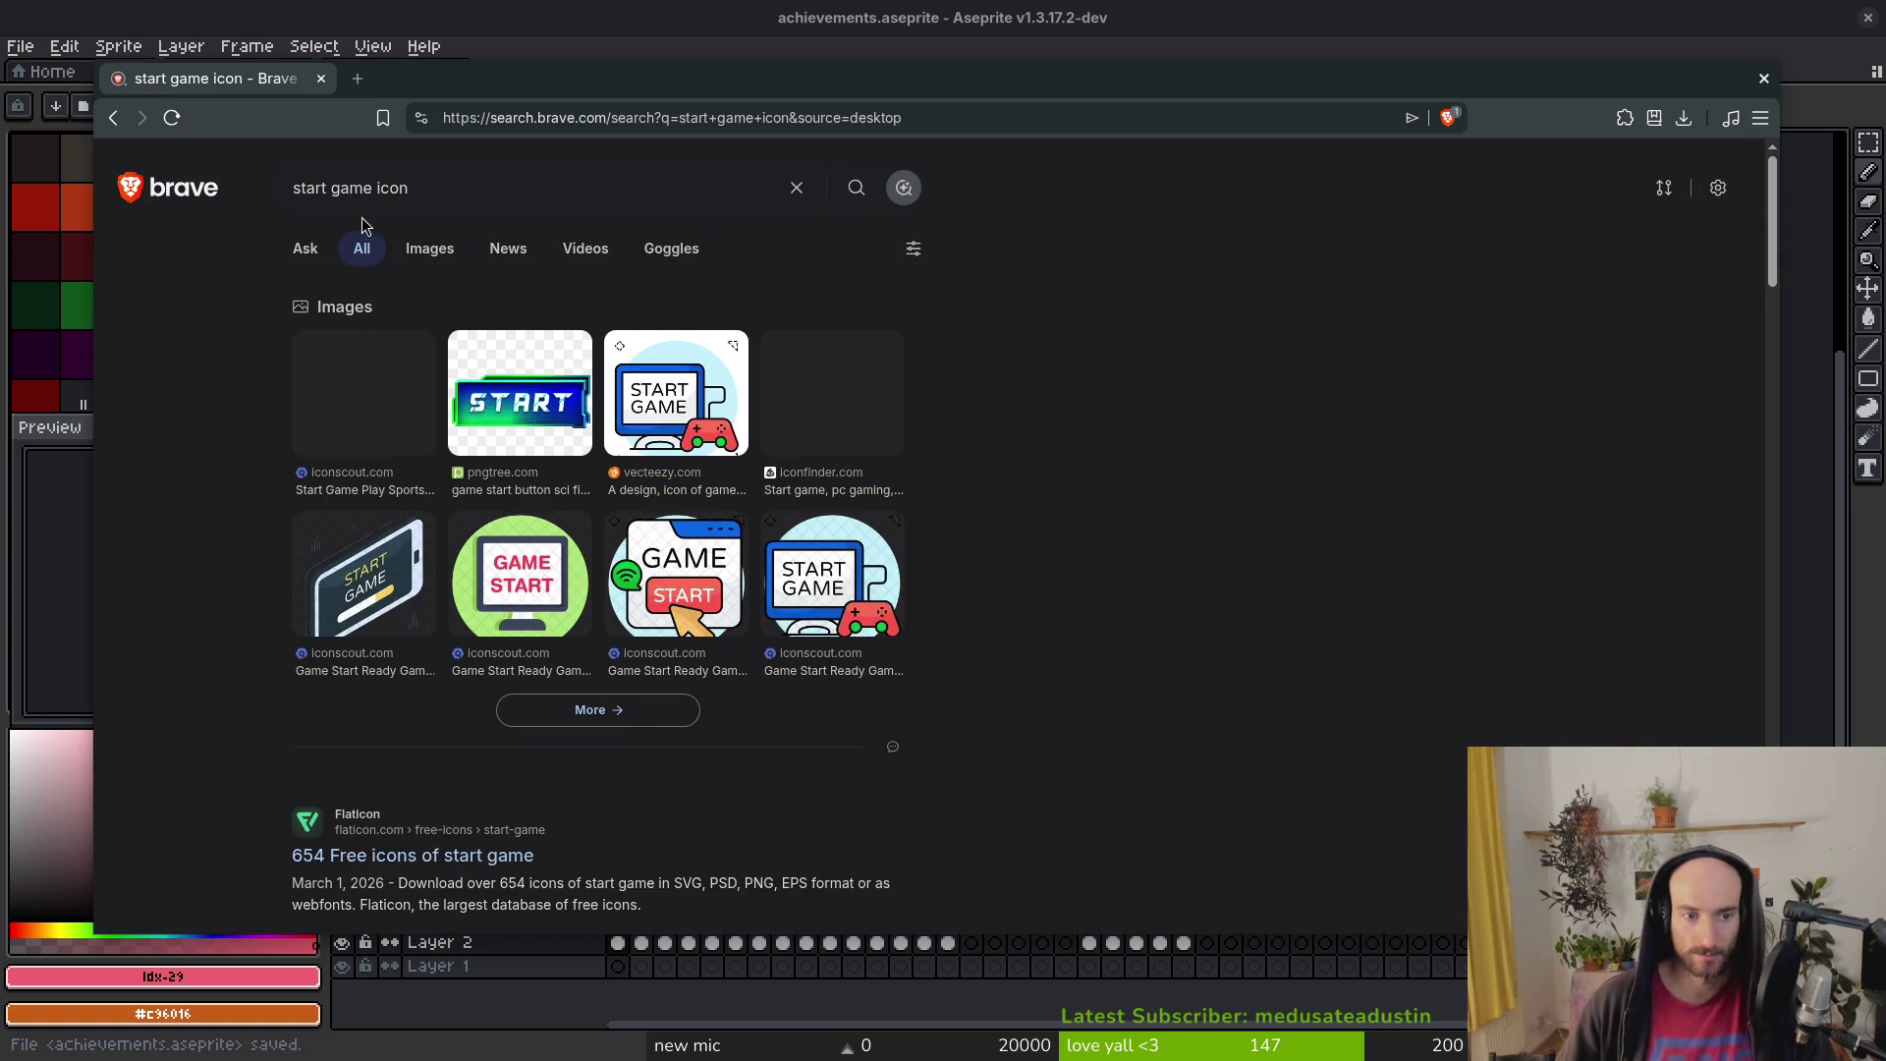
Step: Browse the 'start game icon' image results, then return to frame 1 of Layer 2 in Aseprite
{"action": "left_click", "coordinate": [417, 259]}
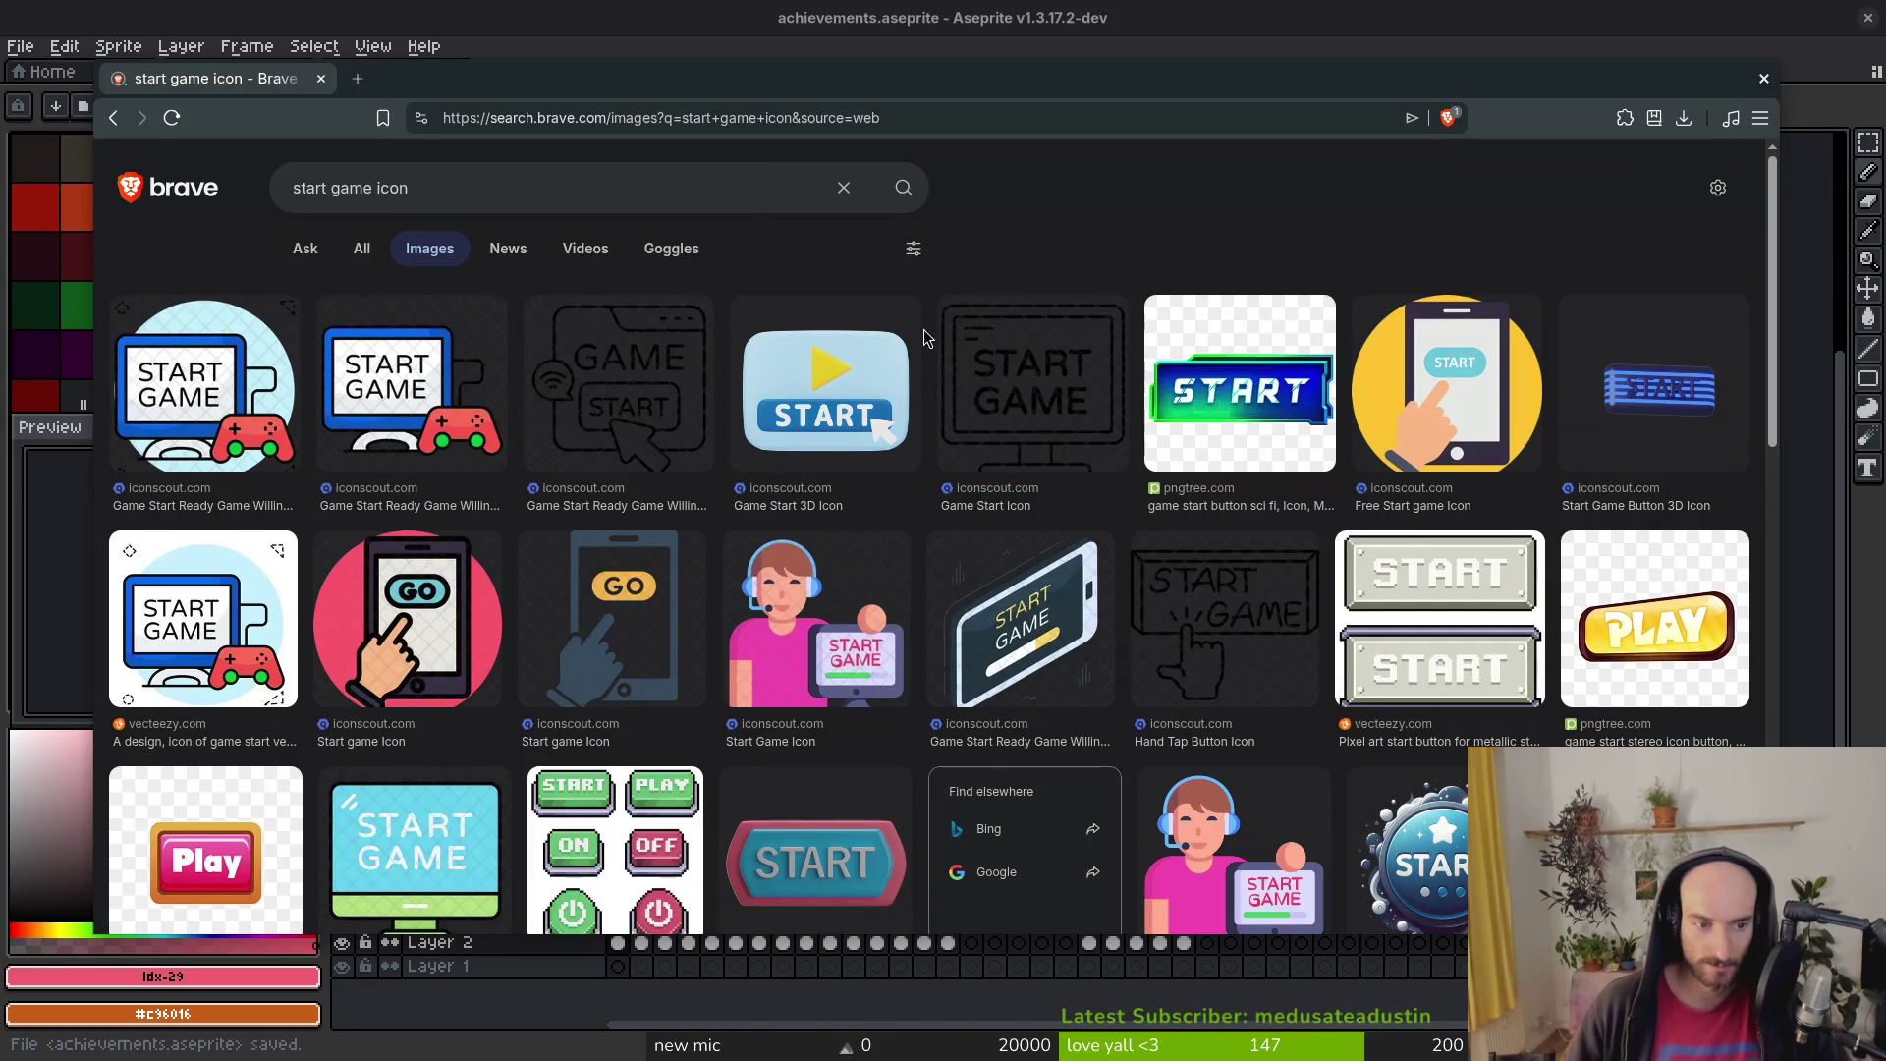
{"action": "scroll", "coordinate": [868, 447], "scroll_direction": "down", "scroll_amount": 3}
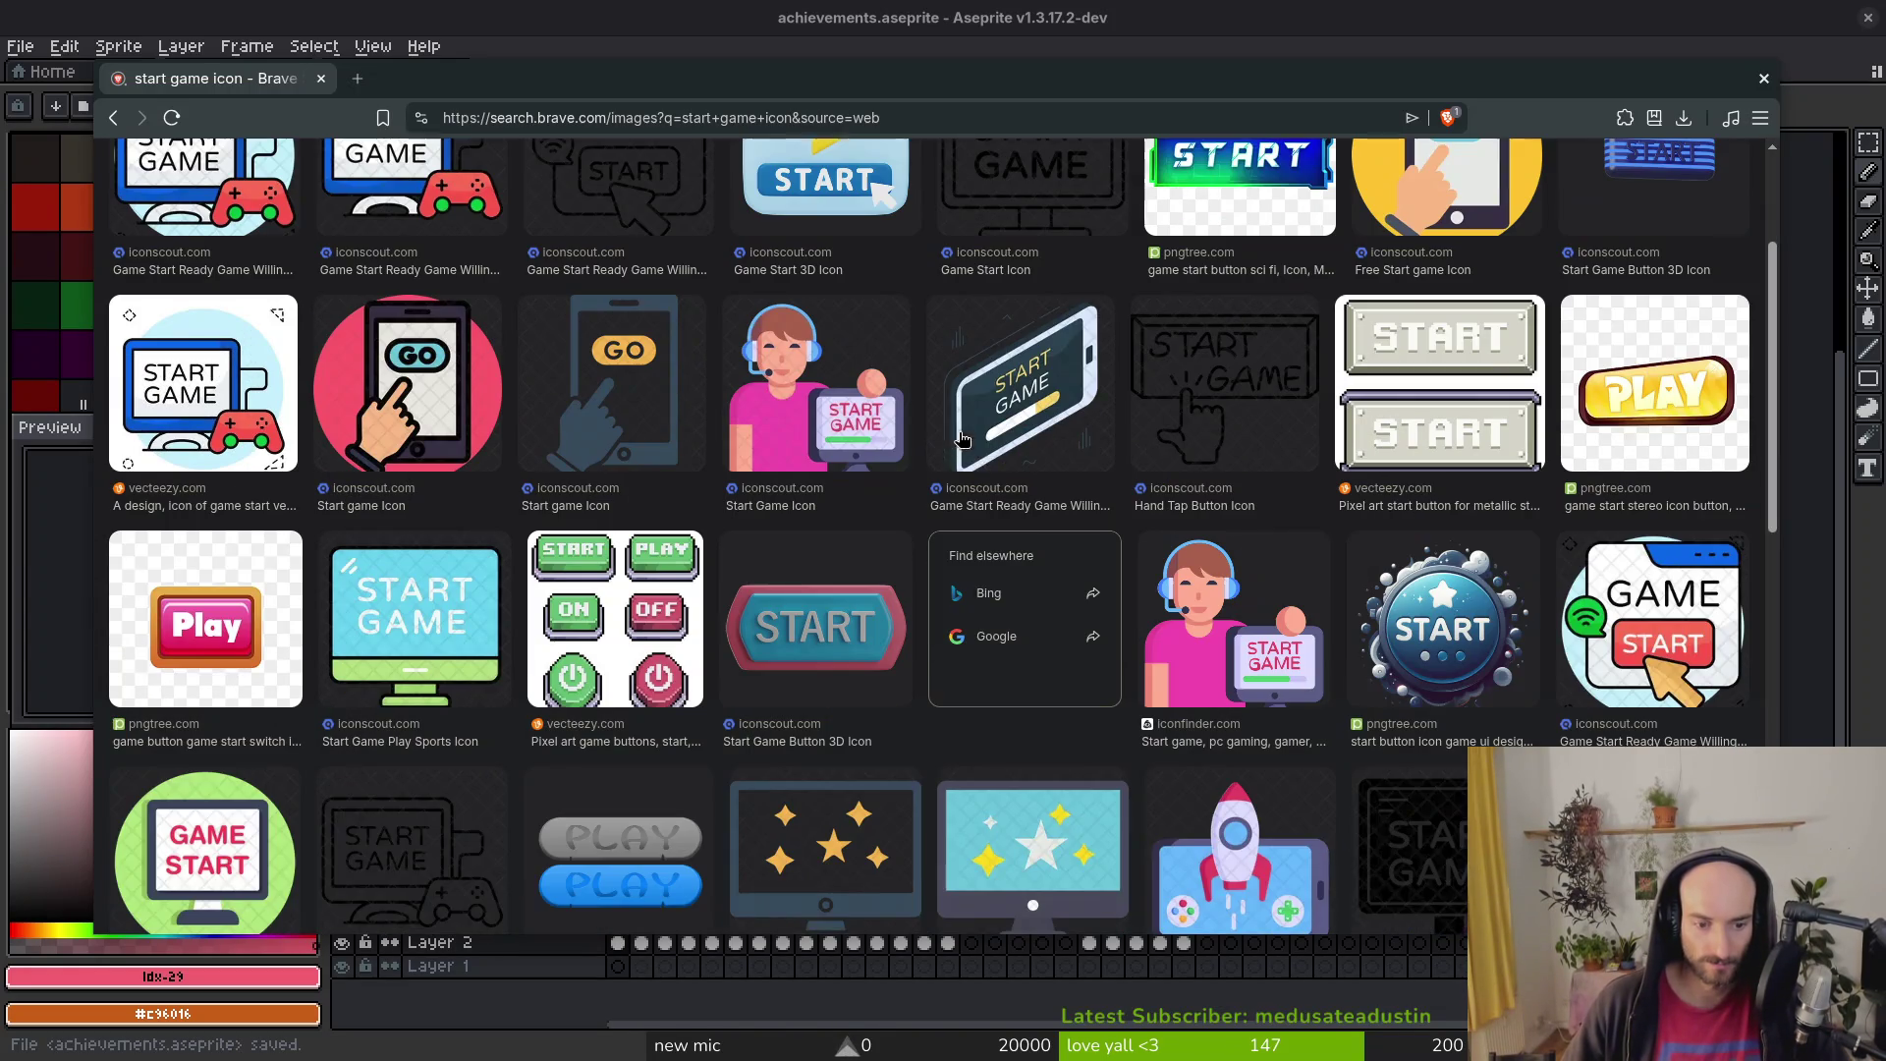
{"action": "scroll", "coordinate": [894, 510], "scroll_direction": "down", "scroll_amount": 3}
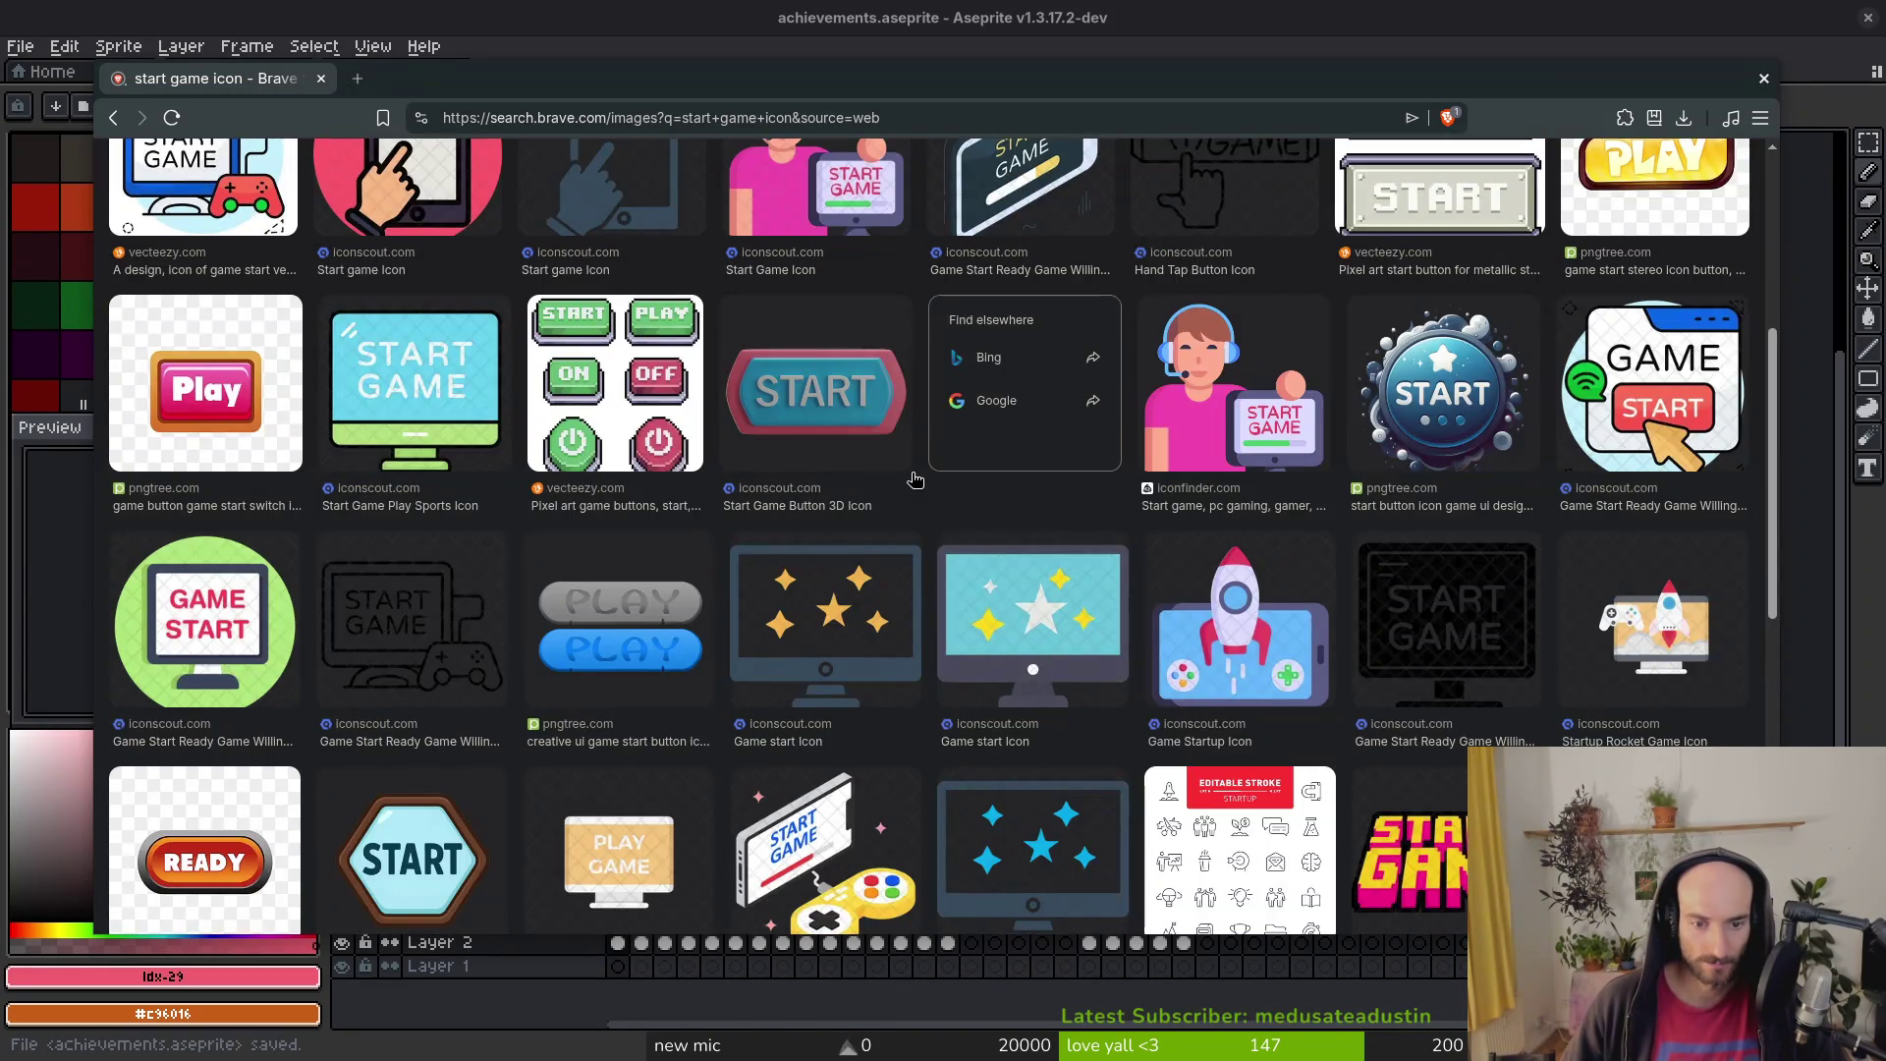
{"action": "scroll", "coordinate": [914, 478], "scroll_direction": "down", "scroll_amount": 5}
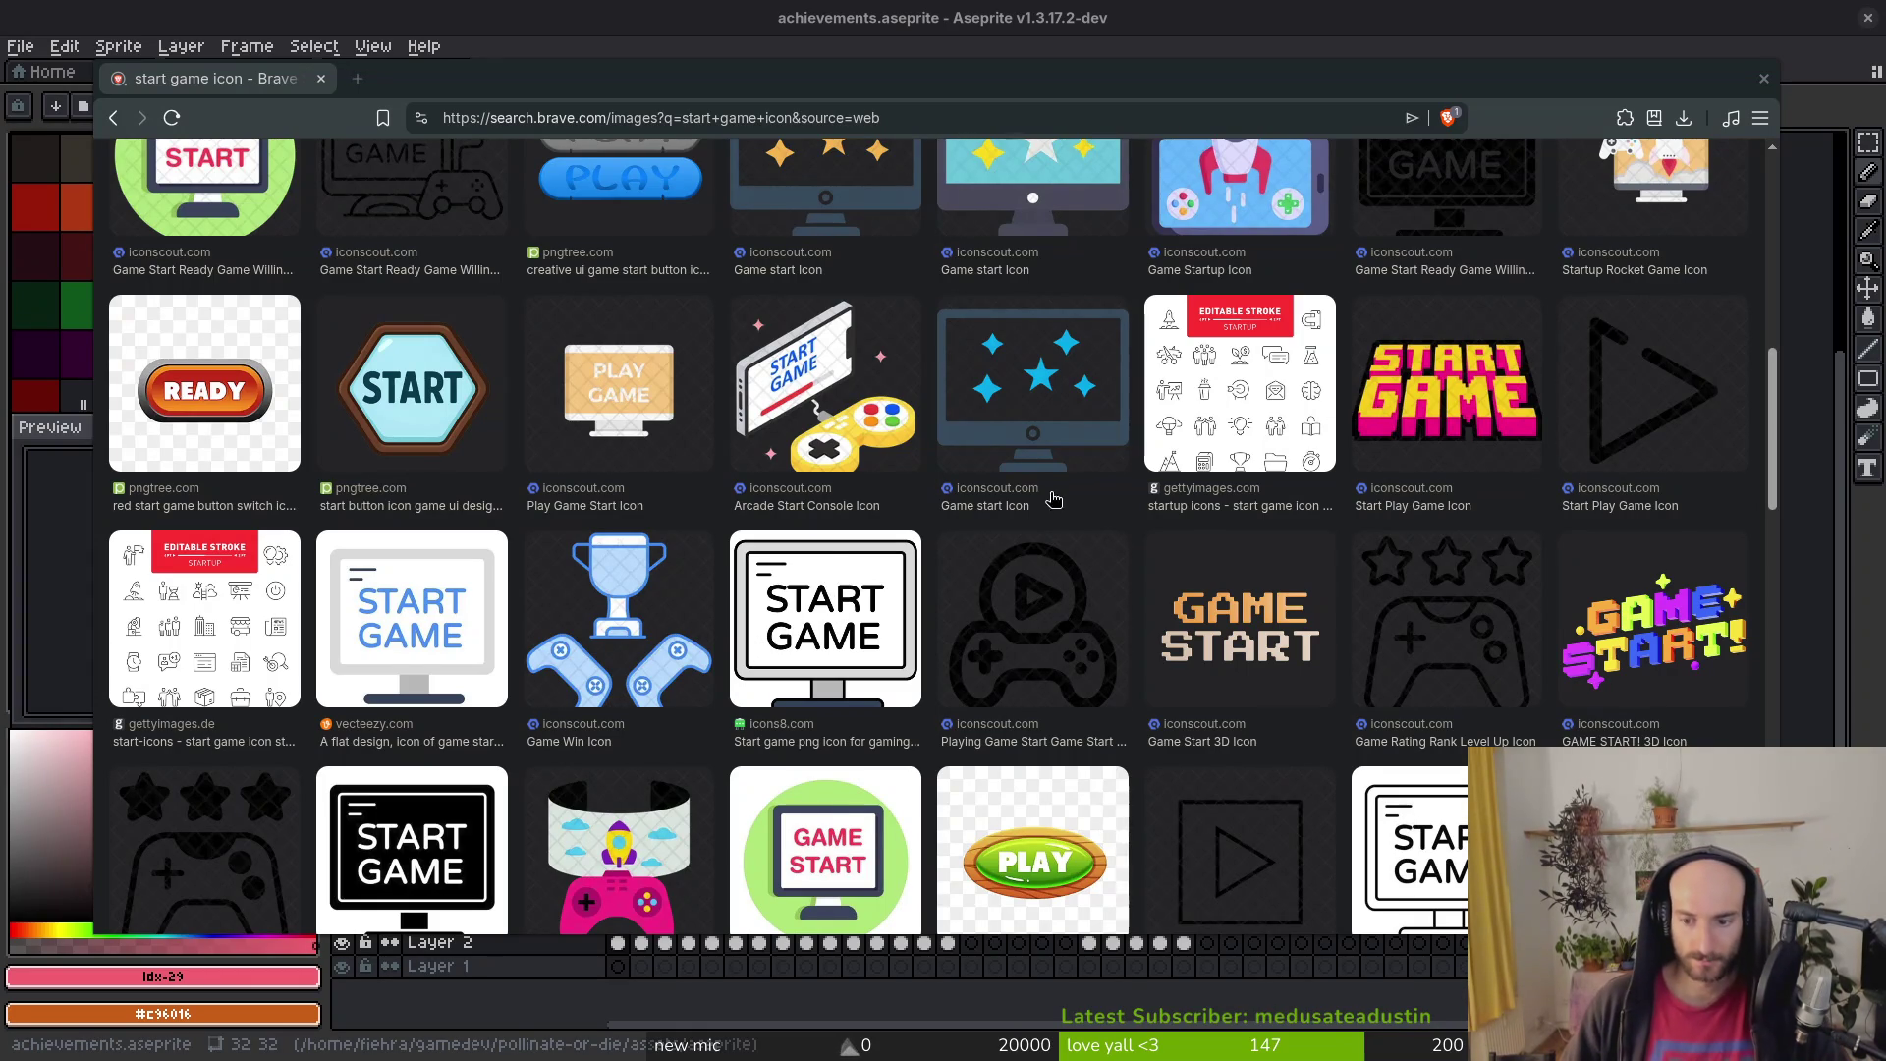
{"action": "scroll", "coordinate": [1167, 504], "scroll_direction": "down", "scroll_amount": 5}
{"action": "scroll", "coordinate": [936, 637], "scroll_direction": "down", "scroll_amount": 4}
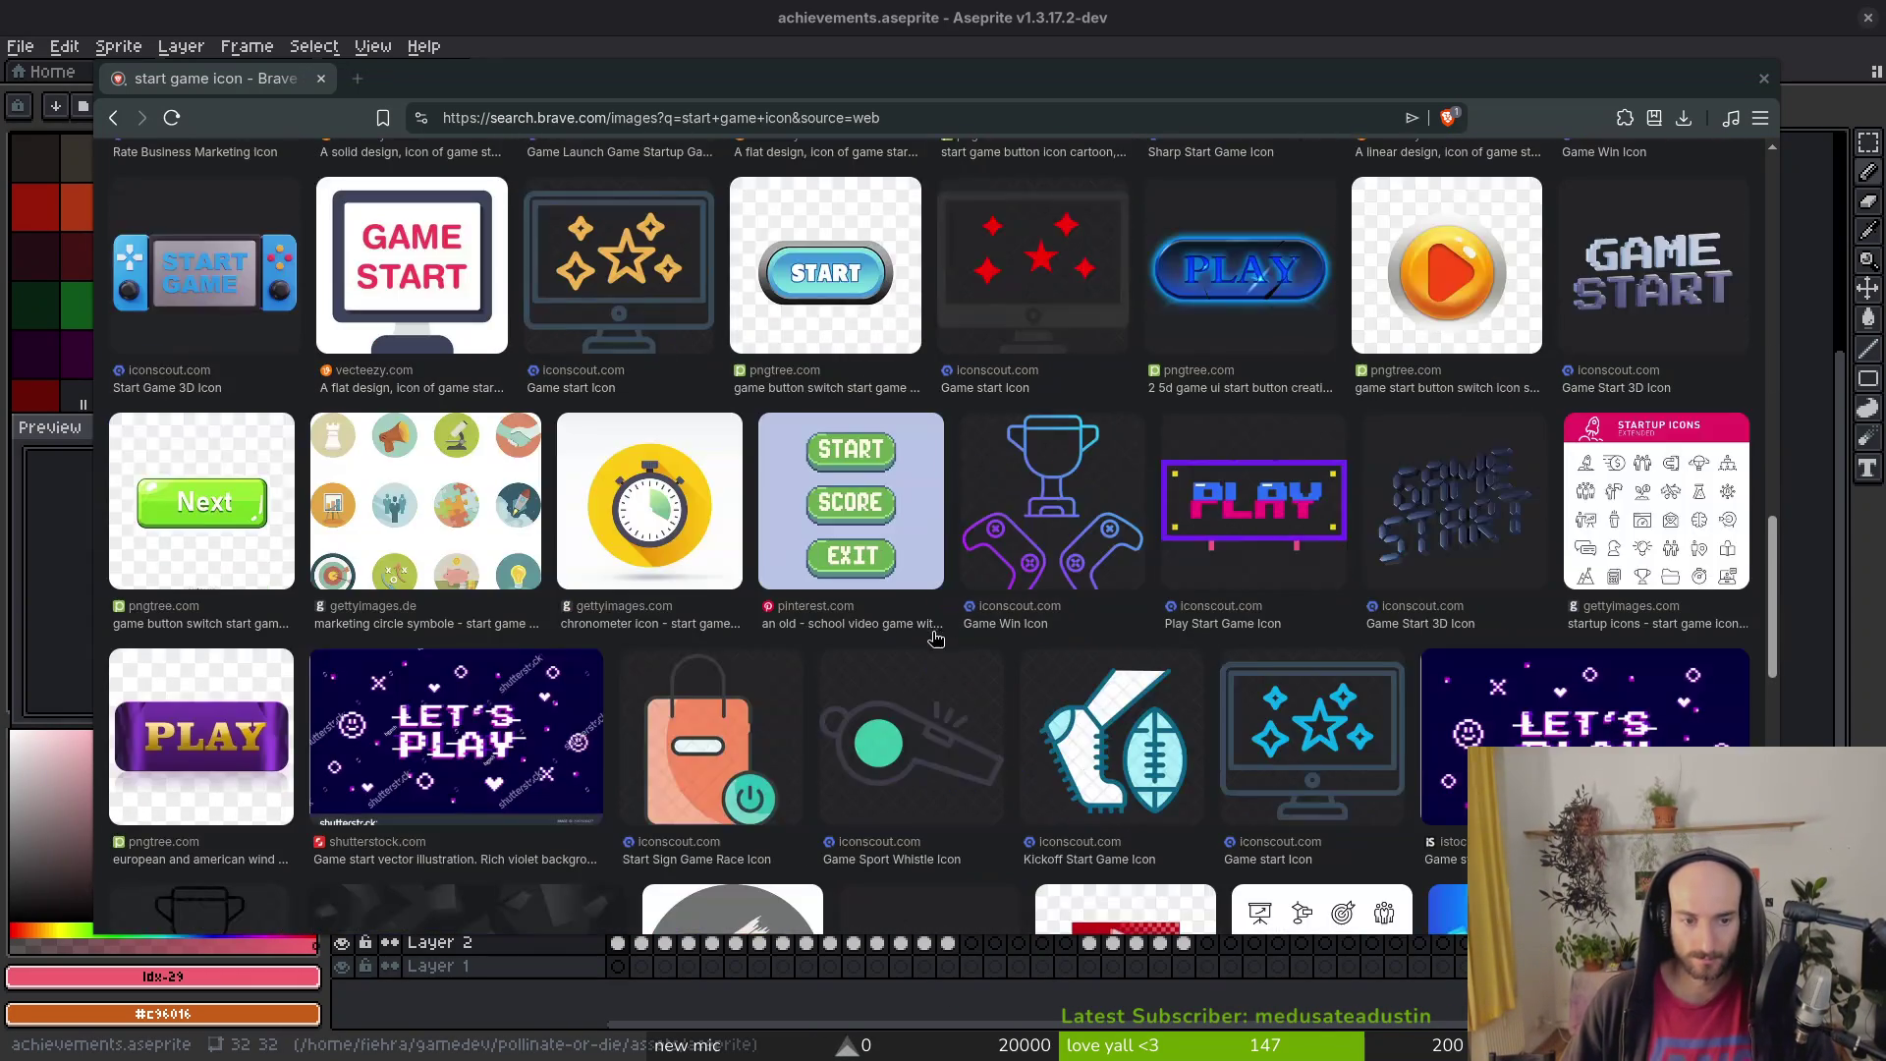
{"action": "scroll", "coordinate": [921, 602], "scroll_direction": "down", "scroll_amount": 5}
{"action": "scroll", "coordinate": [956, 550], "scroll_direction": "up", "scroll_amount": 10}
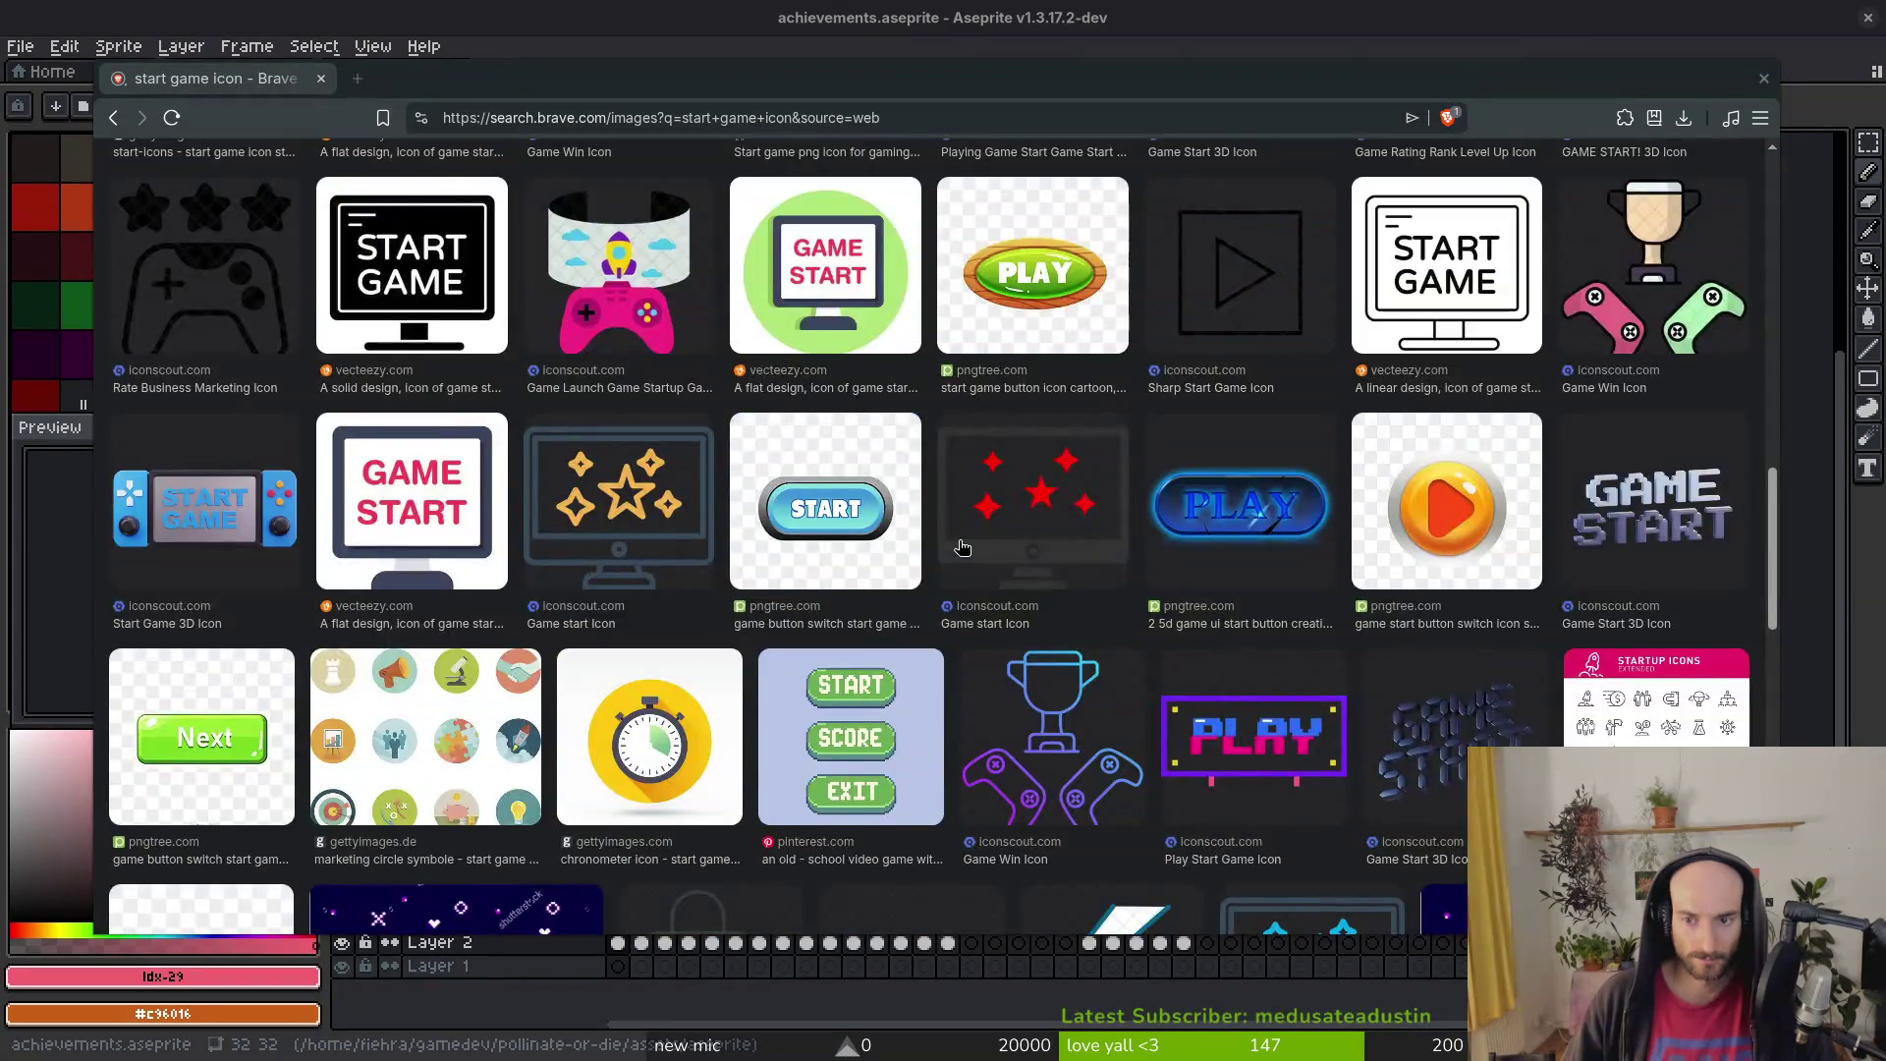
{"action": "scroll", "coordinate": [955, 551], "scroll_direction": "down", "scroll_amount": 20}
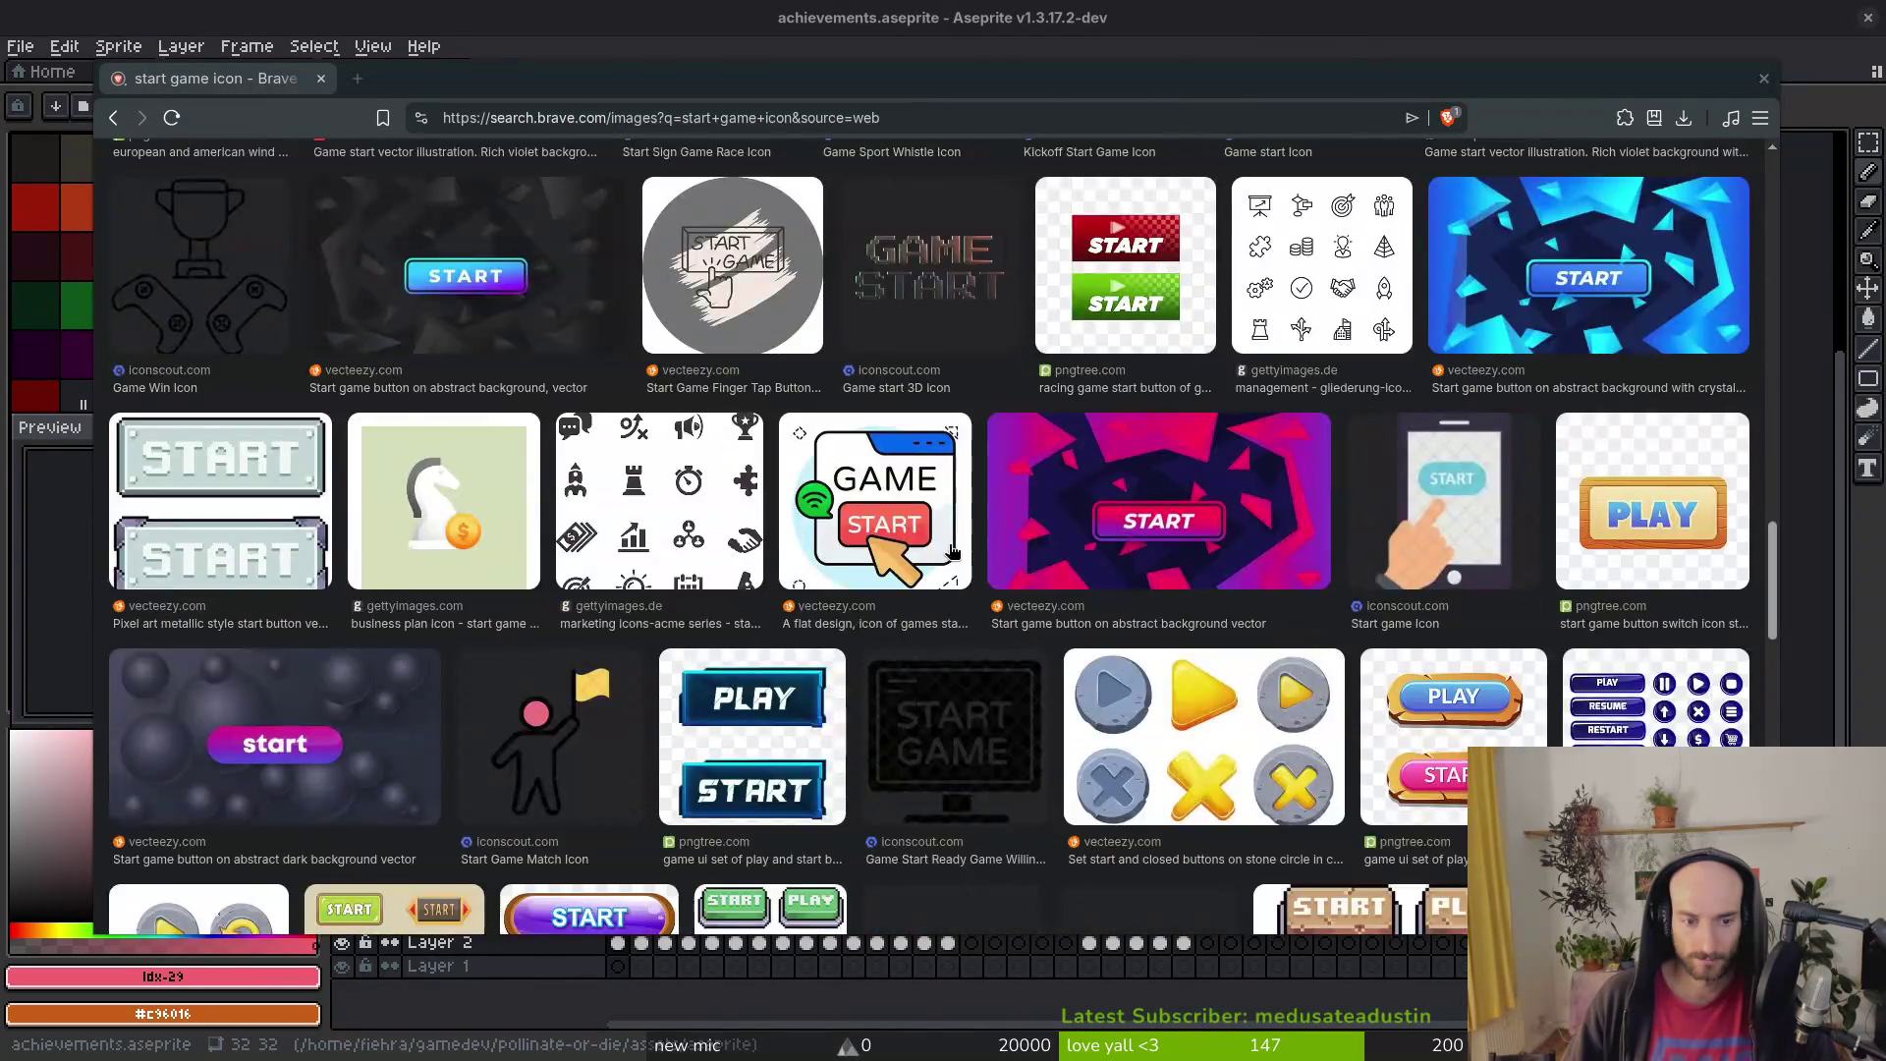
{"action": "scroll", "coordinate": [948, 552], "scroll_direction": "down", "scroll_amount": 12}
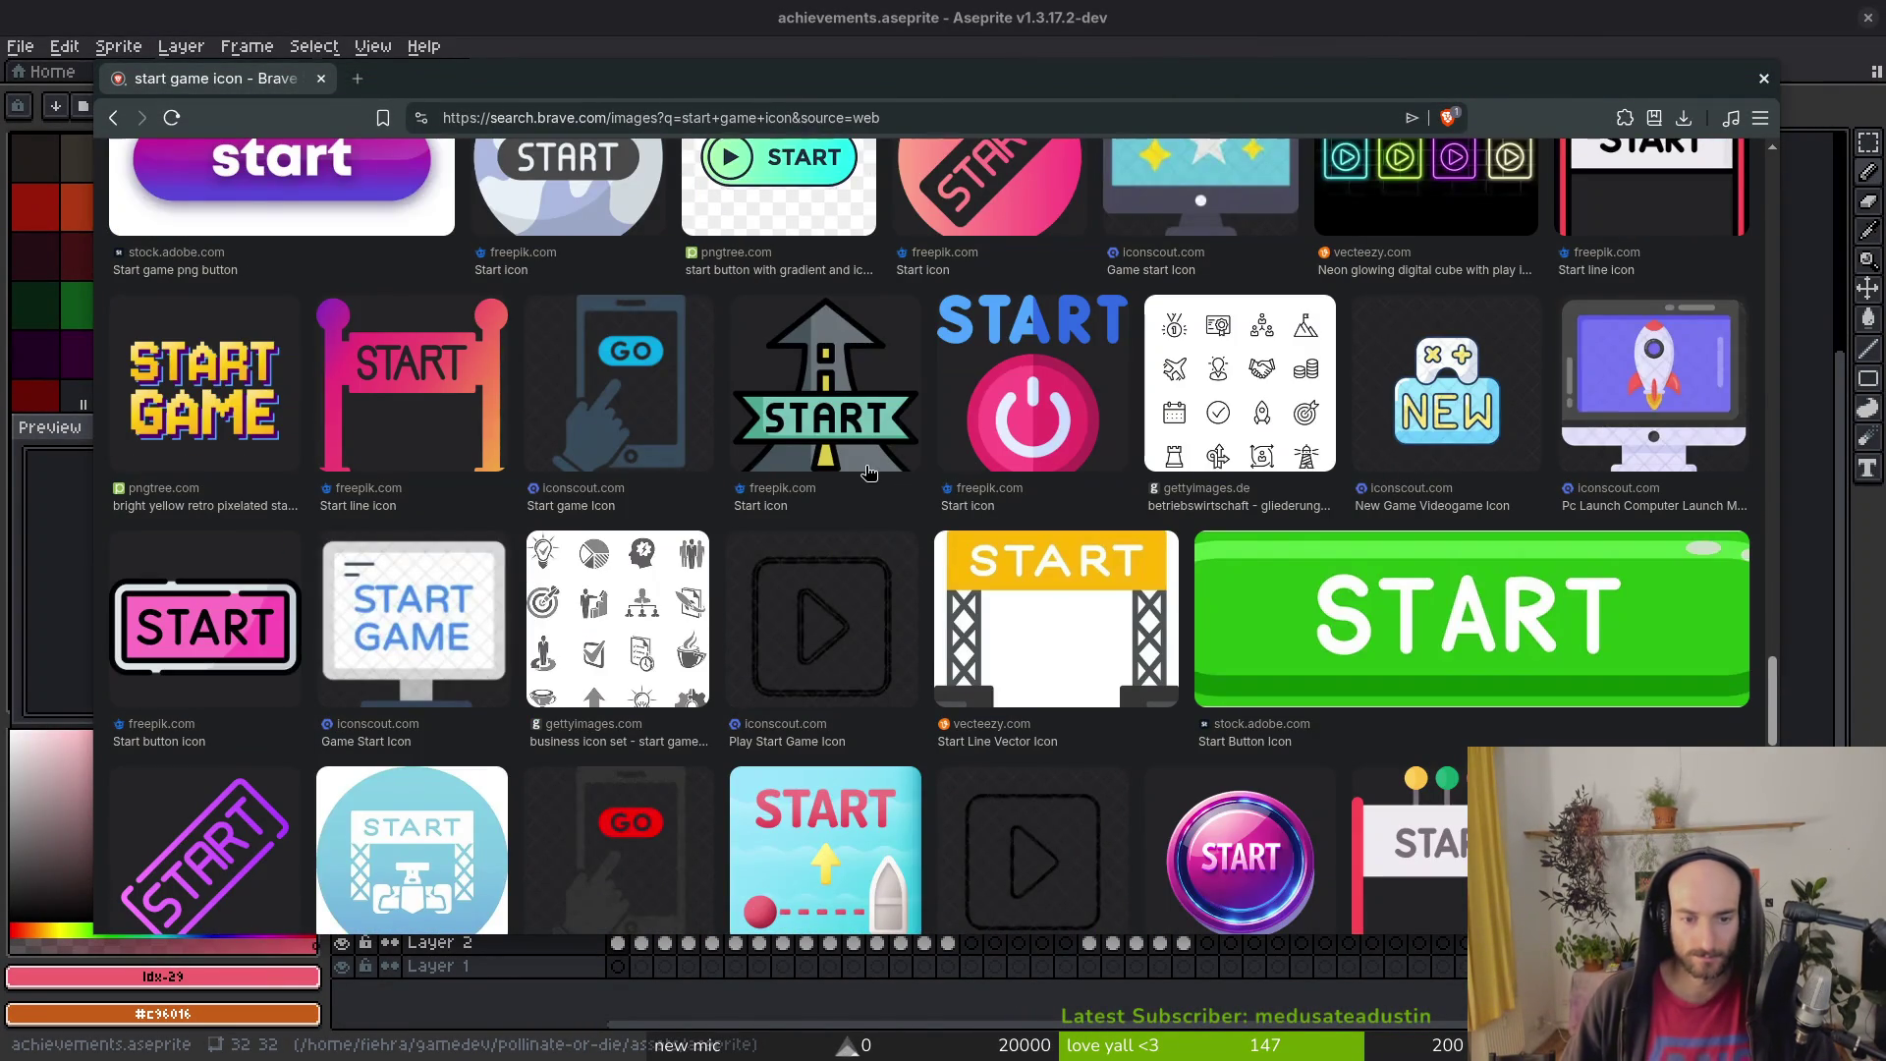
{"action": "key", "text": "alt+Tab"}
{"action": "left_click", "coordinate": [618, 943]}
Step: Clear the Layer 2 cels in frames 1 to 15
{"action": "left_click_drag", "start_coordinate": [621, 945], "coordinate": [1182, 943]}
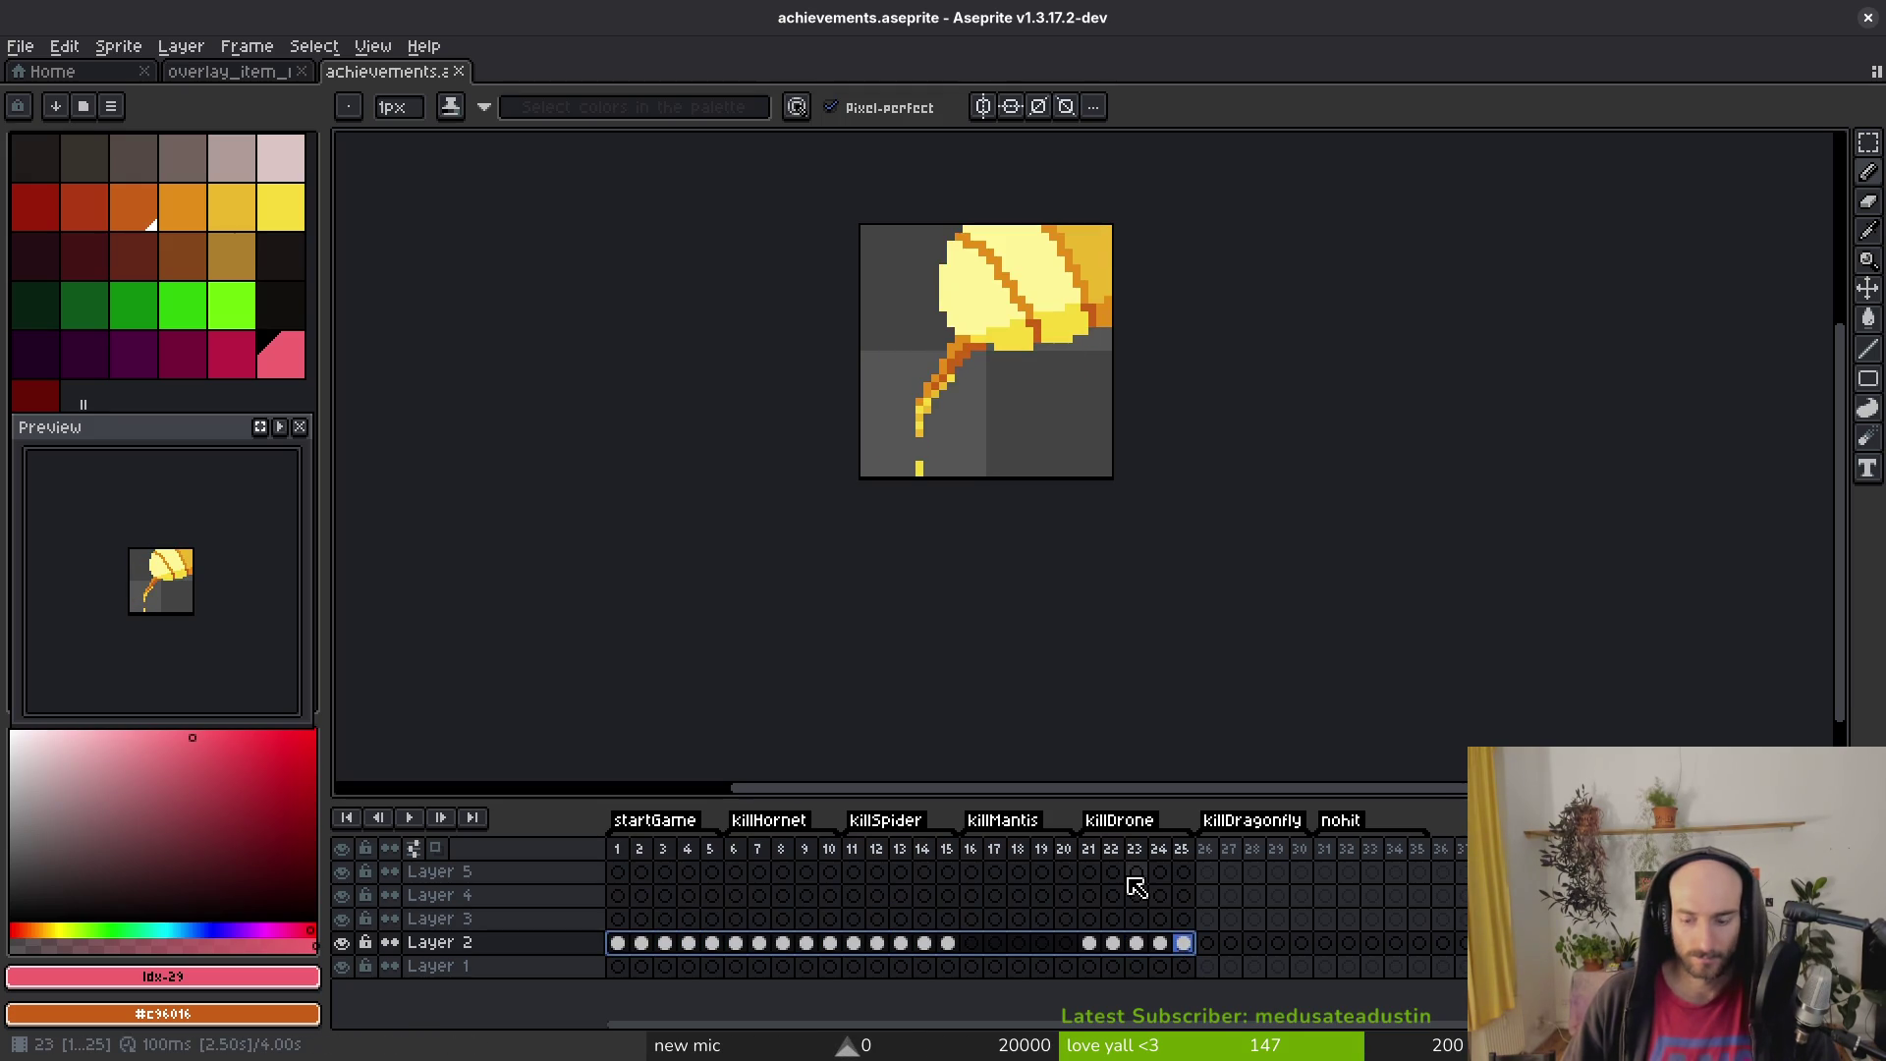
{"action": "key", "text": "Delete"}
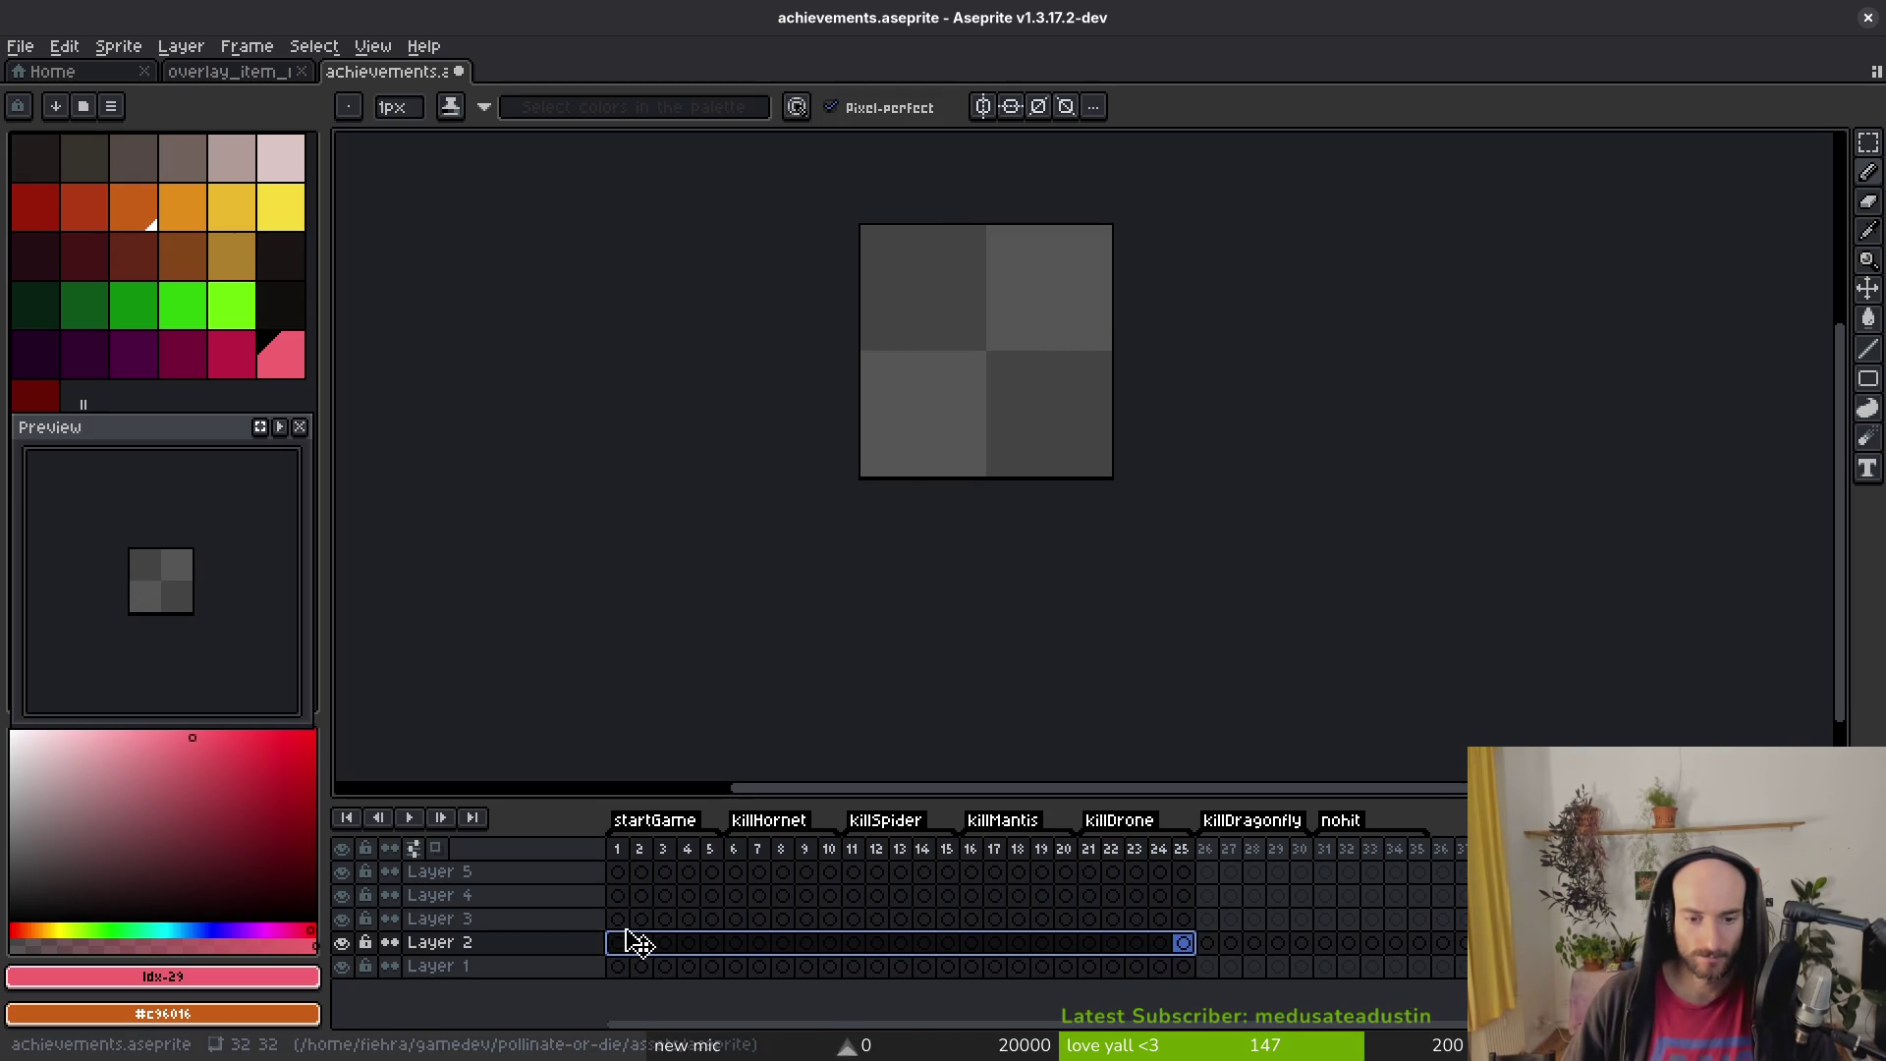
{"action": "key", "text": "ctrl+z"}
{"action": "left_click_drag", "start_coordinate": [619, 942], "coordinate": [947, 945]}
{"action": "key", "text": "Delete"}
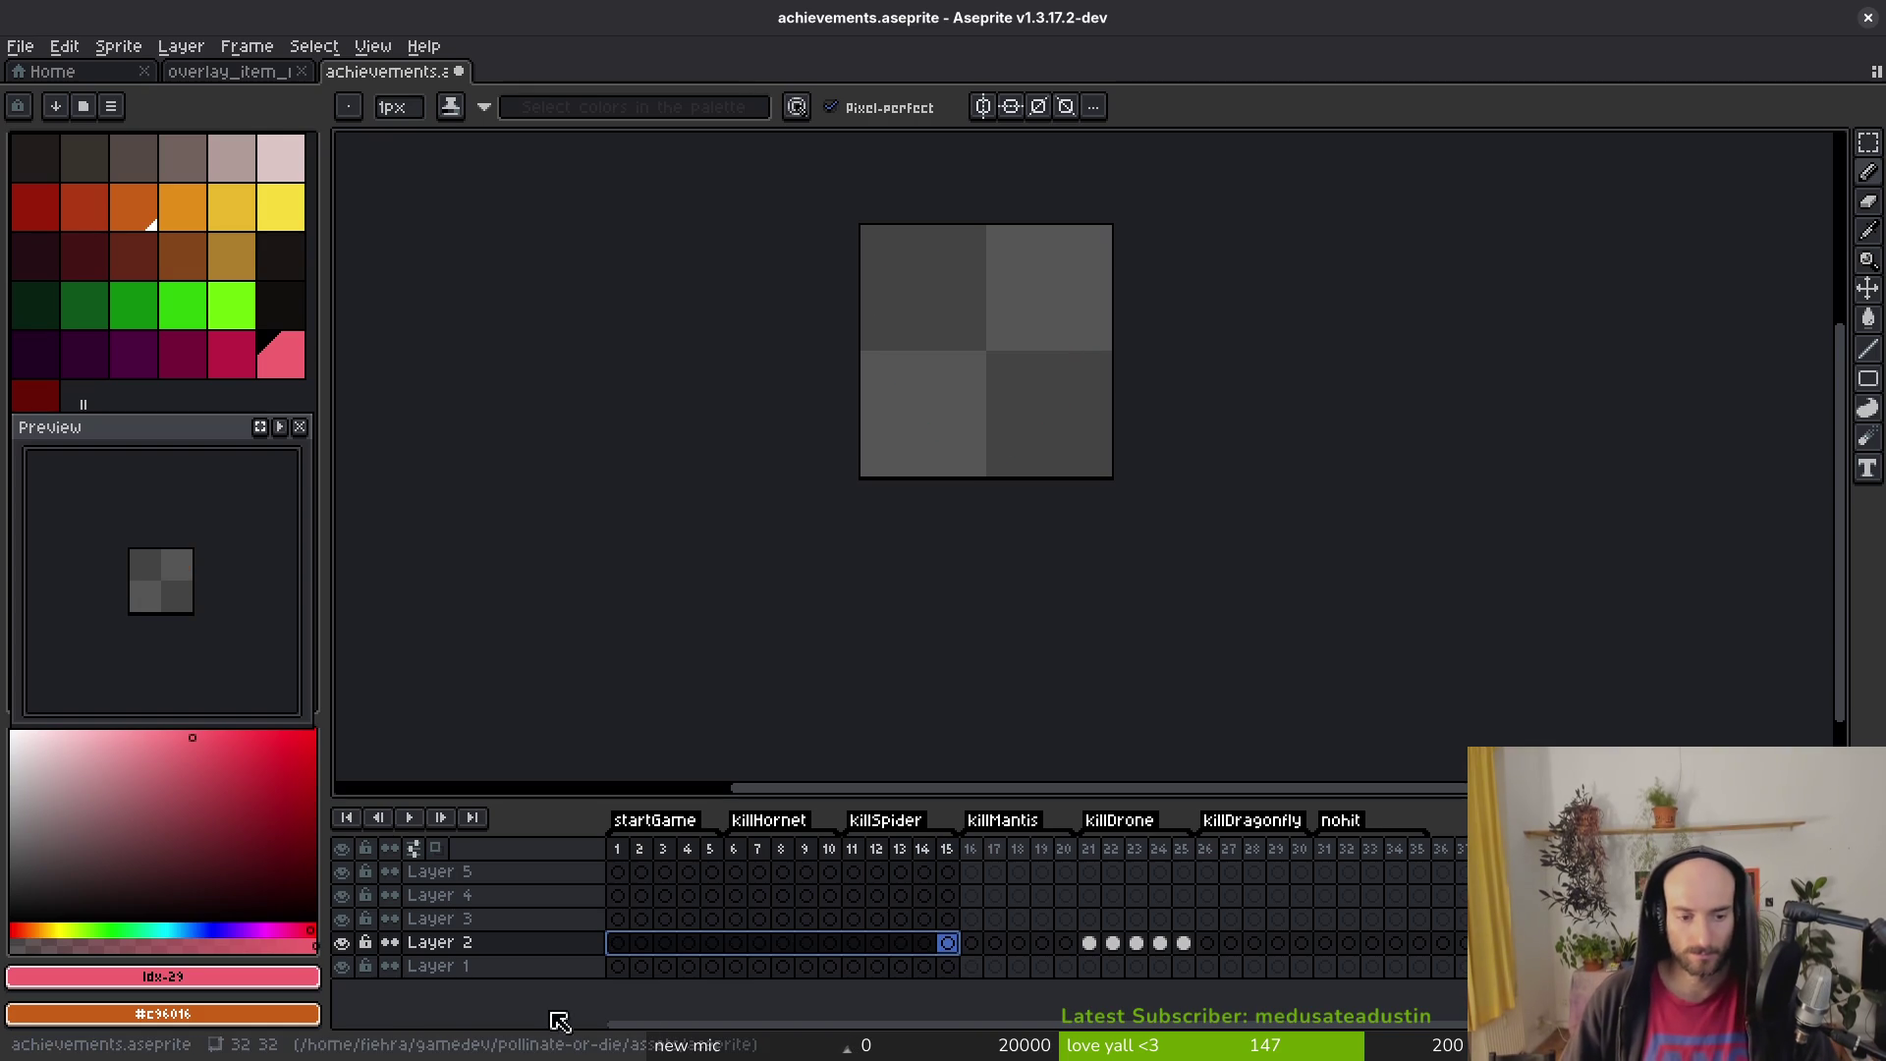
{"action": "left_click", "coordinate": [619, 943]}
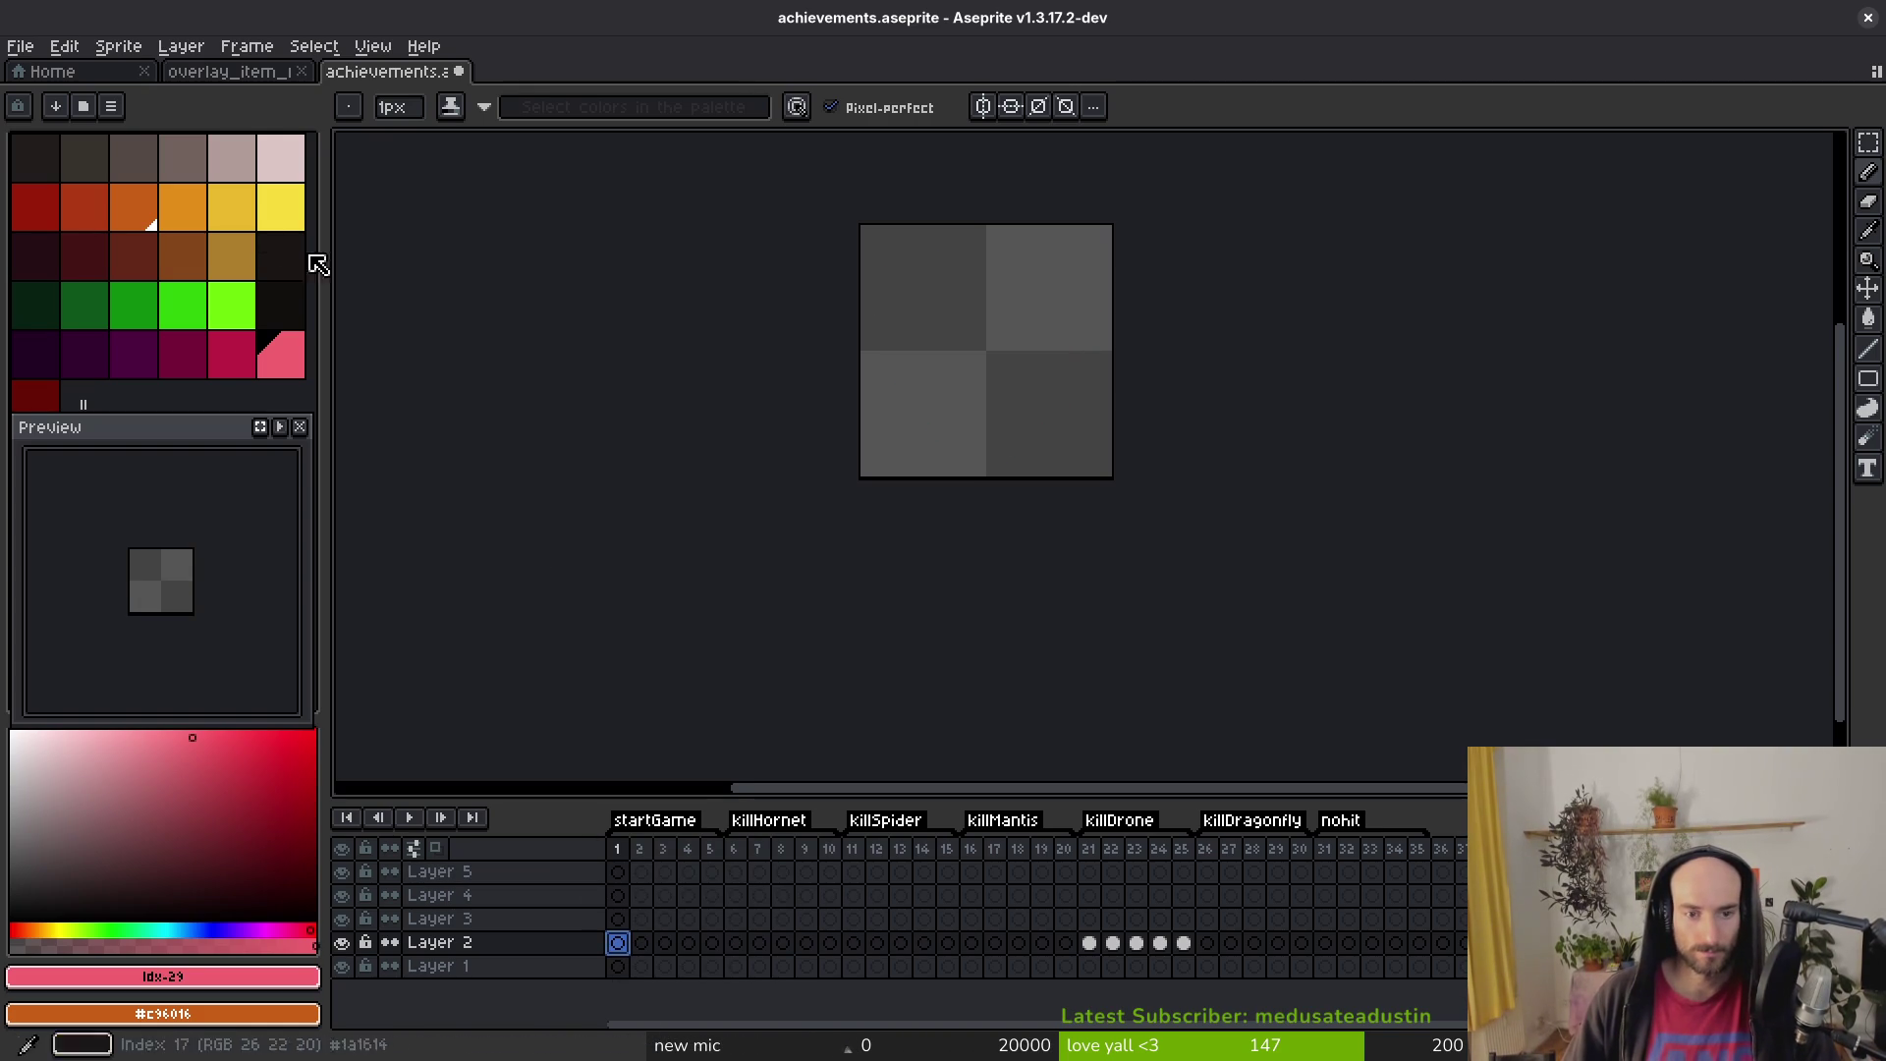
Step: Pick the yellow #f7db3b from the killDrone sprite at frame 21
{"action": "scroll", "coordinate": [919, 419], "scroll_direction": "up", "scroll_amount": 1}
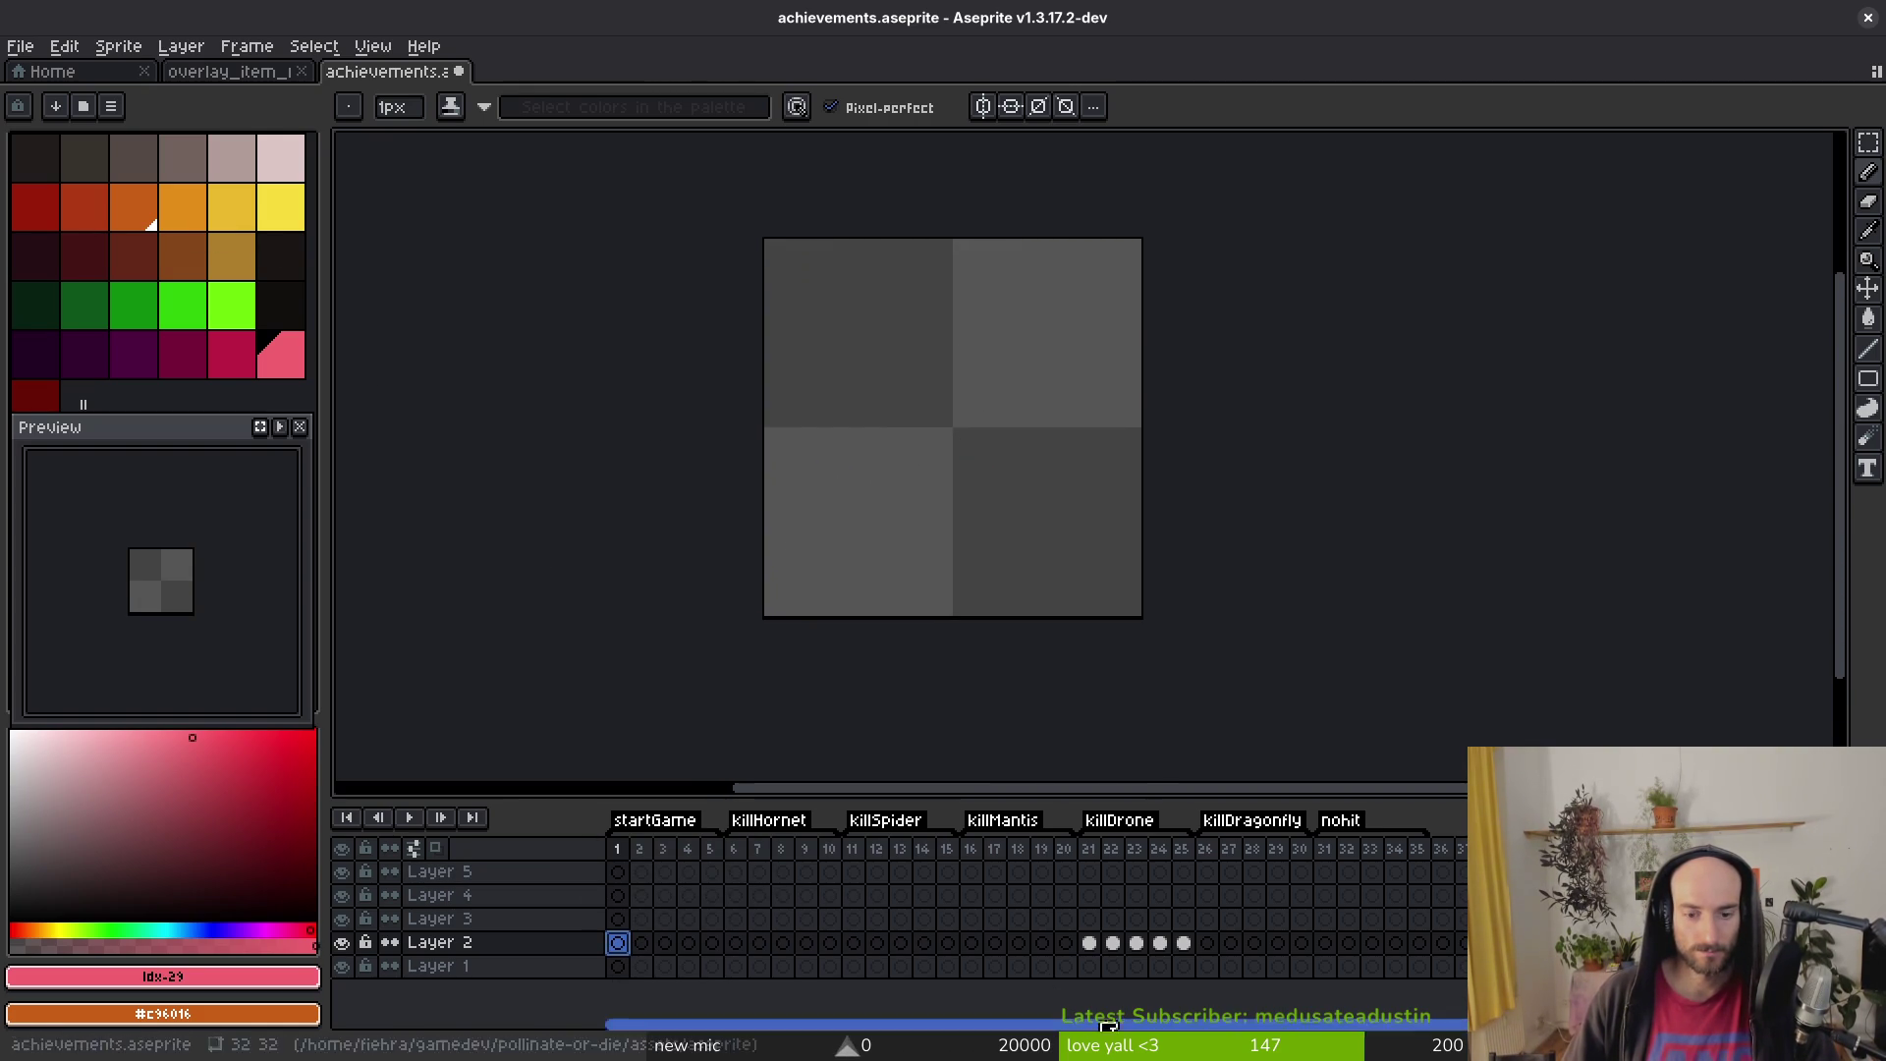
{"action": "left_click", "coordinate": [1088, 943]}
{"action": "key", "text": "Return"}
{"action": "key", "text": "i"}
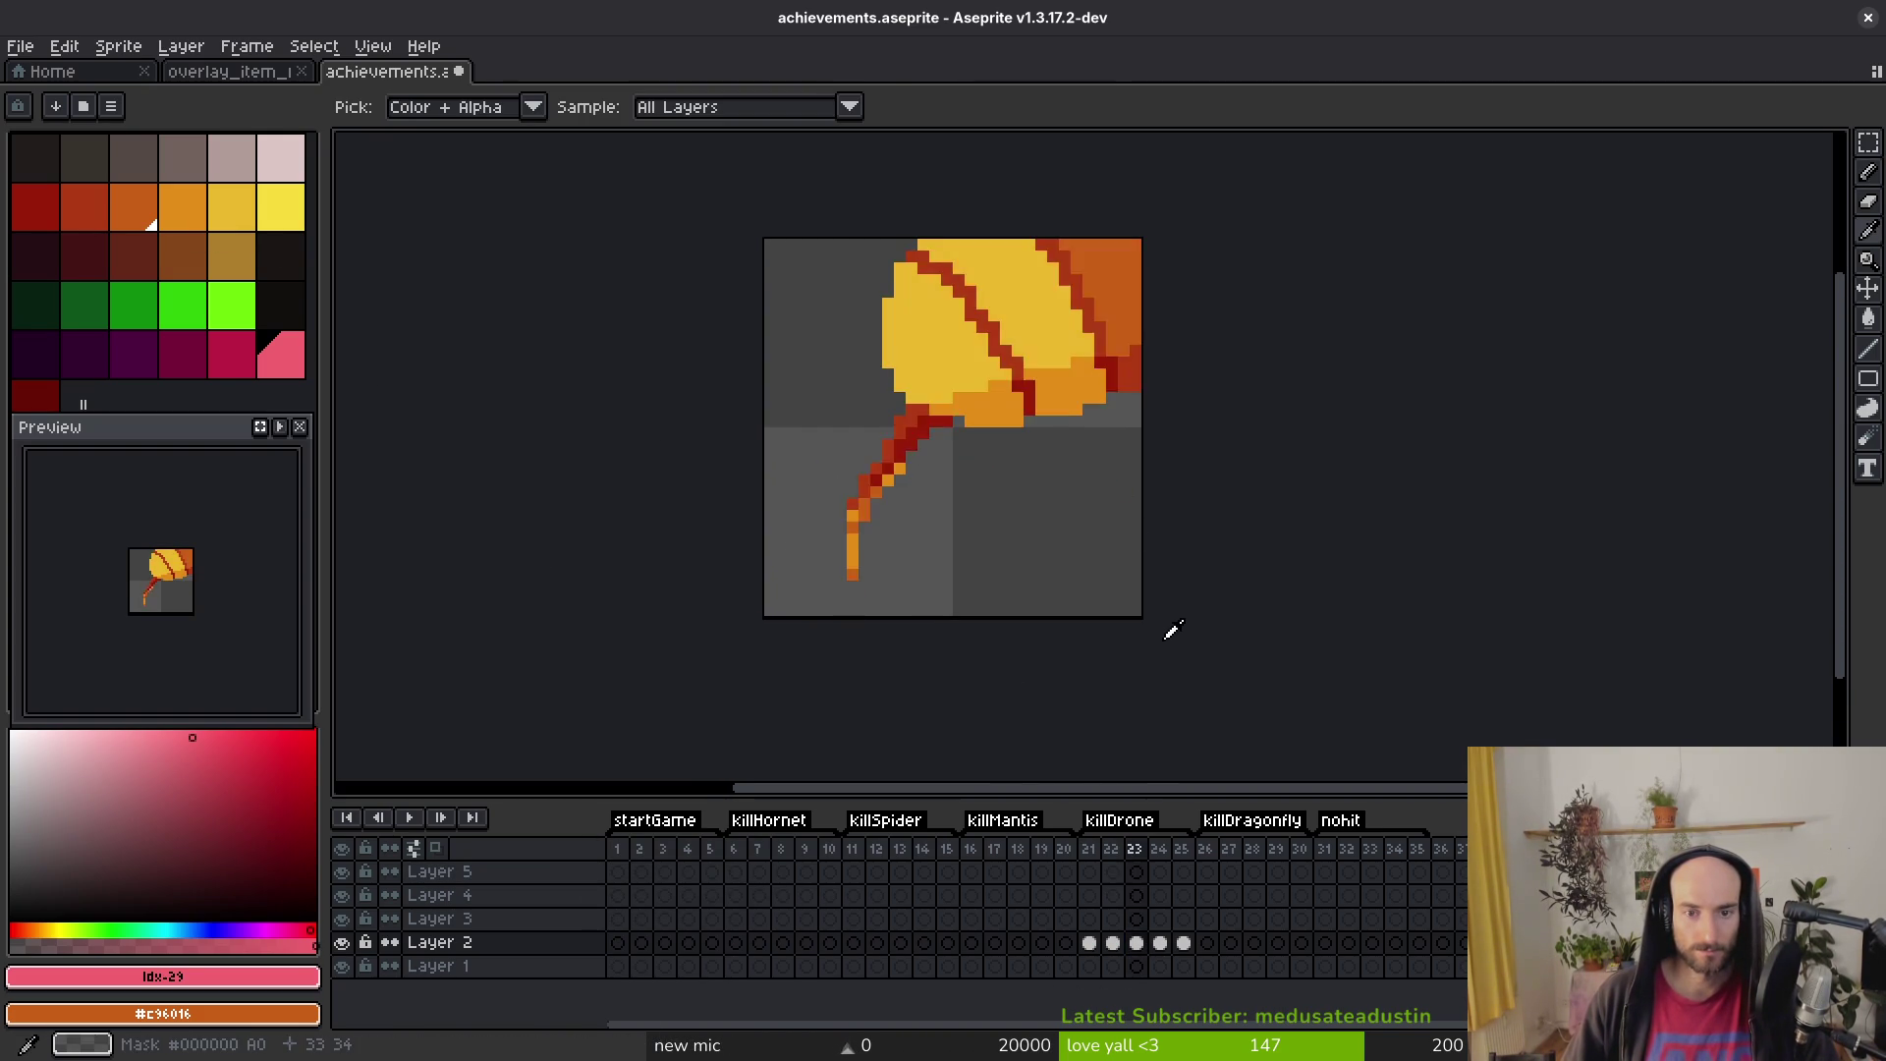
{"action": "left_click", "coordinate": [1074, 379]}
Step: Go to the empty frame 5 on Layer 2 and place a yellow starting pixel
{"action": "left_click", "coordinate": [687, 943]}
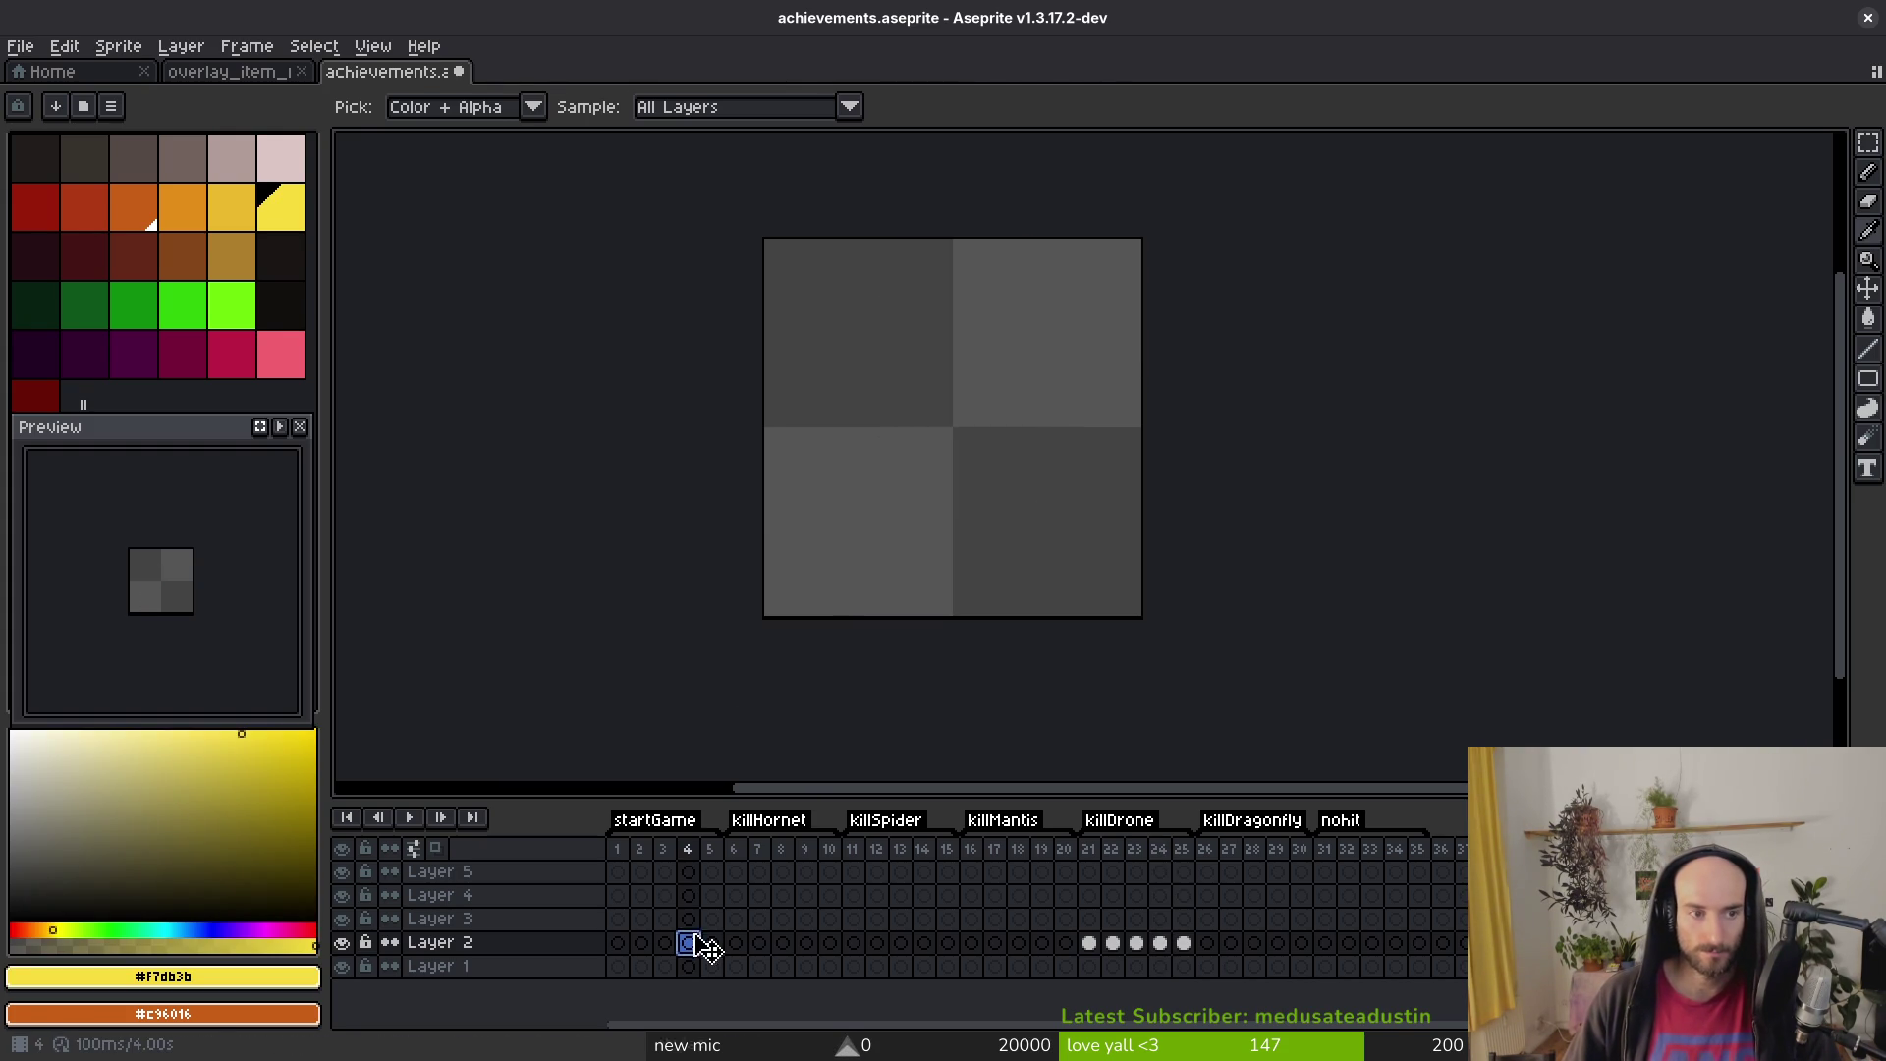
{"action": "key", "text": "b"}
{"action": "left_click", "coordinate": [1182, 943]}
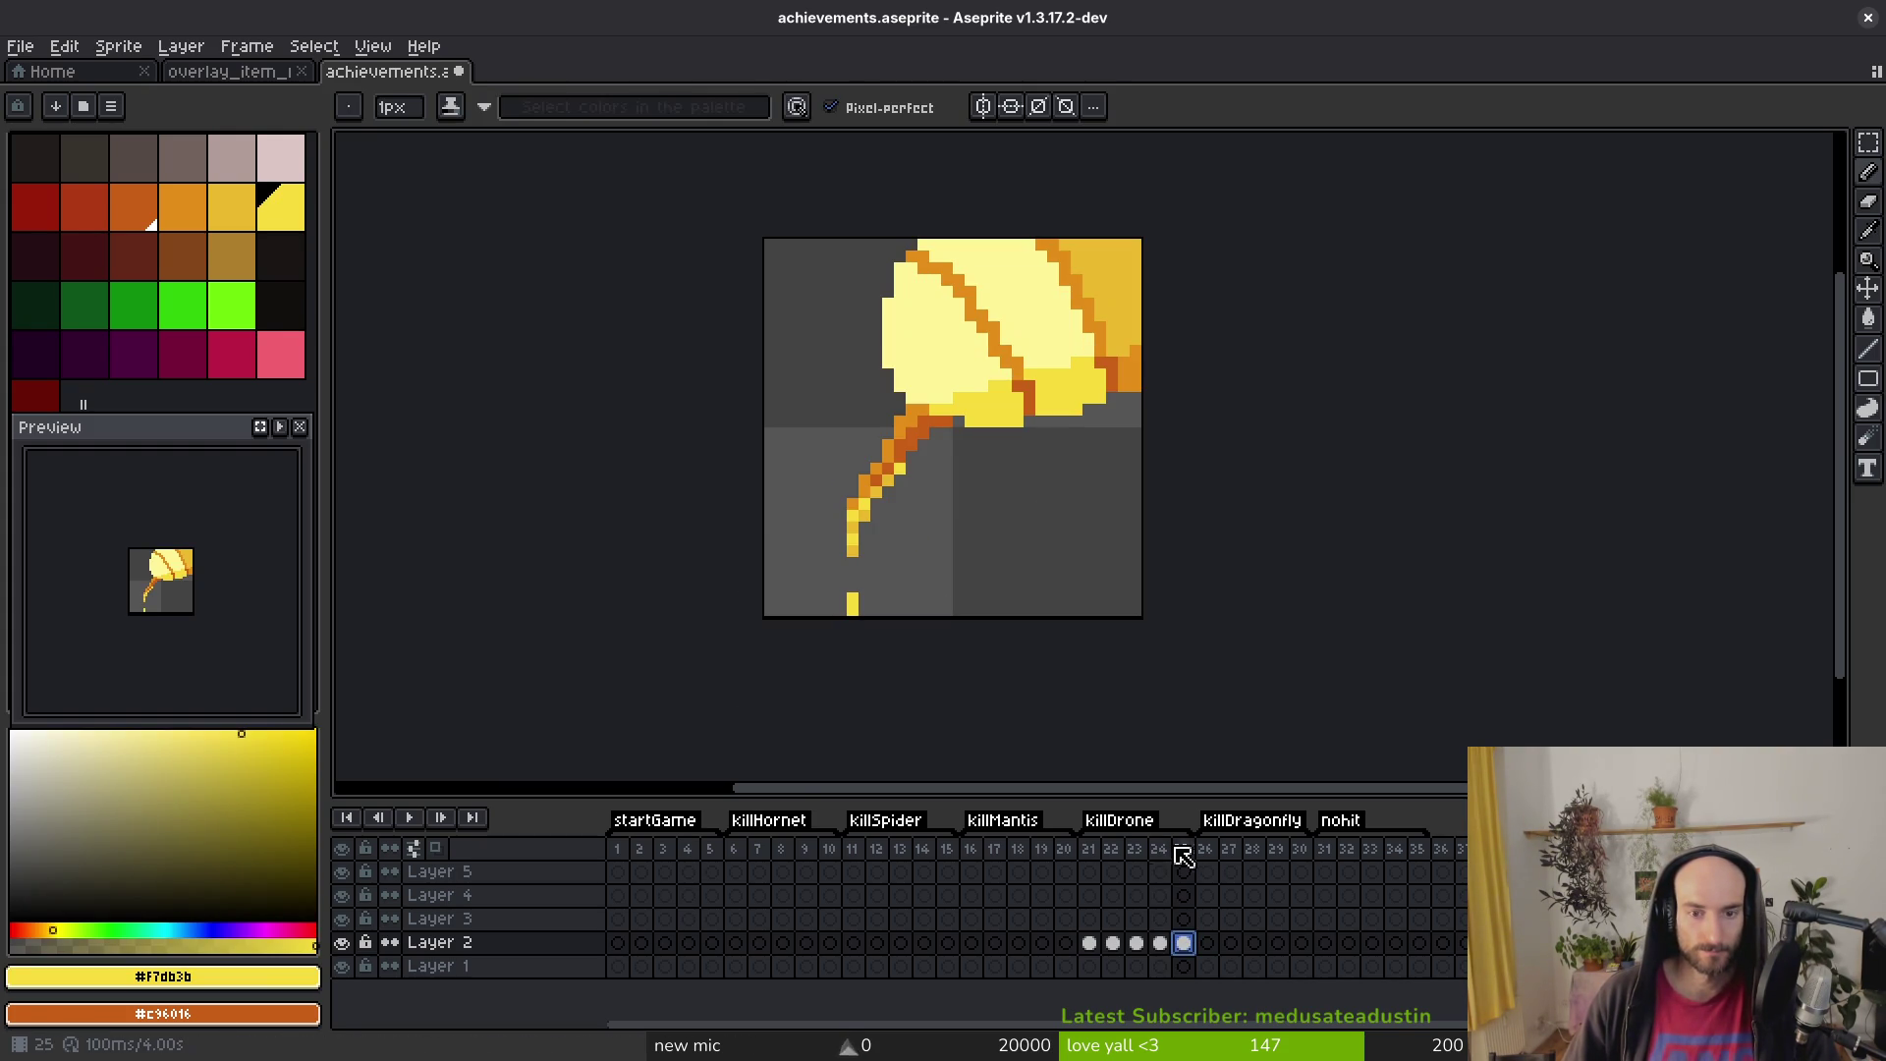
{"action": "left_click", "coordinate": [711, 943]}
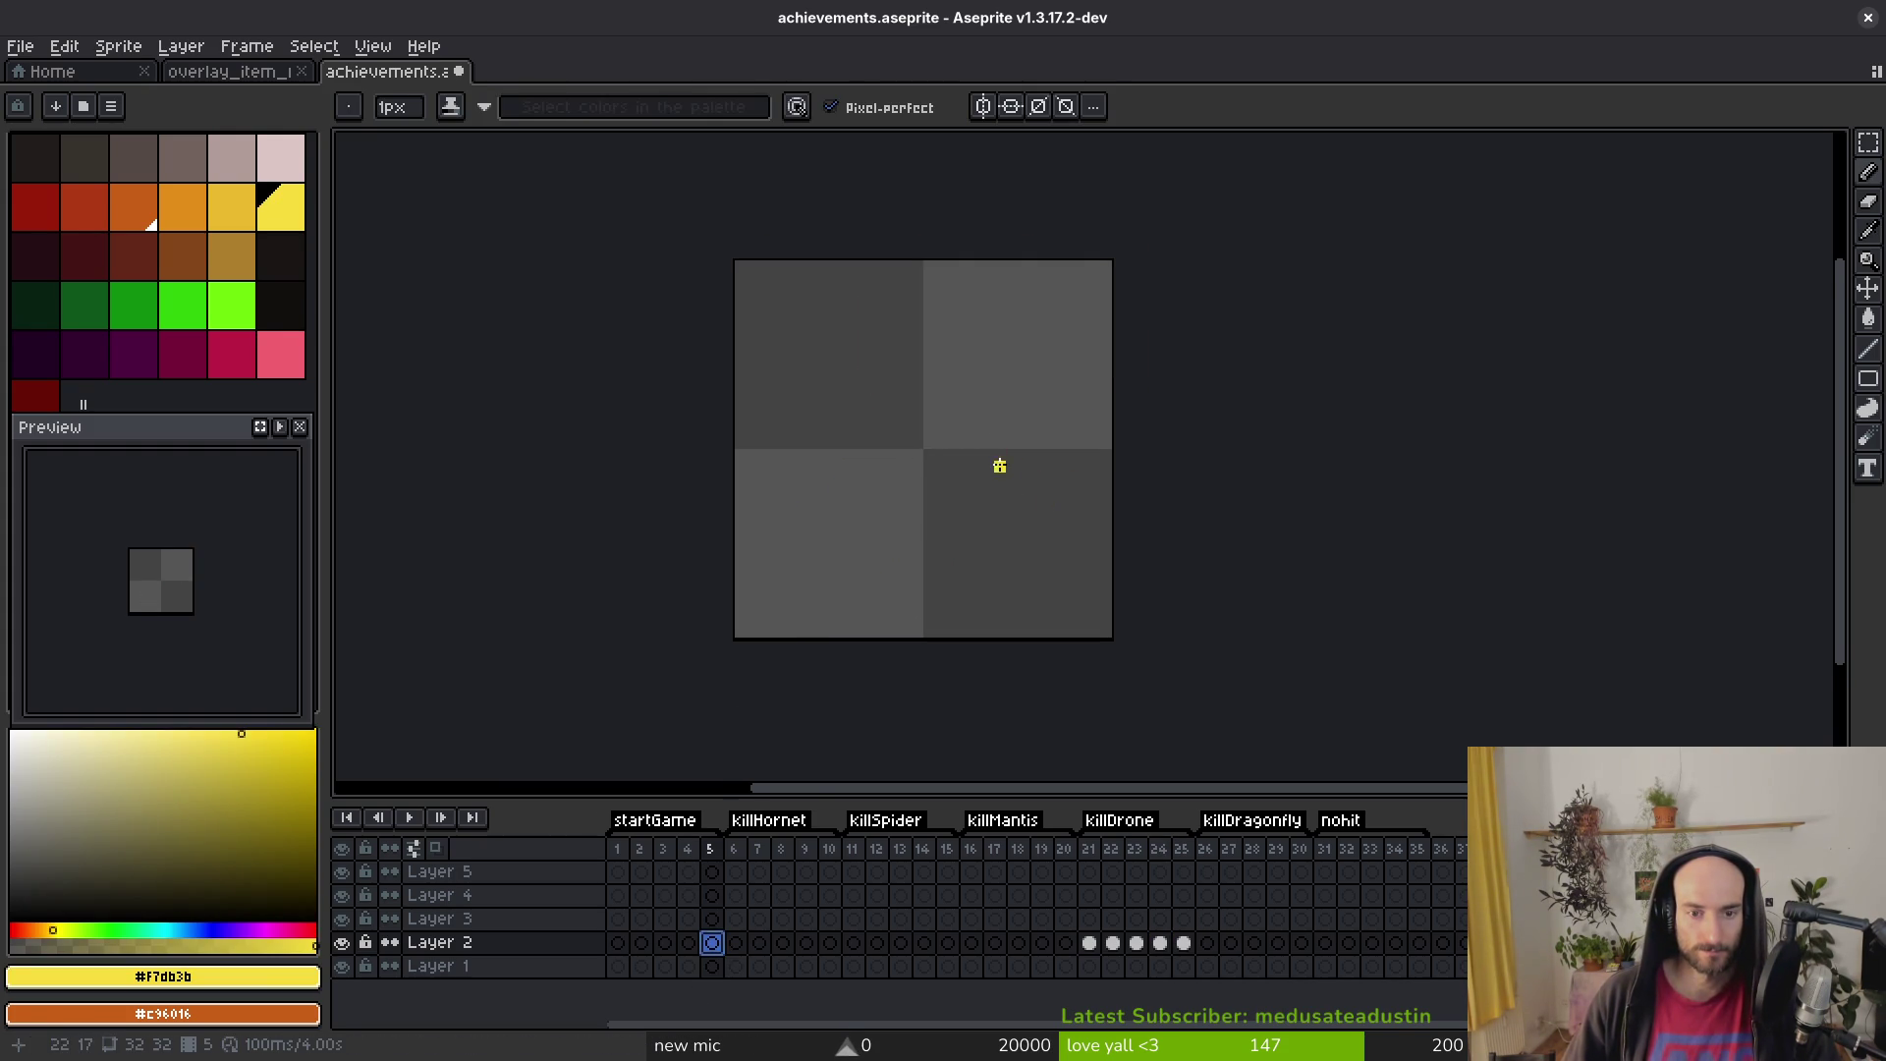
{"action": "scroll", "coordinate": [1002, 464], "scroll_direction": "up", "scroll_amount": 1}
{"action": "left_click", "coordinate": [912, 515]}
{"action": "key", "text": "l"}
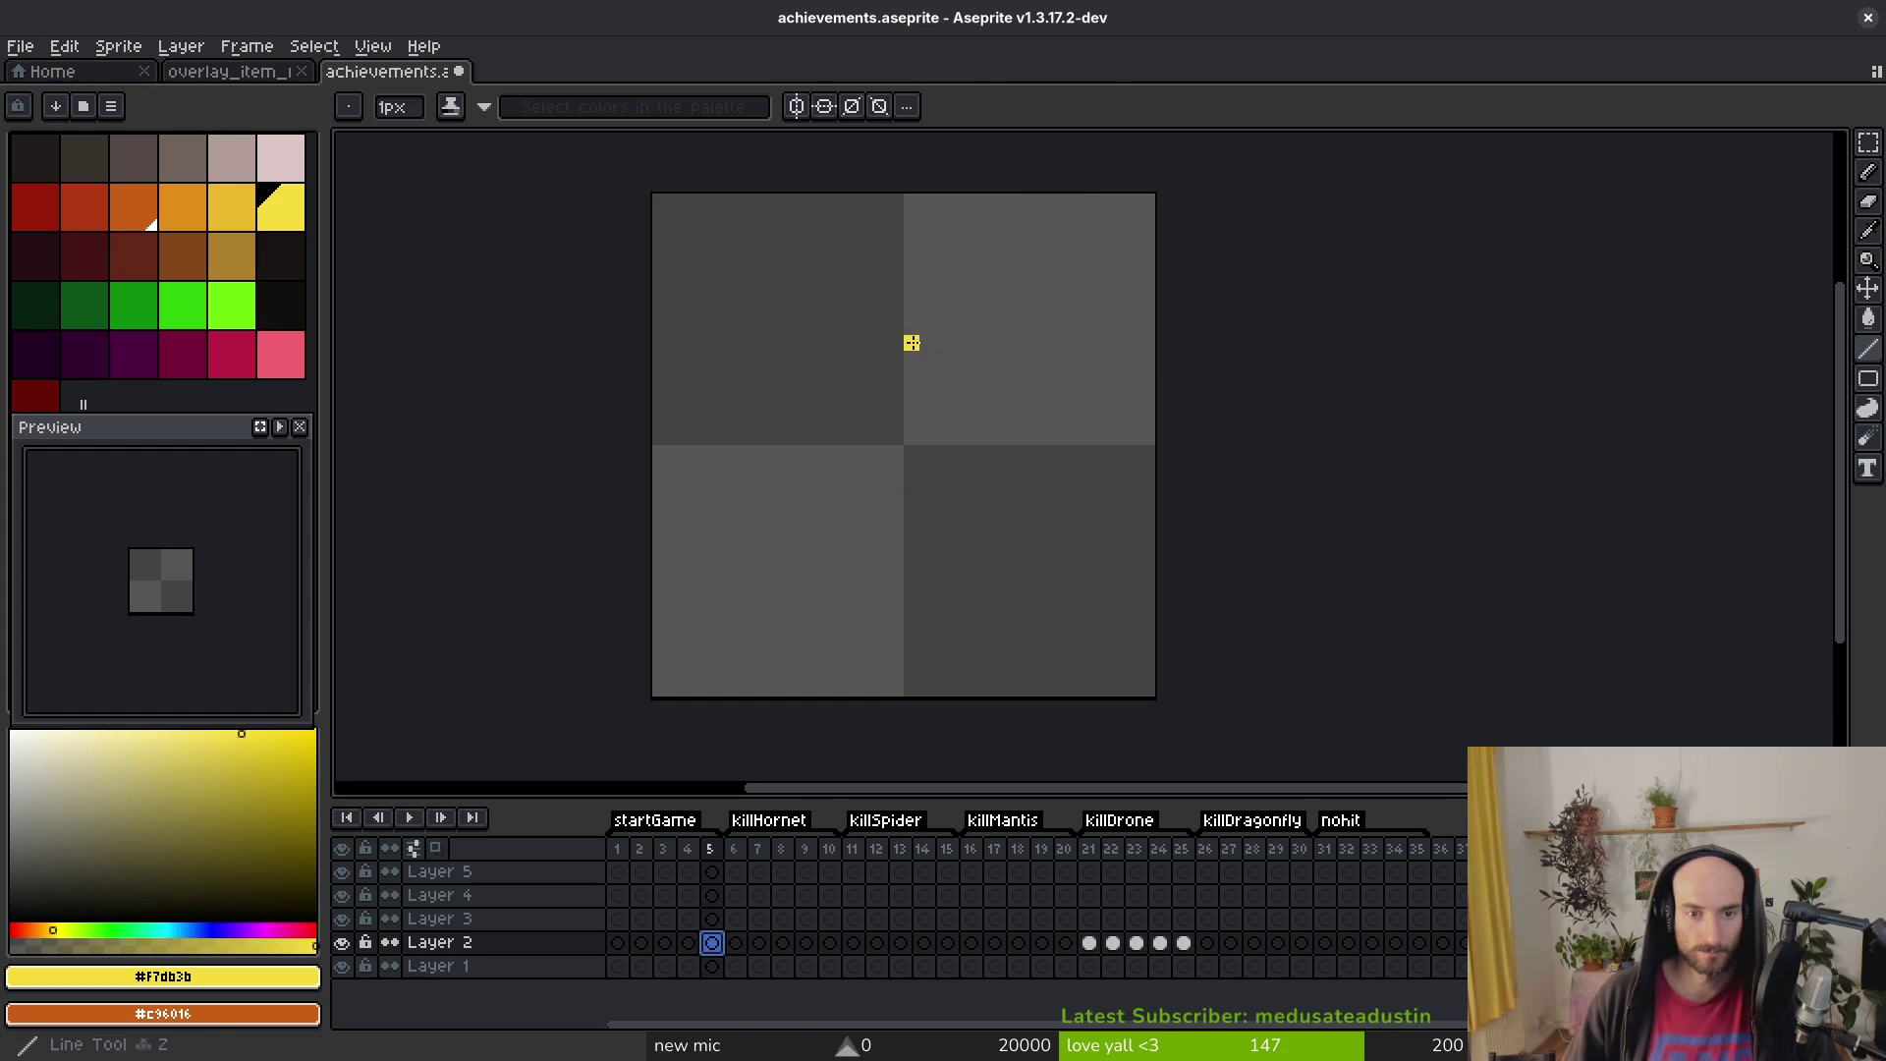
Step: Draw a yellow play-triangle outline with straight lines and thicken its lower diagonal
{"action": "mouse_move", "coordinate": [816, 296]}
{"action": "left_mouse_down"}
{"action": "mouse_move", "coordinate": [1051, 437]}
{"action": "mouse_move", "coordinate": [787, 568]}
{"action": "mouse_move", "coordinate": [824, 562]}
{"action": "mouse_move", "coordinate": [817, 595]}
{"action": "mouse_move", "coordinate": [847, 579]}
{"action": "left_mouse_up"}
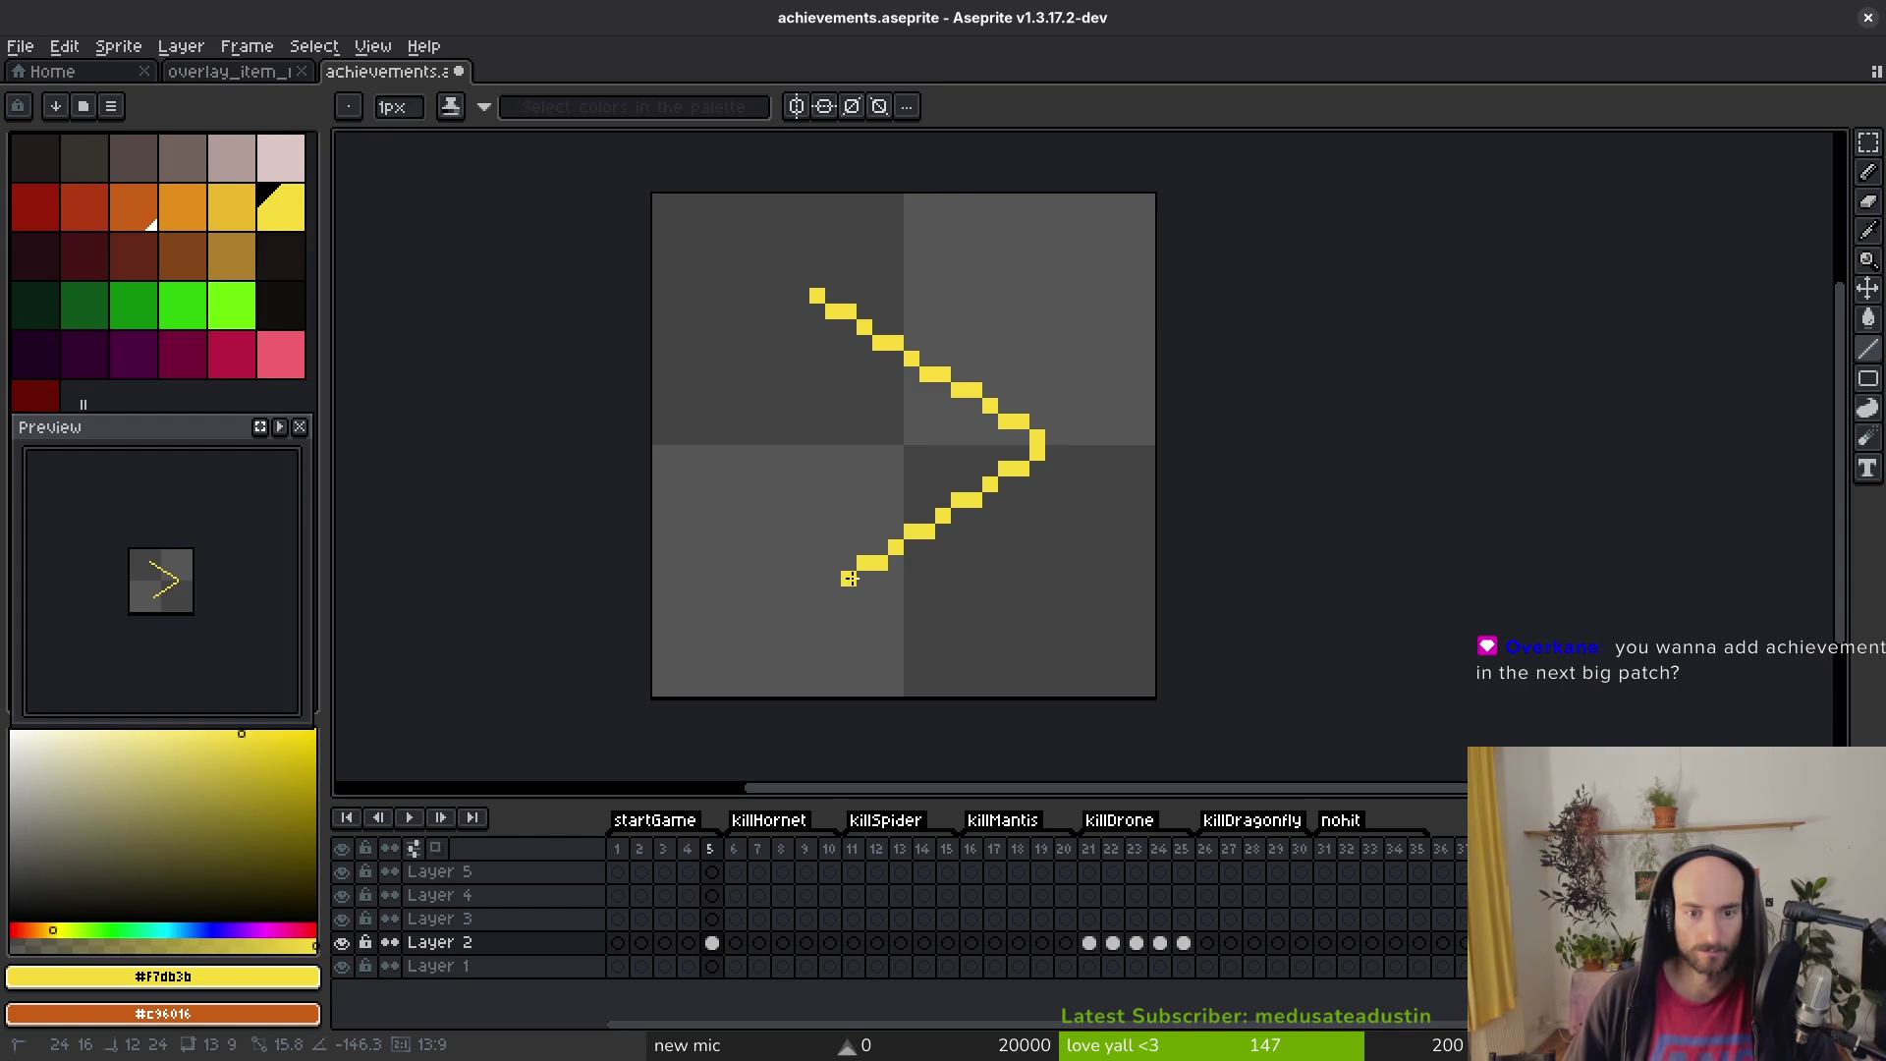
{"action": "left_click_drag", "start_coordinate": [849, 580], "coordinate": [866, 563]}
{"action": "left_click_drag", "start_coordinate": [866, 564], "coordinate": [865, 563]}
{"action": "left_click", "coordinate": [833, 580]}
{"action": "left_click_drag", "start_coordinate": [799, 591], "coordinate": [798, 305]}
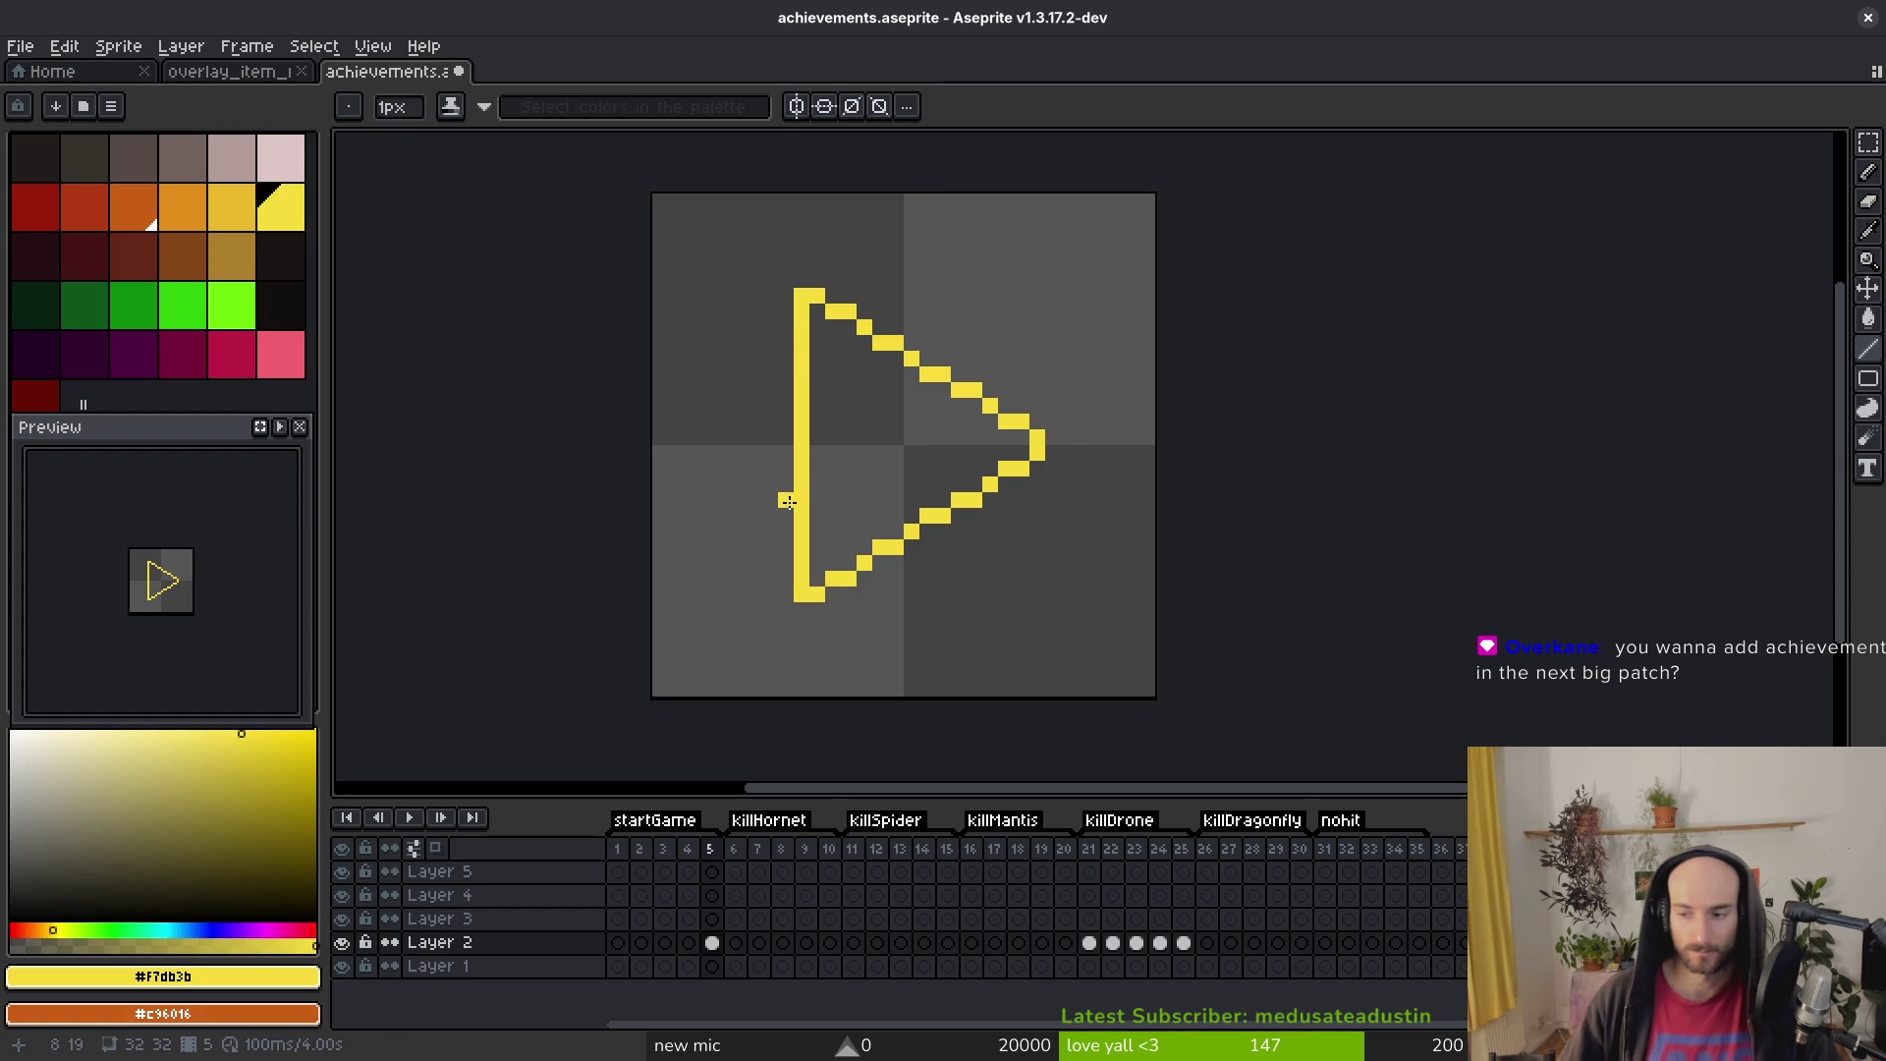
{"action": "mouse_move", "coordinate": [811, 582]}
{"action": "left_mouse_down"}
{"action": "mouse_move", "coordinate": [1029, 454]}
{"action": "mouse_move", "coordinate": [1011, 422]}
{"action": "mouse_move", "coordinate": [904, 374]}
{"action": "mouse_move", "coordinate": [817, 300]}
{"action": "left_mouse_up"}
Step: Erase a pixel to open a gap in the triangle's left edge
{"action": "scroll", "coordinate": [951, 424], "scroll_direction": "up", "scroll_amount": 4}
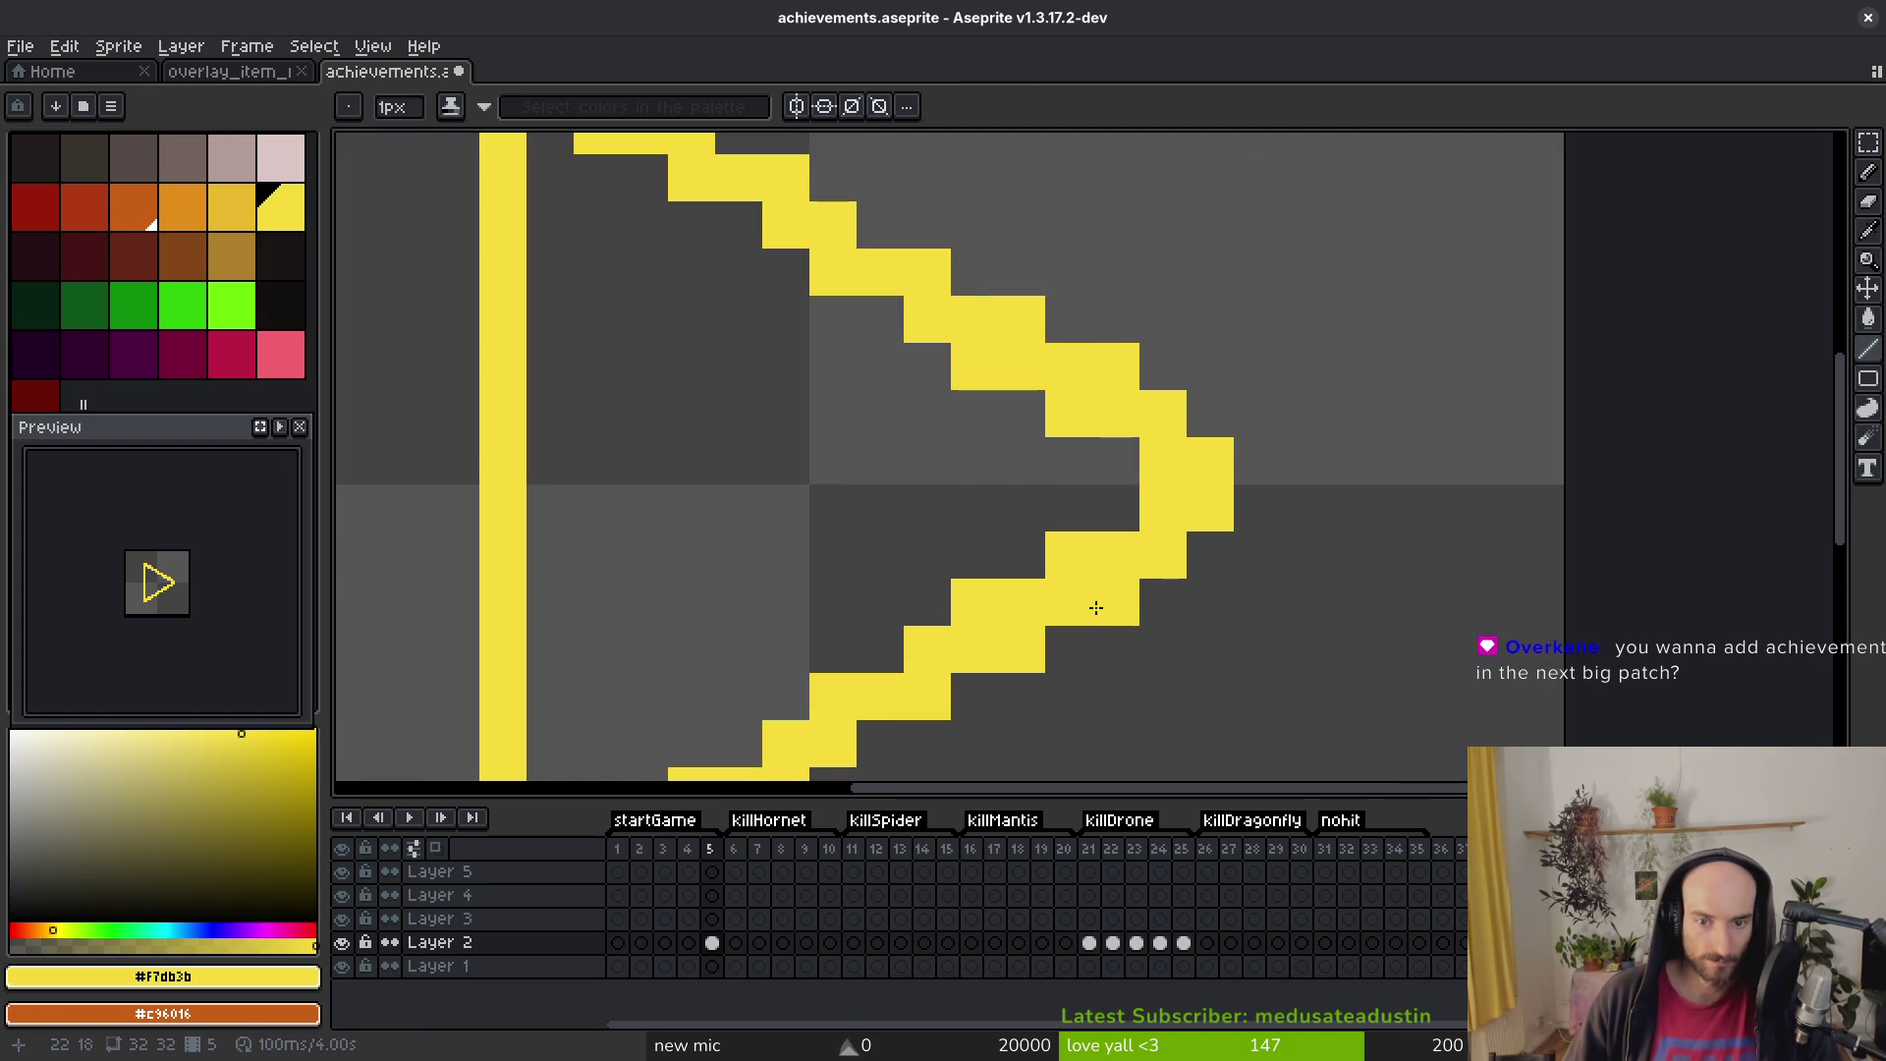
{"action": "scroll", "coordinate": [1096, 608], "scroll_direction": "down", "scroll_amount": 8}
{"action": "scroll", "coordinate": [1254, 613], "scroll_direction": "up", "scroll_amount": 1}
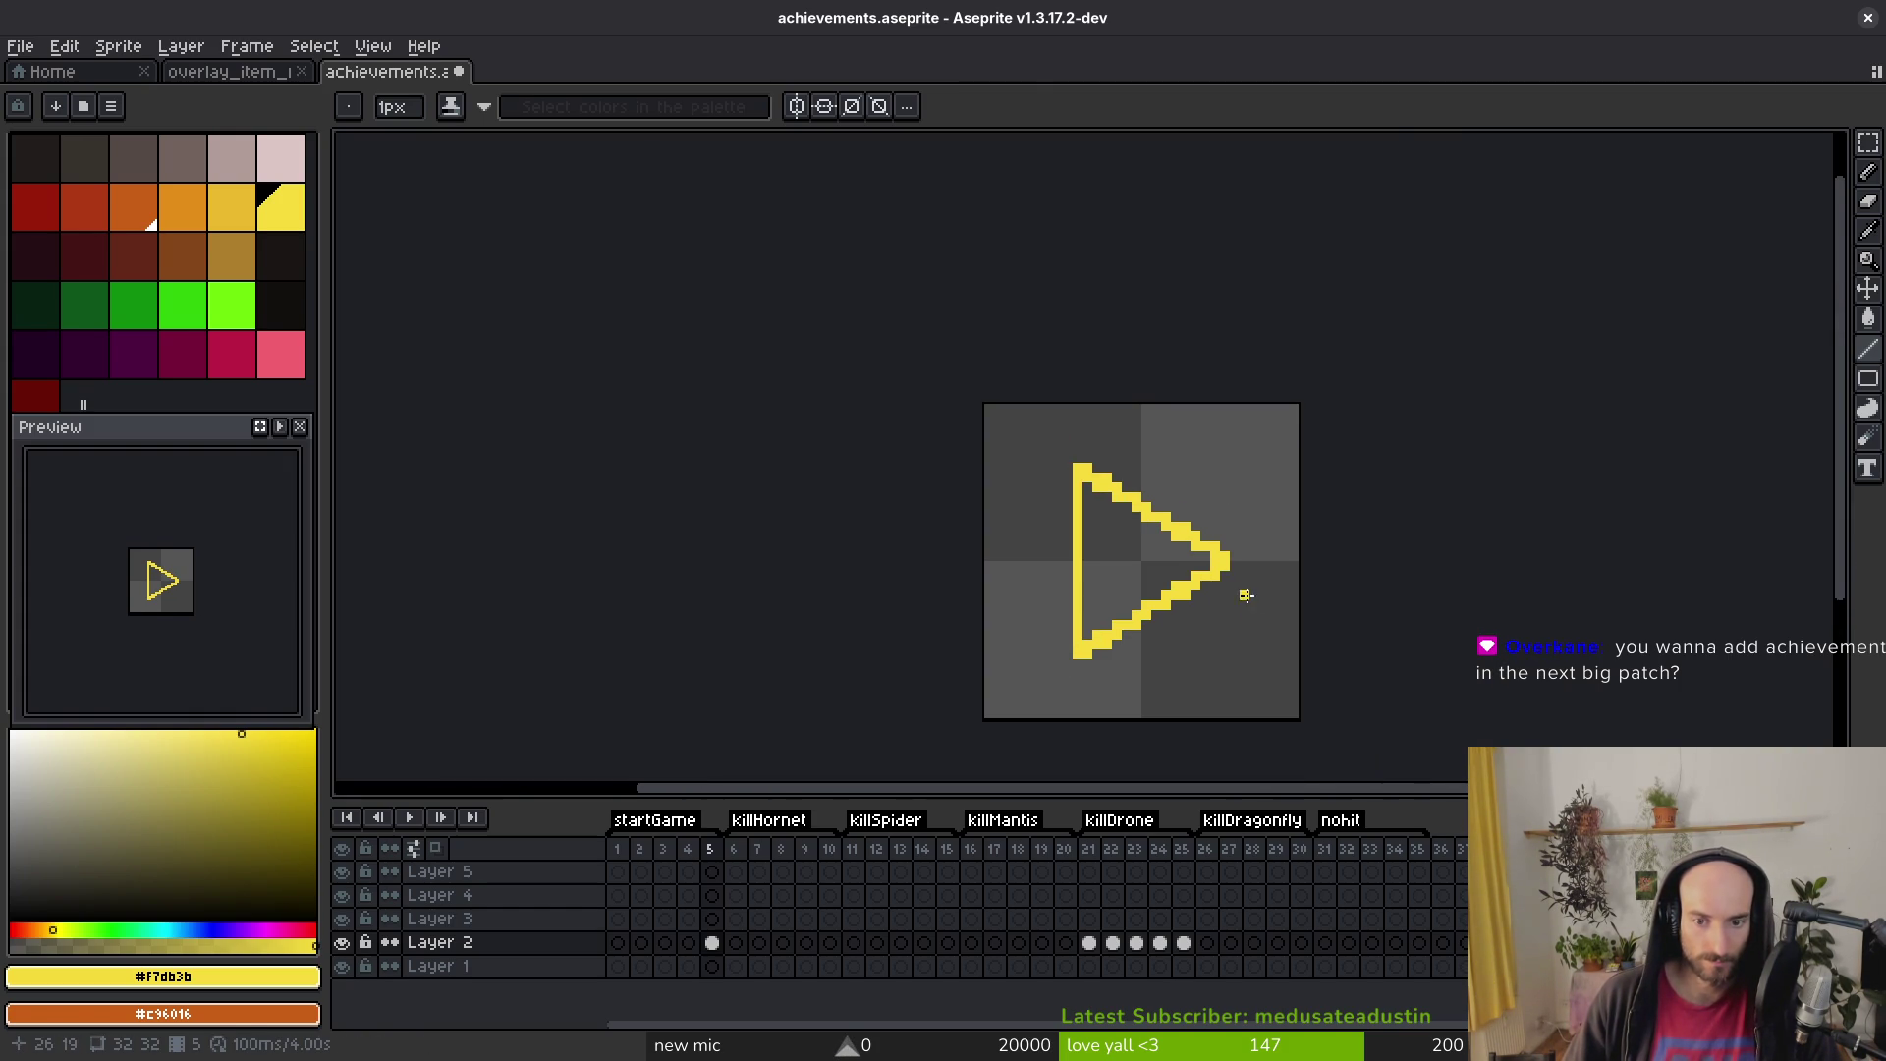
{"action": "scroll", "coordinate": [1246, 596], "scroll_direction": "up", "scroll_amount": 2}
{"action": "left_click_drag", "start_coordinate": [1107, 531], "coordinate": [980, 434]}
{"action": "key", "text": "e"}
{"action": "left_click", "coordinate": [914, 405]}
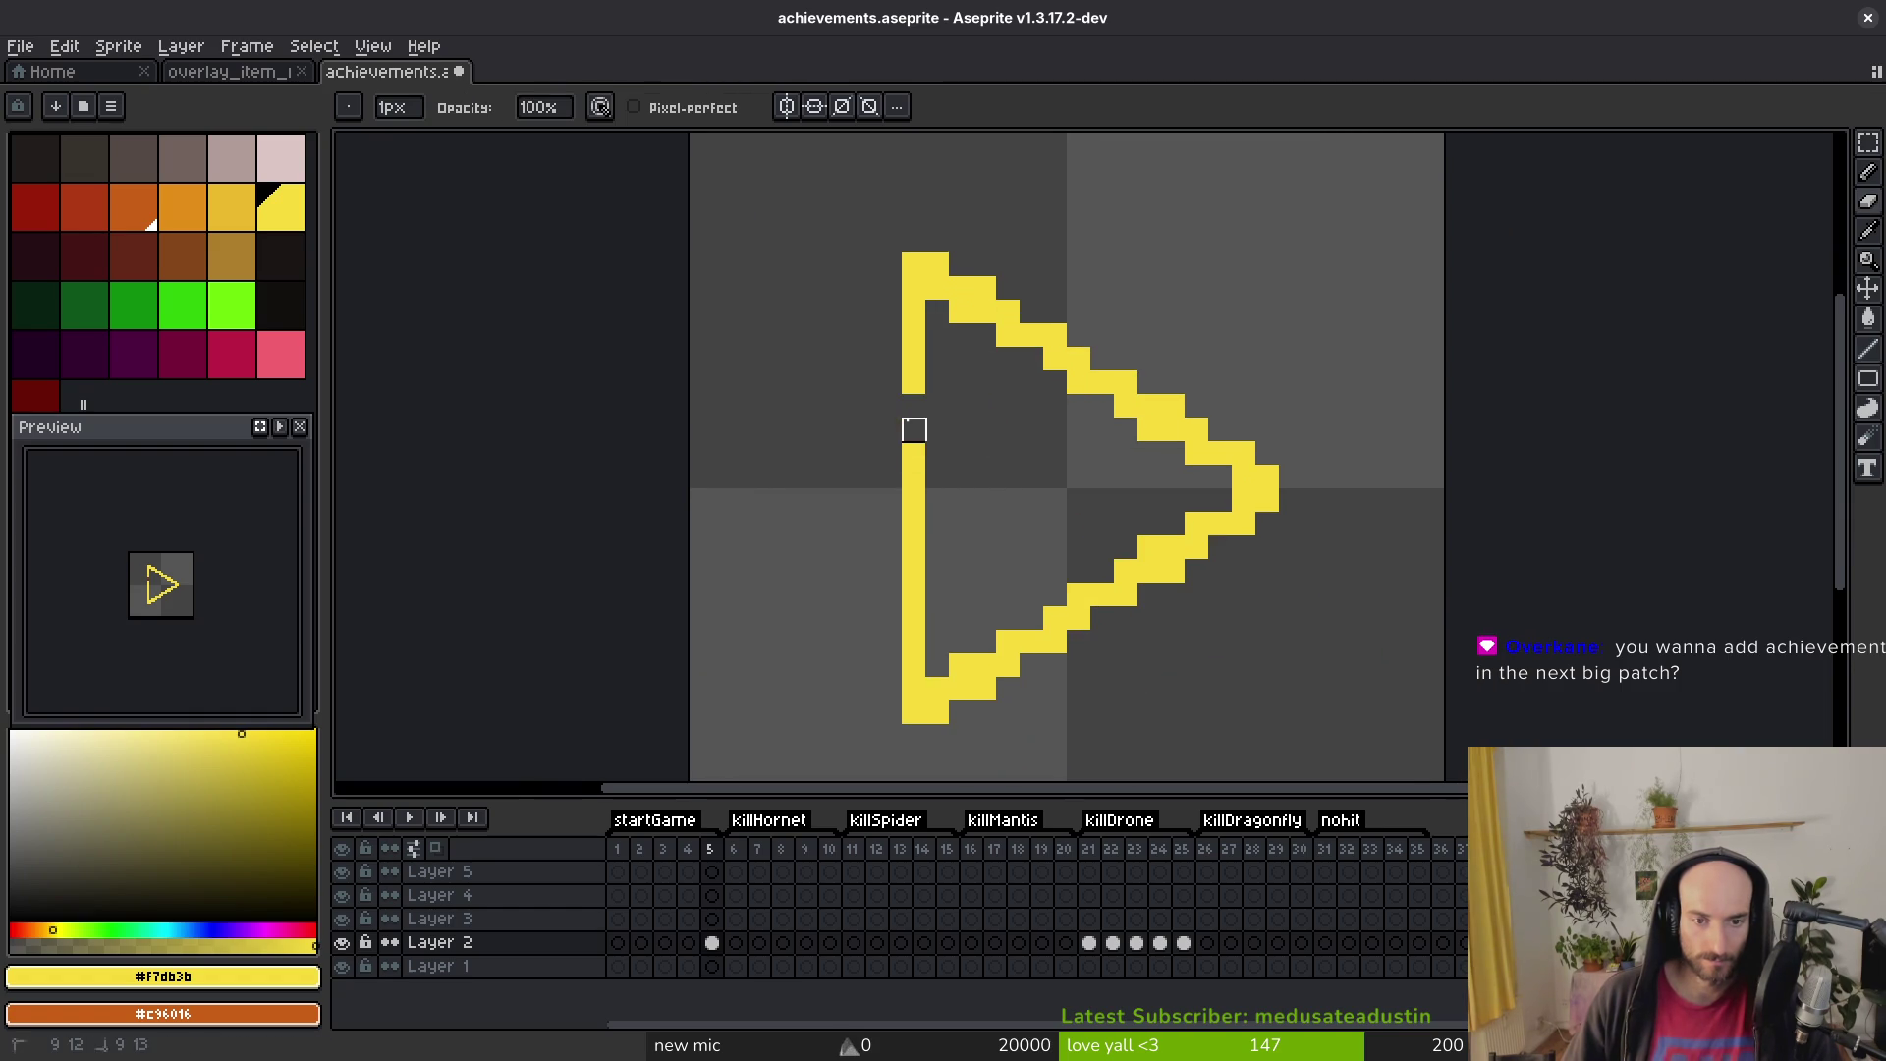
{"action": "scroll", "coordinate": [1051, 511], "scroll_direction": "down", "scroll_amount": 6}
{"action": "scroll", "coordinate": [1071, 476], "scroll_direction": "up", "scroll_amount": 4}
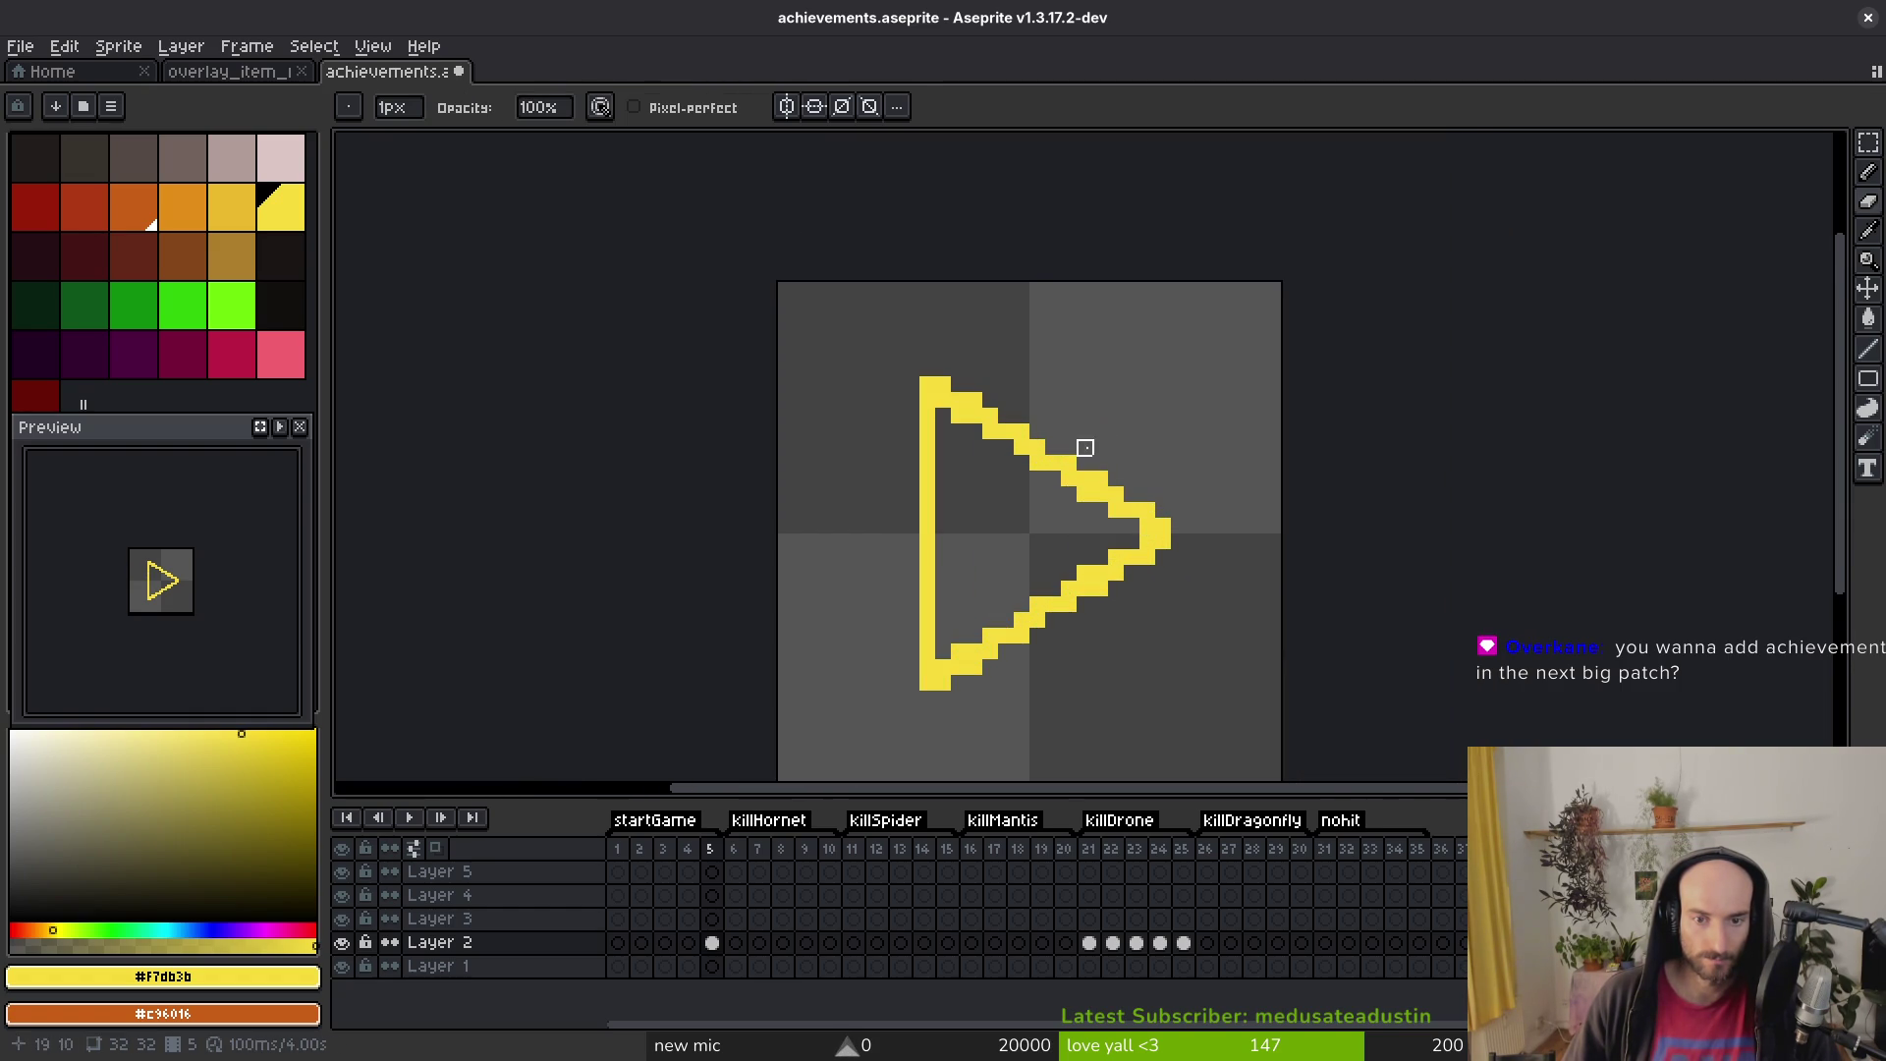
{"action": "scroll", "coordinate": [1053, 604], "scroll_direction": "down", "scroll_amount": 5}
{"action": "scroll", "coordinate": [1057, 520], "scroll_direction": "up", "scroll_amount": 5}
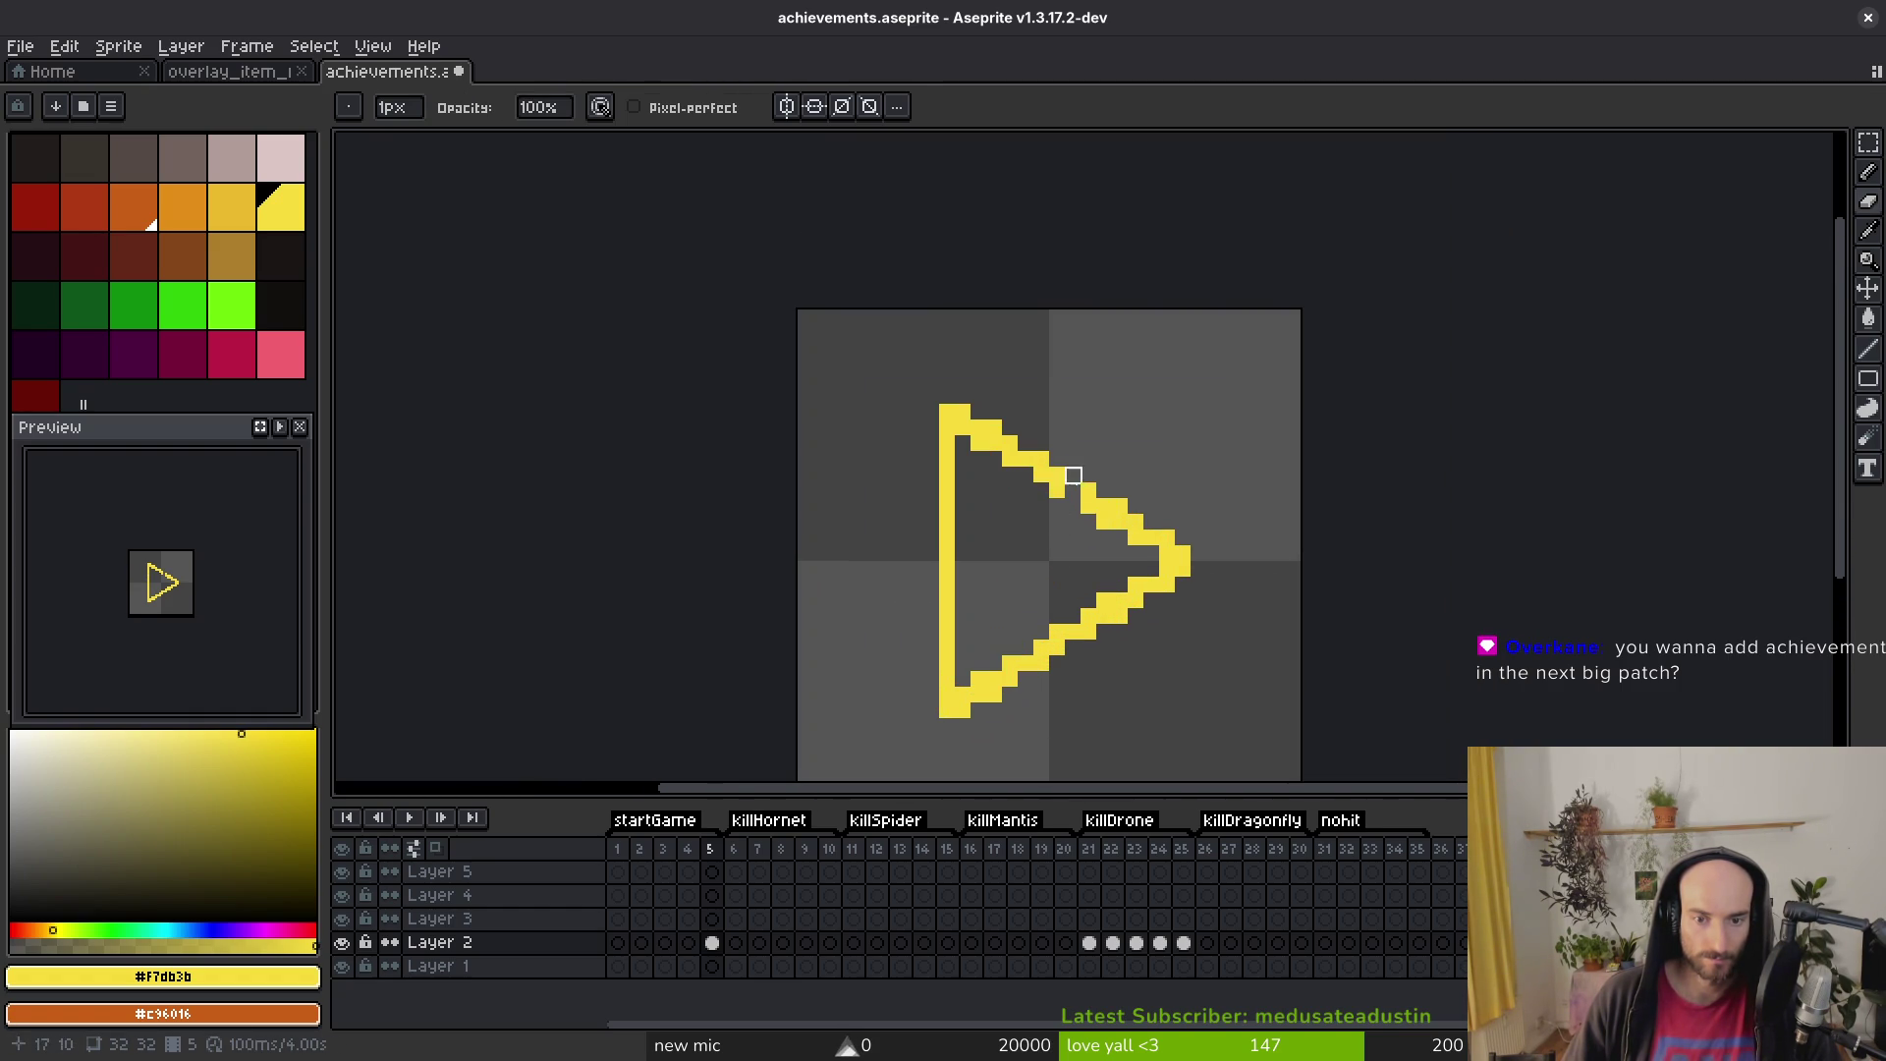
Step: Erase pixels from the upper and lower-right diagonals, then undo two of the erasures
{"action": "left_click", "coordinate": [1057, 491]}
{"action": "left_click", "coordinate": [1089, 507]}
{"action": "left_click", "coordinate": [1104, 507]}
{"action": "scroll", "coordinate": [1072, 523], "scroll_direction": "down", "scroll_amount": 5}
{"action": "scroll", "coordinate": [1048, 471], "scroll_direction": "up", "scroll_amount": 5}
{"action": "key", "text": "ctrl+z"}
{"action": "key", "text": "ctrl+z"}
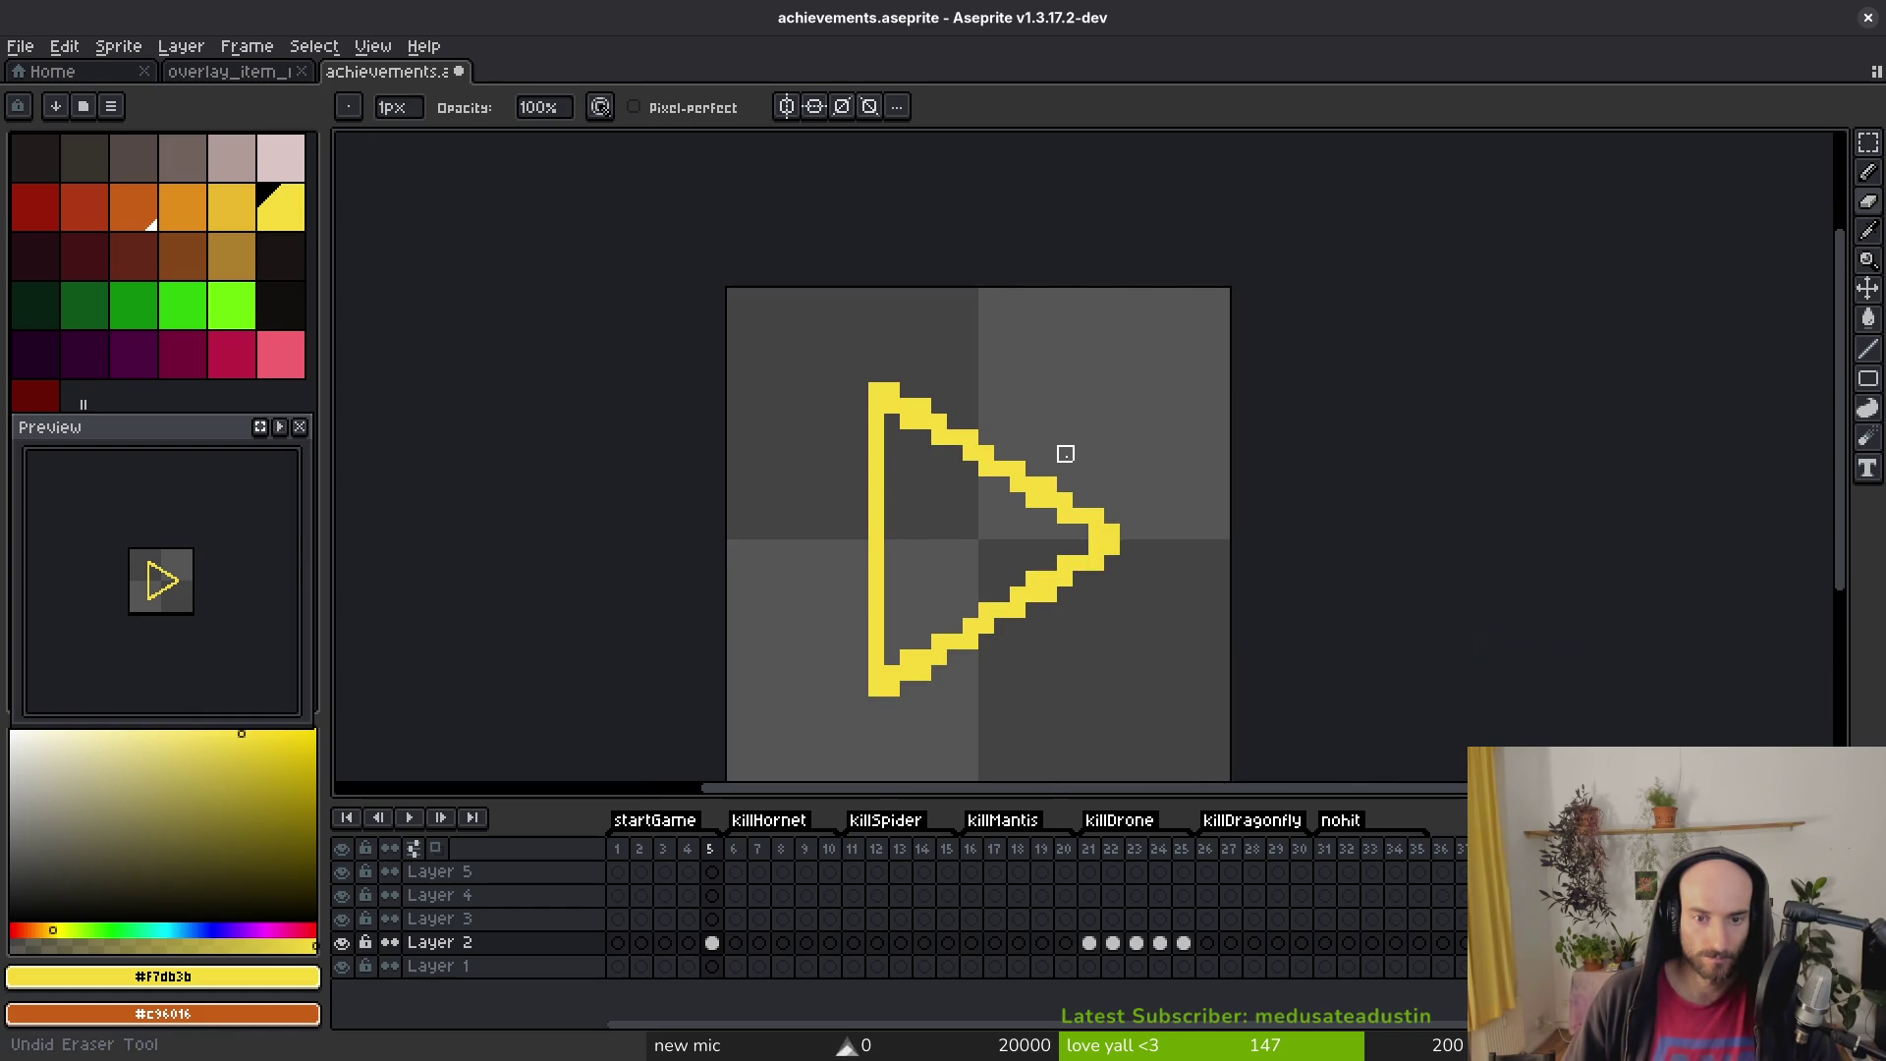
{"action": "key", "text": "ctrl+z"}
Step: Erase a pixel from the upper-right edge, then undo the last change
{"action": "left_click", "coordinate": [1033, 483]}
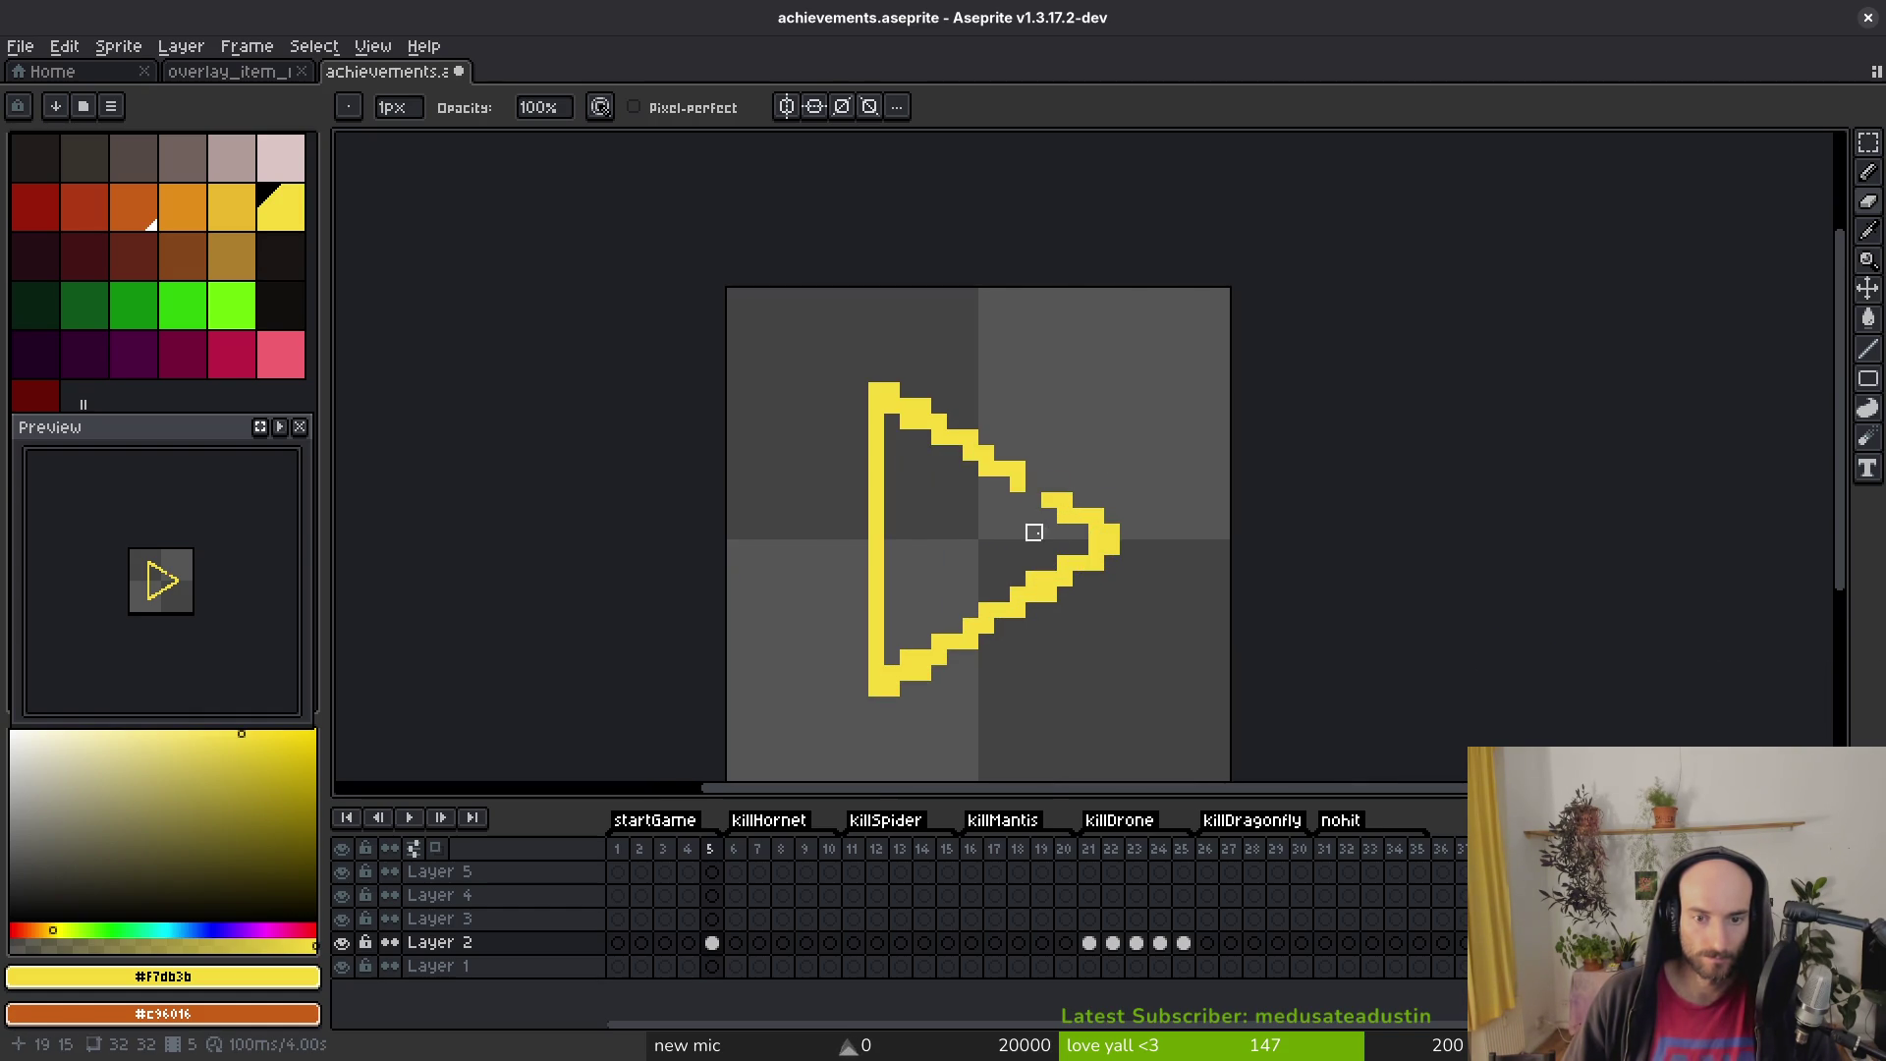
{"action": "scroll", "coordinate": [1143, 470], "scroll_direction": "down", "scroll_amount": 5}
{"action": "scroll", "coordinate": [1108, 481], "scroll_direction": "up", "scroll_amount": 5}
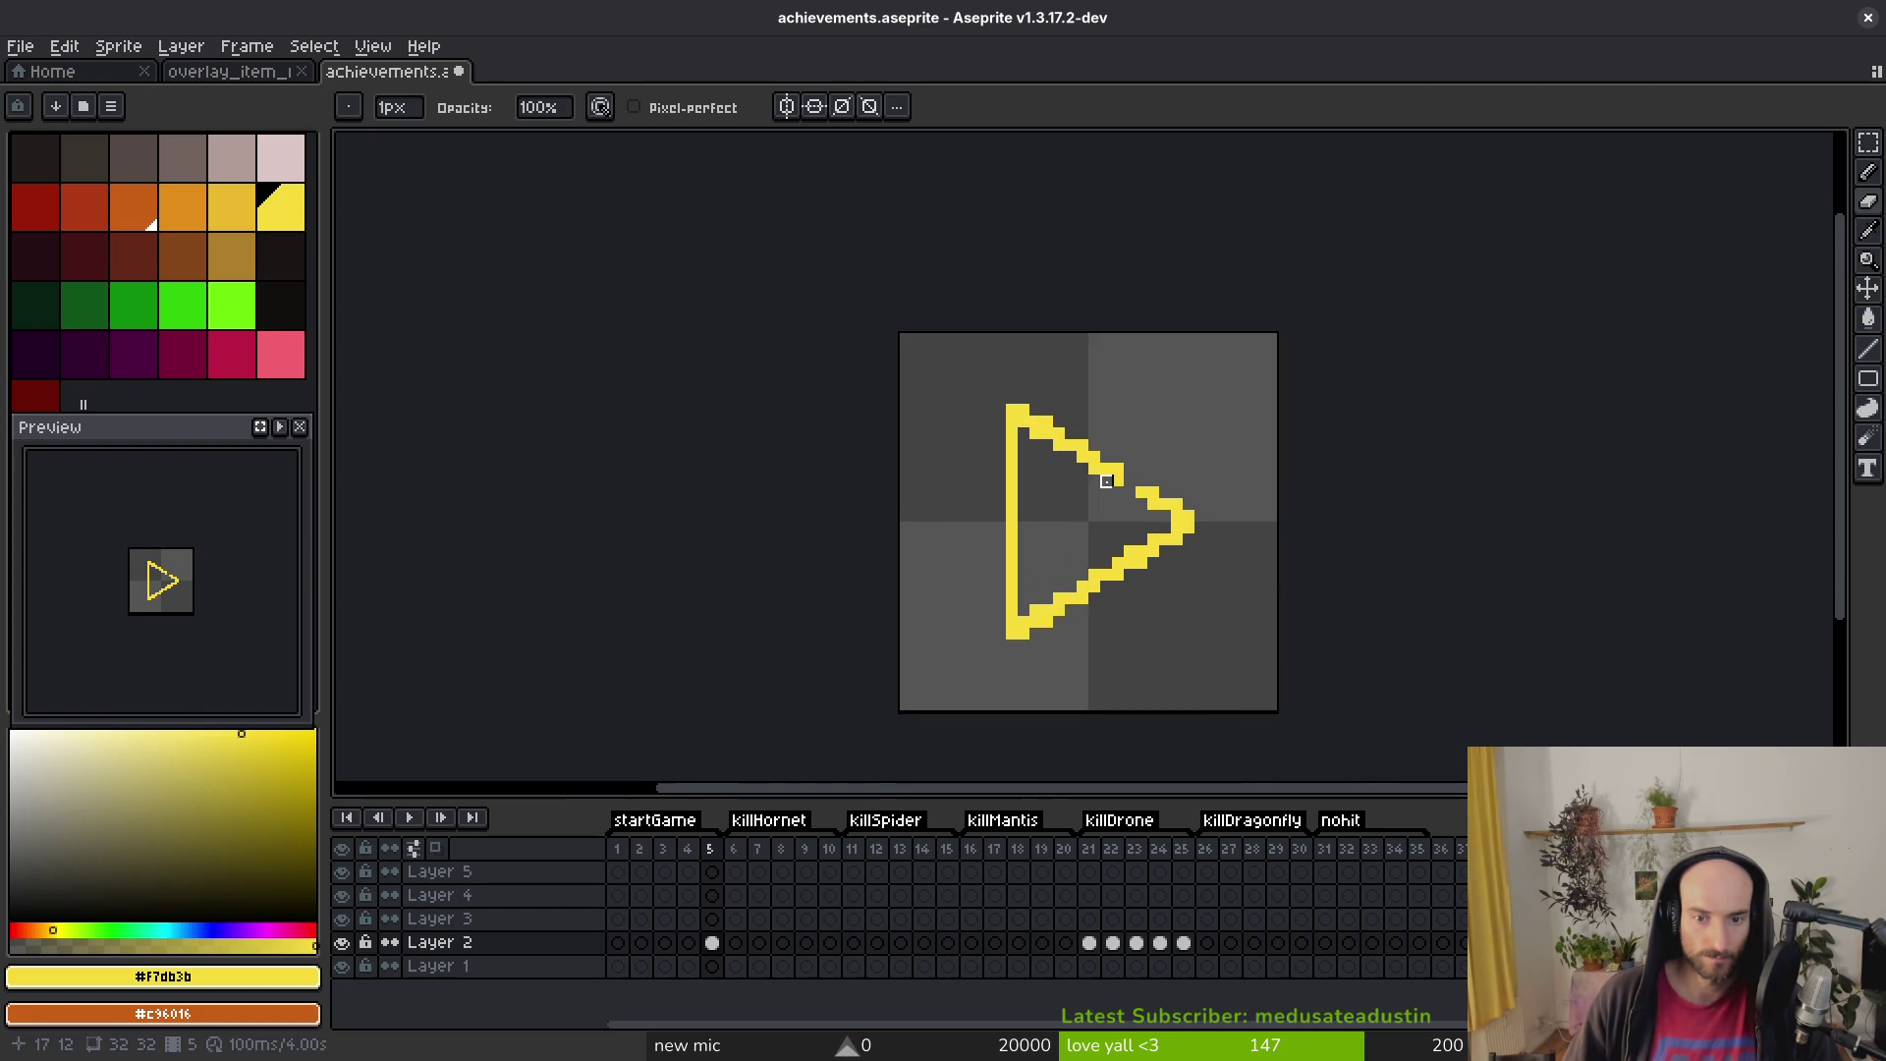
{"action": "scroll", "coordinate": [1096, 537], "scroll_direction": "down", "scroll_amount": 5}
{"action": "scroll", "coordinate": [1166, 551], "scroll_direction": "down", "scroll_amount": 2}
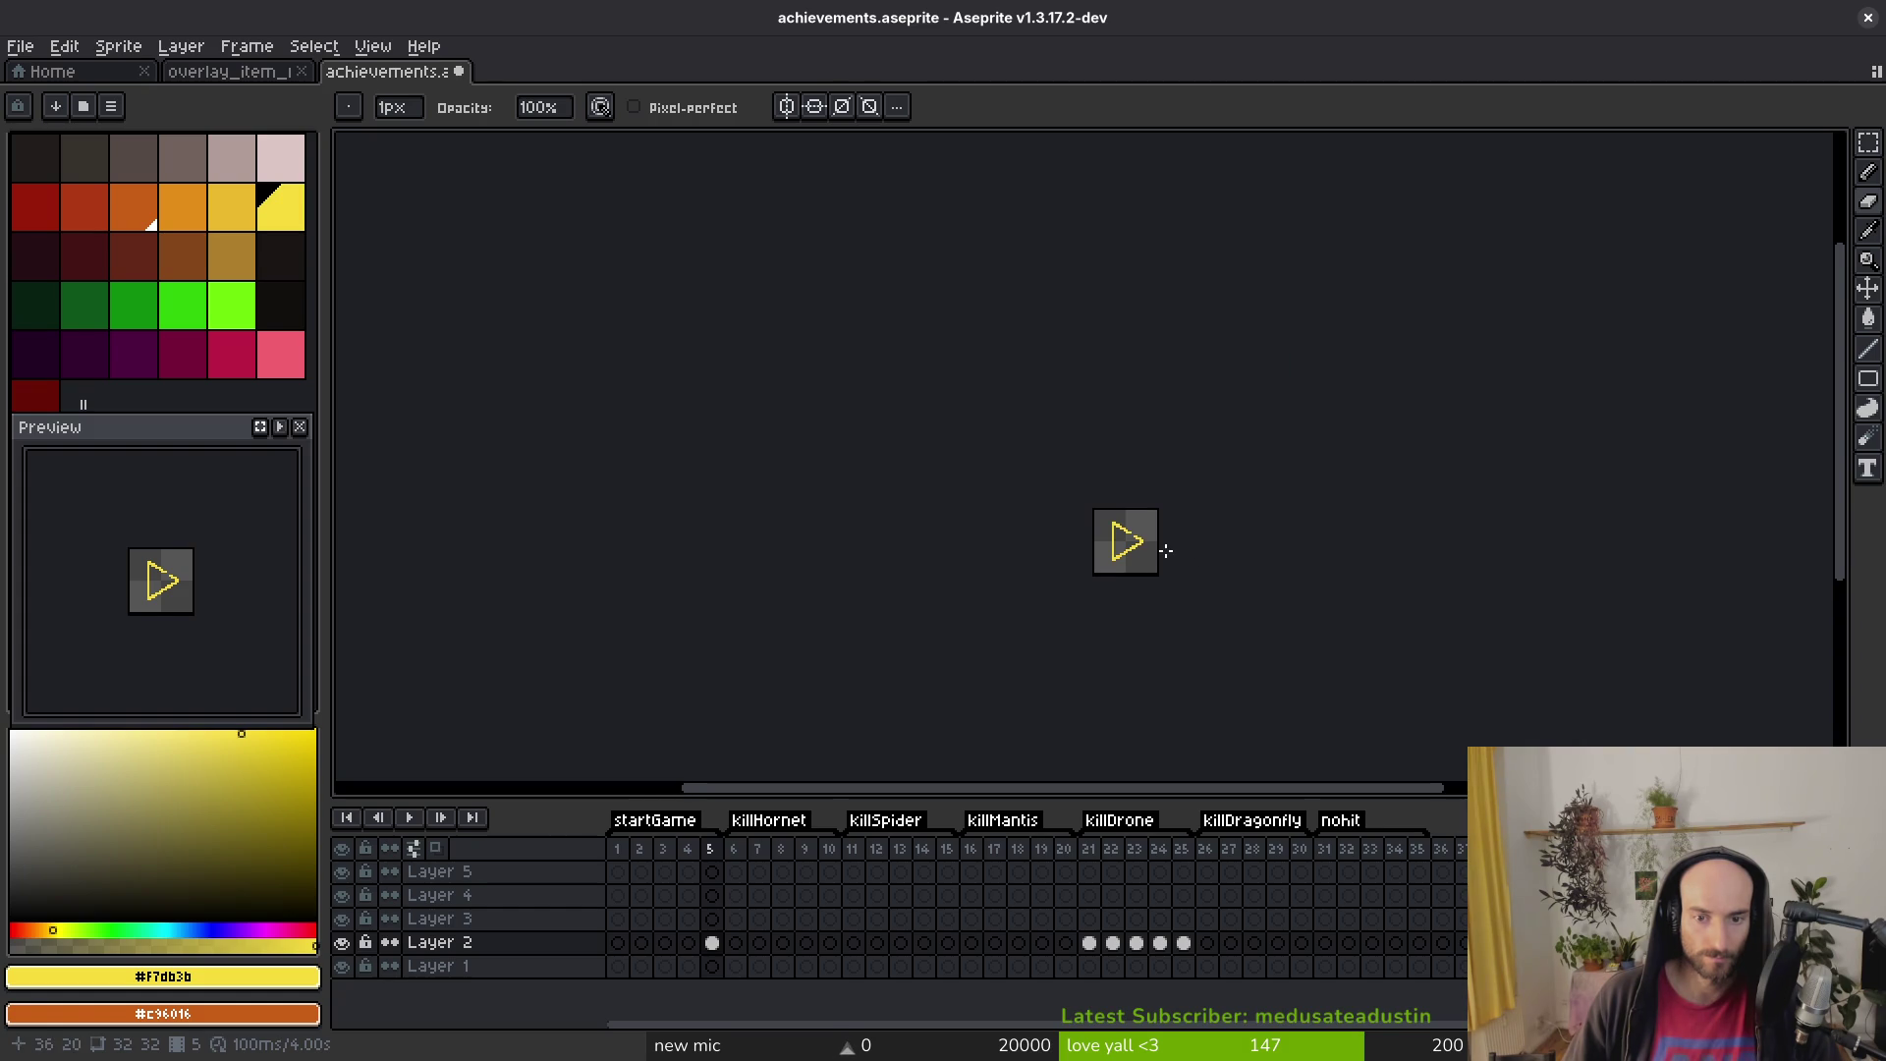
{"action": "scroll", "coordinate": [1166, 557], "scroll_direction": "up", "scroll_amount": 6}
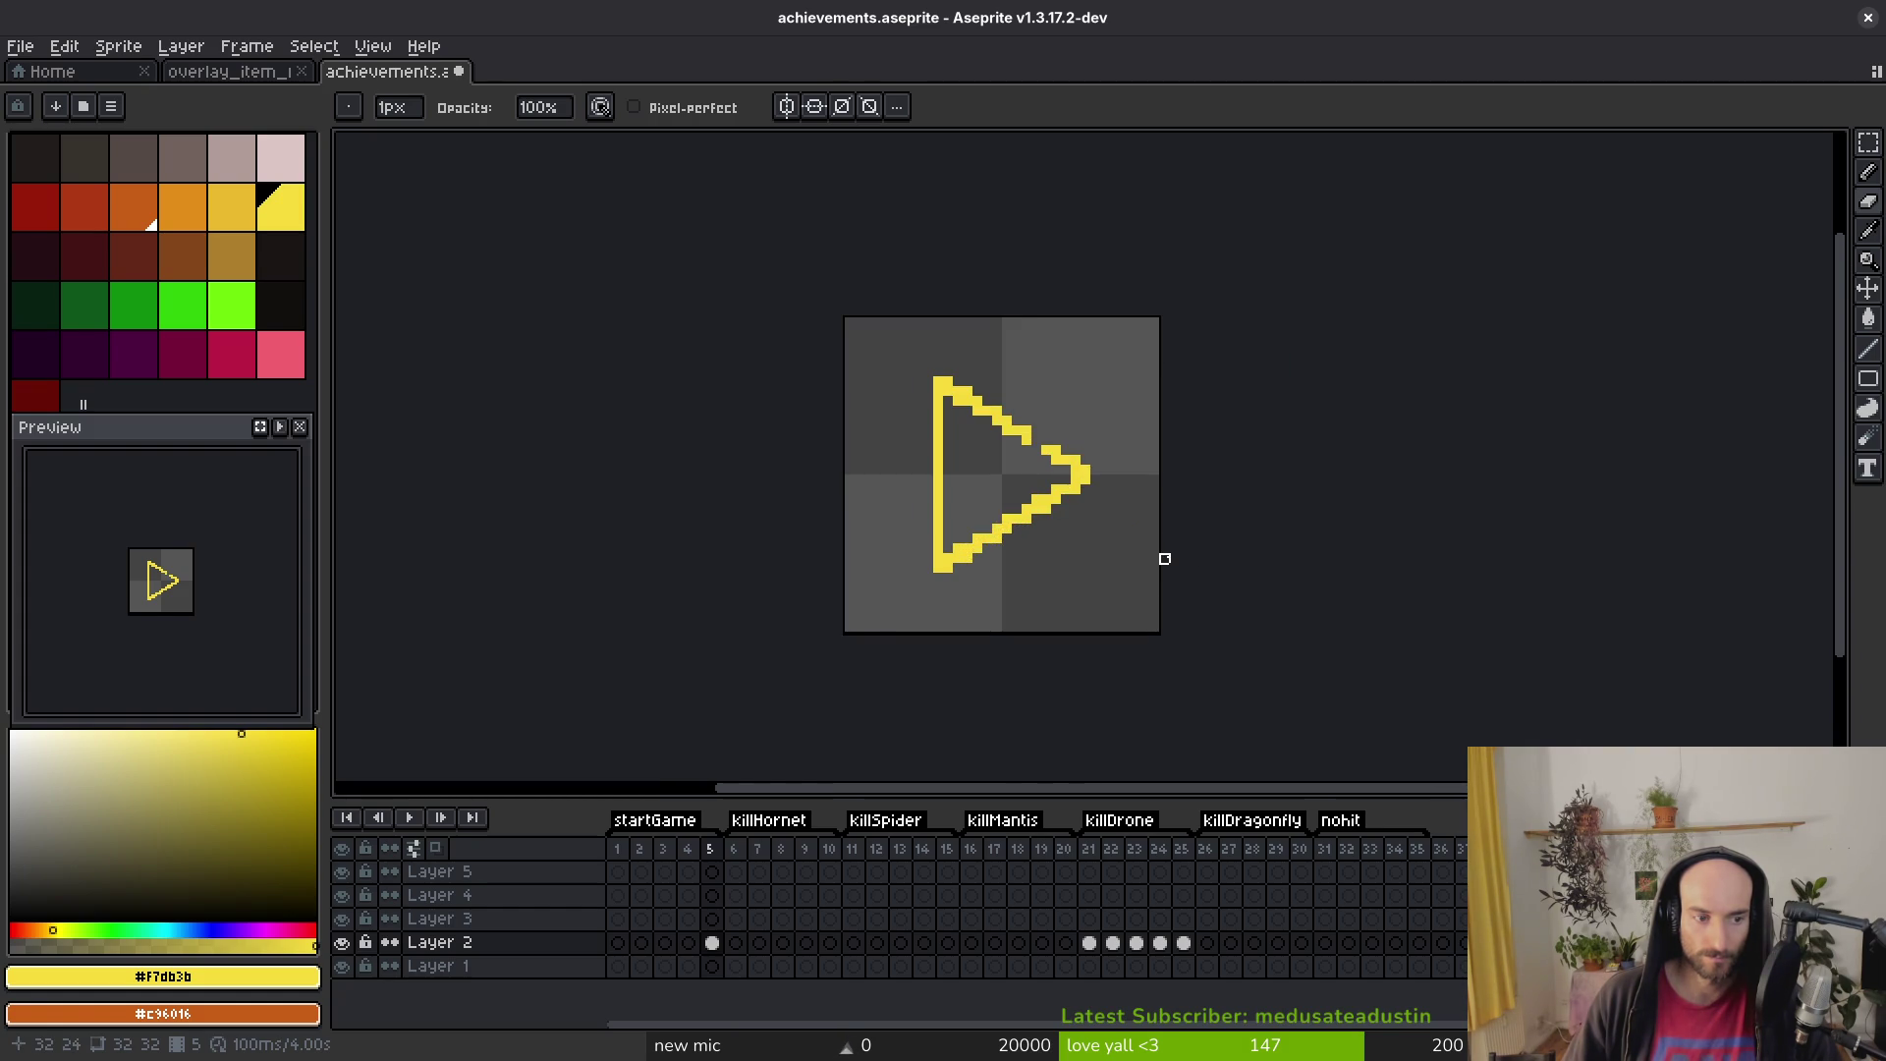
{"action": "key", "text": "ctrl+z"}
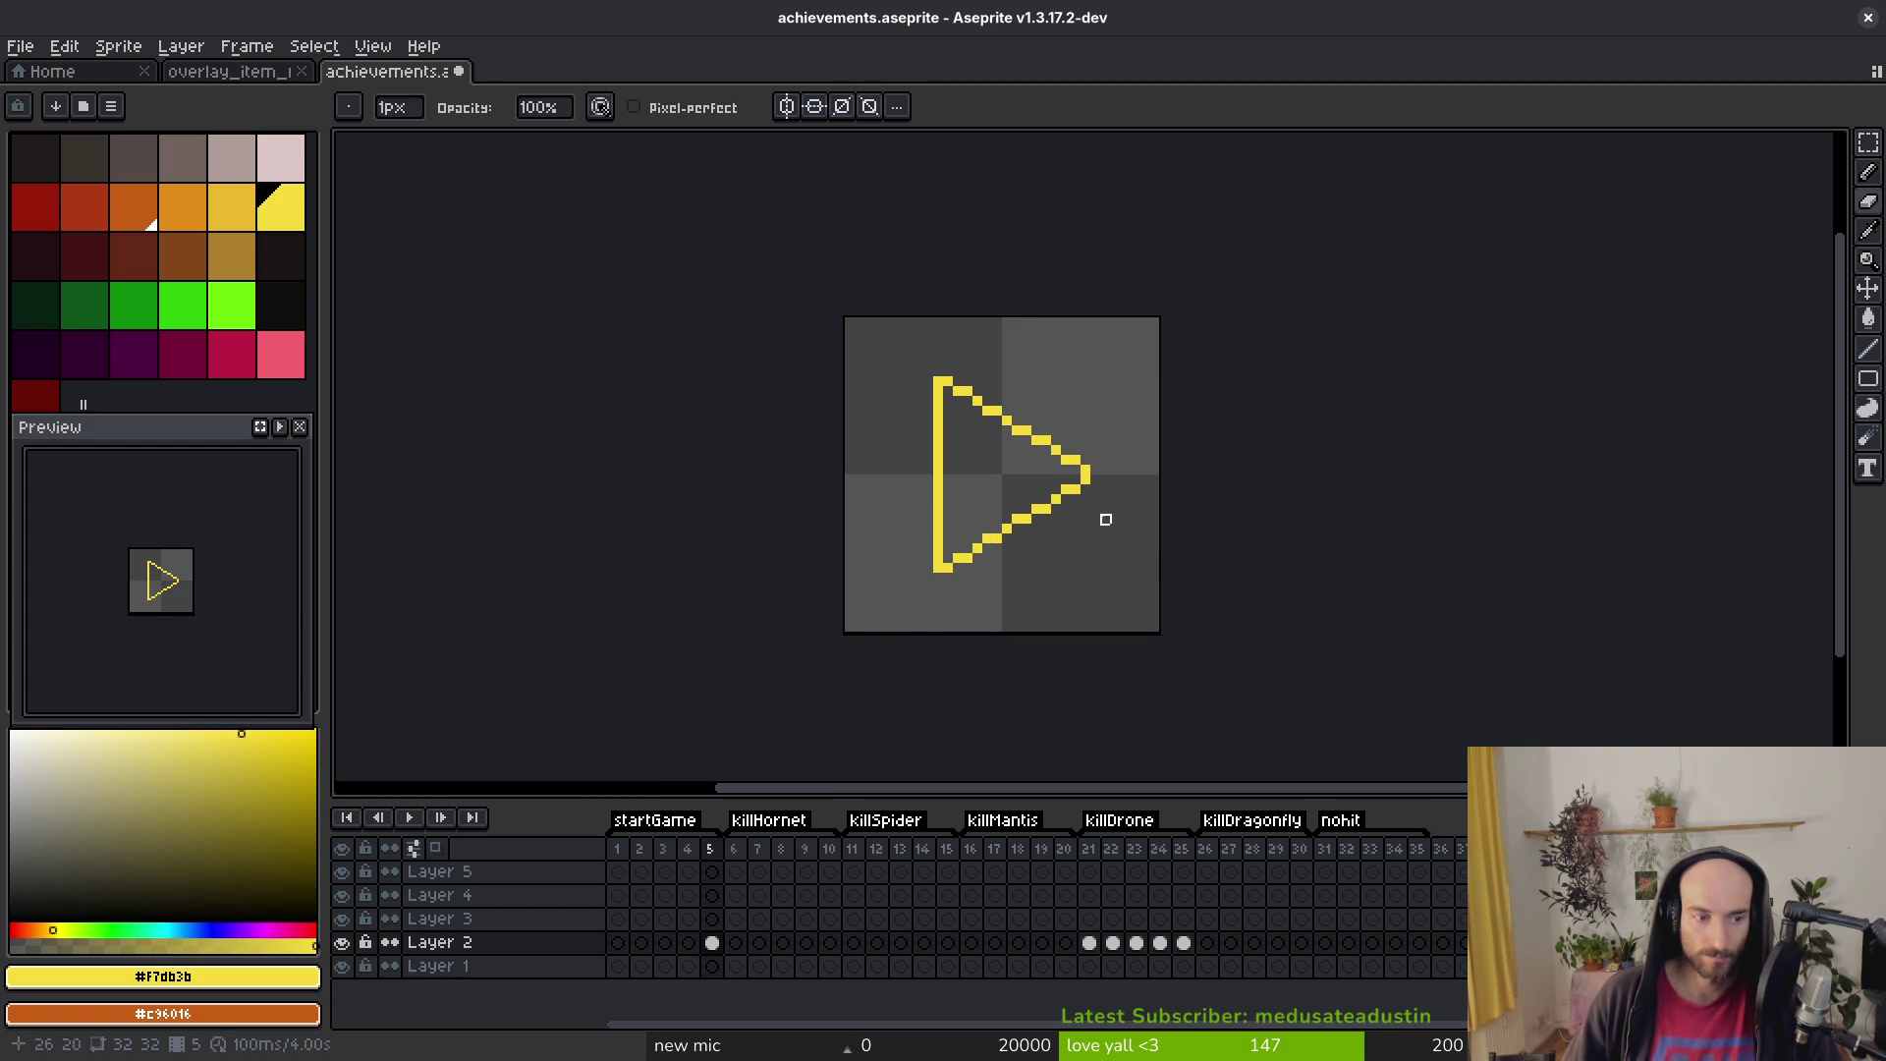
{"action": "scroll", "coordinate": [1120, 462], "scroll_direction": "up", "scroll_amount": 4}
Step: Redraw the lower and upper edges from the tip and thicken the triangle's left edge
{"action": "key", "text": "alt"}
{"action": "mouse_move", "coordinate": [1119, 447]}
{"action": "left_mouse_down"}
{"action": "mouse_move", "coordinate": [801, 580]}
{"action": "mouse_move", "coordinate": [788, 628]}
{"action": "left_mouse_up"}
{"action": "left_click_drag", "start_coordinate": [1072, 445], "coordinate": [785, 270]}
{"action": "left_click", "coordinate": [1035, 438]}
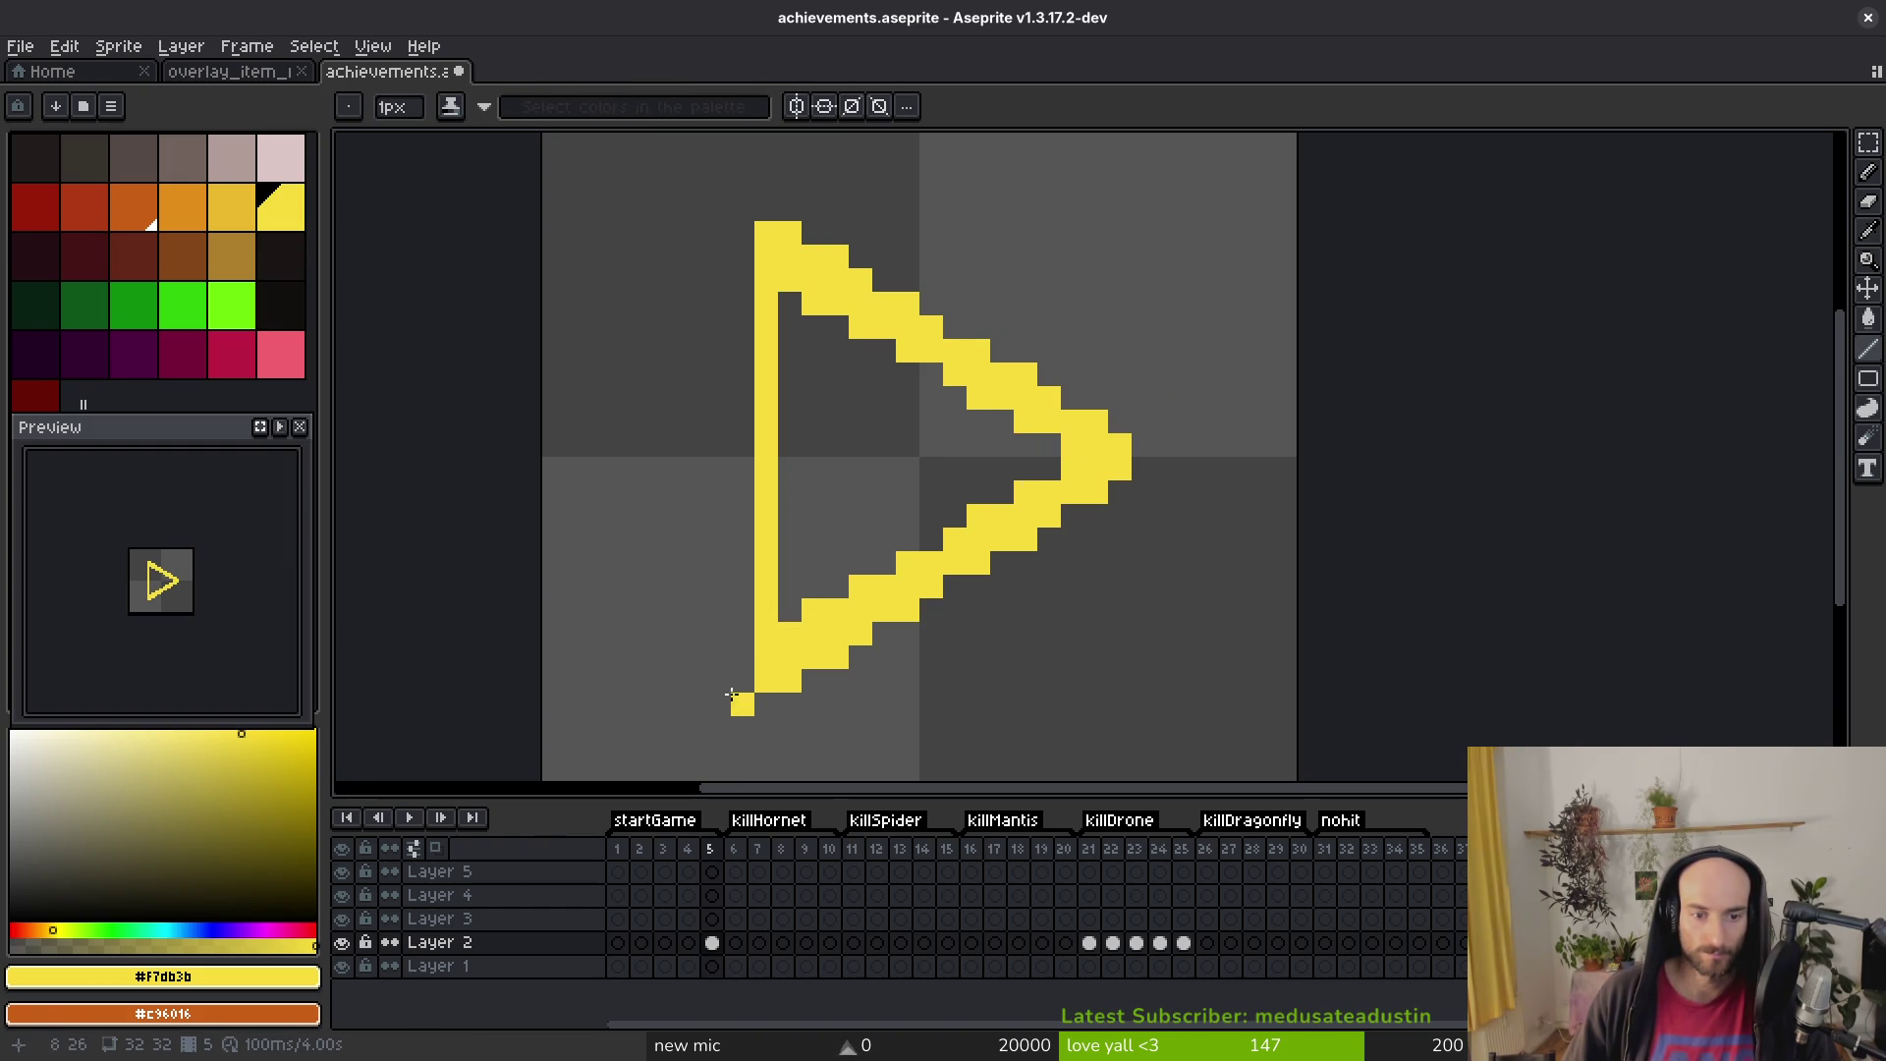
{"action": "left_click_drag", "start_coordinate": [790, 610], "coordinate": [786, 276]}
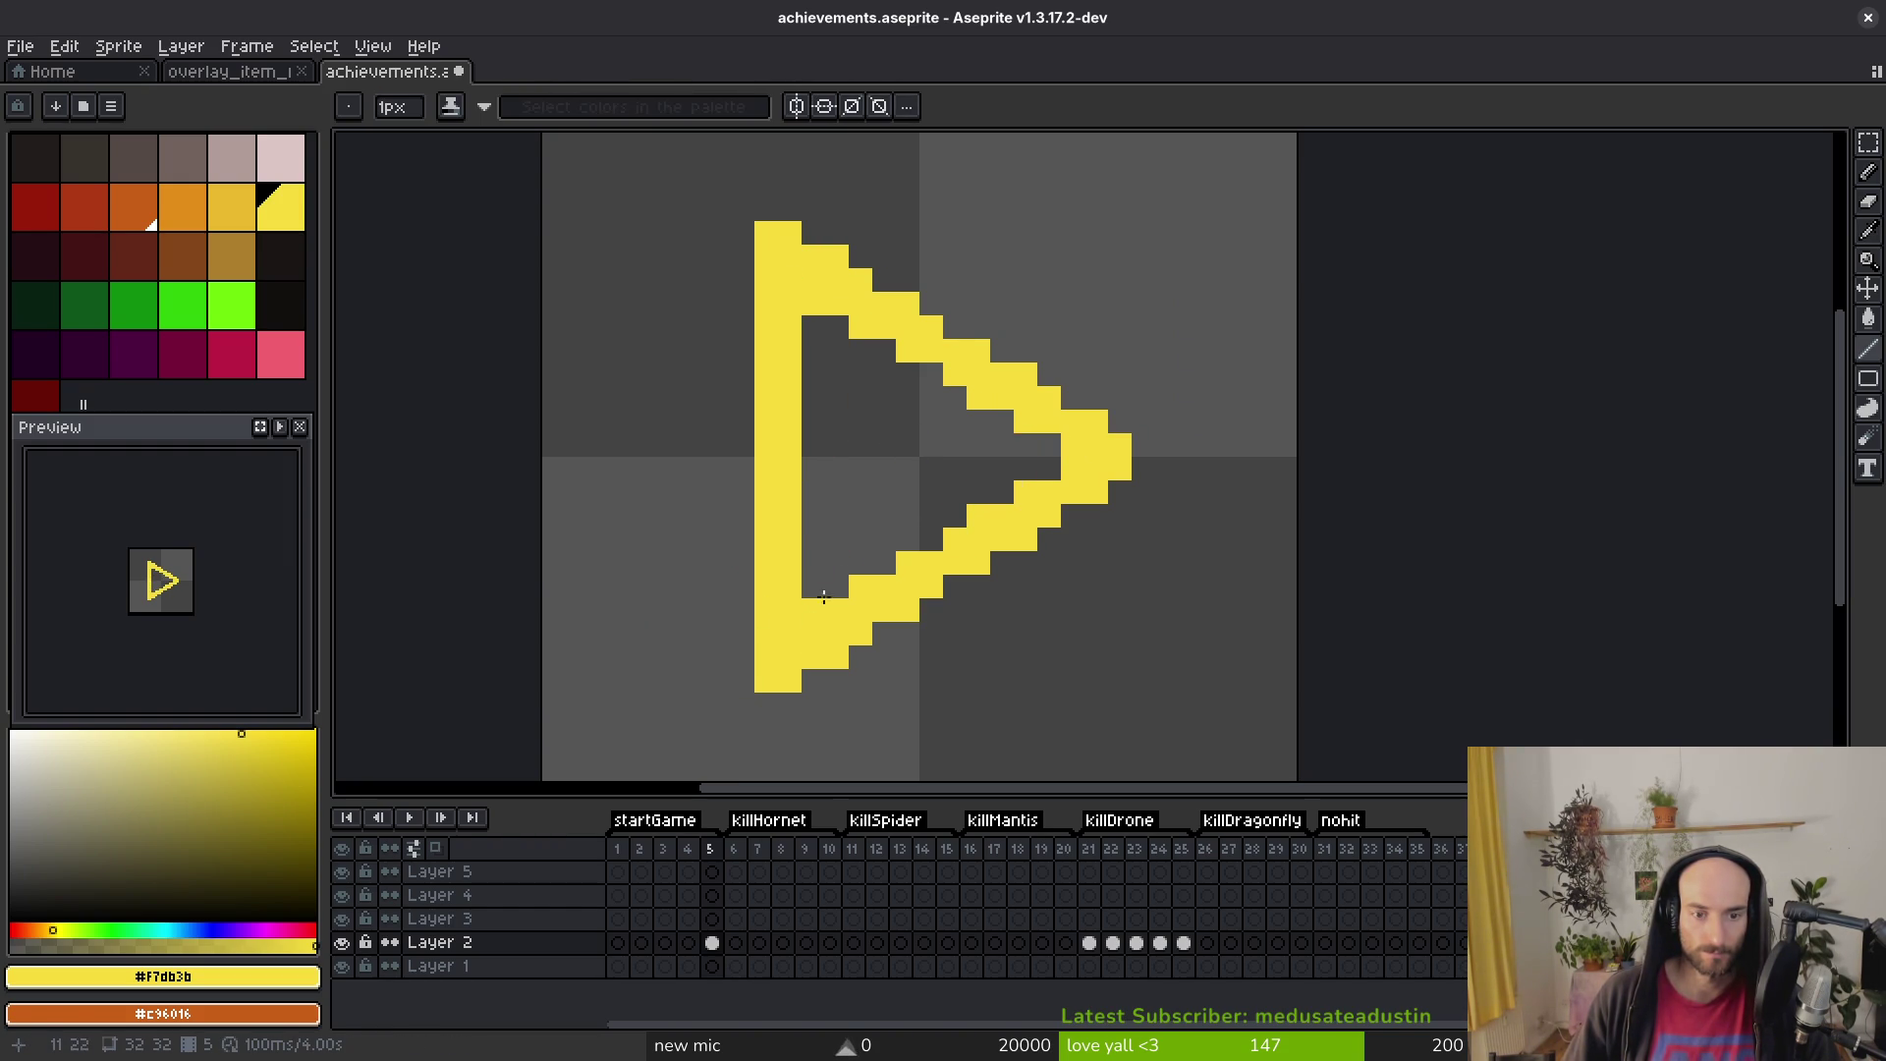
{"action": "key", "text": "ctrl+z"}
Step: Erase a two-pixel gap in the left edge and save the file
{"action": "key", "text": "e"}
{"action": "left_click_drag", "start_coordinate": [766, 374], "coordinate": [813, 374]}
{"action": "scroll", "coordinate": [911, 480], "scroll_direction": "down", "scroll_amount": 6}
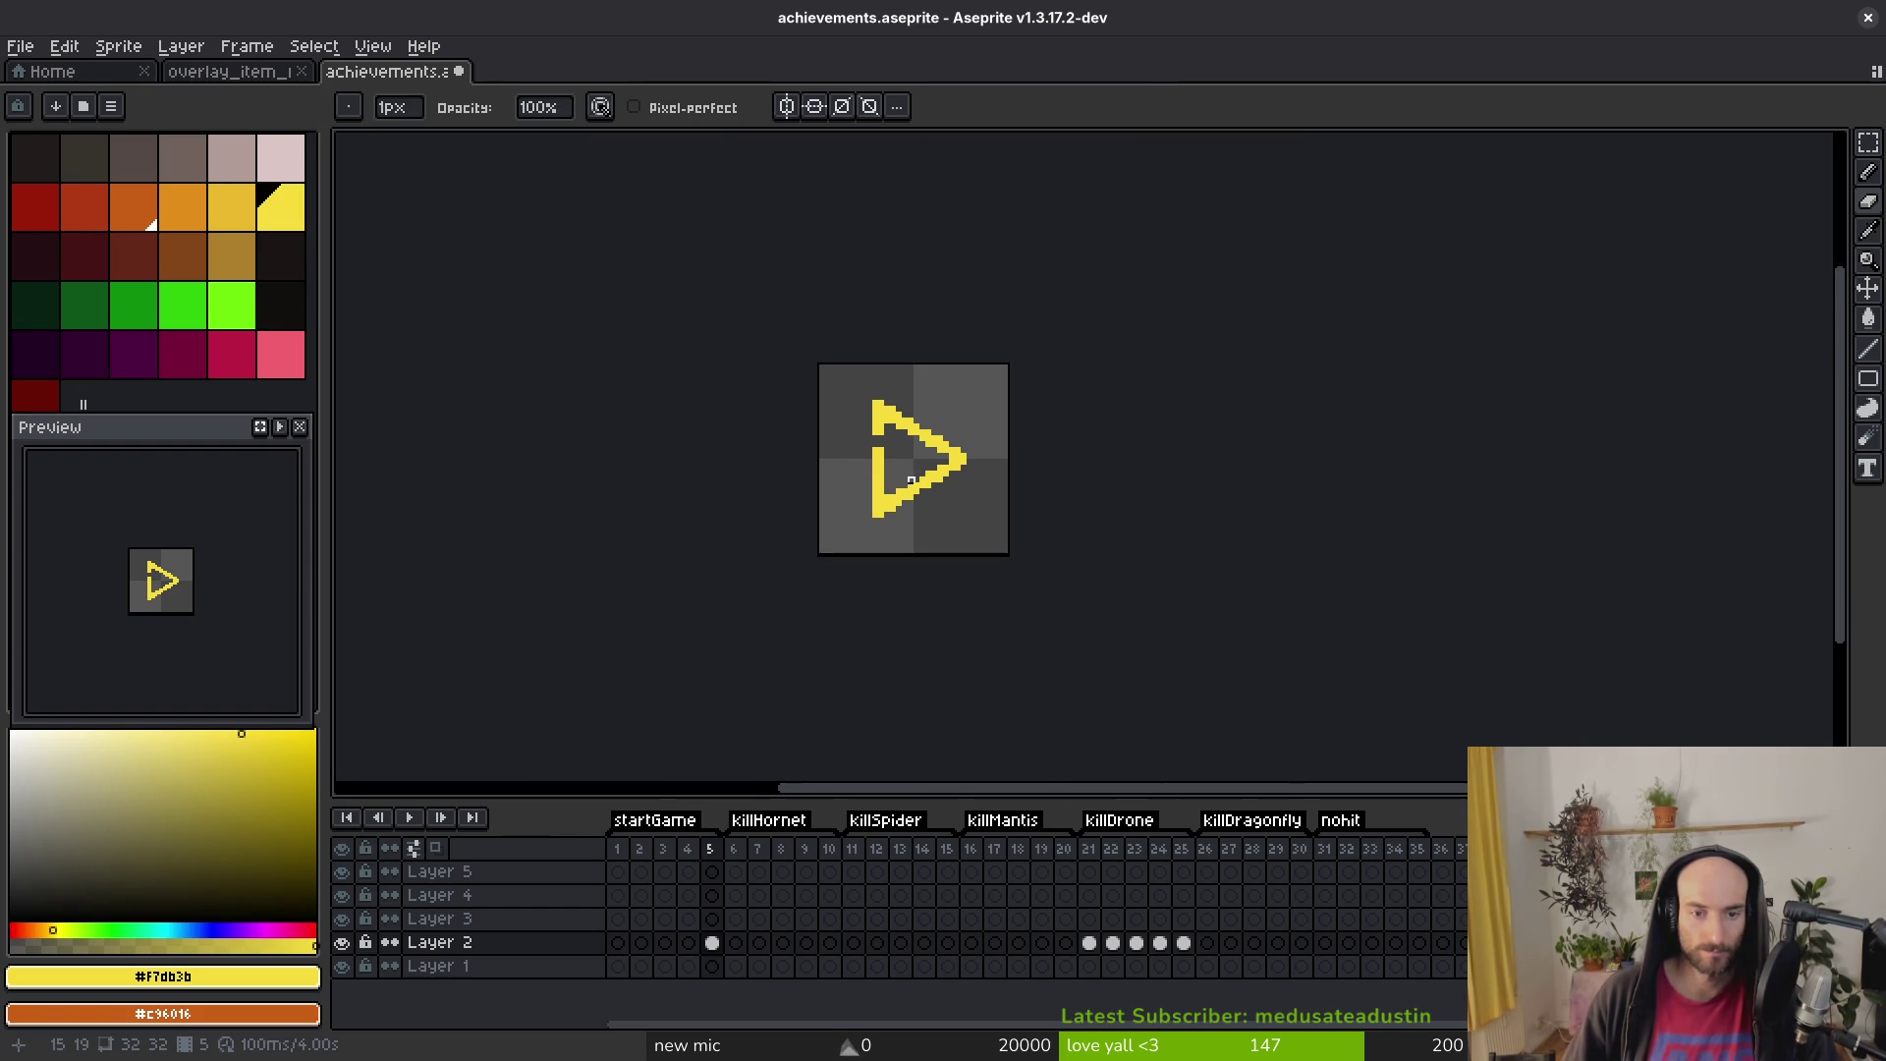
{"action": "key", "text": "ctrl+s"}
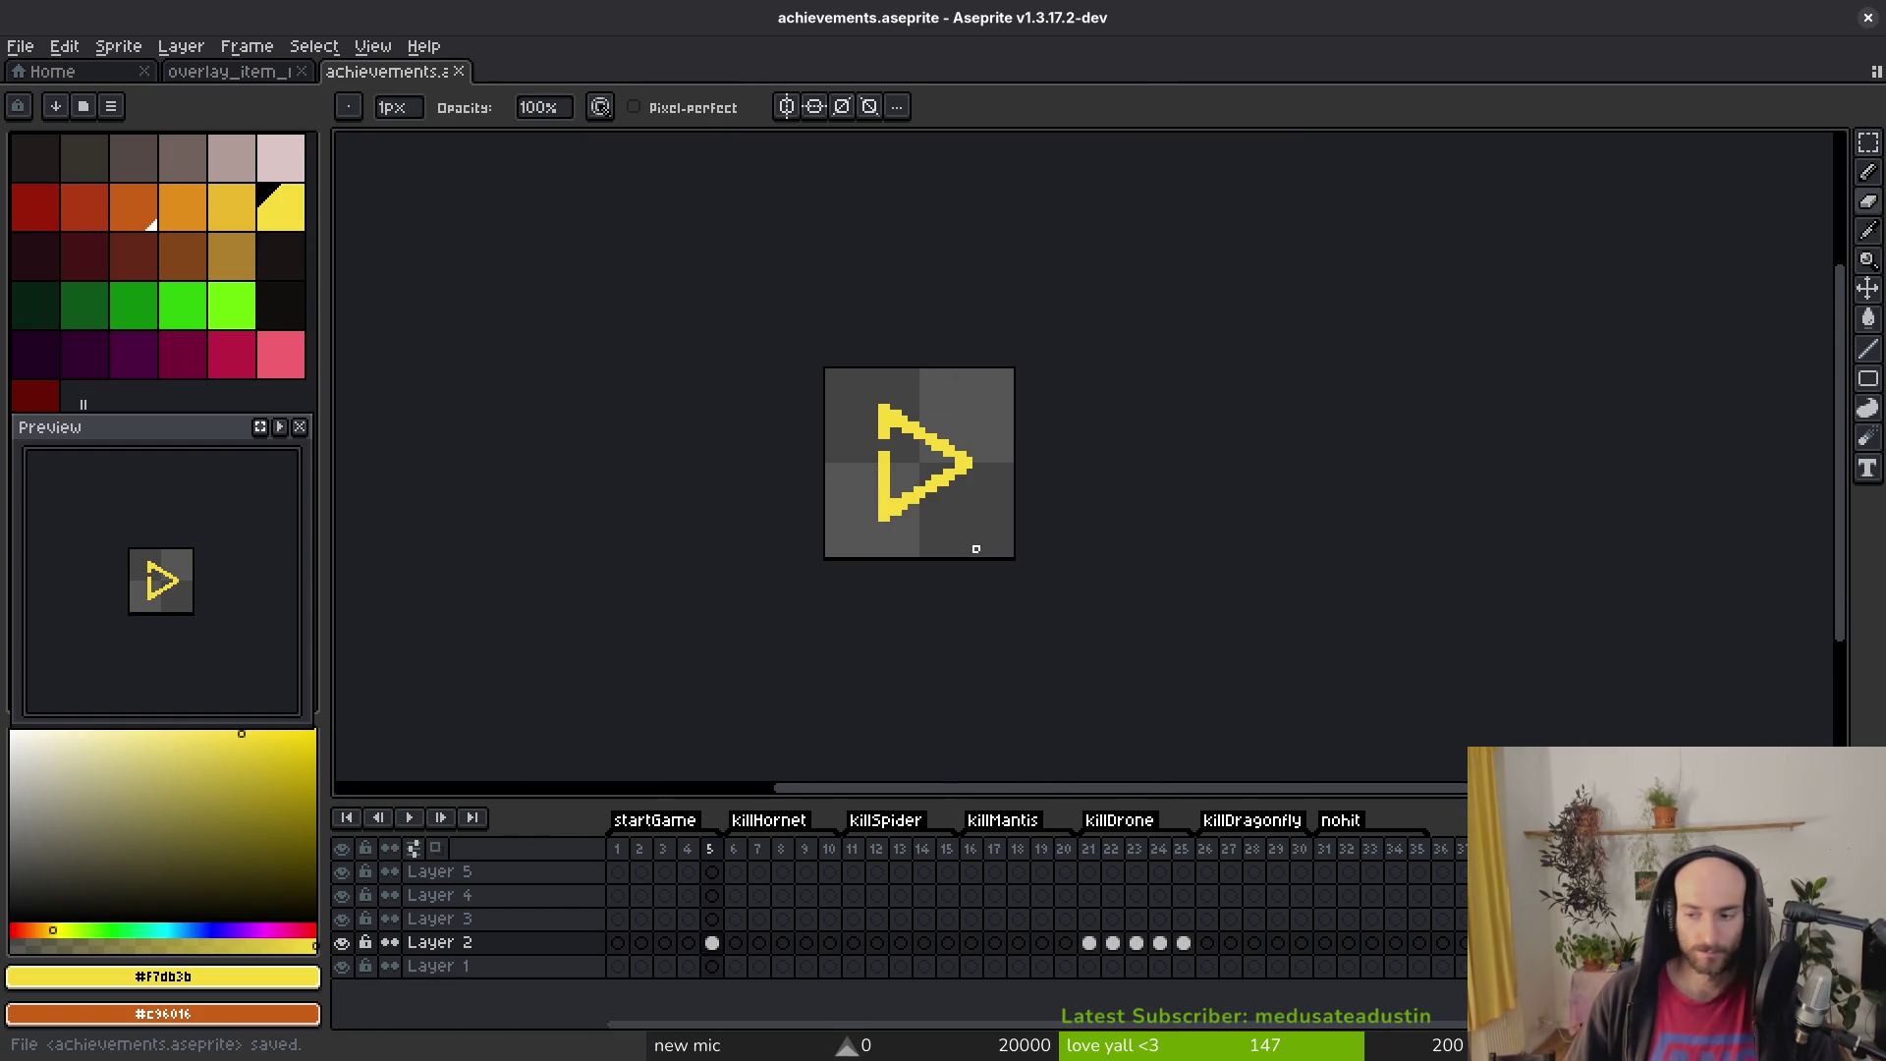
Step: Copy the triangle cel from frame 5 into frames 1 through 4 of Layer 2
{"action": "scroll", "coordinate": [943, 531], "scroll_direction": "up", "scroll_amount": 2}
{"action": "key", "text": "v"}
{"action": "left_click", "coordinate": [715, 945]}
{"action": "left_click", "coordinate": [688, 943]}
{"action": "key", "text": "ctrl+v"}
{"action": "left_click", "coordinate": [664, 943]}
{"action": "key", "text": "ctrl+v"}
{"action": "left_click", "coordinate": [640, 943]}
{"action": "key", "text": "ctrl+v"}
{"action": "left_click", "coordinate": [616, 943]}
{"action": "key", "text": "ctrl+v"}
{"action": "left_click", "coordinate": [687, 943]}
{"action": "key", "text": "b"}
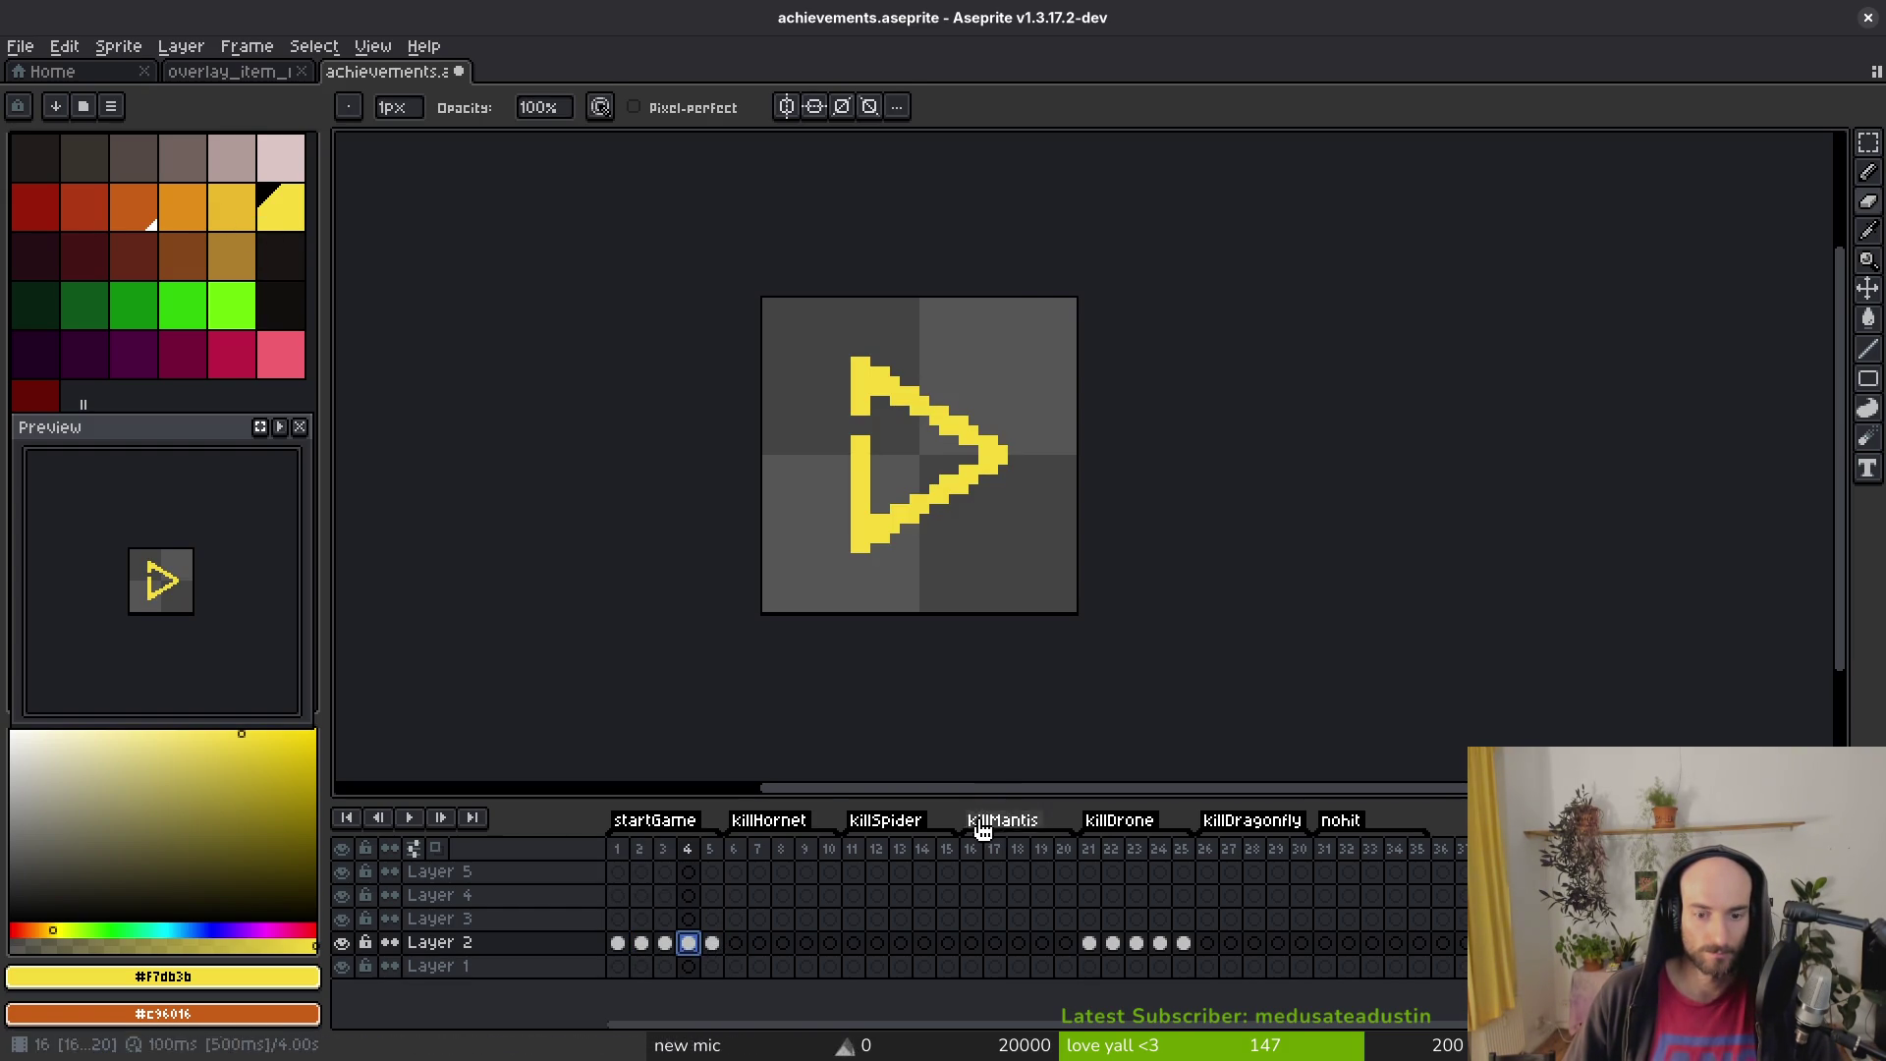
Step: Choose a darker yellow and shade the arrow's top and bottom edges with it
{"action": "left_click", "coordinate": [1111, 943]}
{"action": "key", "text": "Right"}
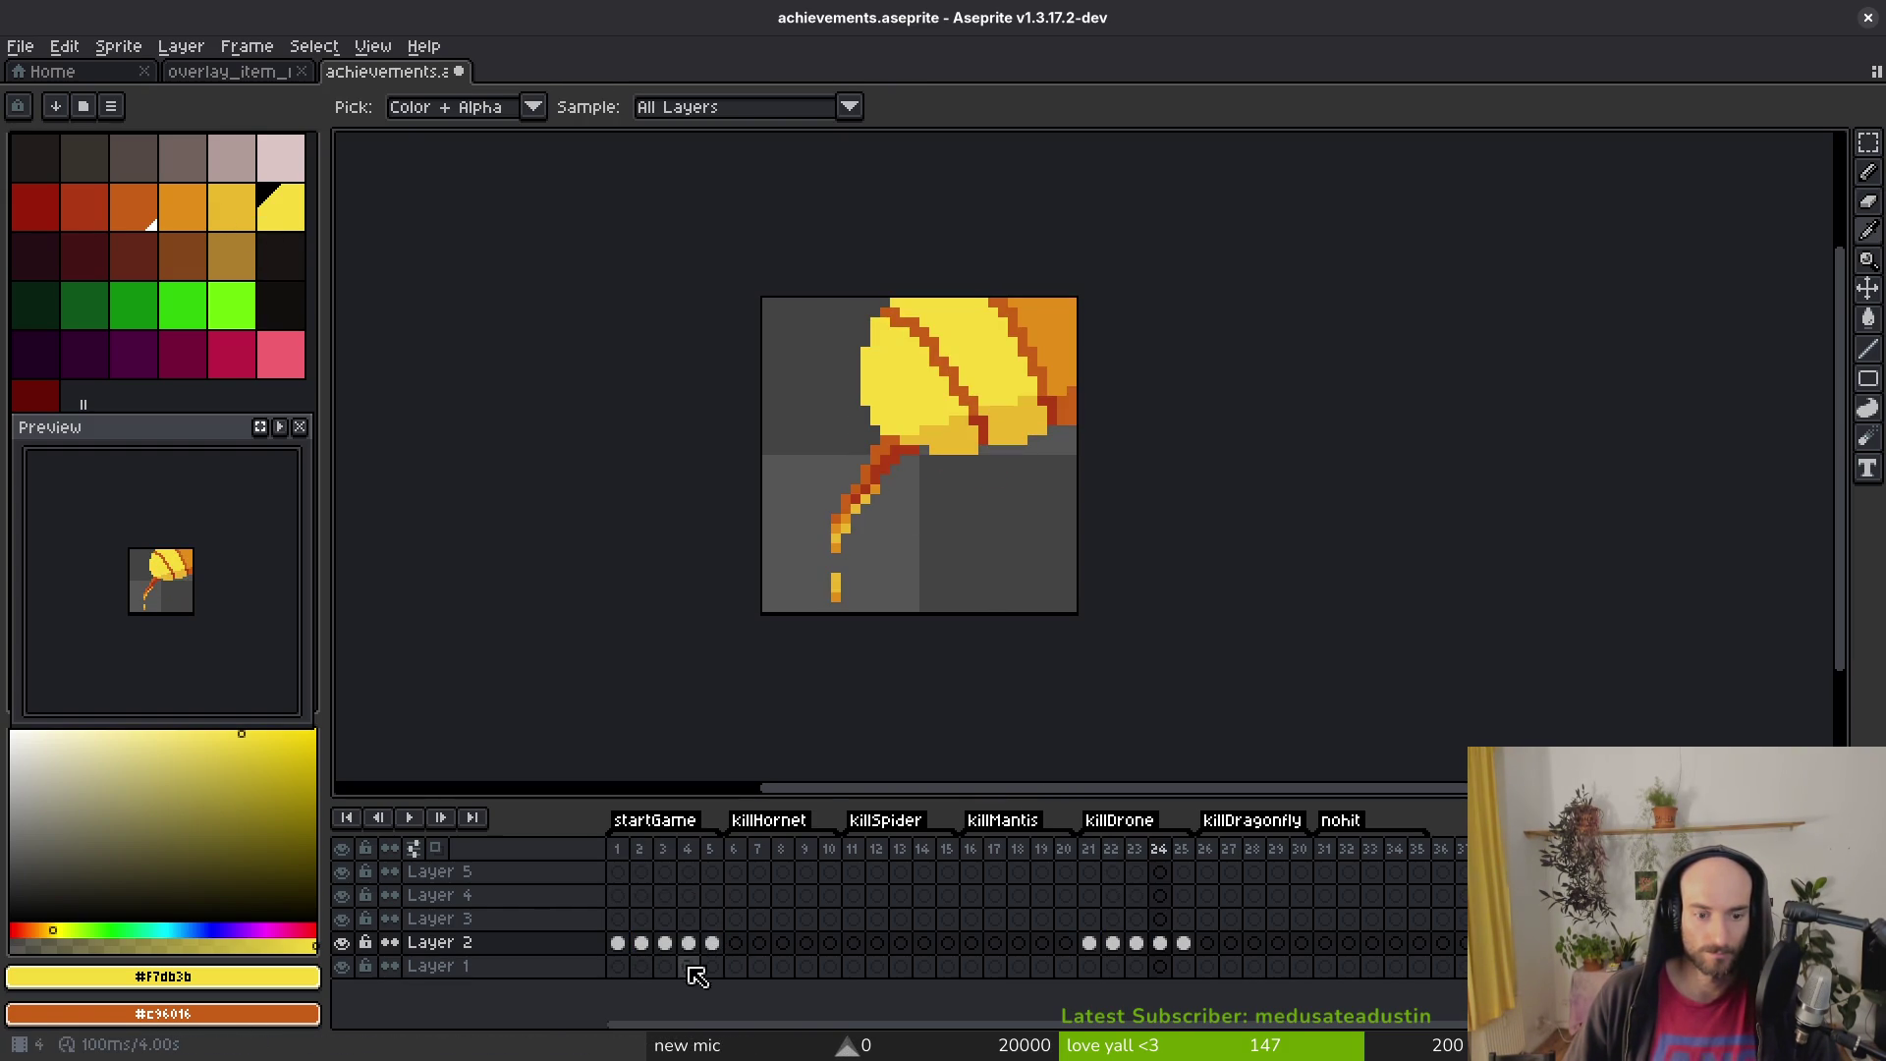
{"action": "left_click", "coordinate": [712, 943]}
{"action": "scroll", "coordinate": [993, 441], "scroll_direction": "up", "scroll_amount": 2}
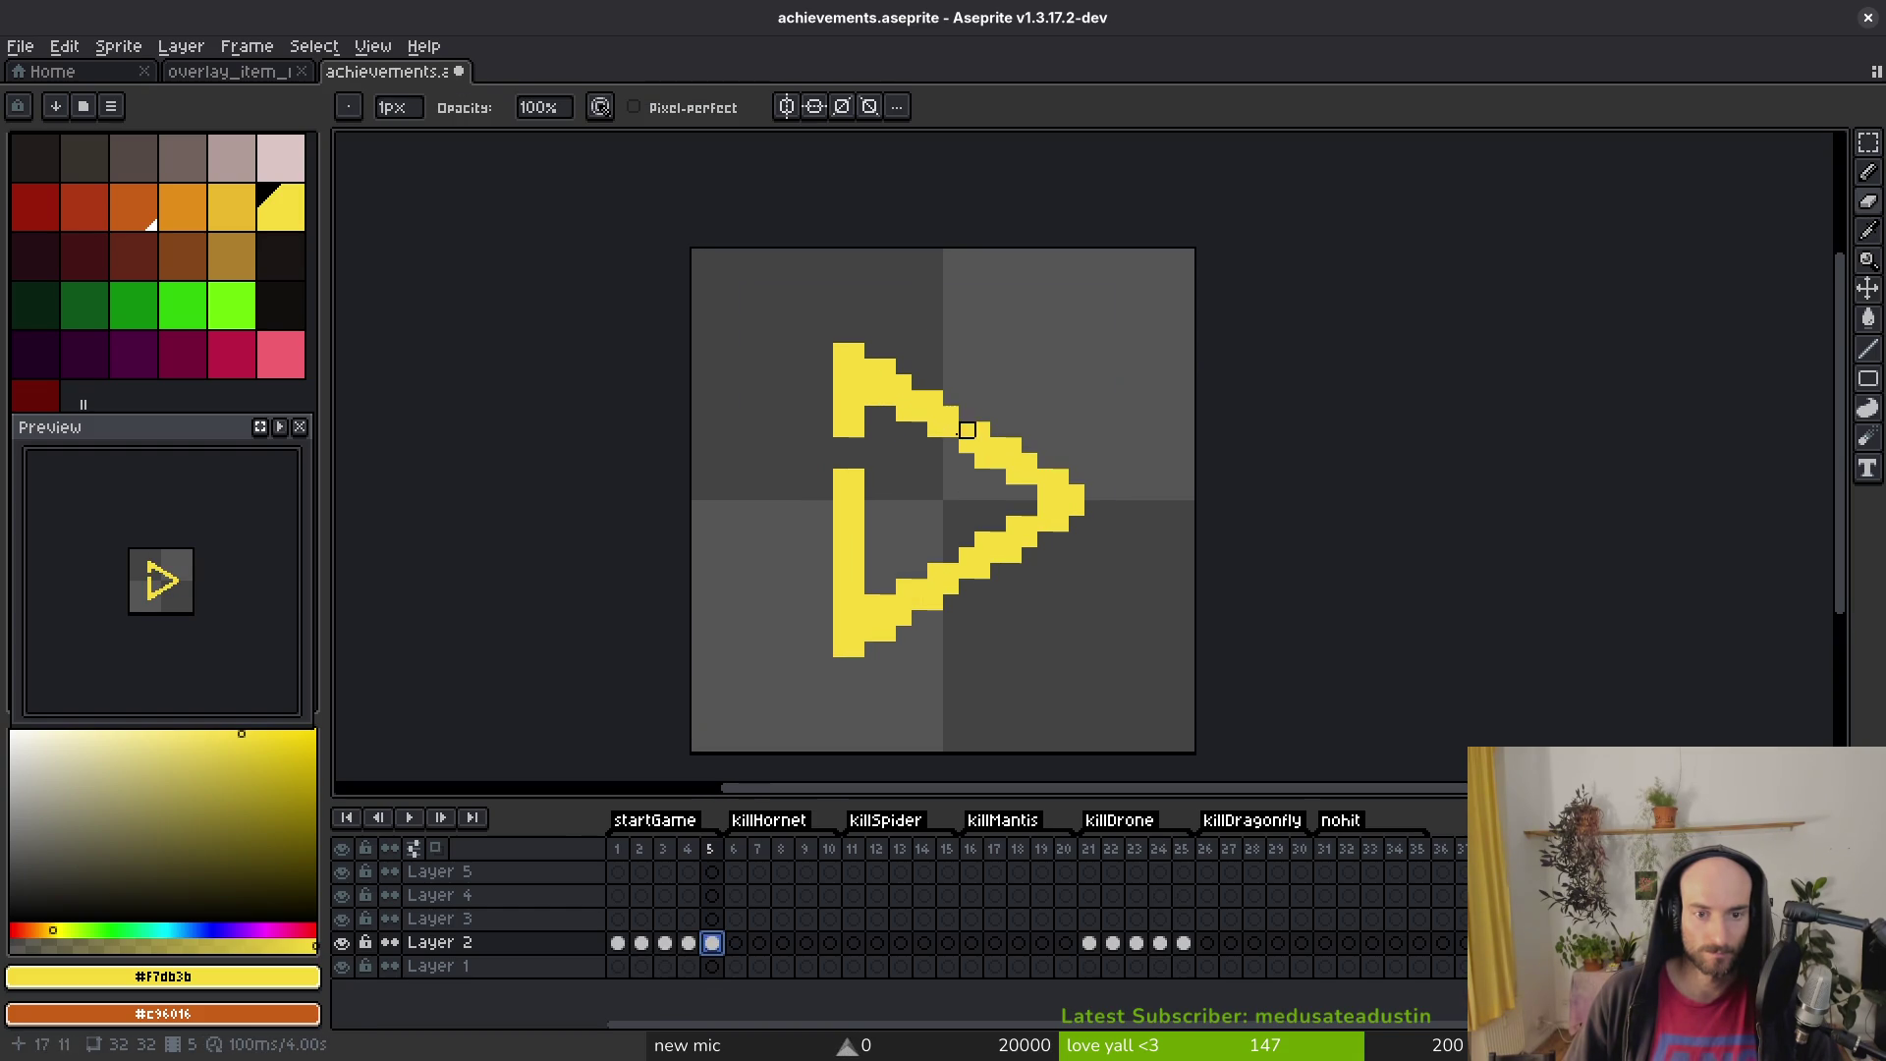
{"action": "left_click", "coordinate": [232, 206]}
{"action": "left_click", "coordinate": [926, 420]}
{"action": "left_click", "coordinate": [854, 366], "text": "shift"}
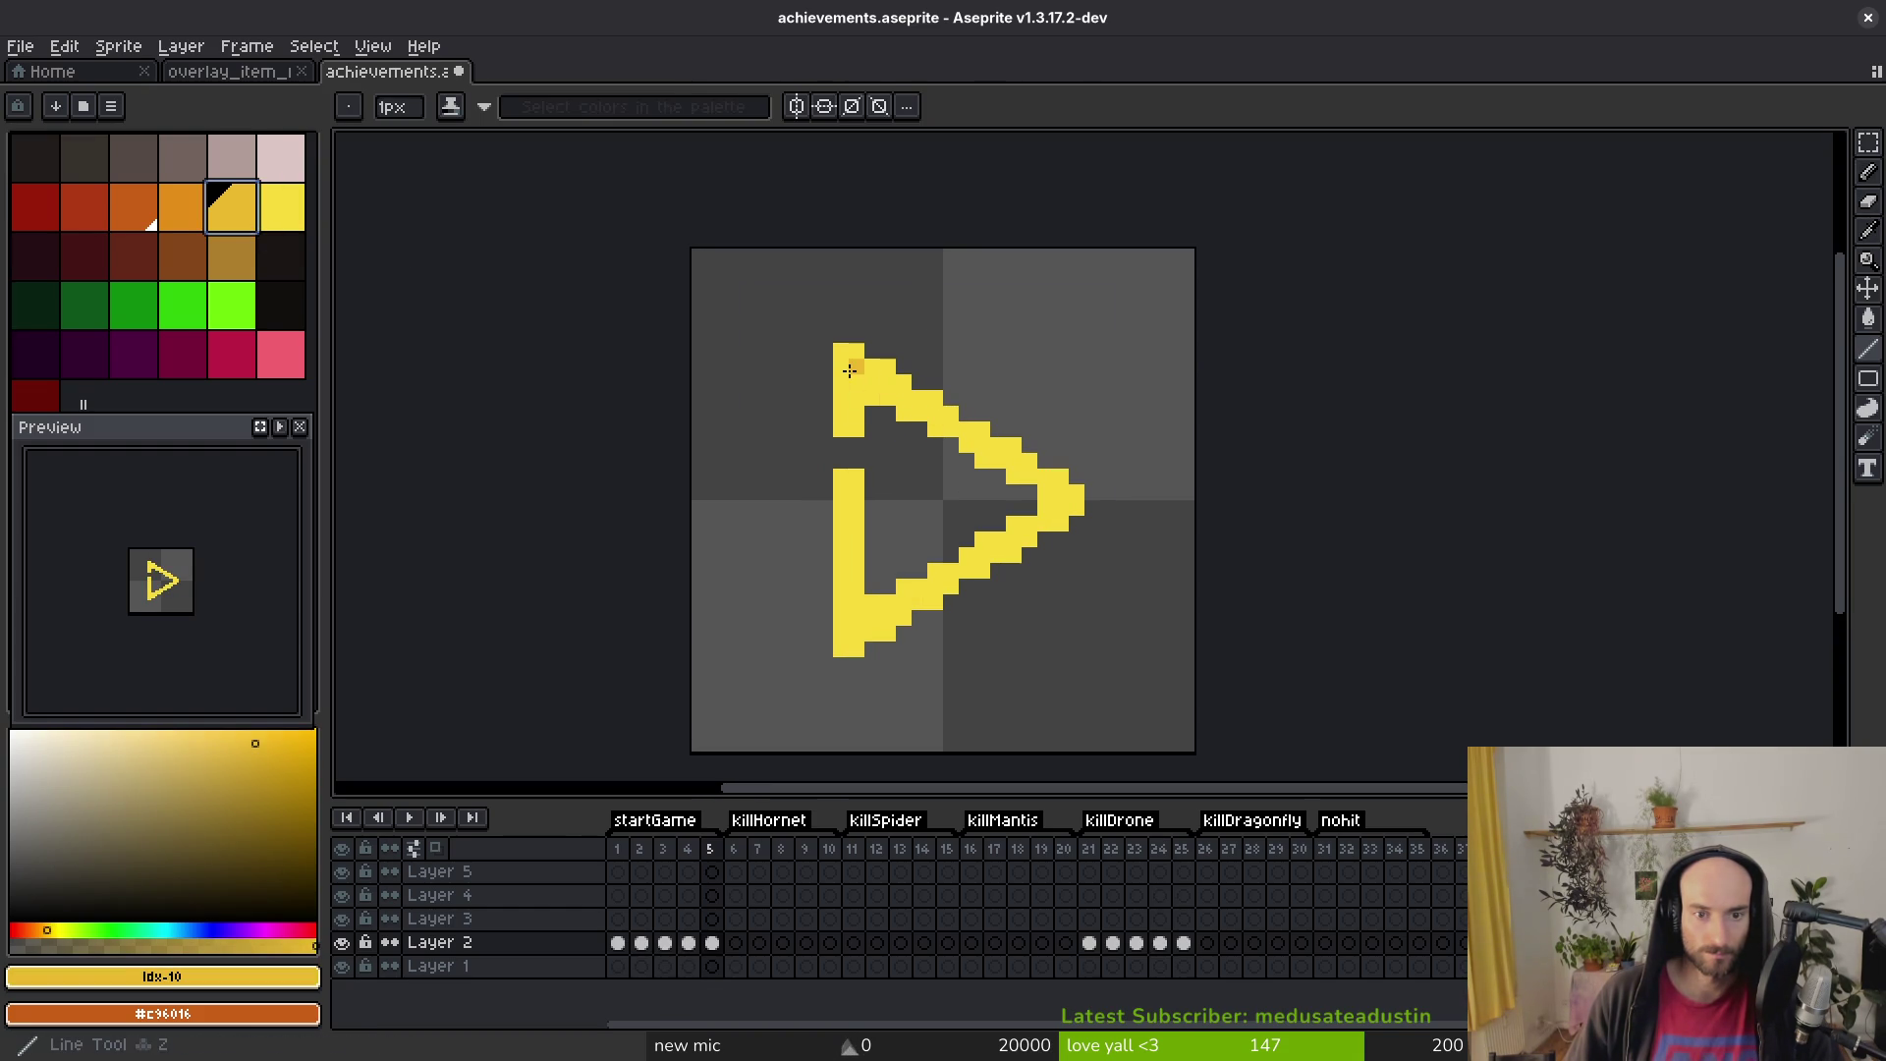
{"action": "left_click", "coordinate": [1072, 499], "text": "shift"}
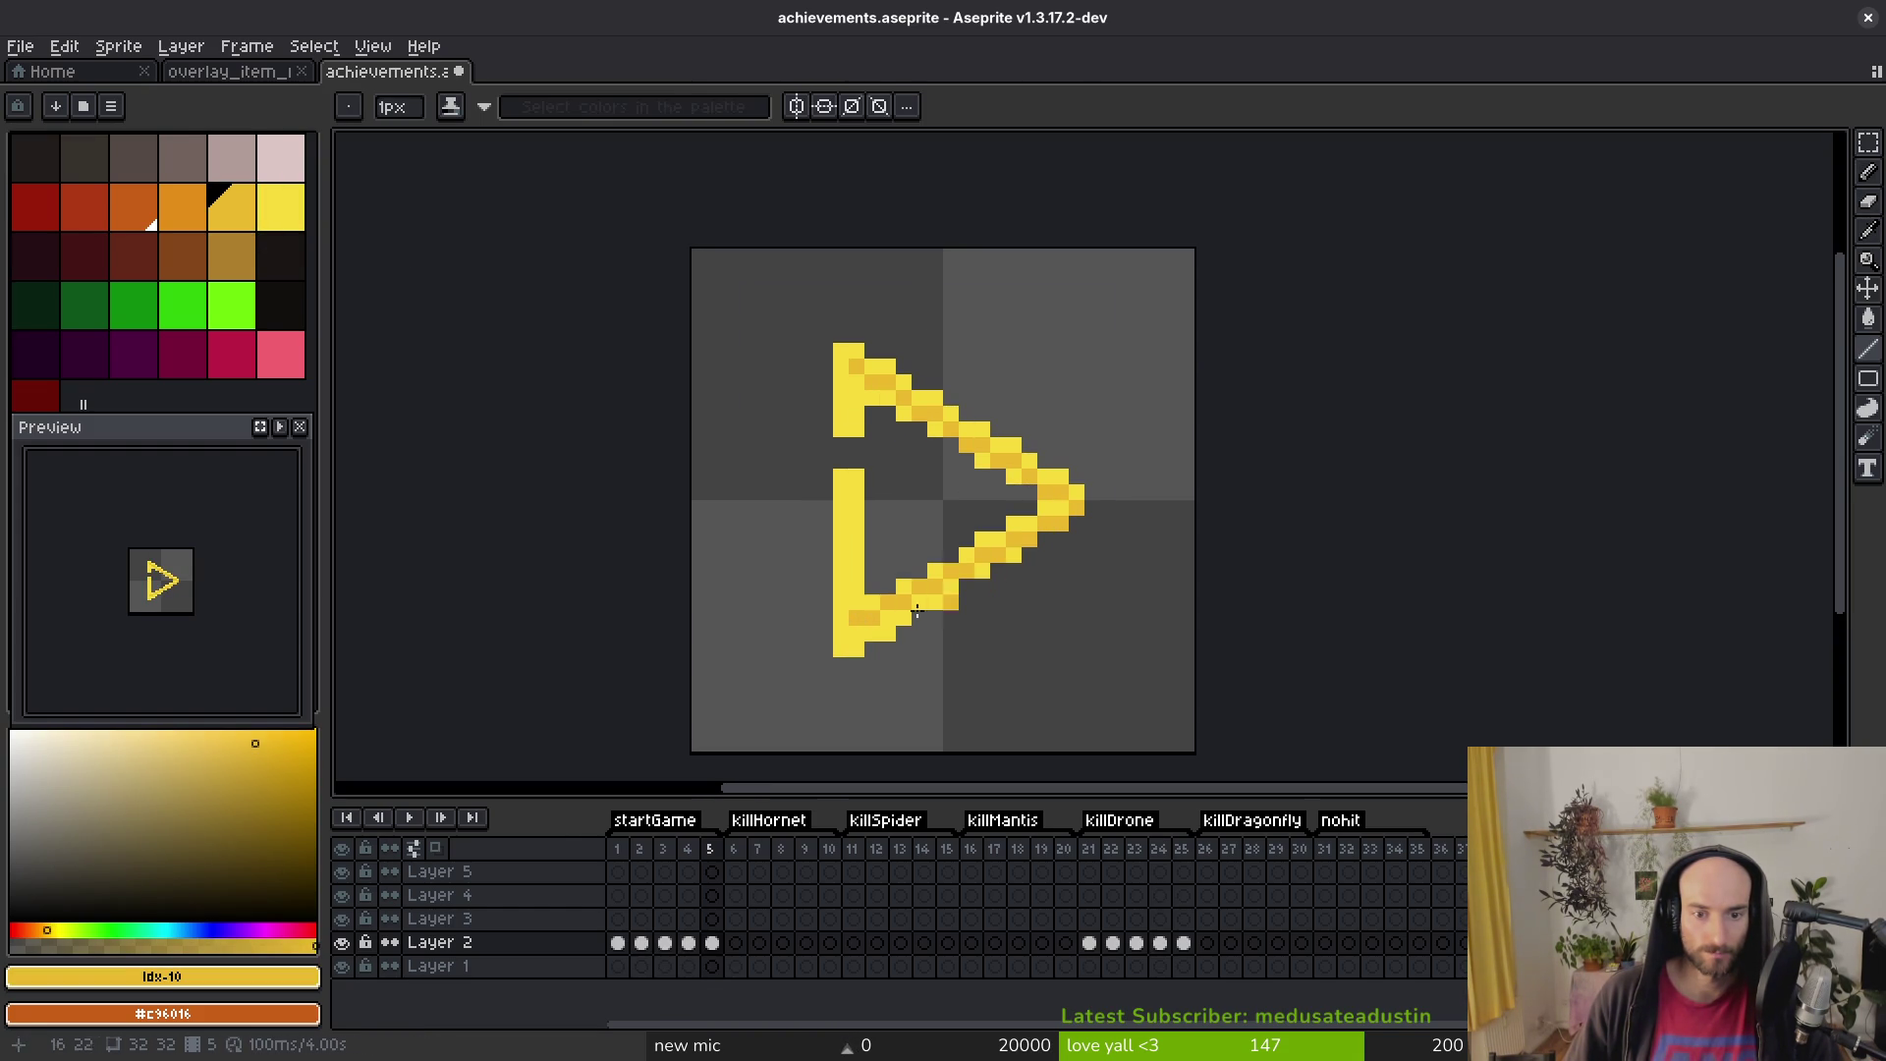
{"action": "left_click", "coordinate": [872, 617], "text": "shift"}
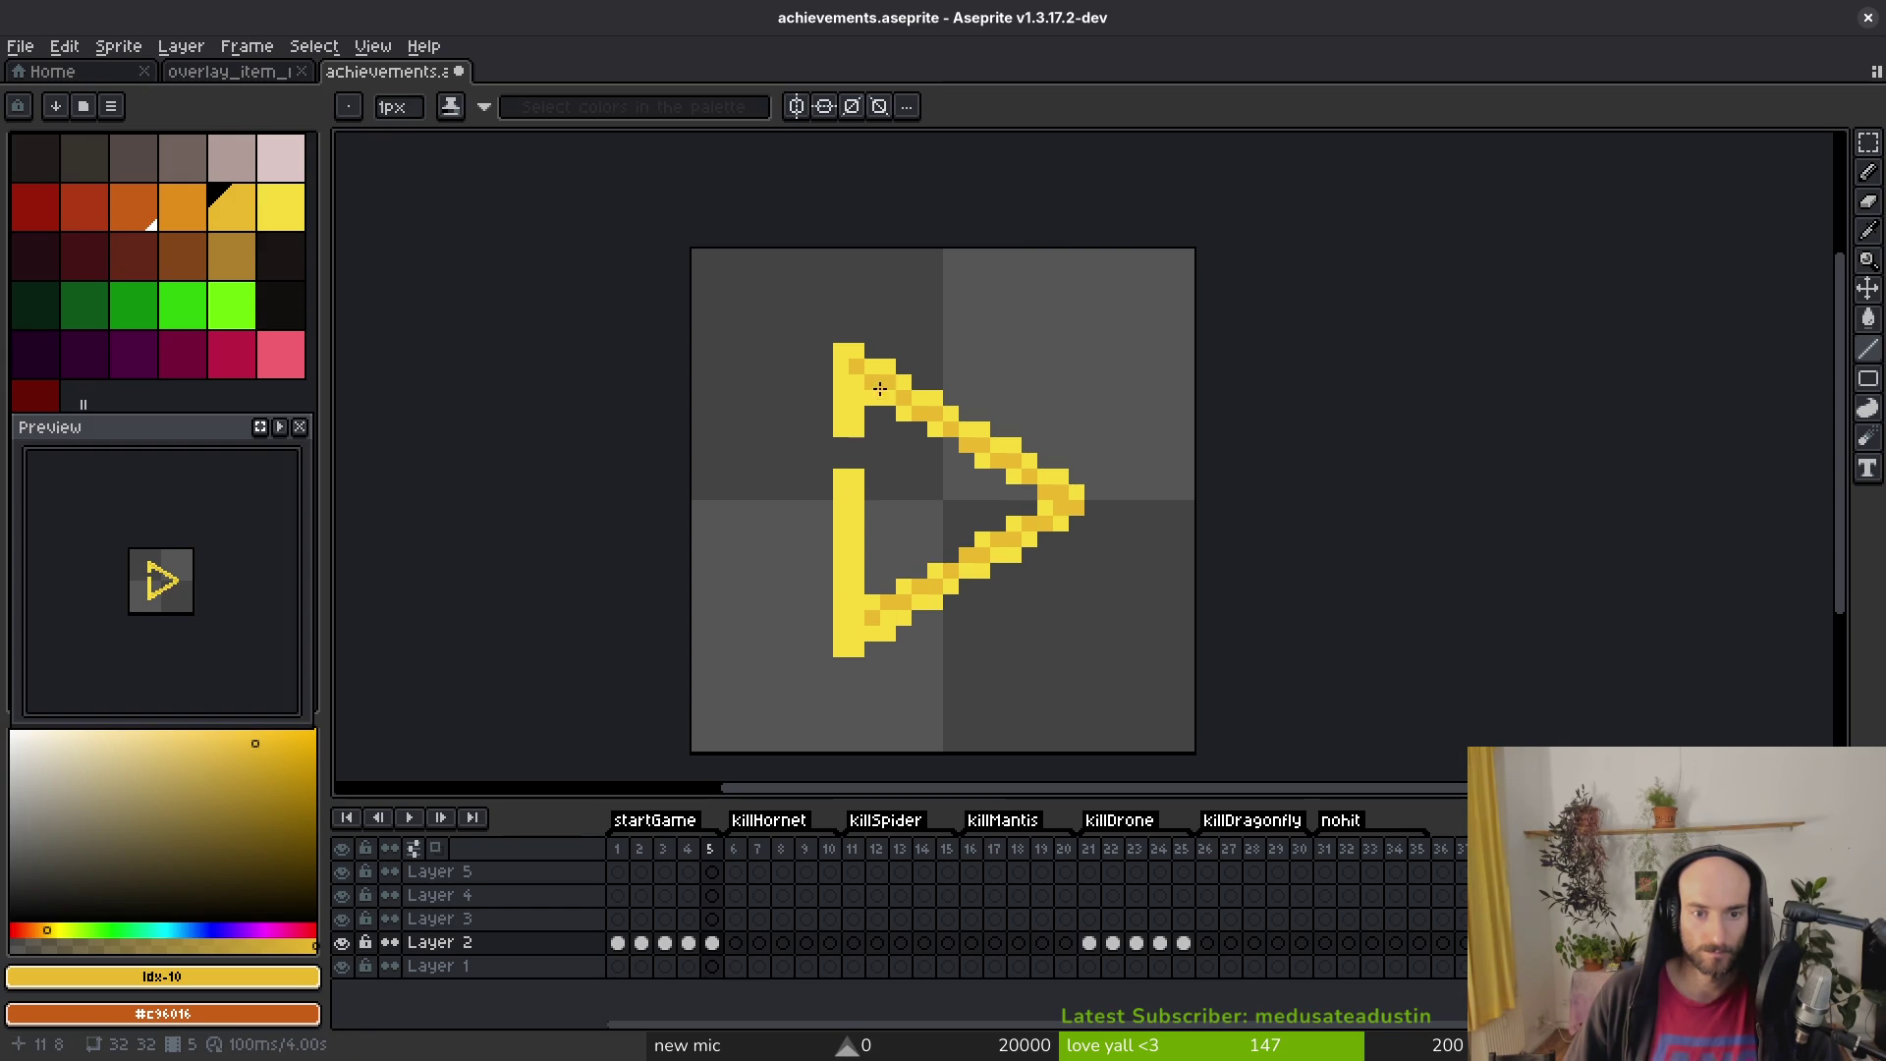
Step: Flood-fill the arrow's upper-left and lower bars with darker yellow
{"action": "key", "text": "g"}
{"action": "left_click", "coordinate": [870, 385]}
{"action": "key", "text": "b"}
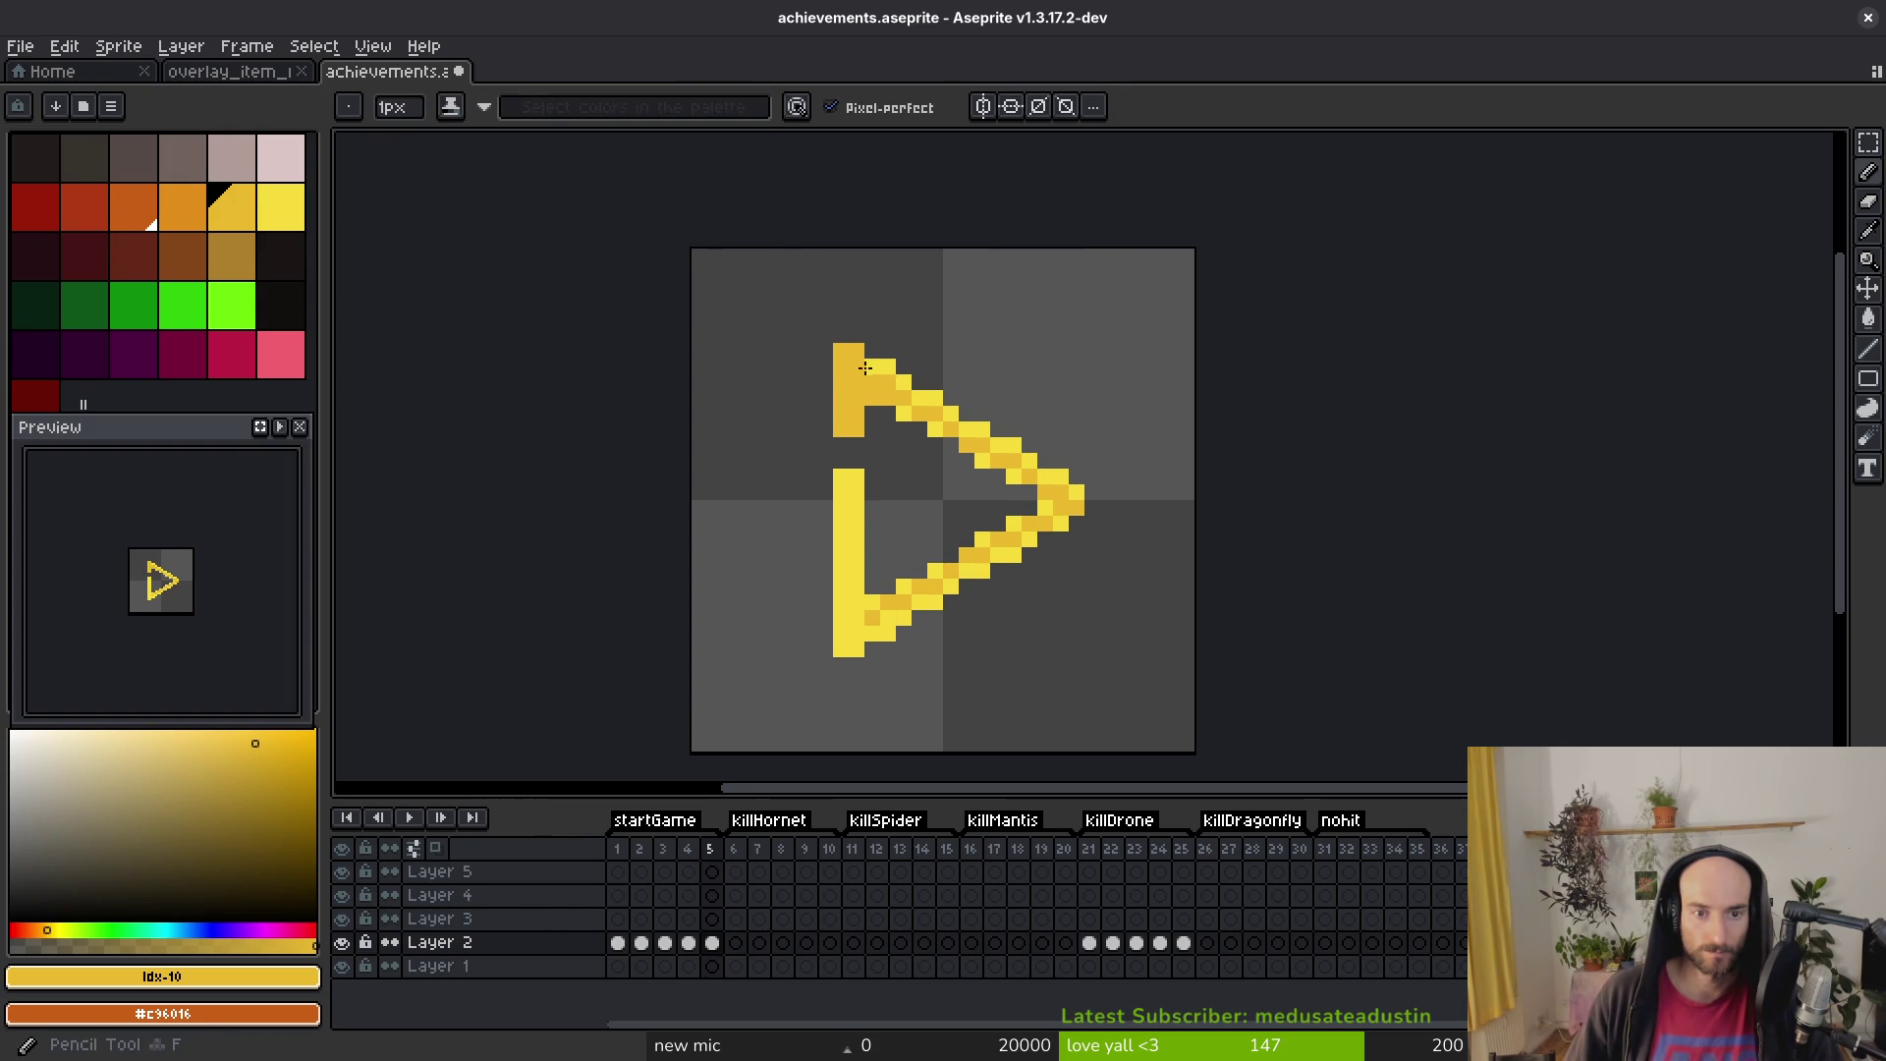
{"action": "key", "text": "ctrl+z"}
{"action": "key", "text": "g"}
{"action": "left_click", "coordinate": [842, 614]}
{"action": "key", "text": "ctrl+z"}
{"action": "key", "text": "b"}
{"action": "key", "text": "g"}
{"action": "left_click", "coordinate": [848, 617]}
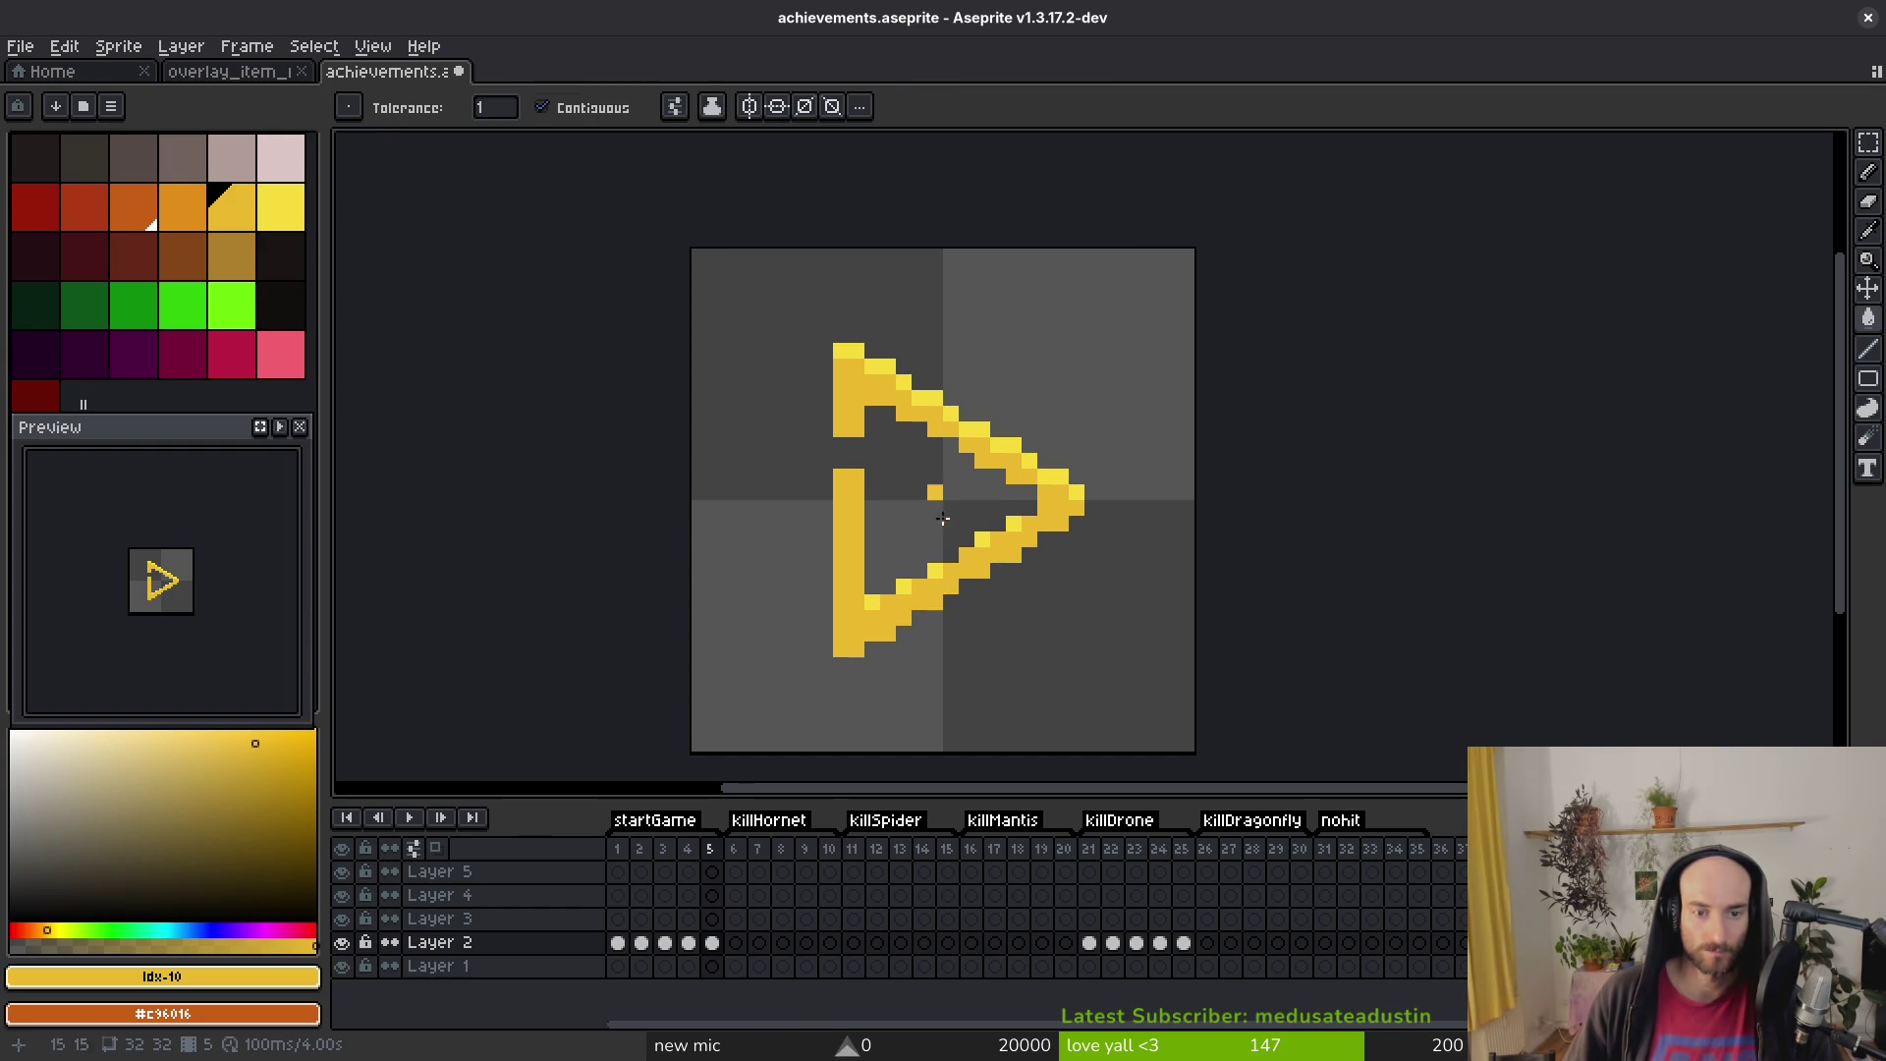
{"action": "key", "text": "ctrl+z"}
Step: Sample the arrow's light yellow, recolour a pixel with it, and save the file
{"action": "scroll", "coordinate": [963, 550], "scroll_direction": "up", "scroll_amount": 3}
{"action": "key", "text": "i"}
{"action": "left_click", "coordinate": [998, 514]}
{"action": "key", "text": "b"}
{"action": "left_click", "coordinate": [1088, 481]}
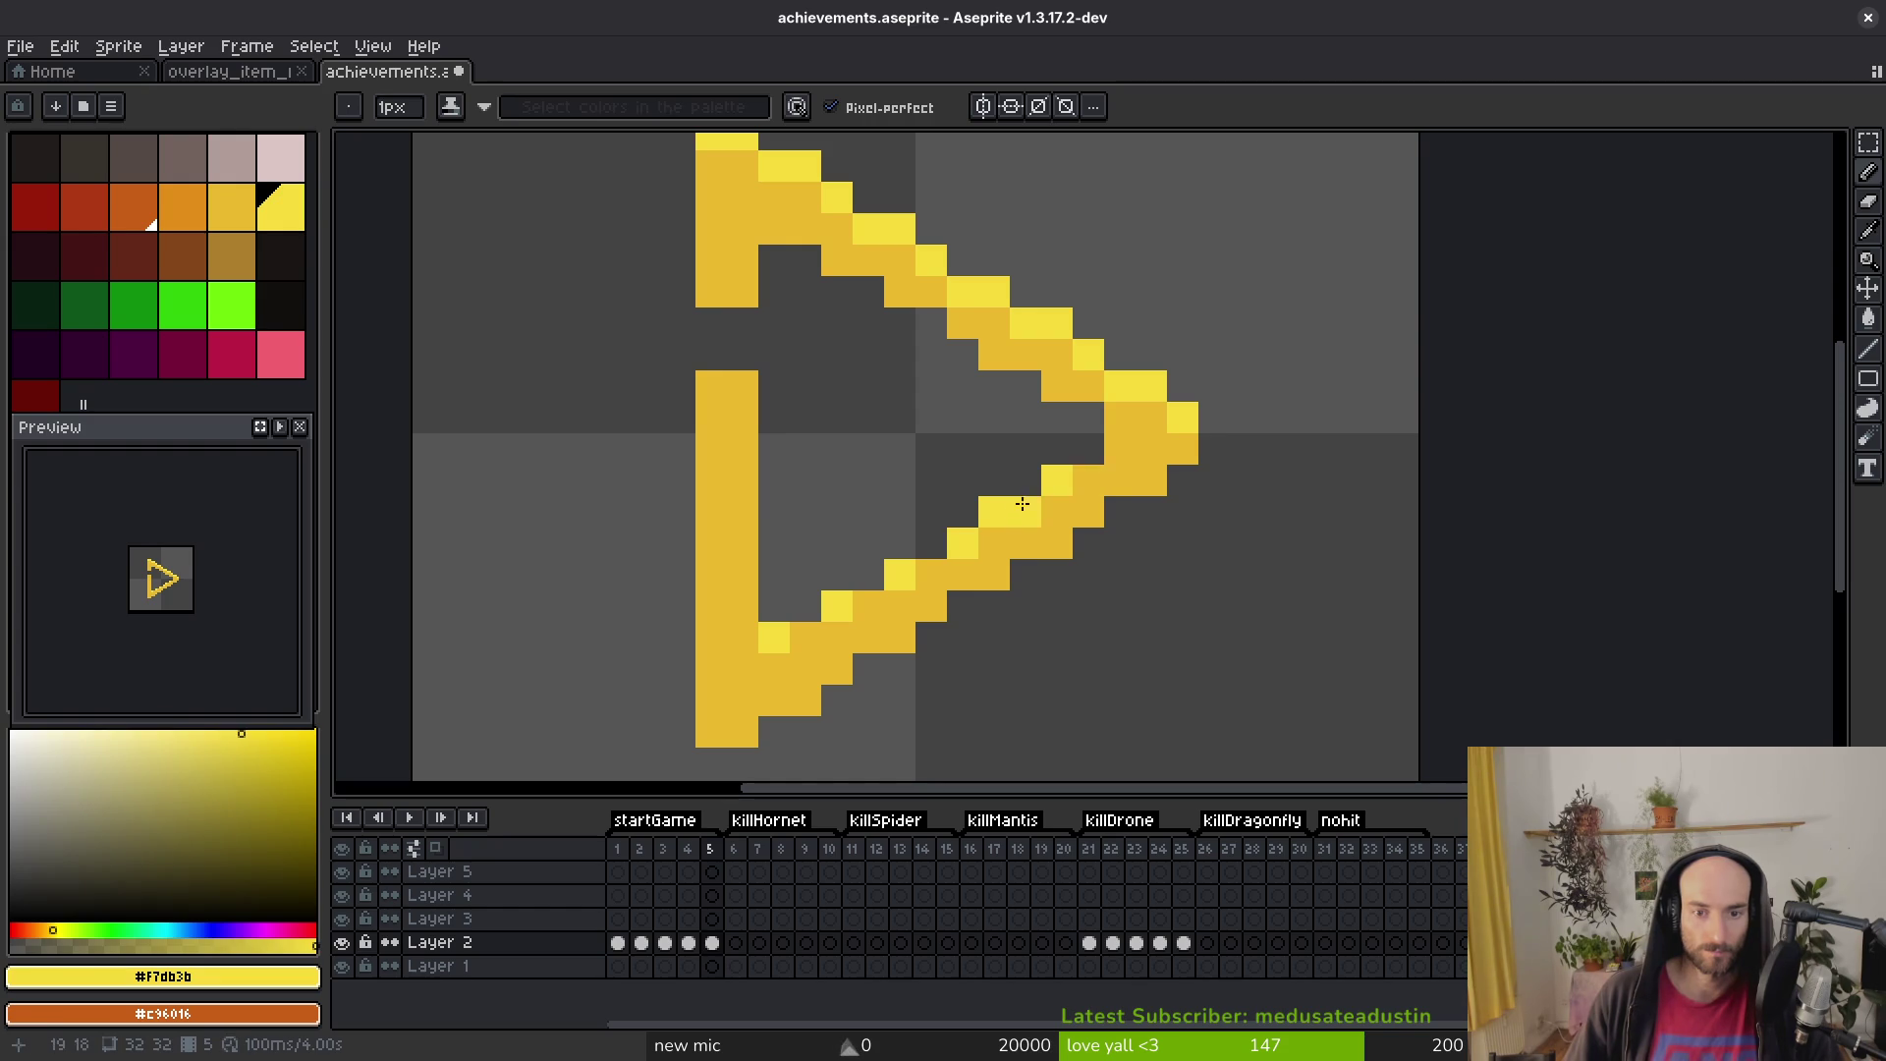
{"action": "scroll", "coordinate": [1041, 510], "scroll_direction": "down", "scroll_amount": 3}
{"action": "scroll", "coordinate": [1026, 589], "scroll_direction": "up", "scroll_amount": 3}
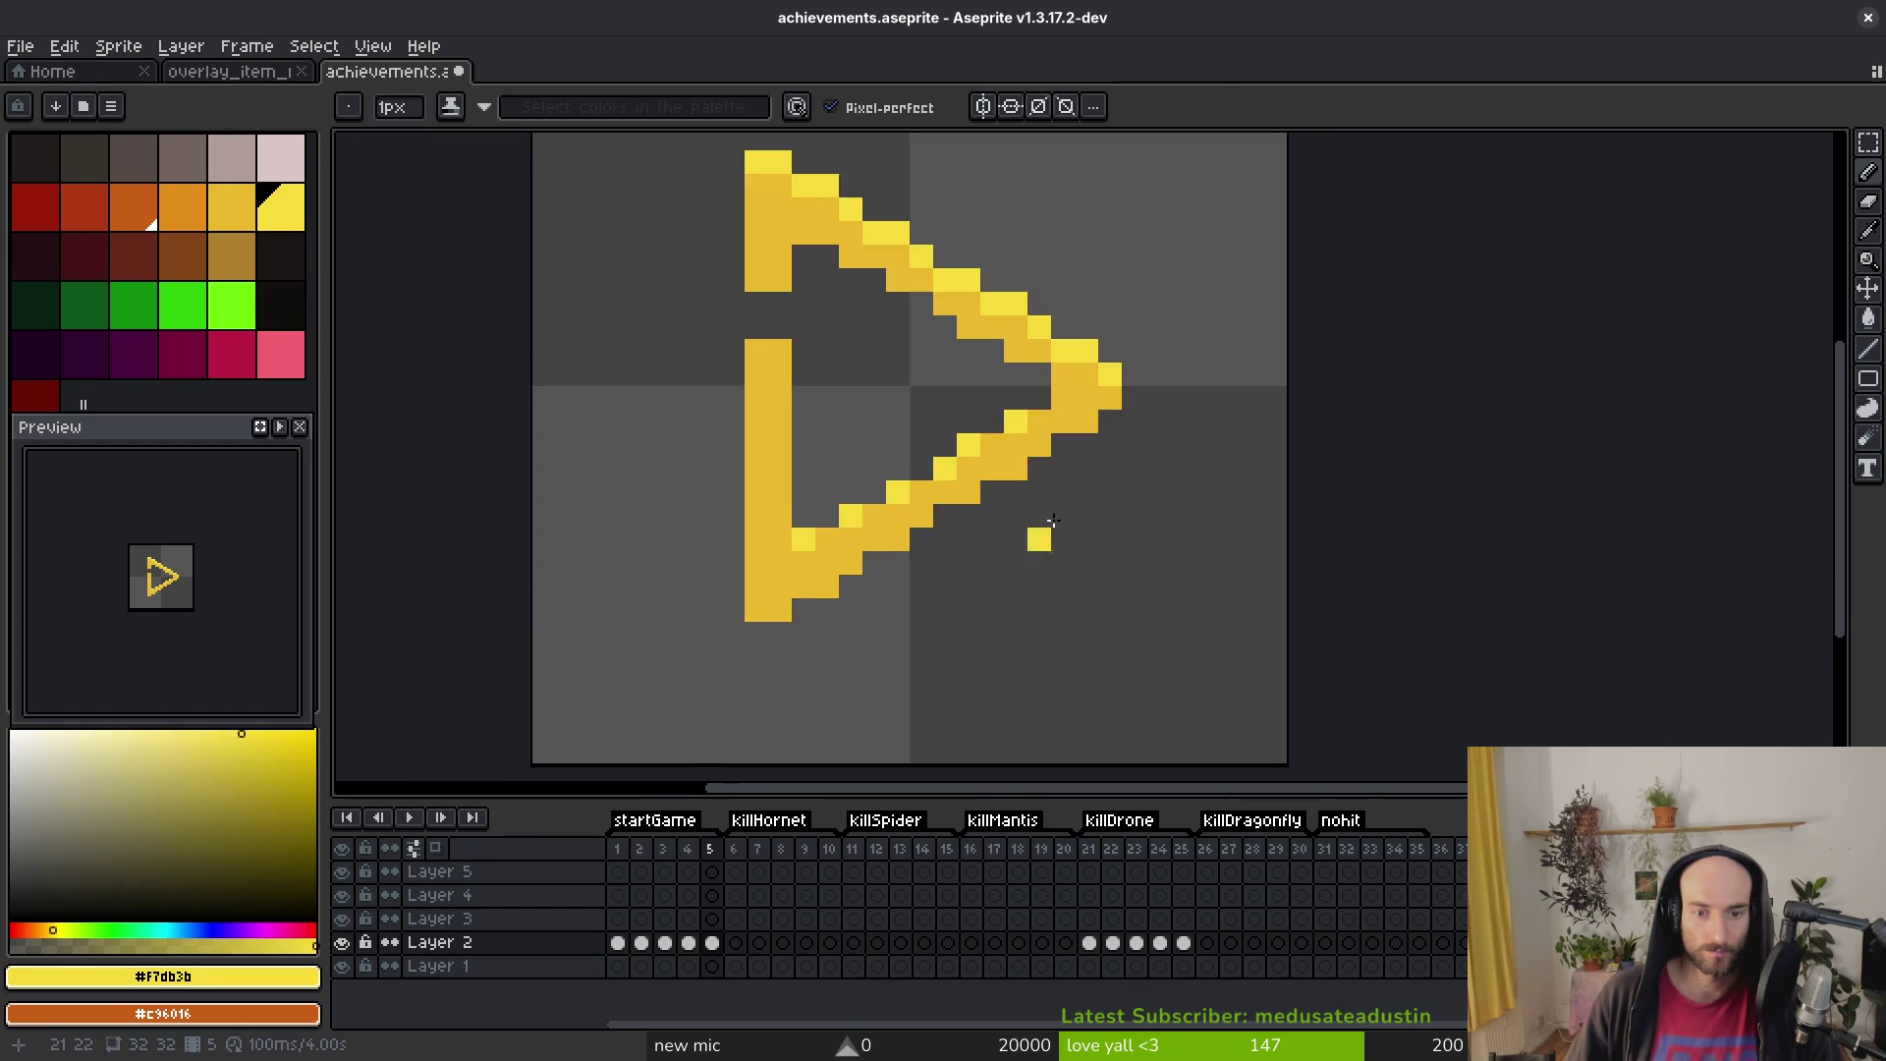
{"action": "key", "text": "ctrl+s"}
Step: Select the arrow cels across frames 1 to 5 on the timeline
{"action": "key", "text": "i"}
{"action": "key", "text": "b"}
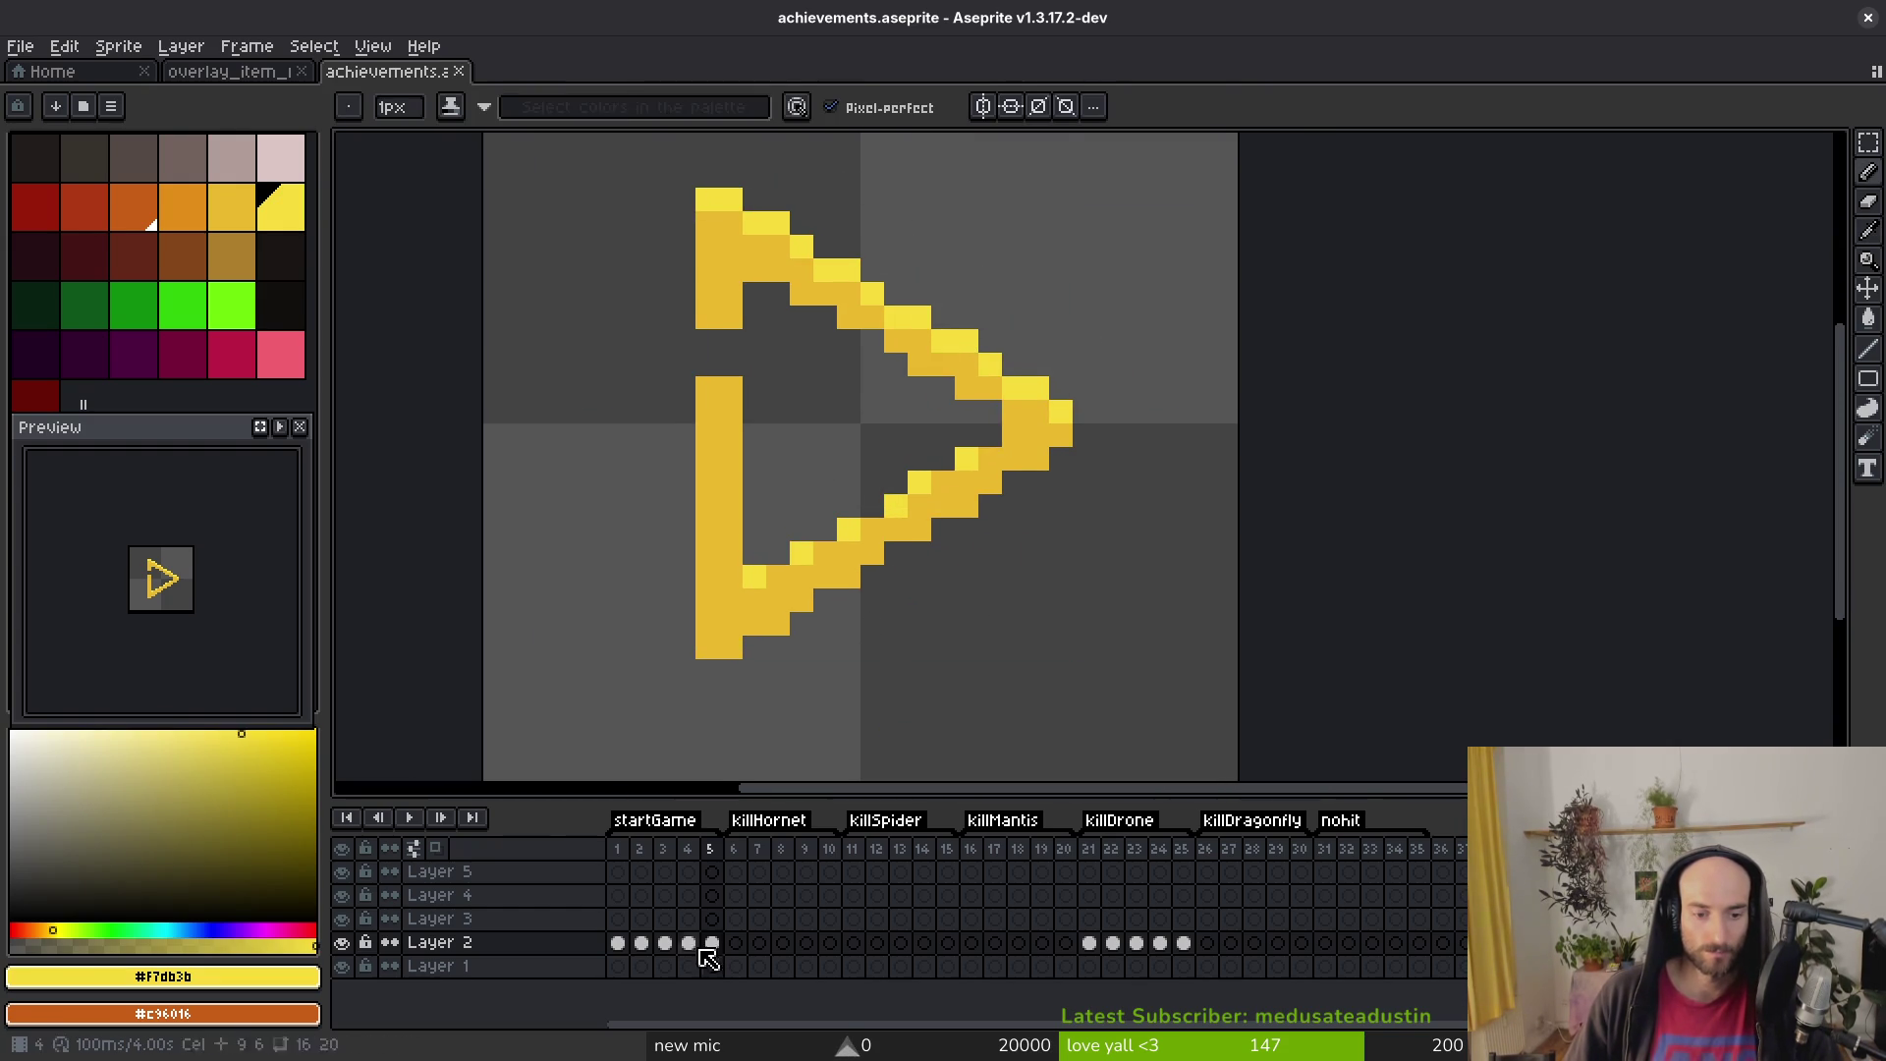
{"action": "left_click", "coordinate": [692, 945]}
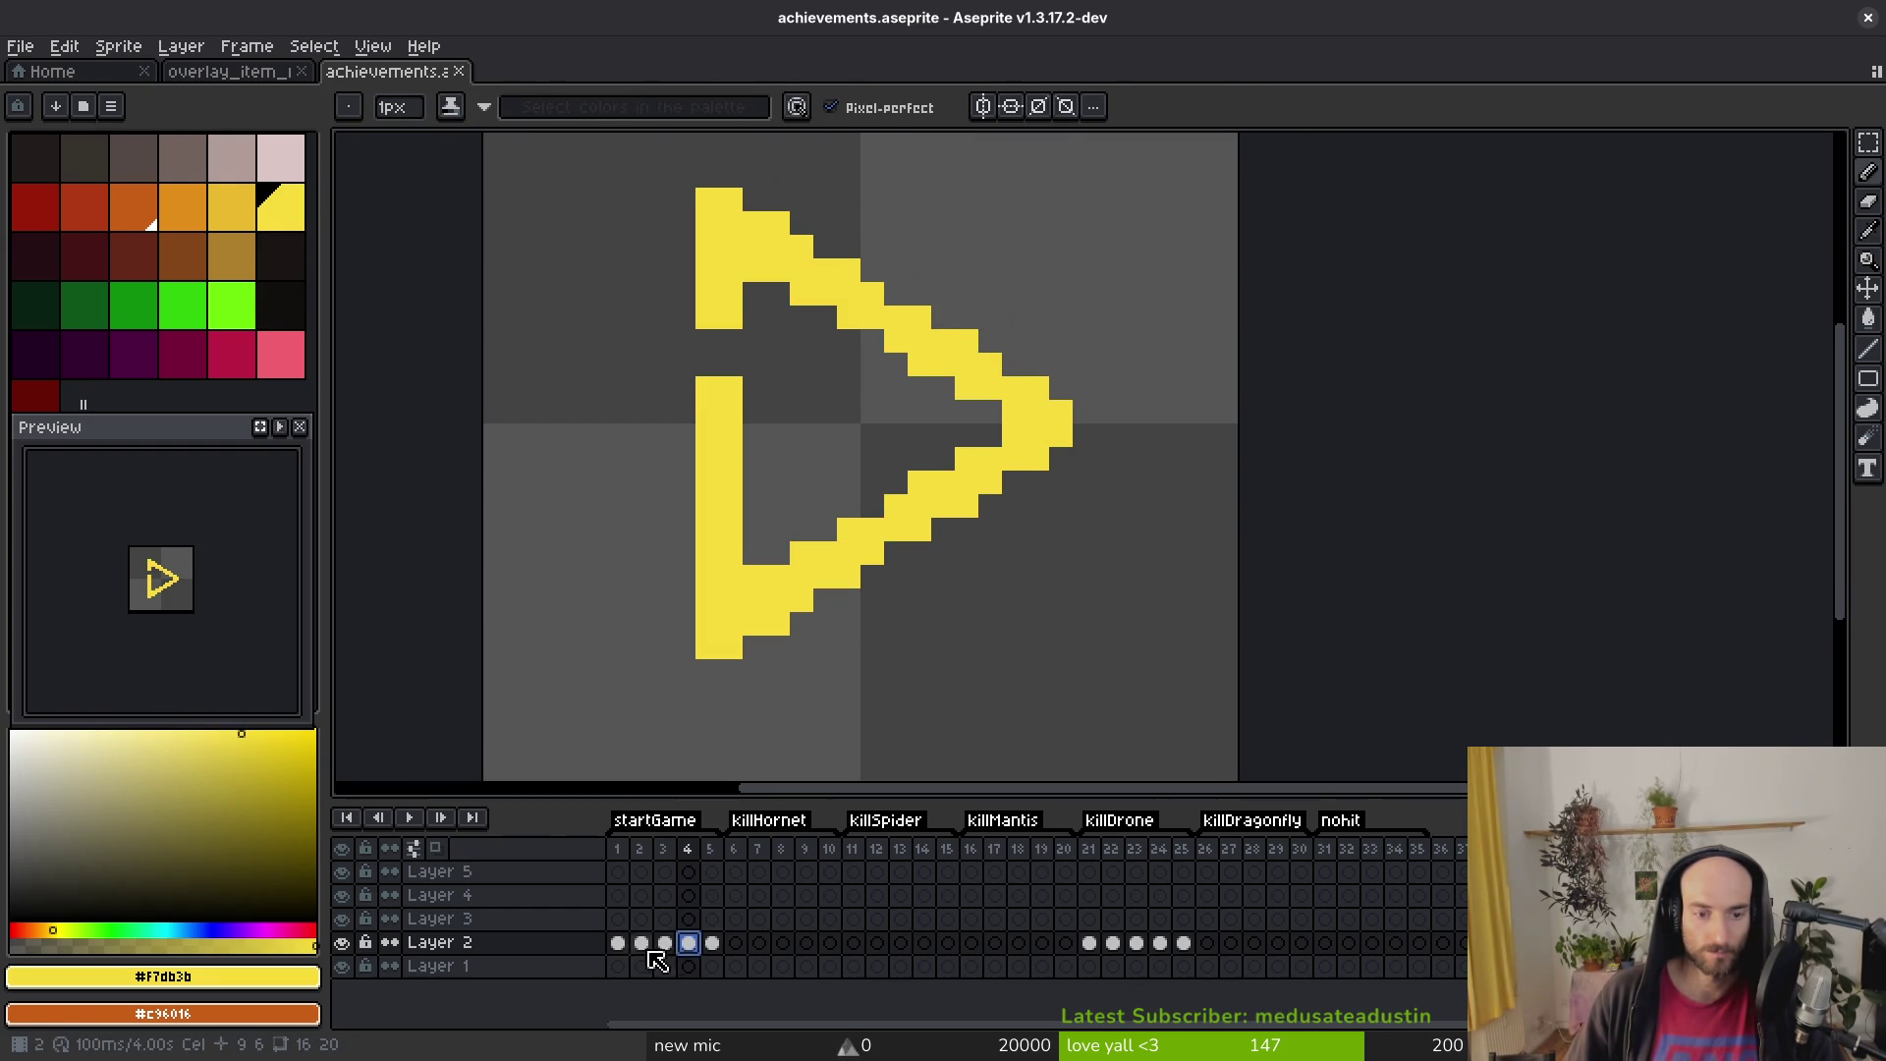
{"action": "left_click_drag", "start_coordinate": [692, 950], "coordinate": [716, 953]}
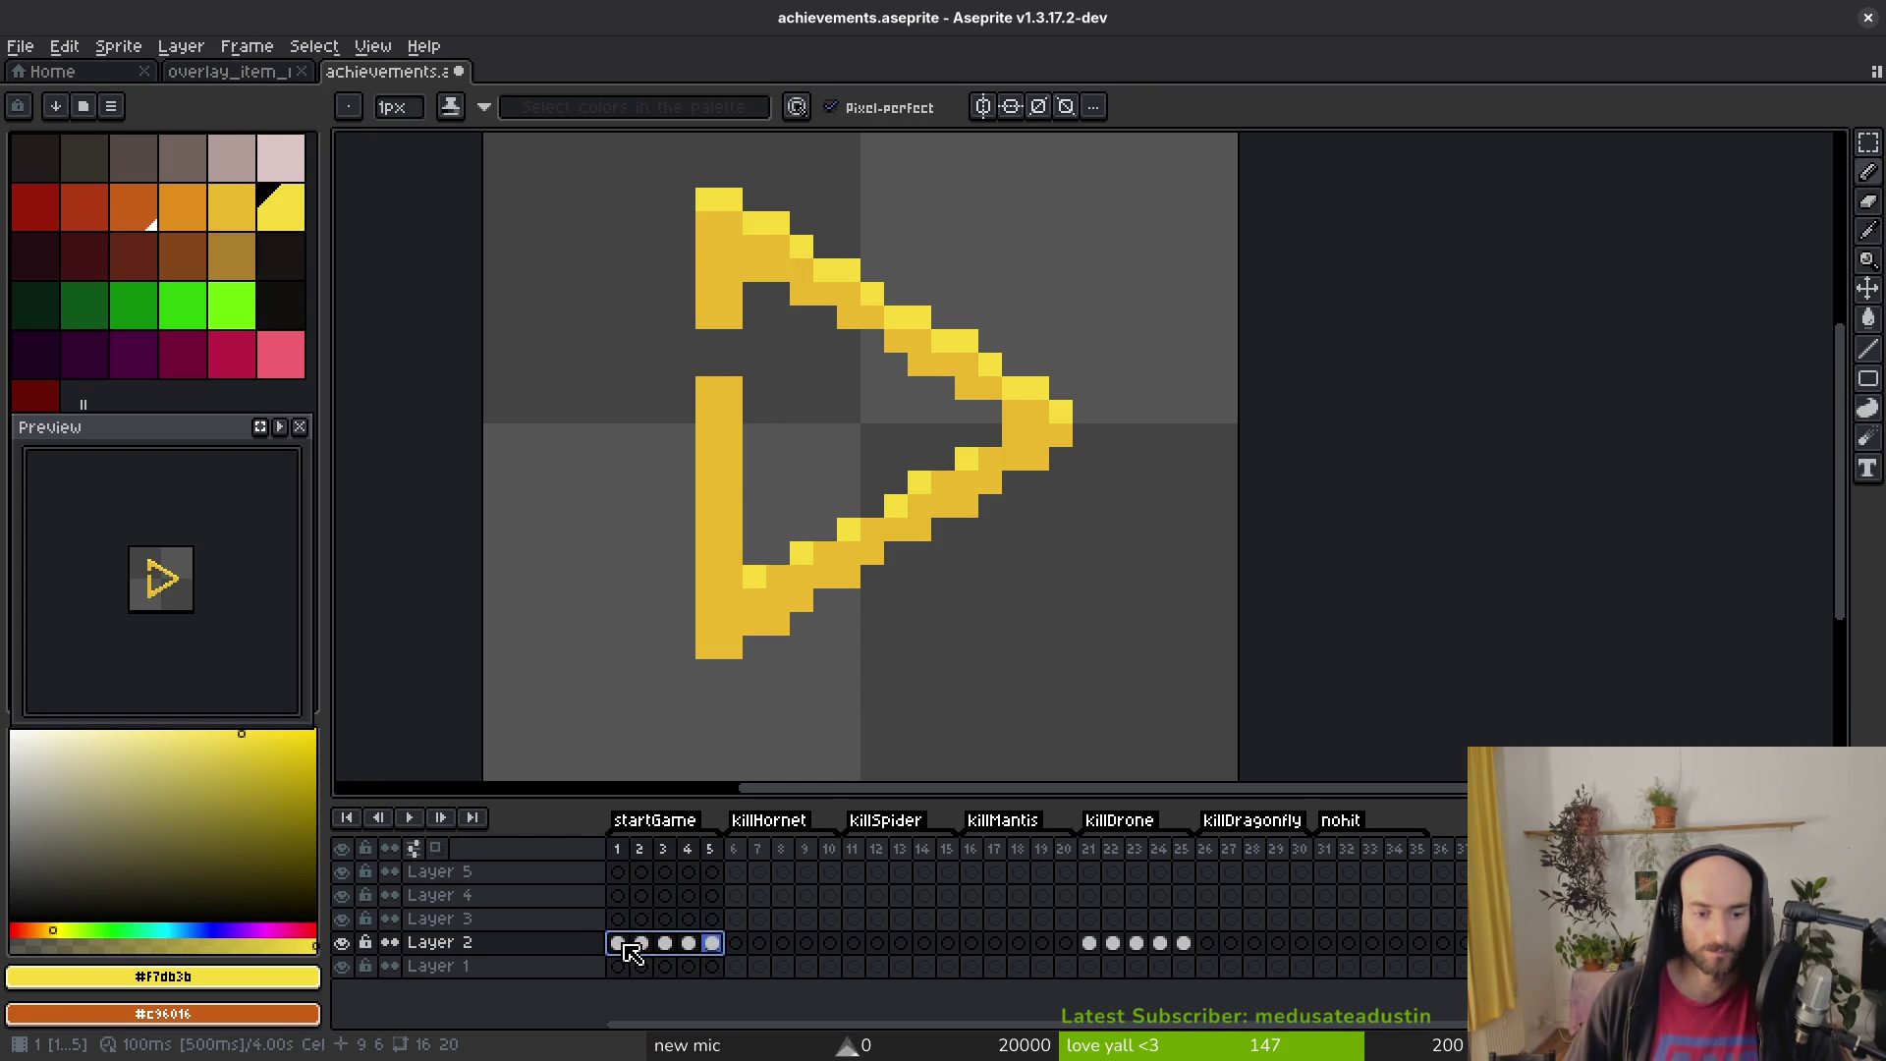
Step: Link and then unlink the five arrow cels, and select the frame 4 arrow
{"action": "right_click", "coordinate": [632, 950]}
{"action": "left_click", "coordinate": [703, 992]}
{"action": "right_click", "coordinate": [631, 950]}
{"action": "left_click", "coordinate": [695, 989]}
{"action": "left_click", "coordinate": [688, 943]}
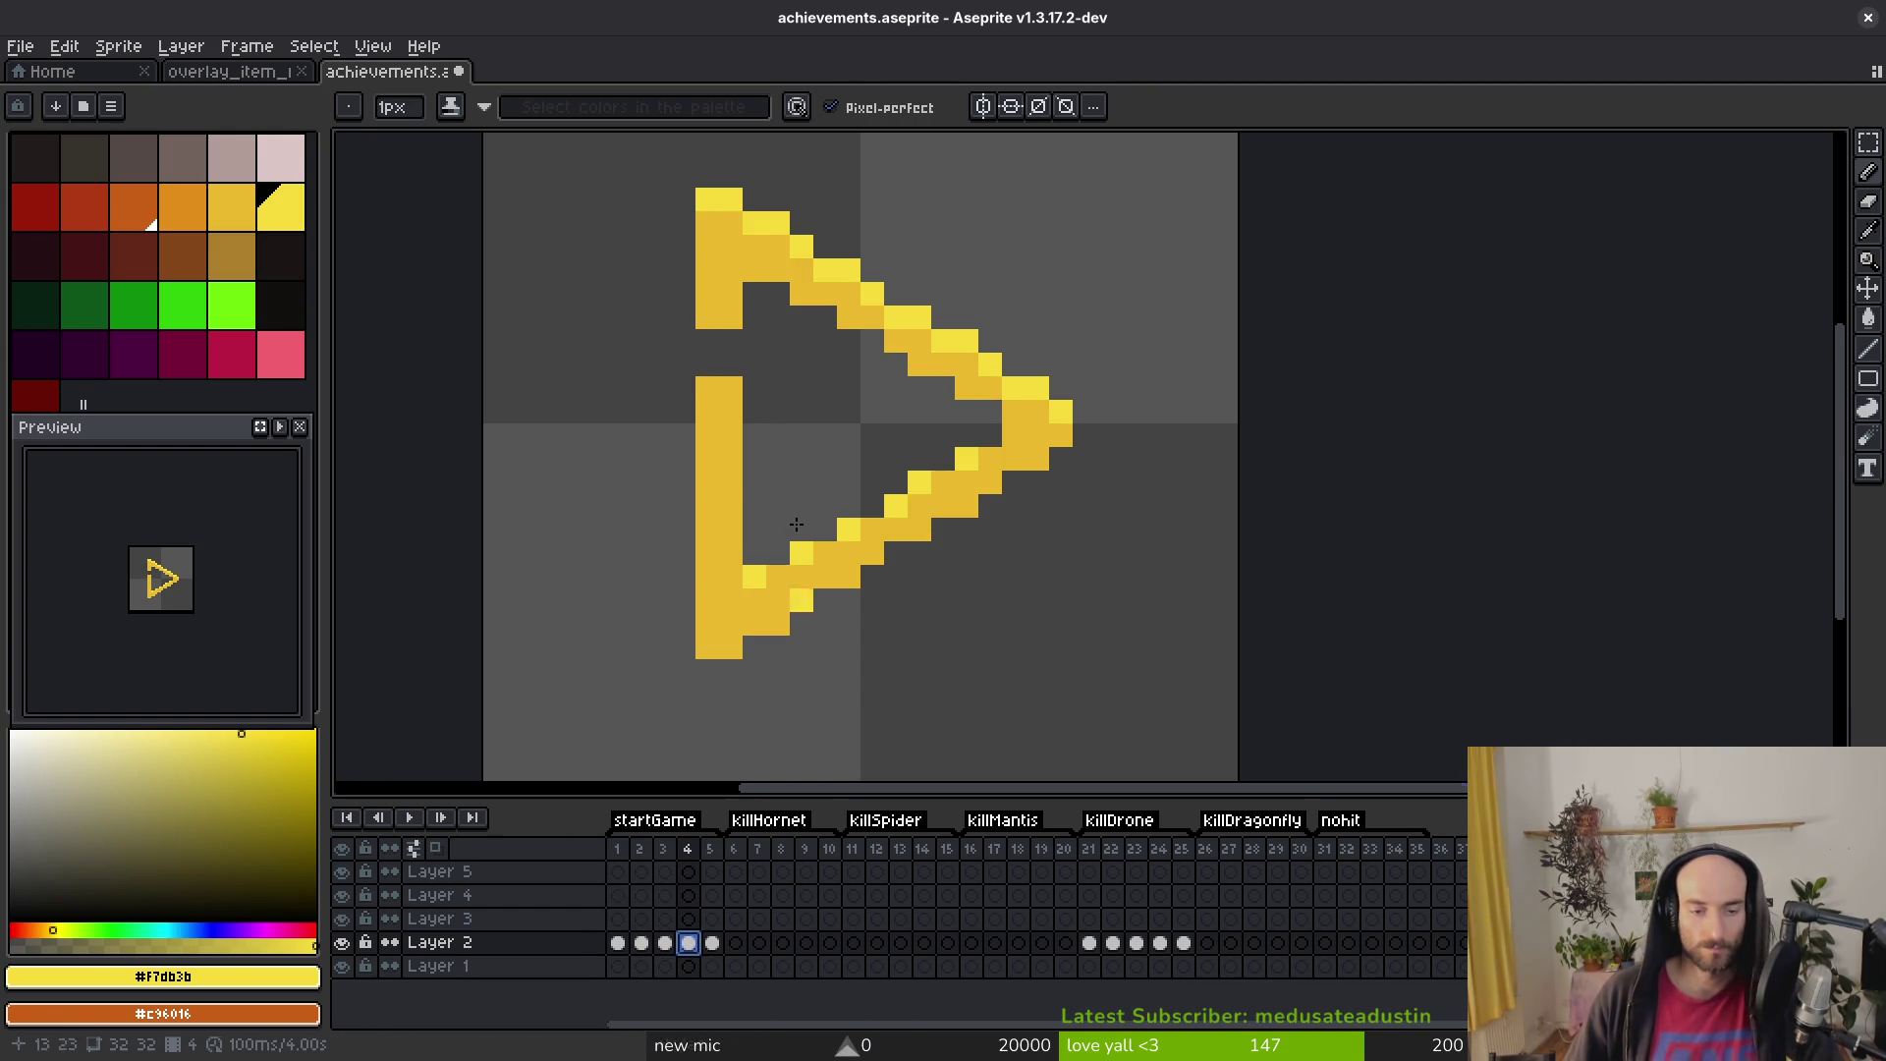
Step: Try replacing the arrow's darker yellow with orange, then restore it to golden yellow
{"action": "key", "text": "i"}
{"action": "left_click", "coordinate": [812, 316]}
{"action": "right_click", "coordinate": [201, 224]}
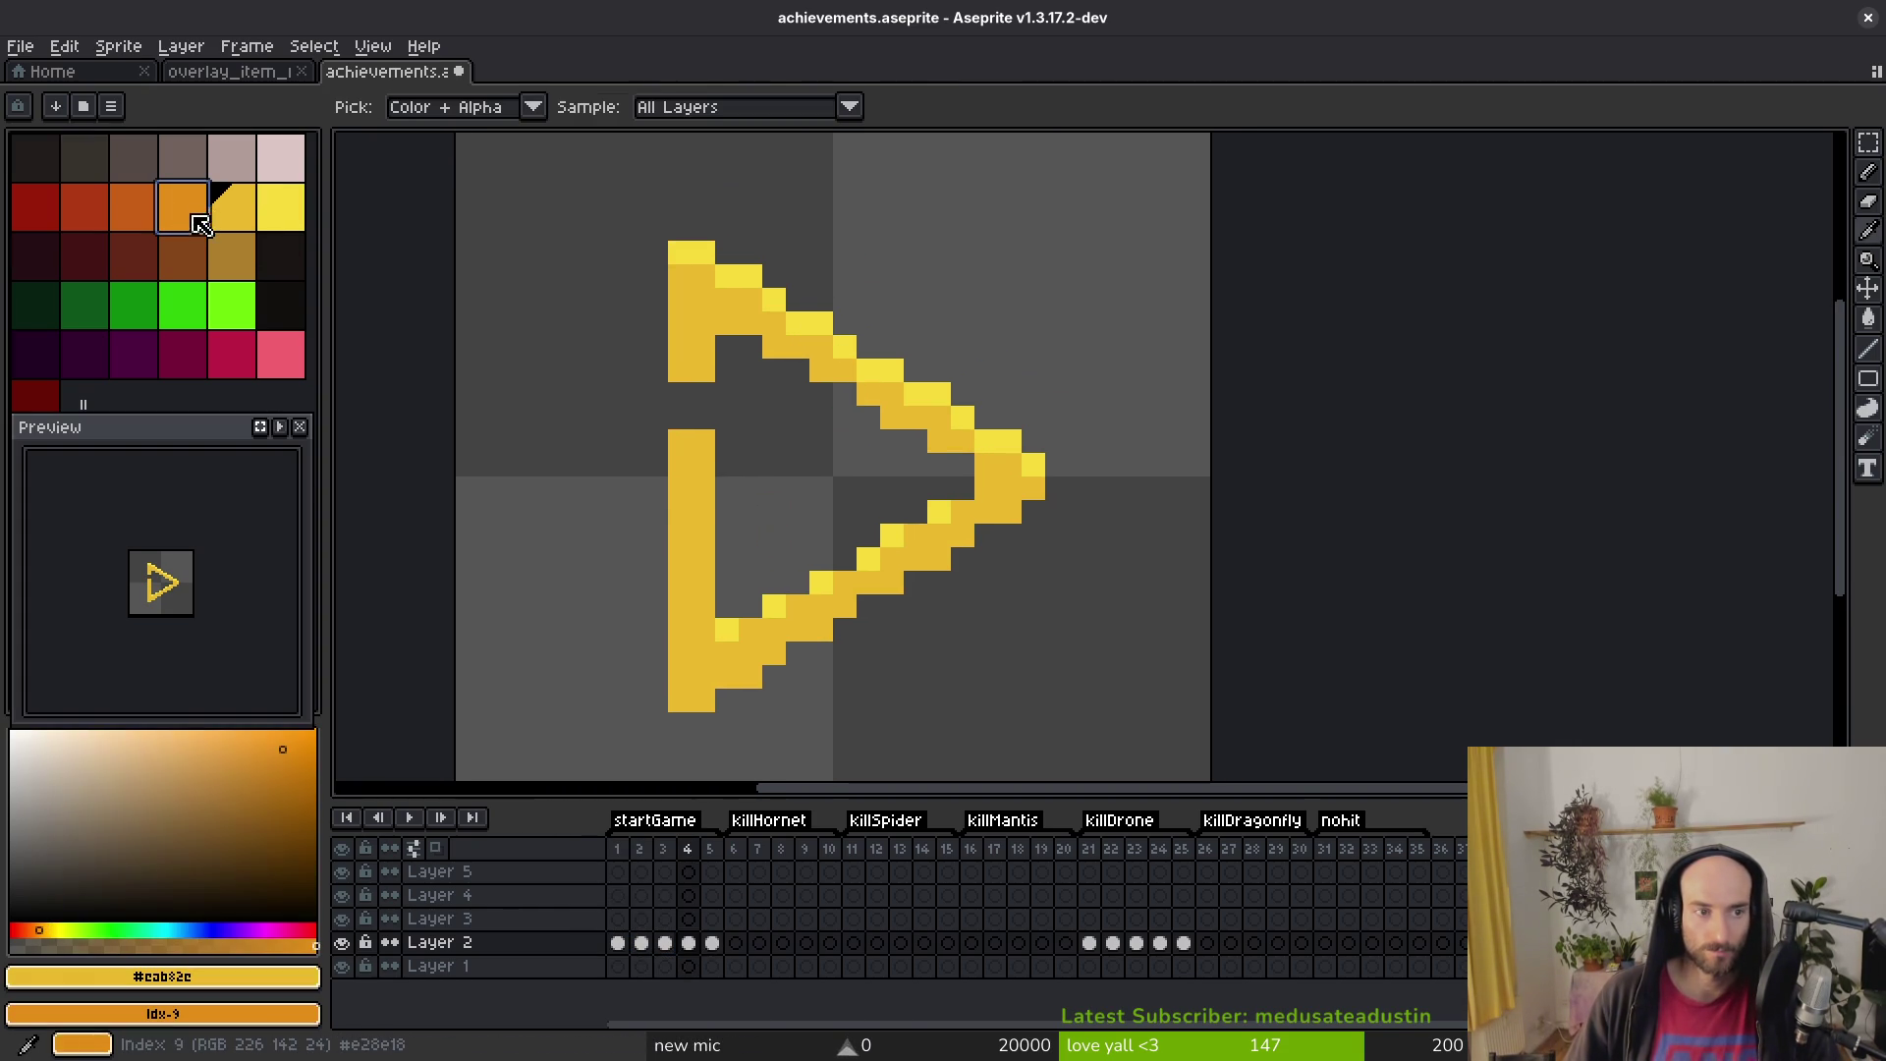
{"action": "key", "text": "shift+r"}
{"action": "left_click", "coordinate": [857, 297]}
{"action": "left_click", "coordinate": [843, 336]}
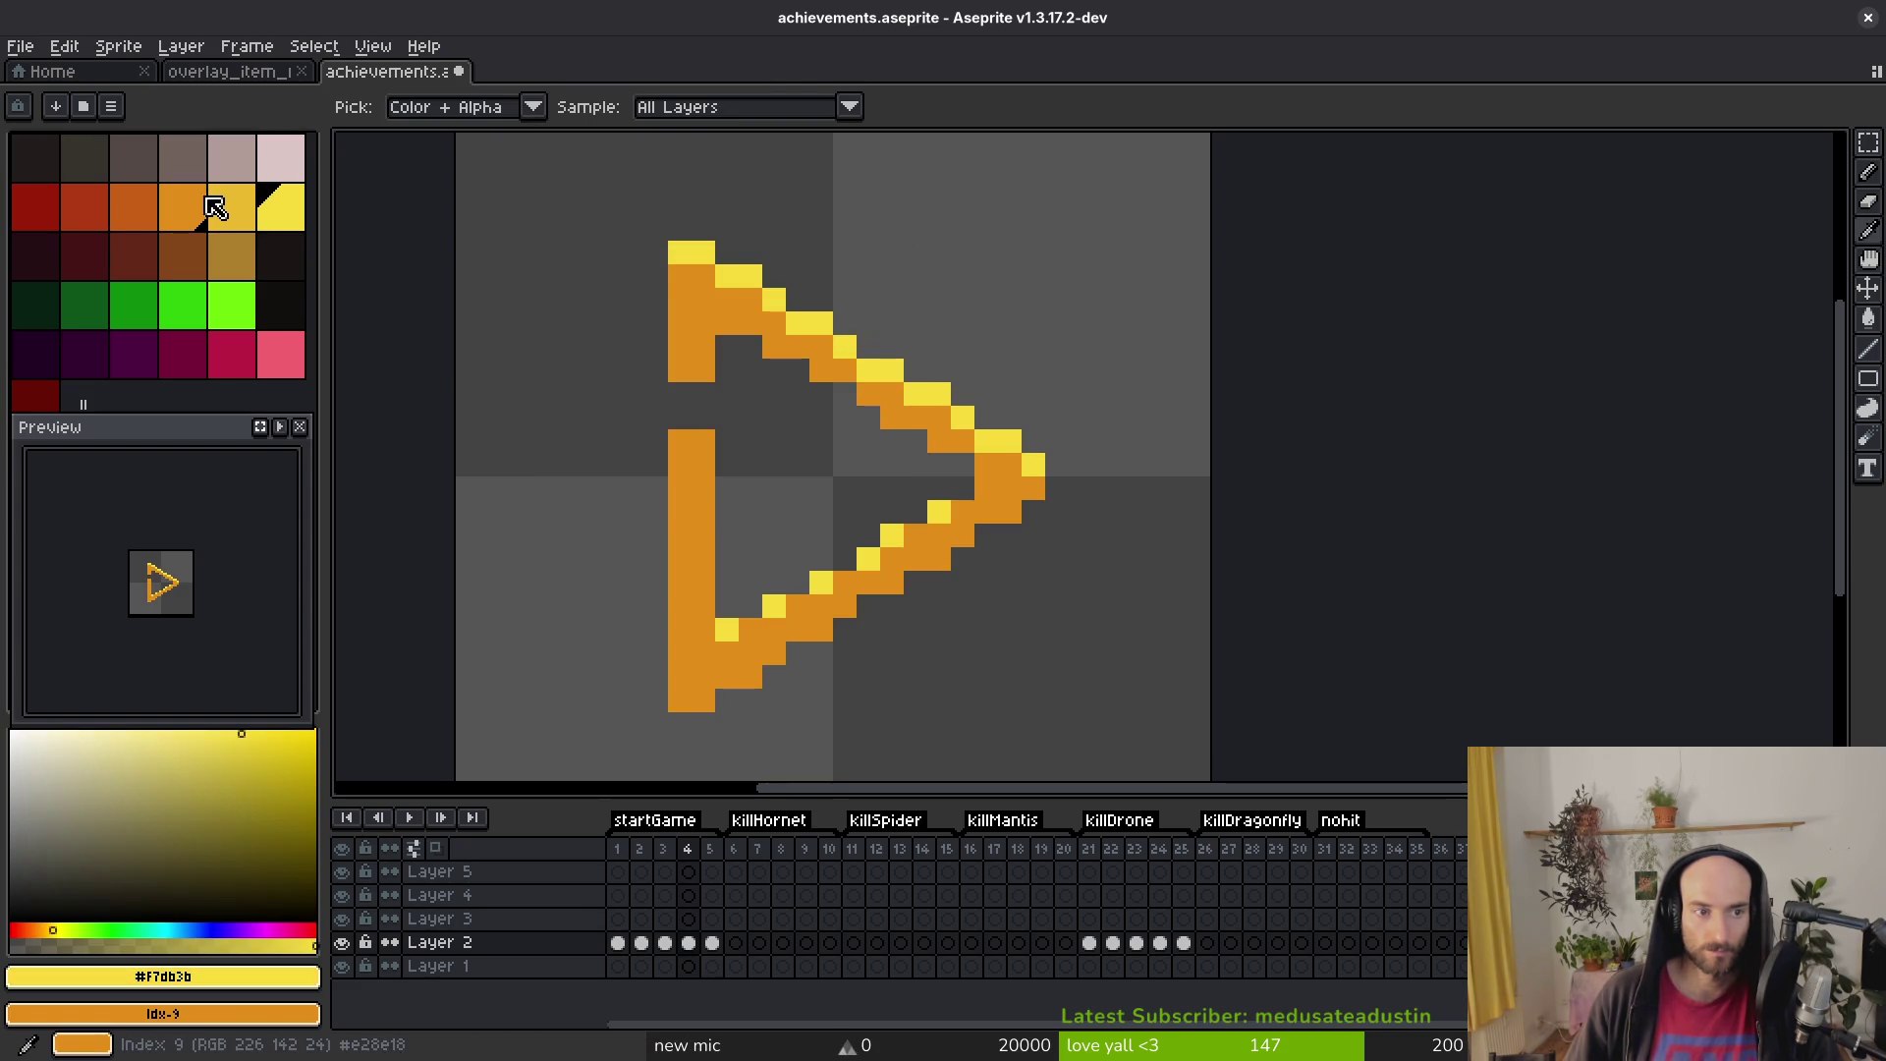
{"action": "right_click", "coordinate": [231, 206]}
{"action": "key", "text": "shift+r"}
{"action": "left_click", "coordinate": [855, 287]}
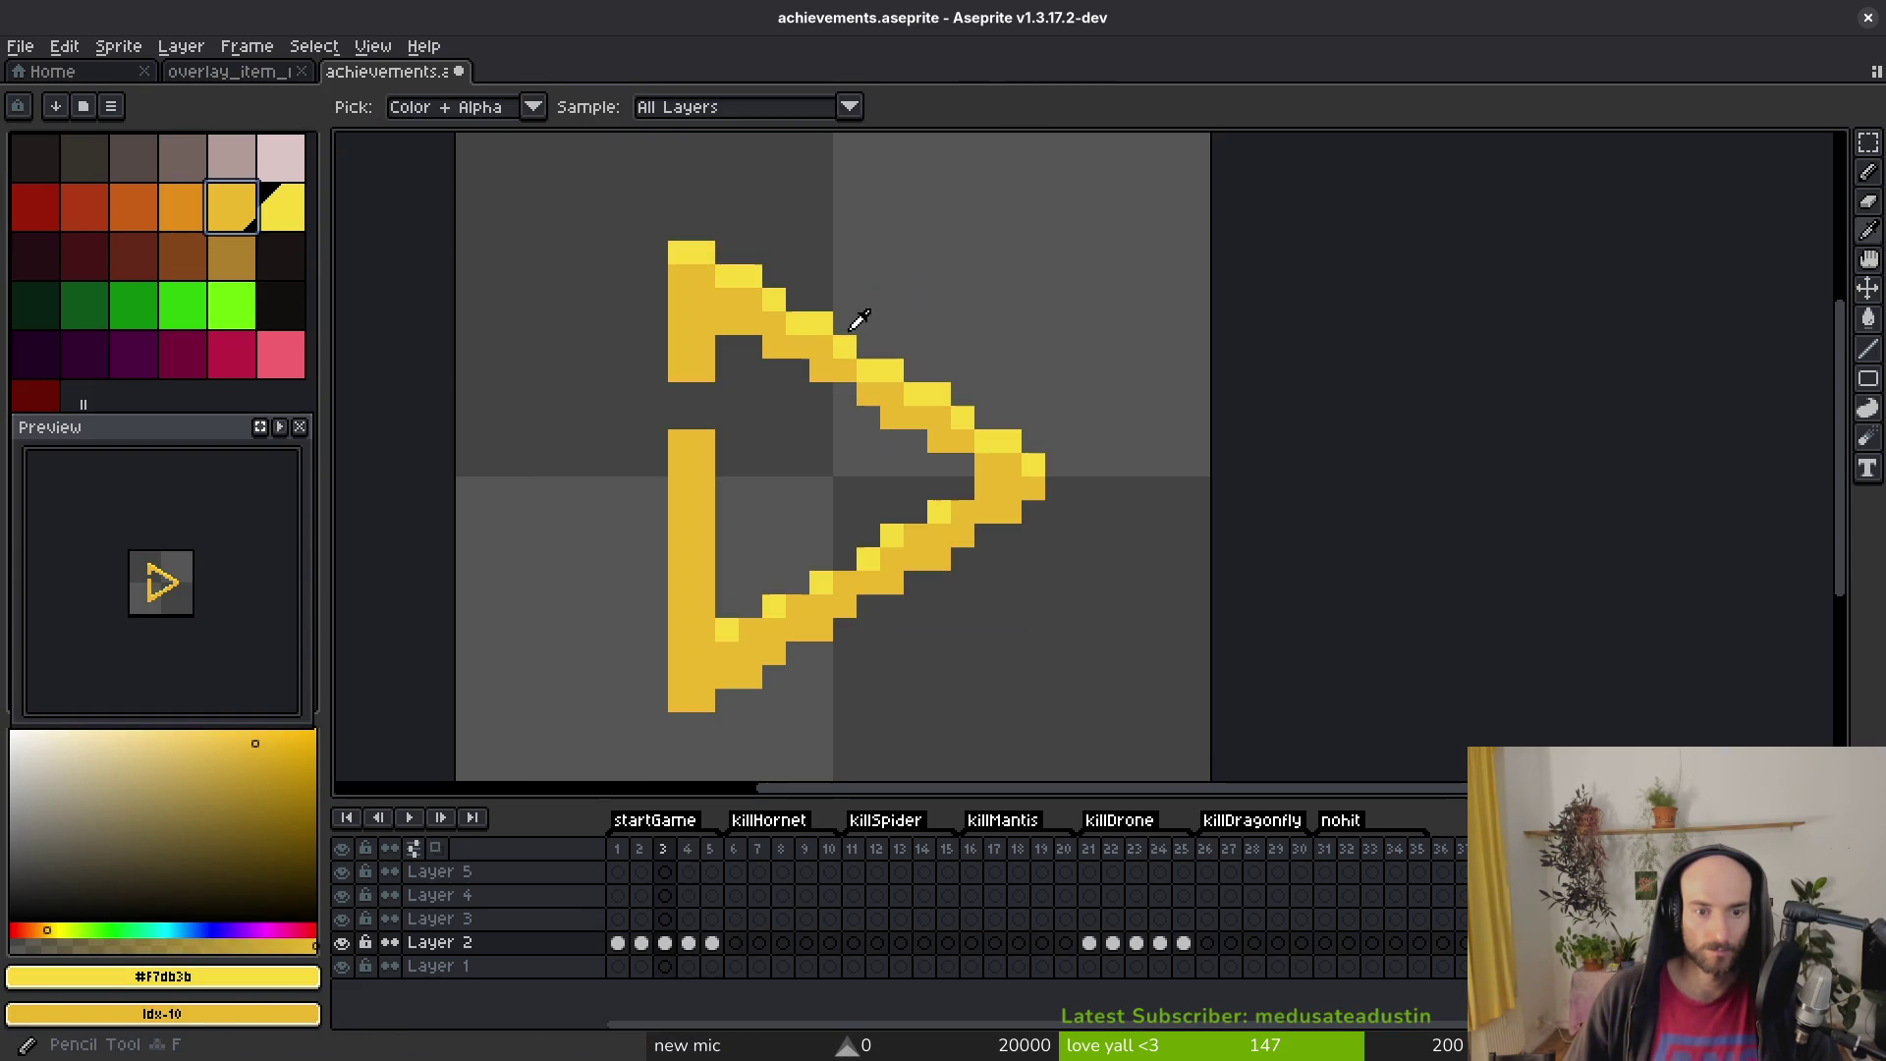
{"action": "key", "text": "b"}
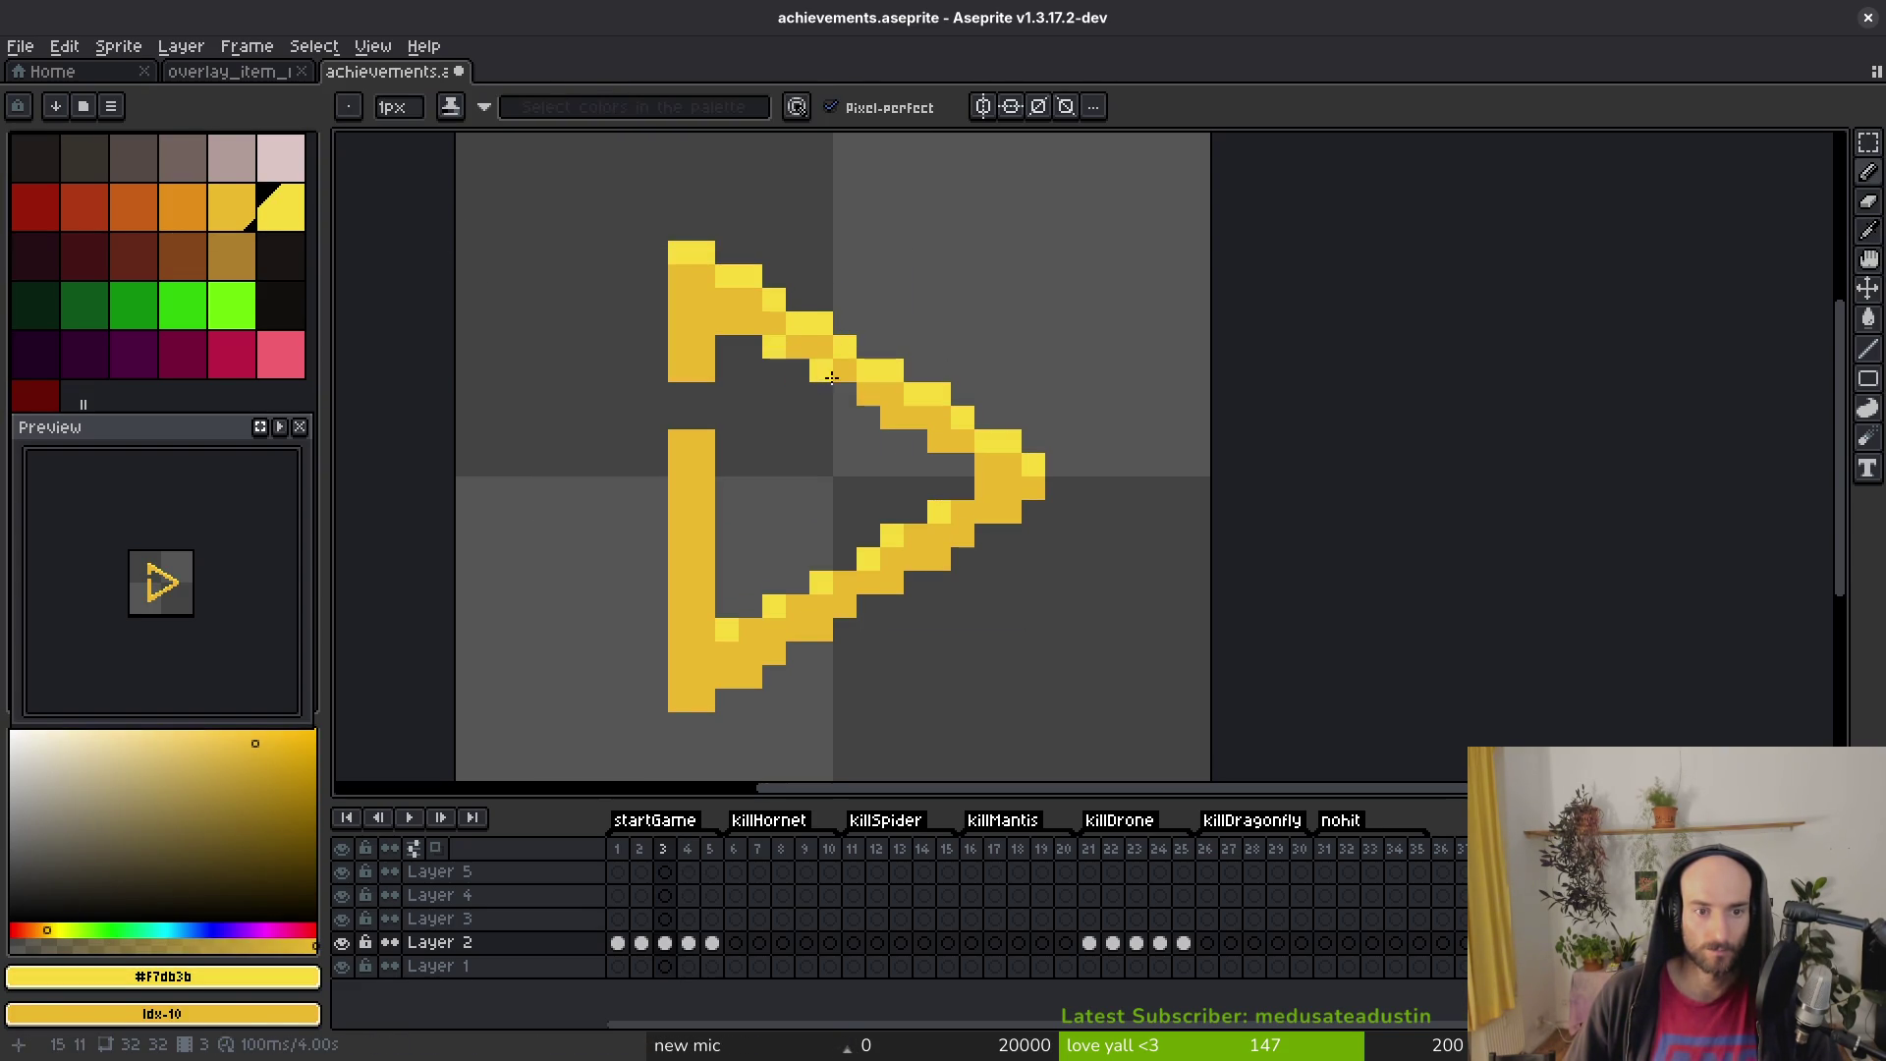
Step: Try orange on the arrow body again, then cancel the edge replacement and undo
{"action": "key", "text": "i"}
{"action": "left_click", "coordinate": [806, 354]}
{"action": "right_click", "coordinate": [148, 220]}
{"action": "key", "text": "shift+r"}
{"action": "left_click", "coordinate": [845, 297]}
{"action": "left_click", "coordinate": [825, 320]}
{"action": "right_click", "coordinate": [197, 210]}
{"action": "key", "text": "shift+r"}
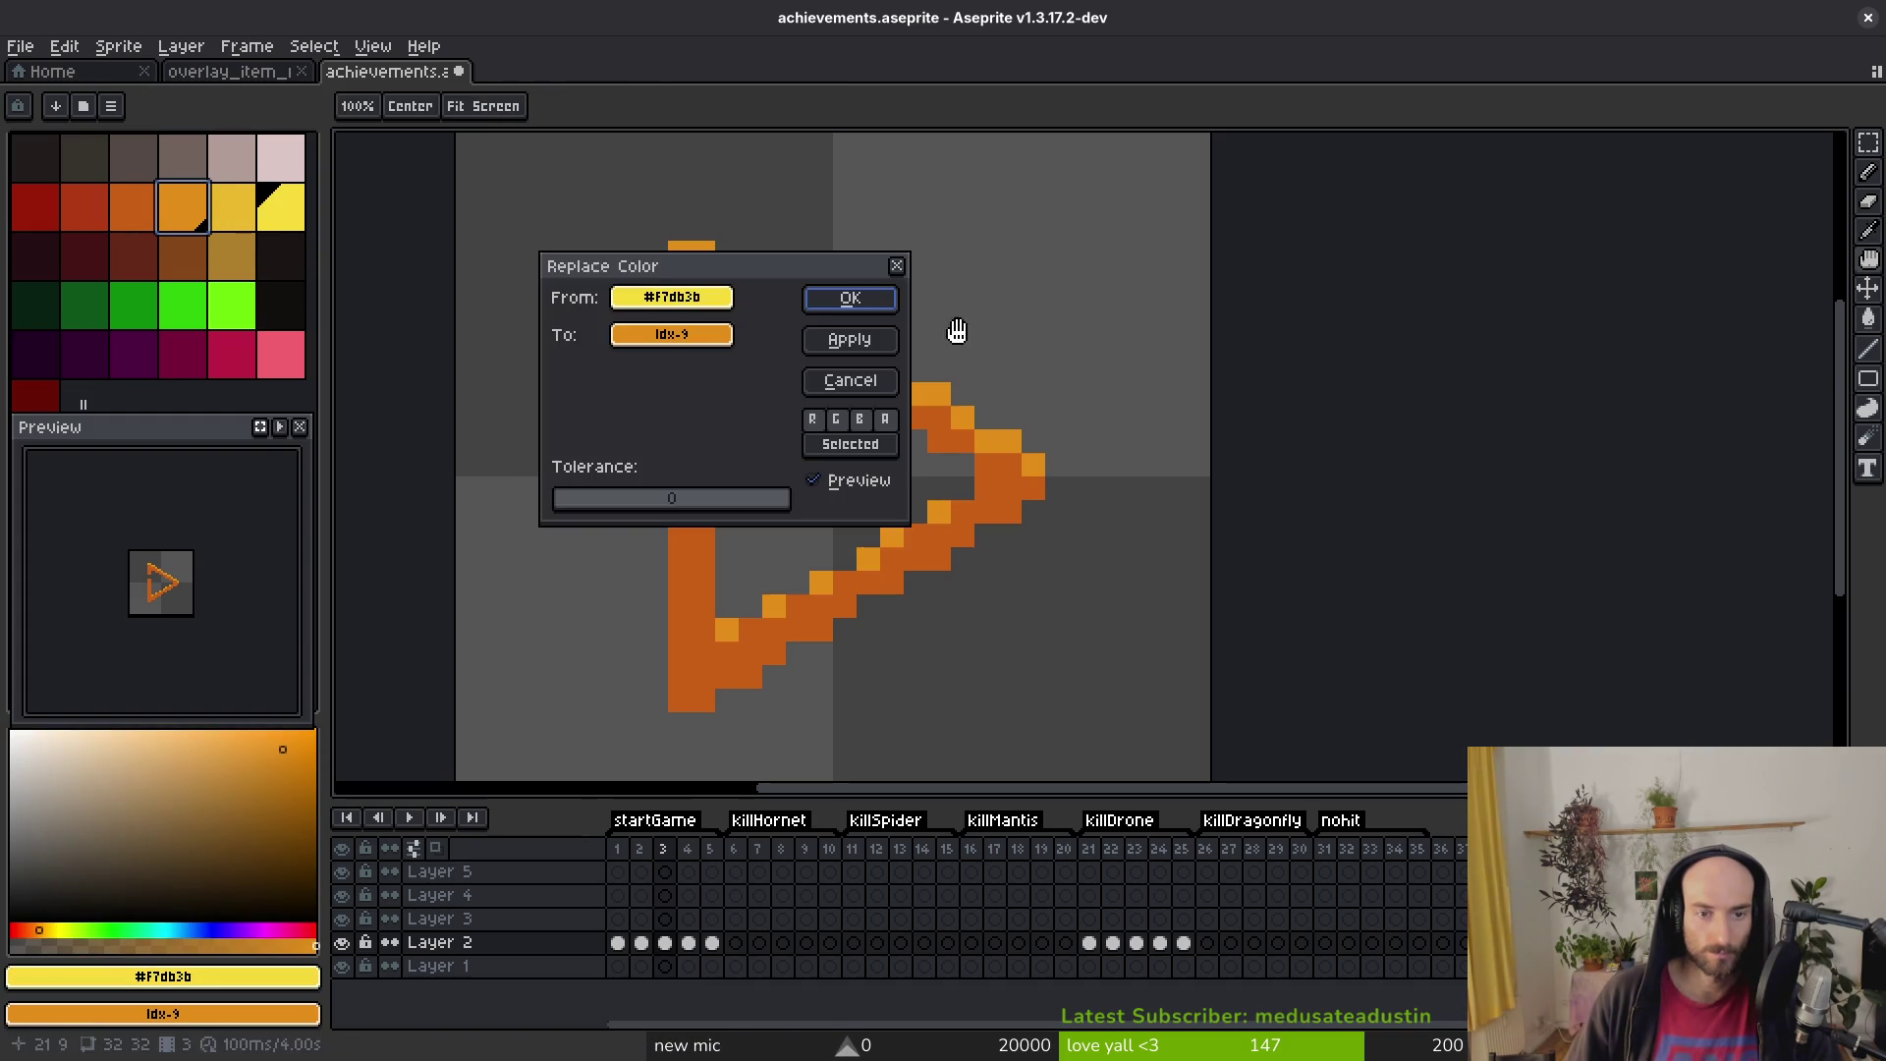
{"action": "key", "text": "Escape"}
{"action": "key", "text": "ctrl+z"}
Step: Try a red arrow body with orange top edges, then undo the recolouring
{"action": "left_click", "coordinate": [803, 330]}
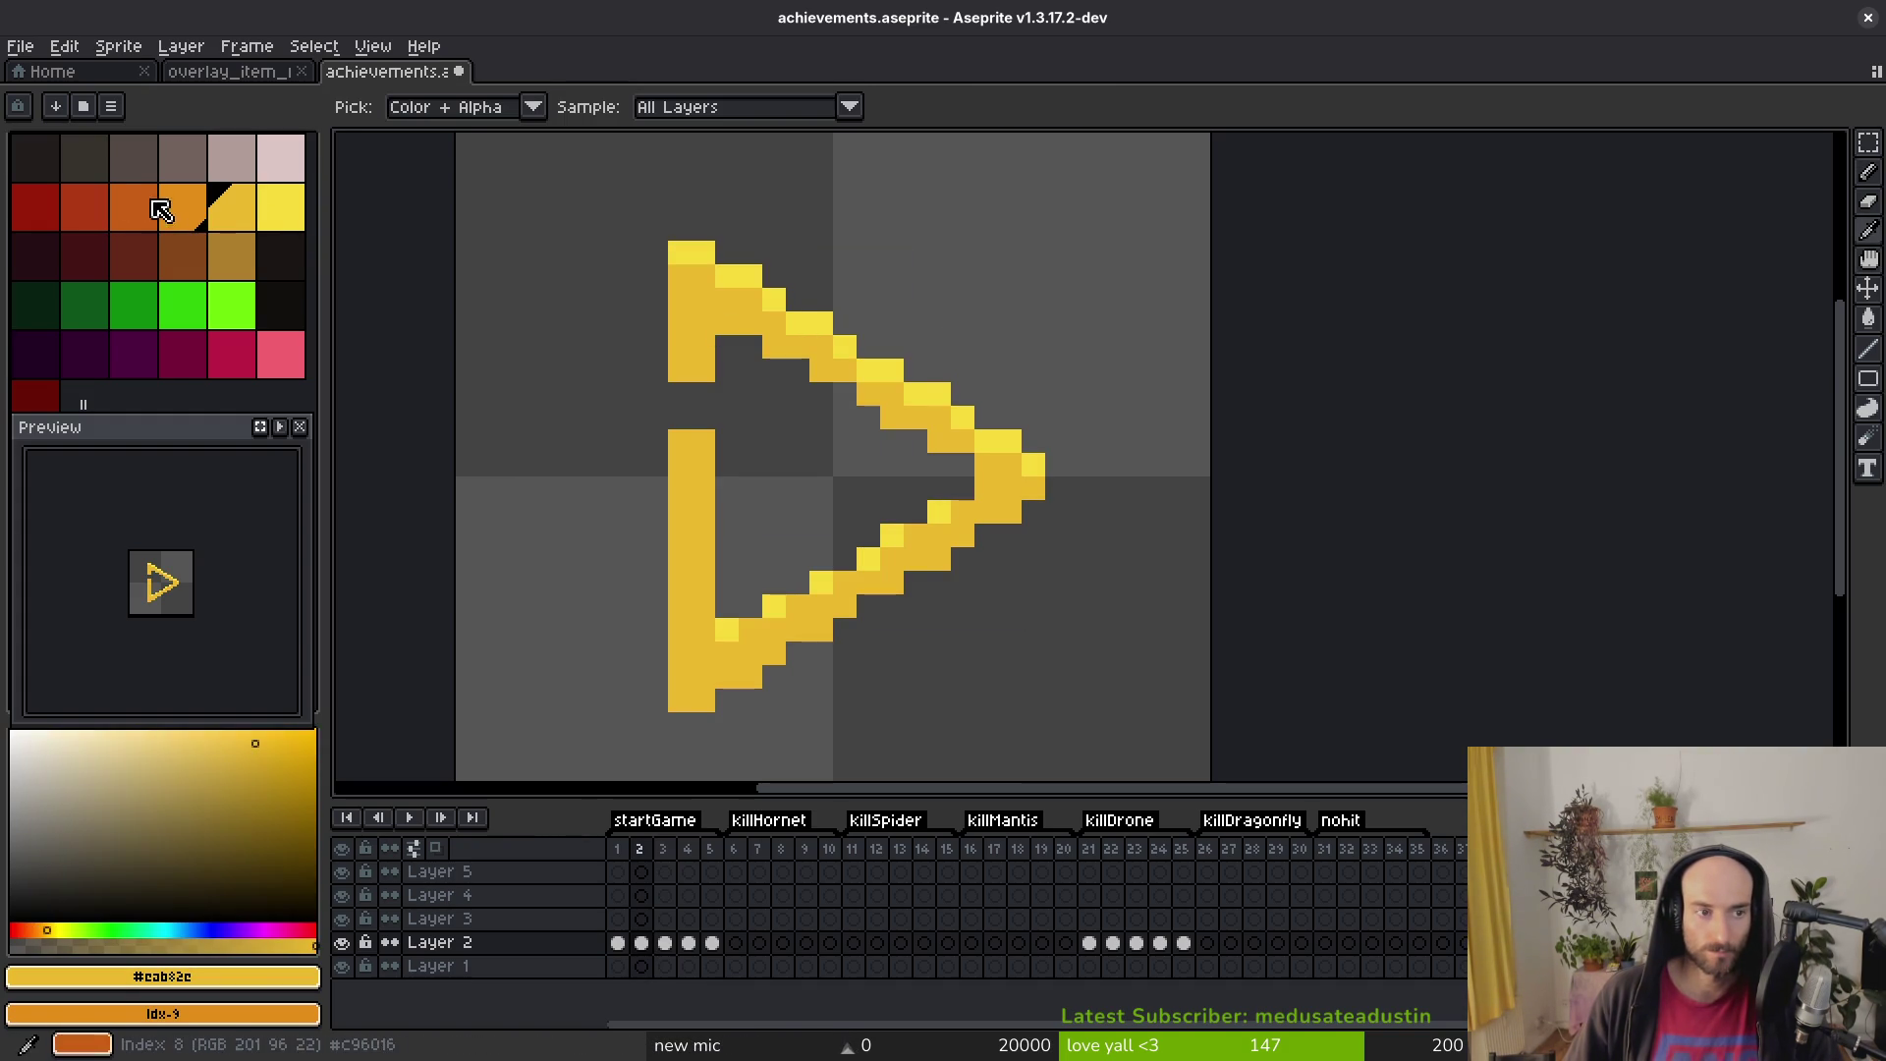
{"action": "right_click", "coordinate": [84, 207]}
{"action": "key", "text": "shift+r"}
{"action": "left_click", "coordinate": [842, 297]}
{"action": "left_click", "coordinate": [774, 299], "text": "alt"}
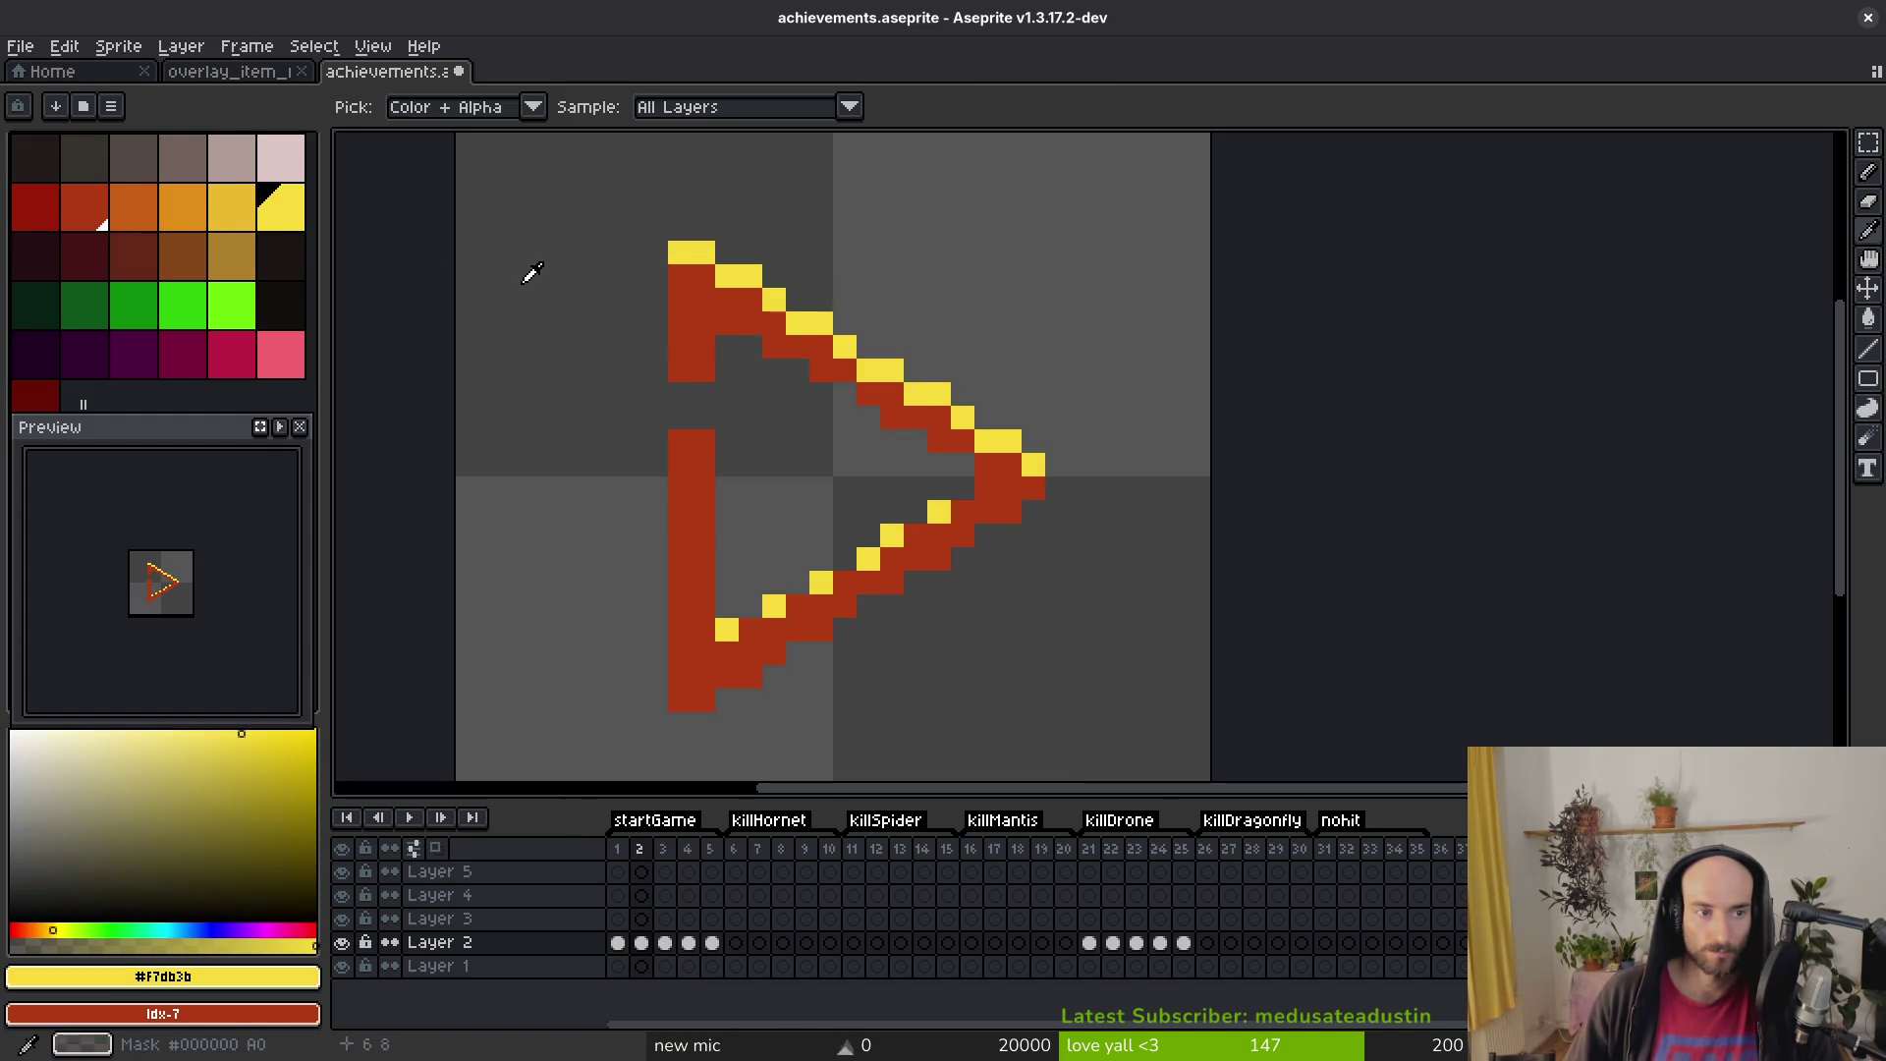
{"action": "right_click", "coordinate": [137, 208]}
{"action": "key", "text": "shift+r"}
{"action": "left_click", "coordinate": [845, 312]}
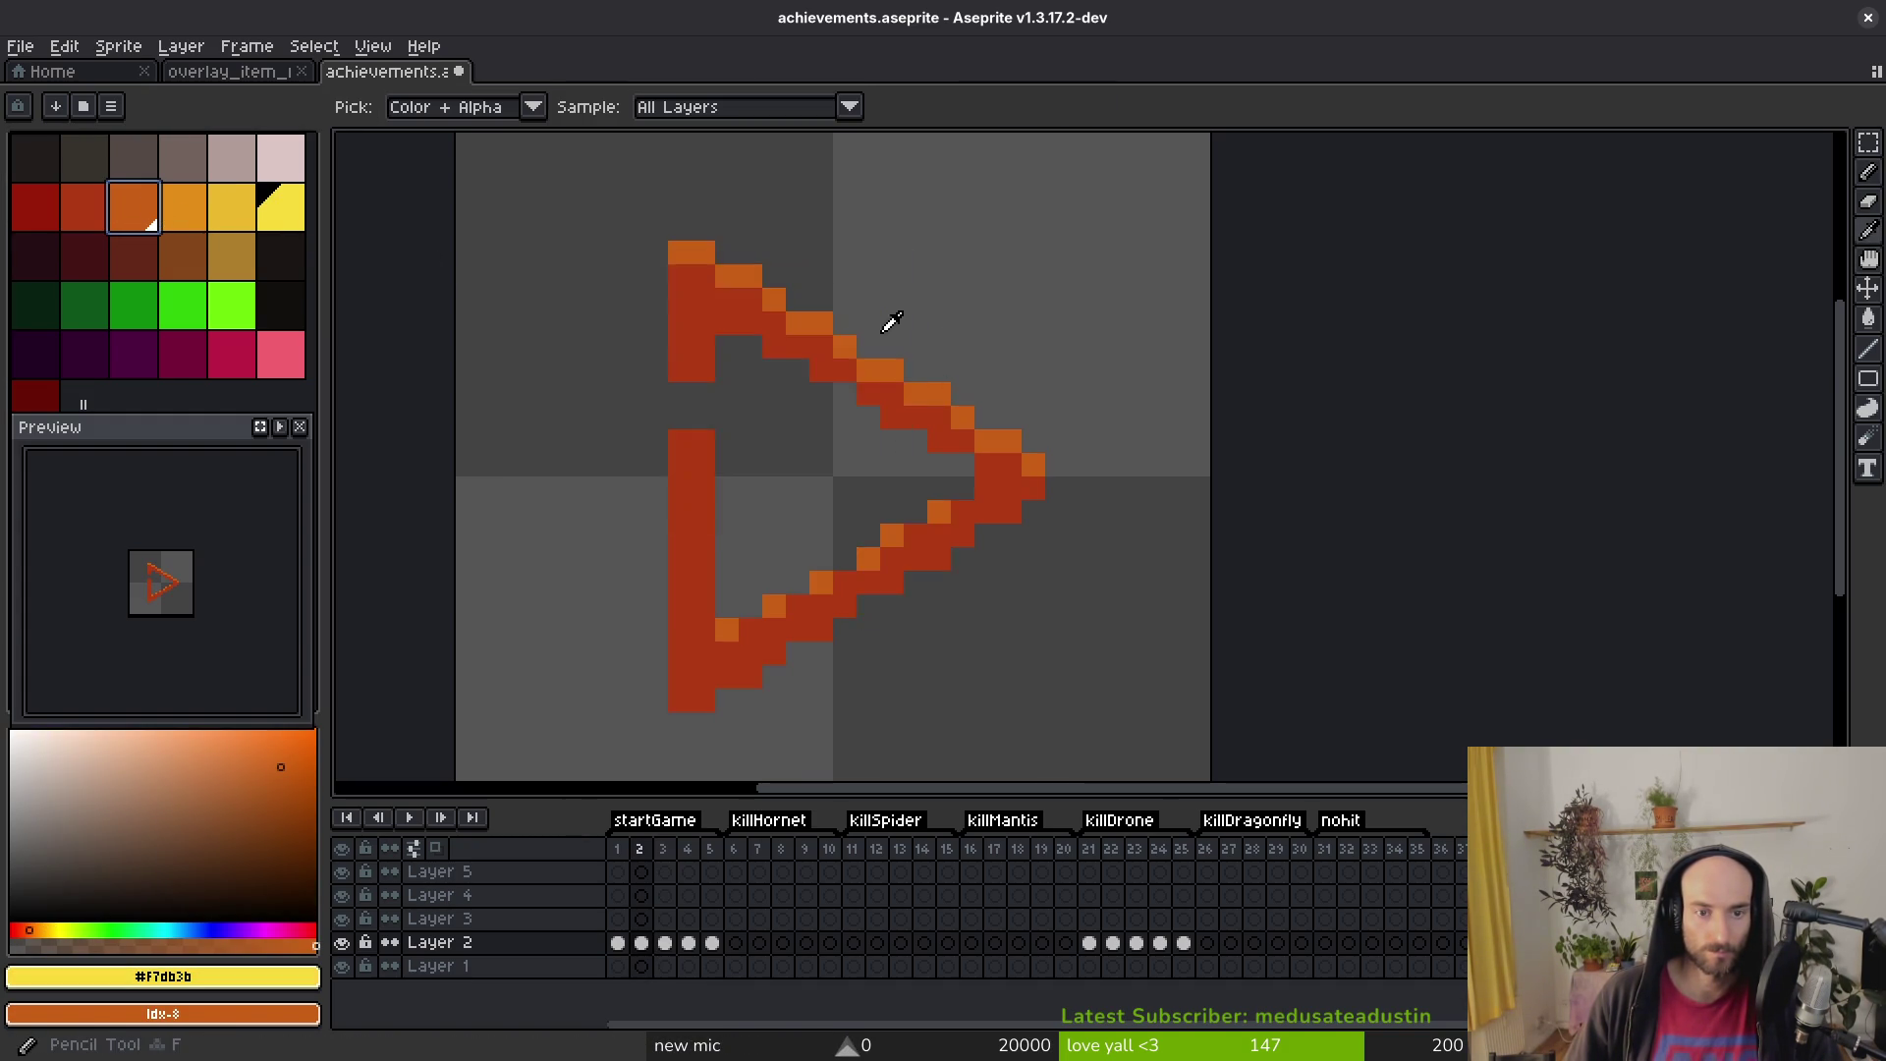
{"action": "key", "text": "ctrl+z"}
{"action": "key", "text": "ctrl+z"}
Step: Replace the arrow body with darker red and the light yellow edges with red
{"action": "left_click", "coordinate": [690, 294], "text": "alt"}
{"action": "right_click", "coordinate": [42, 211]}
{"action": "key", "text": "shift+r"}
{"action": "left_click", "coordinate": [851, 295]}
{"action": "left_click", "coordinate": [812, 320], "text": "alt"}
{"action": "right_click", "coordinate": [86, 206]}
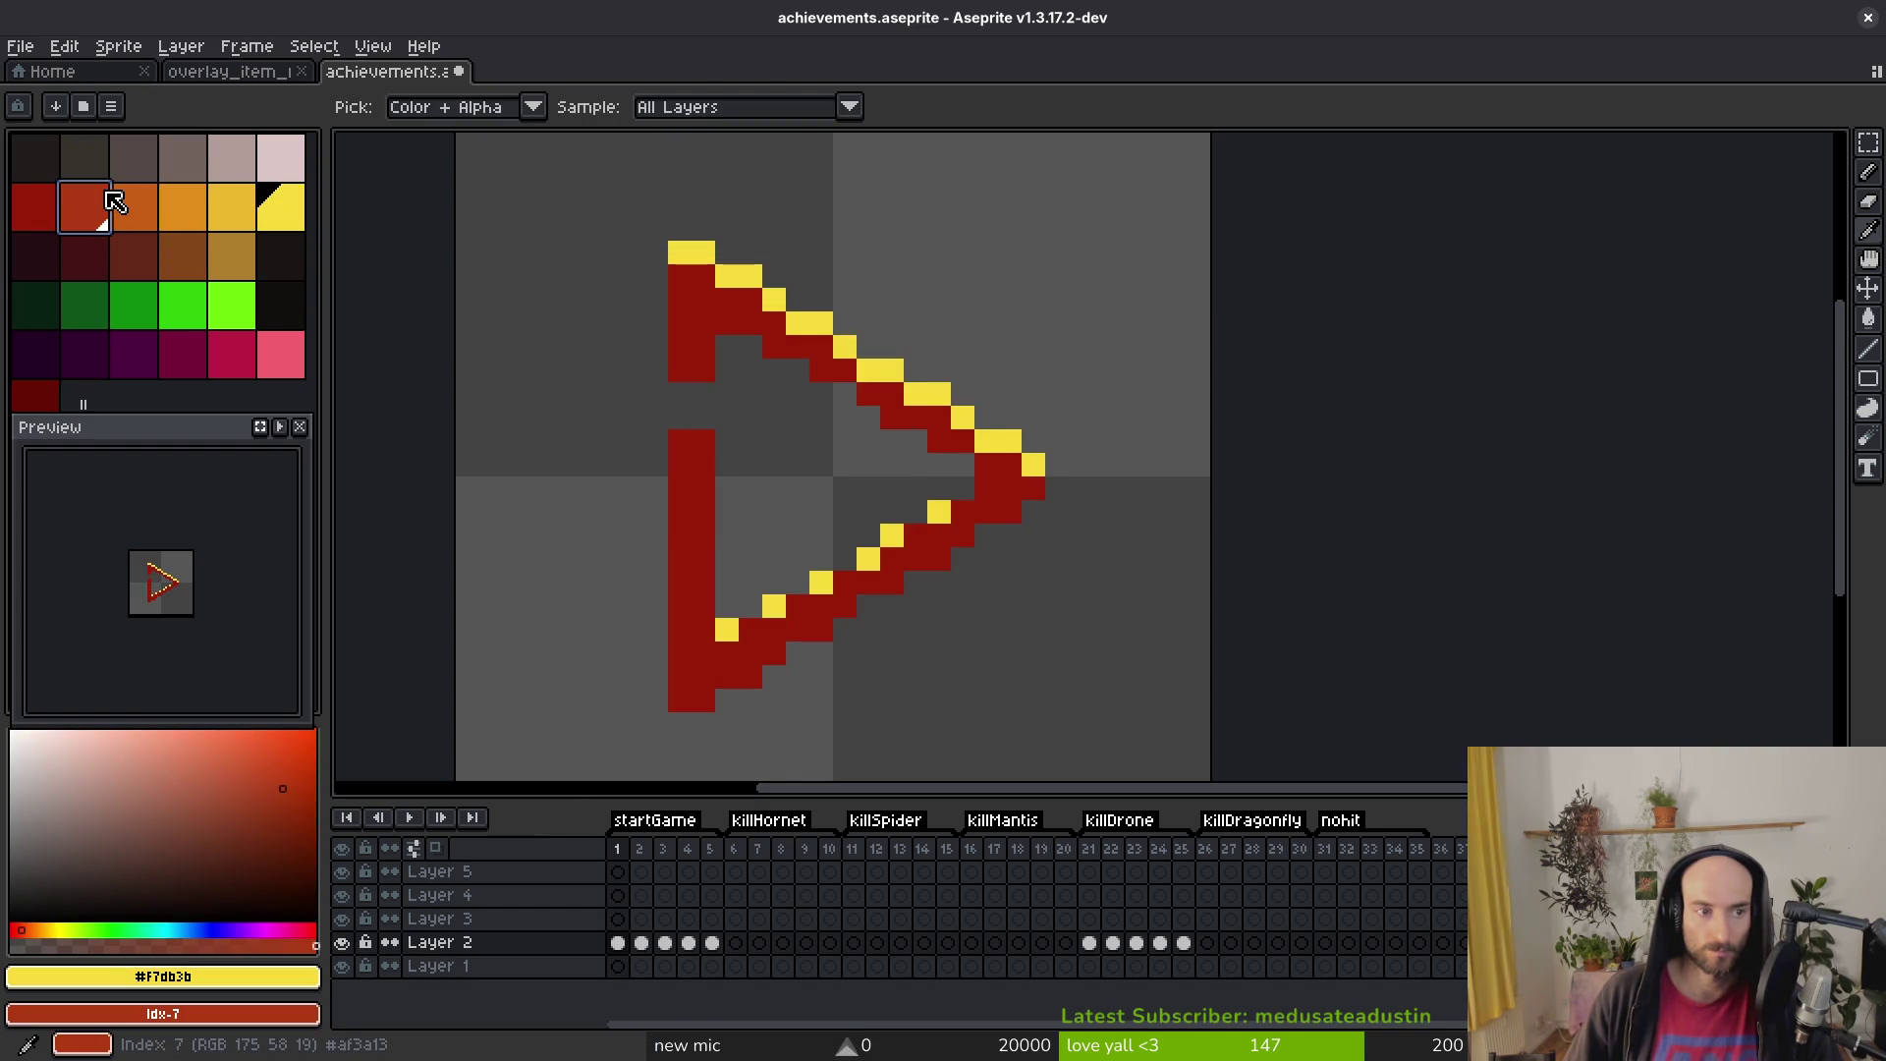
{"action": "key", "text": "shift+r"}
{"action": "left_click", "coordinate": [813, 298]}
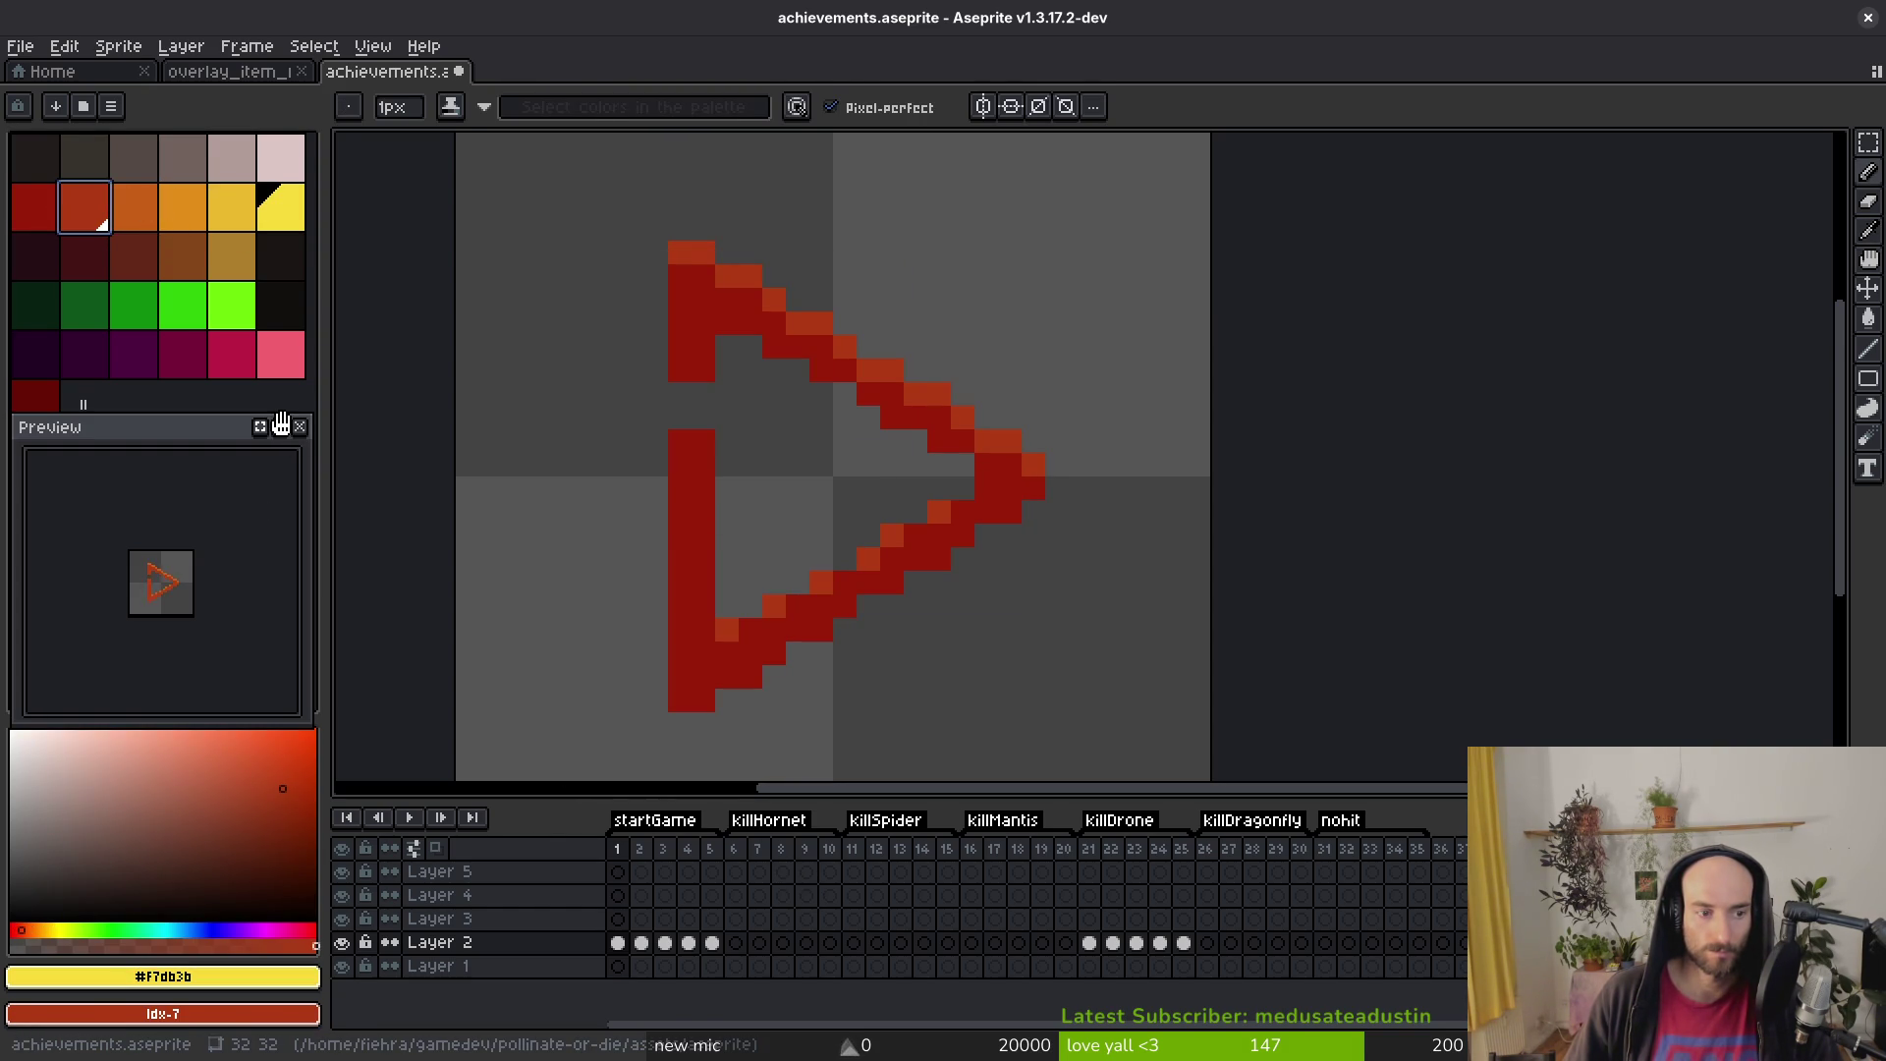
Step: Select the empty killHornet frame, open hornet.aseprite from the art folder, and start Export Sprite Sheet
{"action": "left_click", "coordinate": [735, 942]}
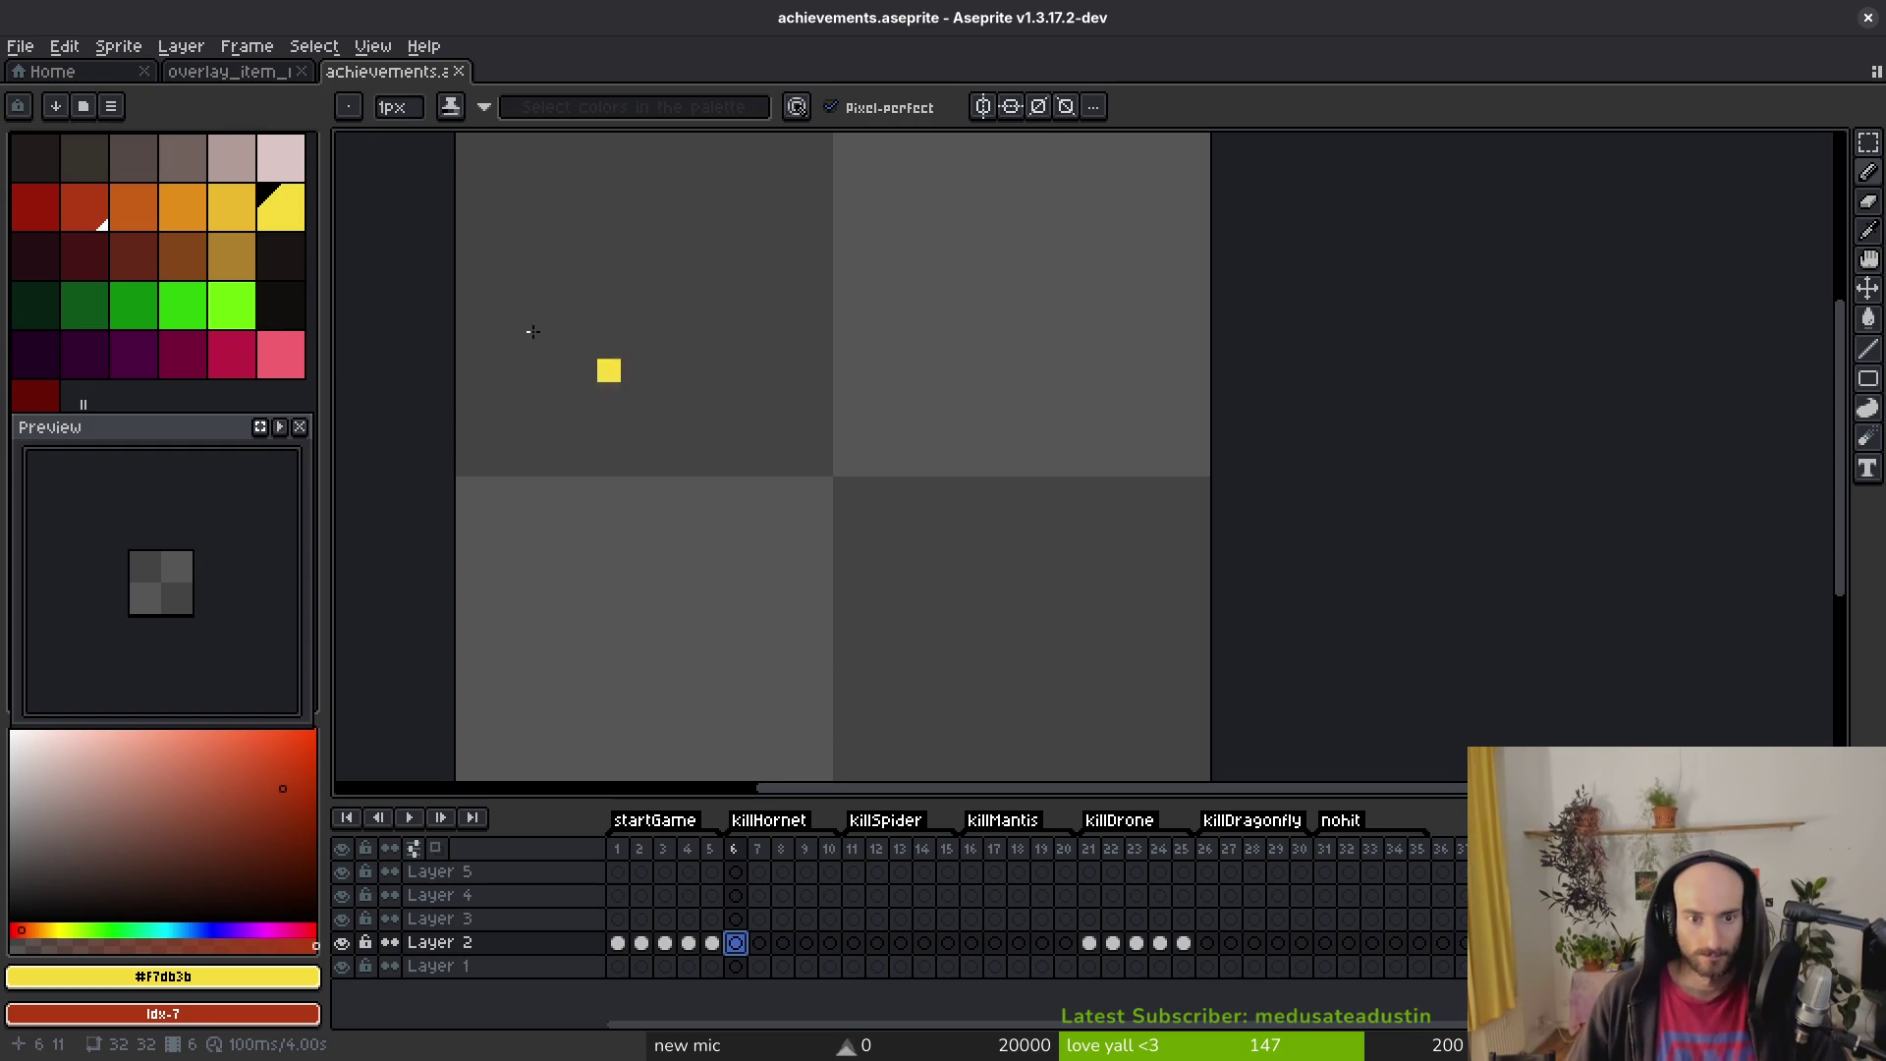
{"action": "left_click", "coordinate": [118, 72]}
{"action": "left_click", "coordinate": [94, 137]}
{"action": "scroll", "coordinate": [1368, 504], "scroll_direction": "down", "scroll_amount": 5}
{"action": "mouse_move", "coordinate": [1765, 260]}
{"action": "left_mouse_down"}
{"action": "mouse_move", "coordinate": [1768, 564]}
{"action": "mouse_move", "coordinate": [1775, 533]}
{"action": "left_mouse_up"}
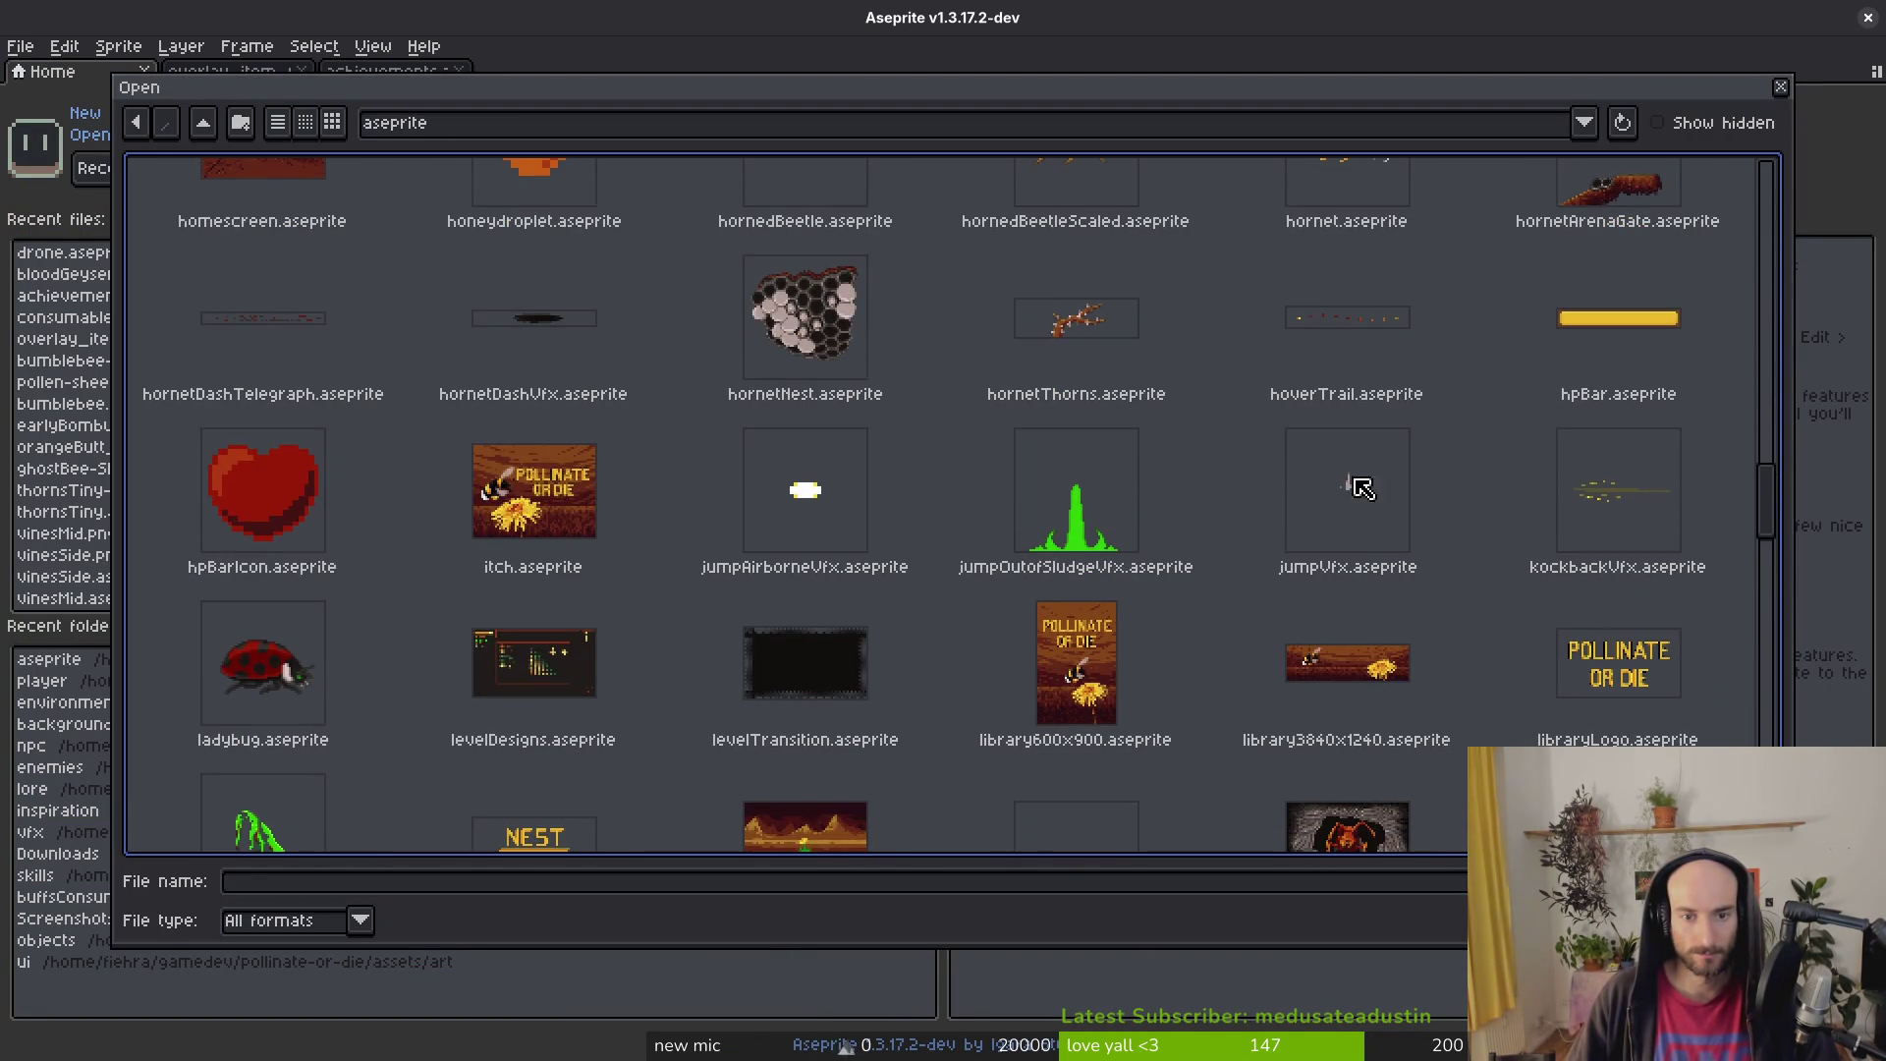
{"action": "scroll", "coordinate": [1532, 472], "scroll_direction": "up", "scroll_amount": 2}
{"action": "left_click", "coordinate": [1355, 348]}
{"action": "key", "text": "Return"}
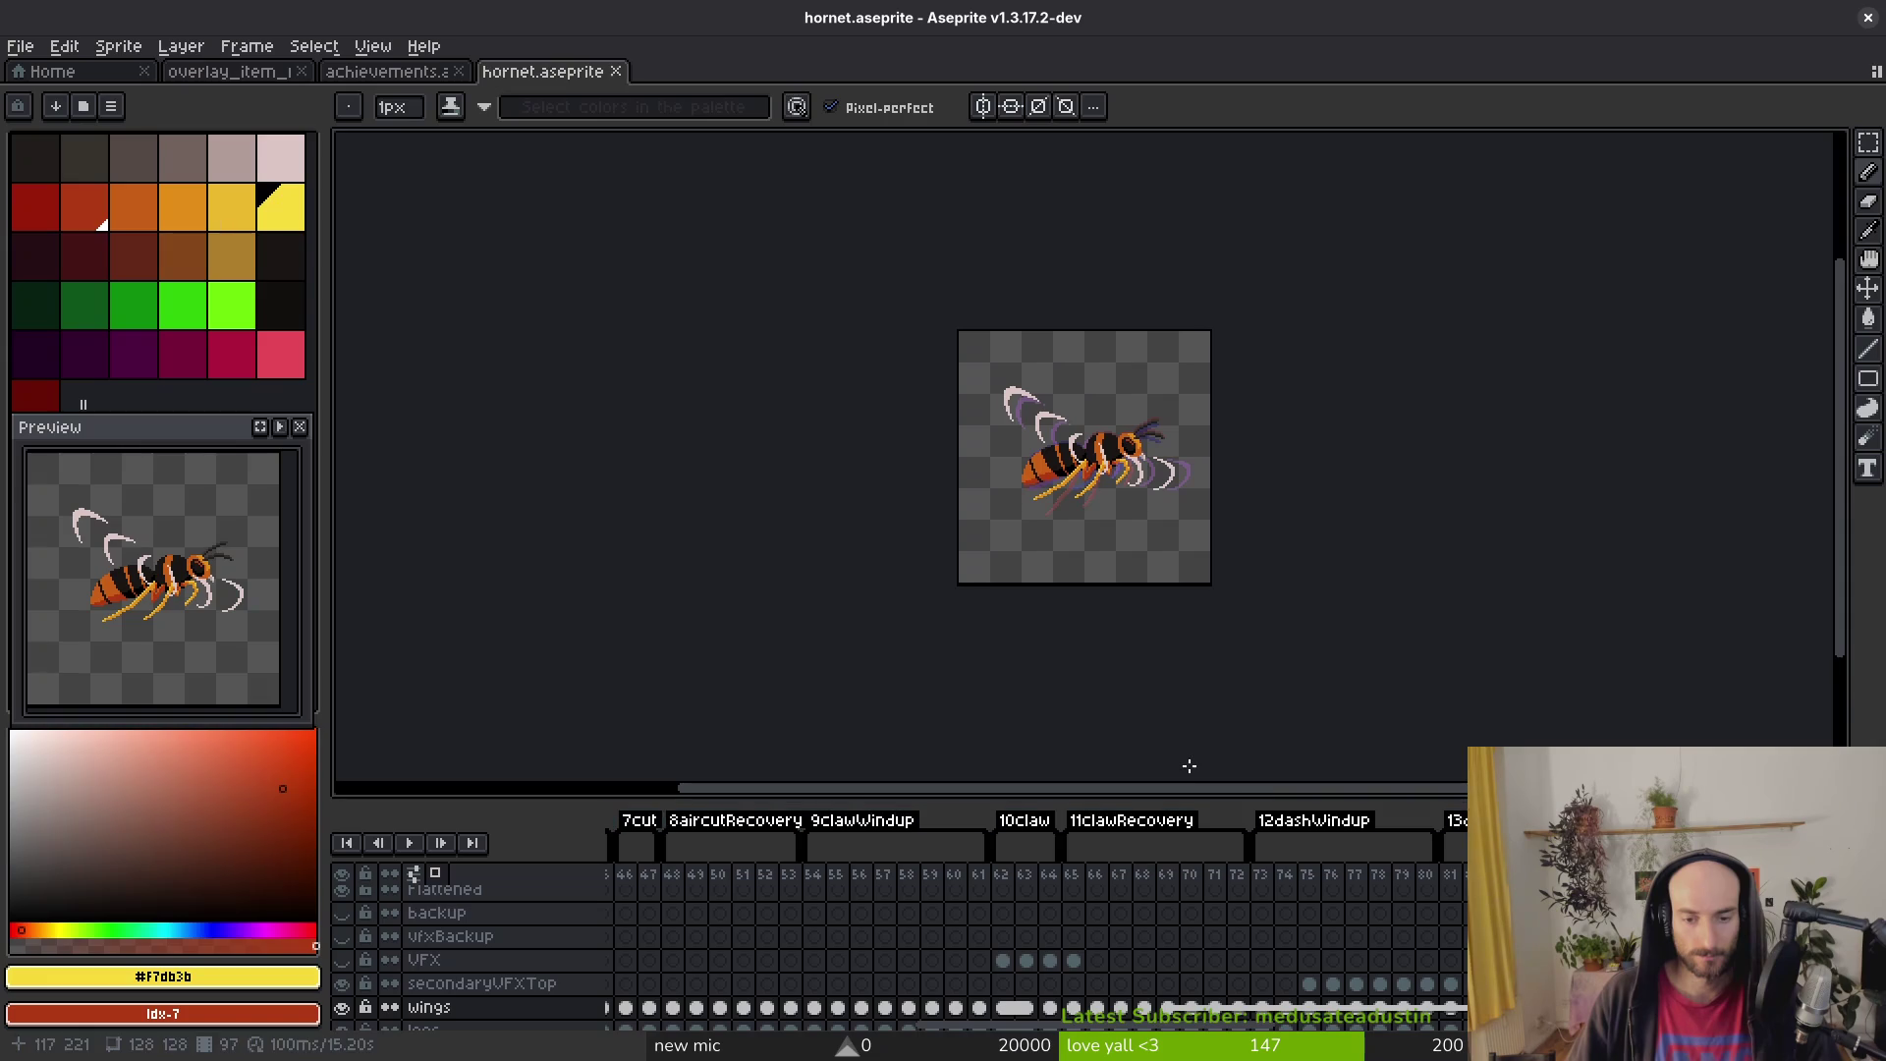
{"action": "key", "text": "ctrl+e"}
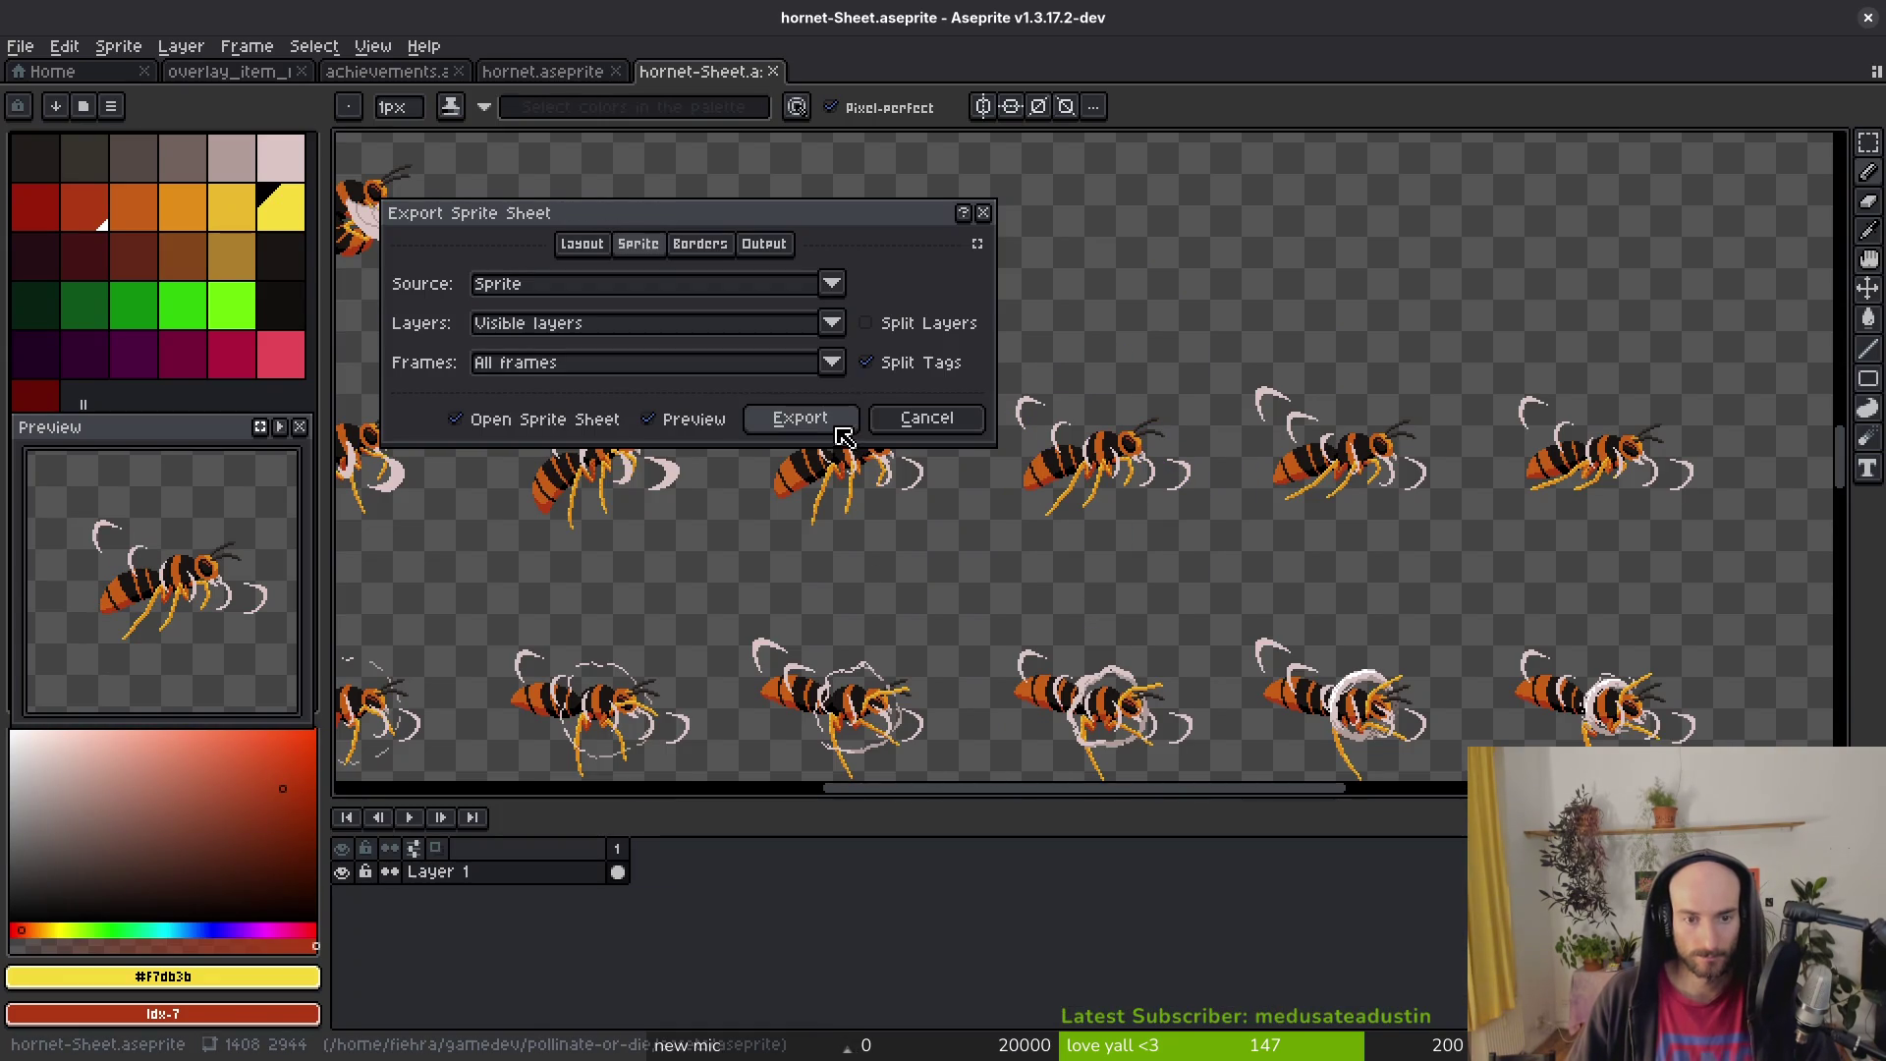
Step: Export the hornet frames as a sprite sheet and pan around it to find the hornets
{"action": "left_click", "coordinate": [796, 421]}
{"action": "scroll", "coordinate": [1009, 477], "scroll_direction": "up", "scroll_amount": 3}
{"action": "scroll", "coordinate": [934, 534], "scroll_direction": "down", "scroll_amount": 2}
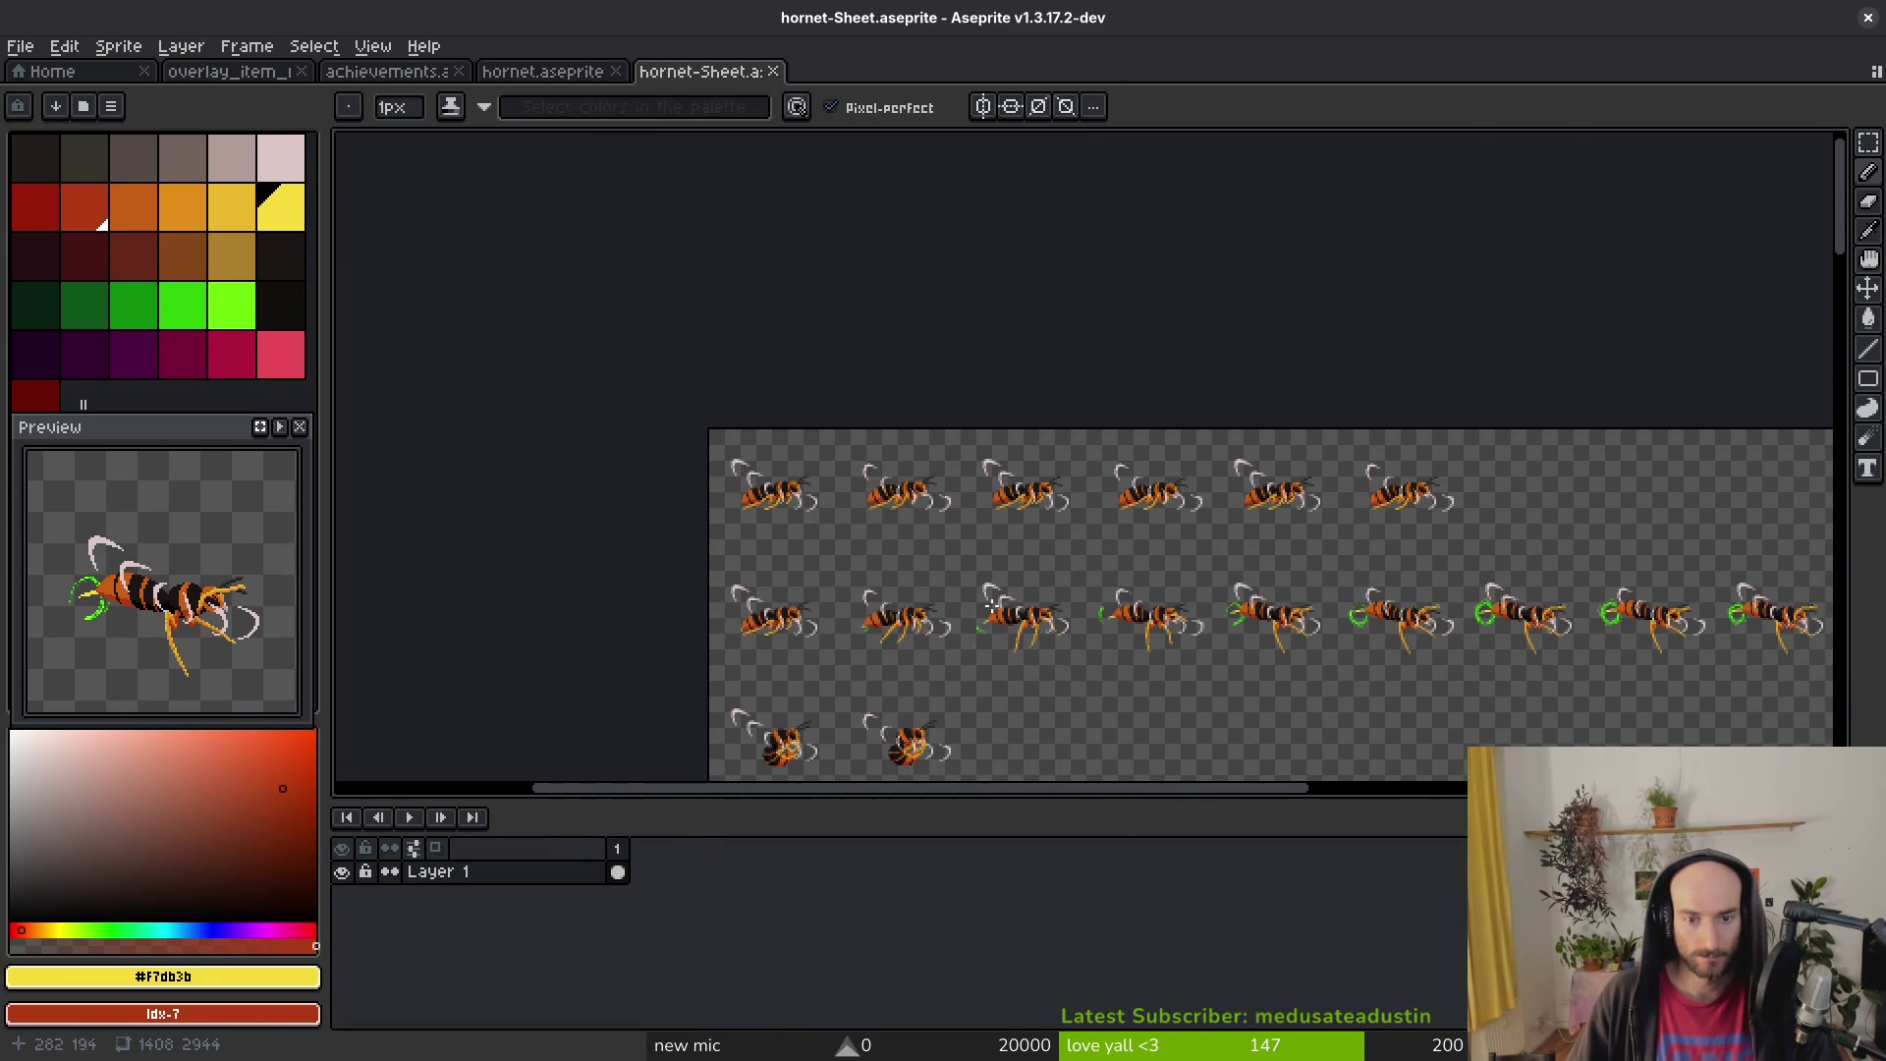
{"action": "scroll", "coordinate": [942, 512], "scroll_direction": "up", "scroll_amount": 4}
{"action": "scroll", "coordinate": [1116, 589], "scroll_direction": "right", "scroll_amount": 3}
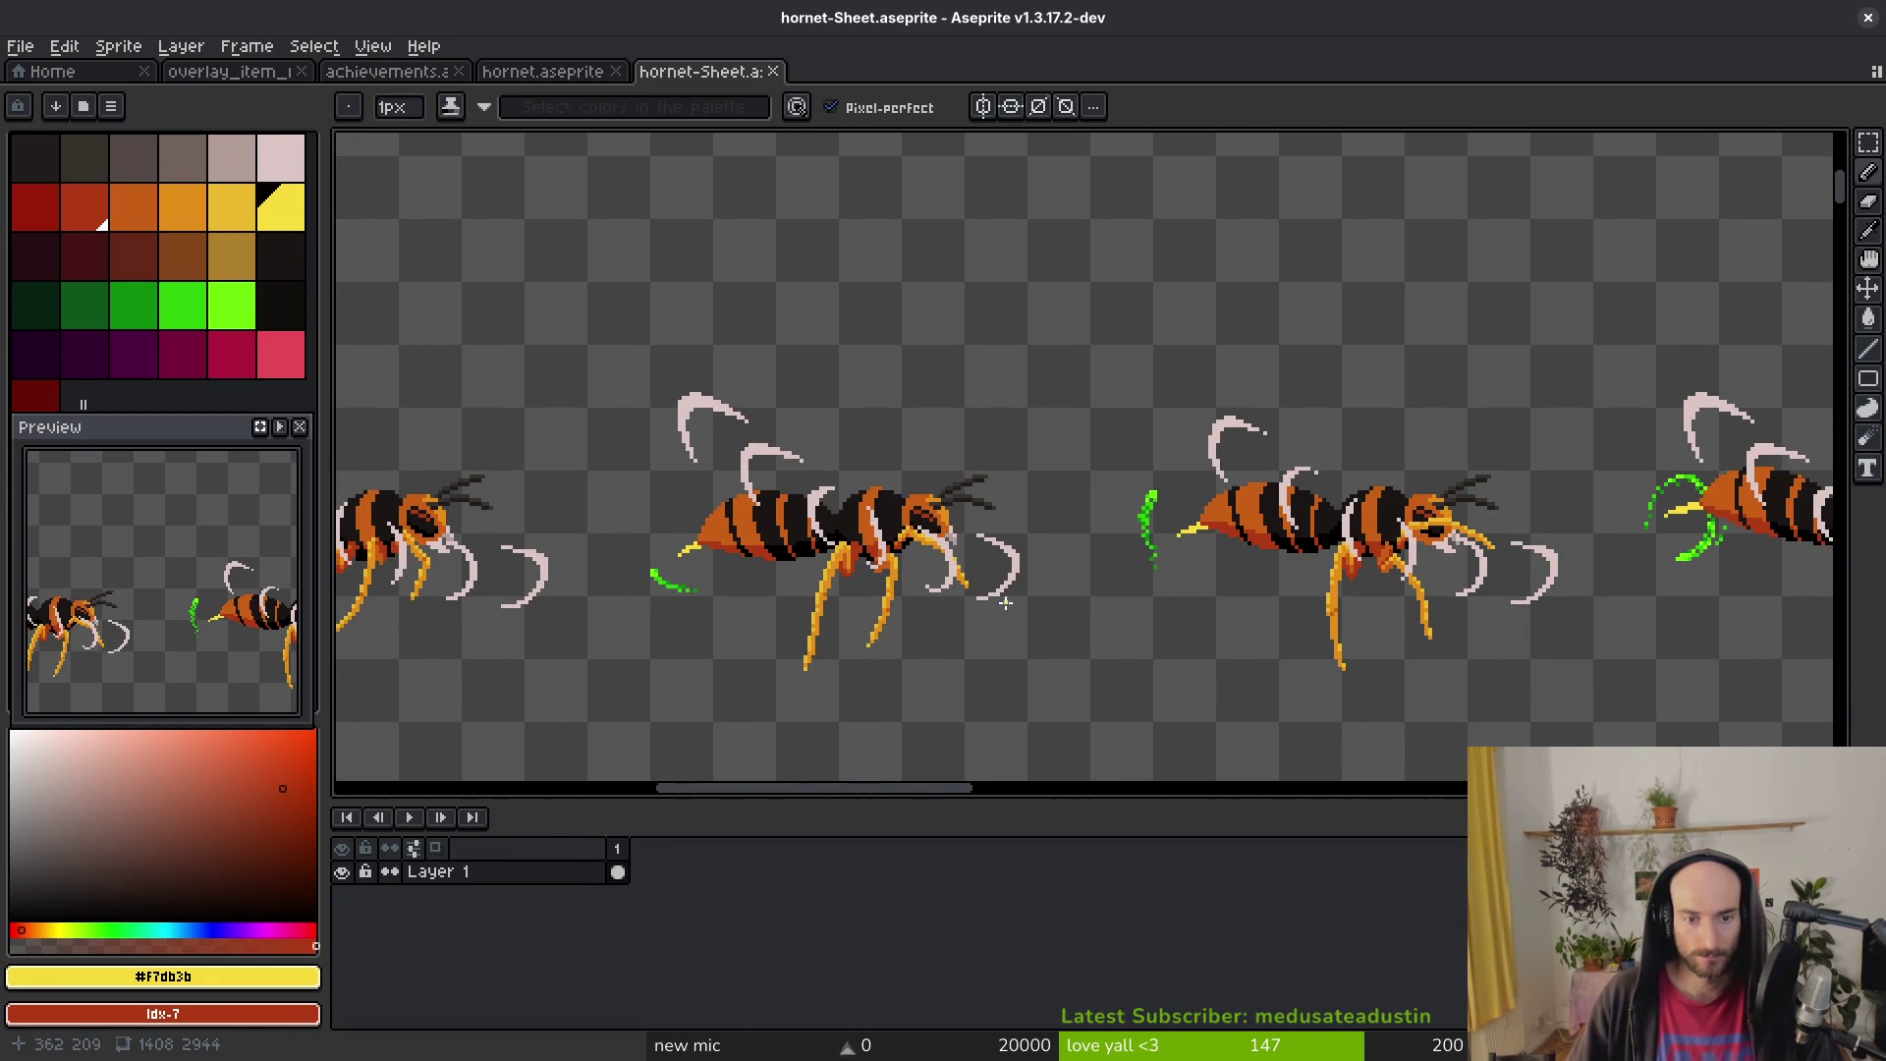
{"action": "scroll", "coordinate": [1007, 604], "scroll_direction": "down", "scroll_amount": 4}
{"action": "scroll", "coordinate": [969, 589], "scroll_direction": "up", "scroll_amount": 4}
{"action": "left_click_drag", "start_coordinate": [1296, 534], "coordinate": [1157, 542]}
{"action": "scroll", "coordinate": [1293, 582], "scroll_direction": "right", "scroll_amount": 3}
{"action": "scroll", "coordinate": [1101, 589], "scroll_direction": "right", "scroll_amount": 1}
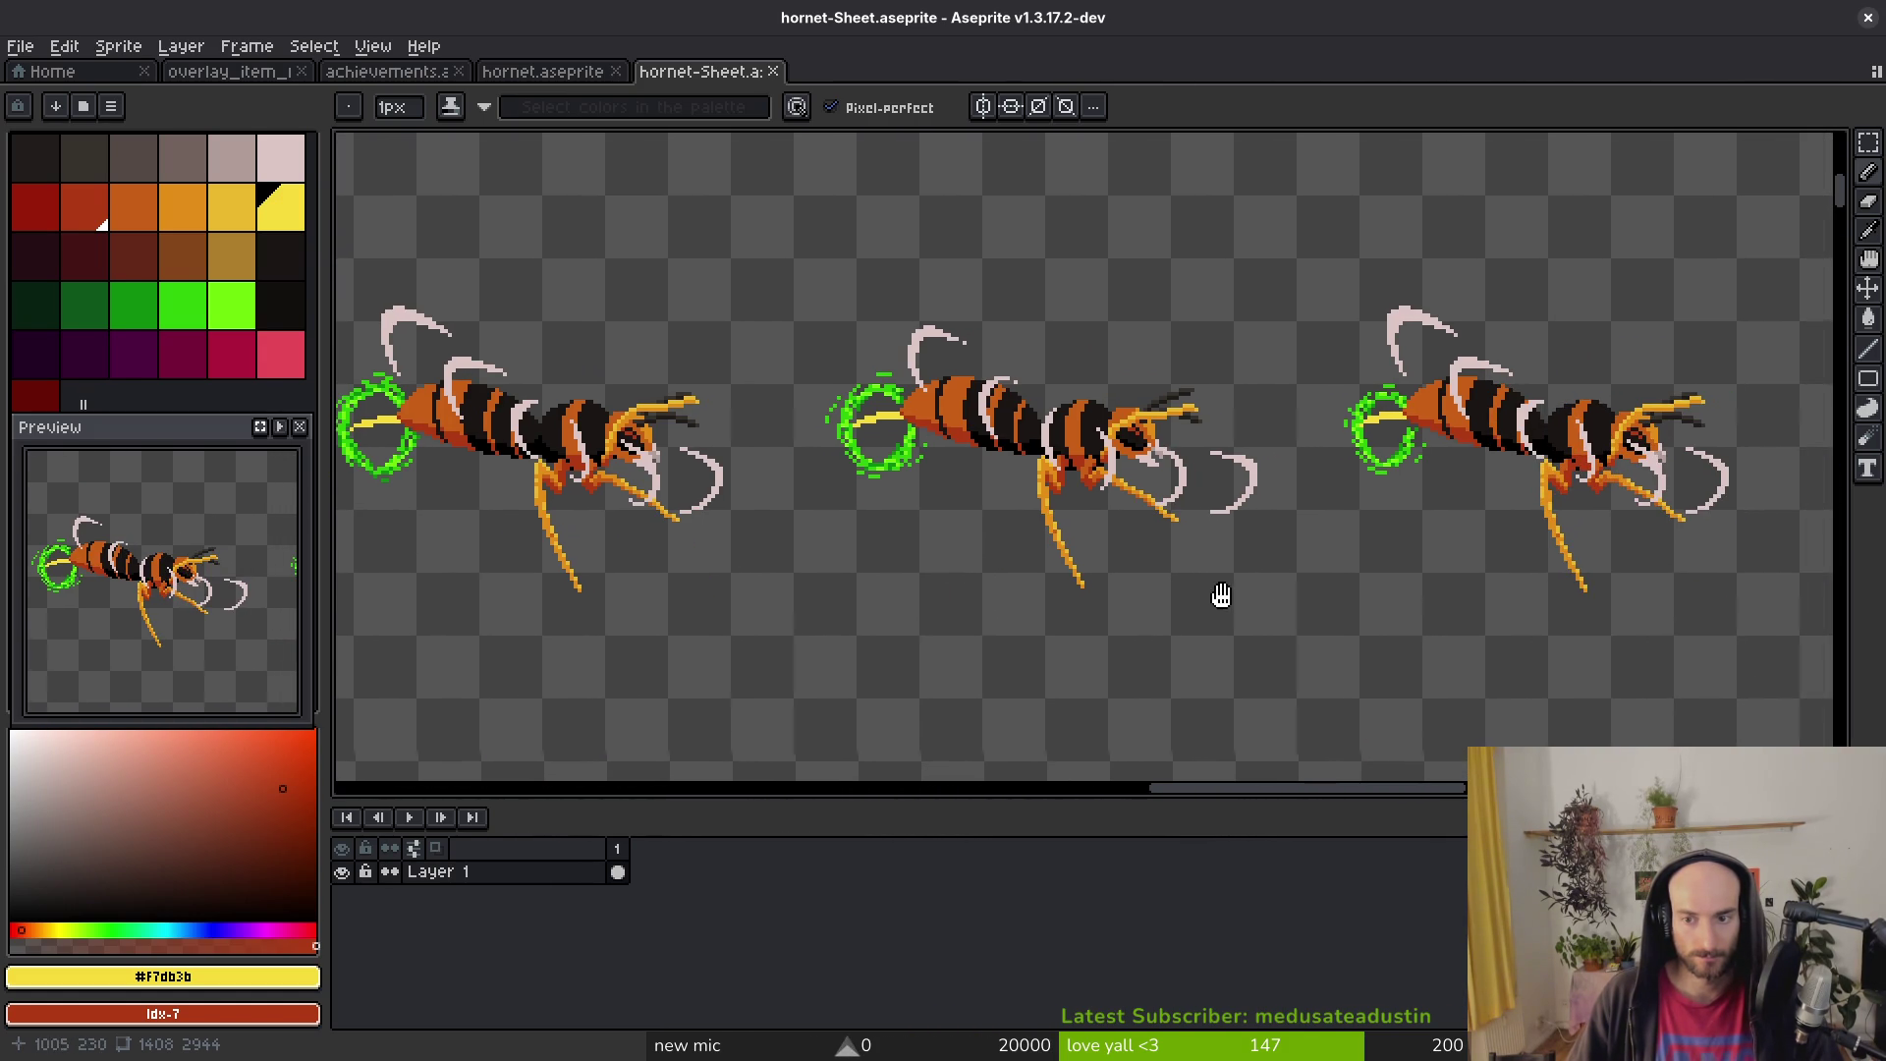
{"action": "scroll", "coordinate": [1140, 580], "scroll_direction": "right", "scroll_amount": 1}
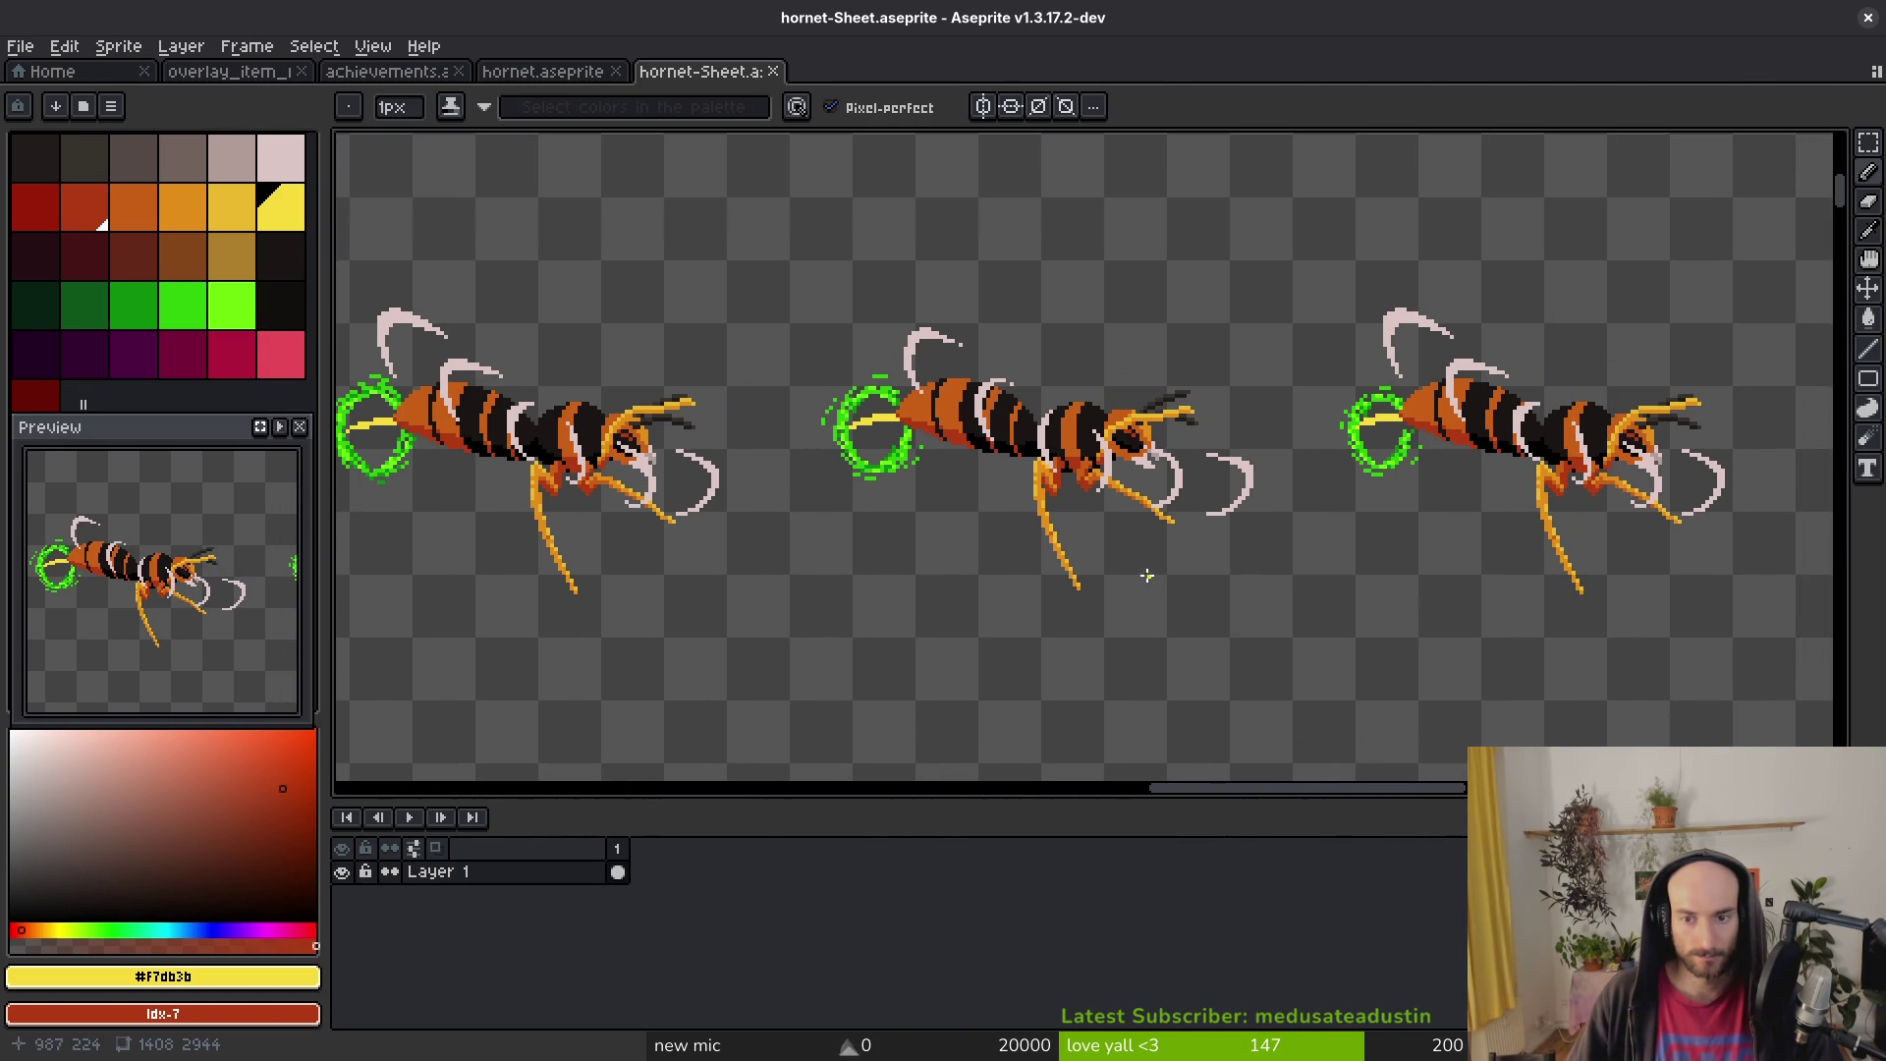
{"action": "scroll", "coordinate": [1146, 576], "scroll_direction": "down", "scroll_amount": 2}
{"action": "mouse_move", "coordinate": [1077, 570]}
{"action": "left_mouse_down"}
{"action": "mouse_move", "coordinate": [1228, 646]}
{"action": "mouse_move", "coordinate": [1166, 567]}
{"action": "left_mouse_up"}
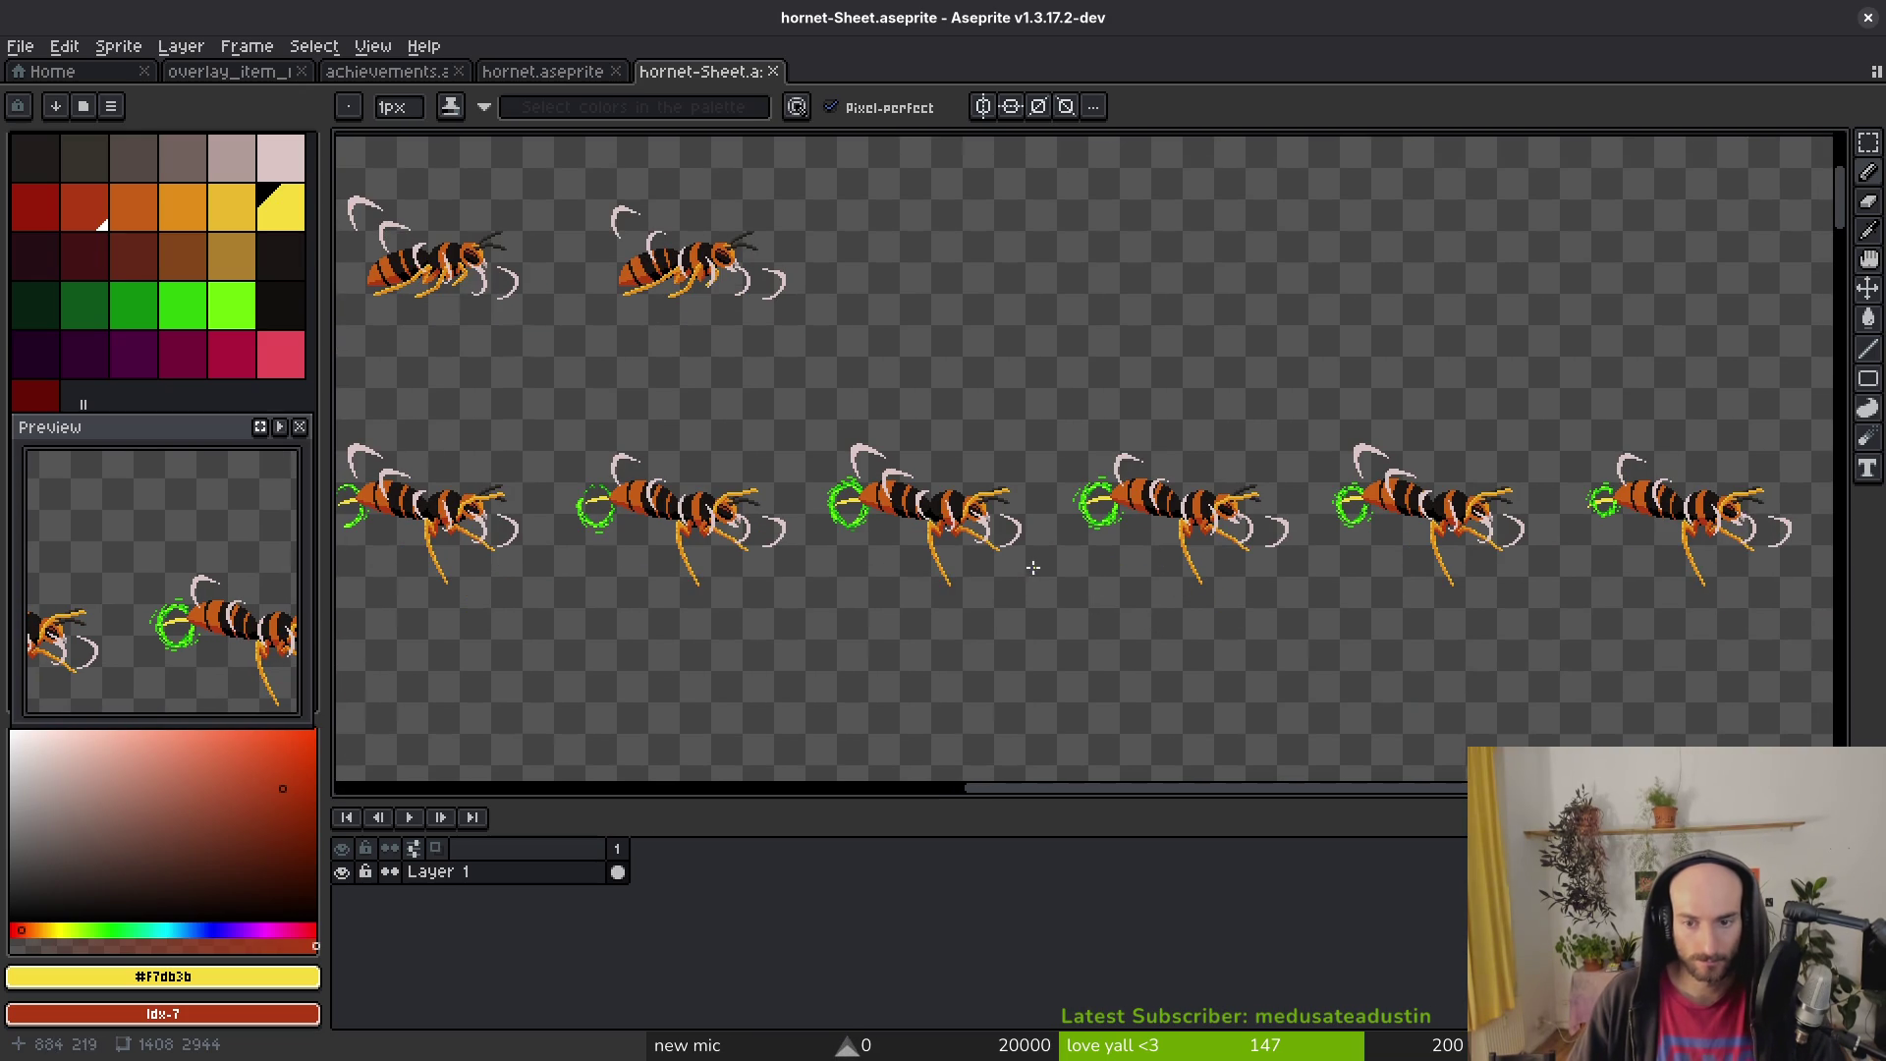
{"action": "scroll", "coordinate": [854, 383], "scroll_direction": "down", "scroll_amount": 4}
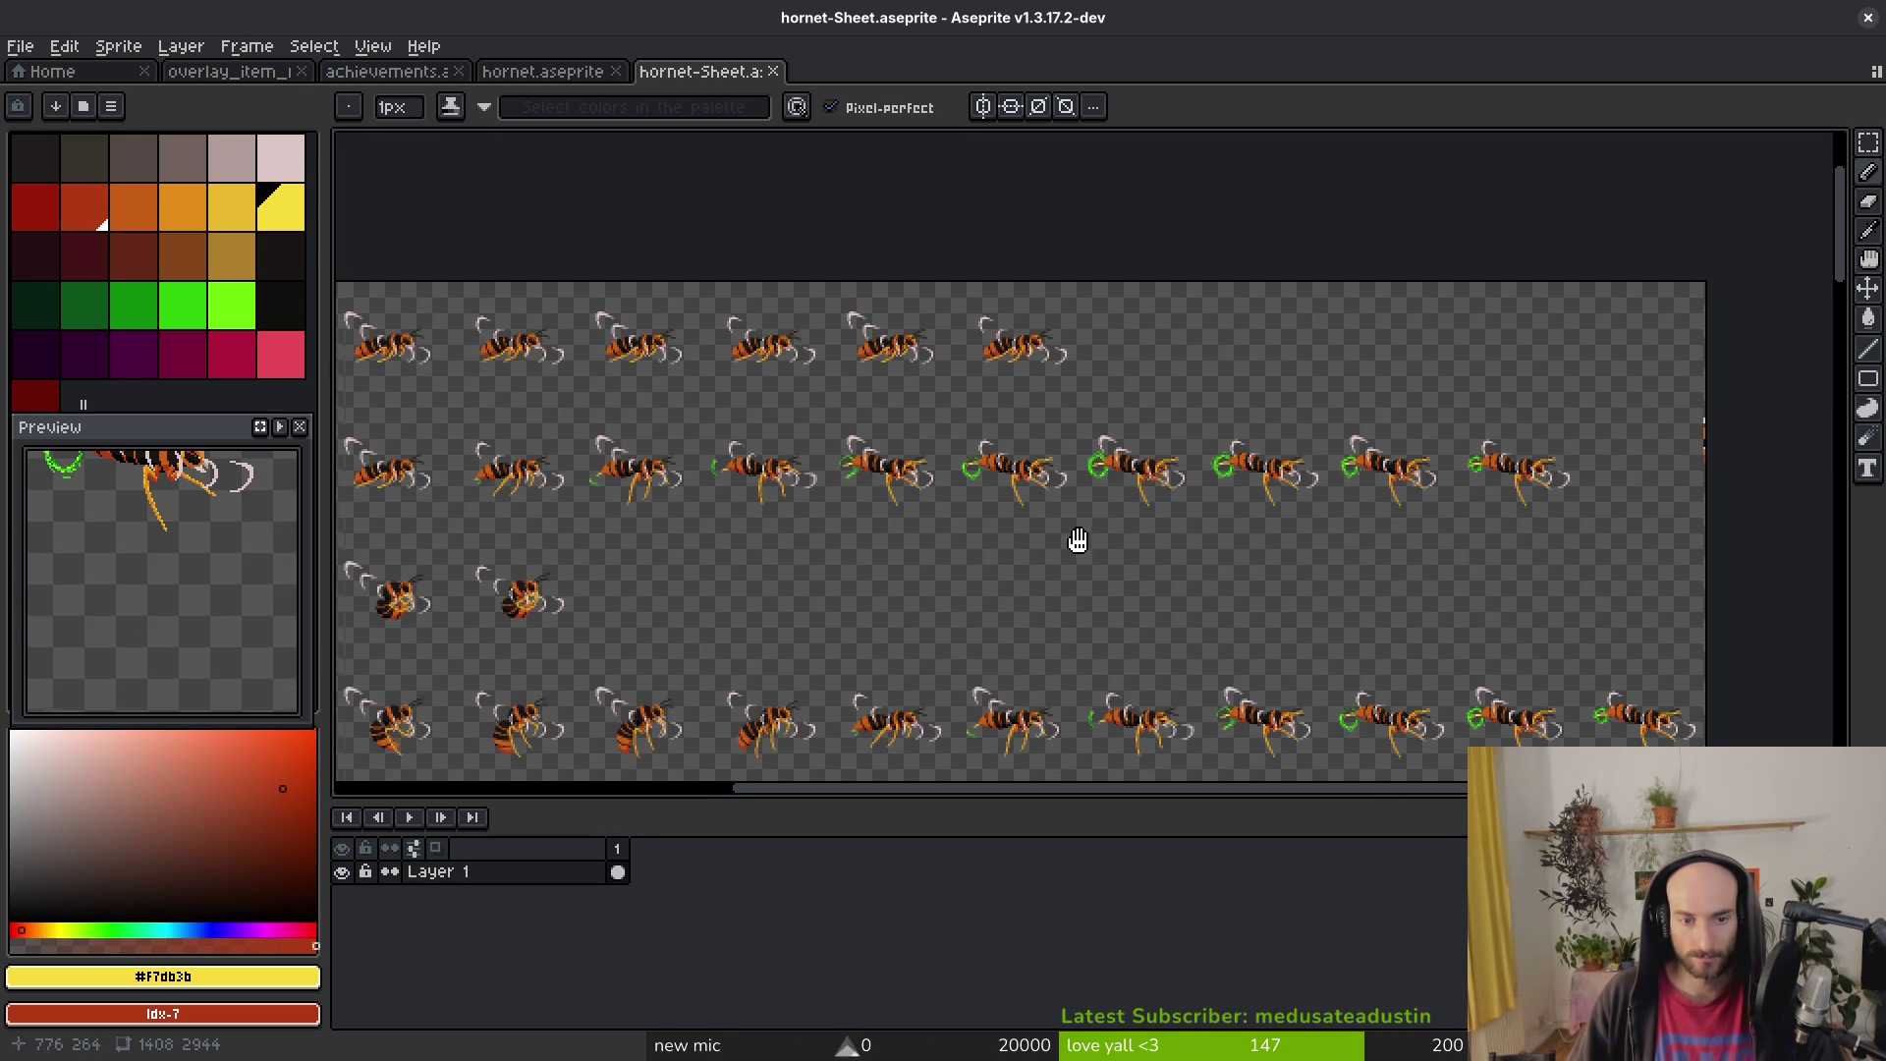
{"action": "left_click_drag", "start_coordinate": [1078, 540], "coordinate": [1068, 537]}
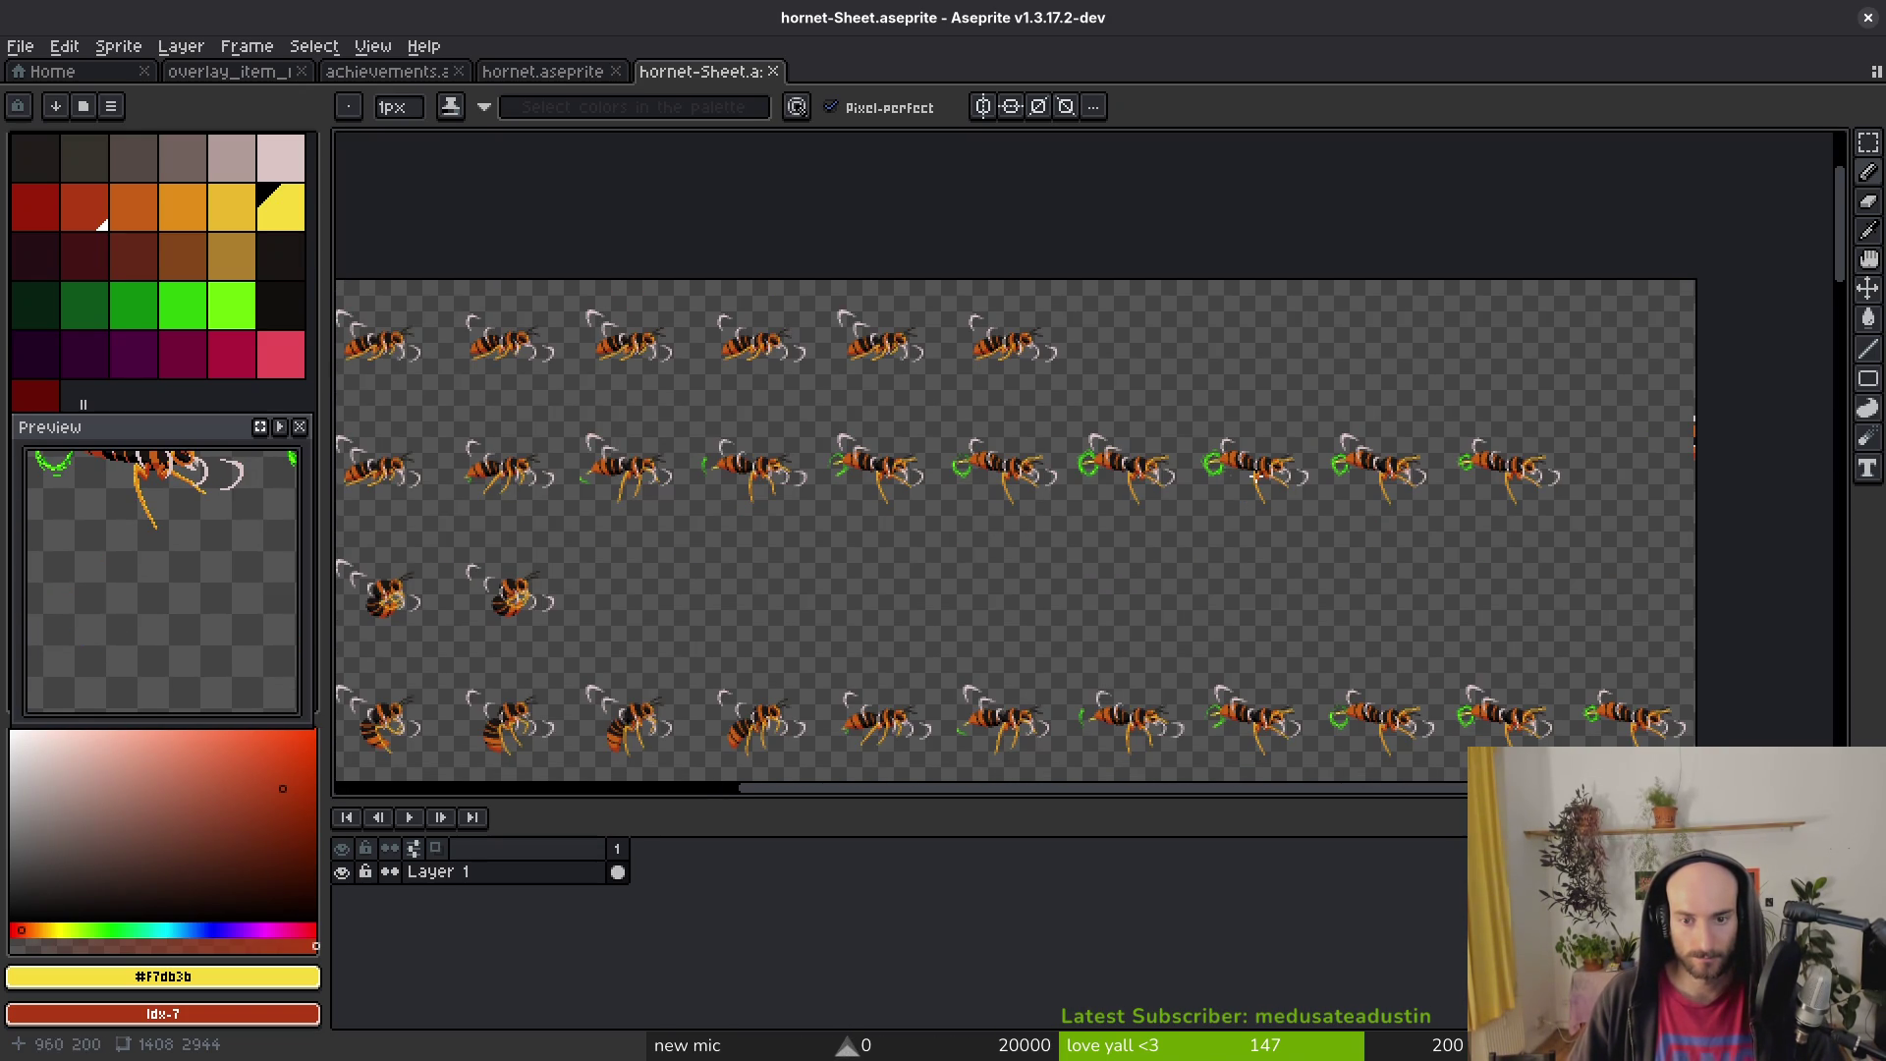
{"action": "scroll", "coordinate": [1256, 476], "scroll_direction": "up", "scroll_amount": 5}
Step: Marquee-select the middle hornet frame and copy it to the clipboard
{"action": "key", "text": "m"}
{"action": "left_click_drag", "start_coordinate": [856, 364], "coordinate": [1290, 659]}
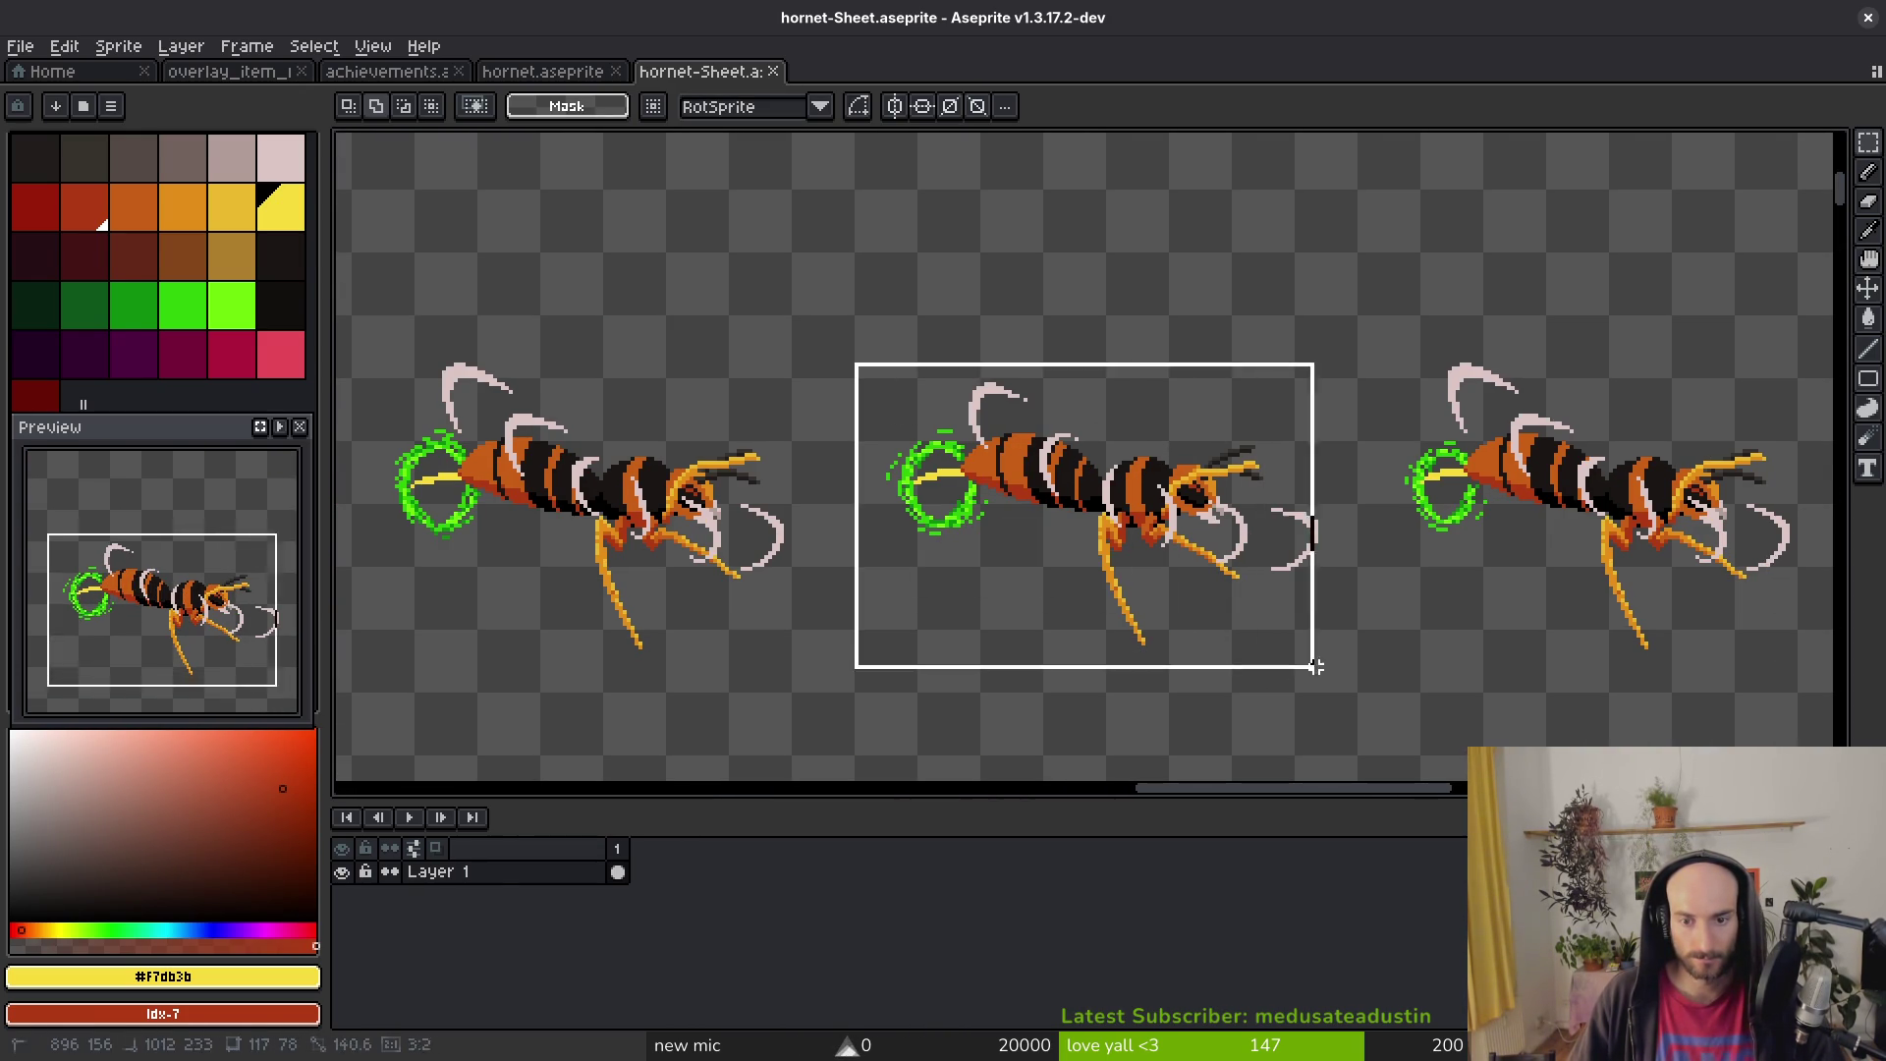
{"action": "key", "text": "ctrl+x"}
{"action": "key", "text": "ctrl+z"}
Step: Close the sprite sheet without saving and paste the hornet into achievements' killHornet frame
{"action": "key", "text": "ctrl+shift+s"}
{"action": "key", "text": "Escape"}
{"action": "key", "text": "ctrl+w"}
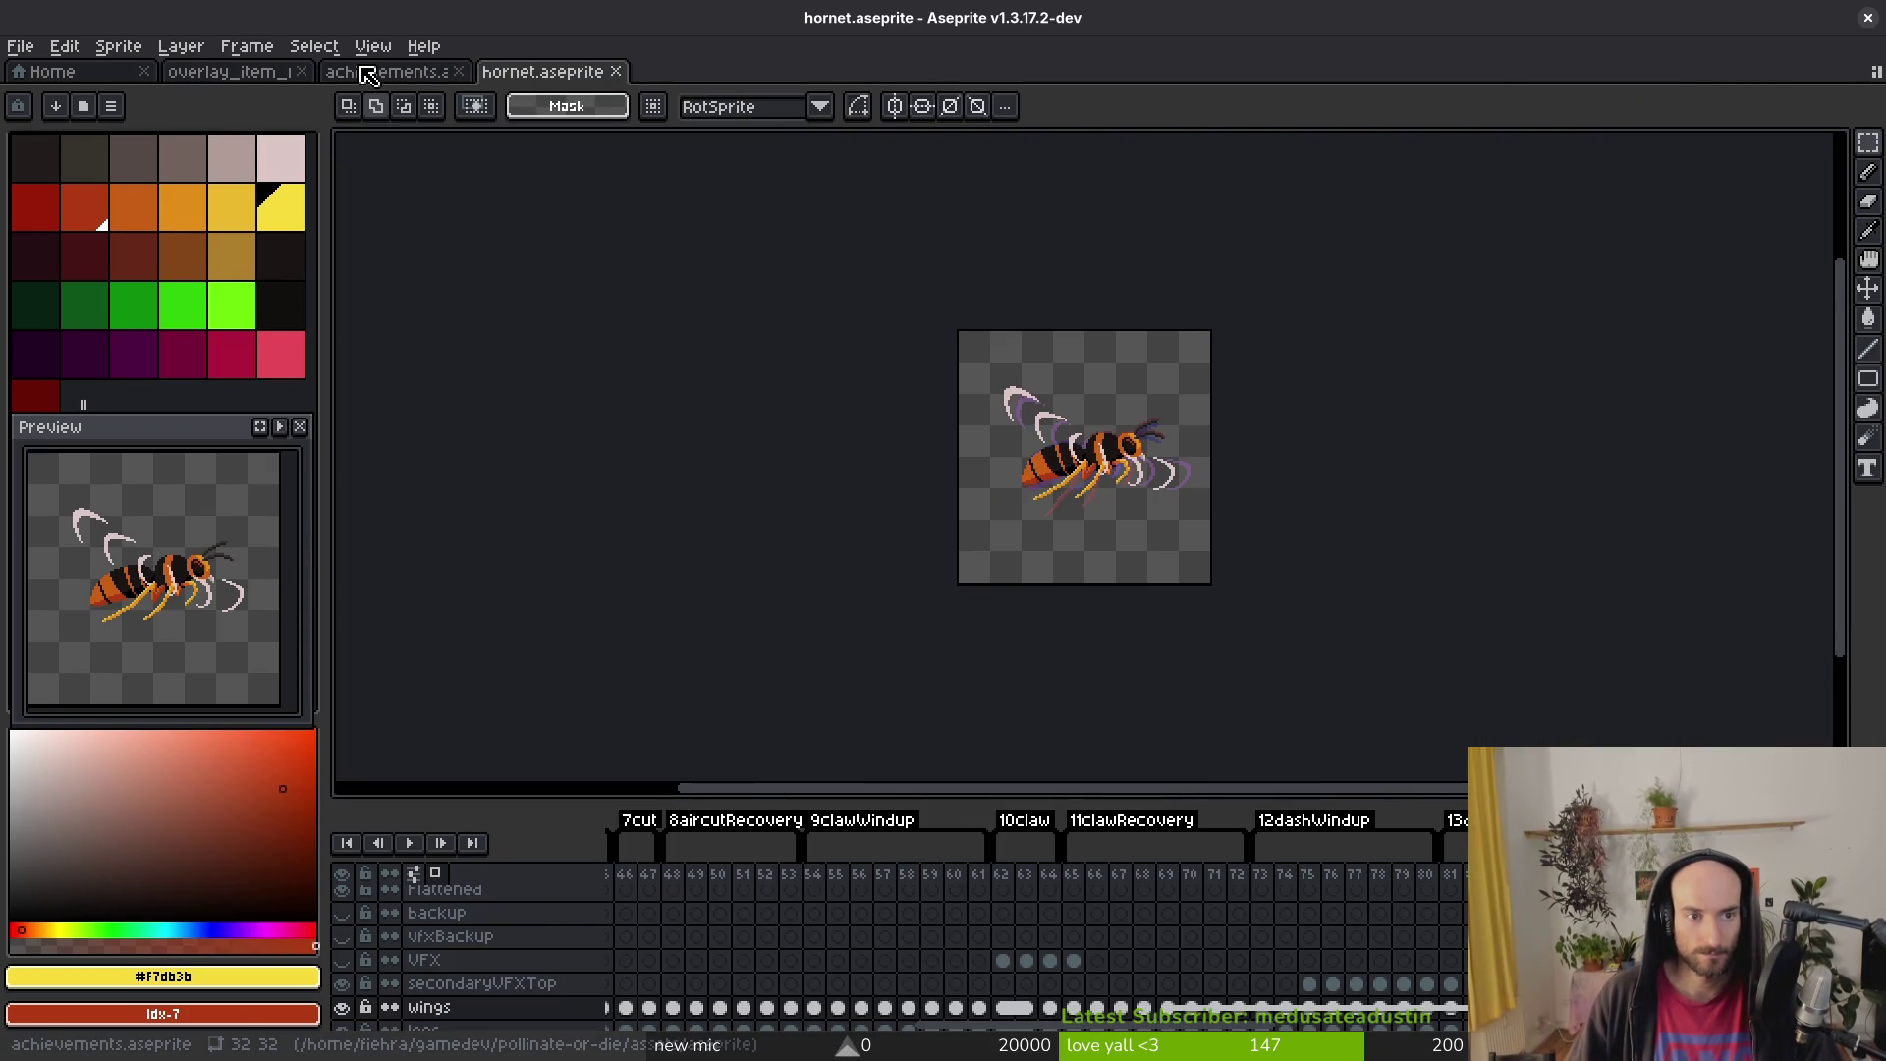
{"action": "key", "text": "ctrl+shift+Tab"}
{"action": "key", "text": "ctrl+v"}
{"action": "scroll", "coordinate": [950, 513], "scroll_direction": "down", "scroll_amount": 2}
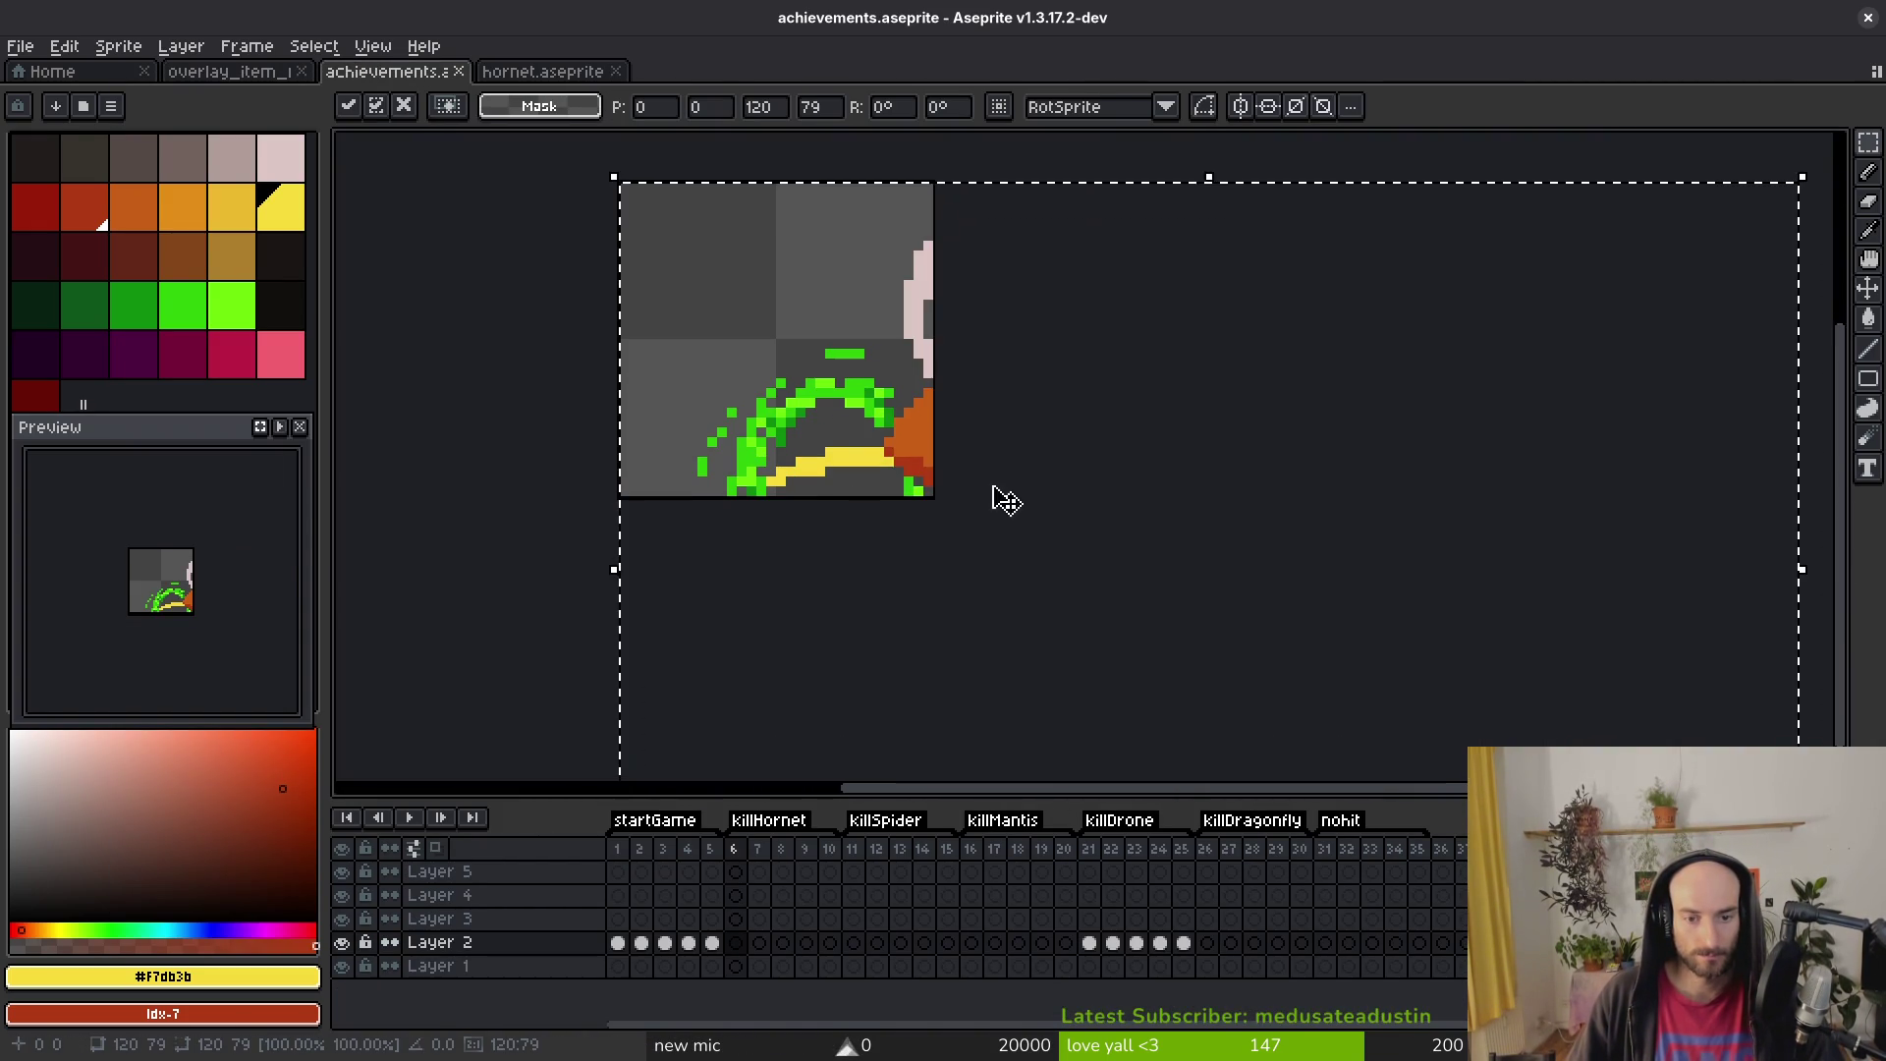
Step: Shrink the pasted hornet to fit the icon, nudge it left and down, and commit
{"action": "scroll", "coordinate": [1212, 682], "scroll_direction": "down", "scroll_amount": 1}
{"action": "mouse_move", "coordinate": [1449, 757]}
{"action": "left_mouse_down"}
{"action": "mouse_move", "coordinate": [1330, 715]}
{"action": "mouse_move", "coordinate": [989, 455]}
{"action": "mouse_move", "coordinate": [782, 329]}
{"action": "mouse_move", "coordinate": [972, 610]}
{"action": "left_mouse_up"}
{"action": "left_click_drag", "start_coordinate": [883, 461], "coordinate": [850, 485]}
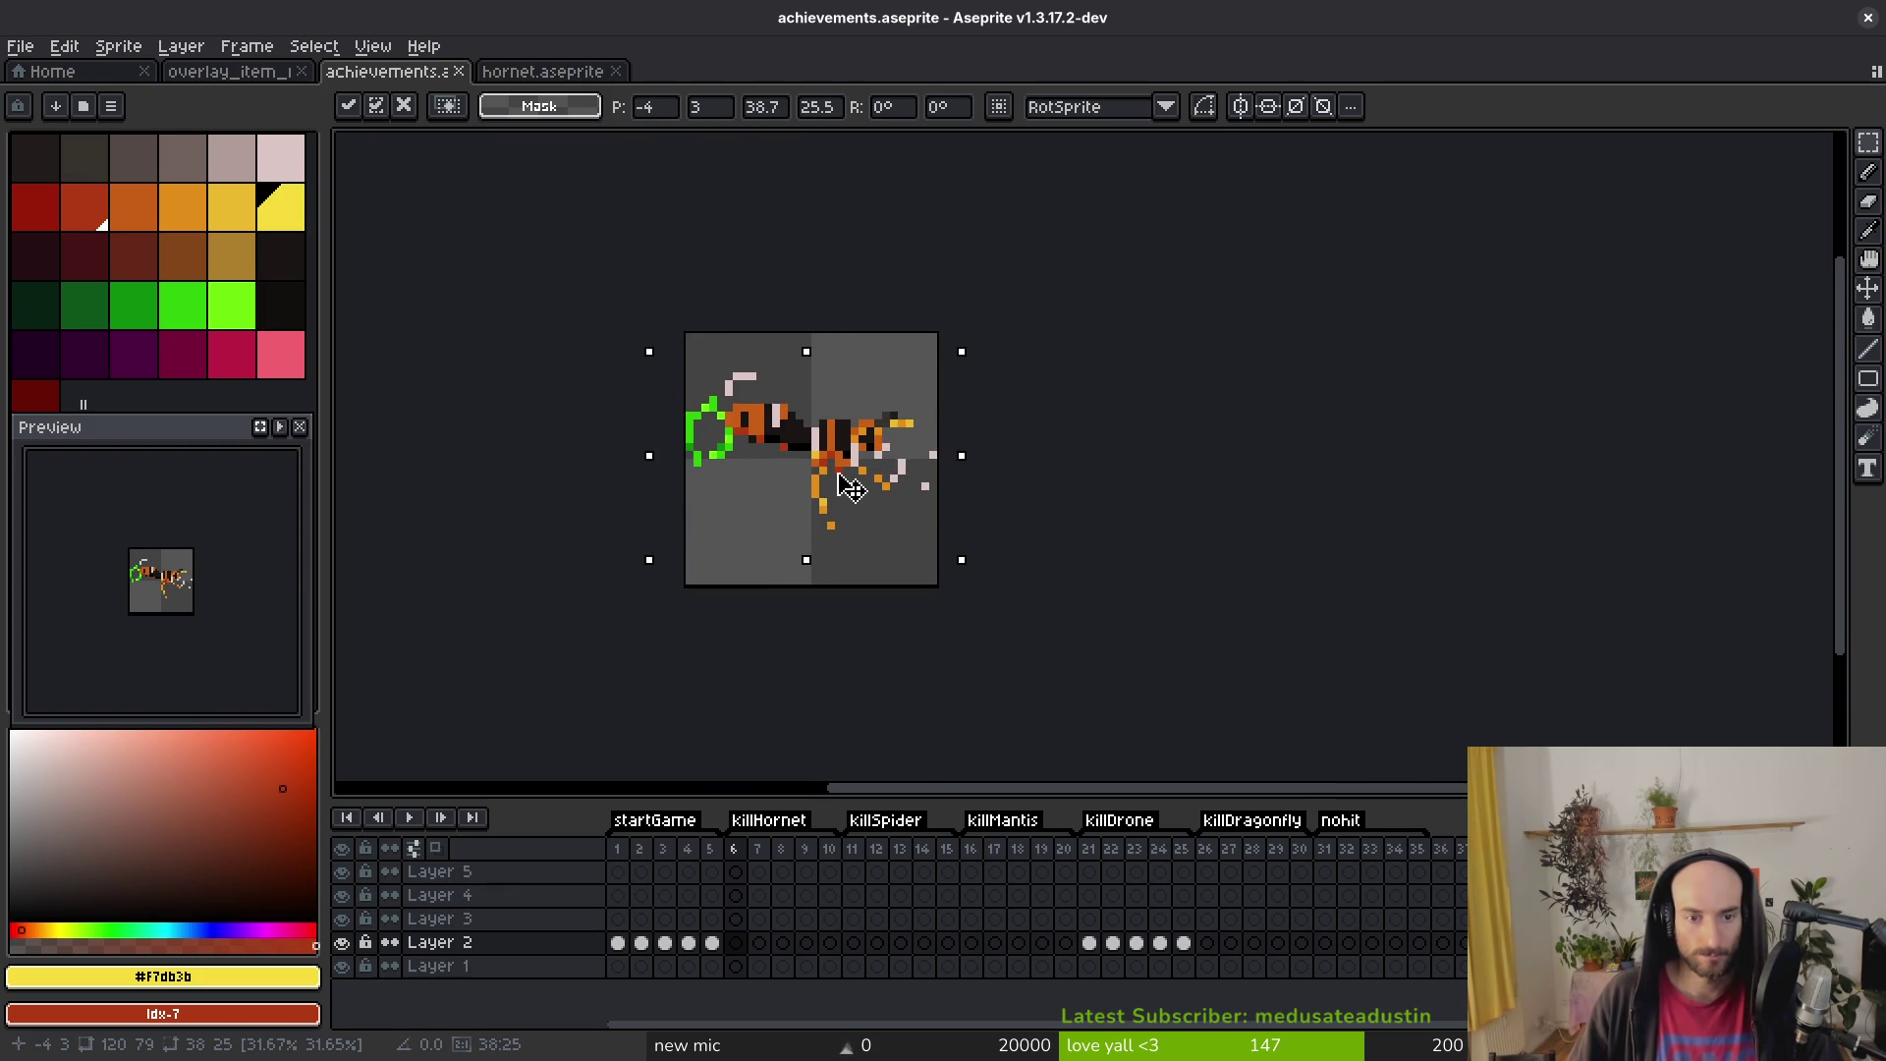
{"action": "key", "text": "Return"}
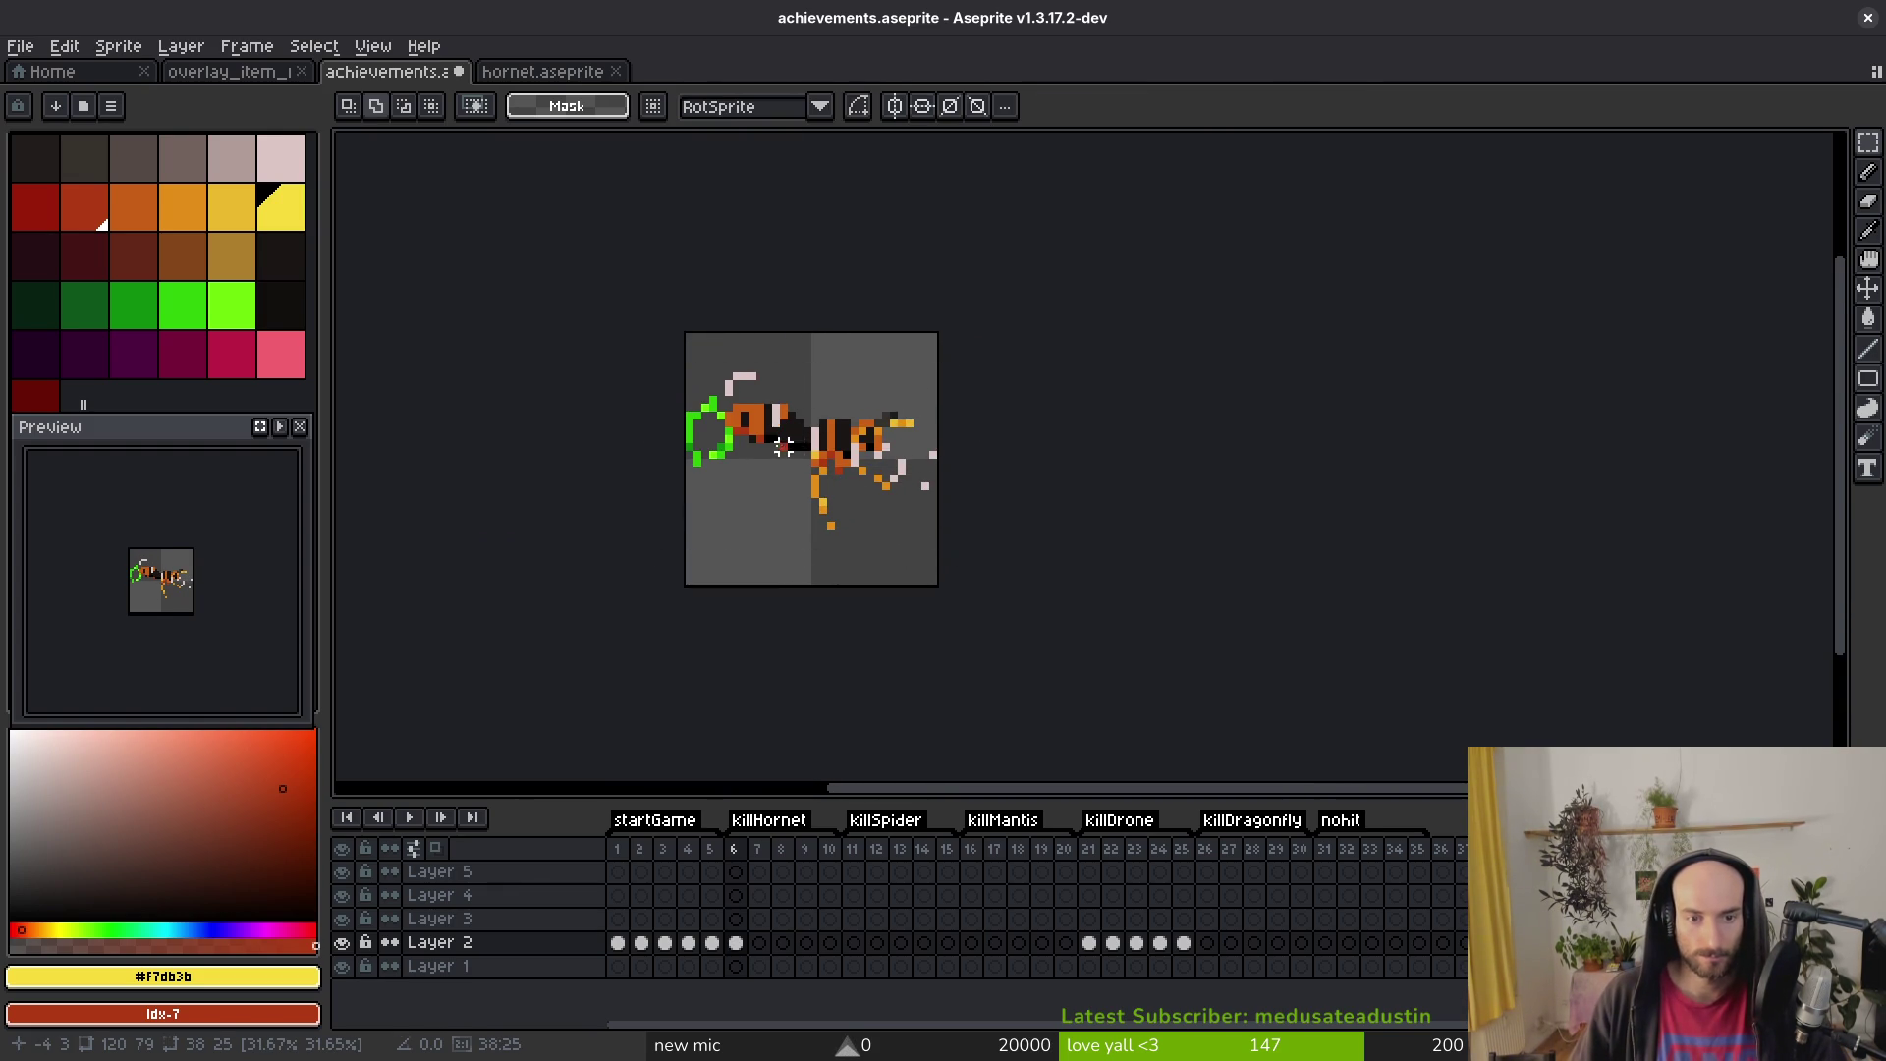
{"action": "scroll", "coordinate": [735, 446], "scroll_direction": "up", "scroll_amount": 5}
Step: Erase the green ring pixels left of the hornet
{"action": "key", "text": "e"}
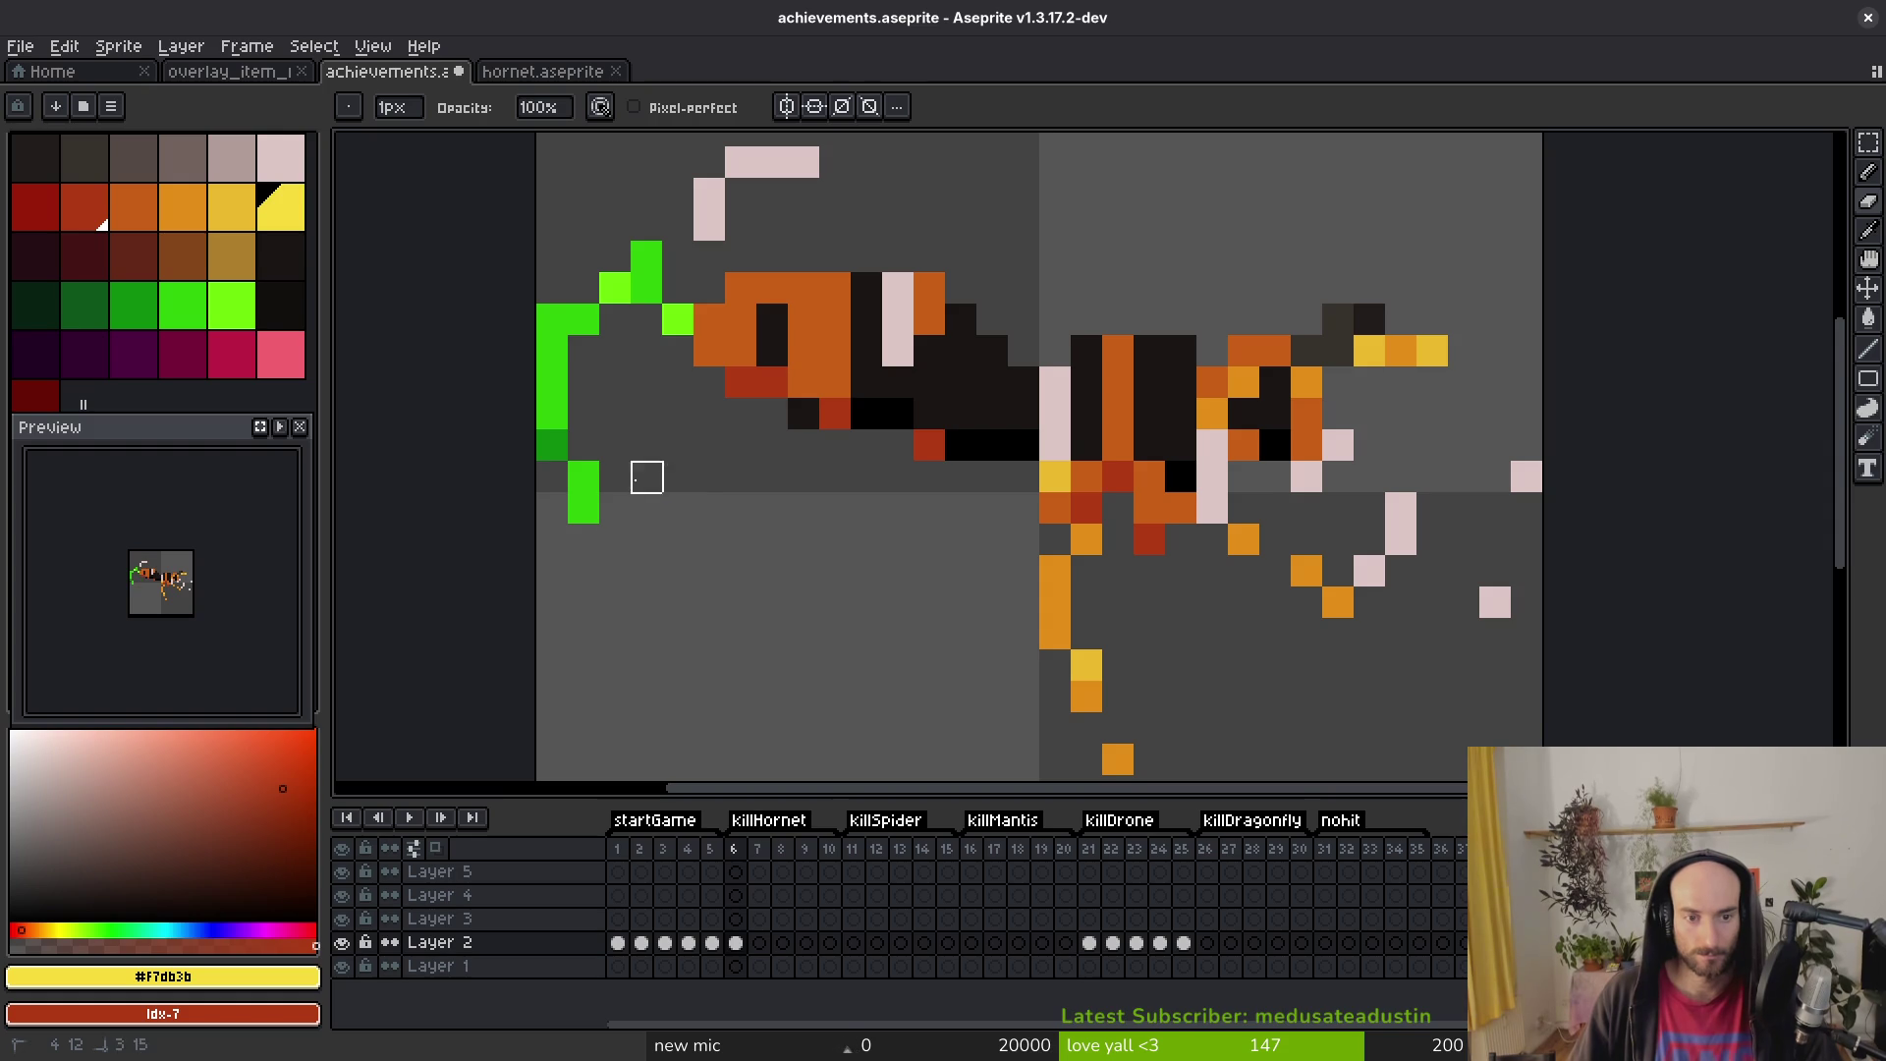
{"action": "left_click_drag", "start_coordinate": [583, 319], "coordinate": [674, 315]}
{"action": "left_click_drag", "start_coordinate": [552, 351], "coordinate": [552, 509]}
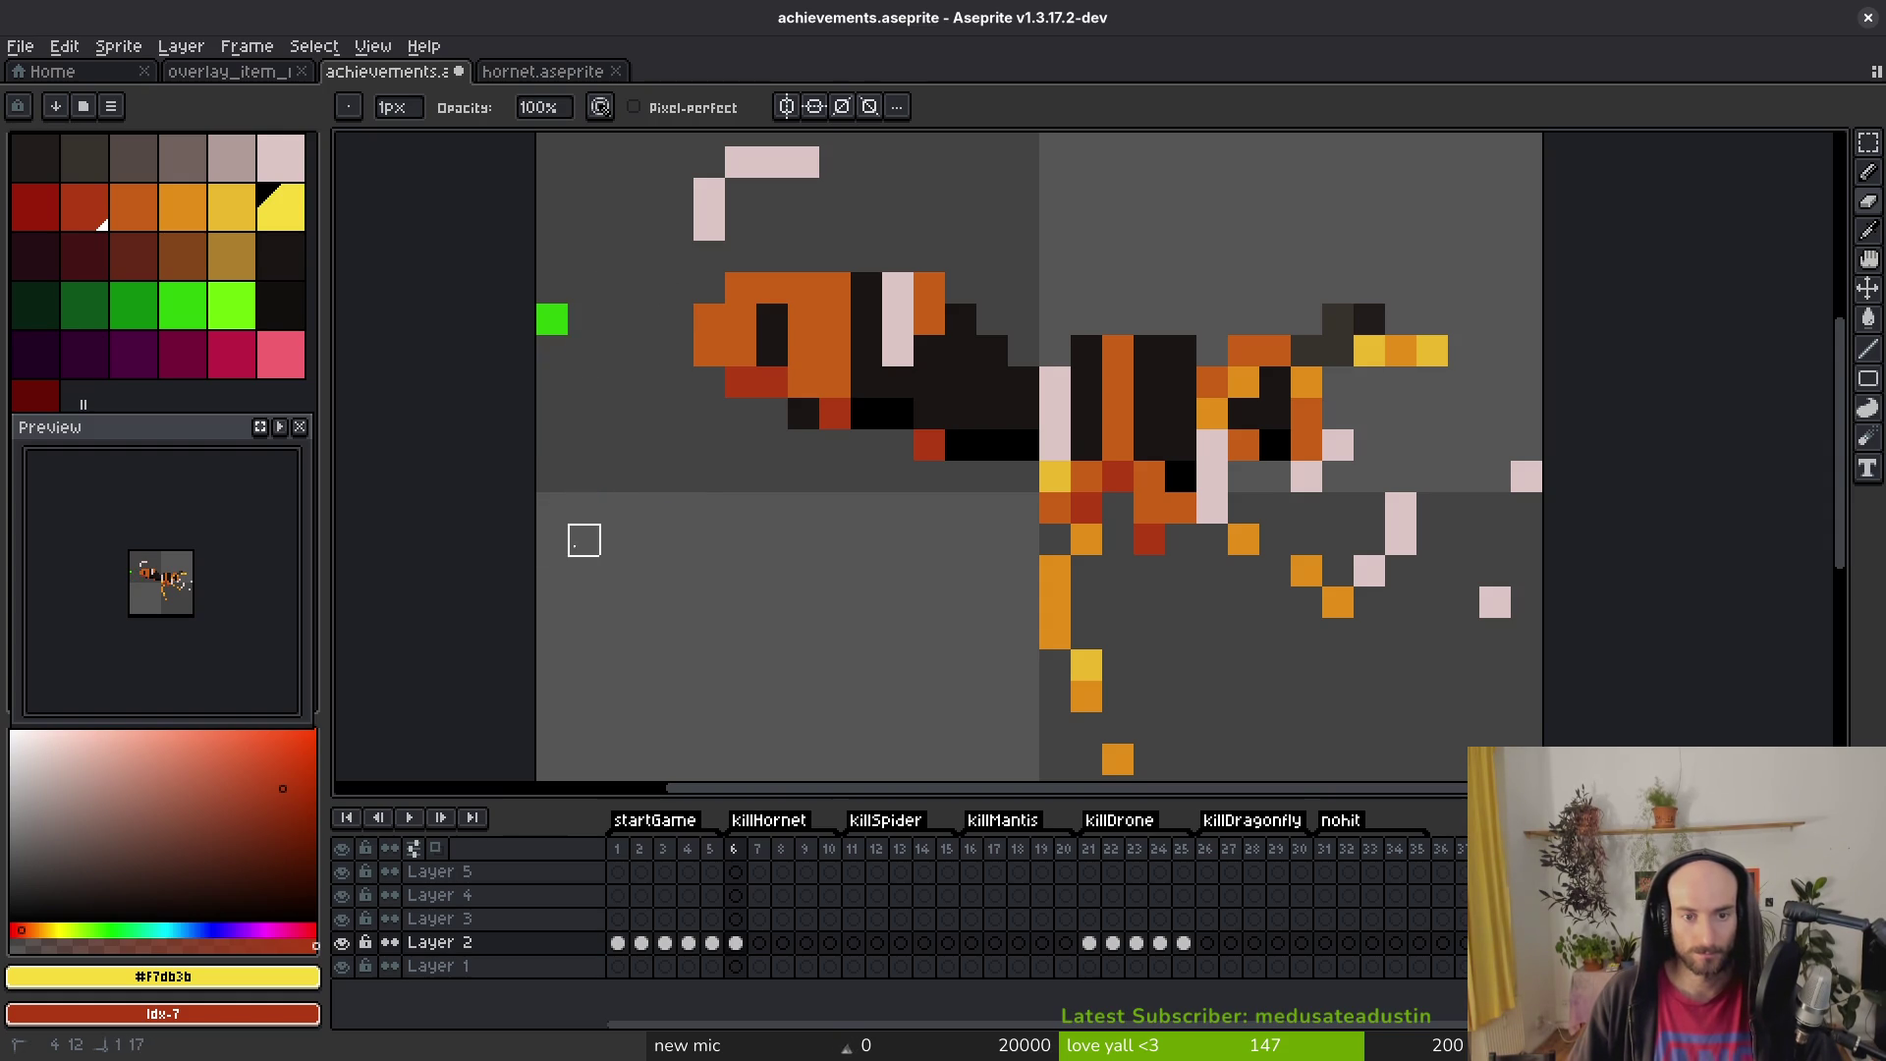
{"action": "scroll", "coordinate": [580, 471], "scroll_direction": "down", "scroll_amount": 4}
Step: Clear frame 6, paste the hornet again, and shrink it to about 63×42 pixels
{"action": "key", "text": "ctrl+a"}
{"action": "key", "text": "Delete"}
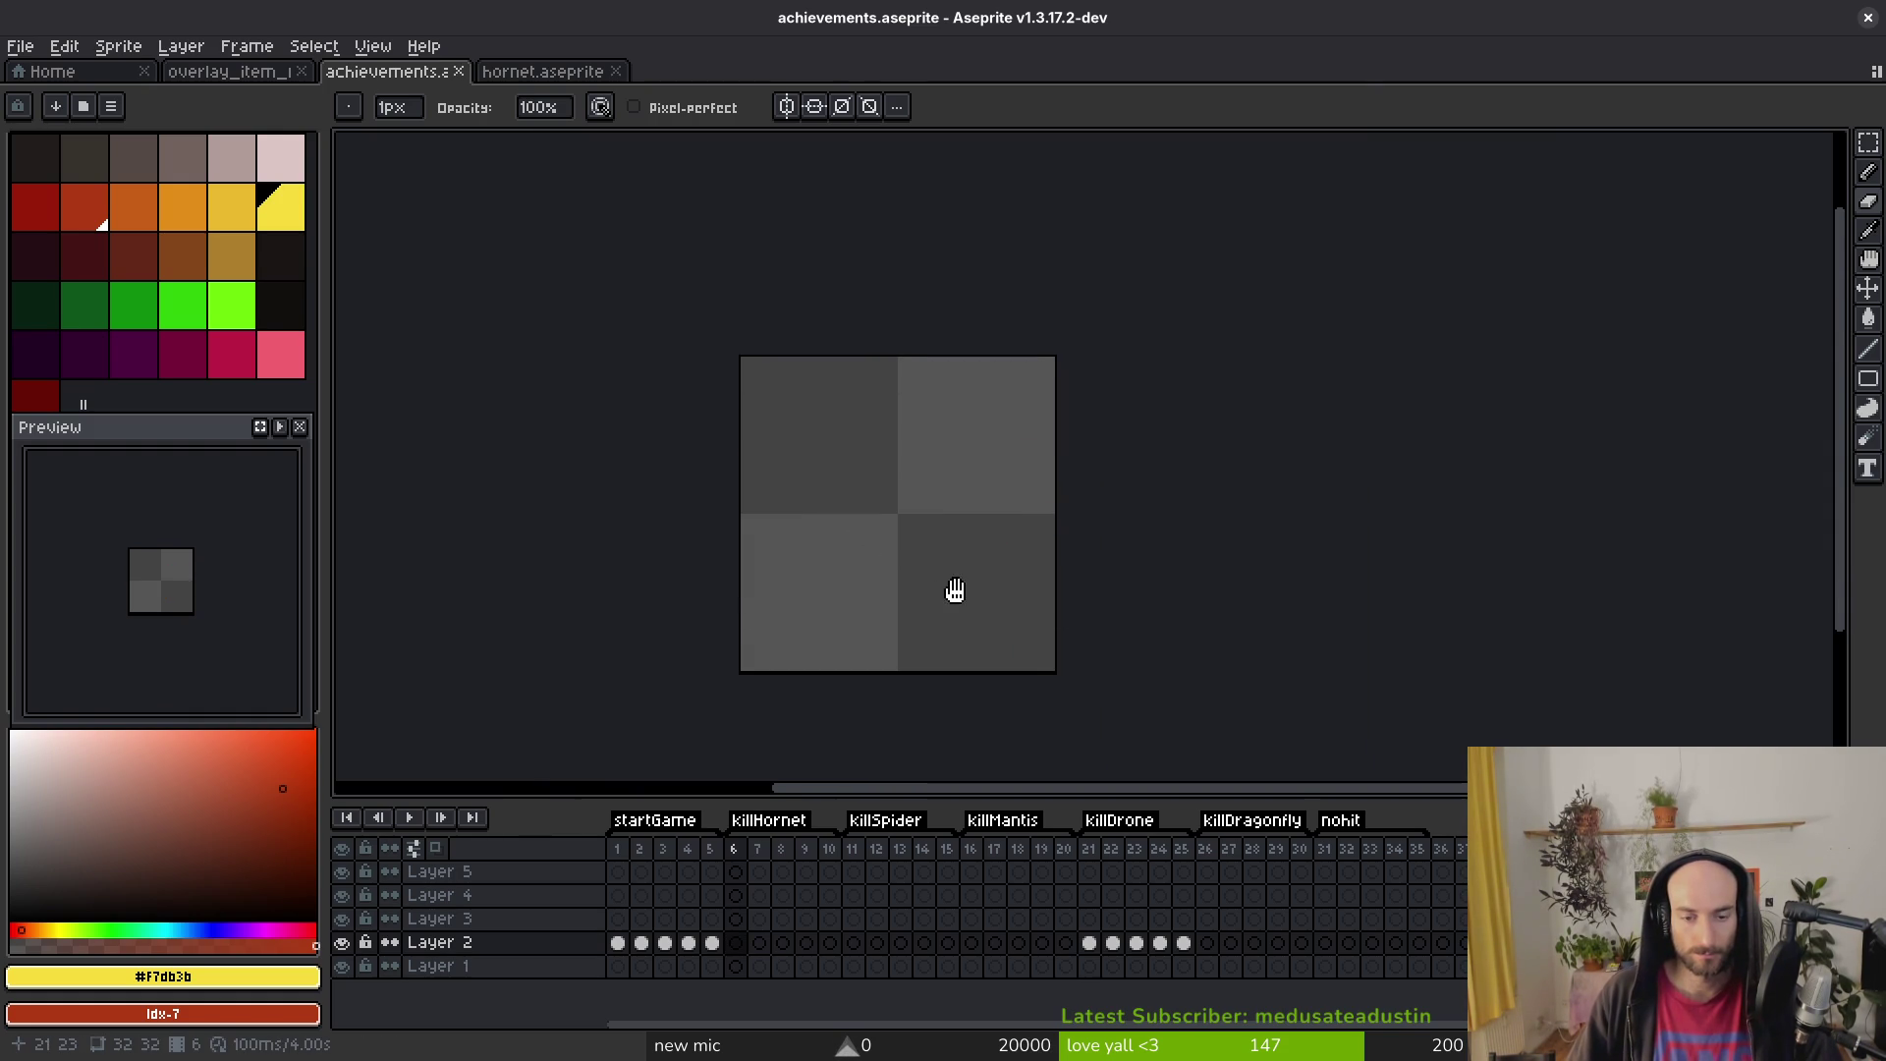
{"action": "key", "text": "Home"}
{"action": "key", "text": "ctrl+v"}
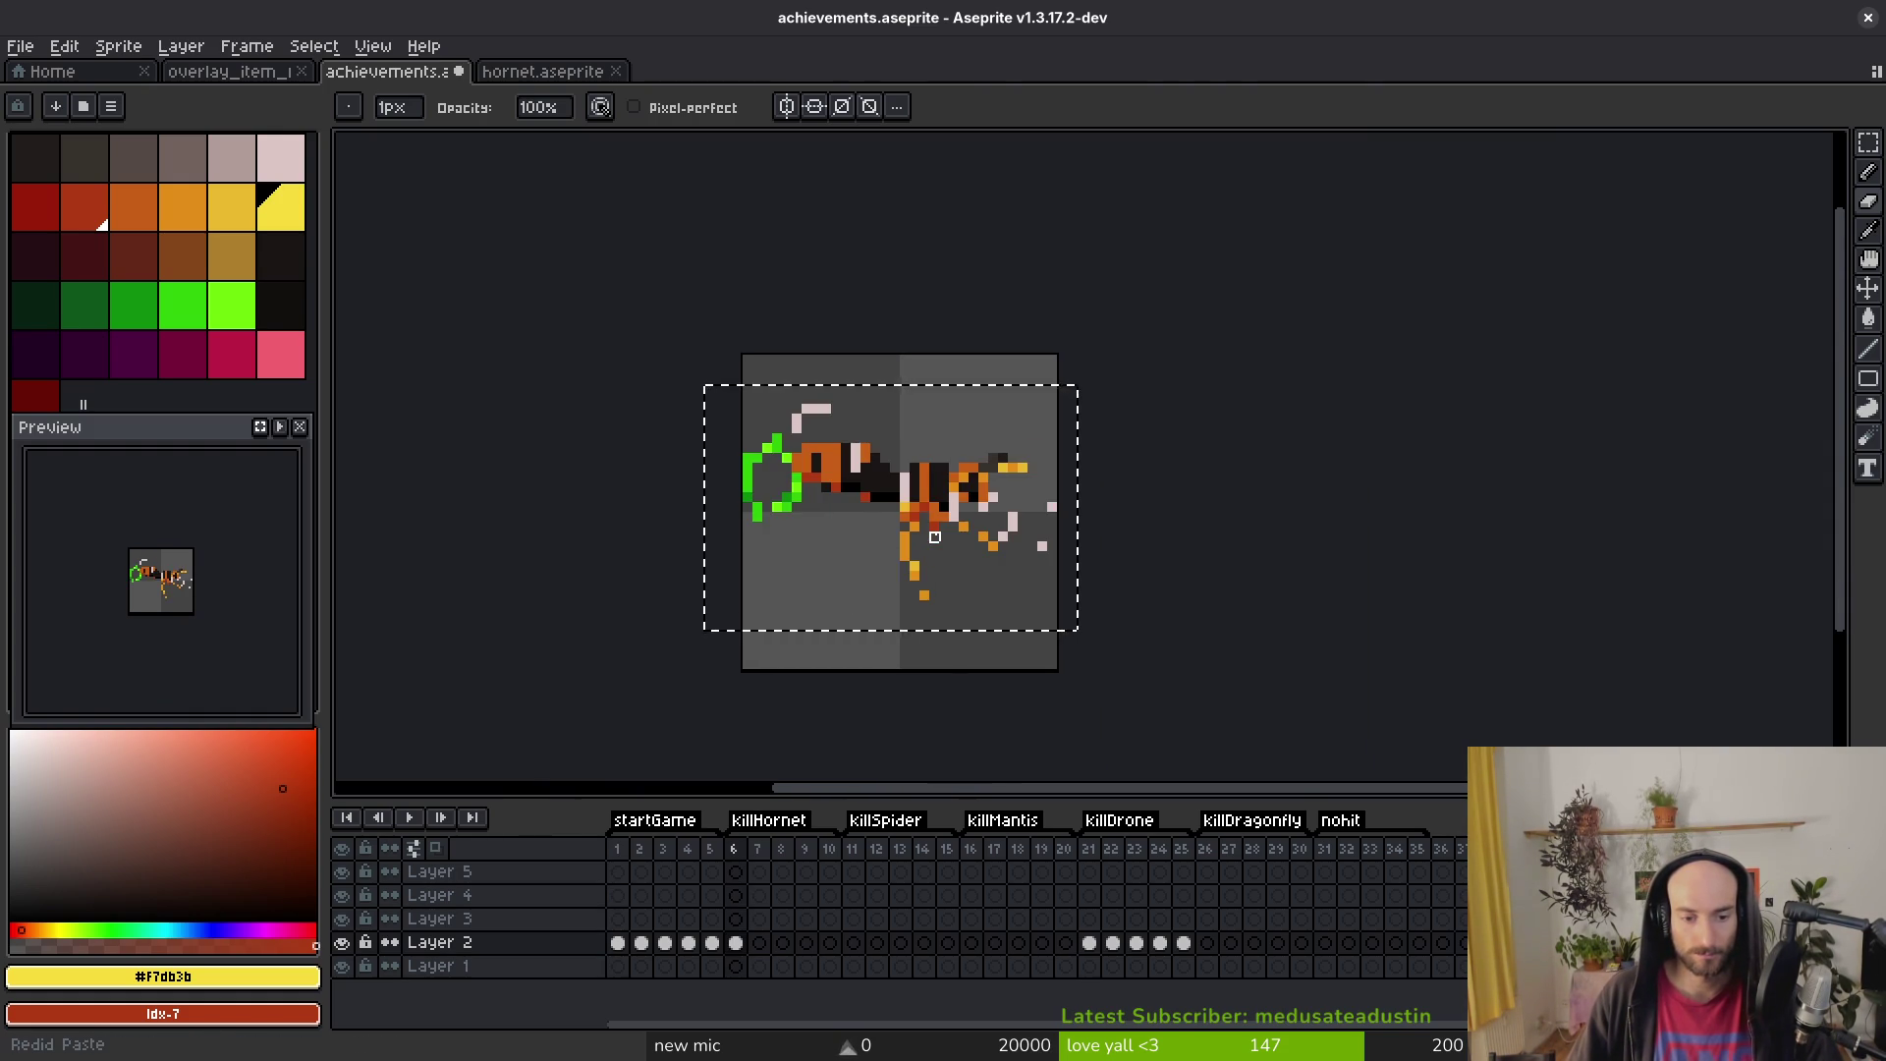
{"action": "key", "text": "Escape"}
{"action": "key", "text": "ctrl+v"}
{"action": "scroll", "coordinate": [752, 306], "scroll_direction": "down", "scroll_amount": 3}
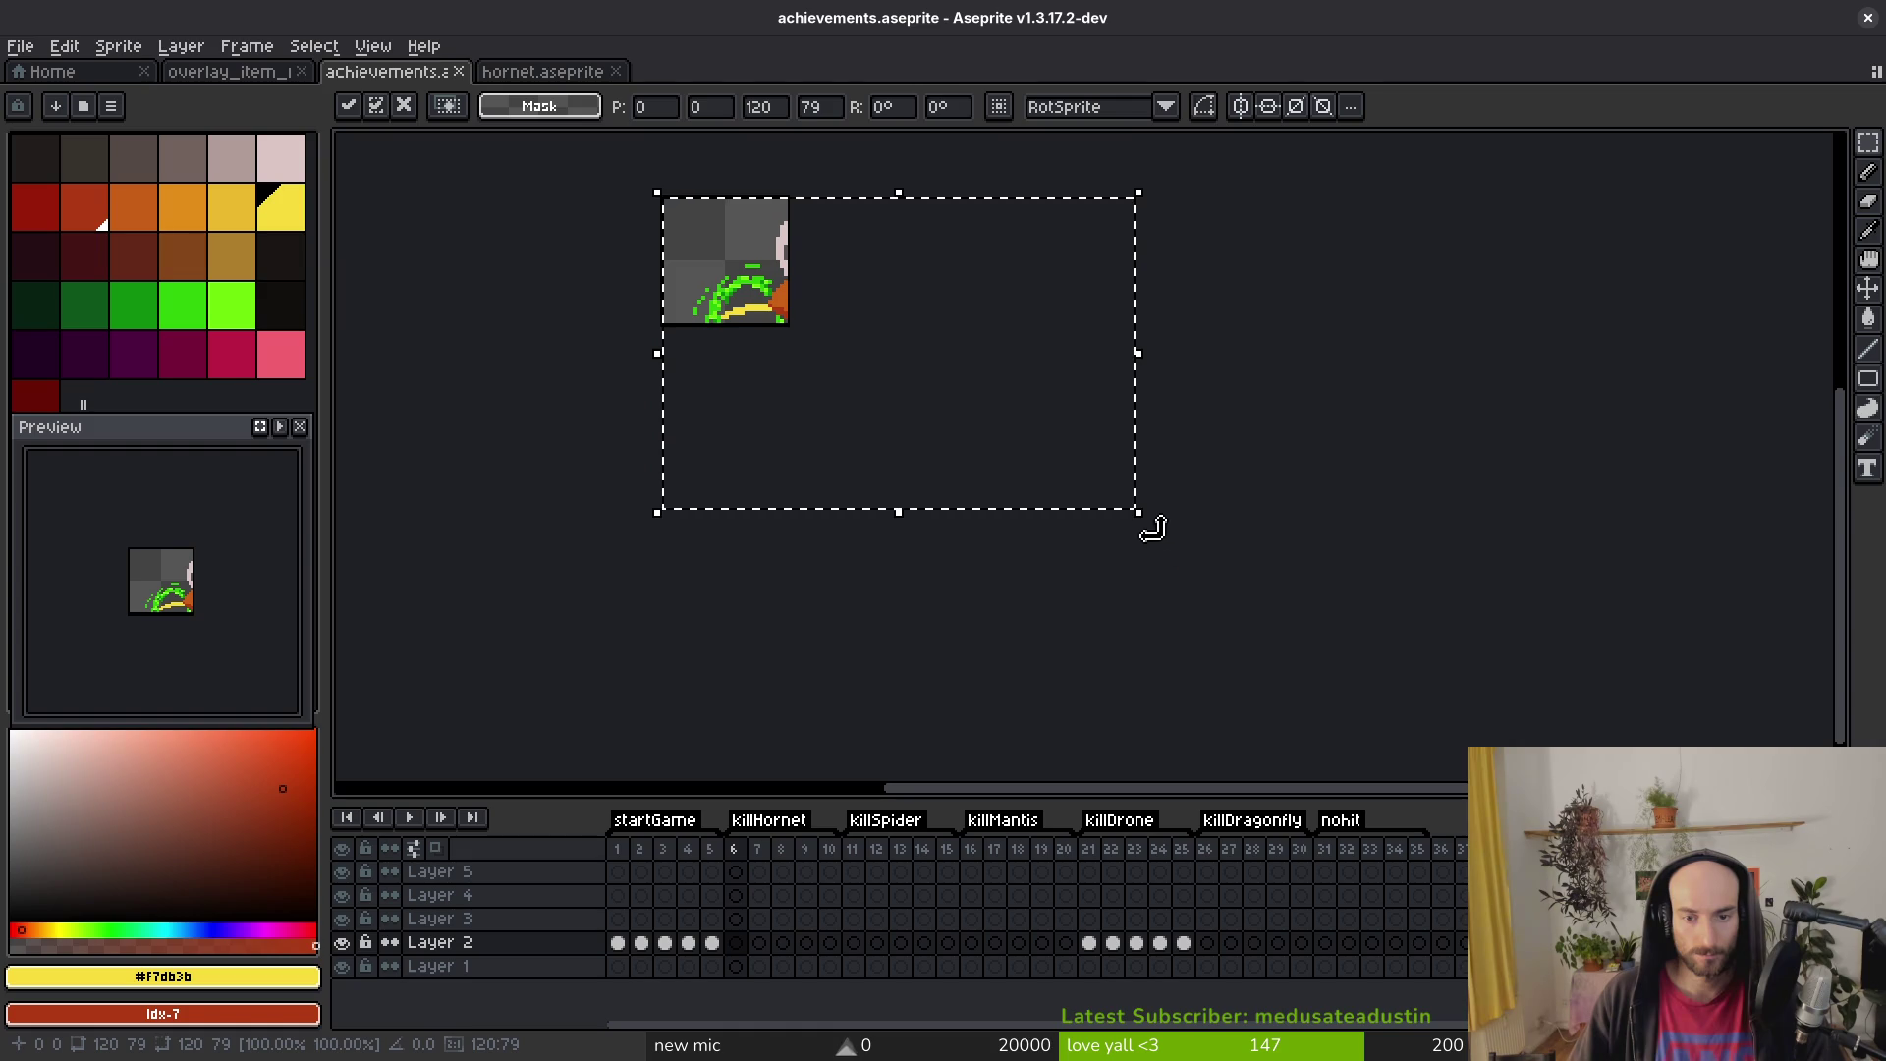
{"action": "mouse_move", "coordinate": [1148, 525]}
{"action": "left_mouse_down"}
{"action": "mouse_move", "coordinate": [809, 358]}
{"action": "mouse_move", "coordinate": [842, 412]}
{"action": "mouse_move", "coordinate": [863, 408]}
{"action": "mouse_move", "coordinate": [847, 398]}
{"action": "left_mouse_up"}
{"action": "scroll", "coordinate": [904, 507], "scroll_direction": "up", "scroll_amount": 3}
{"action": "key", "text": "Return"}
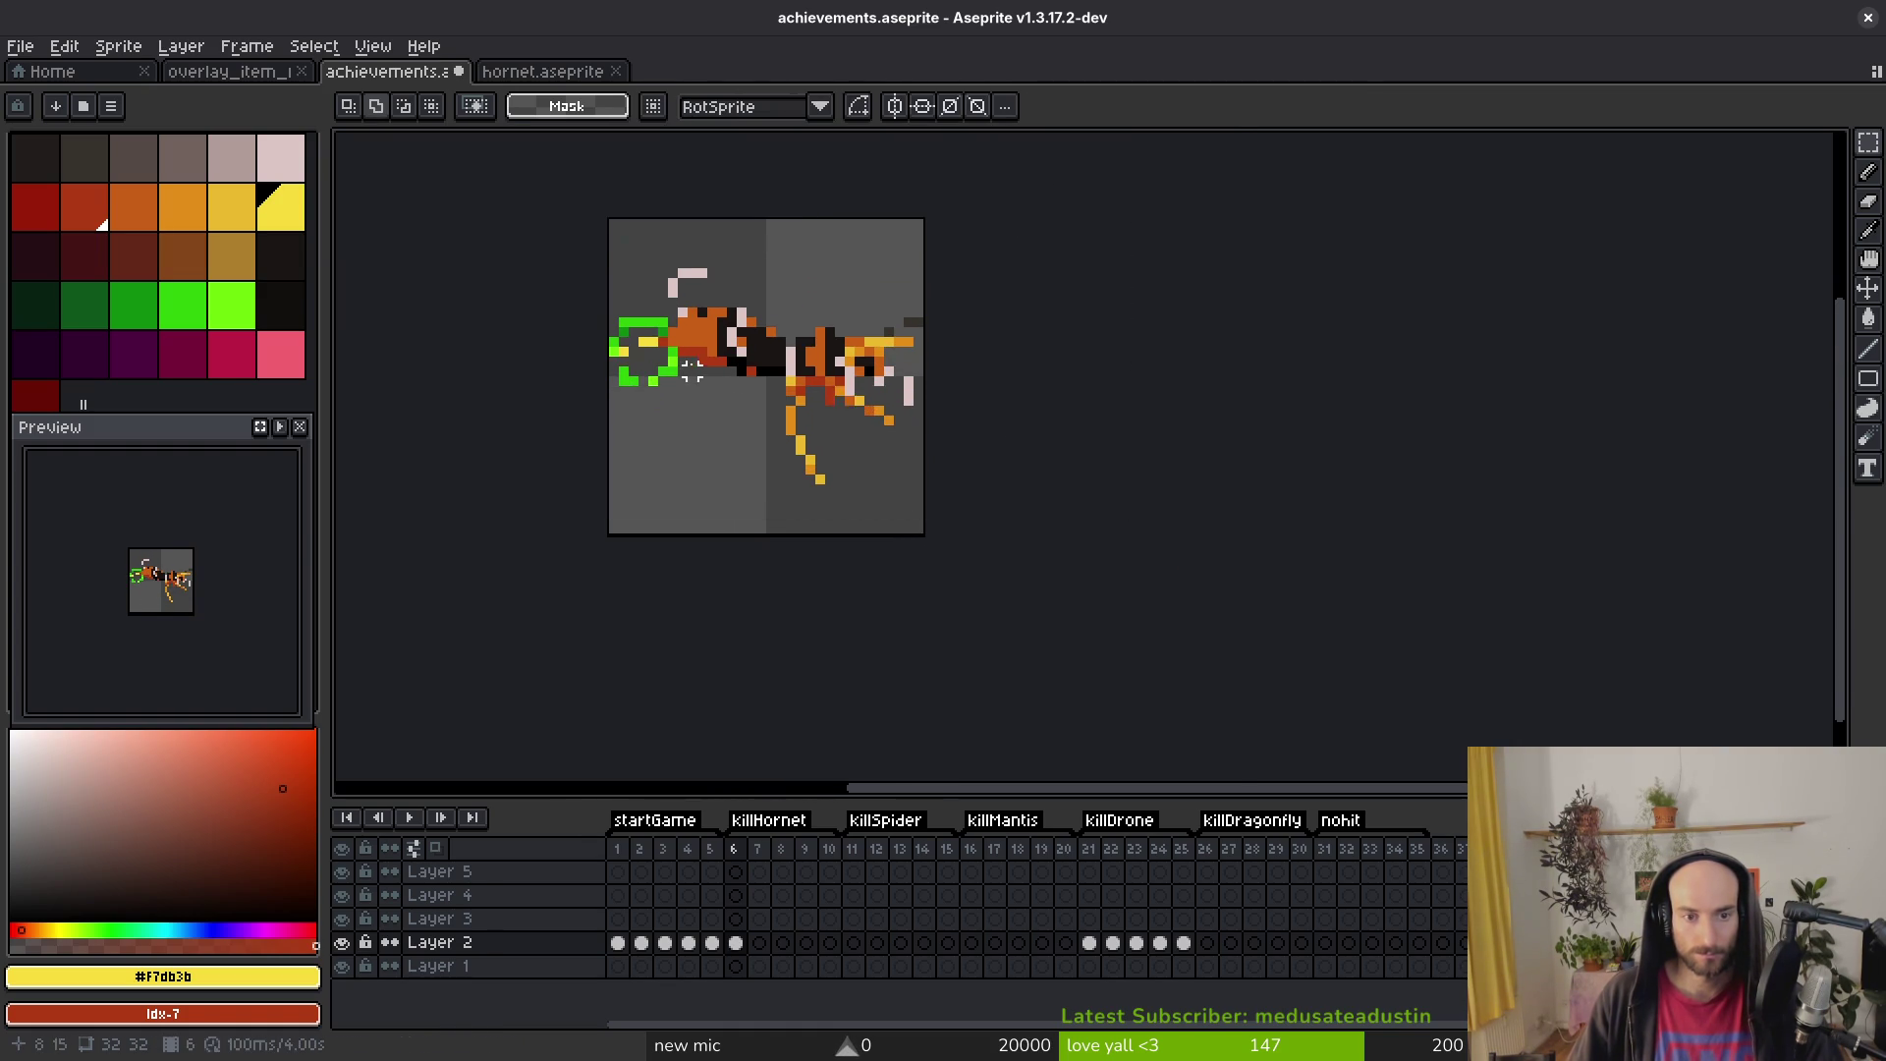
{"action": "scroll", "coordinate": [694, 367], "scroll_direction": "up", "scroll_amount": 3}
Step: Erase the leftover bright-green bar pixels around the hornet
{"action": "key", "text": "e"}
{"action": "left_click_drag", "start_coordinate": [502, 334], "coordinate": [503, 310]}
{"action": "left_click_drag", "start_coordinate": [621, 287], "coordinate": [597, 263]}
{"action": "left_click_drag", "start_coordinate": [550, 262], "coordinate": [526, 263]}
{"action": "scroll", "coordinate": [574, 263], "scroll_direction": "up", "scroll_amount": 3}
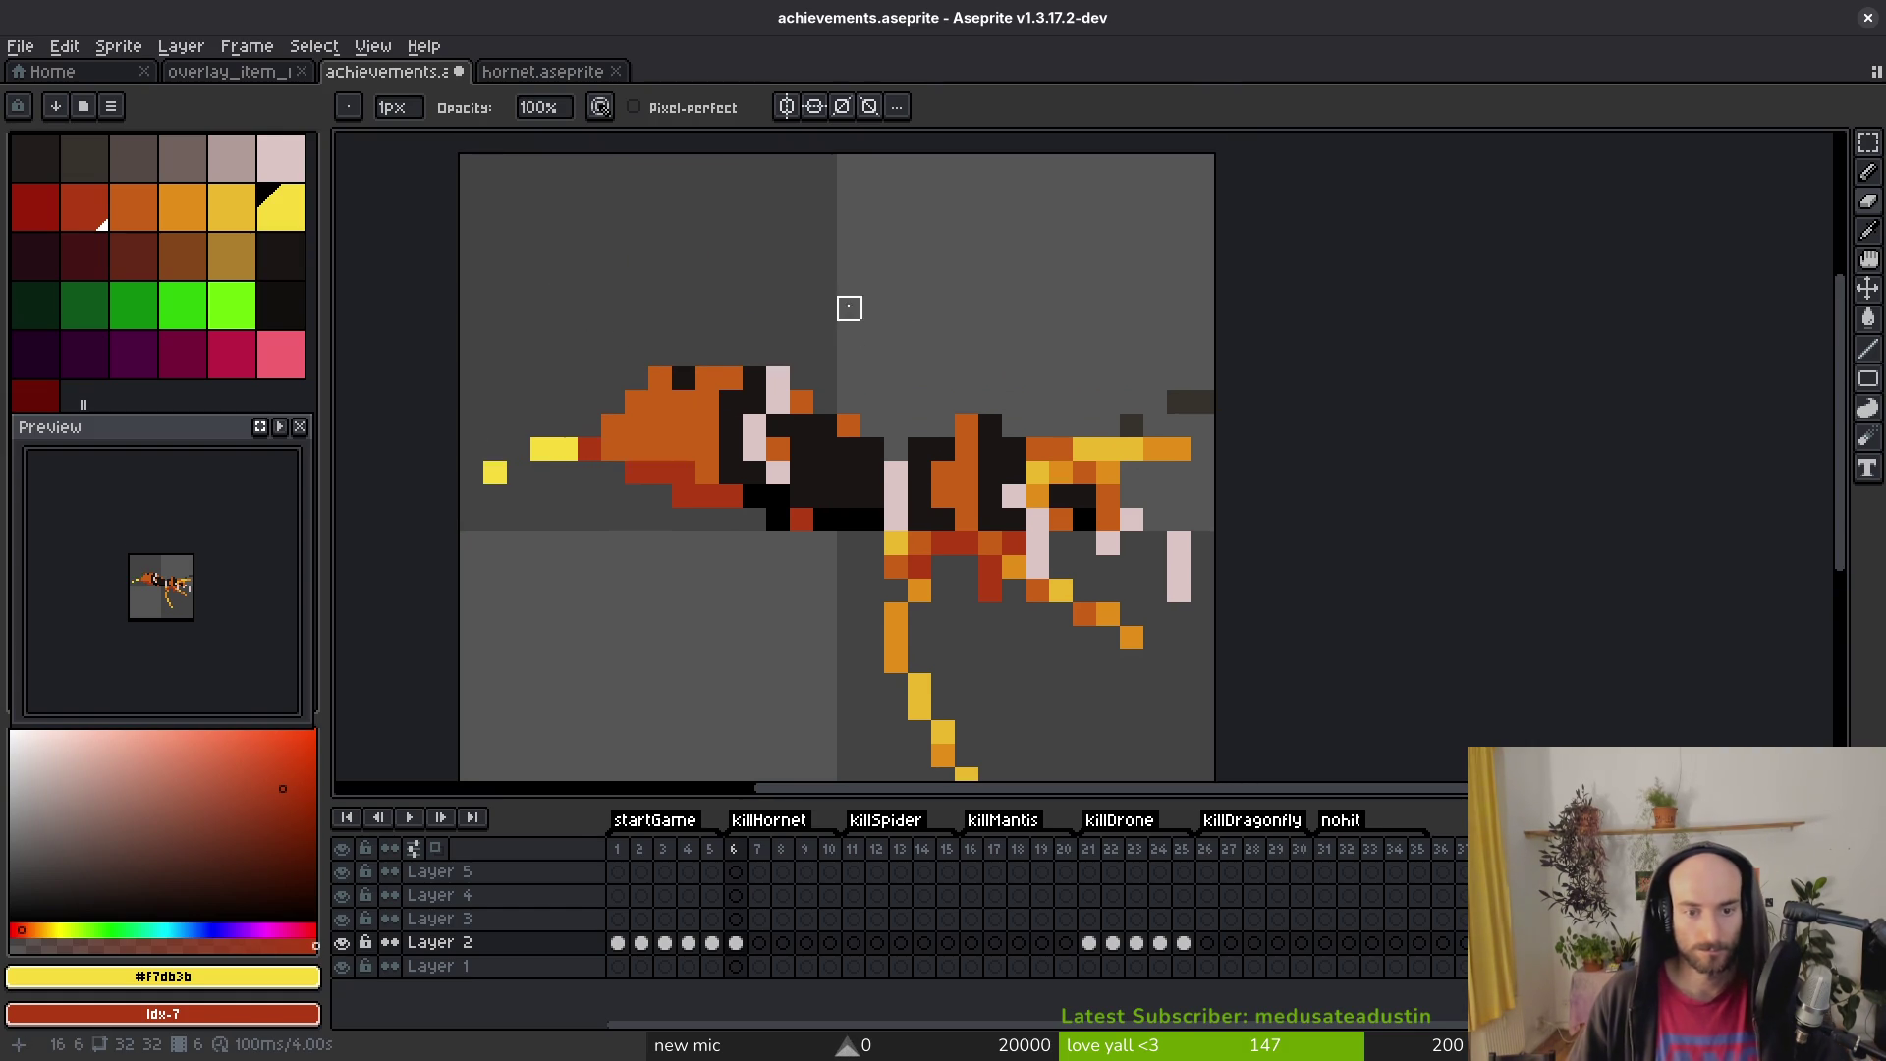
{"action": "scroll", "coordinate": [892, 358], "scroll_direction": "down", "scroll_amount": 5}
{"action": "scroll", "coordinate": [855, 438], "scroll_direction": "up", "scroll_amount": 3}
{"action": "scroll", "coordinate": [855, 437], "scroll_direction": "left", "scroll_amount": 1}
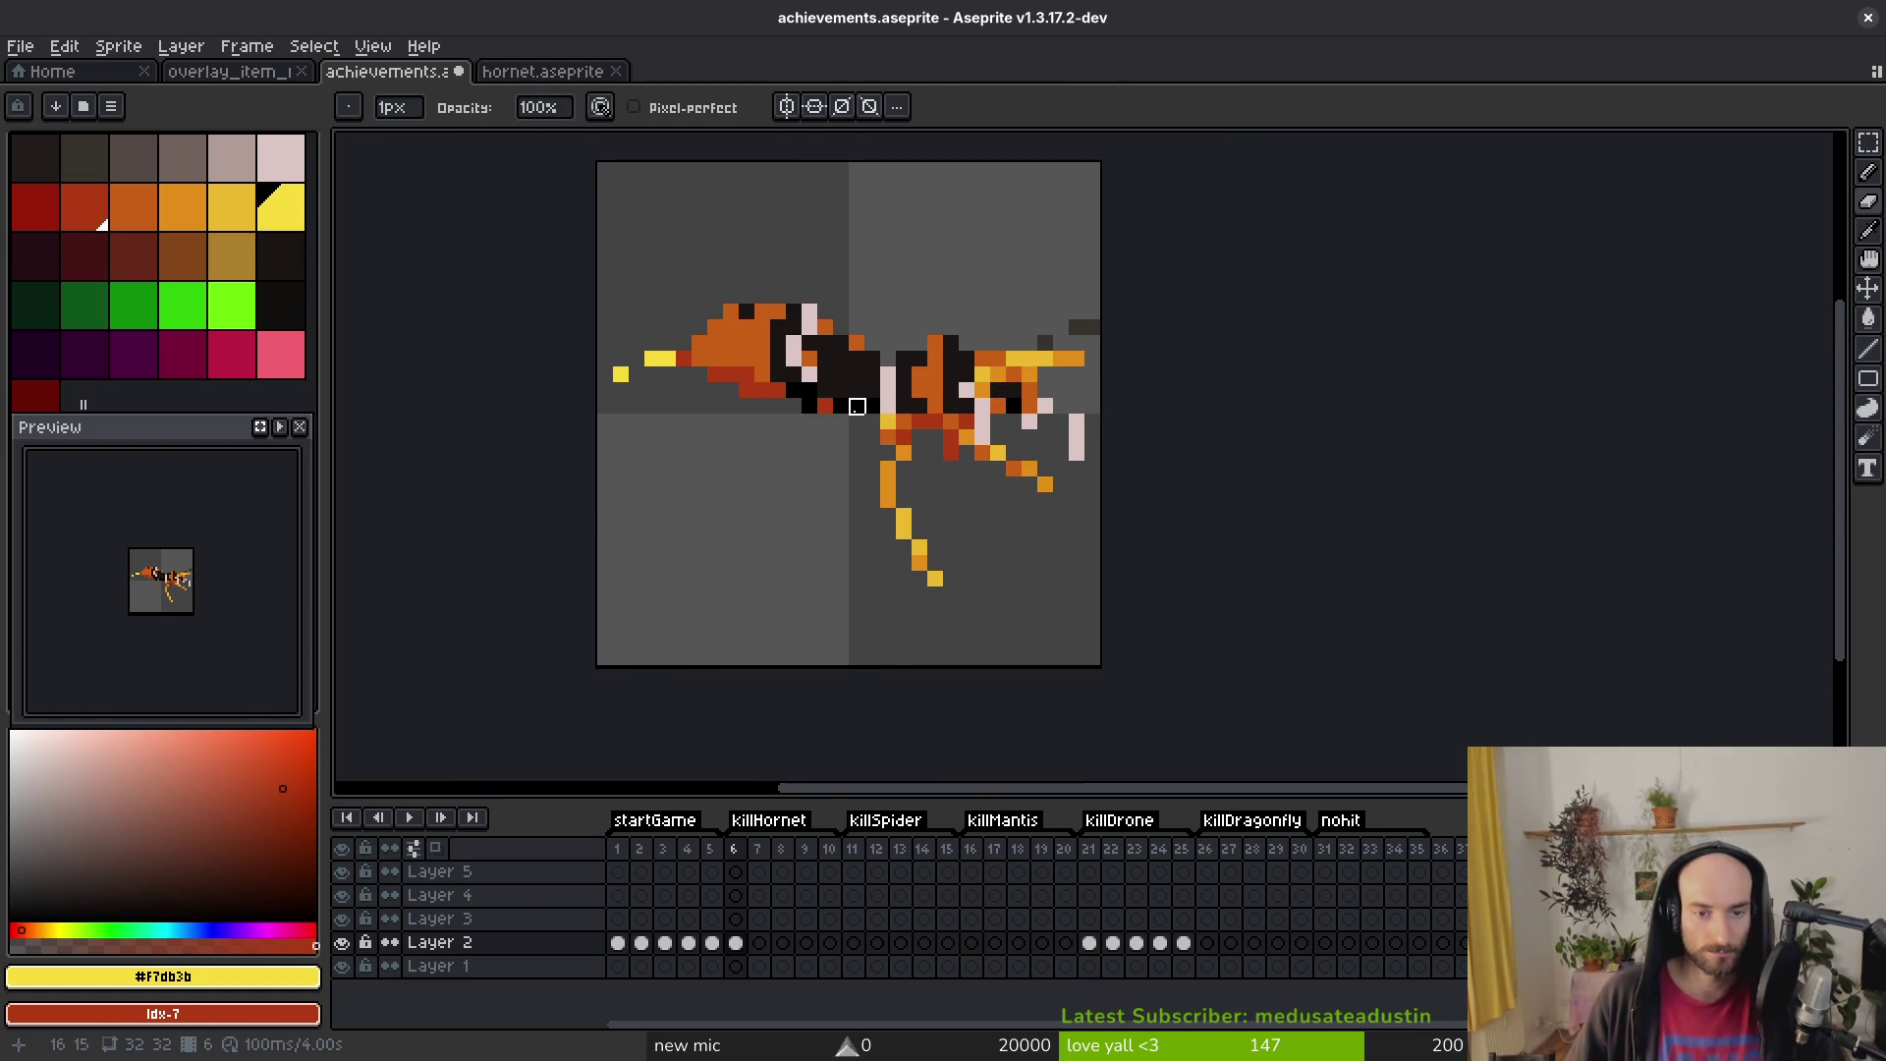
{"action": "scroll", "coordinate": [856, 327], "scroll_direction": "up", "scroll_amount": 1}
Step: Eyedrop the hornet's orange and repaint several pink body pixels orange
{"action": "left_click", "coordinate": [840, 322], "text": "alt"}
{"action": "left_click", "coordinate": [809, 322]}
{"action": "left_click", "coordinate": [810, 291]}
{"action": "left_click", "coordinate": [771, 352]}
{"action": "left_click", "coordinate": [778, 383]}
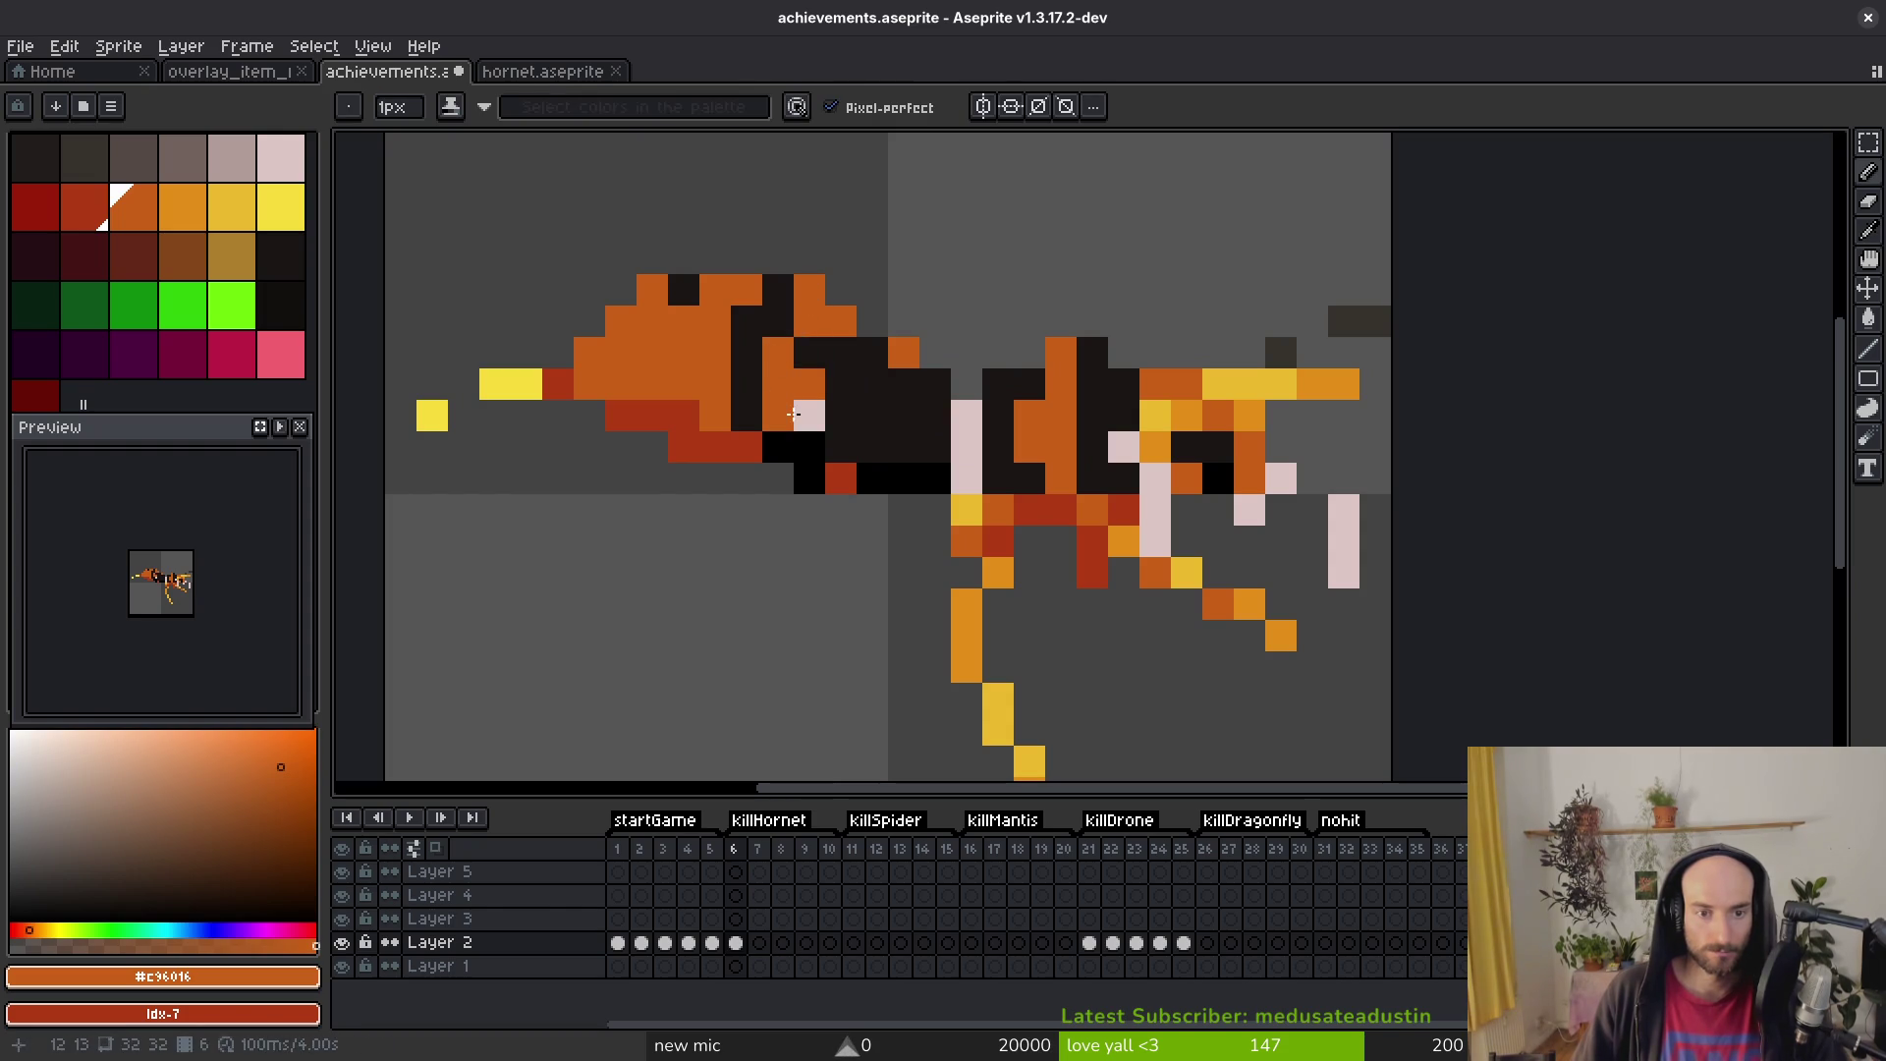
{"action": "left_click", "coordinate": [796, 441]}
{"action": "left_click", "coordinate": [810, 415]}
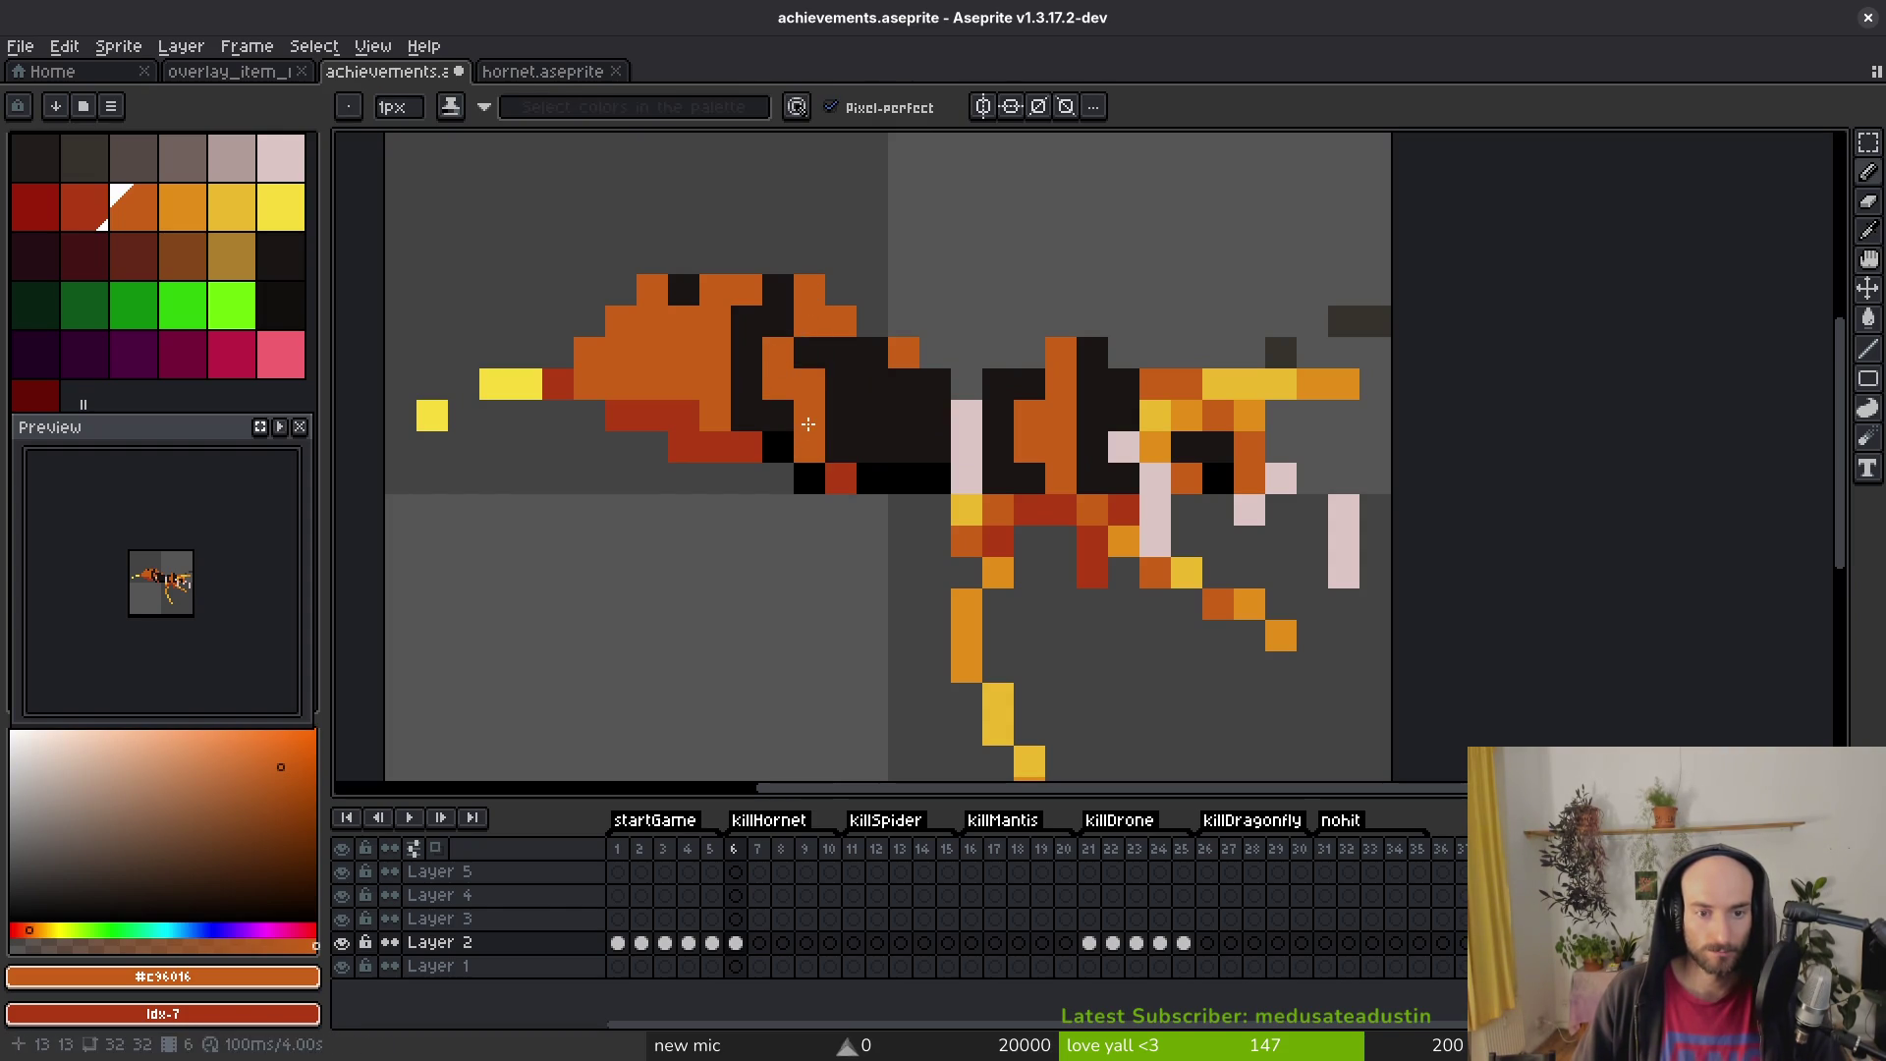
Step: Darken body pixels near the head with near-black and restore one orange pixel
{"action": "left_click", "coordinate": [841, 353], "text": "alt"}
{"action": "left_click", "coordinate": [841, 322]}
{"action": "left_click", "coordinate": [819, 372]}
{"action": "left_click", "coordinate": [809, 321]}
{"action": "left_click", "coordinate": [778, 353], "text": "alt"}
{"action": "left_click", "coordinate": [778, 321]}
Step: Paint the pink stripe pixels on the hornet's midsection near-black
{"action": "scroll", "coordinate": [851, 410], "scroll_direction": "down", "scroll_amount": 4}
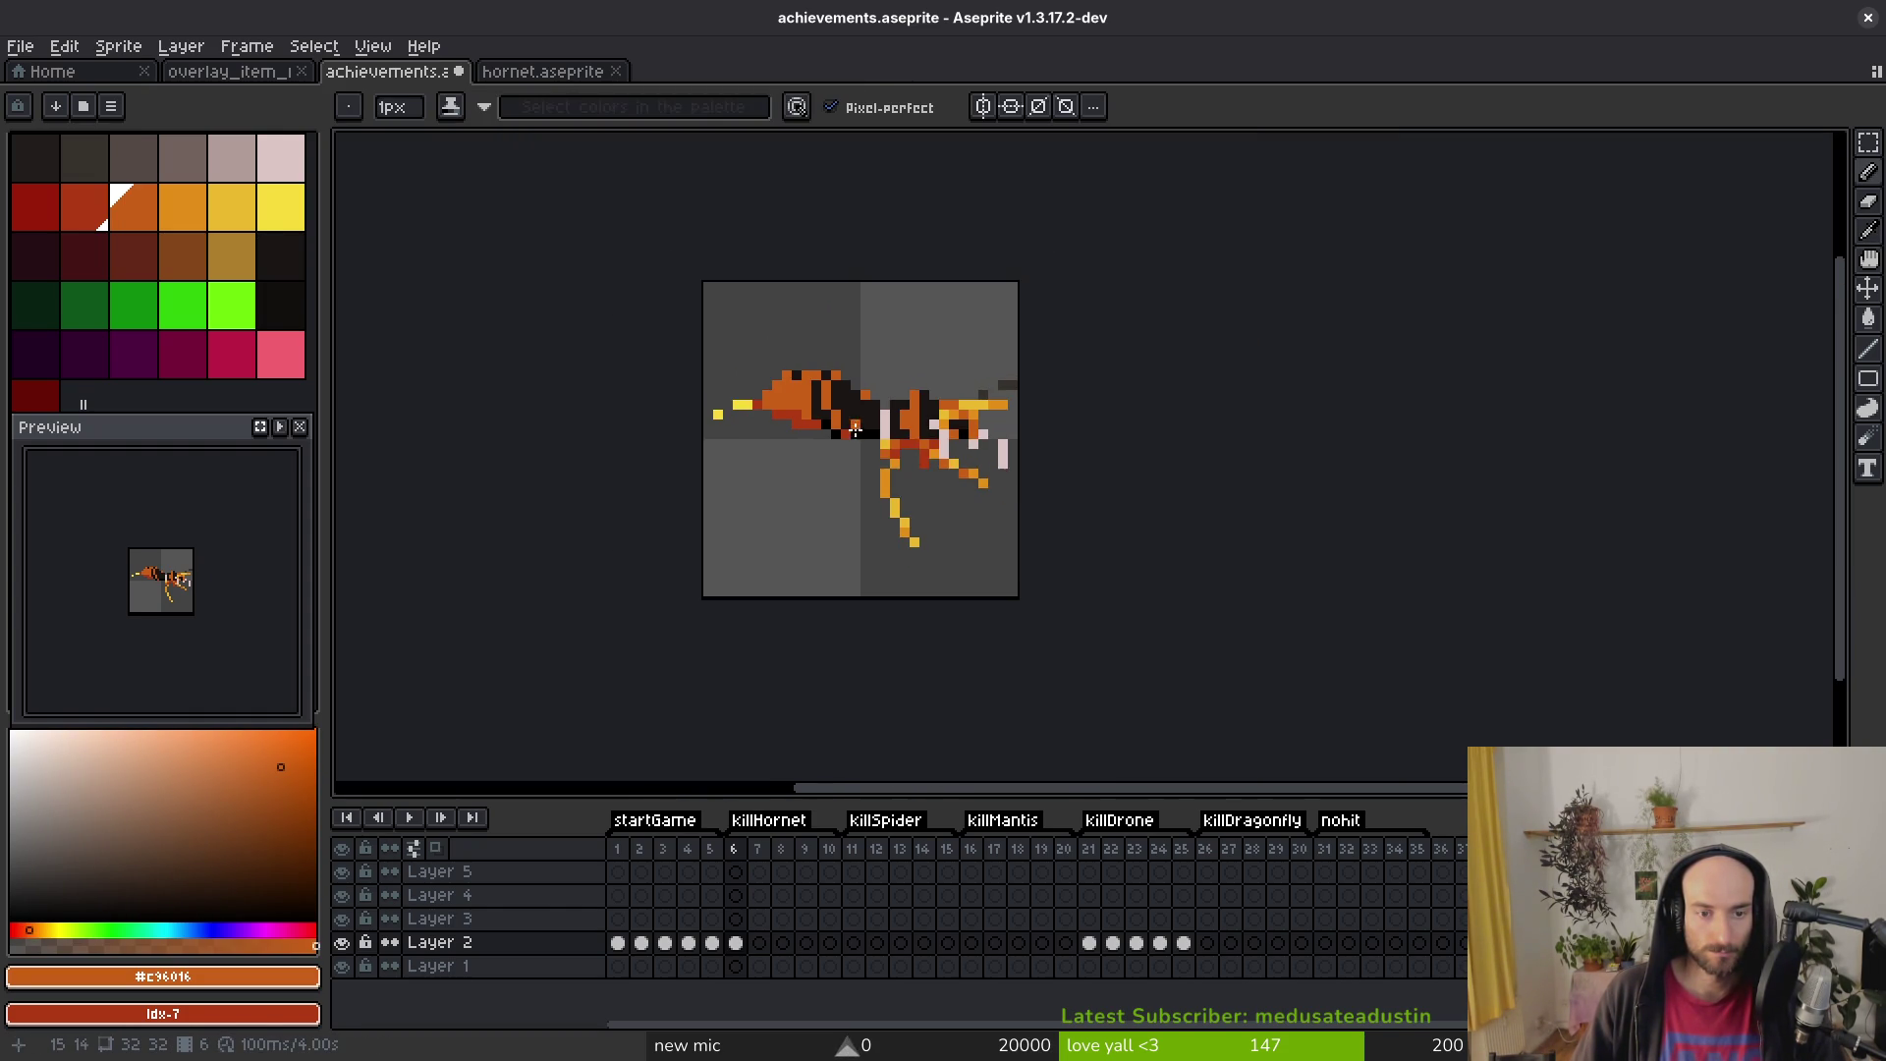
{"action": "scroll", "coordinate": [850, 411], "scroll_direction": "up", "scroll_amount": 4}
{"action": "left_click_drag", "start_coordinate": [852, 409], "coordinate": [831, 409]}
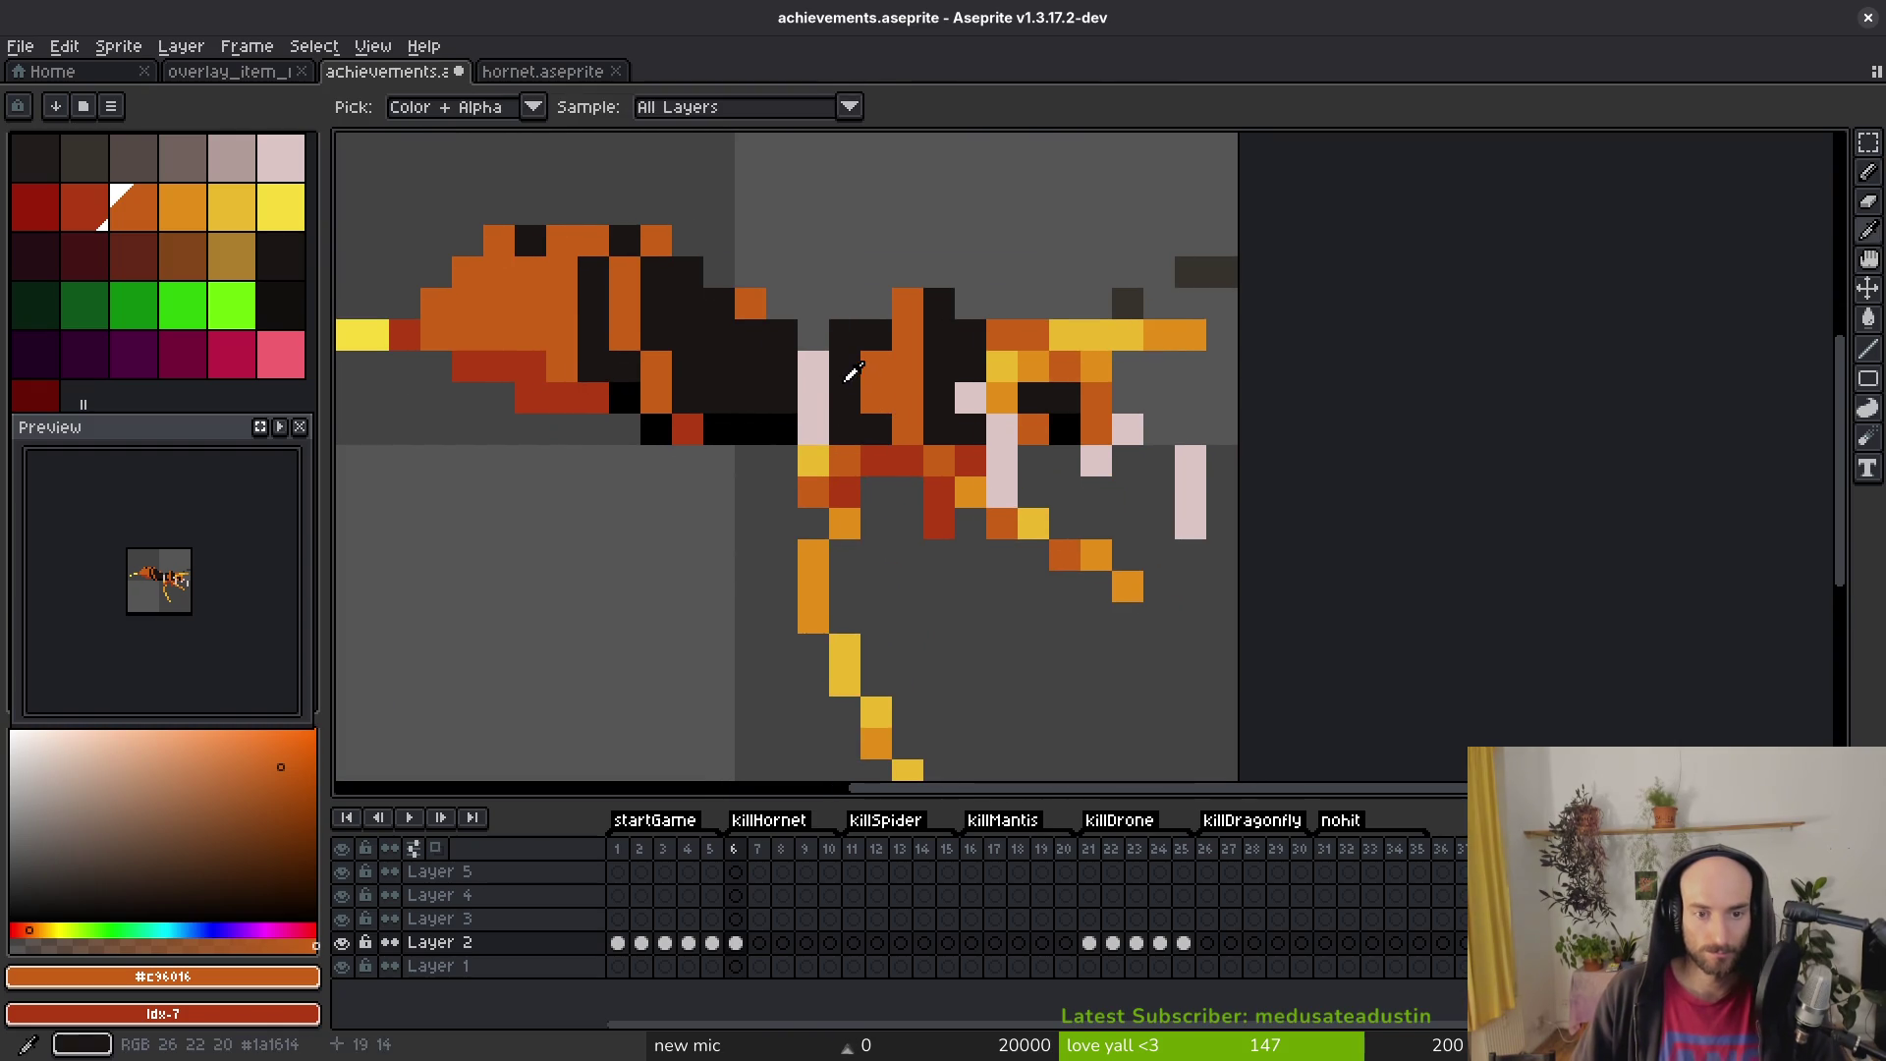
{"action": "left_click", "coordinate": [842, 366], "text": "alt"}
{"action": "left_click", "coordinate": [814, 397]}
{"action": "left_click", "coordinate": [814, 365]}
{"action": "left_click", "coordinate": [814, 429]}
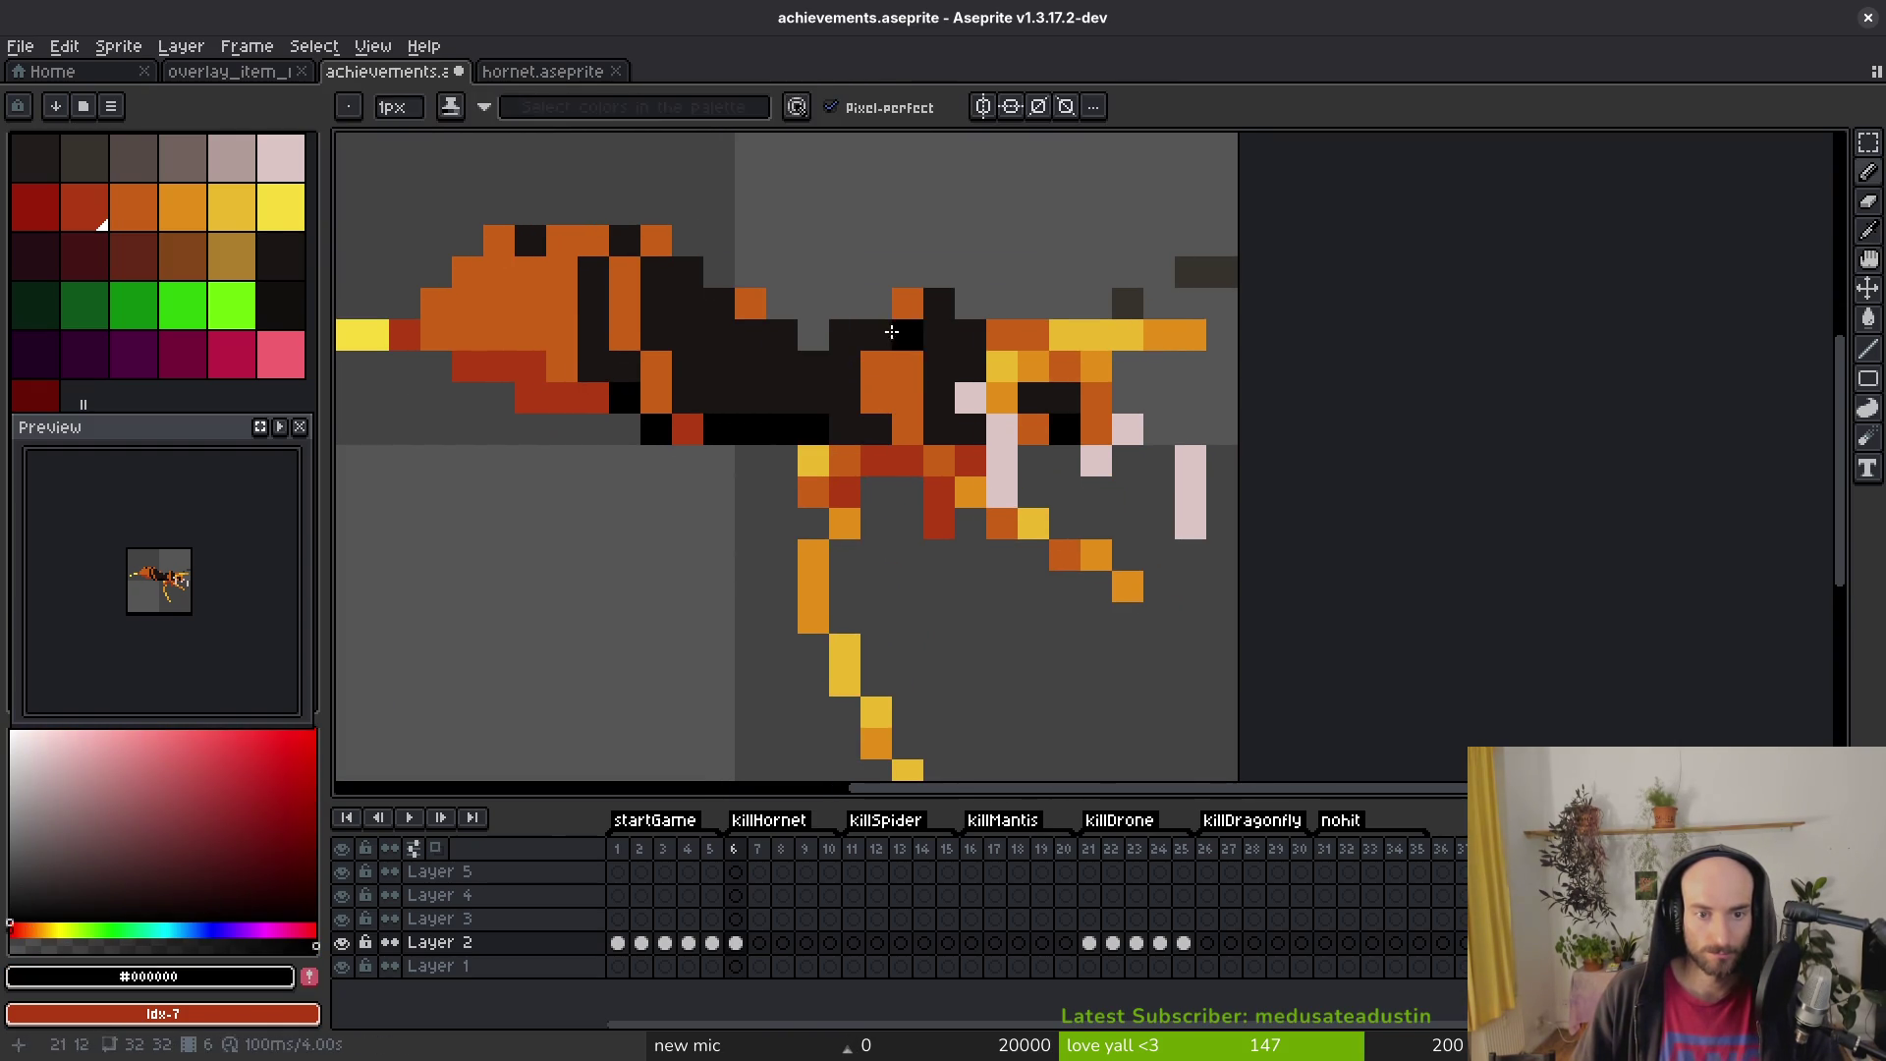
Step: Recolour the remaining pink body pixels with near-black #1a1614 and remove a stray dark pixel
{"action": "left_click", "coordinate": [879, 334], "text": "alt"}
{"action": "left_click", "coordinate": [876, 303]}
{"action": "left_click", "coordinate": [1004, 458]}
{"action": "left_click", "coordinate": [964, 351], "text": "alt"}
{"action": "left_click", "coordinate": [970, 398]}
{"action": "right_click", "coordinate": [1095, 523]}
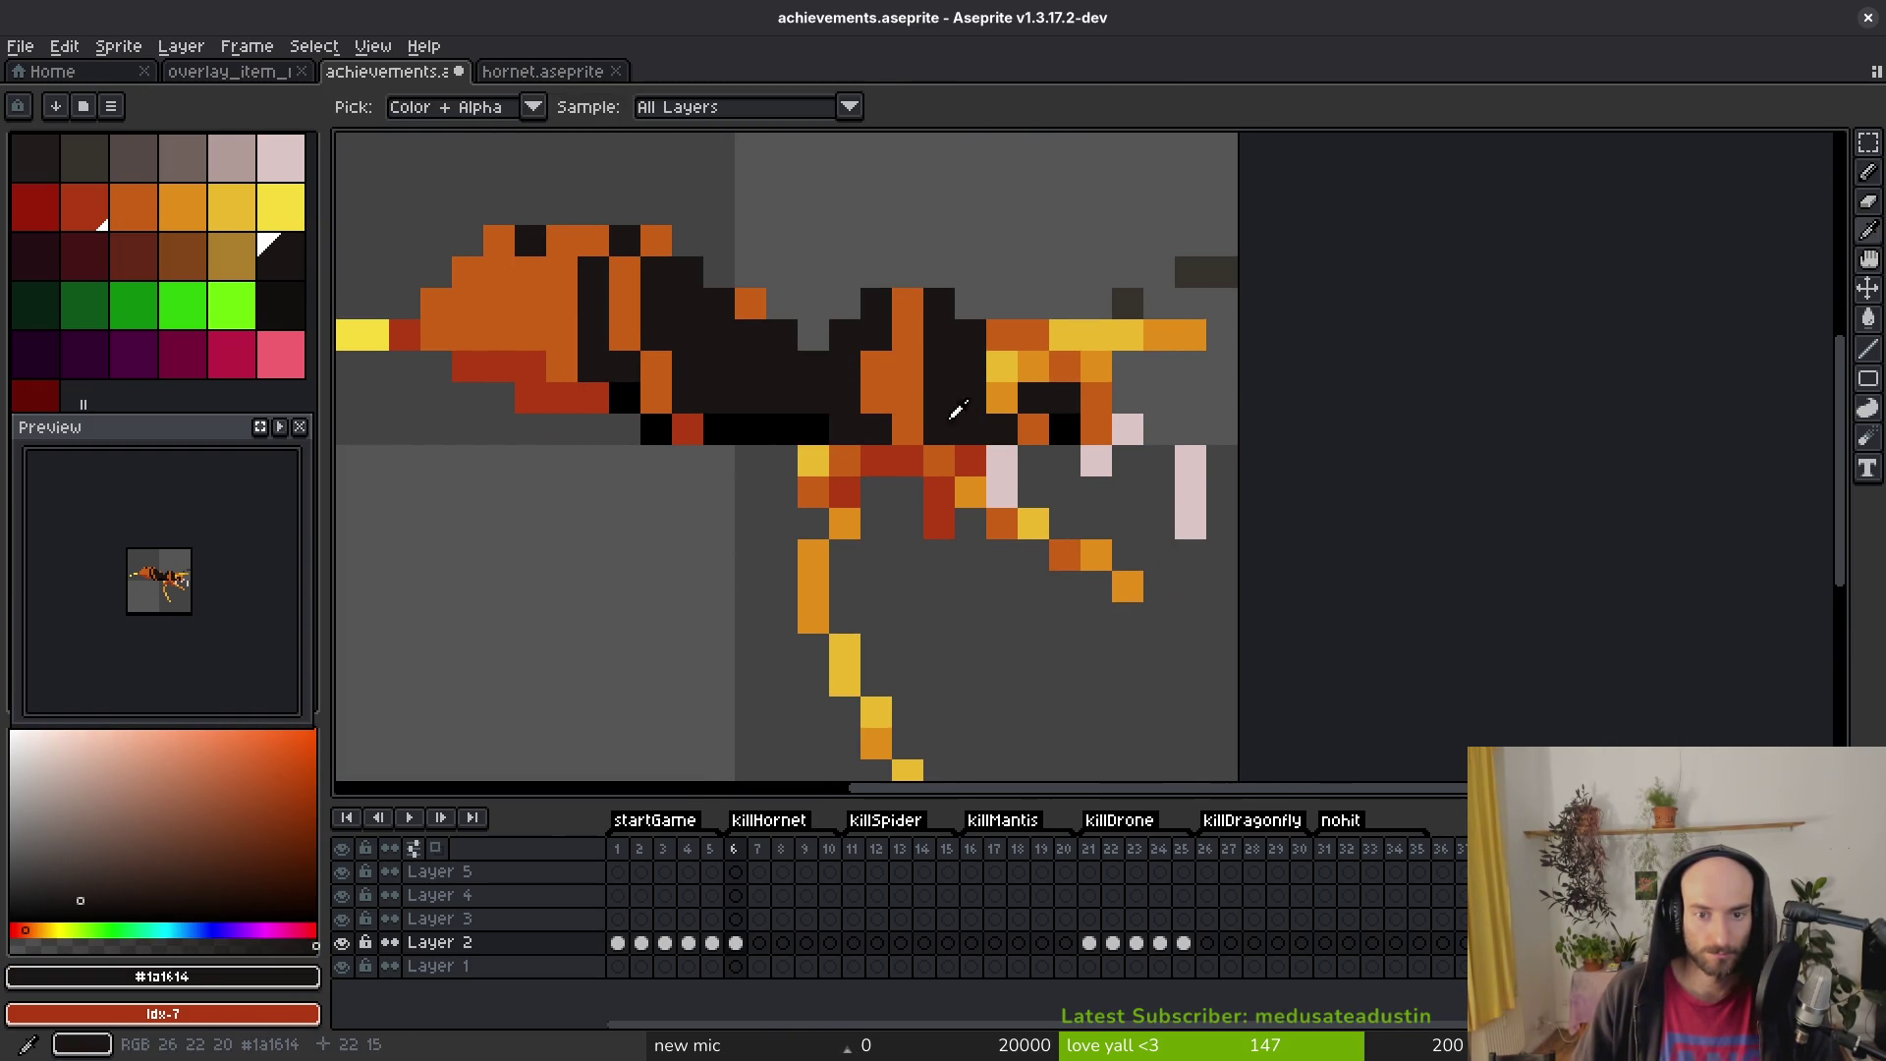
Step: Erase a stray orange pixel and add two more near-black body pixels
{"action": "key", "text": "e"}
{"action": "left_click", "coordinate": [1002, 334]}
{"action": "key", "text": "b"}
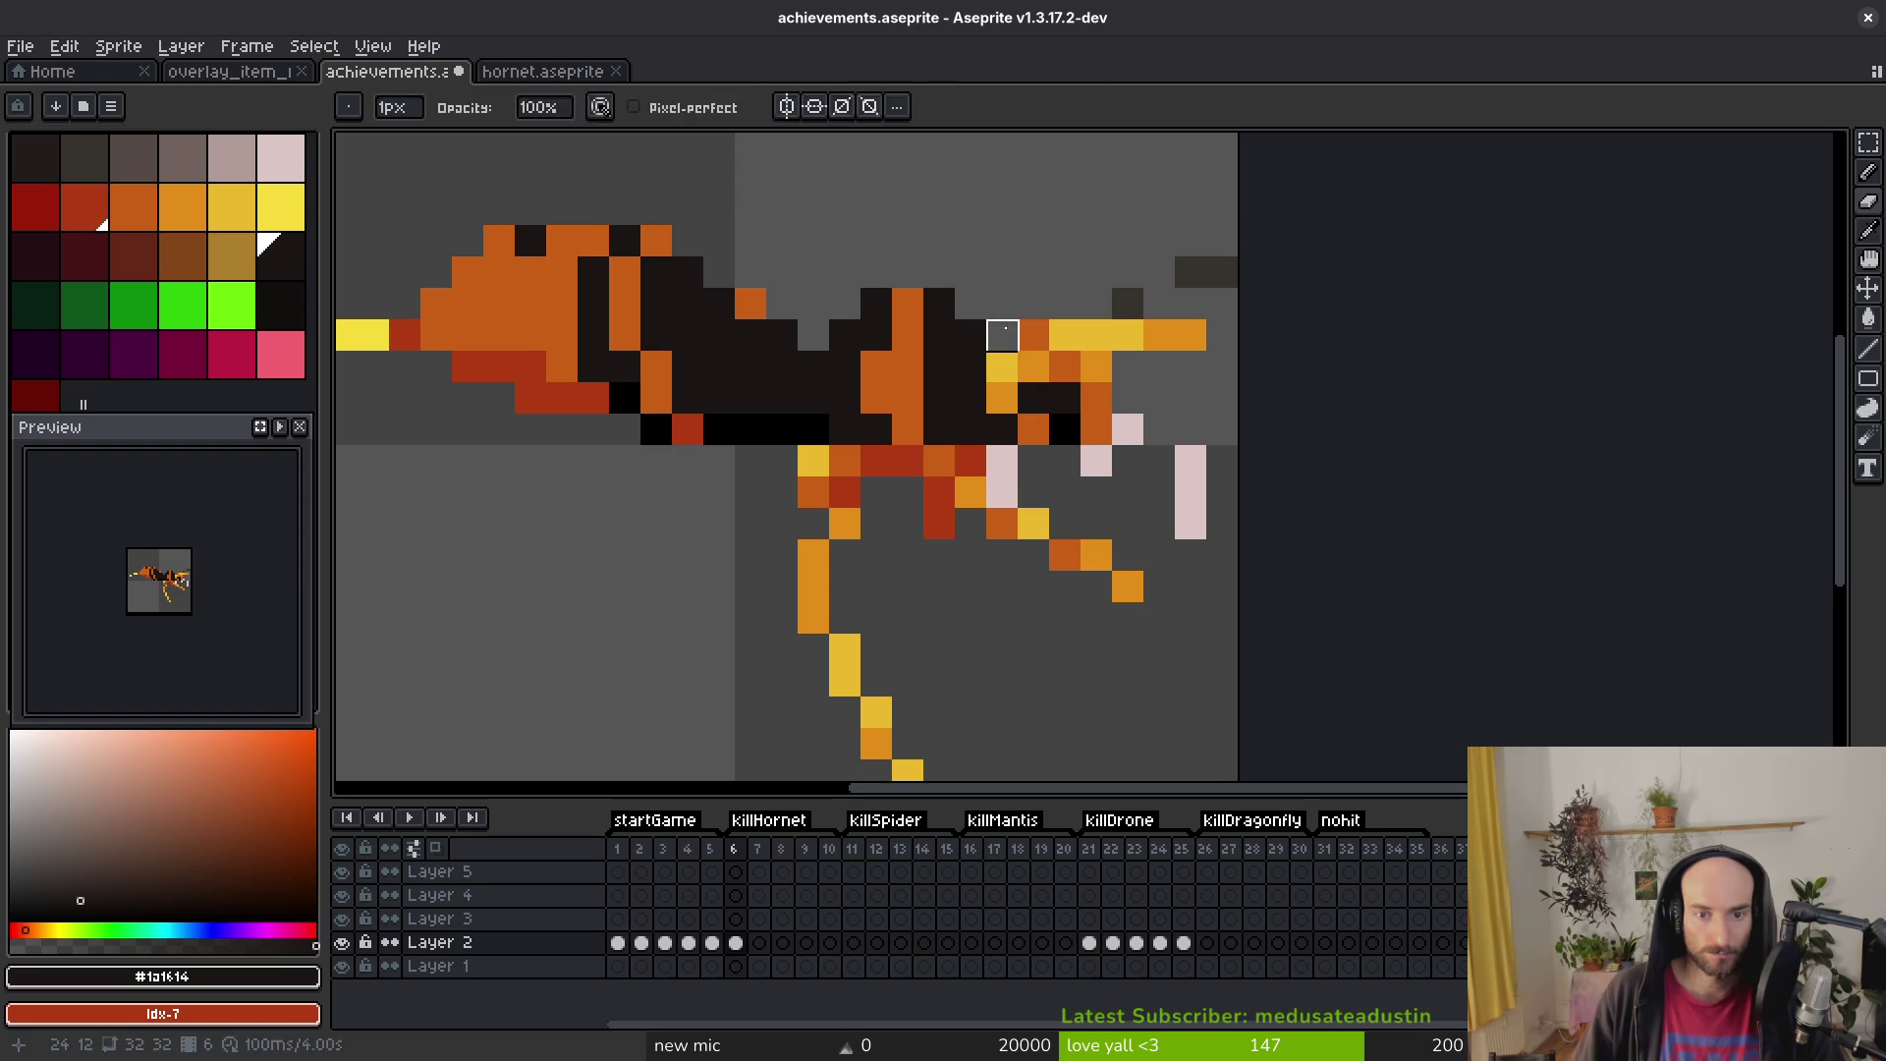
{"action": "left_click", "coordinate": [970, 302]}
{"action": "left_click", "coordinate": [1191, 523]}
{"action": "scroll", "coordinate": [1187, 514], "scroll_direction": "down", "scroll_amount": 4}
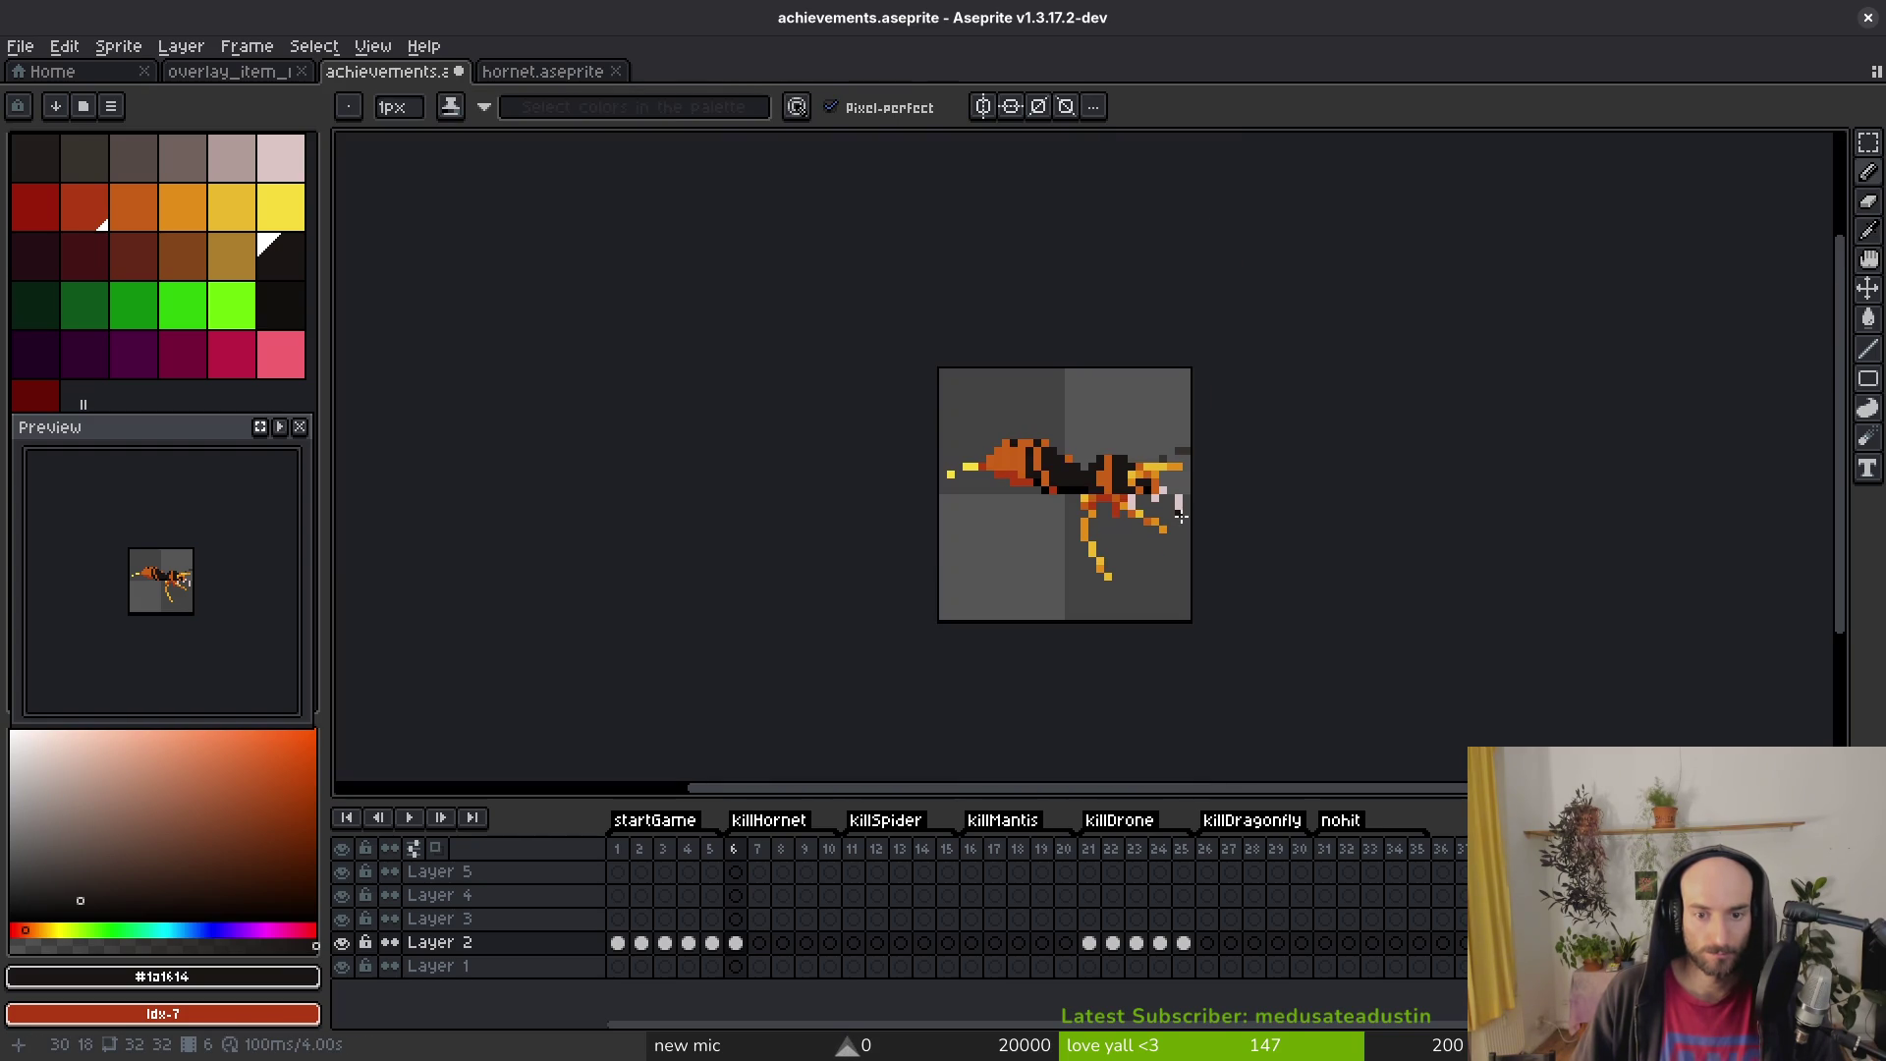
{"action": "scroll", "coordinate": [1171, 520], "scroll_direction": "up", "scroll_amount": 2}
{"action": "scroll", "coordinate": [862, 534], "scroll_direction": "right", "scroll_amount": 2}
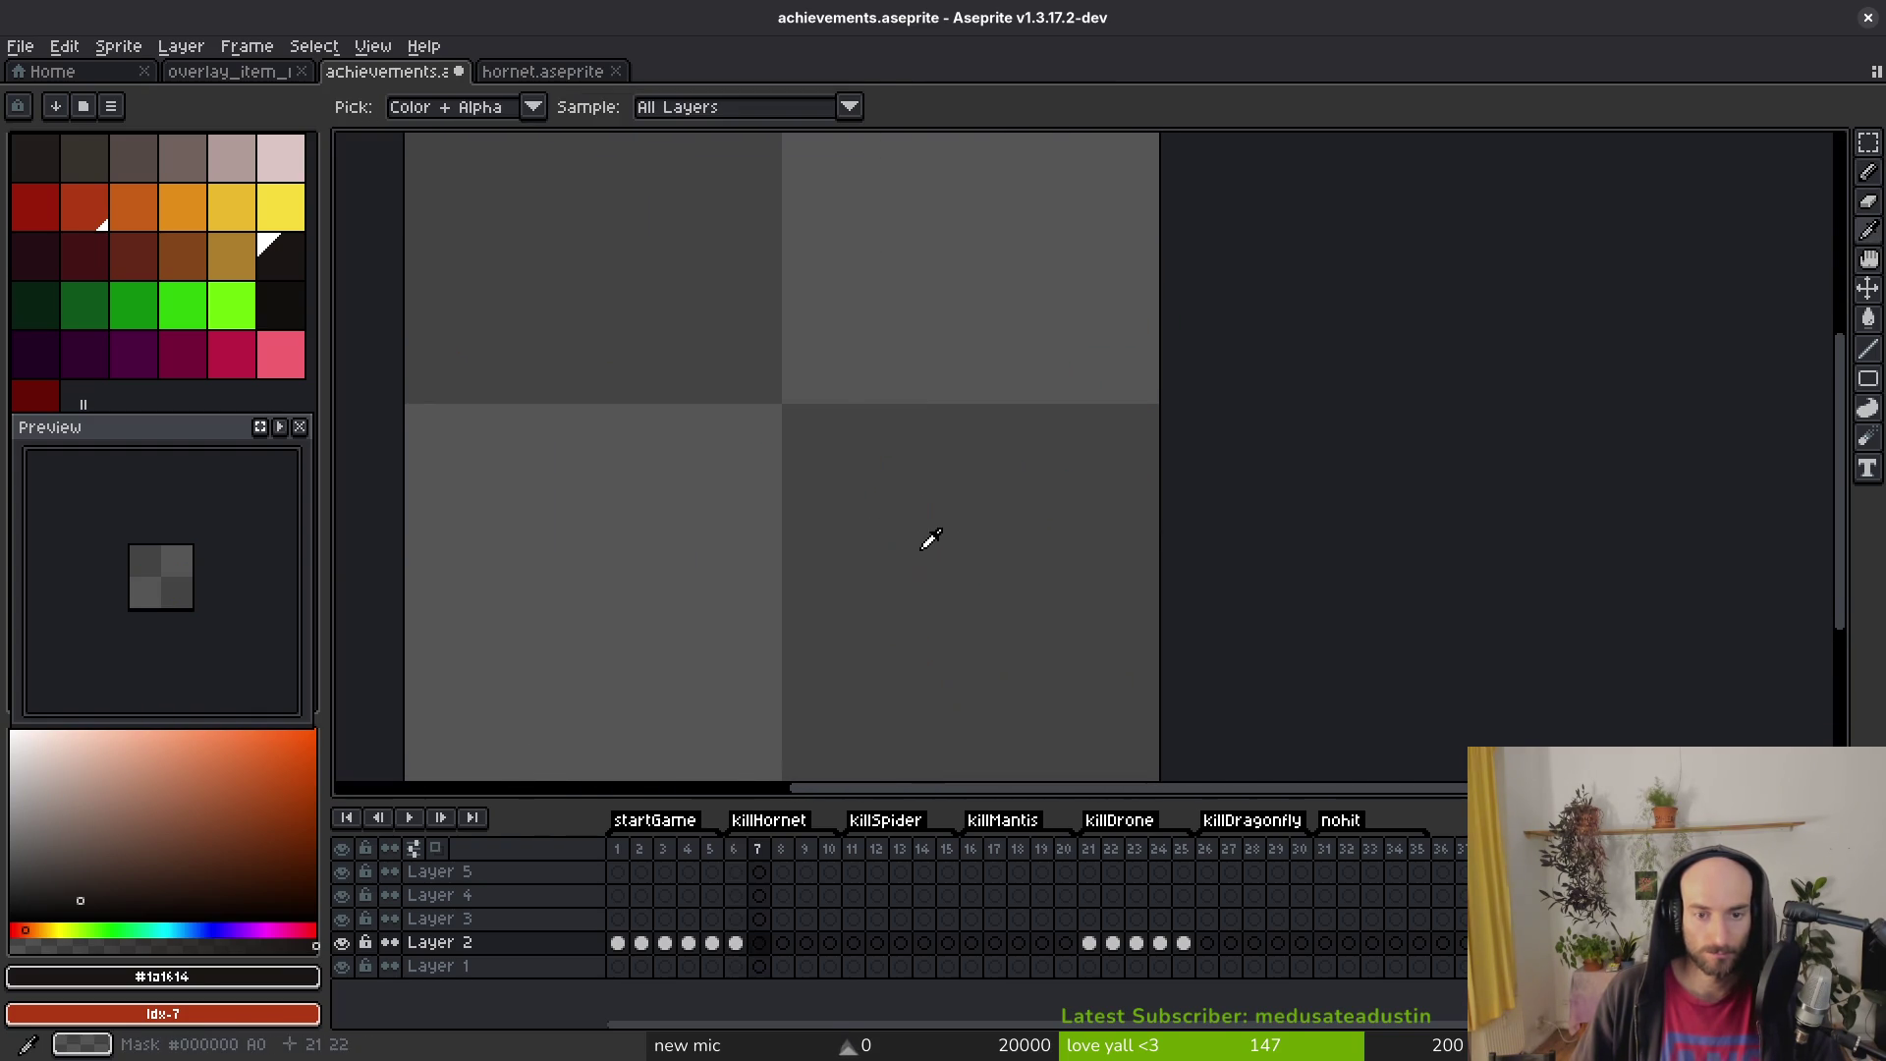
{"action": "scroll", "coordinate": [1070, 471], "scroll_direction": "up", "scroll_amount": 2}
Step: Recolour a leg pixel and paint a dark leg pixel orange
{"action": "key", "text": "e"}
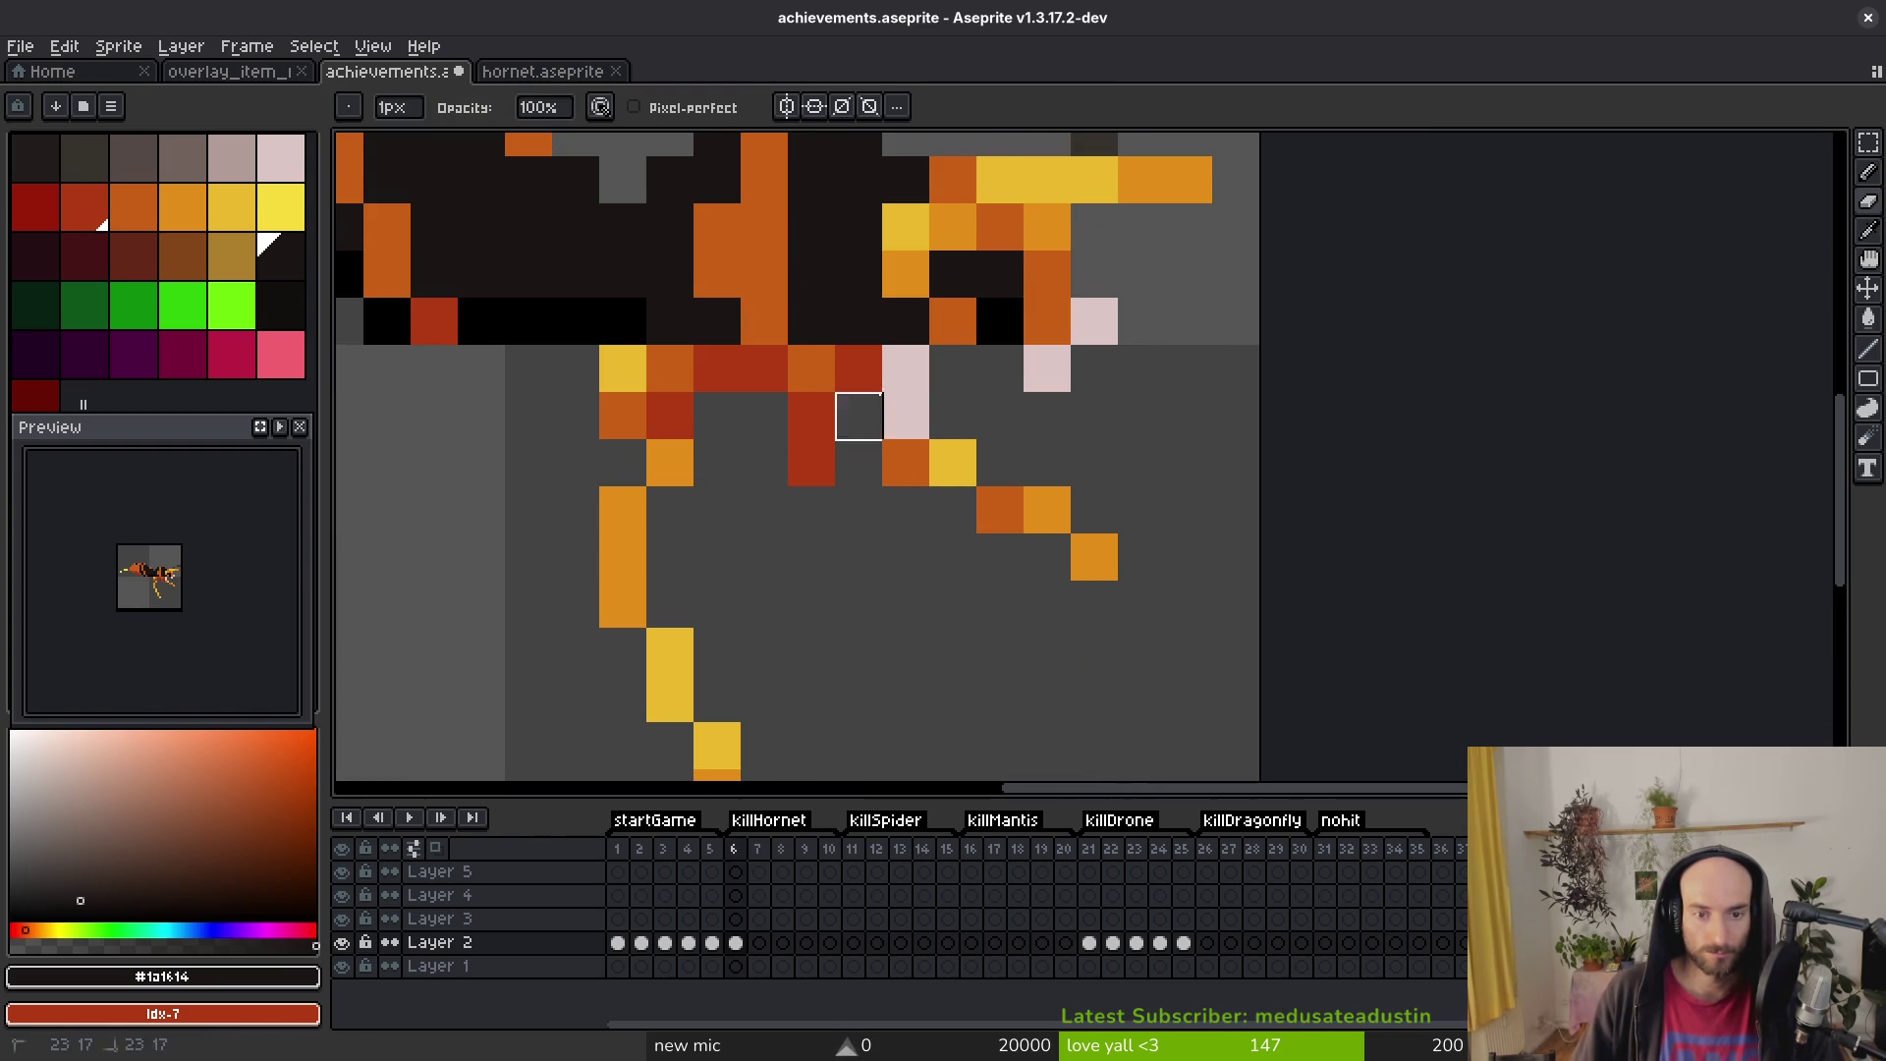
{"action": "key", "text": "b"}
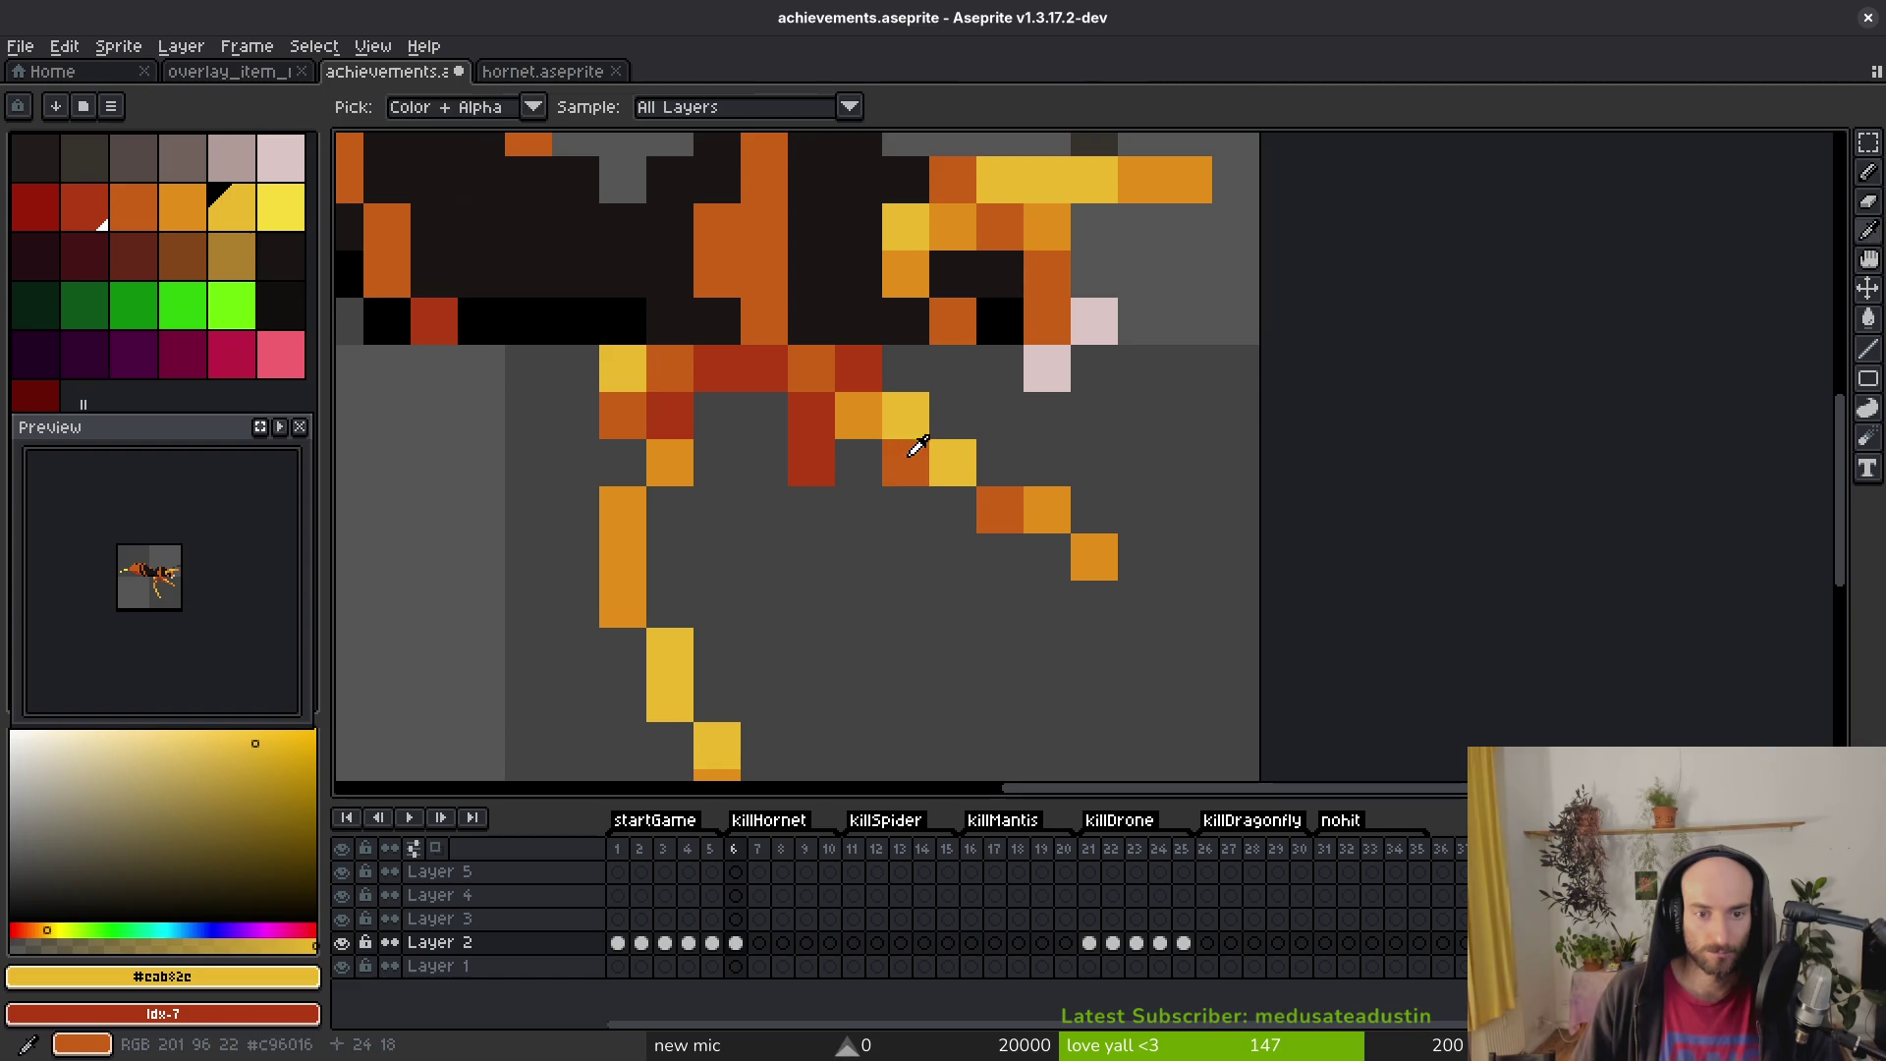
{"action": "left_click", "coordinate": [906, 464]}
{"action": "scroll", "coordinate": [870, 489], "scroll_direction": "down", "scroll_amount": 3}
{"action": "scroll", "coordinate": [871, 489], "scroll_direction": "up", "scroll_amount": 4}
{"action": "key", "text": "e"}
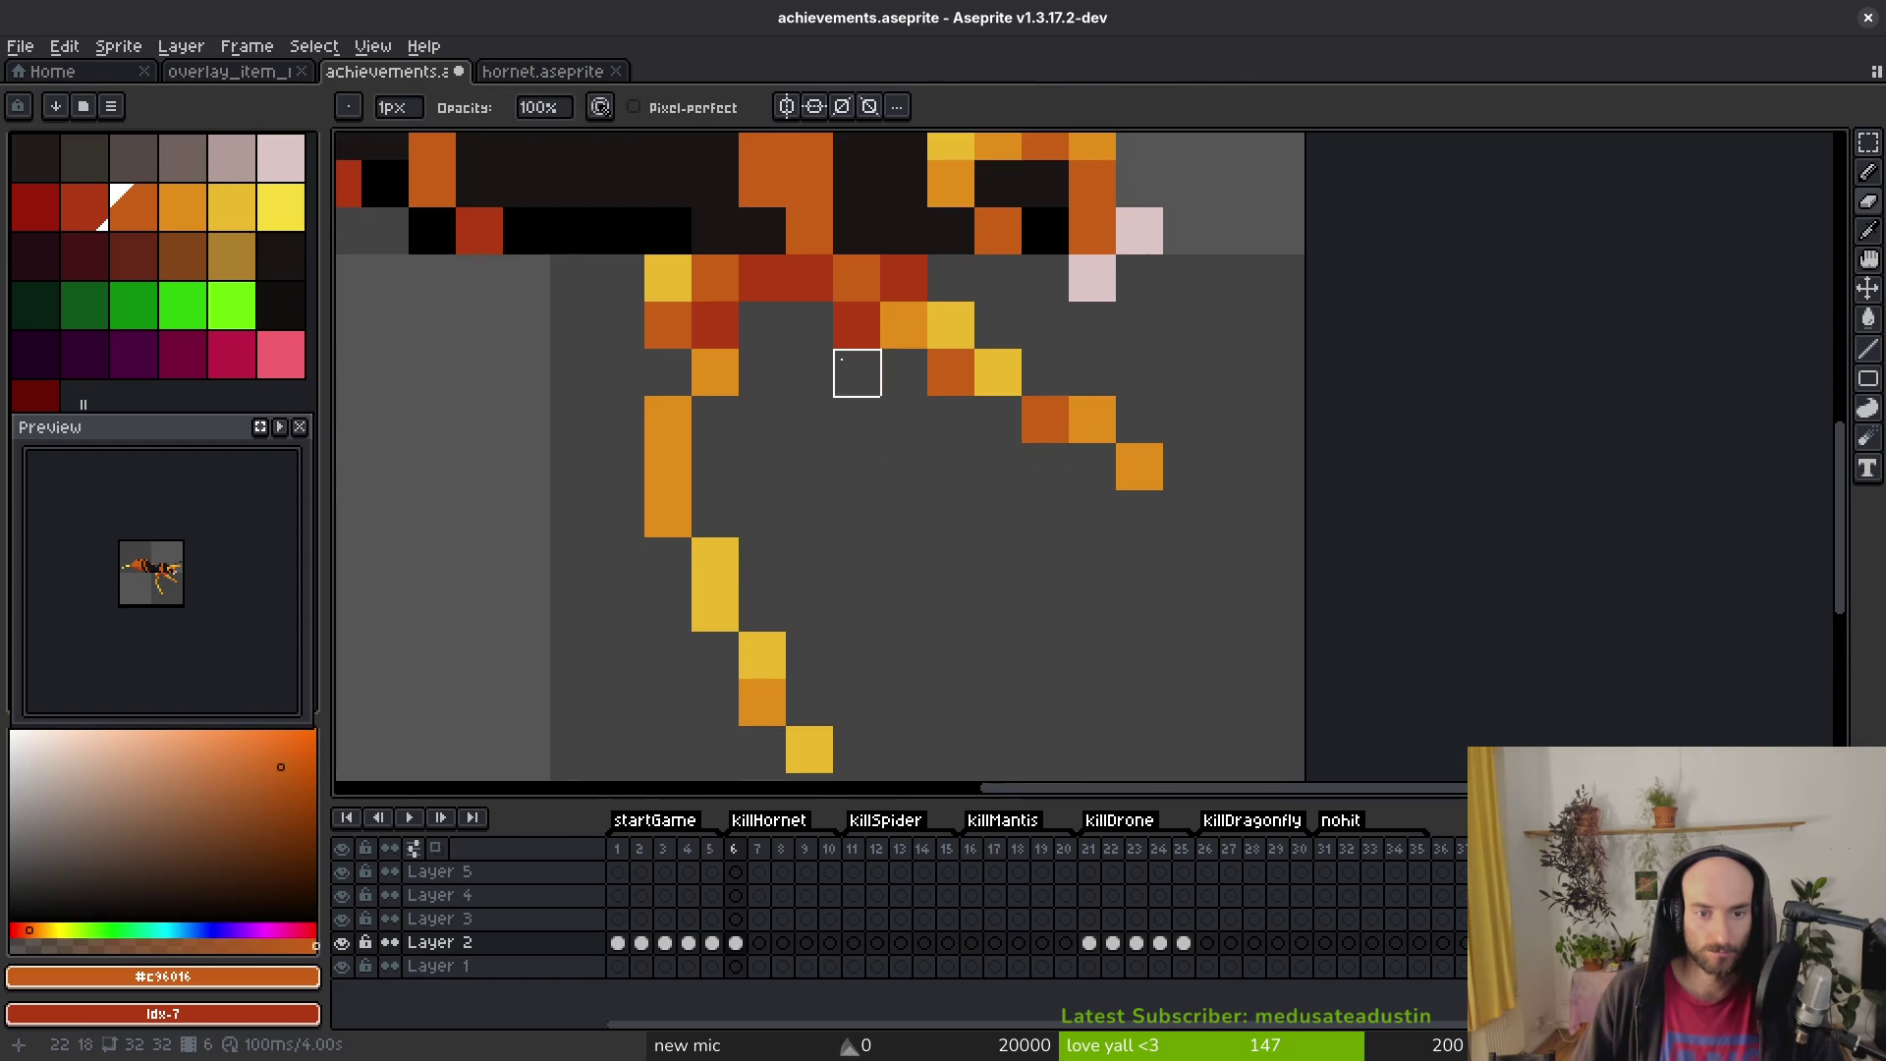
{"action": "scroll", "coordinate": [856, 373], "scroll_direction": "down", "scroll_amount": 4}
{"action": "scroll", "coordinate": [861, 413], "scroll_direction": "up", "scroll_amount": 3}
{"action": "key", "text": "b"}
{"action": "left_click", "coordinate": [894, 372]}
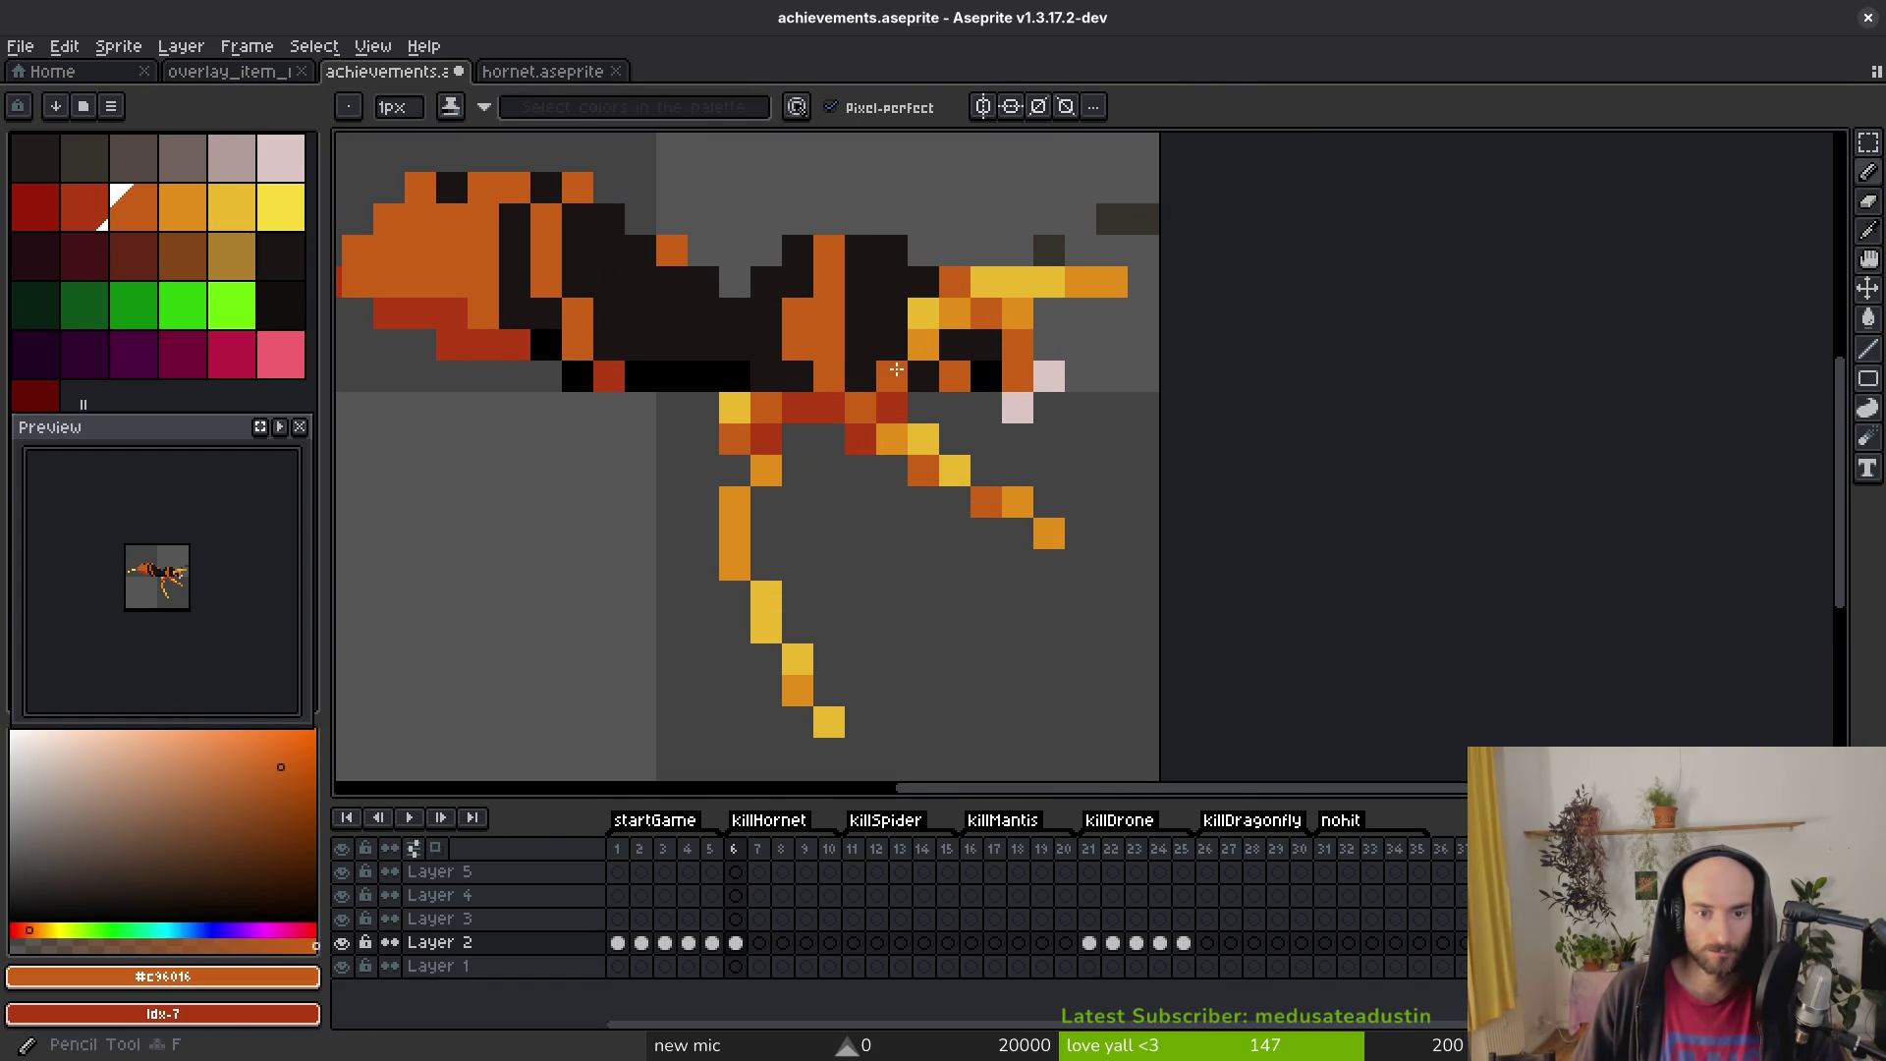
{"action": "scroll", "coordinate": [933, 324], "scroll_direction": "up", "scroll_amount": 1}
{"action": "scroll", "coordinate": [953, 294], "scroll_direction": "down", "scroll_amount": 1}
Step: Eyedrop the yellow and repaint the orange leg pixels yellow down the leg
{"action": "left_click", "coordinate": [970, 283], "text": "alt"}
{"action": "left_click_drag", "start_coordinate": [1035, 297], "coordinate": [1068, 297]}
{"action": "left_click", "coordinate": [900, 333]}
{"action": "left_click", "coordinate": [954, 518]}
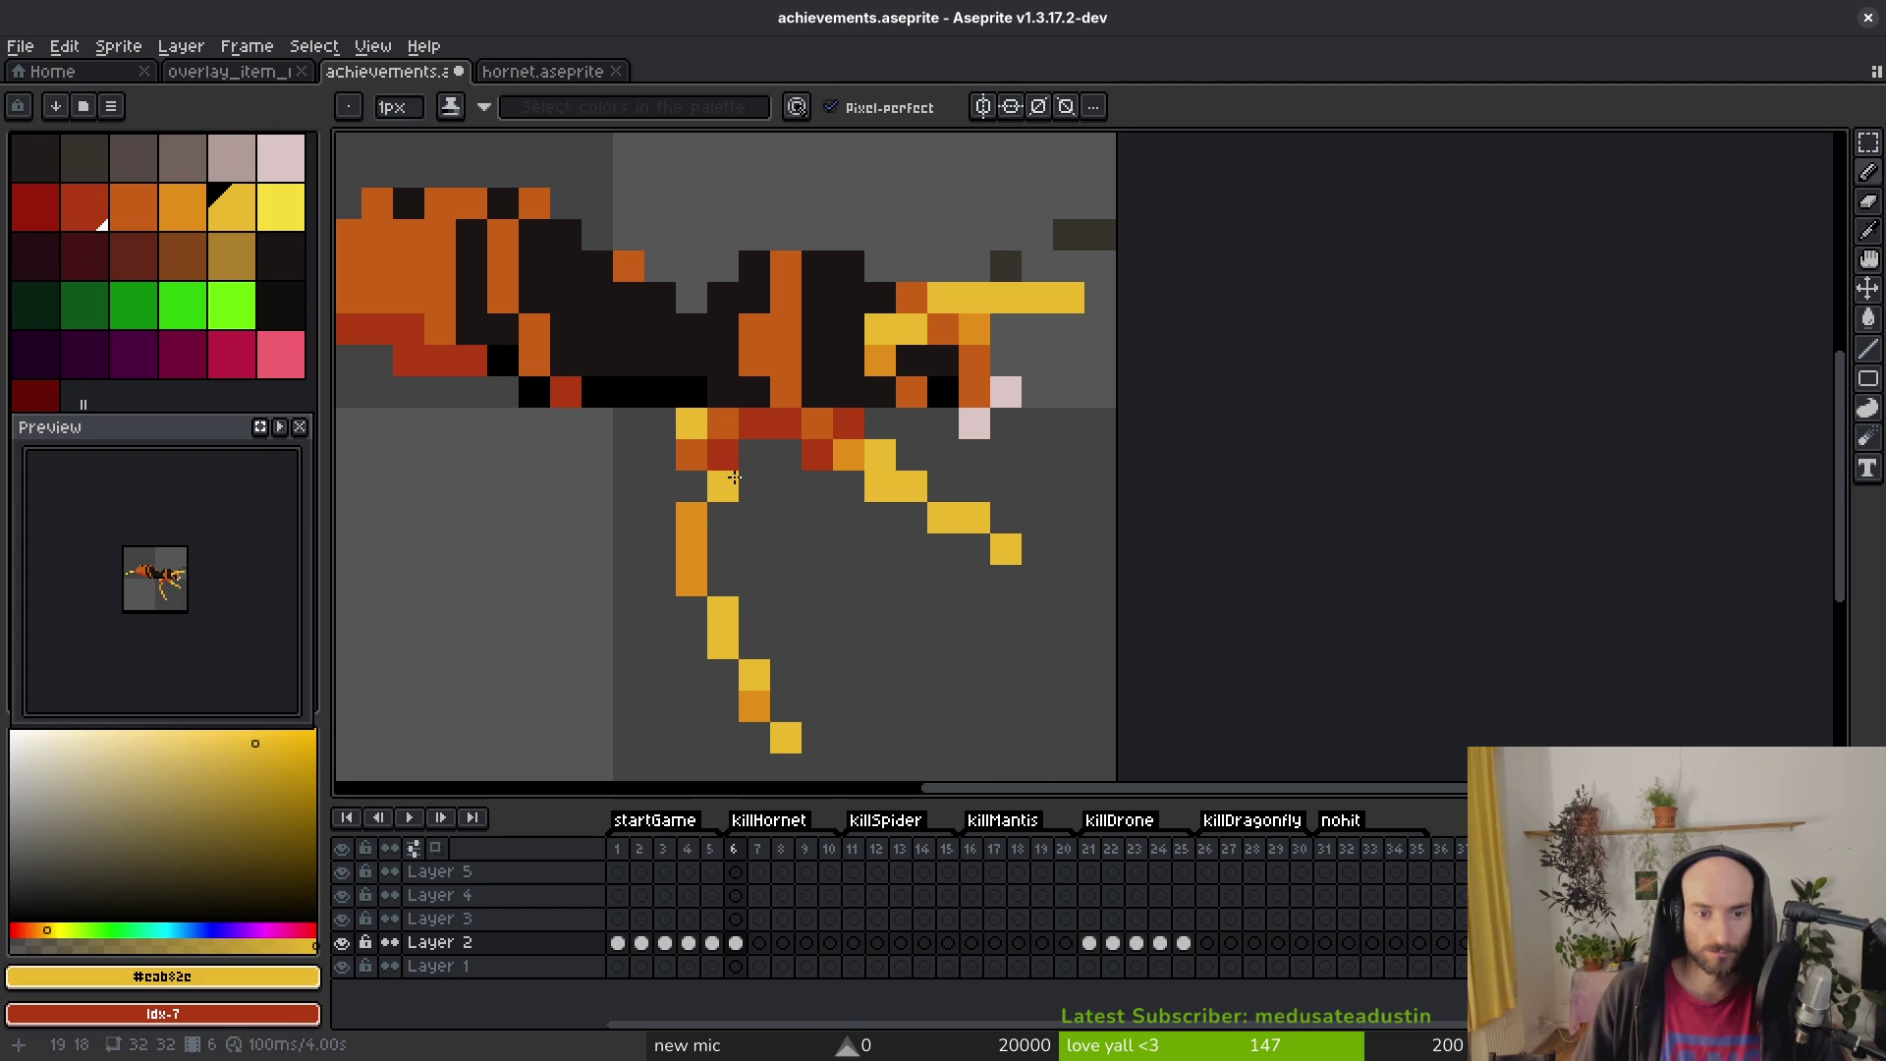
{"action": "left_click_drag", "start_coordinate": [713, 464], "coordinate": [713, 518]}
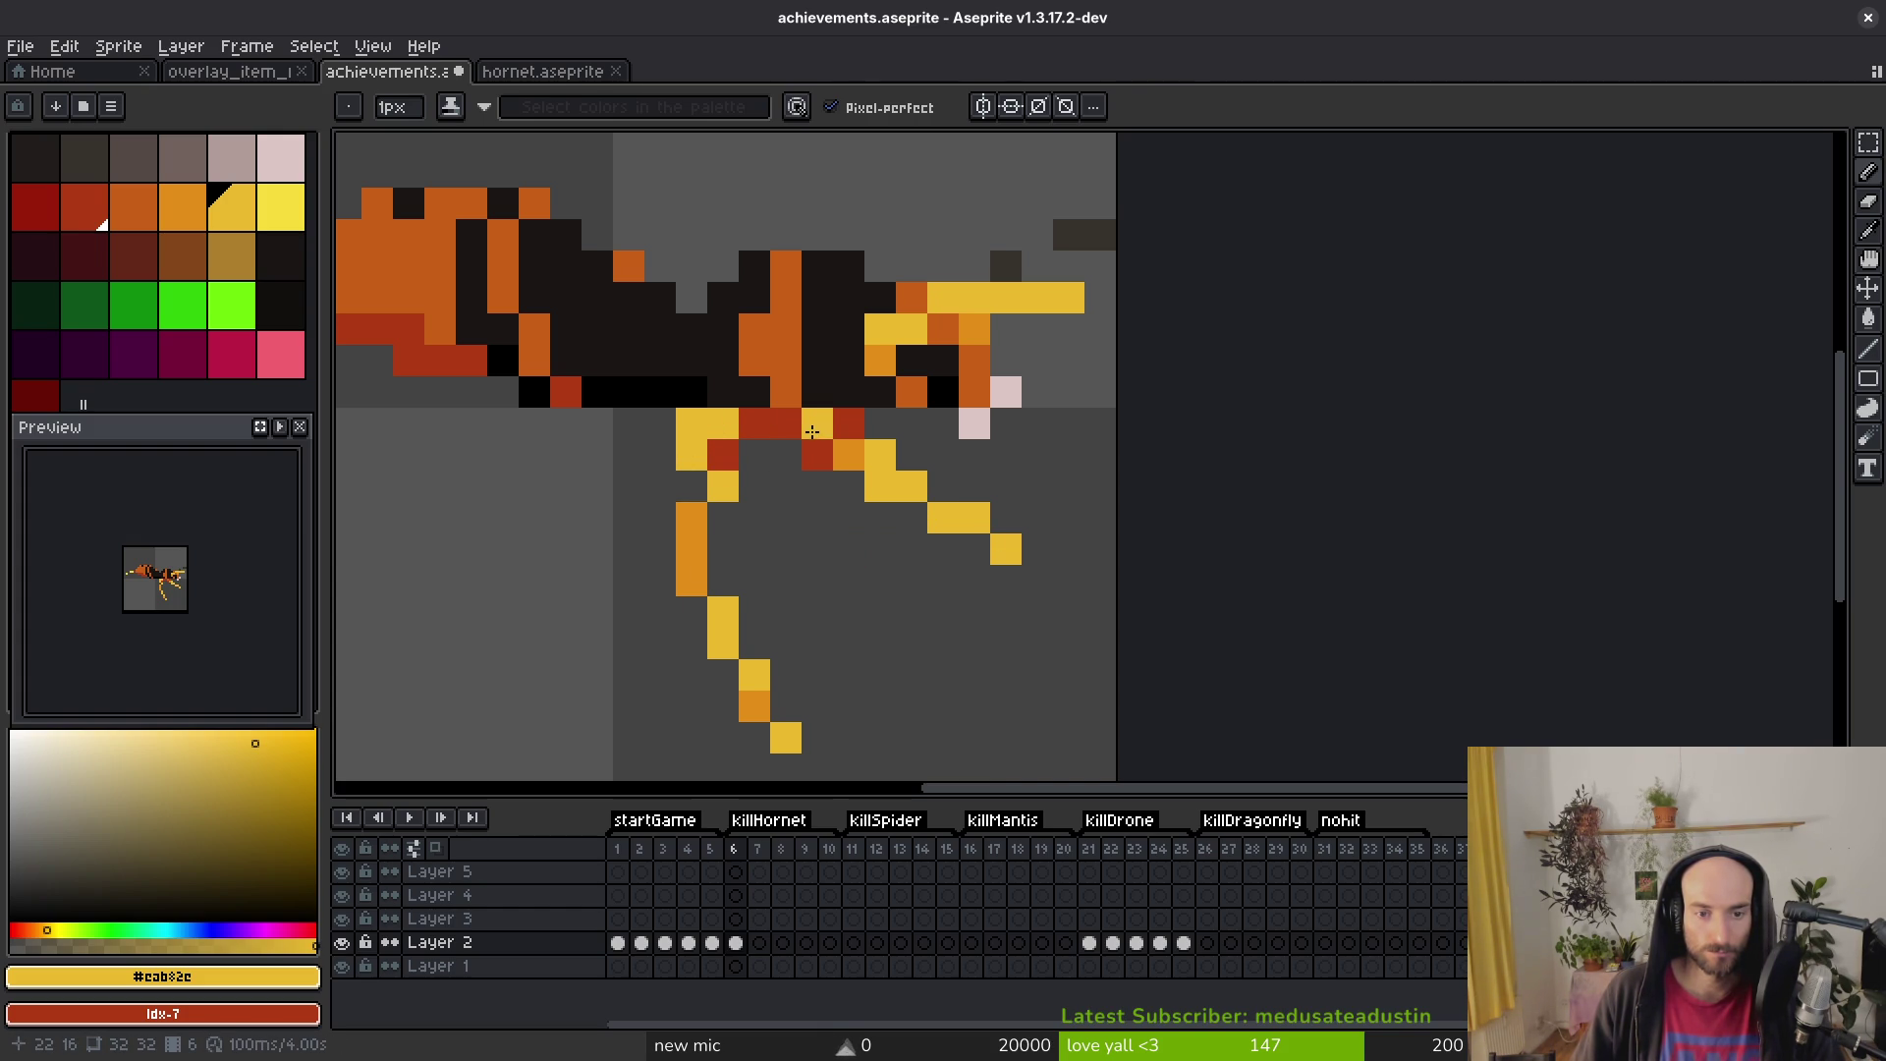
Step: Add orange shading pixels to a leg and paint its column yellow
{"action": "key", "text": "ctrl+z"}
{"action": "left_click", "coordinate": [843, 451], "text": "alt"}
{"action": "left_click", "coordinate": [668, 418]}
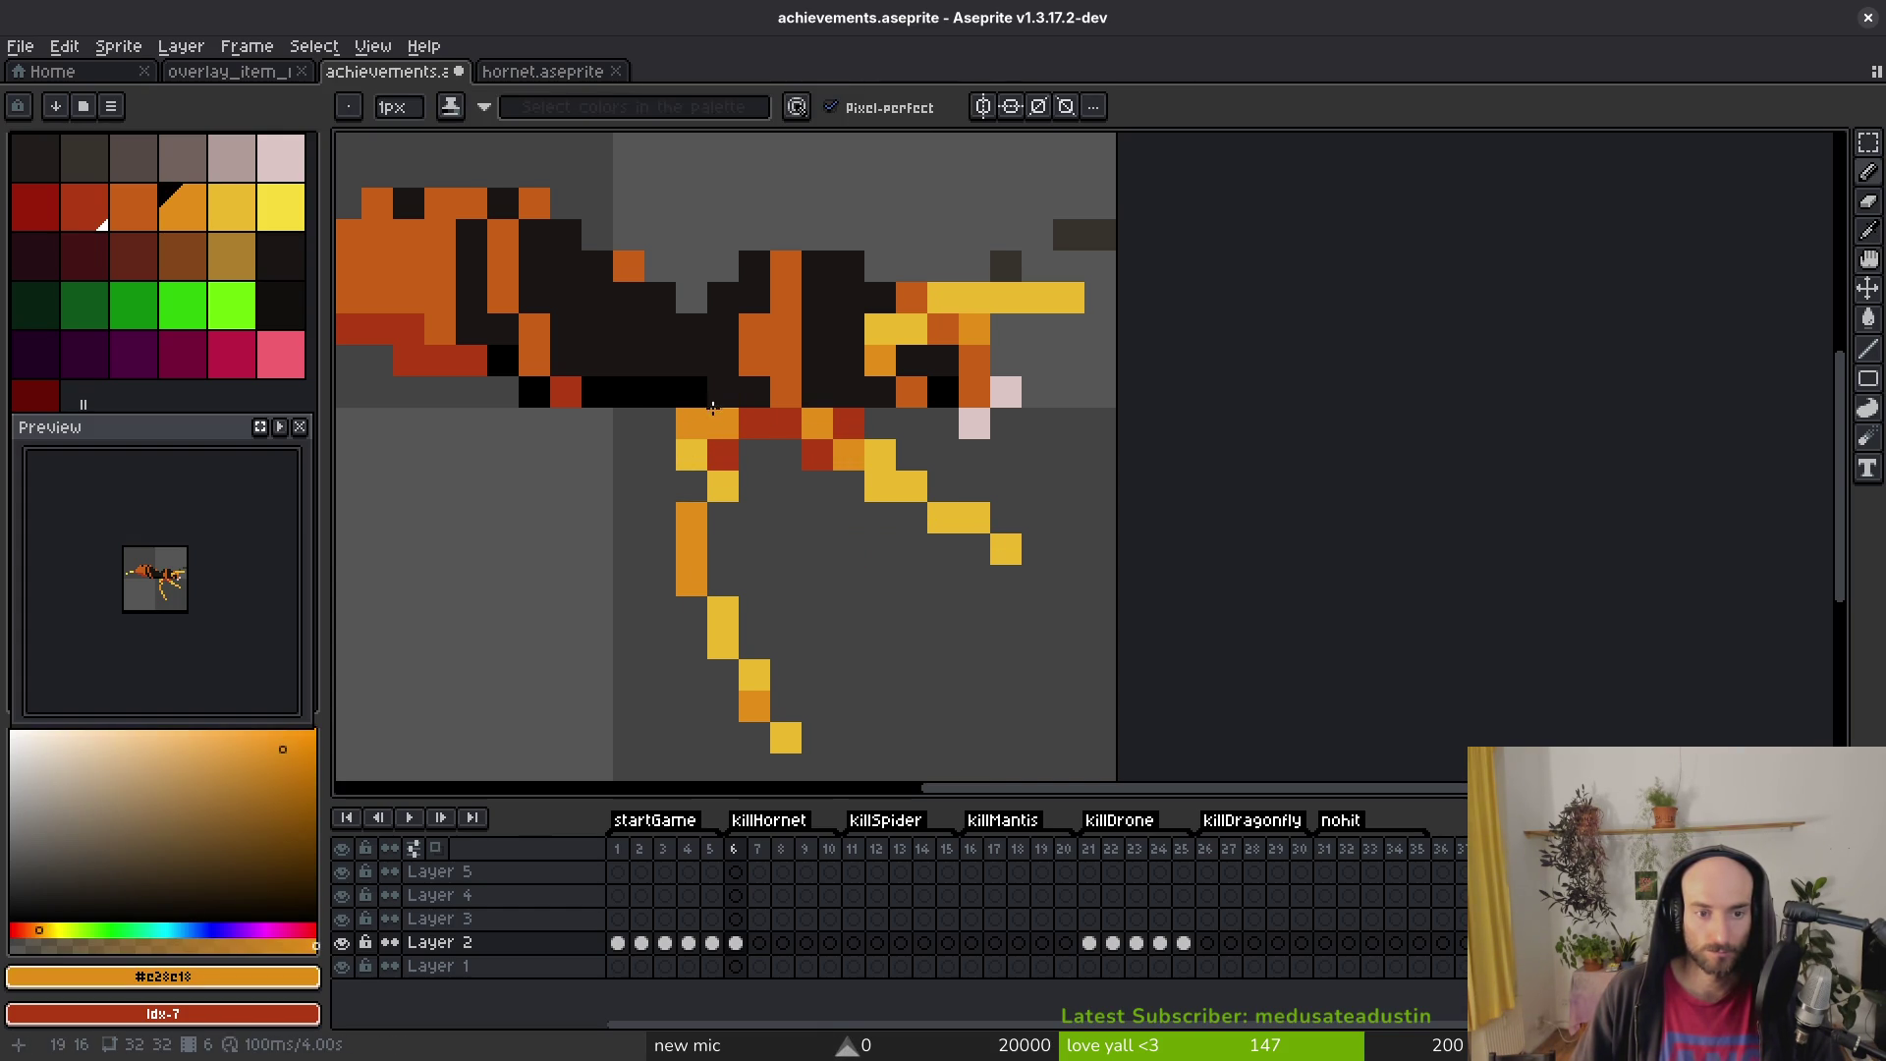
{"action": "key", "text": "ctrl+z"}
{"action": "scroll", "coordinate": [874, 393], "scroll_direction": "down", "scroll_amount": 2}
{"action": "scroll", "coordinate": [843, 414], "scroll_direction": "up", "scroll_amount": 2}
{"action": "left_click", "coordinate": [807, 413]}
{"action": "left_click", "coordinate": [835, 412], "text": "alt"}
{"action": "left_click_drag", "start_coordinate": [807, 444], "coordinate": [807, 506]}
Step: Erase a red leg pixel and add an orange pixel to the leg
{"action": "key", "text": "e"}
{"action": "left_click", "coordinate": [938, 386]}
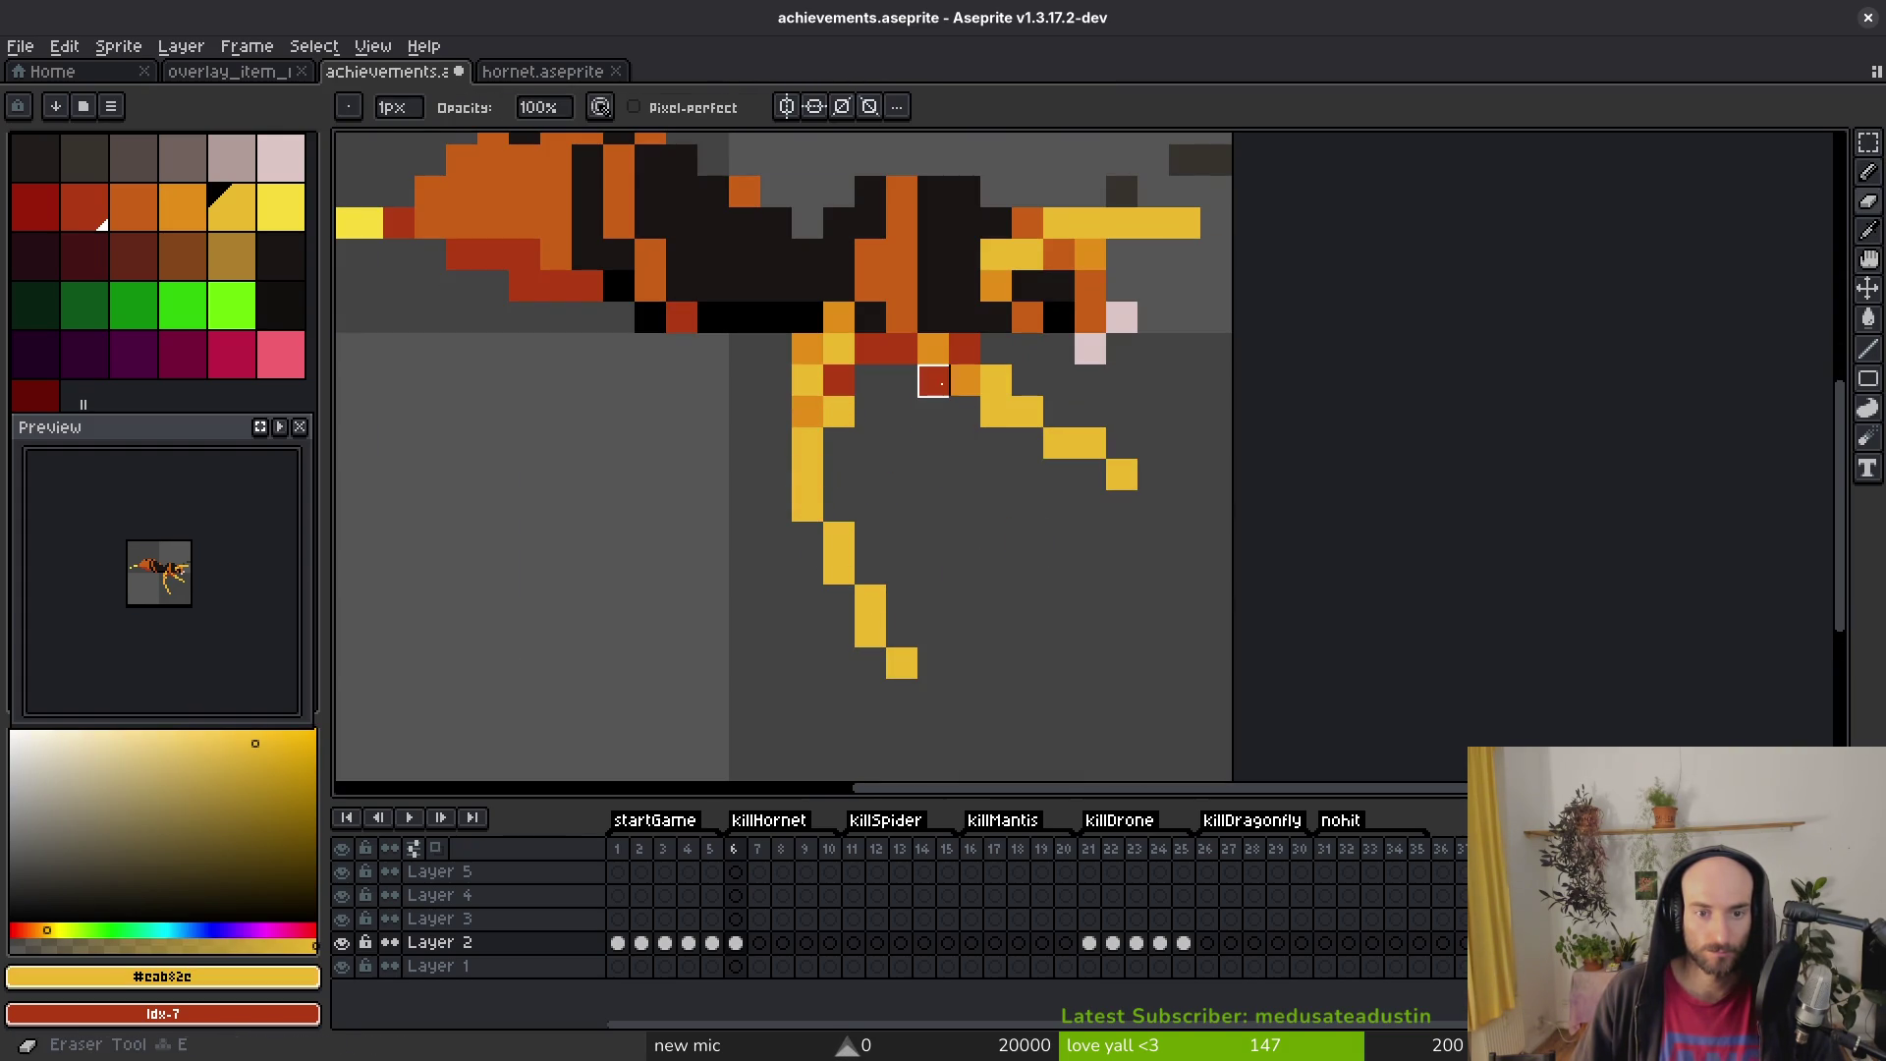
{"action": "key", "text": "ctrl+z"}
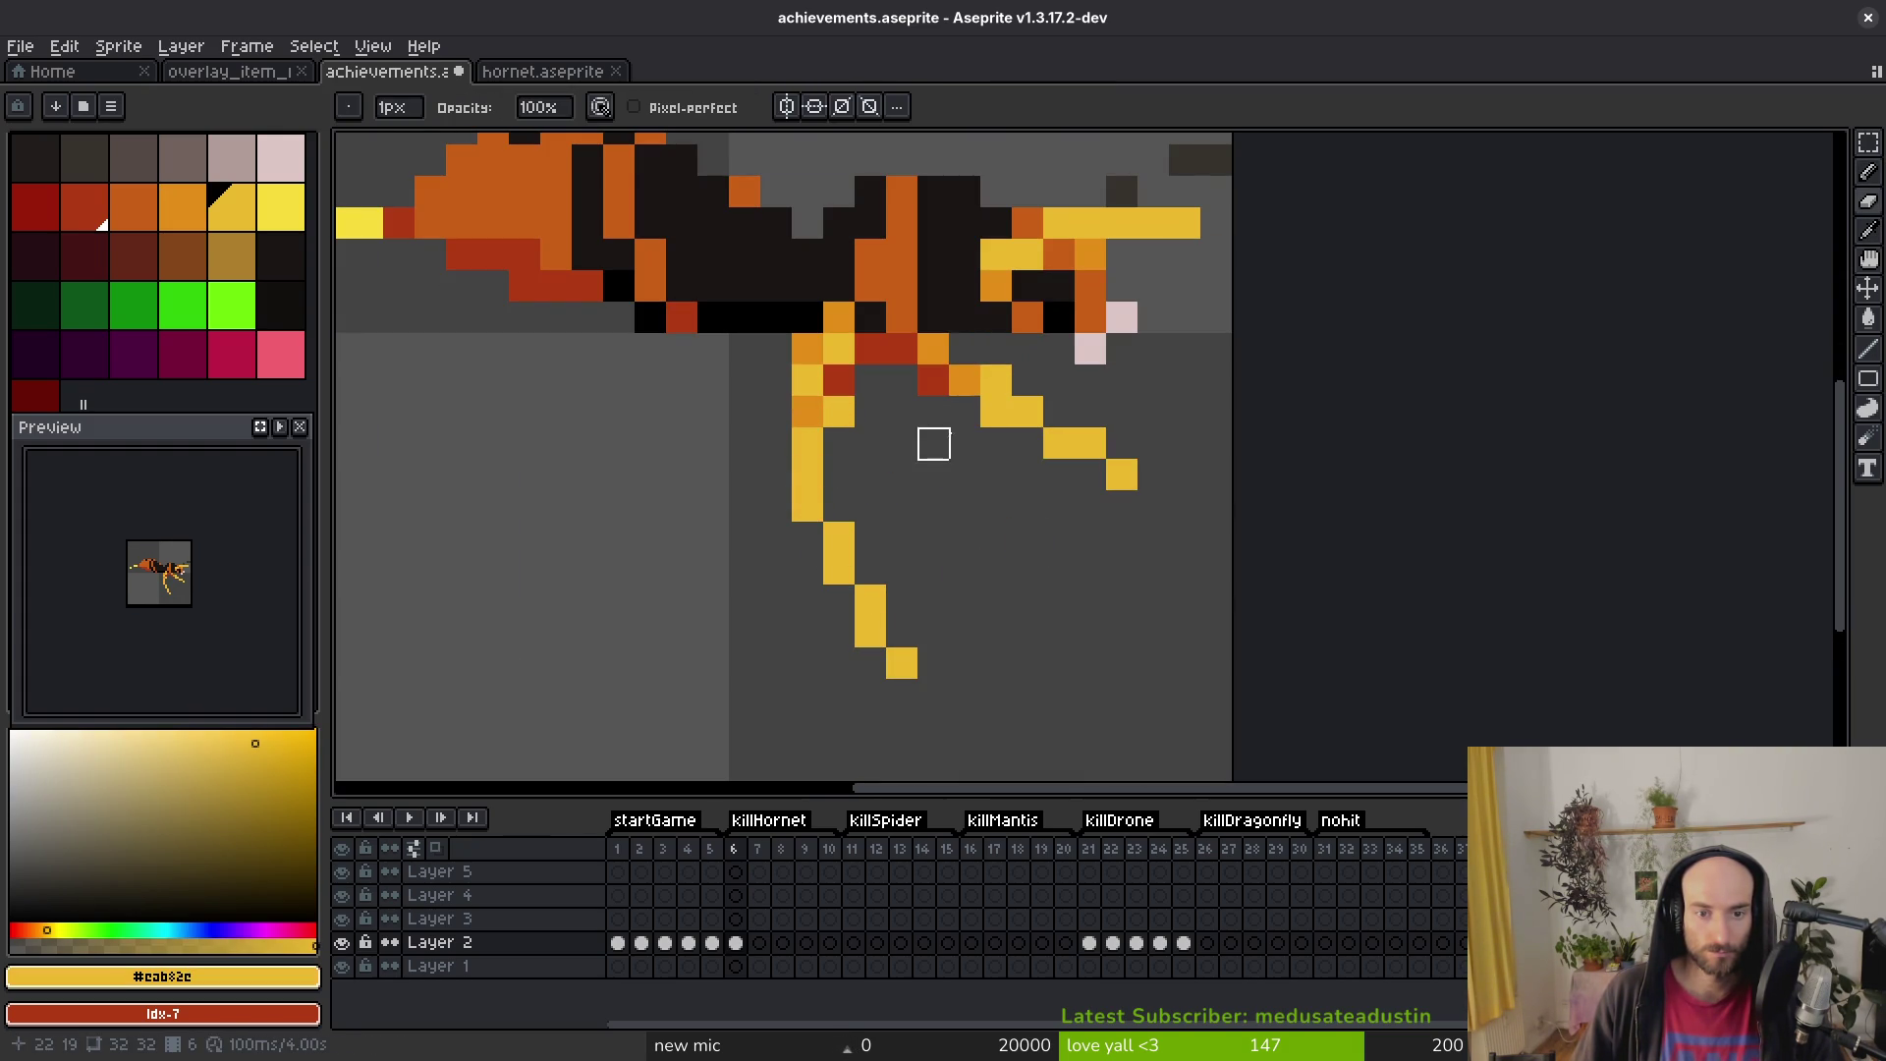
{"action": "scroll", "coordinate": [933, 443], "scroll_direction": "down", "scroll_amount": 2}
{"action": "scroll", "coordinate": [884, 380], "scroll_direction": "up", "scroll_amount": 2}
{"action": "left_click", "coordinate": [856, 386]}
{"action": "key", "text": "b"}
{"action": "left_click", "coordinate": [856, 354], "text": "alt"}
{"action": "left_click", "coordinate": [887, 362]}
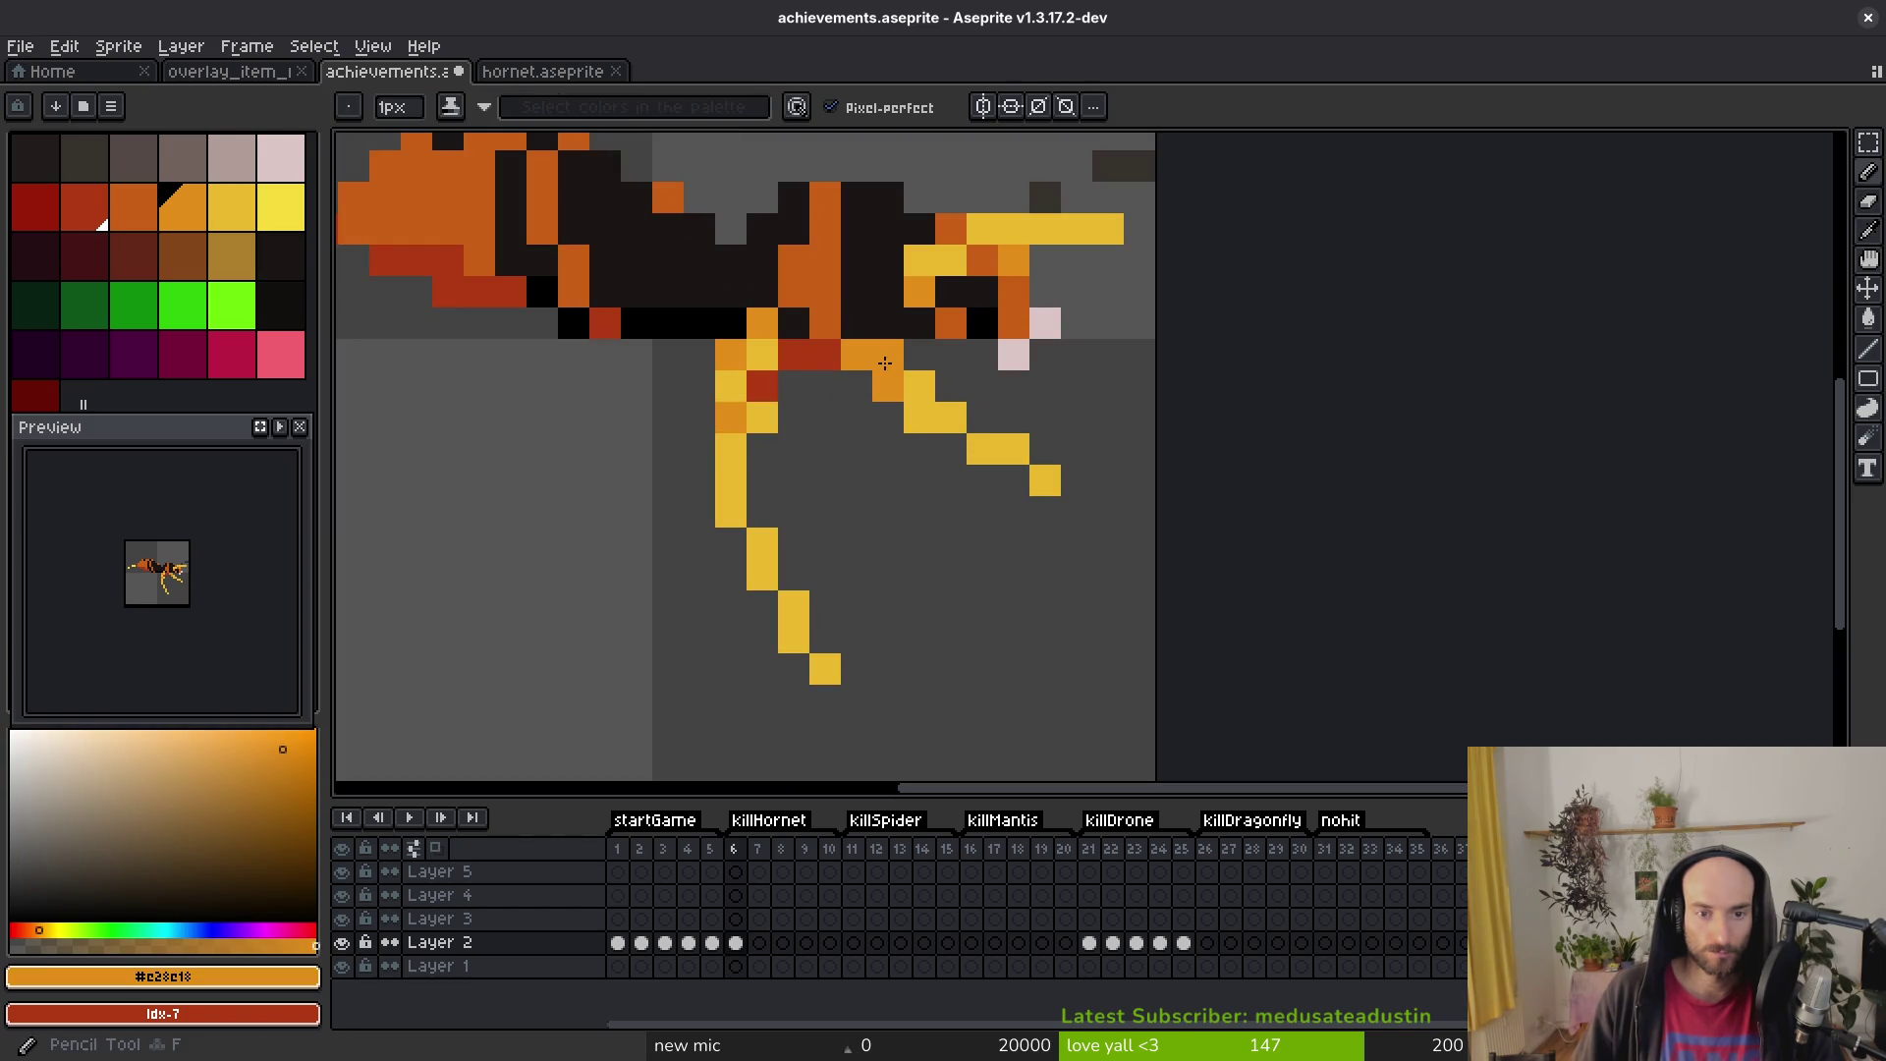
Step: Erase the red pixel at the leg joint and stray leg pixels, then save achievements.aseprite
{"action": "key", "text": "e"}
{"action": "left_click", "coordinate": [764, 388]}
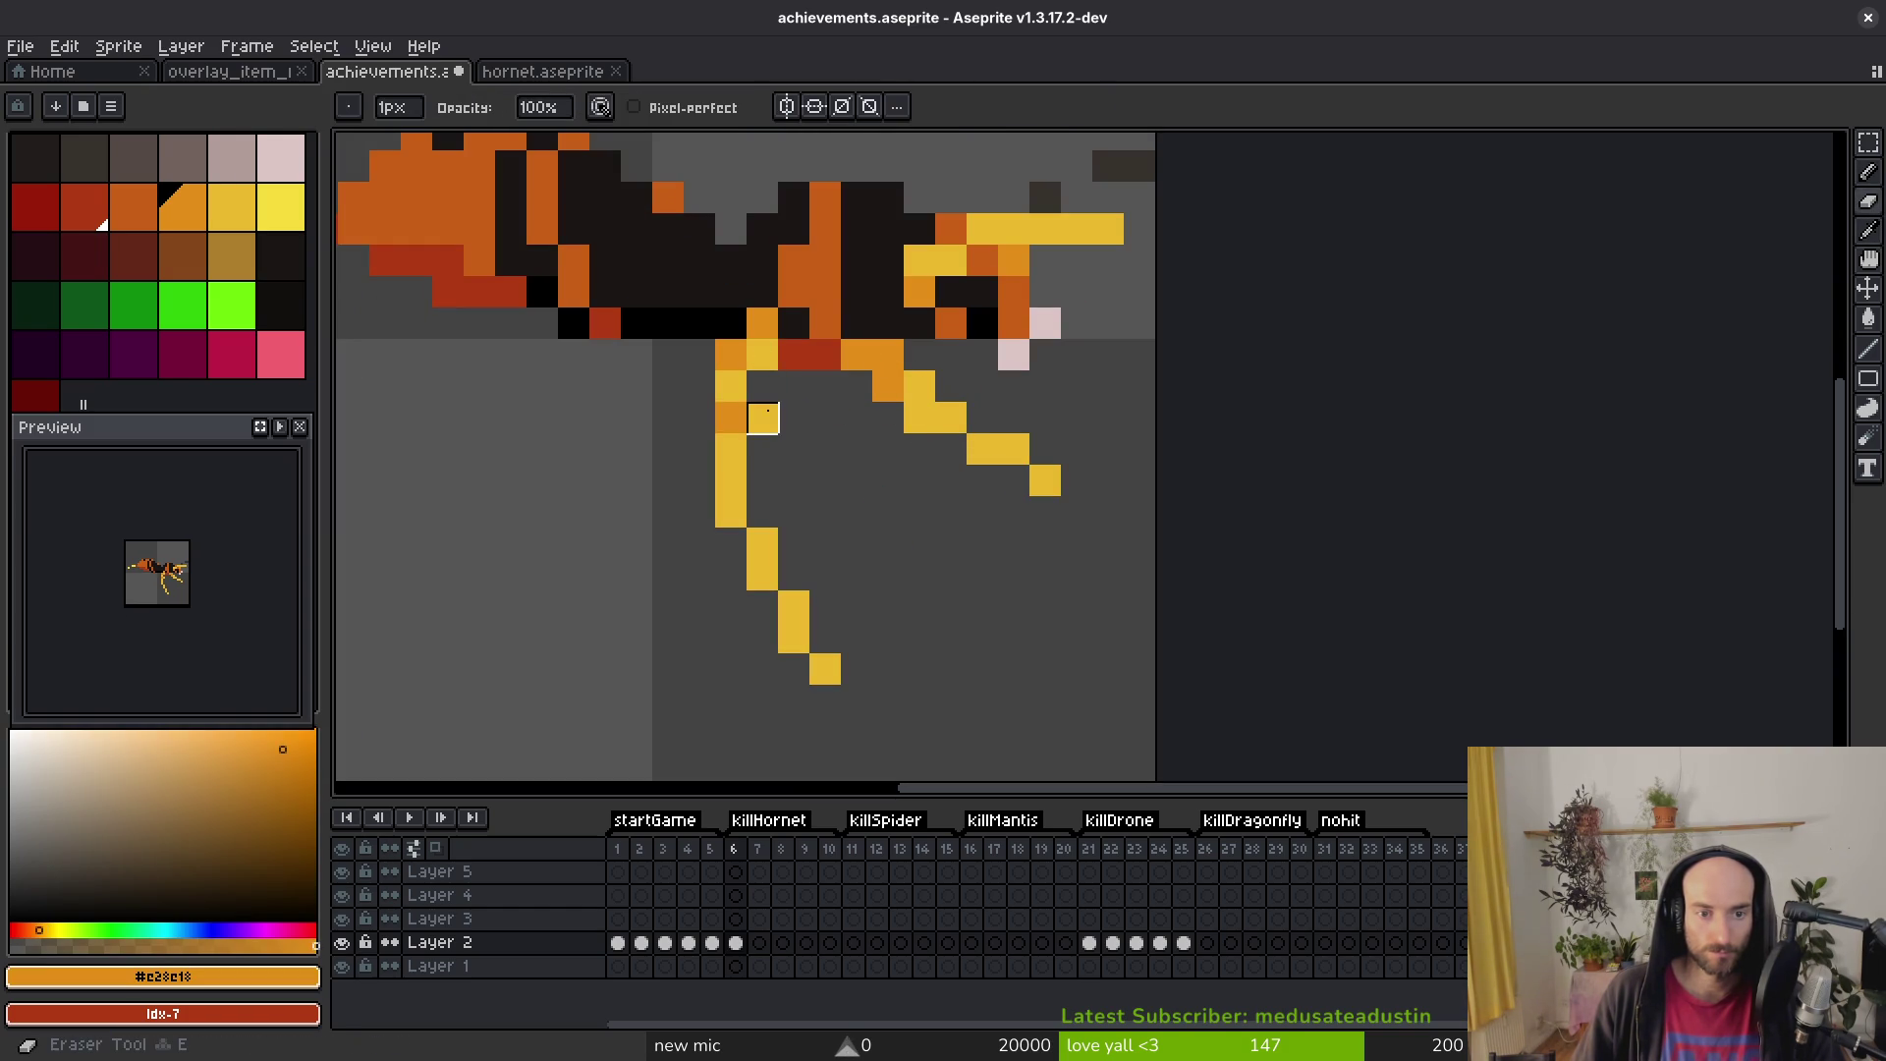
{"action": "scroll", "coordinate": [795, 419], "scroll_direction": "down", "scroll_amount": 5}
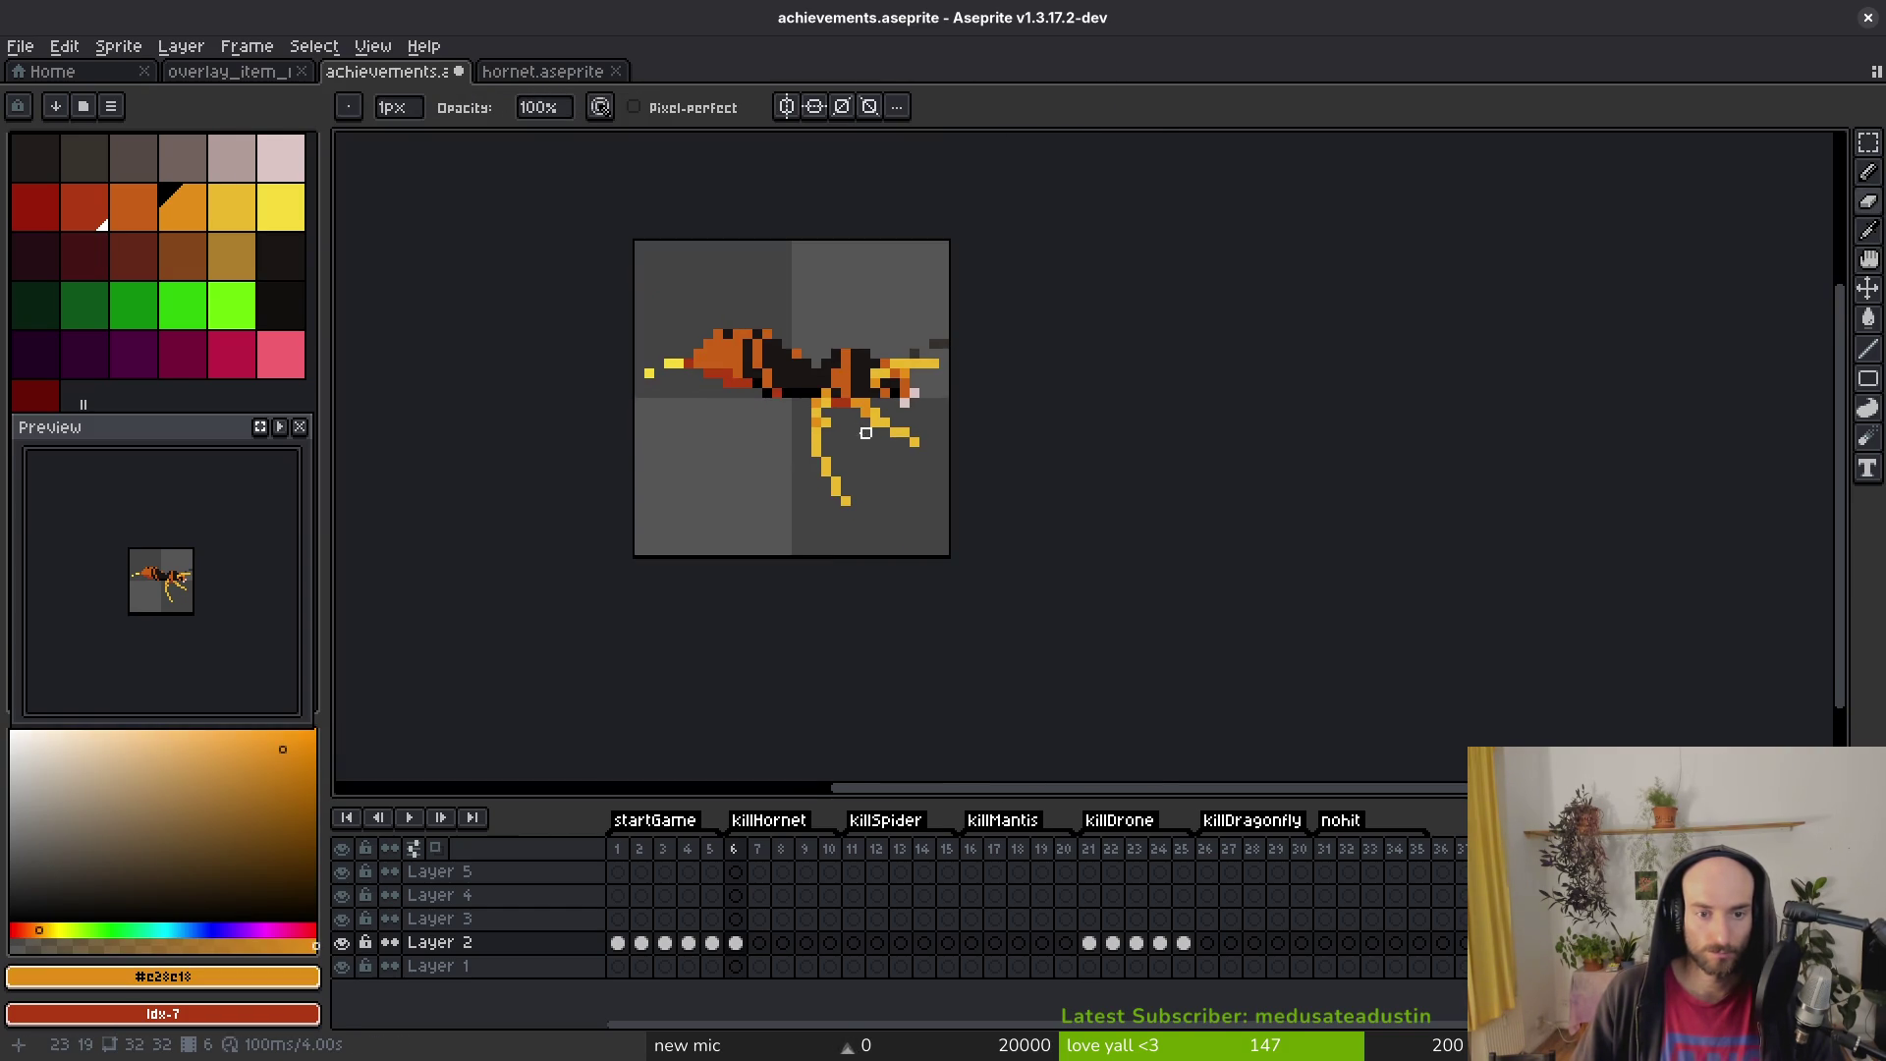
{"action": "scroll", "coordinate": [866, 433], "scroll_direction": "up", "scroll_amount": 5}
{"action": "key", "text": "b"}
{"action": "left_click", "coordinate": [751, 393], "text": "alt"}
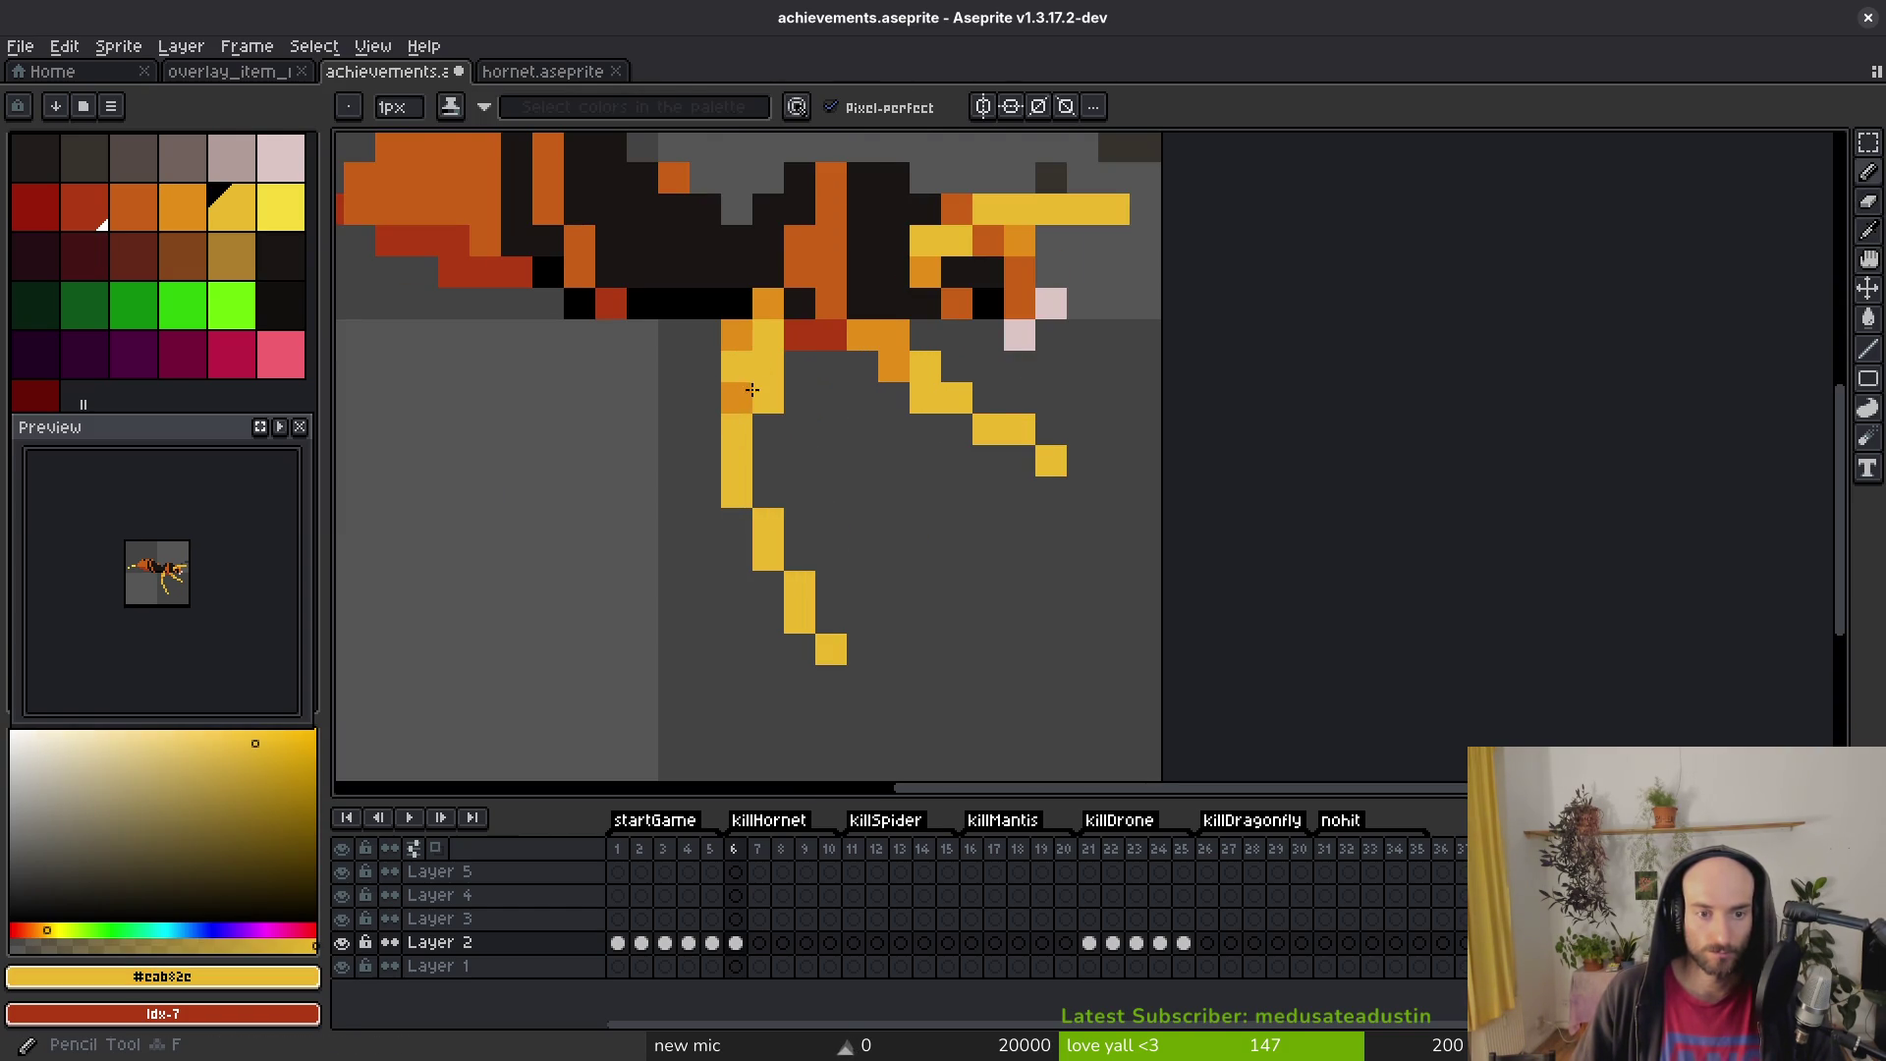
{"action": "key", "text": "e"}
{"action": "left_click_drag", "start_coordinate": [737, 335], "coordinate": [737, 366]}
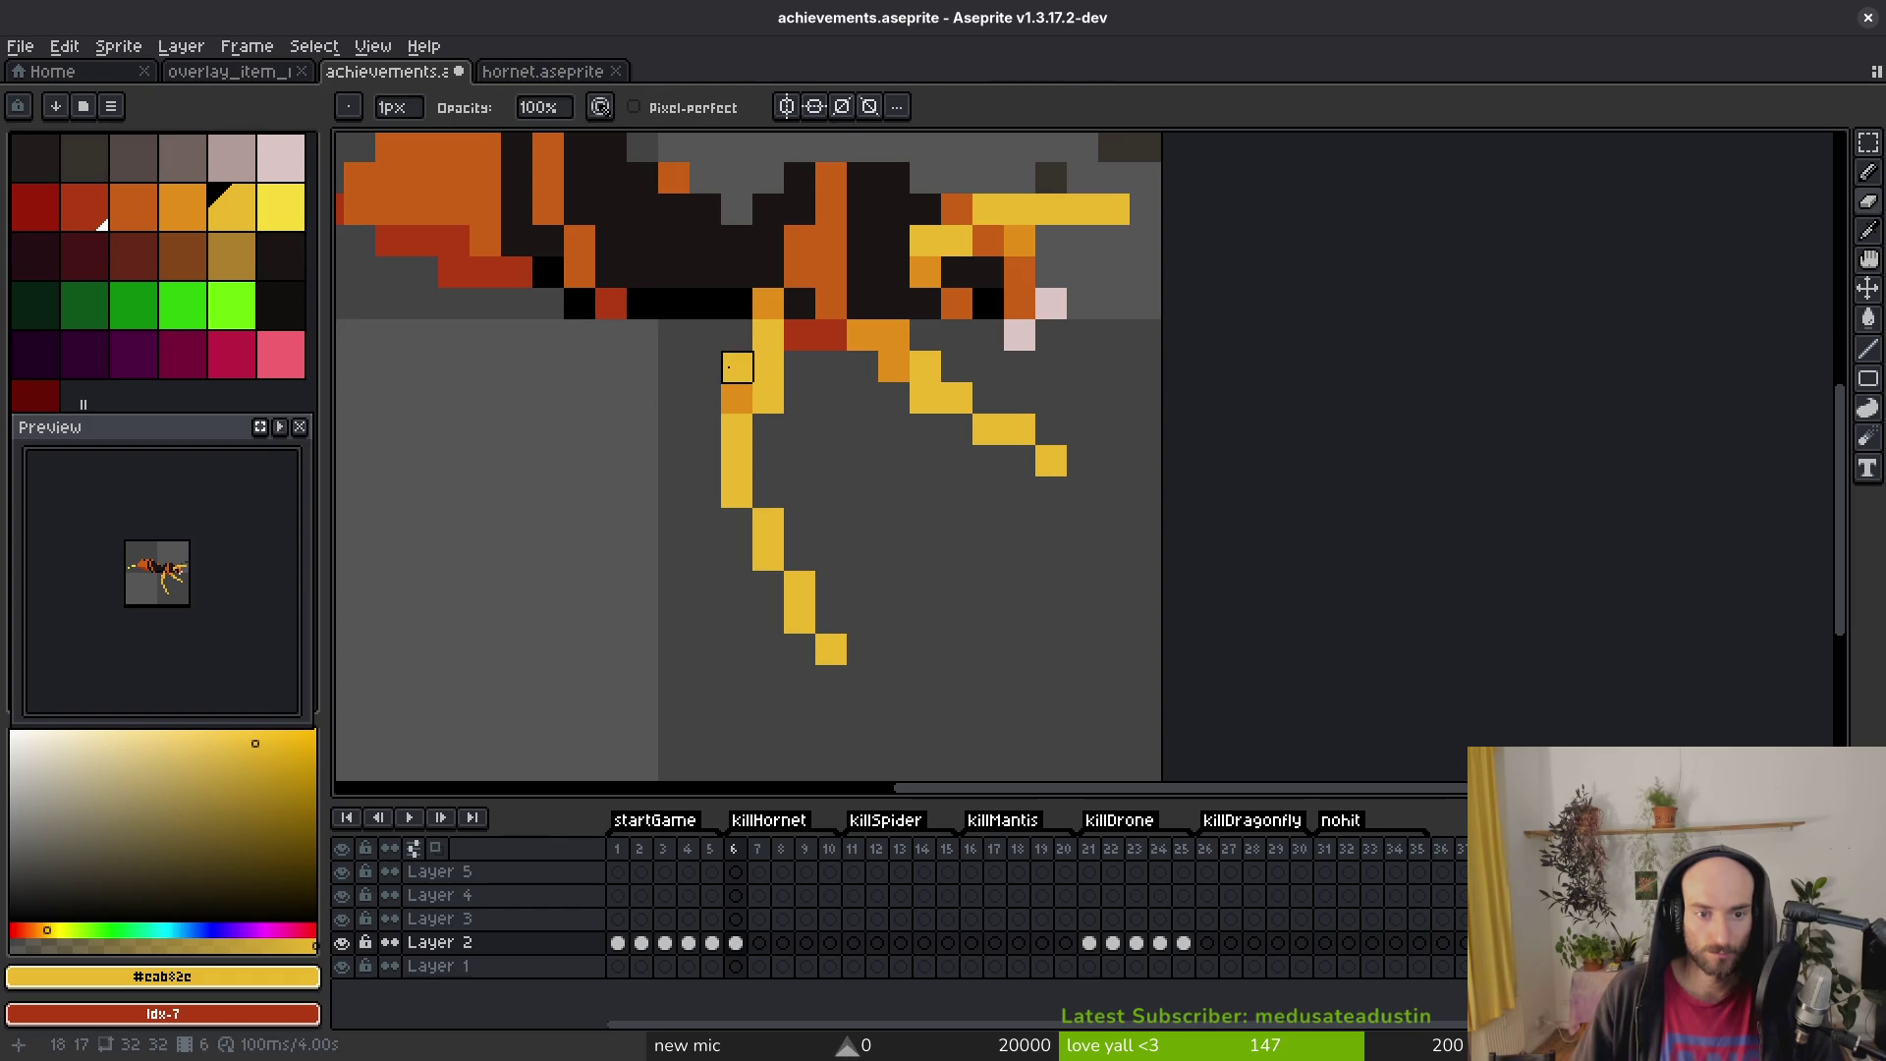
{"action": "scroll", "coordinate": [833, 470], "scroll_direction": "down", "scroll_amount": 5}
{"action": "key", "text": "ctrl+s"}
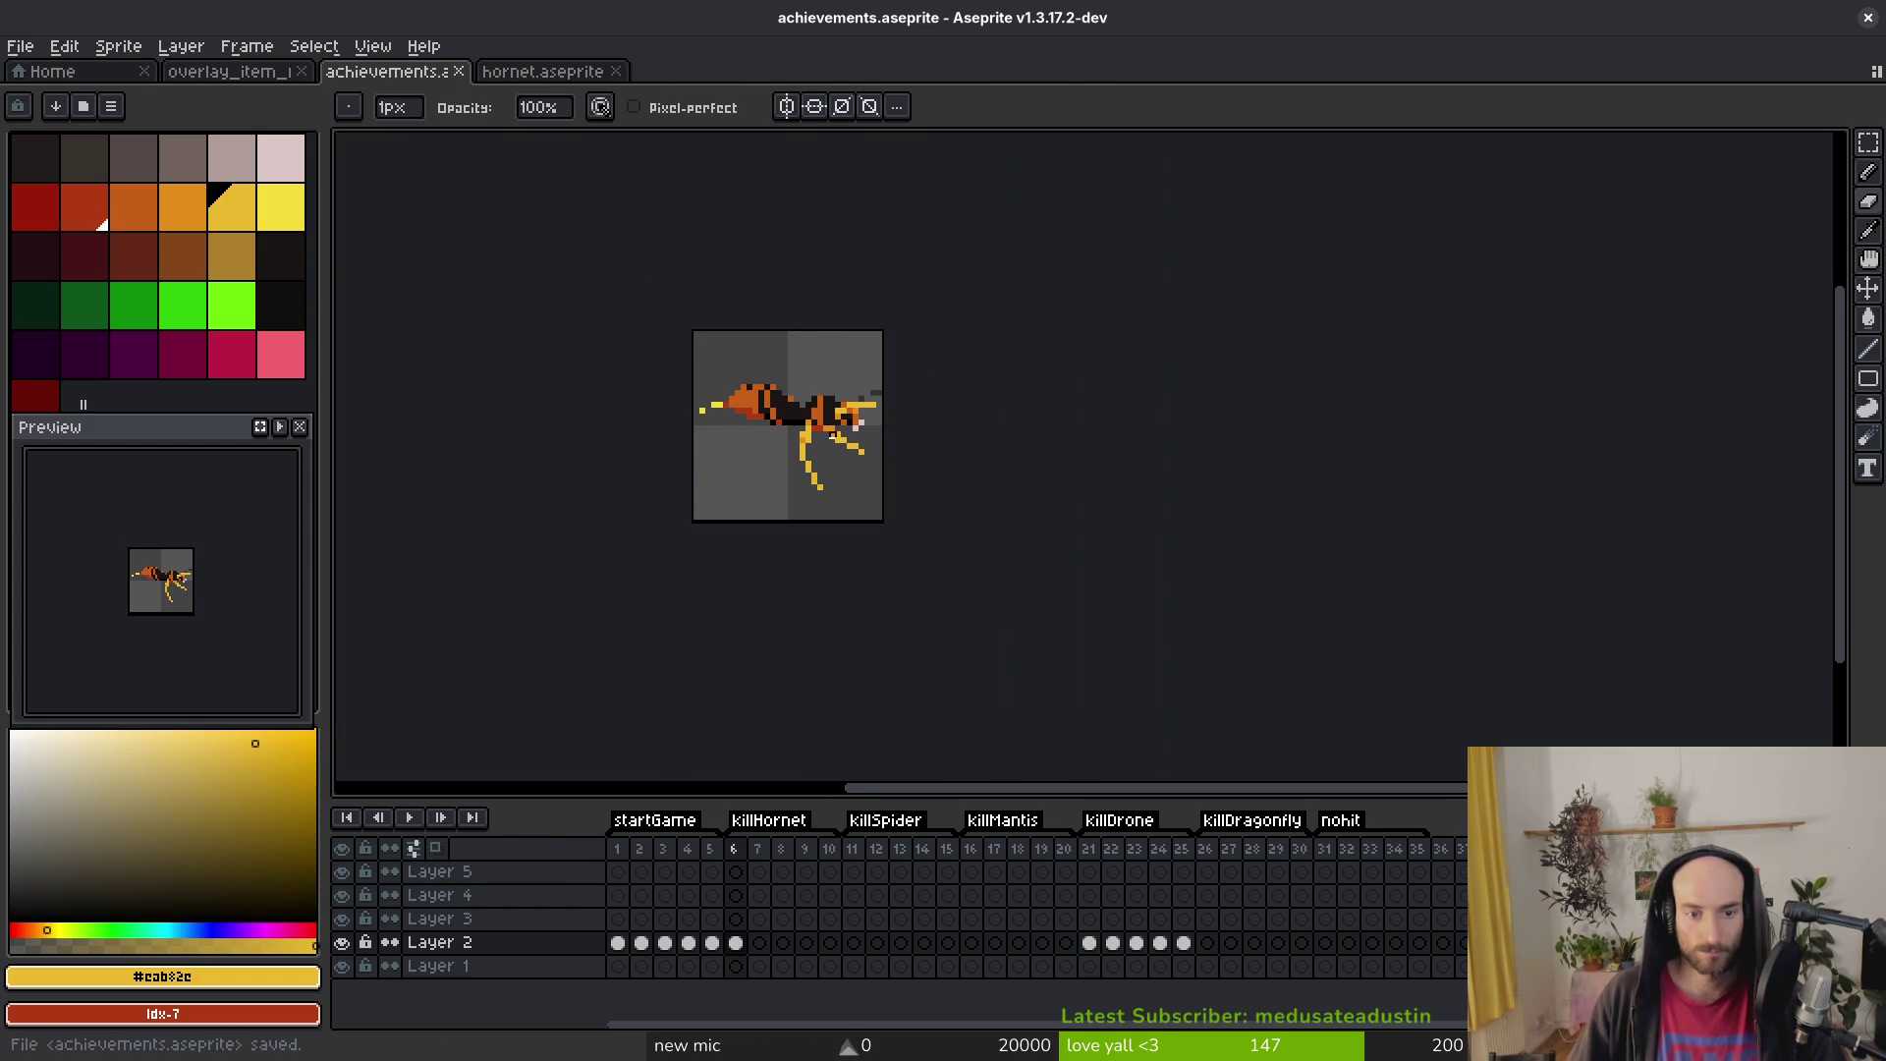
Step: Save achievements.aseprite again after inspecting the hornet sprite
{"action": "scroll", "coordinate": [765, 415], "scroll_direction": "up", "scroll_amount": 4}
{"action": "scroll", "coordinate": [748, 432], "scroll_direction": "down", "scroll_amount": 3}
{"action": "scroll", "coordinate": [800, 531], "scroll_direction": "down", "scroll_amount": 4}
{"action": "scroll", "coordinate": [815, 503], "scroll_direction": "up", "scroll_amount": 5}
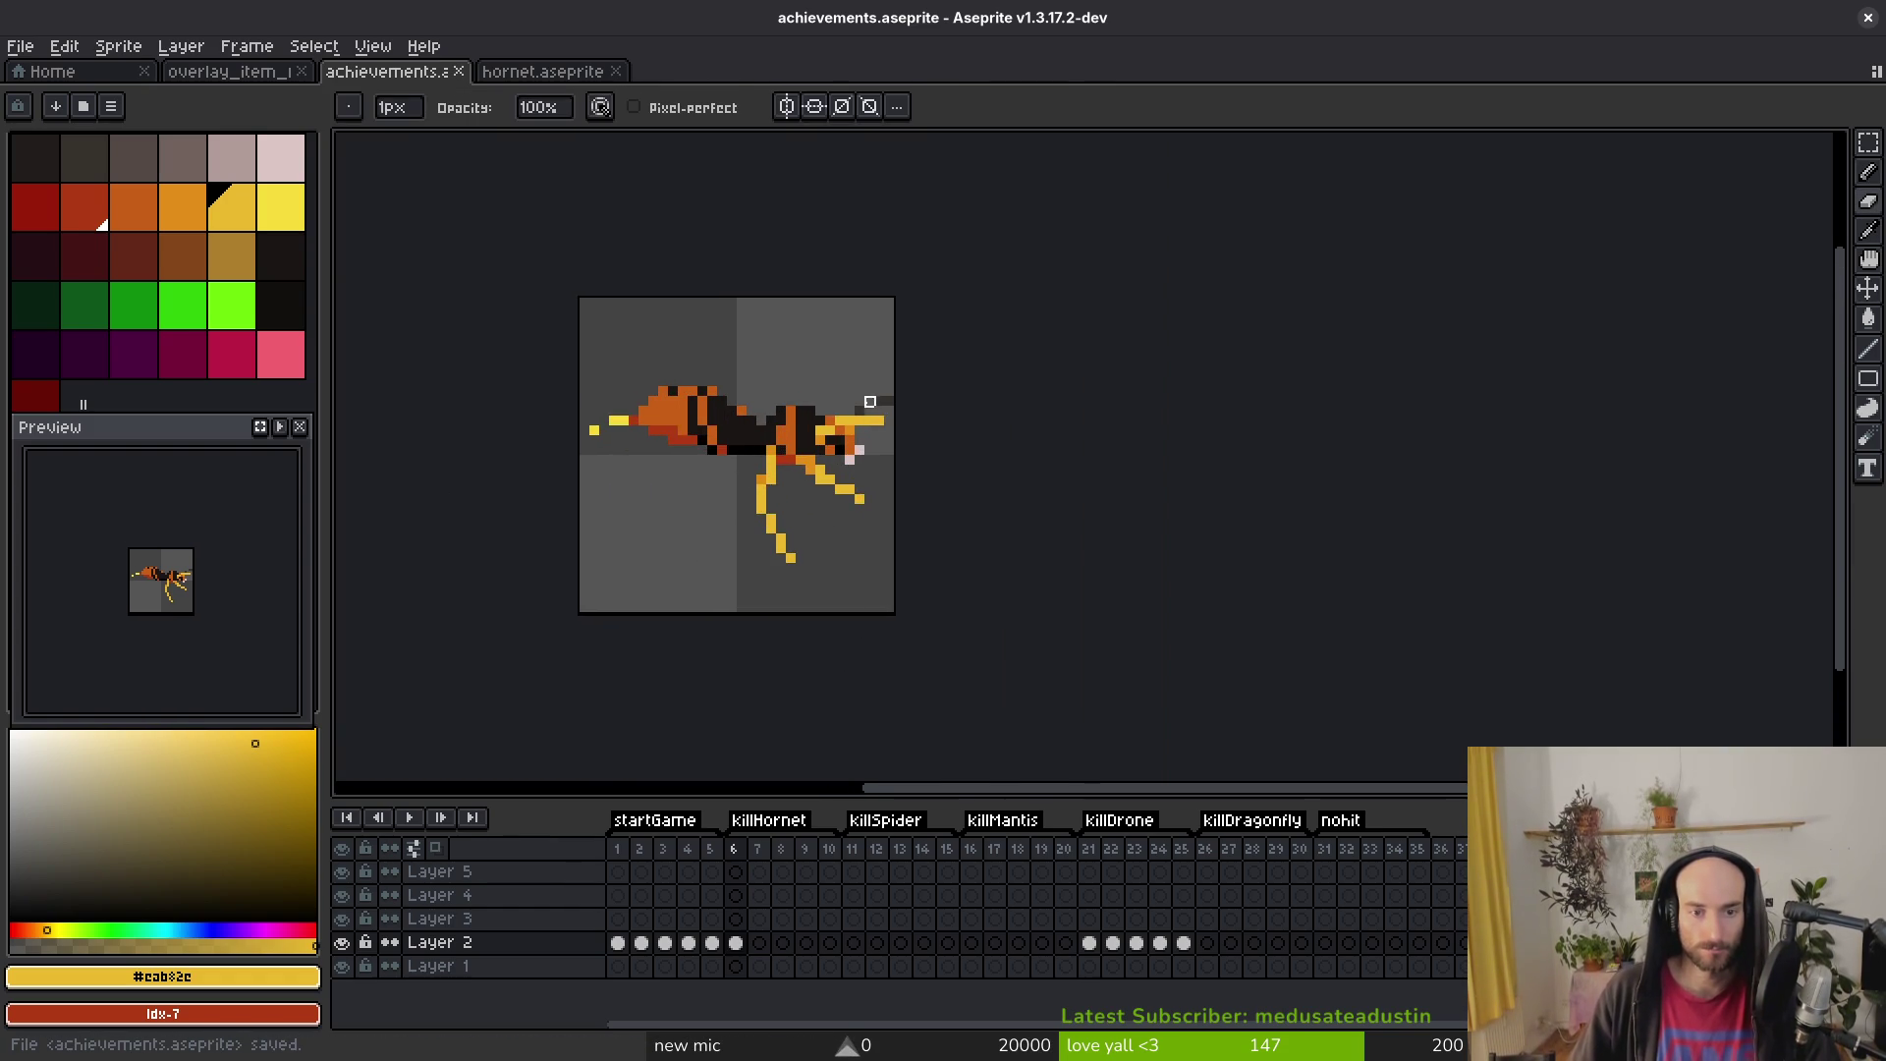
{"action": "scroll", "coordinate": [863, 404], "scroll_direction": "up", "scroll_amount": 3}
{"action": "key", "text": "m"}
{"action": "key", "text": "ctrl+s"}
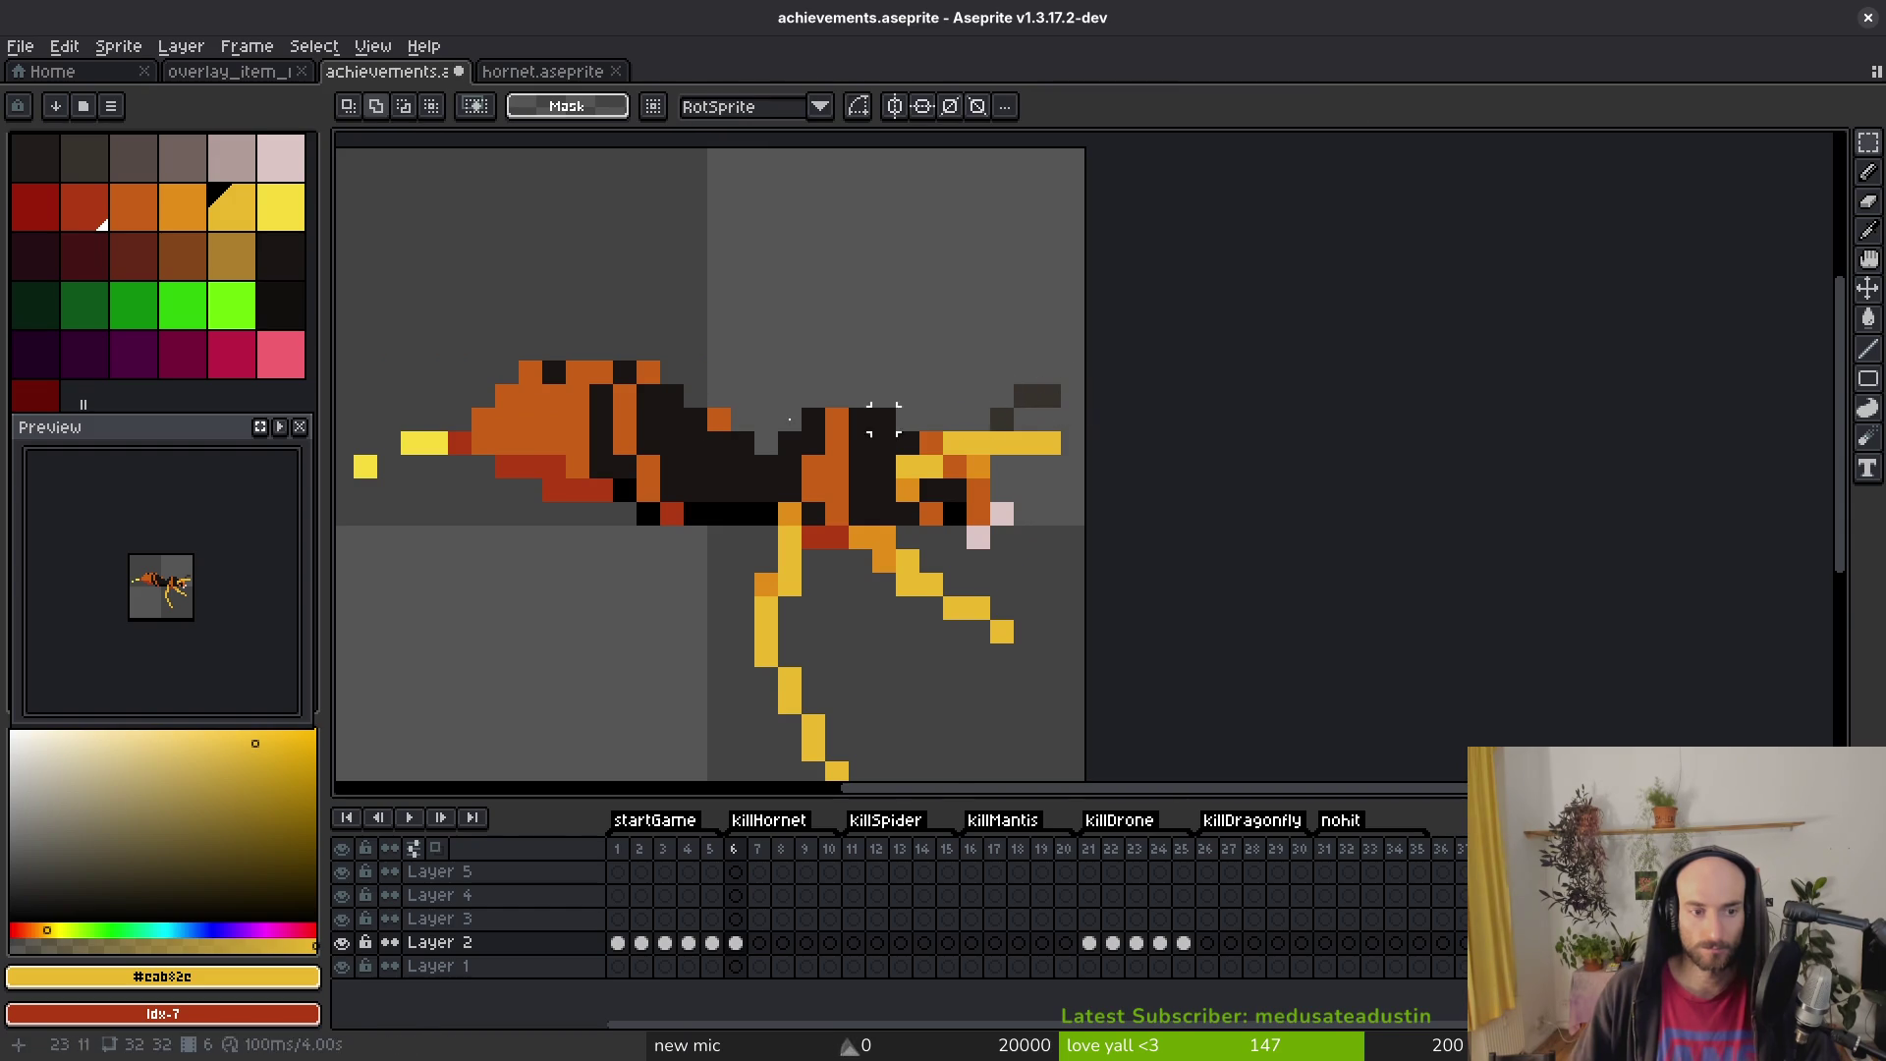
Step: Reshape the yellow stinger: move its lone pixel one column right and extend it
{"action": "scroll", "coordinate": [1041, 393], "scroll_direction": "down", "scroll_amount": 1}
{"action": "scroll", "coordinate": [653, 460], "scroll_direction": "up", "scroll_amount": 3}
{"action": "key", "text": "b"}
{"action": "left_click", "coordinate": [699, 457], "text": "alt"}
{"action": "left_click", "coordinate": [653, 507]}
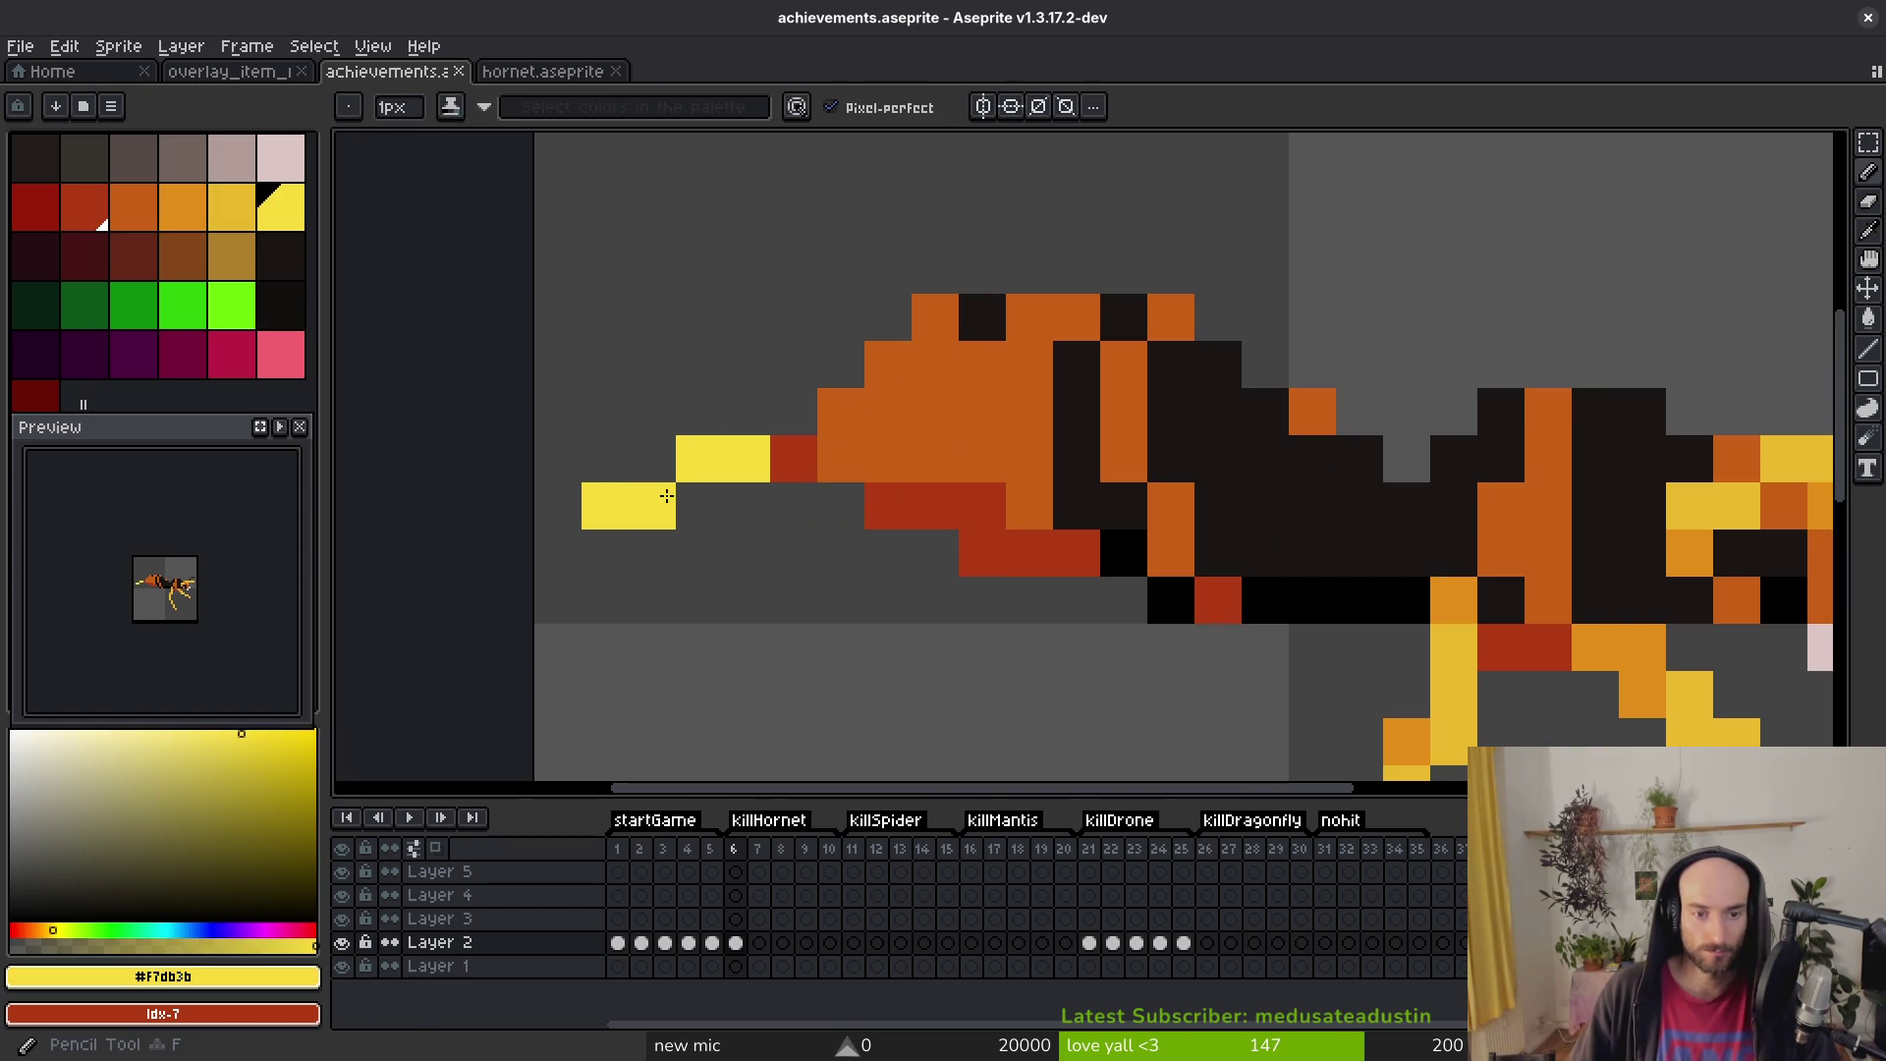
{"action": "right_click", "coordinate": [606, 507]}
{"action": "scroll", "coordinate": [898, 625], "scroll_direction": "down", "scroll_amount": 3}
{"action": "scroll", "coordinate": [781, 555], "scroll_direction": "up", "scroll_amount": 3}
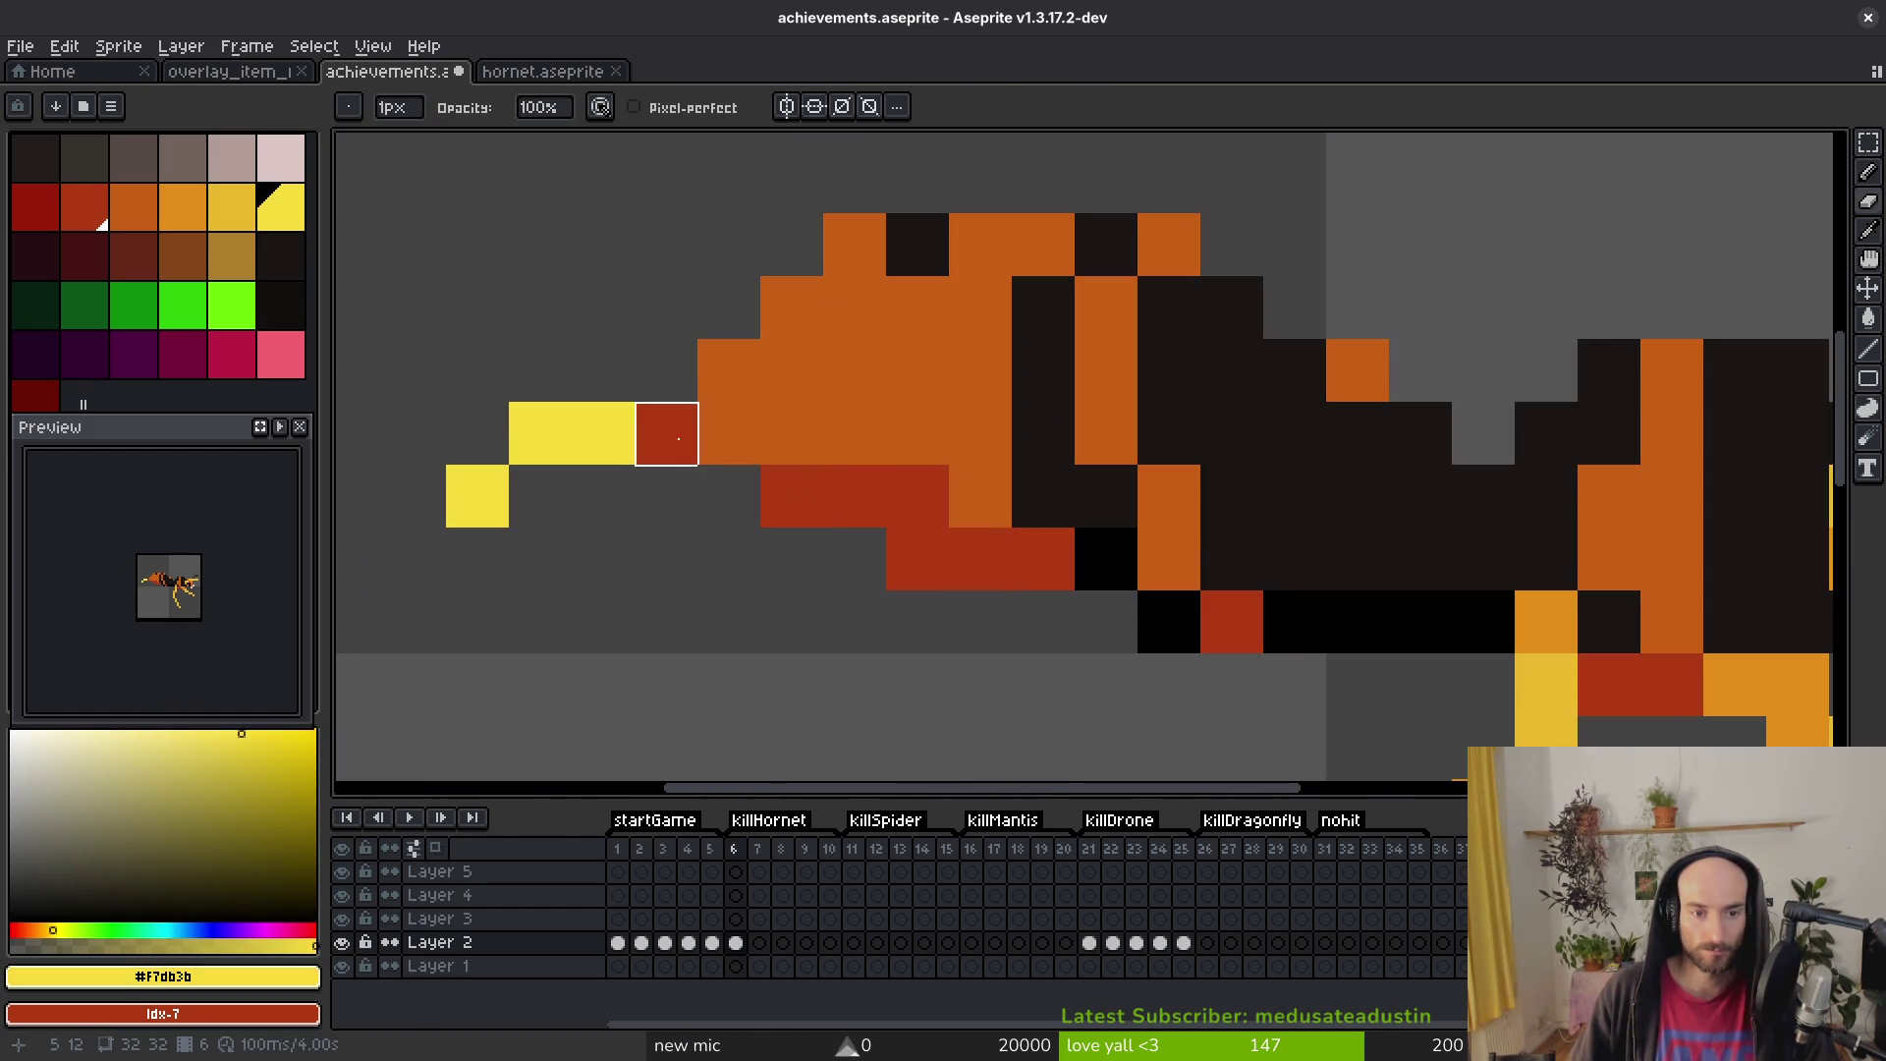
{"action": "mouse_move", "coordinate": [729, 496]}
{"action": "left_mouse_down"}
{"action": "mouse_move", "coordinate": [634, 478]}
{"action": "mouse_move", "coordinate": [497, 543]}
{"action": "mouse_move", "coordinate": [540, 433]}
{"action": "left_mouse_up"}
{"action": "key", "text": "e"}
{"action": "left_click", "coordinate": [540, 496]}
{"action": "scroll", "coordinate": [598, 492], "scroll_direction": "down", "scroll_amount": 3}
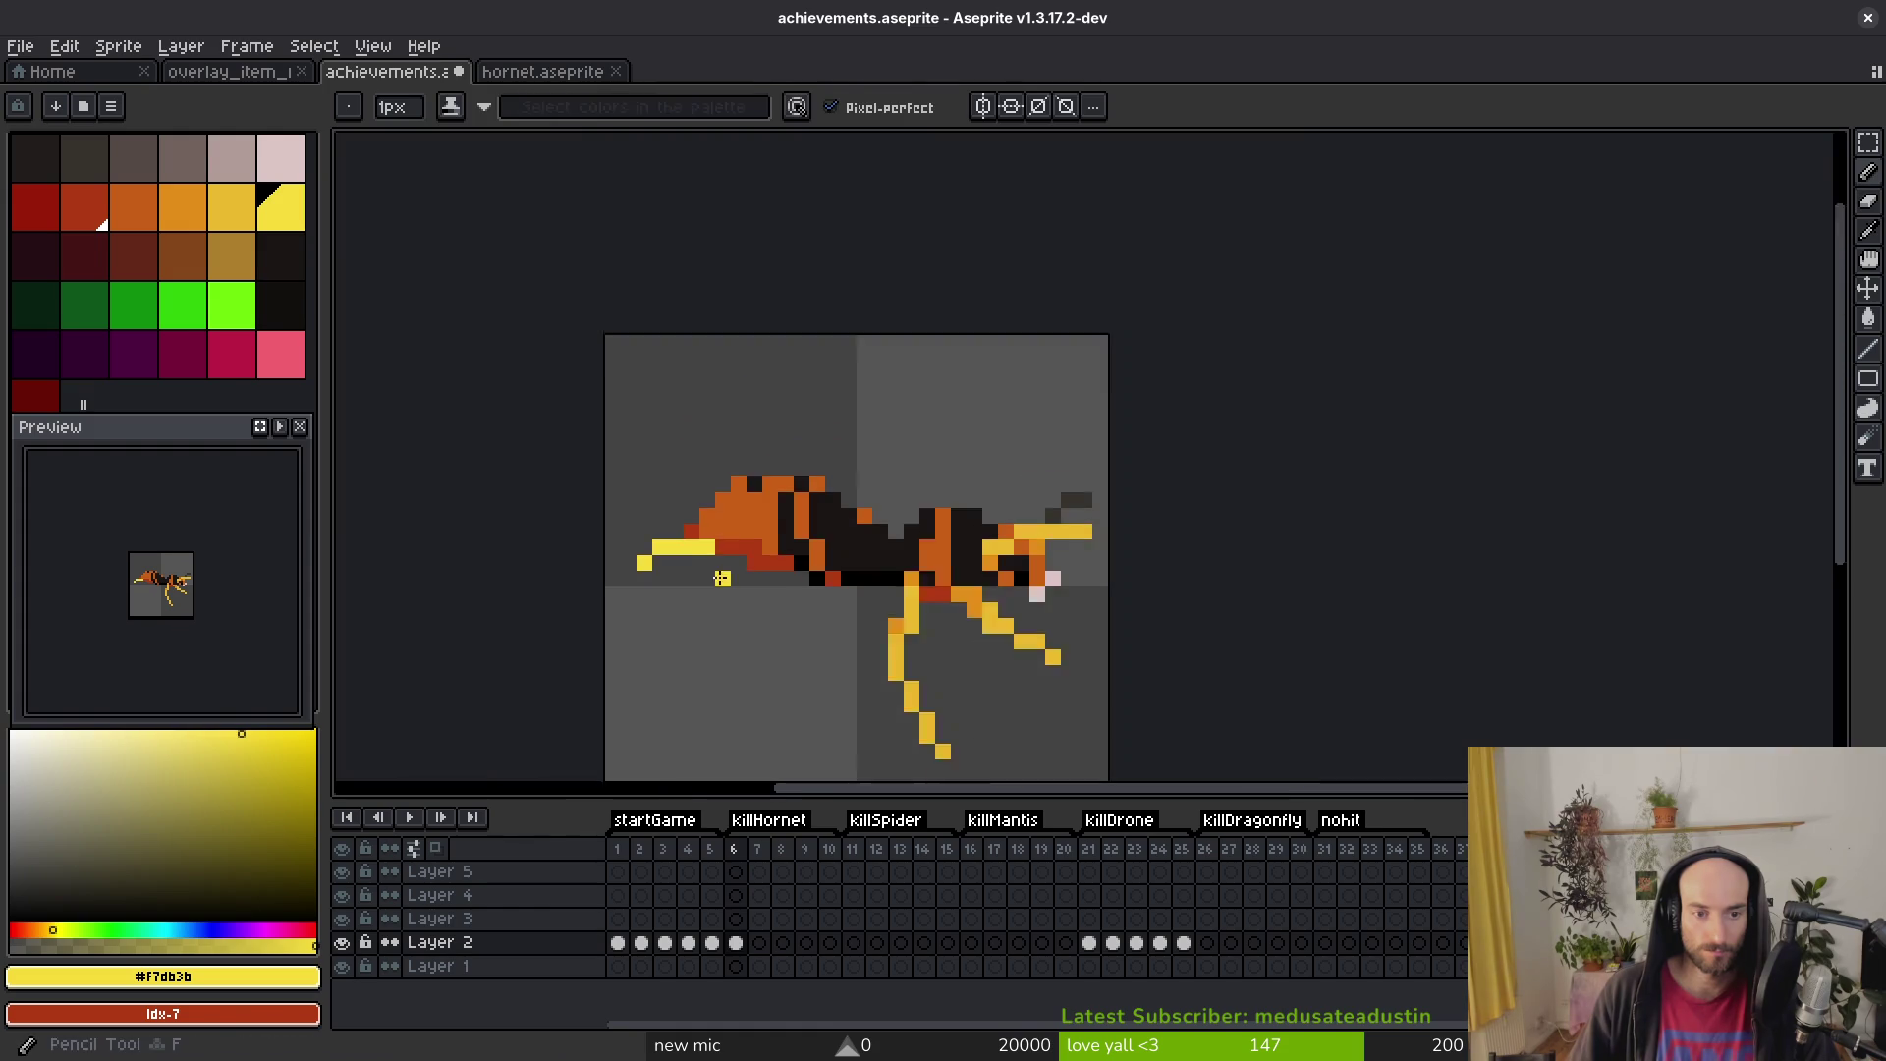
{"action": "scroll", "coordinate": [737, 463], "scroll_direction": "up", "scroll_amount": 3}
Step: Shift the stinger tip pixels down-right with a selection and commit the move
{"action": "left_click", "coordinate": [736, 463], "text": "alt"}
{"action": "scroll", "coordinate": [754, 539], "scroll_direction": "down", "scroll_amount": 5}
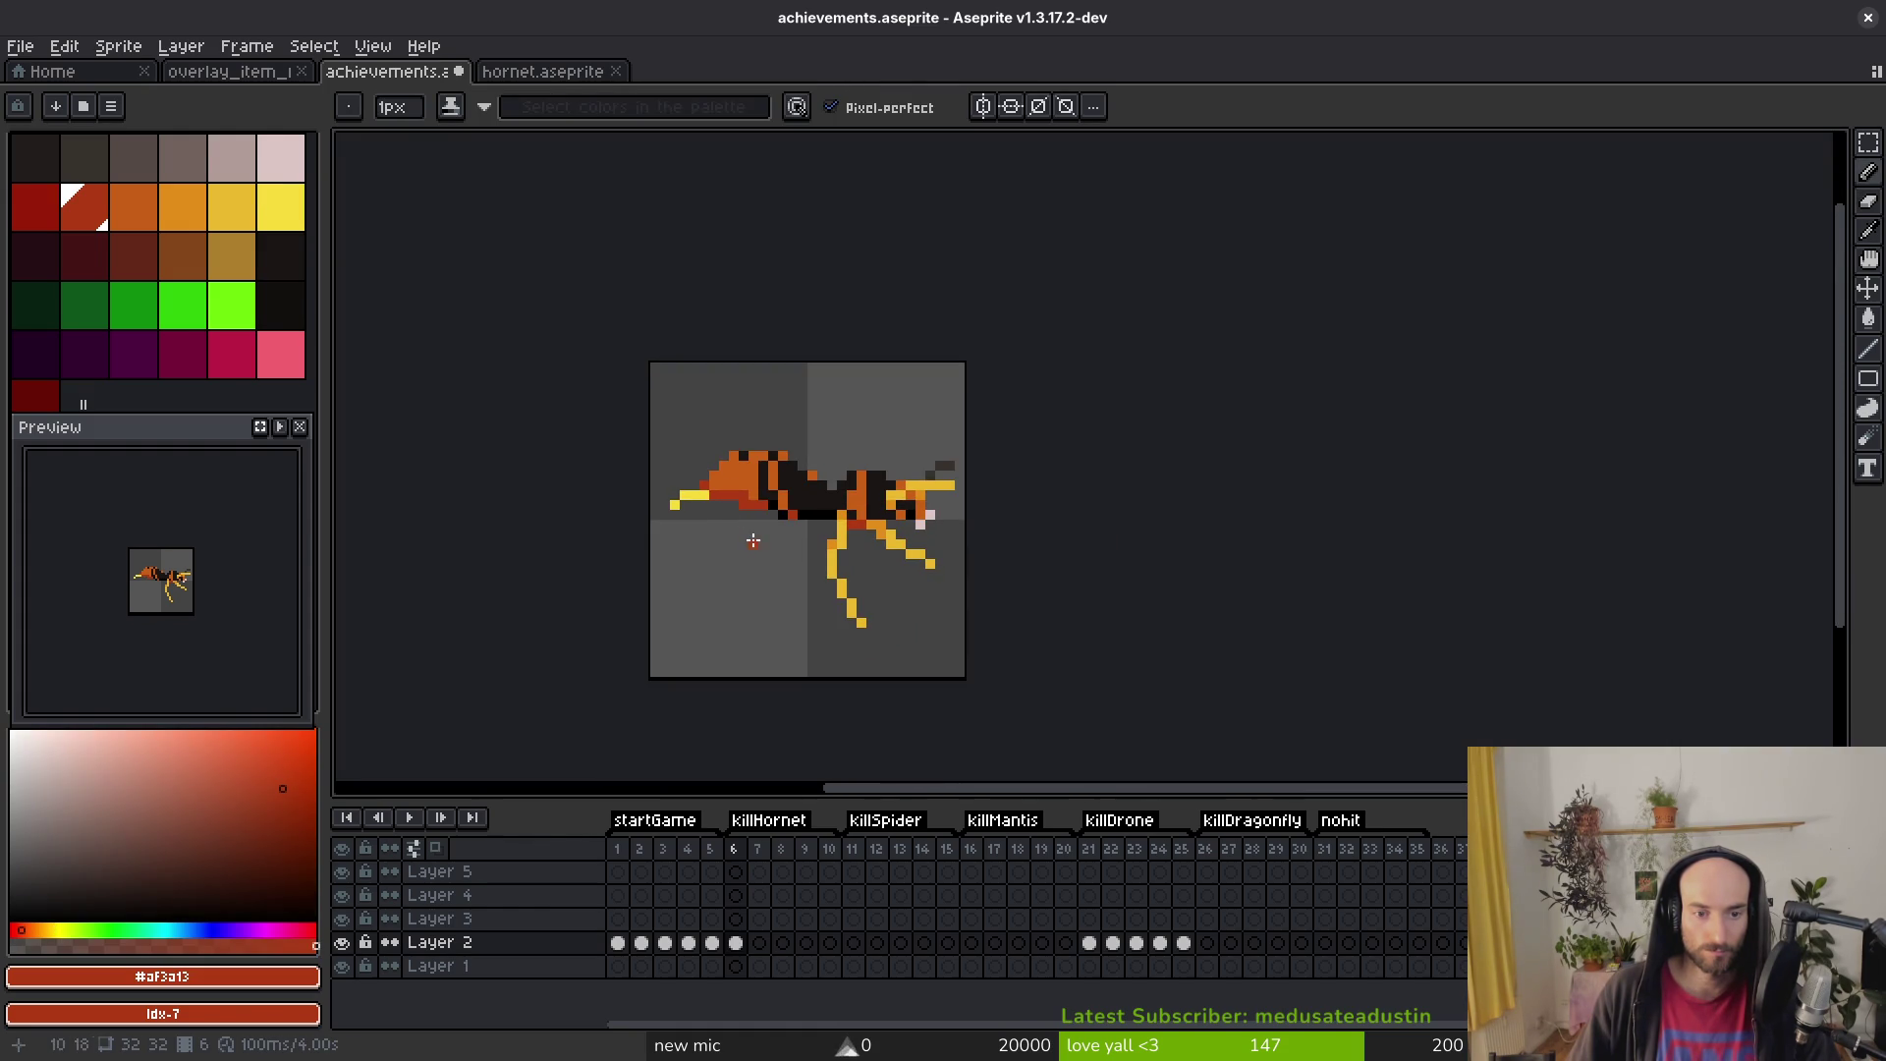
{"action": "scroll", "coordinate": [699, 529], "scroll_direction": "up", "scroll_amount": 6}
{"action": "mouse_move", "coordinate": [663, 447]}
{"action": "left_mouse_down"}
{"action": "mouse_move", "coordinate": [685, 483]}
{"action": "mouse_move", "coordinate": [686, 462]}
{"action": "left_mouse_up"}
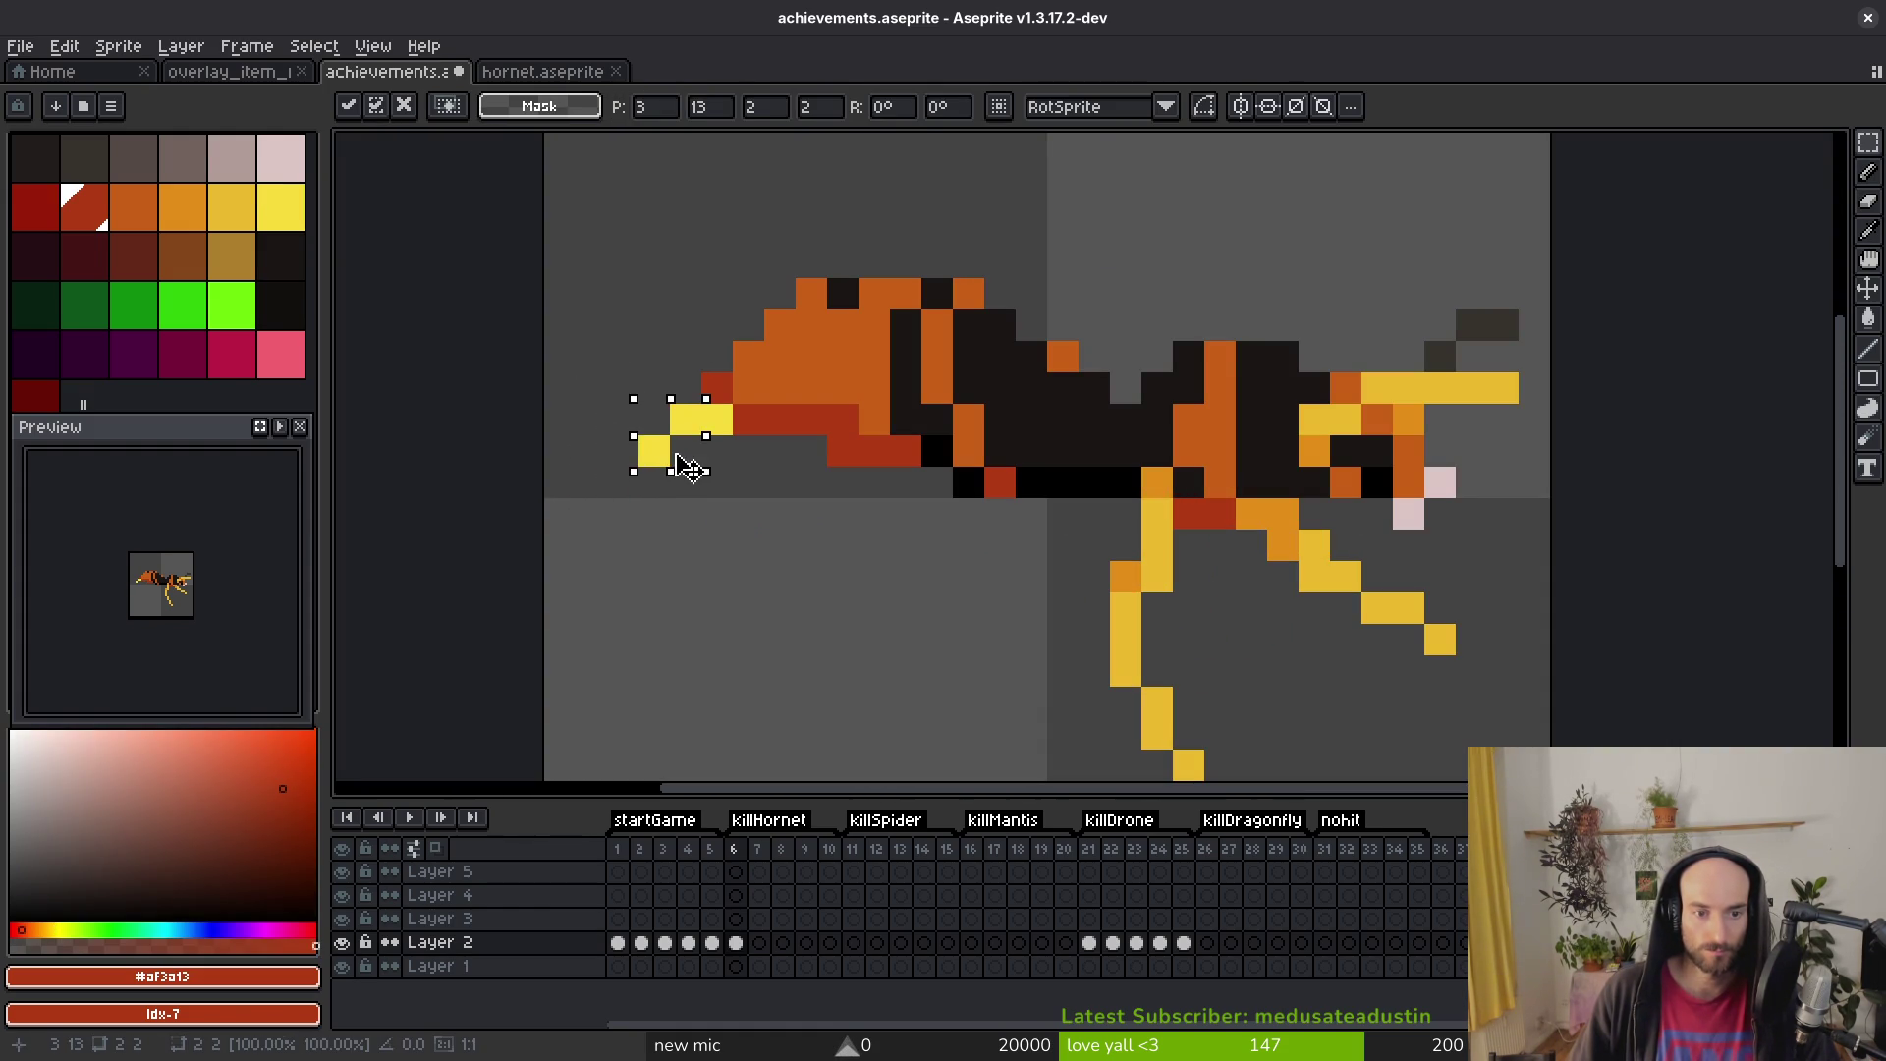
{"action": "left_click", "coordinate": [685, 513]}
Step: Add an orange pixel left of the head and erase a stray orange head pixel
{"action": "scroll", "coordinate": [707, 514], "scroll_direction": "up", "scroll_amount": 3}
{"action": "scroll", "coordinate": [816, 408], "scroll_direction": "down", "scroll_amount": 3}
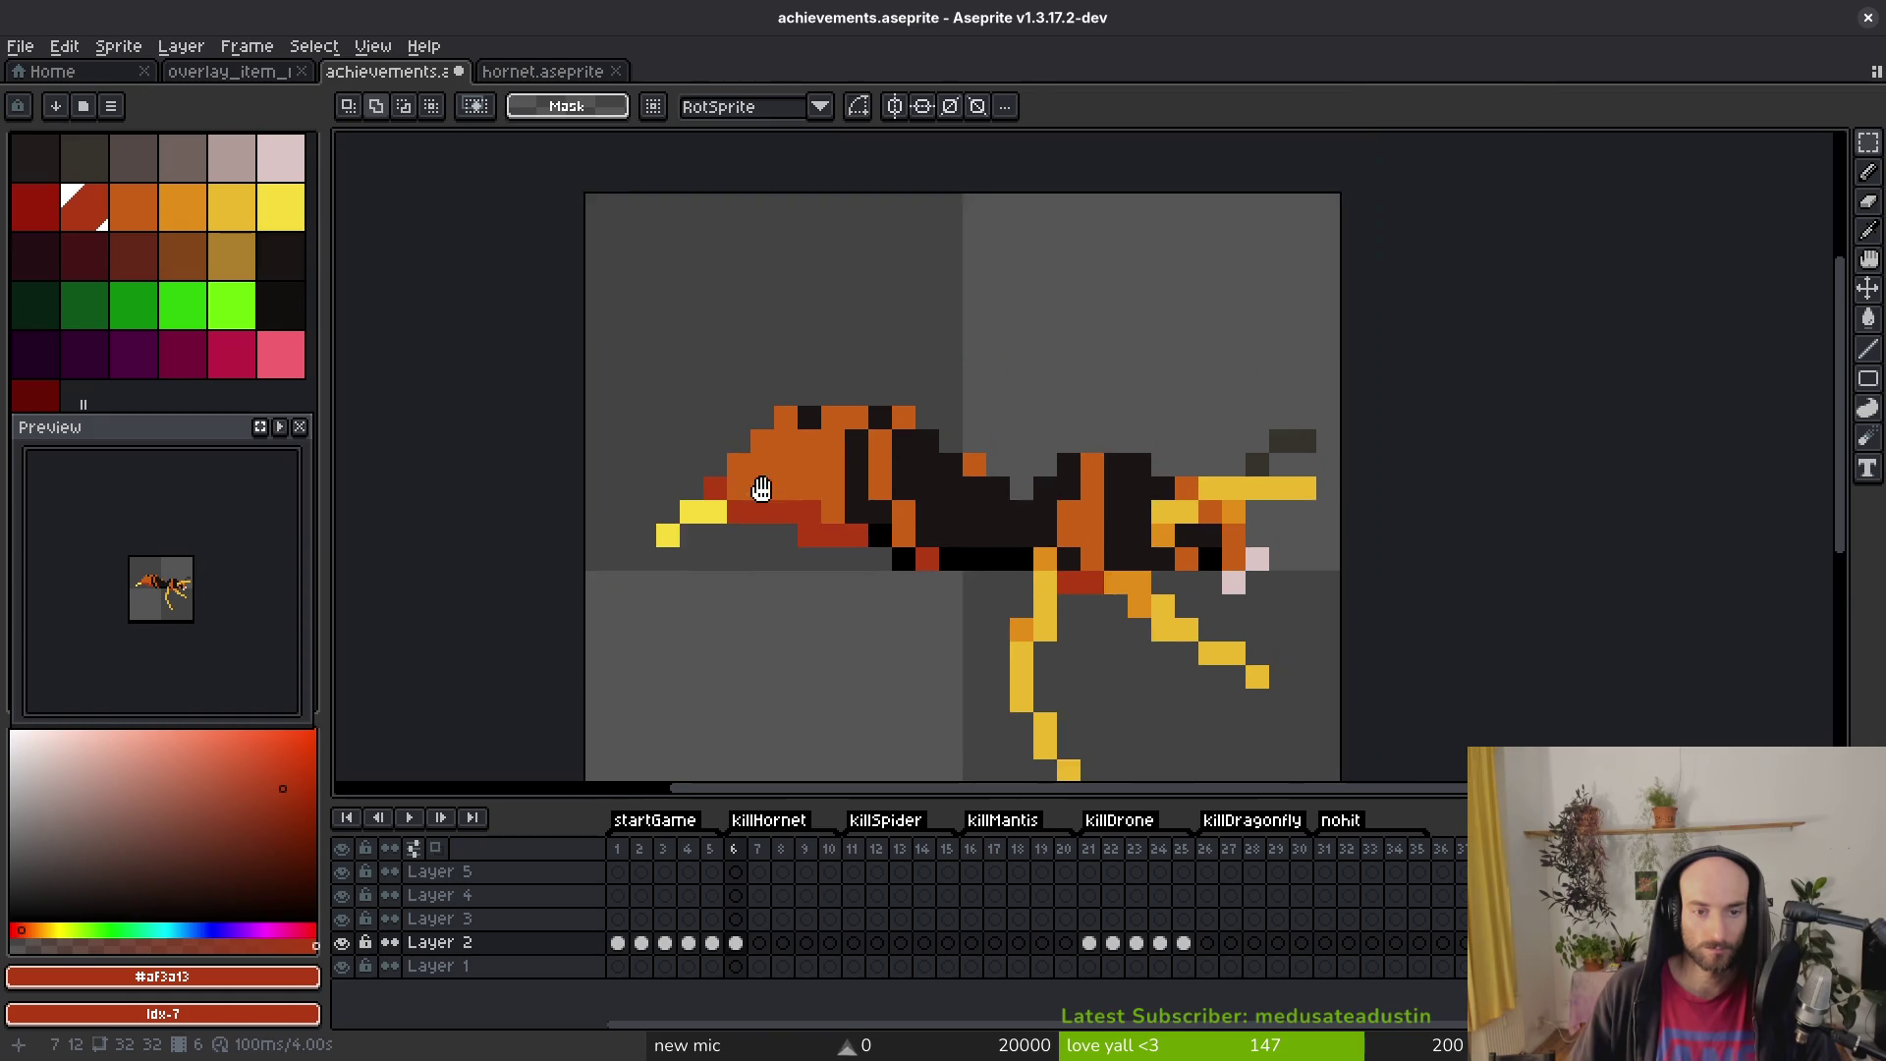
{"action": "scroll", "coordinate": [779, 468], "scroll_direction": "up", "scroll_amount": 1}
{"action": "key", "text": "i"}
{"action": "left_click", "coordinate": [783, 430]}
{"action": "key", "text": "b"}
{"action": "left_click", "coordinate": [697, 465]}
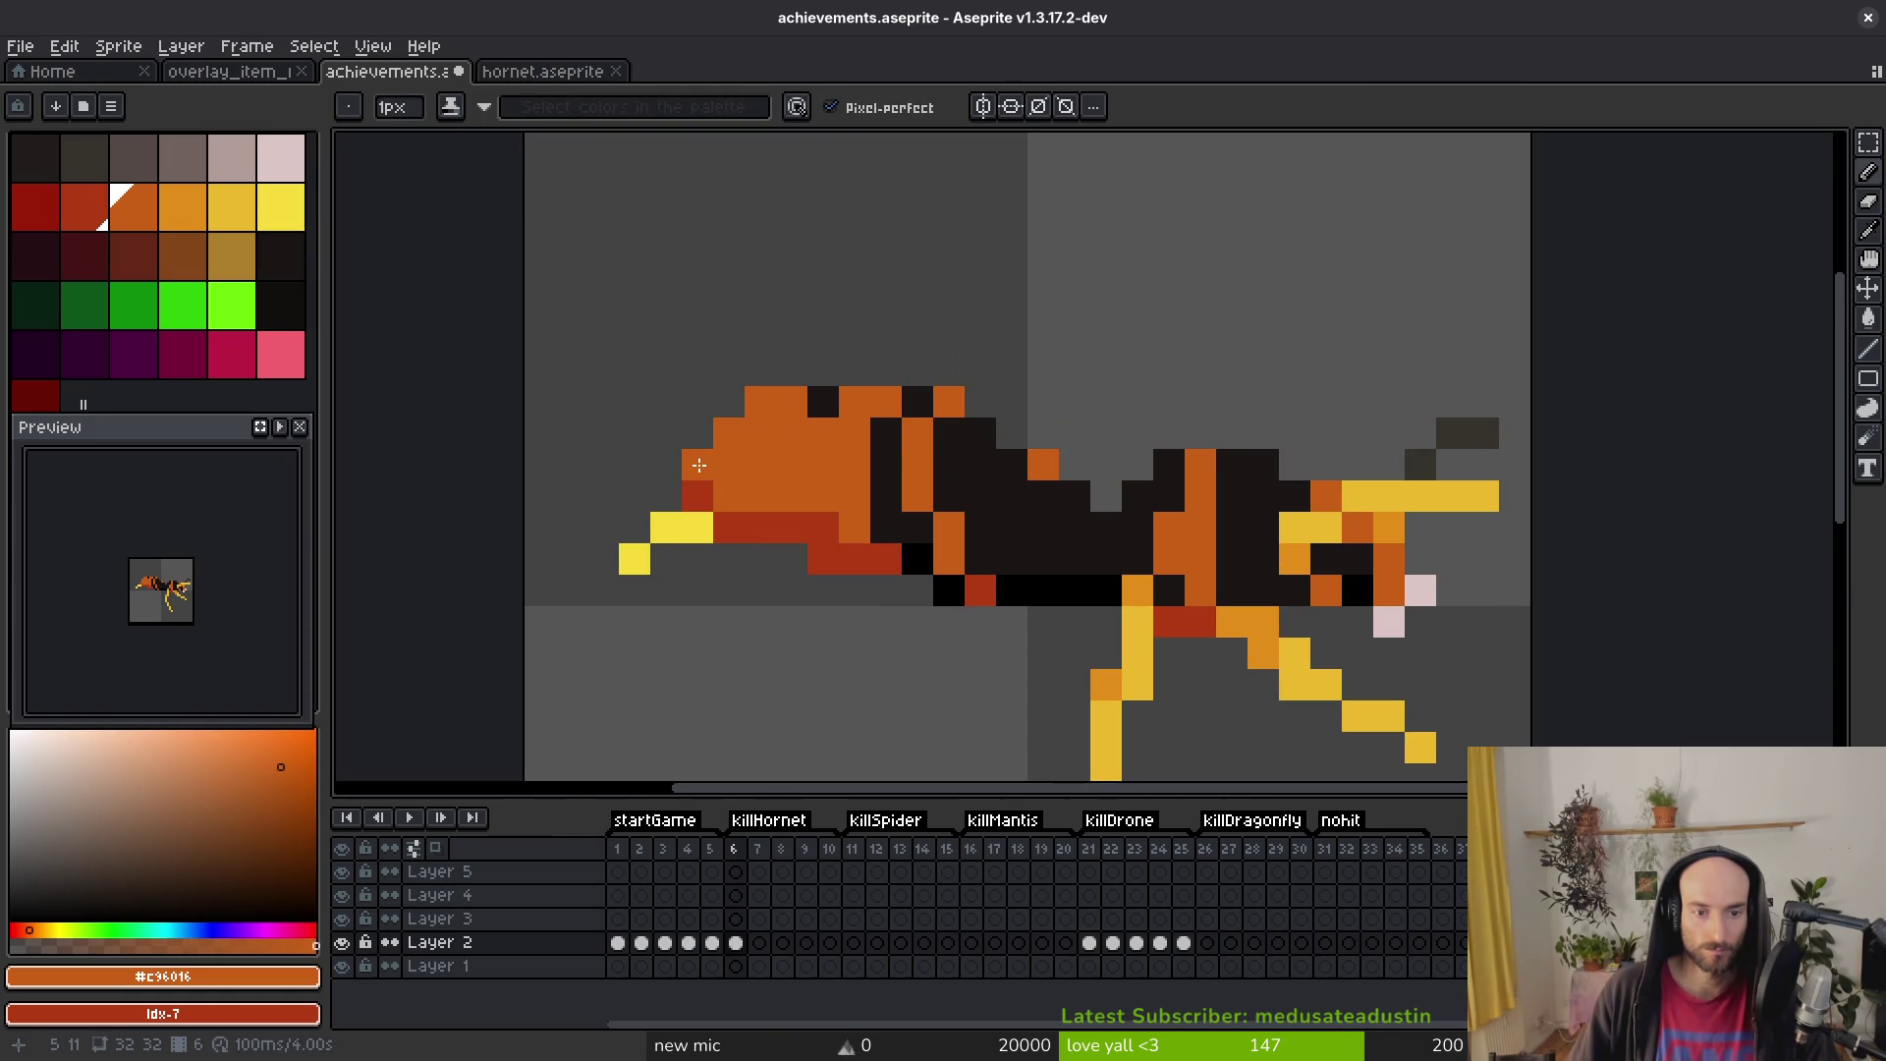
{"action": "scroll", "coordinate": [697, 464], "scroll_direction": "down", "scroll_amount": 4}
{"action": "scroll", "coordinate": [744, 460], "scroll_direction": "up", "scroll_amount": 6}
{"action": "key", "text": "e"}
{"action": "left_click", "coordinate": [745, 461]}
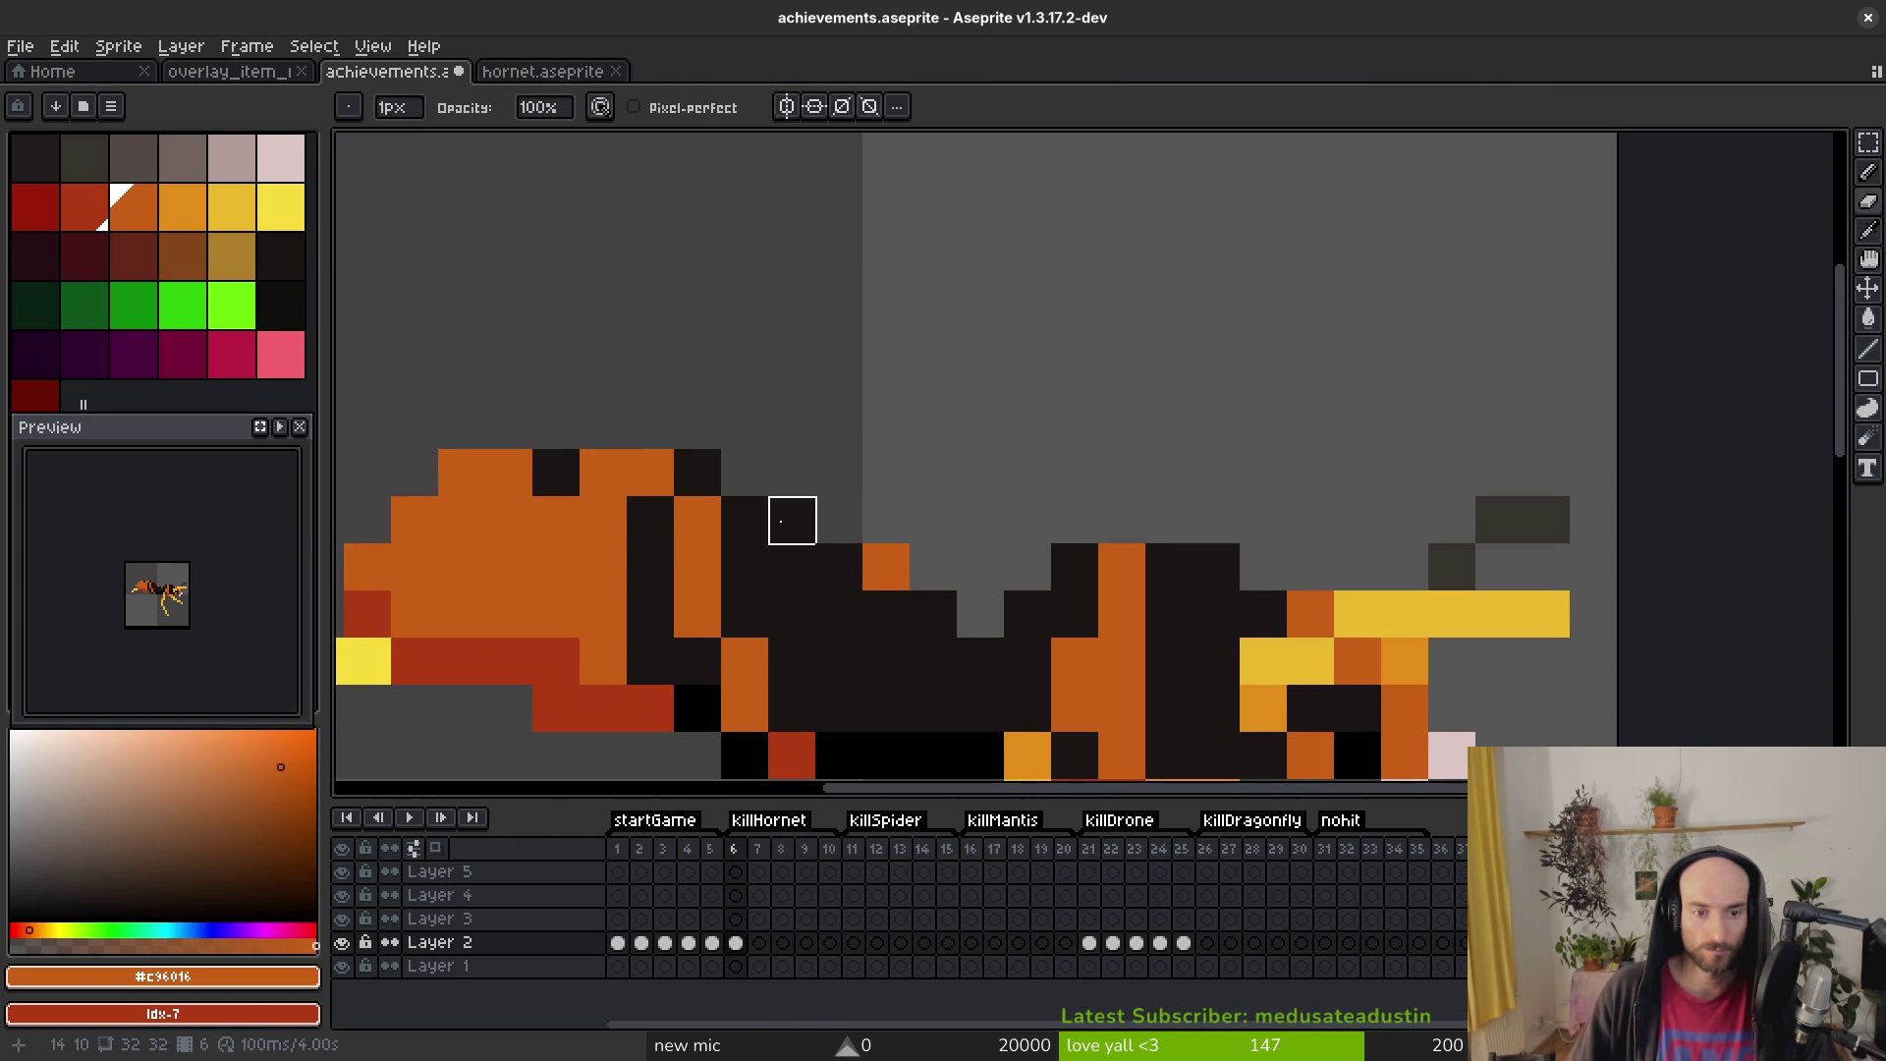
Step: Darken a head pixel with the dark body colour
{"action": "scroll", "coordinate": [786, 517], "scroll_direction": "down", "scroll_amount": 2}
{"action": "scroll", "coordinate": [830, 455], "scroll_direction": "up", "scroll_amount": 2}
{"action": "key", "text": "i"}
{"action": "left_click", "coordinate": [749, 454]}
{"action": "key", "text": "b"}
{"action": "left_click", "coordinate": [784, 459]}
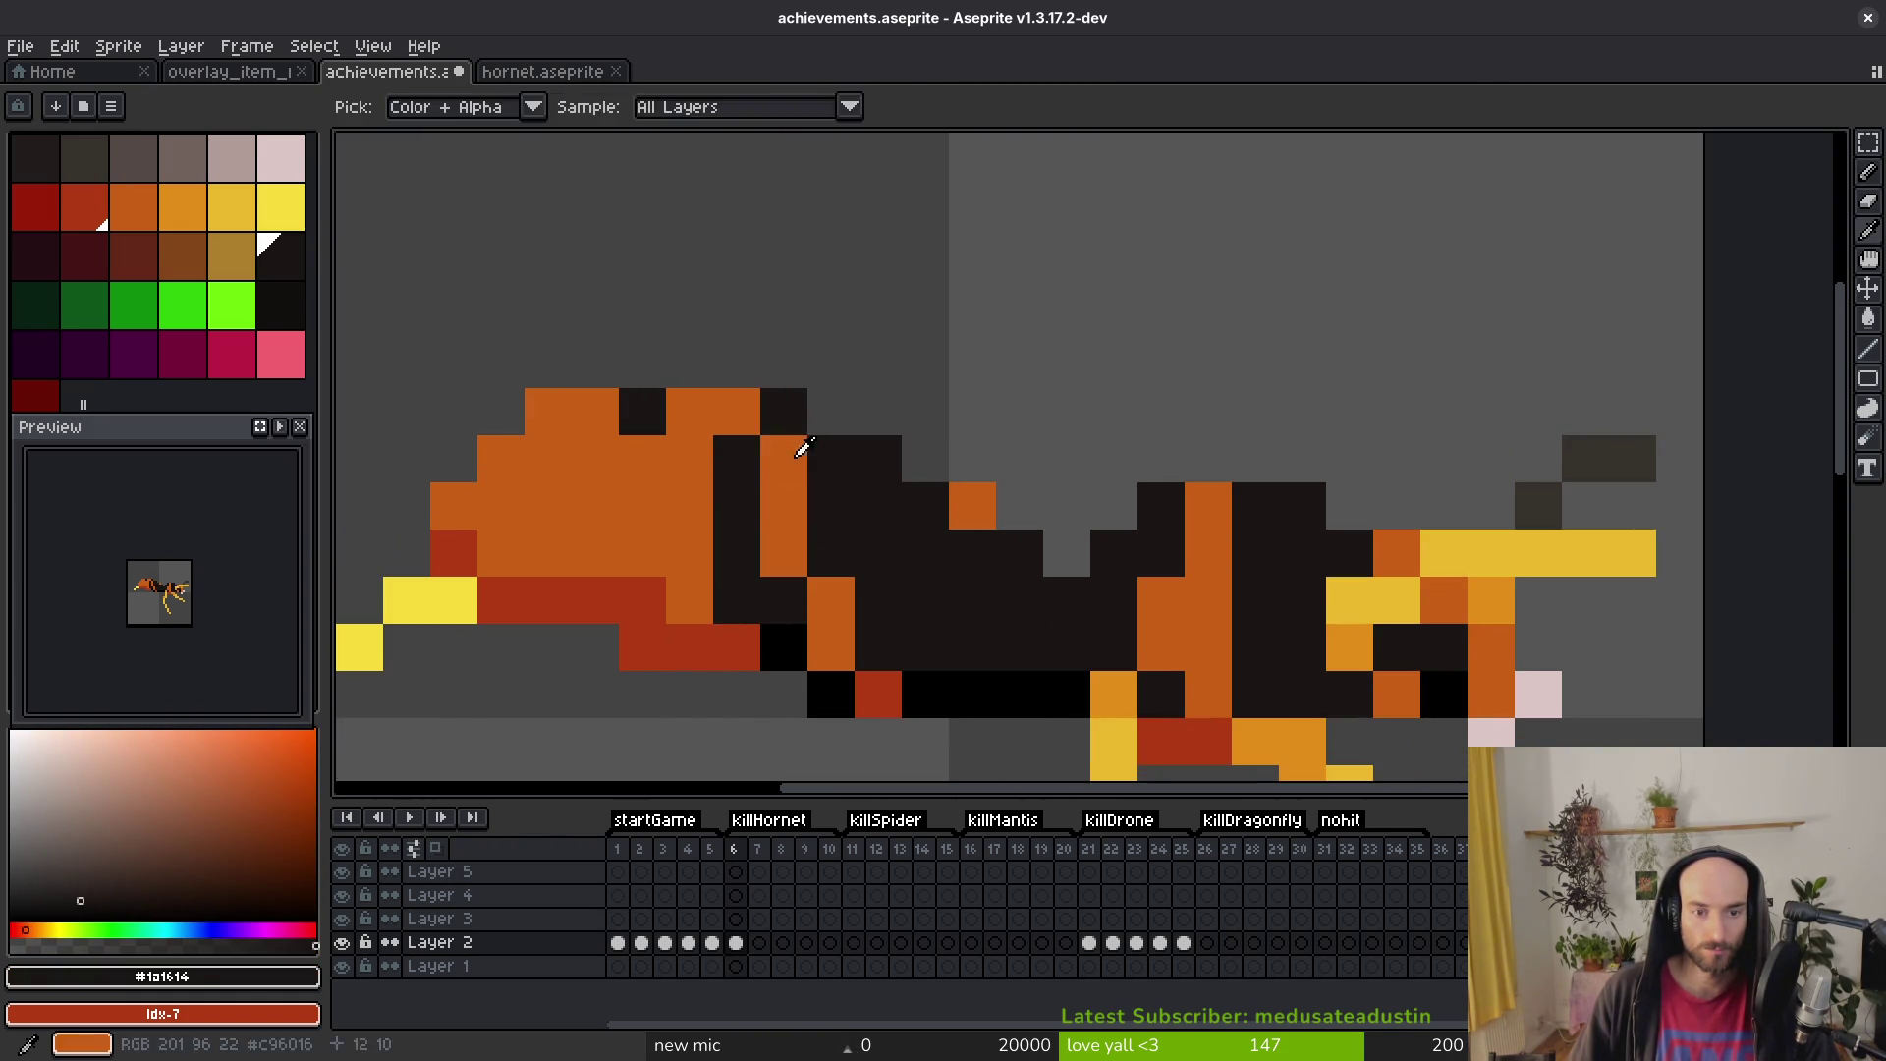
Step: Place an orange pixel beside the dark head pixel and save the file
{"action": "left_click", "coordinate": [752, 430], "text": "alt"}
{"action": "left_click", "coordinate": [764, 431]}
{"action": "left_click", "coordinate": [904, 555]}
{"action": "key", "text": "ctrl+z"}
{"action": "key", "text": "ctrl+z"}
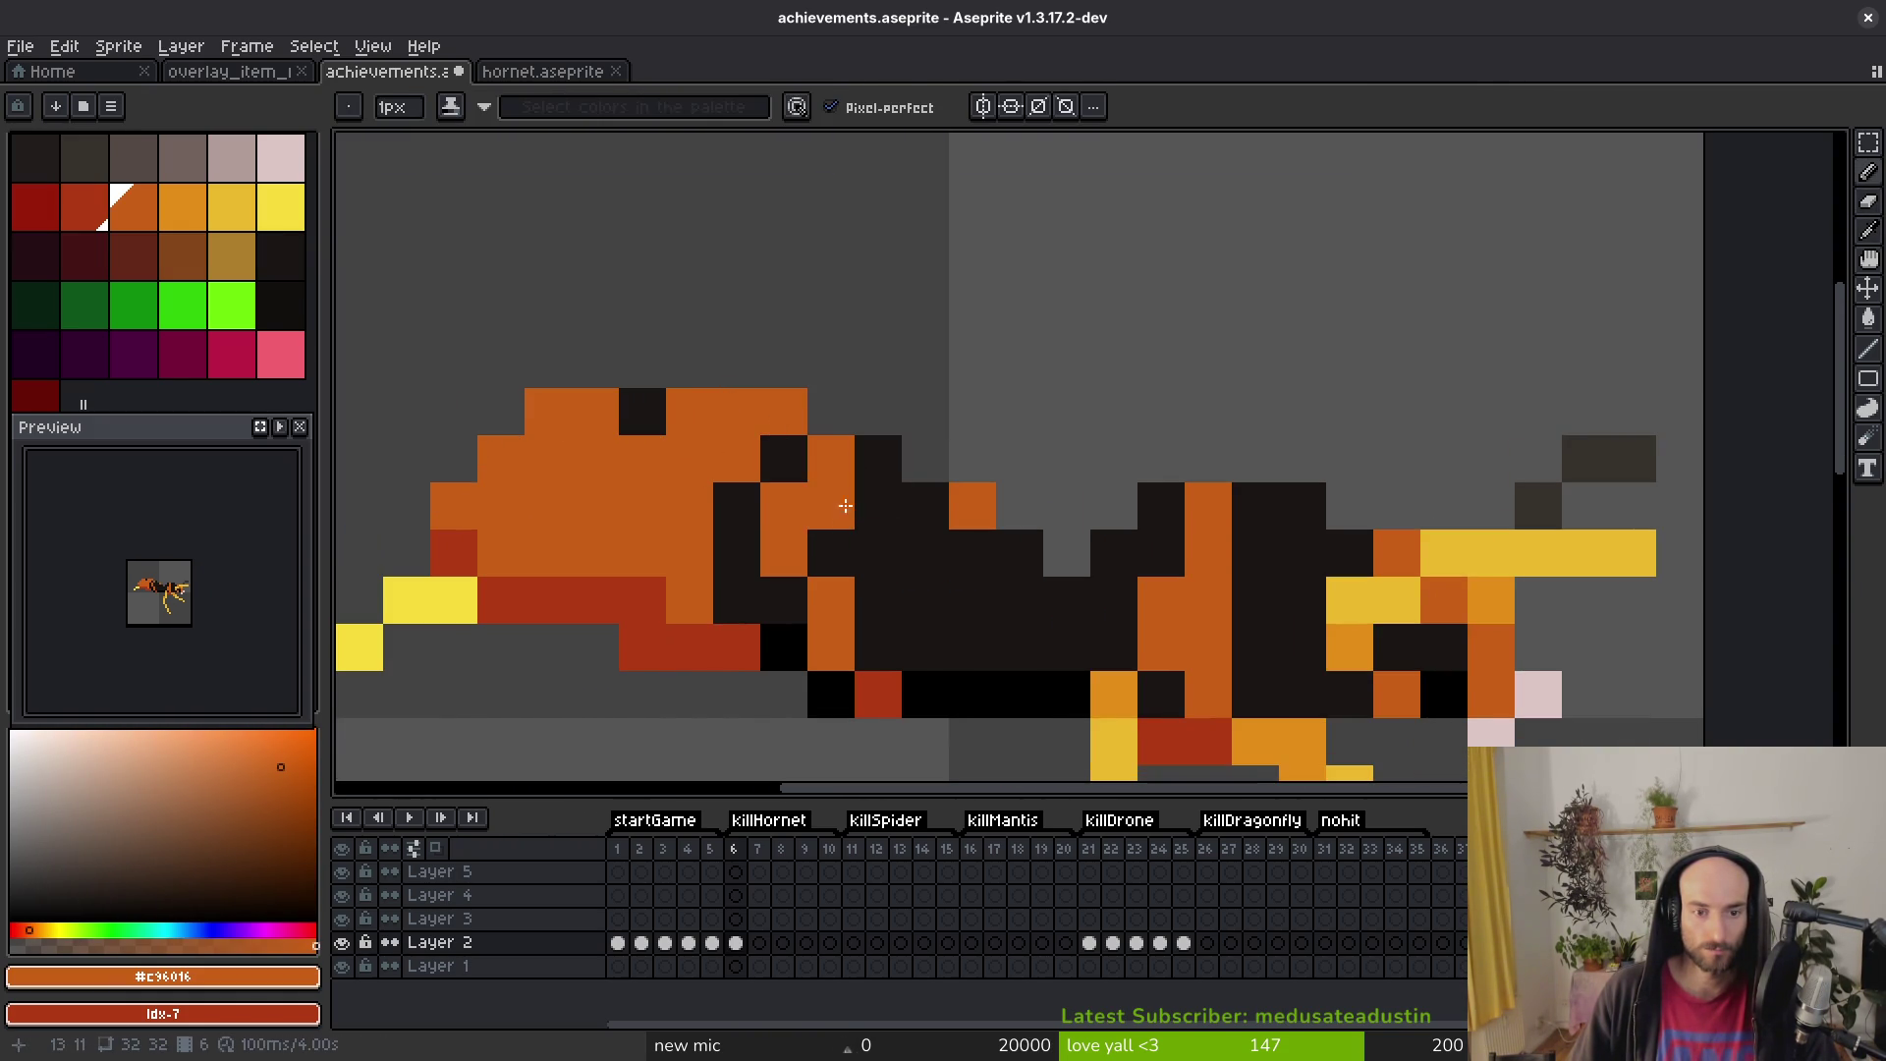
{"action": "left_click", "coordinate": [892, 555]}
{"action": "scroll", "coordinate": [953, 570], "scroll_direction": "down", "scroll_amount": 8}
{"action": "scroll", "coordinate": [915, 579], "scroll_direction": "up", "scroll_amount": 4}
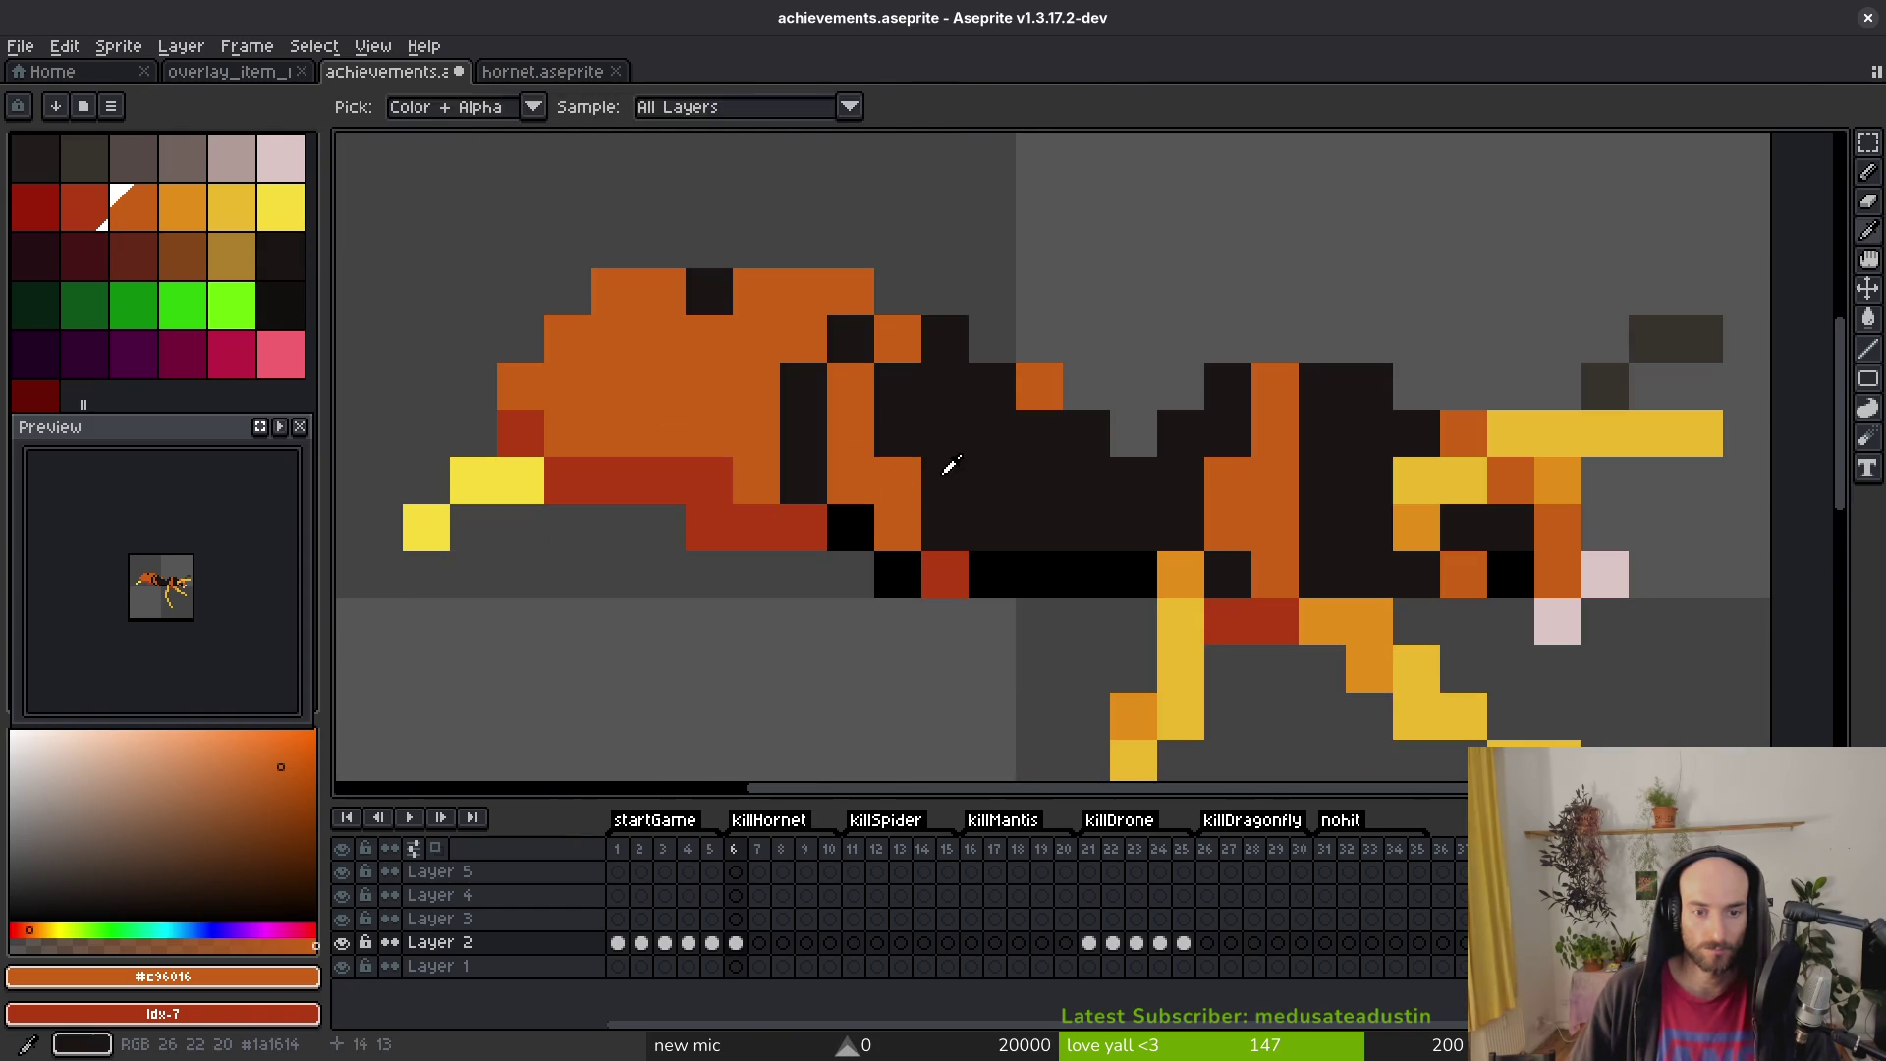
{"action": "left_click", "coordinate": [923, 467], "text": "alt"}
{"action": "scroll", "coordinate": [965, 512], "scroll_direction": "down", "scroll_amount": 3}
{"action": "key", "text": "ctrl+s"}
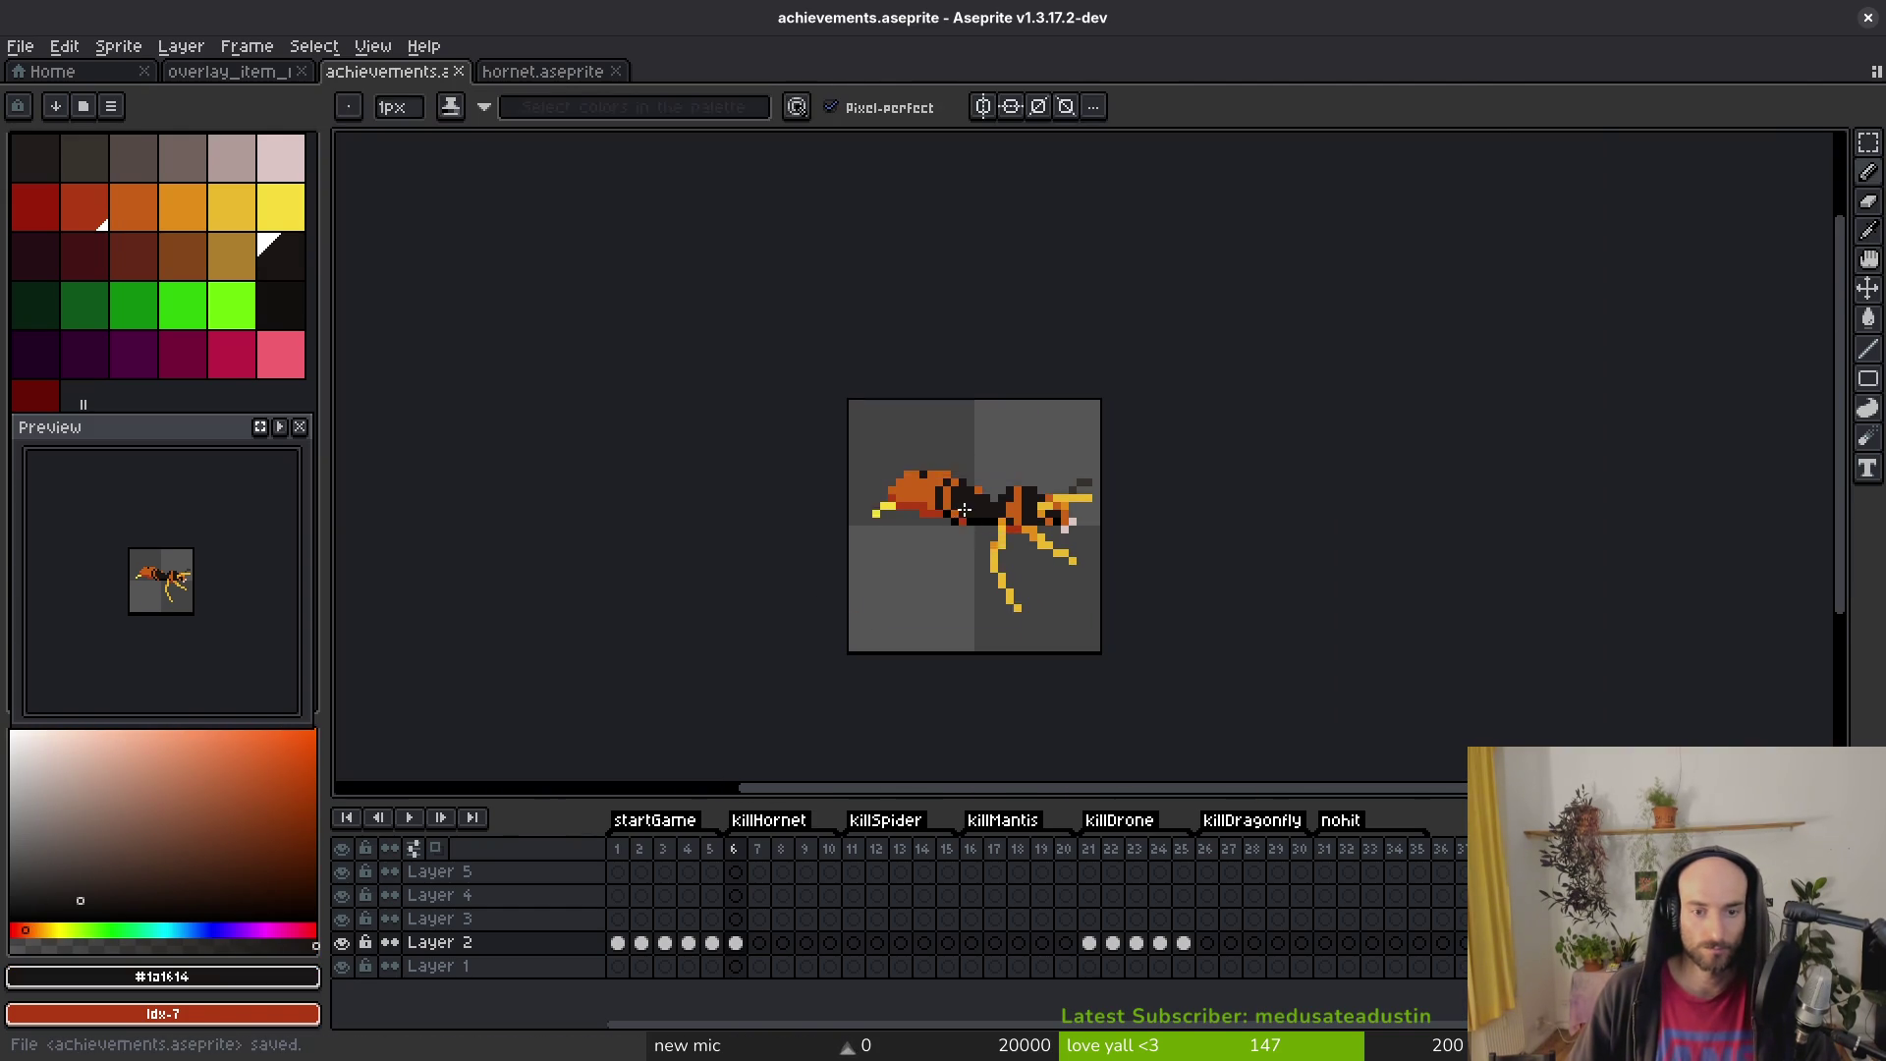
Step: Extend the red underside one pixel left and turn its leftmost pixel orange
{"action": "scroll", "coordinate": [965, 511], "scroll_direction": "up", "scroll_amount": 2}
{"action": "left_click", "coordinate": [888, 546], "text": "alt"}
{"action": "left_click", "coordinate": [762, 528]}
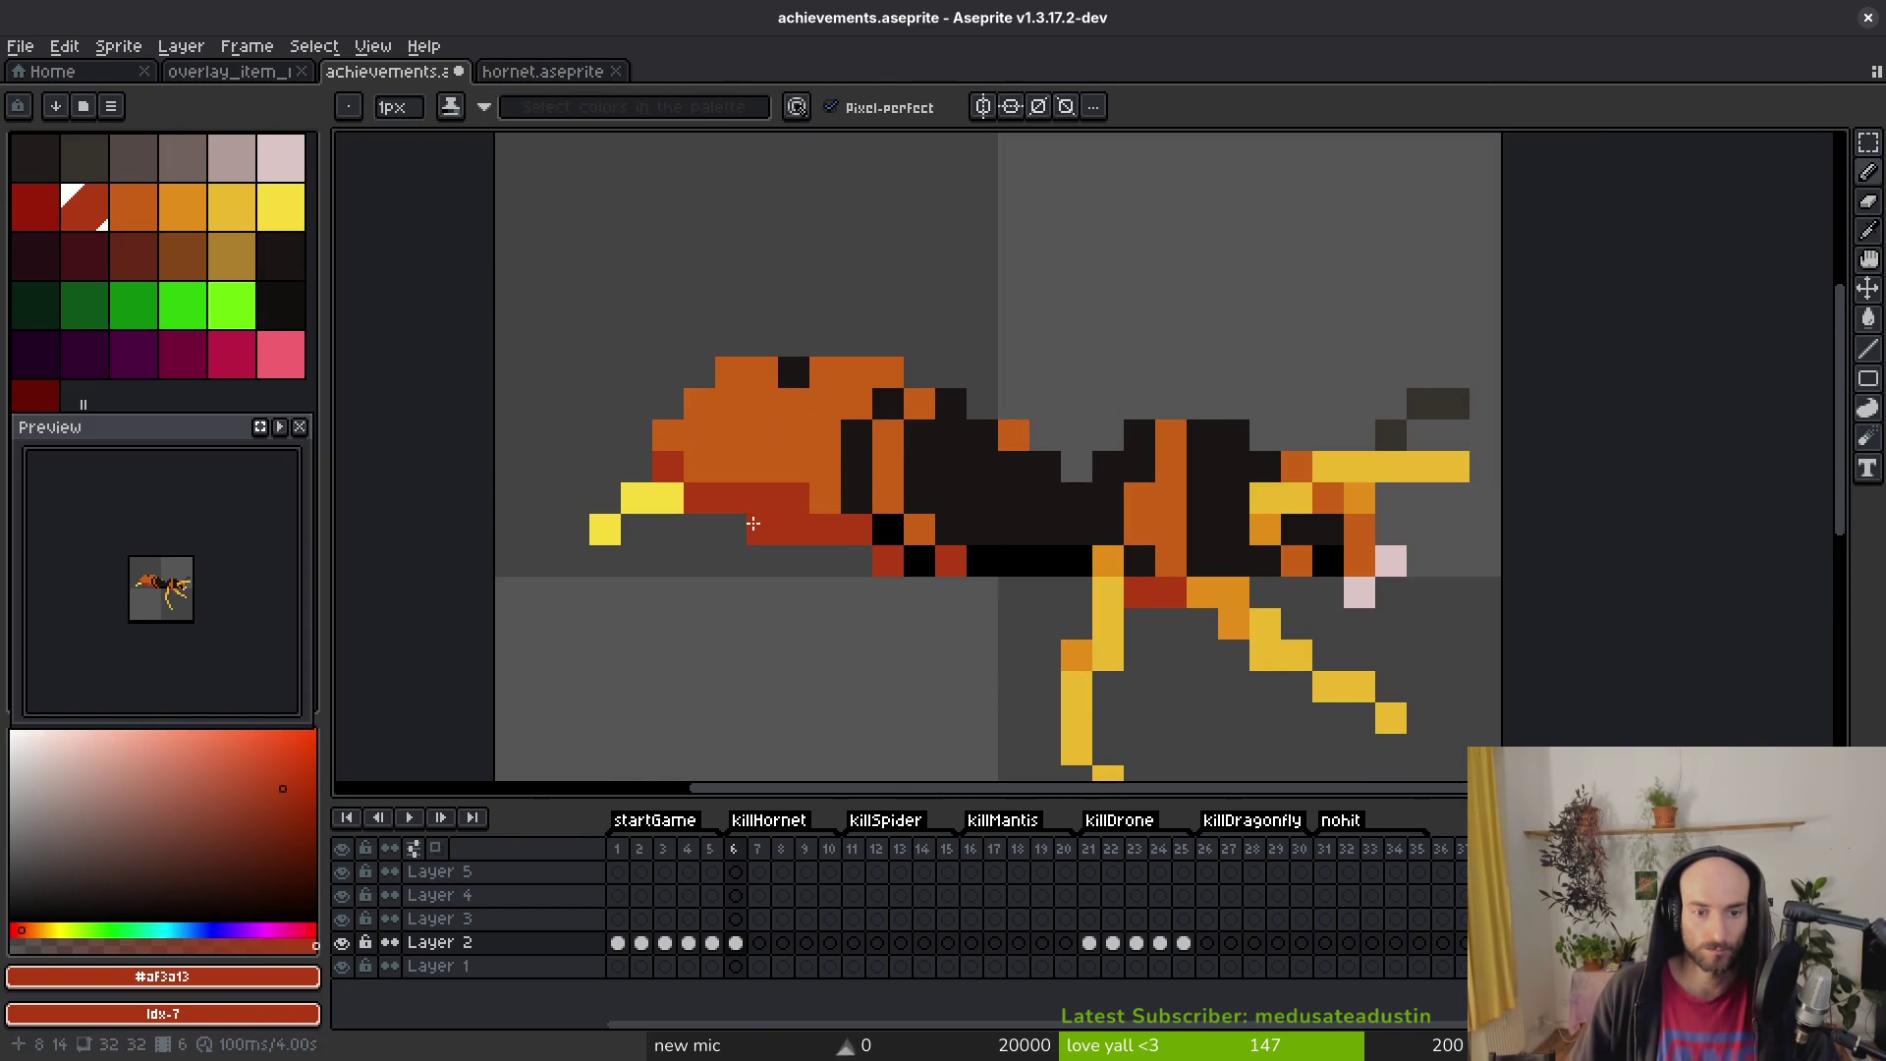
{"action": "left_click", "coordinate": [816, 483], "text": "alt"}
{"action": "left_click", "coordinate": [793, 499]}
{"action": "scroll", "coordinate": [806, 496], "scroll_direction": "down", "scroll_amount": 4}
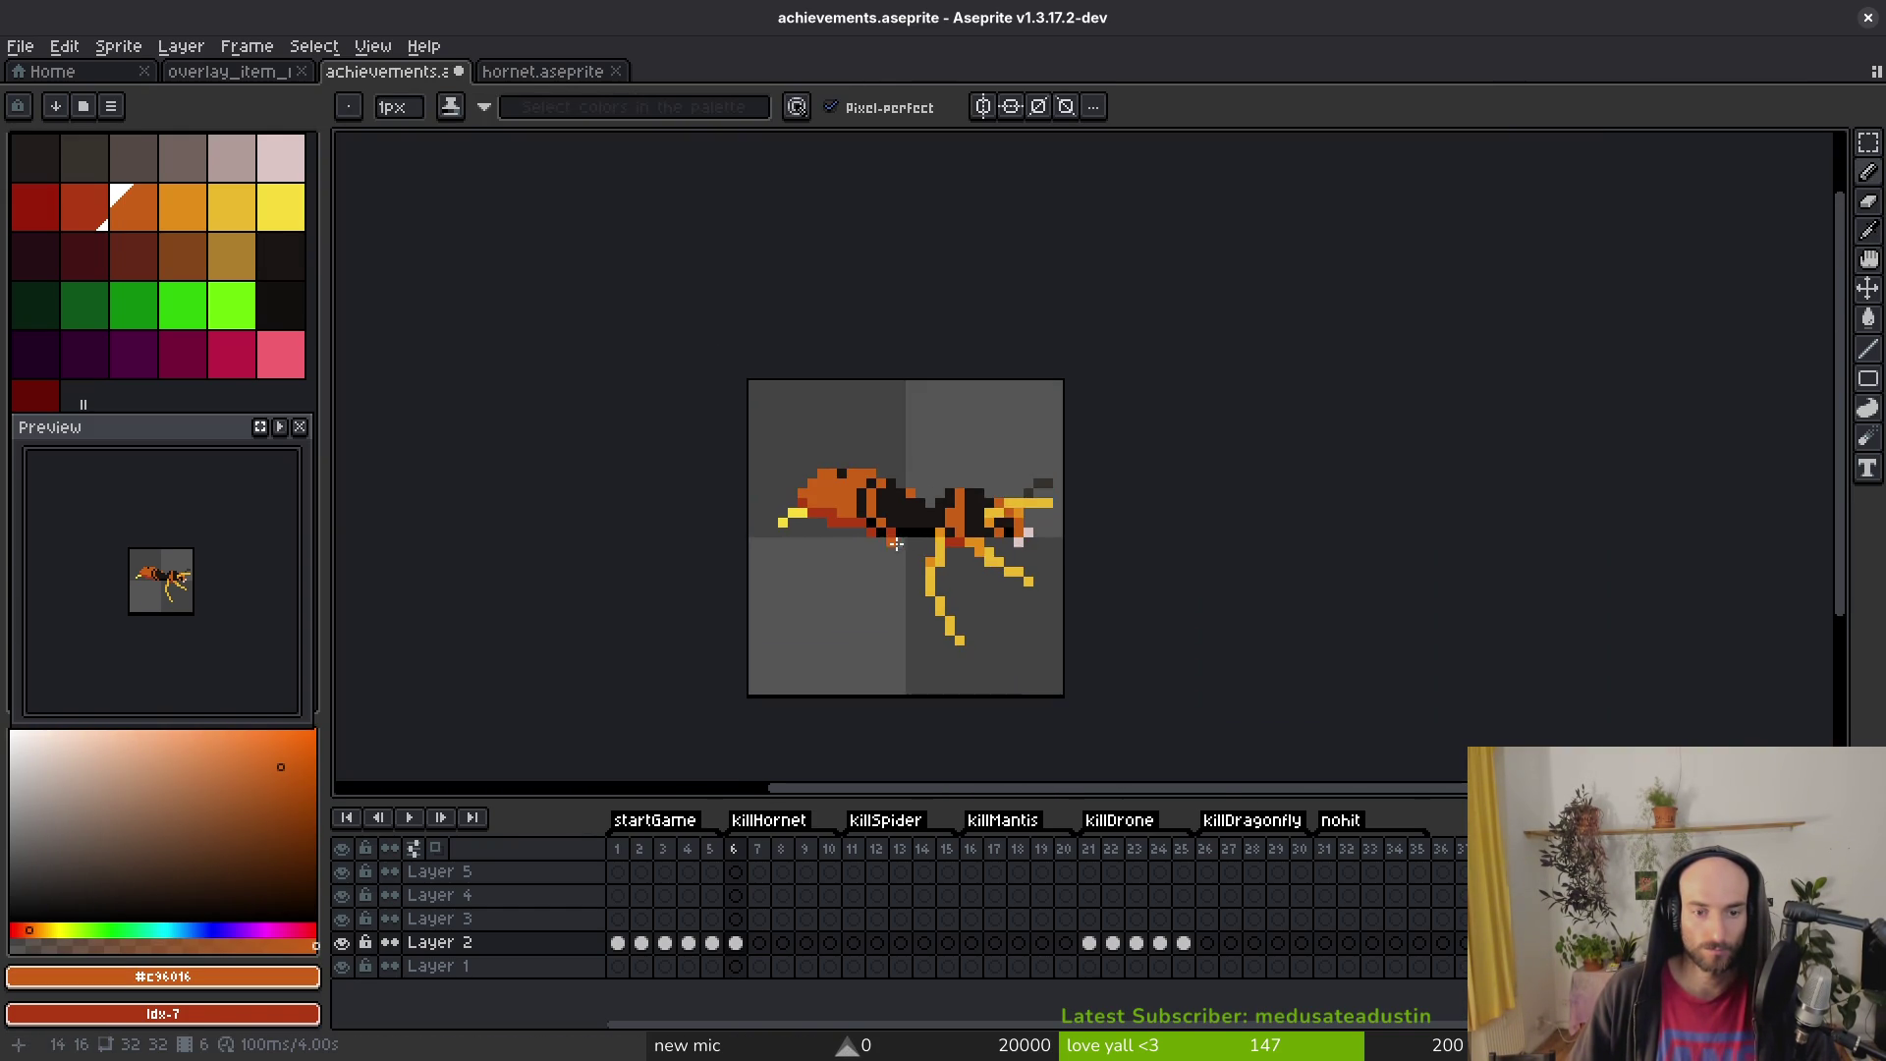
{"action": "scroll", "coordinate": [843, 381], "scroll_direction": "up", "scroll_amount": 4}
{"action": "mouse_move", "coordinate": [860, 436]}
{"action": "left_mouse_down"}
{"action": "mouse_move", "coordinate": [831, 438]}
{"action": "mouse_move", "coordinate": [829, 501]}
{"action": "left_mouse_up"}
{"action": "key", "text": "ctrl+z"}
Step: Sample the red, orange and black sprite colours, then save achievements.aseprite
{"action": "left_click", "coordinate": [804, 531]}
{"action": "scroll", "coordinate": [854, 550], "scroll_direction": "down", "scroll_amount": 5}
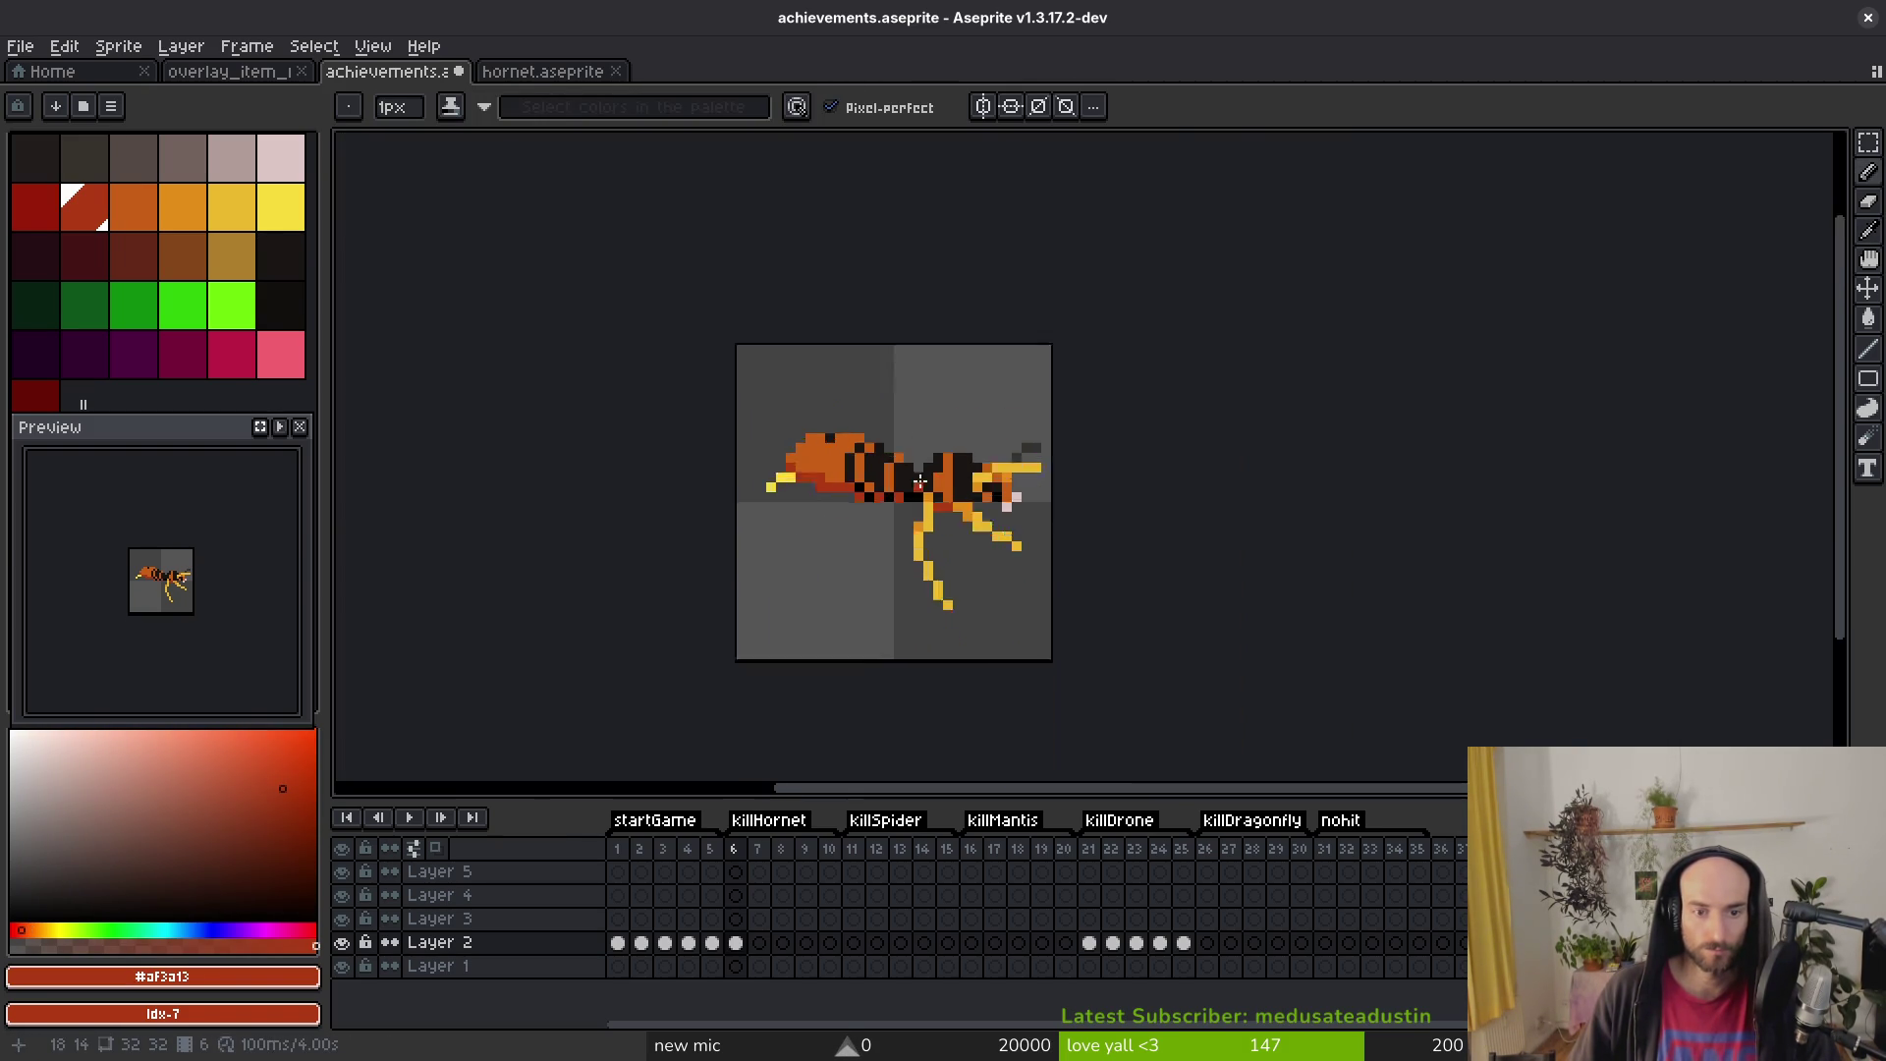
{"action": "scroll", "coordinate": [940, 487], "scroll_direction": "up", "scroll_amount": 5}
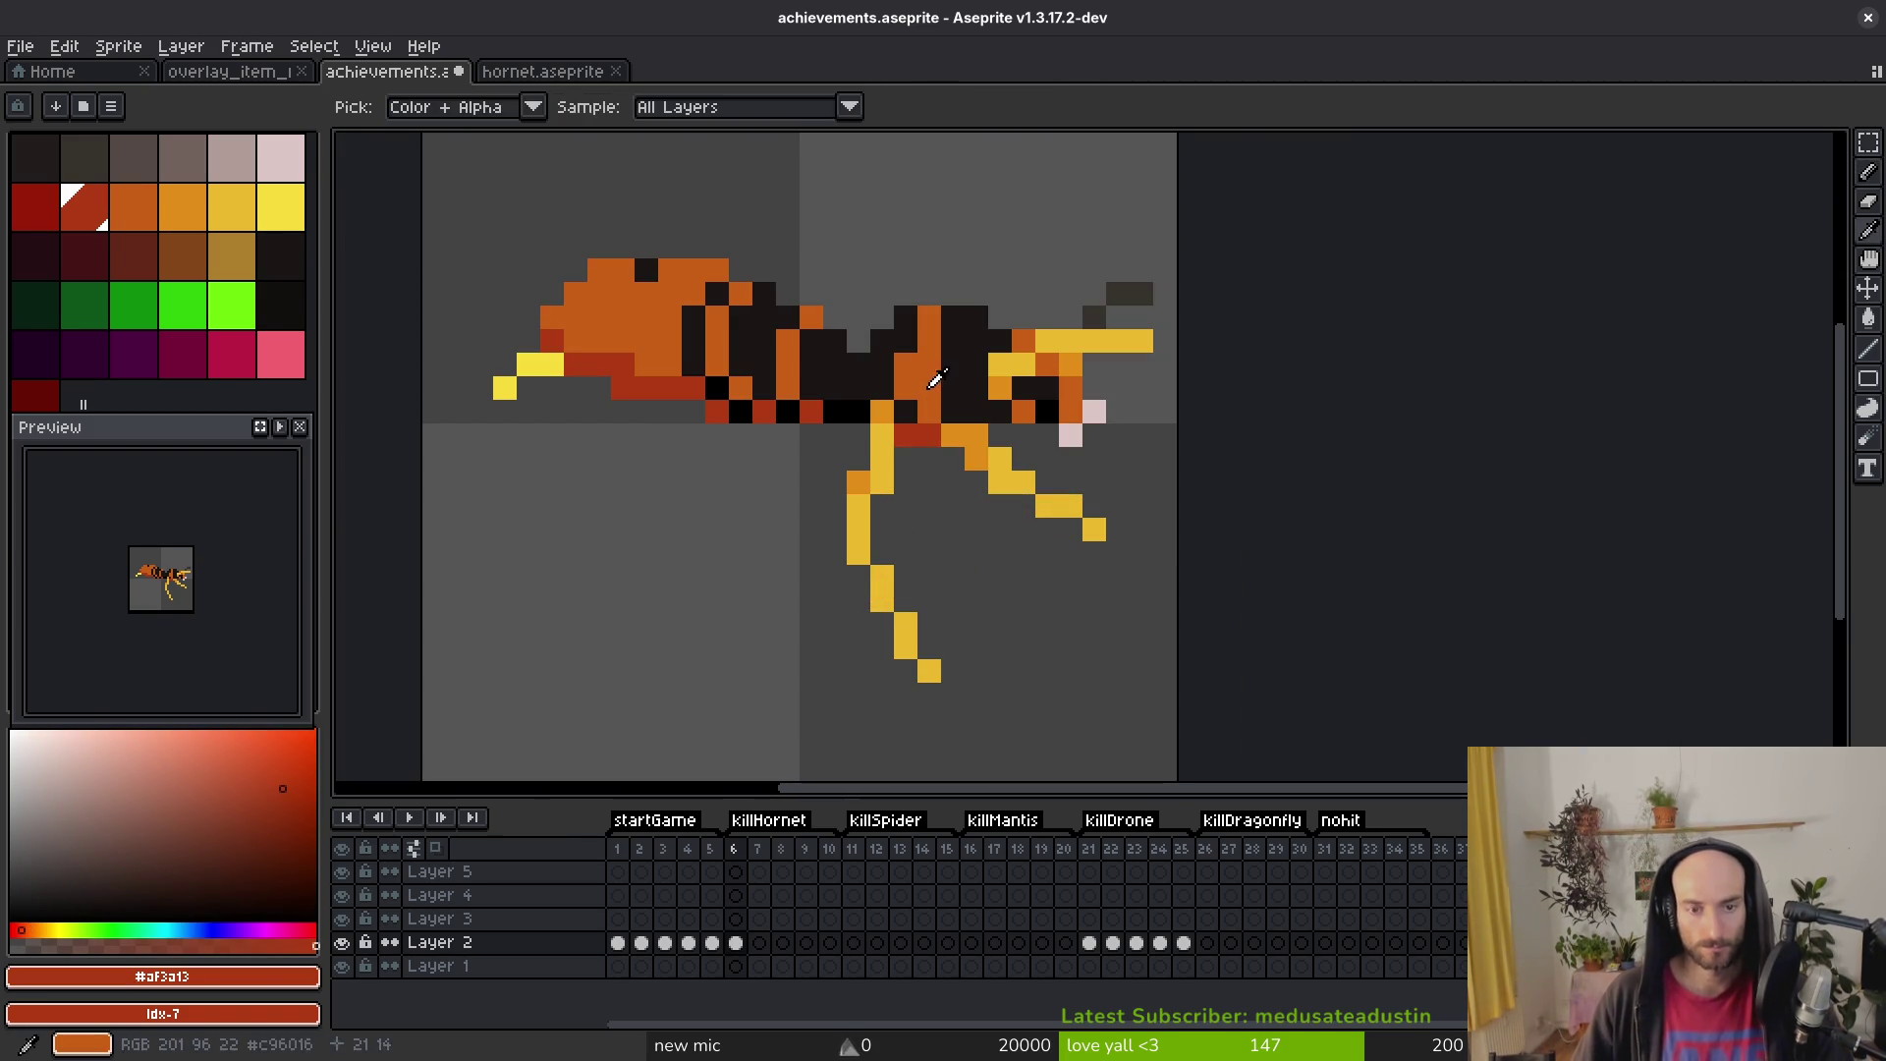
{"action": "left_click", "coordinate": [931, 355], "text": "alt"}
{"action": "scroll", "coordinate": [929, 398], "scroll_direction": "up", "scroll_amount": 1}
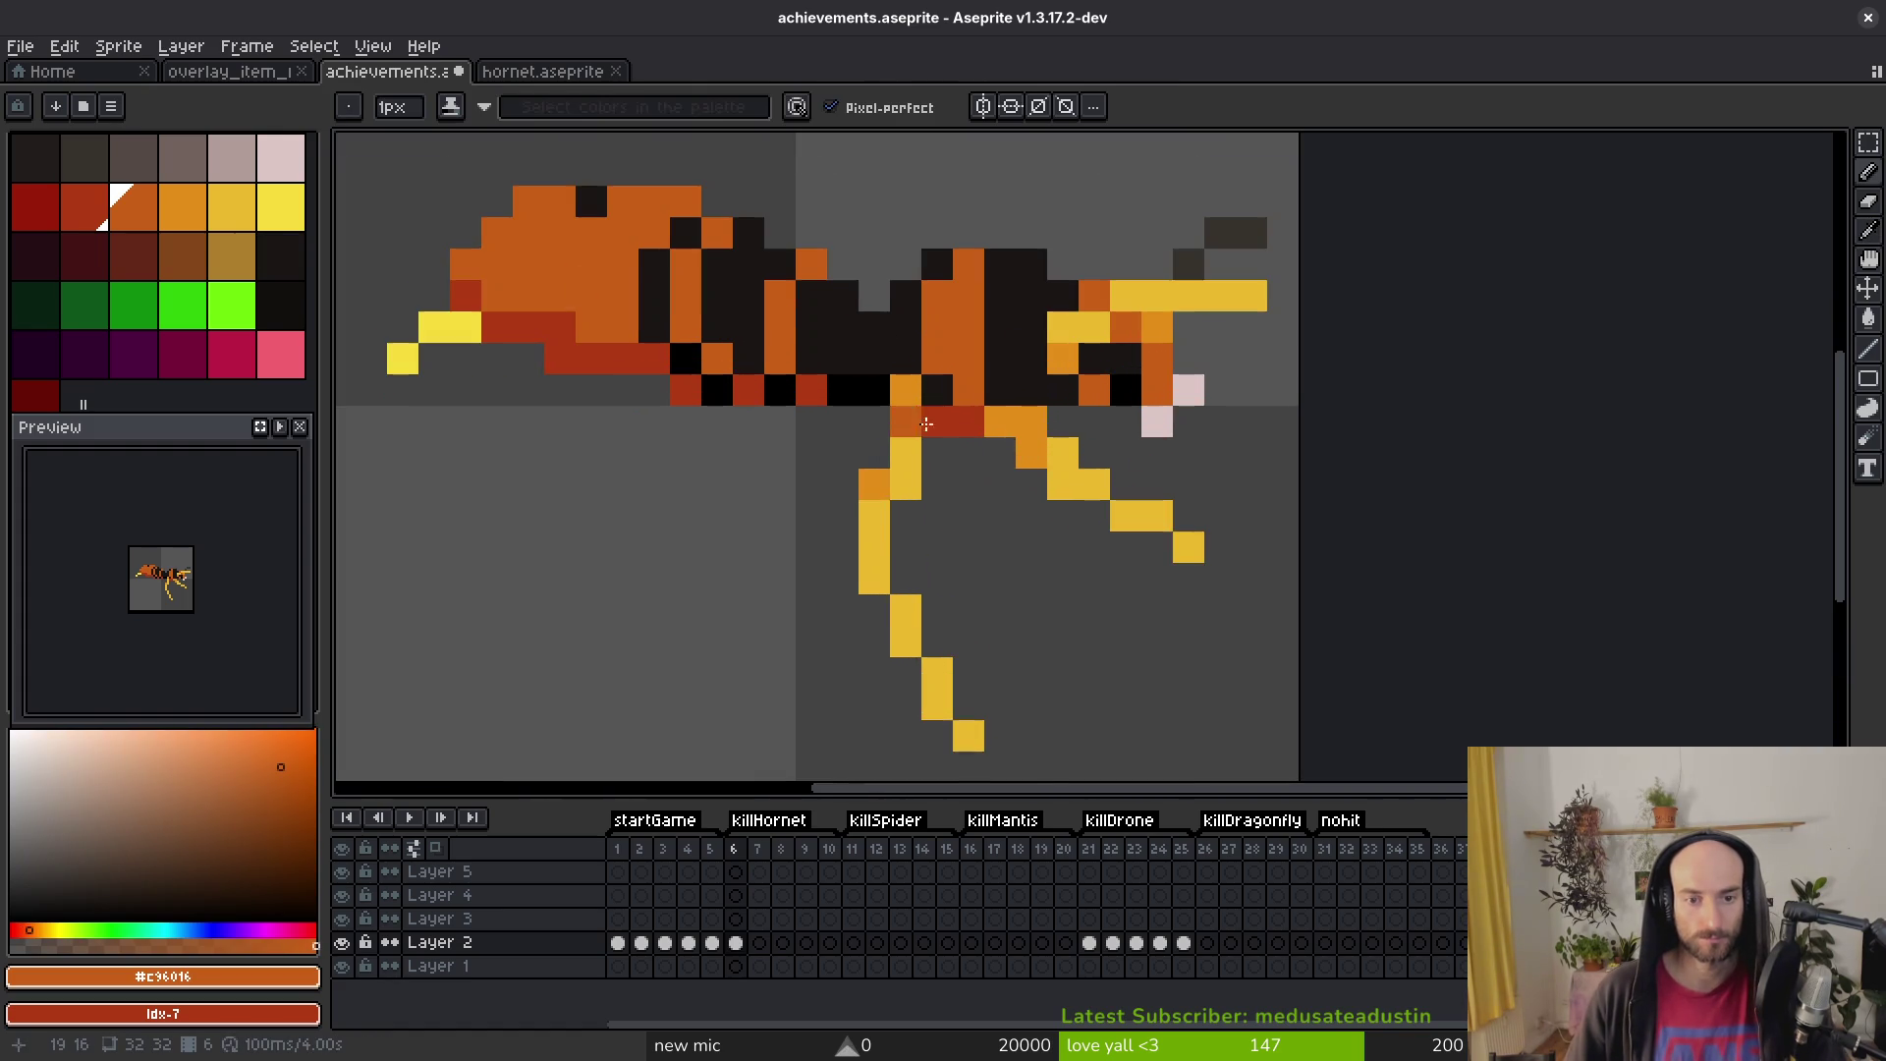
{"action": "left_click", "coordinate": [963, 412], "text": "alt"}
{"action": "scroll", "coordinate": [966, 415], "scroll_direction": "down", "scroll_amount": 5}
{"action": "scroll", "coordinate": [965, 416], "scroll_direction": "up", "scroll_amount": 5}
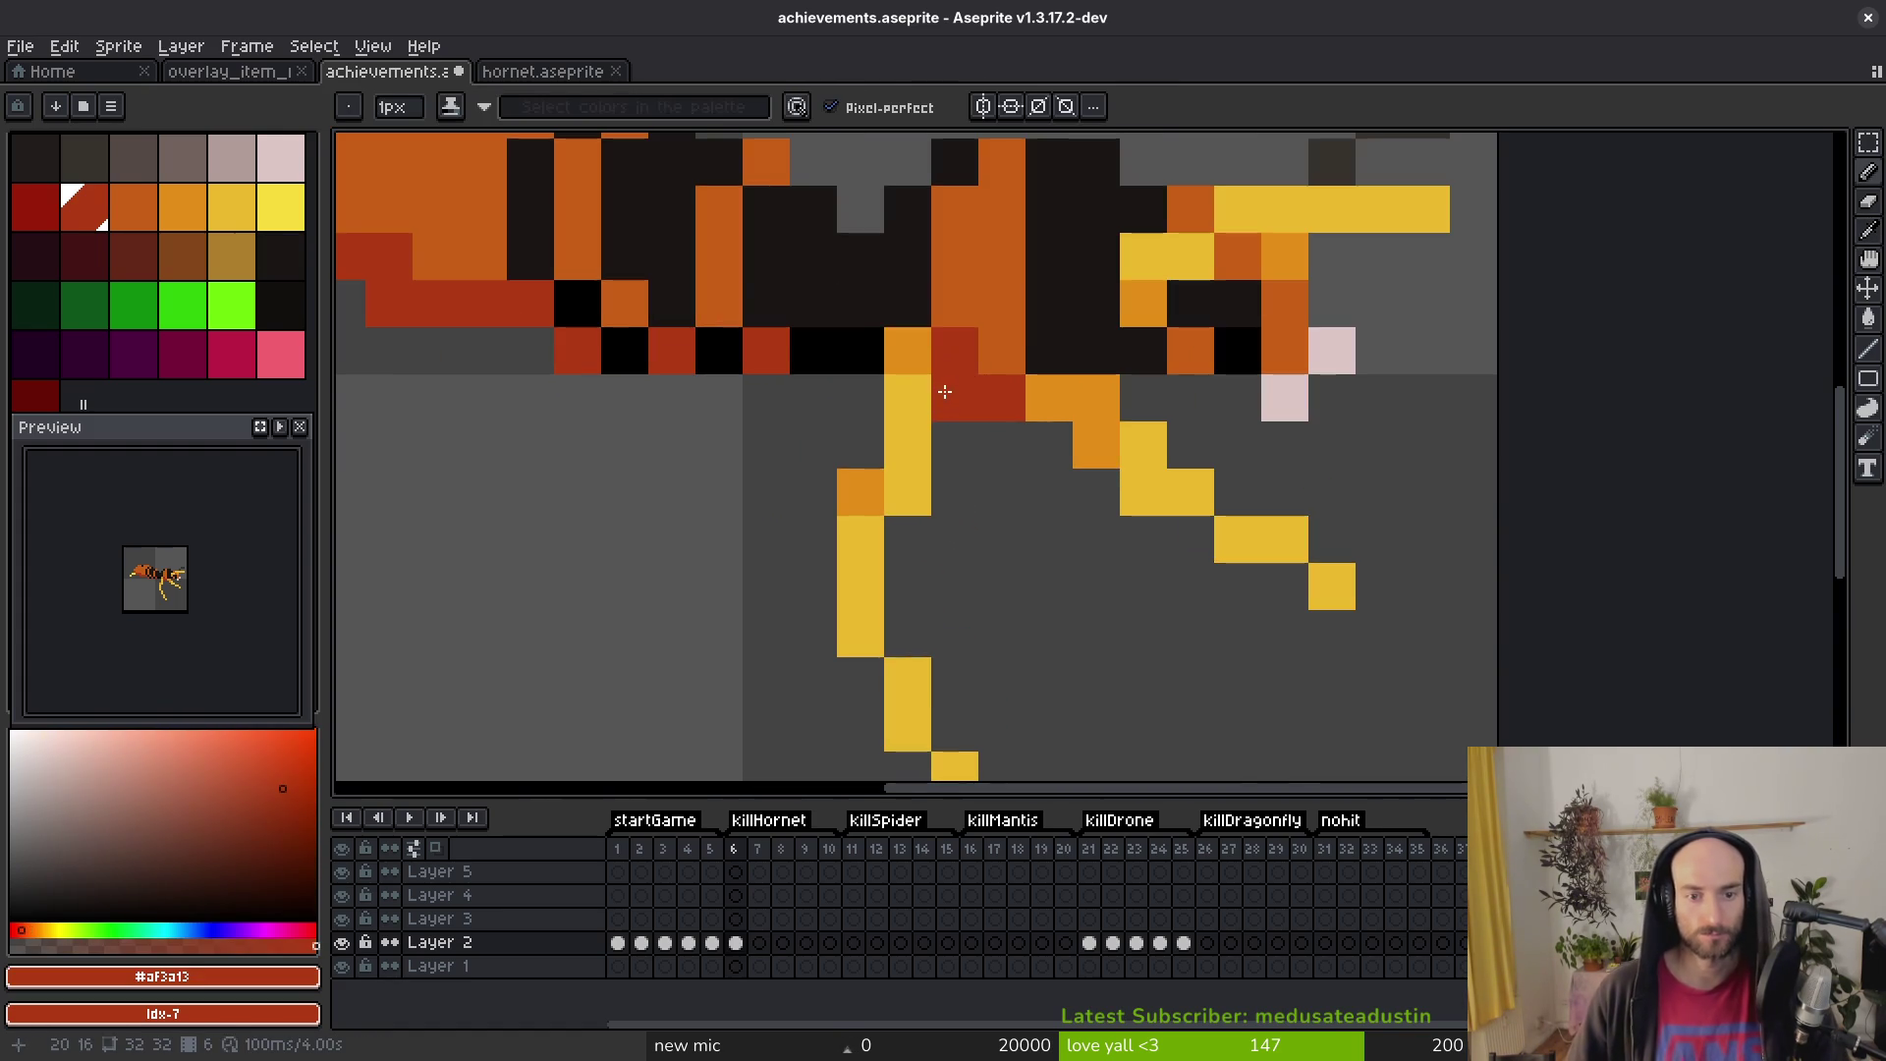
{"action": "left_click", "coordinate": [884, 337], "text": "alt"}
{"action": "scroll", "coordinate": [1093, 436], "scroll_direction": "down", "scroll_amount": 5}
{"action": "key", "text": "ctrl+s"}
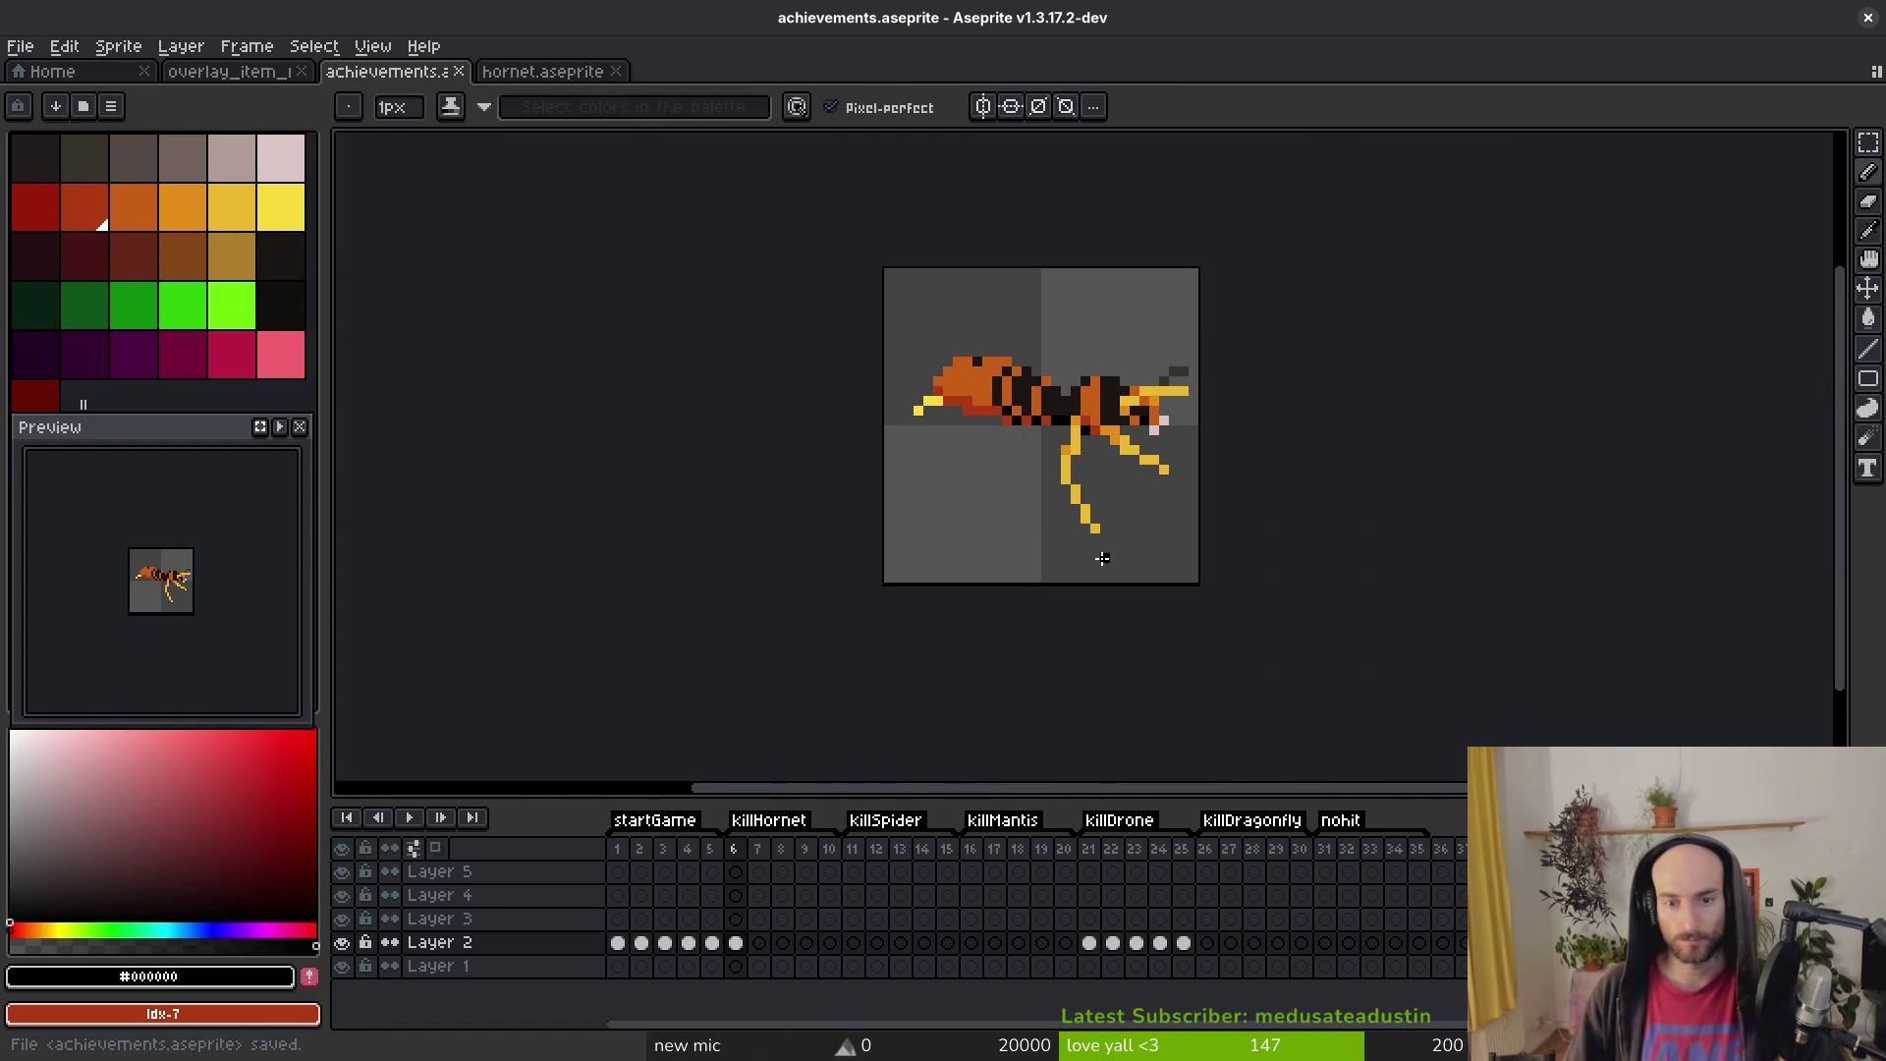
Step: Paint two black pixels beside the pale pink head tips, trimming them to two
{"action": "scroll", "coordinate": [1127, 461], "scroll_direction": "up", "scroll_amount": 5}
{"action": "scroll", "coordinate": [1021, 394], "scroll_direction": "up", "scroll_amount": 3}
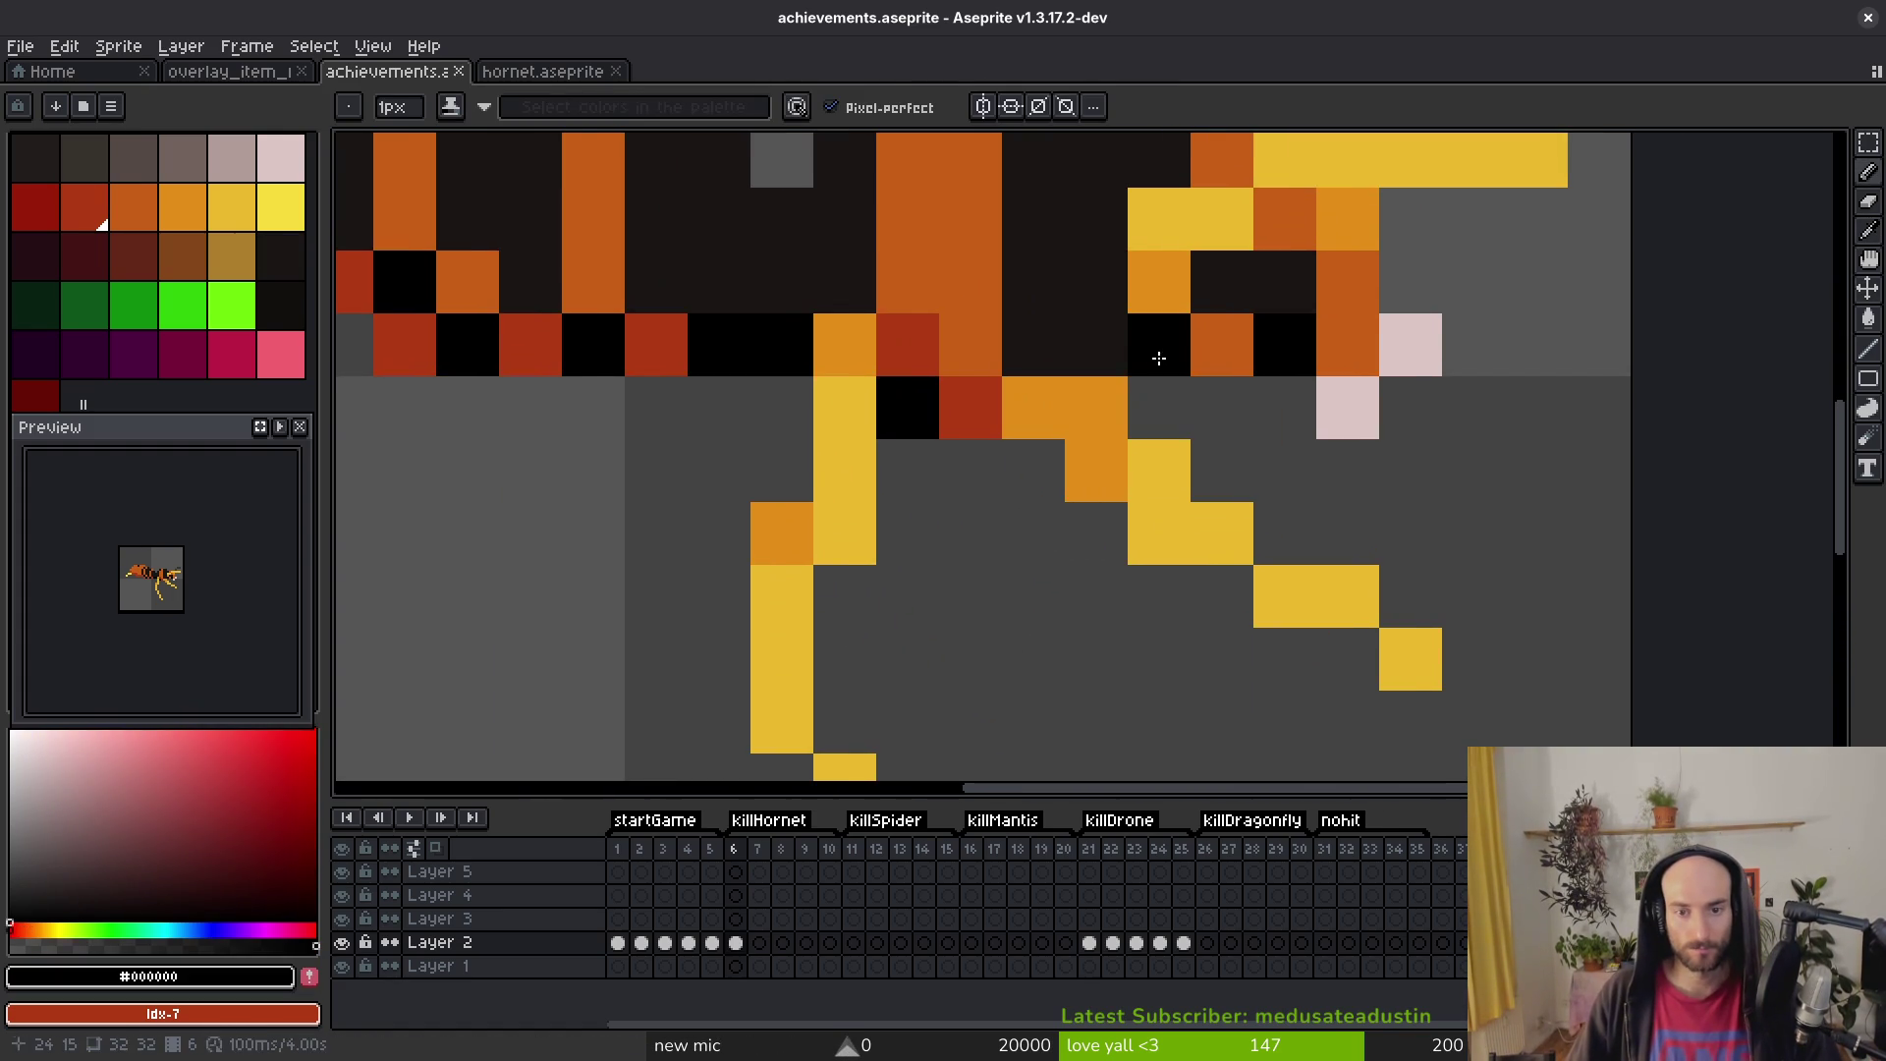
{"action": "scroll", "coordinate": [1266, 366], "scroll_direction": "down", "scroll_amount": 6}
{"action": "scroll", "coordinate": [1202, 404], "scroll_direction": "up", "scroll_amount": 5}
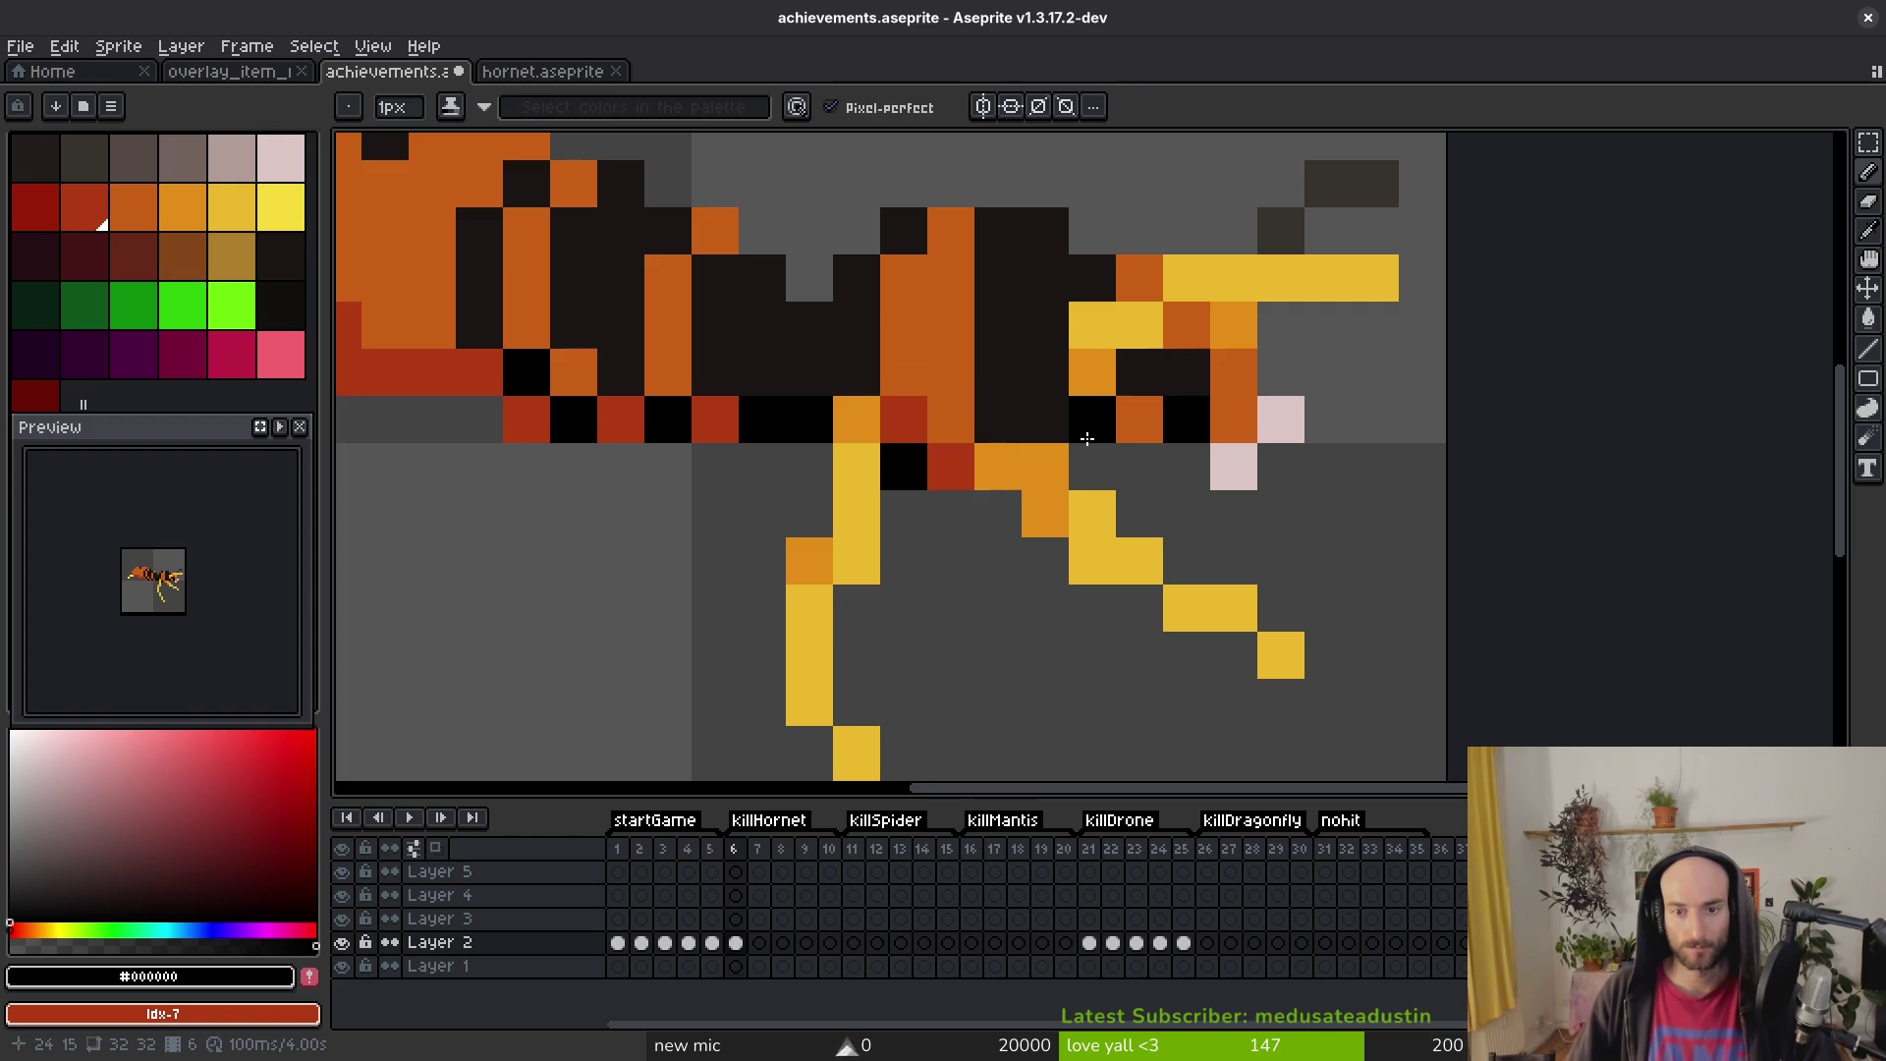
{"action": "scroll", "coordinate": [1179, 491], "scroll_direction": "down", "scroll_amount": 3}
{"action": "left_click", "coordinate": [1254, 507], "text": "alt"}
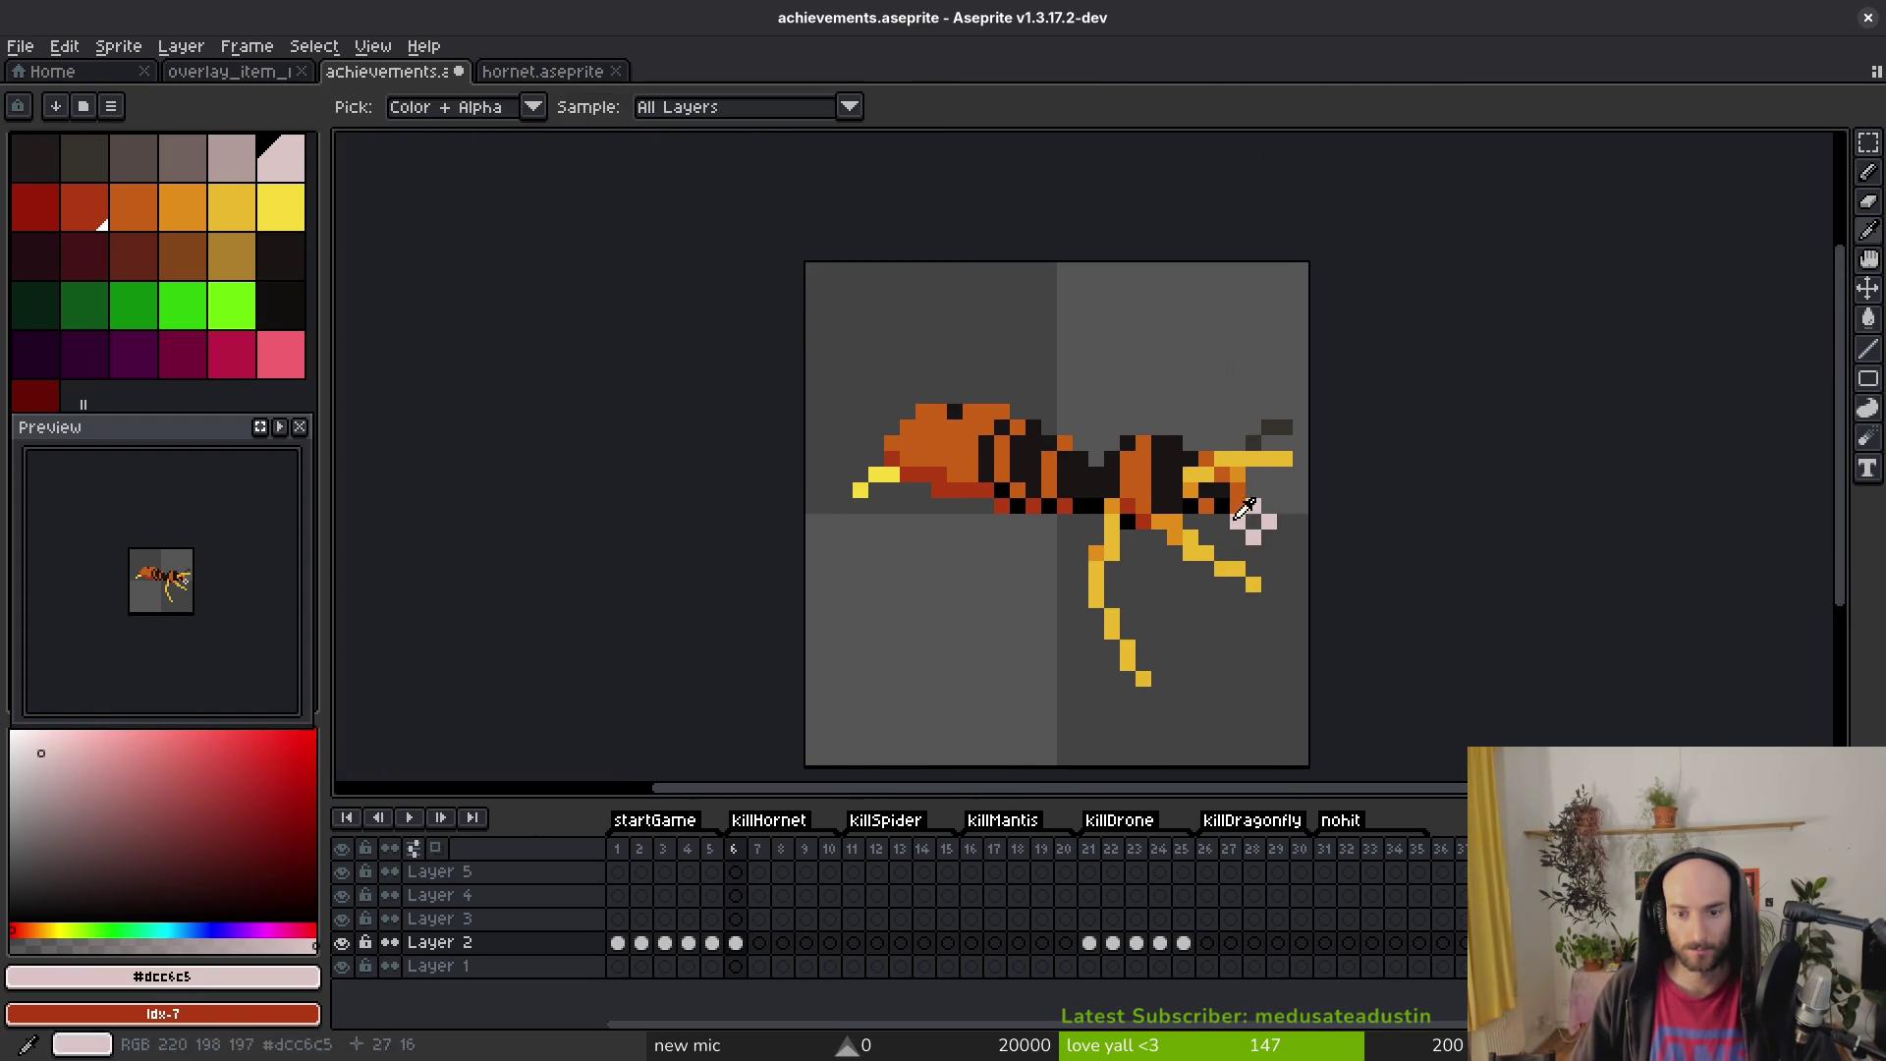
{"action": "left_click", "coordinate": [1242, 499], "text": "alt"}
{"action": "scroll", "coordinate": [1242, 499], "scroll_direction": "up", "scroll_amount": 2}
{"action": "left_click", "coordinate": [1139, 686]}
{"action": "left_click", "coordinate": [1105, 688]}
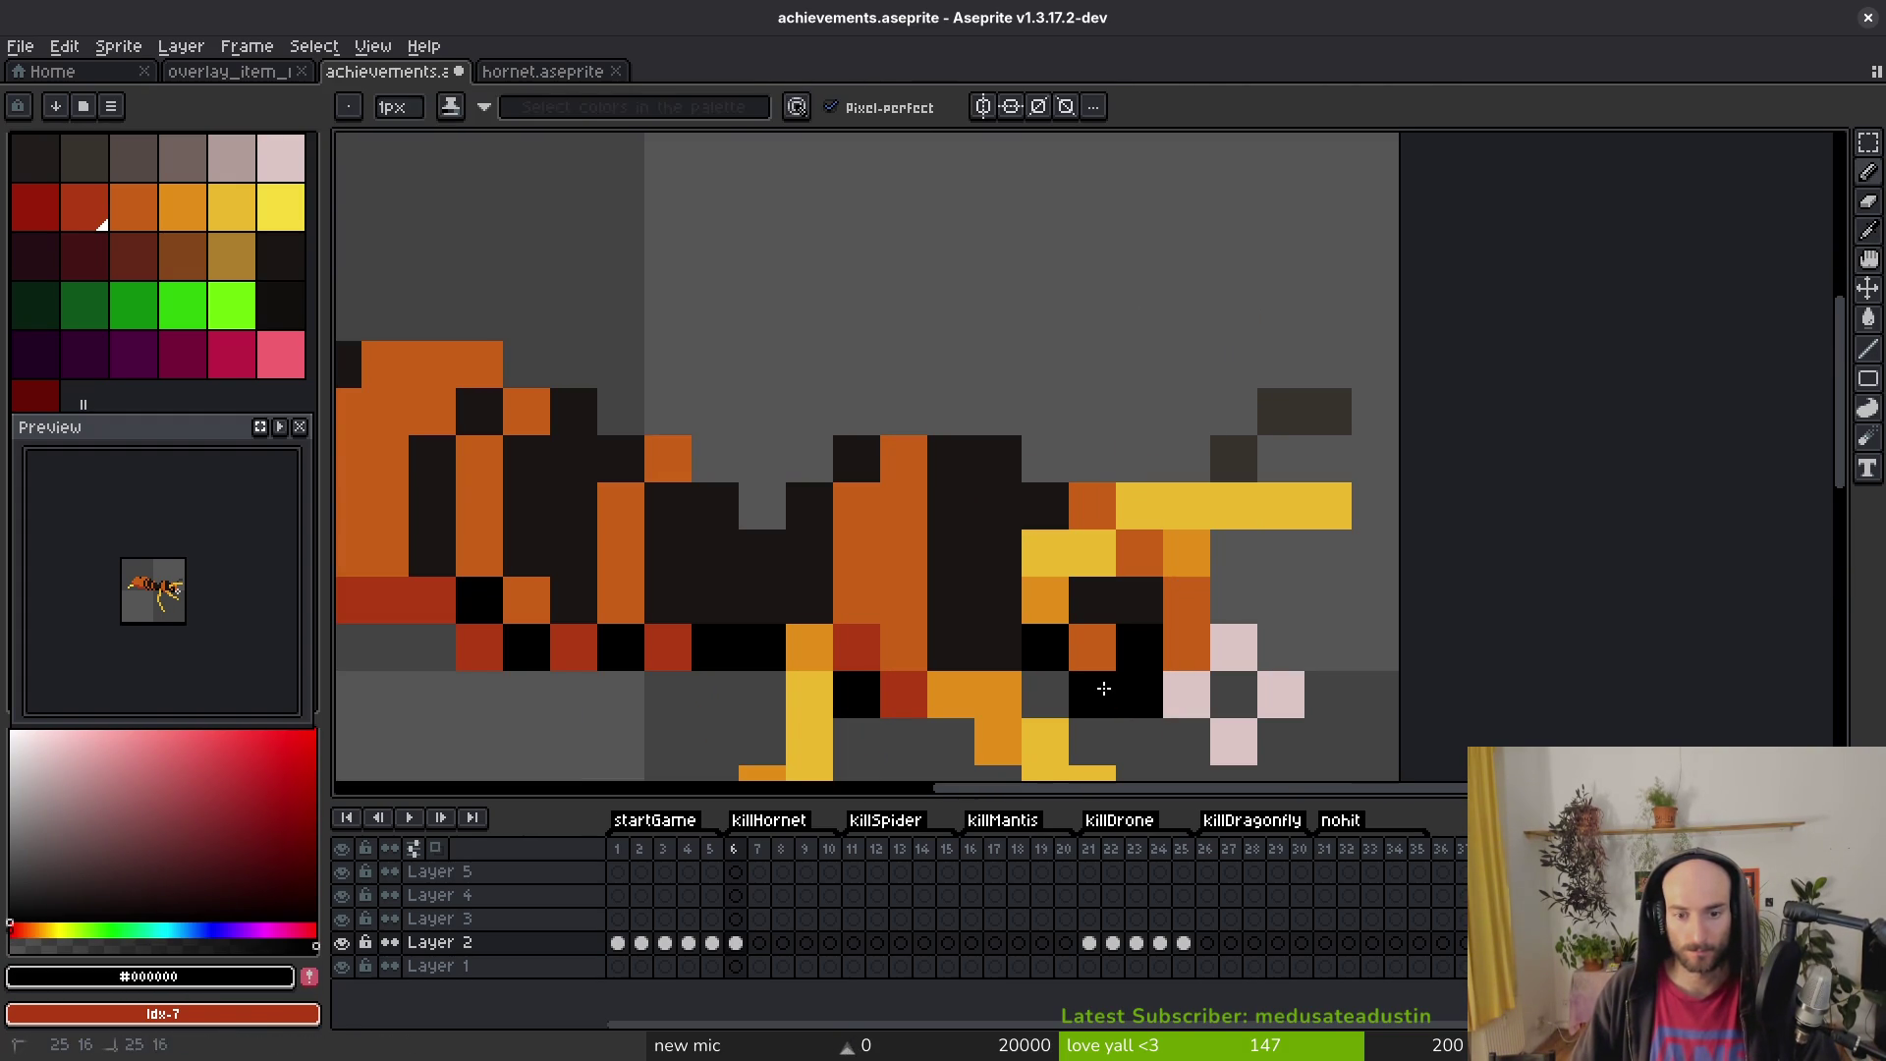
Step: Pick the dark body colour and save achievements.aseprite
{"action": "left_click", "coordinate": [1136, 610], "text": "alt"}
{"action": "scroll", "coordinate": [1316, 727], "scroll_direction": "down", "scroll_amount": 6}
{"action": "scroll", "coordinate": [1267, 688], "scroll_direction": "up", "scroll_amount": 4}
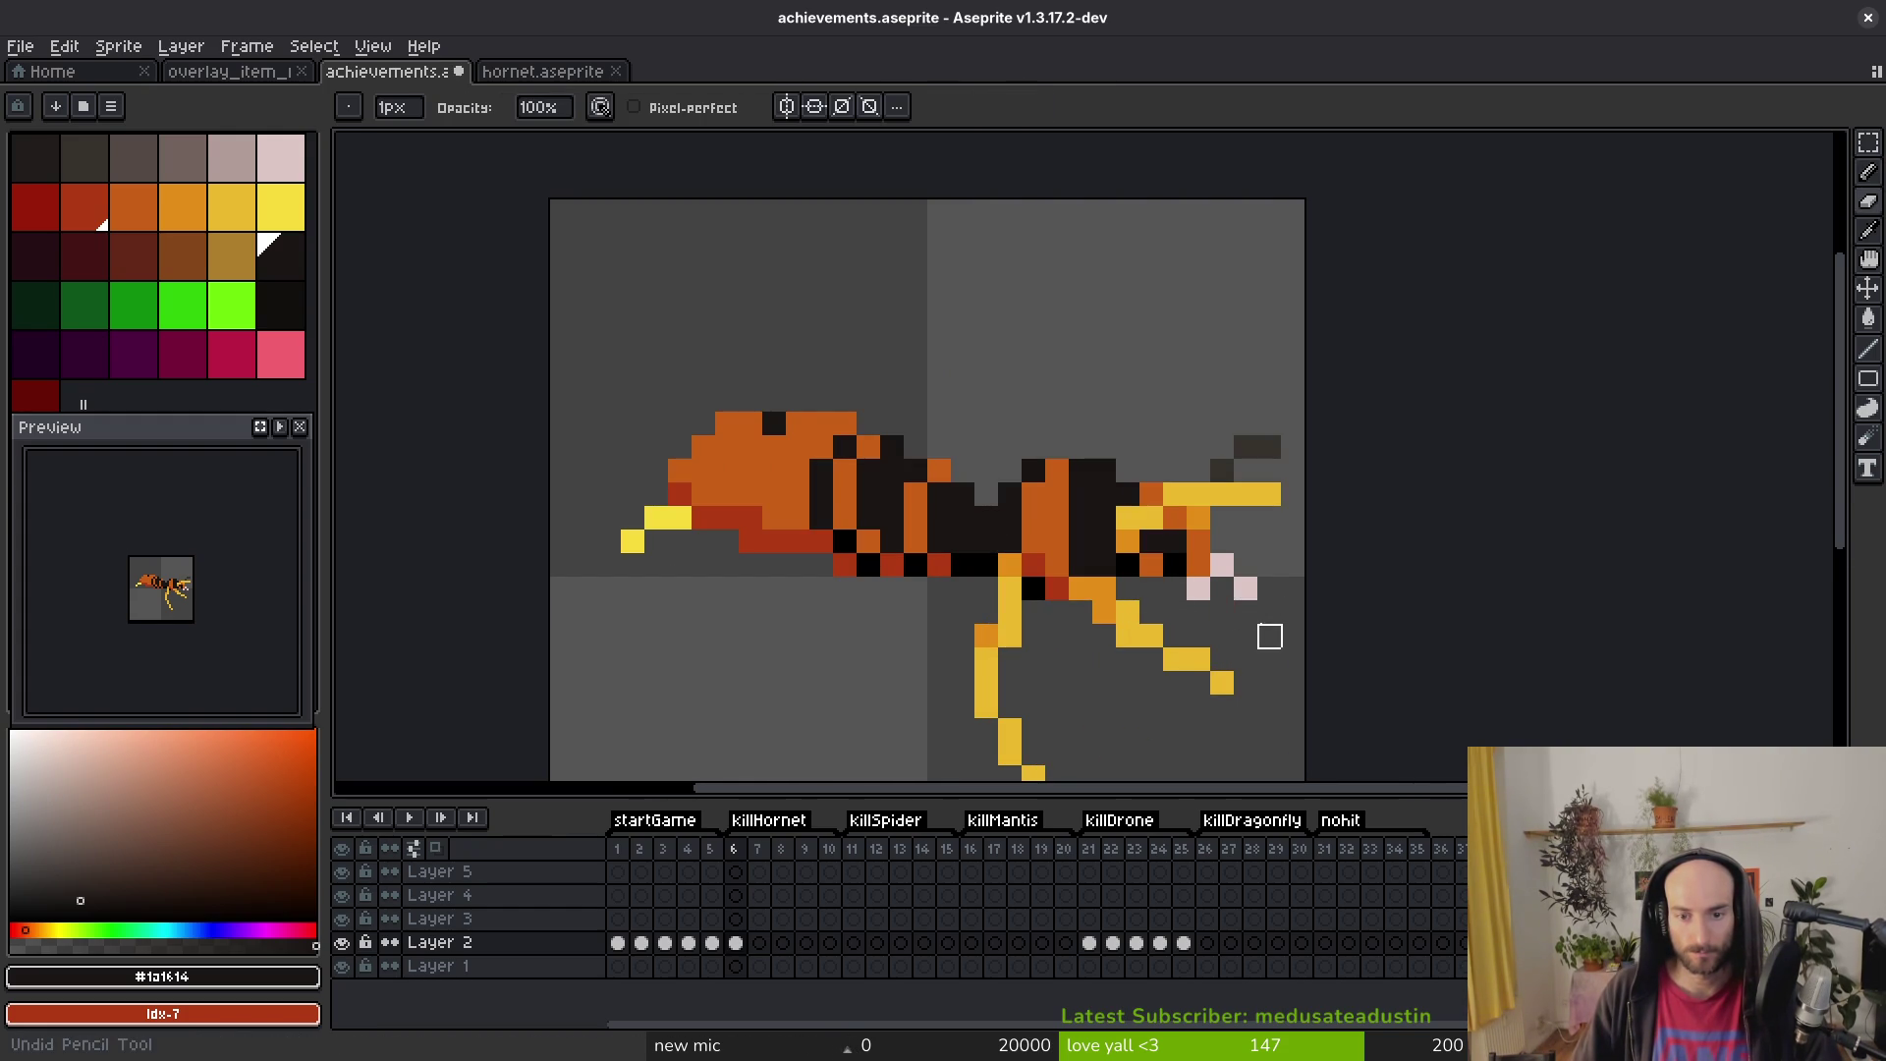
{"action": "scroll", "coordinate": [1239, 640], "scroll_direction": "down", "scroll_amount": 4}
{"action": "key", "text": "ctrl+s"}
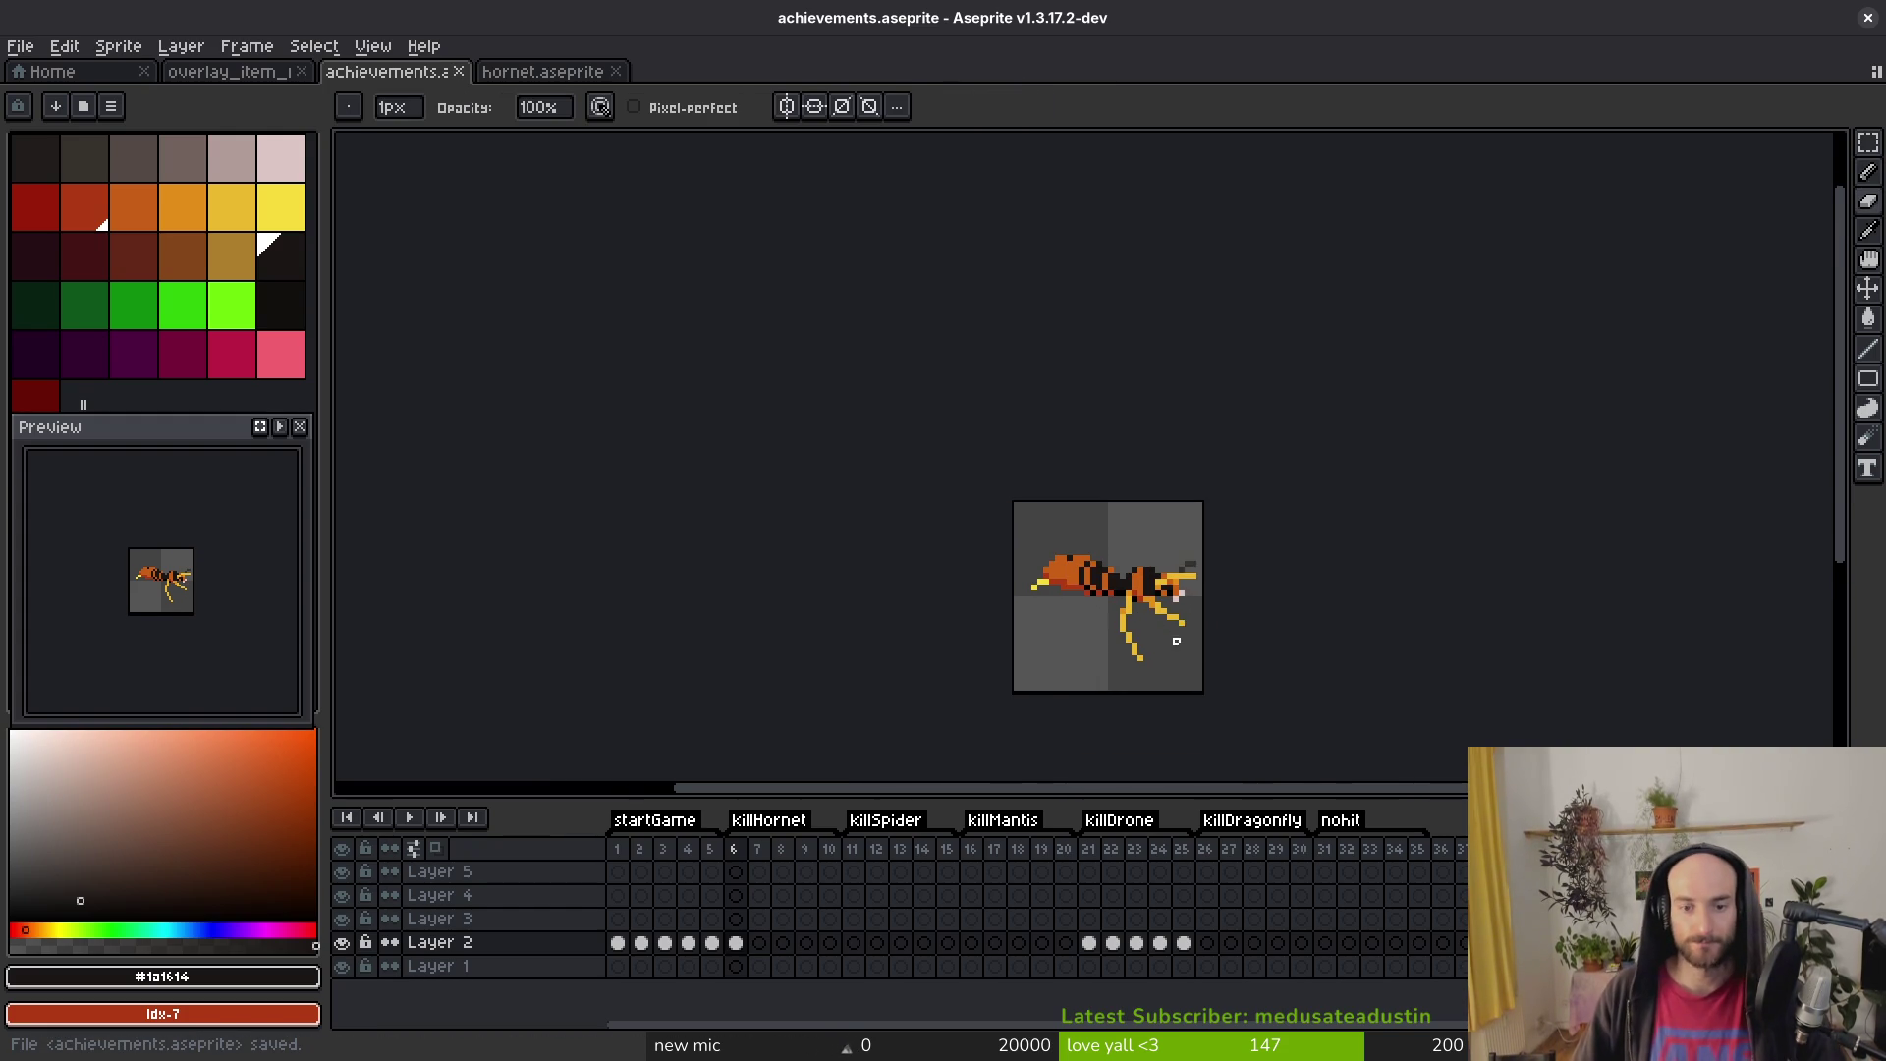
{"action": "scroll", "coordinate": [1159, 580], "scroll_direction": "up", "scroll_amount": 4}
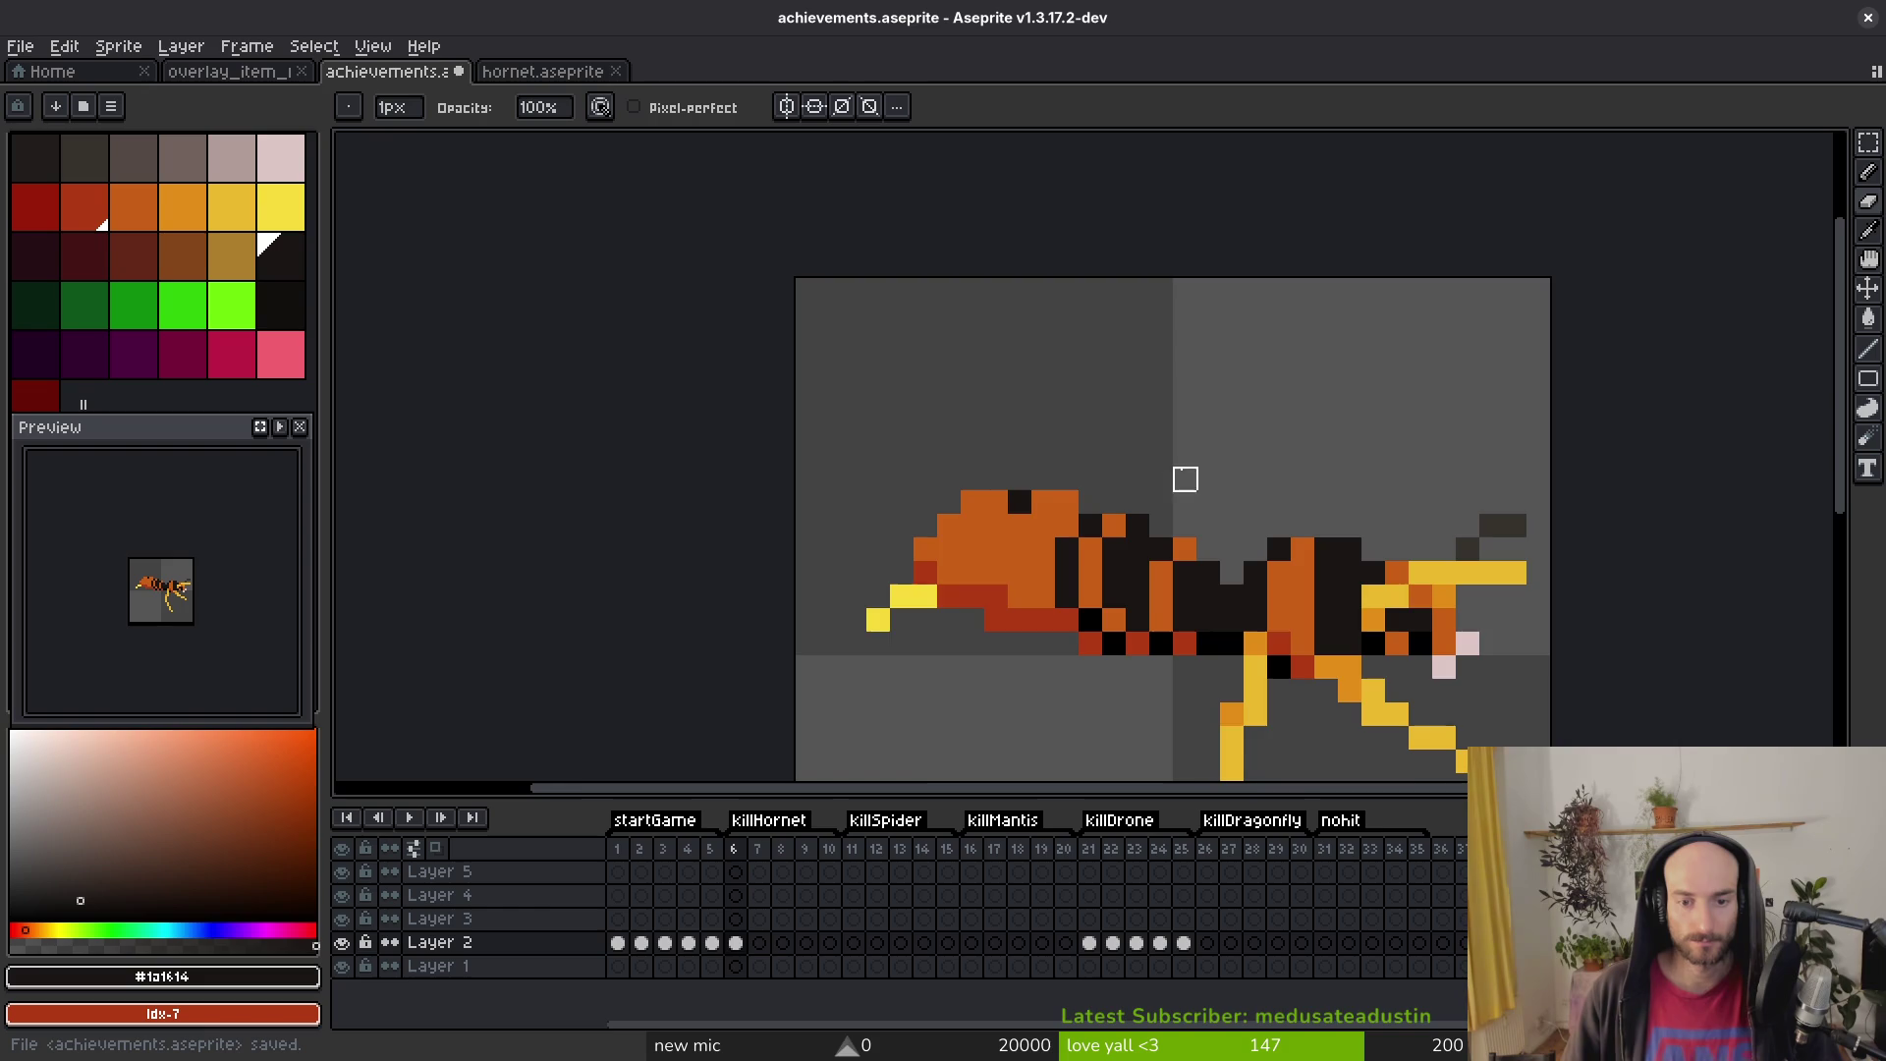
{"action": "scroll", "coordinate": [1145, 471], "scroll_direction": "up", "scroll_amount": 1}
Step: Paint head pixels orange and dark brown, plus a black pixel under the head
{"action": "key", "text": "i"}
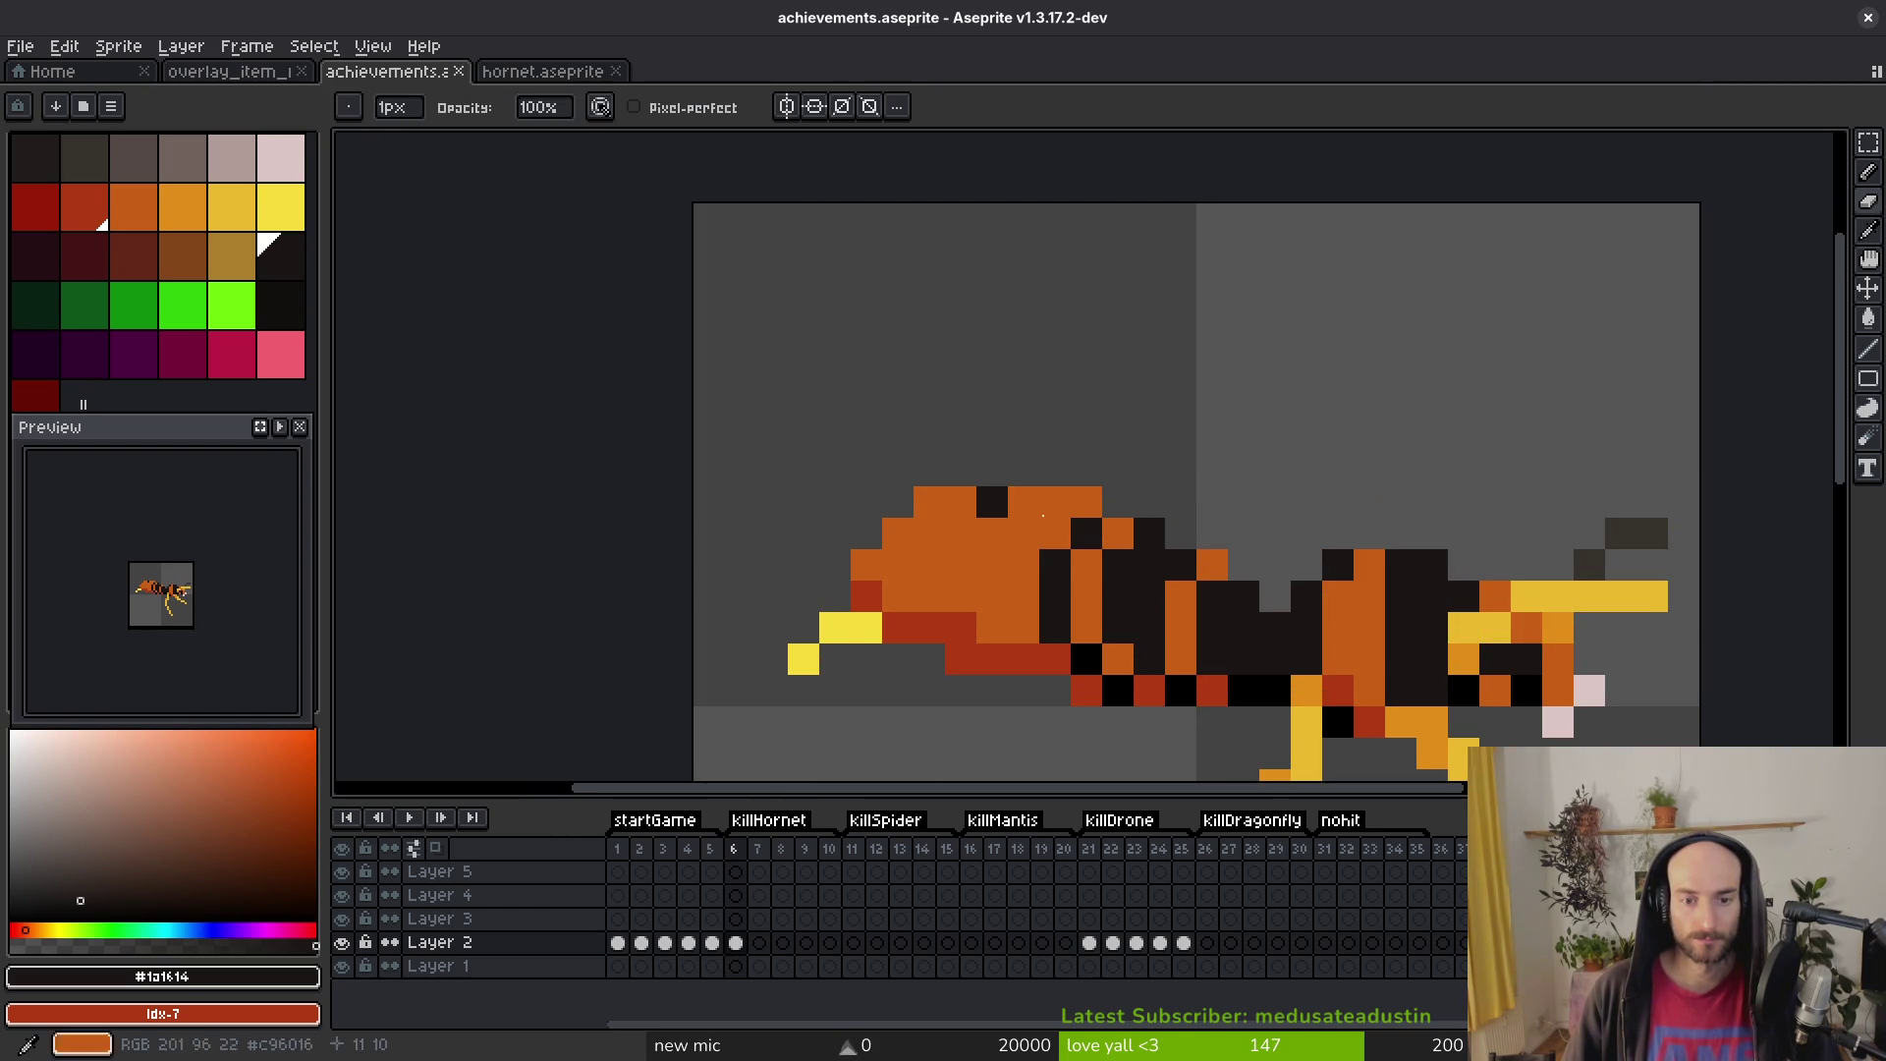
{"action": "left_click", "coordinate": [1052, 505], "text": "alt"}
{"action": "left_click", "coordinate": [1086, 534]}
{"action": "left_click", "coordinate": [992, 502]}
{"action": "key", "text": "ctrl+z"}
{"action": "left_click", "coordinate": [988, 496]}
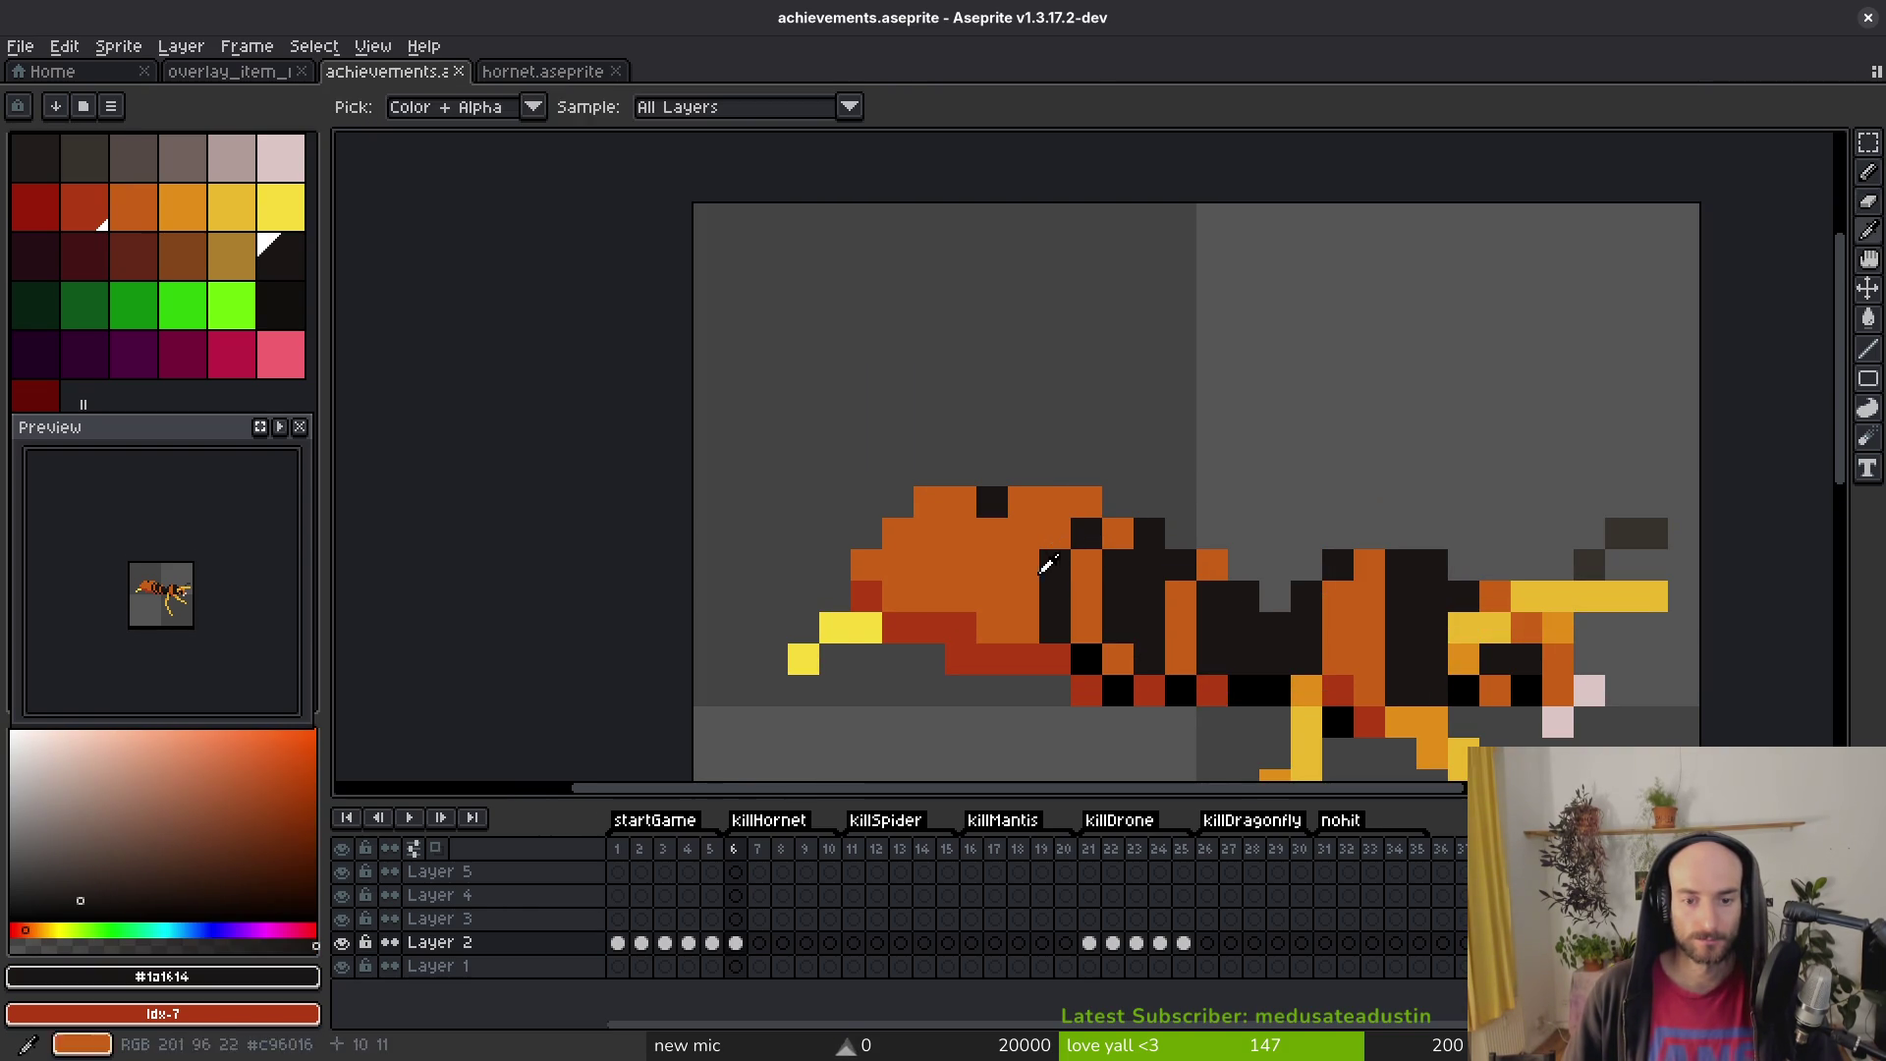
{"action": "key", "text": "b"}
{"action": "left_click", "coordinate": [960, 534]}
{"action": "left_click", "coordinate": [952, 564]}
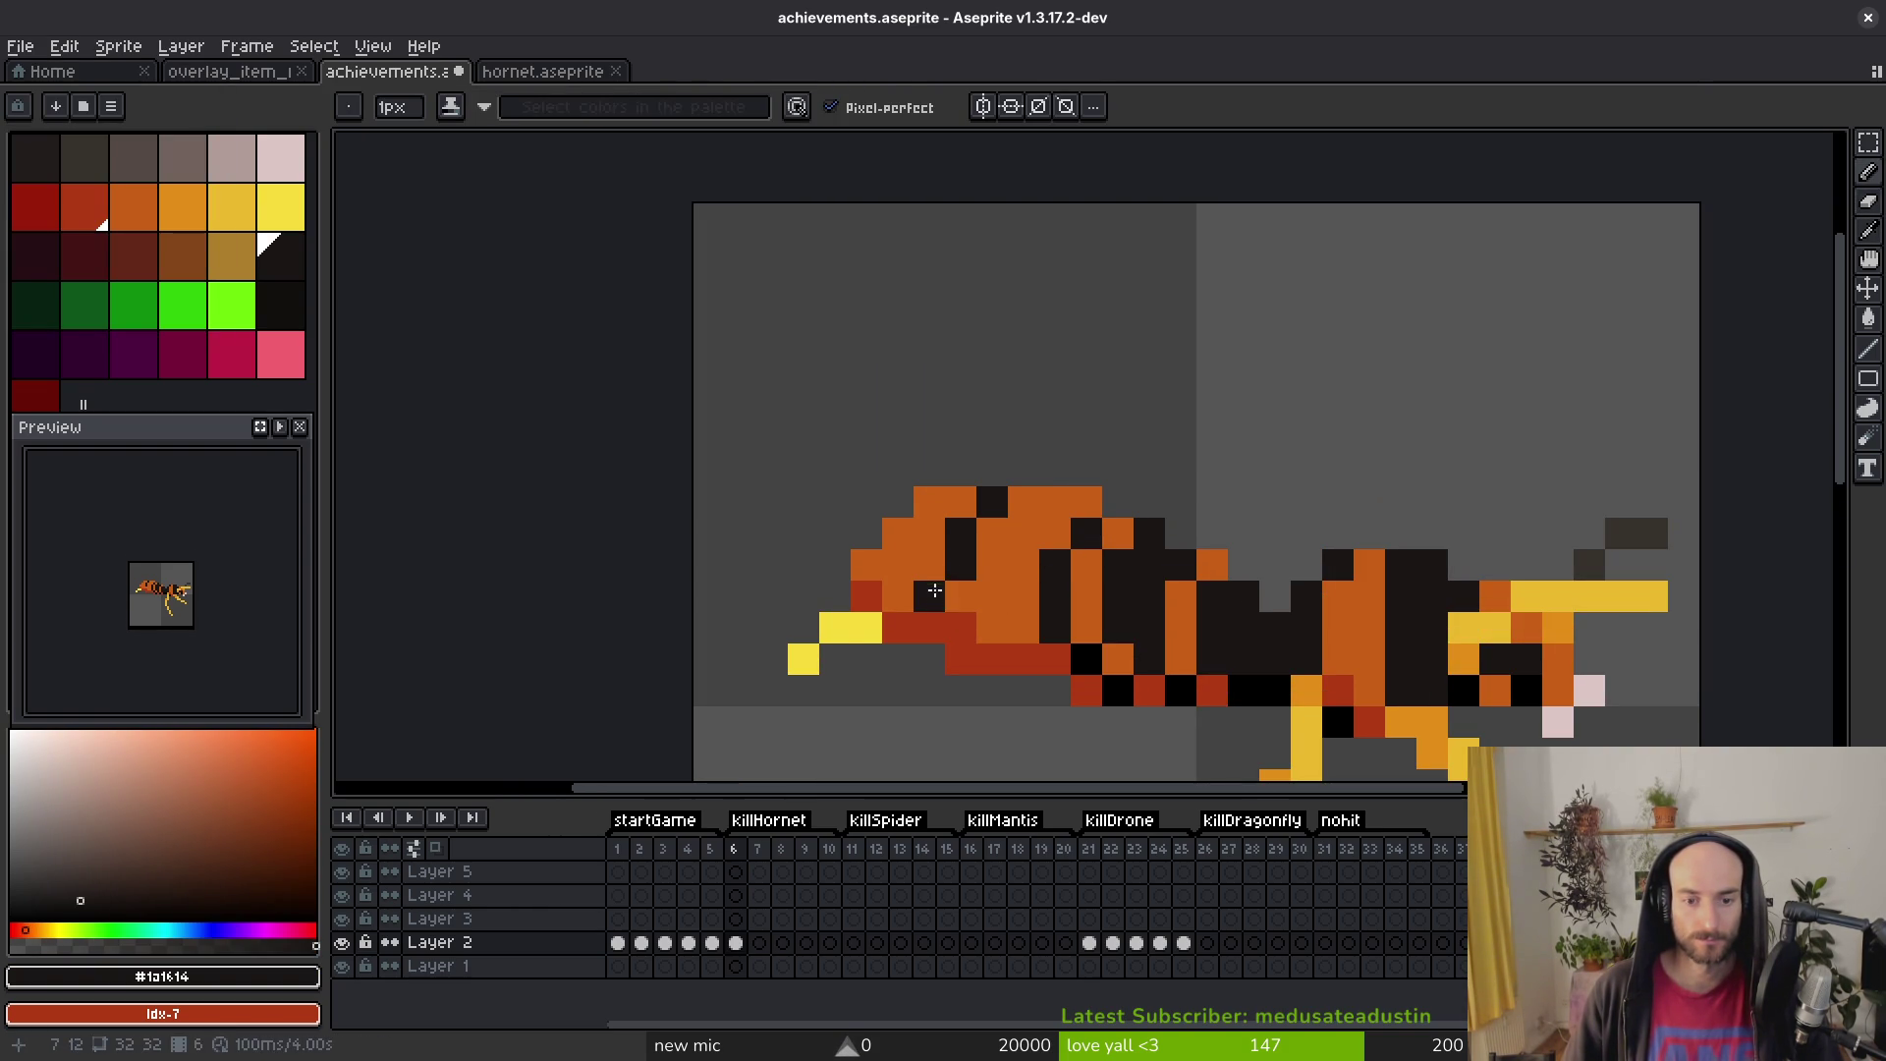
{"action": "left_click", "coordinate": [1086, 658], "text": "alt"}
{"action": "left_click", "coordinate": [935, 635]}
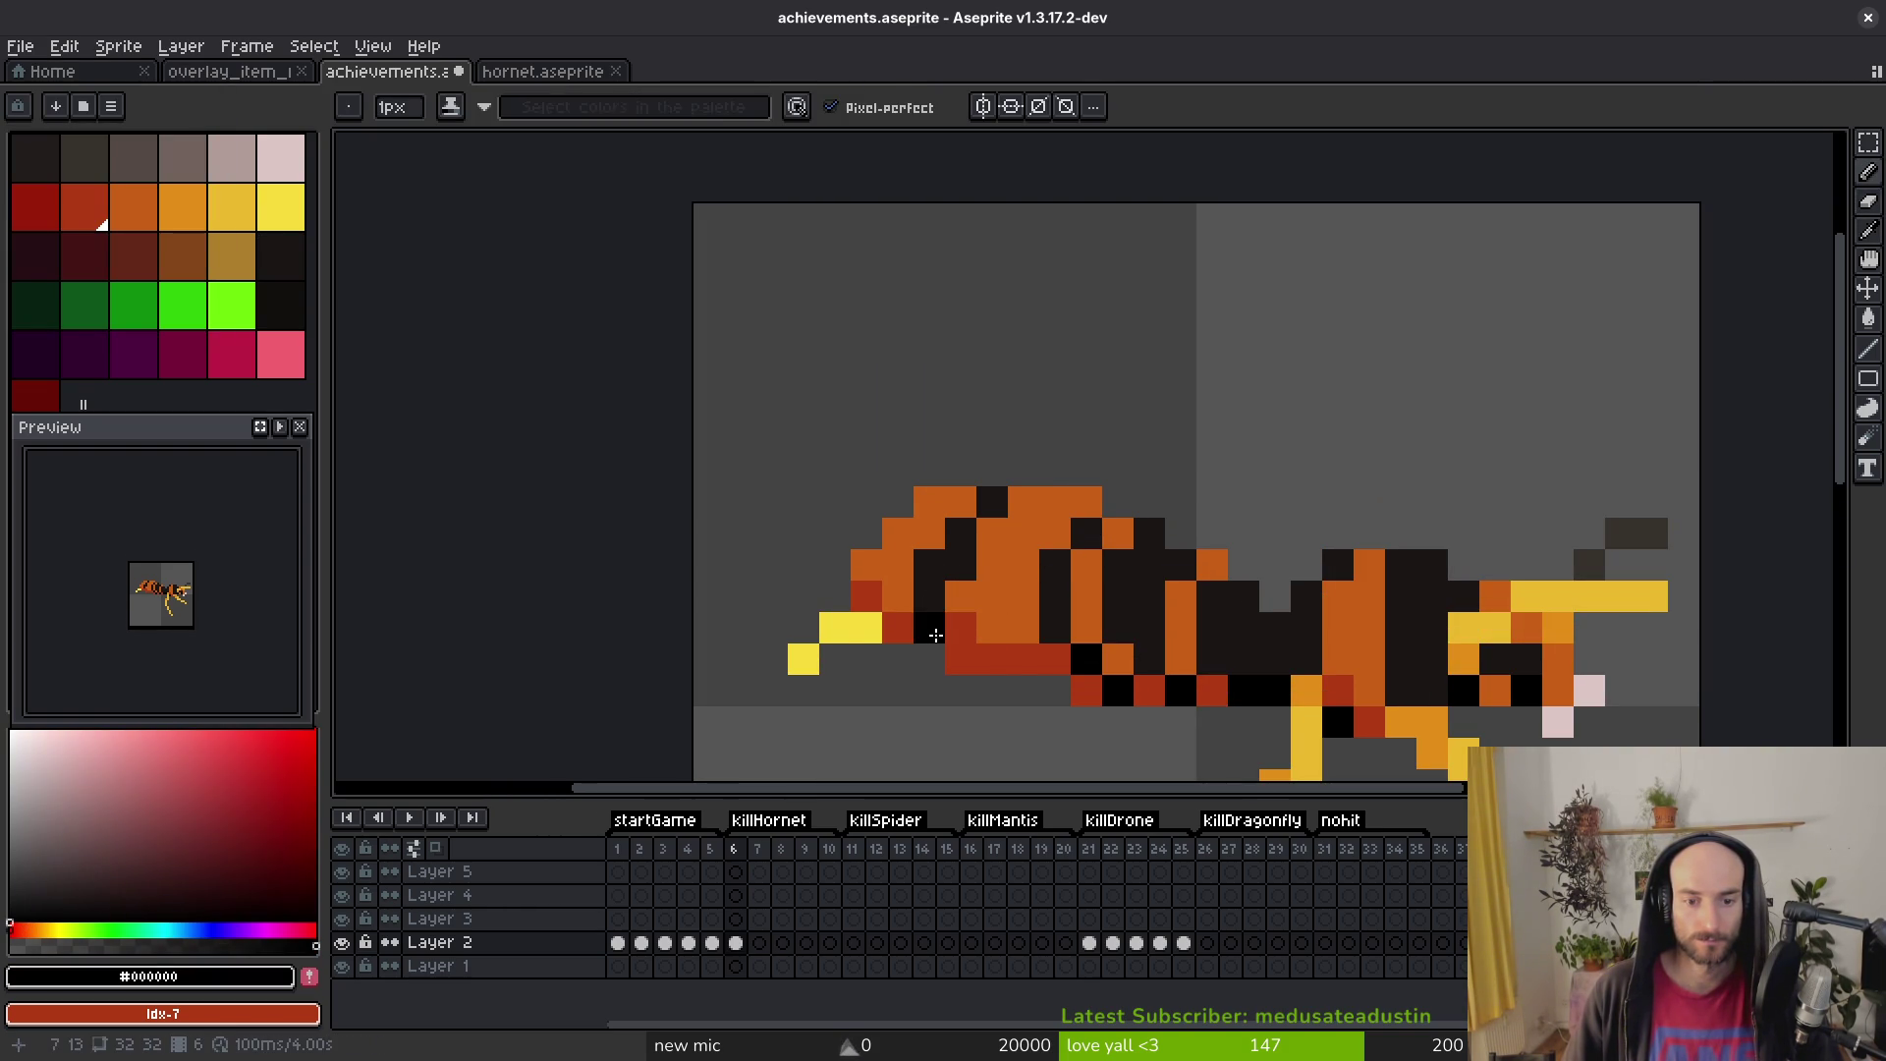
Step: Add a dark head pixel, a black pixel below the head and a red jaw pixel
{"action": "left_click", "coordinate": [973, 589], "text": "alt"}
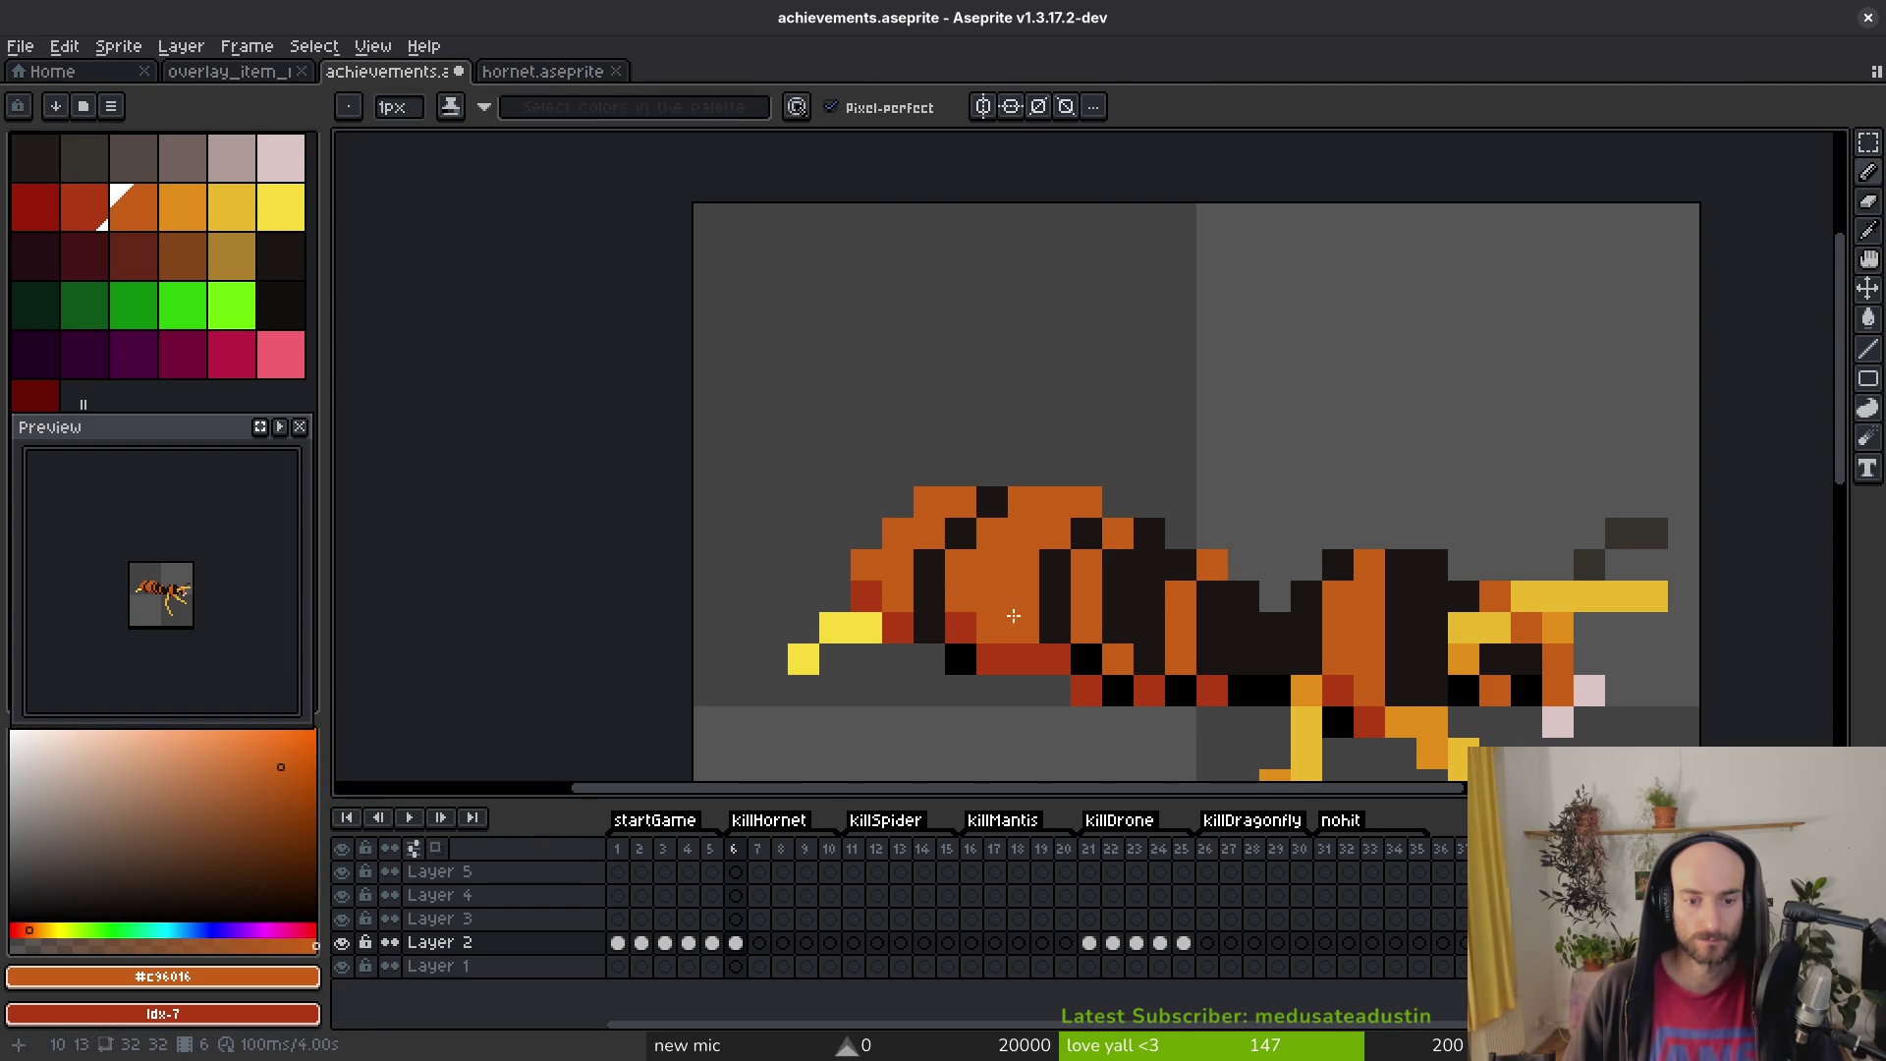
{"action": "scroll", "coordinate": [1031, 619], "scroll_direction": "down", "scroll_amount": 4}
{"action": "scroll", "coordinate": [1027, 604], "scroll_direction": "up", "scroll_amount": 5}
{"action": "left_click", "coordinate": [943, 447], "text": "alt"}
{"action": "left_click", "coordinate": [939, 506]}
{"action": "left_click", "coordinate": [947, 602], "text": "alt"}
{"action": "left_click", "coordinate": [992, 603]}
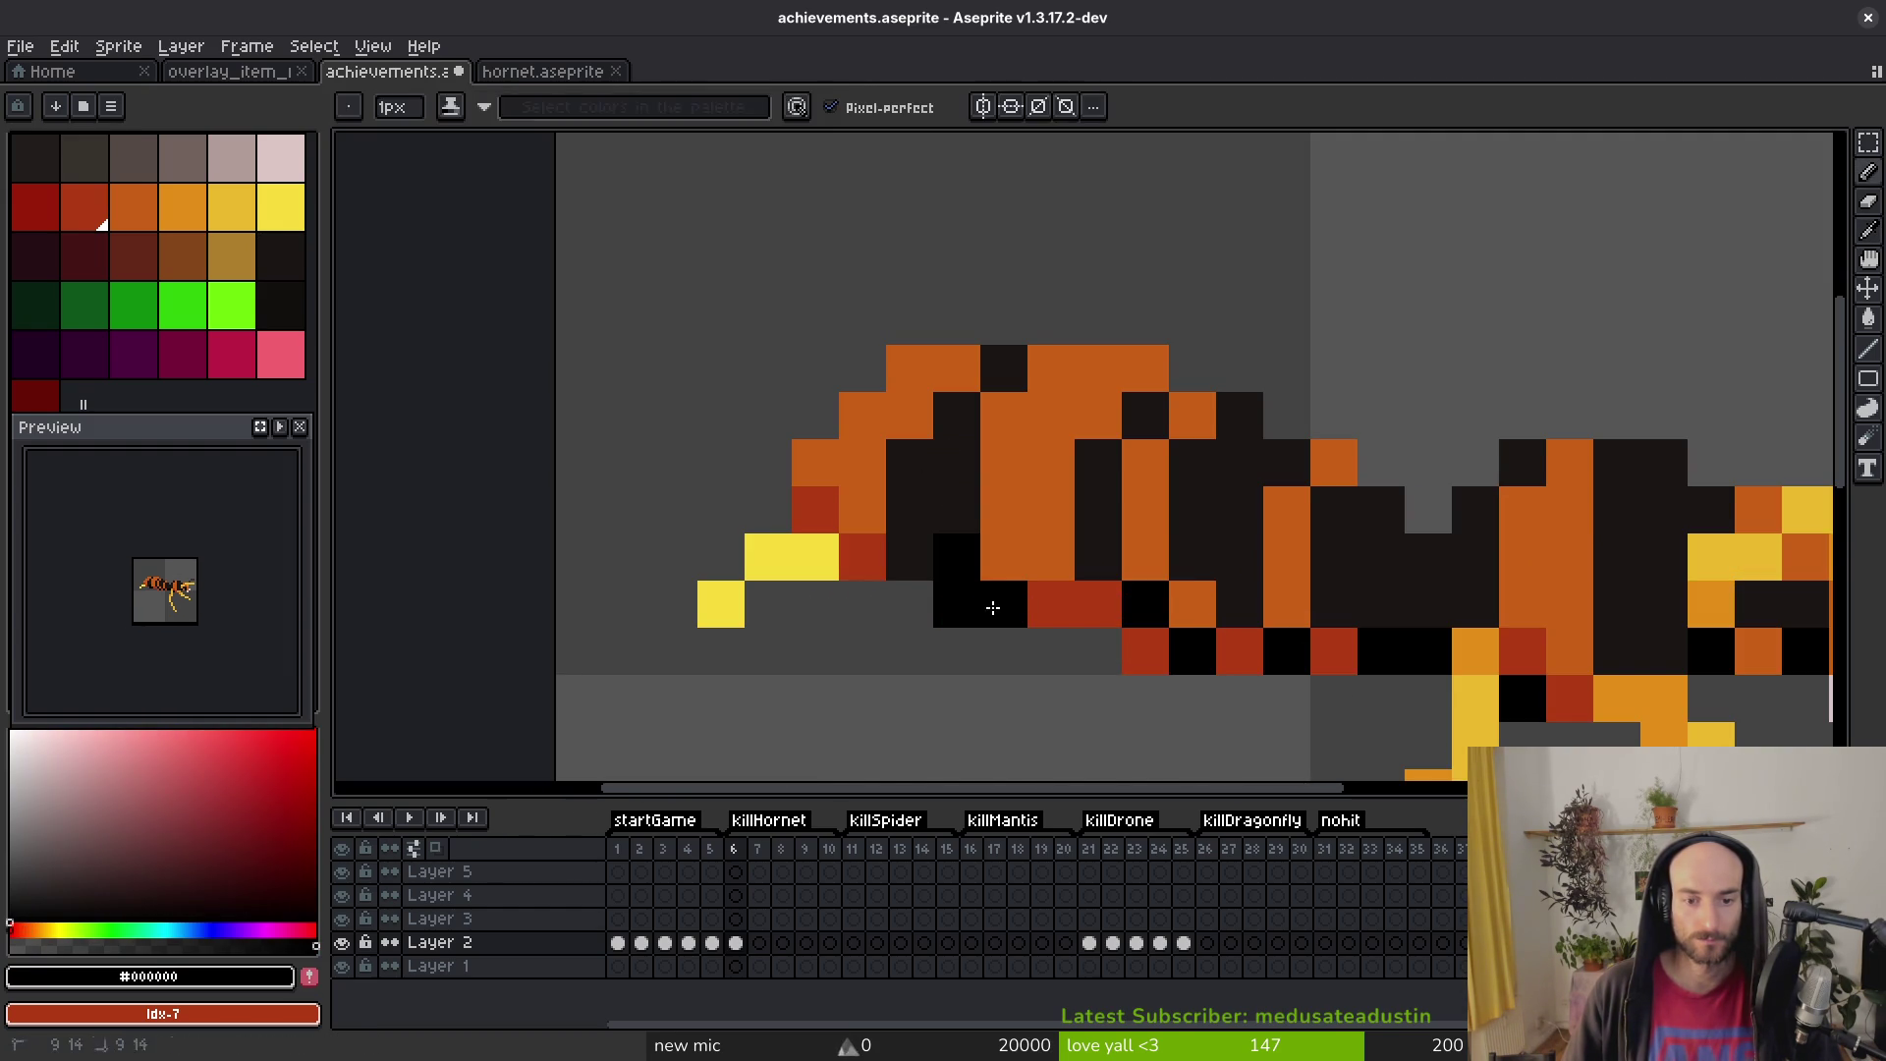
{"action": "left_click", "coordinate": [1044, 602], "text": "alt"}
{"action": "left_click", "coordinate": [960, 606]}
Step: Turn two head pixels orange, undo a stray one, and save the file
{"action": "left_click", "coordinate": [862, 511], "text": "alt"}
{"action": "left_click", "coordinate": [908, 463]}
{"action": "left_click", "coordinate": [1192, 511]}
{"action": "scroll", "coordinate": [1194, 651], "scroll_direction": "down", "scroll_amount": 4}
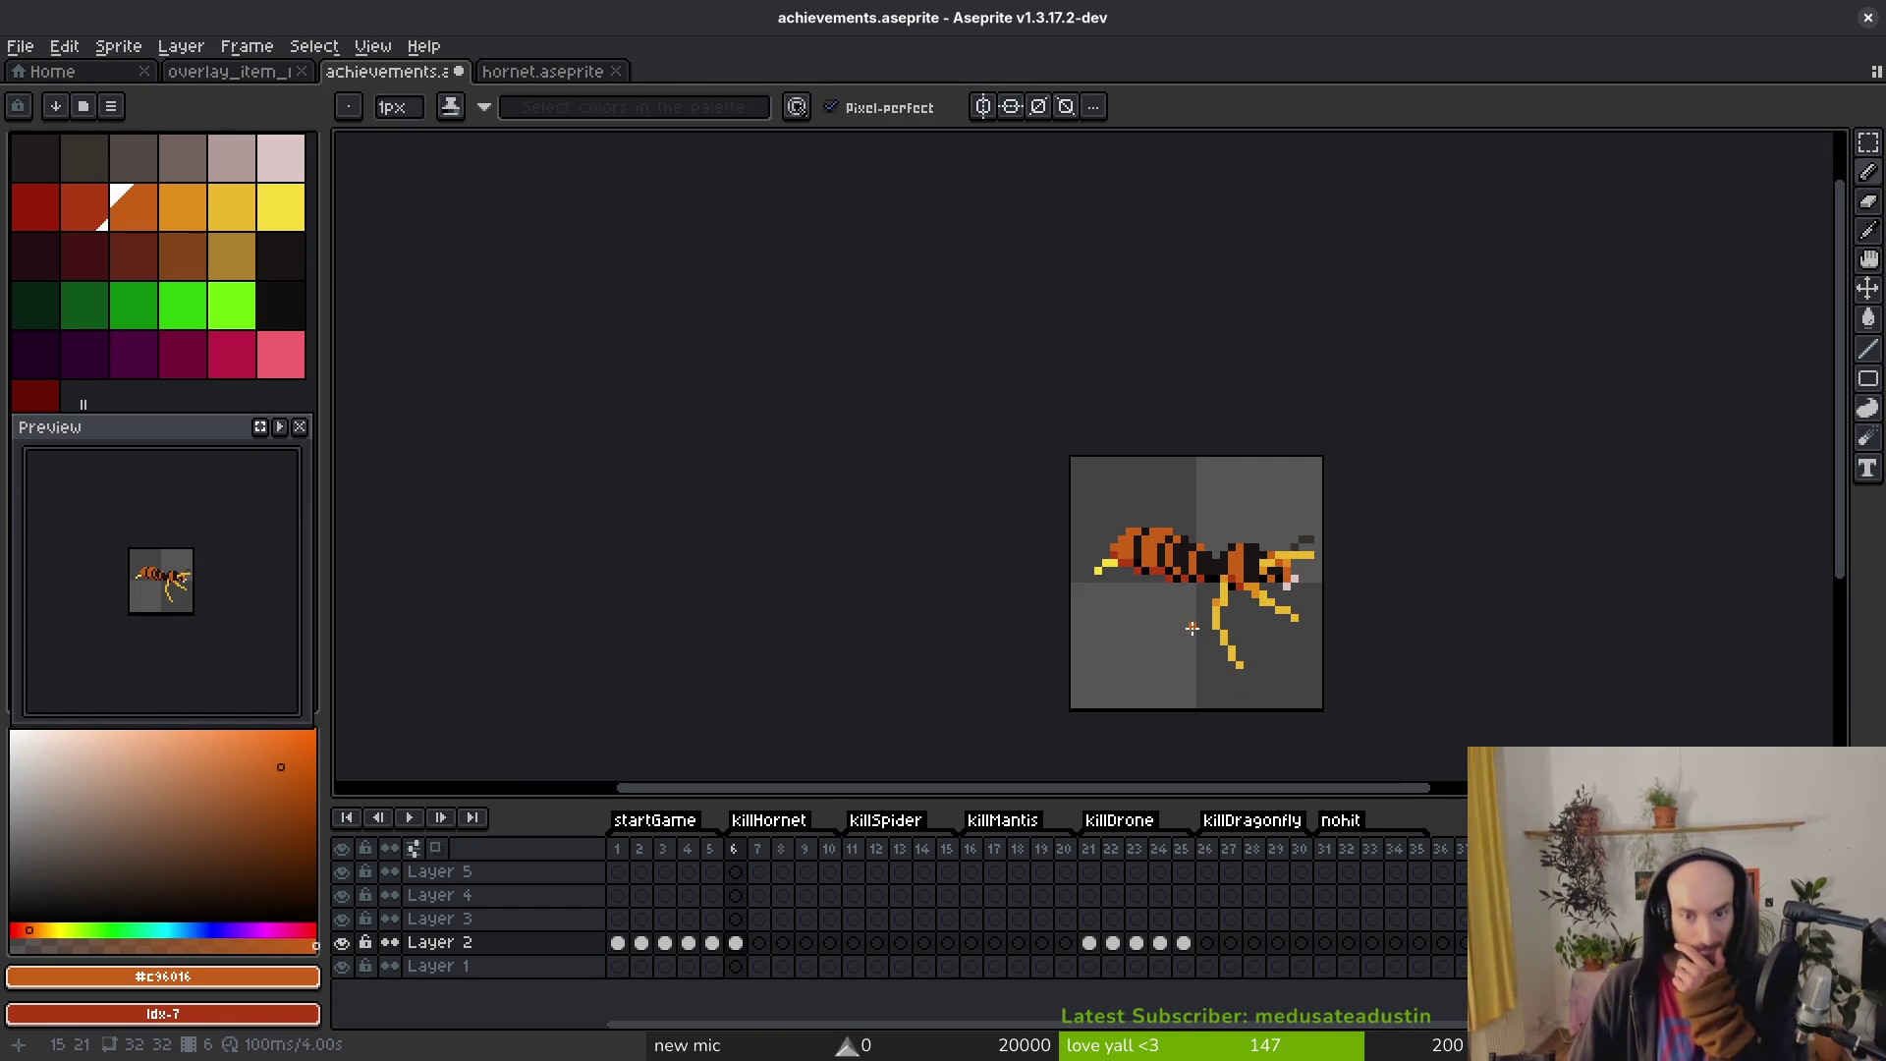
{"action": "scroll", "coordinate": [1154, 604], "scroll_direction": "up", "scroll_amount": 2}
{"action": "left_click", "coordinate": [1144, 607]}
{"action": "scroll", "coordinate": [1154, 604], "scroll_direction": "right", "scroll_amount": 1}
{"action": "key", "text": "ctrl+z"}
{"action": "key", "text": "e"}
{"action": "scroll", "coordinate": [1047, 531], "scroll_direction": "down", "scroll_amount": 2}
{"action": "key", "text": "ctrl+s"}
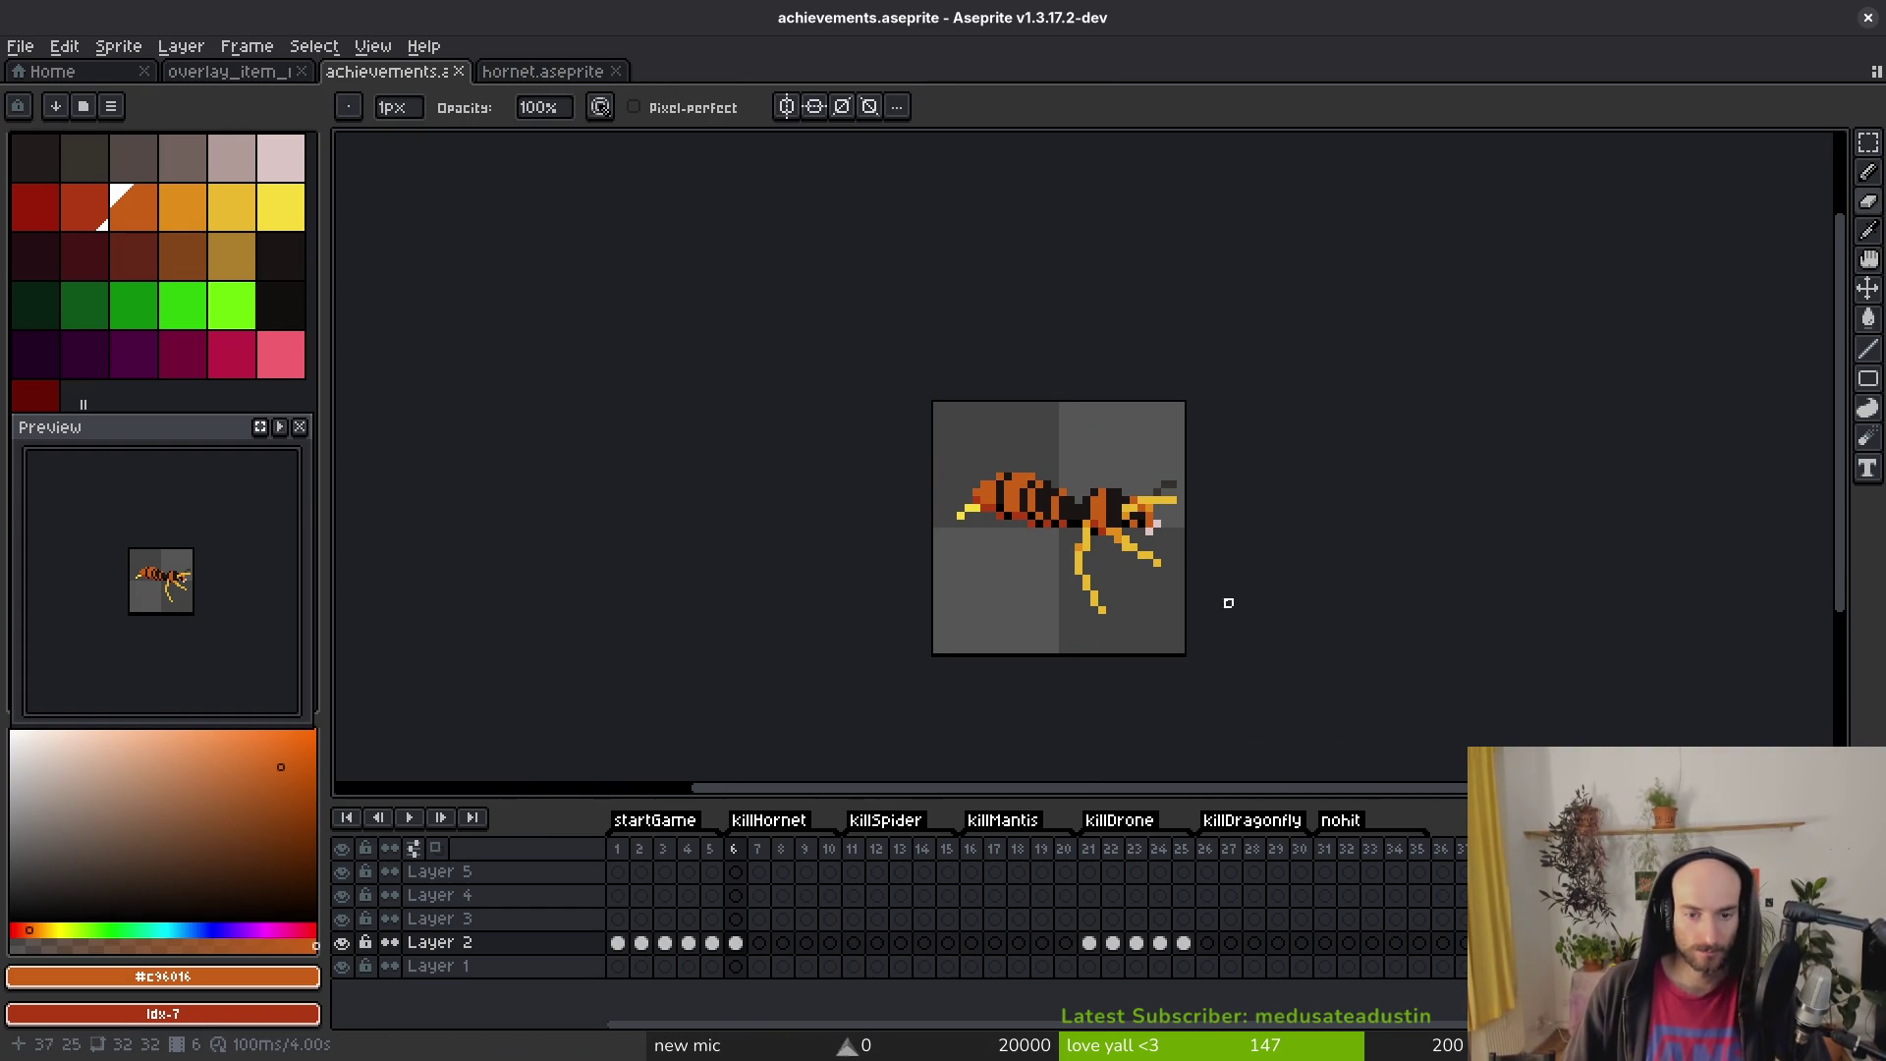
{"action": "scroll", "coordinate": [1166, 619], "scroll_direction": "right", "scroll_amount": 1}
Step: Move the whole hornet one pixel left and save achievements.aseprite
{"action": "key", "text": "m"}
{"action": "left_click_drag", "start_coordinate": [908, 417], "coordinate": [1157, 629]}
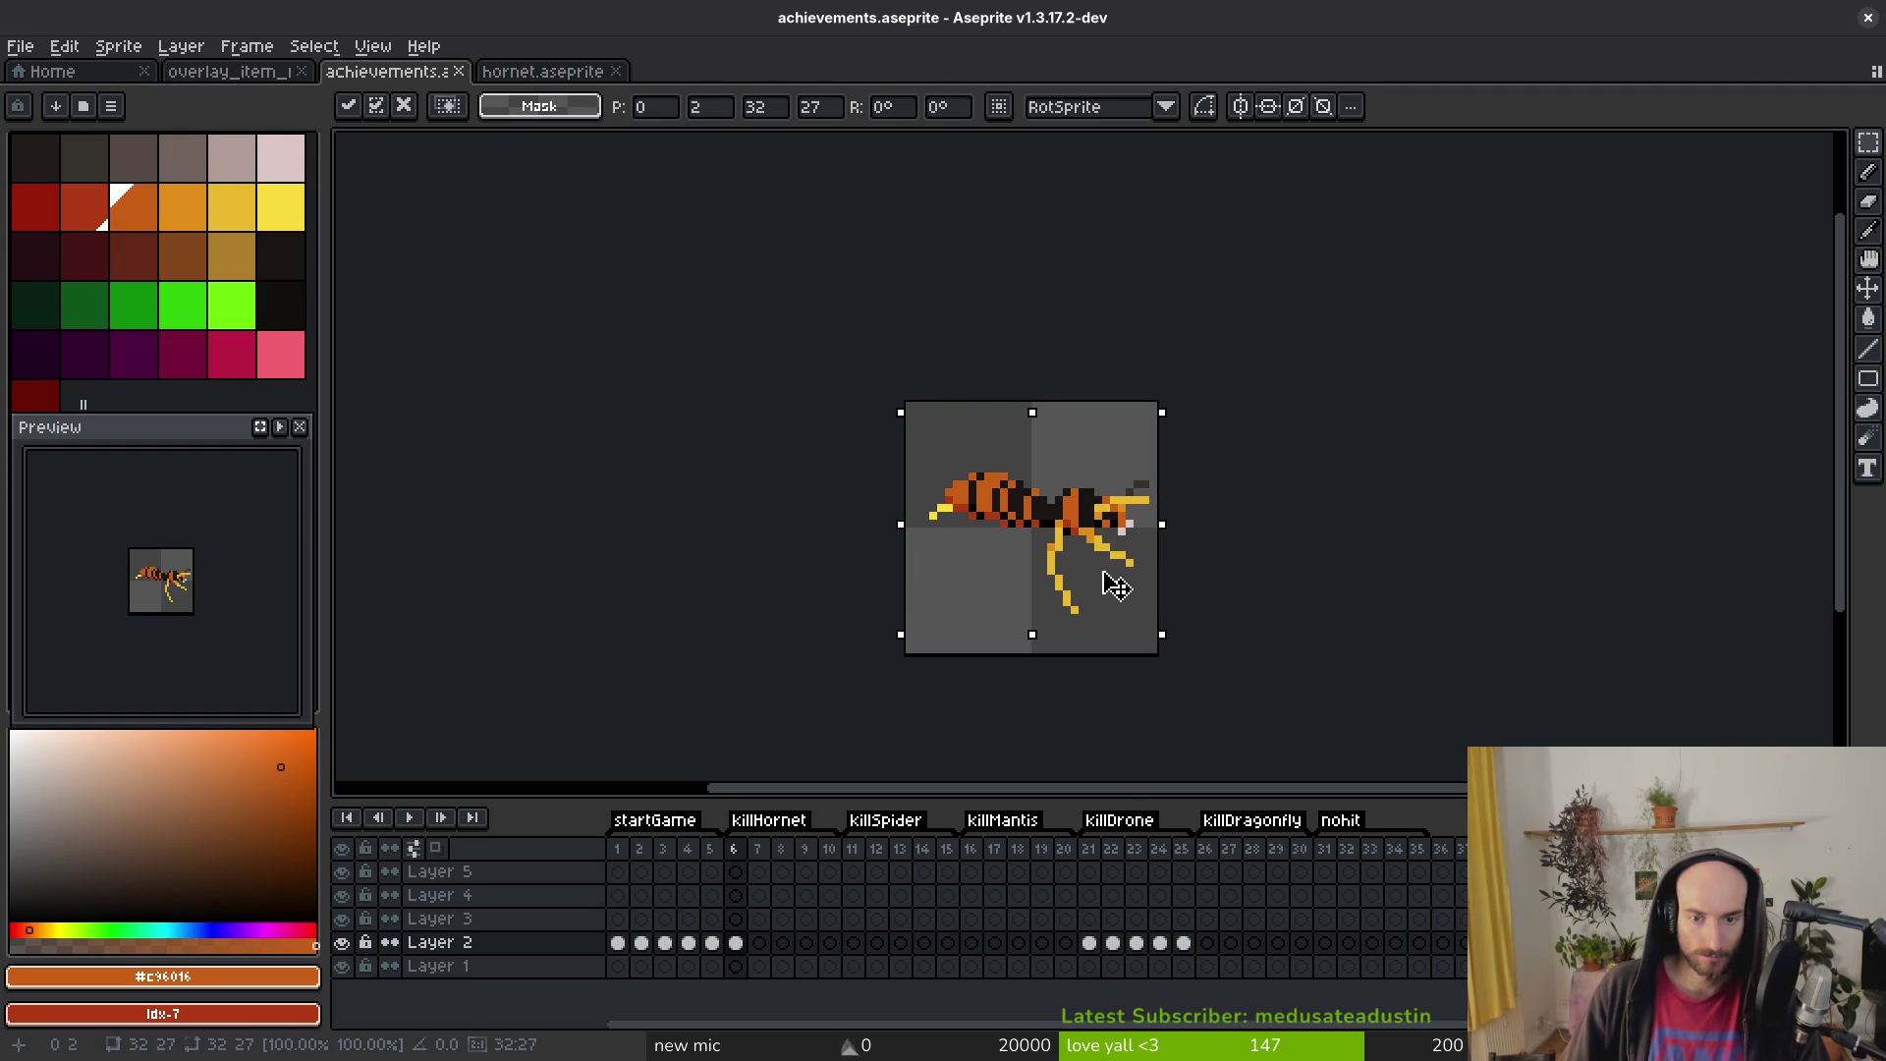
{"action": "key", "text": "Left"}
{"action": "key", "text": "ctrl+d"}
{"action": "key", "text": "ctrl+s"}
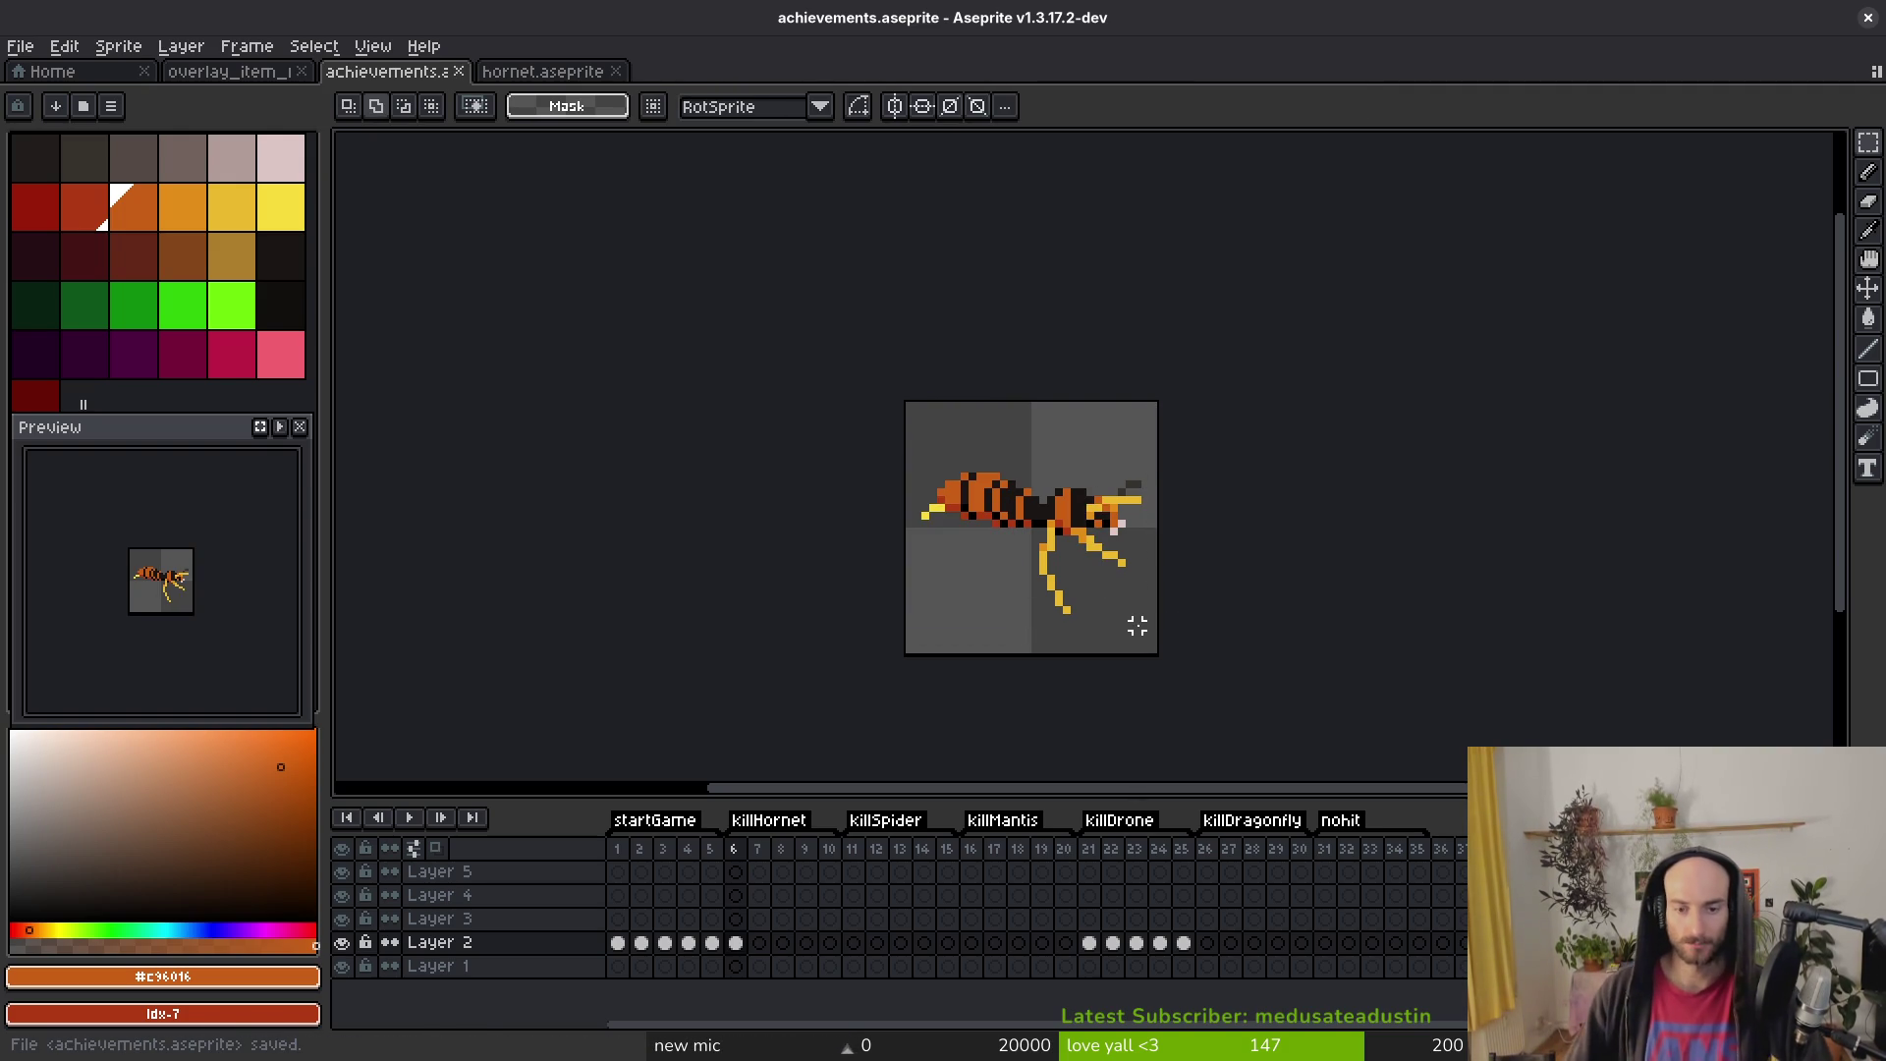
{"action": "scroll", "coordinate": [1080, 497], "scroll_direction": "up", "scroll_amount": 5}
Step: Draw a pale pink wing outline rising diagonally above the hornet's body
{"action": "key", "text": "i"}
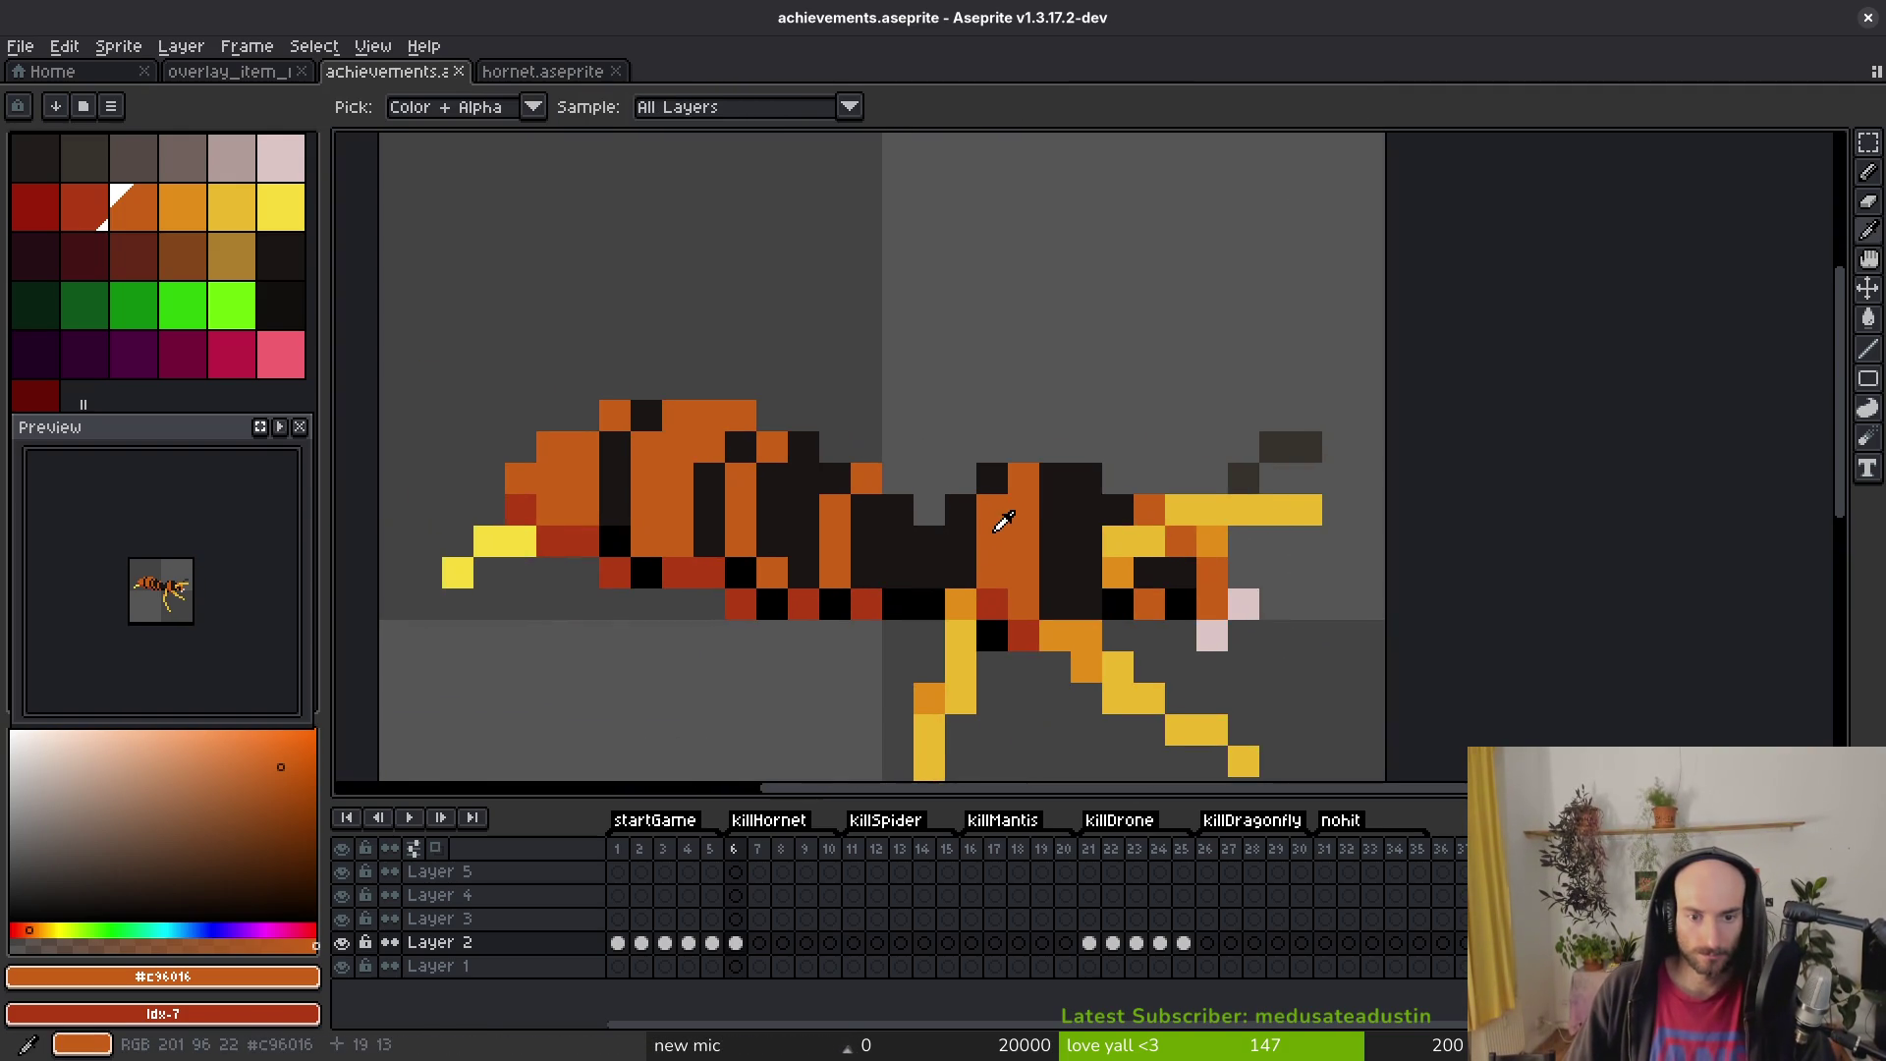
{"action": "left_click", "coordinate": [1242, 603]}
{"action": "key", "text": "b"}
{"action": "left_click", "coordinate": [928, 478]}
{"action": "left_click", "coordinate": [810, 307], "text": "shift"}
{"action": "left_click", "coordinate": [741, 194], "text": "shift"}
{"action": "left_click", "coordinate": [762, 157], "text": "shift"}
{"action": "mouse_move", "coordinate": [824, 147]}
{"action": "left_mouse_down"}
{"action": "mouse_move", "coordinate": [942, 270]}
{"action": "mouse_move", "coordinate": [992, 423]}
{"action": "left_mouse_up"}
{"action": "key", "text": "ctrl+z"}
{"action": "key", "text": "ctrl+z"}
{"action": "key", "text": "ctrl+z"}
{"action": "mouse_move", "coordinate": [1031, 565]}
{"action": "left_mouse_down"}
{"action": "mouse_move", "coordinate": [874, 393]}
{"action": "mouse_move", "coordinate": [1064, 595]}
{"action": "mouse_move", "coordinate": [980, 454]}
{"action": "mouse_move", "coordinate": [801, 306]}
{"action": "mouse_move", "coordinate": [744, 418]}
{"action": "mouse_move", "coordinate": [825, 521]}
{"action": "mouse_move", "coordinate": [1090, 634]}
{"action": "left_mouse_up"}
{"action": "scroll", "coordinate": [1091, 634], "scroll_direction": "down", "scroll_amount": 5}
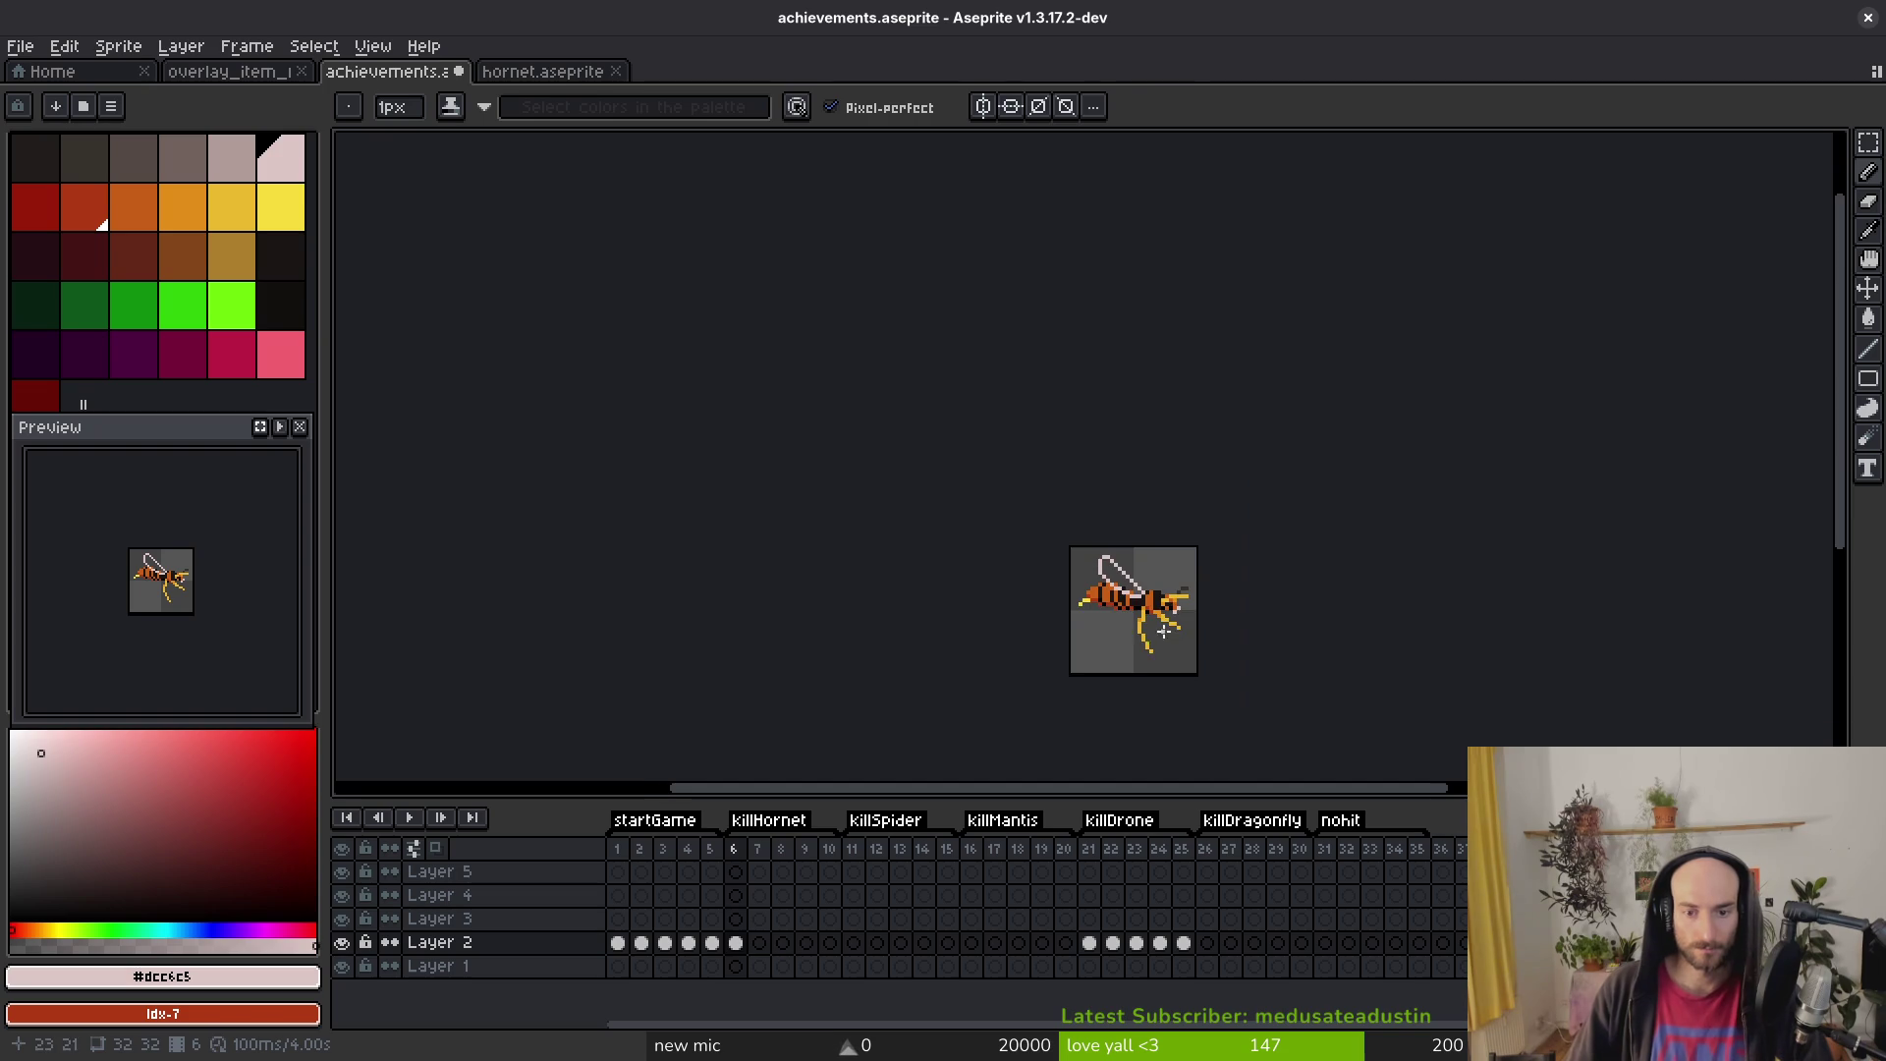
Step: Move the whole hornet sprite down one pixel and save achievements.aseprite
{"action": "key", "text": "ctrl+s"}
{"action": "scroll", "coordinate": [1129, 609], "scroll_direction": "up", "scroll_amount": 5}
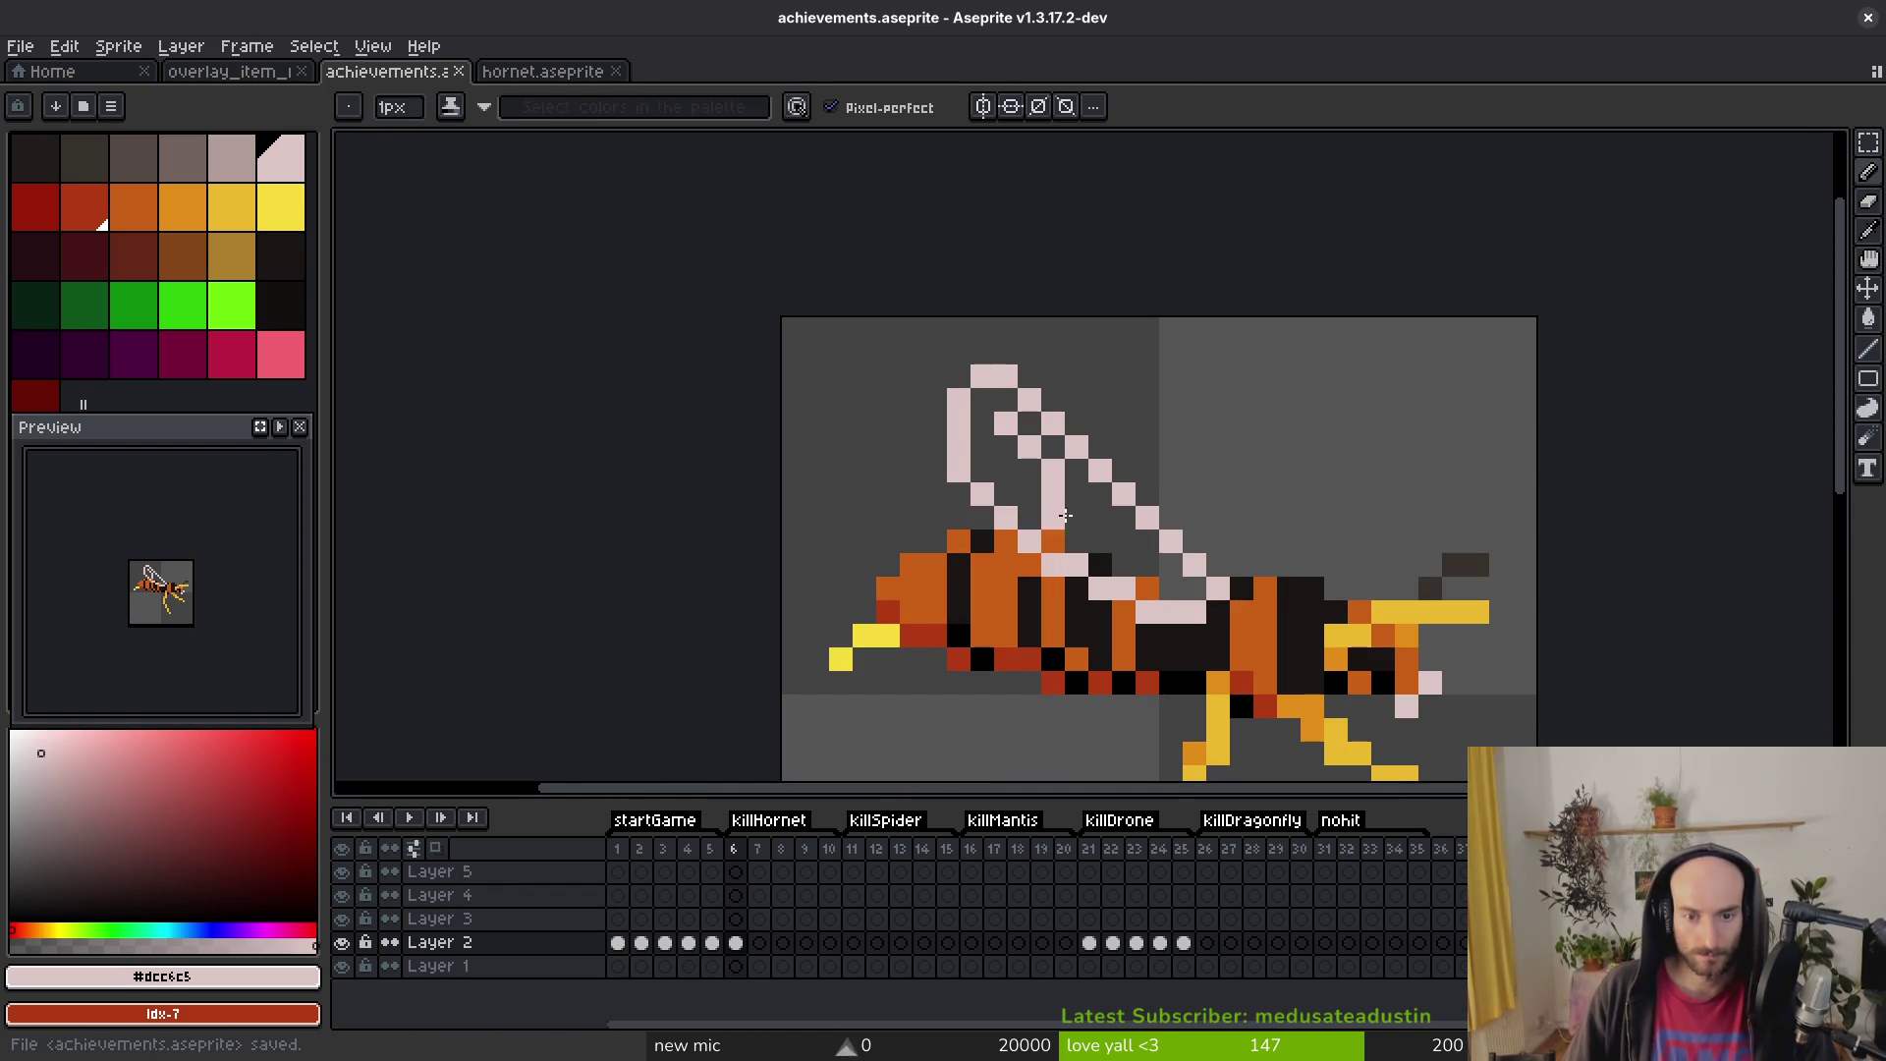
{"action": "scroll", "coordinate": [1153, 578], "scroll_direction": "down", "scroll_amount": 3}
{"action": "scroll", "coordinate": [1208, 541], "scroll_direction": "up", "scroll_amount": 2}
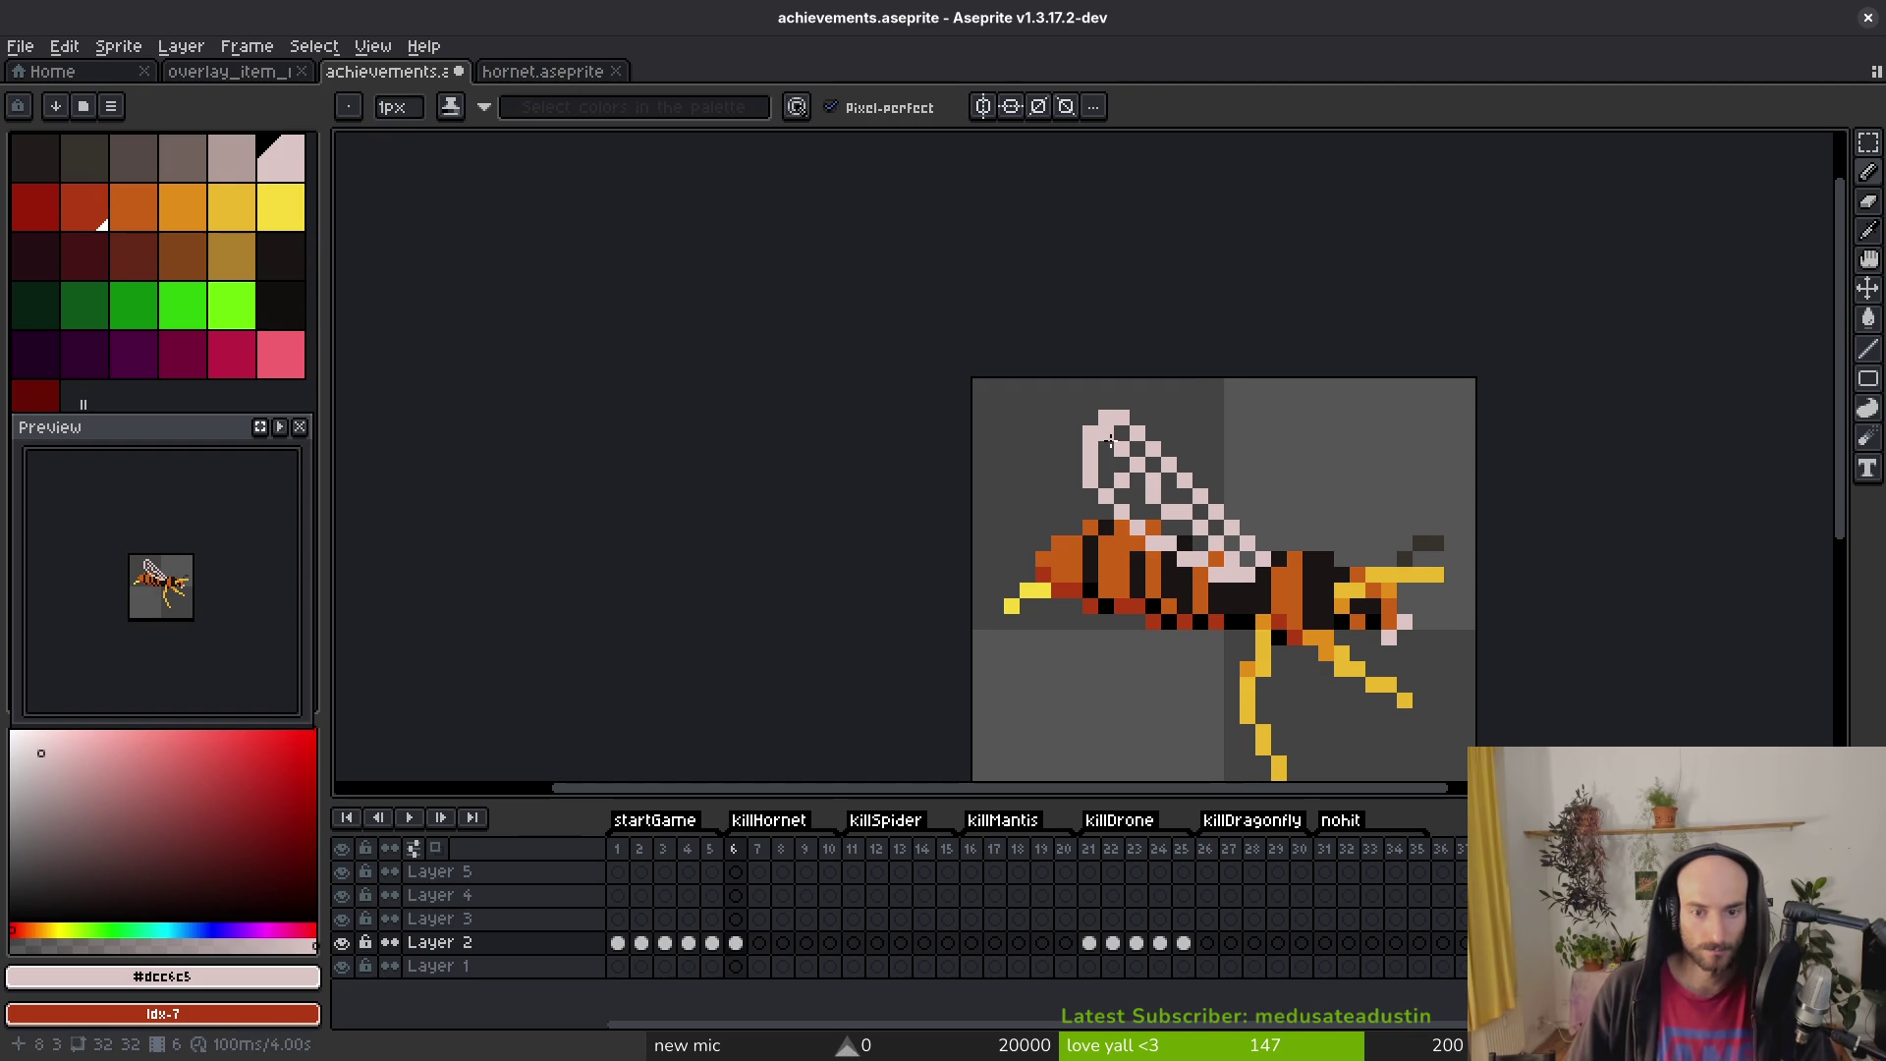
{"action": "scroll", "coordinate": [1248, 600], "scroll_direction": "down", "scroll_amount": 5}
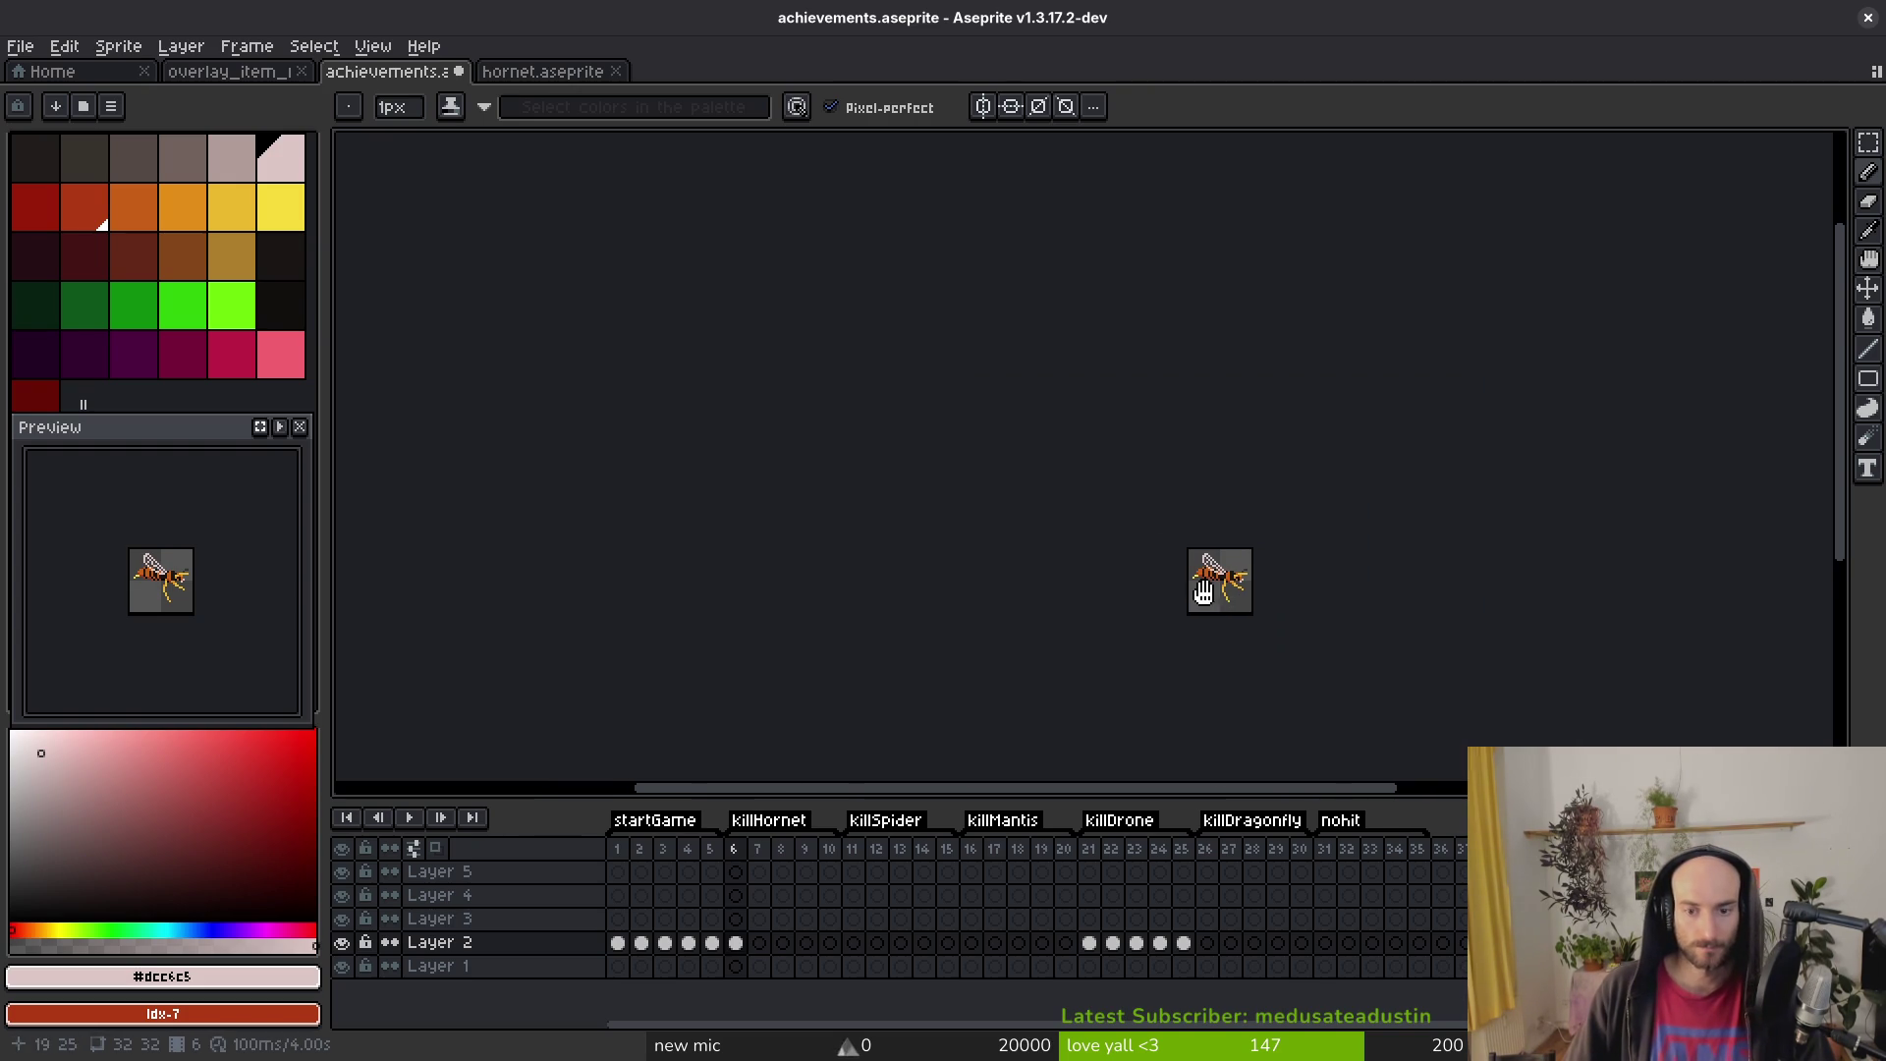
{"action": "scroll", "coordinate": [1228, 595], "scroll_direction": "up", "scroll_amount": 1}
{"action": "scroll", "coordinate": [1204, 584], "scroll_direction": "up", "scroll_amount": 1}
{"action": "key", "text": "ctrl+s"}
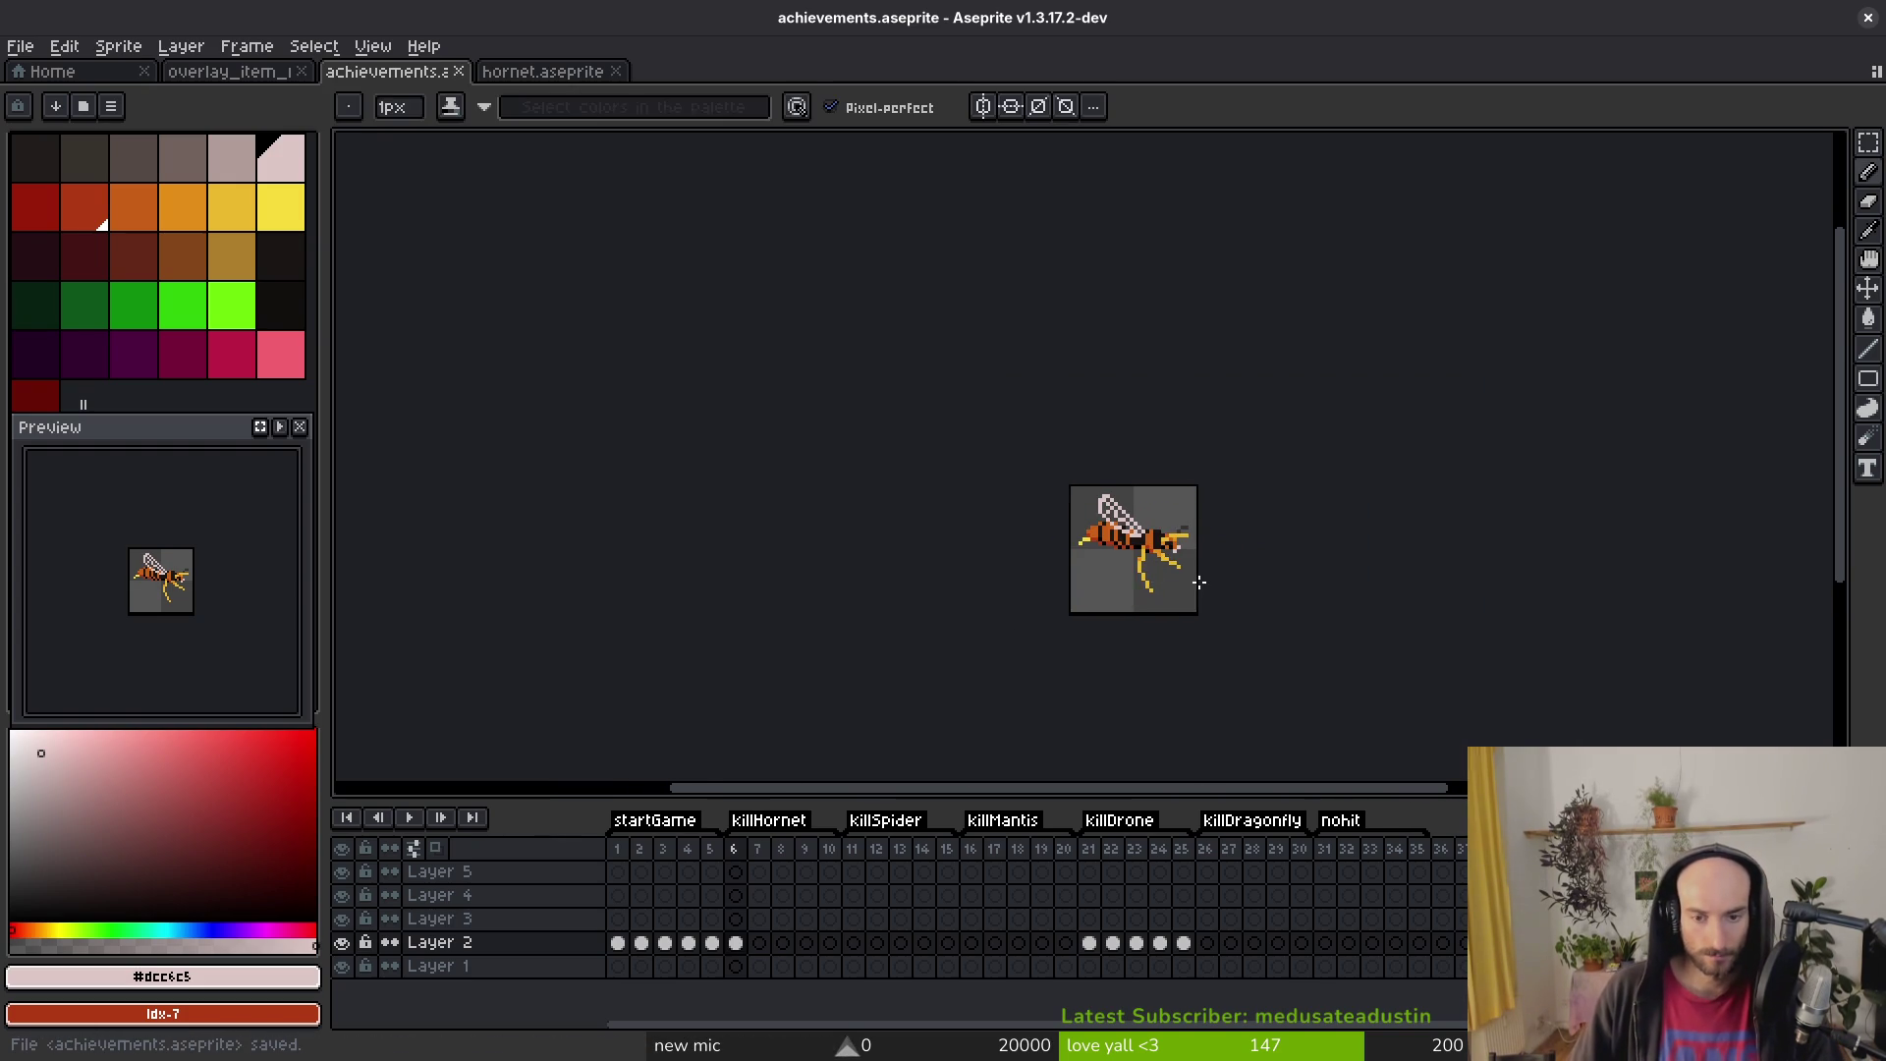
{"action": "scroll", "coordinate": [1146, 573], "scroll_direction": "up", "scroll_amount": 1}
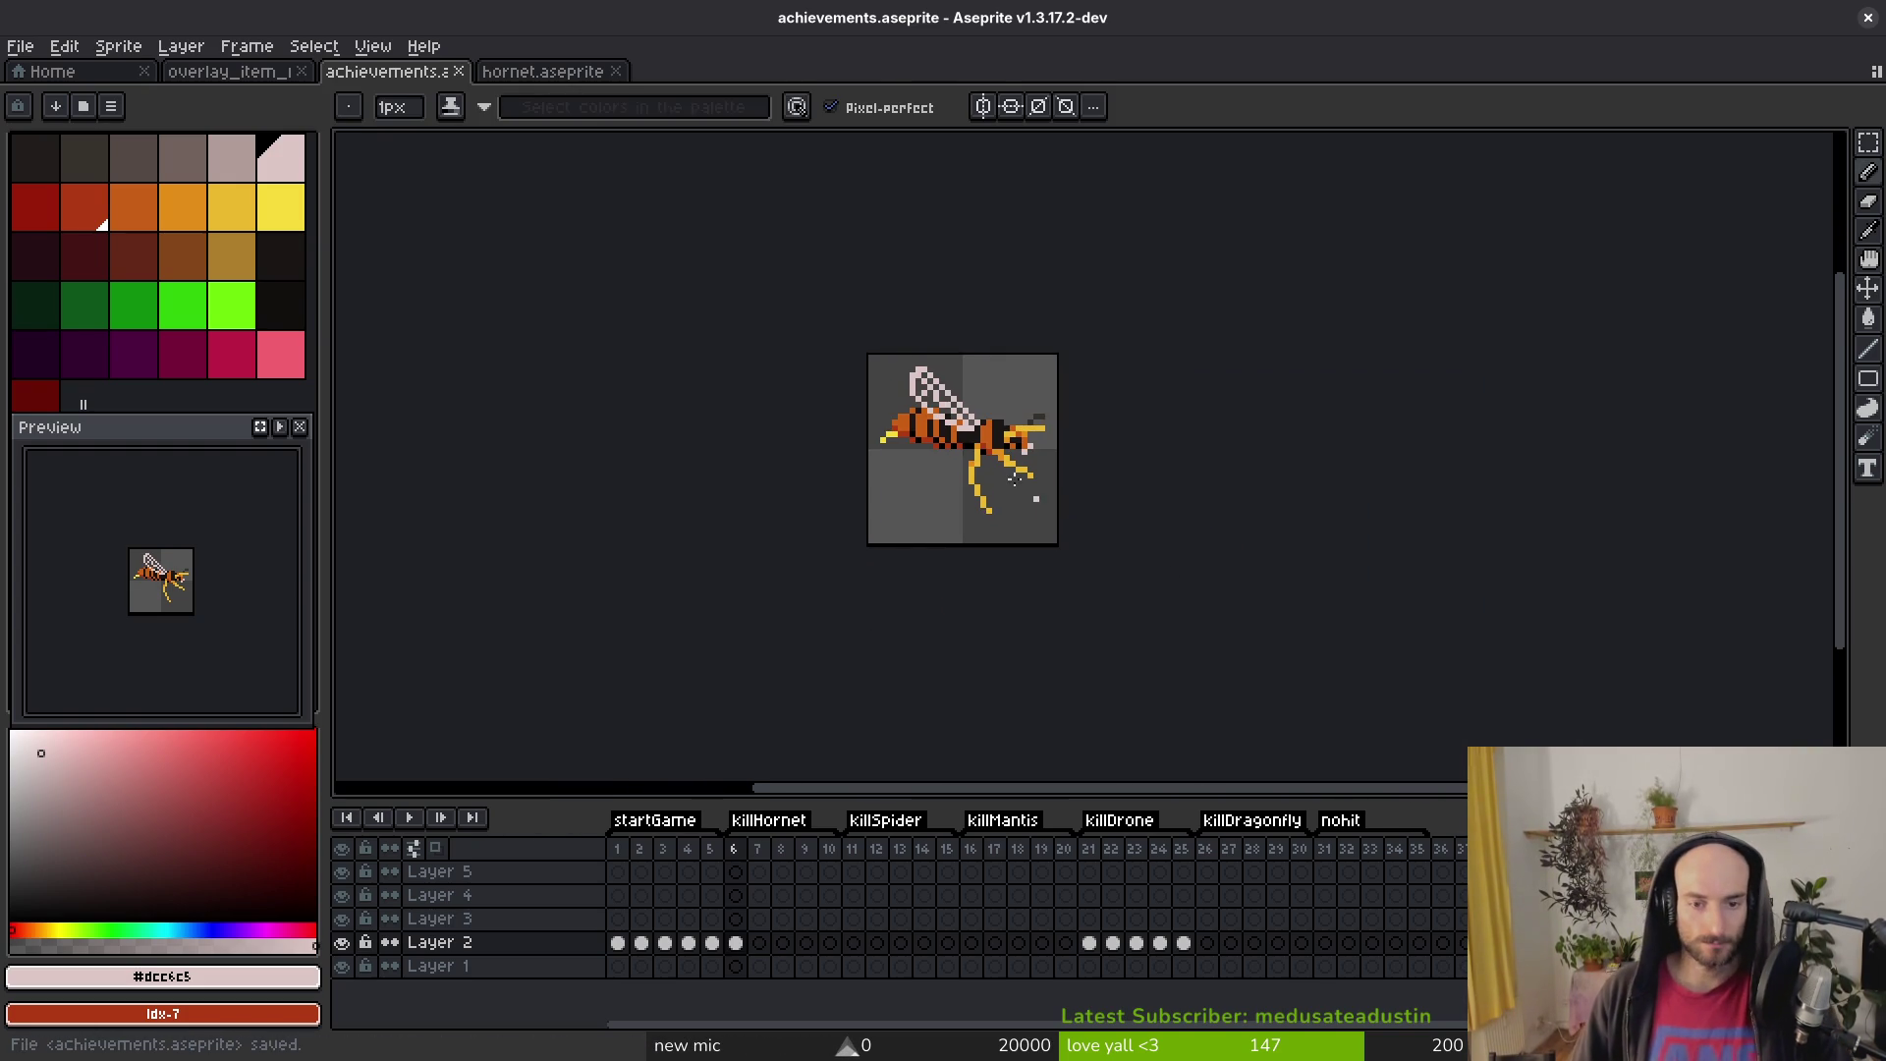
{"action": "key", "text": "ctrl+a"}
{"action": "key", "text": "Down"}
{"action": "key", "text": "ctrl+s"}
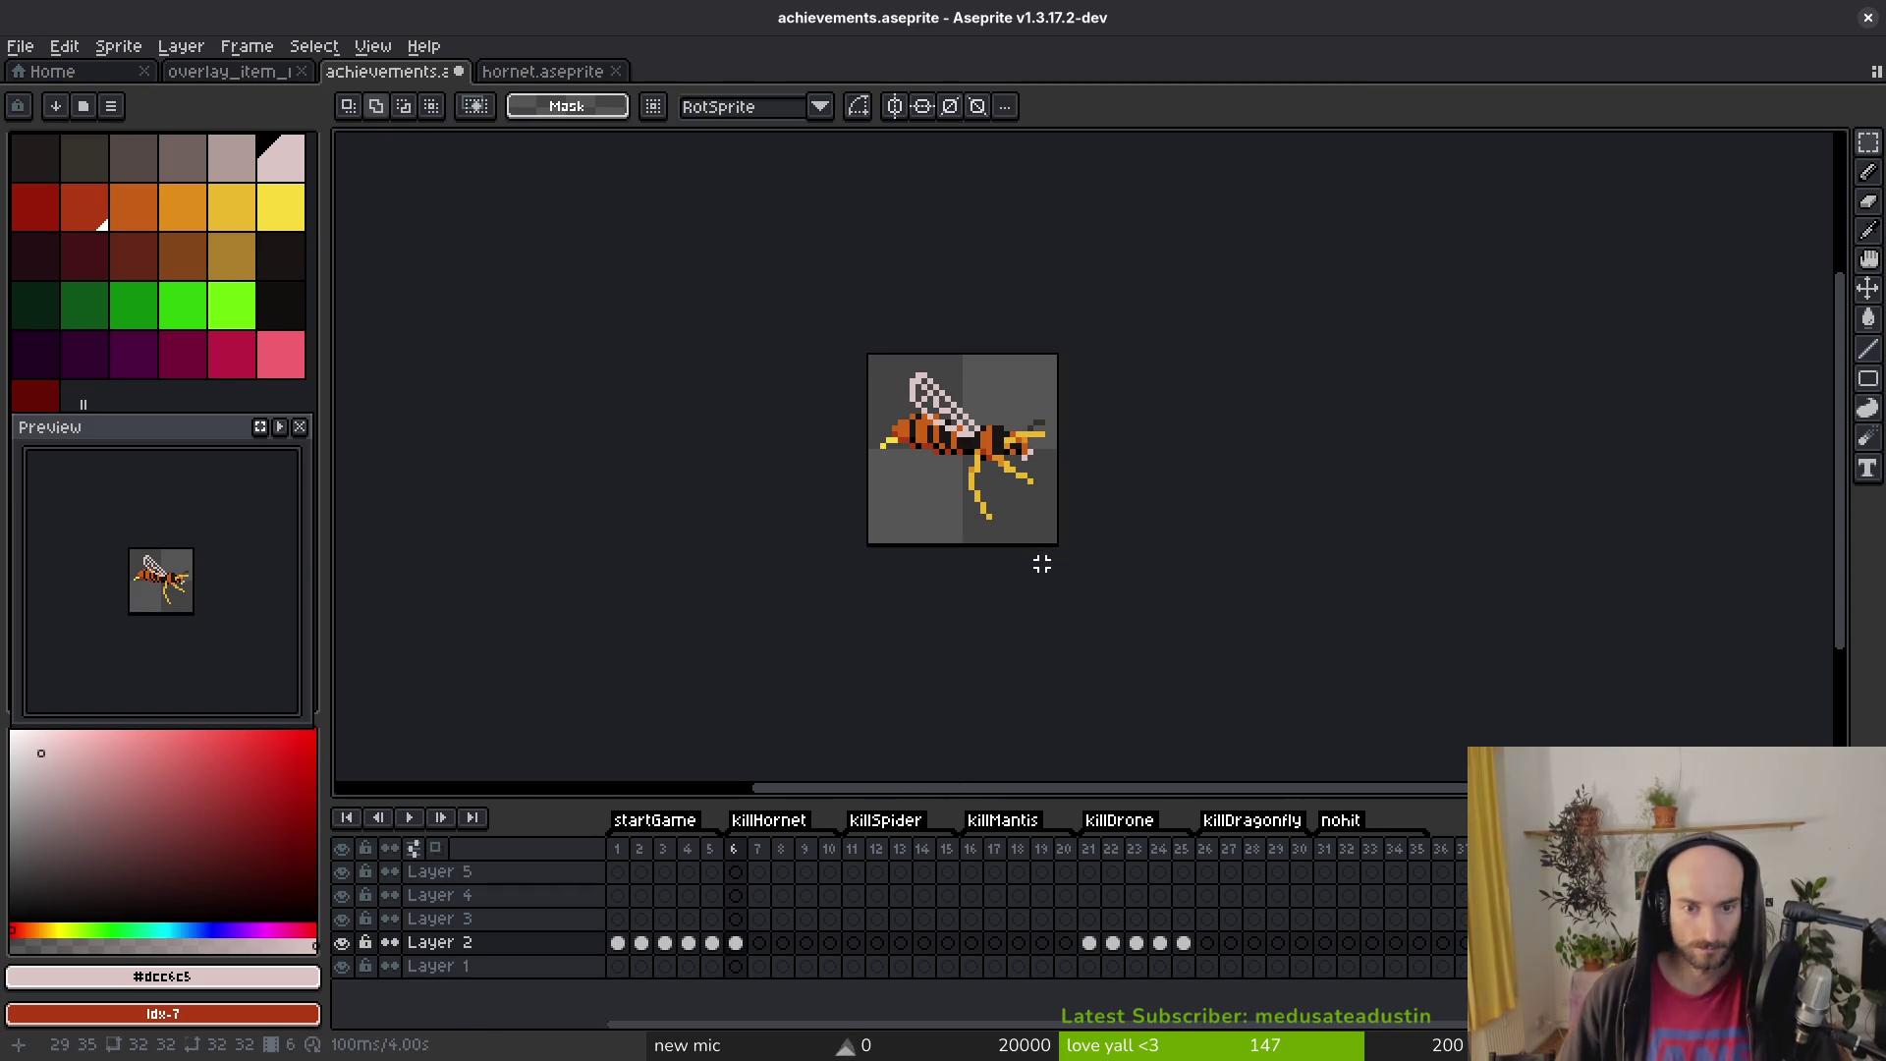
Step: Erase the pale pink wing pixels that overlap the hornet's body
{"action": "scroll", "coordinate": [967, 469], "scroll_direction": "up", "scroll_amount": 2}
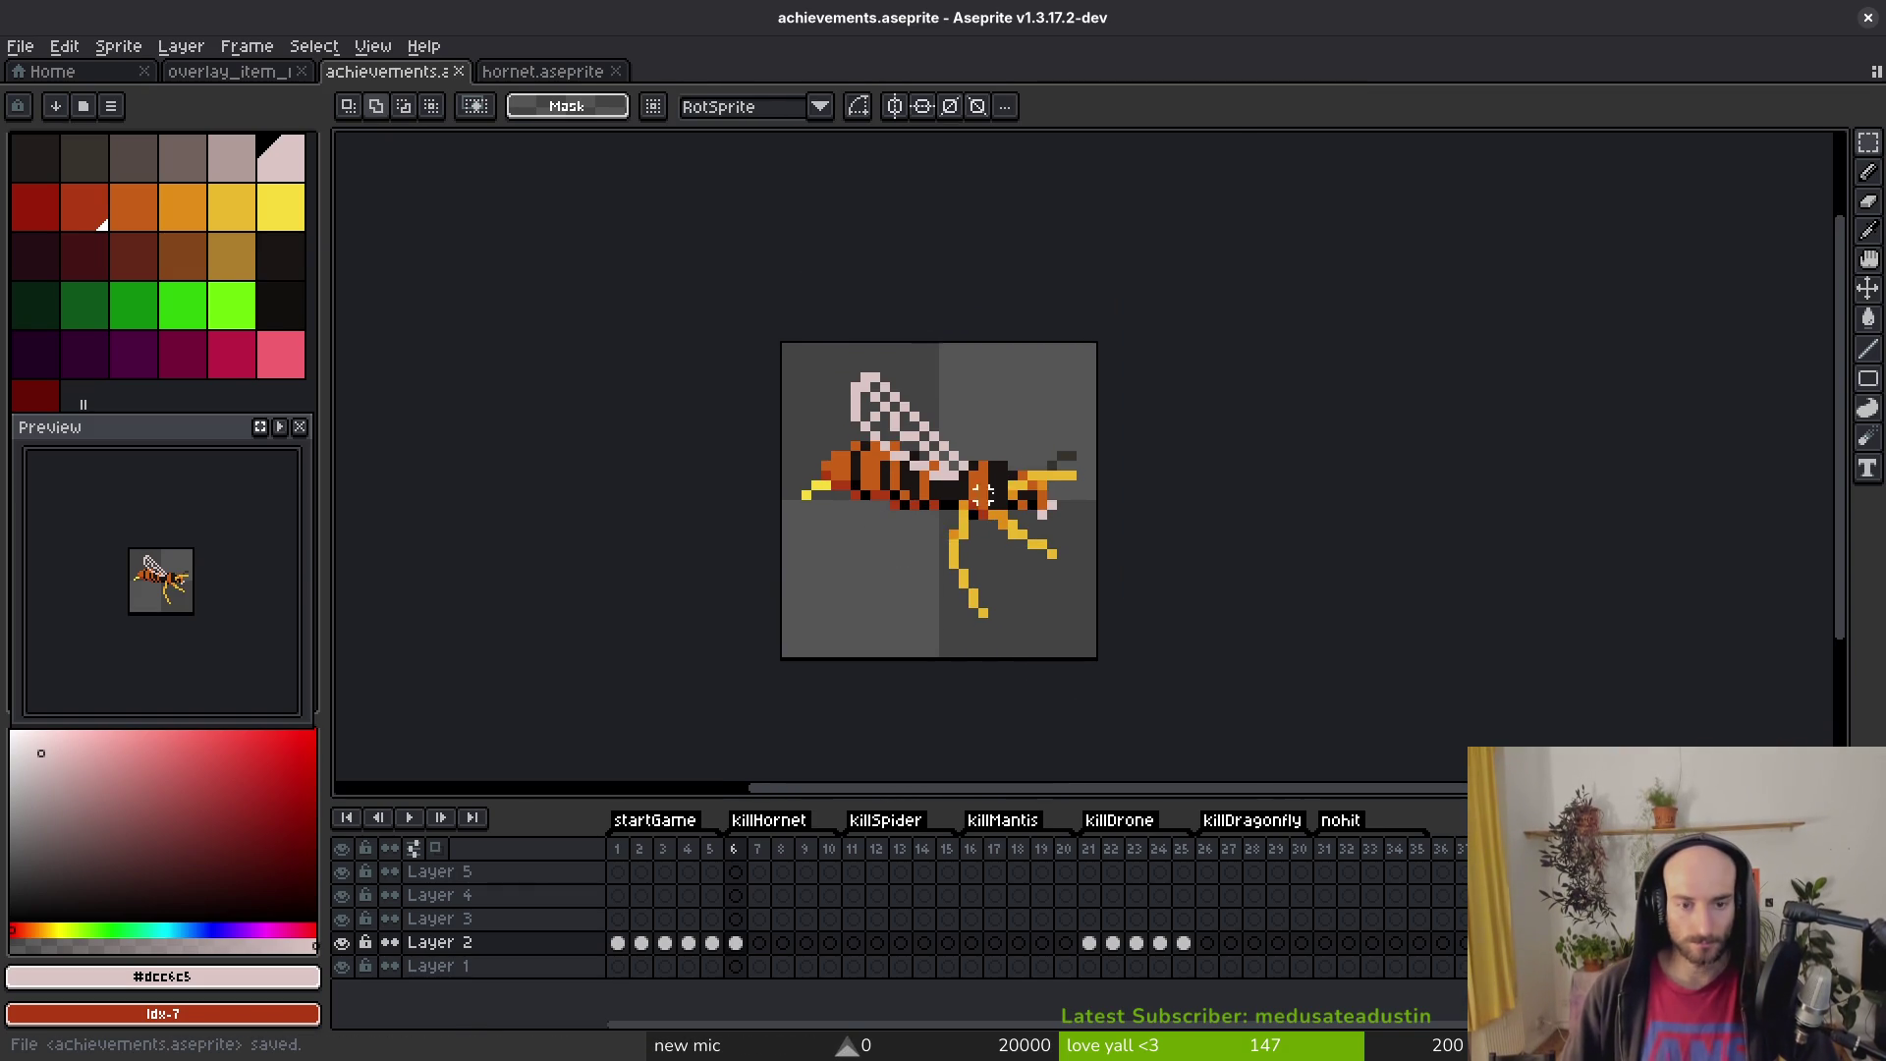
{"action": "scroll", "coordinate": [904, 487], "scroll_direction": "up", "scroll_amount": 7}
{"action": "key", "text": "e"}
{"action": "left_click_drag", "start_coordinate": [905, 487], "coordinate": [906, 518]}
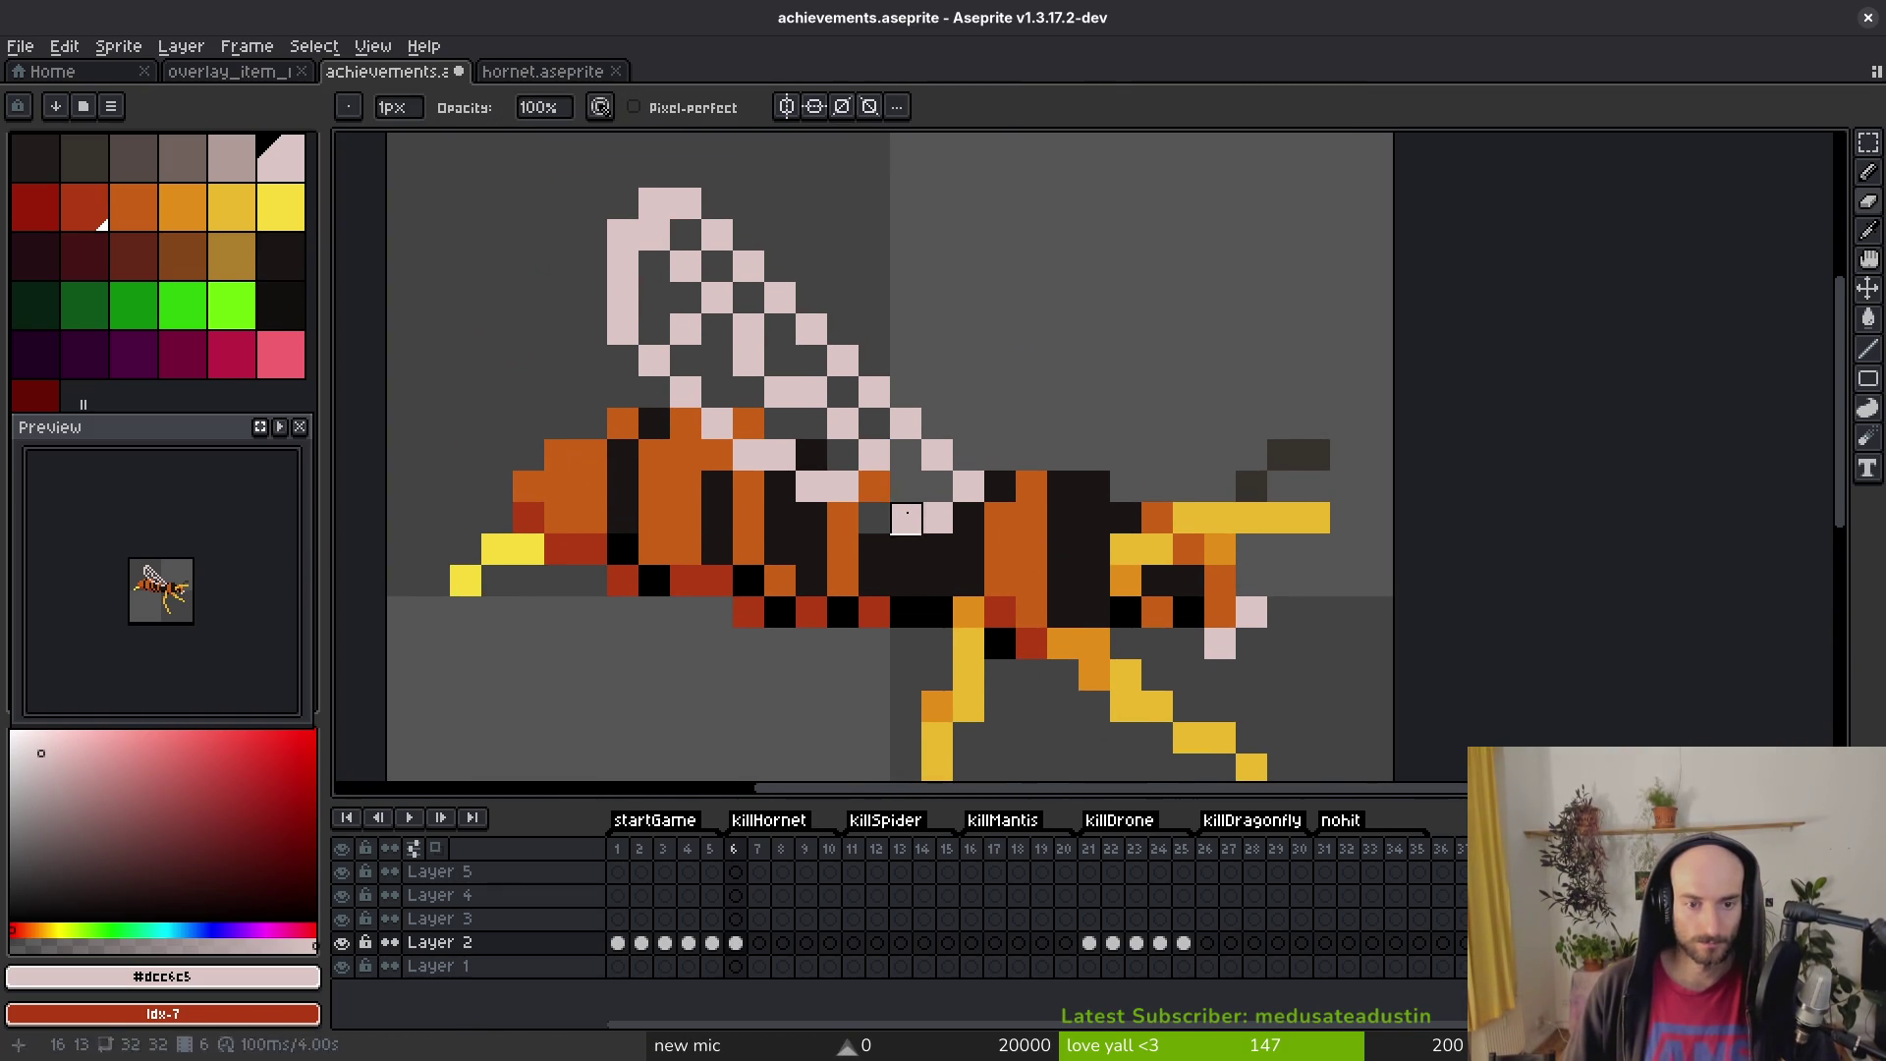
{"action": "left_click", "coordinate": [811, 487]}
{"action": "key", "text": "b"}
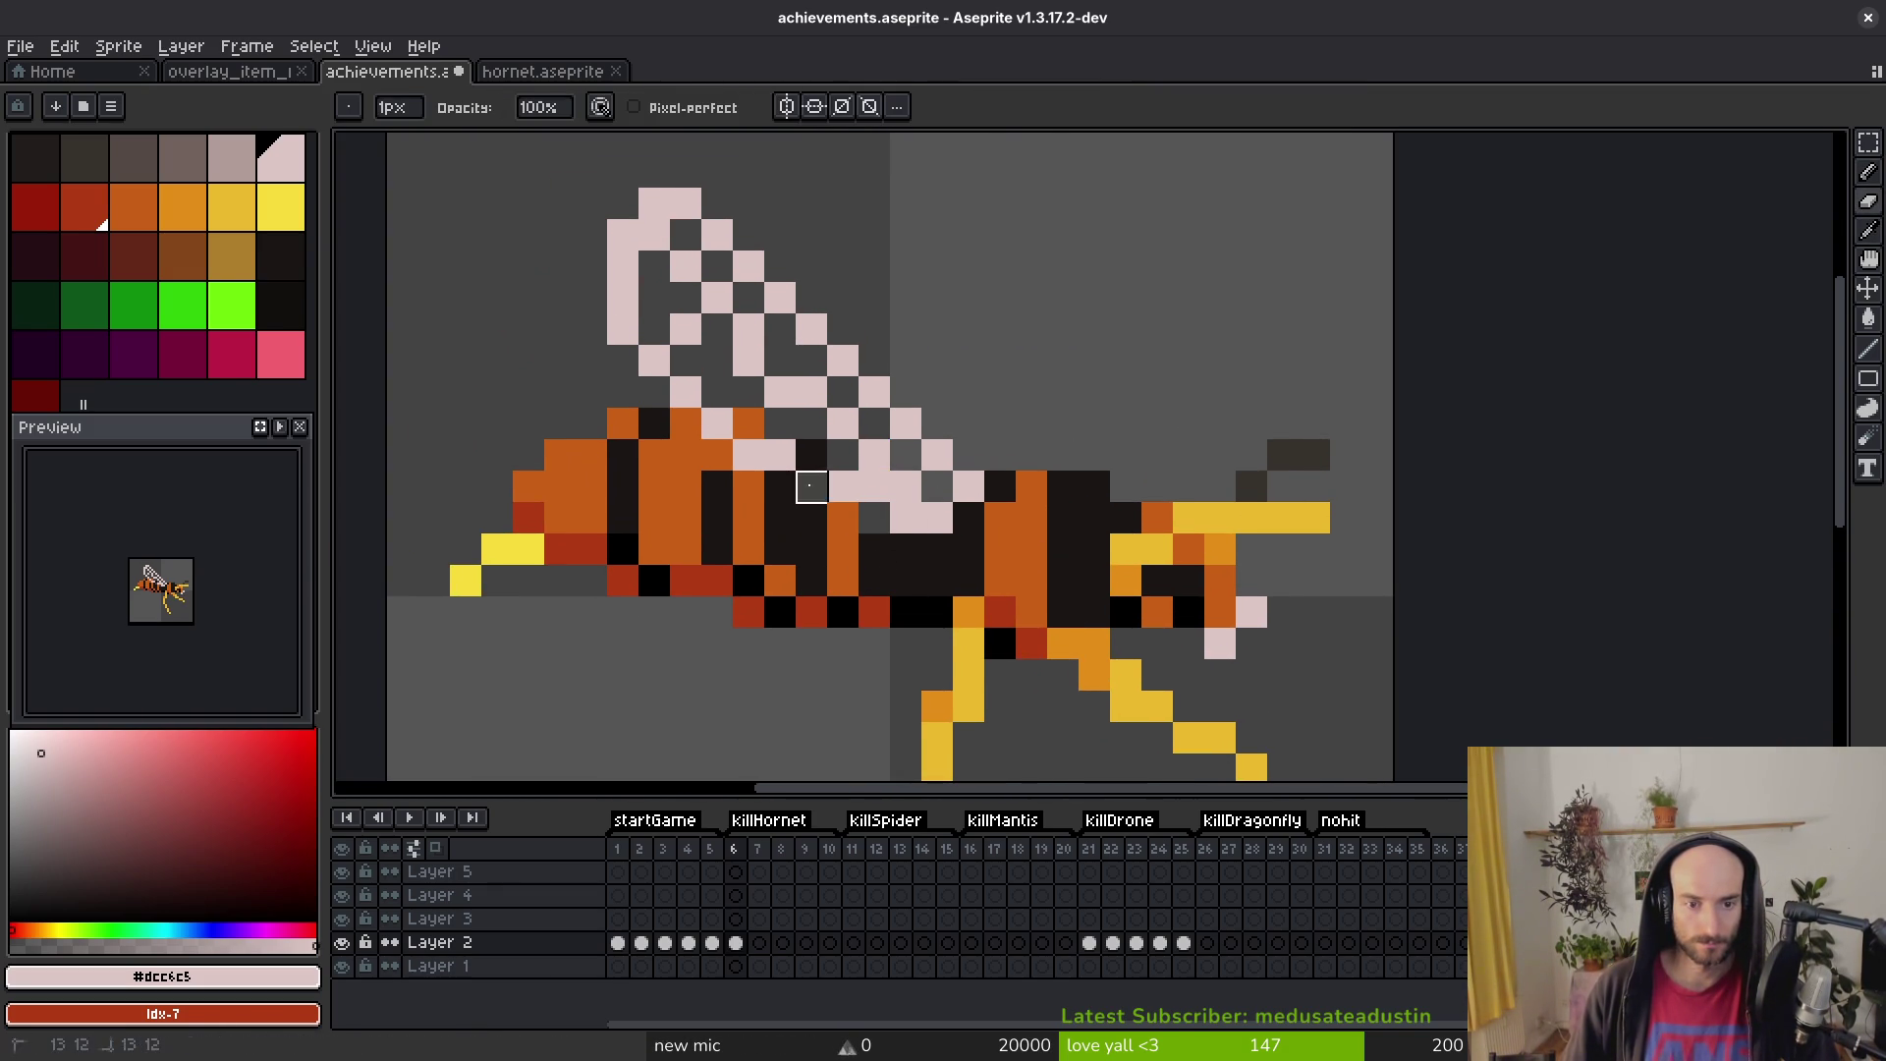
{"action": "key", "text": "e"}
{"action": "left_click", "coordinate": [751, 454]}
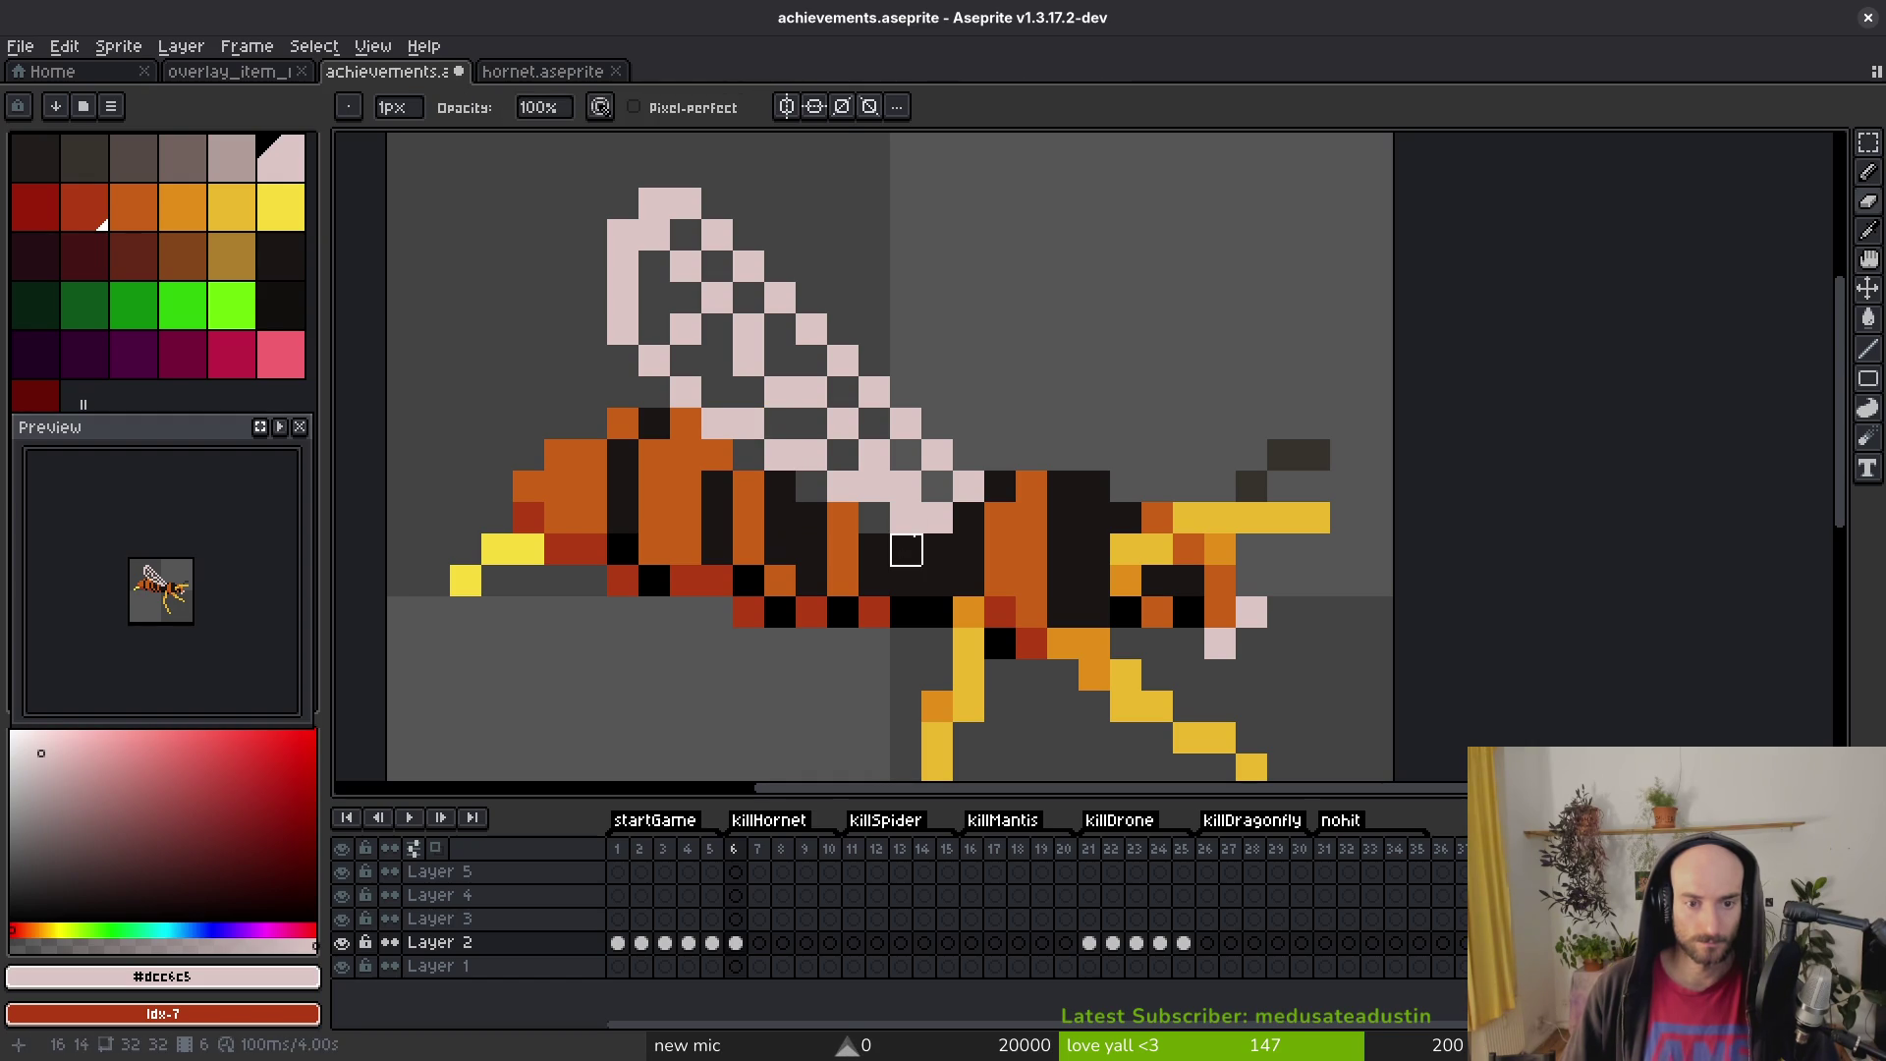
{"action": "scroll", "coordinate": [937, 453], "scroll_direction": "down", "scroll_amount": 3}
{"action": "scroll", "coordinate": [883, 430], "scroll_direction": "up", "scroll_amount": 3}
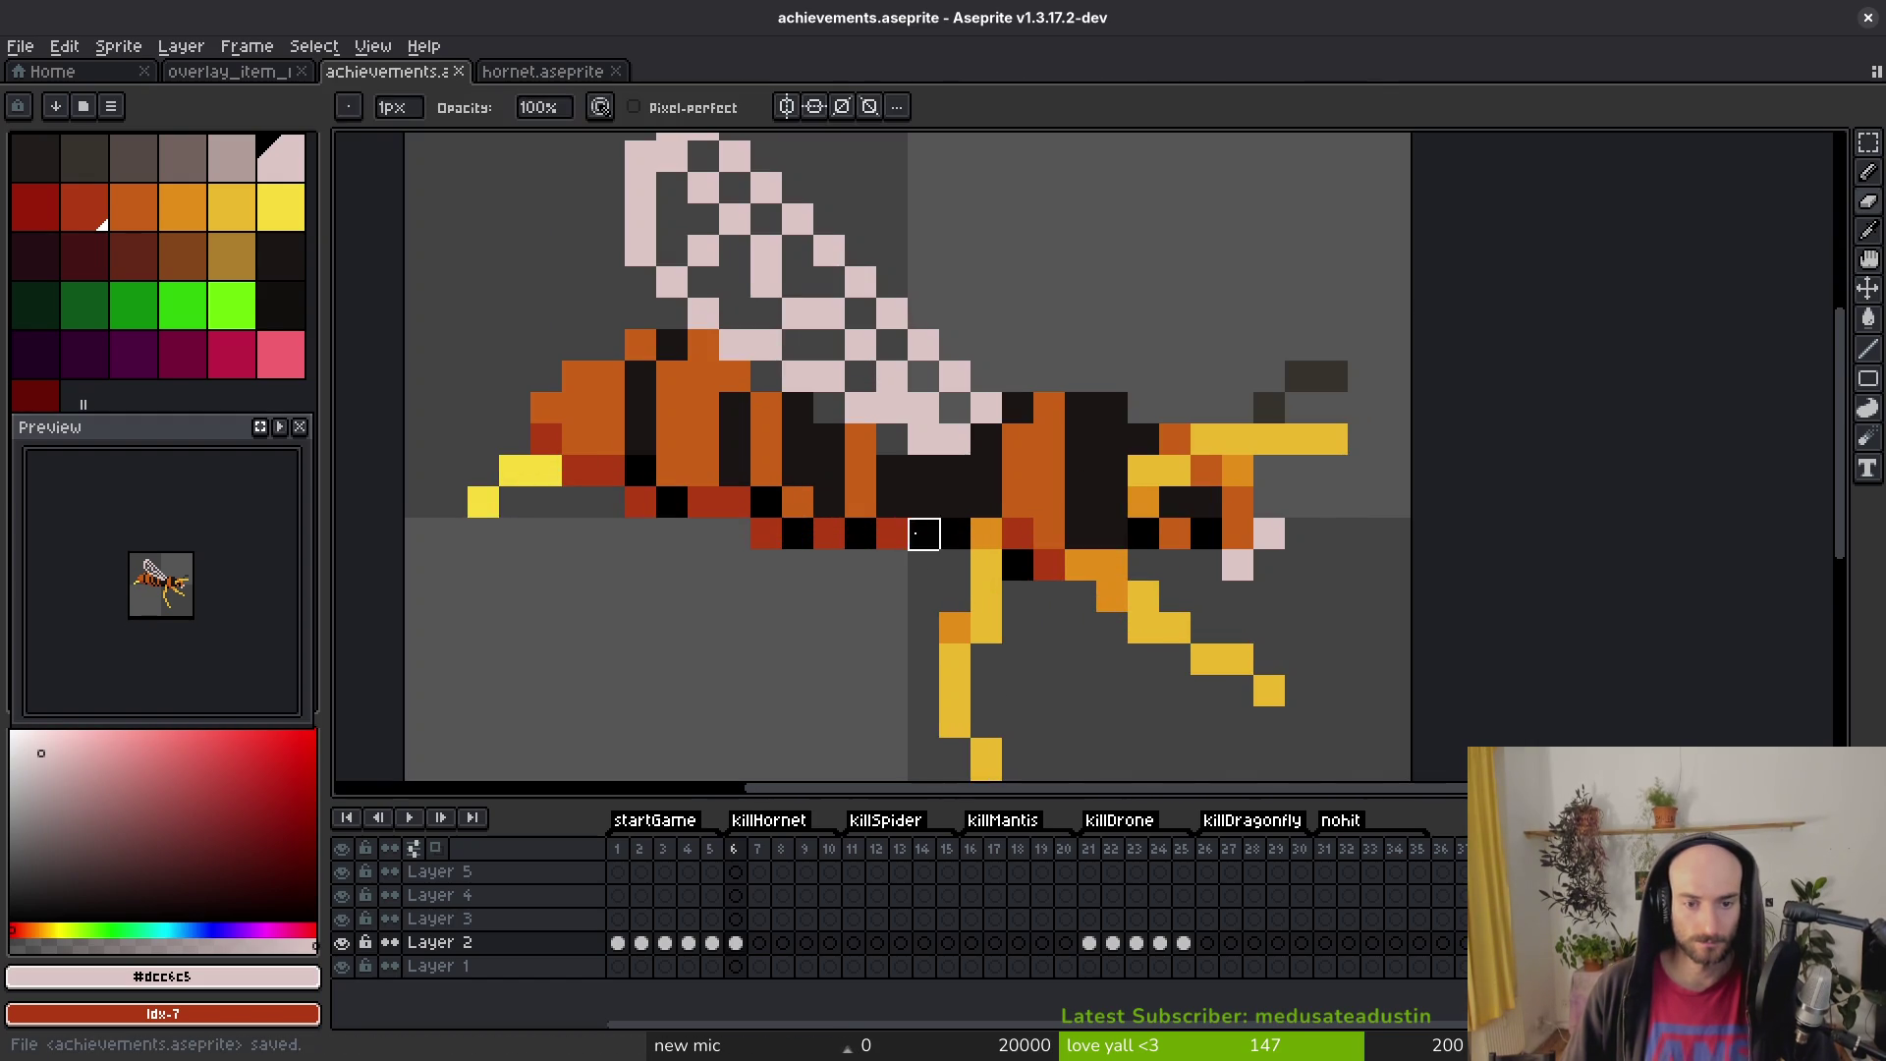
Step: Fill the wing gaps with dark brown and one orange pixel under the wing, then save
{"action": "key", "text": "b"}
{"action": "left_click", "coordinate": [883, 430], "text": "alt"}
{"action": "left_click", "coordinate": [828, 408]}
{"action": "left_click", "coordinate": [766, 376]}
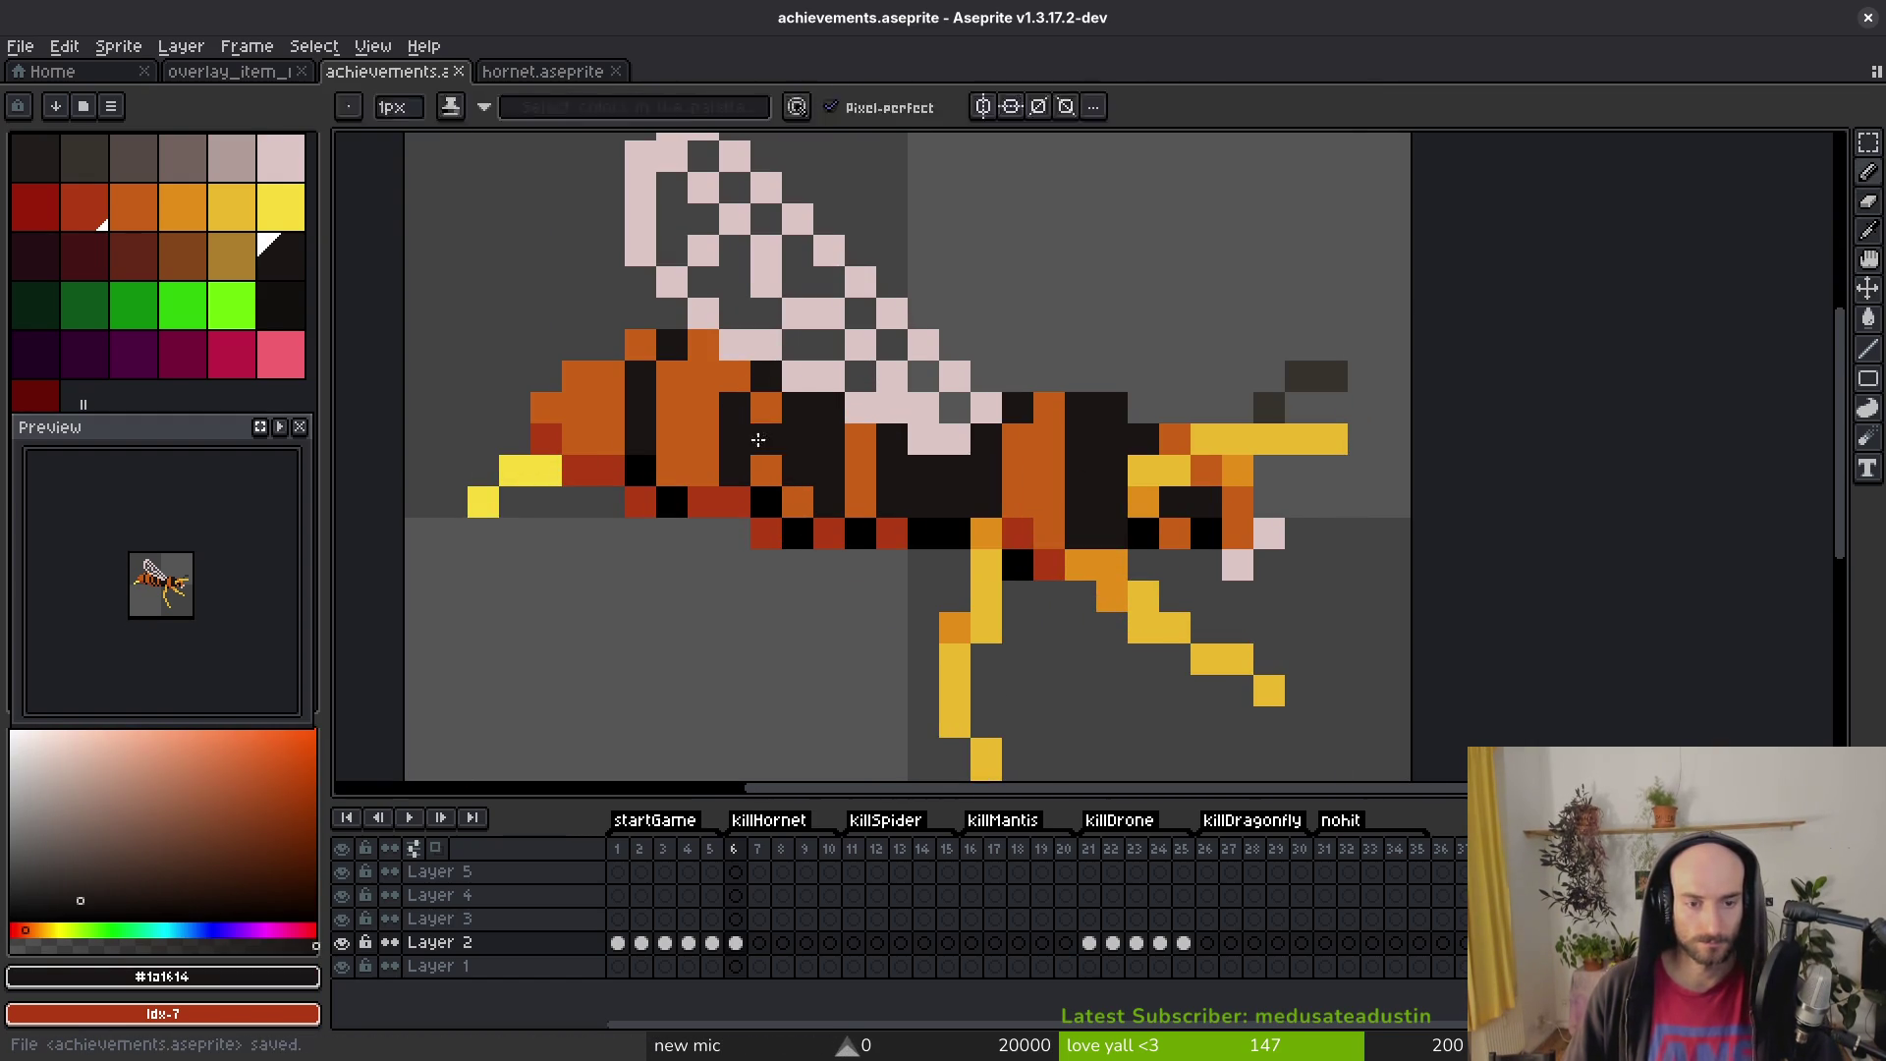
{"action": "left_click", "coordinate": [767, 437], "text": "alt"}
{"action": "left_click", "coordinate": [799, 407]}
{"action": "key", "text": "ctrl+s"}
Step: Go to the empty nohit frame 31 in the timeline
{"action": "scroll", "coordinate": [844, 465], "scroll_direction": "down", "scroll_amount": 5}
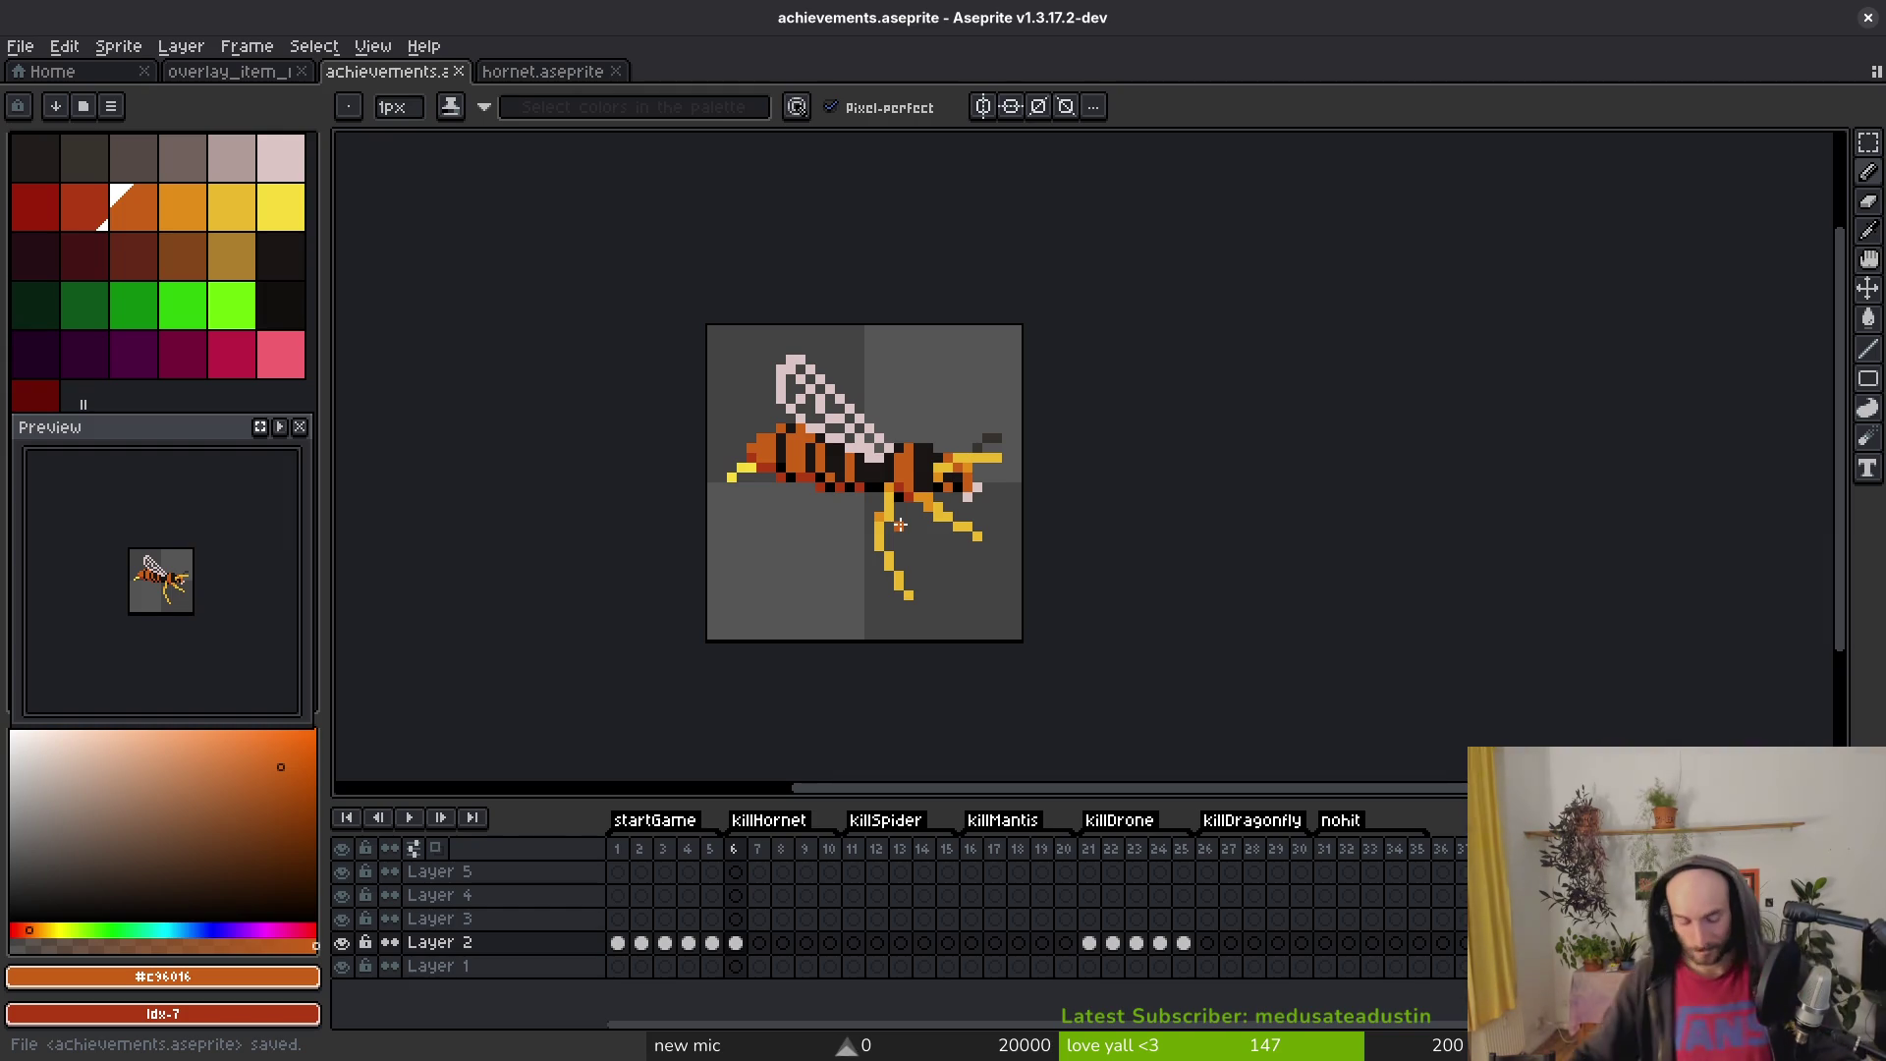
{"action": "scroll", "coordinate": [979, 460], "scroll_direction": "down", "scroll_amount": 1}
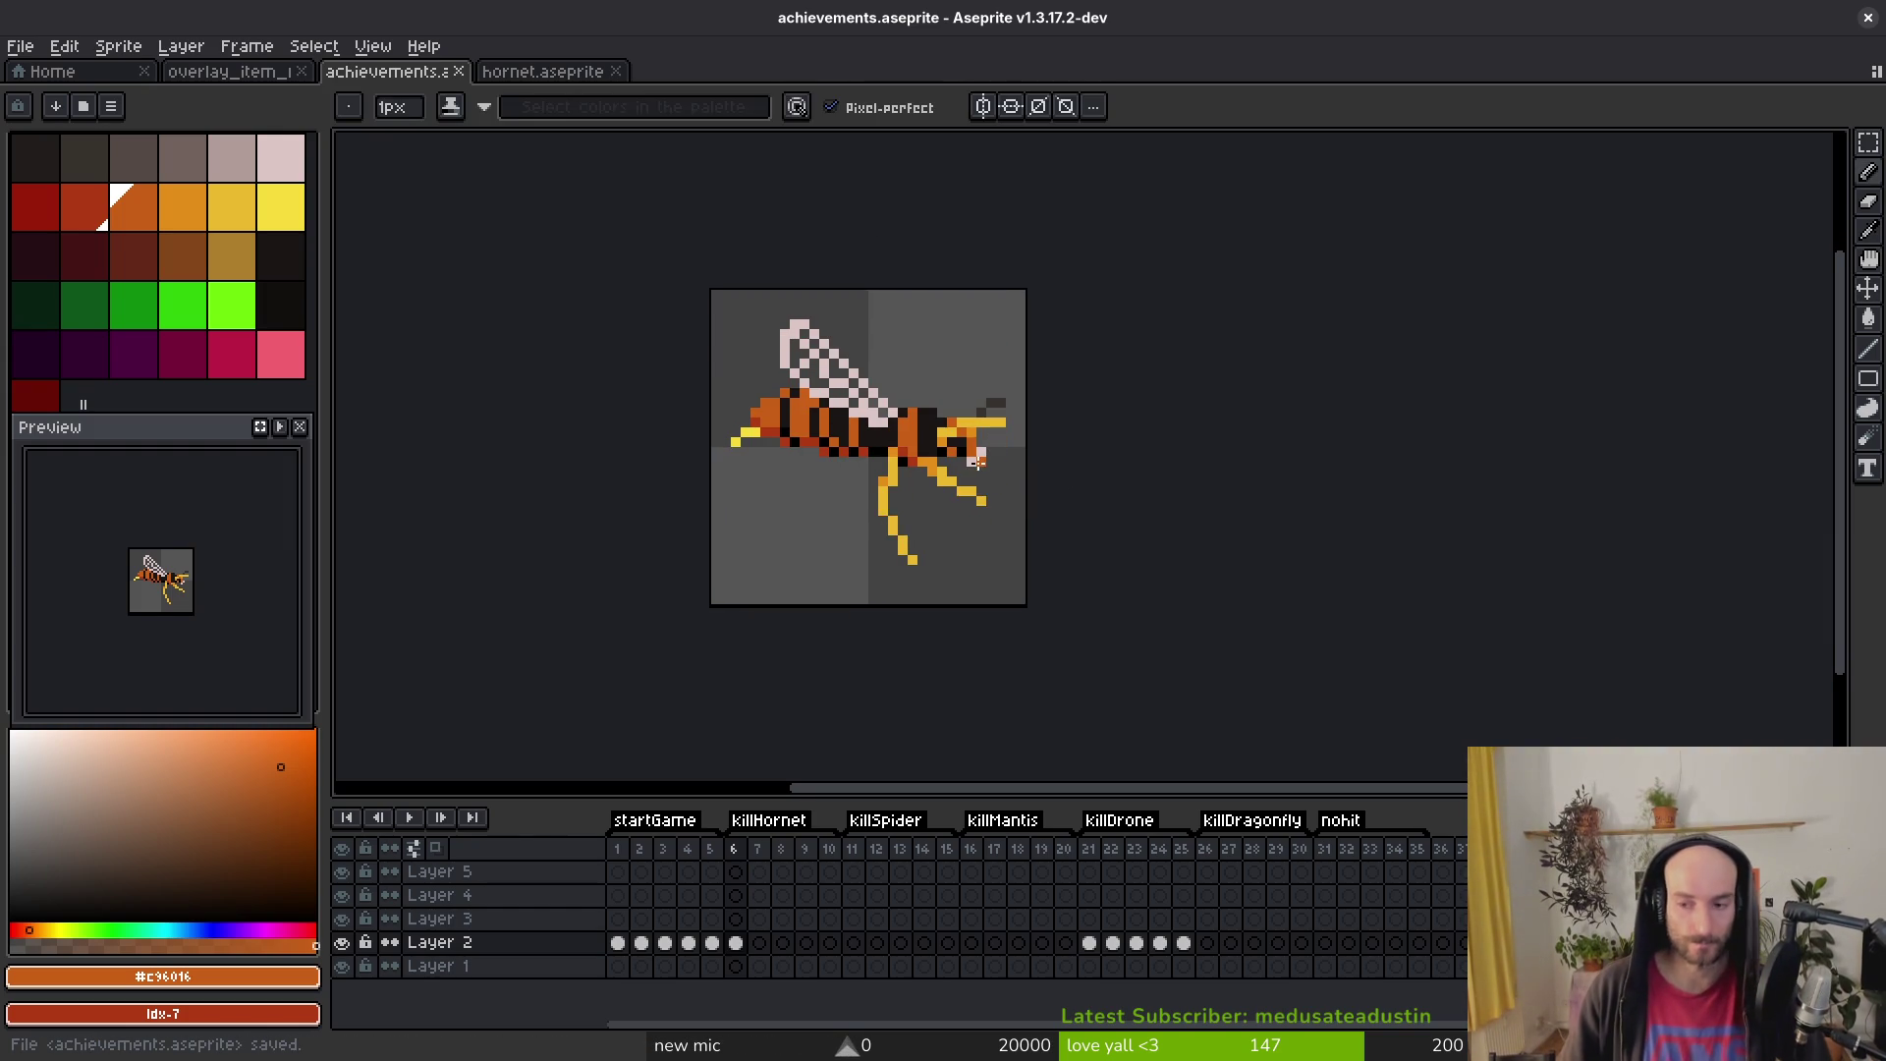
{"action": "left_click", "coordinate": [1324, 942]}
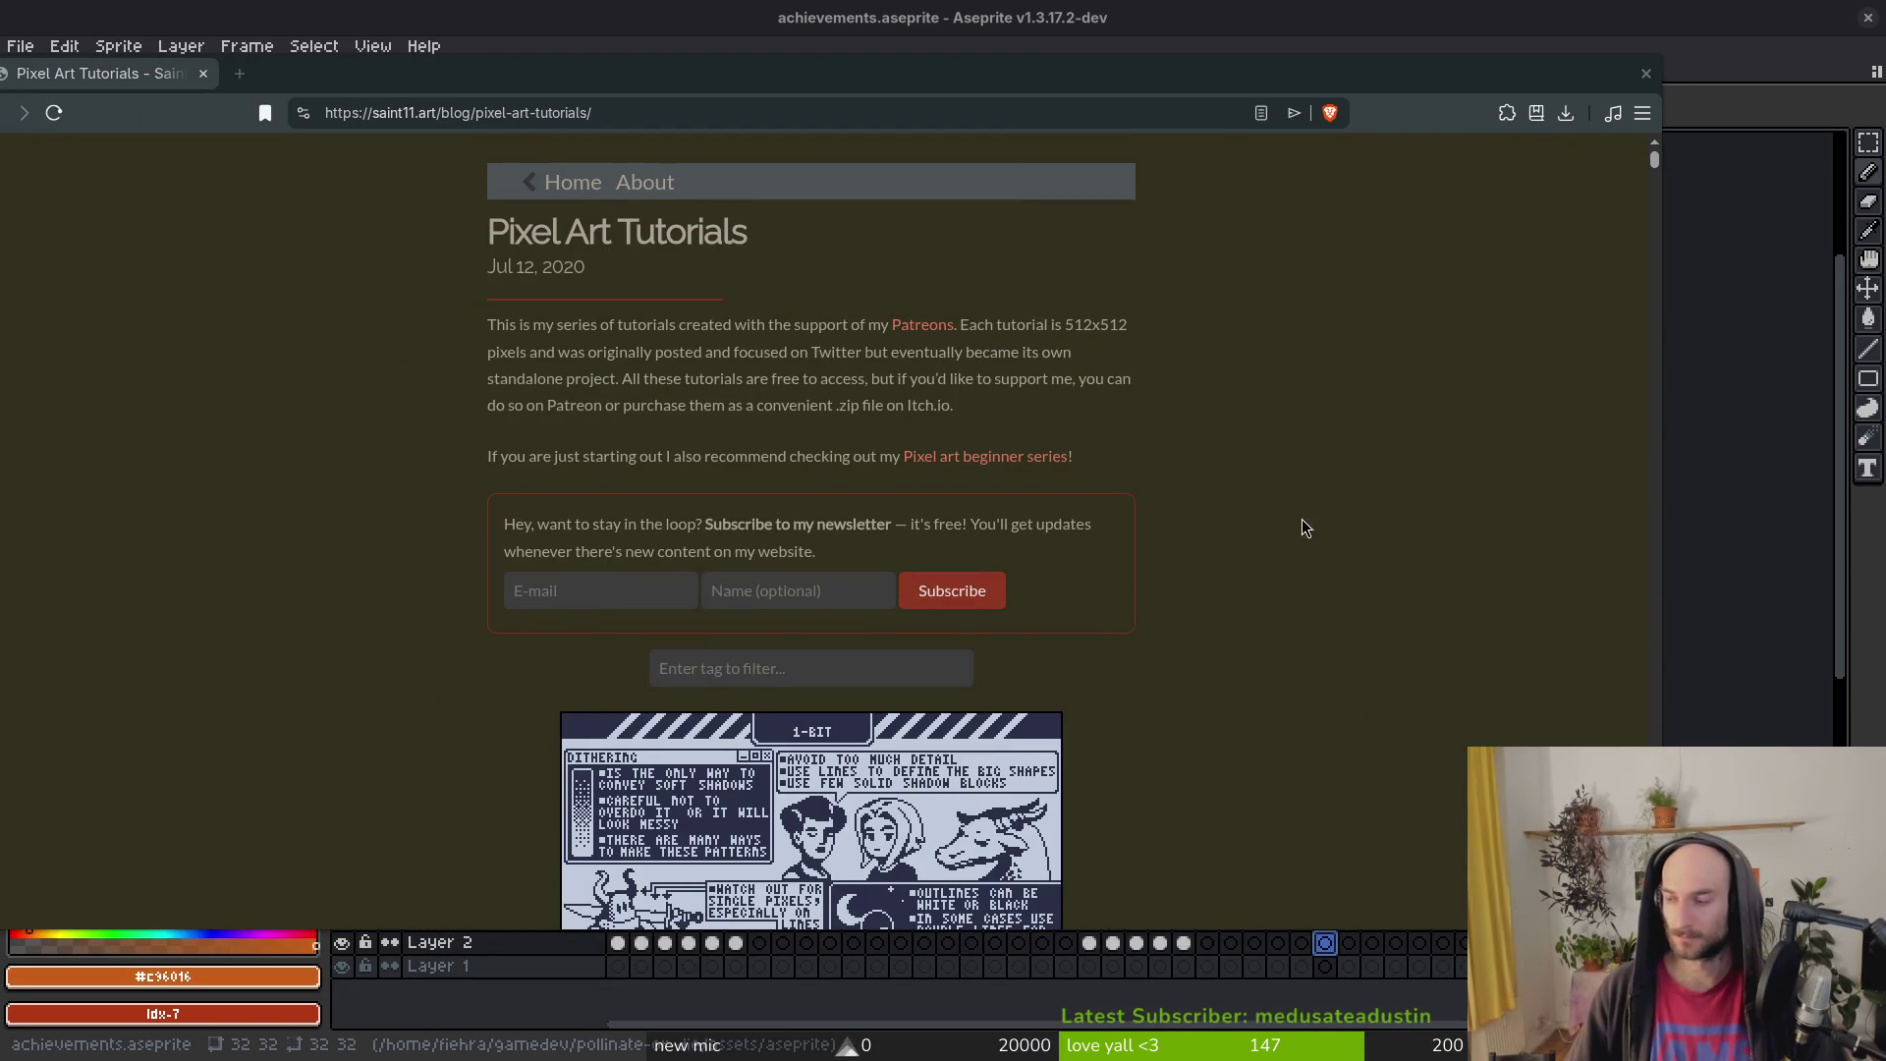
{"action": "key", "text": "ctrl+f"}
{"action": "type", "text": "gems"}
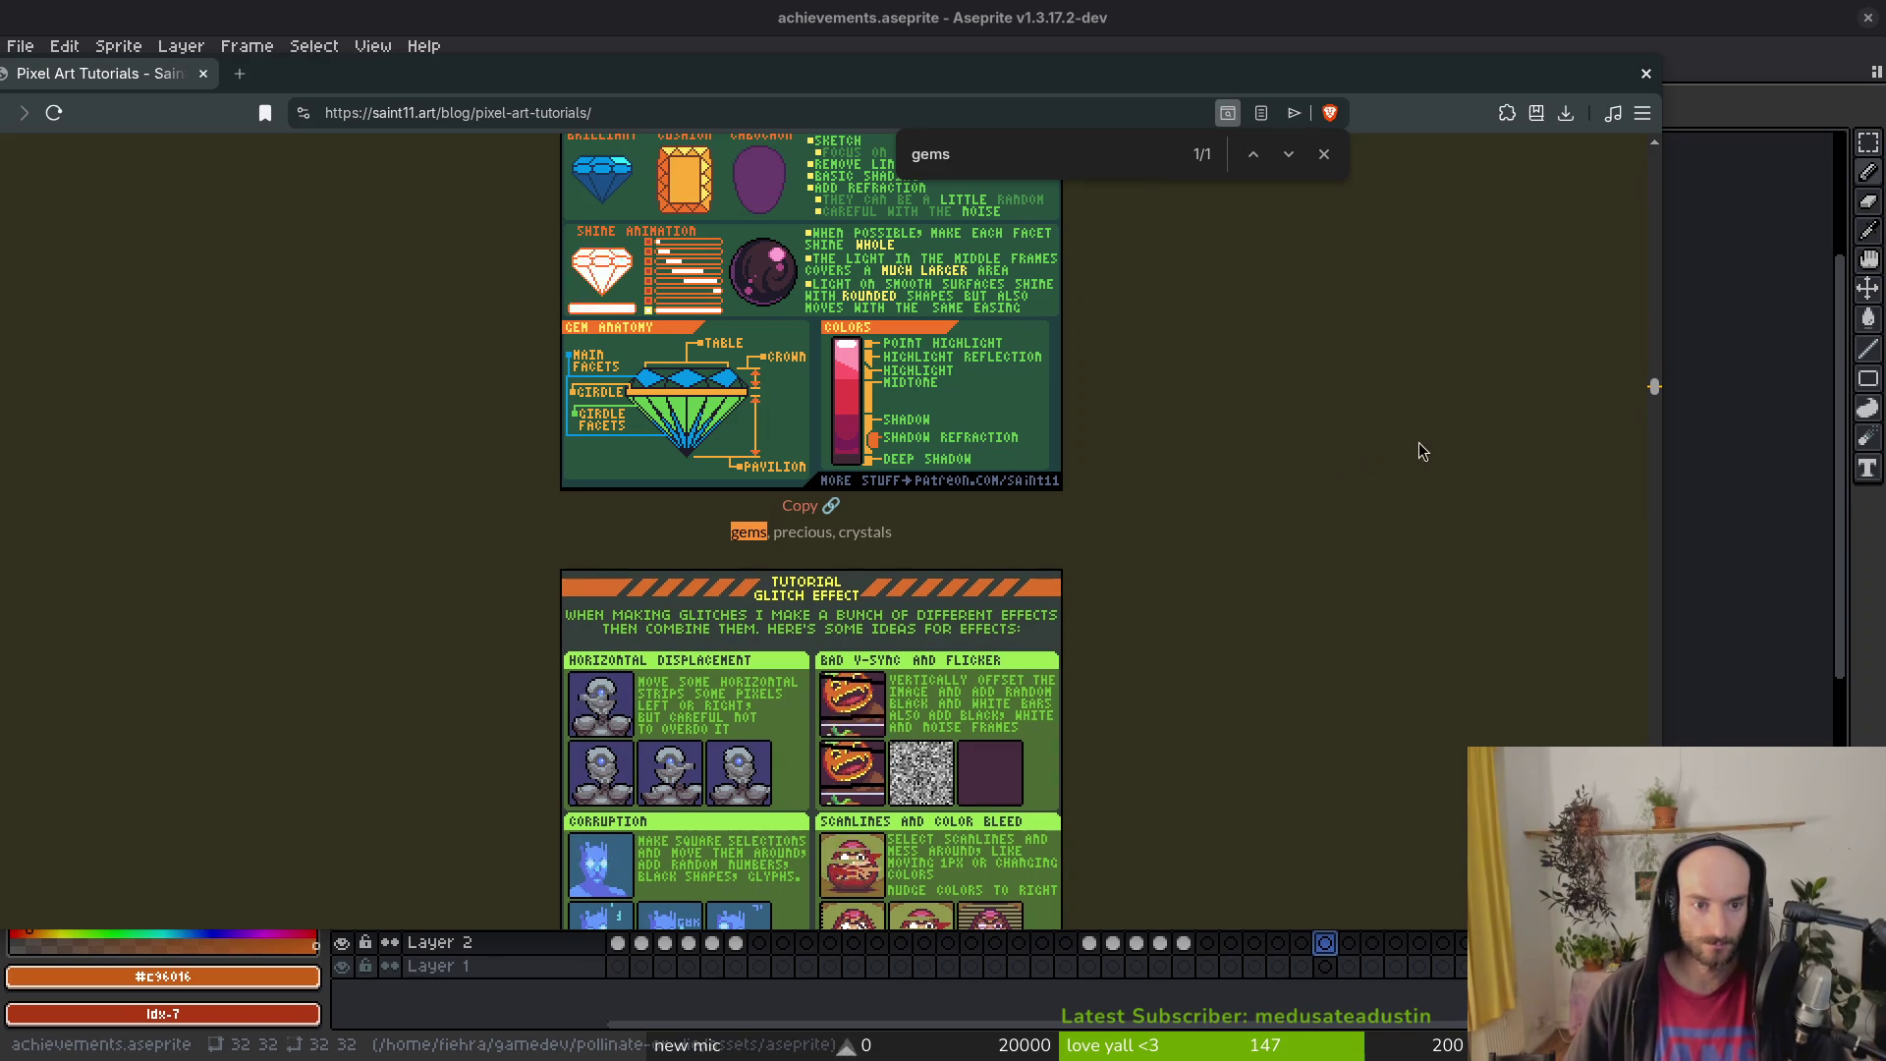
{"action": "scroll", "coordinate": [1355, 471], "scroll_direction": "up", "scroll_amount": 3}
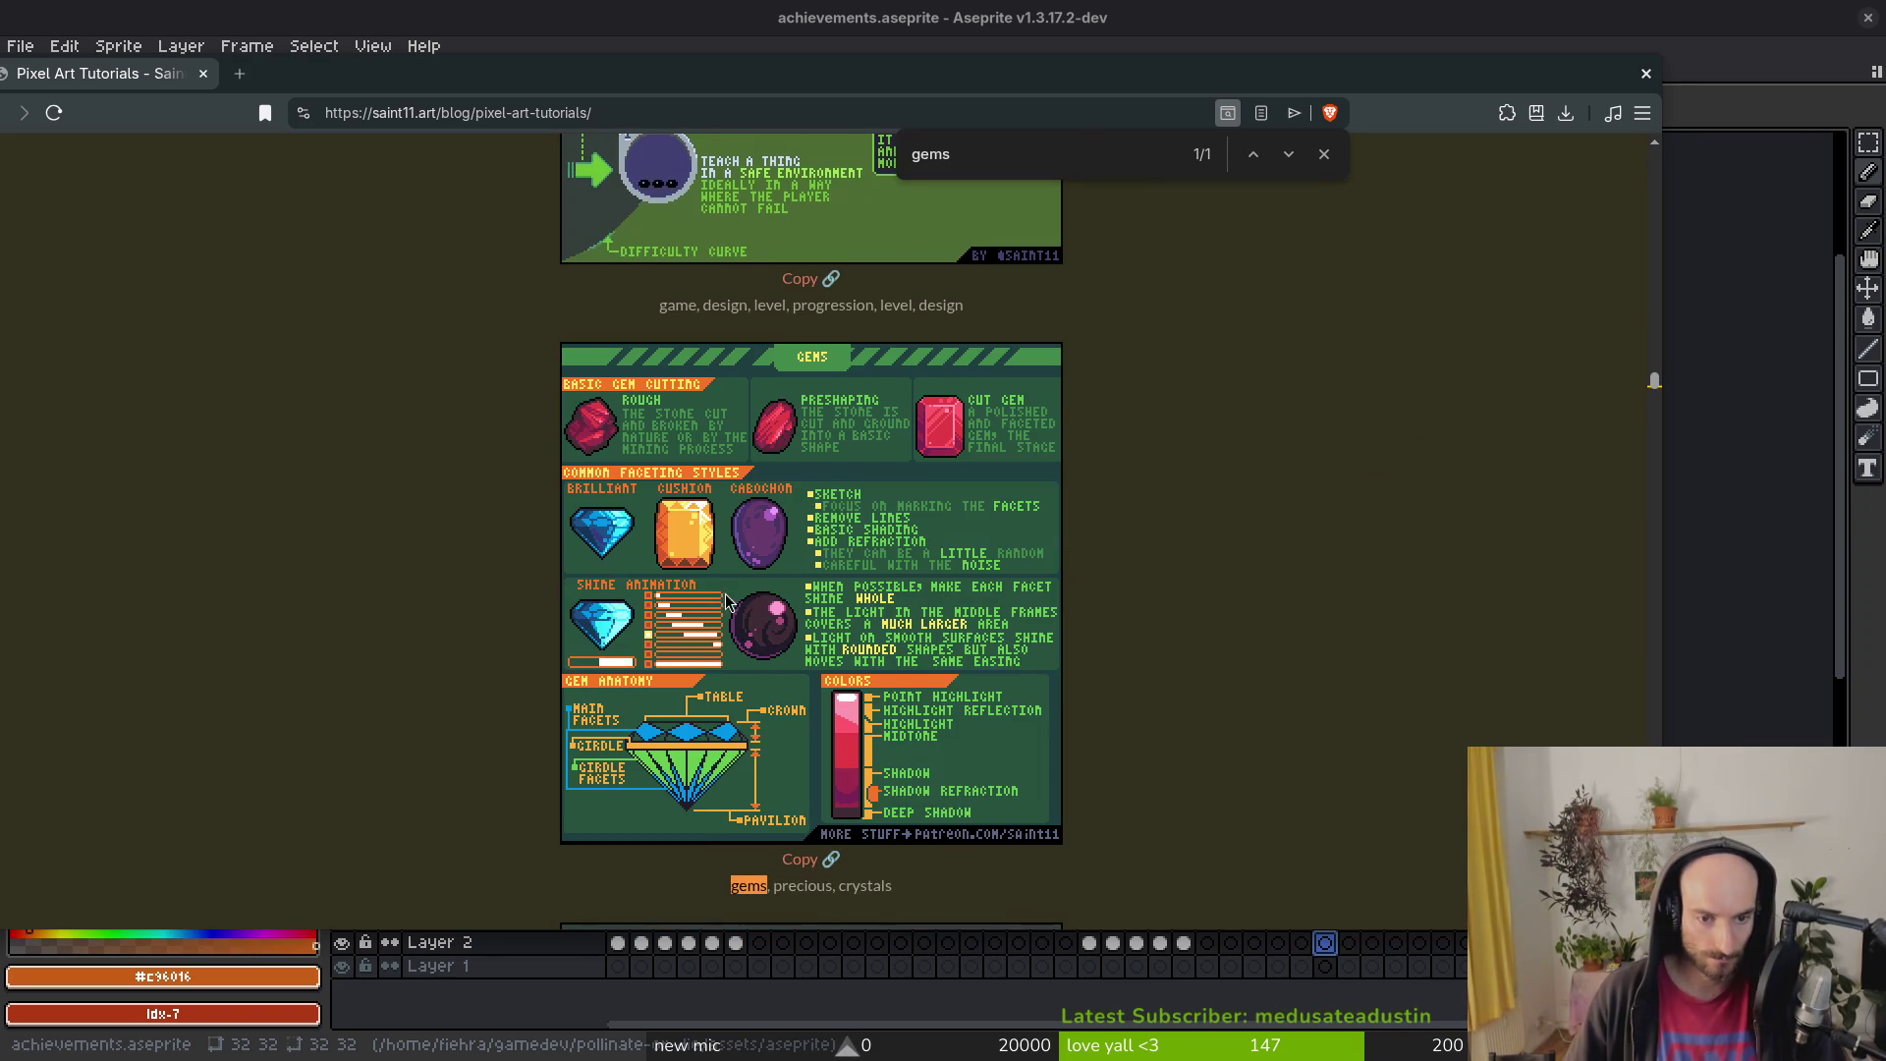
{"action": "scroll", "coordinate": [717, 601], "scroll_direction": "up", "scroll_amount": 6, "text": "ctrl"}
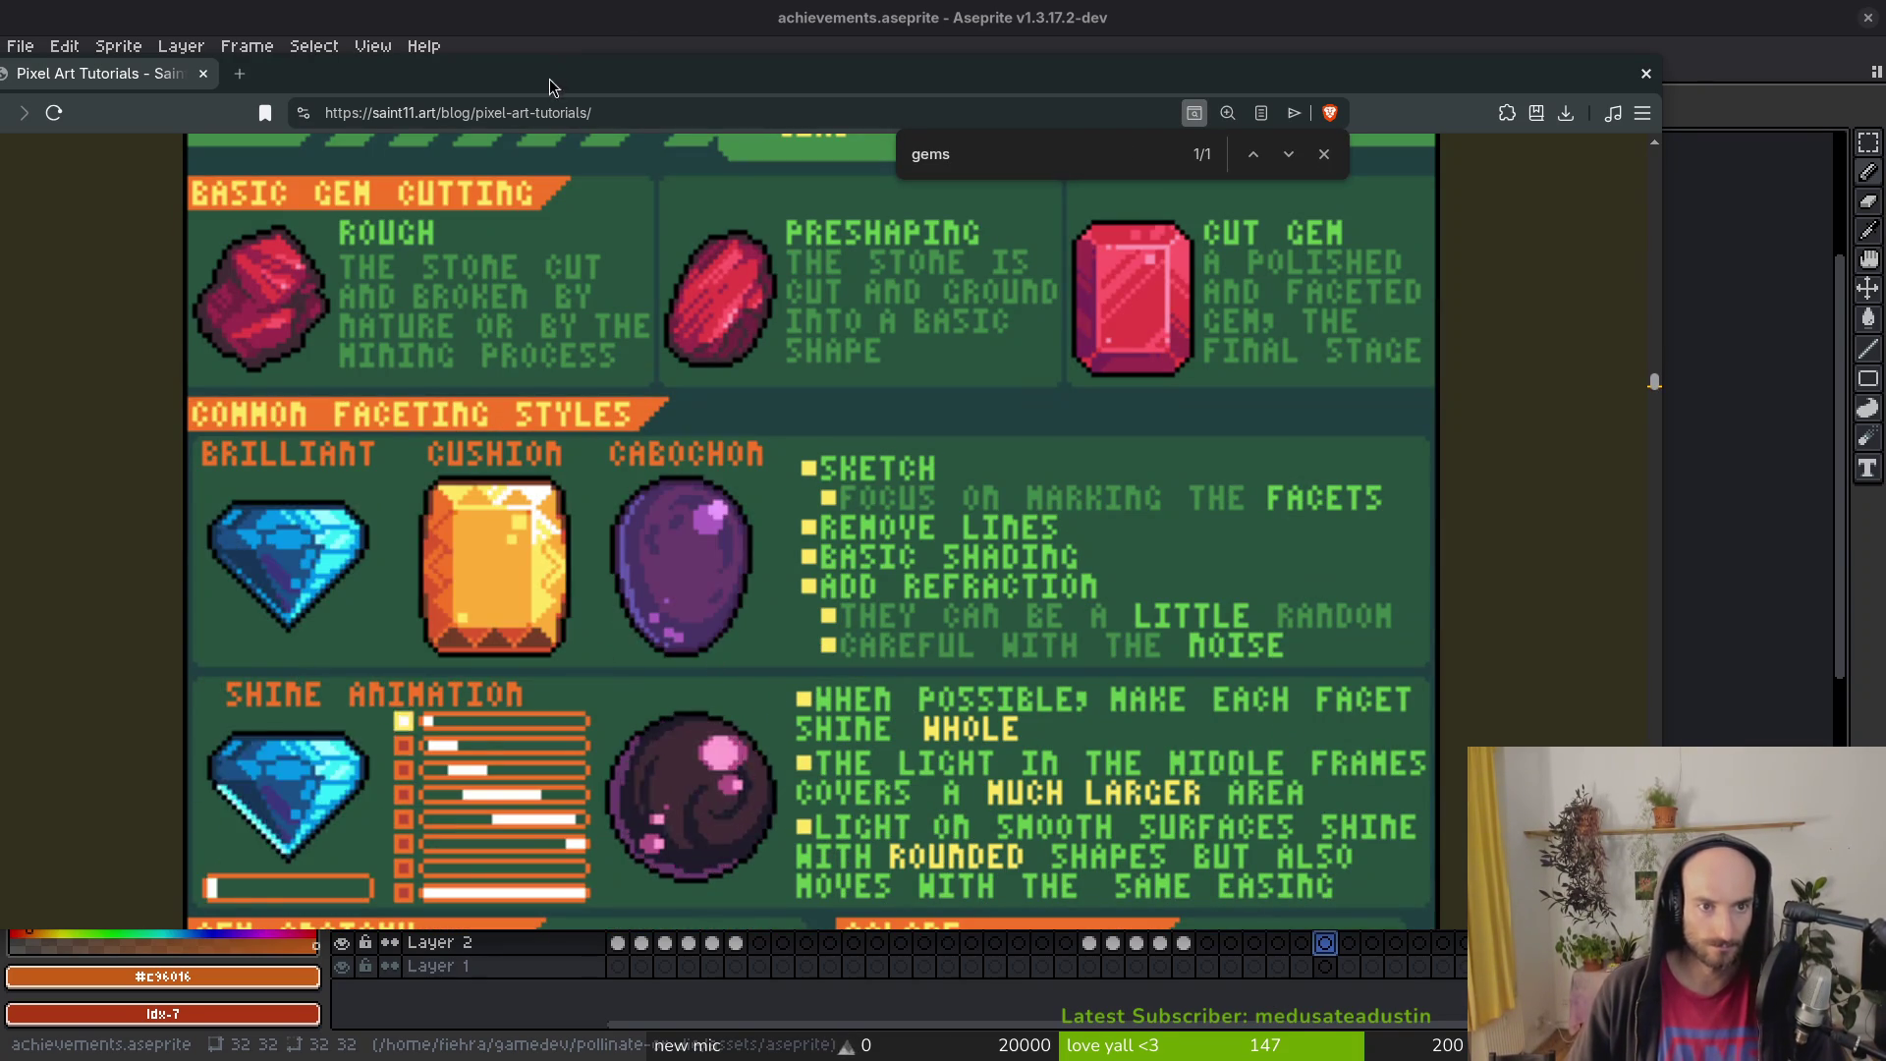
{"action": "key", "text": "super+minus"}
{"action": "scroll", "coordinate": [976, 460], "scroll_direction": "left", "scroll_amount": 2}
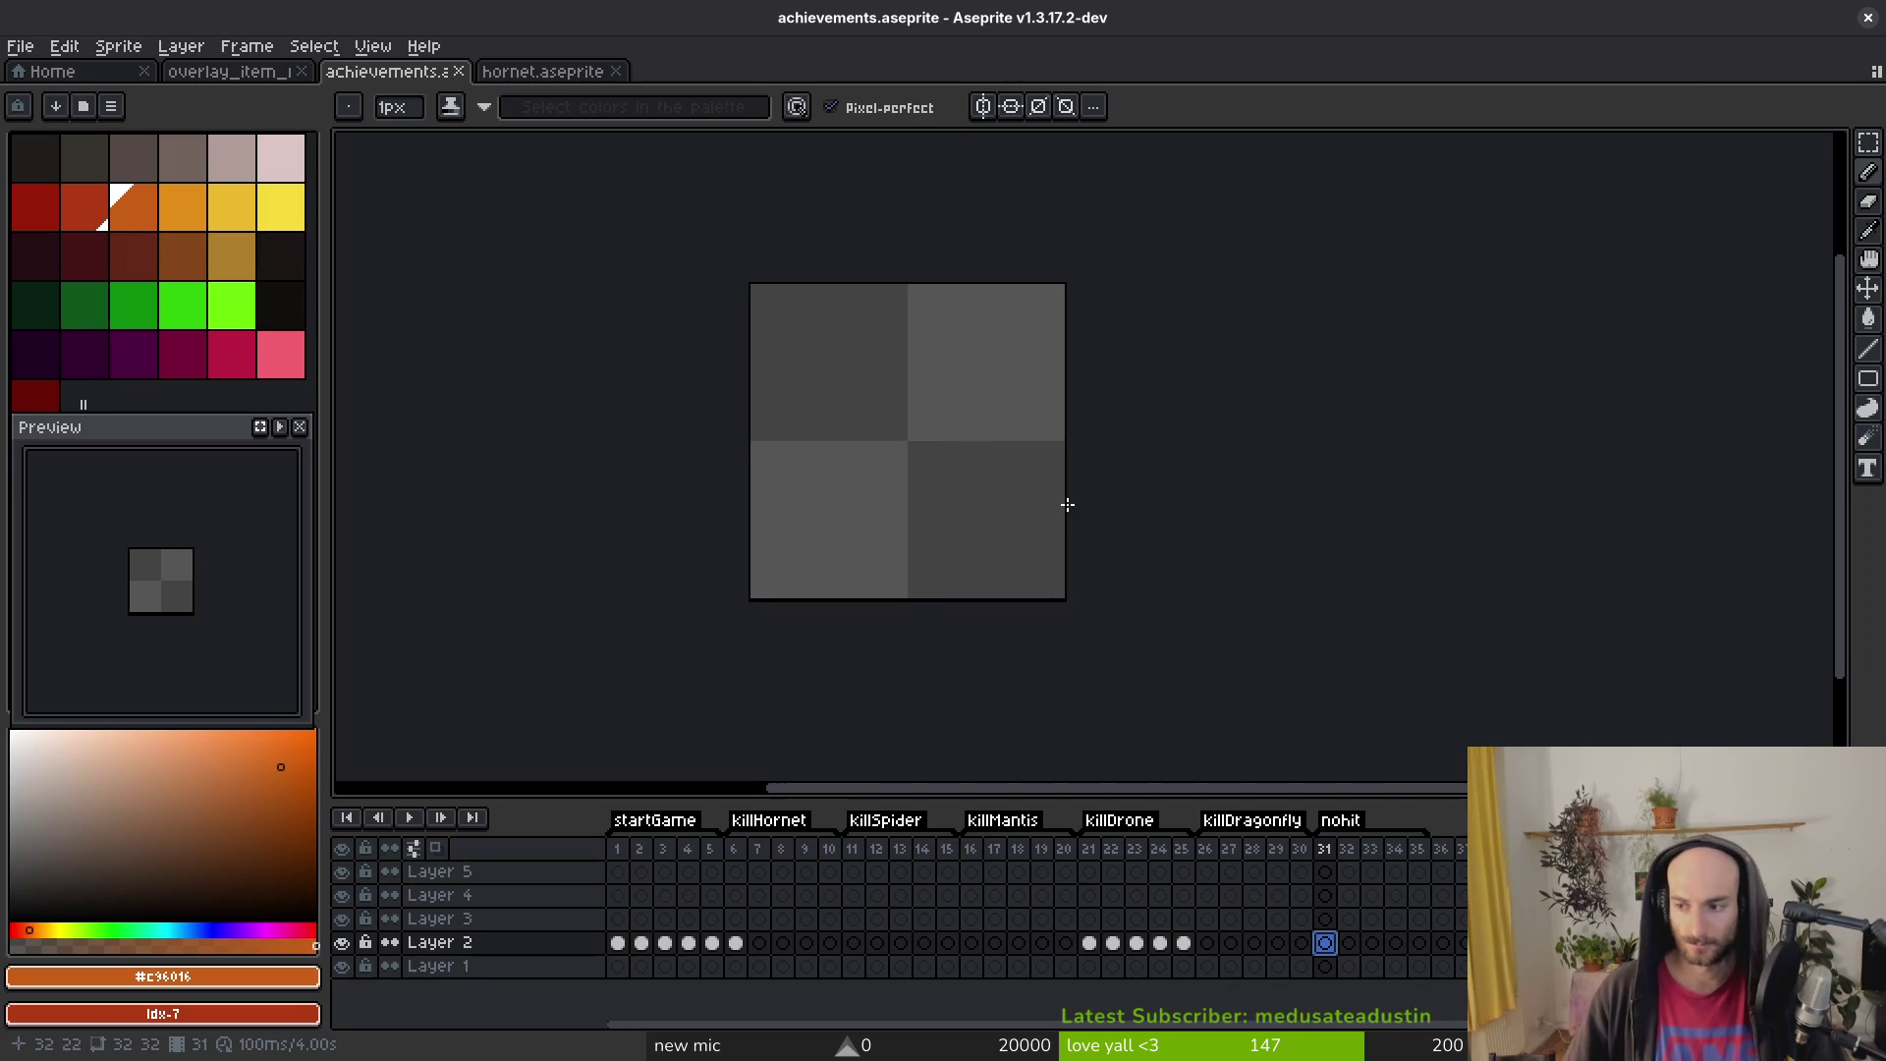
Step: Set bright yellow as the primary colour and the neighbouring yellow as secondary
{"action": "left_click", "coordinate": [252, 206]}
{"action": "left_click", "coordinate": [281, 206]}
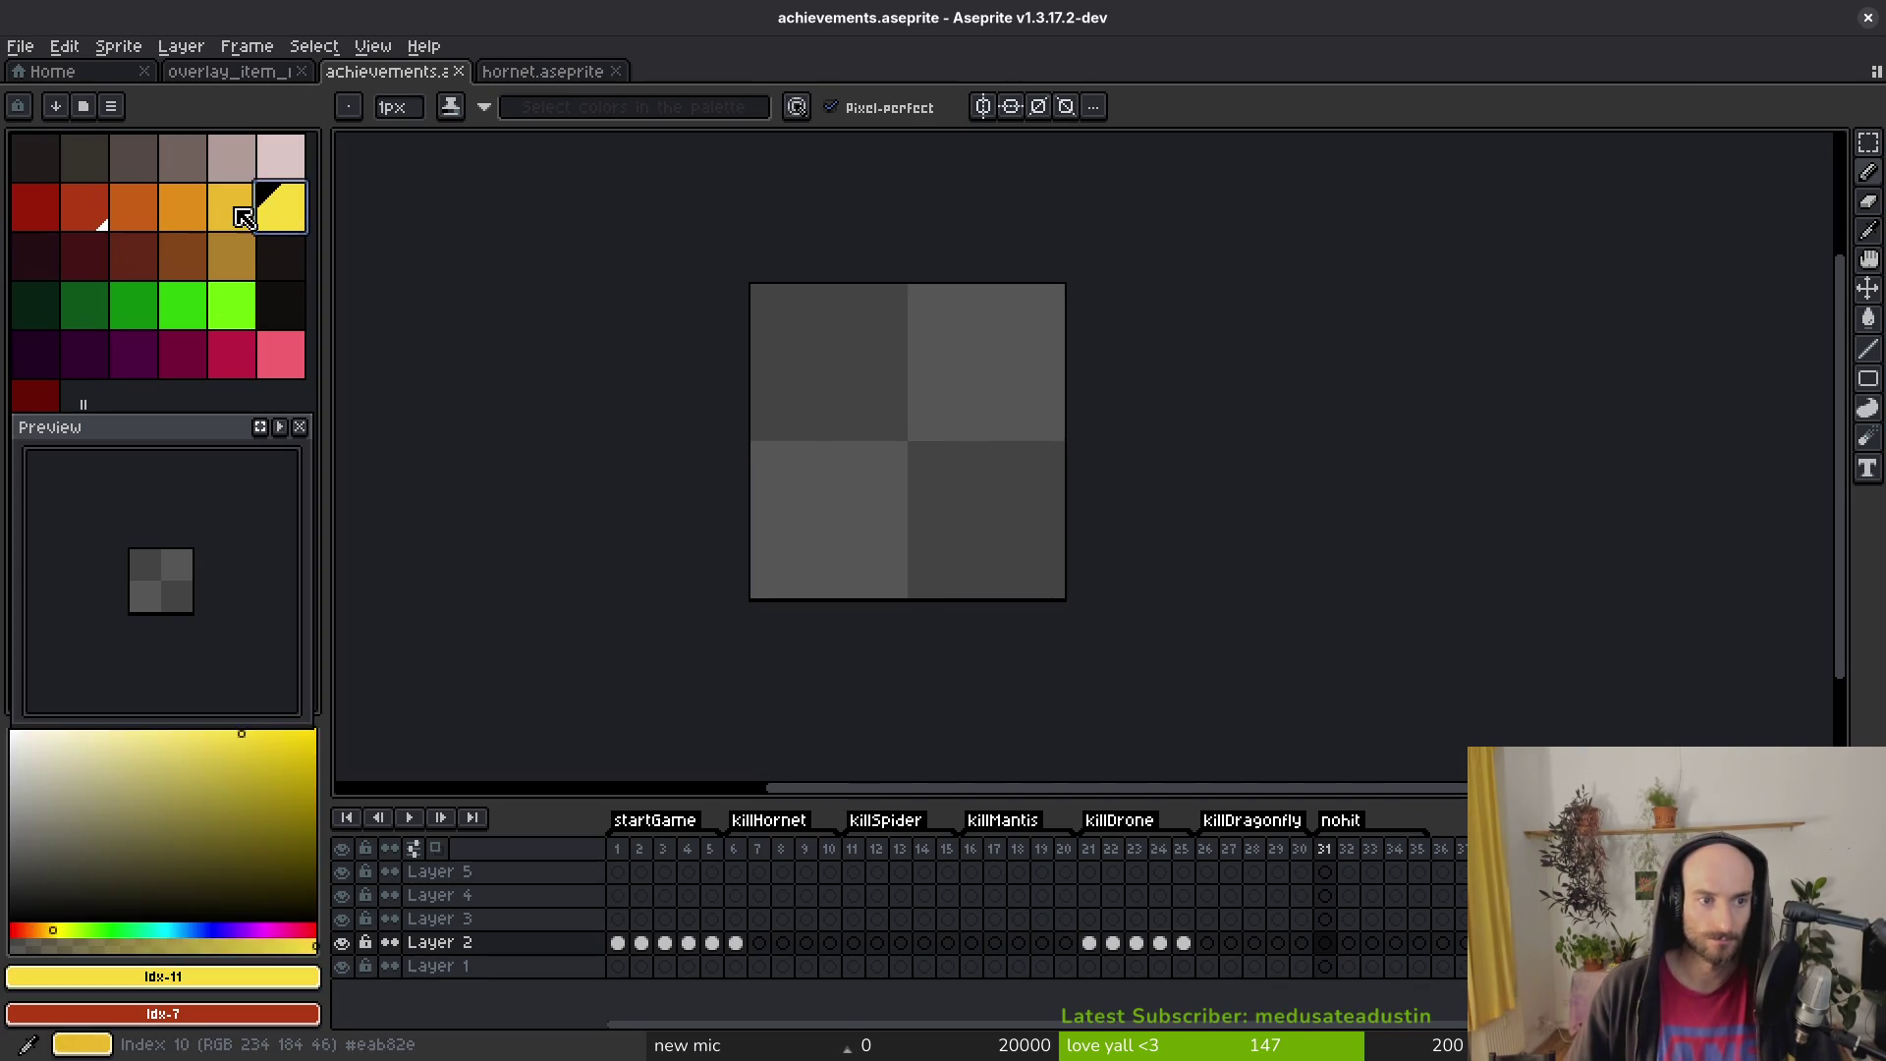
{"action": "right_click", "coordinate": [240, 206]}
{"action": "scroll", "coordinate": [1013, 501], "scroll_direction": "down", "scroll_amount": 1}
{"action": "scroll", "coordinate": [1014, 501], "scroll_direction": "down", "scroll_amount": 1}
{"action": "scroll", "coordinate": [972, 497], "scroll_direction": "up", "scroll_amount": 1}
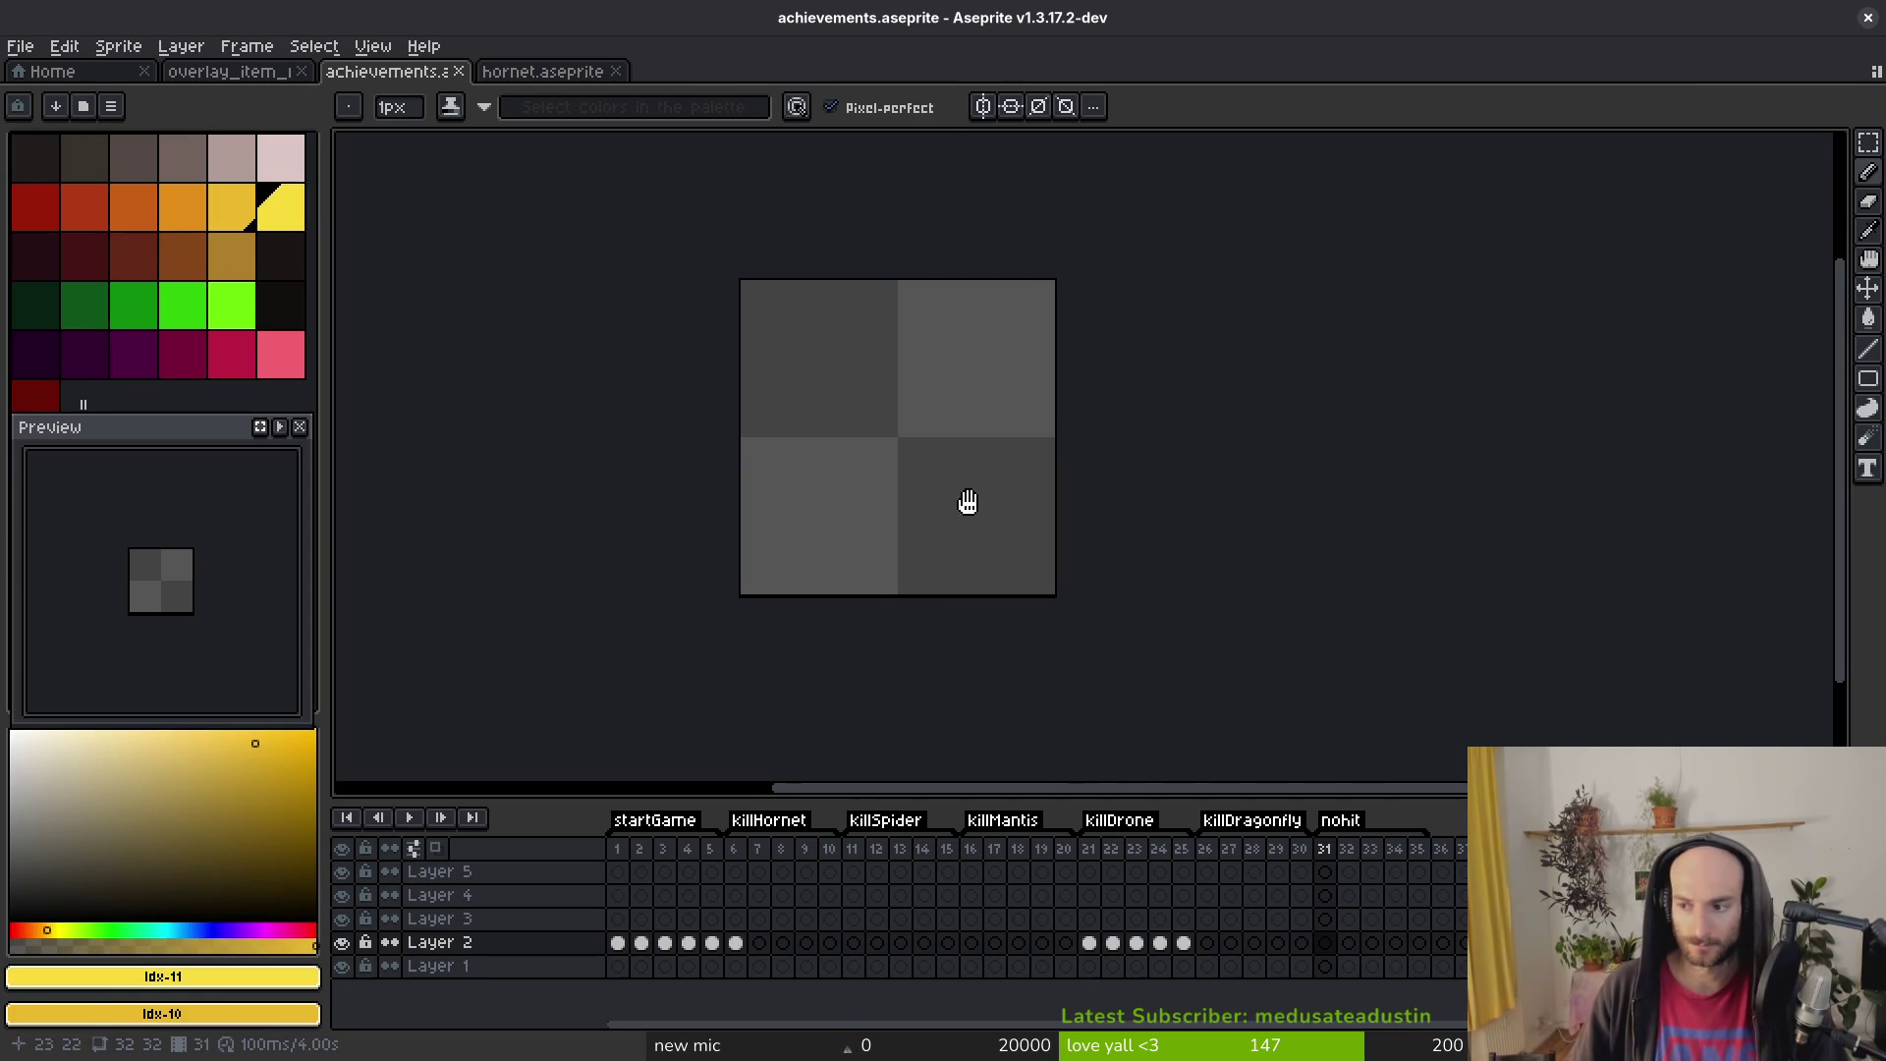
{"action": "scroll", "coordinate": [972, 510], "scroll_direction": "up", "scroll_amount": 1}
{"action": "scroll", "coordinate": [972, 579], "scroll_direction": "up", "scroll_amount": 1}
Step: Draw a yellow V from two diagonal lines and shift it left to centre it
{"action": "key", "text": "l"}
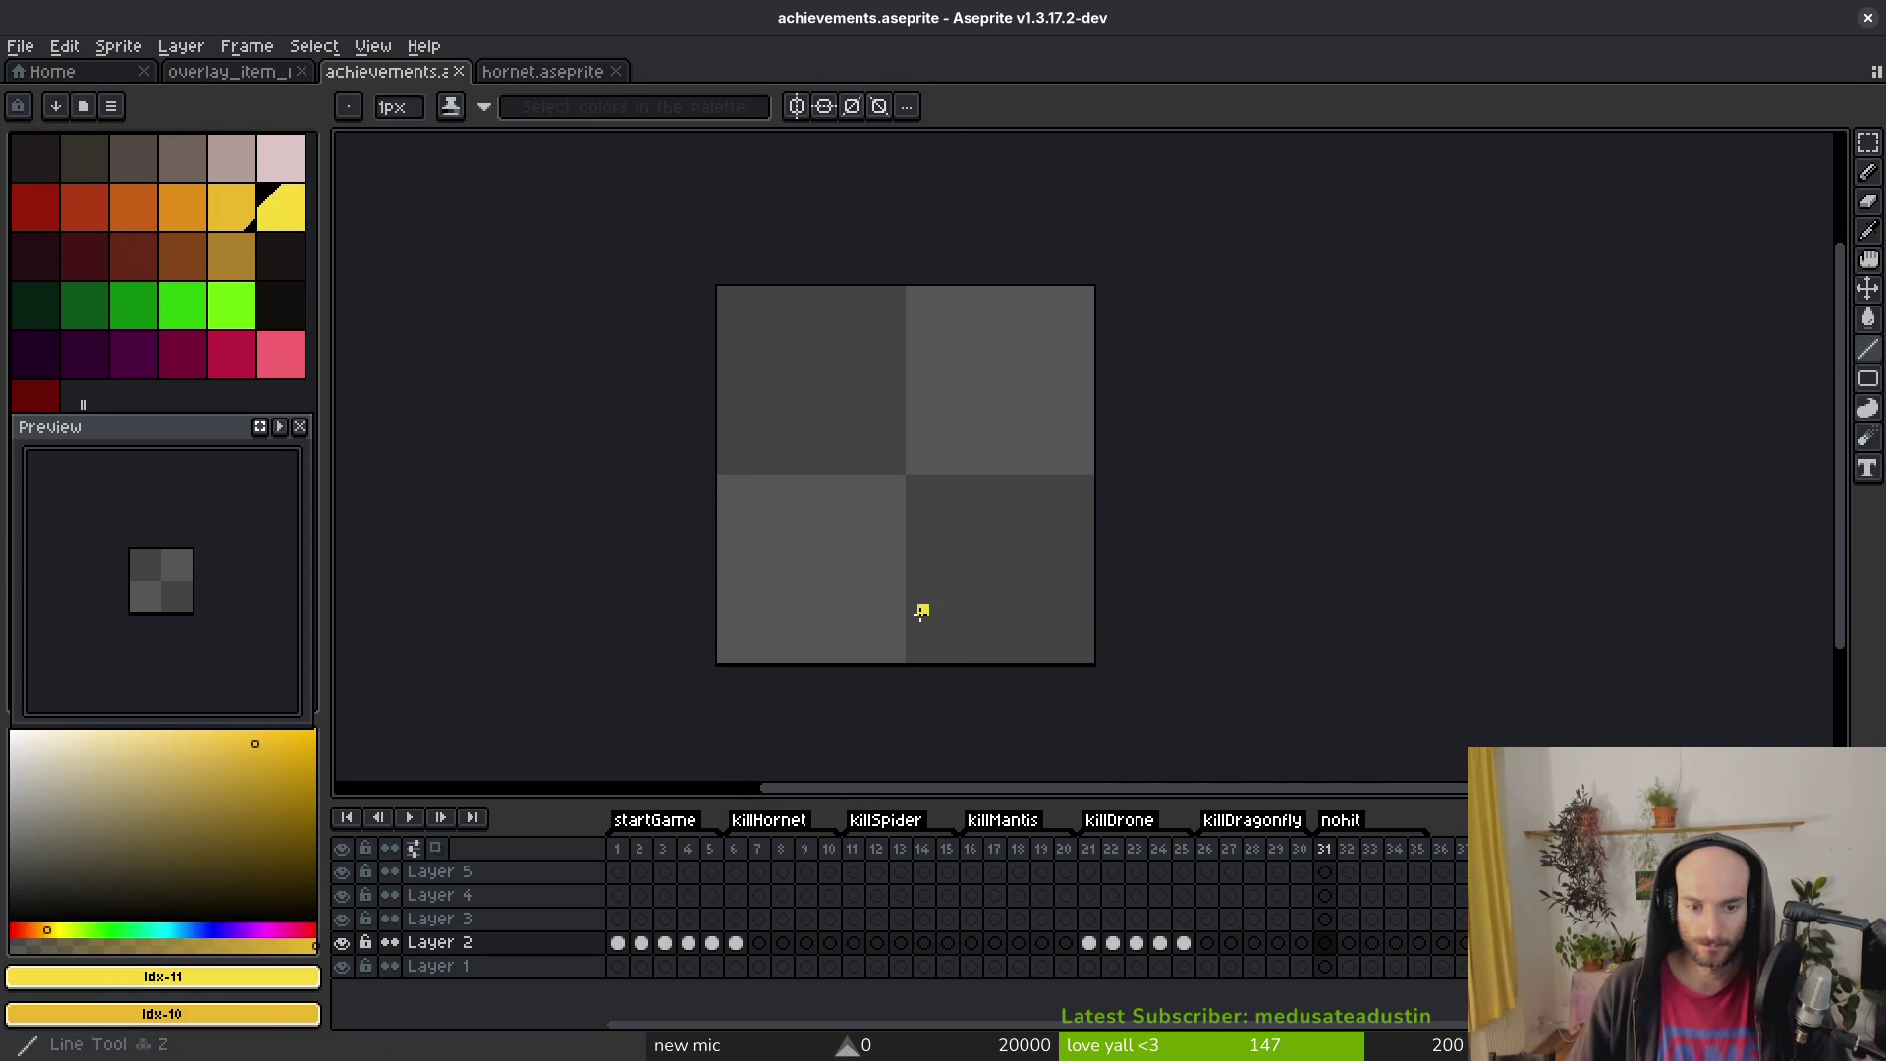
{"action": "mouse_move", "coordinate": [911, 621]}
{"action": "left_mouse_down"}
{"action": "mouse_move", "coordinate": [1054, 436]}
{"action": "mouse_move", "coordinate": [1044, 487]}
{"action": "left_mouse_up"}
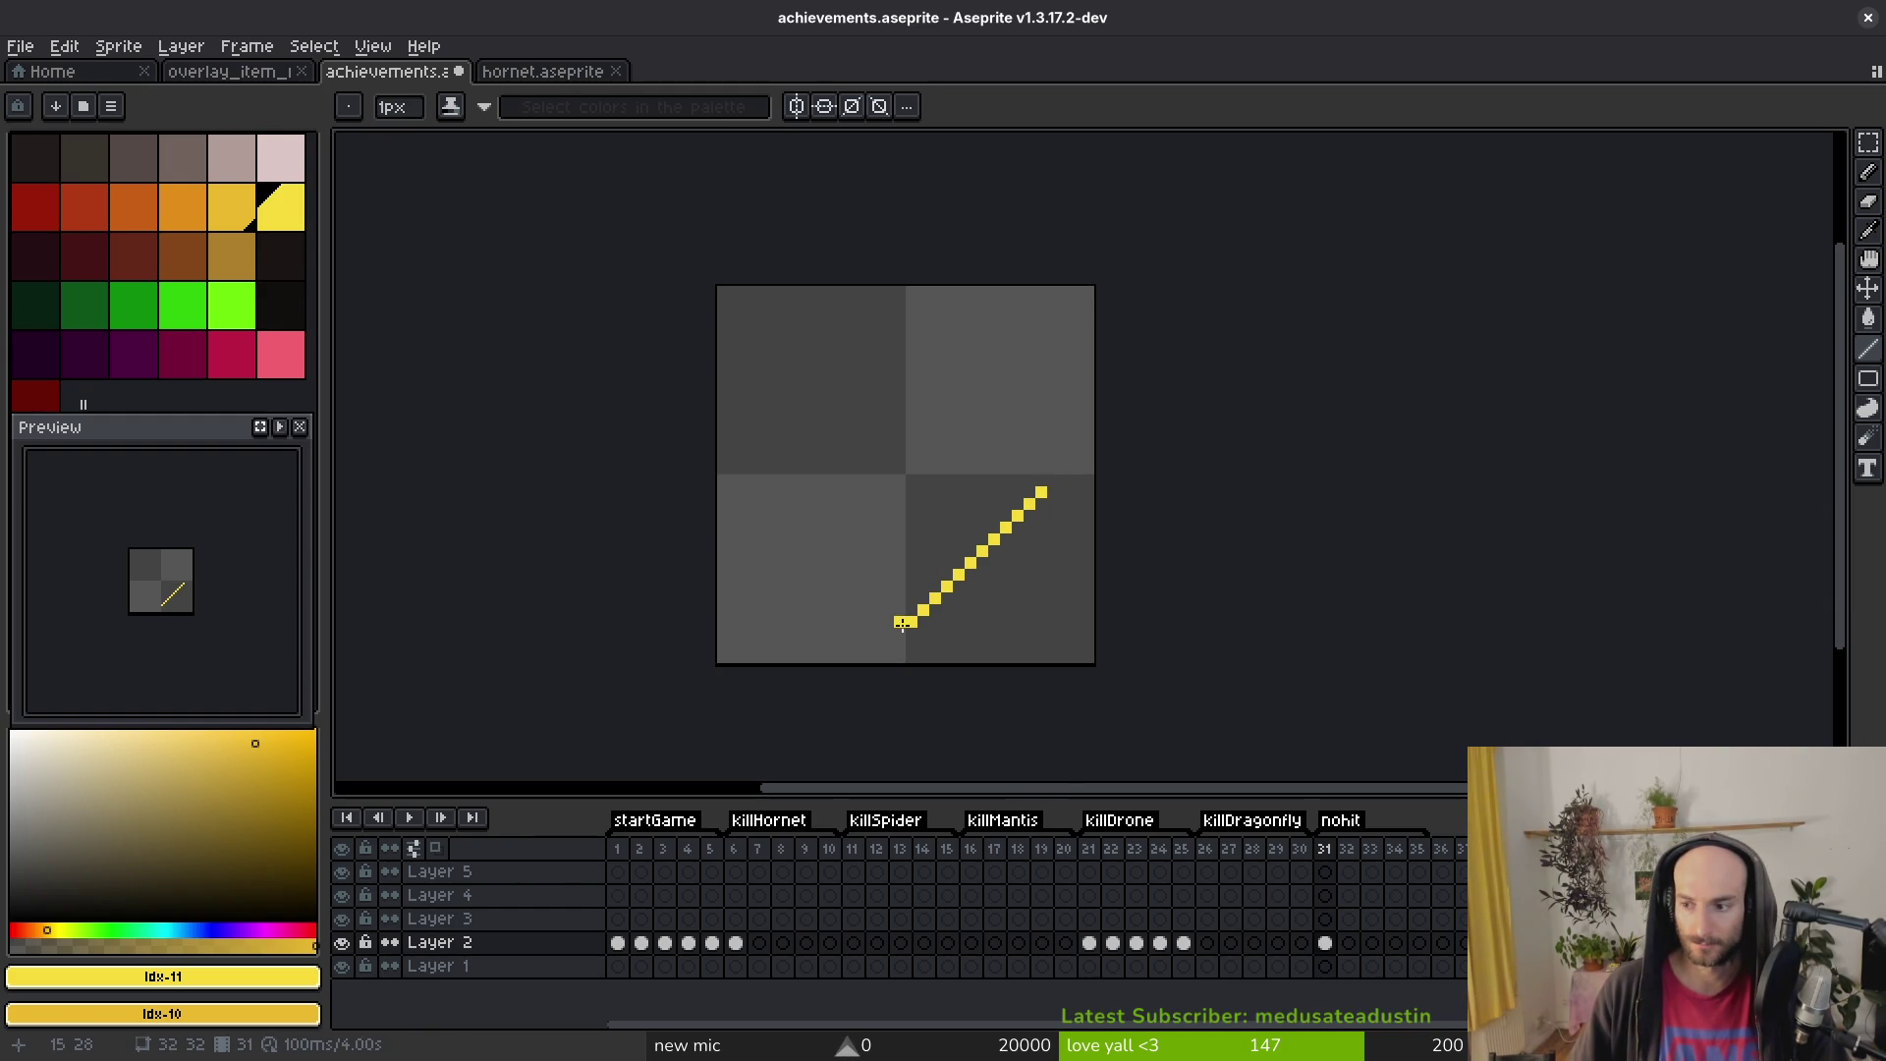
{"action": "mouse_move", "coordinate": [900, 609]}
{"action": "left_mouse_down"}
{"action": "mouse_move", "coordinate": [781, 480]}
{"action": "mouse_move", "coordinate": [769, 491]}
{"action": "mouse_move", "coordinate": [781, 479]}
{"action": "mouse_move", "coordinate": [1083, 641]}
{"action": "left_mouse_up"}
{"action": "key", "text": "m"}
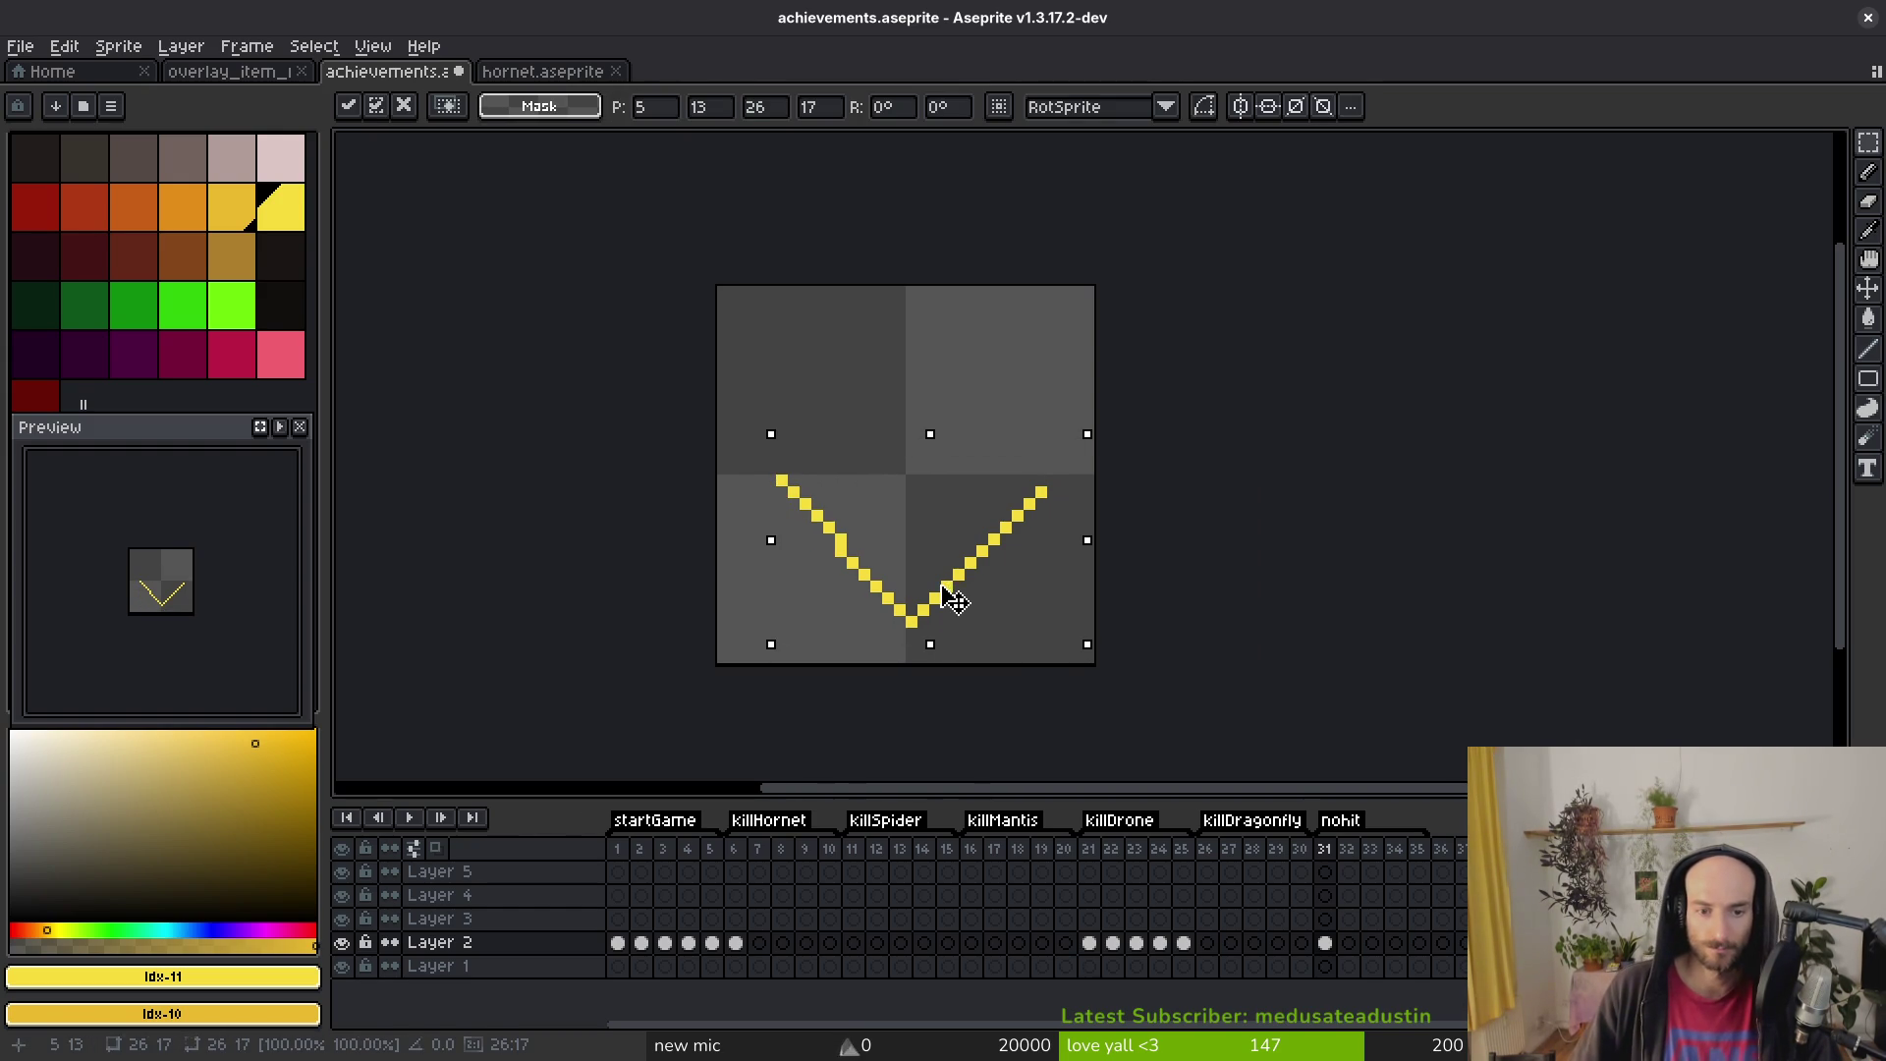
{"action": "left_click_drag", "start_coordinate": [953, 599], "coordinate": [941, 599]}
{"action": "key", "text": "ctrl+d"}
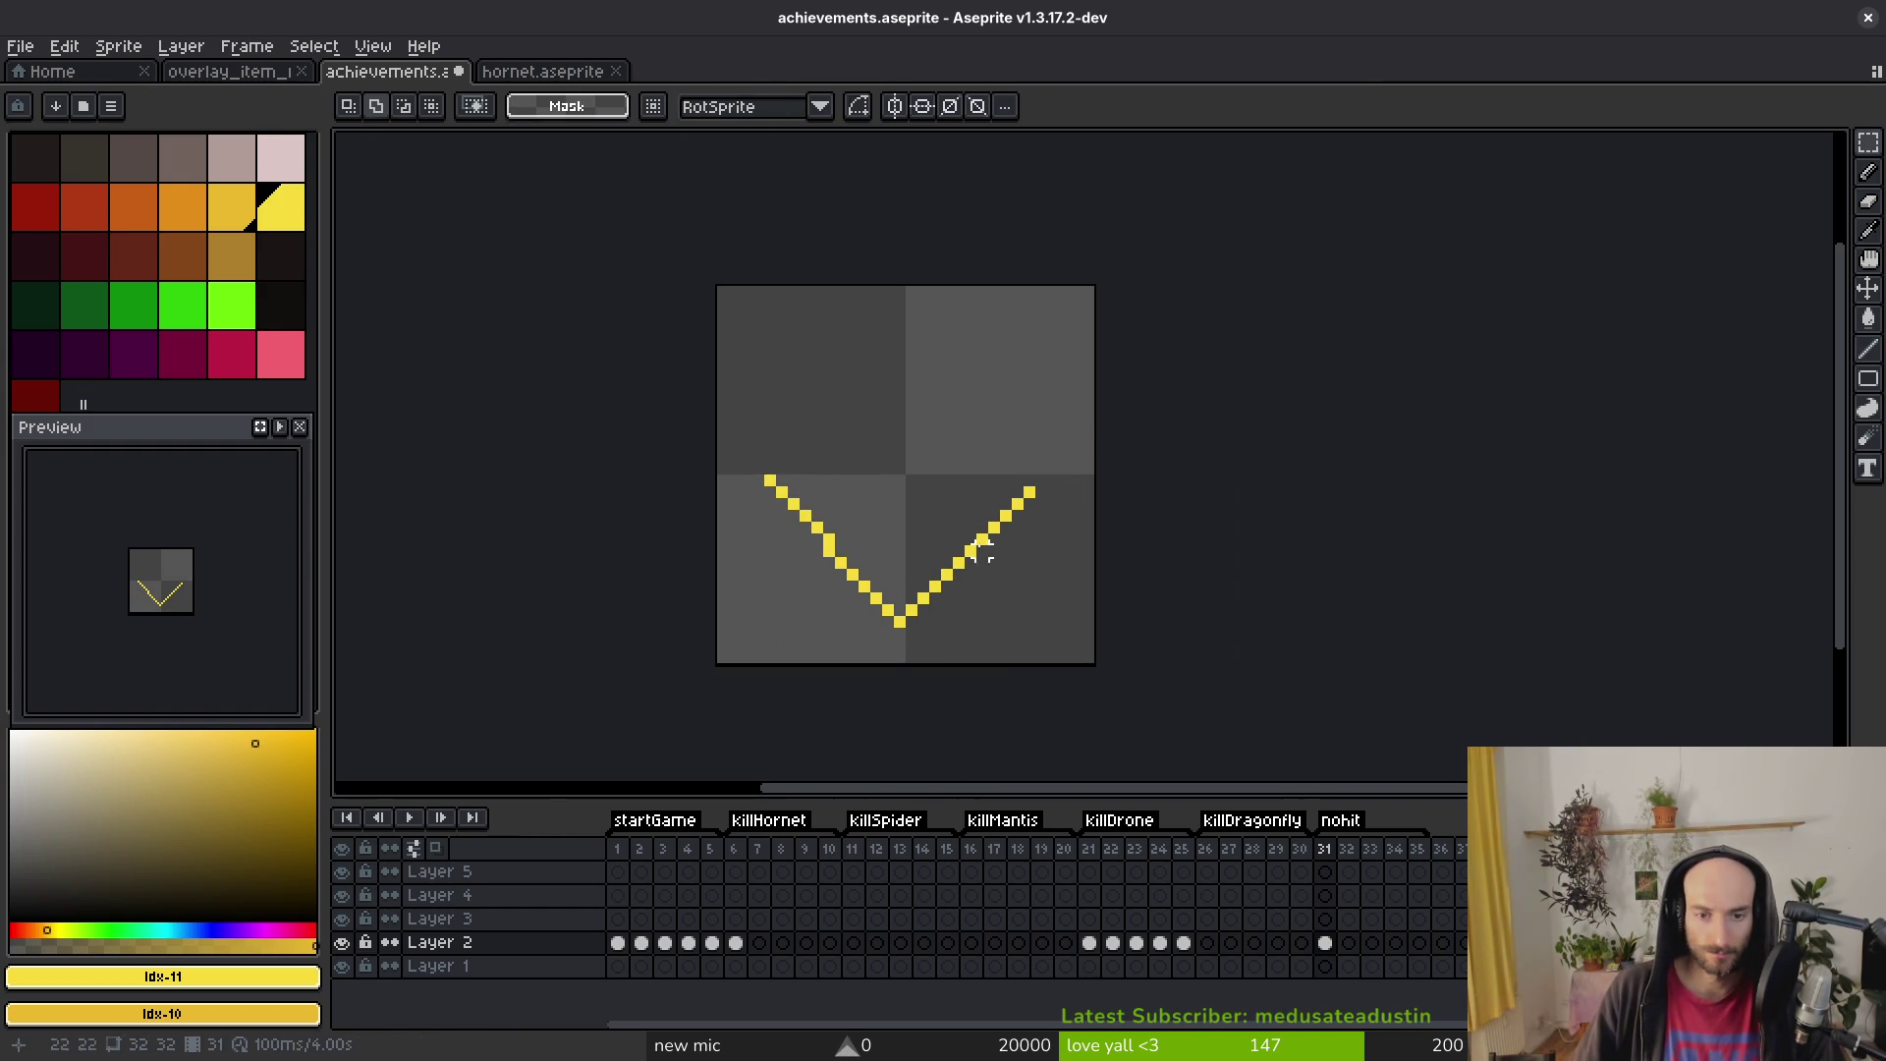
Step: Extend both V arms straight up and pencil a top edge with angled corners
{"action": "key", "text": "i"}
{"action": "left_click", "coordinate": [1031, 489]}
{"action": "key", "text": "b"}
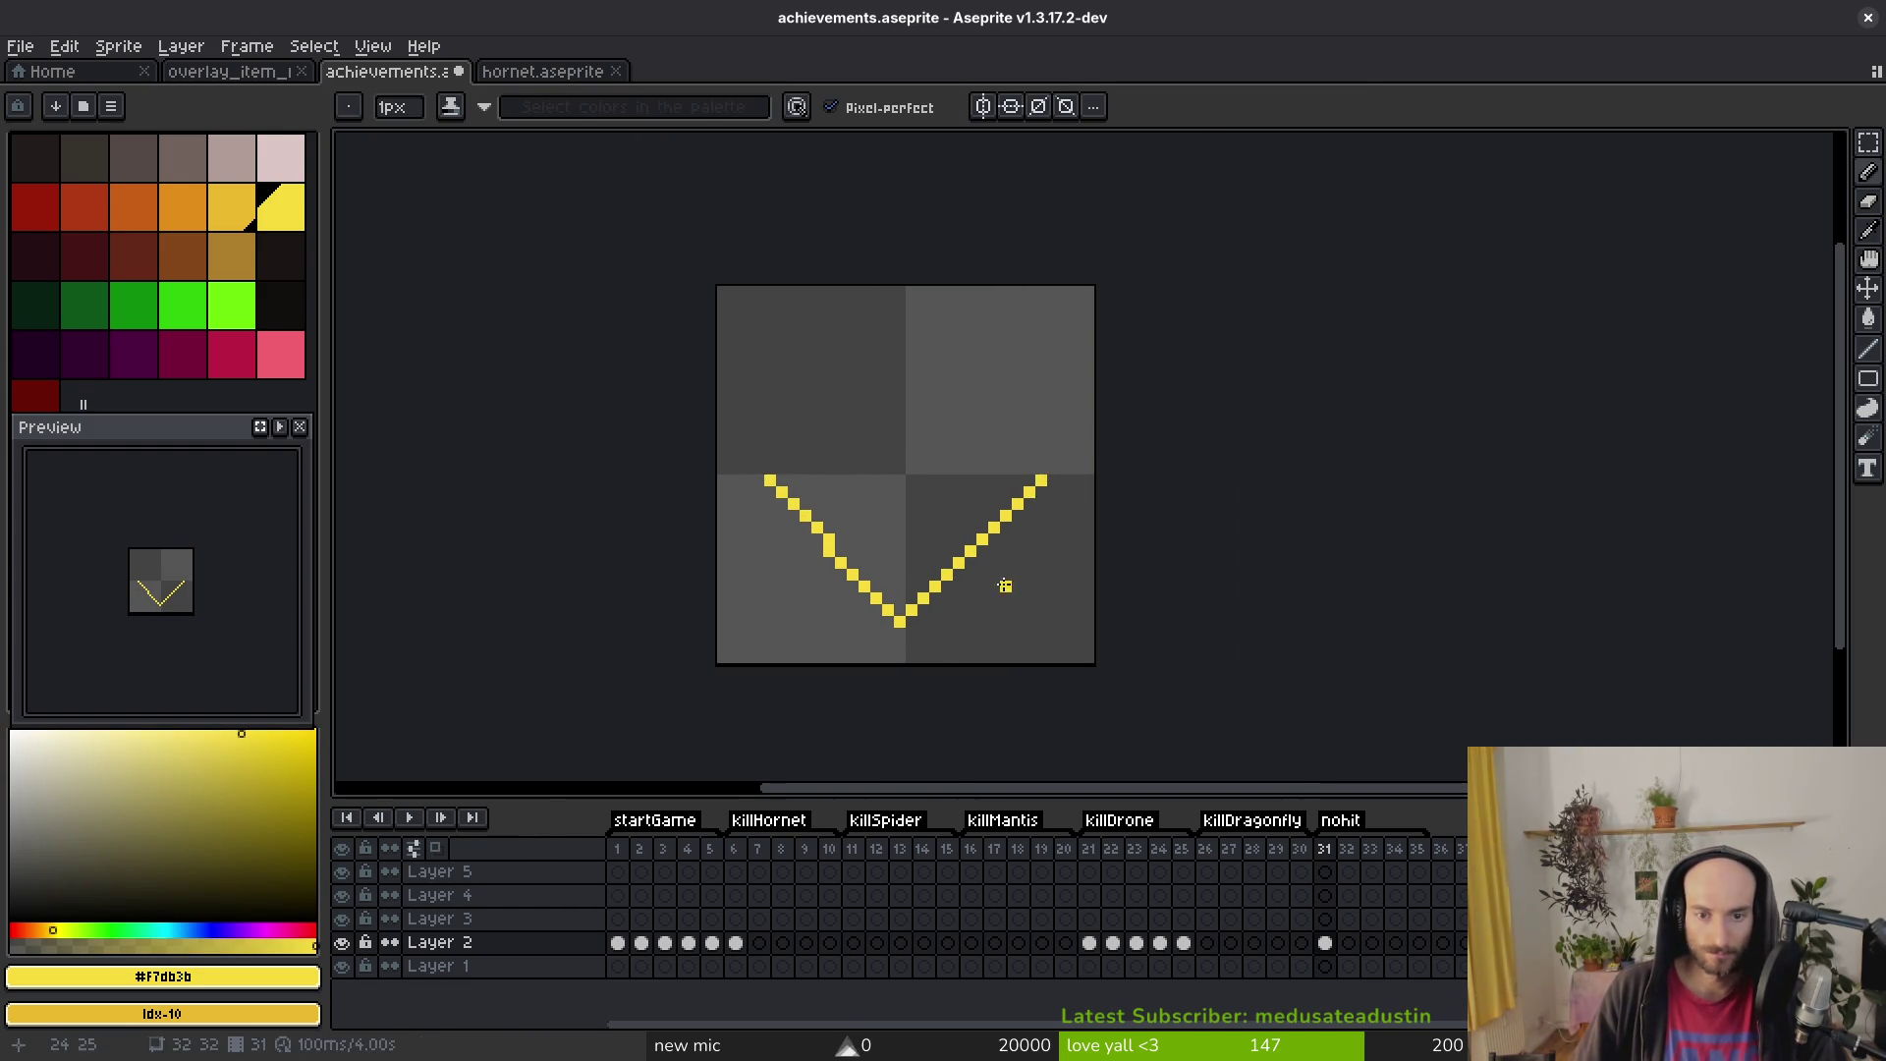
{"action": "scroll", "coordinate": [851, 491], "scroll_direction": "up", "scroll_amount": 2}
{"action": "scroll", "coordinate": [933, 550], "scroll_direction": "down", "scroll_amount": 1}
{"action": "scroll", "coordinate": [1015, 530], "scroll_direction": "up", "scroll_amount": 1}
{"action": "left_click_drag", "start_coordinate": [1022, 540], "coordinate": [1024, 496]}
{"action": "left_click_drag", "start_coordinate": [480, 550], "coordinate": [485, 493]}
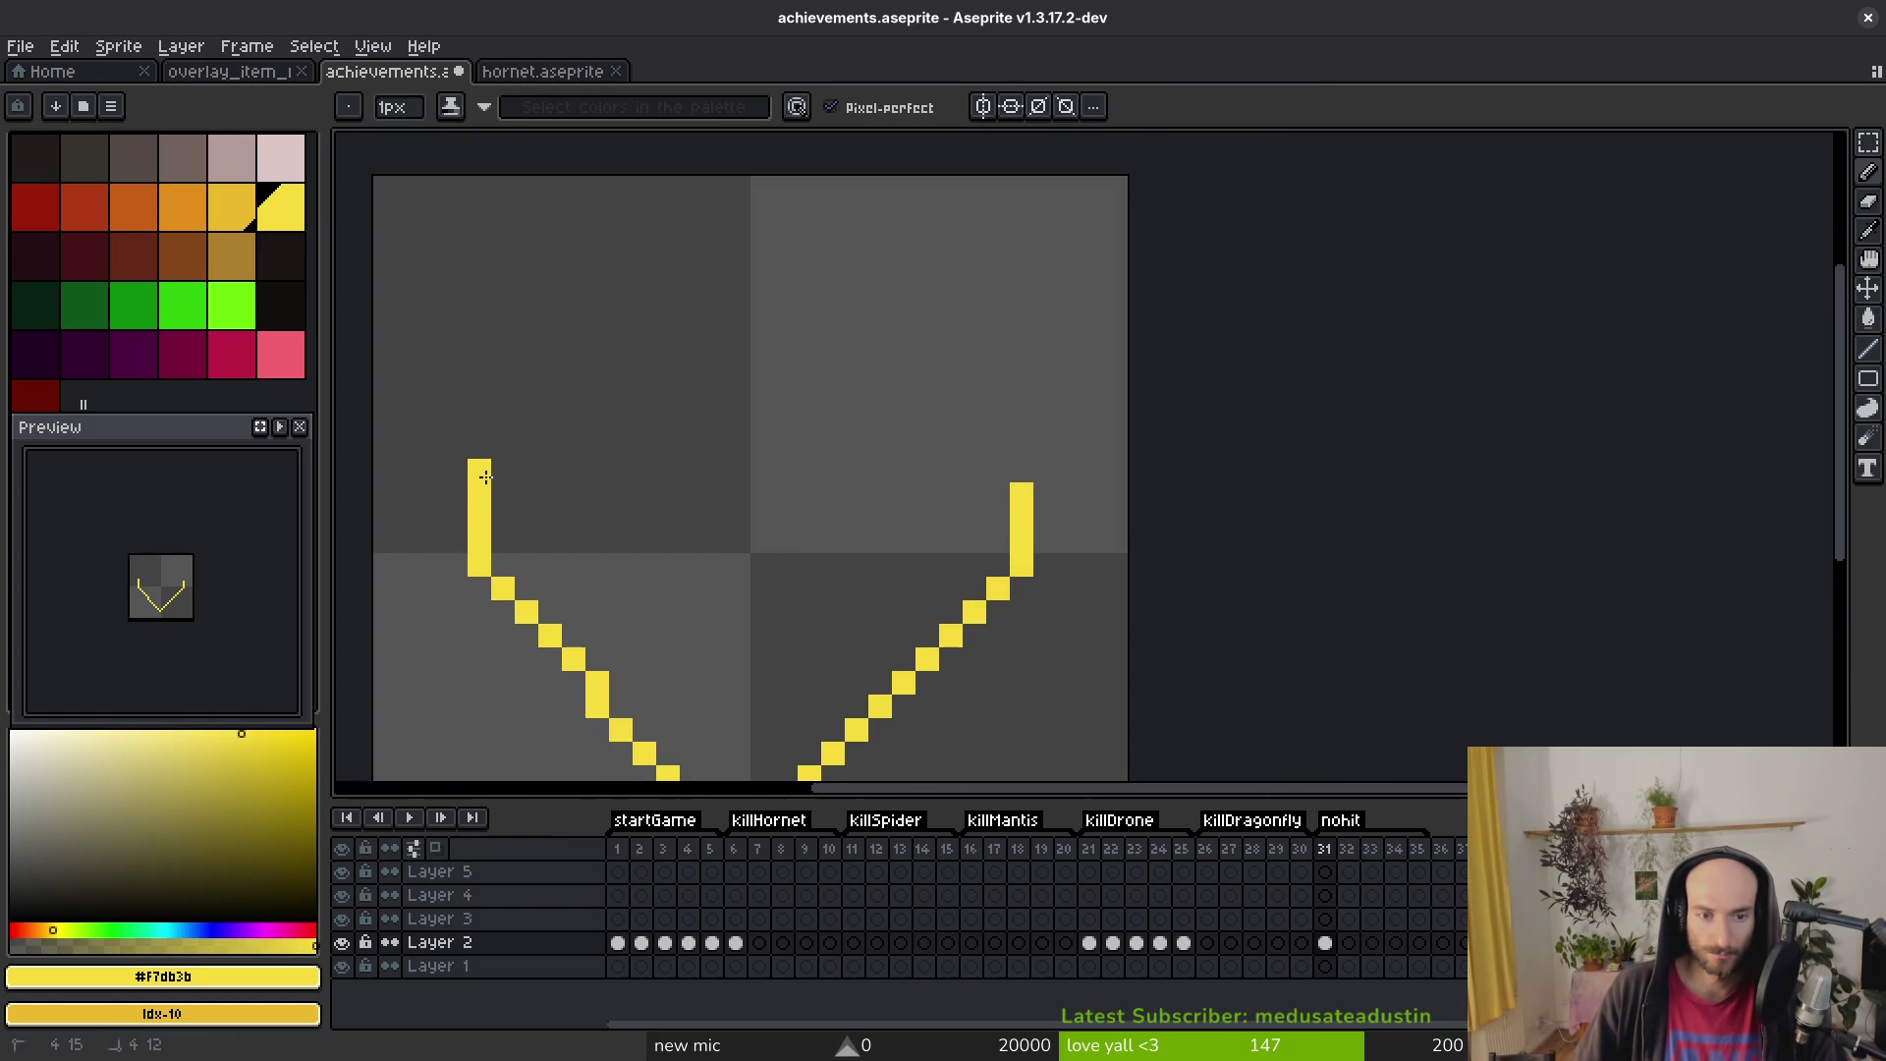
{"action": "scroll", "coordinate": [805, 501], "scroll_direction": "down", "scroll_amount": 2}
{"action": "mouse_move", "coordinate": [688, 500]}
{"action": "left_mouse_down"}
{"action": "mouse_move", "coordinate": [727, 476]}
{"action": "mouse_move", "coordinate": [823, 468]}
{"action": "left_mouse_up"}
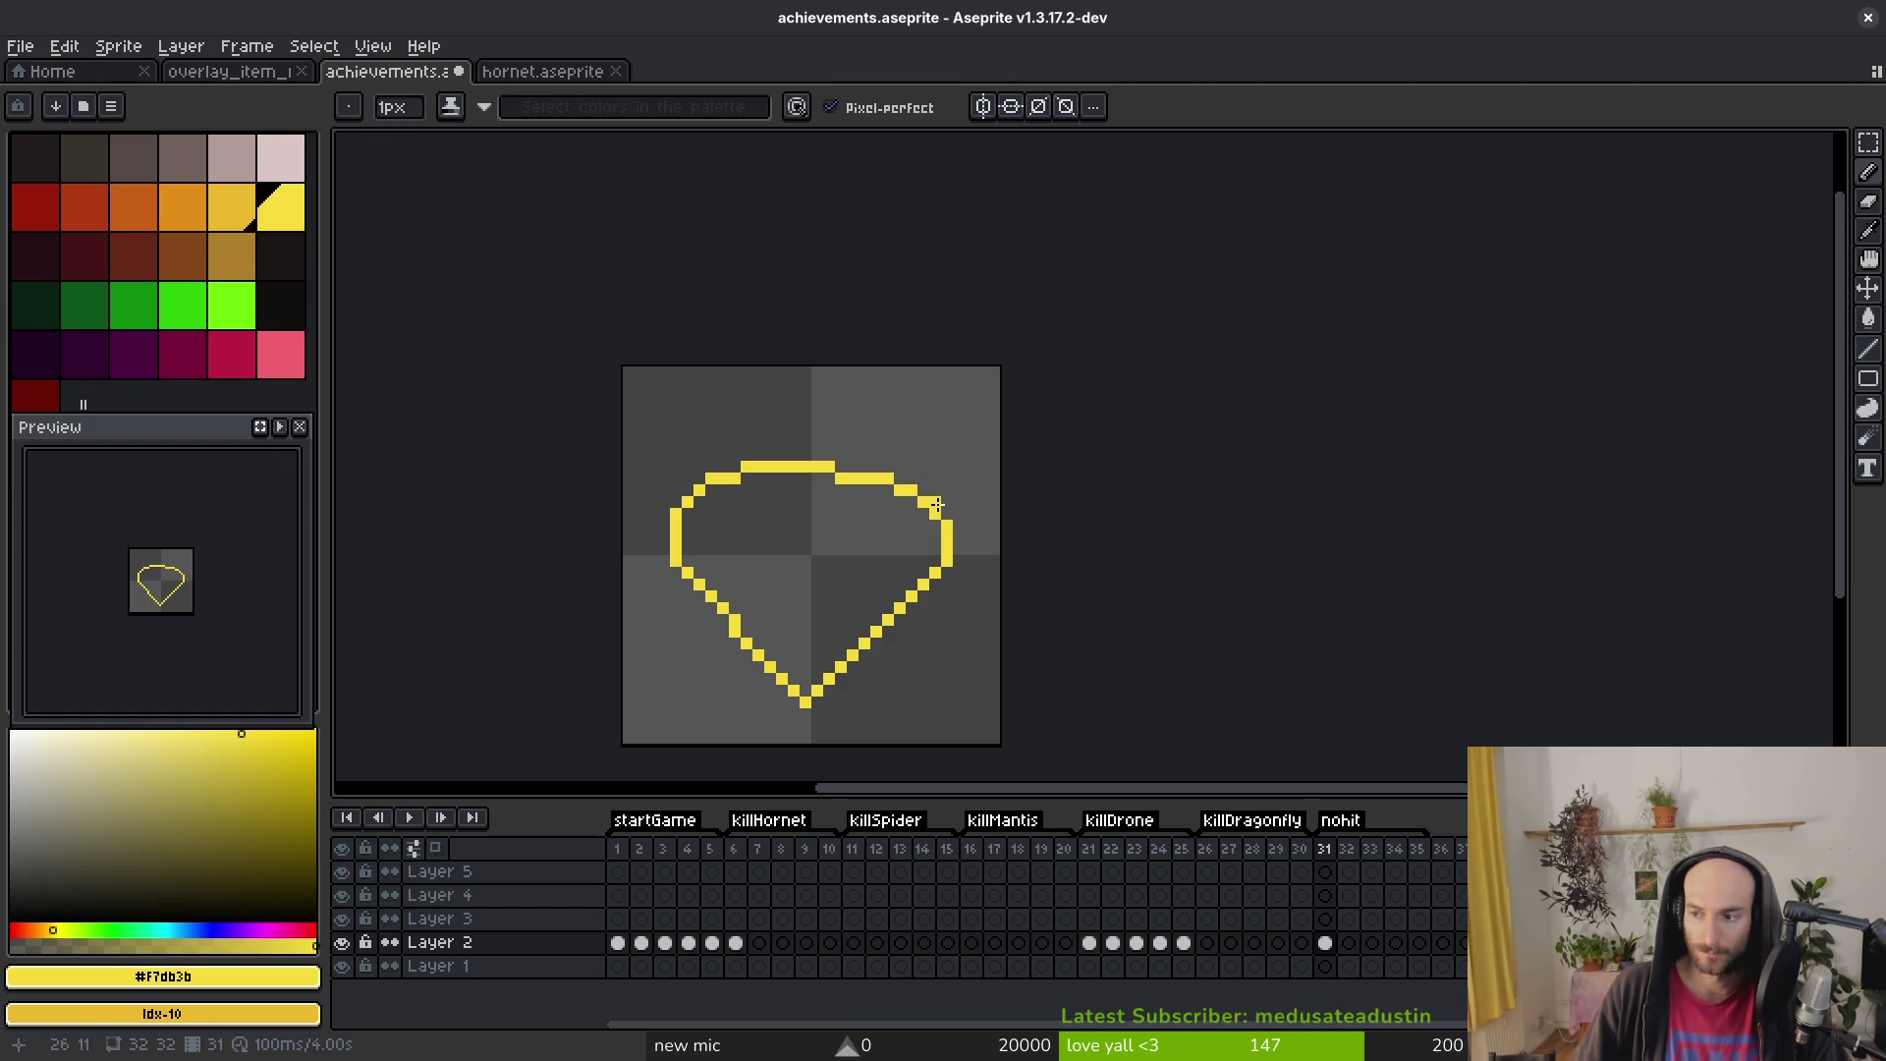
{"action": "left_click", "coordinate": [934, 501]}
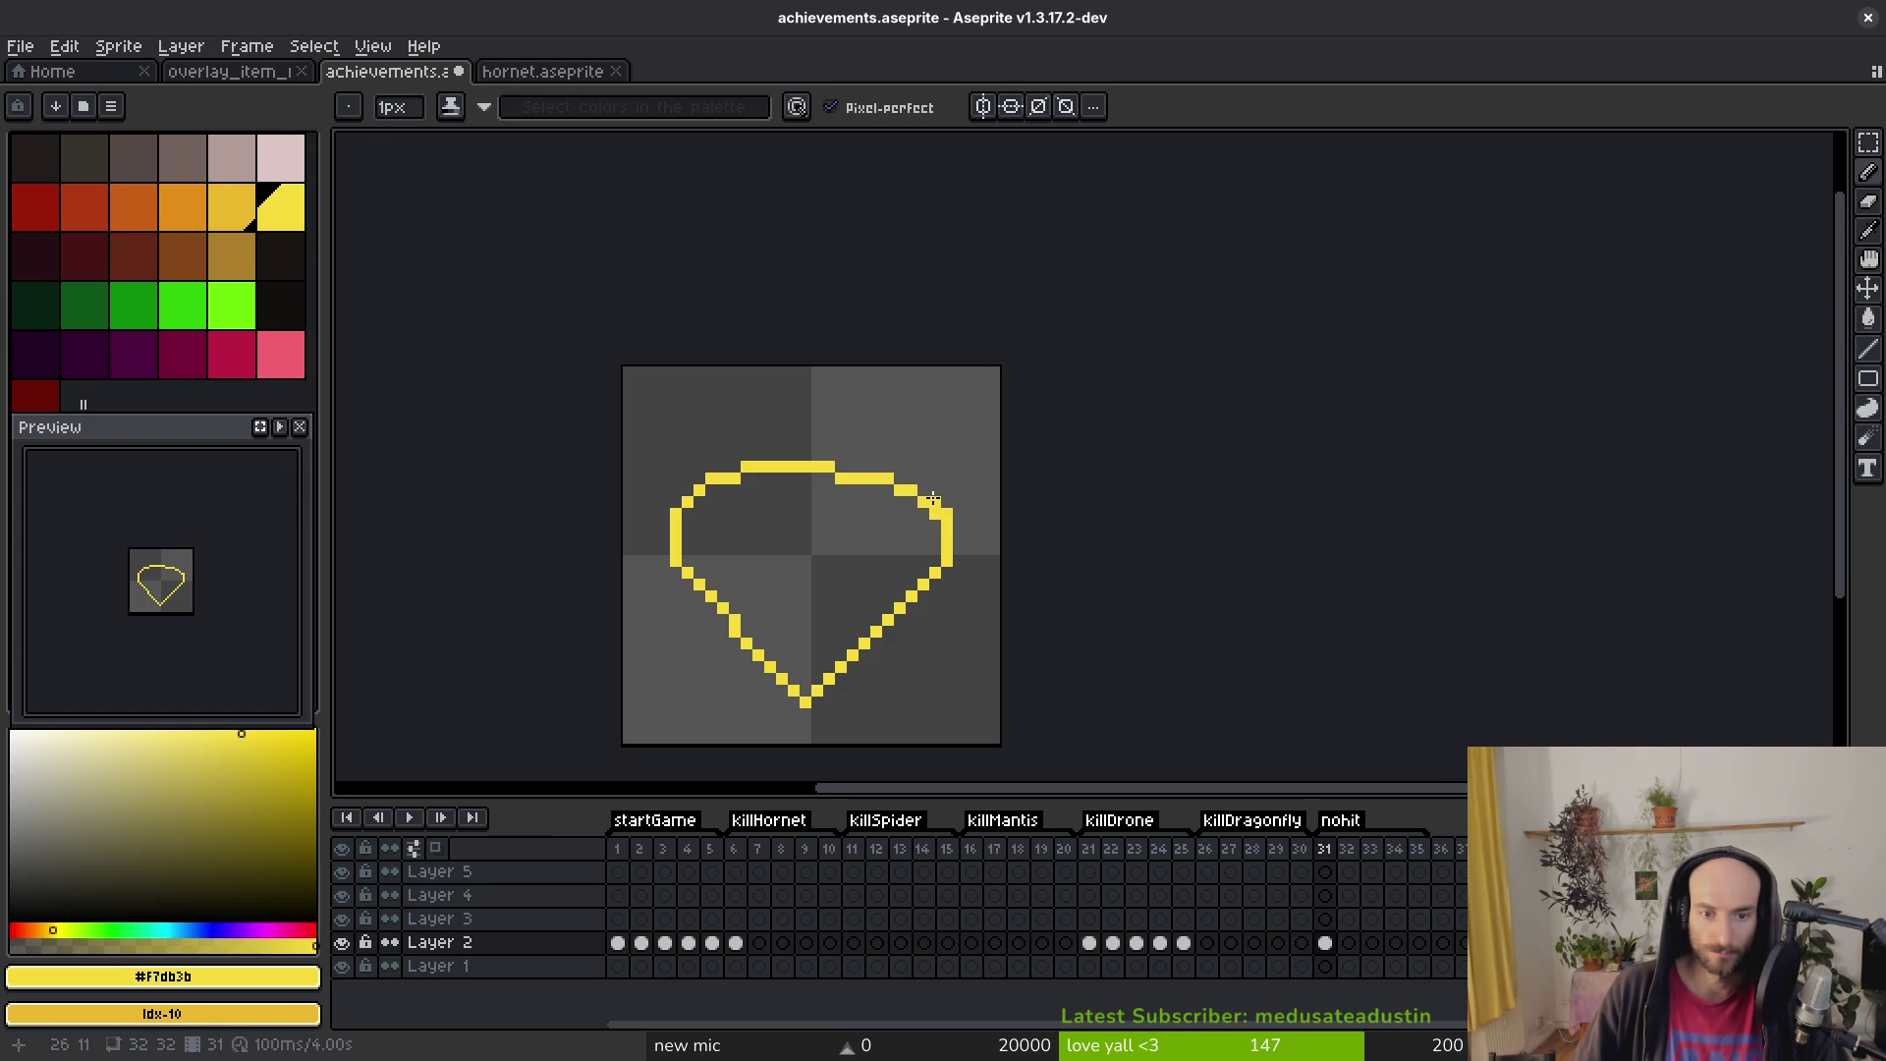
{"action": "left_click_drag", "start_coordinate": [898, 468], "coordinate": [836, 467]}
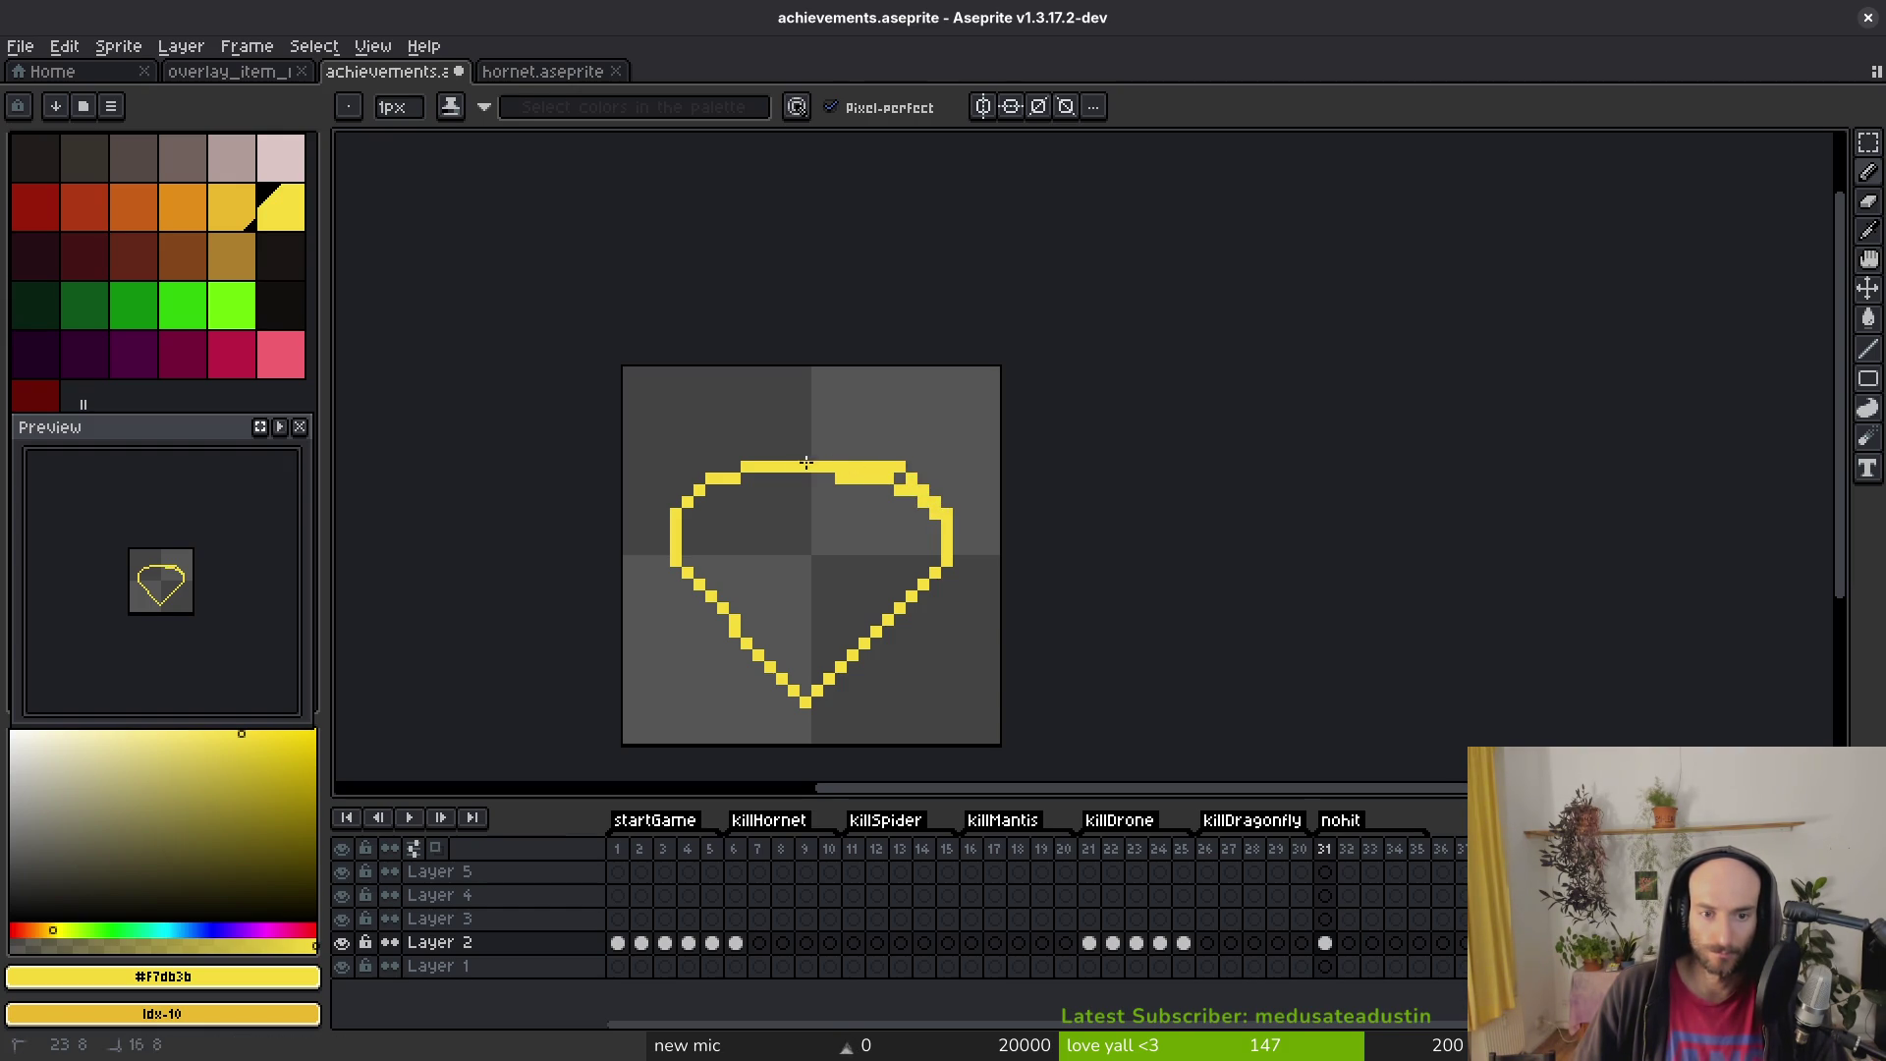
Step: Clean stray pixels around the top-left corner and under the top edge, then save
{"action": "key", "text": "b"}
{"action": "scroll", "coordinate": [864, 526], "scroll_direction": "up", "scroll_amount": 3}
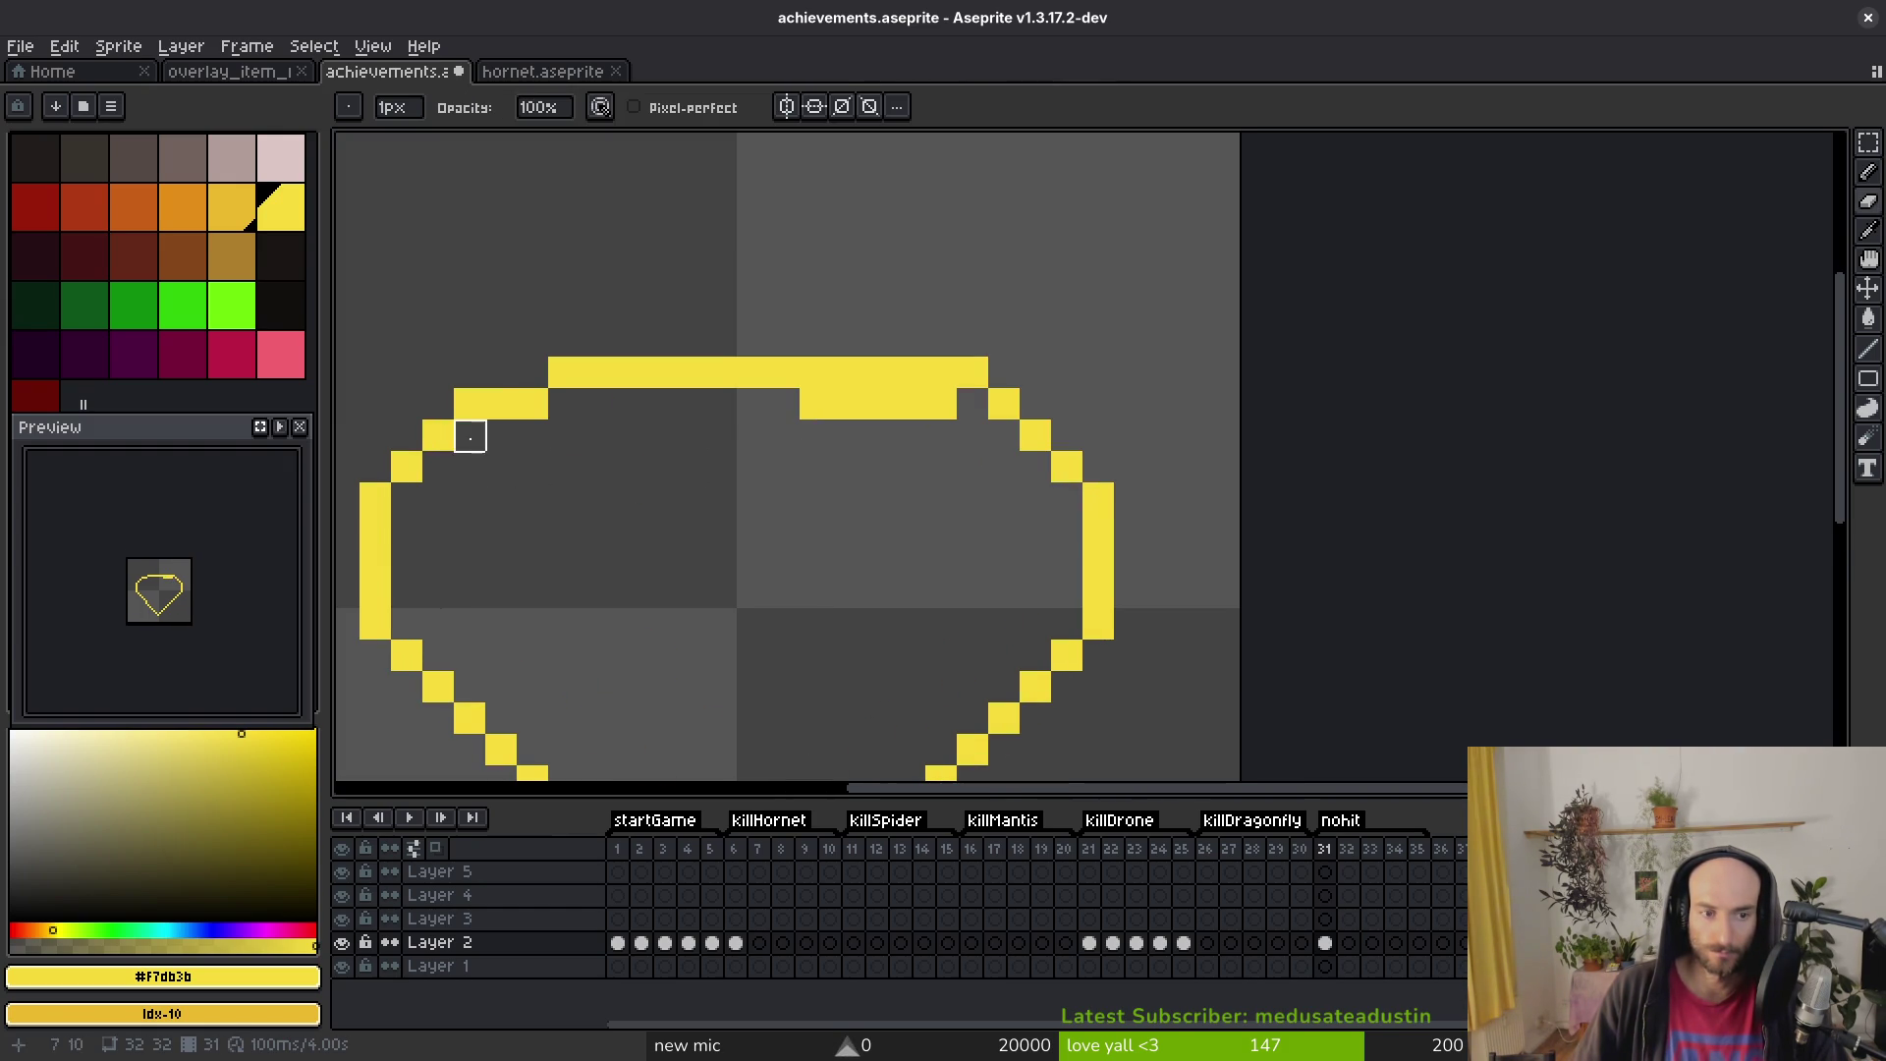
{"action": "key", "text": "b"}
{"action": "left_click", "coordinate": [500, 371]}
{"action": "left_click", "coordinate": [531, 466]}
{"action": "left_click_drag", "start_coordinate": [575, 490], "coordinate": [699, 503]}
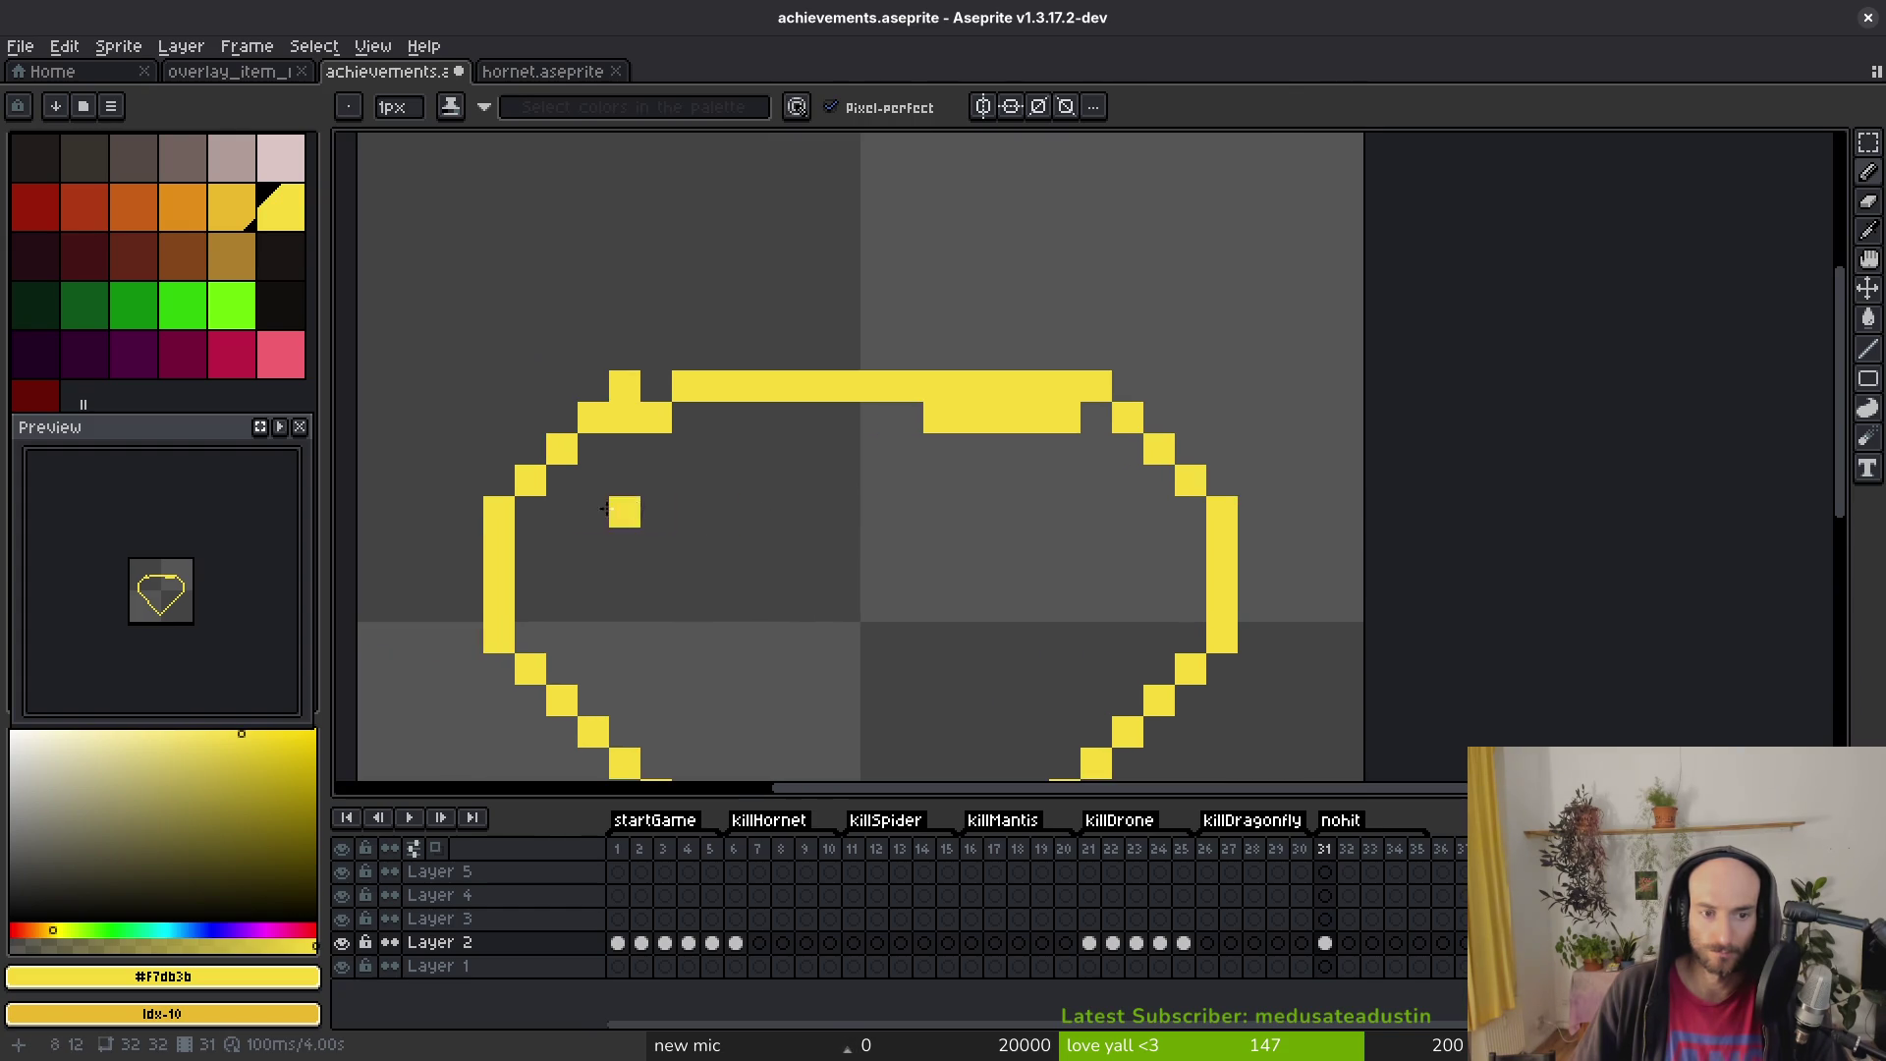
{"action": "right_click", "coordinate": [655, 481]}
{"action": "right_click", "coordinate": [624, 418]}
{"action": "right_click", "coordinate": [656, 417]}
{"action": "left_click", "coordinate": [655, 386]}
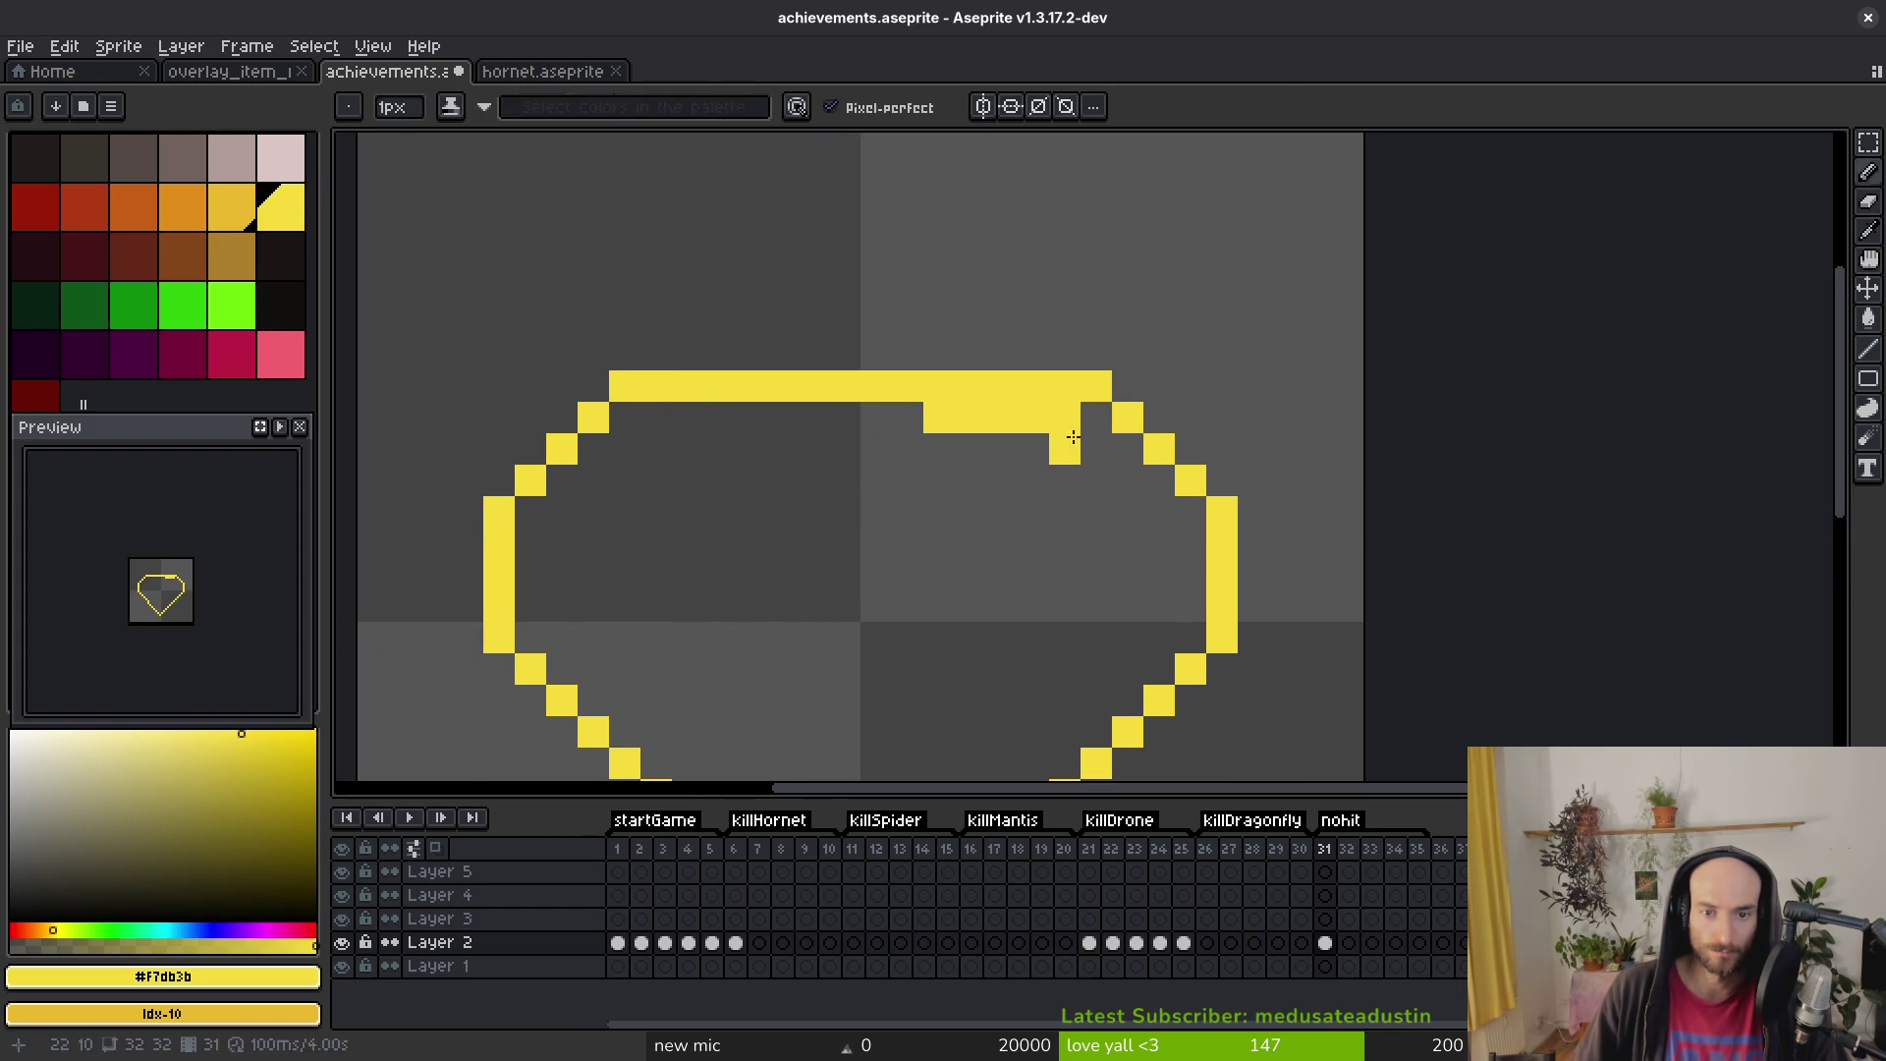
{"action": "key", "text": "e"}
{"action": "left_click_drag", "start_coordinate": [1065, 417], "coordinate": [812, 413]}
{"action": "scroll", "coordinate": [874, 550], "scroll_direction": "down", "scroll_amount": 3}
{"action": "key", "text": "ctrl+s"}
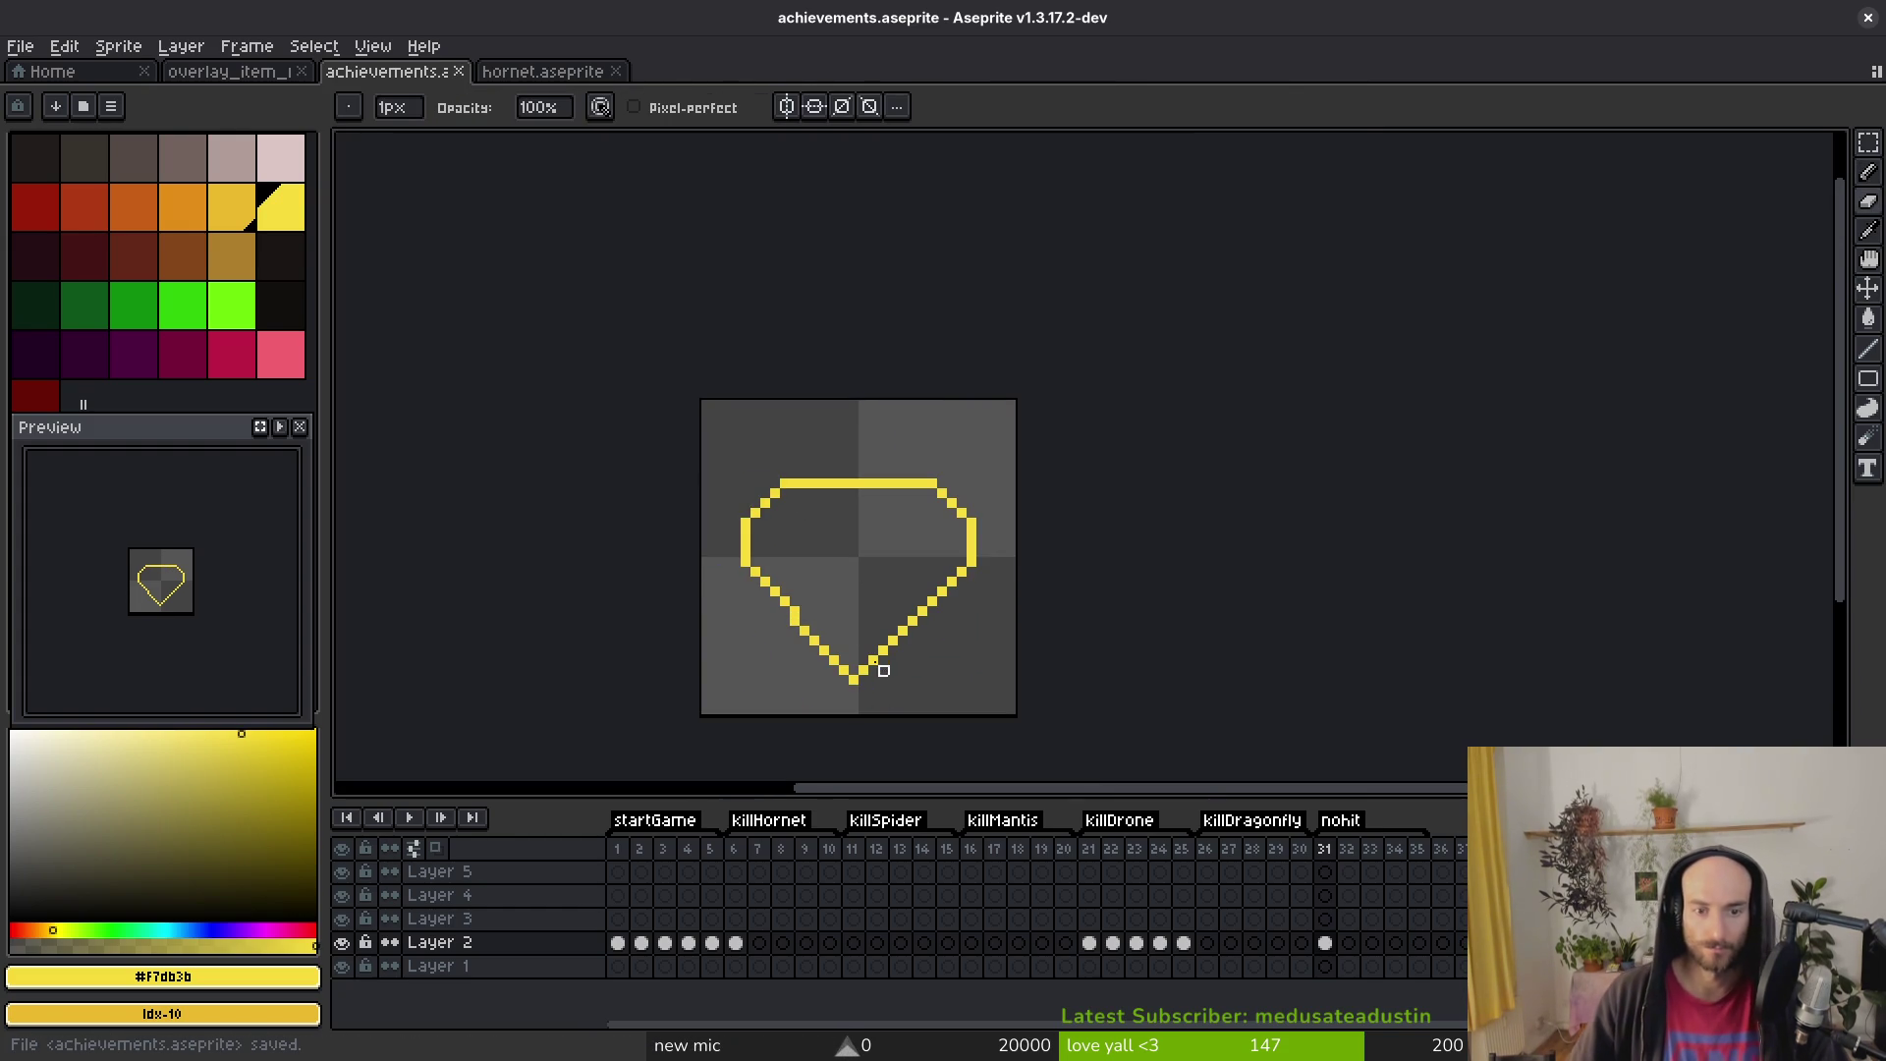
Step: Add a straight outline segment and move the whole gem outline up two pixels
{"action": "scroll", "coordinate": [864, 604], "scroll_direction": "down", "scroll_amount": 4}
{"action": "scroll", "coordinate": [864, 595], "scroll_direction": "up", "scroll_amount": 4}
{"action": "left_click_drag", "start_coordinate": [813, 609], "coordinate": [817, 605]}
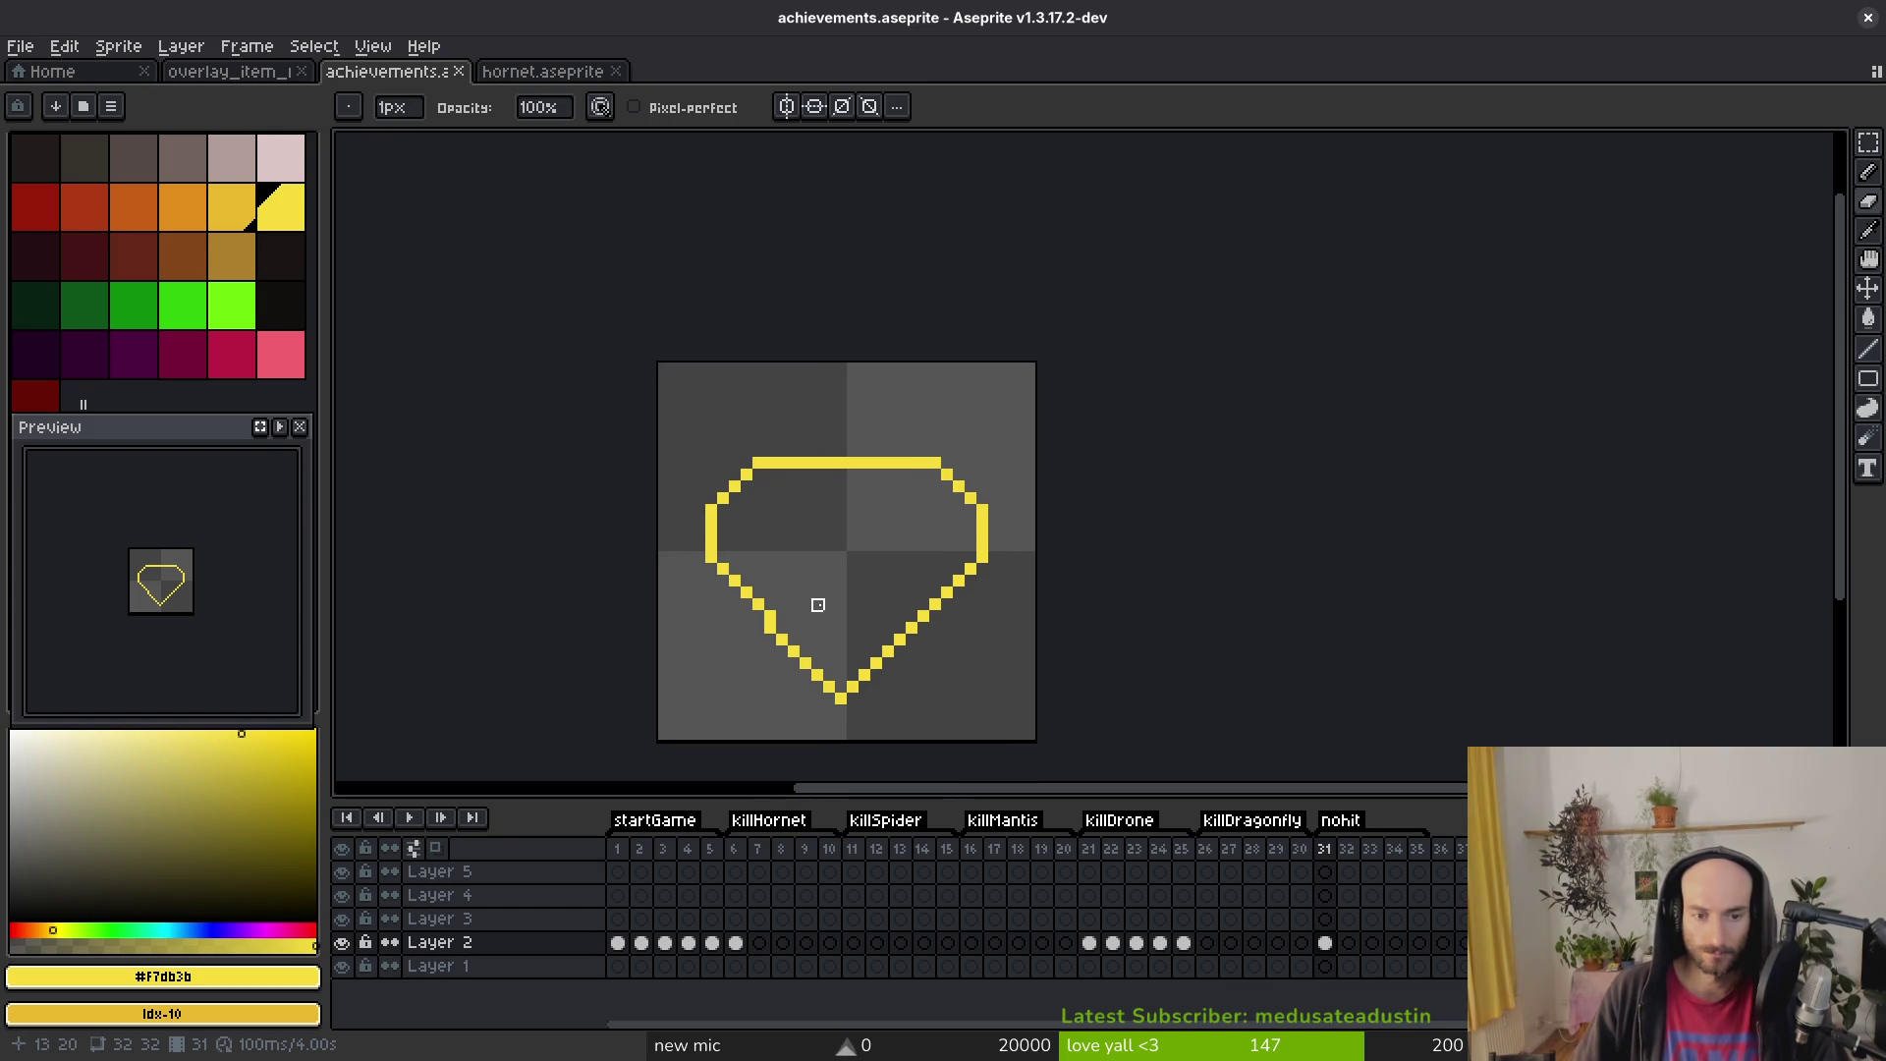
{"action": "key", "text": "shift"}
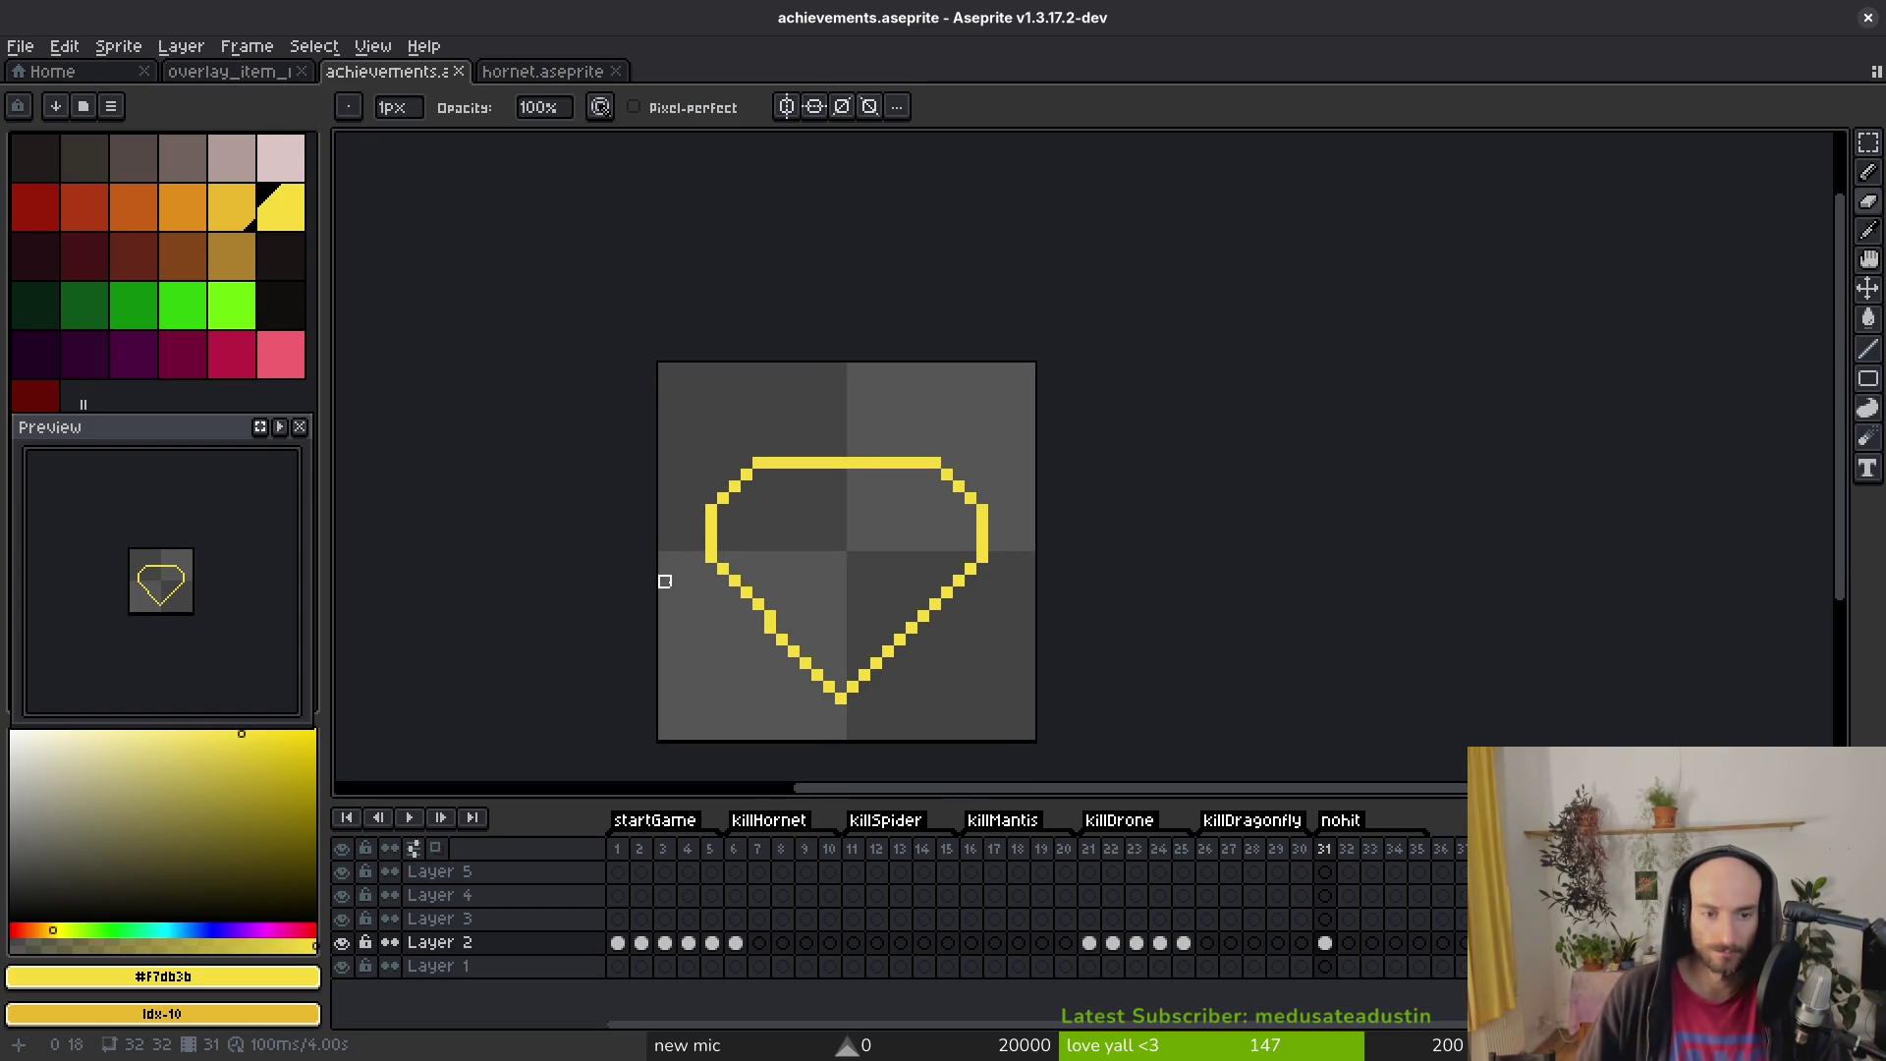
{"action": "key", "text": "shift"}
{"action": "left_click", "coordinate": [768, 623], "text": "shift"}
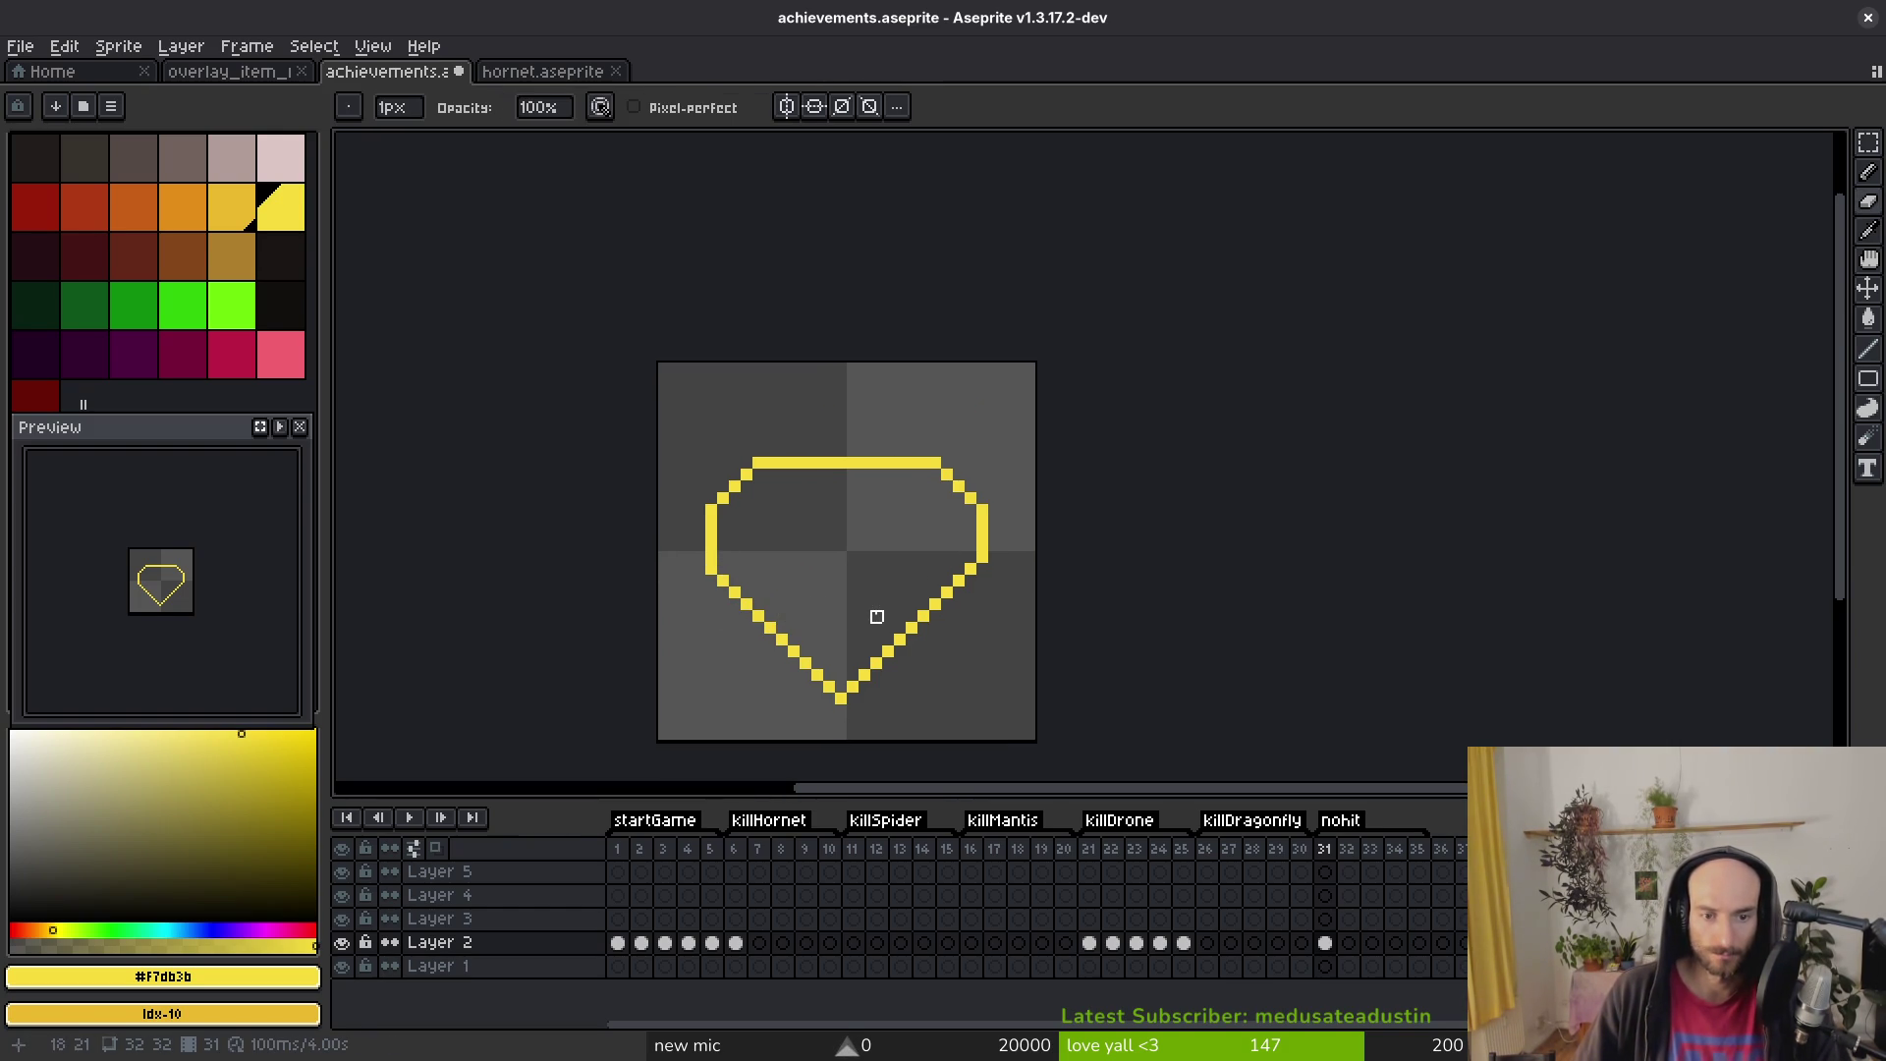
{"action": "key", "text": "m"}
{"action": "key", "text": "ctrl+a"}
{"action": "left_click_drag", "start_coordinate": [996, 674], "coordinate": [1003, 653]}
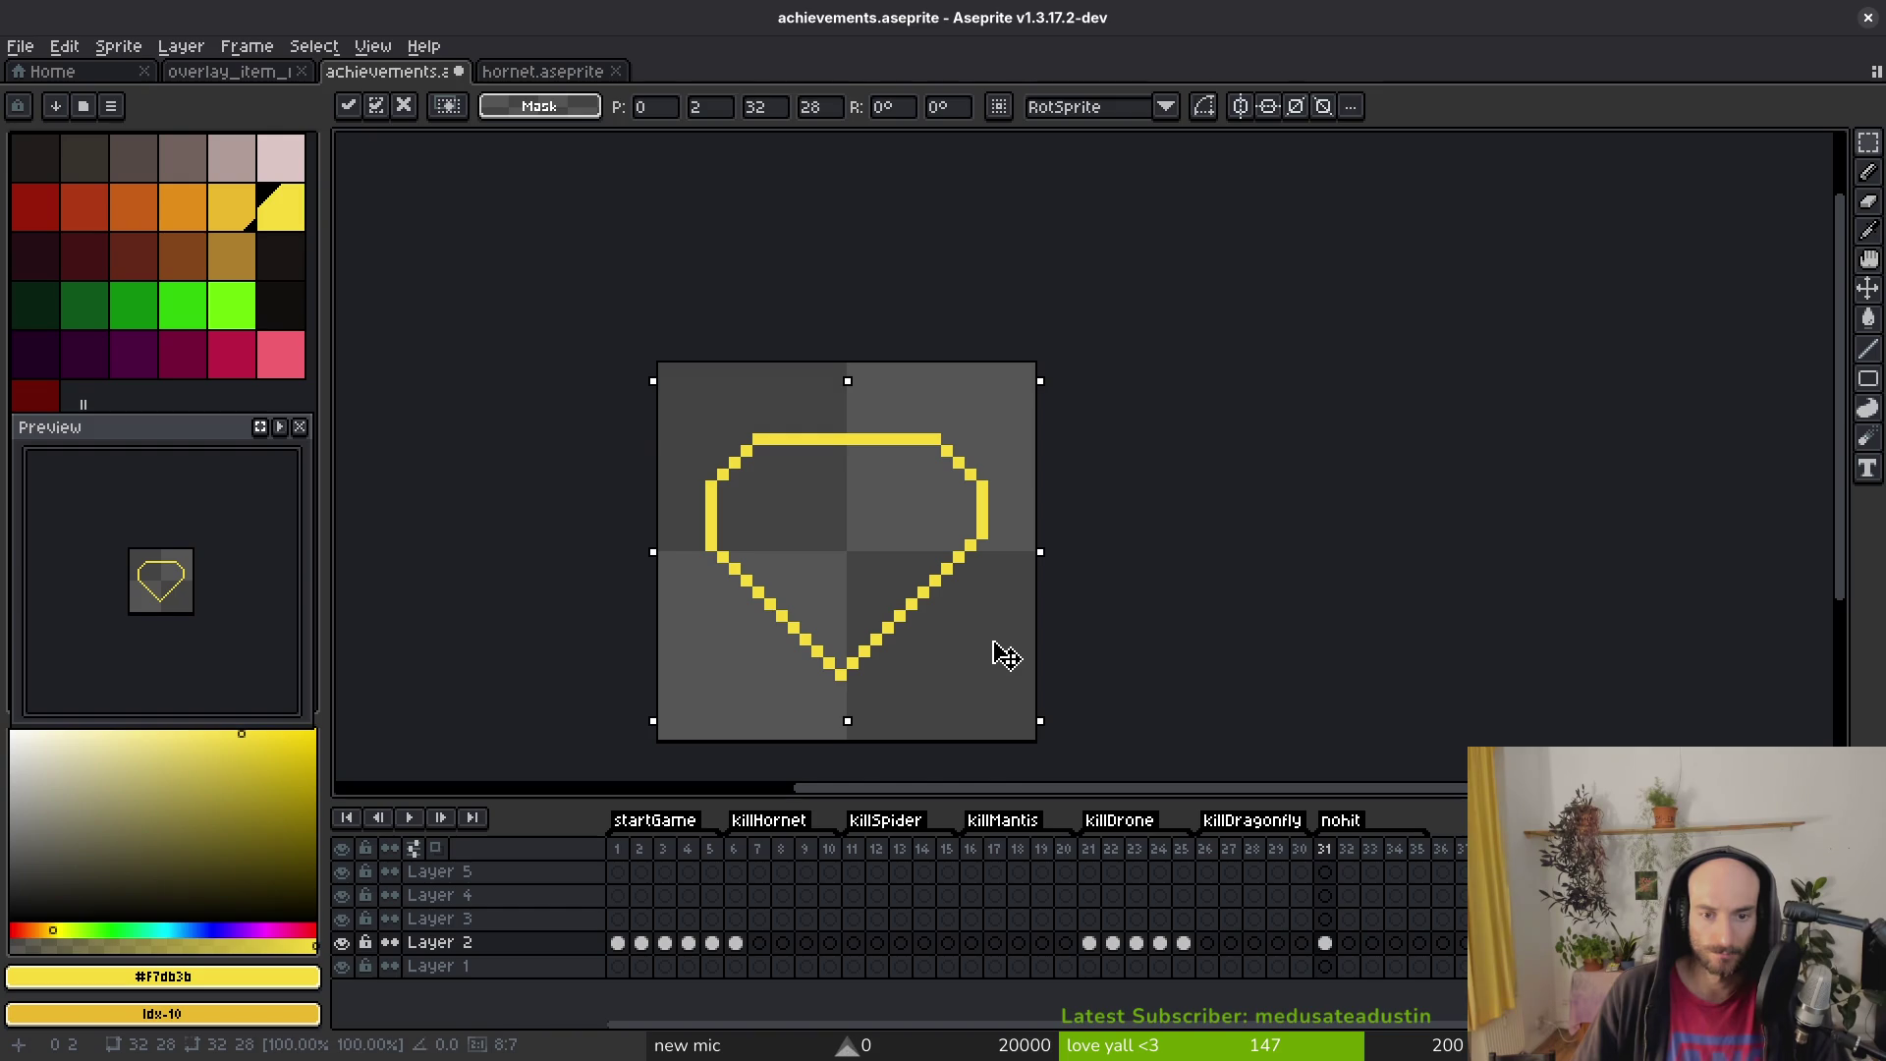
{"action": "key", "text": "ctrl+d"}
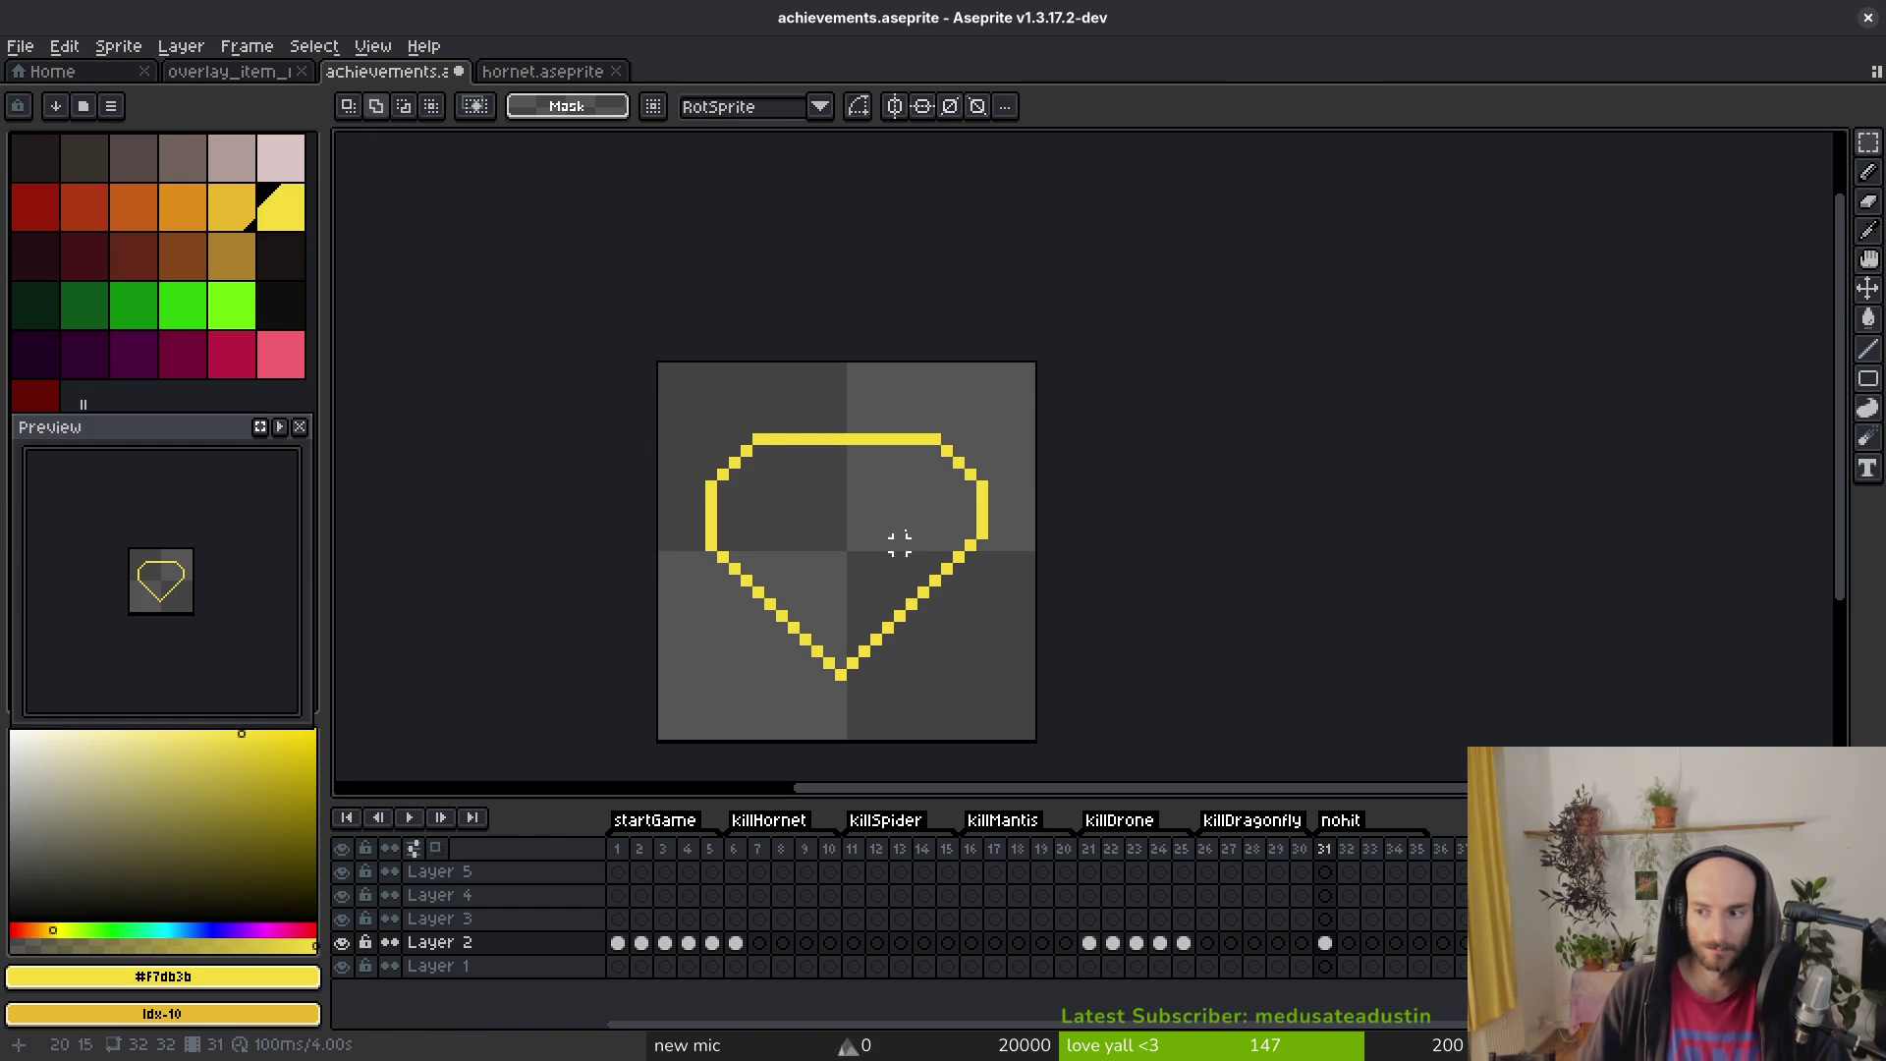
Step: Shift the lower half of the gem outline down one pixel
{"action": "key", "text": "alt"}
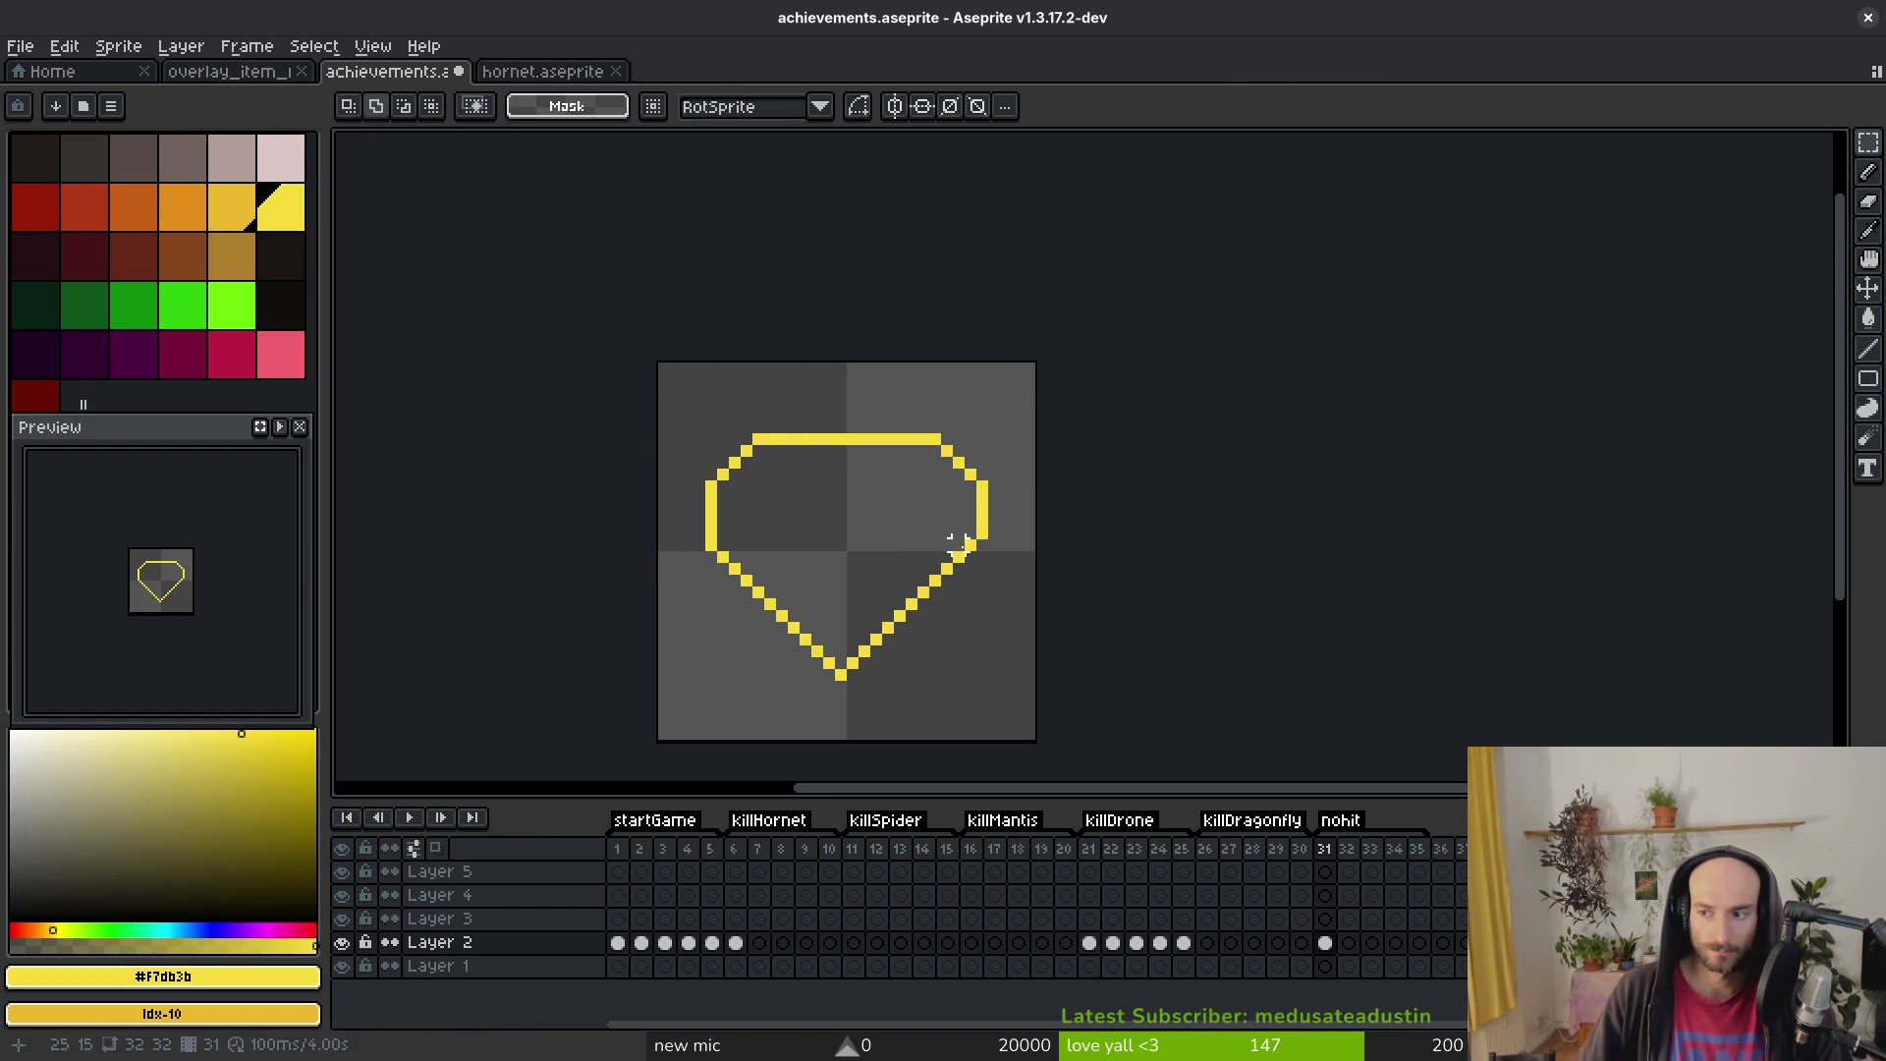
{"action": "key", "text": "b"}
{"action": "scroll", "coordinate": [923, 521], "scroll_direction": "up", "scroll_amount": 3}
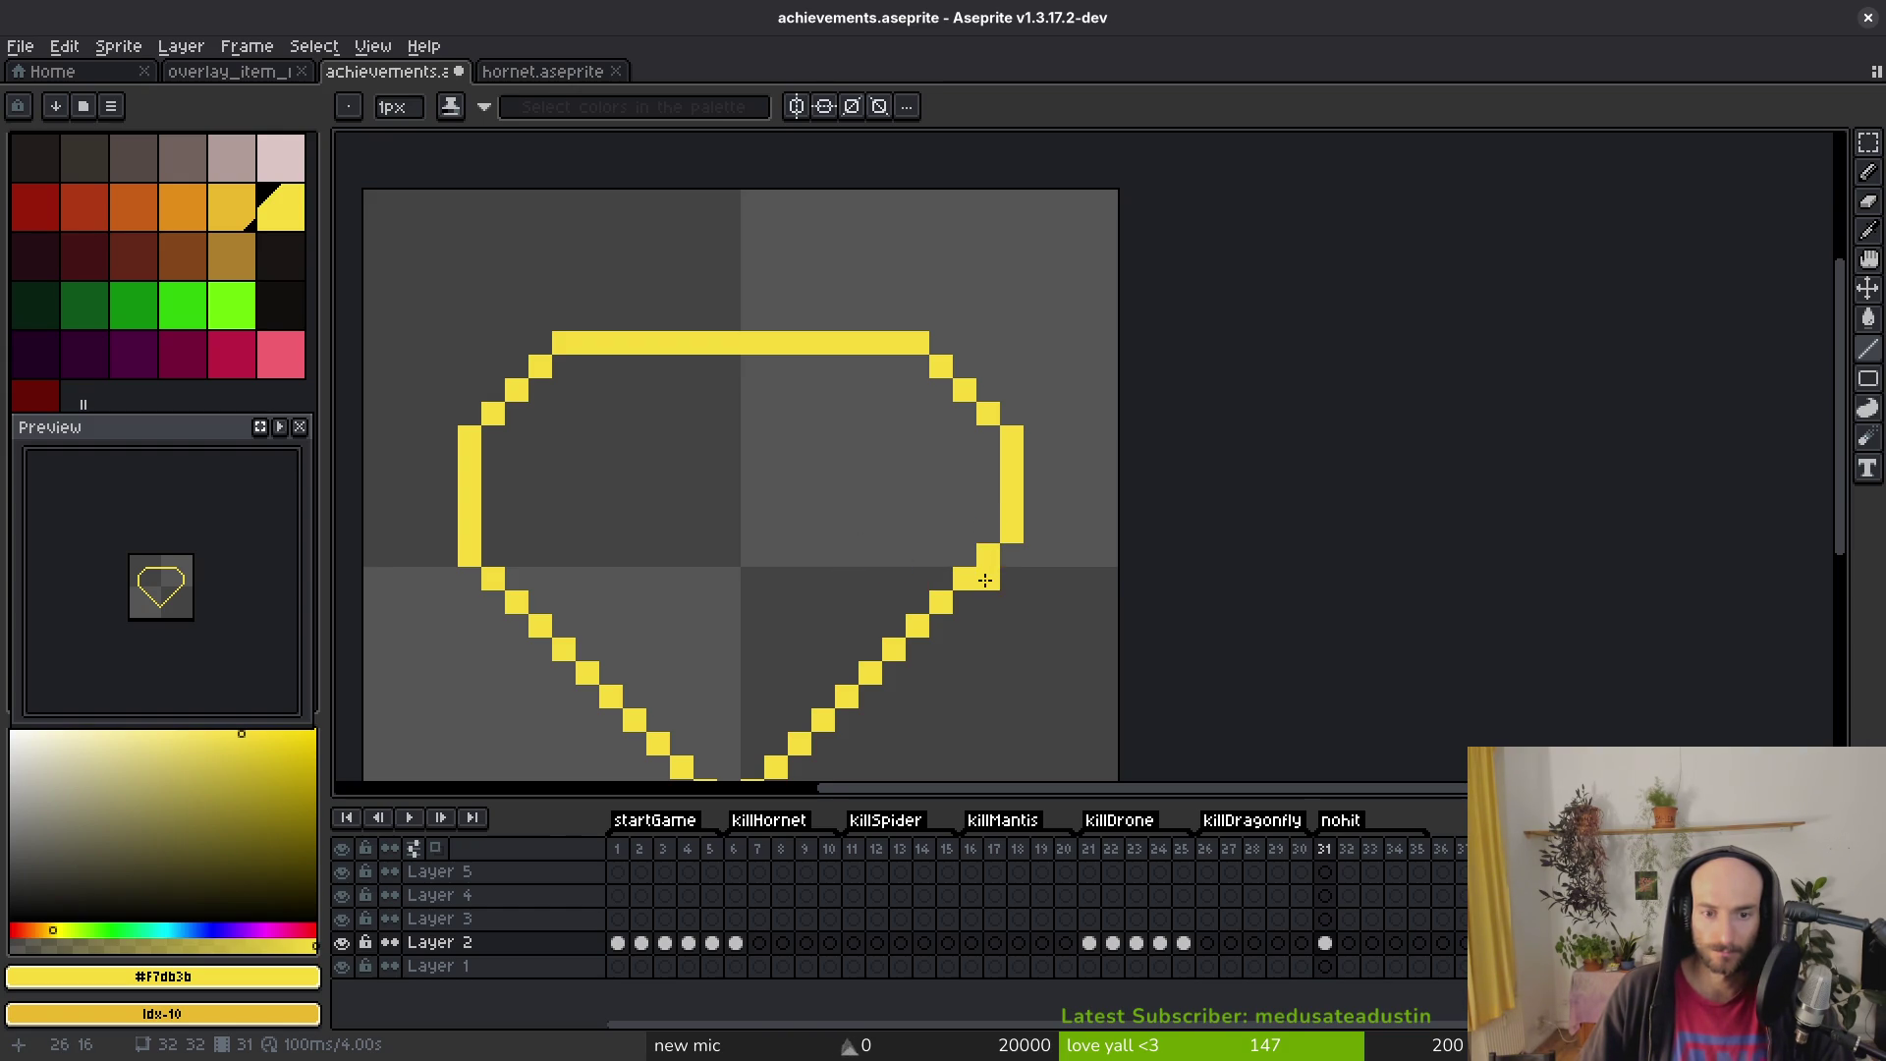
{"action": "left_click_drag", "start_coordinate": [985, 581], "coordinate": [951, 409]}
{"action": "key", "text": "m"}
{"action": "left_click_drag", "start_coordinate": [443, 368], "coordinate": [971, 708]}
{"action": "left_click", "coordinate": [828, 551]}
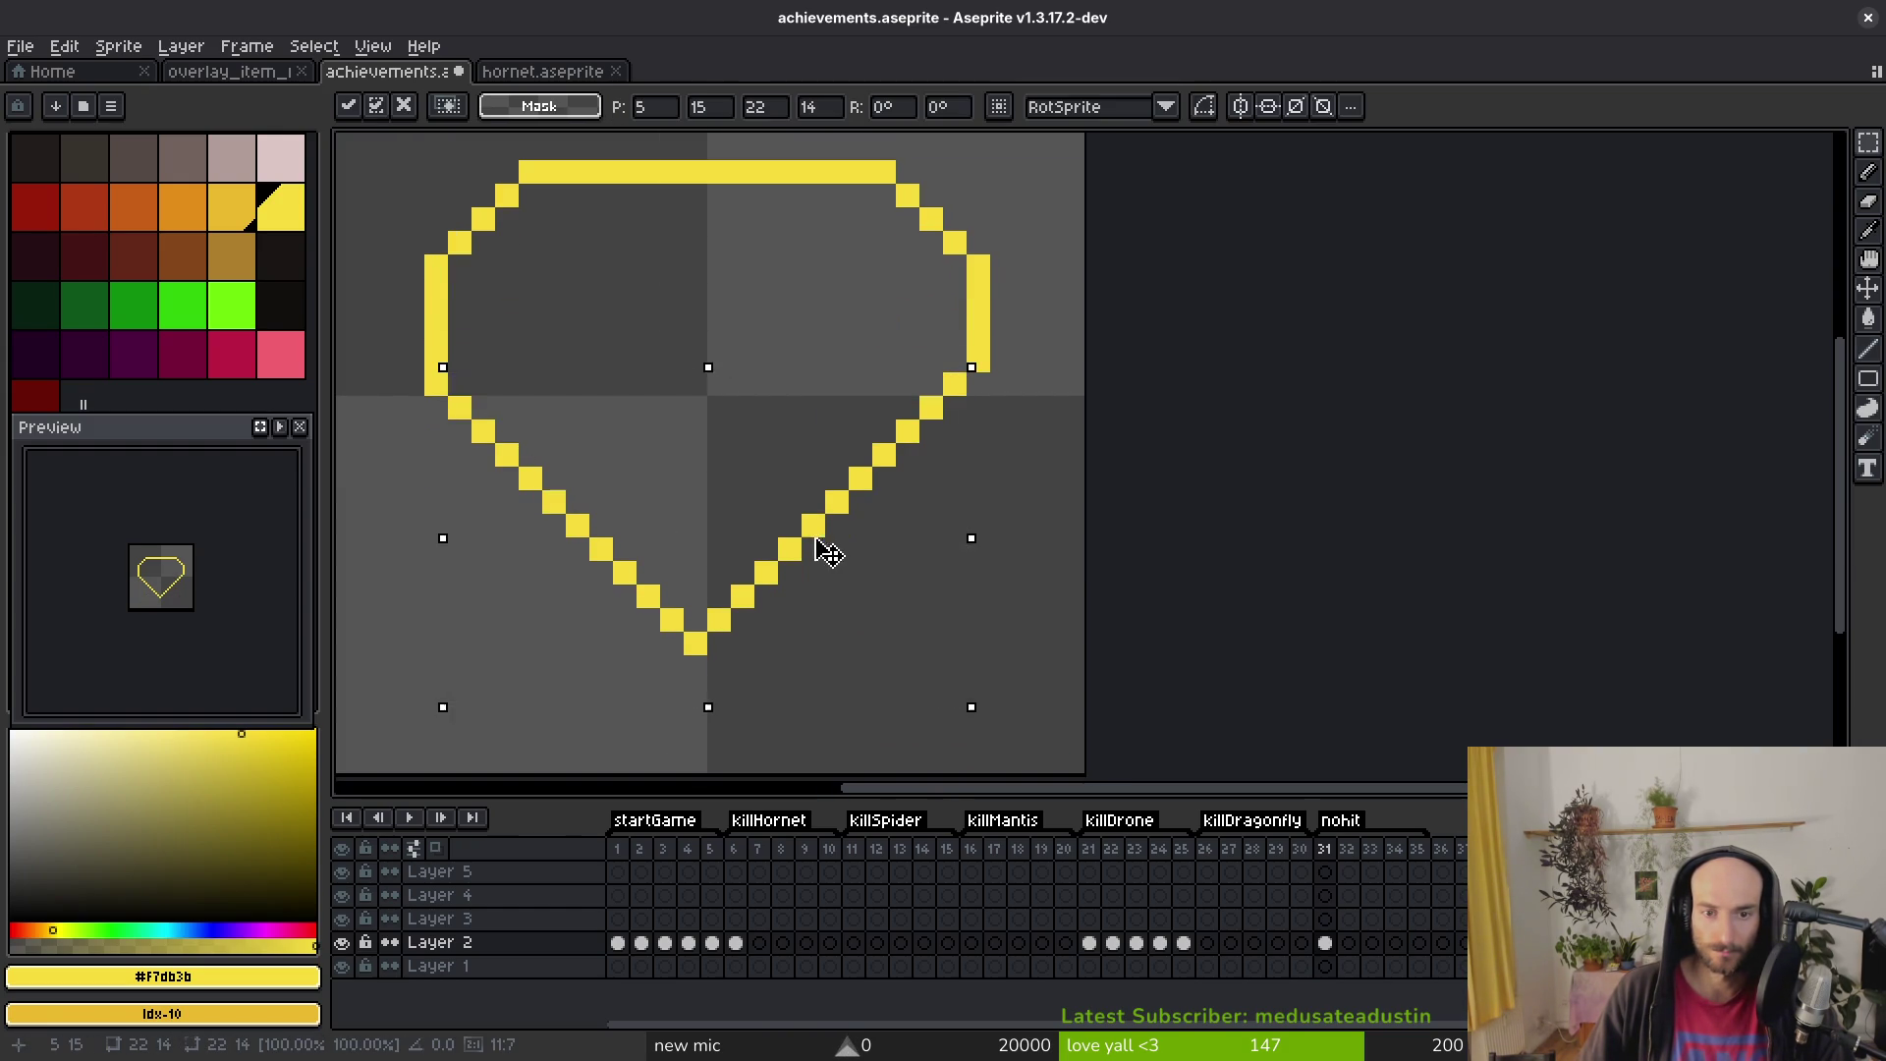
{"action": "key", "text": "Down"}
{"action": "key", "text": "ctrl+d"}
Step: Fill the outline gaps on the left and right sides and the lower-right diagonal
{"action": "key", "text": "b"}
{"action": "left_click", "coordinate": [963, 382]}
{"action": "left_click", "coordinate": [489, 404]}
{"action": "left_click", "coordinate": [471, 404]}
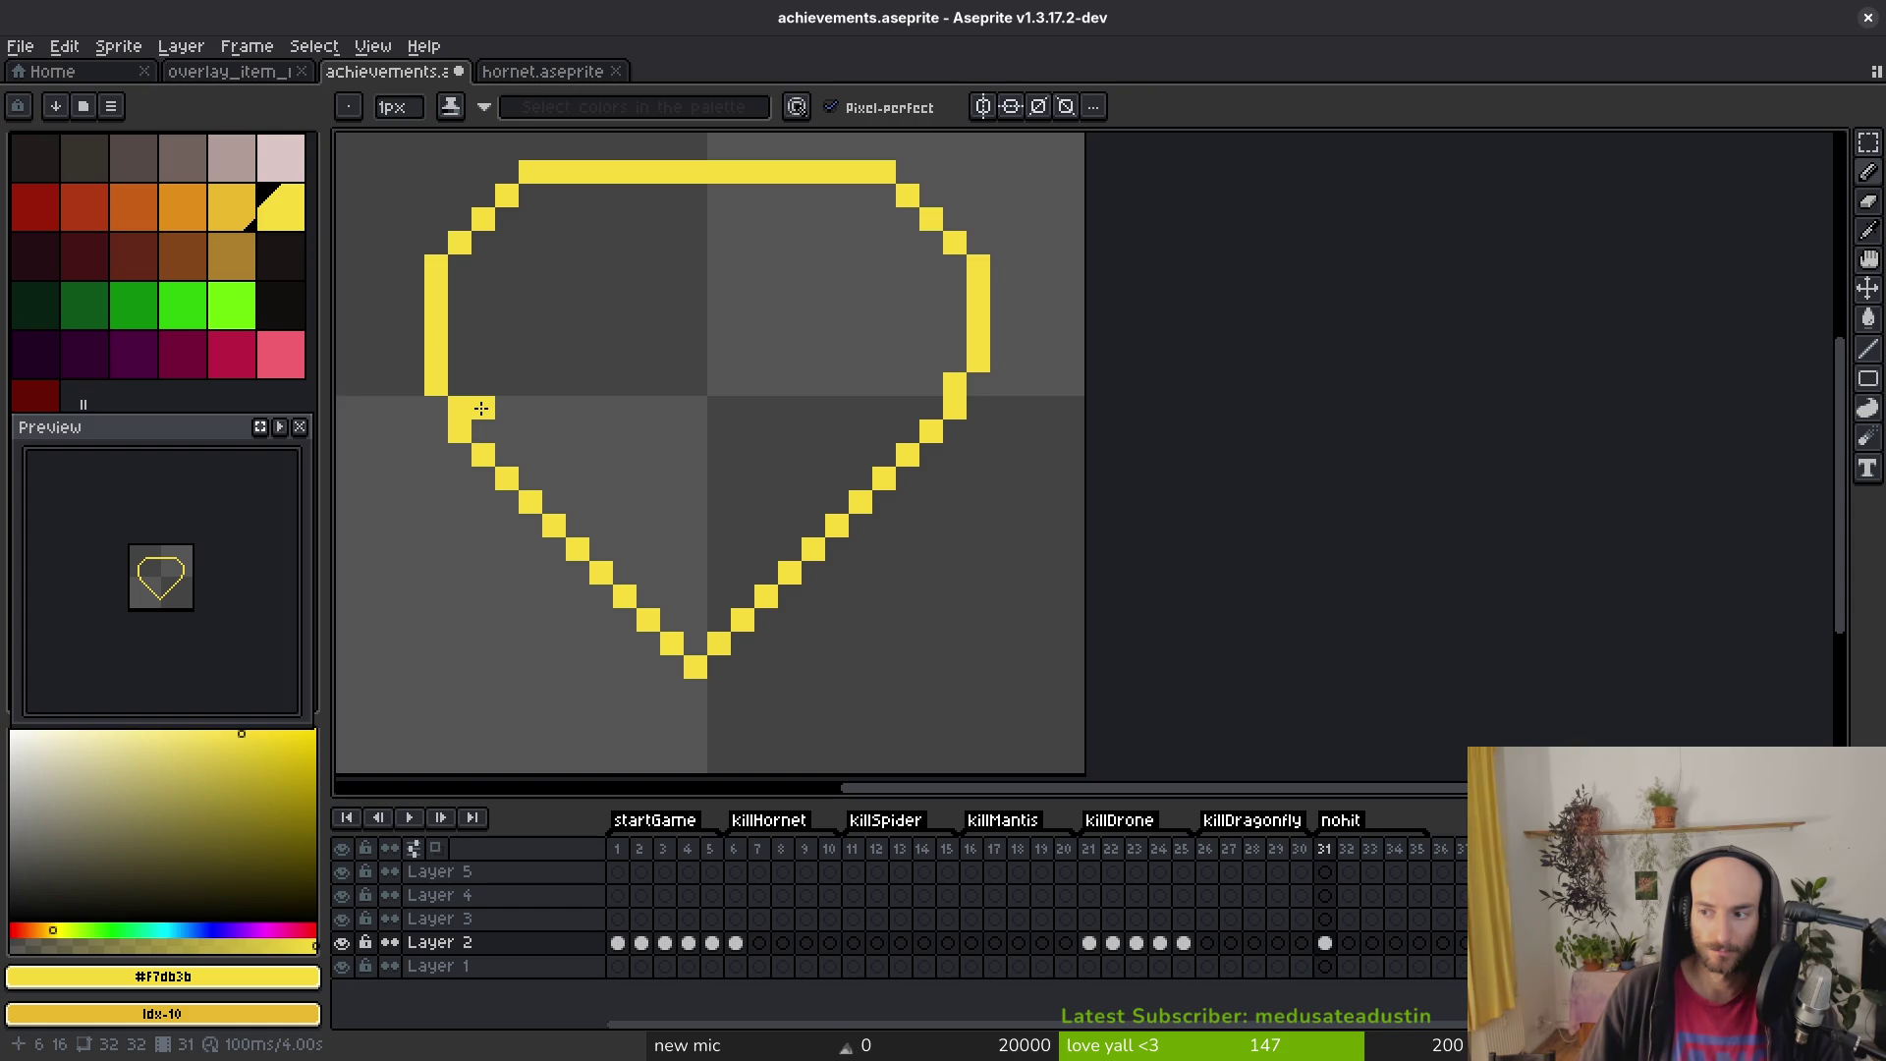
{"action": "left_click", "coordinate": [514, 423]}
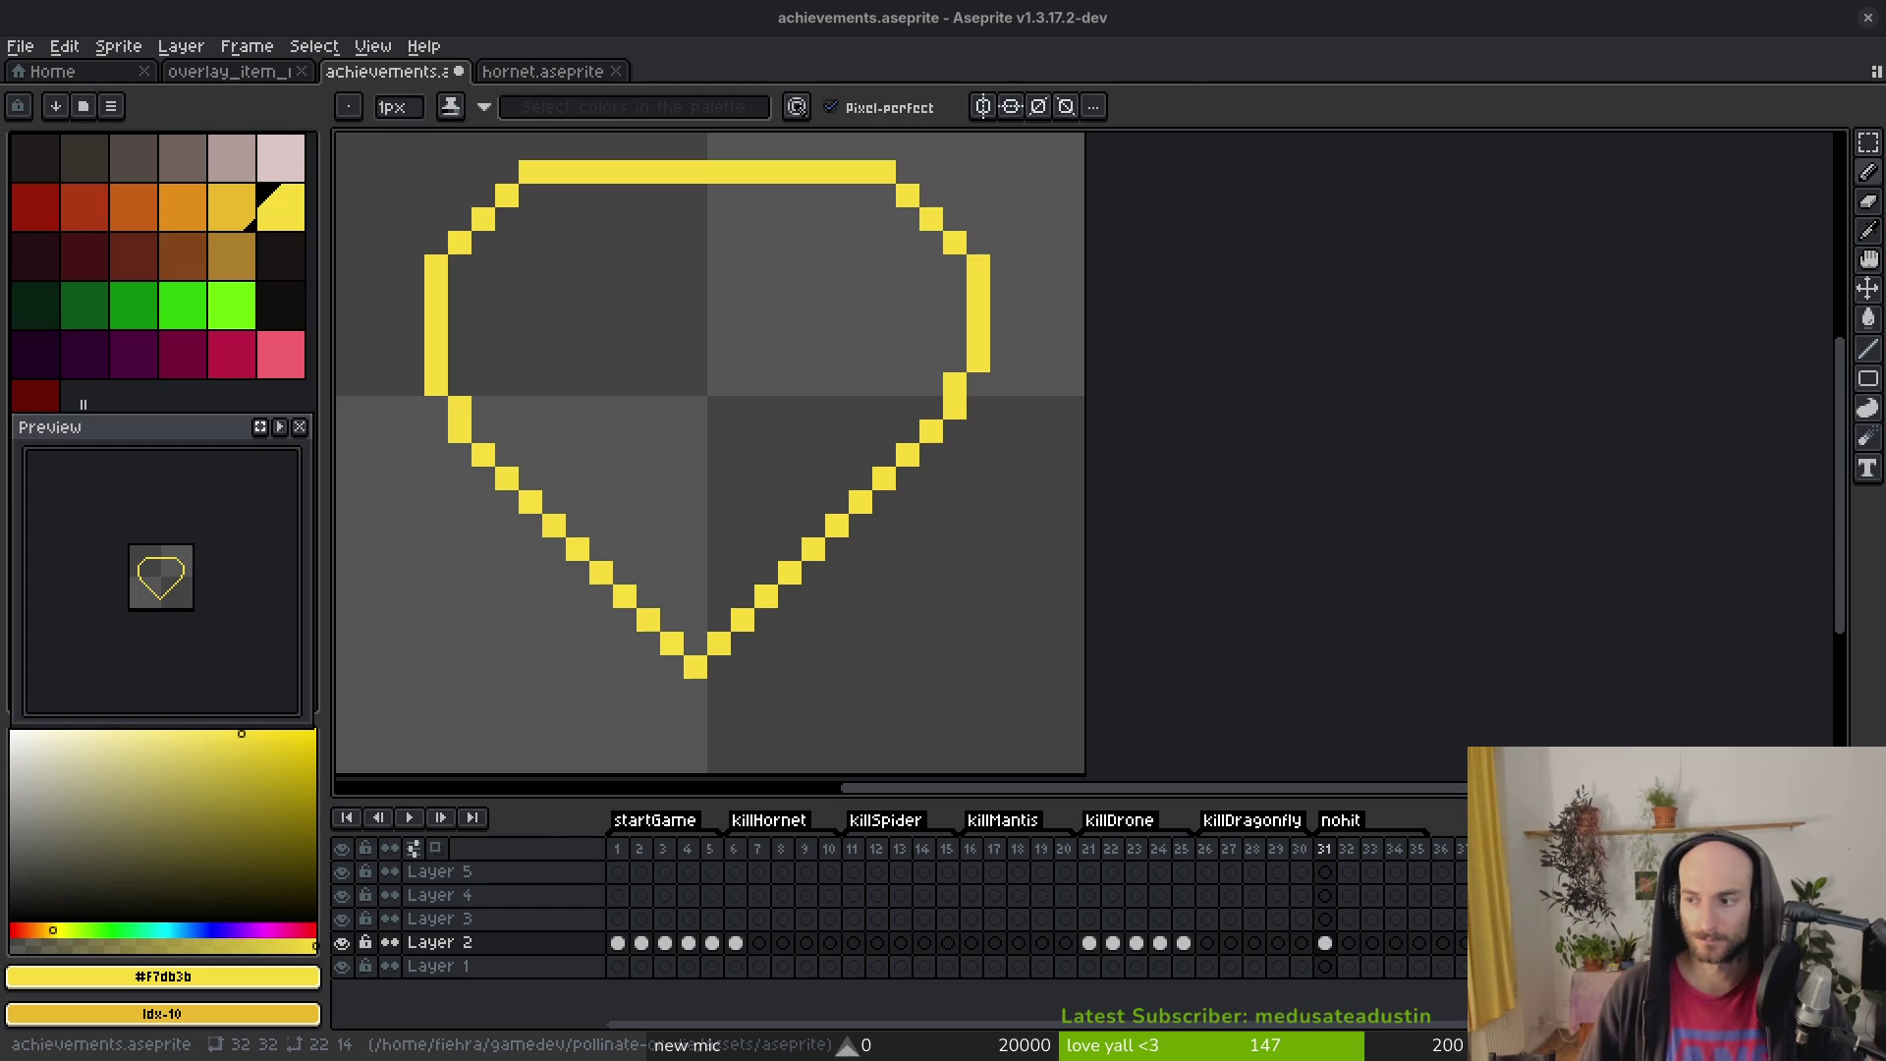
{"action": "left_click", "coordinate": [790, 618]}
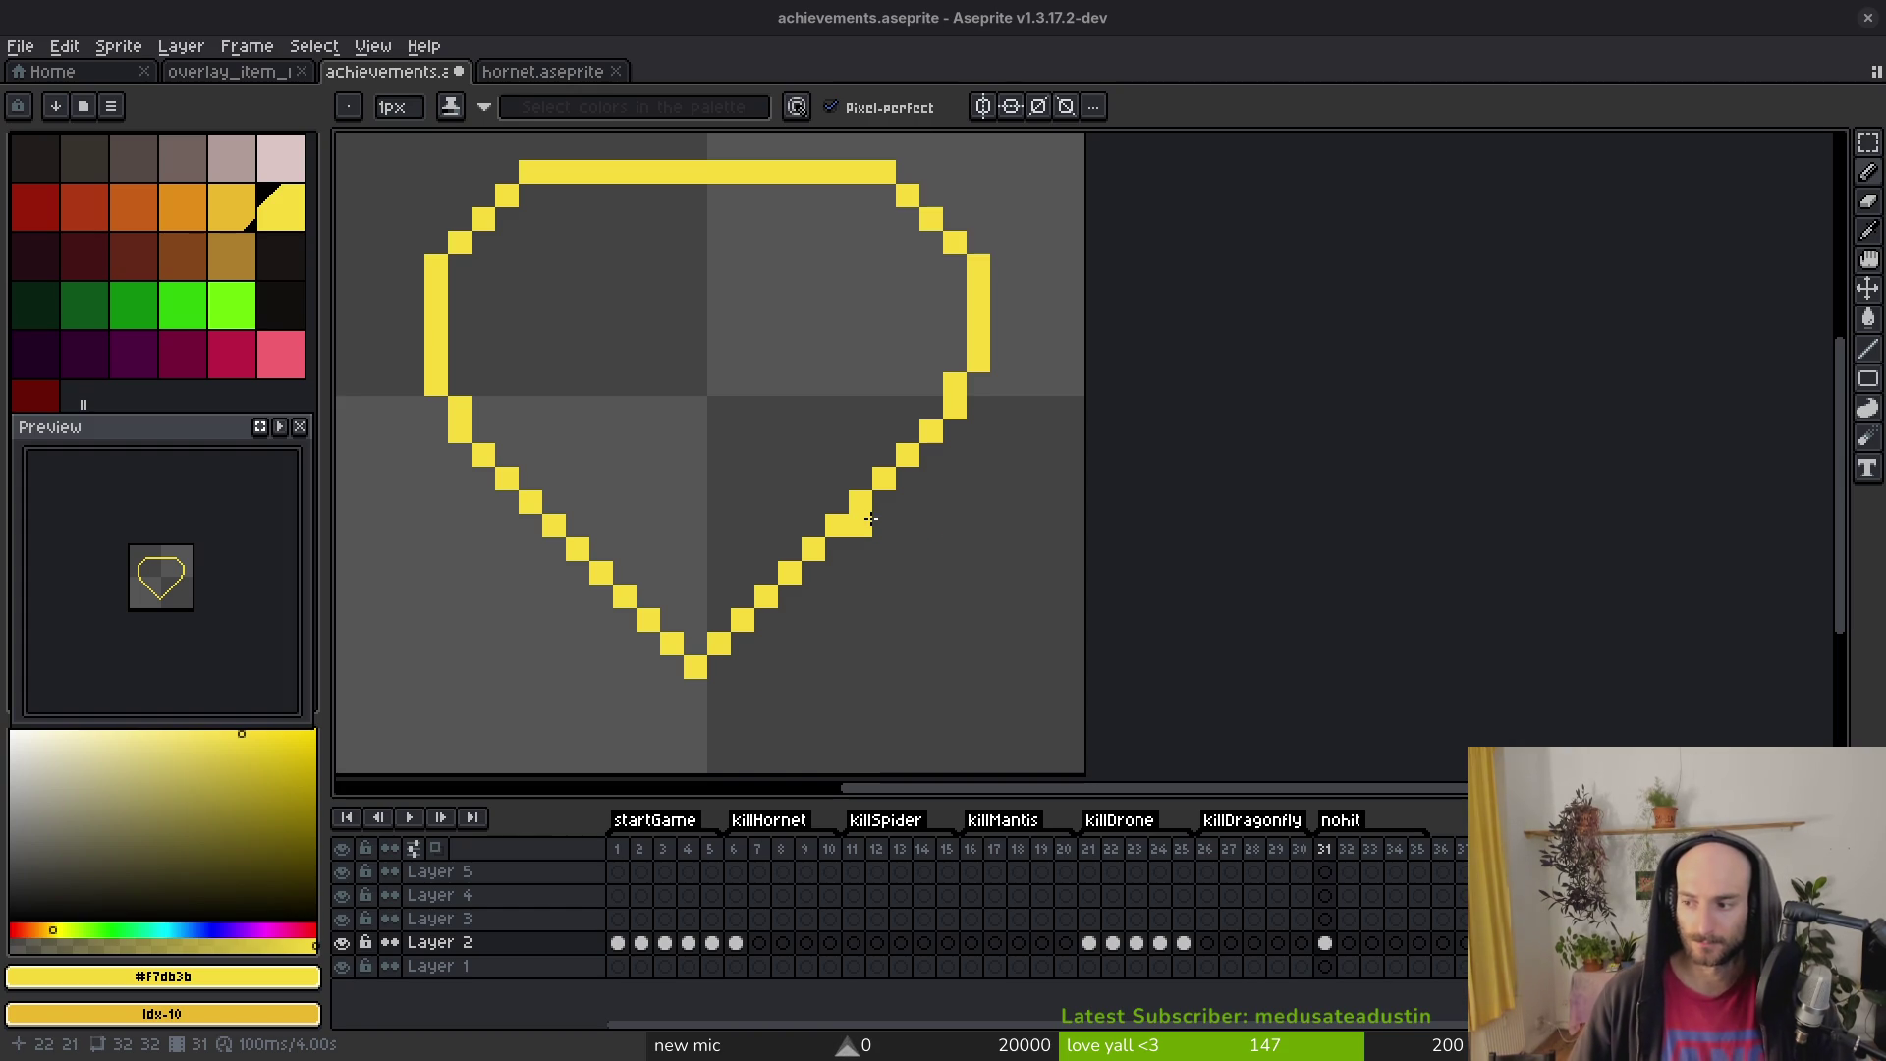
{"action": "scroll", "coordinate": [570, 420], "scroll_direction": "up", "scroll_amount": 2}
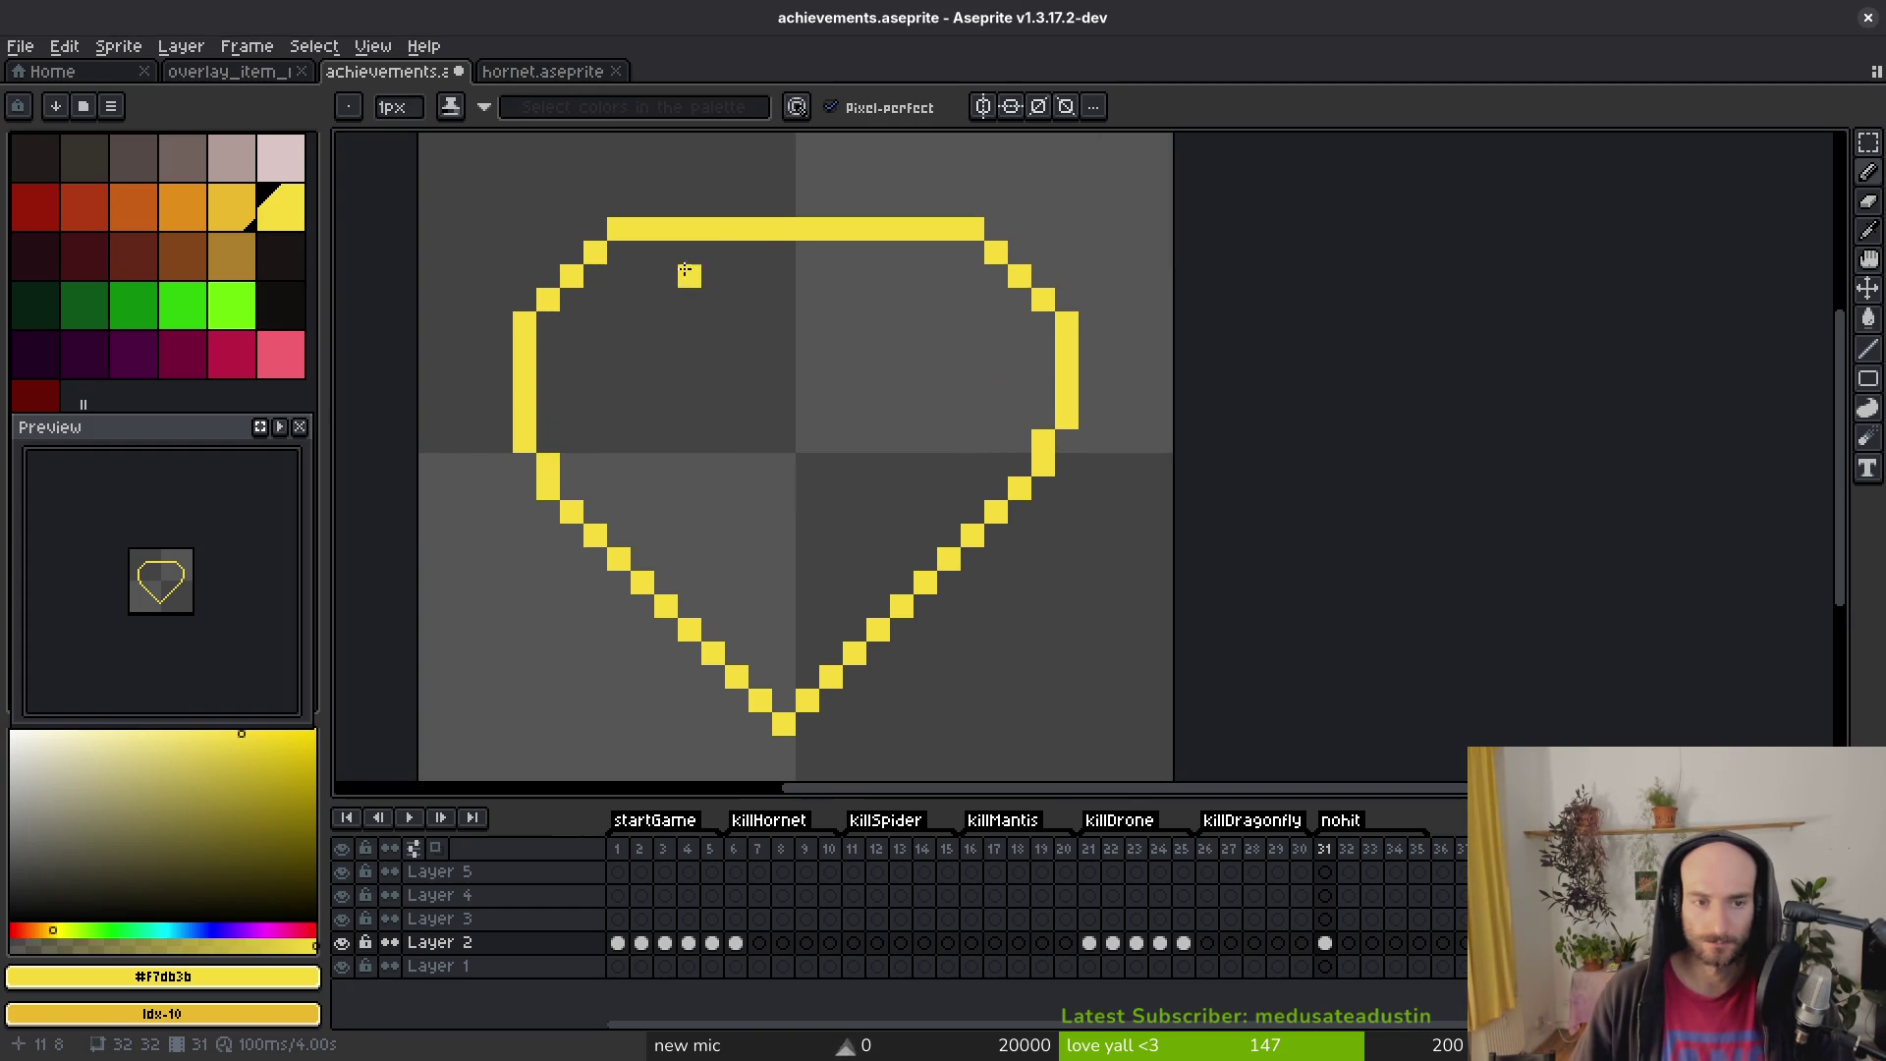
Step: Draw diagonal crown facet lines down from the top edge on the left and right
{"action": "left_click_drag", "start_coordinate": [733, 252], "coordinate": [666, 324]}
{"action": "left_click_drag", "start_coordinate": [855, 252], "coordinate": [914, 322]}
{"action": "key", "text": "ctrl+z"}
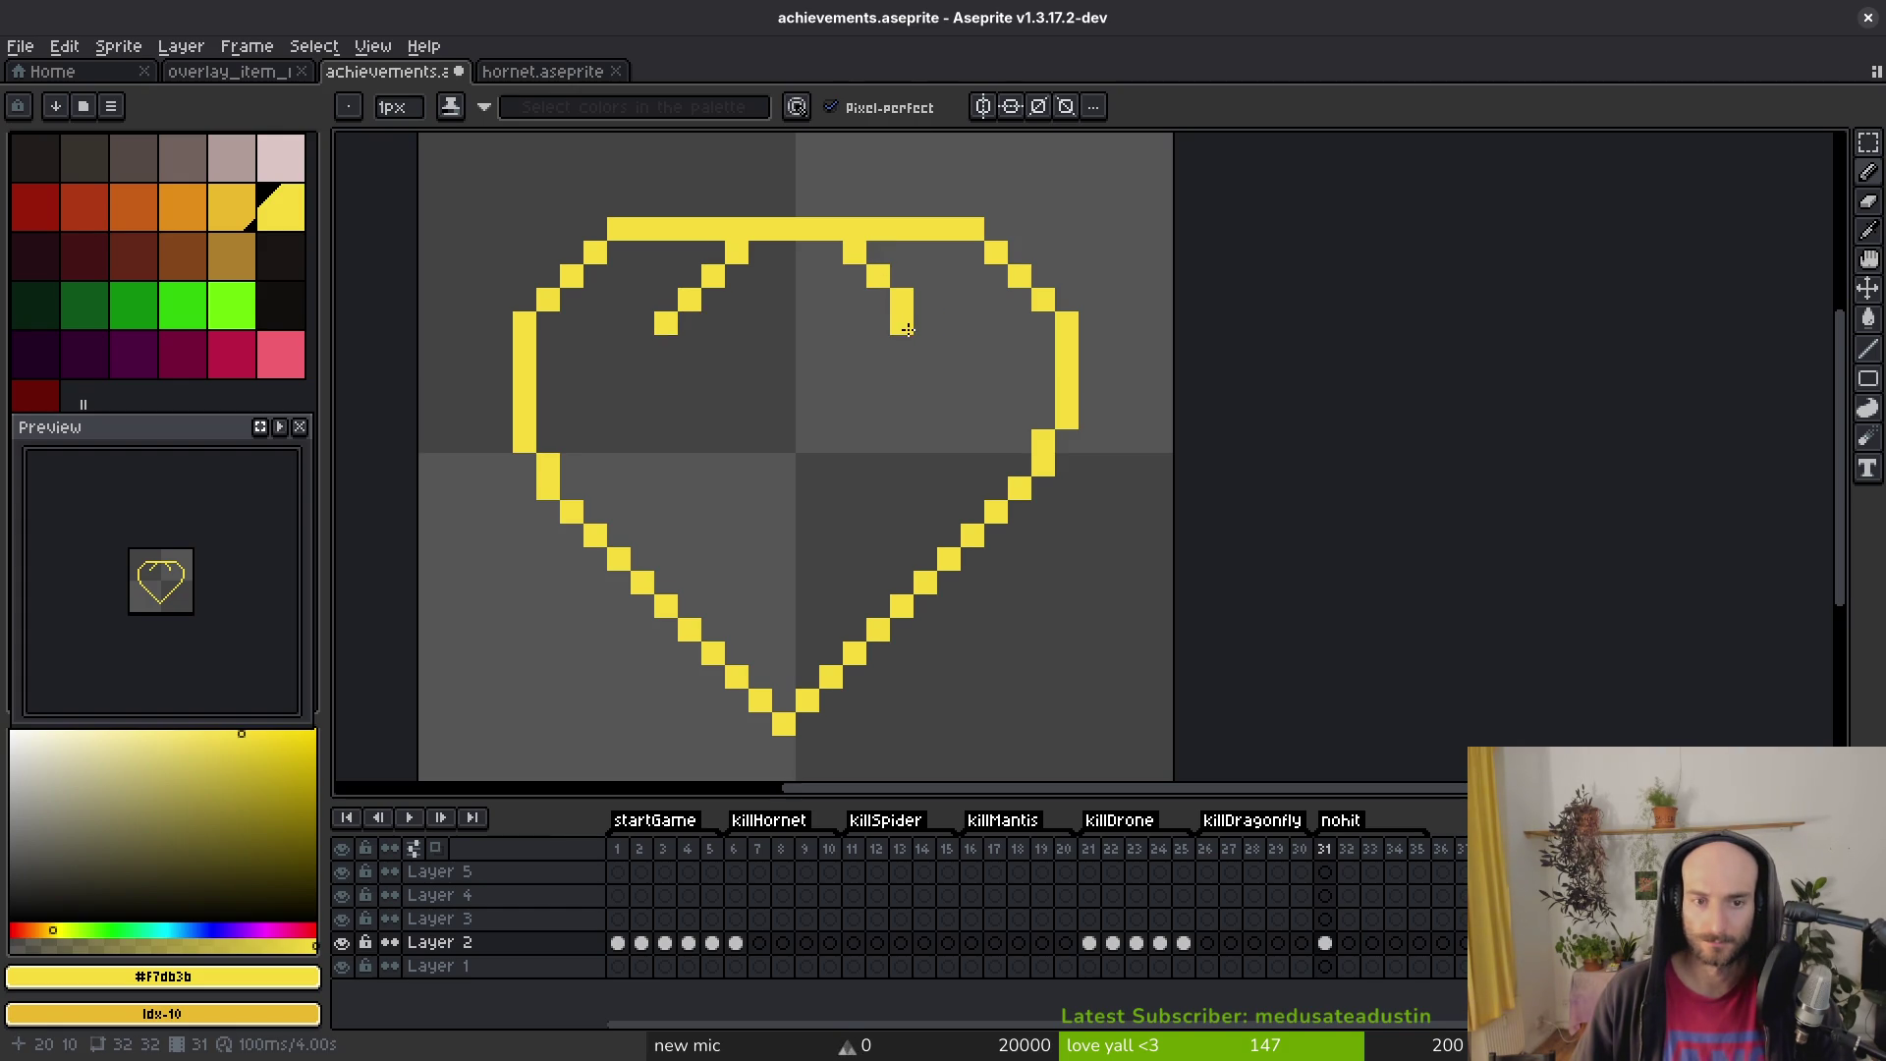
{"action": "left_click", "coordinate": [925, 324]}
{"action": "key", "text": "e"}
{"action": "left_click", "coordinate": [902, 324]}
{"action": "scroll", "coordinate": [900, 418], "scroll_direction": "up", "scroll_amount": 1}
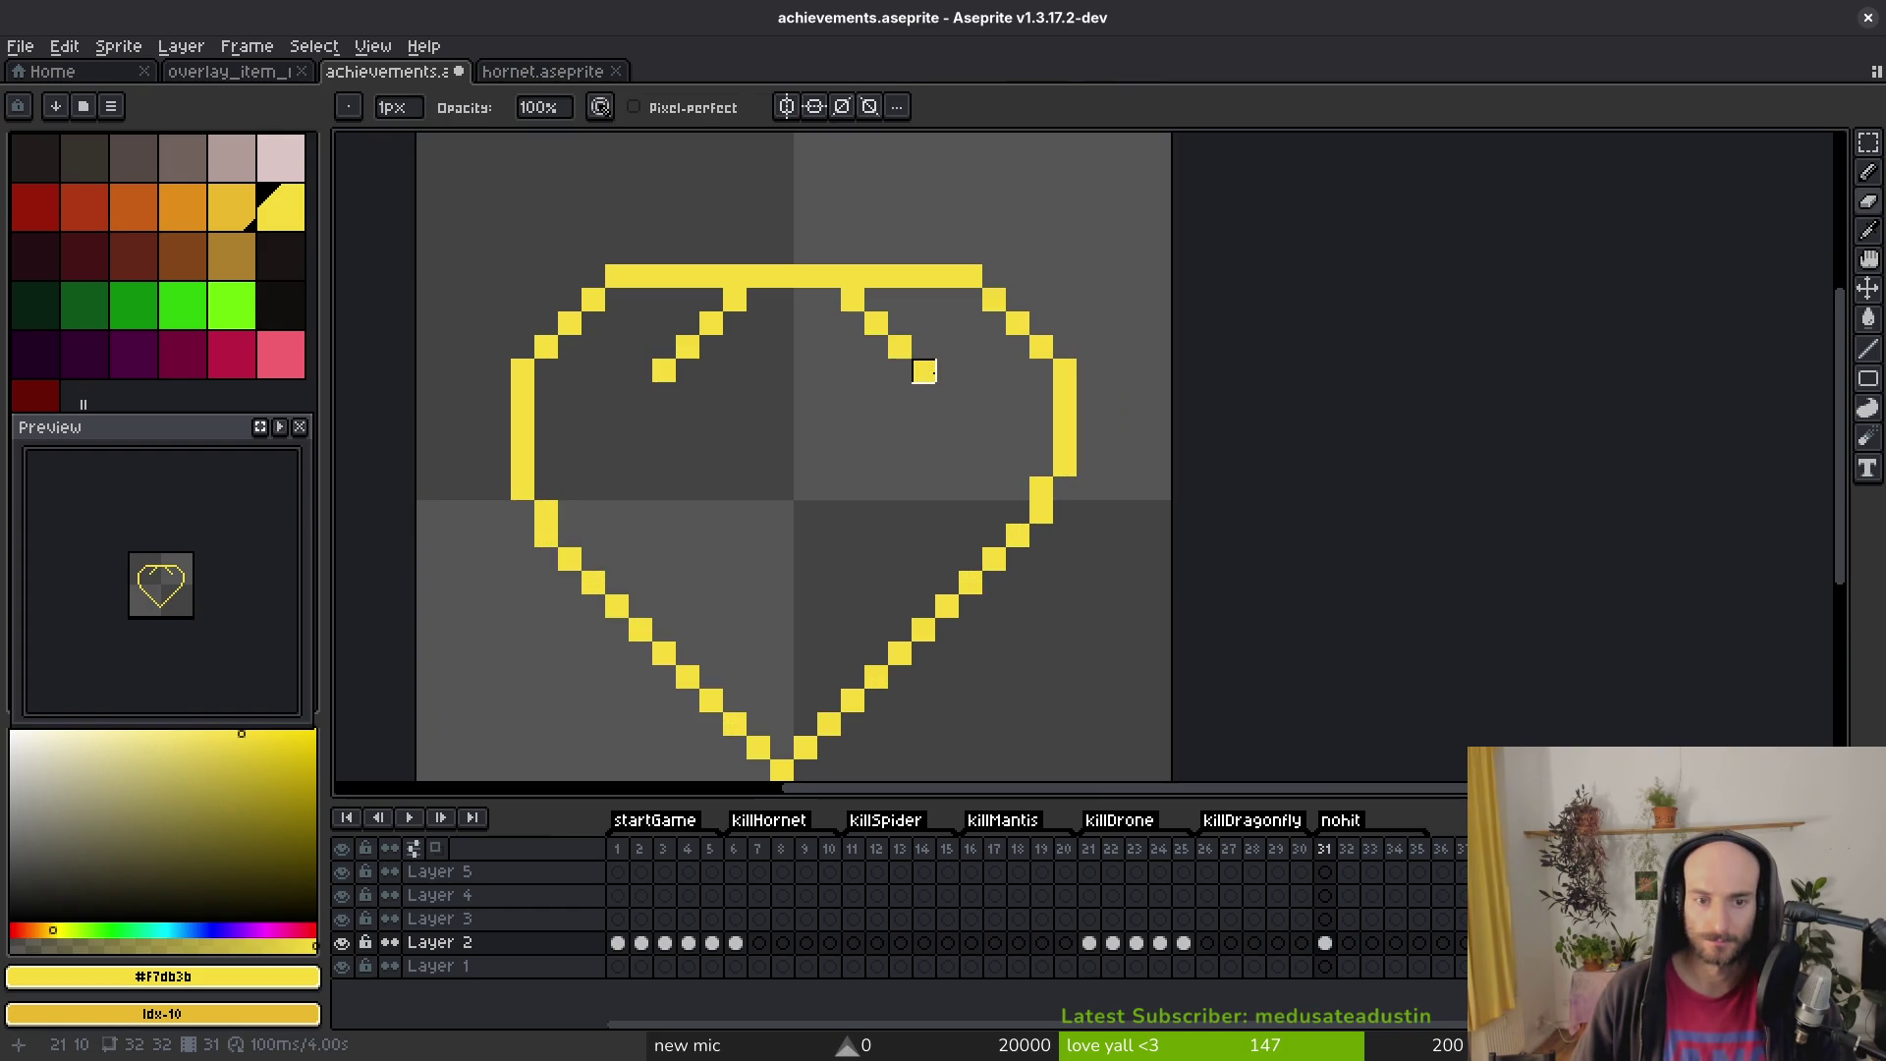
Step: Extend the right facet line and close a rectangular crown facet box on the right
{"action": "key", "text": "i"}
{"action": "key", "text": "b"}
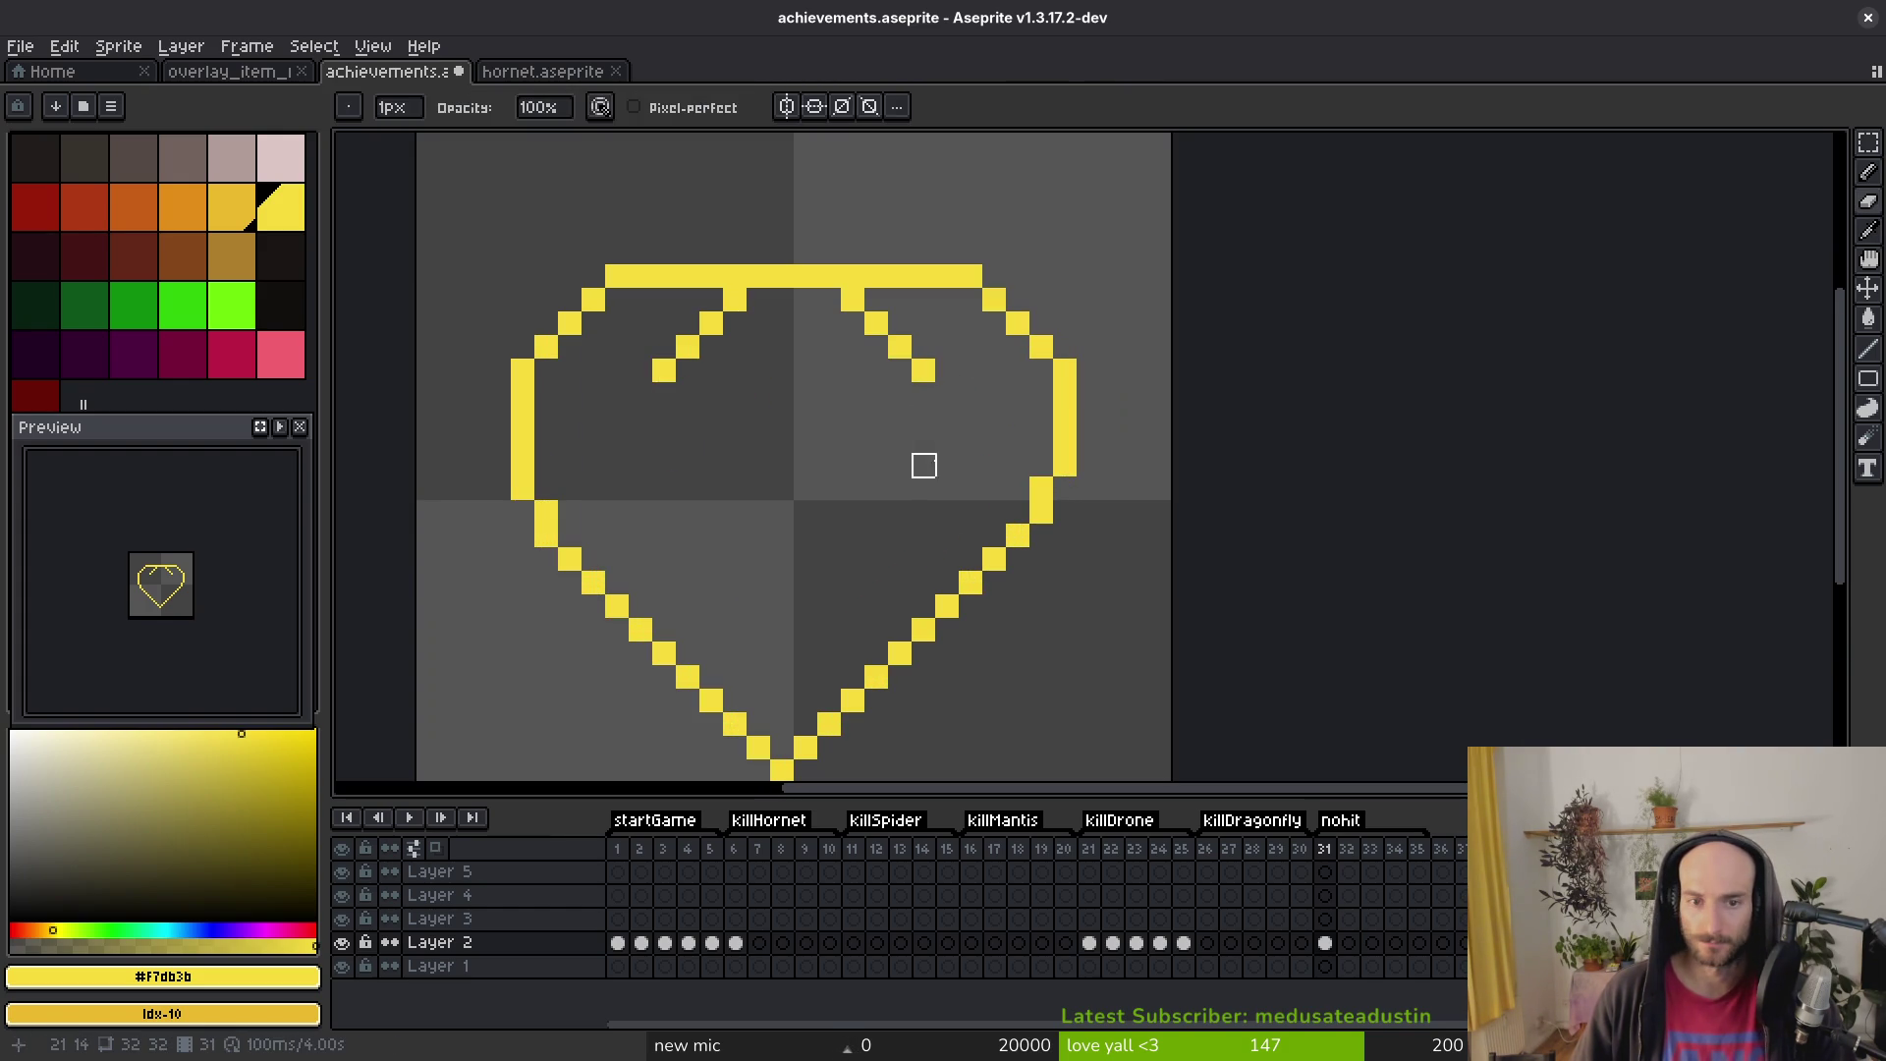
{"action": "left_click", "coordinate": [918, 394]}
{"action": "key", "text": "ctrl+z"}
{"action": "left_click", "coordinate": [909, 402]}
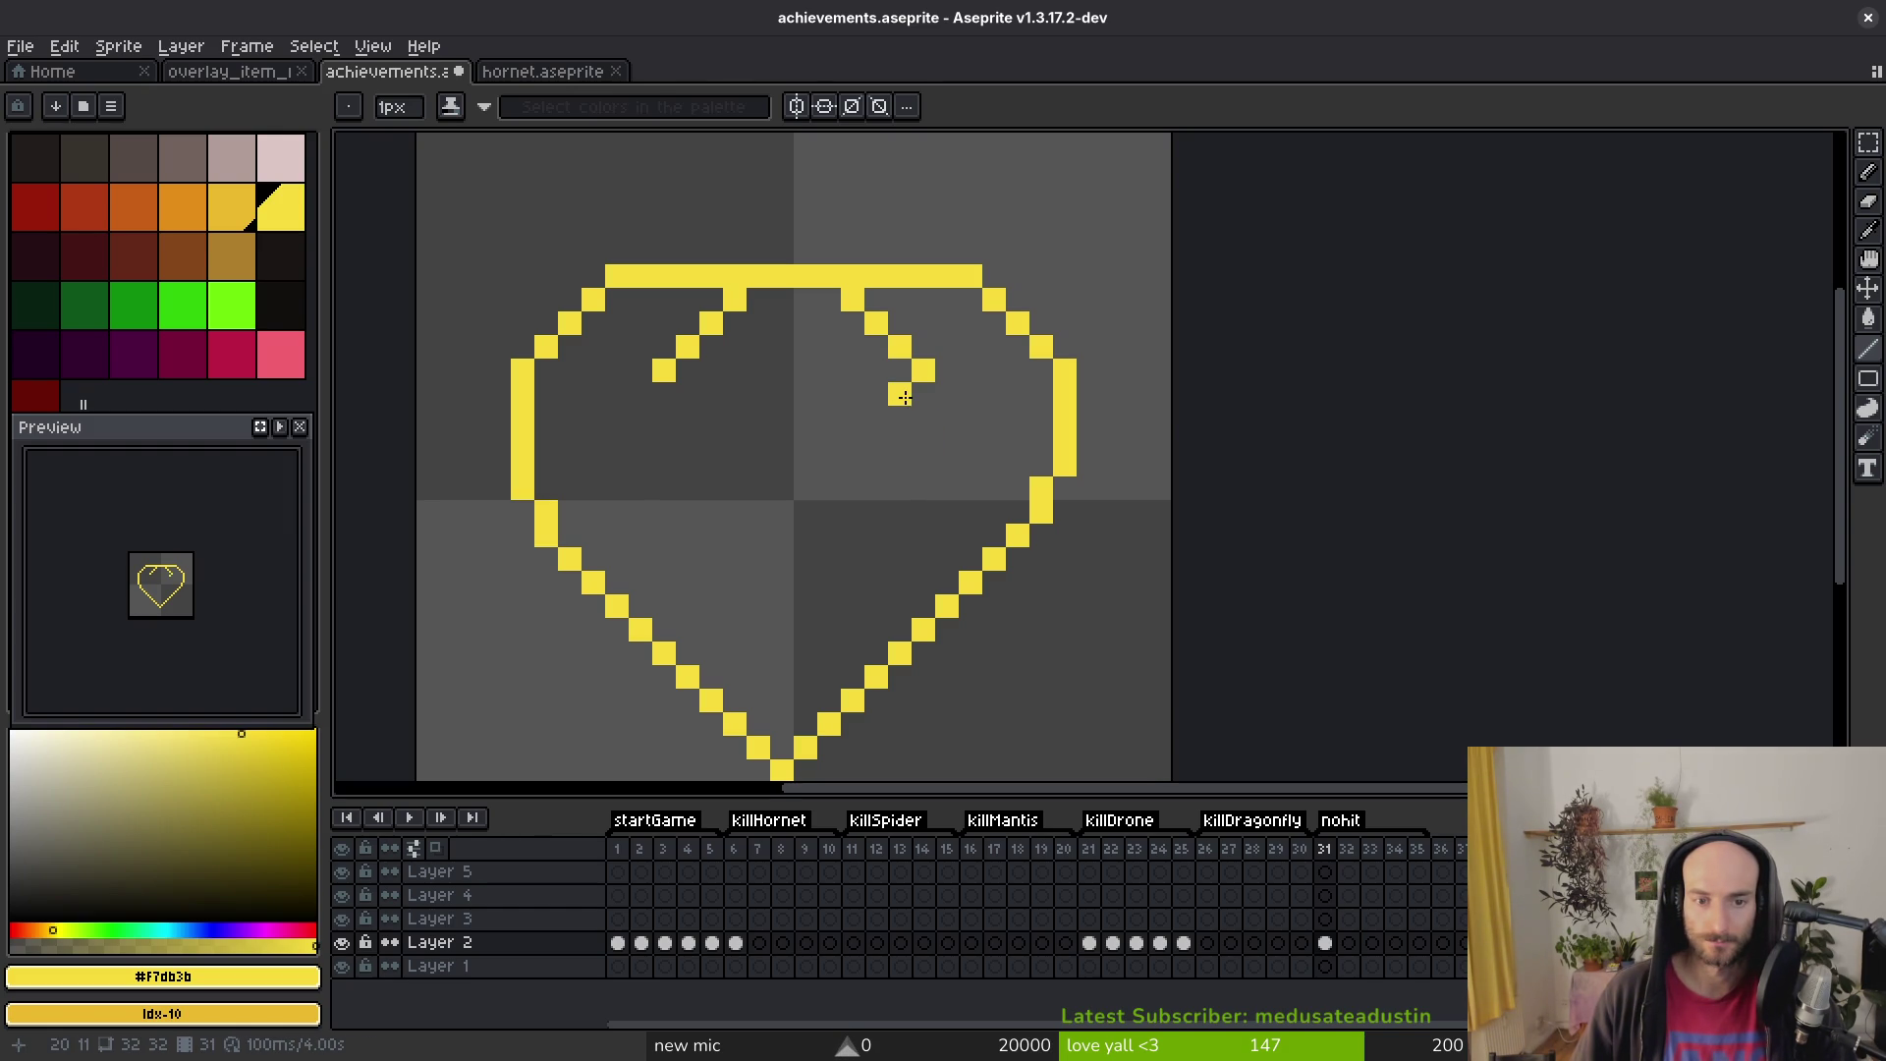
{"action": "left_click", "coordinate": [947, 394]}
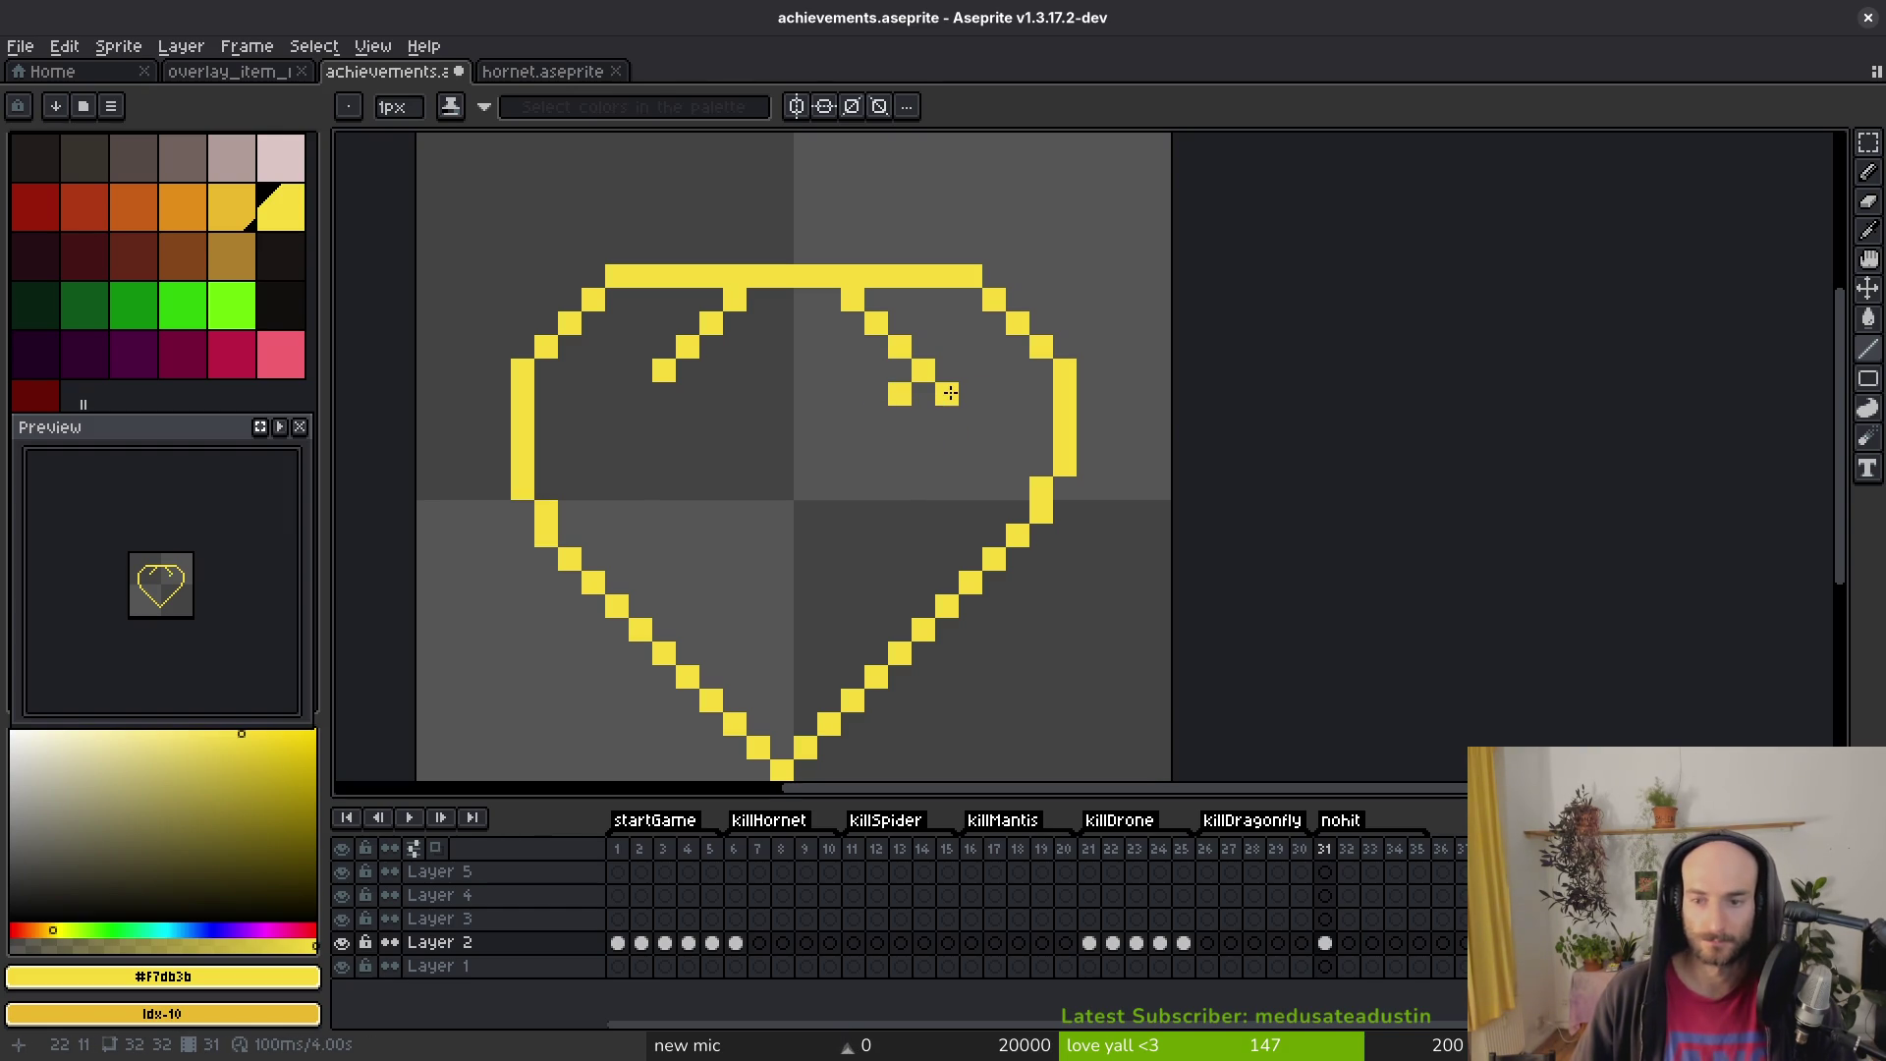
{"action": "key", "text": "ctrl+z"}
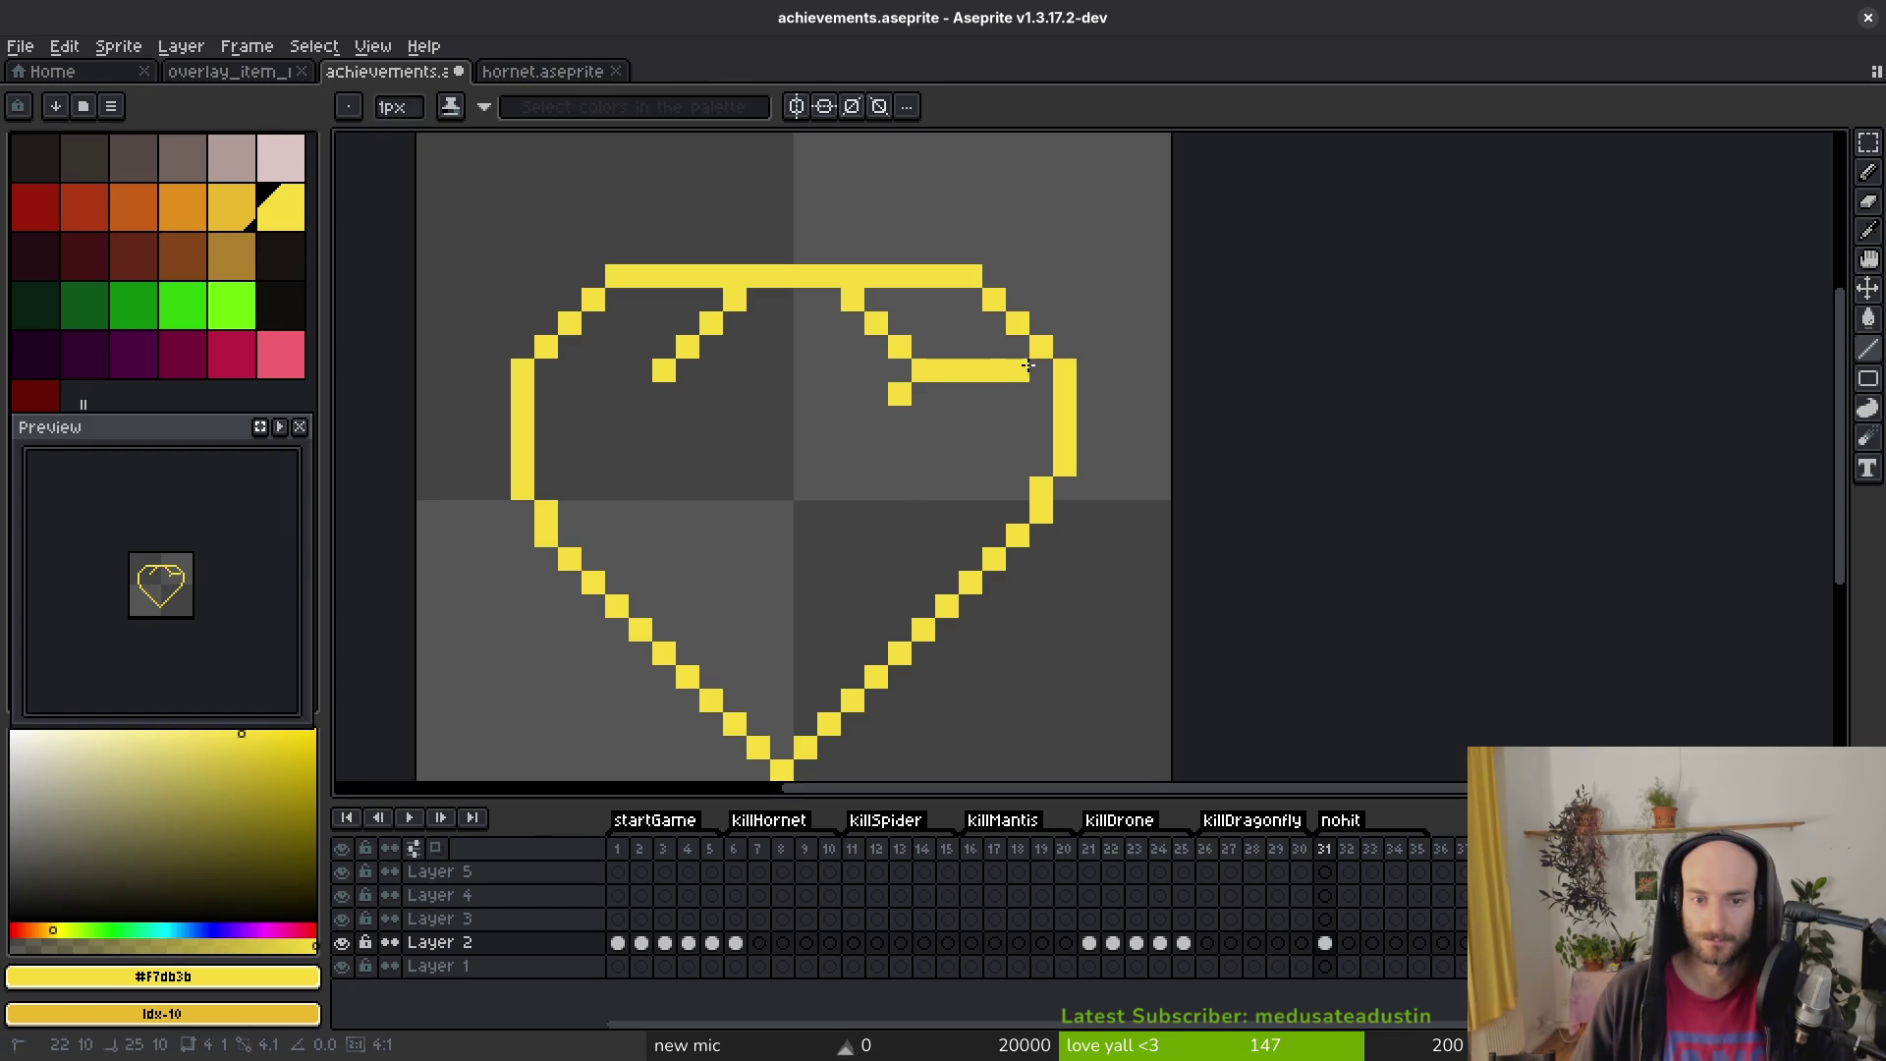
{"action": "left_click", "coordinate": [1042, 365]}
{"action": "left_click", "coordinate": [899, 416]}
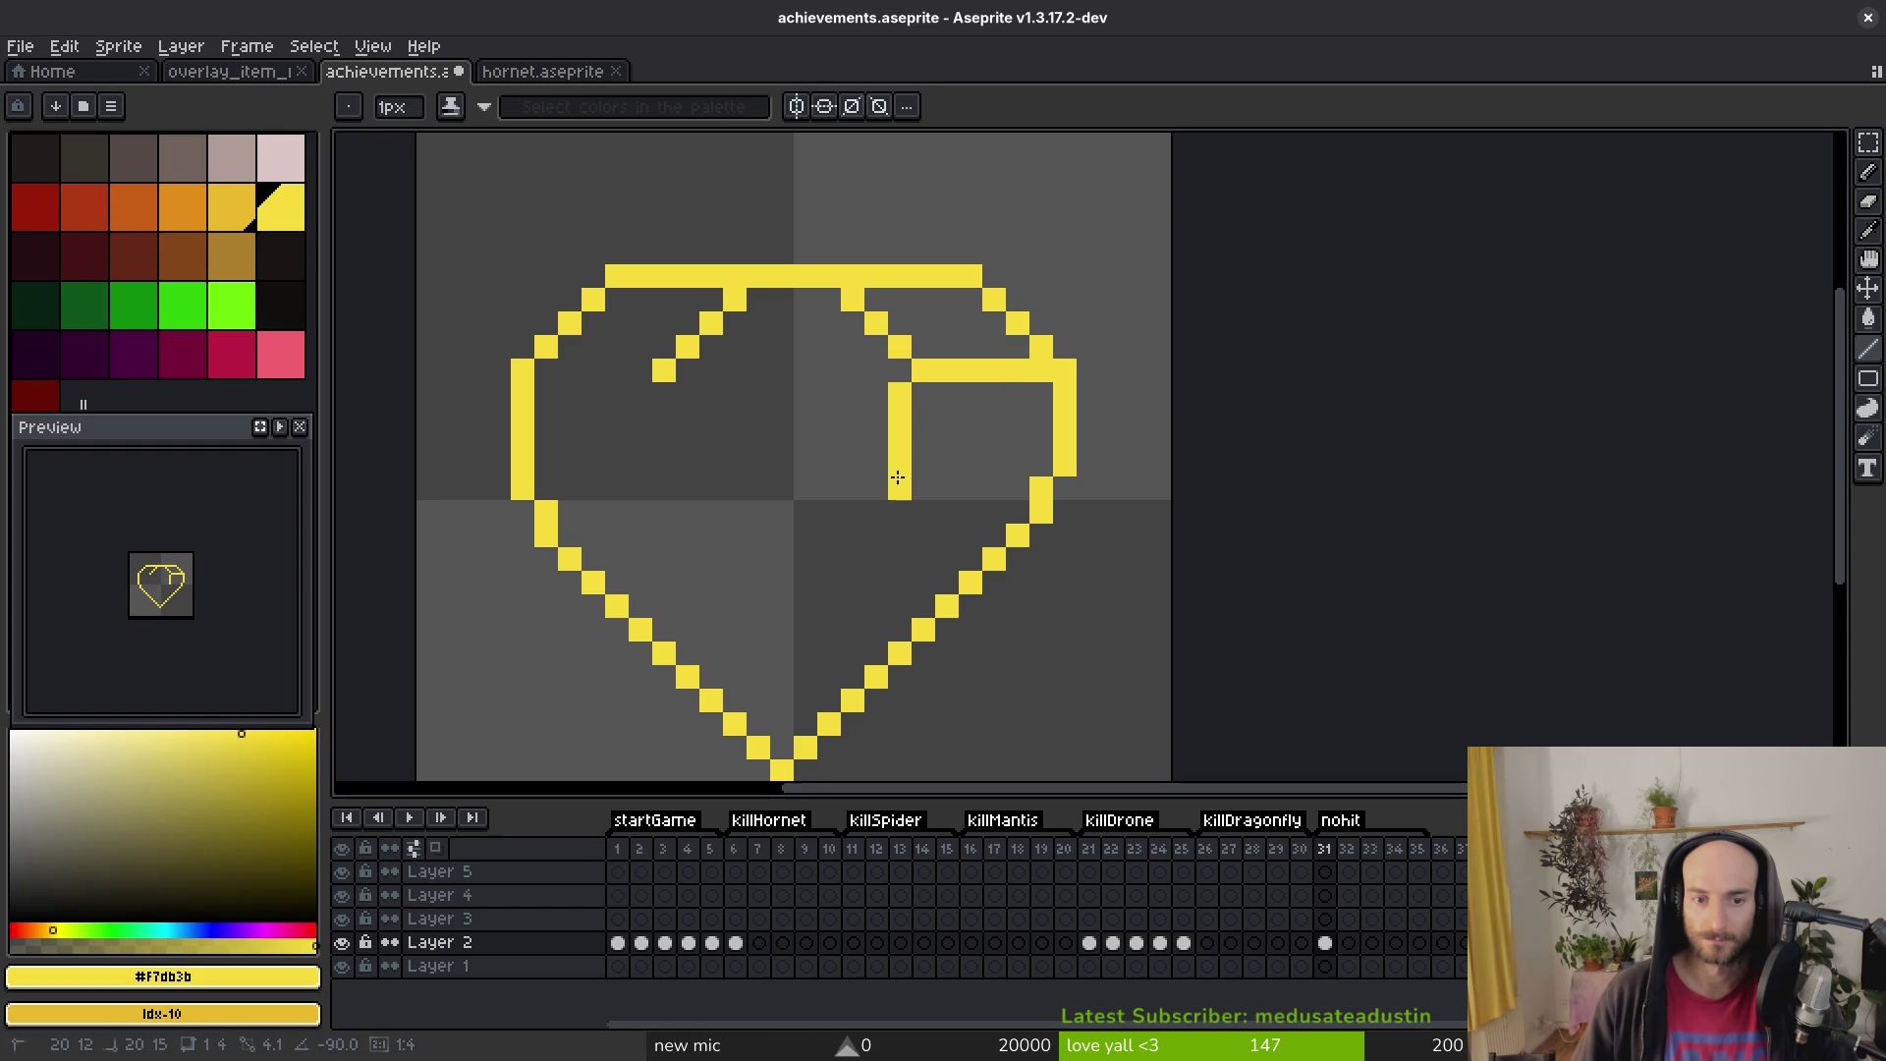
{"action": "left_click_drag", "start_coordinate": [906, 457], "coordinate": [1039, 488]}
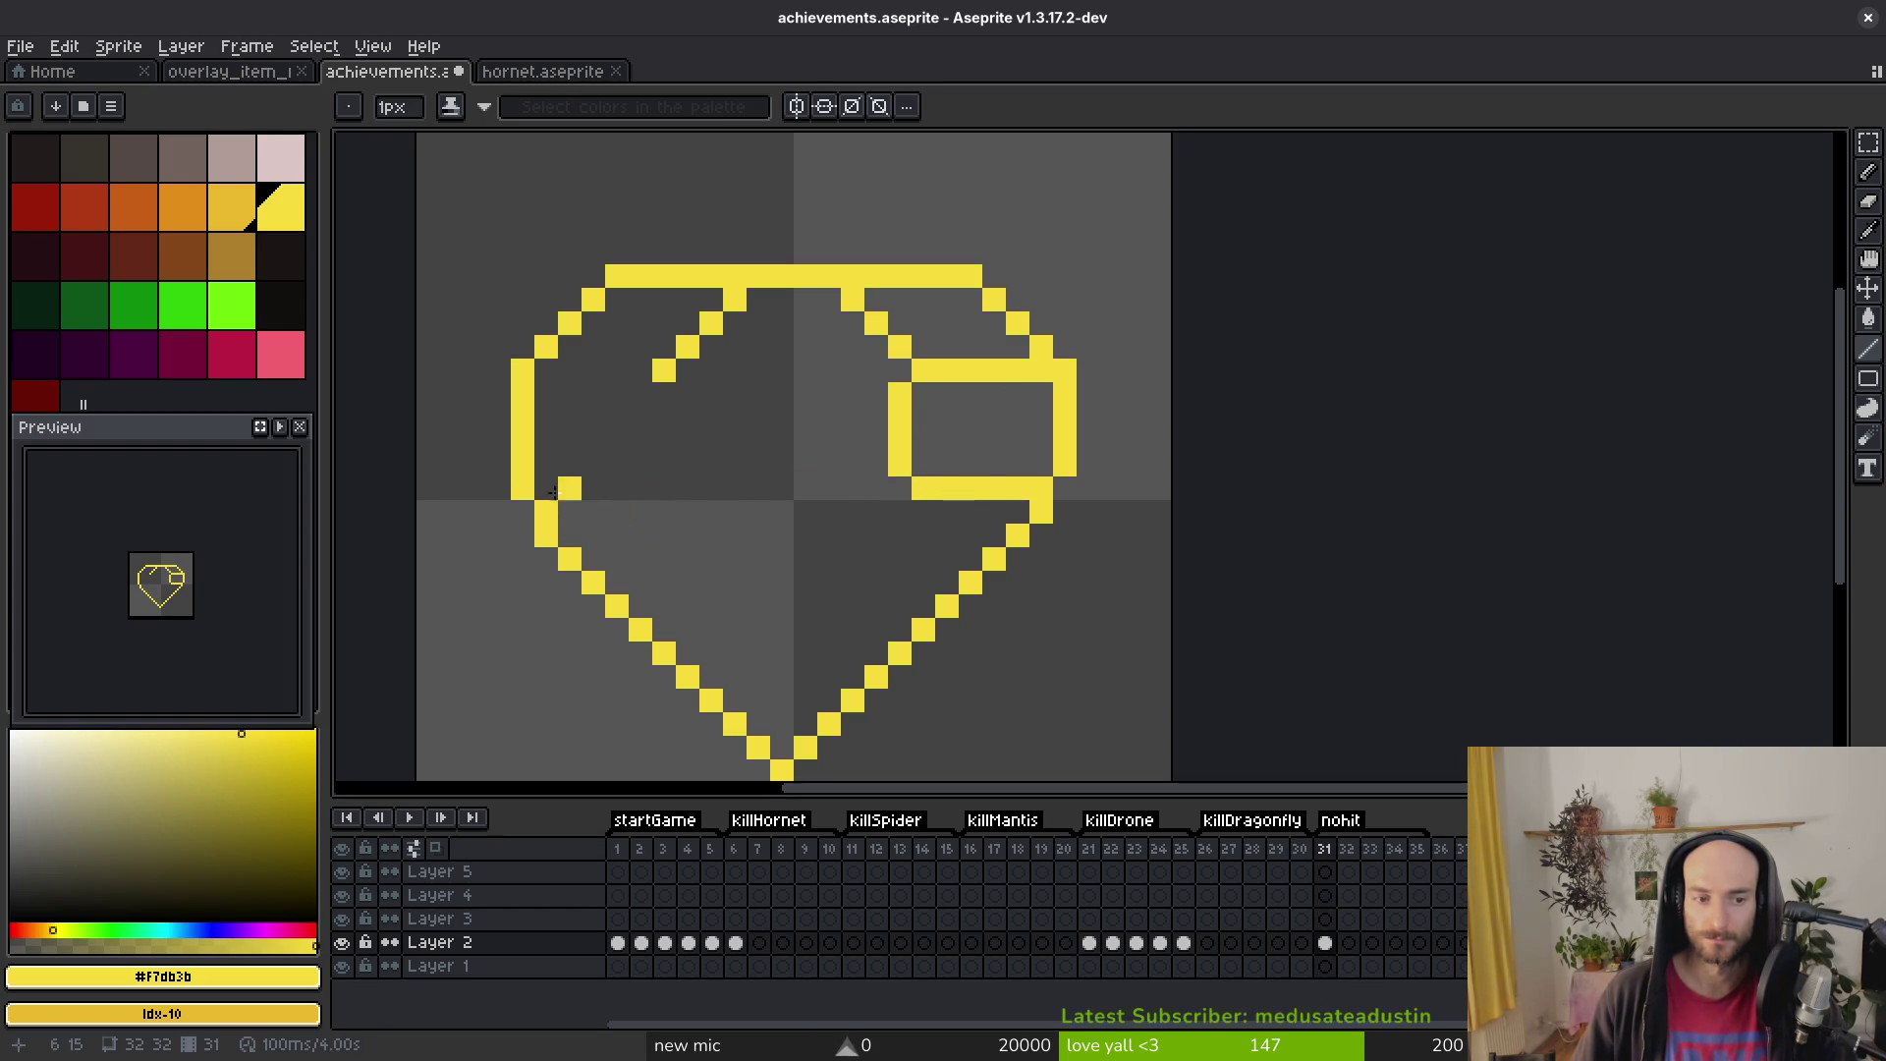
Step: Redraw the gem's left edge as a single clean pixel column
{"action": "left_click_drag", "start_coordinate": [830, 560], "coordinate": [889, 509]}
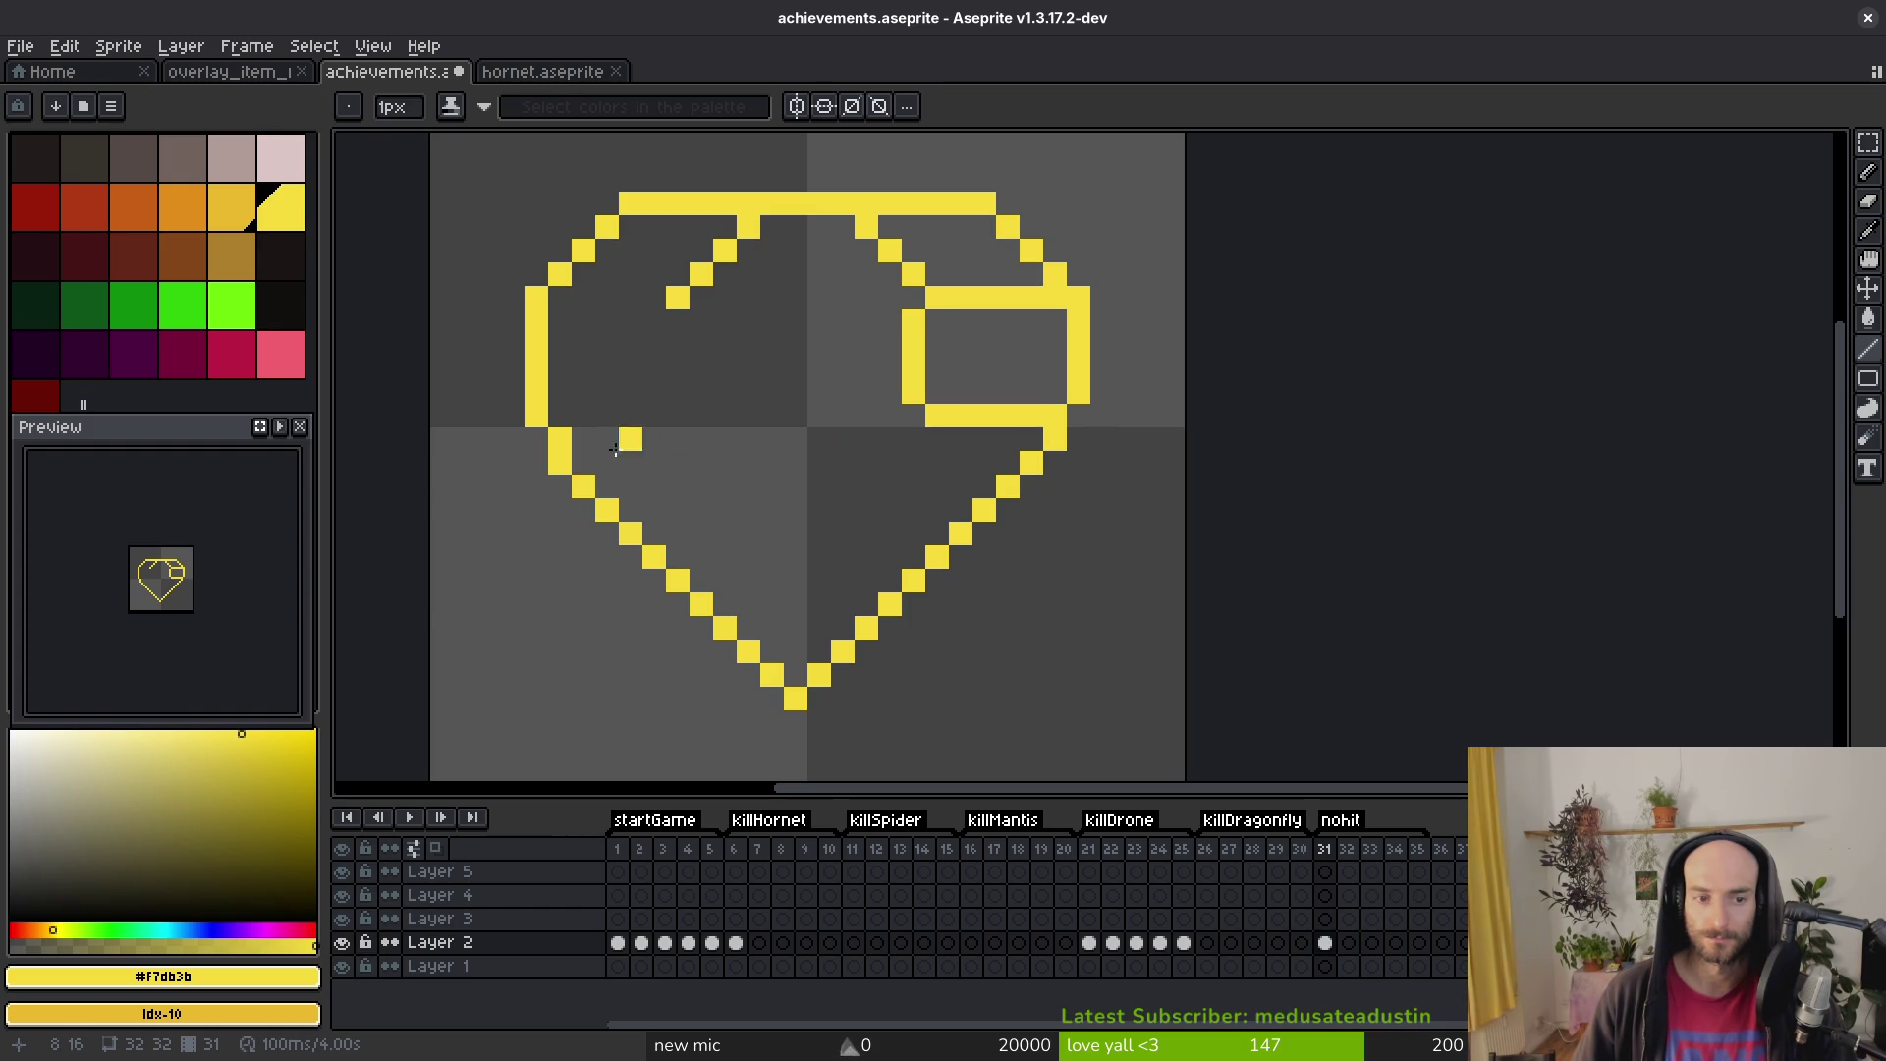
{"action": "key", "text": "e"}
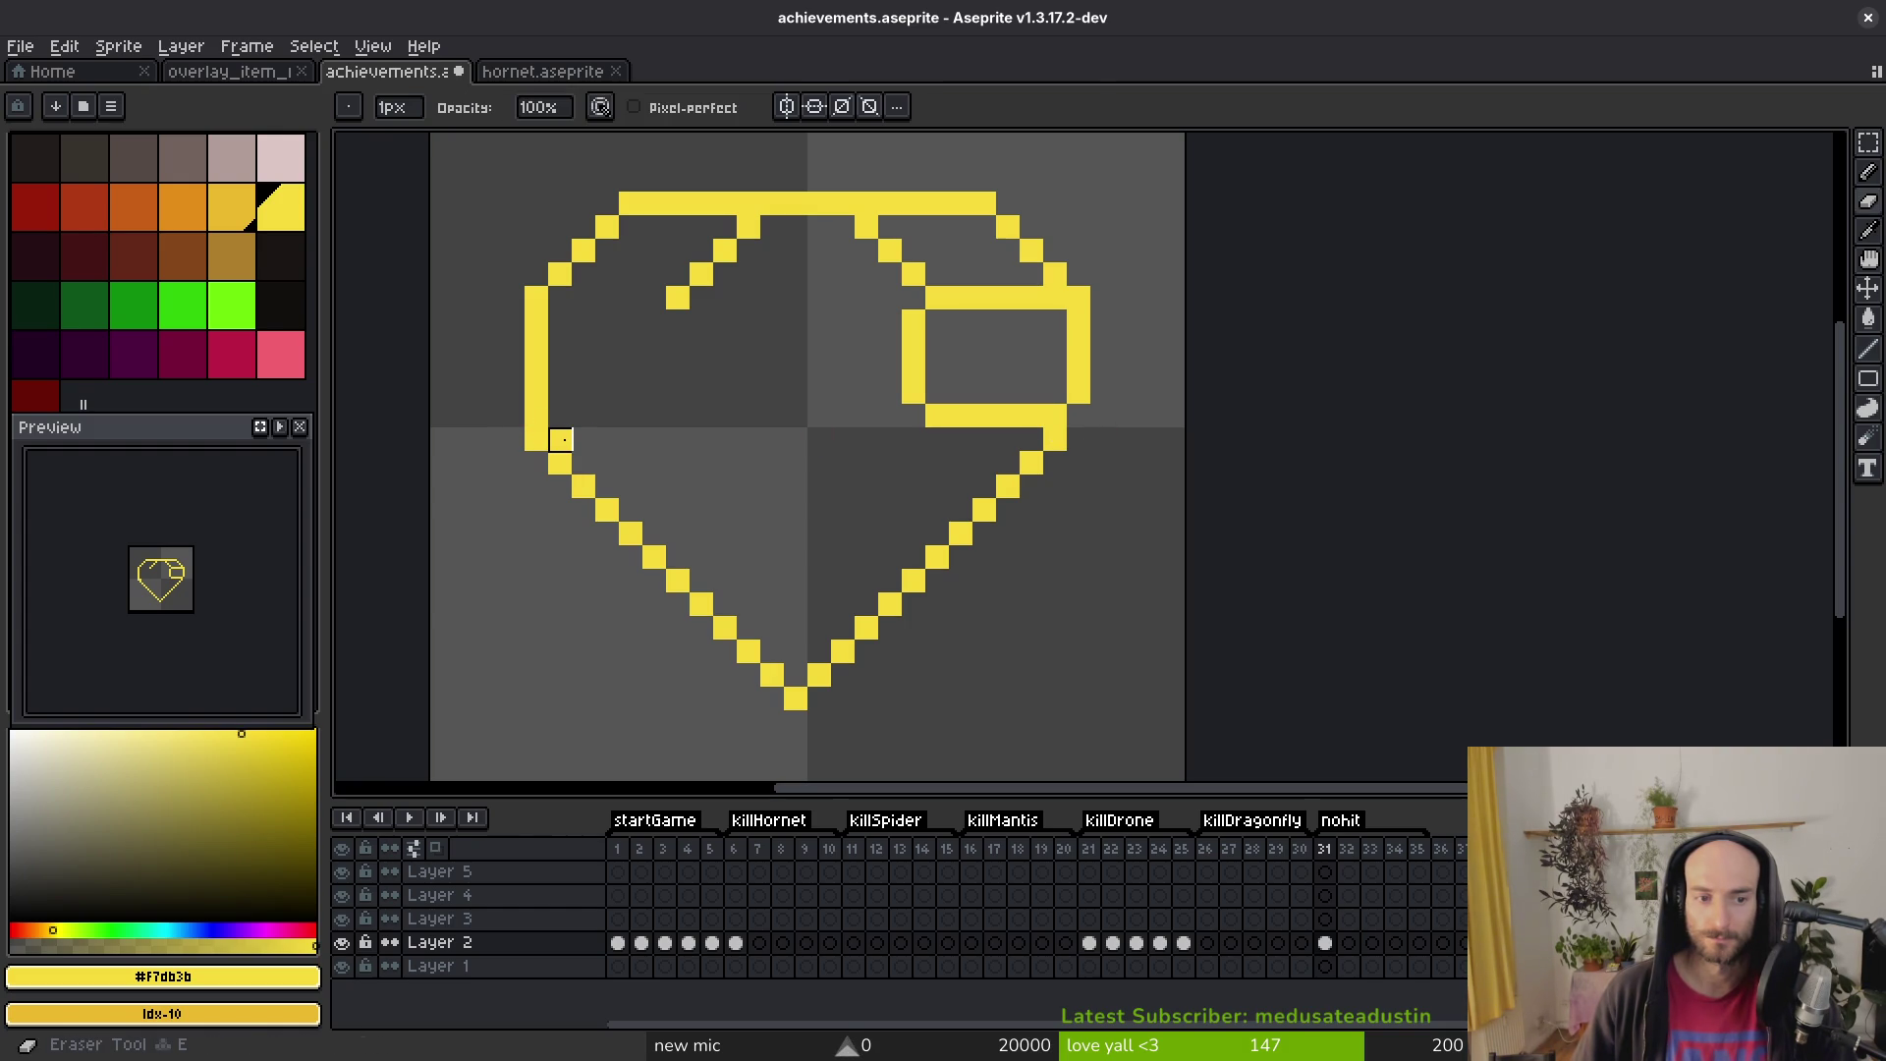
{"action": "key", "text": "b"}
{"action": "mouse_move", "coordinate": [513, 412]}
{"action": "left_mouse_down"}
{"action": "mouse_move", "coordinate": [526, 336]}
{"action": "mouse_move", "coordinate": [512, 350]}
{"action": "mouse_move", "coordinate": [536, 391]}
{"action": "mouse_move", "coordinate": [536, 321]}
{"action": "mouse_move", "coordinate": [606, 227]}
{"action": "left_mouse_up"}
{"action": "key", "text": "e"}
{"action": "key", "text": "b"}
{"action": "key", "text": "e"}
{"action": "left_click", "coordinate": [513, 415]}
{"action": "key", "text": "b"}
{"action": "key", "text": "e"}
{"action": "key", "text": "b"}
{"action": "key", "text": "e"}
{"action": "key", "text": "b"}
Step: Redraw the upper-left diagonal one pixel further out, joining it to the top edge
{"action": "left_click", "coordinate": [725, 227]}
{"action": "mouse_move", "coordinate": [725, 223]}
{"action": "left_mouse_down"}
{"action": "mouse_move", "coordinate": [654, 298]}
{"action": "mouse_move", "coordinate": [770, 233]}
{"action": "mouse_move", "coordinate": [725, 253]}
{"action": "left_mouse_up"}
{"action": "key", "text": "e"}
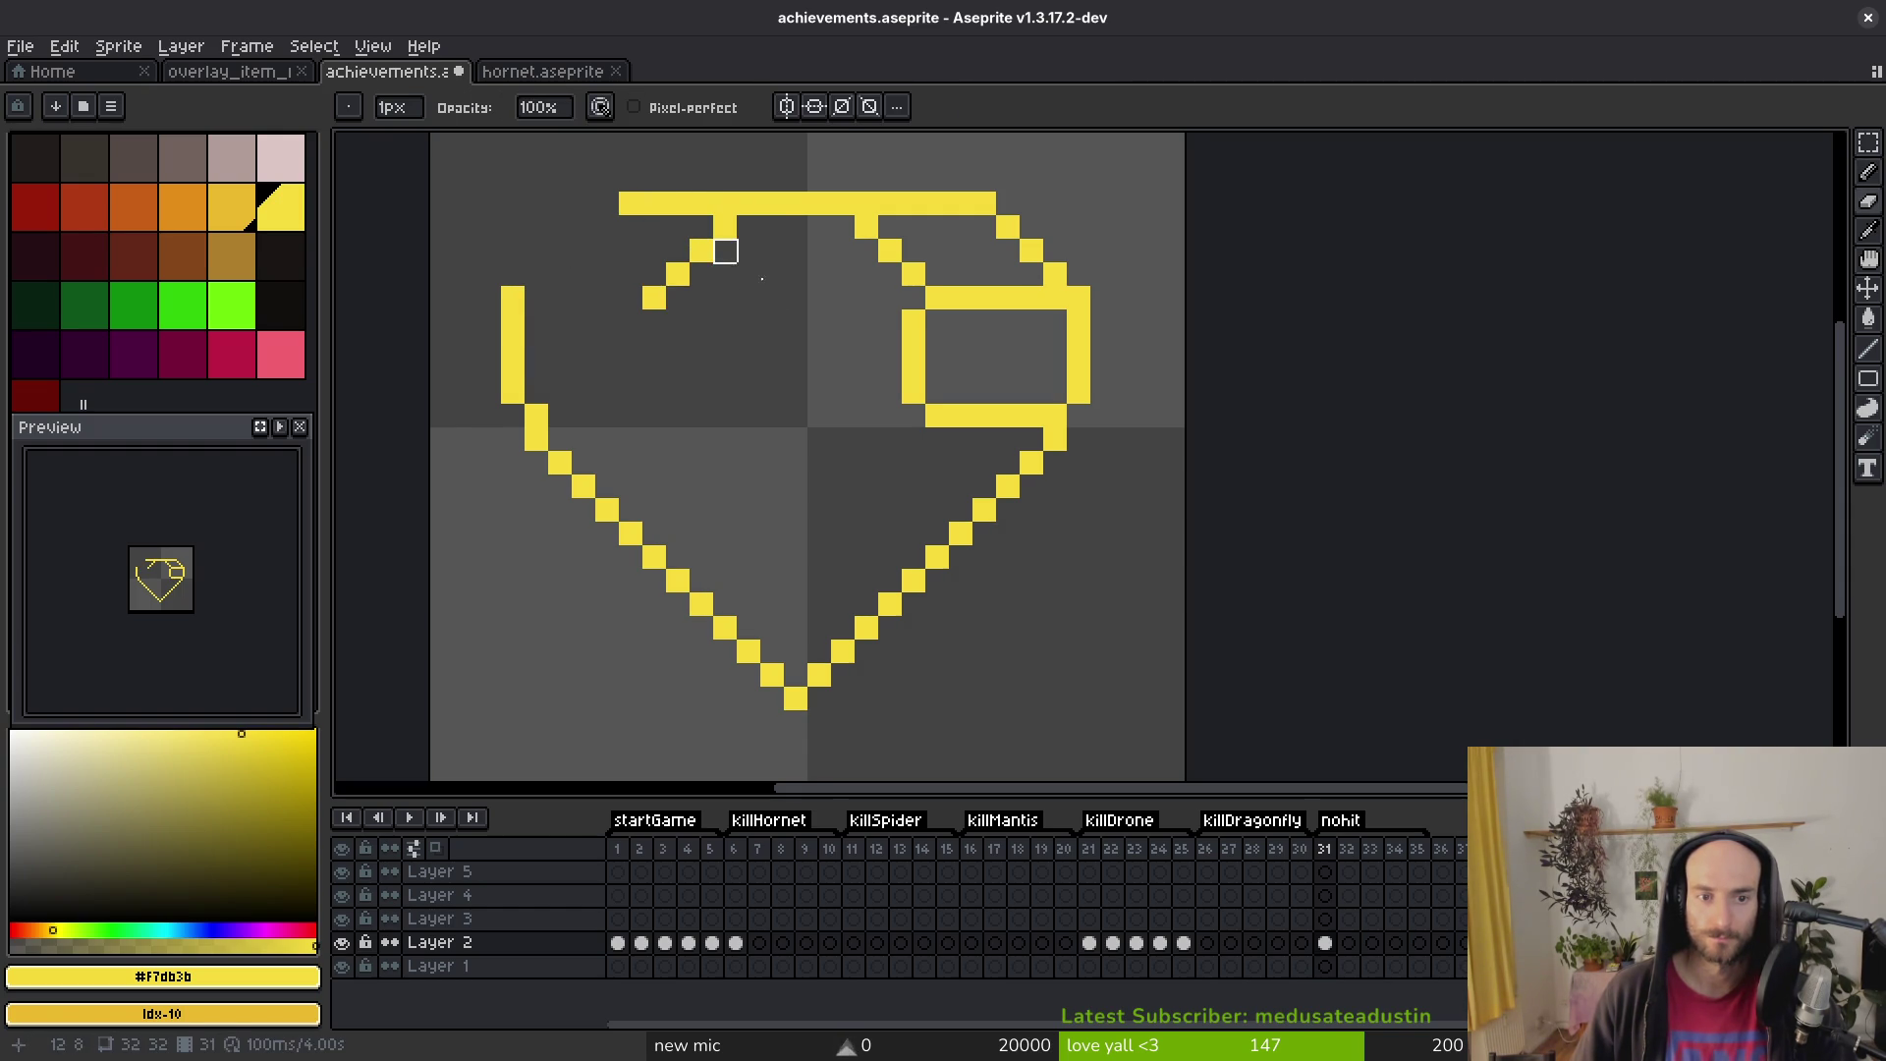
{"action": "scroll", "coordinate": [610, 260], "scroll_direction": "up", "scroll_amount": 2}
{"action": "key", "text": "b"}
{"action": "left_click_drag", "start_coordinate": [572, 397], "coordinate": [632, 339]}
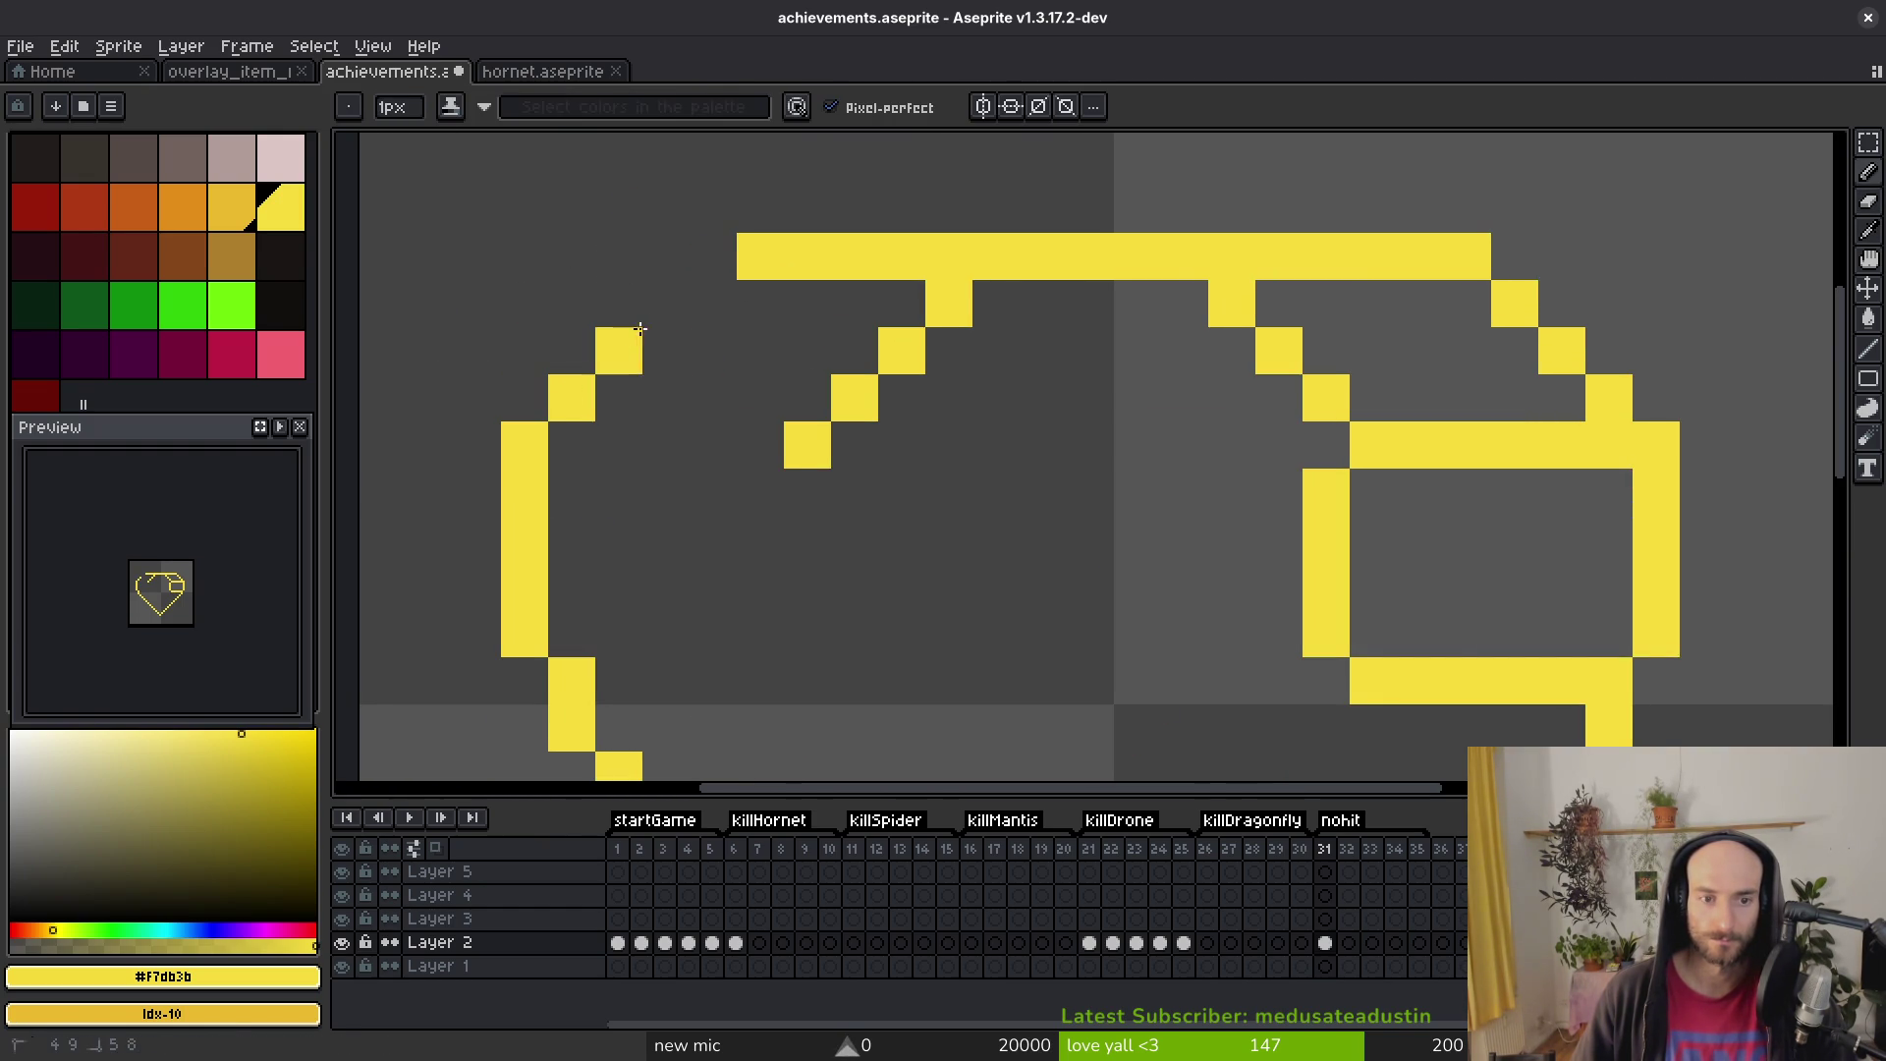
{"action": "key", "text": "b"}
{"action": "left_click", "coordinate": [665, 304]}
{"action": "left_click", "coordinate": [713, 256]}
{"action": "scroll", "coordinate": [882, 422], "scroll_direction": "down", "scroll_amount": 6}
{"action": "scroll", "coordinate": [882, 429], "scroll_direction": "up", "scroll_amount": 3}
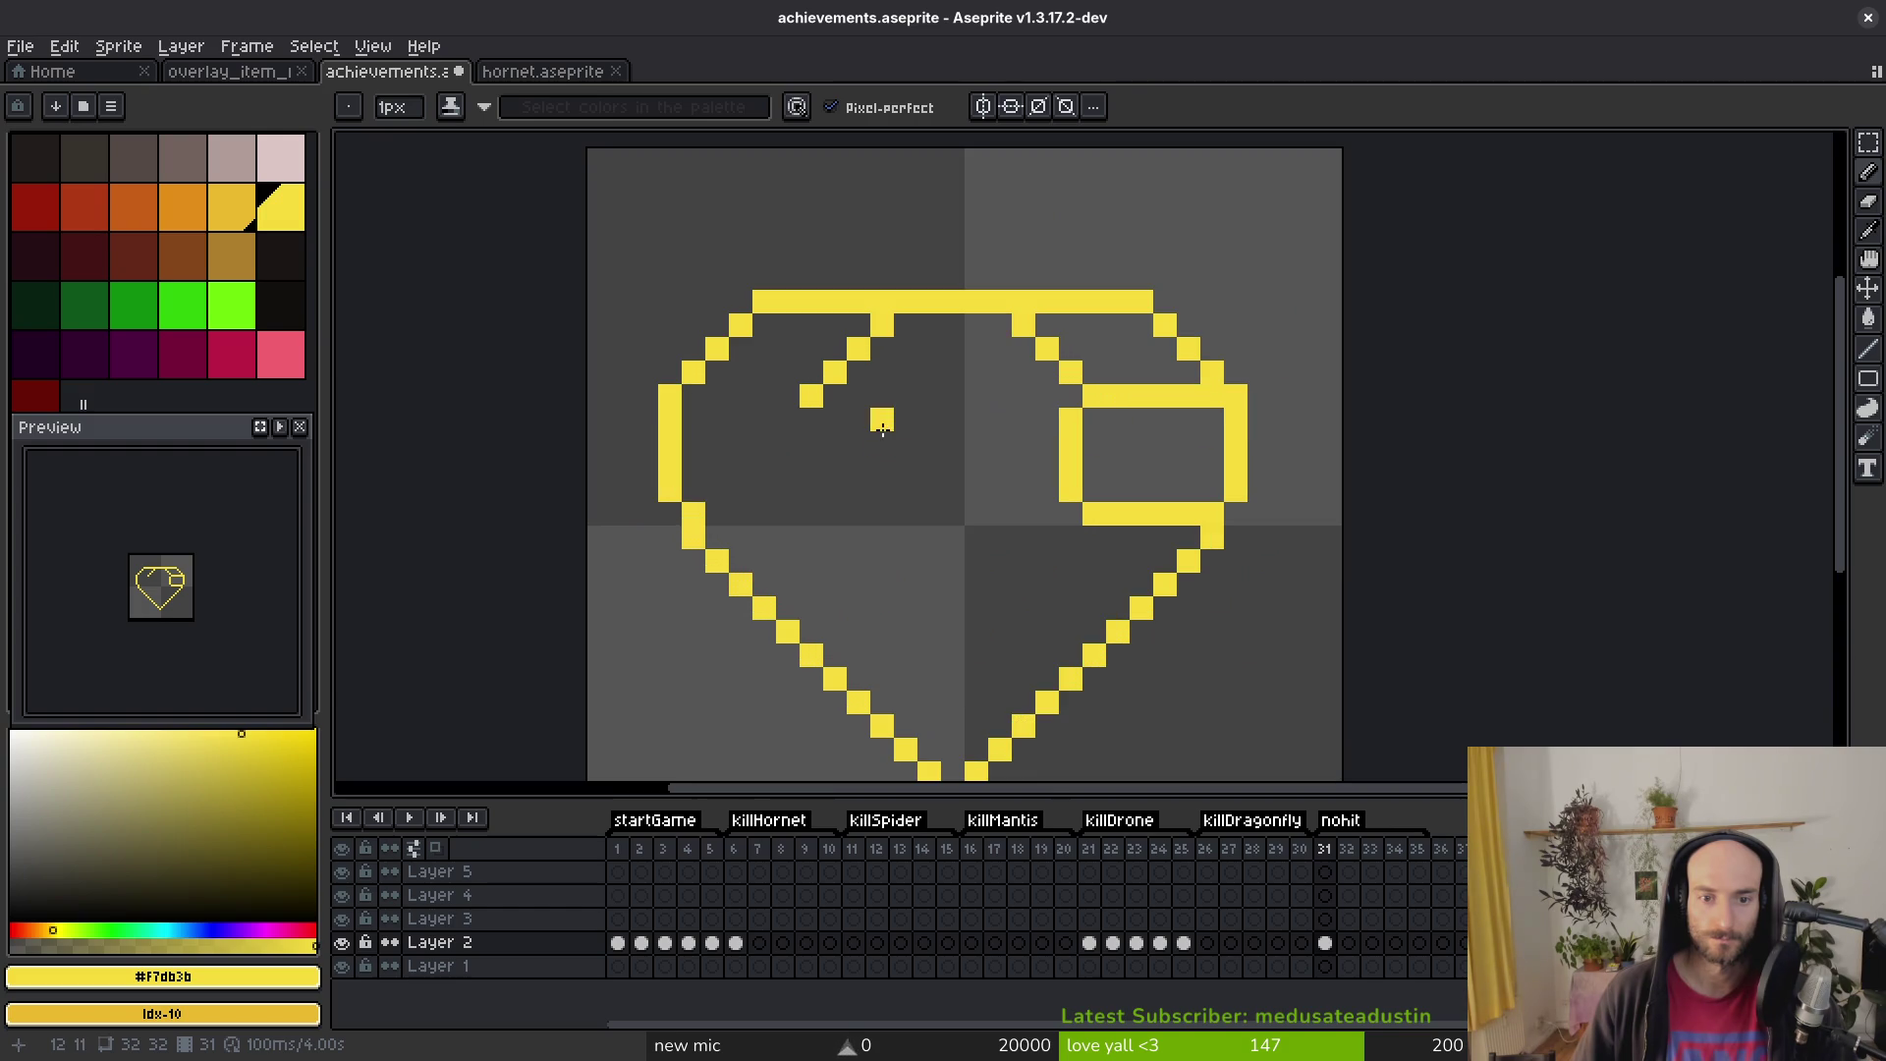
Step: Add a short vertical facet line and the girdle line across the gem's width
{"action": "mouse_move", "coordinate": [836, 422]}
{"action": "left_mouse_down"}
{"action": "mouse_move", "coordinate": [859, 443]}
{"action": "mouse_move", "coordinate": [835, 491]}
{"action": "mouse_move", "coordinate": [862, 463]}
{"action": "mouse_move", "coordinate": [776, 512]}
{"action": "mouse_move", "coordinate": [693, 512]}
{"action": "left_mouse_up"}
{"action": "left_click", "coordinate": [820, 491]}
{"action": "left_click", "coordinate": [858, 512]}
{"action": "left_click", "coordinate": [977, 511], "text": "shift"}
{"action": "left_click_drag", "start_coordinate": [1047, 393], "coordinate": [695, 391]}
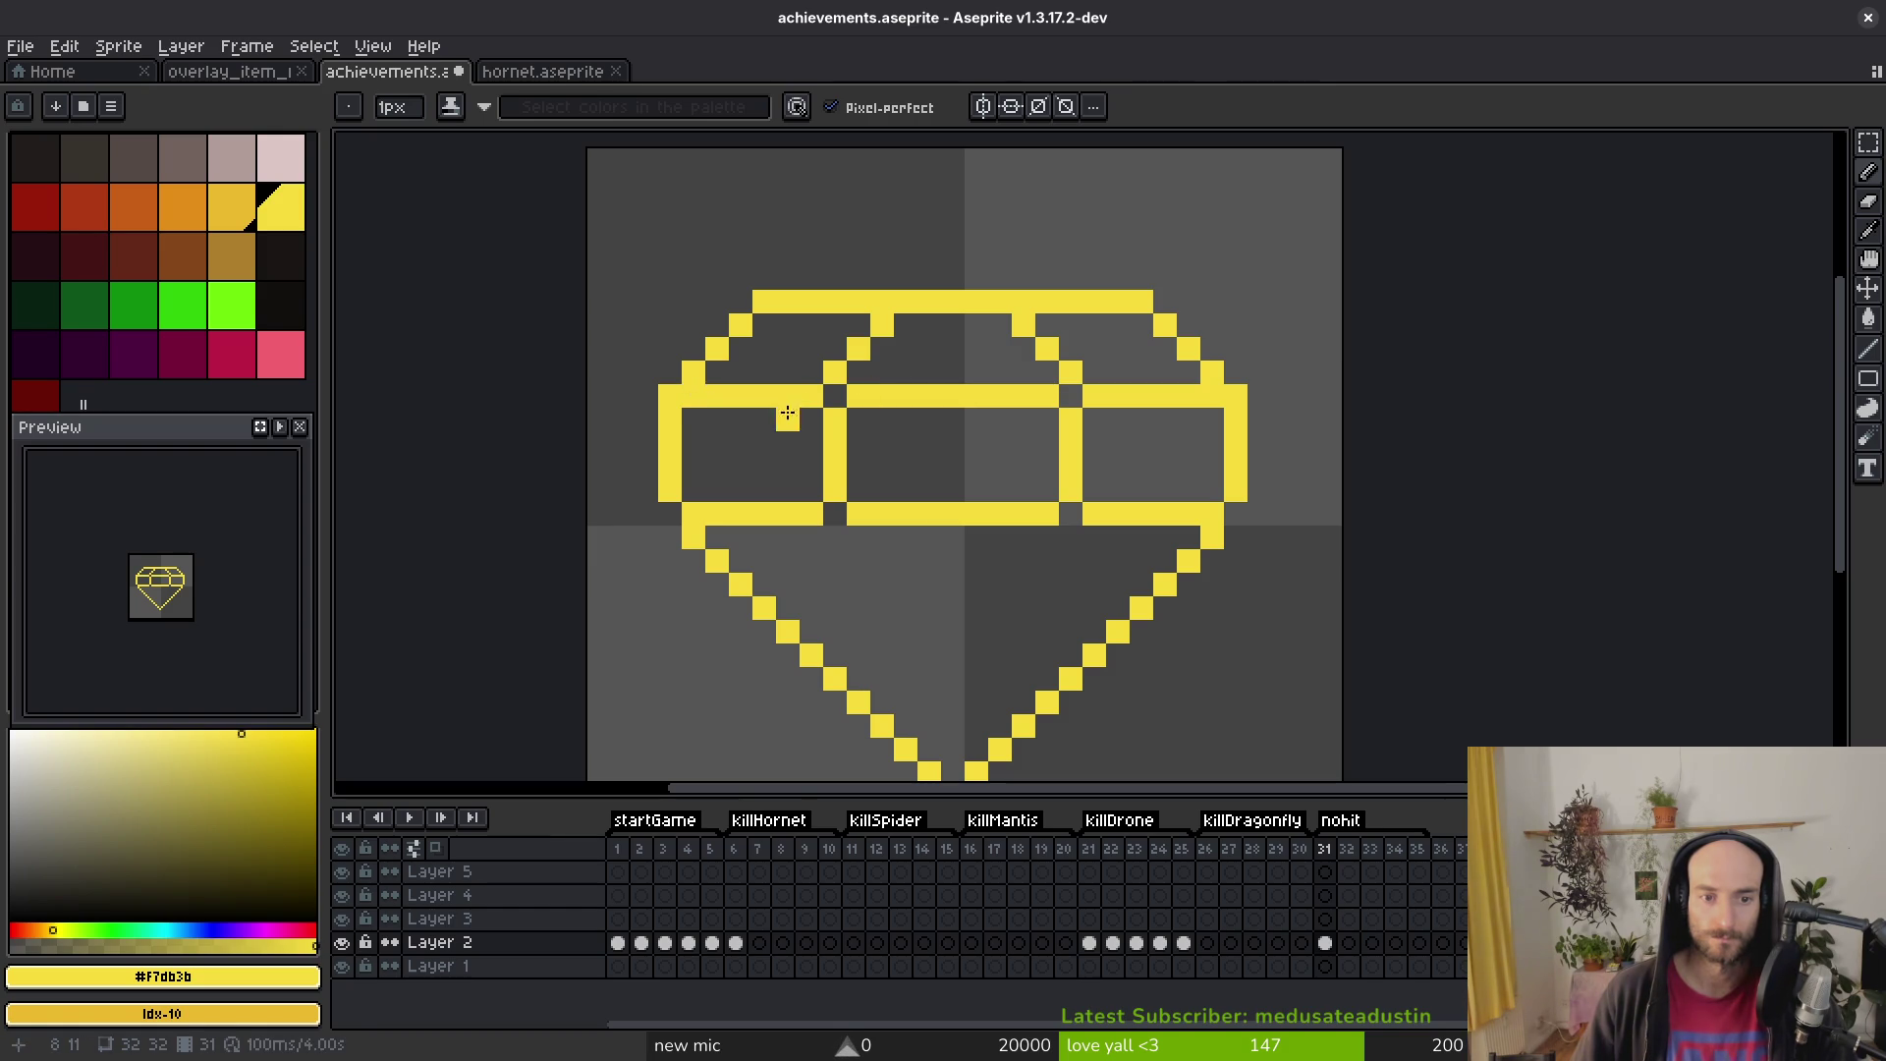
{"action": "scroll", "coordinate": [884, 501], "scroll_direction": "down", "scroll_amount": 5}
{"action": "scroll", "coordinate": [846, 398], "scroll_direction": "up", "scroll_amount": 4}
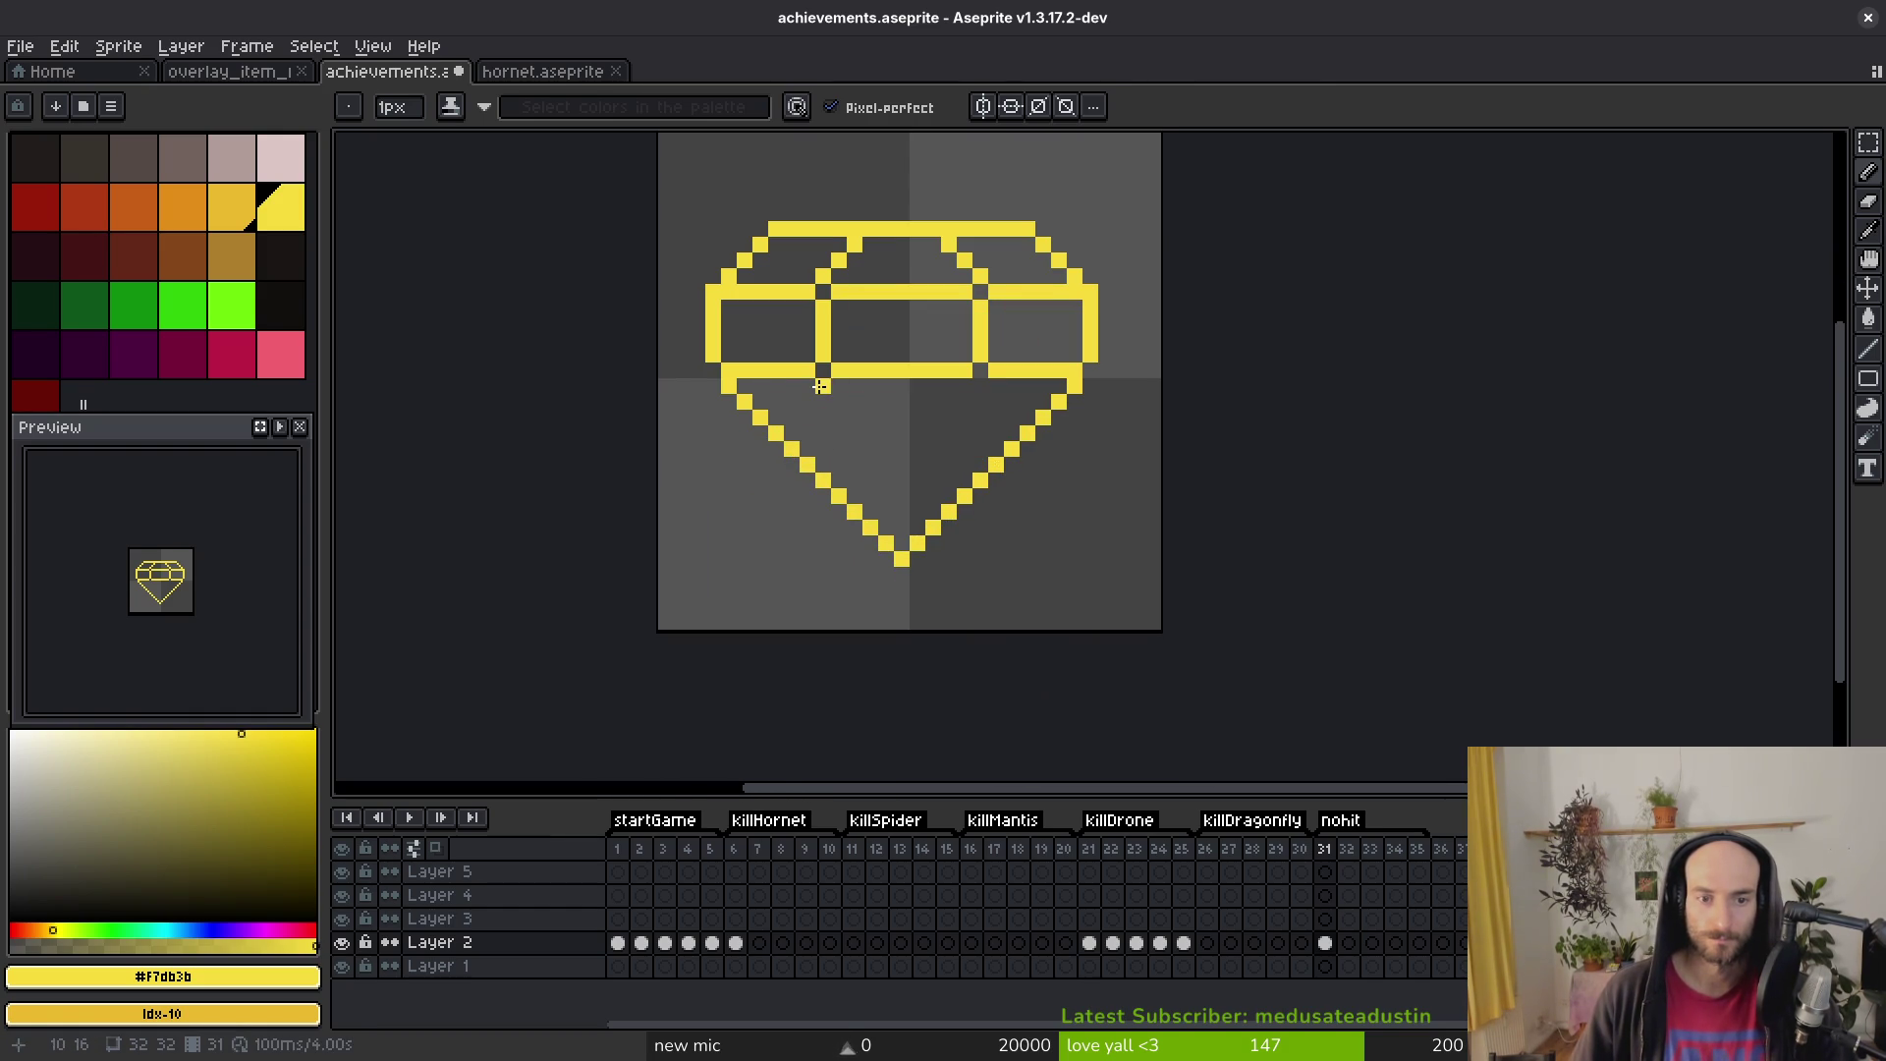
Step: Draw straight lower pavilion facet lines converging at the bottom point
{"action": "left_click_drag", "start_coordinate": [819, 386], "coordinate": [882, 513]}
{"action": "key", "text": "ctrl+z"}
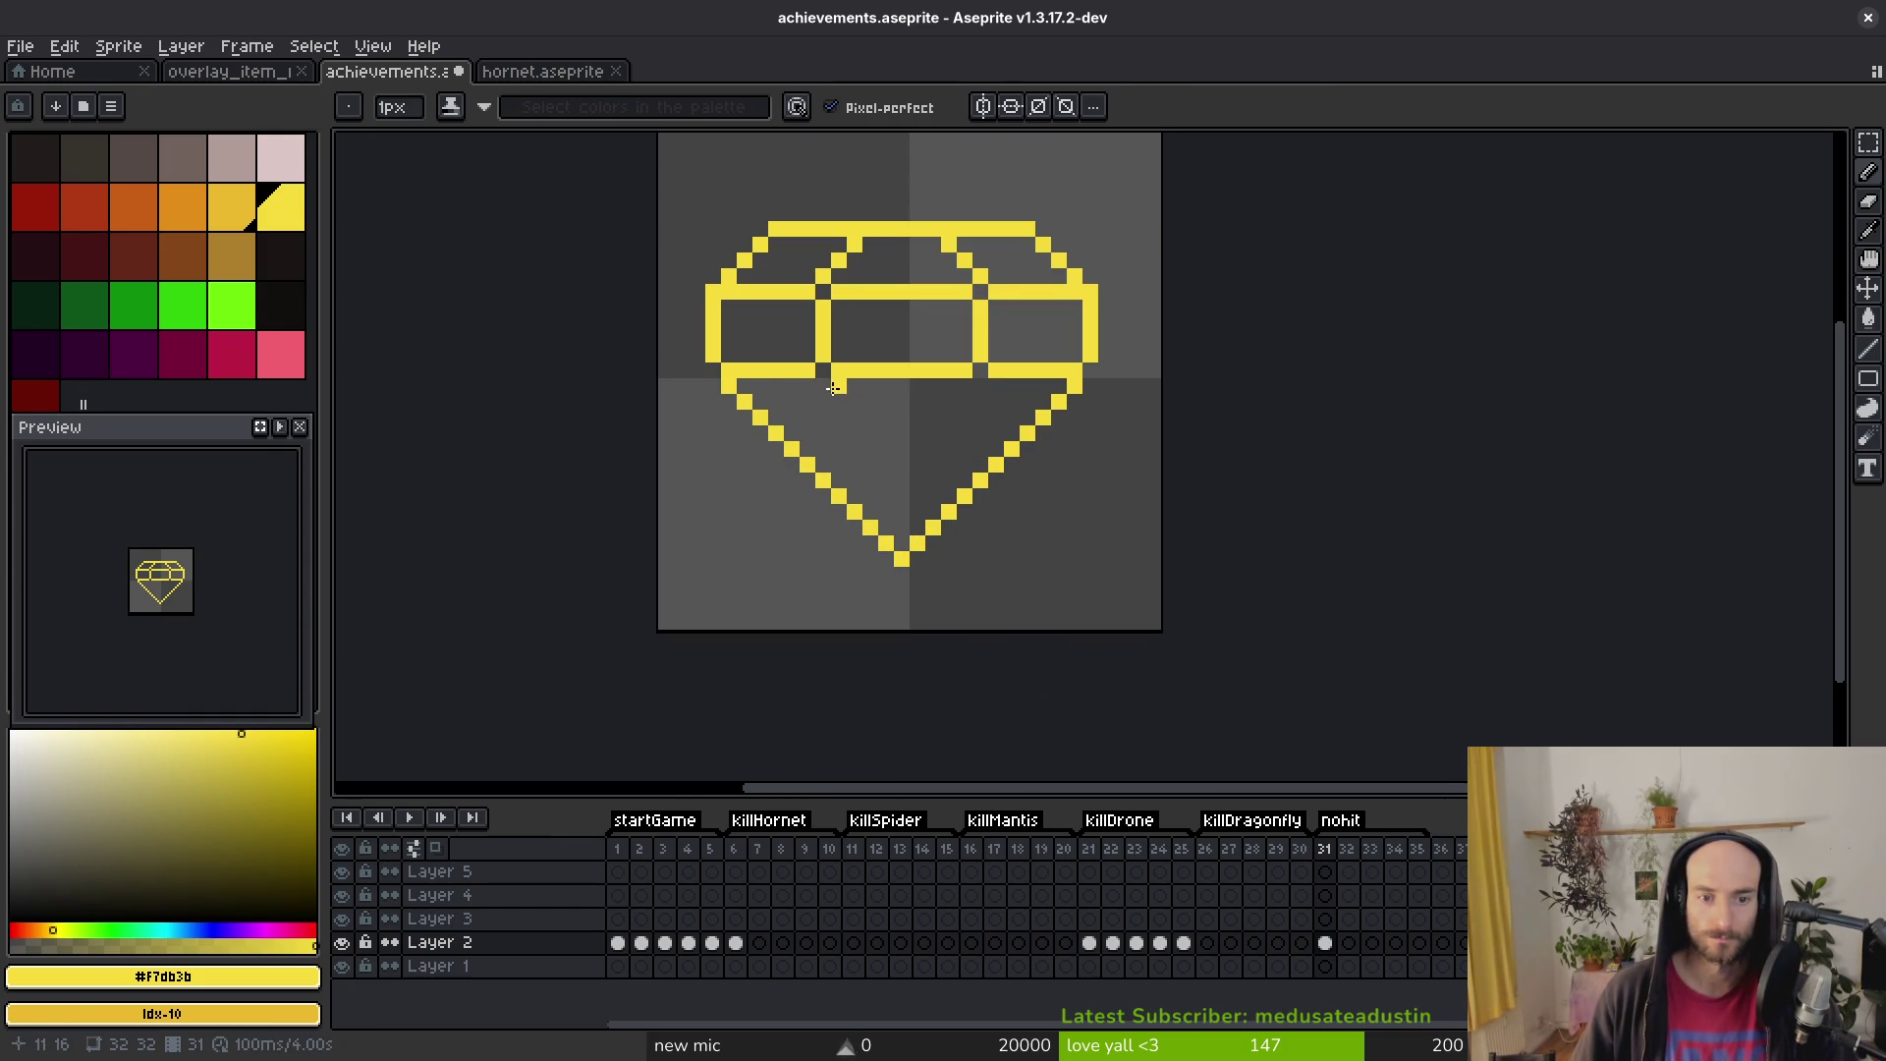
{"action": "key", "text": "l"}
{"action": "mouse_move", "coordinate": [826, 387]}
{"action": "left_mouse_down"}
{"action": "mouse_move", "coordinate": [892, 535]}
{"action": "mouse_move", "coordinate": [990, 403]}
{"action": "mouse_move", "coordinate": [982, 385]}
{"action": "left_mouse_up"}
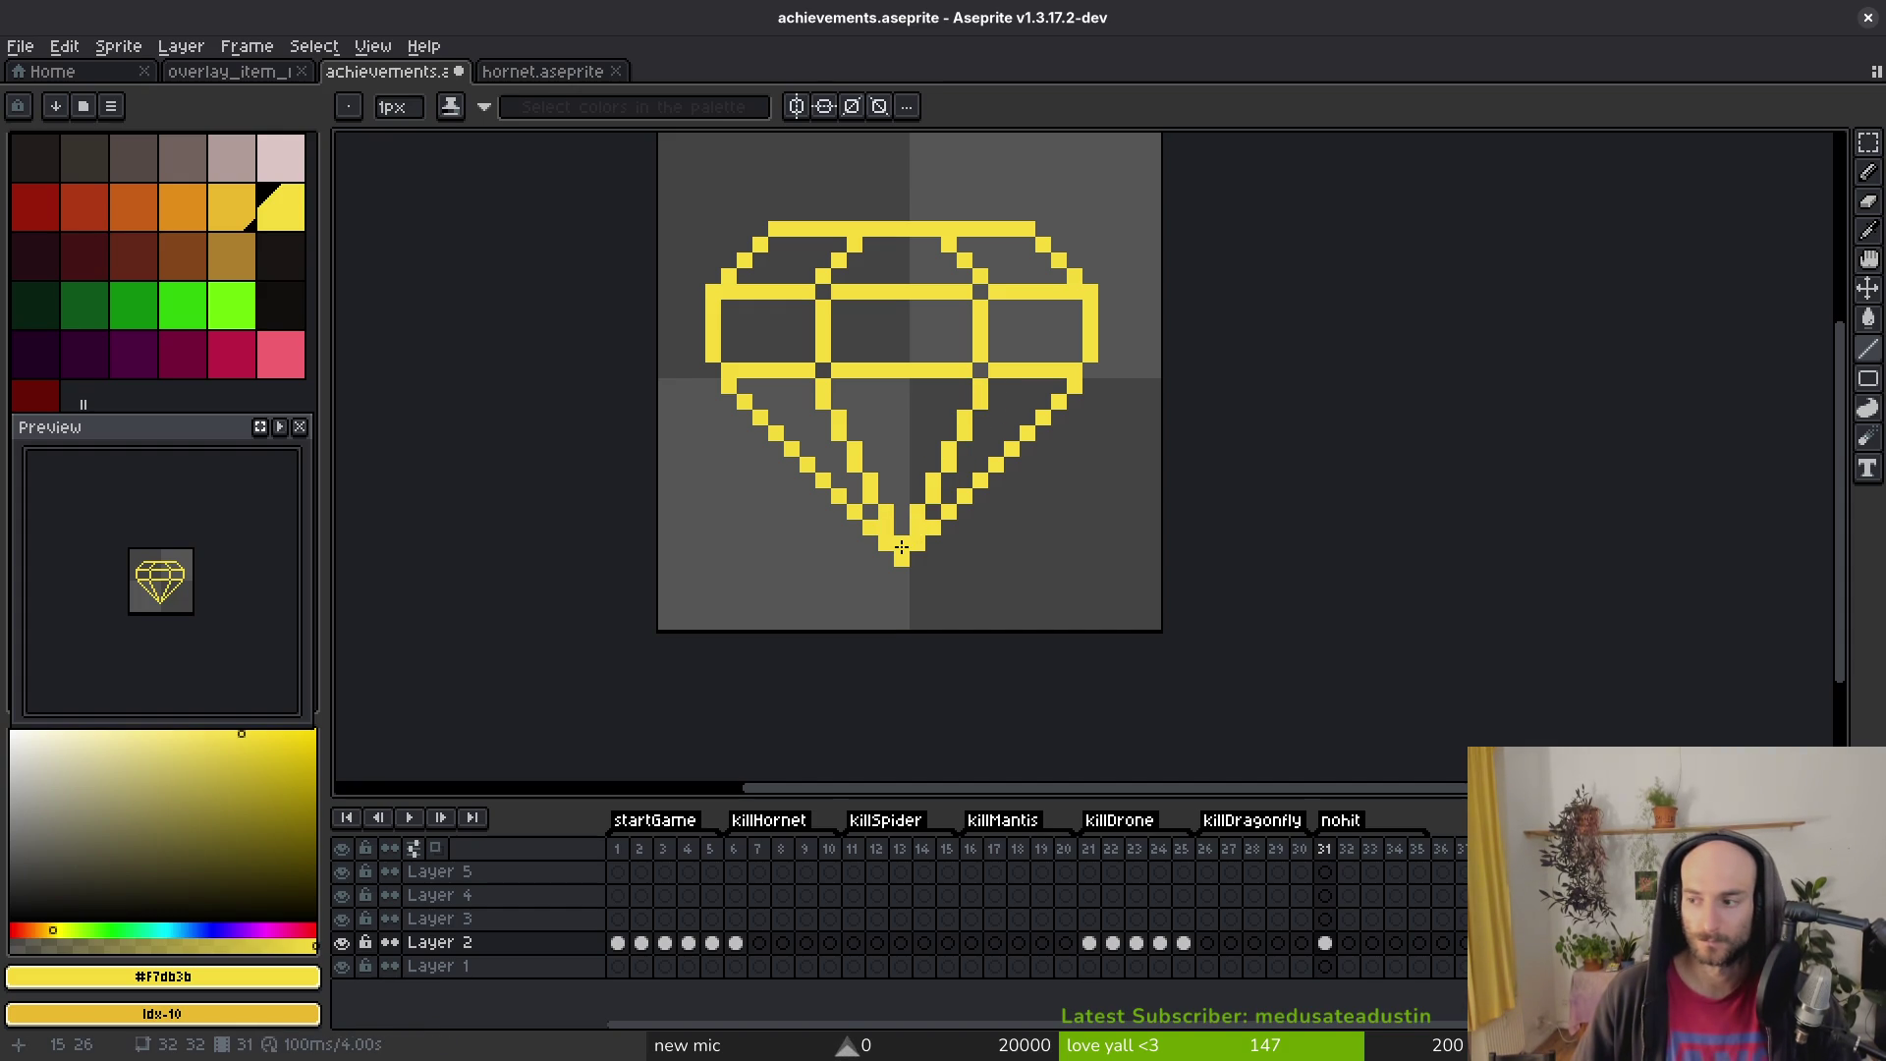
{"action": "scroll", "coordinate": [942, 564], "scroll_direction": "down", "scroll_amount": 5}
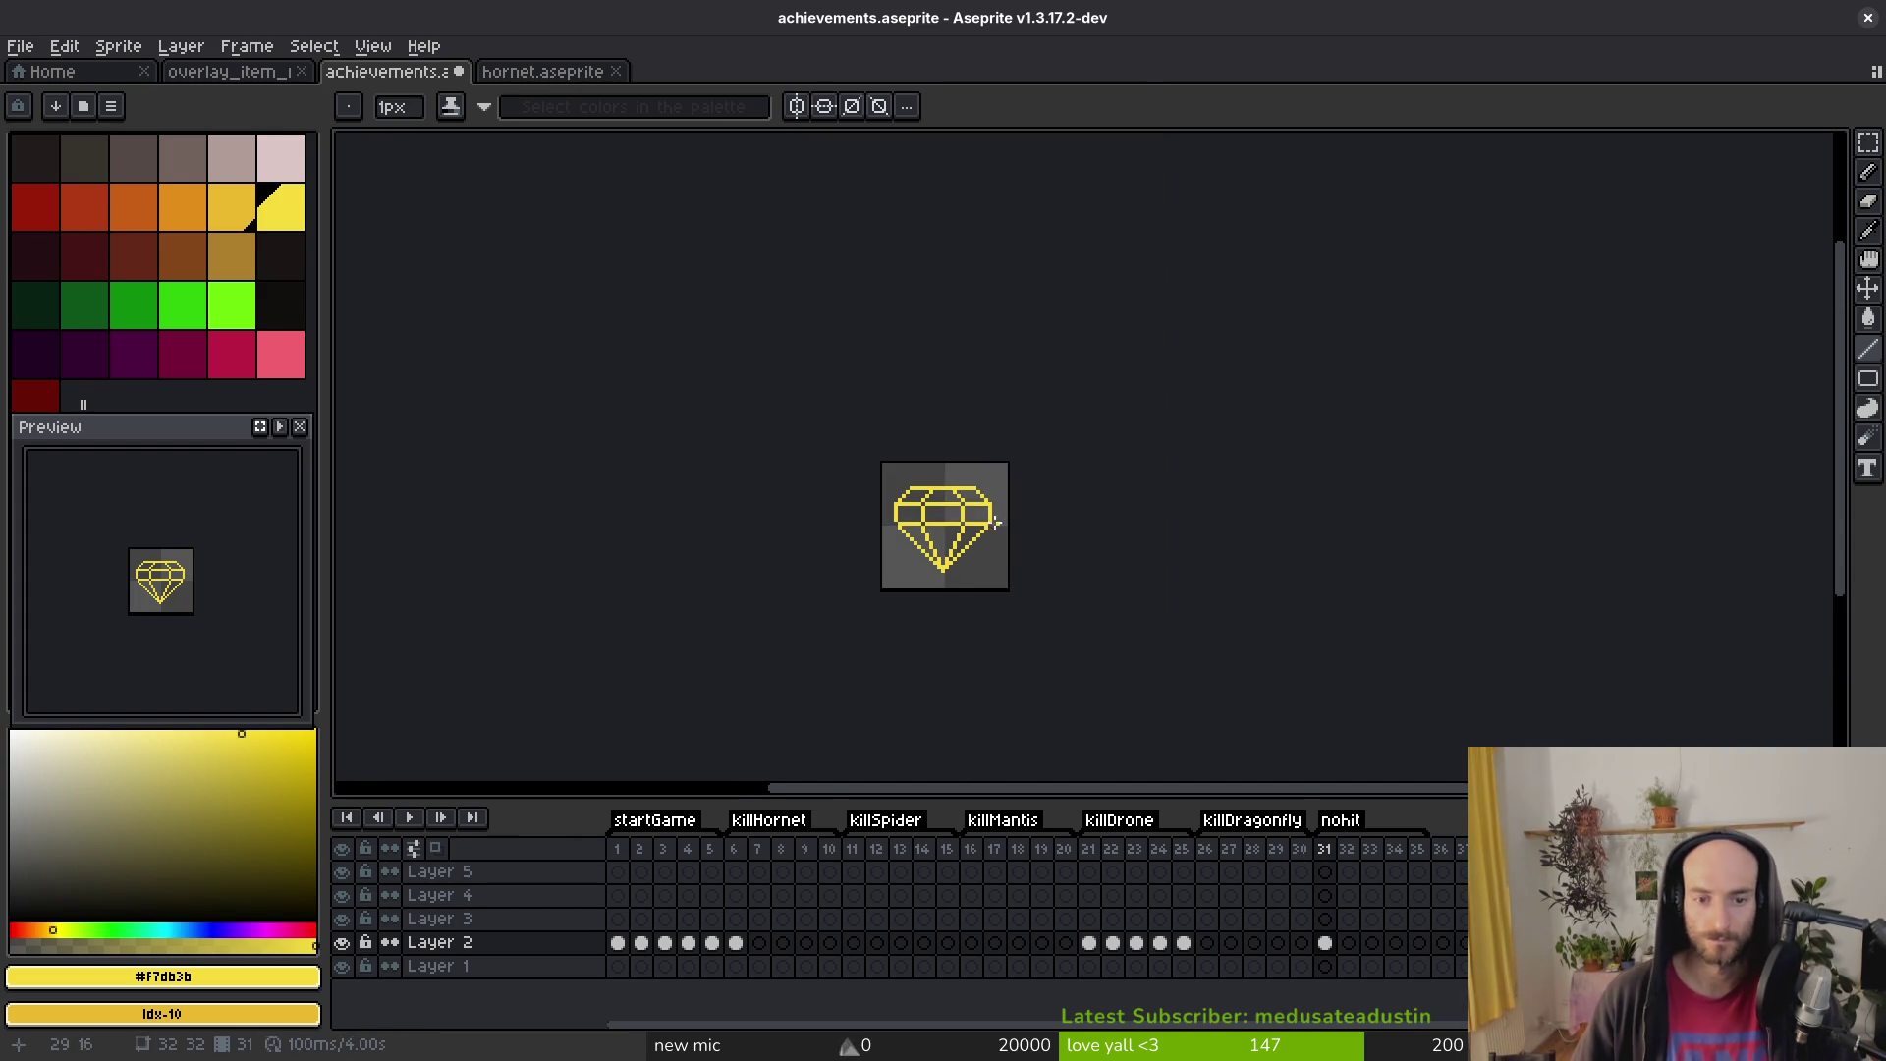
{"action": "scroll", "coordinate": [998, 527], "scroll_direction": "up", "scroll_amount": 6}
Step: Try bucket-filling the facets with gold, then undo those fills
{"action": "left_click", "coordinate": [226, 204]}
{"action": "key", "text": "g"}
{"action": "left_click", "coordinate": [699, 383]}
{"action": "left_click", "coordinate": [980, 429]}
{"action": "left_click", "coordinate": [813, 273]}
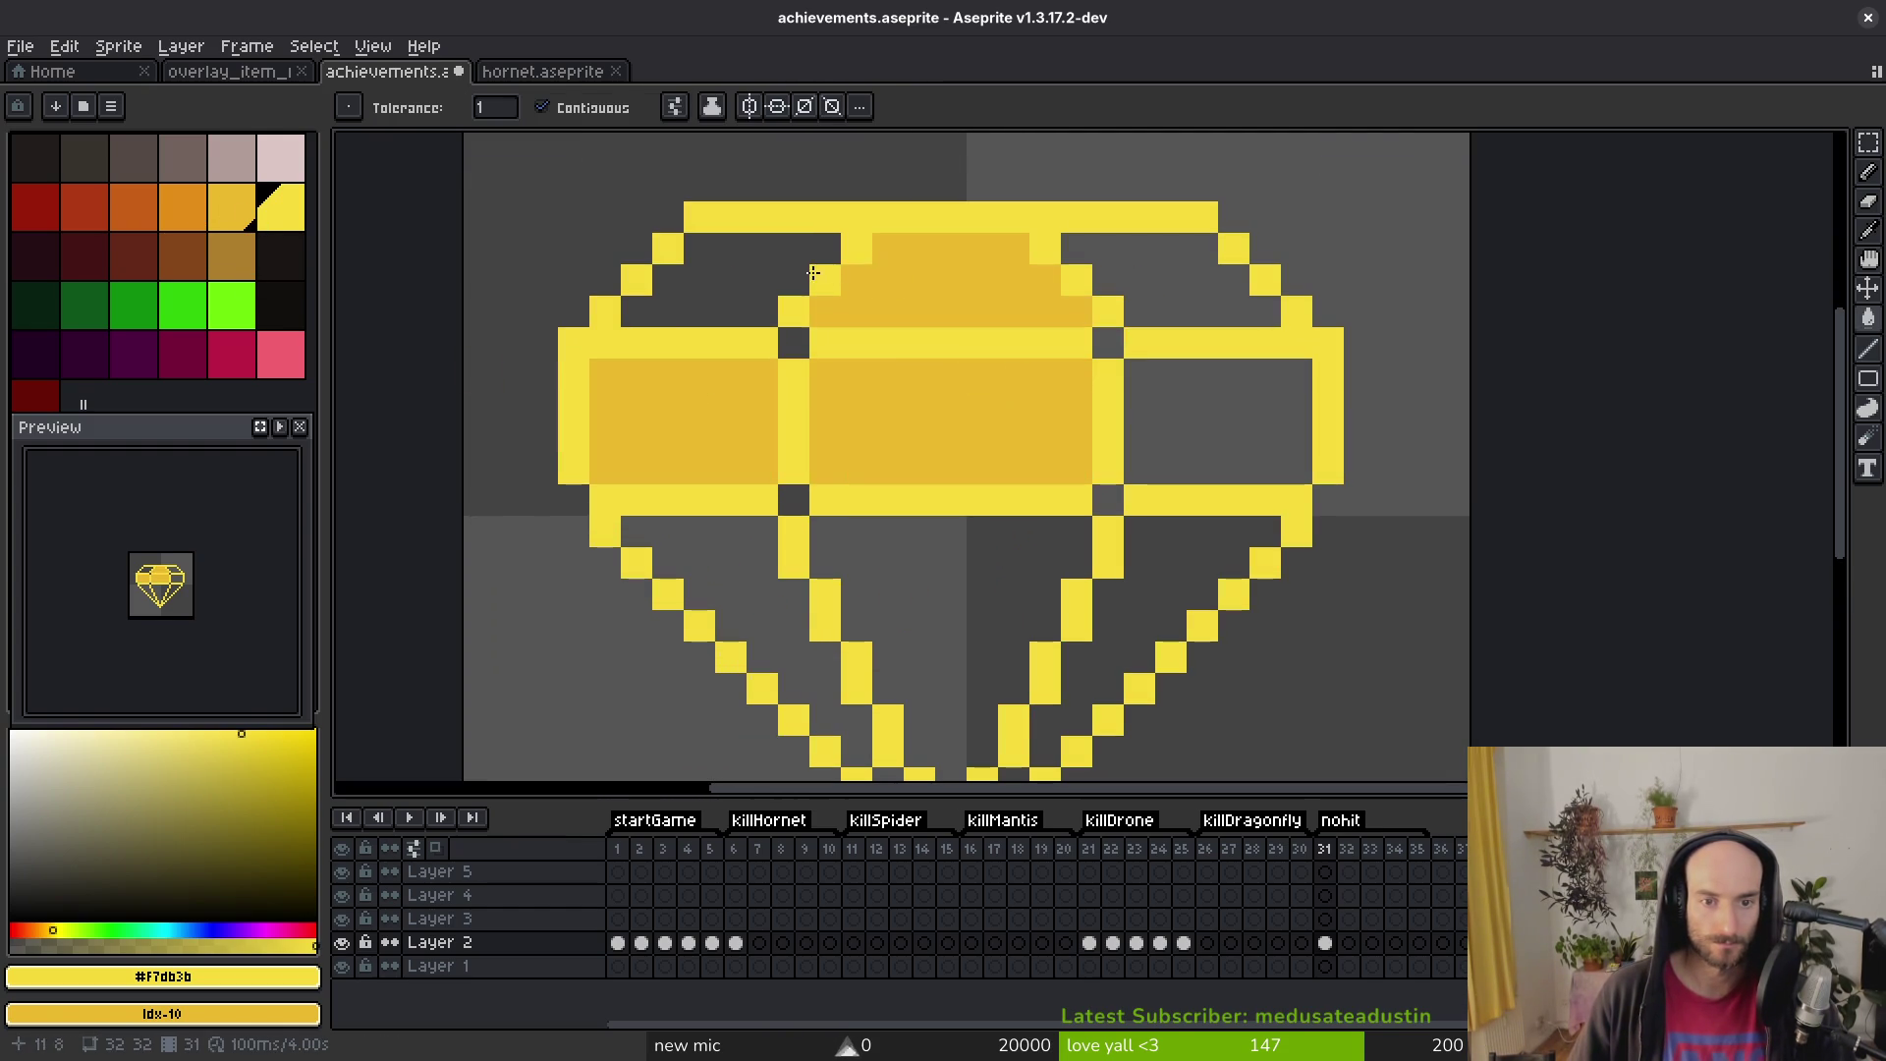
{"action": "left_click", "coordinate": [732, 284]}
{"action": "left_click", "coordinate": [1140, 280]}
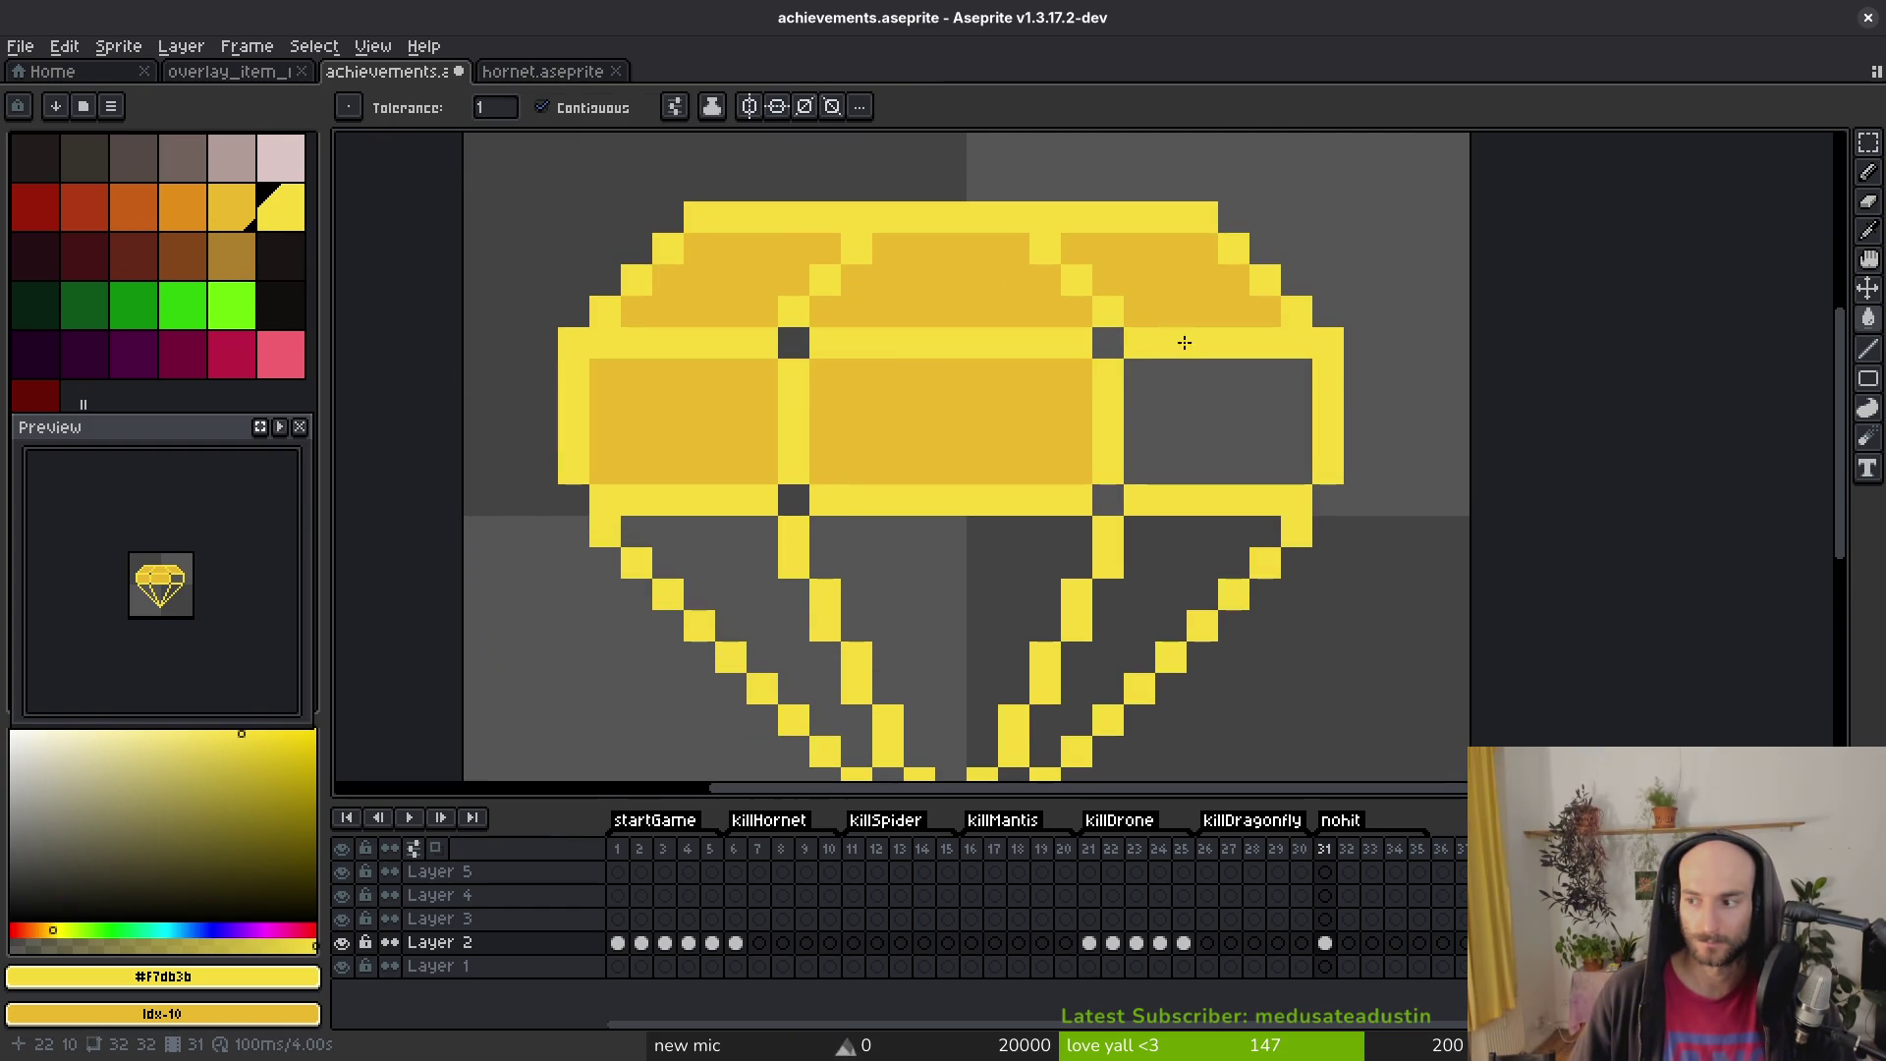
{"action": "key", "text": "ctrl+z"}
{"action": "key", "text": "ctrl+z"}
{"action": "key", "text": "ctrl+z"}
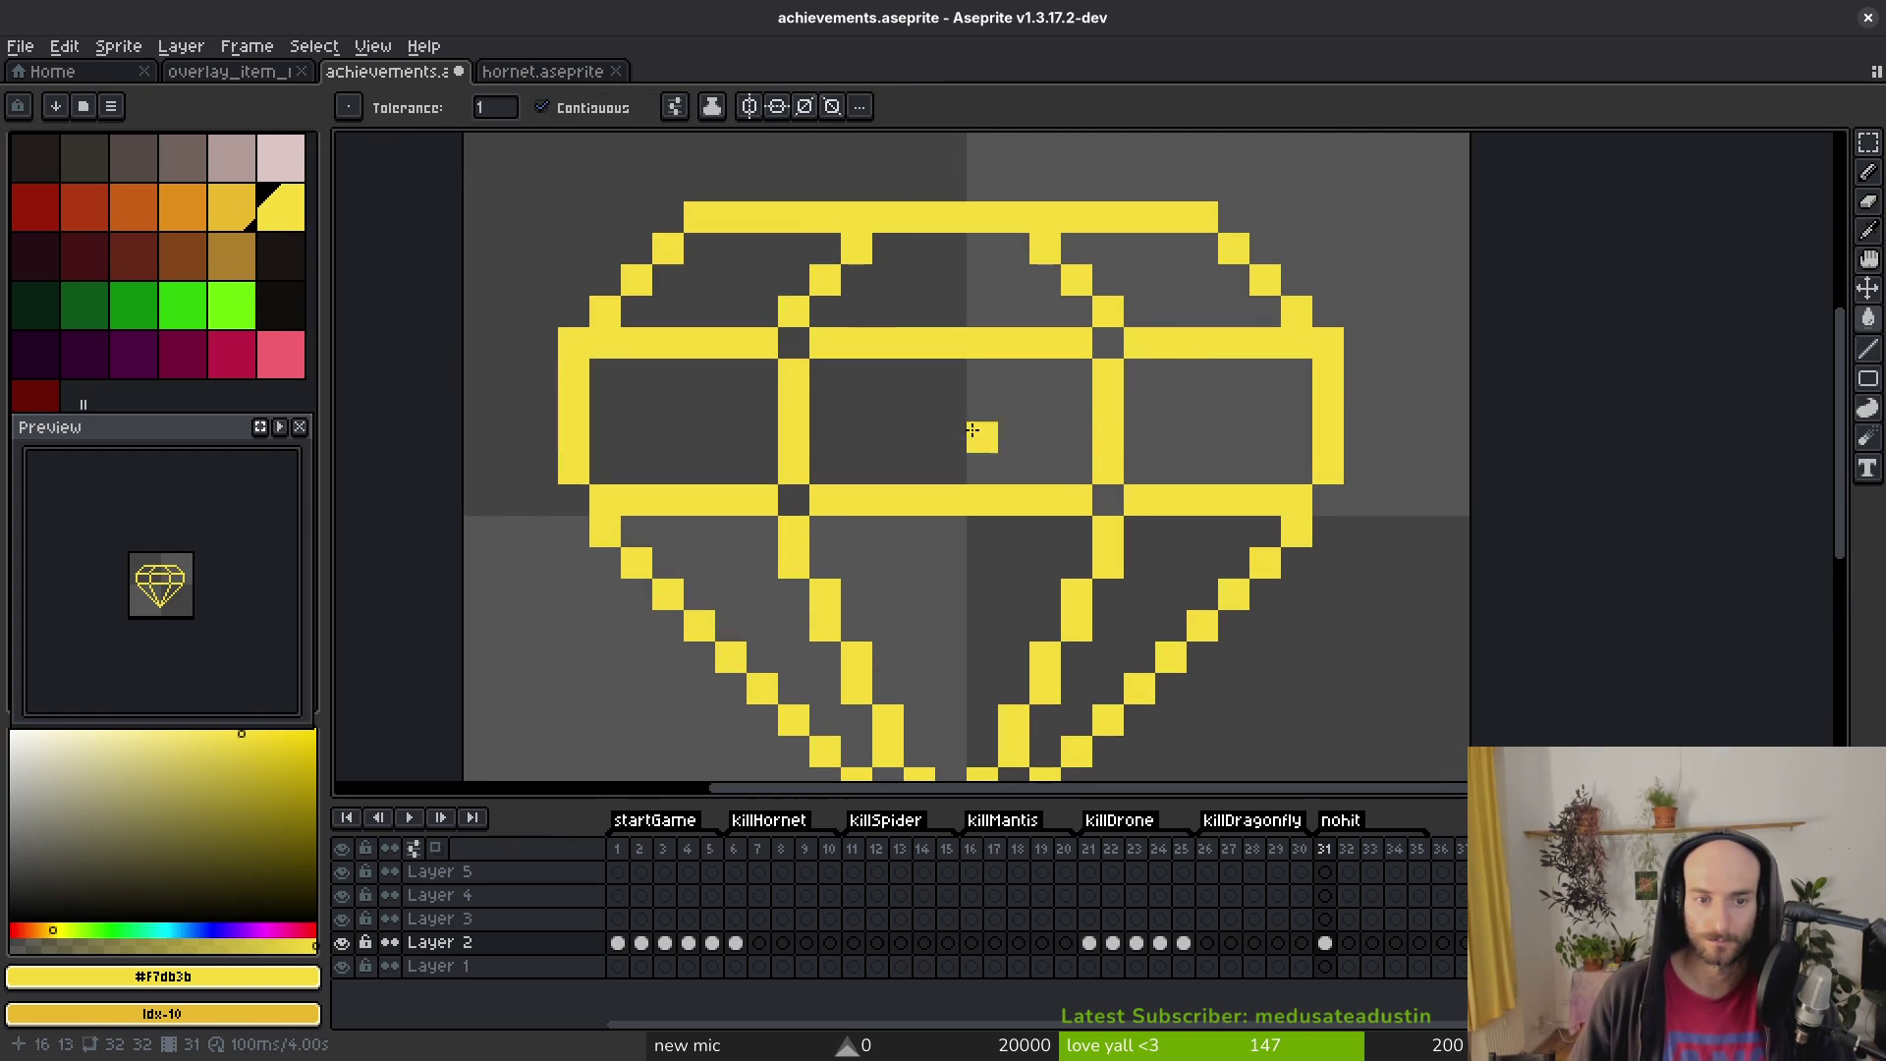
Step: Replace the yellow outline and facet lines with the darker gold colour
{"action": "right_click", "coordinate": [245, 205]}
{"action": "key", "text": "shift+r"}
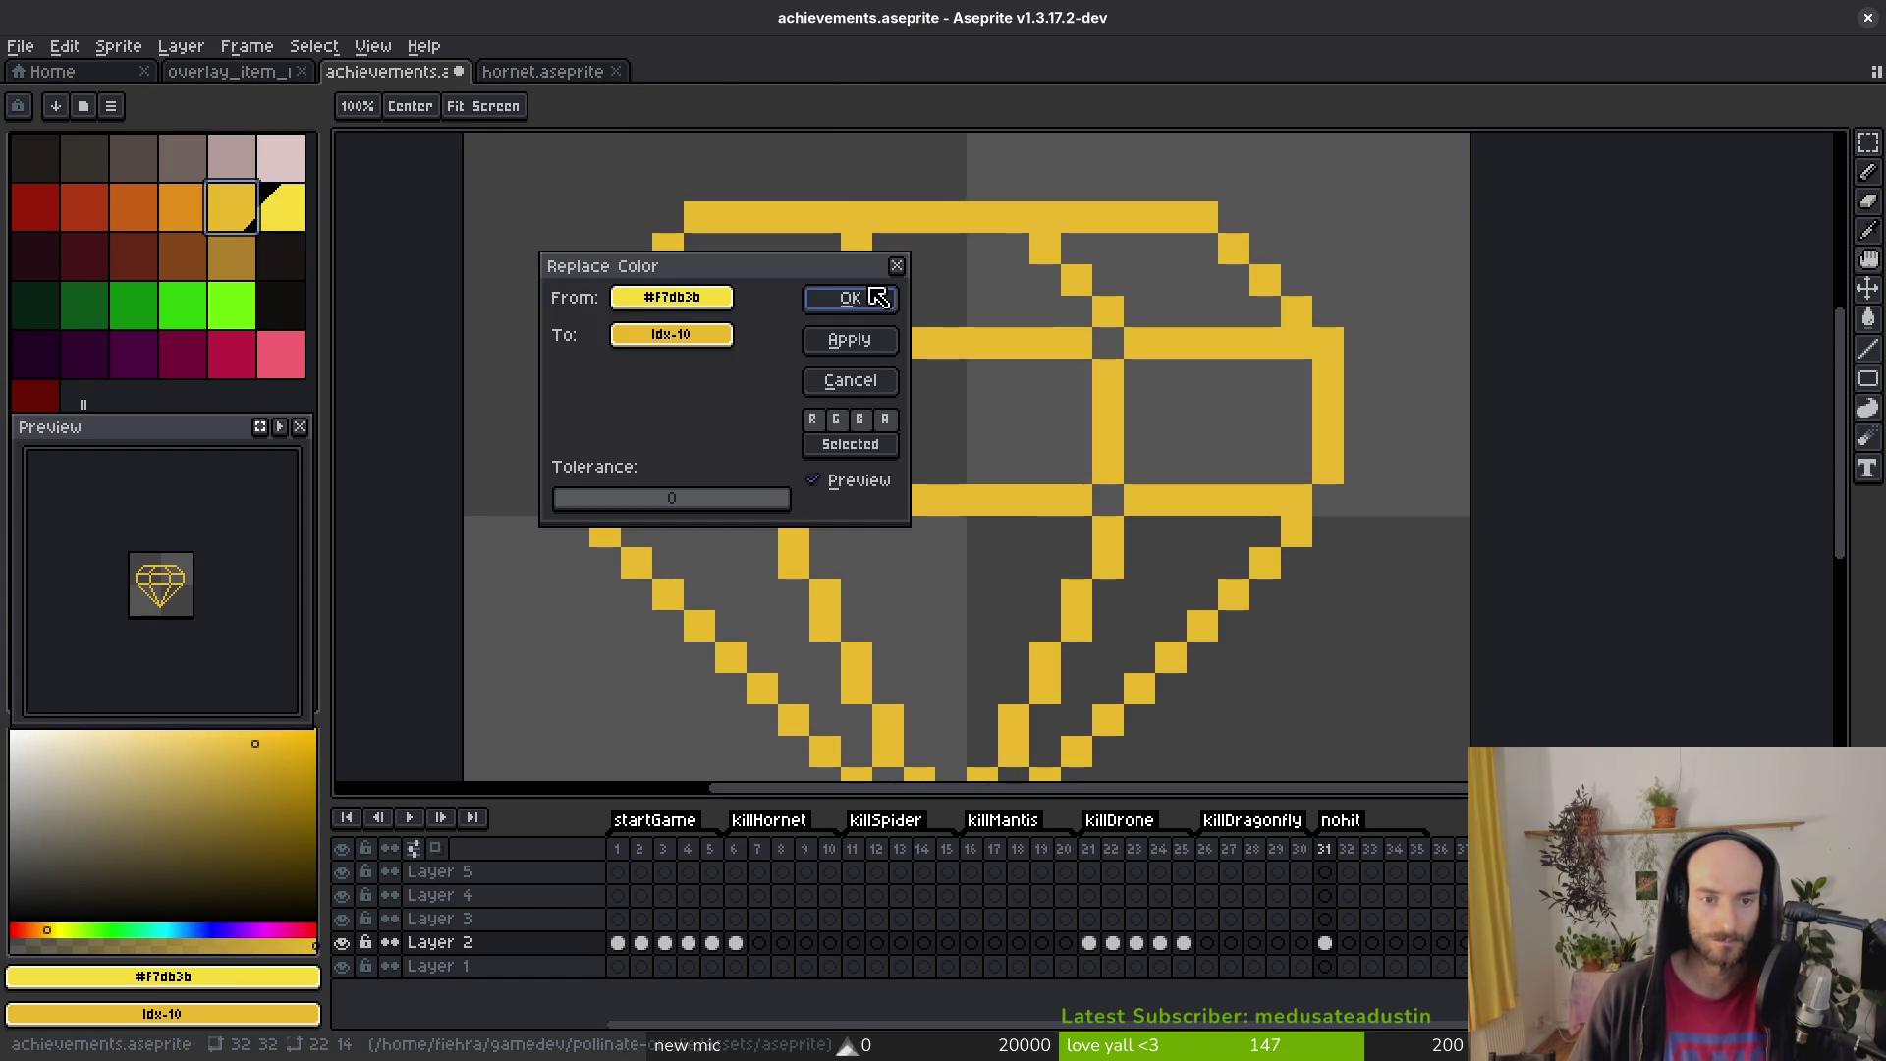
{"action": "left_click", "coordinate": [881, 295]}
Step: Bucket-fill the crown, middle and lower facets bright yellow, leaving the upper-left crown facet empty
{"action": "left_click", "coordinate": [281, 206]}
{"action": "left_click", "coordinate": [698, 434]}
{"action": "left_click", "coordinate": [923, 435]}
{"action": "left_click", "coordinate": [950, 310]}
{"action": "left_click", "coordinate": [1199, 315]}
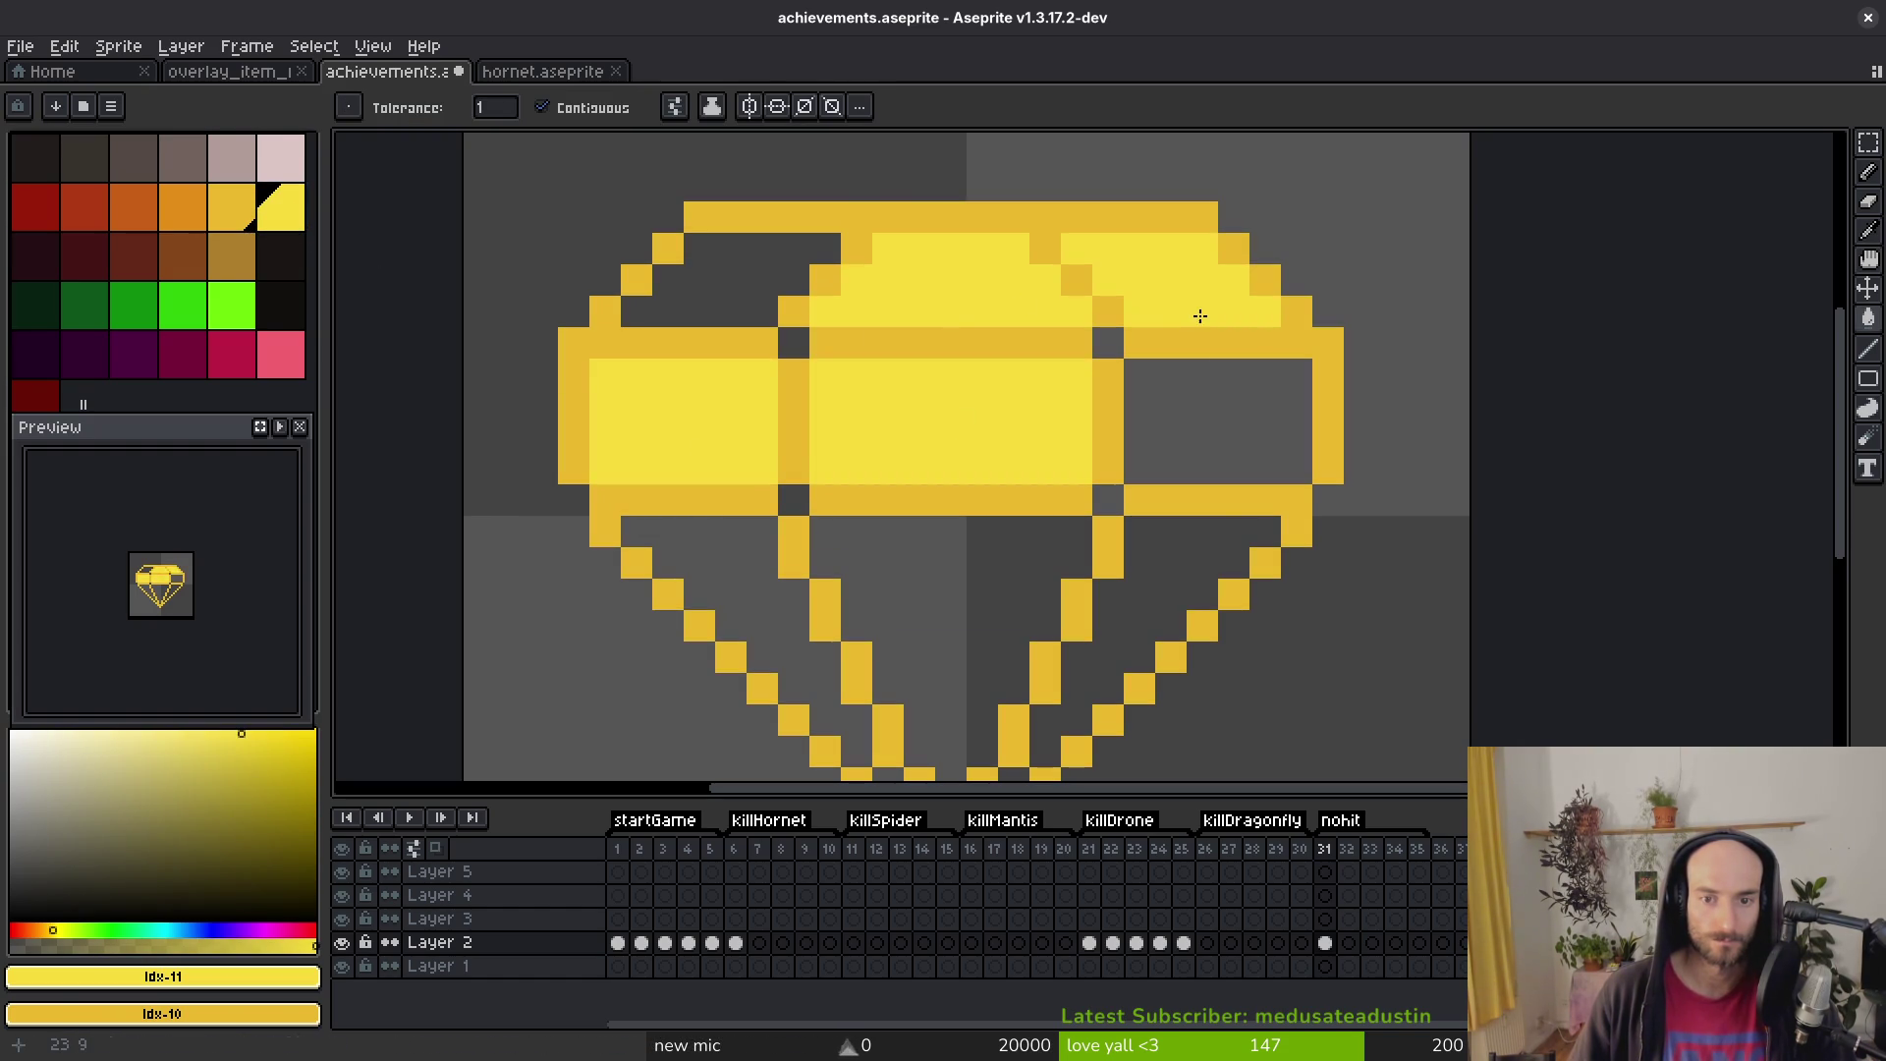
{"action": "left_click", "coordinate": [1169, 423]}
{"action": "left_click", "coordinate": [1137, 593]}
{"action": "left_click", "coordinate": [736, 587]}
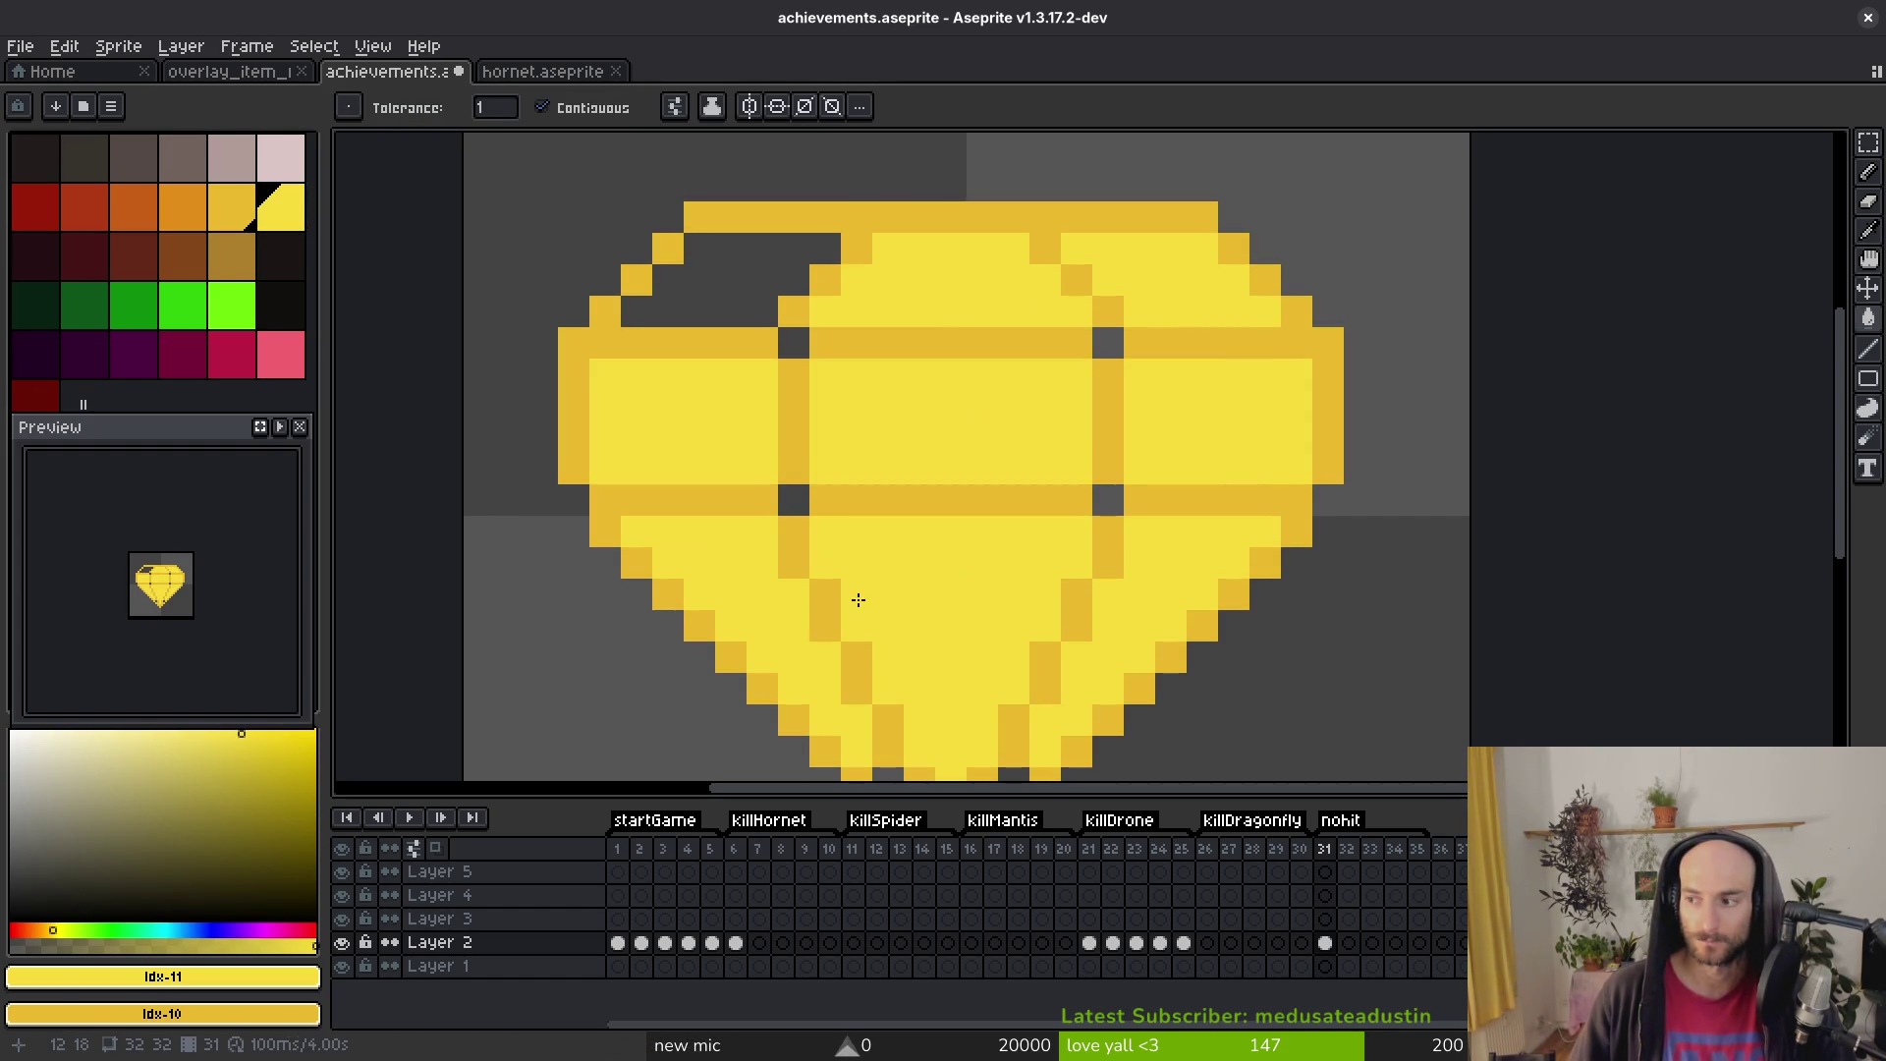
{"action": "left_click_drag", "start_coordinate": [1085, 553], "coordinate": [1074, 527]}
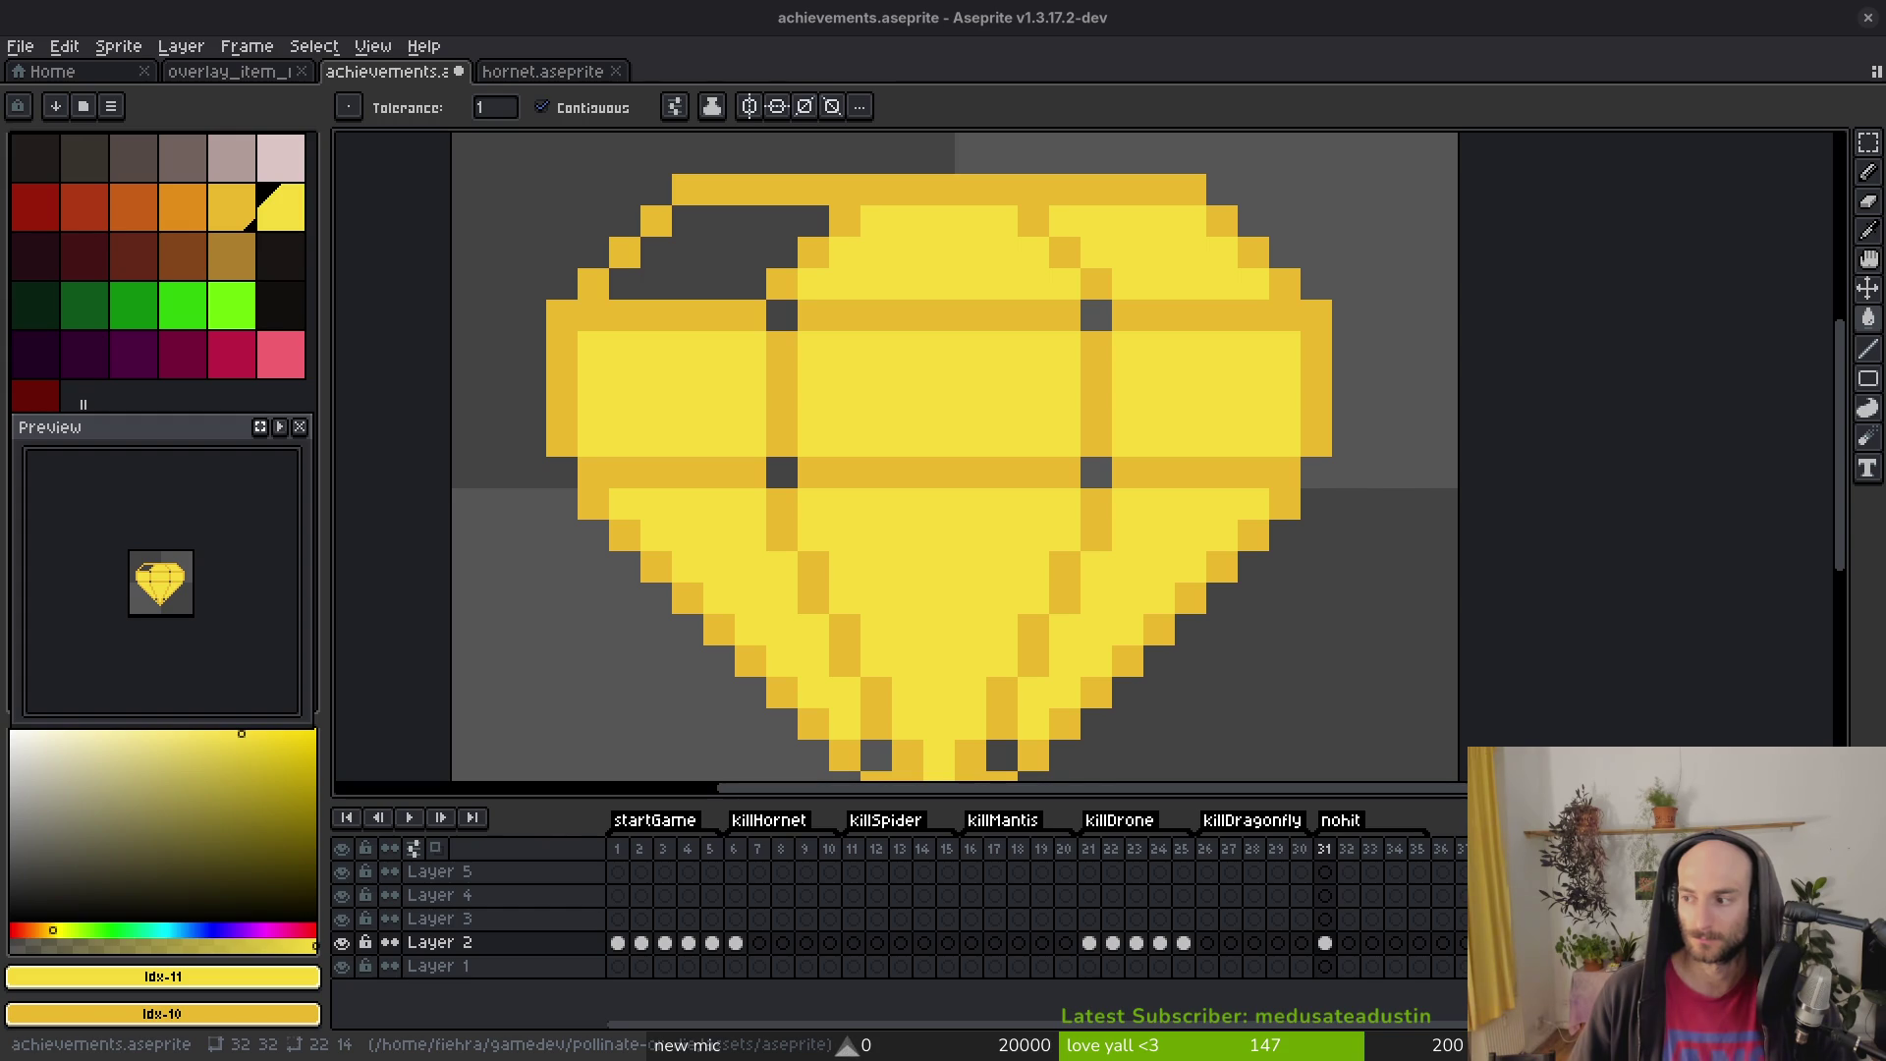
Step: Open gems.gif from Downloads and dock it in a split on the left
{"action": "left_click", "coordinate": [20, 46]}
{"action": "left_click", "coordinate": [40, 94]}
{"action": "left_click", "coordinate": [209, 131]}
{"action": "left_click", "coordinate": [201, 127]}
{"action": "double_click", "coordinate": [334, 263]}
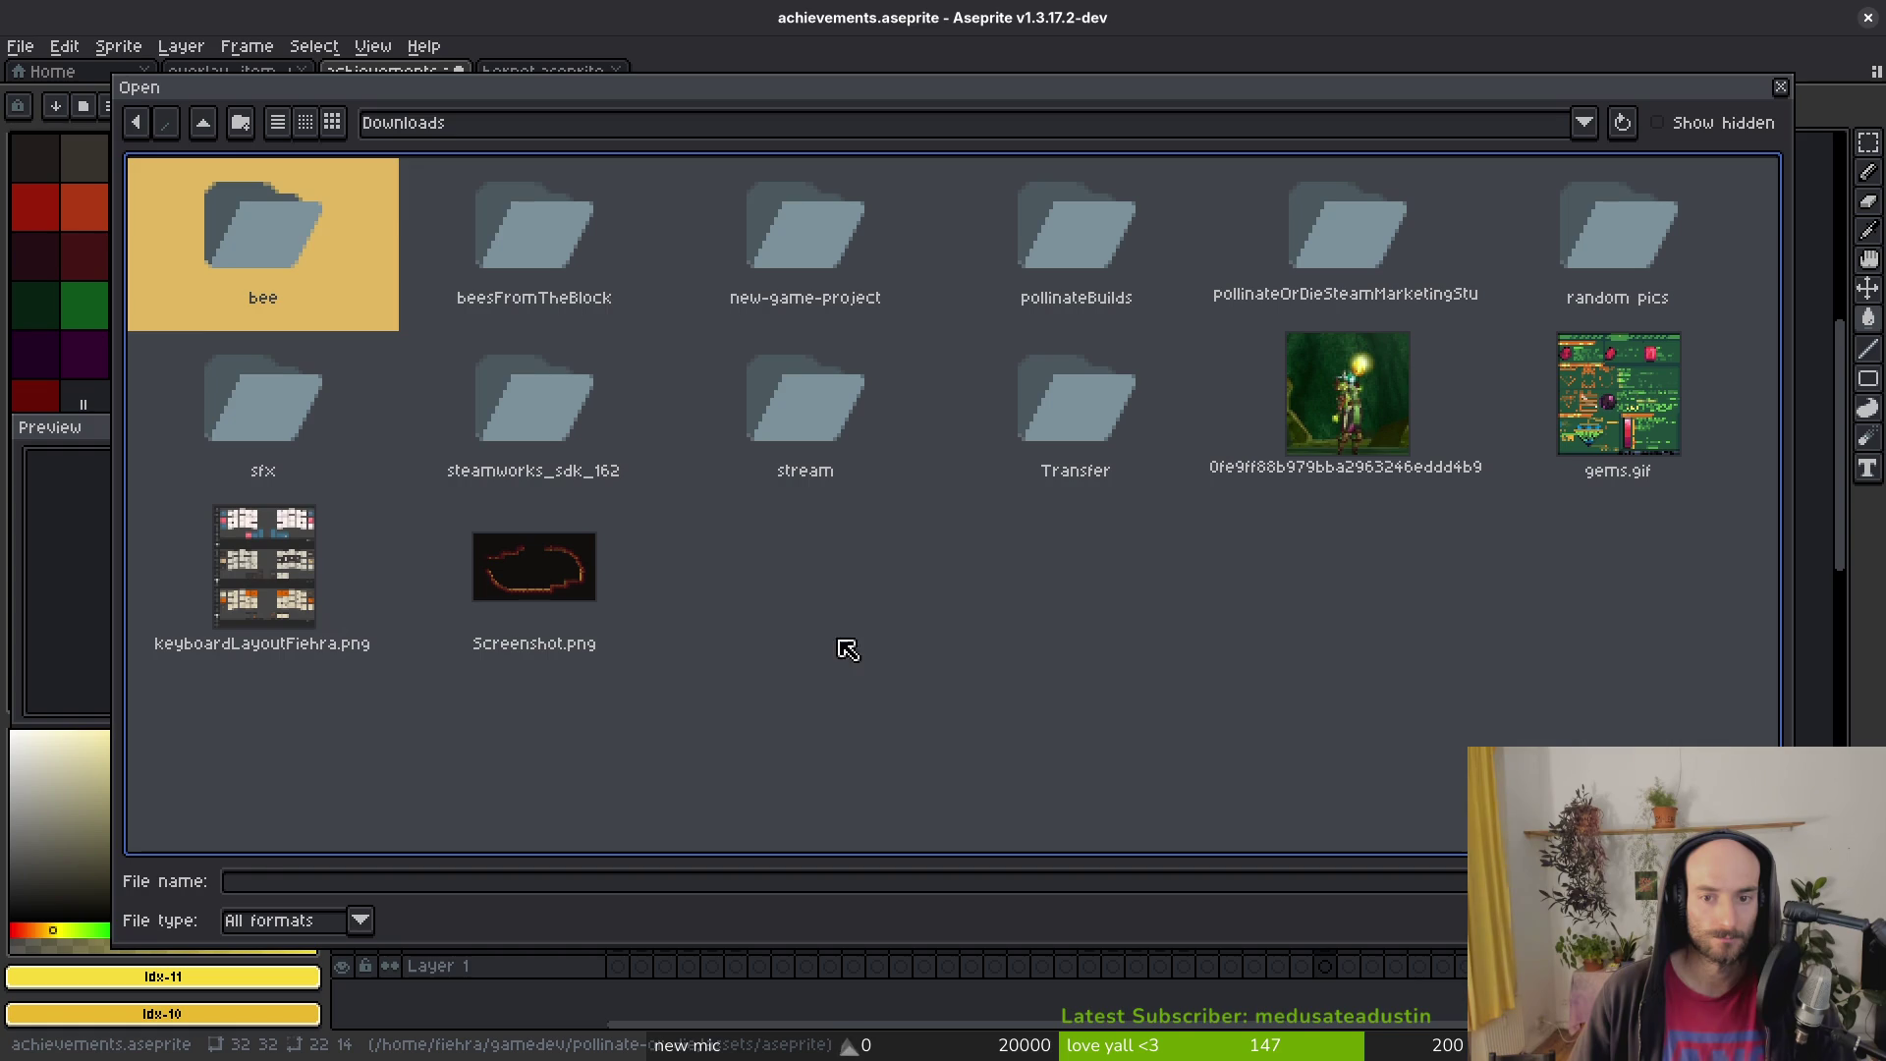
{"action": "double_click", "coordinate": [1523, 529]}
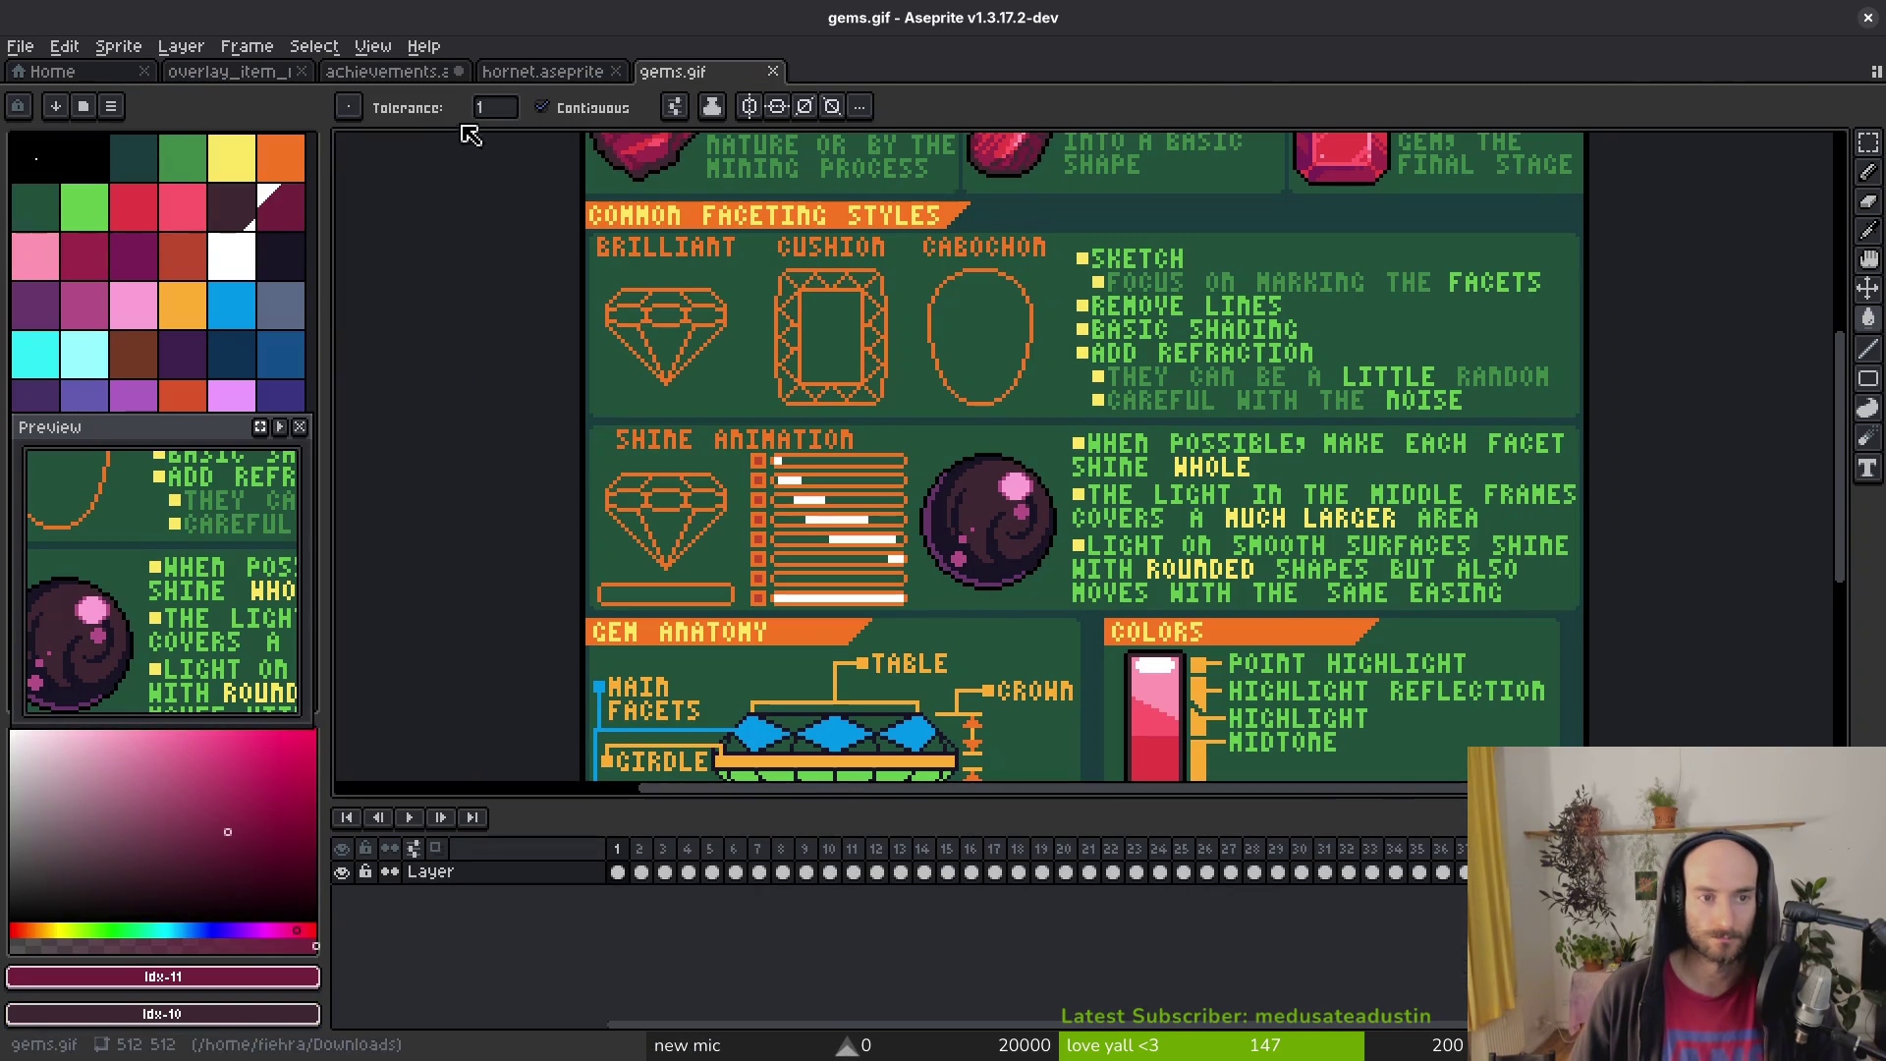
{"action": "mouse_move", "coordinate": [673, 71]}
{"action": "left_mouse_down"}
{"action": "mouse_move", "coordinate": [393, 315]}
{"action": "mouse_move", "coordinate": [402, 334]}
{"action": "left_mouse_up"}
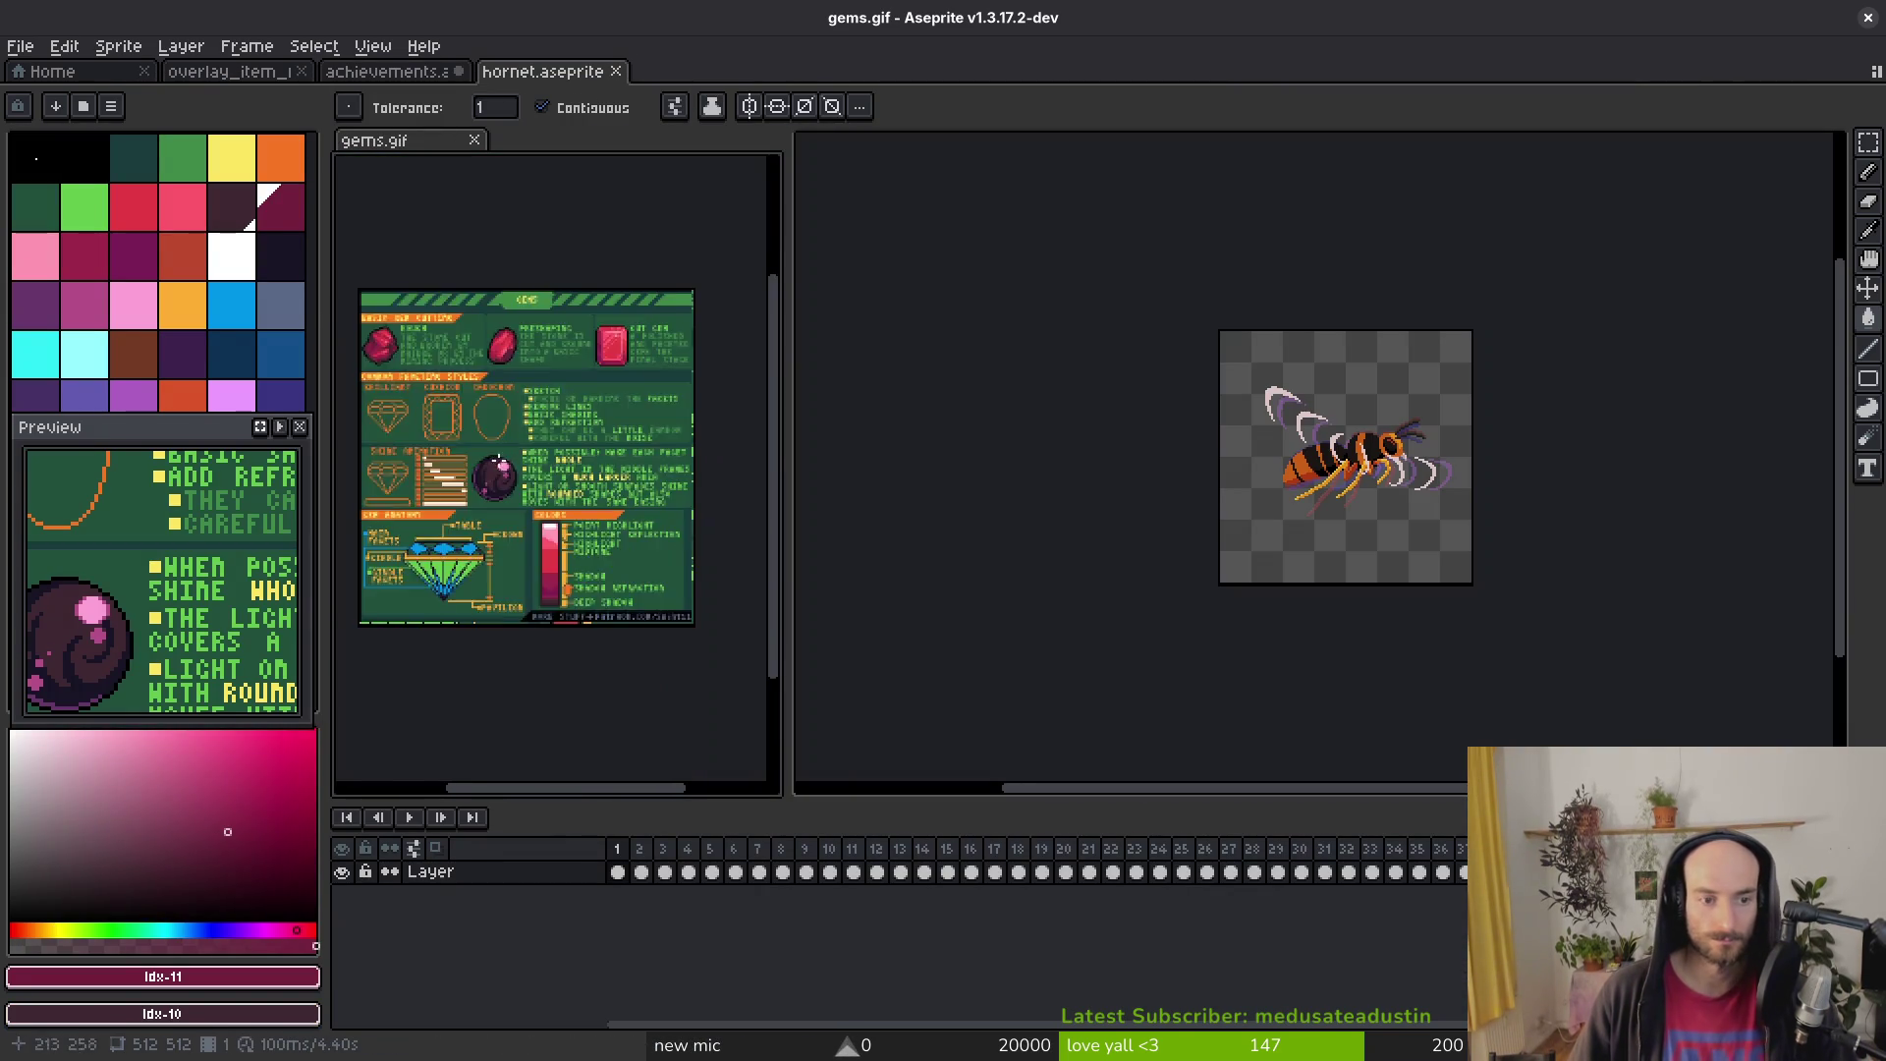
Step: Pan and zoom gems.gif to the blue brilliant-cut gem example
{"action": "scroll", "coordinate": [510, 453], "scroll_direction": "up", "scroll_amount": 4}
{"action": "scroll", "coordinate": [629, 476], "scroll_direction": "down", "scroll_amount": 2}
{"action": "key", "text": "i"}
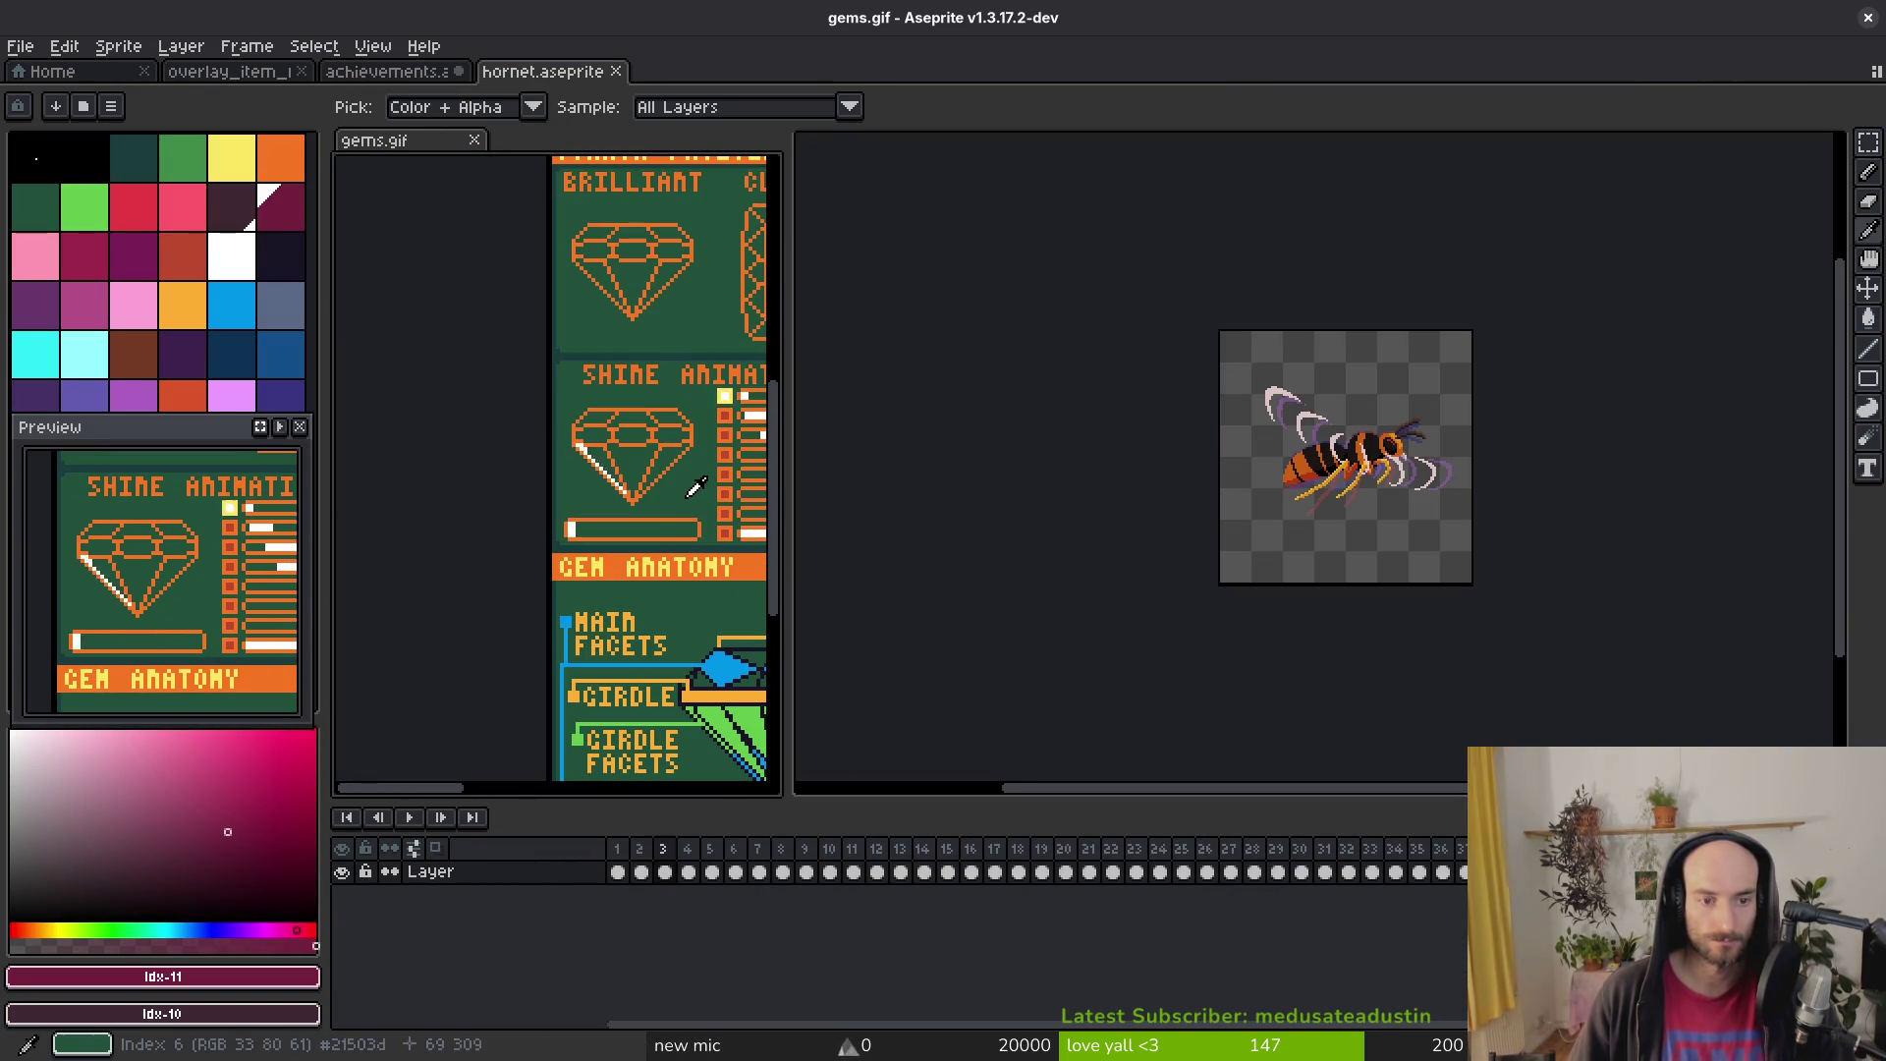
{"action": "left_click_drag", "start_coordinate": [669, 494], "coordinate": [626, 508]}
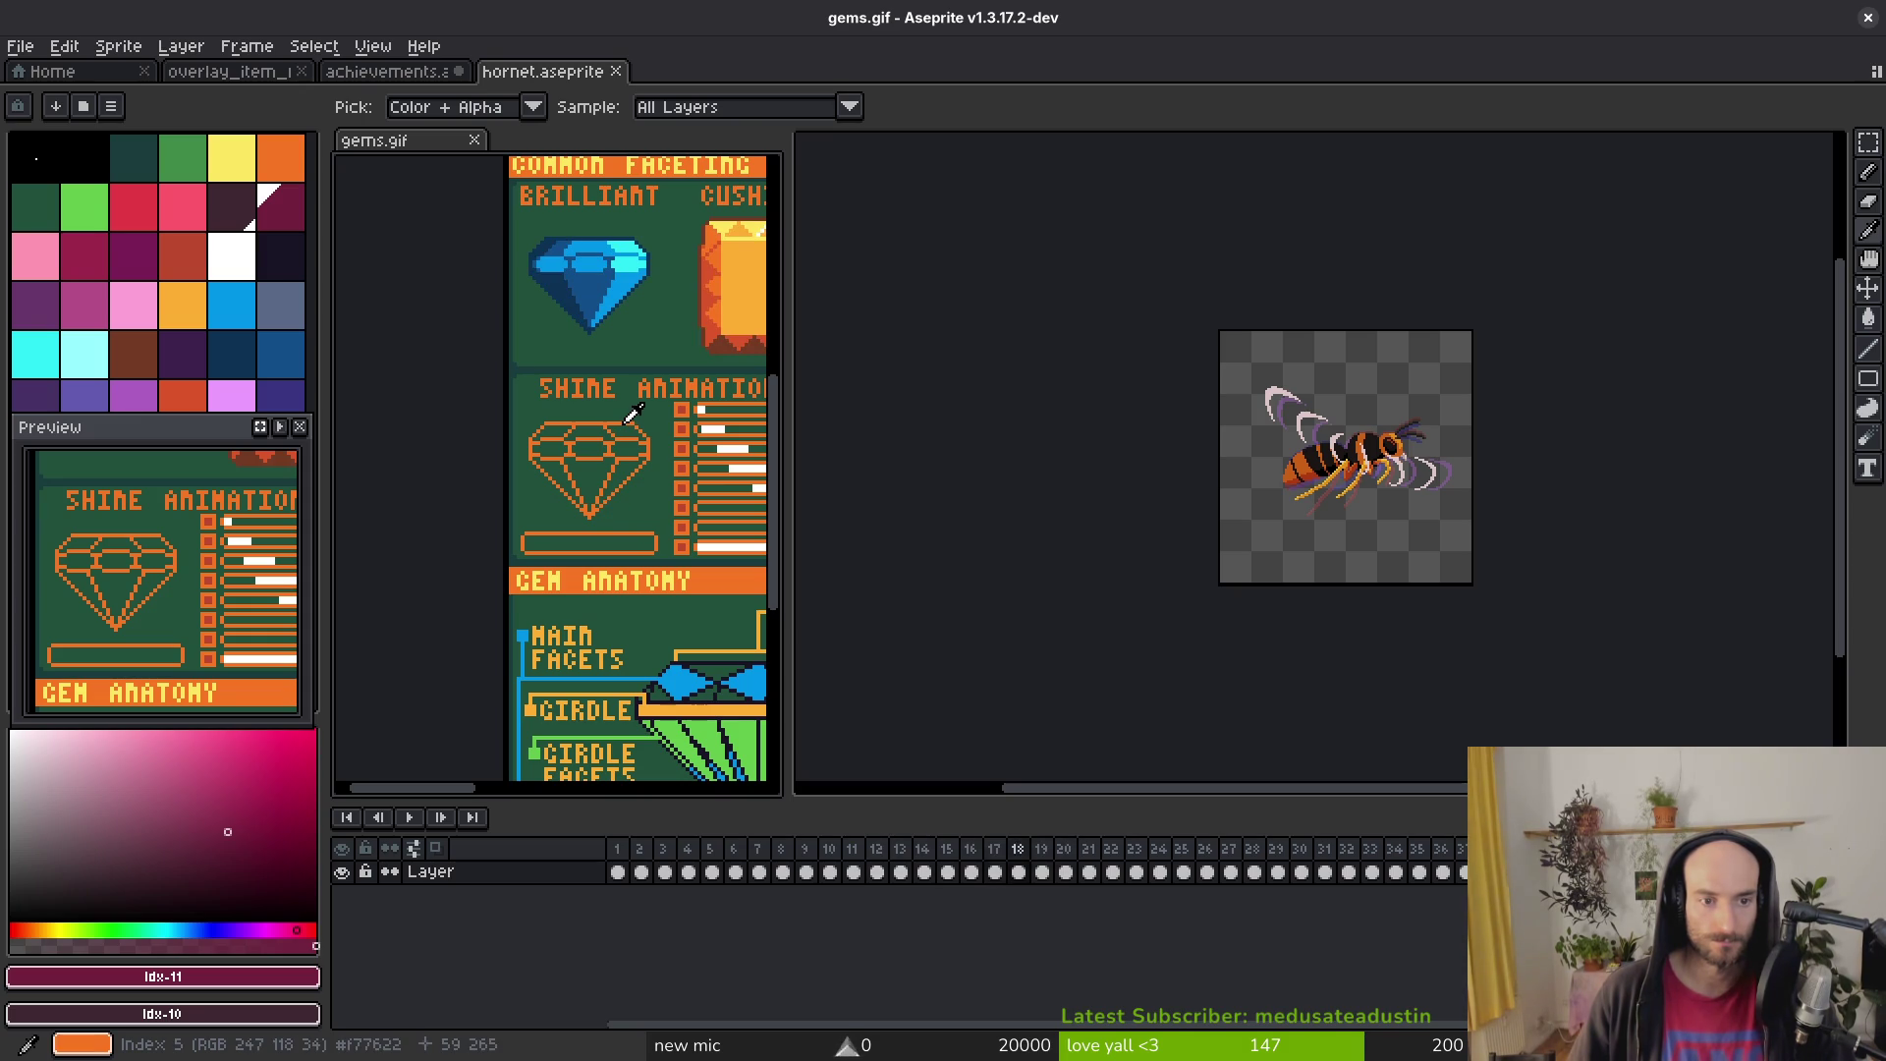
{"action": "key", "text": "g"}
{"action": "scroll", "coordinate": [610, 496], "scroll_direction": "up", "scroll_amount": 3}
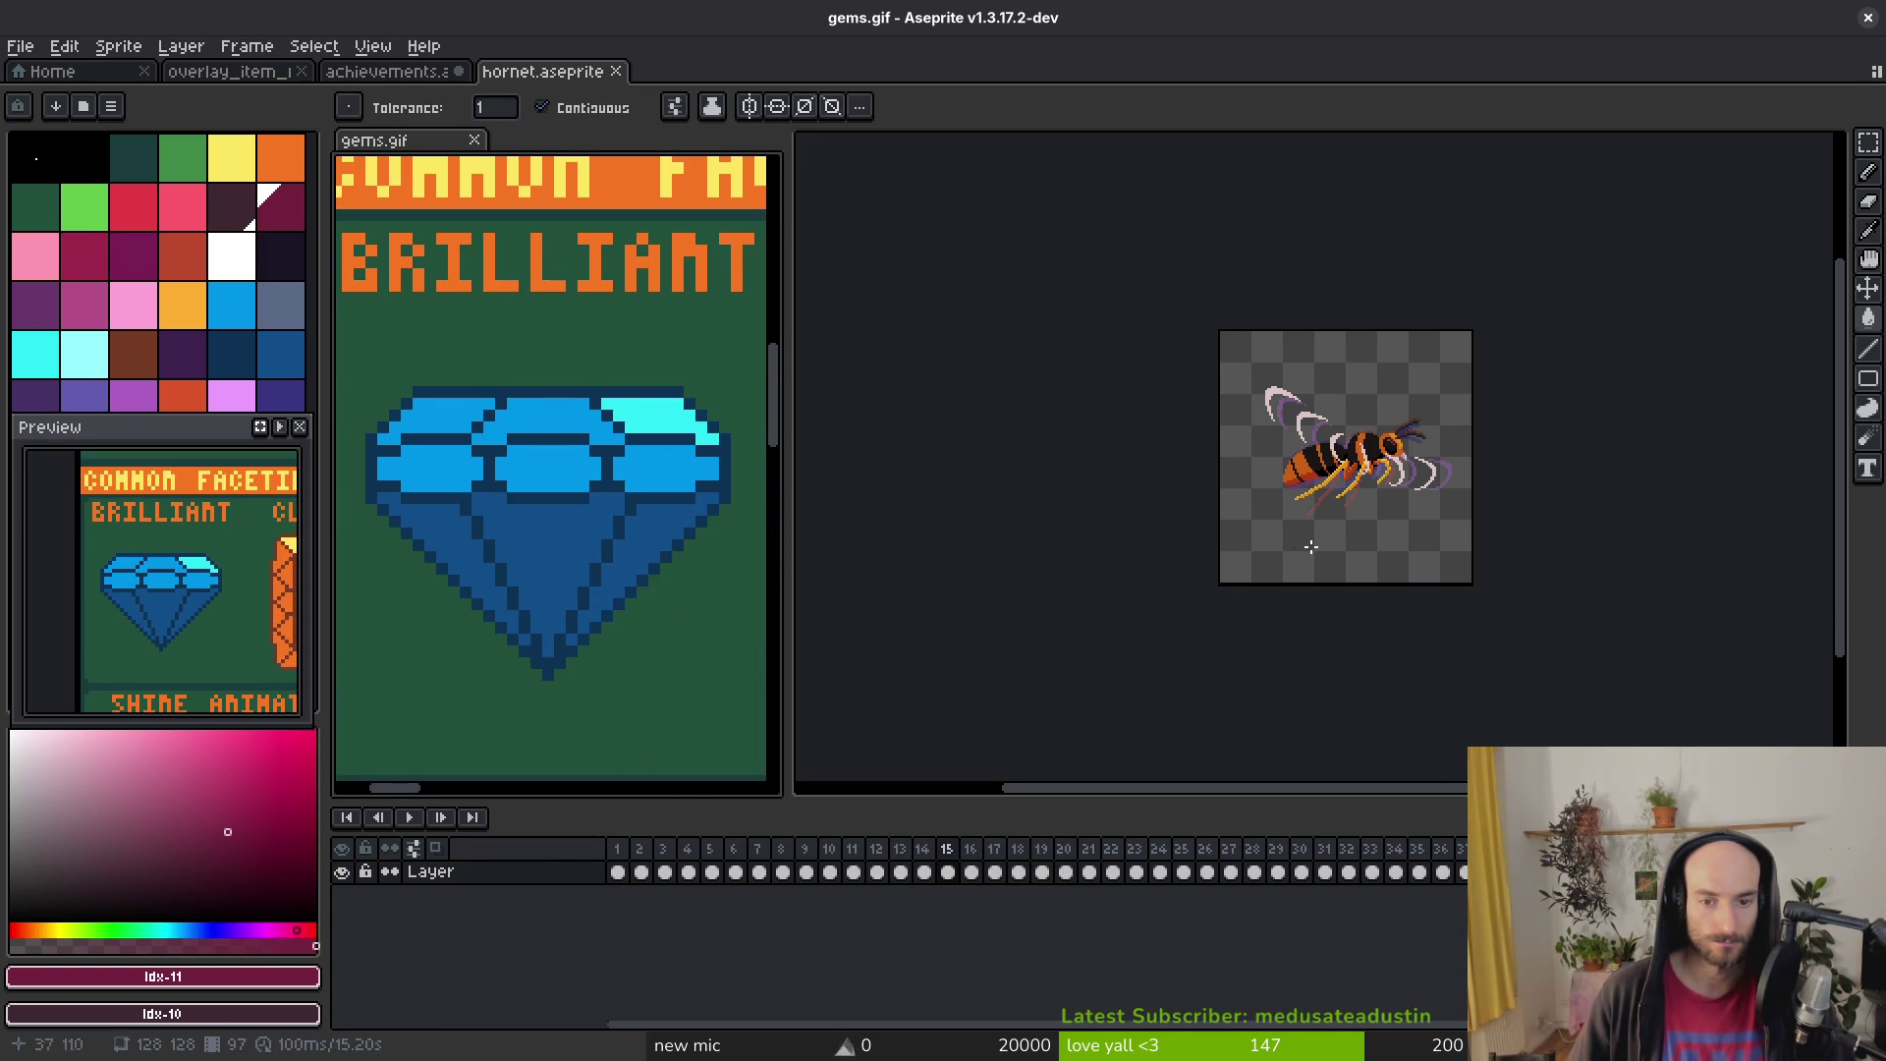
Step: Return to the achievements icon and pick the gem's gold outline colour
{"action": "left_click", "coordinate": [797, 282]}
{"action": "left_click", "coordinate": [386, 76]}
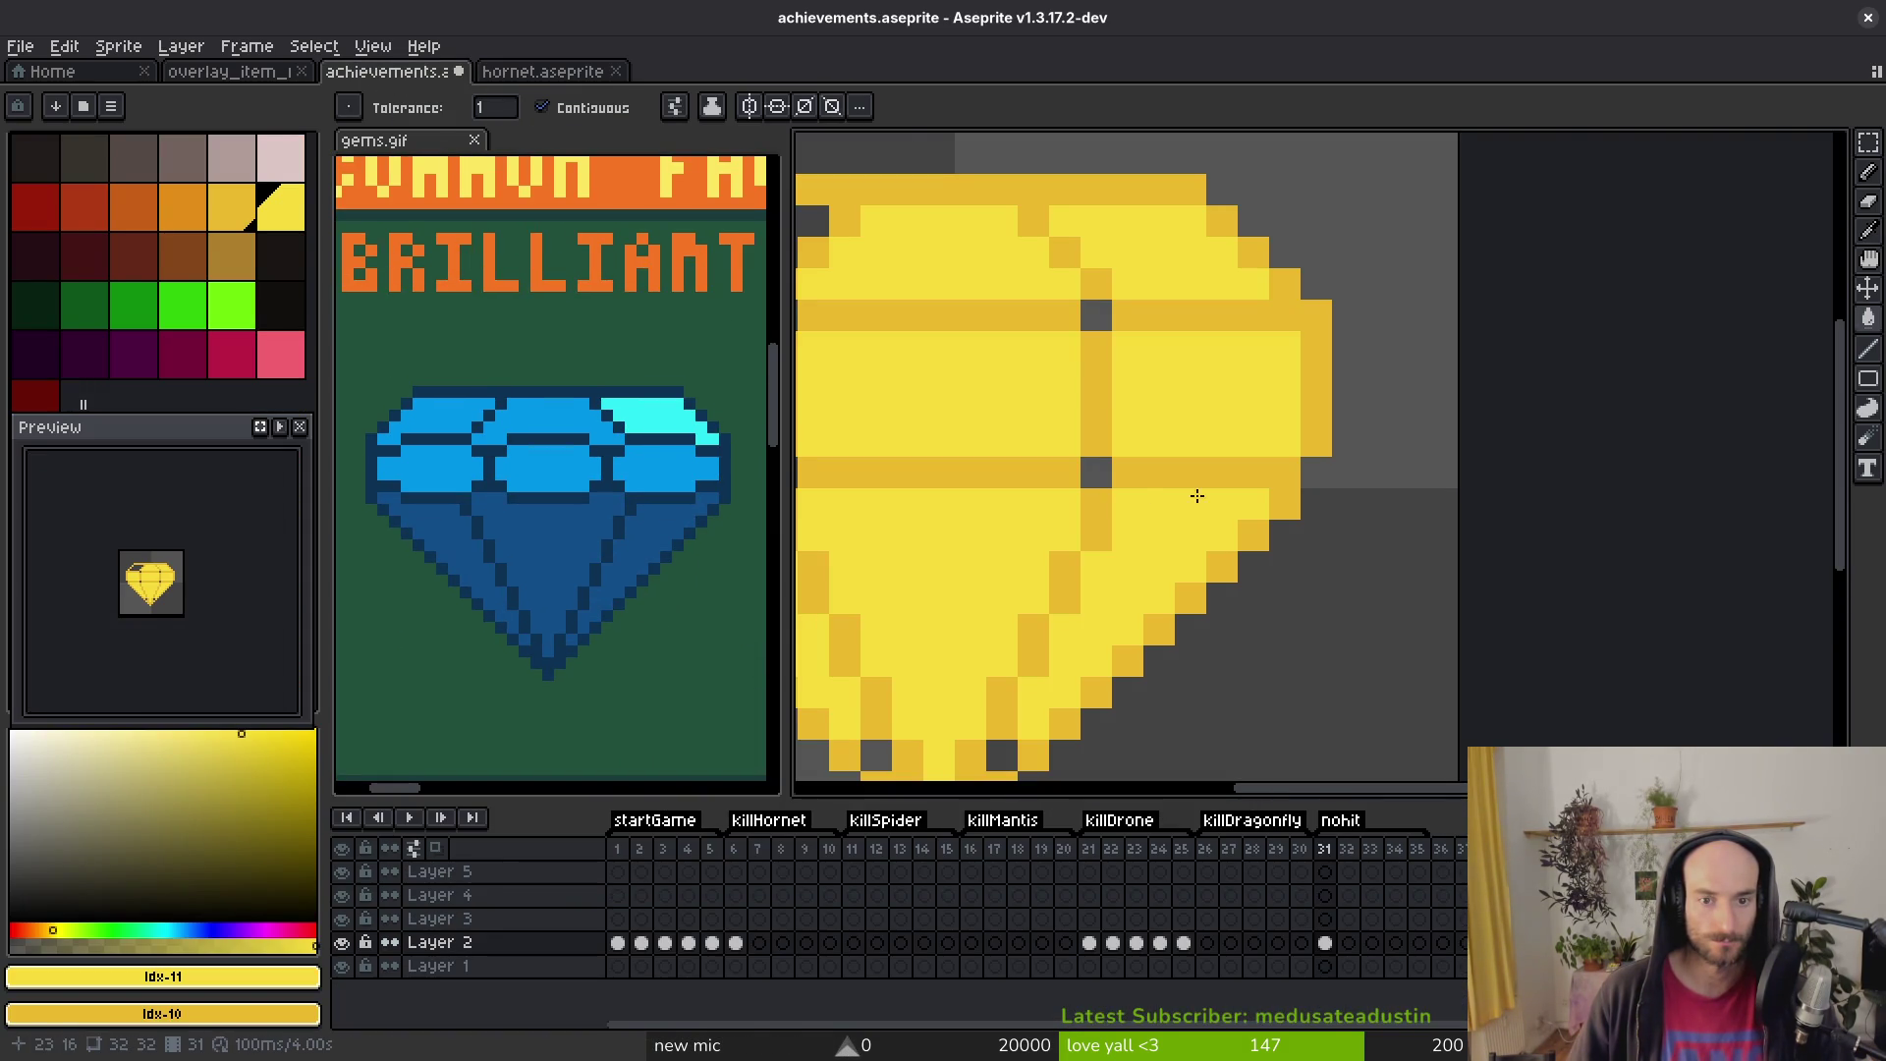
{"action": "scroll", "coordinate": [1473, 462], "scroll_direction": "up", "scroll_amount": 1}
{"action": "scroll", "coordinate": [1355, 511], "scroll_direction": "down", "scroll_amount": 1}
{"action": "left_click", "coordinate": [1237, 343], "text": "alt"}
Step: Recolour the gem's gold outline orange and fill the grey top-left facet yellow
{"action": "right_click", "coordinate": [183, 206]}
{"action": "key", "text": "shift+r"}
{"action": "left_click", "coordinate": [875, 299]}
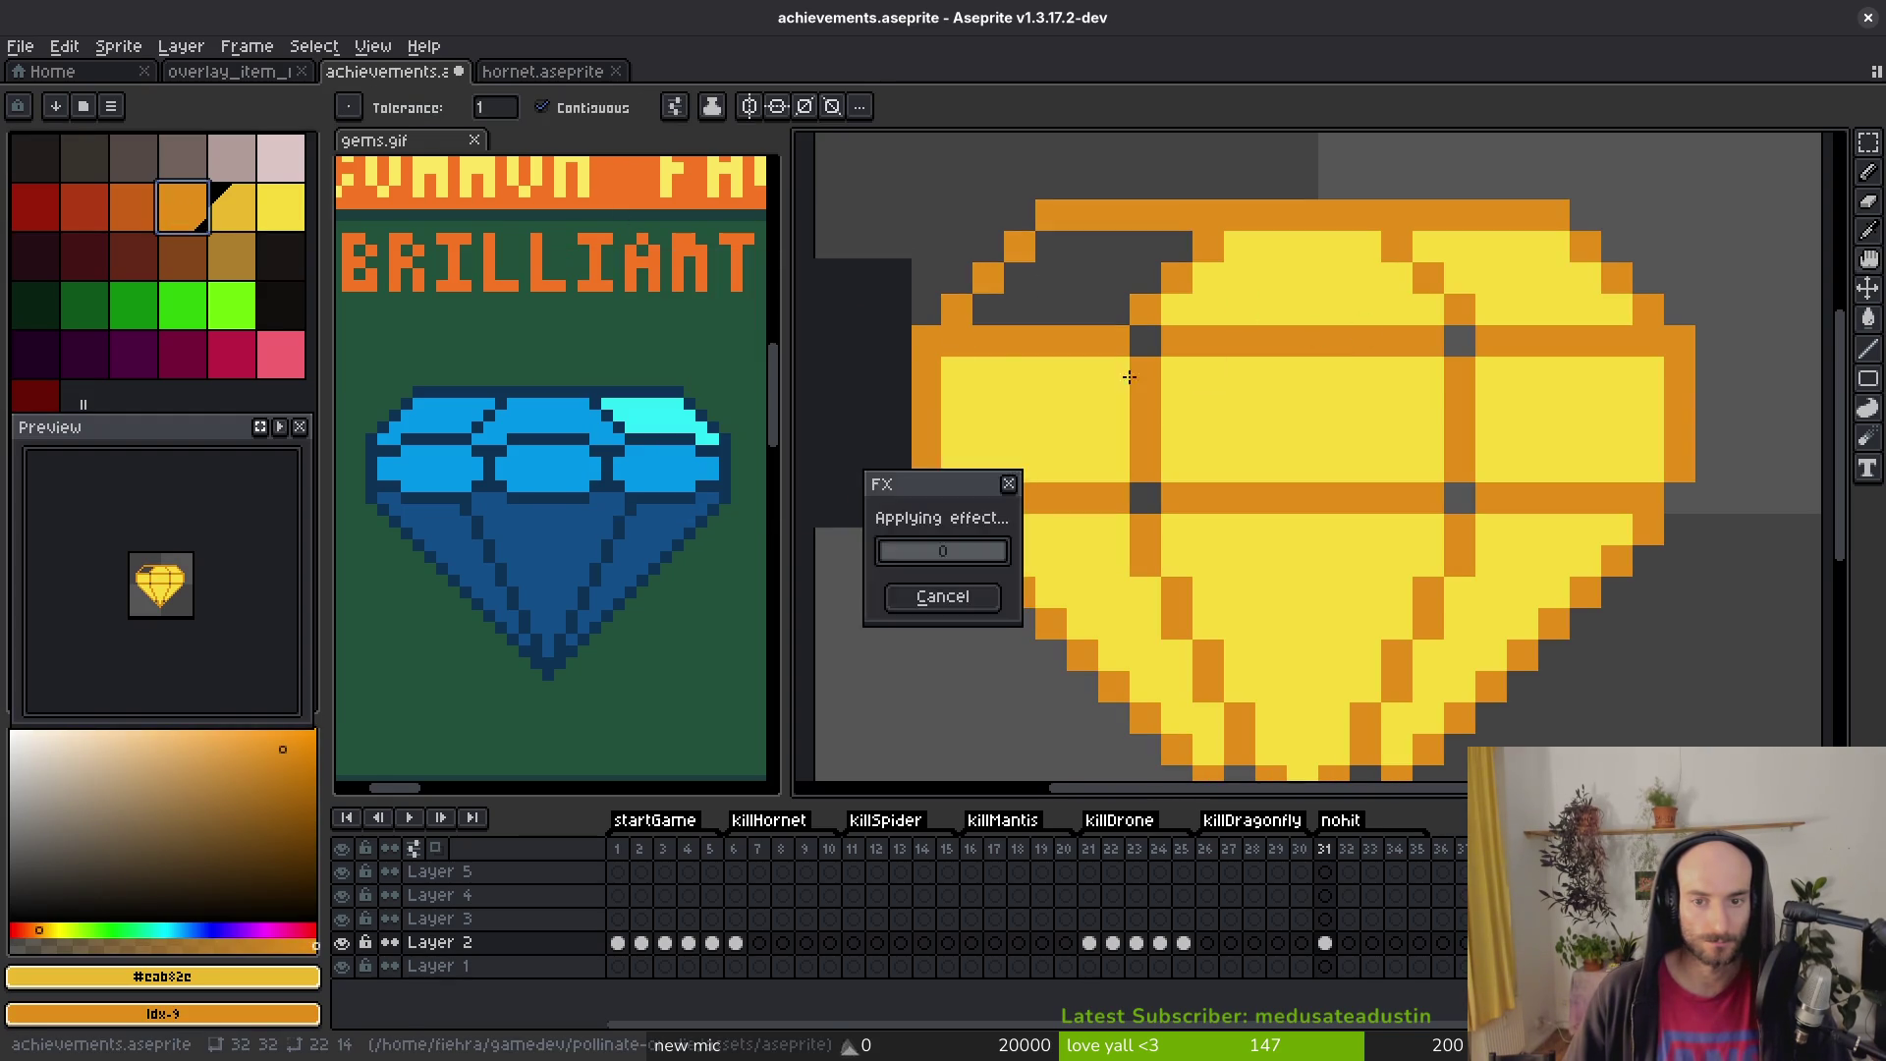
{"action": "left_click", "coordinate": [1271, 401], "text": "alt"}
{"action": "key", "text": "g"}
{"action": "left_click", "coordinate": [1085, 282]}
{"action": "left_click", "coordinate": [1140, 504]}
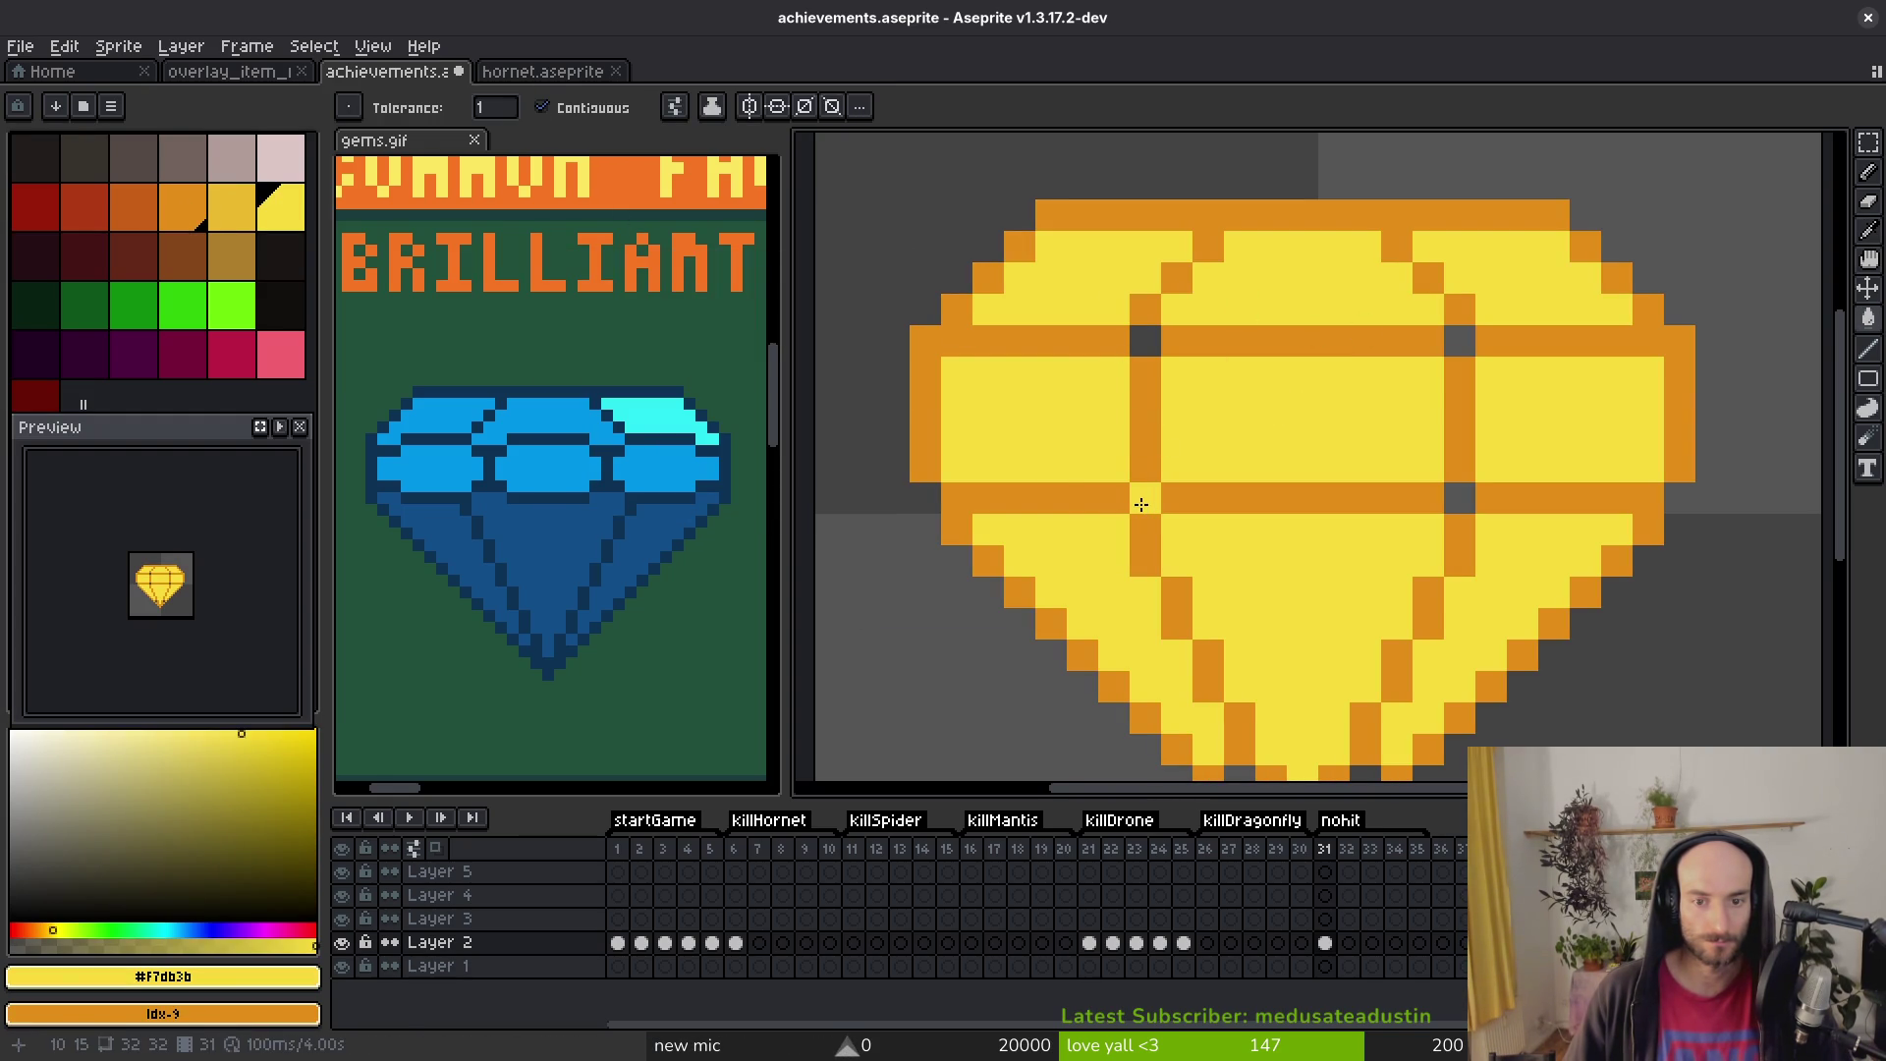
{"action": "key", "text": "ctrl+z"}
Step: Pencil orange and yellow pixels around both ends of the facet band
{"action": "key", "text": "f"}
{"action": "left_click", "coordinate": [1110, 345], "text": "alt"}
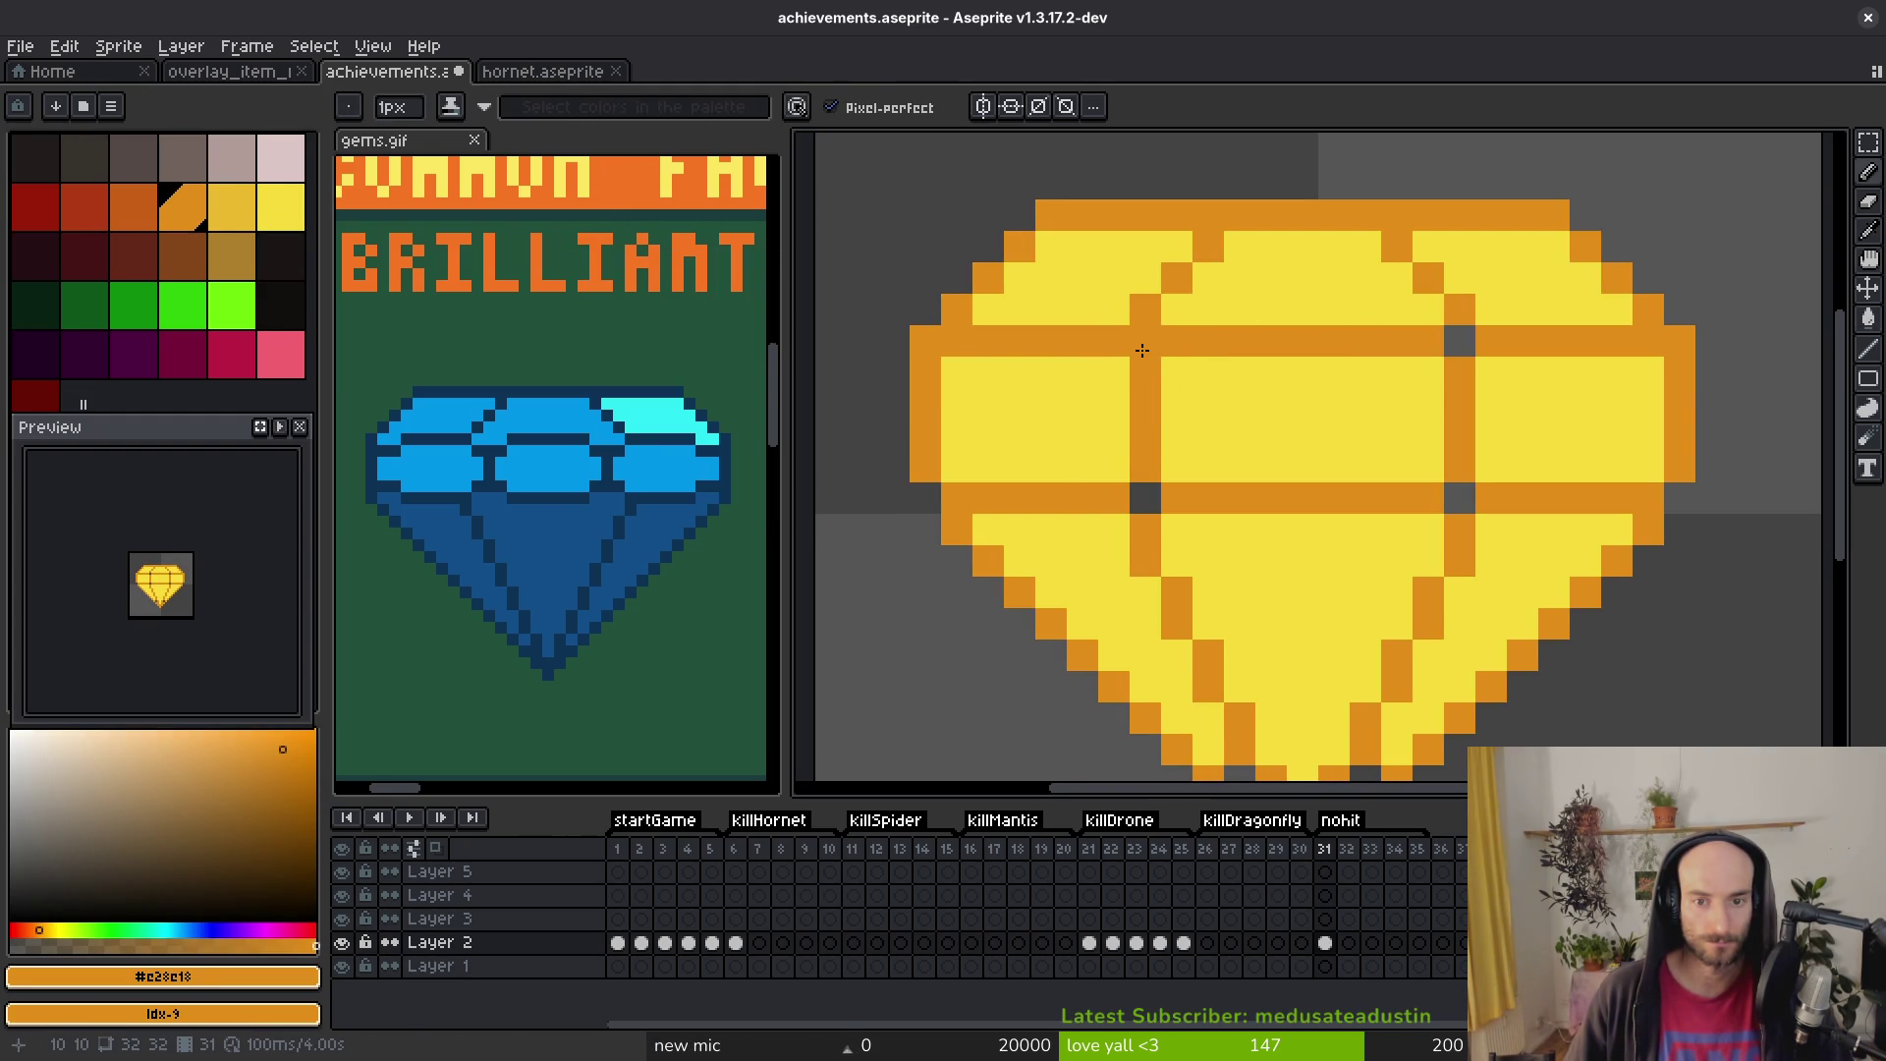
{"action": "left_click", "coordinate": [1177, 370]}
{"action": "left_click", "coordinate": [1214, 295], "text": "alt"}
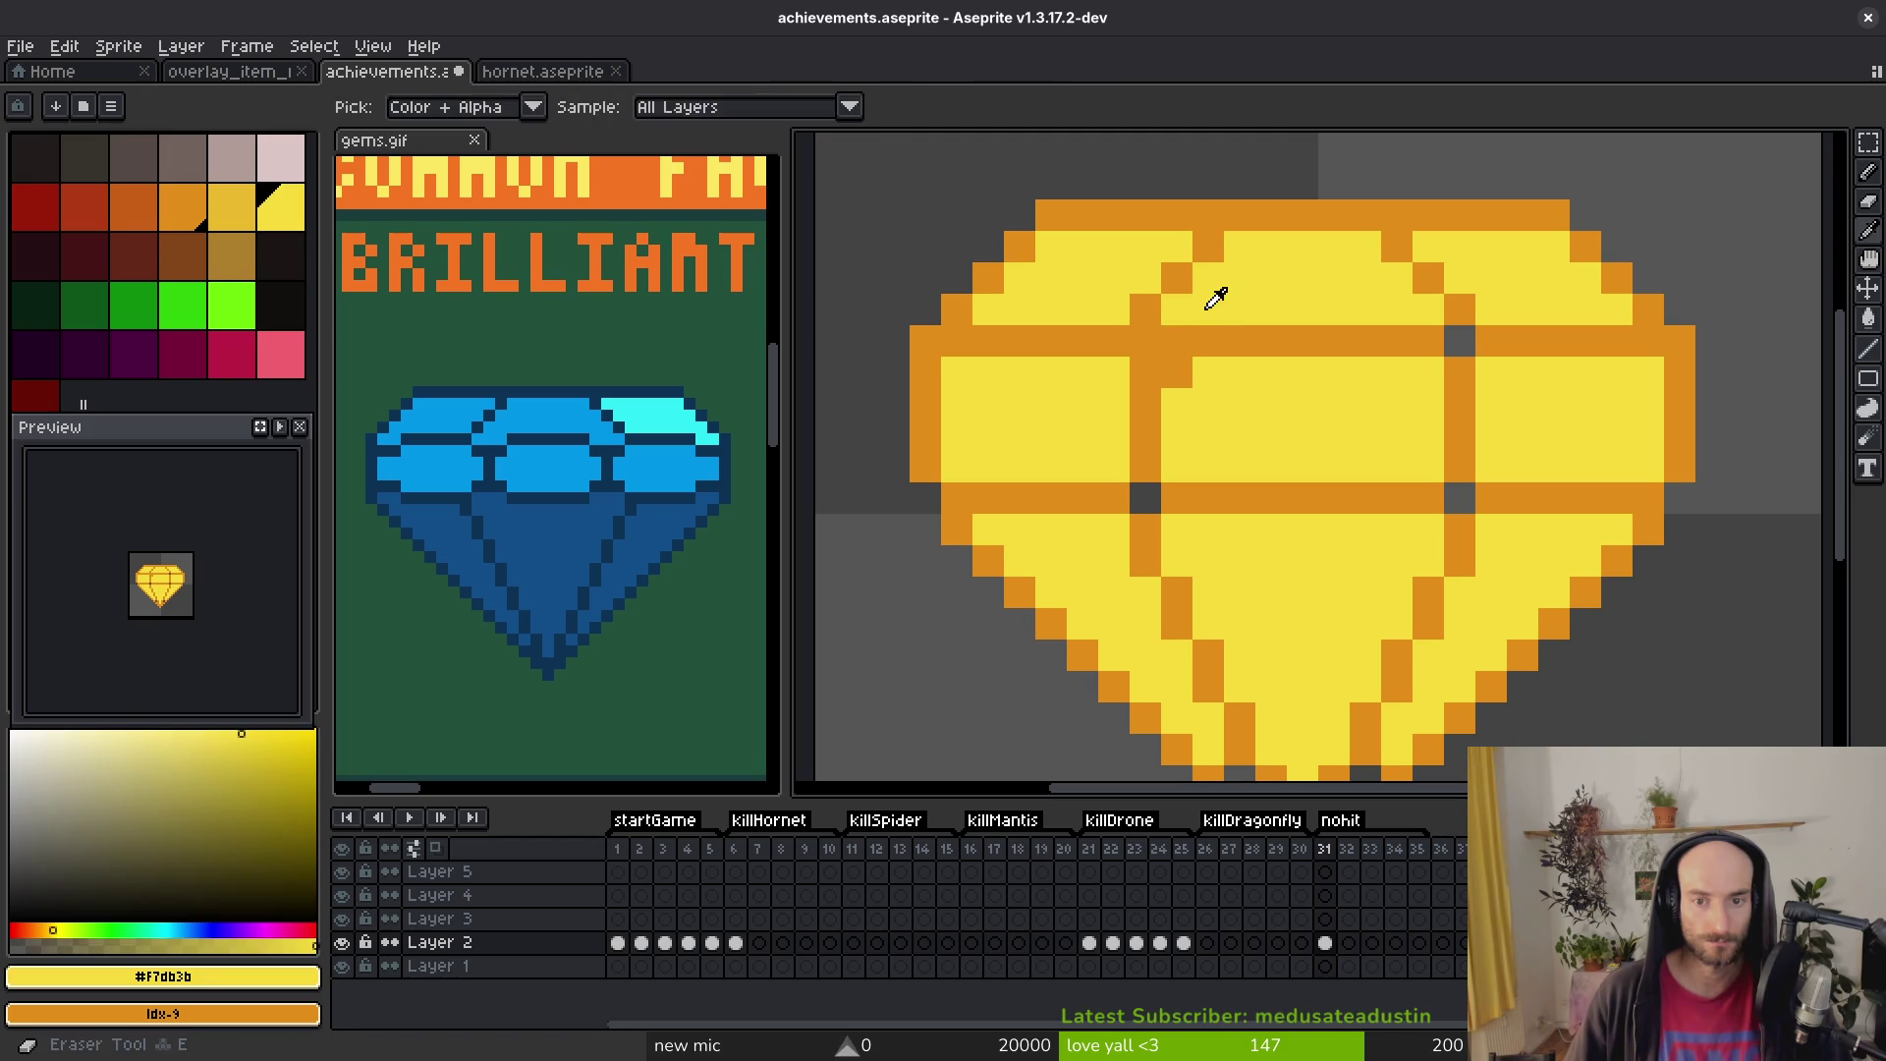
{"action": "left_click", "coordinate": [1176, 339]}
{"action": "left_click", "coordinate": [1209, 340]}
{"action": "left_click", "coordinate": [1177, 367], "text": "alt"}
{"action": "left_click", "coordinate": [1208, 370]}
Step: Extend the orange facet lines on both sides and fill in the upper line
{"action": "left_click", "coordinate": [1397, 373]}
{"action": "left_click", "coordinate": [1428, 373]}
{"action": "left_click", "coordinate": [1426, 322], "text": "alt"}
{"action": "left_click", "coordinate": [1483, 366], "text": "alt"}
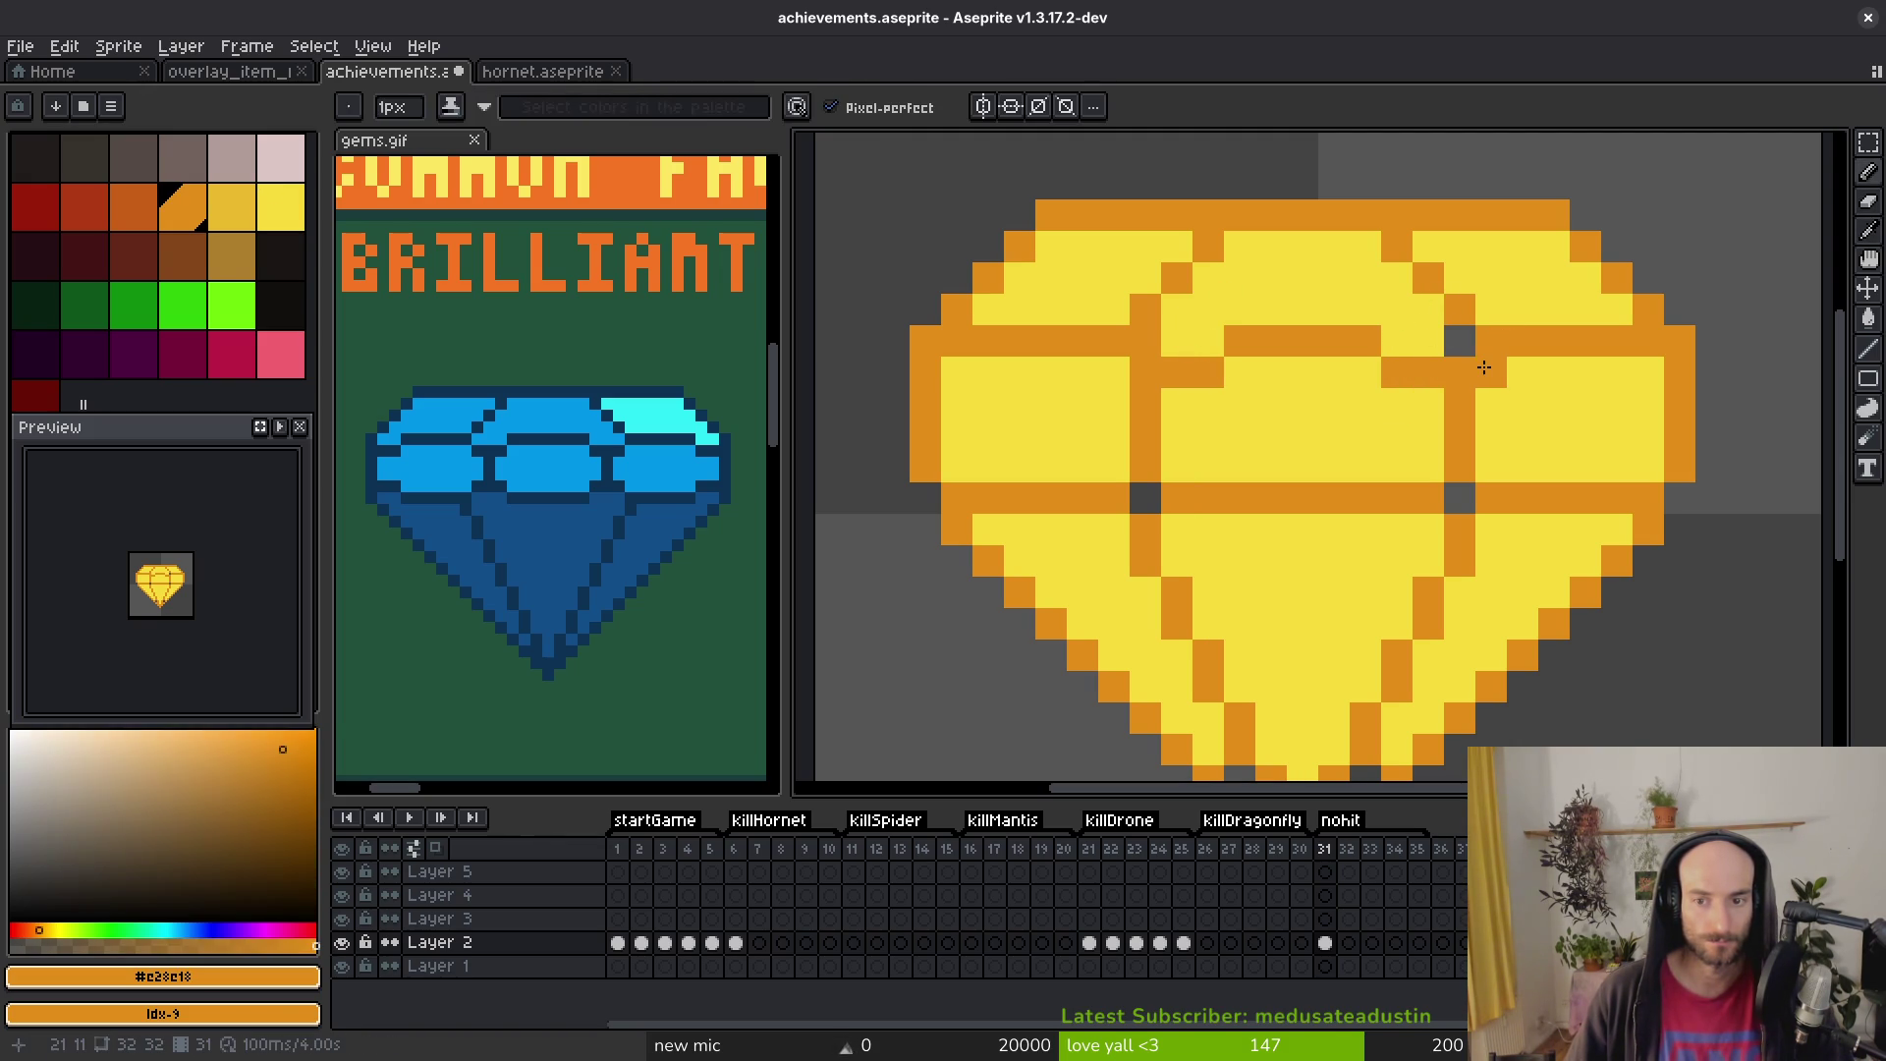
{"action": "left_click", "coordinate": [1397, 341]}
{"action": "left_click", "coordinate": [1208, 341]}
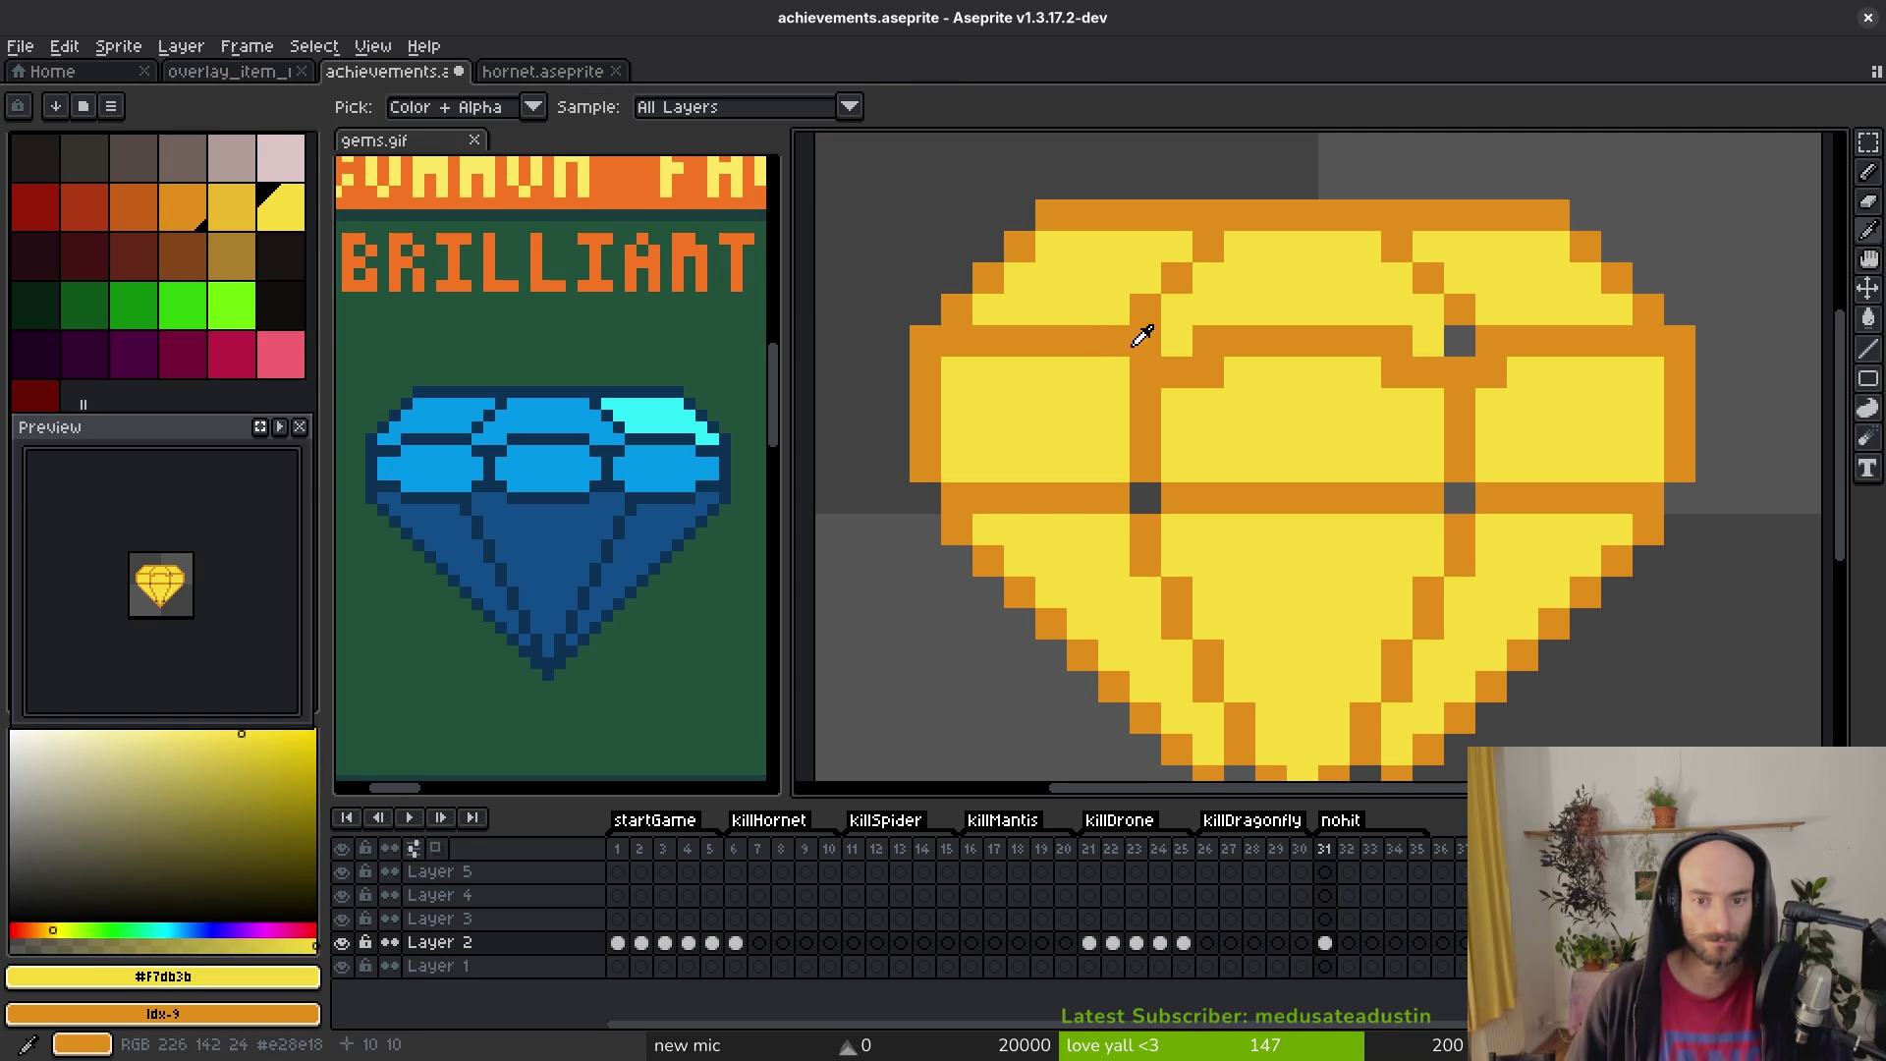
Step: Fill the dark gap pixels beside the vertical facet lines with orange
{"action": "left_click", "coordinate": [1120, 375]}
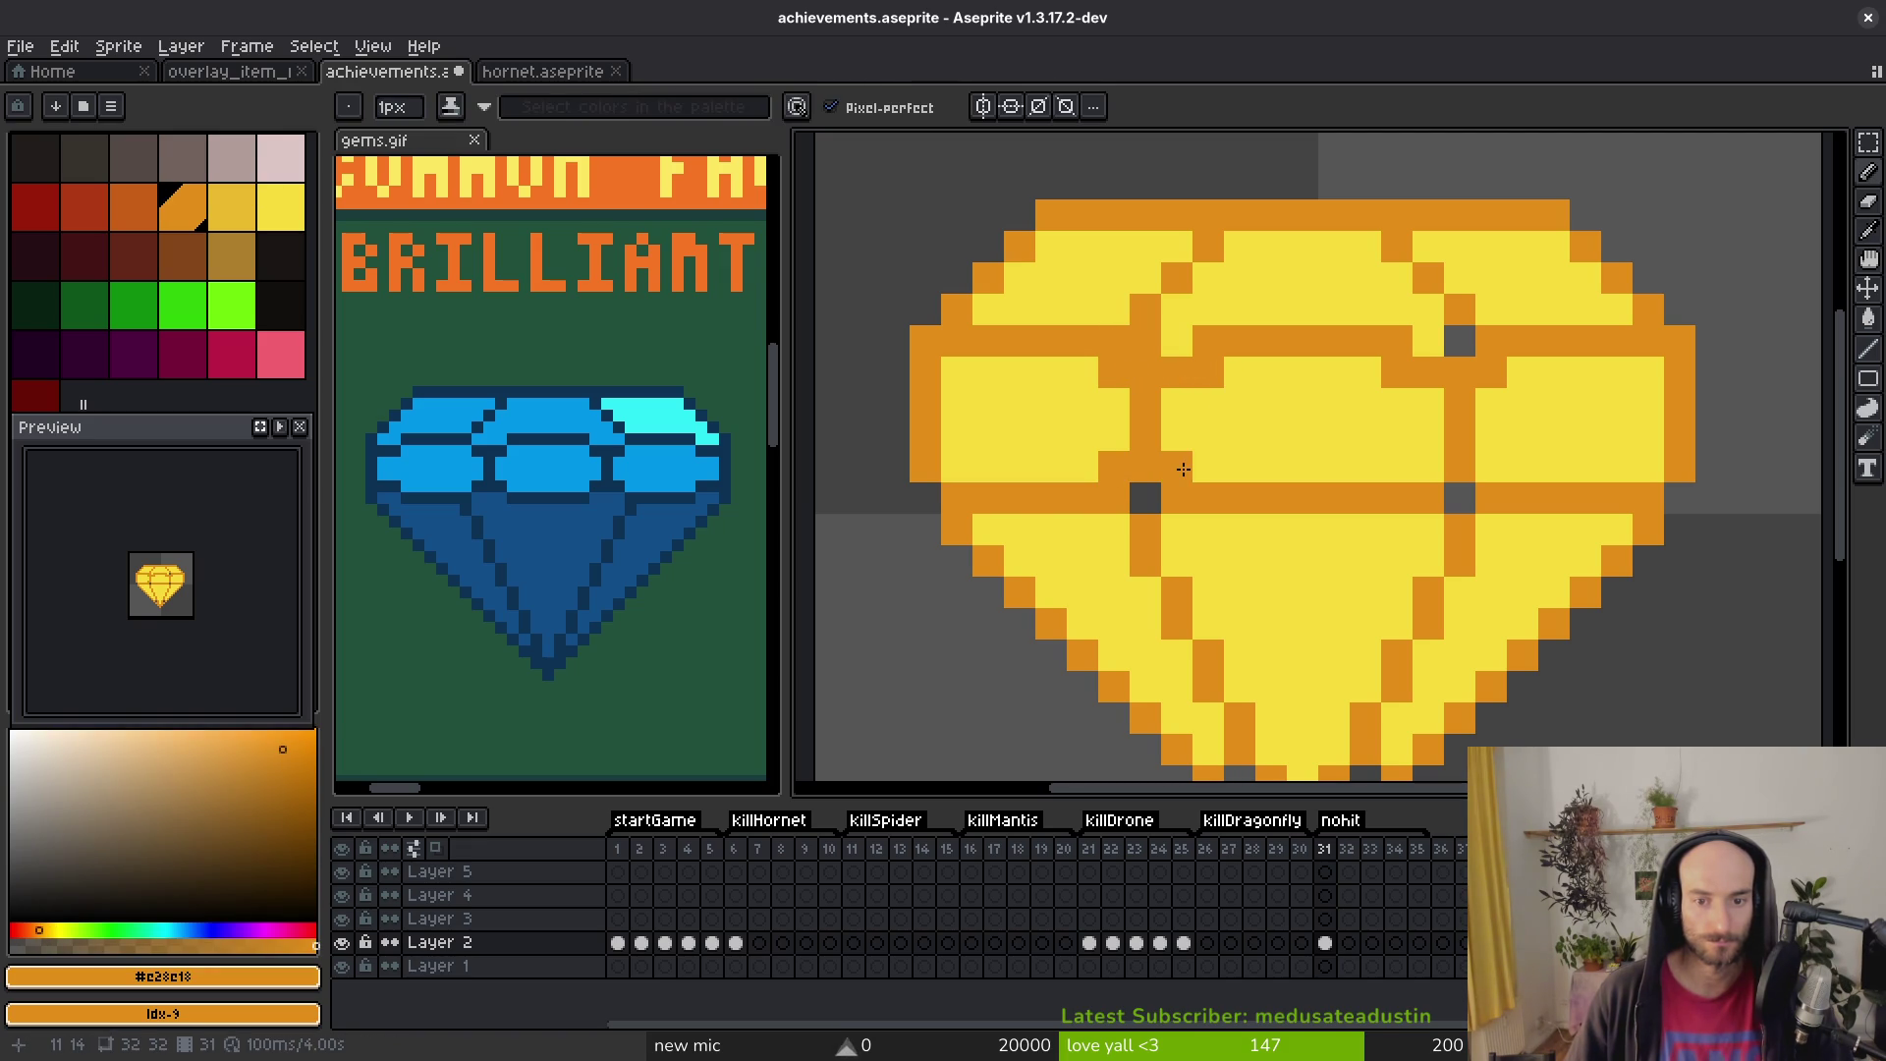
{"action": "left_click", "coordinate": [1427, 468]}
{"action": "left_click", "coordinate": [1461, 499]}
{"action": "left_click", "coordinate": [1145, 498]}
{"action": "left_click", "coordinate": [1459, 341]}
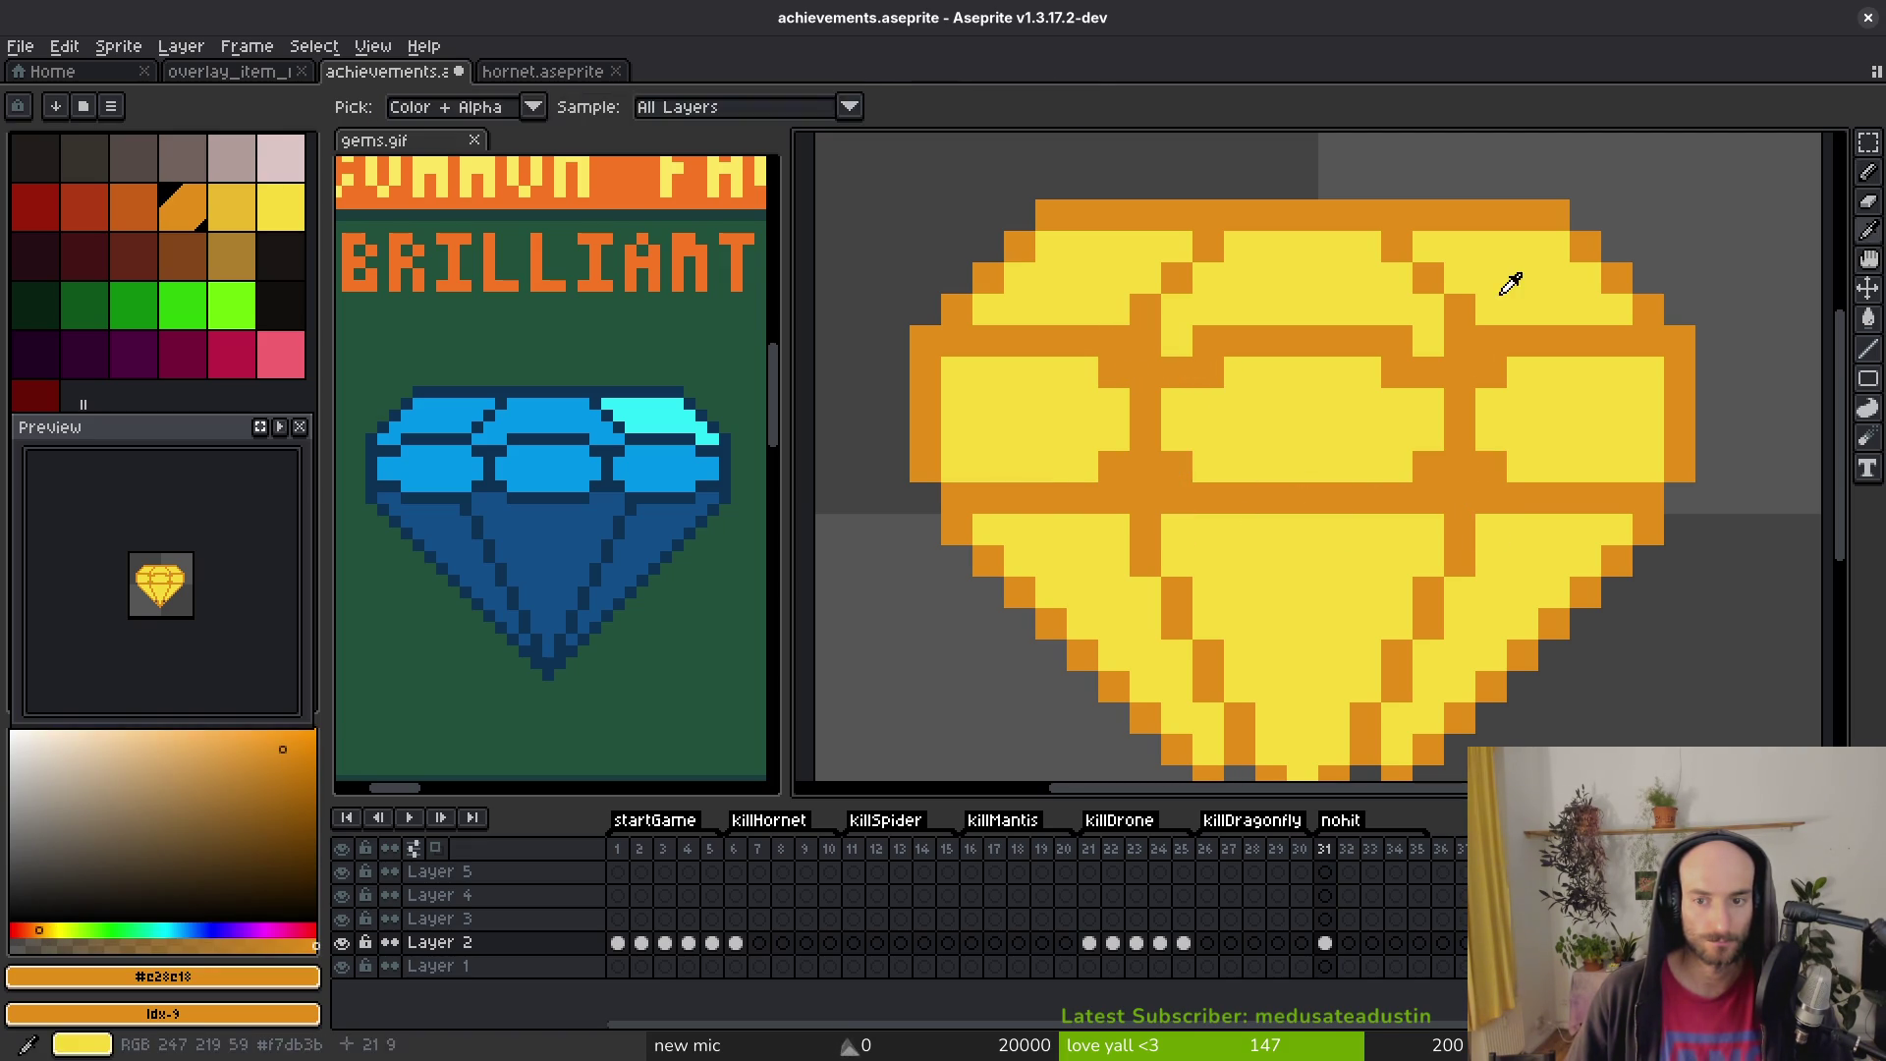
Step: Turn stray orange pixels yellow, clearing the lower line on both sides of the vertical lines
{"action": "left_click", "coordinate": [1507, 290], "text": "alt"}
{"action": "left_click", "coordinate": [1385, 371]}
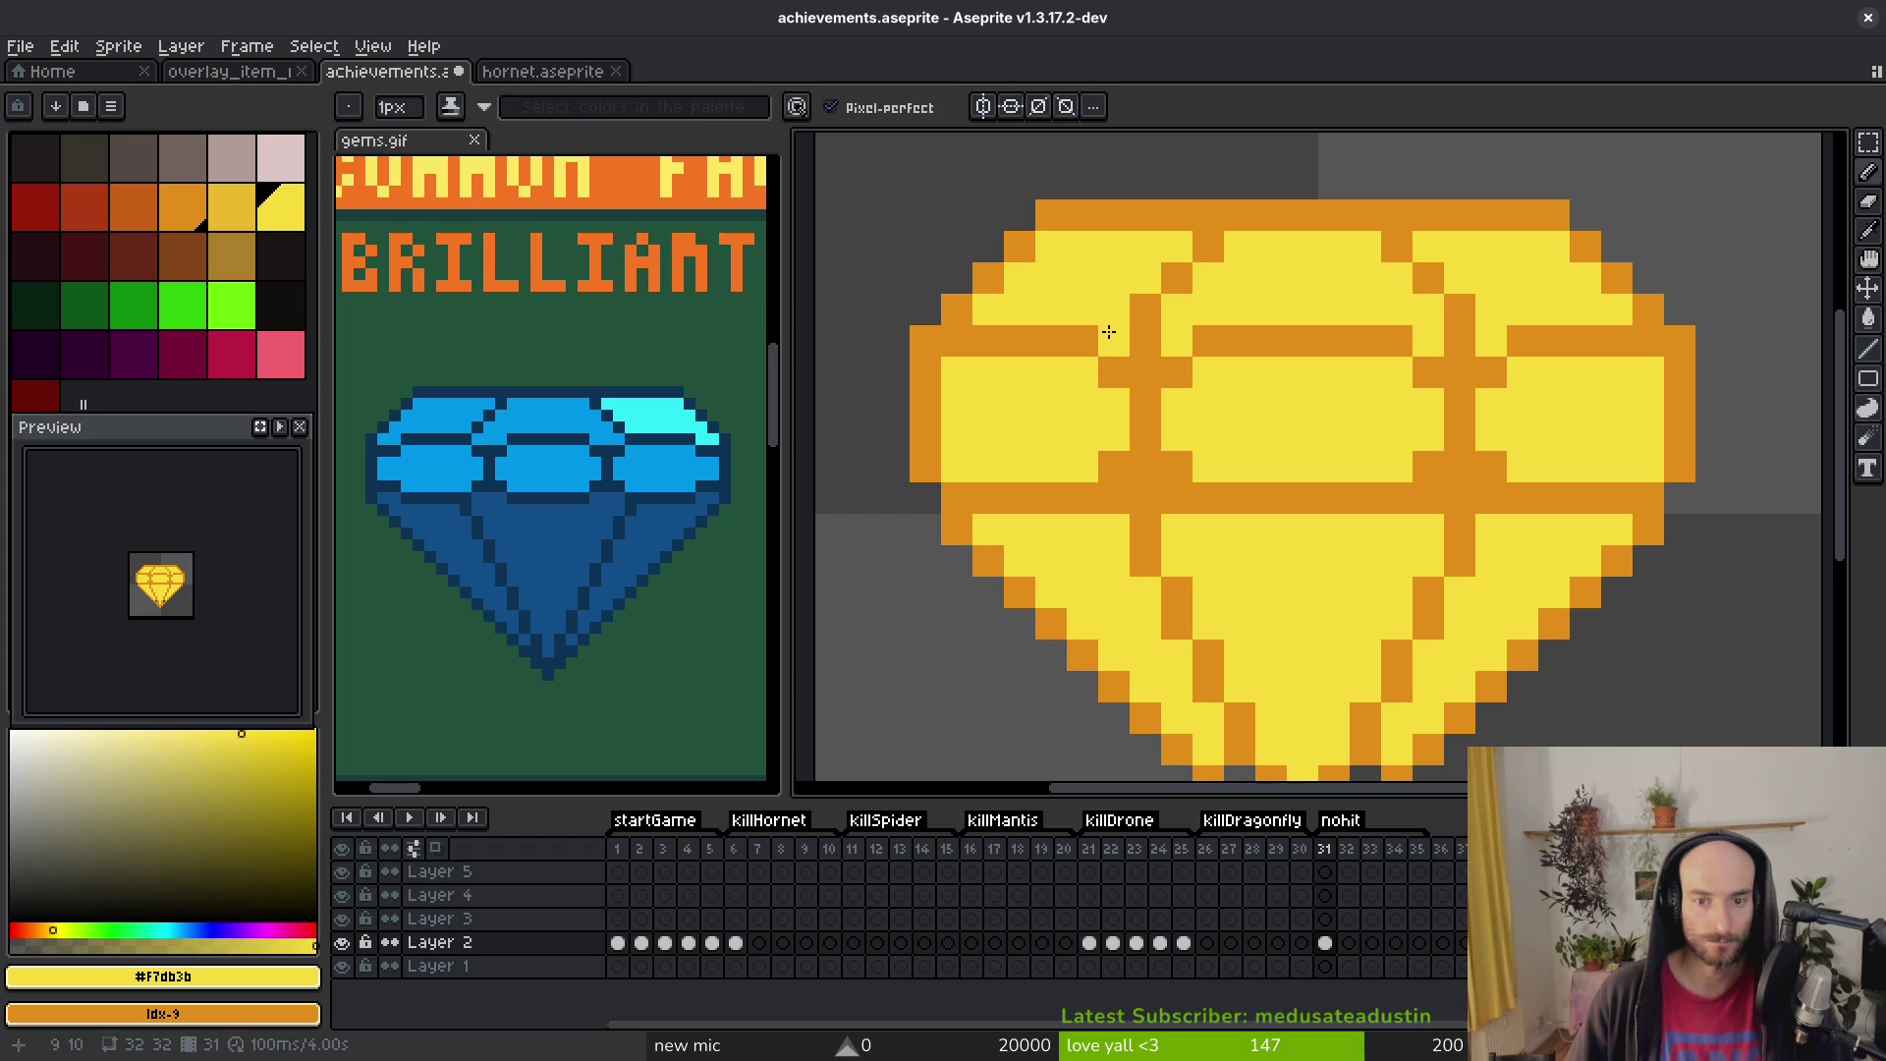
{"action": "left_click", "coordinate": [1114, 498]}
{"action": "left_click", "coordinate": [1177, 498]}
{"action": "left_click", "coordinate": [1428, 498]}
{"action": "left_click", "coordinate": [1491, 498]}
{"action": "scroll", "coordinate": [1473, 601], "scroll_direction": "down", "scroll_amount": 4}
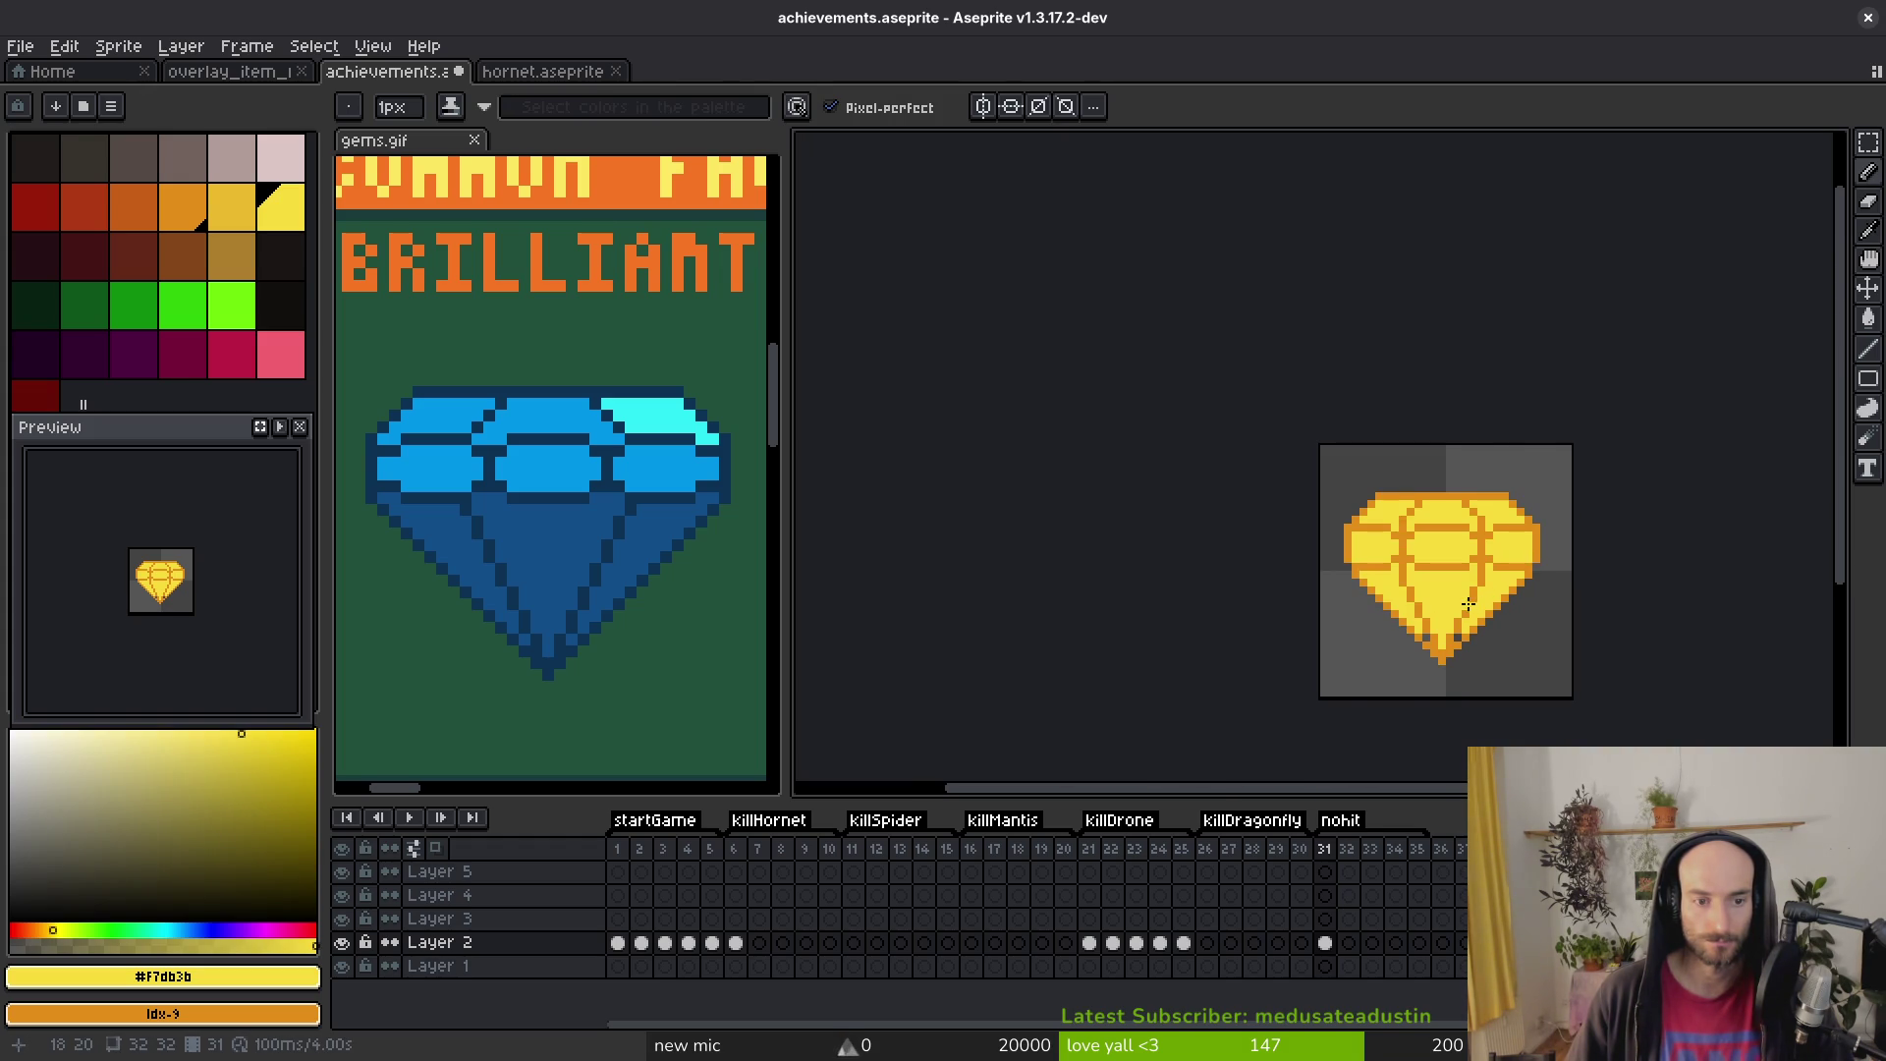
{"action": "scroll", "coordinate": [1495, 584], "scroll_direction": "up", "scroll_amount": 3}
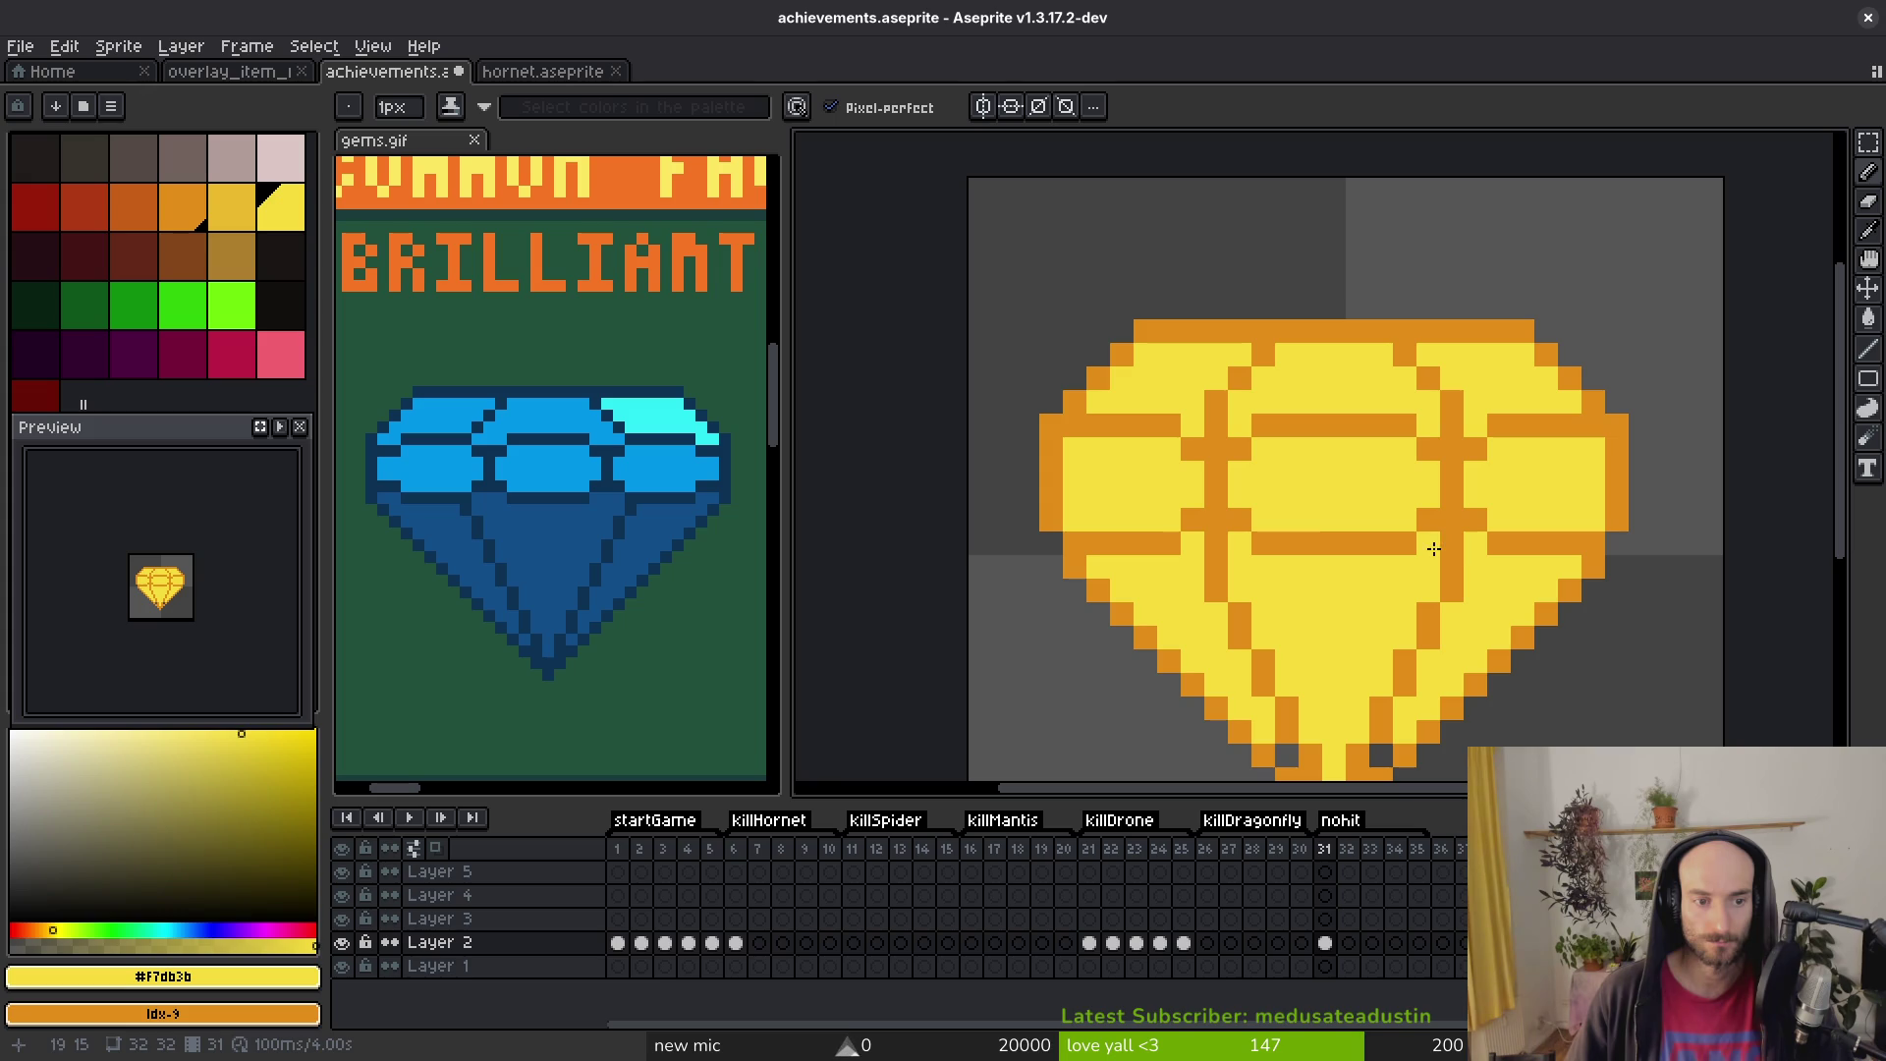
Step: Draw the orange top-edge and top-right diagonal facet lines, repainting stray pixels yellow
{"action": "left_click", "coordinate": [1210, 400], "text": "alt"}
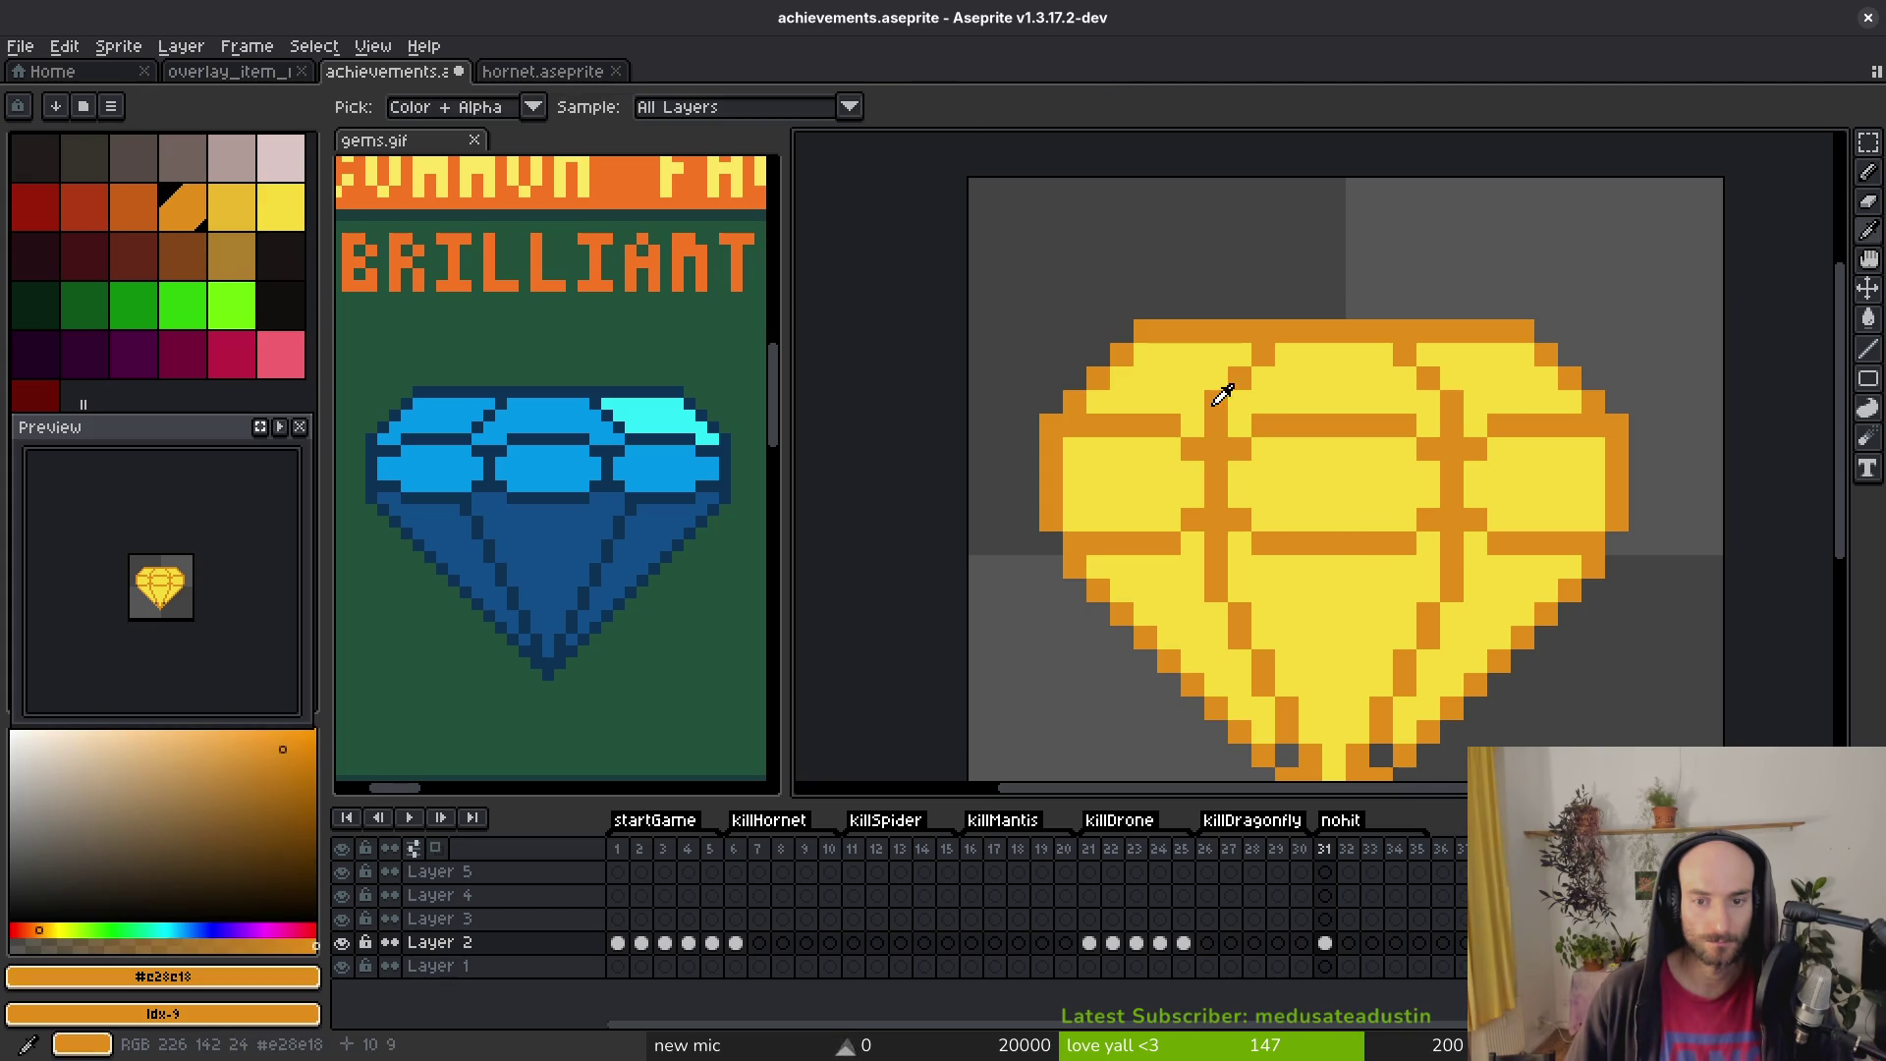
{"action": "left_click", "coordinate": [1240, 354]}
{"action": "mouse_move", "coordinate": [1428, 354]}
{"action": "left_mouse_down"}
{"action": "mouse_move", "coordinate": [1471, 400]}
{"action": "mouse_move", "coordinate": [1422, 369]}
{"action": "left_mouse_up"}
{"action": "left_click", "coordinate": [1475, 424], "text": "alt"}
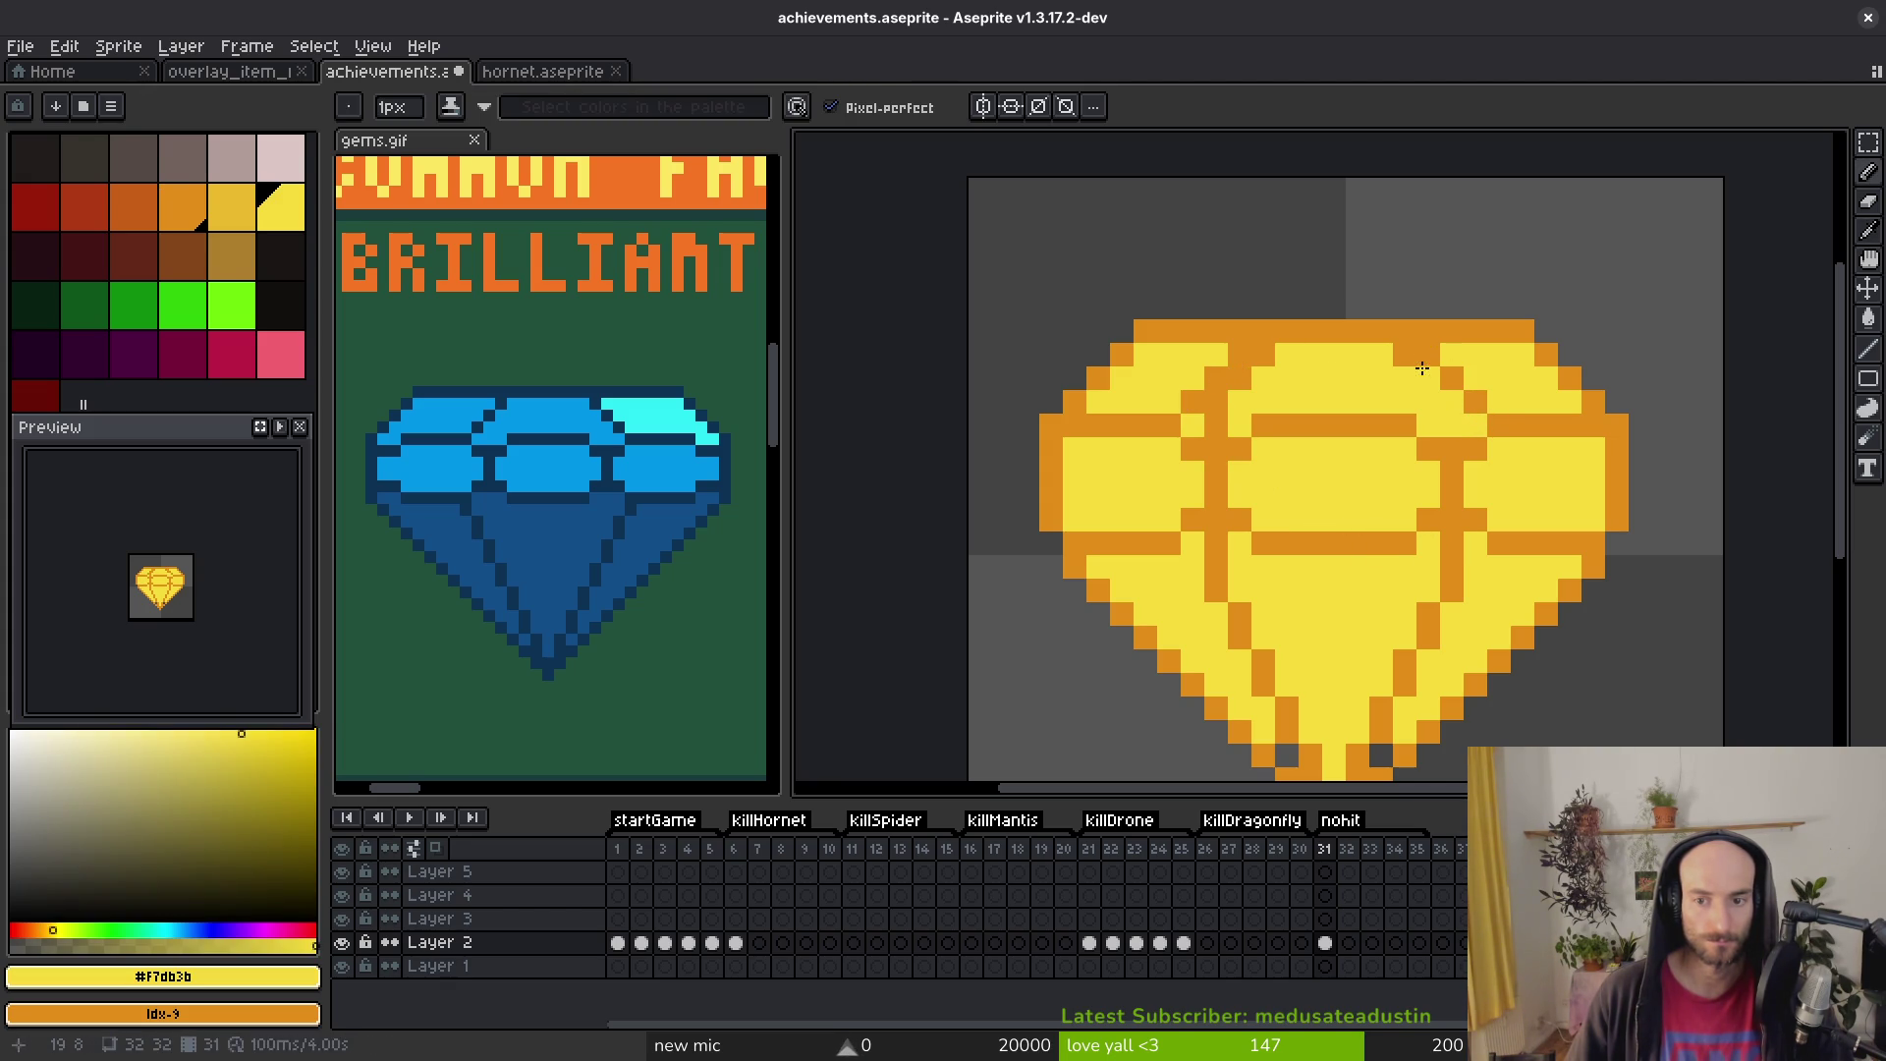
{"action": "left_click_drag", "start_coordinate": [1239, 379], "coordinate": [1257, 362]}
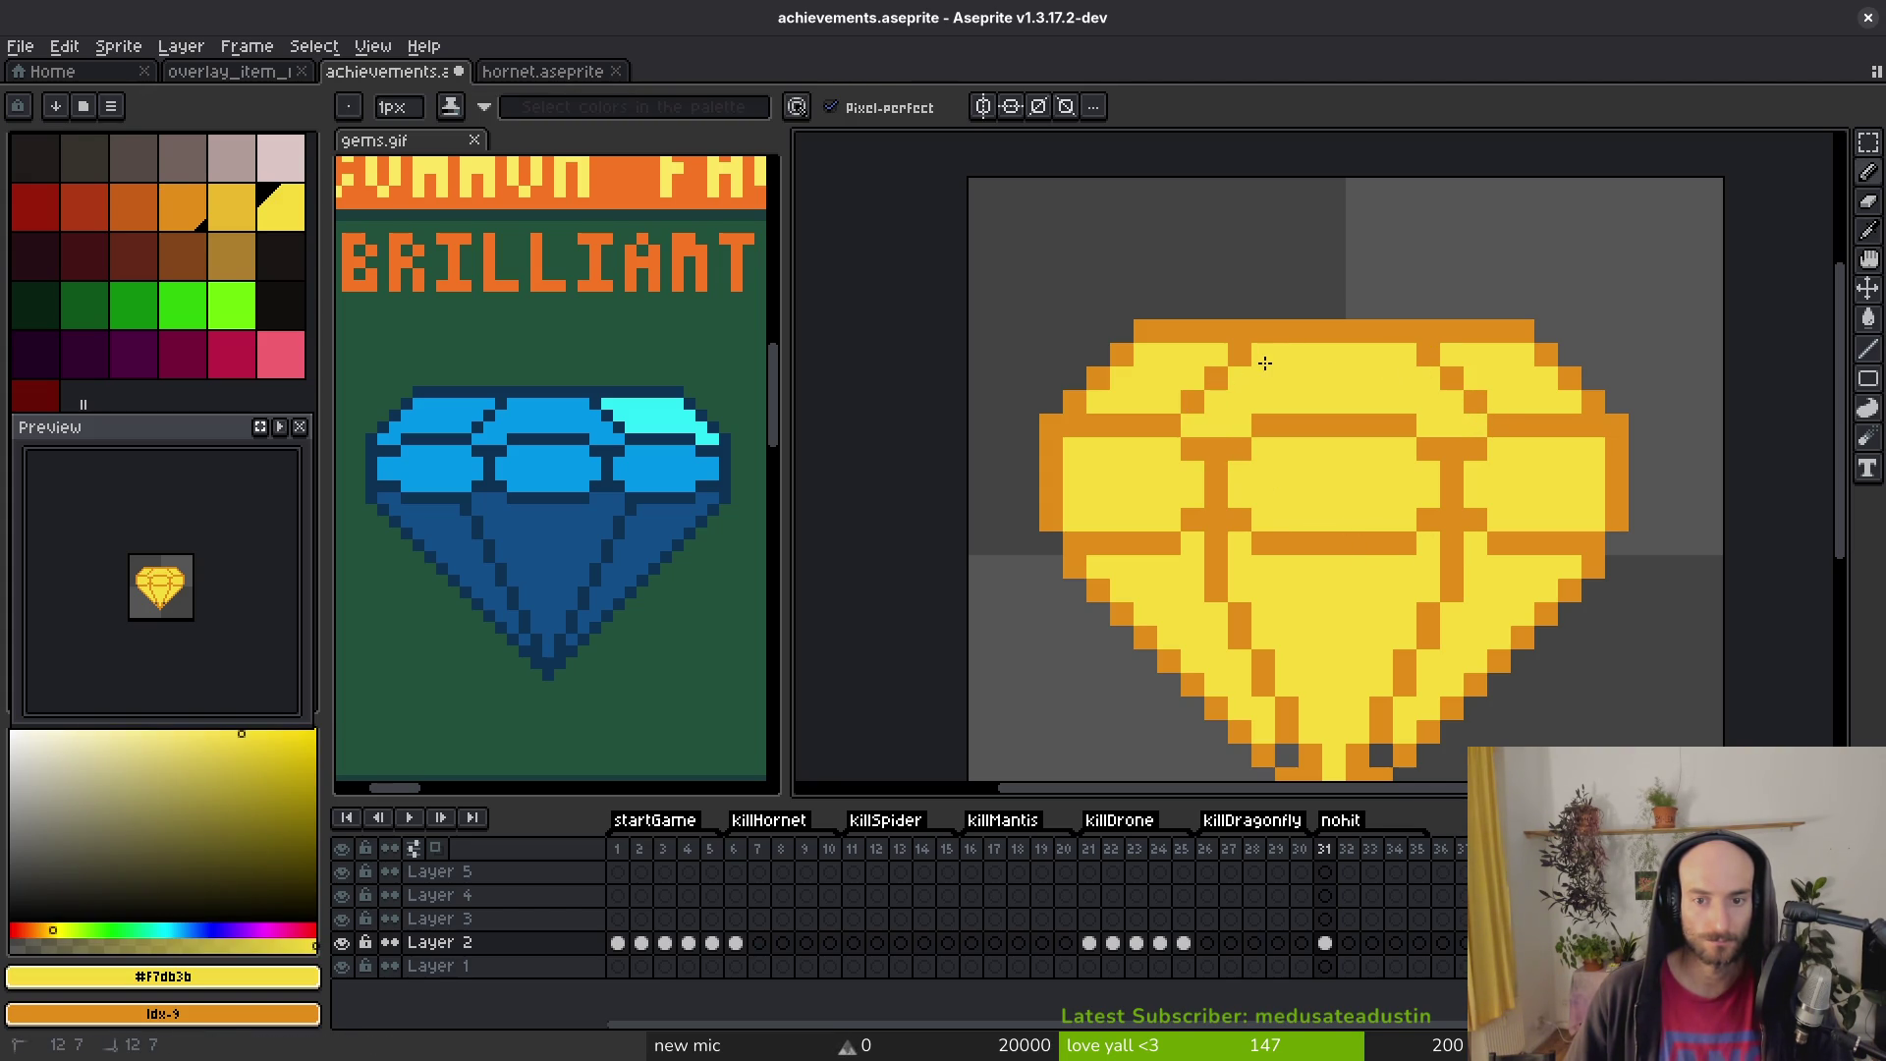
{"action": "scroll", "coordinate": [1313, 517], "scroll_direction": "down", "scroll_amount": 2}
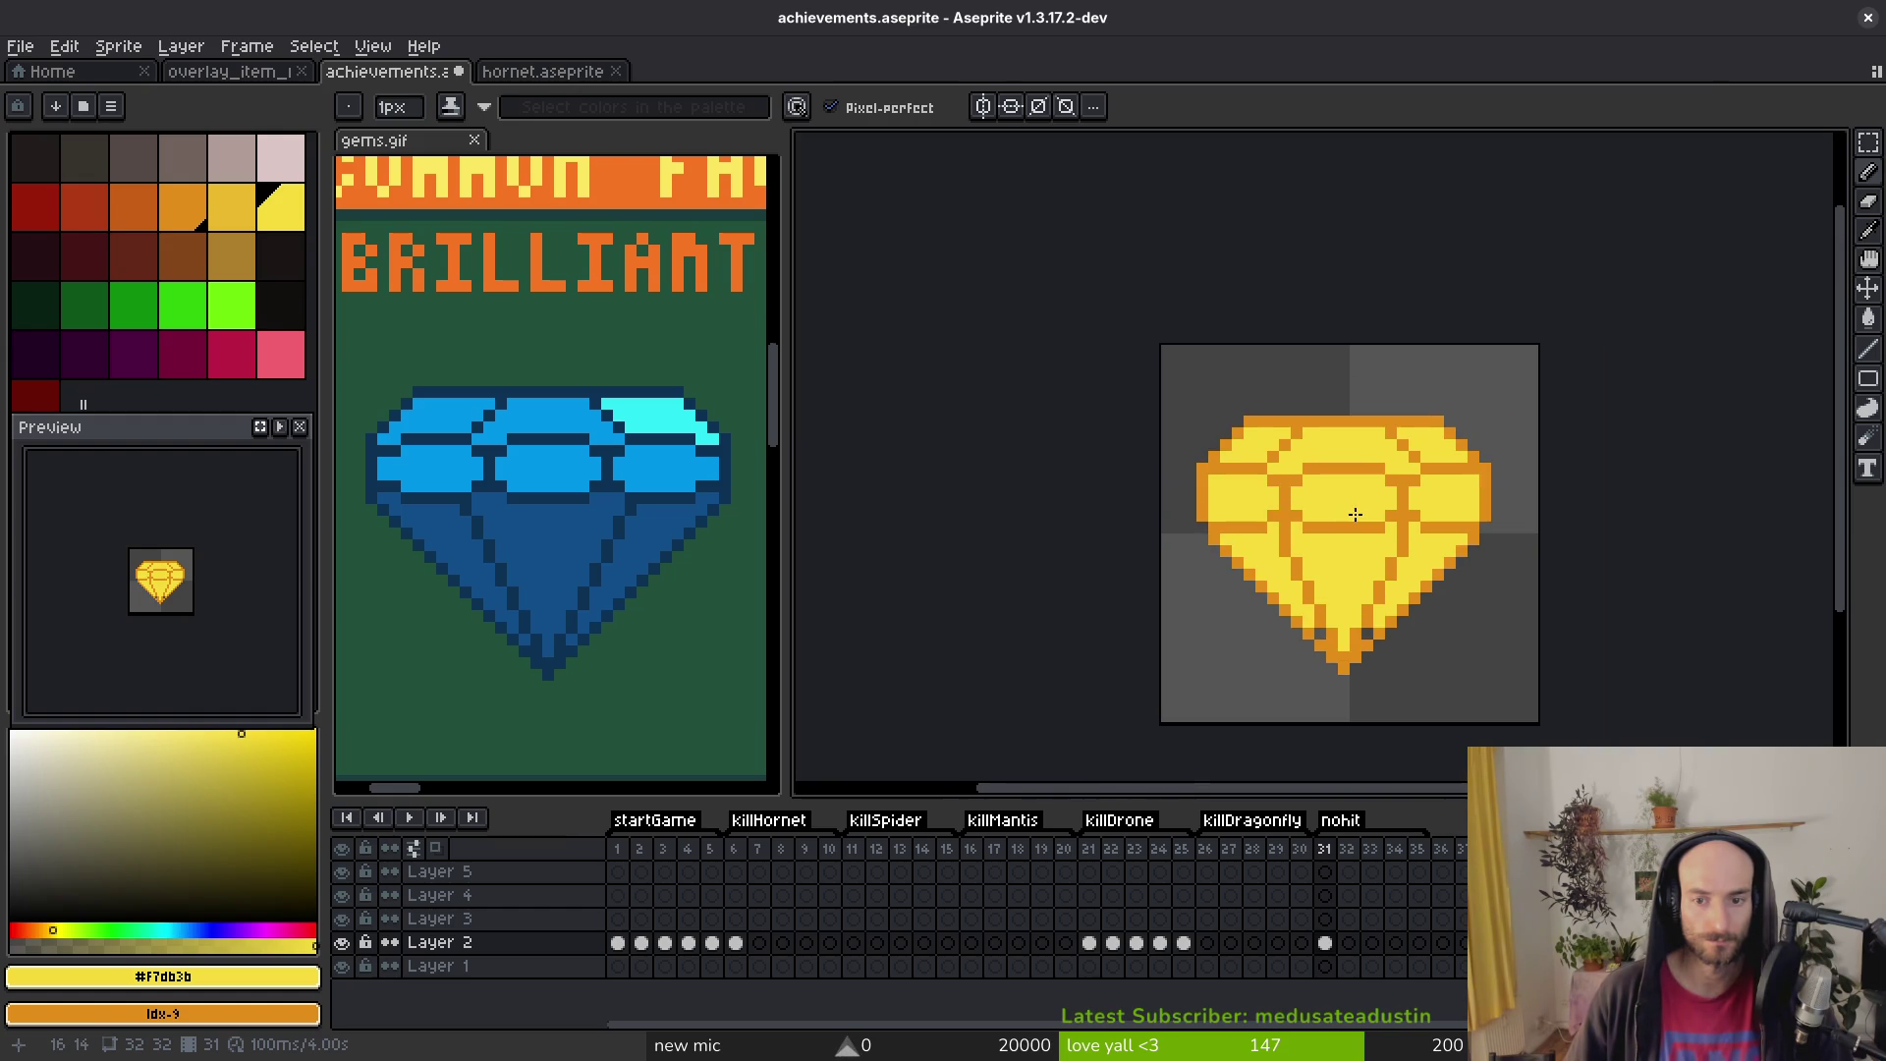
{"action": "scroll", "coordinate": [1345, 508], "scroll_direction": "up", "scroll_amount": 4}
{"action": "scroll", "coordinate": [1368, 514], "scroll_direction": "down", "scroll_amount": 1}
{"action": "key", "text": "m"}
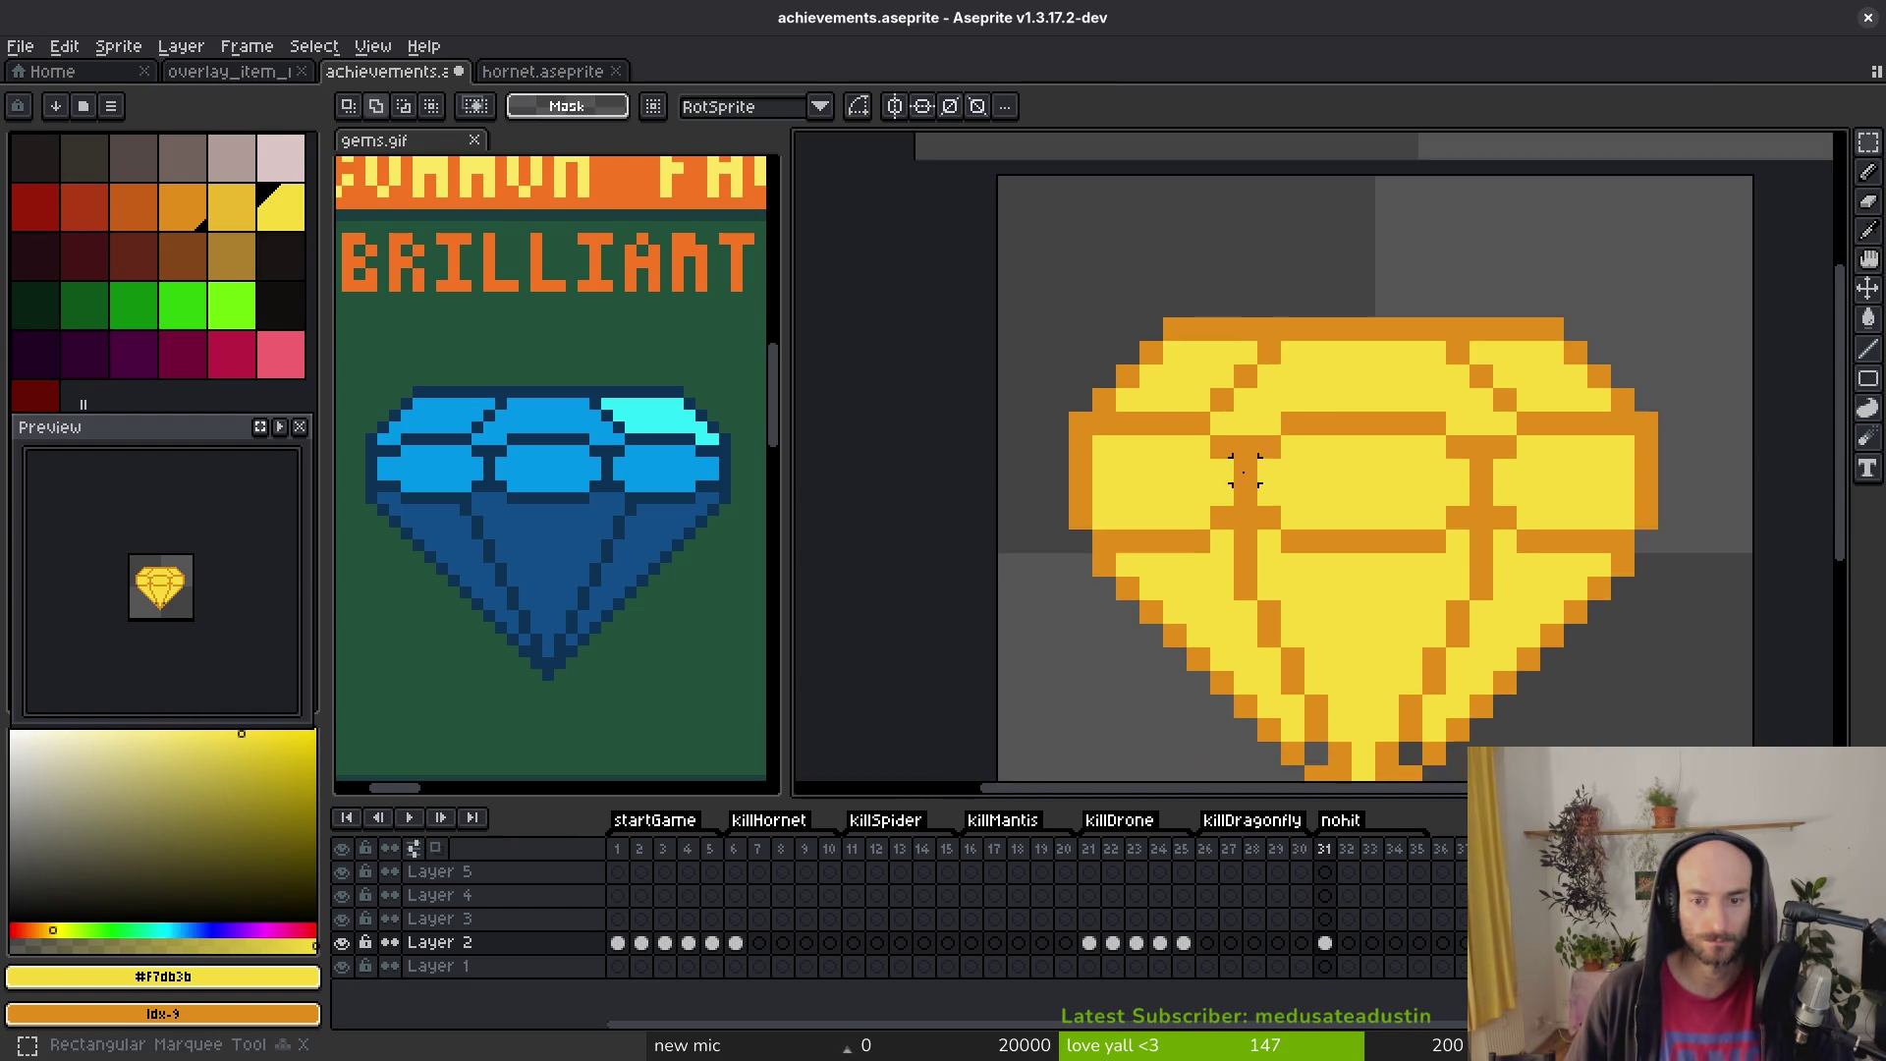
{"action": "scroll", "coordinate": [1151, 374], "scroll_direction": "down", "scroll_amount": 3}
{"action": "scroll", "coordinate": [1188, 425], "scroll_direction": "up", "scroll_amount": 2}
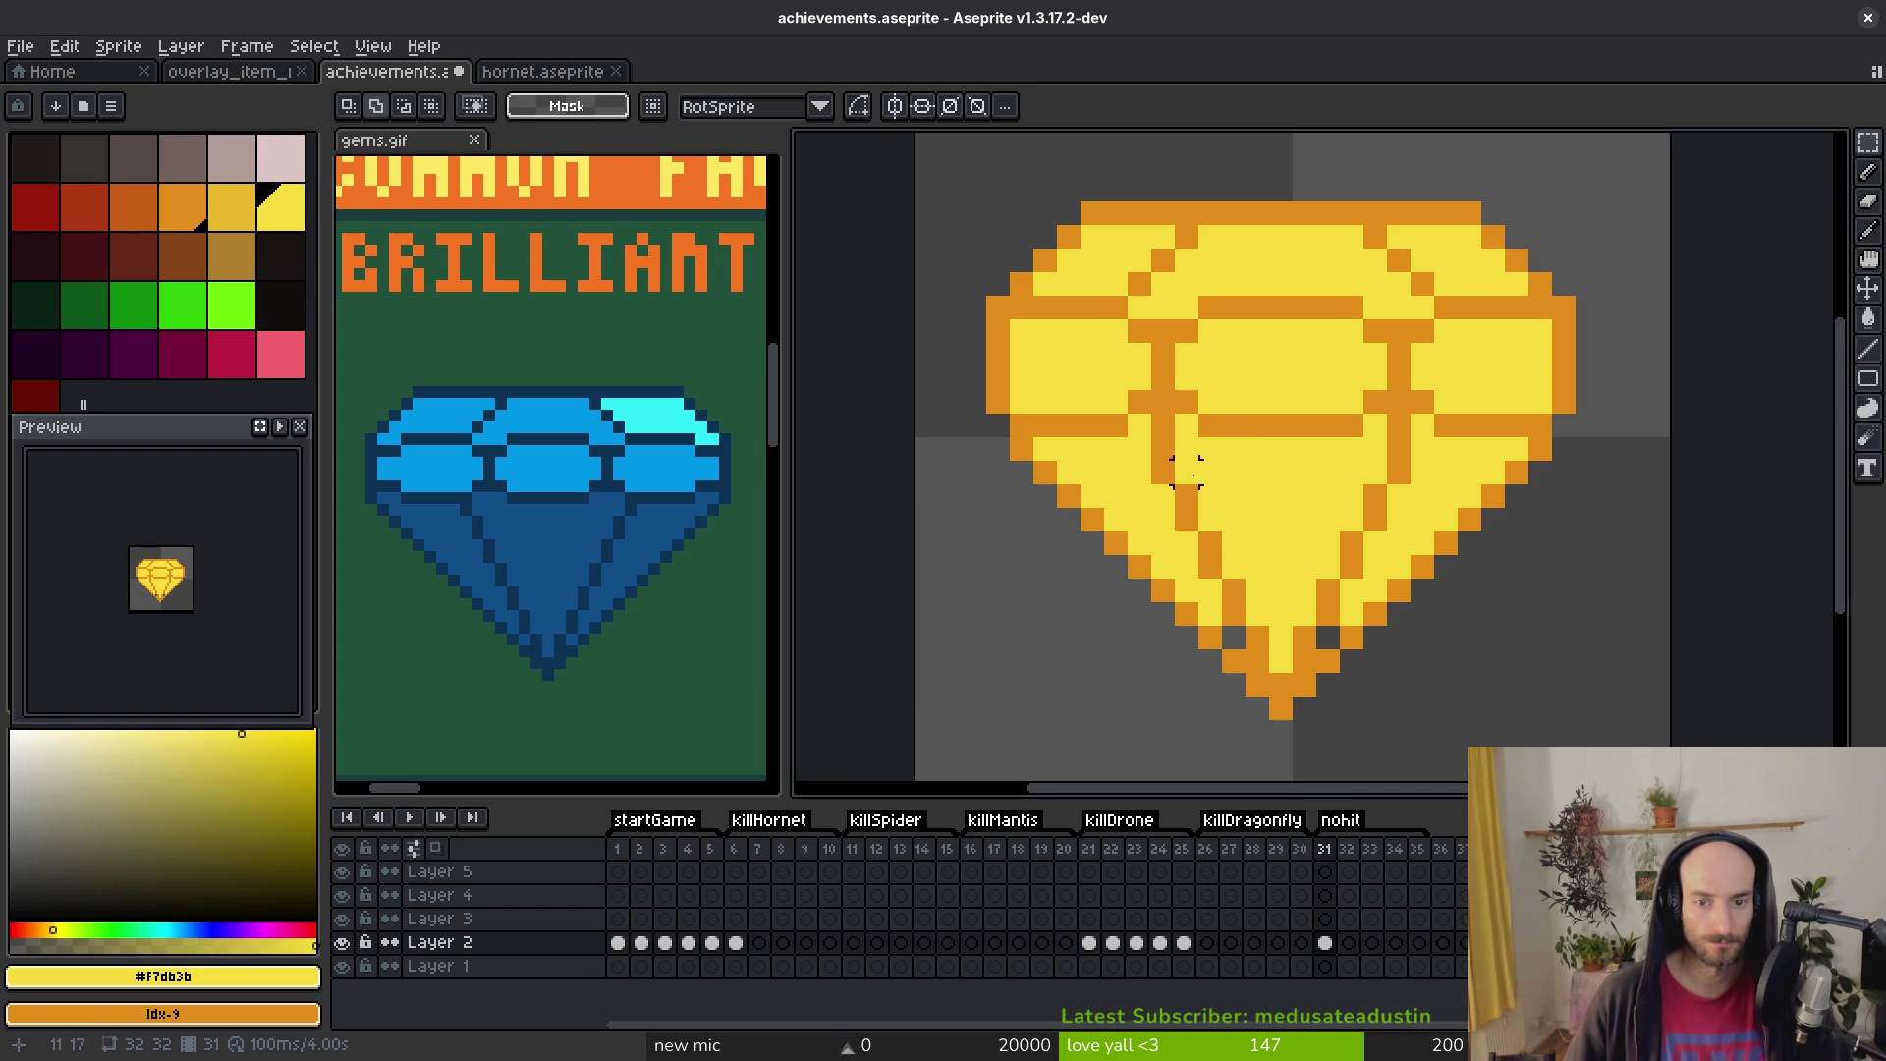
Step: Redraw the lower-left facet line in orange and trim extra pixels from the vertical line
{"action": "left_click", "coordinate": [1165, 447], "text": "alt"}
{"action": "key", "text": "b"}
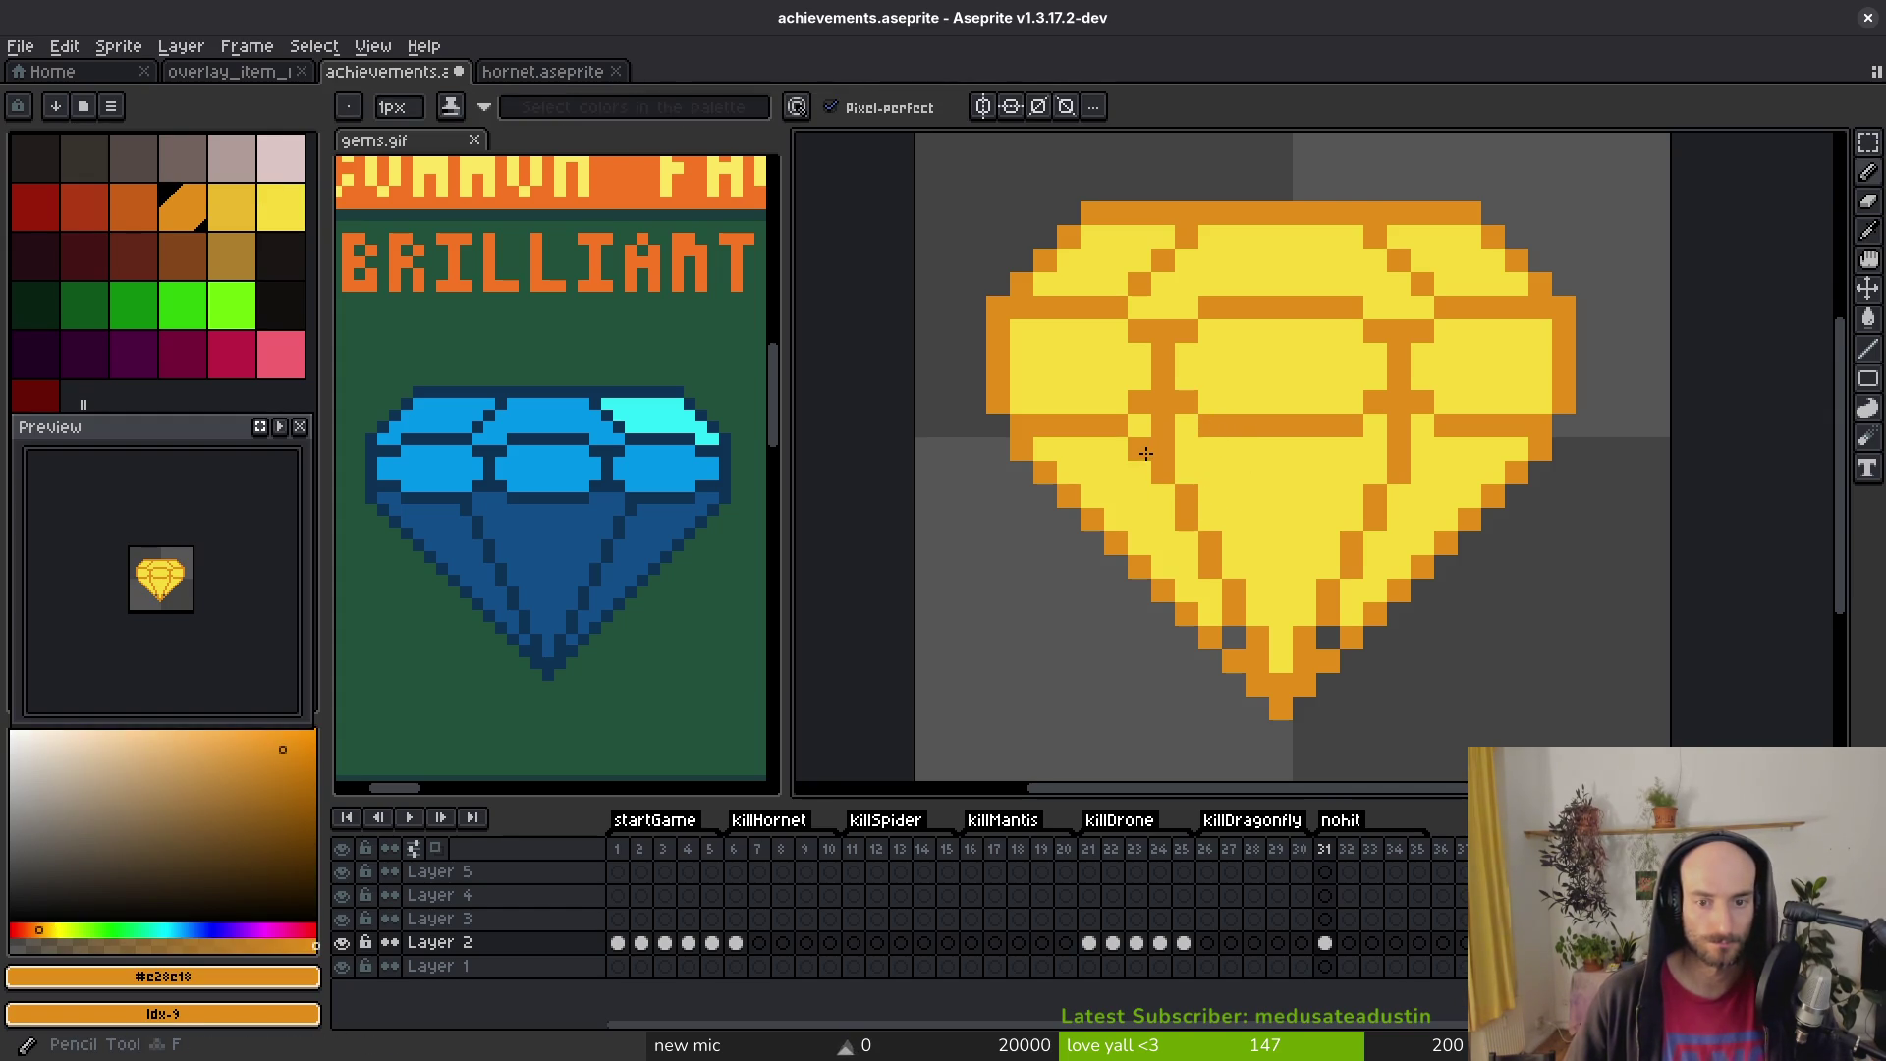
{"action": "left_click", "coordinate": [1146, 450]}
{"action": "left_click_drag", "start_coordinate": [1181, 539], "coordinate": [1209, 587]}
{"action": "left_click", "coordinate": [1277, 598], "text": "alt"}
{"action": "left_click", "coordinate": [1209, 543]}
{"action": "left_click", "coordinate": [1191, 491]}
{"action": "left_click", "coordinate": [1163, 451]}
{"action": "left_click", "coordinate": [1163, 427]}
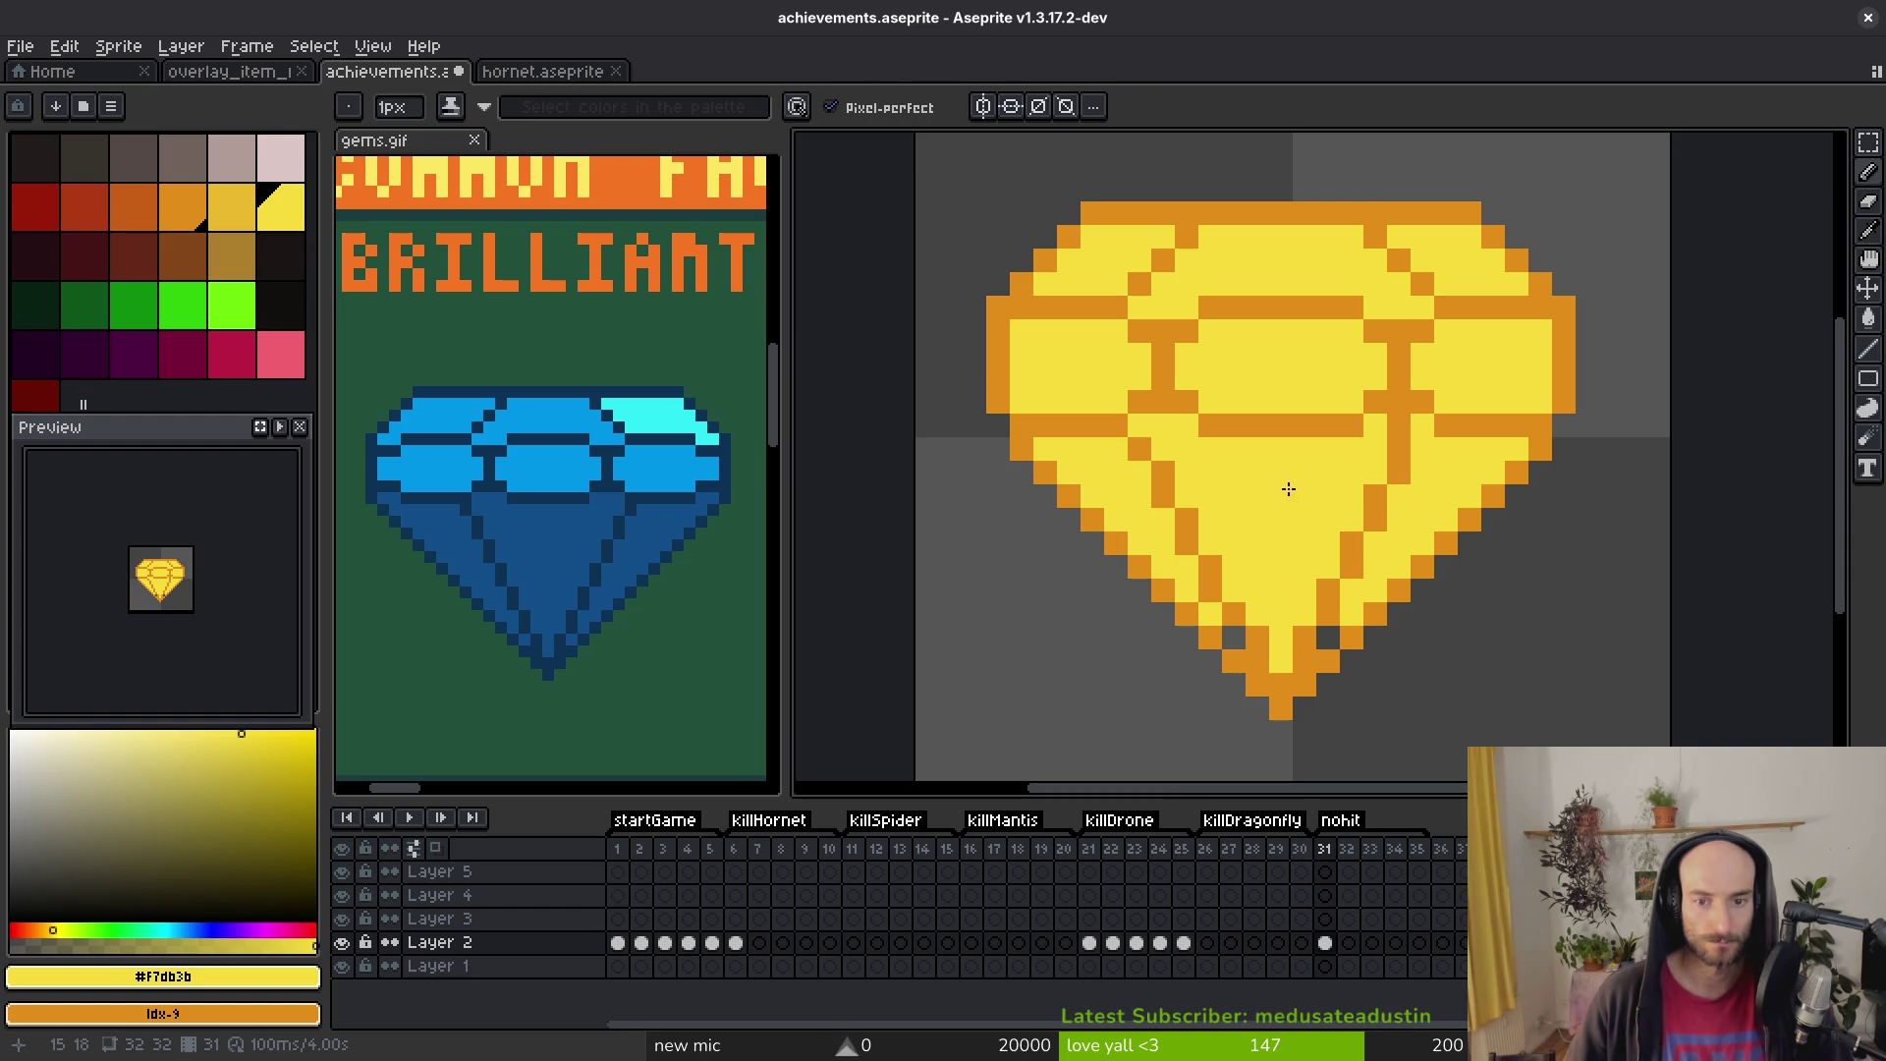
Step: Touch up the lower-left tip and reshape the lower-right facet line with yellow
{"action": "left_click", "coordinate": [1221, 555], "text": "alt"}
{"action": "left_click", "coordinate": [1254, 589], "text": "alt"}
{"action": "left_click", "coordinate": [1234, 634]}
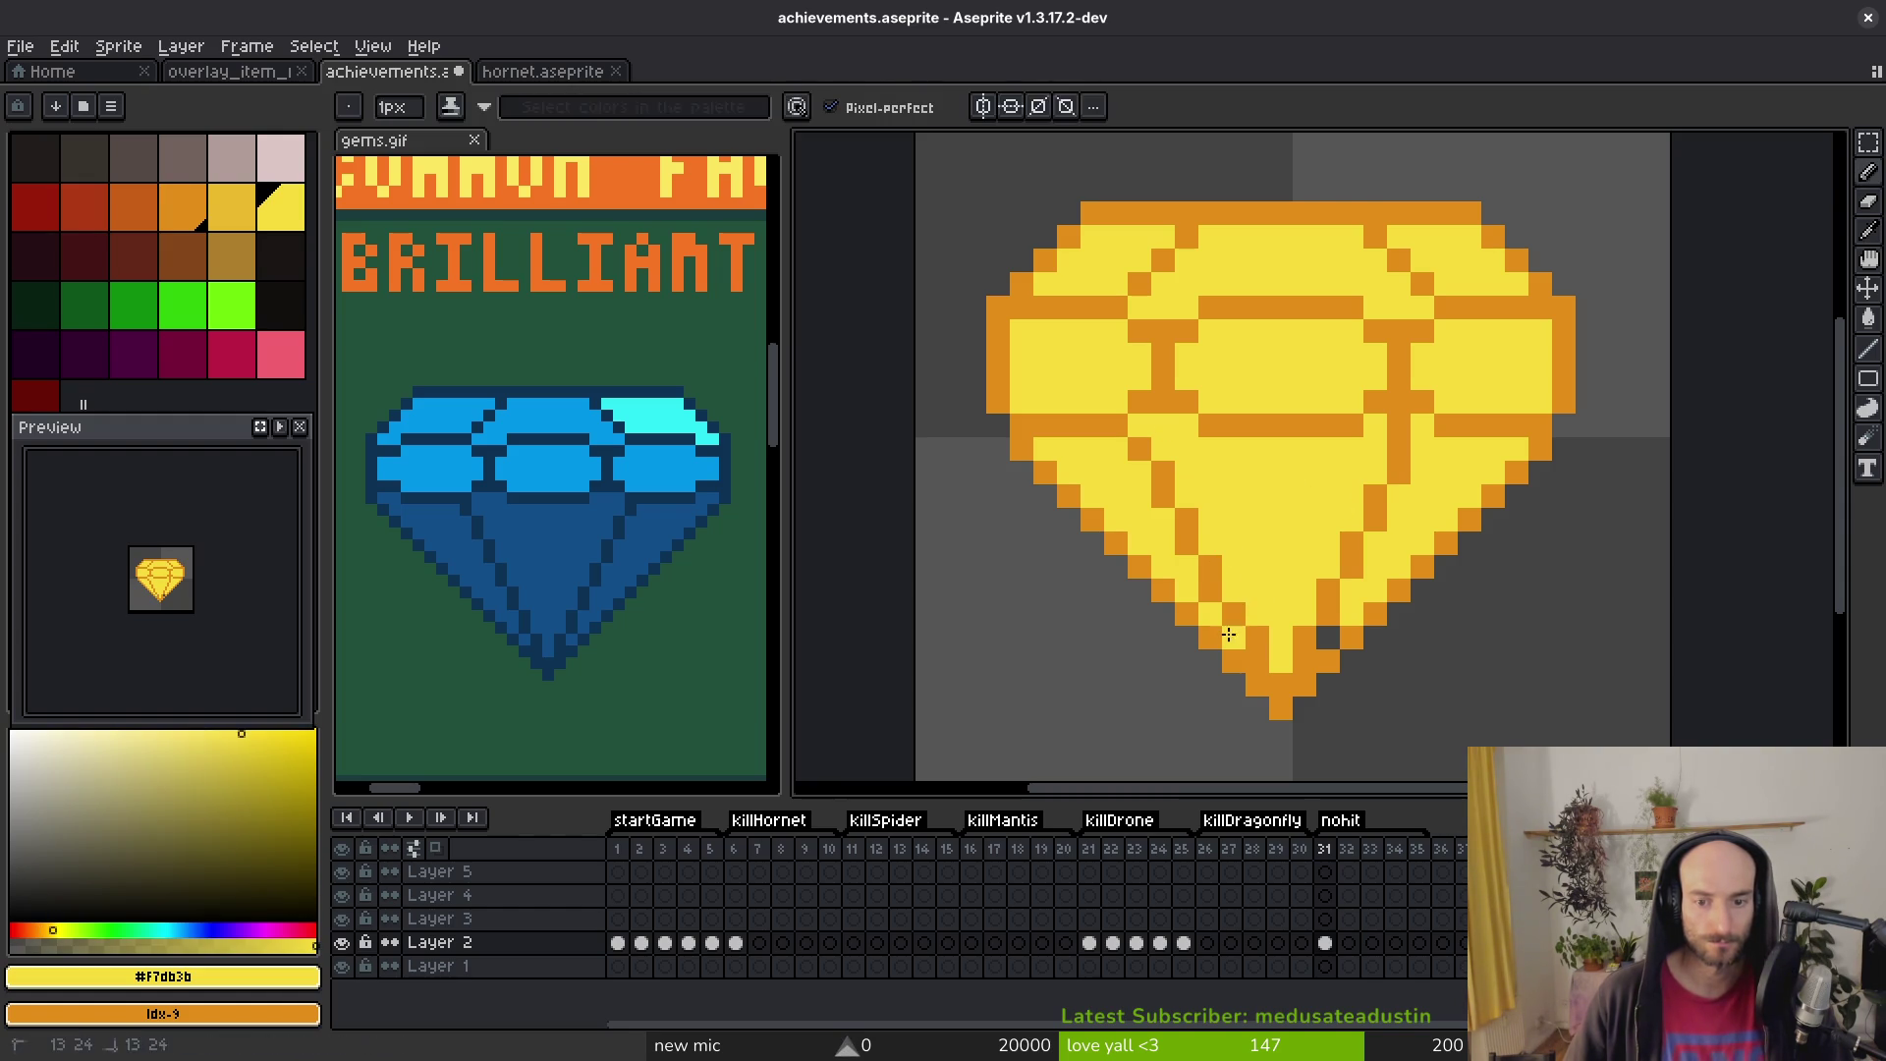
{"action": "left_click", "coordinate": [1354, 550], "text": "alt"}
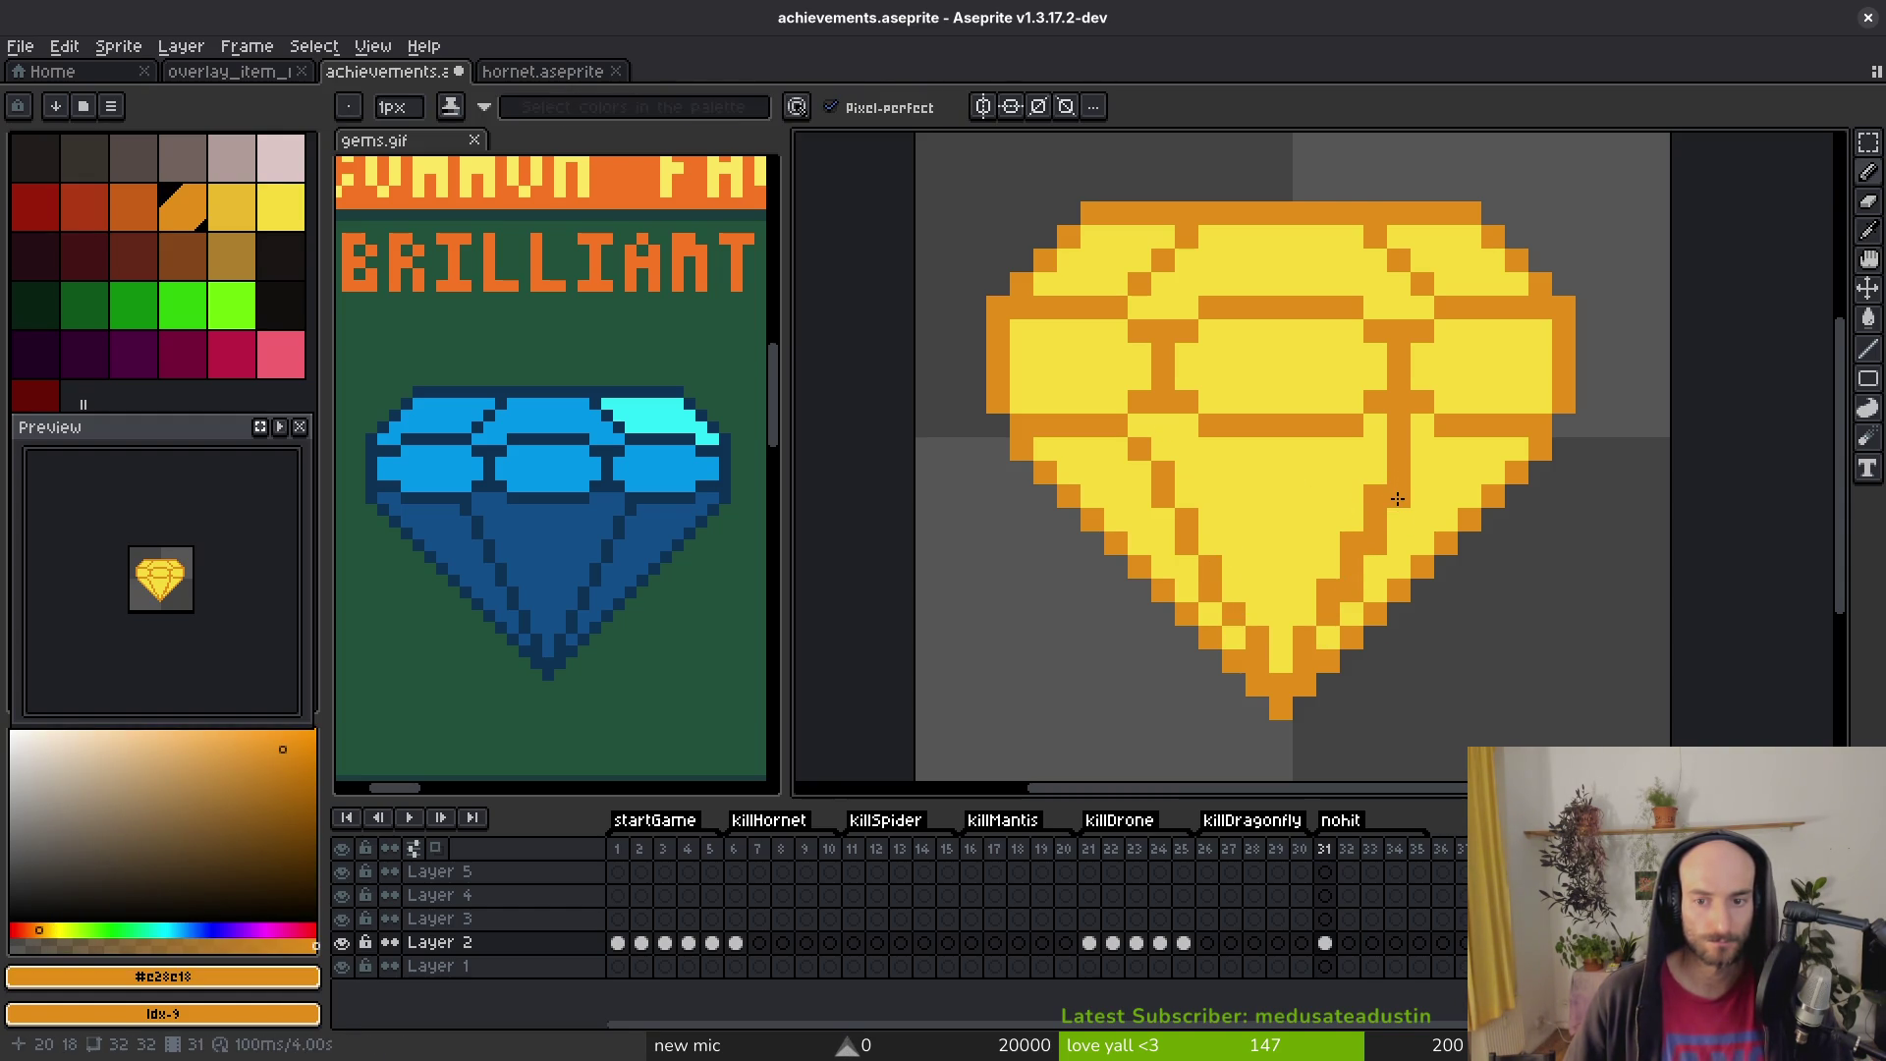
{"action": "left_click", "coordinate": [1396, 444], "text": "alt"}
{"action": "left_click_drag", "start_coordinate": [1367, 502], "coordinate": [1318, 573]}
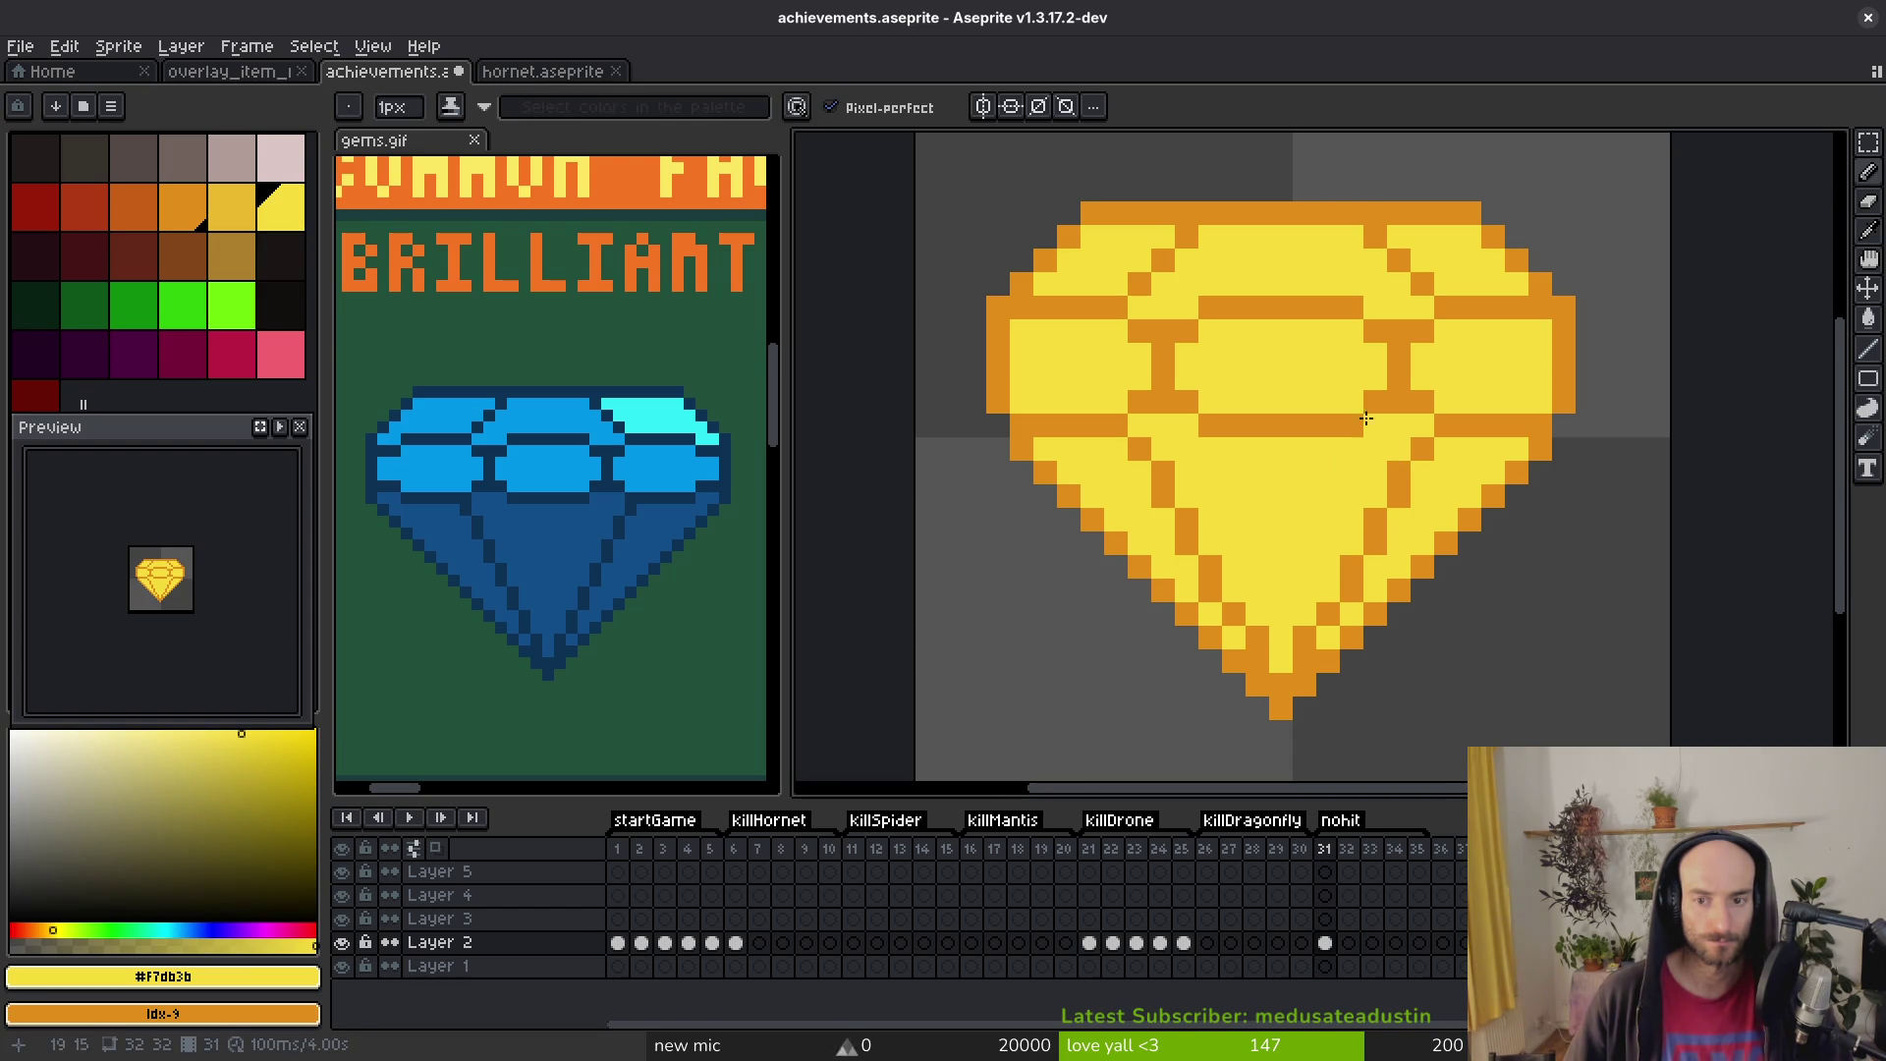
{"action": "scroll", "coordinate": [1368, 433], "scroll_direction": "down", "scroll_amount": 4}
Step: Save achievements.aseprite
{"action": "key", "text": "ctrl+s"}
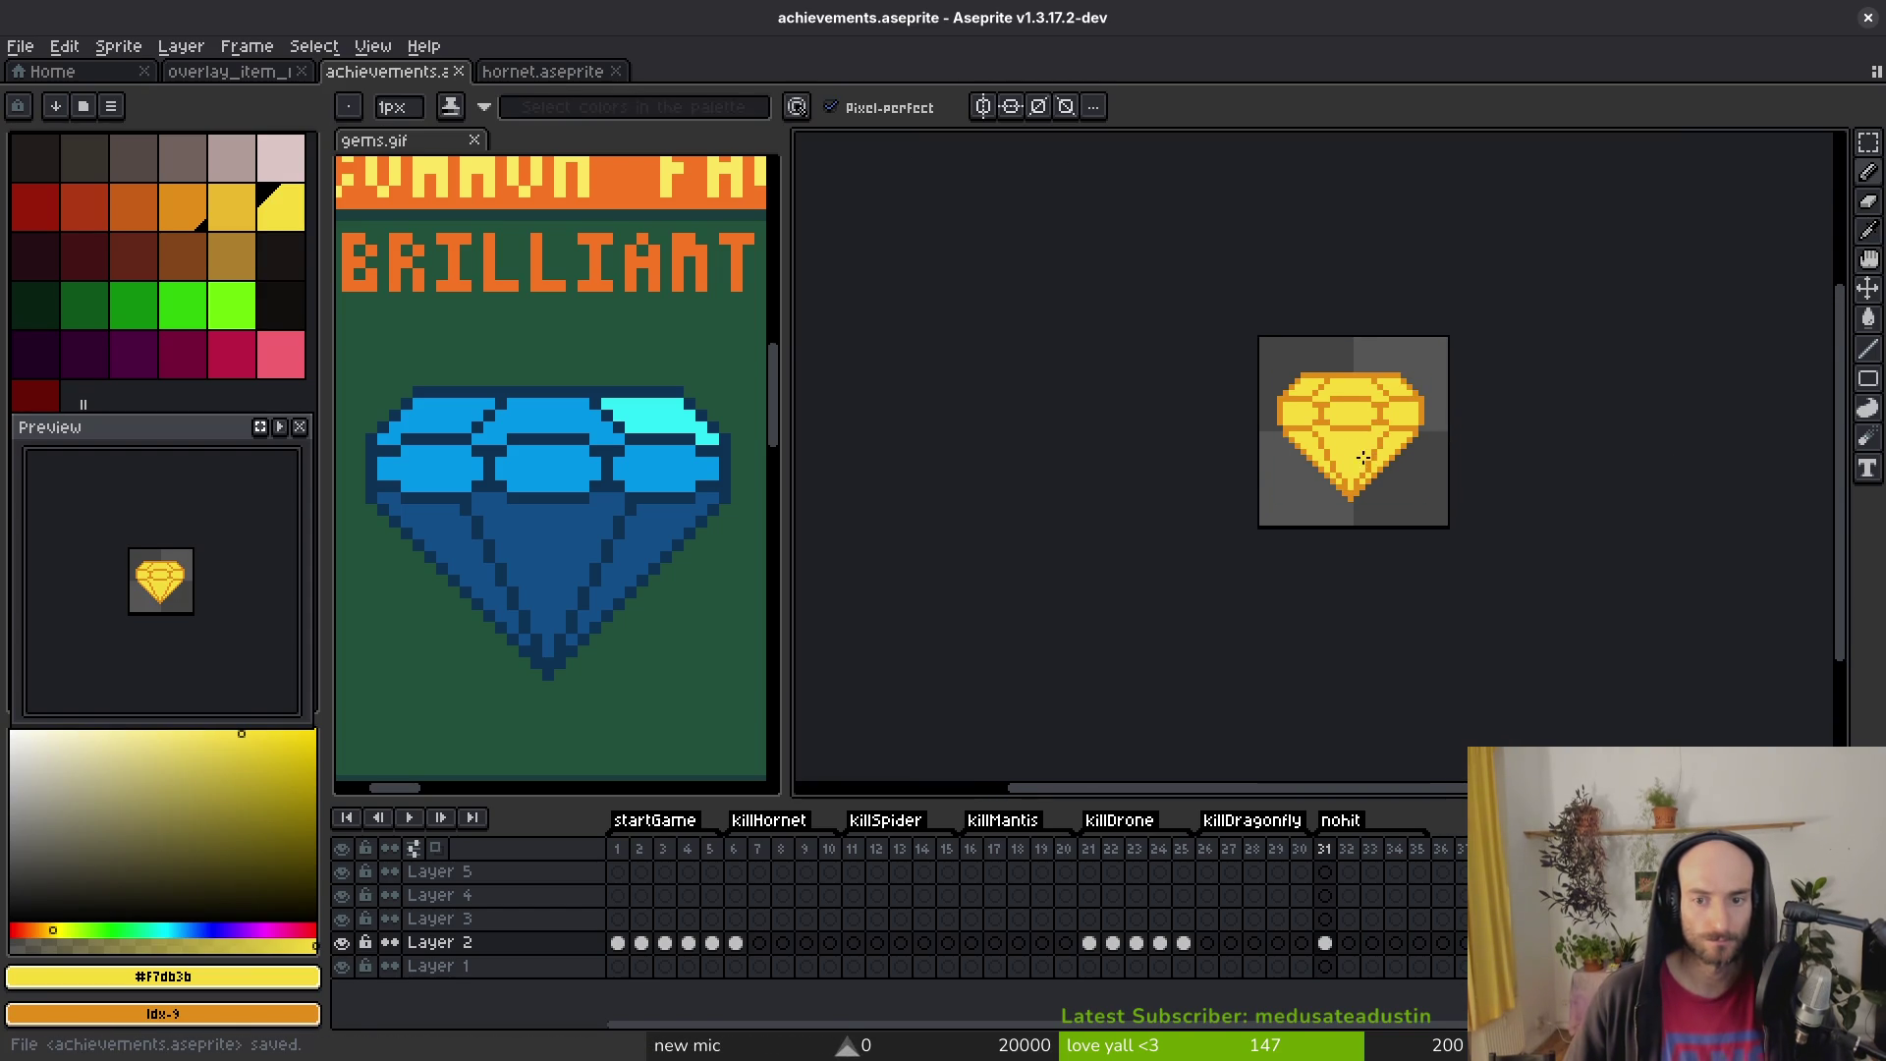
{"action": "scroll", "coordinate": [1341, 426], "scroll_direction": "up", "scroll_amount": 4}
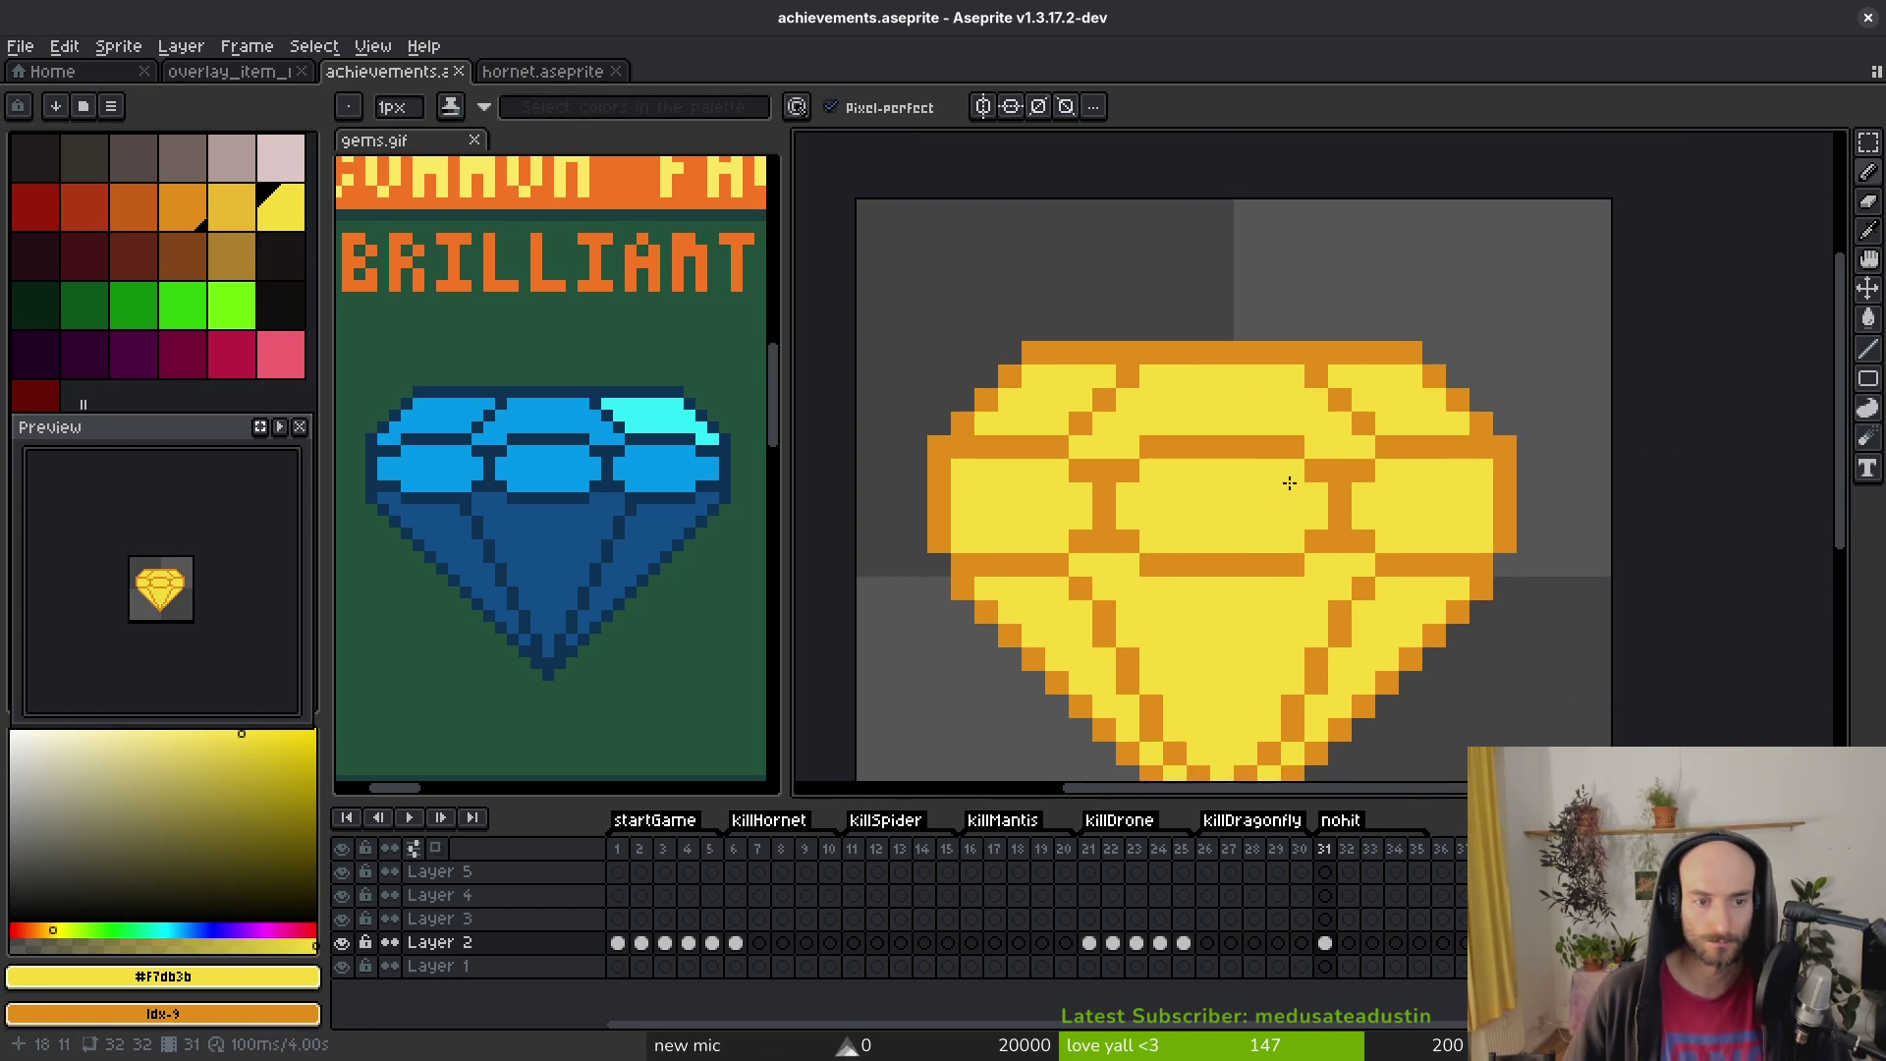
{"action": "left_click", "coordinate": [240, 205]}
{"action": "key", "text": "g"}
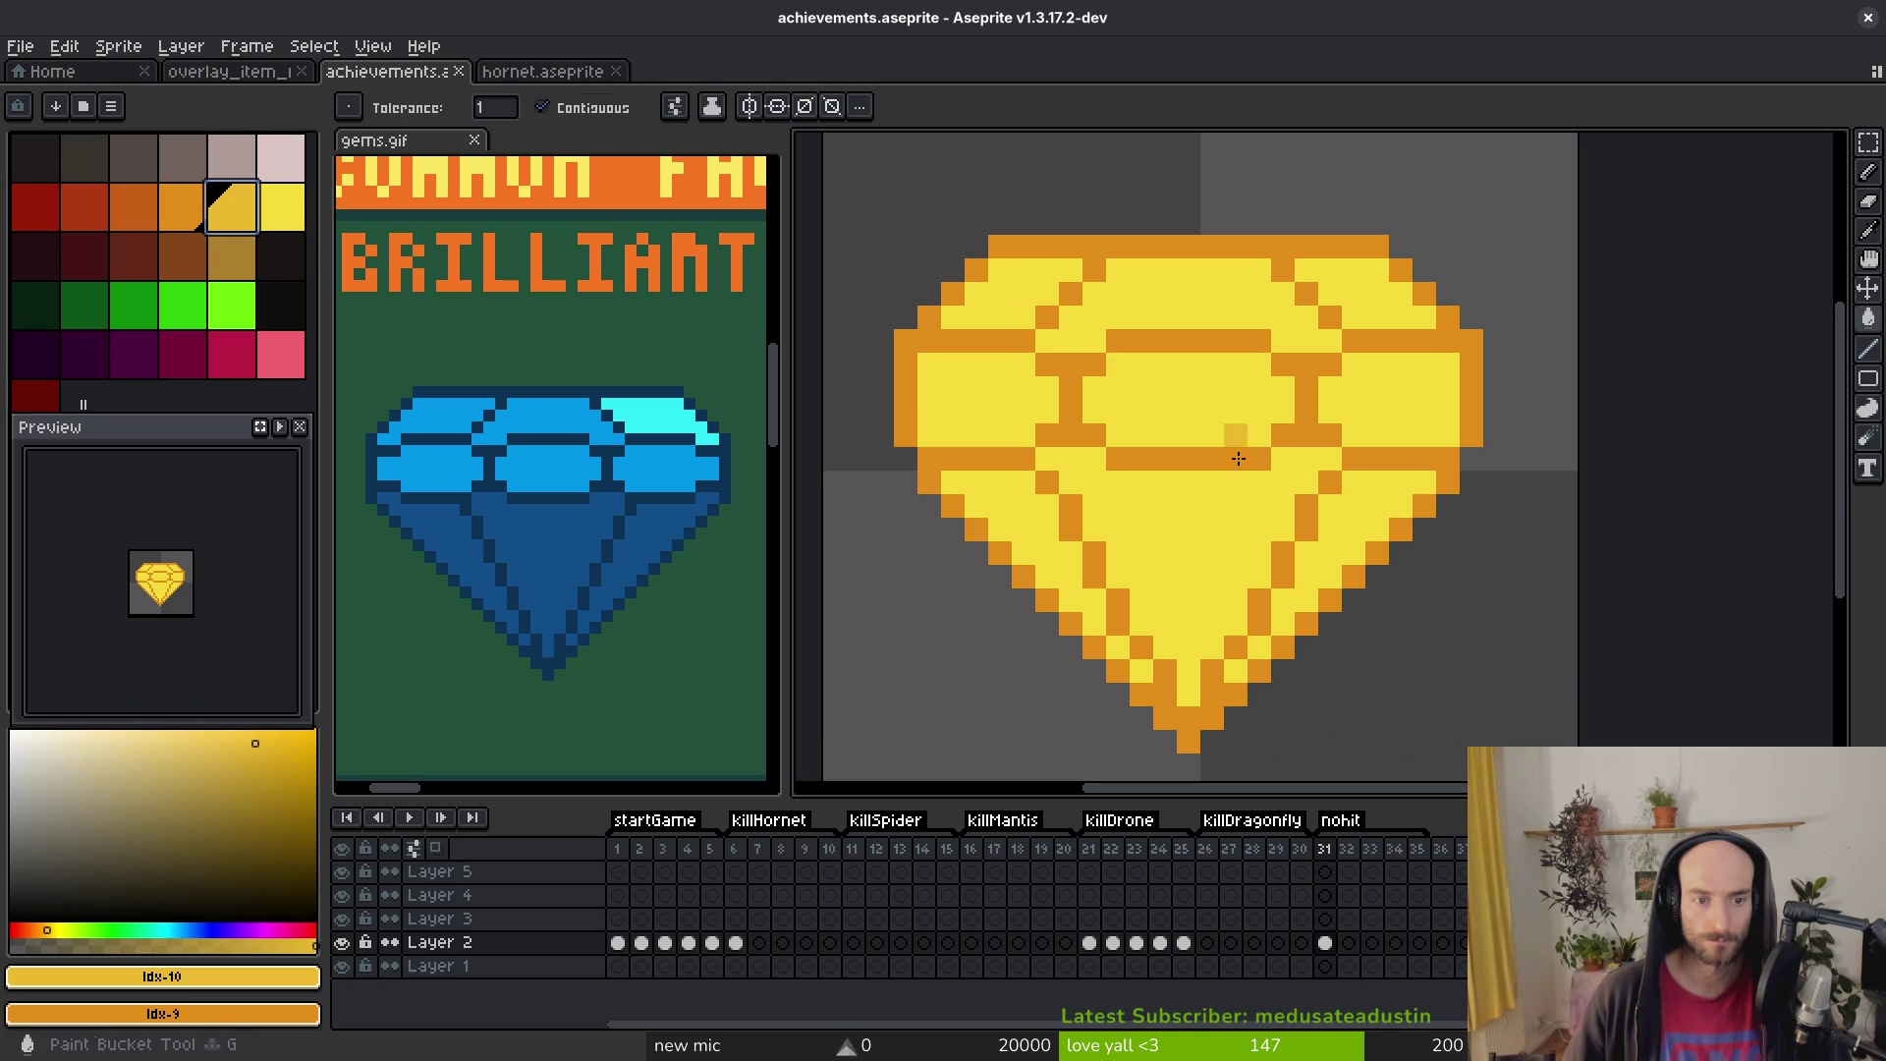
{"action": "left_click", "coordinate": [1202, 324]}
{"action": "left_click", "coordinate": [1188, 393]}
{"action": "left_click", "coordinate": [976, 387]}
{"action": "left_click", "coordinate": [1000, 314]}
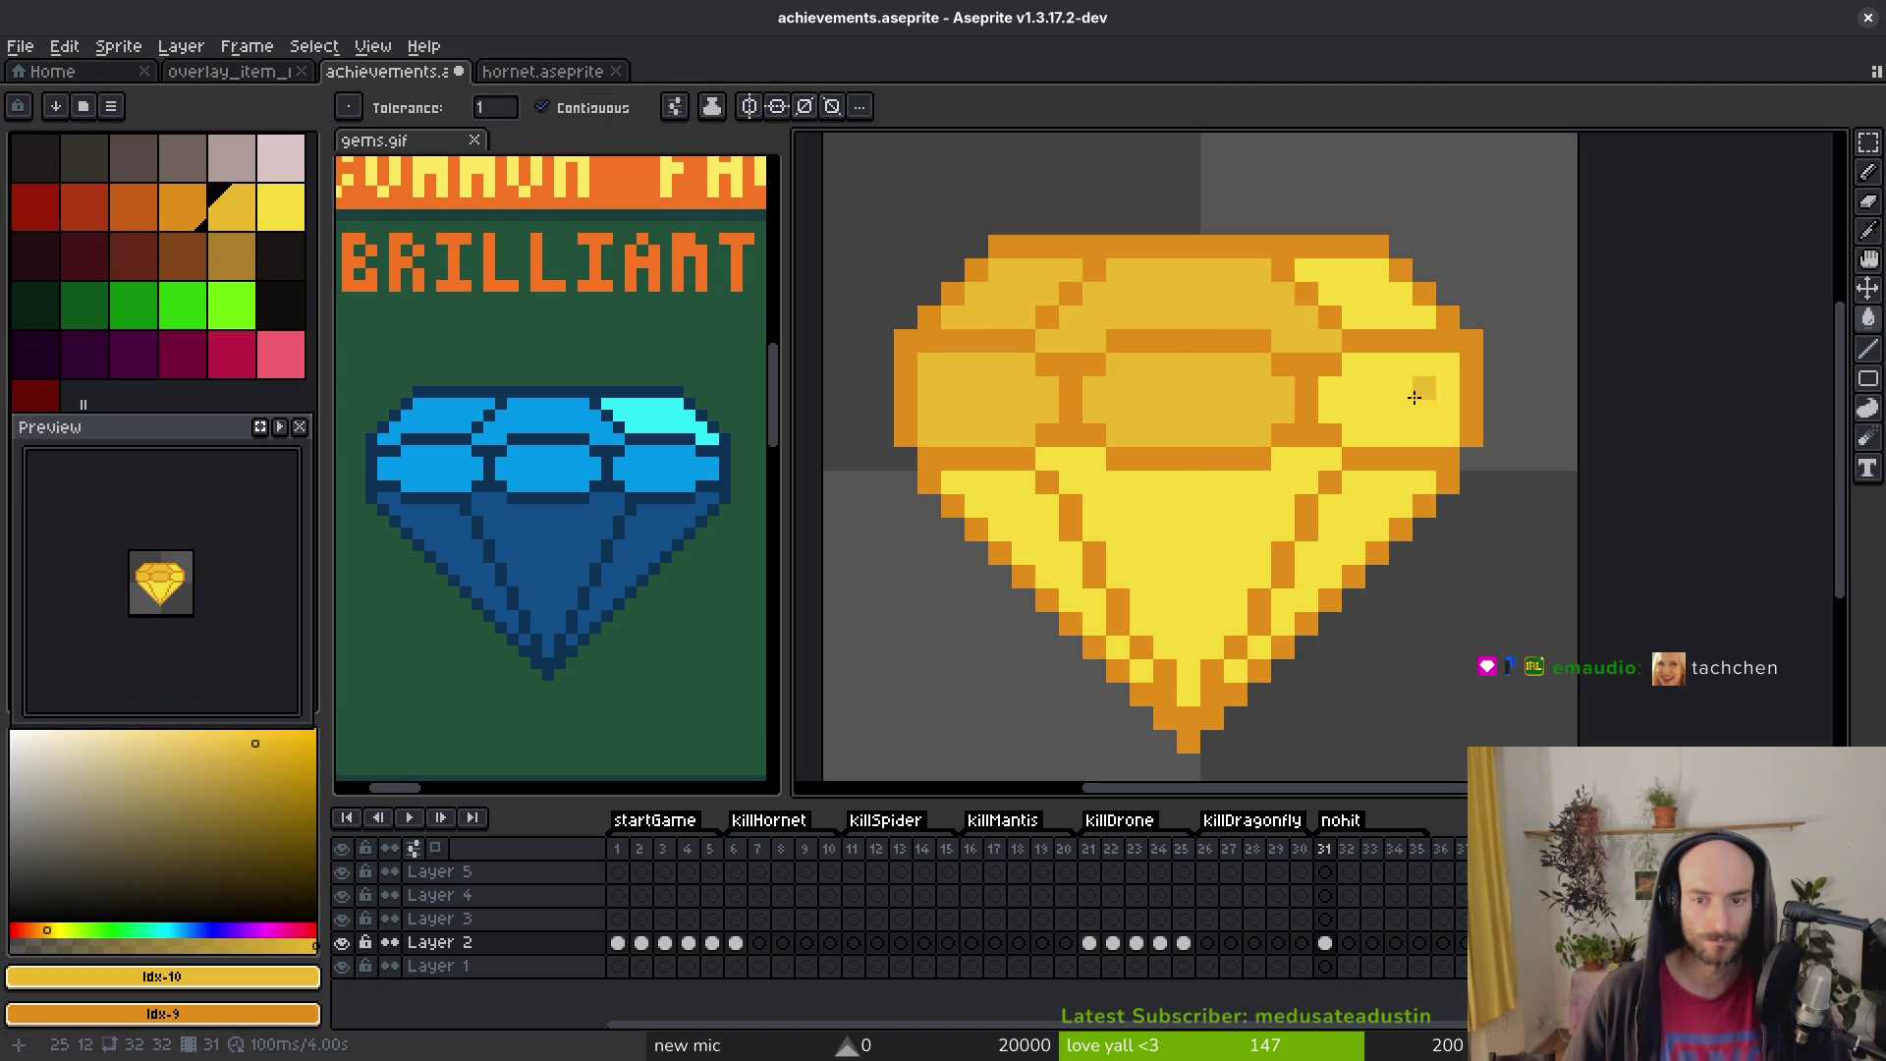
{"action": "left_click", "coordinate": [1418, 391]}
{"action": "left_click", "coordinate": [183, 206]}
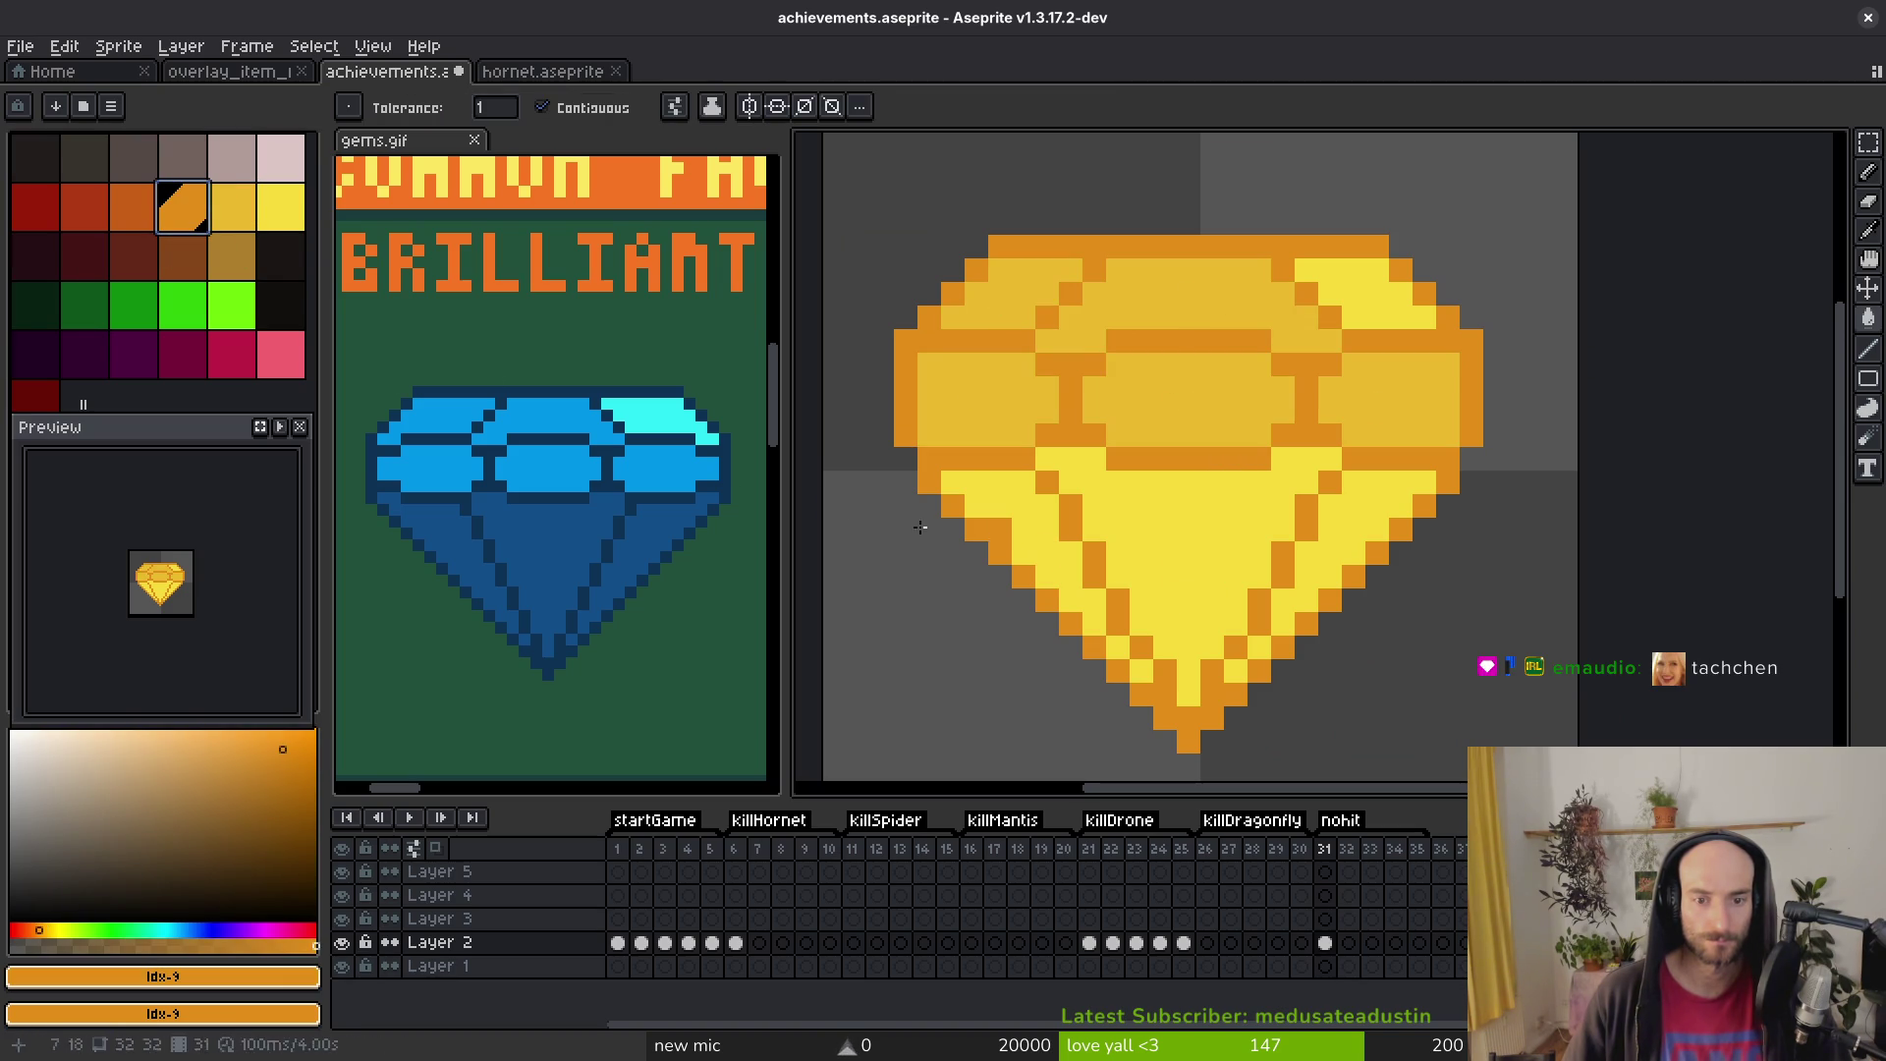
{"action": "key", "text": "i"}
{"action": "left_click", "coordinate": [1015, 451]}
{"action": "right_click", "coordinate": [106, 216]}
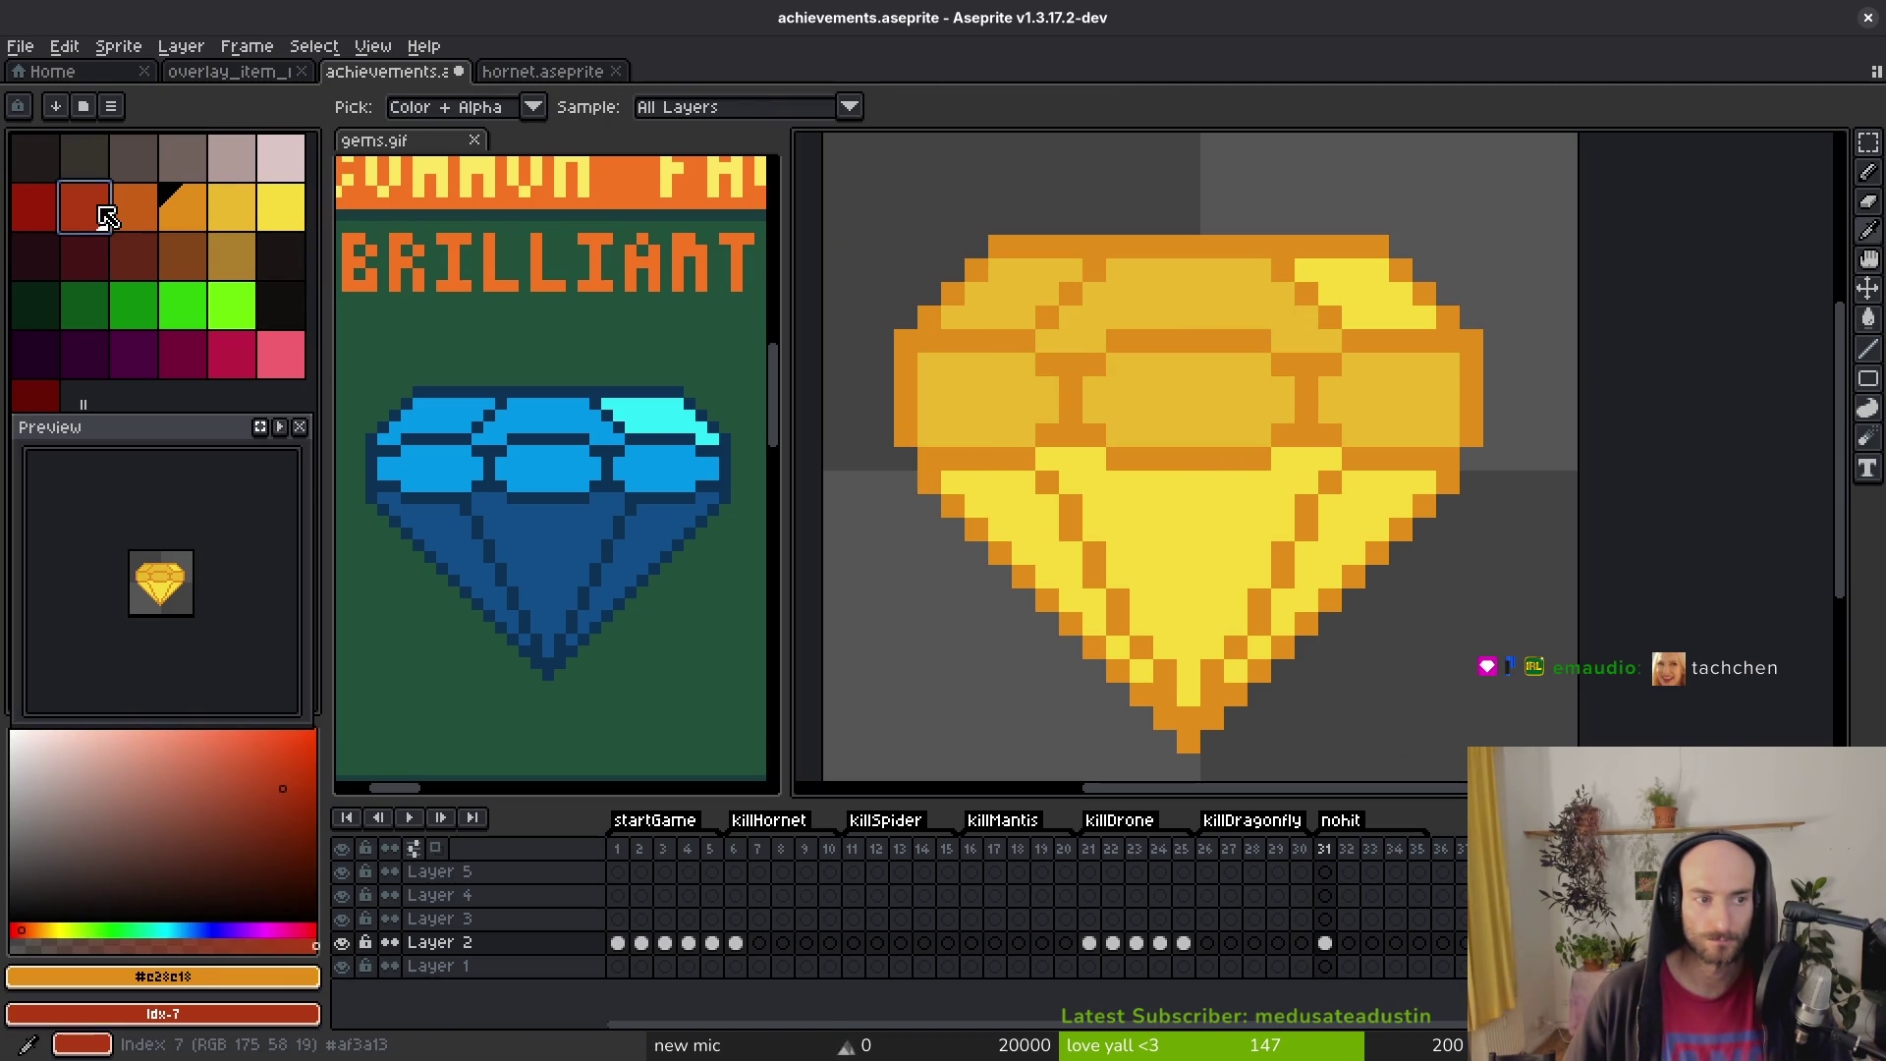
{"action": "right_click", "coordinate": [148, 208]}
{"action": "key", "text": "shift+r"}
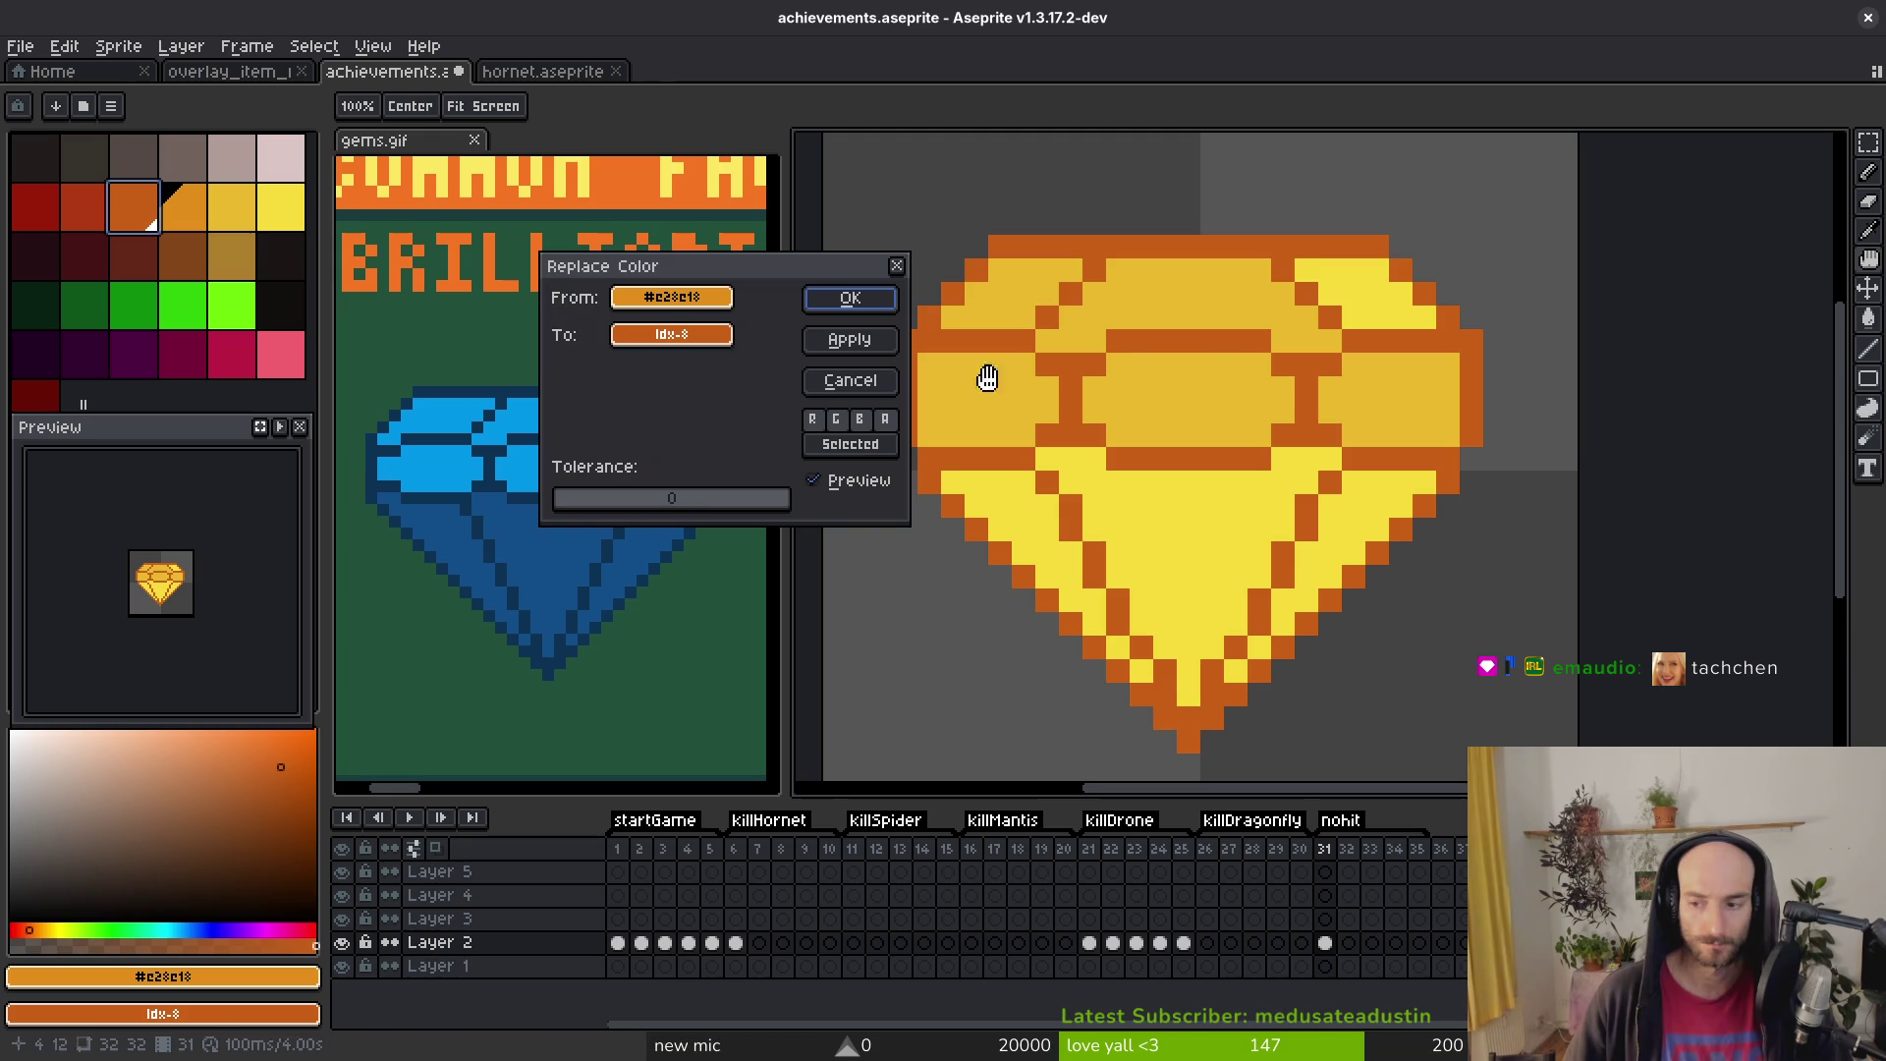
{"action": "left_click", "coordinate": [844, 299]}
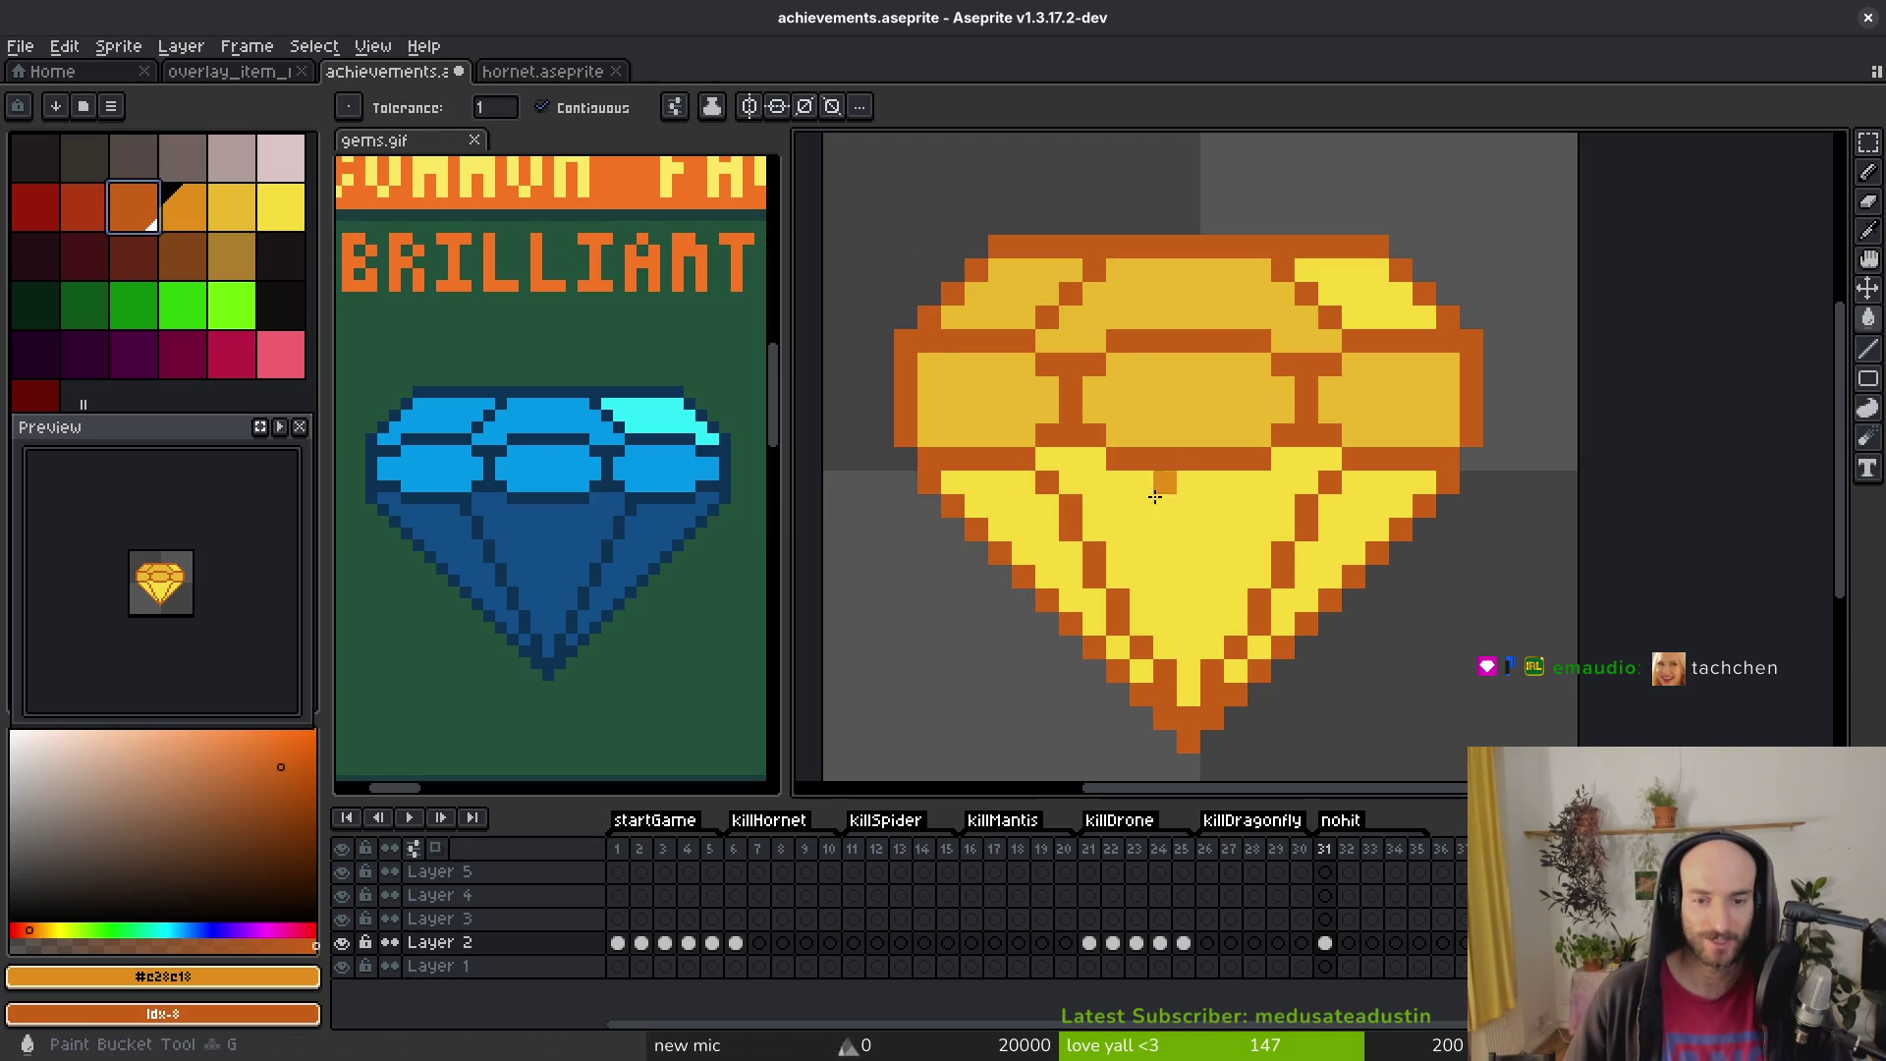
{"action": "left_click", "coordinate": [1028, 527]}
{"action": "left_click", "coordinate": [1145, 514]}
{"action": "left_click", "coordinate": [1354, 507]}
{"action": "left_click", "coordinate": [1236, 647]}
{"action": "left_click", "coordinate": [1229, 674]}
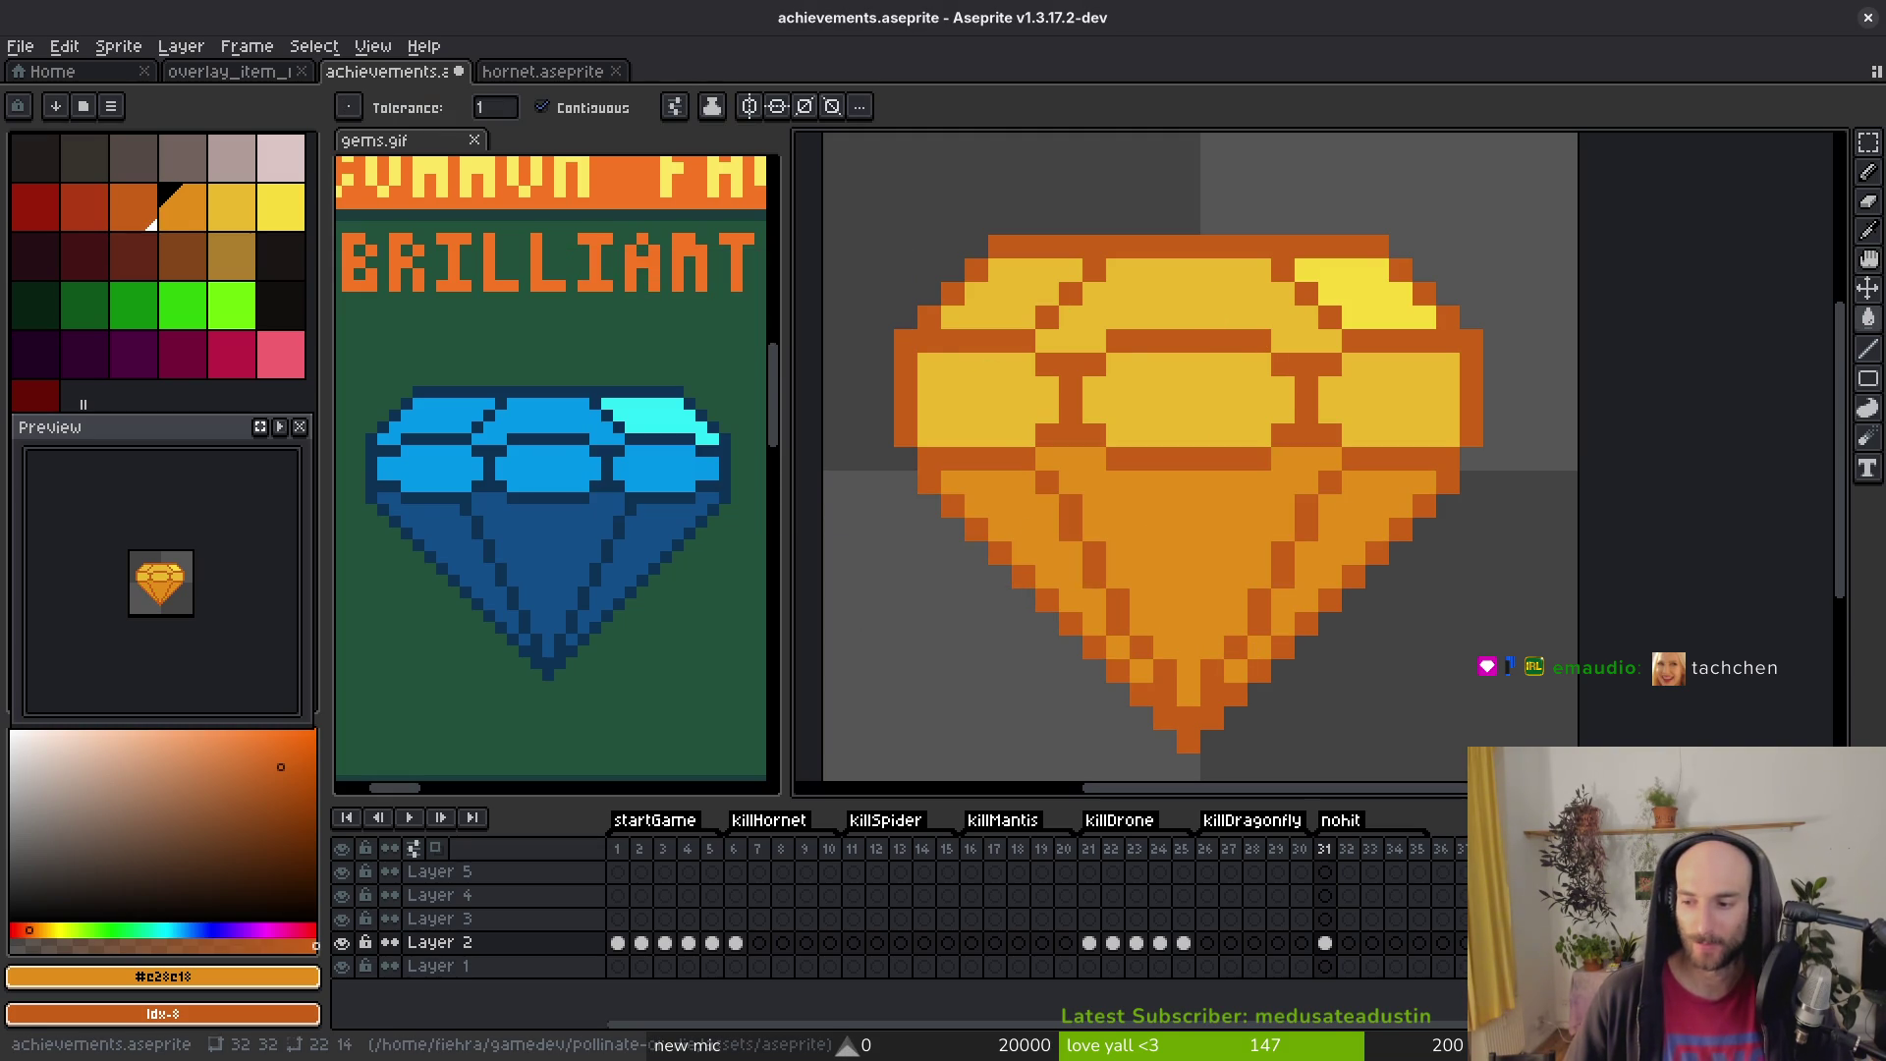
{"action": "scroll", "coordinate": [1158, 451], "scroll_direction": "down", "scroll_amount": 4}
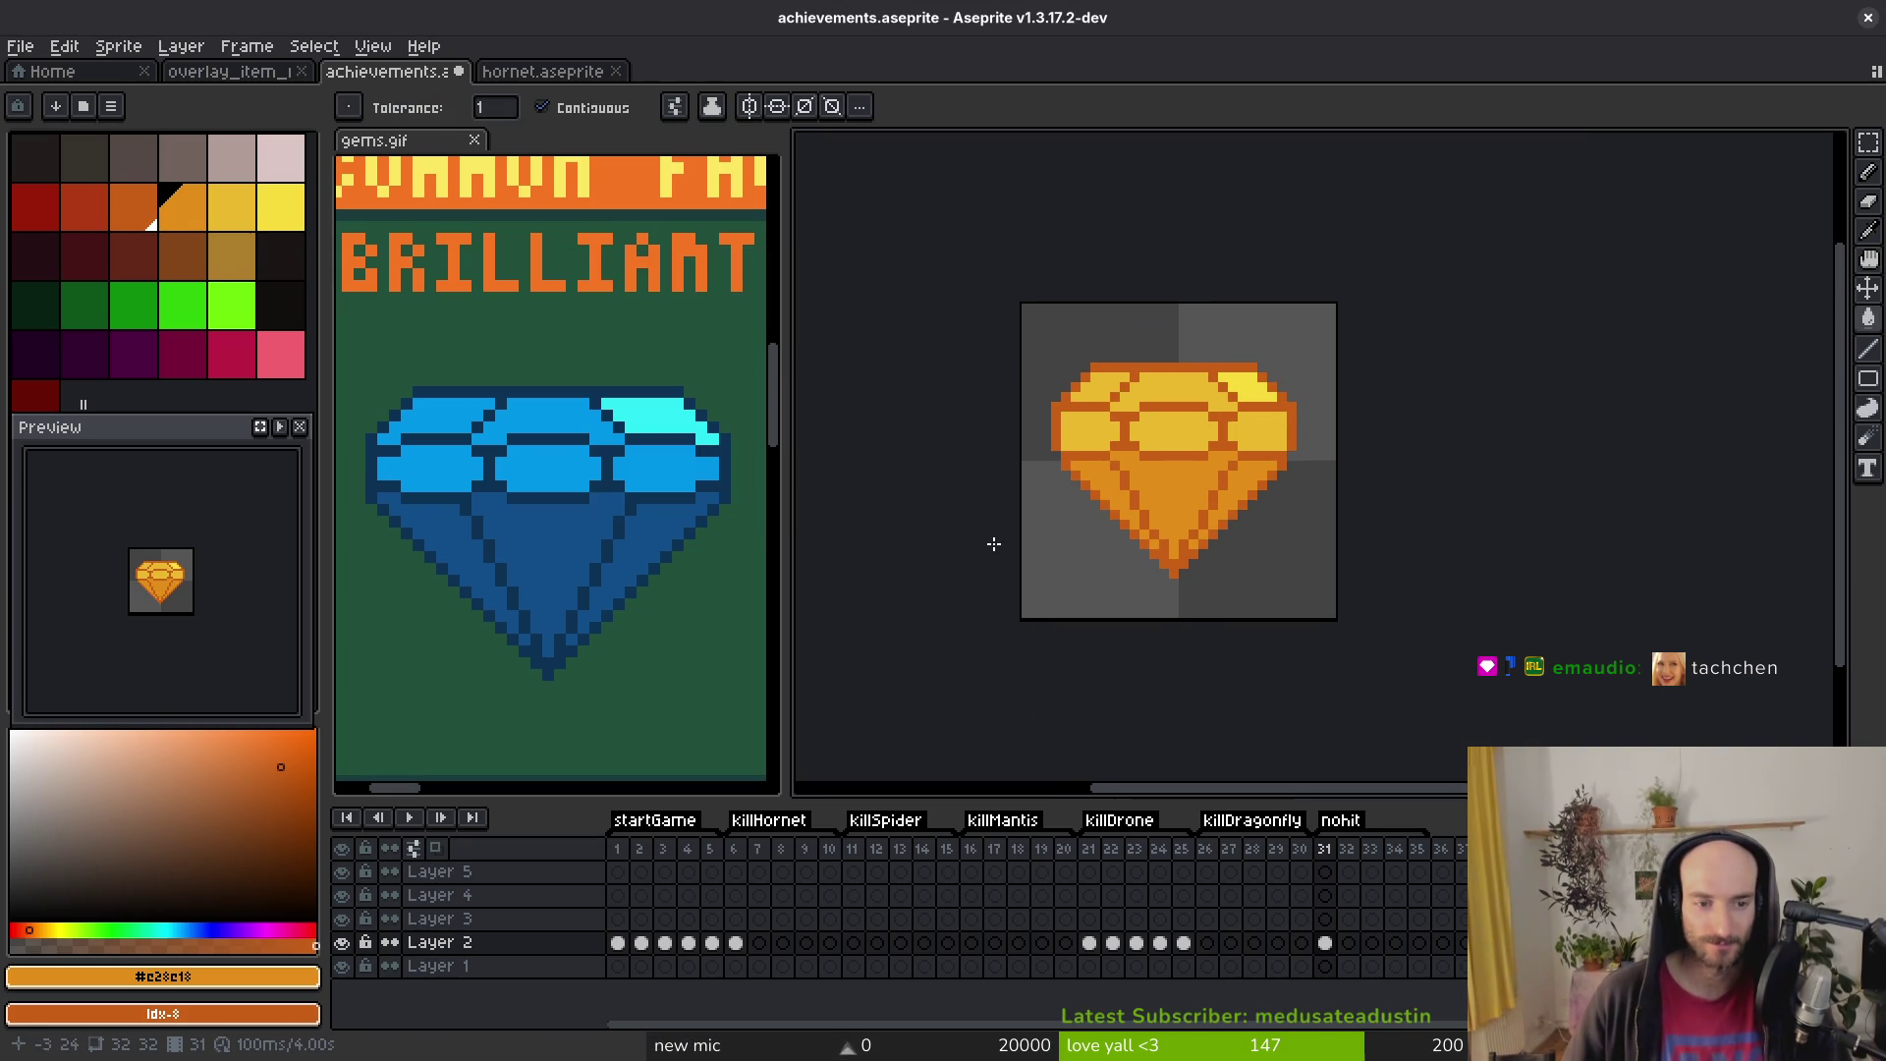
{"action": "scroll", "coordinate": [986, 547], "scroll_direction": "down", "scroll_amount": 2}
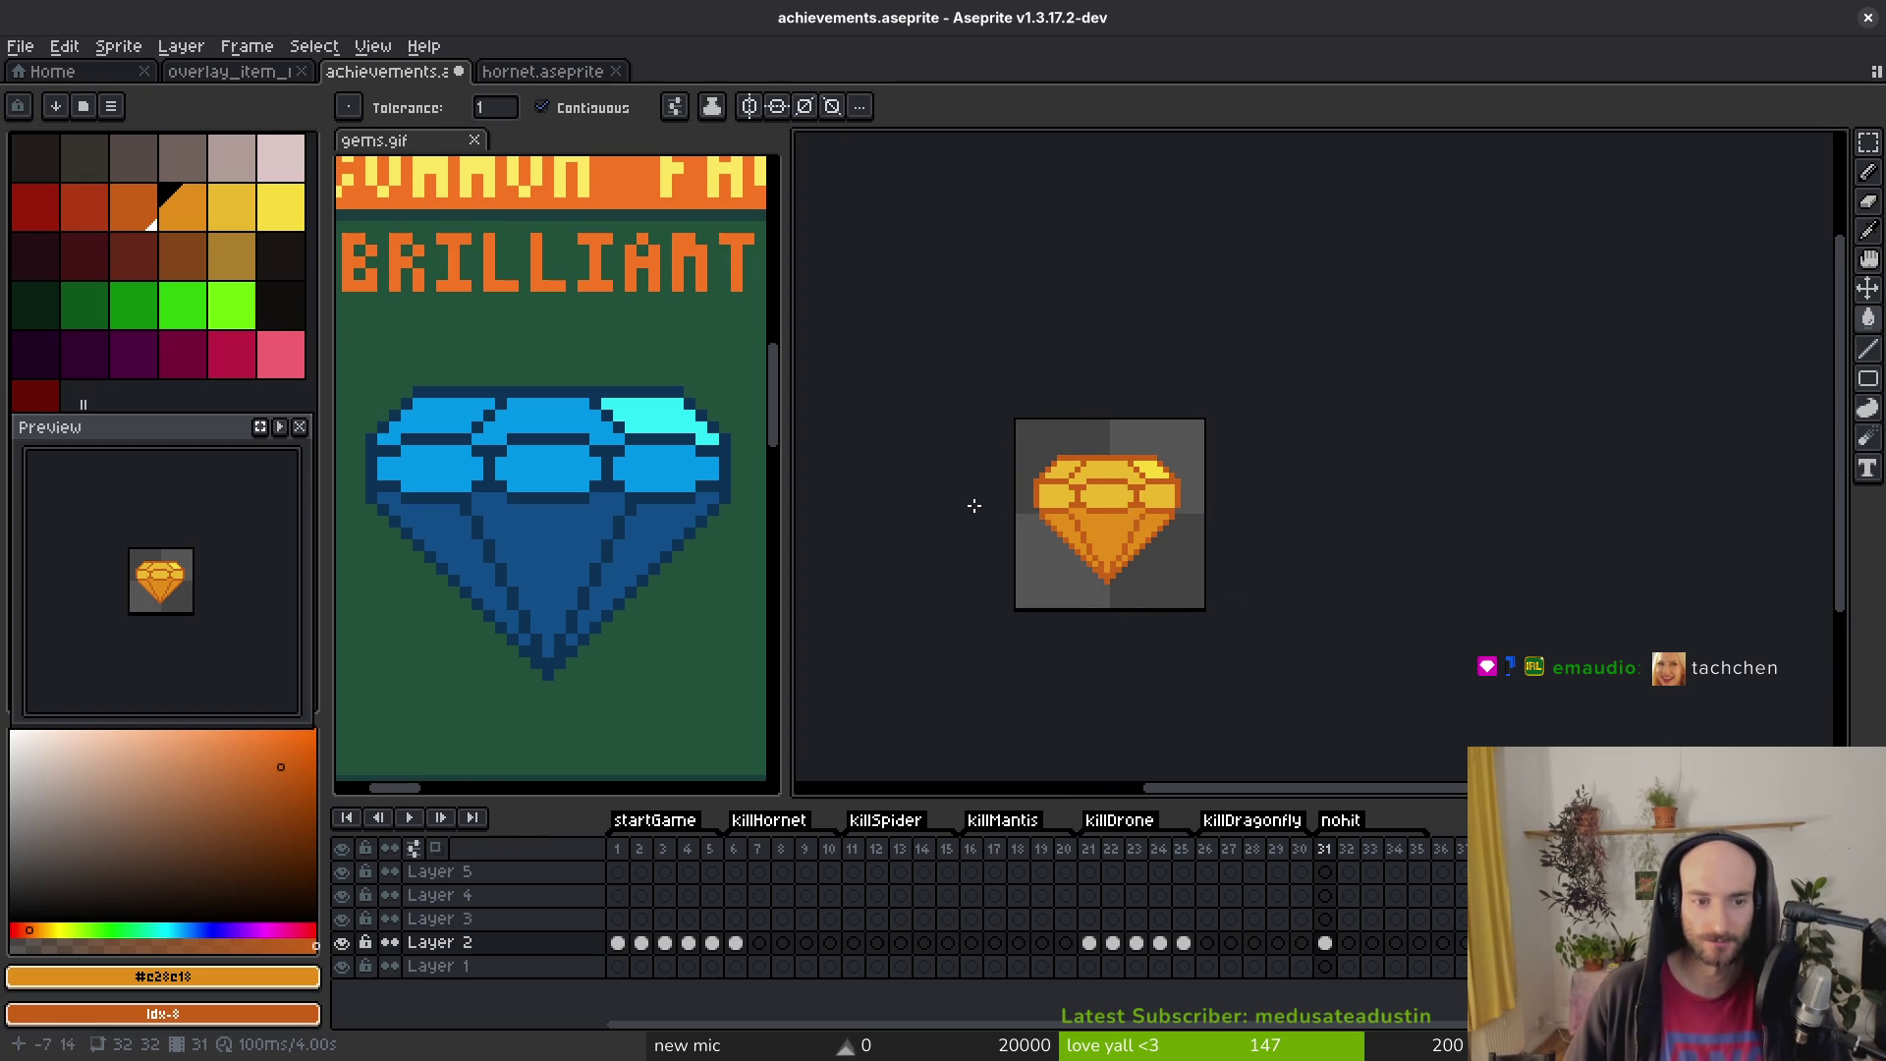
{"action": "left_click", "coordinate": [673, 486]}
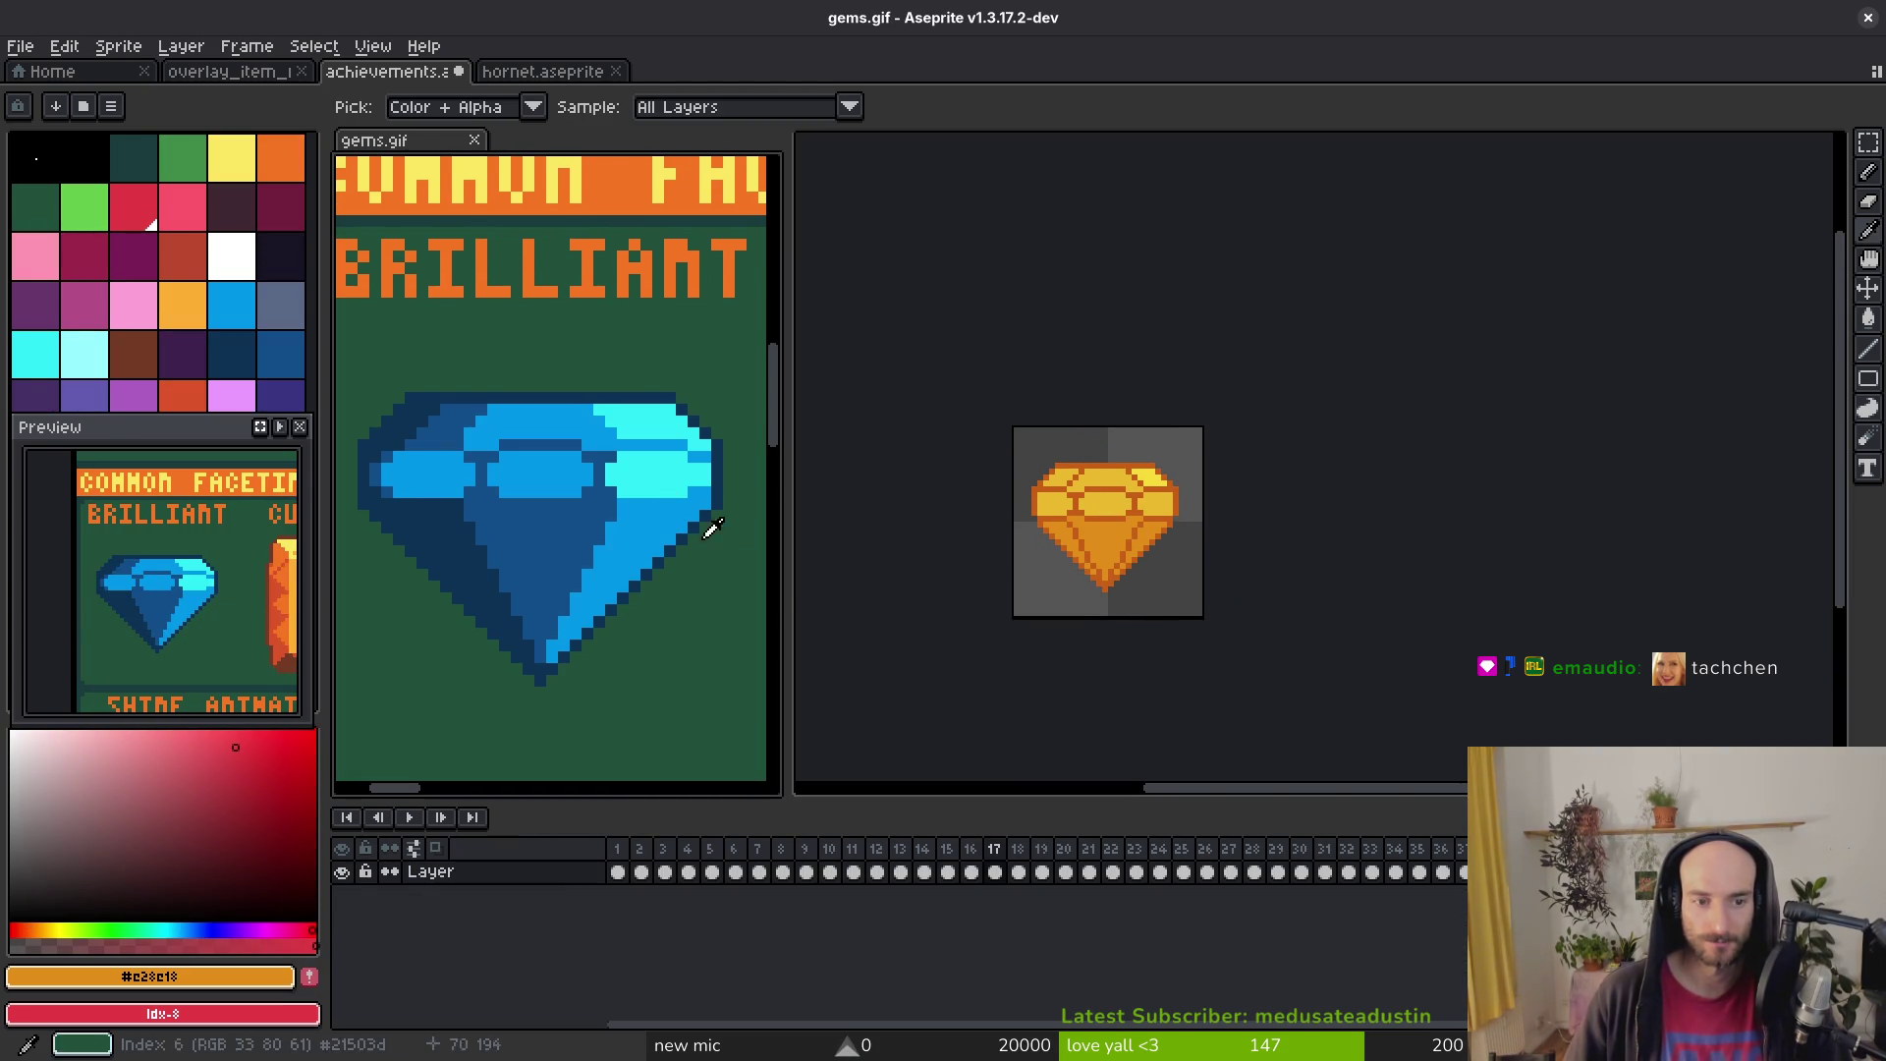
{"action": "scroll", "coordinate": [1106, 576], "scroll_direction": "up", "scroll_amount": 2}
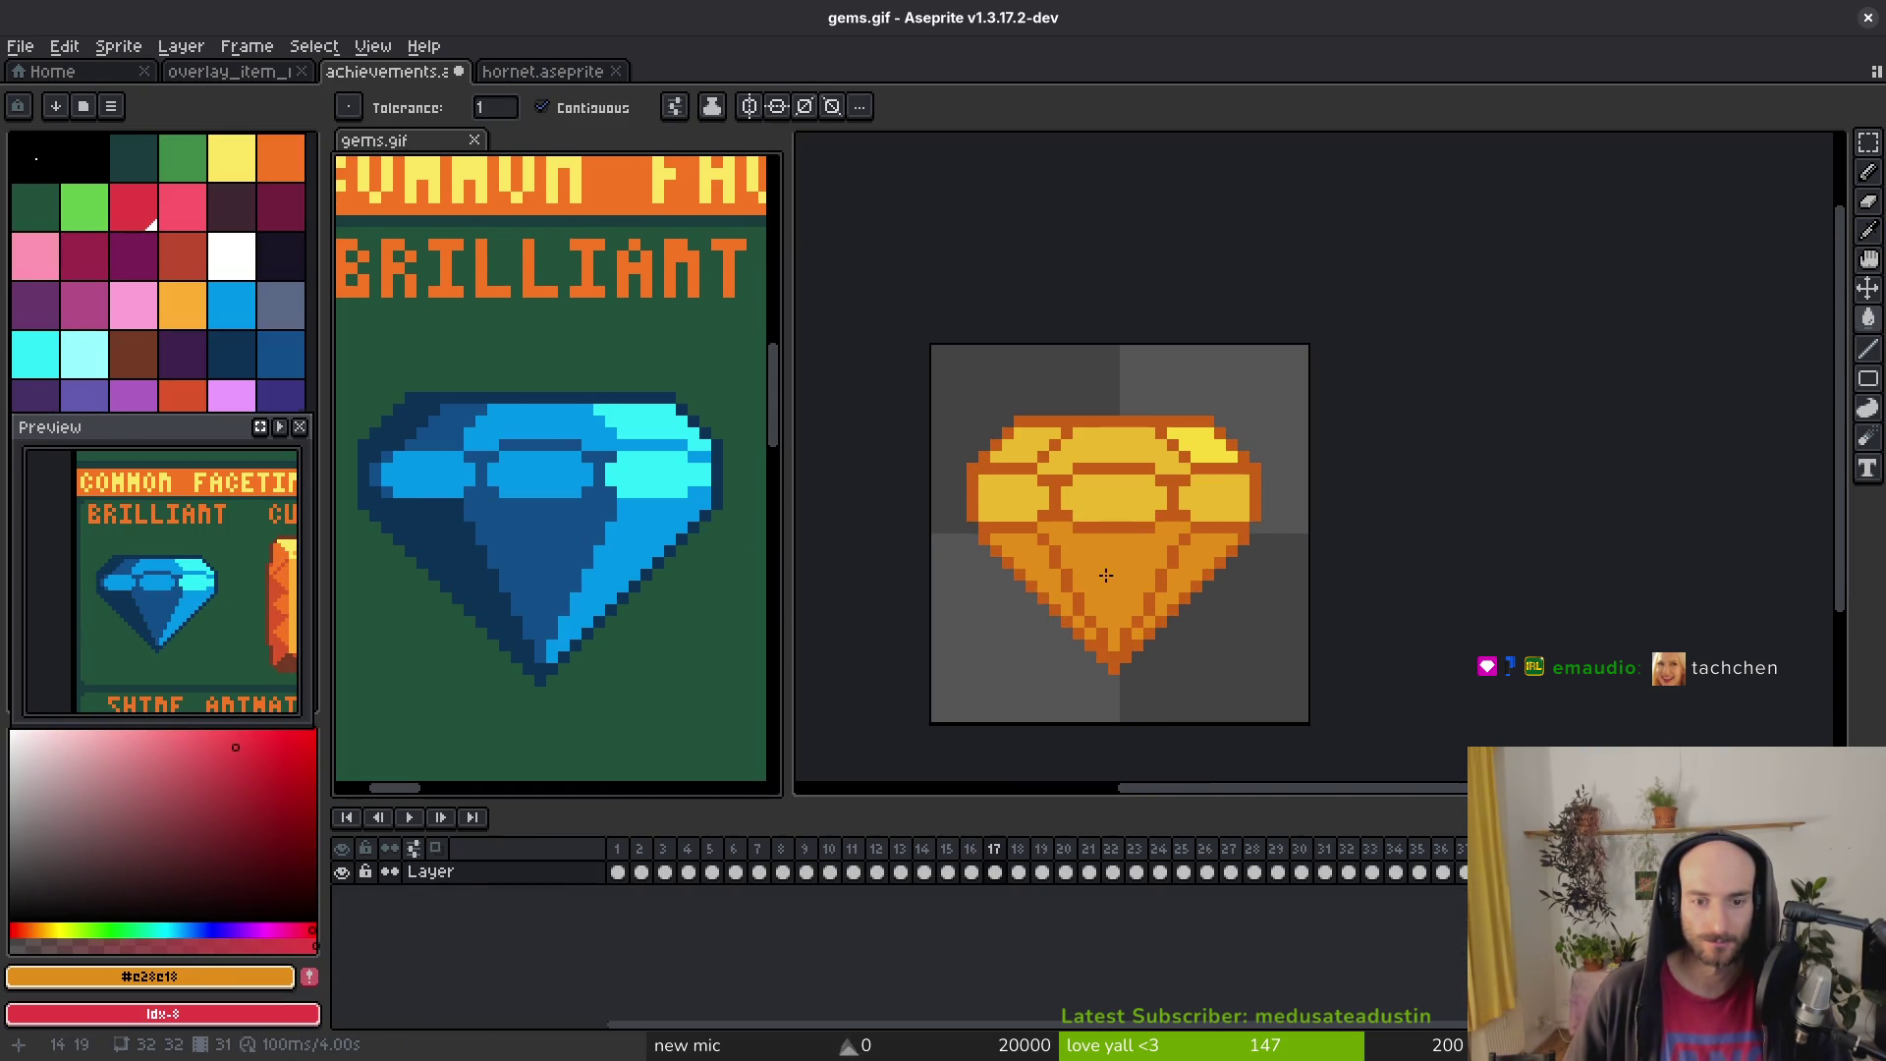
{"action": "left_click", "coordinate": [1106, 576]}
{"action": "scroll", "coordinate": [1103, 547], "scroll_direction": "up", "scroll_amount": 2}
{"action": "key", "text": "i"}
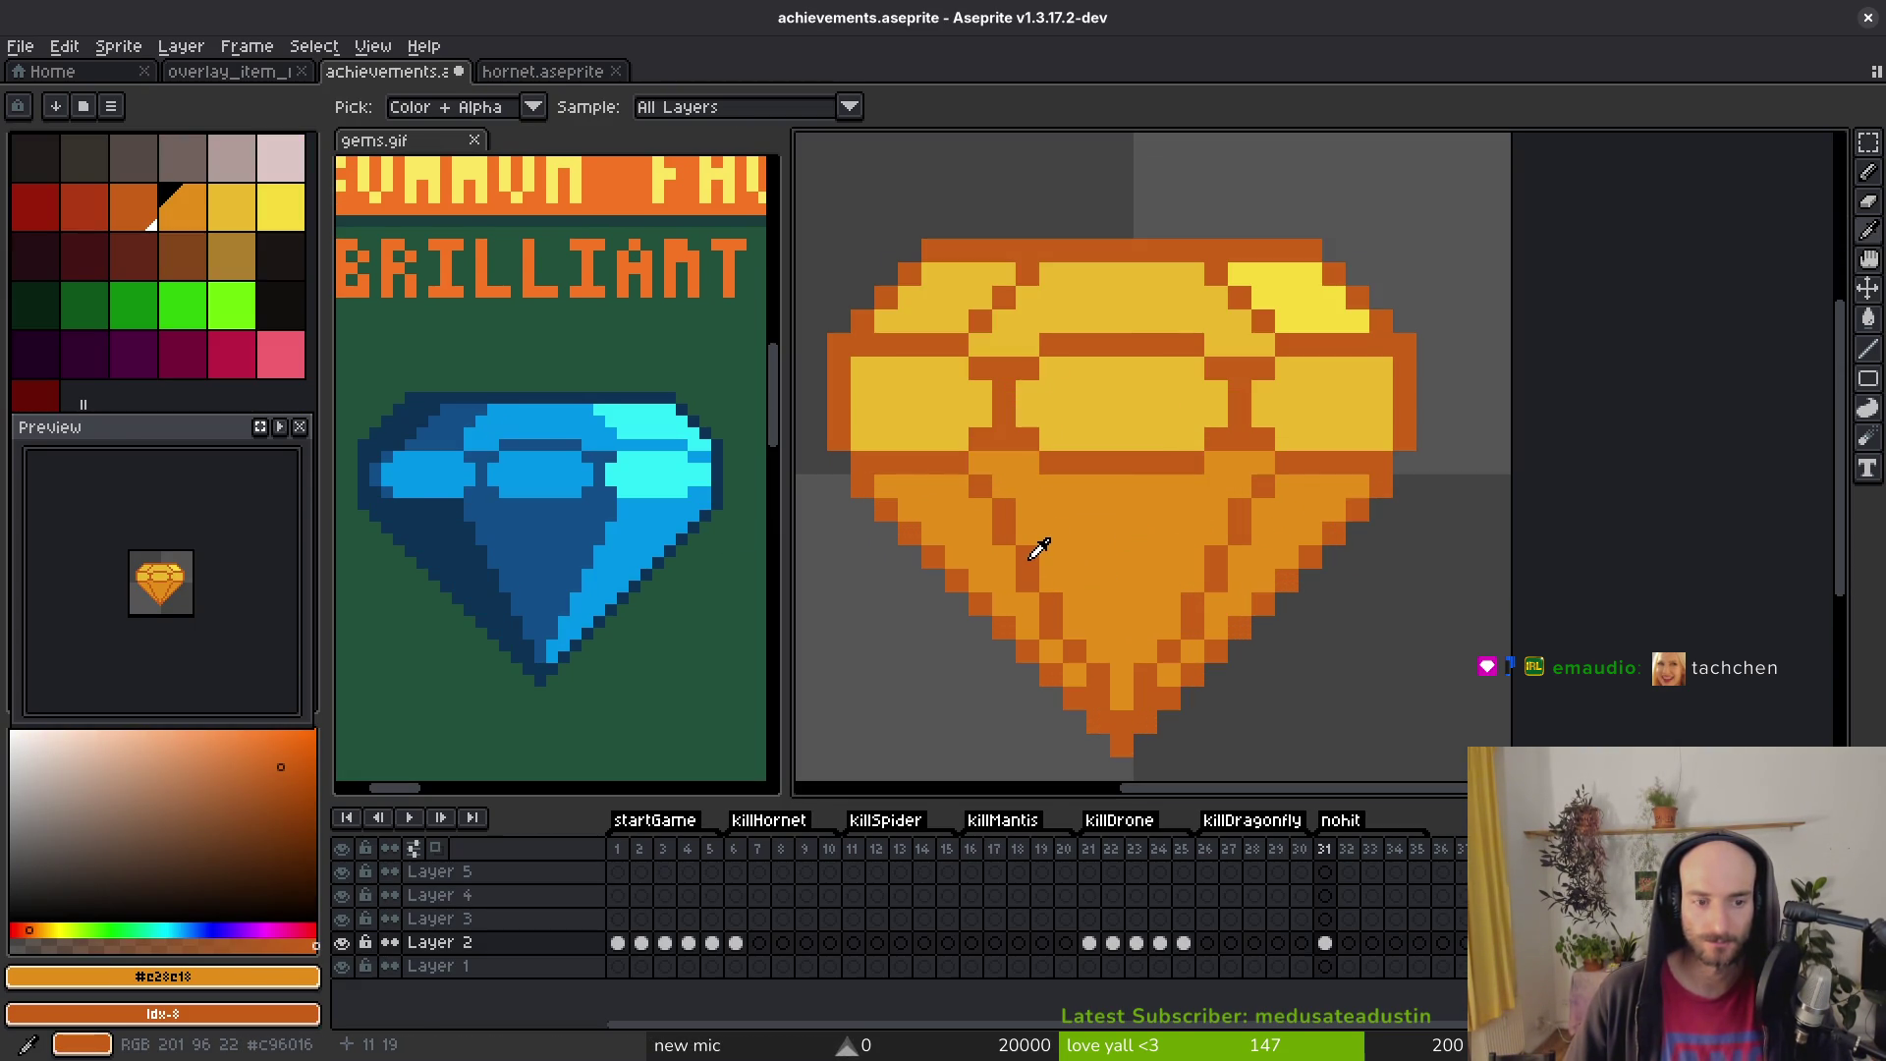
Step: Fill the gem's lower-left facet with darker orange #c96016 and edge its upper-left side
{"action": "left_click", "coordinate": [1034, 548]}
{"action": "left_click", "coordinate": [967, 551]}
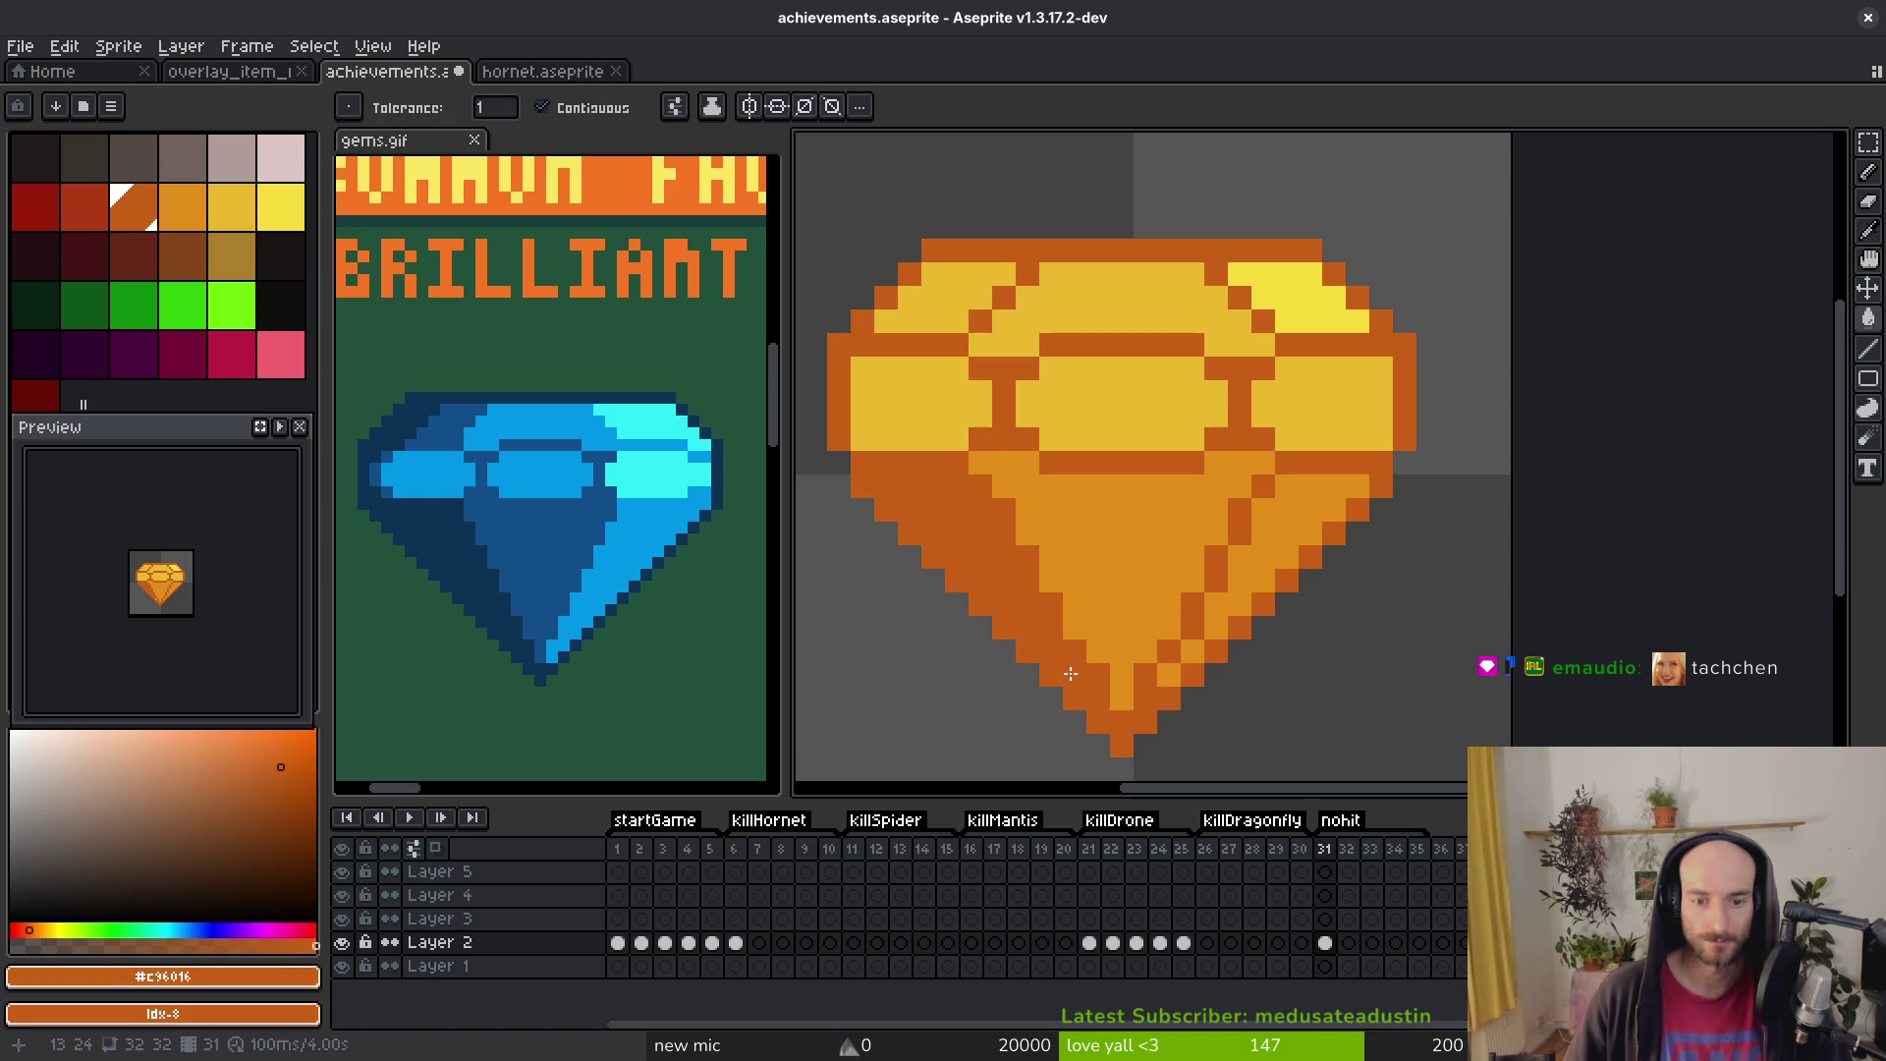
{"action": "key", "text": "b"}
{"action": "left_click_drag", "start_coordinate": [934, 274], "coordinate": [891, 313]}
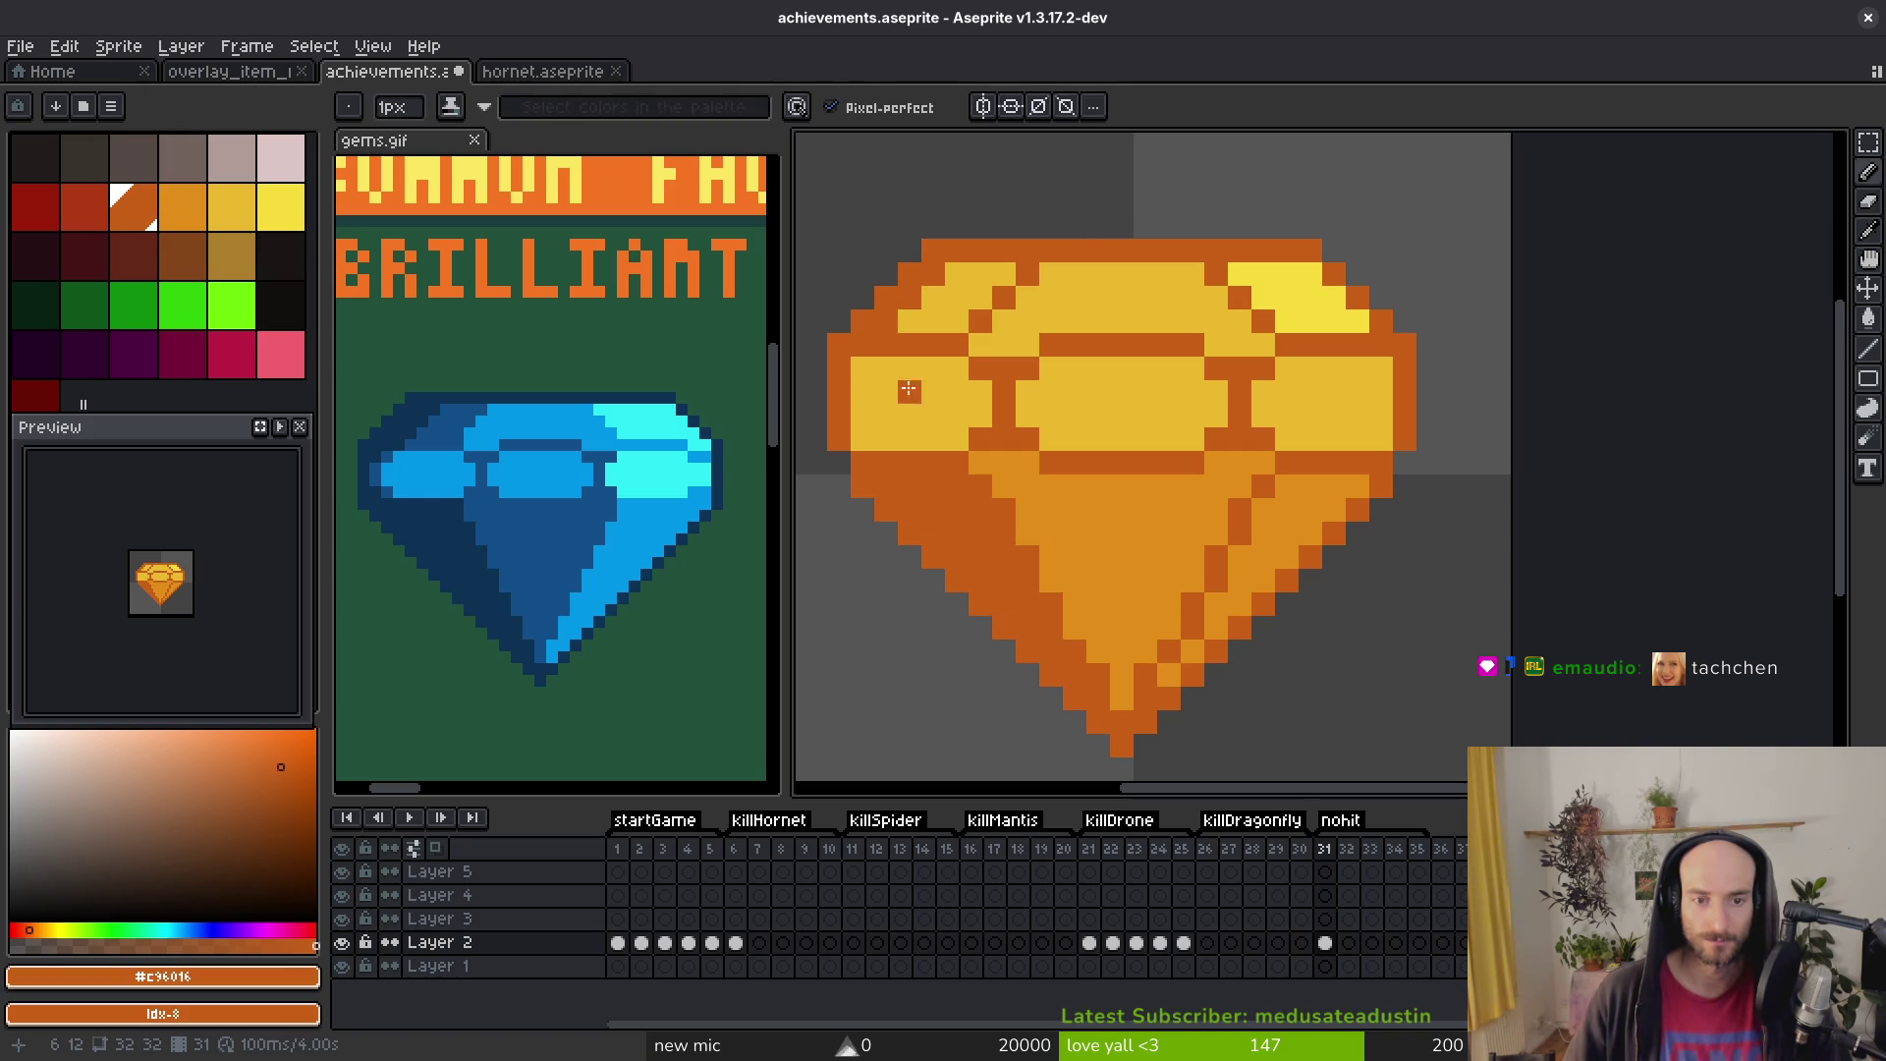
Step: Fill the gem's lower-right facet with yellow #cab82c
{"action": "left_click", "coordinate": [1094, 412], "text": "alt"}
{"action": "key", "text": "g"}
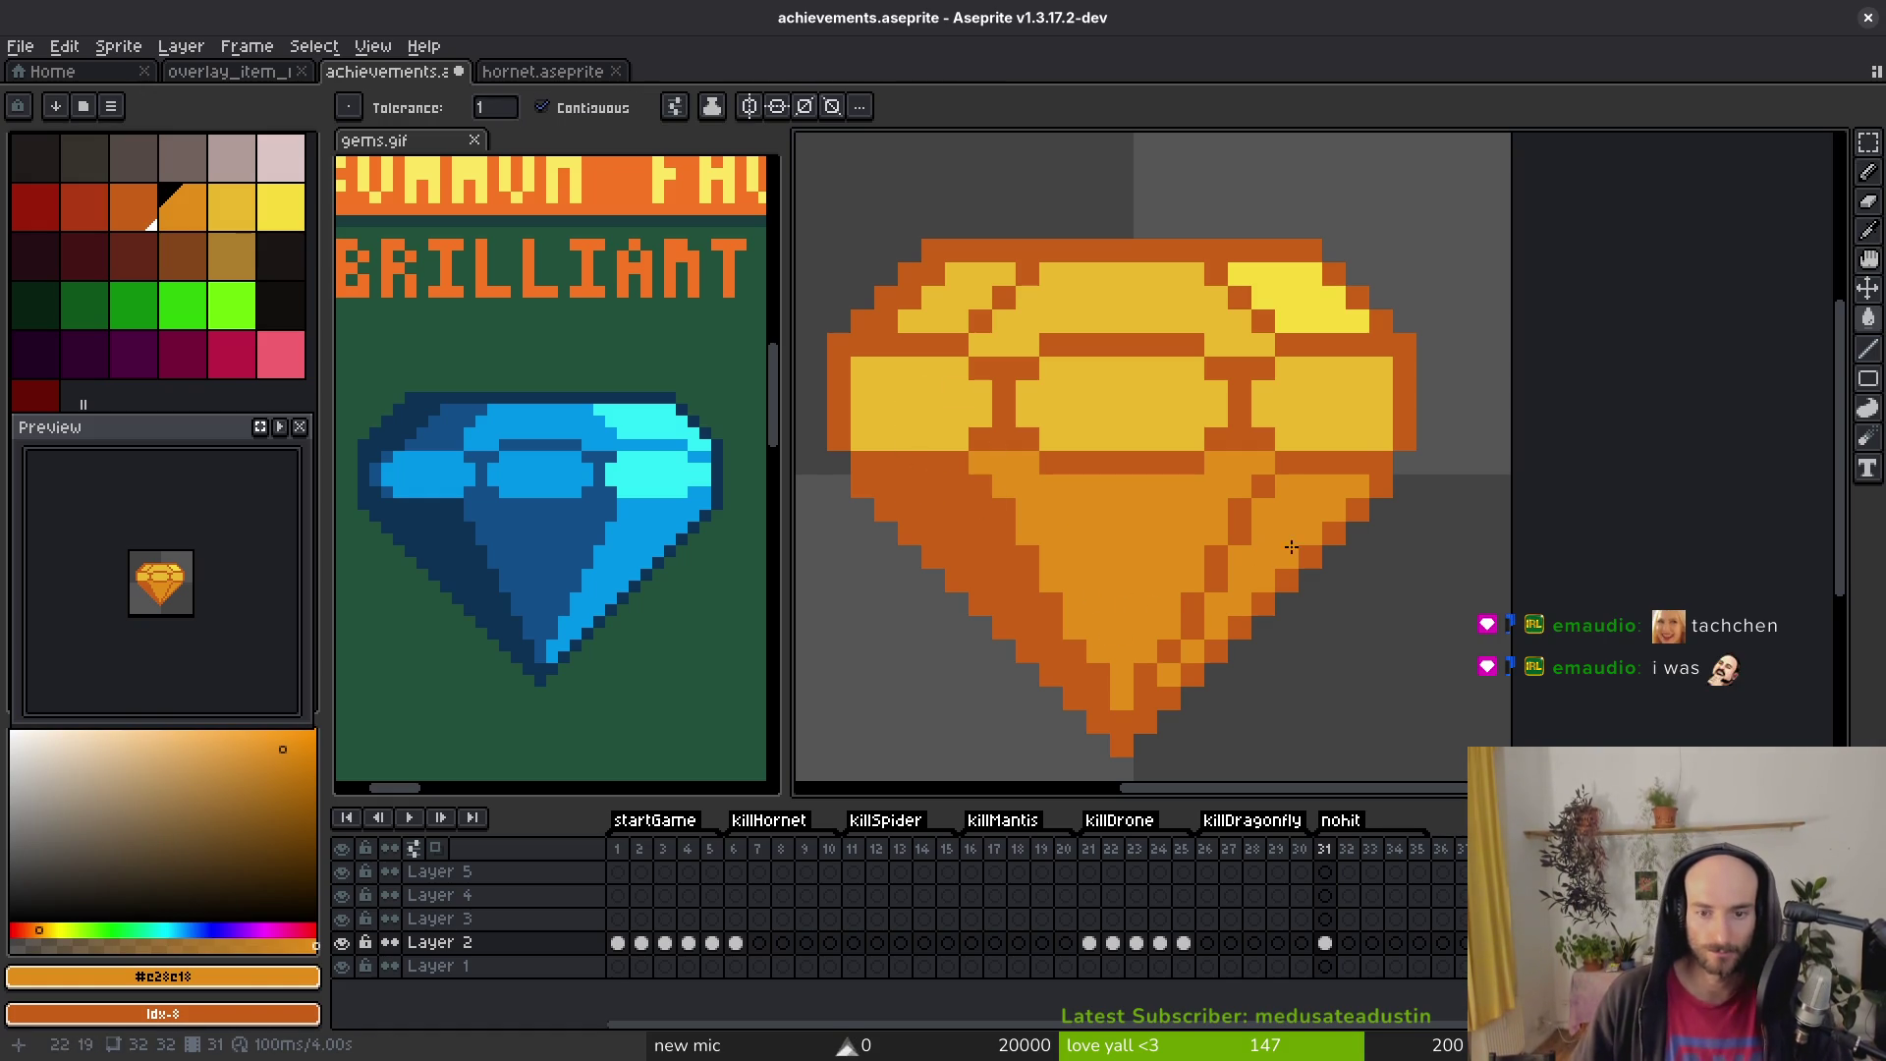
{"action": "key", "text": "alt"}
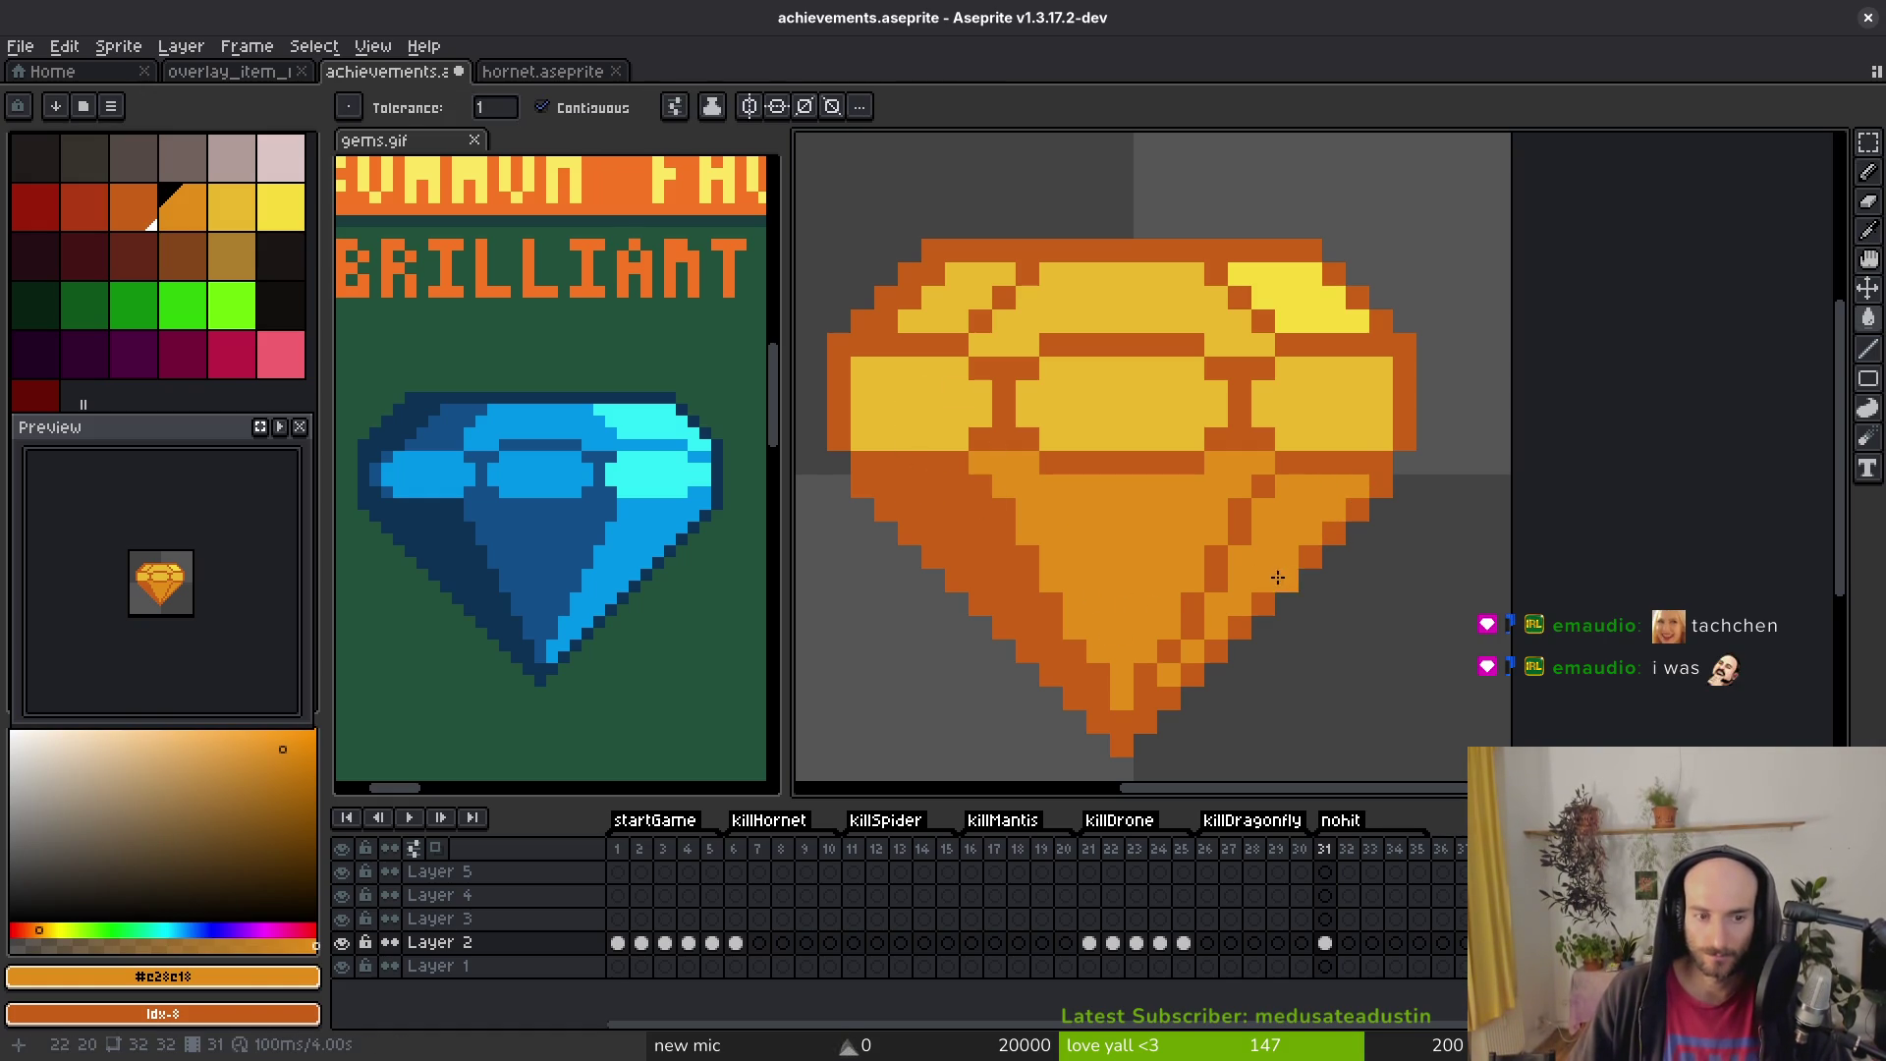
{"action": "left_click", "coordinate": [1258, 425], "text": "alt"}
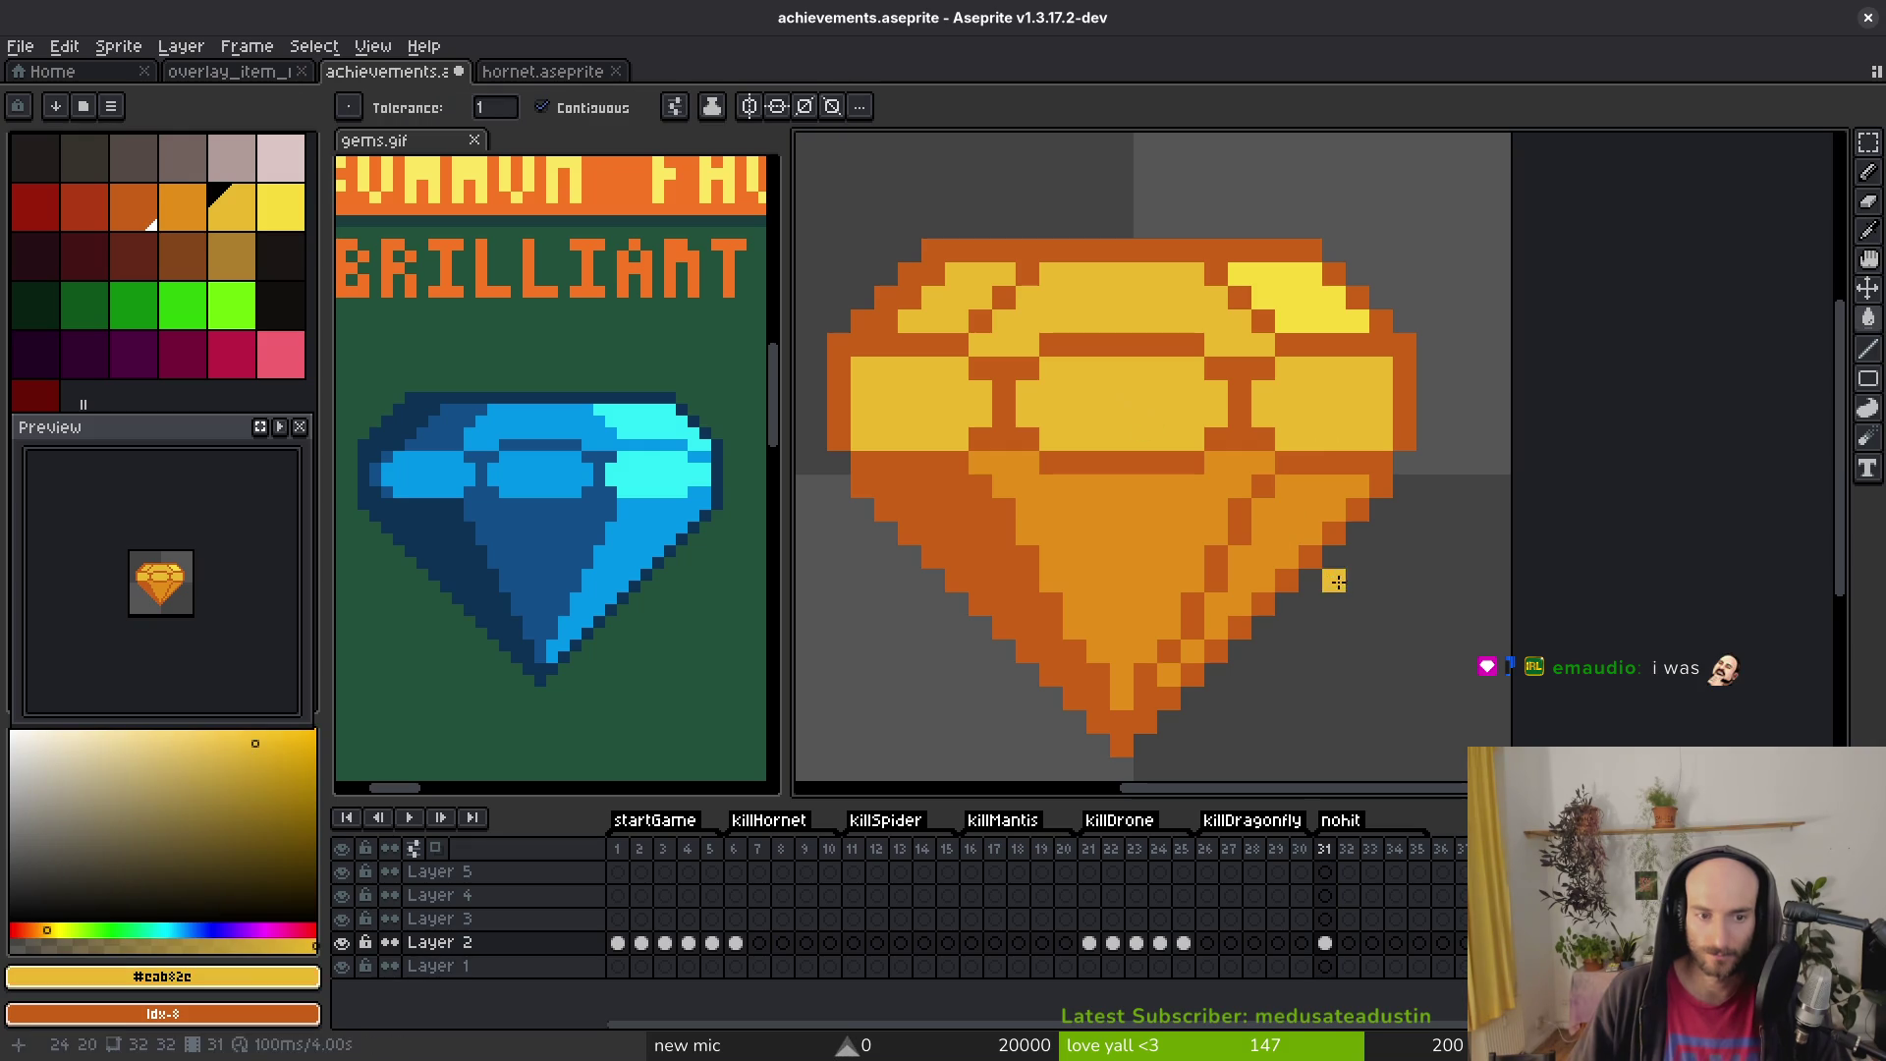
{"action": "left_click", "coordinate": [1293, 516]}
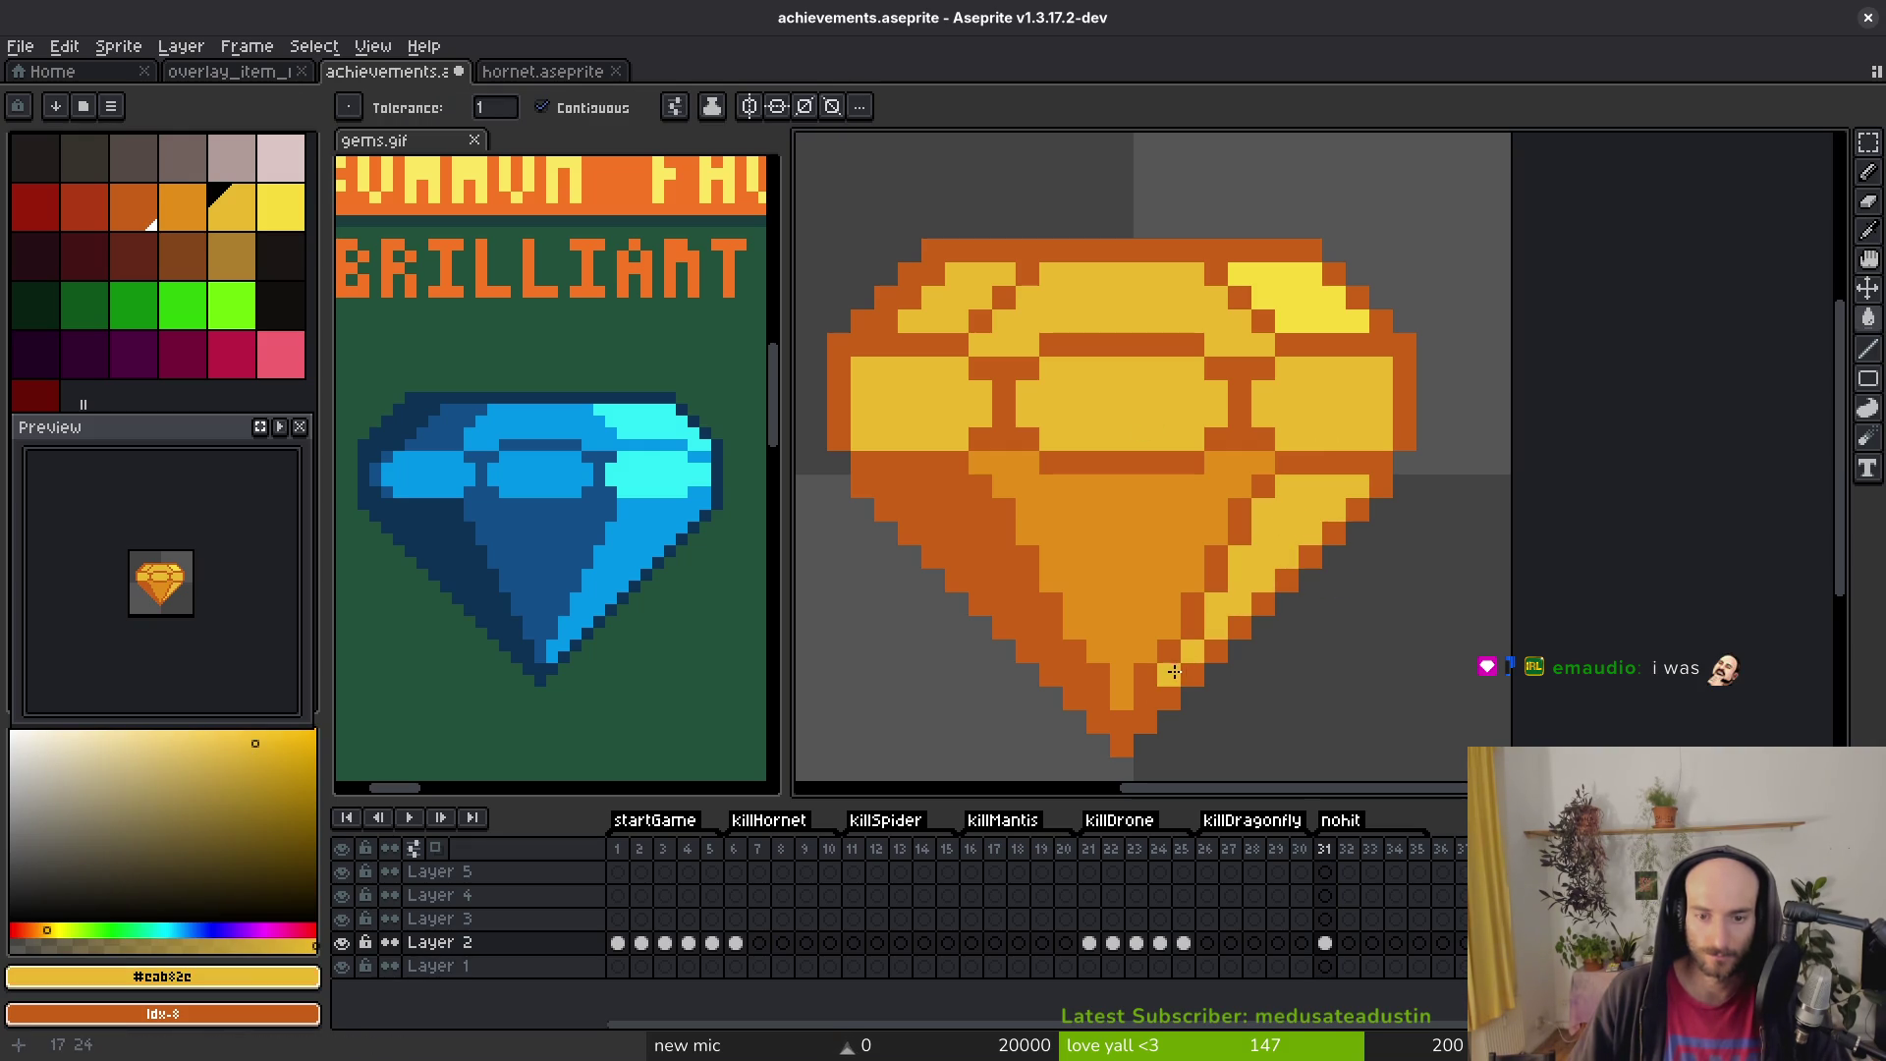
Step: Draw a yellow diagonal from the bottom tip up the right facet and along row 15
{"action": "key", "text": "b"}
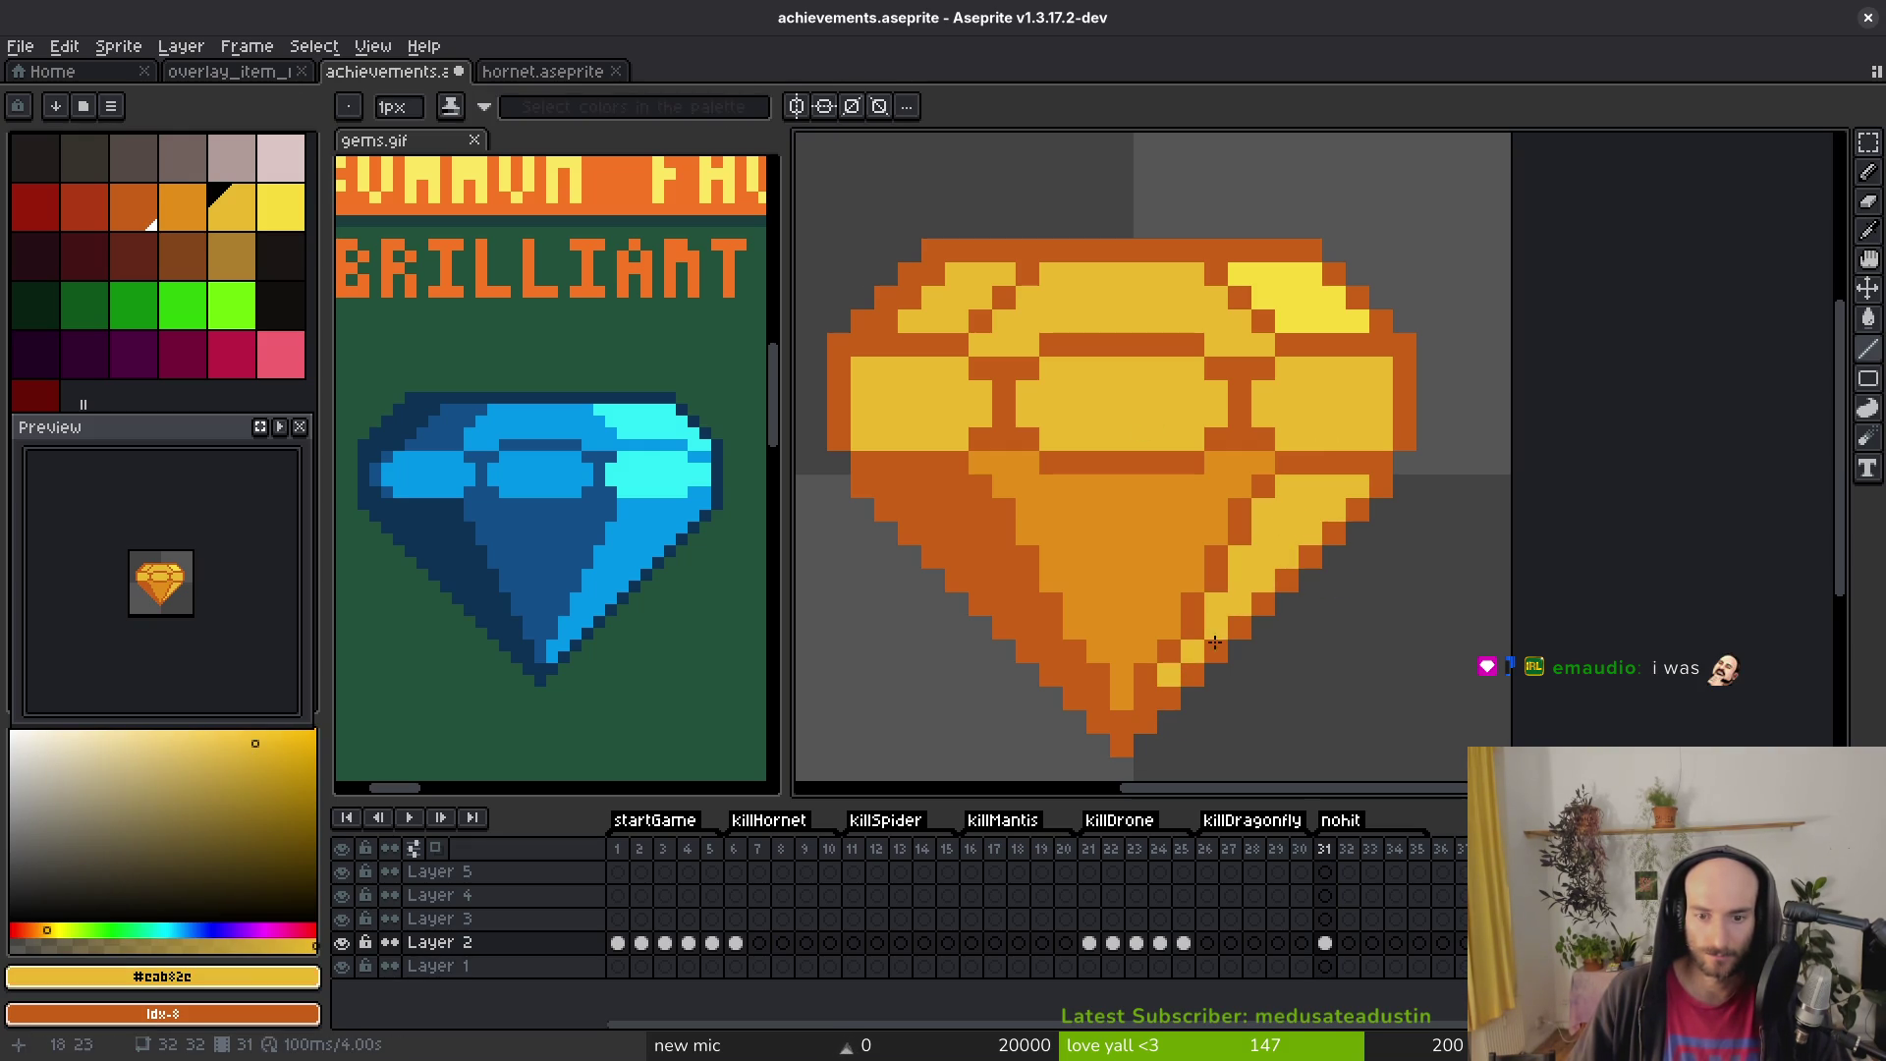
{"action": "key", "text": "f"}
{"action": "left_click_drag", "start_coordinate": [1153, 697], "coordinate": [1246, 515]}
{"action": "left_click", "coordinate": [1291, 463]}
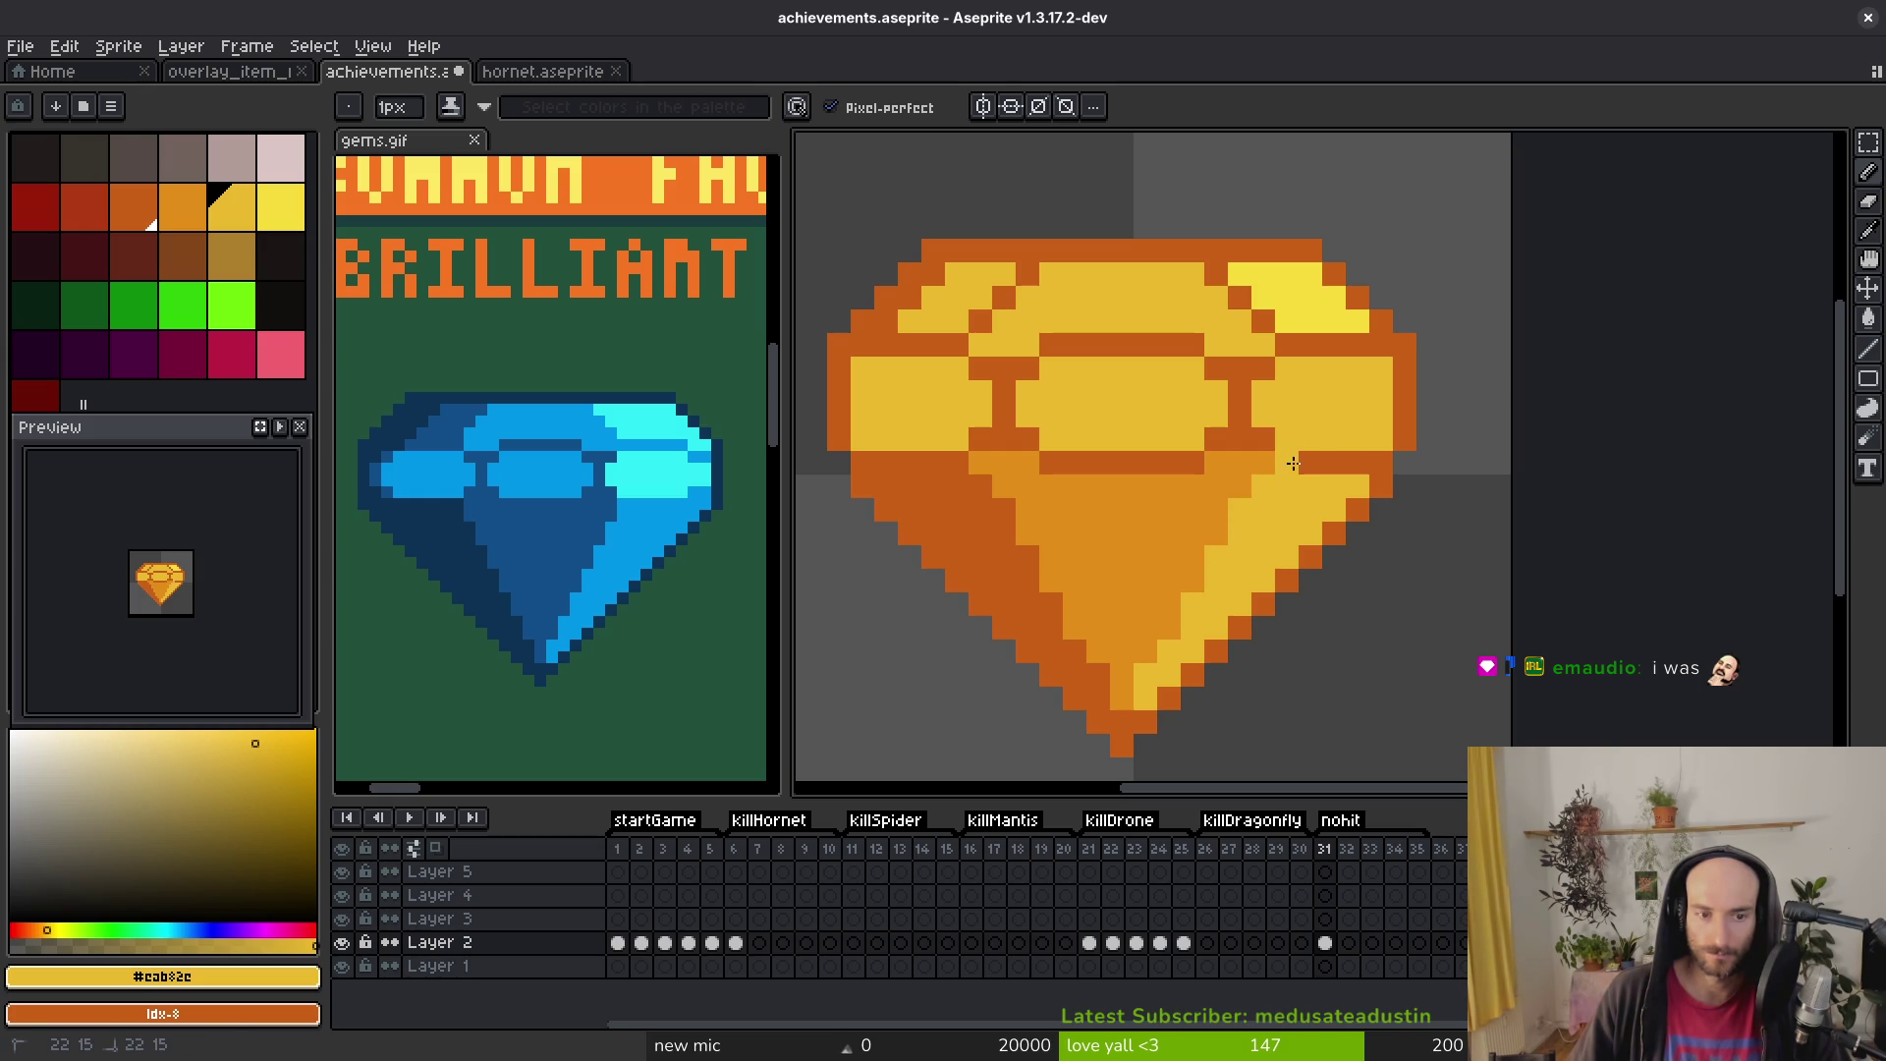
{"action": "left_click_drag", "start_coordinate": [1350, 463], "coordinate": [1370, 462]}
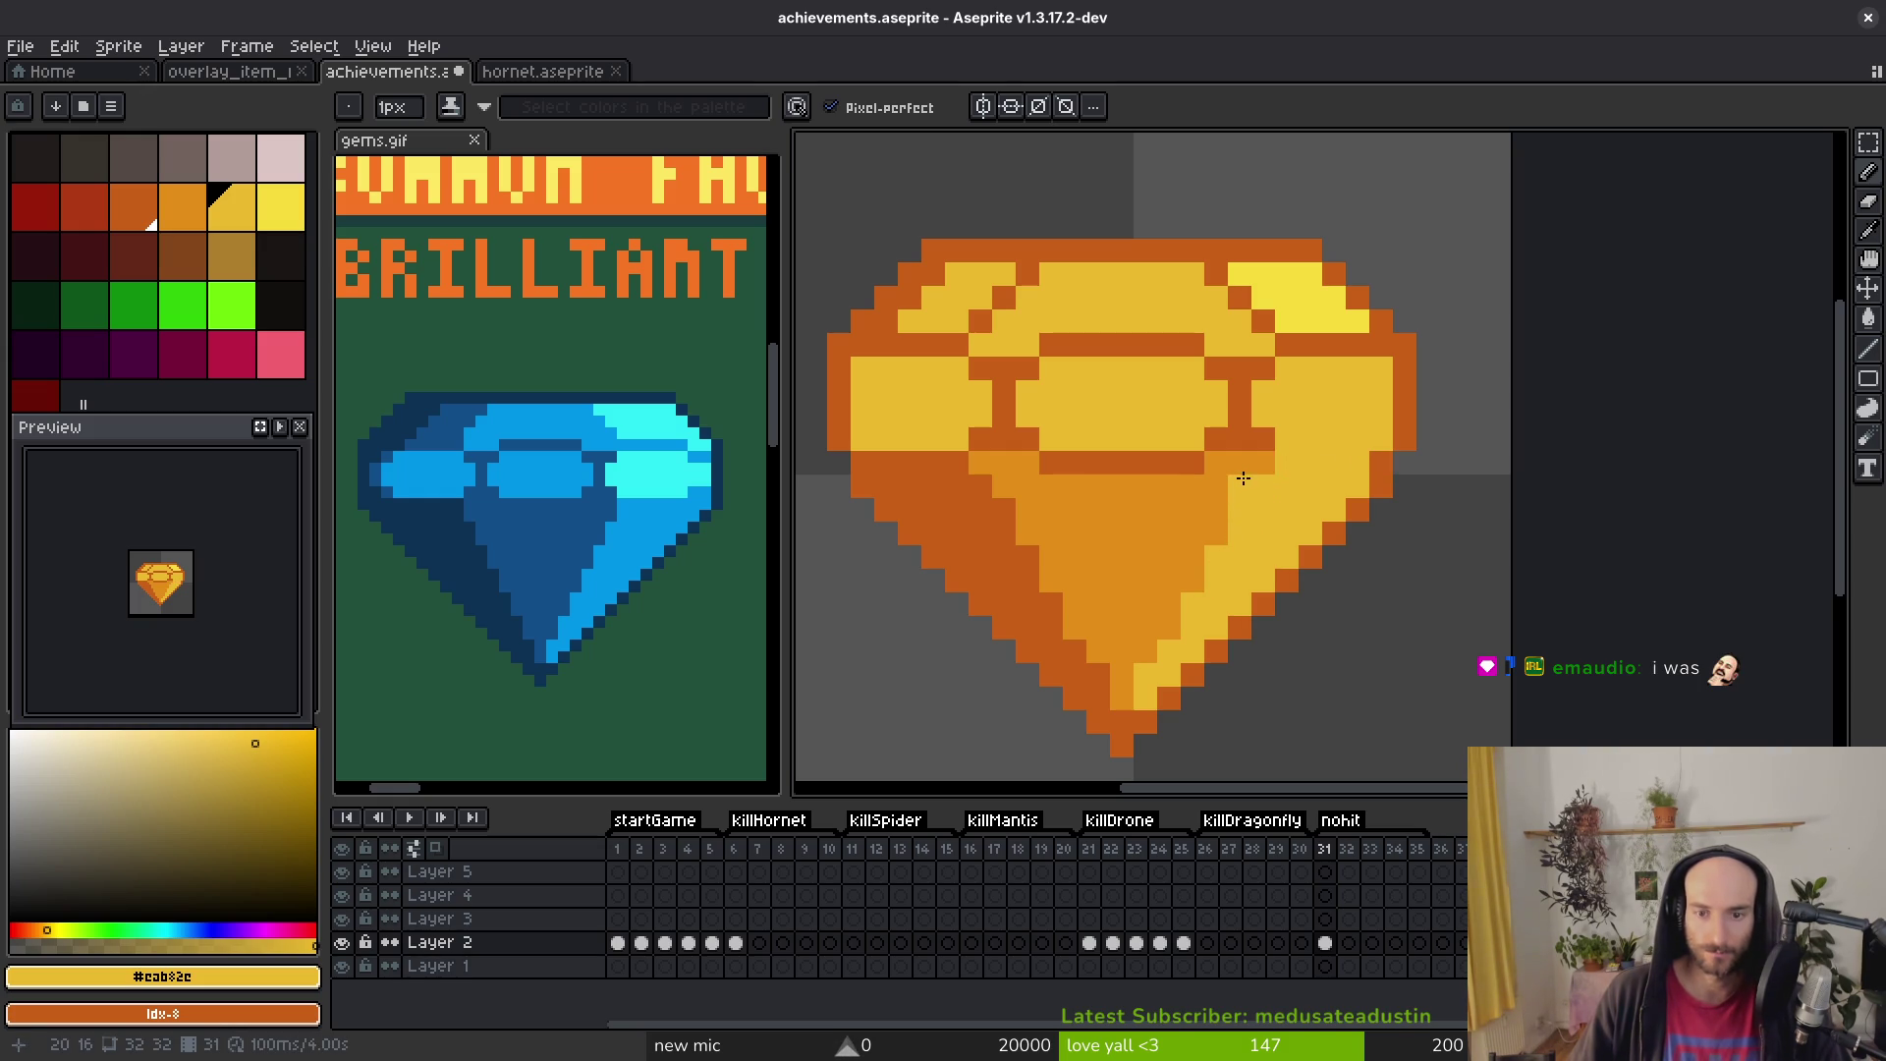
{"action": "left_click", "coordinate": [1304, 280], "text": "alt"}
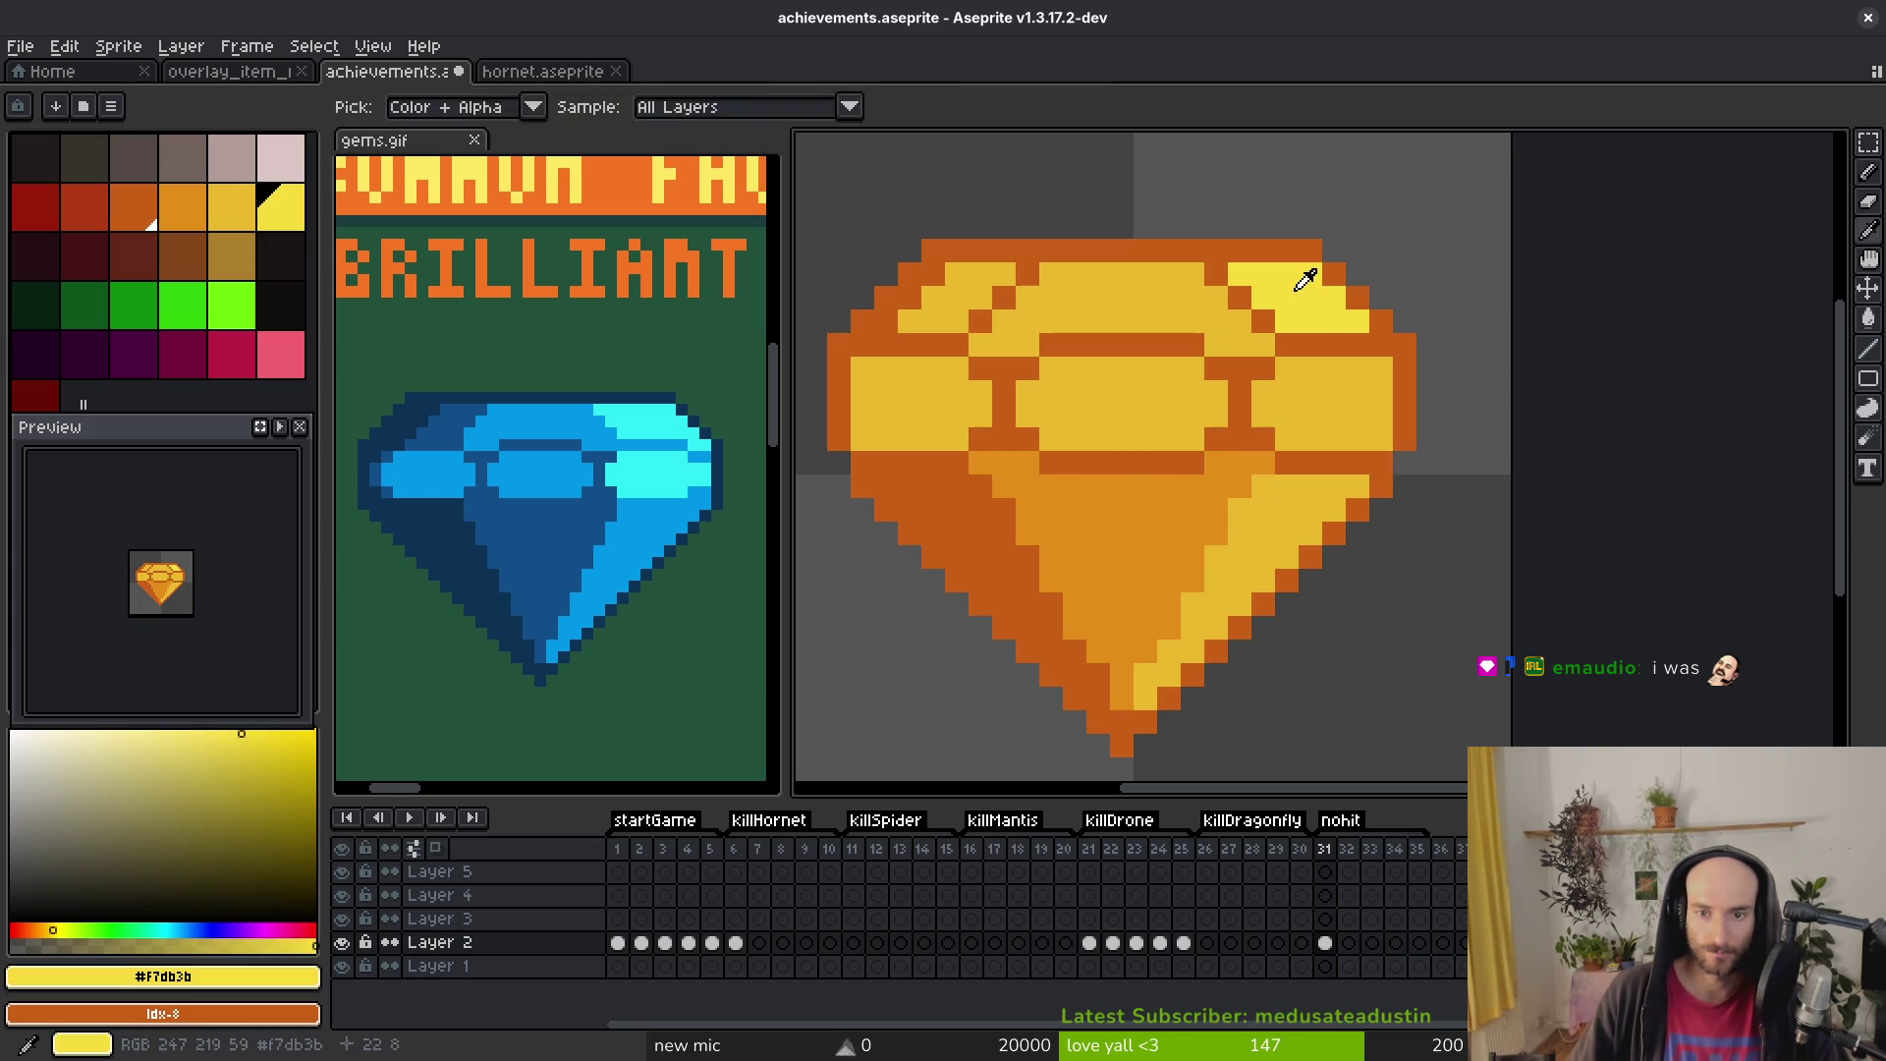
Step: Brighten the right facet row to bright yellow and draw an orange line across the upper-right facet
{"action": "left_click", "coordinate": [1309, 513], "text": "alt"}
{"action": "left_click_drag", "start_coordinate": [1295, 463], "coordinate": [1380, 462]}
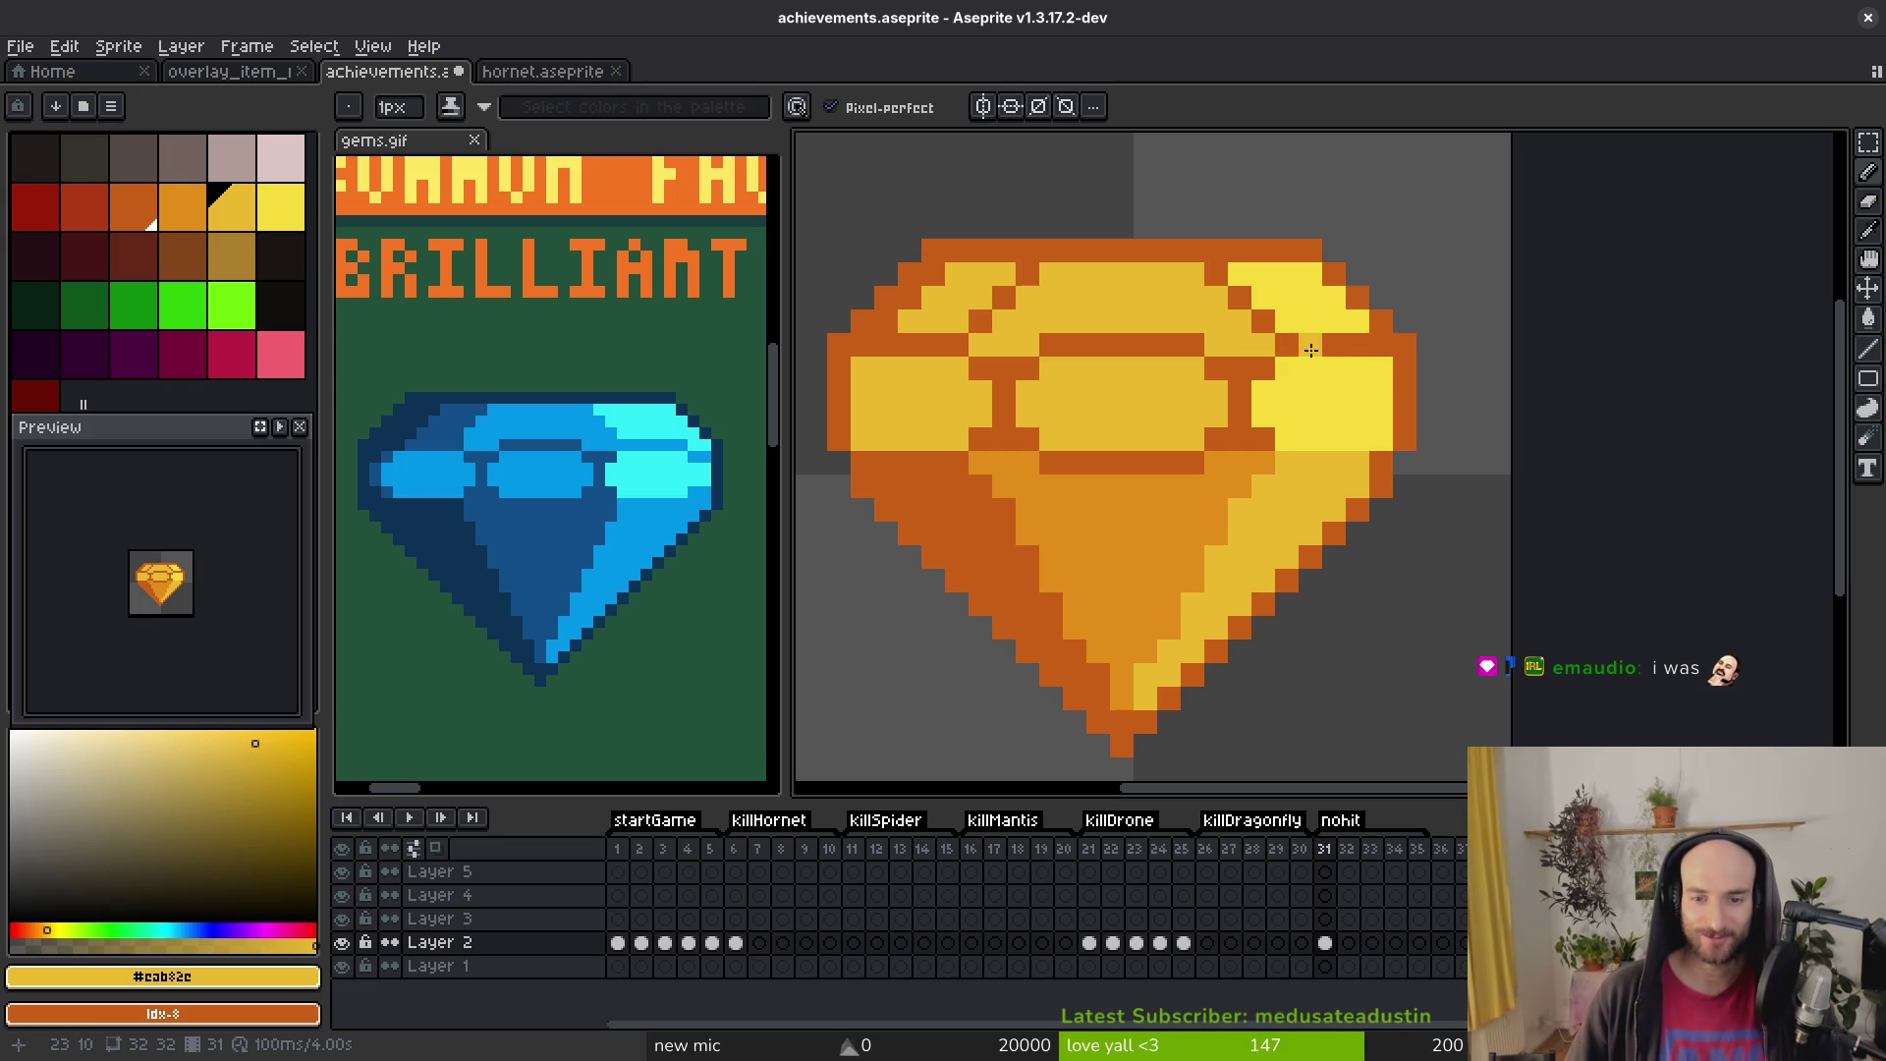
{"action": "left_click", "coordinate": [1231, 490], "text": "alt"}
{"action": "left_click_drag", "start_coordinate": [1279, 344], "coordinate": [1384, 339]}
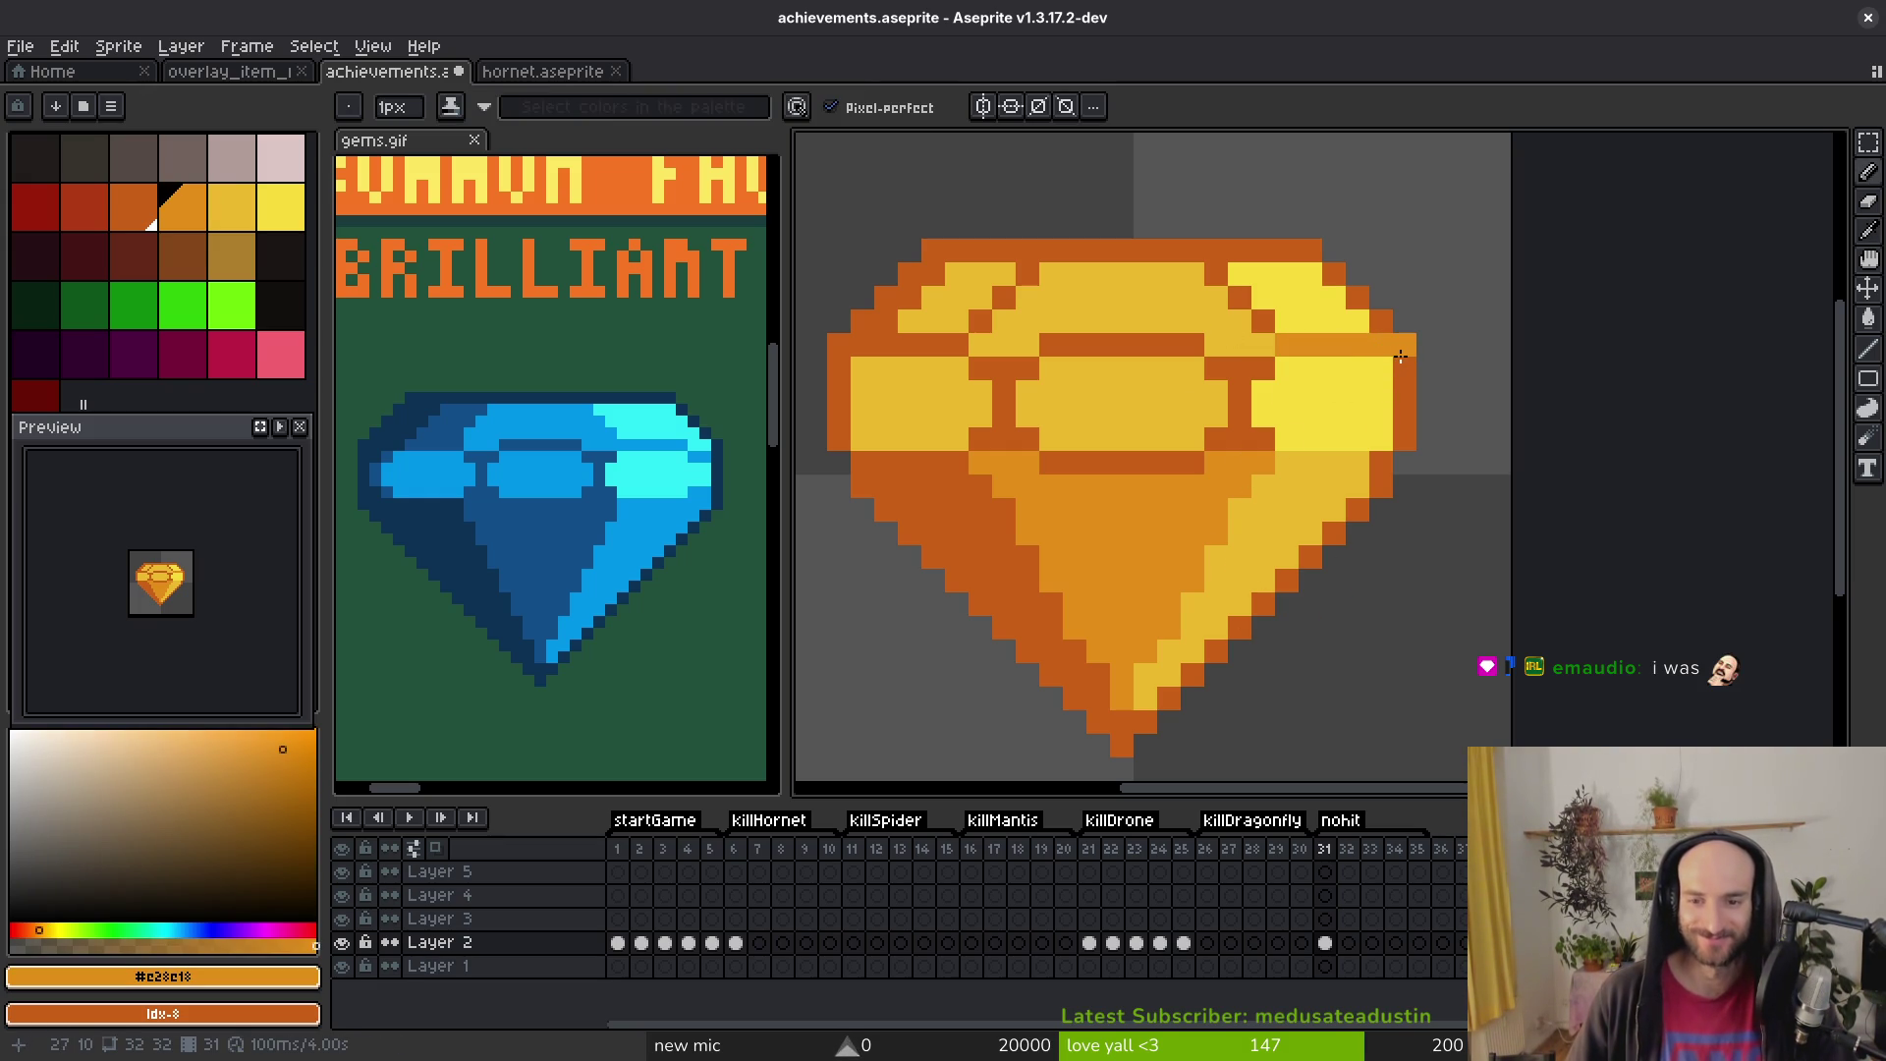
{"action": "left_click_drag", "start_coordinate": [1240, 298], "coordinate": [1218, 270]}
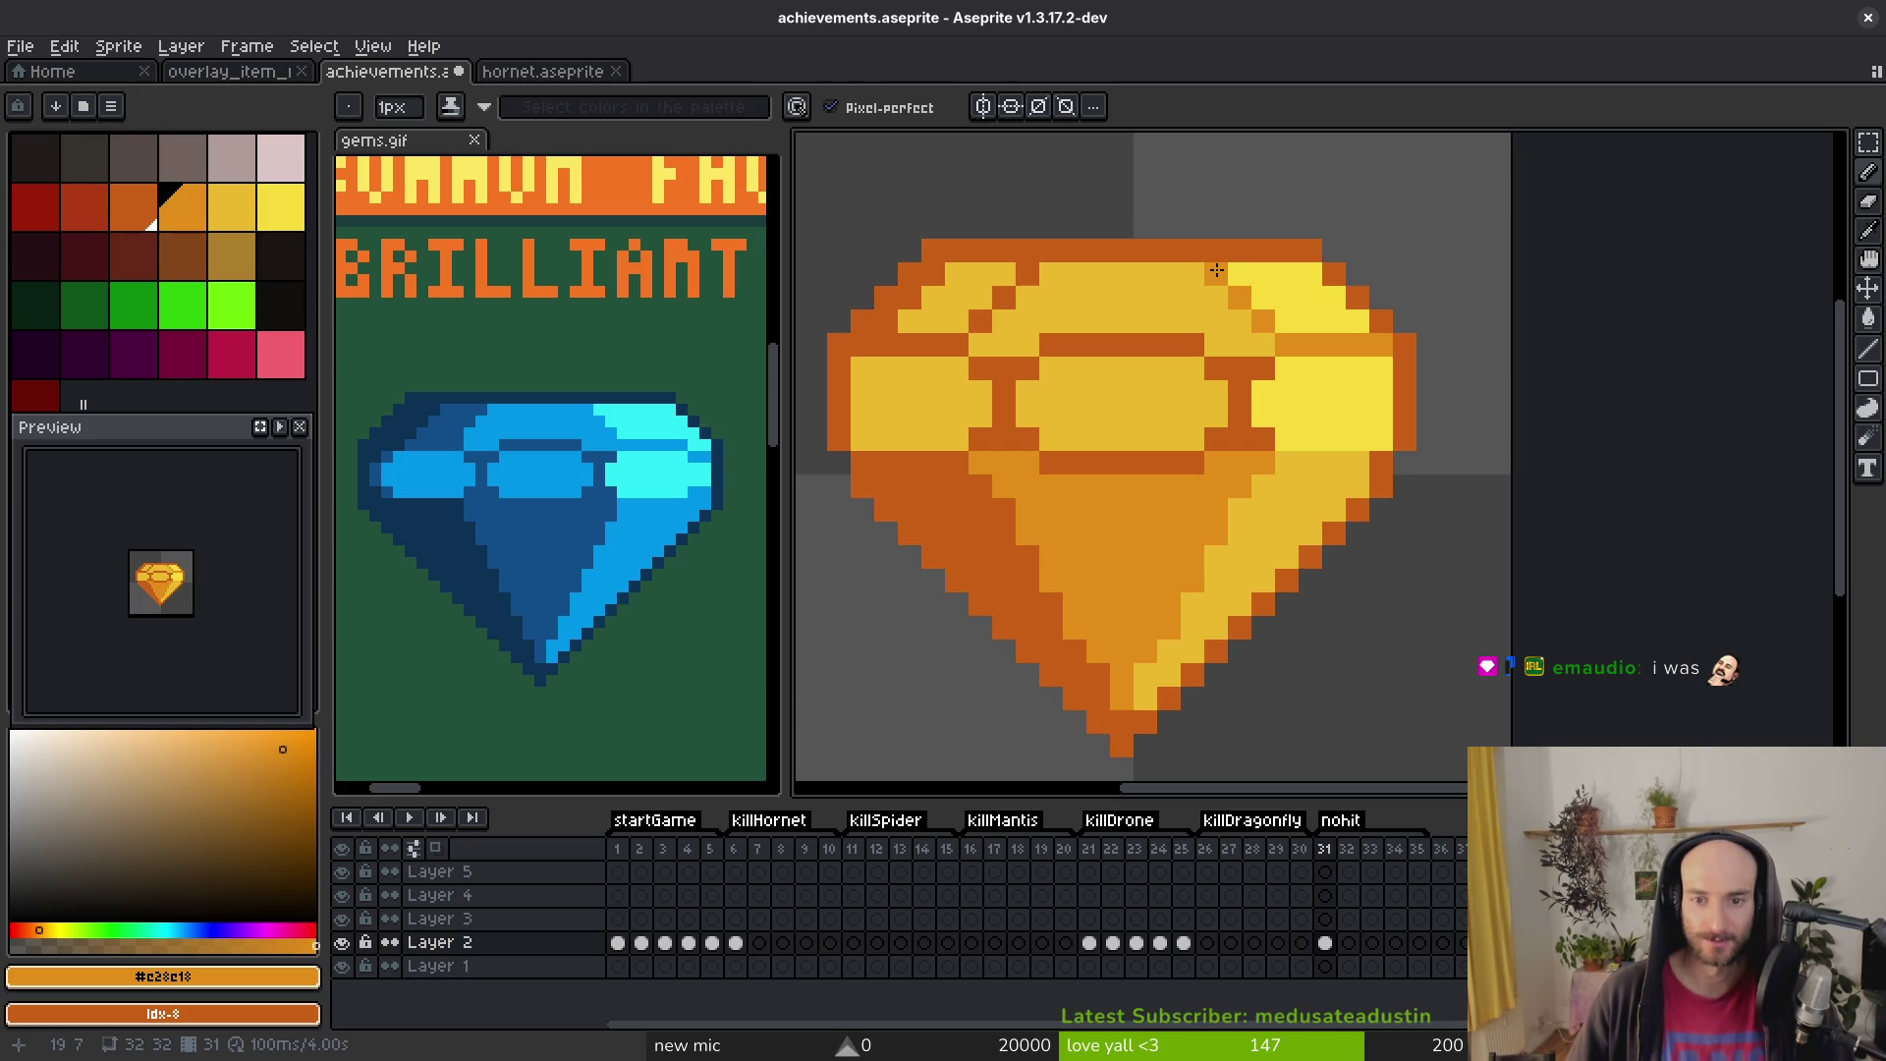
Step: Lighten the upper-right crown pixels to #eab82c and repaint the crown's lower edge medium orange
{"action": "left_click", "coordinate": [1222, 294], "text": "alt"}
{"action": "left_click_drag", "start_coordinate": [1216, 273], "coordinate": [1243, 299]}
{"action": "left_click", "coordinate": [1263, 321]}
{"action": "left_click_drag", "start_coordinate": [1381, 345], "coordinate": [1284, 345]}
{"action": "right_click", "coordinate": [1248, 410]}
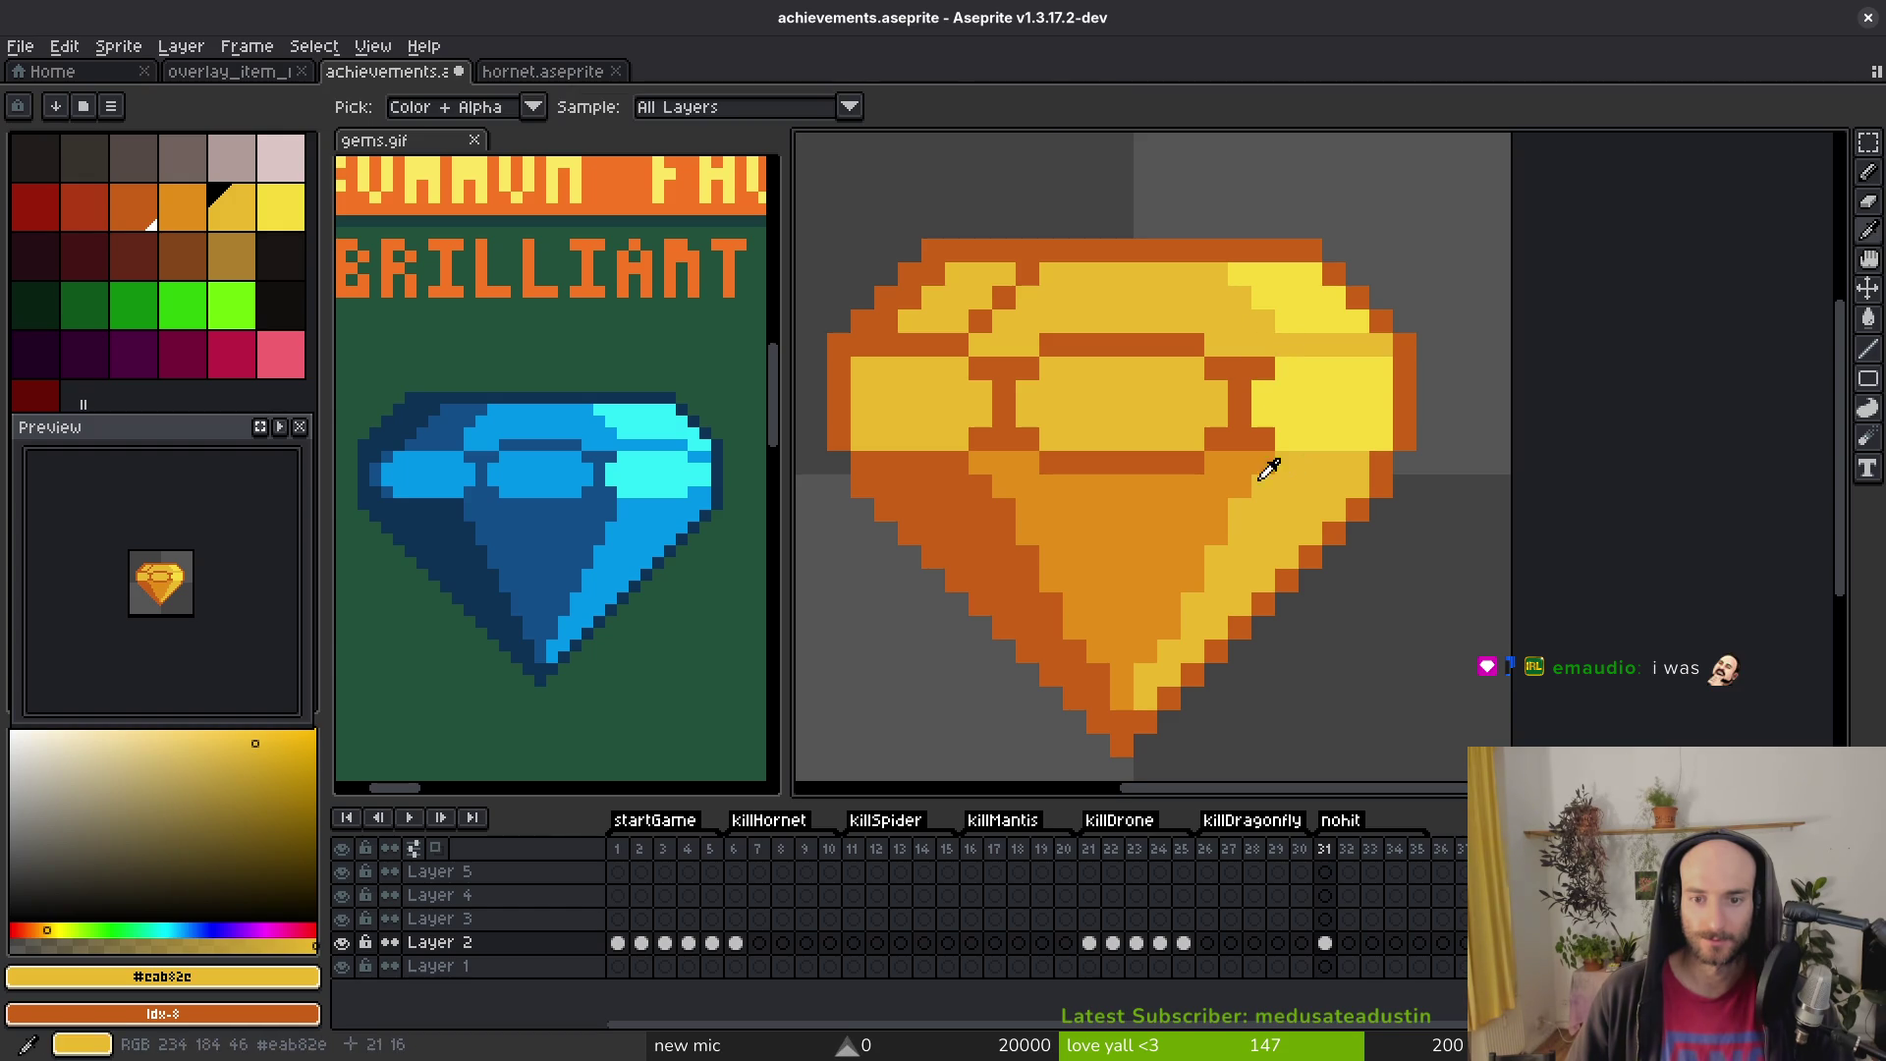
{"action": "left_click", "coordinate": [1273, 453], "text": "alt"}
{"action": "left_click_drag", "start_coordinate": [1266, 441], "coordinate": [1243, 436]}
Step: Fill the four dark inner facet bars and stray dark pixels with medium orange #e28c18, then save
{"action": "key", "text": "g"}
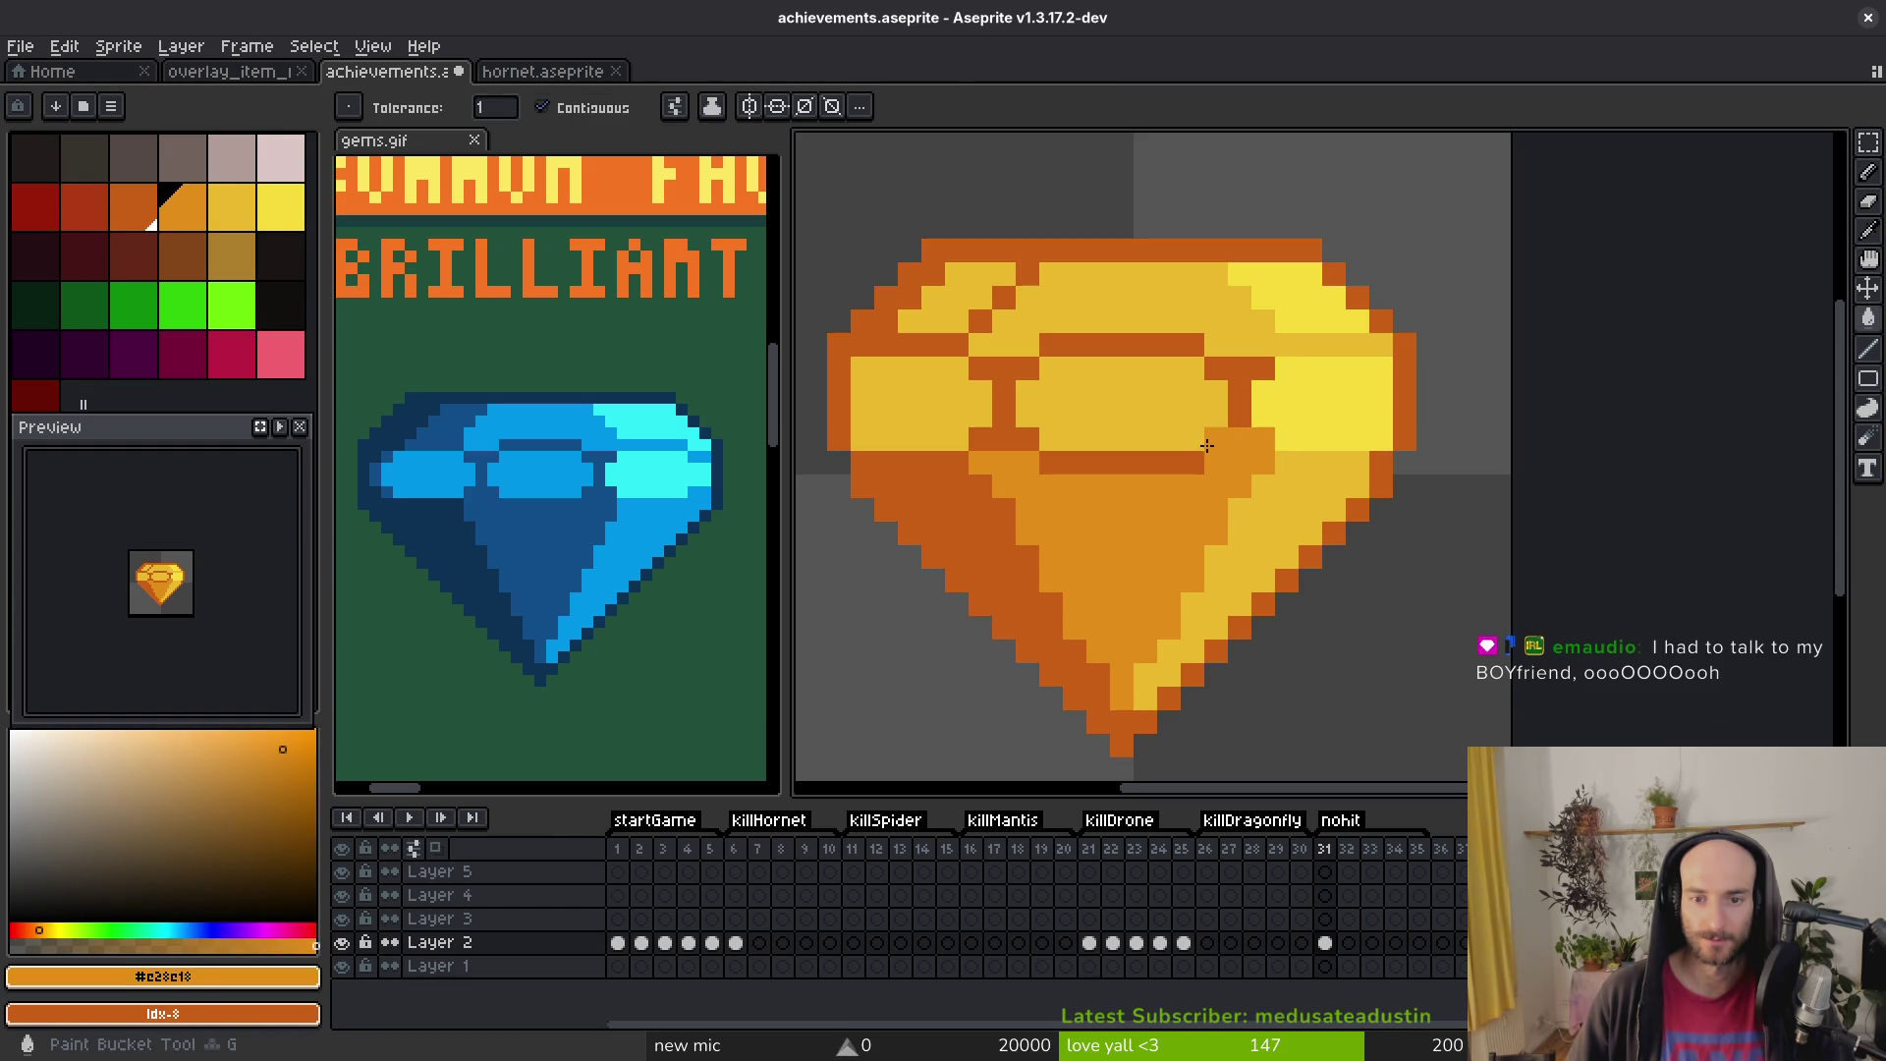
{"action": "left_click", "coordinate": [1240, 393]}
{"action": "left_click", "coordinate": [1144, 344]}
{"action": "left_click", "coordinate": [992, 398]}
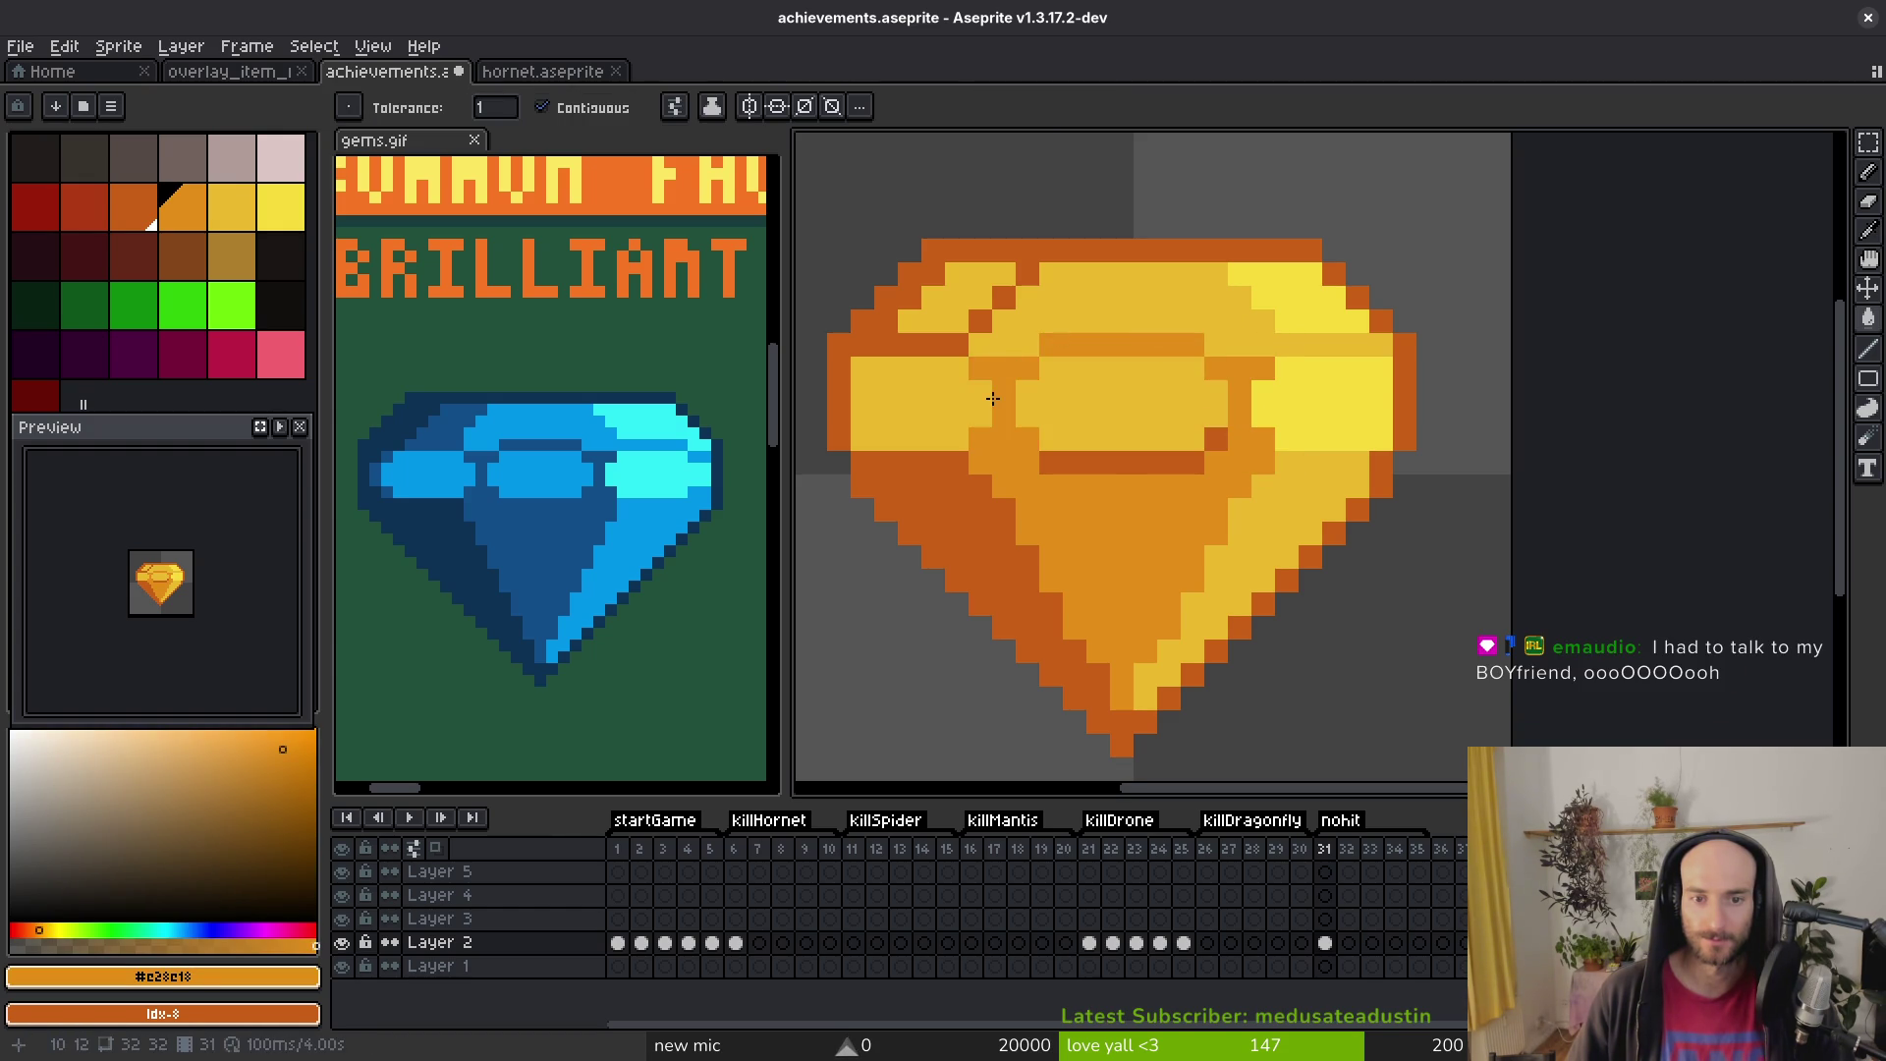
{"action": "left_click", "coordinate": [1093, 464]}
{"action": "left_click", "coordinate": [1169, 416]}
{"action": "left_click", "coordinate": [1216, 439]}
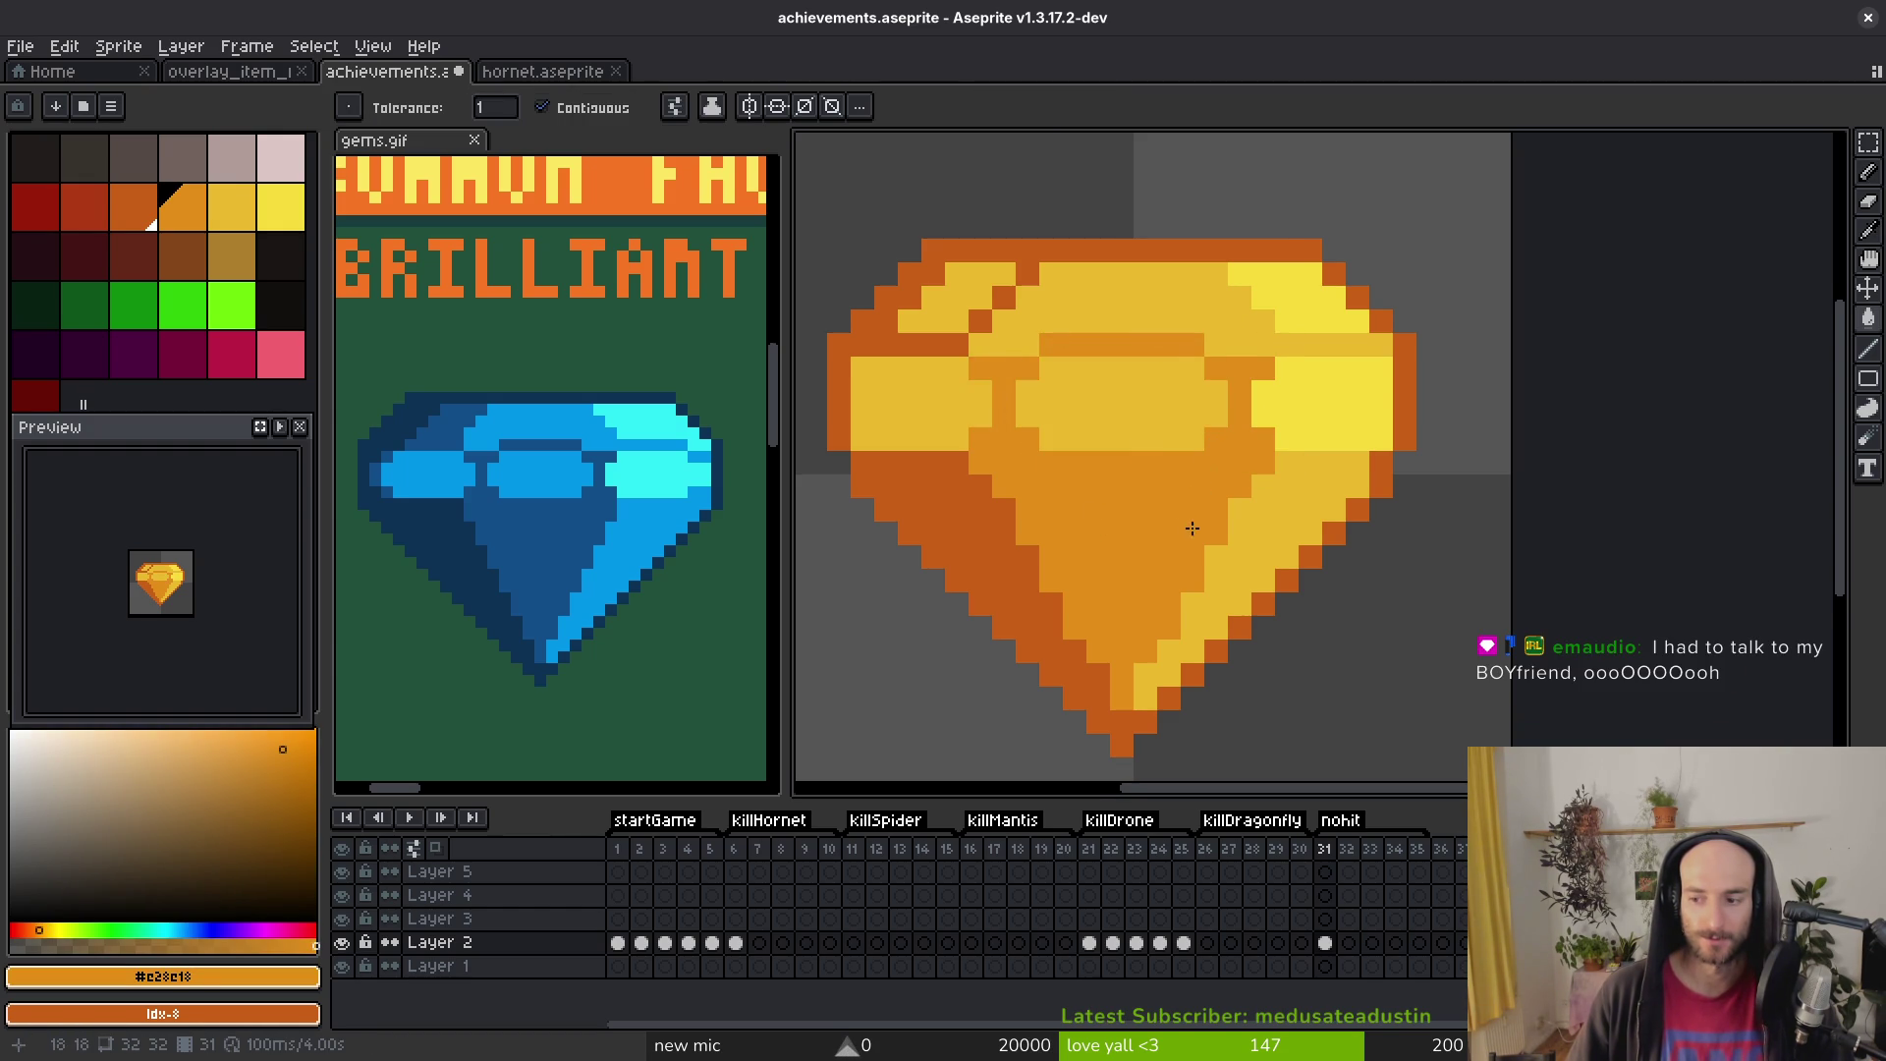
{"action": "left_click_drag", "start_coordinate": [1186, 524], "coordinate": [1177, 490]}
{"action": "key", "text": "ctrl+s"}
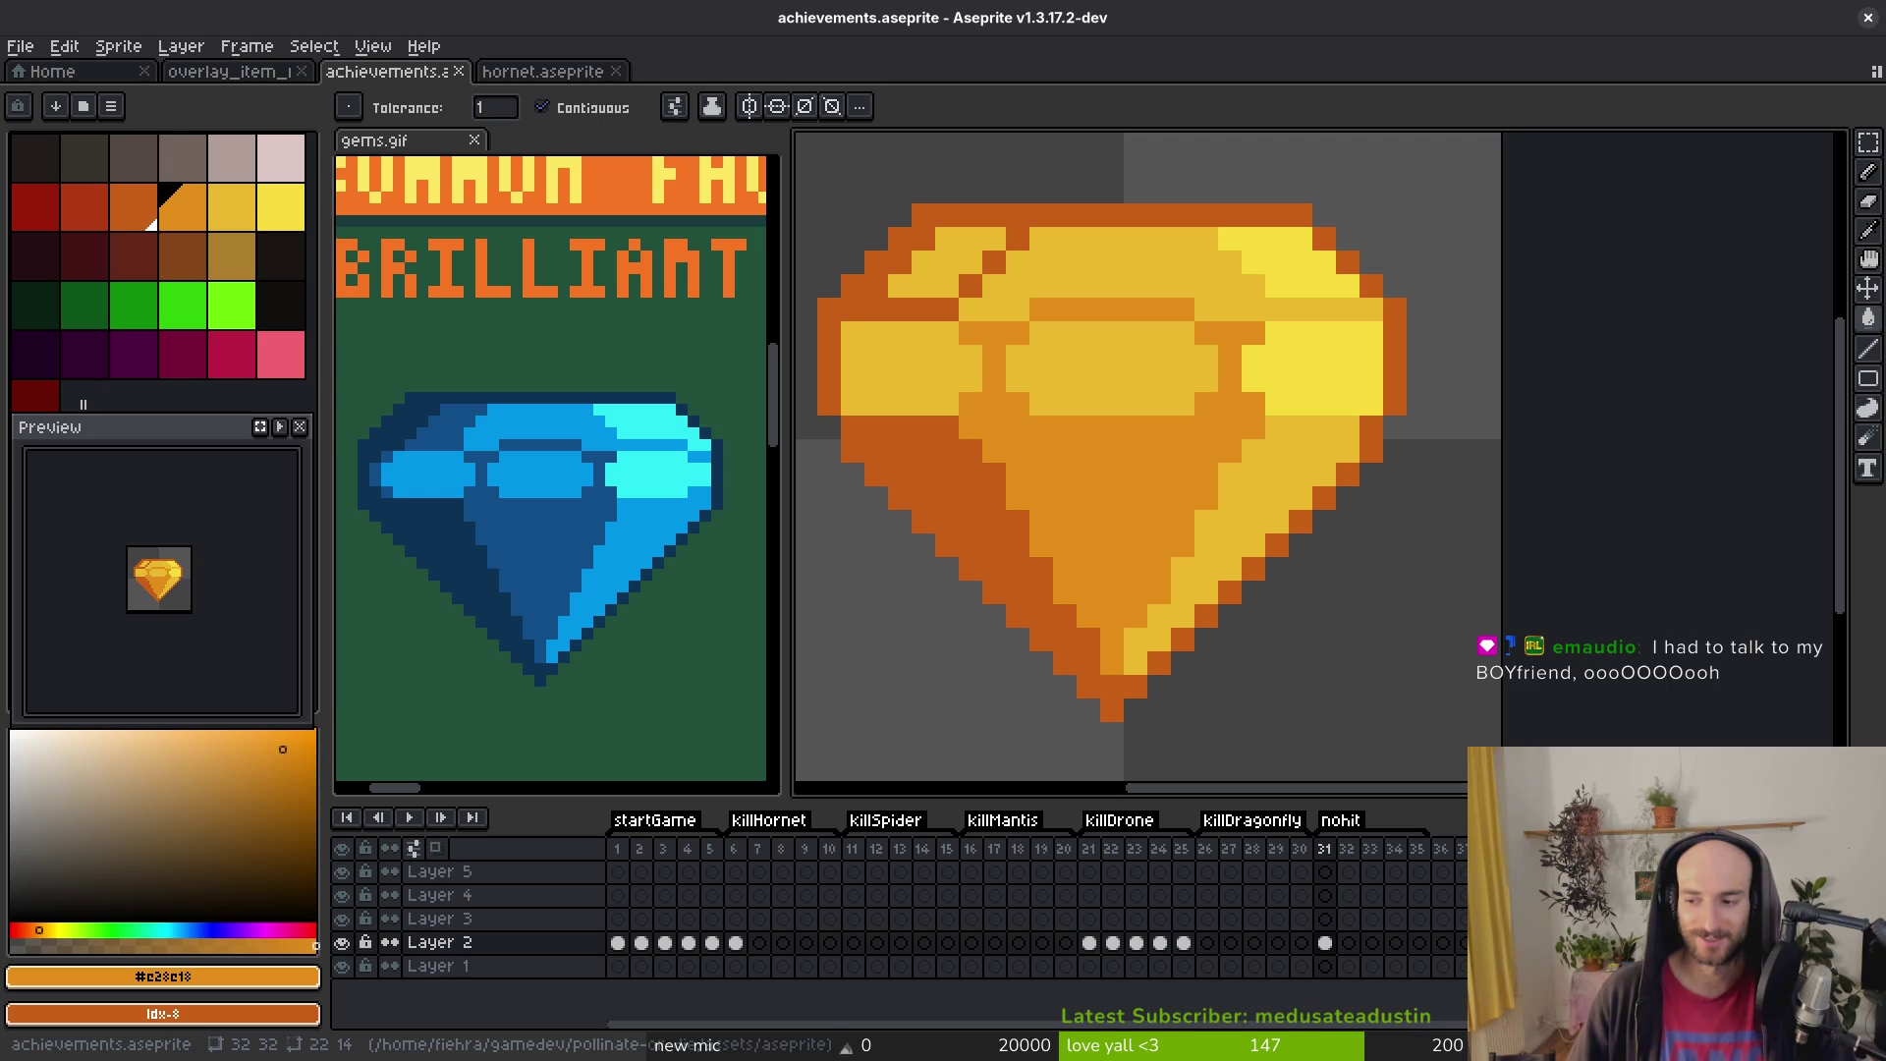
Step: Add a bright yellow #f7db3b highlight pixel and orange pixels at the gem's left edge, then save again
{"action": "left_click_drag", "start_coordinate": [1105, 257], "coordinate": [1137, 346]}
{"action": "key", "text": "alt"}
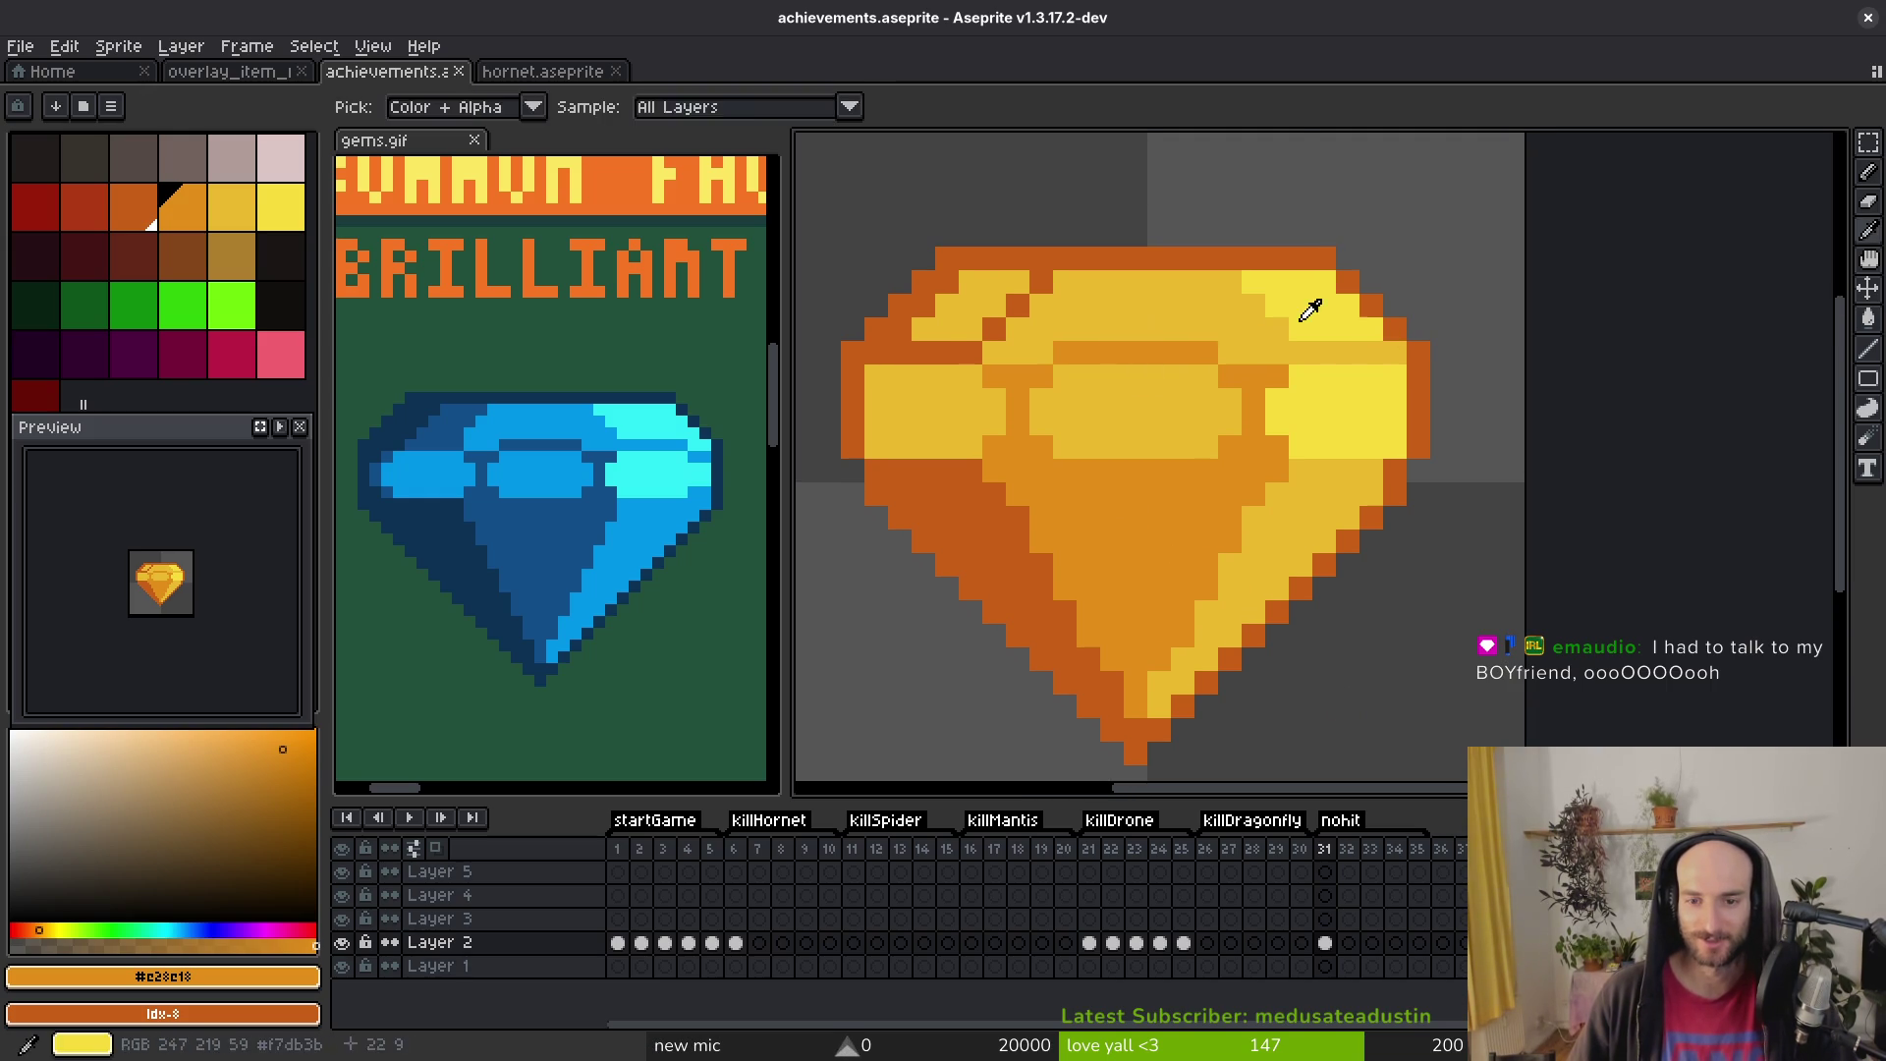
{"action": "left_click", "coordinate": [1309, 310]}
{"action": "left_click", "coordinate": [1019, 337]}
{"action": "key", "text": "alt"}
{"action": "left_click", "coordinate": [998, 510]}
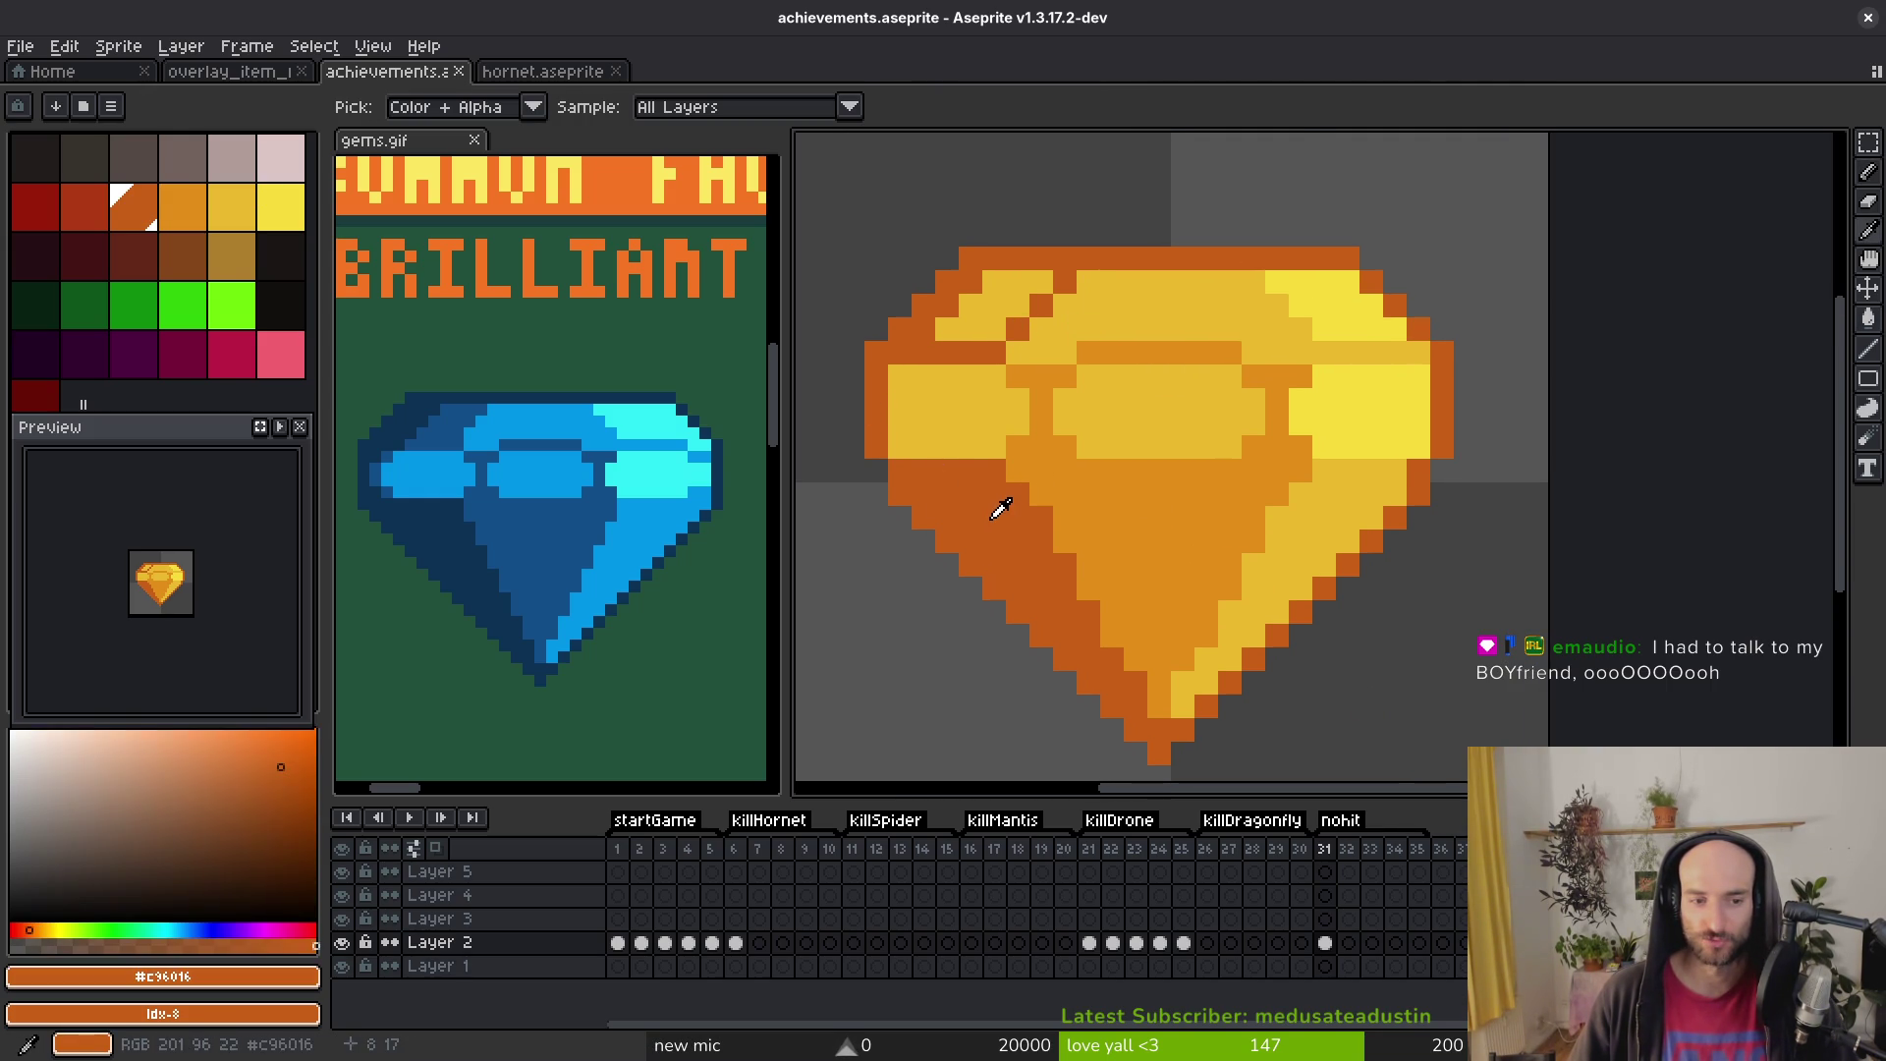
{"action": "left_click", "coordinate": [1044, 463]}
{"action": "left_click", "coordinate": [877, 352]}
{"action": "left_click_drag", "start_coordinate": [887, 362], "coordinate": [899, 377]}
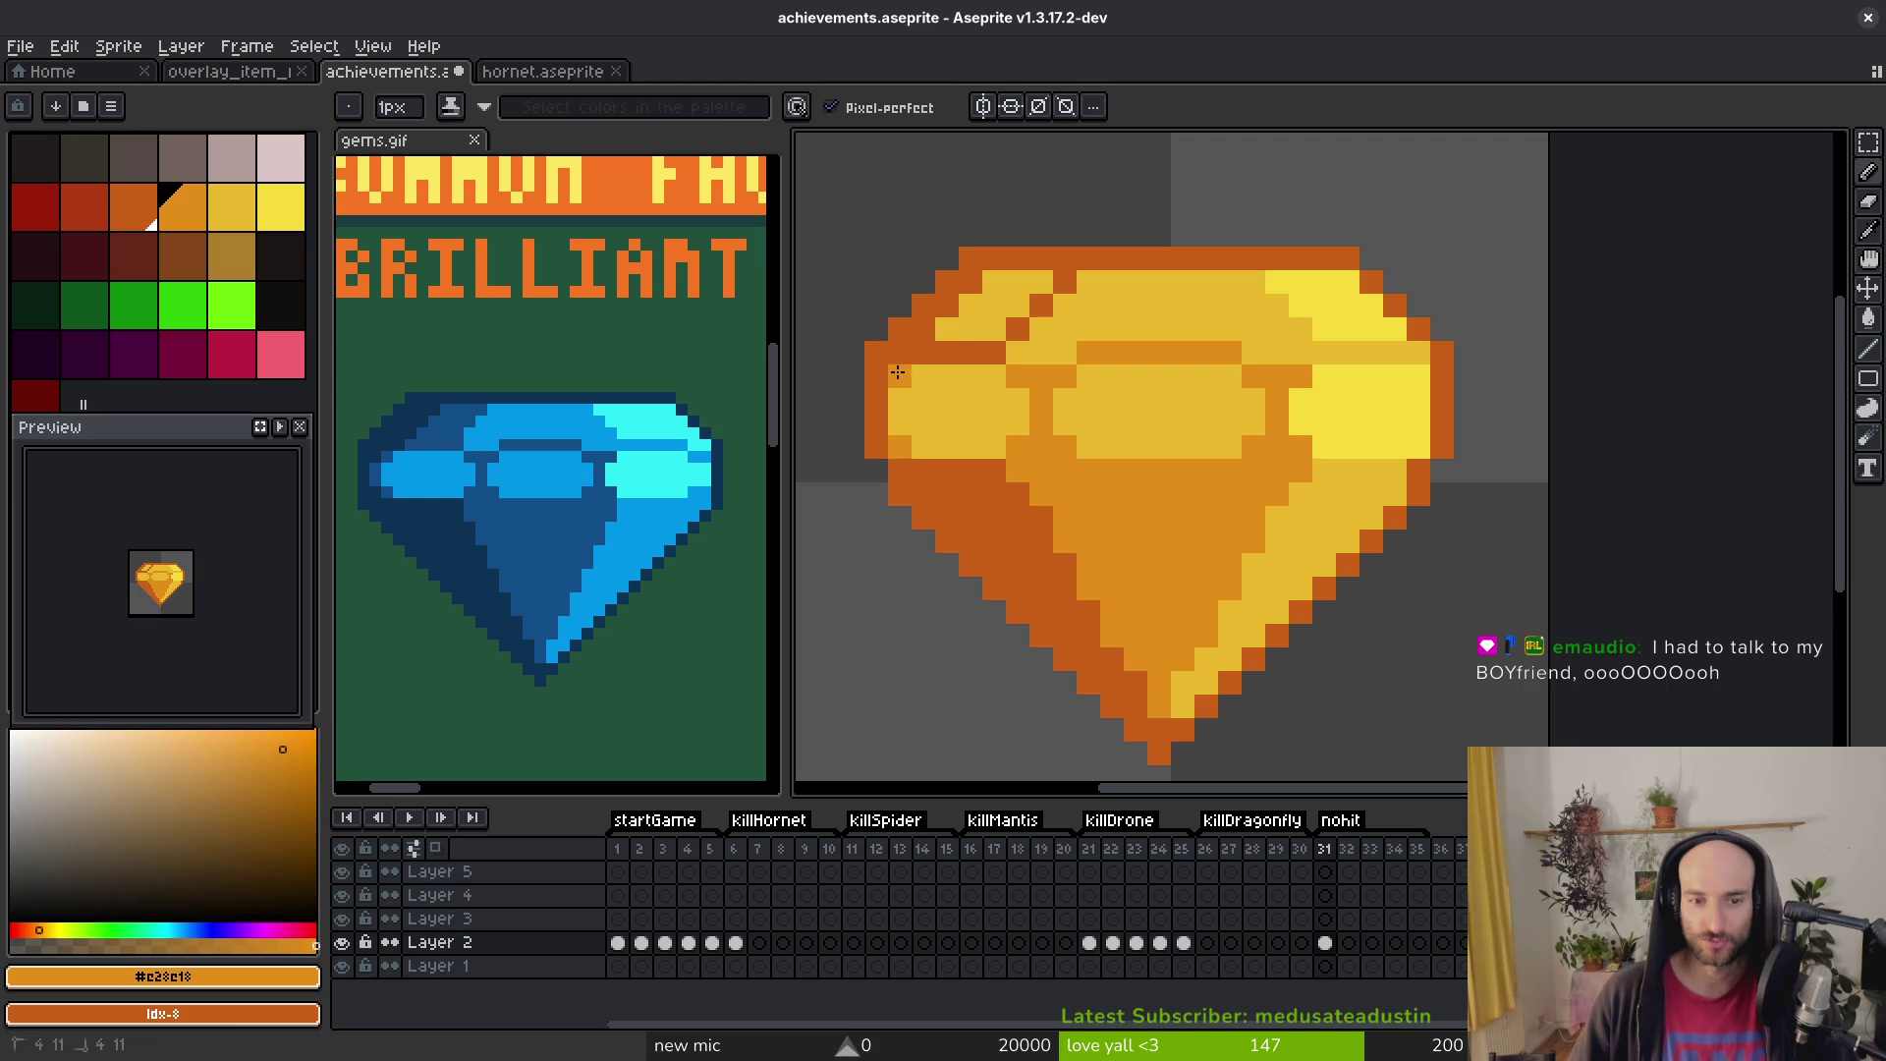
{"action": "key", "text": "ctrl+s"}
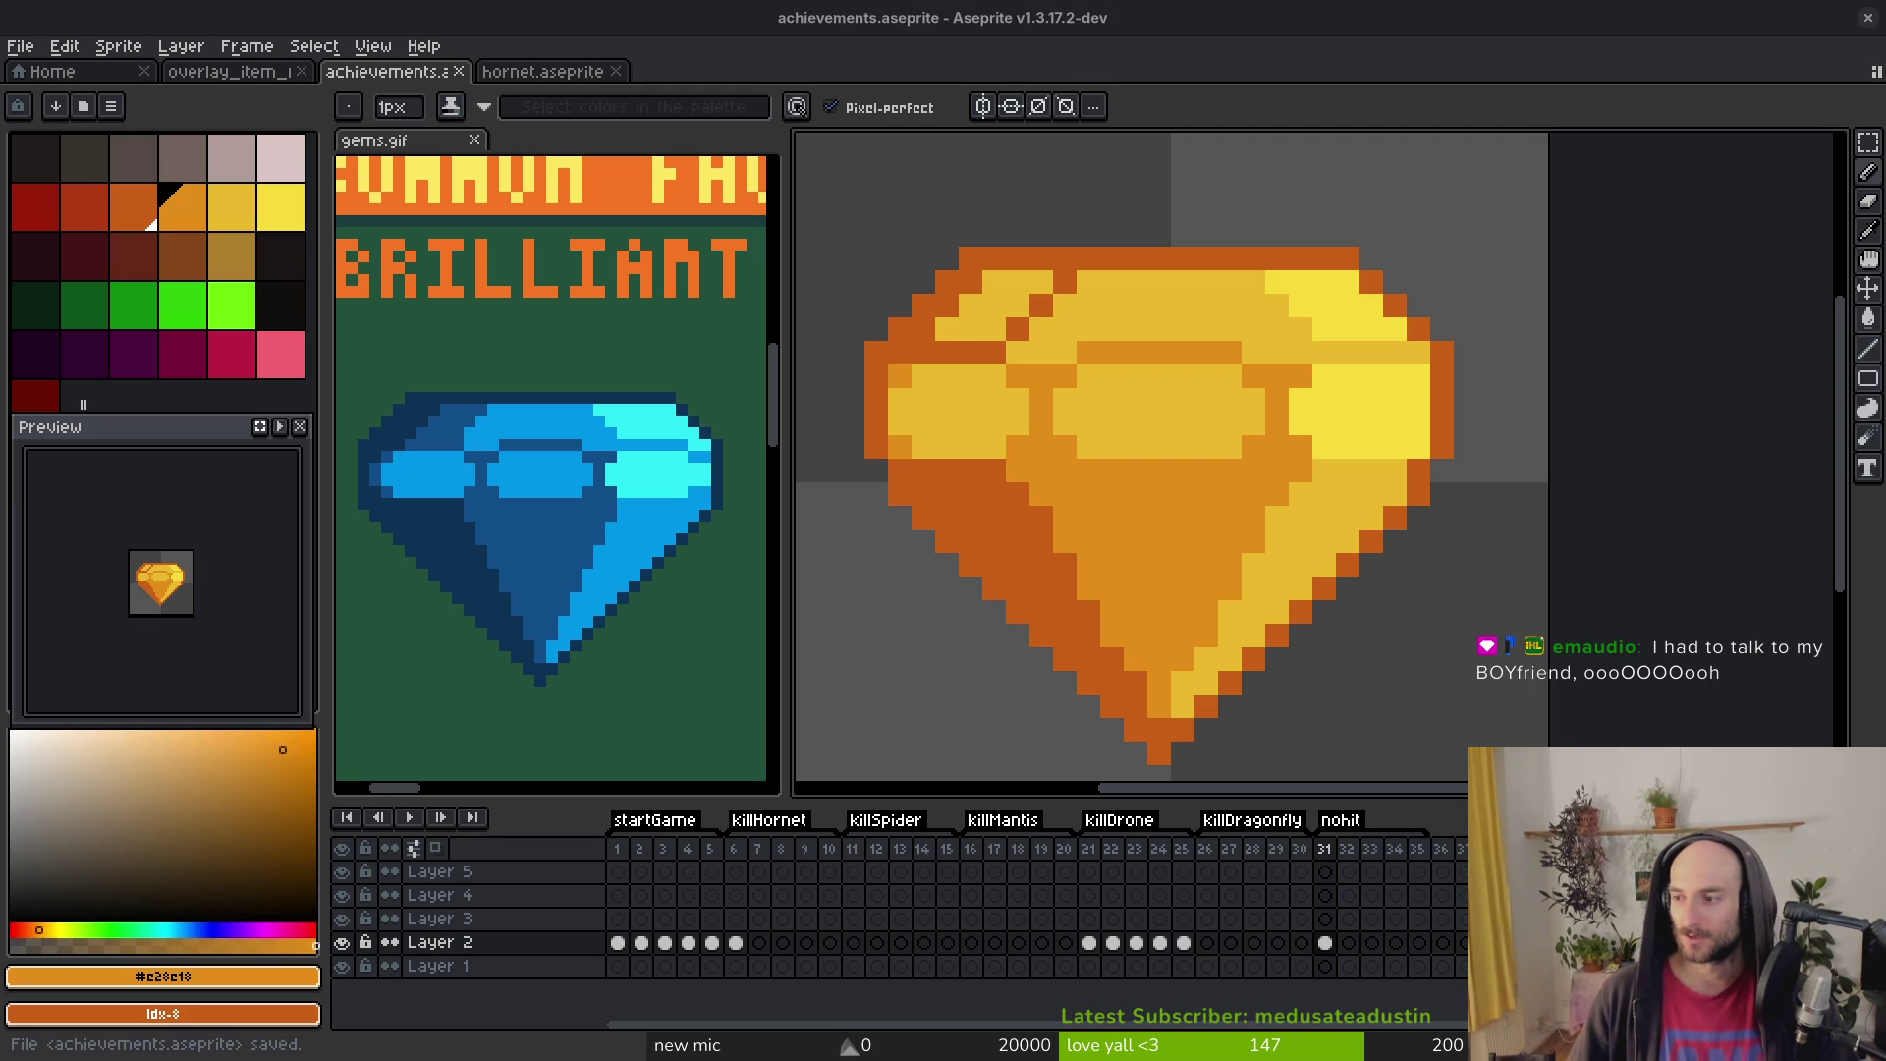
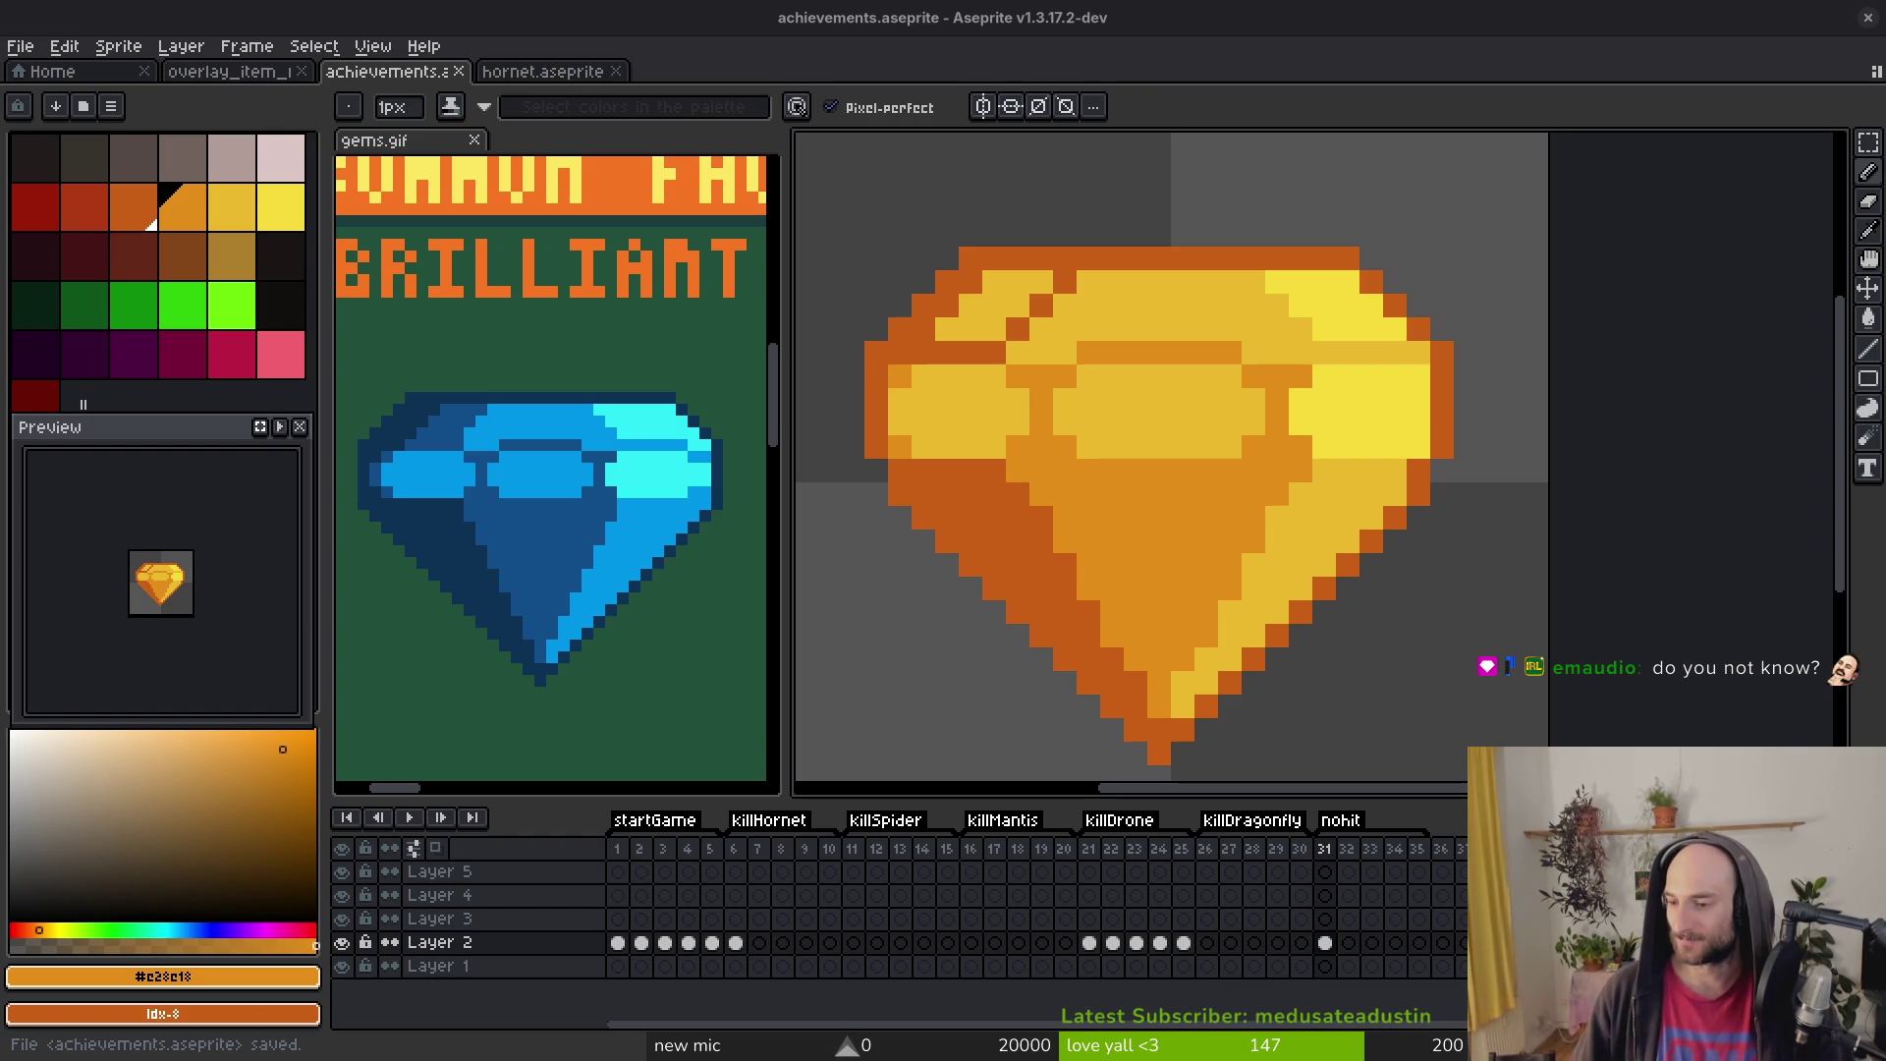
Step: Fill the gem's upper-left facet orange, touch up the pixels beside it, and save
{"action": "left_click_drag", "start_coordinate": [1243, 571], "coordinate": [1239, 574]}
{"action": "left_click_drag", "start_coordinate": [1124, 393], "coordinate": [1136, 399]}
{"action": "key", "text": "i"}
{"action": "key", "text": "g"}
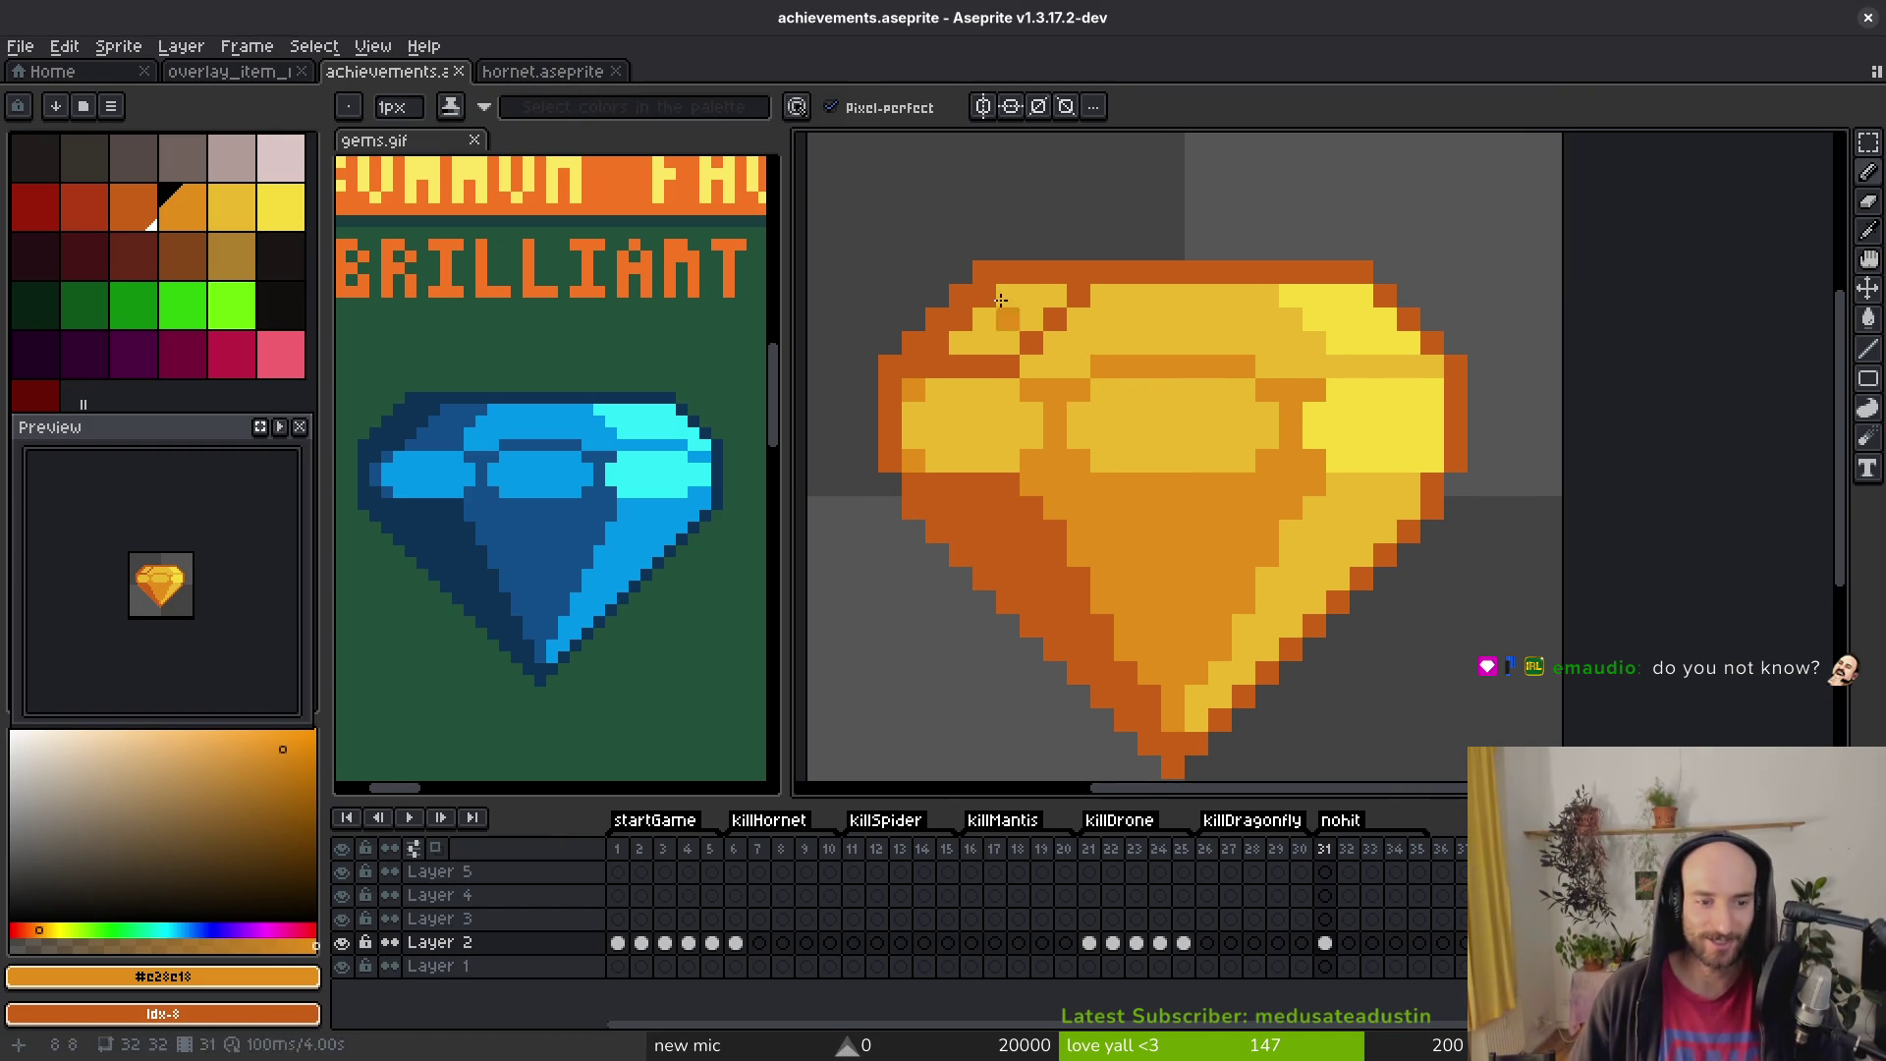
{"action": "left_click", "coordinate": [1001, 319]}
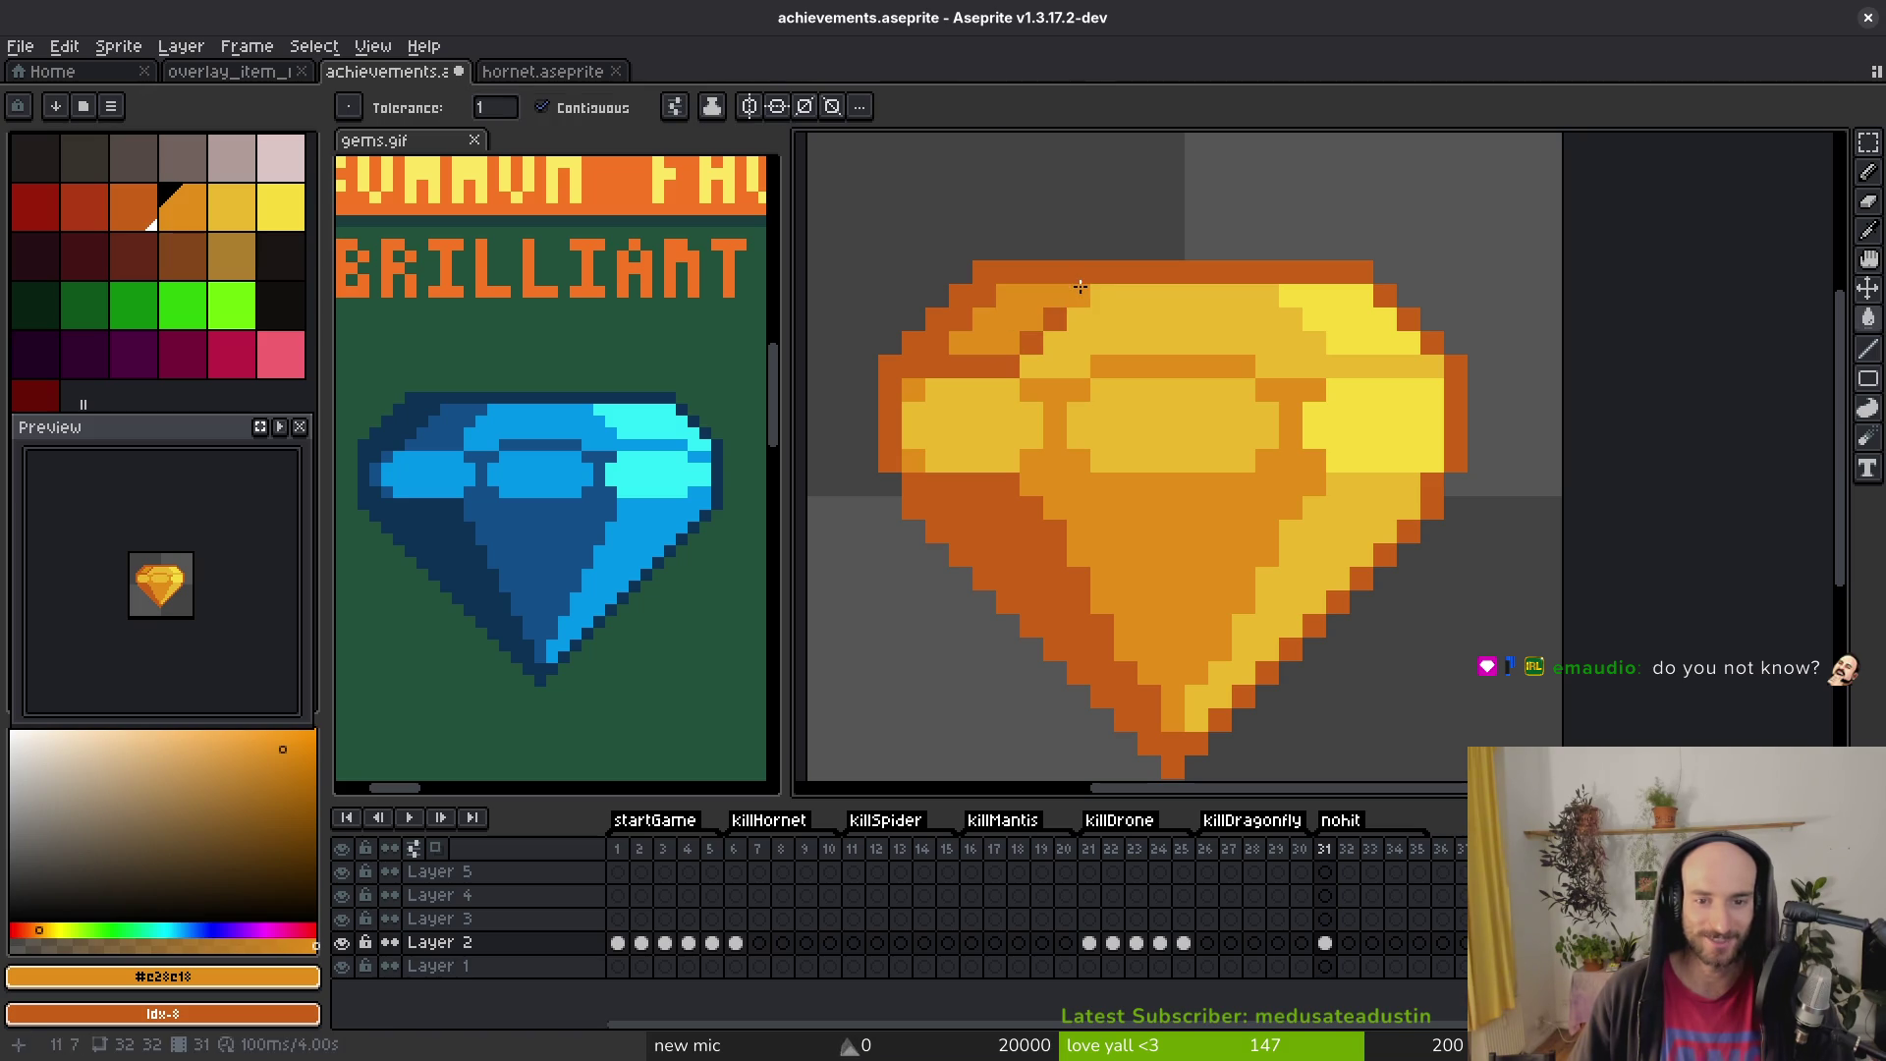
{"action": "key", "text": "b"}
{"action": "left_click", "coordinate": [1055, 318]}
{"action": "left_click", "coordinate": [1024, 335]}
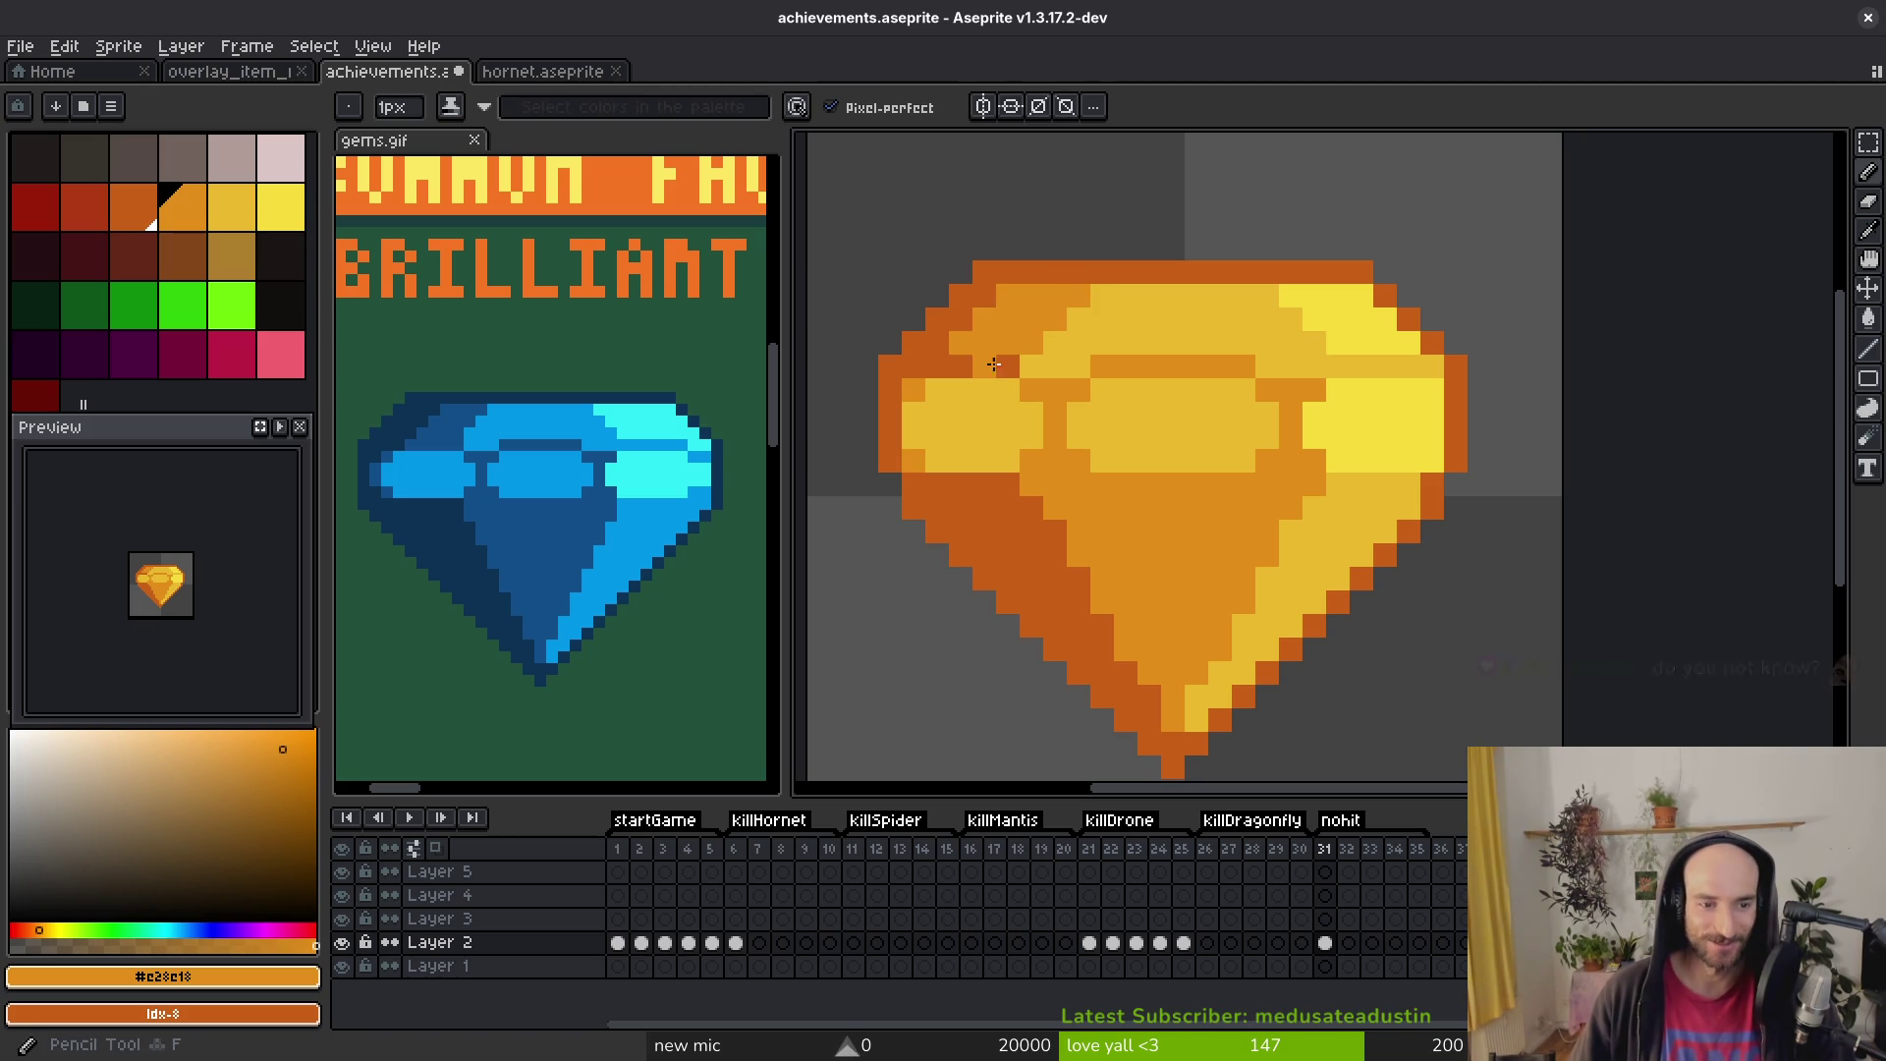
{"action": "key", "text": "ctrl+s"}
Step: Lighten the dark-orange pixels at the gem's bottom tip and lower-left edge, then save
{"action": "left_click_drag", "start_coordinate": [1025, 455], "coordinate": [1051, 439]}
{"action": "scroll", "coordinate": [1051, 439], "scroll_direction": "down", "scroll_amount": 4}
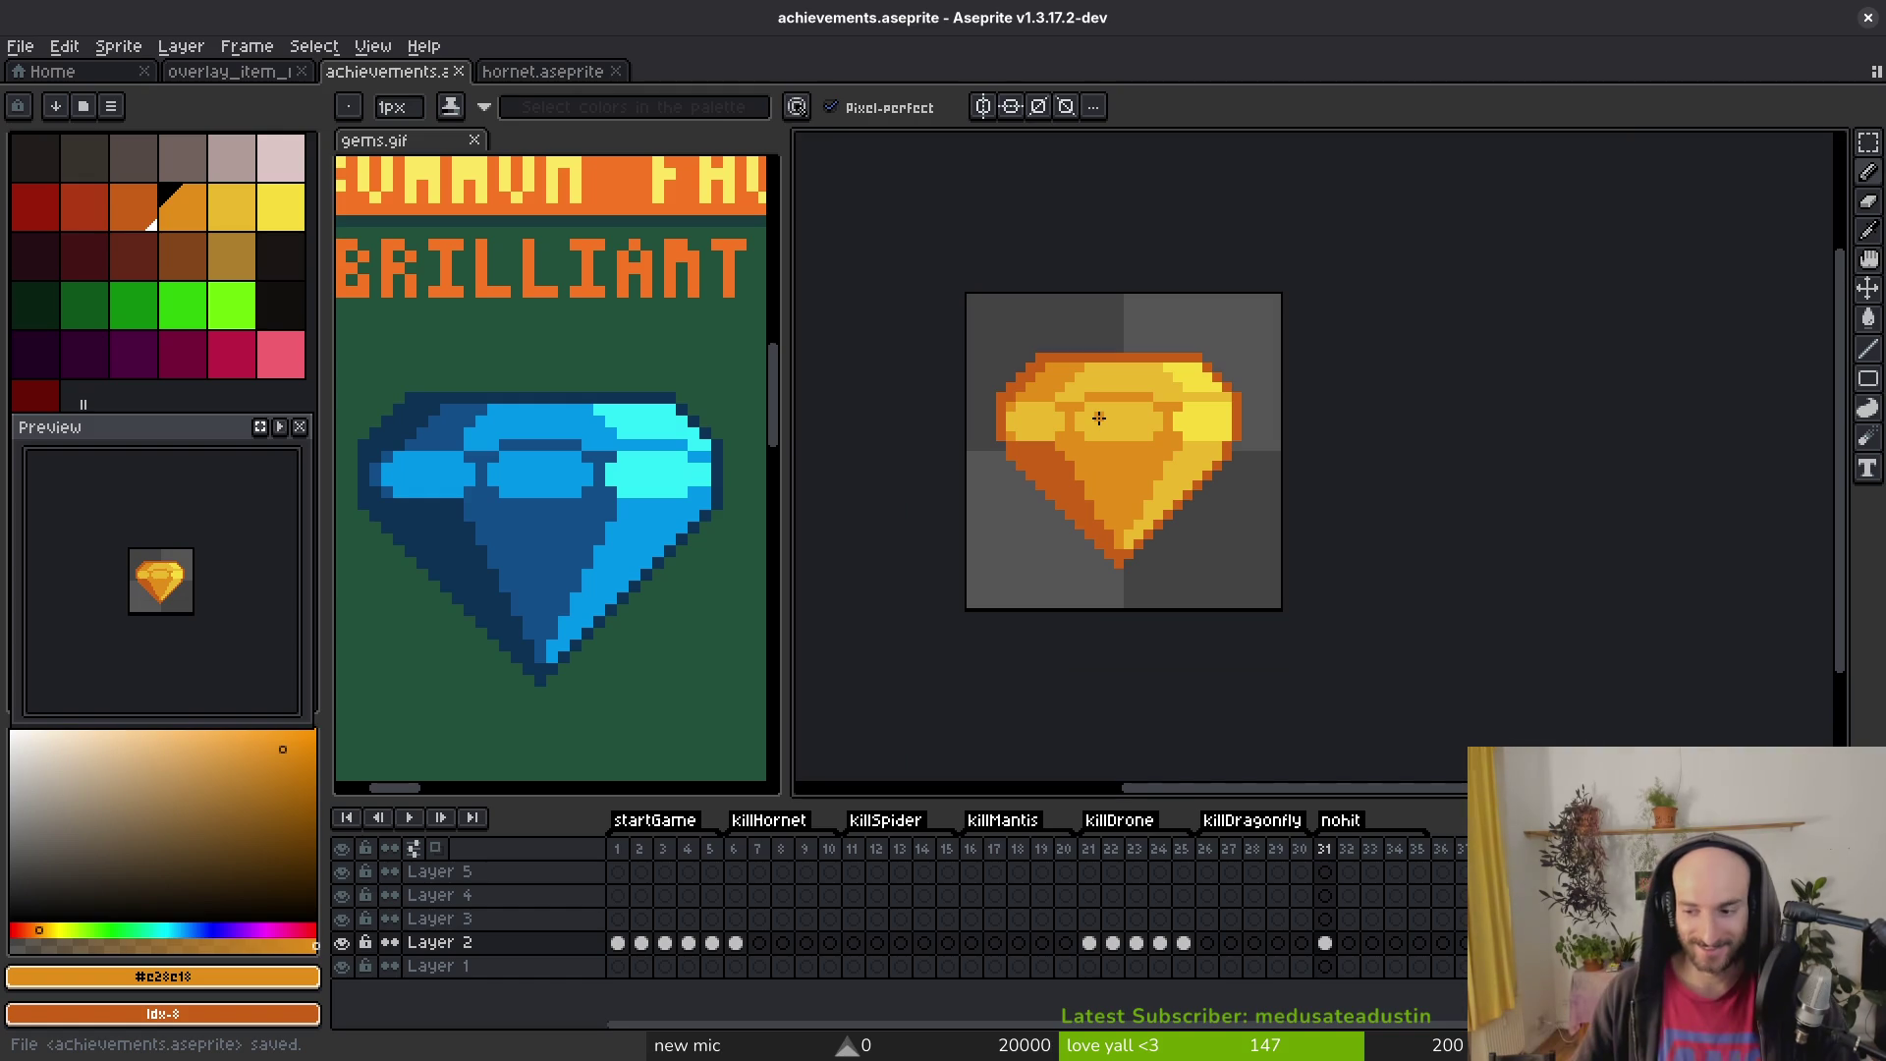
{"action": "scroll", "coordinate": [1095, 604], "scroll_direction": "up", "scroll_amount": 4}
{"action": "left_click_drag", "start_coordinate": [1118, 377], "coordinate": [1194, 462]}
{"action": "left_click", "coordinate": [1197, 555]}
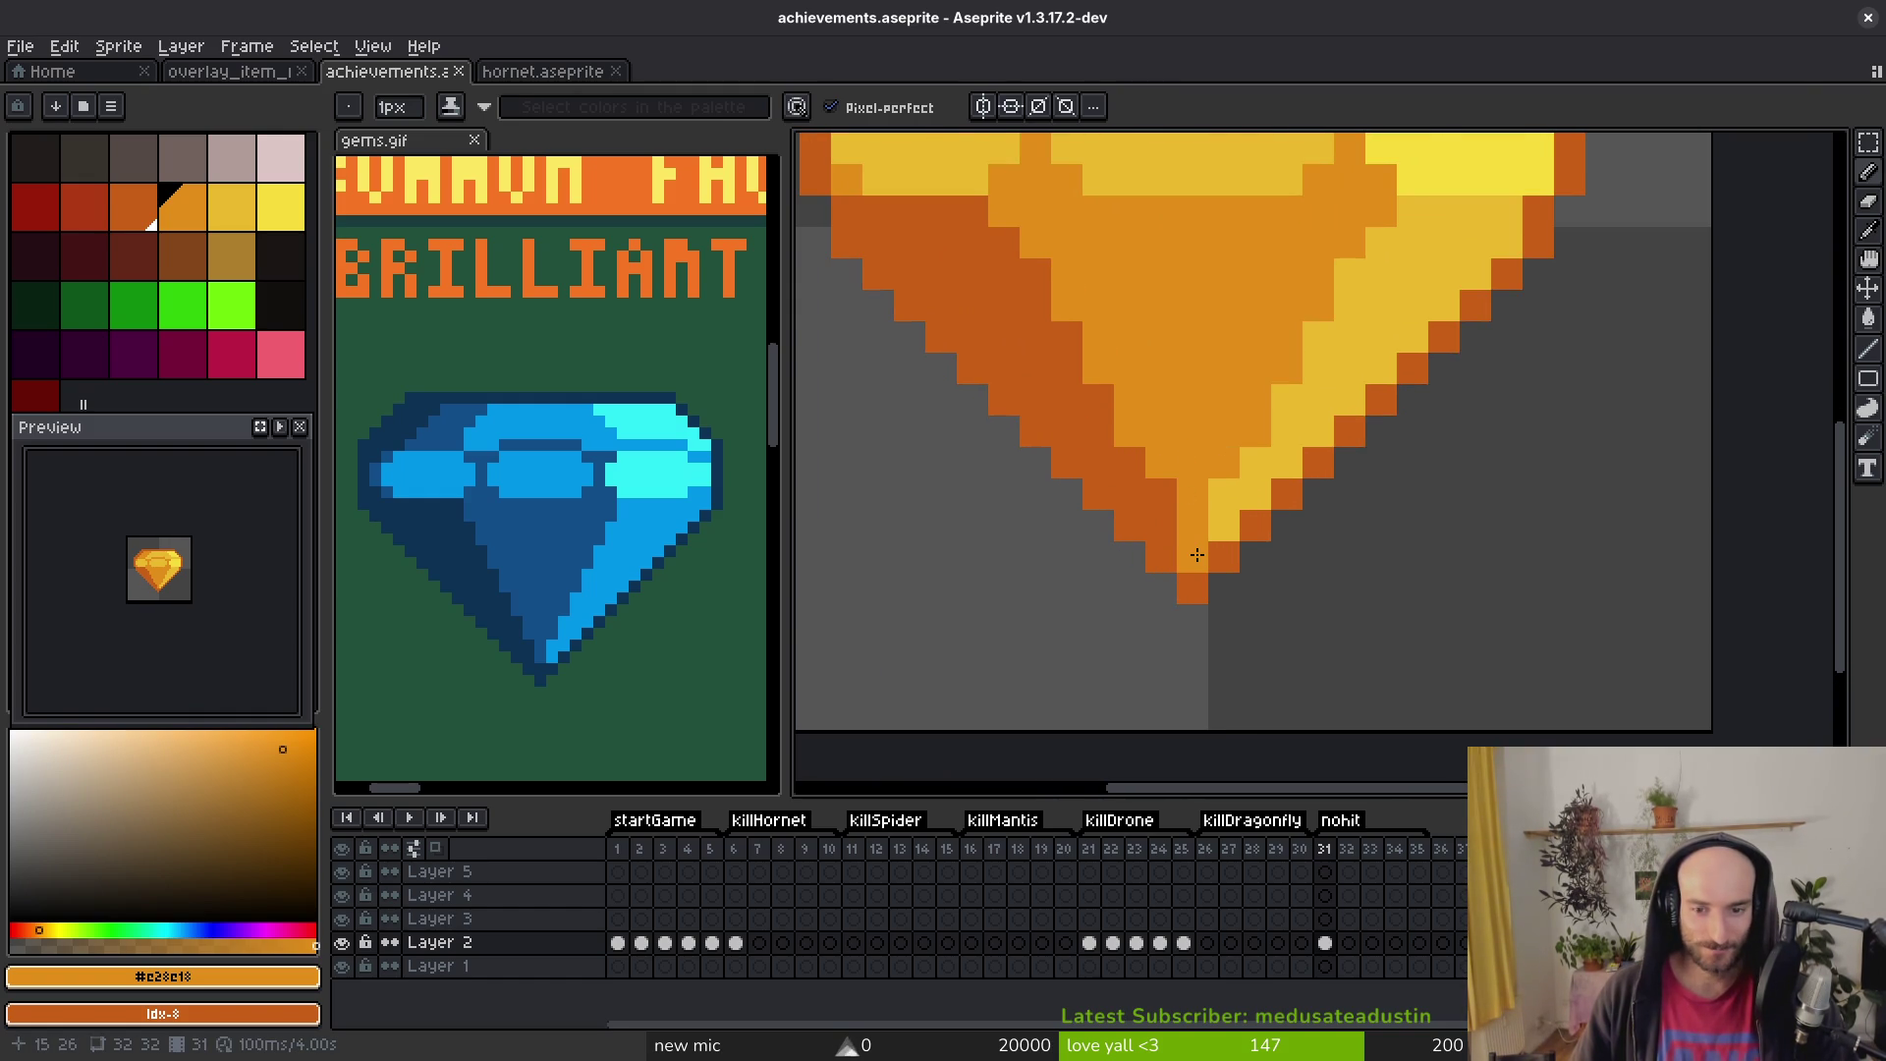
{"action": "left_click", "coordinate": [1164, 493]}
{"action": "scroll", "coordinate": [1183, 383], "scroll_direction": "down", "scroll_amount": 5}
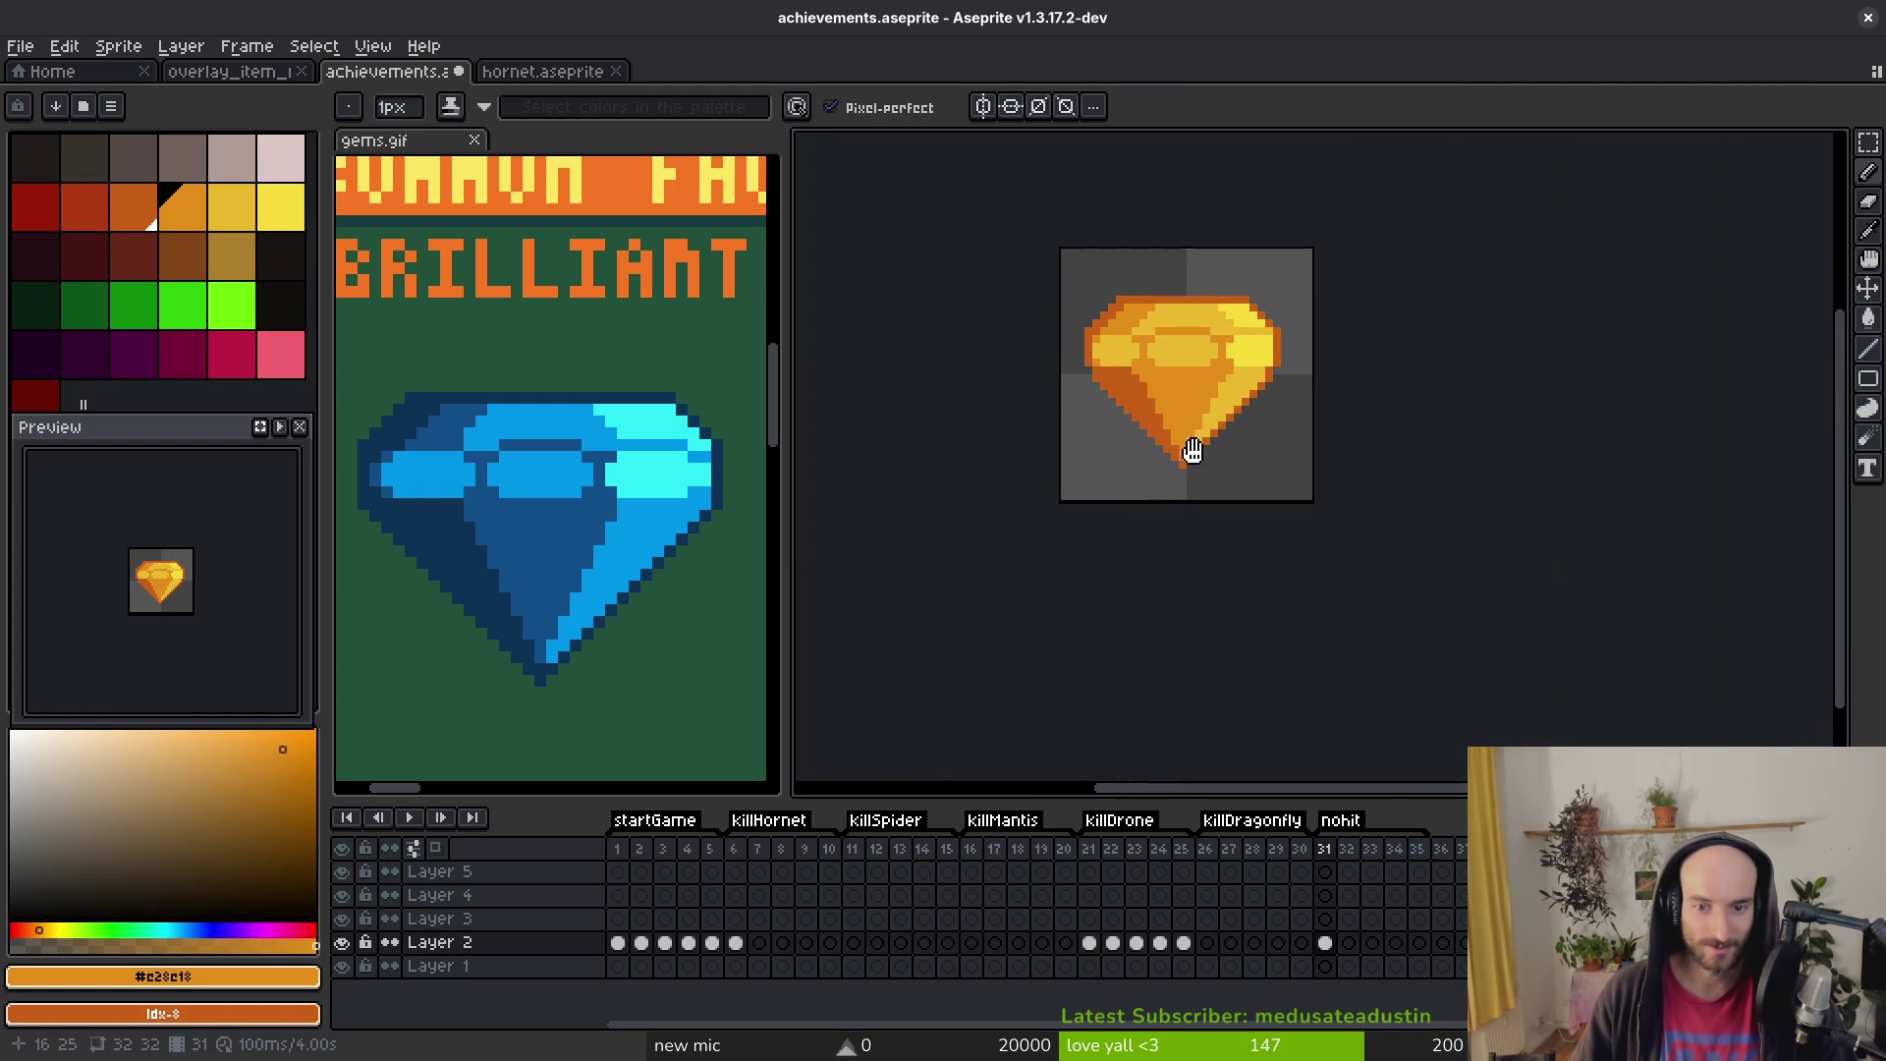
{"action": "scroll", "coordinate": [1171, 425], "scroll_direction": "up", "scroll_amount": 5}
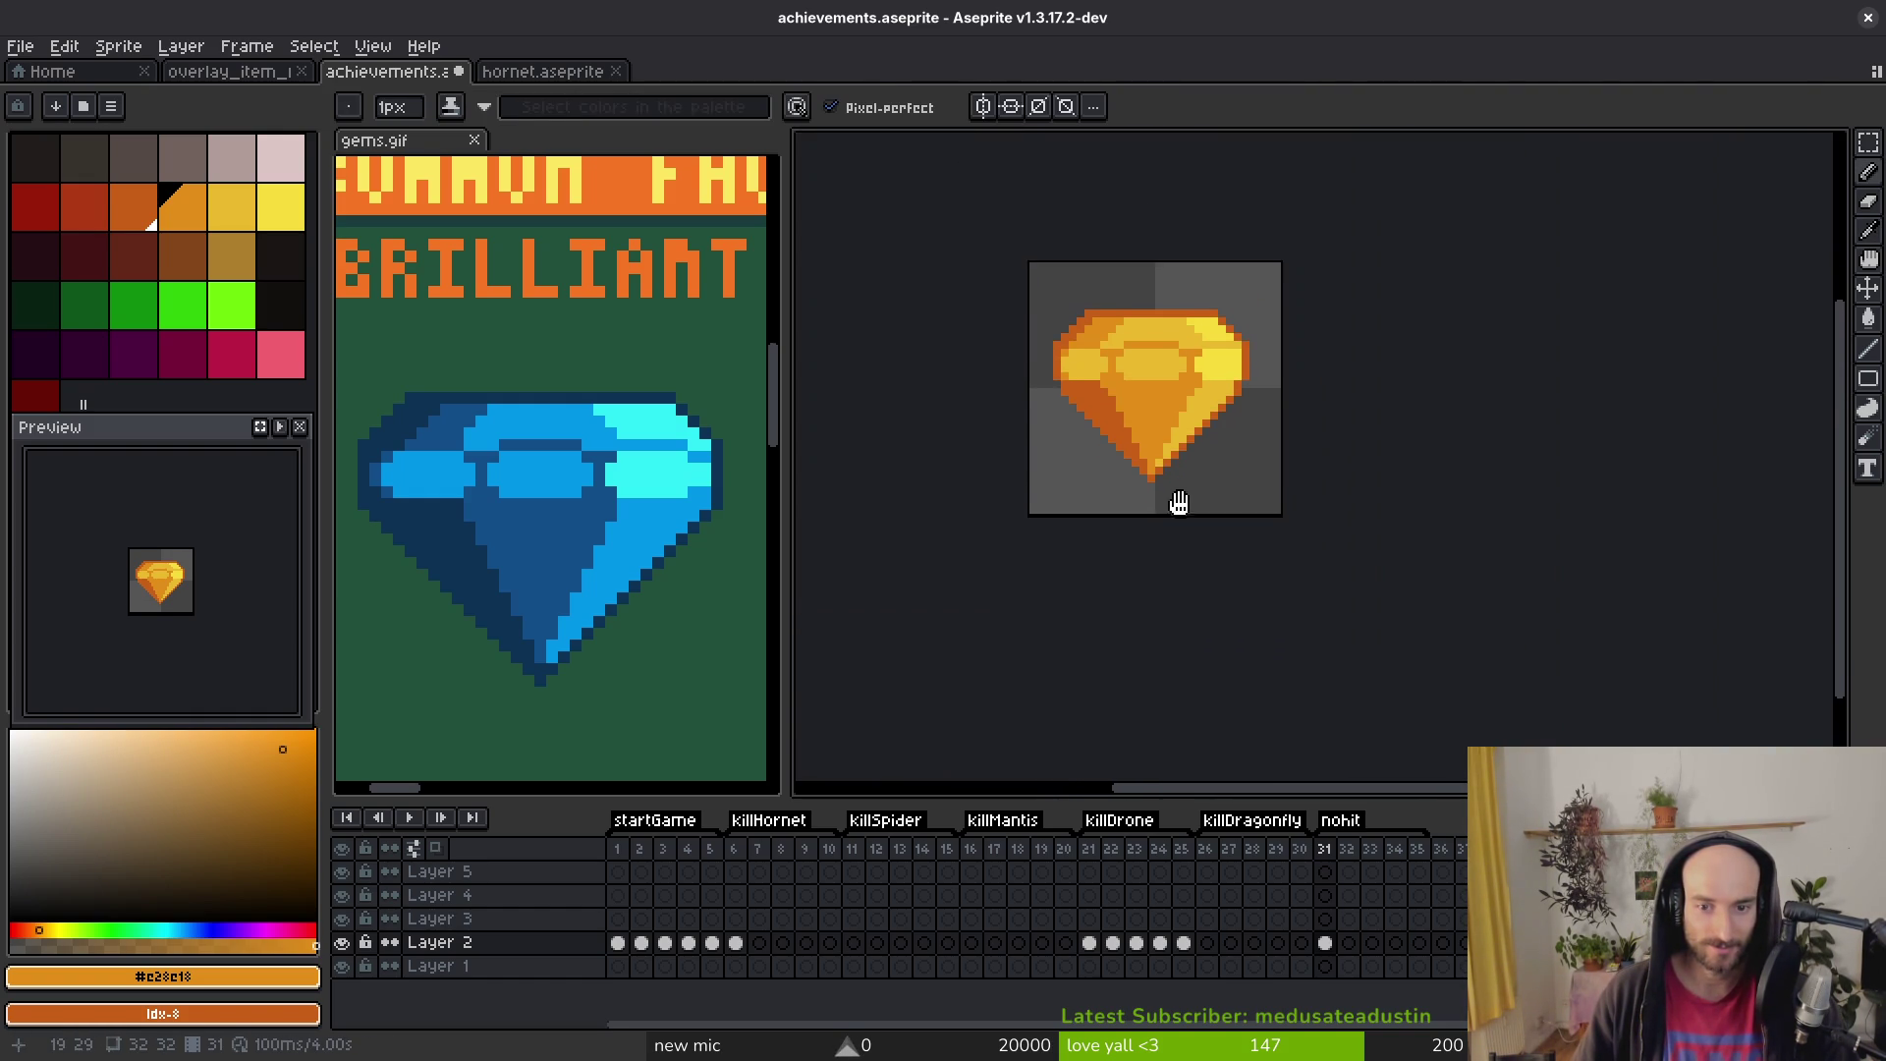
{"action": "scroll", "coordinate": [1184, 481], "scroll_direction": "down", "scroll_amount": 5}
{"action": "key", "text": "ctrl+s"}
Step: Redraw the pixels along the gem's lower-right edge and save the file
{"action": "scroll", "coordinate": [1195, 433], "scroll_direction": "up", "scroll_amount": 5}
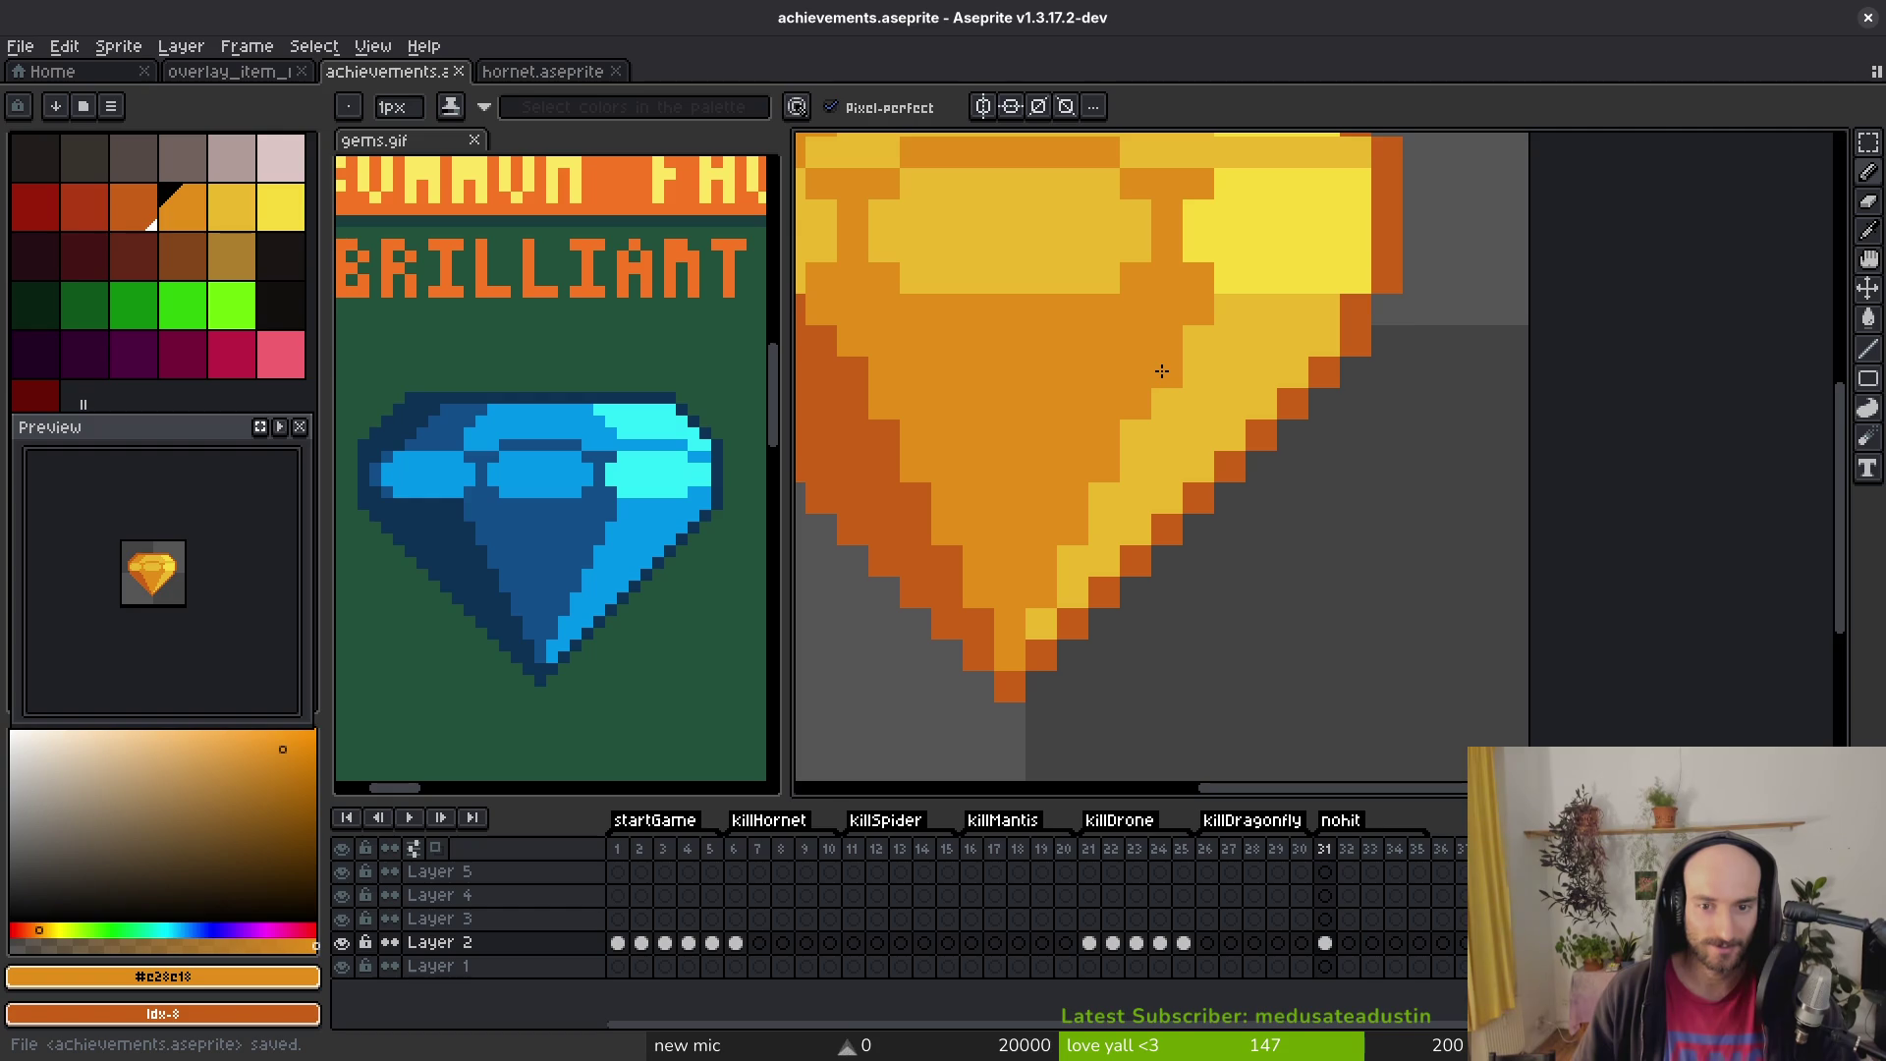
{"action": "scroll", "coordinate": [1164, 432], "scroll_direction": "down", "scroll_amount": 5}
{"action": "scroll", "coordinate": [1185, 477], "scroll_direction": "up", "scroll_amount": 5}
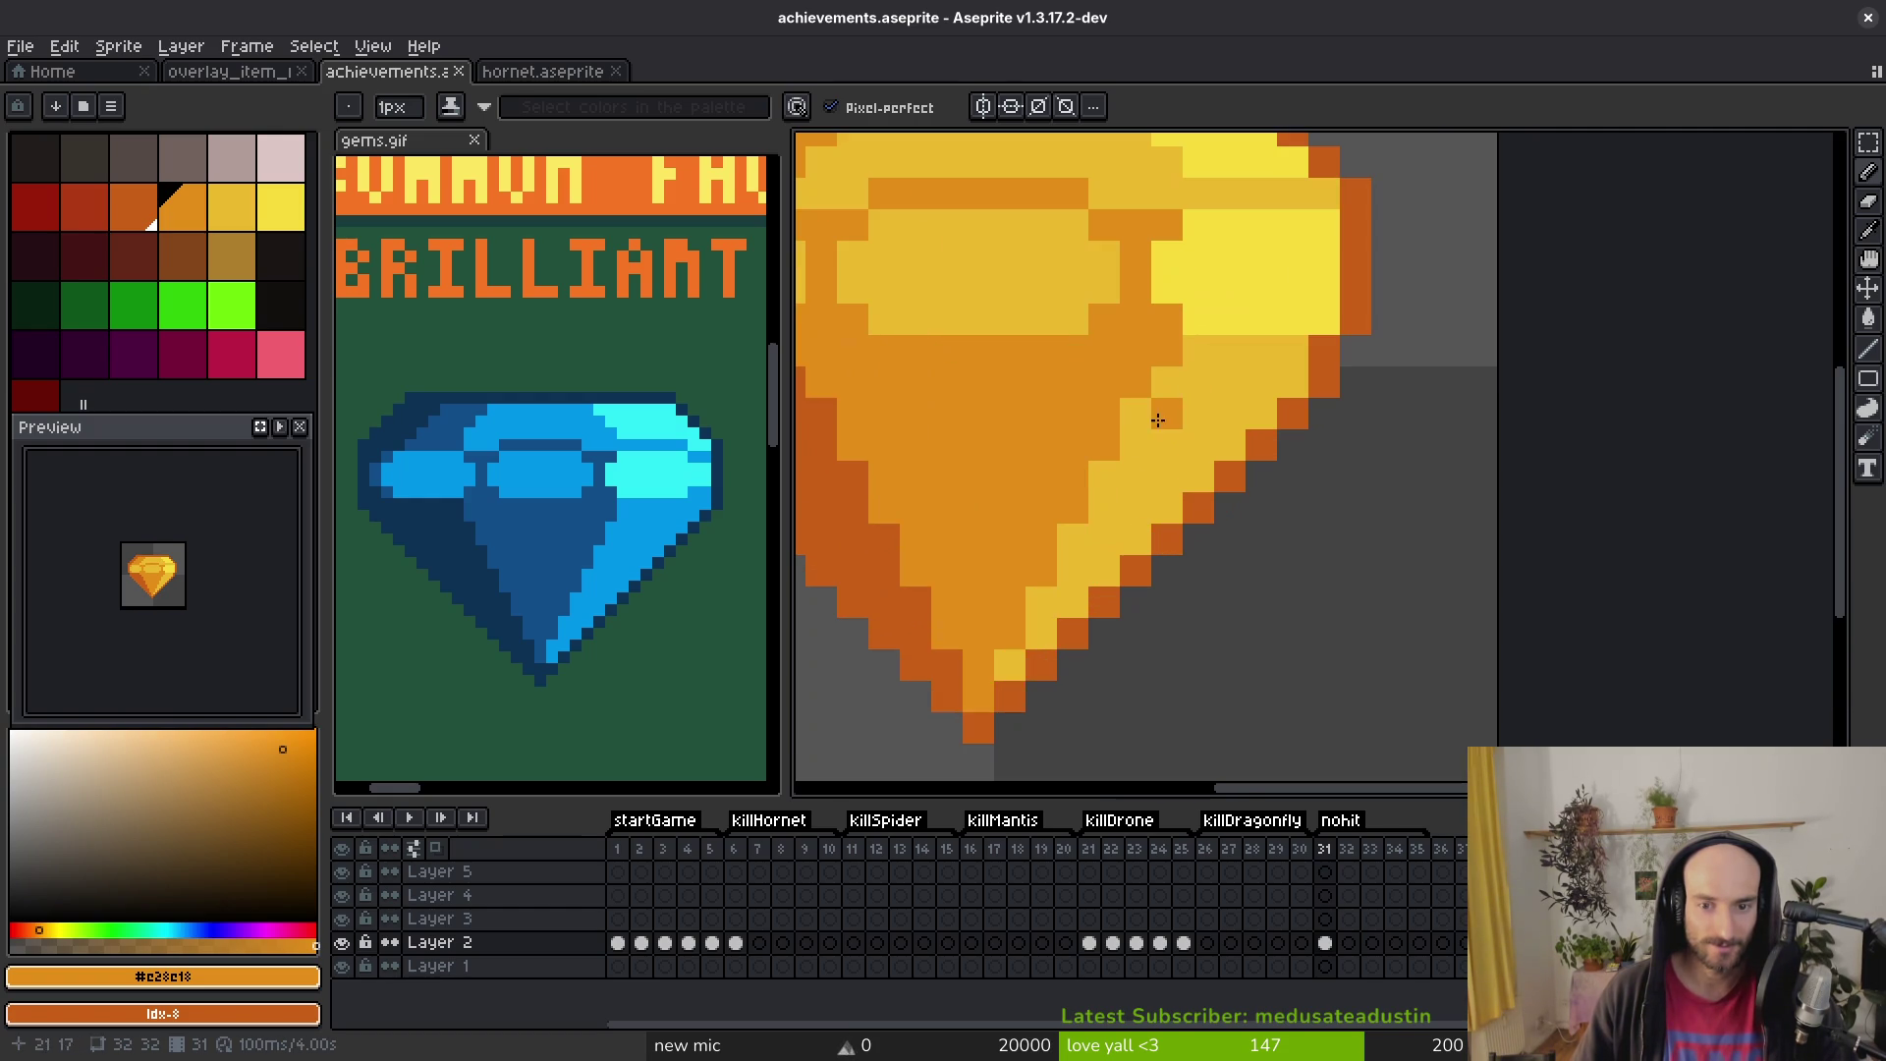
{"action": "mouse_move", "coordinate": [1103, 447]}
{"action": "left_mouse_down"}
{"action": "mouse_move", "coordinate": [1040, 607]}
{"action": "mouse_move", "coordinate": [1044, 569]}
{"action": "mouse_move", "coordinate": [1137, 594]}
{"action": "mouse_move", "coordinate": [1158, 541]}
{"action": "left_mouse_up"}
{"action": "key", "text": "ctrl+z"}
{"action": "scroll", "coordinate": [1158, 541], "scroll_direction": "down", "scroll_amount": 5}
{"action": "key", "text": "ctrl+y"}
{"action": "key", "text": "ctrl+y"}
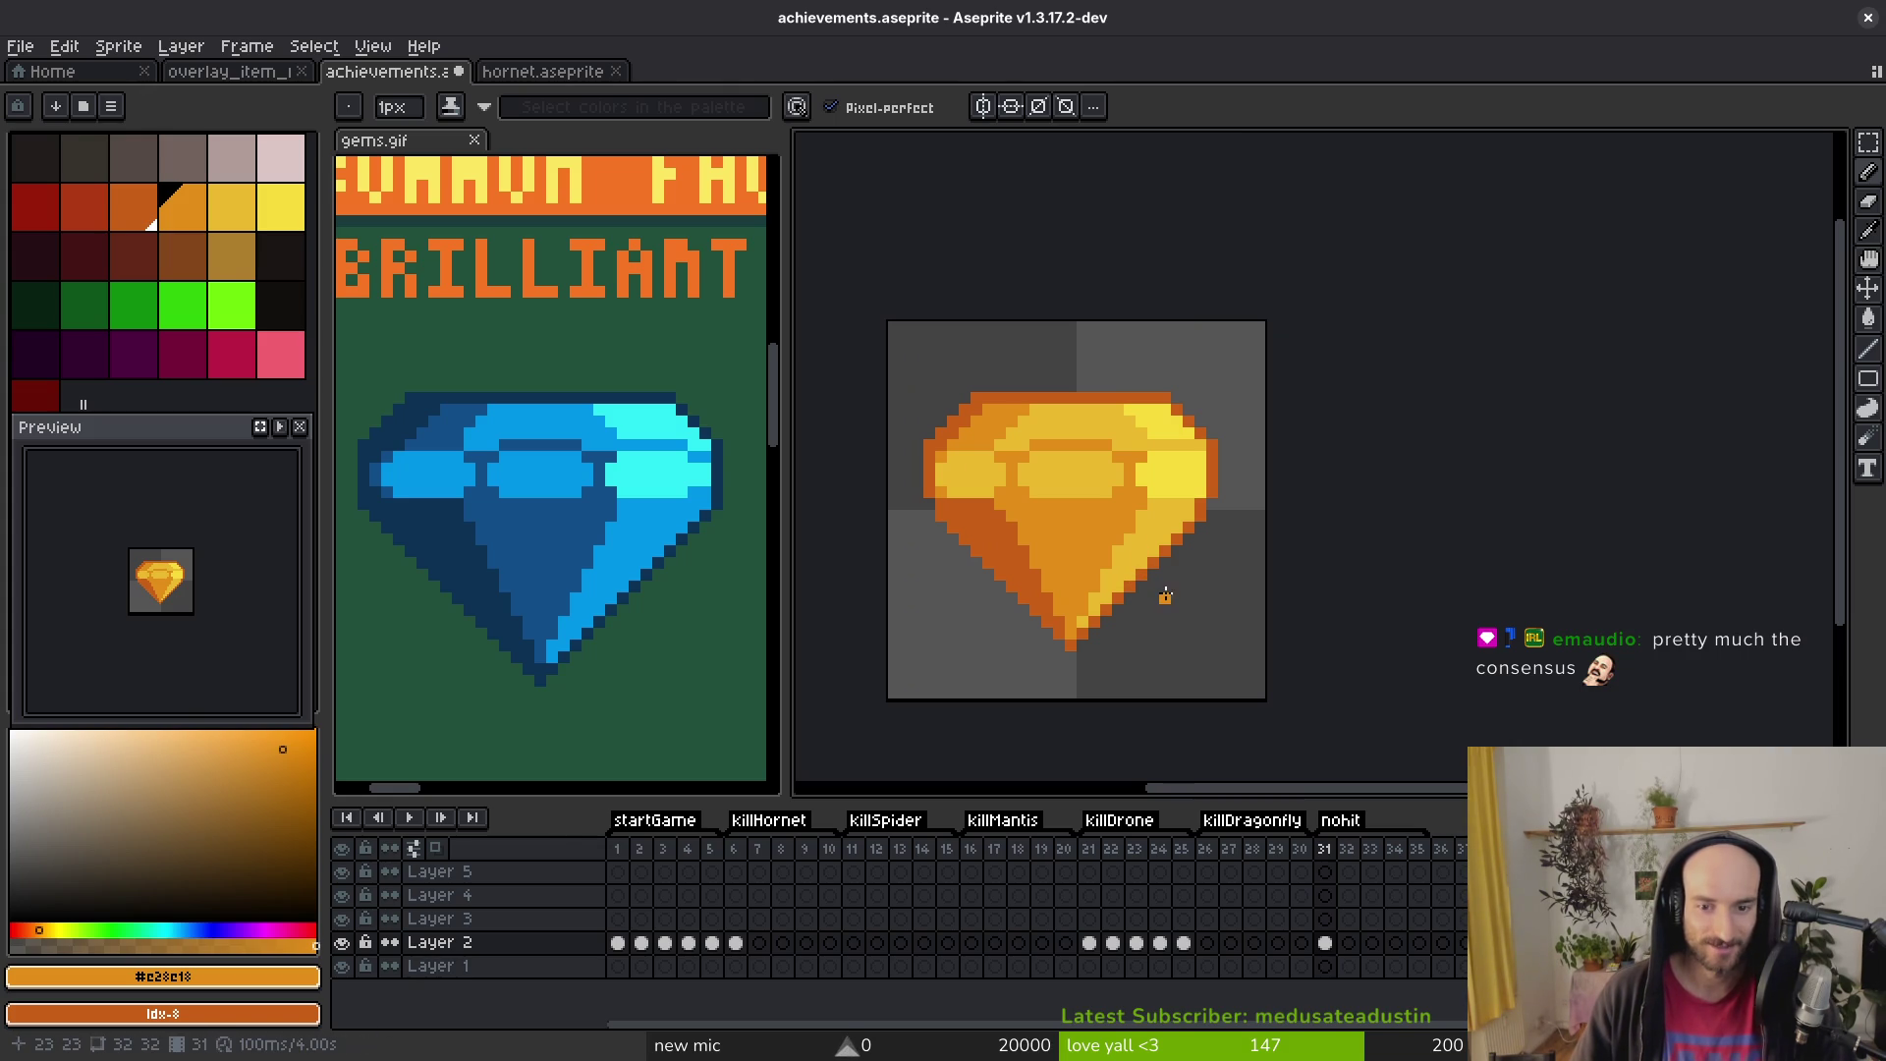
{"action": "key", "text": "ctrl+s"}
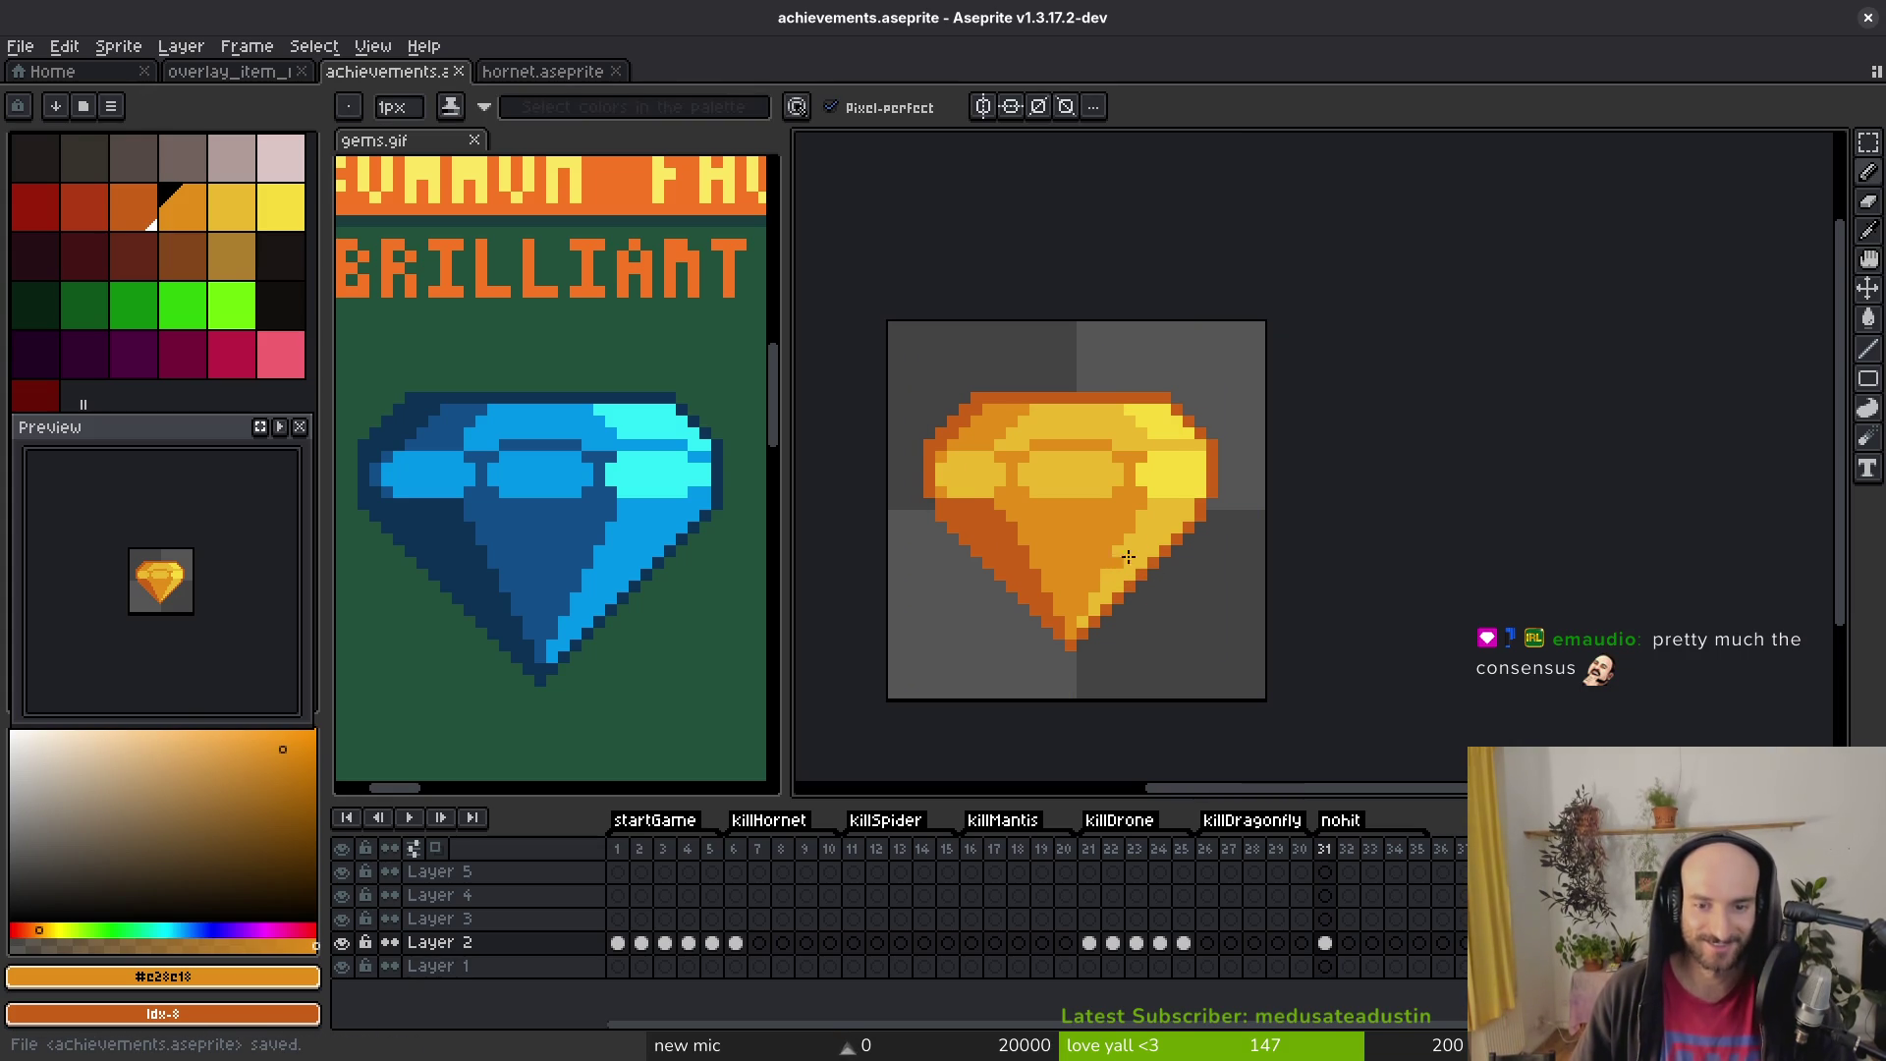
{"action": "scroll", "coordinate": [1159, 520], "scroll_direction": "up", "scroll_amount": 1}
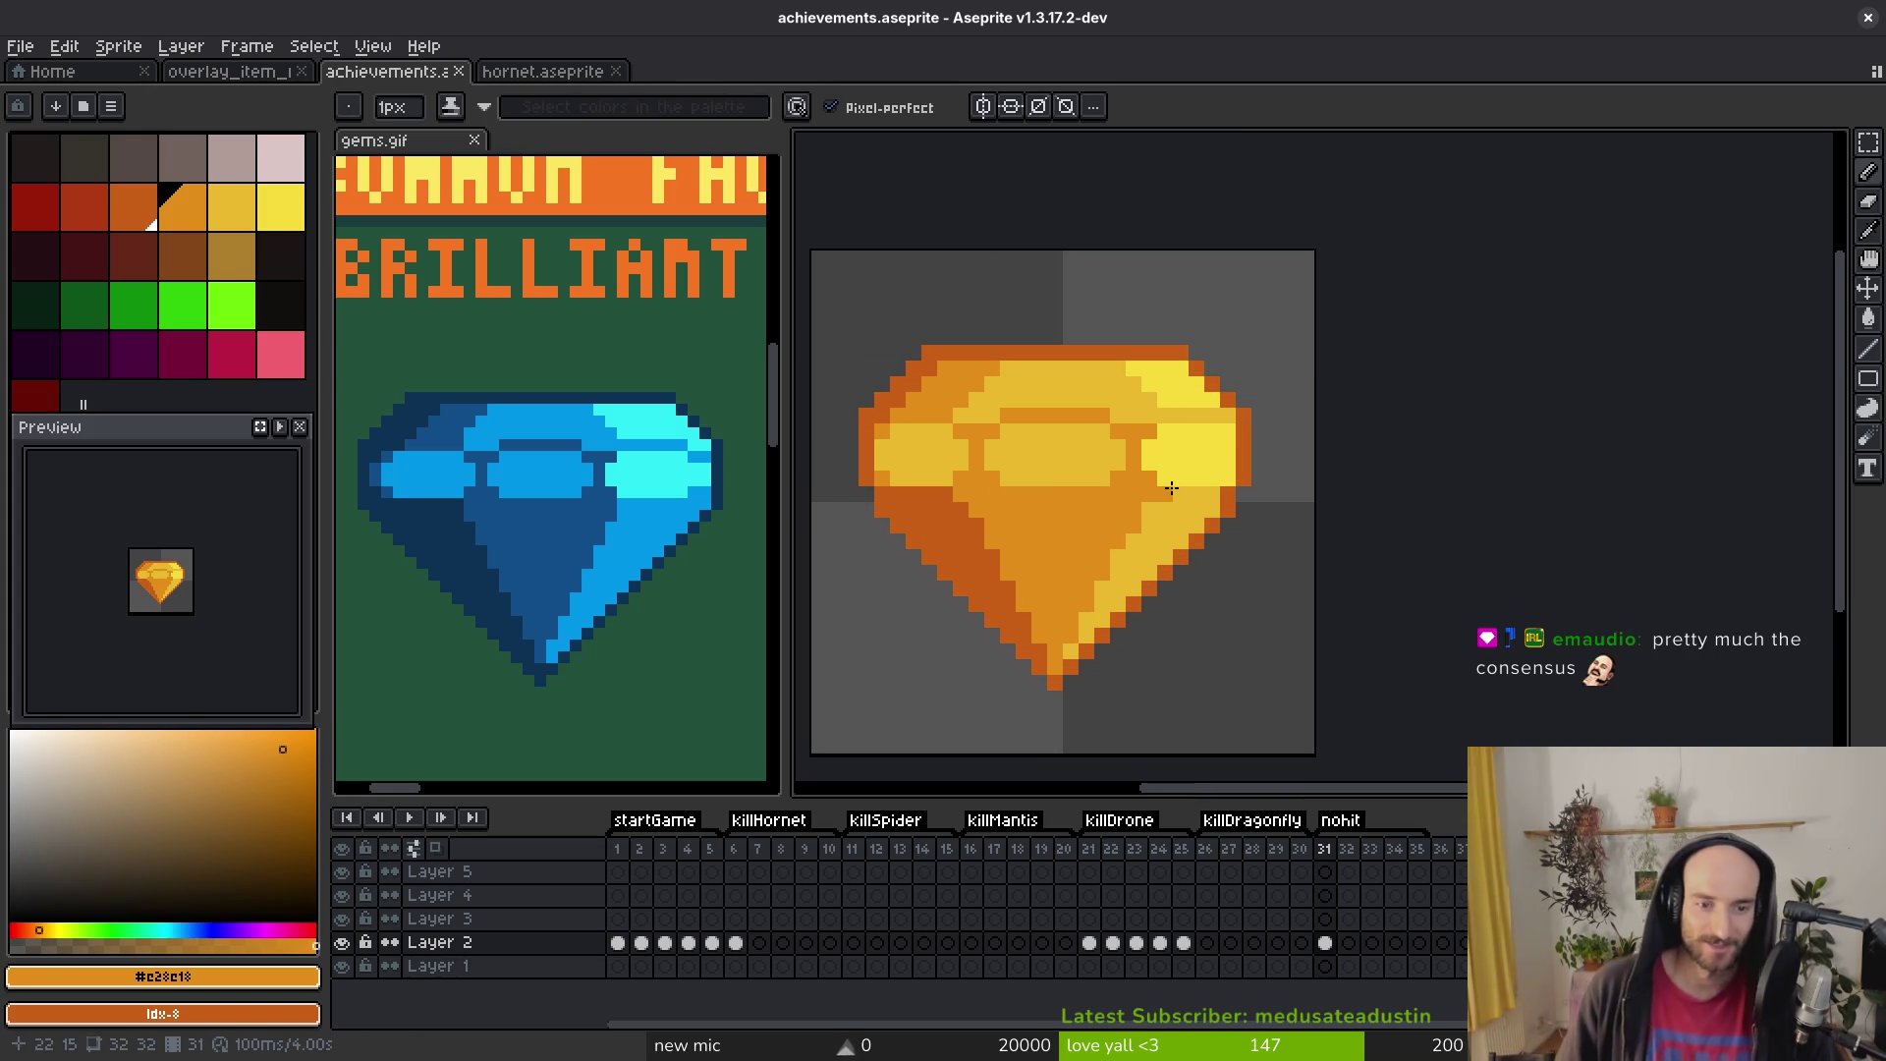
Step: Pick the gem's gold and paint two edge pixels darker yellow, then sample the bright yellow
{"action": "left_click", "coordinate": [1222, 501], "text": "alt"}
{"action": "scroll", "coordinate": [1222, 501], "scroll_direction": "up", "scroll_amount": 2}
{"action": "left_click", "coordinate": [1223, 462]}
{"action": "left_click", "coordinate": [1223, 366]}
{"action": "left_click", "coordinate": [1204, 309], "text": "alt"}
{"action": "scroll", "coordinate": [1193, 451], "scroll_direction": "down", "scroll_amount": 3}
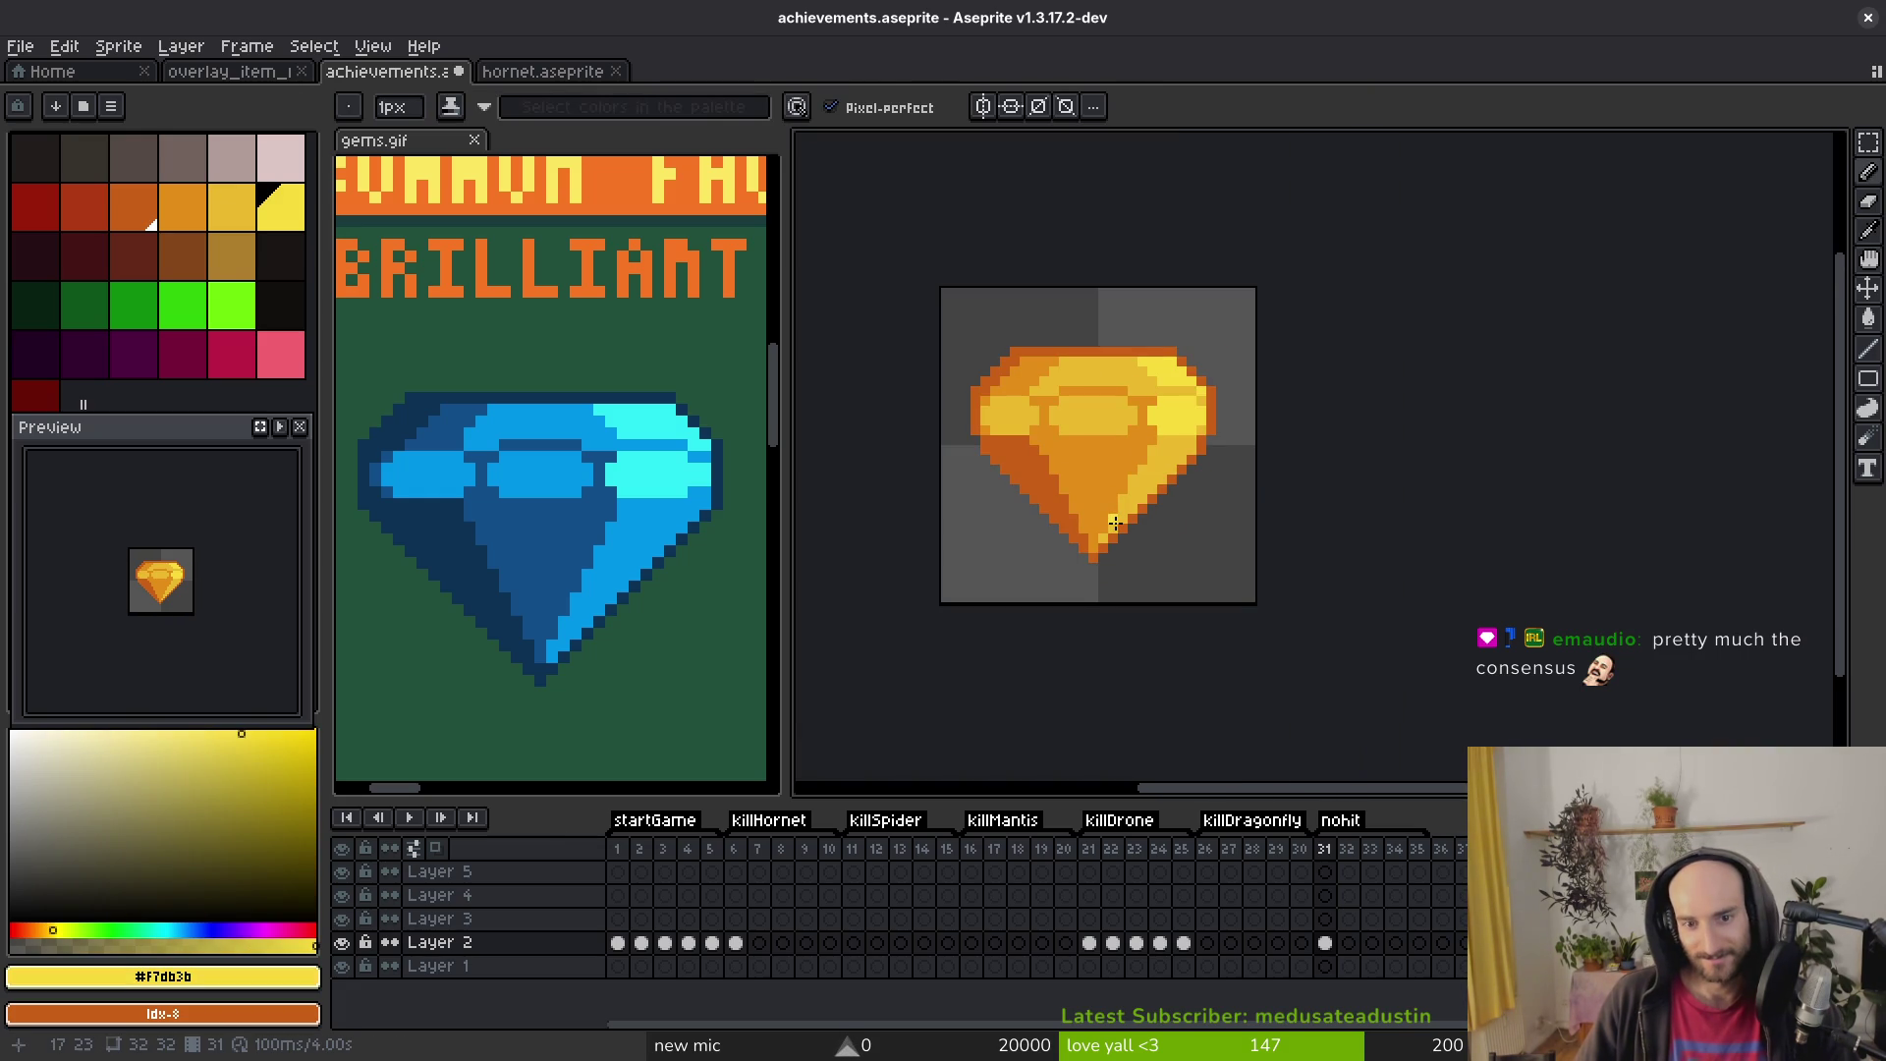
{"action": "scroll", "coordinate": [1072, 436], "scroll_direction": "down", "scroll_amount": 4}
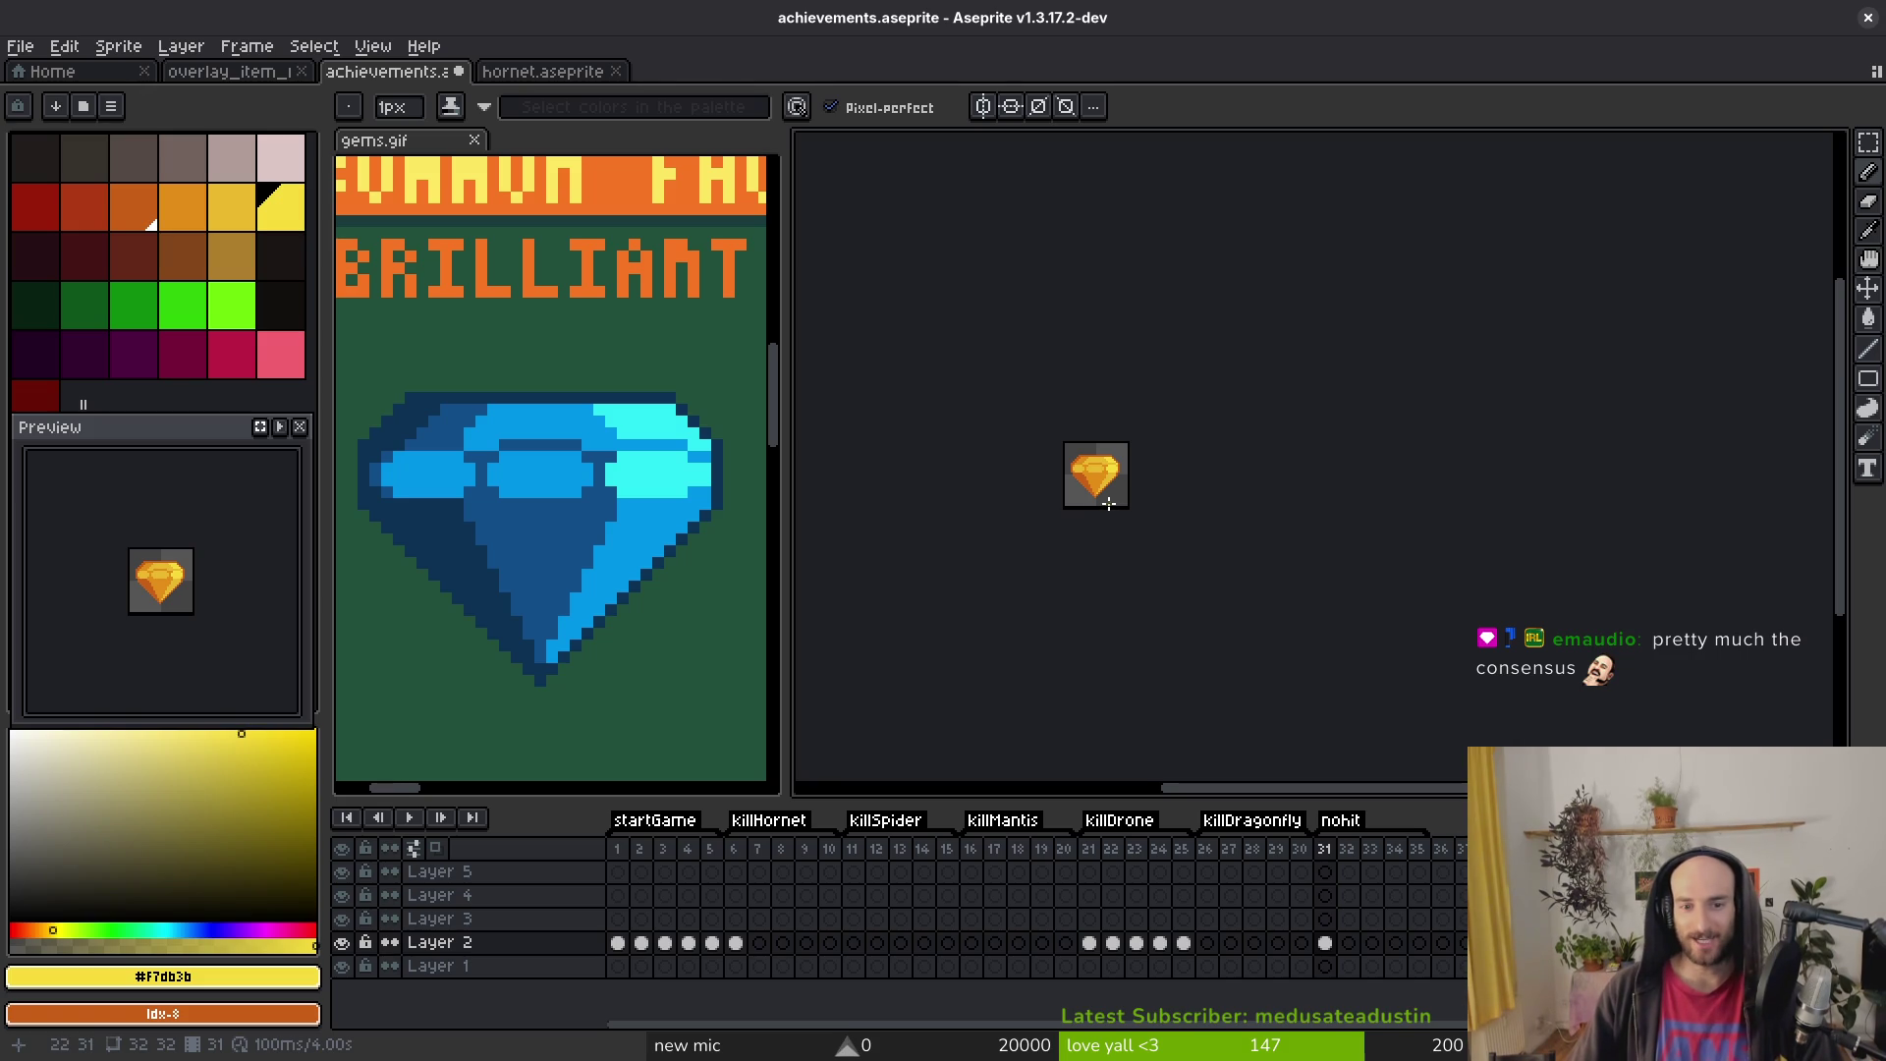
{"action": "scroll", "coordinate": [1107, 502], "scroll_direction": "up", "scroll_amount": 5}
{"action": "scroll", "coordinate": [1098, 432], "scroll_direction": "down", "scroll_amount": 2}
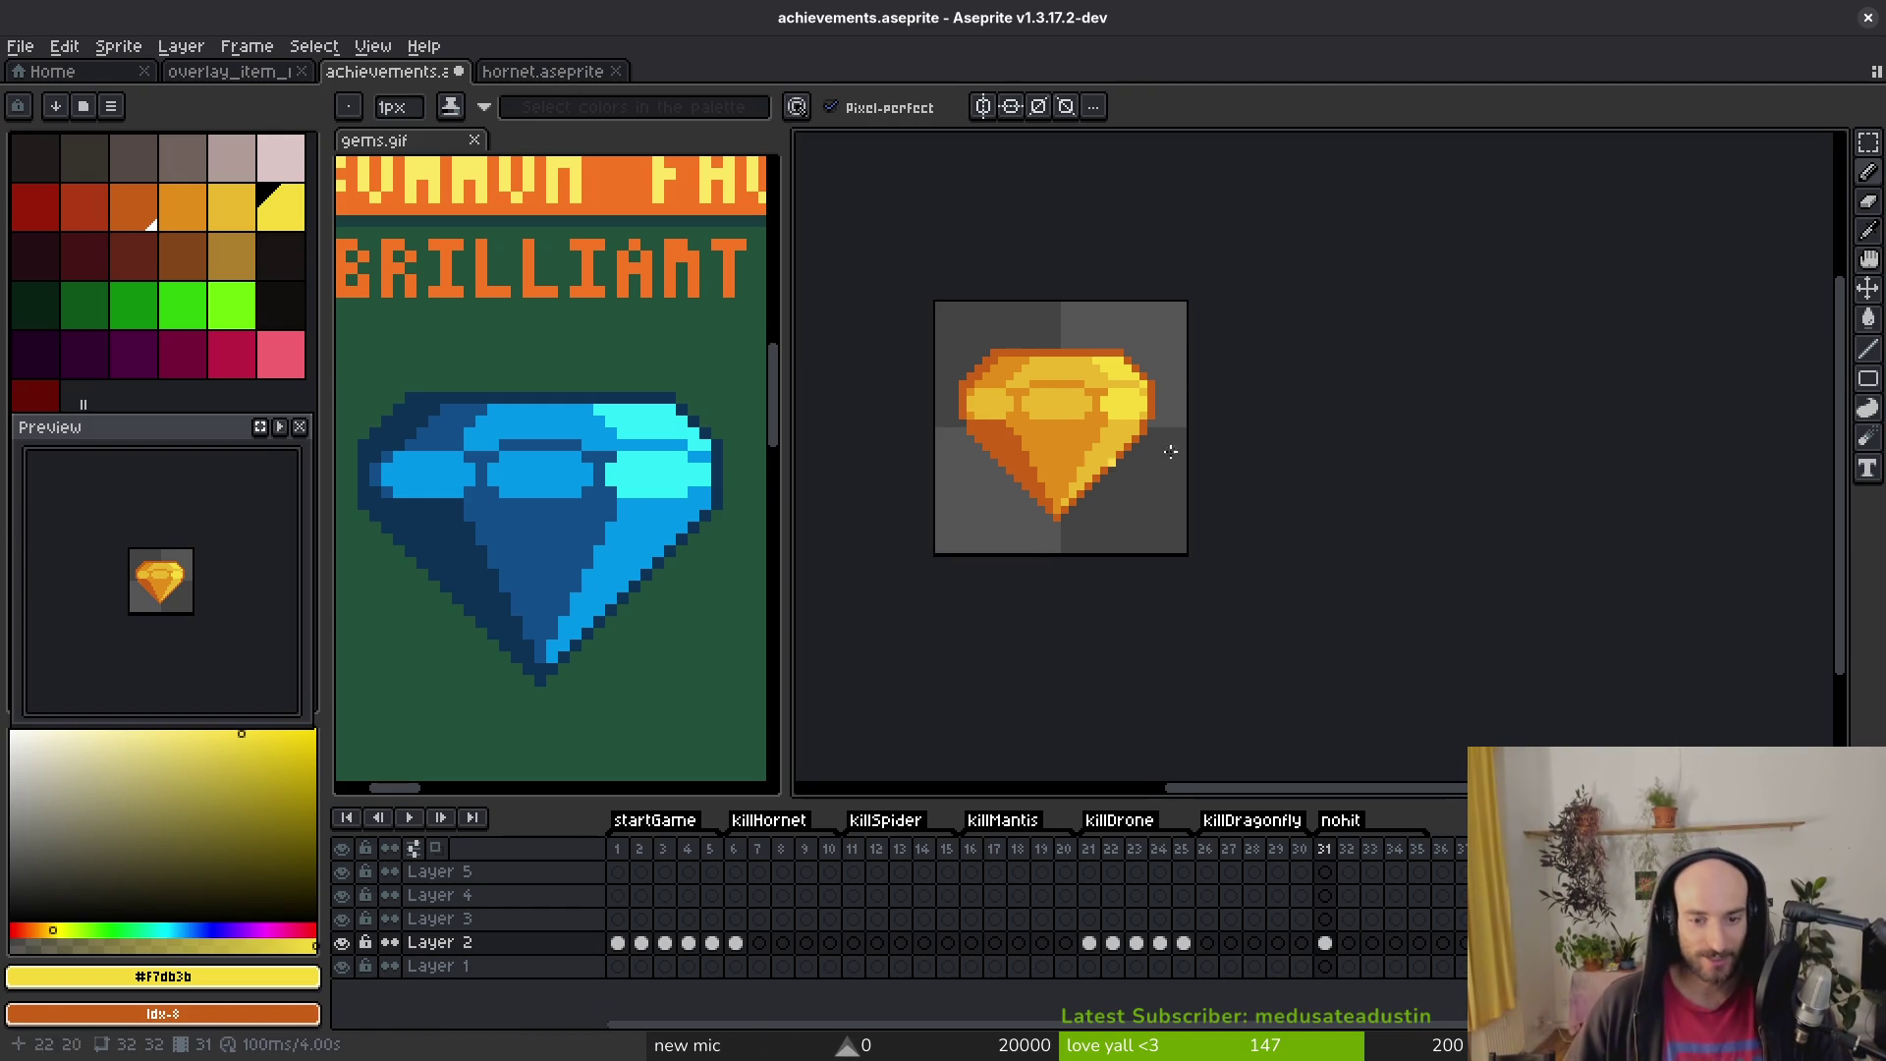
Step: Save, choose a pale yellow, and compare frames 25, 6 and 21 before returning to frame 31
{"action": "key", "text": "ctrl+s"}
{"action": "scroll", "coordinate": [1080, 511], "scroll_direction": "up", "scroll_amount": 4}
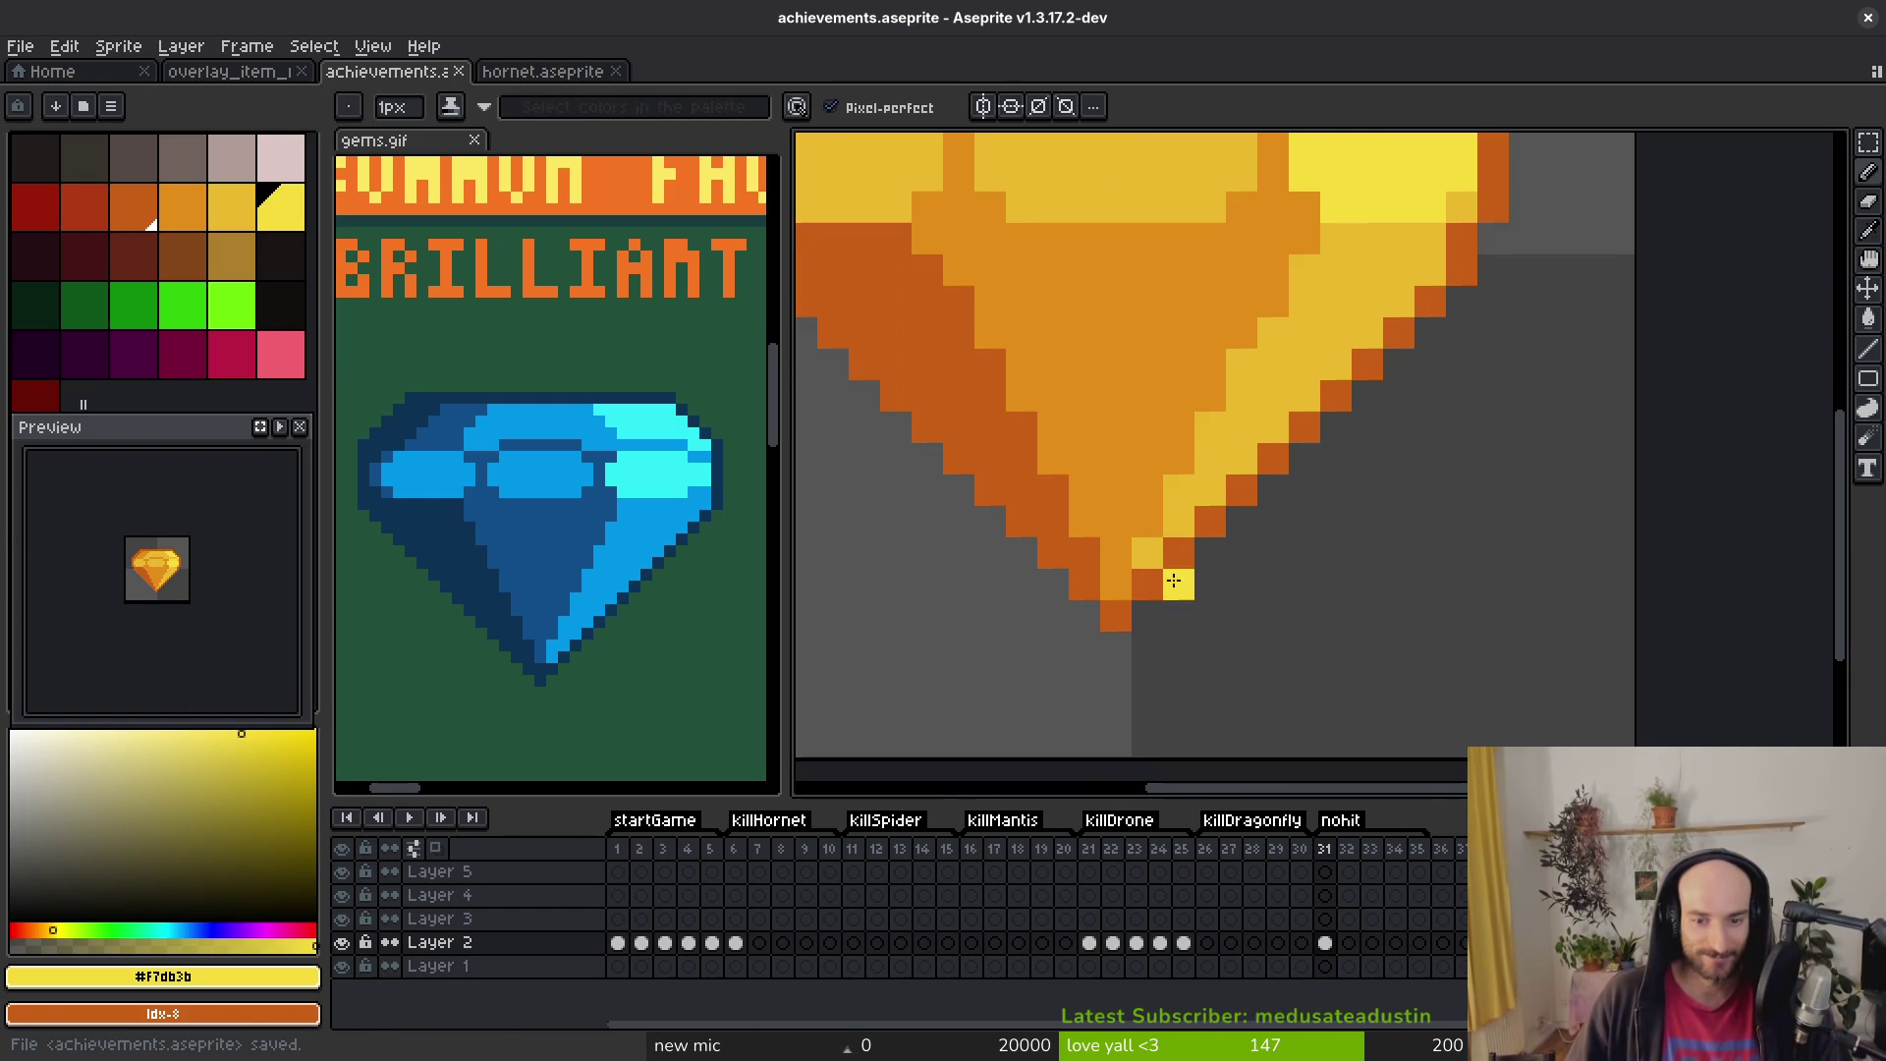
{"action": "scroll", "coordinate": [1241, 491], "scroll_direction": "down", "scroll_amount": 5}
{"action": "scroll", "coordinate": [1277, 333], "scroll_direction": "up", "scroll_amount": 4}
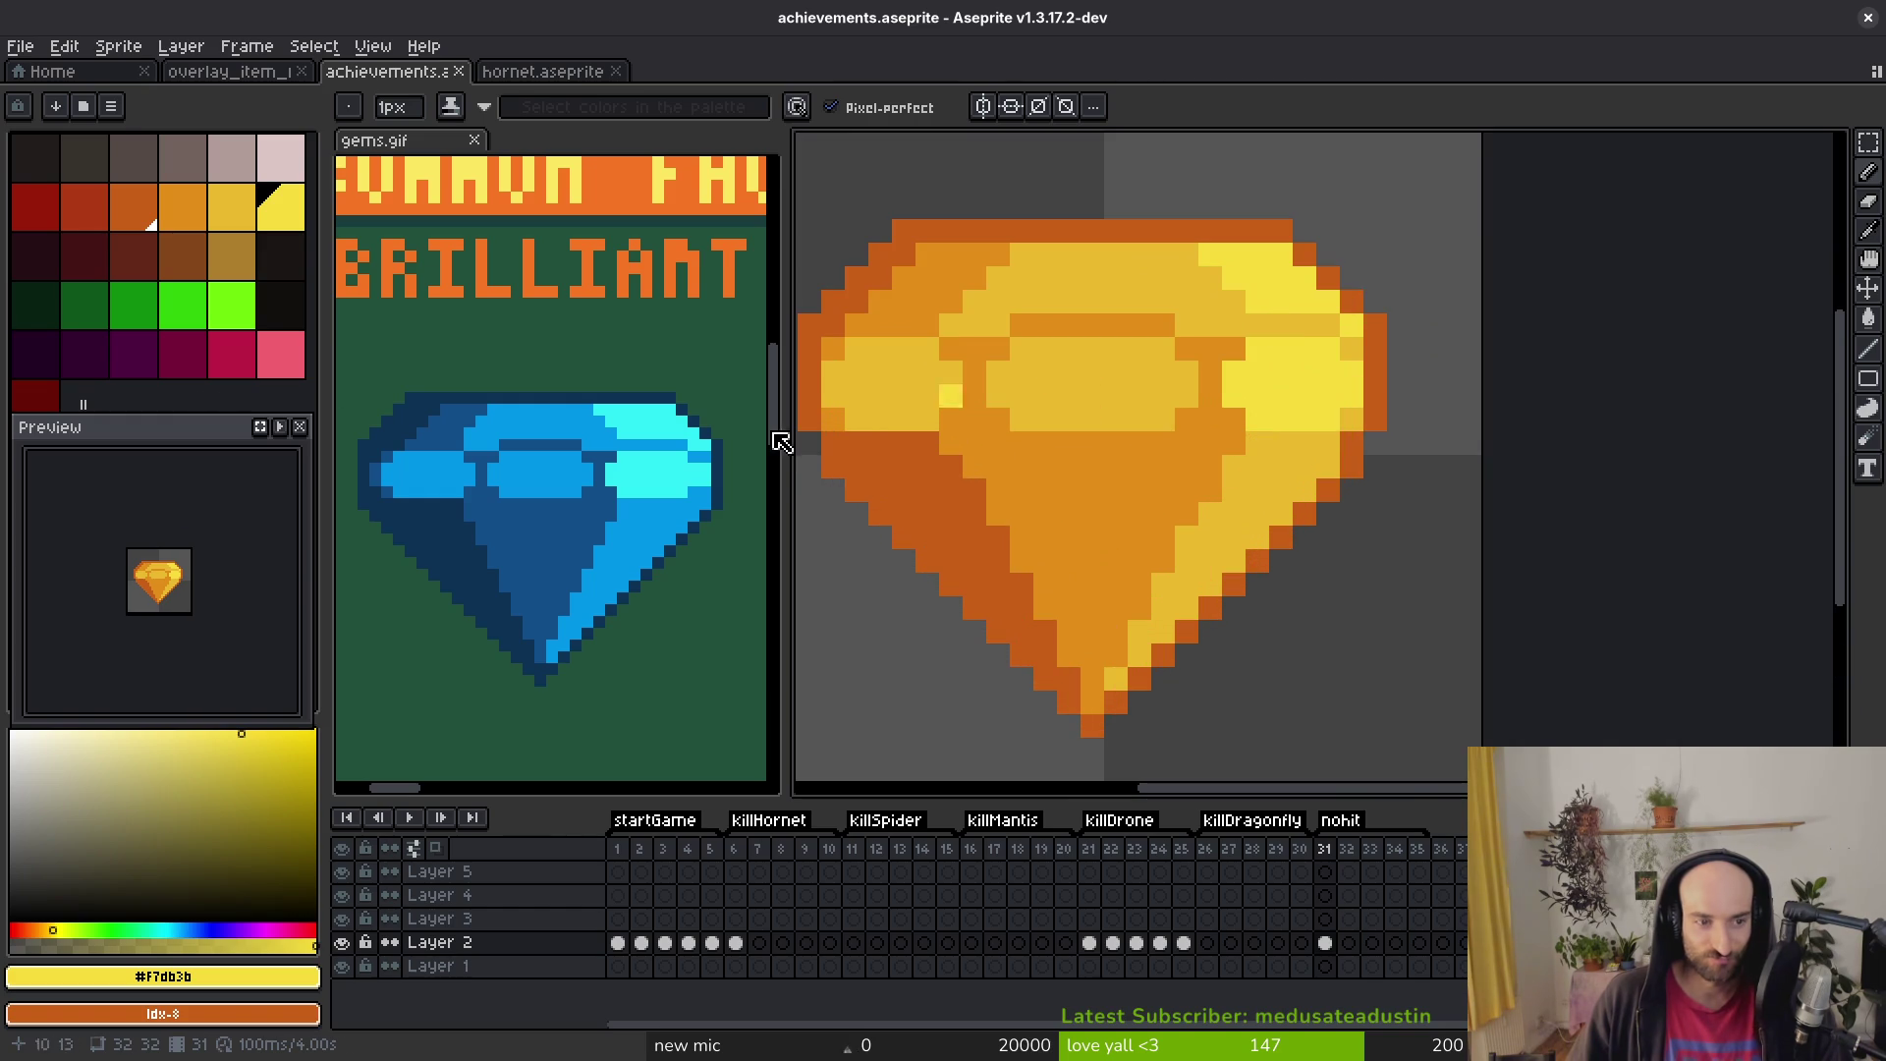
{"action": "left_click", "coordinate": [116, 725]}
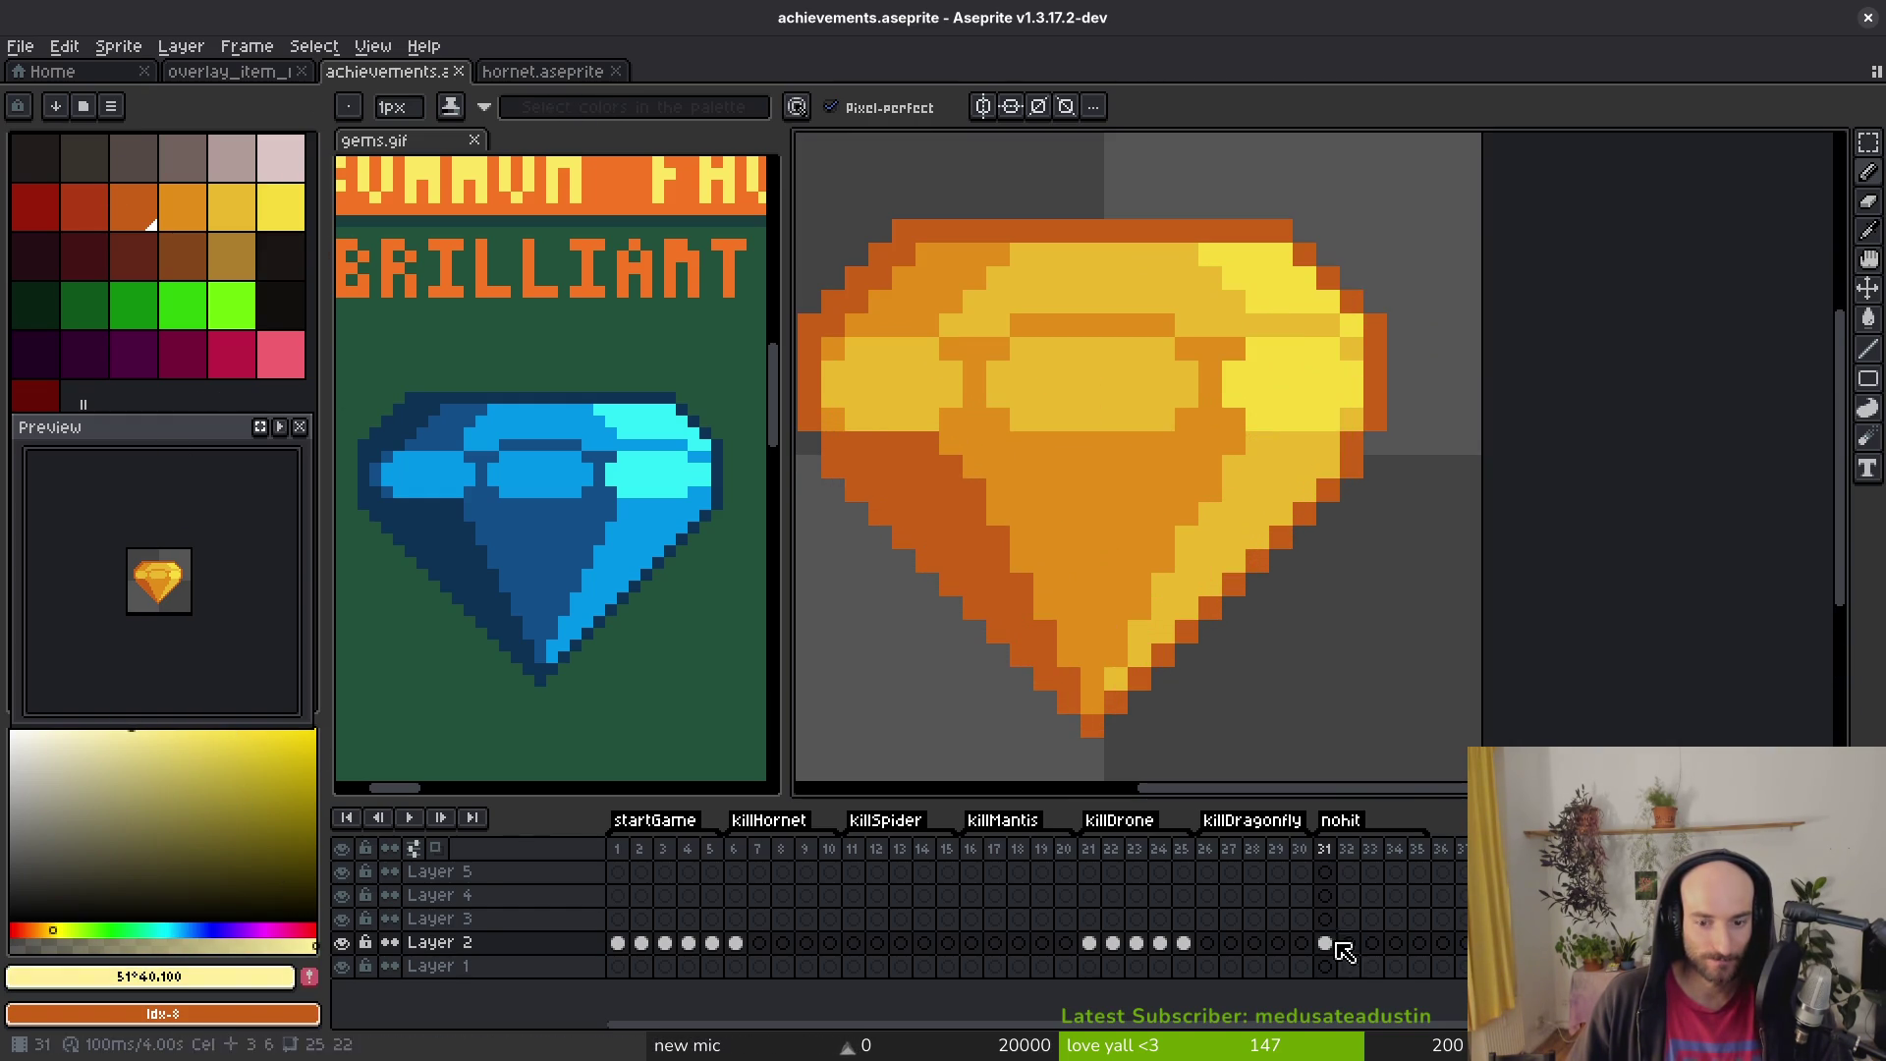
{"action": "left_click", "coordinate": [1185, 943]}
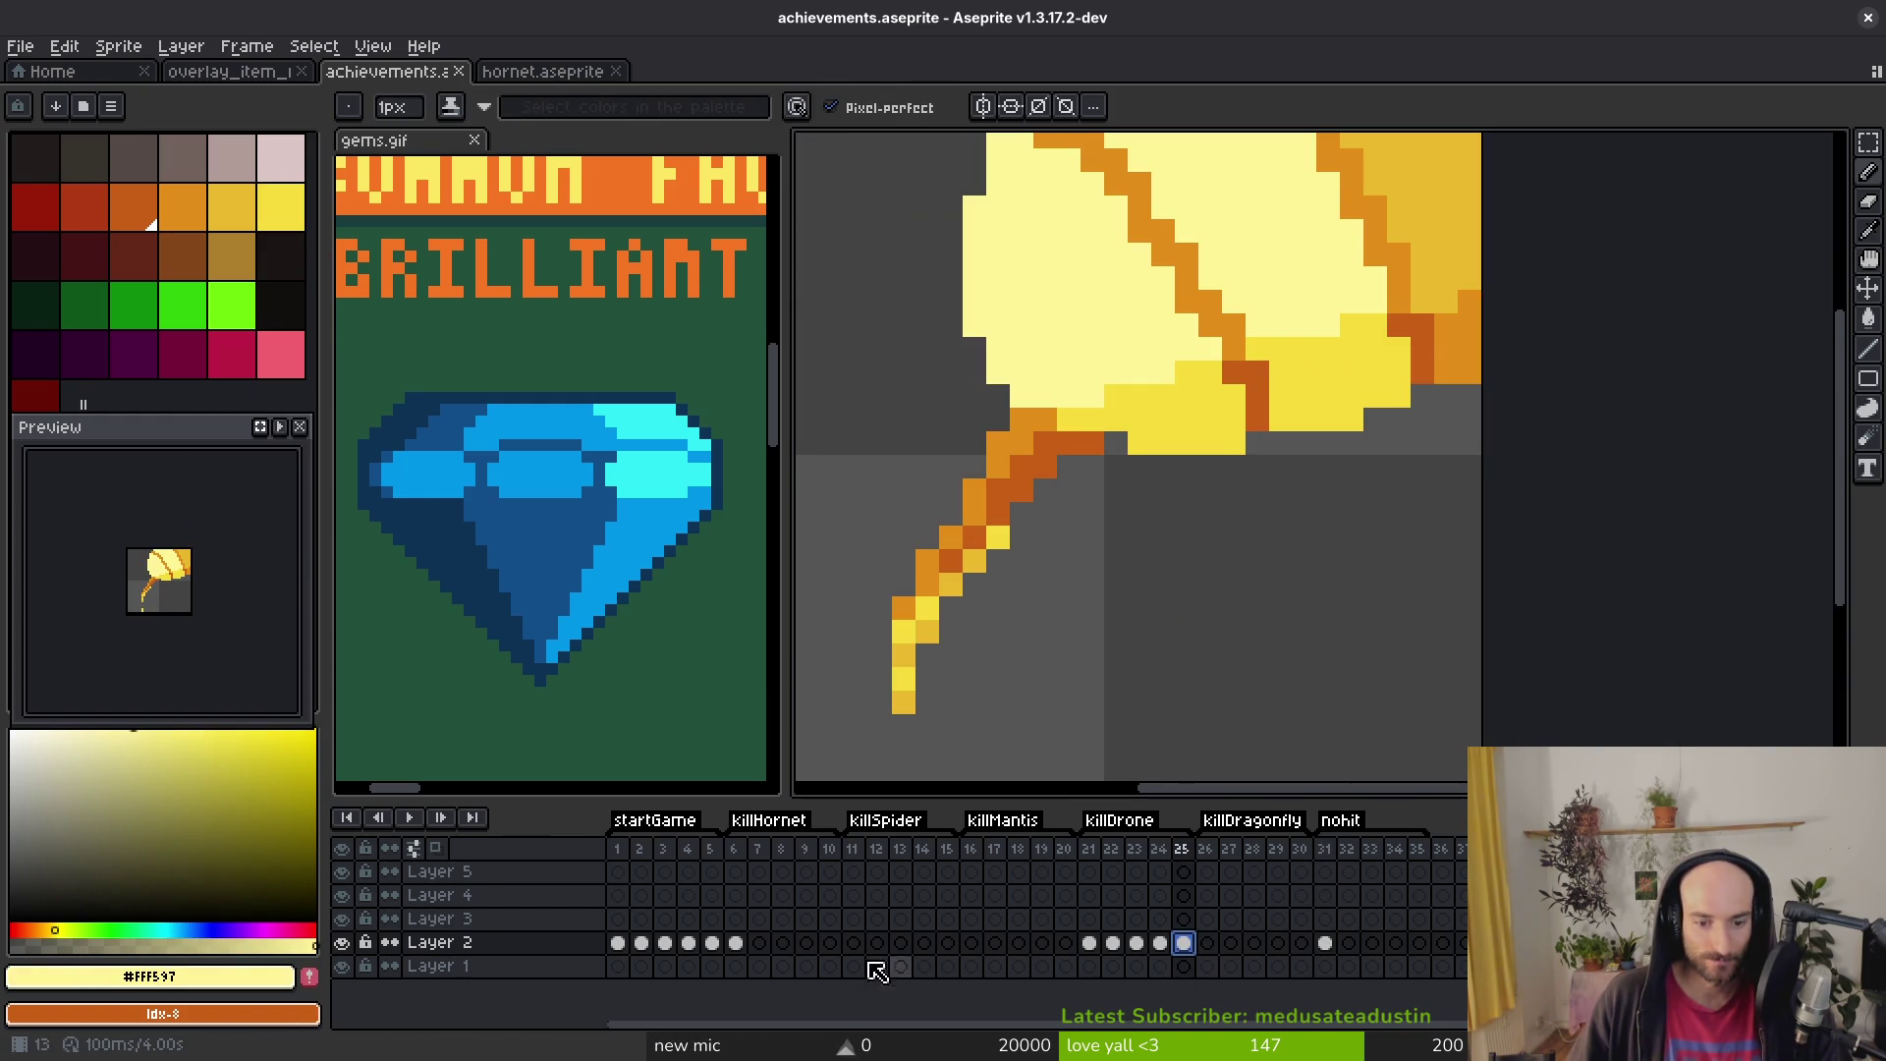
{"action": "left_click", "coordinate": [736, 943]}
{"action": "key", "text": "minus"}
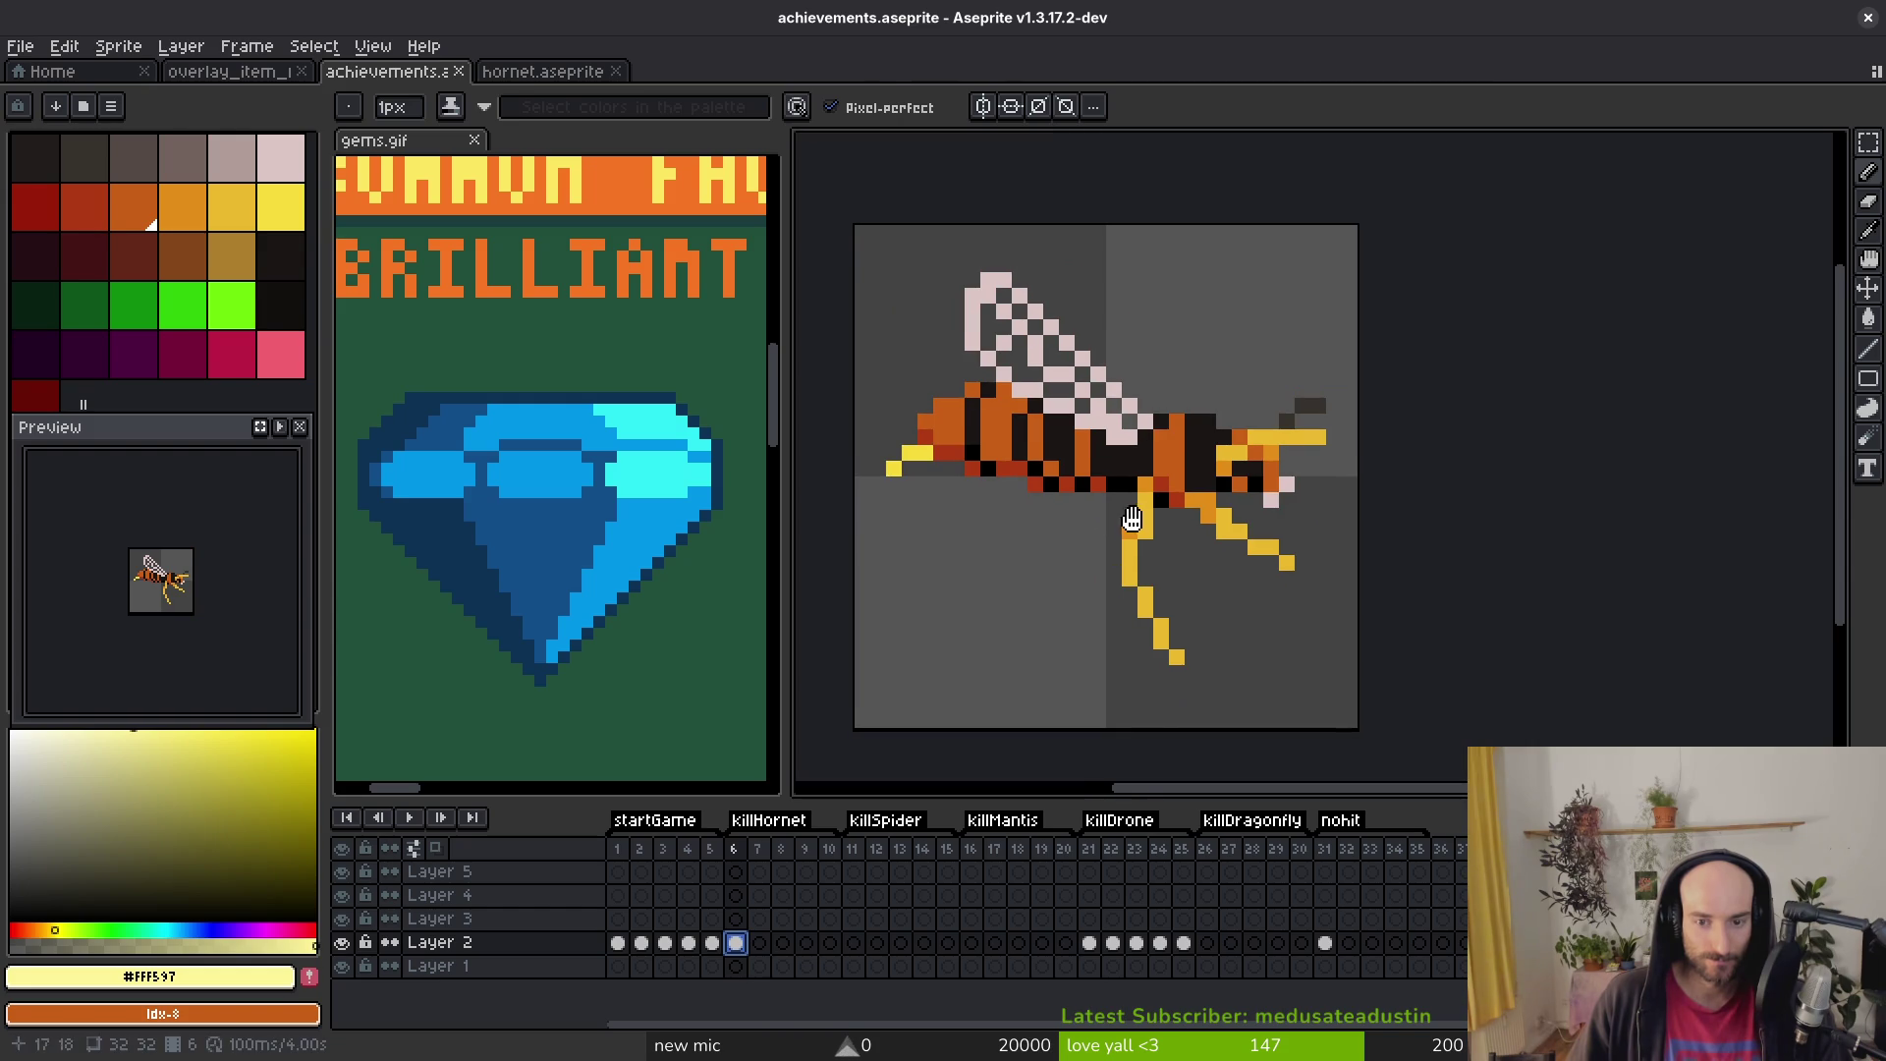
{"action": "key", "text": "alt"}
{"action": "left_click", "coordinate": [796, 945]}
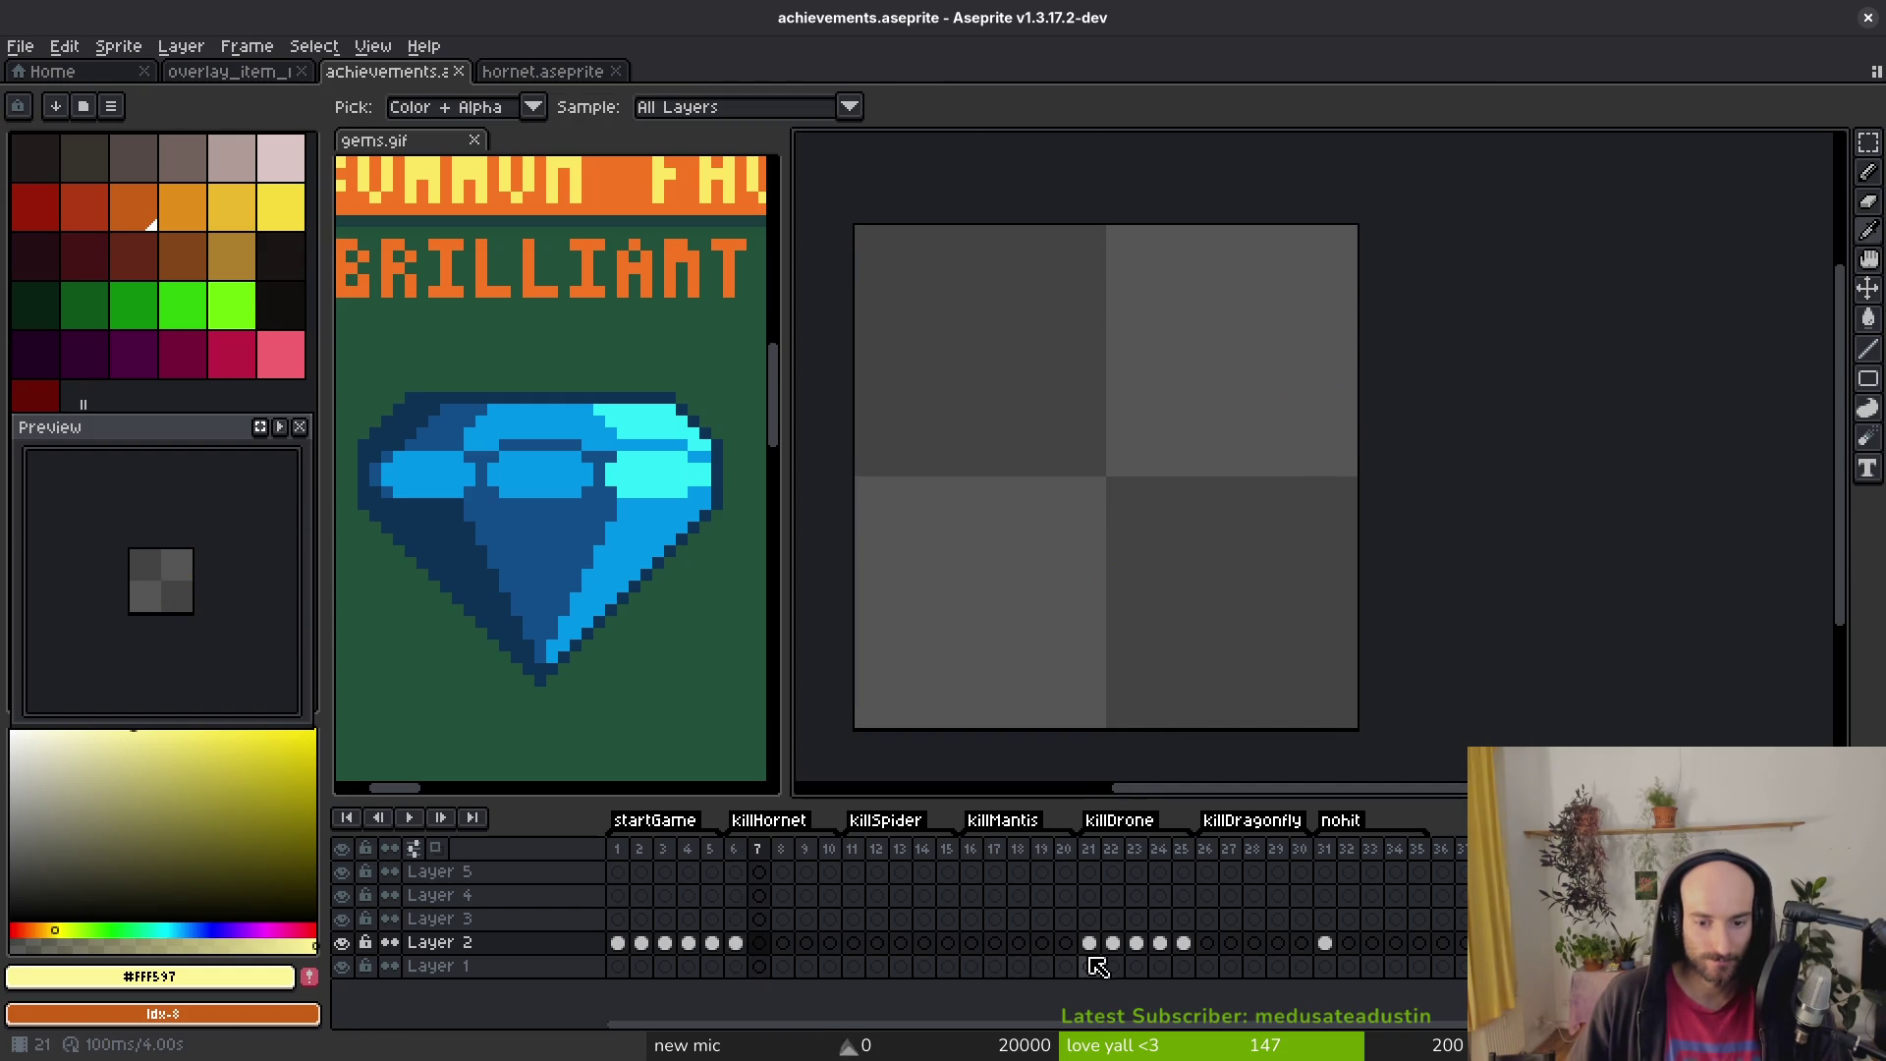
{"action": "left_click", "coordinate": [1090, 945]}
{"action": "left_click", "coordinate": [1325, 943]}
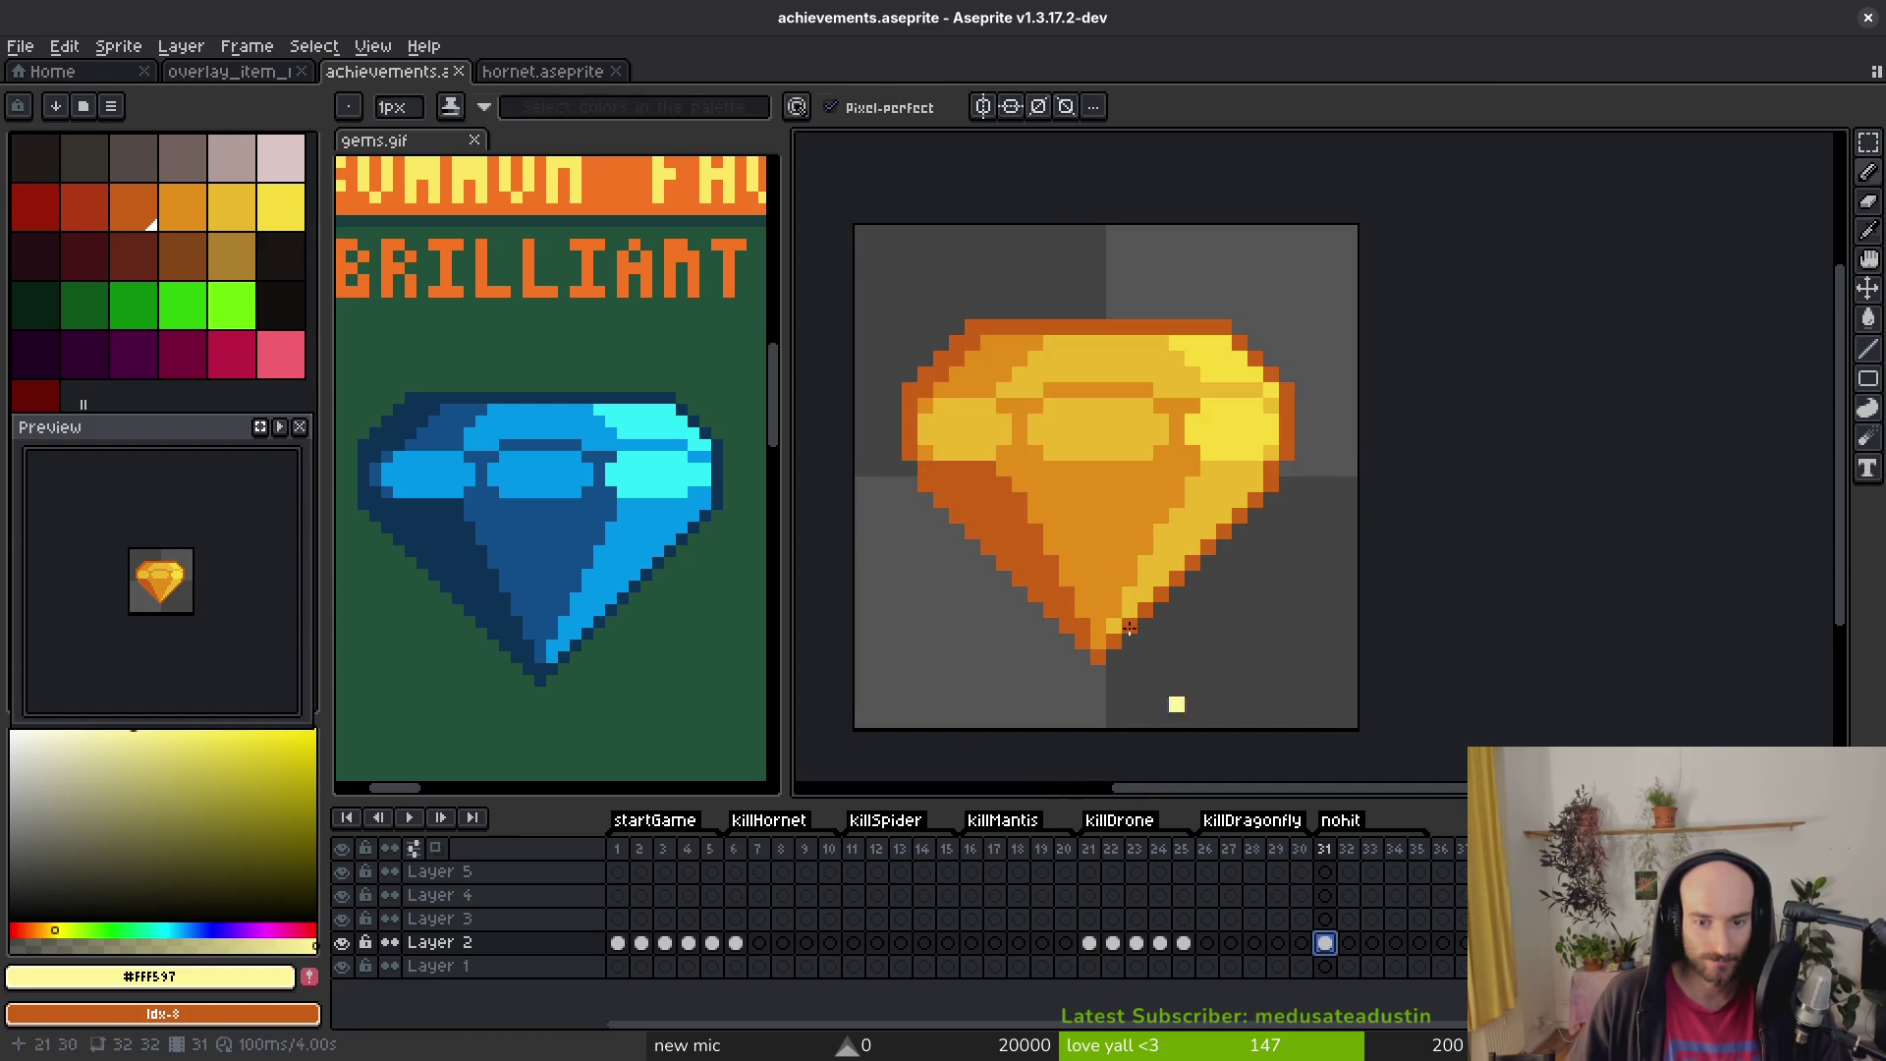
Step: Fill the gem's right and lower-right facets, upper-middle band and left part with yellows
{"action": "left_click", "coordinate": [1215, 430]}
{"action": "scroll", "coordinate": [1272, 395], "scroll_direction": "up", "scroll_amount": 3}
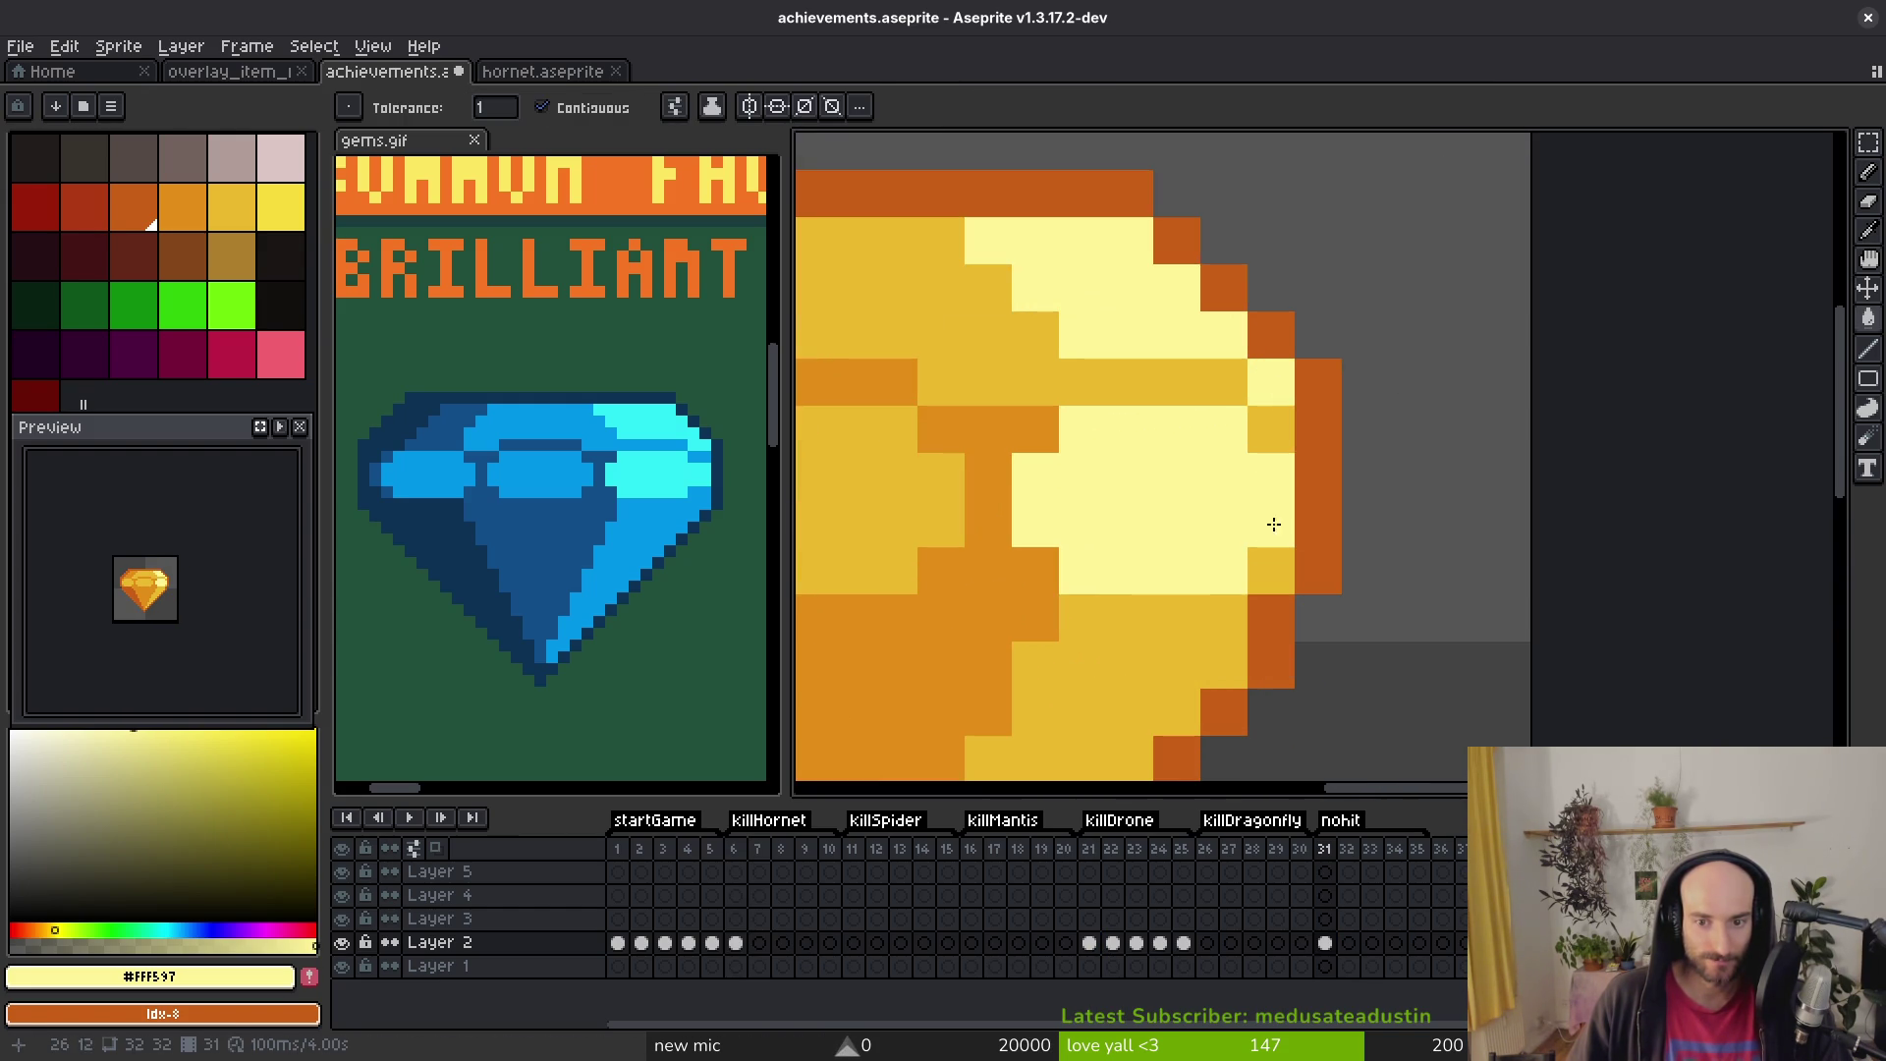
{"action": "scroll", "coordinate": [1199, 539], "scroll_direction": "down", "scroll_amount": 2}
{"action": "left_click", "coordinate": [281, 206]}
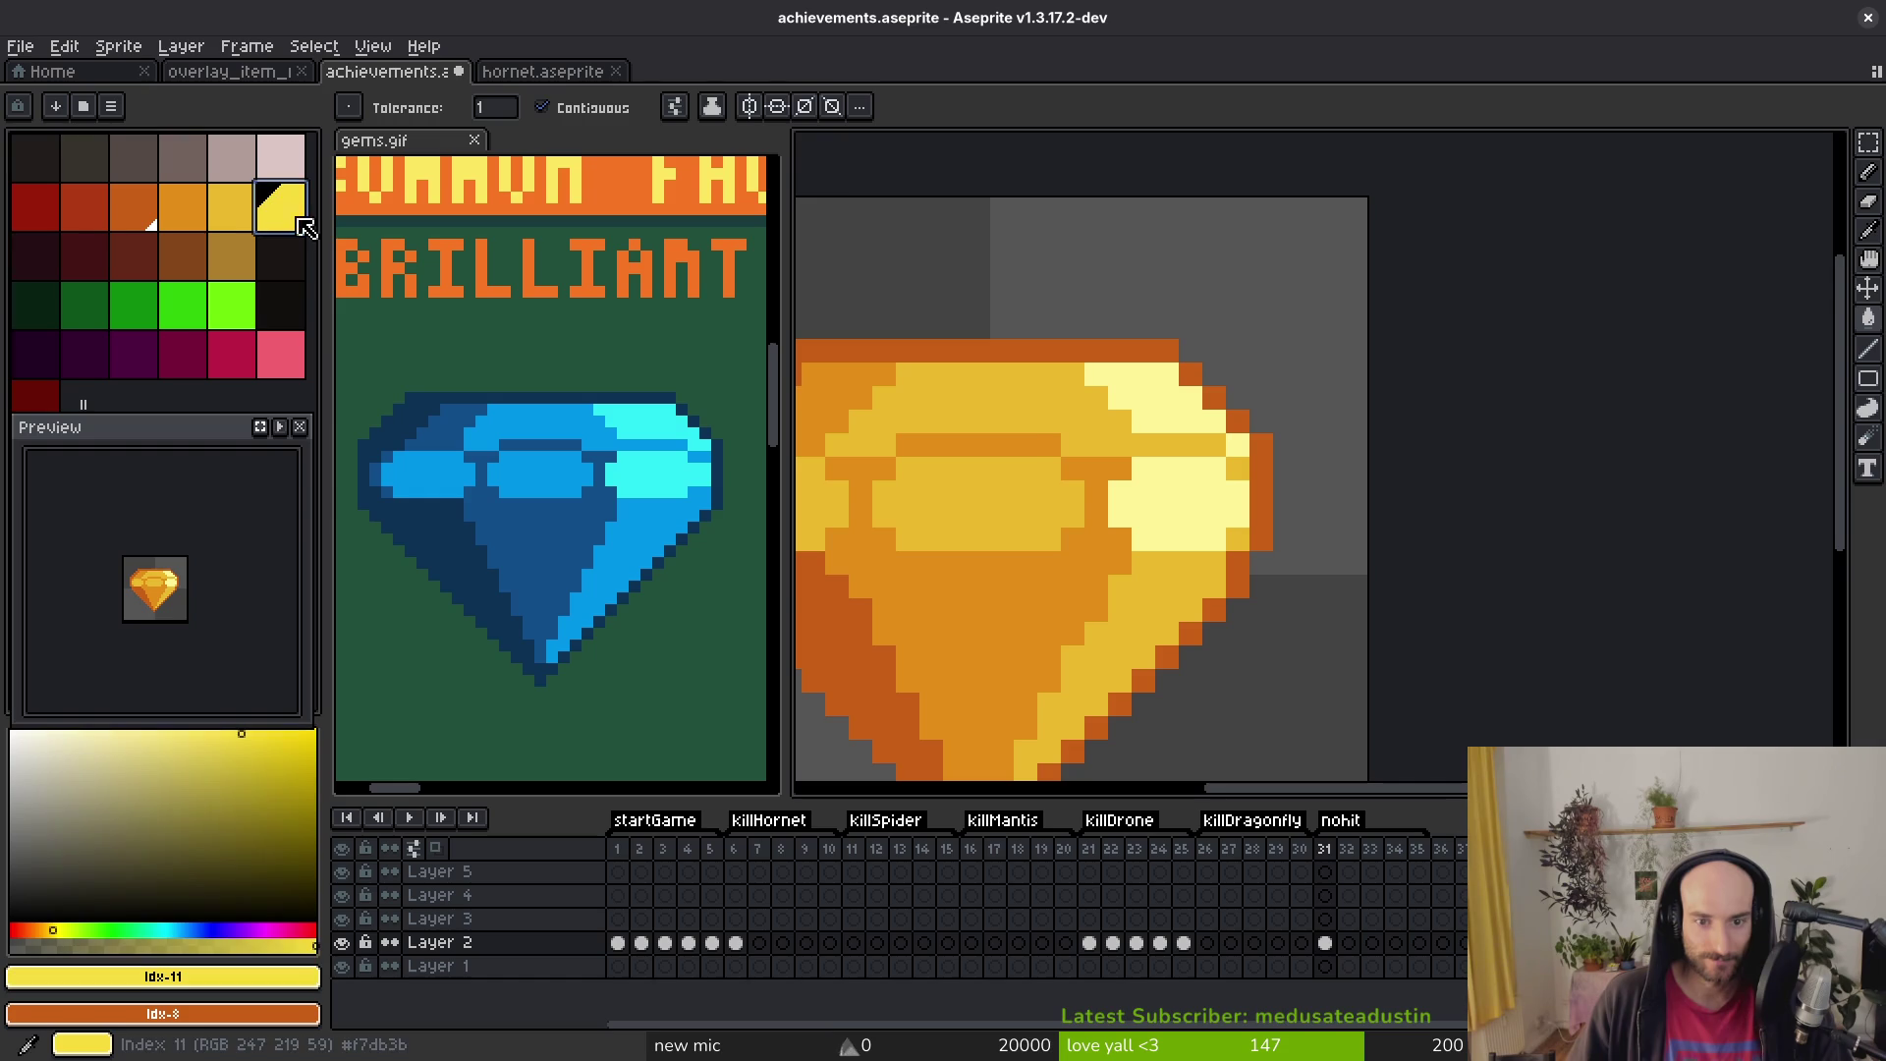
{"action": "left_click", "coordinate": [1029, 398]}
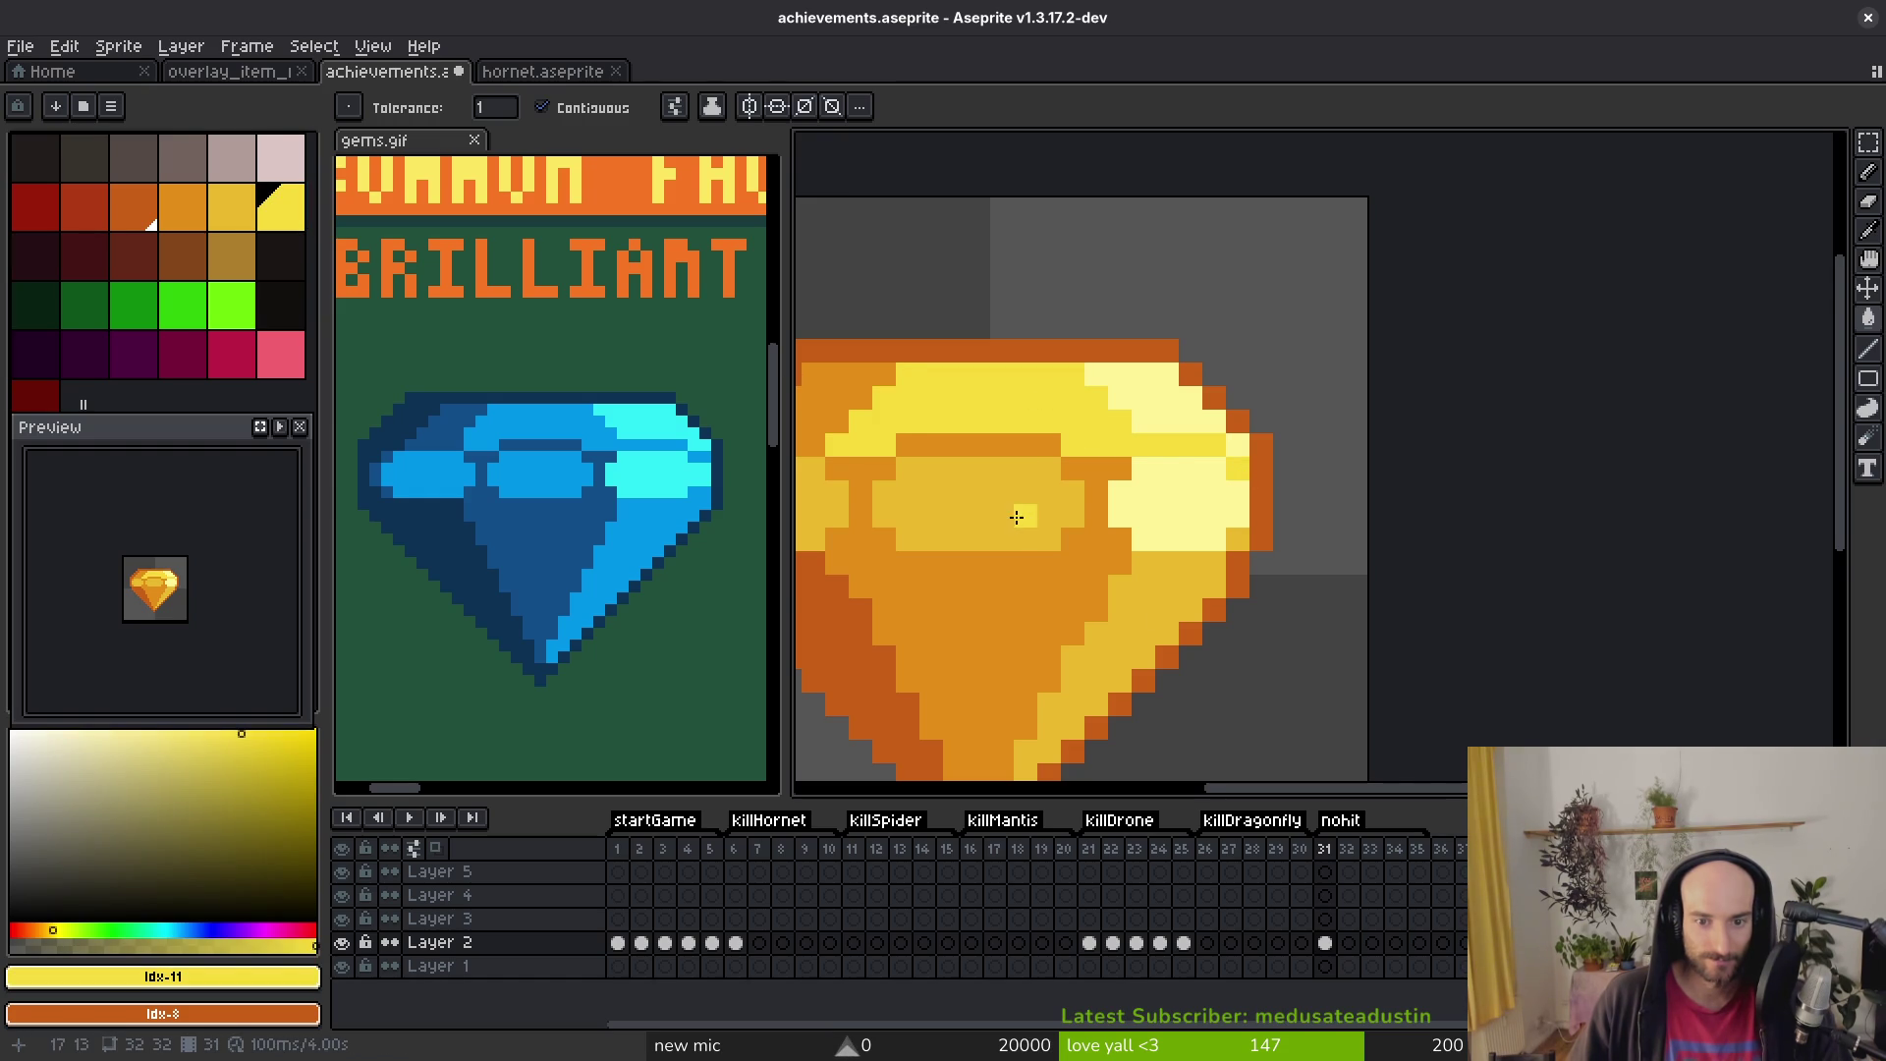
{"action": "scroll", "coordinate": [1155, 598], "scroll_direction": "down", "scroll_amount": 2}
{"action": "key", "text": "ctrl+z"}
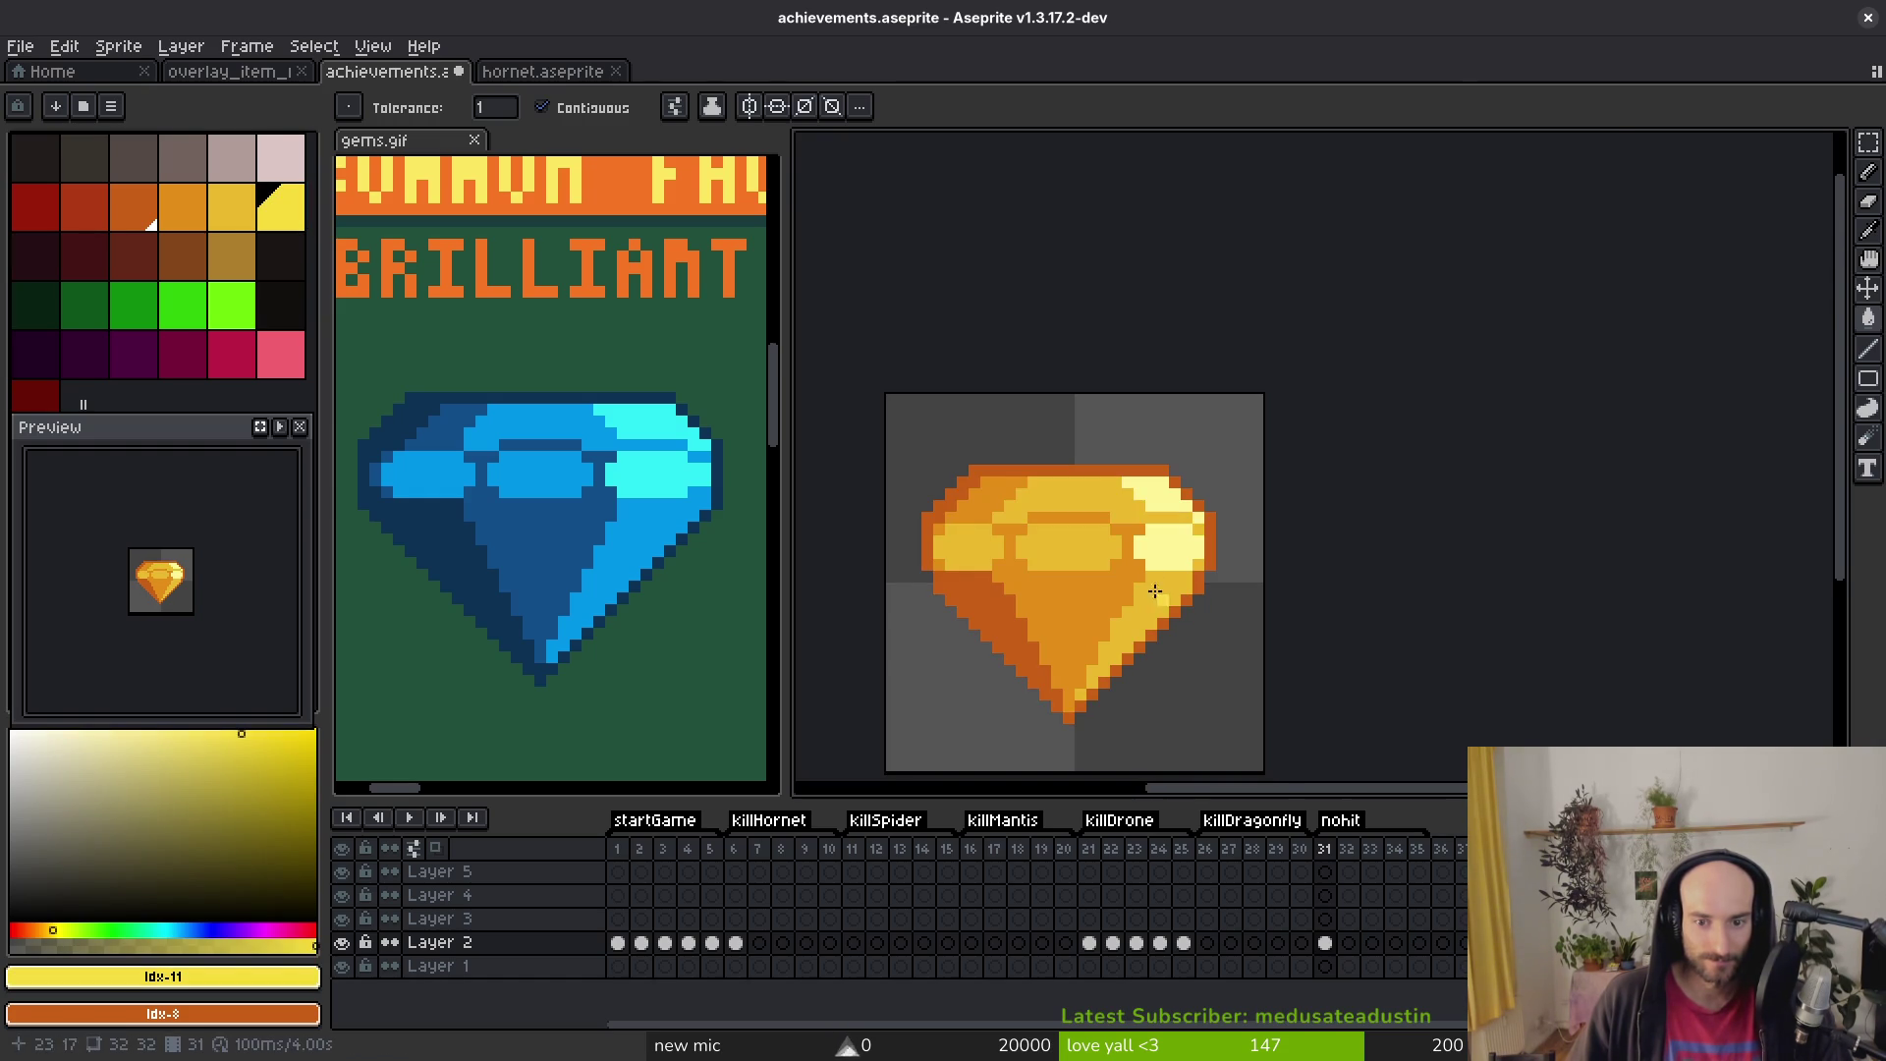
{"action": "scroll", "coordinate": [1162, 602], "scroll_direction": "up", "scroll_amount": 2}
{"action": "scroll", "coordinate": [1170, 497], "scroll_direction": "up", "scroll_amount": 1}
{"action": "left_click", "coordinate": [1345, 453]}
{"action": "left_click", "coordinate": [1429, 383]}
{"action": "left_click", "coordinate": [1044, 348]}
{"action": "scroll", "coordinate": [992, 393], "scroll_direction": "down", "scroll_amount": 3}
{"action": "left_click", "coordinate": [949, 400]}
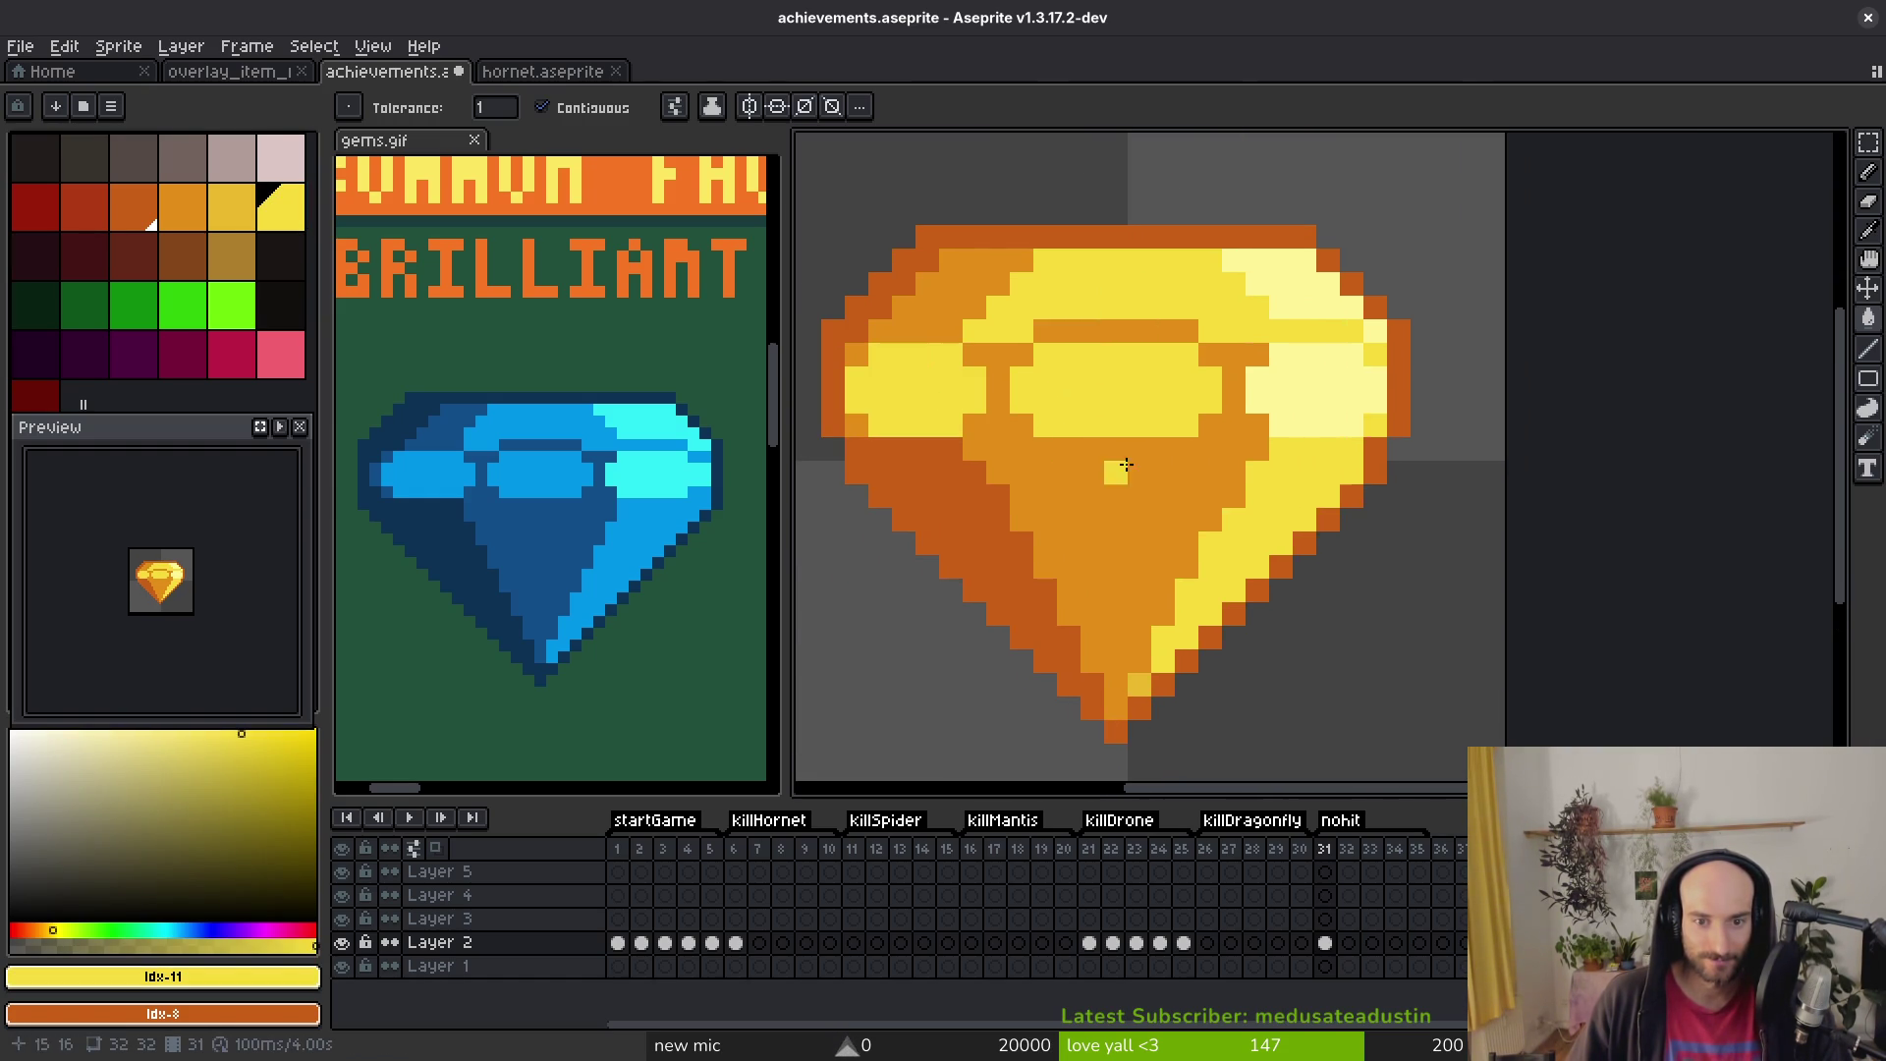
Step: With the gold swatch, fill the orange lower-centre facet, upper-middle band and small orange pixels
{"action": "left_click", "coordinate": [244, 226]}
{"action": "left_click", "coordinate": [1160, 598]}
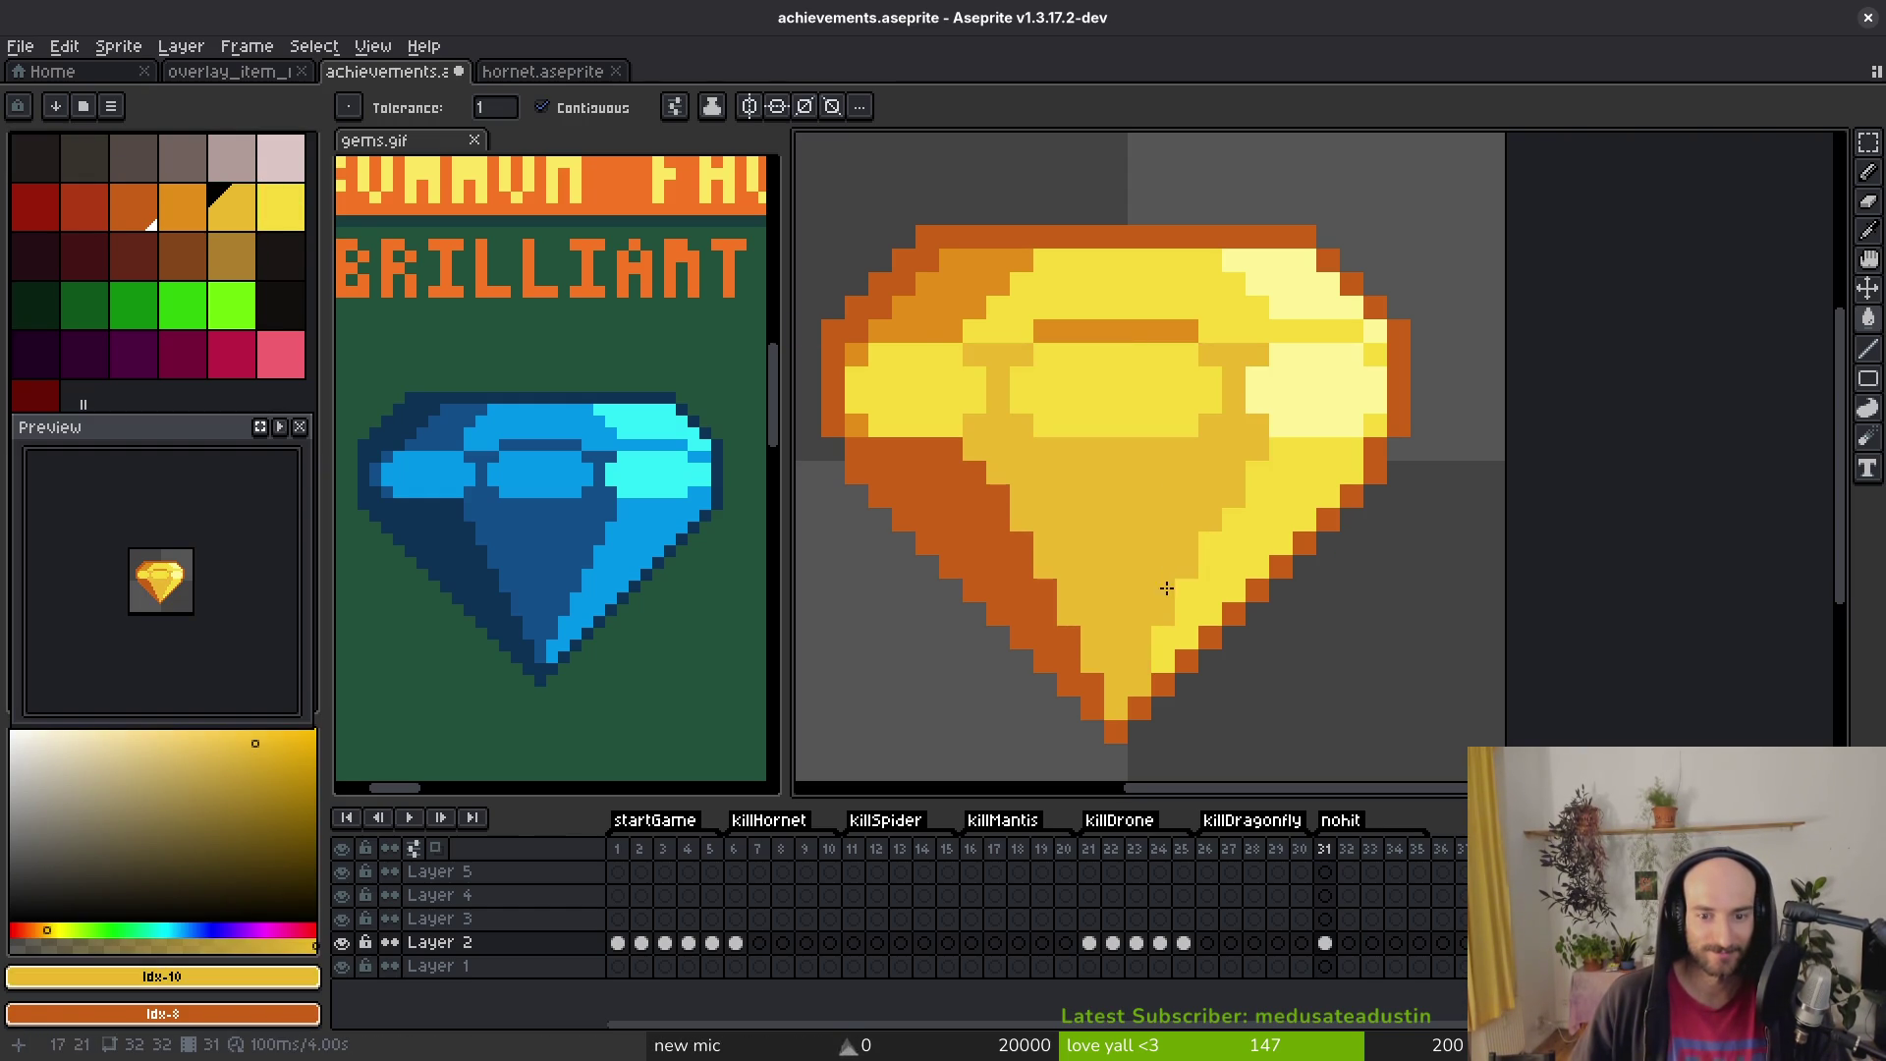
{"action": "left_click", "coordinate": [1177, 335]}
{"action": "left_click", "coordinate": [183, 205]}
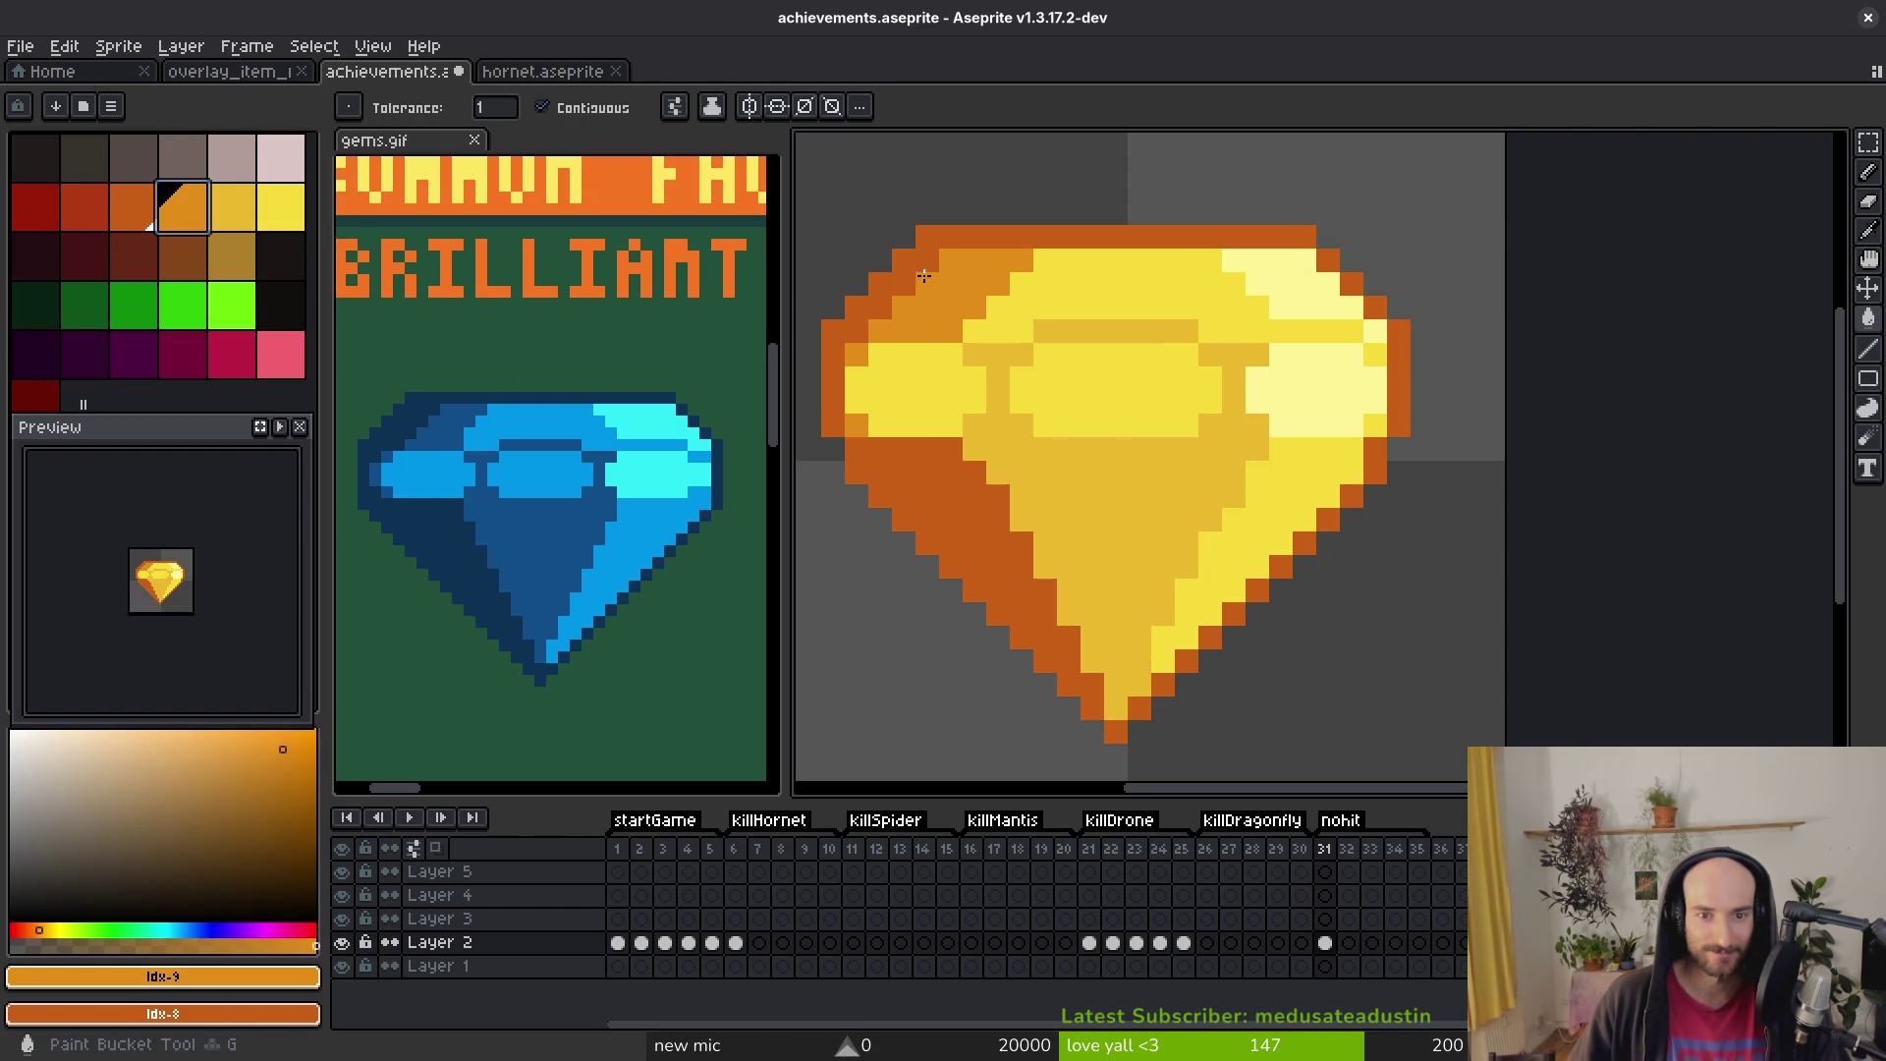
{"action": "left_click", "coordinate": [232, 206]}
{"action": "left_click", "coordinate": [973, 308]}
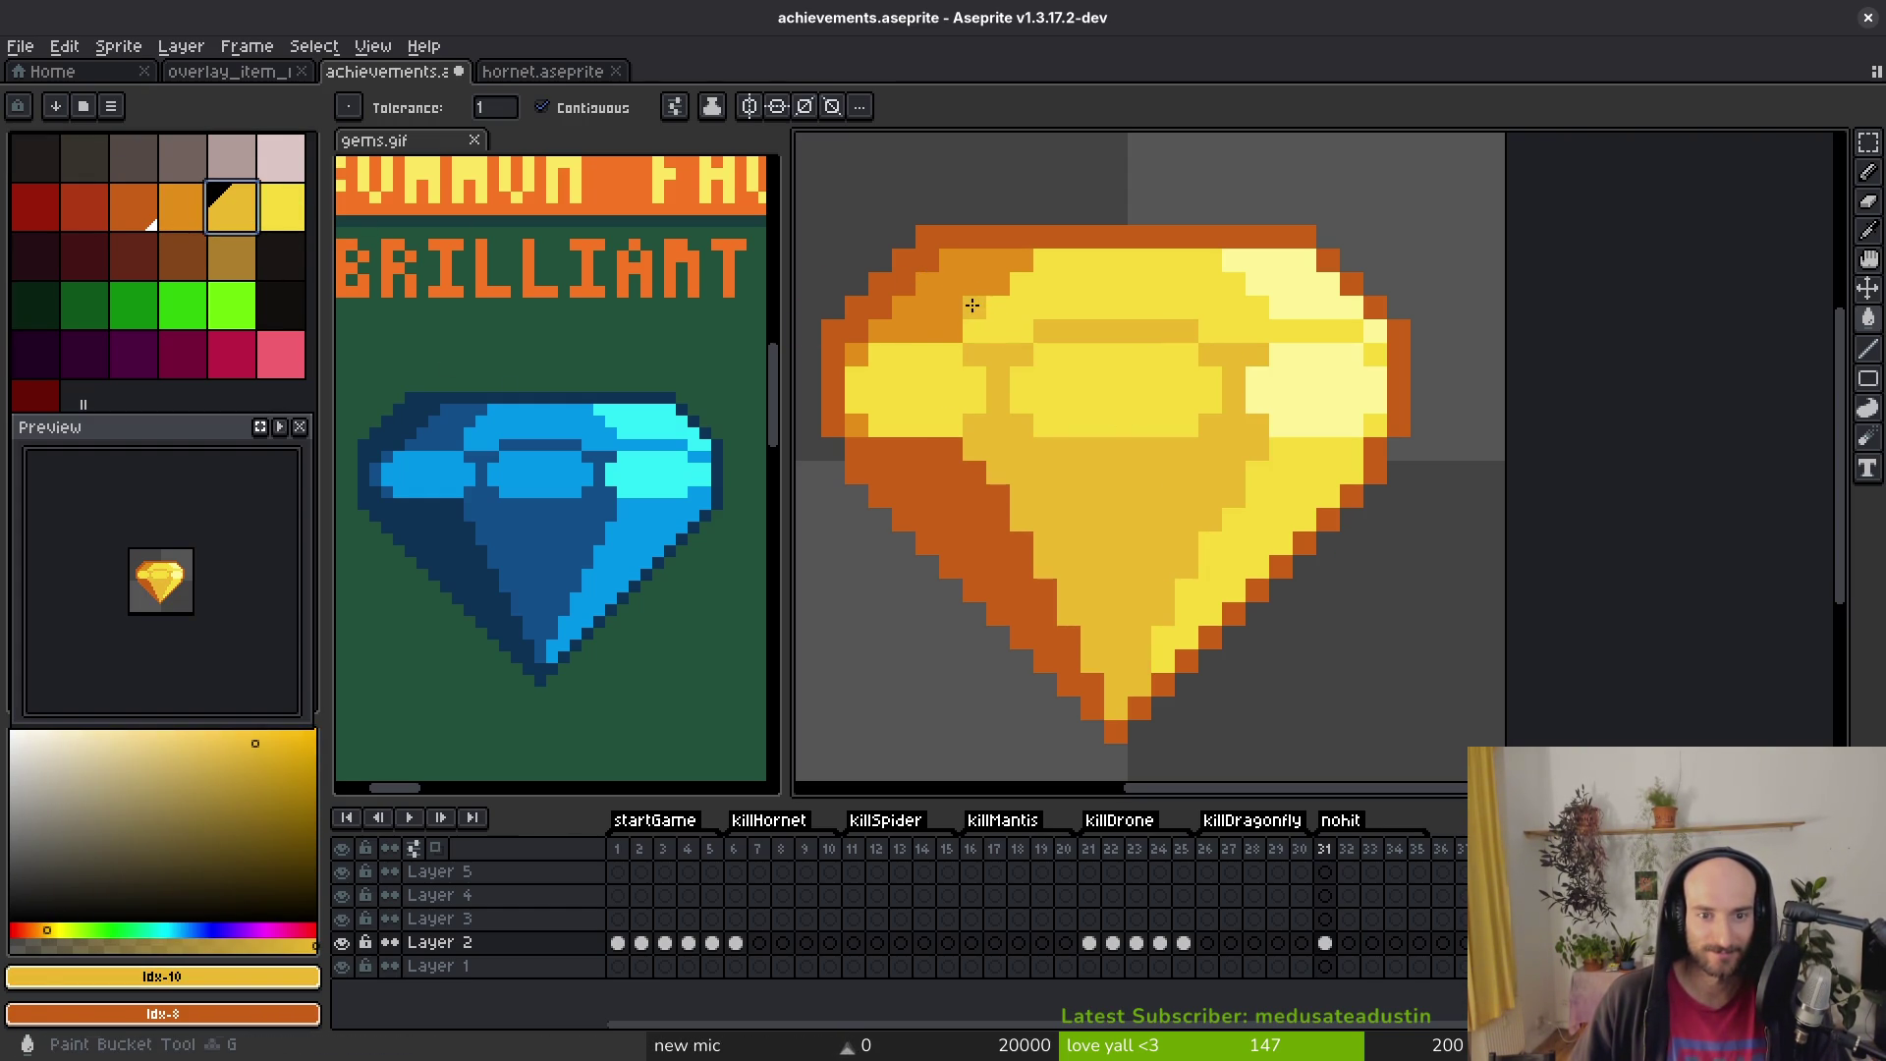
{"action": "key", "text": "ctrl+z"}
{"action": "key", "text": "ctrl+z"}
{"action": "key", "text": "ctrl+y"}
{"action": "key", "text": "ctrl+y"}
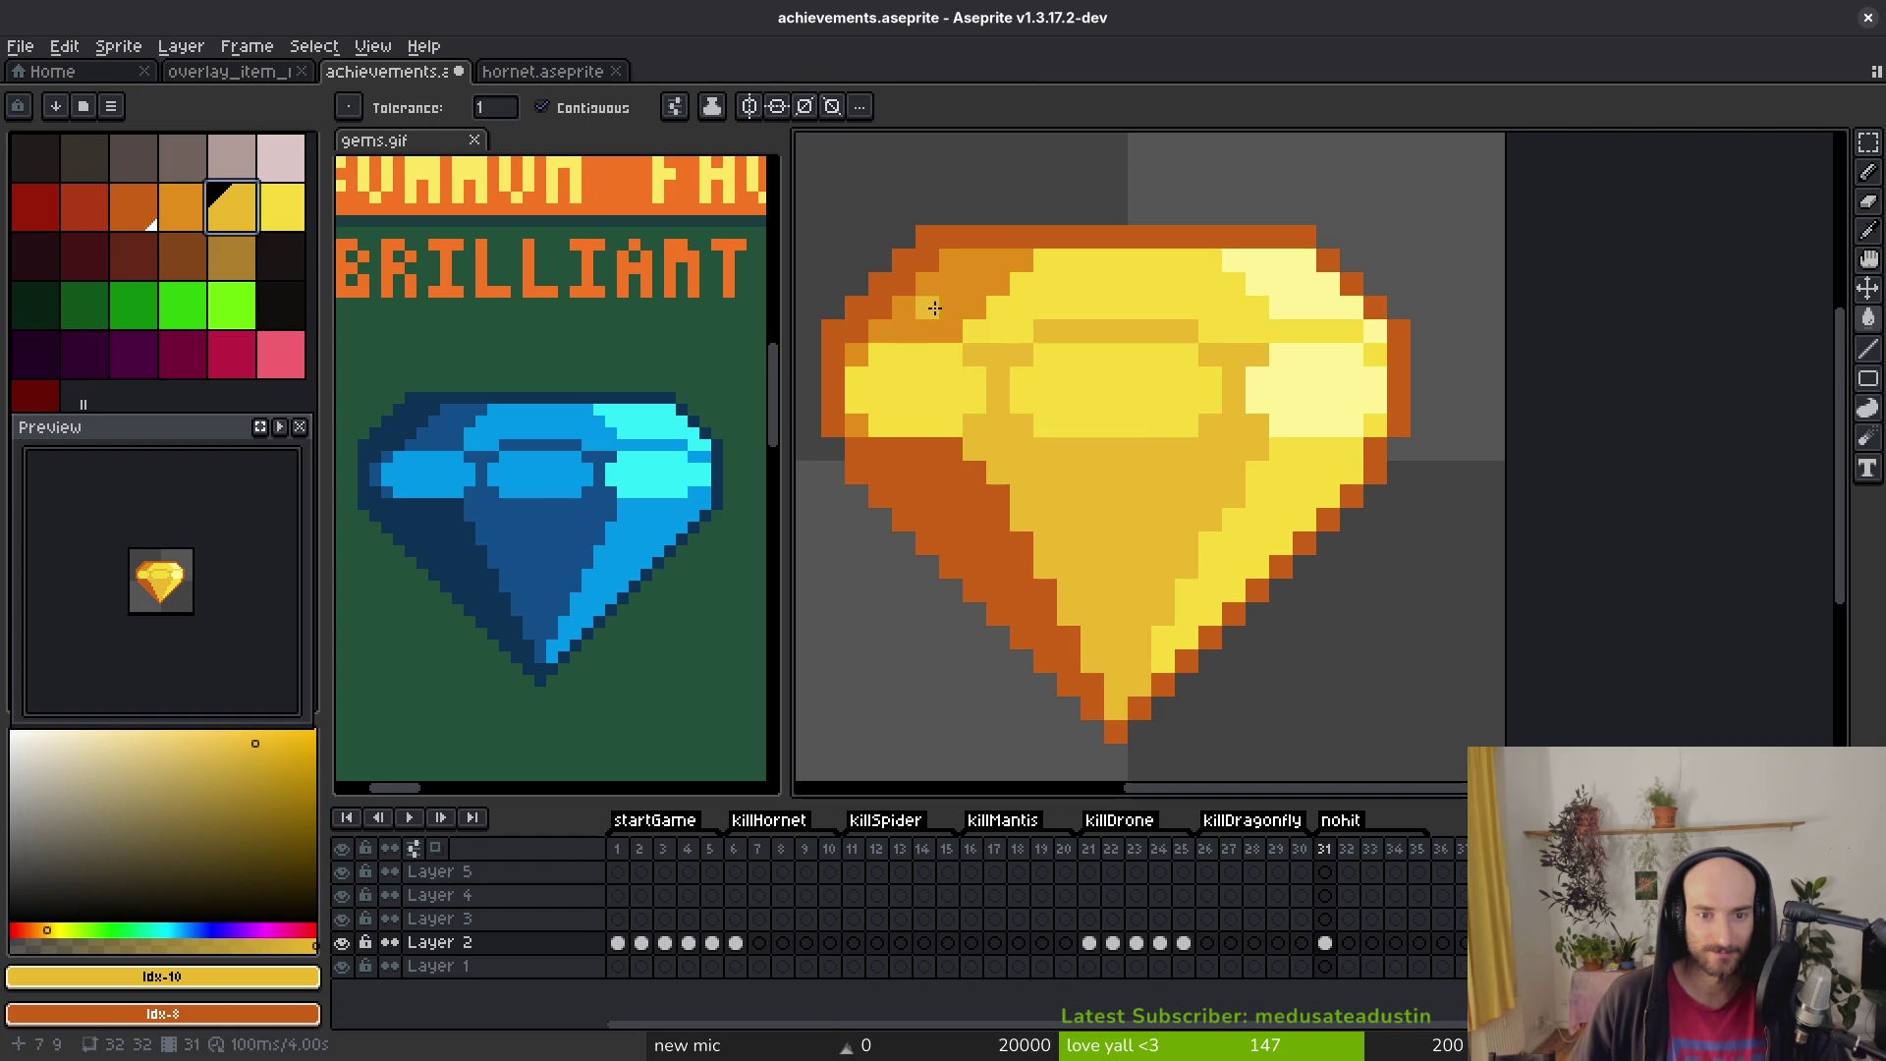
Step: Fill the upper-left orange facet and the three orange left-edge pixels gold
{"action": "left_click", "coordinate": [927, 309]}
{"action": "left_click", "coordinate": [861, 361]}
{"action": "left_click", "coordinate": [855, 426]}
{"action": "left_click", "coordinate": [914, 493]}
{"action": "key", "text": "shift+r"}
{"action": "key", "text": "Return"}
{"action": "scroll", "coordinate": [1257, 373], "scroll_direction": "down", "scroll_amount": 4}
{"action": "scroll", "coordinate": [1196, 466], "scroll_direction": "down", "scroll_amount": 4}
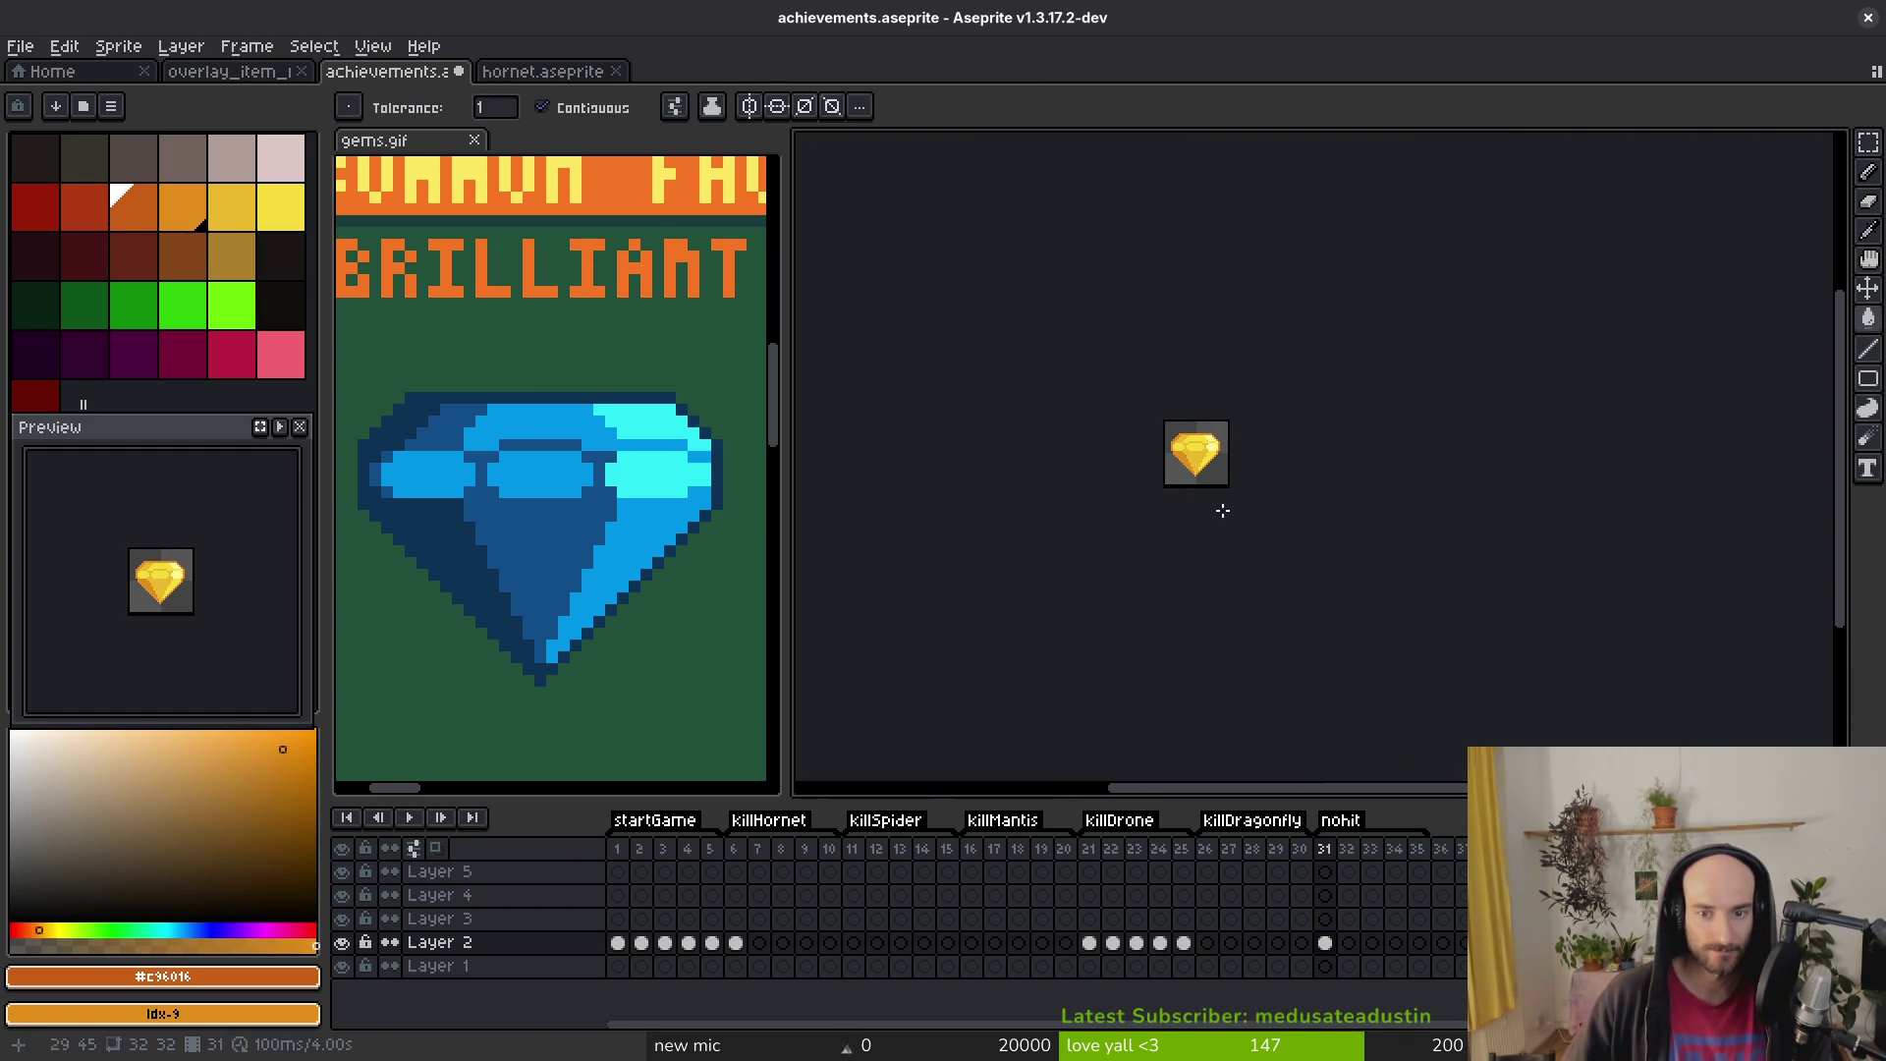
Step: Save, then paint a pale-yellow #FFF597 highlight running up and left on the gold gem
{"action": "key", "text": "ctrl+s"}
{"action": "scroll", "coordinate": [1208, 457], "scroll_direction": "up", "scroll_amount": 4}
{"action": "scroll", "coordinate": [1208, 450], "scroll_direction": "up", "scroll_amount": 2}
{"action": "key", "text": "b"}
{"action": "left_click", "coordinate": [1221, 316], "text": "alt"}
{"action": "scroll", "coordinate": [1175, 345], "scroll_direction": "up", "scroll_amount": 2}
{"action": "left_click", "coordinate": [1130, 329]}
{"action": "left_click_drag", "start_coordinate": [1130, 329], "coordinate": [1044, 245]}
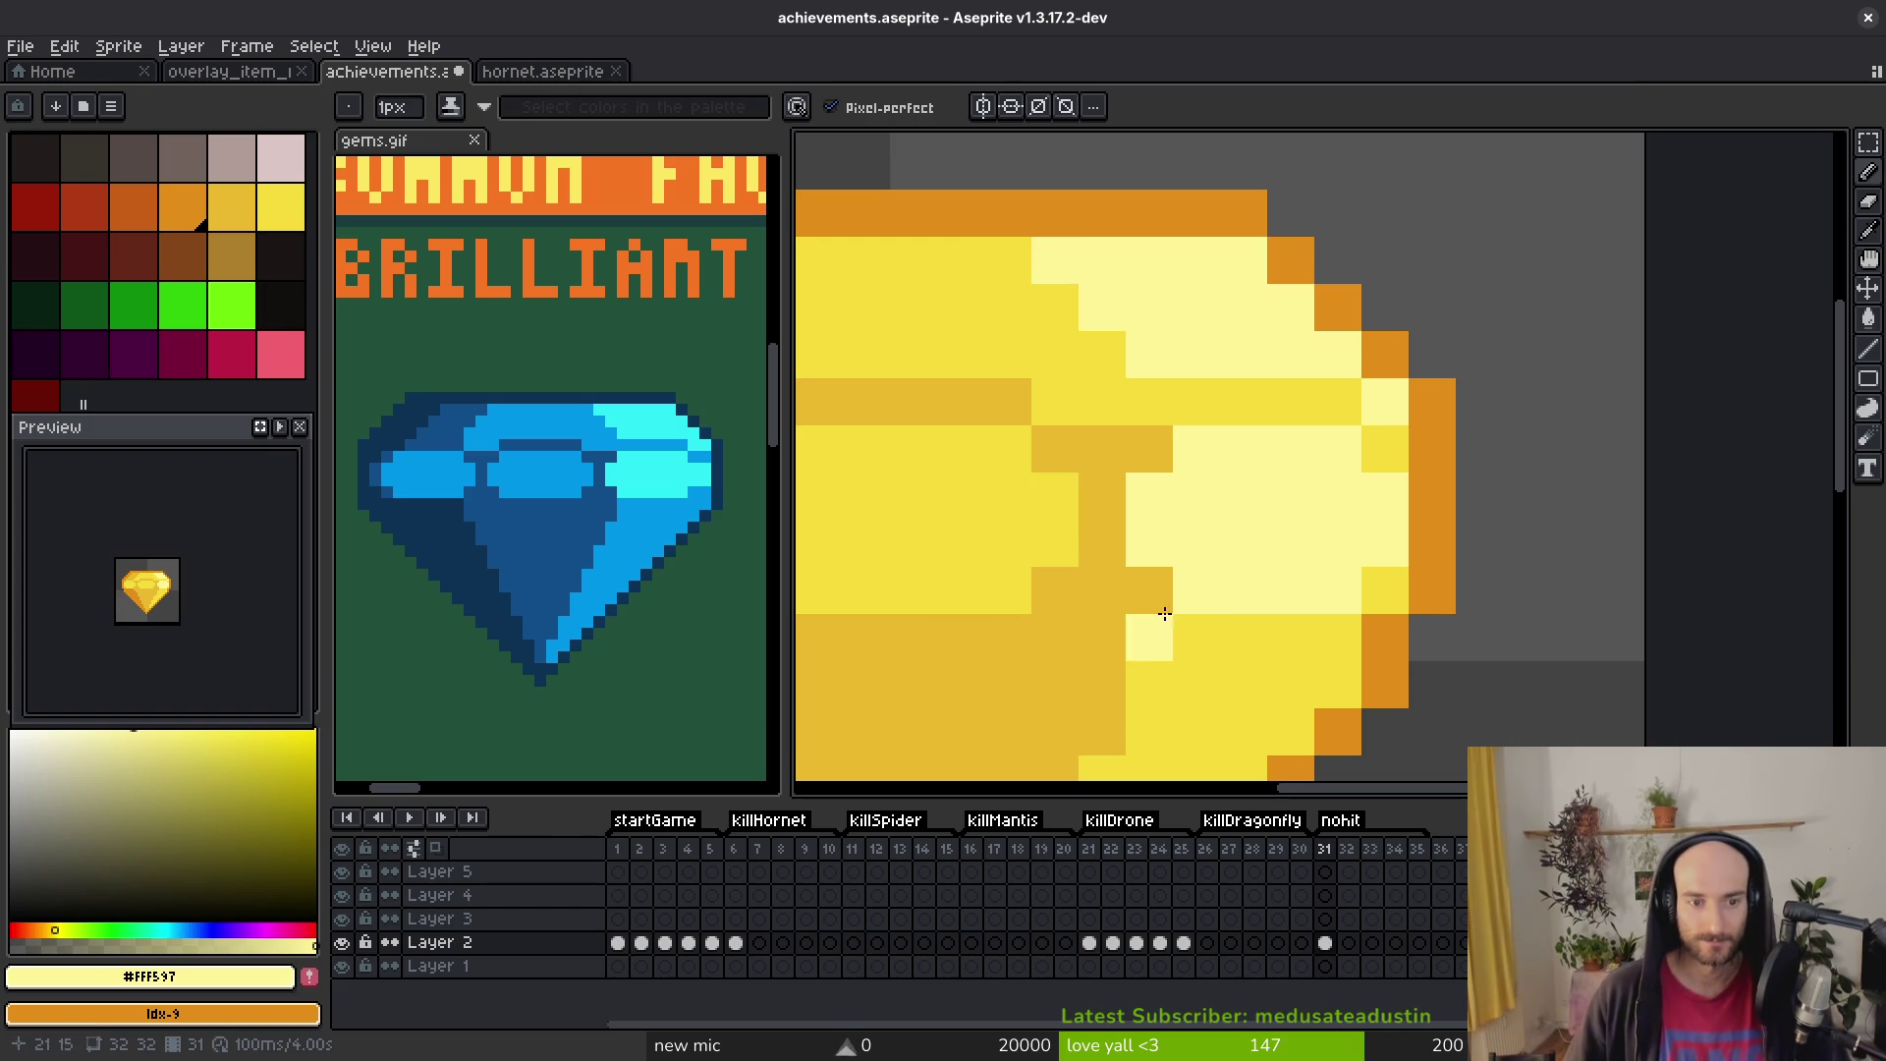
Step: Draw a pale-yellow line down the gem's right side and save the file
{"action": "scroll", "coordinate": [1120, 621], "scroll_direction": "down", "scroll_amount": 8}
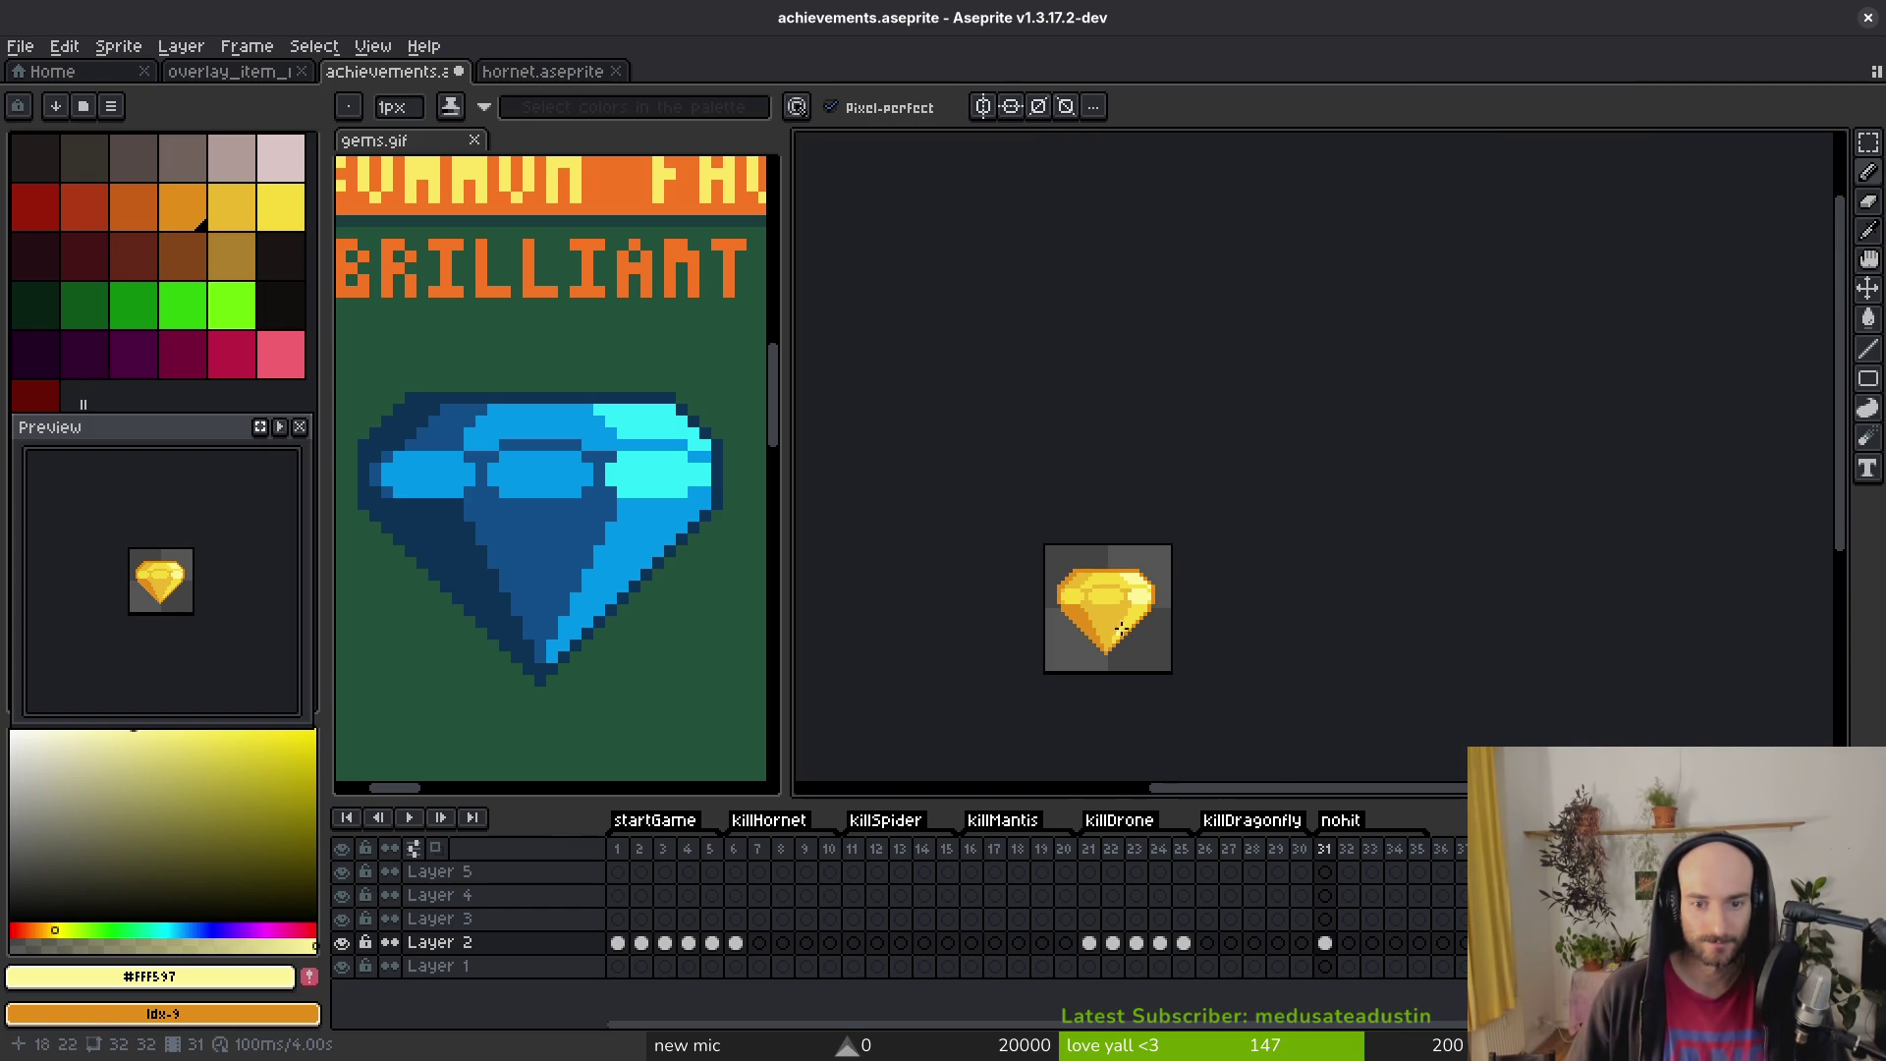
{"action": "scroll", "coordinate": [1120, 638], "scroll_direction": "down", "scroll_amount": 1}
{"action": "left_click_drag", "start_coordinate": [1124, 605], "coordinate": [1129, 644]}
{"action": "key", "text": "ctrl+s"}
{"action": "scroll", "coordinate": [1120, 628], "scroll_direction": "up", "scroll_amount": 2}
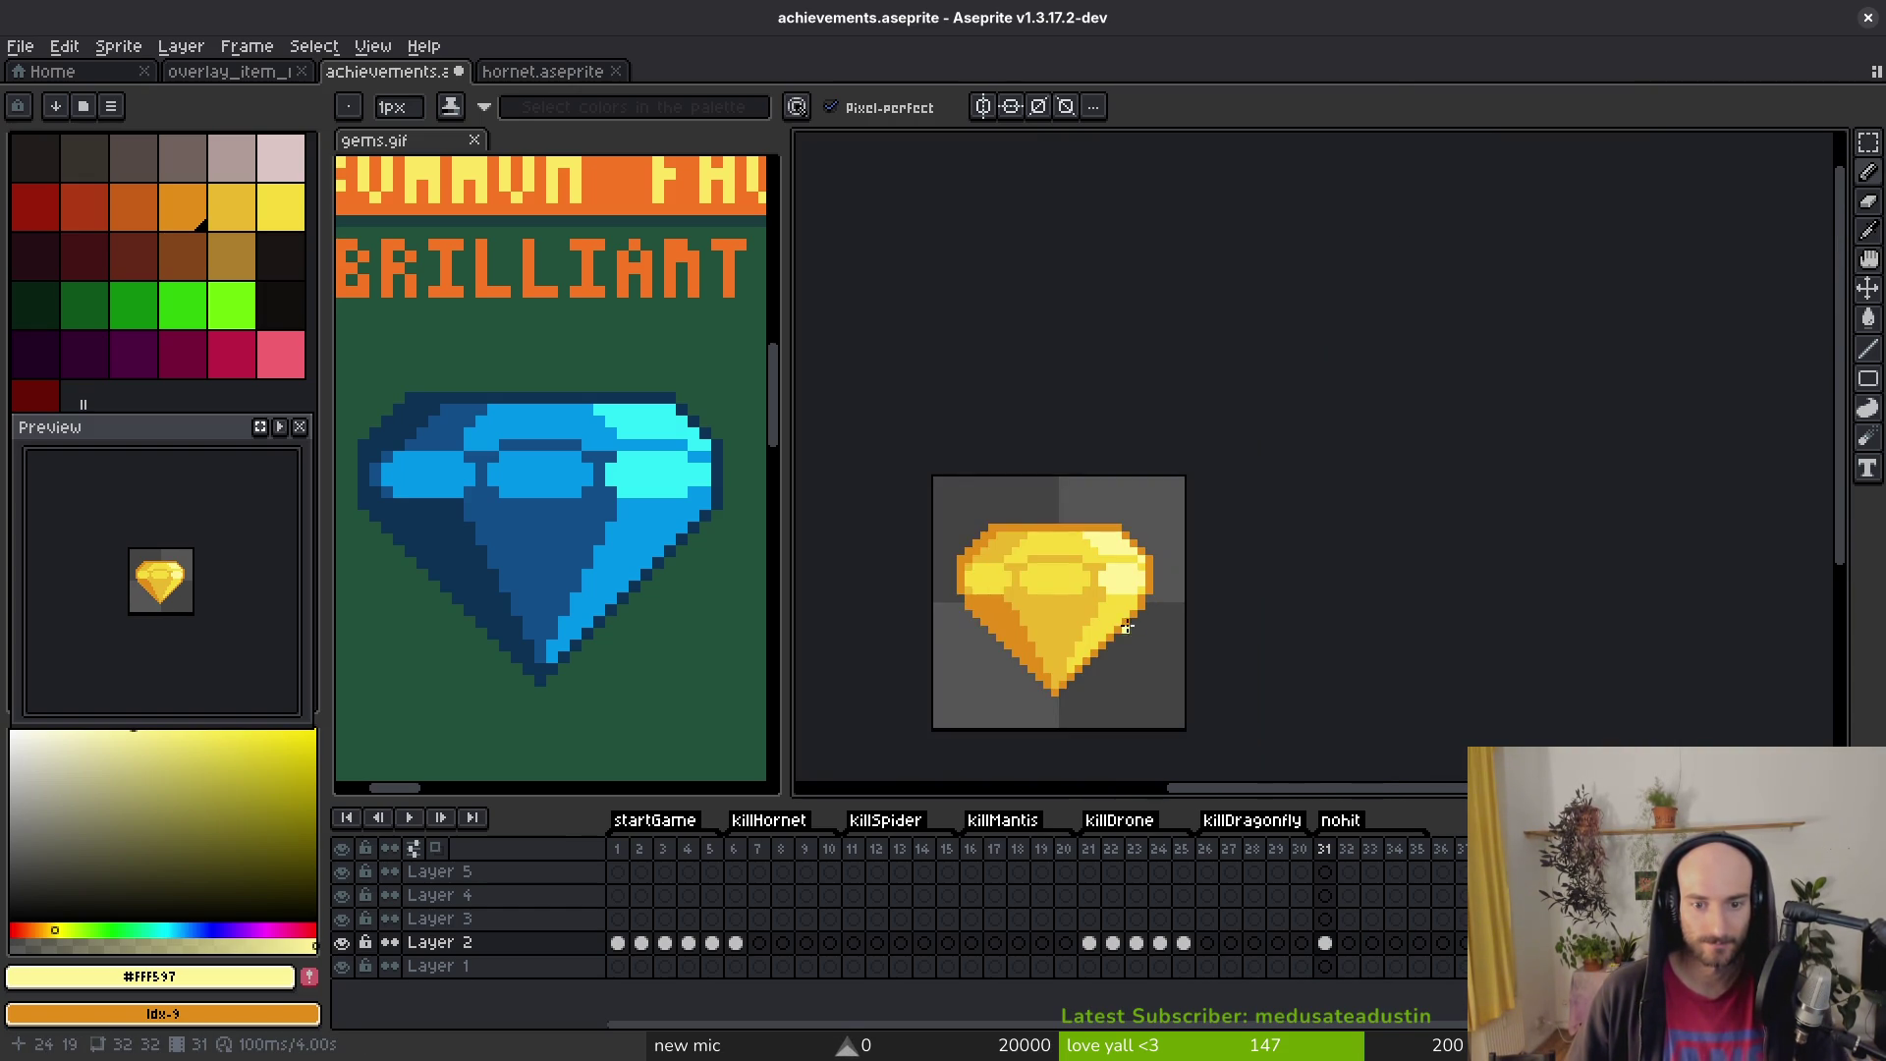
{"action": "scroll", "coordinate": [909, 522], "scroll_direction": "up", "scroll_amount": 2}
Step: Darken the gem's upper-left edge pixels with #cab82e and save
{"action": "left_click", "coordinate": [909, 522], "text": "alt"}
{"action": "mouse_move", "coordinate": [953, 472]}
{"action": "left_mouse_down"}
{"action": "mouse_move", "coordinate": [933, 496]}
{"action": "mouse_move", "coordinate": [974, 449]}
{"action": "mouse_move", "coordinate": [925, 510]}
{"action": "left_mouse_up"}
{"action": "scroll", "coordinate": [926, 509], "scroll_direction": "down", "scroll_amount": 8}
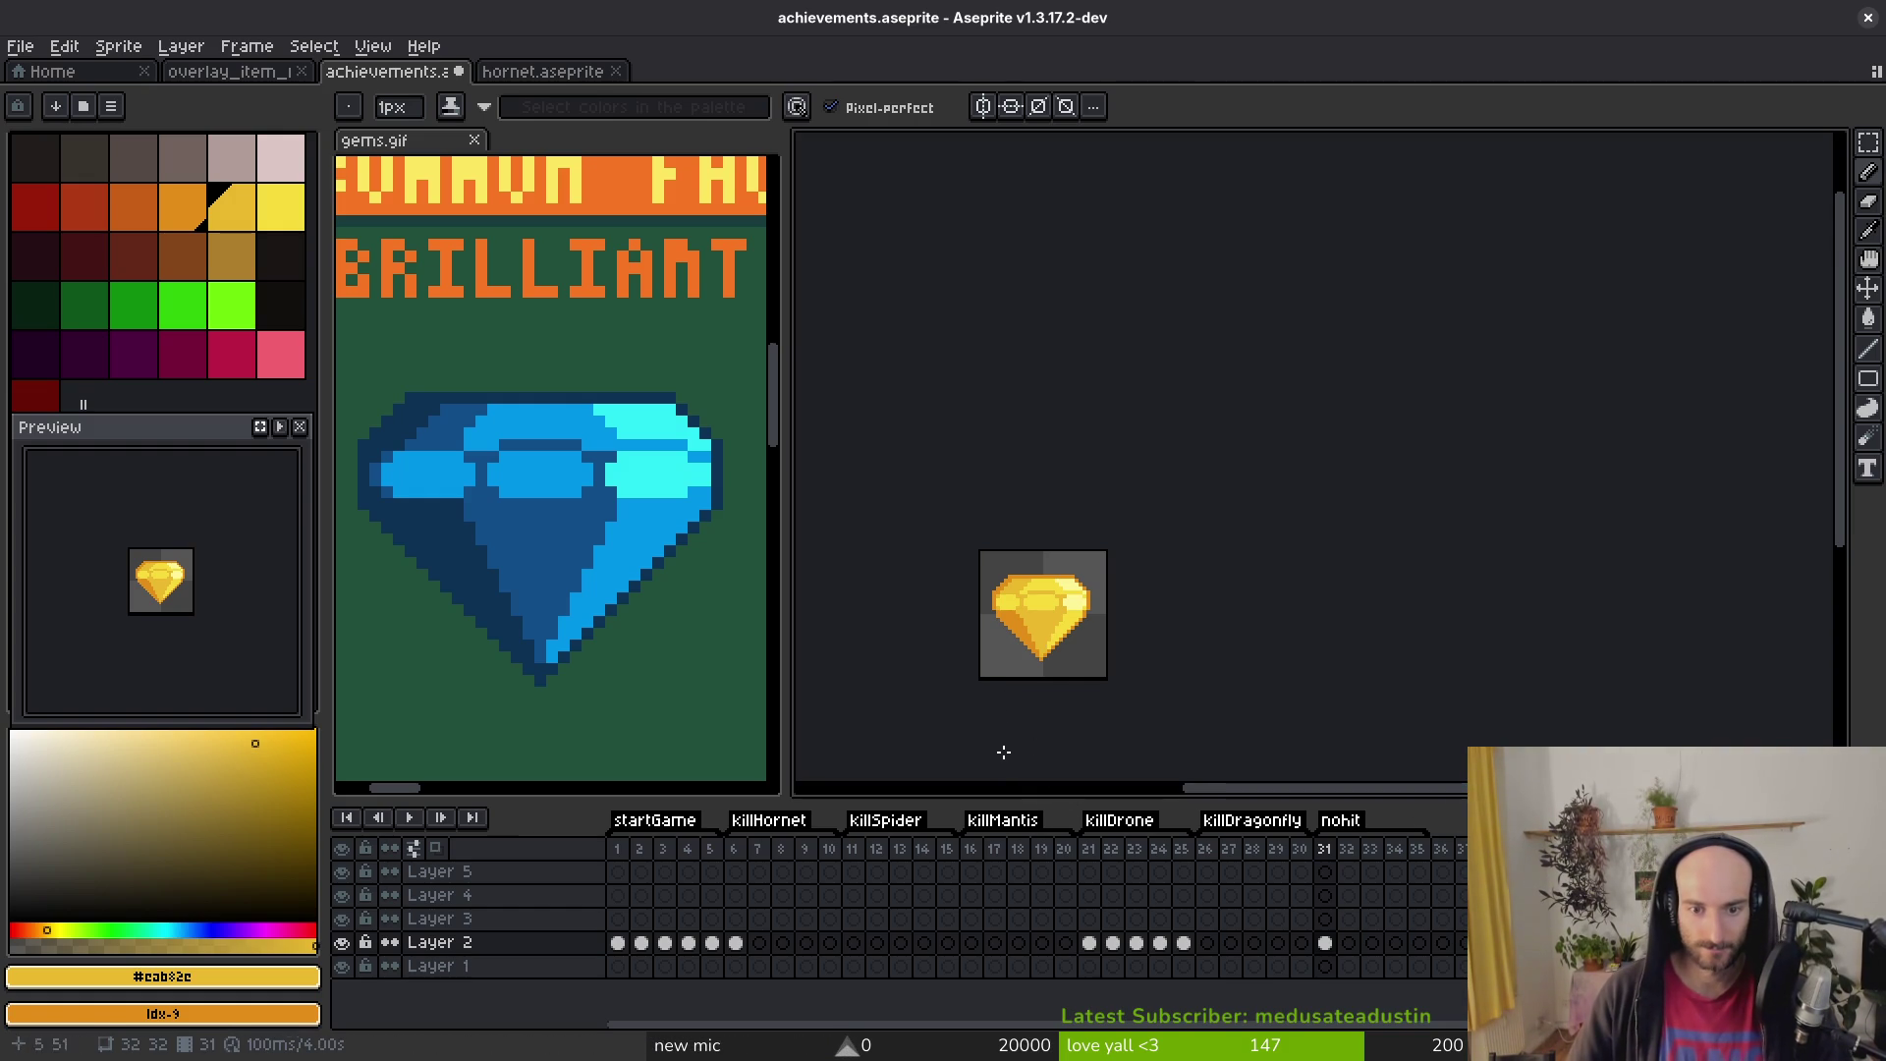
{"action": "scroll", "coordinate": [1048, 599], "scroll_direction": "up", "scroll_amount": 4}
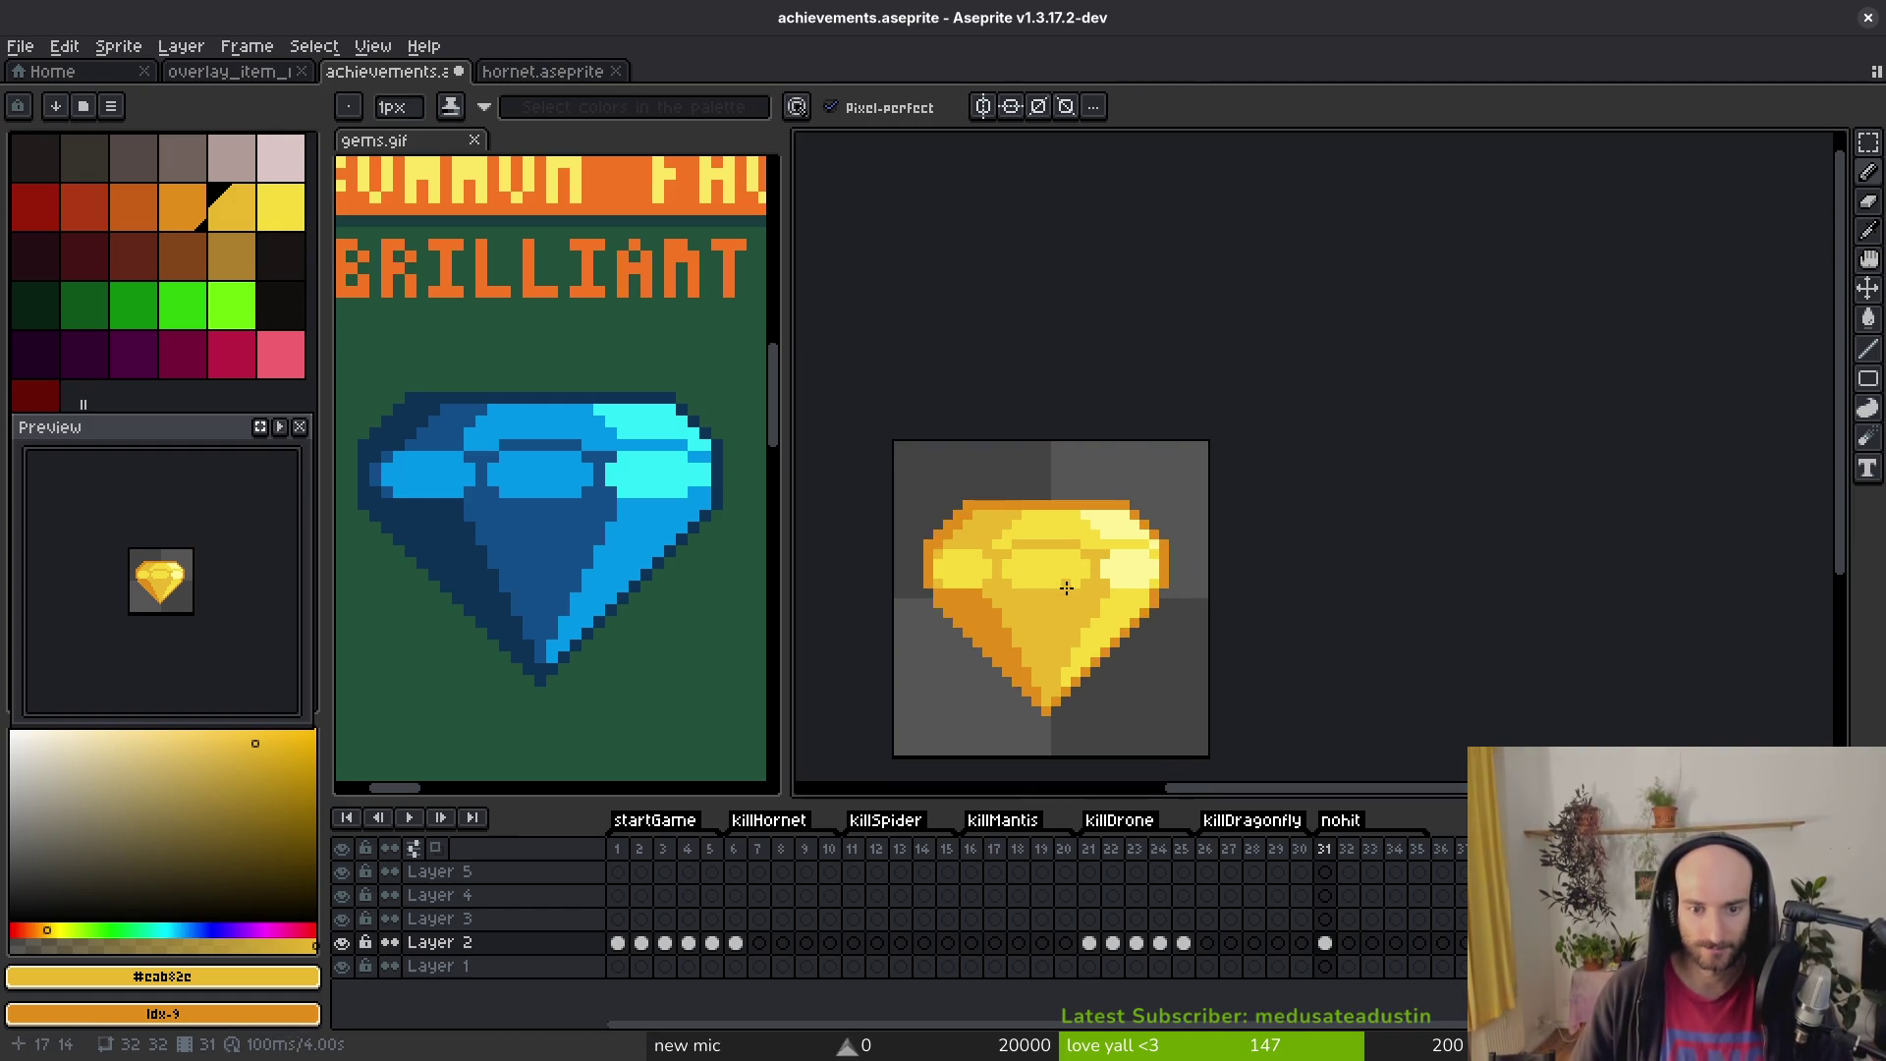
{"action": "scroll", "coordinate": [1063, 589], "scroll_direction": "down", "scroll_amount": 4}
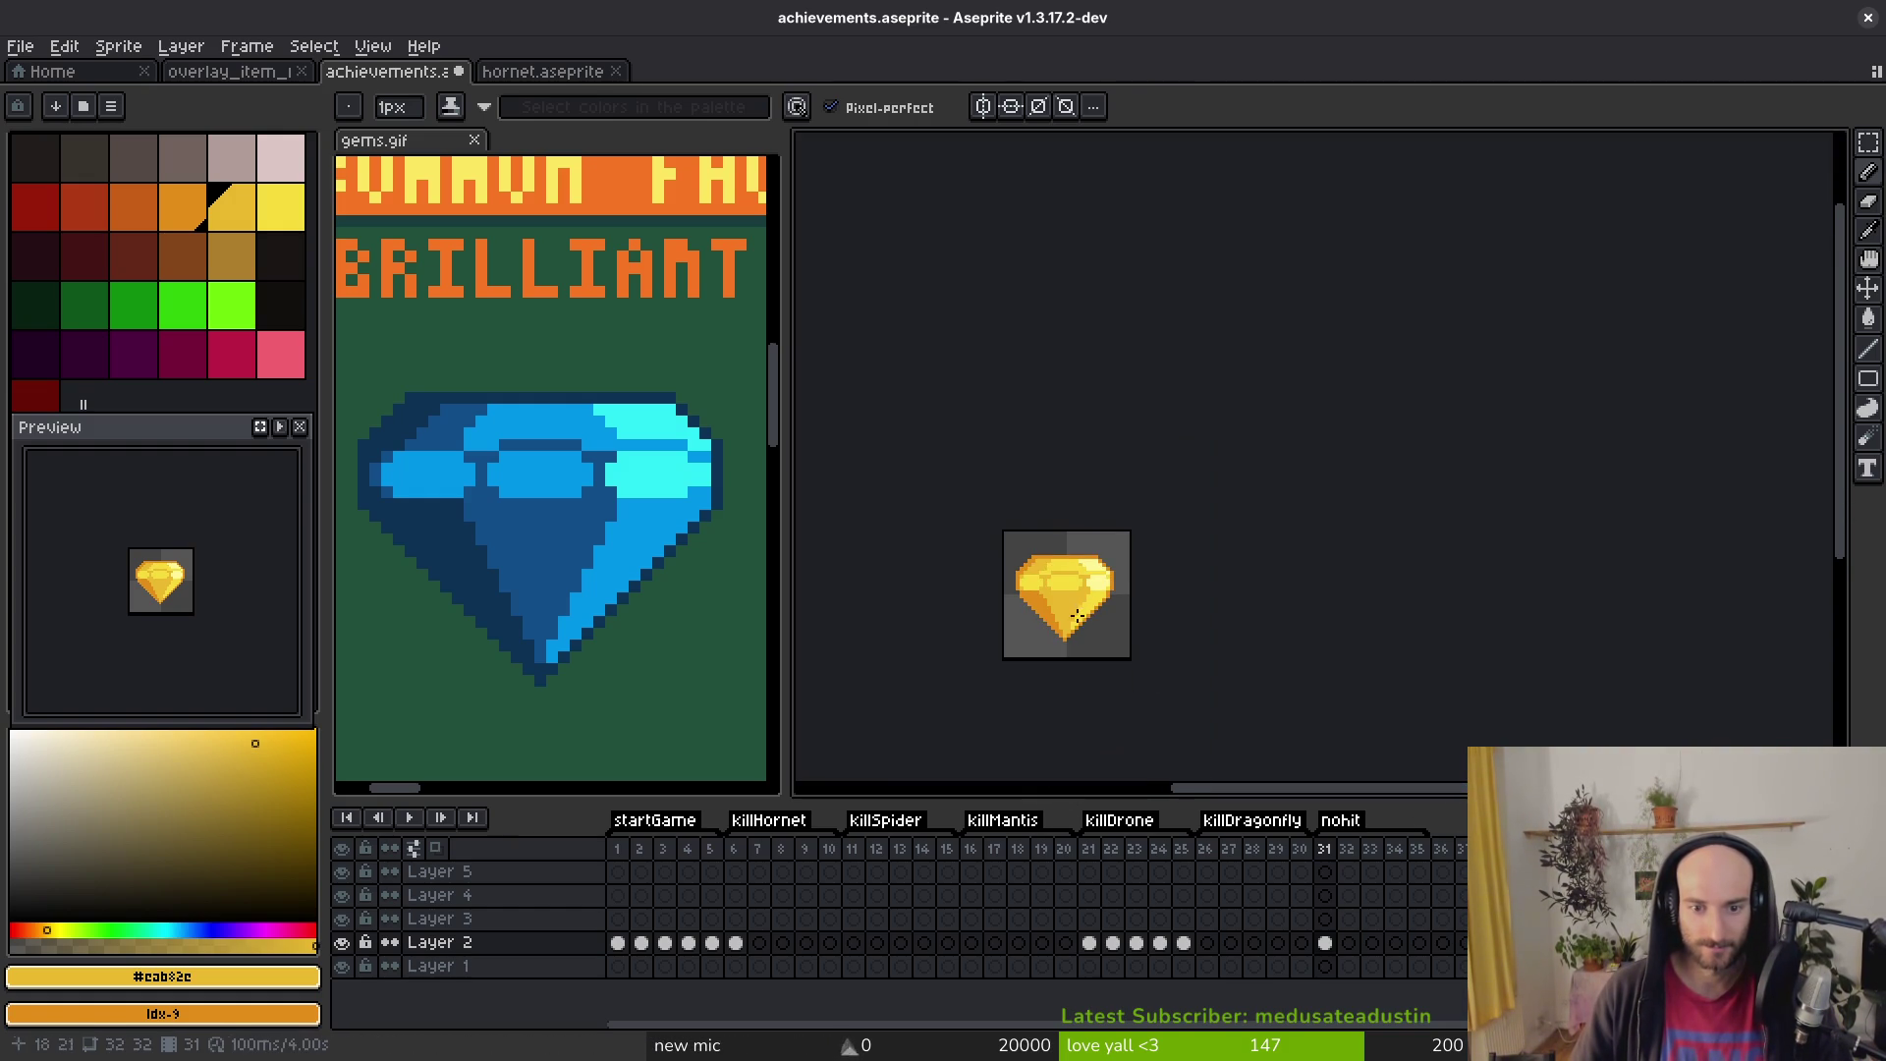
{"action": "key", "text": "ctrl+s"}
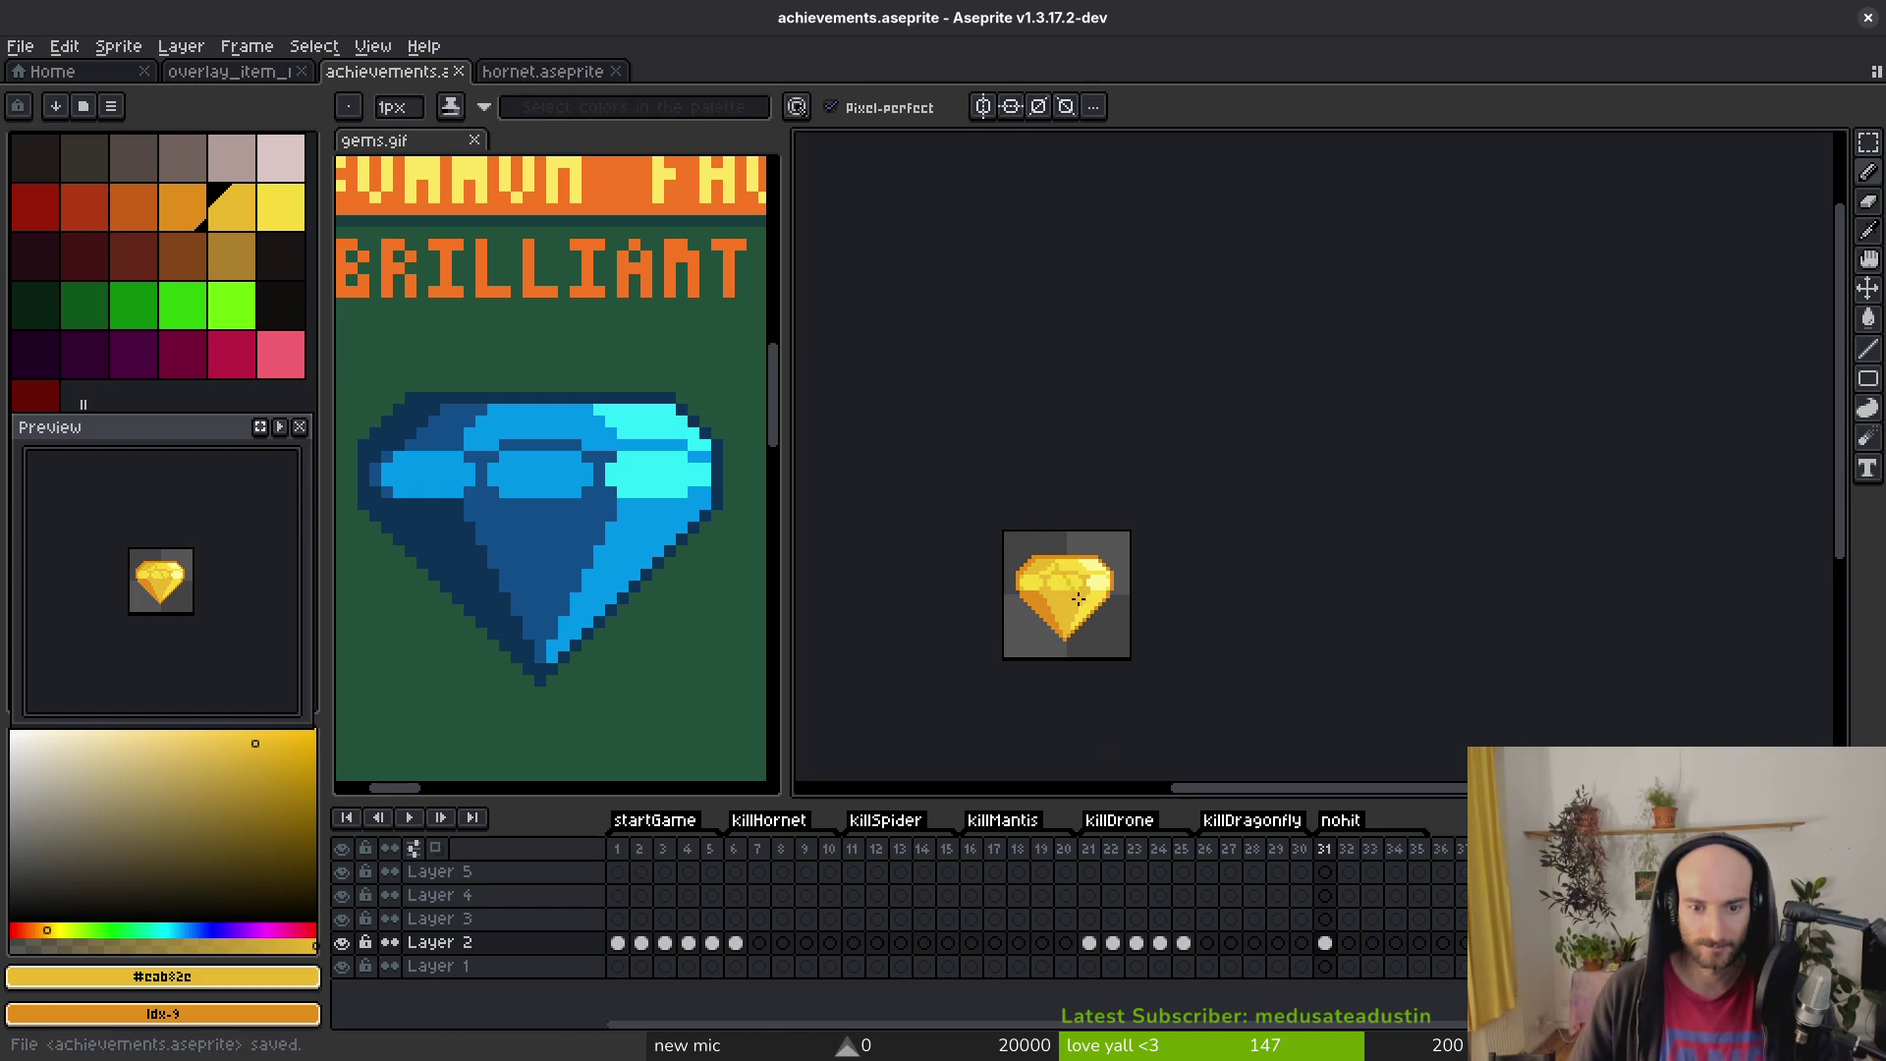
Step: Sample the gem's bright yellow #f7db3b and darker yellow #cab82e, then save
{"action": "scroll", "coordinate": [1066, 601], "scroll_direction": "up", "scroll_amount": 4}
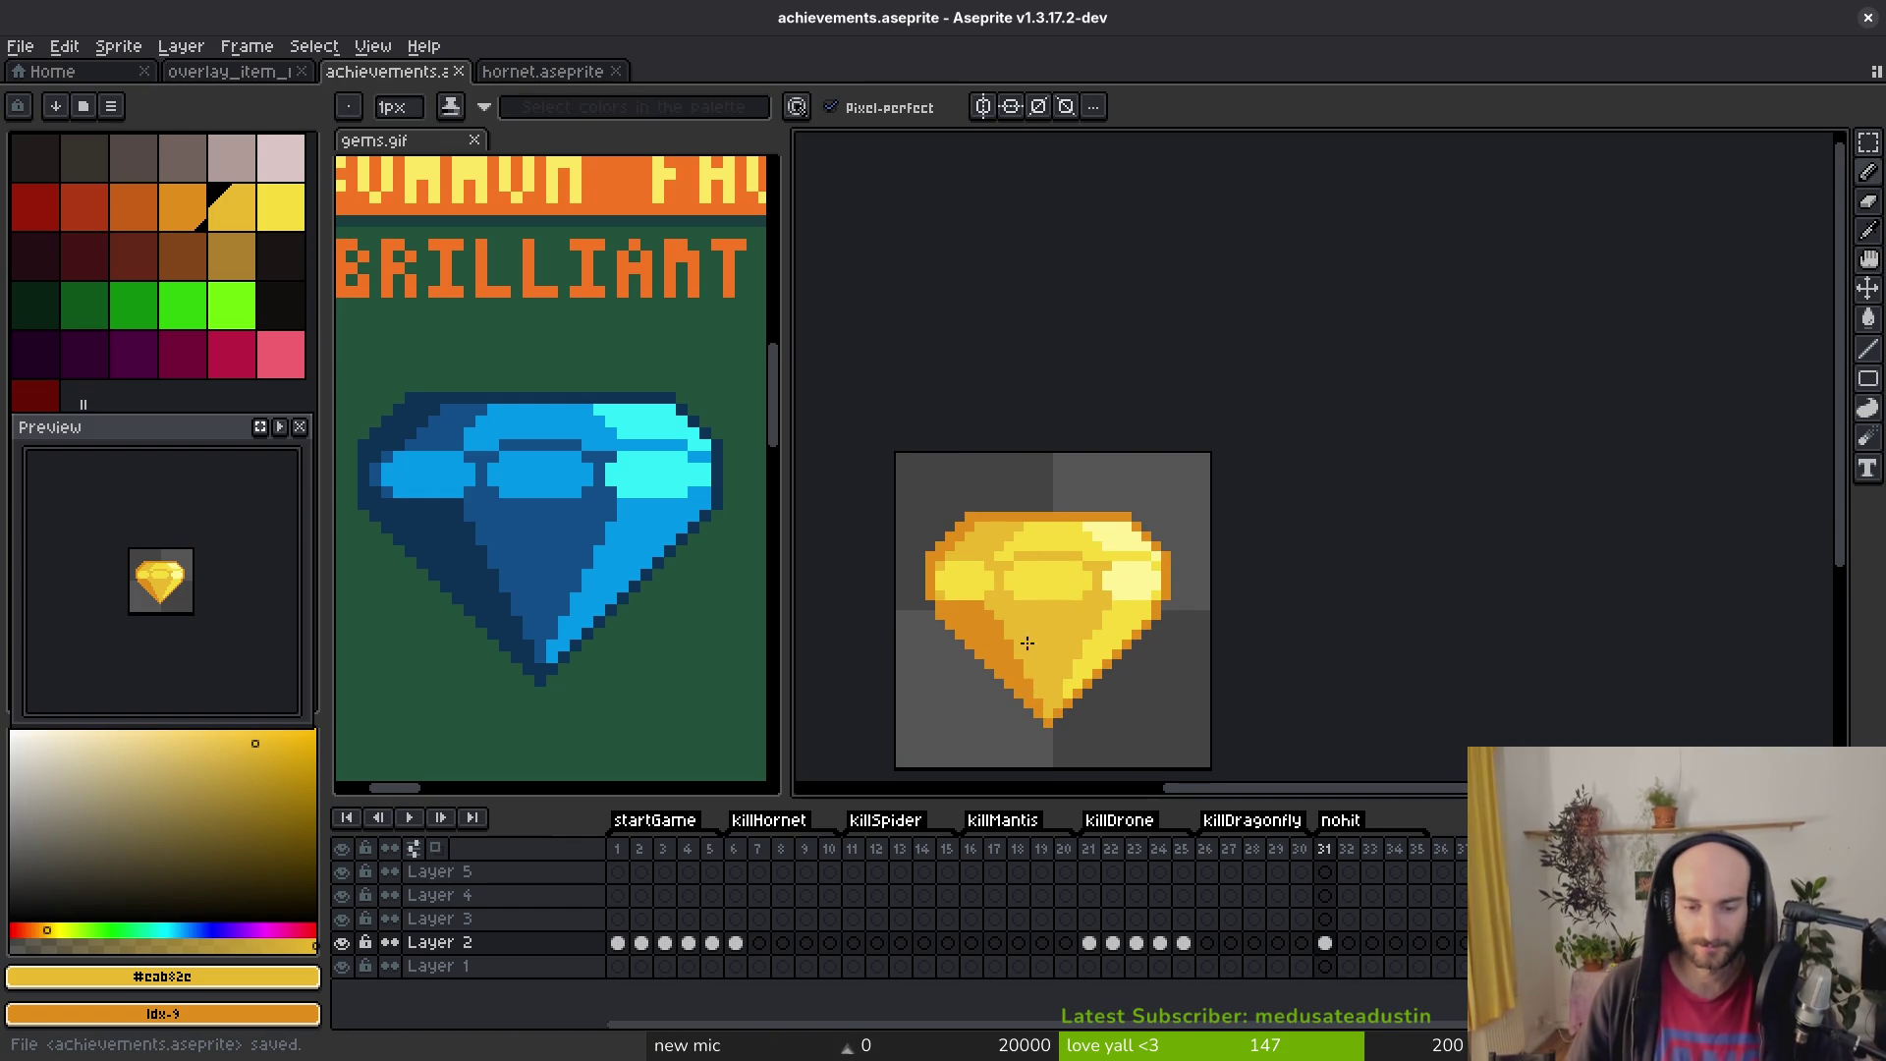
{"action": "scroll", "coordinate": [1022, 607], "scroll_direction": "down", "scroll_amount": 1}
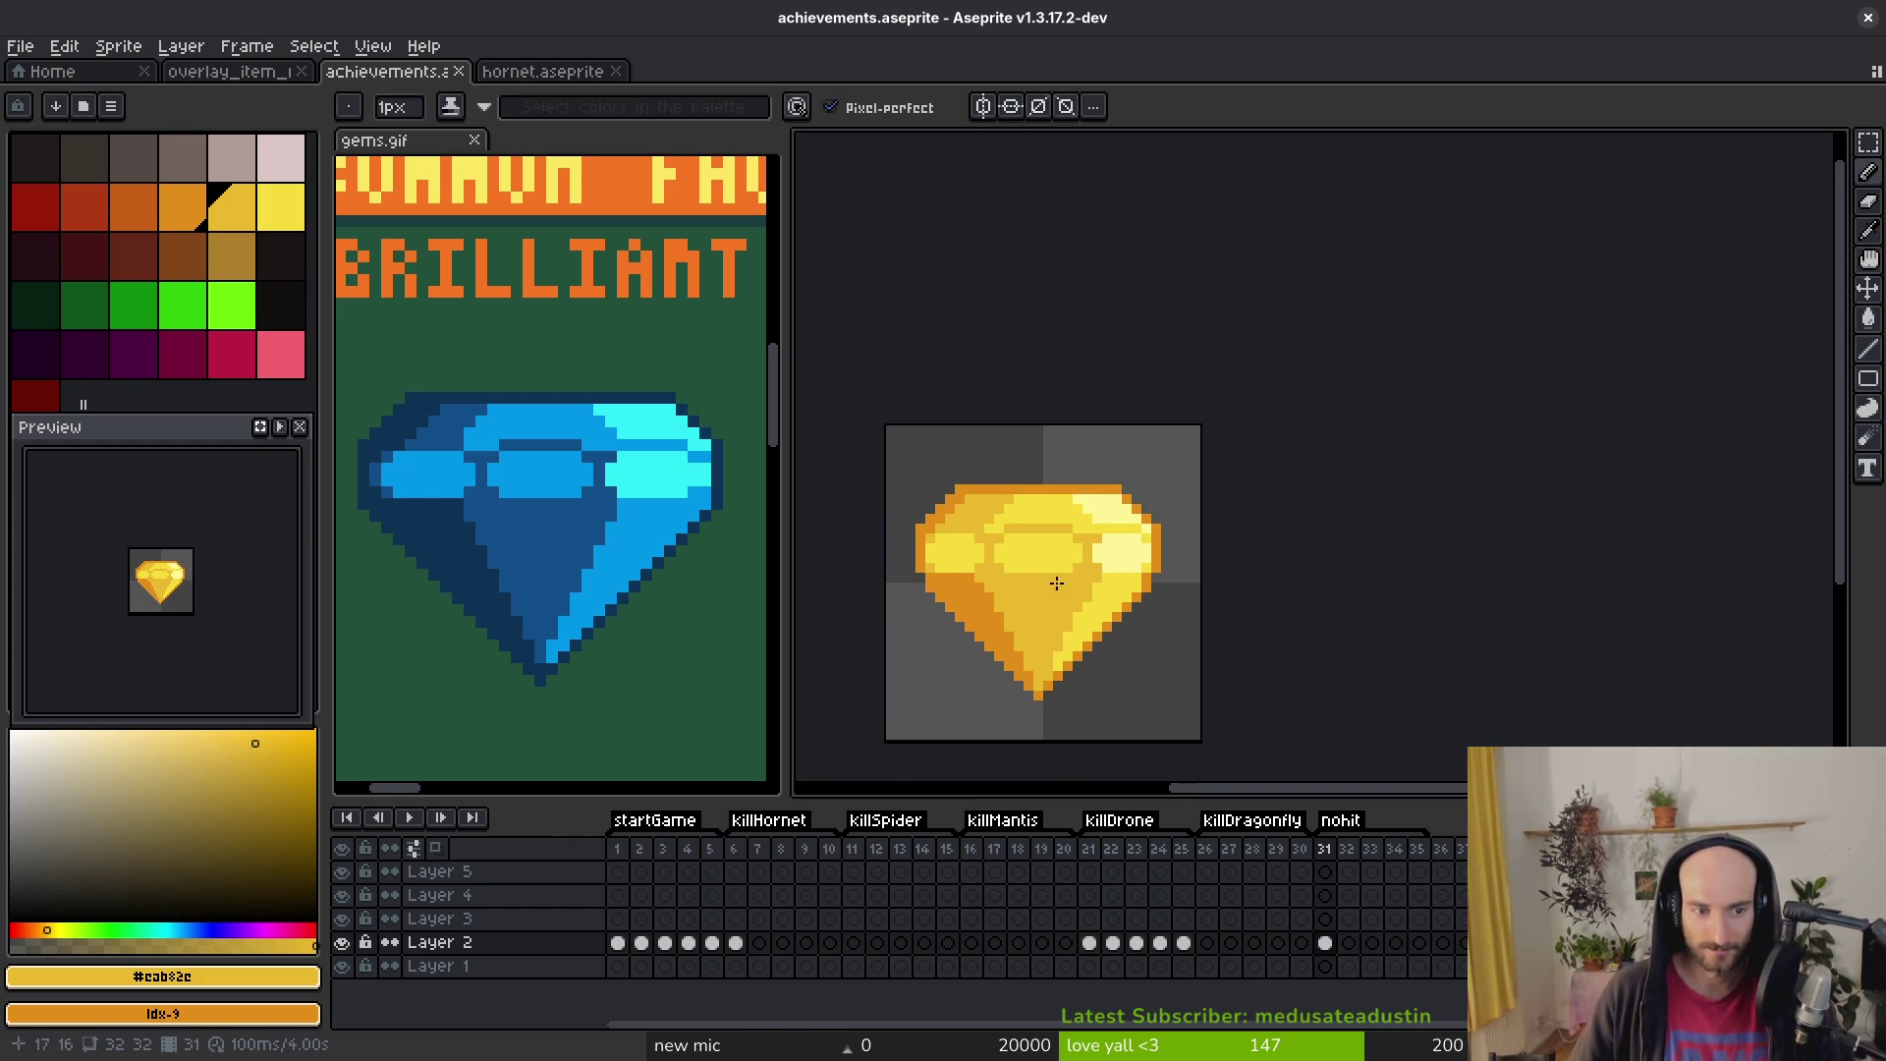
{"action": "scroll", "coordinate": [1051, 585], "scroll_direction": "up", "scroll_amount": 1}
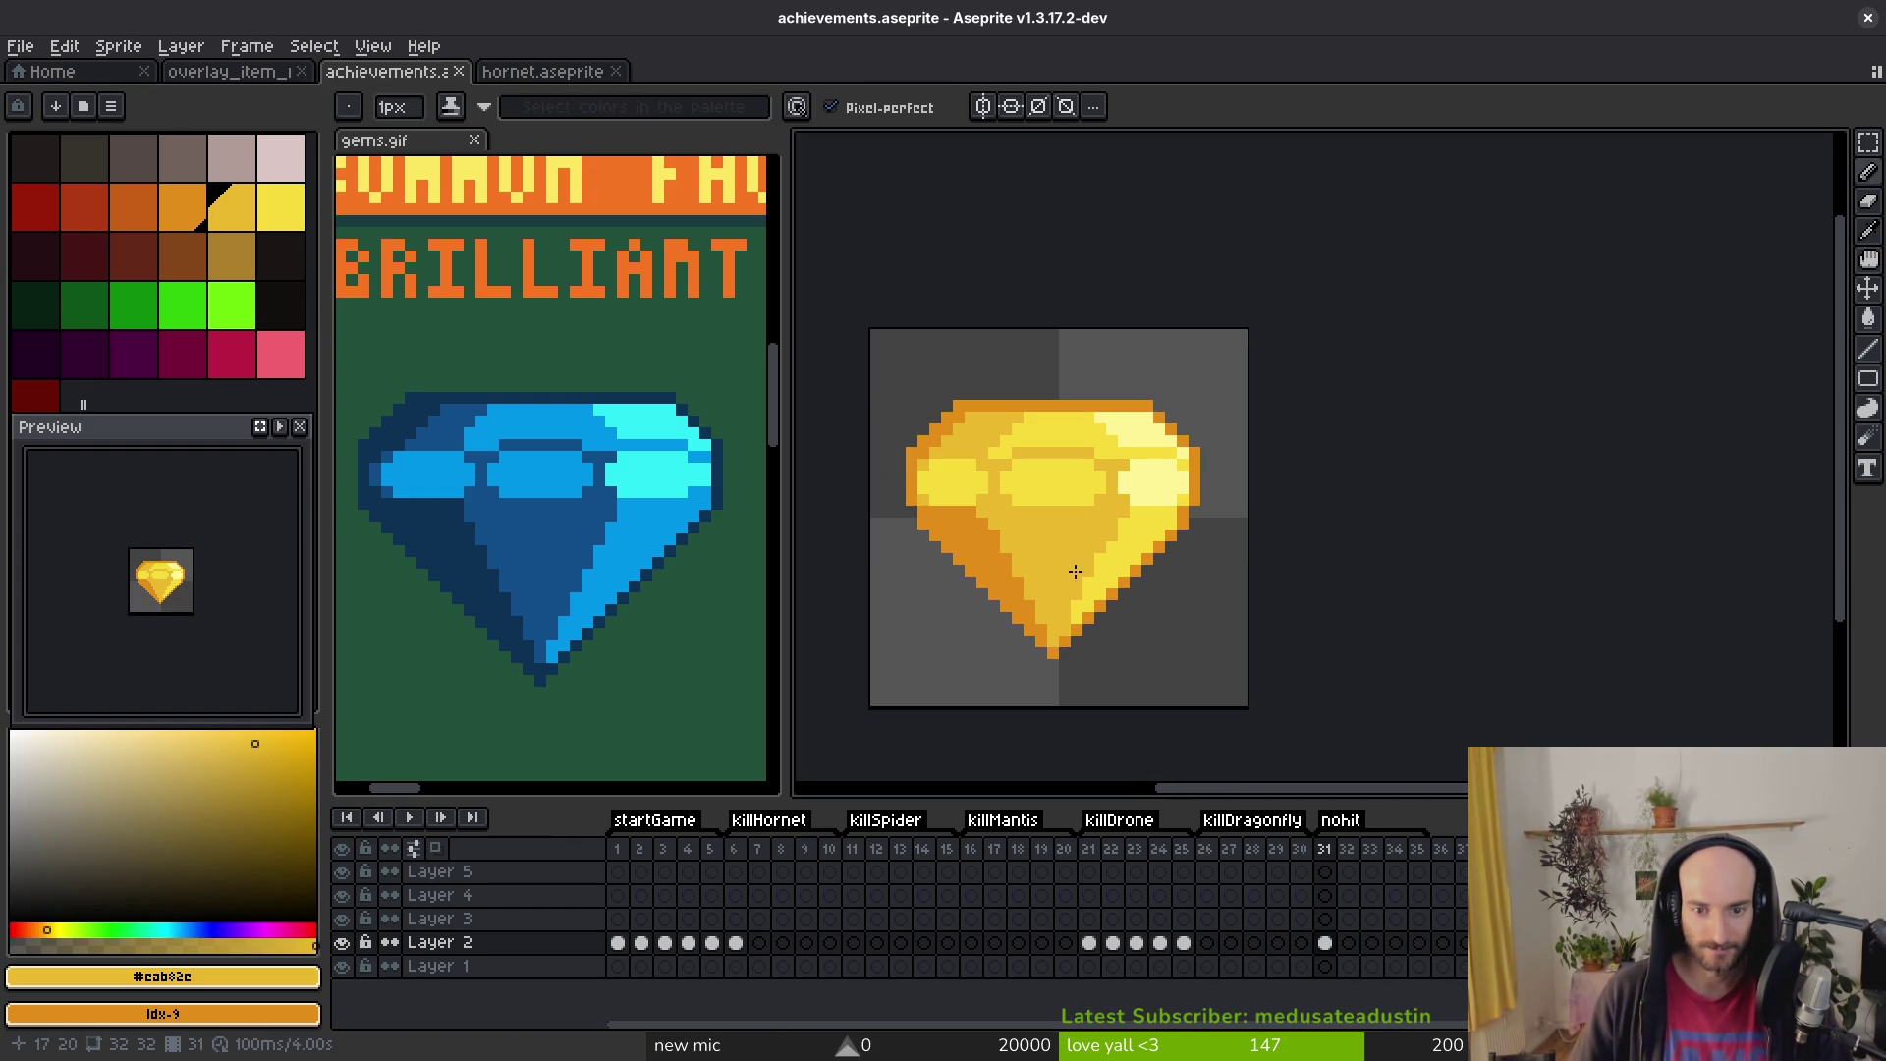
{"action": "scroll", "coordinate": [1100, 574], "scroll_direction": "up", "scroll_amount": 4}
{"action": "left_click", "coordinate": [1133, 503], "text": "alt"}
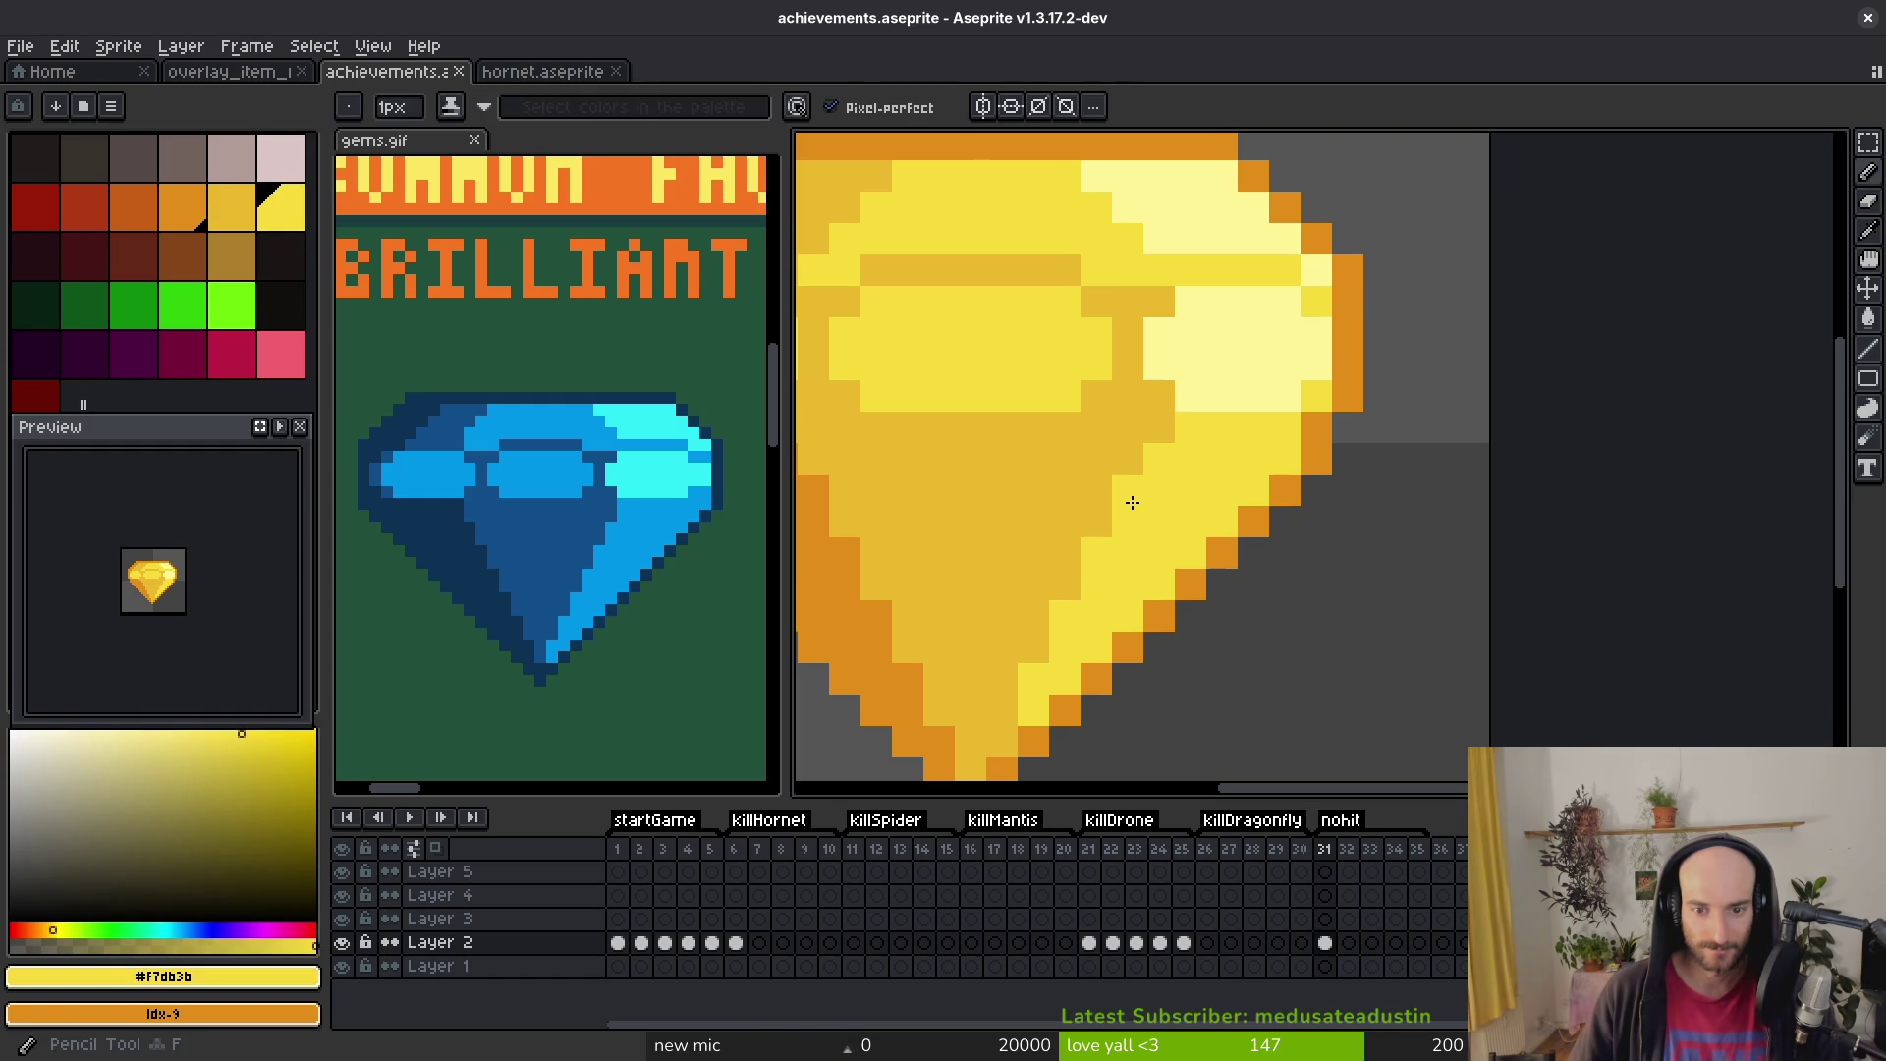
{"action": "scroll", "coordinate": [1133, 503], "scroll_direction": "down", "scroll_amount": 3}
{"action": "left_click", "coordinate": [1082, 529], "text": "alt"}
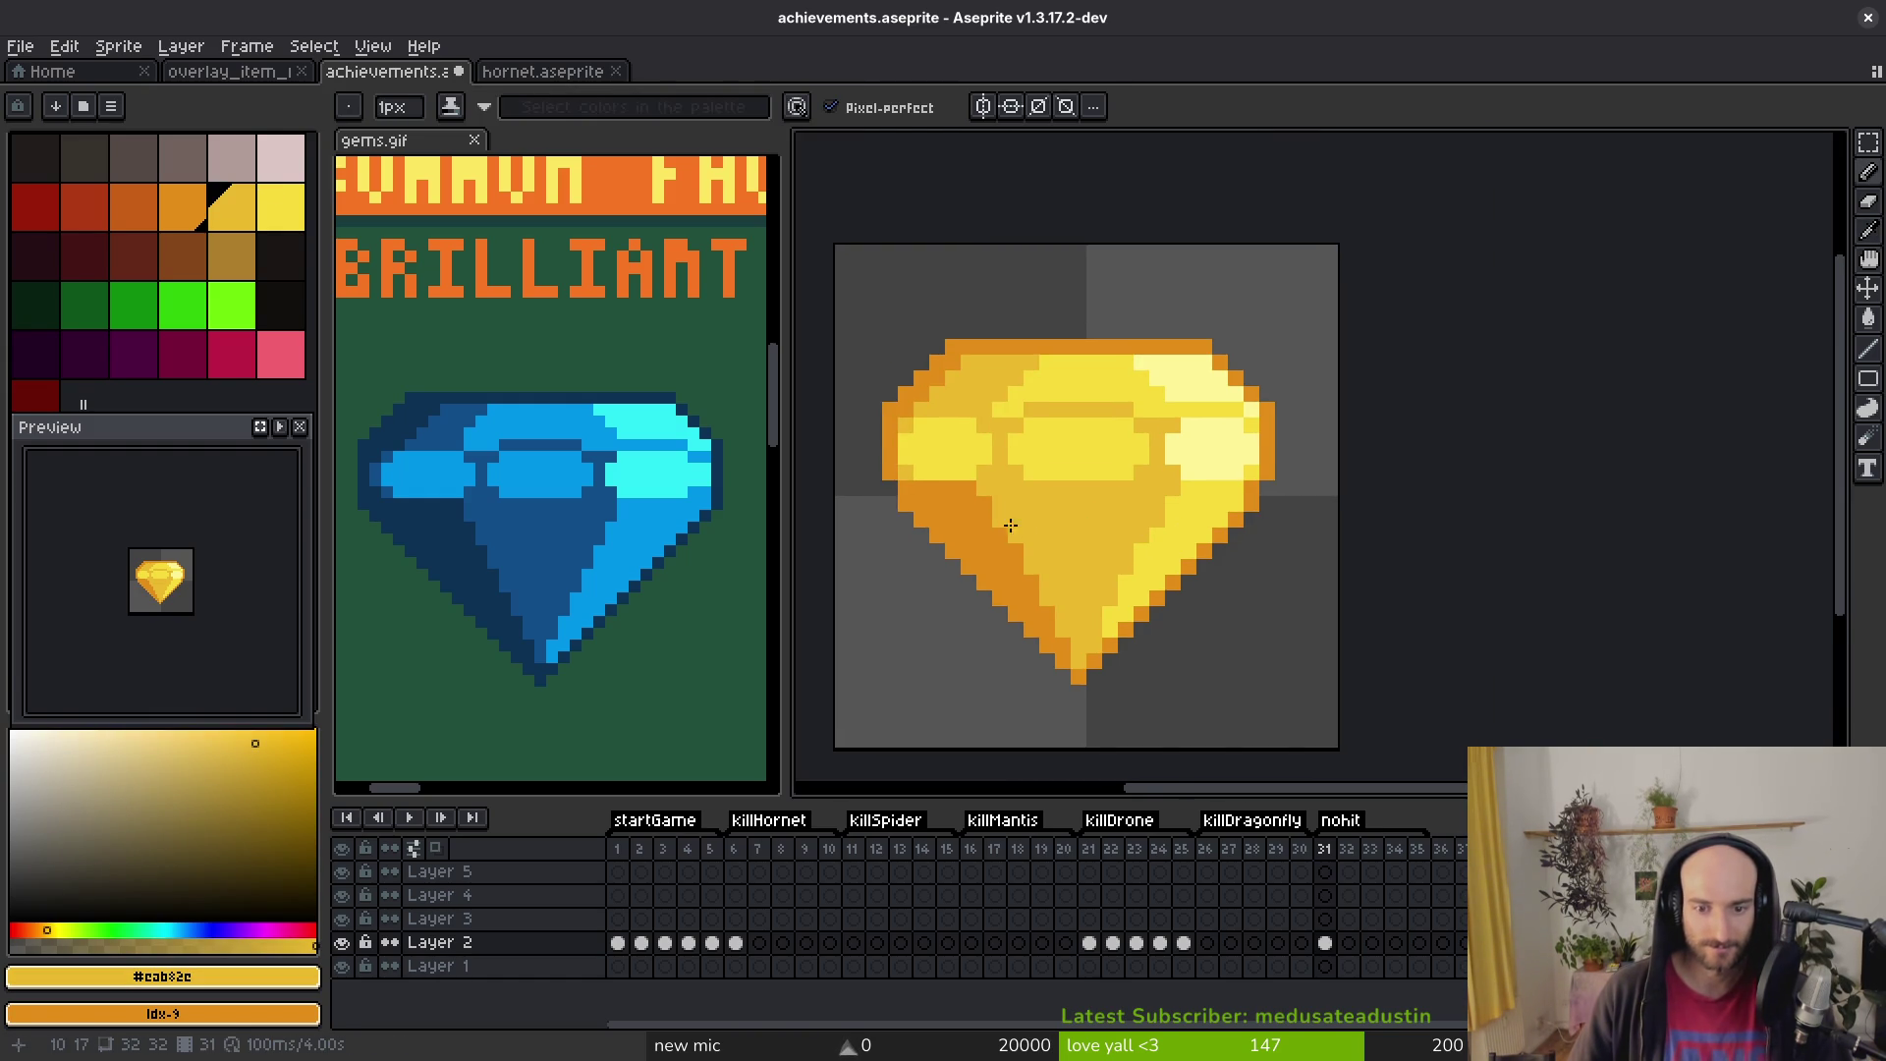
{"action": "scroll", "coordinate": [1005, 520], "scroll_direction": "up", "scroll_amount": 3}
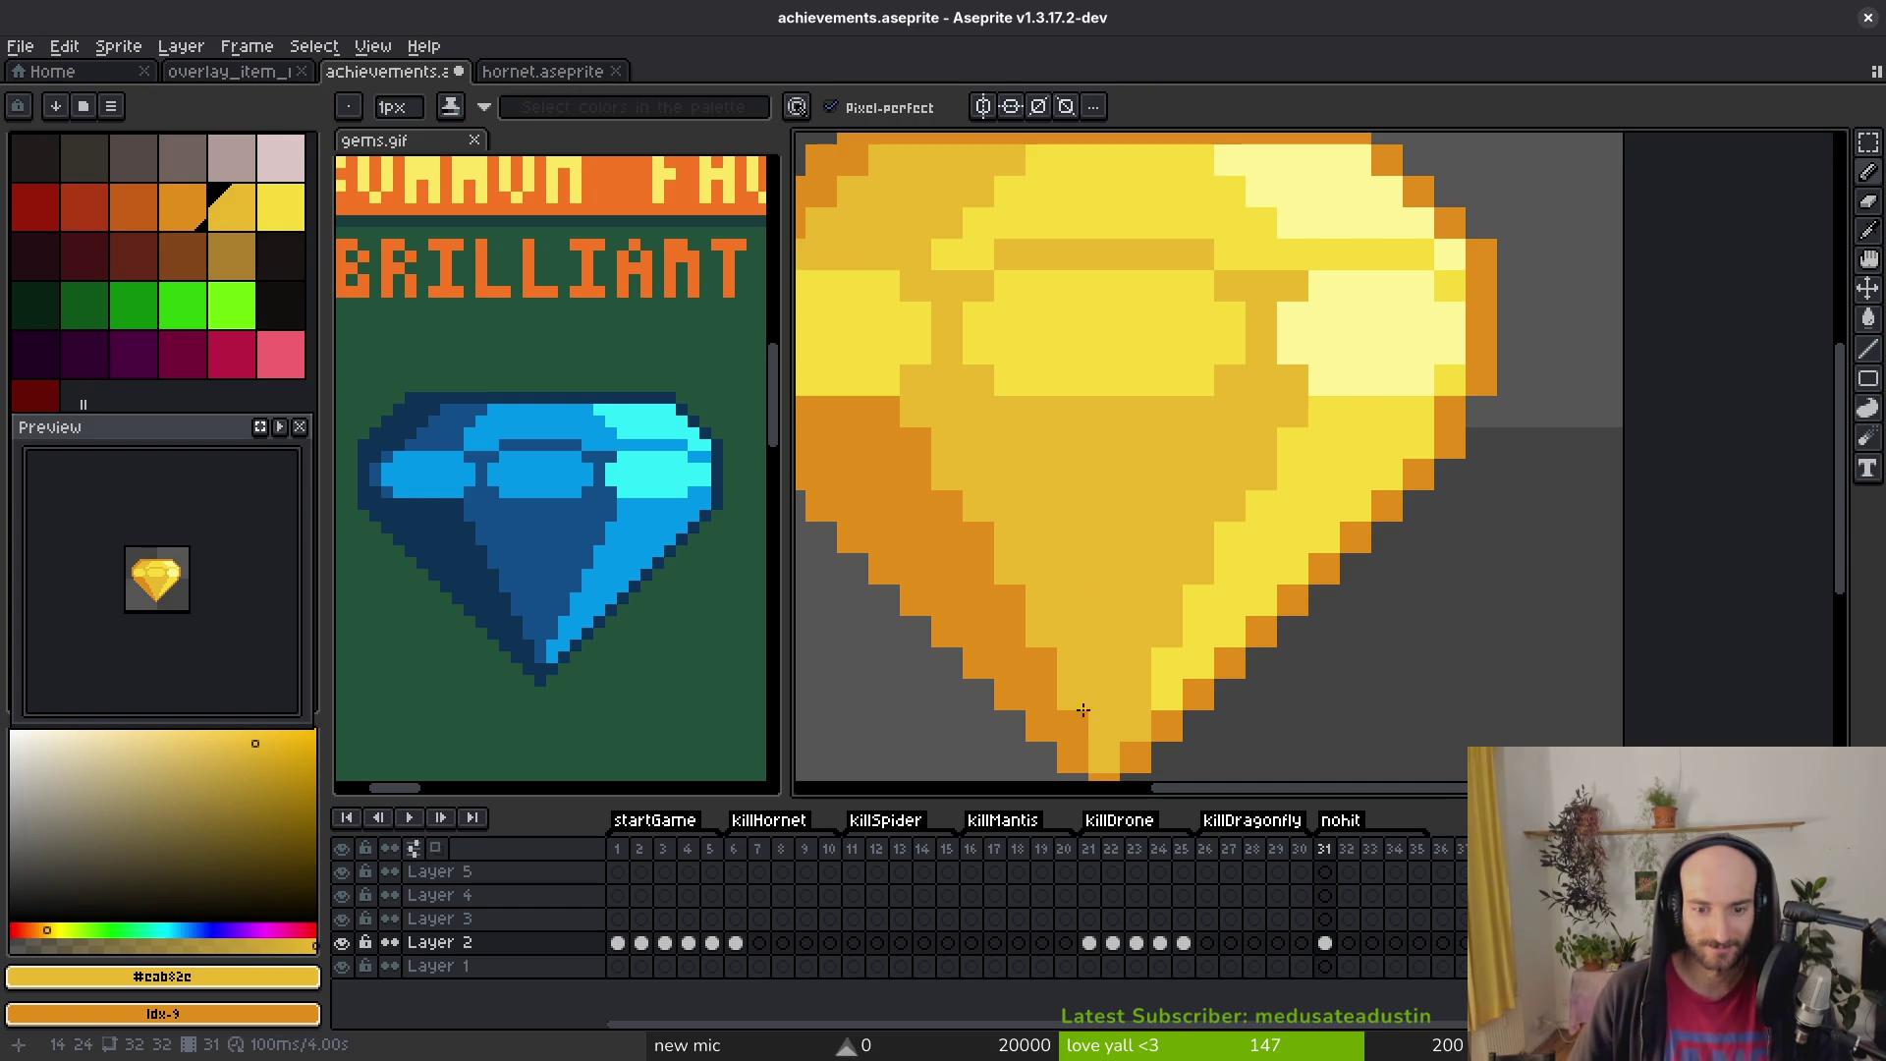
{"action": "scroll", "coordinate": [1075, 518], "scroll_direction": "down", "scroll_amount": 4}
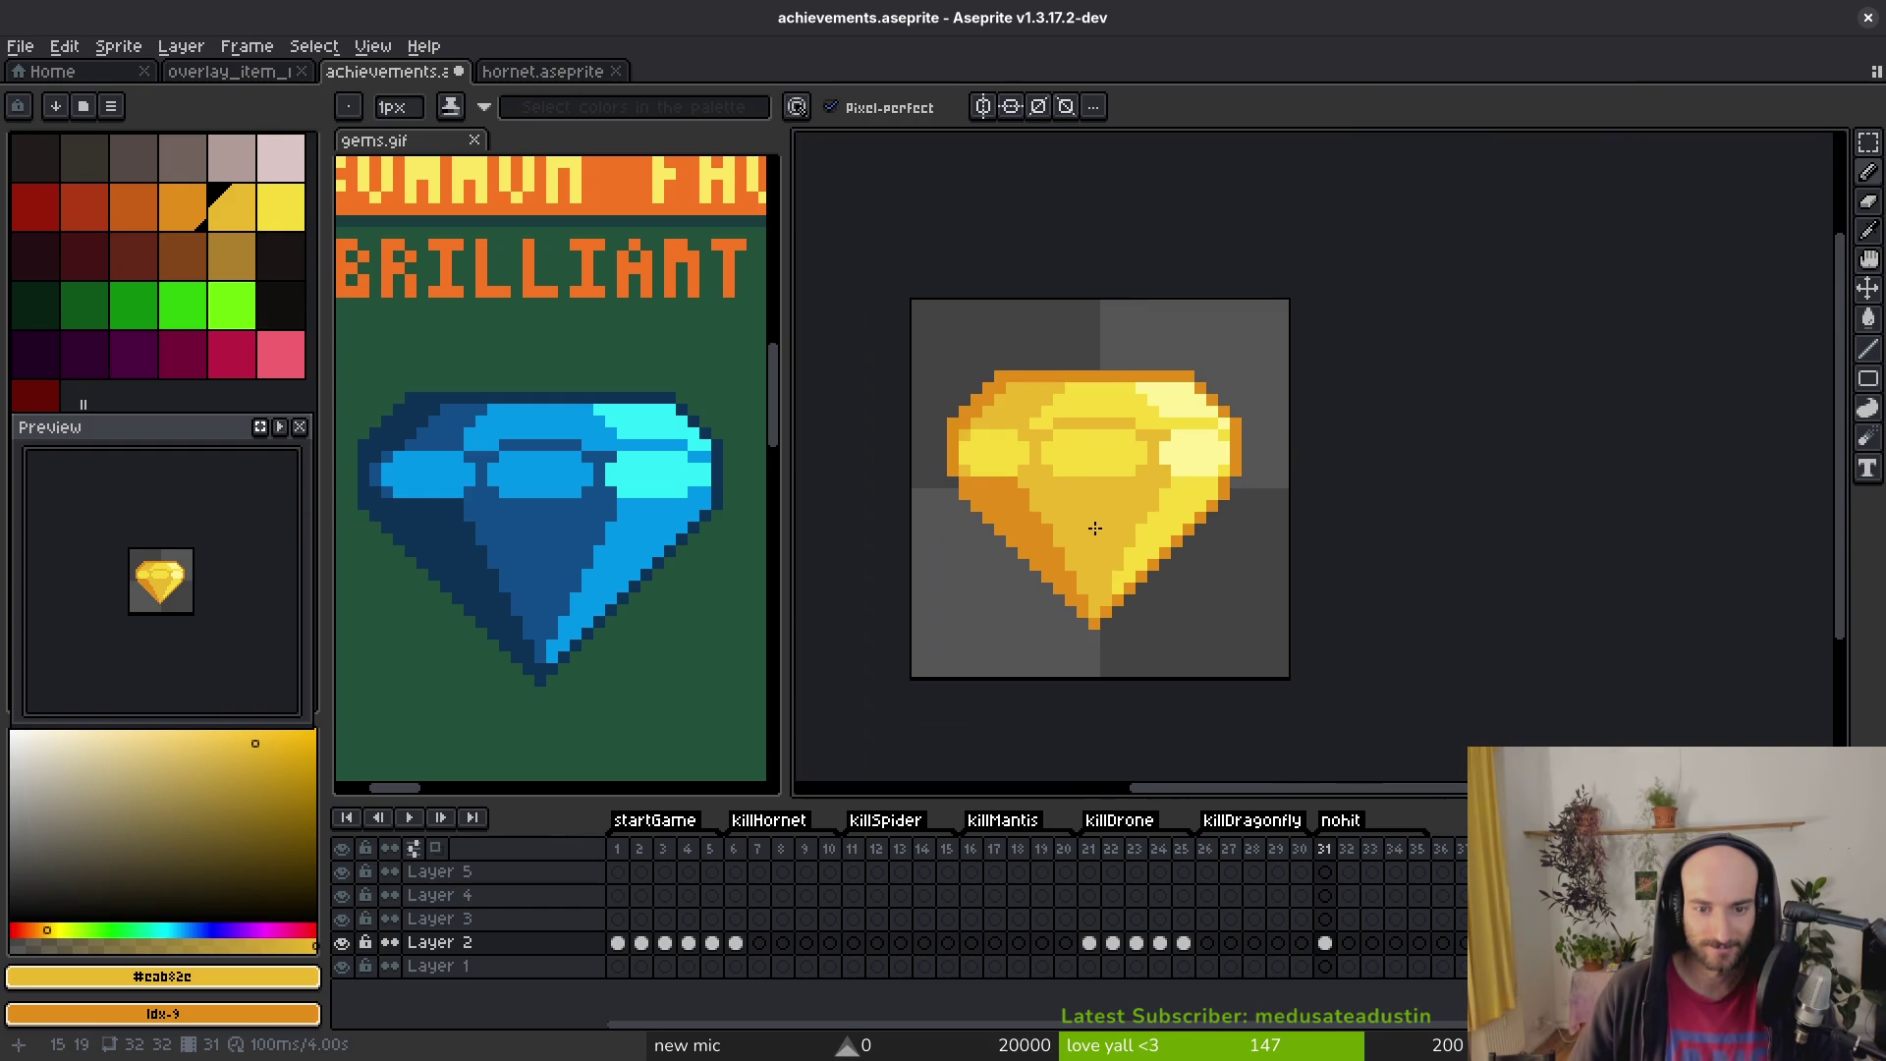
{"action": "key", "text": "ctrl+s"}
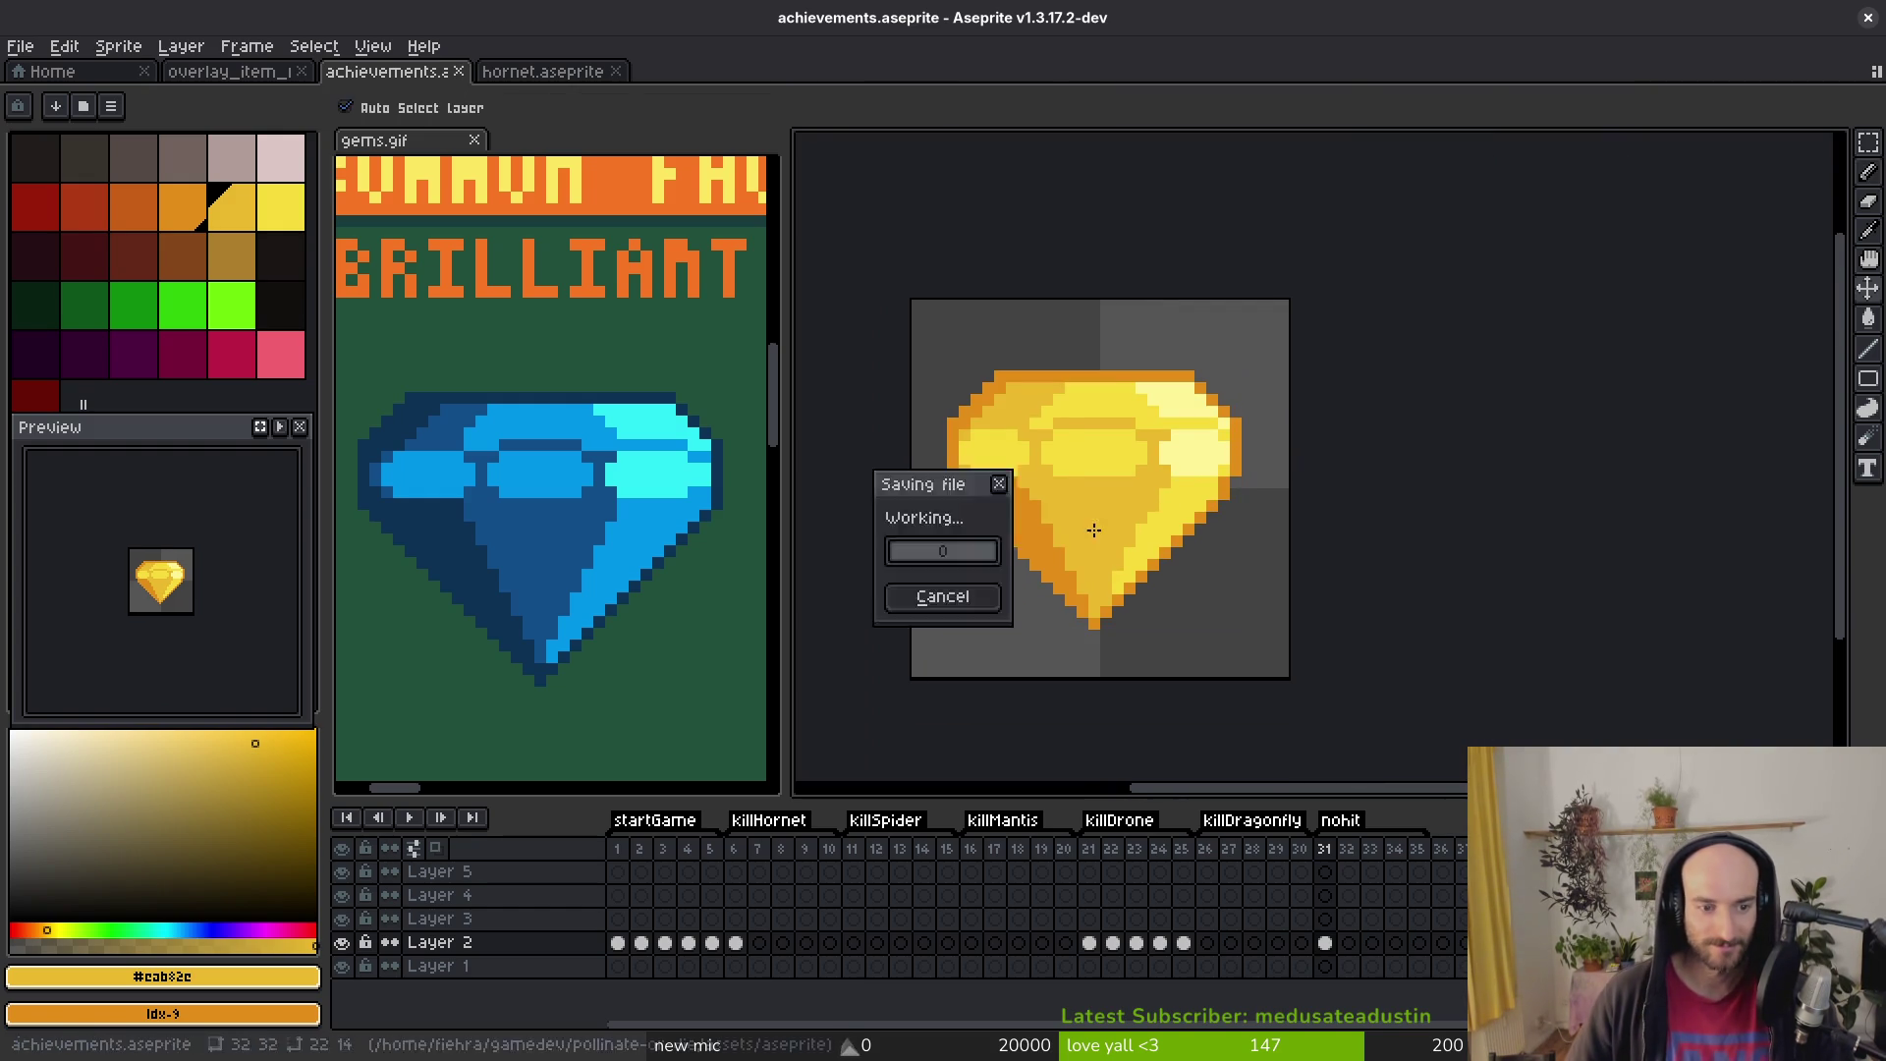
Step: Redo the last pencil stroke on the gem and save the file
{"action": "key", "text": "ctrl+y"}
{"action": "scroll", "coordinate": [1098, 544], "scroll_direction": "up", "scroll_amount": 3}
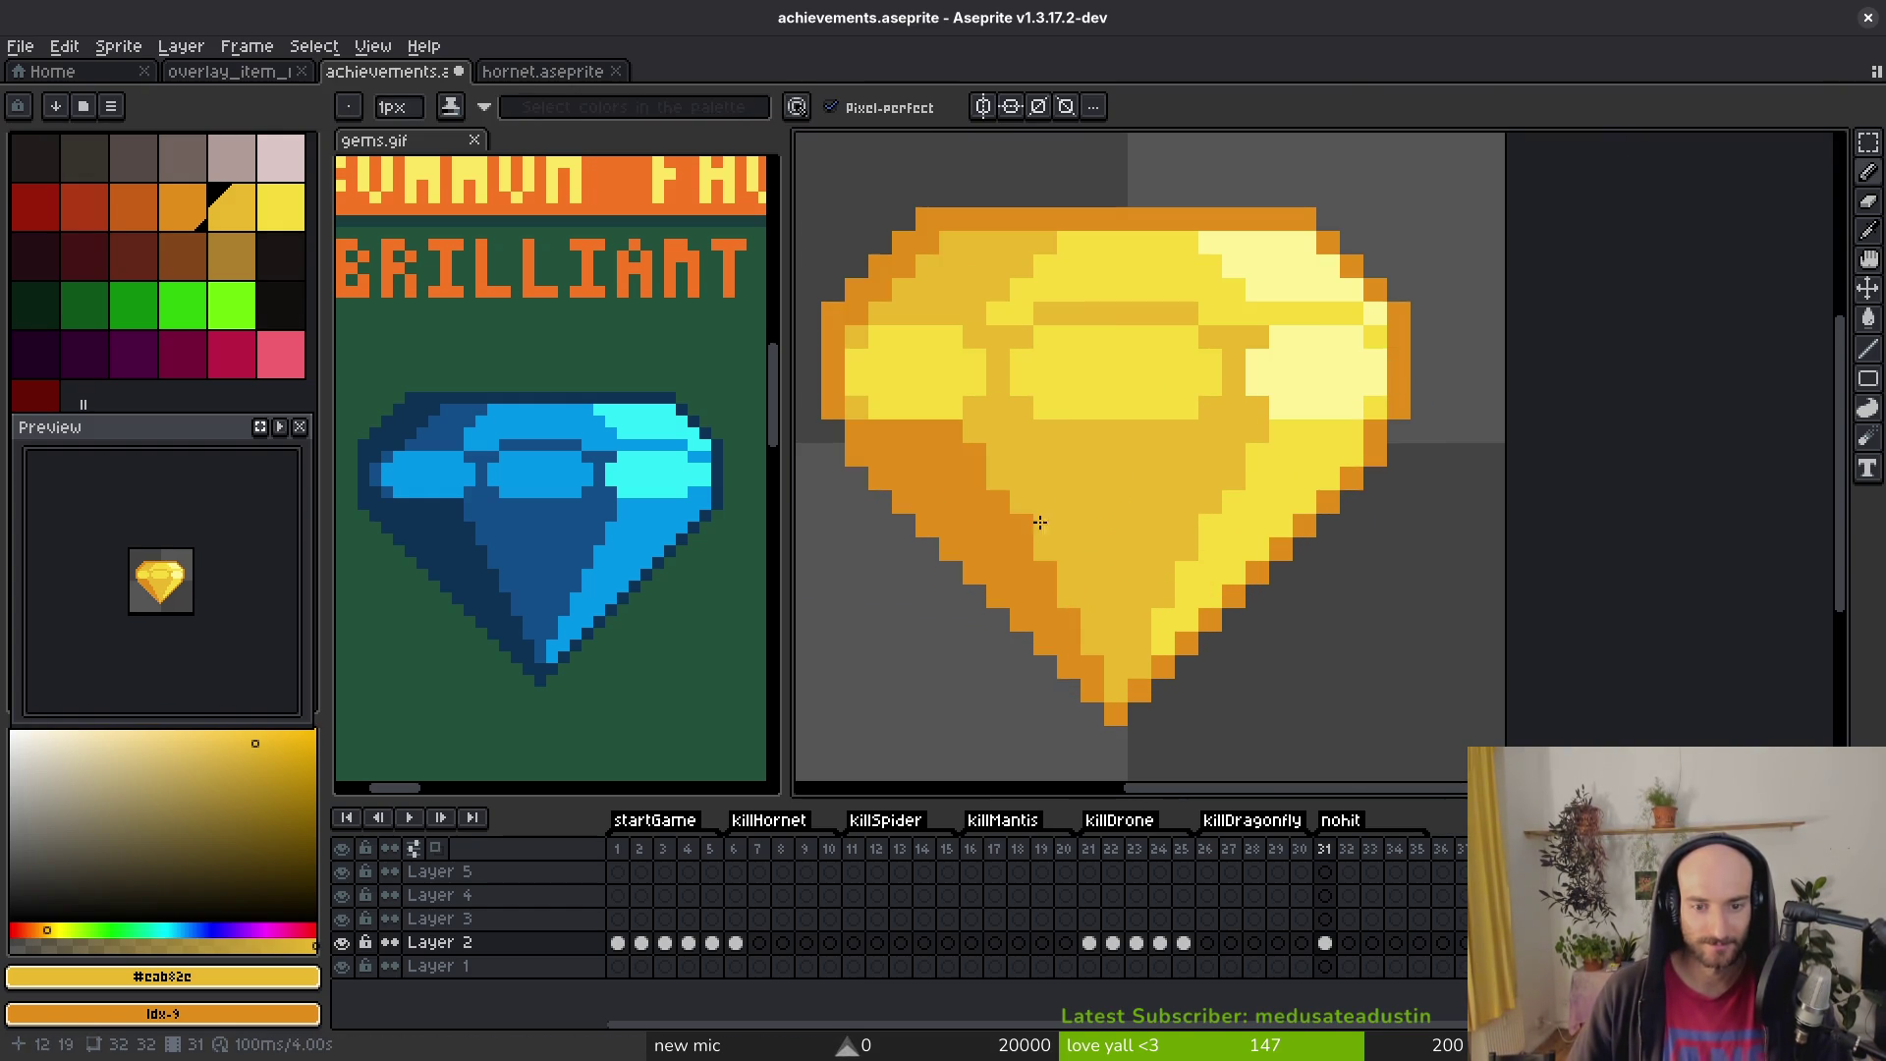
{"action": "scroll", "coordinate": [1034, 523], "scroll_direction": "down", "scroll_amount": 5}
{"action": "key", "text": "ctrl+s"}
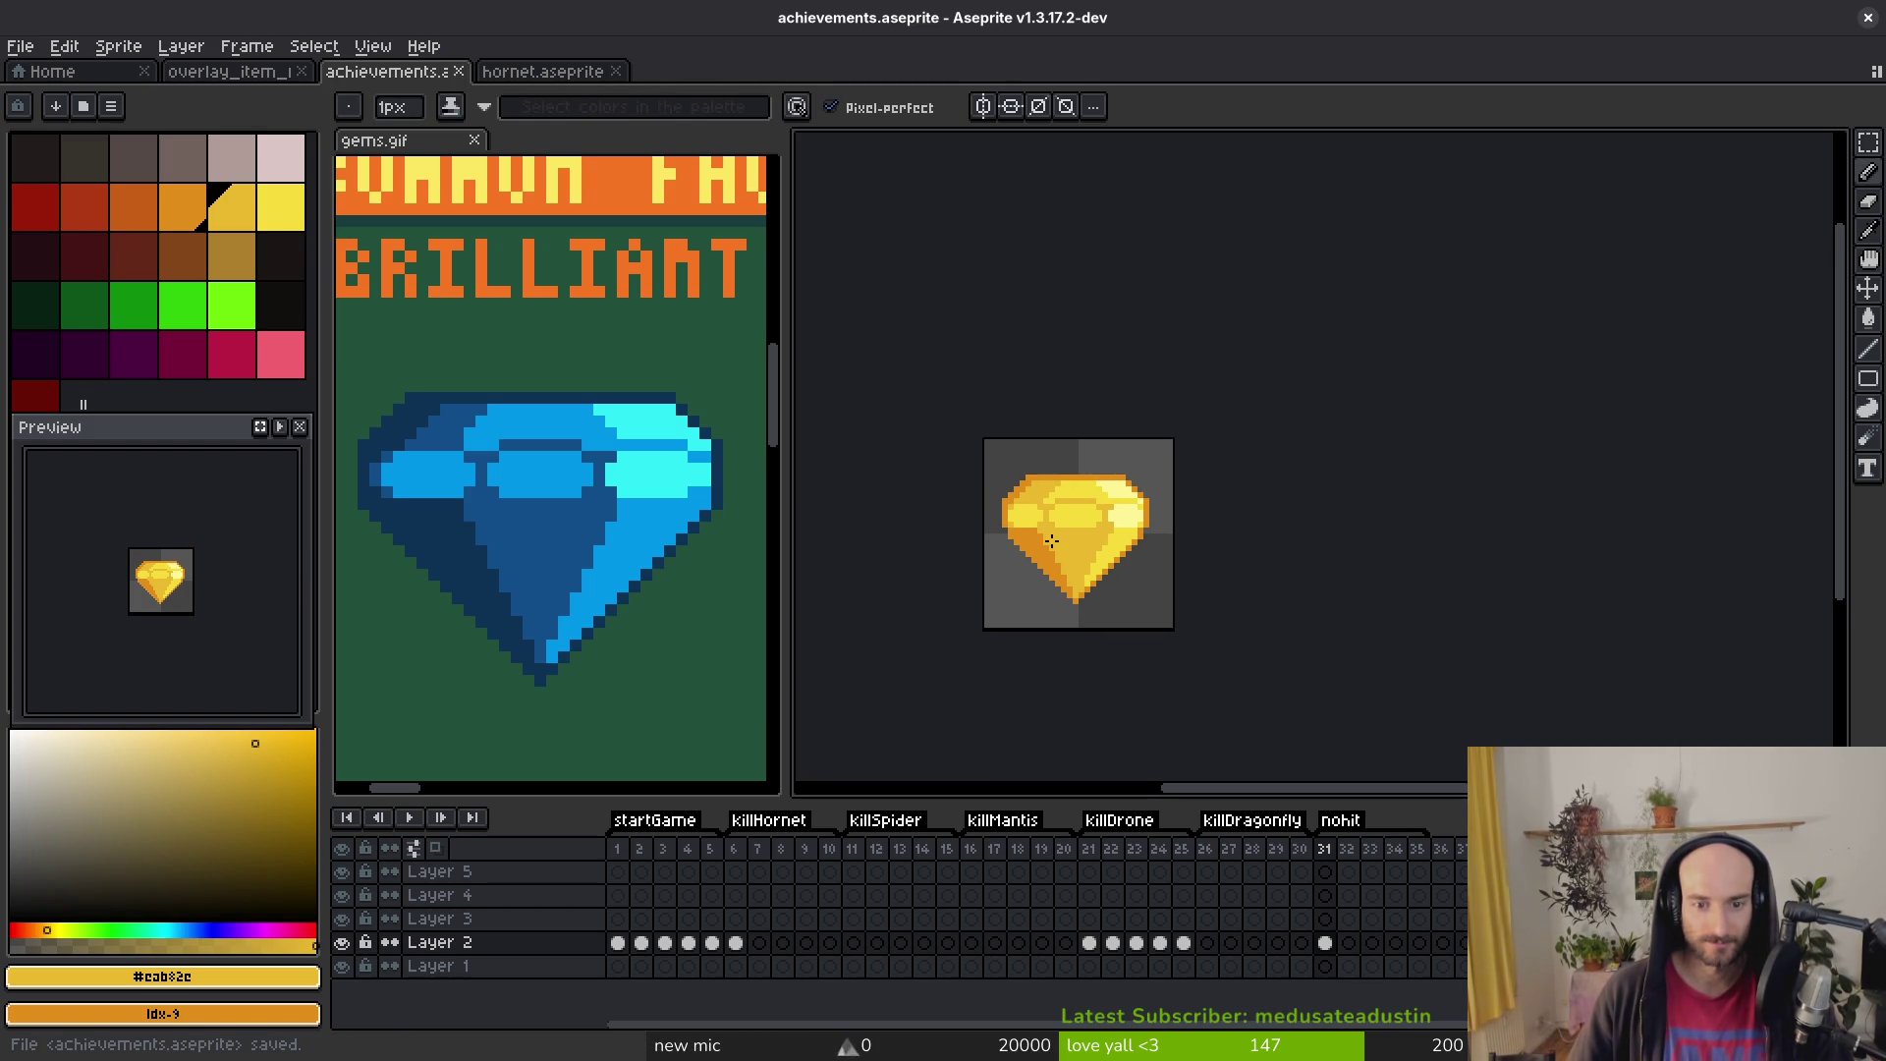
{"action": "scroll", "coordinate": [1036, 520], "scroll_direction": "up", "scroll_amount": 6}
Step: Try erasing and lightening the dark-orange upper-left outline, undo both, and save
{"action": "key", "text": "e"}
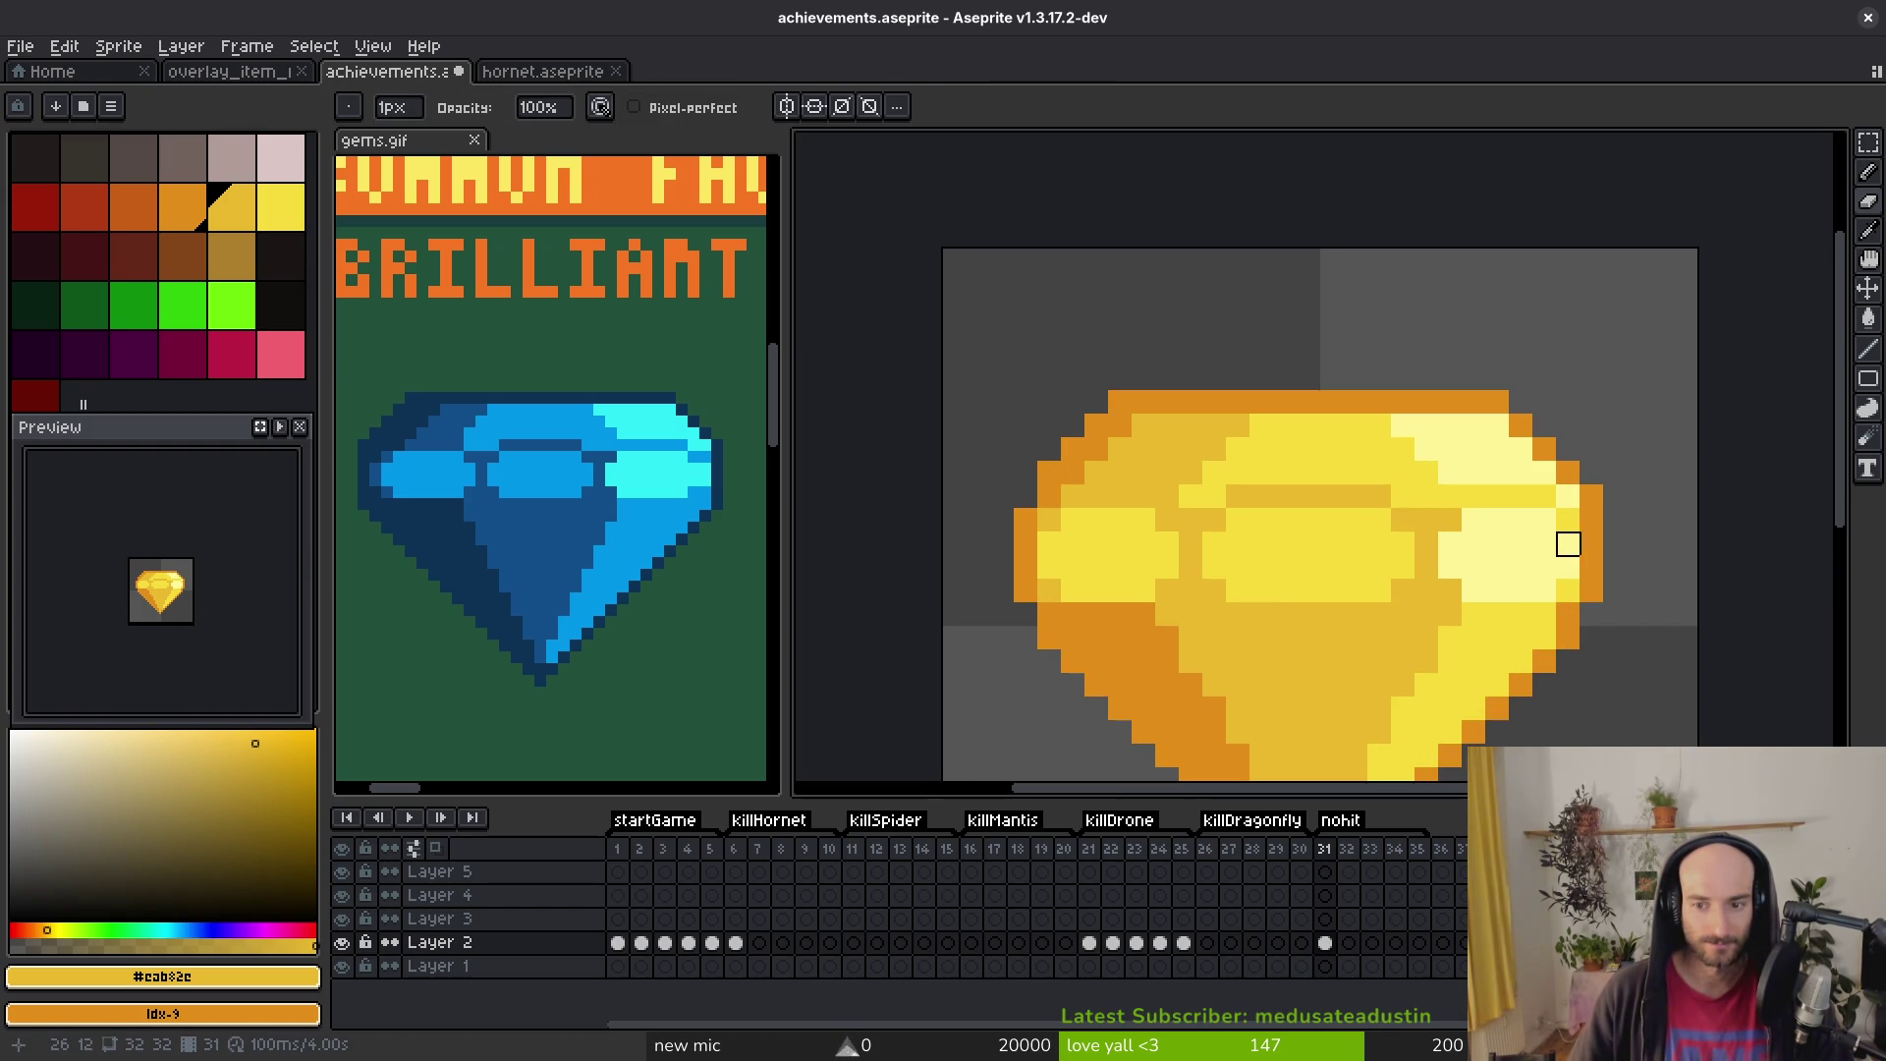
{"action": "scroll", "coordinate": [1614, 543], "scroll_direction": "down", "scroll_amount": 3}
{"action": "key", "text": "ctrl+z"}
{"action": "key", "text": "ctrl+z"}
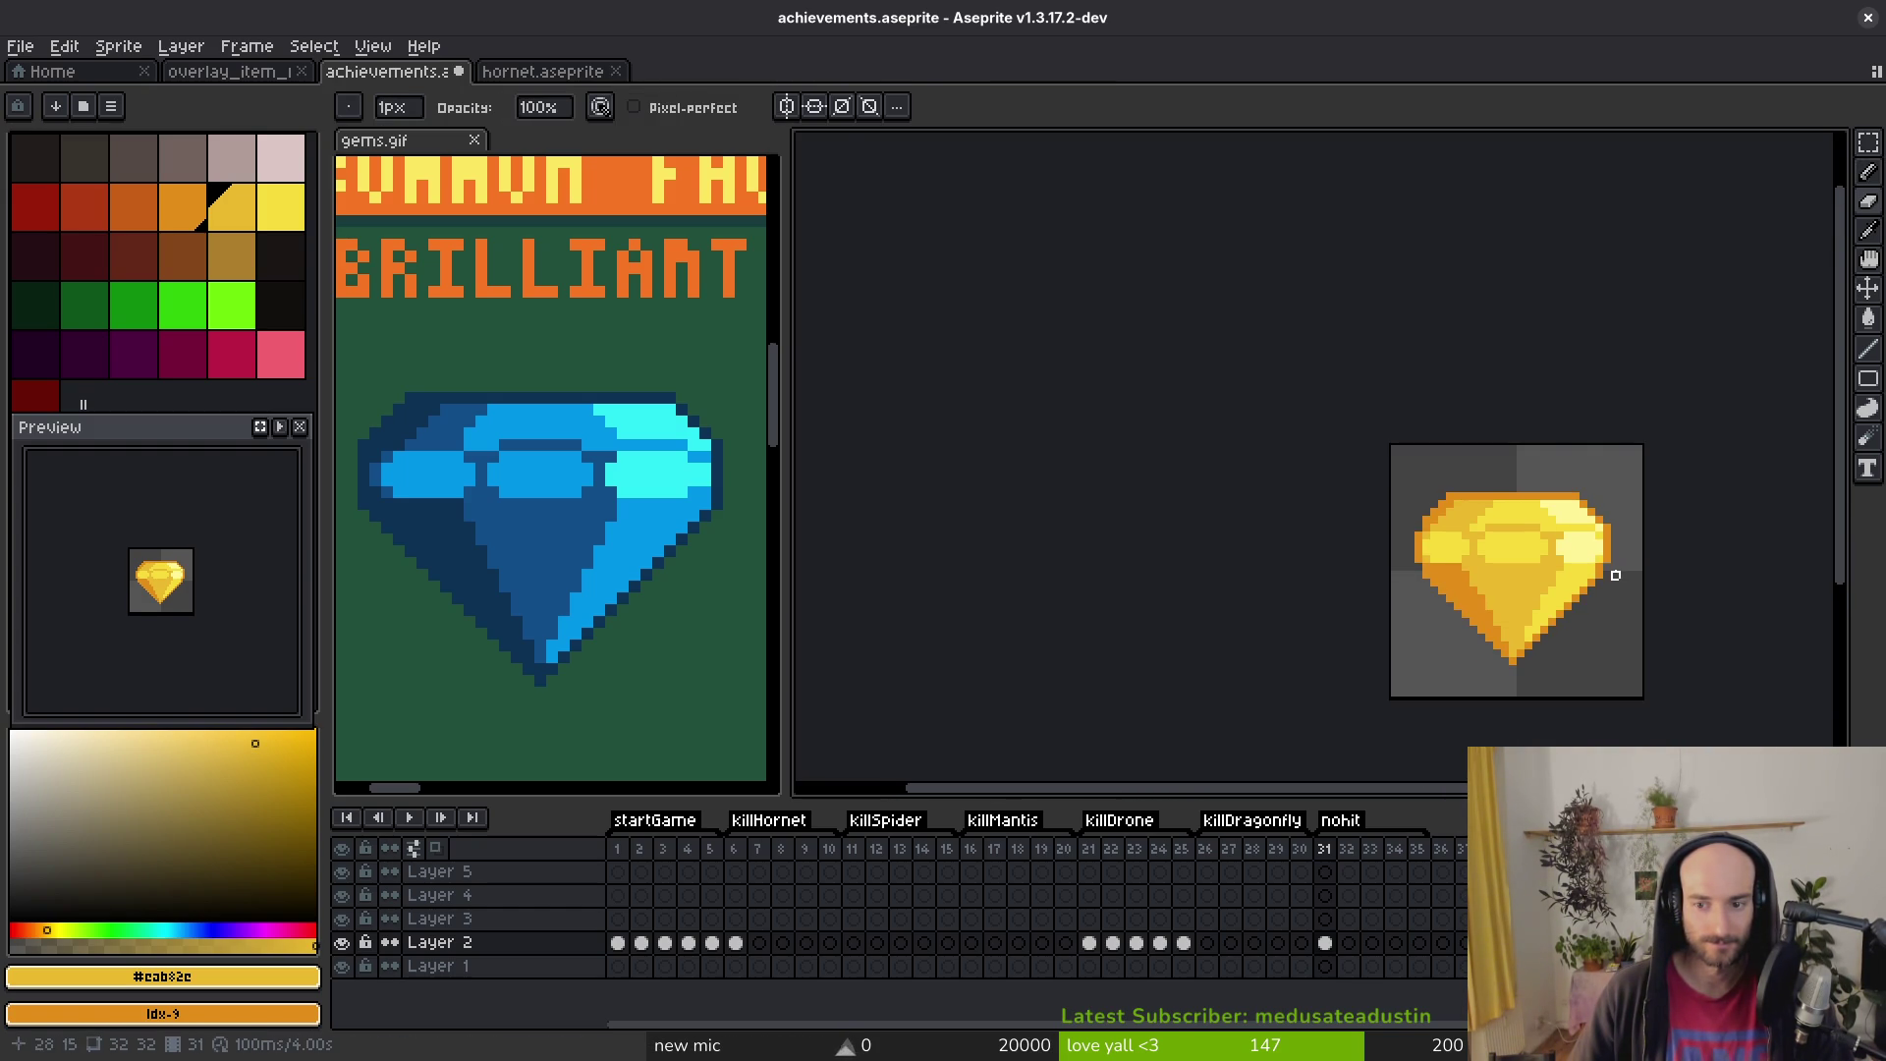
{"action": "scroll", "coordinate": [1352, 581], "scroll_direction": "up", "scroll_amount": 3}
{"action": "key", "text": "b"}
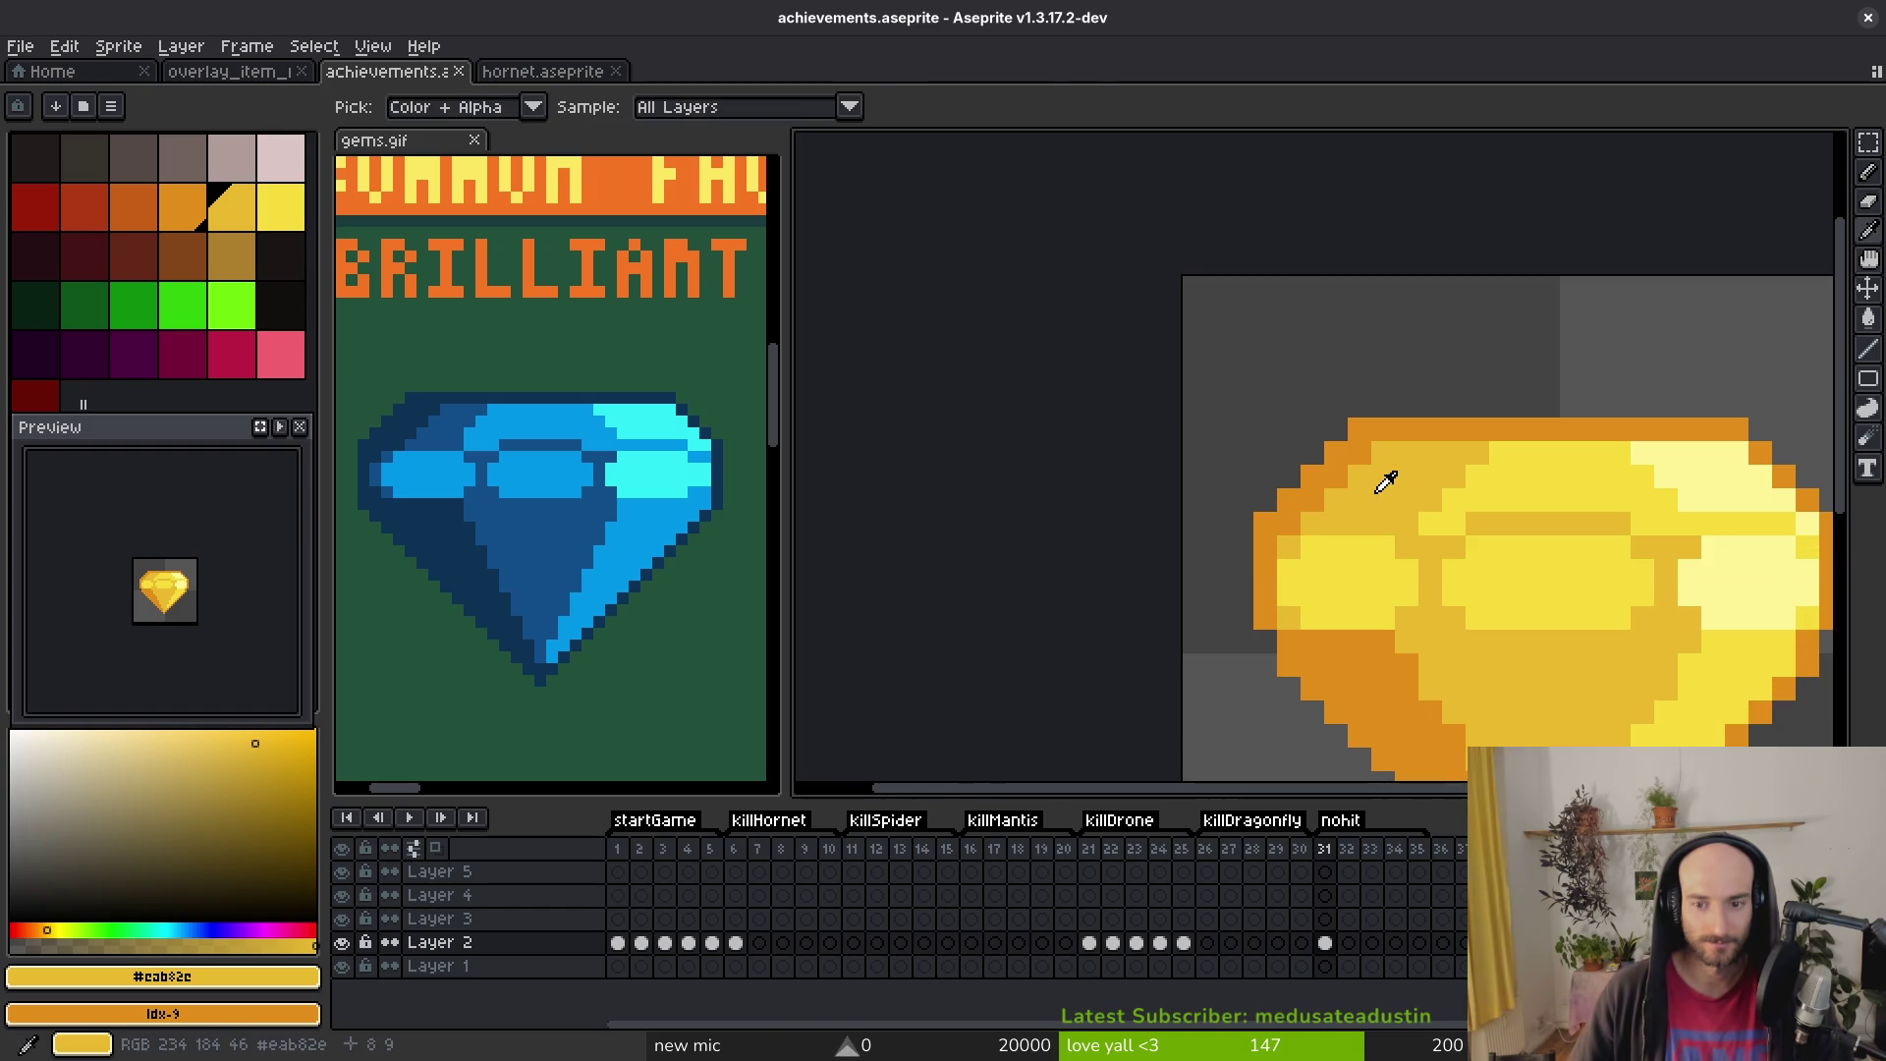
{"action": "left_click_drag", "start_coordinate": [1289, 512], "coordinate": [1344, 469]}
{"action": "scroll", "coordinate": [1377, 475], "scroll_direction": "down", "scroll_amount": 6}
{"action": "key", "text": "ctrl+z"}
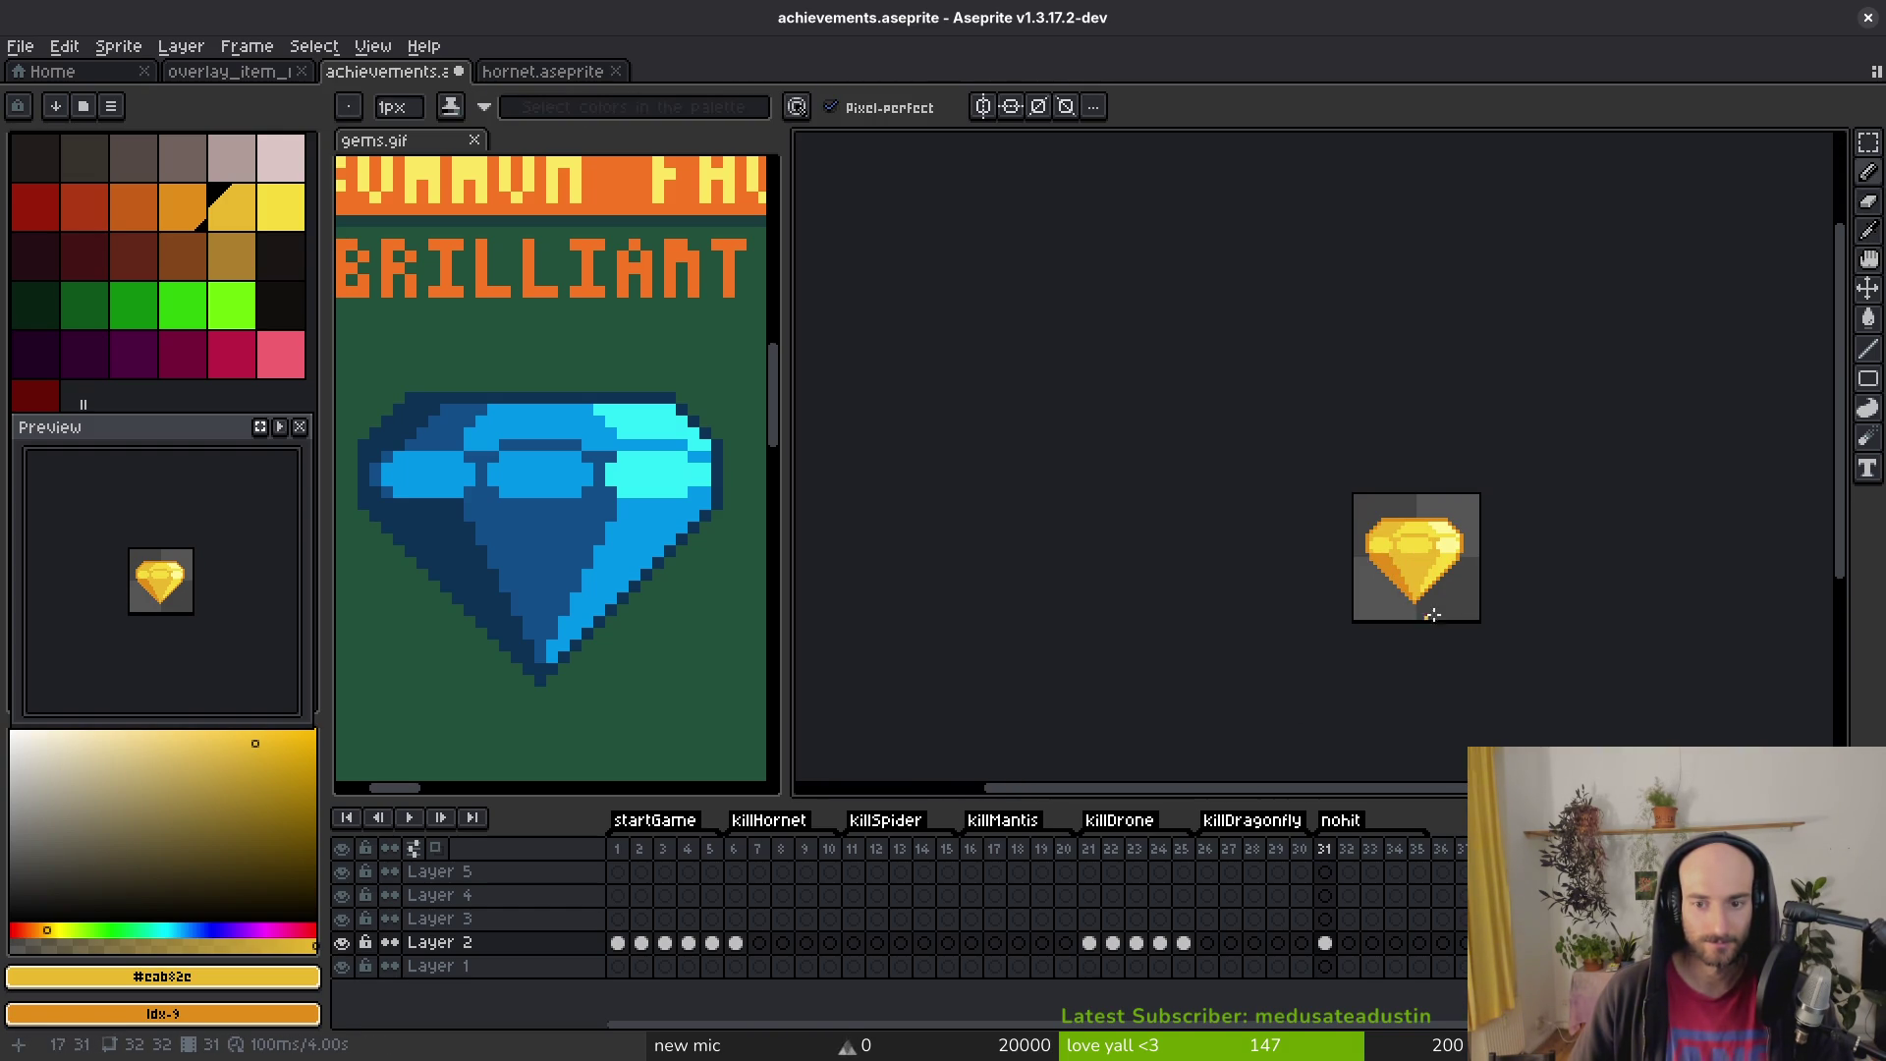
{"action": "key", "text": "ctrl+s"}
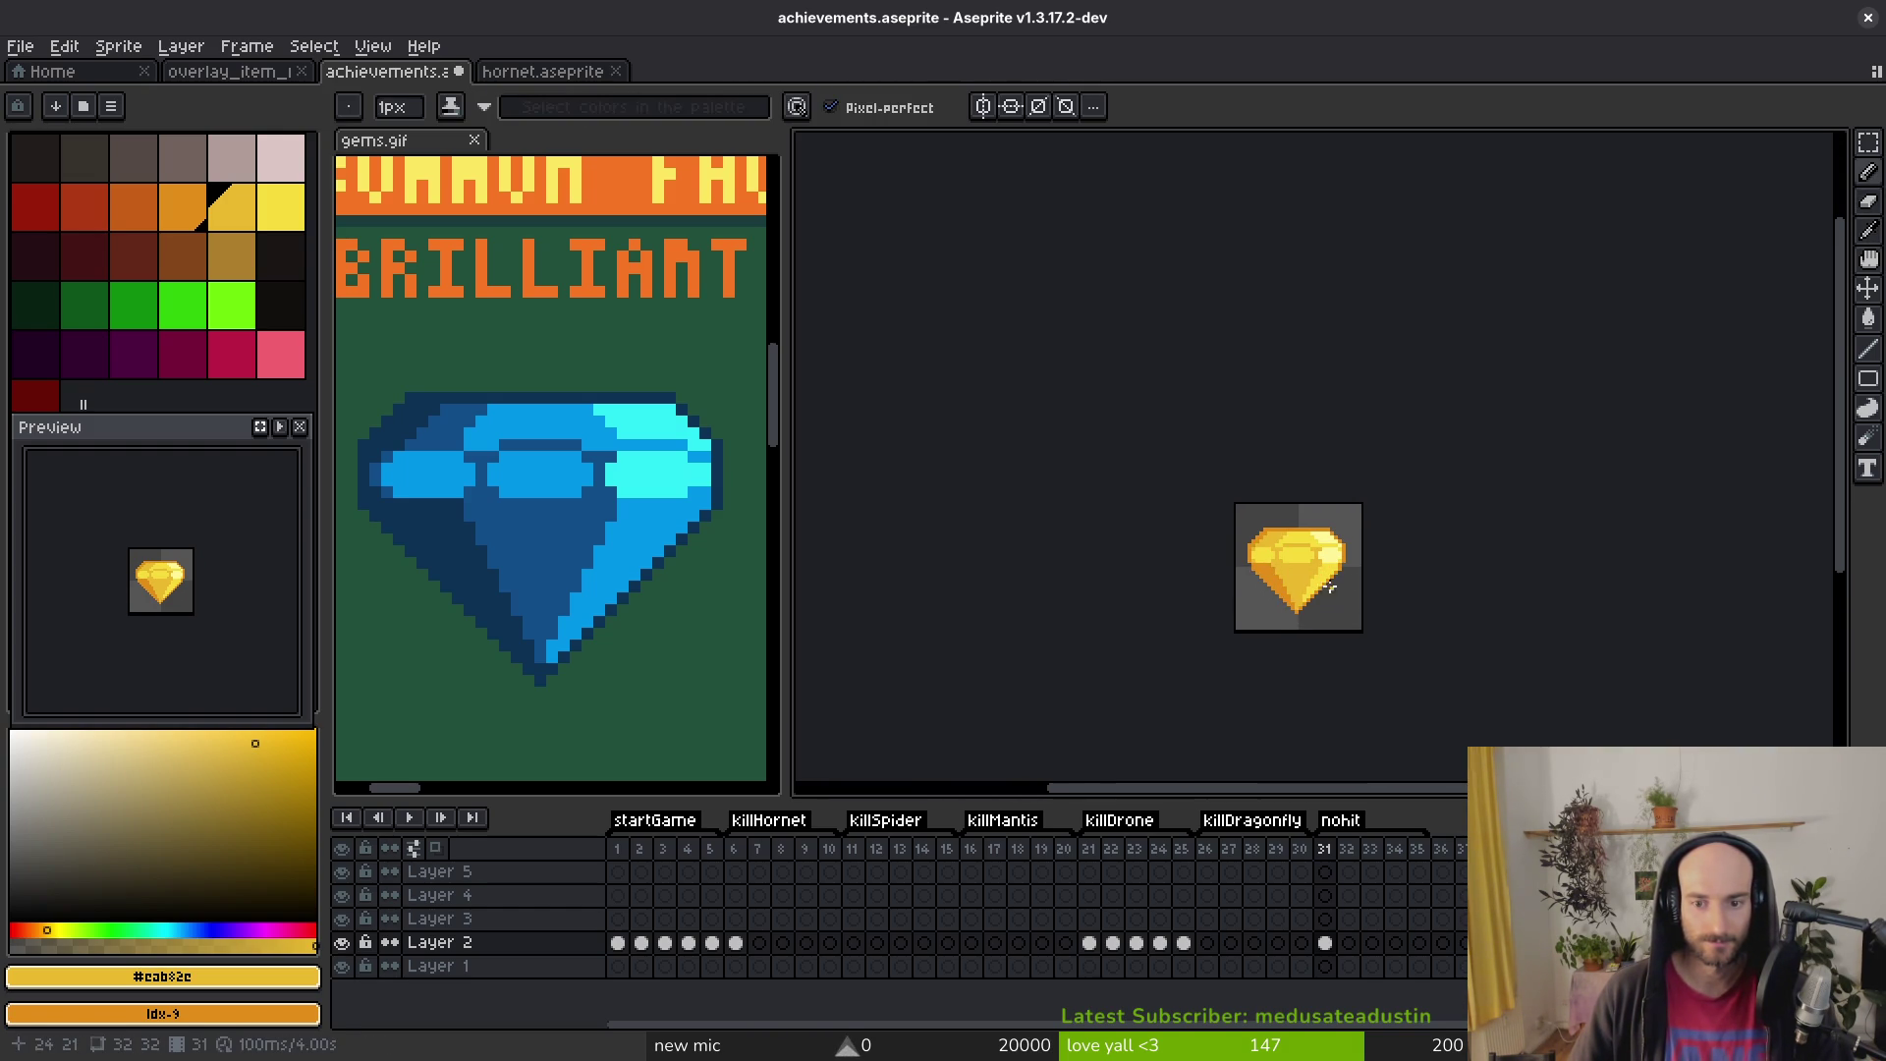
Step: Shift the gem further left in view and paint a rim pixel orange #e28c1e
{"action": "left_click_drag", "start_coordinate": [1322, 596], "coordinate": [1243, 599]}
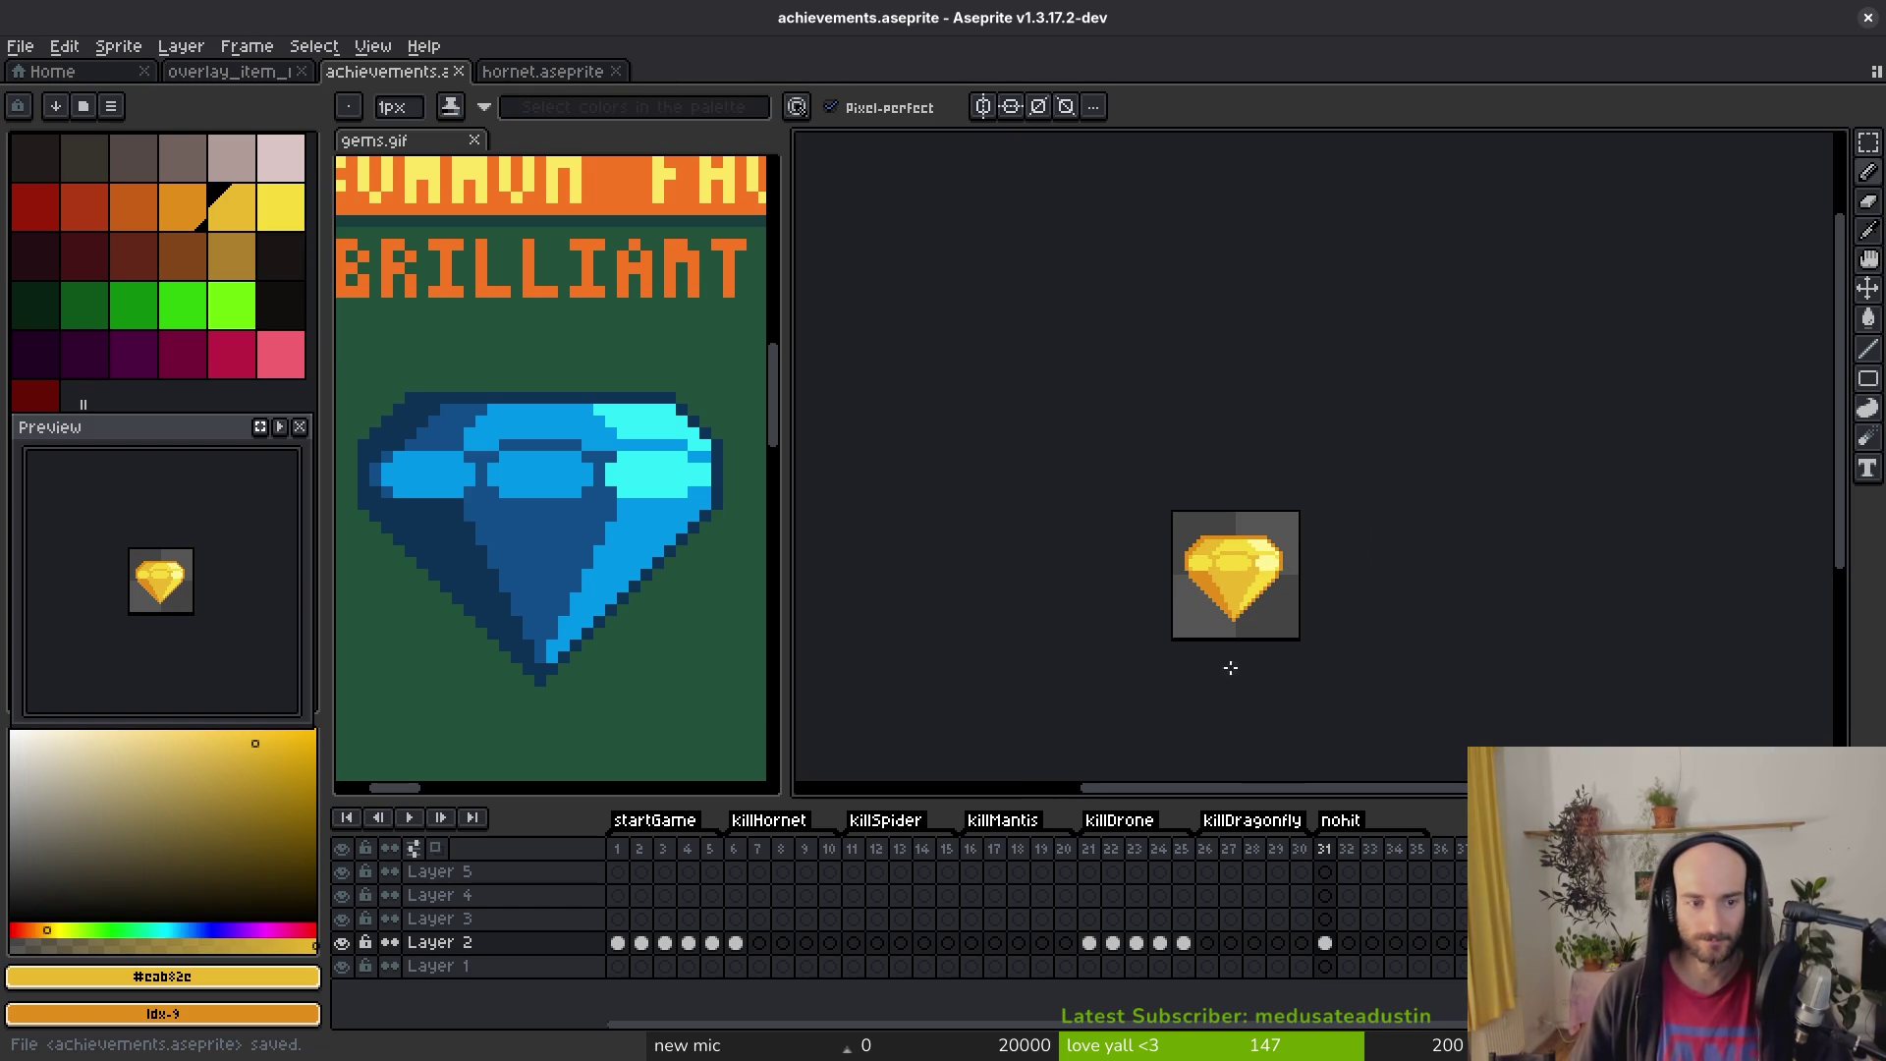
{"action": "scroll", "coordinate": [1208, 604], "scroll_direction": "up", "scroll_amount": 3}
{"action": "key", "text": "i"}
{"action": "key", "text": "b"}
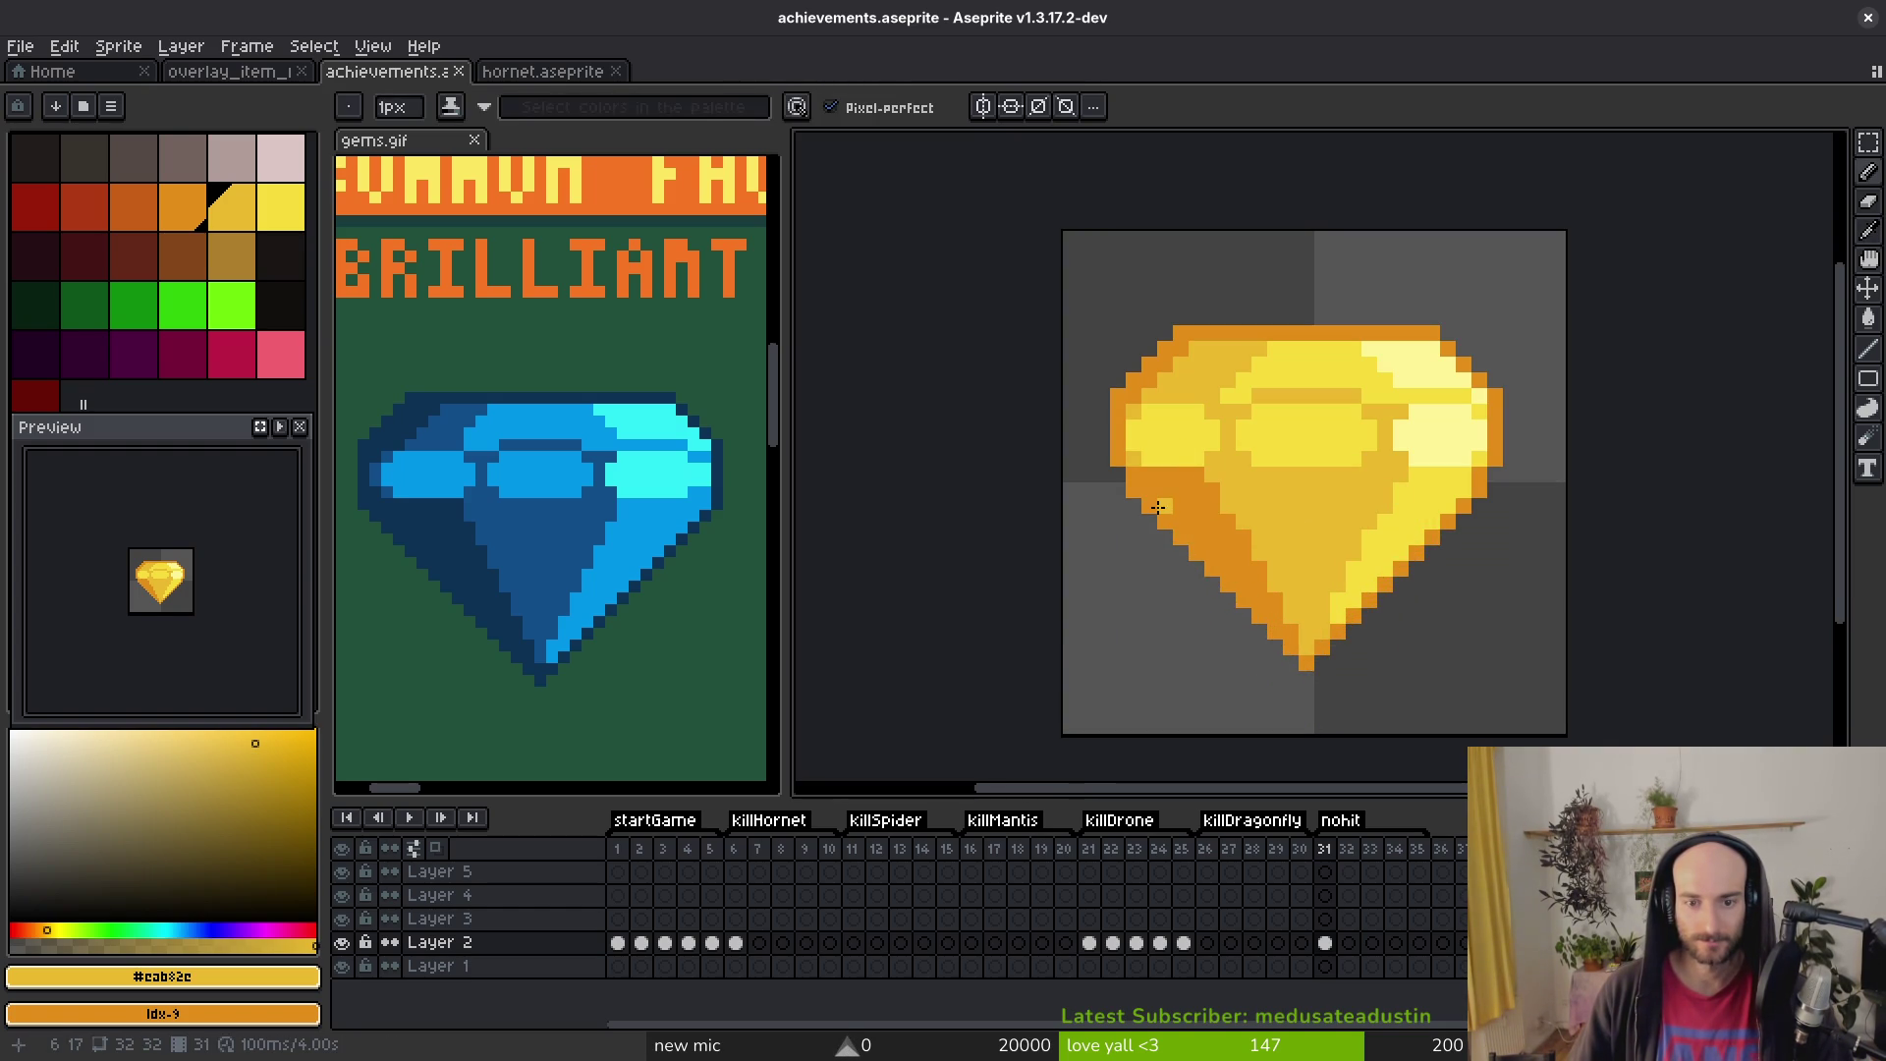
{"action": "scroll", "coordinate": [1156, 496], "scroll_direction": "up", "scroll_amount": 2}
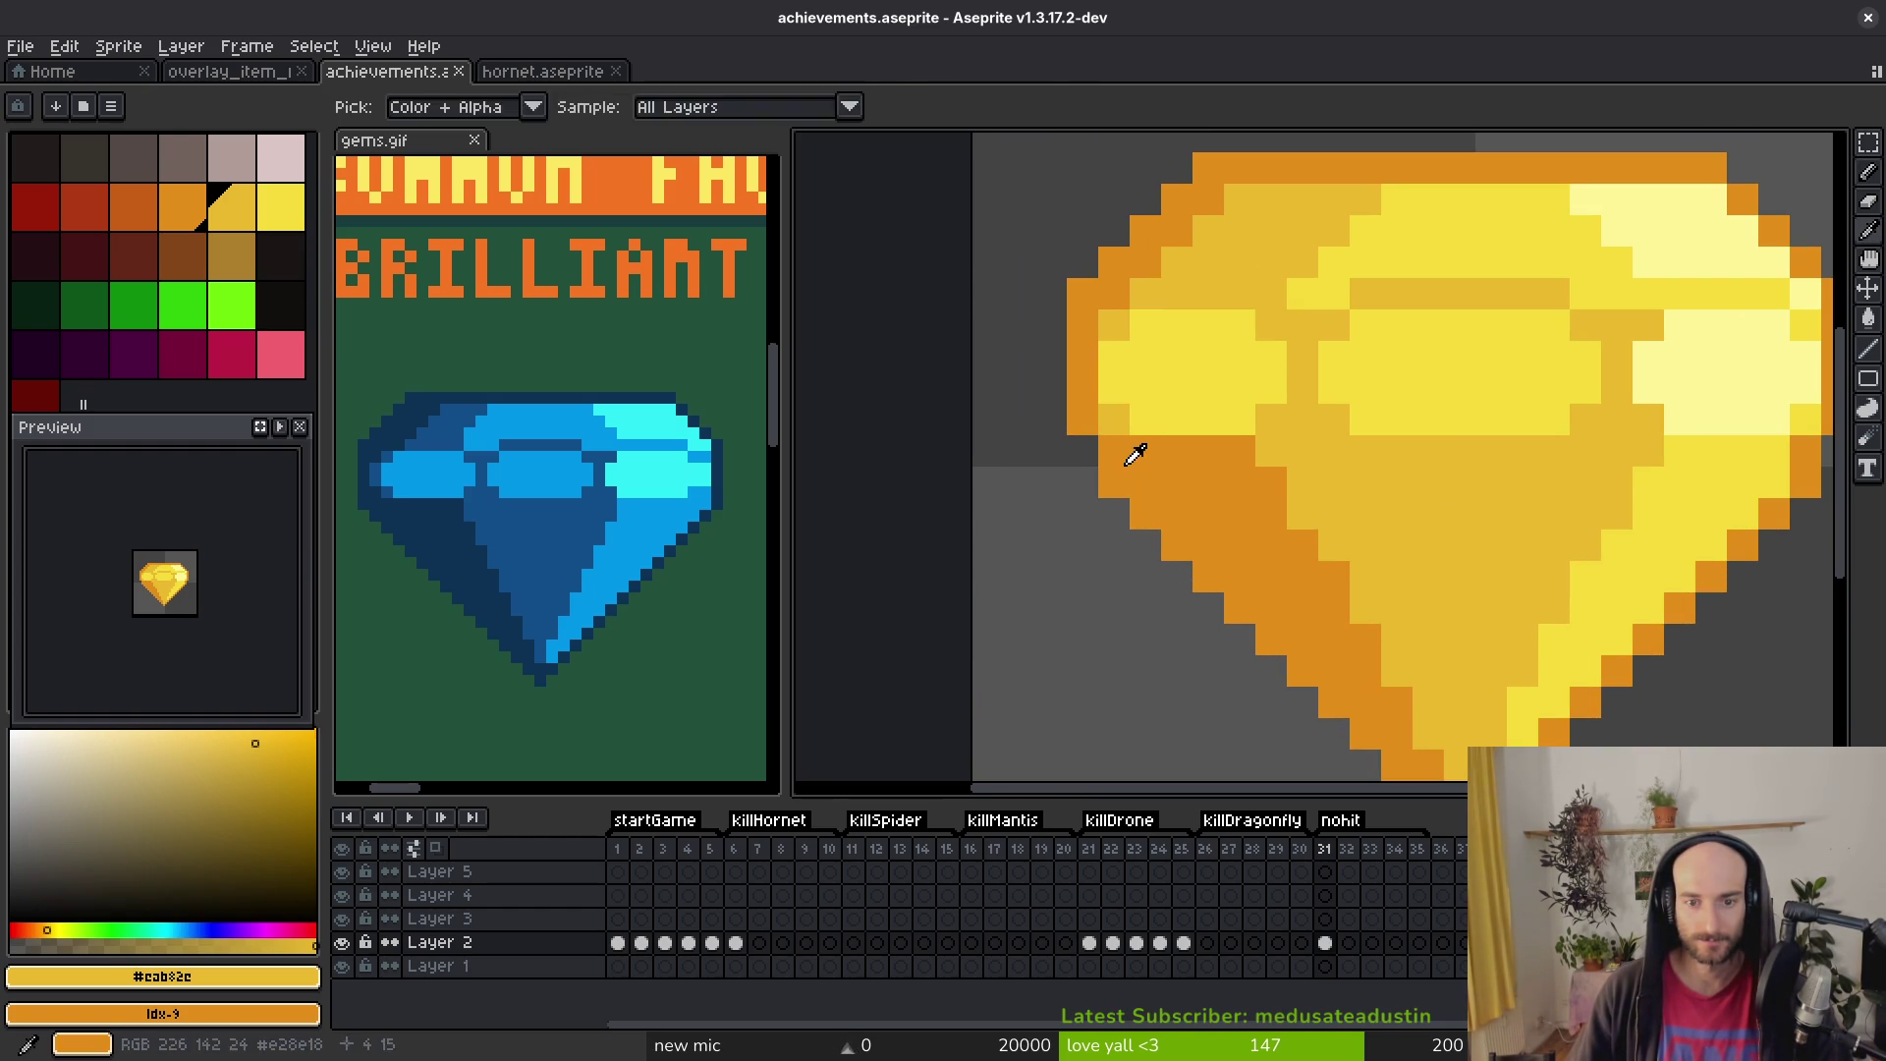
{"action": "left_click", "coordinate": [1128, 451], "text": "alt"}
{"action": "left_click", "coordinate": [1110, 422]}
Step: Paint two gem pixels in the yellow #eab82e, darkening a bright-yellow one
{"action": "left_click", "coordinate": [1124, 315], "text": "alt"}
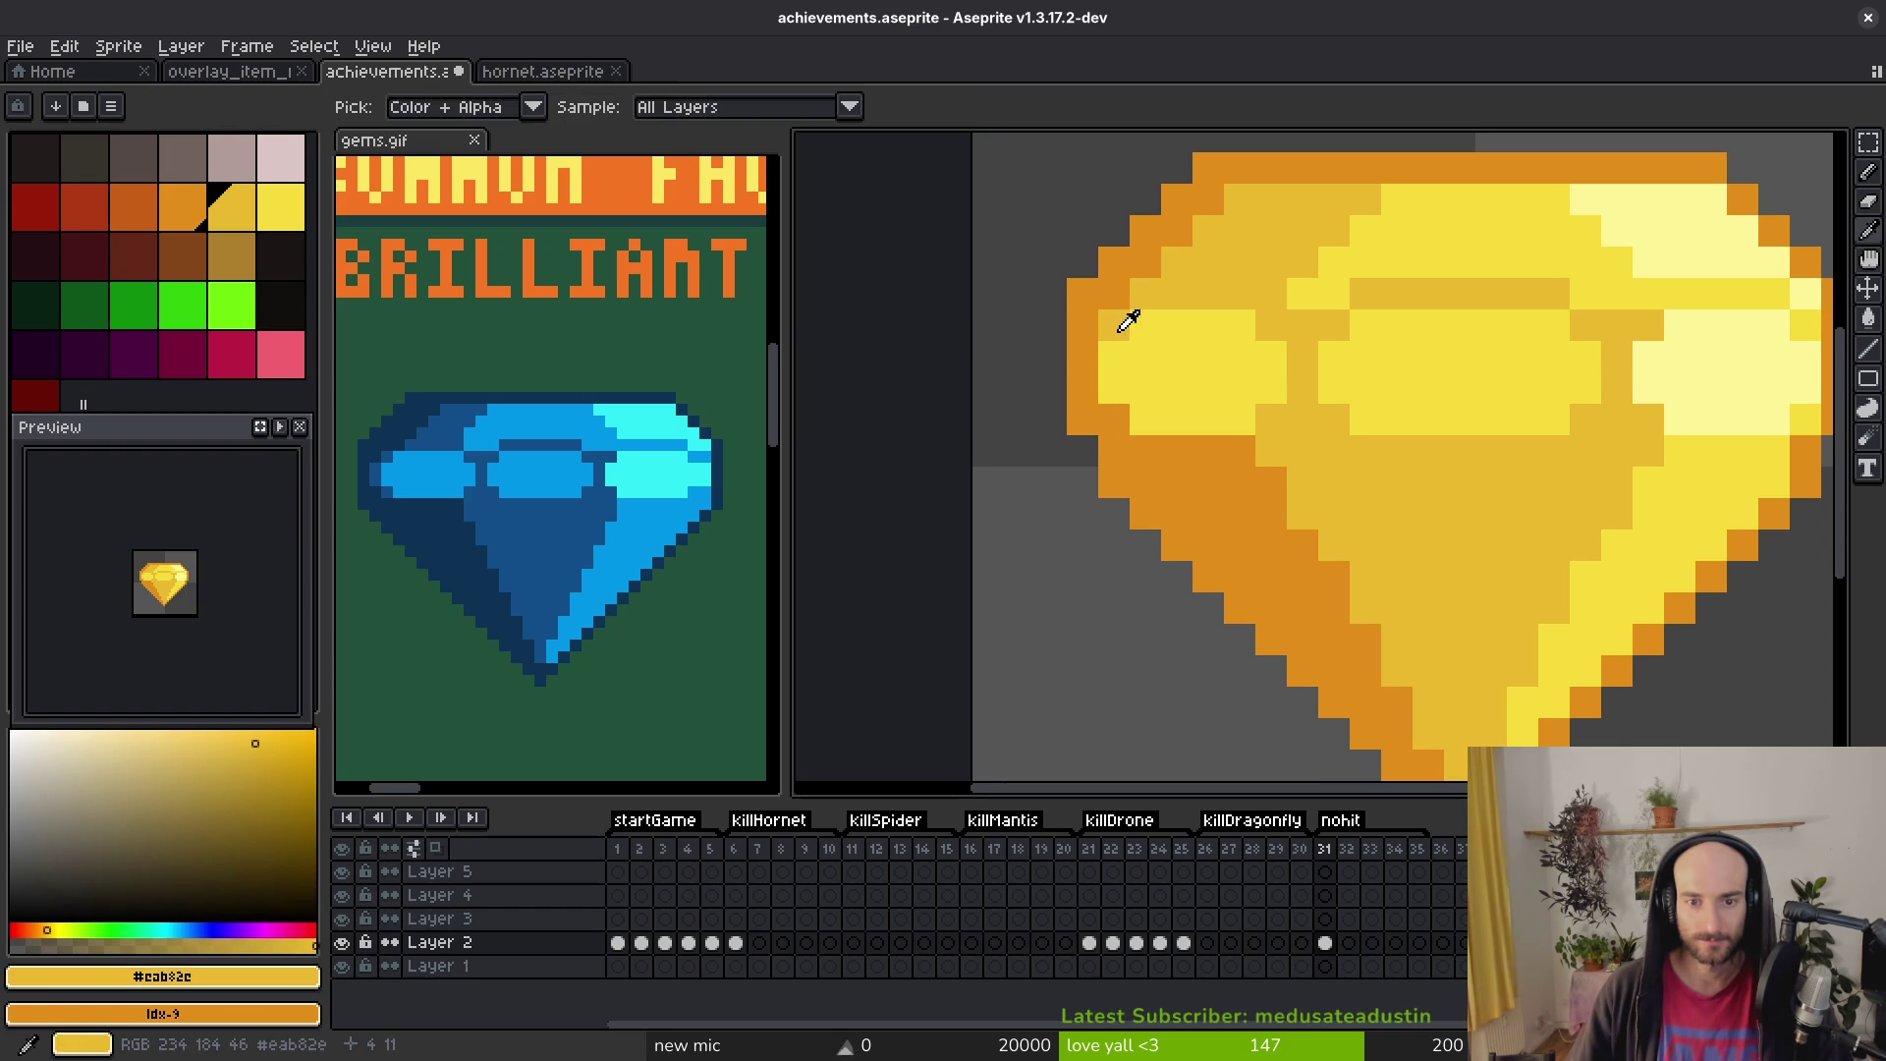
{"action": "left_click", "coordinate": [1116, 391]}
{"action": "left_click", "coordinate": [1123, 352]}
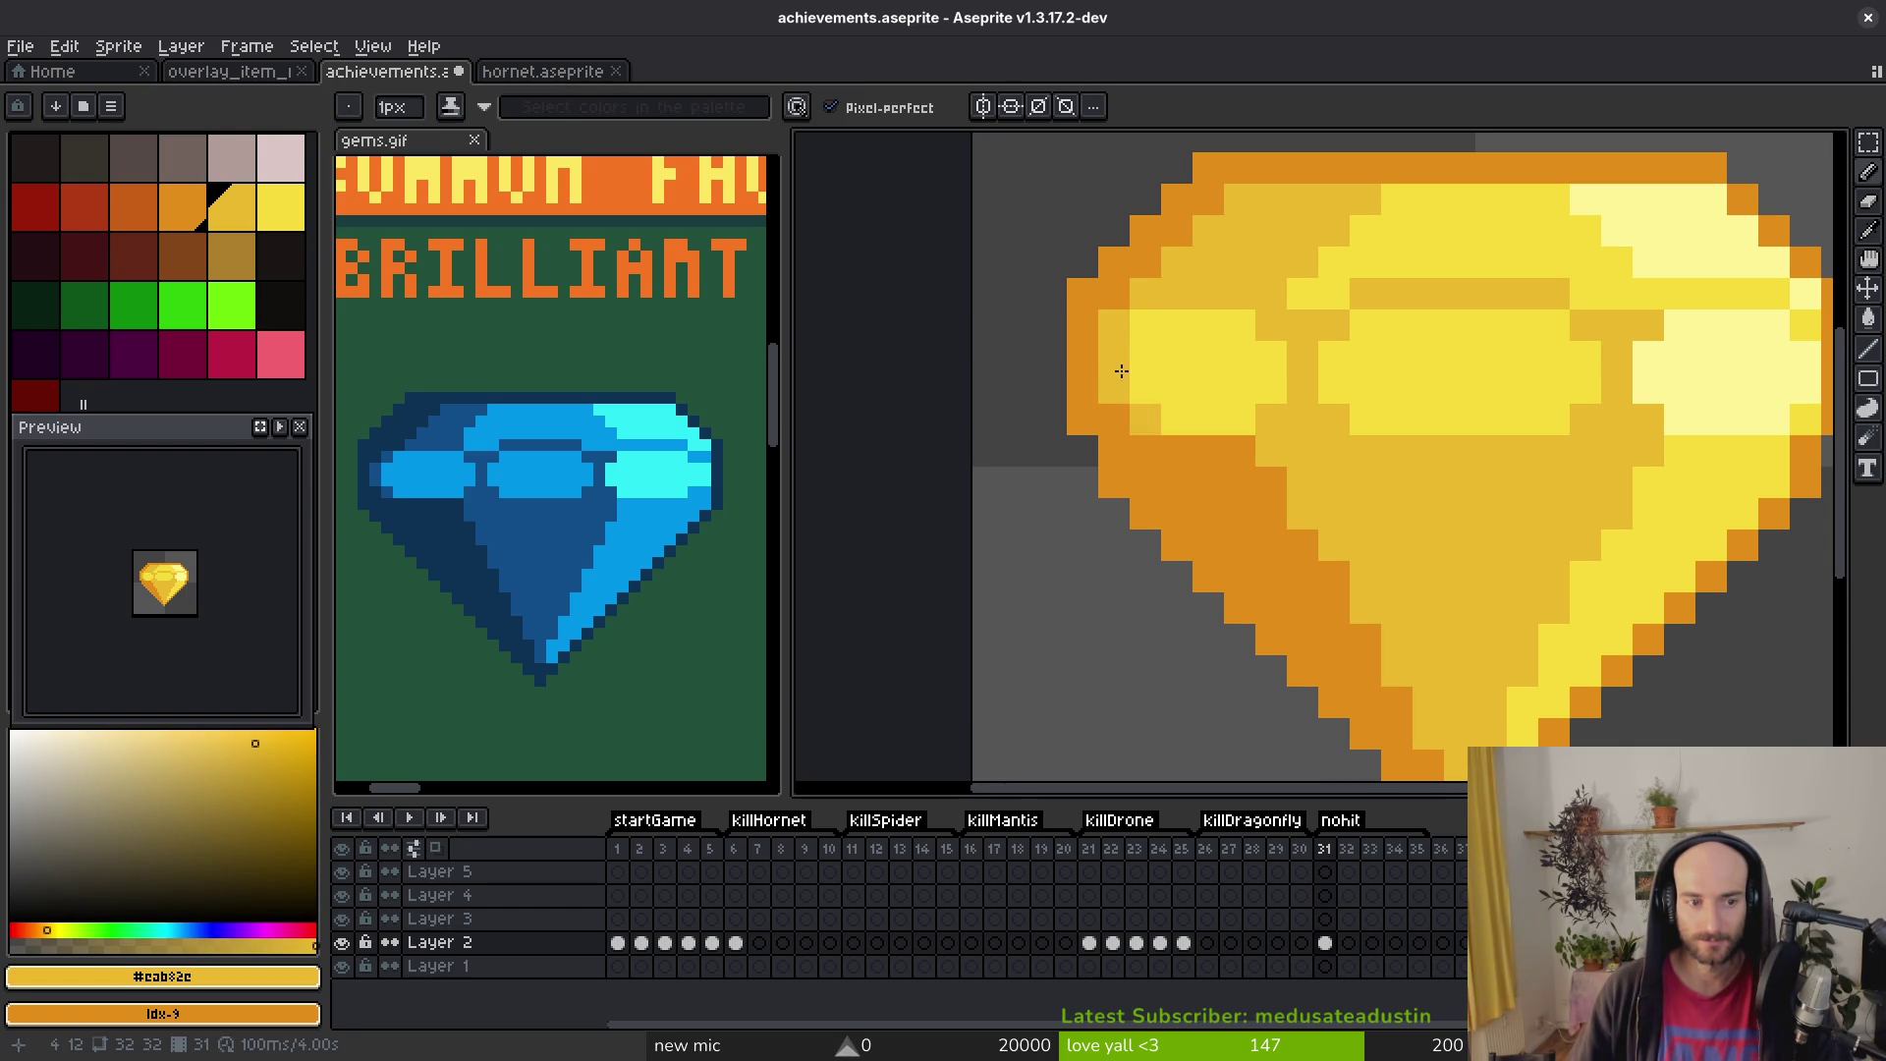
{"action": "scroll", "coordinate": [1211, 493], "scroll_direction": "down", "scroll_amount": 3}
{"action": "scroll", "coordinate": [1213, 399], "scroll_direction": "up", "scroll_amount": 3}
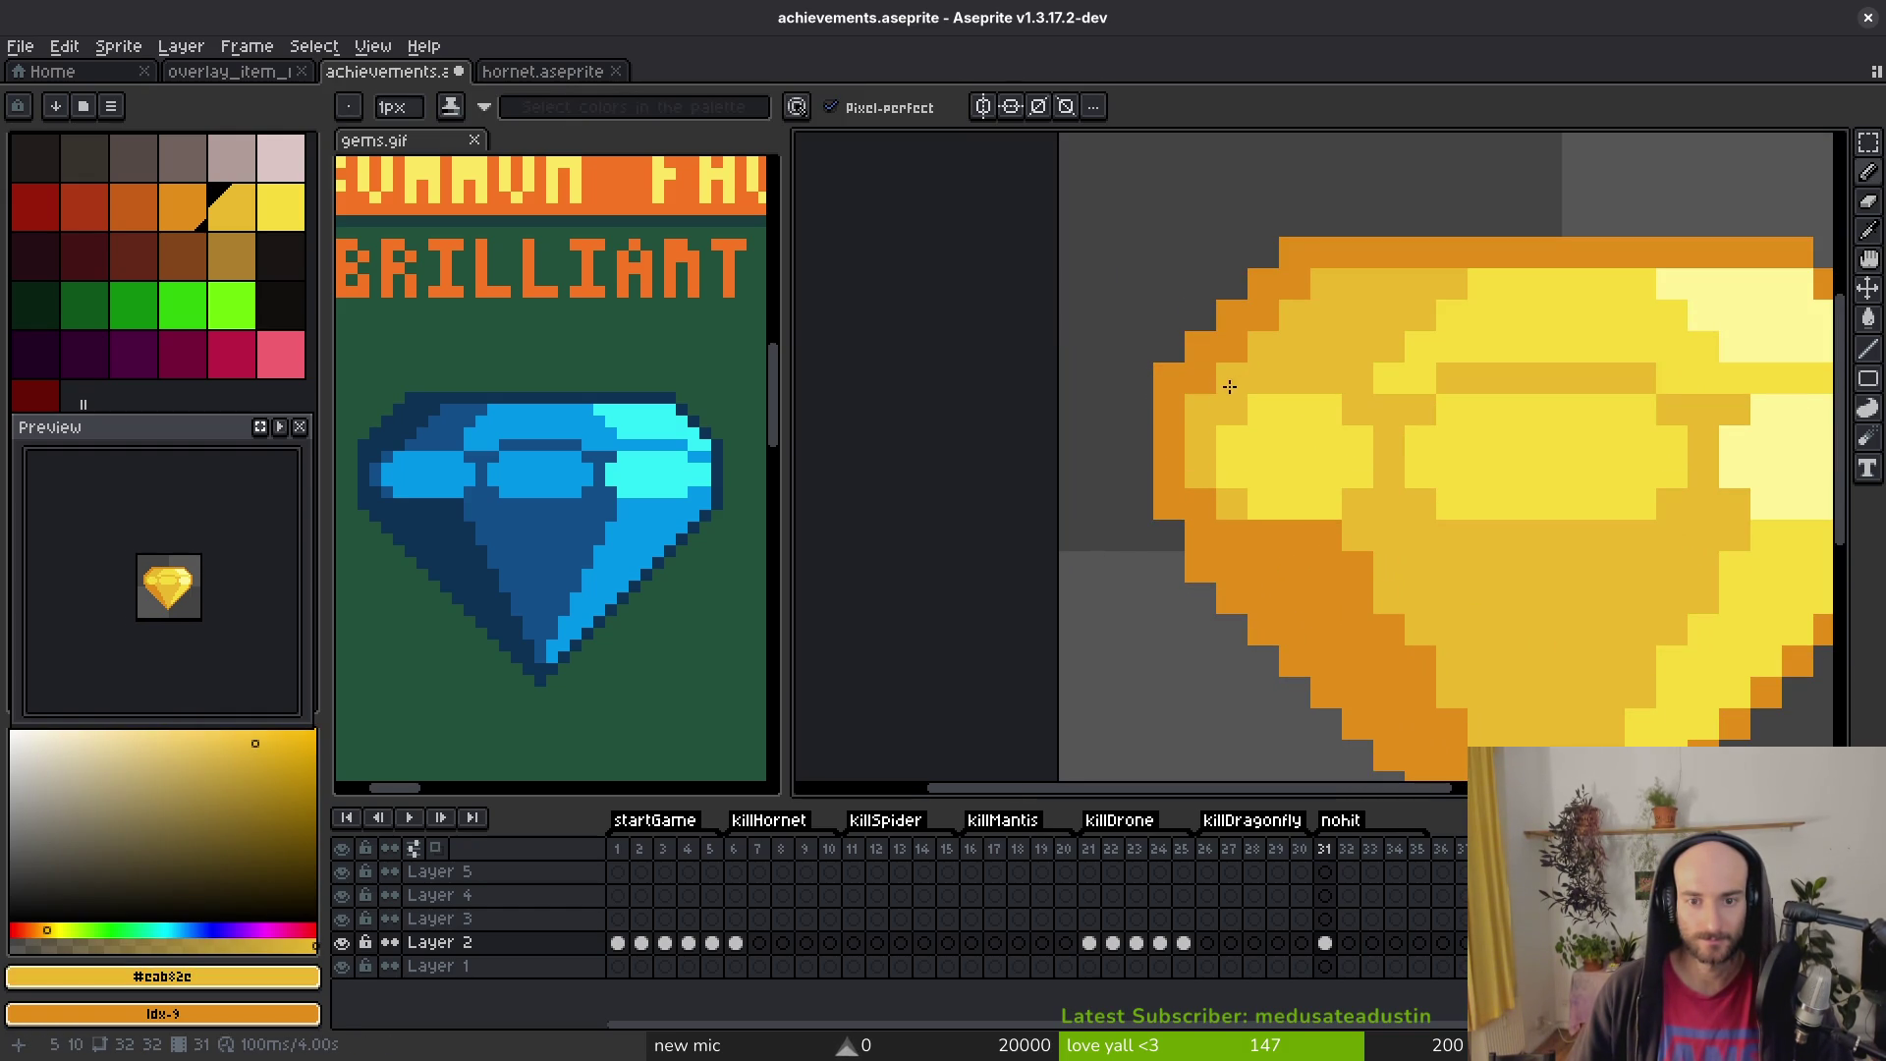
Step: Repaint a diagonal run of rim pixels dark orange and add another stroke
{"action": "left_click", "coordinate": [1293, 252], "text": "alt"}
{"action": "mouse_move", "coordinate": [1326, 285]}
{"action": "left_mouse_down"}
{"action": "mouse_move", "coordinate": [1263, 349]}
{"action": "mouse_move", "coordinate": [1249, 438]}
{"action": "left_mouse_up"}
{"action": "scroll", "coordinate": [1250, 438], "scroll_direction": "down", "scroll_amount": 1}
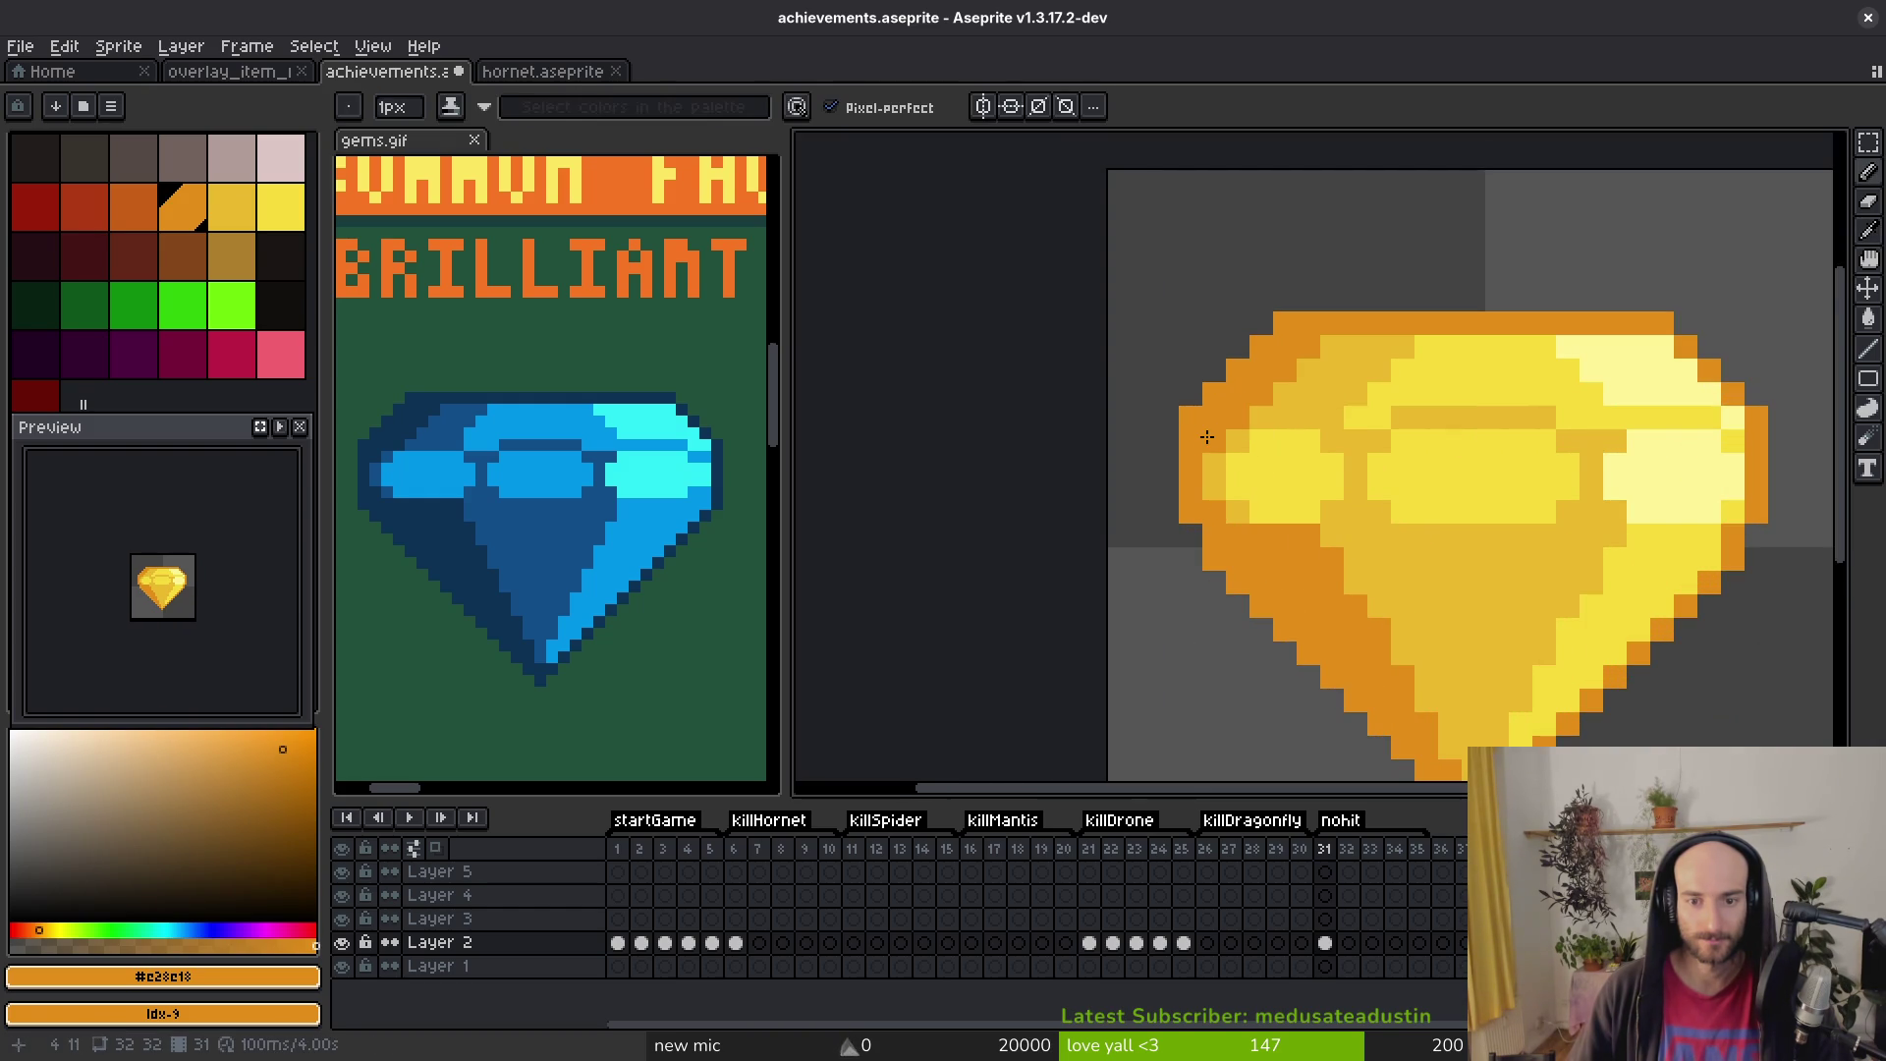
{"action": "scroll", "coordinate": [1302, 629], "scroll_direction": "down", "scroll_amount": 8}
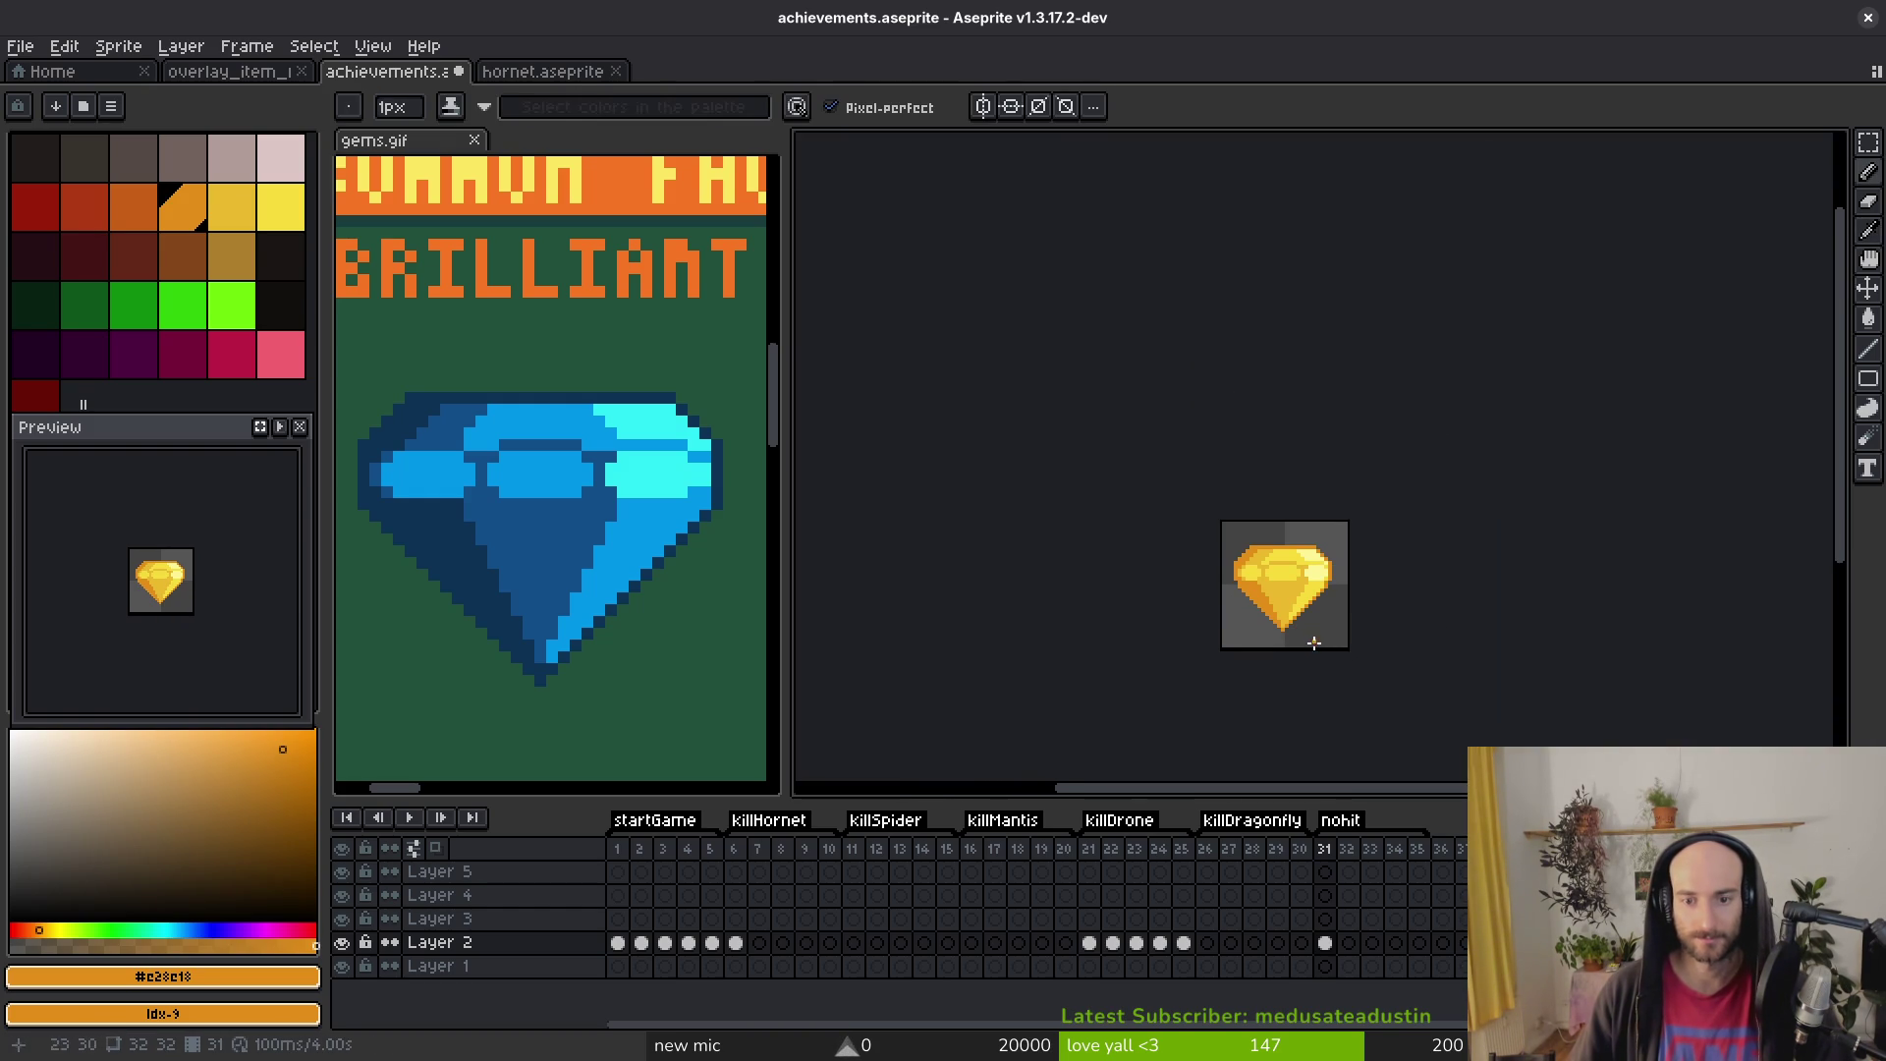
{"action": "left_click_drag", "start_coordinate": [1315, 643], "coordinate": [1292, 650]}
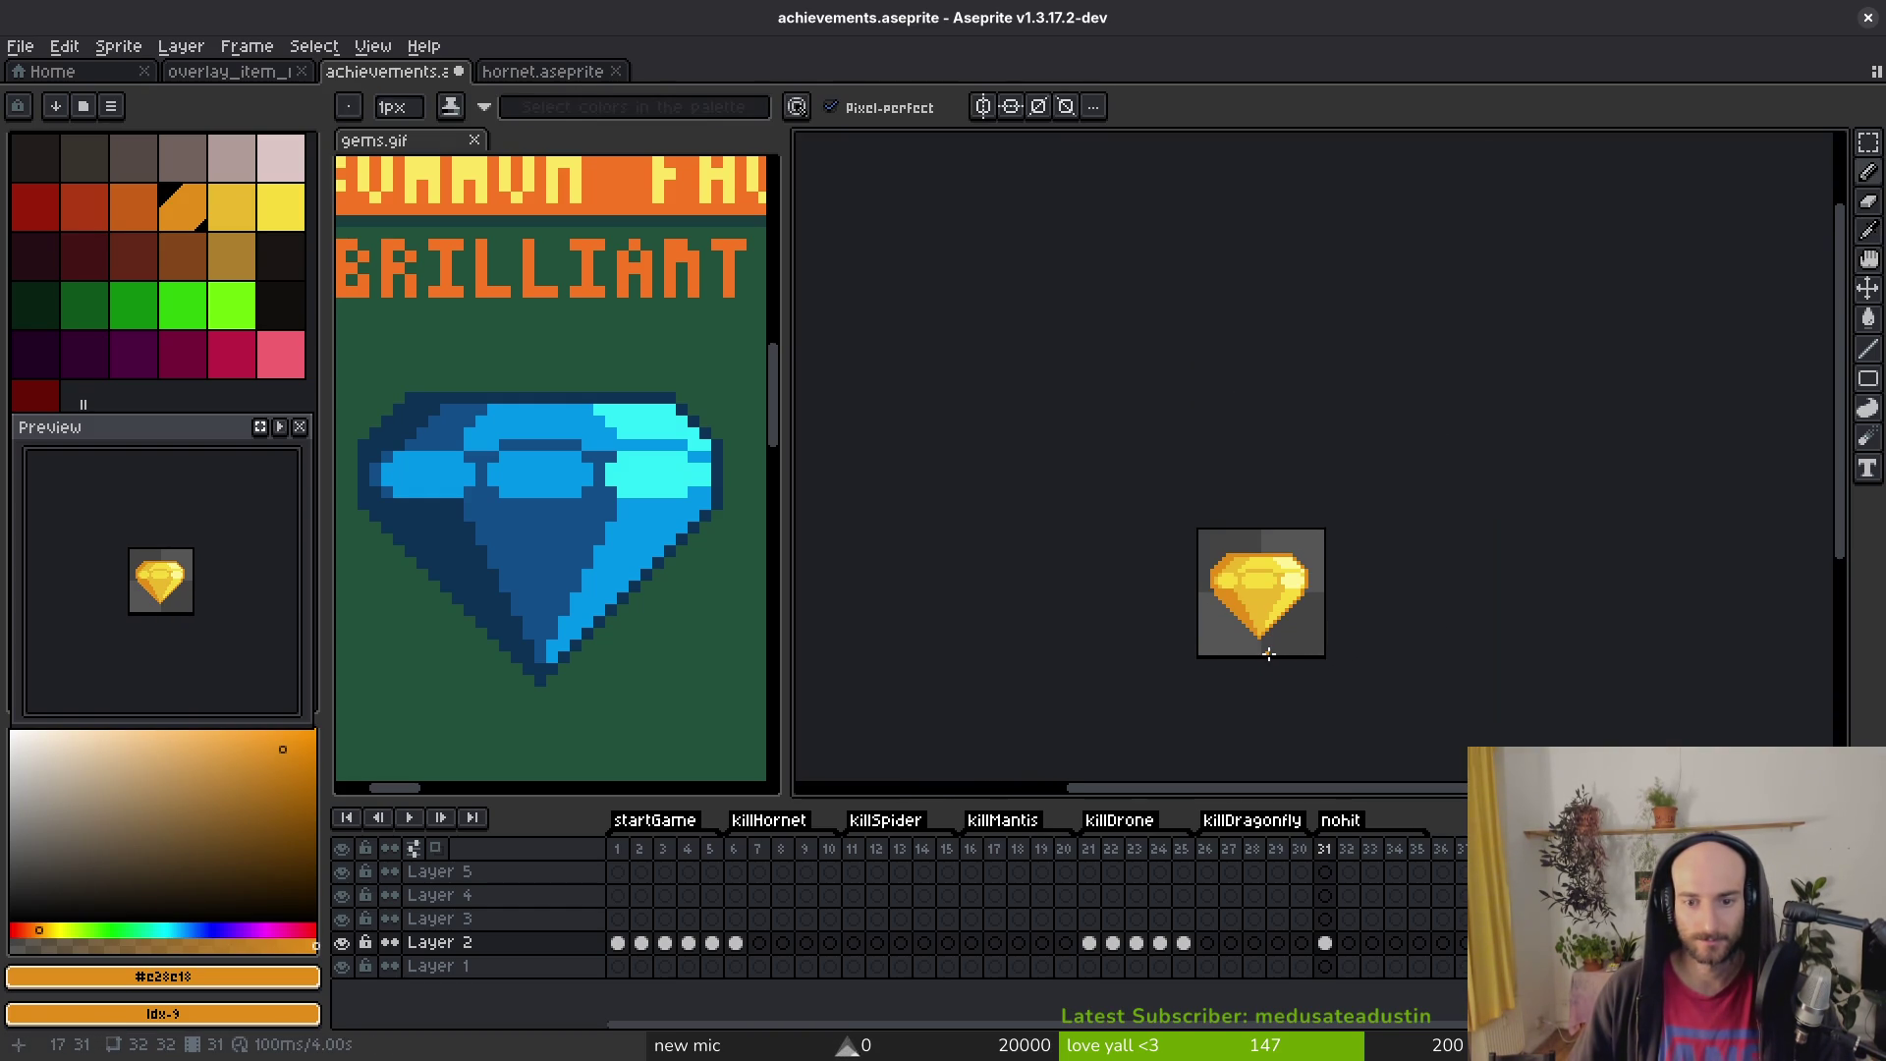
Step: Undo the last pencil stroke on the gold gem in frame 31 and save achievements.aseprite
{"action": "key", "text": "ctrl+z"}
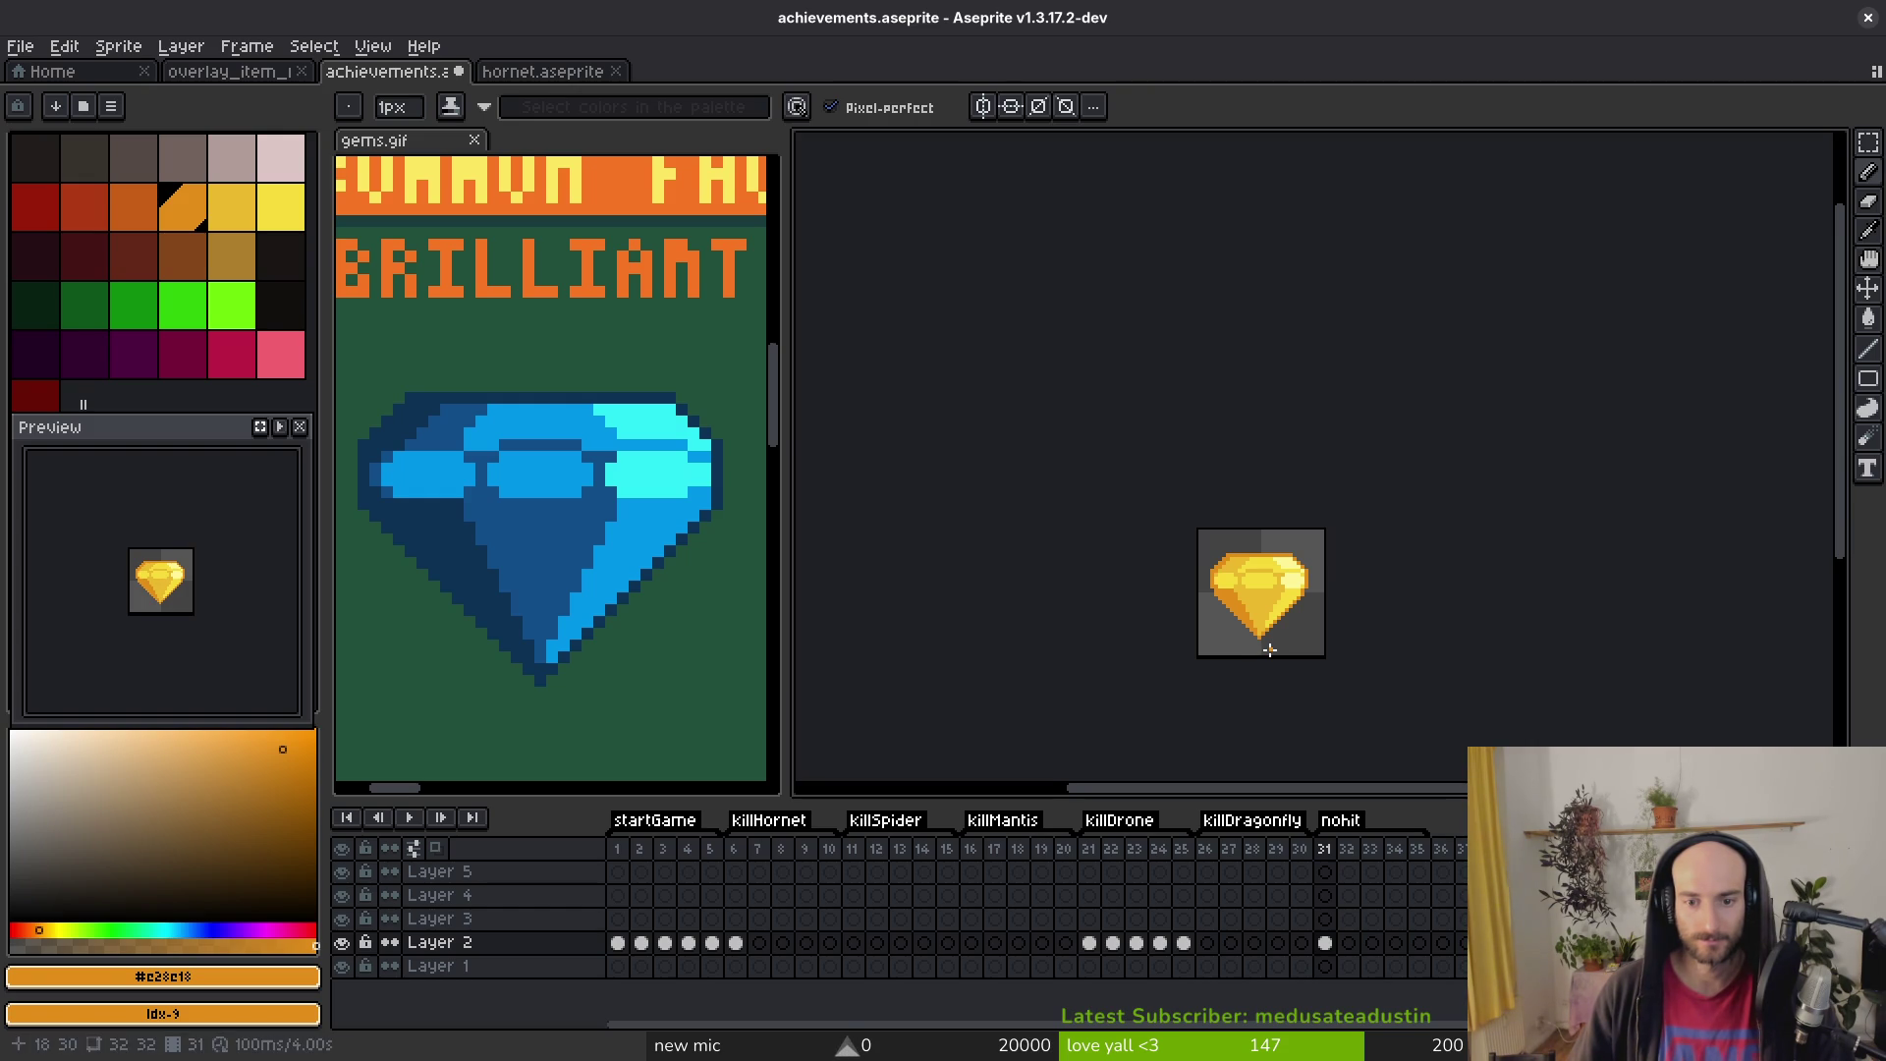
{"action": "scroll", "coordinate": [1237, 596], "scroll_direction": "up", "scroll_amount": 5}
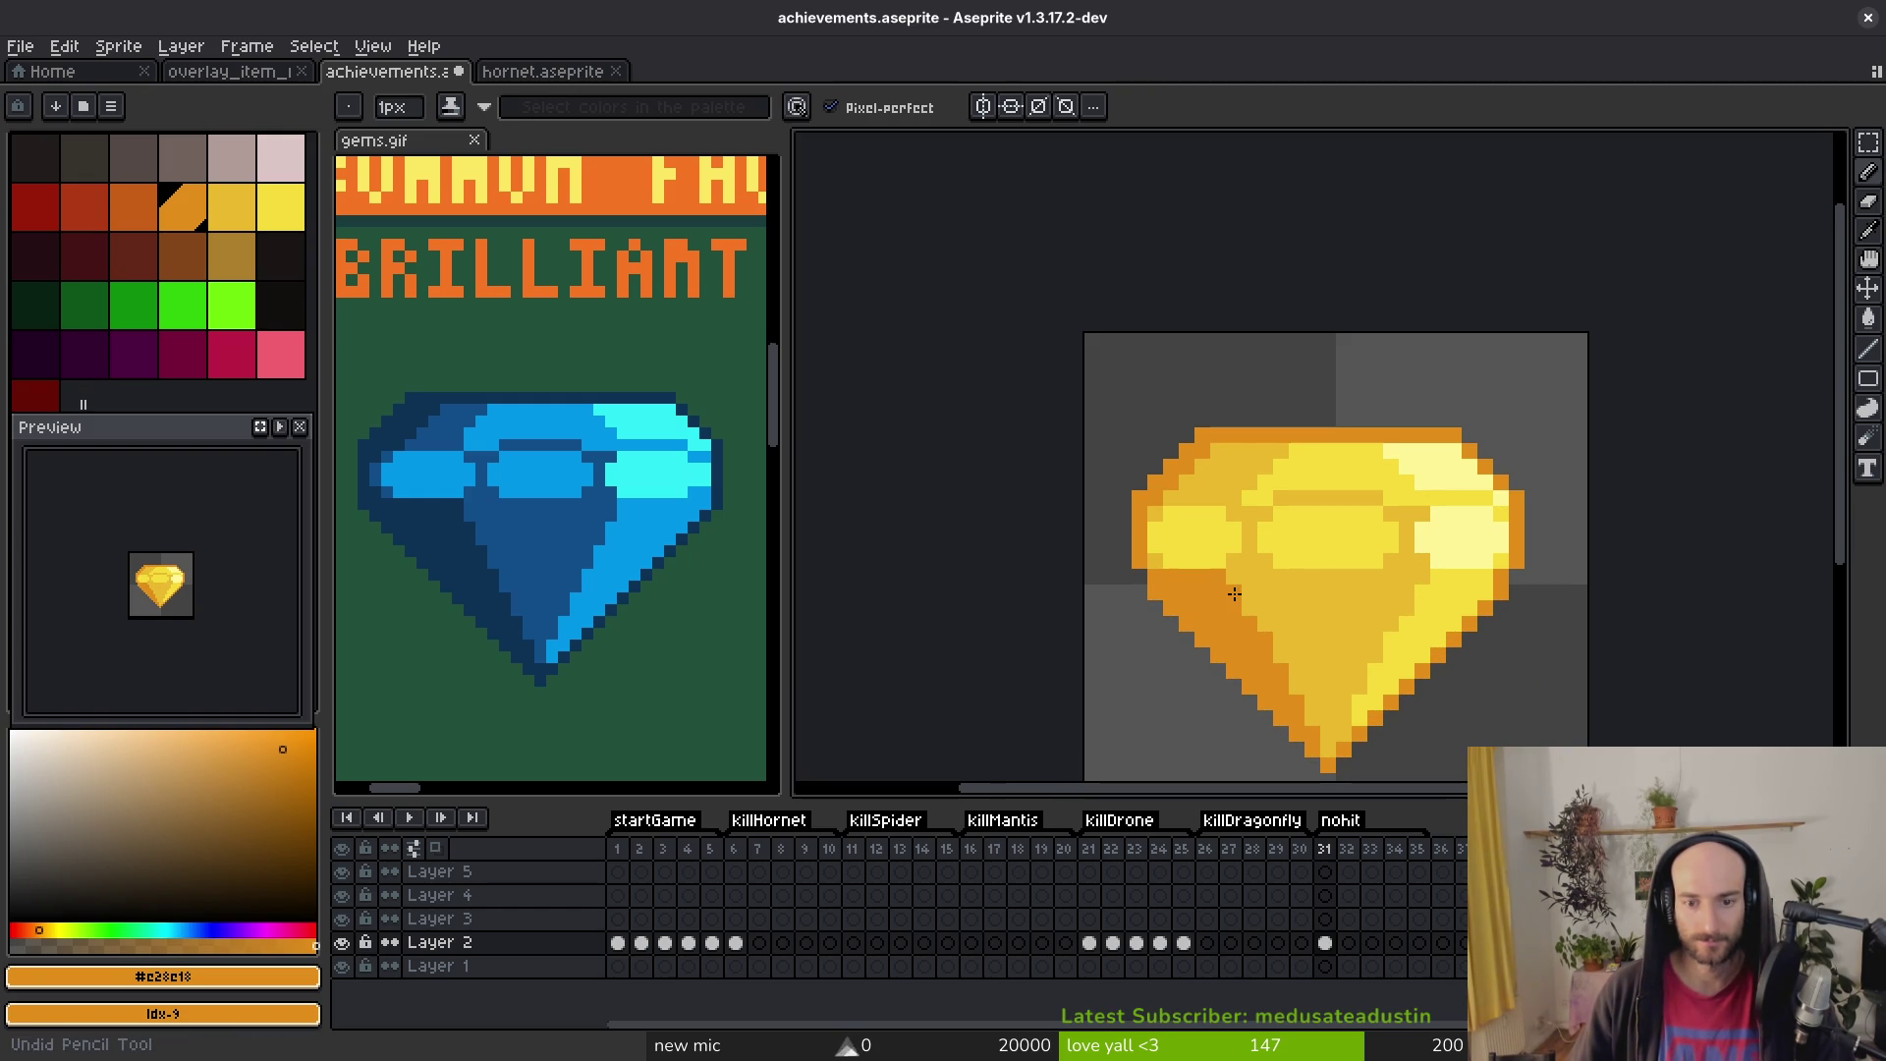
{"action": "scroll", "coordinate": [1231, 592], "scroll_direction": "down", "scroll_amount": 5}
{"action": "scroll", "coordinate": [1232, 606], "scroll_direction": "up", "scroll_amount": 2}
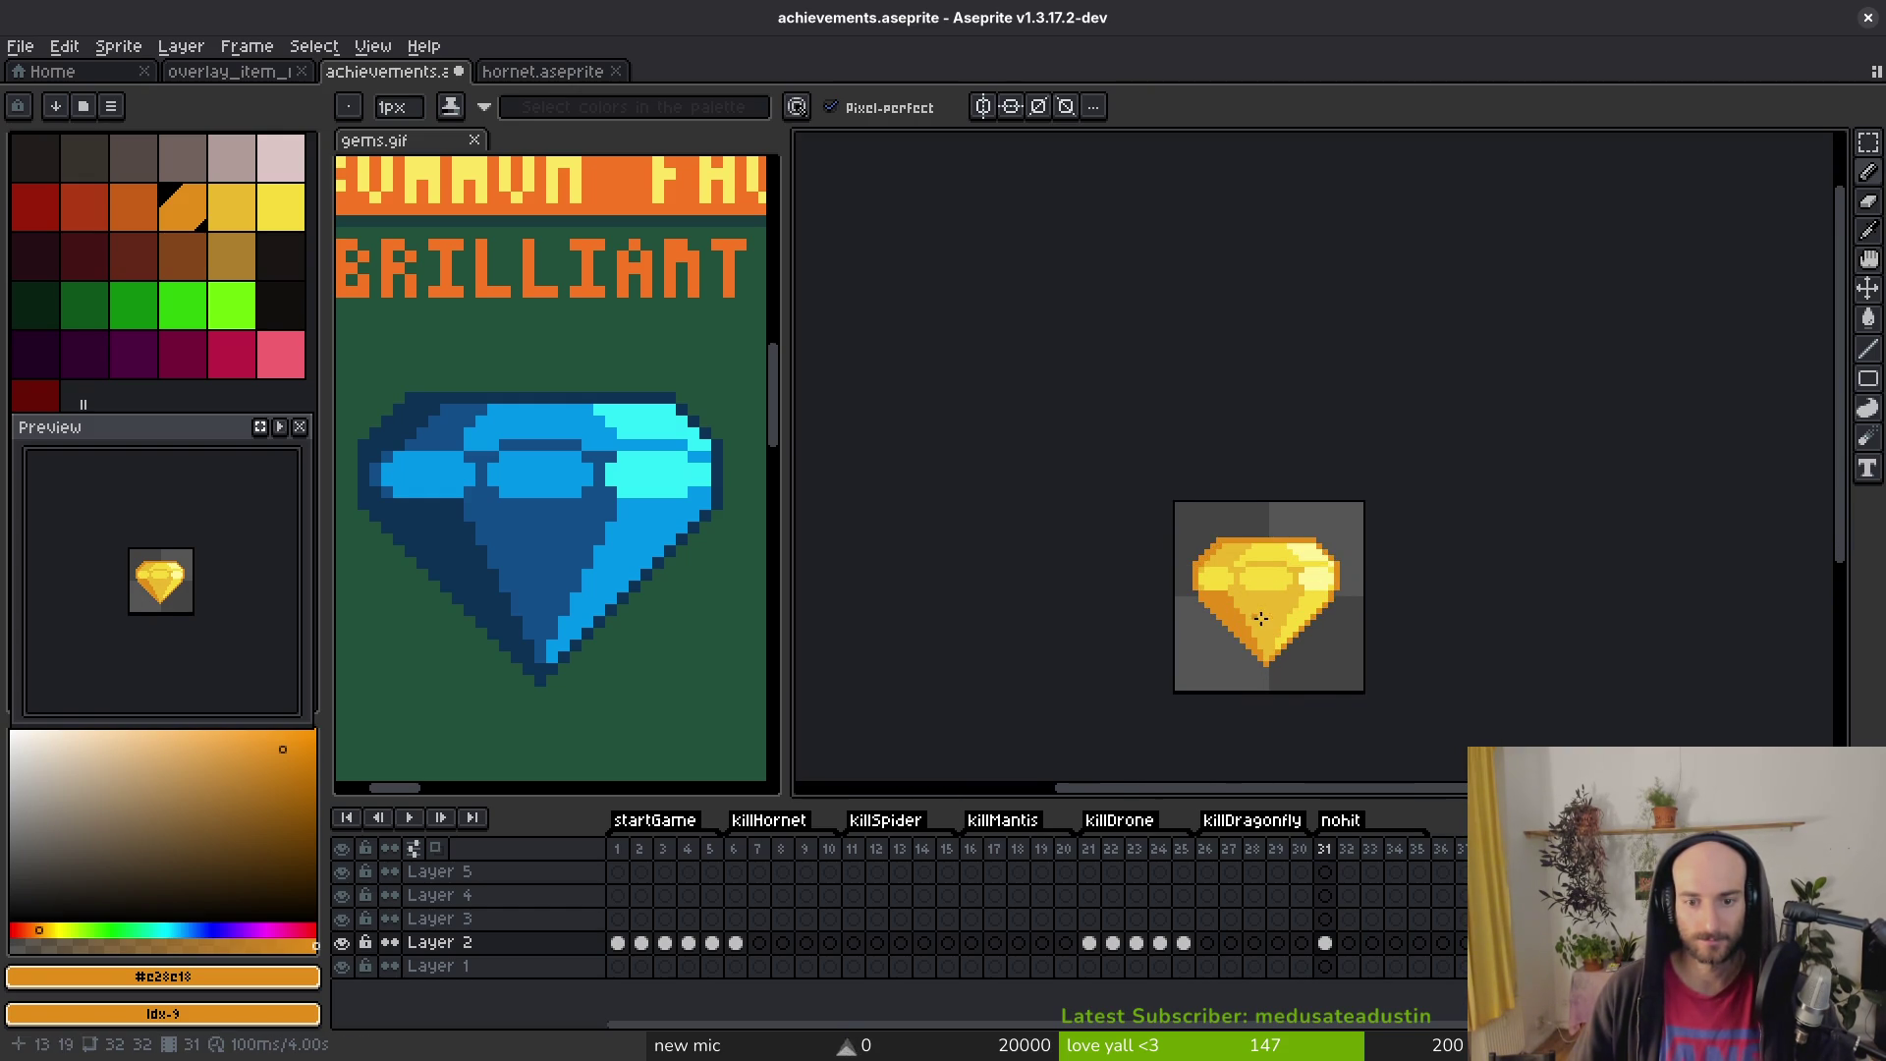
{"action": "key", "text": "ctrl+s"}
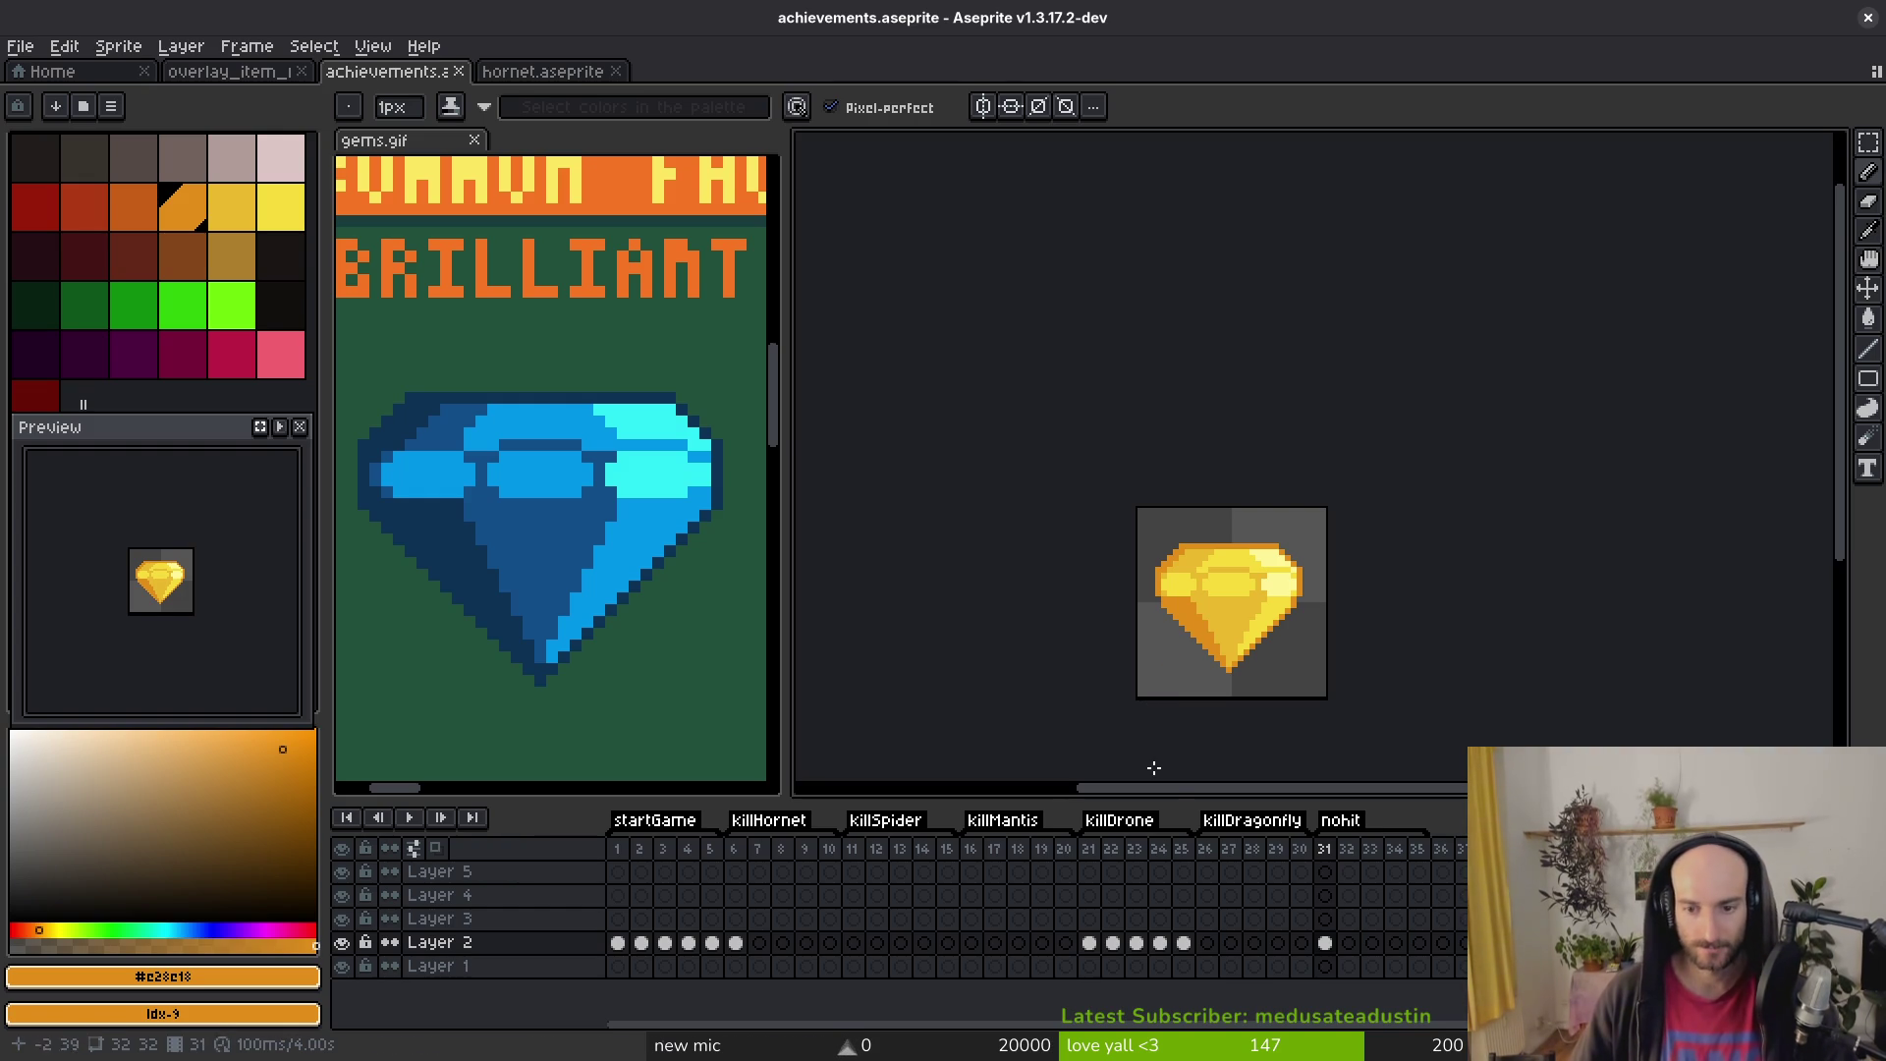
{"action": "left_click_drag", "start_coordinate": [1231, 626], "coordinate": [1207, 616]}
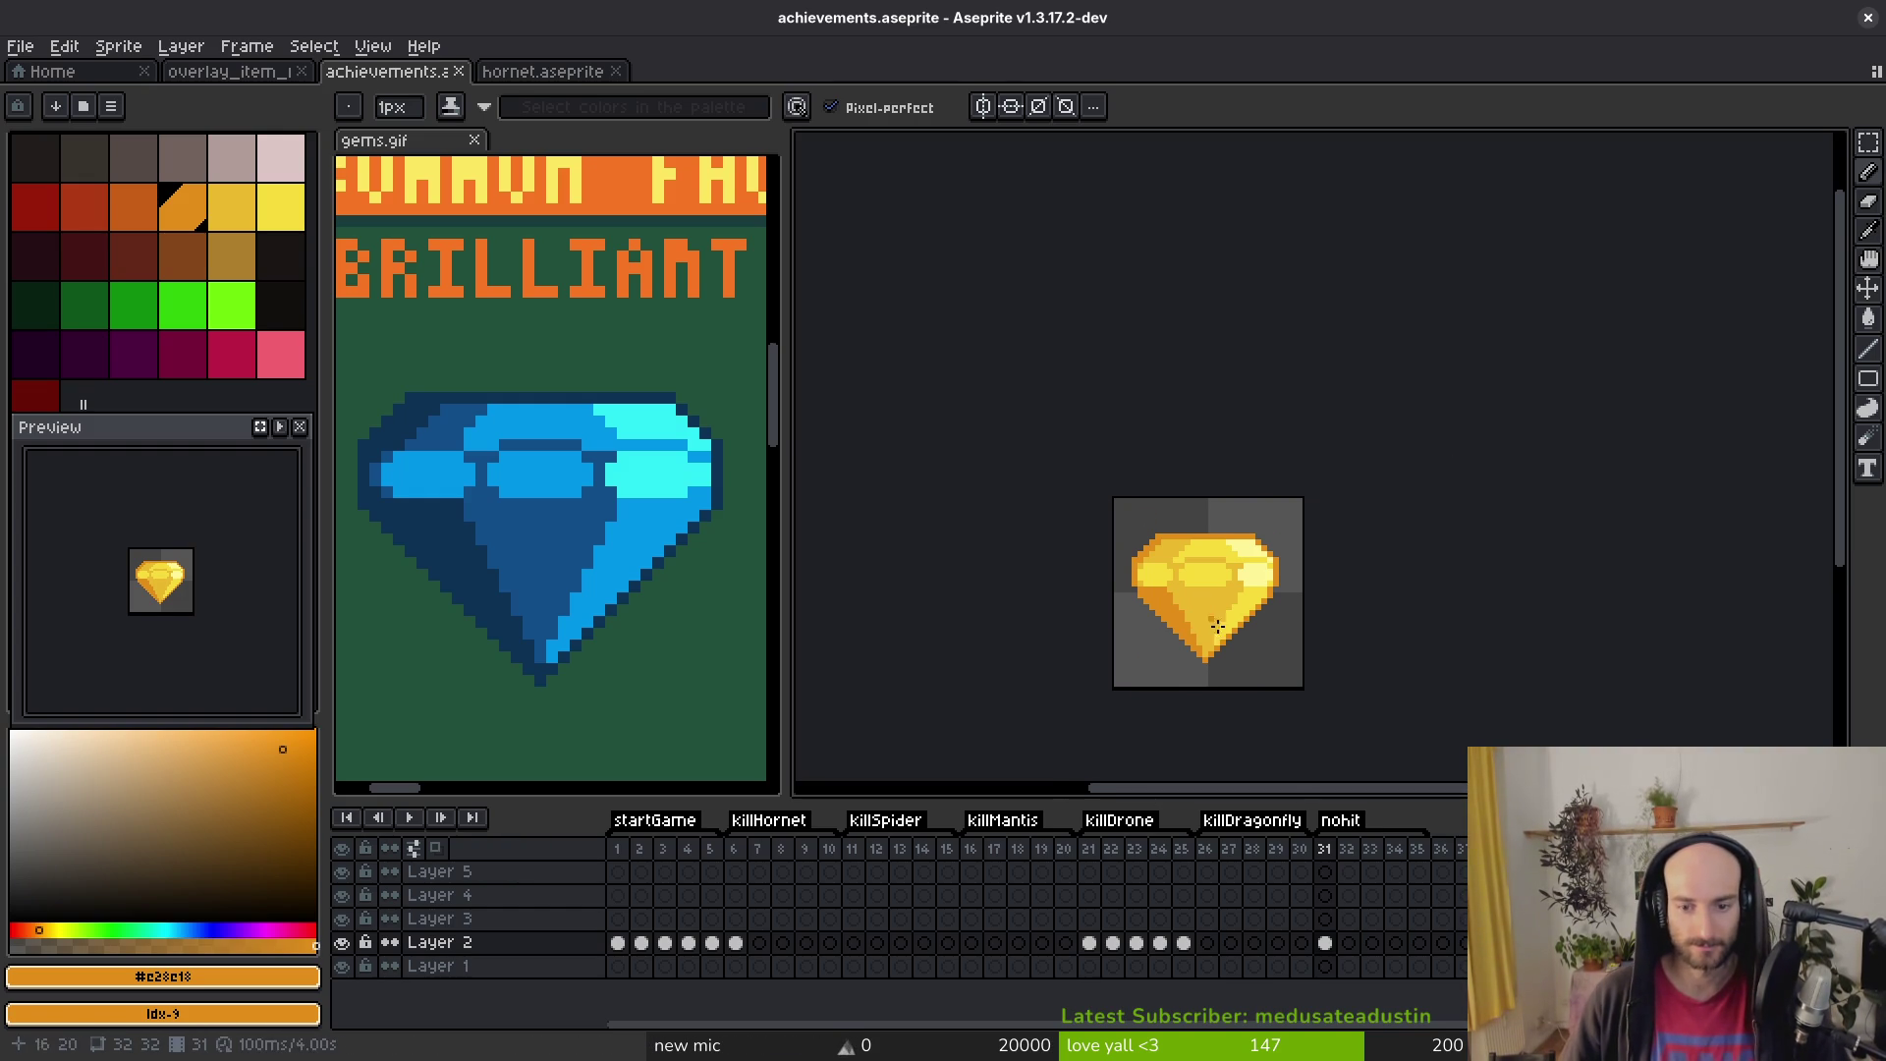
Step: Select the Layer 2 cels in frames 31–35 and link them
{"action": "left_click", "coordinate": [1425, 947]}
{"action": "left_click_drag", "start_coordinate": [1326, 947], "coordinate": [1430, 958]}
{"action": "right_click", "coordinate": [1360, 958]}
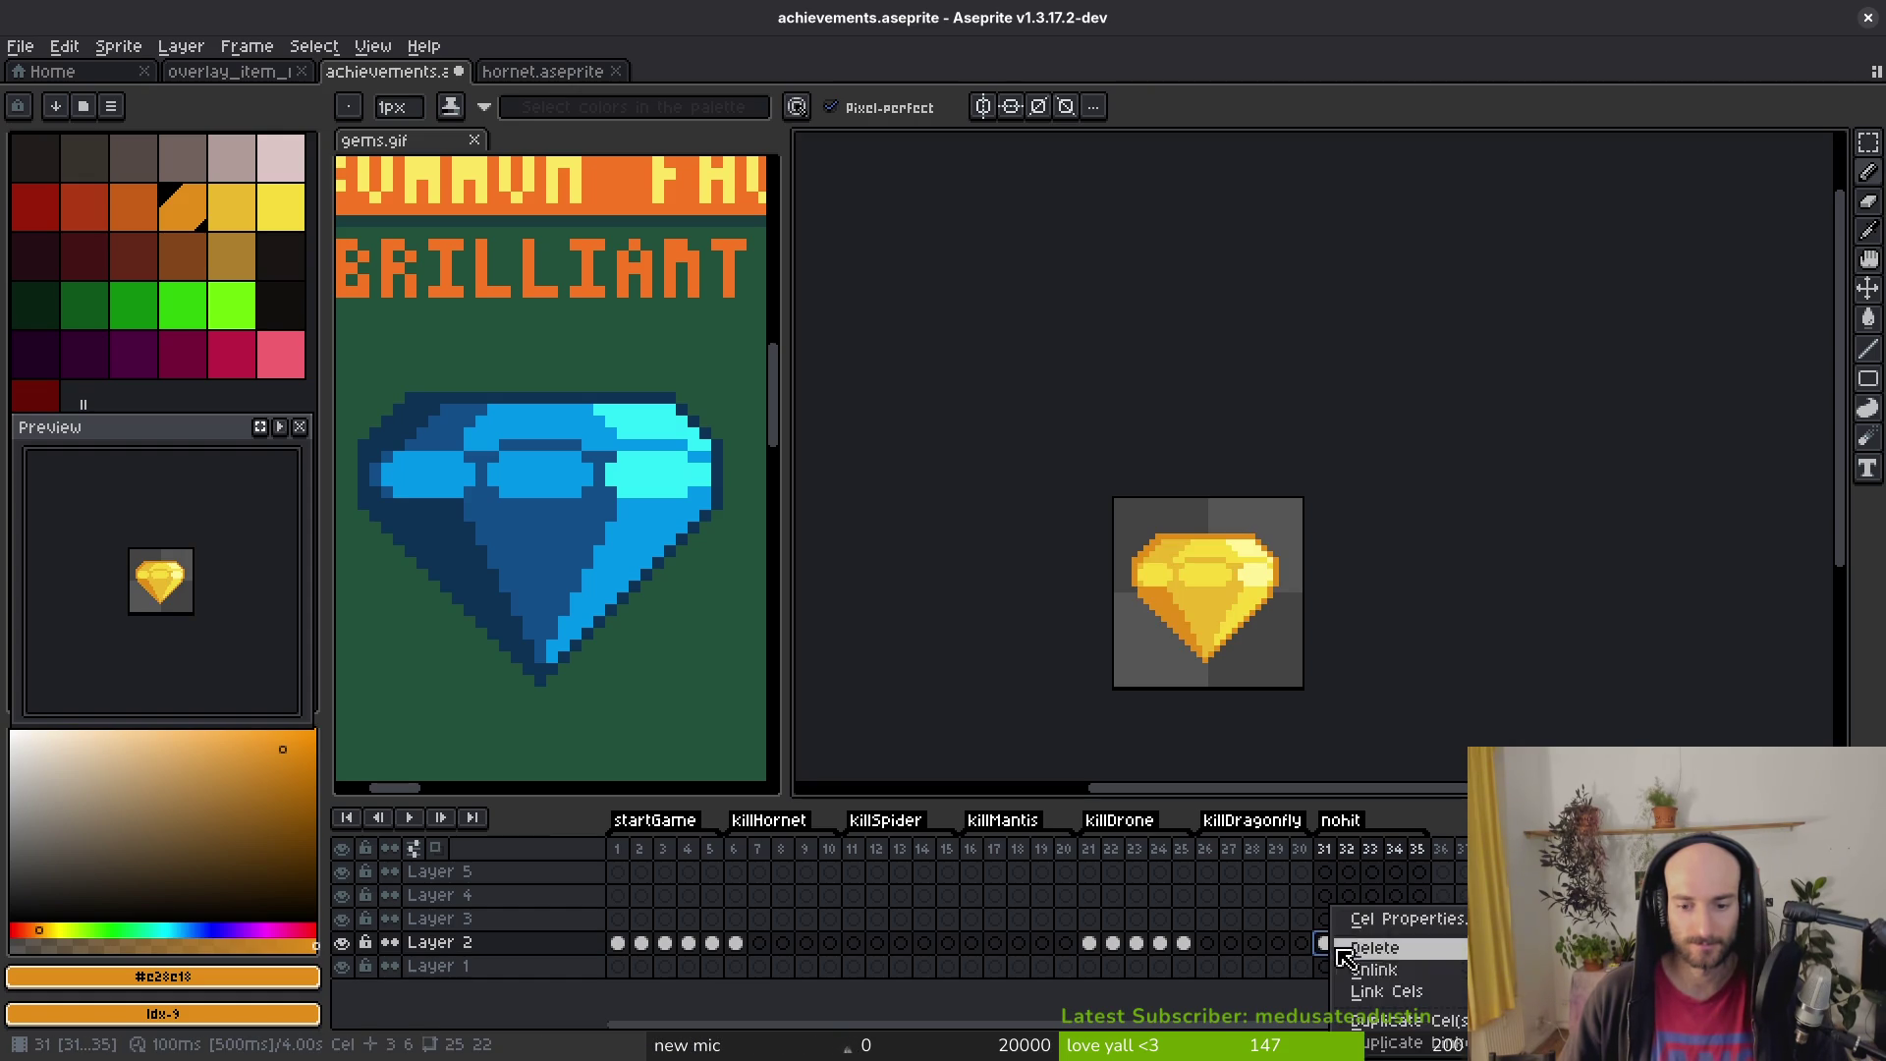
{"action": "left_click", "coordinate": [1387, 989]}
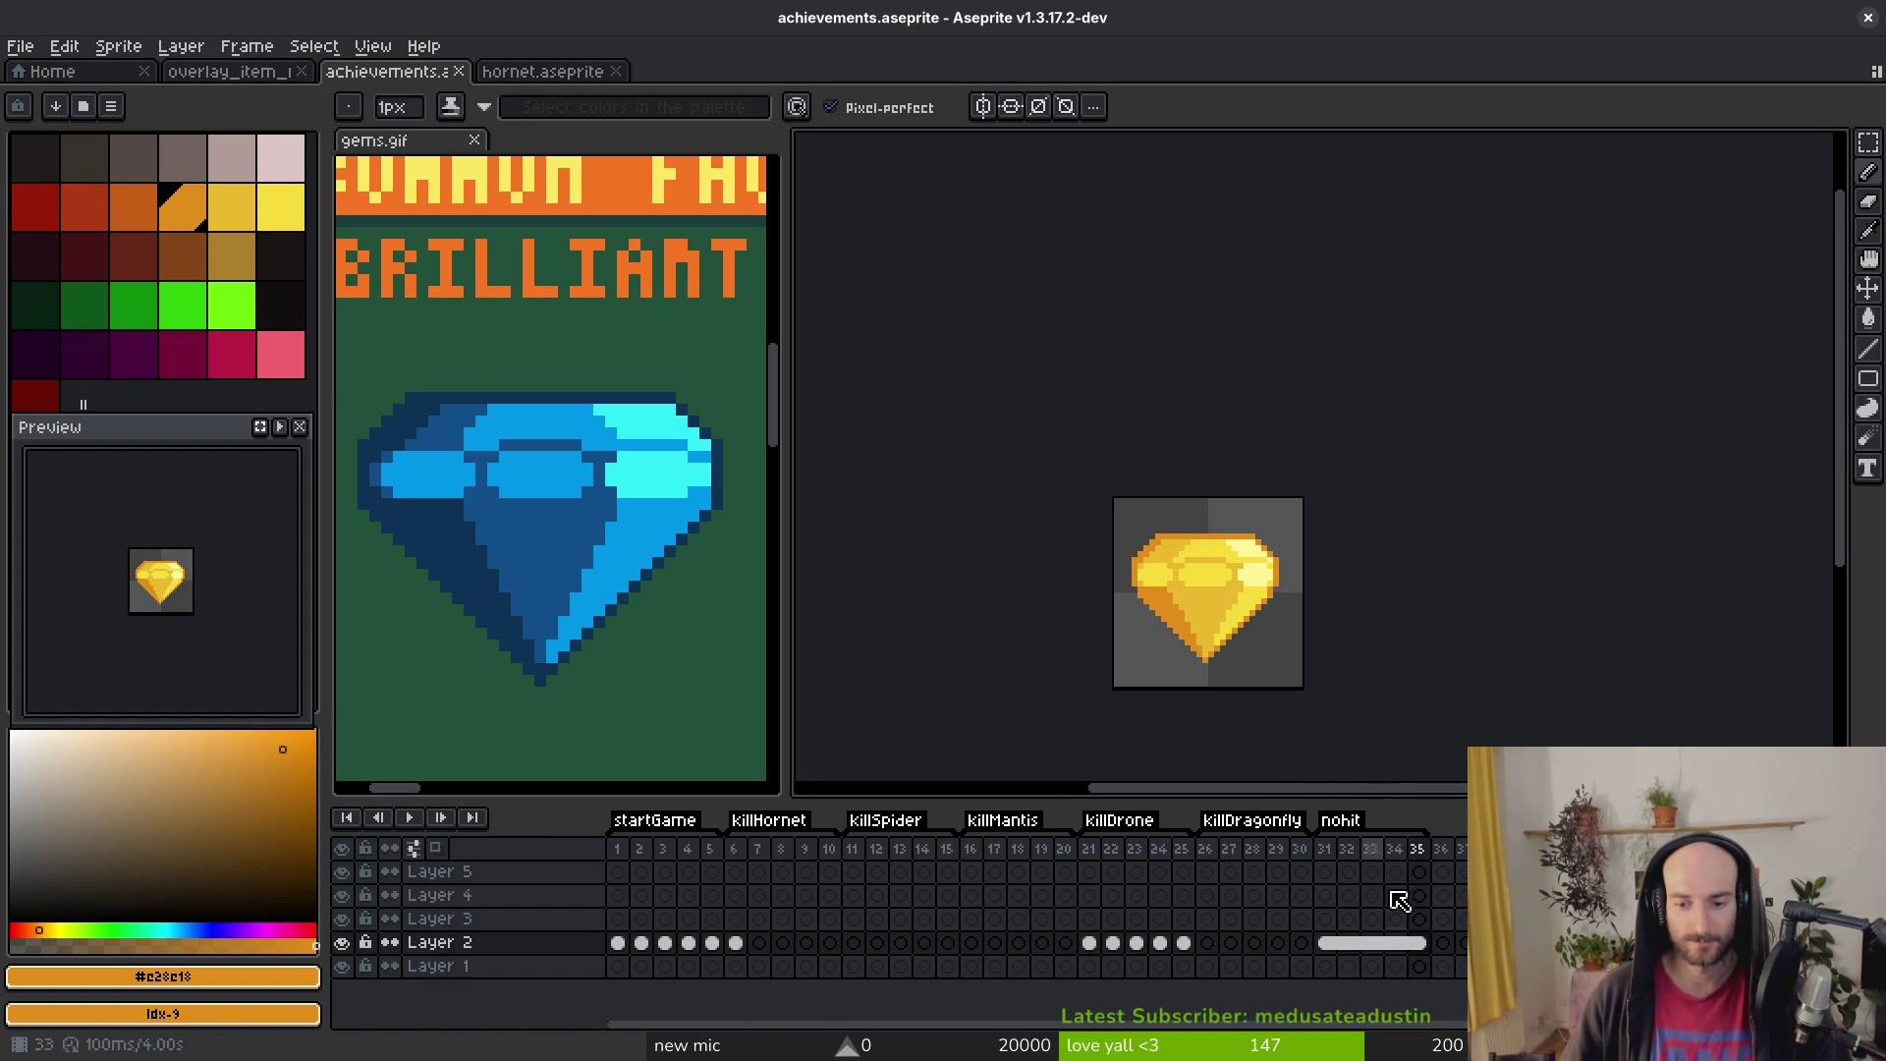
Step: Unlink the frame 31–35 cels, then go to frame 34 with orange as the replacement colour
{"action": "left_click", "coordinate": [1394, 942]}
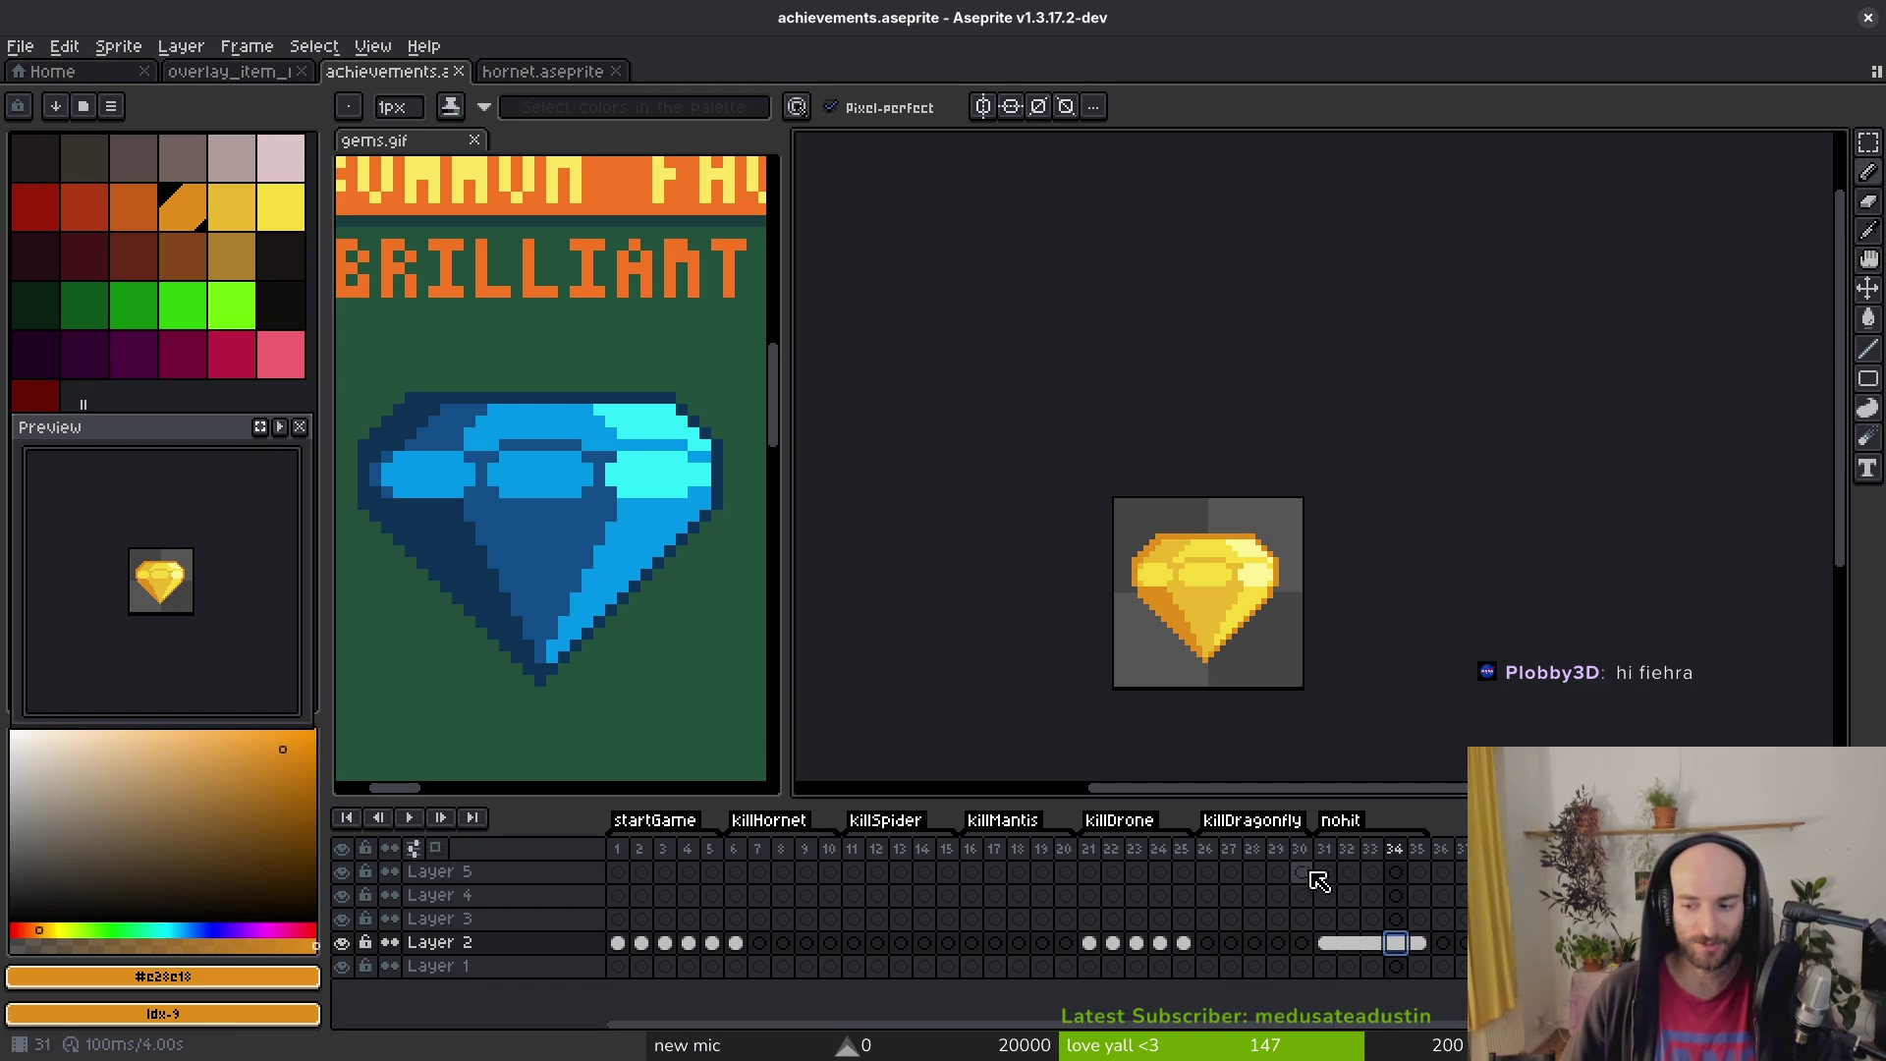
{"action": "left_click_drag", "start_coordinate": [1404, 943], "coordinate": [1328, 943]}
{"action": "right_click", "coordinate": [1338, 945]}
{"action": "left_click", "coordinate": [1390, 991]}
{"action": "left_click", "coordinate": [1395, 943]}
{"action": "scroll", "coordinate": [1260, 593], "scroll_direction": "up", "scroll_amount": 2}
{"action": "right_click", "coordinate": [134, 207]}
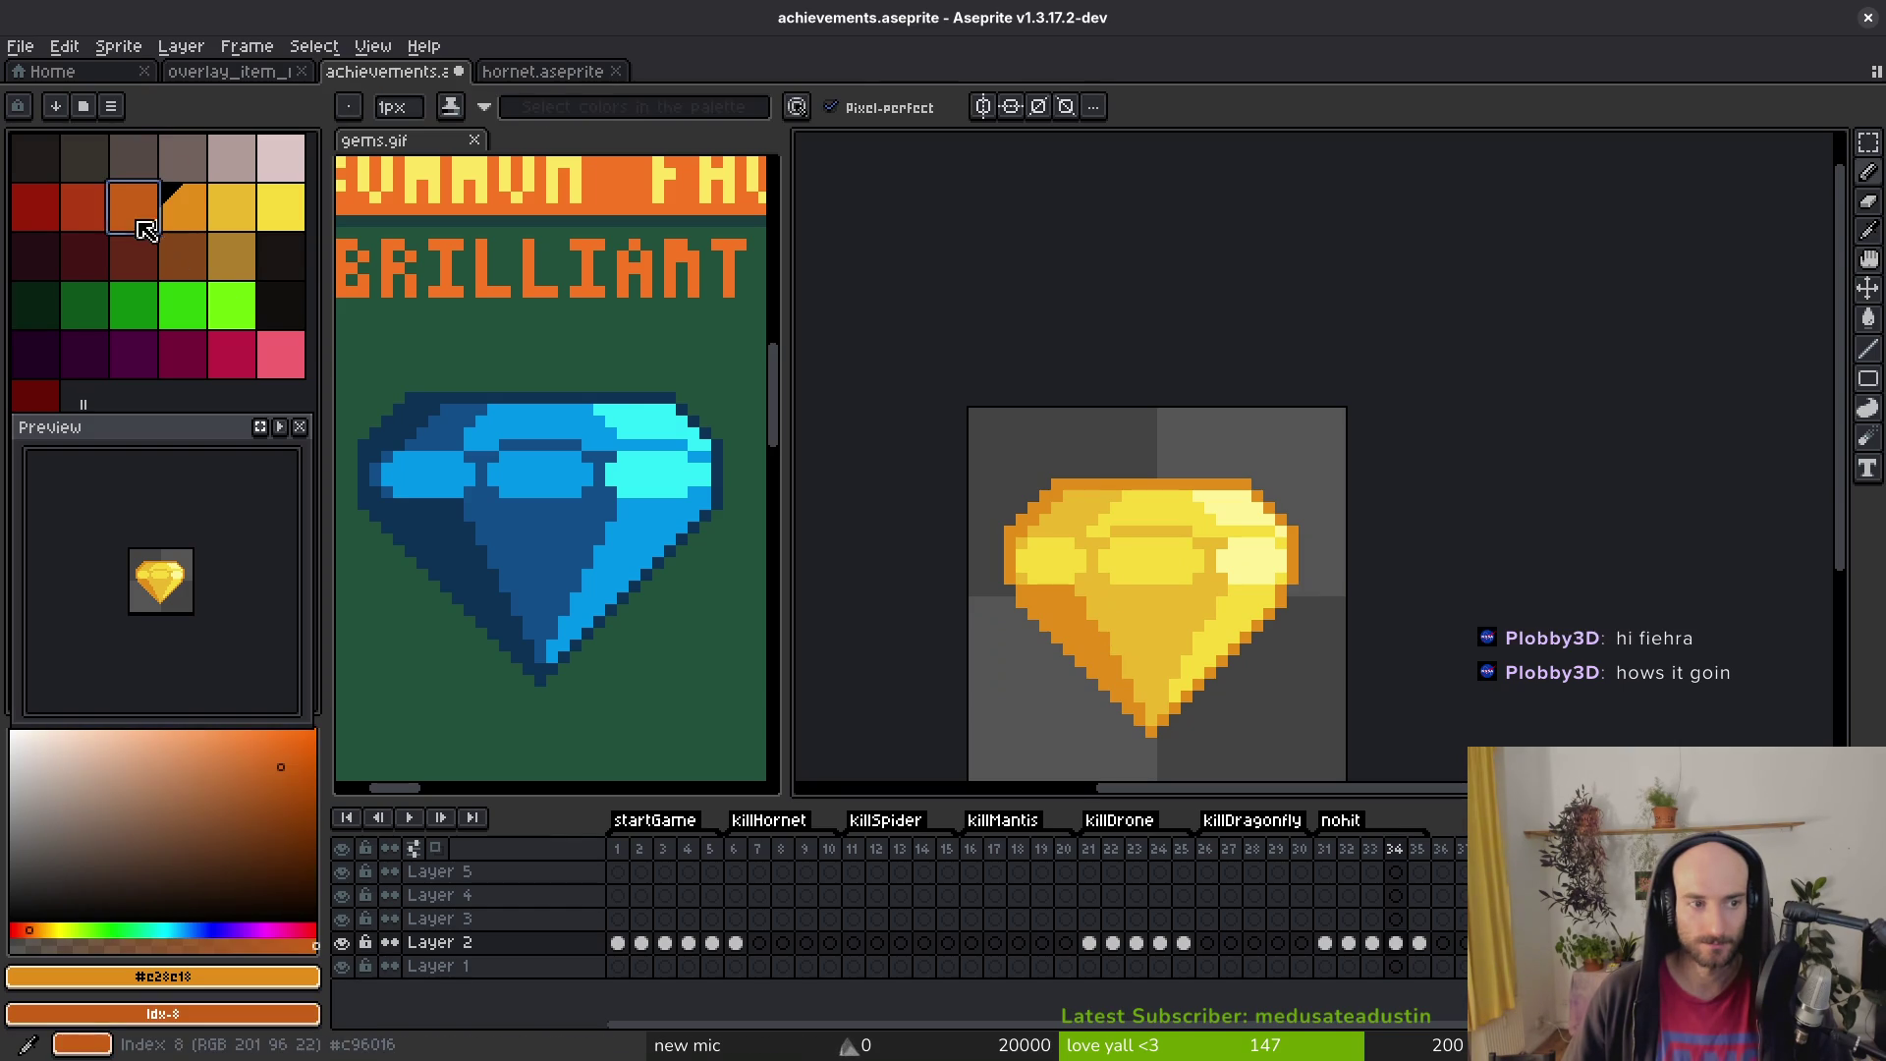
Step: In frame 34, replace the gem's gold tone with orange
{"action": "key", "text": "shift+r"}
{"action": "left_click", "coordinate": [857, 299]}
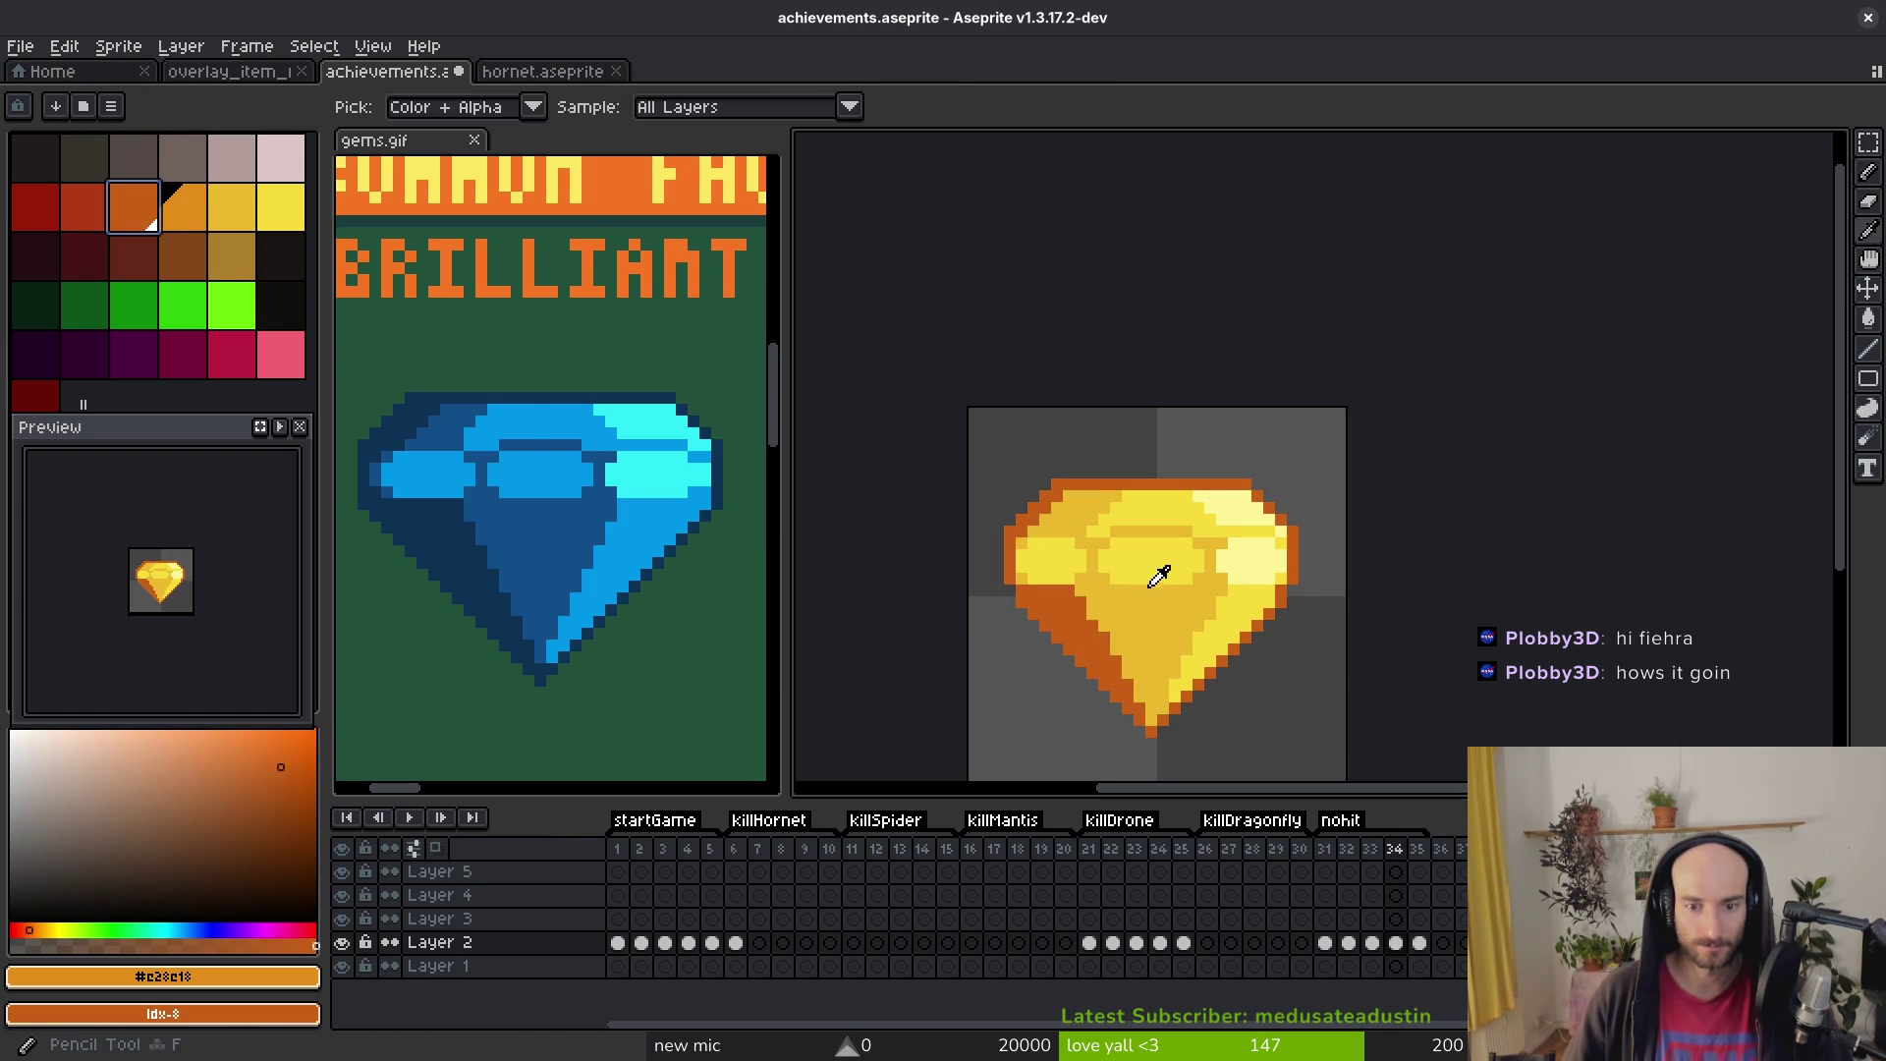
{"action": "left_click", "coordinate": [1149, 579], "text": "alt"}
{"action": "key", "text": "b"}
{"action": "key", "text": "shift+r"}
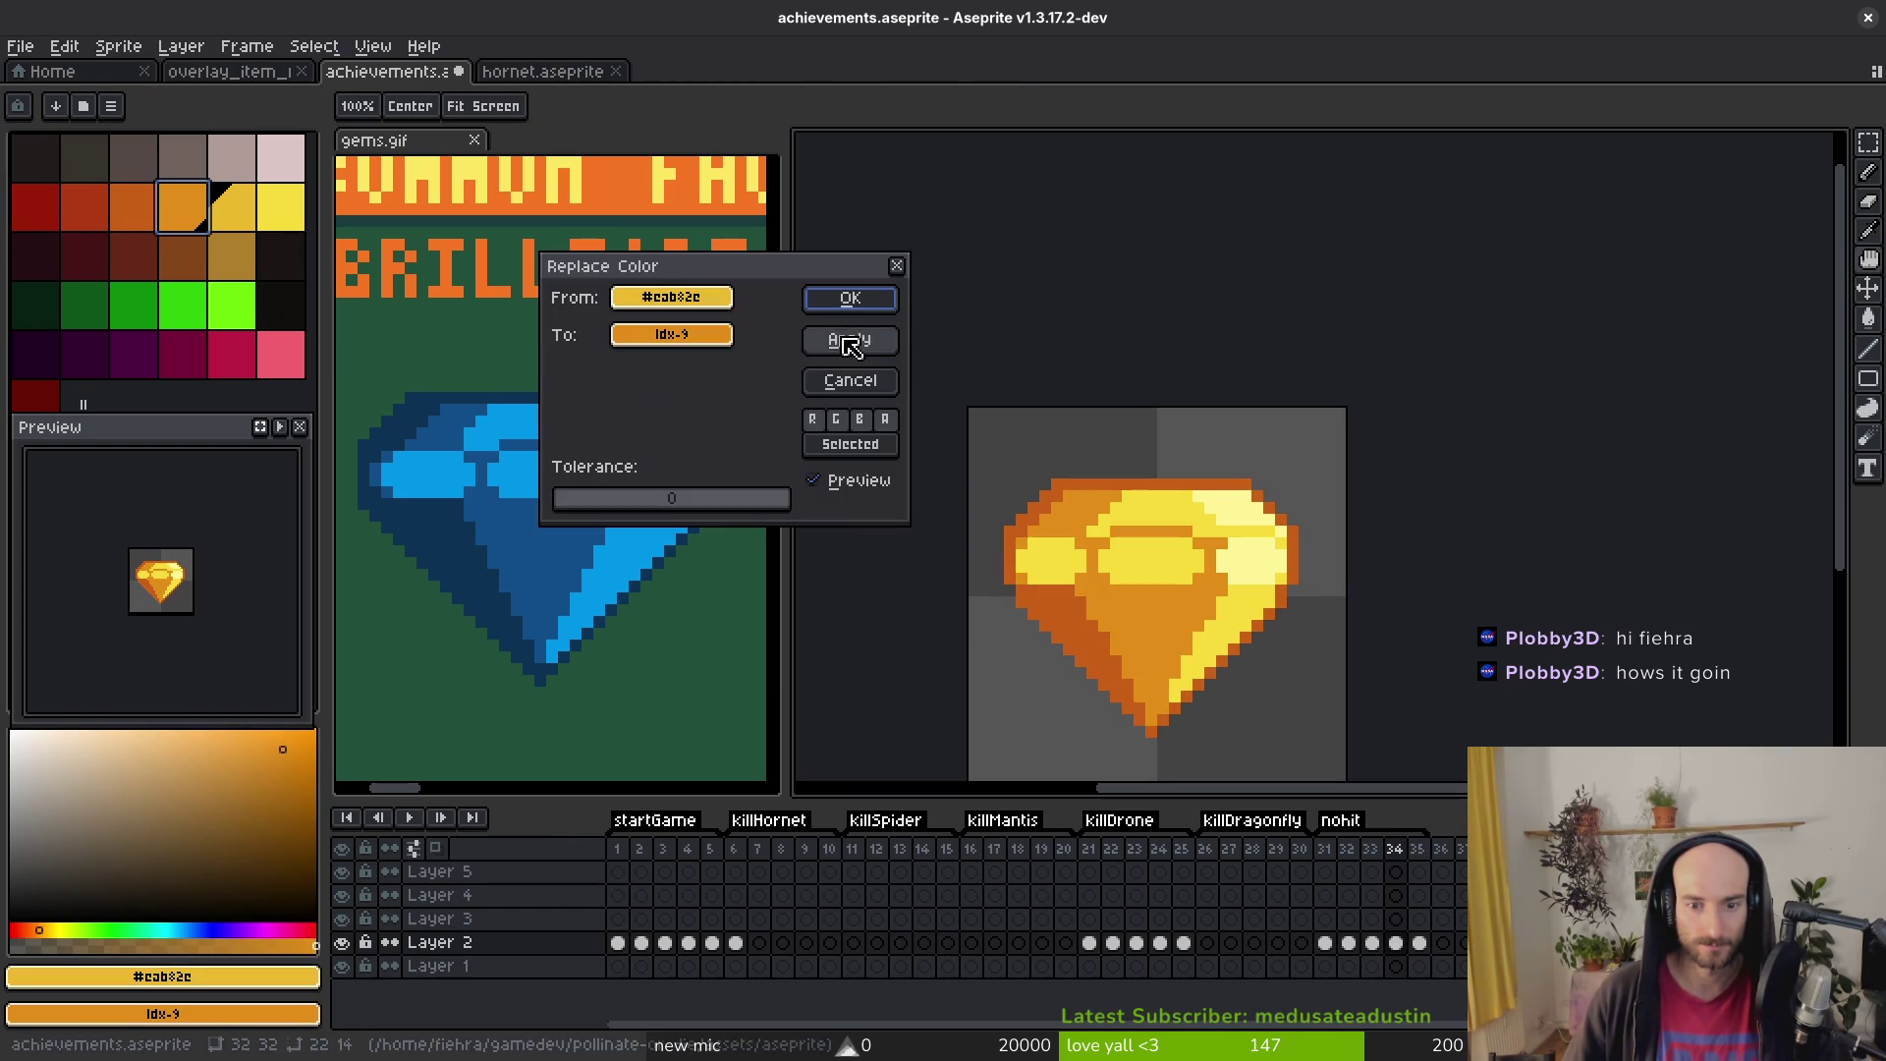
{"action": "left_click", "coordinate": [854, 301]}
Step: Replace frame 34's bright yellow with a darker yellow and its pale highlight with yellow
{"action": "left_click", "coordinate": [1073, 539], "text": "alt"}
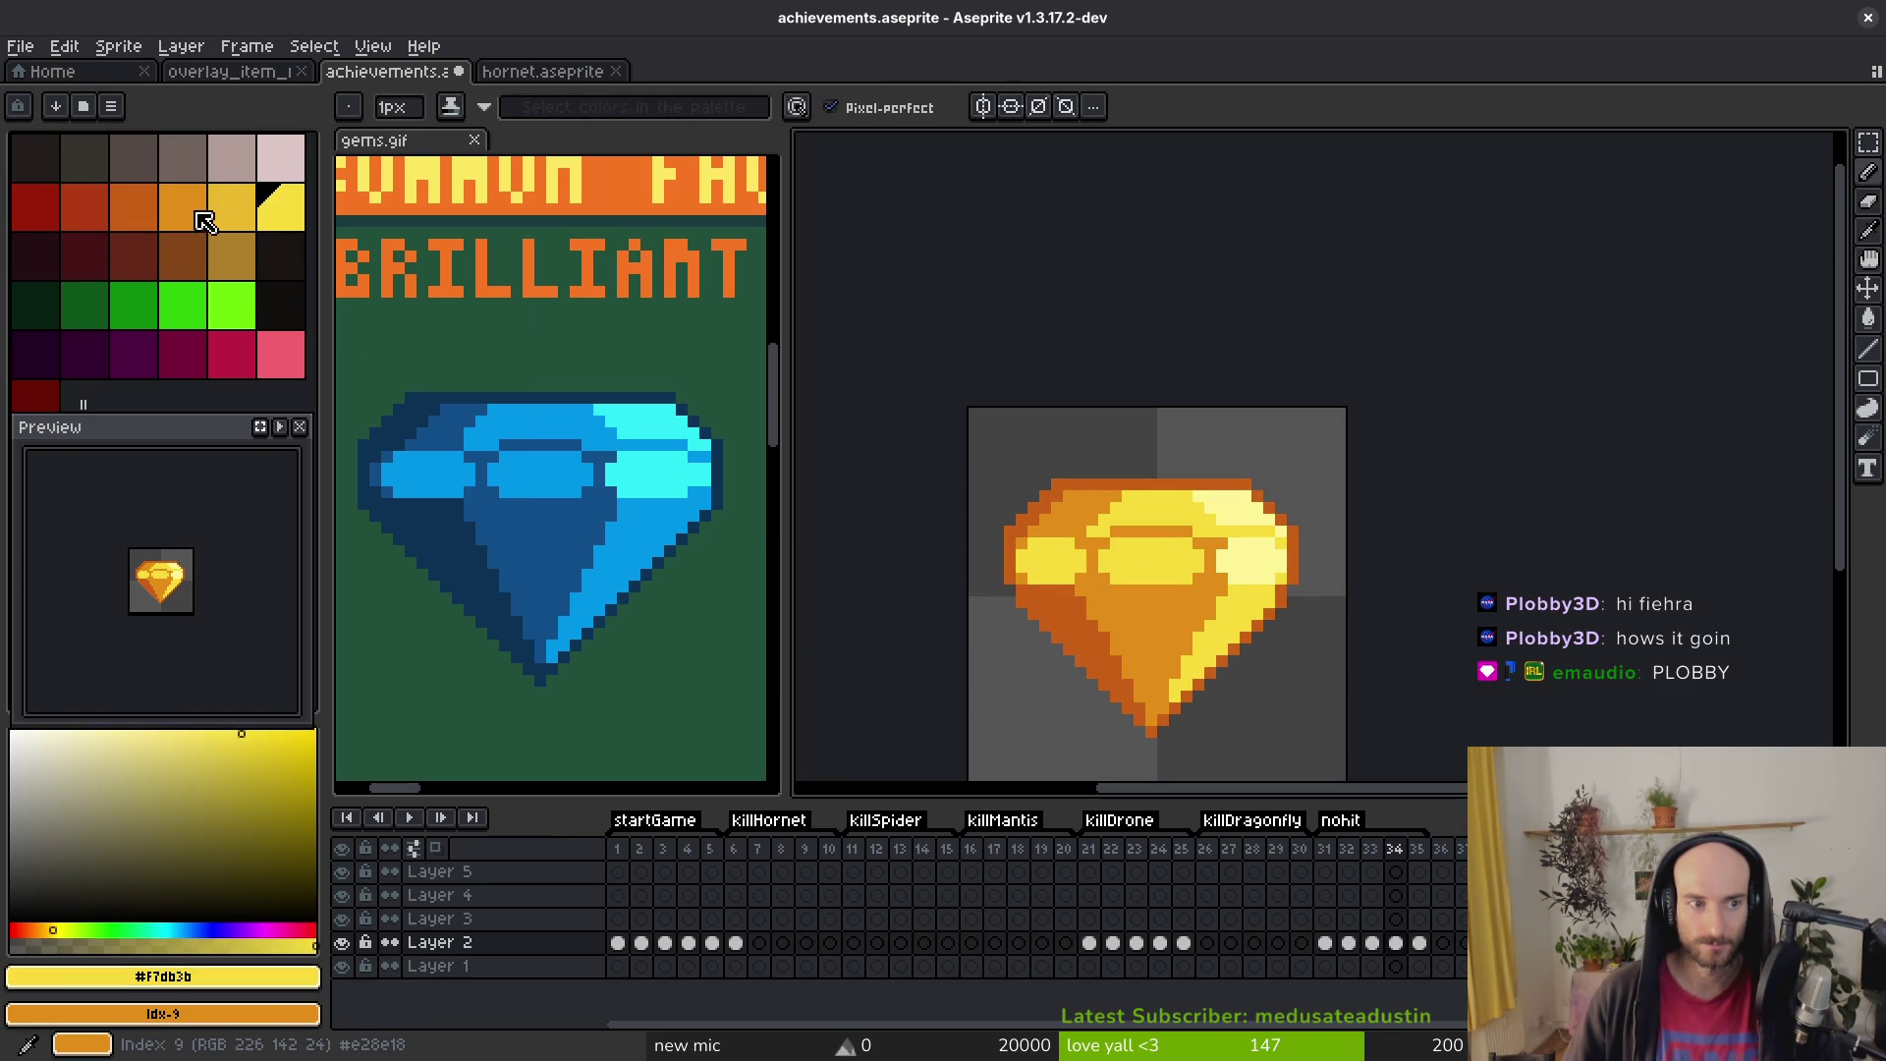
{"action": "right_click", "coordinate": [241, 224]}
{"action": "key", "text": "shift+r"}
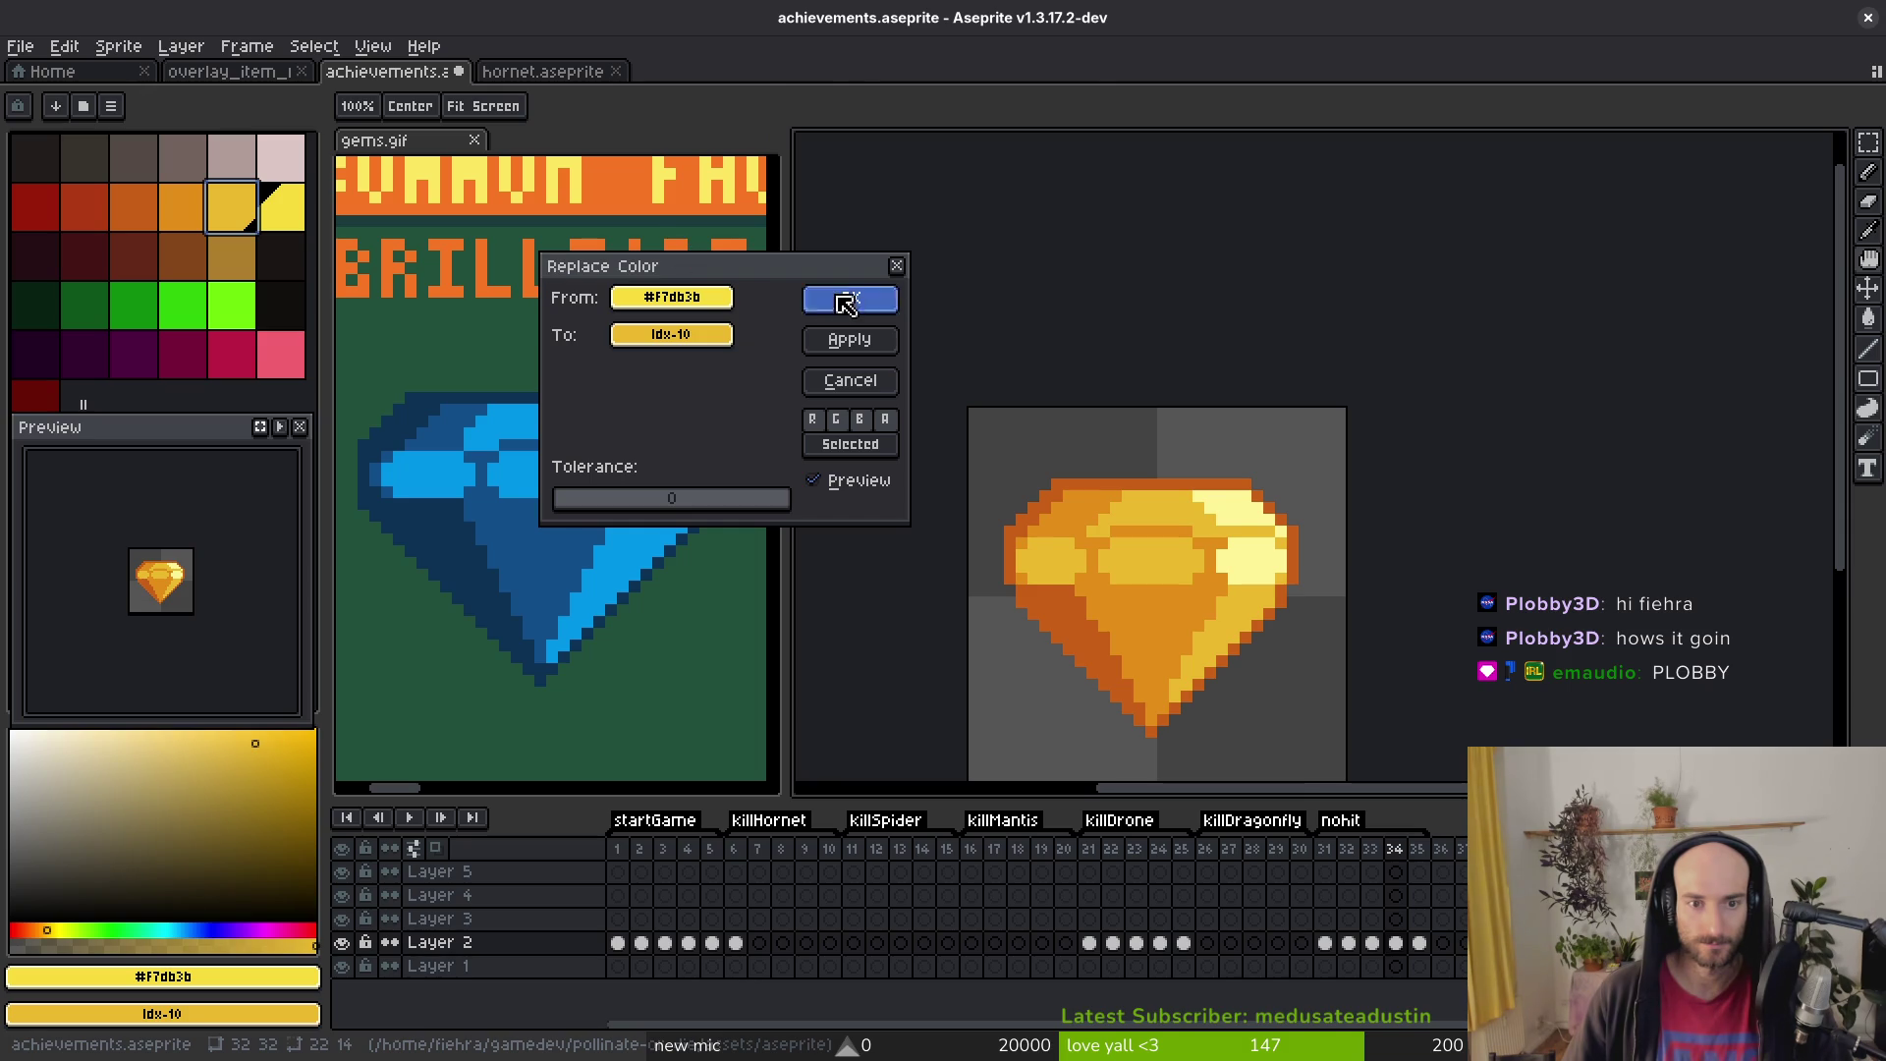
{"action": "left_click", "coordinate": [846, 303]}
{"action": "left_click", "coordinate": [1254, 505], "text": "alt"}
{"action": "right_click", "coordinate": [280, 211]}
{"action": "key", "text": "shift+r"}
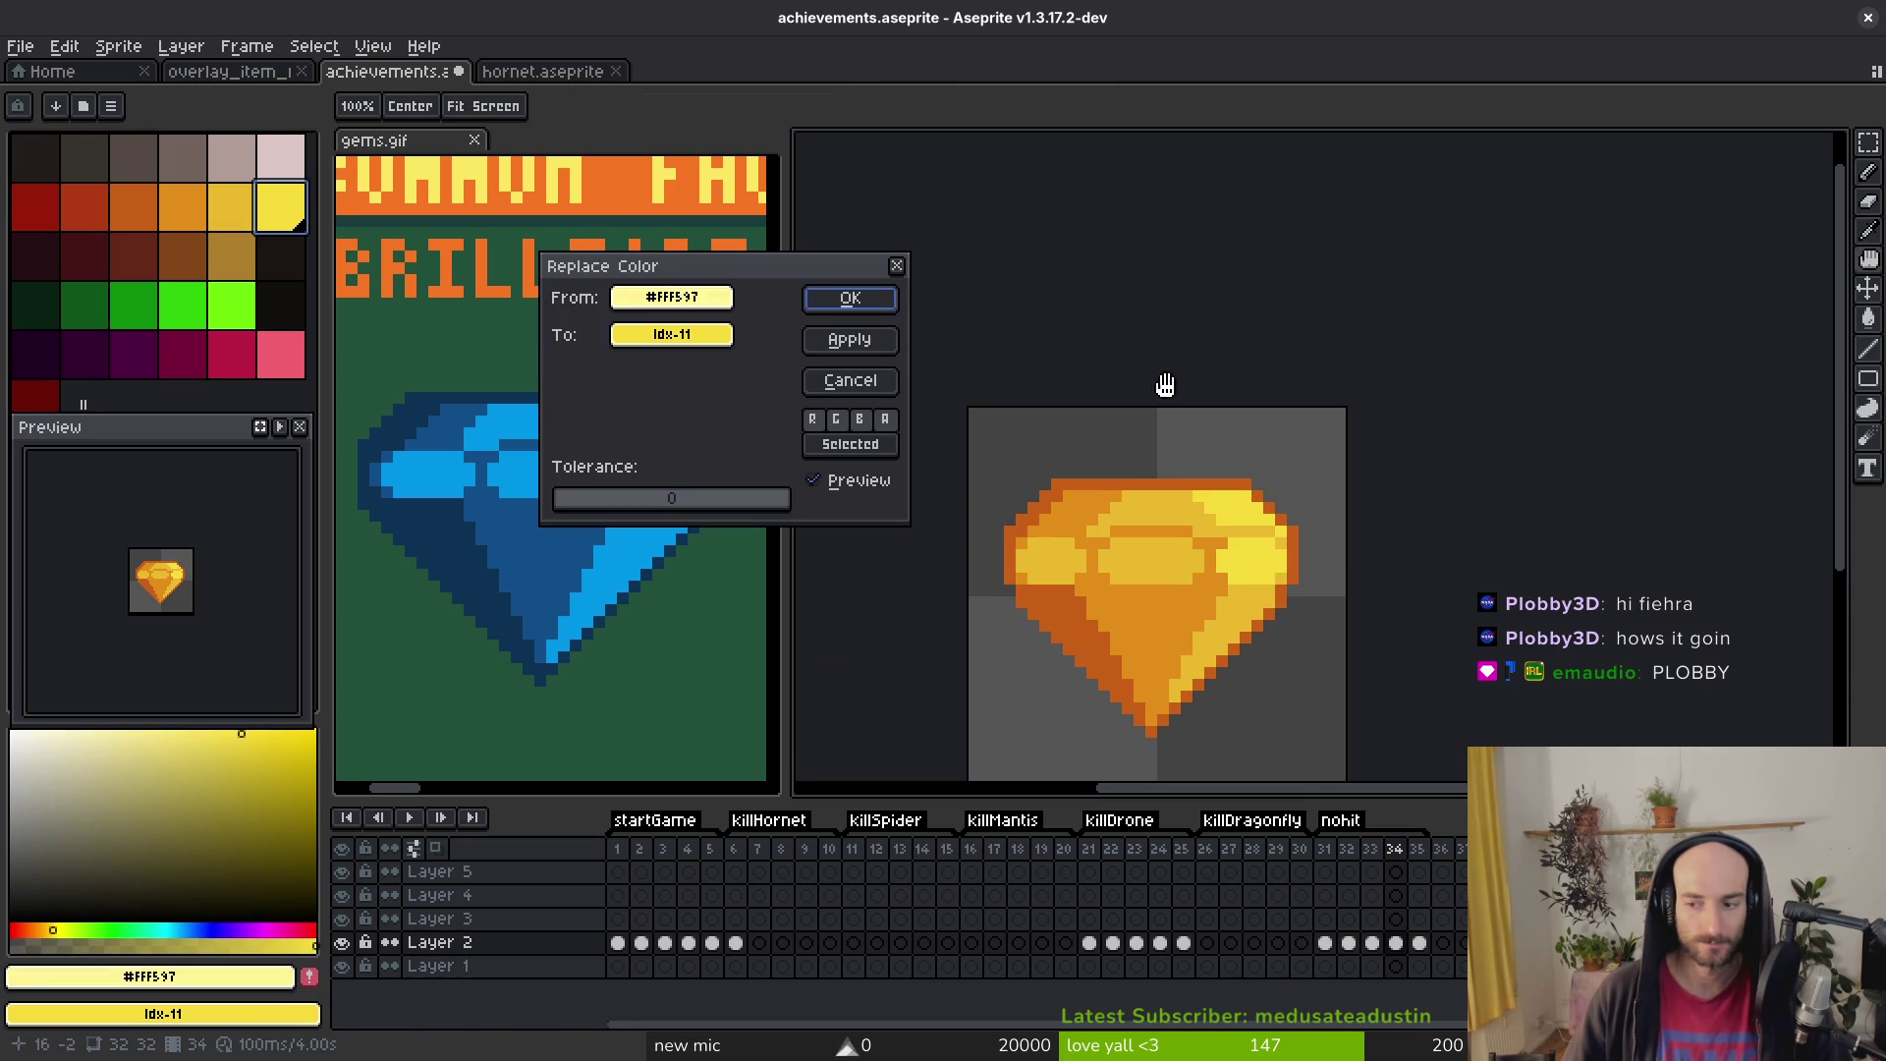
{"action": "left_click", "coordinate": [847, 298]}
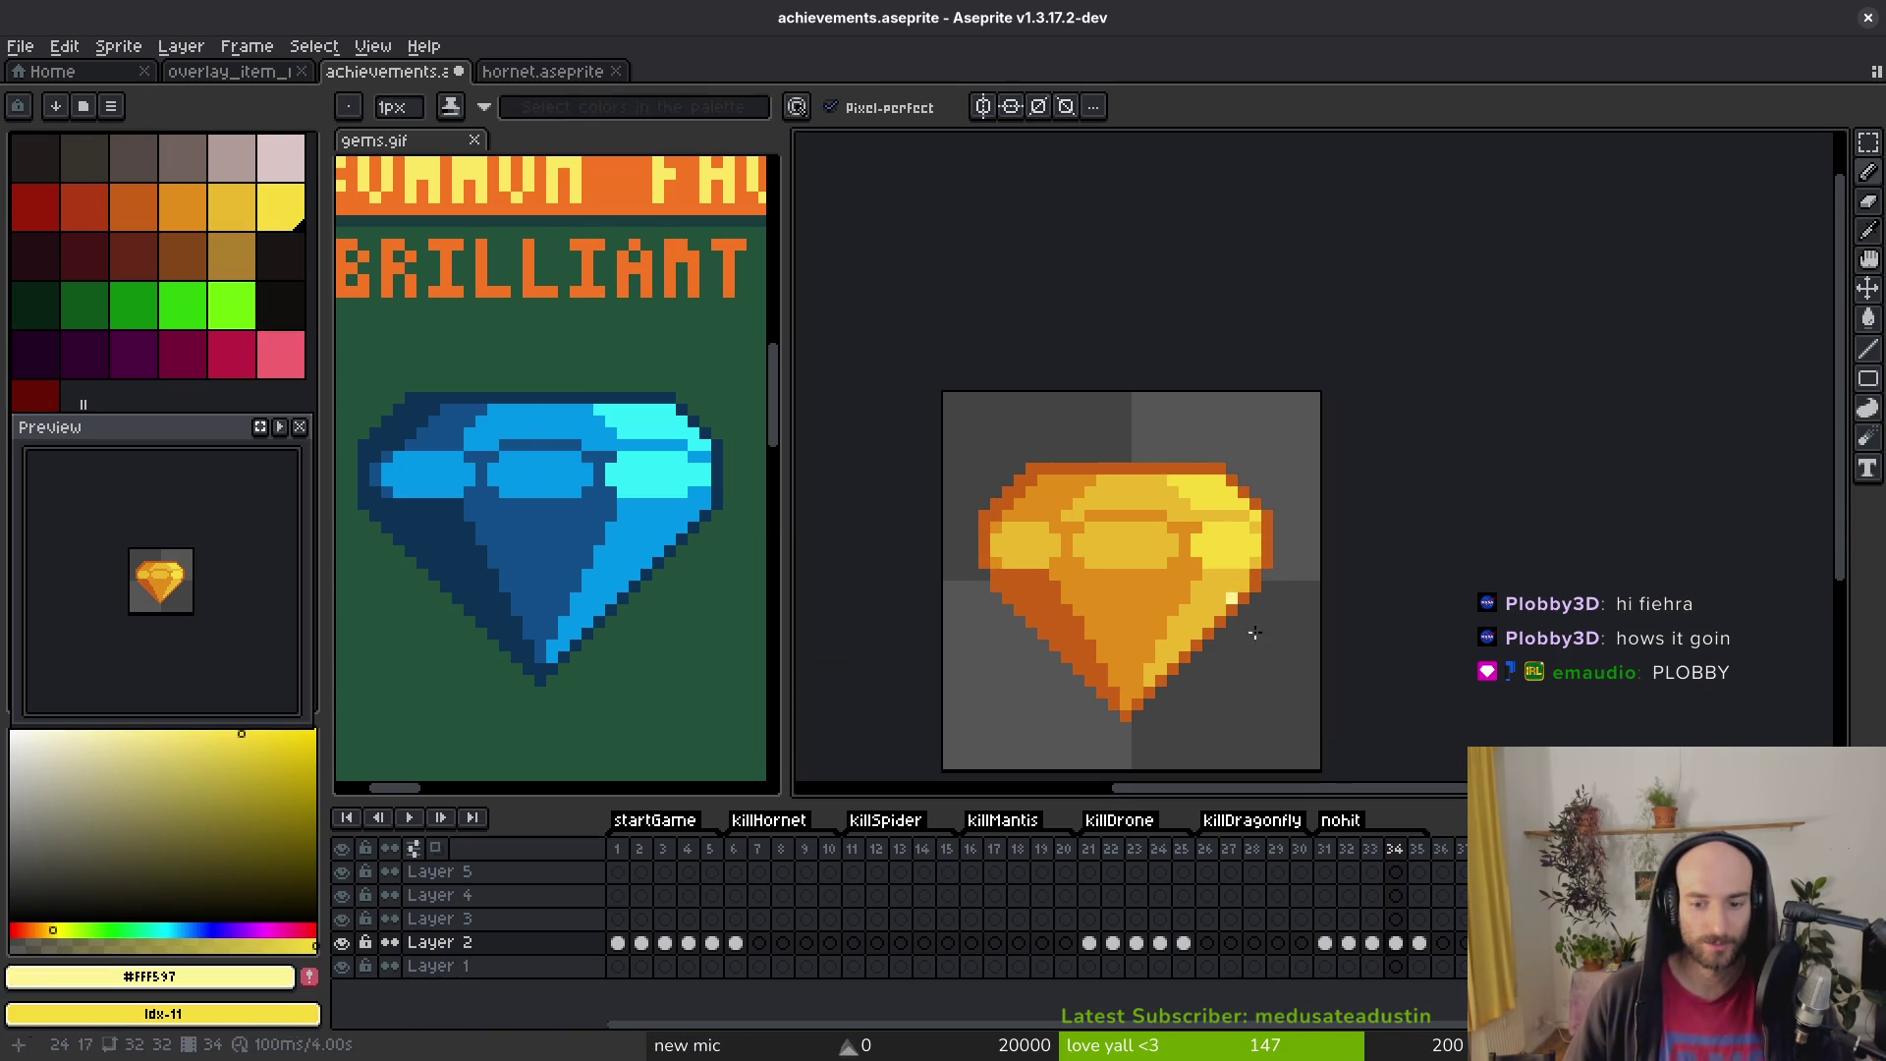
Step: In frame 33, replace the gem's darkest orange with red and its gold tone with orange
{"action": "key", "text": "Left"}
{"action": "left_click", "coordinate": [1065, 589], "text": "alt"}
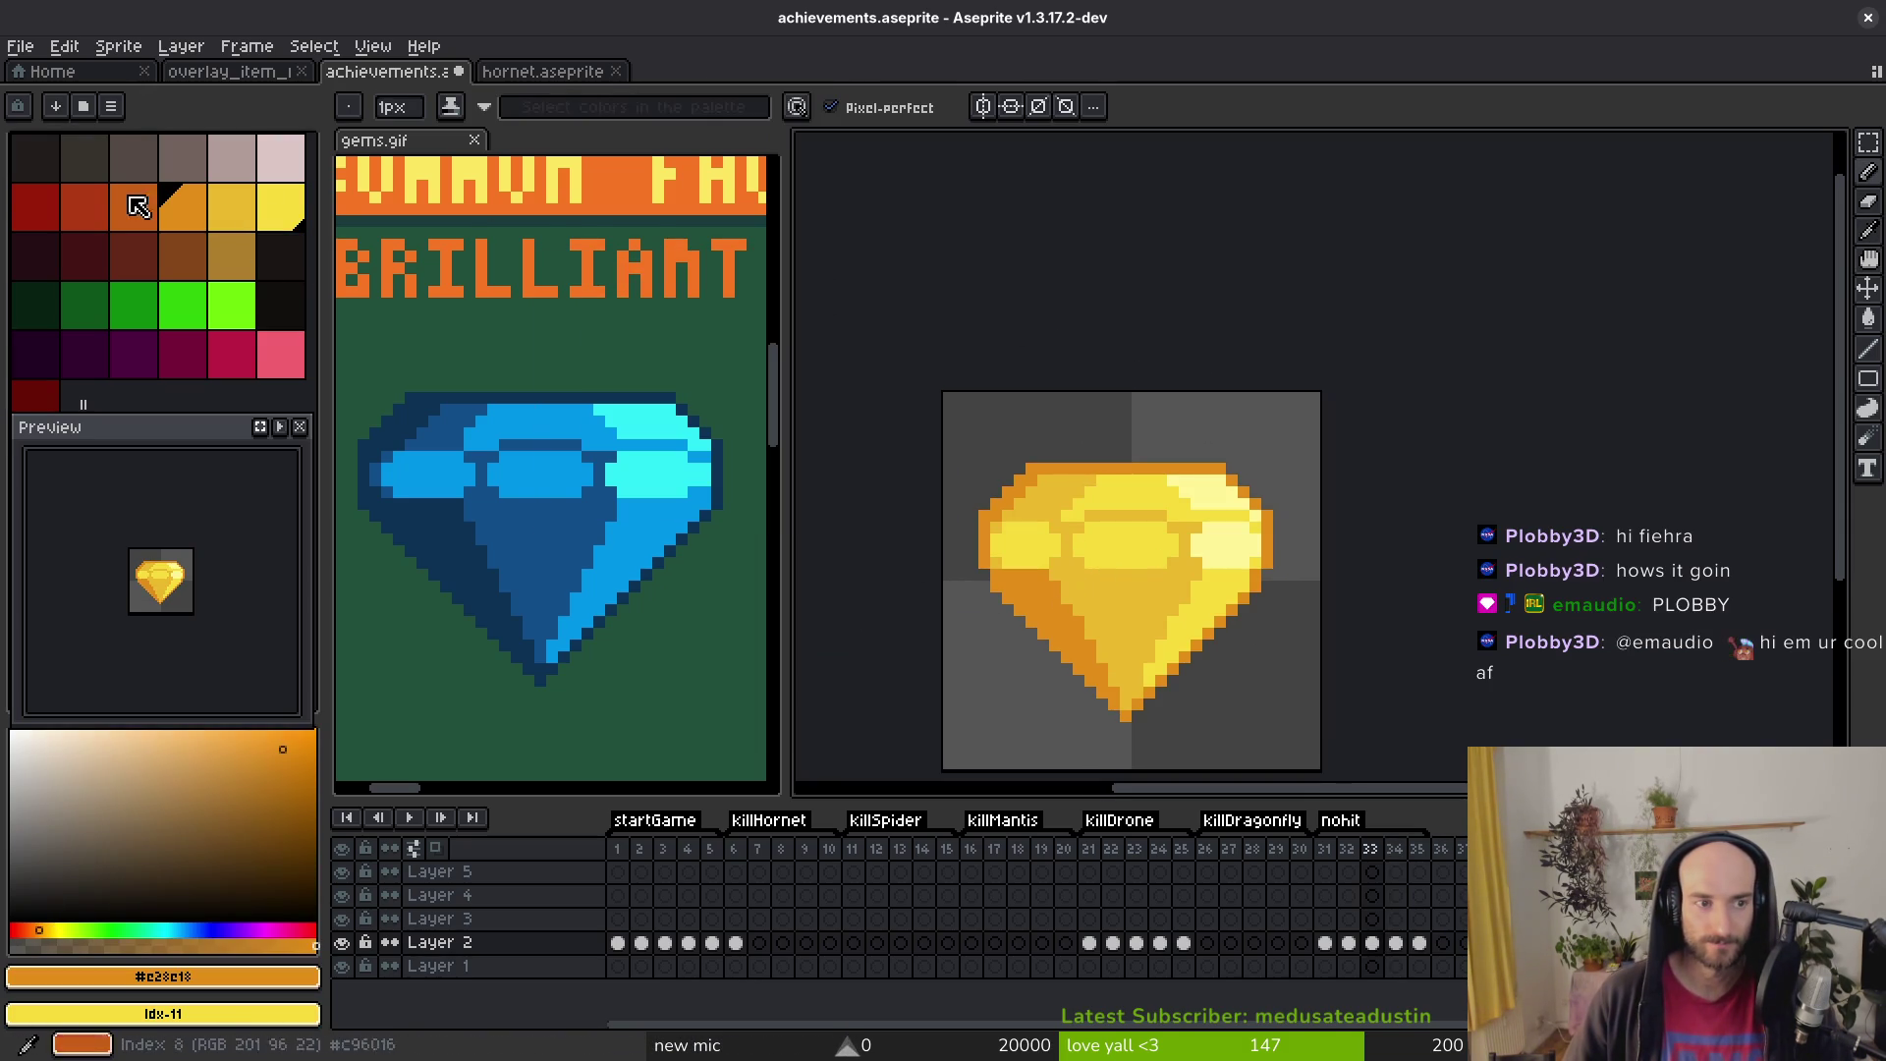
{"action": "right_click", "coordinate": [94, 213]}
{"action": "key", "text": "shift+r"}
{"action": "left_click", "coordinate": [817, 303]}
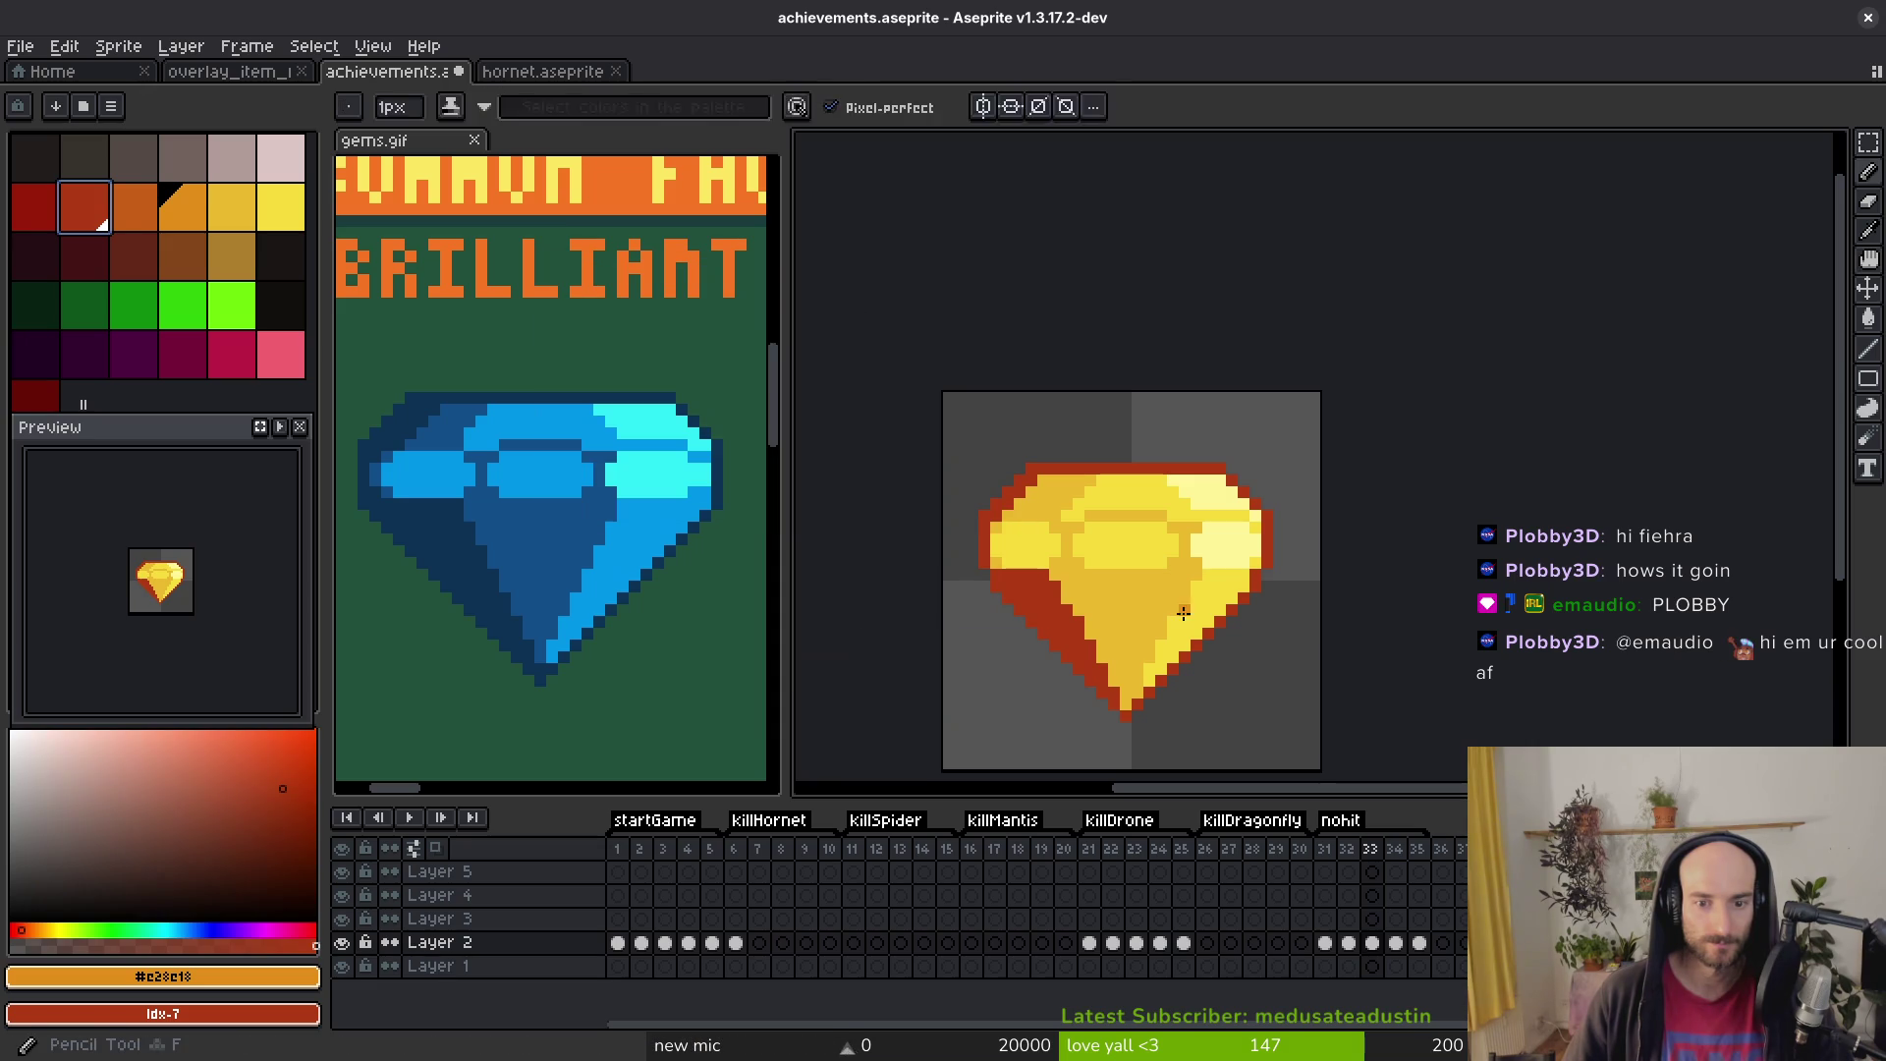
{"action": "left_click", "coordinate": [1129, 550], "text": "alt"}
{"action": "right_click", "coordinate": [133, 206]}
{"action": "key", "text": "shift+r"}
{"action": "left_click", "coordinate": [864, 300]}
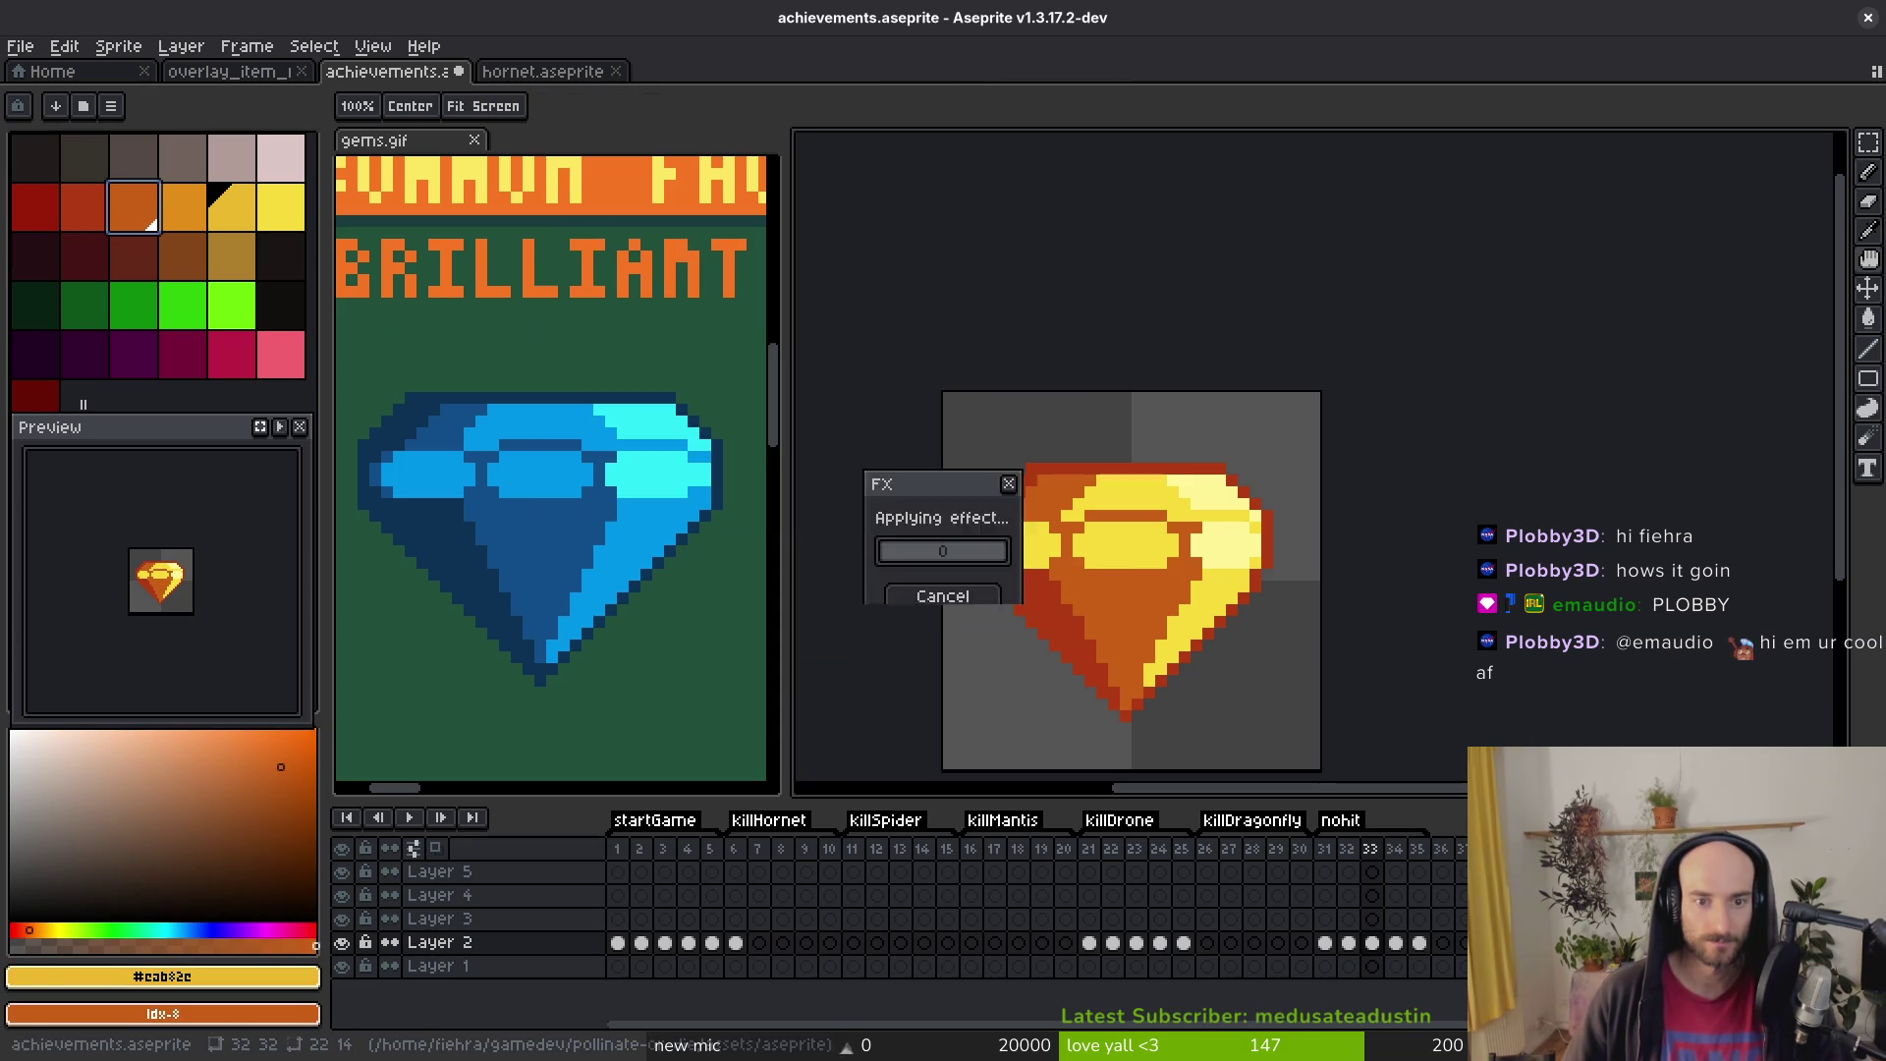
Step: Replace frame 33's bright yellow with deeper orange-yellow and its pale highlight with gold
{"action": "left_click", "coordinate": [1145, 484], "text": "alt"}
{"action": "right_click", "coordinate": [175, 211]}
{"action": "key", "text": "shift+r"}
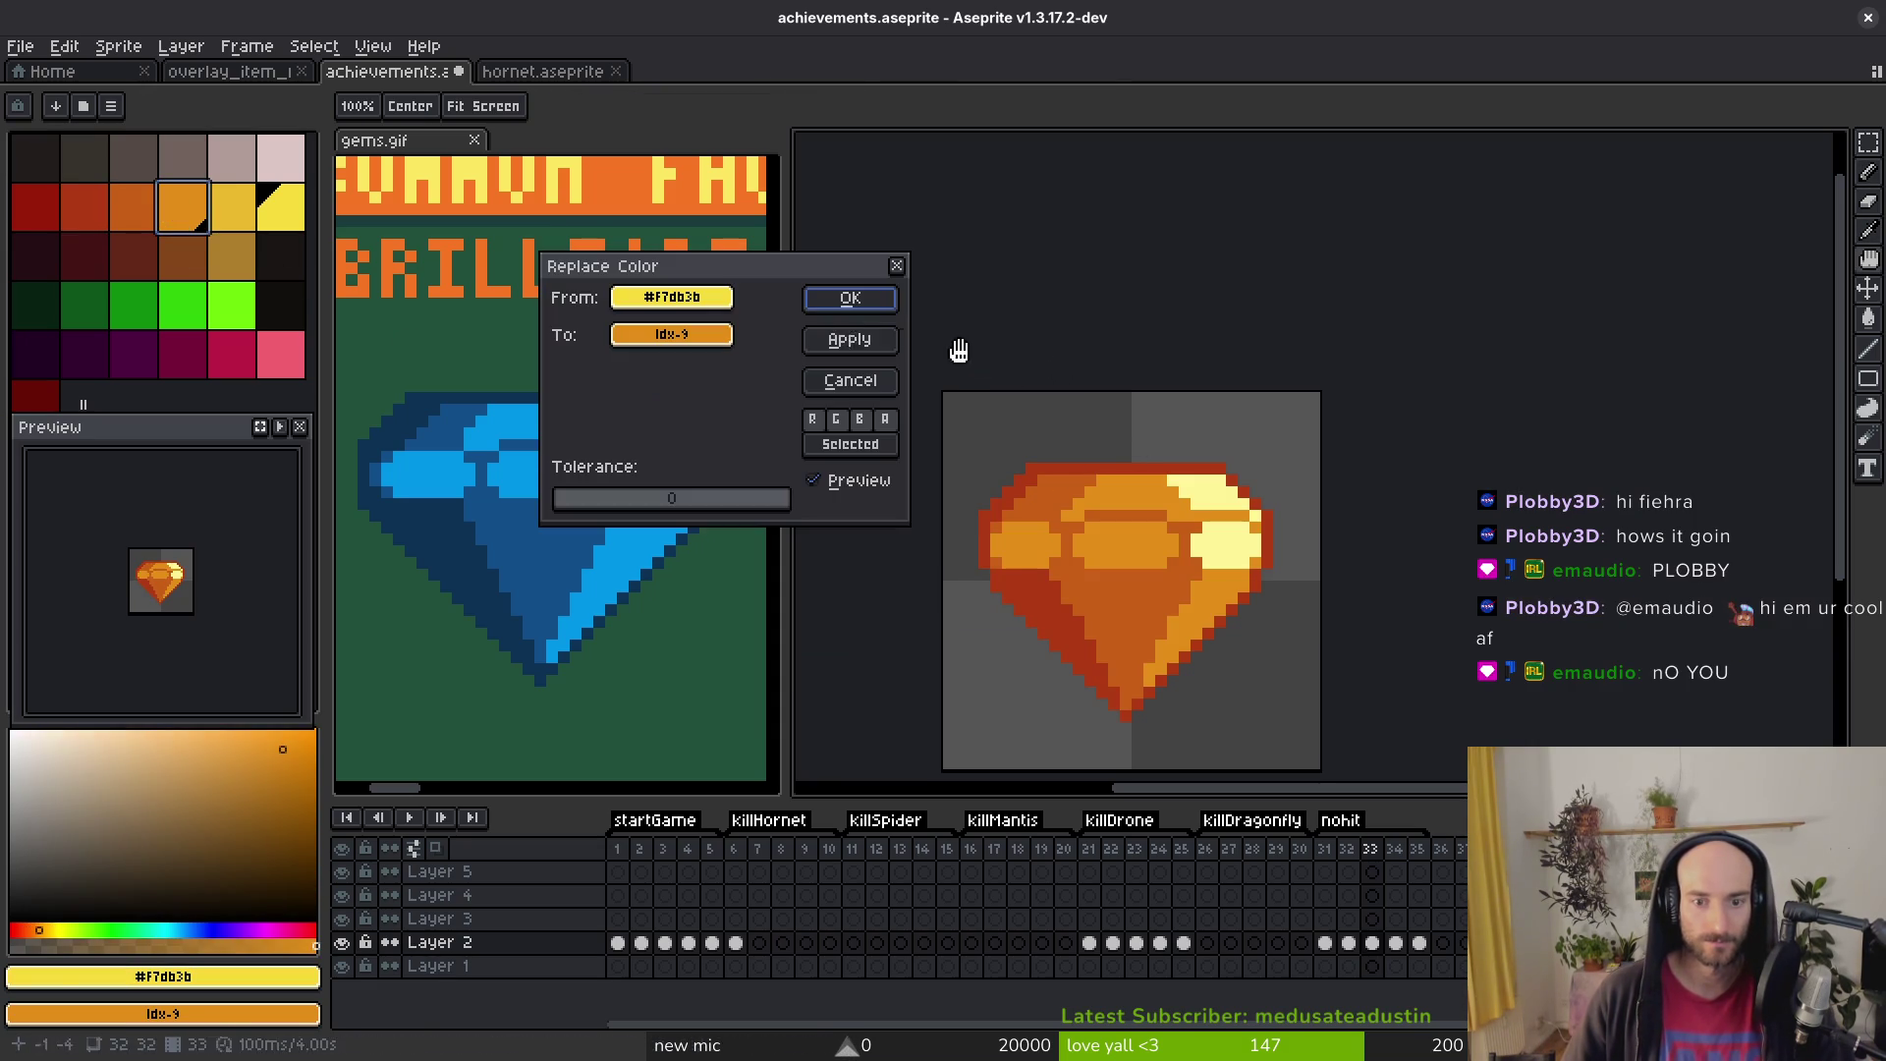
{"action": "left_click", "coordinate": [884, 299]}
{"action": "left_click", "coordinate": [1206, 485], "text": "alt"}
{"action": "right_click", "coordinate": [235, 208]}
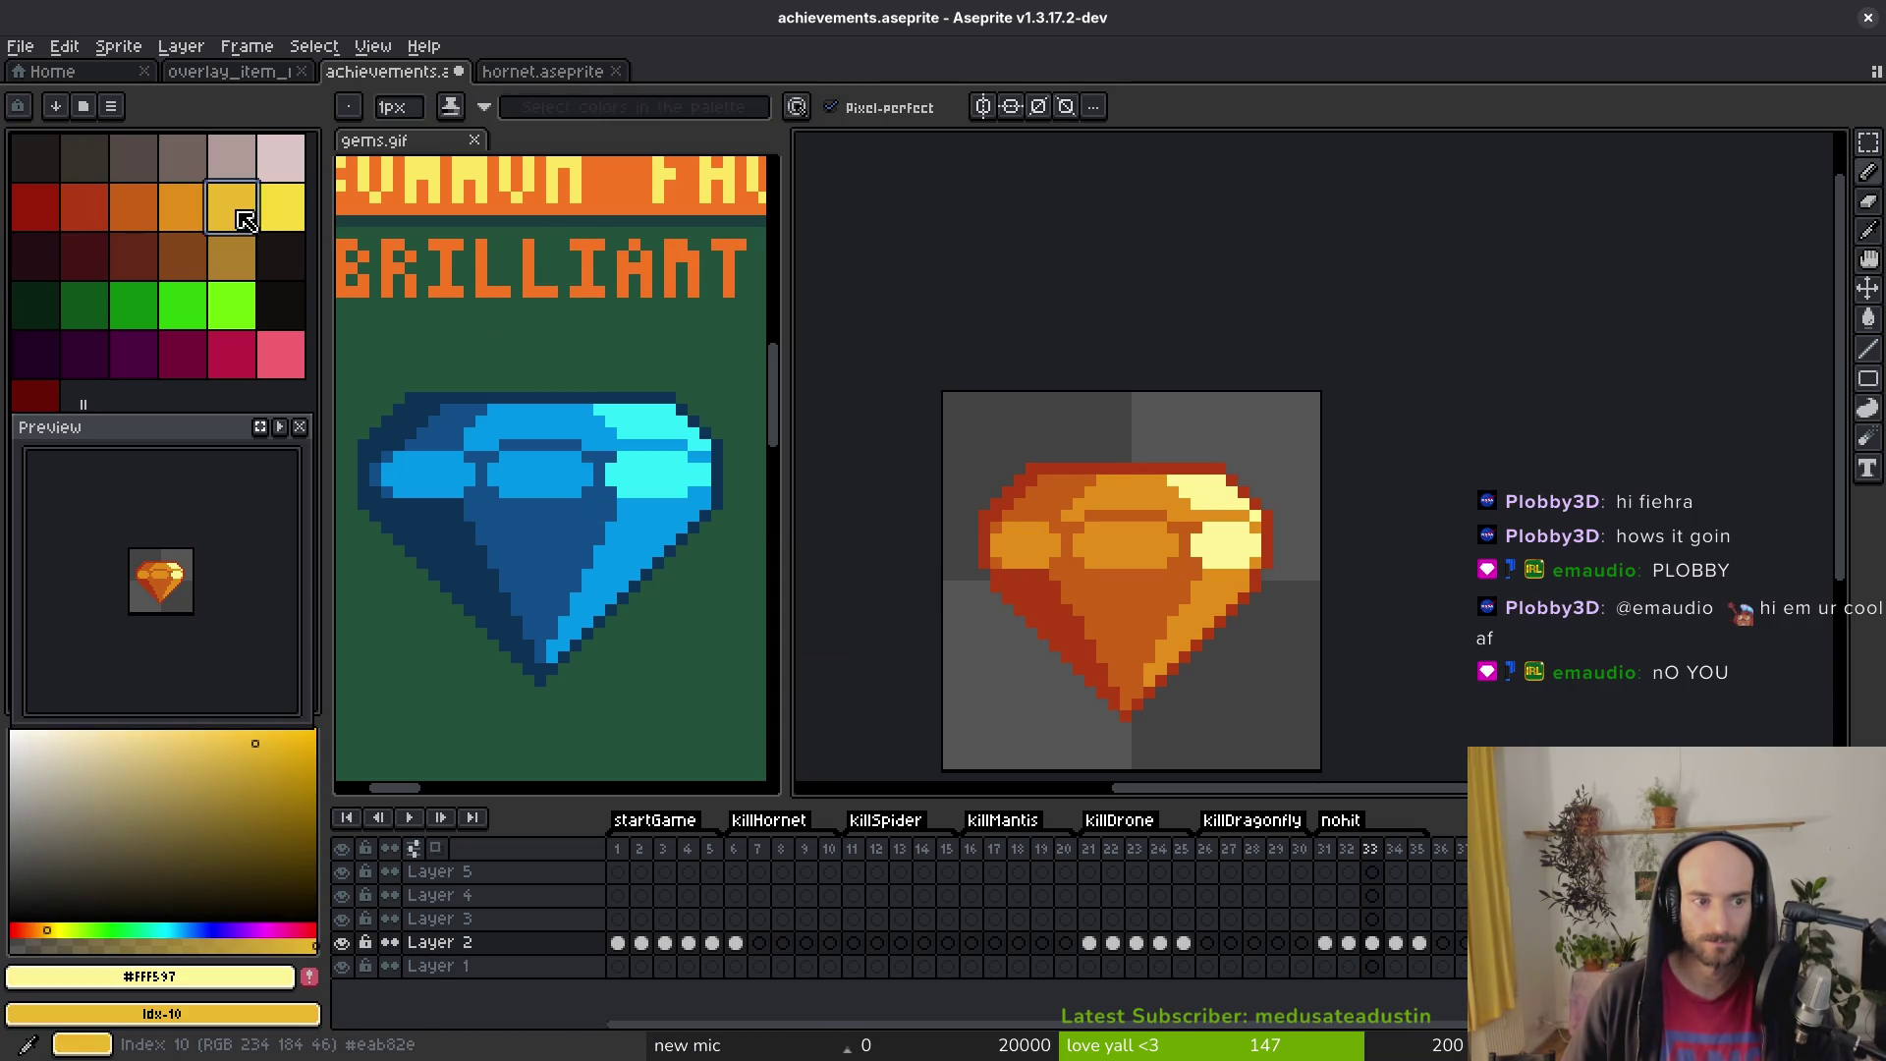
{"action": "key", "text": "shift+r"}
{"action": "left_click", "coordinate": [855, 299]}
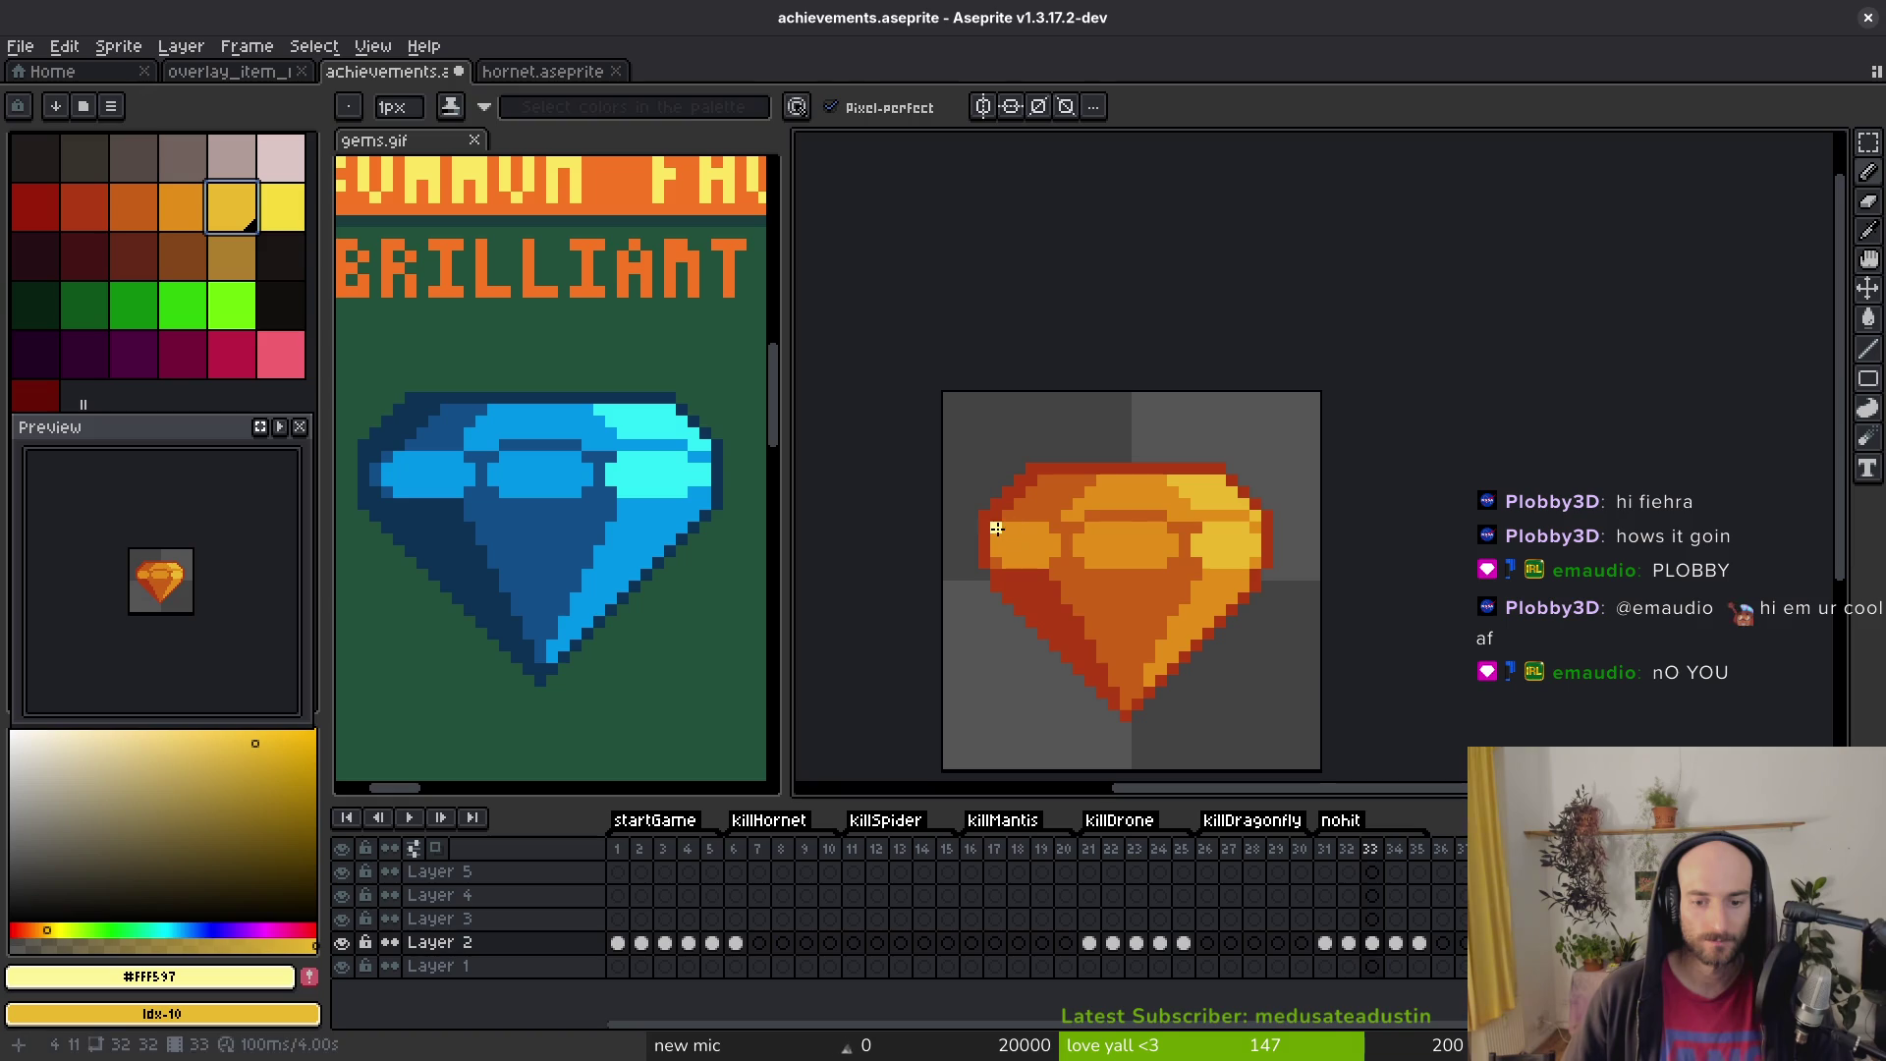
{"action": "key", "text": "Left"}
Step: On frame 32, replace the gem's dark-orange outline with dark red and its gold tone with red-orange
{"action": "left_click", "coordinate": [1053, 589], "text": "alt"}
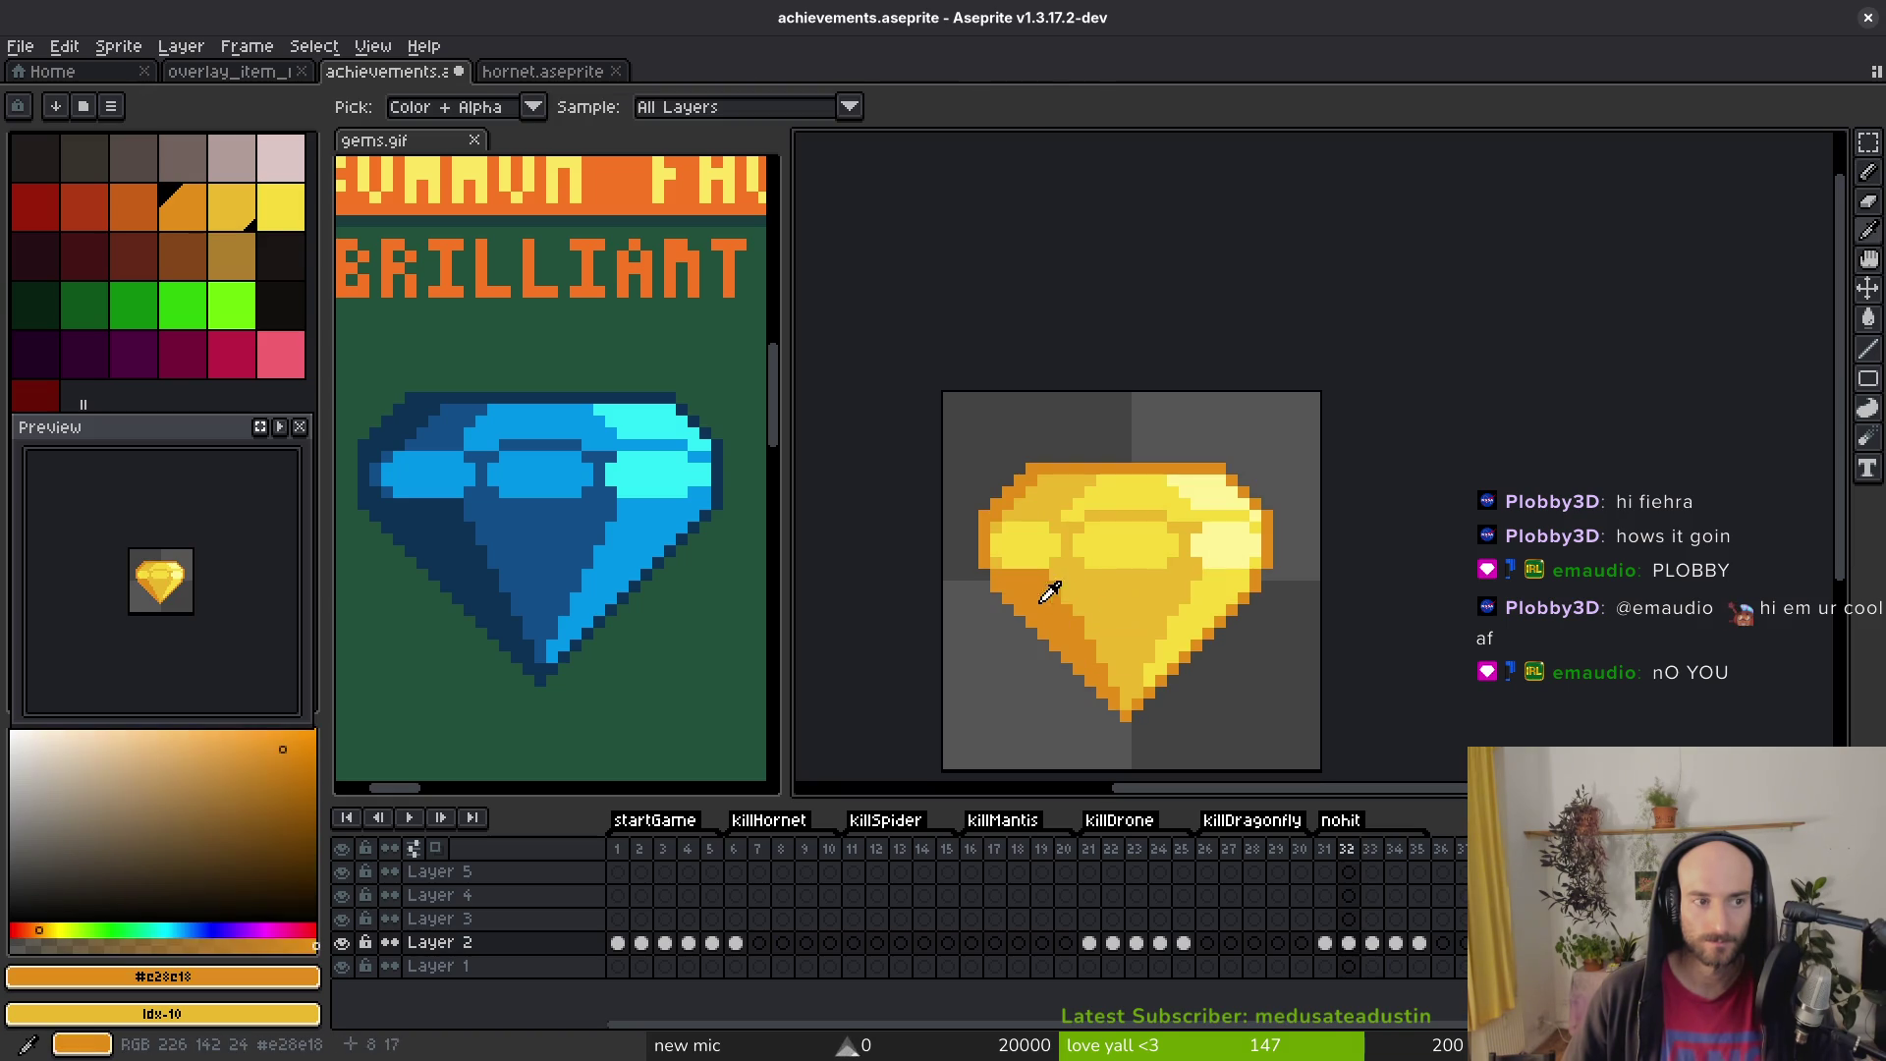
{"action": "right_click", "coordinate": [35, 225]}
{"action": "key", "text": "shift+r"}
{"action": "left_click", "coordinate": [847, 295]}
{"action": "left_click", "coordinate": [1137, 580], "text": "alt"}
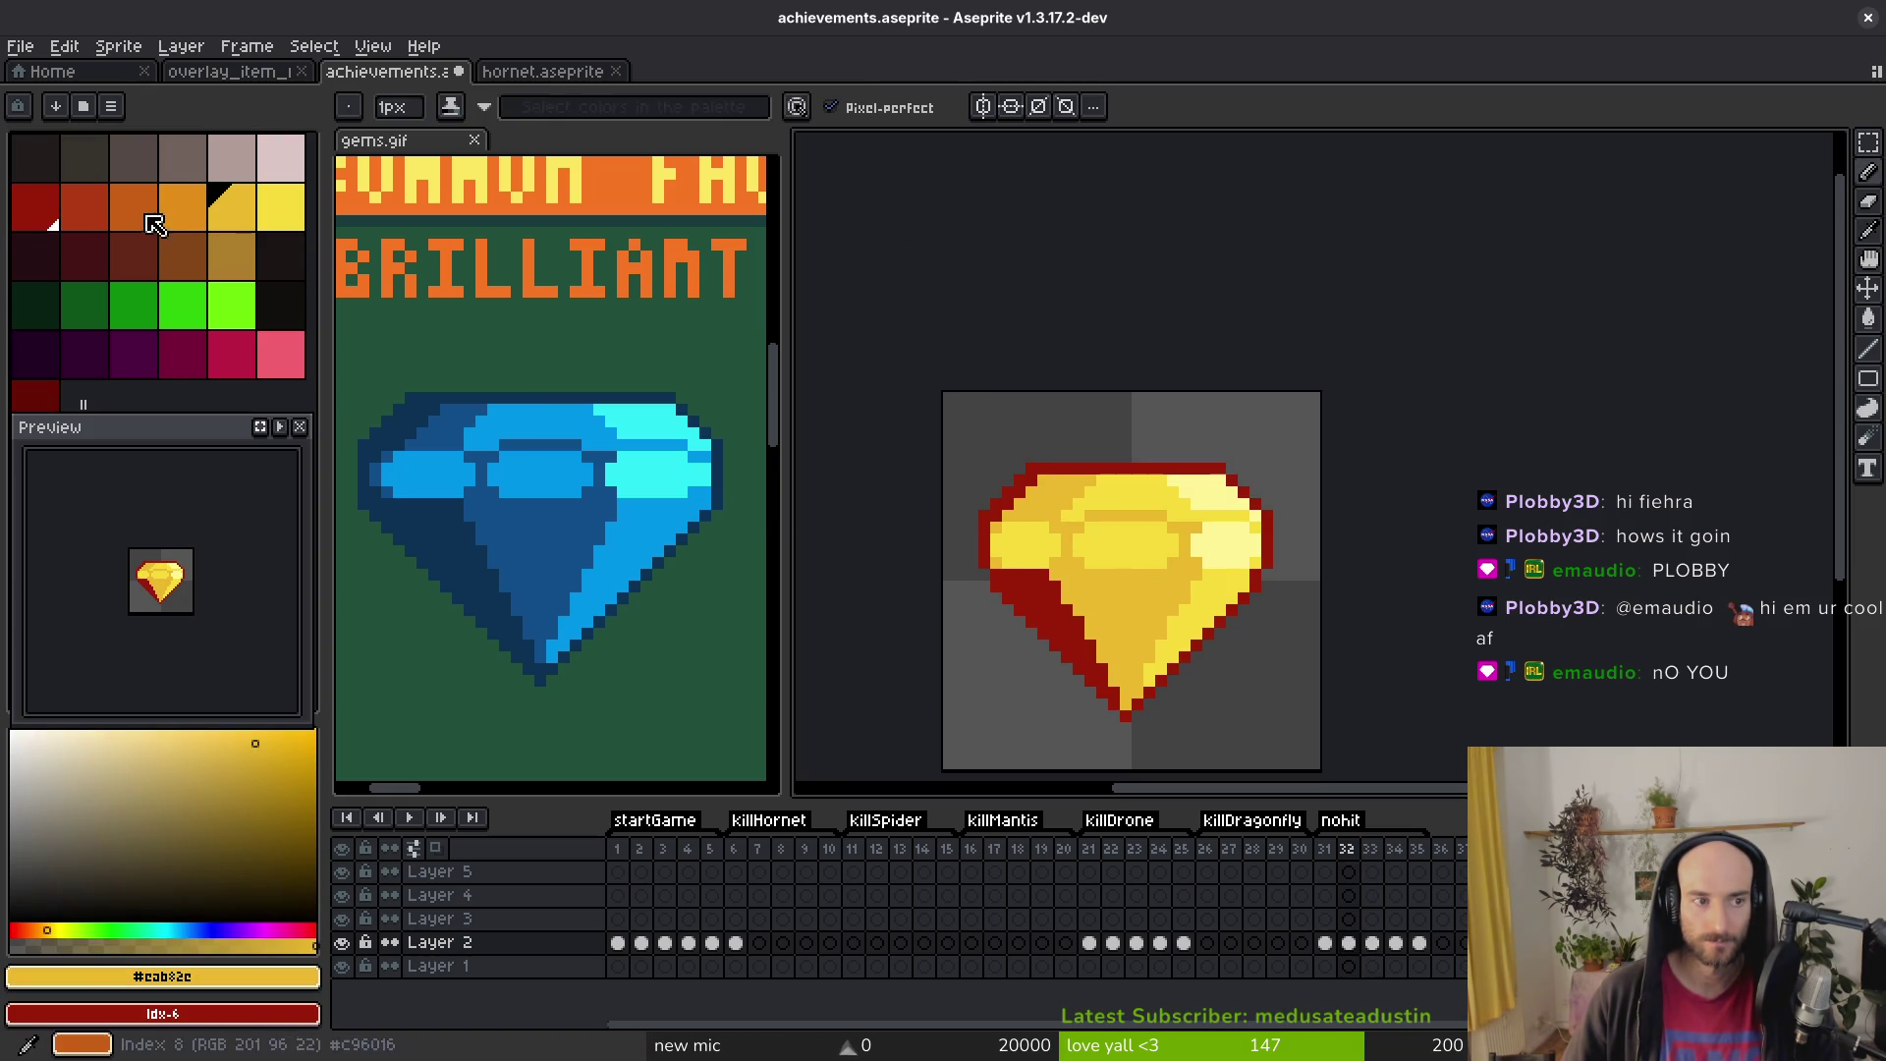
{"action": "right_click", "coordinate": [98, 201]}
{"action": "key", "text": "shift+r"}
{"action": "left_click", "coordinate": [846, 294]}
Step: Replace frame 32 gem's bright yellow and pale yellow highlight with orange
{"action": "left_click", "coordinate": [1017, 540], "text": "alt"}
{"action": "right_click", "coordinate": [137, 208]}
{"action": "key", "text": "shift+r"}
{"action": "left_click", "coordinate": [860, 295]}
{"action": "left_click", "coordinate": [1212, 481], "text": "alt"}
{"action": "right_click", "coordinate": [181, 208]}
{"action": "key", "text": "shift+r"}
{"action": "left_click", "coordinate": [855, 296]}
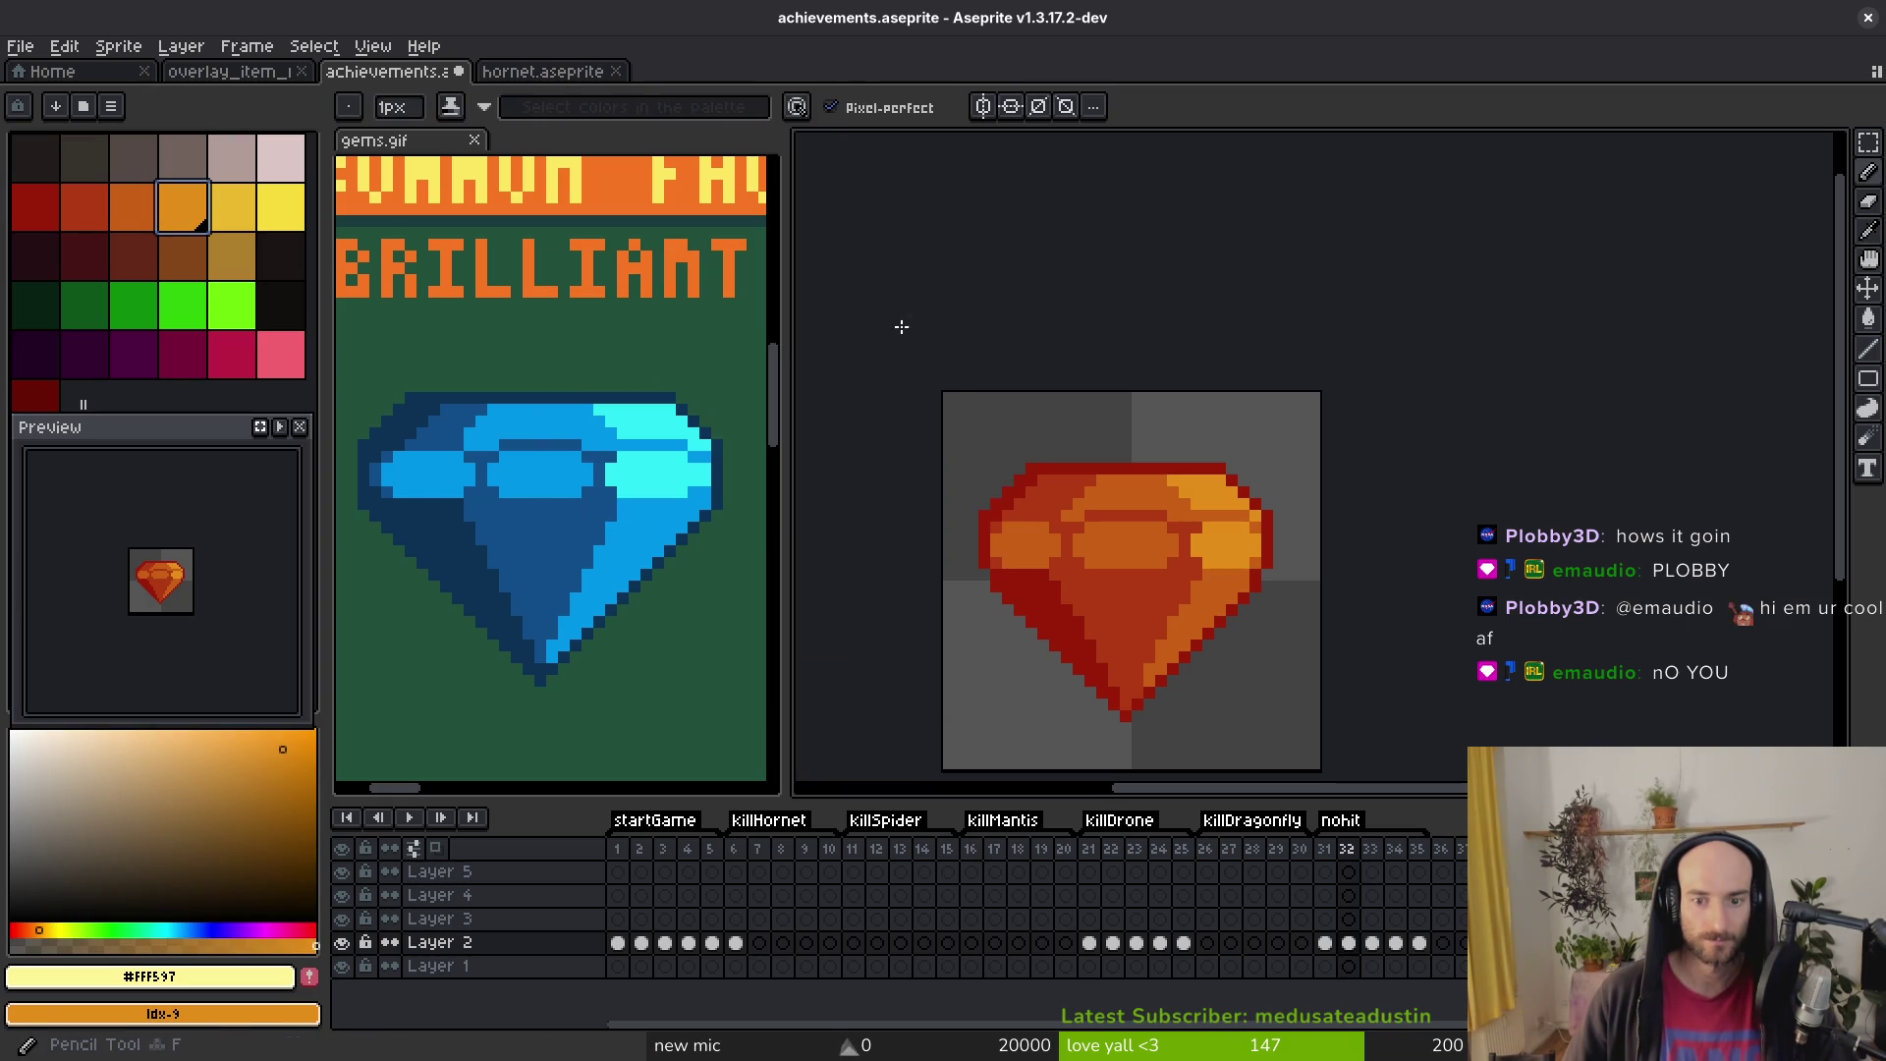
Step: On frame 31, turn the gem's dark-orange outline and gold body dark red
{"action": "key", "text": "comma"}
{"action": "left_click", "coordinate": [1060, 594], "text": "alt"}
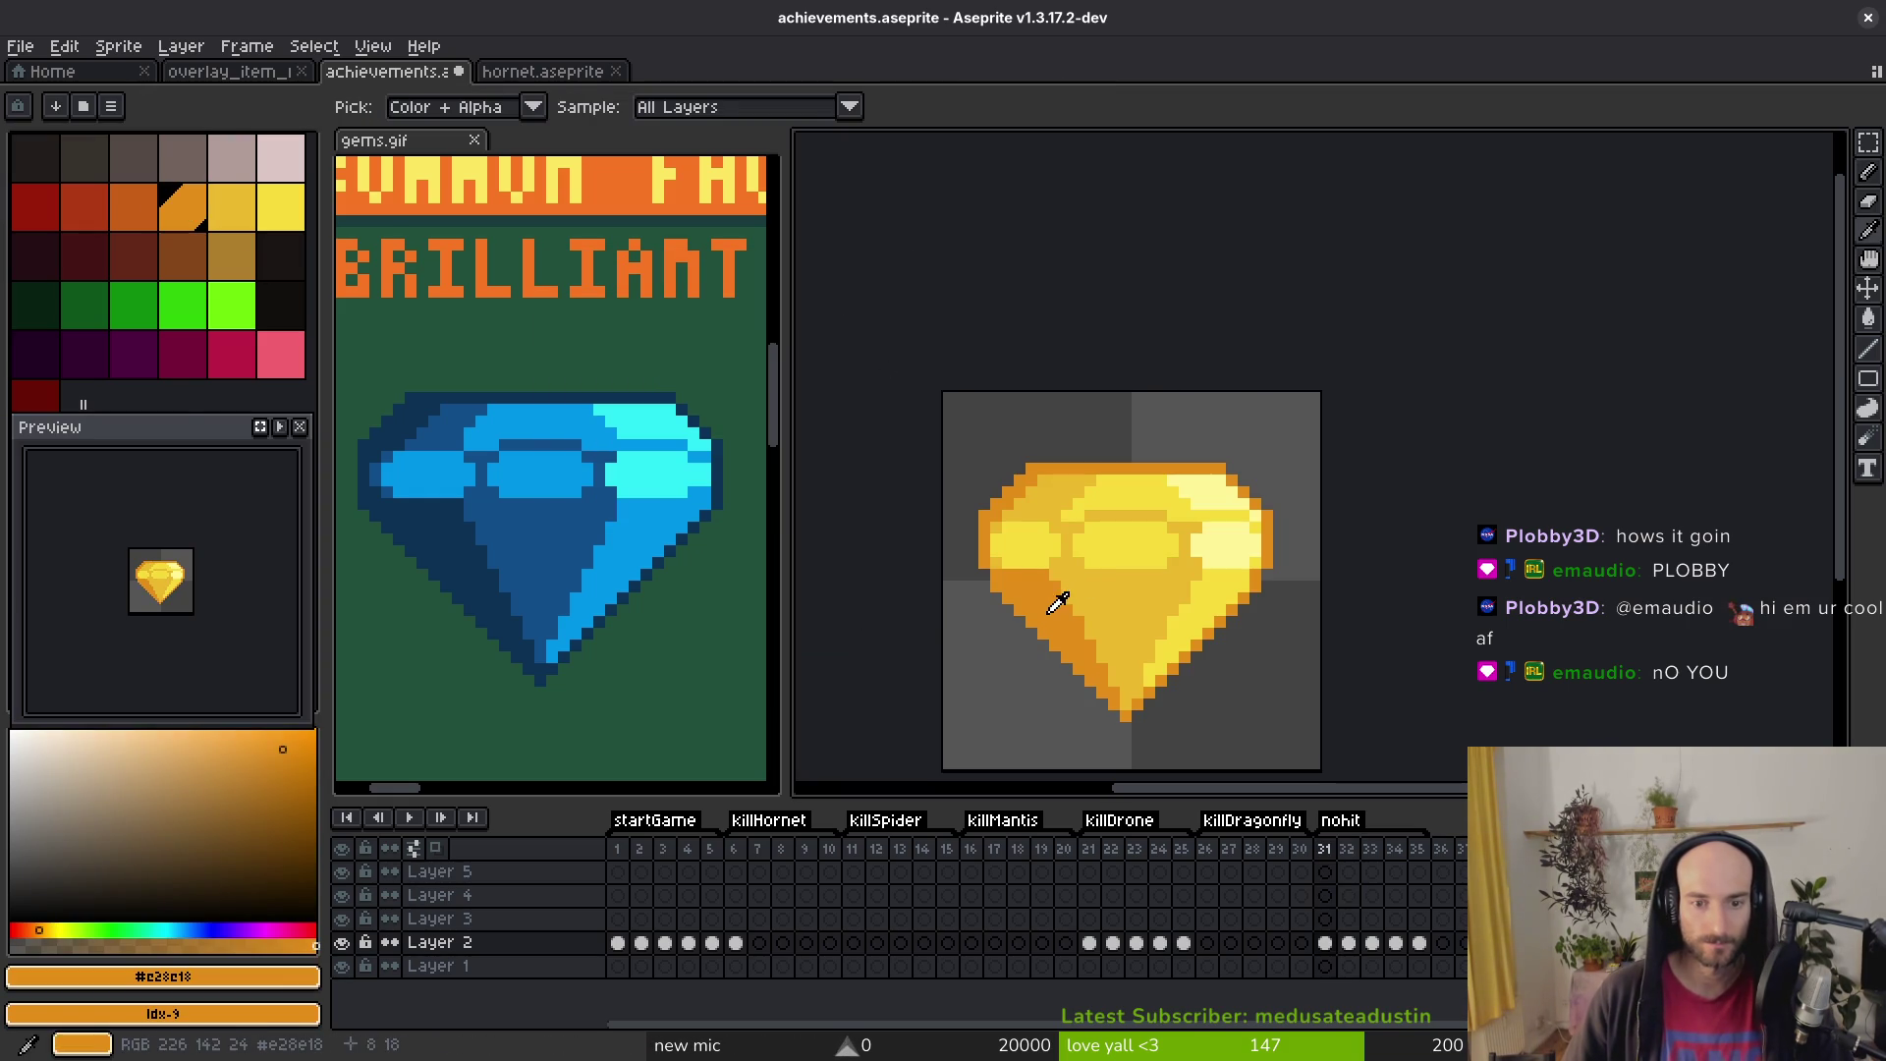
{"action": "key", "text": "shift+r"}
{"action": "left_click", "coordinate": [855, 295]}
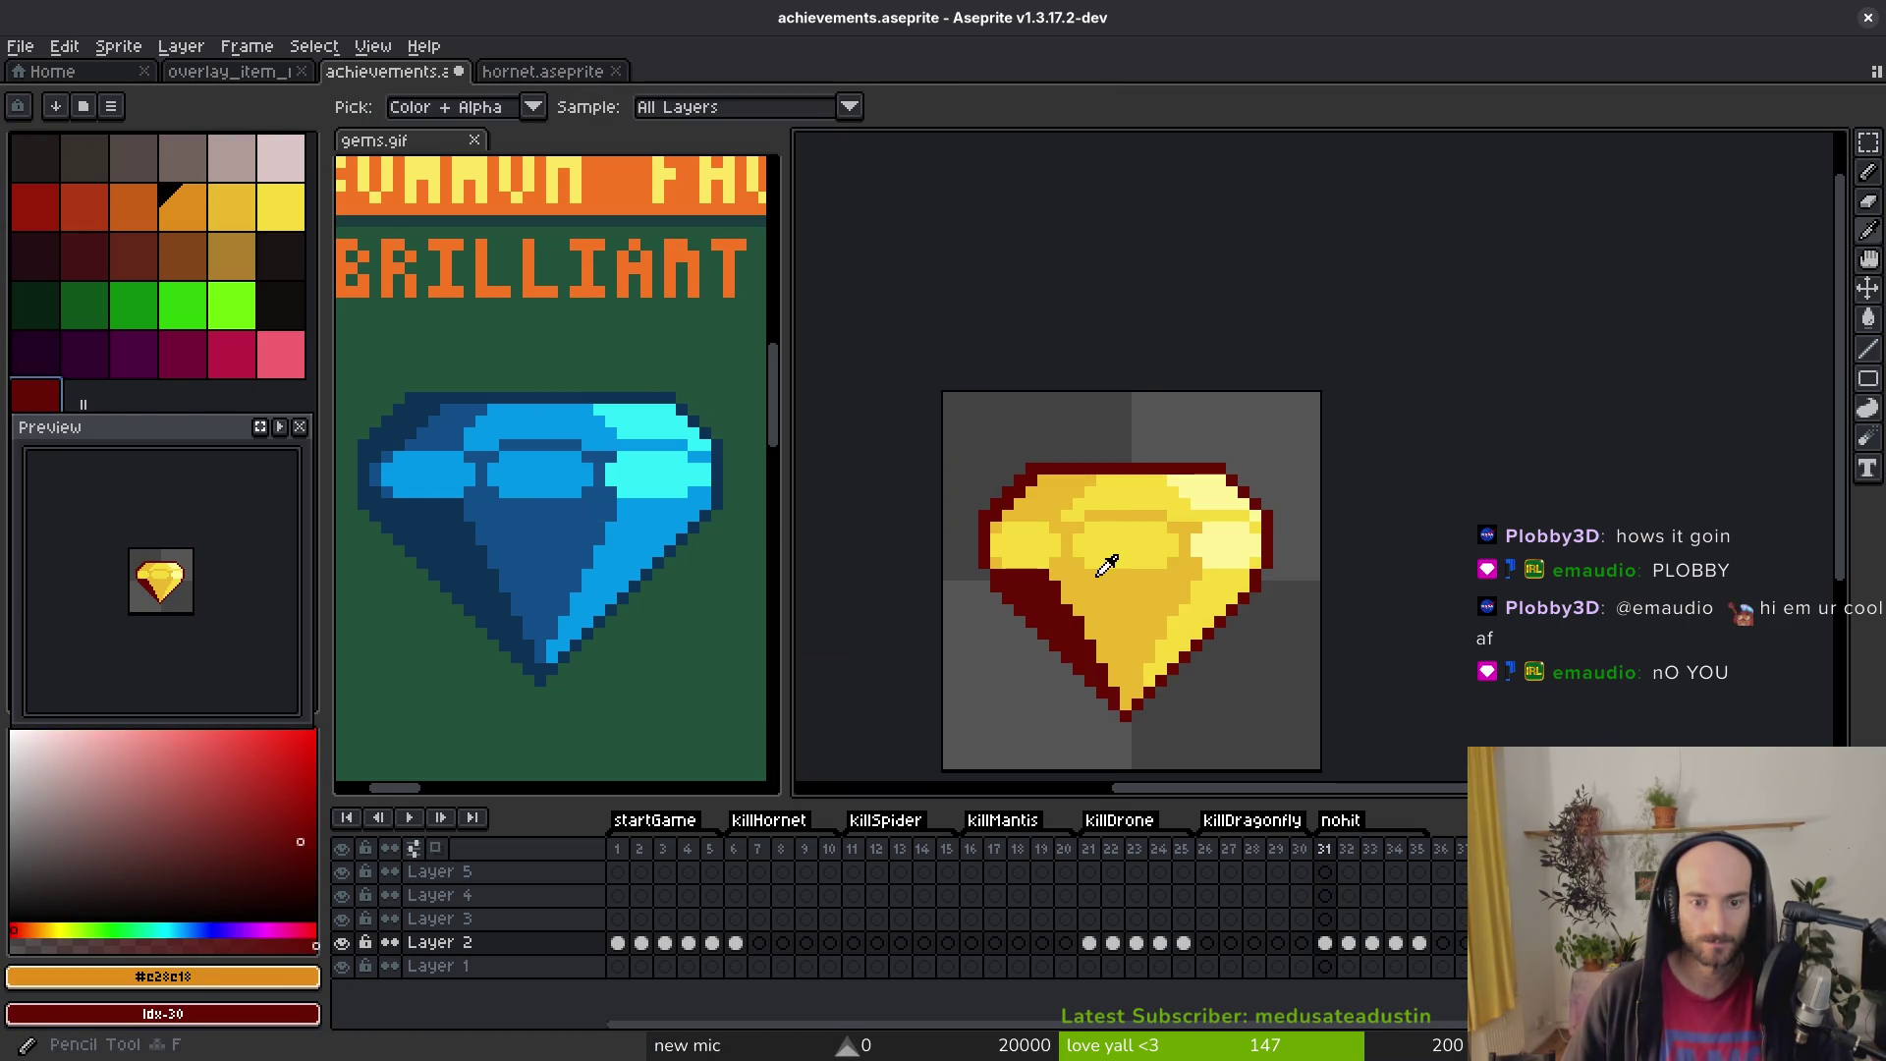
{"action": "left_click", "coordinate": [1103, 551], "text": "alt"}
{"action": "right_click", "coordinate": [59, 218]}
{"action": "key", "text": "shift+r"}
{"action": "left_click", "coordinate": [855, 296]}
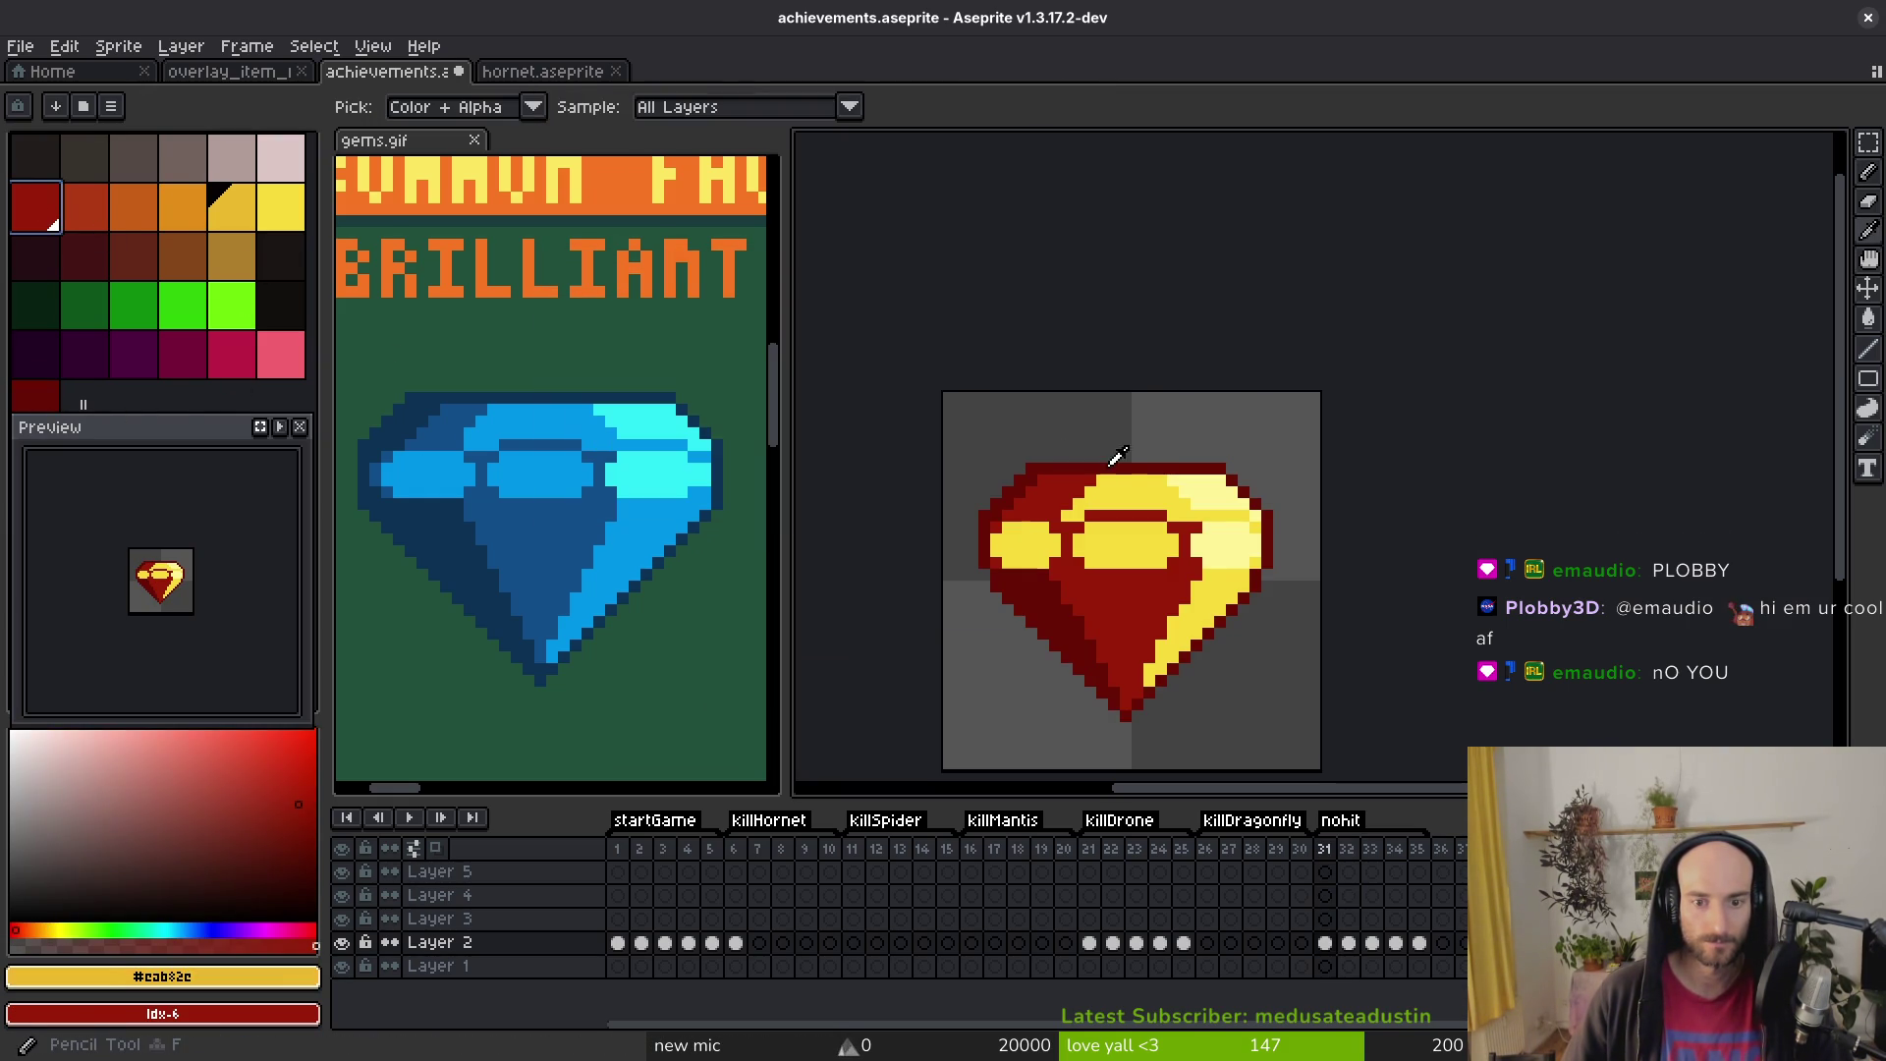
Step: Turn frame 31 gem's bright yellow red-orange and its pale highlight orange
{"action": "left_click", "coordinate": [1154, 483], "text": "alt"}
{"action": "right_click", "coordinate": [96, 216]}
{"action": "key", "text": "shift+r"}
{"action": "left_click", "coordinate": [855, 297]}
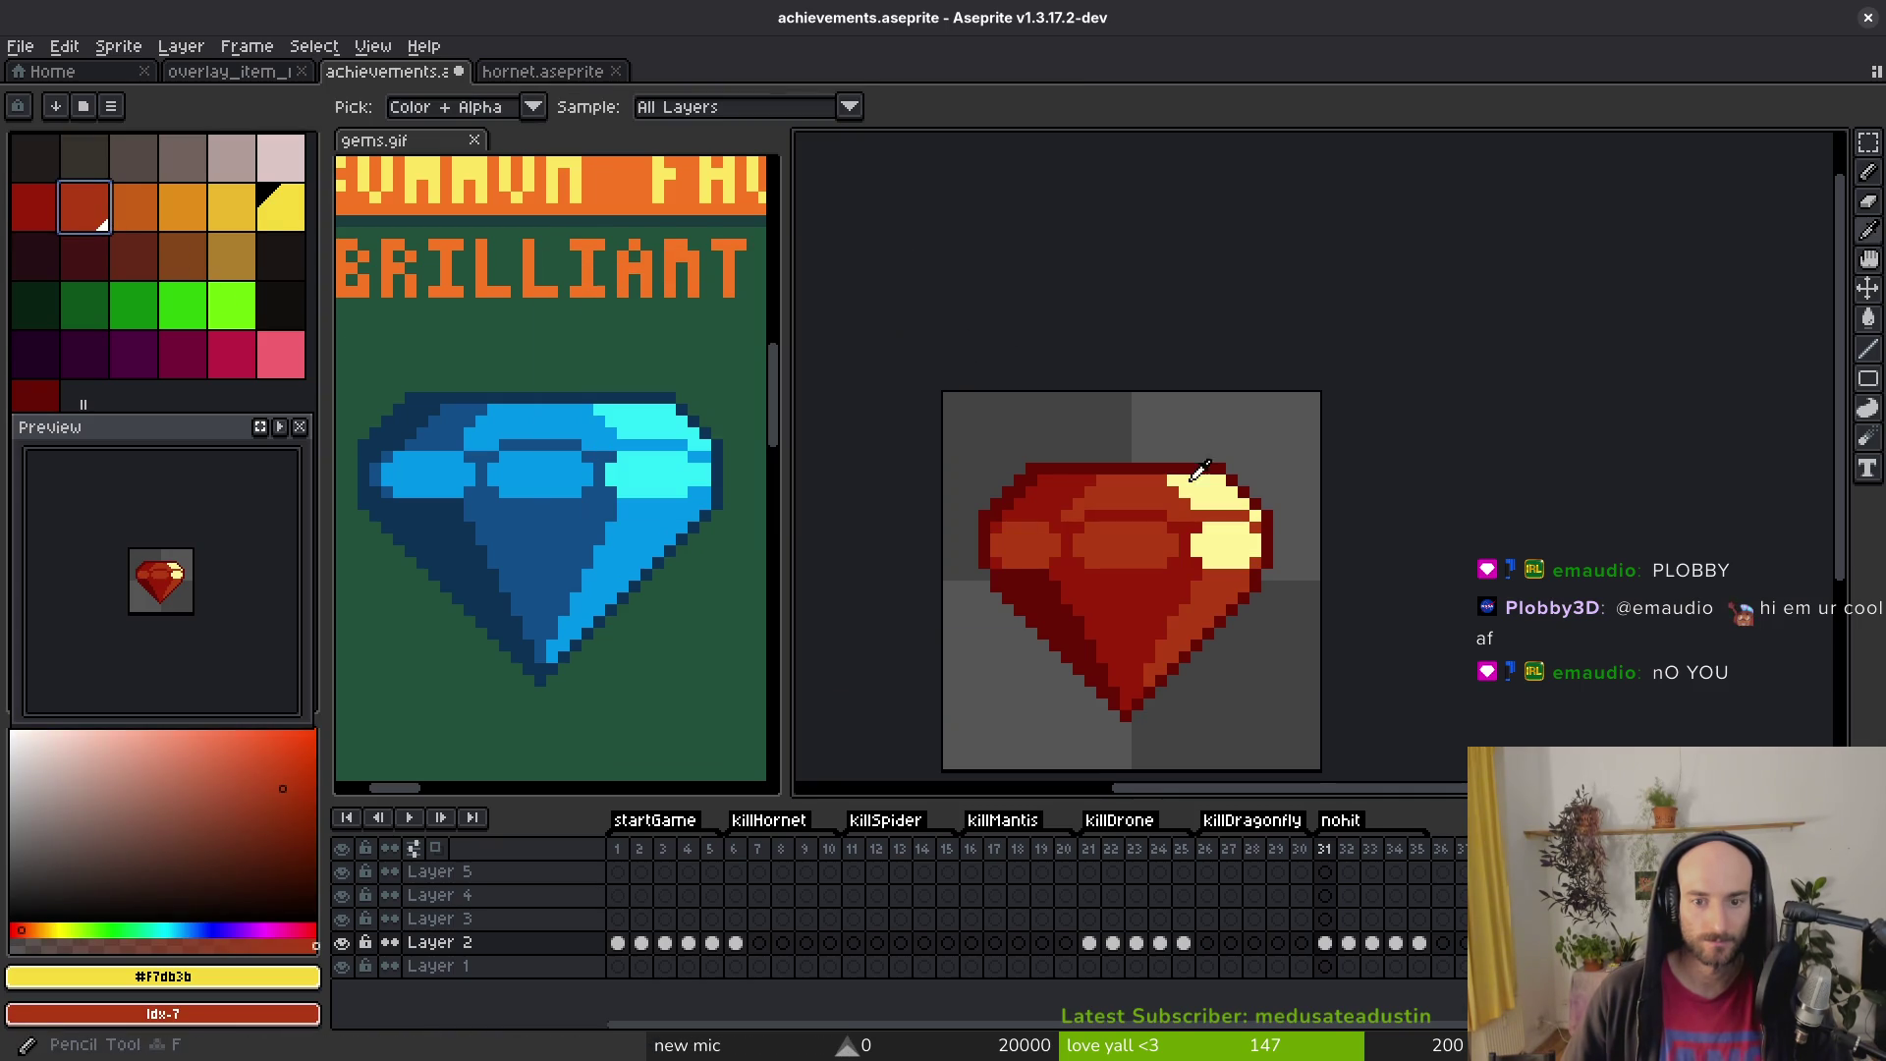
{"action": "left_click", "coordinate": [1198, 473], "text": "alt"}
{"action": "right_click", "coordinate": [143, 219]}
{"action": "key", "text": "shift+r"}
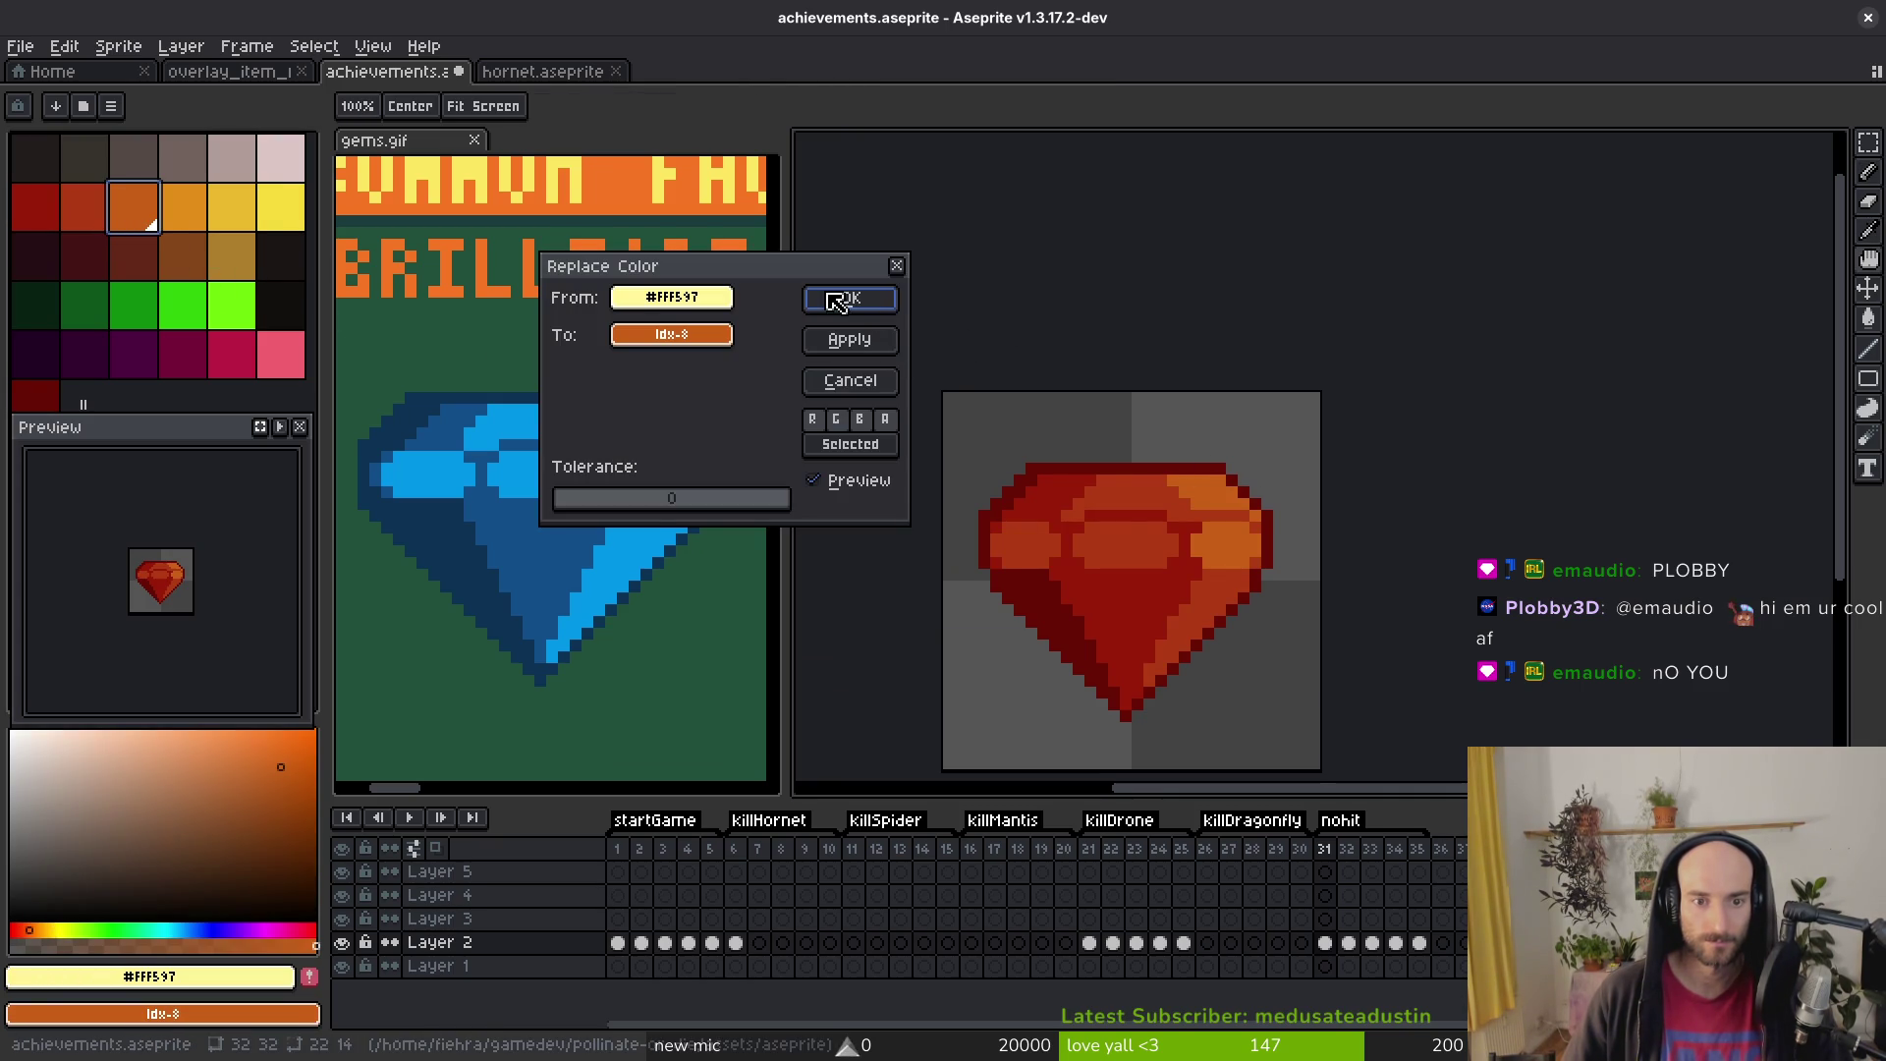
{"action": "left_click", "coordinate": [847, 297]}
Step: Stop the animated icon preview and save achievements.aseprite
{"action": "key", "text": "ctrl+s"}
{"action": "scroll", "coordinate": [1146, 589], "scroll_direction": "down", "scroll_amount": 6}
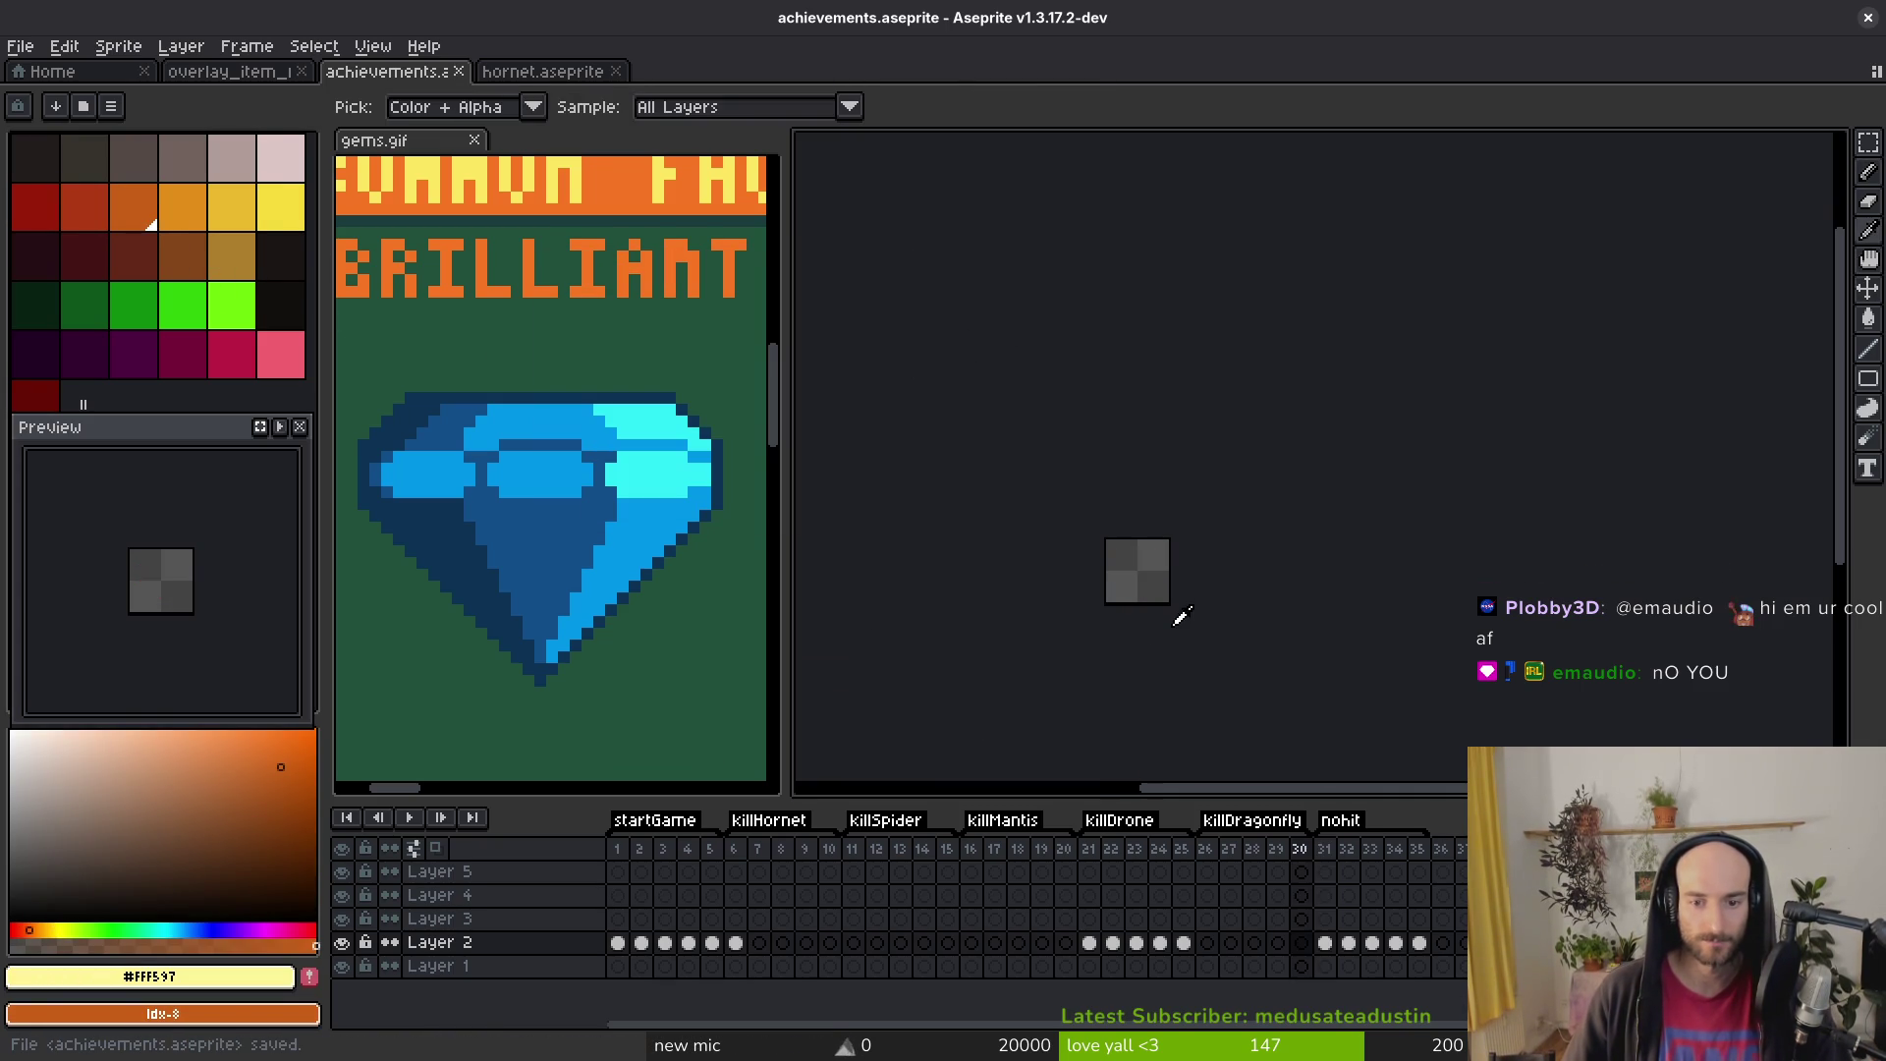
{"action": "left_click", "coordinate": [279, 428]}
{"action": "key", "text": "ctrl+s"}
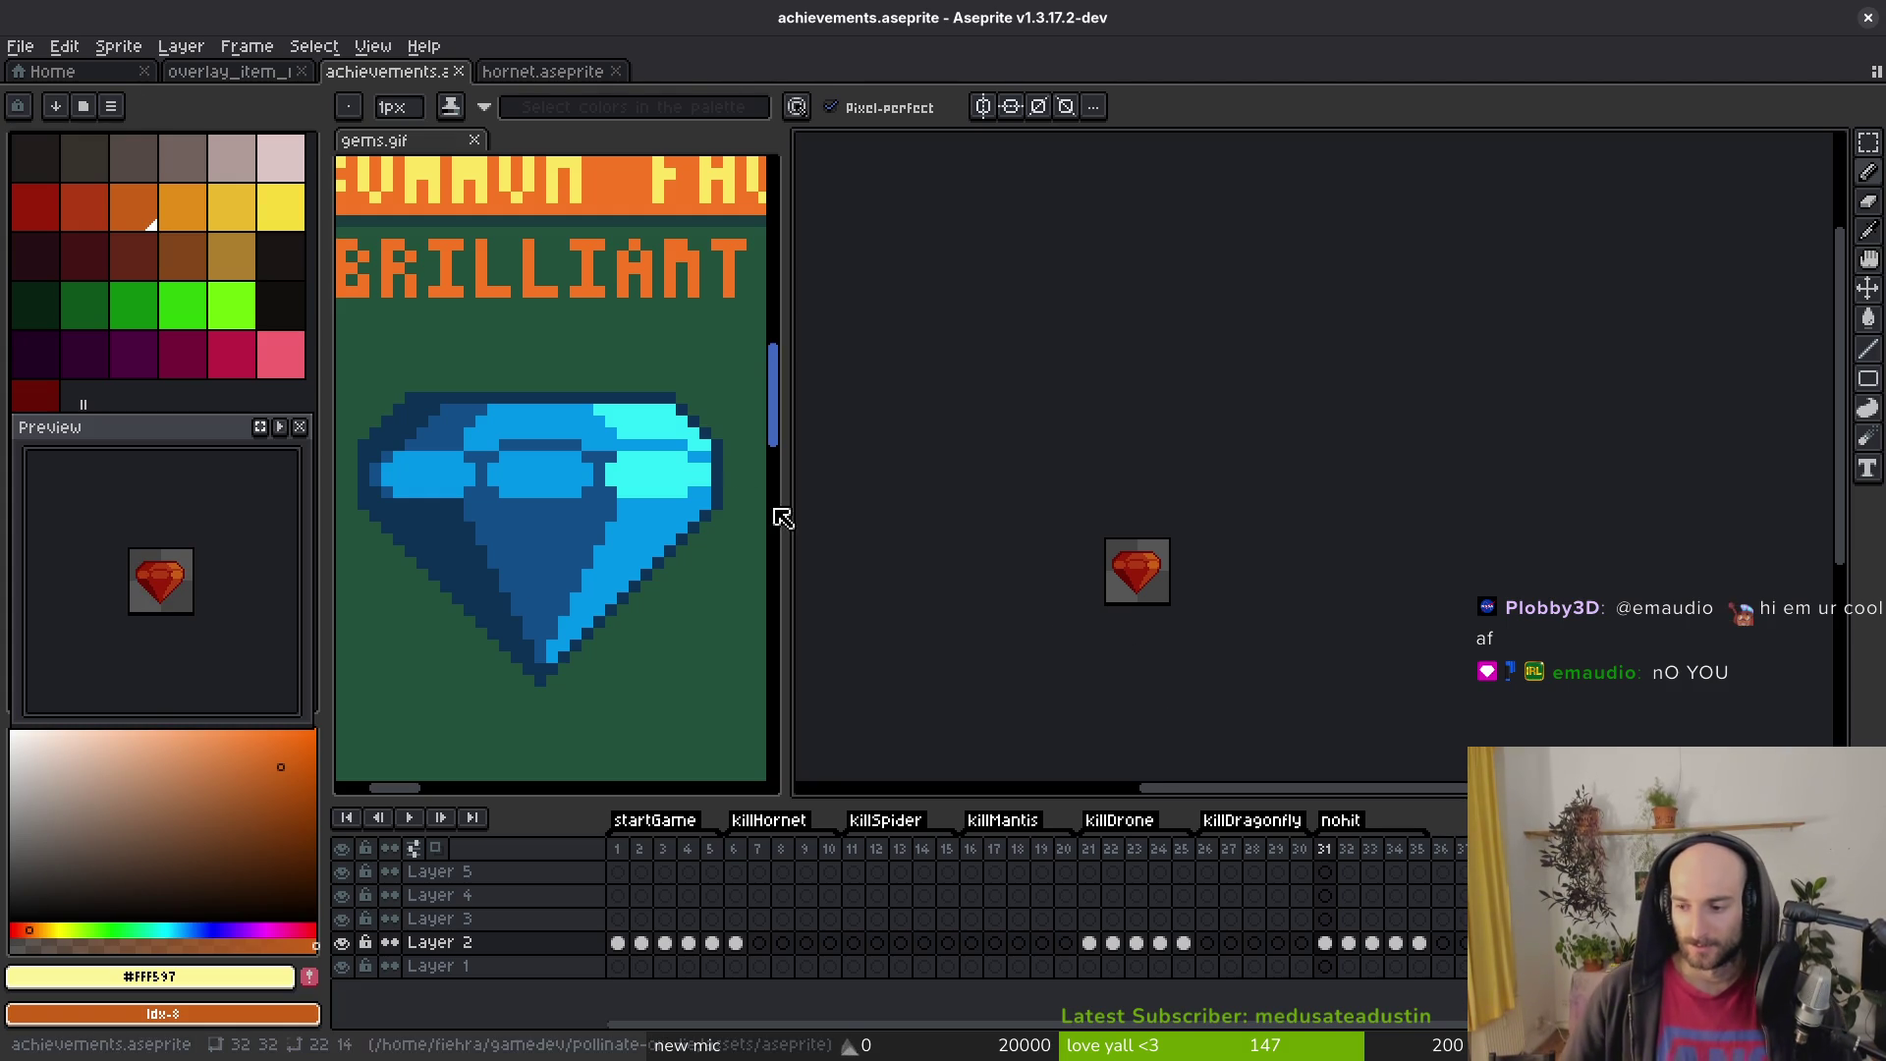
Step: Step through gem frames 31–33, zoom in on the red gem, and select frames 6–8 of Layer 2
{"action": "key", "text": "i"}
{"action": "key", "text": "Right"}
{"action": "key", "text": "Right"}
{"action": "key", "text": "Left"}
{"action": "key", "text": "b"}
{"action": "scroll", "coordinate": [1164, 598], "scroll_direction": "up", "scroll_amount": 6}
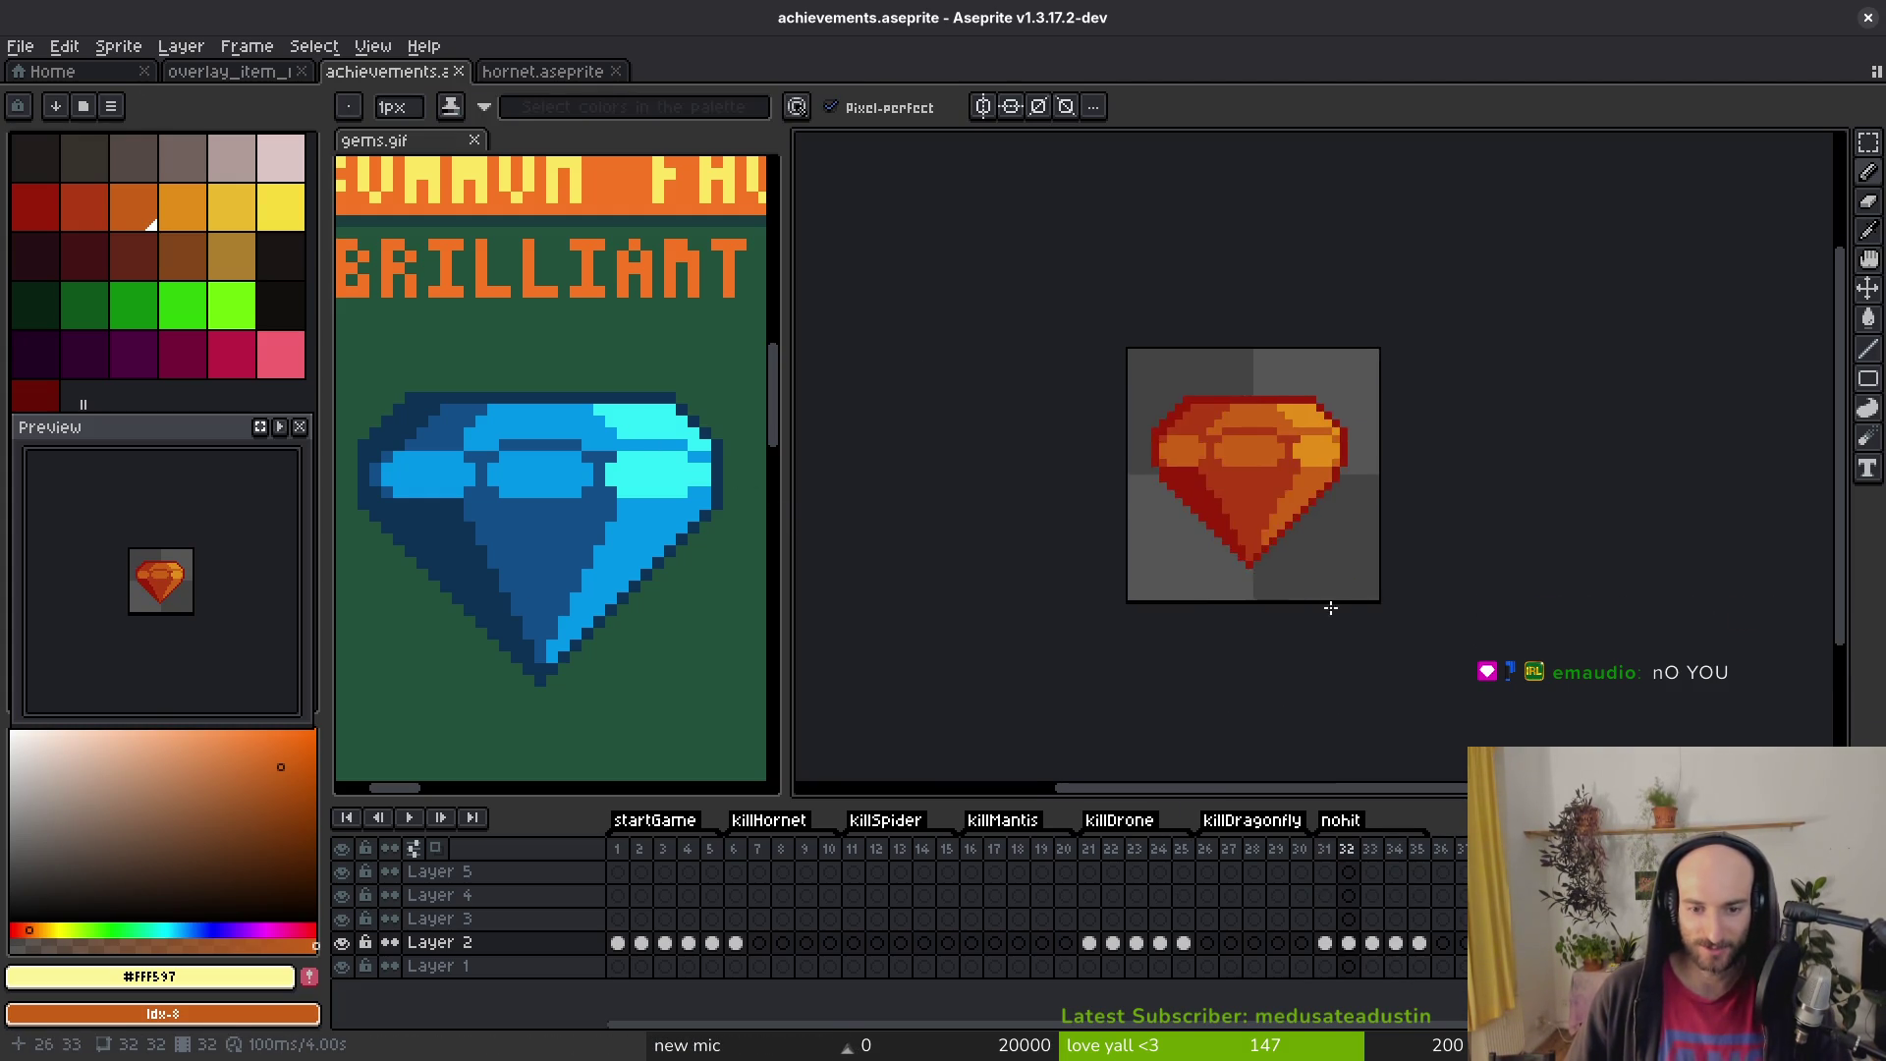
{"action": "key", "text": "ctrl+s"}
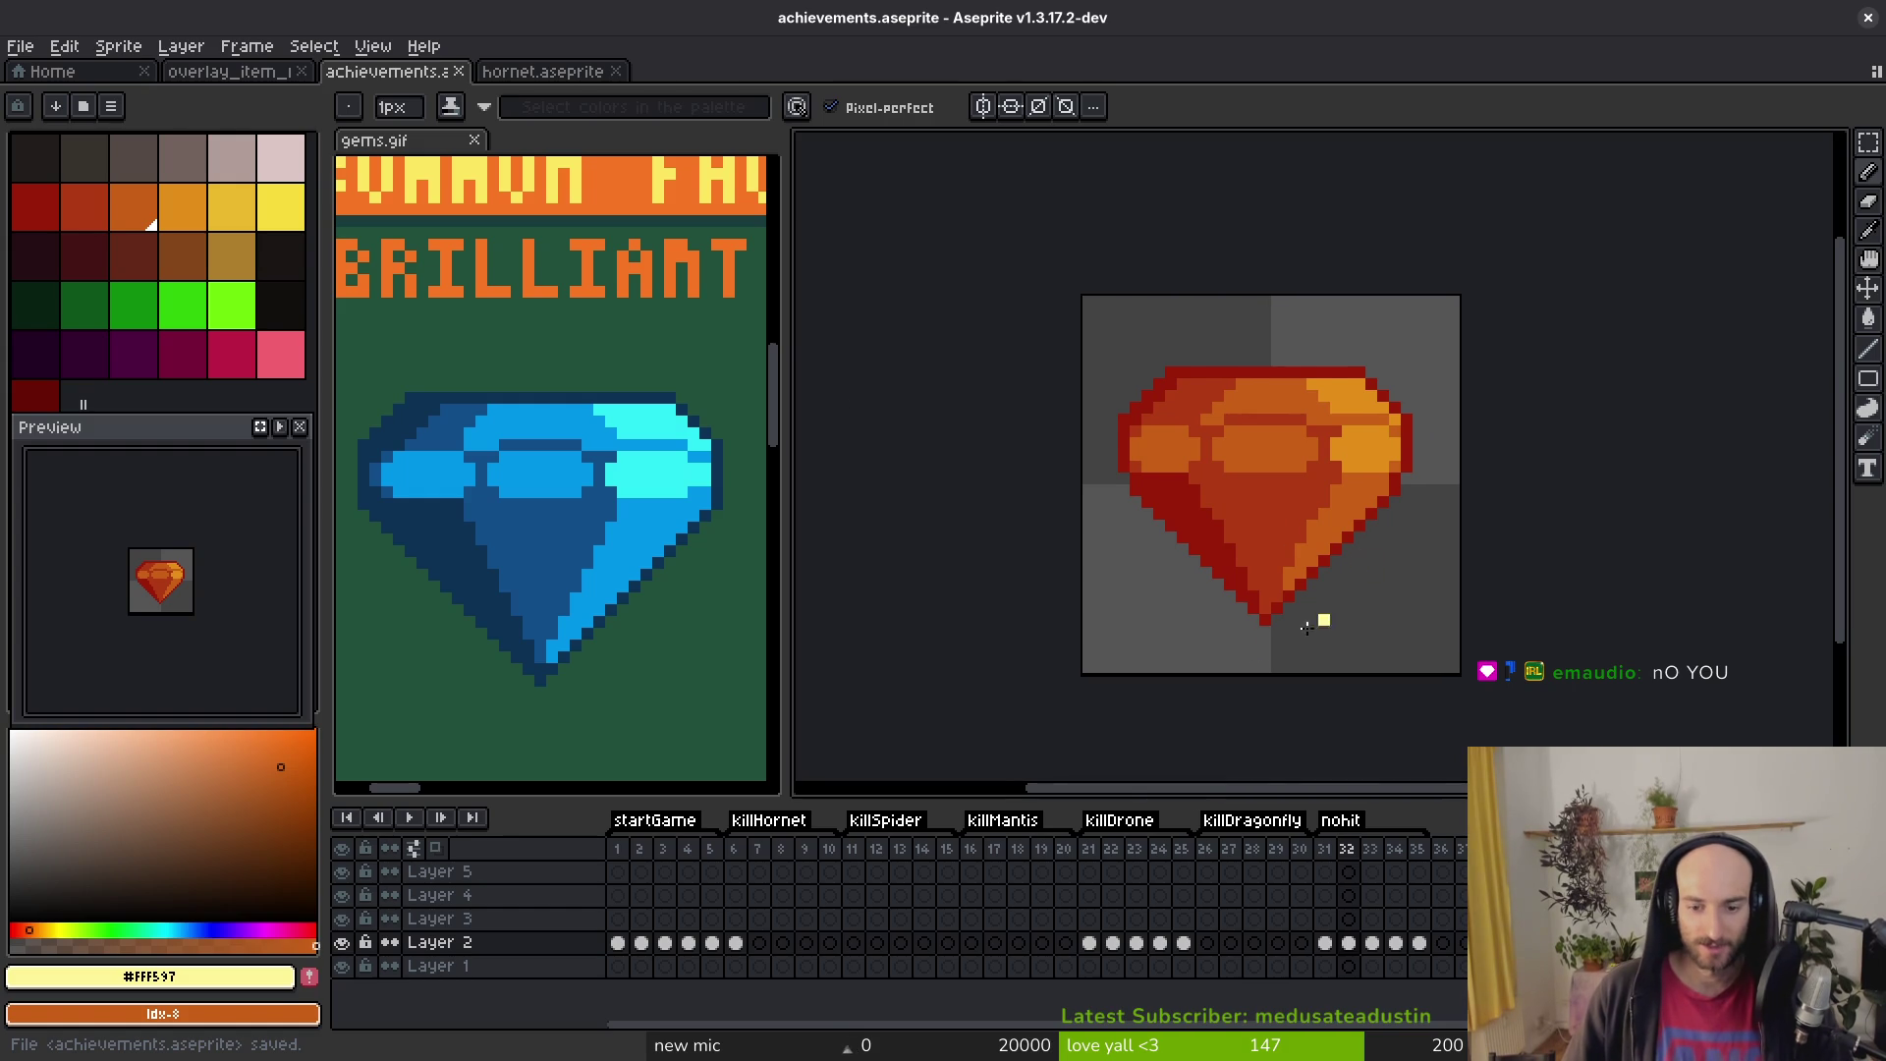
{"action": "left_click_drag", "start_coordinate": [736, 942], "coordinate": [790, 953]}
{"action": "key", "text": "Escape"}
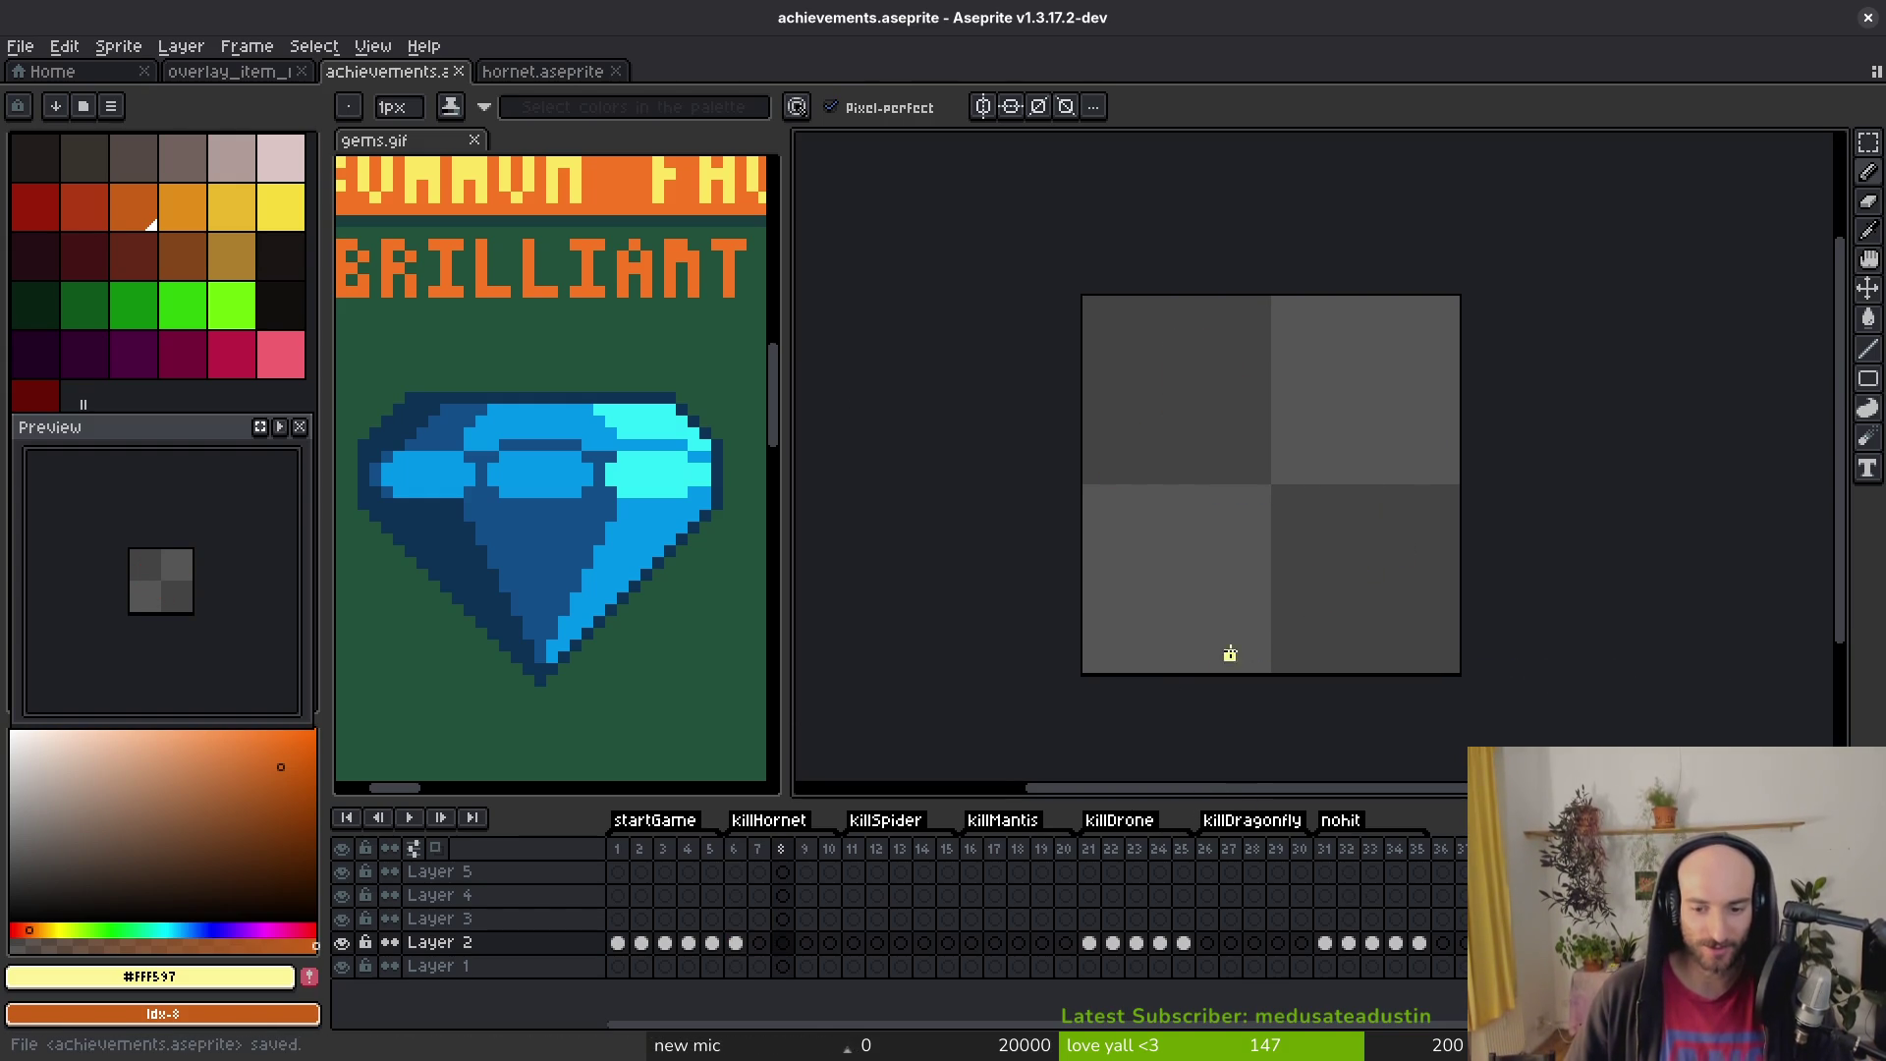
{"action": "key", "text": "i"}
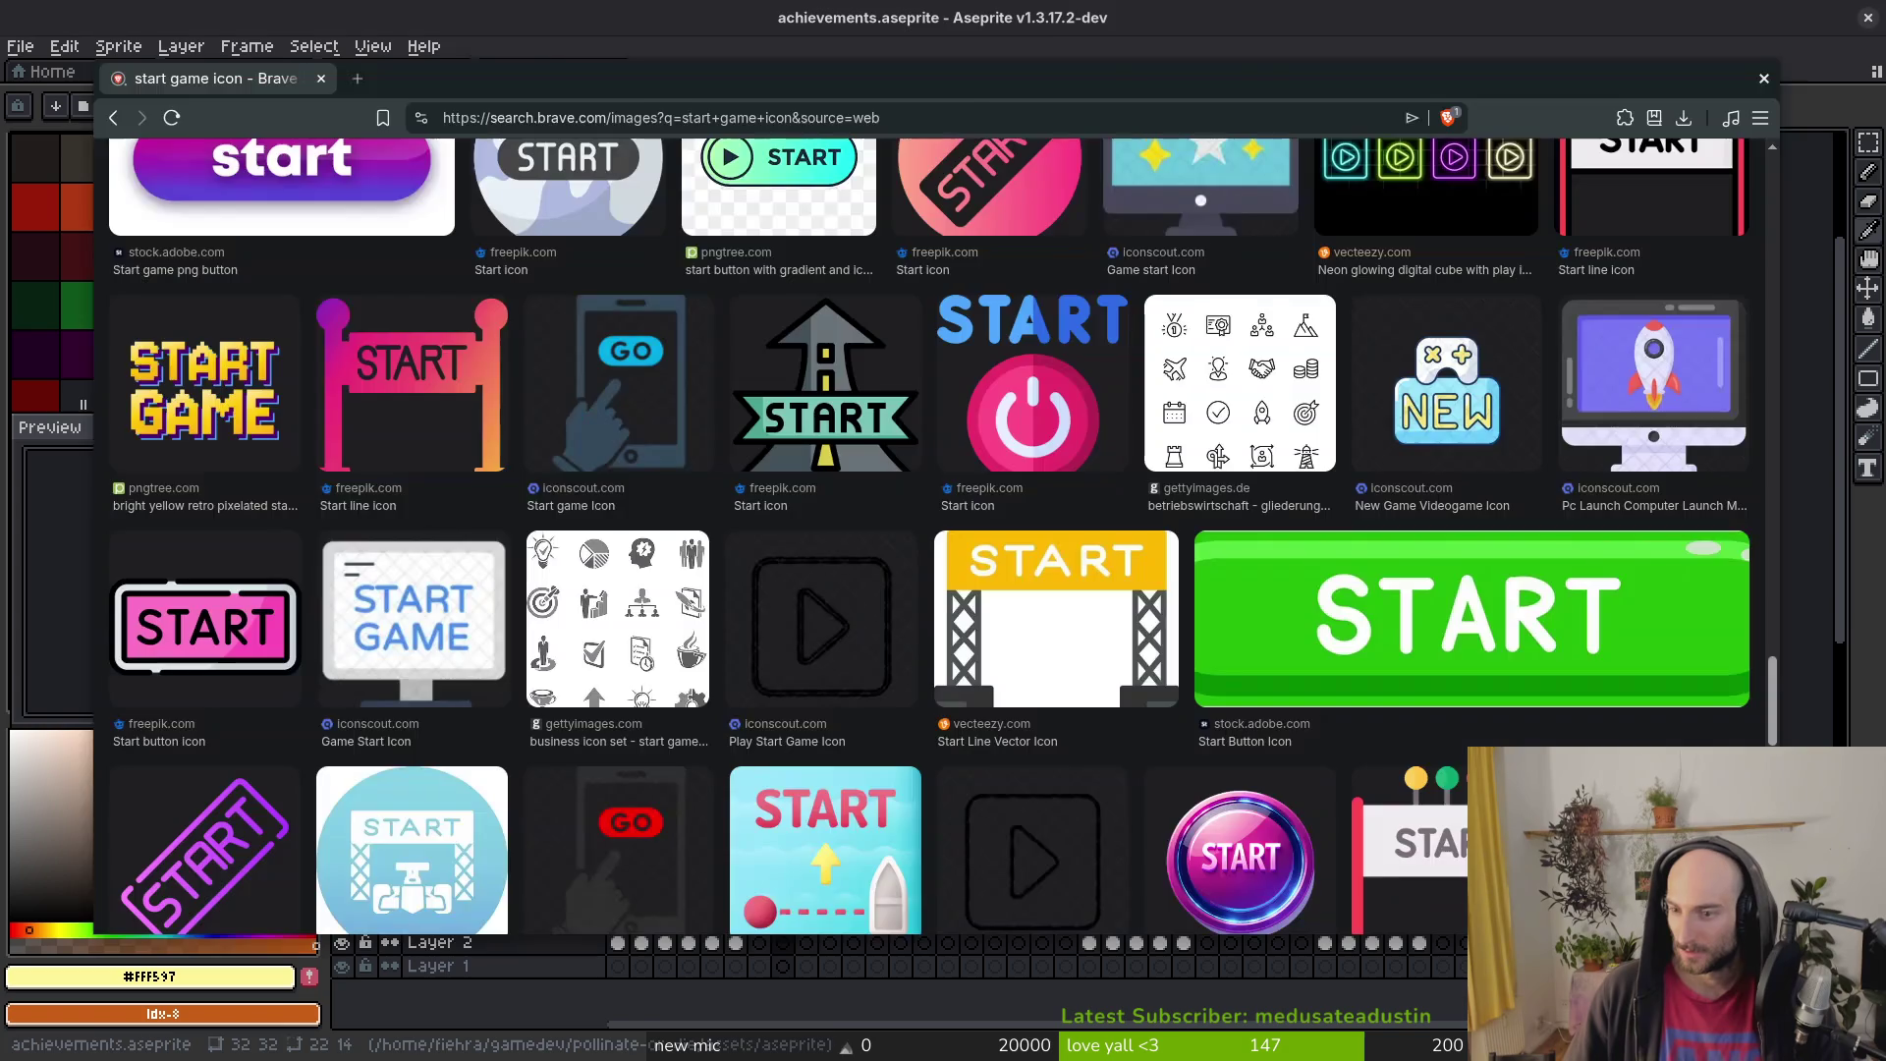
Step: Switch to the running pollinateOrDie game window and close its debug run
{"action": "key", "text": "b"}
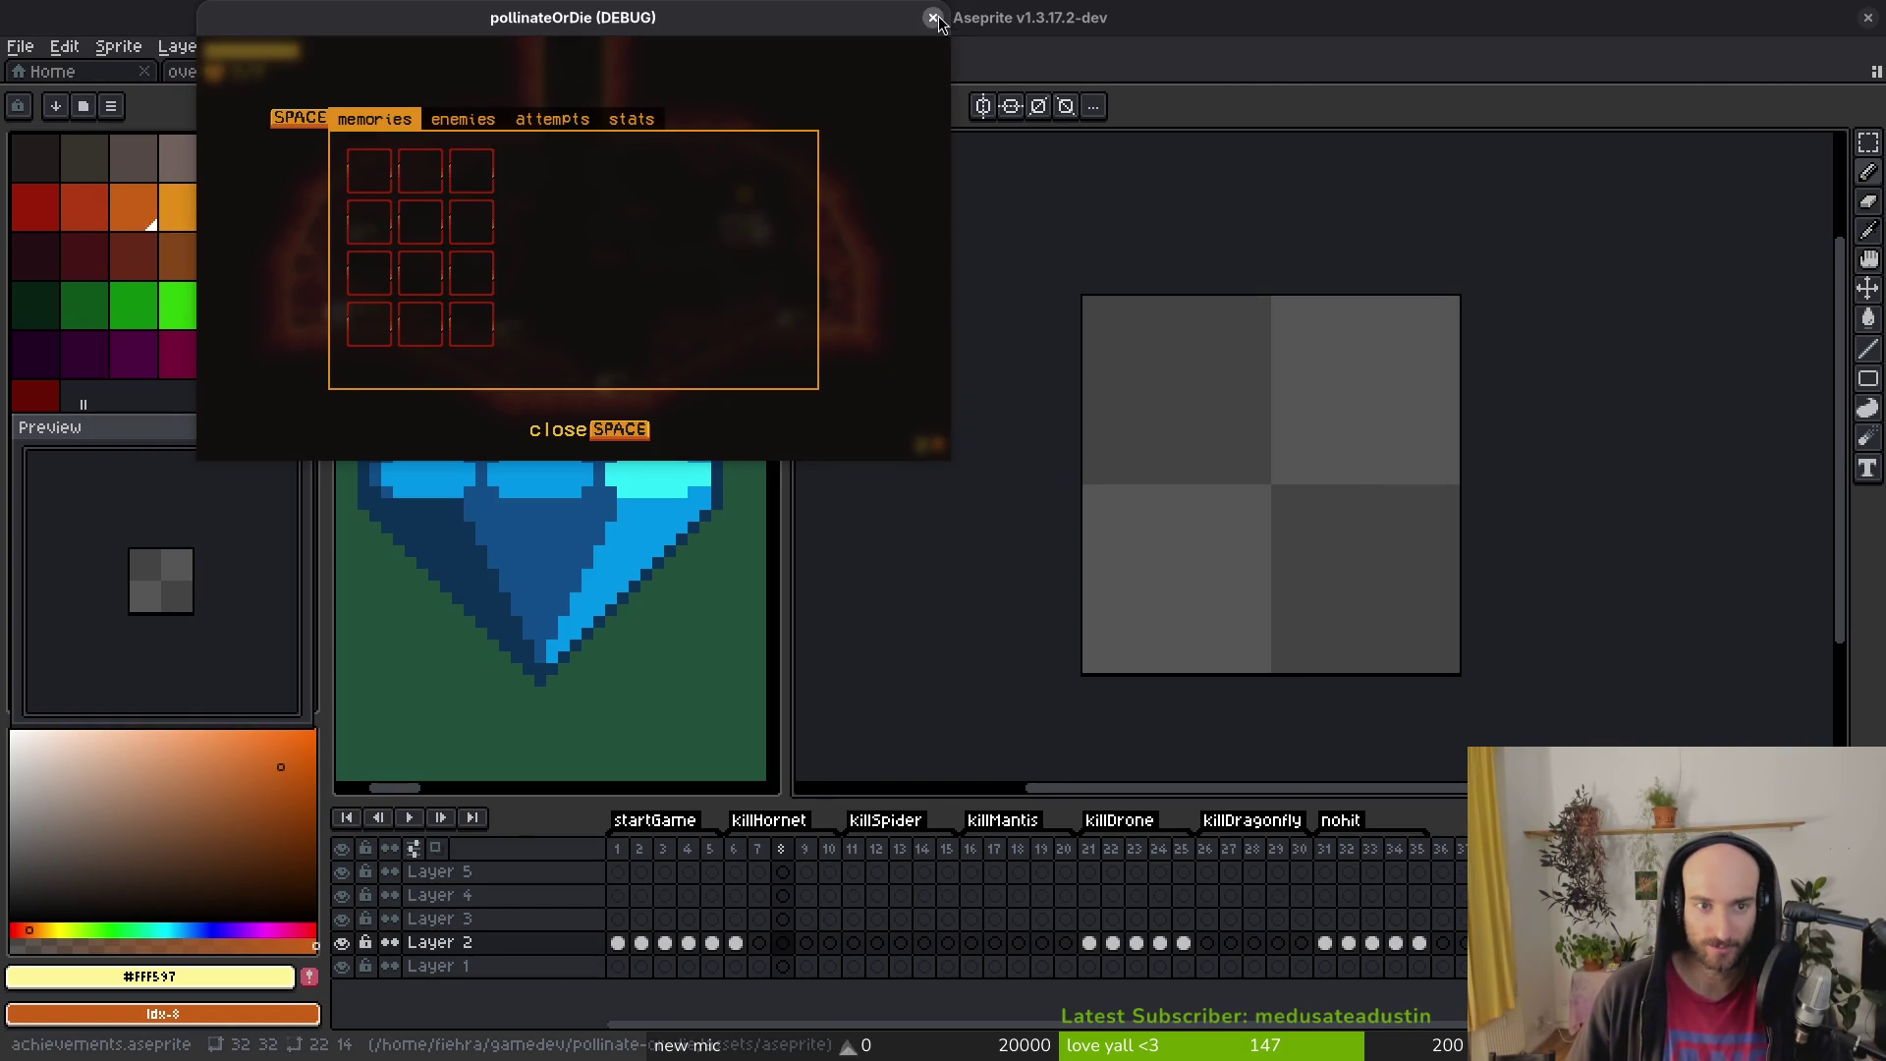
{"action": "key", "text": "F8"}
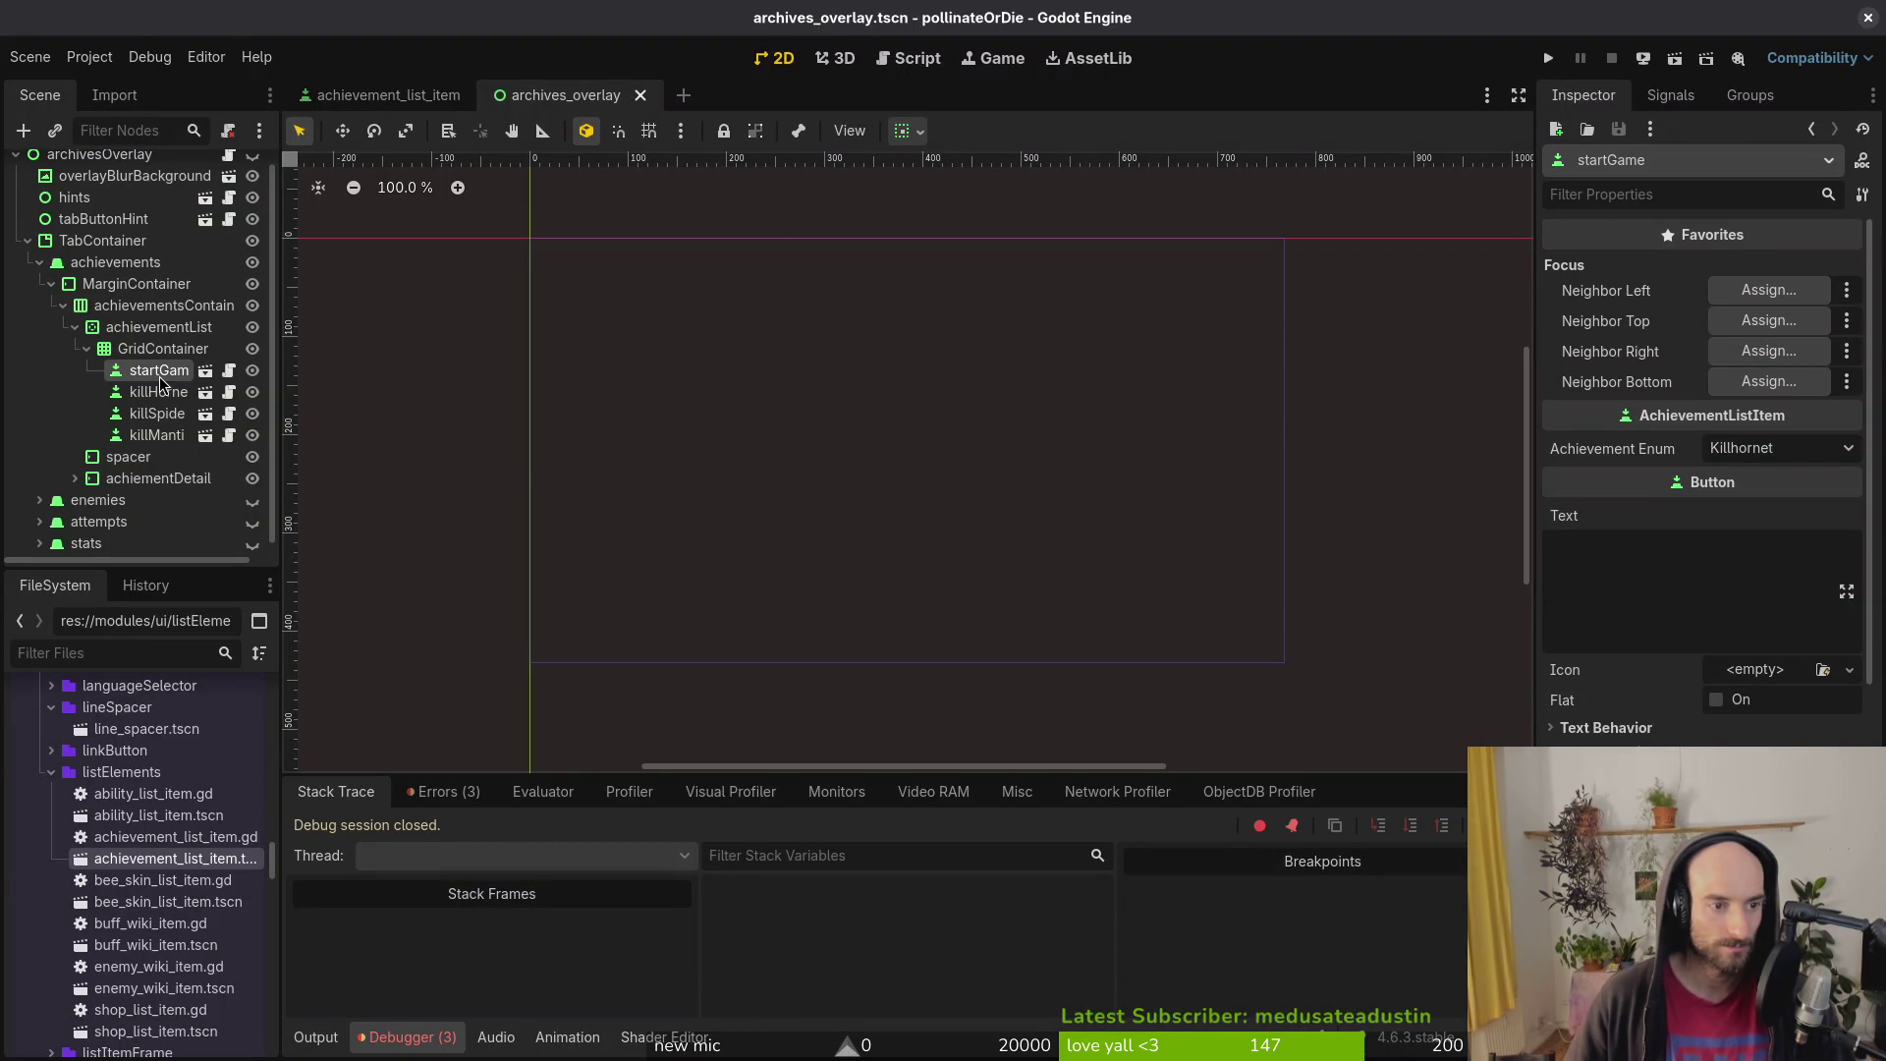
Step: Set startGame's Achievement Enum to Startgame and save the scene
{"action": "left_click", "coordinate": [1786, 449]}
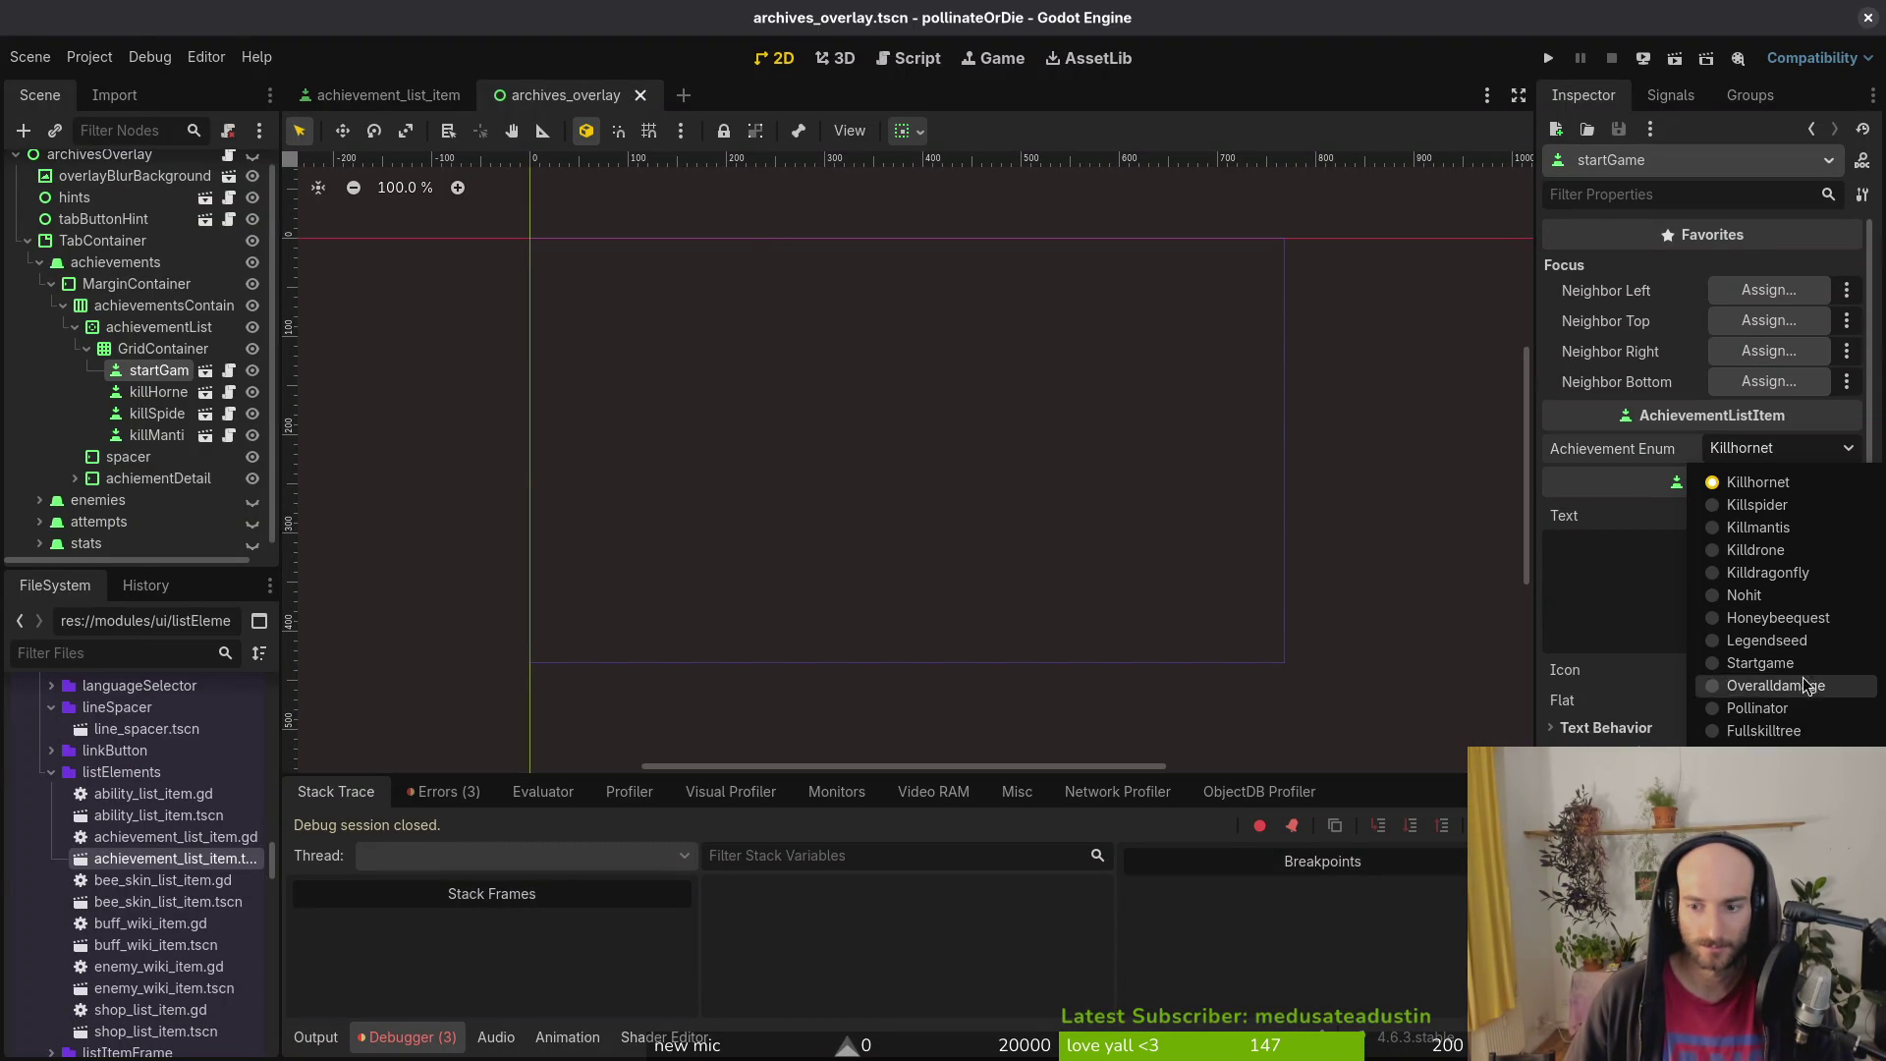
{"action": "left_click", "coordinate": [1760, 663]}
{"action": "key", "text": "ctrl+s"}
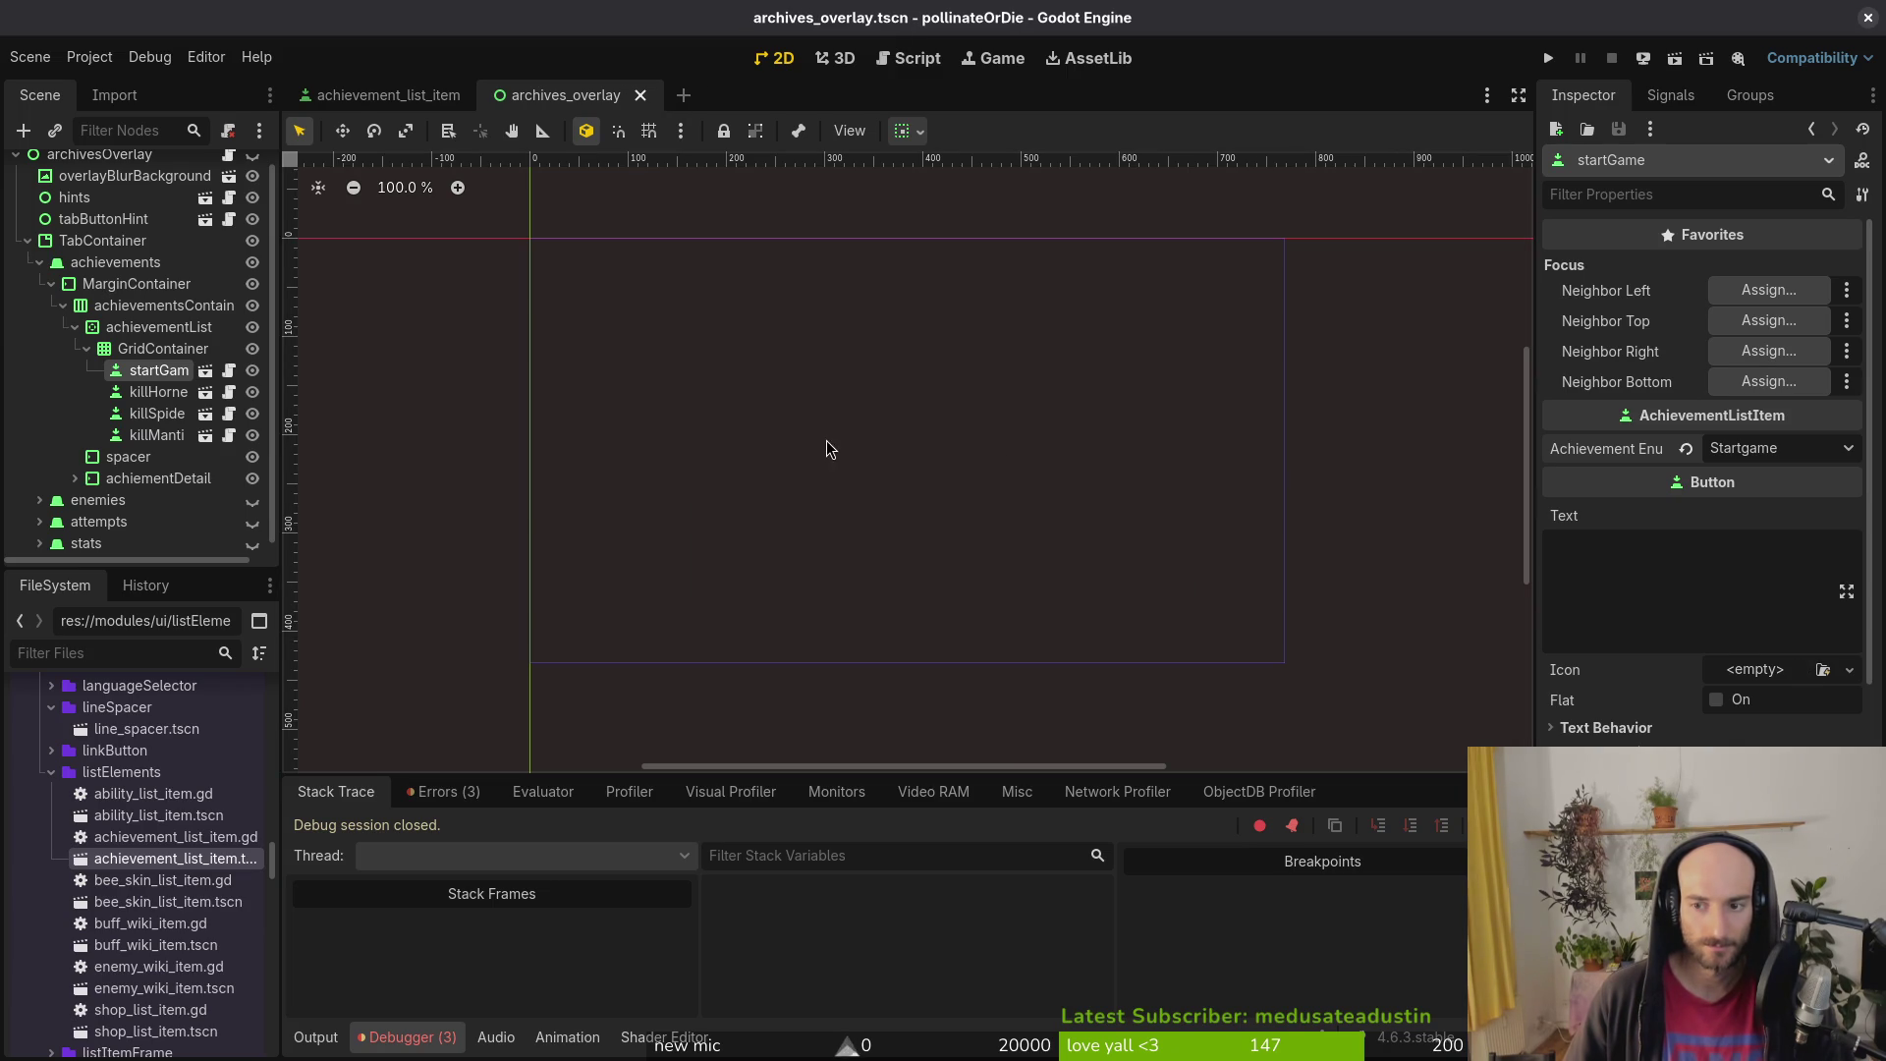
Step: Inspect killHornet, then change killSpider's Achievement Enum and save the scene
{"action": "left_click", "coordinate": [157, 392]}
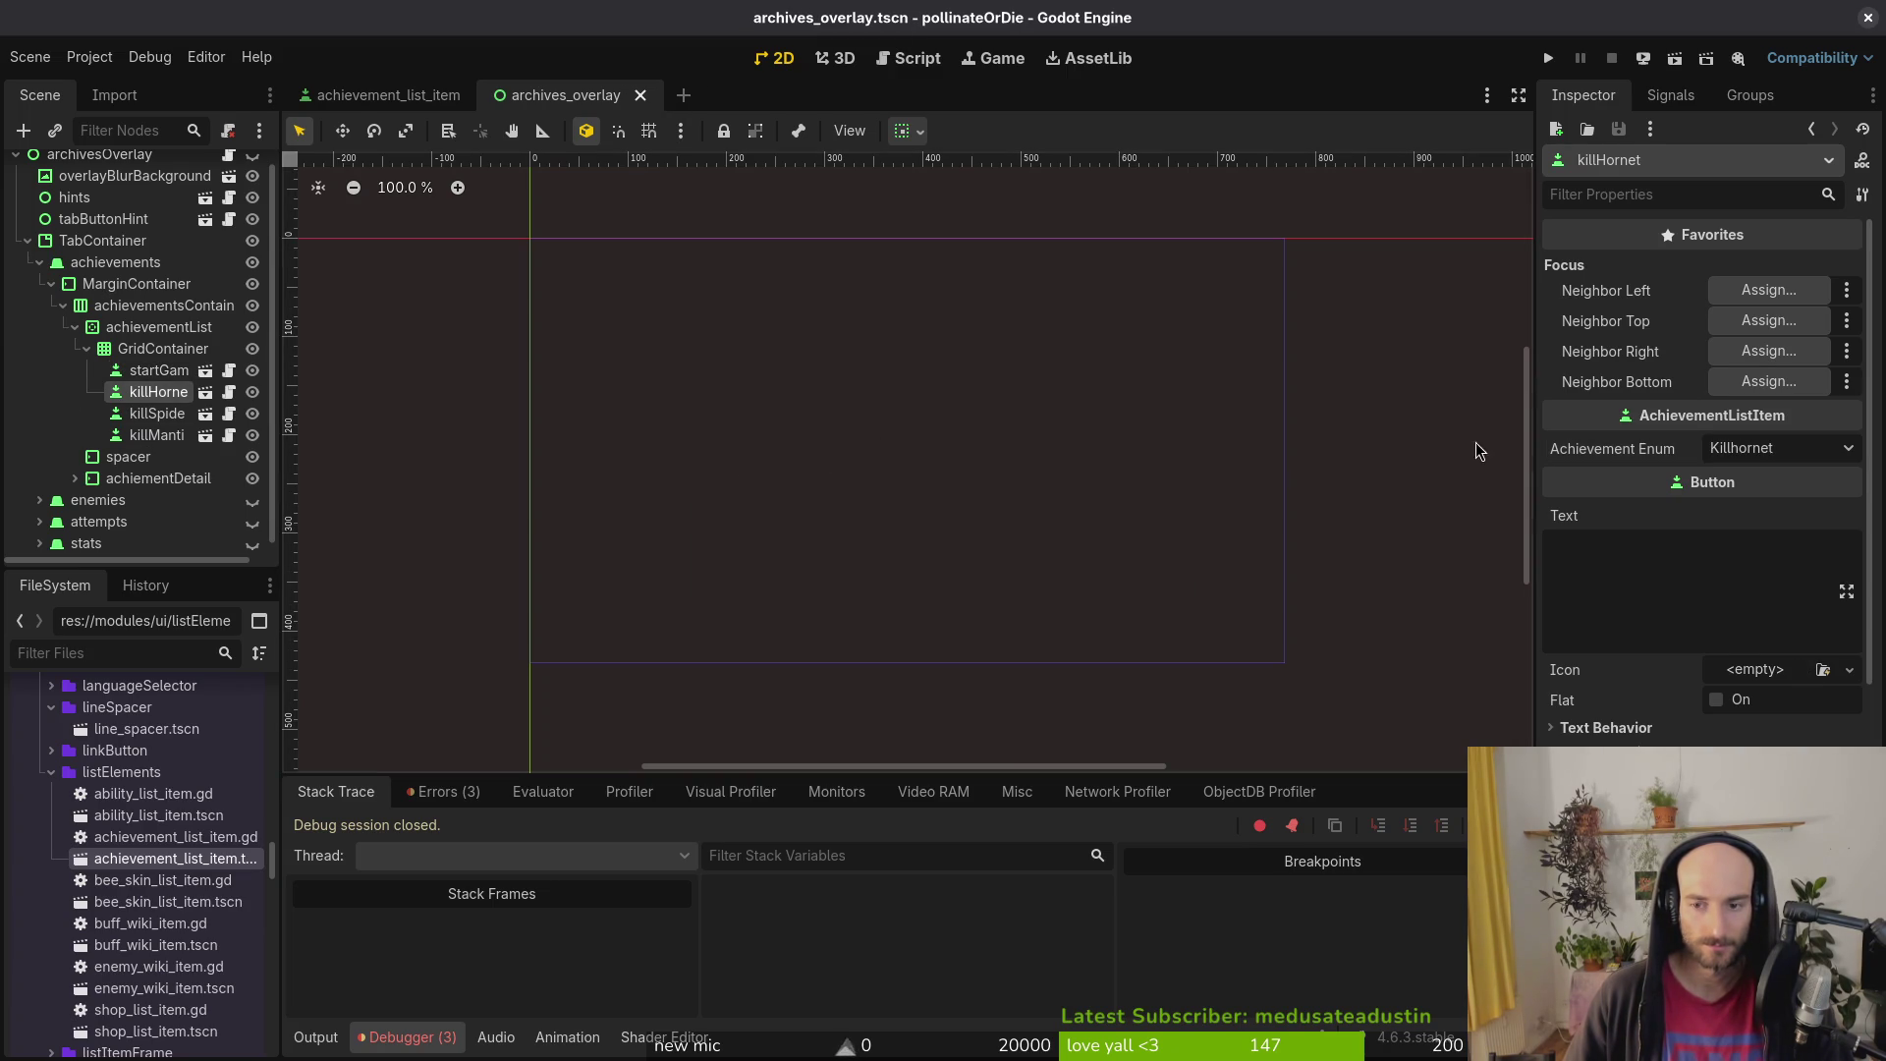
{"action": "left_click", "coordinate": [158, 414]}
{"action": "left_click", "coordinate": [1790, 448]}
{"action": "left_click", "coordinate": [1744, 503]}
{"action": "key", "text": "ctrl+s"}
Step: Set killMantis's Achievement Enum to Killmantis, save, and fold away the GridContainer items
{"action": "left_click", "coordinate": [157, 435]}
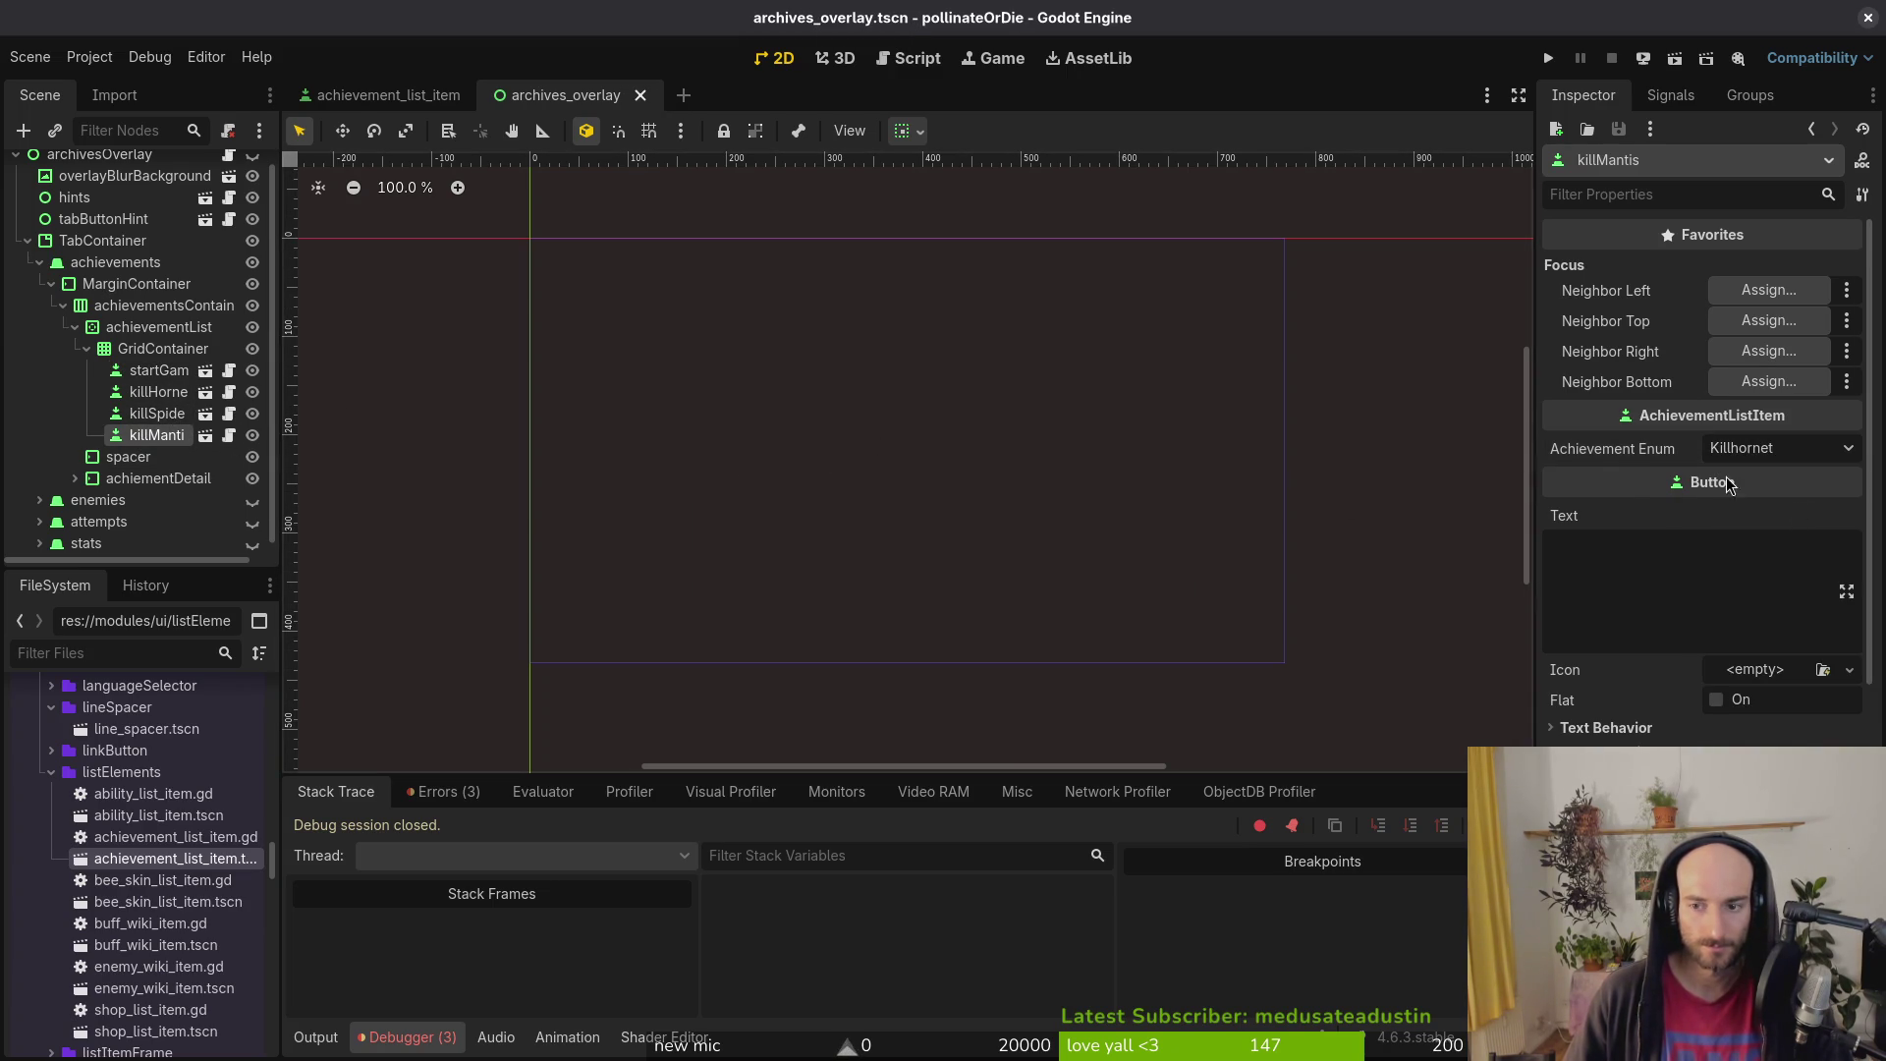
{"action": "left_click", "coordinate": [1758, 448]}
{"action": "left_click", "coordinate": [1759, 547]}
{"action": "key", "text": "ctrl+s"}
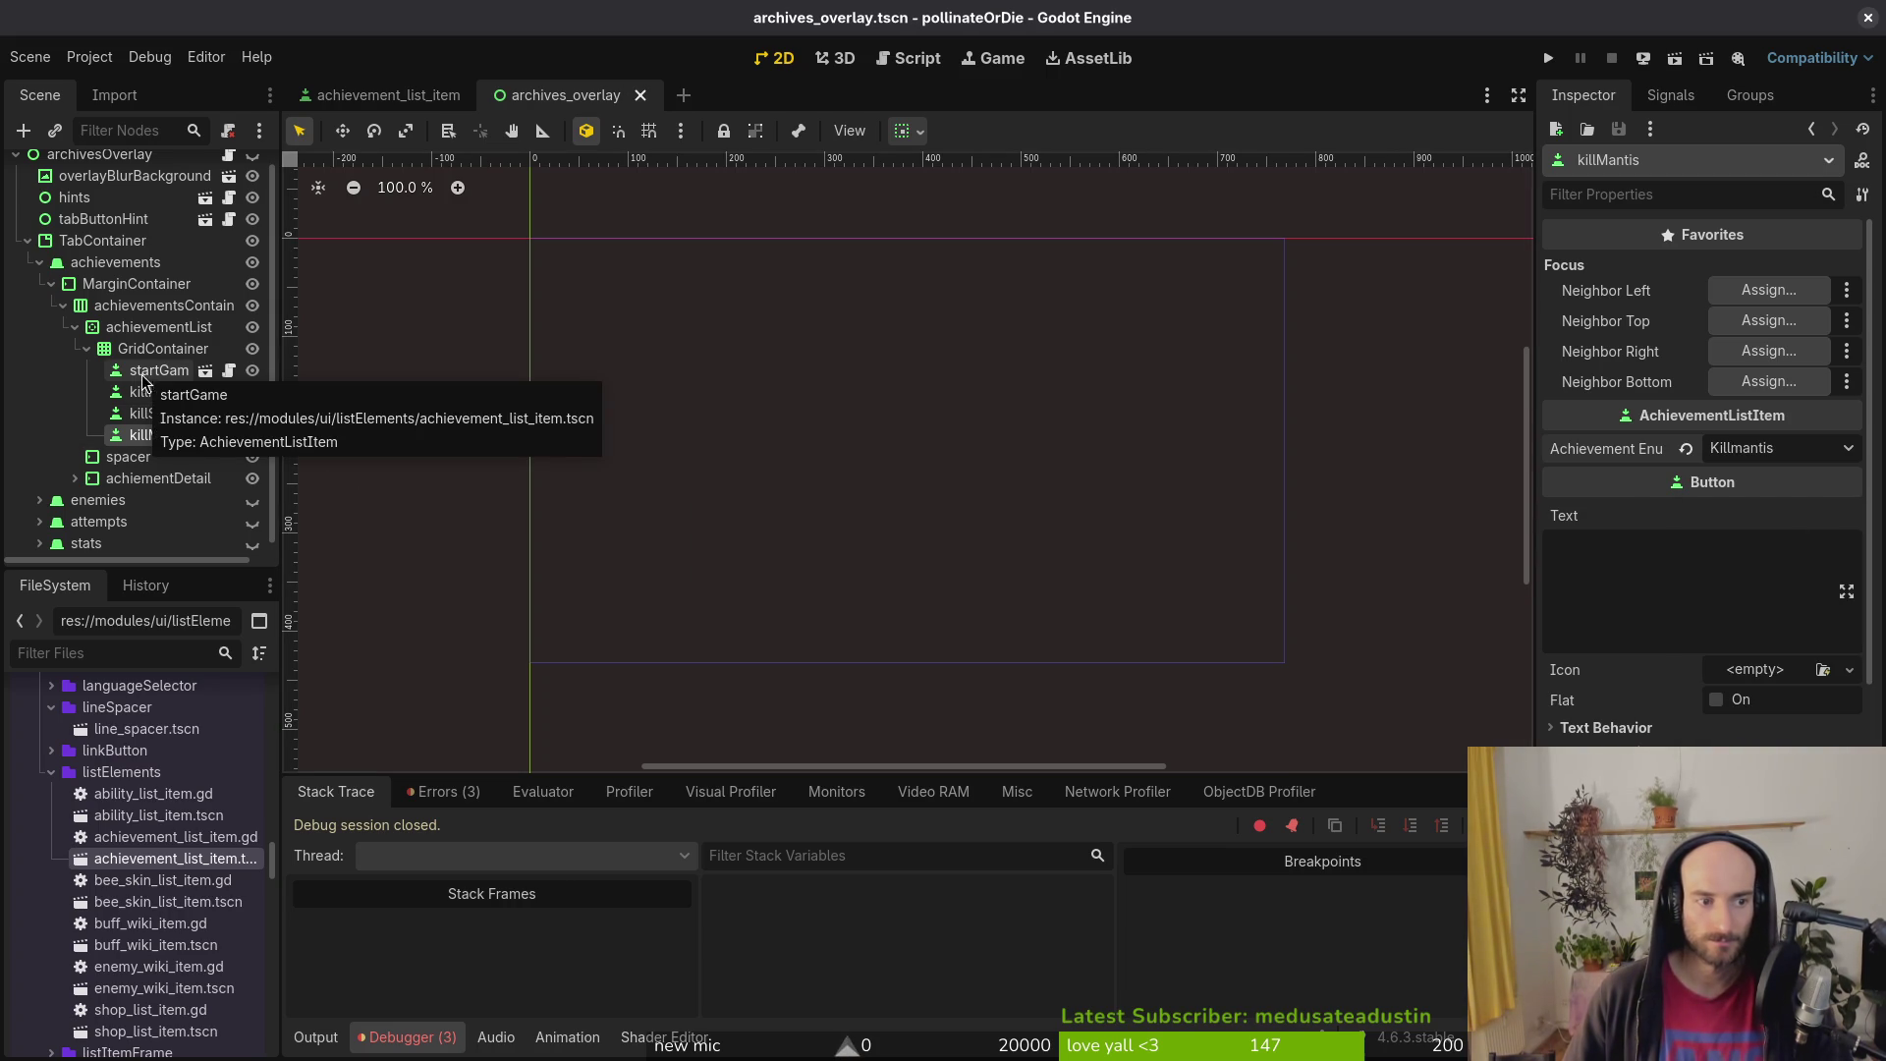
{"action": "left_click", "coordinate": [86, 348]}
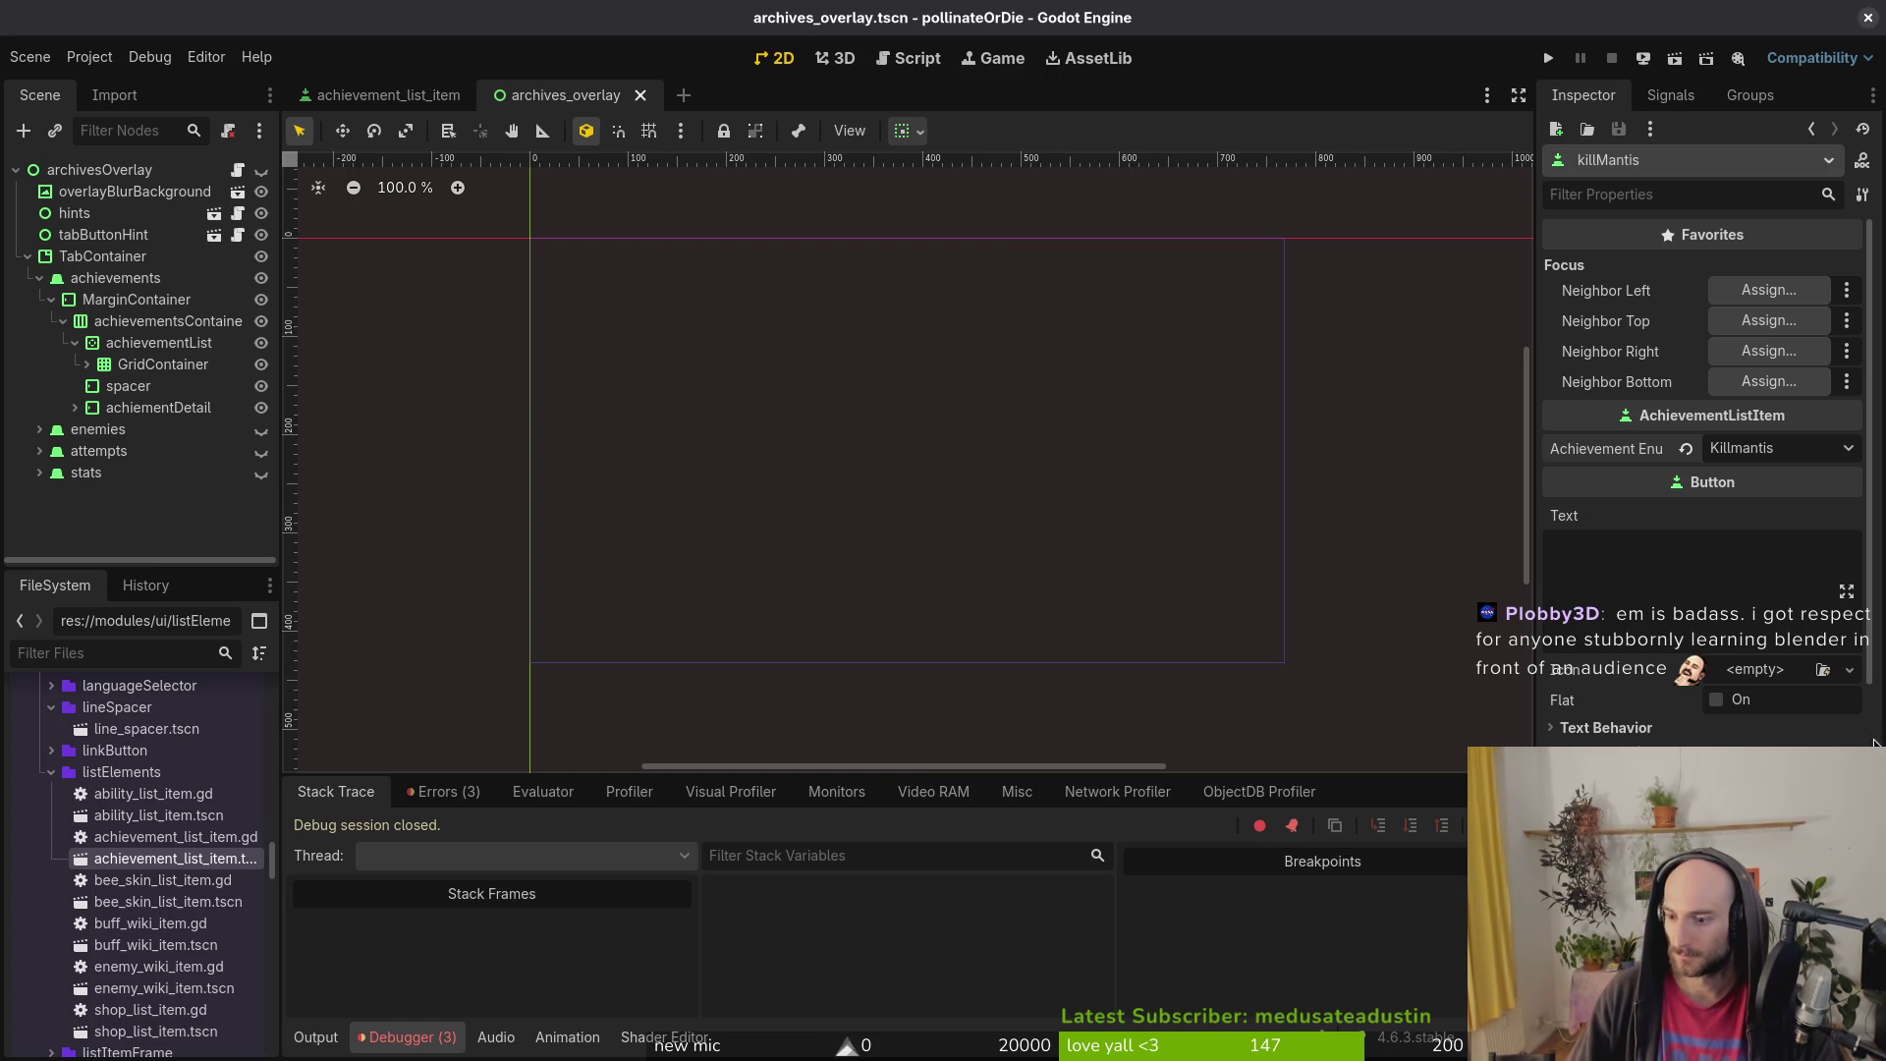
Step: Select the archivesOverlay root node and try assigning its Achievement List Item, leaving it unassigned
{"action": "left_click", "coordinate": [86, 365]}
{"action": "left_click", "coordinate": [87, 366]}
{"action": "left_click", "coordinate": [114, 278]}
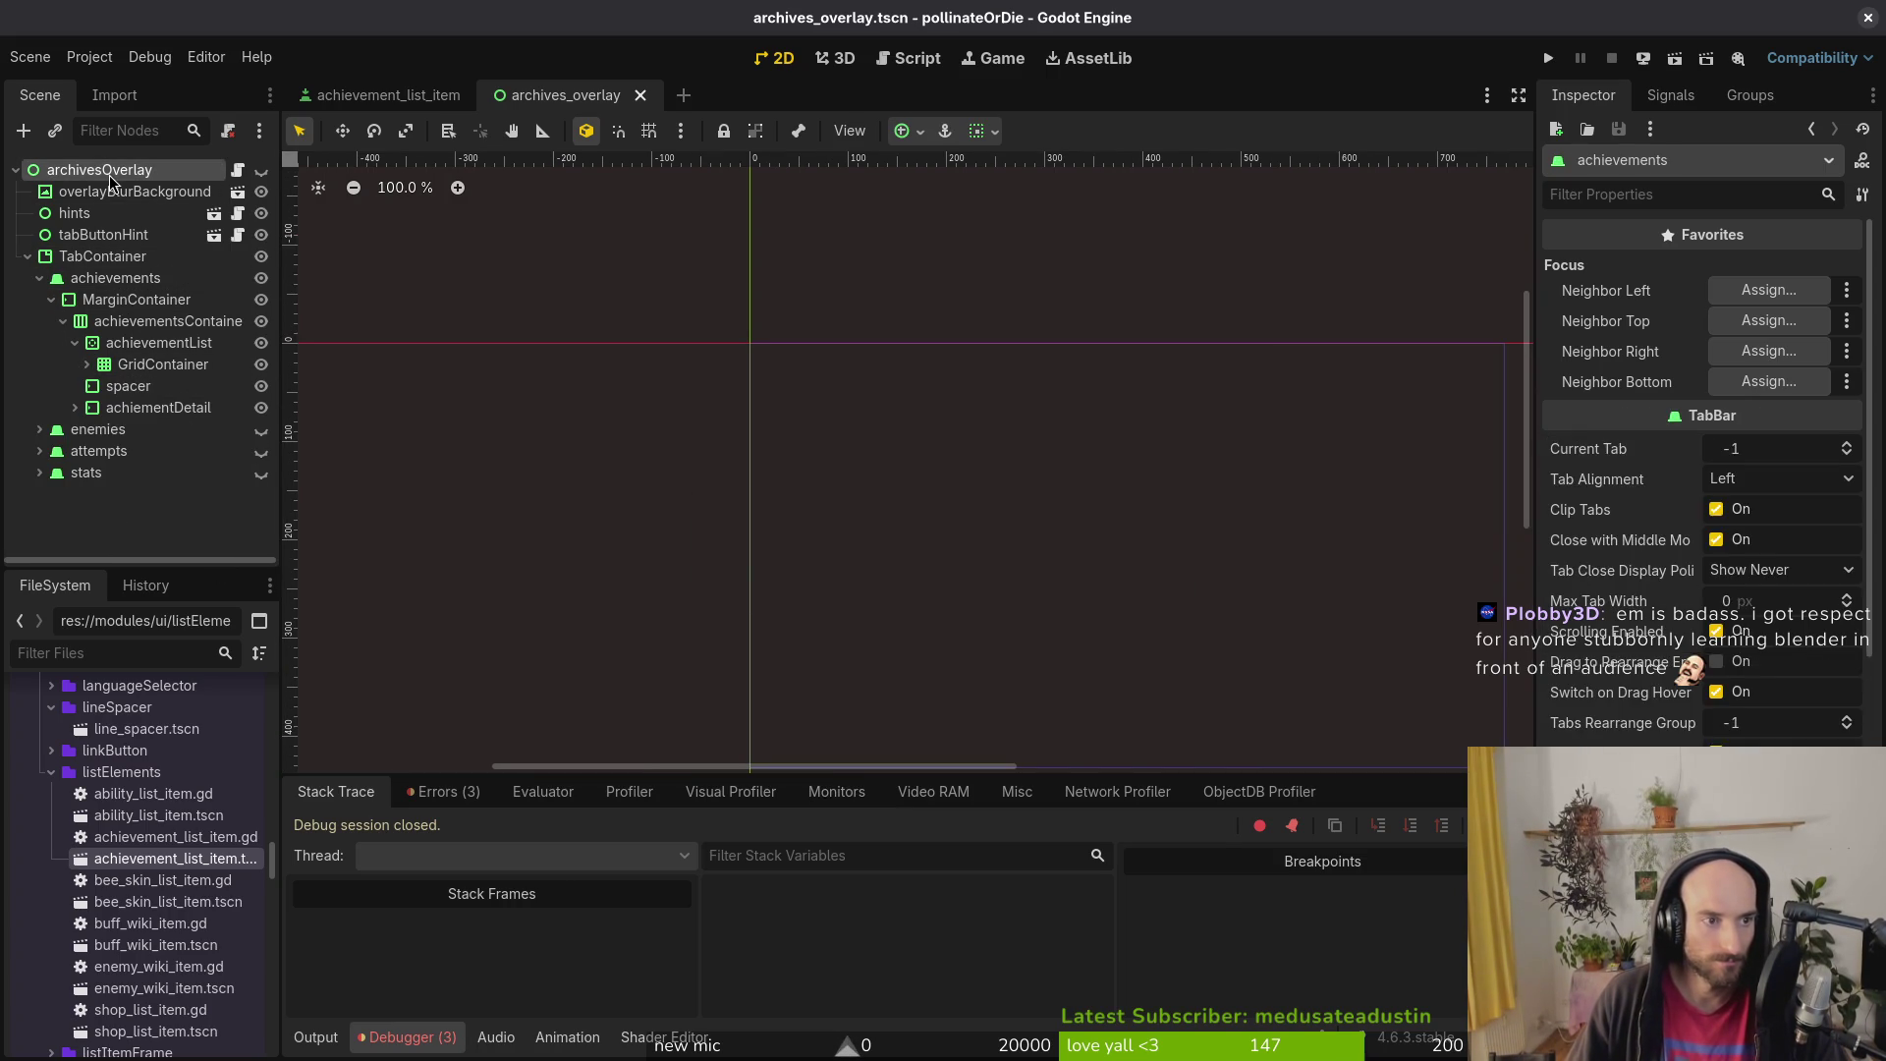
{"action": "left_click", "coordinate": [109, 174]}
{"action": "left_click", "coordinate": [1775, 600]}
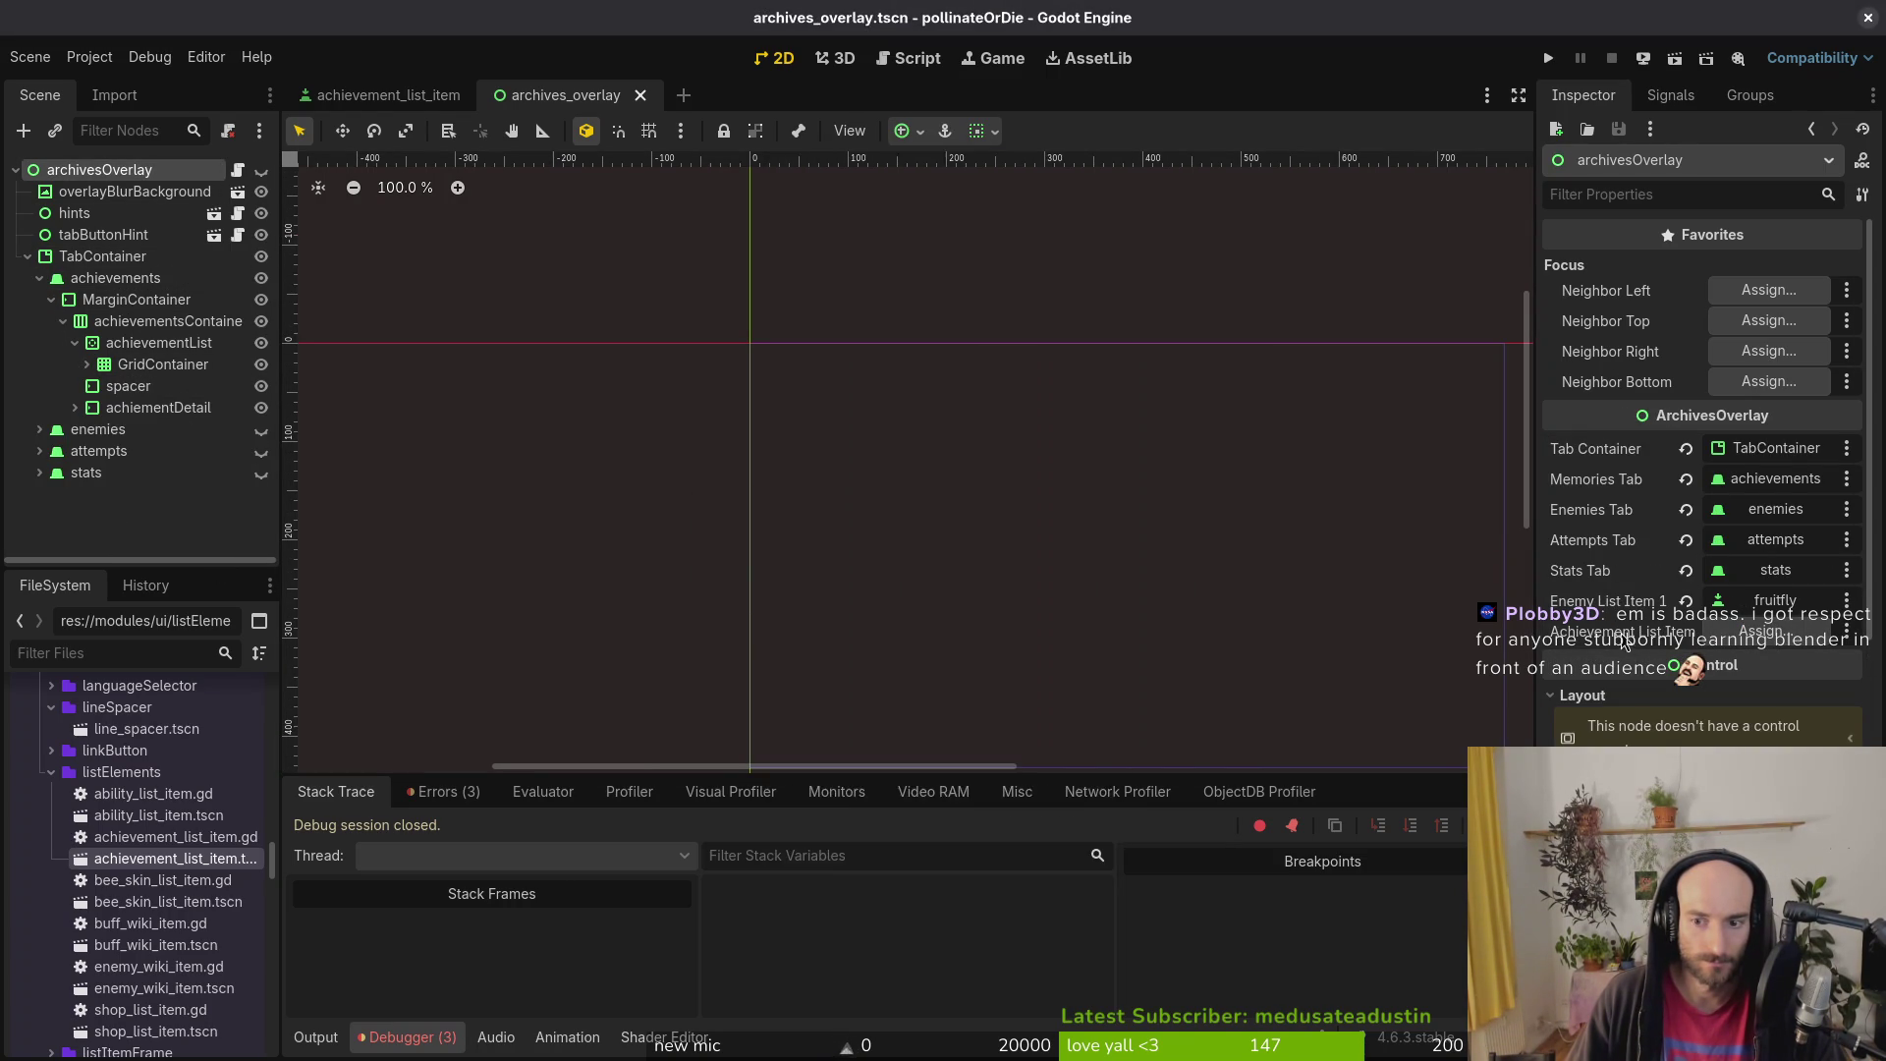
{"action": "key", "text": "alt+Tab"}
{"action": "key", "text": "alt+Tab"}
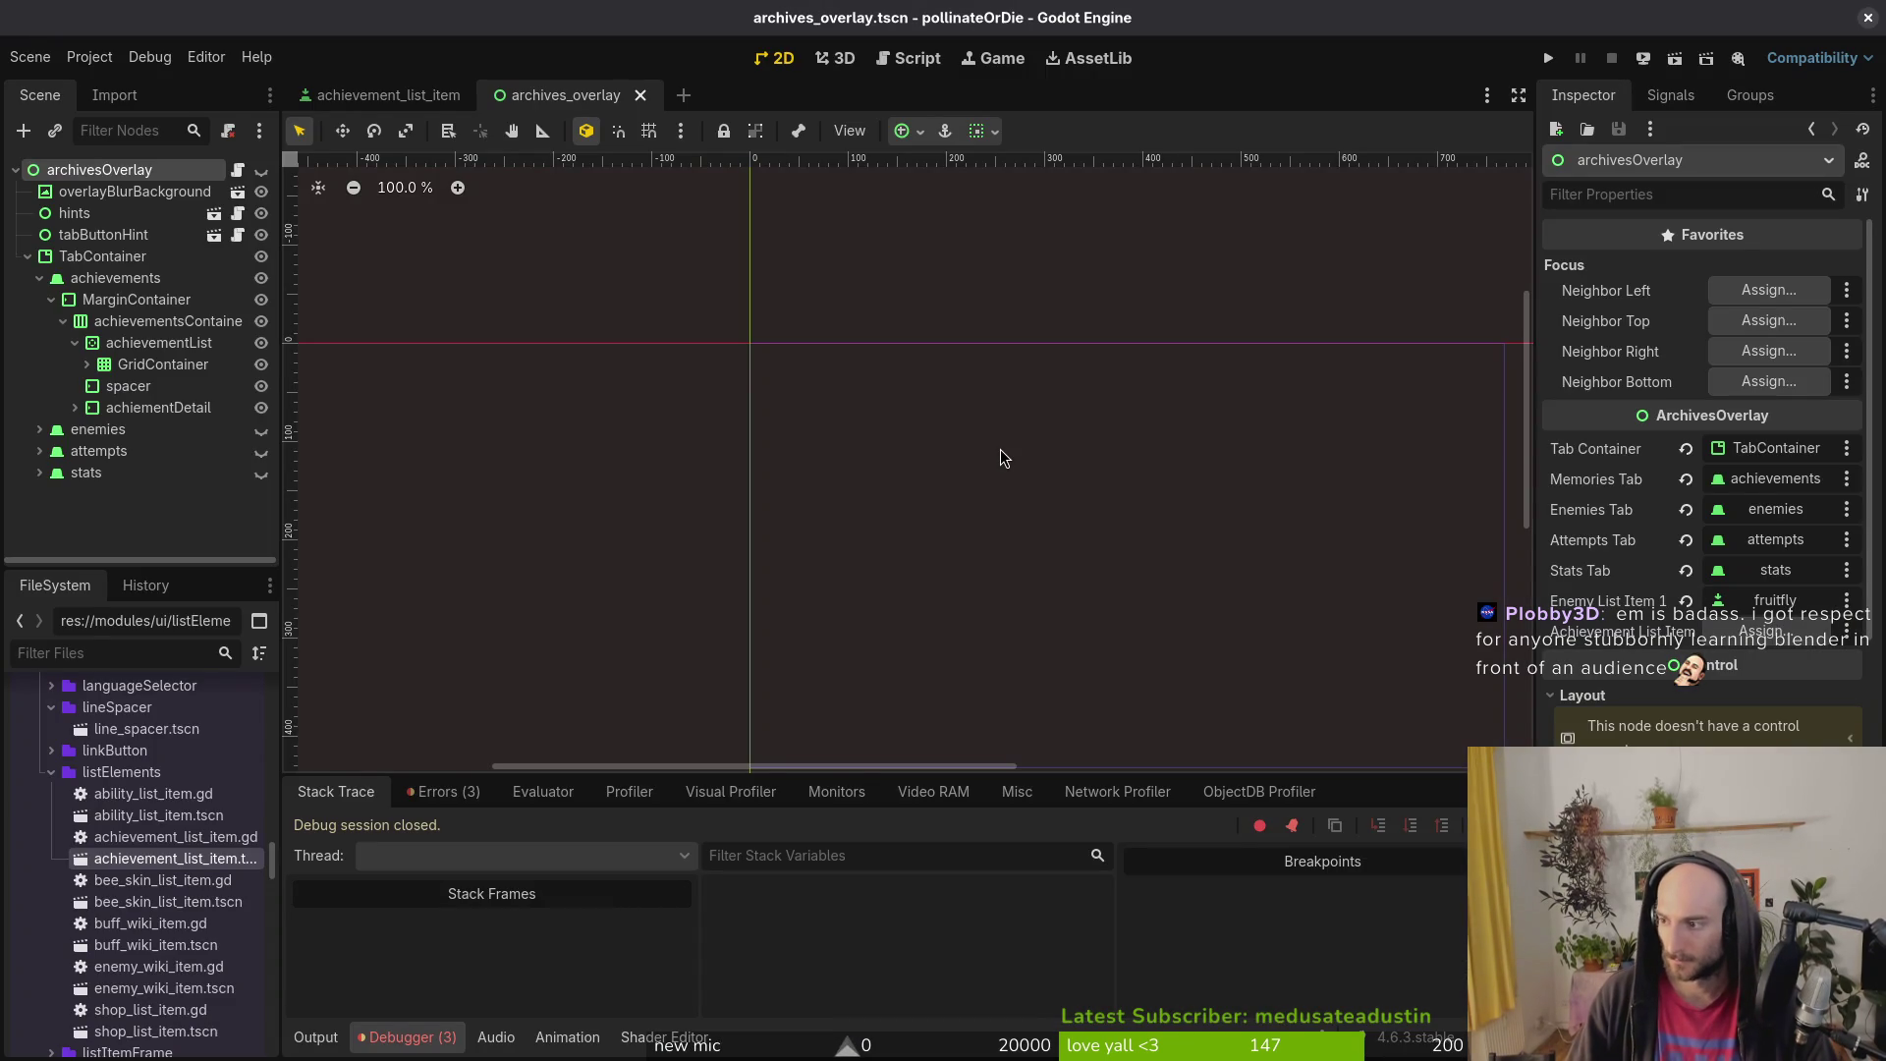
{"action": "key", "text": "super+Return"}
Step: In a terminal, enter gamedev/pollinate-or-die and open archives_overlay.gd in nvim
{"action": "type", "text": "cd gamedev/pollinate-or-die/"}
{"action": "key", "text": "Return"}
{"action": "type", "text": "v ."}
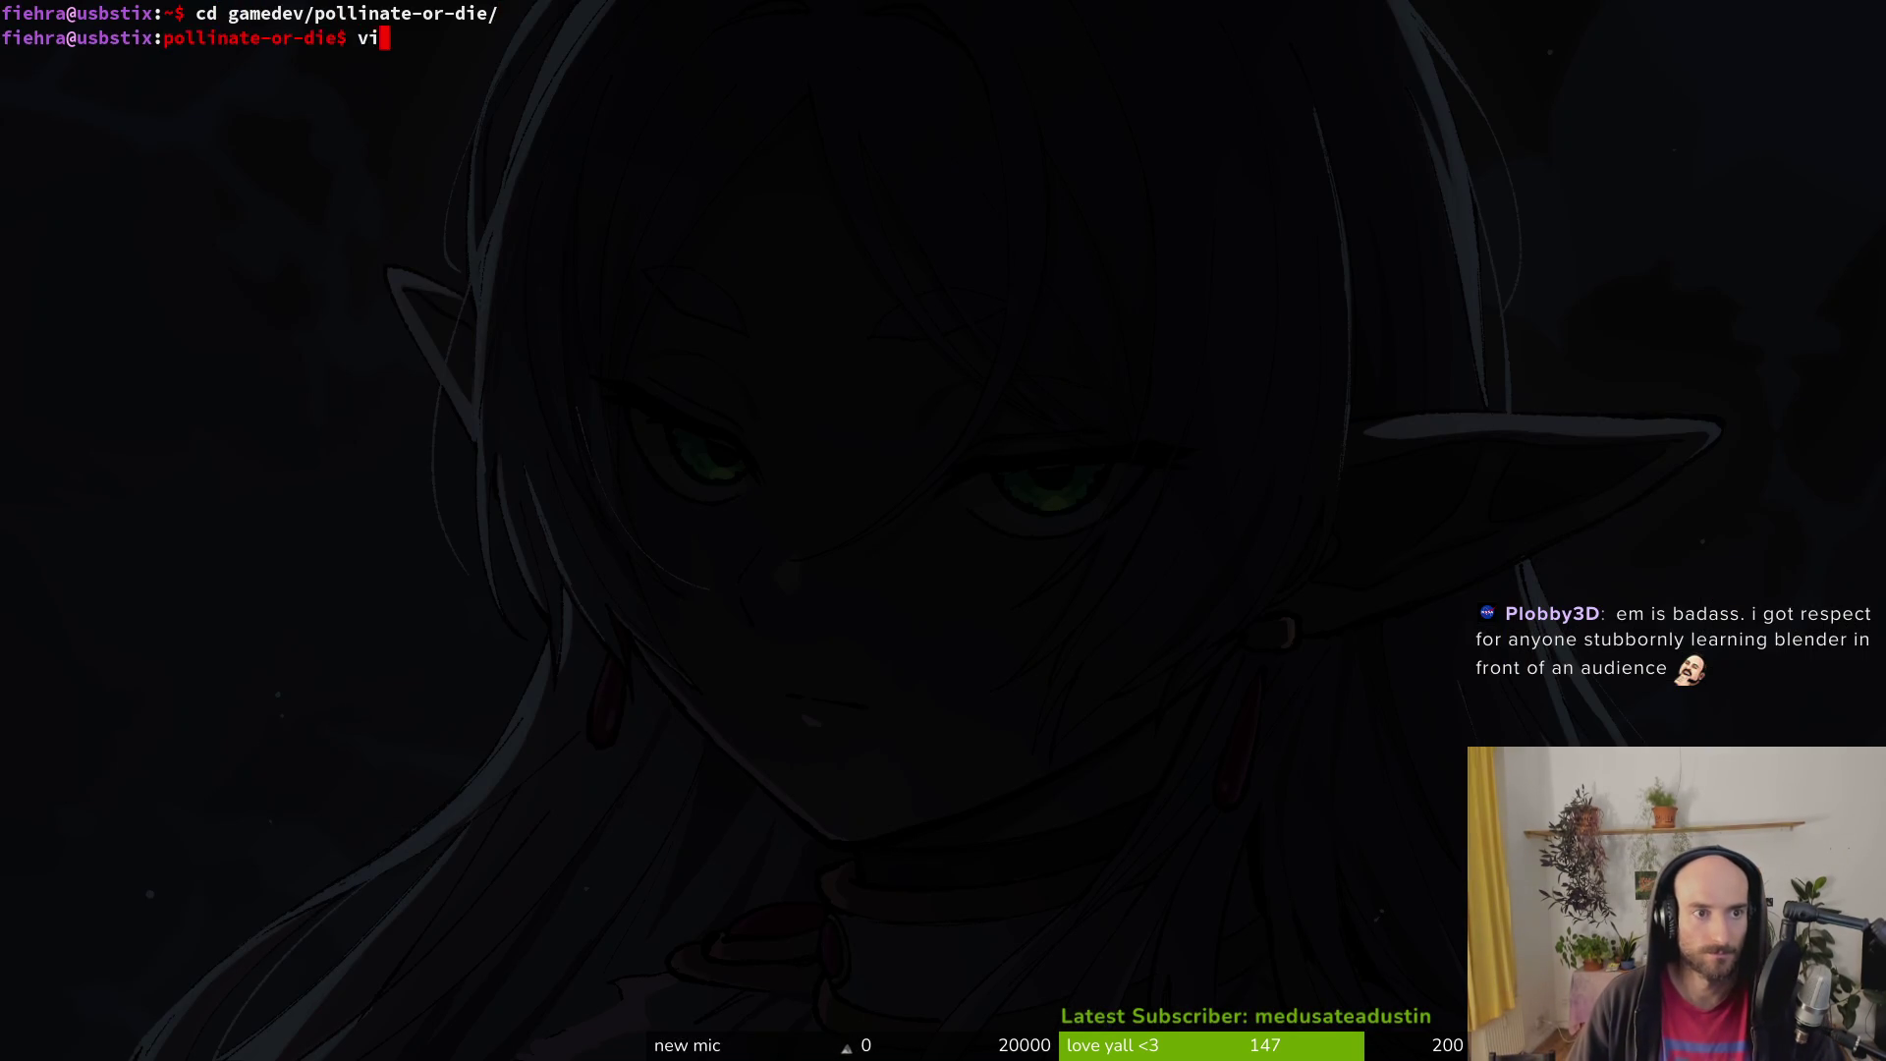
{"action": "key", "text": "Return"}
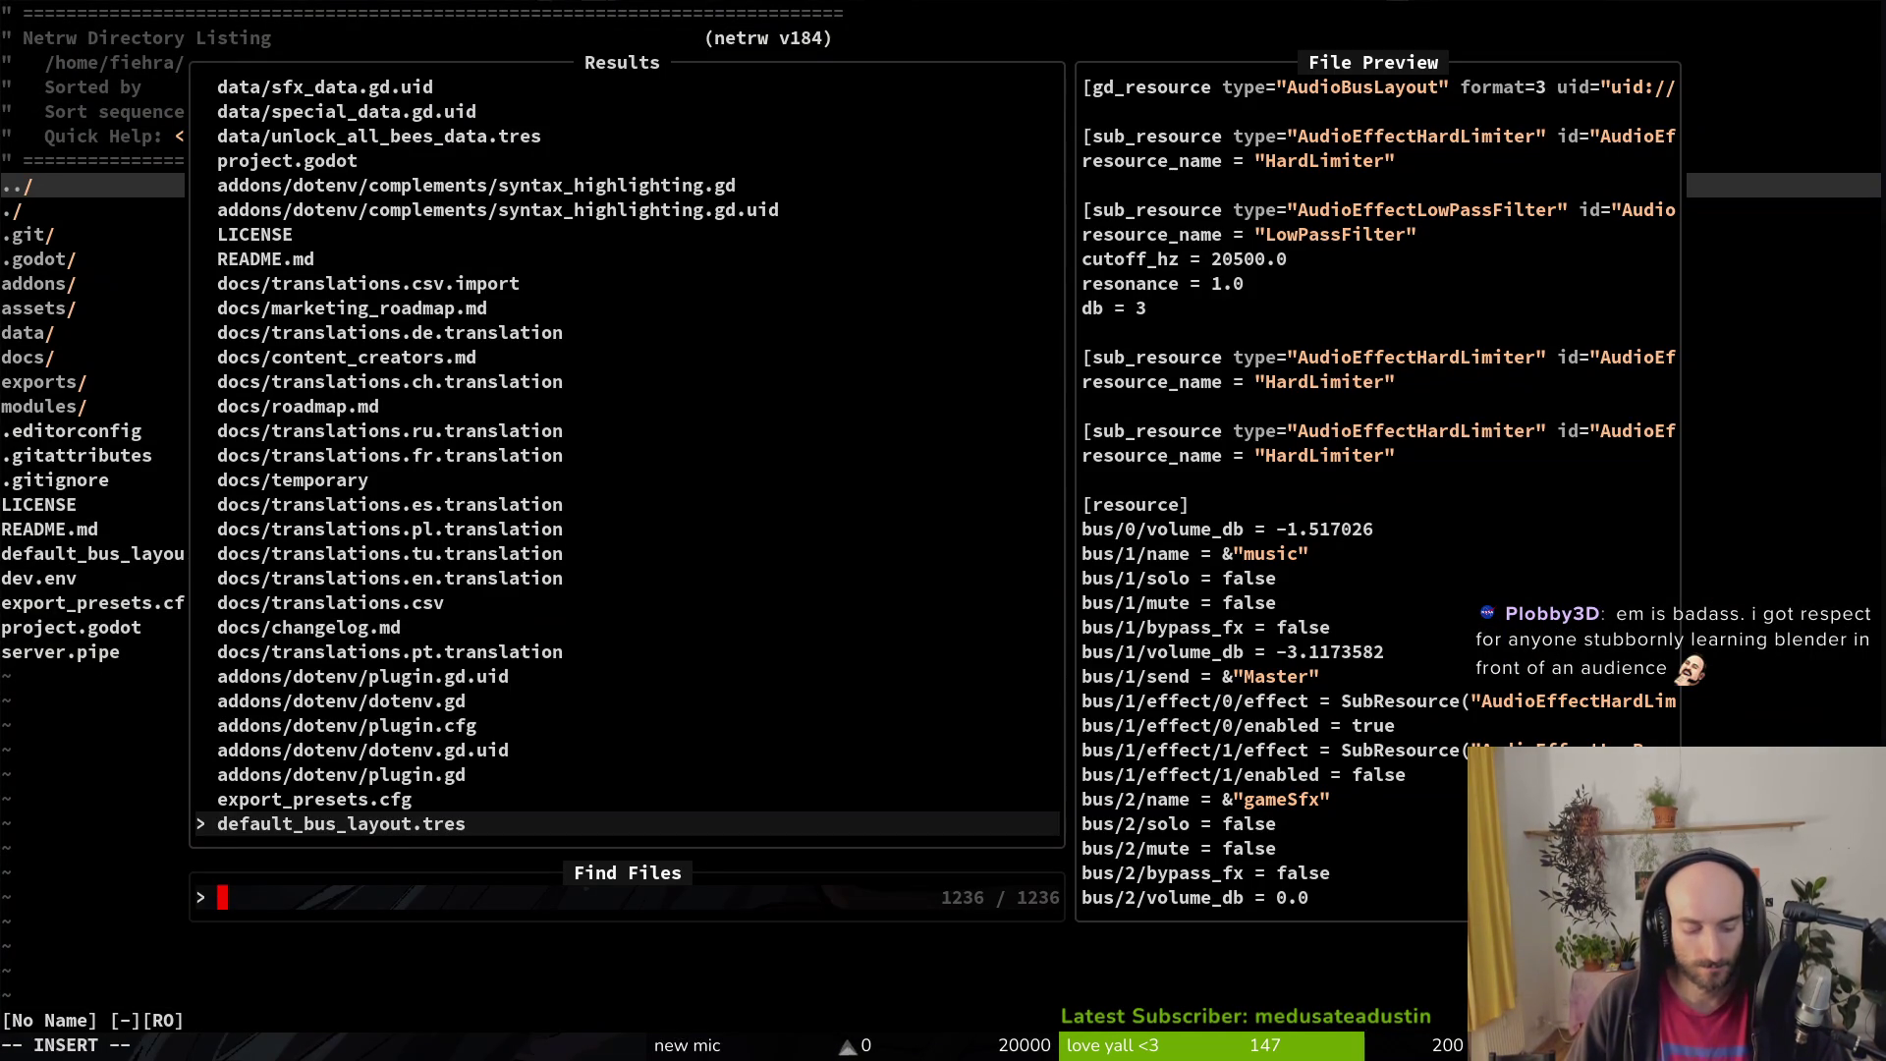
{"action": "type", "text": "r"}
{"action": "type", "text": "chover"}
{"action": "key", "text": "Return"}
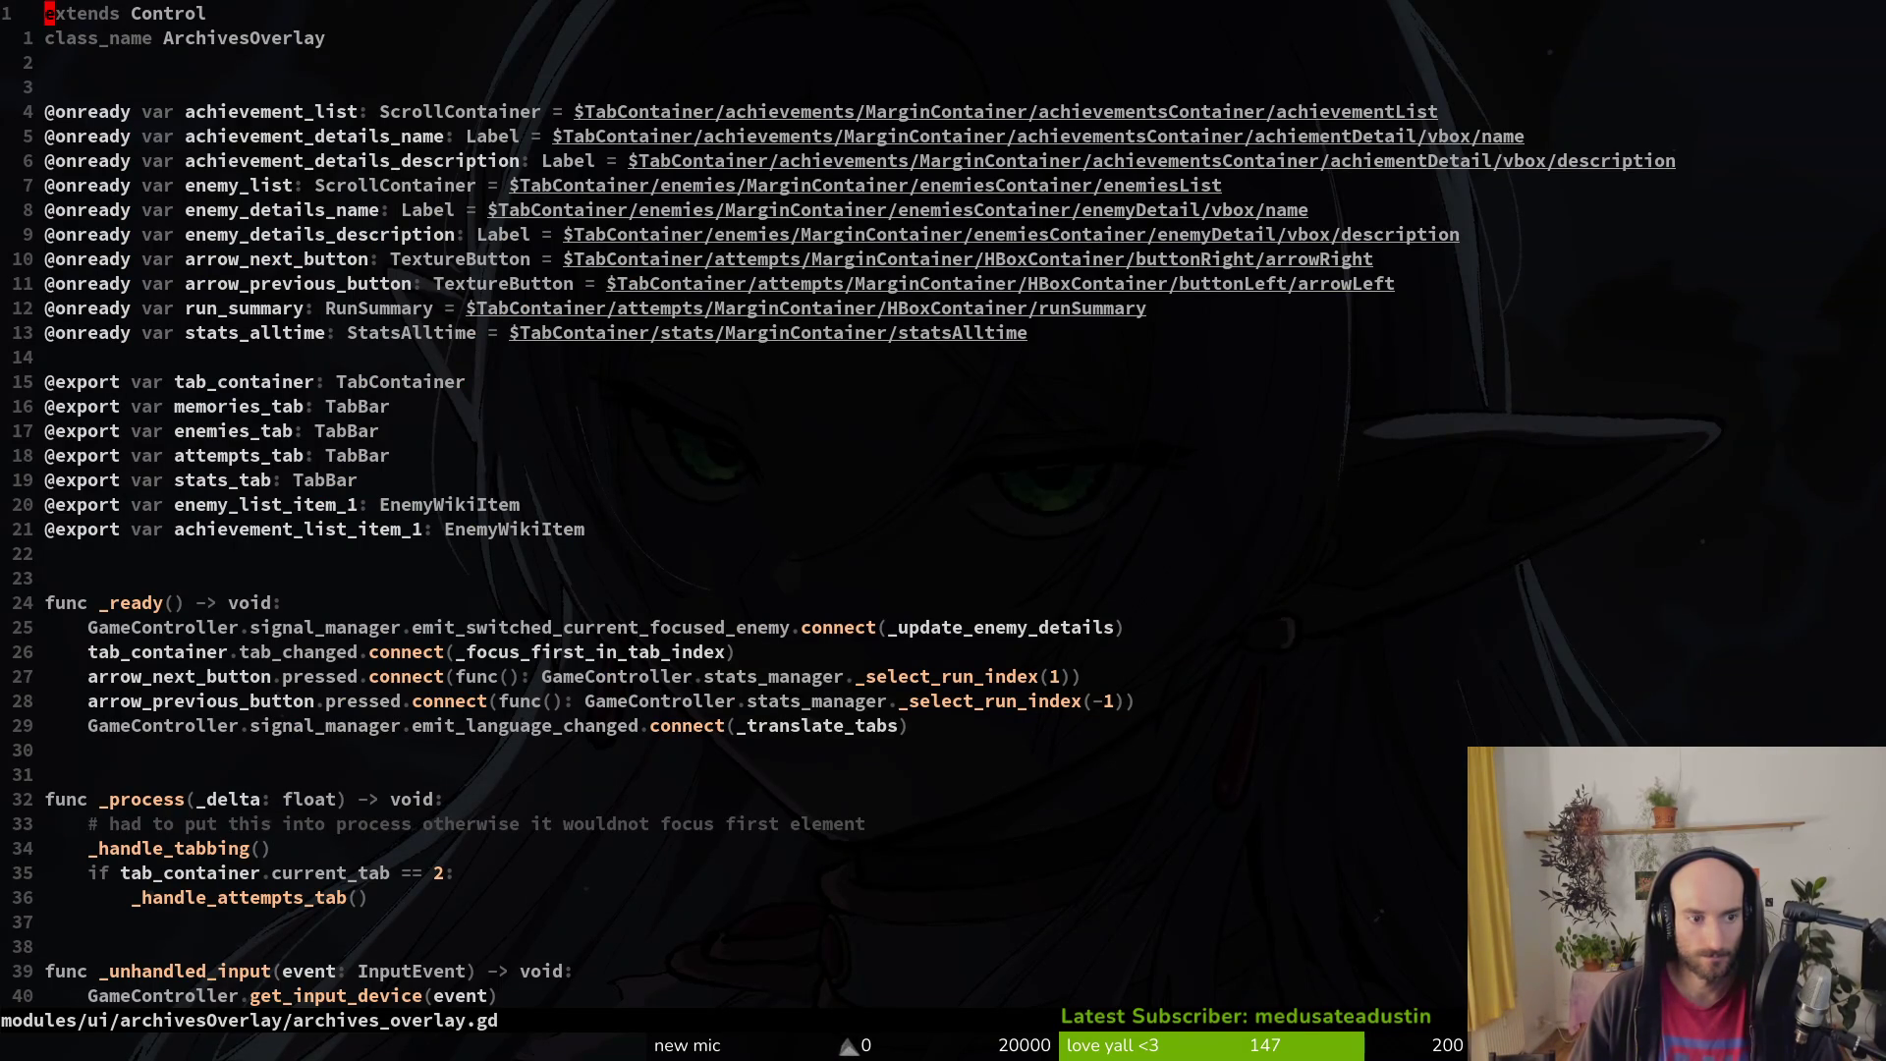
Step: Change line 22's type from EnemyWikiItem to AchievementListItem and save with :w
{"action": "left_click", "coordinate": [579, 528]}
{"action": "type", "text": "ciw"}
{"action": "type", "text": "Achiil"}
{"action": "key", "text": "Return"}
{"action": "key", "text": "Escape"}
{"action": "type", "text": ":w"}
{"action": "key", "text": "Return"}
{"action": "key", "text": "alt+Tab"}
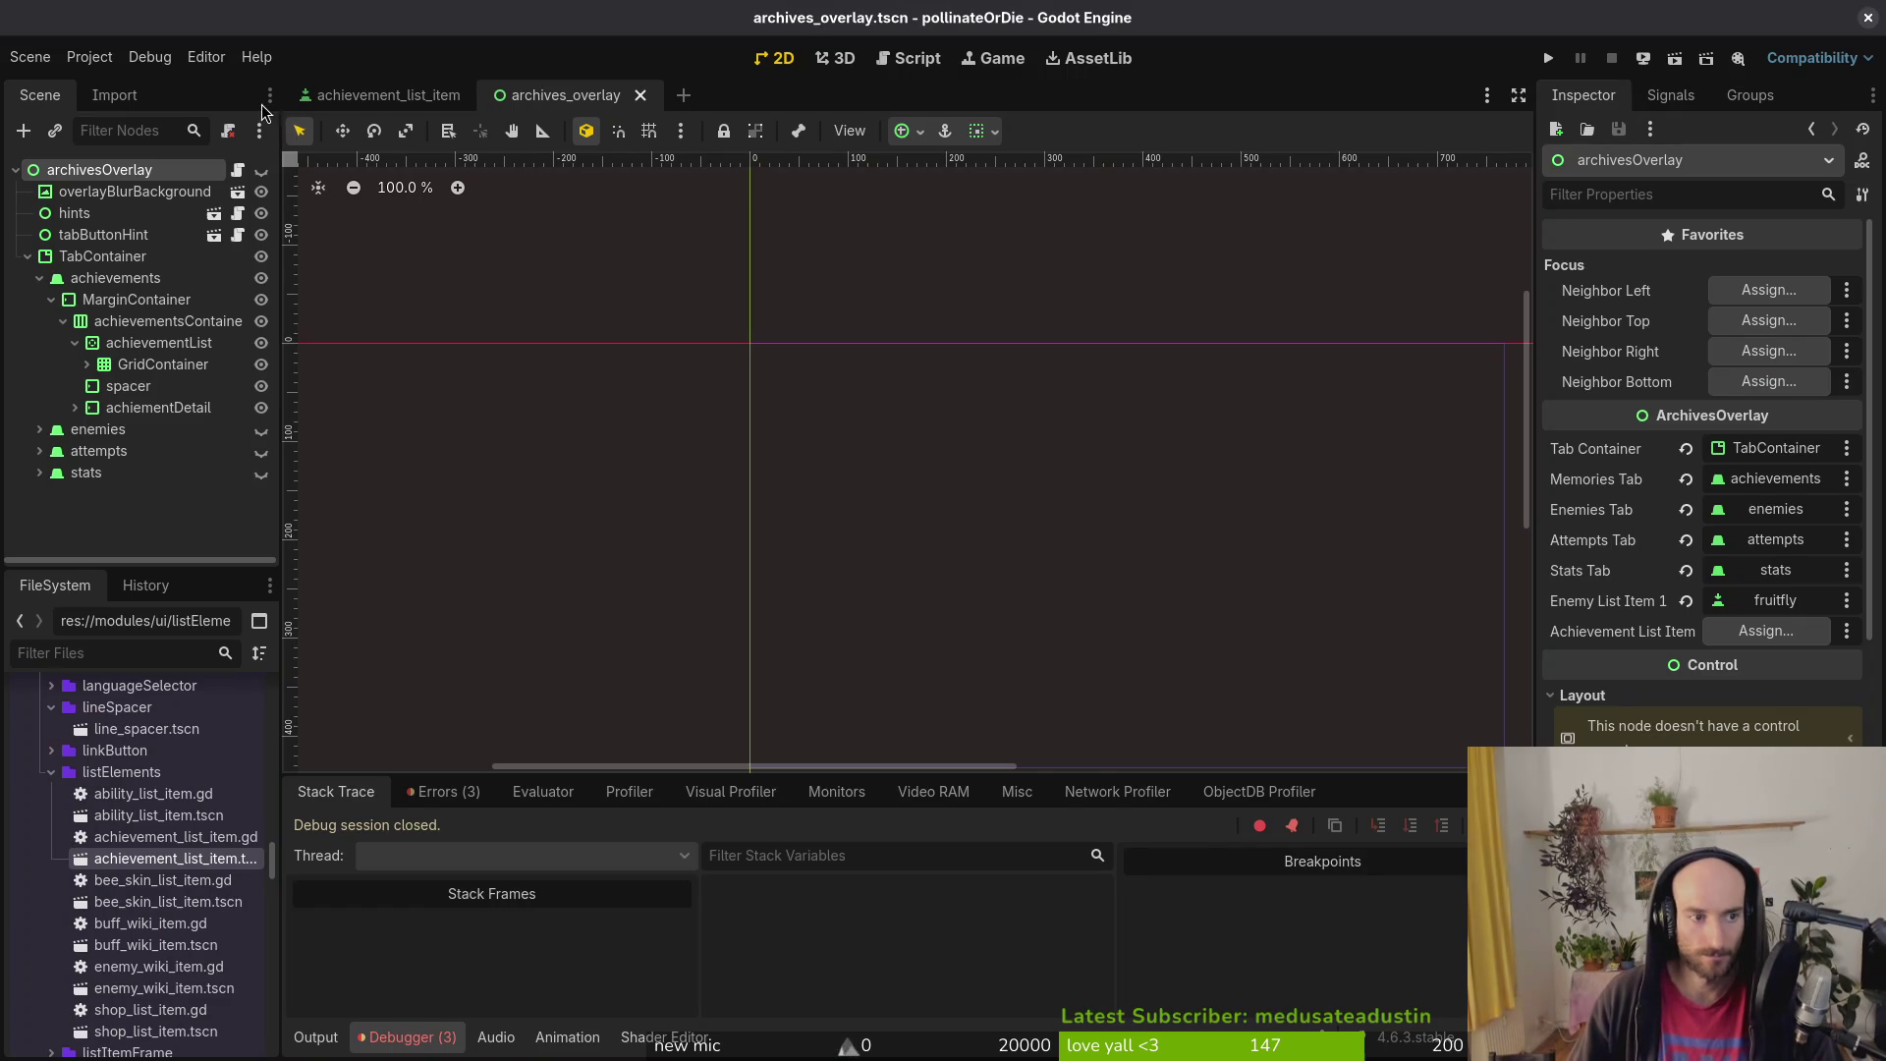
Step: Assign startGame as archivesOverlay's Achievement List Item
{"action": "left_click", "coordinate": [1766, 631]}
{"action": "left_click", "coordinate": [952, 438]}
{"action": "left_click", "coordinate": [1026, 850]}
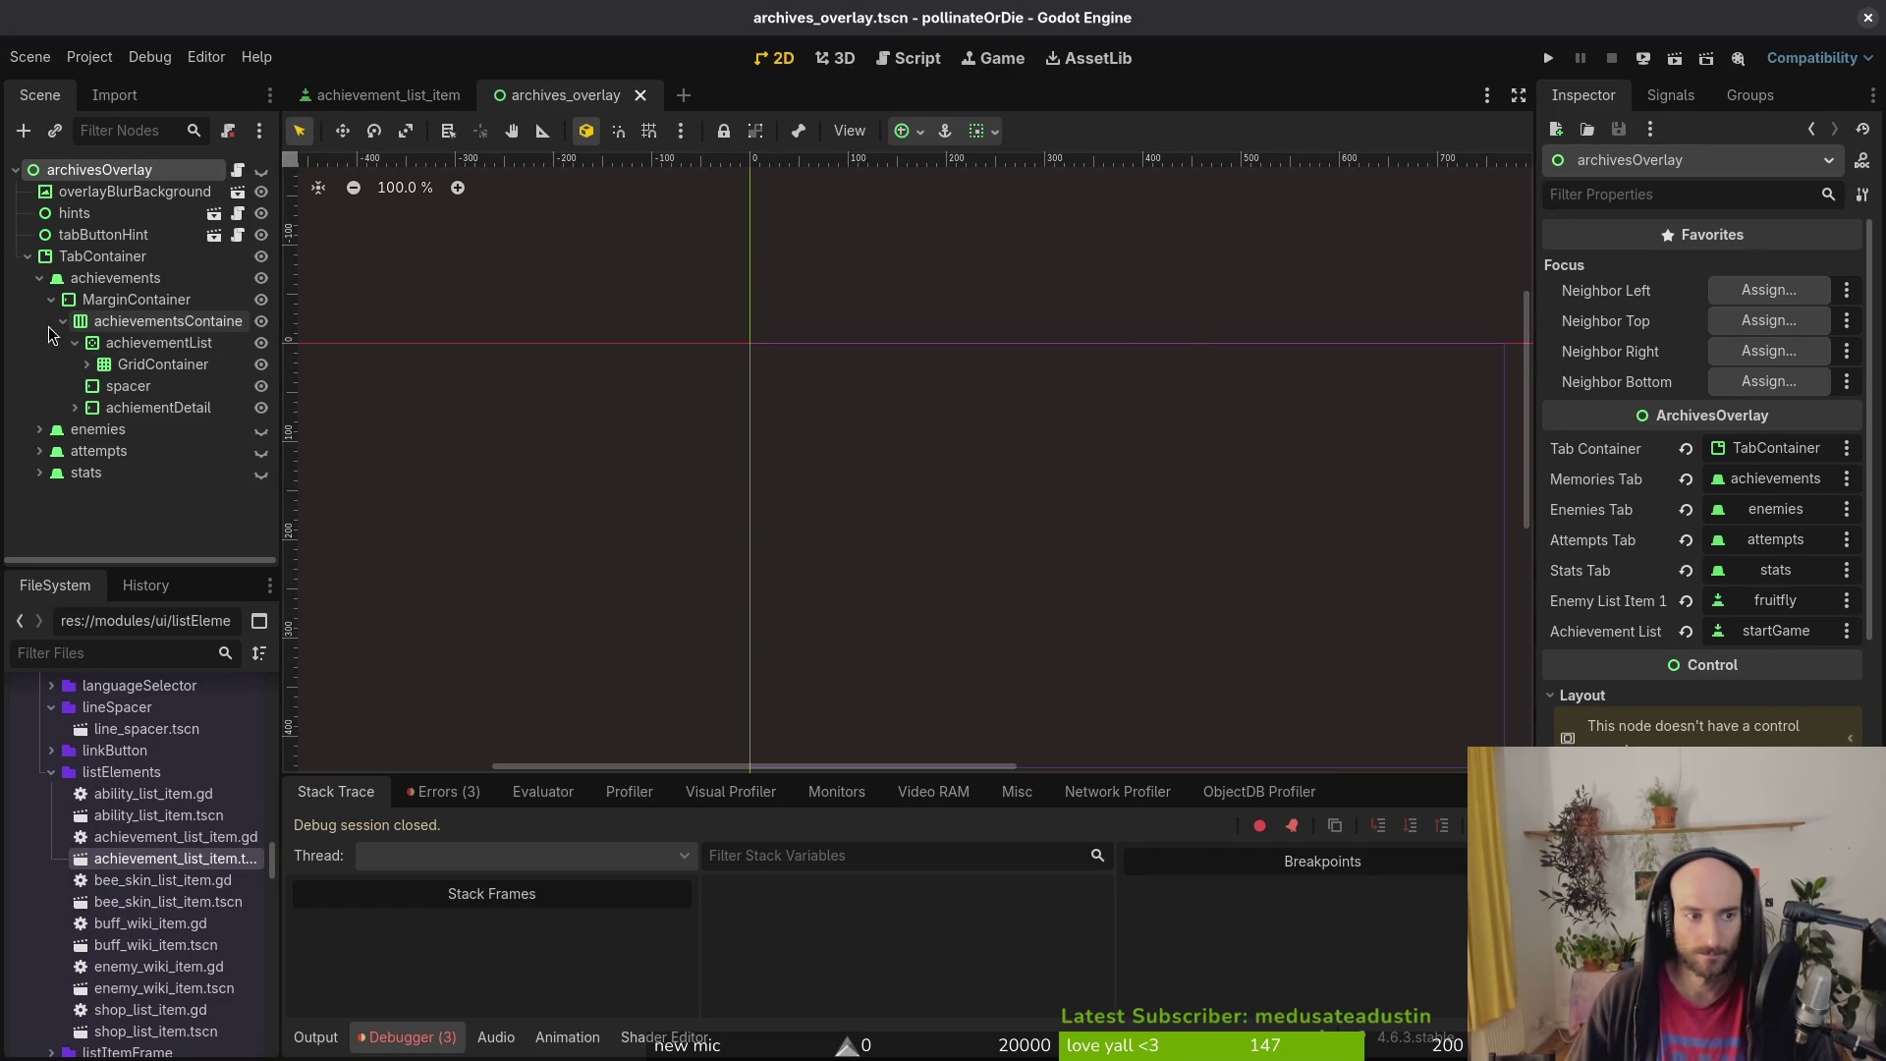
{"action": "left_click", "coordinate": [86, 364]}
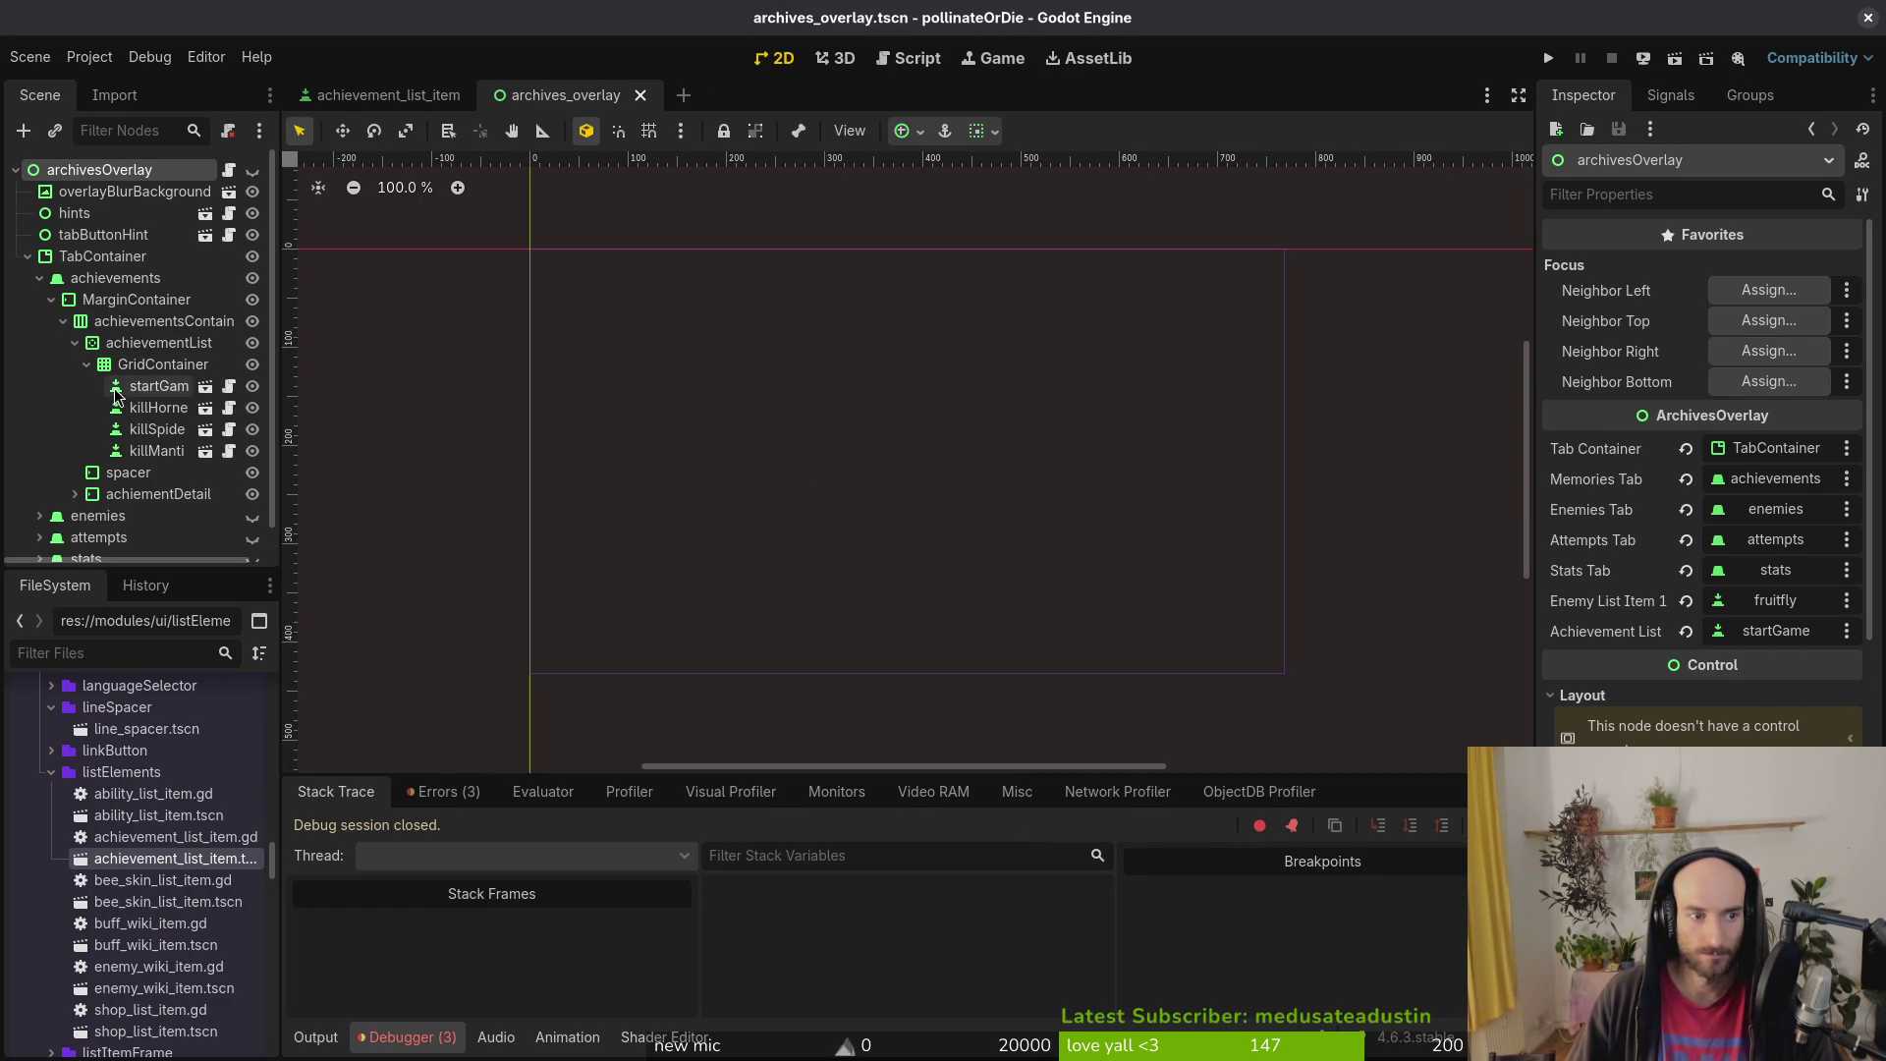
{"action": "left_click", "coordinate": [86, 363]}
Step: Fix the type name in the script, save it, and run the game to test
{"action": "key", "text": "alt+Tab"}
{"action": "type", "text": "m"}
{"action": "key", "text": "Escape"}
{"action": "type", "text": ":w"}
{"action": "key", "text": "Return"}
{"action": "key", "text": "alt+Tab"}
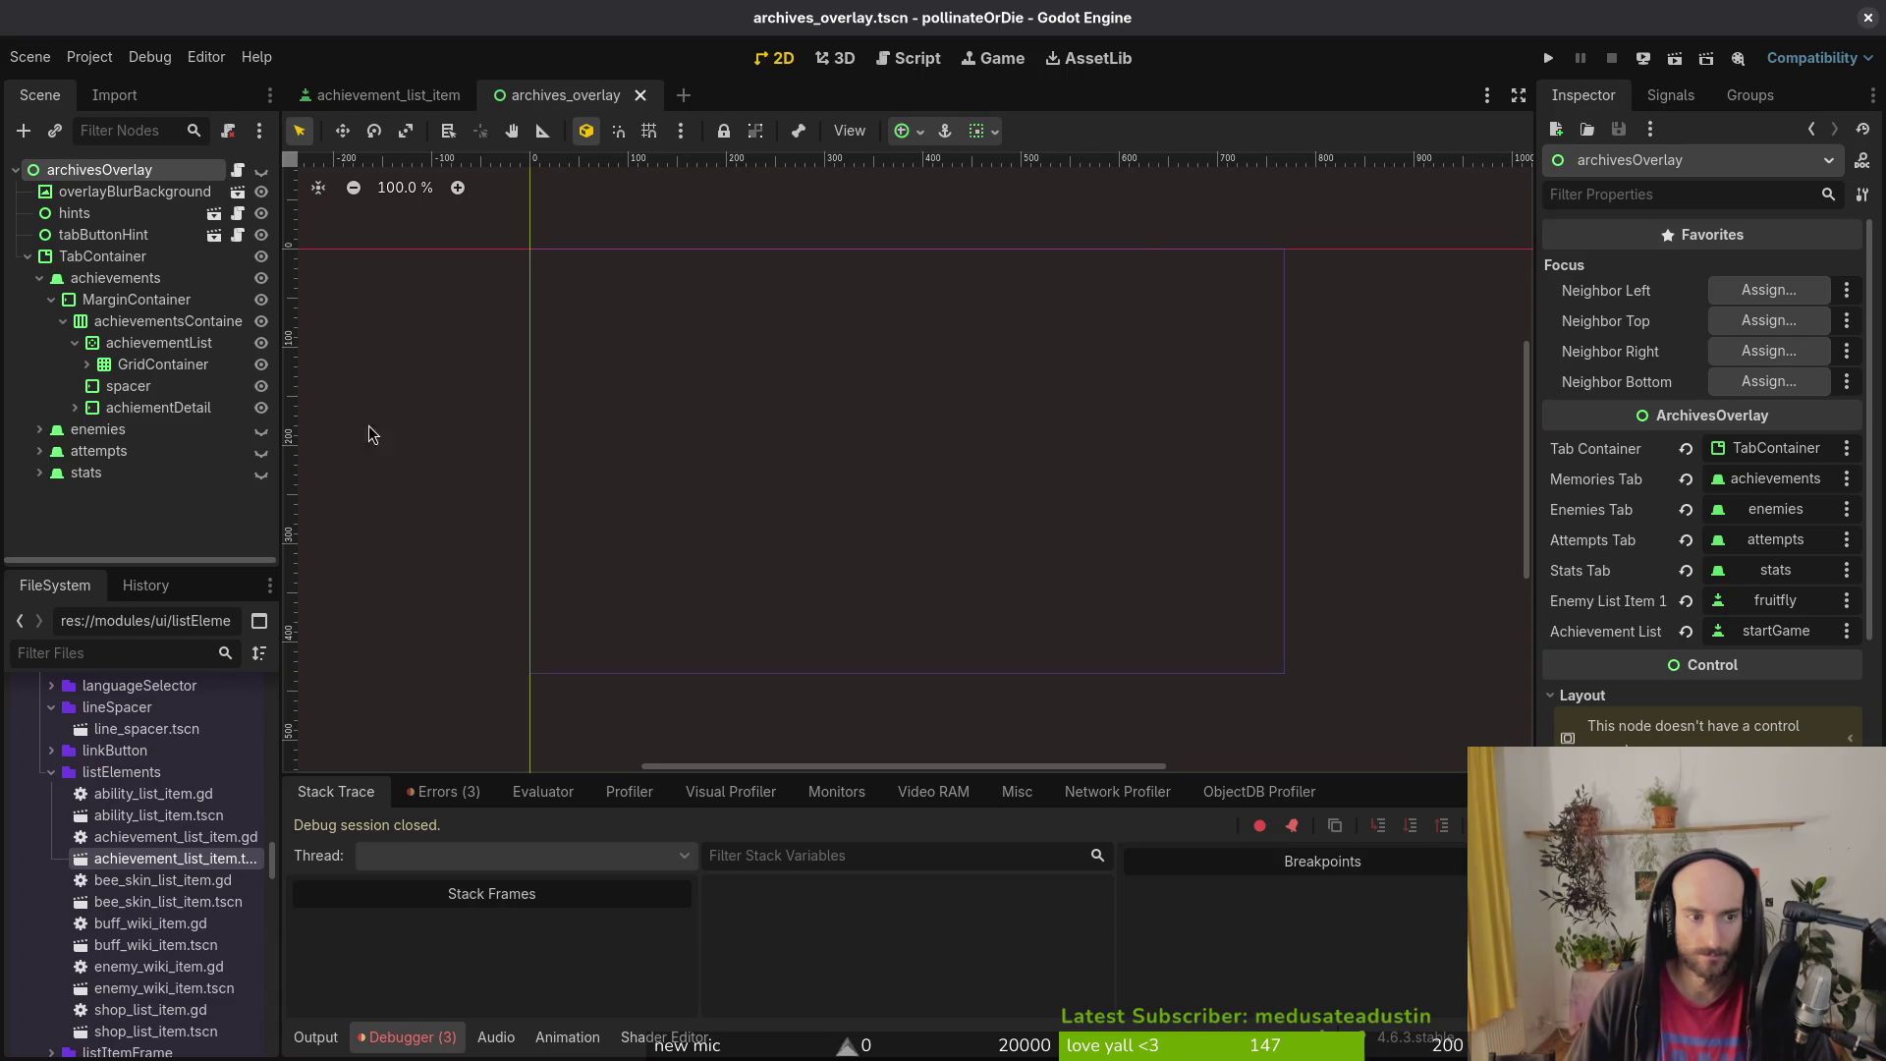
{"action": "left_click", "coordinate": [39, 279]}
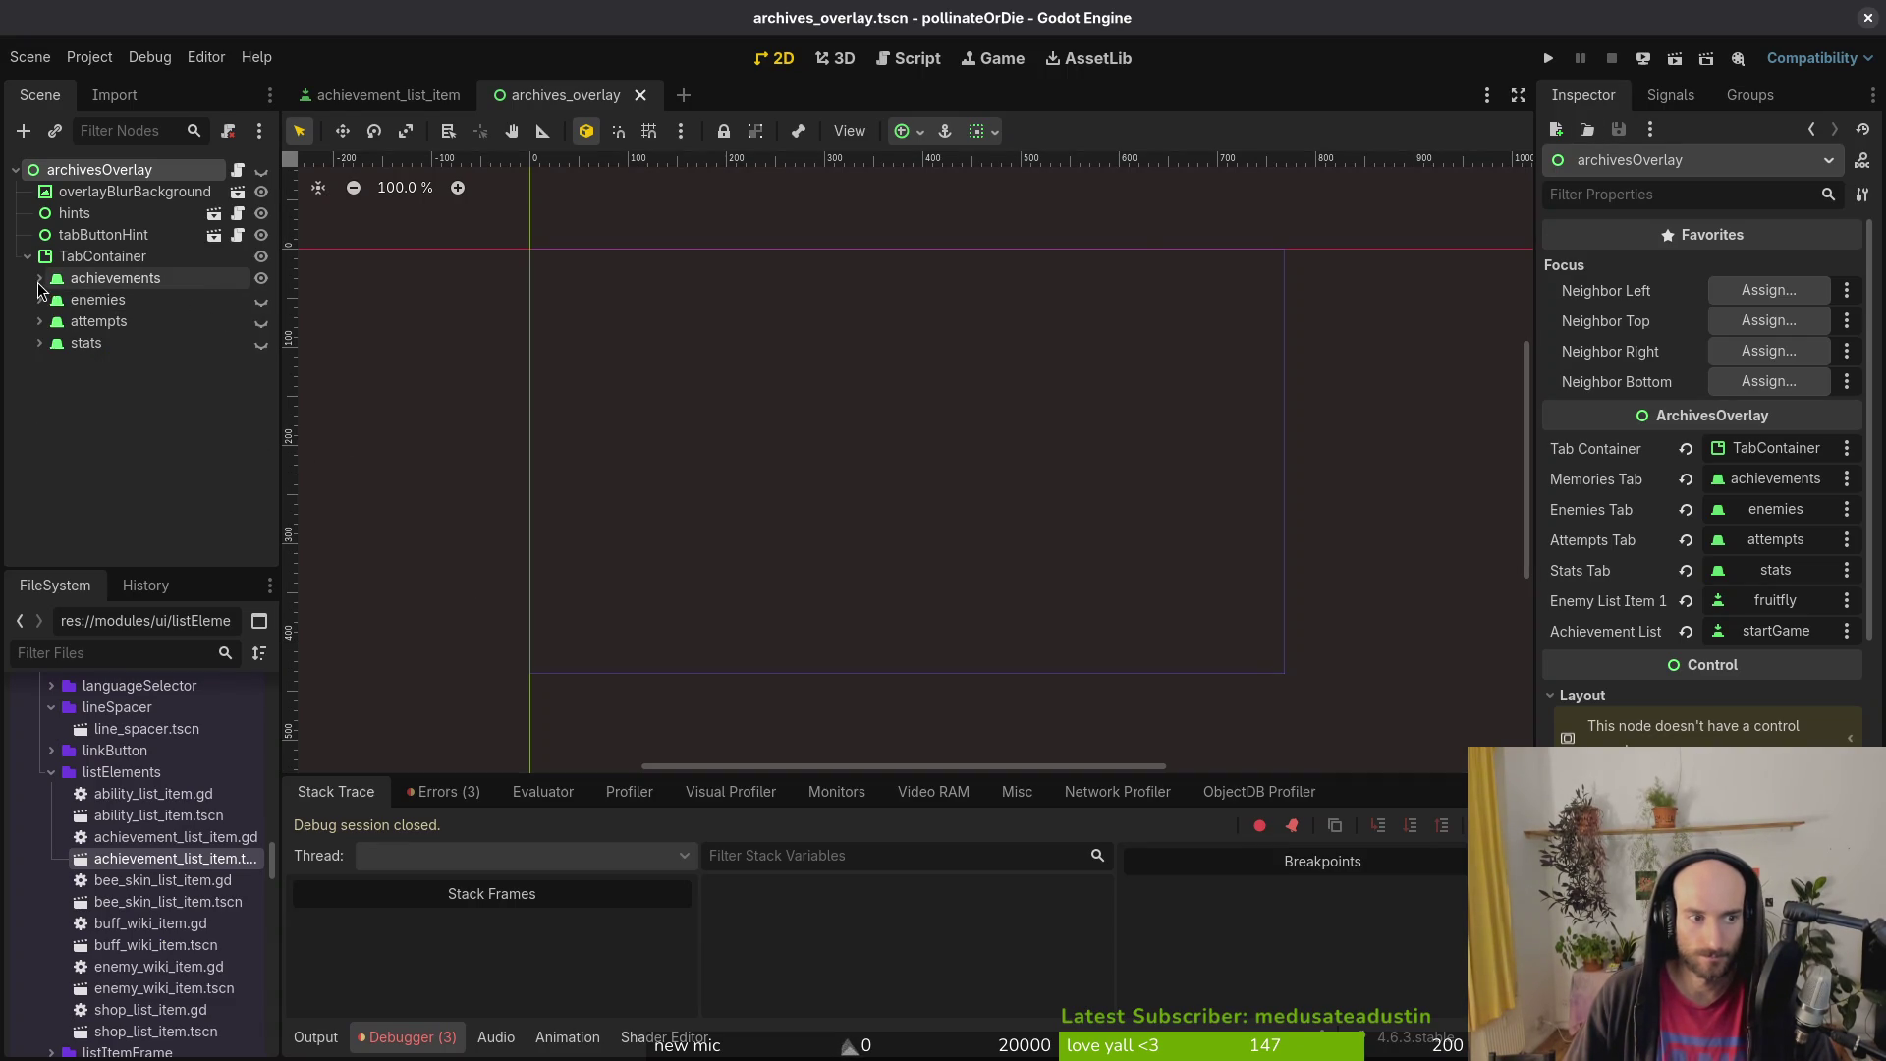
{"action": "left_click", "coordinate": [1548, 58]}
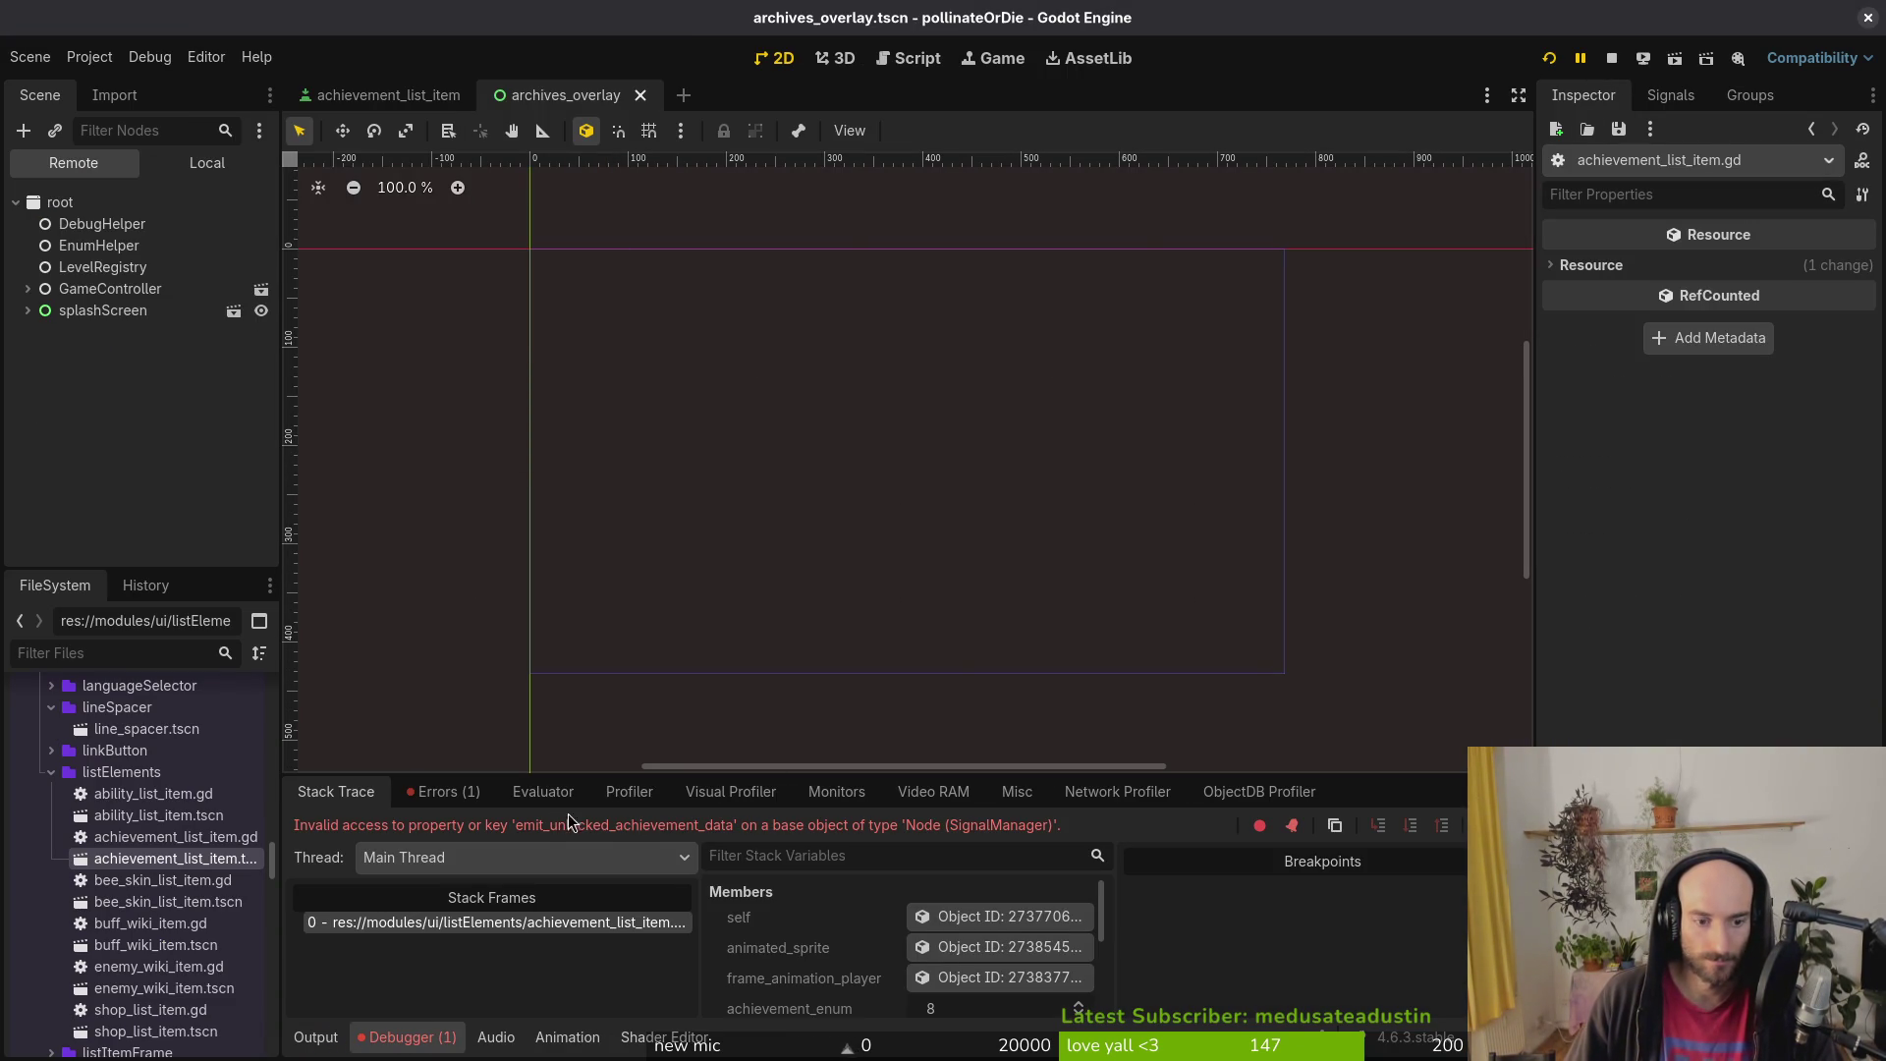
Step: Open signal.manager.gd and duplicate the emit_skill_unlocked signal line
{"action": "key", "text": "alt+Tab"}
{"action": "type", "text": "sigm"}
{"action": "key", "text": "Return"}
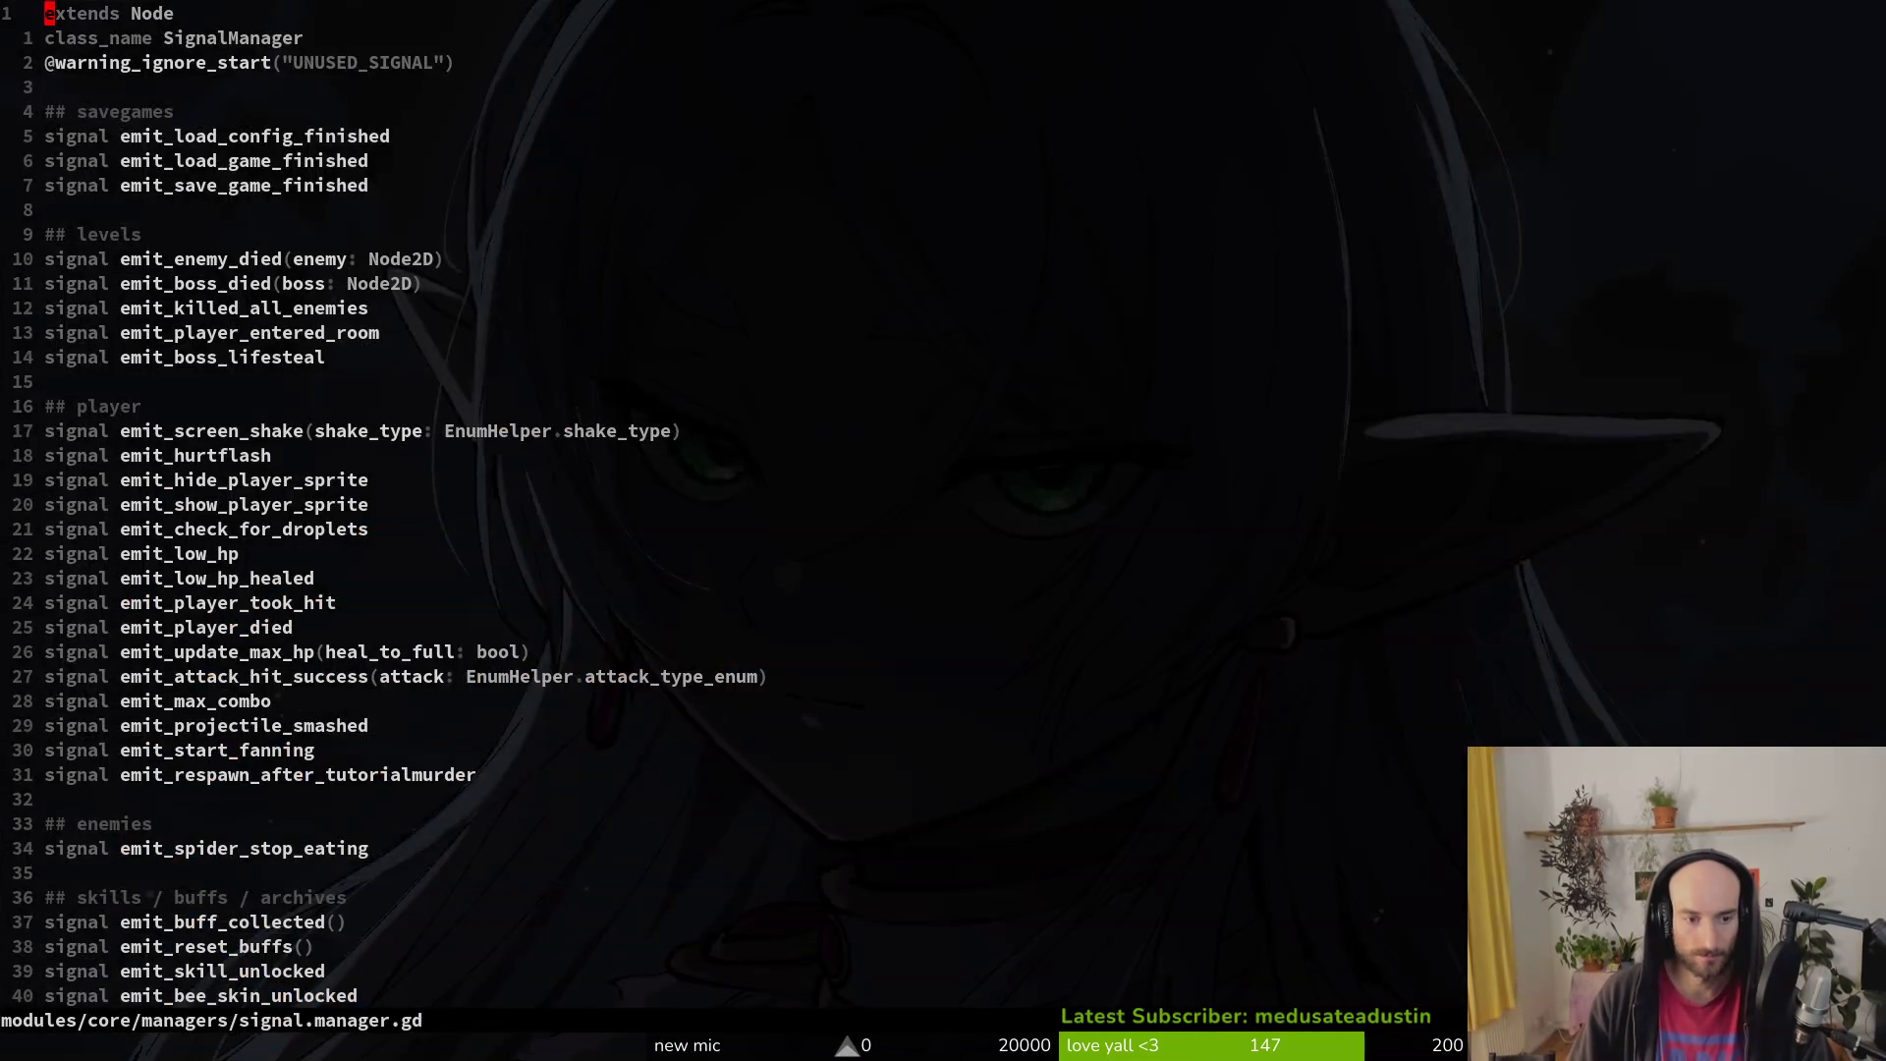
{"action": "key", "text": "k"}
{"action": "key", "text": "k"}
{"action": "key", "text": "k"}
{"action": "key", "text": "shift+v"}
{"action": "key", "text": "Escape"}
{"action": "key", "text": "k"}
{"action": "key", "text": "k"}
{"action": "key", "text": "k"}
{"action": "key", "text": "y"}
{"action": "key", "text": "y"}
{"action": "key", "text": "p"}
Step: Rename the duplicated signal to emit_achievement_unlocked and save signal.manager.gd
{"action": "key", "text": "w"}
{"action": "key", "text": "shift+c"}
{"action": "type", "text": "signal emit"}
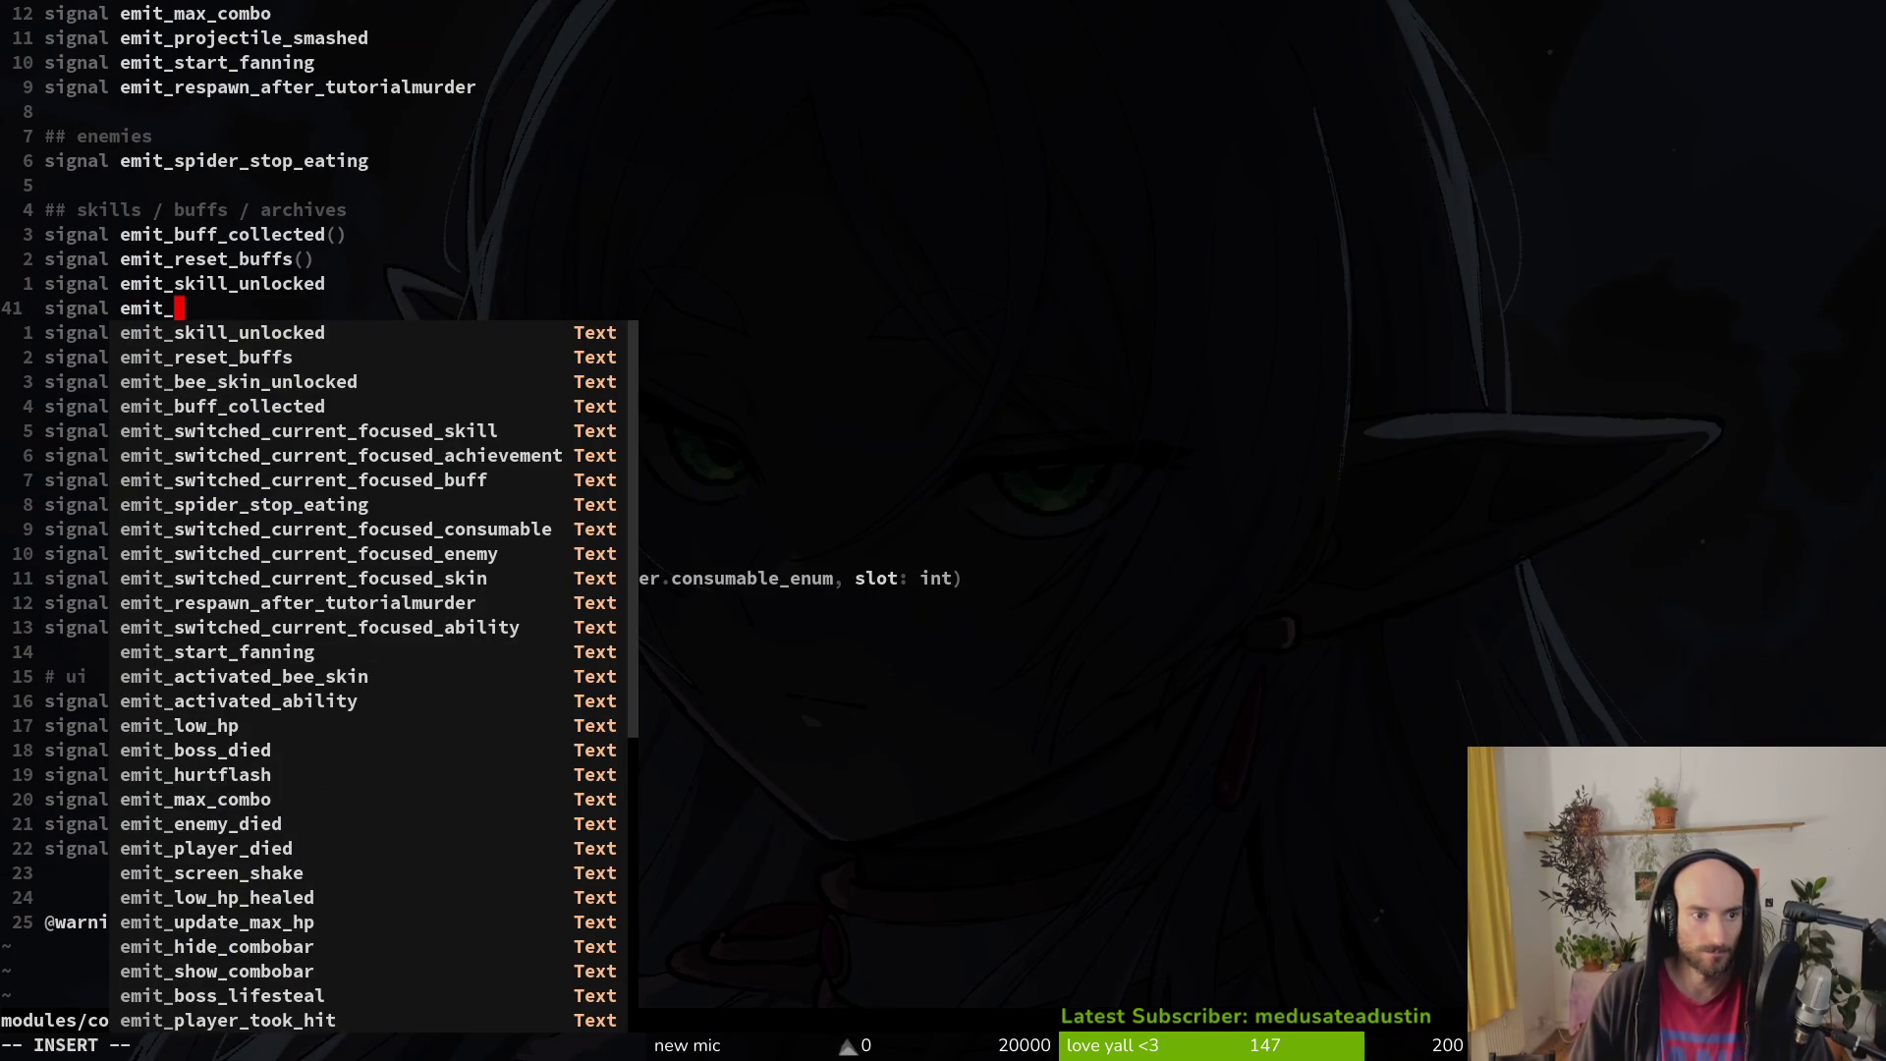
{"action": "type", "text": "_achievement_unlocked"}
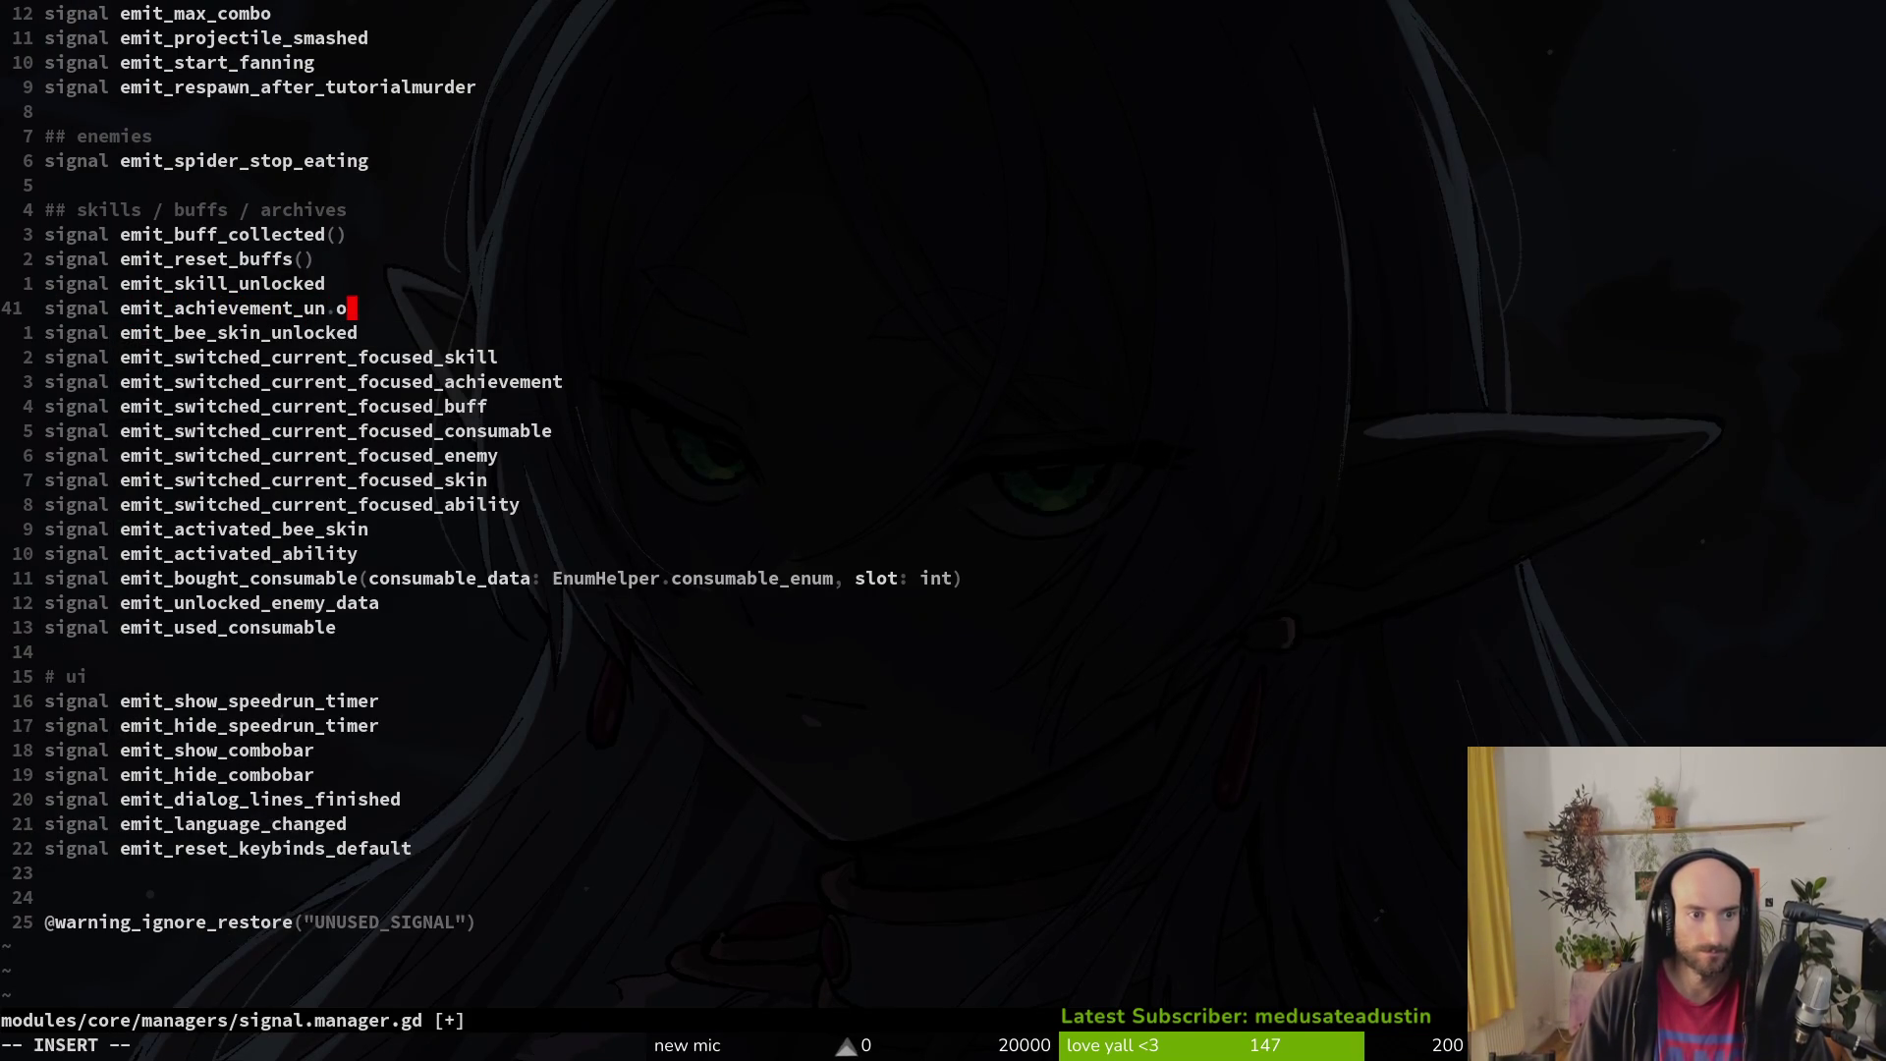
{"action": "key", "text": "Escape"}
{"action": "type", "text": ":w"}
{"action": "key", "text": "Return"}
{"action": "key", "text": "F5"}
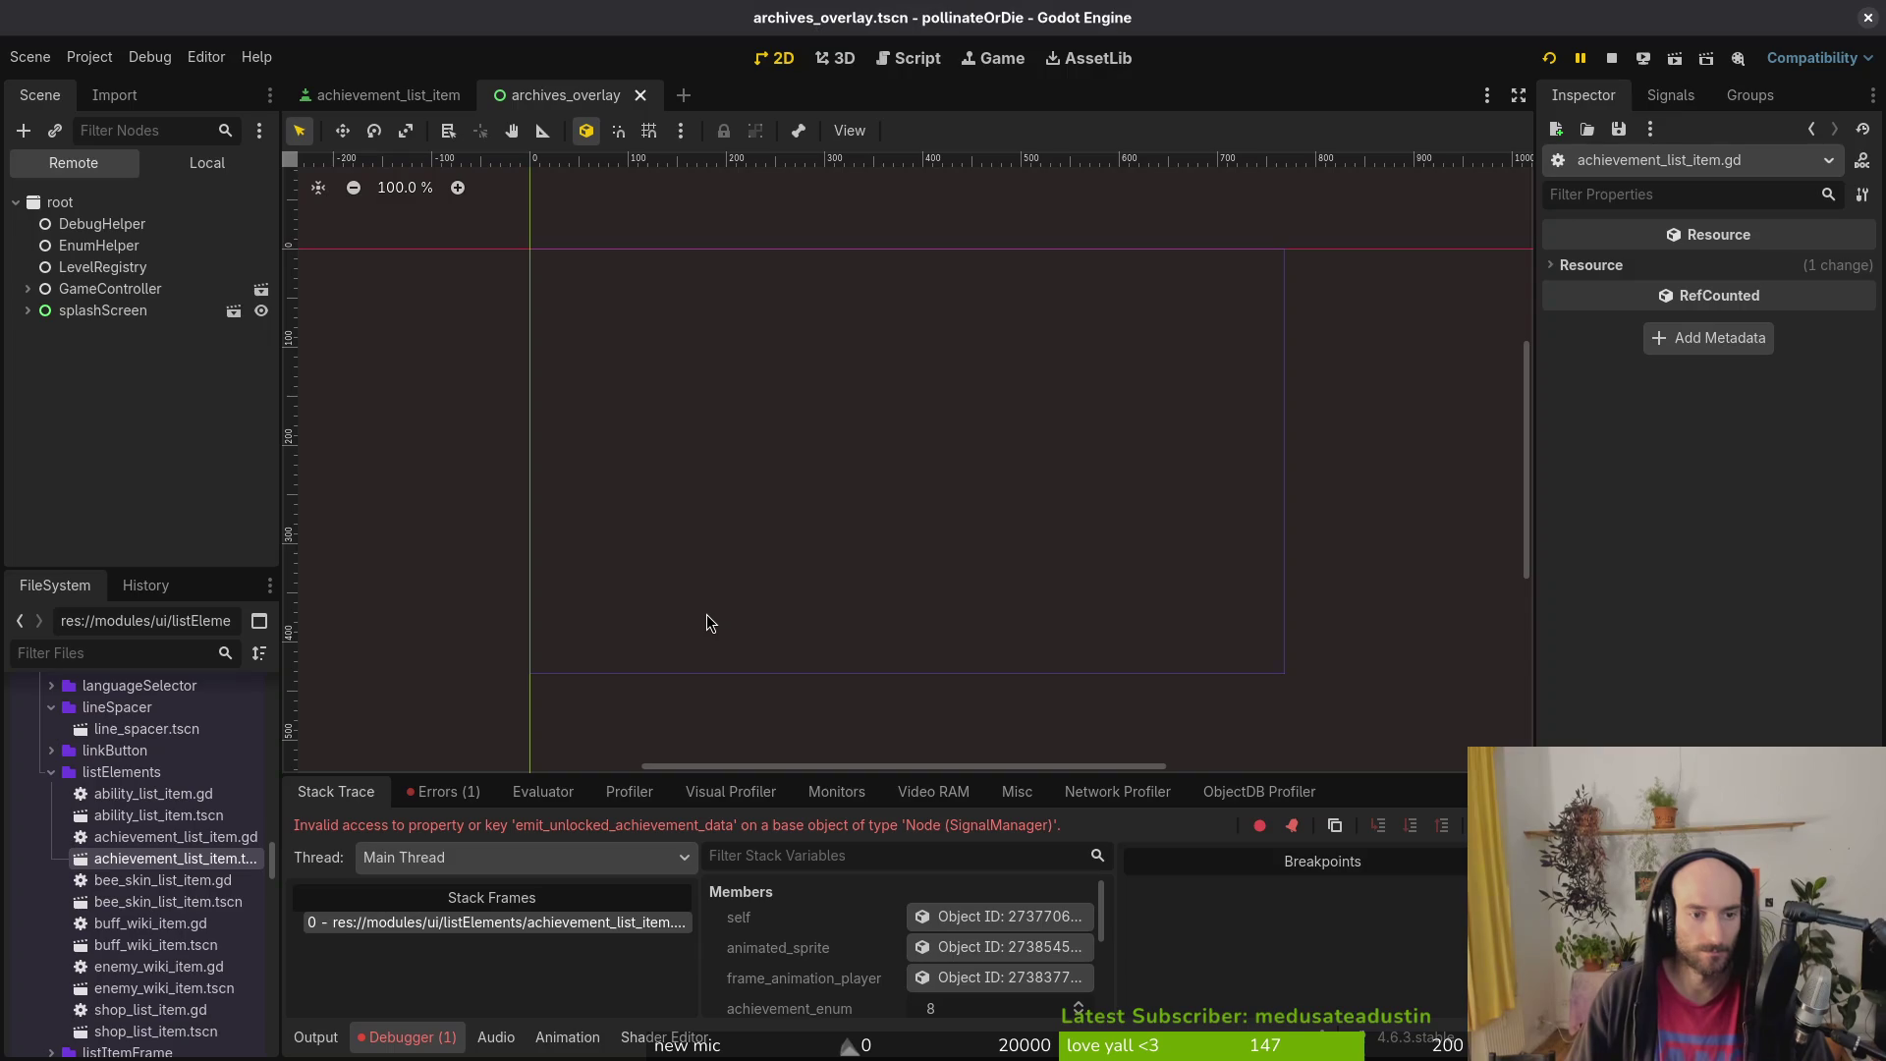
Step: Open the achievement_list_item.gd script from the project file finder
{"action": "key", "text": "alt+Tab"}
{"action": "key", "text": "alt+Tab"}
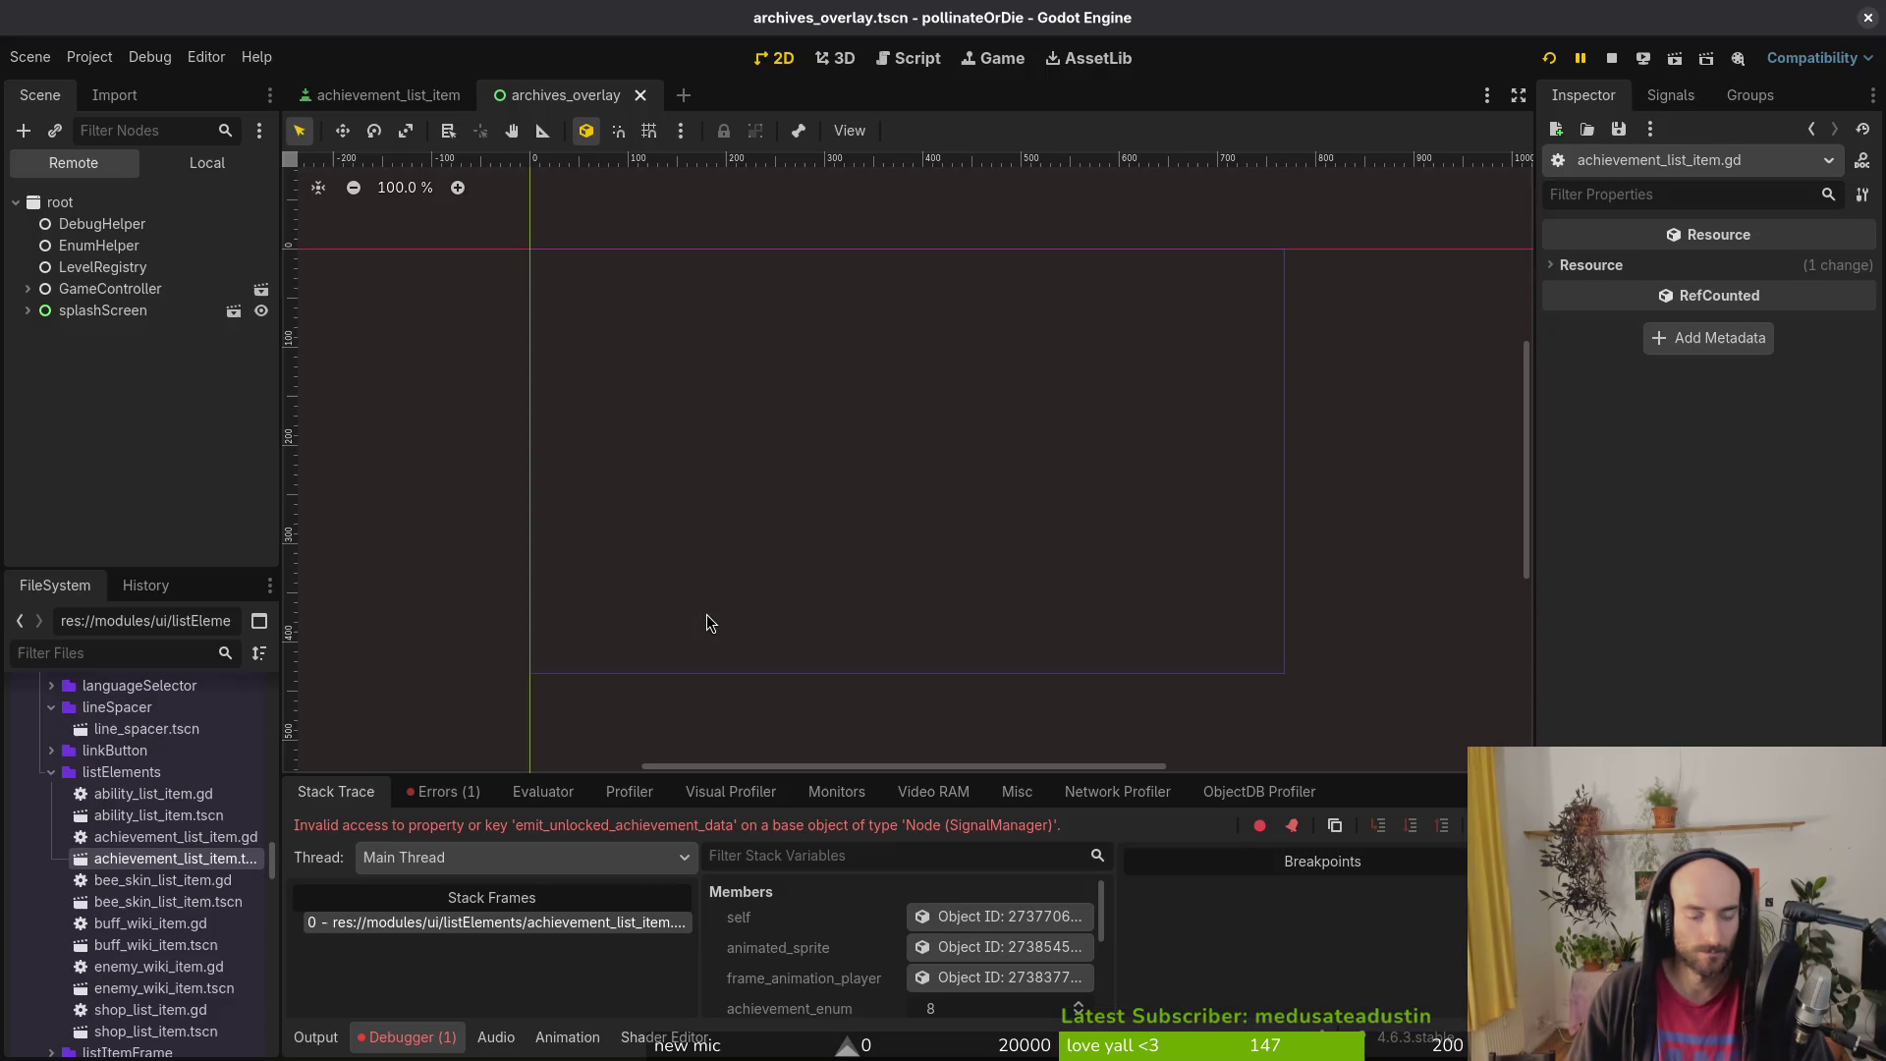
{"action": "key", "text": "alt+Tab"}
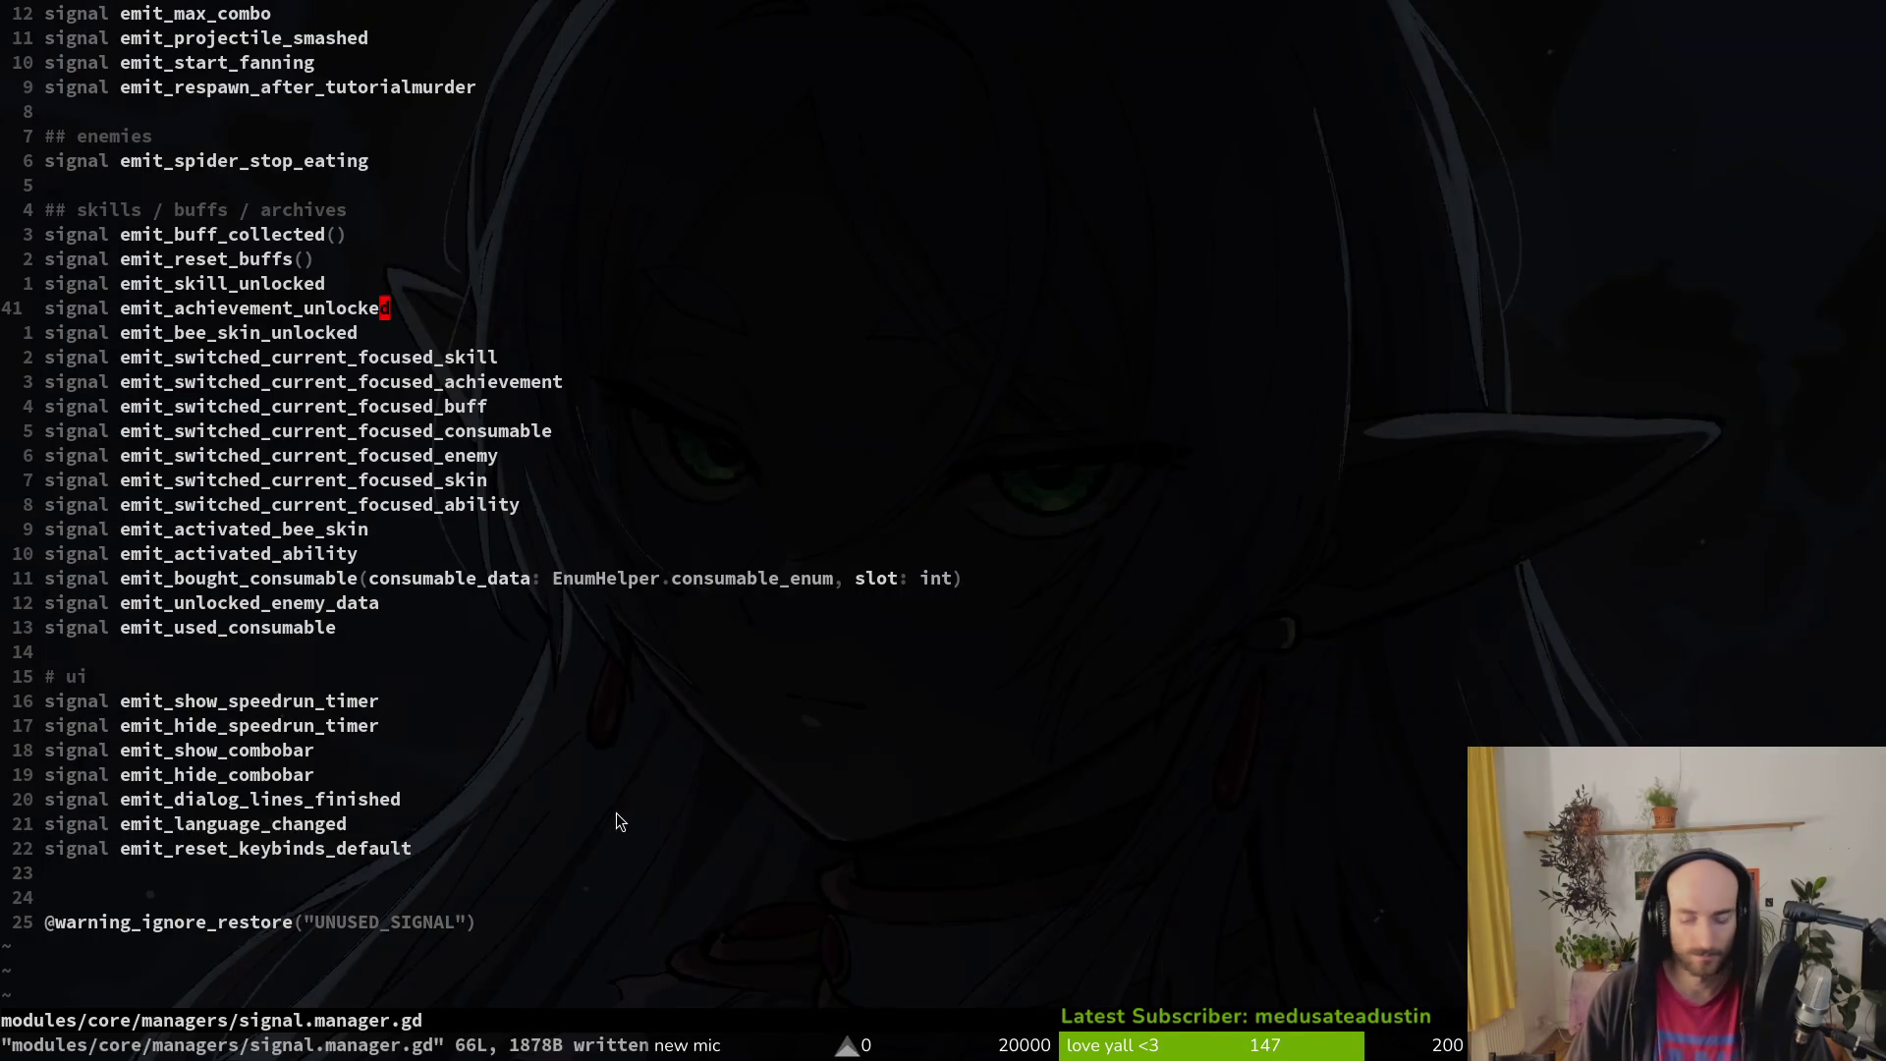
{"action": "key", "text": "space"}
{"action": "key", "text": "f"}
{"action": "key", "text": "f"}
{"action": "type", "text": "achlit"}
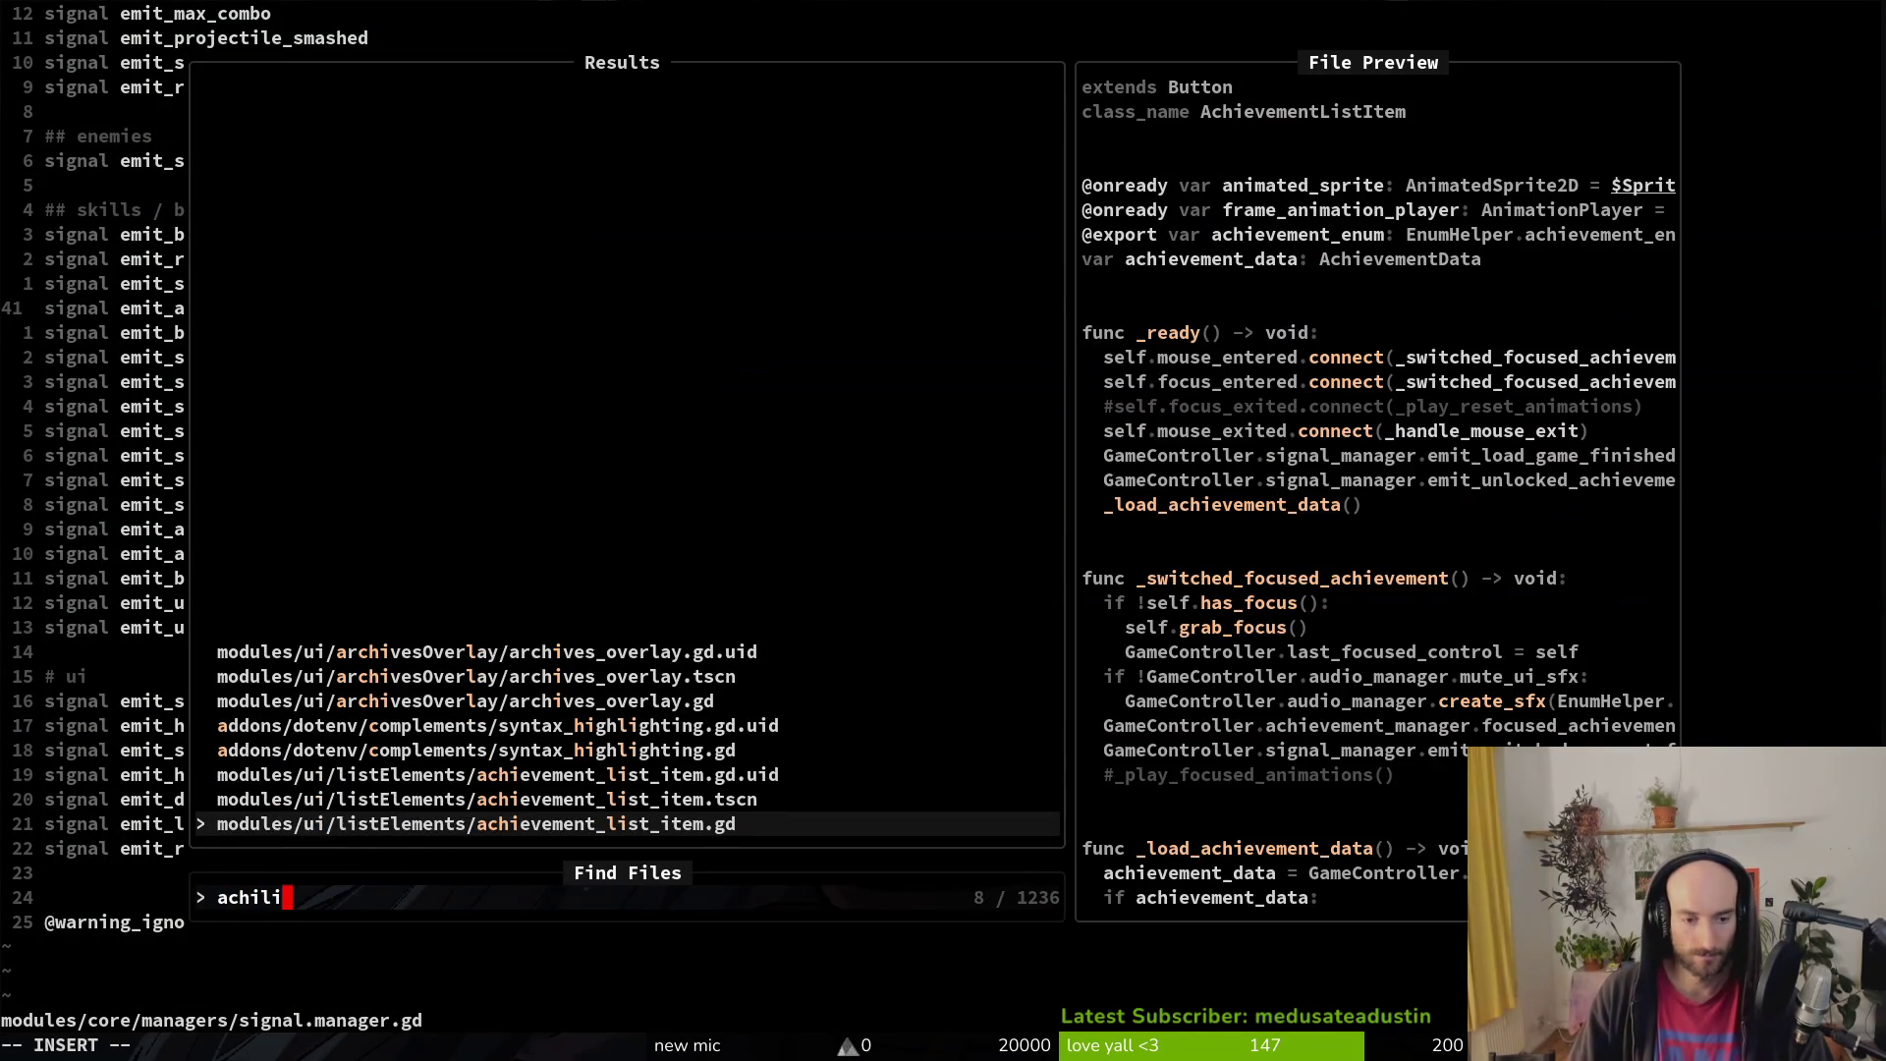
{"action": "key", "text": "Return"}
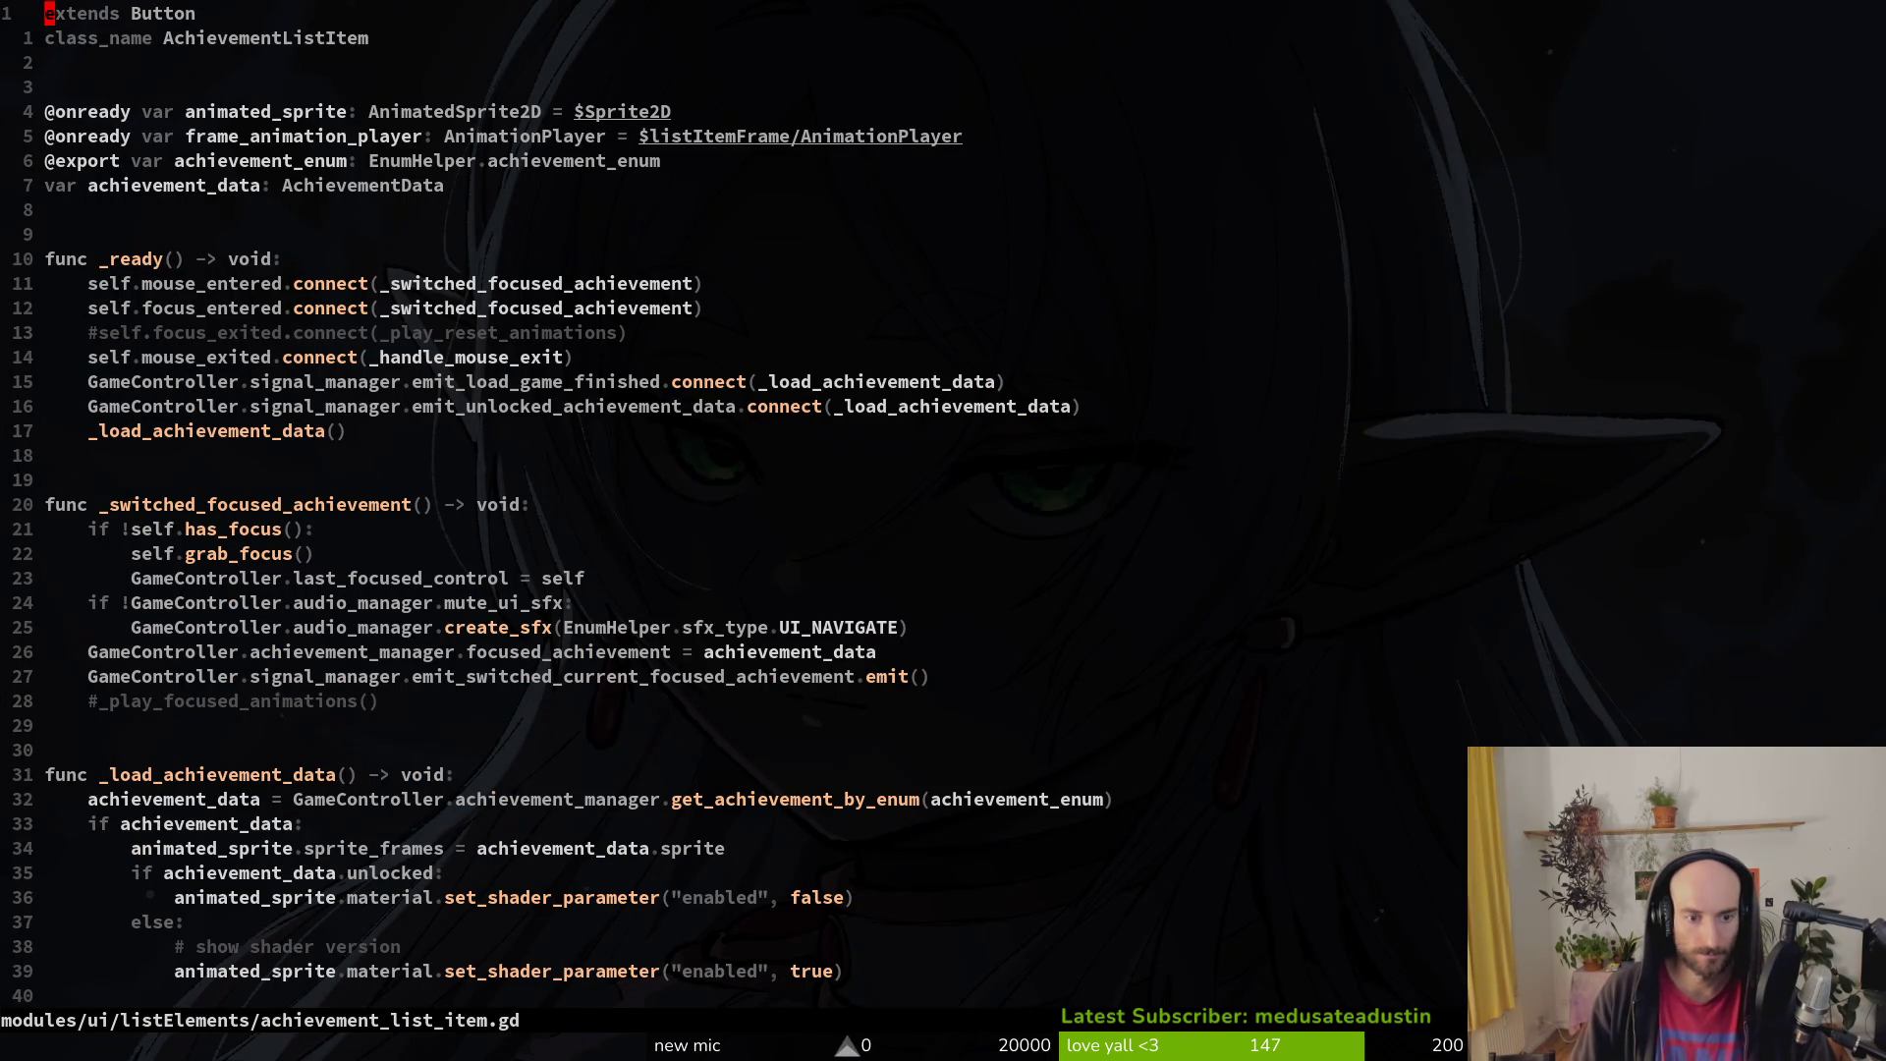
Step: Trim the signal name on the connection line and save the script
{"action": "key", "text": "j"}
{"action": "key", "text": "j"}
{"action": "key", "text": "j"}
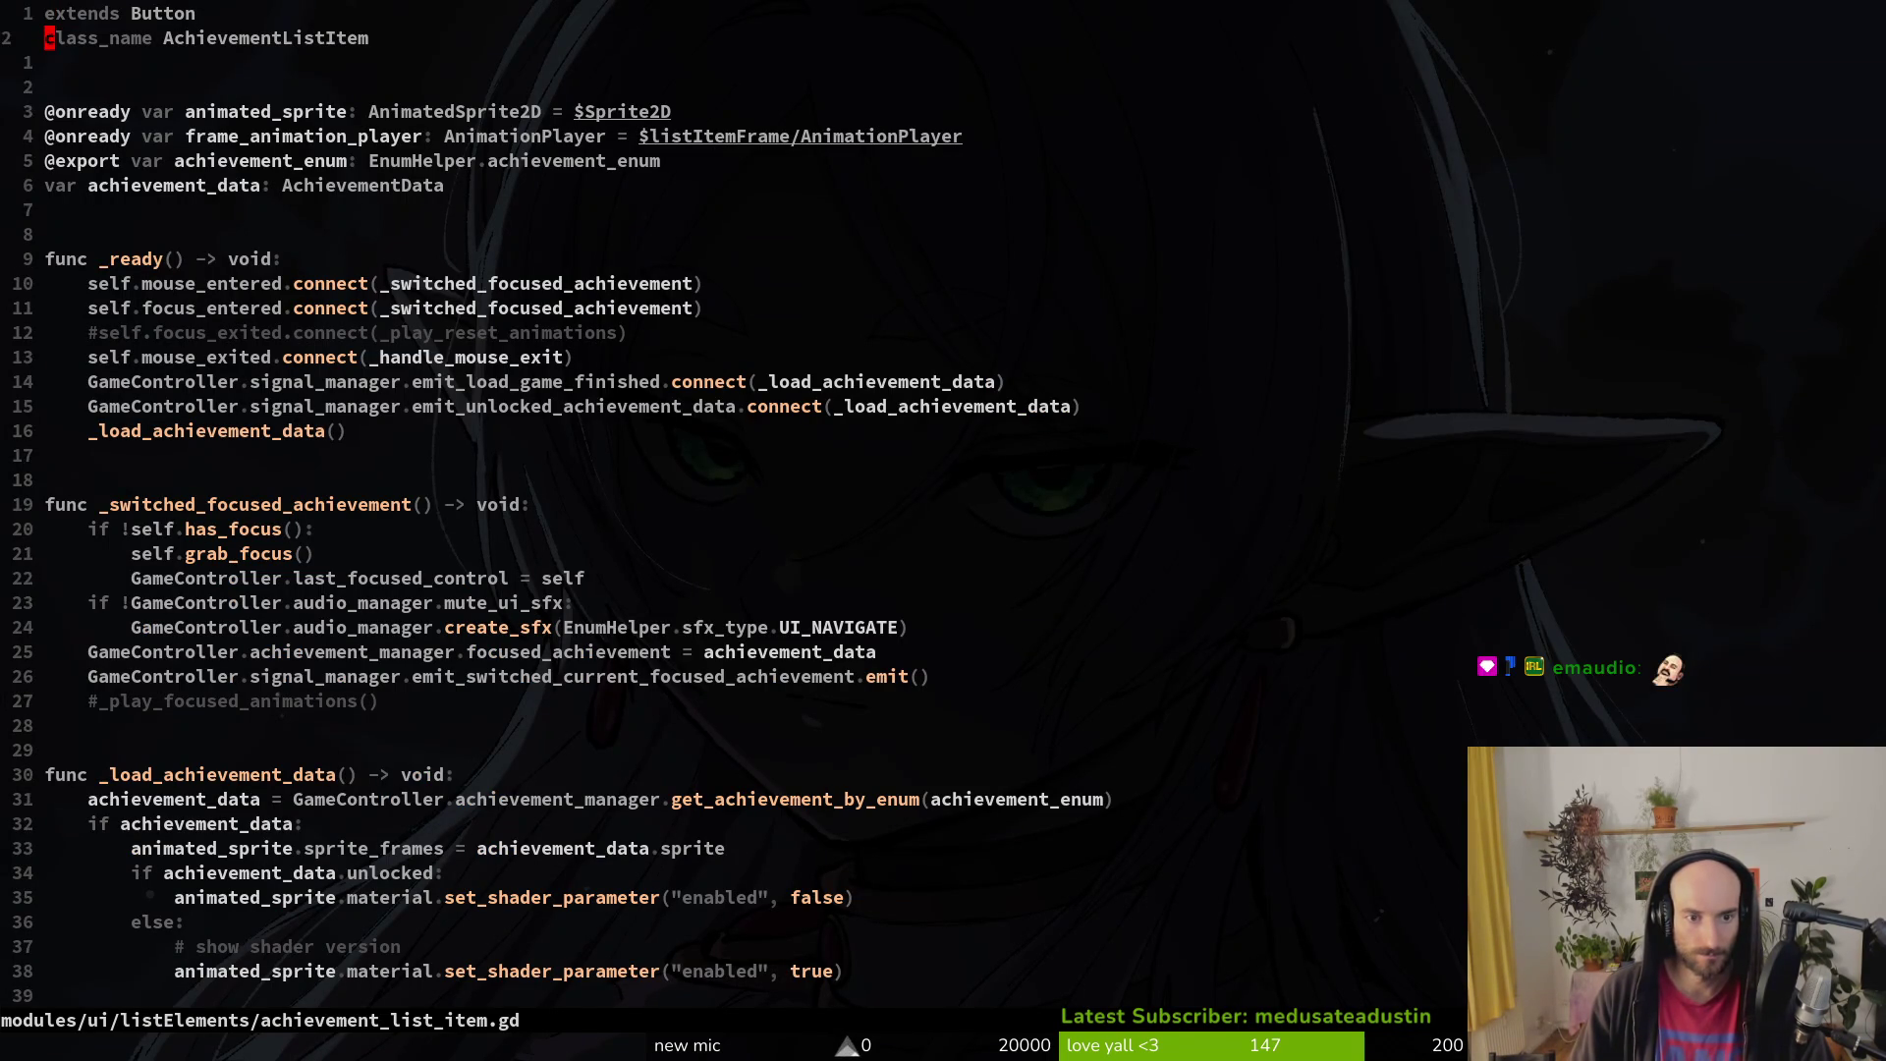
{"action": "key", "text": "f"}
{"action": "key", "text": "period"}
{"action": "key", "text": "semicolon"}
{"action": "key", "text": "semicolon"}
{"action": "key", "text": "s"}
{"action": "key", "text": "BackSpace"}
{"action": "key", "text": "BackSpace"}
{"action": "key", "text": "BackSpace"}
{"action": "type", "text": "."}
{"action": "key", "text": "Escape"}
{"action": "type", "text": ":w"}
{"action": "key", "text": "Return"}
{"action": "key", "text": "Return"}
Step: Jump to the signal manager definition, copy the emit_achievement_unlocked name, and save
{"action": "key", "text": "g"}
{"action": "key", "text": "d"}
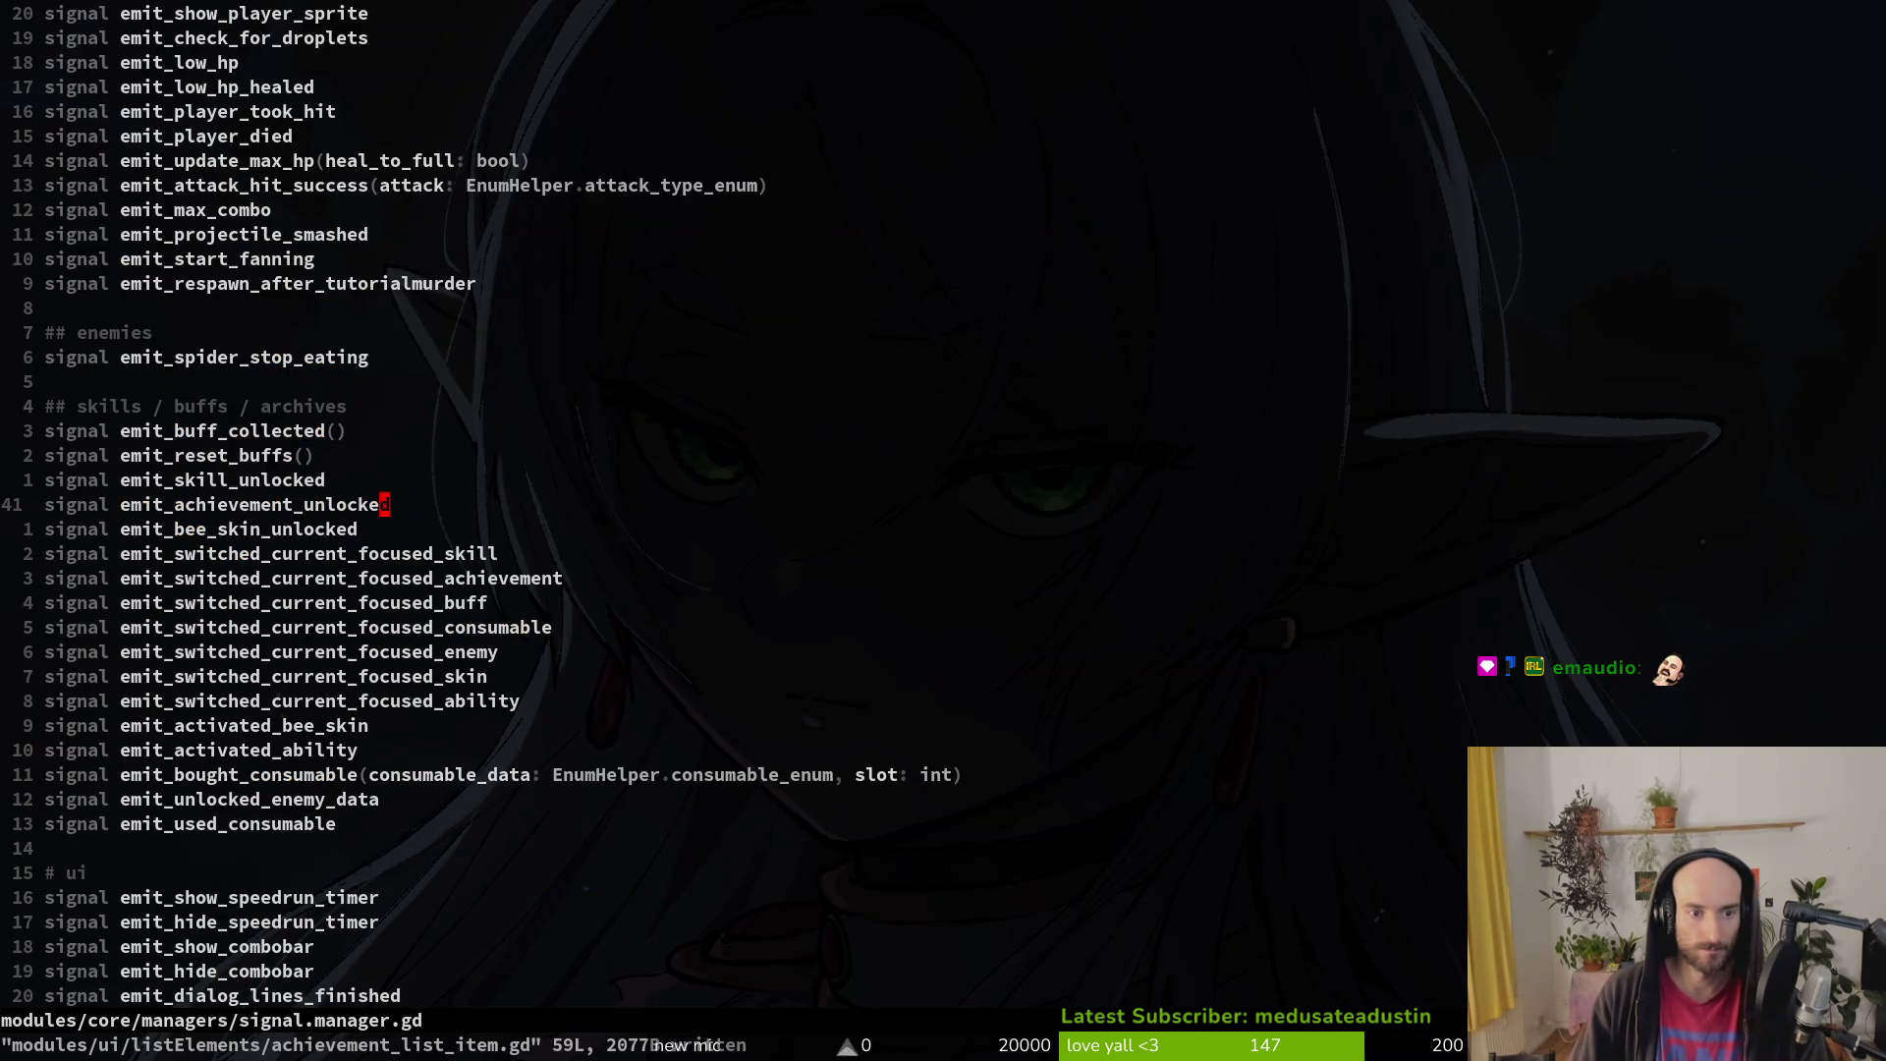
{"action": "key", "text": "v"}
{"action": "key", "text": "b"}
{"action": "key", "text": "p"}
{"action": "key", "text": "u"}
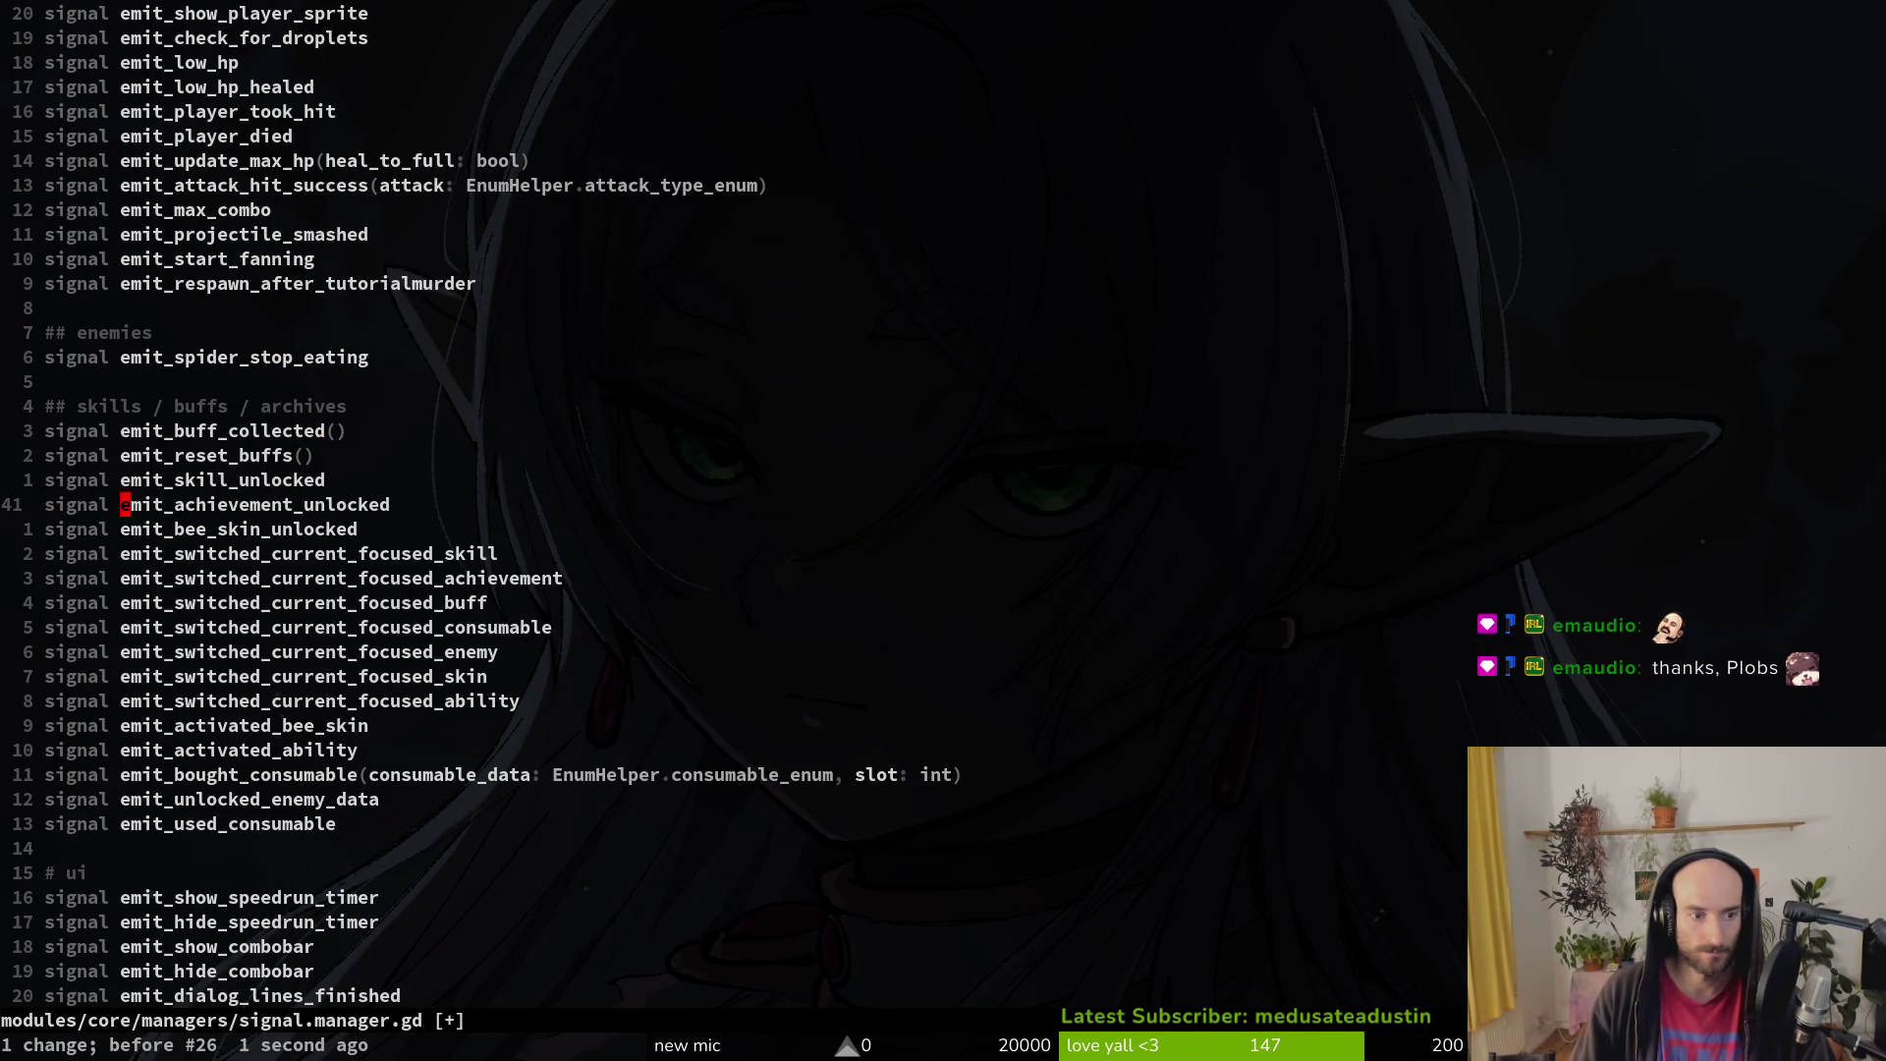
{"action": "type", "text": ":write"}
{"action": "key", "text": "Return"}
Step: Replace emit_unlocked_achievement on the connection line with emit_achievement_unlocked and save
{"action": "key", "text": "ctrl+o"}
{"action": "key", "text": "v"}
{"action": "key", "text": "e"}
{"action": "key", "text": "Escape"}
{"action": "key", "text": "p"}
{"action": "key", "text": "Return"}
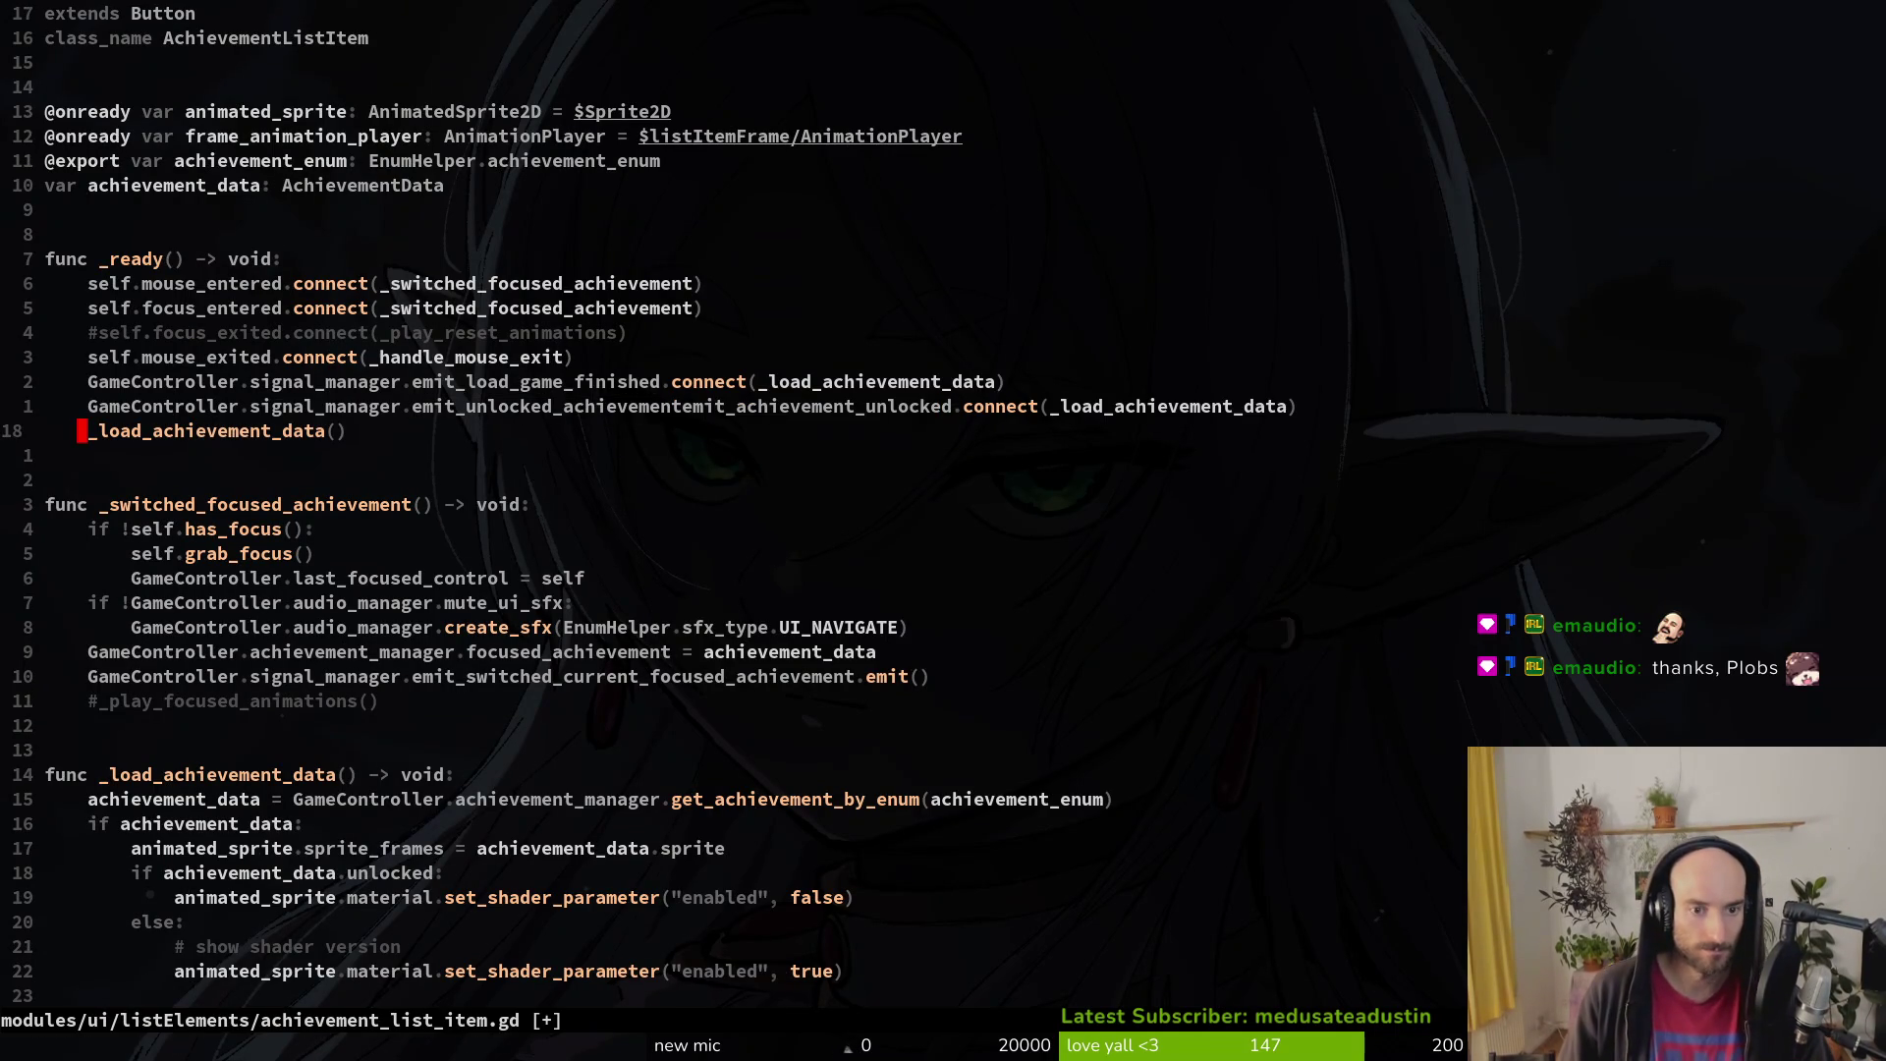
{"action": "key", "text": "j"}
{"action": "key", "text": "k"}
{"action": "key", "text": "k"}
{"action": "type", "text": "uvp:w"}
{"action": "key", "text": "Return"}
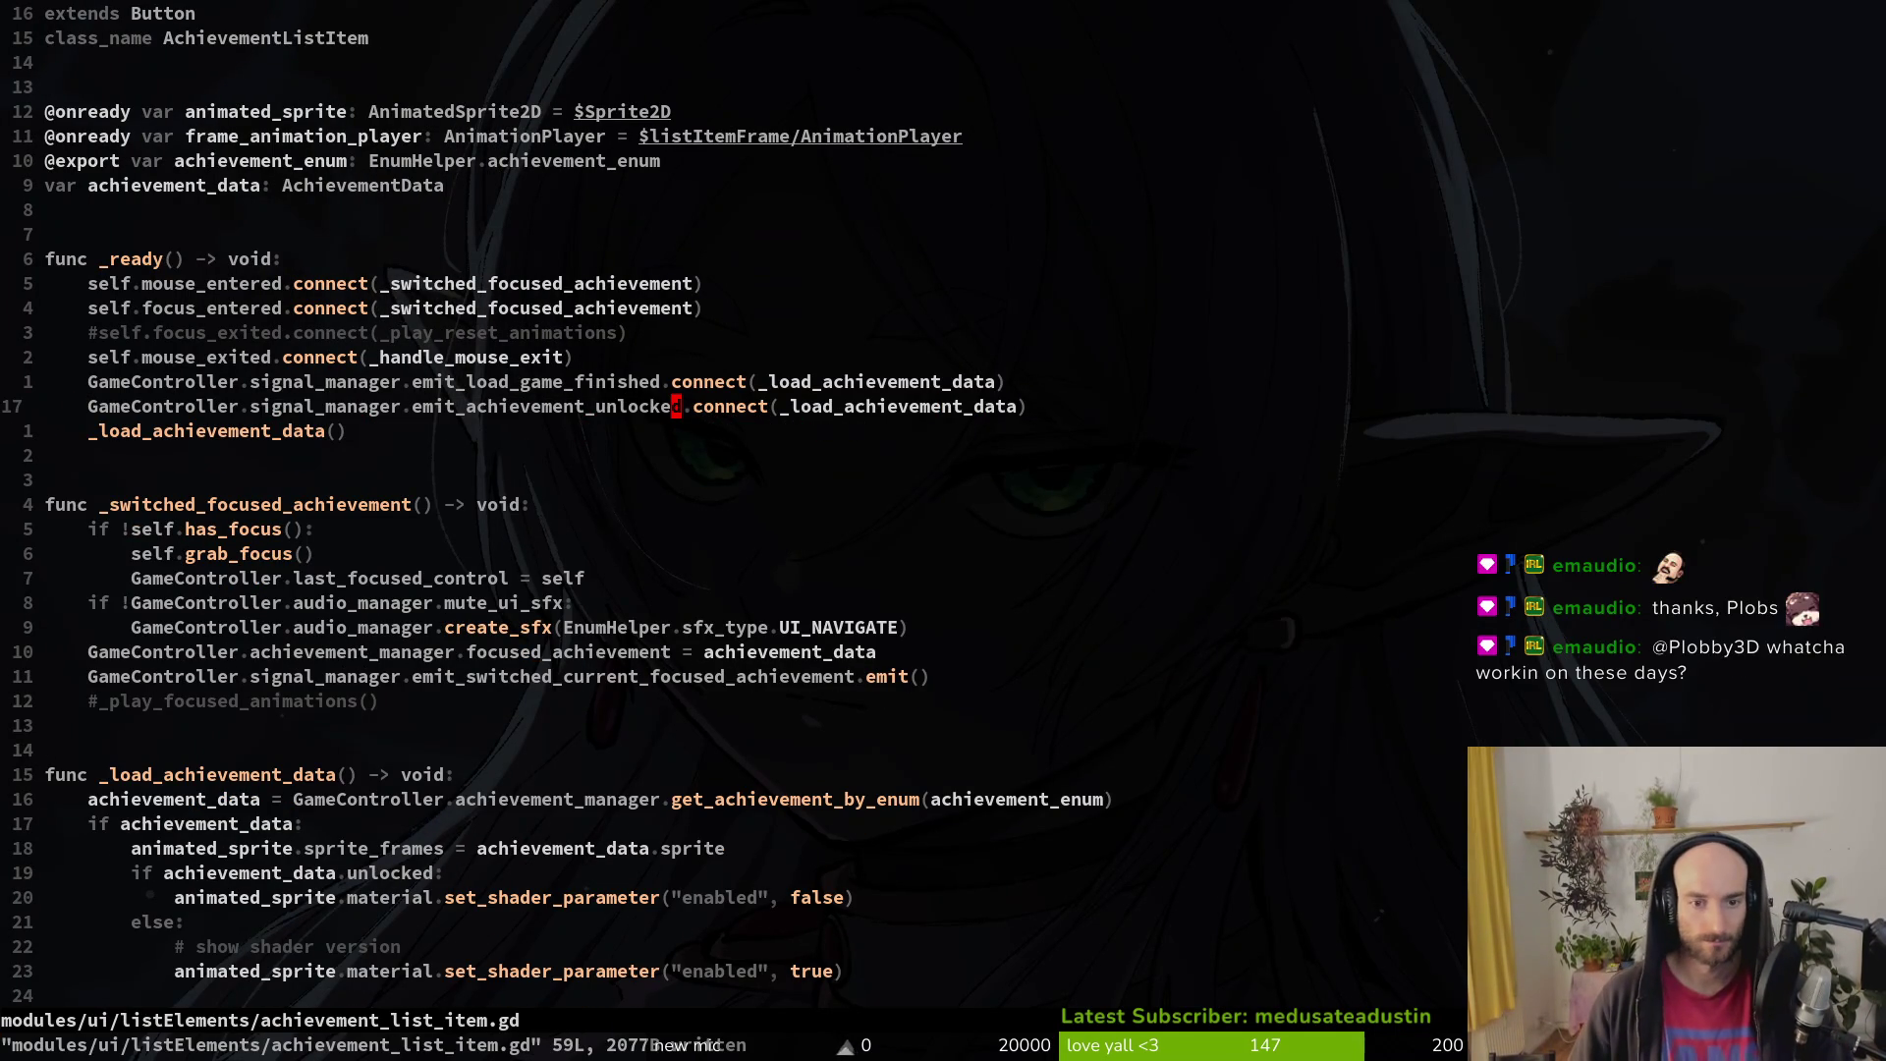
Step: Uncomment the _play_focused_animations() call and save the script
{"action": "key", "text": "j"}
{"action": "key", "text": "j"}
{"action": "key", "text": "j"}
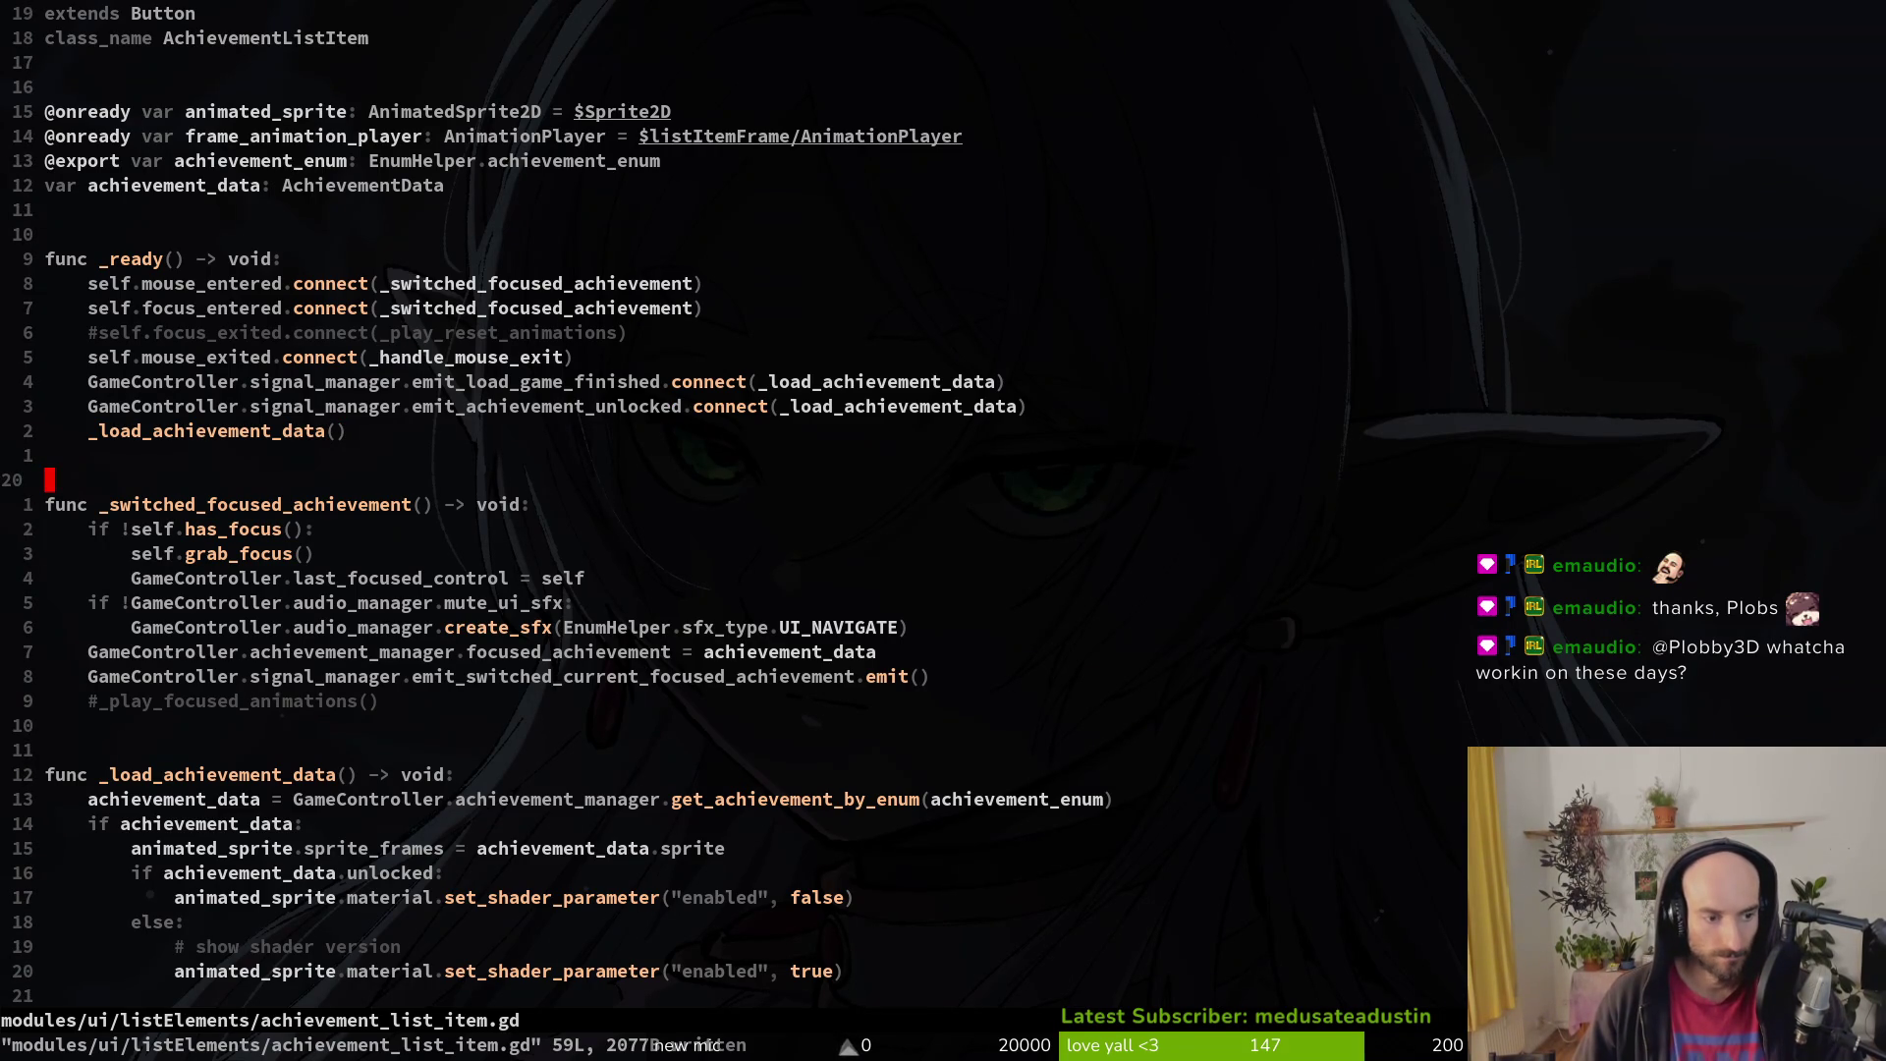
{"action": "key", "text": "j"}
{"action": "key", "text": "j"}
{"action": "key", "text": "j"}
{"action": "key", "text": "j"}
{"action": "key", "text": "j"}
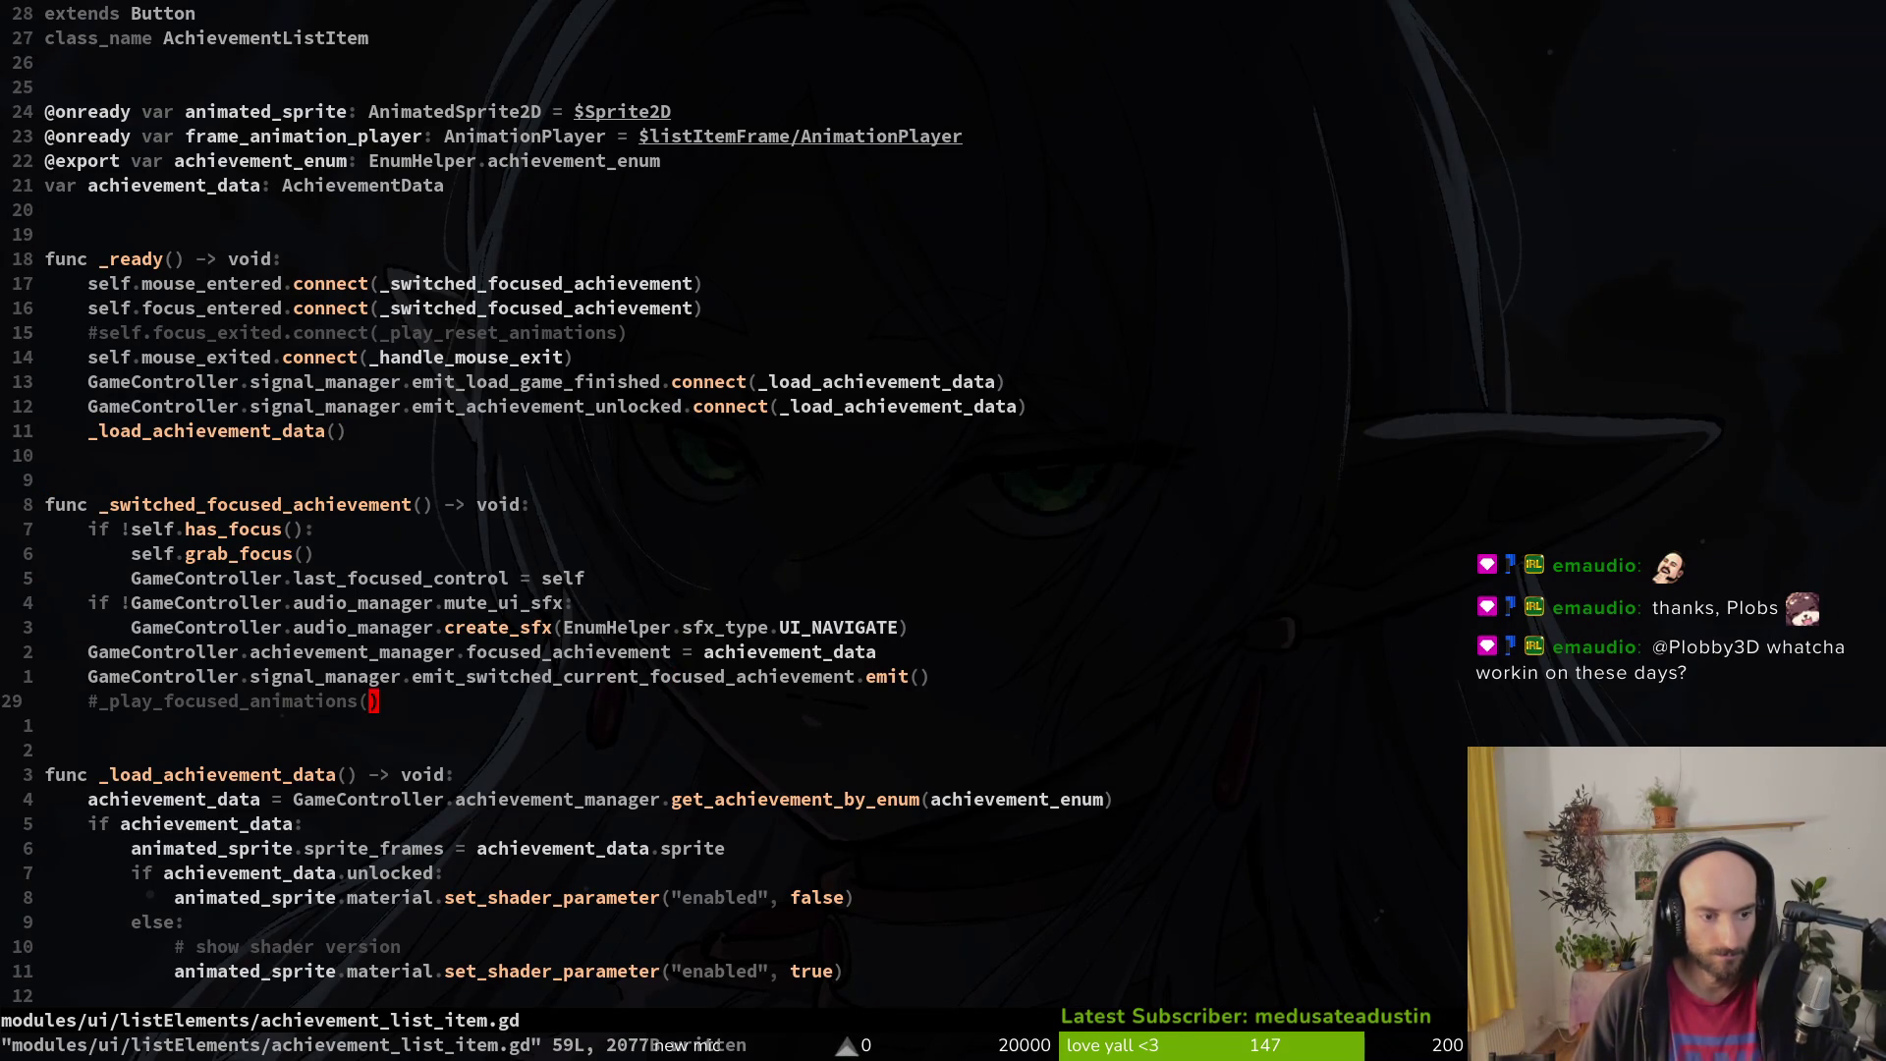
{"action": "key", "text": "asciicircum"}
{"action": "key", "text": "x"}
{"action": "key", "text": "braceright"}
{"action": "key", "text": "braceright"}
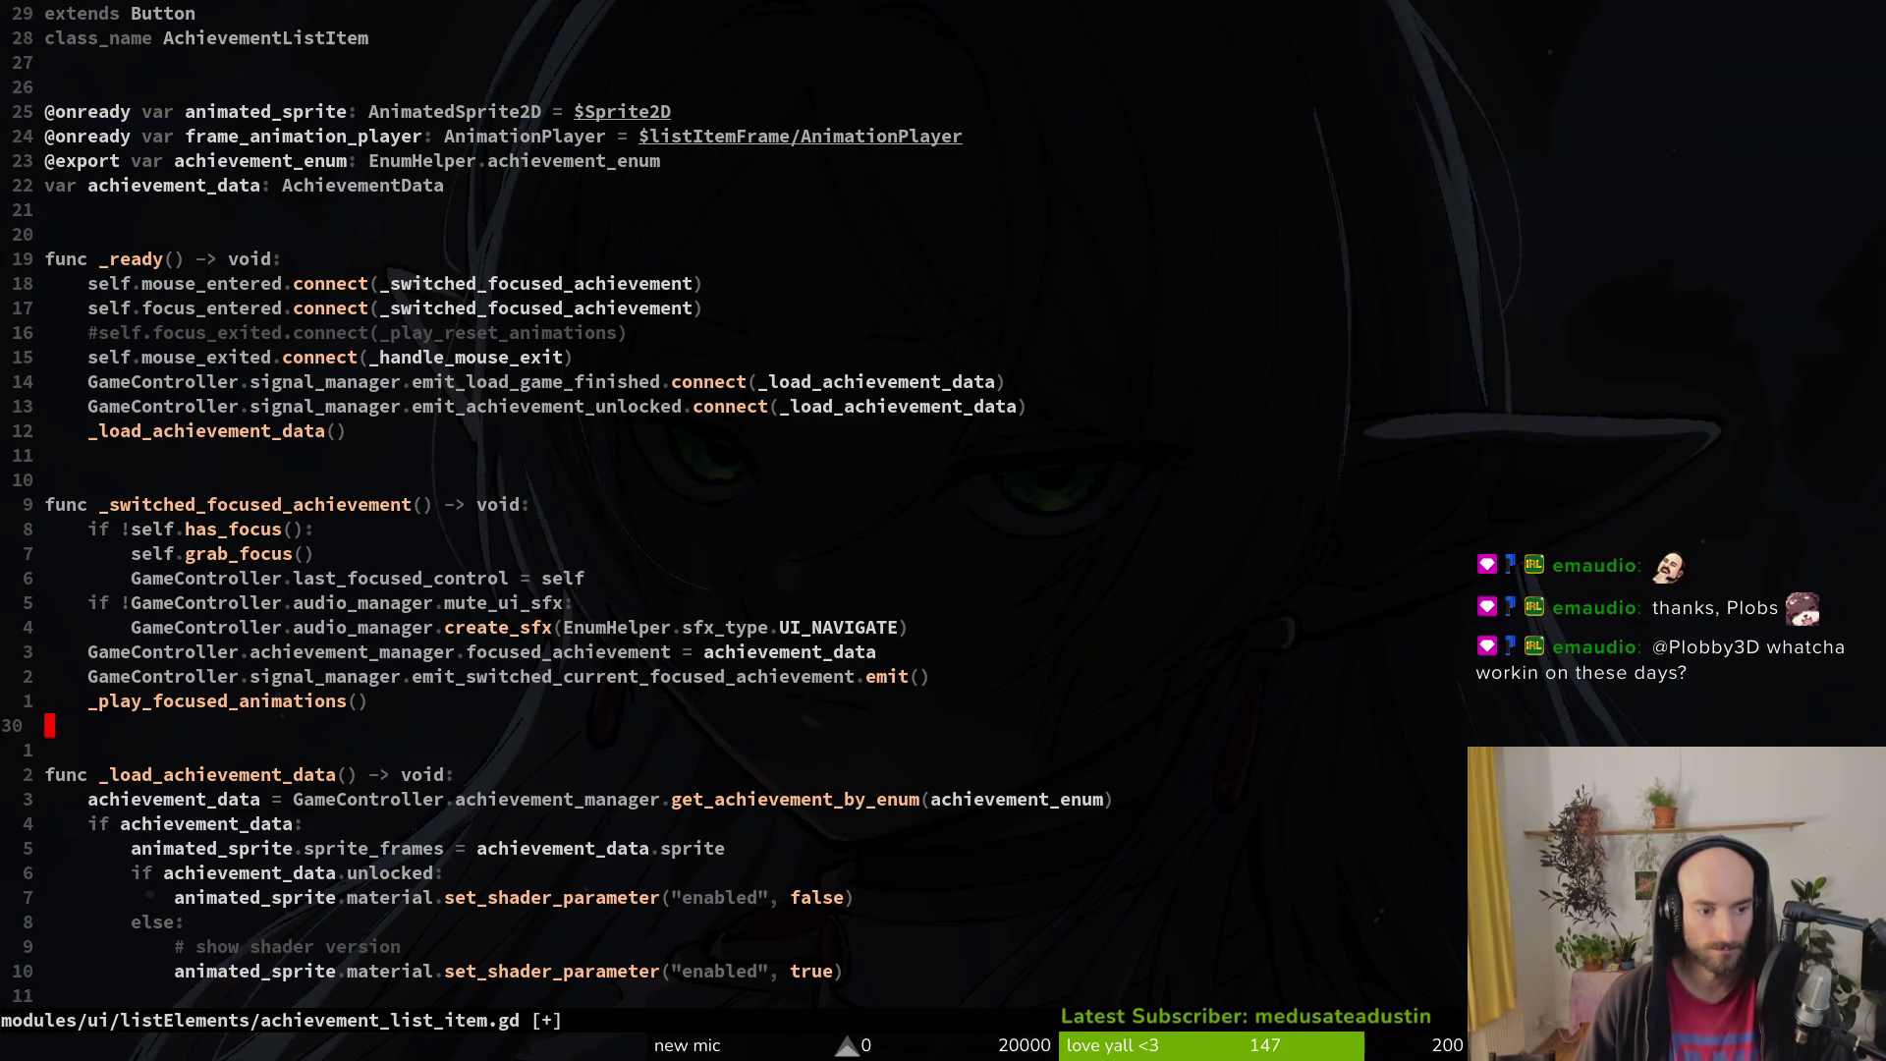
{"action": "key", "text": "j"}
{"action": "key", "text": "j"}
{"action": "key", "text": "j"}
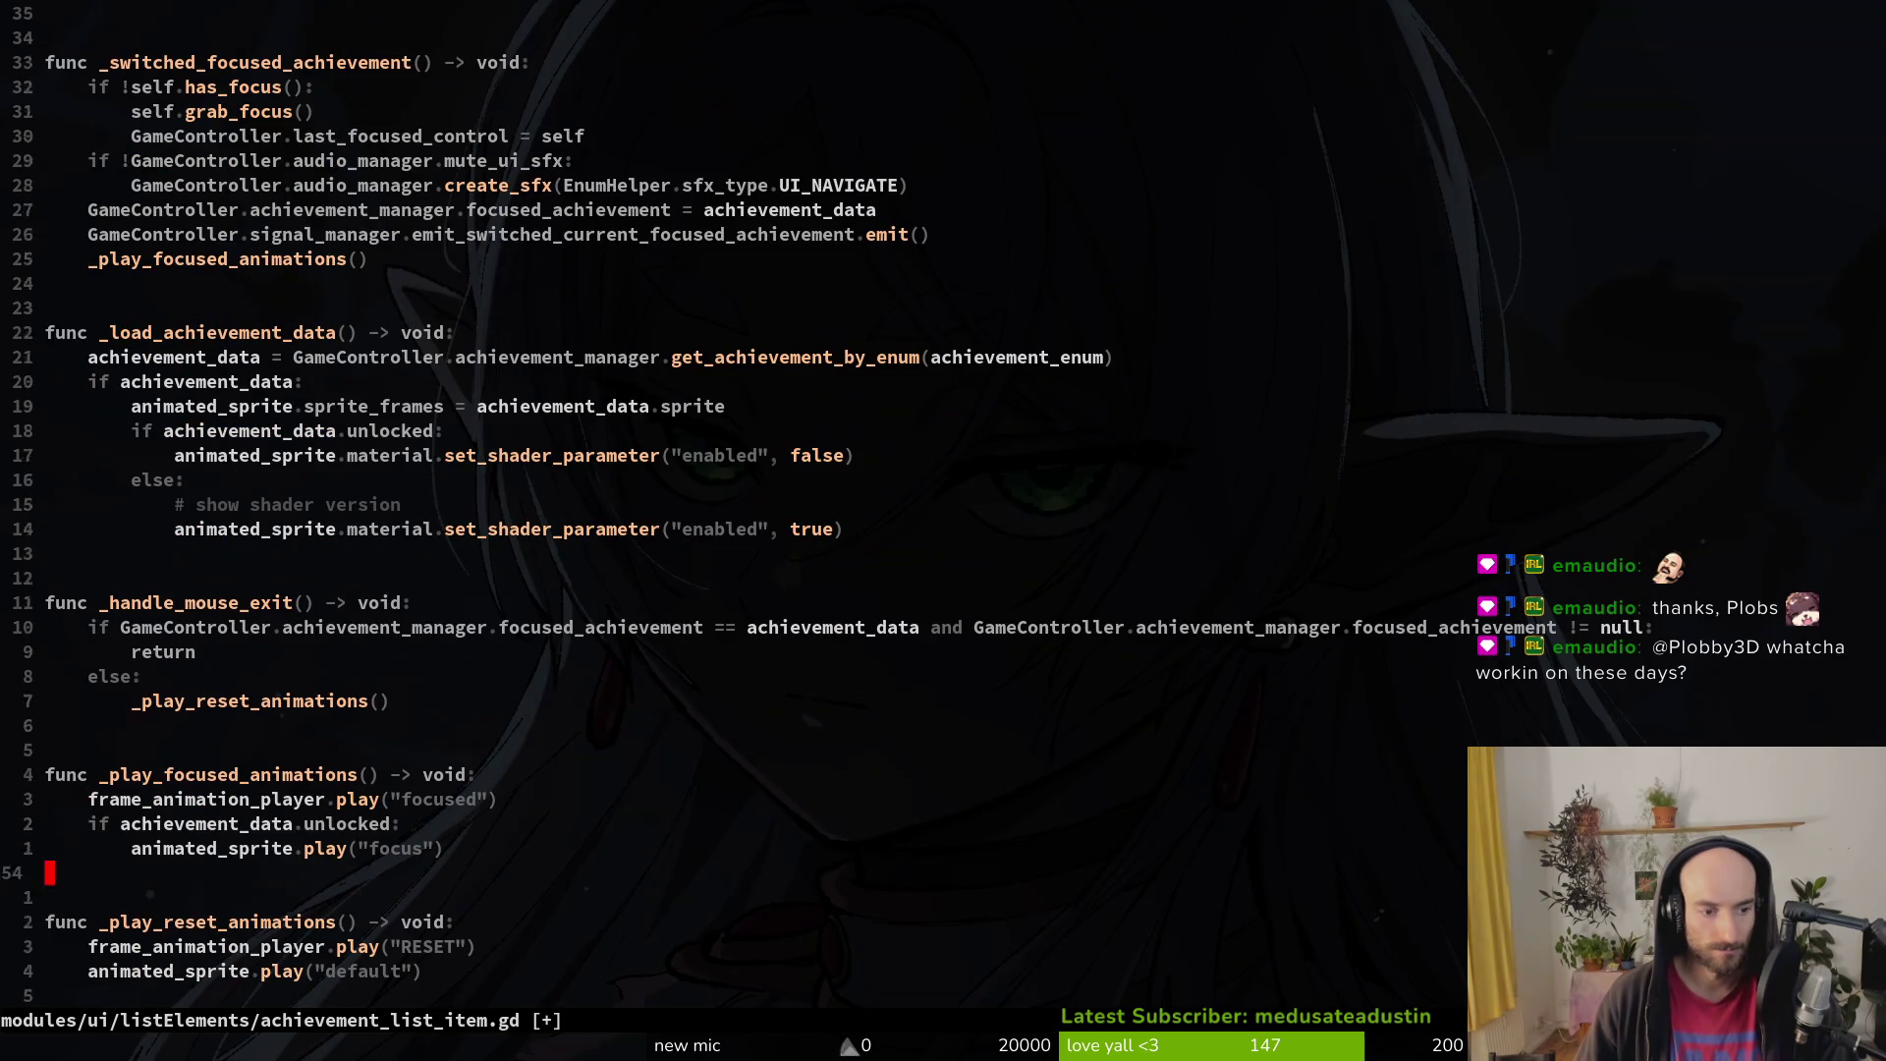
{"action": "type", "text": ":w"}
{"action": "key", "text": "Return"}
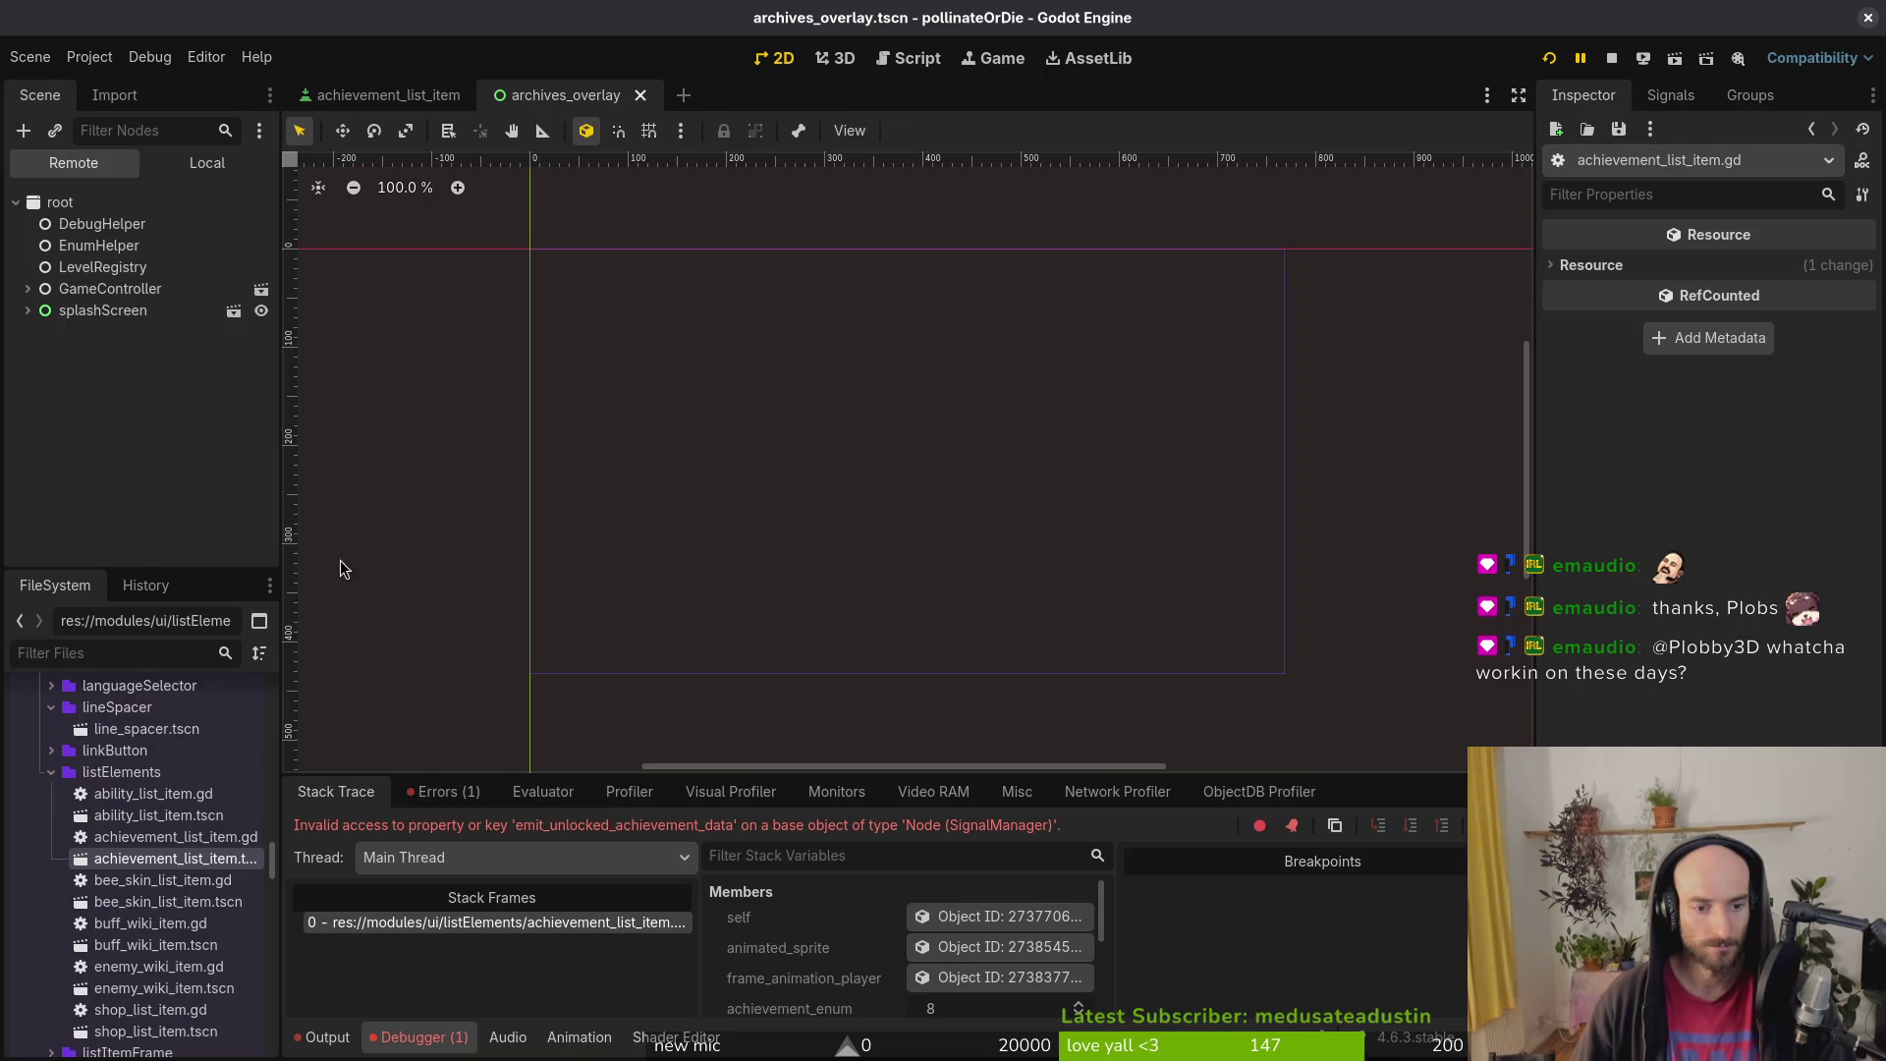
Step: Stop the errored debug run, rerun and close the game, then expand the enemies node
{"action": "left_click", "coordinate": [1612, 58]}
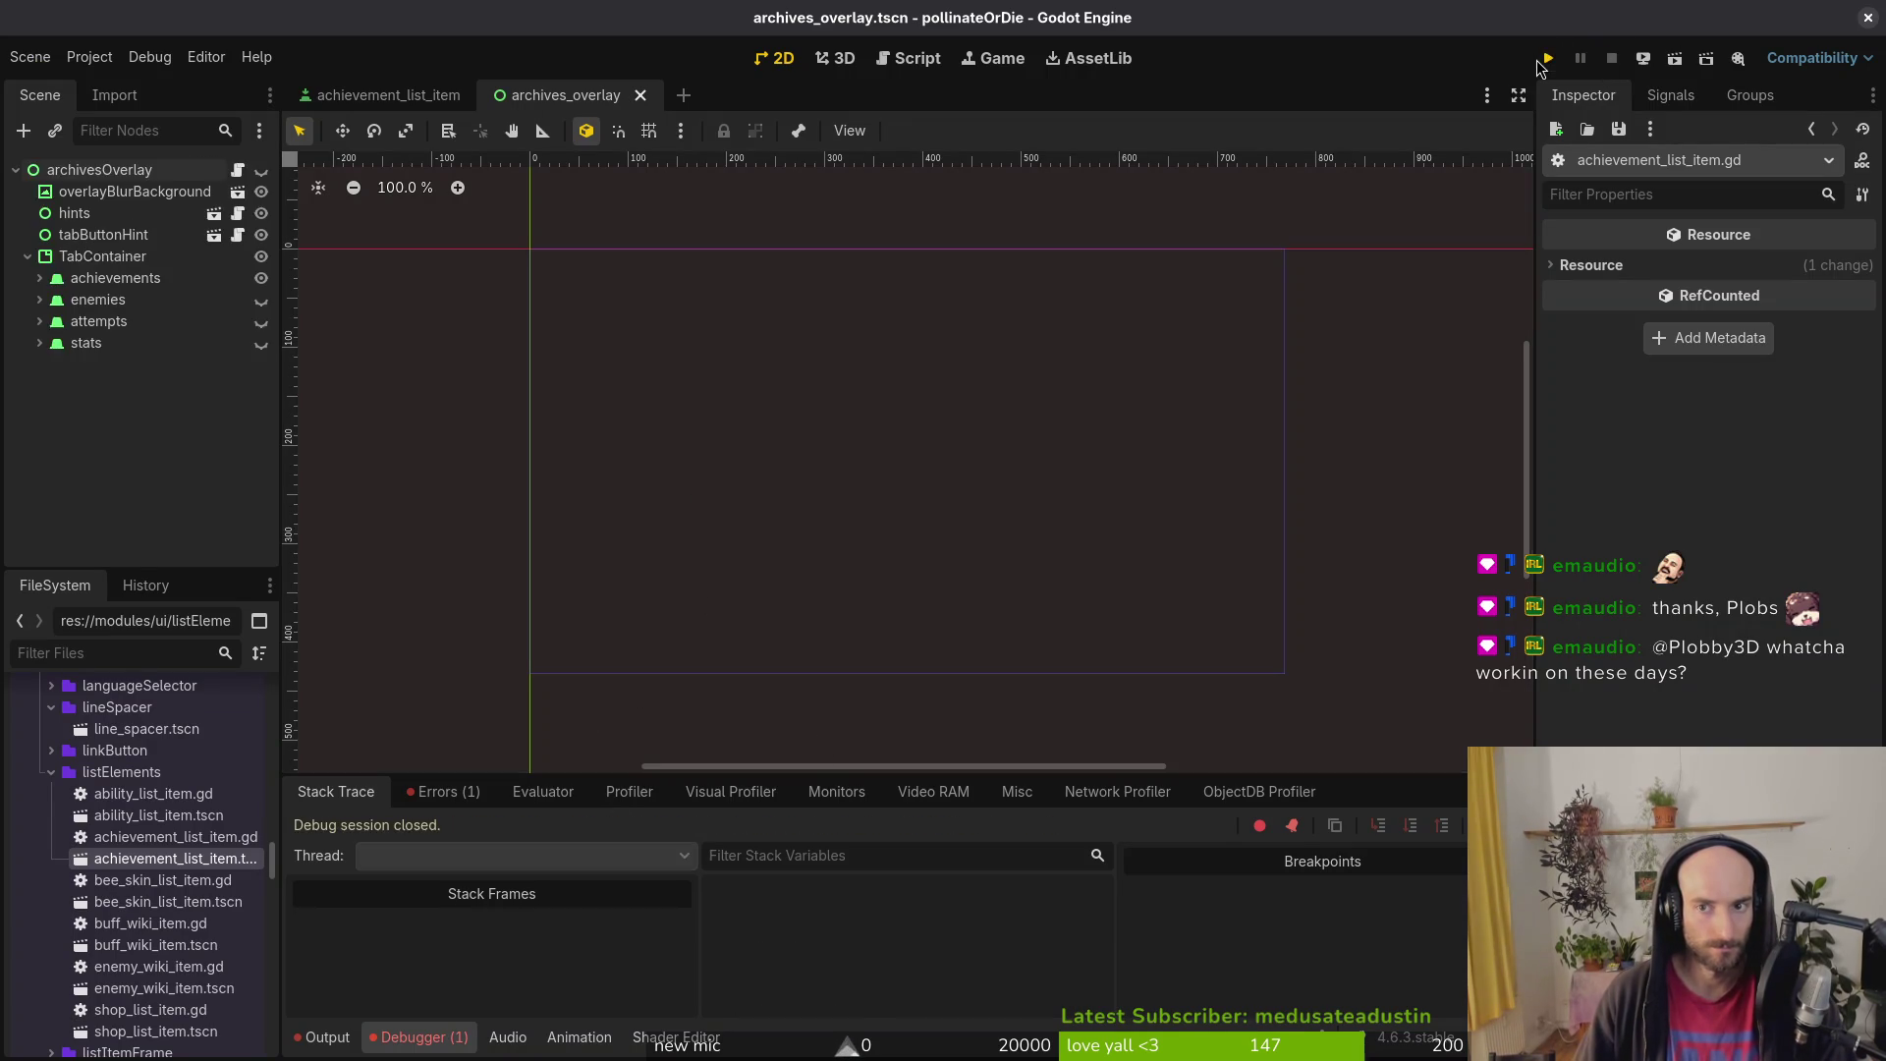
{"action": "left_click", "coordinate": [1537, 63]}
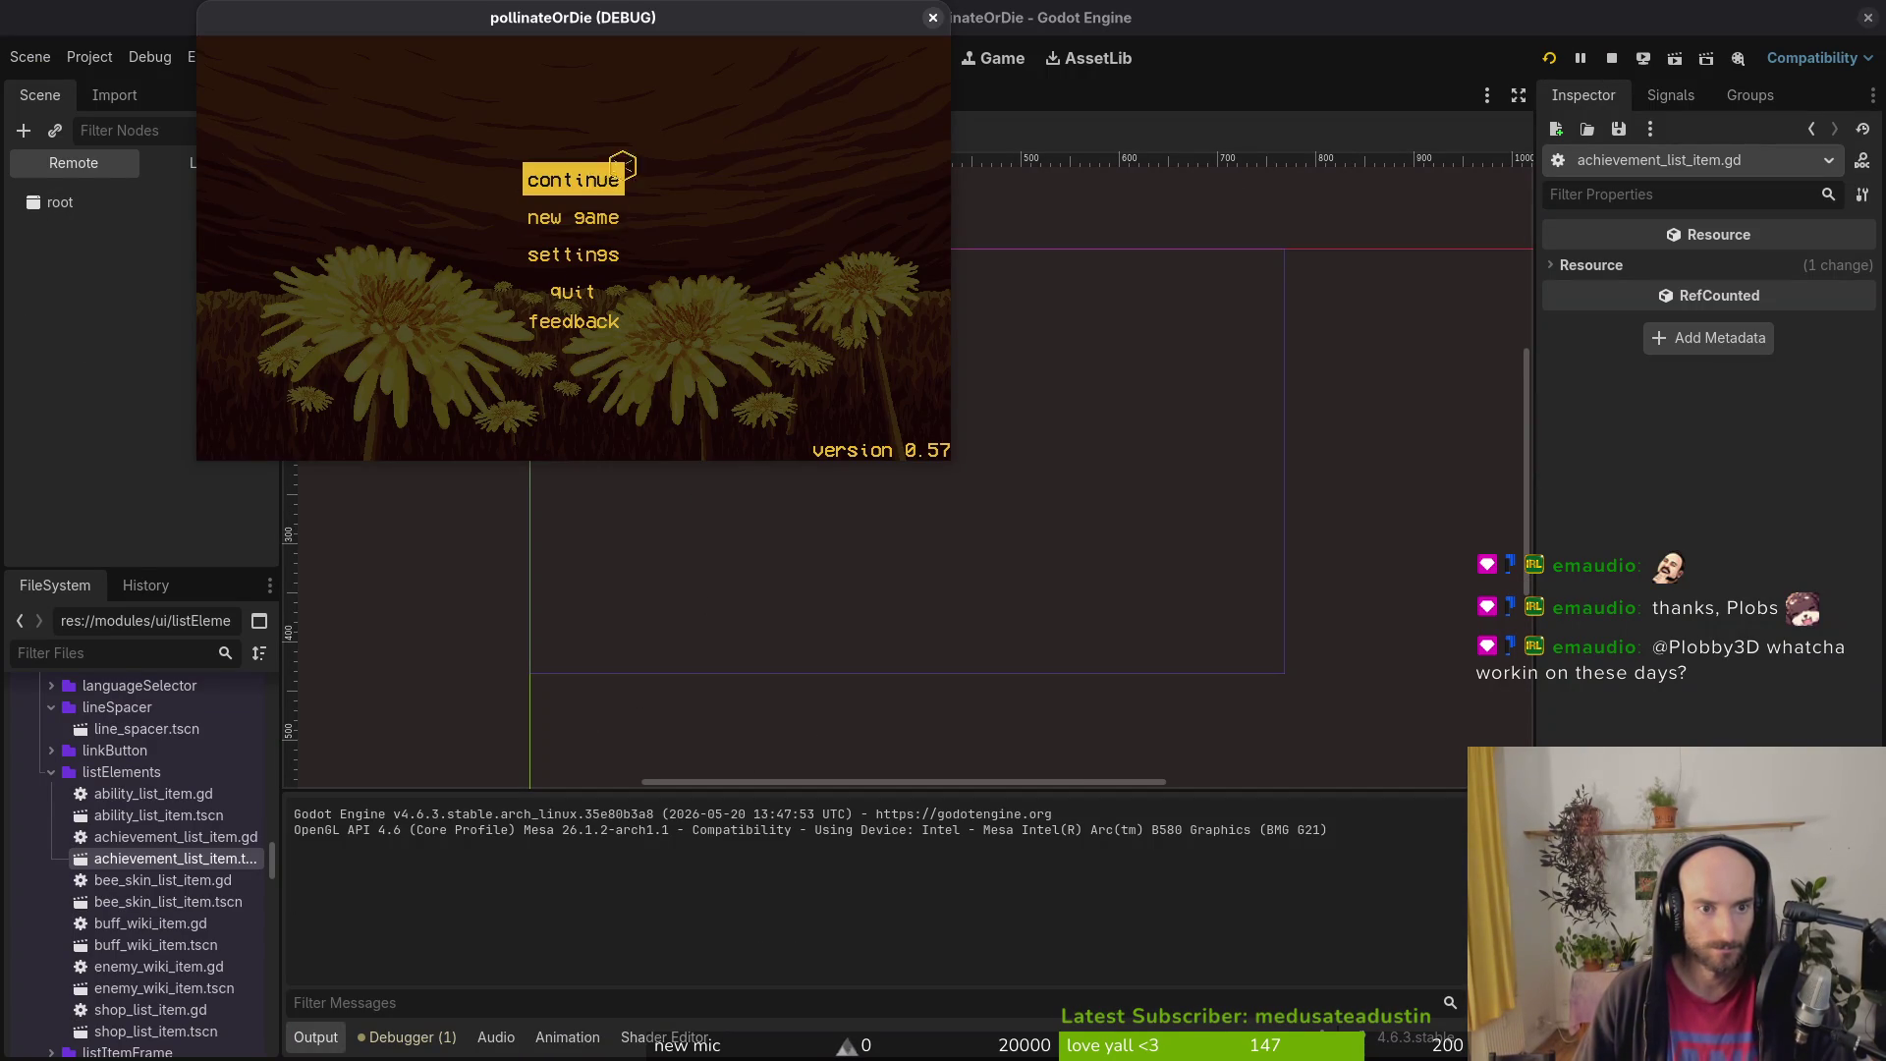
{"action": "left_click", "coordinate": [933, 17]}
{"action": "key", "text": "alt+Tab"}
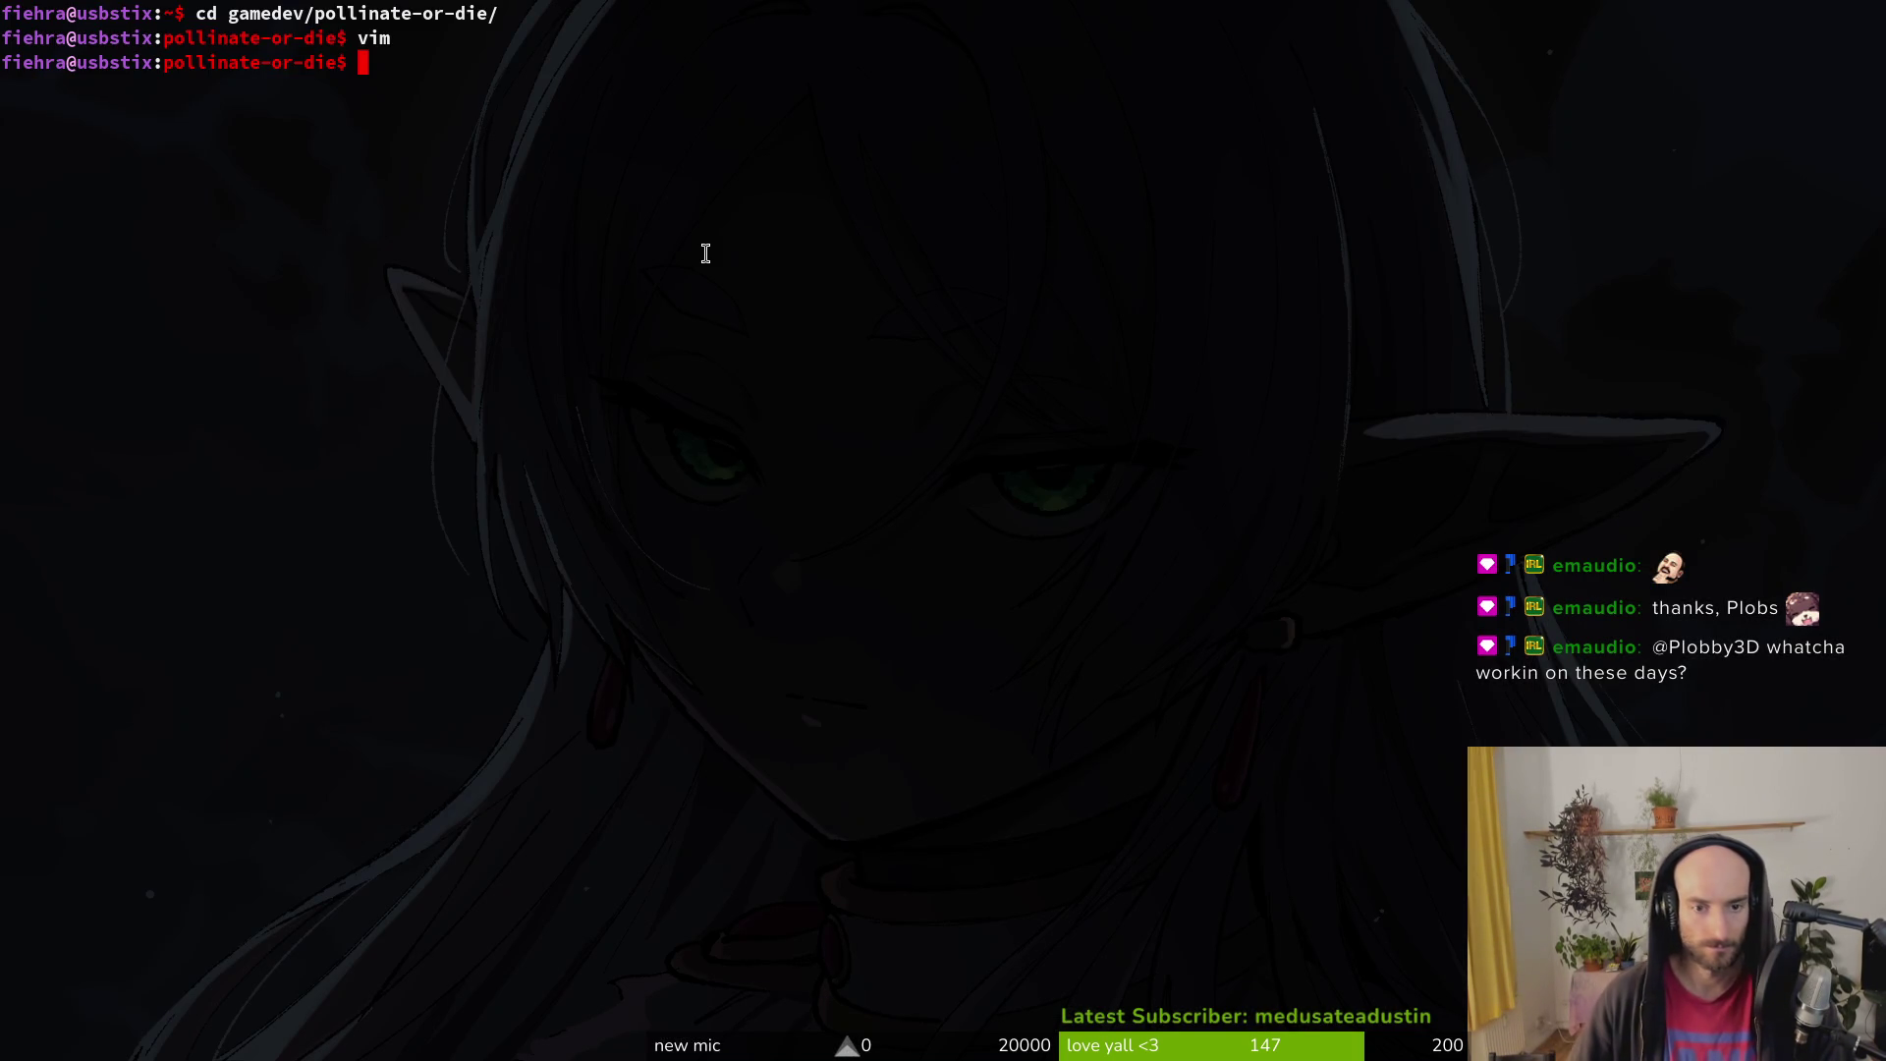
{"action": "key", "text": "alt+Tab"}
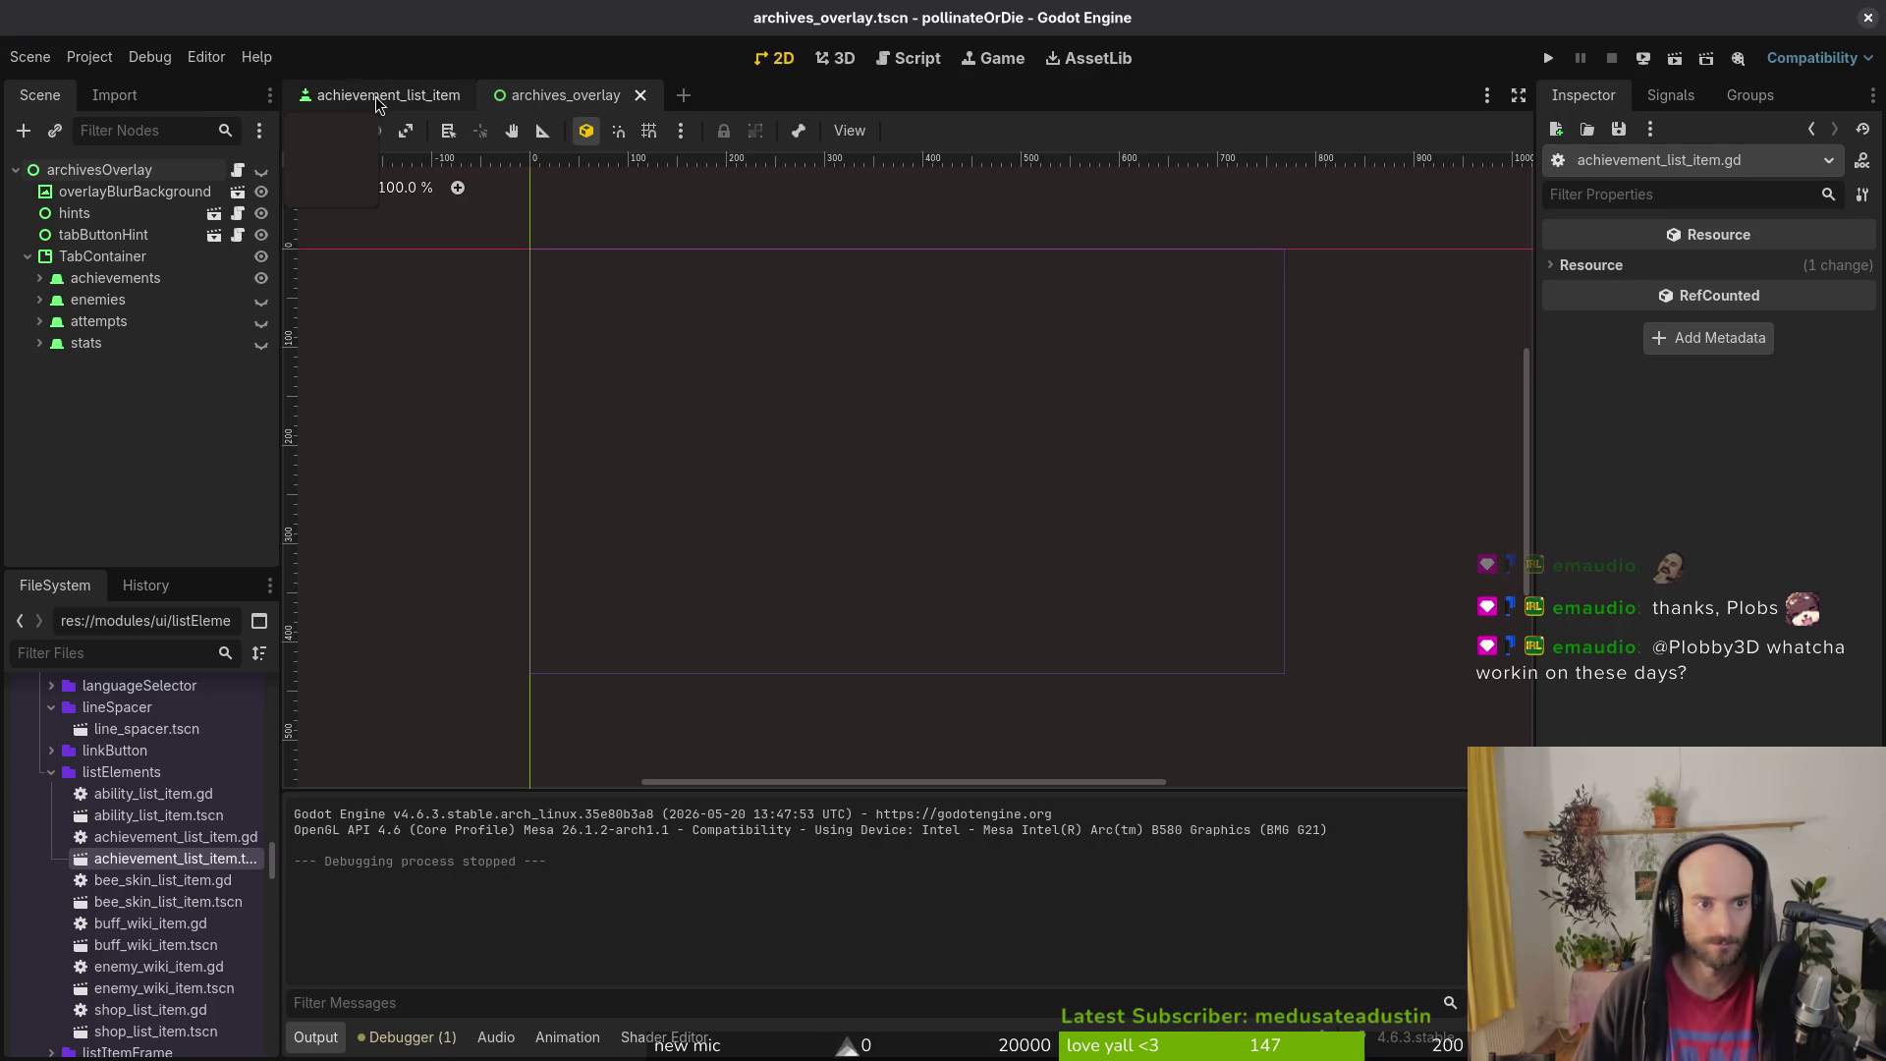
{"action": "left_click", "coordinate": [39, 299]}
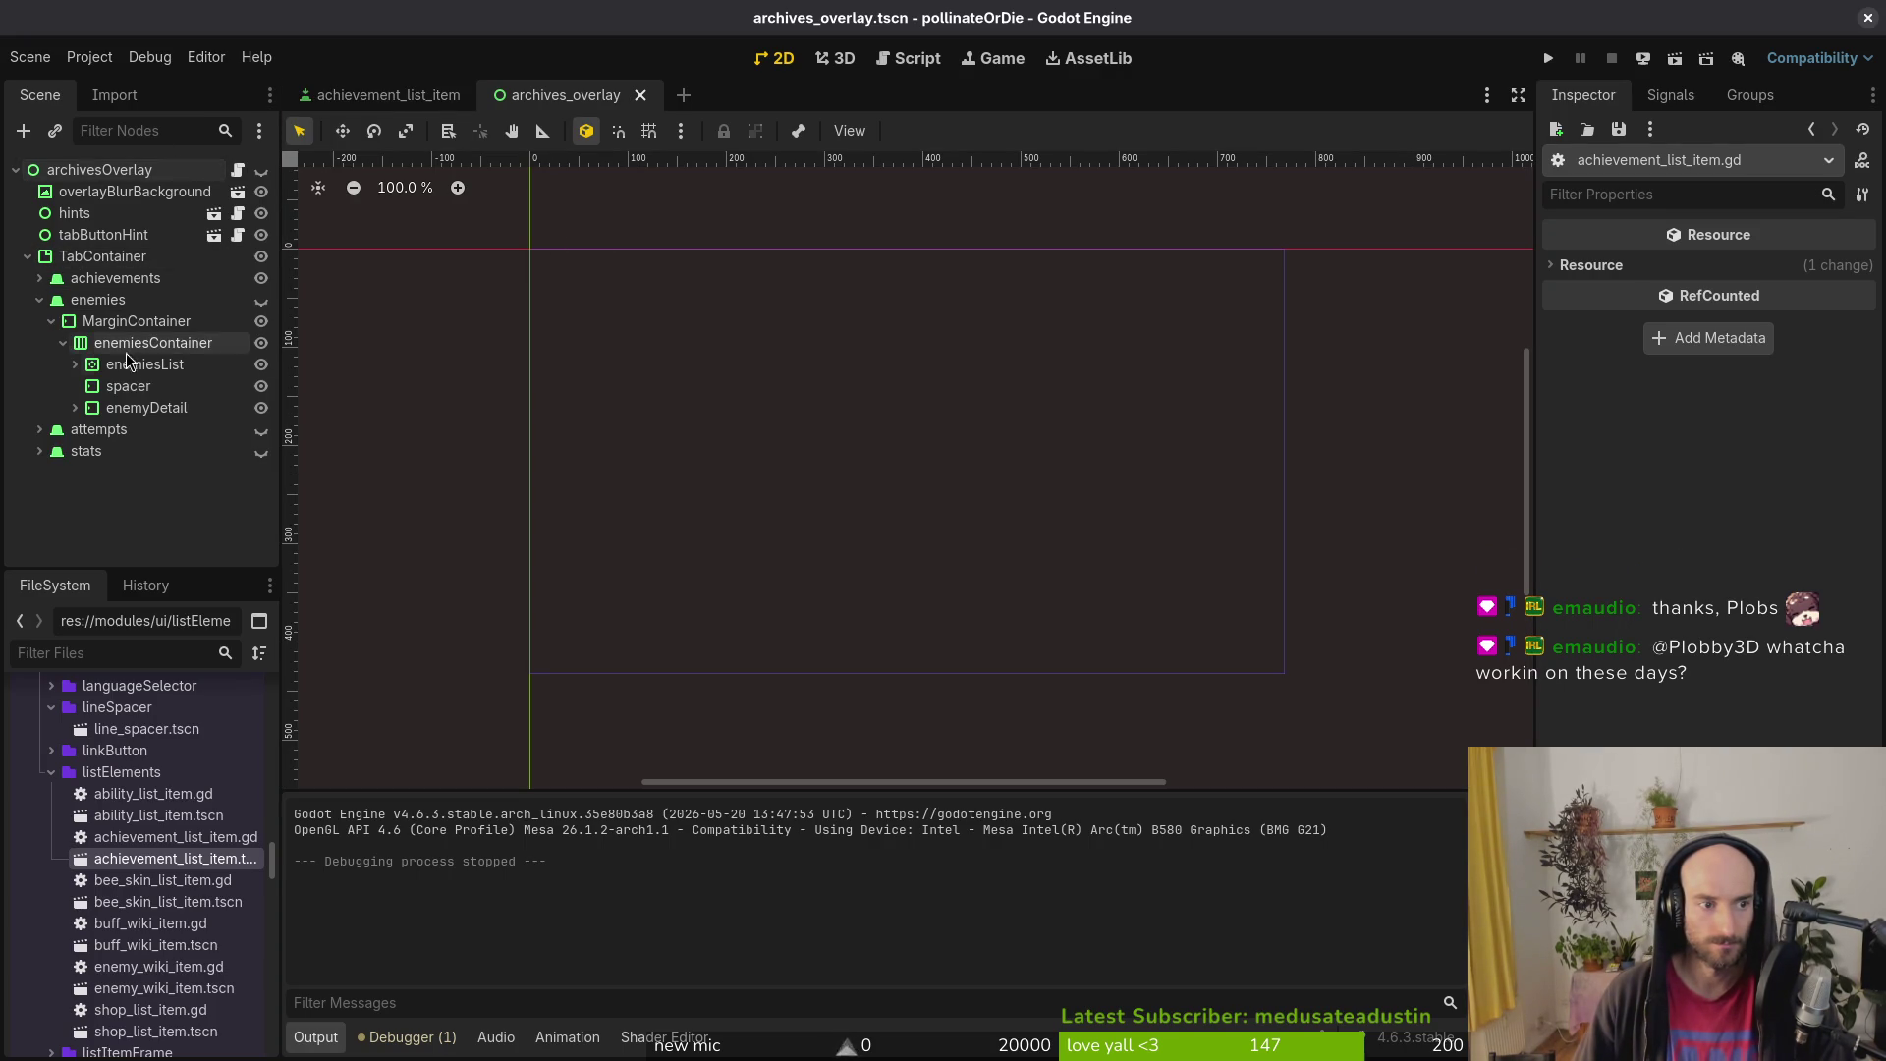
Step: Expand enemiesList and GridContainer and inspect the fruitfly enemy item
{"action": "left_click", "coordinate": [74, 364]}
{"action": "left_click", "coordinate": [163, 386]}
{"action": "left_click", "coordinate": [86, 386]}
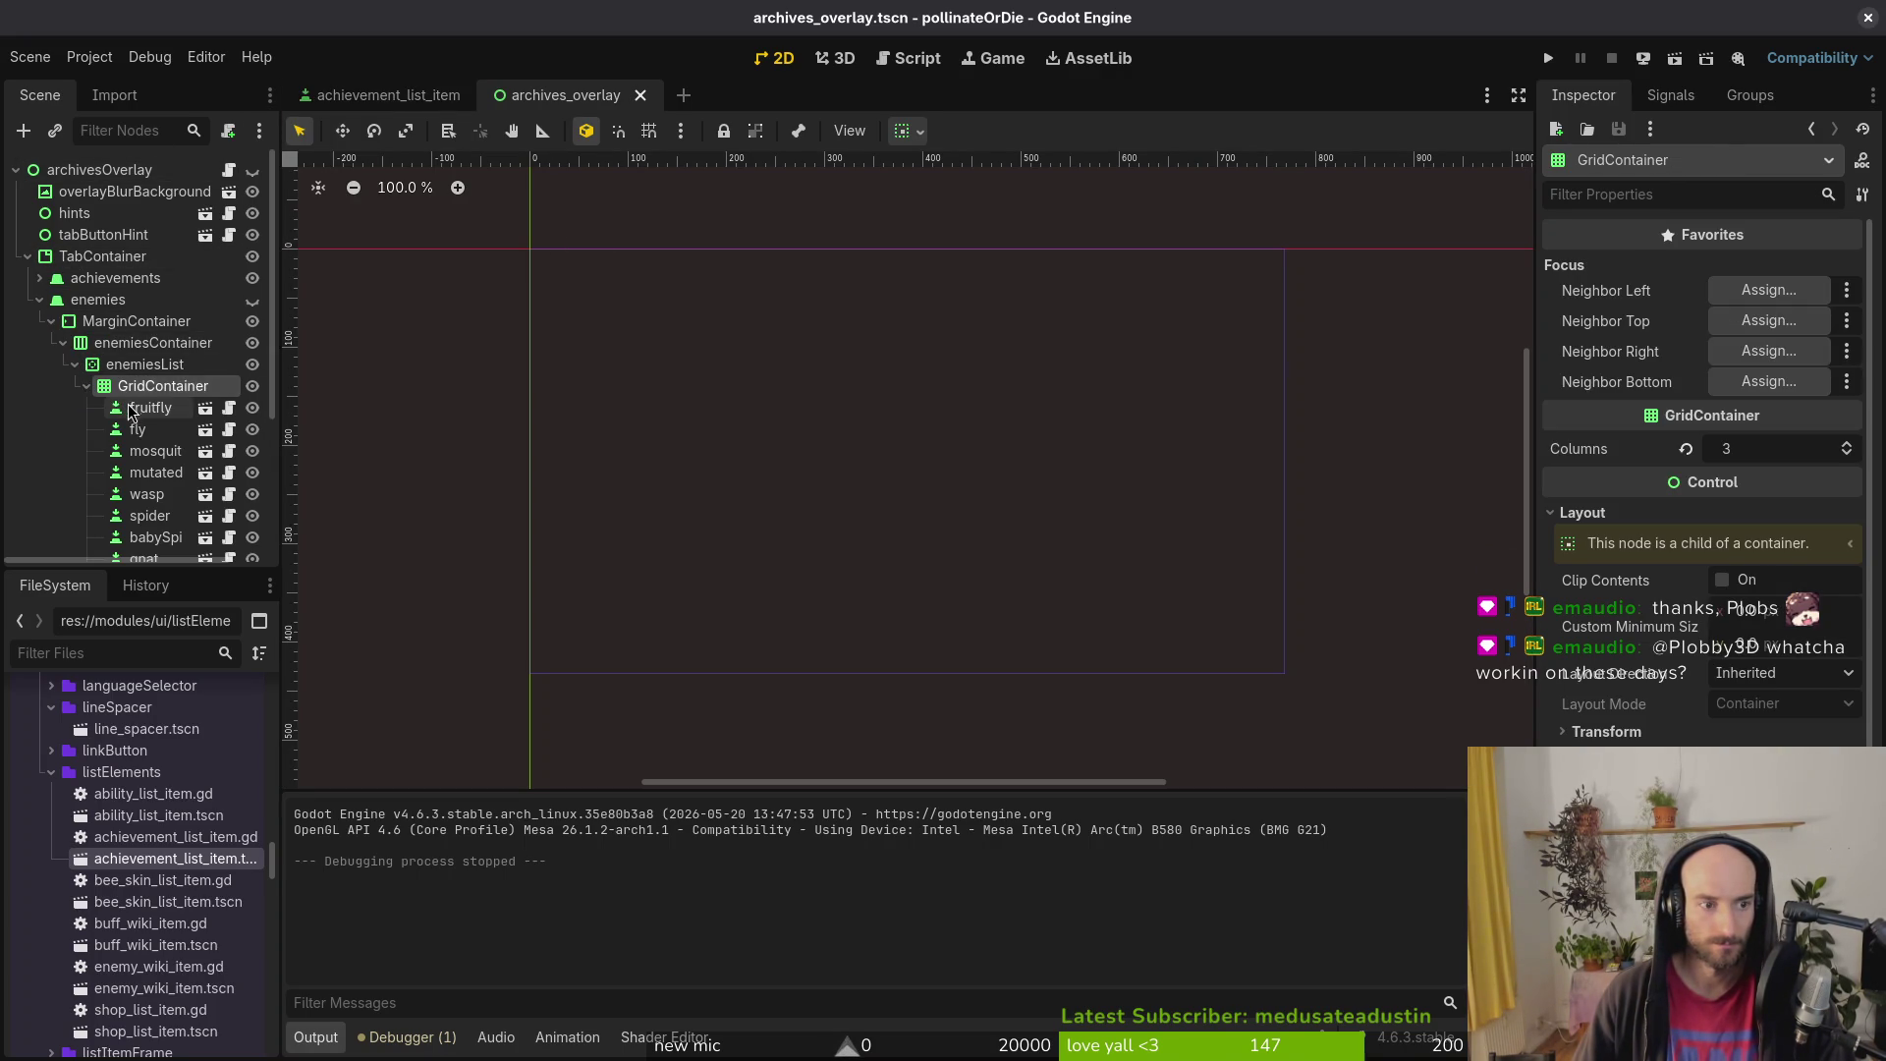
{"action": "left_click", "coordinate": [149, 407]}
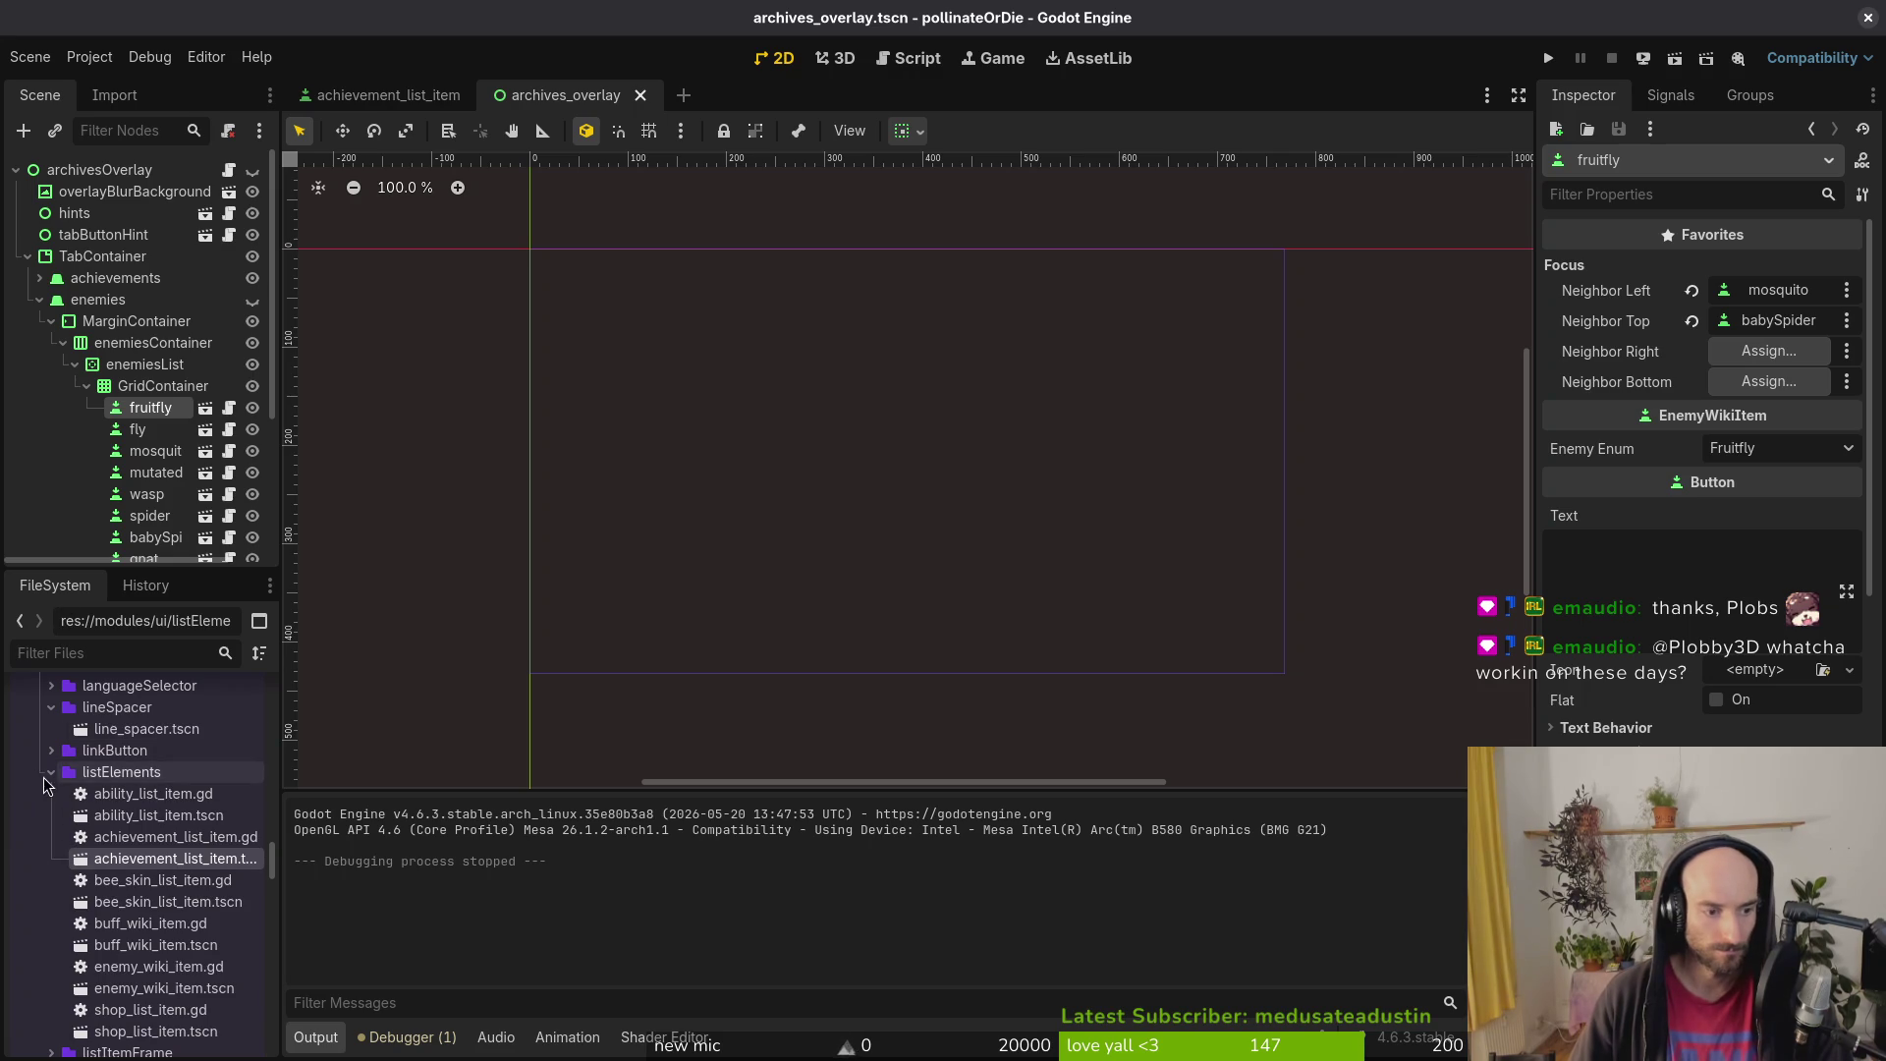
Step: Collapse listElements and core managers in FileSystem and inspect the fumes hazard data
{"action": "left_click", "coordinate": [50, 773]}
{"action": "scroll", "coordinate": [45, 786], "scroll_direction": "up", "scroll_amount": 10}
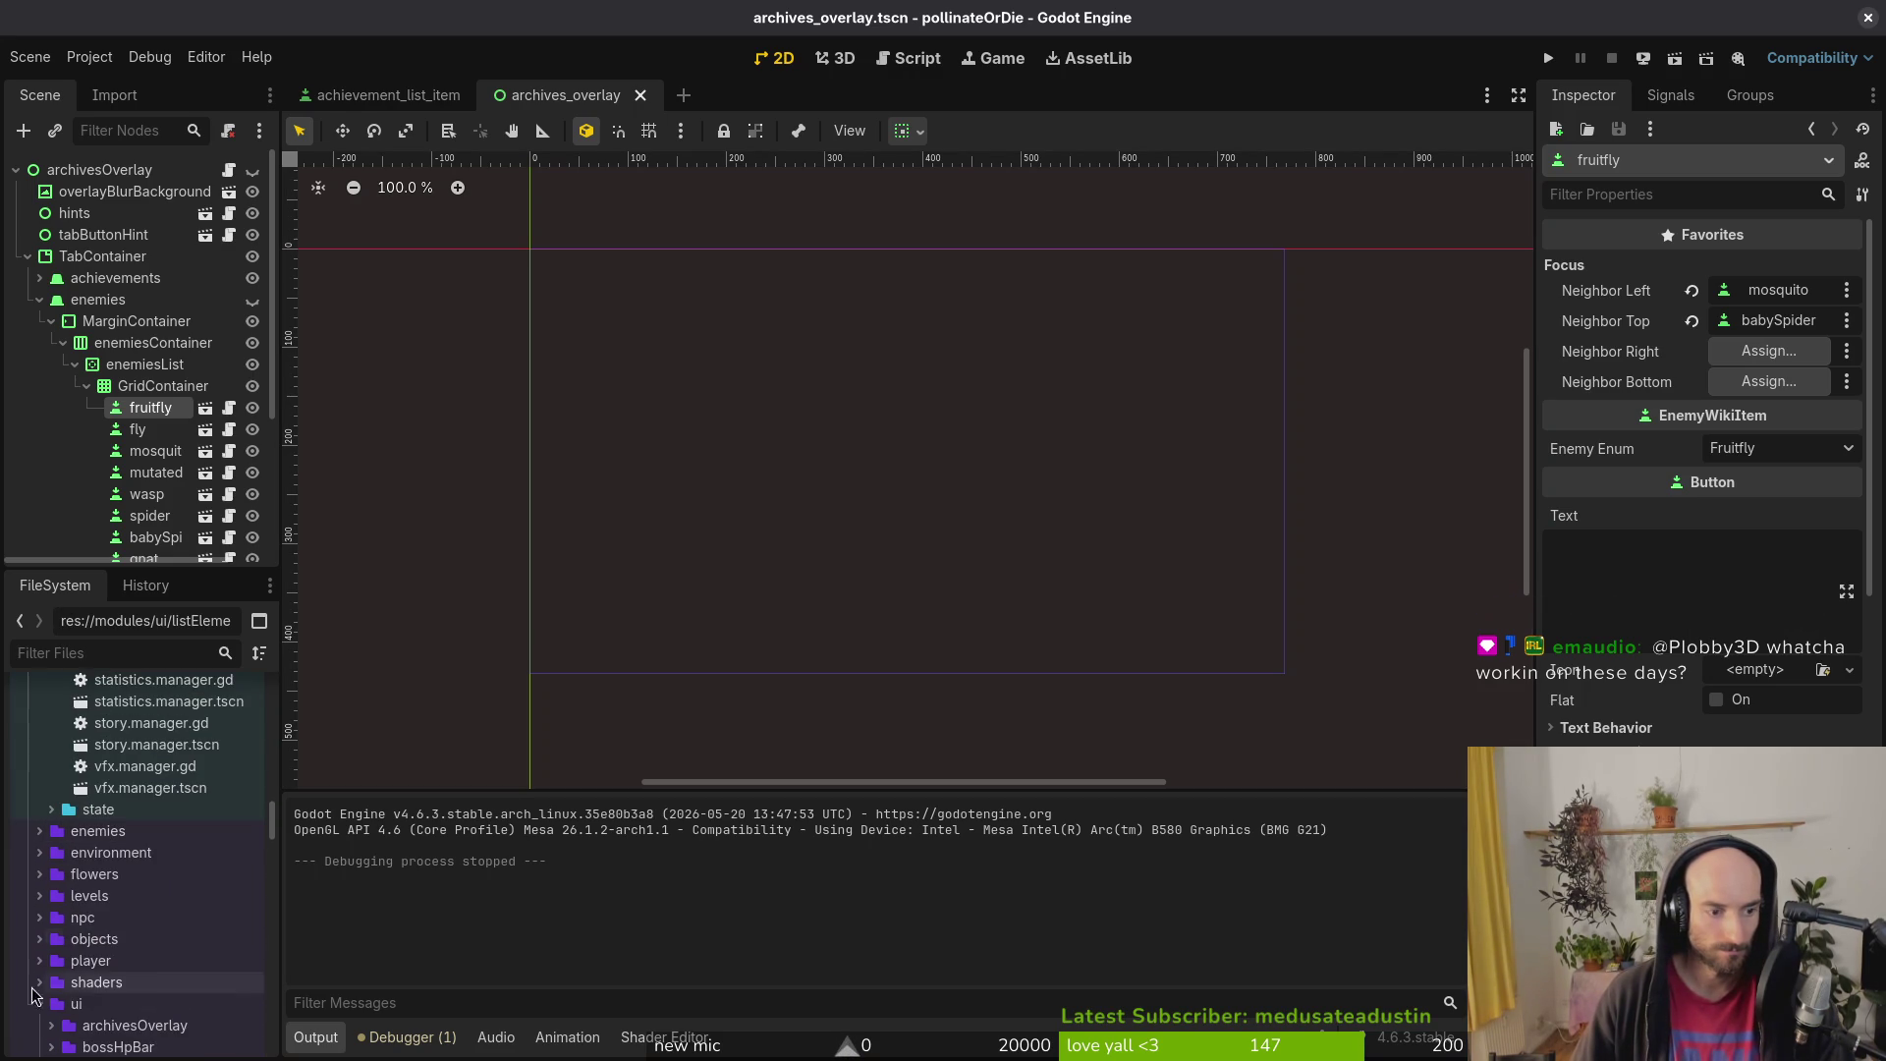
{"action": "scroll", "coordinate": [44, 992], "scroll_direction": "up", "scroll_amount": 10}
{"action": "left_click", "coordinate": [51, 962]}
{"action": "scroll", "coordinate": [110, 928], "scroll_direction": "up", "scroll_amount": 5}
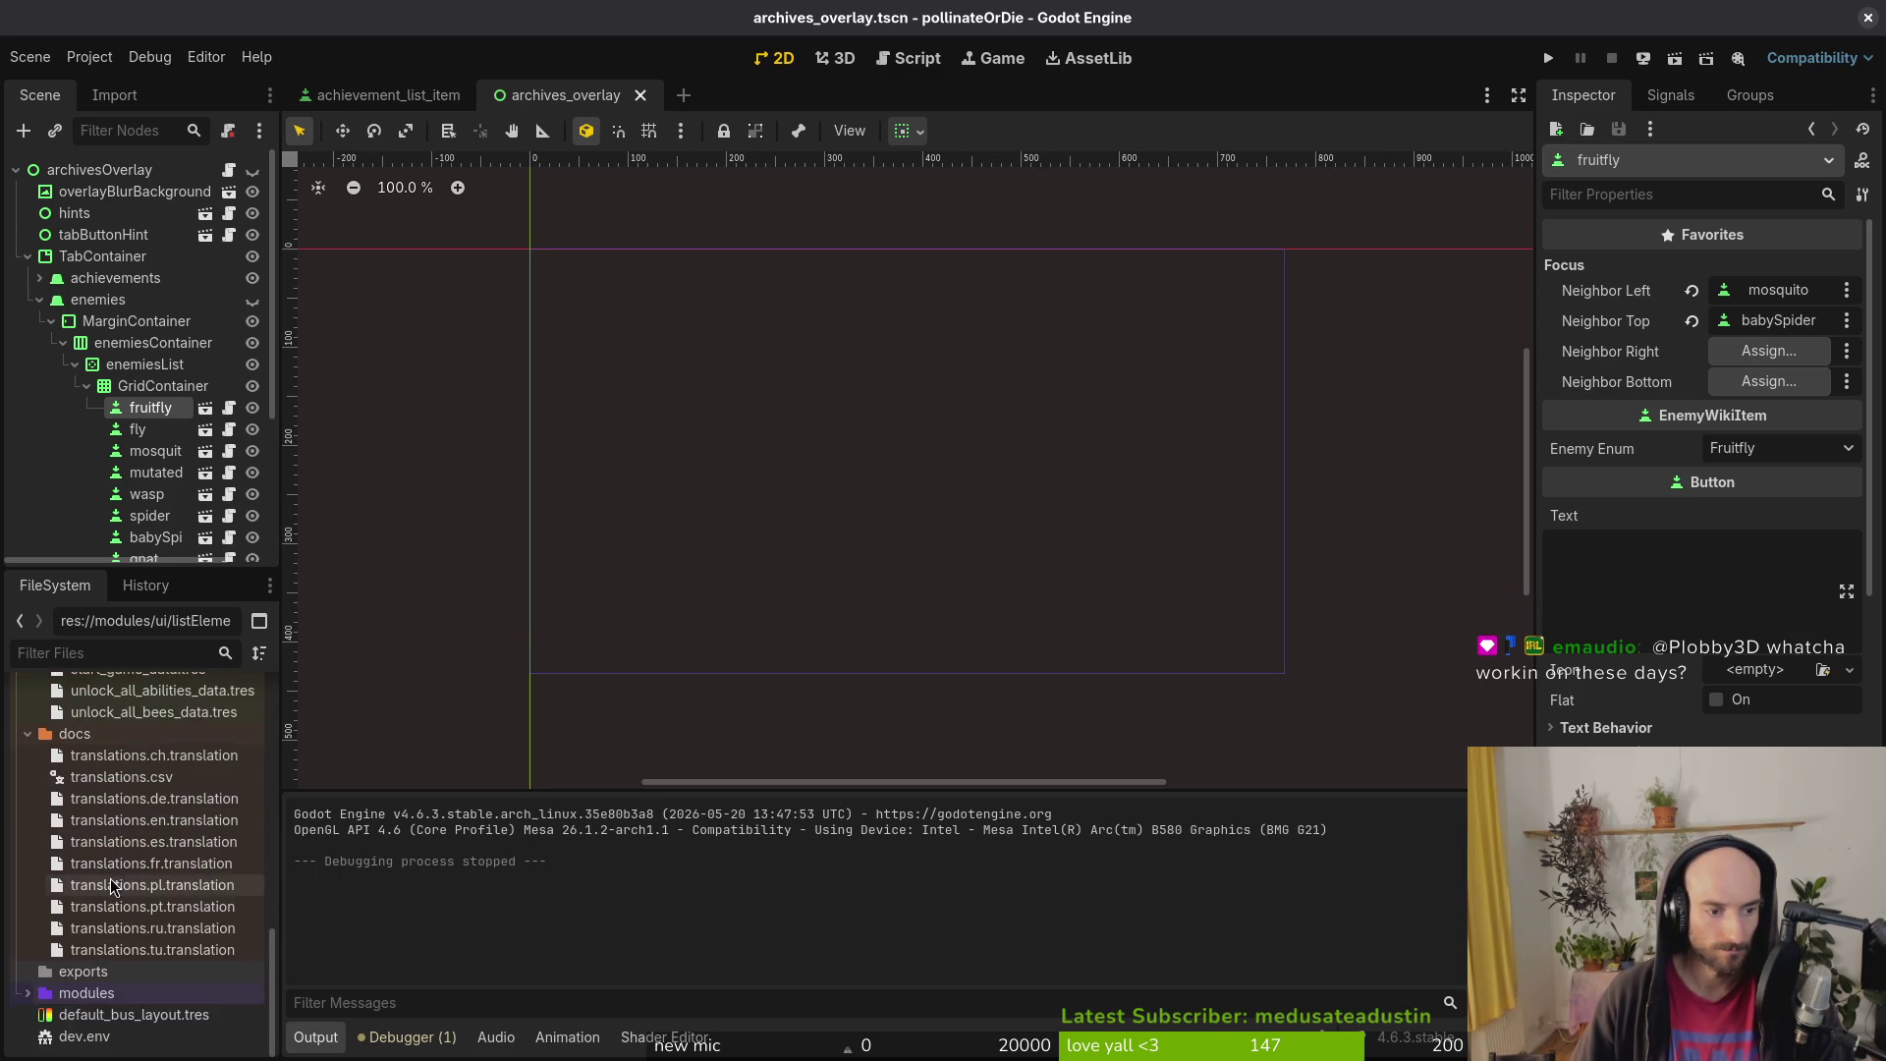
{"action": "scroll", "coordinate": [134, 846], "scroll_direction": "up", "scroll_amount": 10}
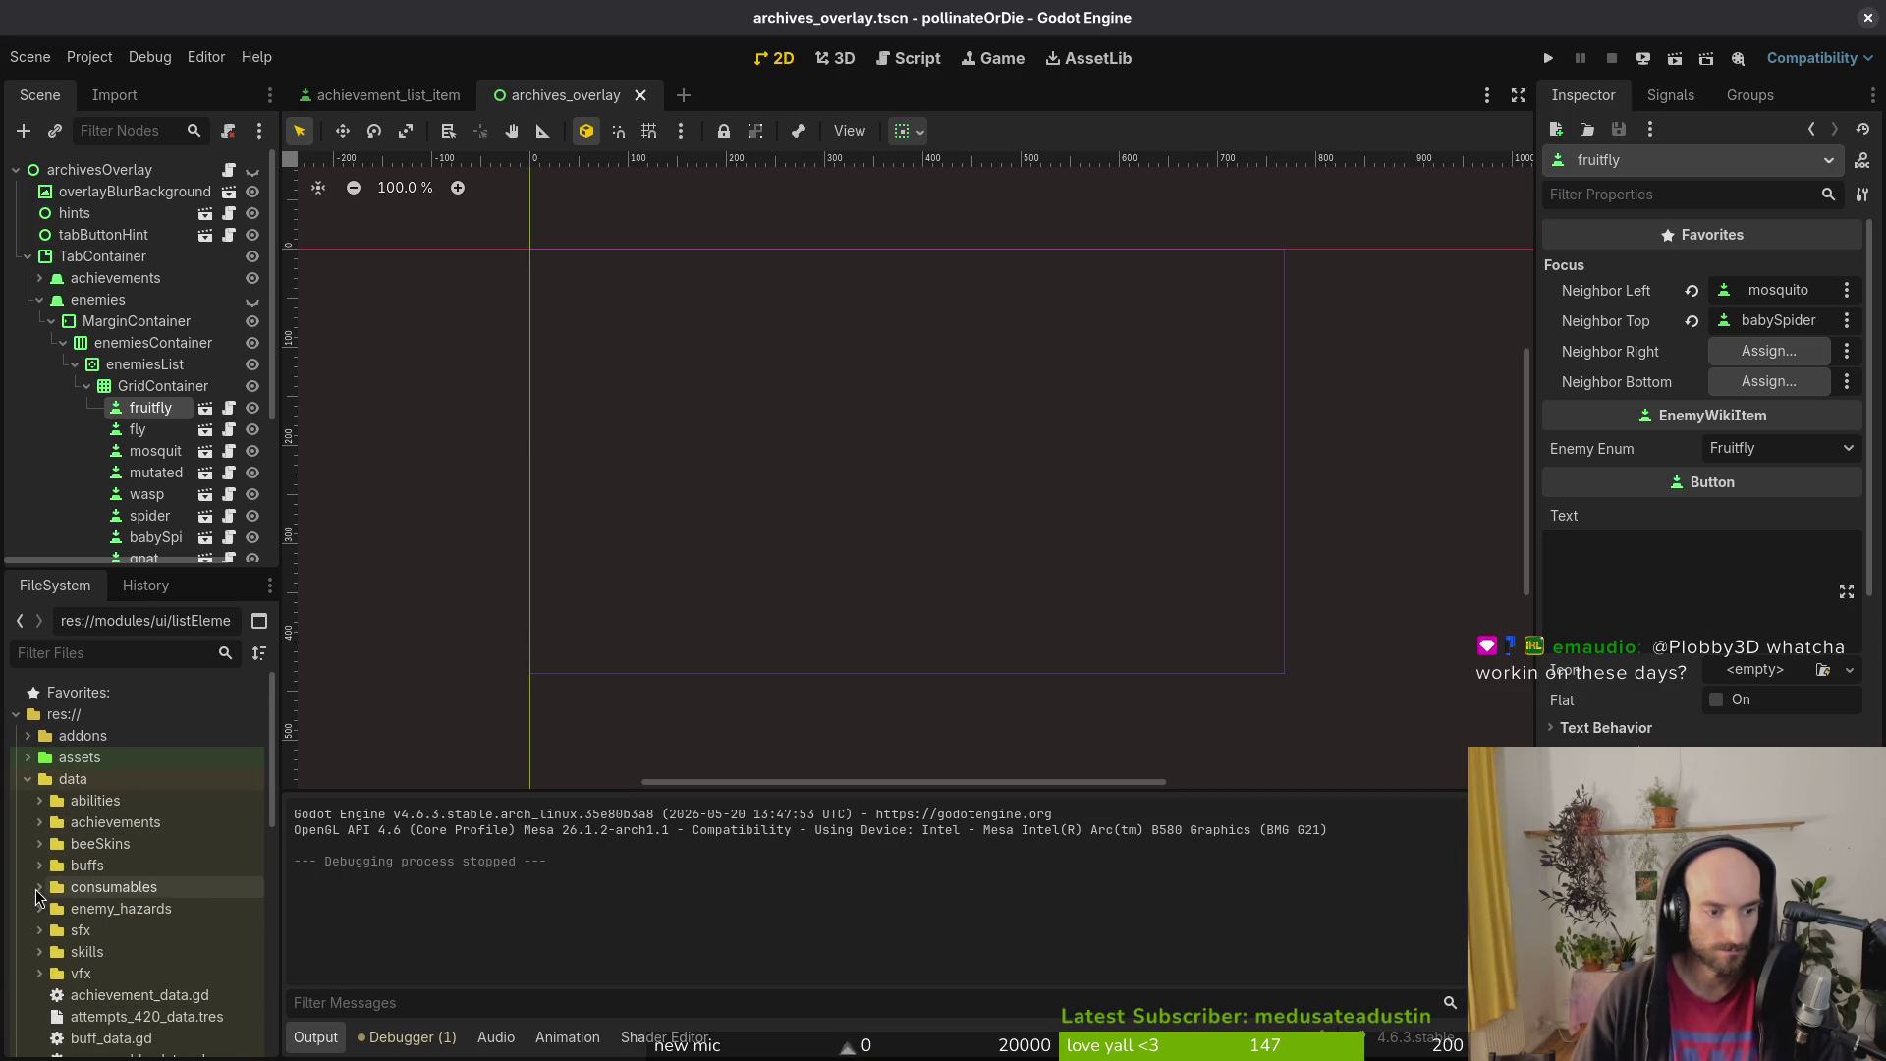
{"action": "left_click", "coordinate": [40, 907]}
{"action": "scroll", "coordinate": [135, 886], "scroll_direction": "down", "scroll_amount": 3}
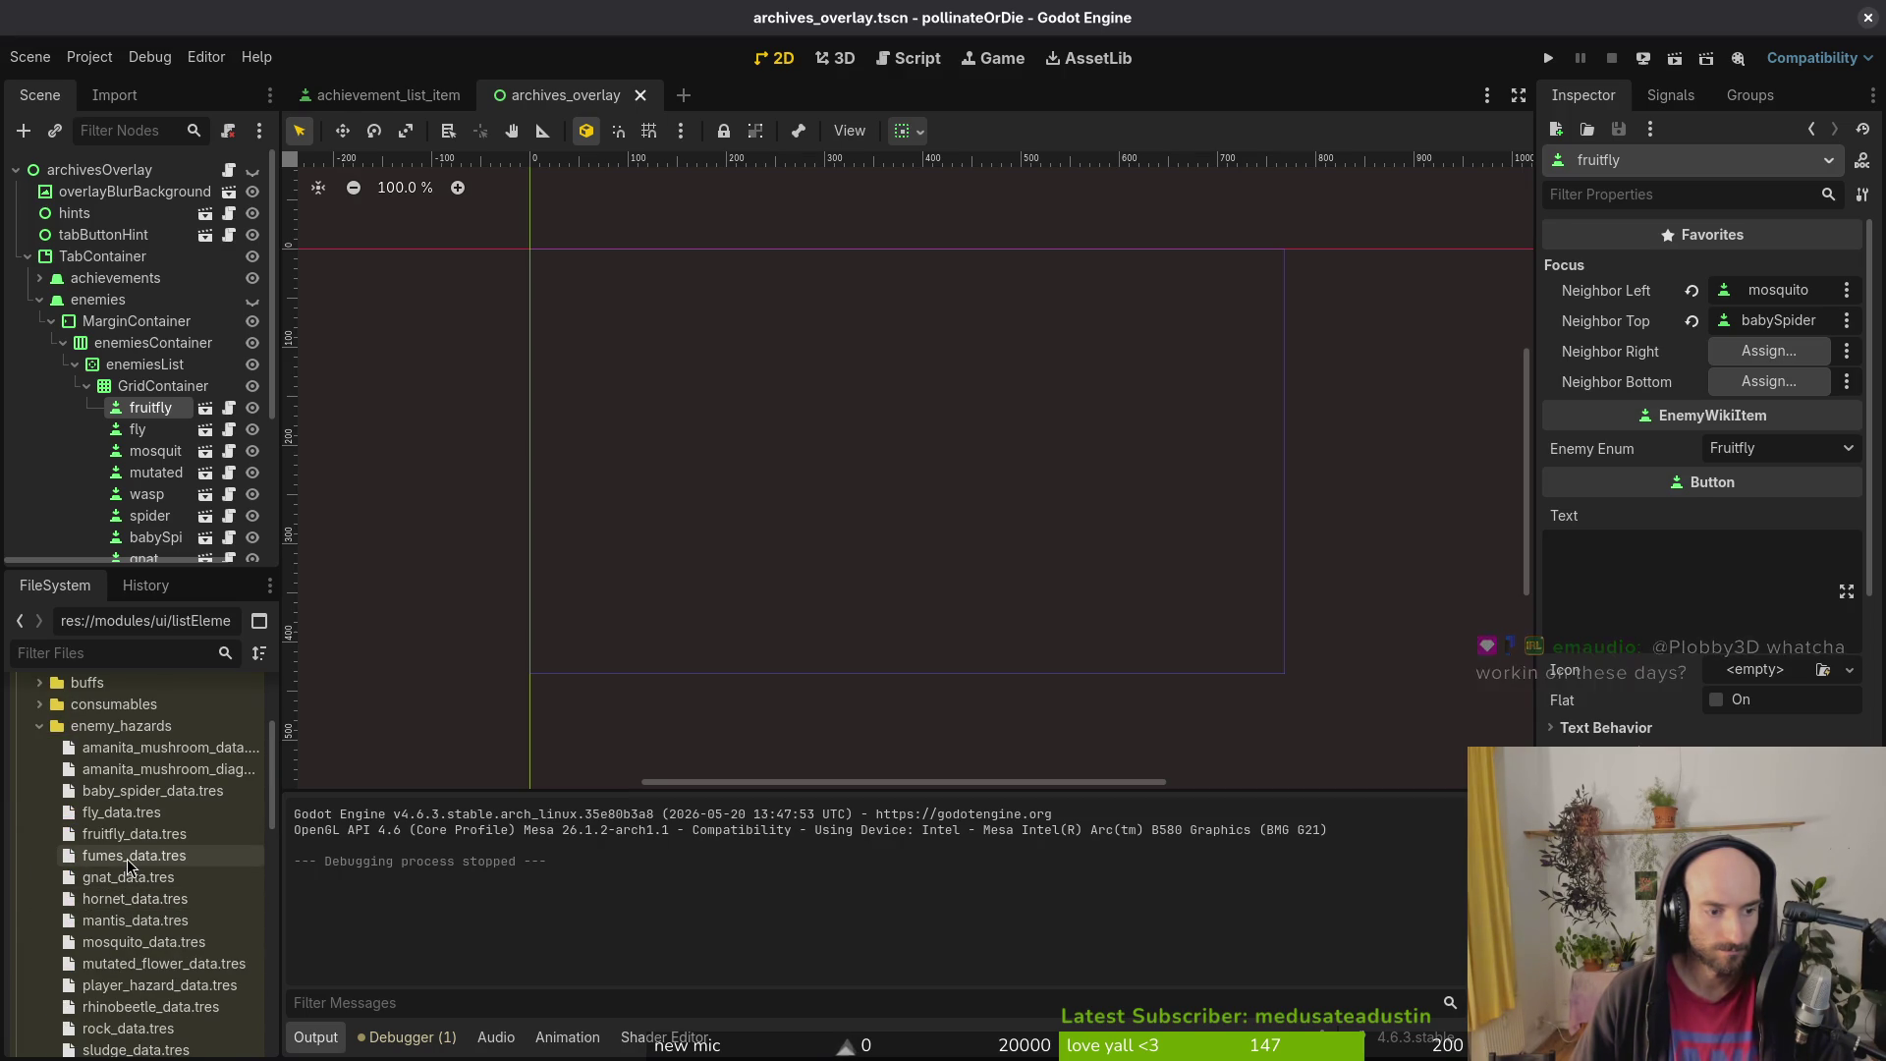
{"action": "left_click", "coordinate": [134, 856]}
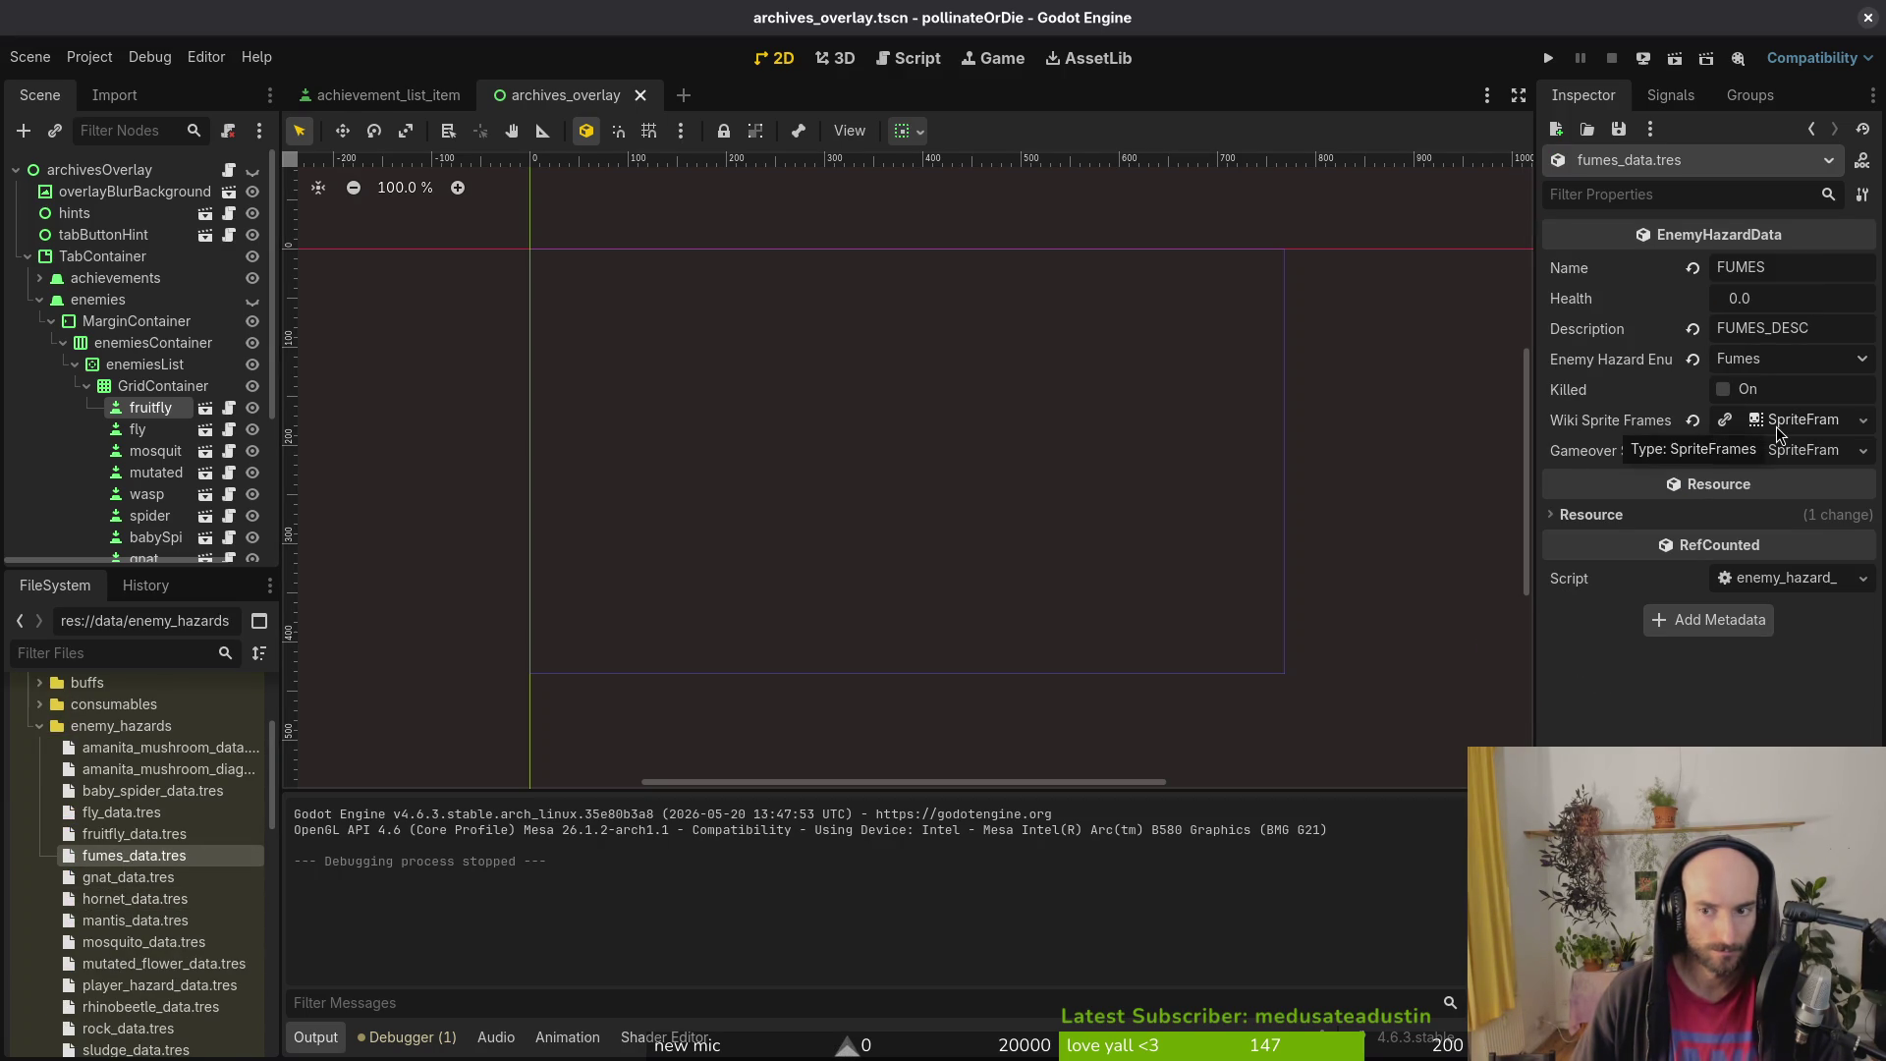
{"action": "left_click", "coordinate": [39, 781]}
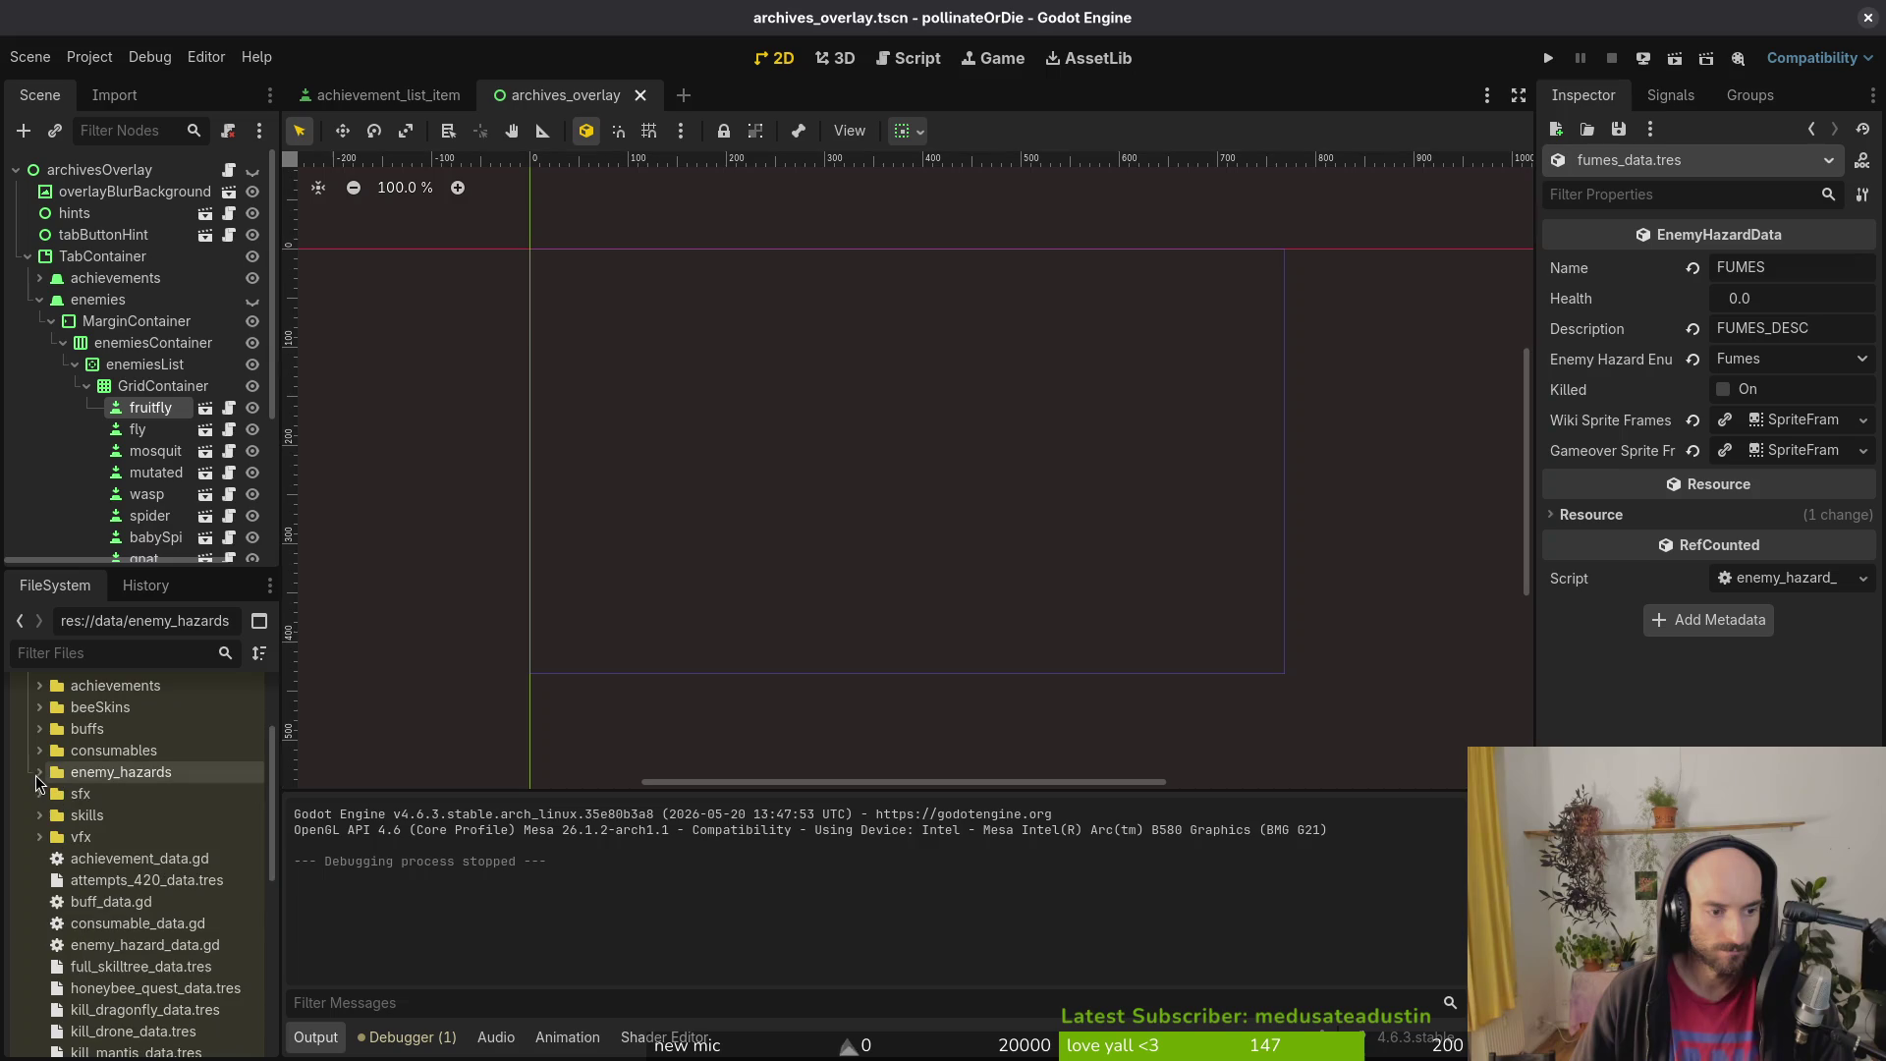
{"action": "scroll", "coordinate": [157, 889], "scroll_direction": "down", "scroll_amount": 3}
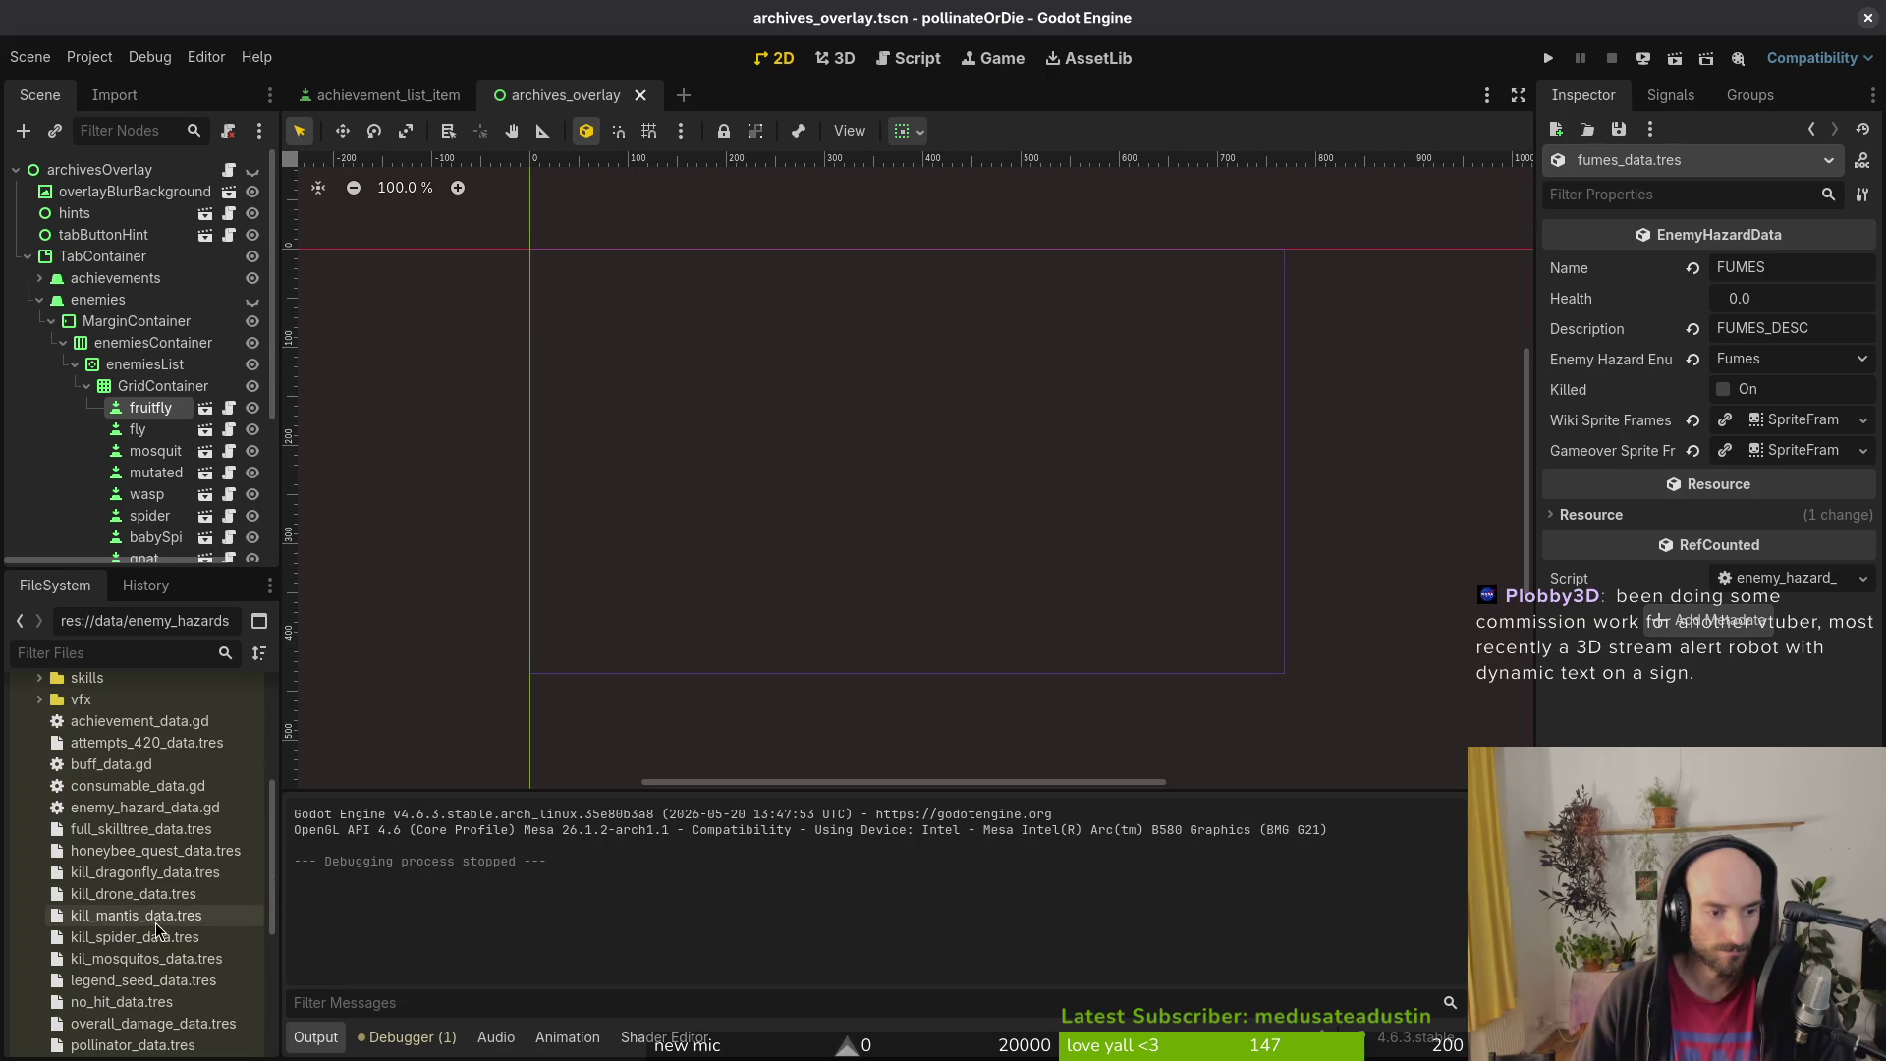
Step: Move the twelve achievement .tres files, attempts_420_data onward, into the achievements folder
{"action": "left_click", "coordinate": [108, 743]}
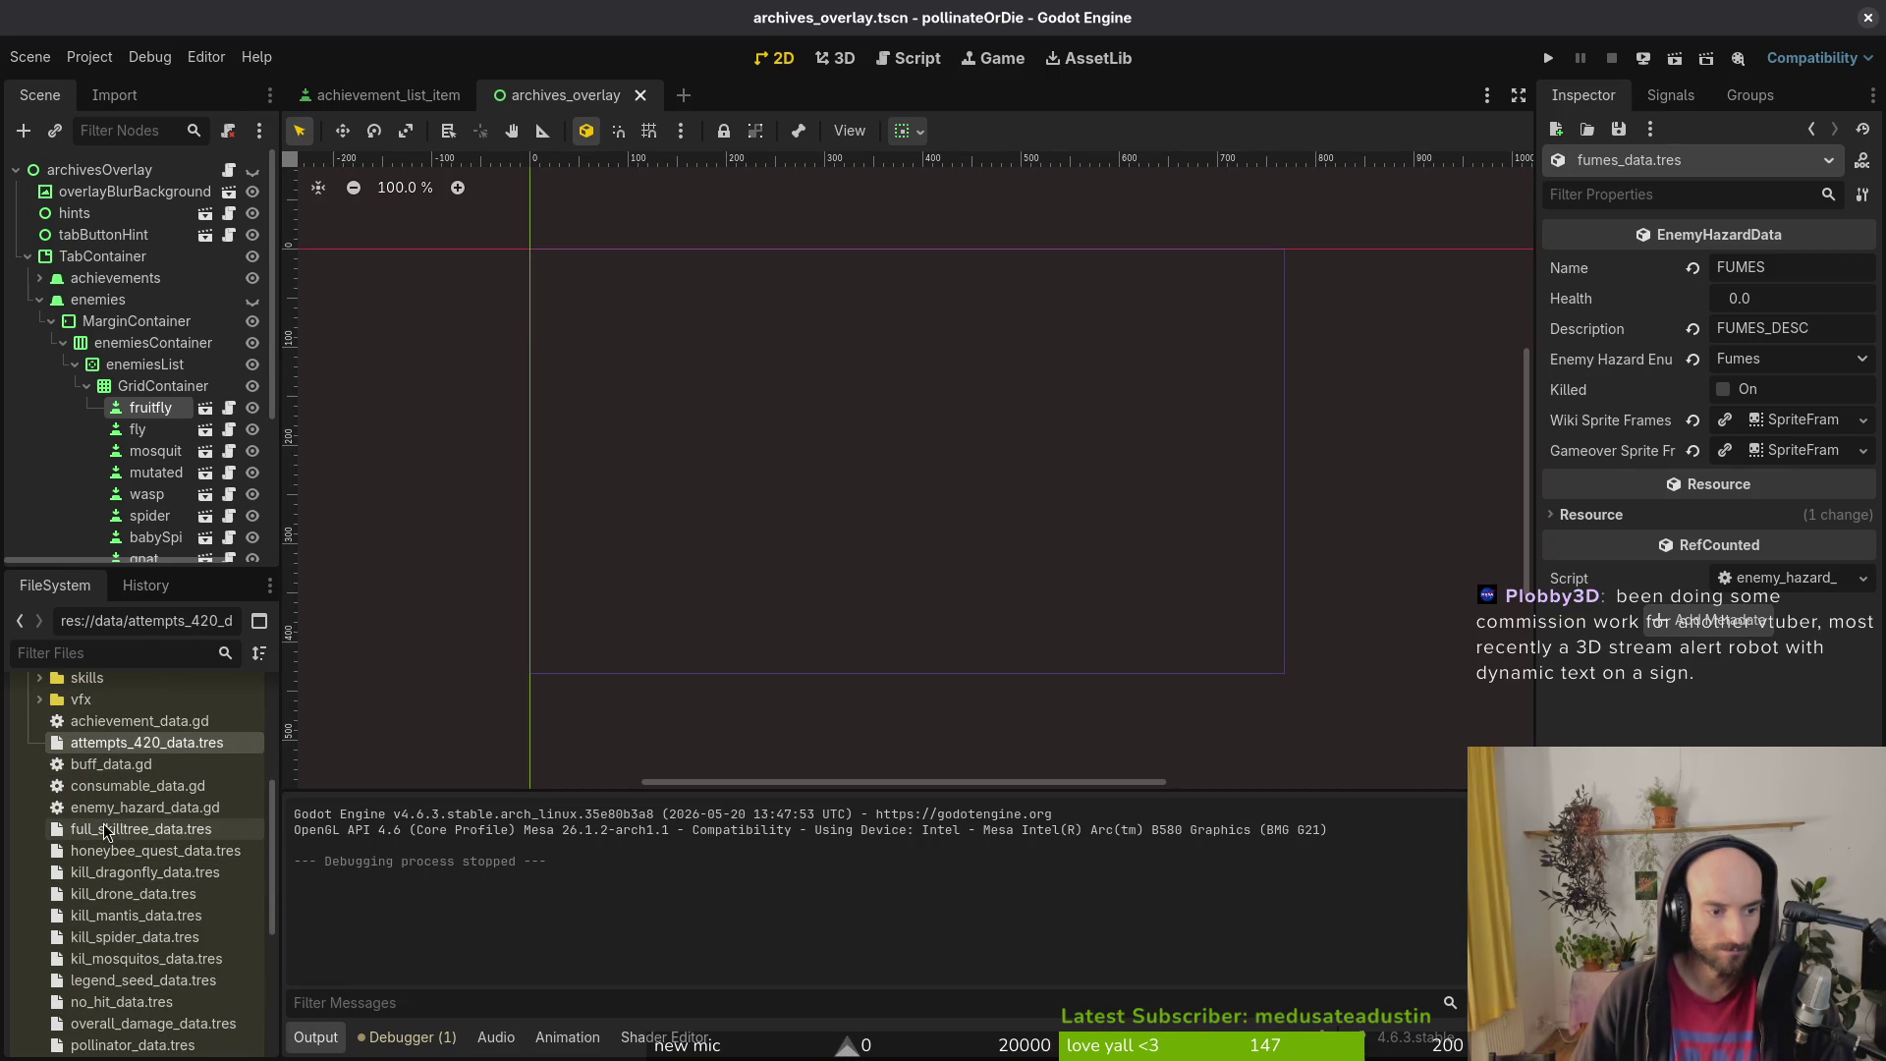
{"action": "left_click", "coordinate": [93, 830]}
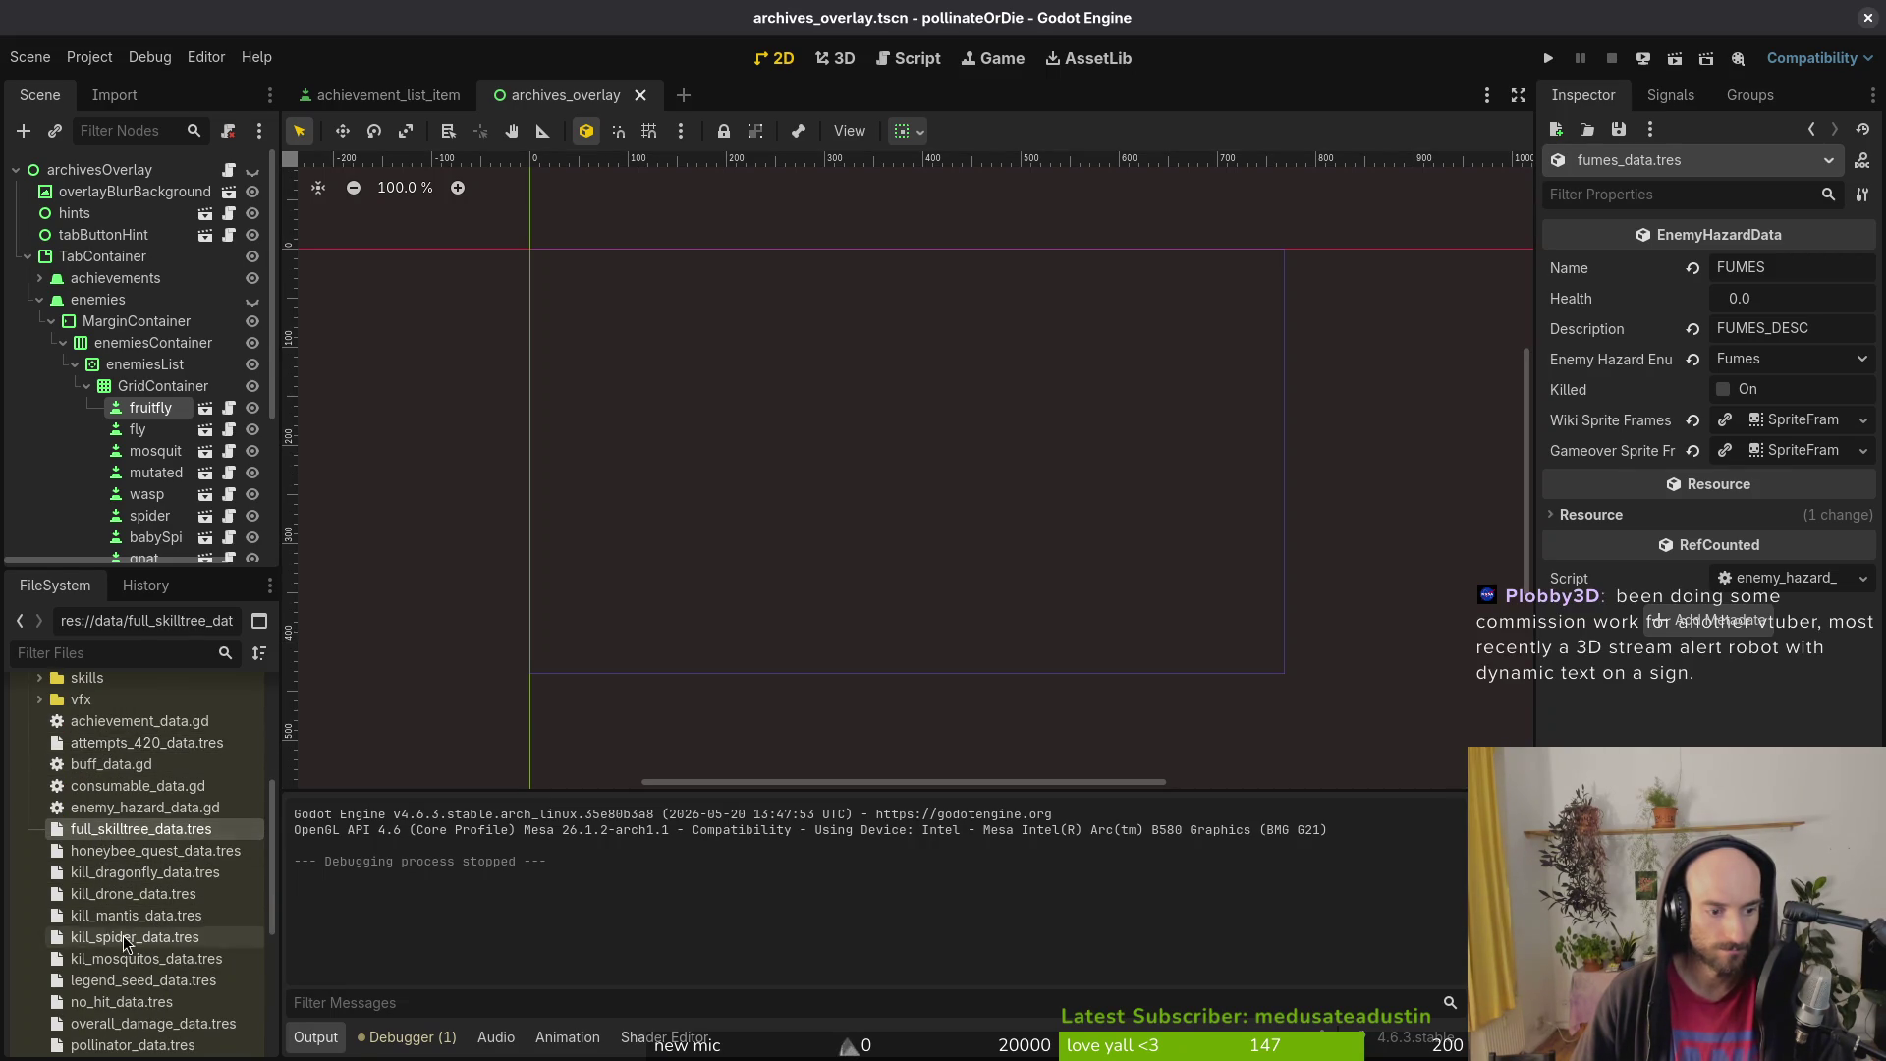
{"action": "scroll", "coordinate": [145, 950], "scroll_direction": "down", "scroll_amount": 2}
{"action": "scroll", "coordinate": [147, 924], "scroll_direction": "up", "scroll_amount": 3}
{"action": "left_click", "coordinate": [148, 793]}
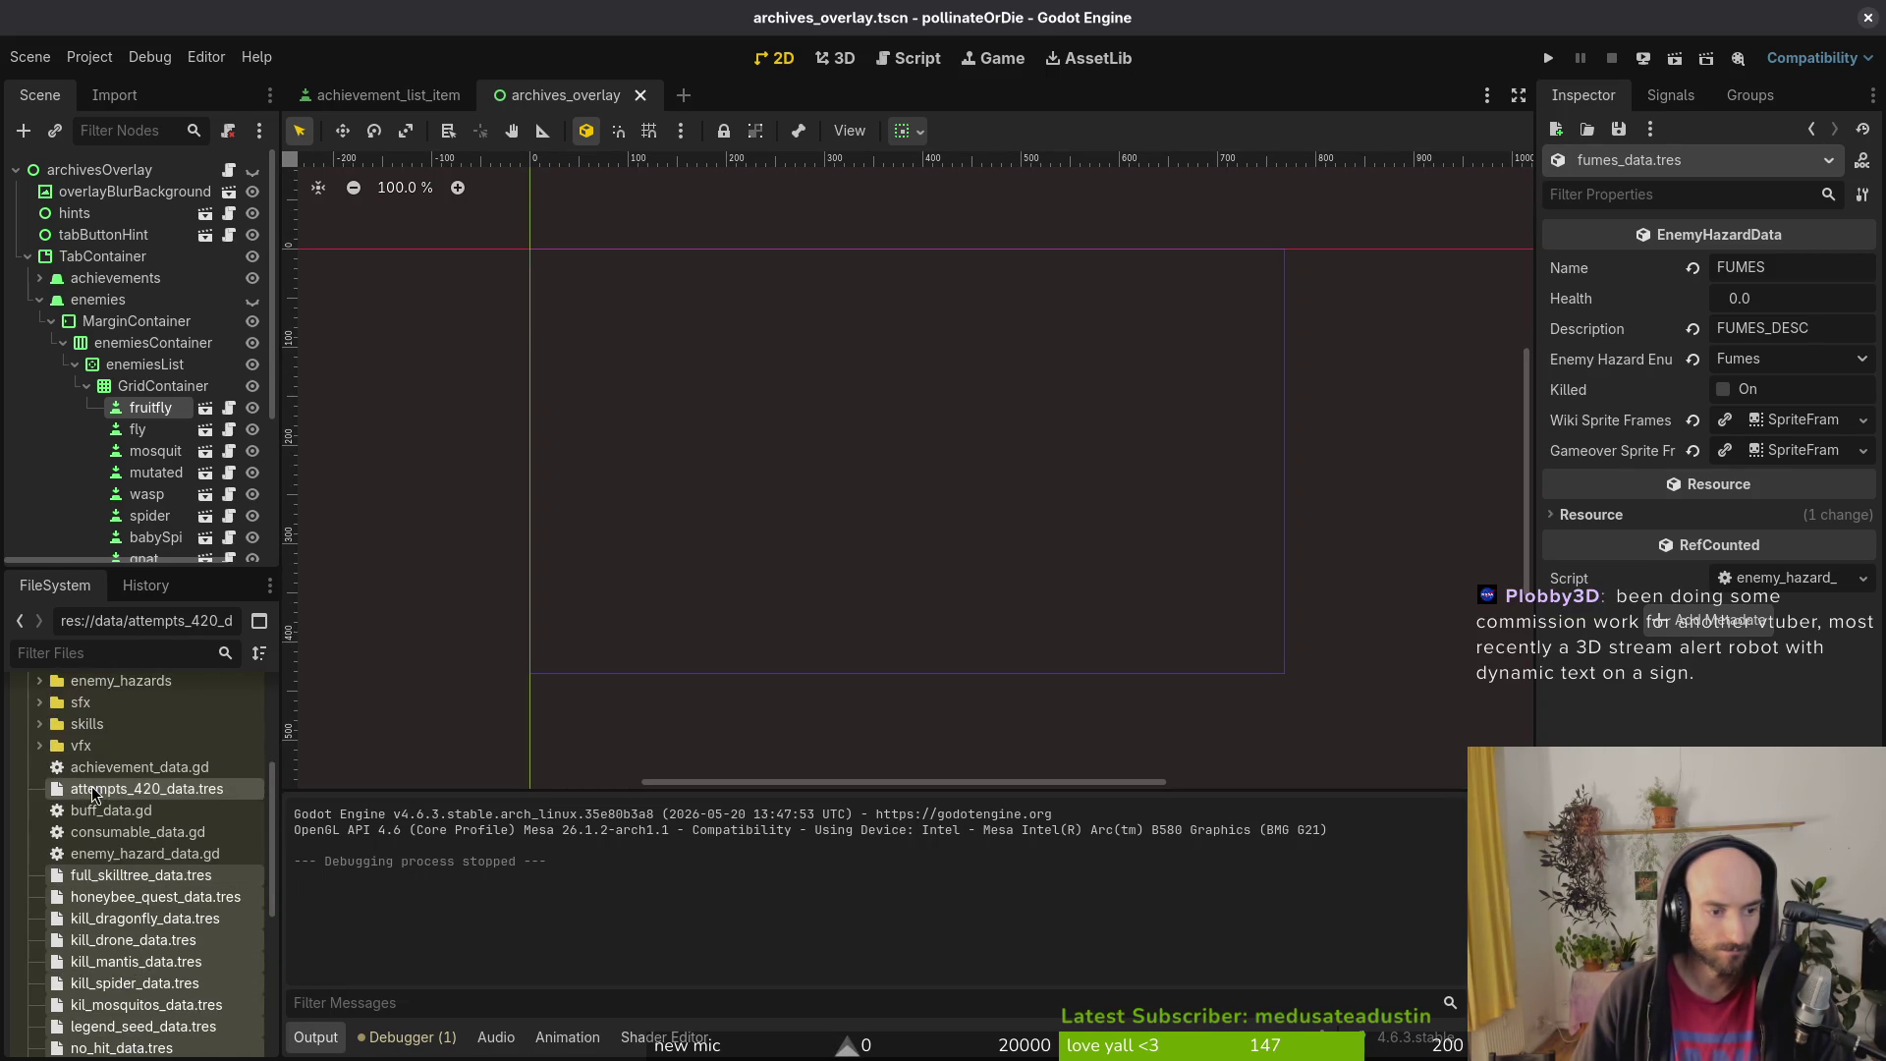
{"action": "scroll", "coordinate": [155, 869], "scroll_direction": "up", "scroll_amount": 3}
{"action": "mouse_move", "coordinate": [120, 933]}
{"action": "left_mouse_down"}
{"action": "mouse_move", "coordinate": [137, 815]}
{"action": "mouse_move", "coordinate": [115, 731]}
{"action": "left_mouse_up"}
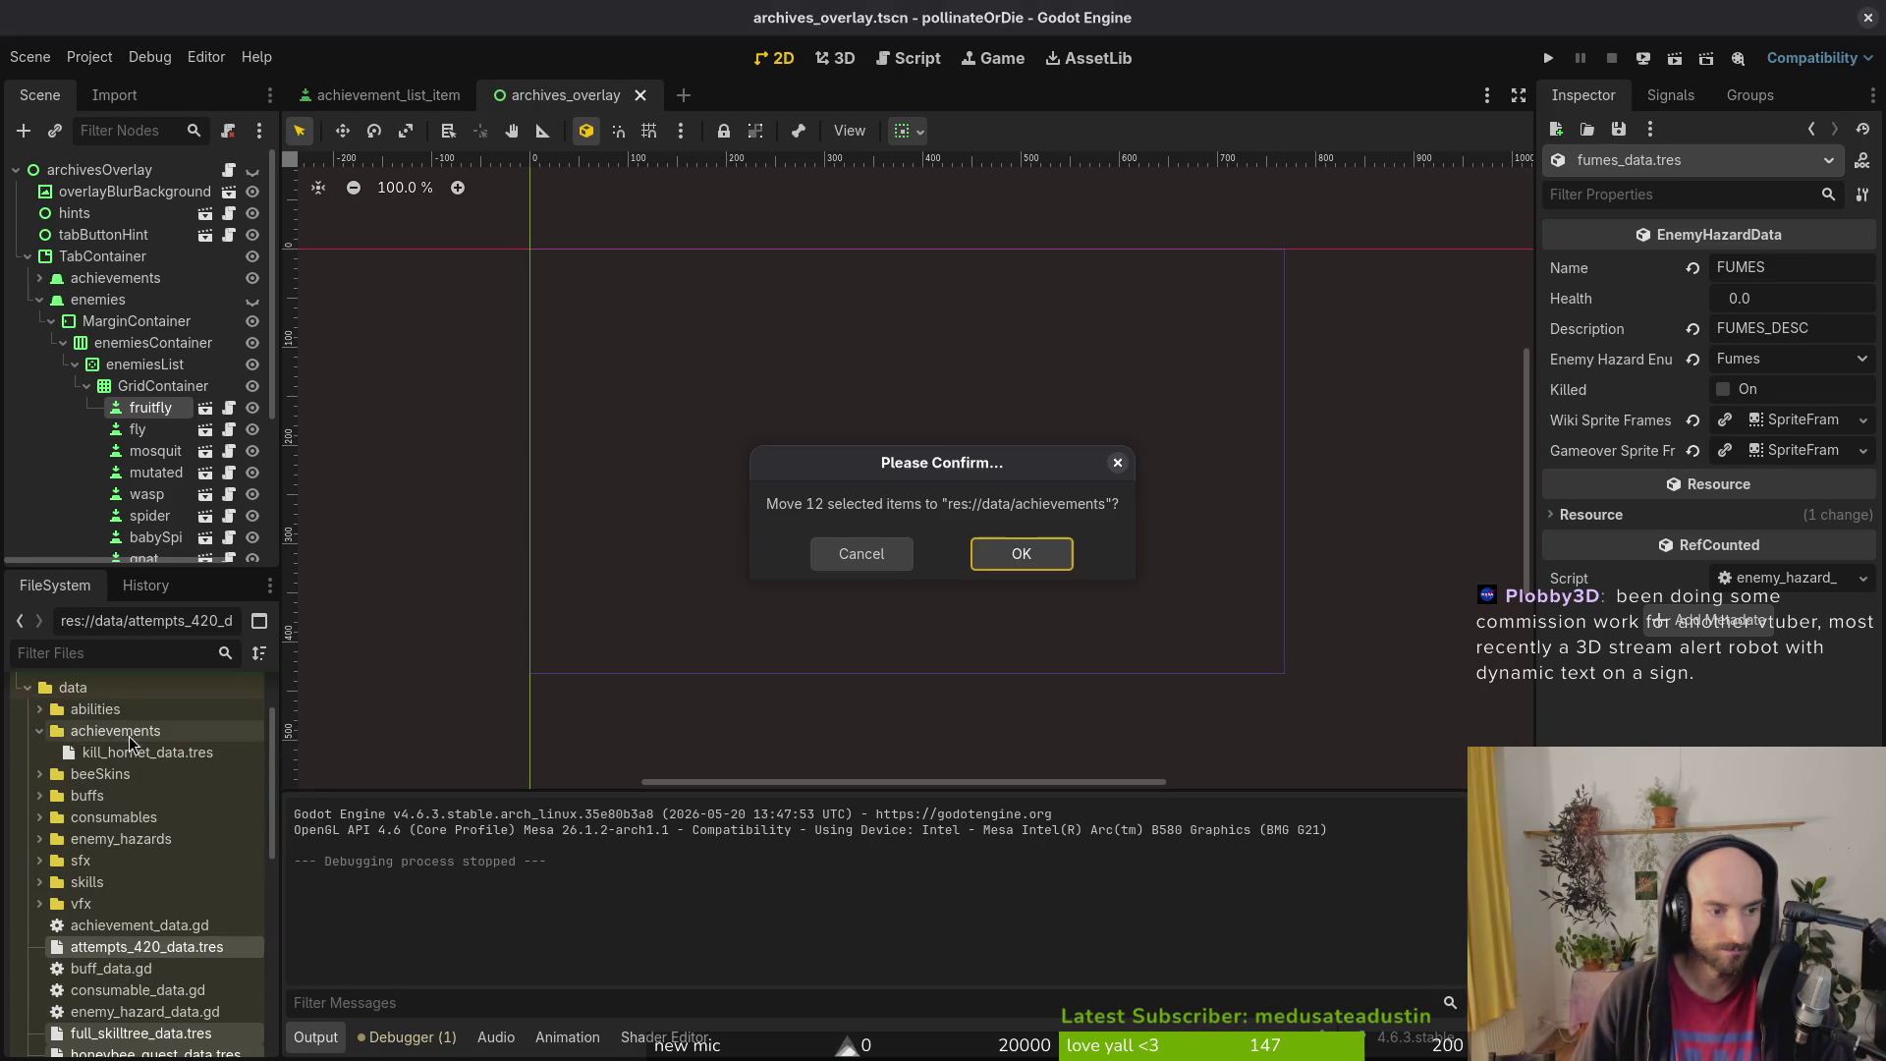
{"action": "left_click", "coordinate": [1007, 557]}
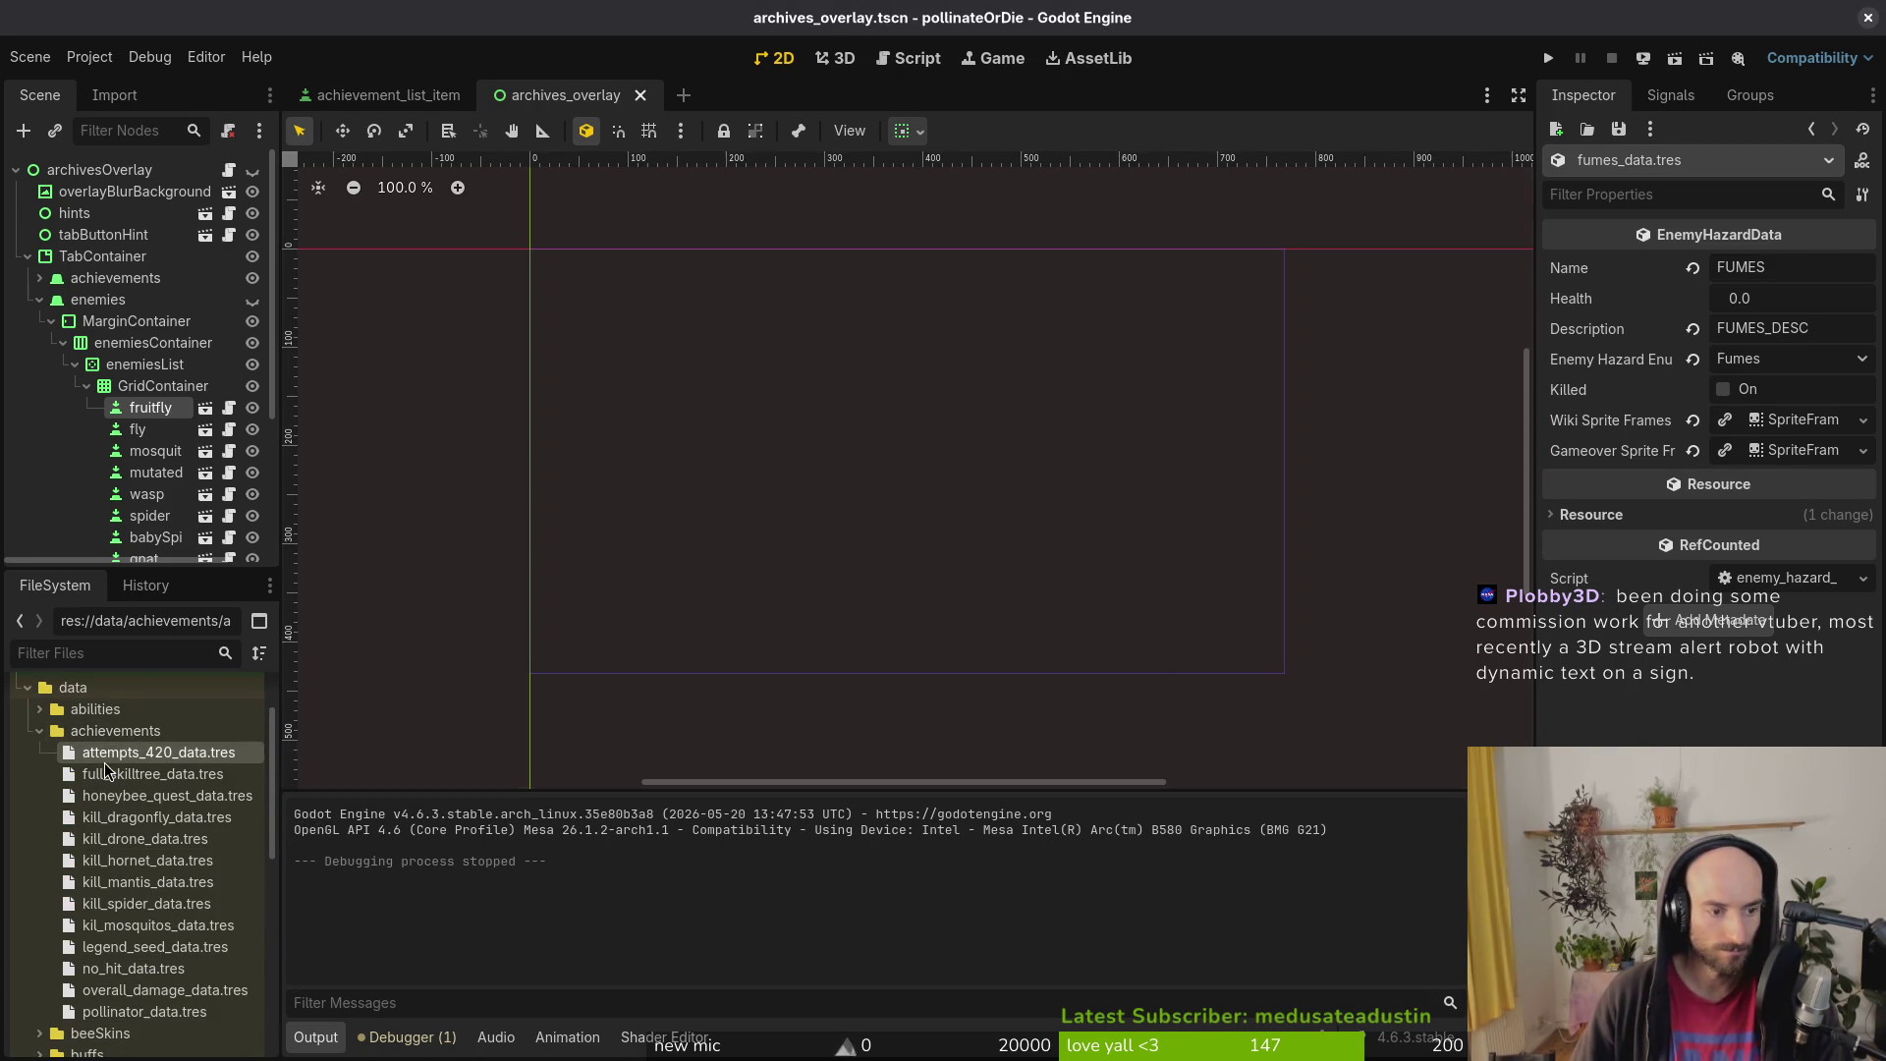
{"action": "key", "text": "alt+shift+o"}
Step: Open achievement.manager.tscn via quick search, close archive.manager, and expand Achievement Template
{"action": "type", "text": "achievement"}
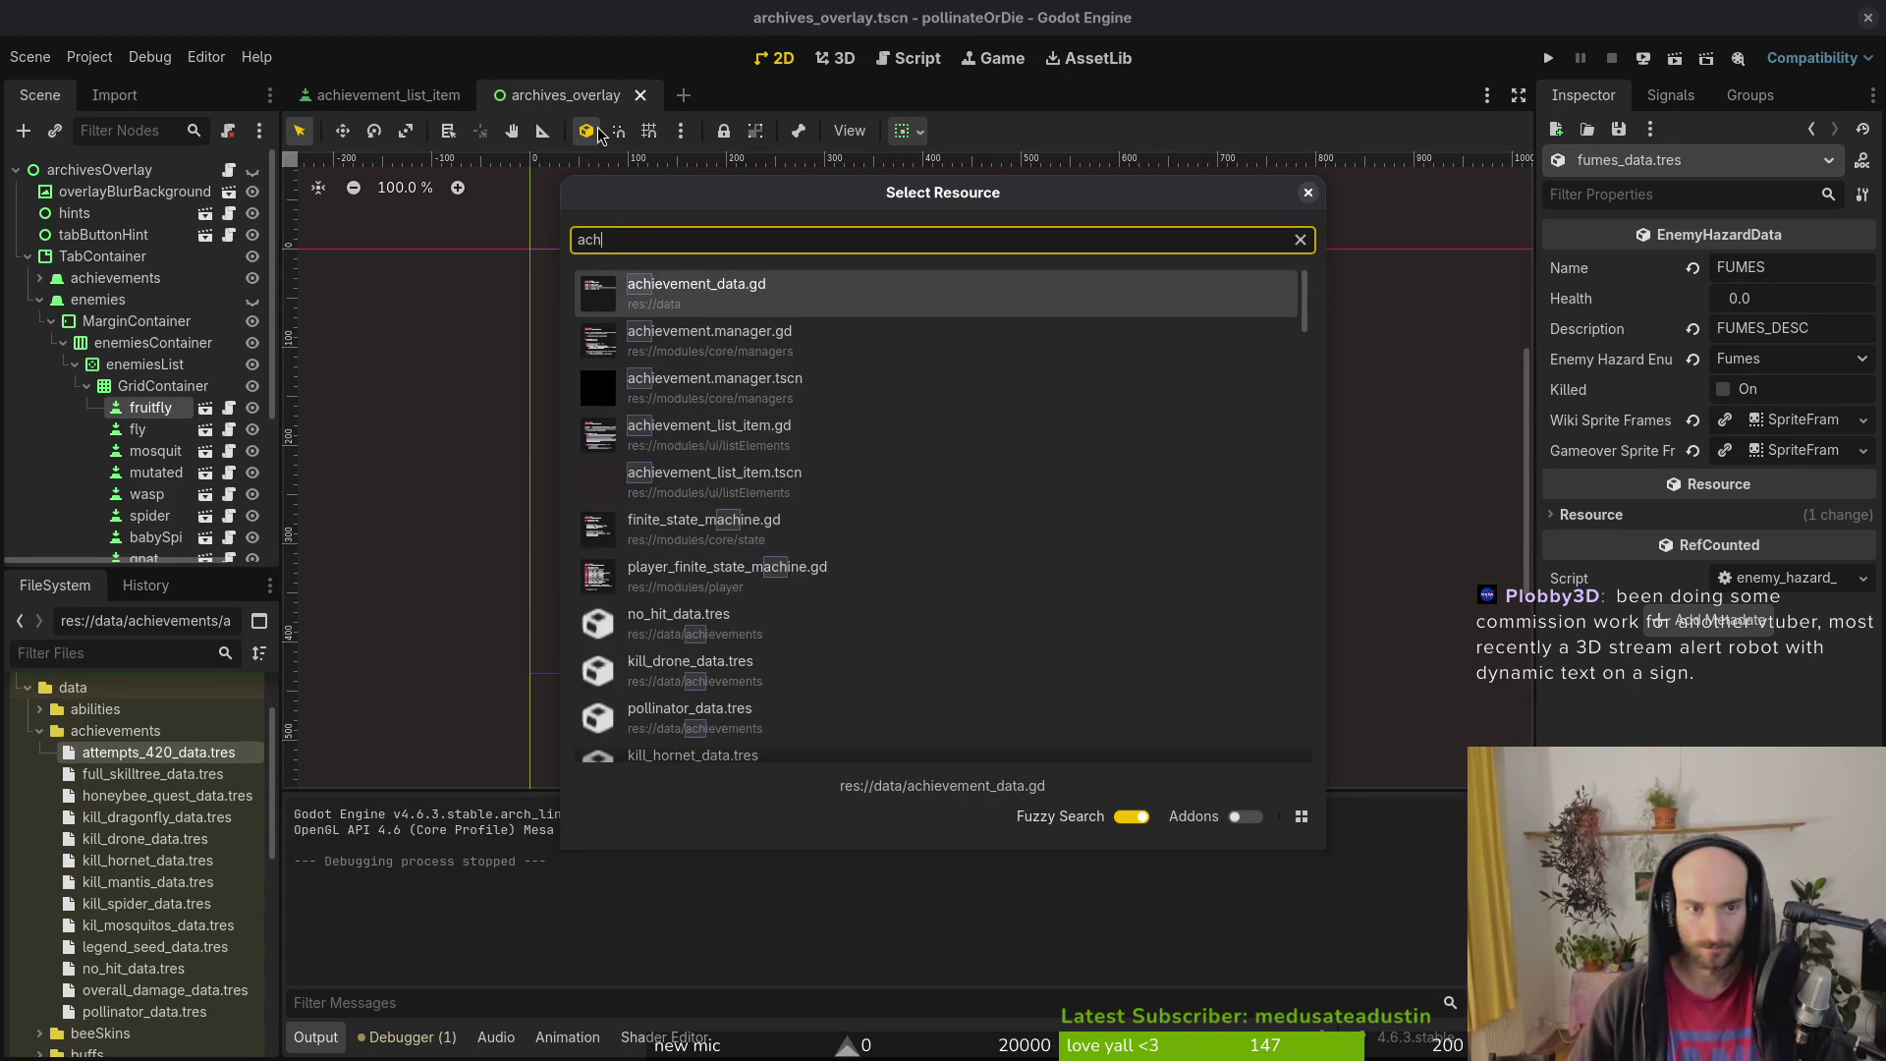
{"action": "key", "text": "Escape"}
{"action": "key", "text": "alt+shift+o"}
{"action": "type", "text": "ascimana"}
{"action": "key", "text": "Down"}
{"action": "key", "text": "Down"}
{"action": "key", "text": "Down"}
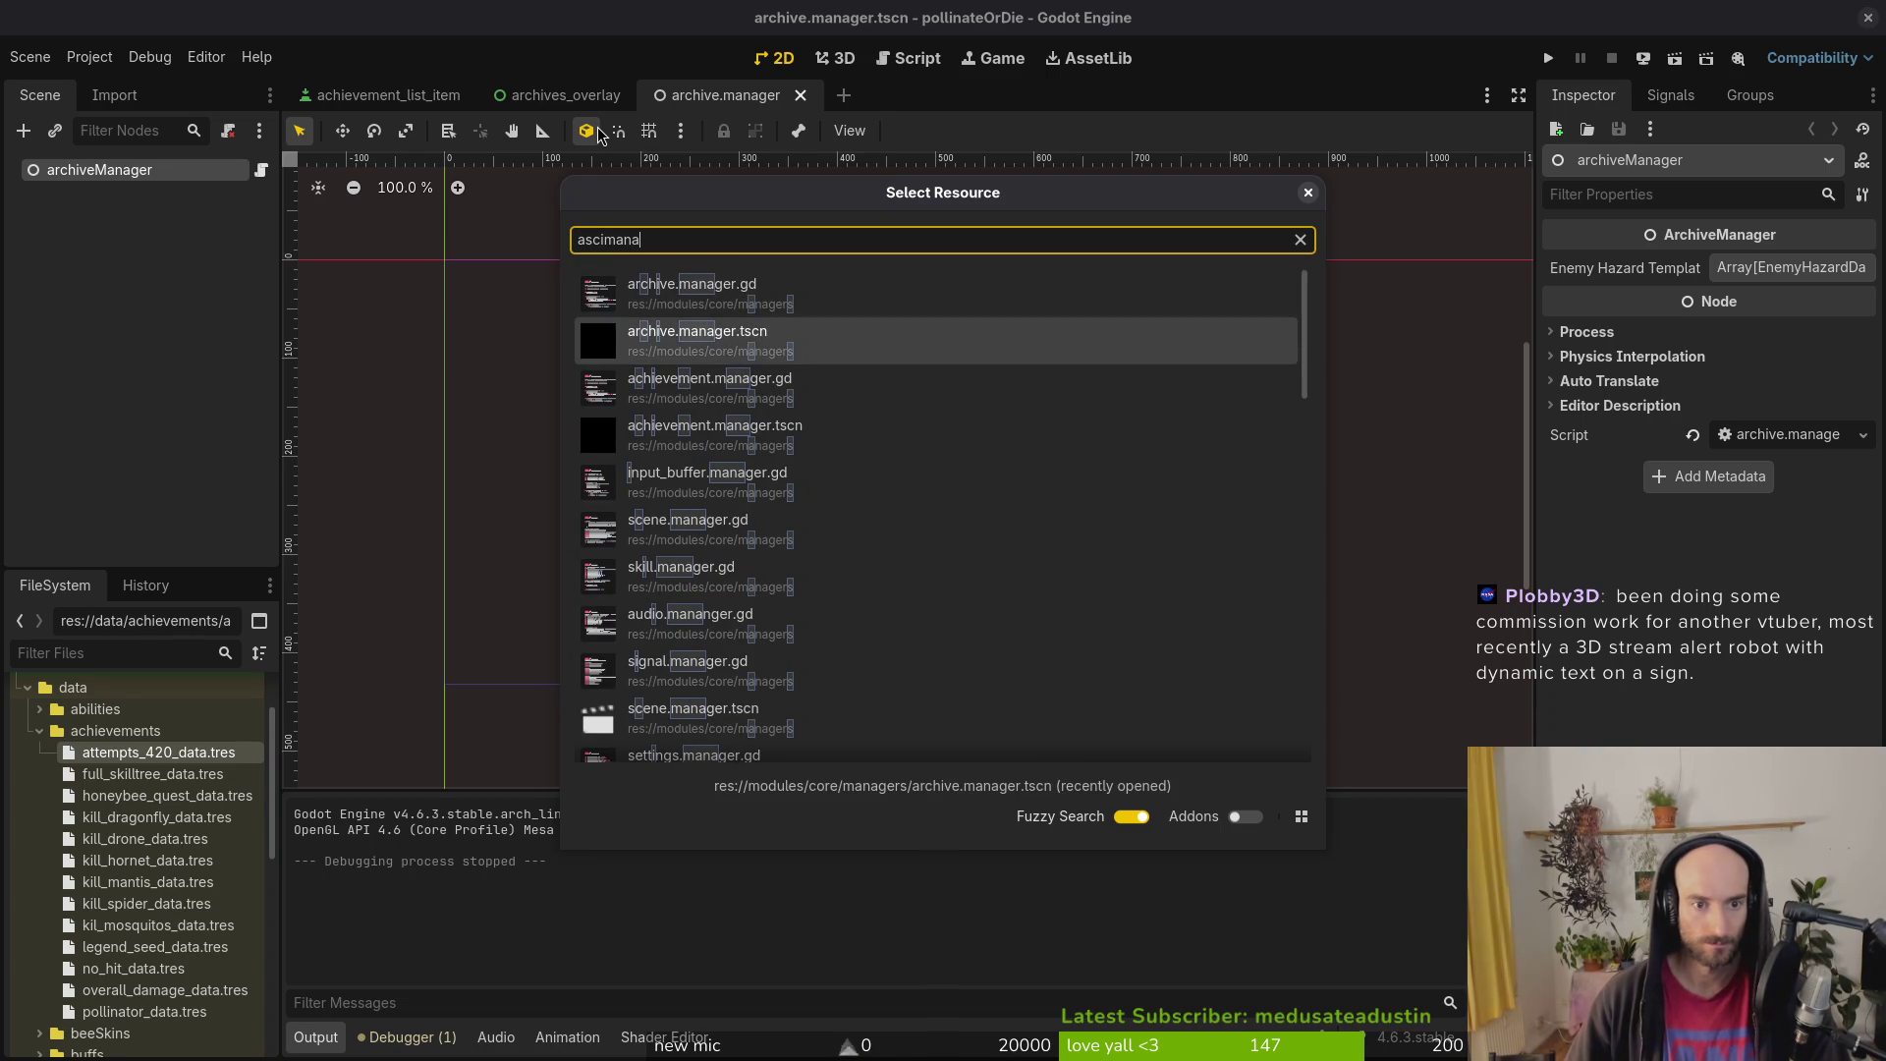
{"action": "key", "text": "Return"}
{"action": "middle_click", "coordinate": [761, 99]}
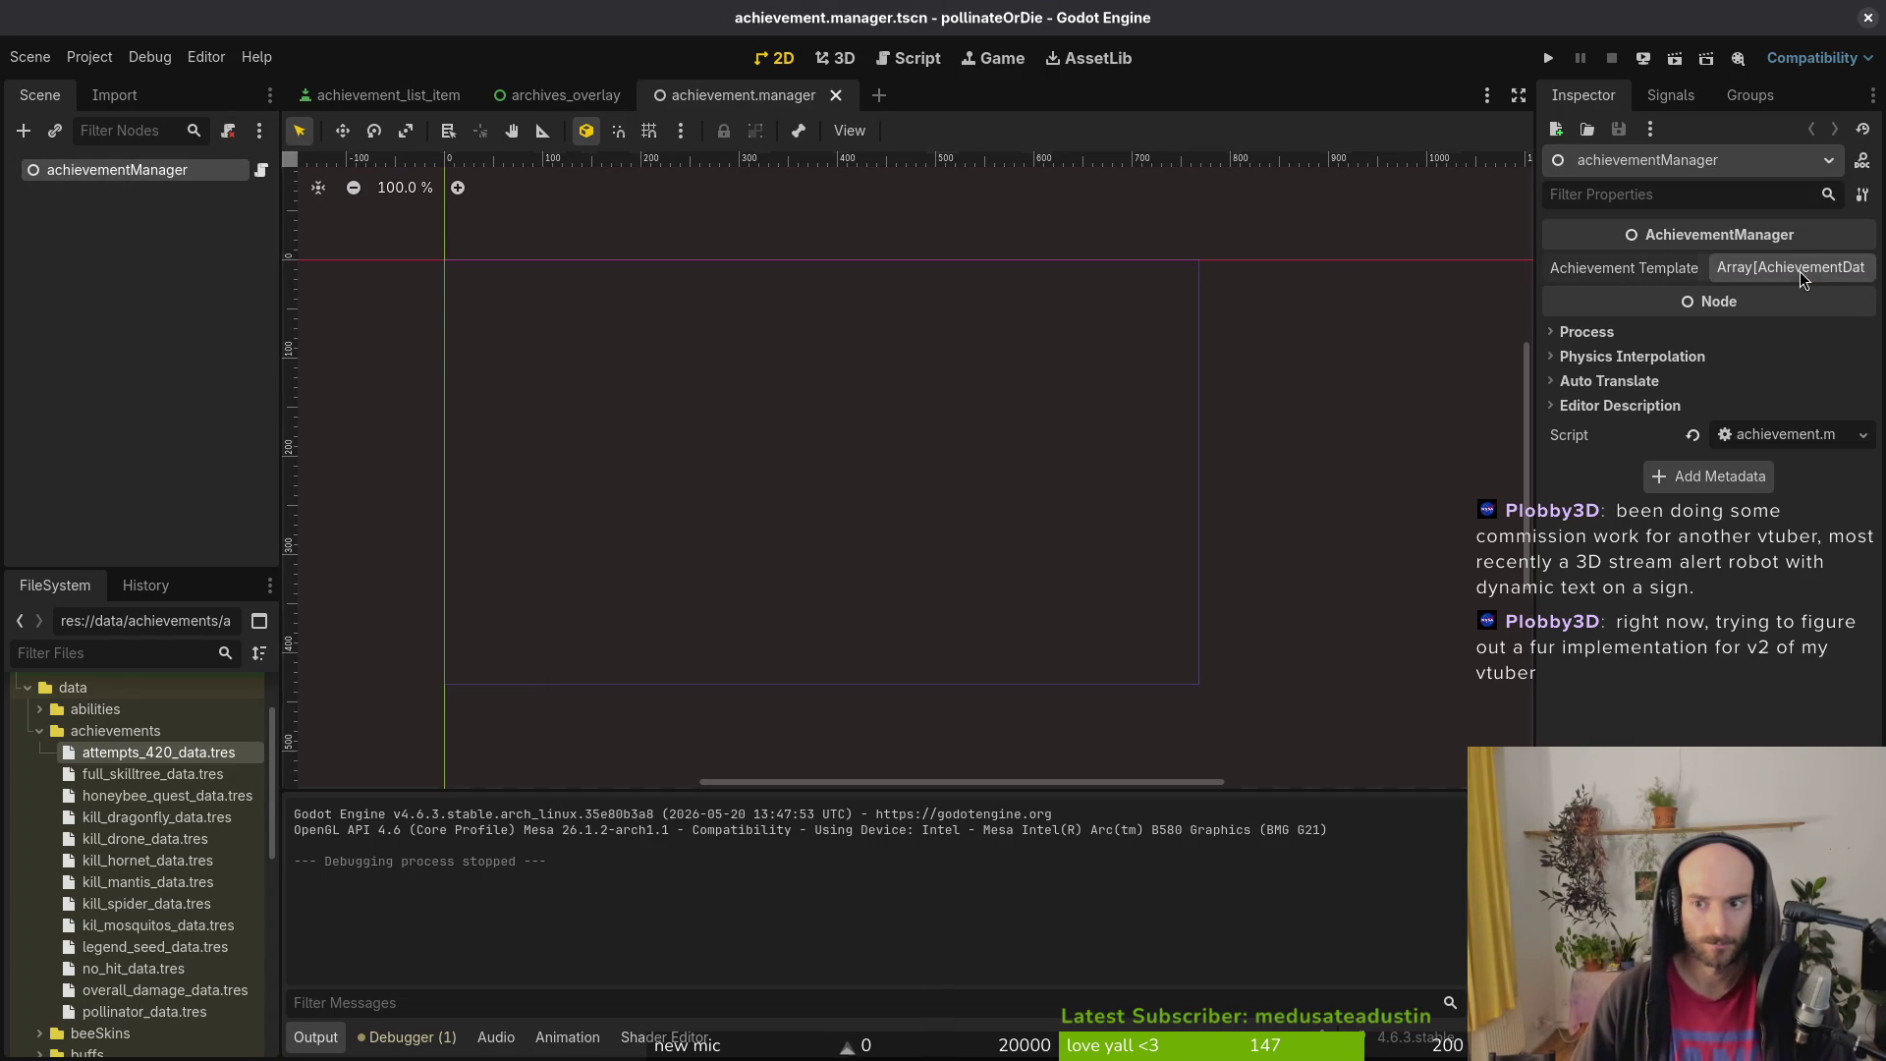
{"action": "left_click", "coordinate": [1789, 267]}
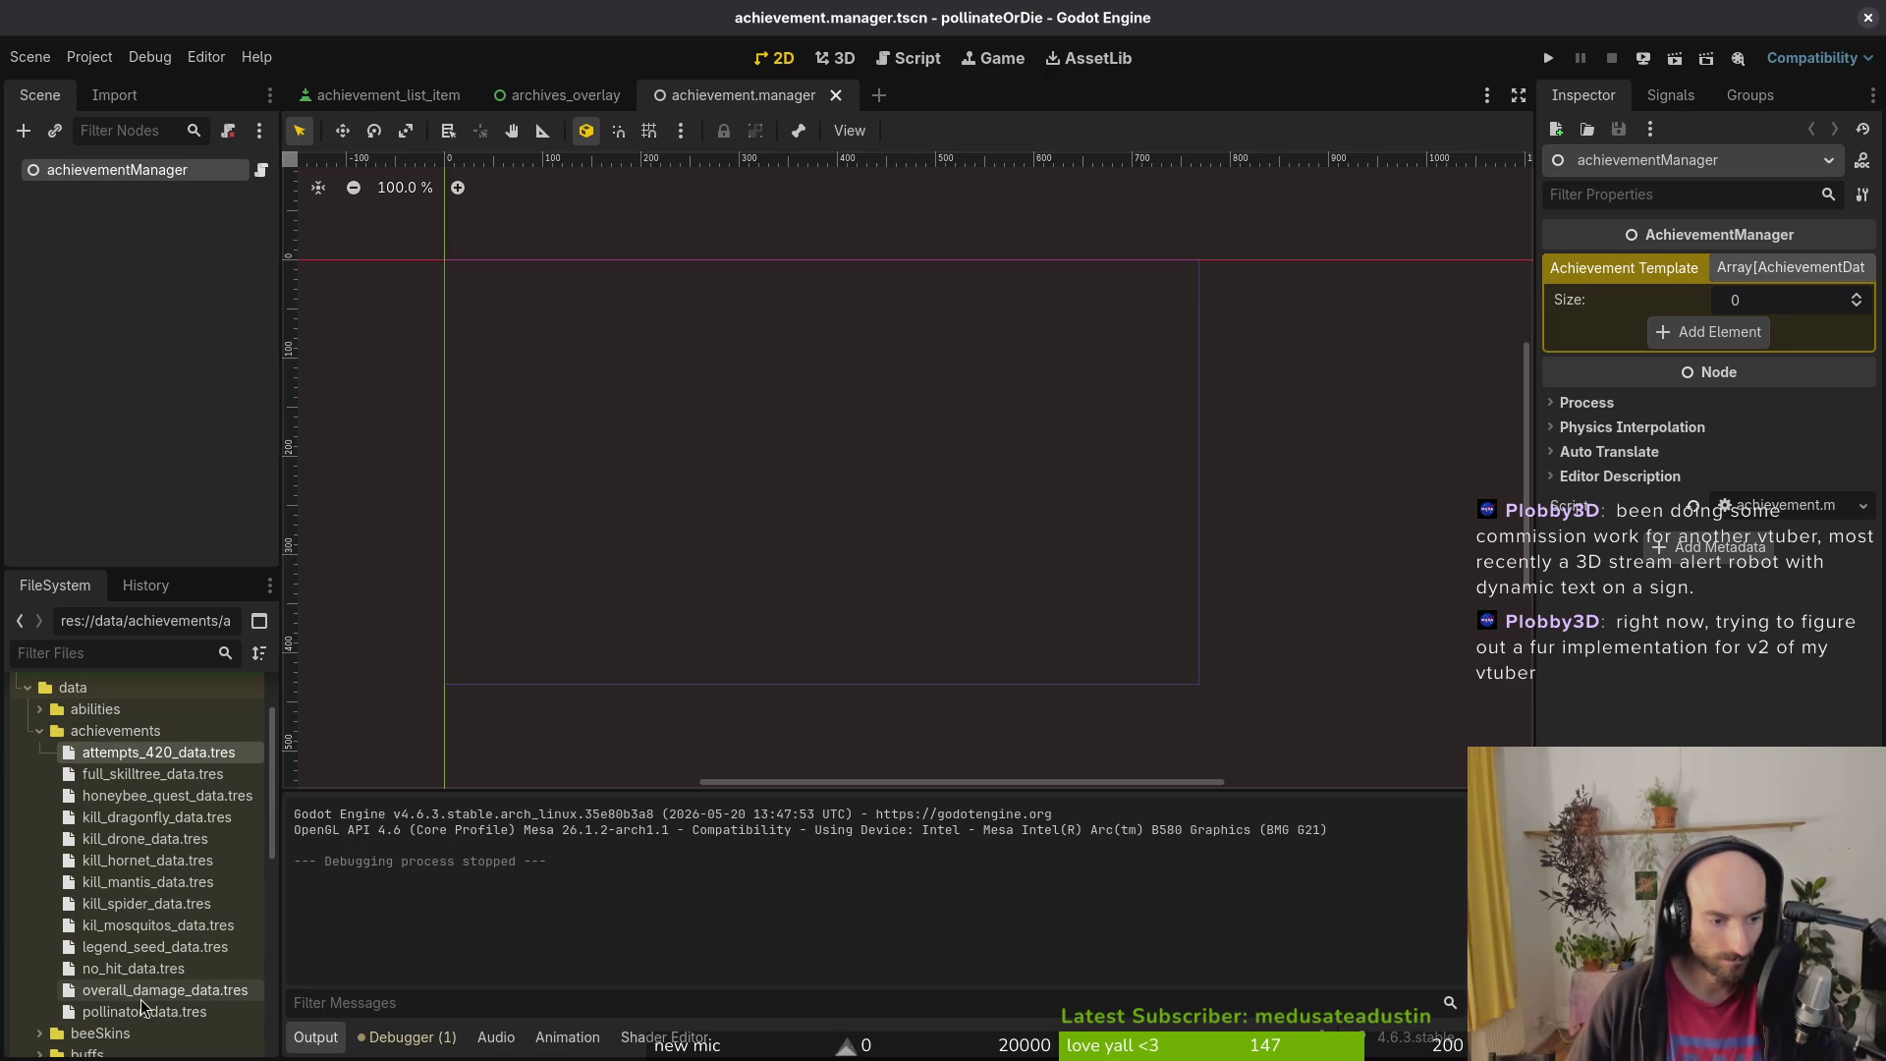
Step: Add kill_hornet, kill_mantis and kill_spider data files to the Achievement Template array
{"action": "left_click", "coordinate": [138, 860]}
{"action": "left_click", "coordinate": [135, 905], "text": "shift"}
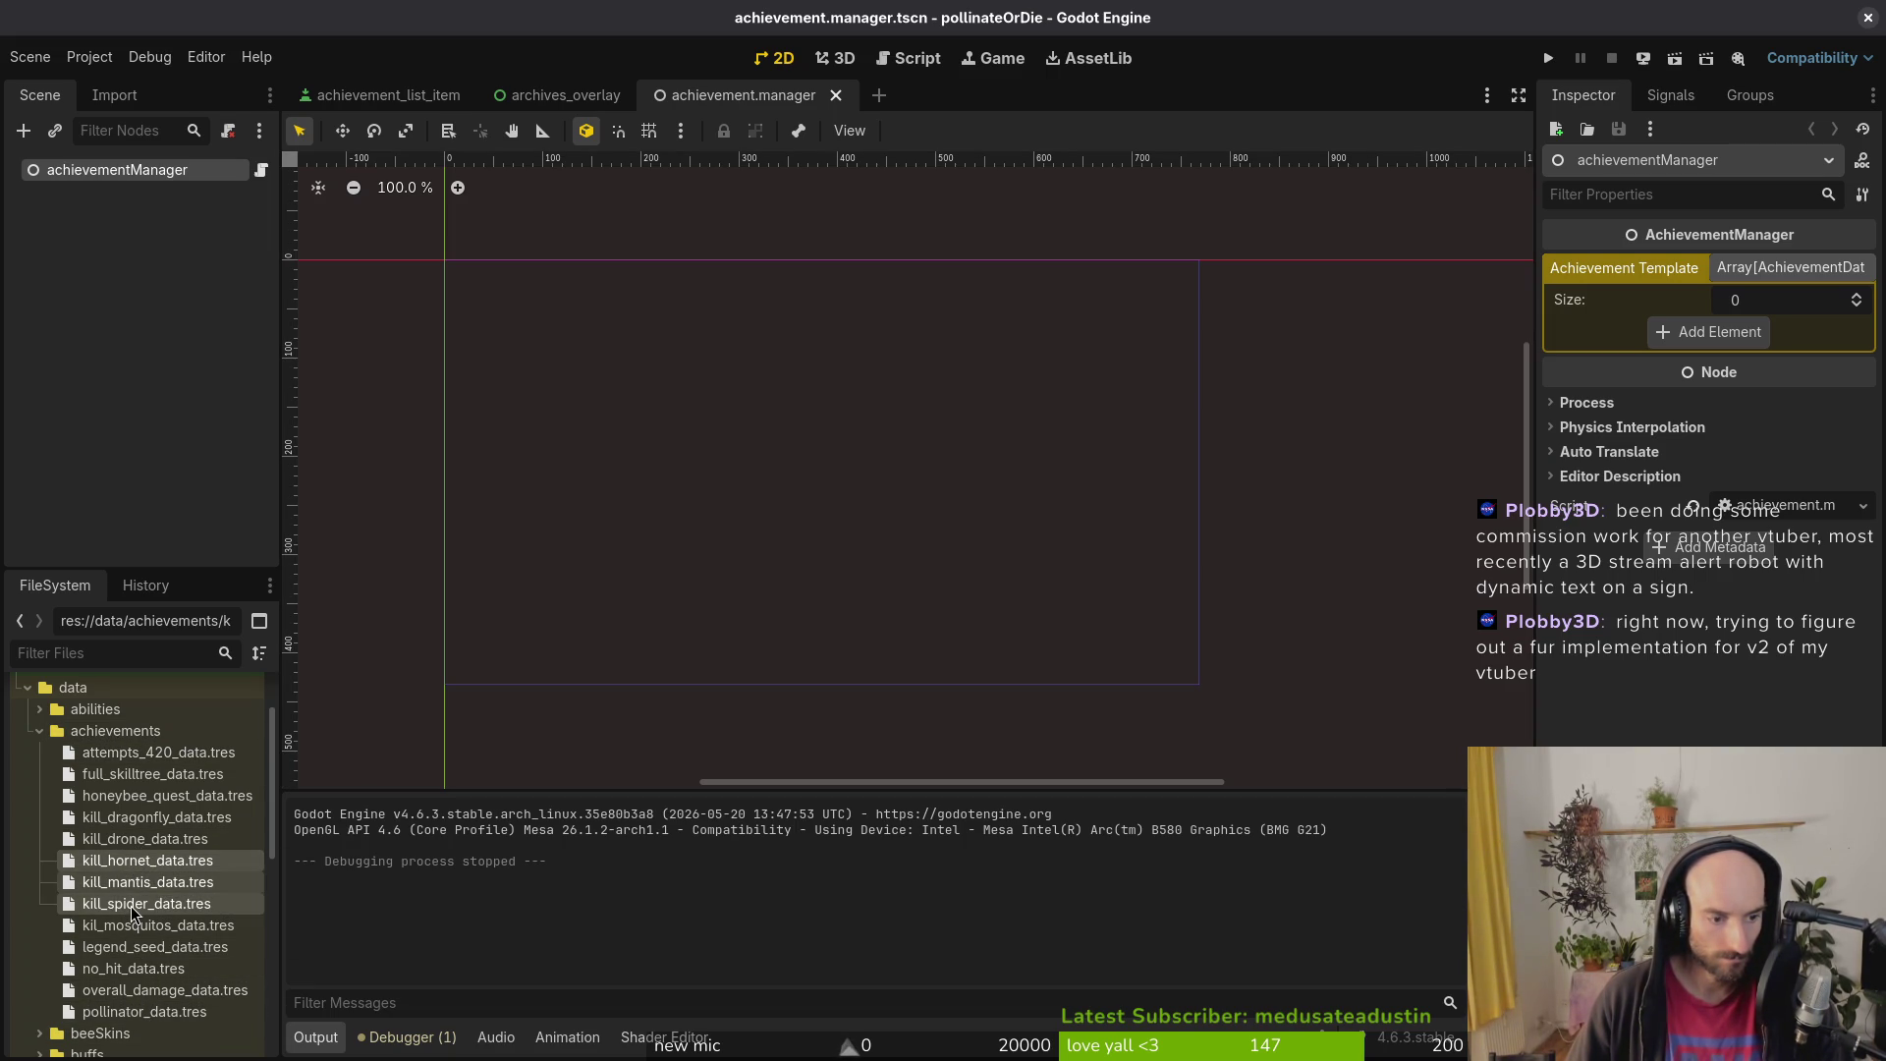
{"action": "mouse_move", "coordinate": [128, 869]}
{"action": "left_mouse_down"}
{"action": "mouse_move", "coordinate": [1591, 496]}
{"action": "mouse_move", "coordinate": [1709, 338]}
{"action": "left_mouse_up"}
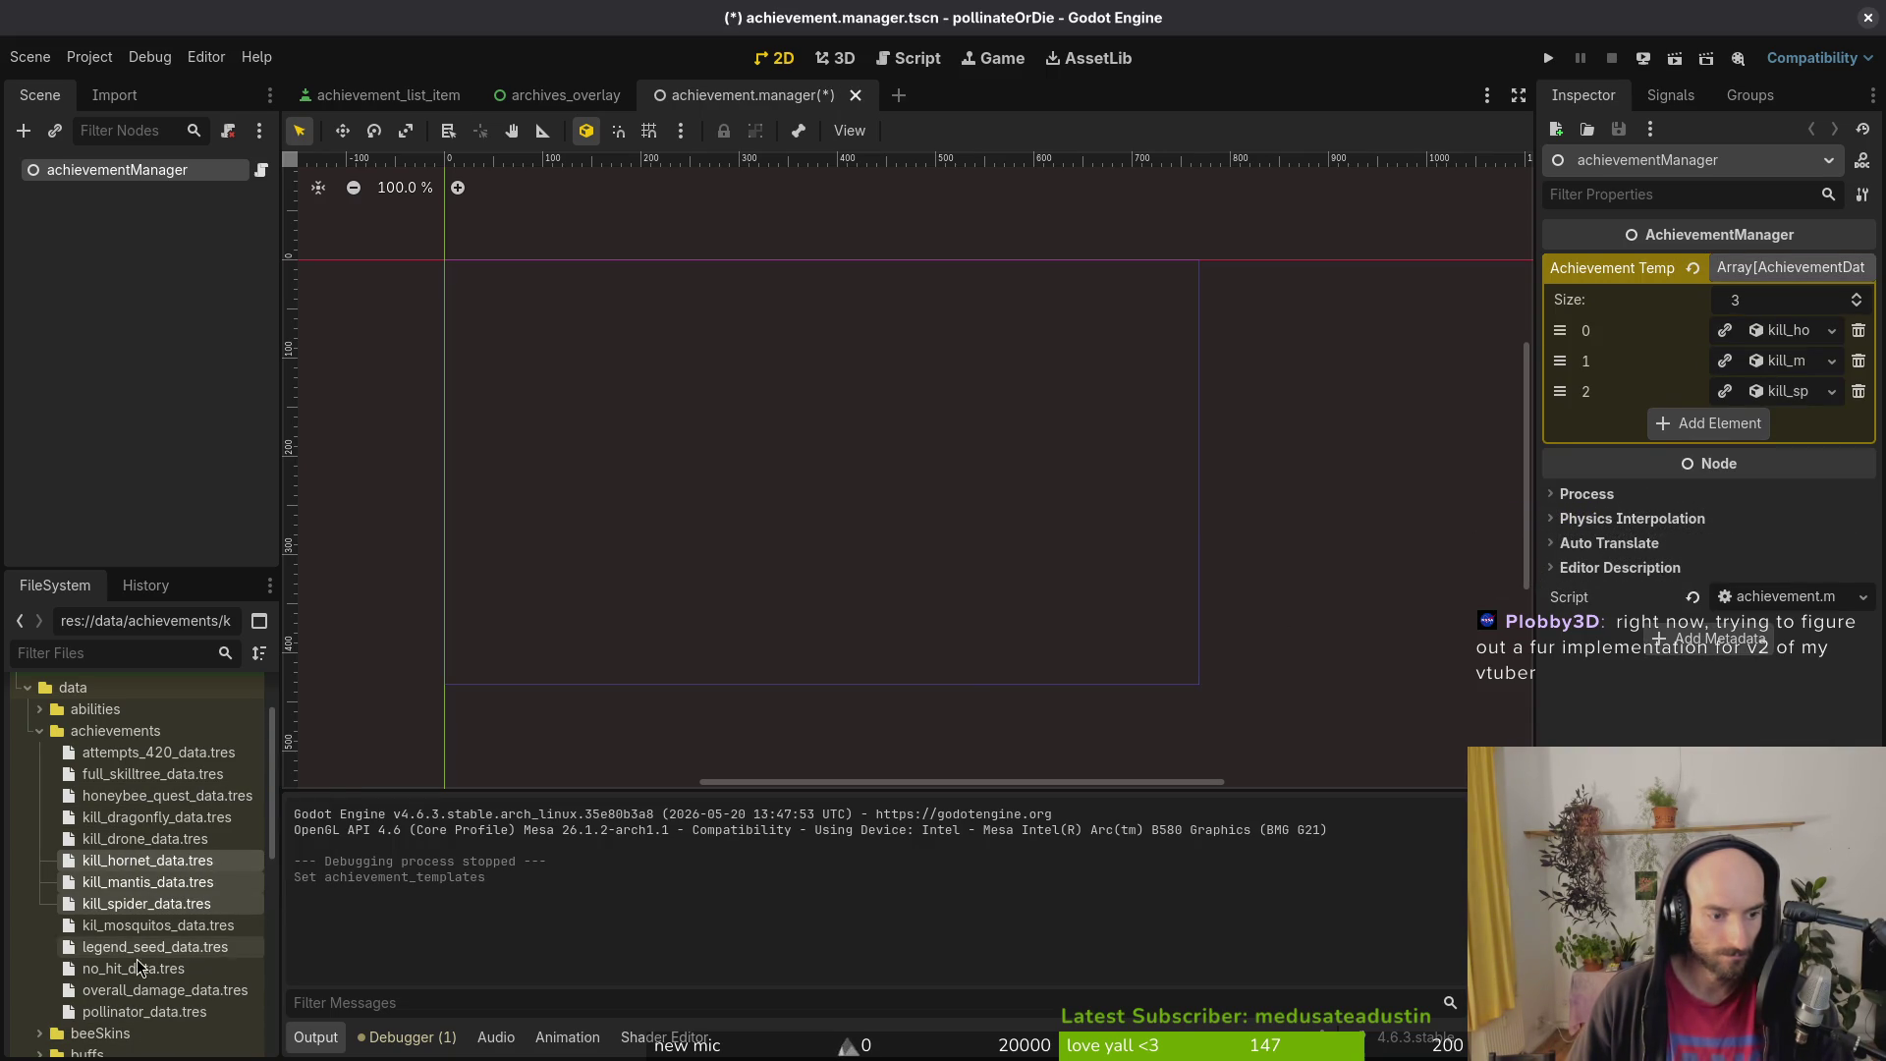
{"action": "left_click", "coordinate": [147, 753]}
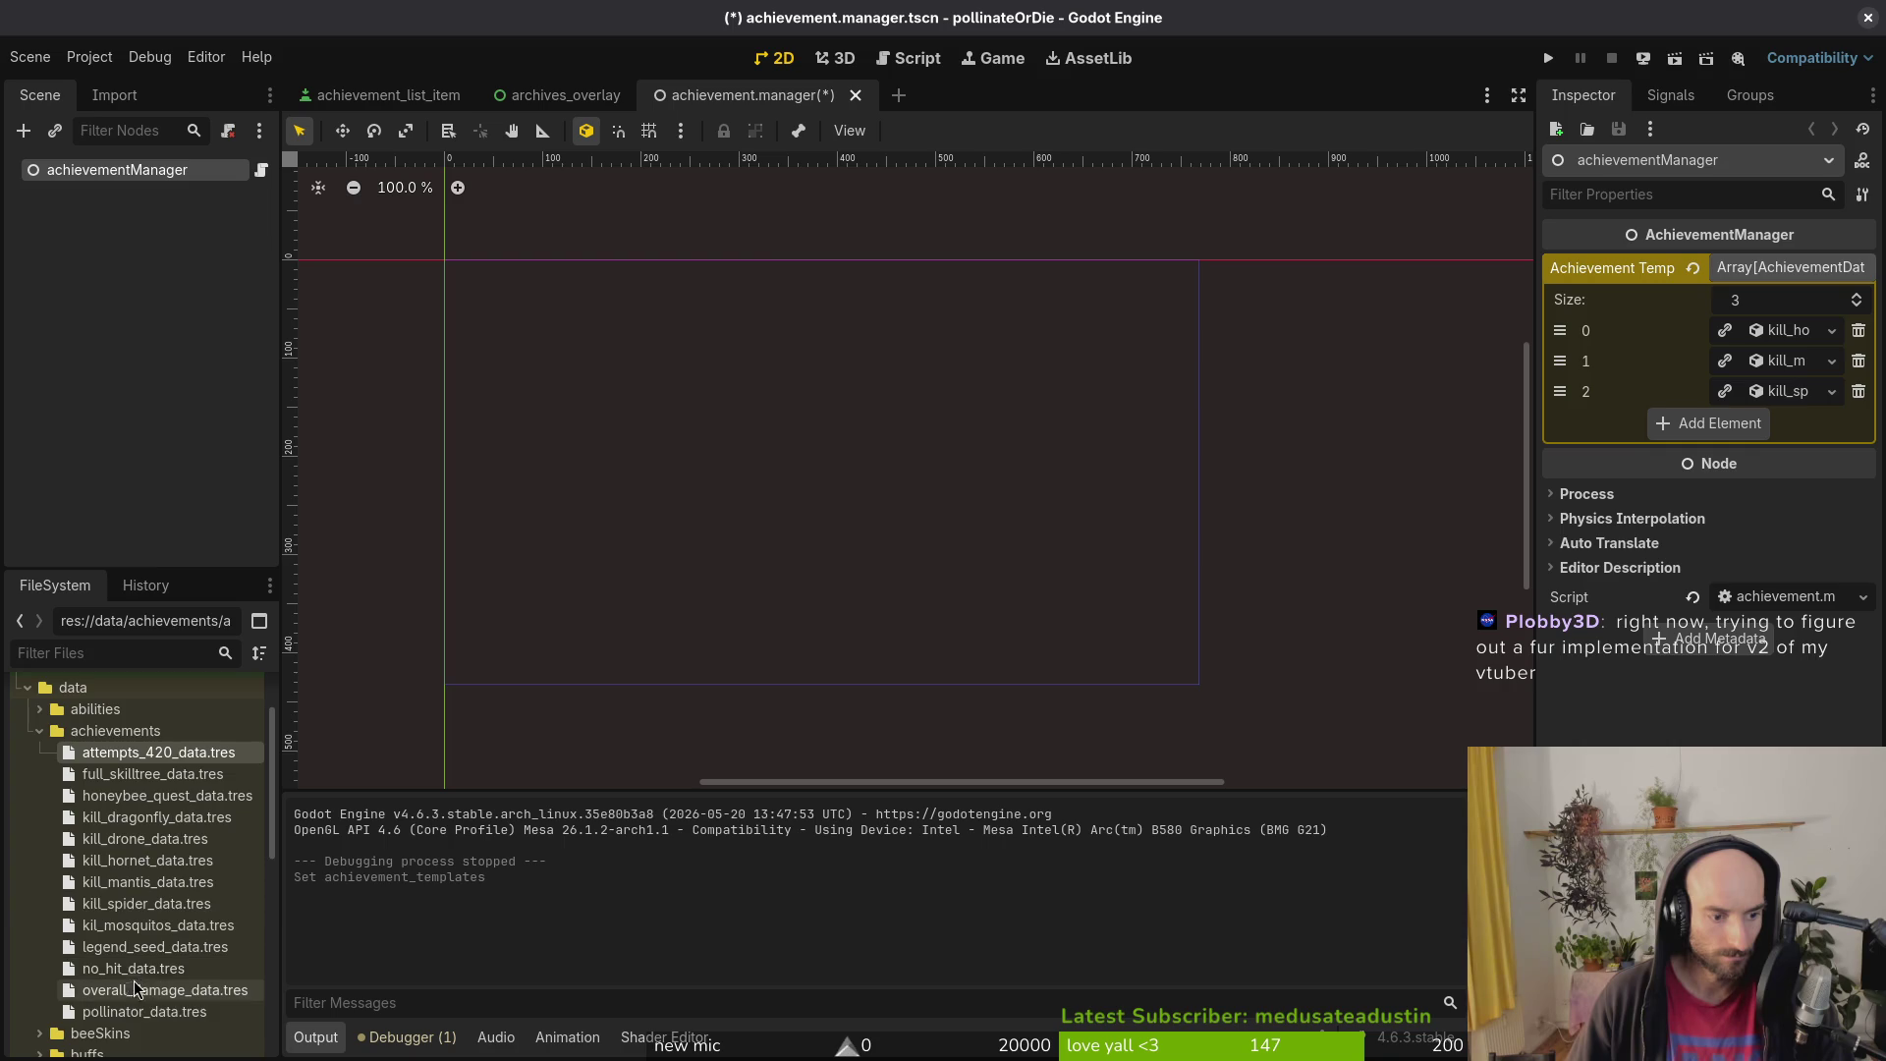
Step: Move start_game_data.tres into achievements, add it to the array, and place it first
{"action": "scroll", "coordinate": [163, 980], "scroll_direction": "down", "scroll_amount": 3}
{"action": "scroll", "coordinate": [163, 981], "scroll_direction": "down", "scroll_amount": 7}
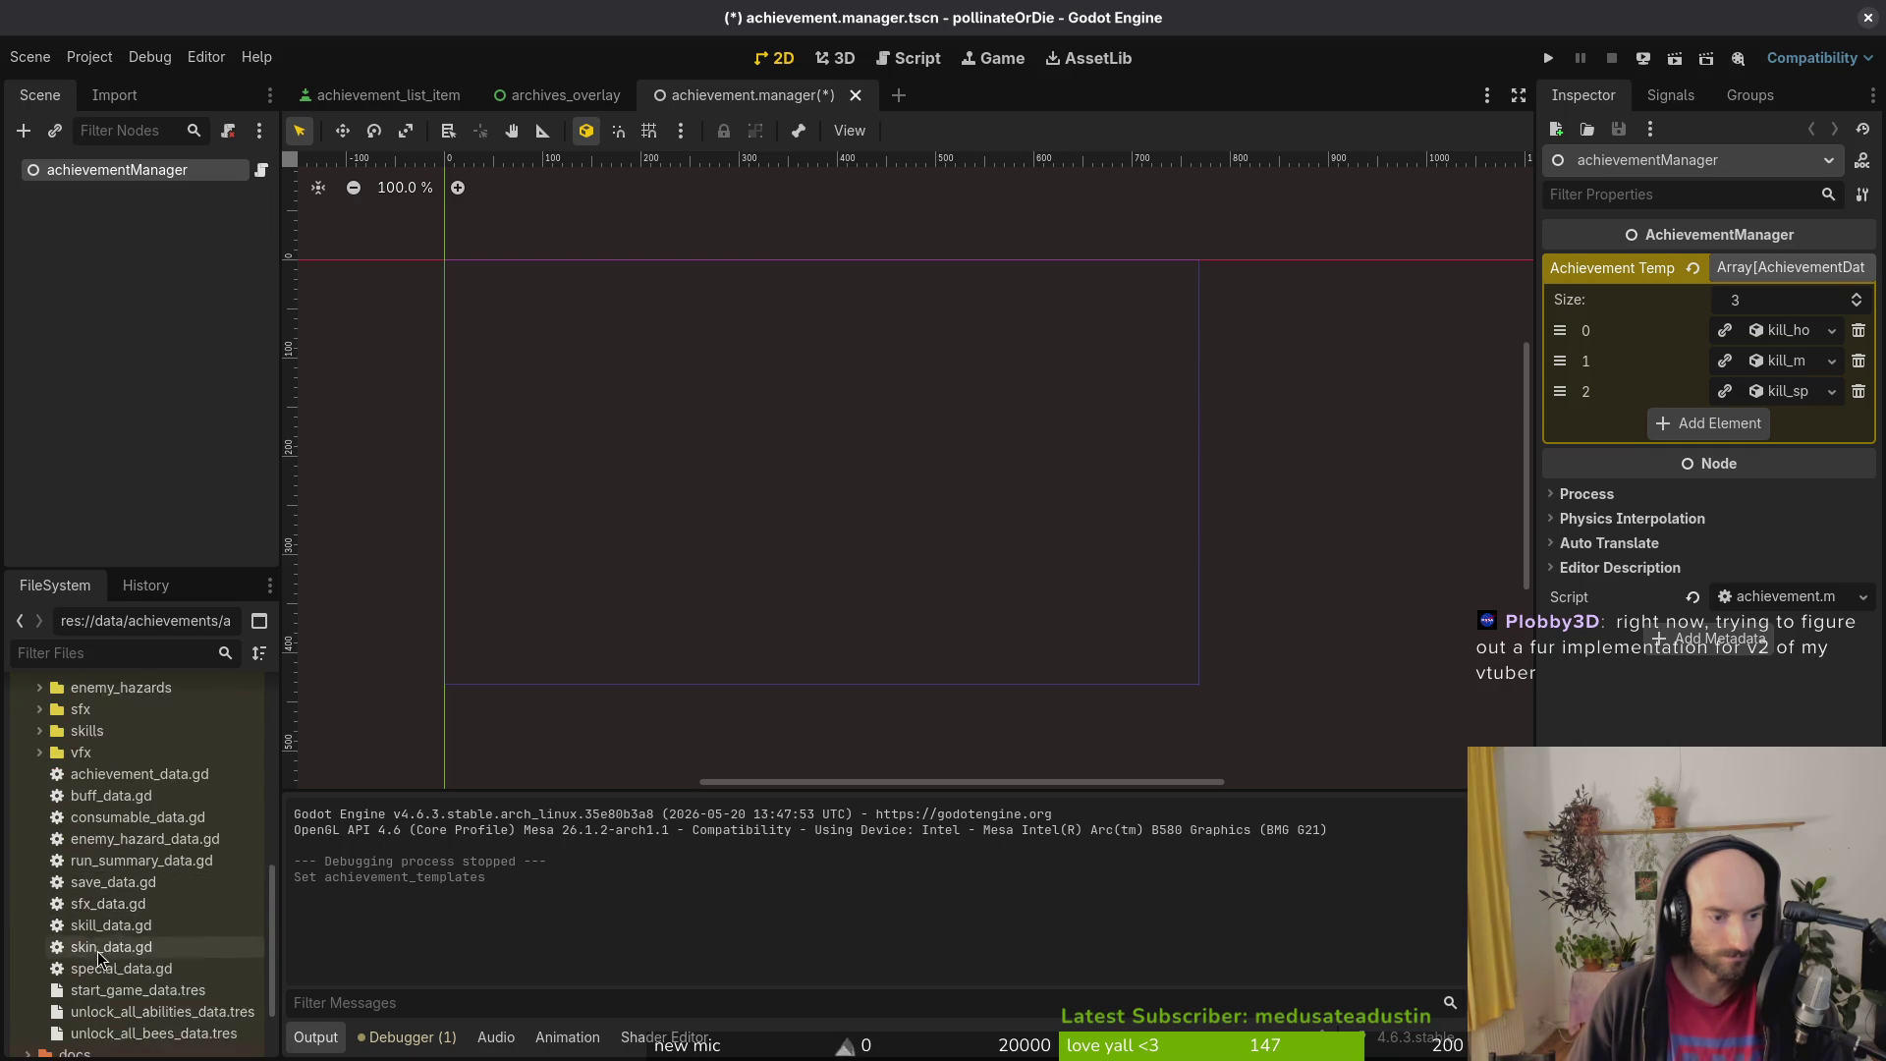
{"action": "left_click", "coordinate": [105, 949]}
{"action": "left_click", "coordinate": [108, 986], "text": "shift"}
{"action": "mouse_move", "coordinate": [113, 948]}
{"action": "left_mouse_down"}
{"action": "mouse_move", "coordinate": [163, 868]}
{"action": "mouse_move", "coordinate": [196, 898]}
{"action": "mouse_move", "coordinate": [1768, 437]}
{"action": "mouse_move", "coordinate": [1688, 433]}
{"action": "left_mouse_up"}
{"action": "scroll", "coordinate": [163, 868], "scroll_direction": "up", "scroll_amount": 5}
{"action": "scroll", "coordinate": [165, 876], "scroll_direction": "up", "scroll_amount": 1}
{"action": "left_click", "coordinate": [1047, 557]}
{"action": "left_click_drag", "start_coordinate": [1574, 432], "coordinate": [1572, 330]}
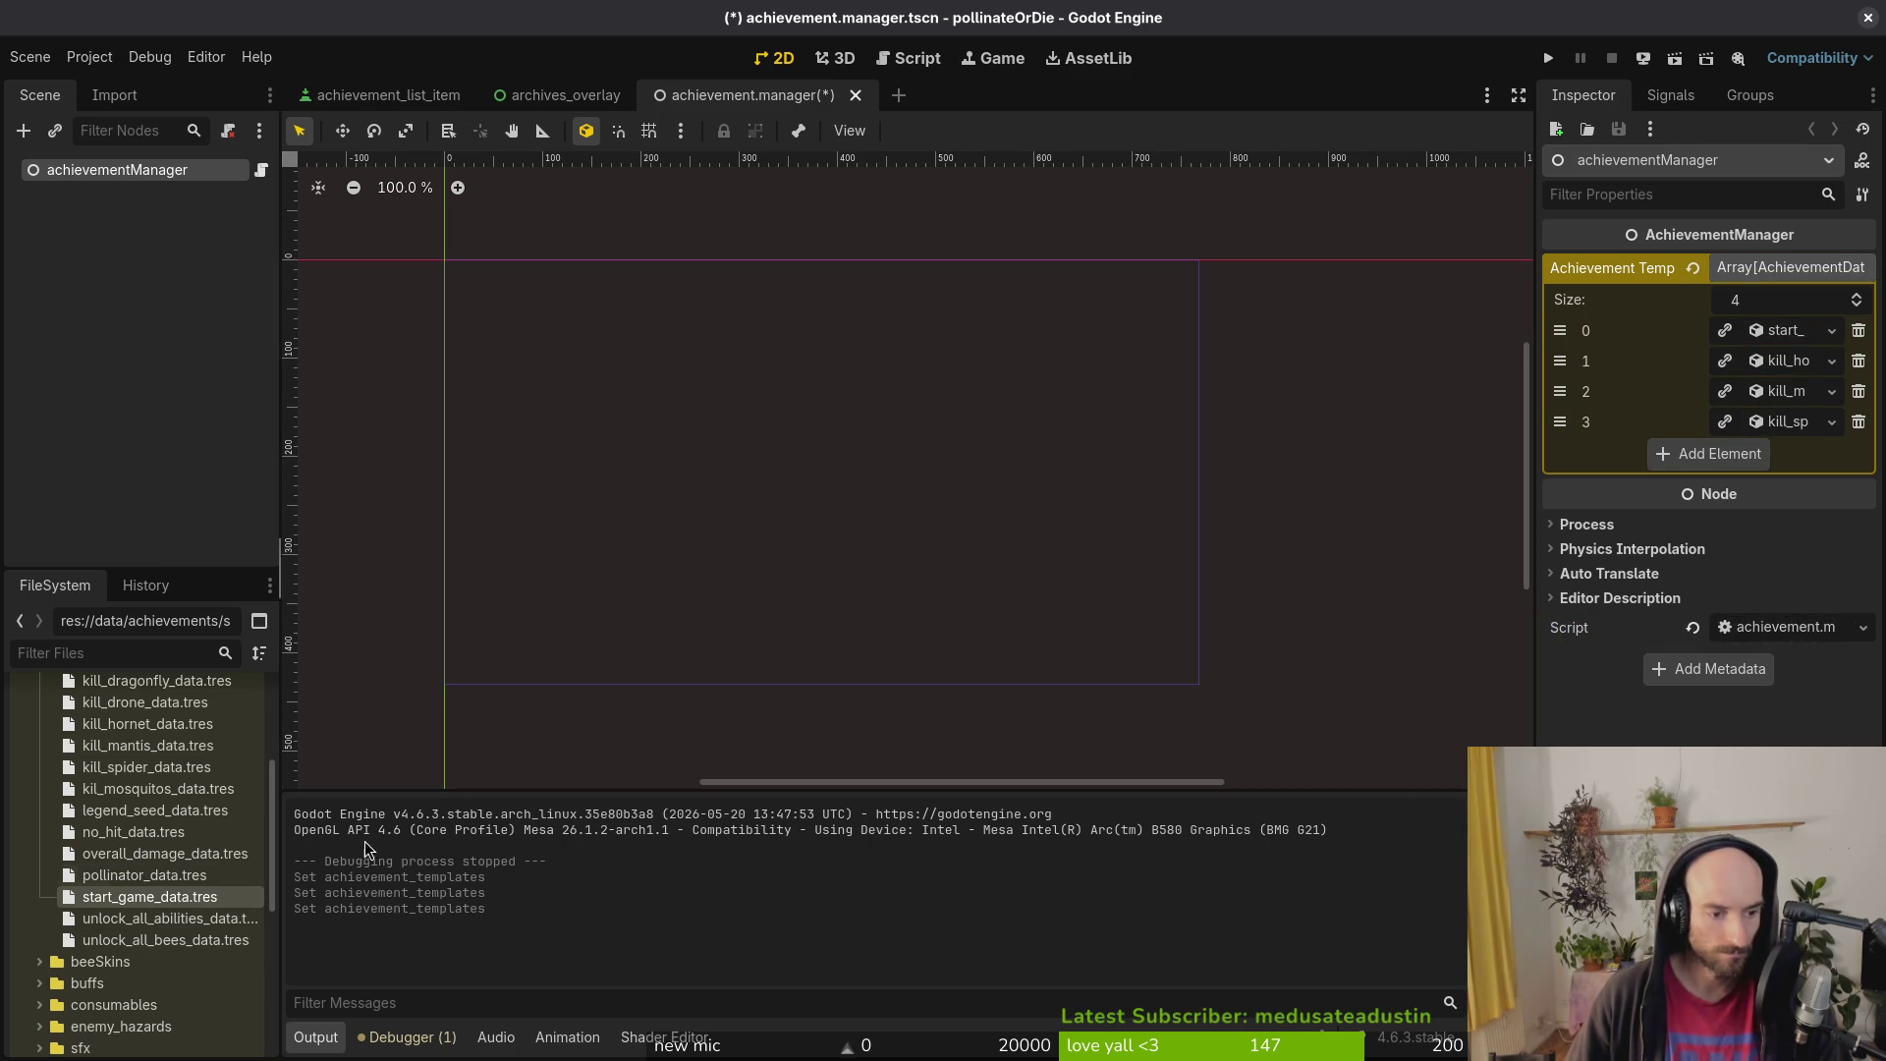
{"action": "left_click", "coordinate": [1784, 332]}
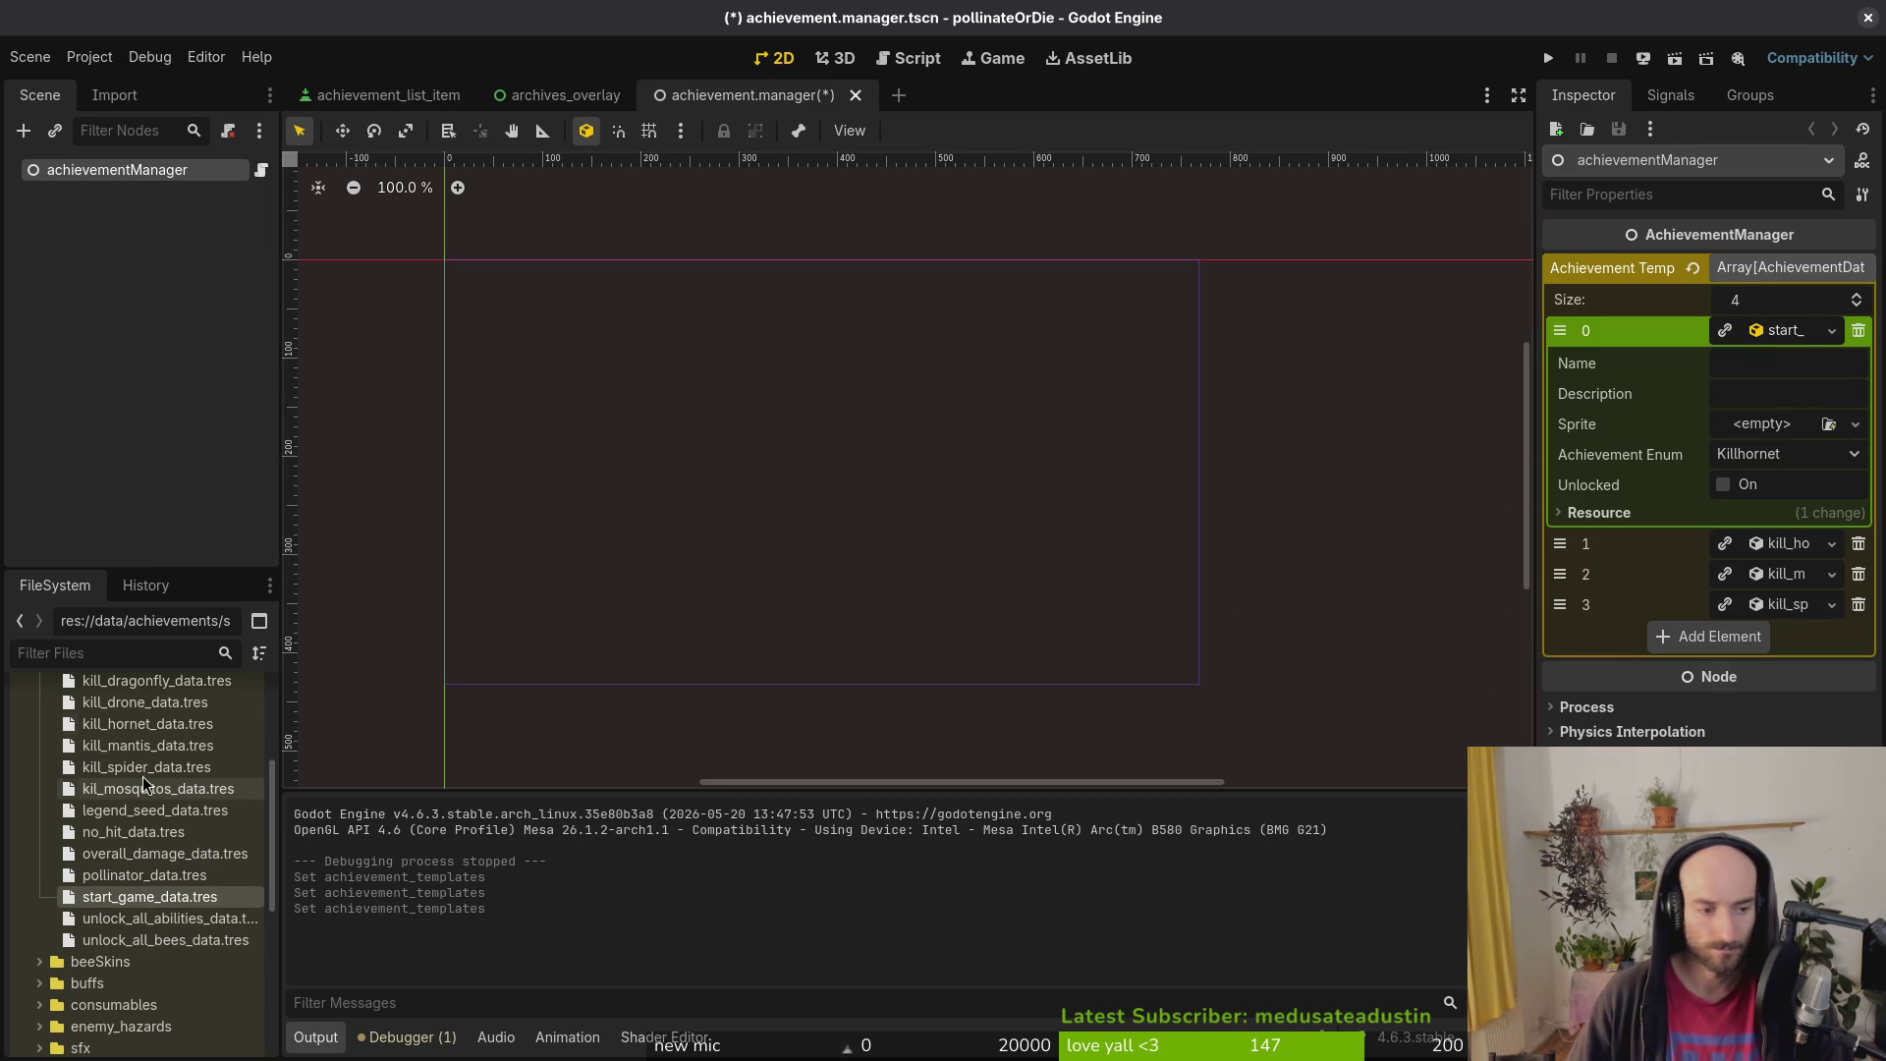
Step: Set start_game_data's Name to ACHIEVE_STARTGAME and Description to ACHIEVE_STARTGAME_DESC
{"action": "double_click", "coordinate": [149, 895]}
{"action": "left_click", "coordinate": [1777, 280]}
{"action": "type", "text": "START_GAME"}
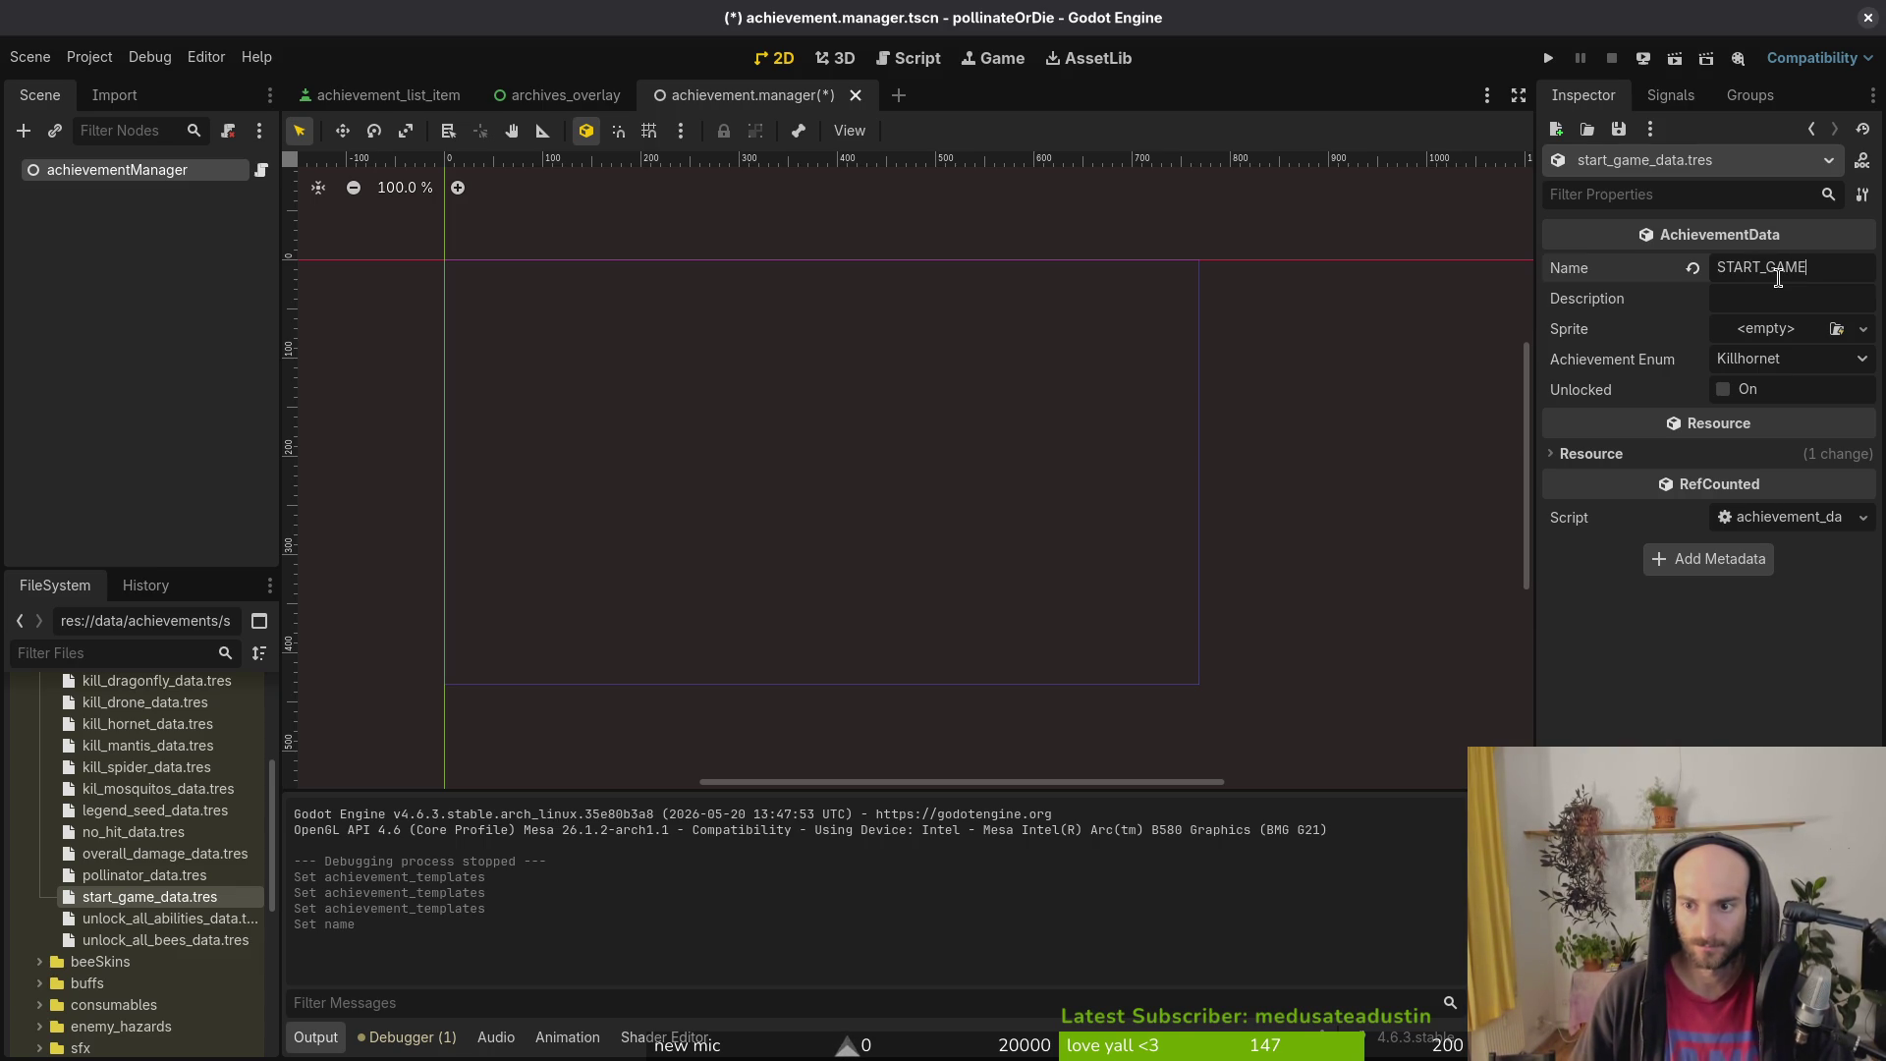
{"action": "key", "text": "Tab"}
{"action": "type", "text": "START_GAME_DESC"}
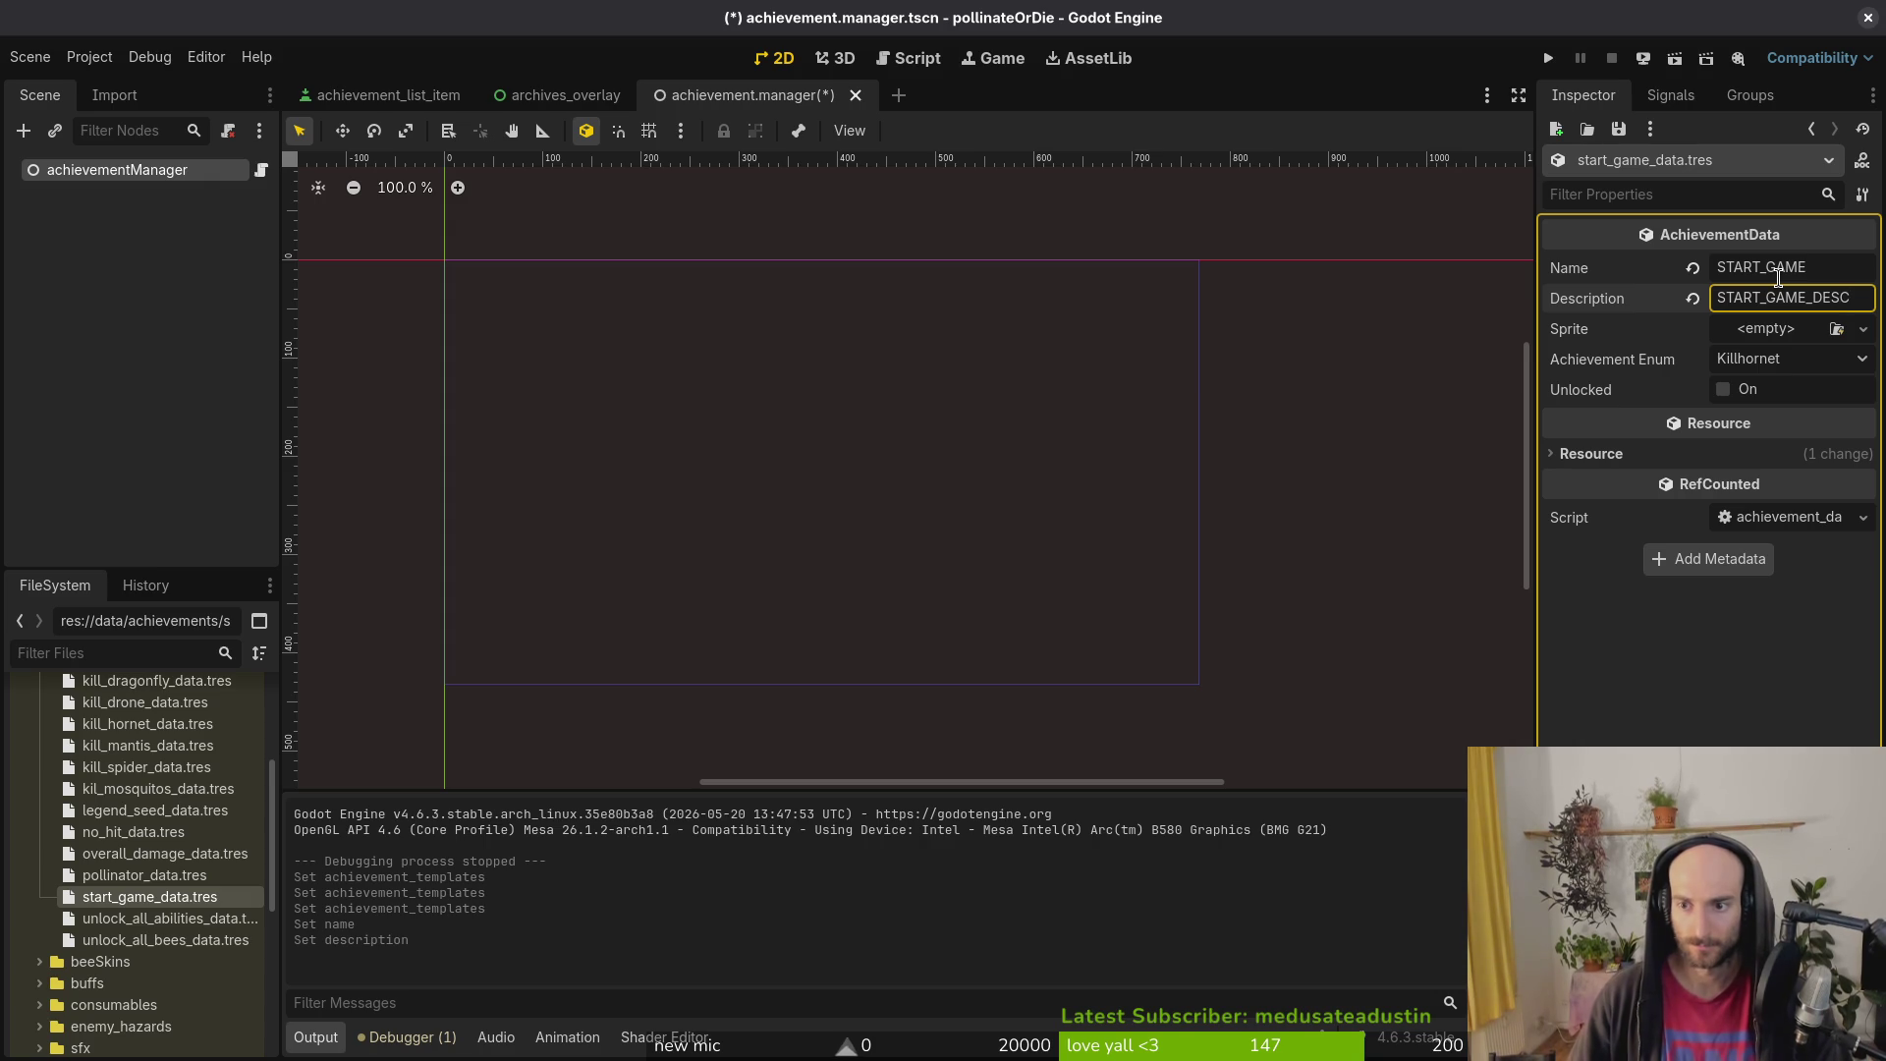
{"action": "left_click", "coordinate": [1831, 266]}
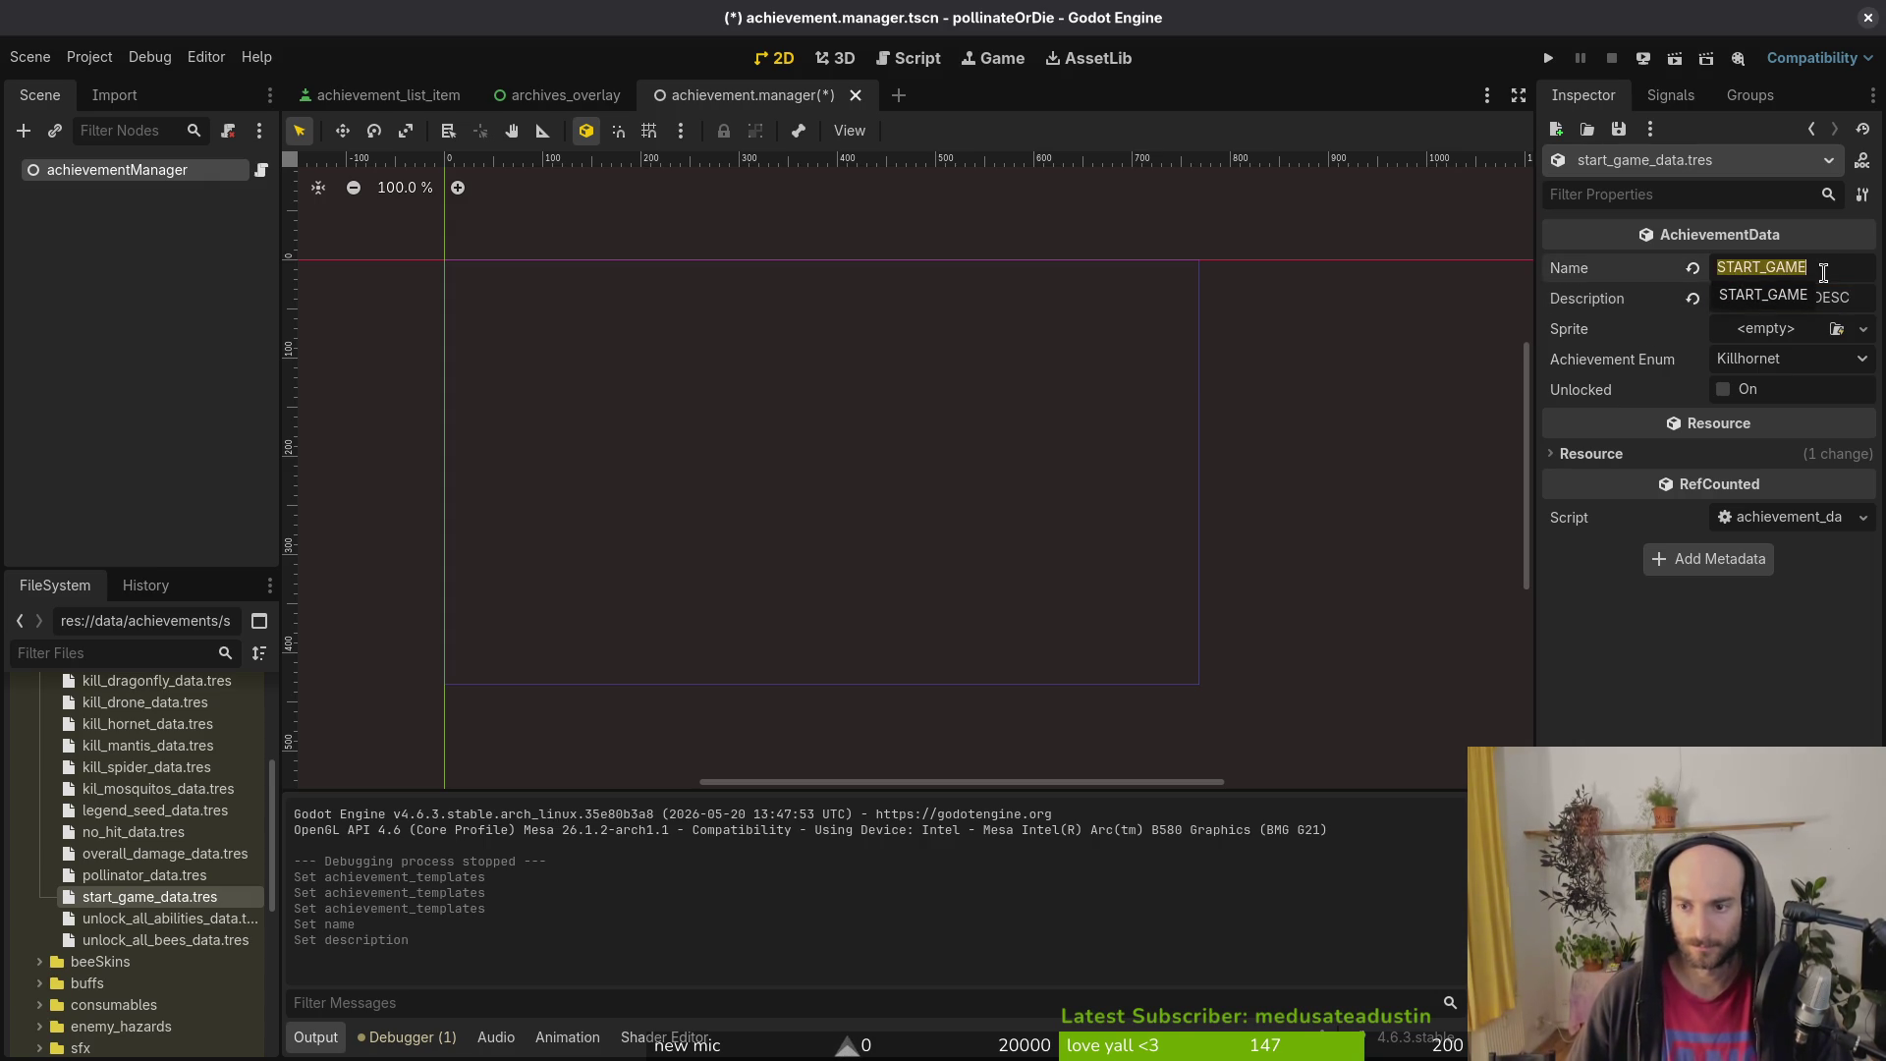
{"action": "type", "text": "ACHIEVE_"}
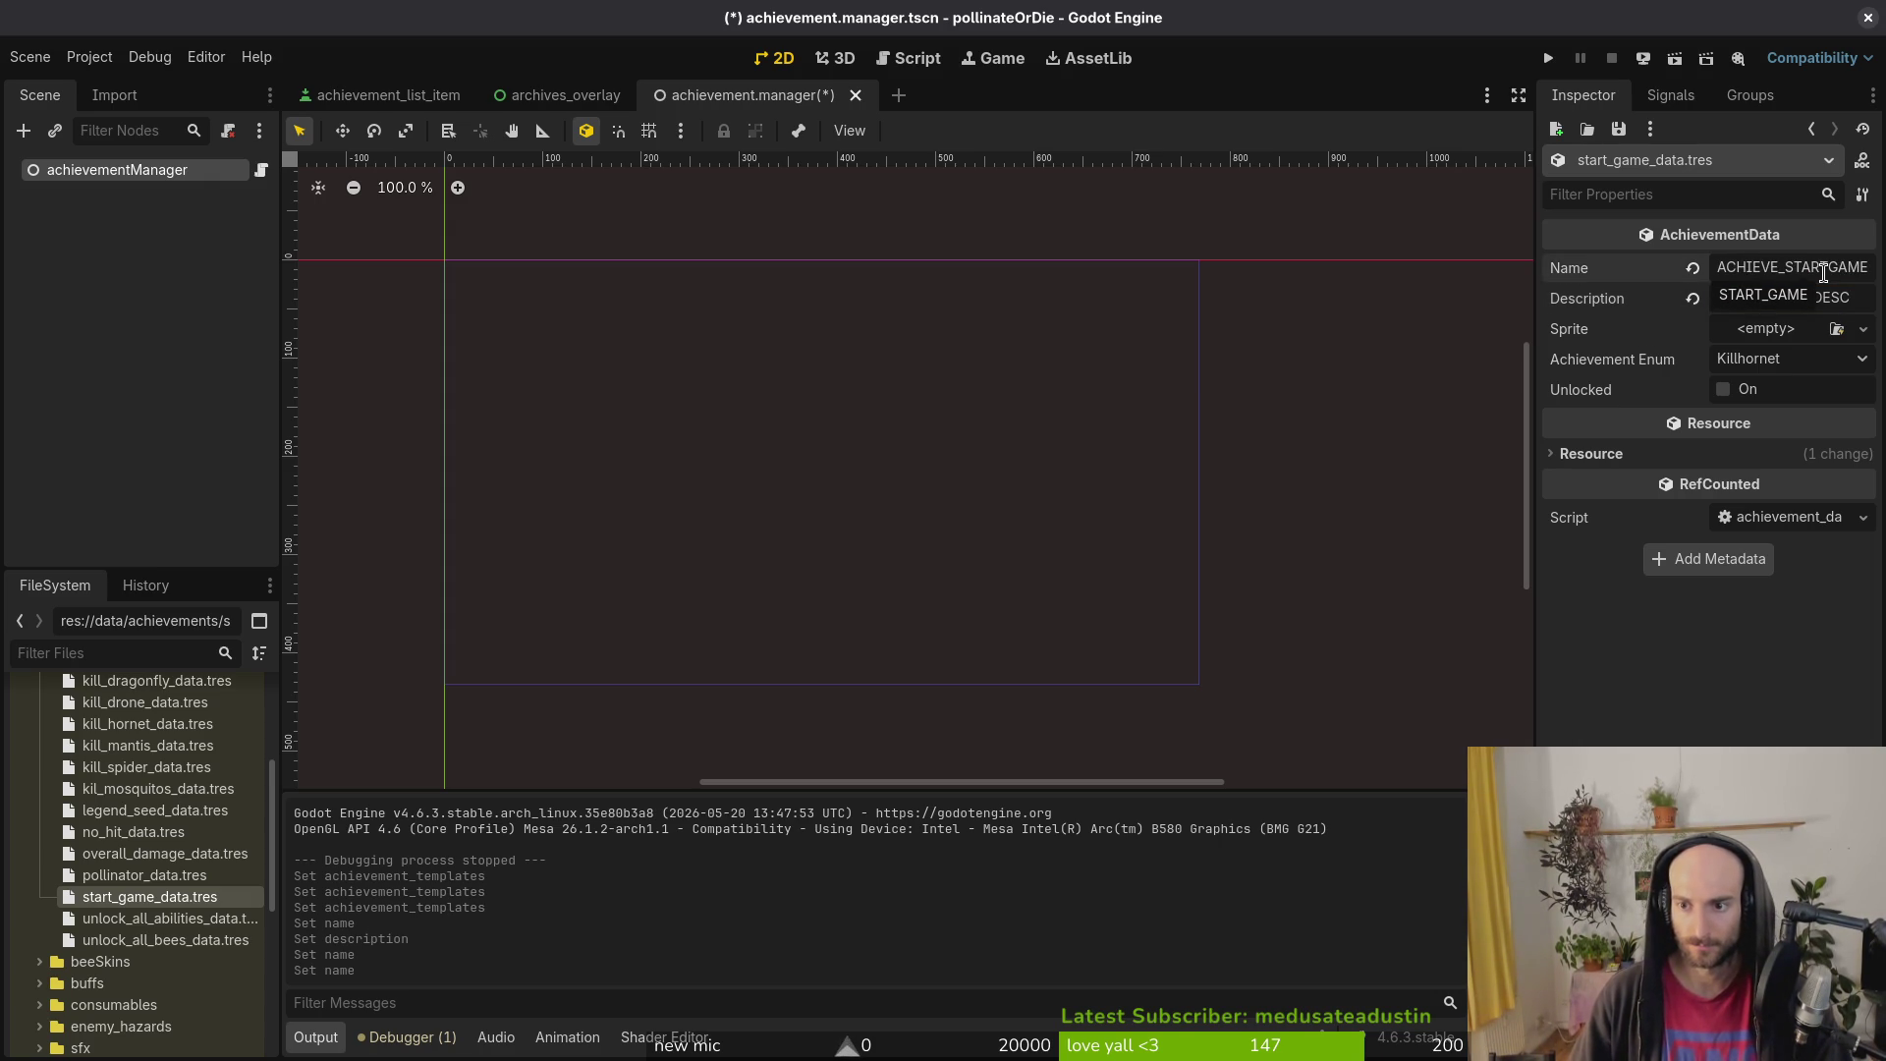
{"action": "key", "text": "Tab"}
{"action": "key", "text": "ctrl+v"}
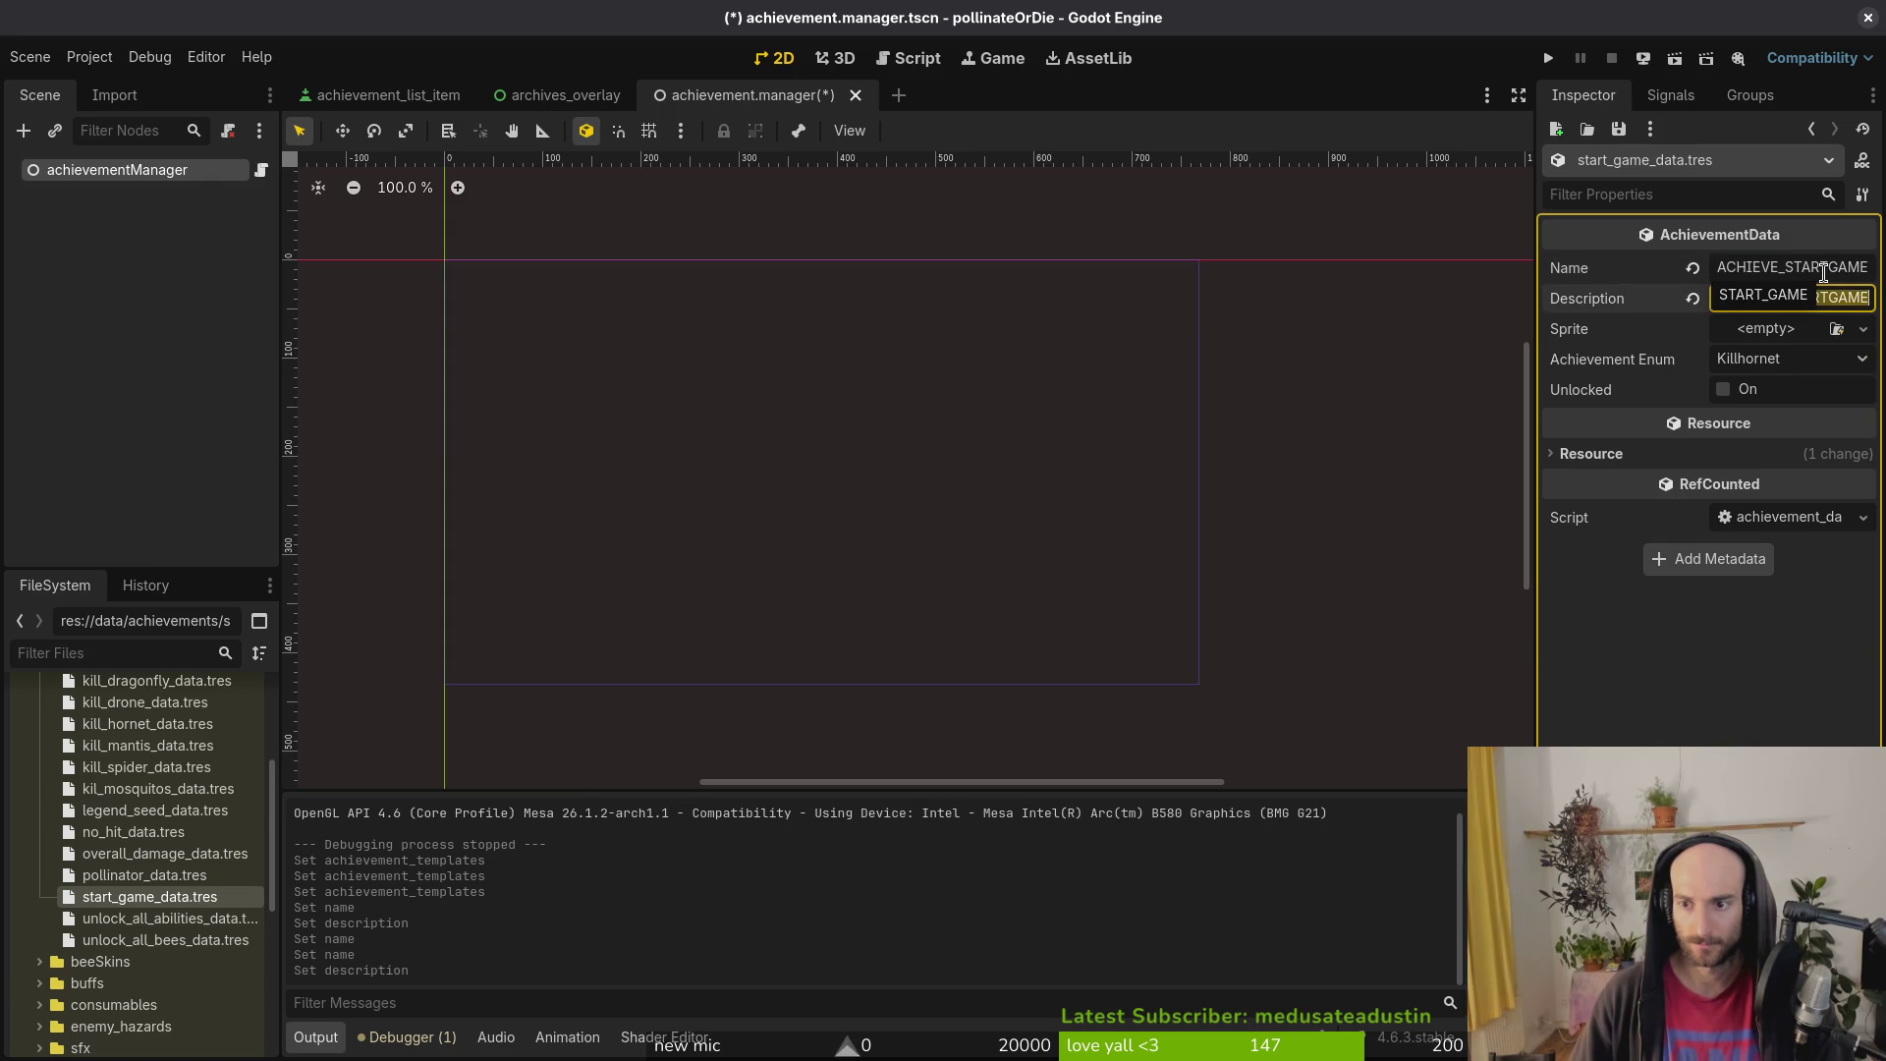
{"action": "type", "text": "_DESC"}
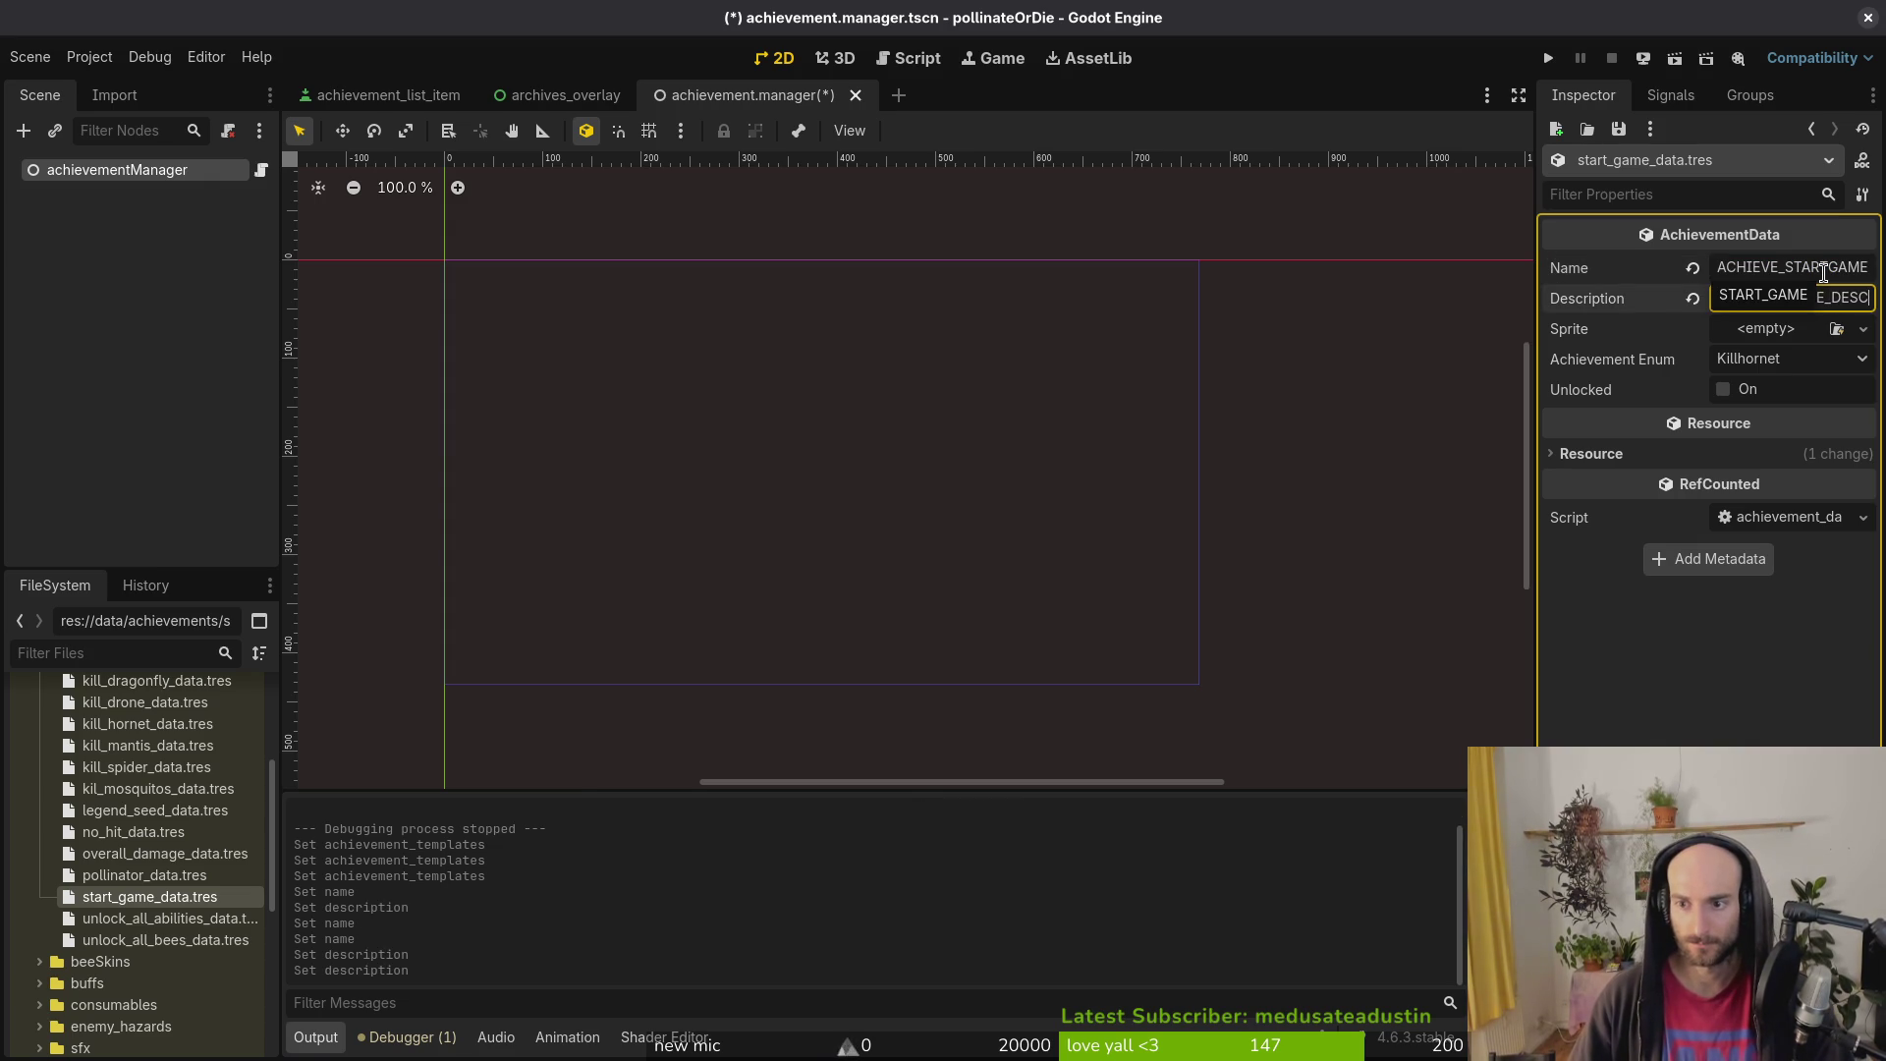
Step: Save achievement.manager.tscn and bring Aseprite's achievements.aseprite back to the front
{"action": "left_click", "coordinate": [1771, 334]}
{"action": "left_click", "coordinate": [1770, 709]}
{"action": "key", "text": "ctrl+s"}
{"action": "key", "text": "super+1"}
{"action": "key", "text": "super+2"}
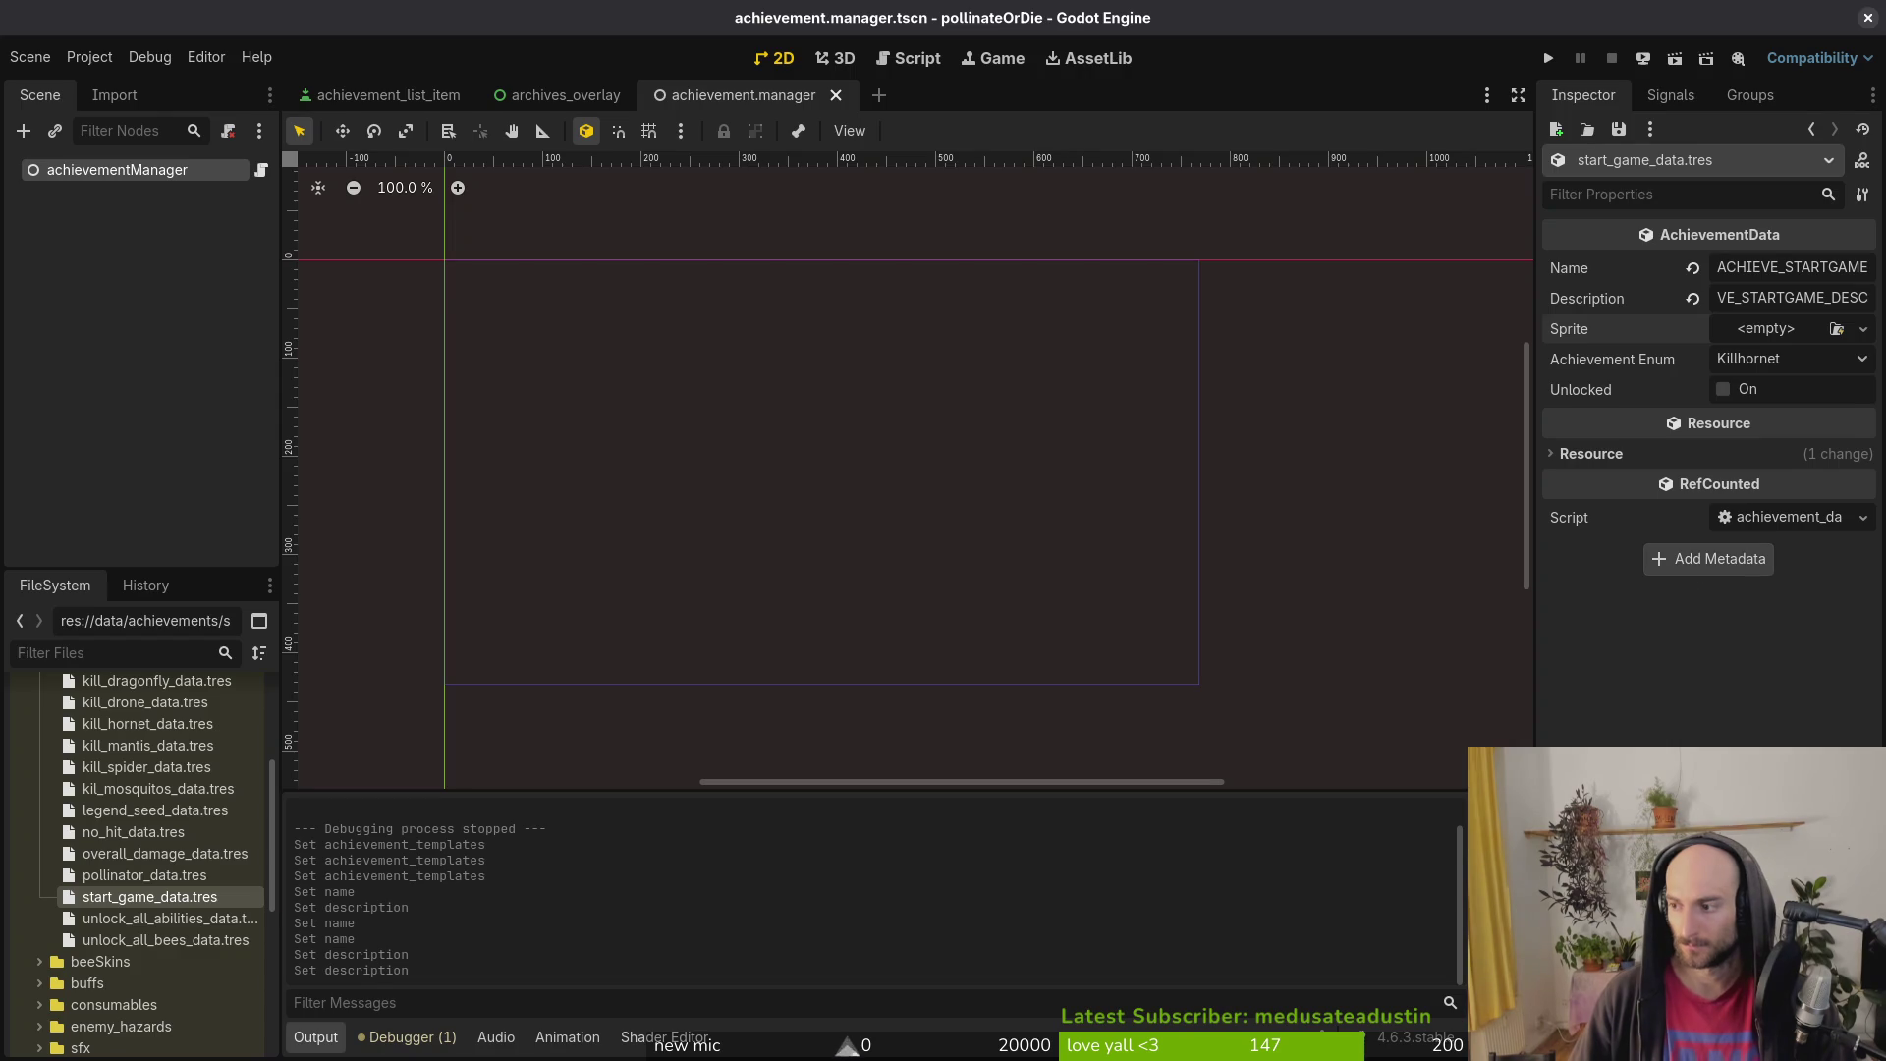
{"action": "key", "text": "super+3"}
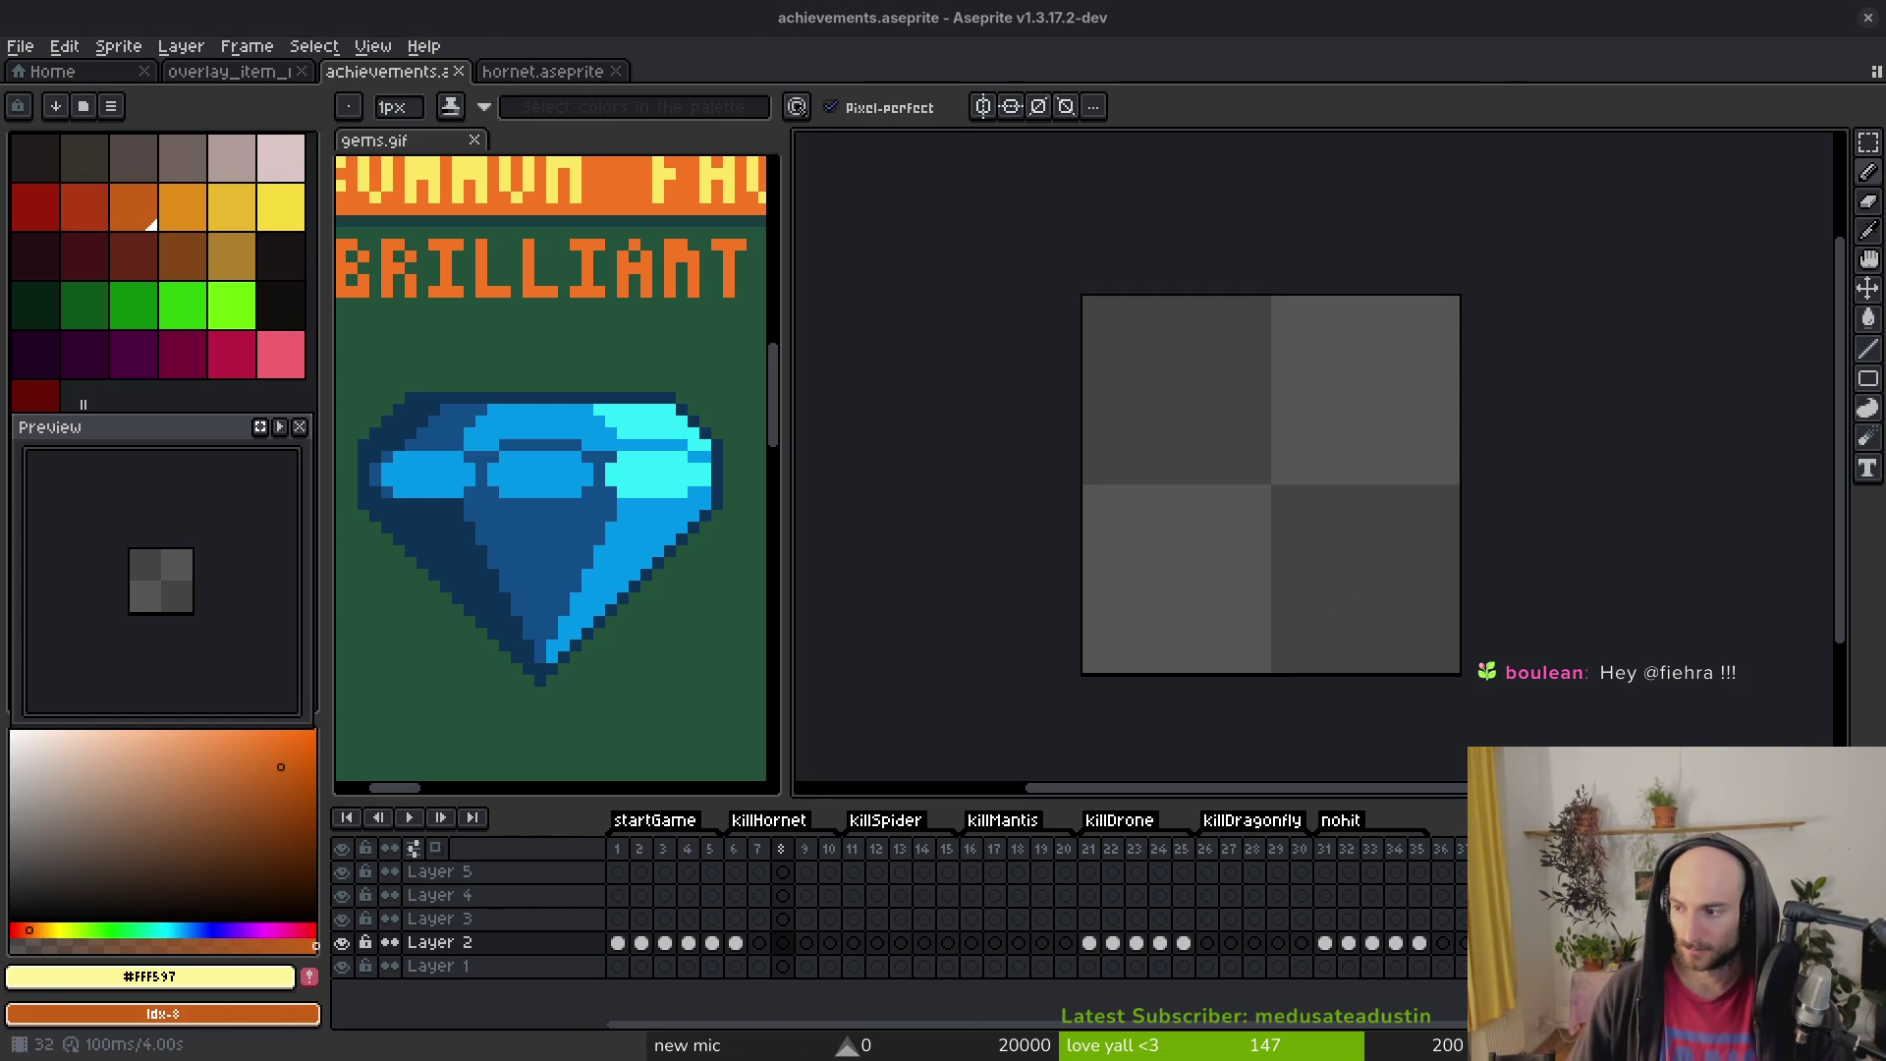
Step: Append no_hit_data.tres as the fifth Achievement Template entry, then return to Aseprite
{"action": "key", "text": "alt+Tab"}
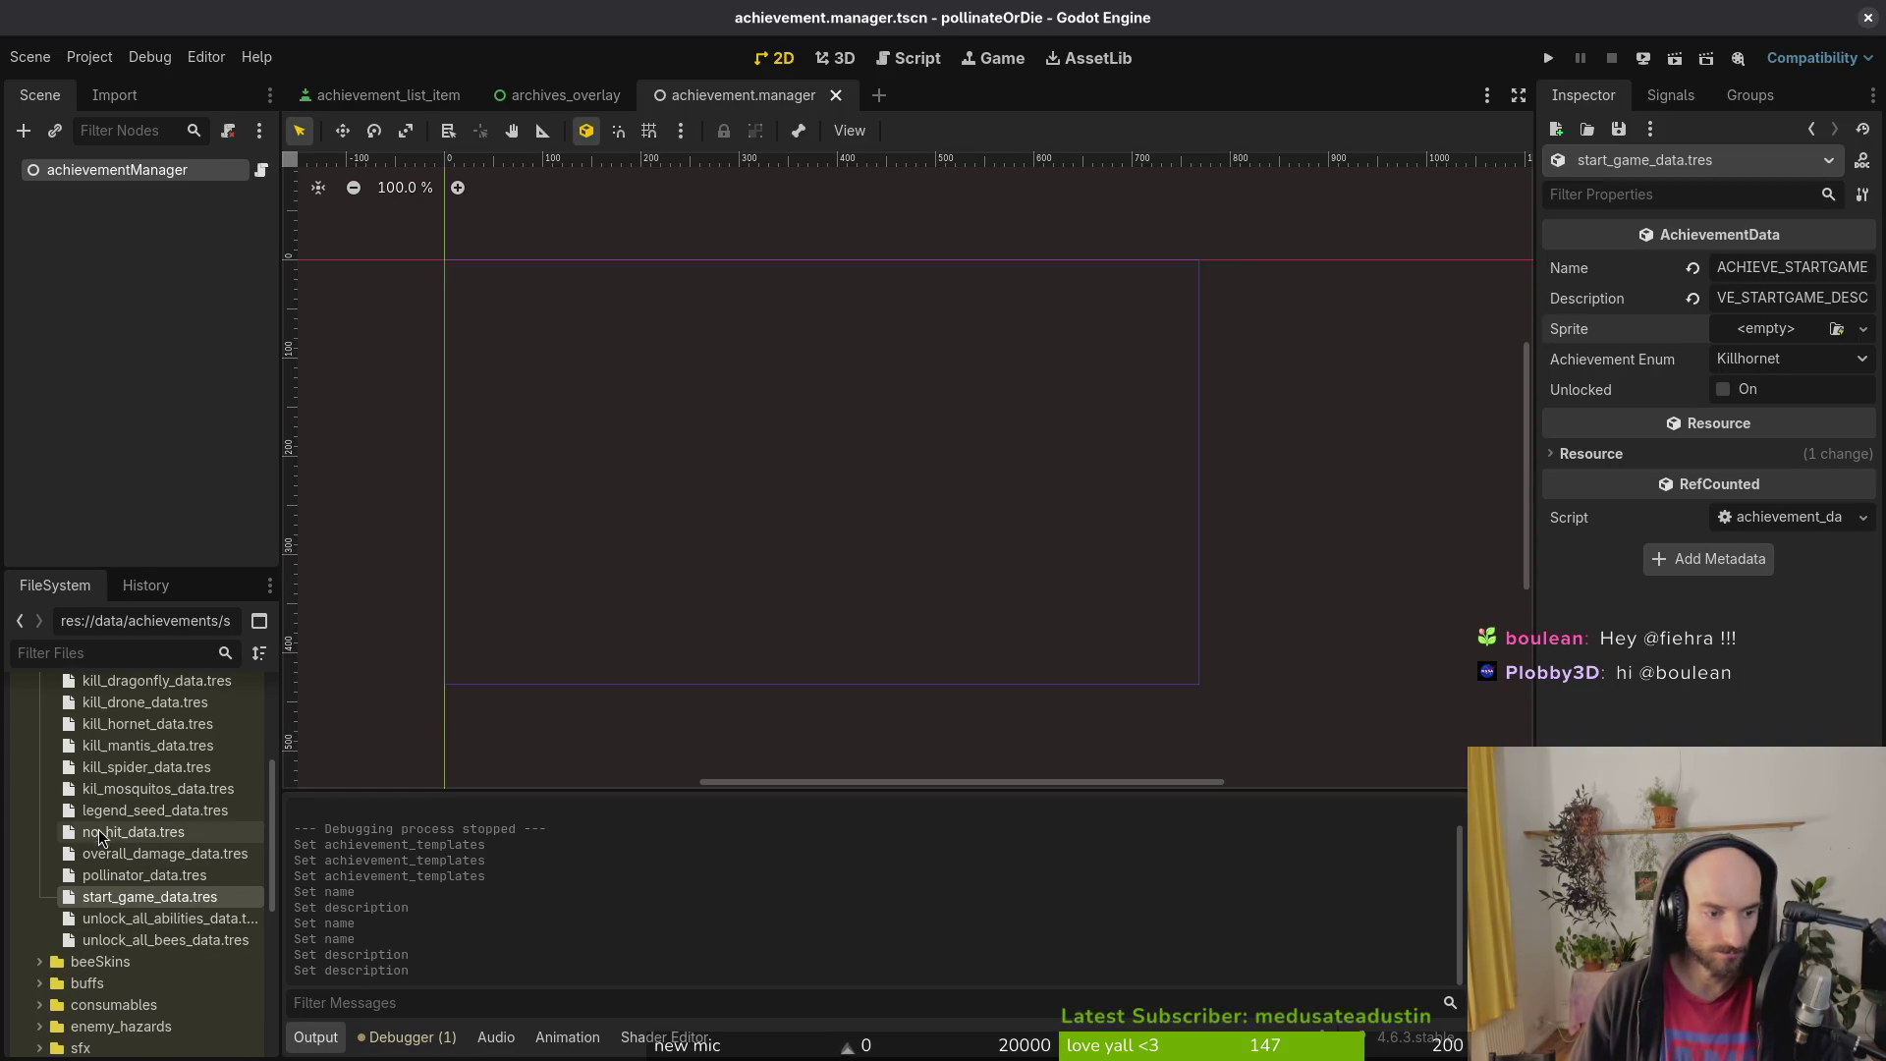
{"action": "left_click_drag", "start_coordinate": [102, 836], "coordinate": [1673, 566]}
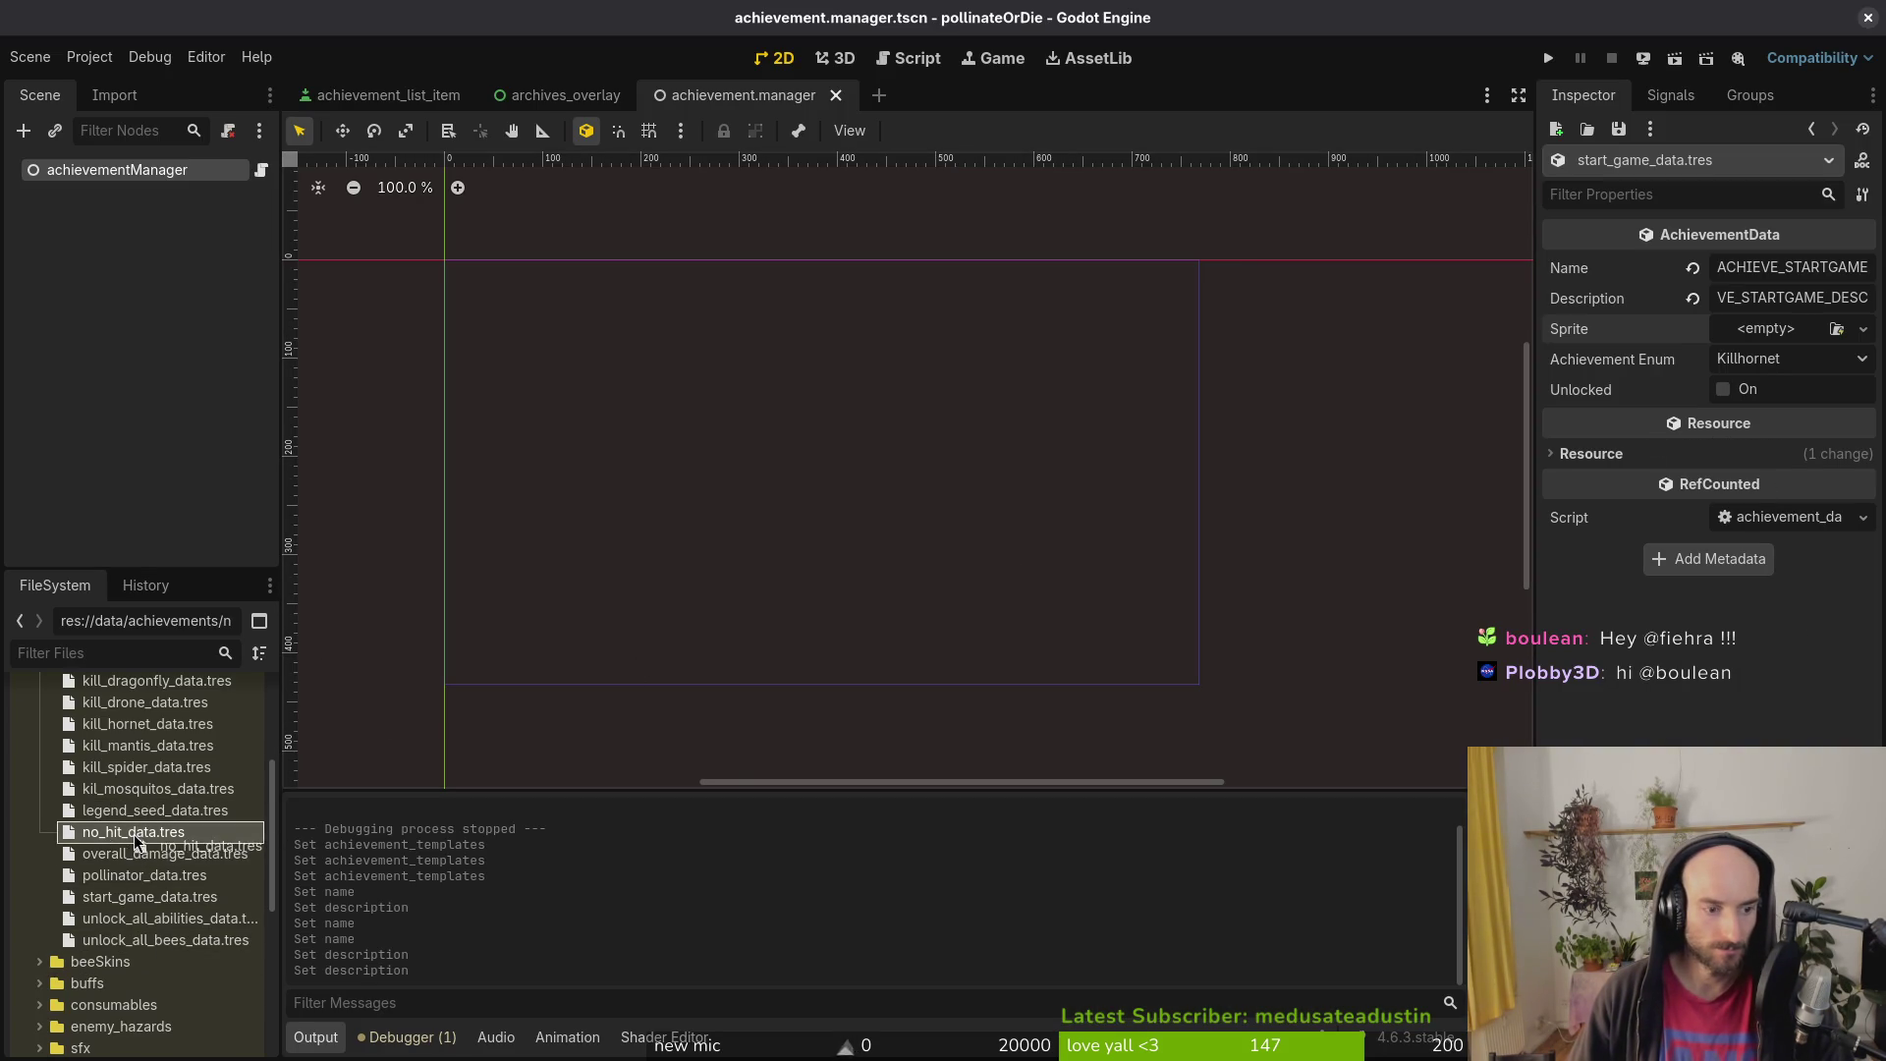
{"action": "left_click", "coordinate": [85, 171]}
{"action": "mouse_move", "coordinate": [141, 841]}
{"action": "left_mouse_down"}
{"action": "mouse_move", "coordinate": [1768, 407]}
{"action": "mouse_move", "coordinate": [1753, 461]}
{"action": "mouse_move", "coordinate": [1729, 457]}
{"action": "left_mouse_up"}
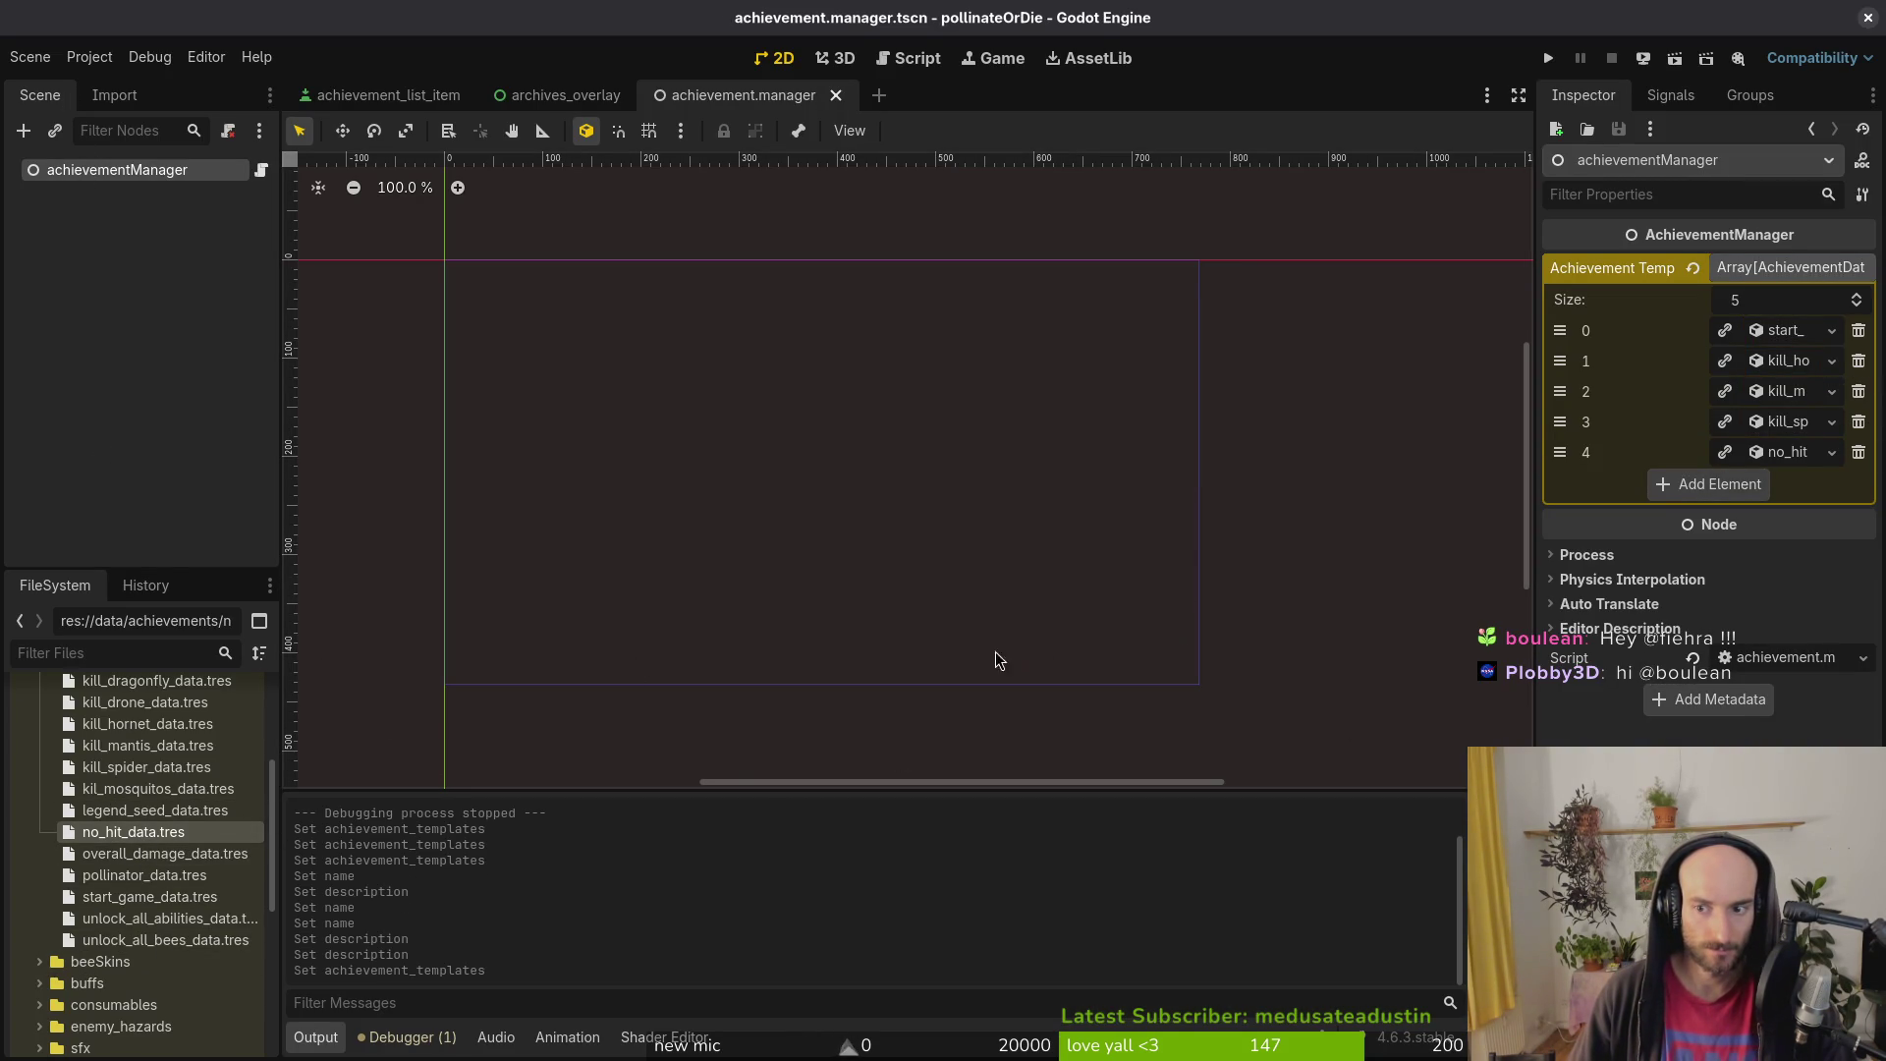
{"action": "key", "text": "alt+Tab"}
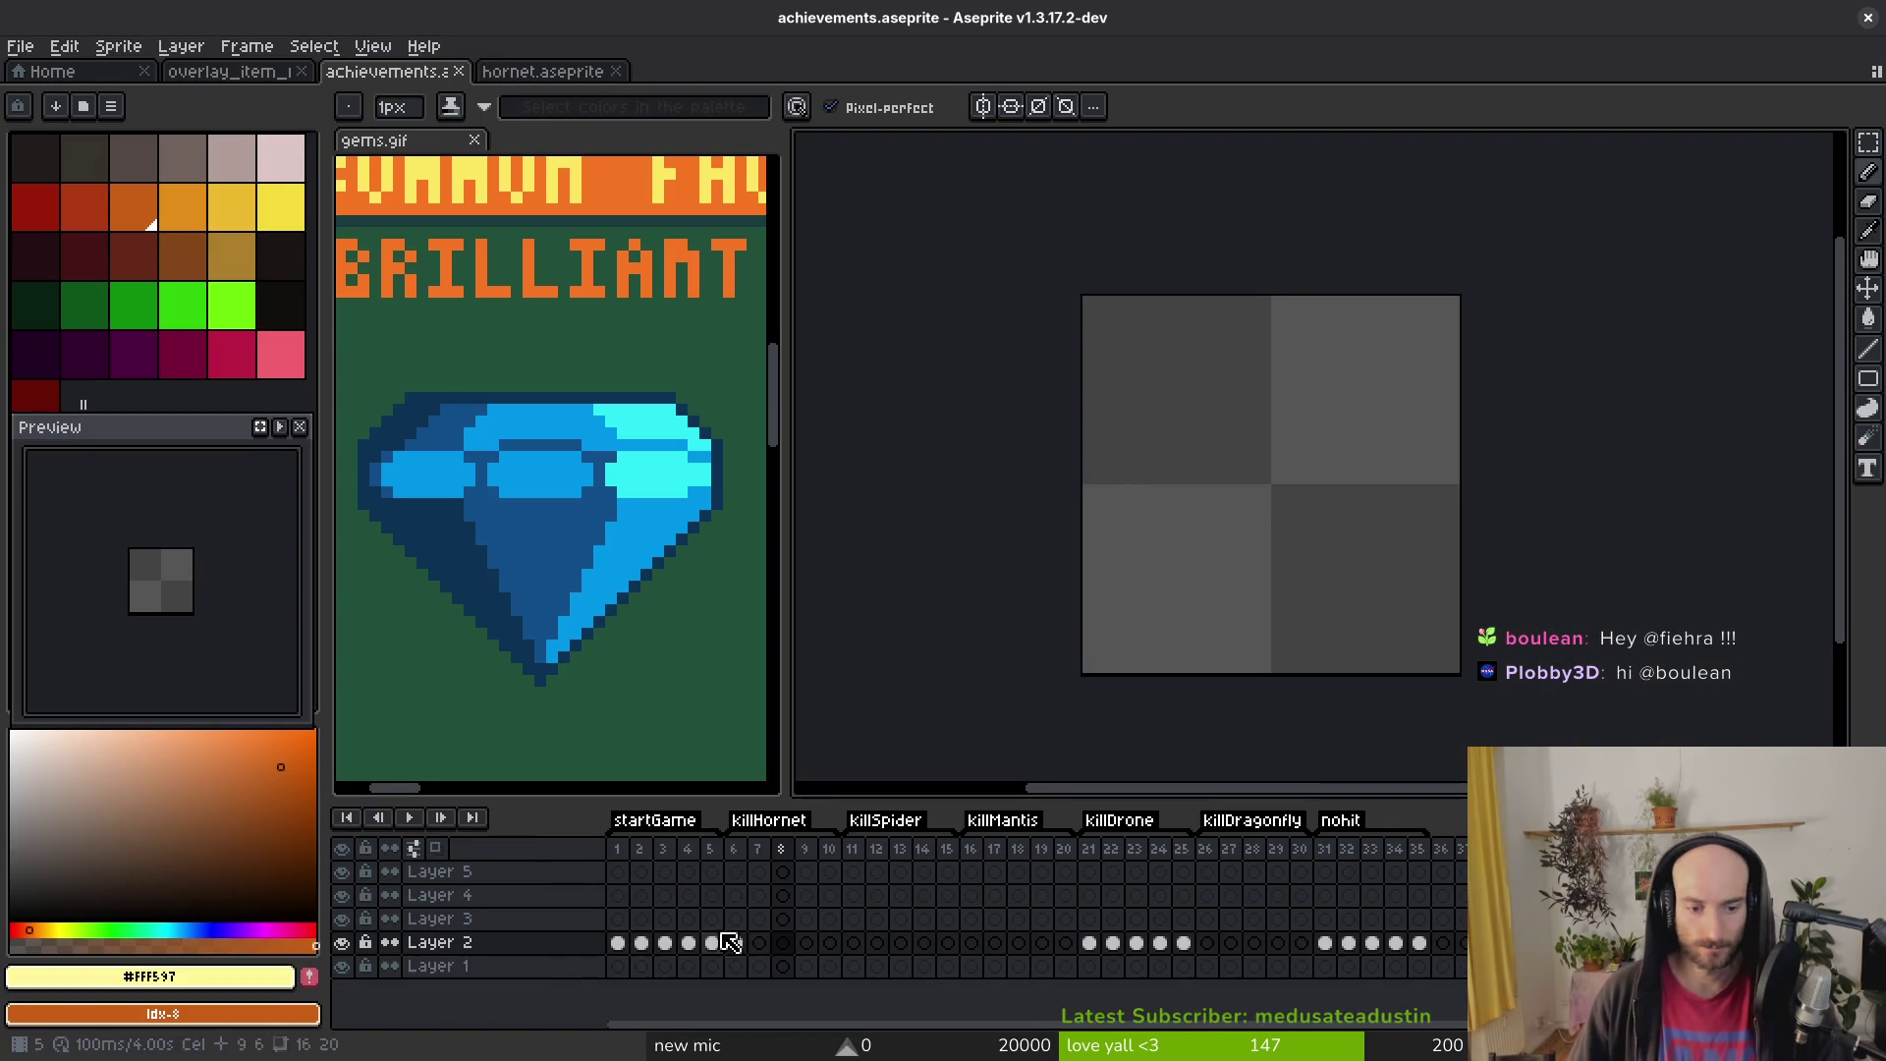
Step: Fill the remaining killHornet frames through frame 10 with the hornet, then close hornet.aseprite
{"action": "left_click", "coordinate": [739, 945]}
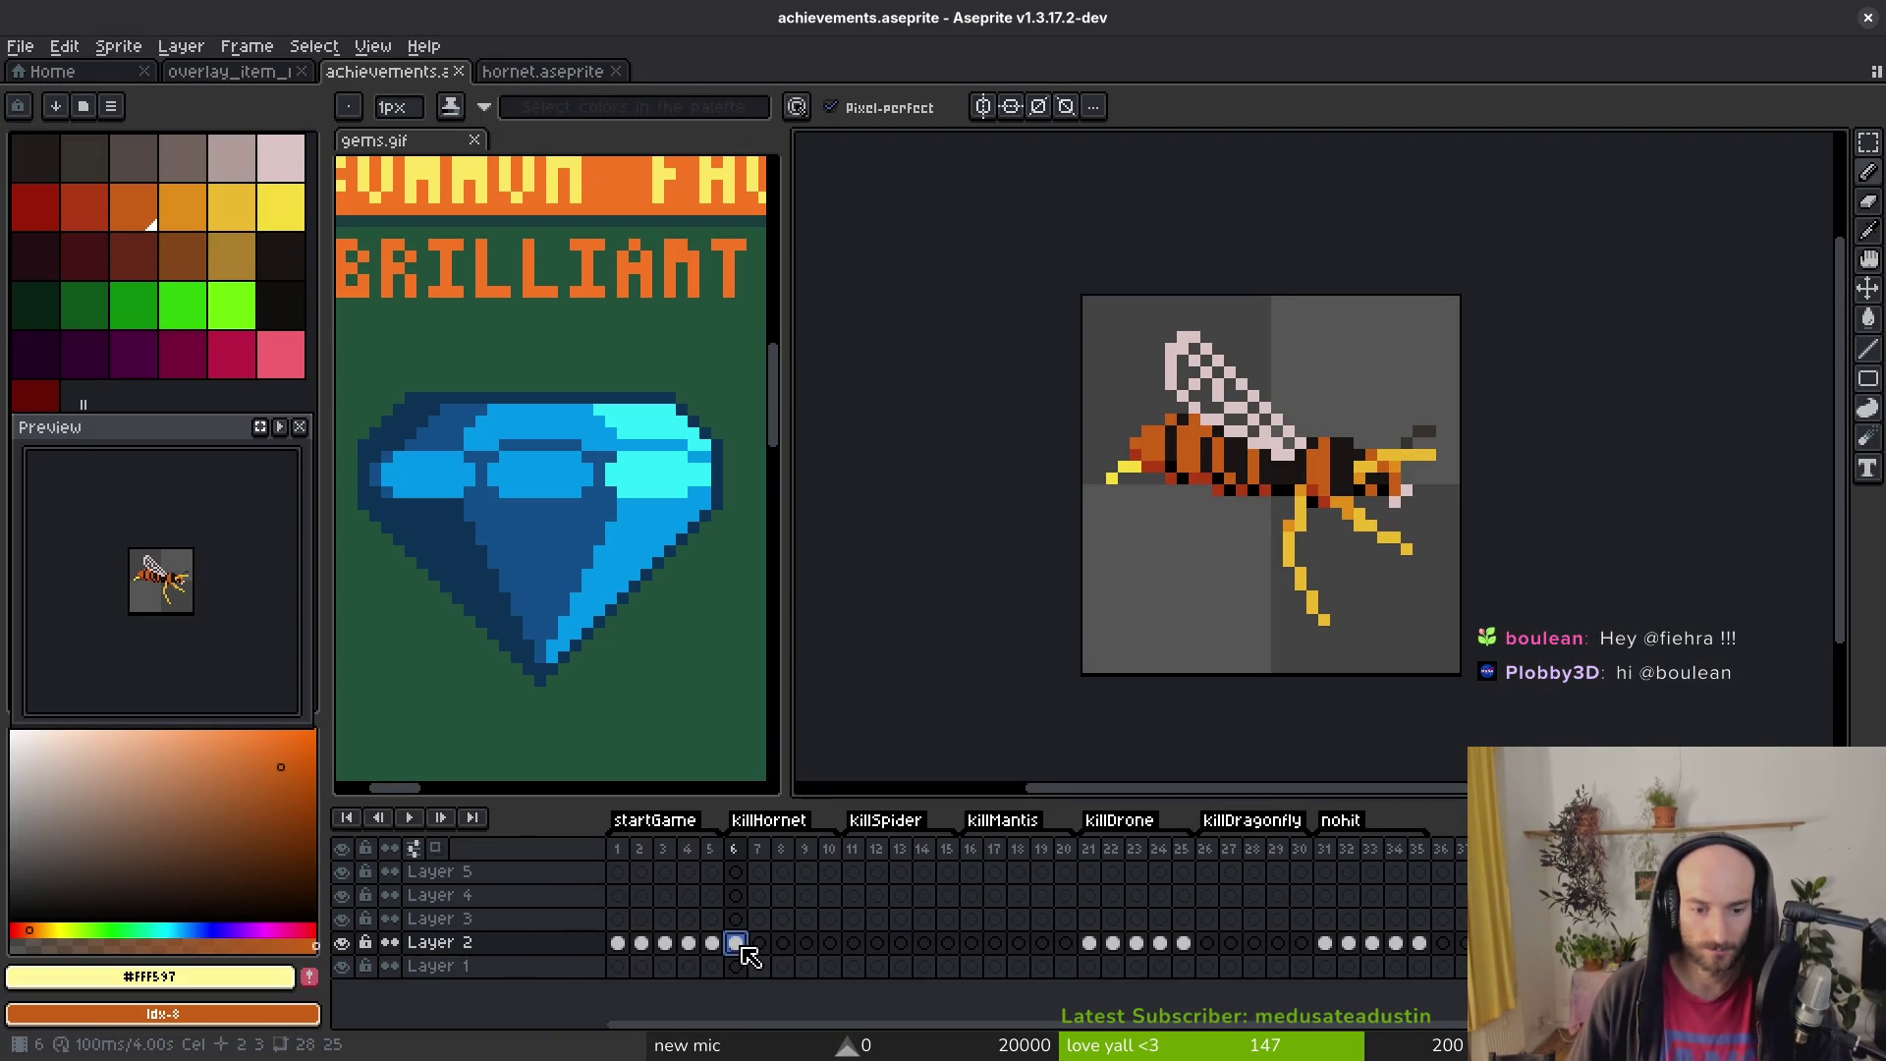
{"action": "left_click", "coordinate": [759, 943]}
{"action": "key", "text": "ctrl+v"}
{"action": "left_click", "coordinate": [806, 943]}
{"action": "key", "text": "ctrl+v"}
{"action": "left_click", "coordinate": [830, 943]}
{"action": "key", "text": "ctrl+v"}
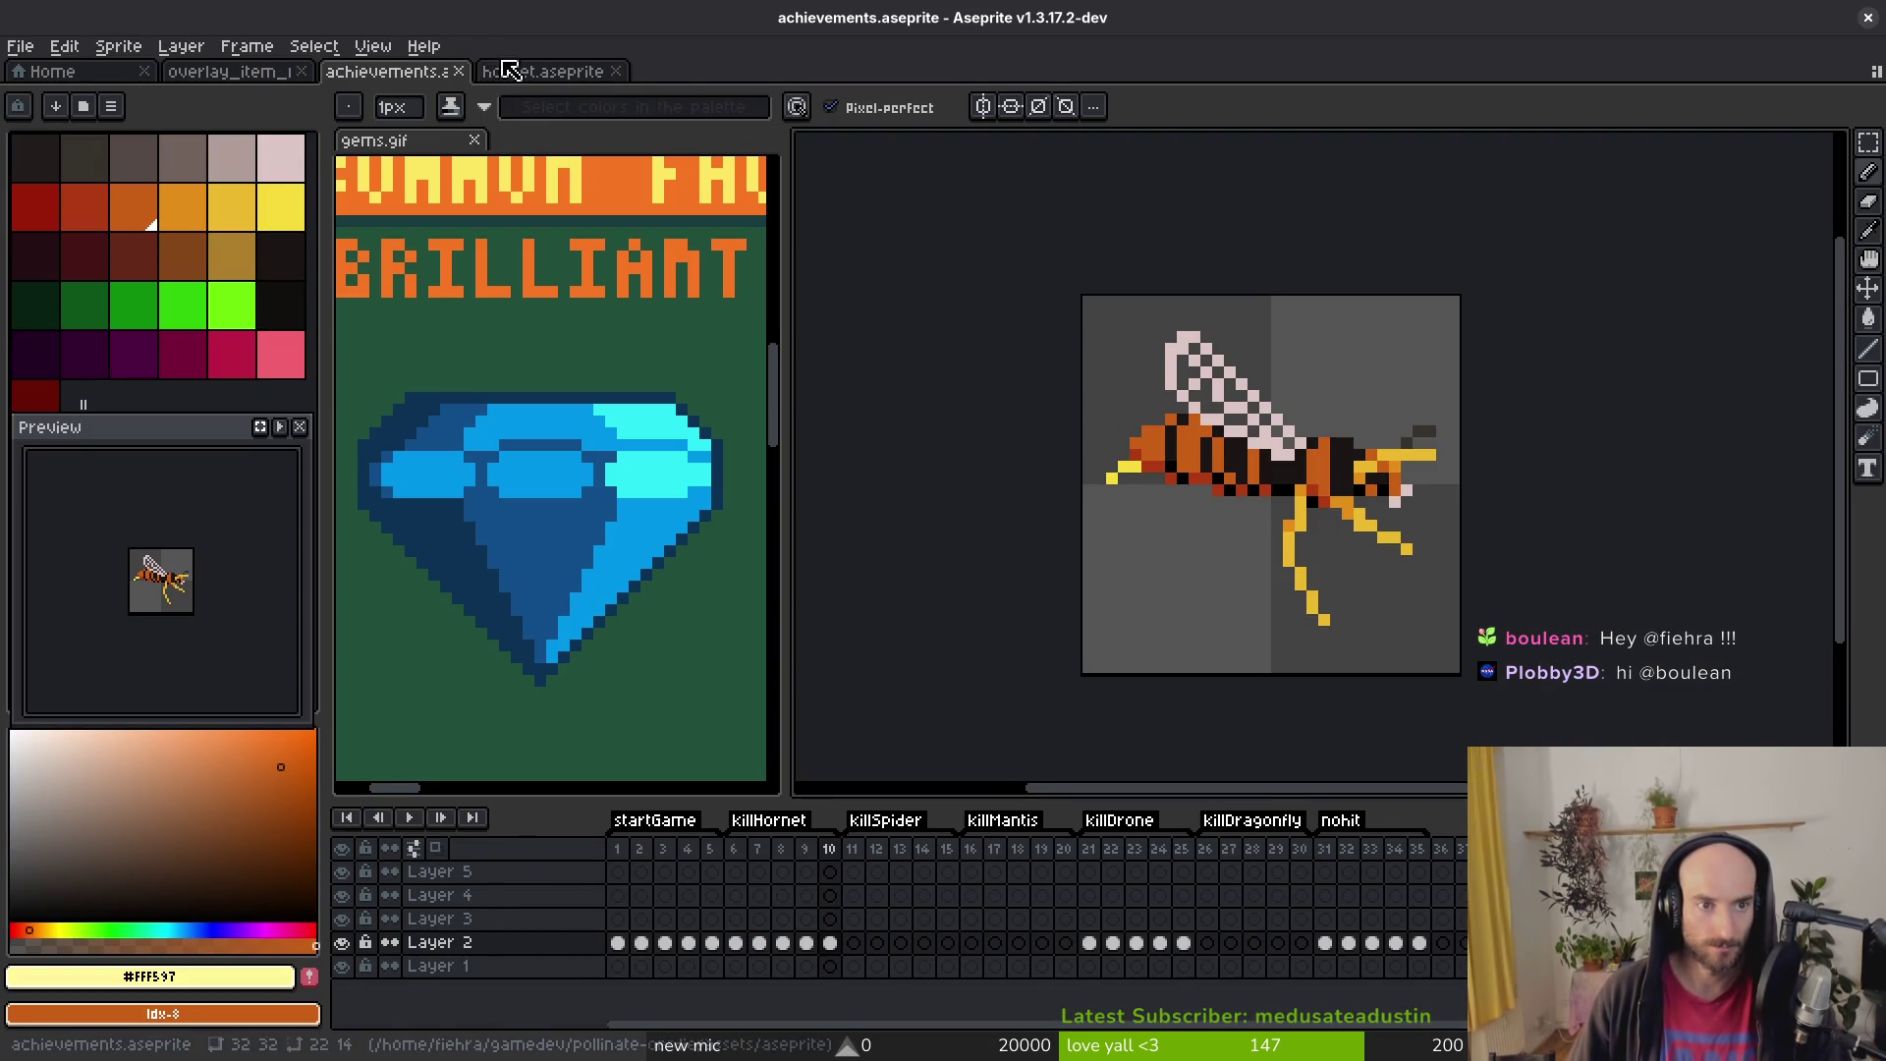
{"action": "left_click", "coordinate": [542, 79]}
{"action": "key", "text": "ctrl+w"}
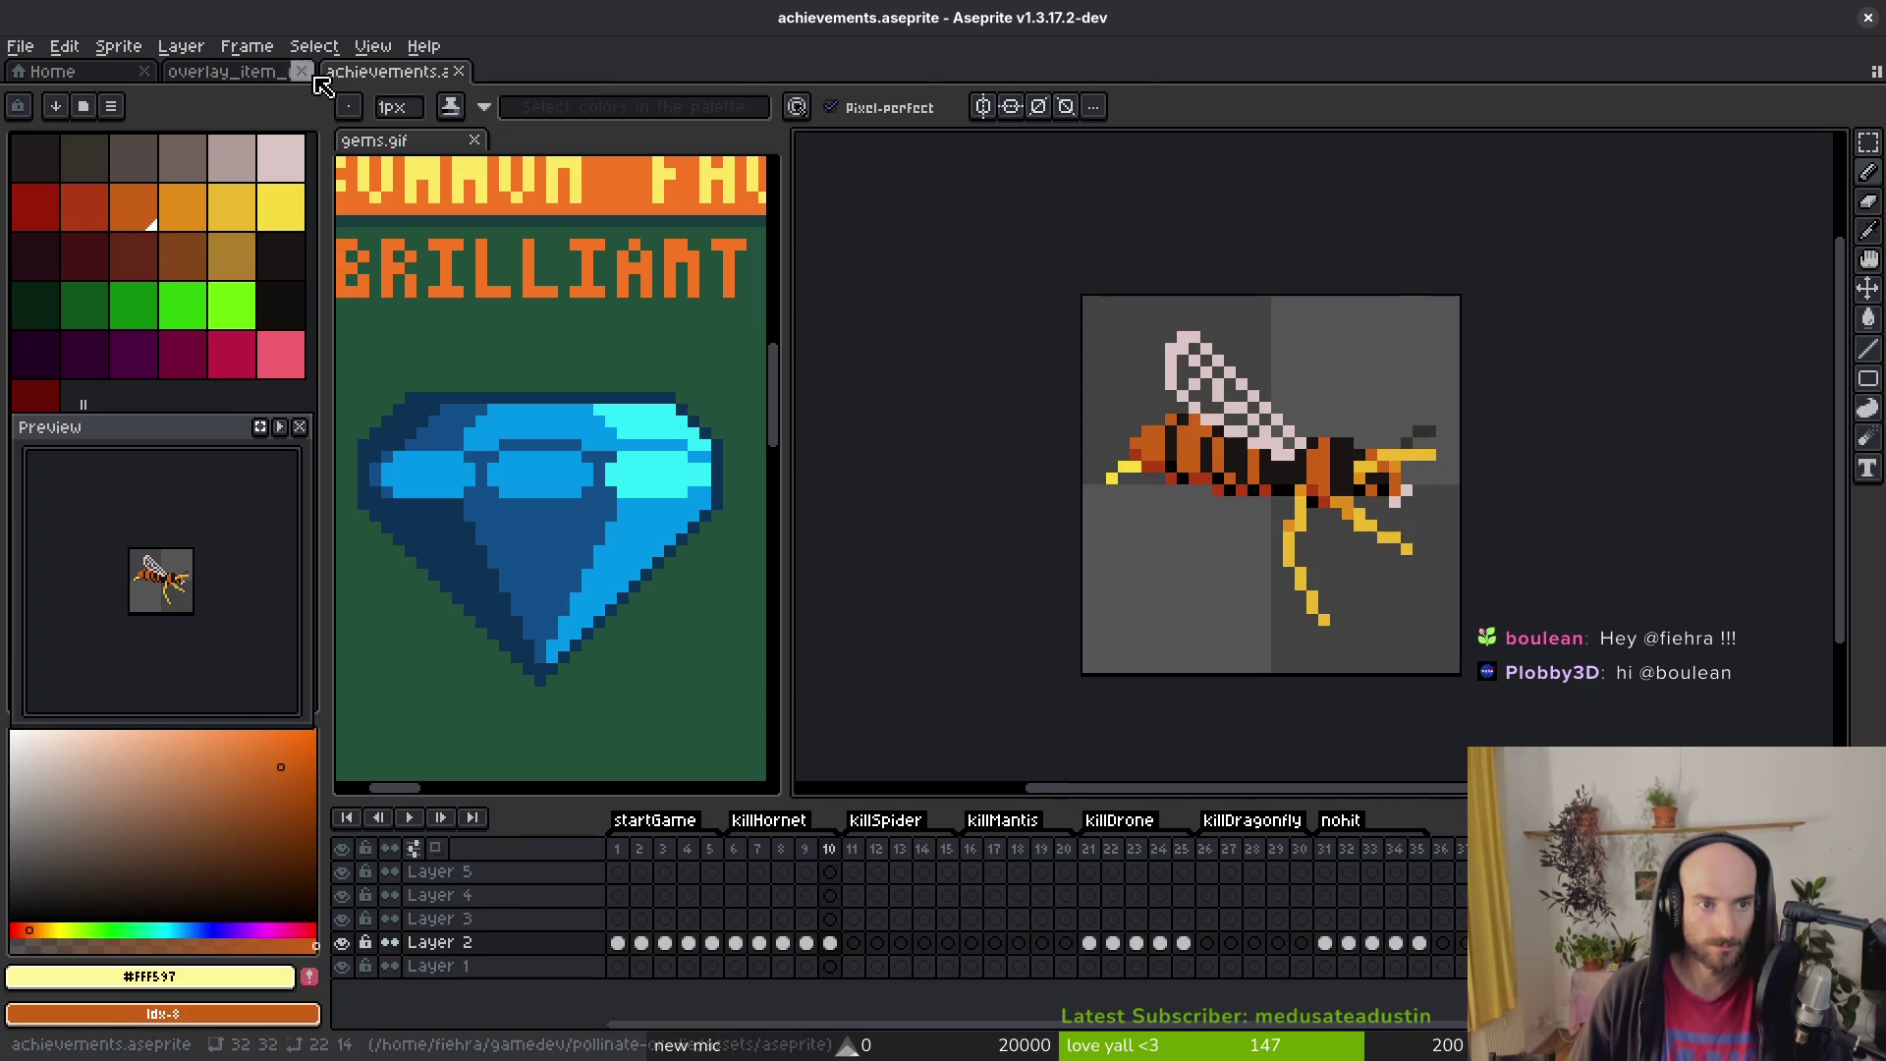
Step: Open spiderScaled.aseprite from gamedev/pollinate-or-die/assets/aseprite
{"action": "left_click", "coordinate": [22, 46]}
{"action": "left_click", "coordinate": [39, 93]}
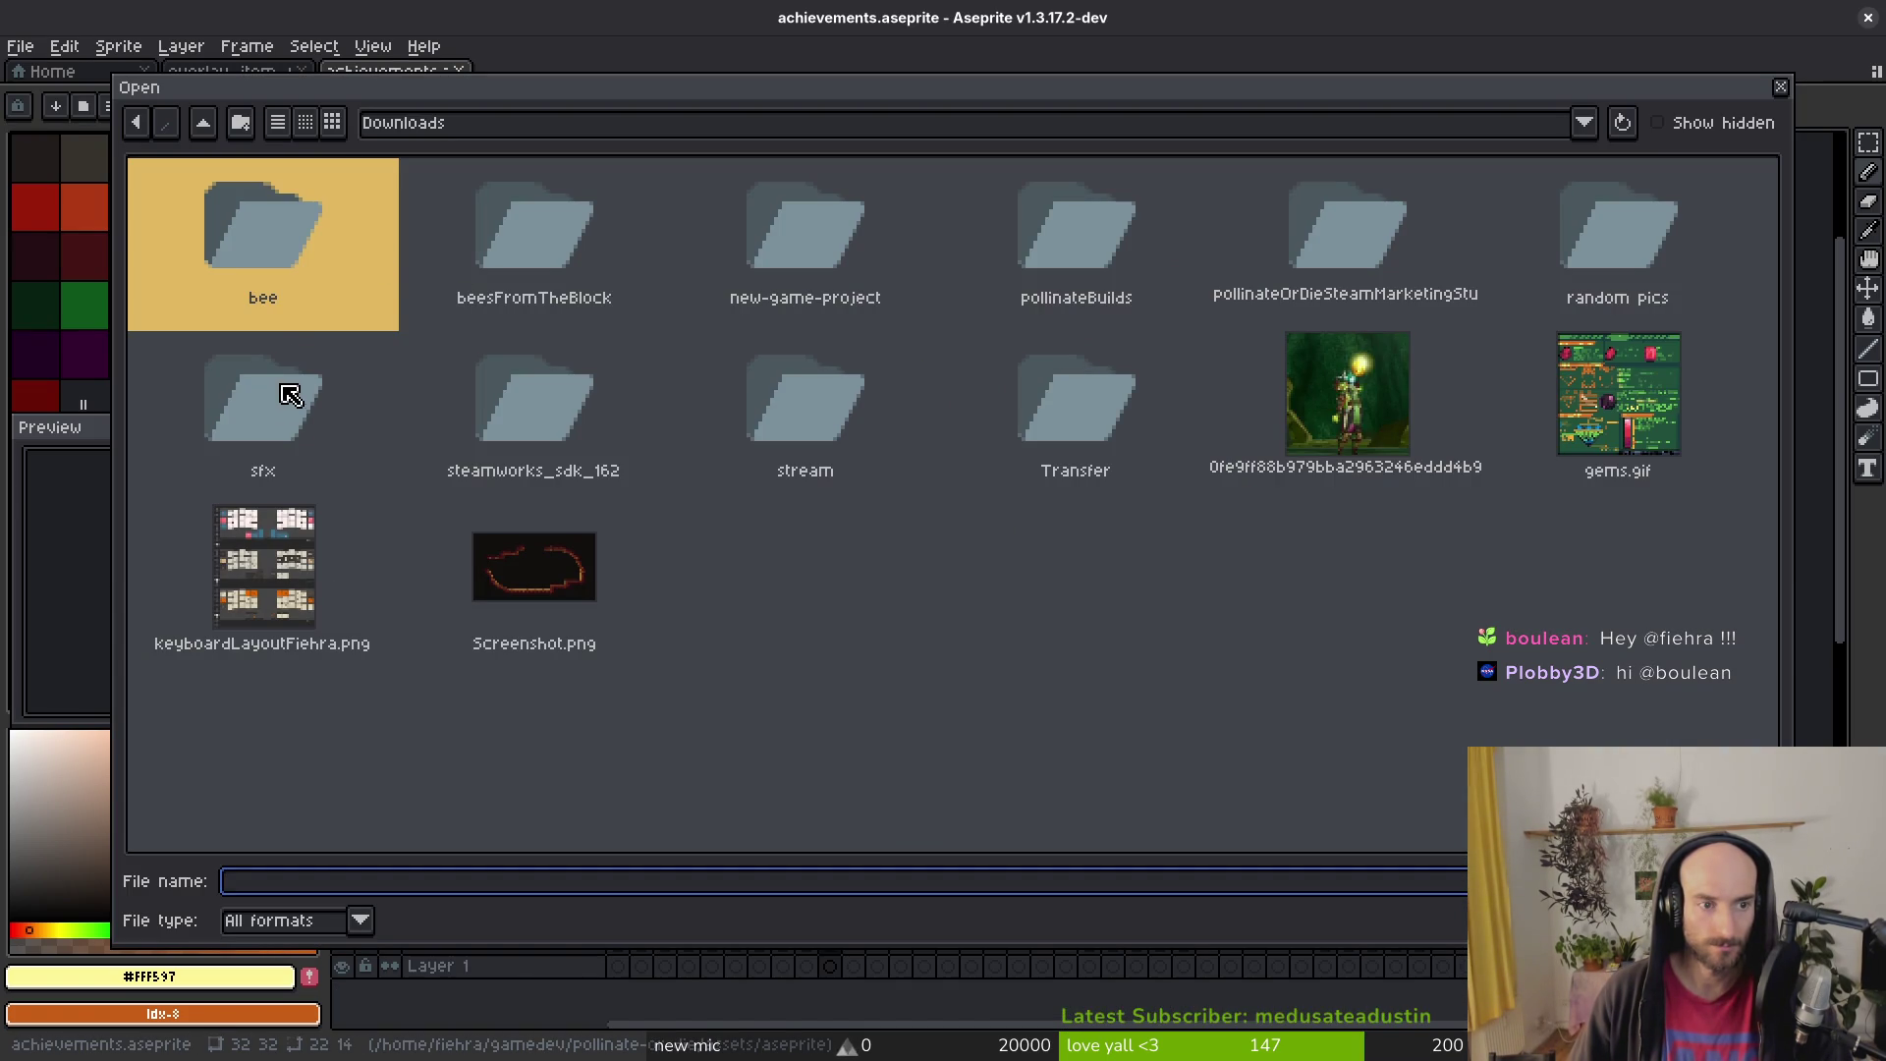
{"action": "left_click", "coordinate": [211, 131]}
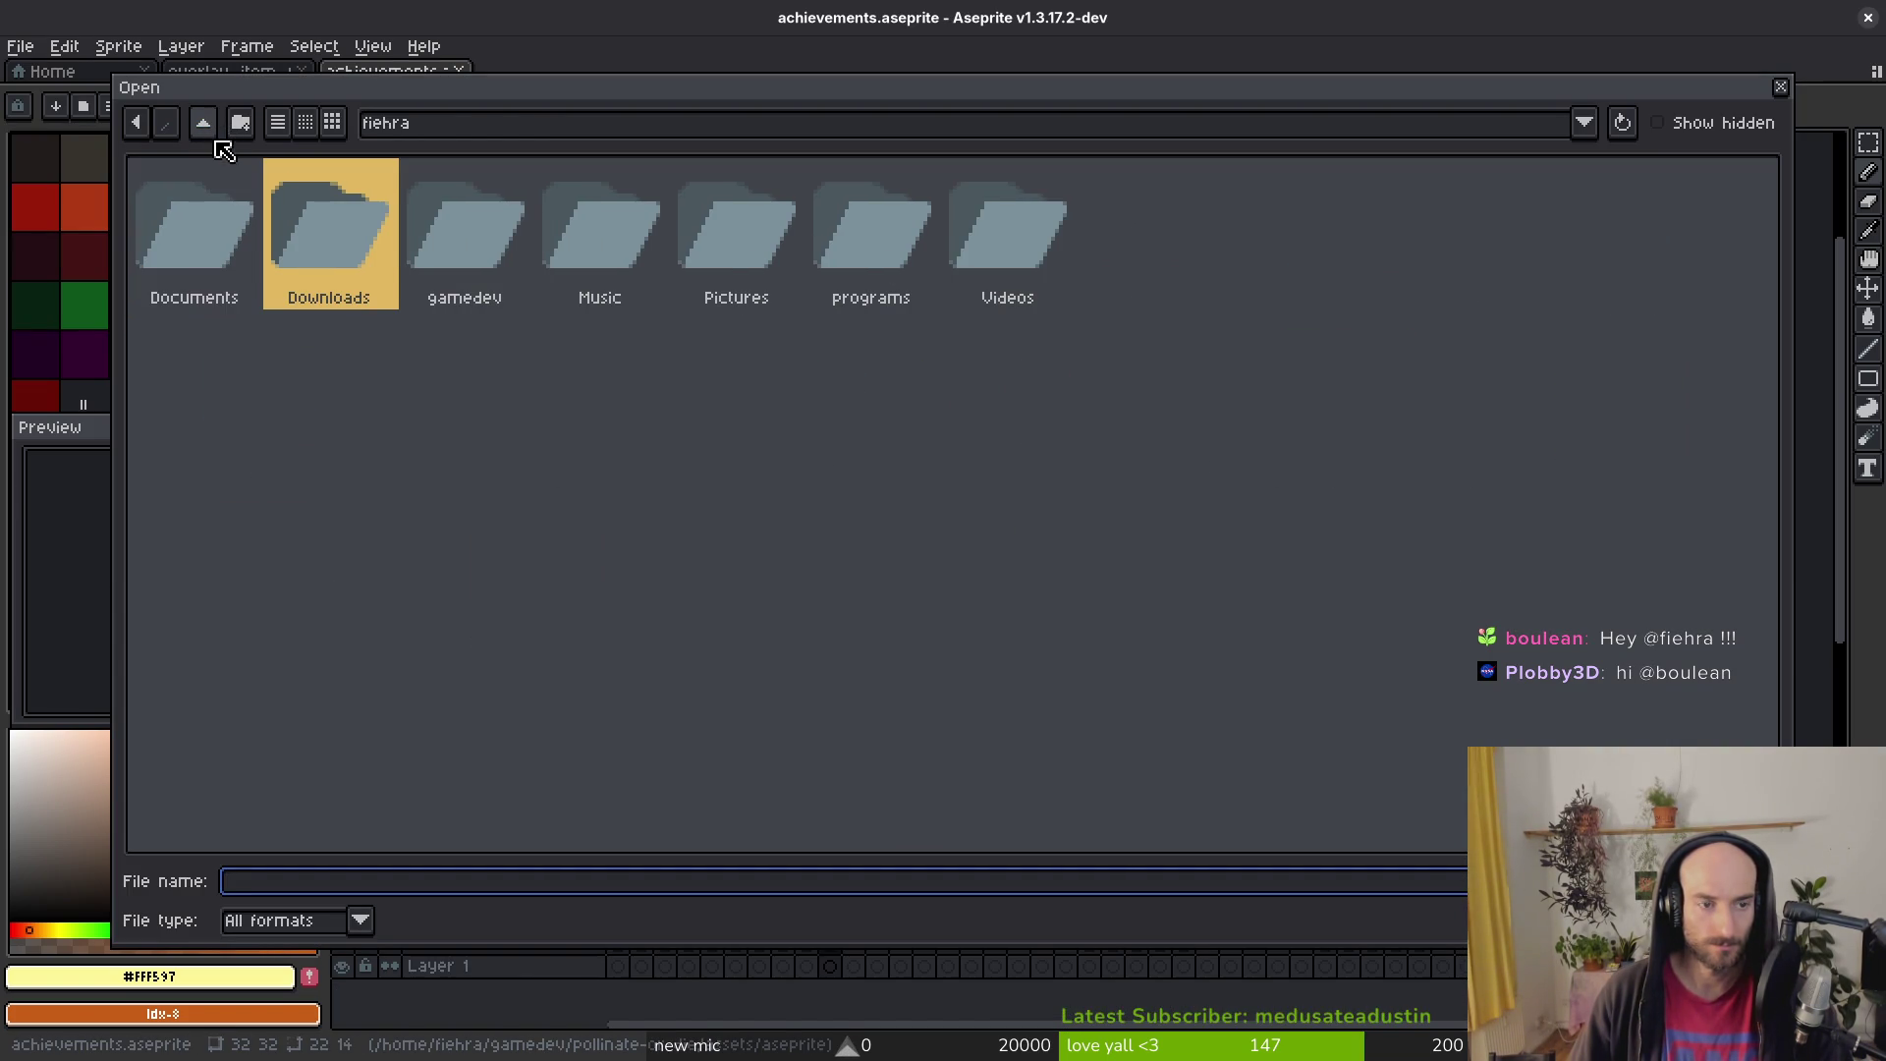
{"action": "double_click", "coordinate": [487, 212]}
{"action": "double_click", "coordinate": [273, 239]}
{"action": "double_click", "coordinate": [339, 236]}
{"action": "double_click", "coordinate": [342, 234]}
{"action": "scroll", "coordinate": [1071, 541], "scroll_direction": "down", "scroll_amount": 10}
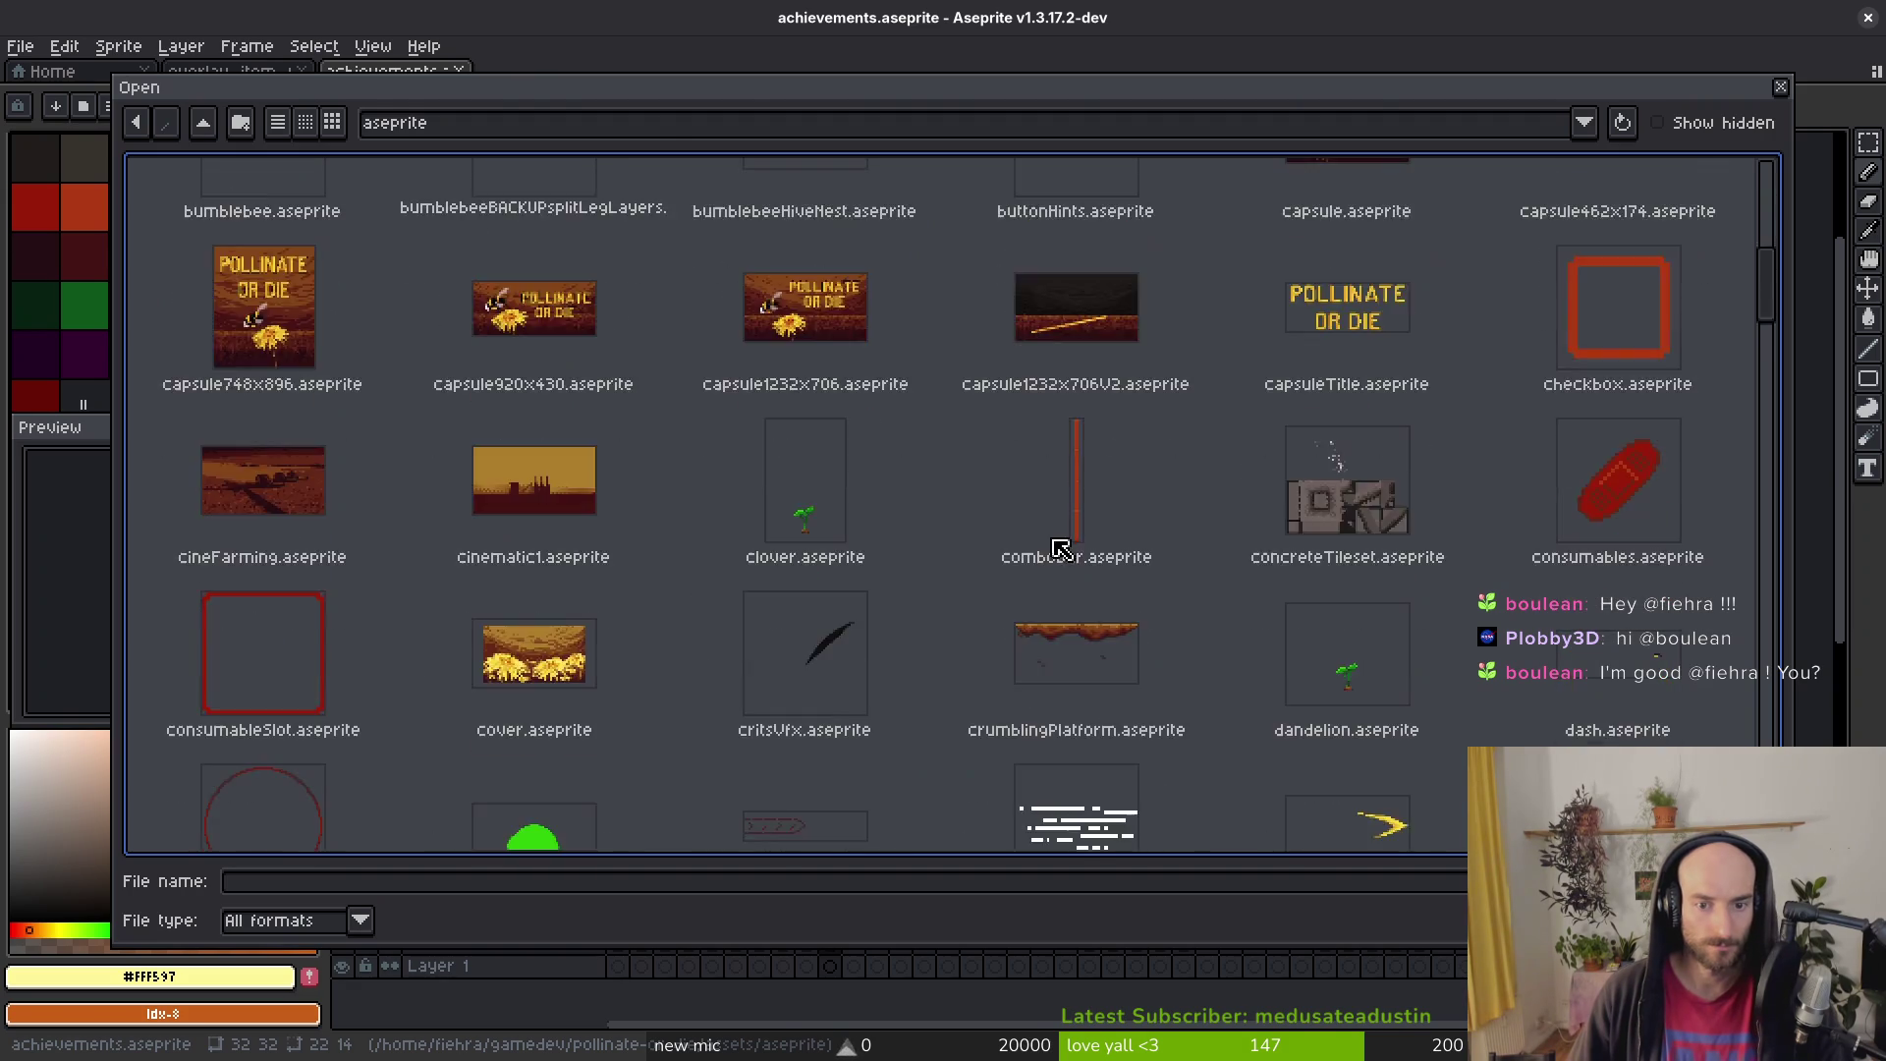
{"action": "scroll", "coordinate": [1057, 553], "scroll_direction": "down", "scroll_amount": 15}
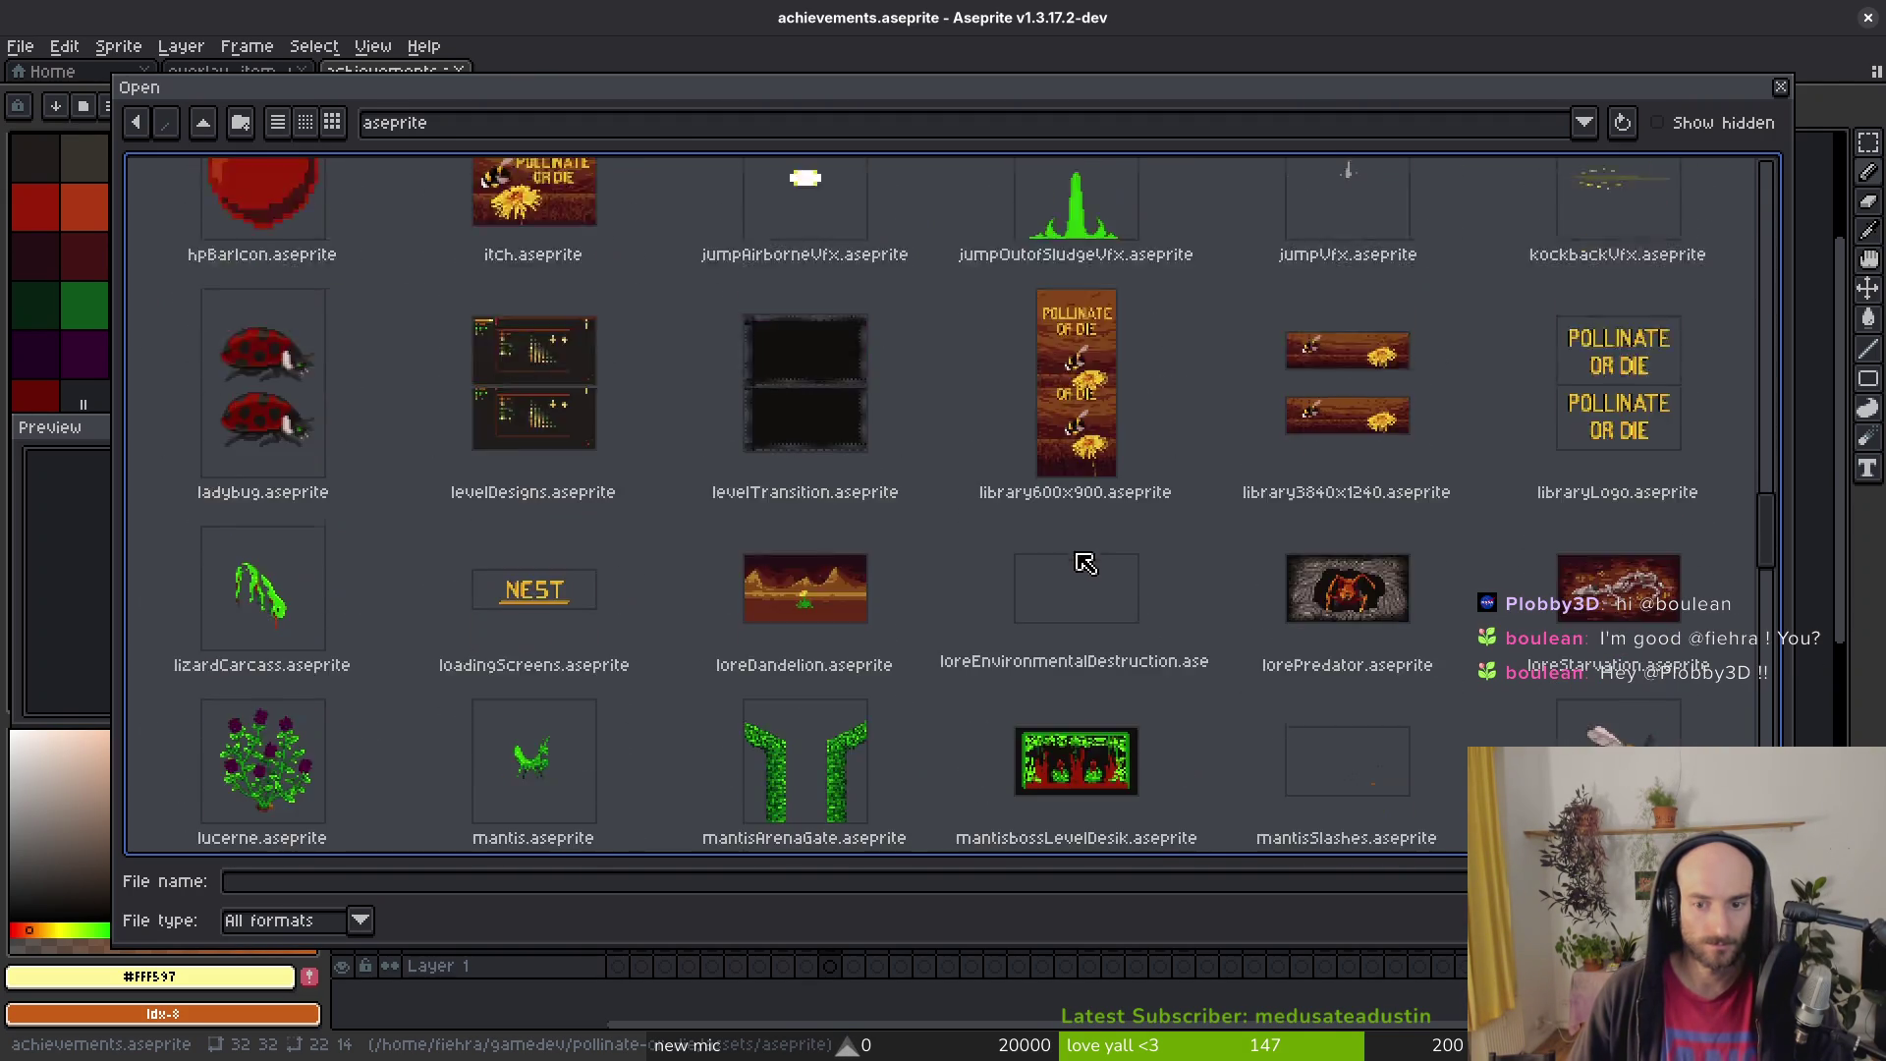
{"action": "scroll", "coordinate": [1277, 540], "scroll_direction": "down", "scroll_amount": 15}
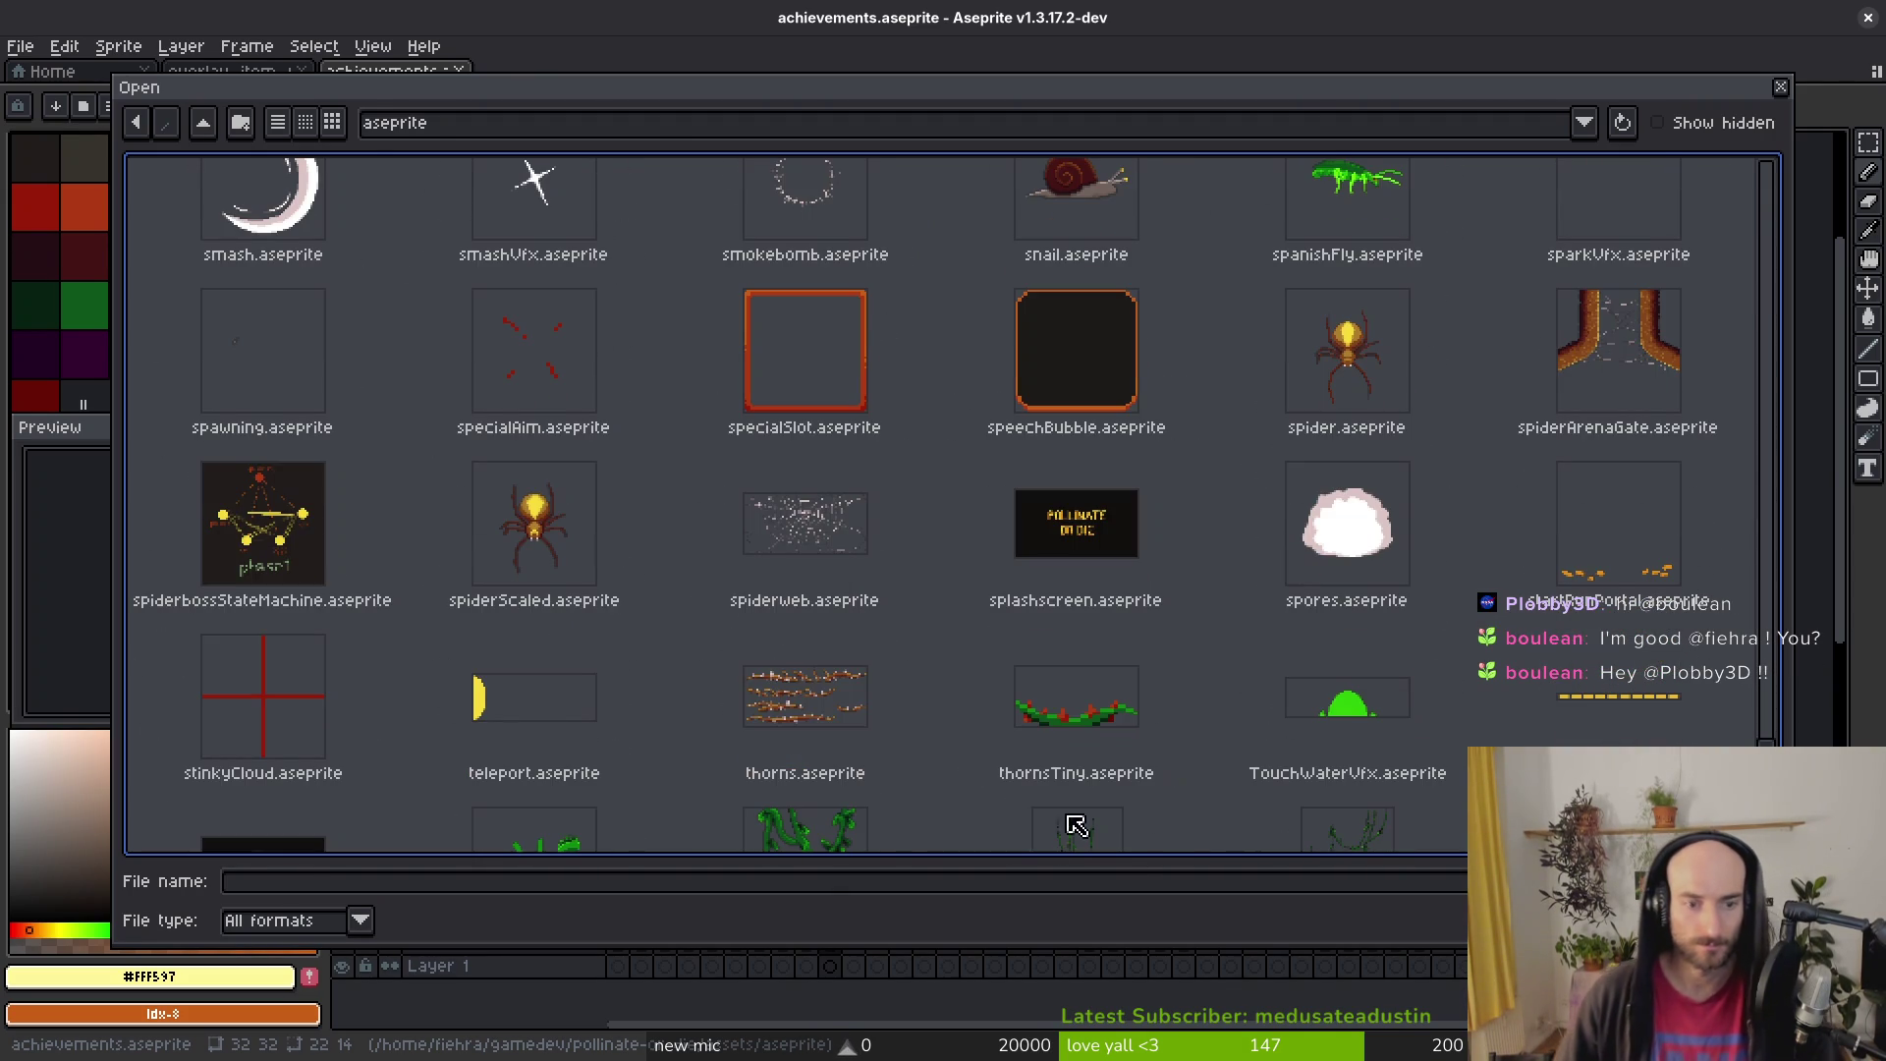
{"action": "double_click", "coordinate": [533, 530]}
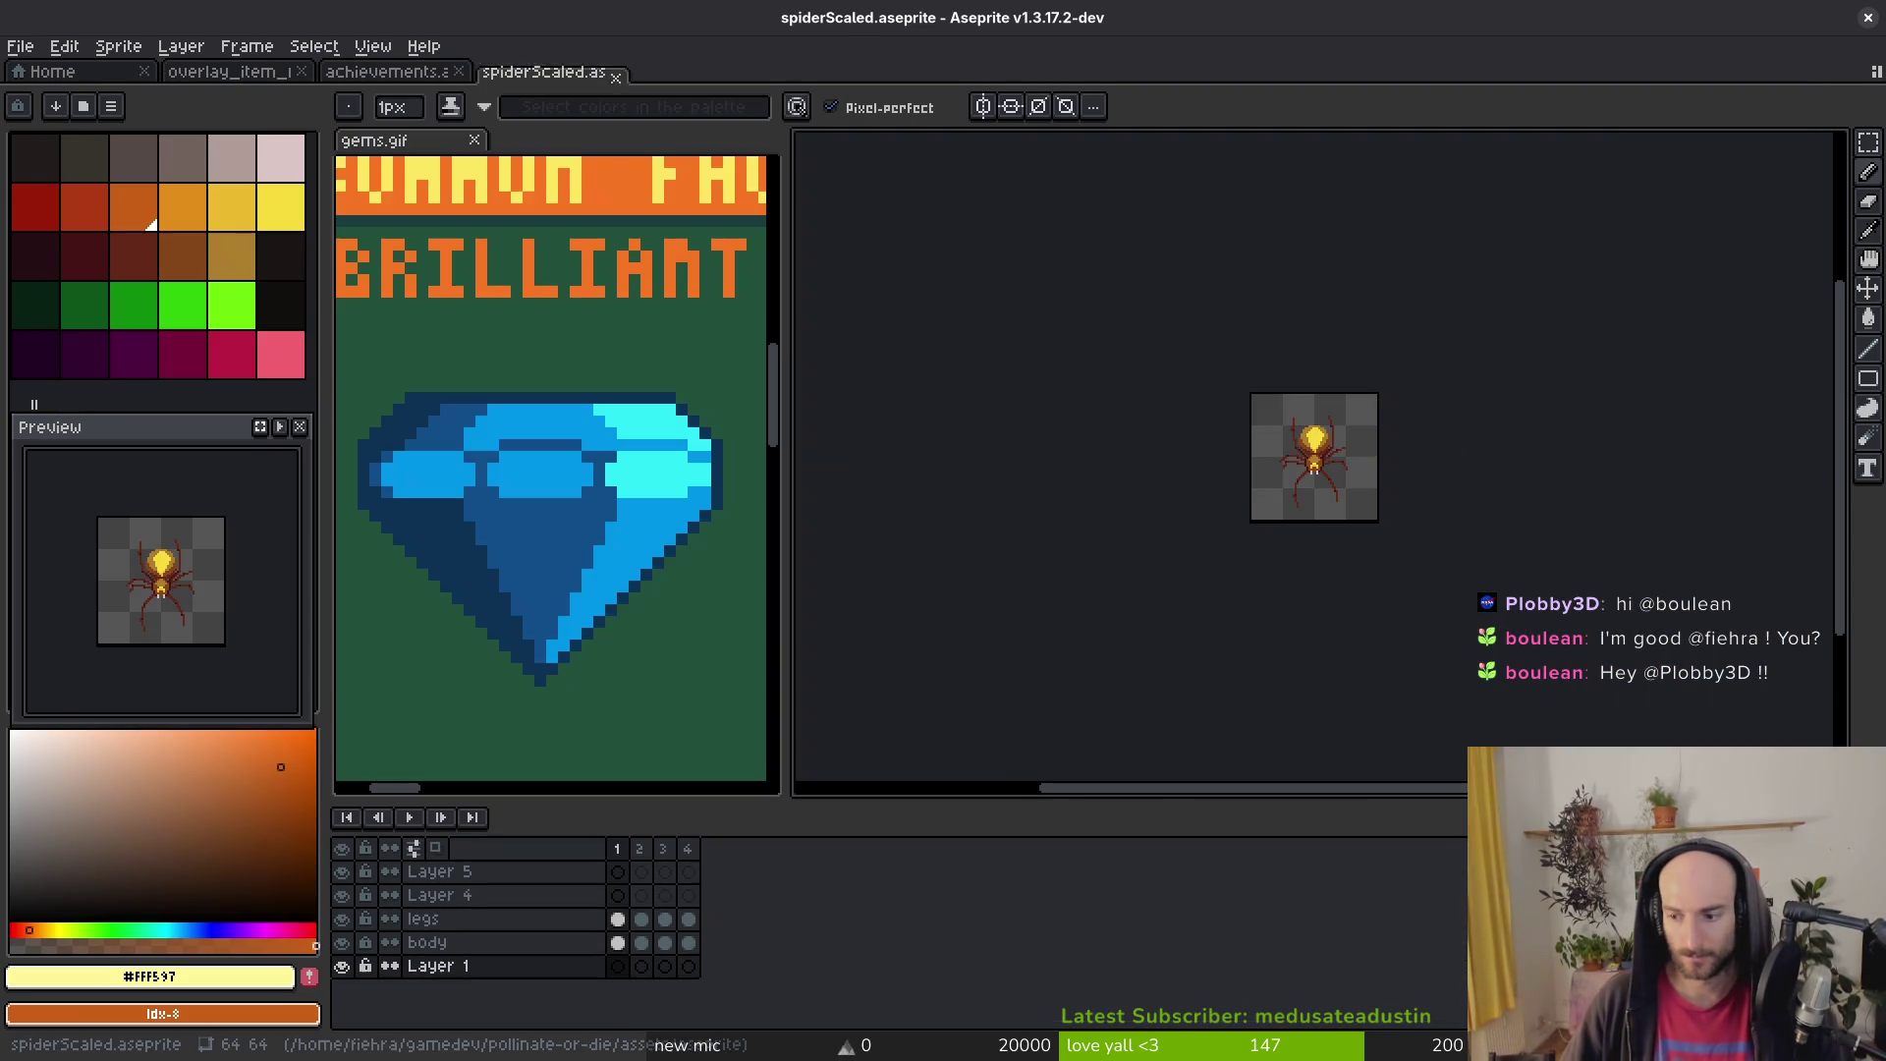
{"action": "scroll", "coordinate": [1254, 409], "scroll_direction": "up", "scroll_amount": 5}
Step: Export the spider sprite sheet and copy the first spider from it to the clipboard
{"action": "key", "text": "m"}
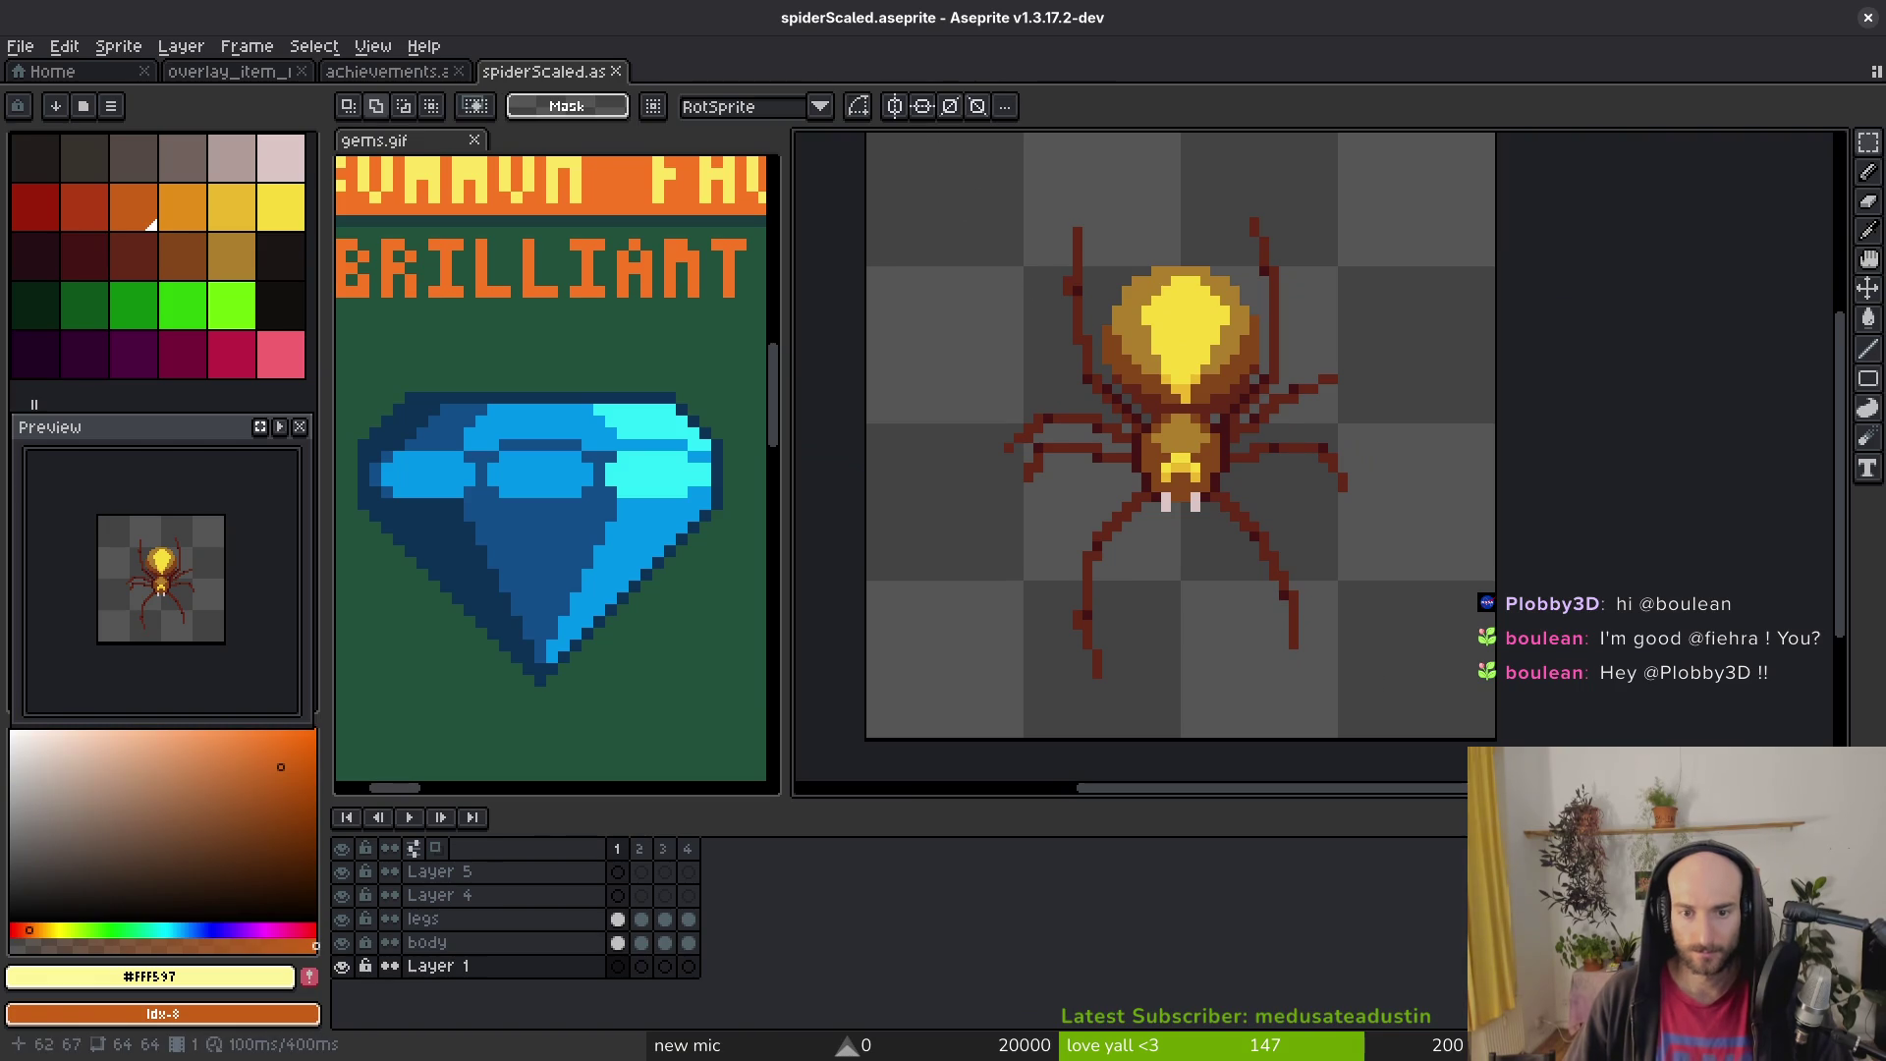
{"action": "key", "text": "ctrl+e"}
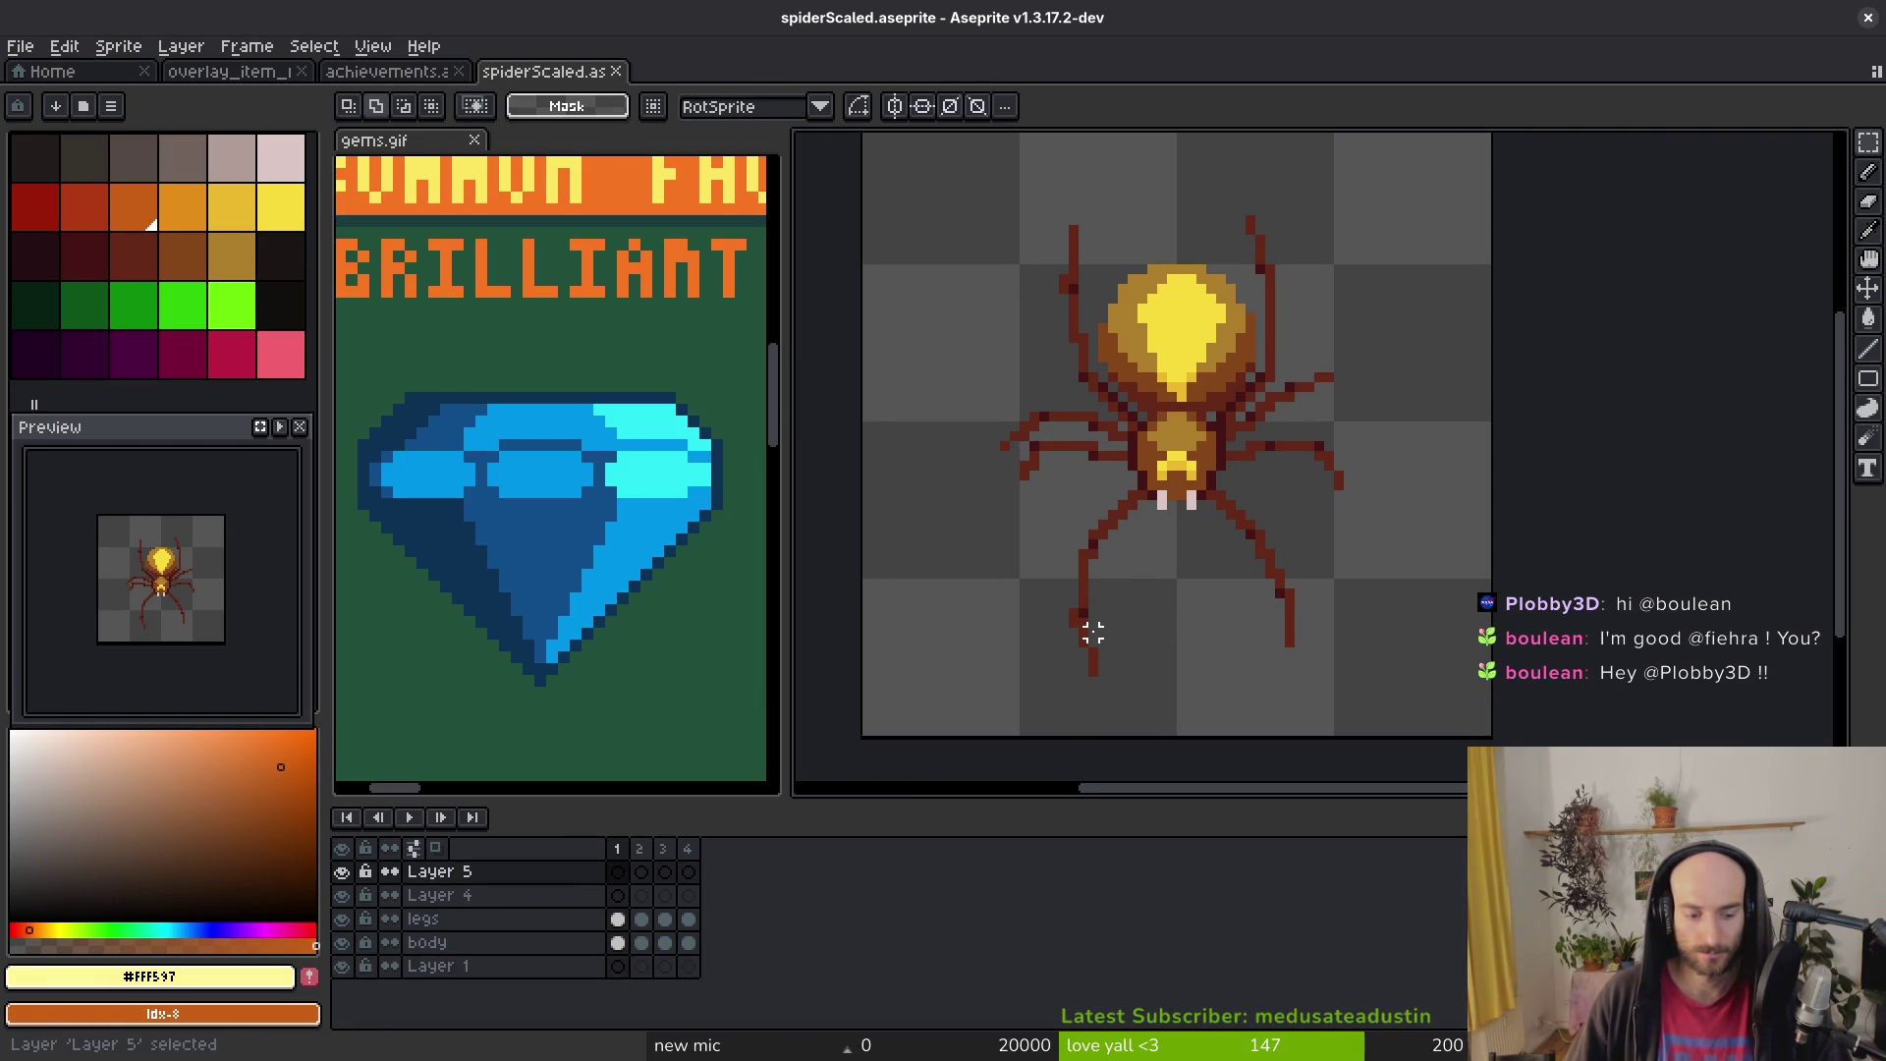
{"action": "key", "text": "Return"}
{"action": "scroll", "coordinate": [1093, 434], "scroll_direction": "up", "scroll_amount": 2}
{"action": "left_click_drag", "start_coordinate": [1002, 325], "coordinate": [1351, 722]}
{"action": "key", "text": "ctrl+d"}
{"action": "mouse_move", "coordinate": [1379, 328]}
{"action": "left_mouse_down"}
{"action": "mouse_move", "coordinate": [1018, 716]}
{"action": "mouse_move", "coordinate": [1004, 703]}
{"action": "left_mouse_up"}
{"action": "key", "text": "ctrl+x"}
{"action": "key", "text": "ctrl+z"}
Step: Close spiderScaled and spiderScaled-Sheet, then paste the spider into empty frame 11
{"action": "key", "text": "ctrl+o"}
{"action": "key", "text": "Escape"}
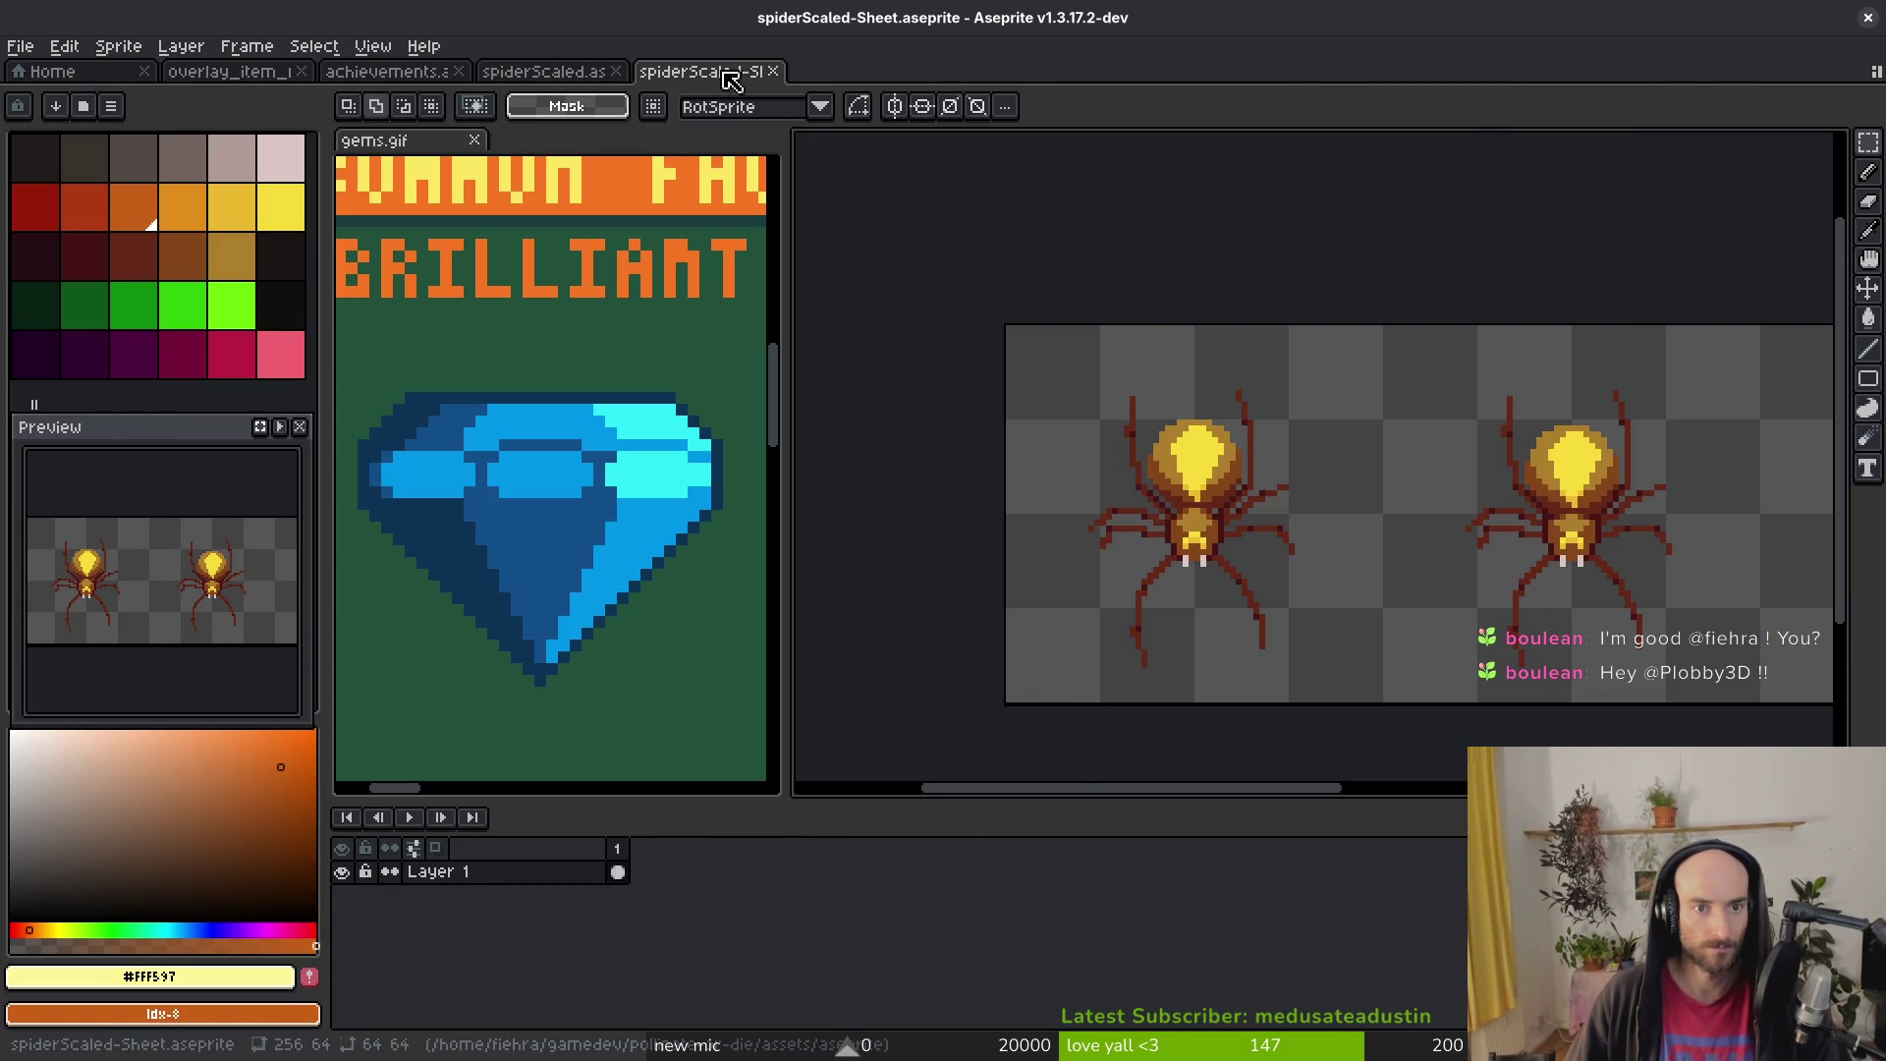
{"action": "middle_click", "coordinate": [724, 72]}
{"action": "middle_click", "coordinate": [568, 84]}
{"action": "key", "text": "Right"}
{"action": "key", "text": "ctrl+v"}
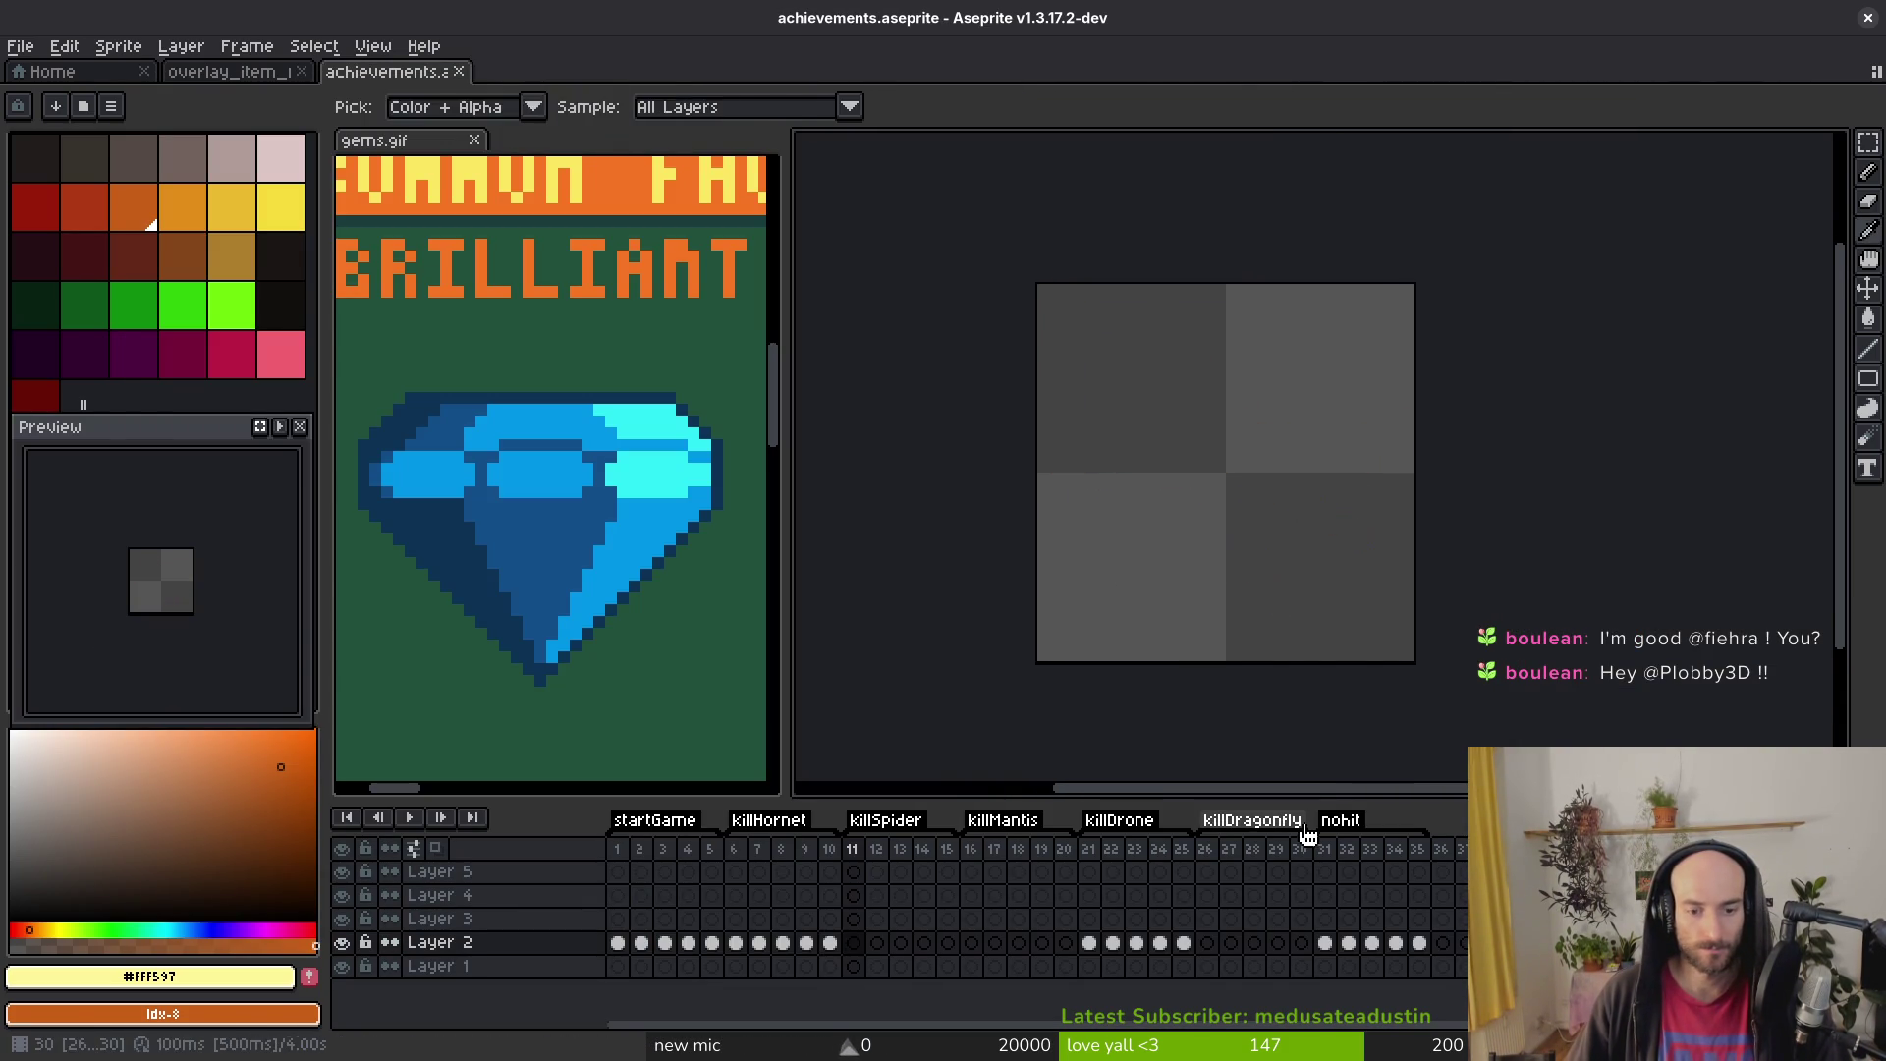
Step: Shrink the pasted spider to about 53 pixels and centre it in frame 11
{"action": "scroll", "coordinate": [1347, 589], "scroll_direction": "down", "scroll_amount": 3}
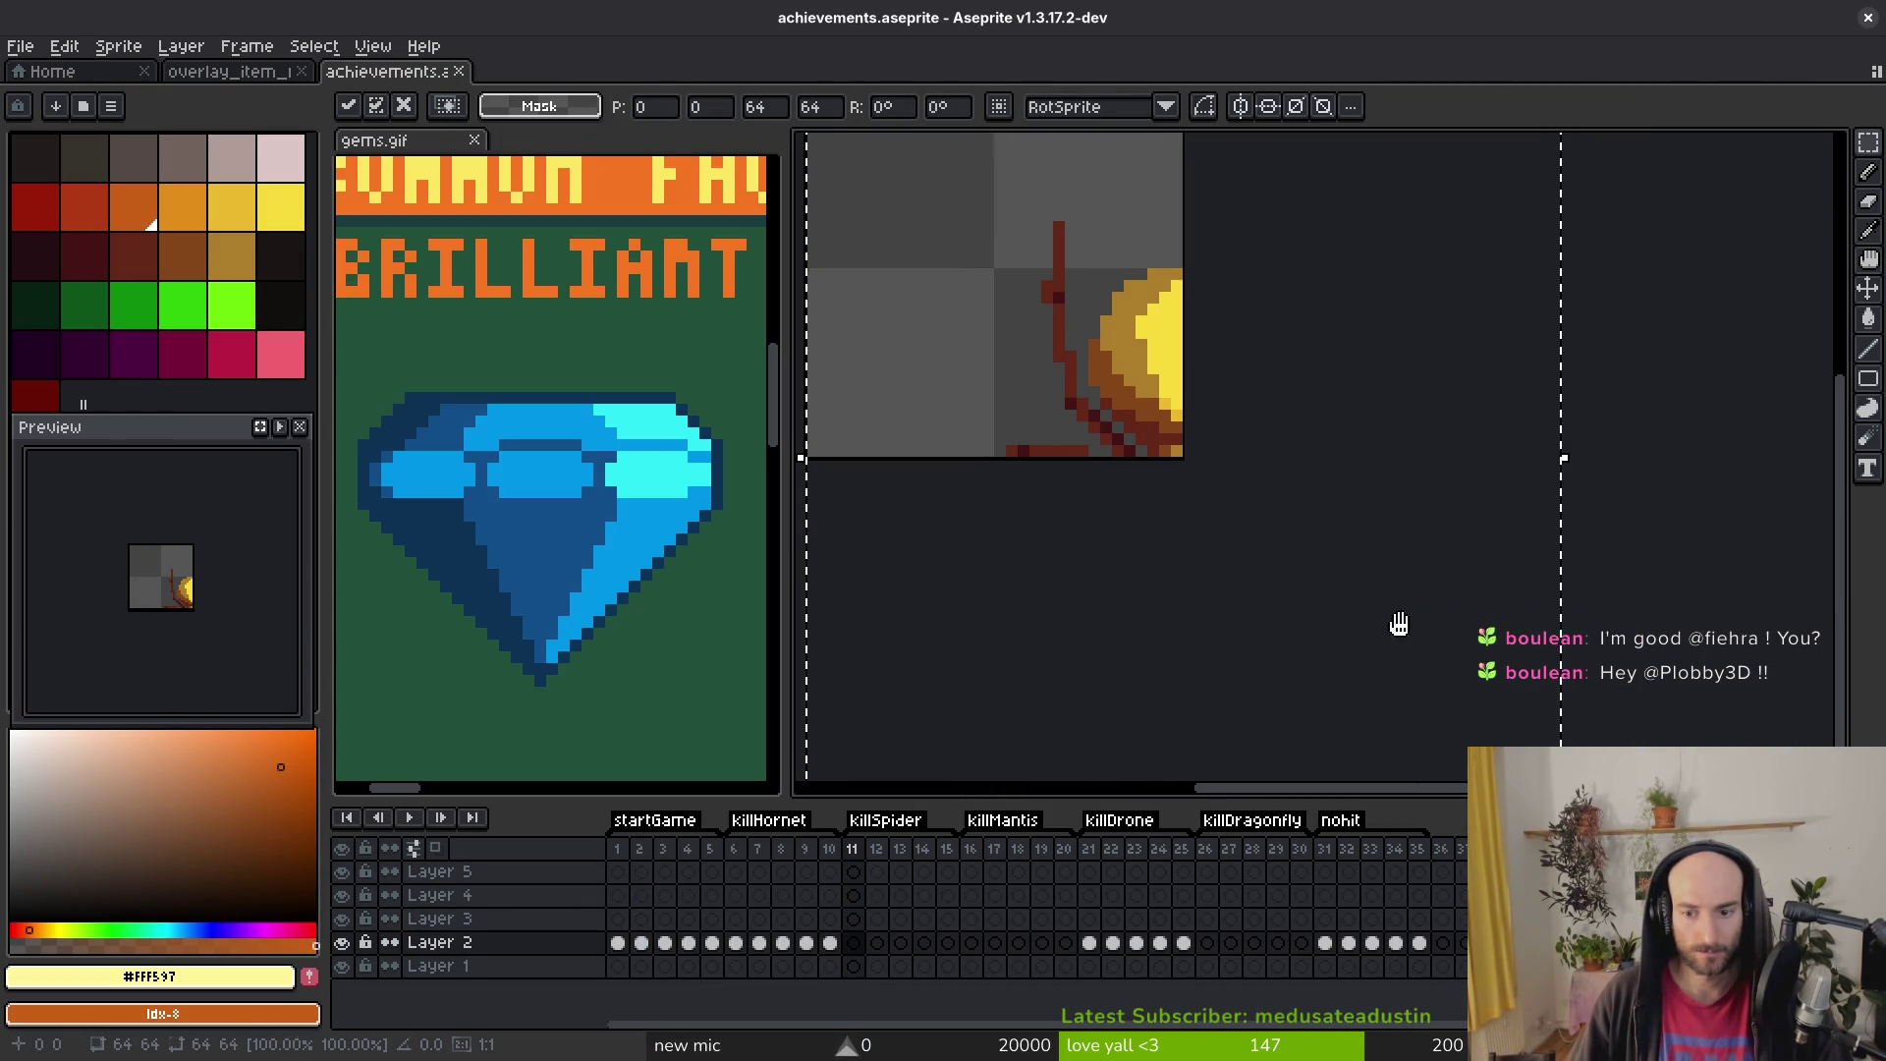
{"action": "mouse_move", "coordinate": [1439, 722]}
{"action": "left_mouse_down"}
{"action": "mouse_move", "coordinate": [1284, 560]}
{"action": "mouse_move", "coordinate": [1361, 643]}
{"action": "left_mouse_up"}
{"action": "mouse_move", "coordinate": [1223, 502]}
{"action": "left_mouse_down"}
{"action": "mouse_move", "coordinate": [1128, 408]}
{"action": "mouse_move", "coordinate": [1110, 417]}
{"action": "left_mouse_up"}
{"action": "left_click_drag", "start_coordinate": [1263, 560], "coordinate": [1253, 550]}
{"action": "left_click_drag", "start_coordinate": [1103, 363], "coordinate": [1080, 364]}
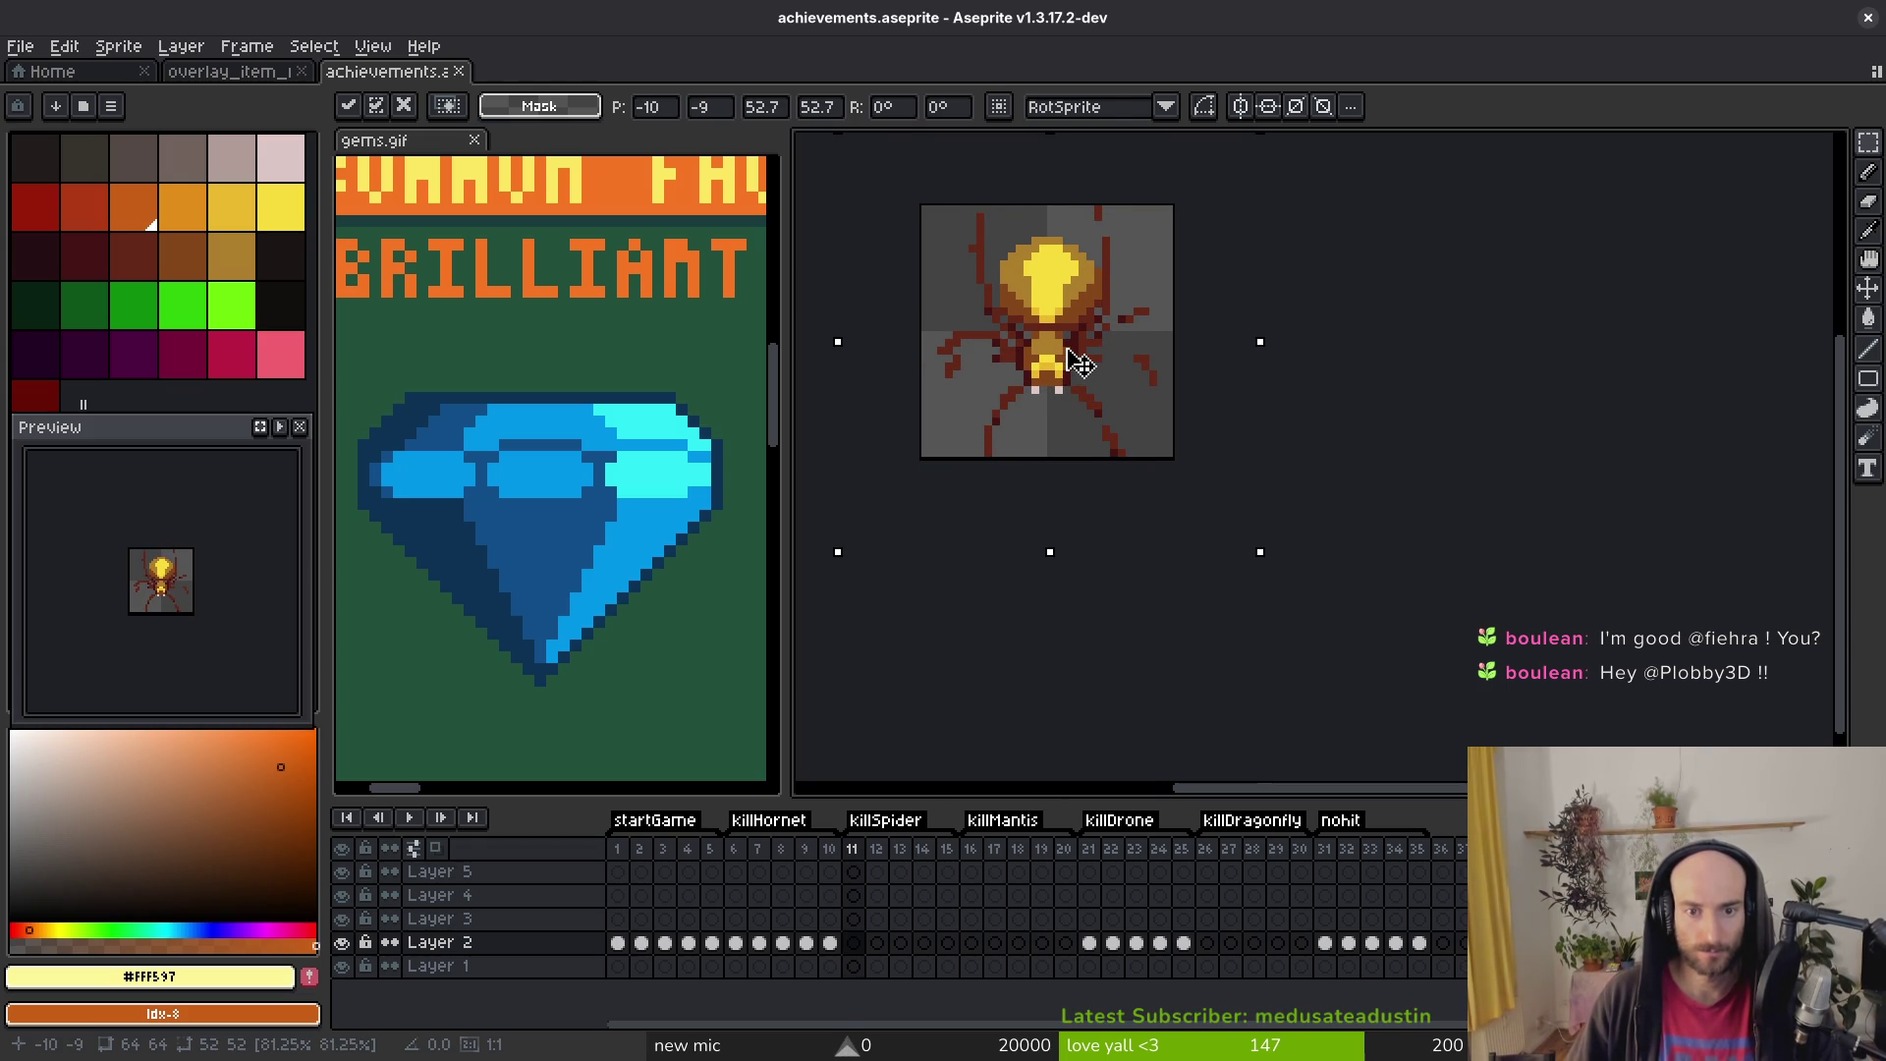
{"action": "key", "text": "i"}
{"action": "scroll", "coordinate": [1046, 236], "scroll_direction": "up", "scroll_amount": 5}
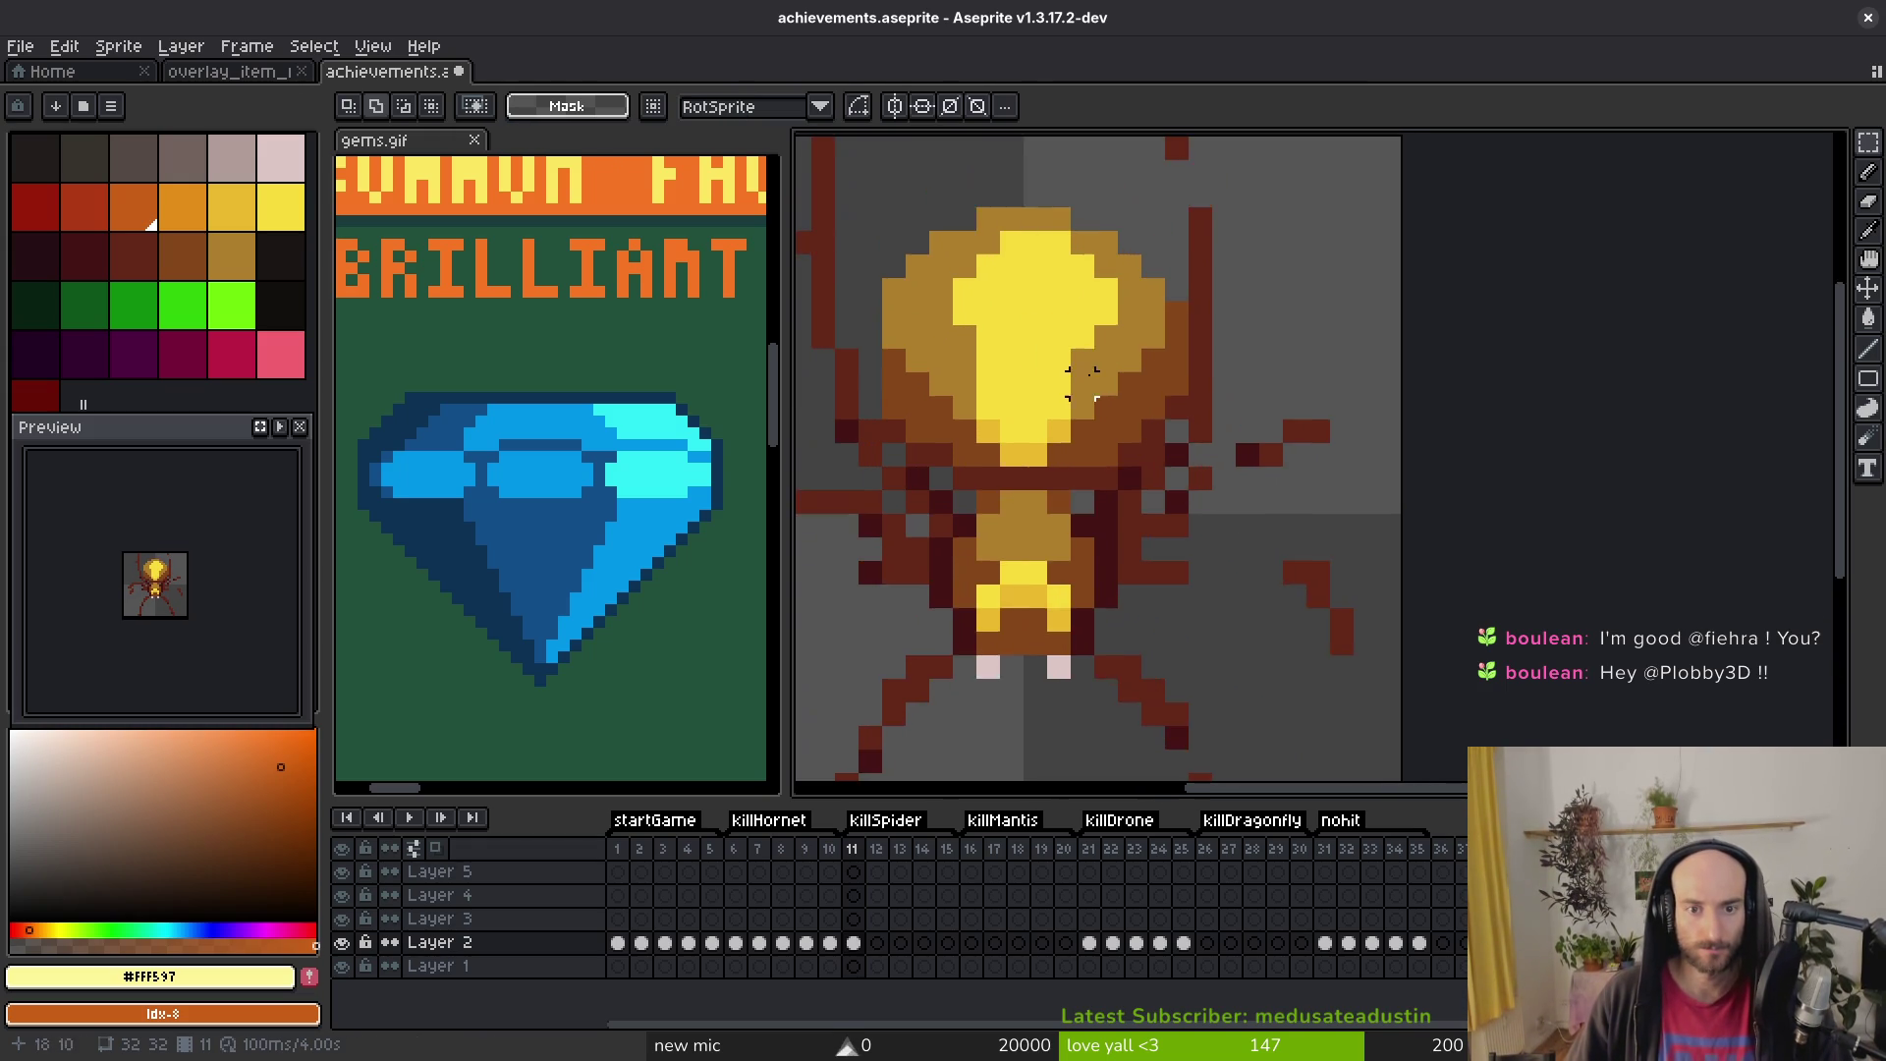
Step: Redraw the spider's upper-left, left and right legs in dark red, erasing the old leg column
{"action": "left_click", "coordinate": [1233, 354]}
{"action": "key", "text": "b"}
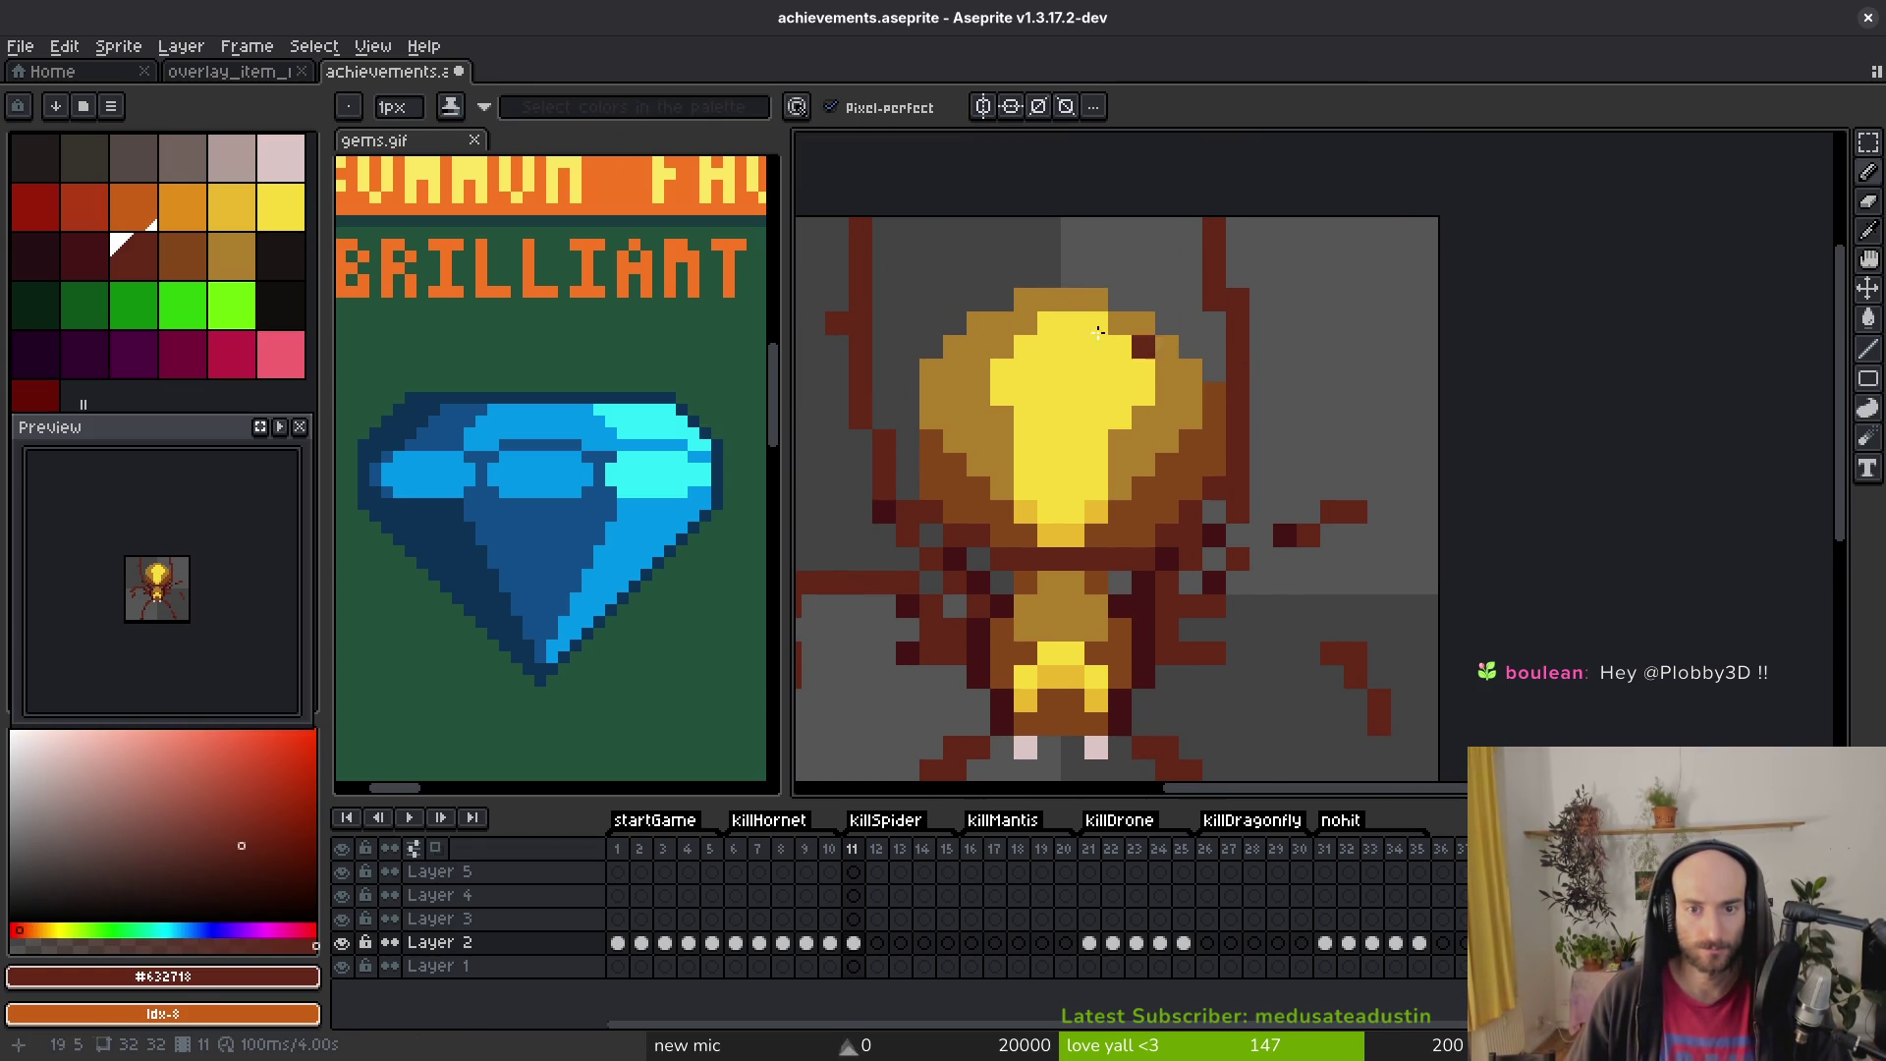
{"action": "left_click", "coordinate": [932, 300]}
{"action": "mouse_move", "coordinate": [956, 303]}
{"action": "left_mouse_down"}
{"action": "mouse_move", "coordinate": [960, 235]}
{"action": "mouse_move", "coordinate": [928, 216]}
{"action": "left_mouse_up"}
{"action": "key", "text": "e"}
{"action": "left_click", "coordinate": [914, 334]}
{"action": "scroll", "coordinate": [959, 261], "scroll_direction": "down", "scroll_amount": 4}
{"action": "key", "text": "b"}
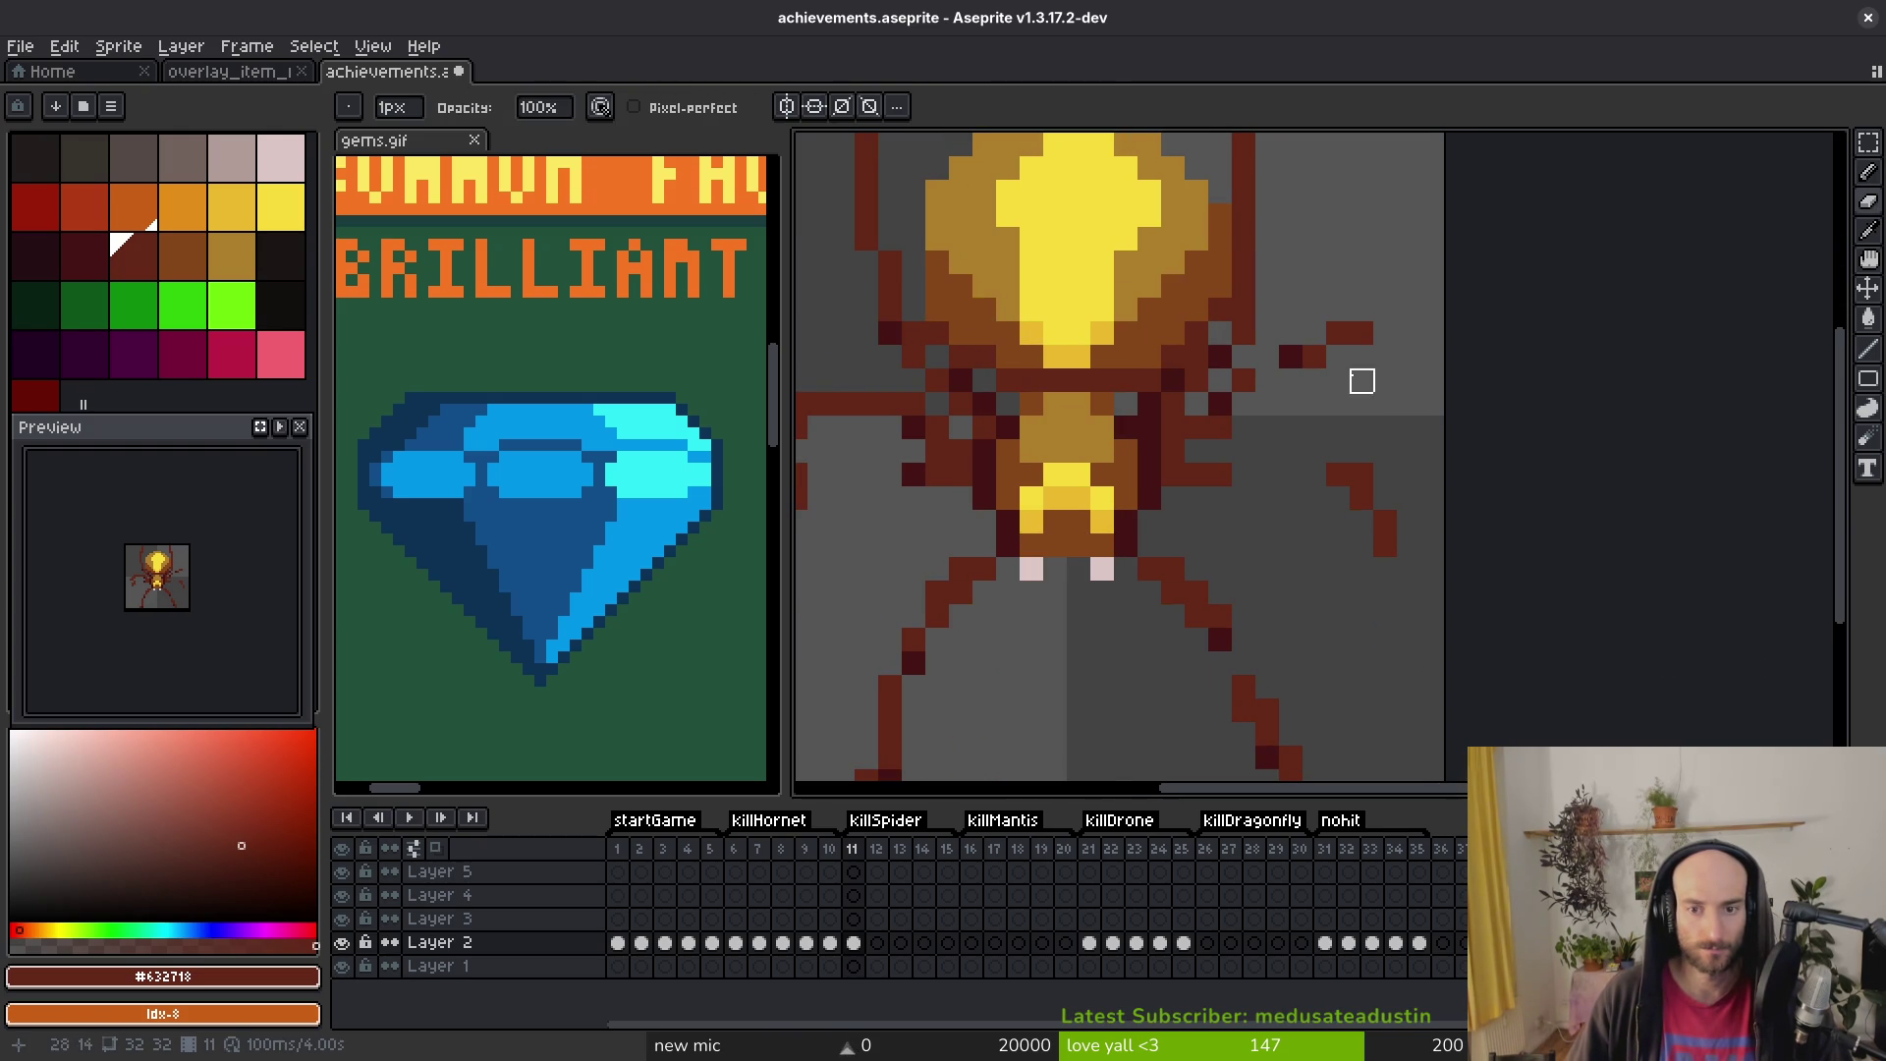
{"action": "scroll", "coordinate": [1267, 374], "scroll_direction": "down", "scroll_amount": 3}
{"action": "scroll", "coordinate": [982, 501], "scroll_direction": "up", "scroll_amount": 4}
{"action": "left_click_drag", "start_coordinate": [1022, 439], "coordinate": [889, 439]}
{"action": "scroll", "coordinate": [992, 459], "scroll_direction": "right", "scroll_amount": 5}
{"action": "mouse_move", "coordinate": [1309, 391]}
{"action": "left_mouse_down"}
{"action": "mouse_move", "coordinate": [1347, 408]}
{"action": "mouse_move", "coordinate": [1330, 442]}
{"action": "left_mouse_up"}
Step: Fill the missing lower-right leg pixel in #632718 and touch up the body in yellow #f7db3b
{"action": "left_click", "coordinate": [1282, 322], "text": "alt"}
{"action": "scroll", "coordinate": [1296, 442], "scroll_direction": "down", "scroll_amount": 3}
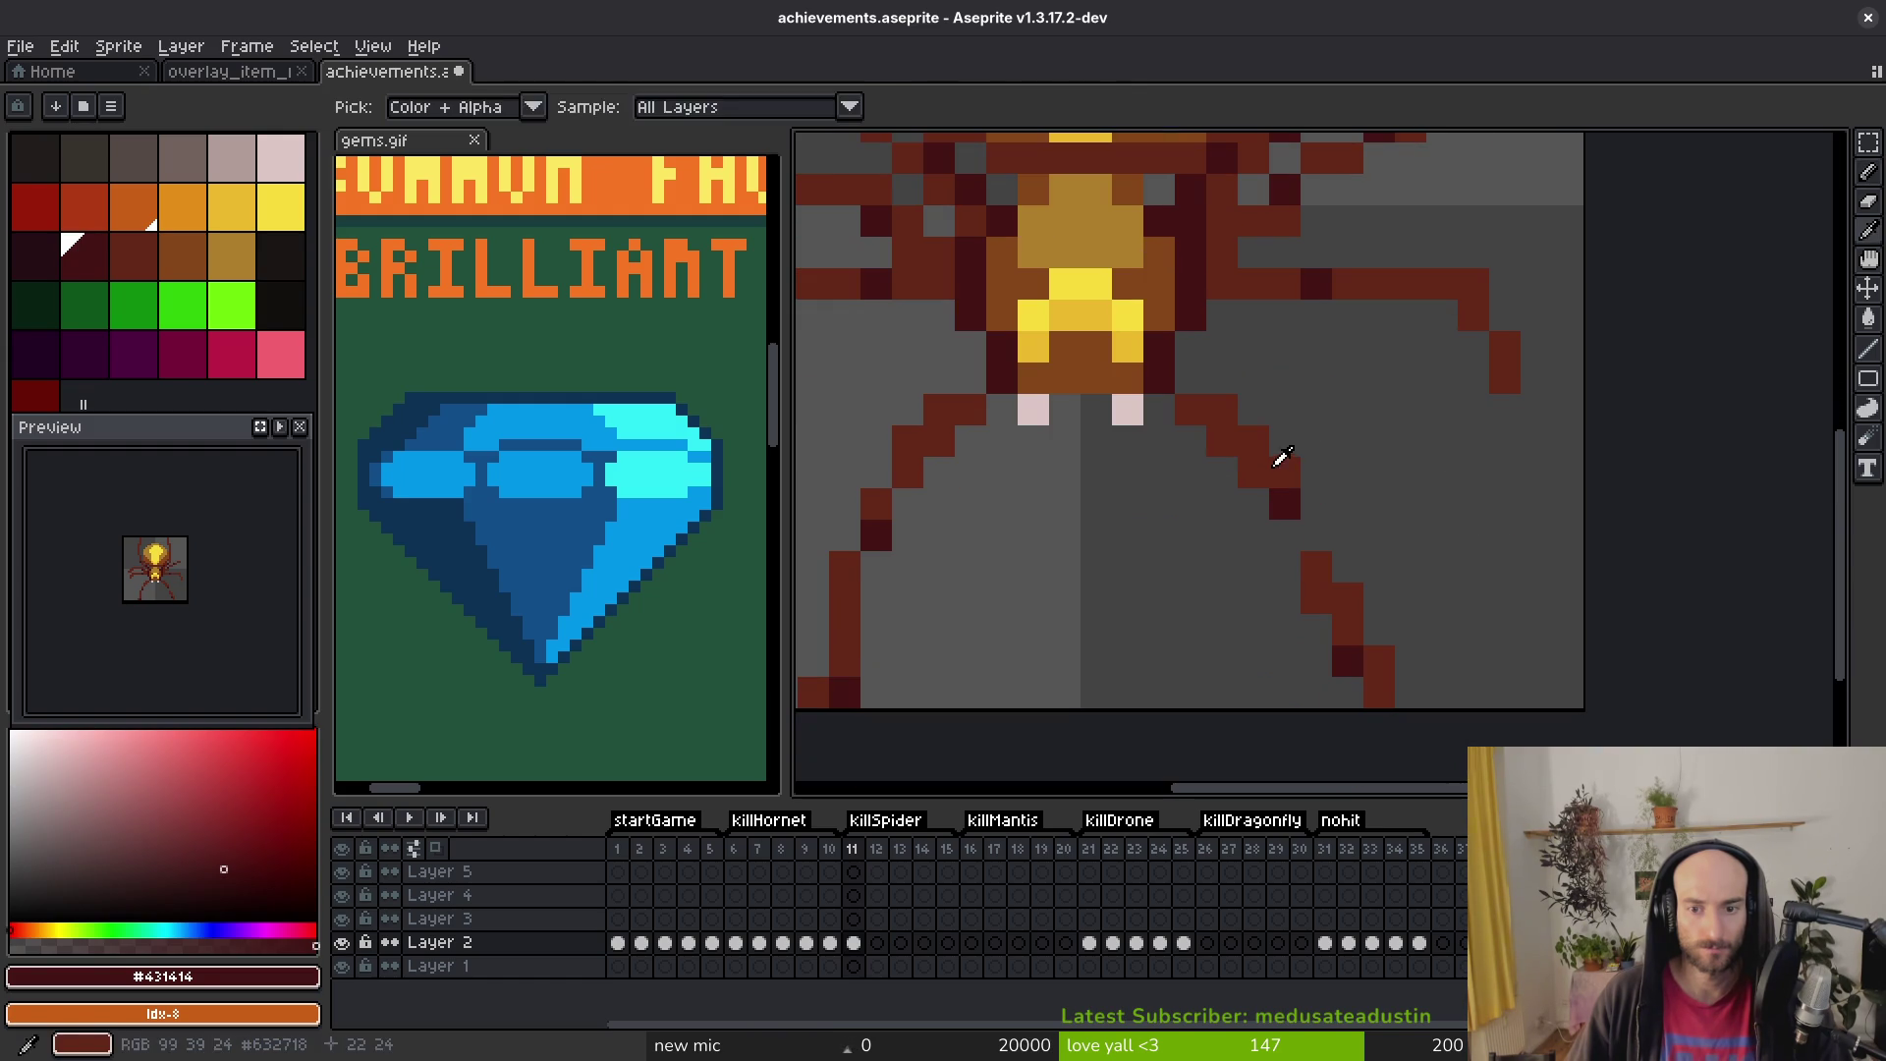
{"action": "left_click", "coordinate": [1276, 461], "text": "alt"}
{"action": "left_click", "coordinate": [1312, 531]}
{"action": "scroll", "coordinate": [860, 606], "scroll_direction": "down", "scroll_amount": 2}
{"action": "scroll", "coordinate": [860, 606], "scroll_direction": "up", "scroll_amount": 2}
{"action": "key", "text": "e"}
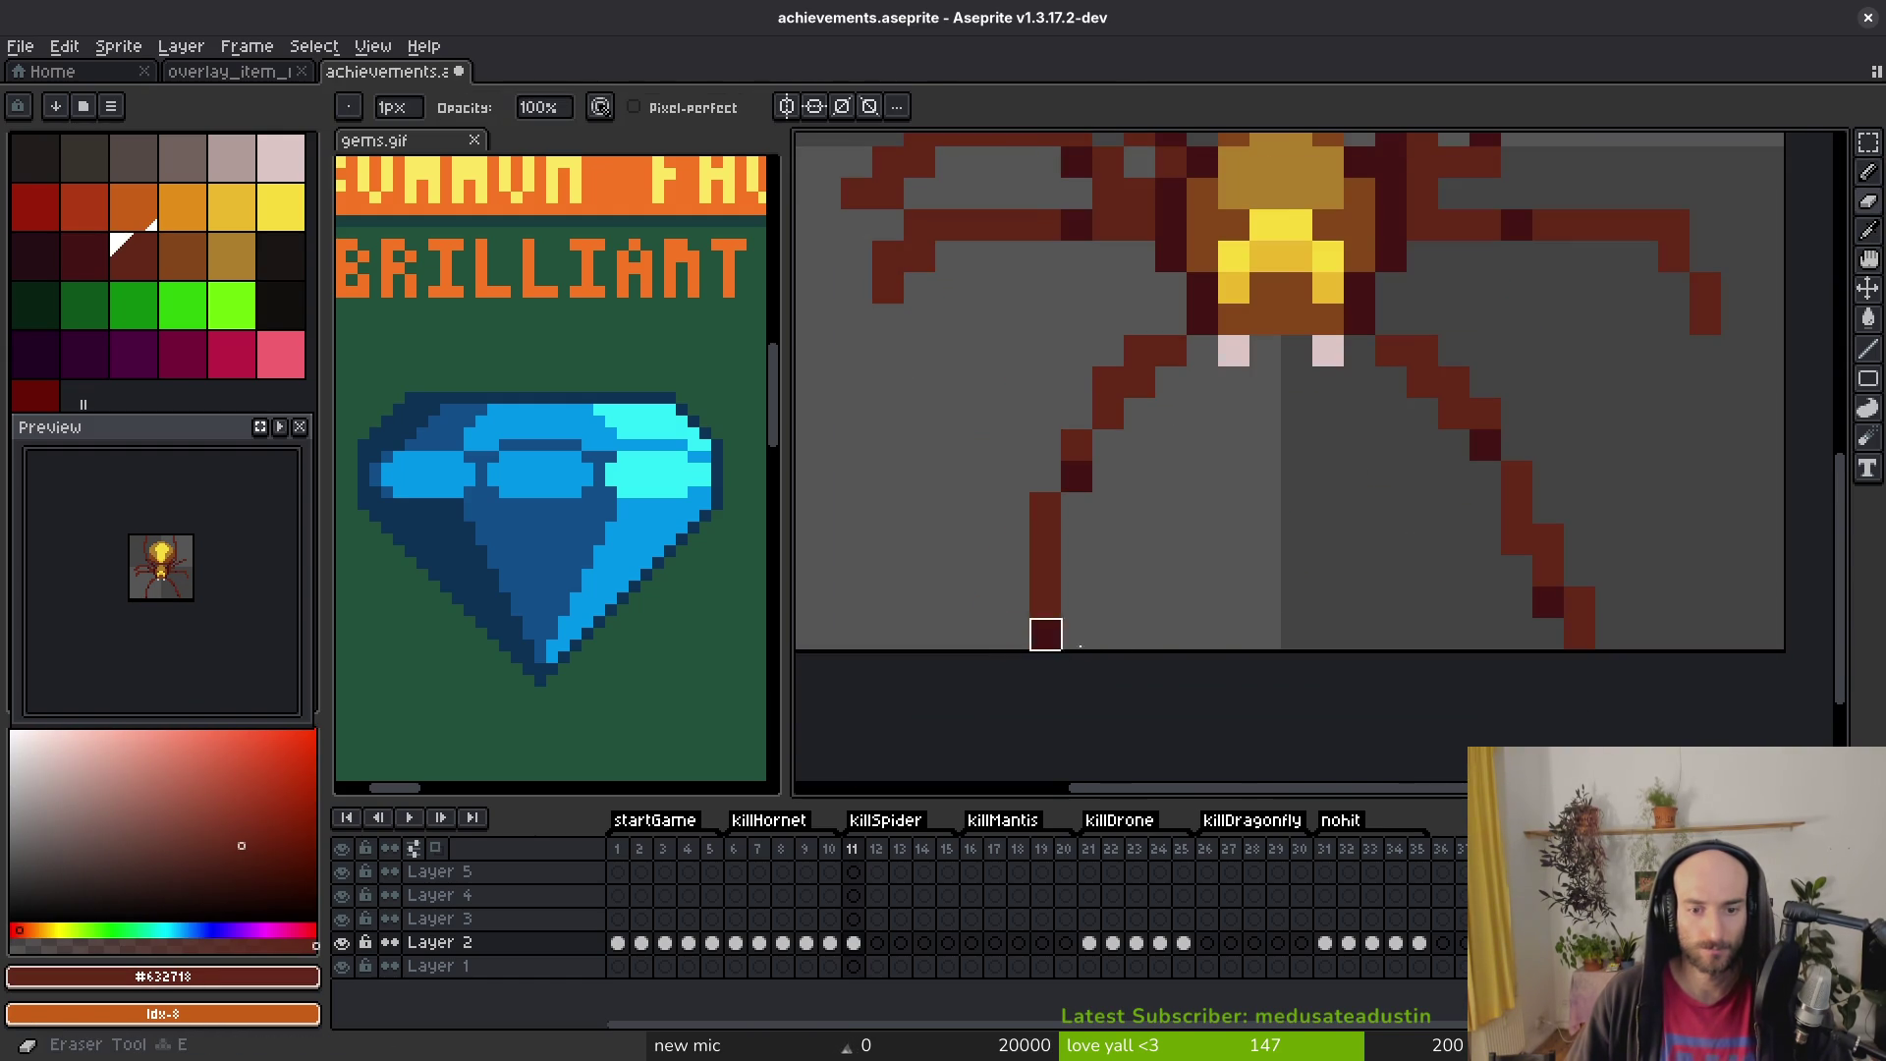
{"action": "scroll", "coordinate": [1011, 632], "scroll_direction": "up", "scroll_amount": 1}
{"action": "scroll", "coordinate": [1347, 586], "scroll_direction": "down", "scroll_amount": 4}
{"action": "scroll", "coordinate": [1174, 614], "scroll_direction": "up", "scroll_amount": 1}
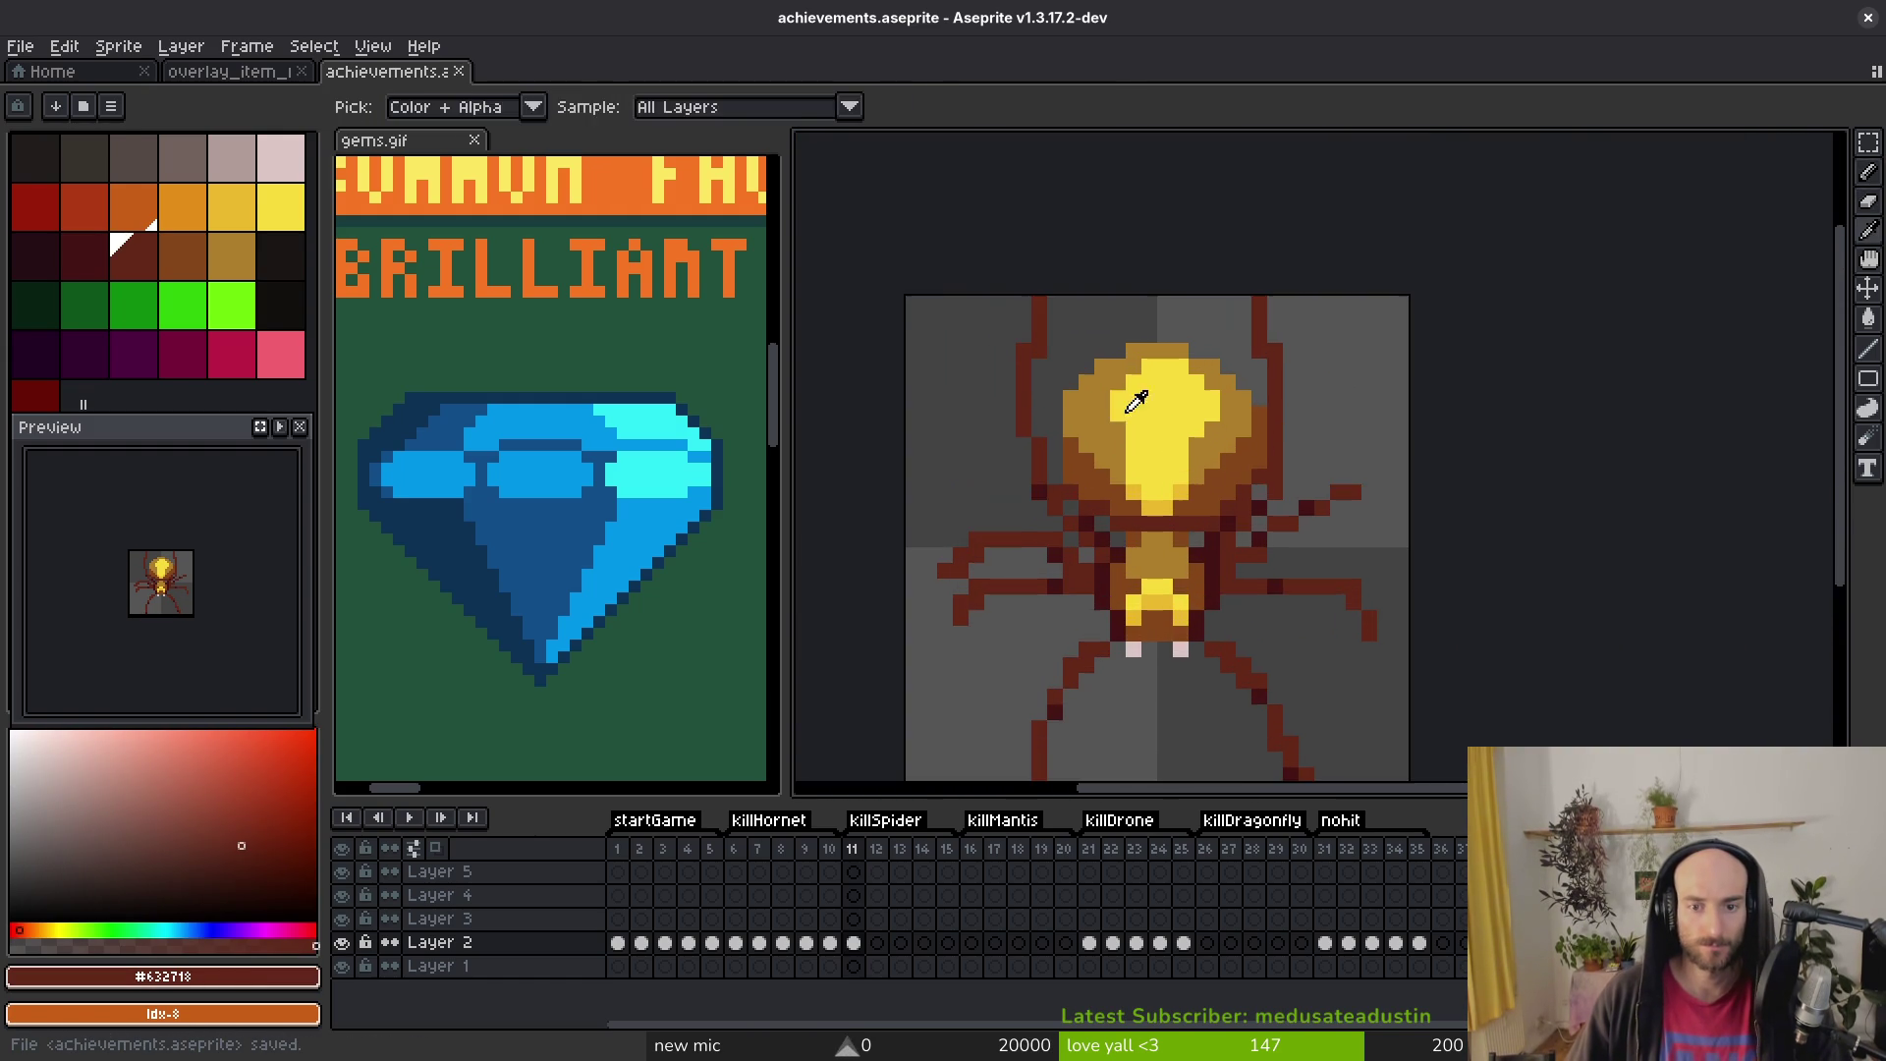
{"action": "left_click", "coordinate": [1129, 422], "text": "alt"}
{"action": "scroll", "coordinate": [1130, 423], "scroll_direction": "up", "scroll_amount": 3}
{"action": "key", "text": "b"}
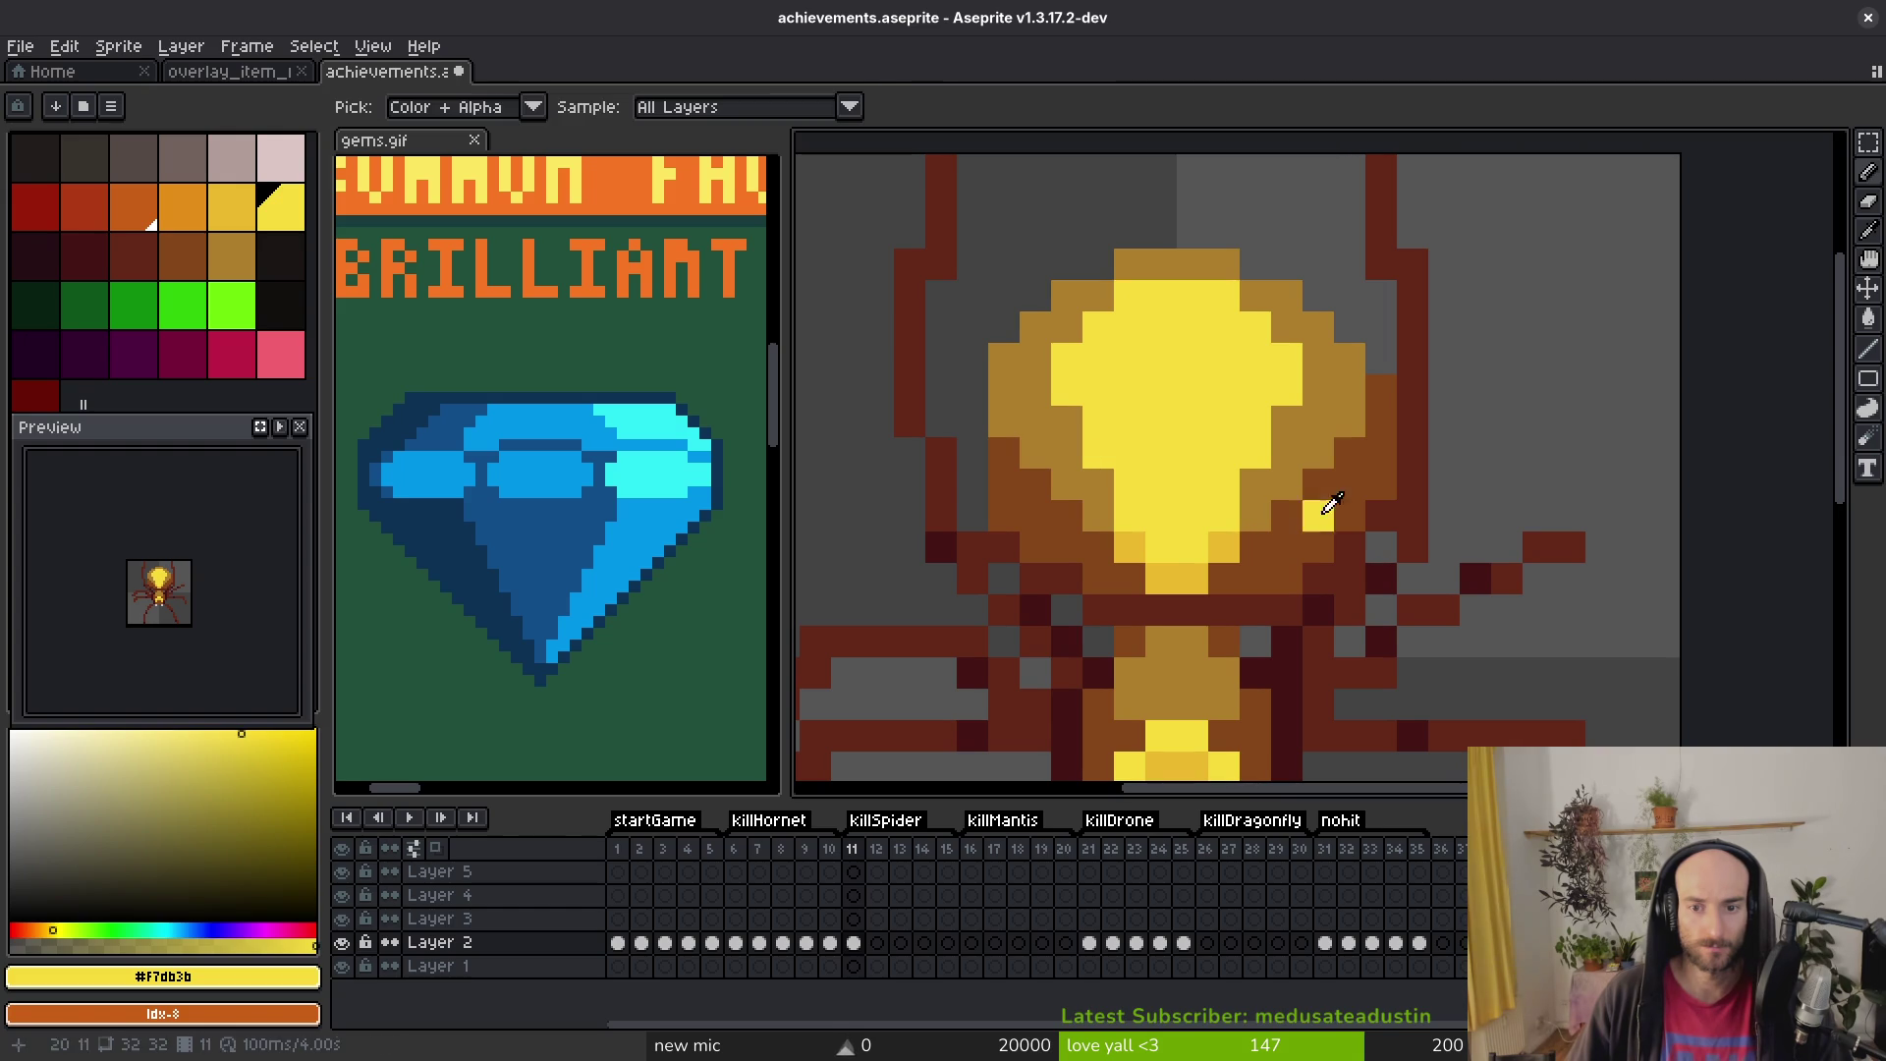
{"action": "scroll", "coordinate": [1326, 518], "scroll_direction": "down", "scroll_amount": 4}
{"action": "scroll", "coordinate": [1337, 514], "scroll_direction": "up", "scroll_amount": 3}
{"action": "key", "text": "e"}
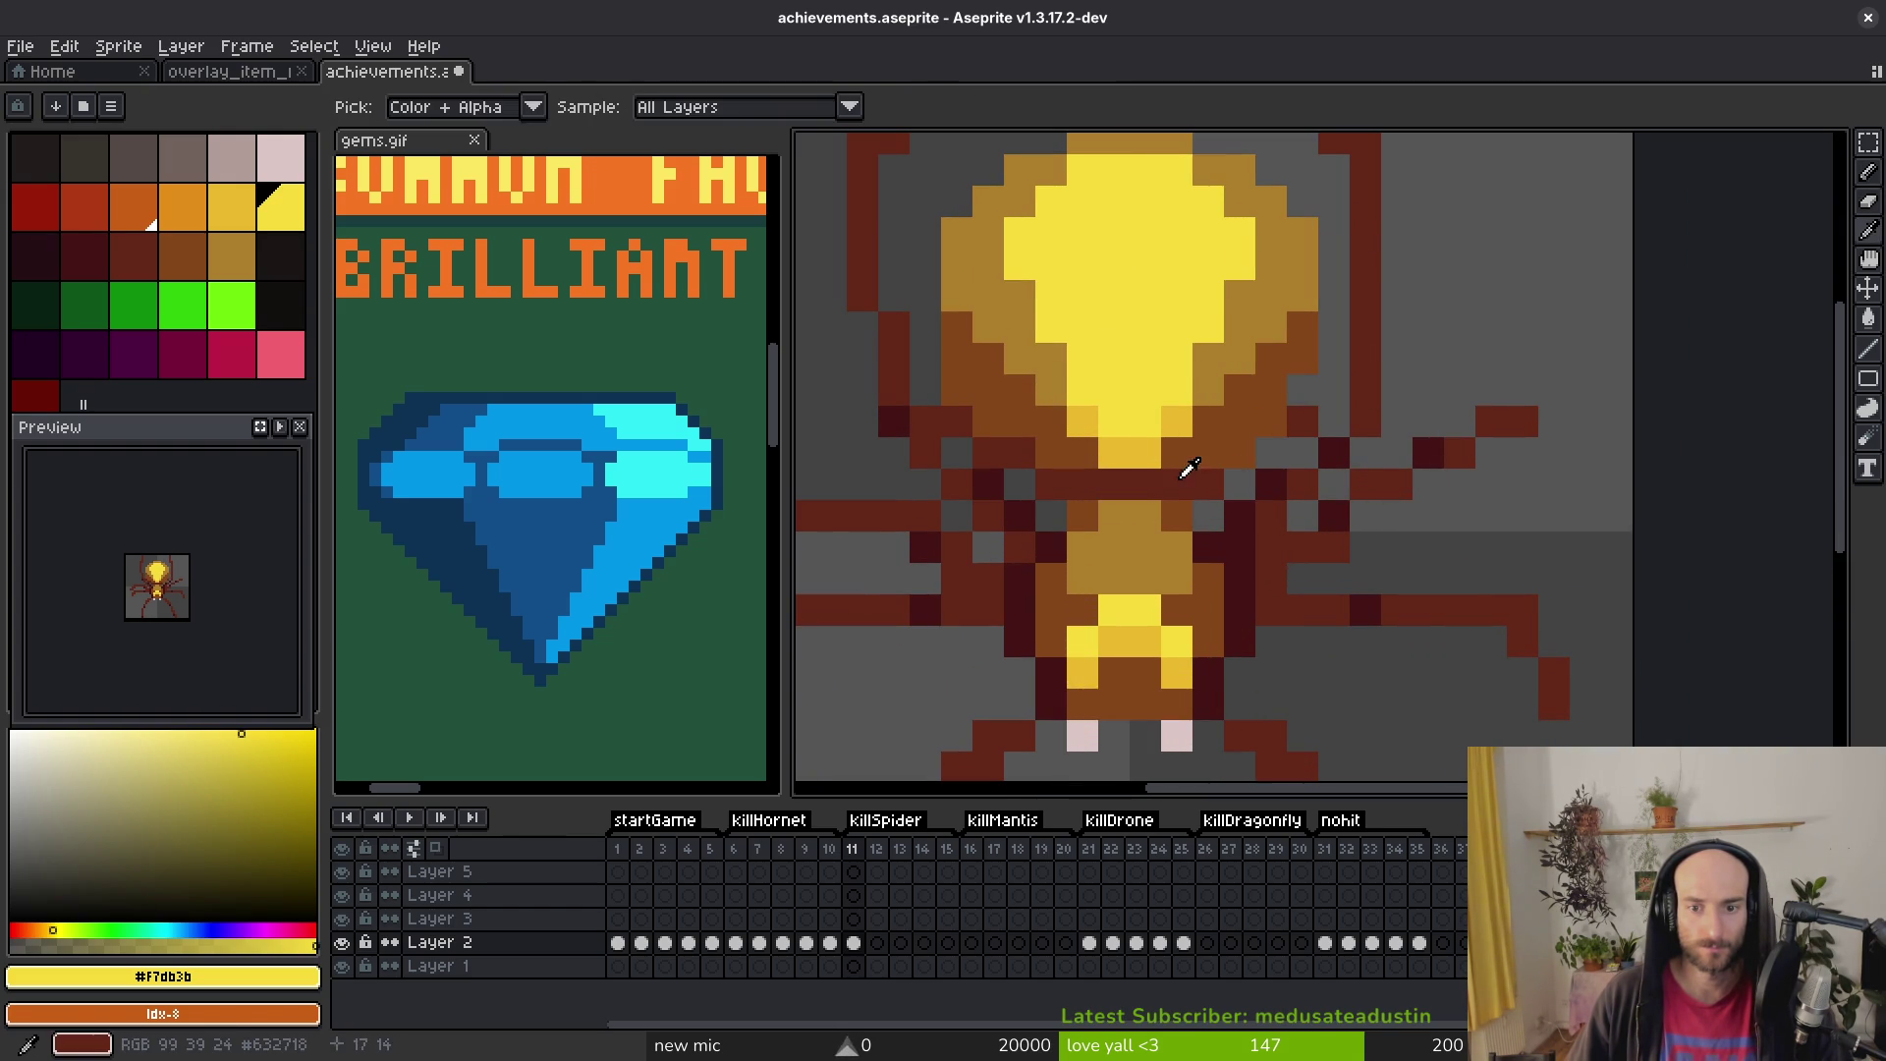
Step: Retouch spider pixels using dark red #632718 and brown #854619
{"action": "left_click", "coordinate": [1218, 477], "text": "alt"}
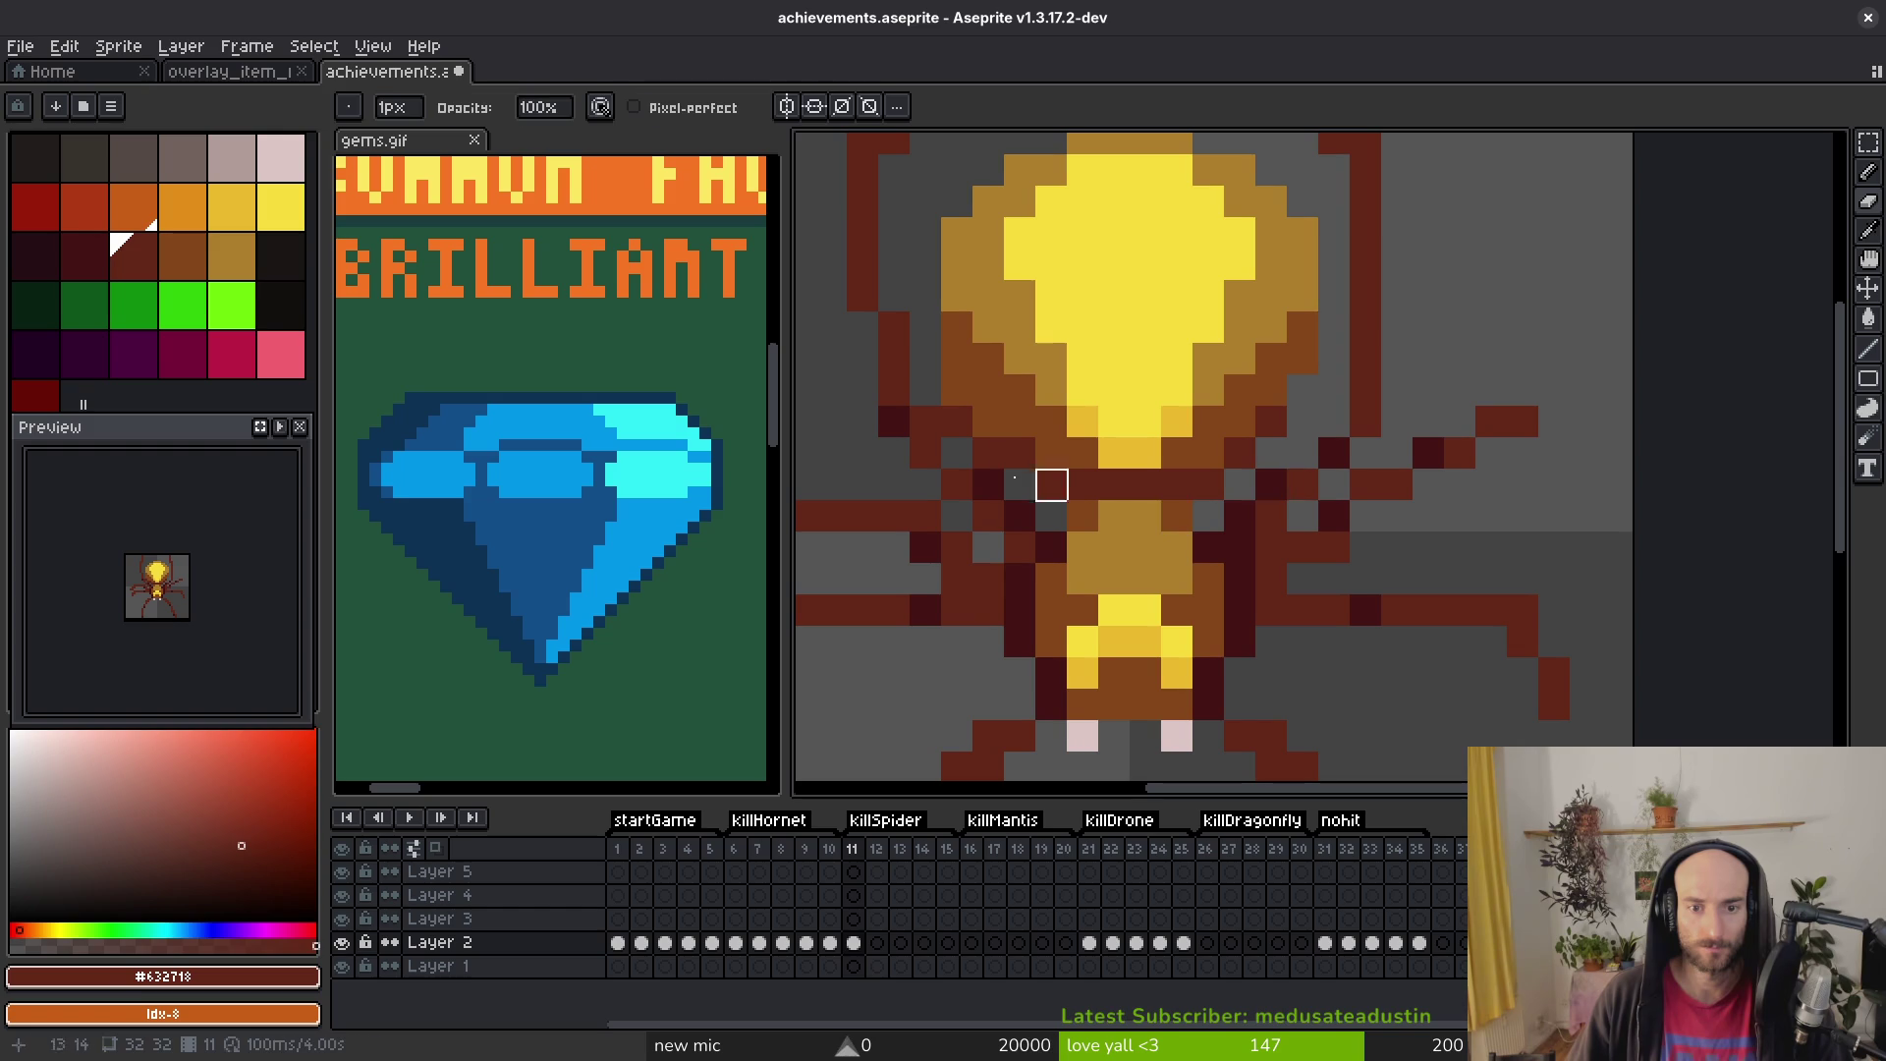
{"action": "key", "text": "f"}
{"action": "left_click", "coordinate": [1297, 382], "text": "alt"}
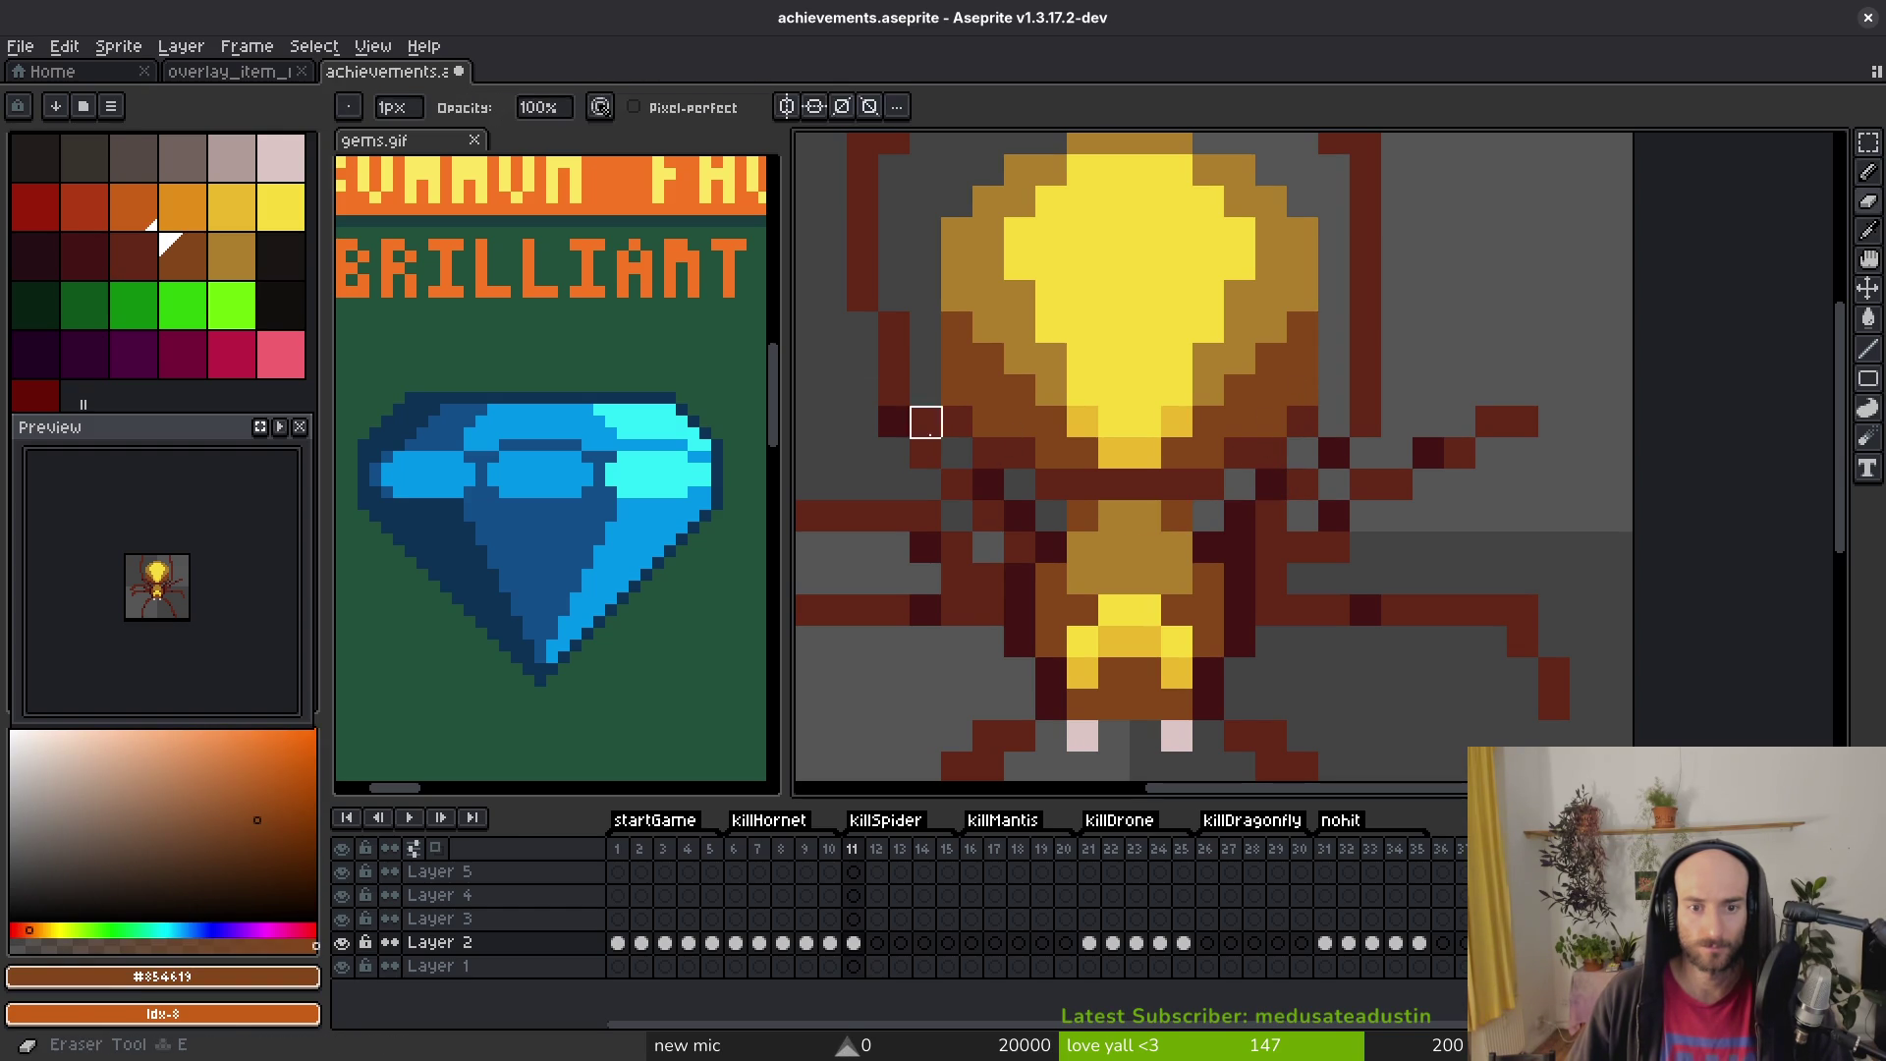
{"action": "left_click", "coordinate": [923, 422], "text": "alt"}
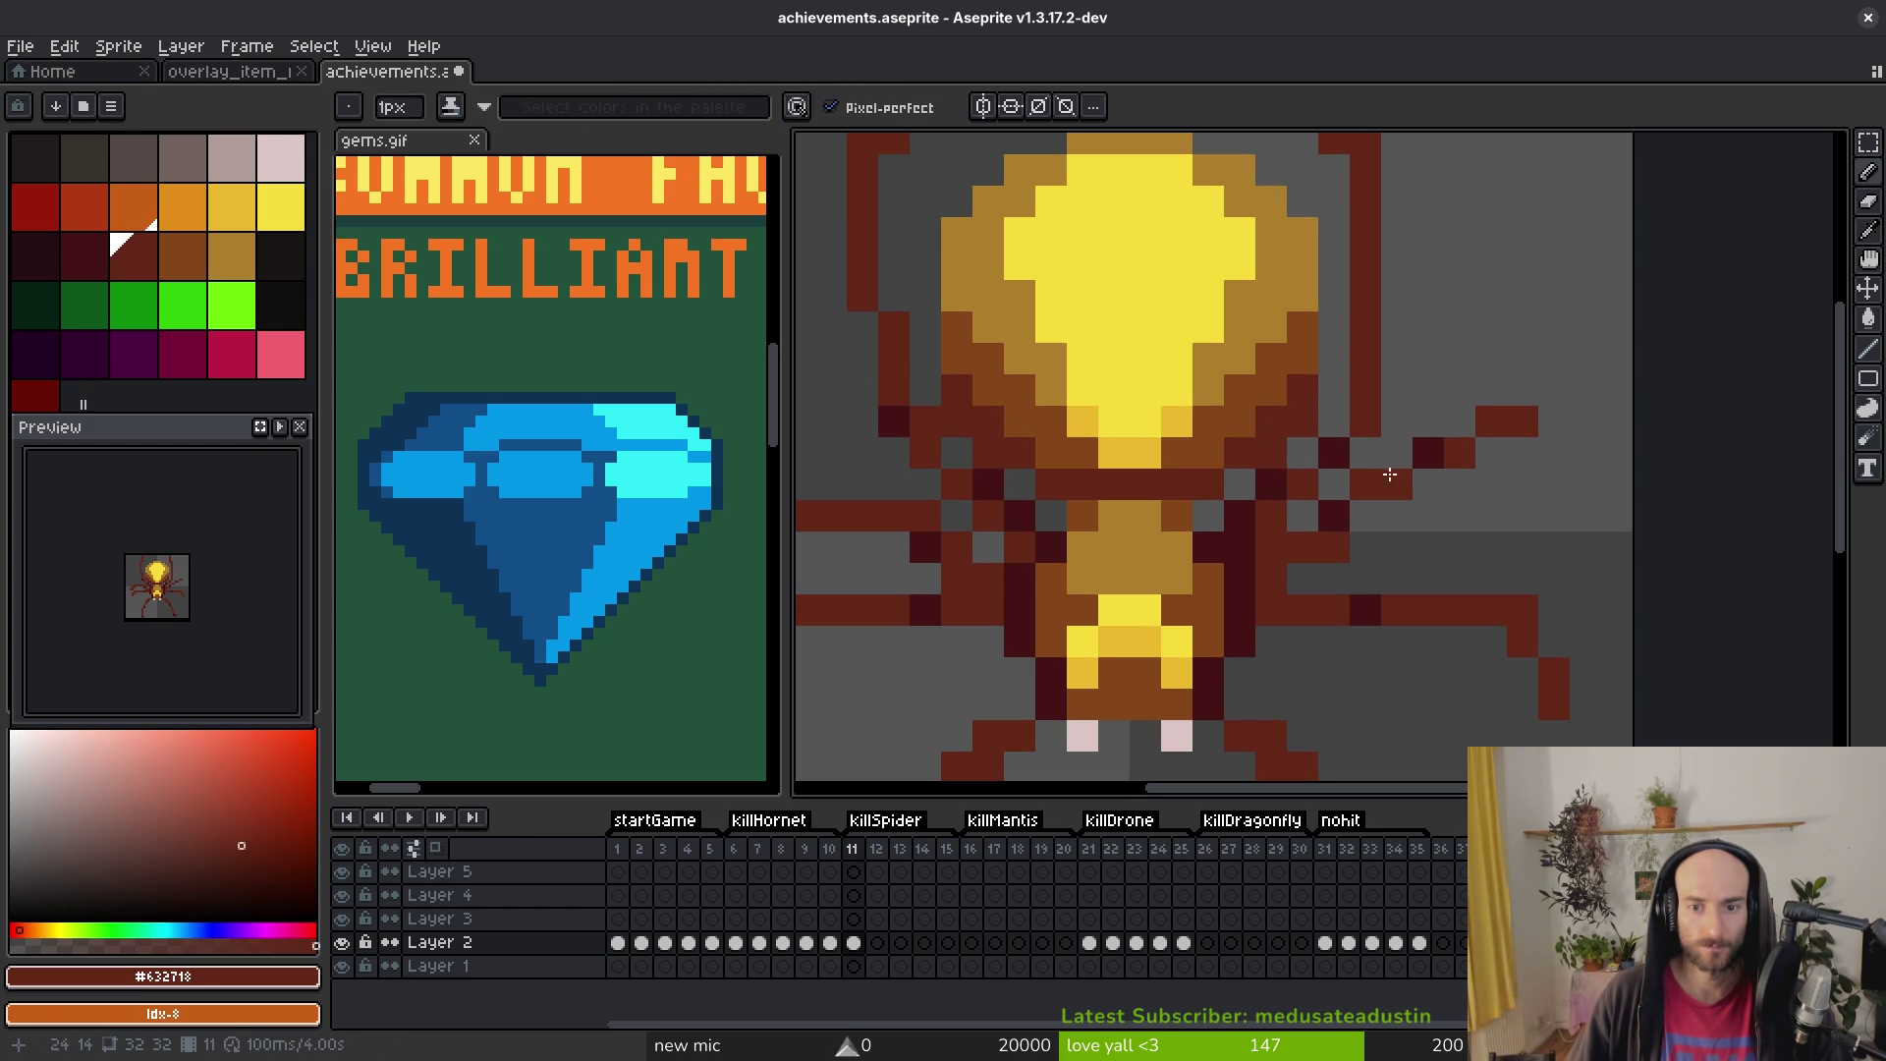
{"action": "scroll", "coordinate": [1393, 472], "scroll_direction": "down", "scroll_amount": 6}
{"action": "scroll", "coordinate": [1394, 511], "scroll_direction": "up", "scroll_amount": 5}
{"action": "scroll", "coordinate": [1402, 563], "scroll_direction": "down", "scroll_amount": 5}
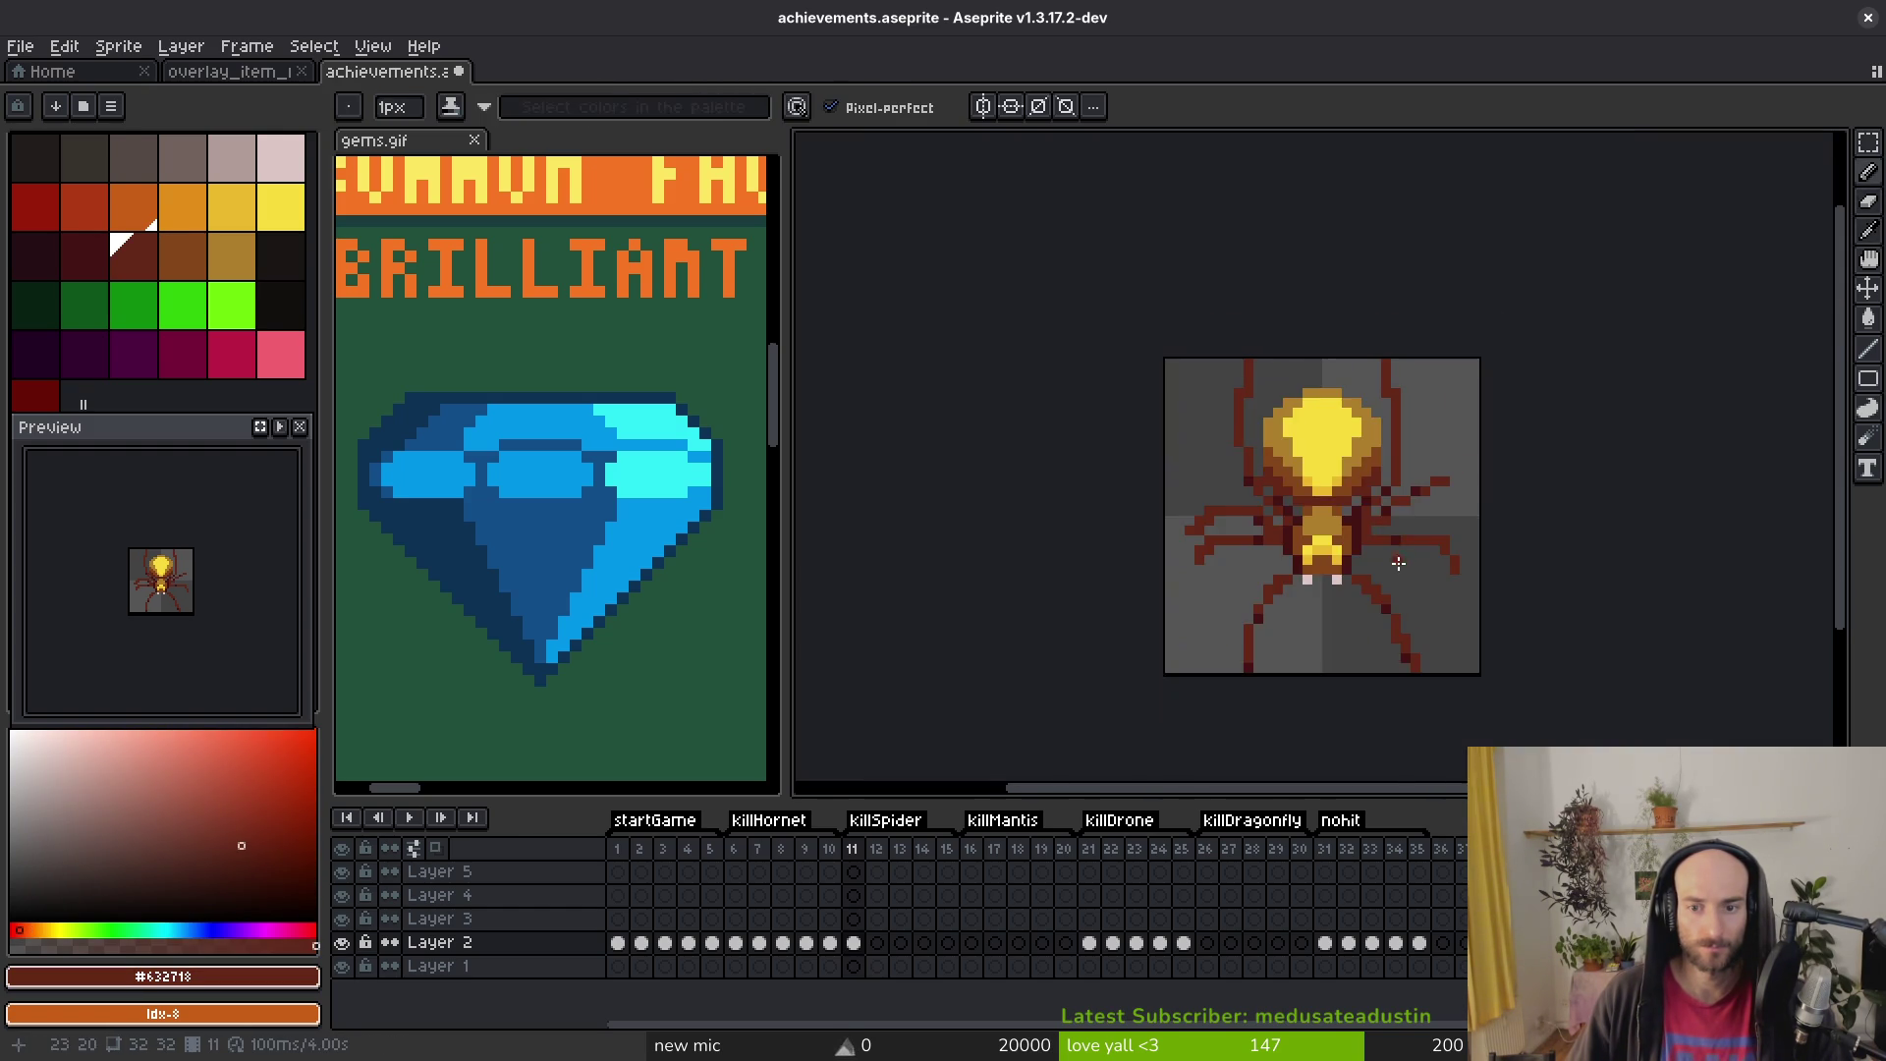
{"action": "scroll", "coordinate": [1316, 491], "scroll_direction": "up", "scroll_amount": 5}
Step: Erase the remaining stray pixels and save achievements.aseprite
{"action": "key", "text": "e"}
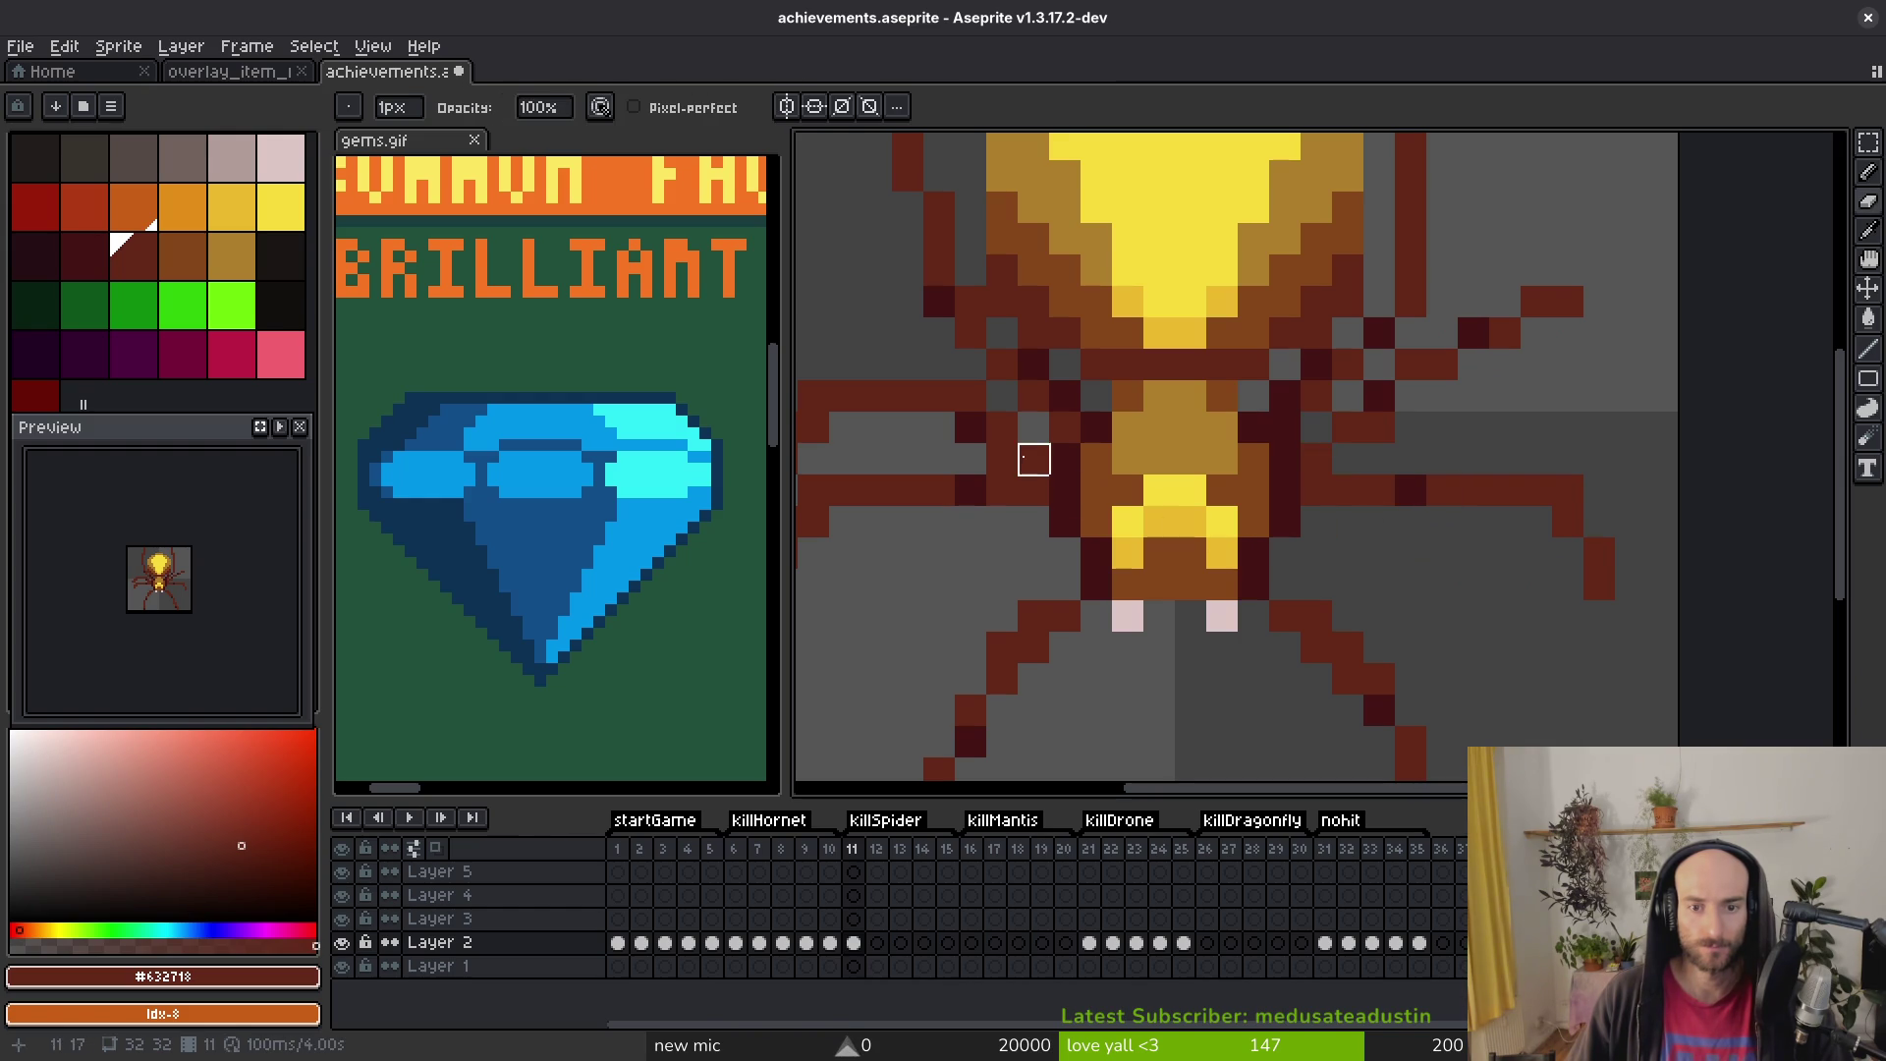
{"action": "scroll", "coordinate": [1033, 458], "scroll_direction": "down", "scroll_amount": 3}
{"action": "key", "text": "ctrl+s"}
{"action": "scroll", "coordinate": [1172, 555], "scroll_direction": "down", "scroll_amount": 1}
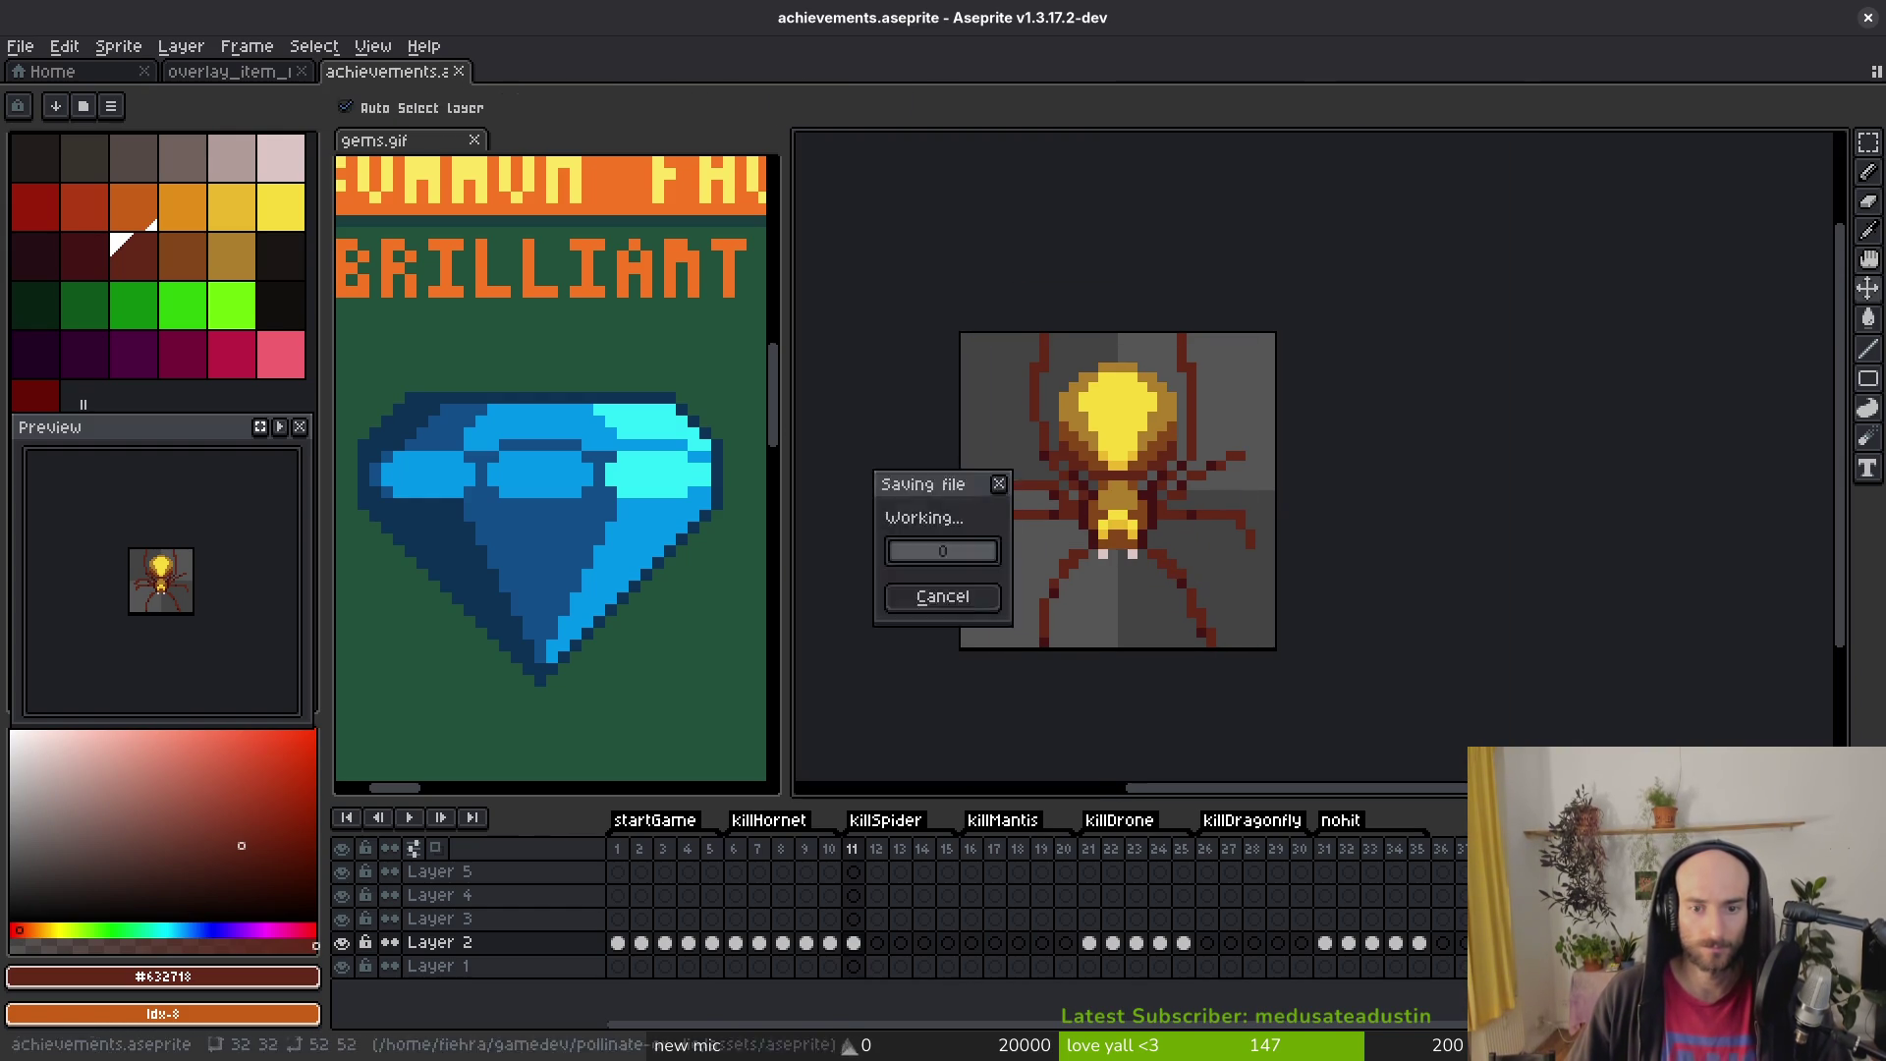
{"action": "left_click_drag", "start_coordinate": [1179, 569], "coordinate": [1162, 539]}
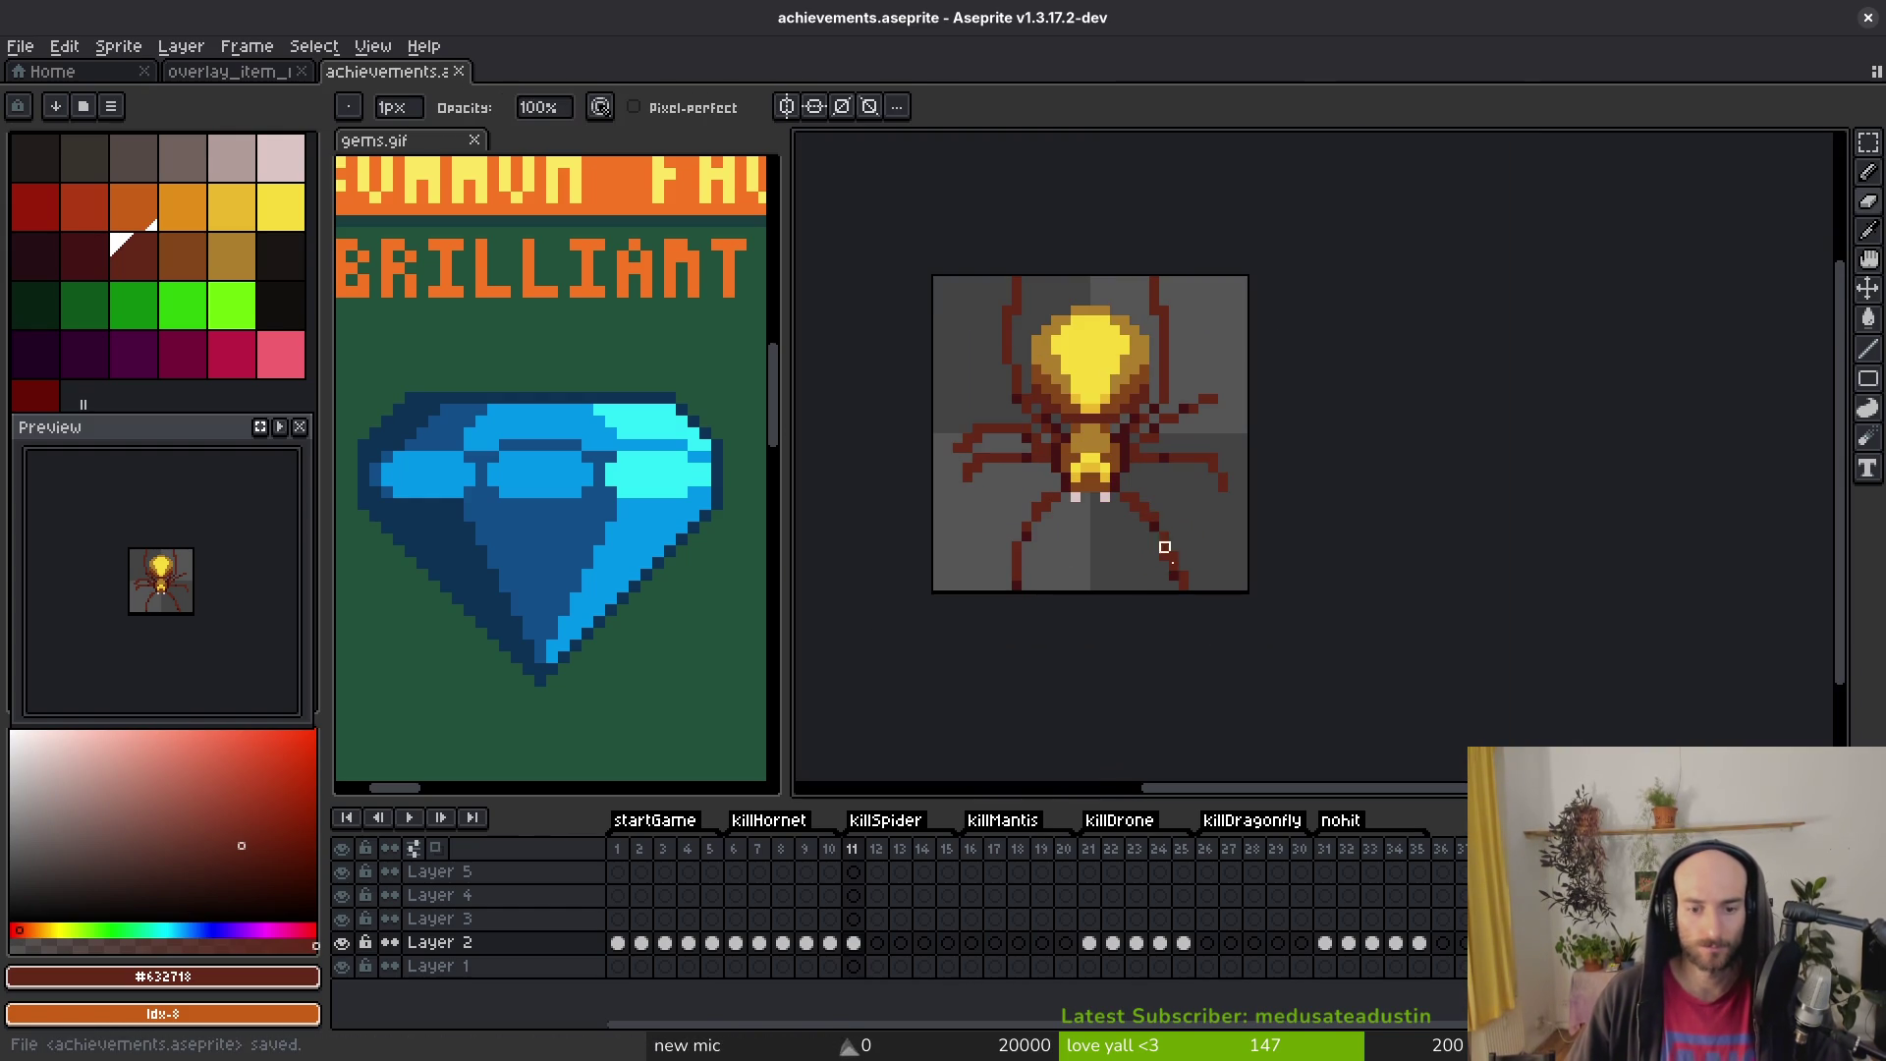
Step: Paste the frame-11 spider into killSpider frames 12, 13, 14 and 15
{"action": "left_click", "coordinate": [877, 942]}
{"action": "key", "text": "ctrl+v"}
{"action": "left_click", "coordinate": [901, 942]}
{"action": "key", "text": "ctrl+v"}
{"action": "left_click", "coordinate": [925, 942]}
{"action": "key", "text": "ctrl+v"}
{"action": "left_click", "coordinate": [948, 942]}
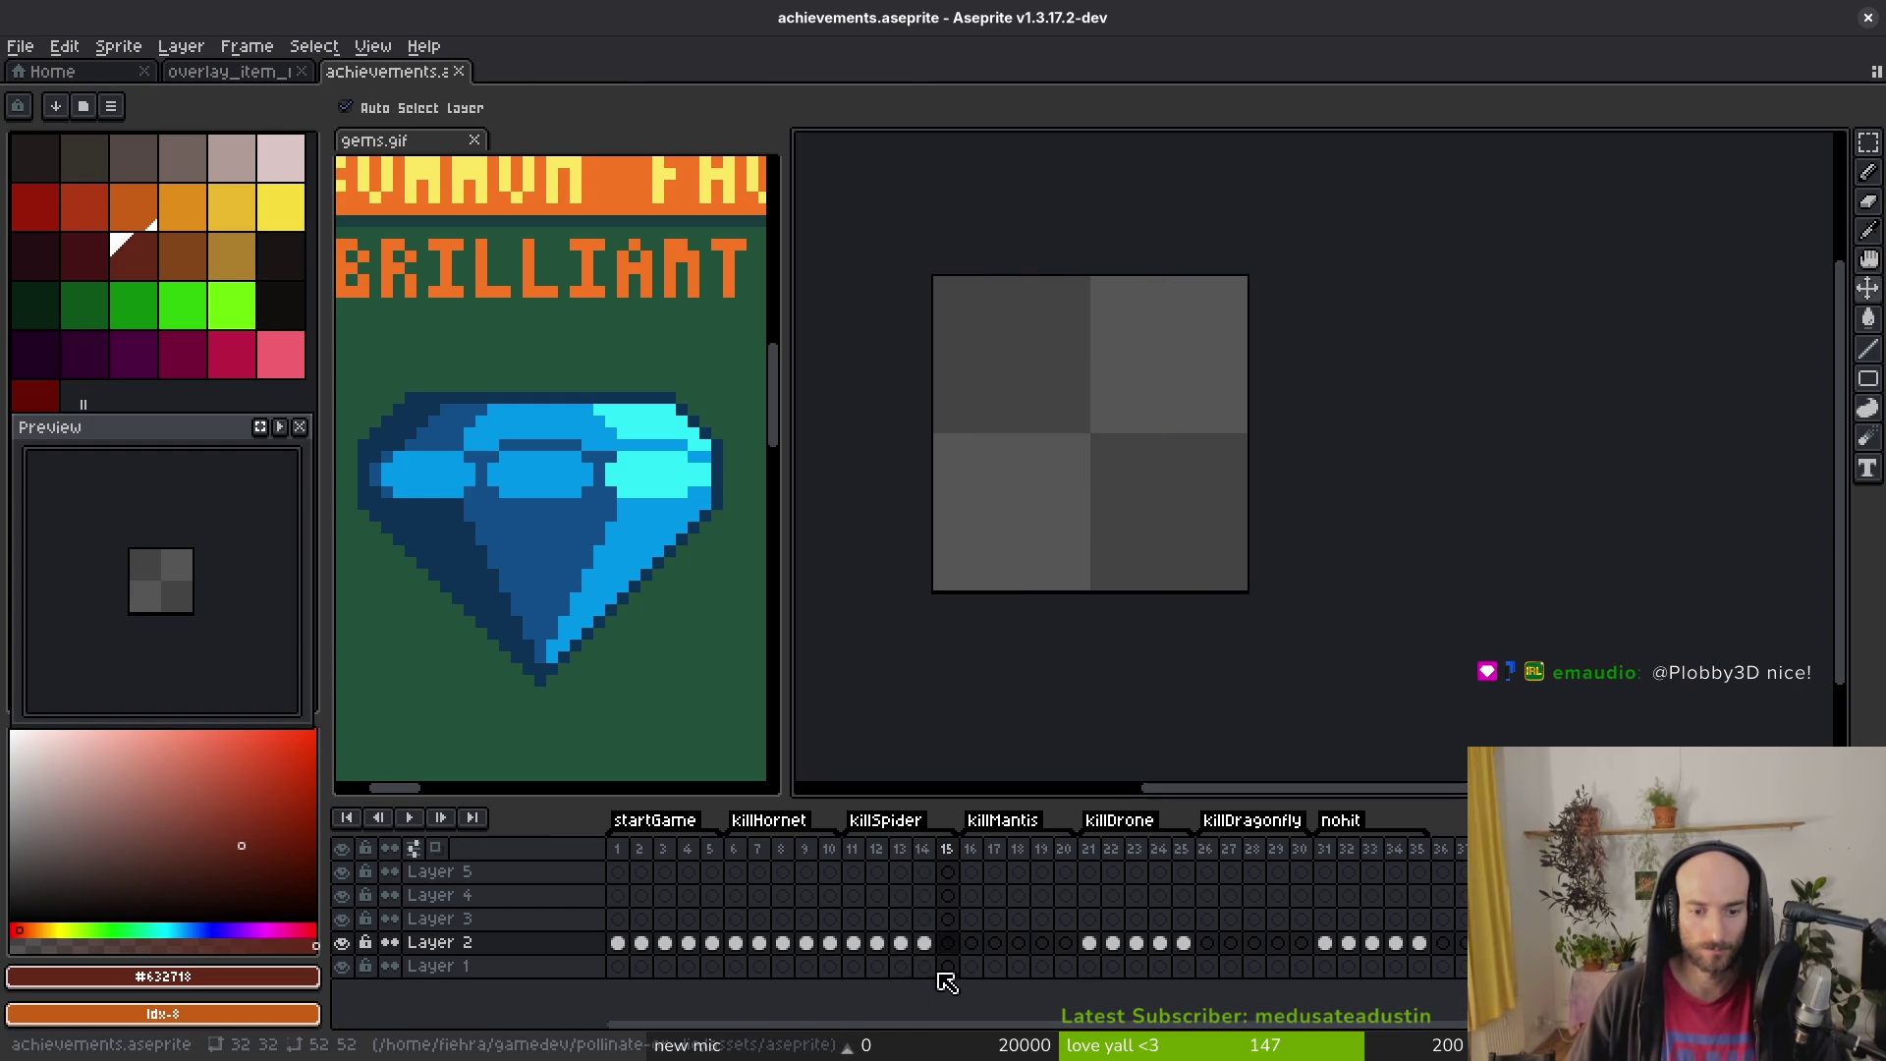
{"action": "key", "text": "ctrl+v"}
{"action": "key", "text": "b"}
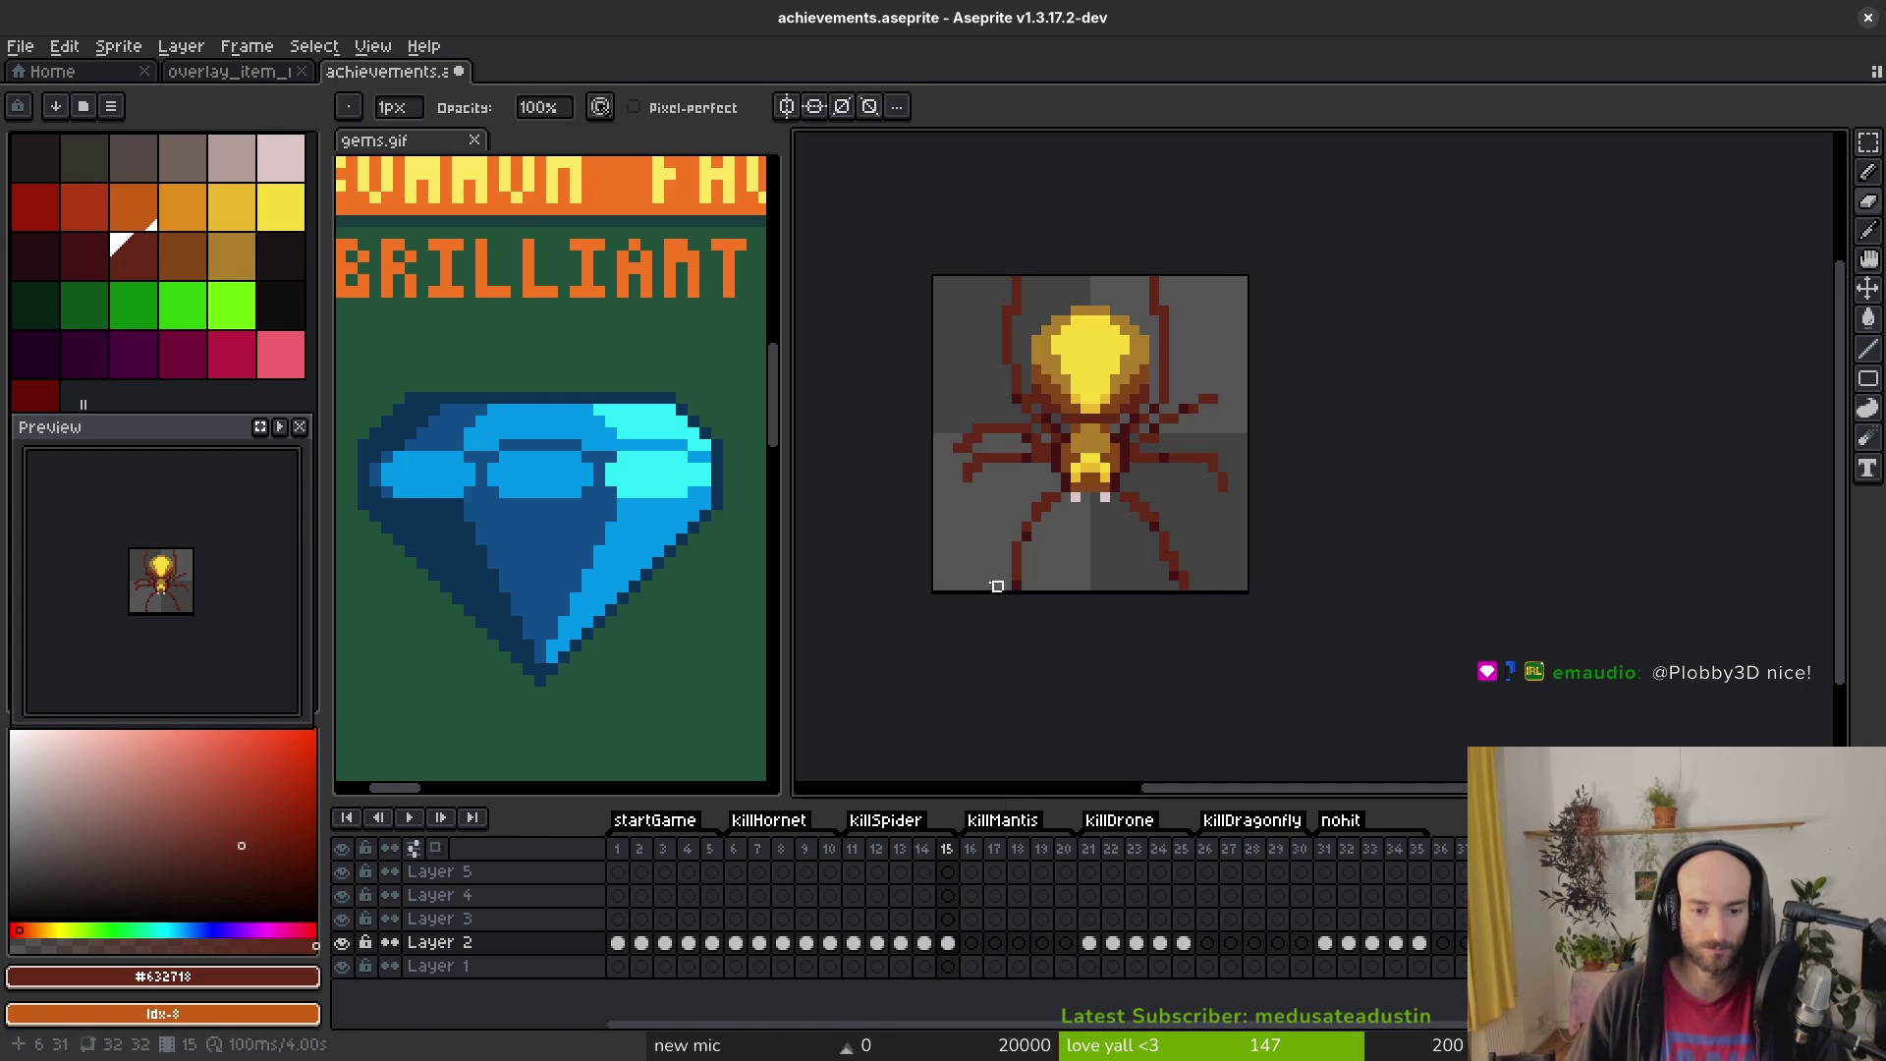
Step: Close the gems.gif side preview and the overlay_item_frame file
{"action": "left_click", "coordinate": [12, 75]}
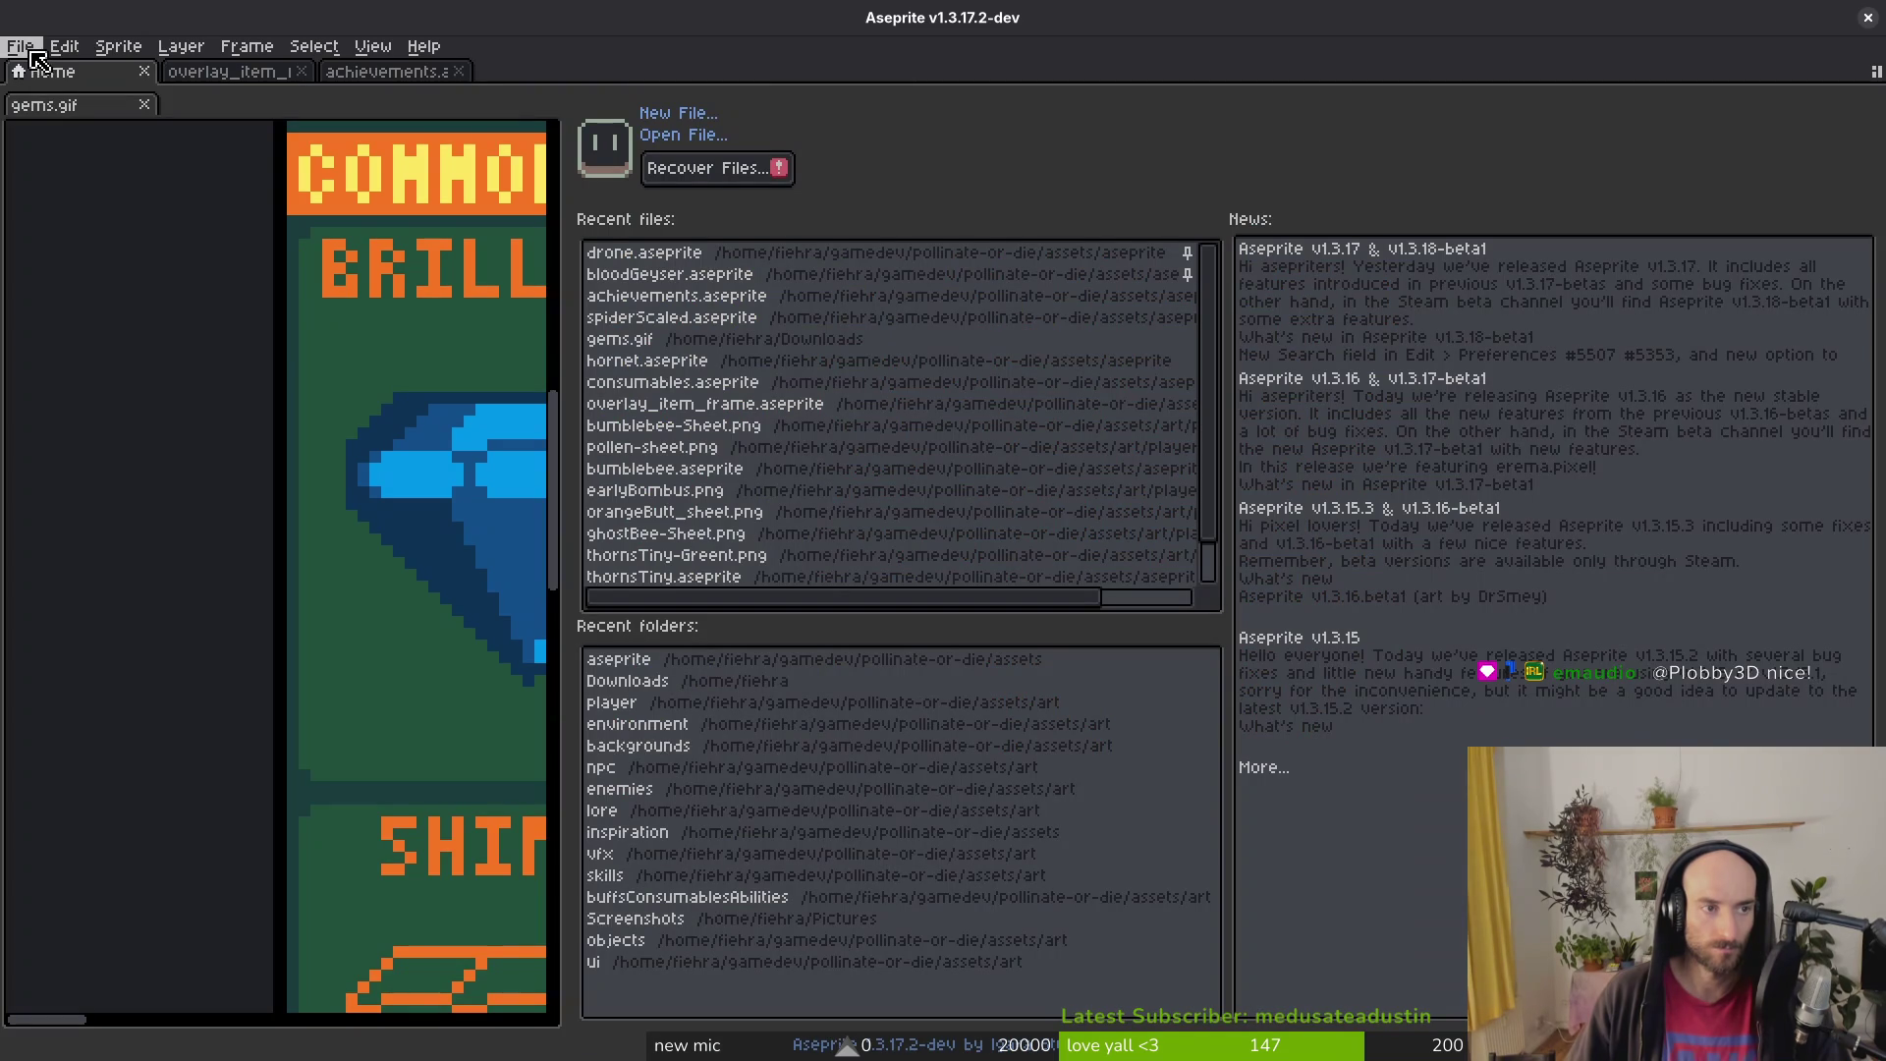
{"action": "left_click", "coordinate": [146, 107]}
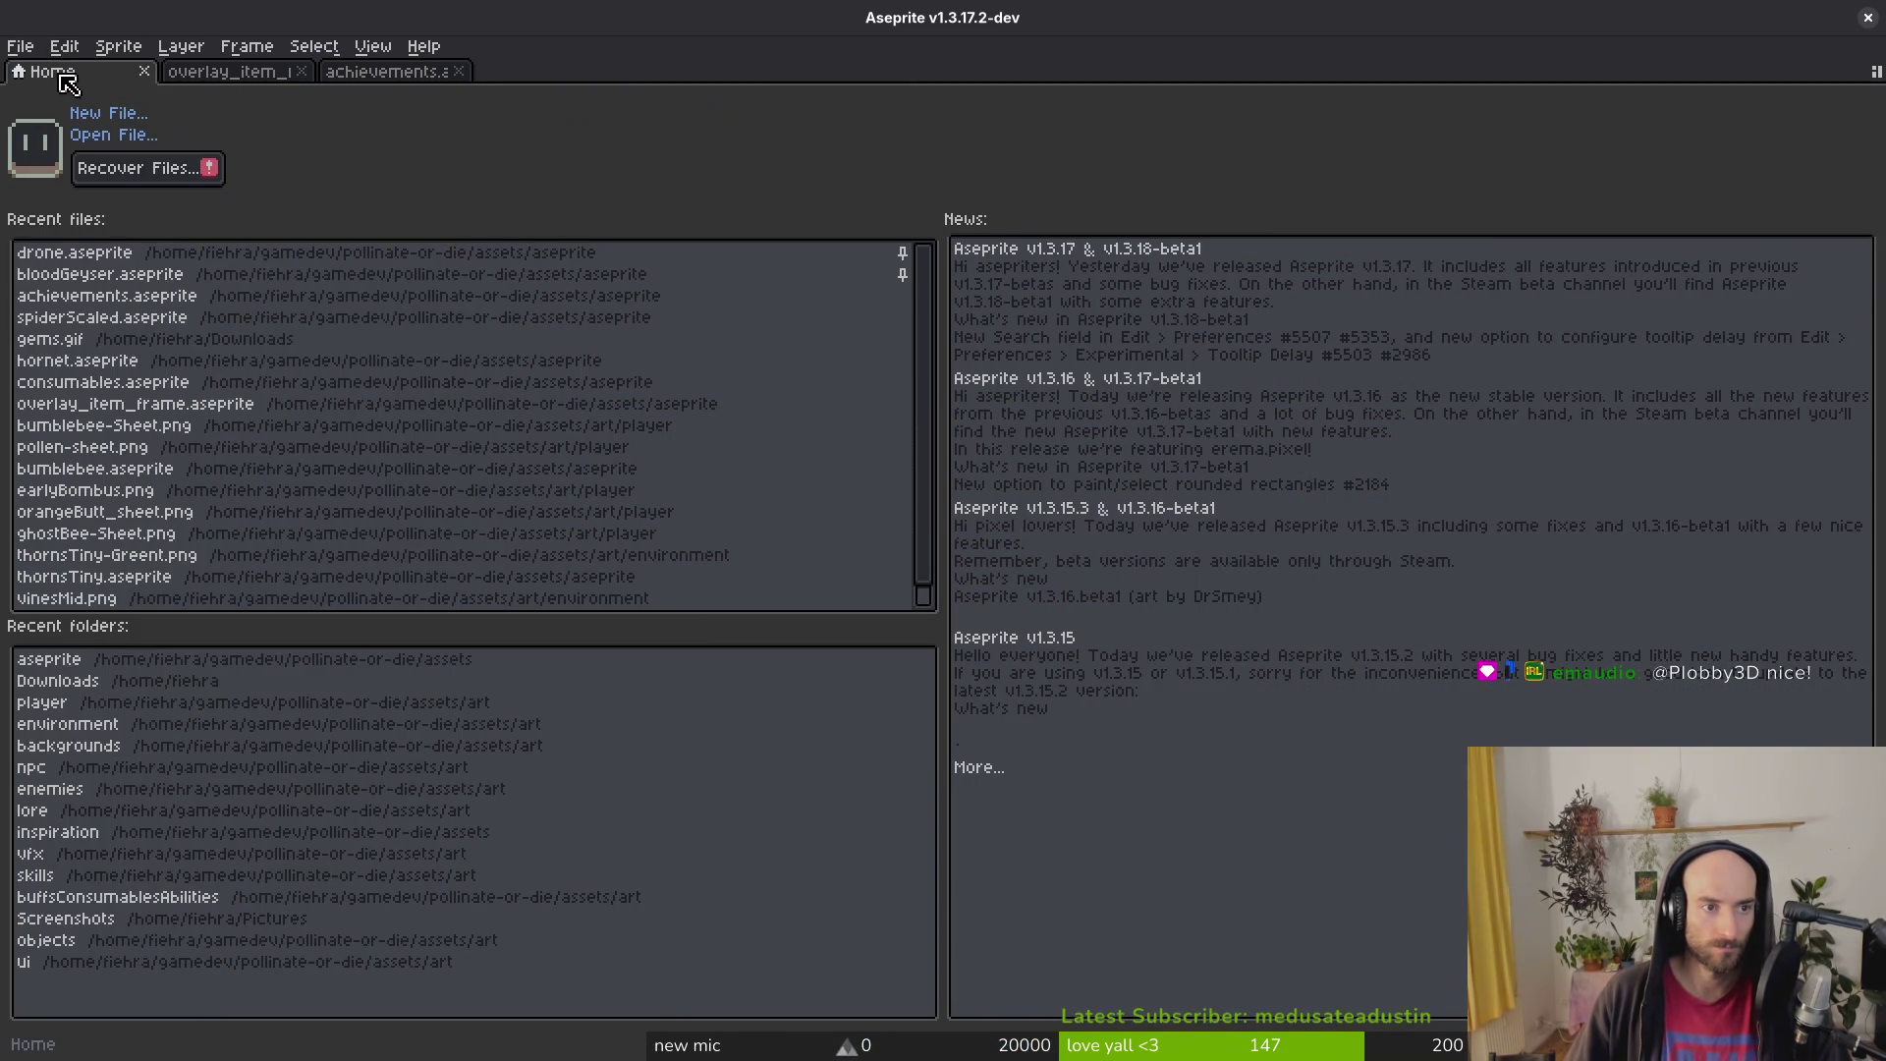
{"action": "left_click", "coordinate": [205, 77]}
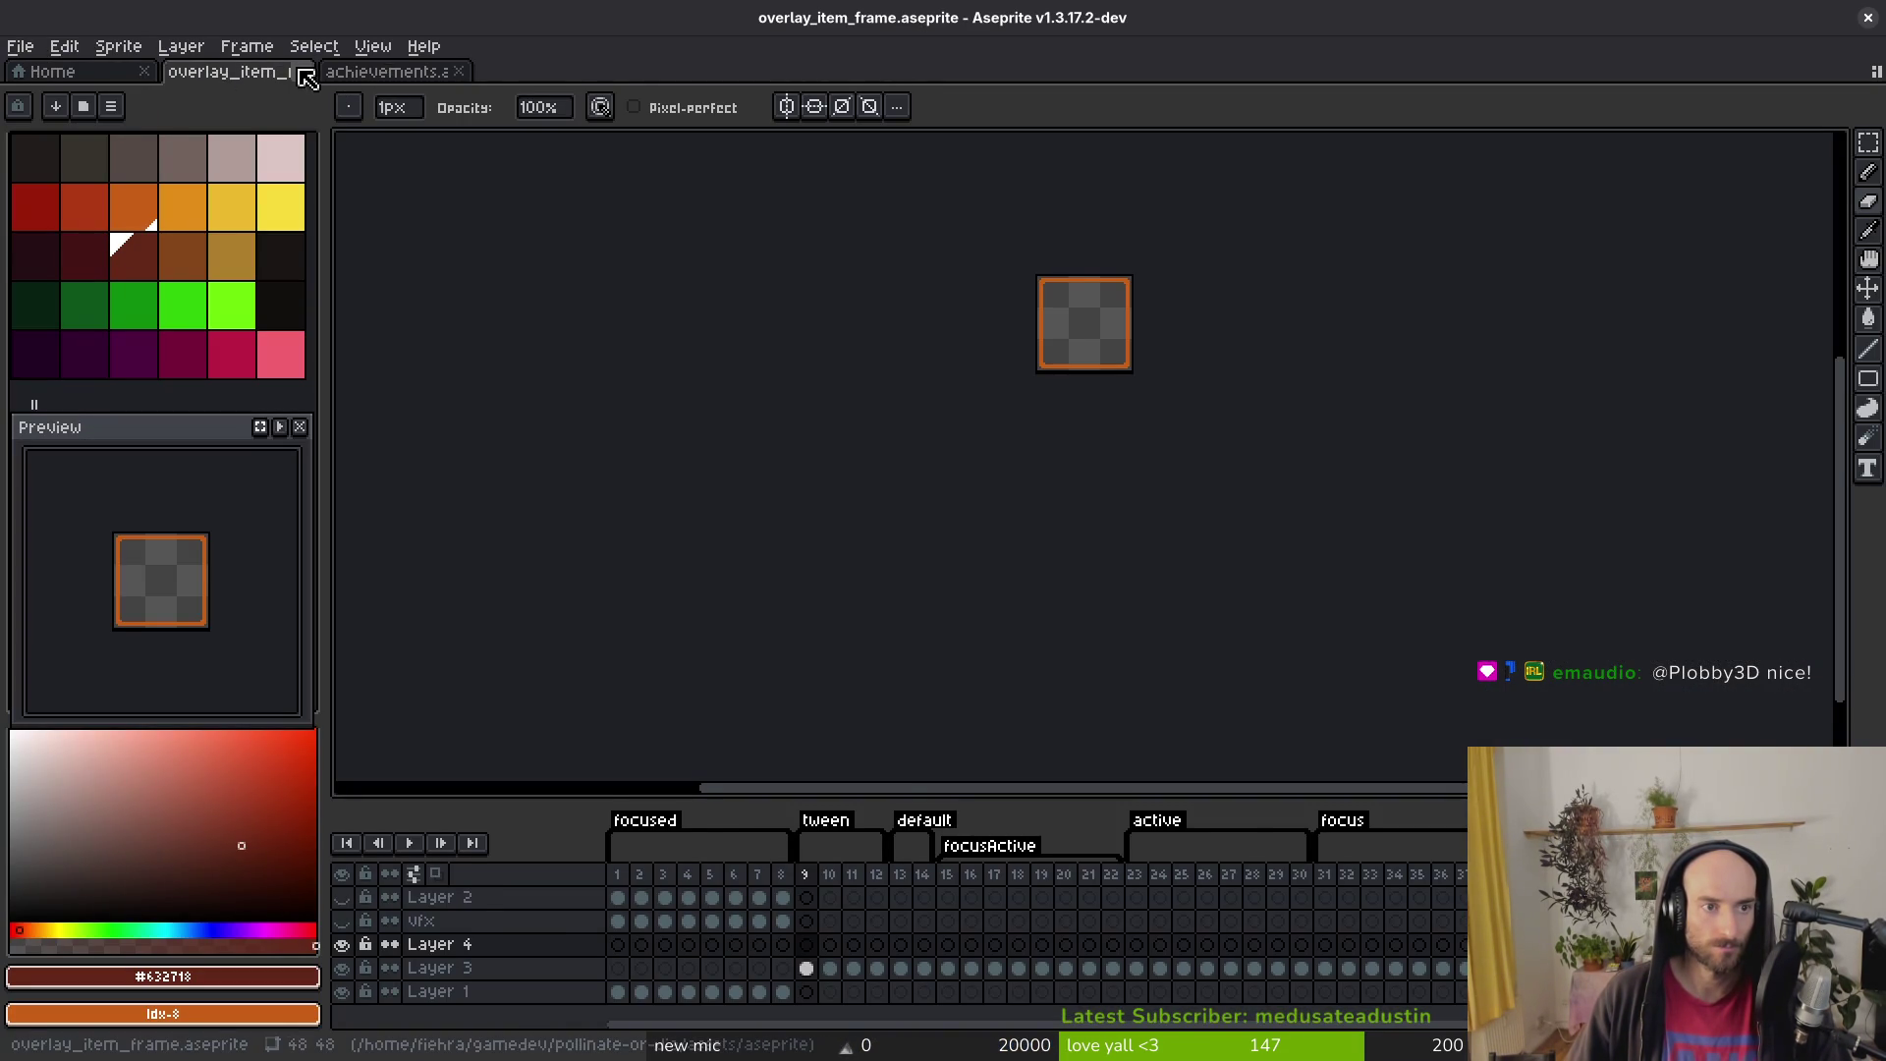
{"action": "left_click", "coordinate": [304, 74]}
Step: Open mantis.aseprite
{"action": "left_click", "coordinate": [19, 46]}
{"action": "left_click", "coordinate": [30, 90]}
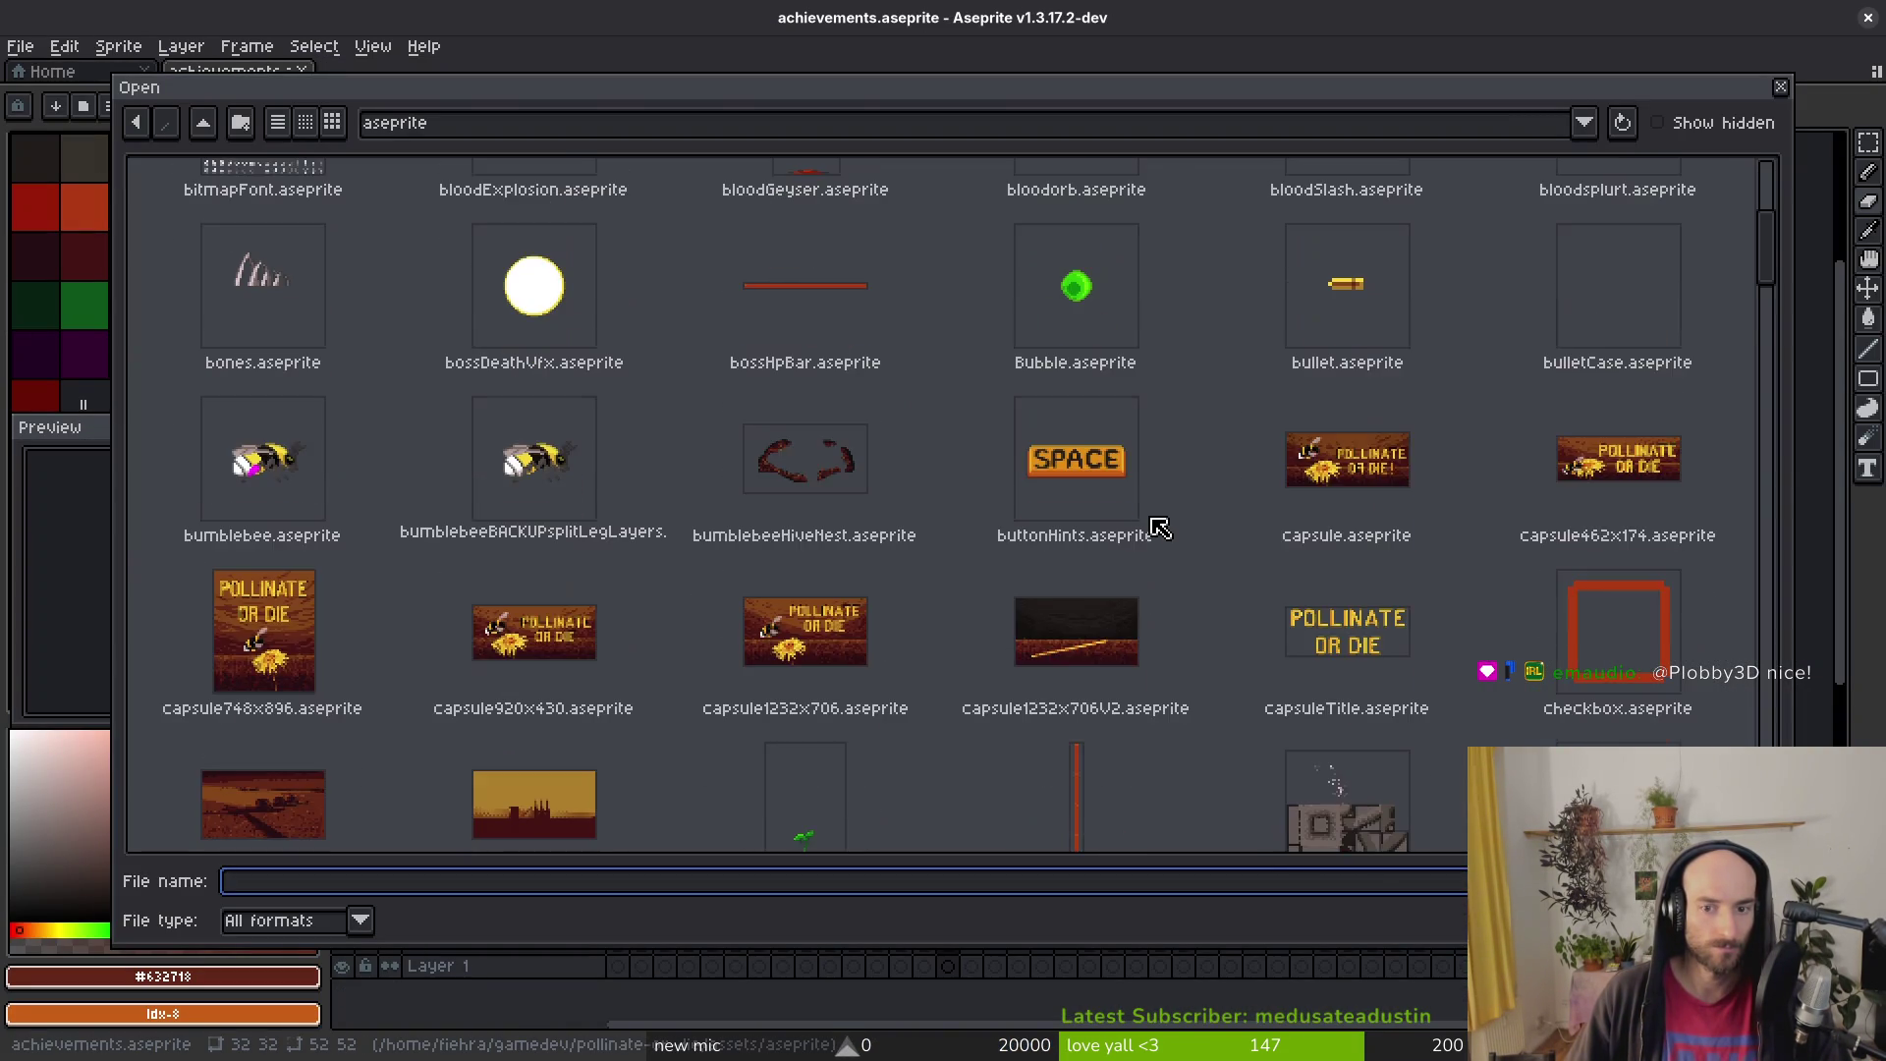
{"action": "scroll", "coordinate": [1146, 535], "scroll_direction": "down", "scroll_amount": 15}
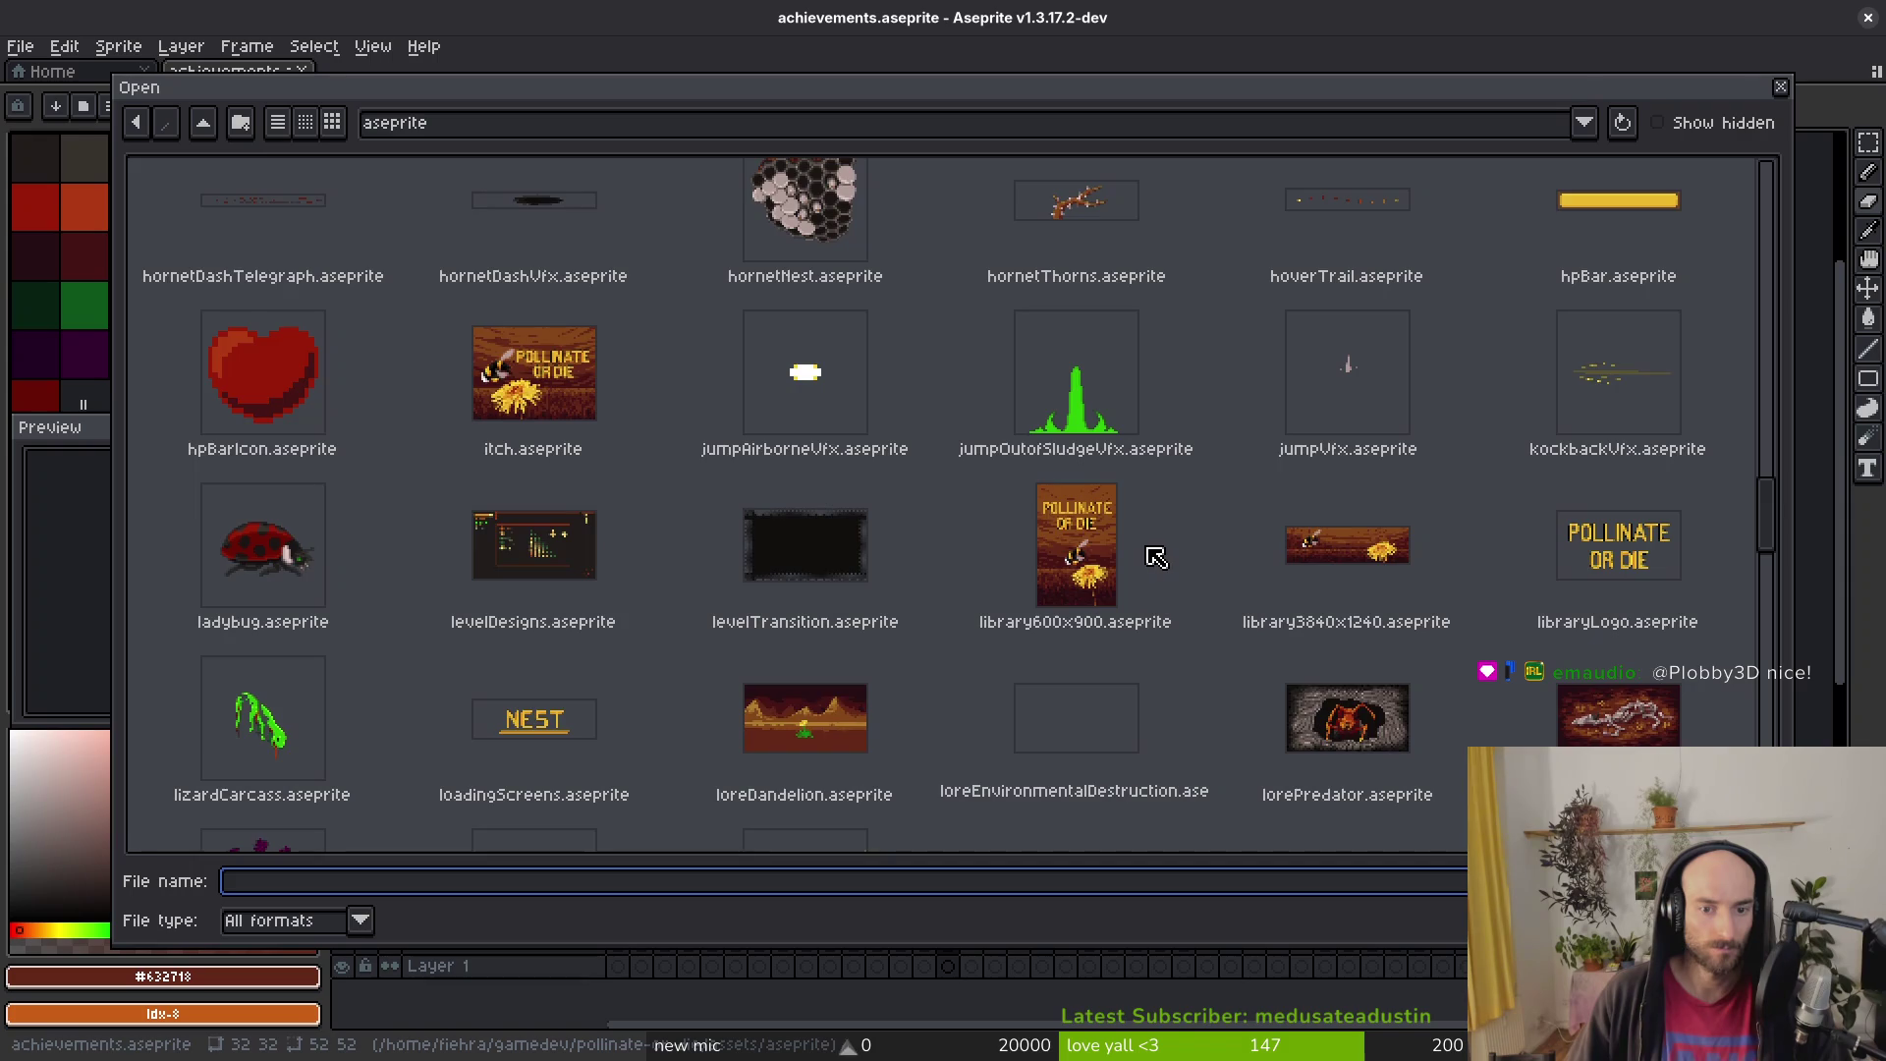
{"action": "scroll", "coordinate": [1156, 559], "scroll_direction": "down", "scroll_amount": 3}
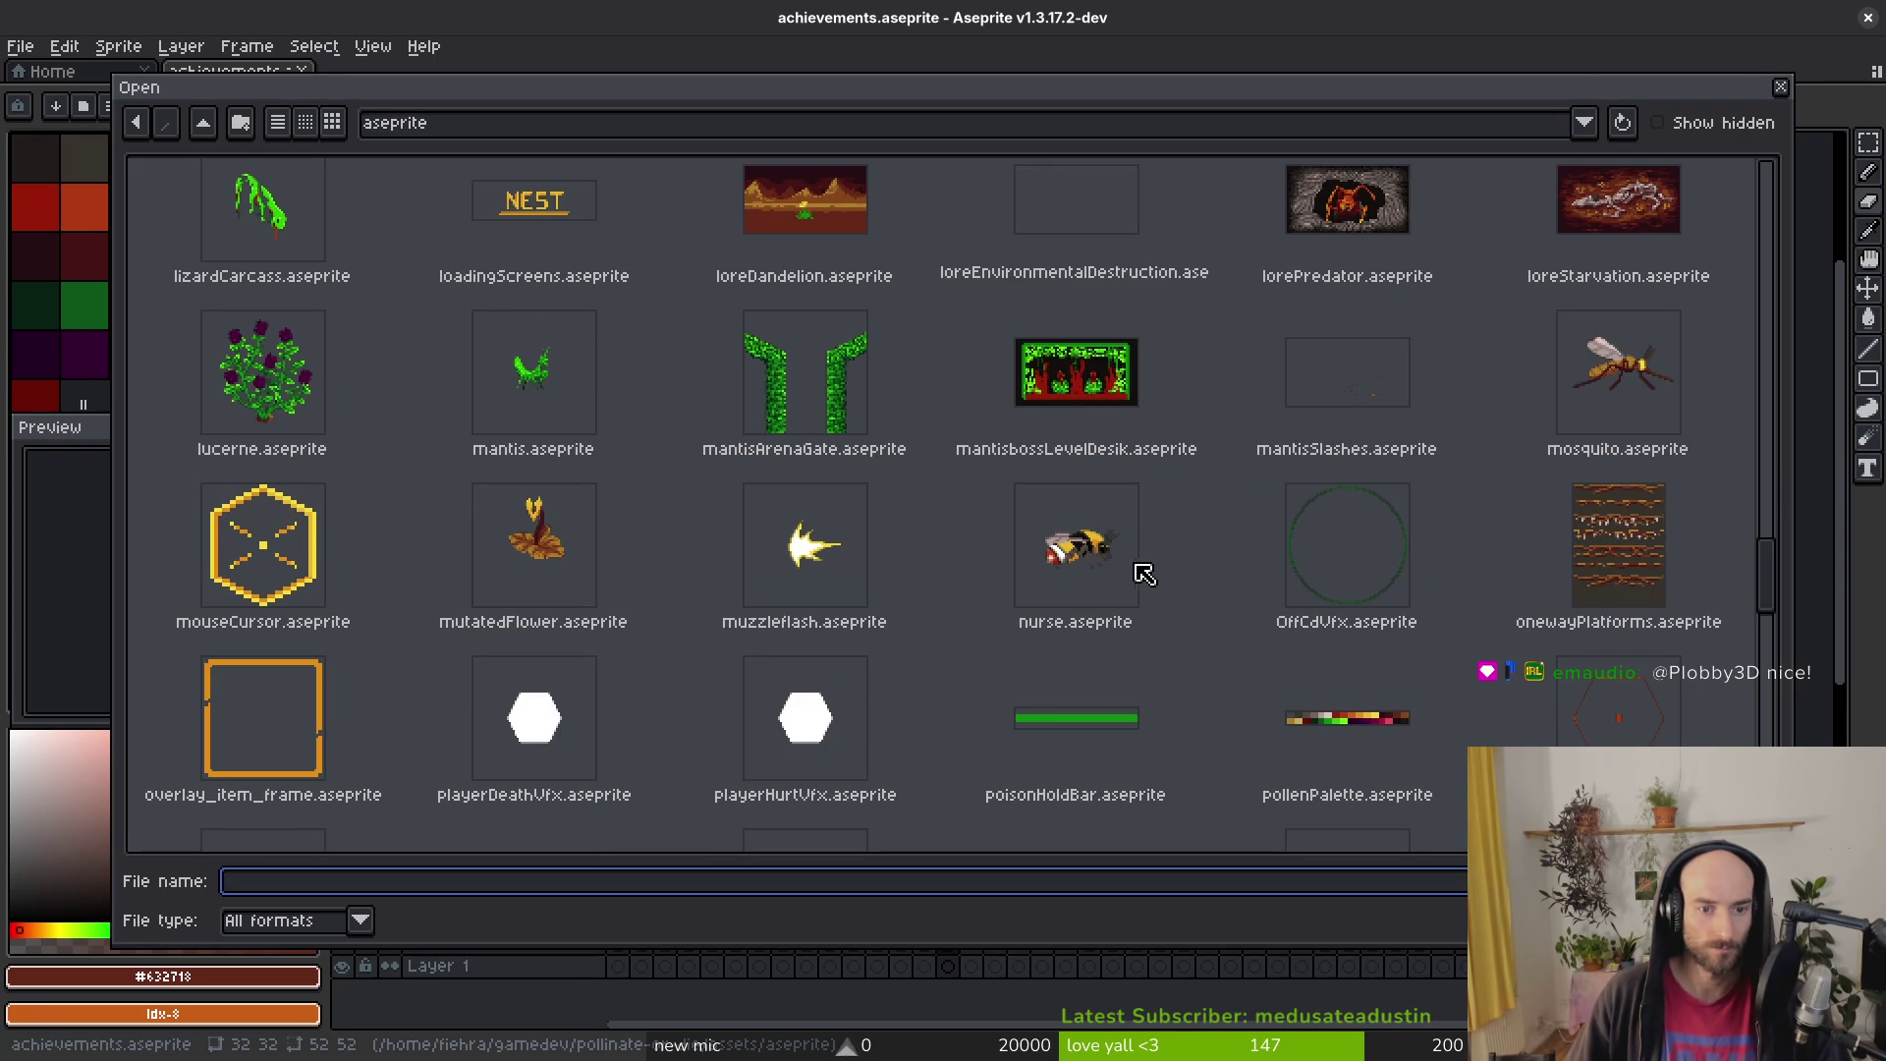
{"action": "double_click", "coordinate": [459, 362]}
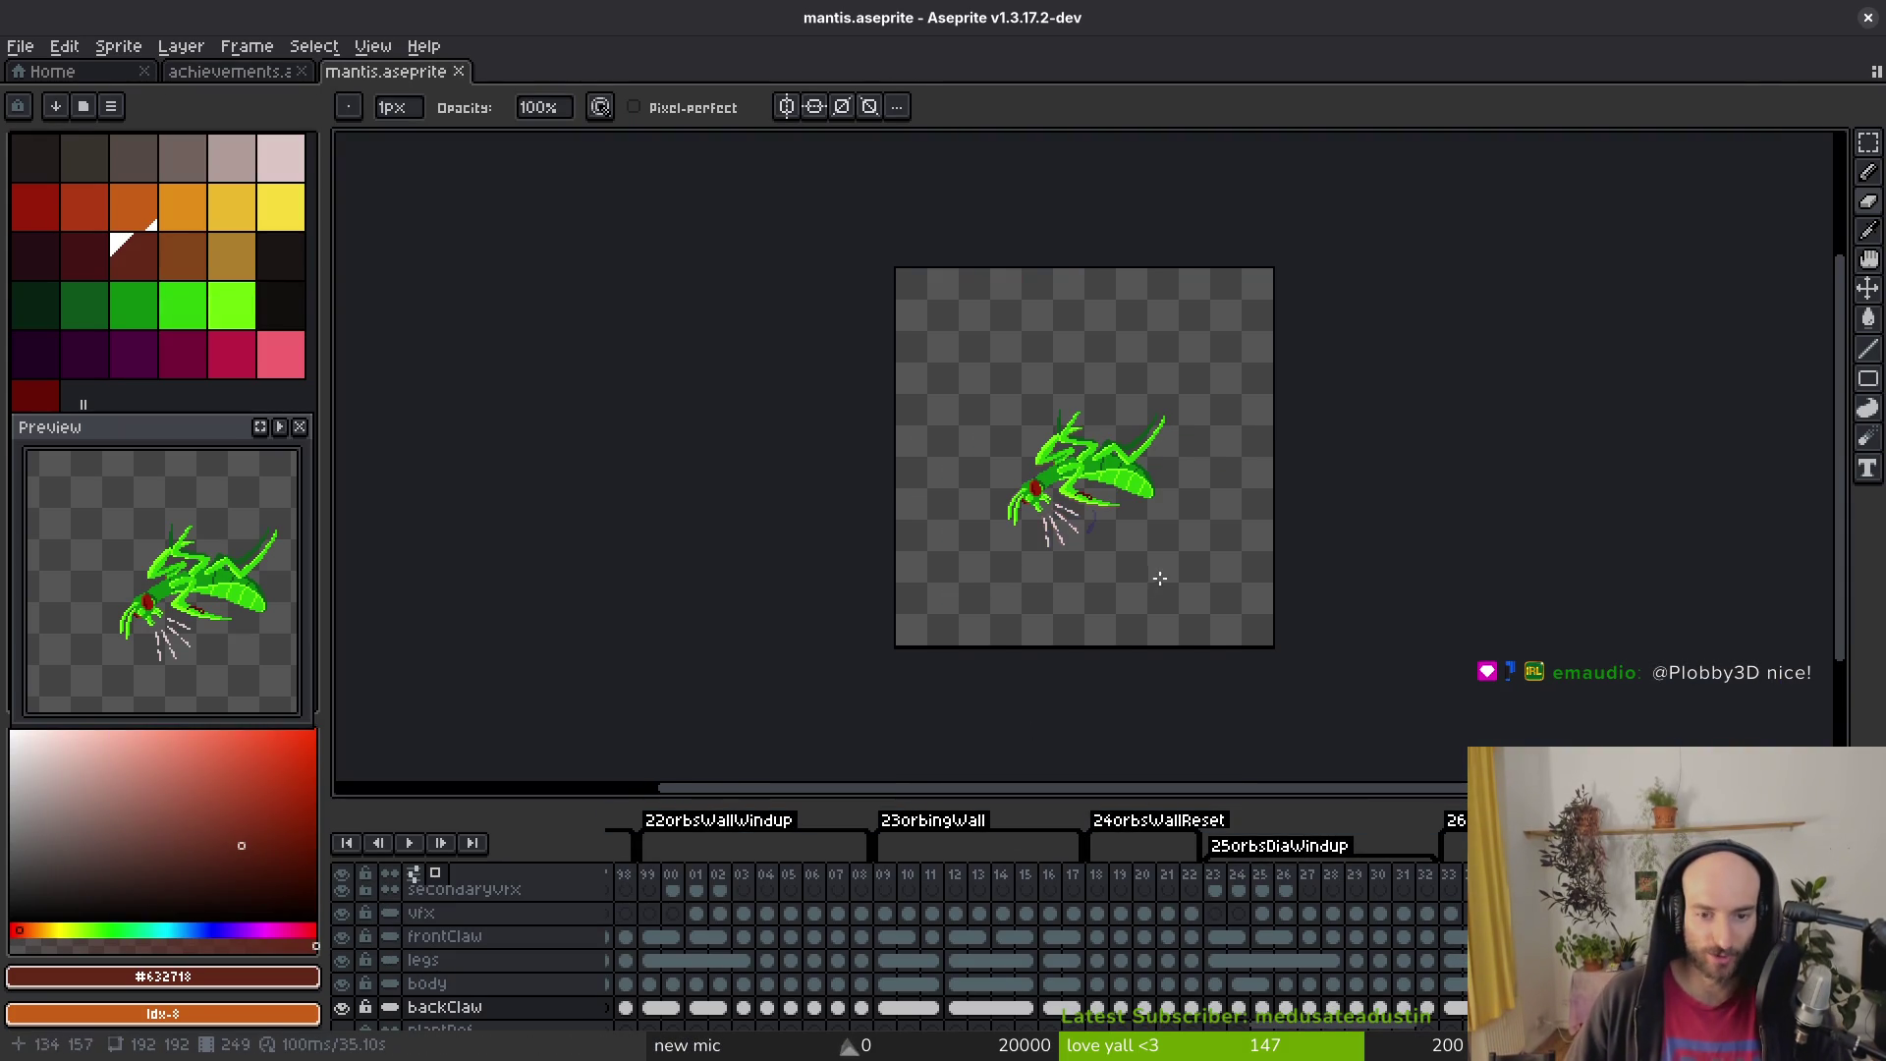
Step: Step through the mantis animation frames on the frontClaw layer to choose a pose
{"action": "left_click_drag", "start_coordinate": [1158, 580], "coordinate": [1147, 504]}
{"action": "mouse_move", "coordinate": [632, 990]}
{"action": "left_mouse_down"}
{"action": "mouse_move", "coordinate": [1285, 945]}
{"action": "mouse_move", "coordinate": [611, 813]}
{"action": "mouse_move", "coordinate": [792, 959]}
{"action": "mouse_move", "coordinate": [841, 957]}
{"action": "left_mouse_up"}
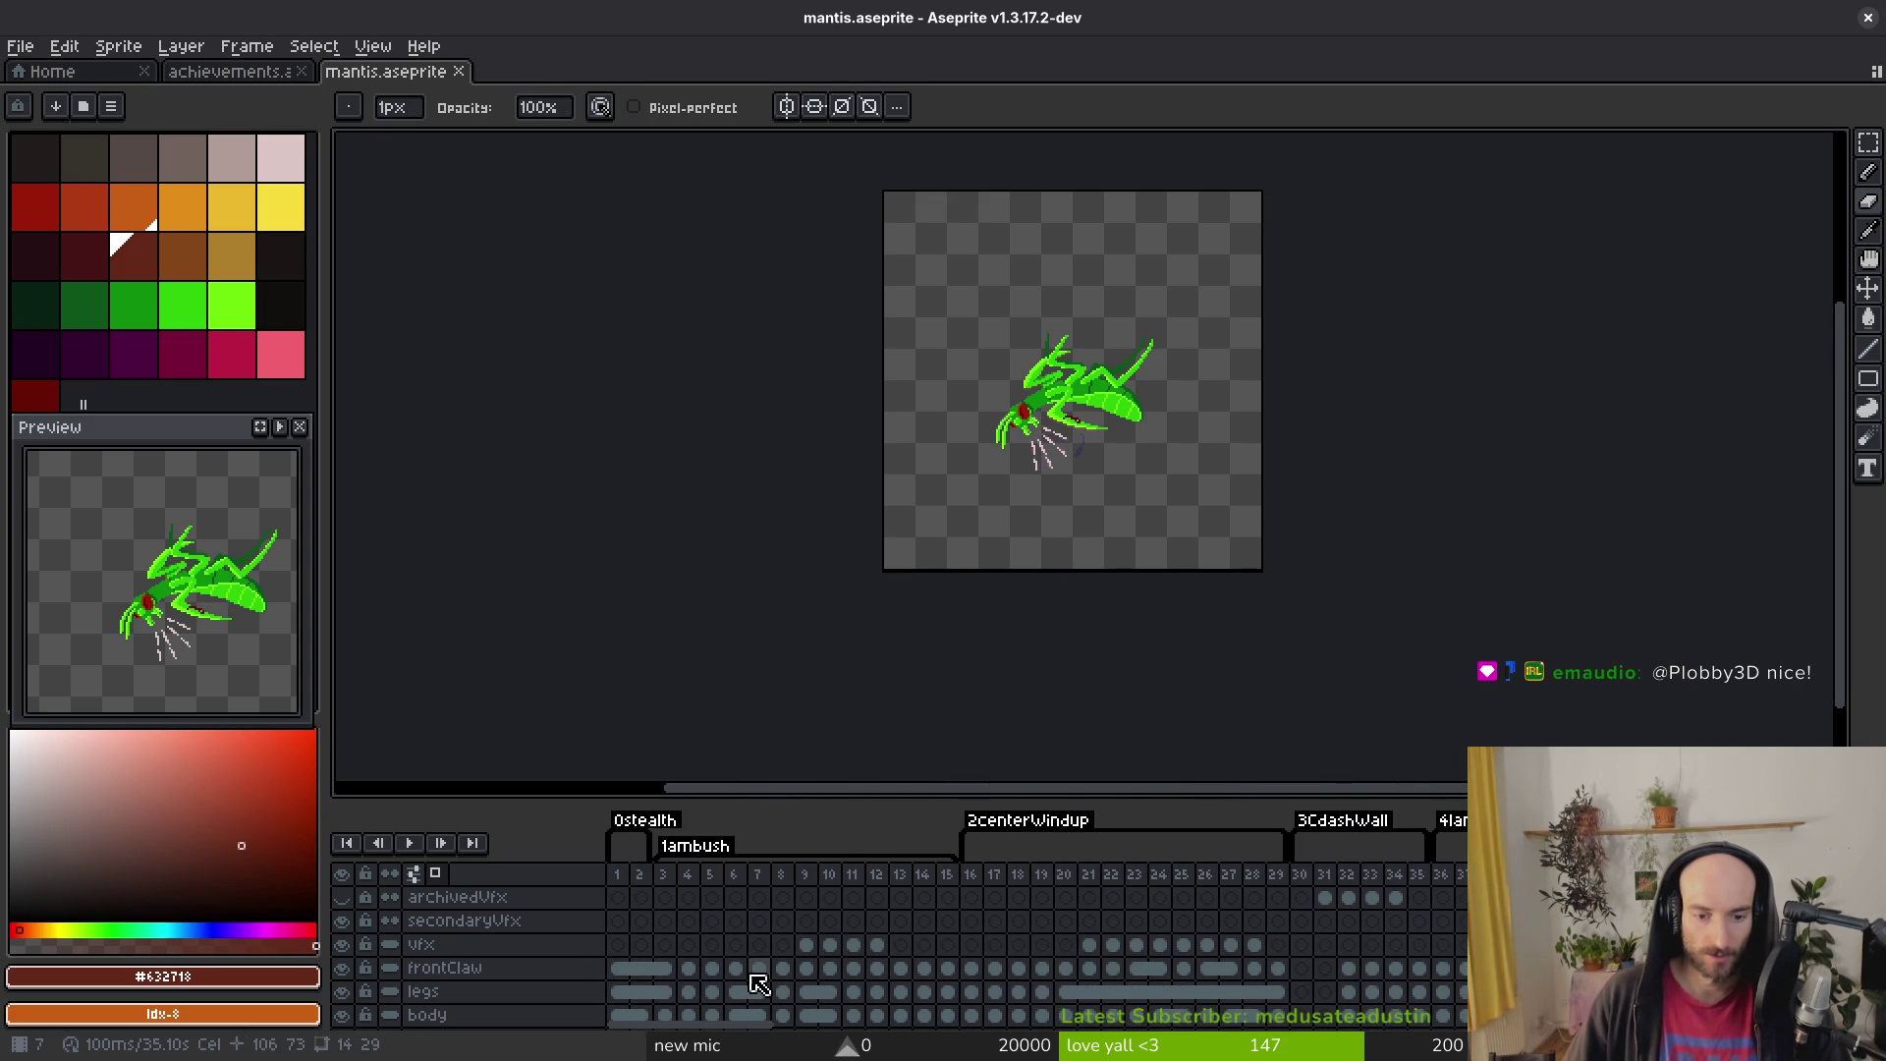
{"action": "left_click", "coordinate": [688, 968]}
{"action": "key", "text": "Right"}
{"action": "key", "text": "Right"}
{"action": "key", "text": "Right"}
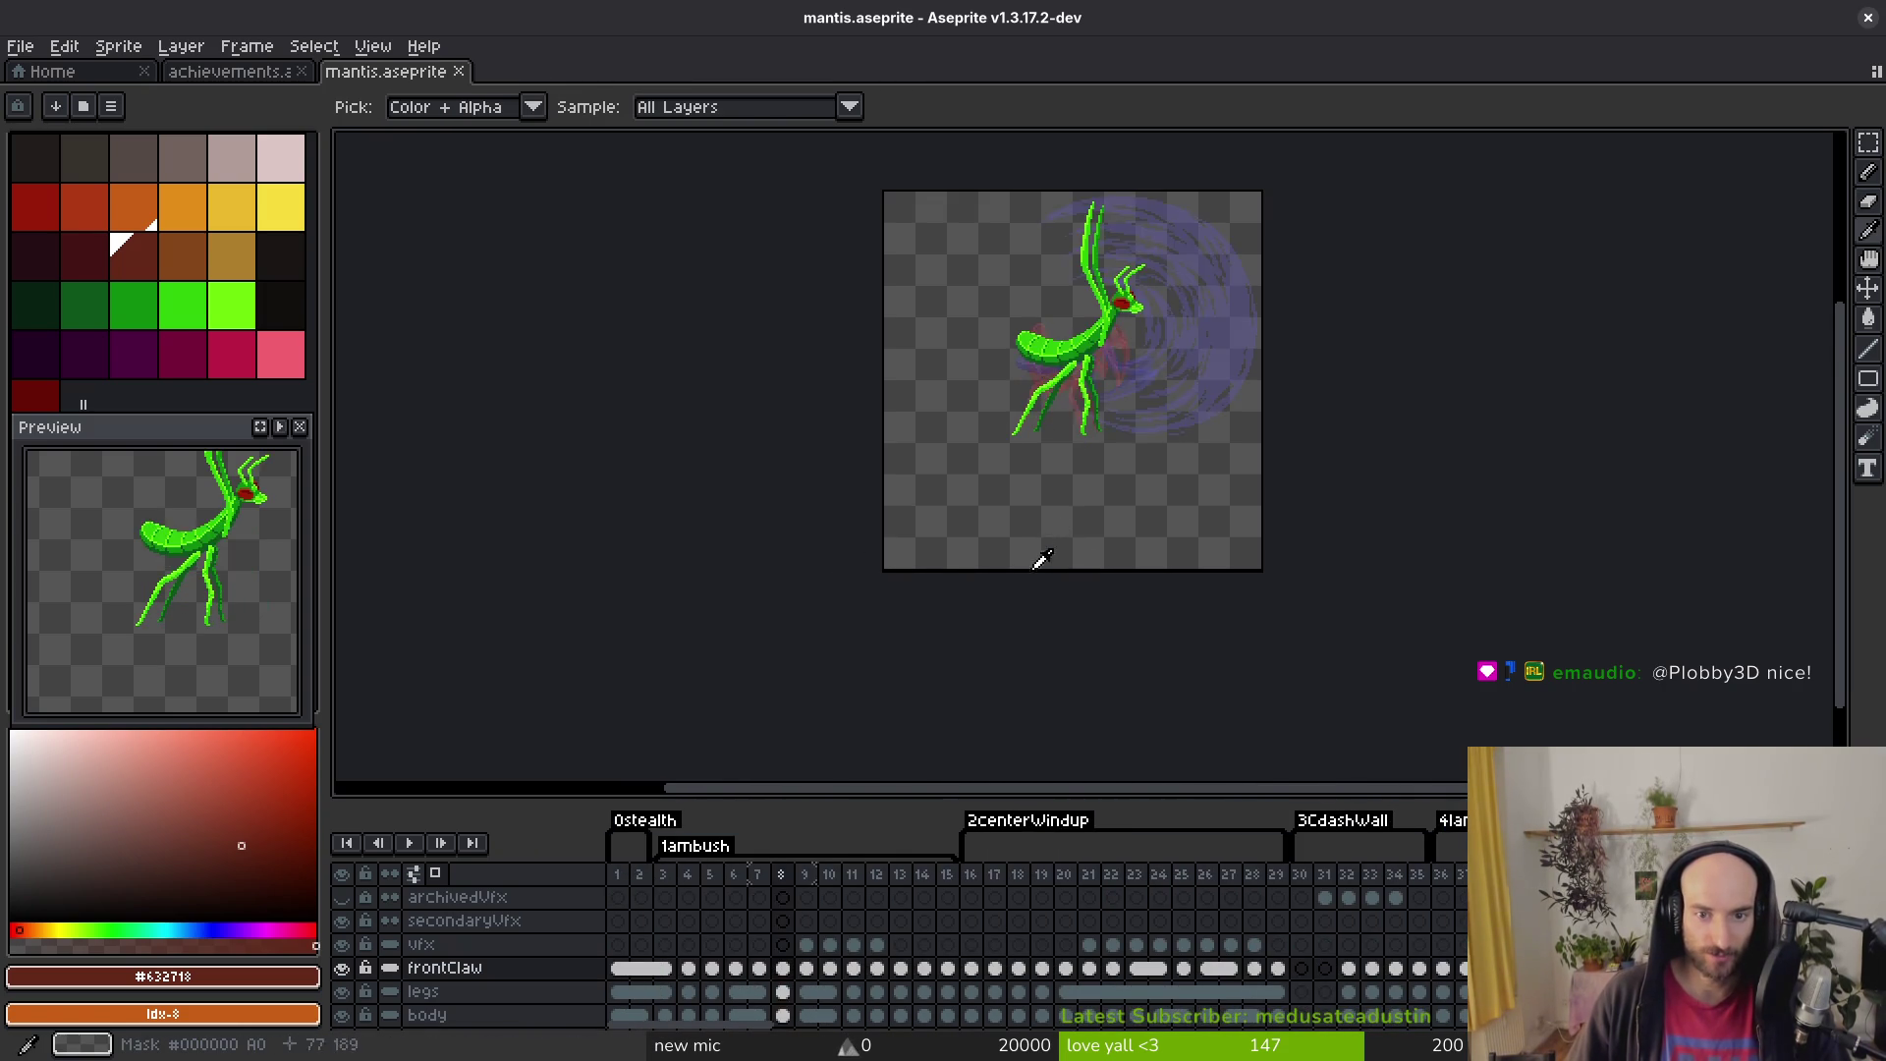
{"action": "key", "text": "Left"}
{"action": "key", "text": "i"}
{"action": "key", "text": "Right"}
{"action": "key", "text": "Right"}
{"action": "key", "text": "Left"}
{"action": "key", "text": "Left"}
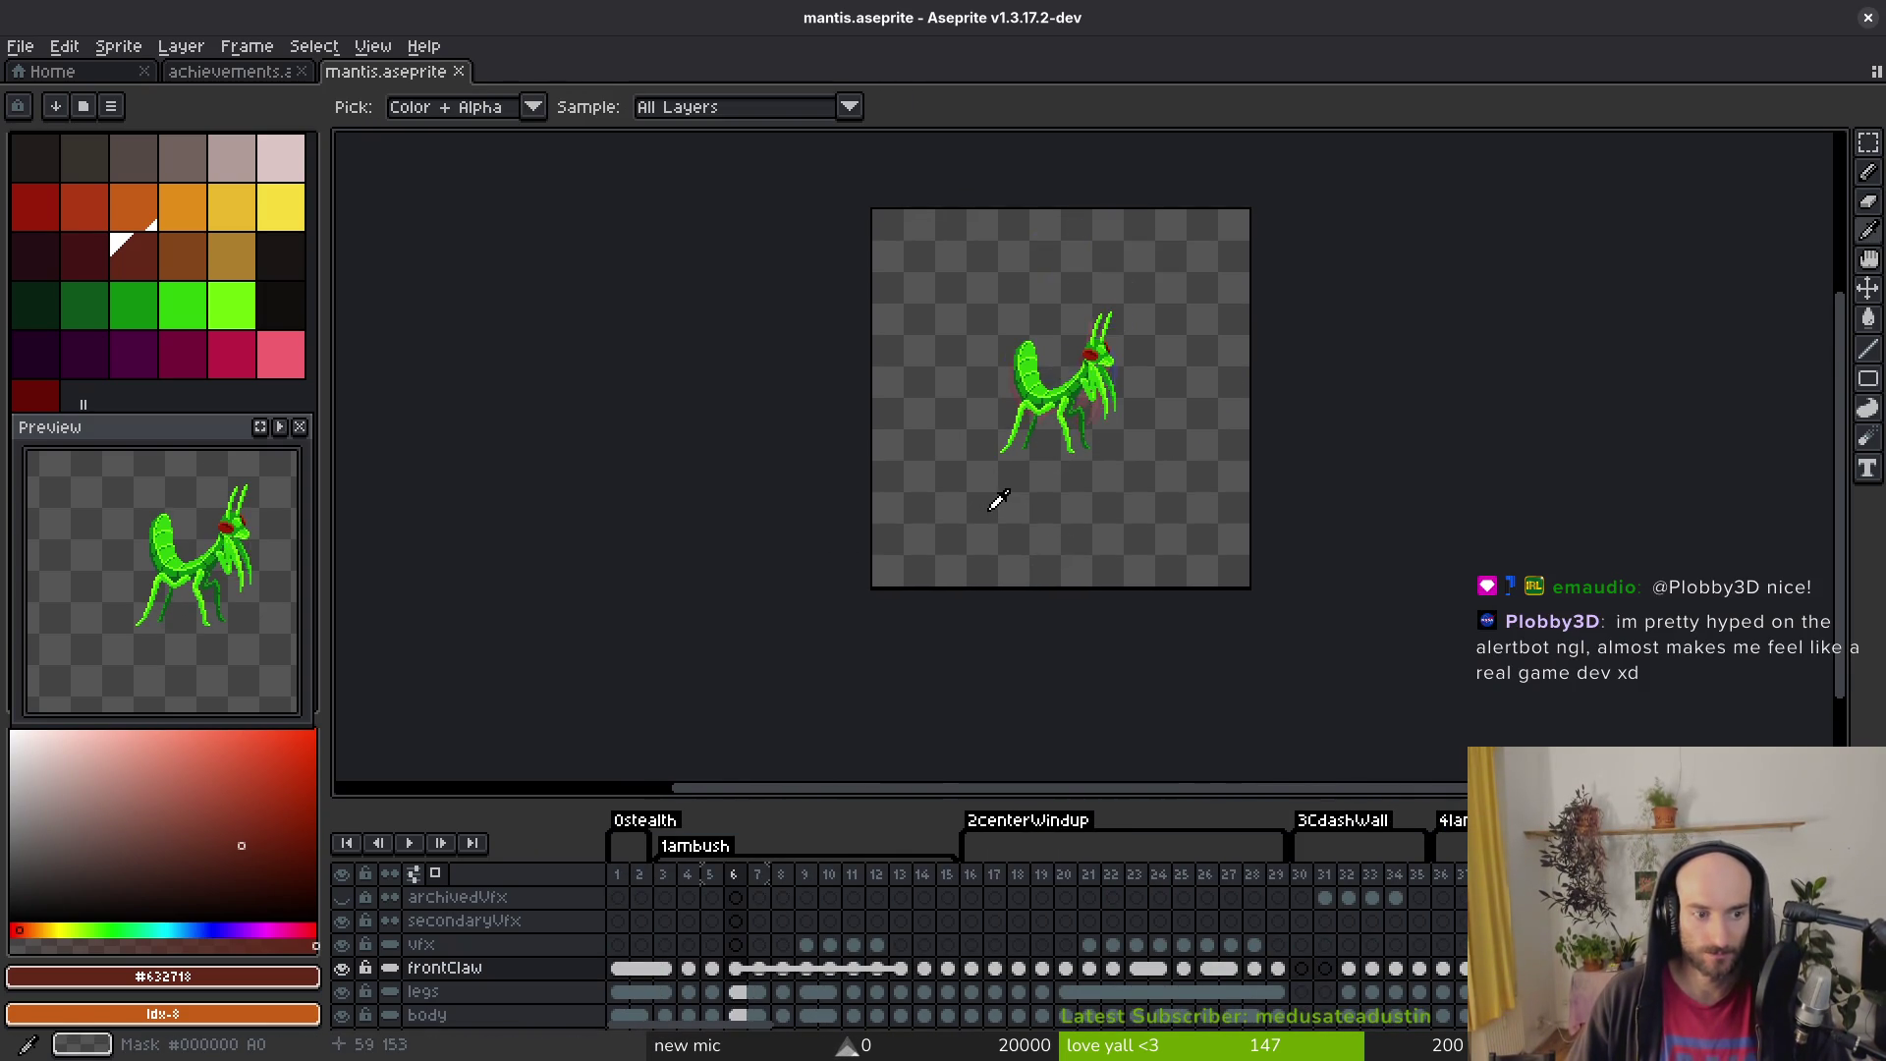
{"action": "key", "text": "b"}
Step: Export the mantis as a sprite sheet and open the resulting sheet
{"action": "key", "text": "m"}
{"action": "left_click_drag", "start_coordinate": [923, 344], "coordinate": [1212, 610]}
{"action": "key", "text": "ctrl+e"}
{"action": "left_click", "coordinate": [799, 417]}
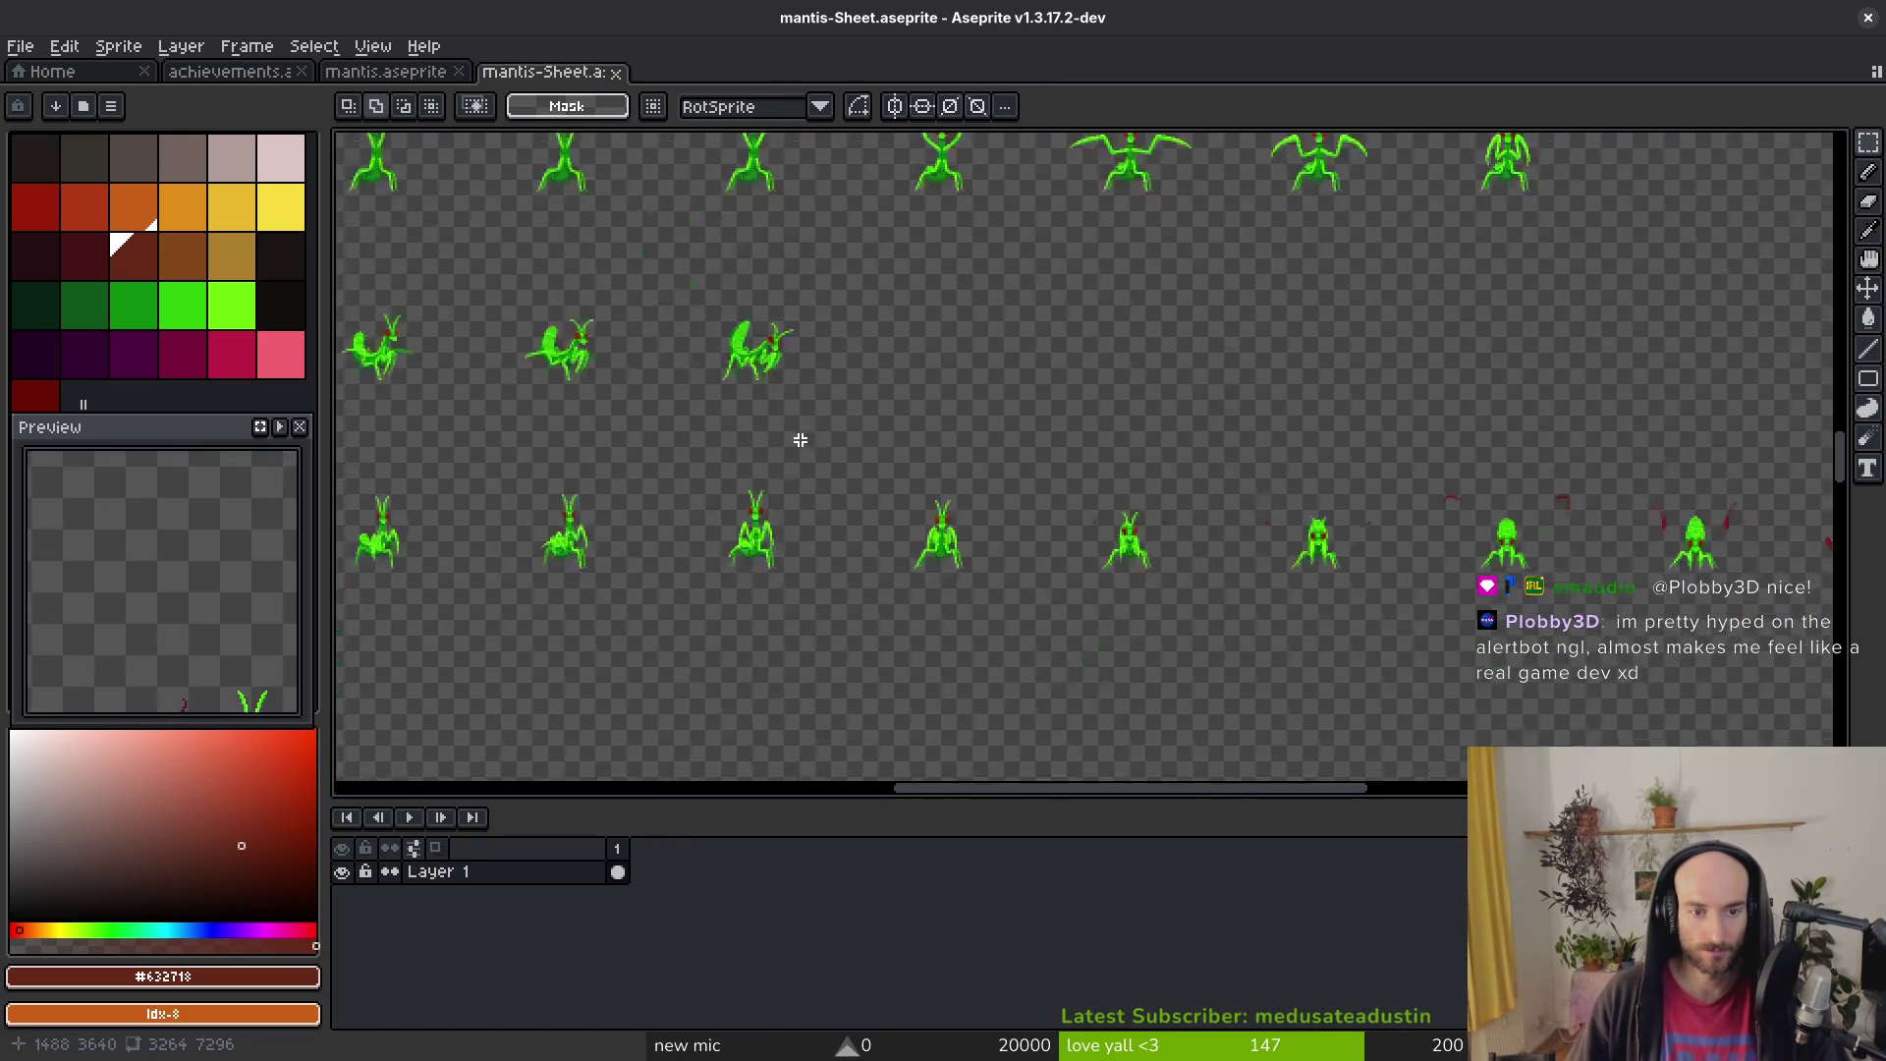
{"action": "scroll", "coordinate": [1046, 501], "scroll_direction": "up", "scroll_amount": 3}
{"action": "scroll", "coordinate": [1068, 750], "scroll_direction": "down", "scroll_amount": 3}
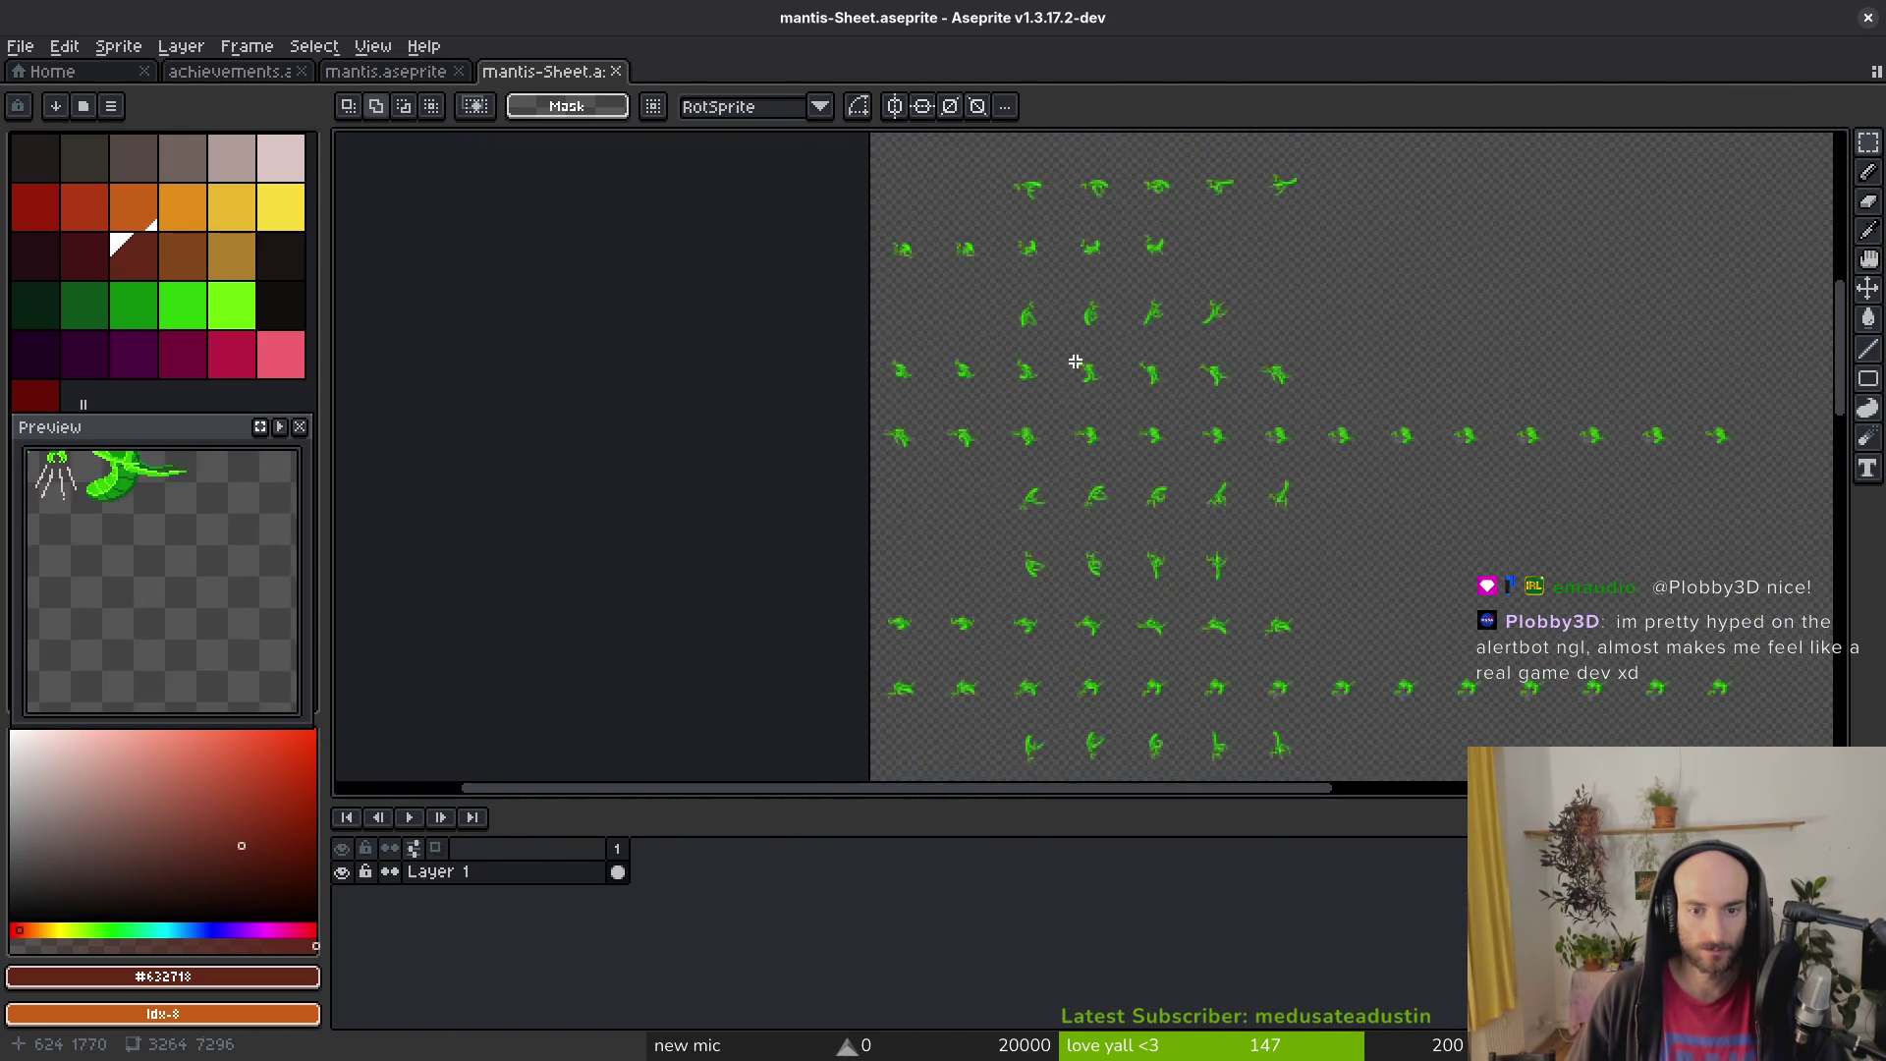
{"action": "scroll", "coordinate": [985, 526], "scroll_direction": "up", "scroll_amount": 3}
{"action": "scroll", "coordinate": [934, 452], "scroll_direction": "up", "scroll_amount": 3}
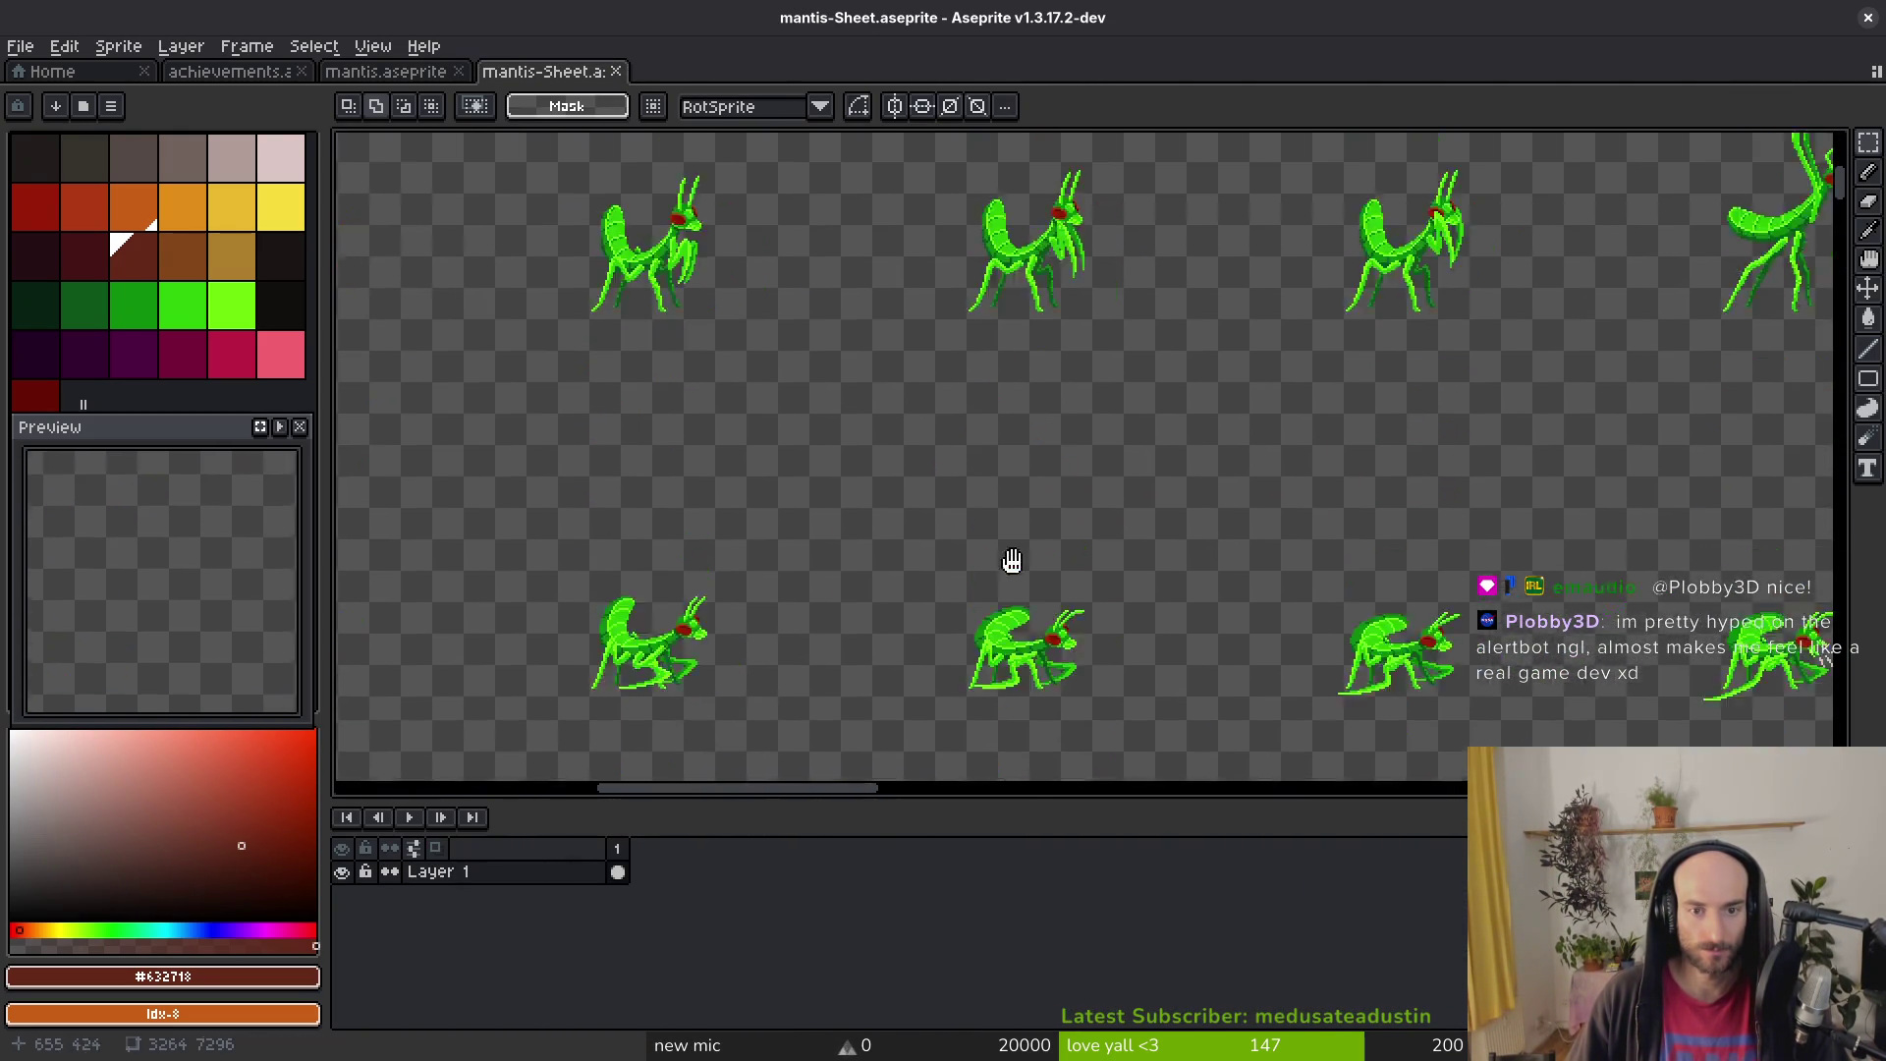
{"action": "scroll", "coordinate": [1006, 427], "scroll_direction": "up", "scroll_amount": 4}
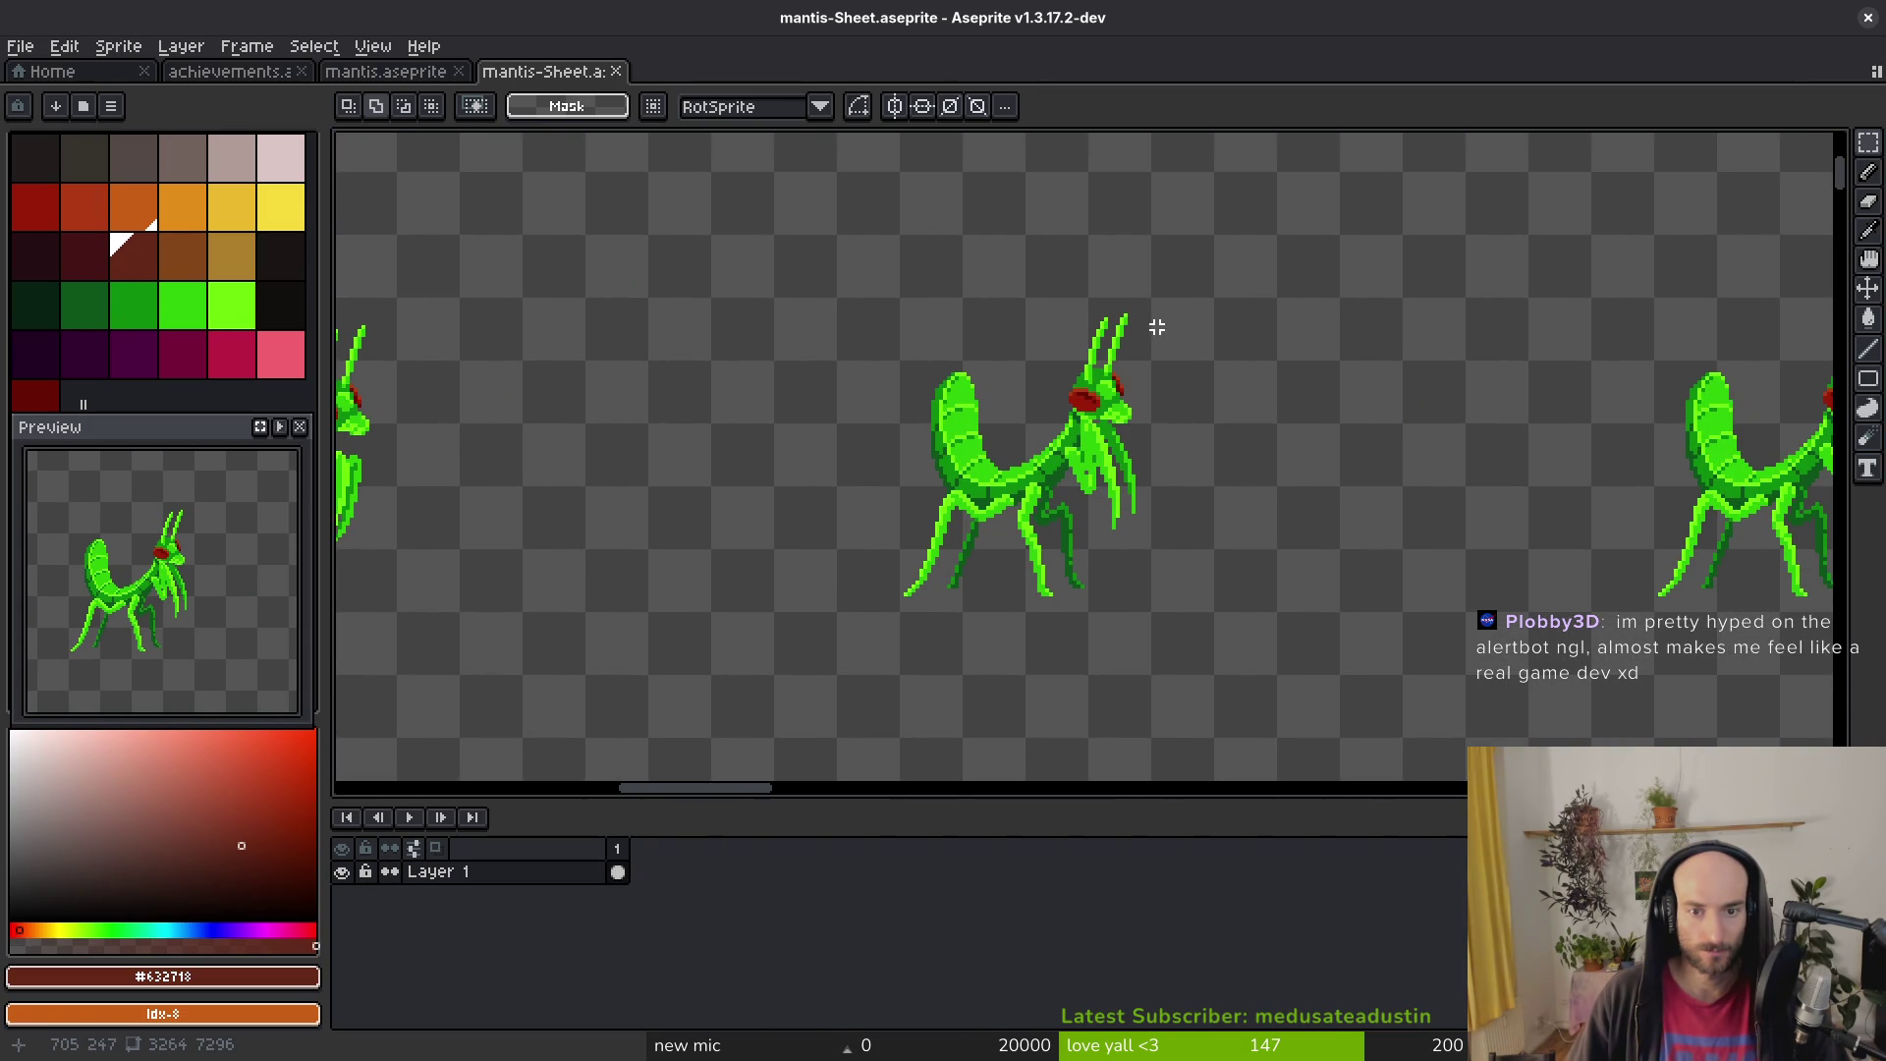
Step: Select a 96x96 mantis pose on the sheet and copy it to the clipboard
{"action": "mouse_move", "coordinate": [1213, 300]}
{"action": "left_mouse_down"}
{"action": "mouse_move", "coordinate": [1061, 489]}
{"action": "mouse_move", "coordinate": [830, 672]}
{"action": "left_mouse_up"}
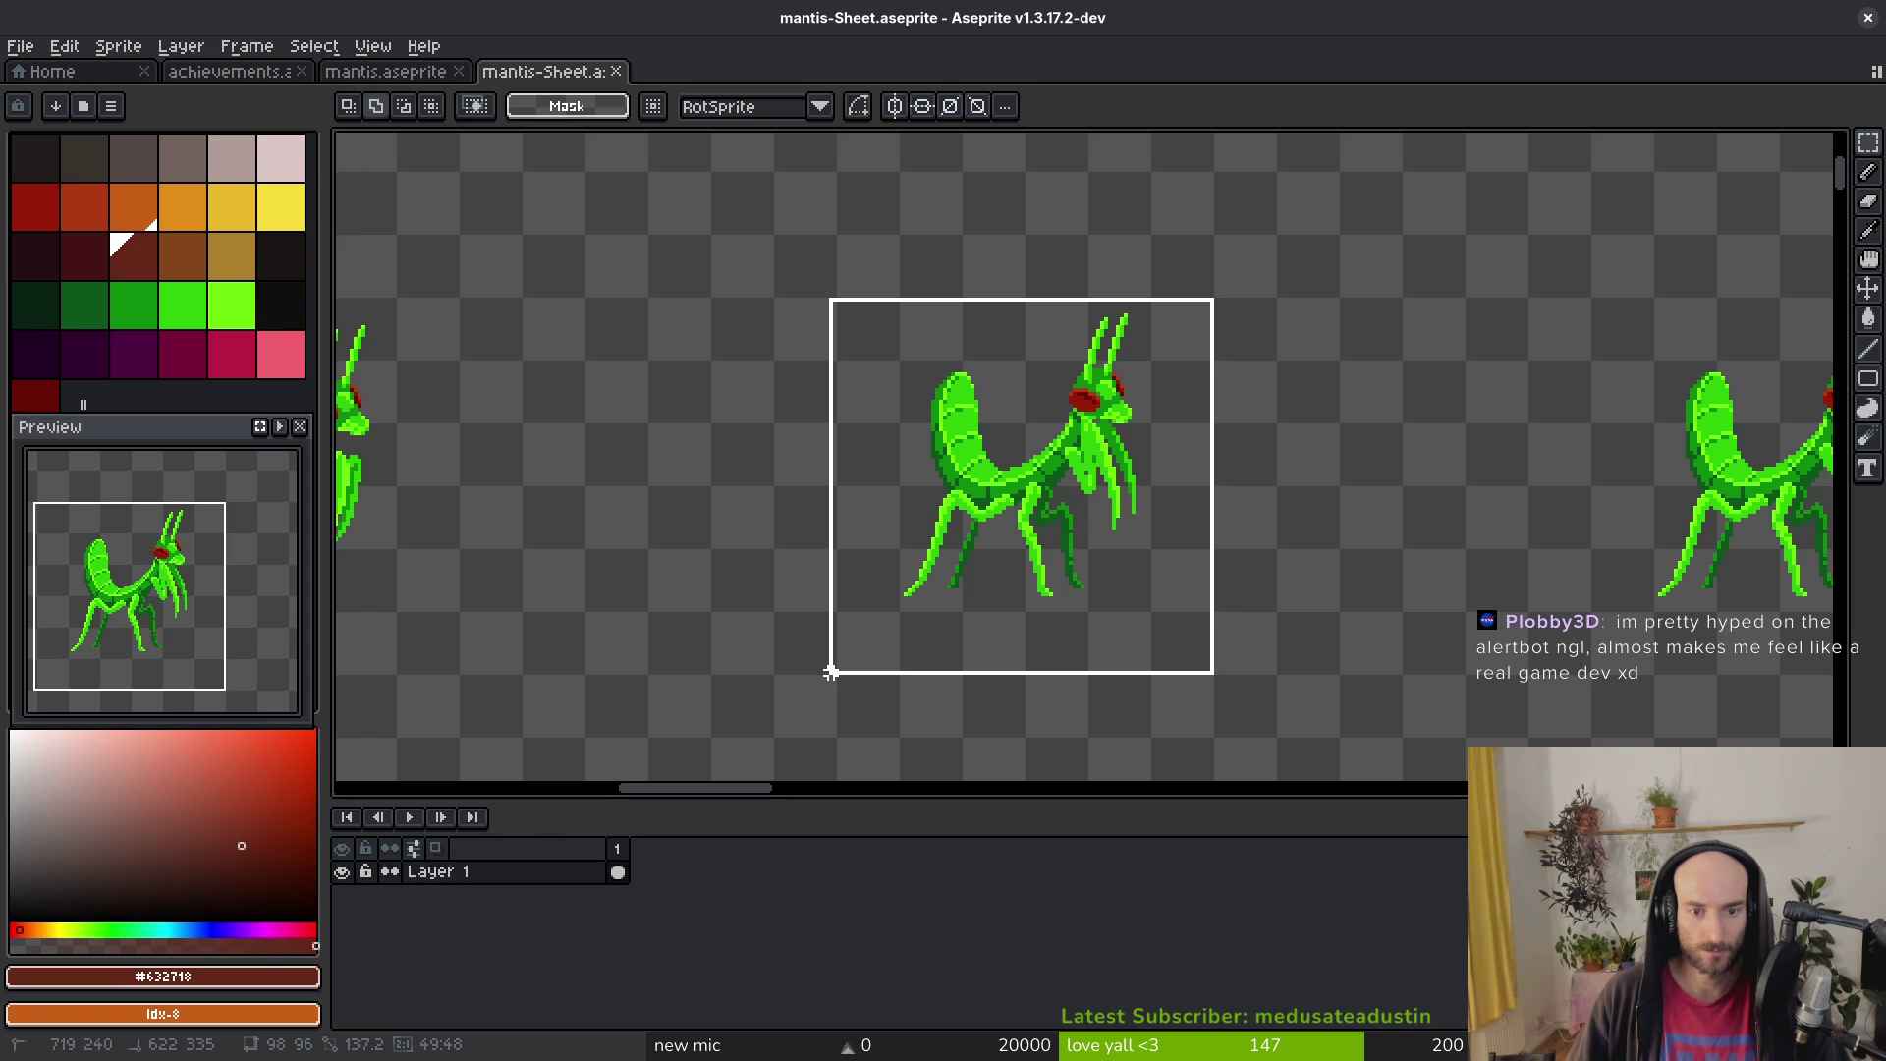
{"action": "mouse_move", "coordinate": [830, 671]}
{"action": "left_mouse_down"}
{"action": "mouse_move", "coordinate": [859, 670]}
{"action": "mouse_move", "coordinate": [841, 678]}
{"action": "left_mouse_up"}
{"action": "scroll", "coordinate": [845, 671], "scroll_direction": "up", "scroll_amount": 4}
{"action": "scroll", "coordinate": [962, 565], "scroll_direction": "down", "scroll_amount": 4}
{"action": "key", "text": "ctrl+x"}
{"action": "key", "text": "ctrl+z"}
{"action": "key", "text": "ctrl+o"}
{"action": "key", "text": "Escape"}
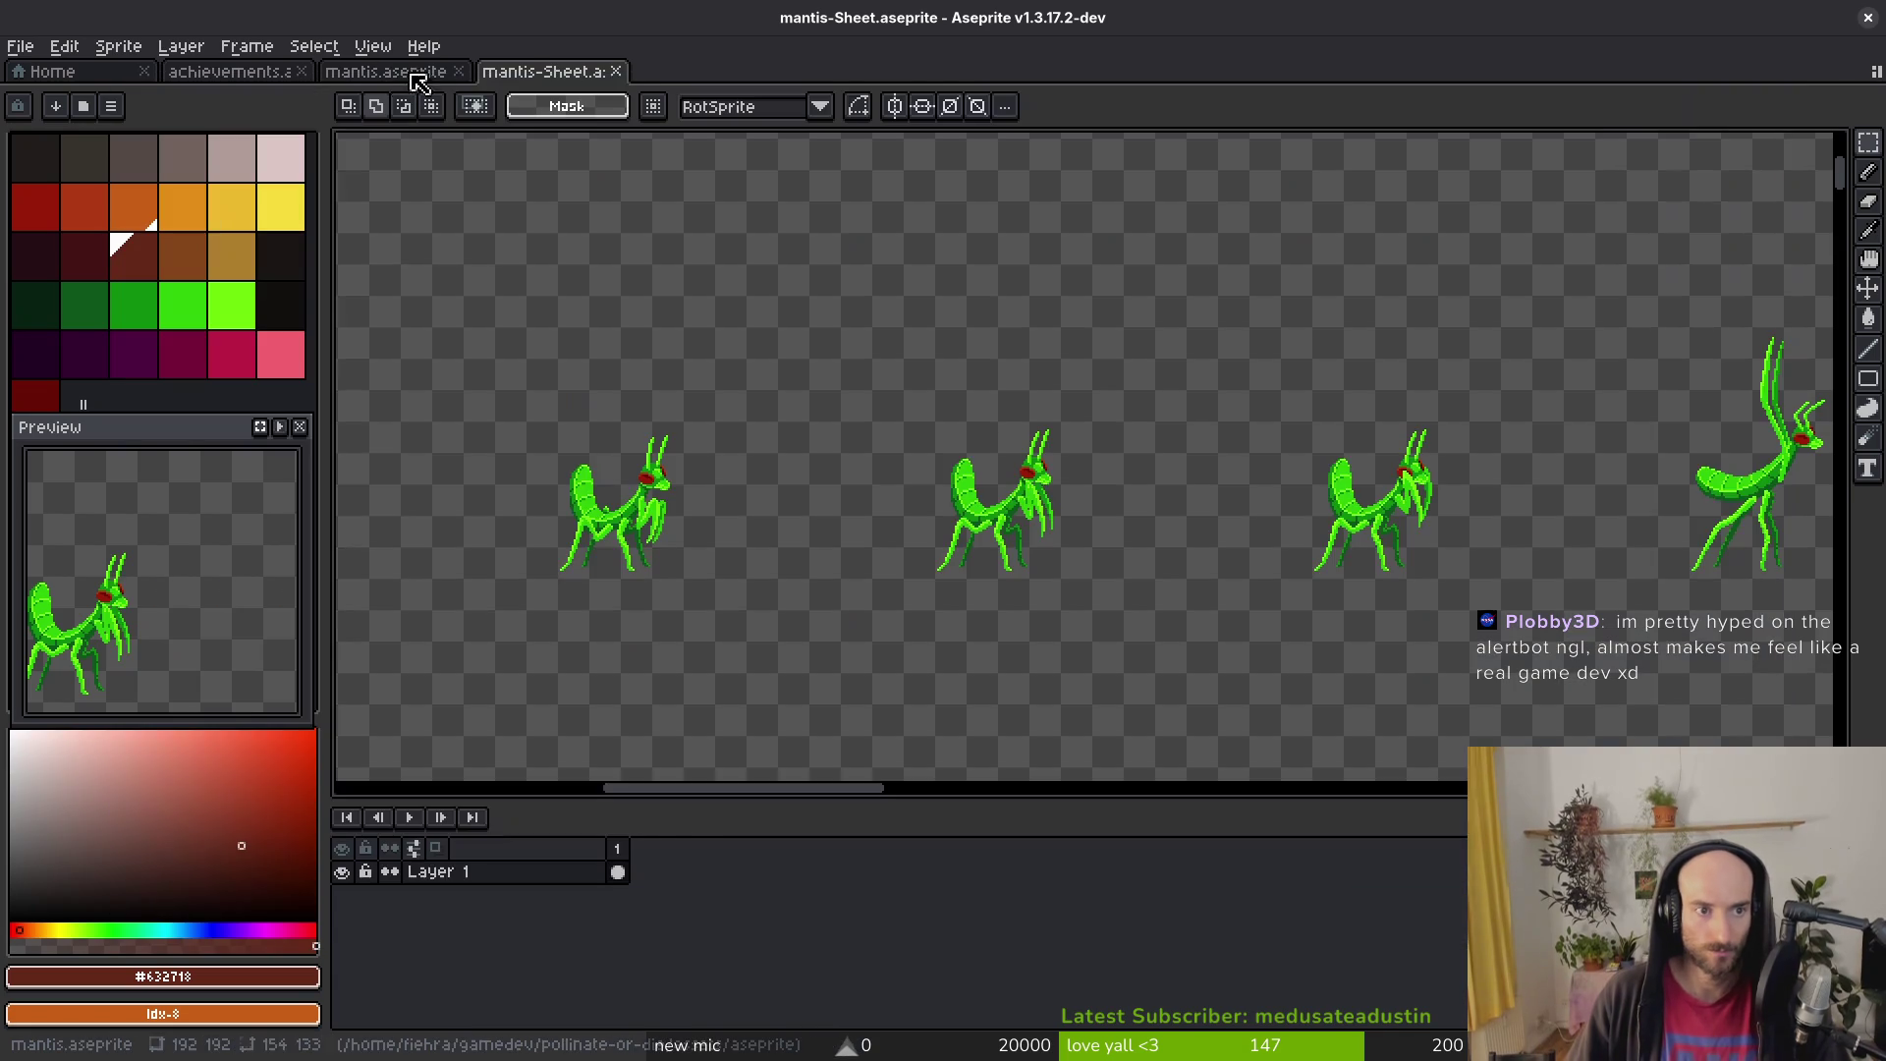
Step: Close both mantis files and paste the mantis pose into empty frame 16
{"action": "left_click", "coordinate": [616, 72]}
{"action": "left_click", "coordinate": [458, 72]}
{"action": "key", "text": "Right"}
{"action": "key", "text": "ctrl+v"}
{"action": "scroll", "coordinate": [1096, 509], "scroll_direction": "down", "scroll_amount": 2}
Step: Scale the pasted mantis down to about 41 pixels, centre it in the icon frame and commit
{"action": "left_click_drag", "start_coordinate": [1307, 704], "coordinate": [1000, 401]}
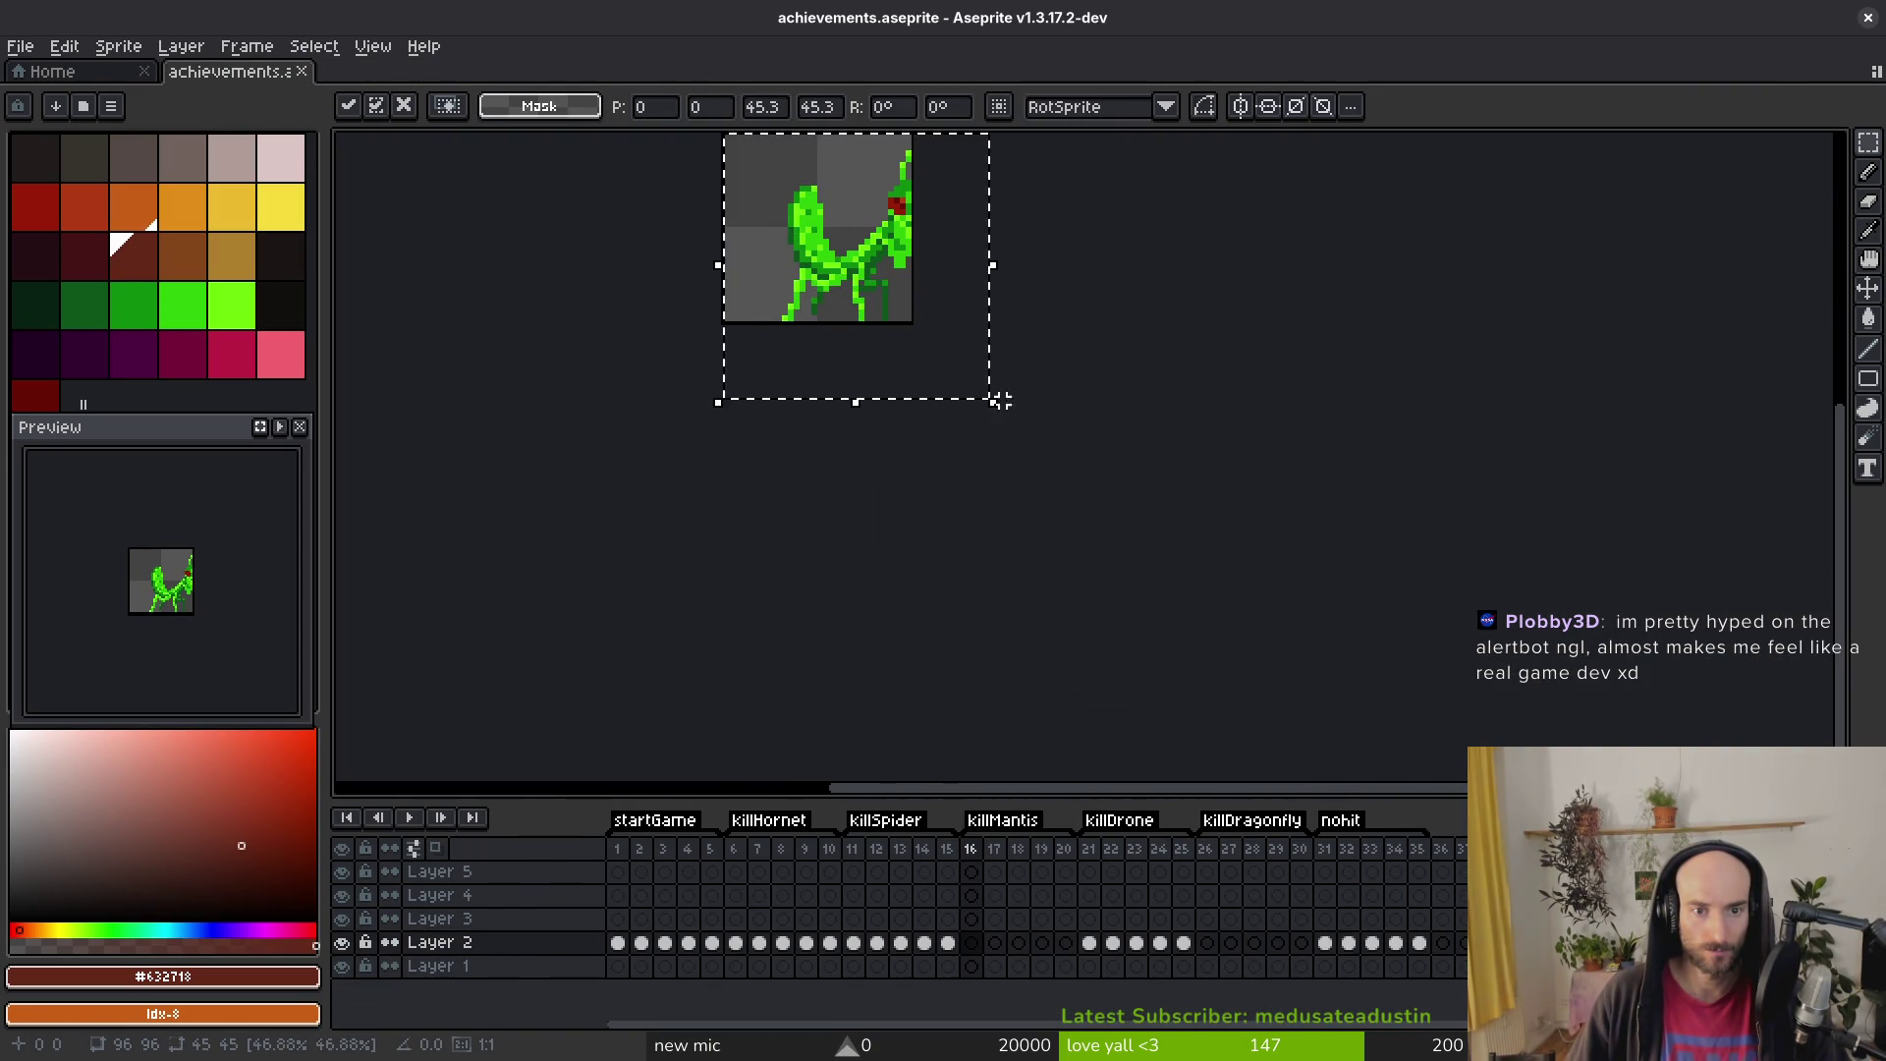
{"action": "left_click_drag", "start_coordinate": [1031, 517], "coordinate": [1001, 497]}
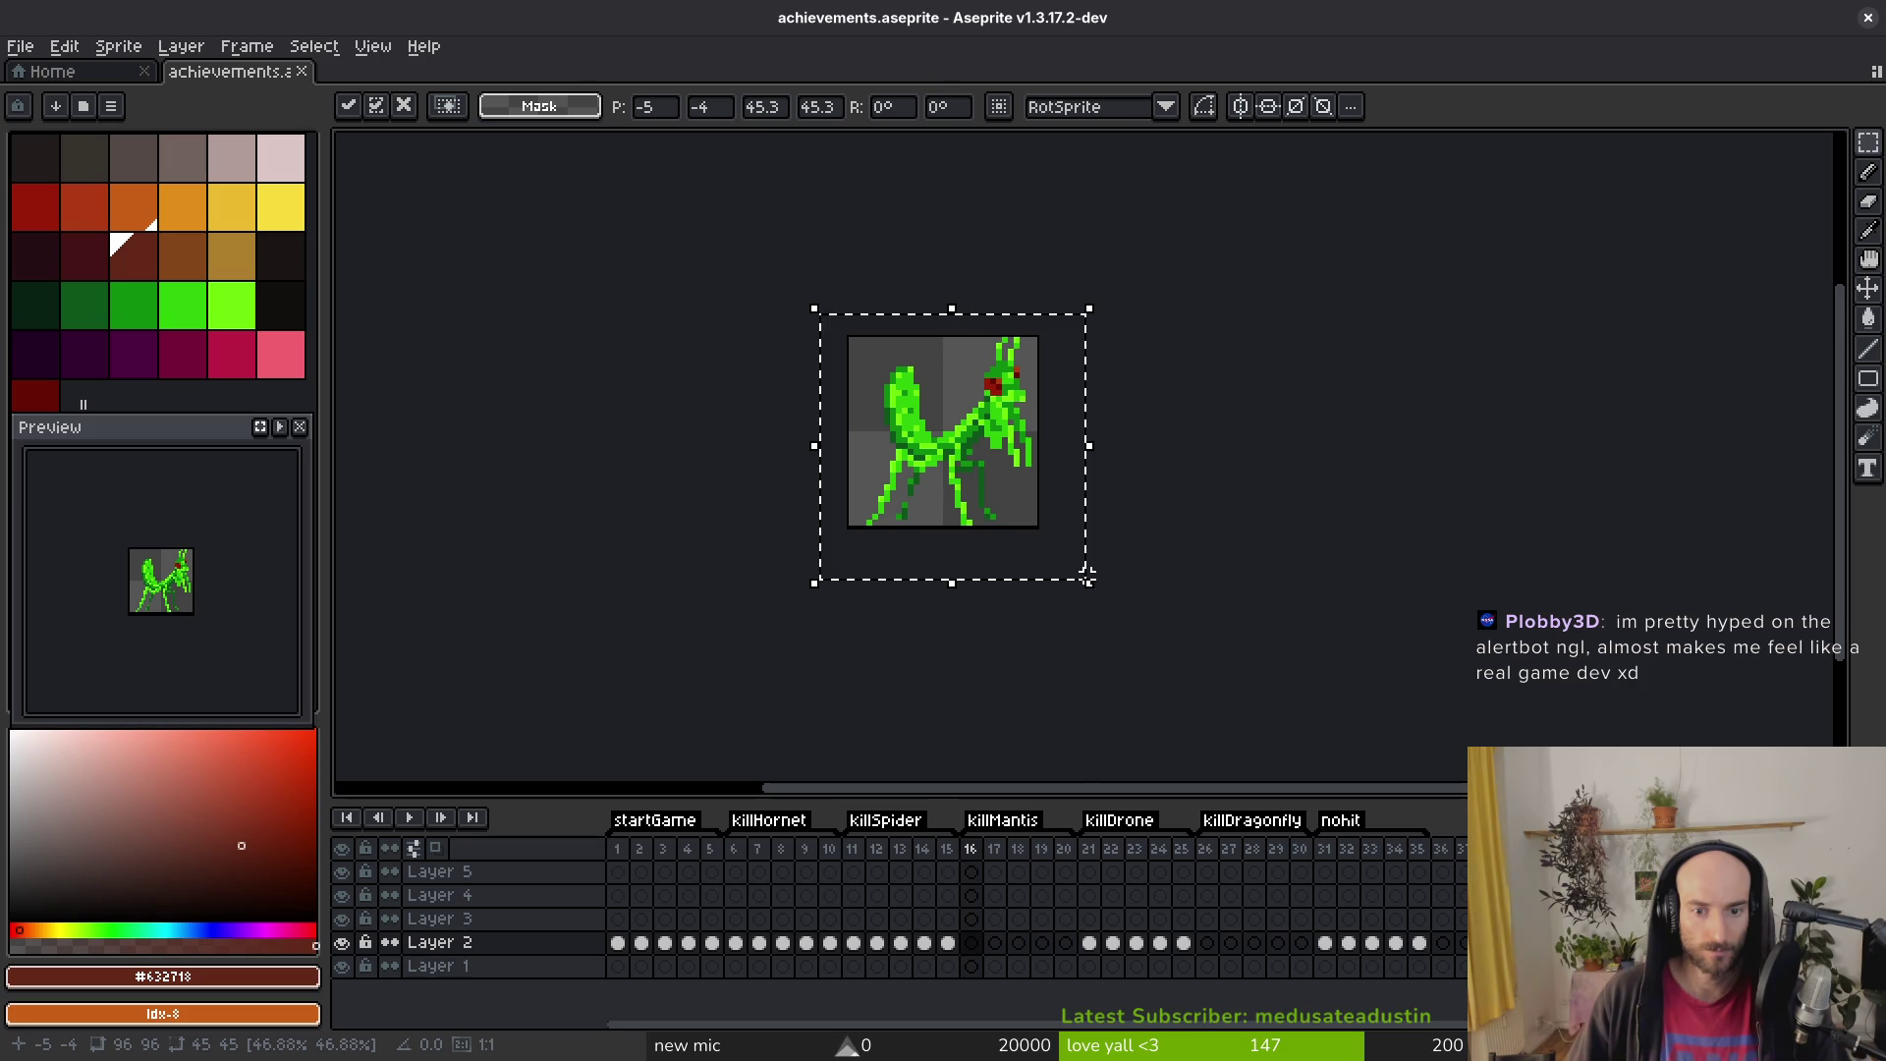
{"action": "left_click_drag", "start_coordinate": [1082, 574], "coordinate": [1065, 564]}
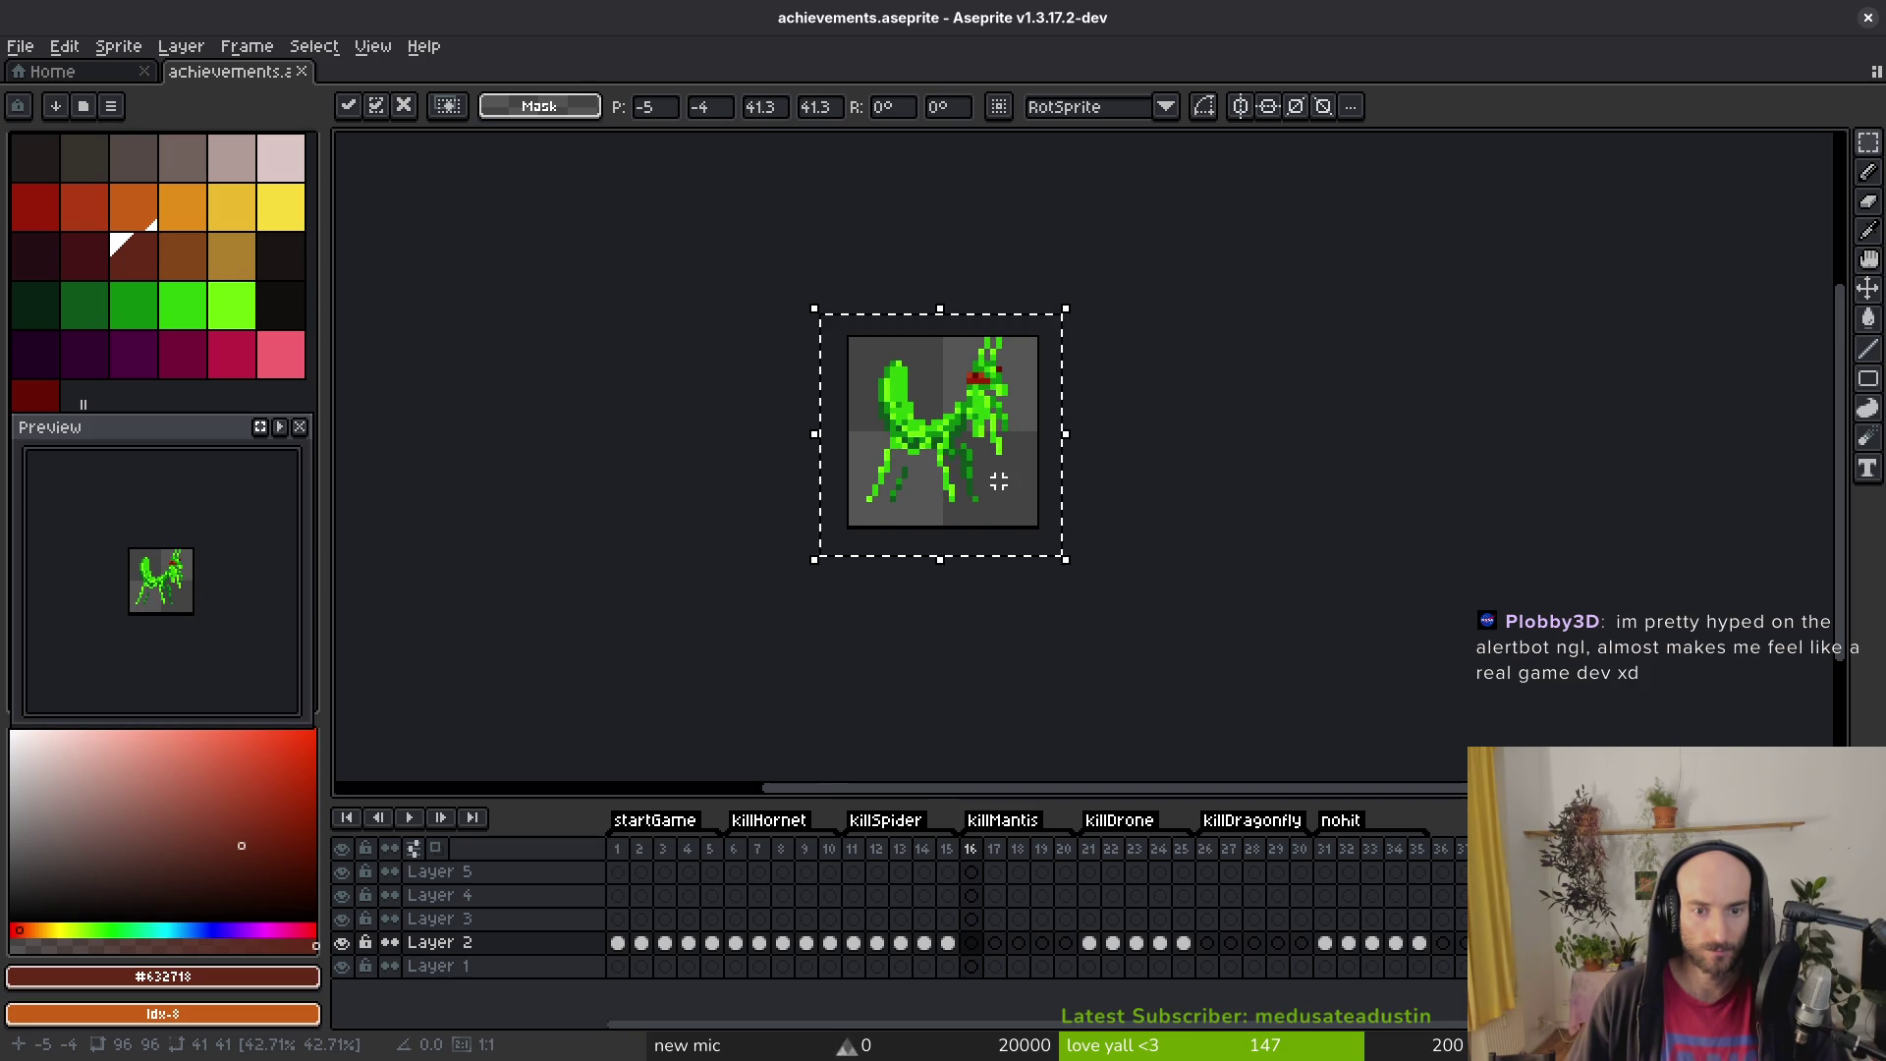
{"action": "left_click_drag", "start_coordinate": [963, 442], "coordinate": [958, 457]}
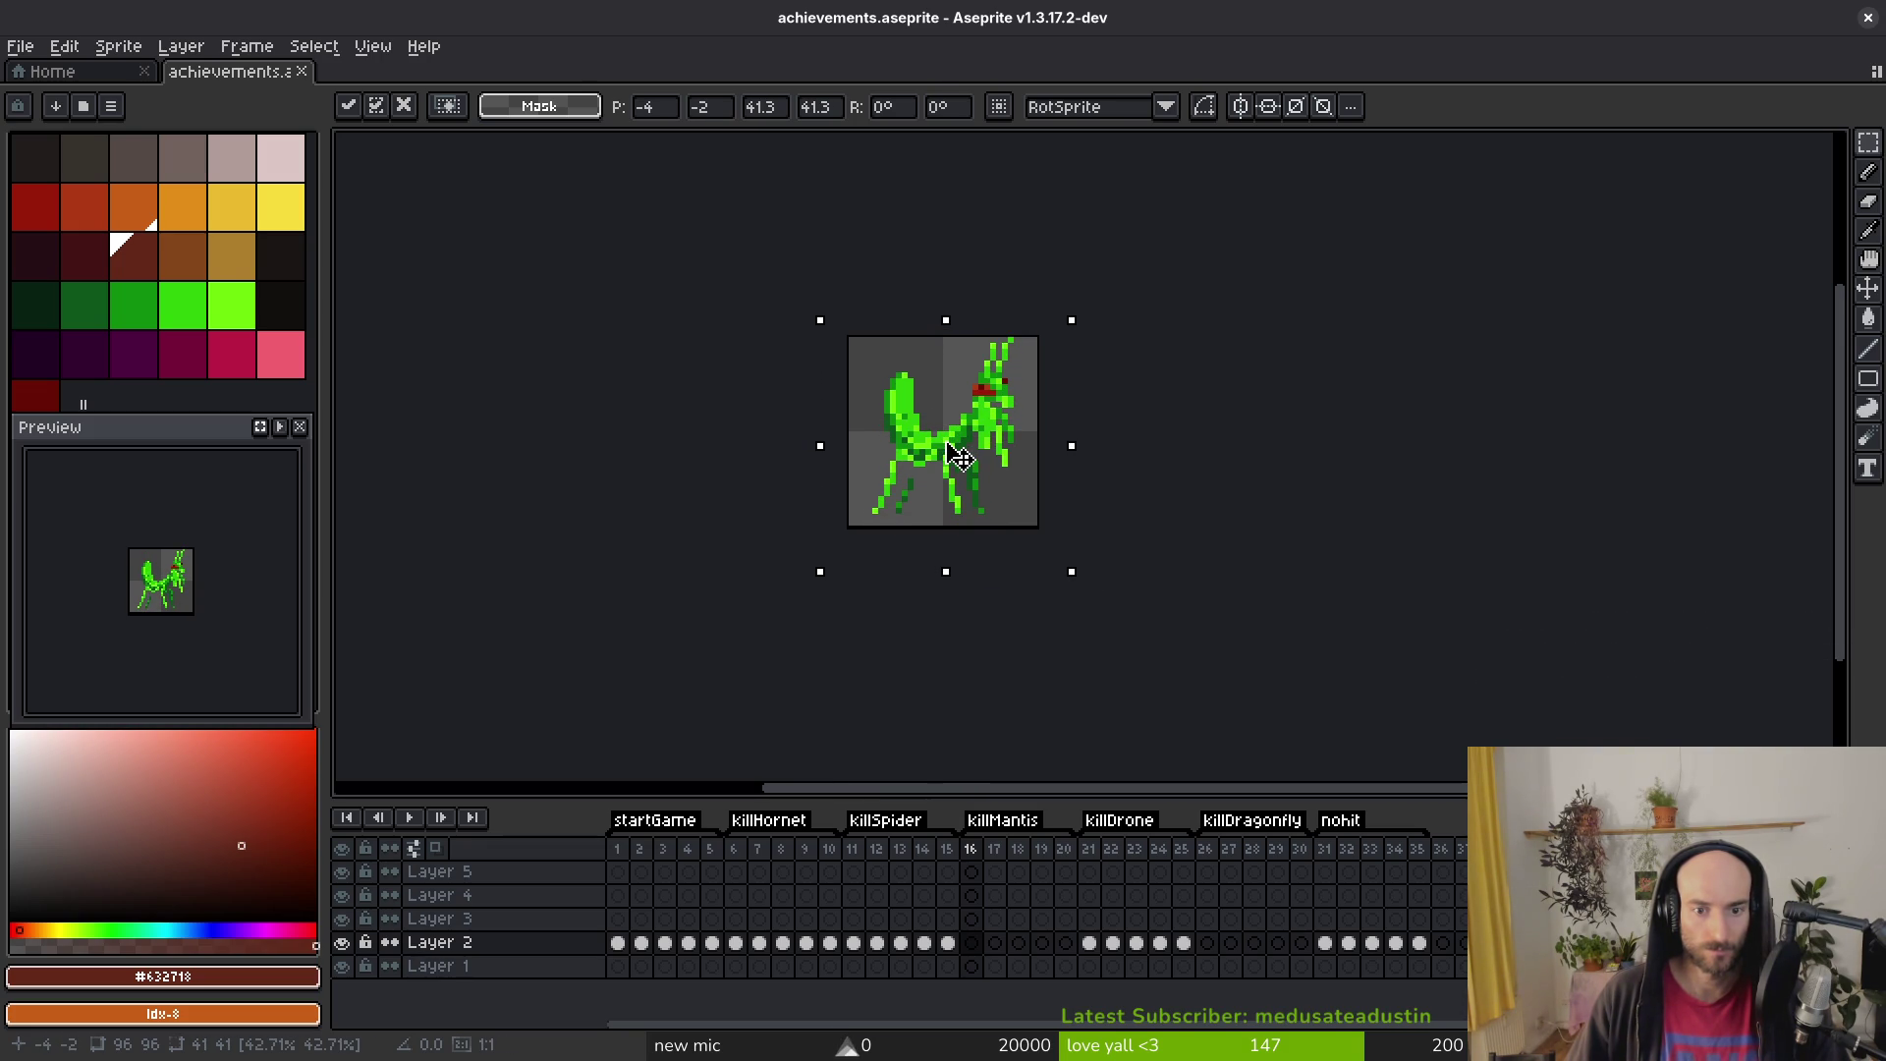
{"action": "key", "text": "Return"}
Step: With the pencil, paint a medium green pixel on the mantis's front claw, using the mantis's own greens
{"action": "scroll", "coordinate": [972, 471], "scroll_direction": "up", "scroll_amount": 2}
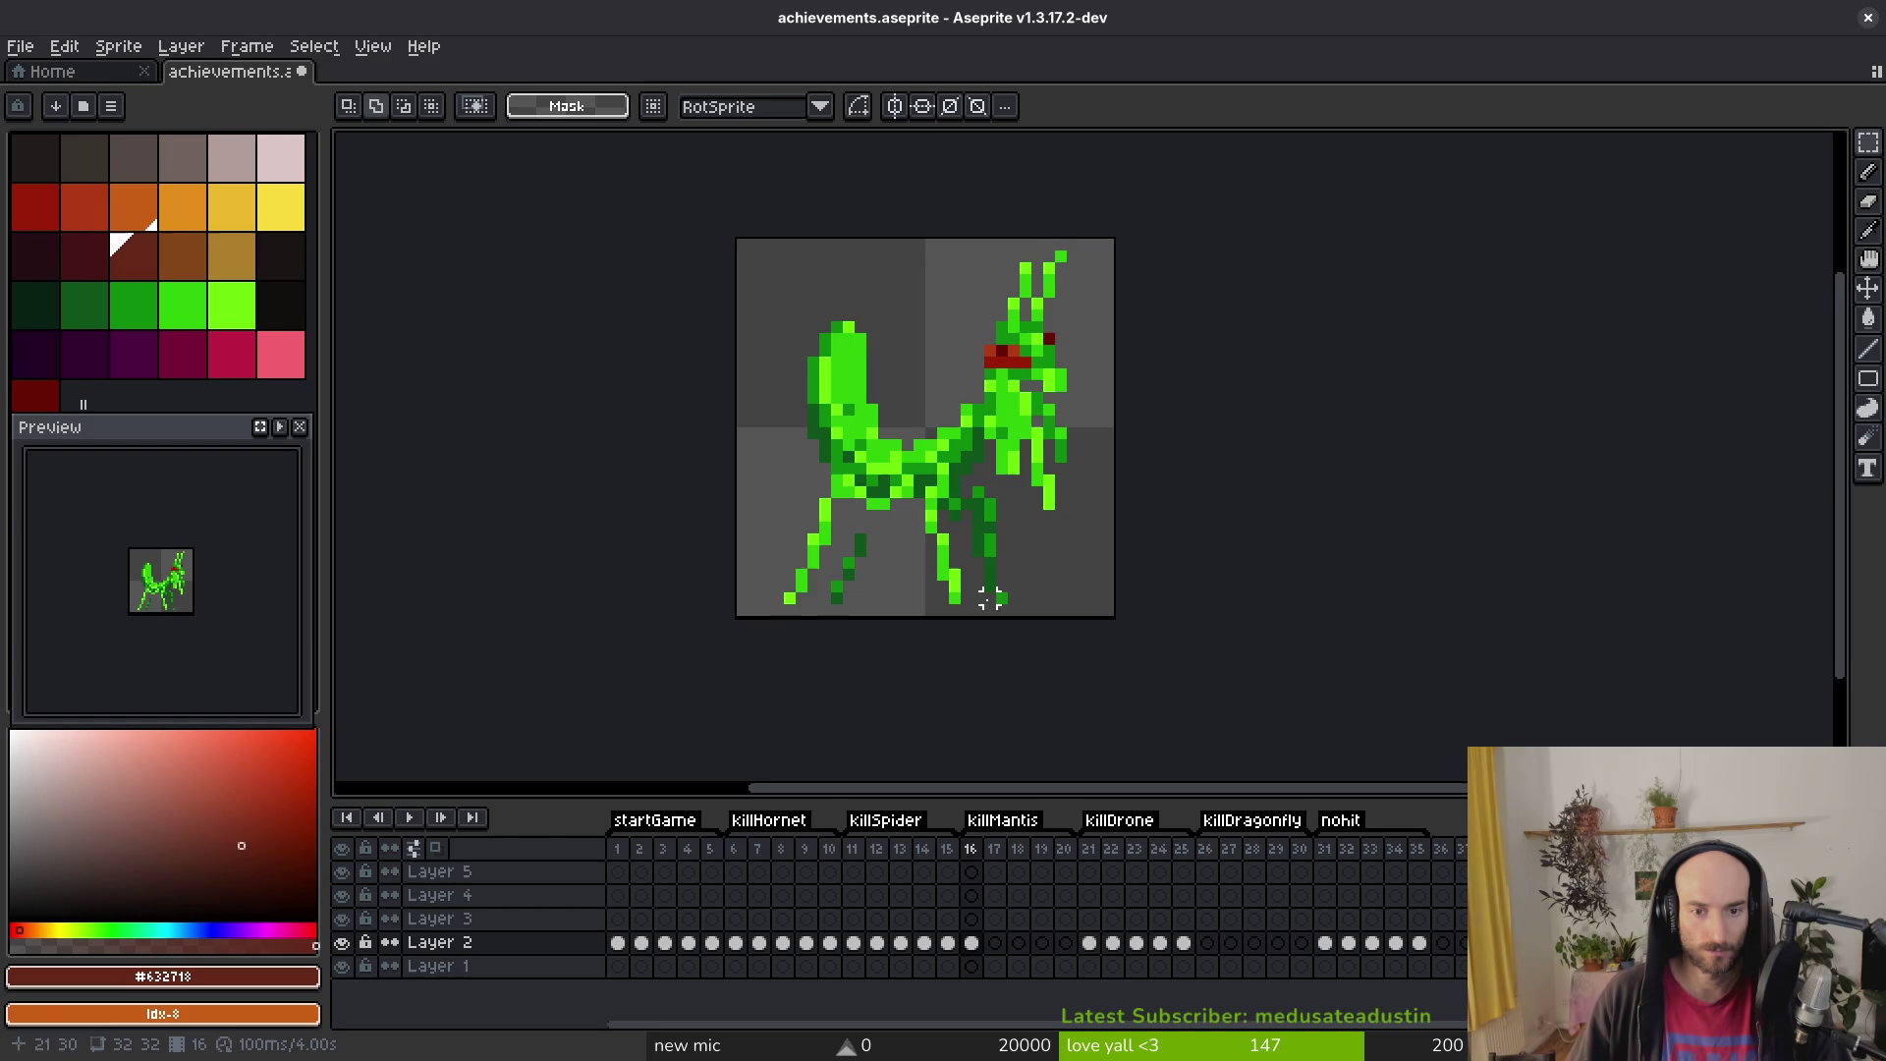
{"action": "key", "text": "b"}
{"action": "left_click", "coordinate": [1017, 448], "text": "alt"}
{"action": "scroll", "coordinate": [1010, 469], "scroll_direction": "up", "scroll_amount": 5}
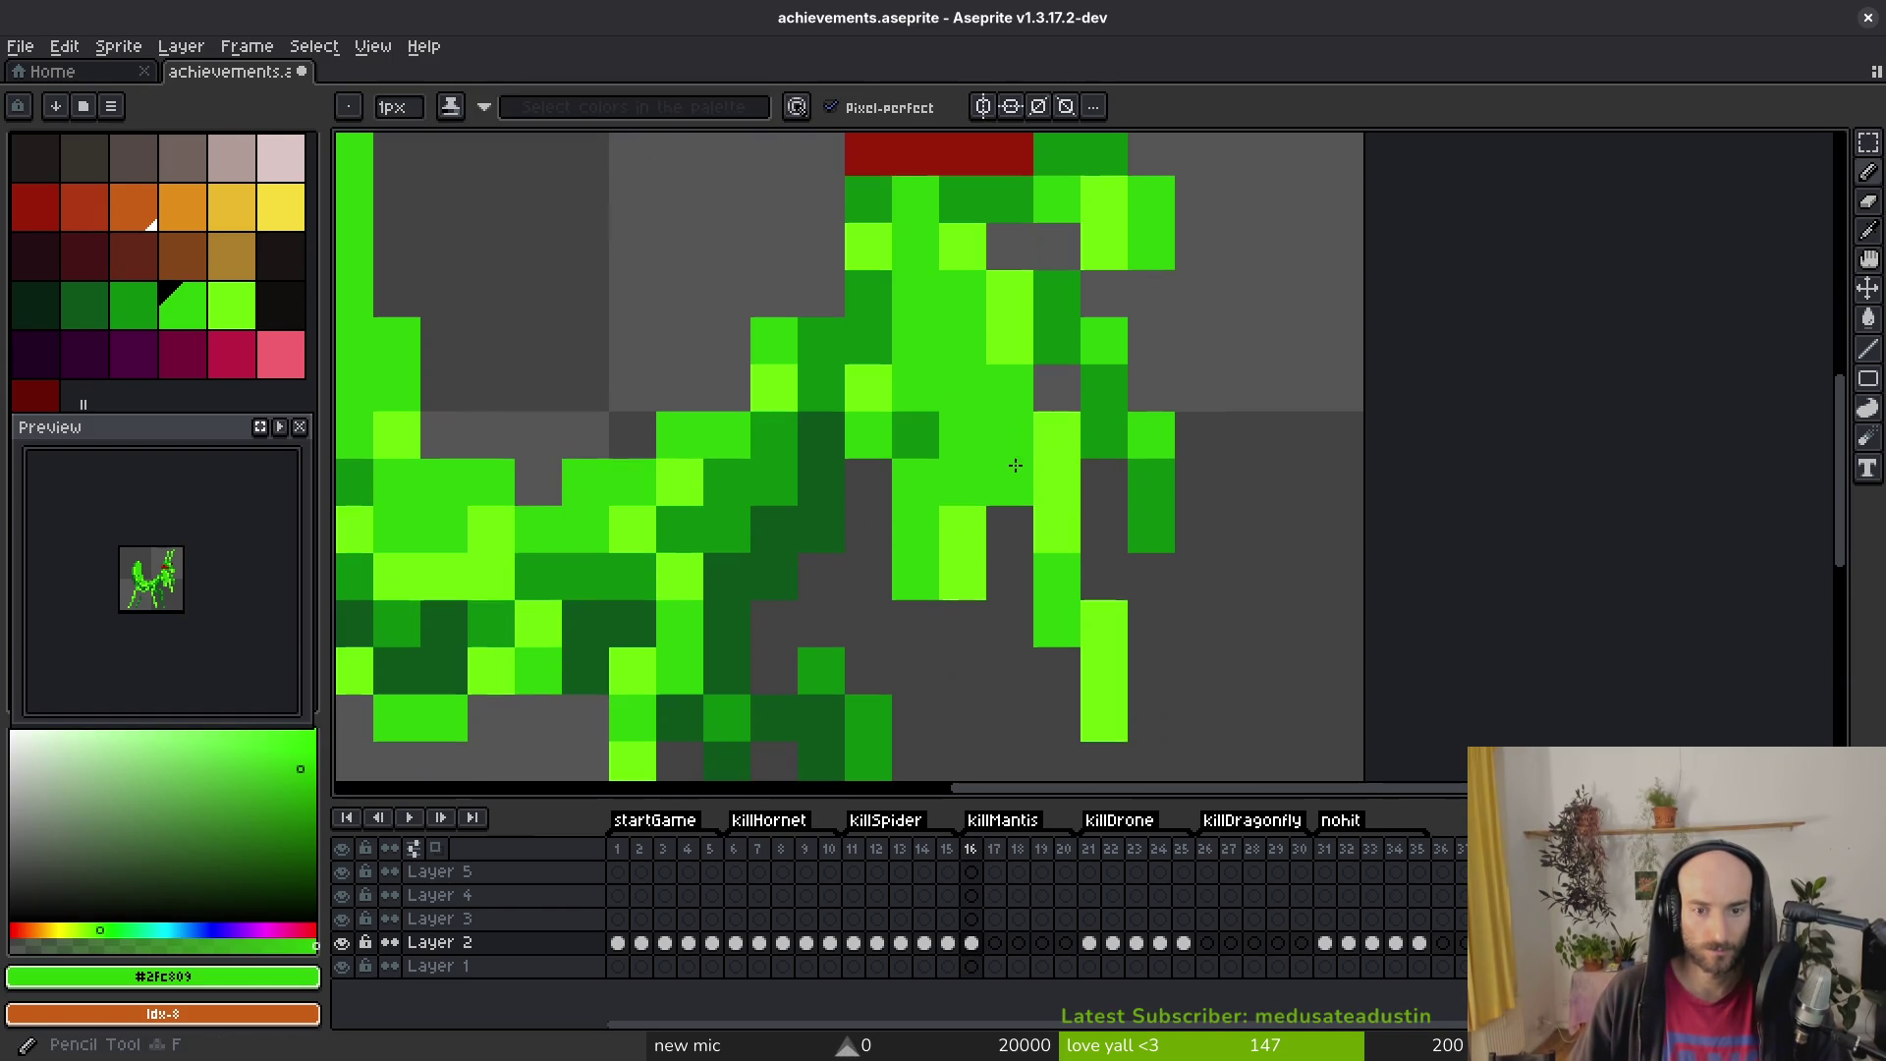
{"action": "left_click", "coordinate": [1056, 434], "text": "alt"}
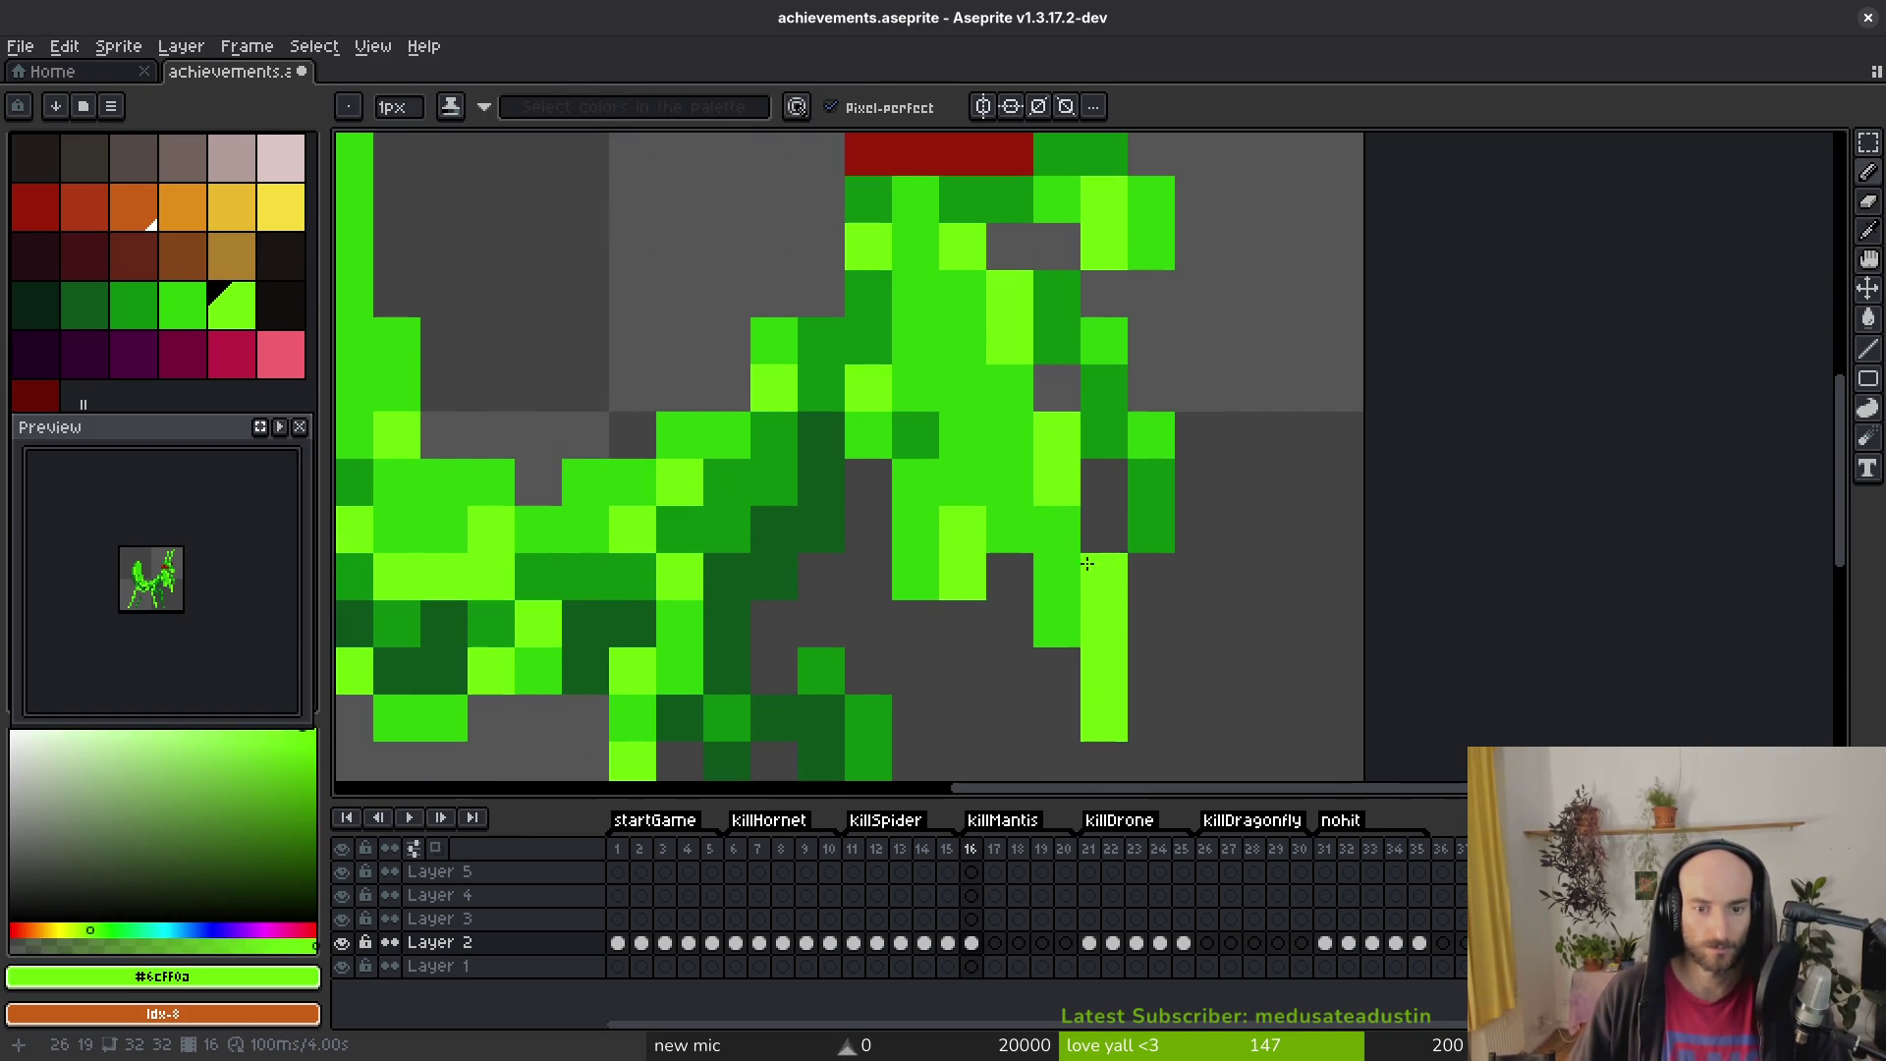
{"action": "scroll", "coordinate": [1151, 410], "scroll_direction": "down", "scroll_amount": 3}
{"action": "key", "text": "ctrl+s"}
{"action": "scroll", "coordinate": [1151, 411], "scroll_direction": "up", "scroll_amount": 2}
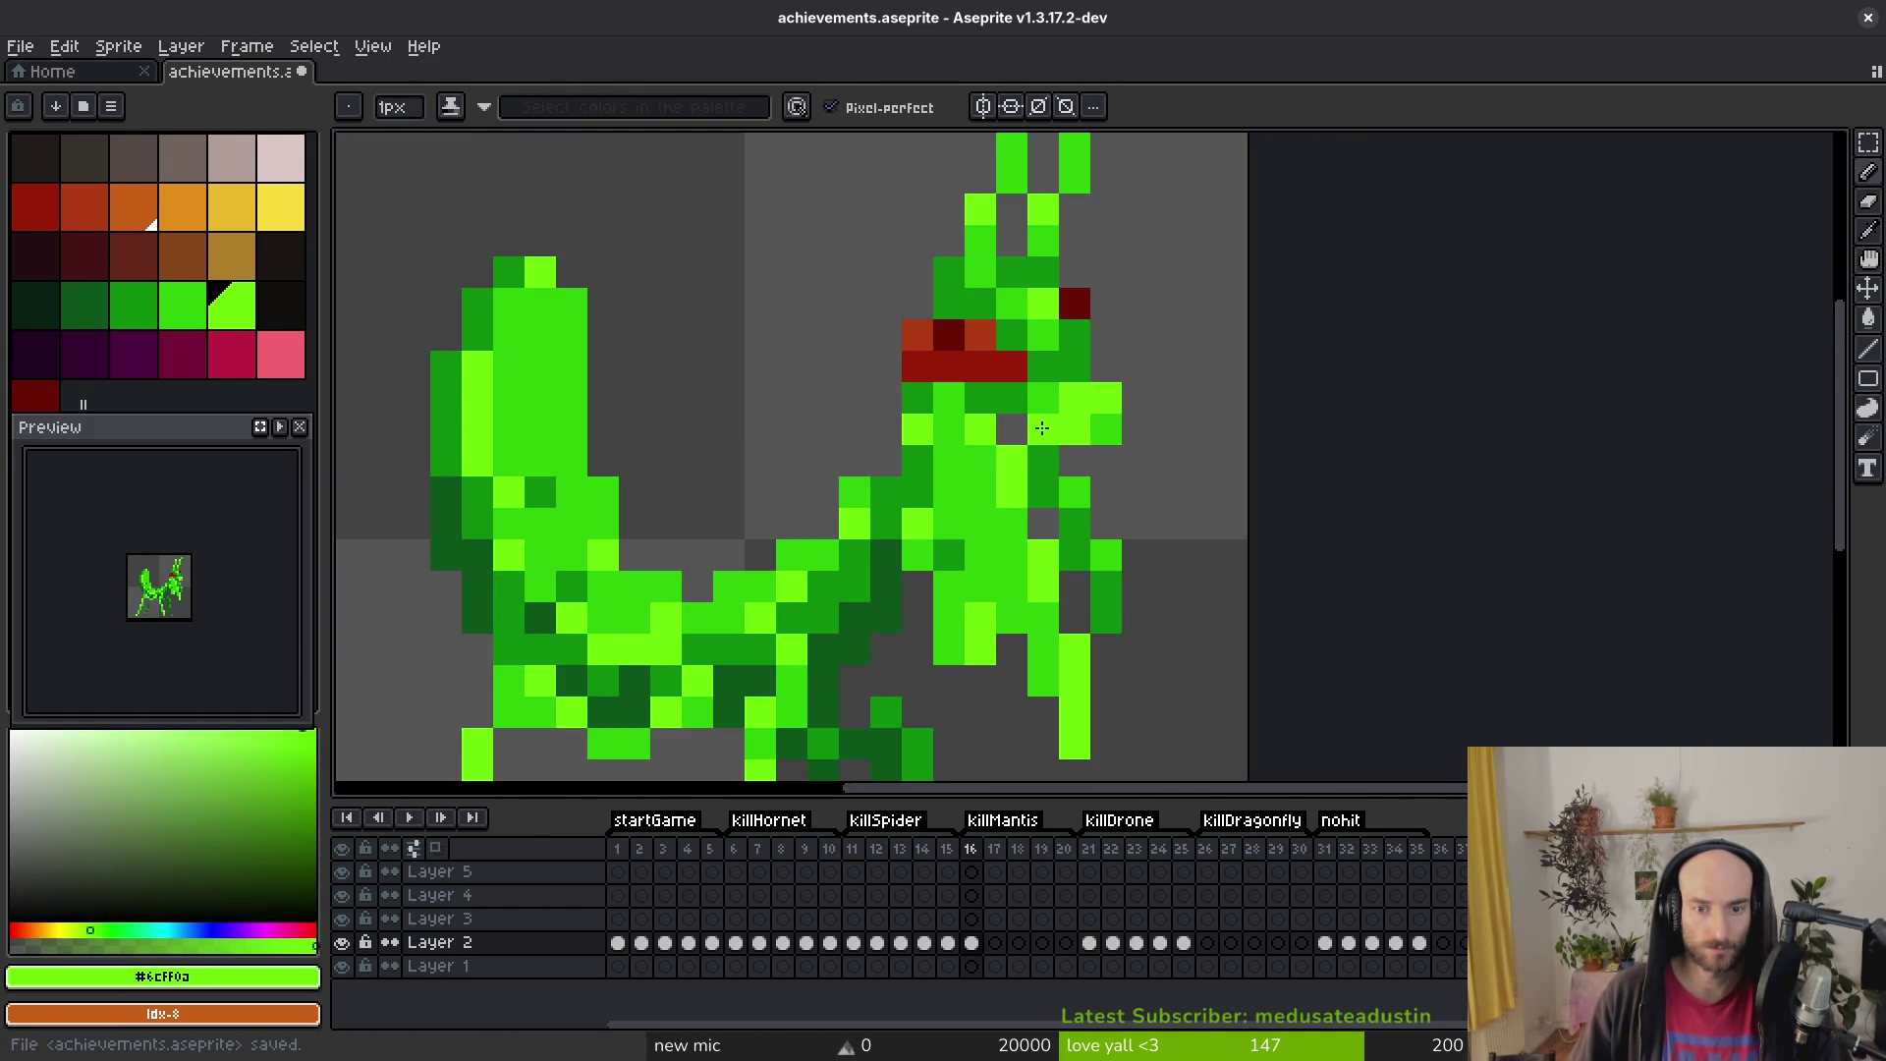
{"action": "key", "text": "alt"}
{"action": "scroll", "coordinate": [1115, 420], "scroll_direction": "down", "scroll_amount": 3}
{"action": "scroll", "coordinate": [1114, 419], "scroll_direction": "up", "scroll_amount": 3}
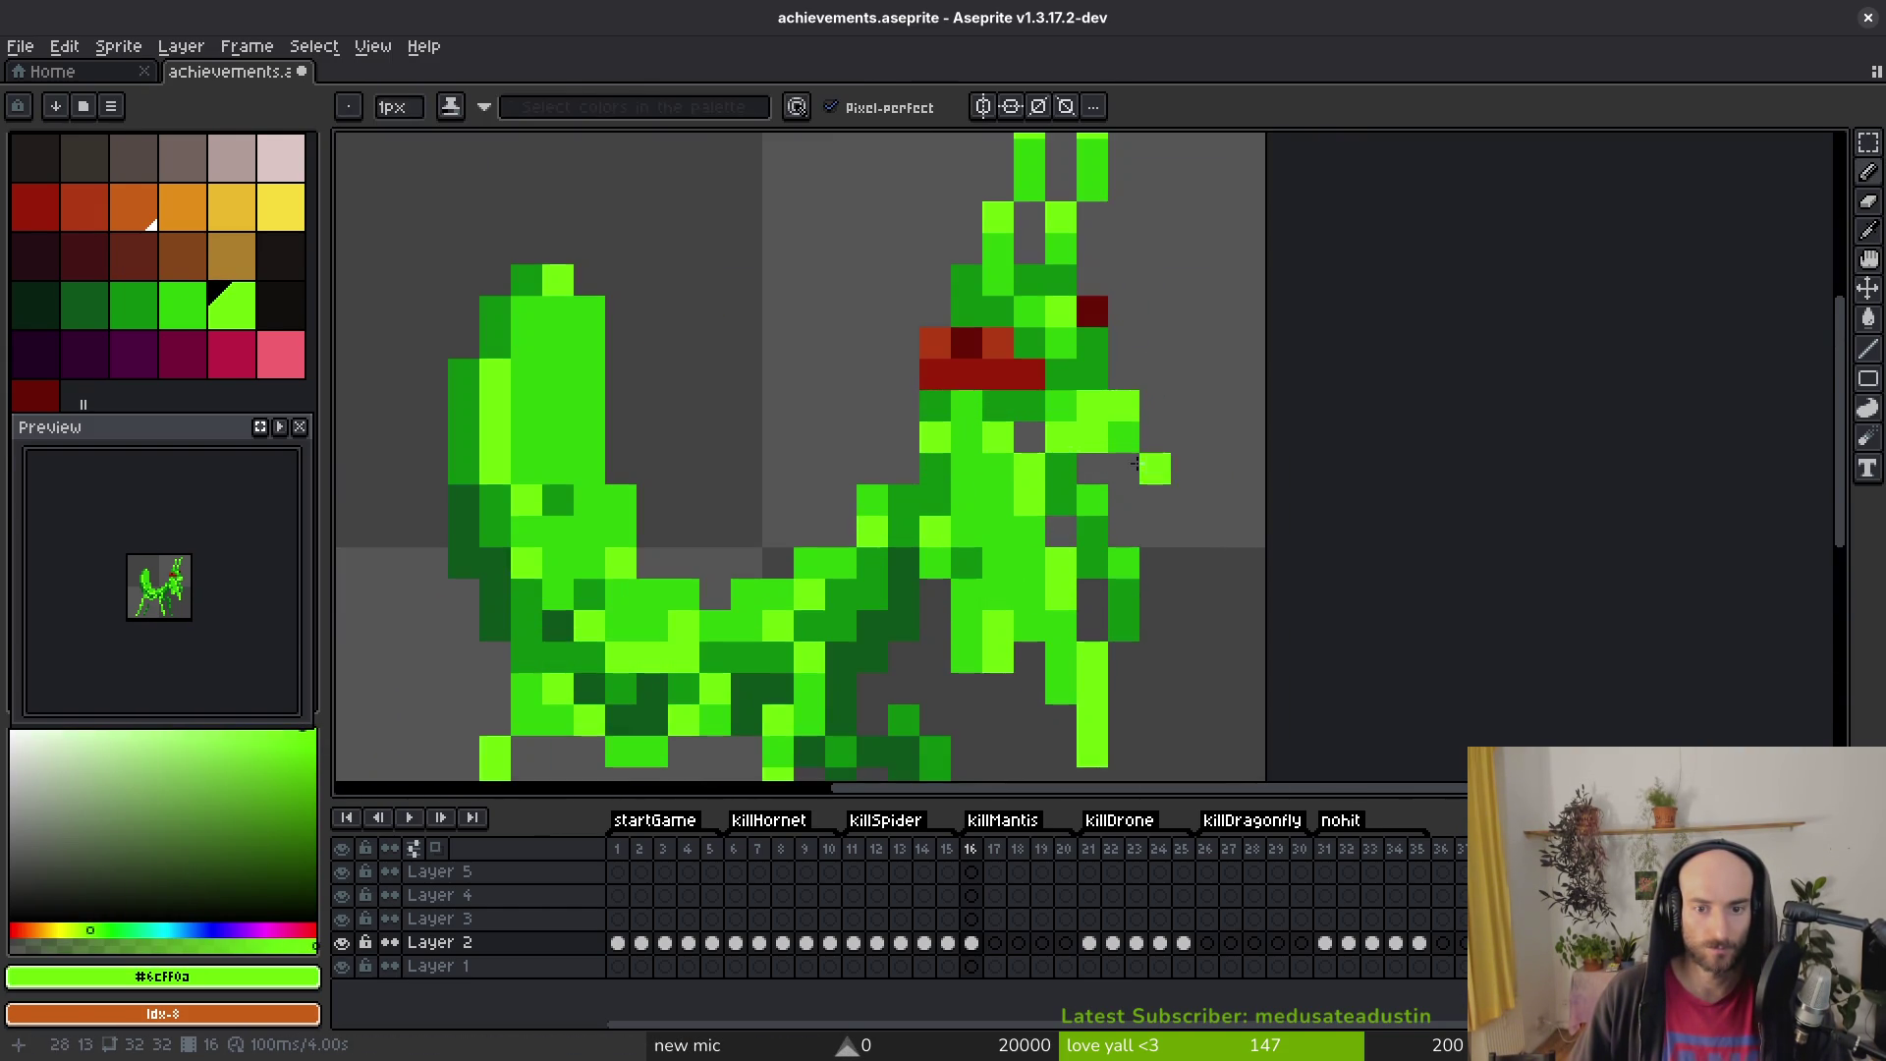
{"action": "left_click", "coordinate": [1098, 437], "text": "alt"}
{"action": "left_click", "coordinate": [1107, 430], "text": "alt"}
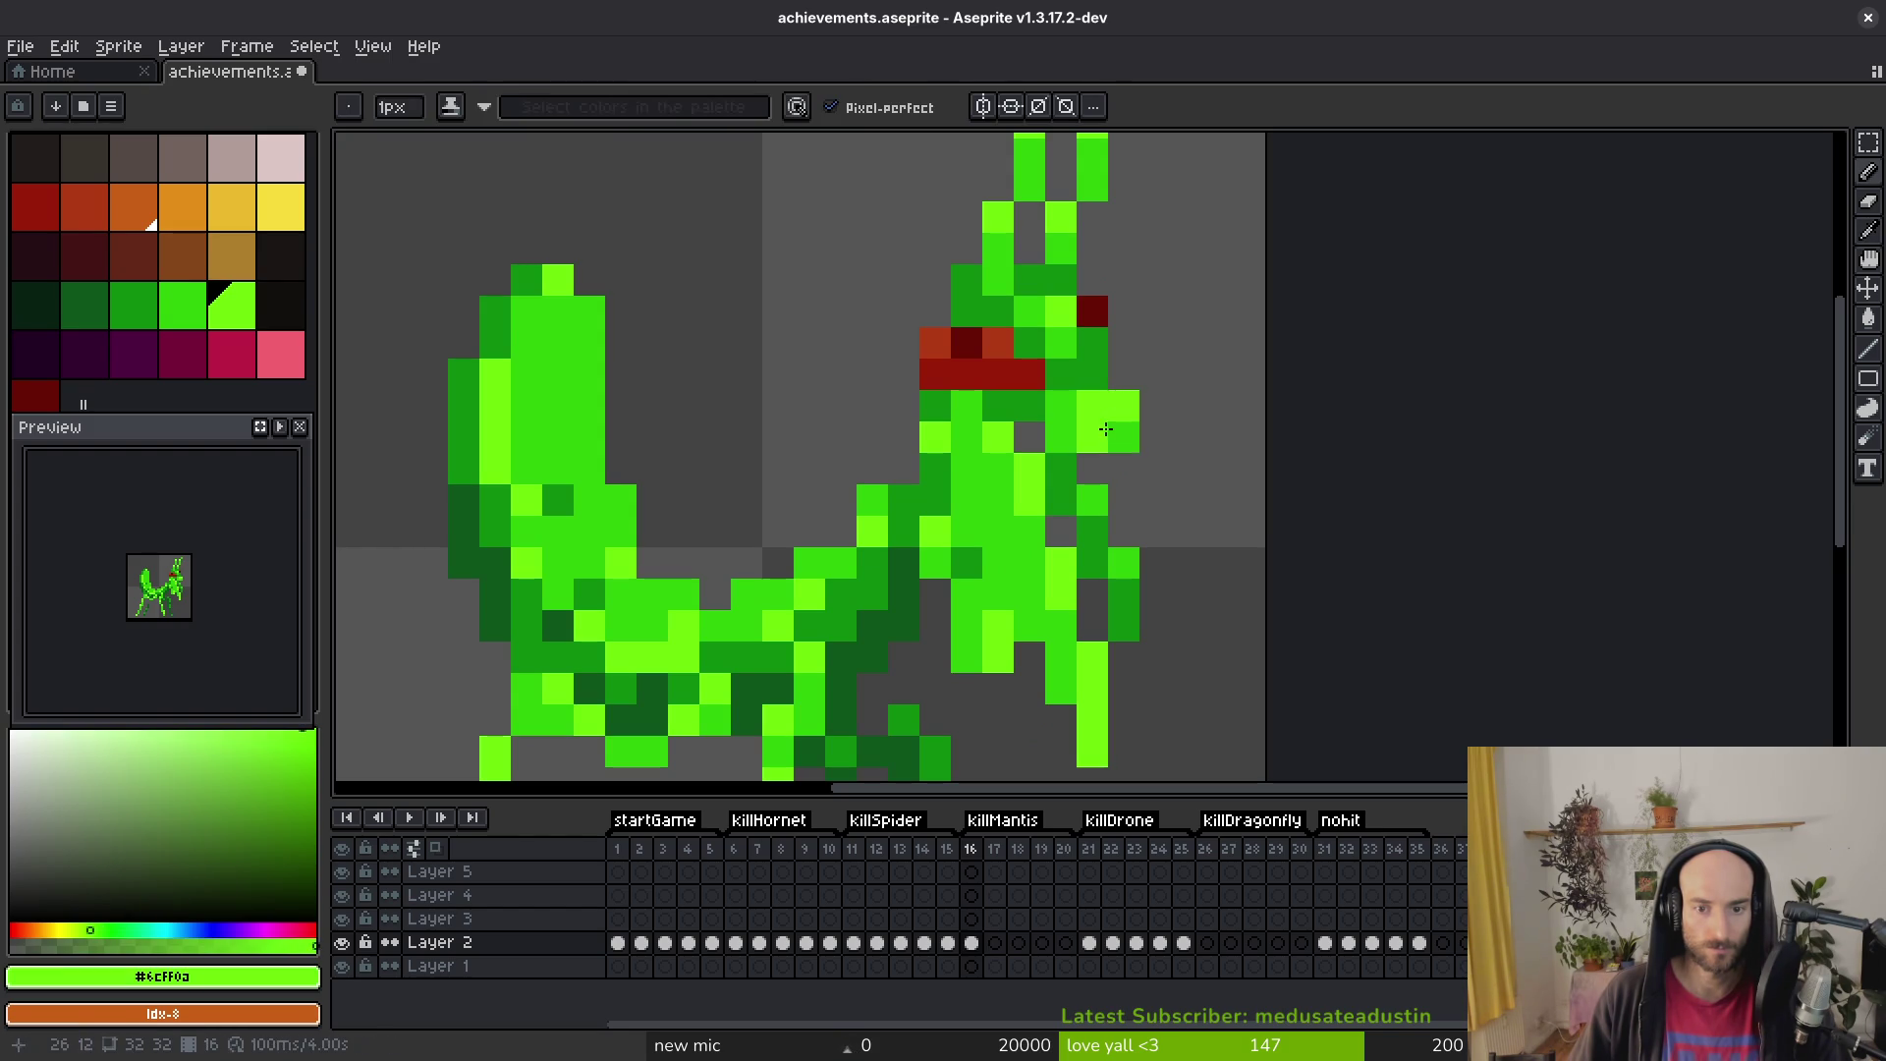
{"action": "left_click", "coordinate": [1130, 439], "text": "alt"}
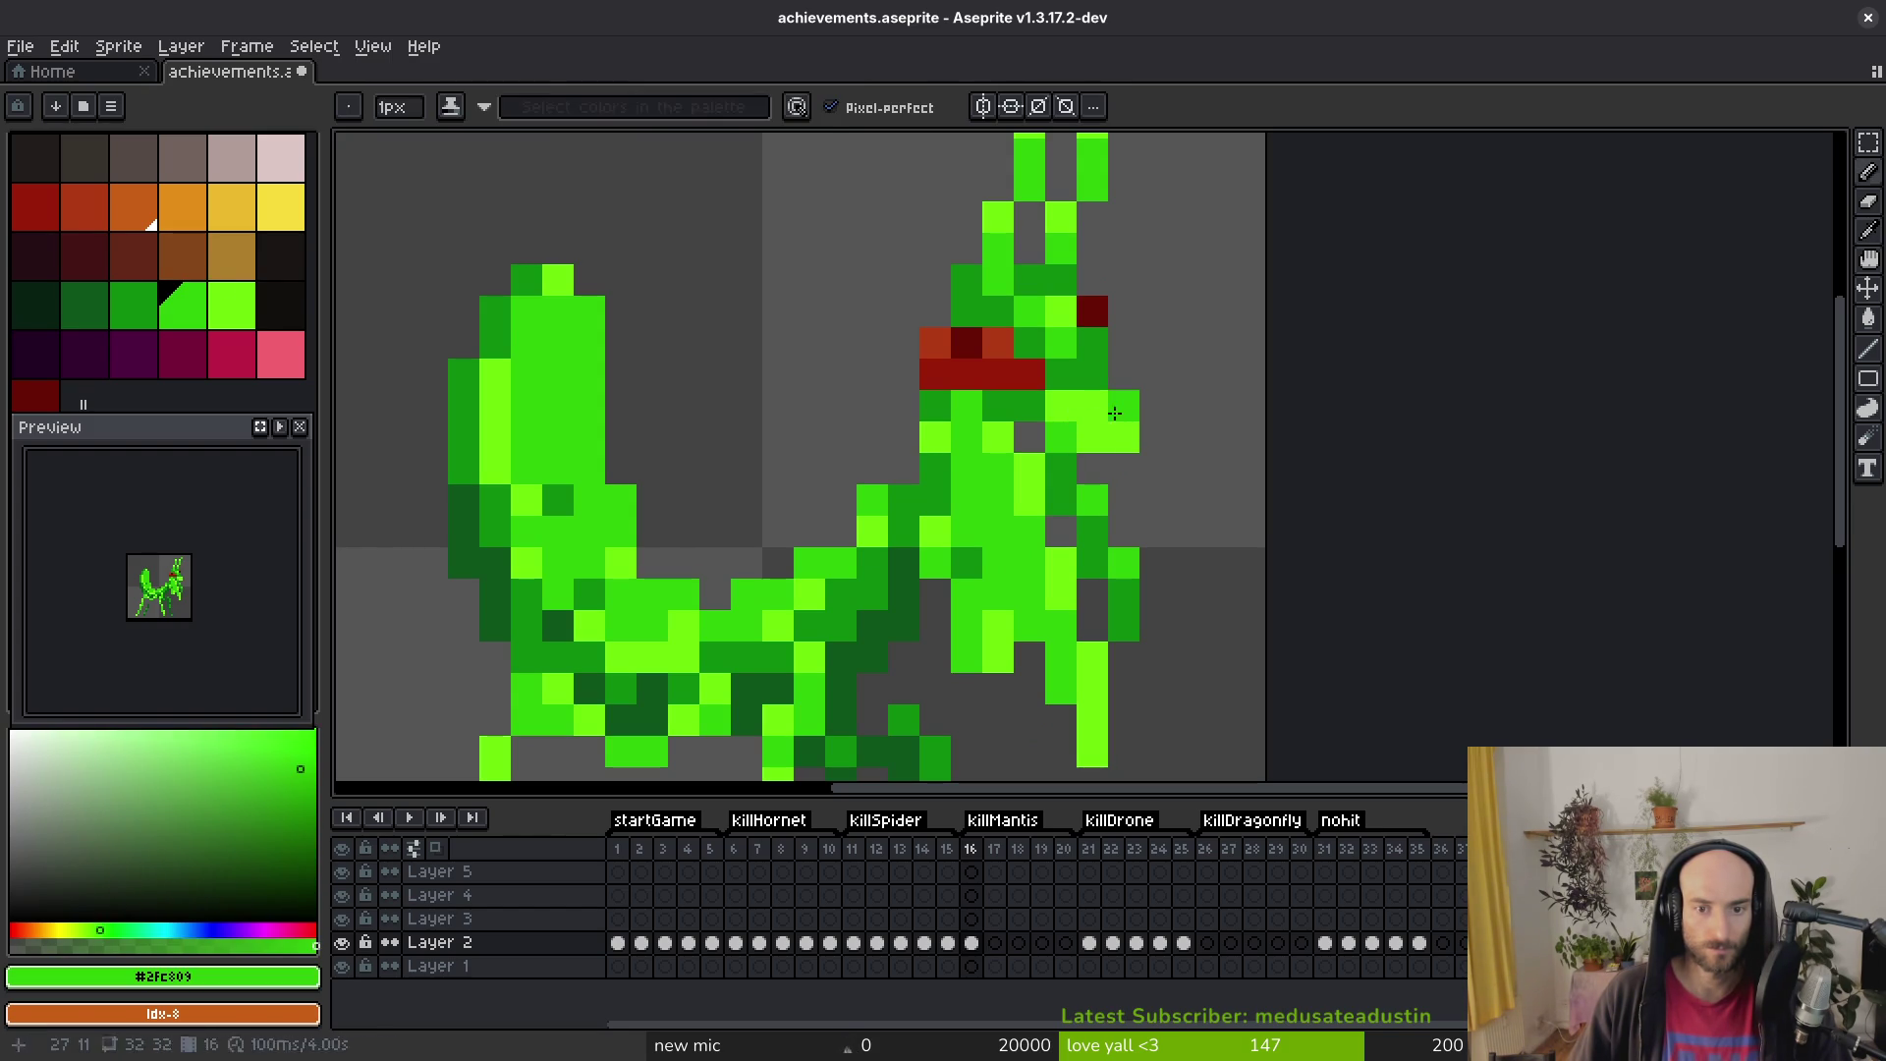
{"action": "left_click", "coordinate": [1141, 437]}
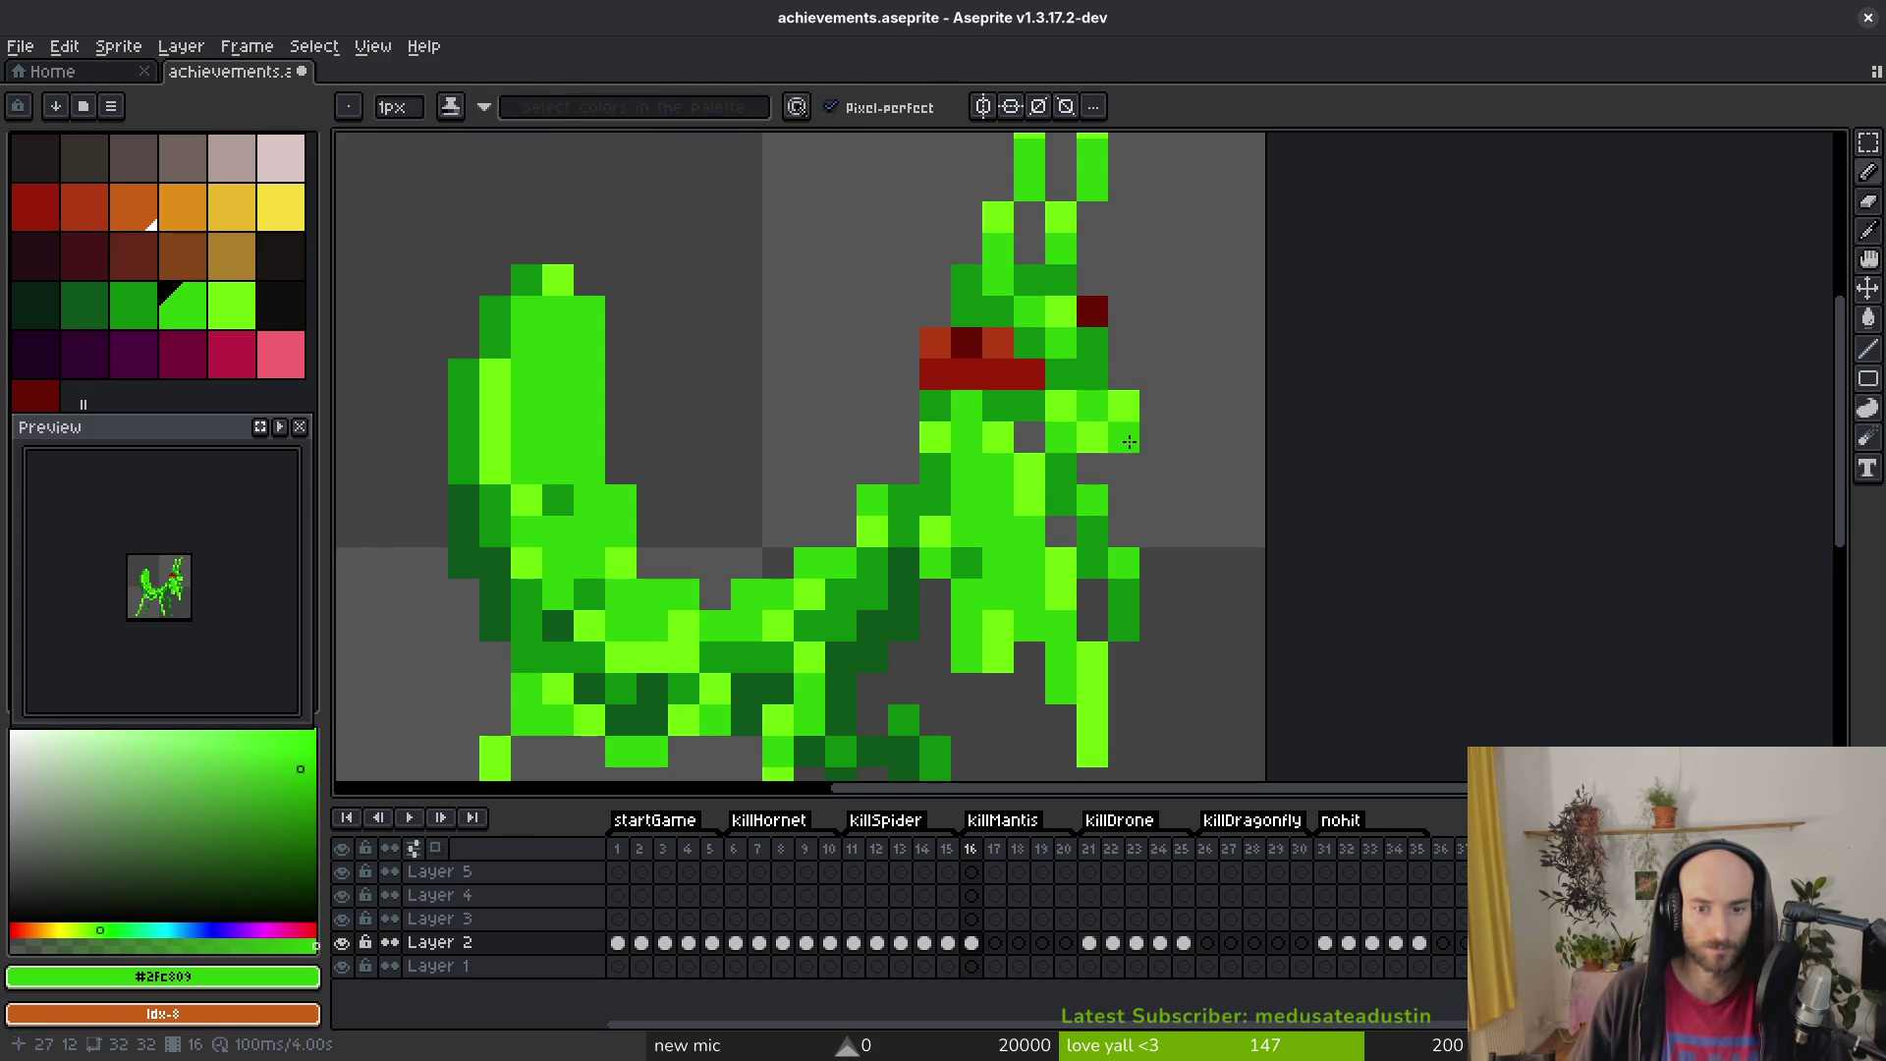
Step: Paint a bright #6CFF0A green pixel on the mantis's claw
{"action": "scroll", "coordinate": [1245, 492], "scroll_direction": "down", "scroll_amount": 4}
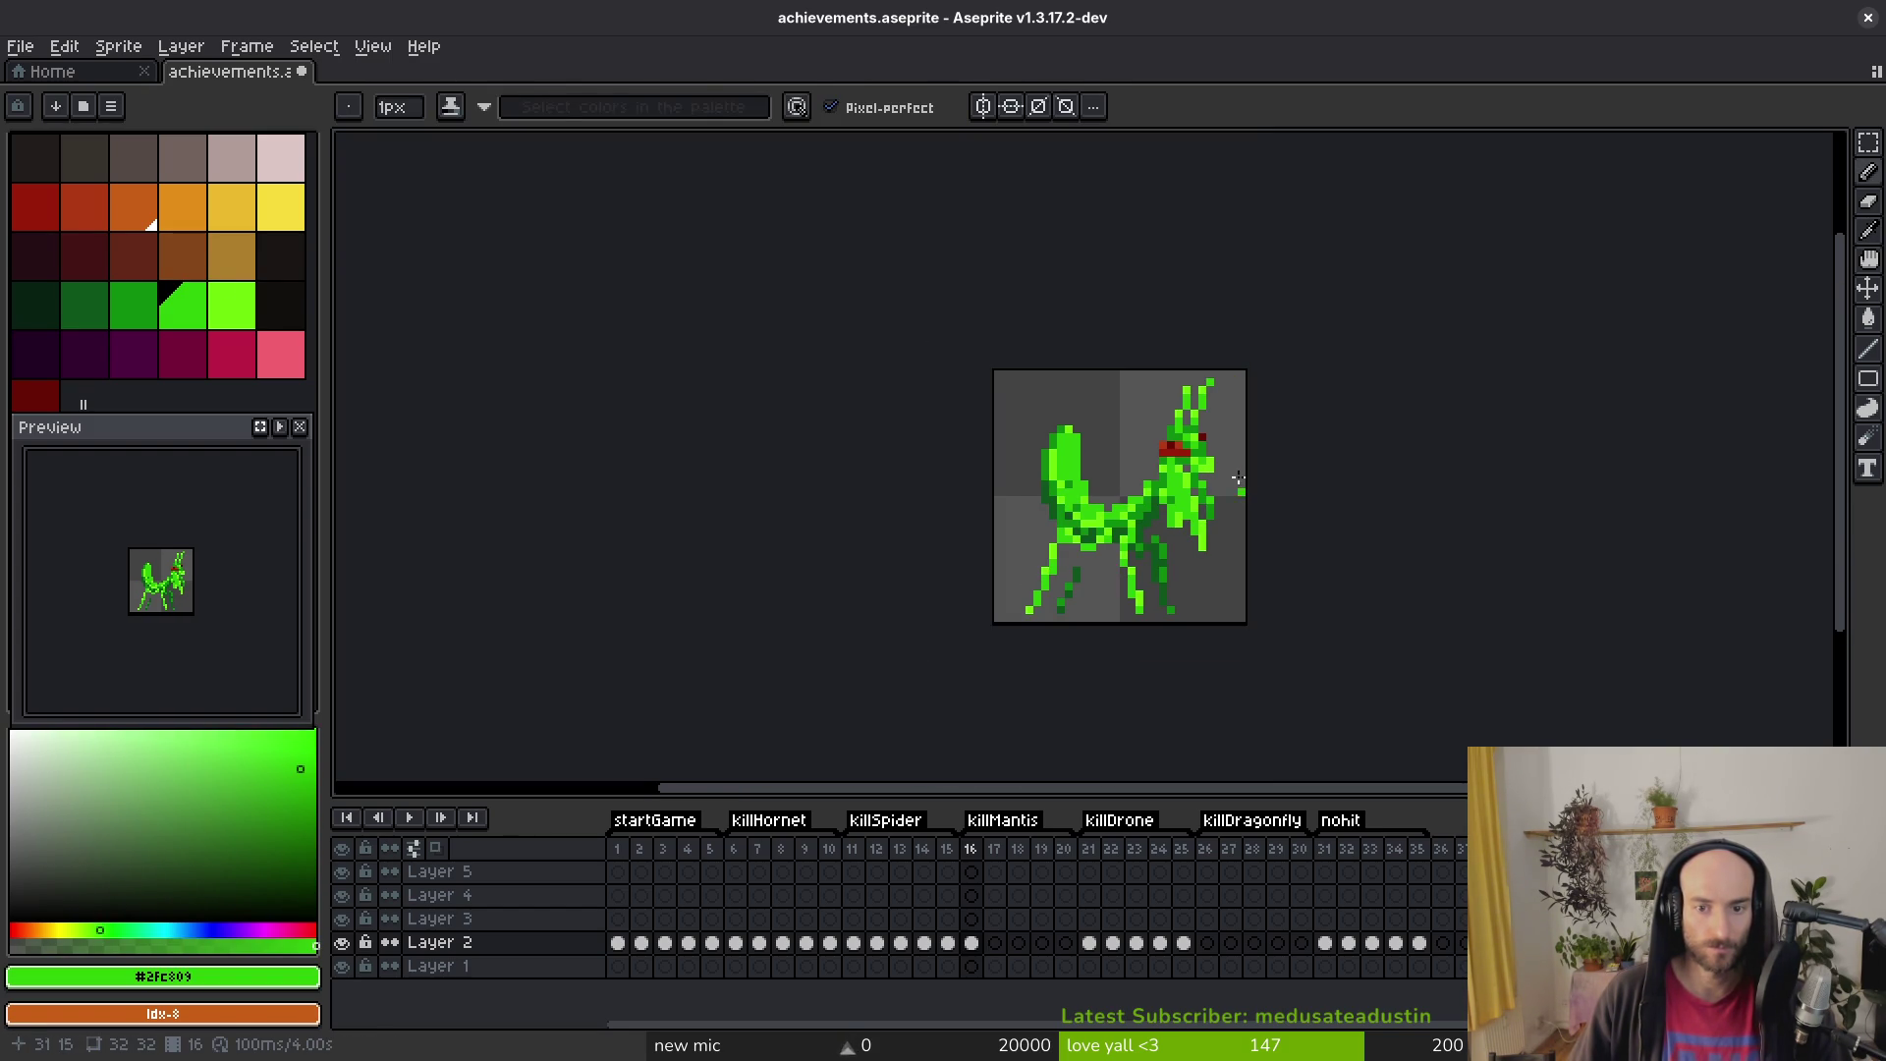
{"action": "scroll", "coordinate": [1225, 457], "scroll_direction": "up", "scroll_amount": 3}
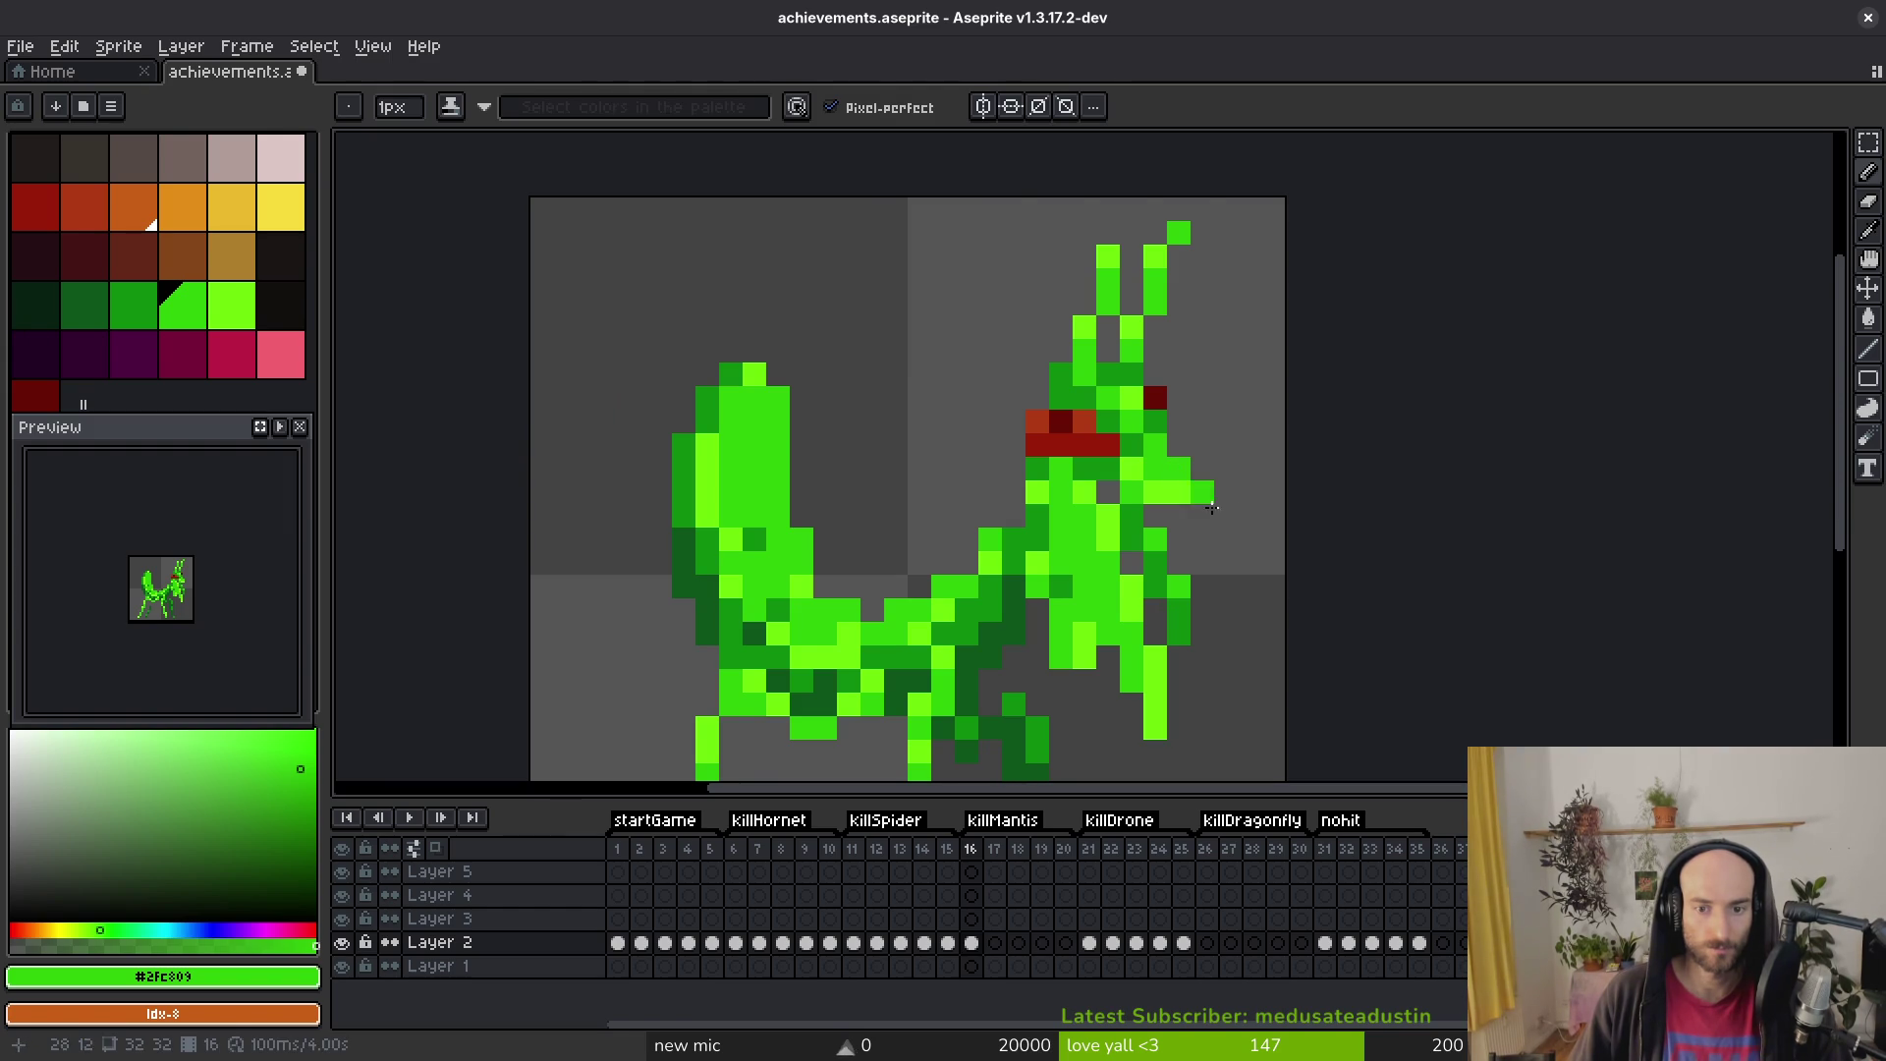
{"action": "left_click", "coordinate": [1177, 494], "text": "alt"}
{"action": "left_click", "coordinate": [1163, 507], "text": "alt"}
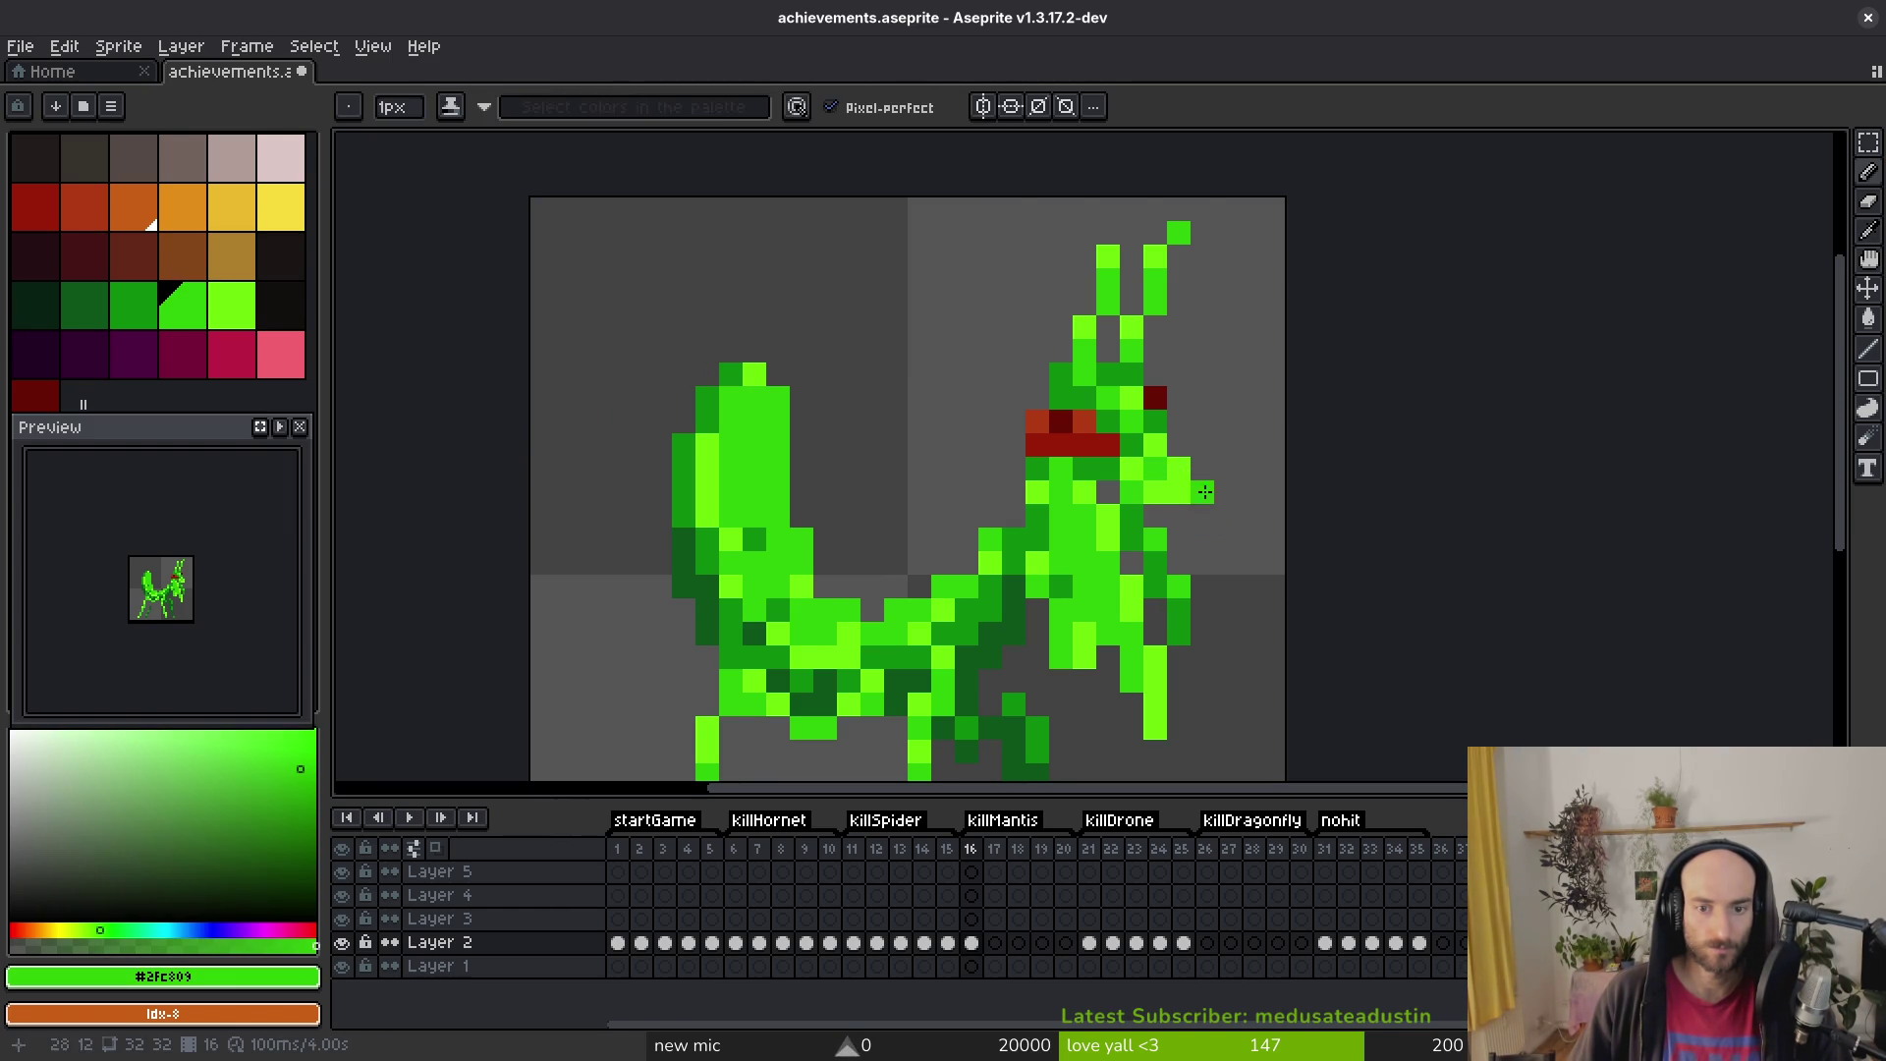
{"action": "scroll", "coordinate": [1240, 549], "scroll_direction": "down", "scroll_amount": 4}
{"action": "scroll", "coordinate": [1129, 550], "scroll_direction": "up", "scroll_amount": 5}
{"action": "left_click", "coordinate": [998, 421], "text": "alt"}
{"action": "left_click", "coordinate": [1000, 437], "text": "alt"}
{"action": "left_click", "coordinate": [960, 471], "text": "alt"}
{"action": "left_click", "coordinate": [934, 274]}
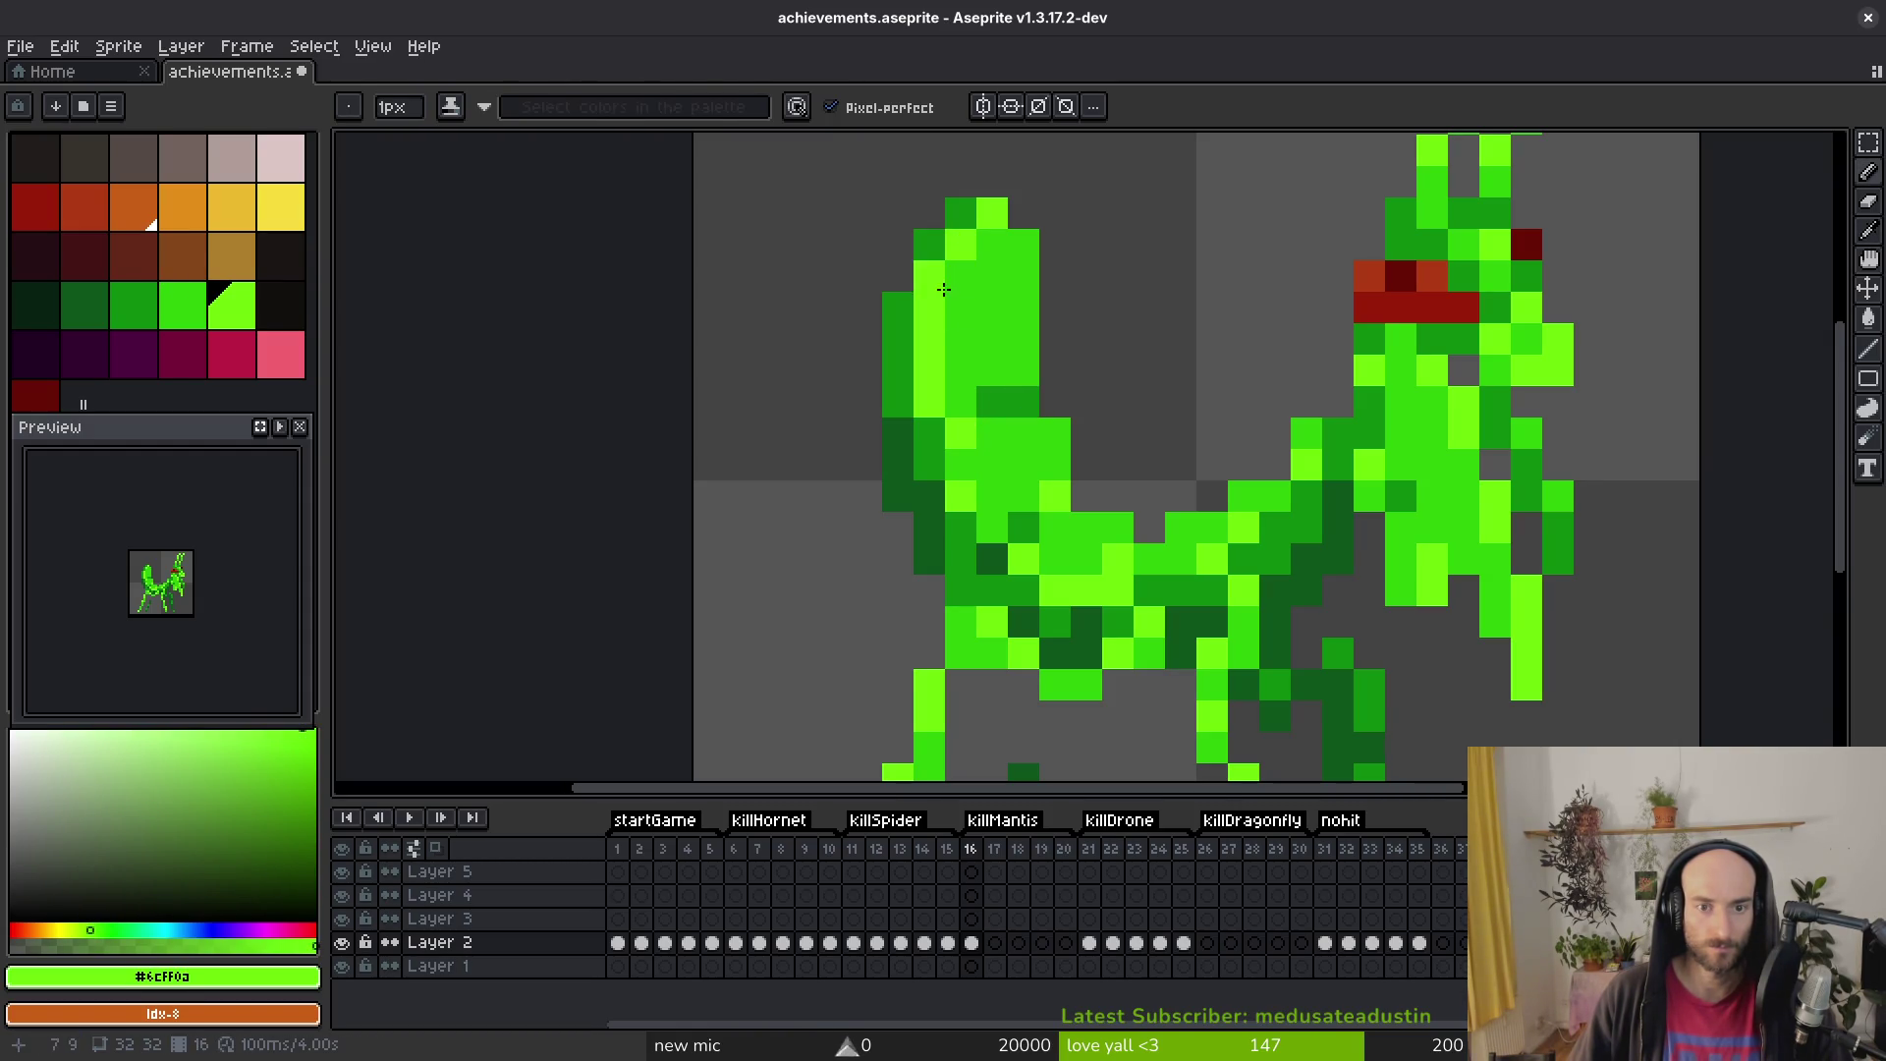
Step: Touch up the mantis body and leg with medium and light green pixels
{"action": "left_click_drag", "start_coordinate": [1020, 365], "coordinate": [1014, 344]}
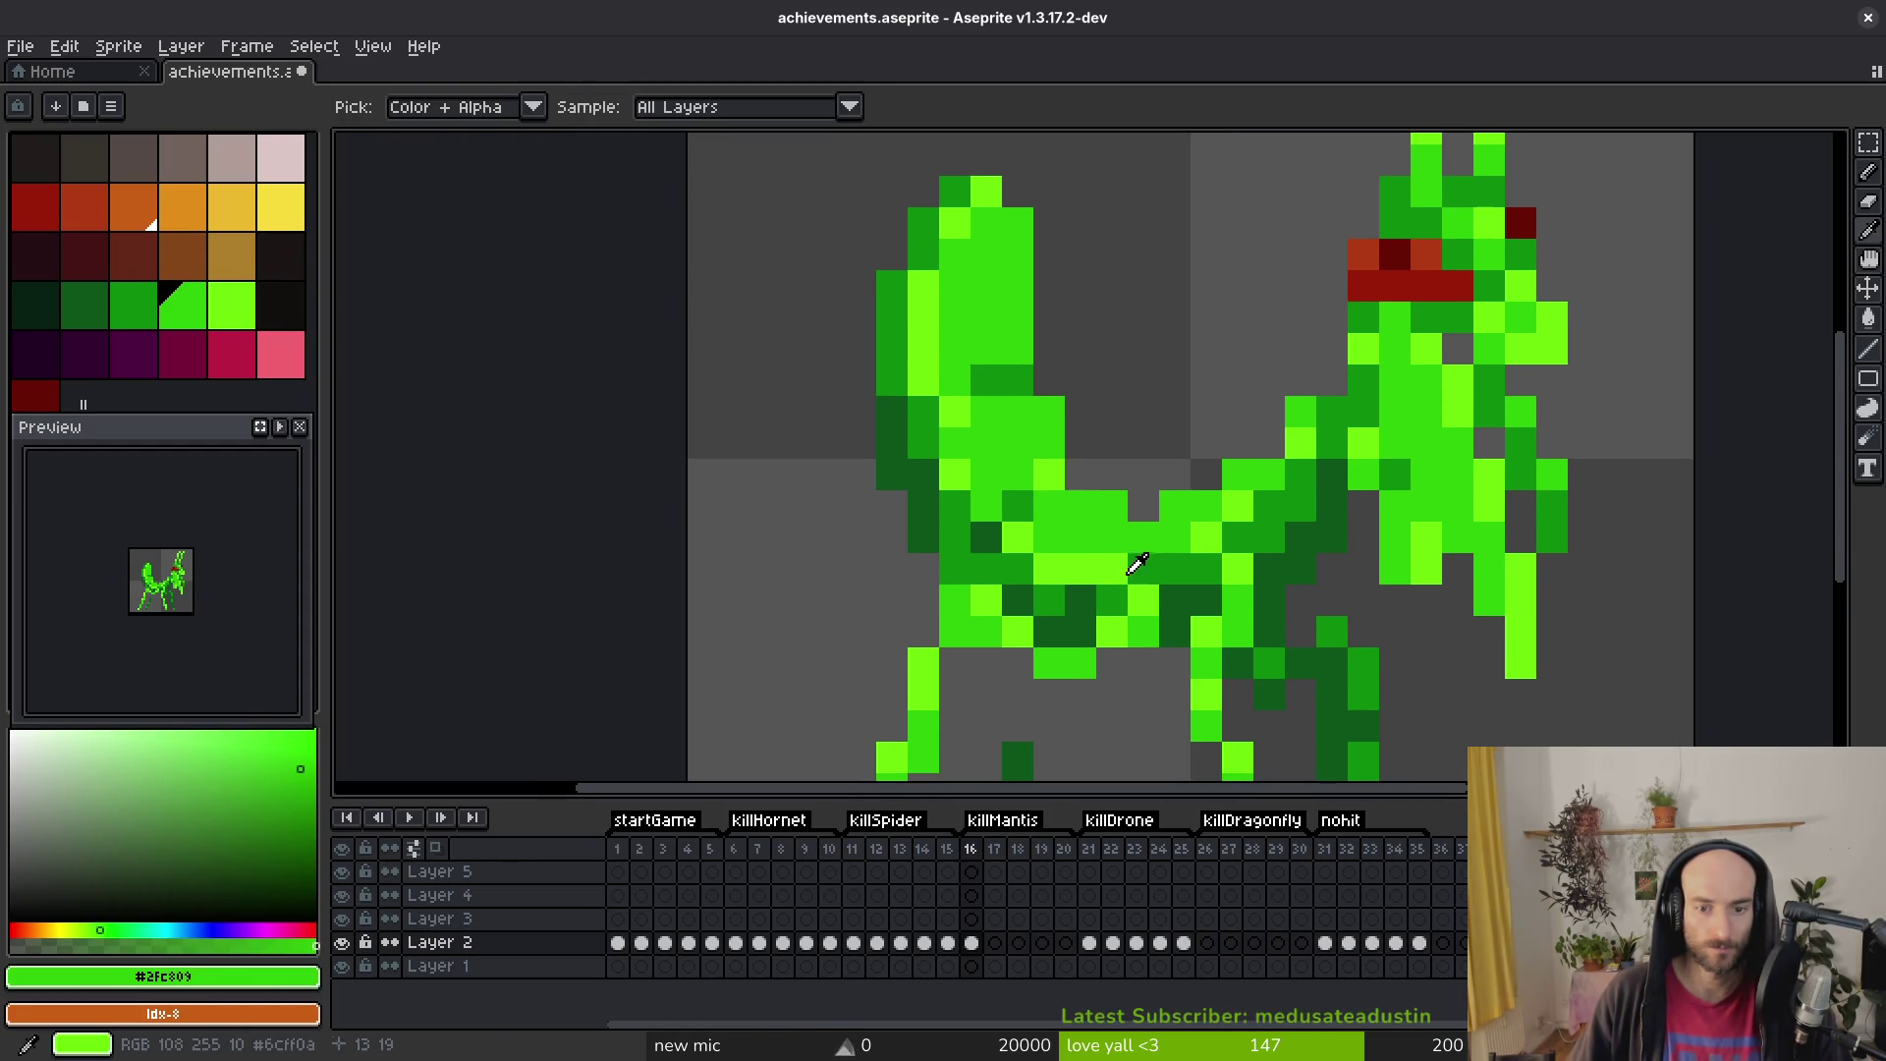
{"action": "scroll", "coordinate": [1153, 561], "scroll_direction": "down", "scroll_amount": 3}
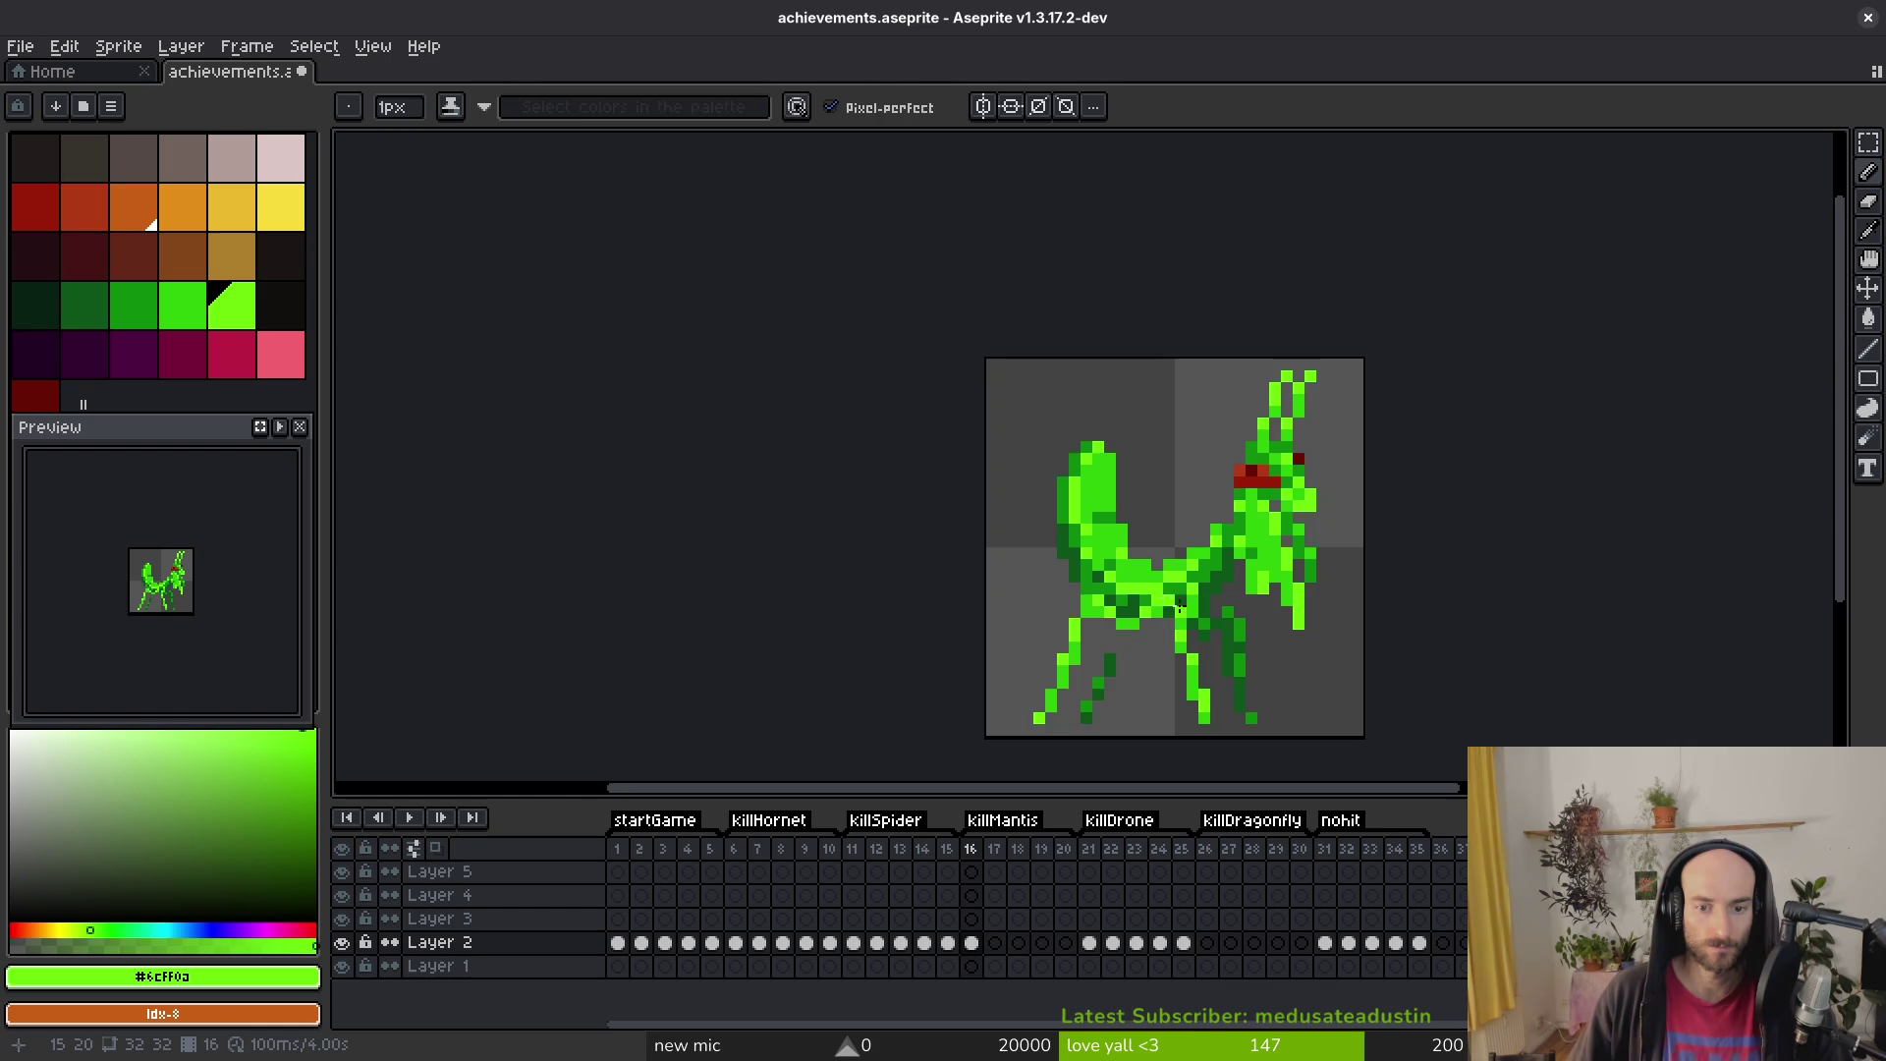
{"action": "scroll", "coordinate": [1192, 597], "scroll_direction": "up", "scroll_amount": 3}
{"action": "left_click", "coordinate": [970, 590], "text": "alt"}
{"action": "left_click", "coordinate": [1033, 590]}
{"action": "left_click", "coordinate": [974, 607]}
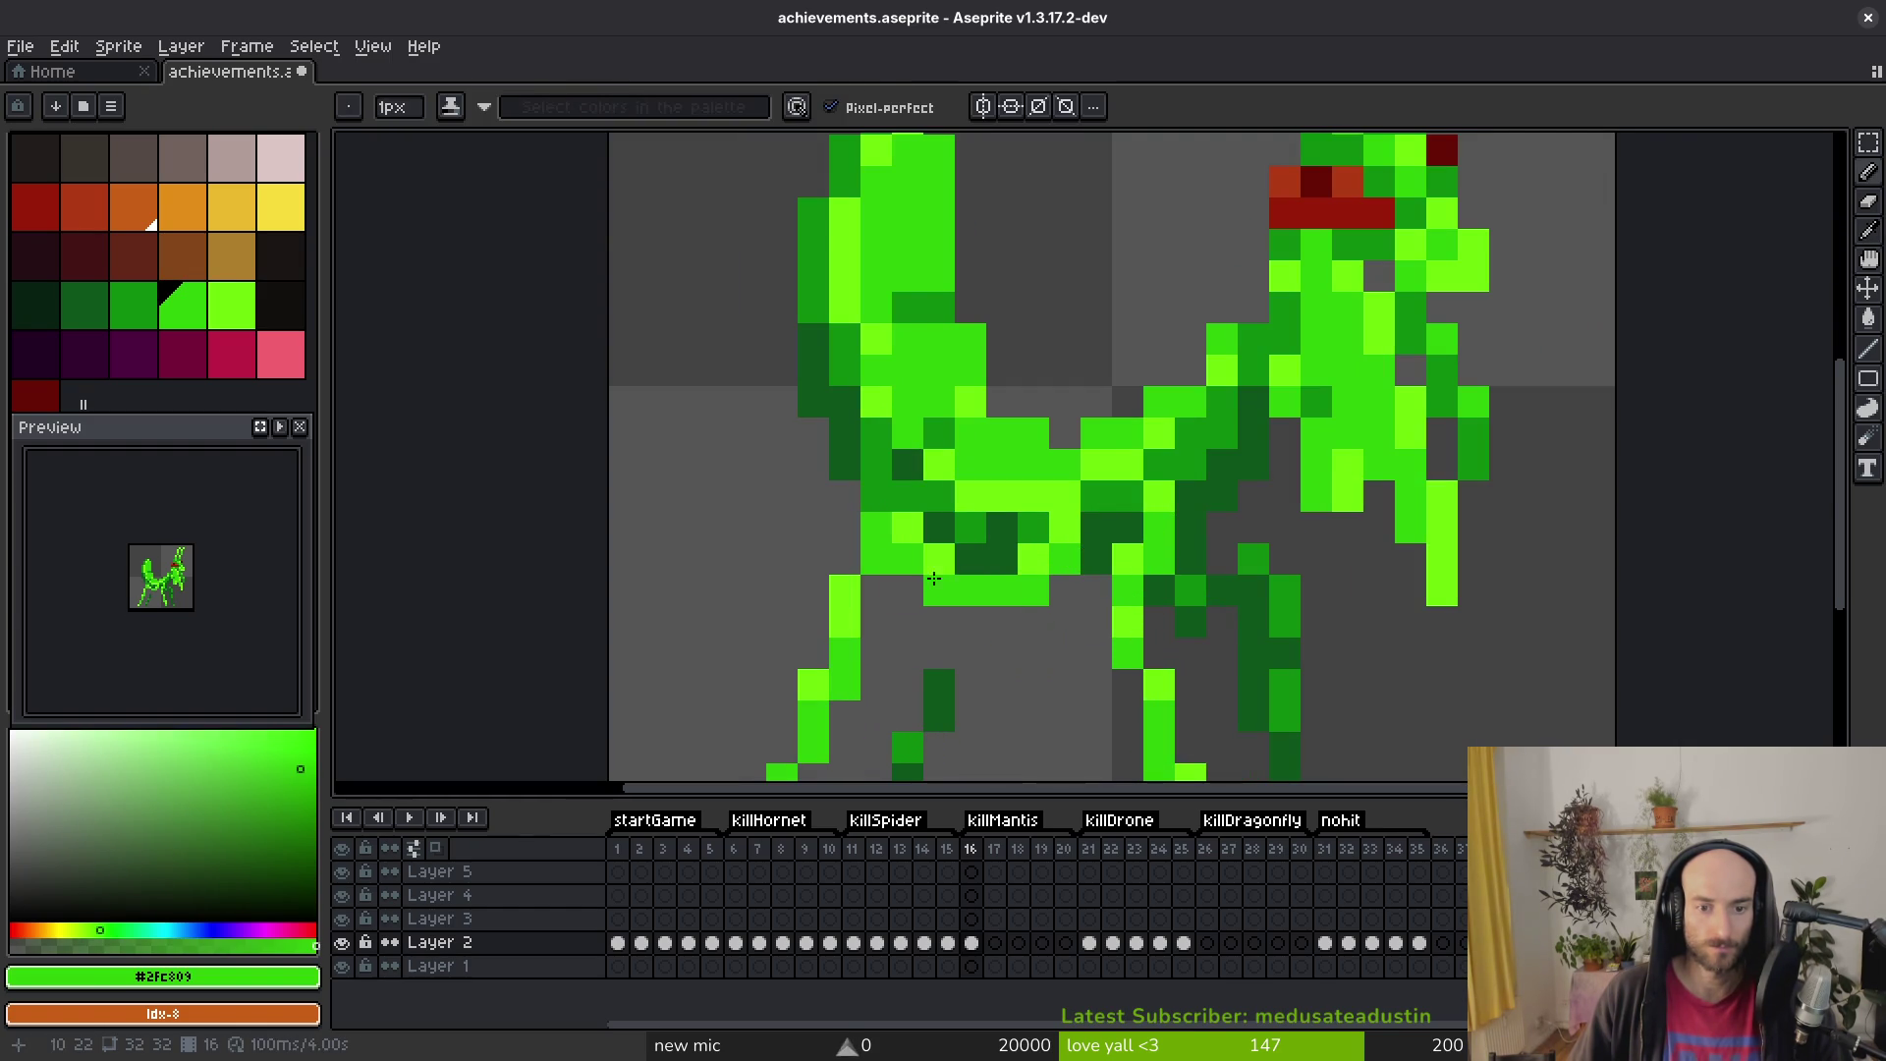
{"action": "left_click", "coordinate": [877, 589]}
{"action": "left_click", "coordinate": [987, 579], "text": "alt"}
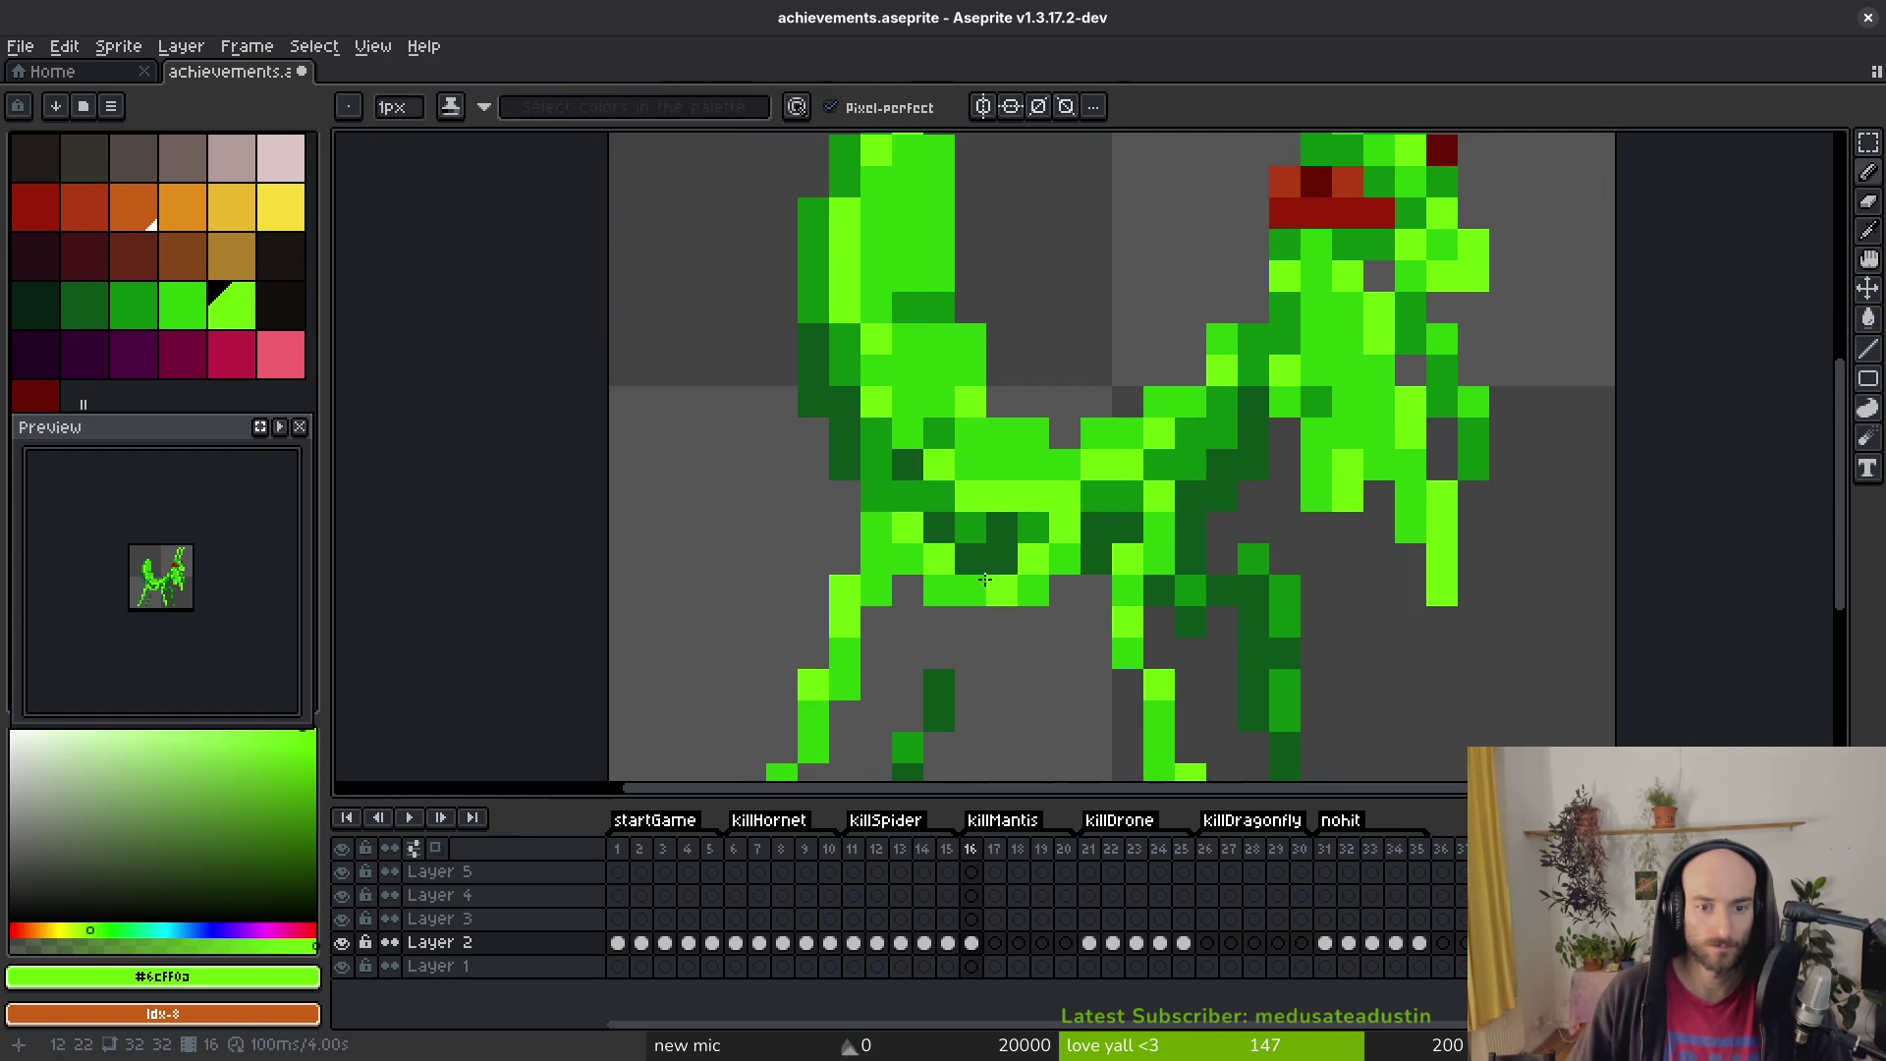
{"action": "left_click", "coordinate": [1032, 591], "text": "alt"}
{"action": "left_click", "coordinate": [996, 612]}
{"action": "scroll", "coordinate": [881, 589], "scroll_direction": "down", "scroll_amount": 4}
{"action": "scroll", "coordinate": [970, 428], "scroll_direction": "up", "scroll_amount": 3}
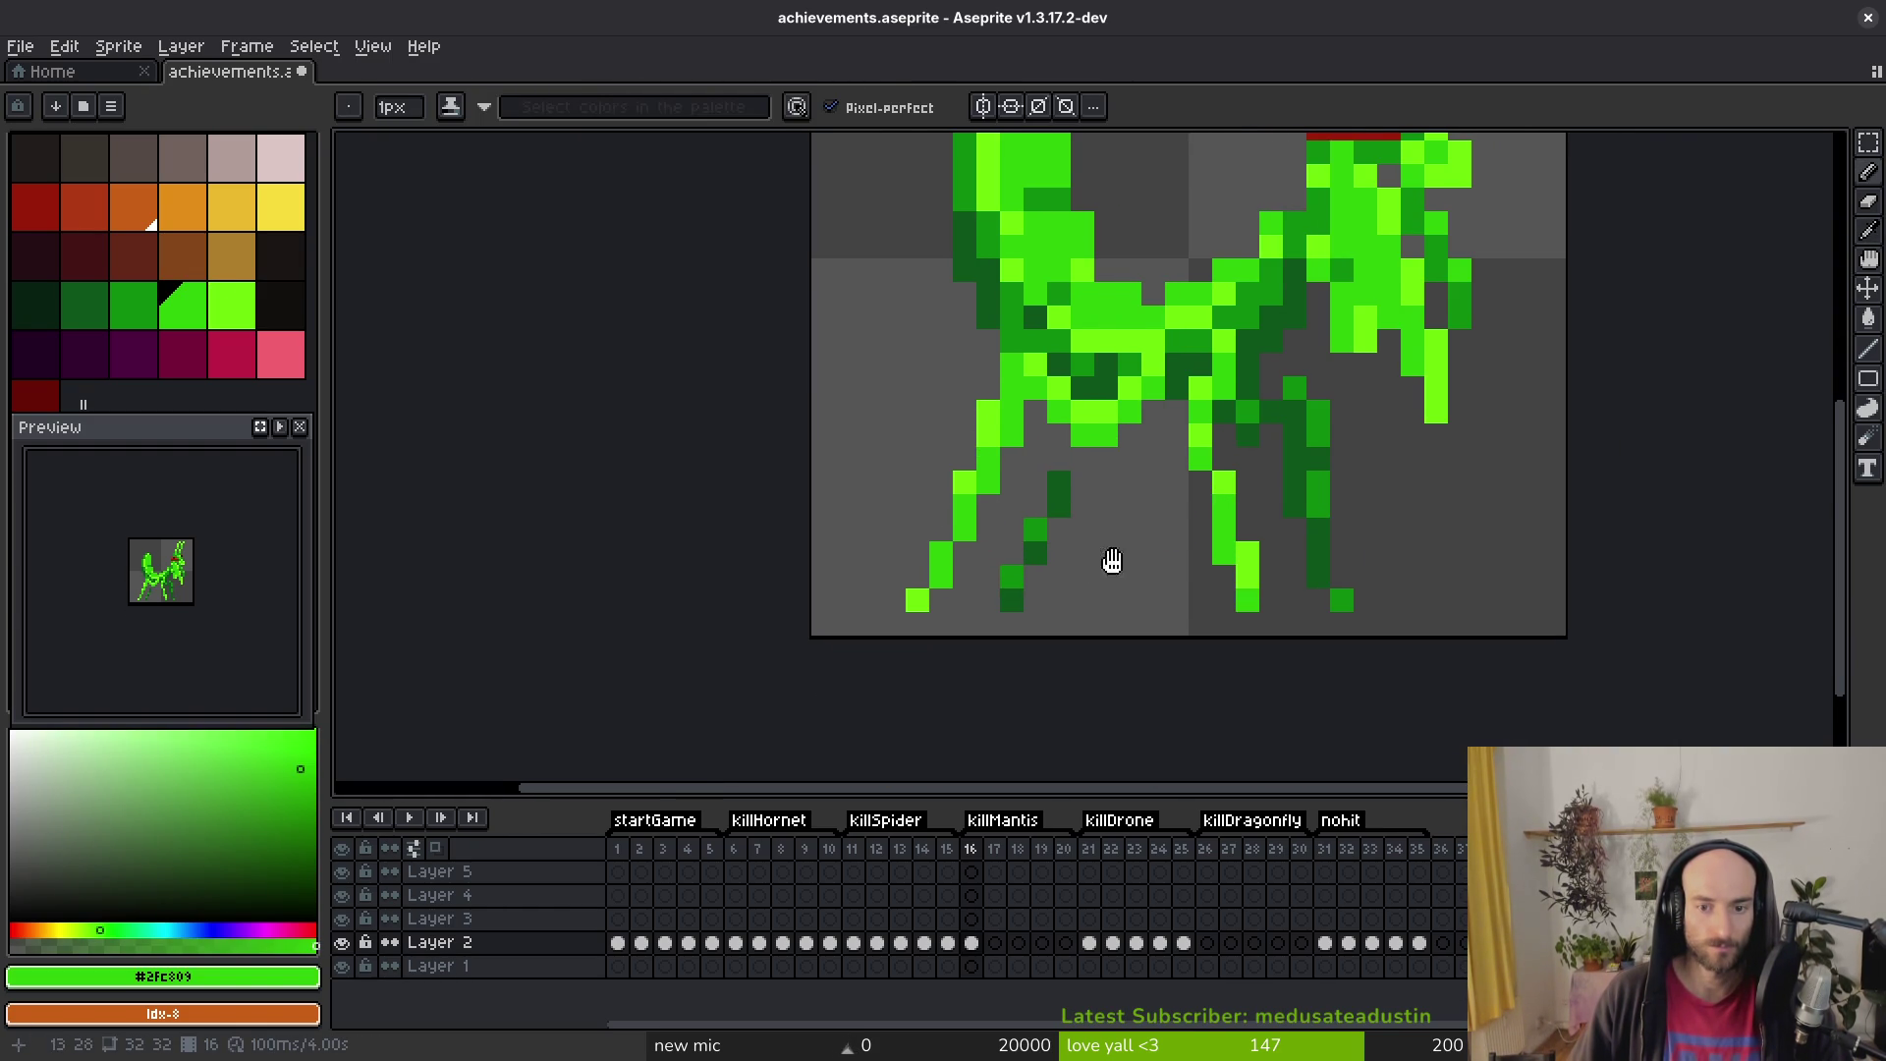
Step: Undo the stray painted pixels and save achievements.aseprite
{"action": "key", "text": "ctrl+z"}
{"action": "left_click", "coordinate": [1179, 470], "text": "alt"}
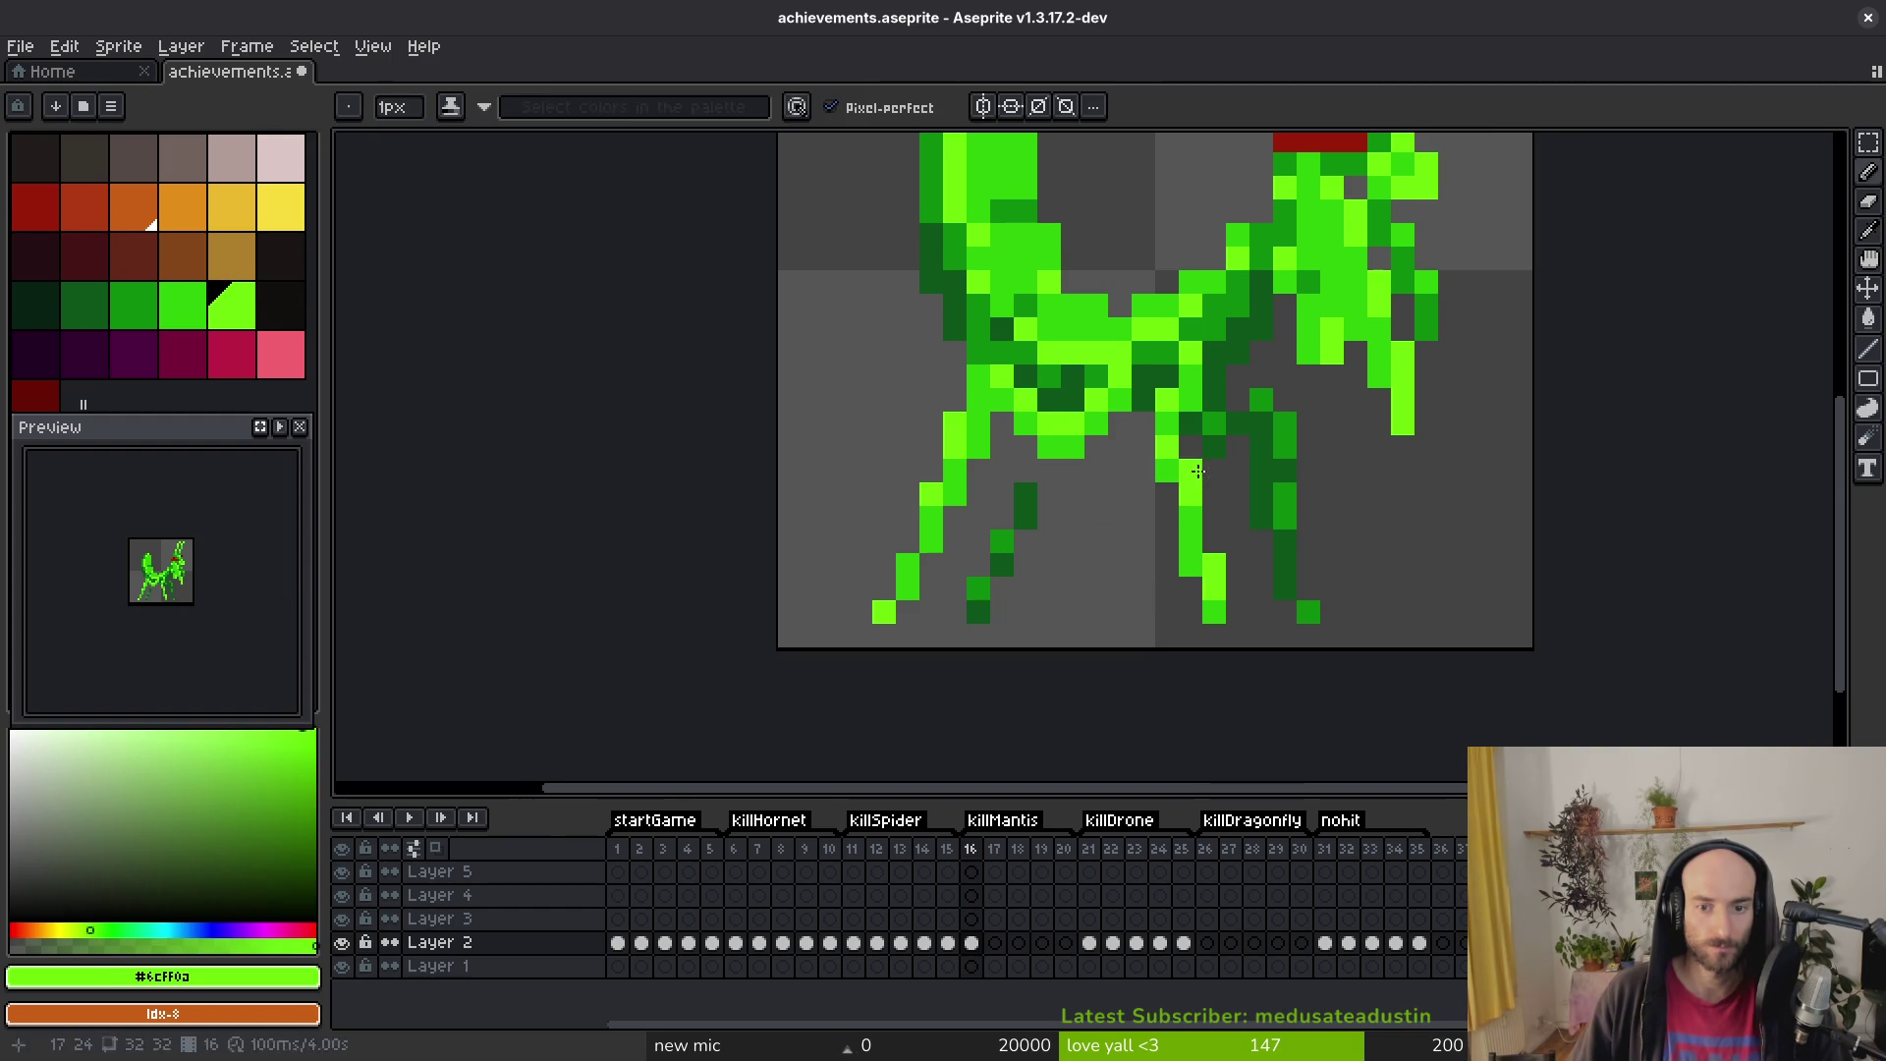
{"action": "scroll", "coordinate": [1179, 470], "scroll_direction": "right", "scroll_amount": 3}
{"action": "key", "text": "ctrl+s"}
{"action": "scroll", "coordinate": [1244, 287], "scroll_direction": "up", "scroll_amount": 2}
{"action": "key", "text": "ctrl+z"}
{"action": "key", "text": "ctrl+z"}
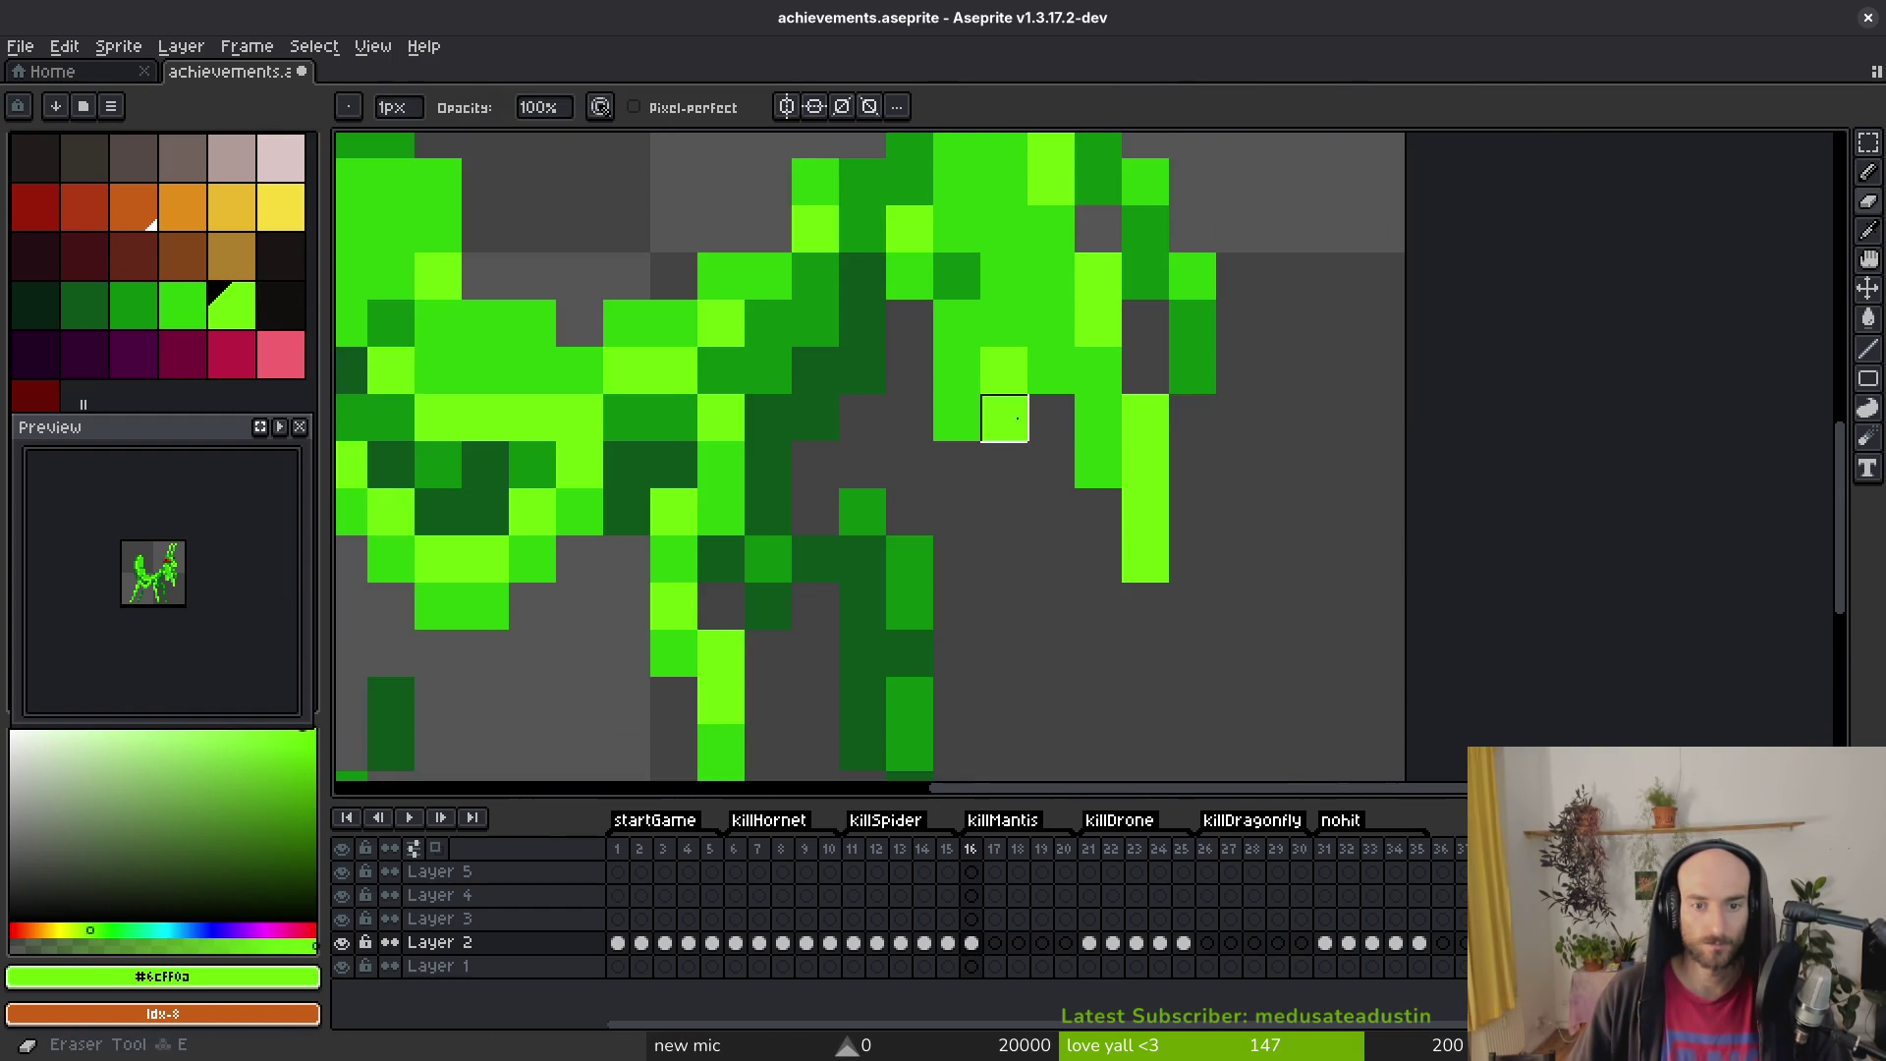
{"action": "scroll", "coordinate": [1041, 439], "scroll_direction": "down", "scroll_amount": 4}
{"action": "scroll", "coordinate": [1040, 491], "scroll_direction": "up", "scroll_amount": 4}
{"action": "scroll", "coordinate": [1130, 550], "scroll_direction": "down", "scroll_amount": 2}
{"action": "key", "text": "ctrl+s"}
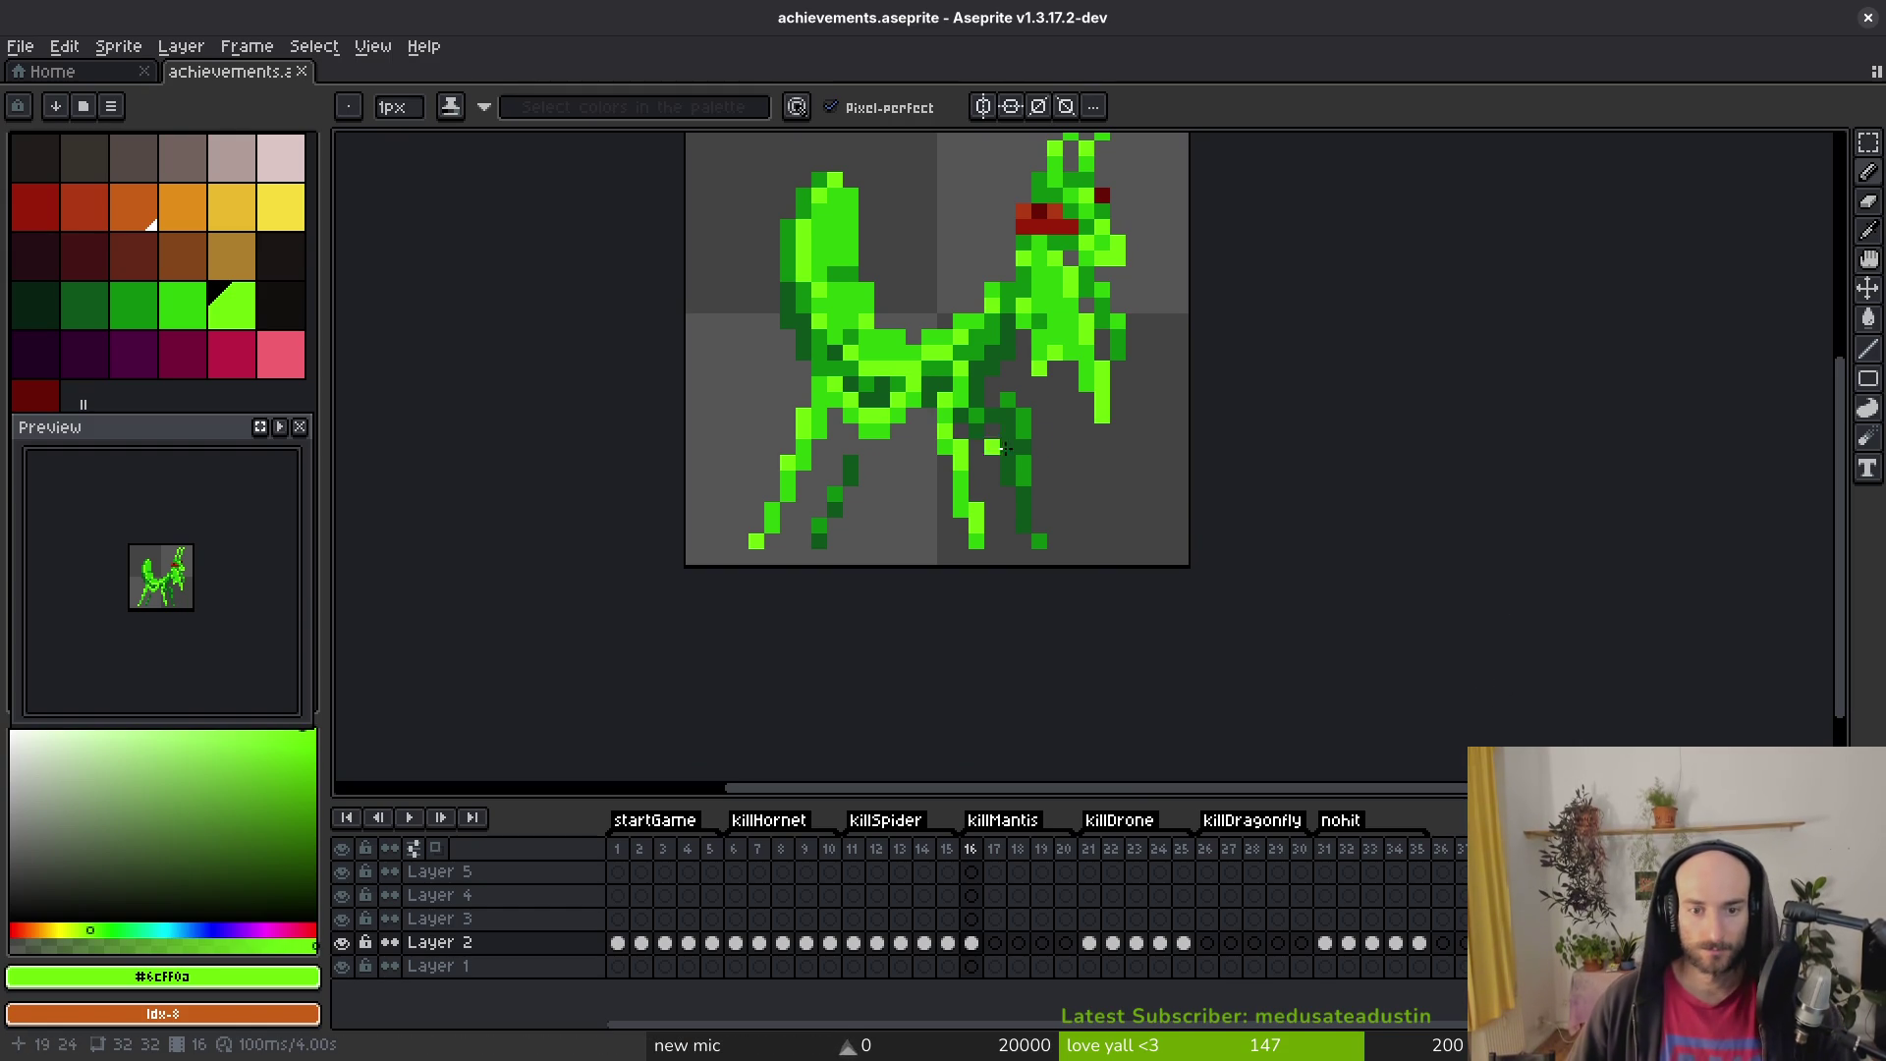
{"action": "scroll", "coordinate": [894, 525], "scroll_direction": "up", "scroll_amount": 3}
Step: Recolour a few mantis pixels in bright and mid-dark greens, saving after each change
{"action": "left_click", "coordinate": [830, 400], "text": "alt"}
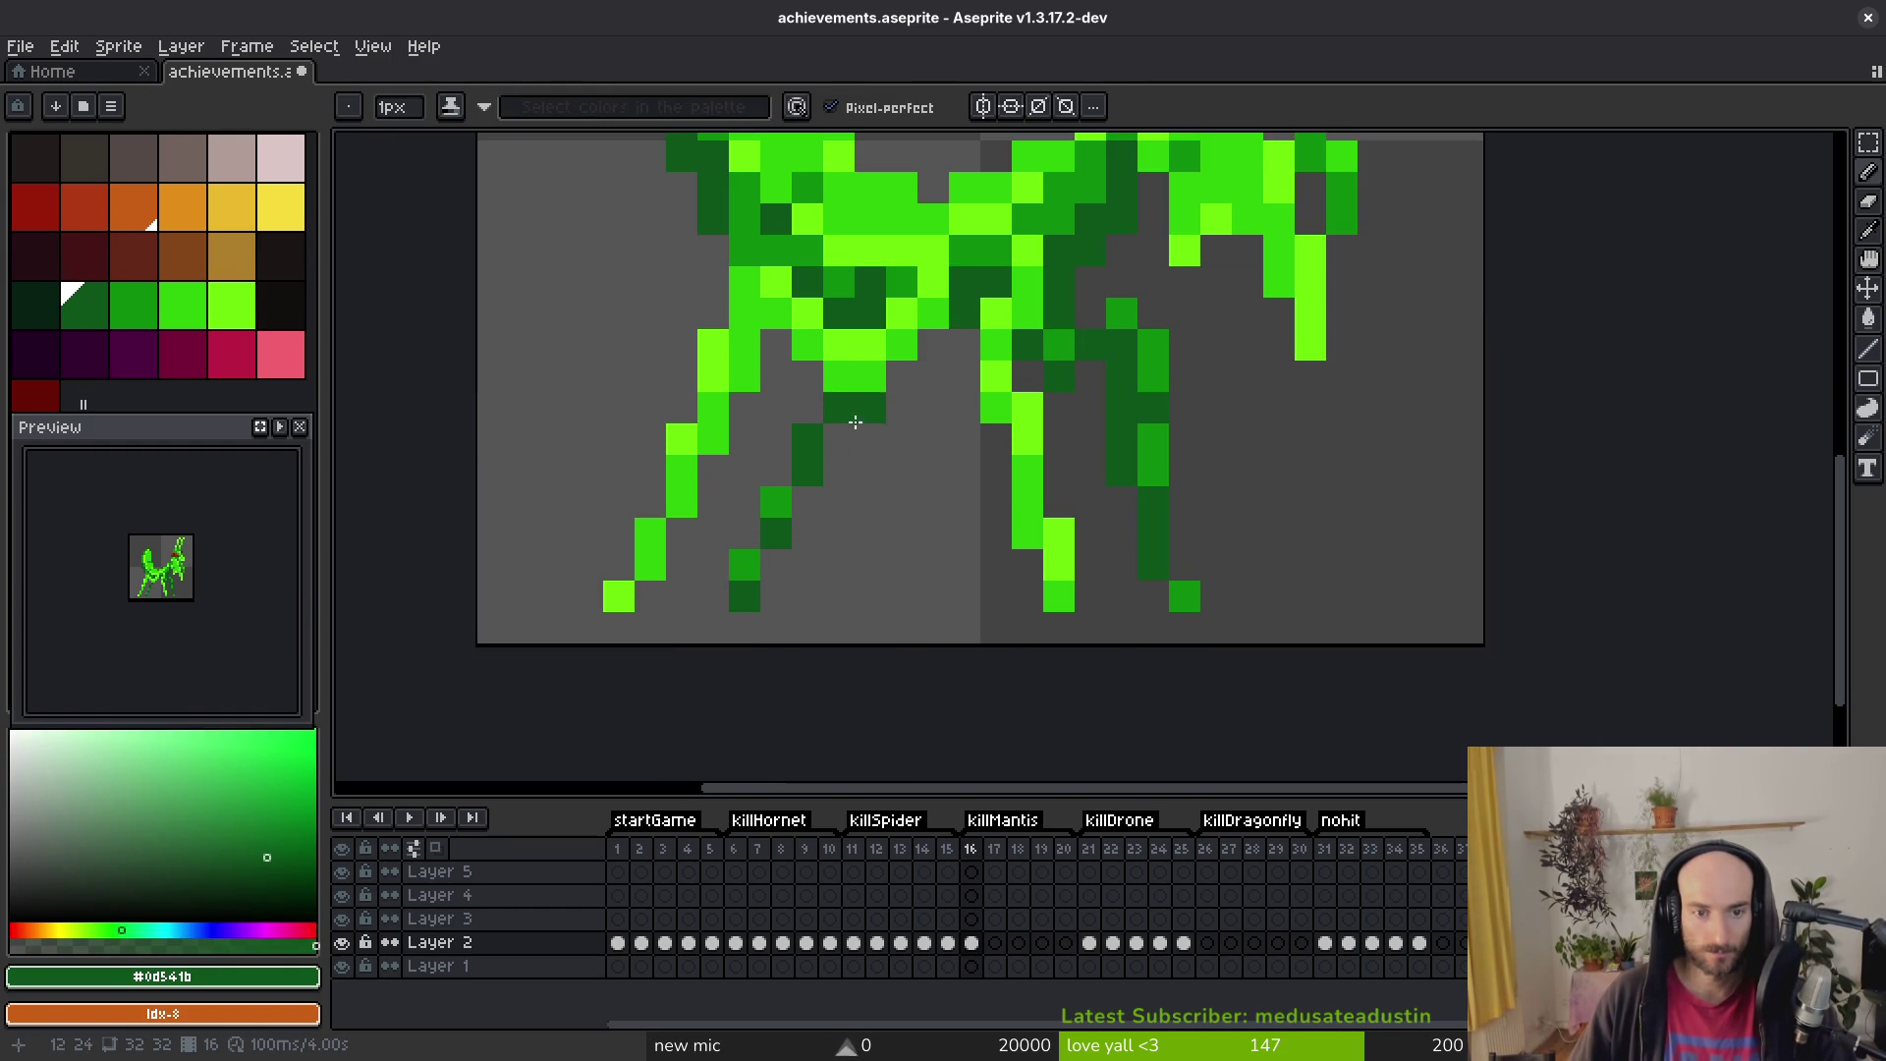
{"action": "scroll", "coordinate": [856, 413], "scroll_direction": "down", "scroll_amount": 2}
{"action": "scroll", "coordinate": [860, 390], "scroll_direction": "up", "scroll_amount": 1}
{"action": "key", "text": "ctrl+s"}
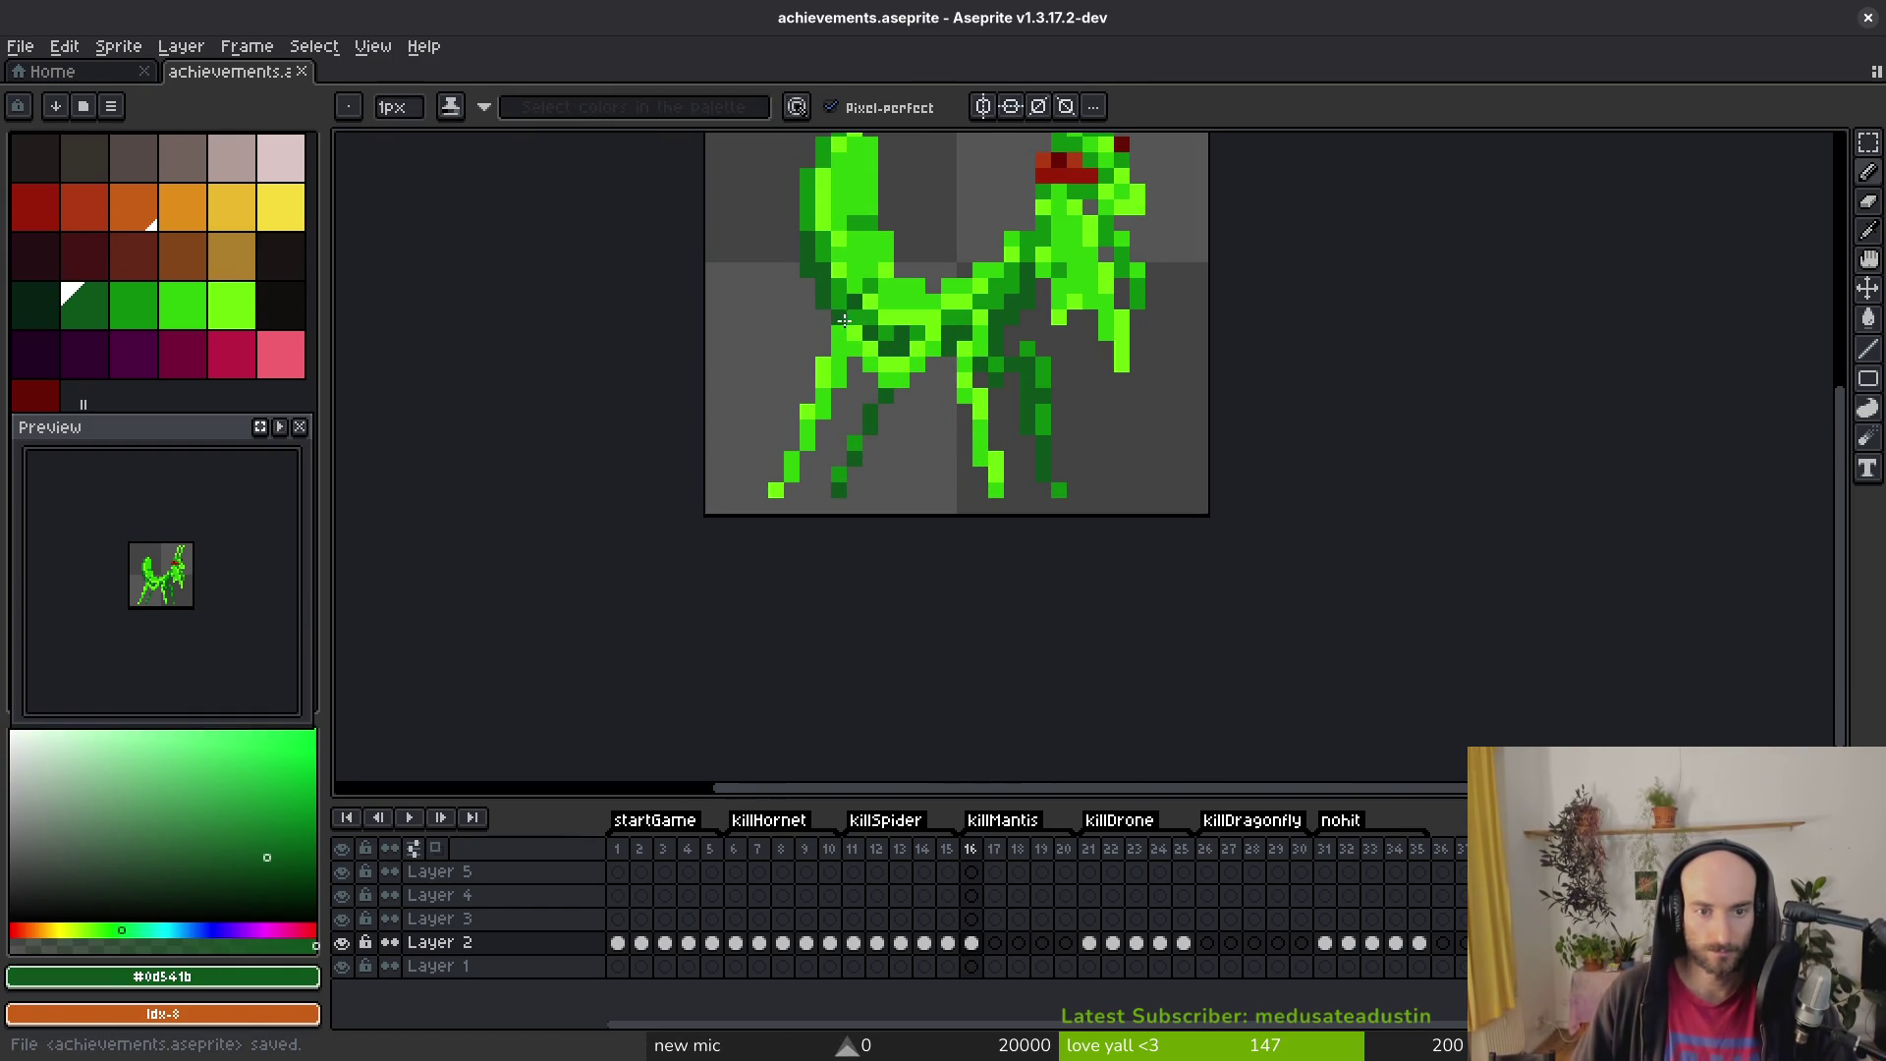
{"action": "scroll", "coordinate": [997, 354], "scroll_direction": "up", "scroll_amount": 2}
{"action": "left_click", "coordinate": [1026, 310], "text": "alt"}
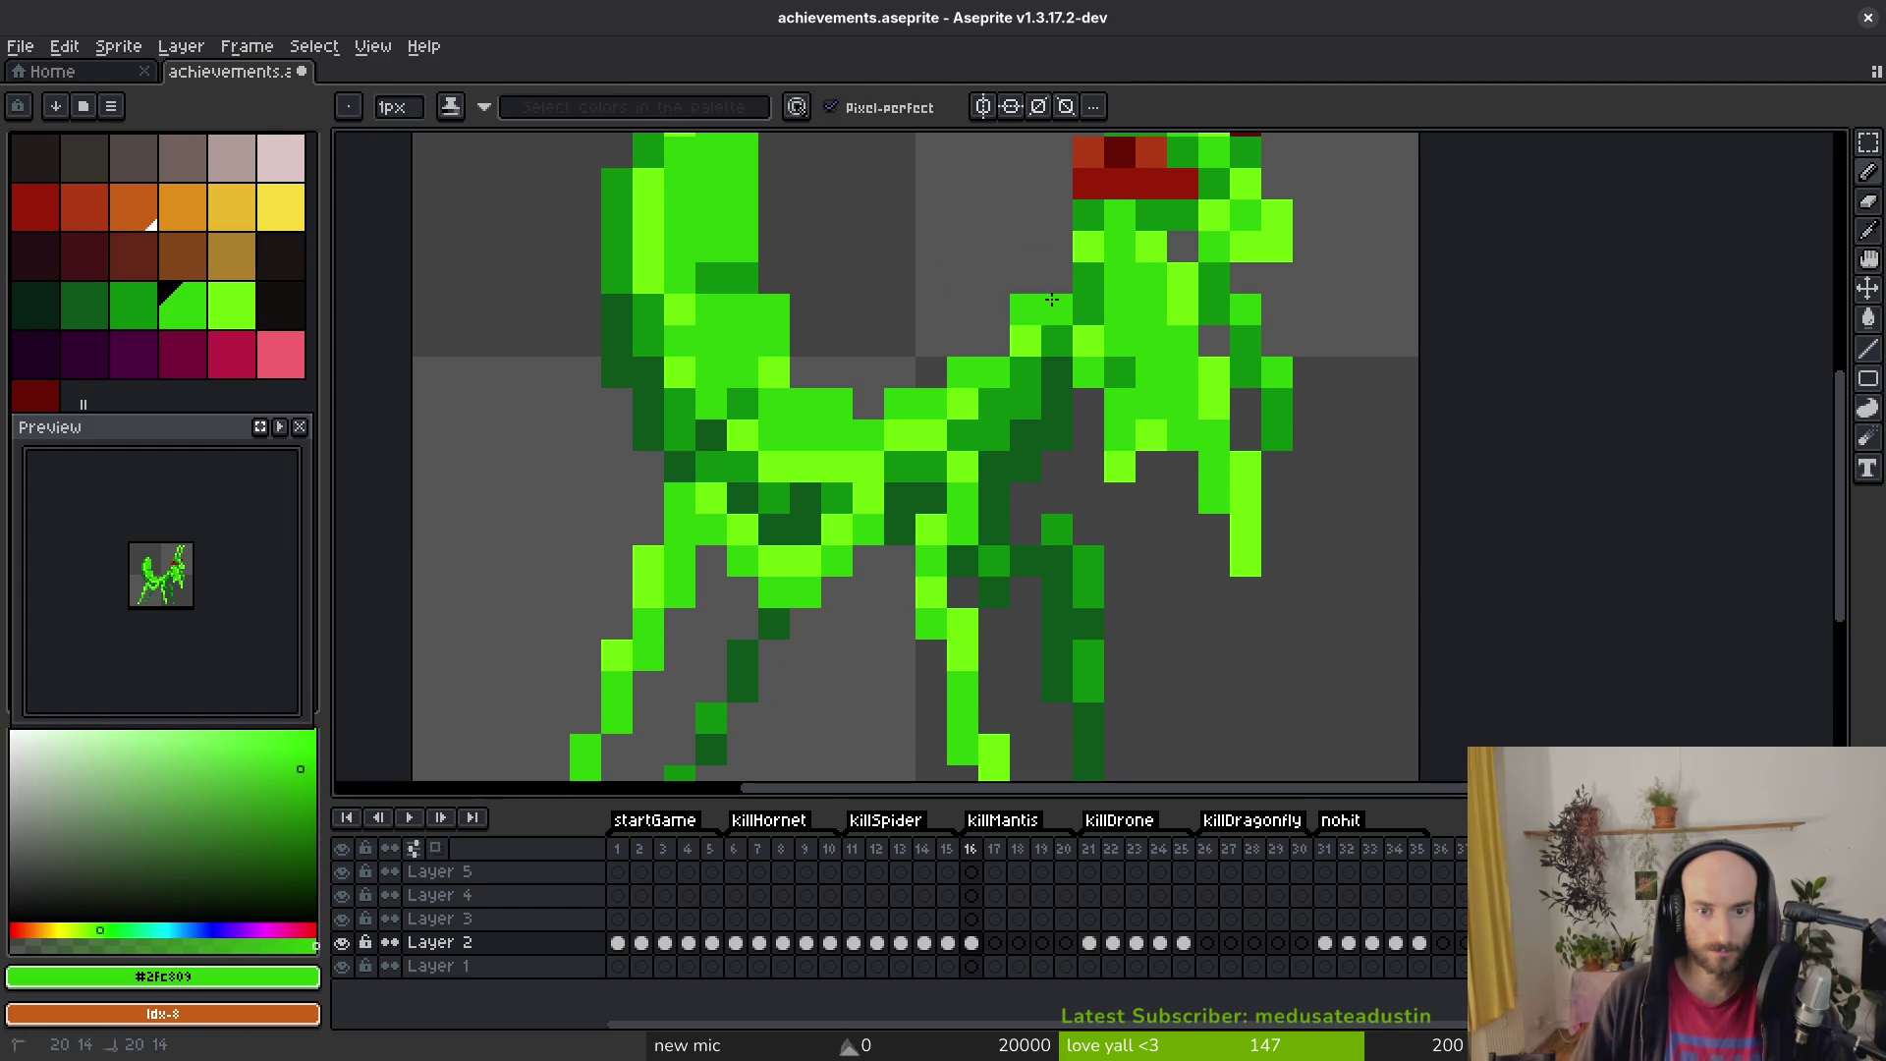
{"action": "left_click", "coordinate": [1026, 278]}
{"action": "key", "text": "ctrl+s"}
{"action": "scroll", "coordinate": [1028, 446], "scroll_direction": "down", "scroll_amount": 5}
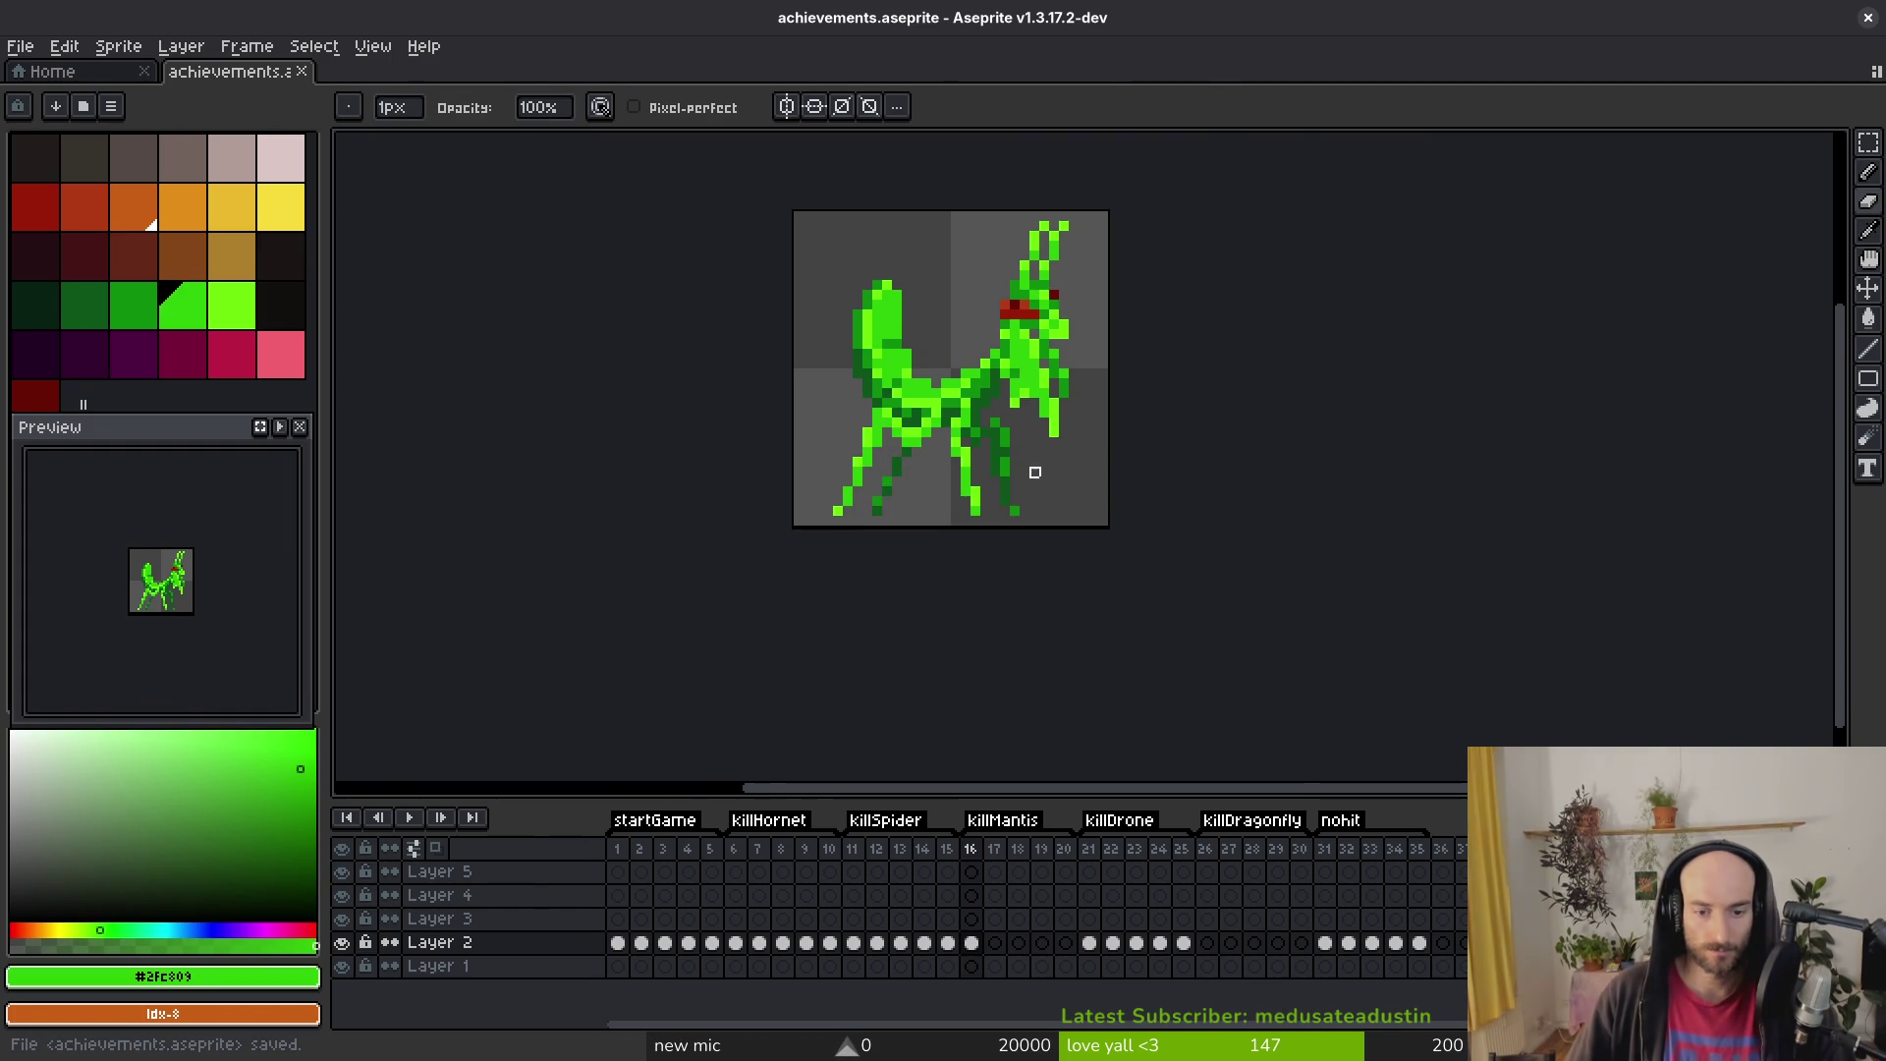
{"action": "scroll", "coordinate": [1021, 440], "scroll_direction": "up", "scroll_amount": 4}
{"action": "left_click", "coordinate": [806, 238], "text": "alt"}
{"action": "left_click", "coordinate": [828, 243]}
{"action": "key", "text": "ctrl+s"}
{"action": "scroll", "coordinate": [828, 242], "scroll_direction": "down", "scroll_amount": 5}
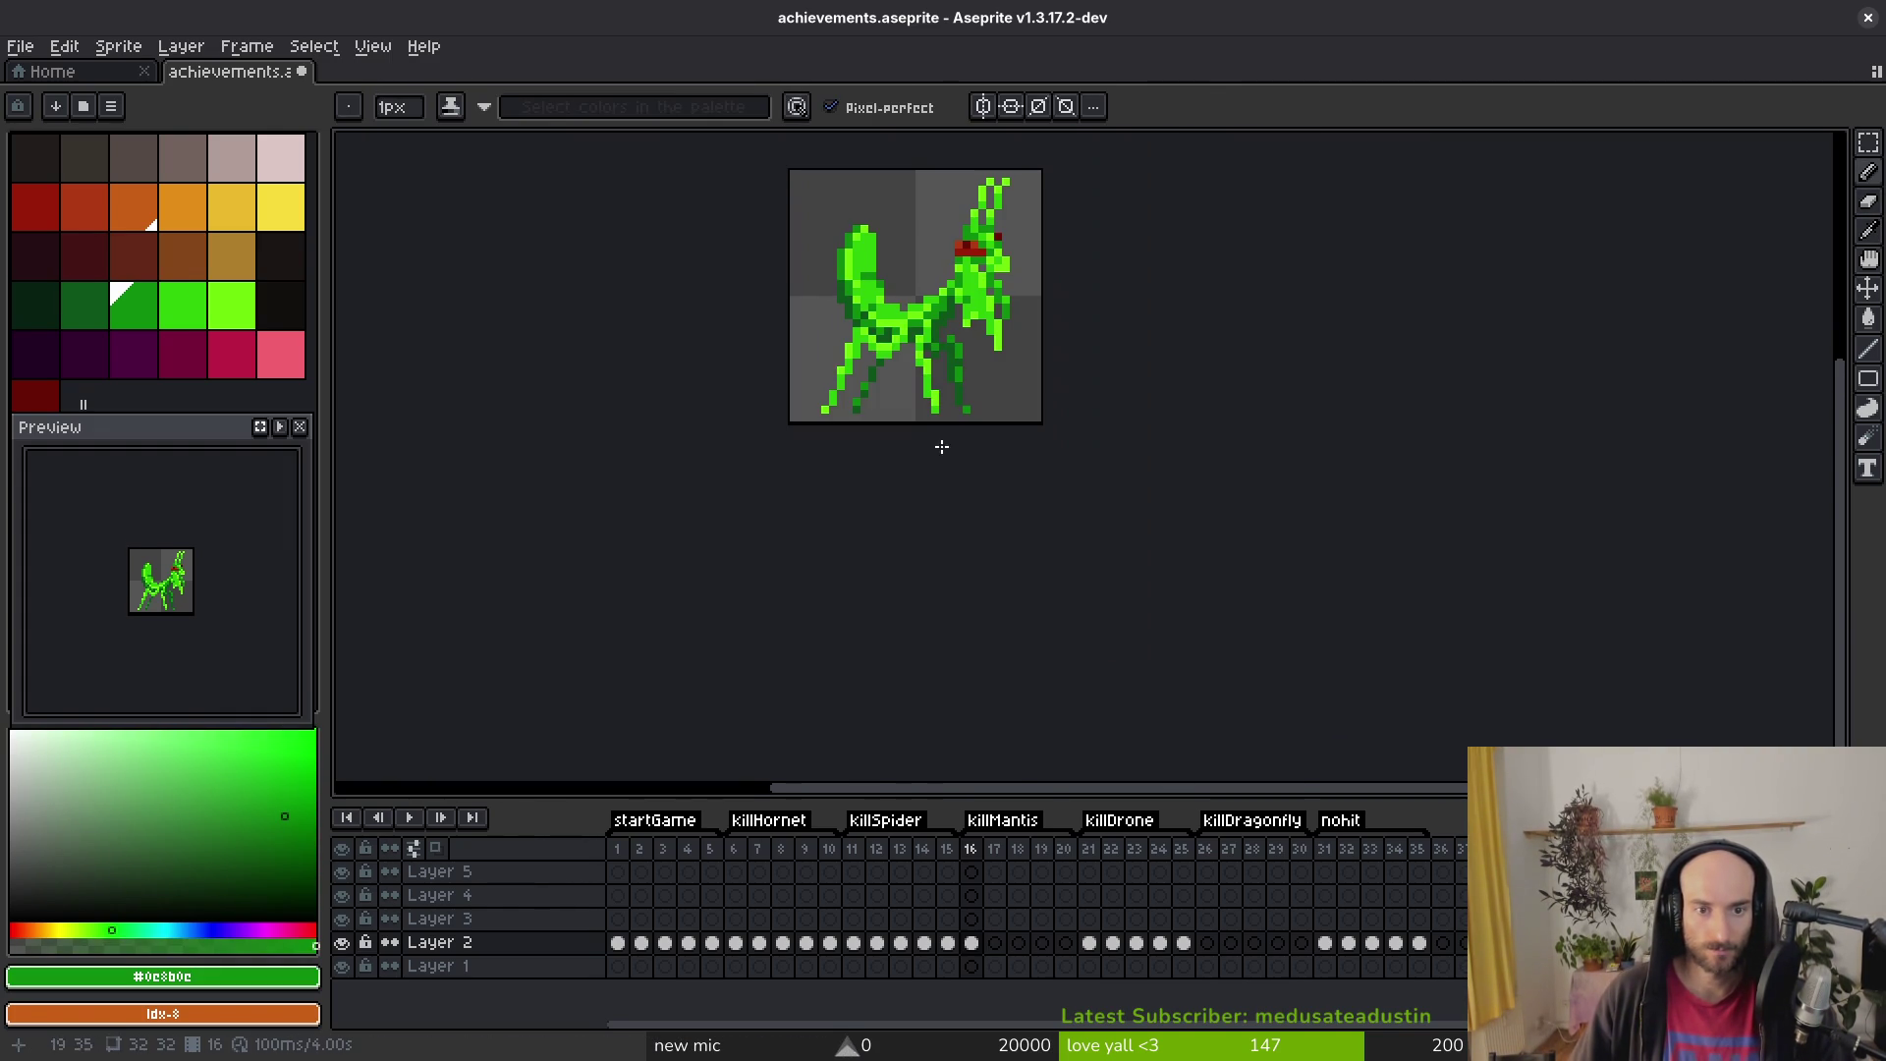
Step: Extend the frame 16 mantis cel across frames 17–19 and paste it into frame 20
{"action": "left_click_drag", "start_coordinate": [985, 958], "coordinate": [1042, 945]}
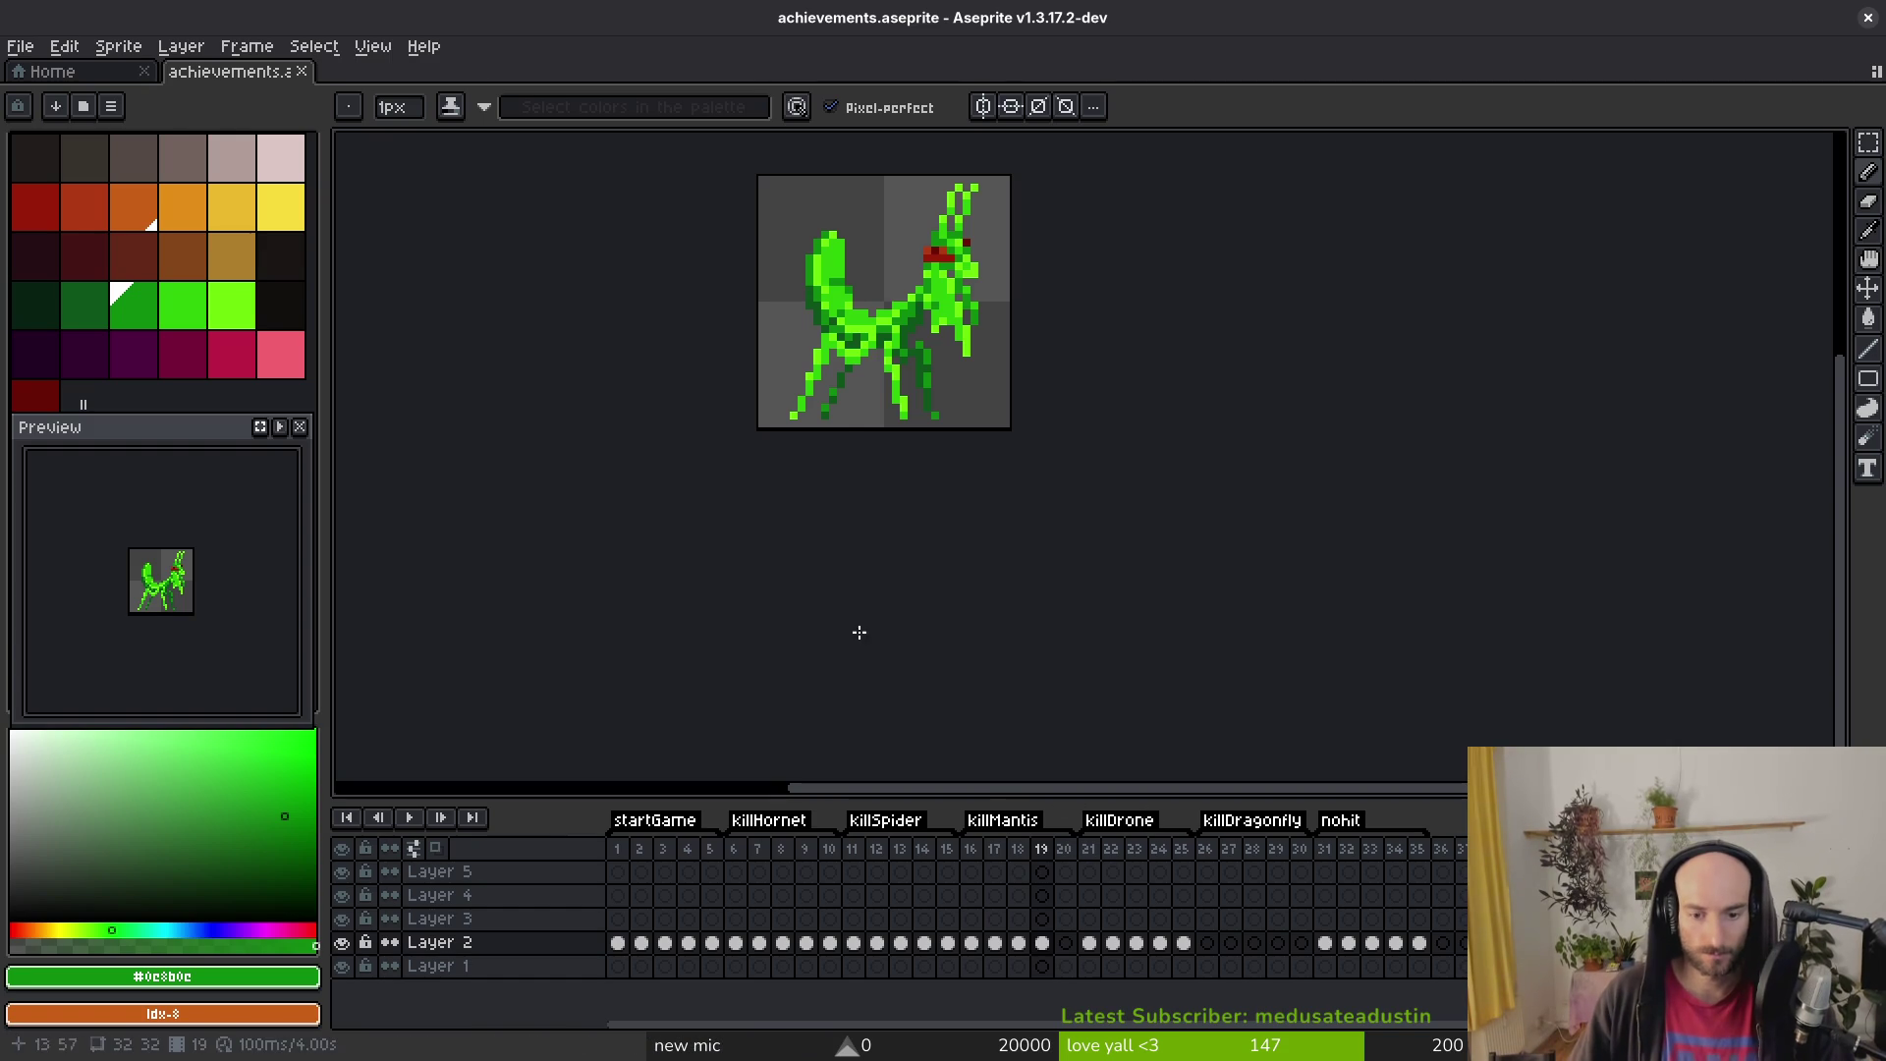
{"action": "left_click", "coordinate": [1064, 943]}
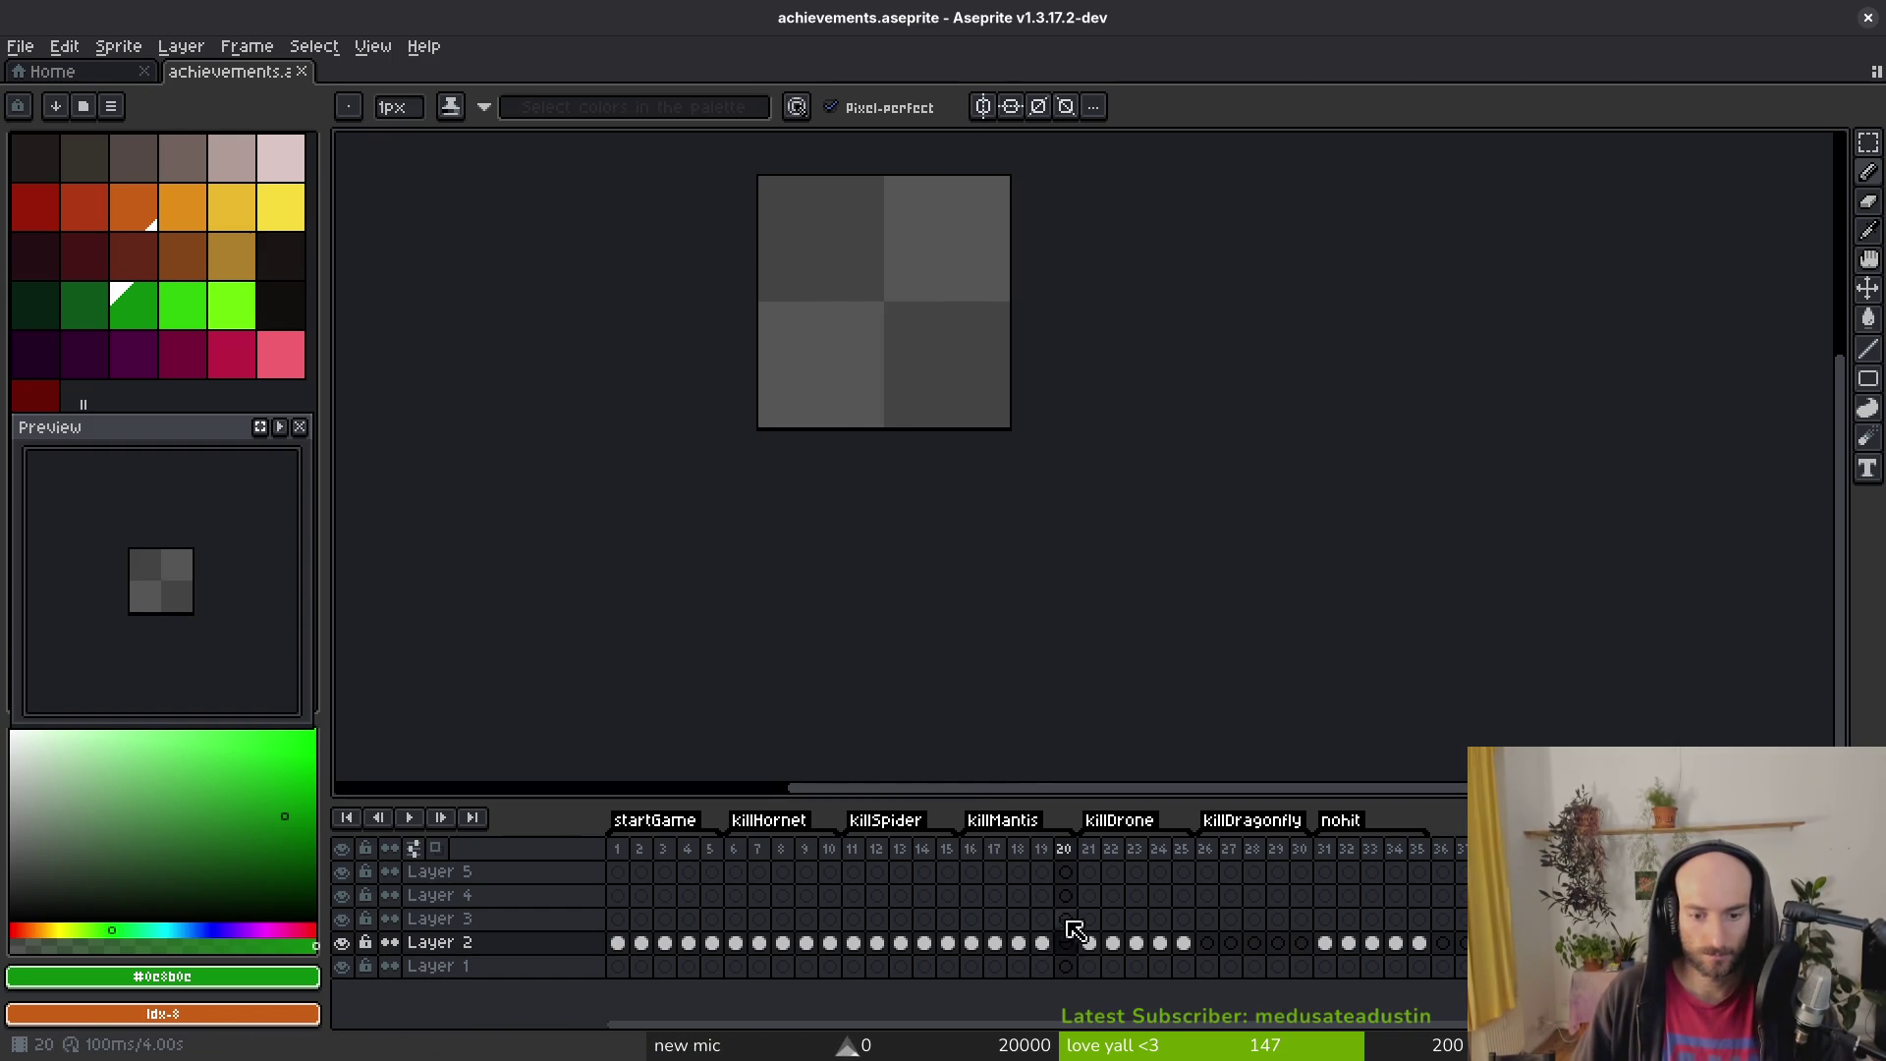
{"action": "key", "text": "ctrl+v"}
{"action": "left_click", "coordinate": [628, 851]}
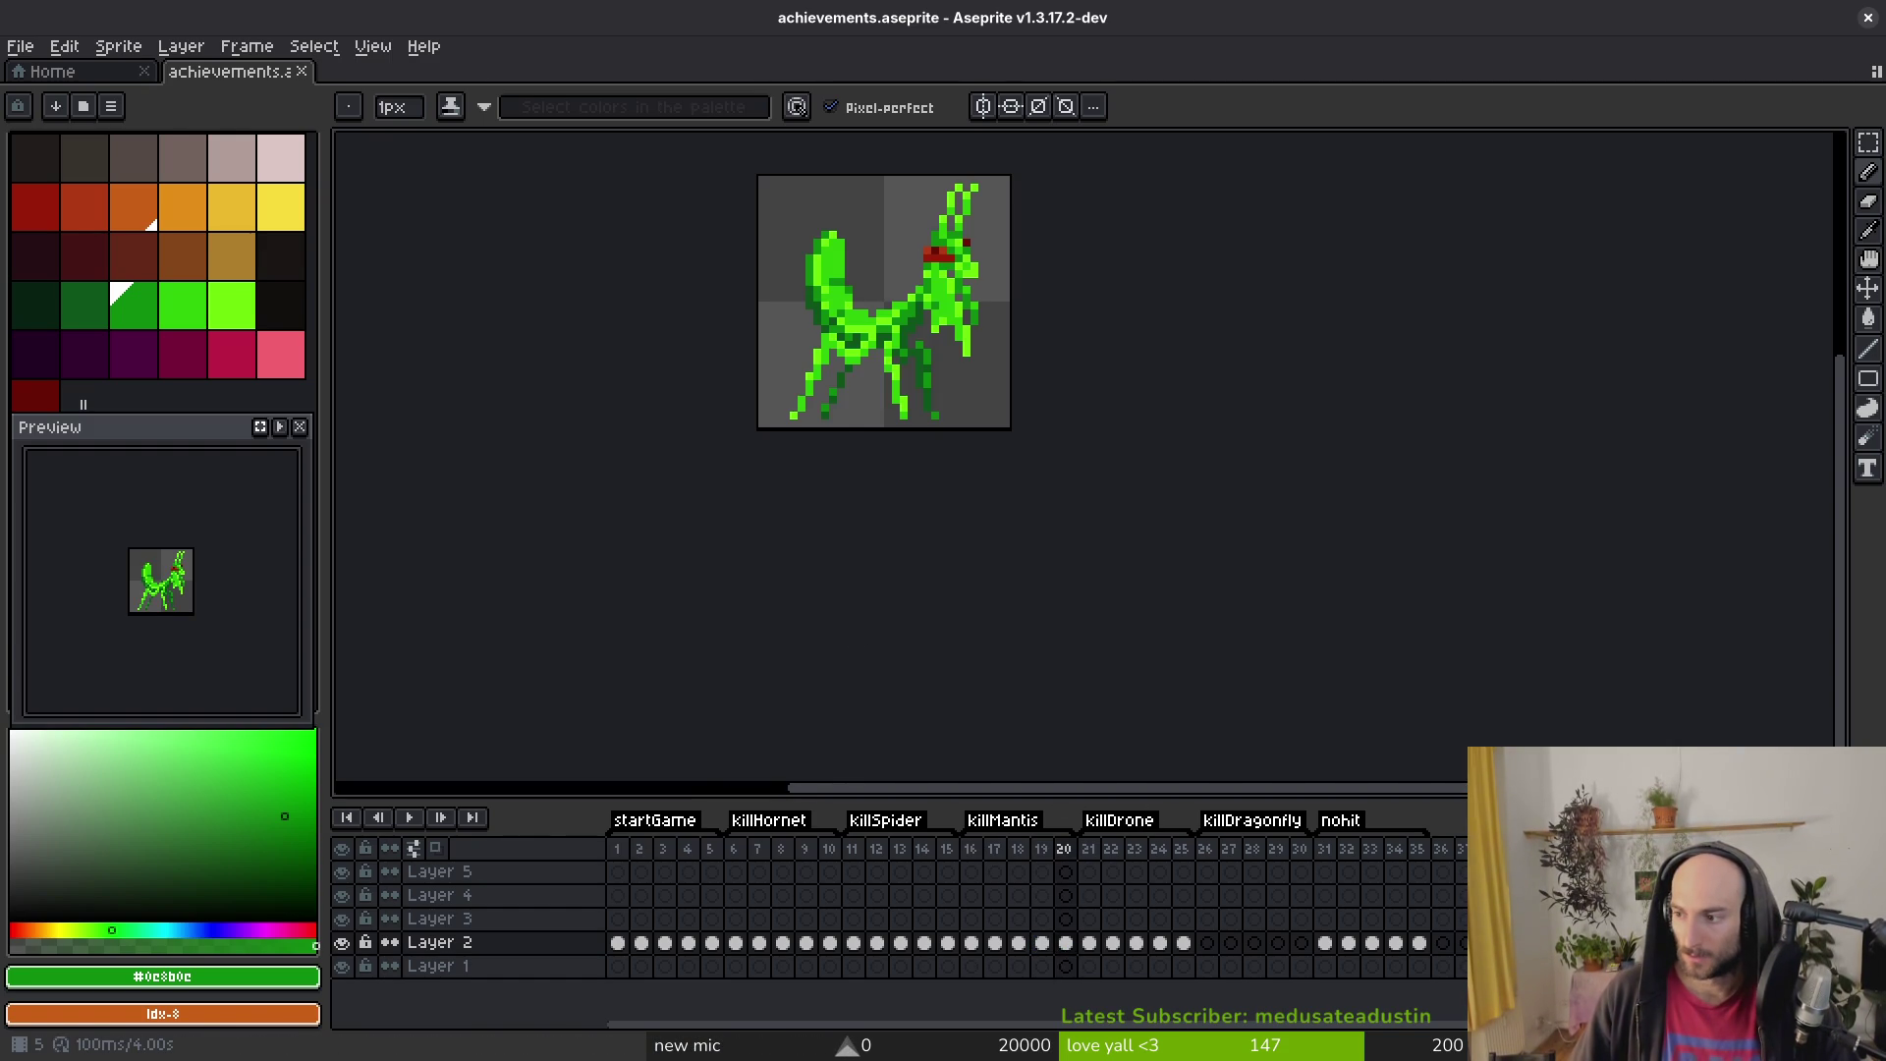
{"action": "key", "text": "super"}
{"action": "key", "text": "Escape"}
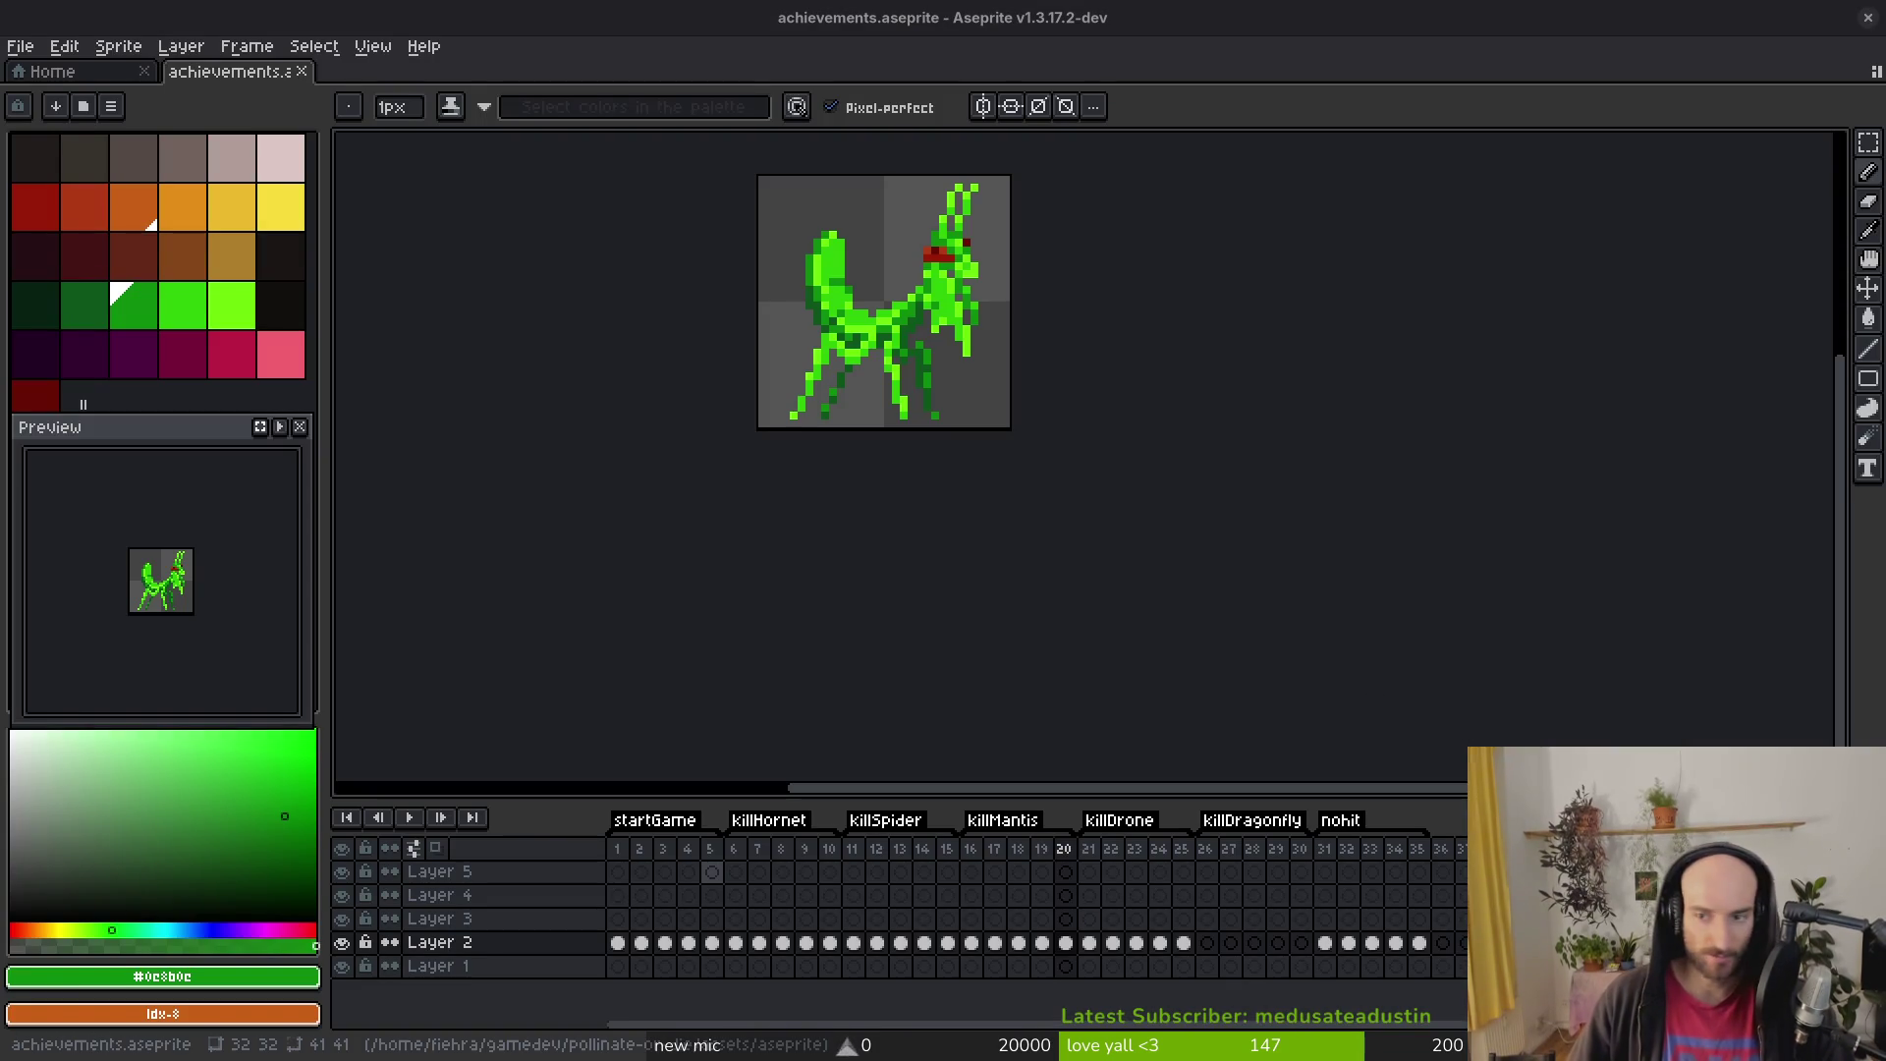
Step: Move almostDeadLol, desertSpider, forest1 and mantis3 videos into Downloads/pollinateOrDieSteamMarketingStuff/videos
{"action": "left_click", "coordinate": [590, 393]}
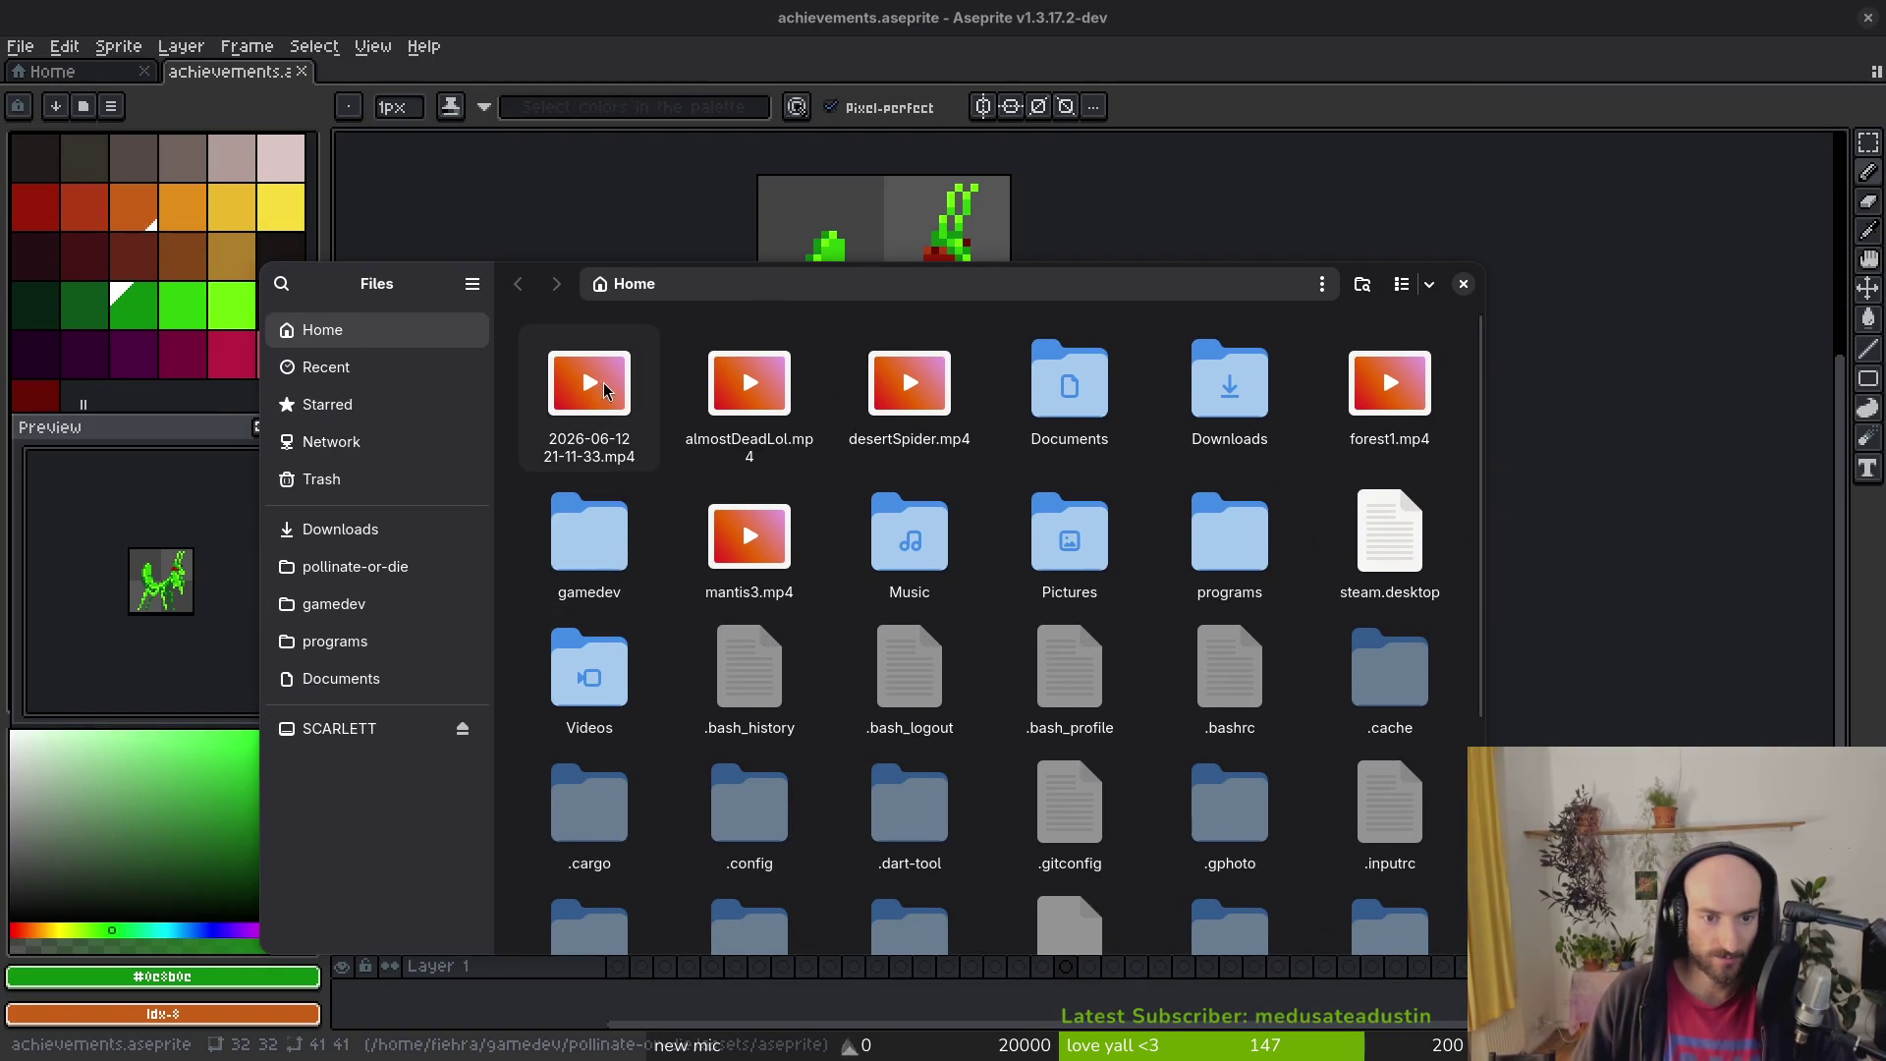
{"action": "left_click", "coordinate": [741, 364]}
{"action": "left_click", "coordinate": [909, 393], "text": "ctrl"}
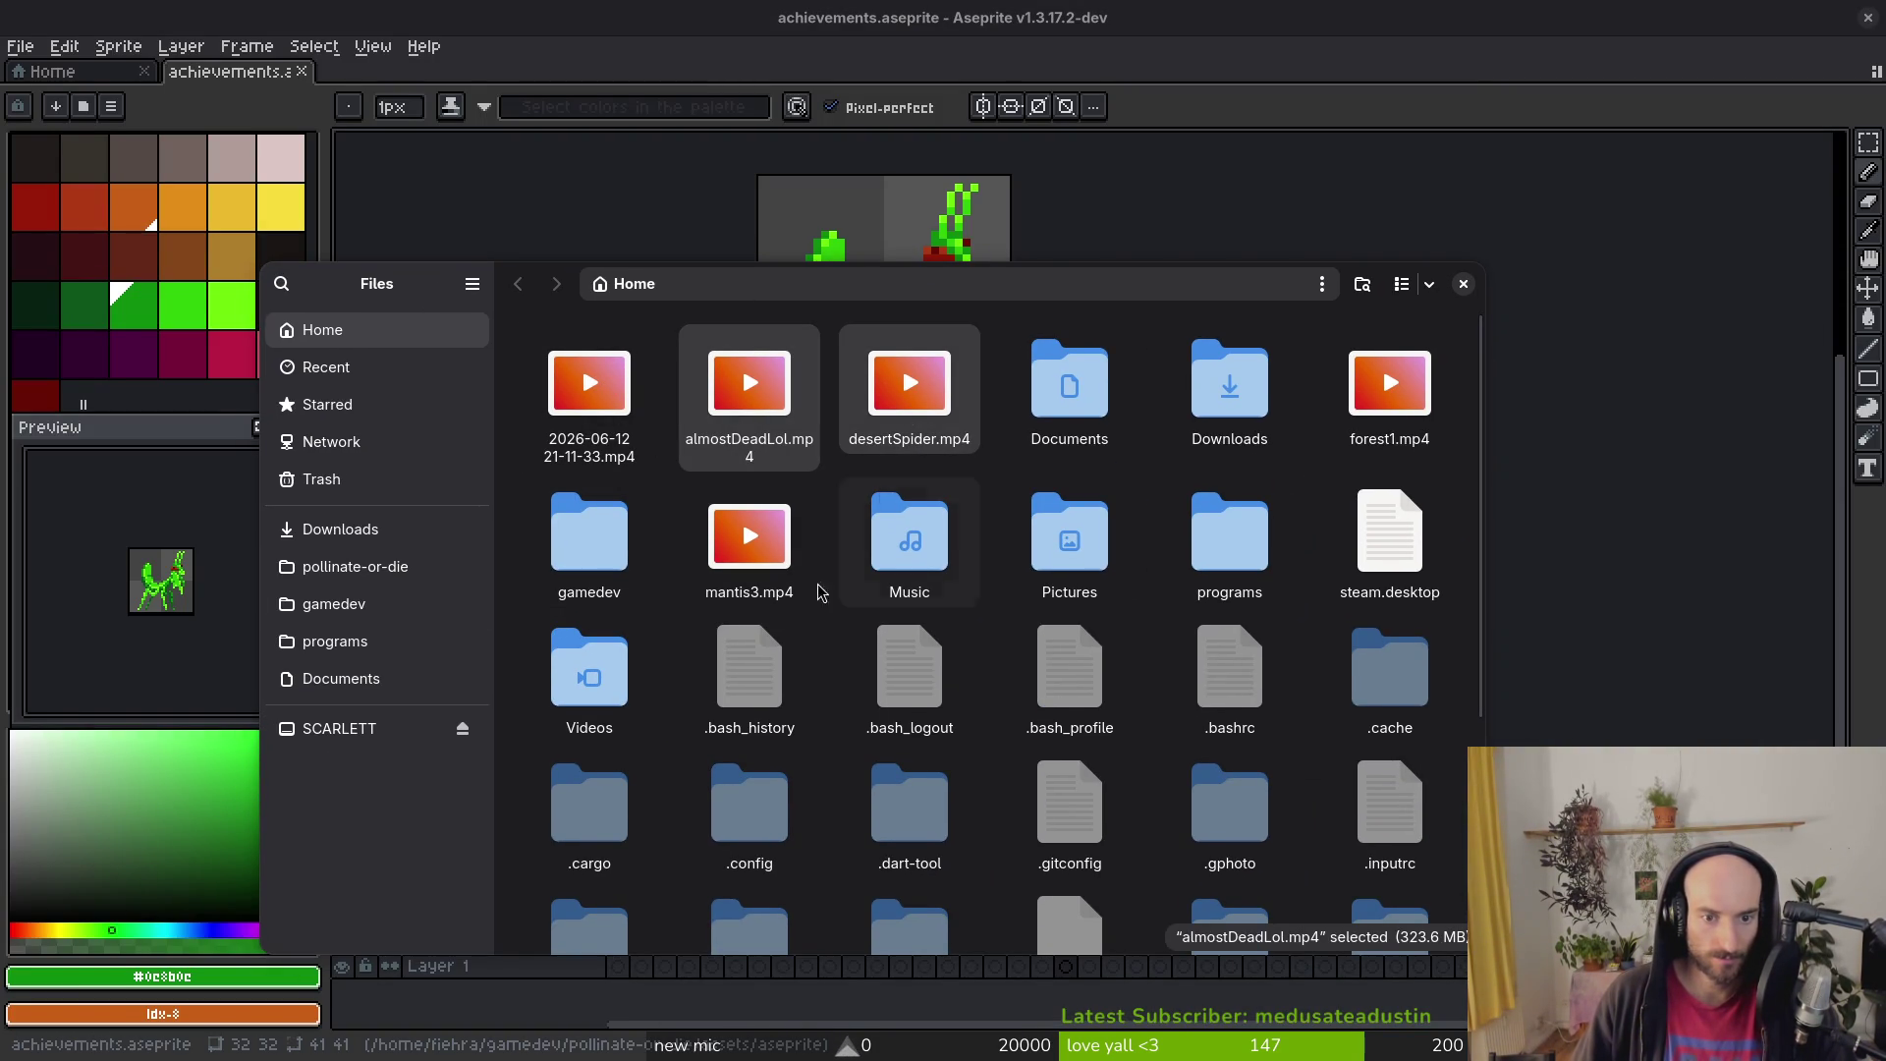
{"action": "left_click", "coordinate": [1389, 393], "text": "ctrl"}
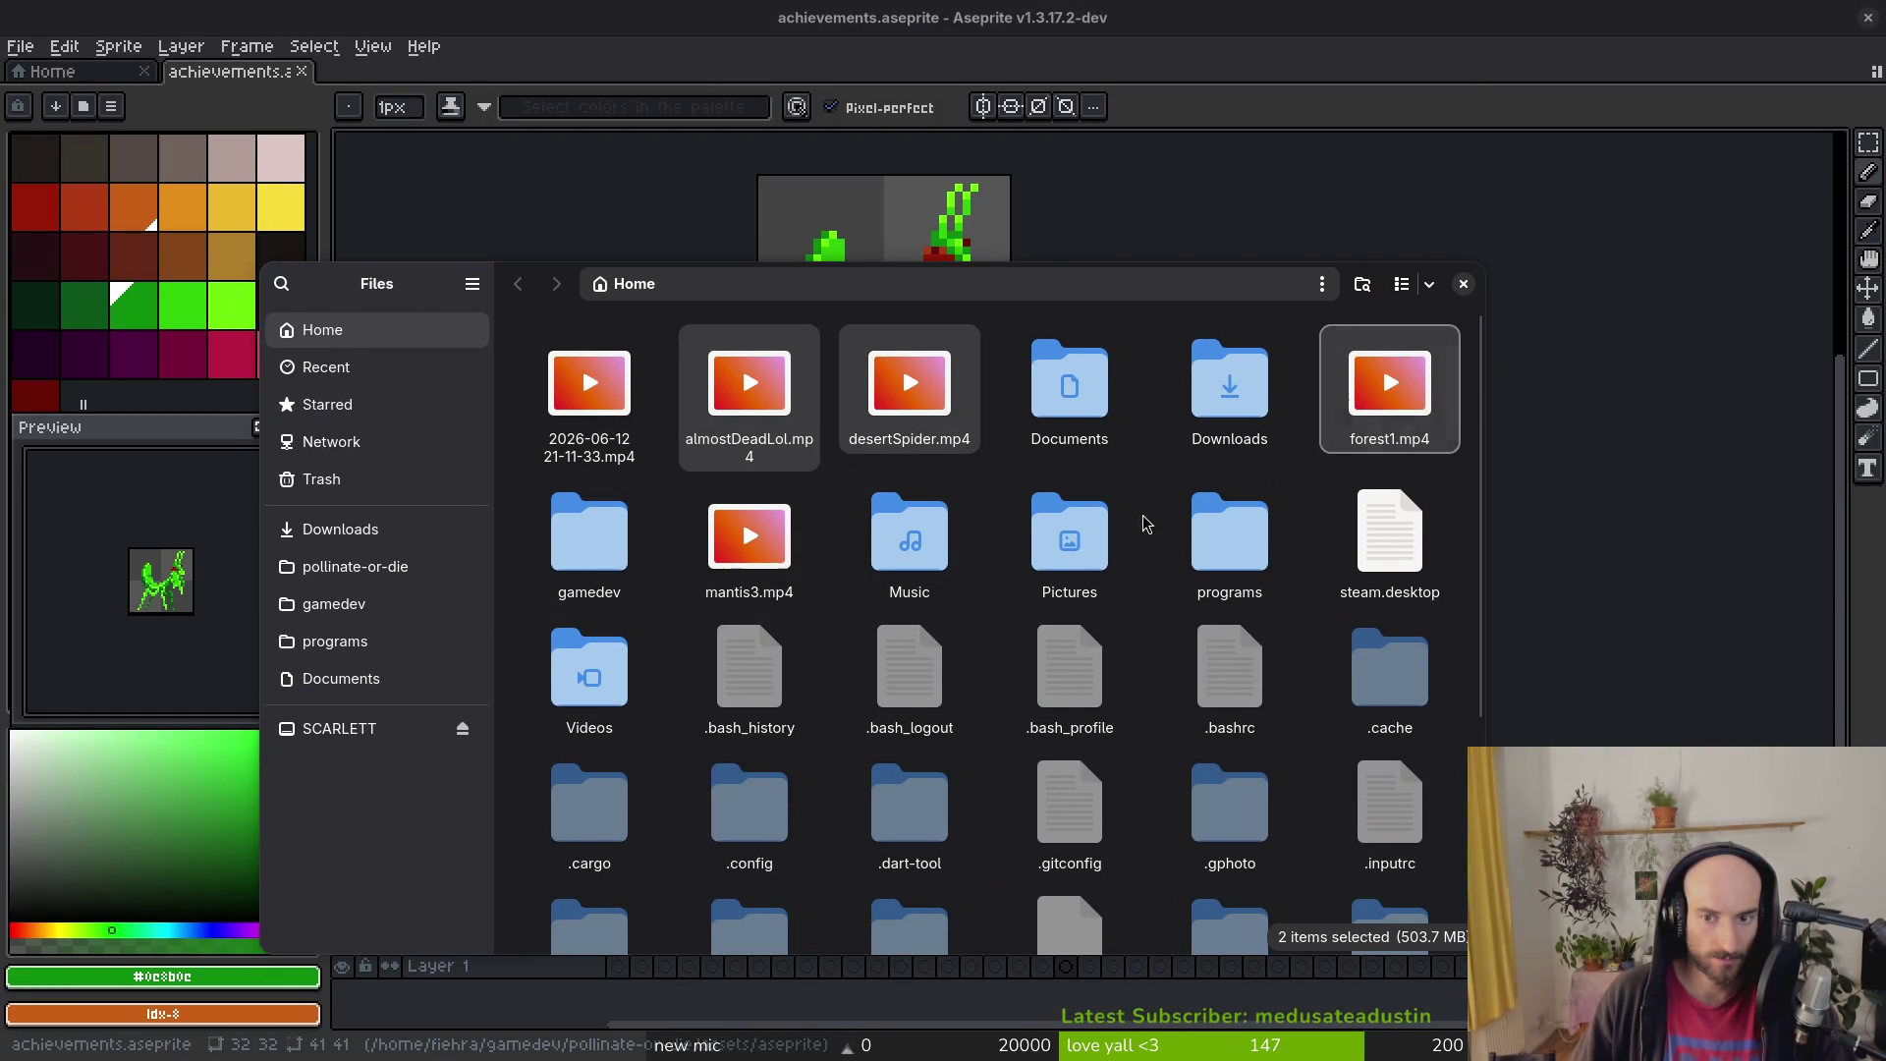
{"action": "left_click", "coordinate": [749, 536], "text": "ctrl"}
{"action": "key", "text": "ctrl+x"}
{"action": "double_click", "coordinate": [1227, 385]}
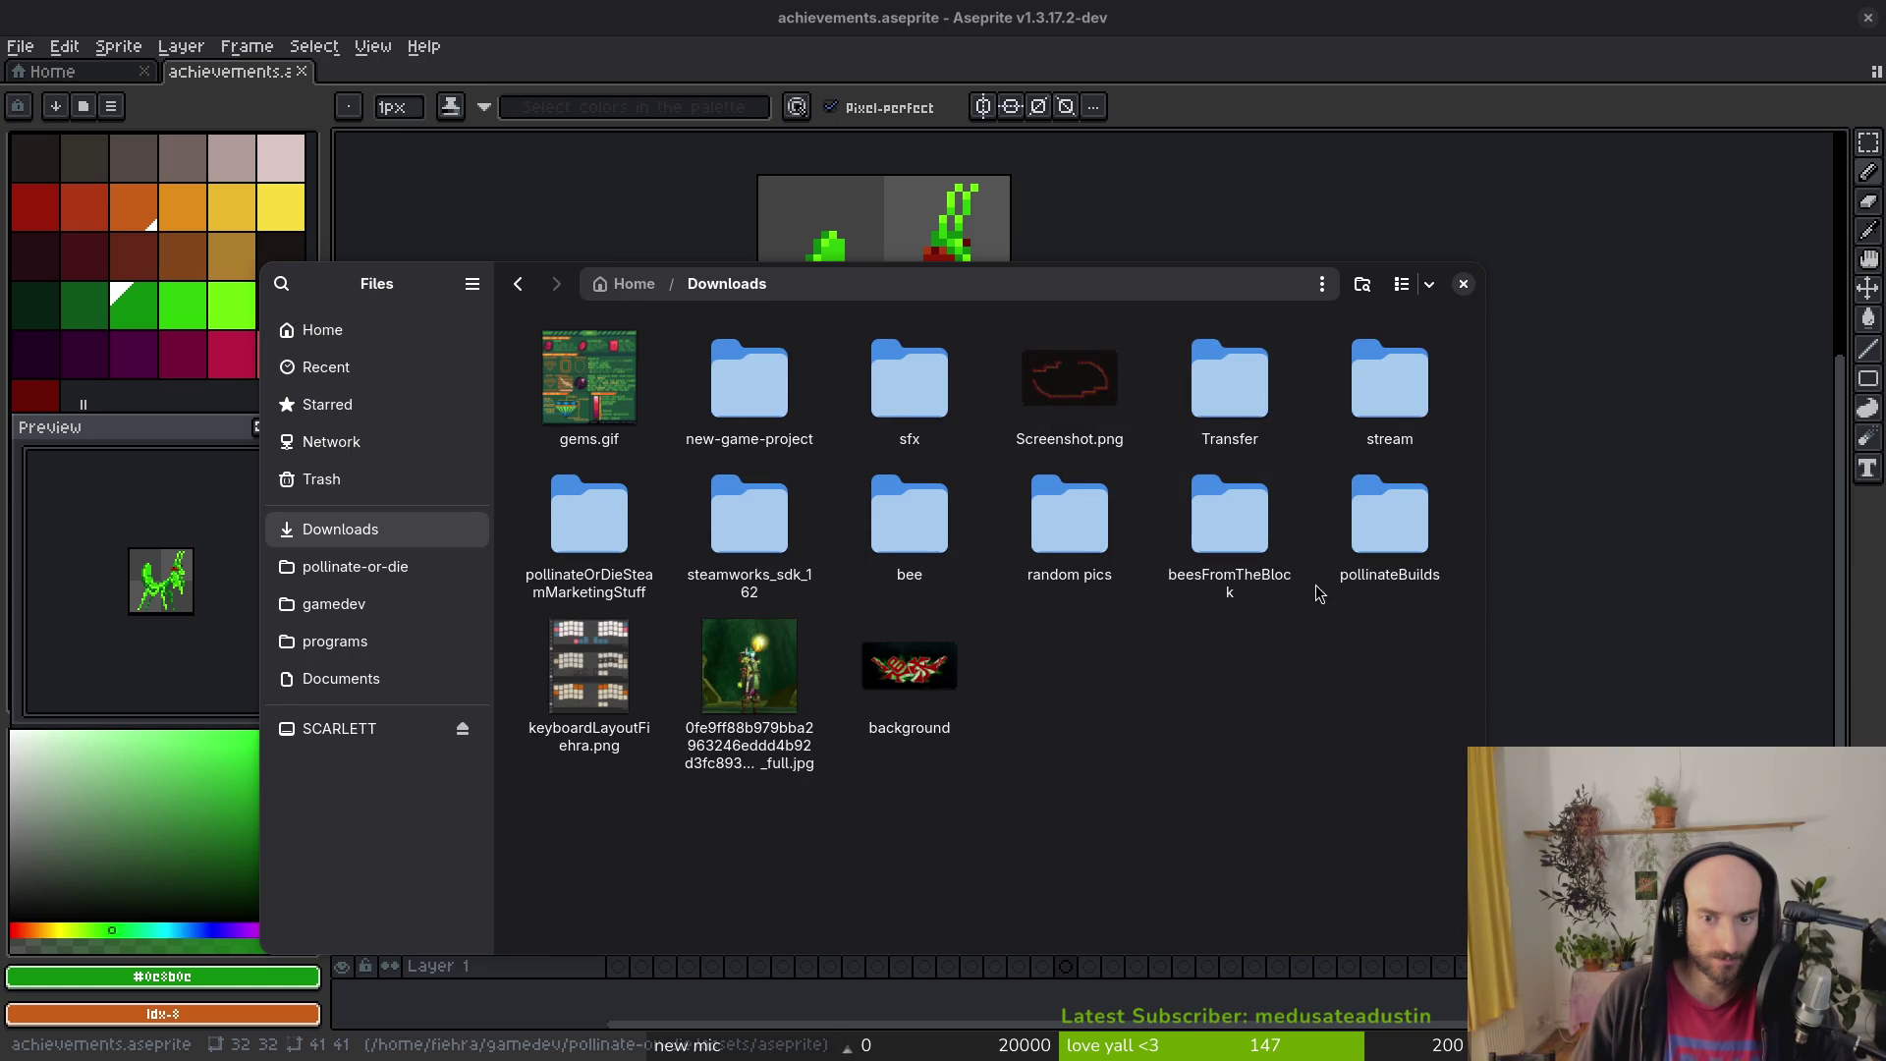
{"action": "double_click", "coordinate": [584, 511]}
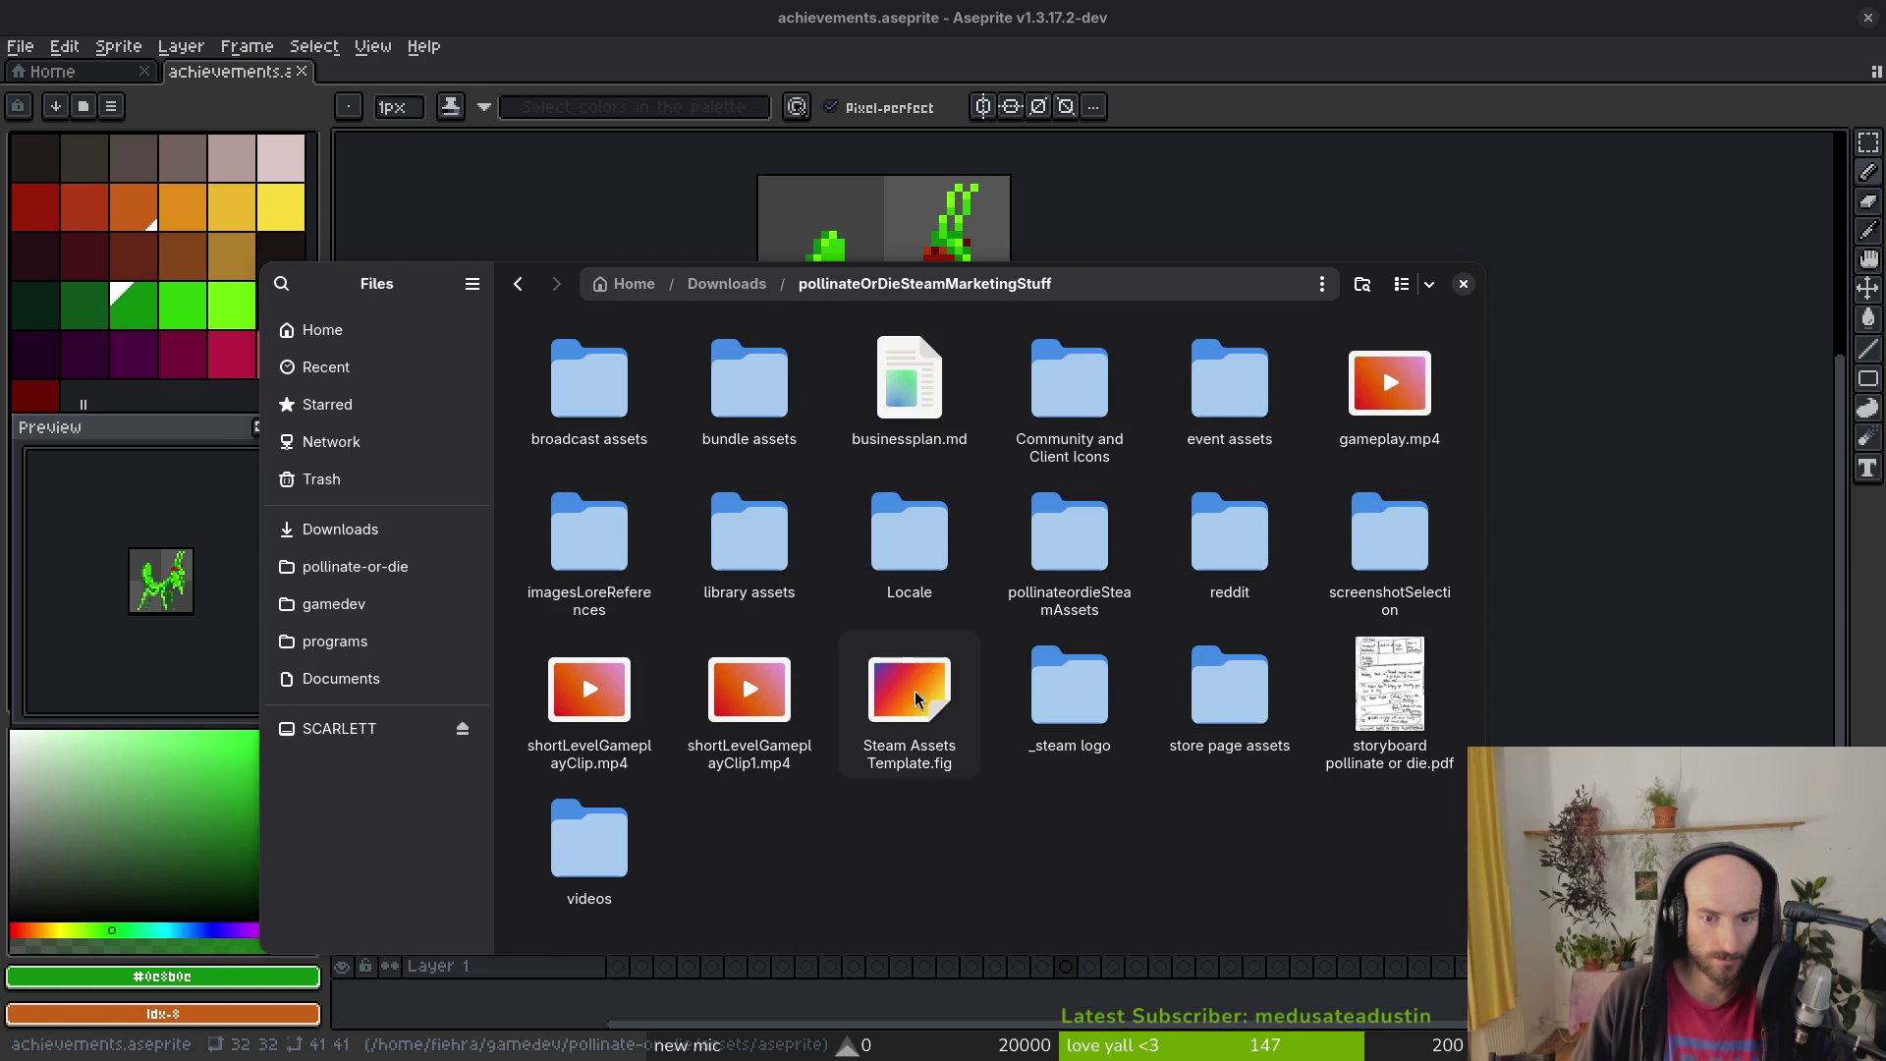
{"action": "double_click", "coordinate": [587, 839]}
{"action": "key", "text": "ctrl+v"}
Step: Delete gems.gif and the new-game-project folder from Downloads
{"action": "left_click", "coordinate": [874, 746]}
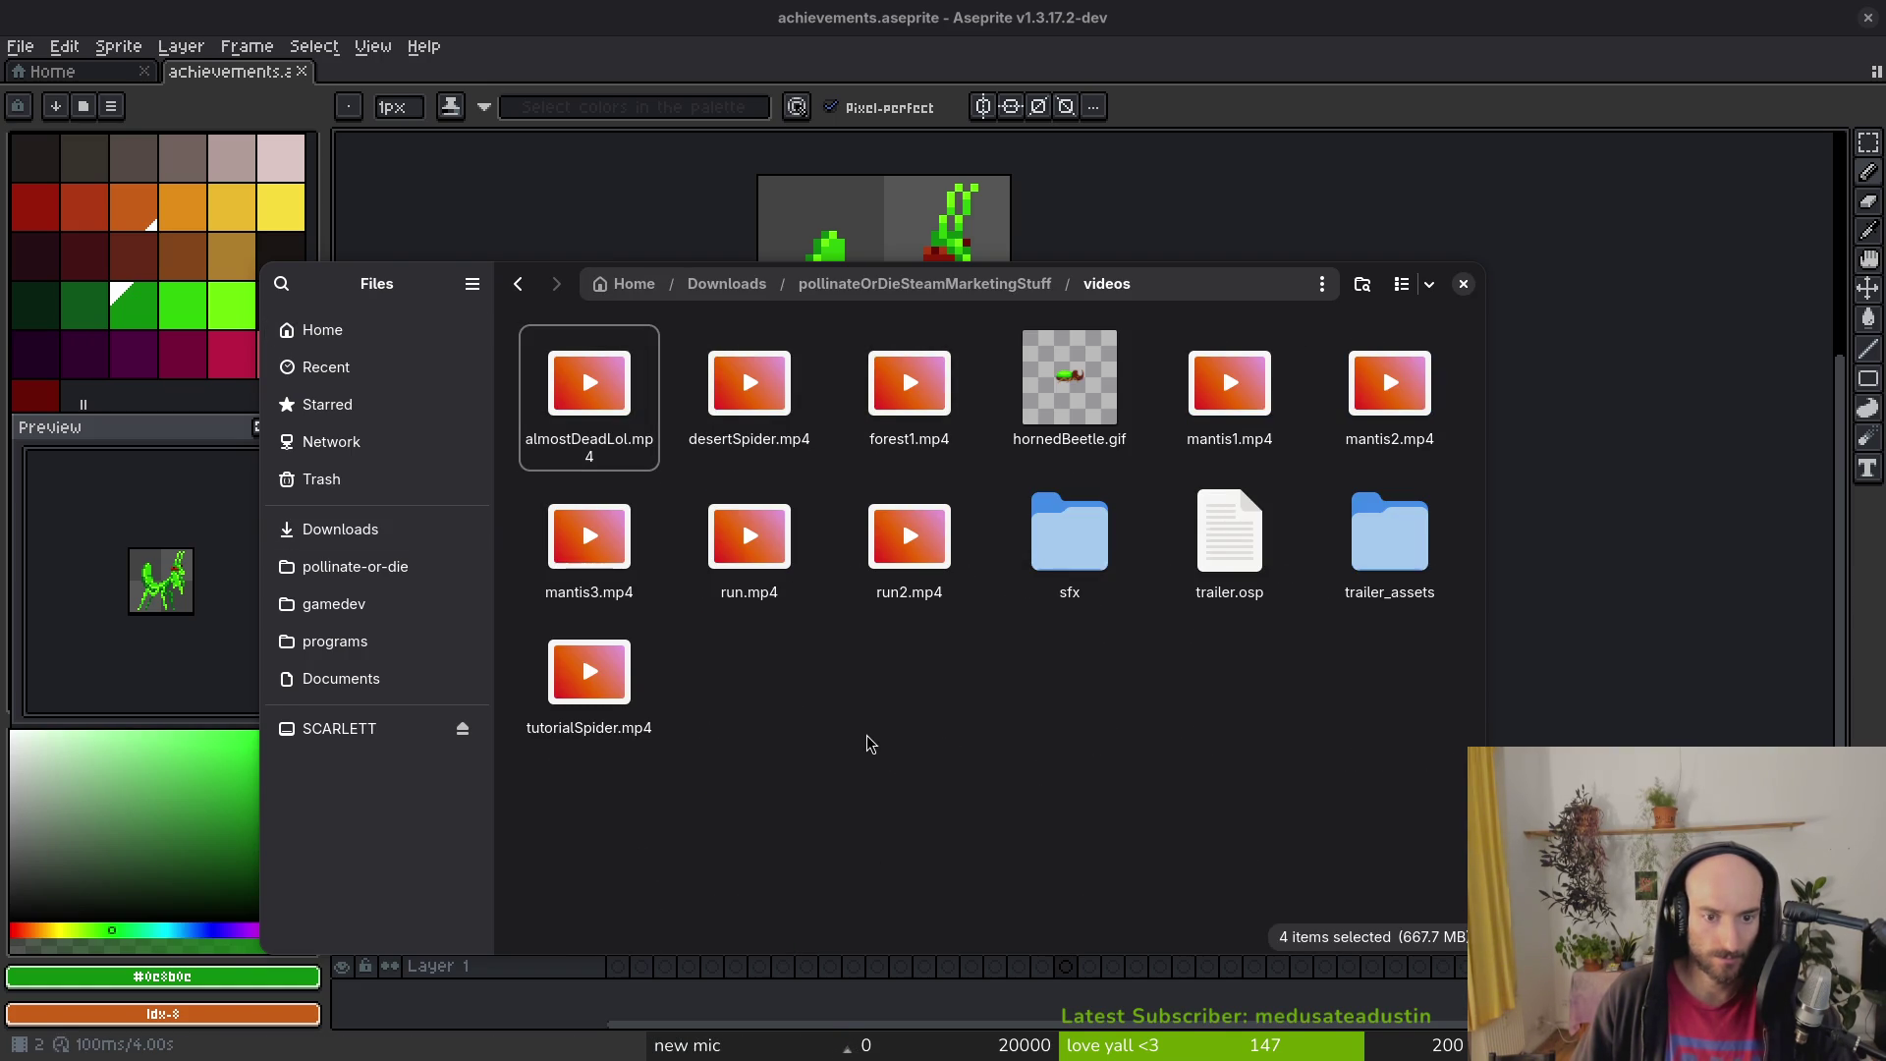
{"action": "left_click", "coordinate": [391, 537]}
{"action": "left_click", "coordinate": [522, 383]}
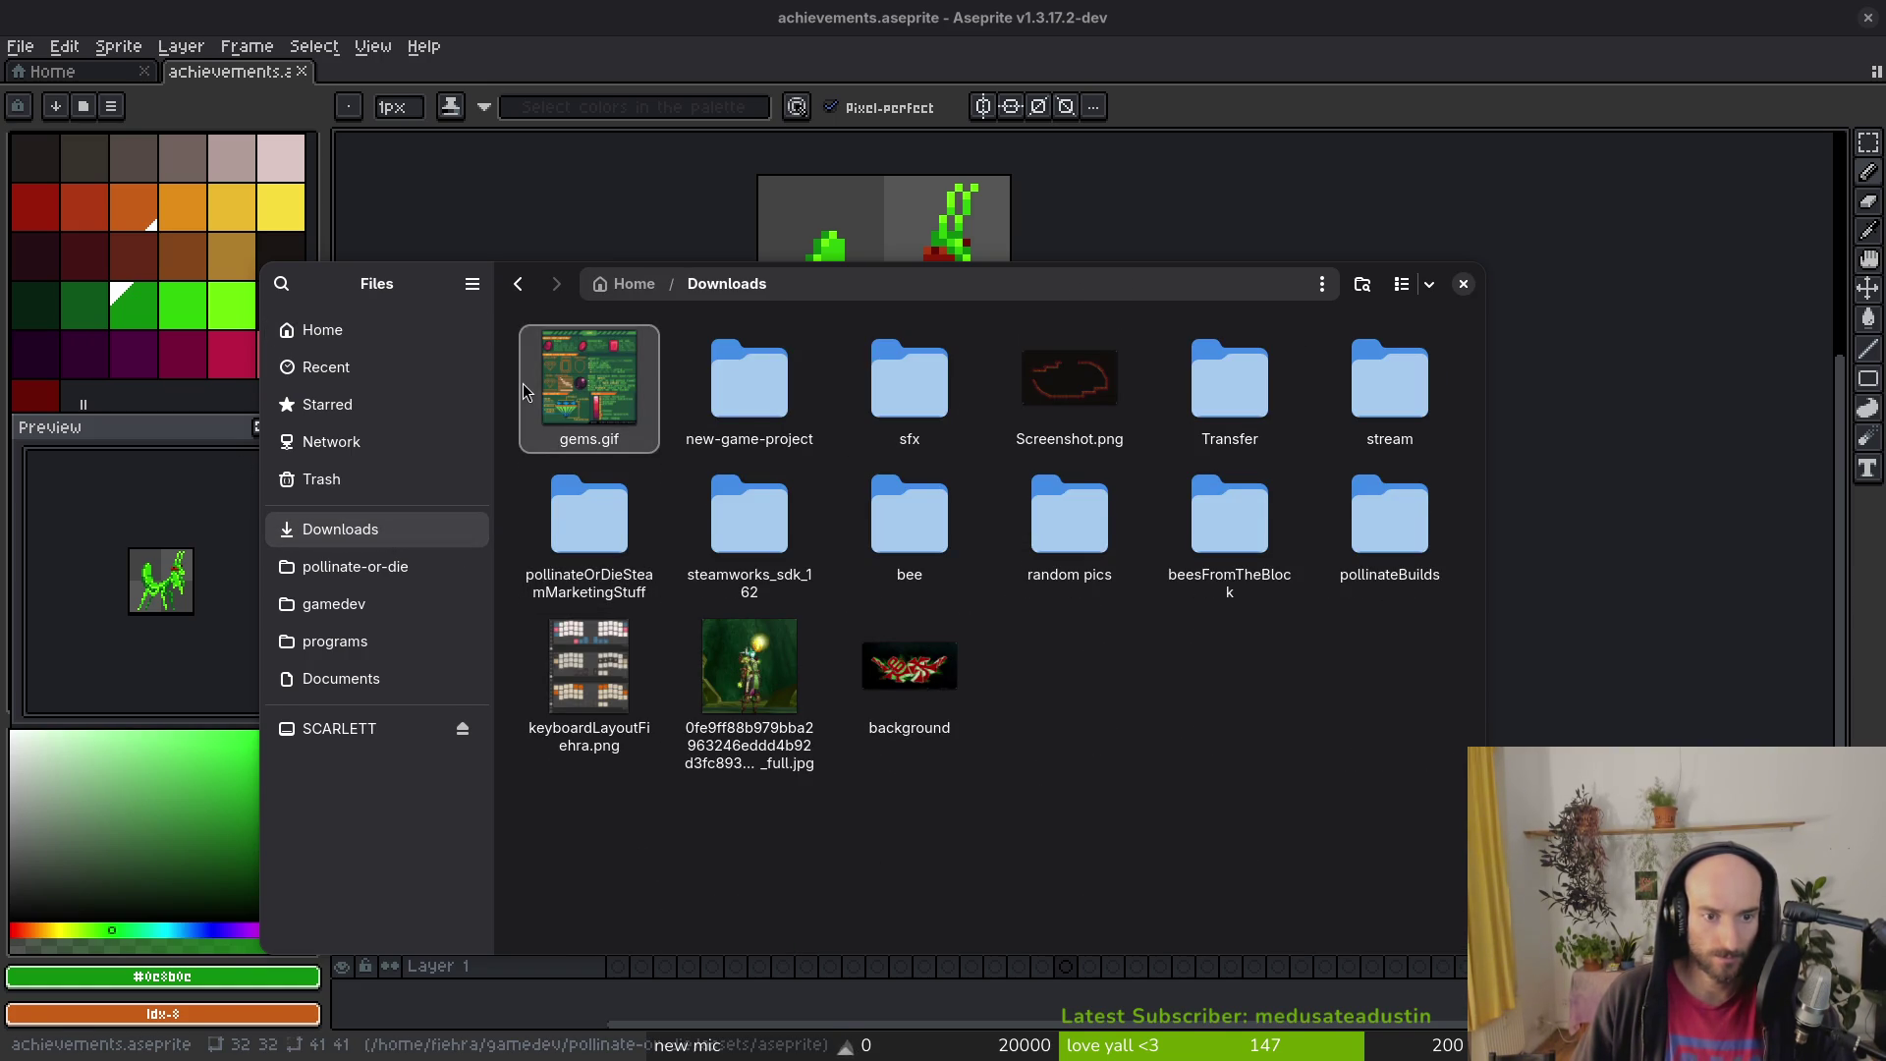
{"action": "key", "text": "Delete"}
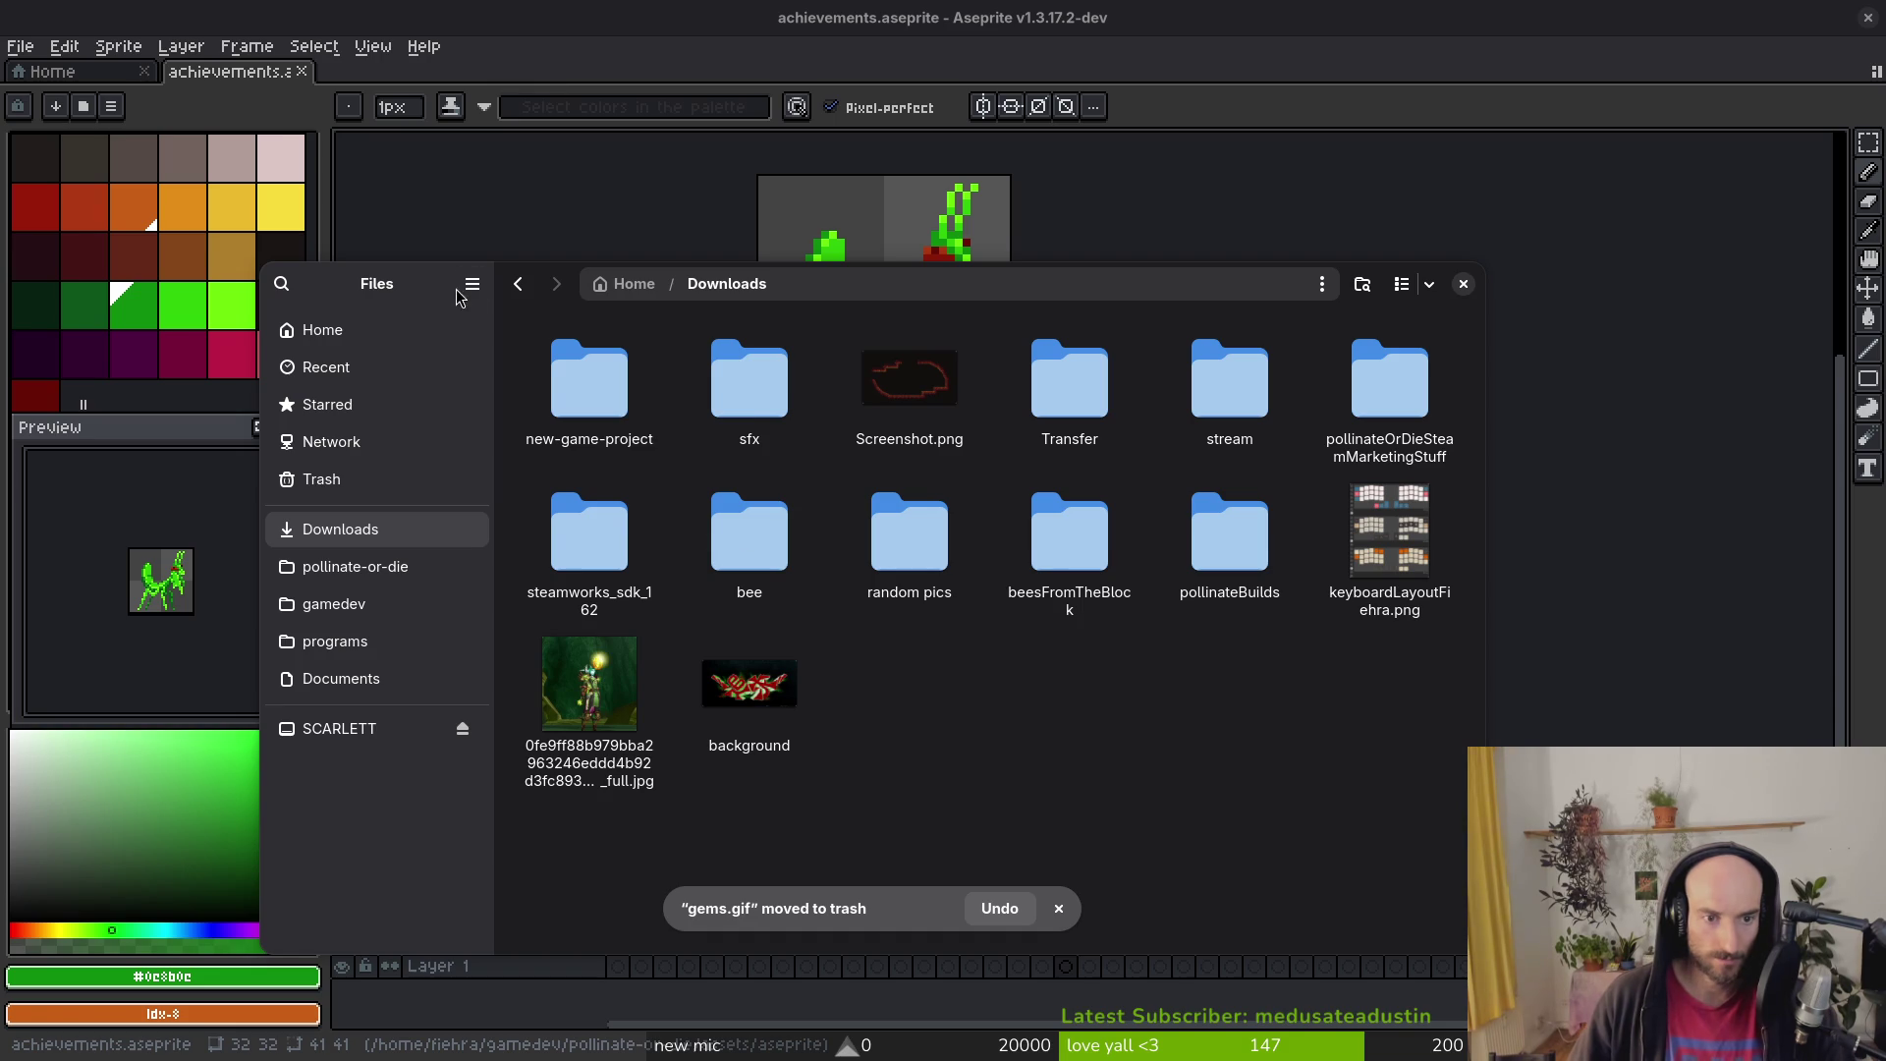
{"action": "left_click", "coordinate": [577, 383]}
{"action": "key", "text": "Delete"}
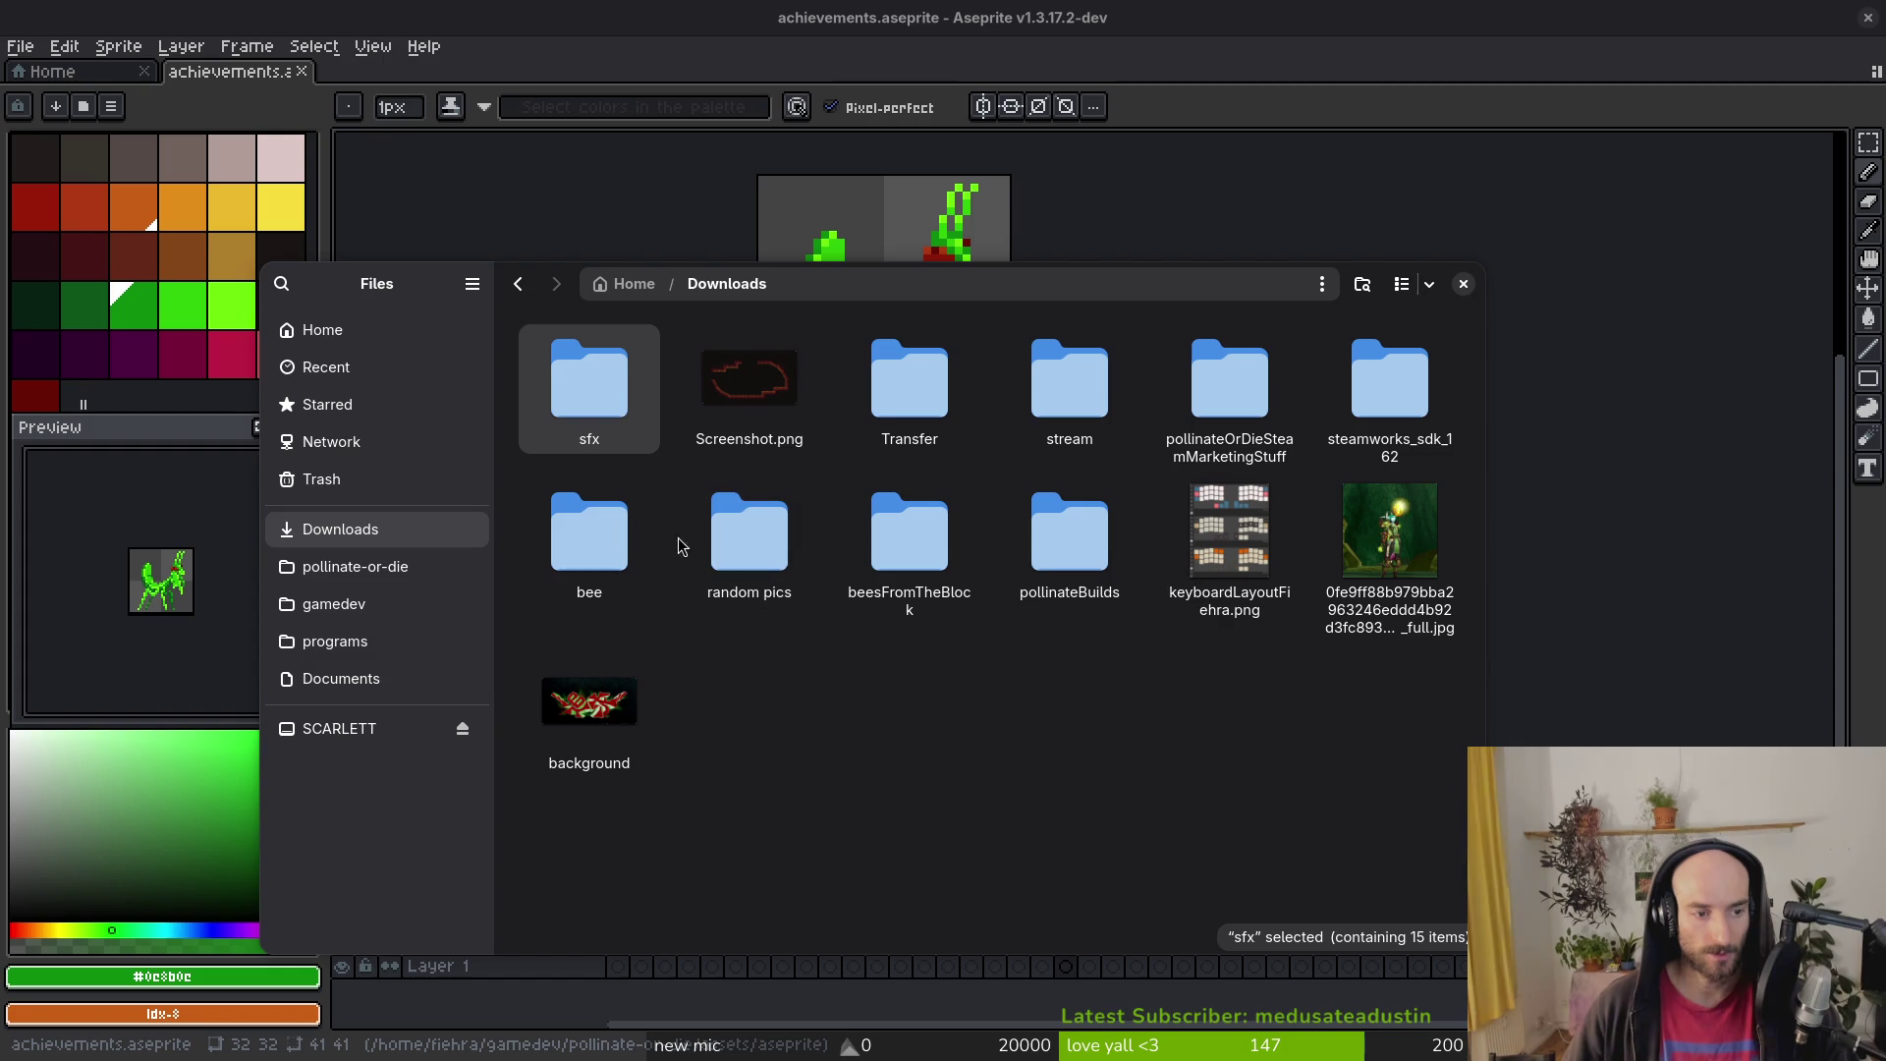
Step: Browse the icons in pollinate-or-die/assets/art/buffsConsumablesAbilities, then return to the art folder
{"action": "left_click", "coordinate": [354, 566]}
{"action": "double_click", "coordinate": [750, 381]}
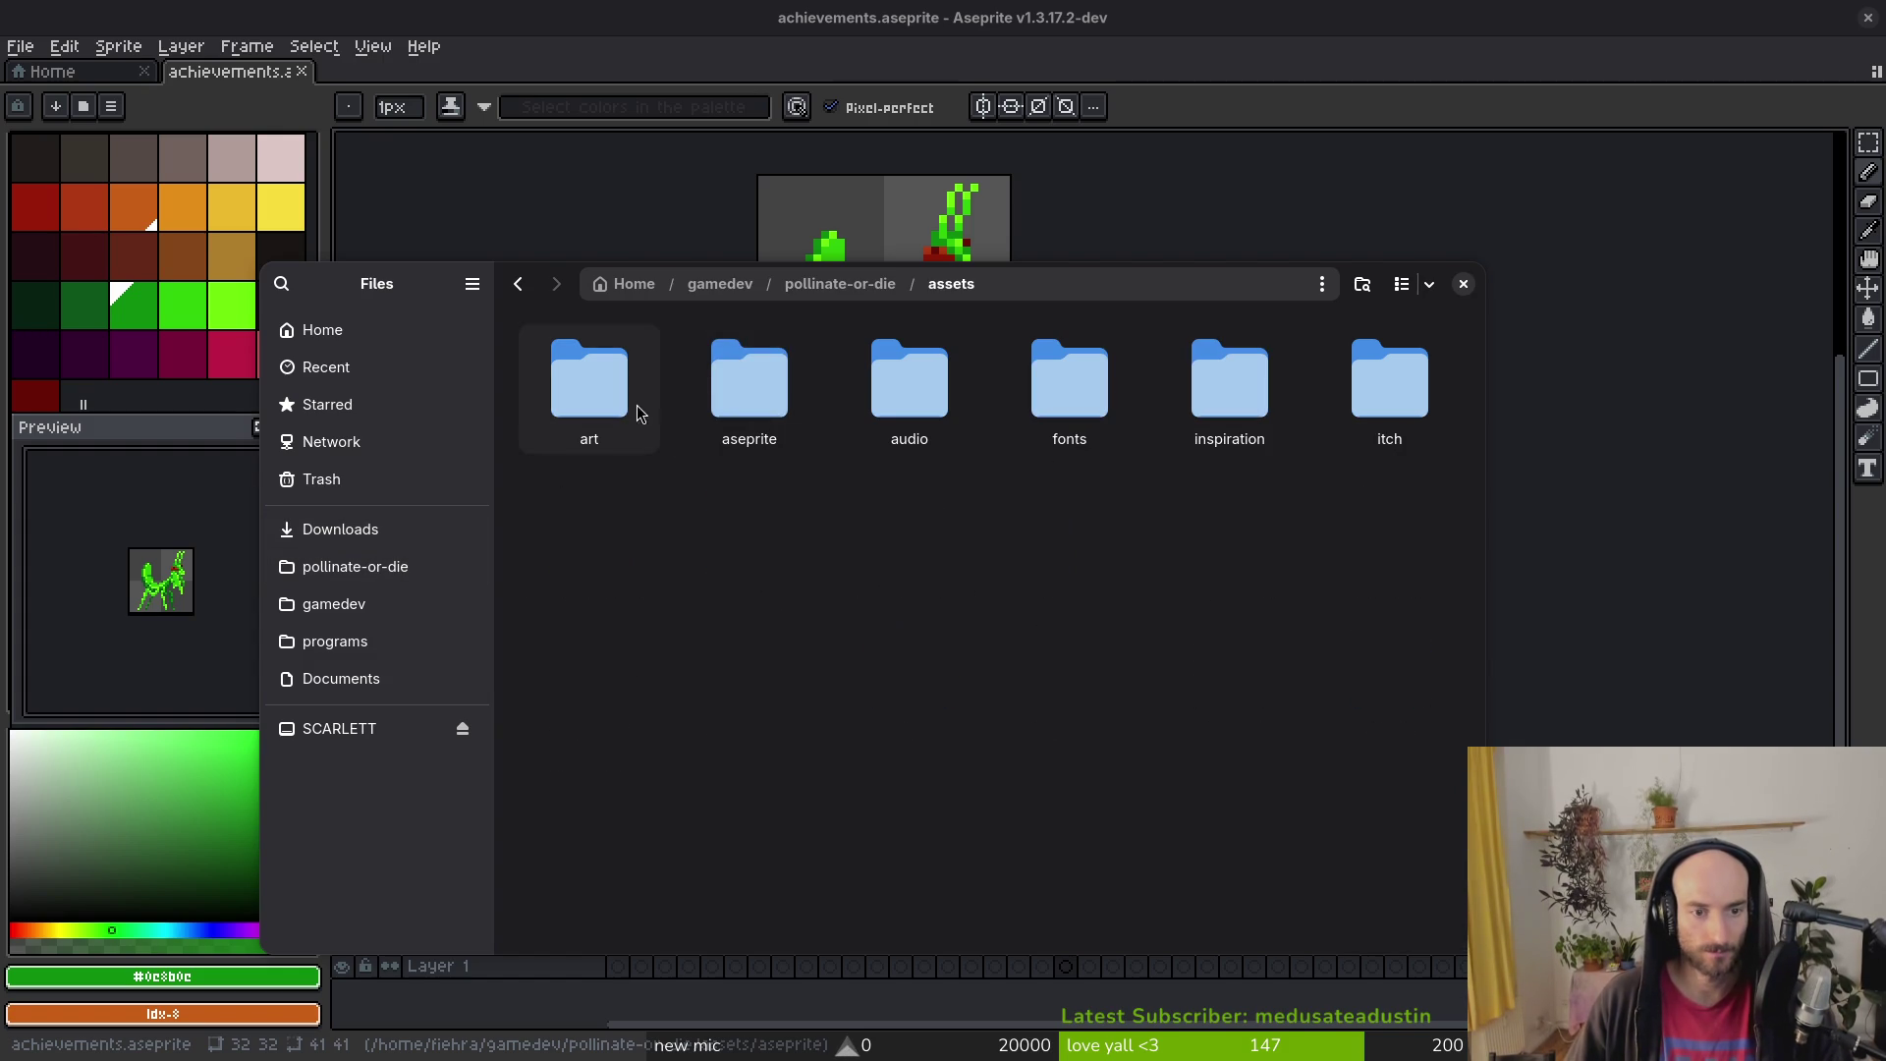
{"action": "double_click", "coordinate": [566, 395]}
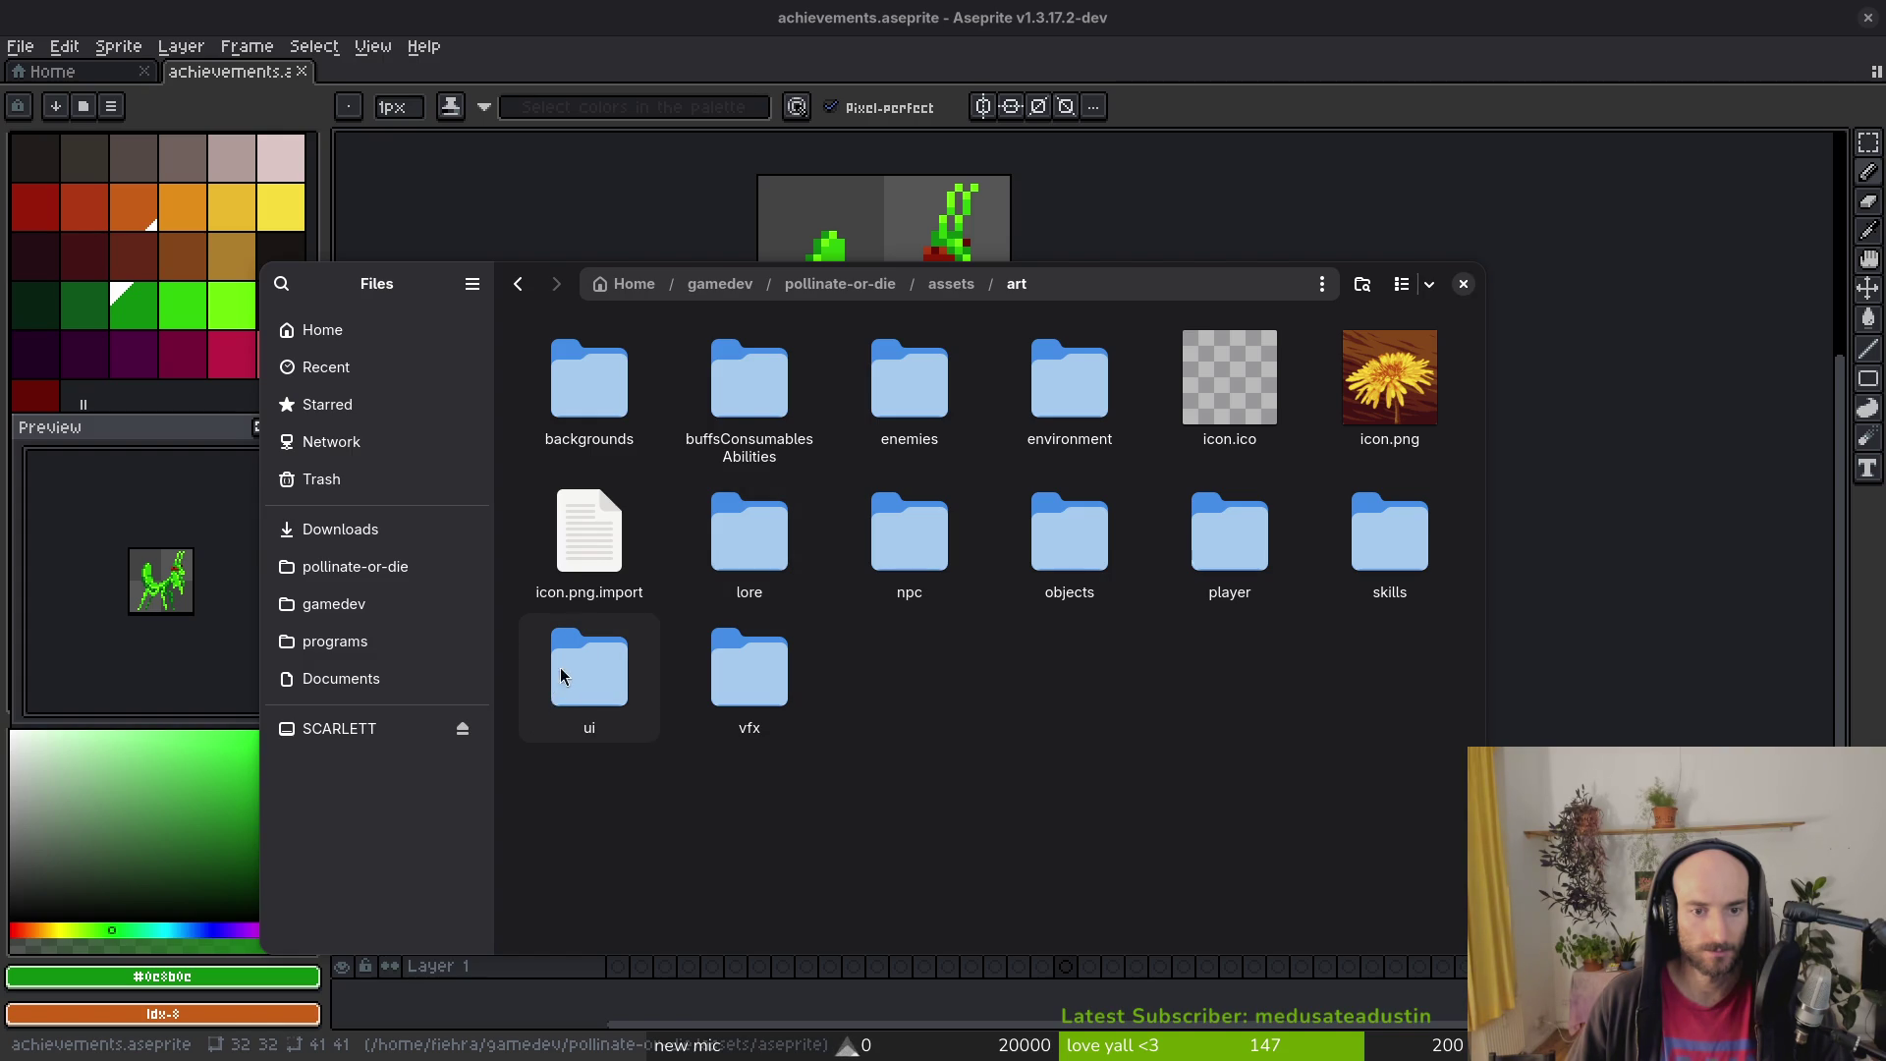
{"action": "double_click", "coordinate": [749, 383]}
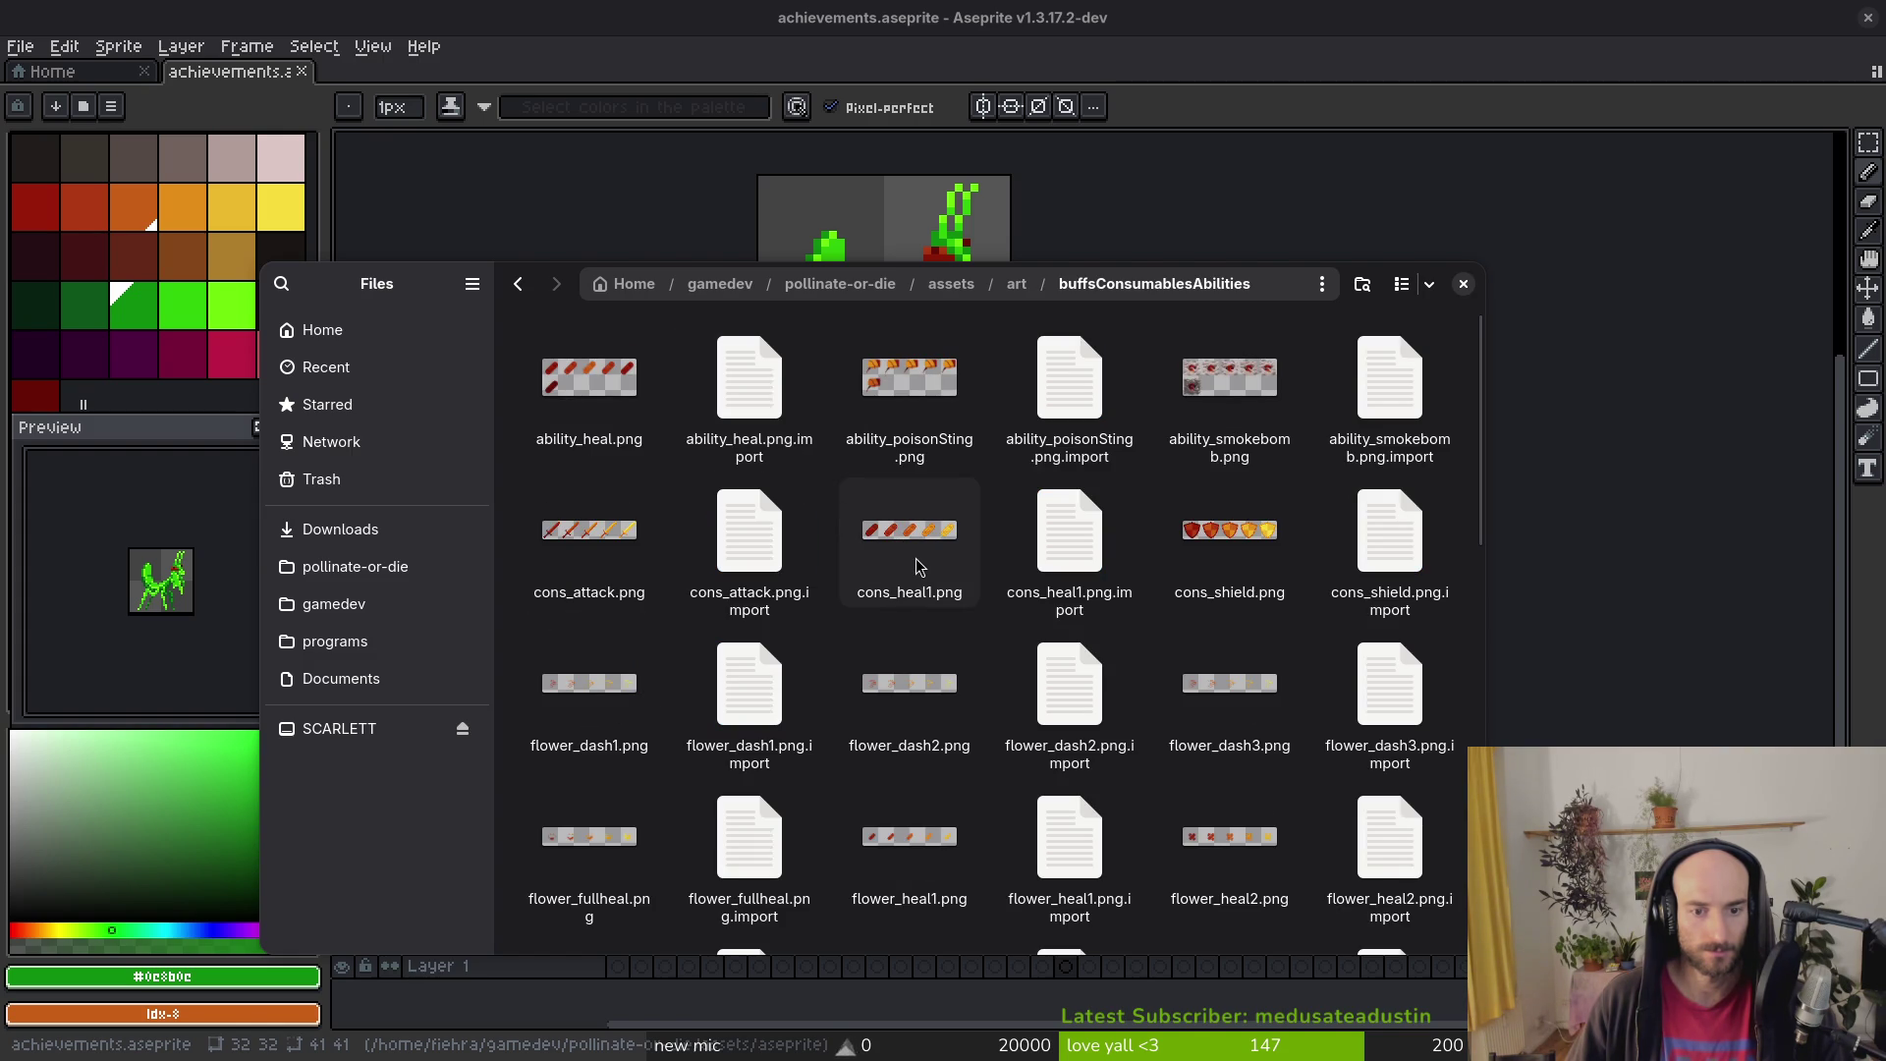
{"action": "scroll", "coordinate": [916, 567], "scroll_direction": "down", "scroll_amount": 3}
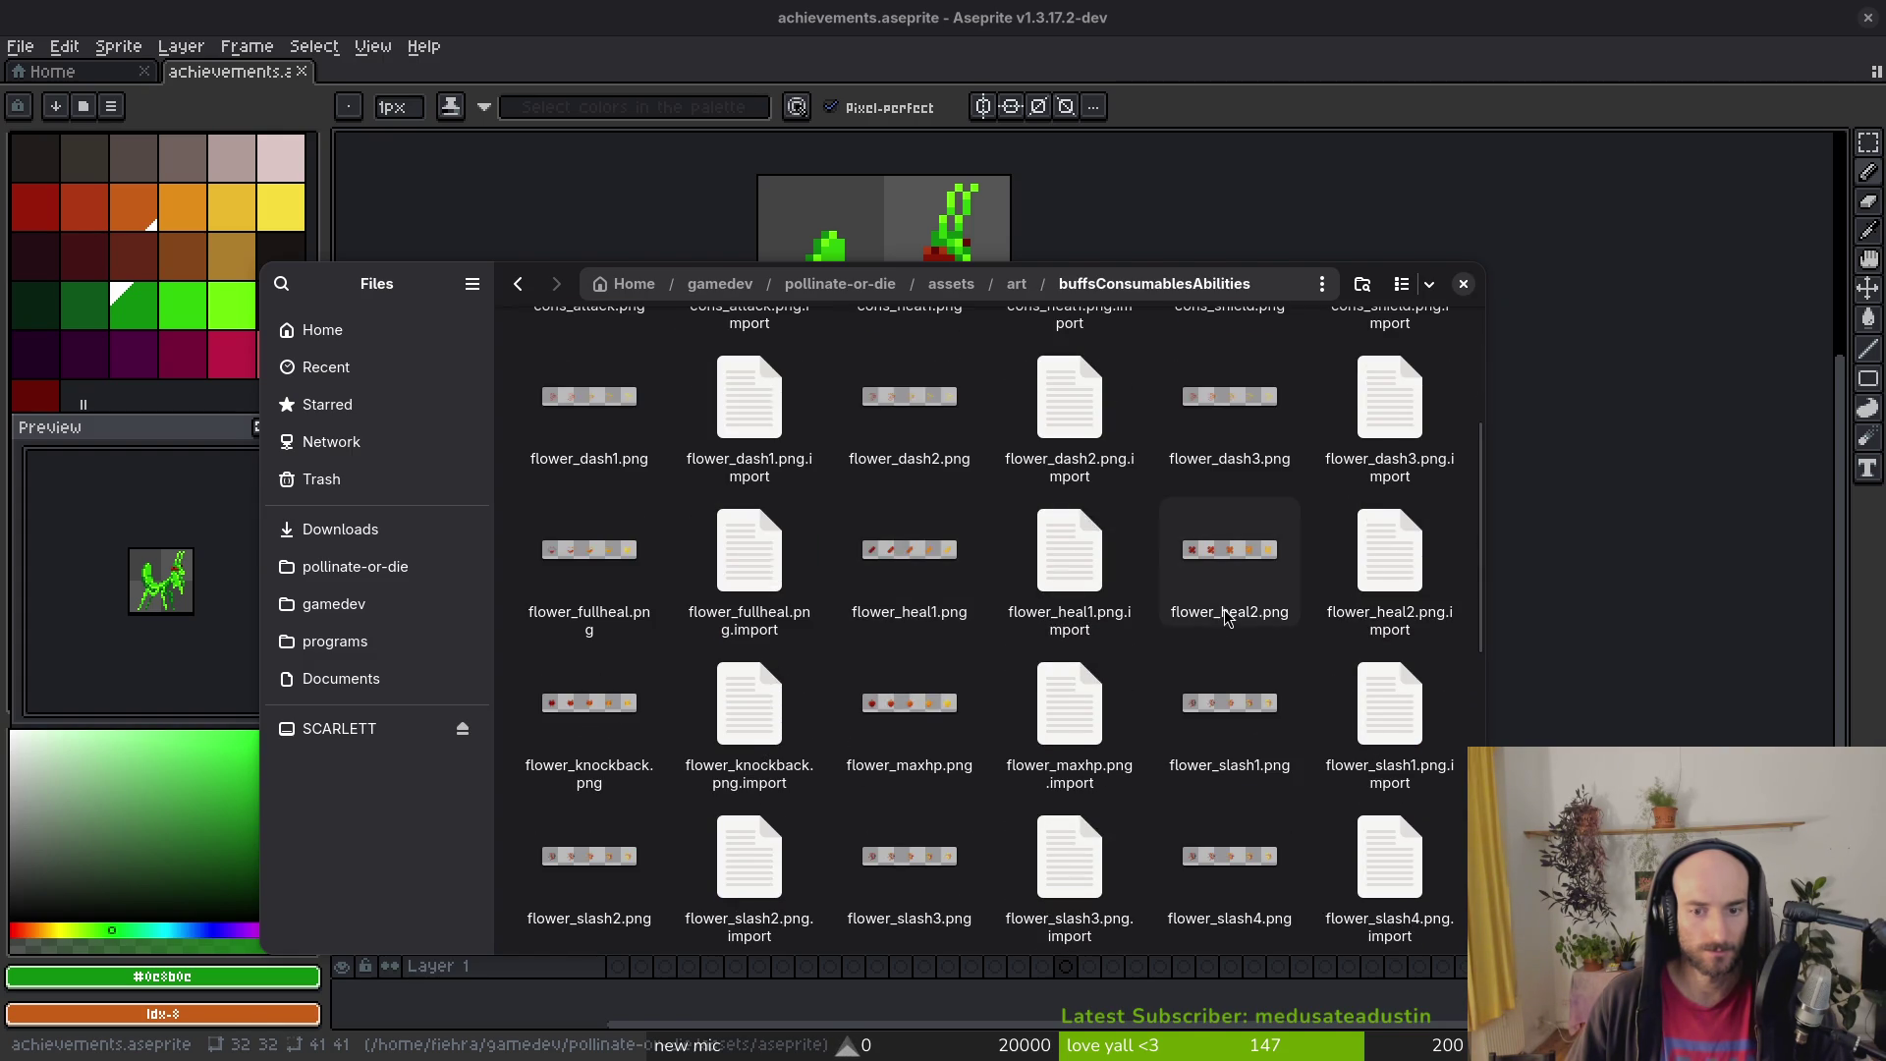
{"action": "scroll", "coordinate": [924, 624], "scroll_direction": "down", "scroll_amount": 3}
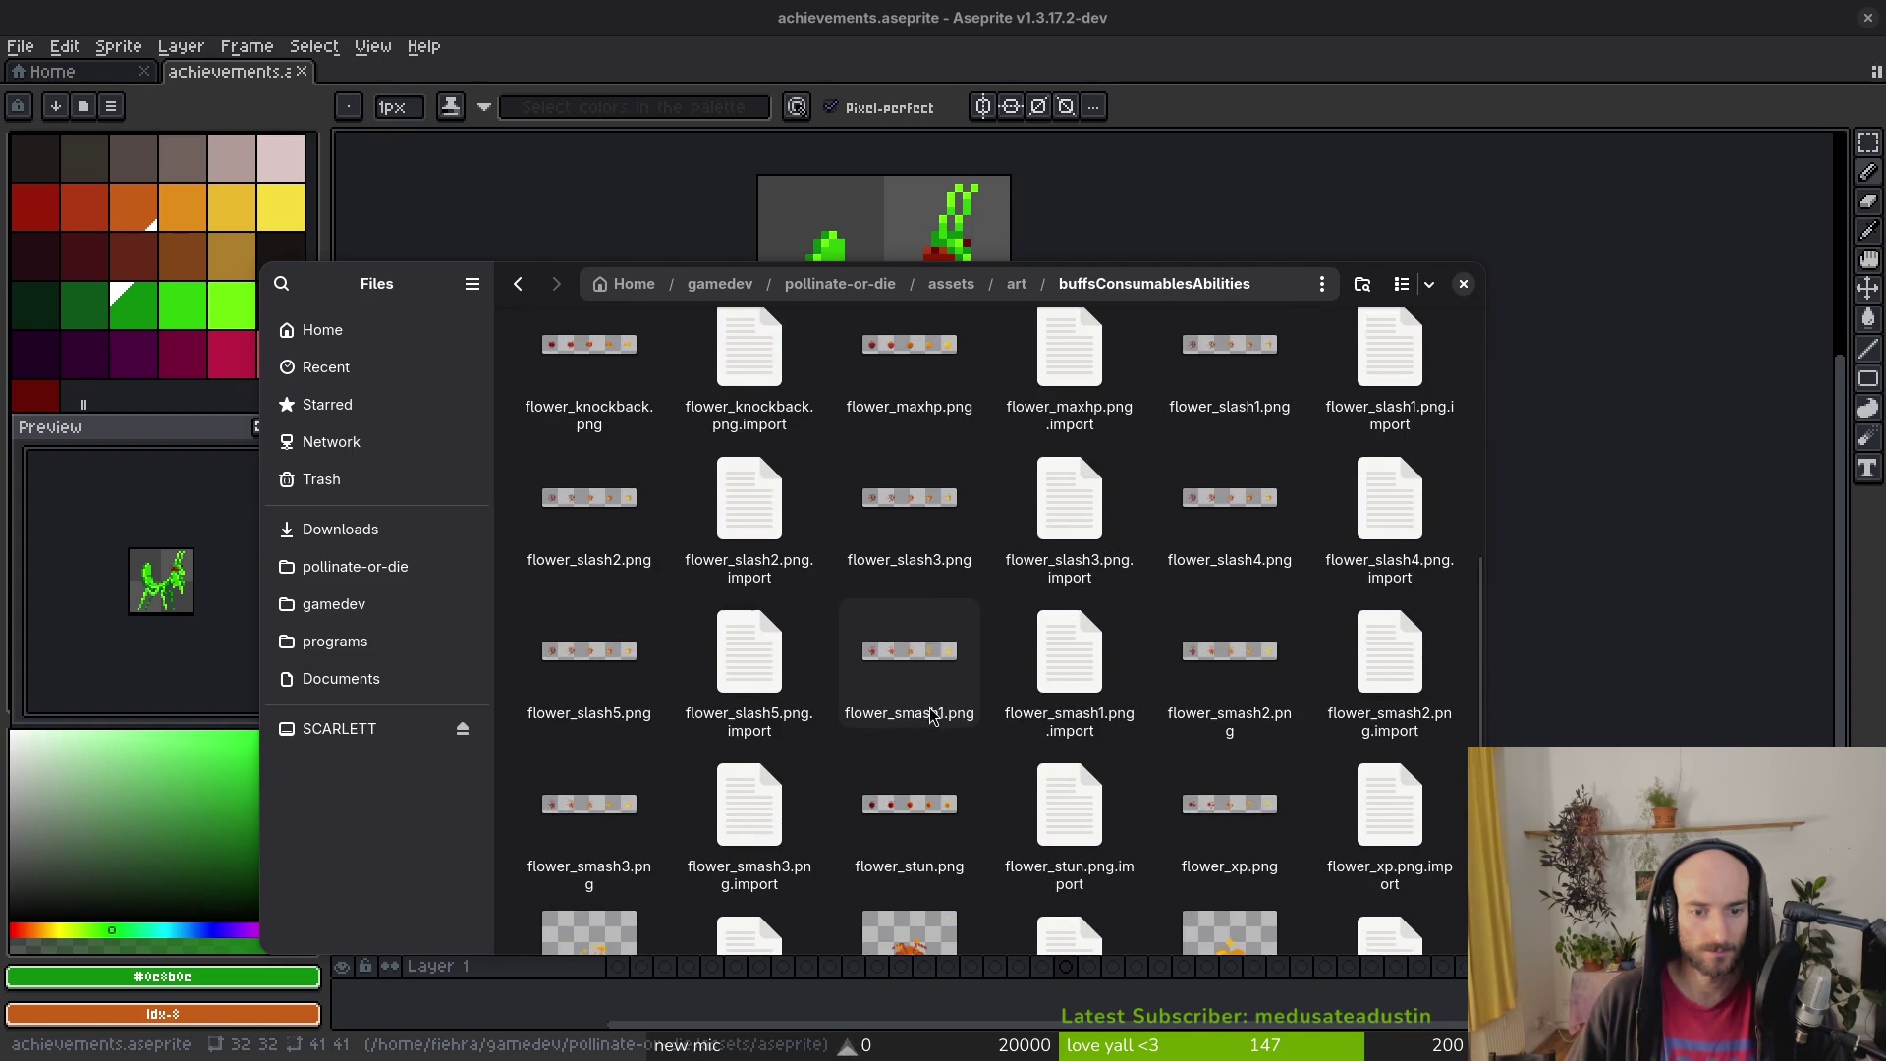
{"action": "scroll", "coordinate": [923, 621], "scroll_direction": "down", "scroll_amount": 3}
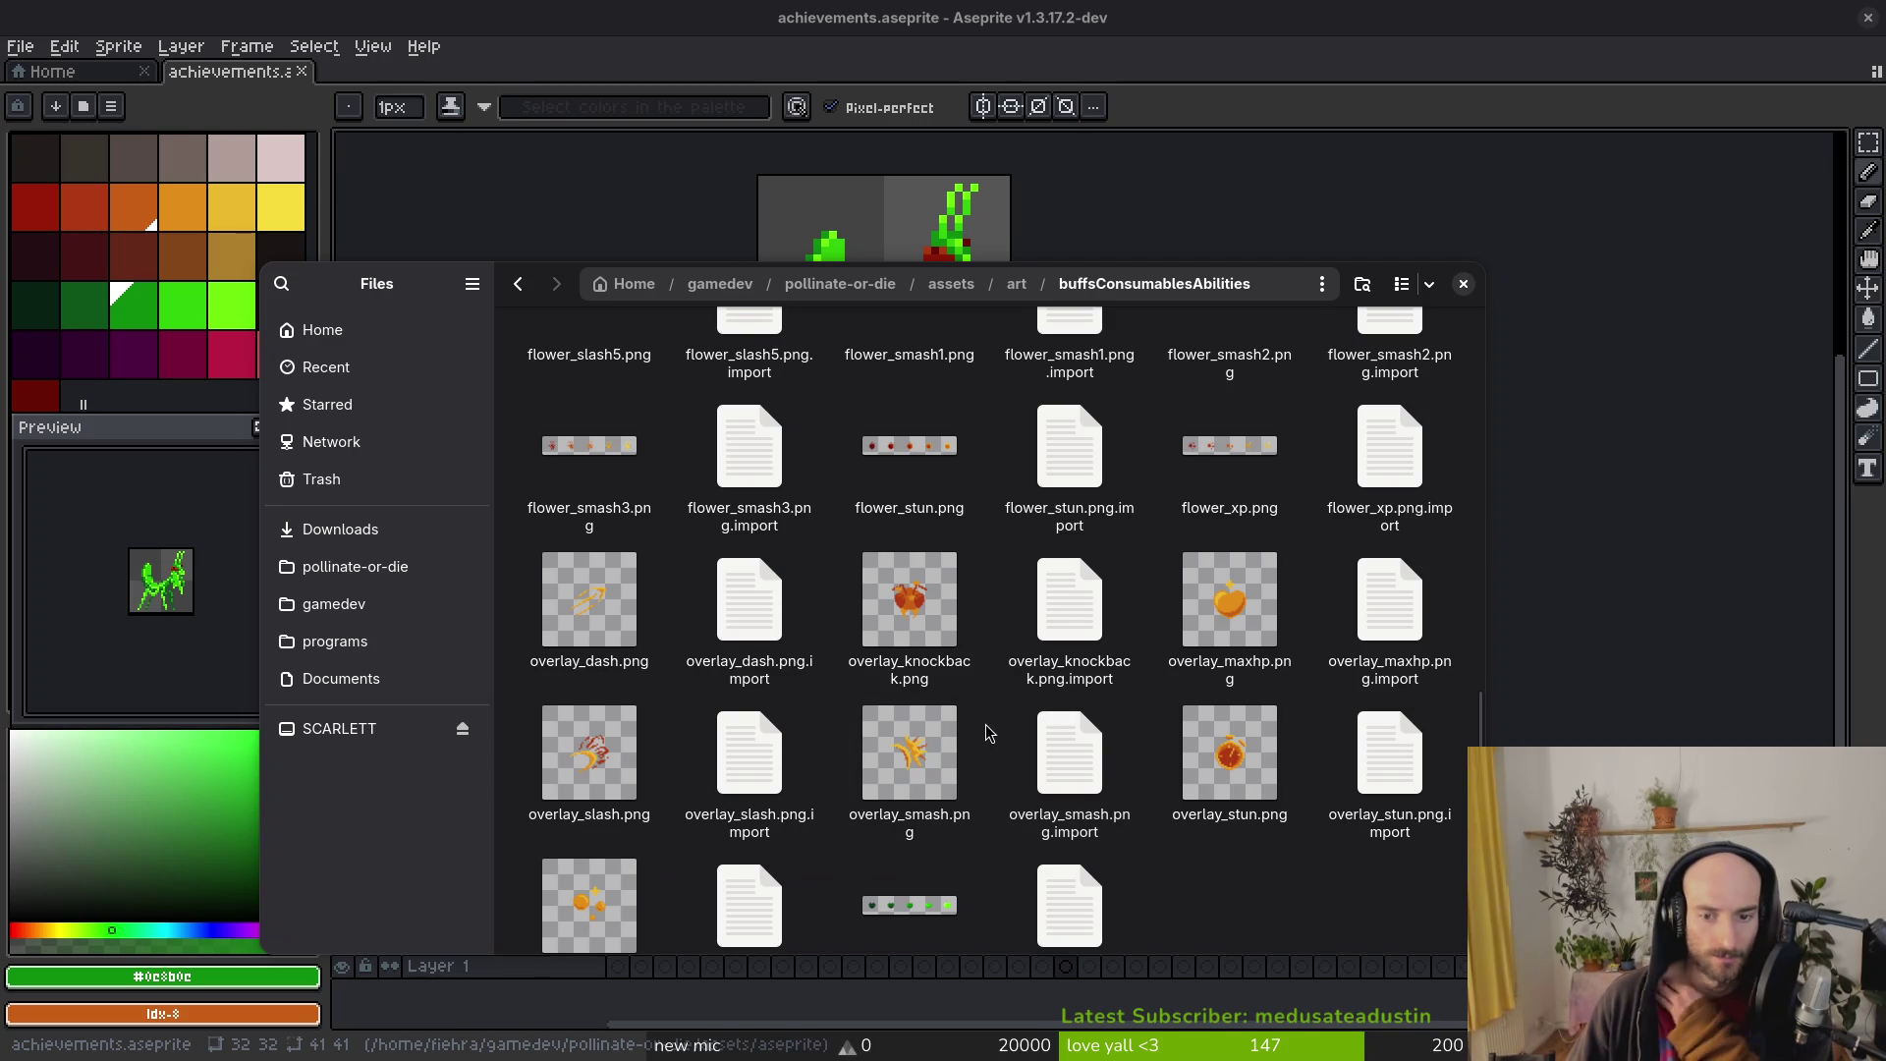
{"action": "scroll", "coordinate": [990, 739], "scroll_direction": "down", "scroll_amount": 2}
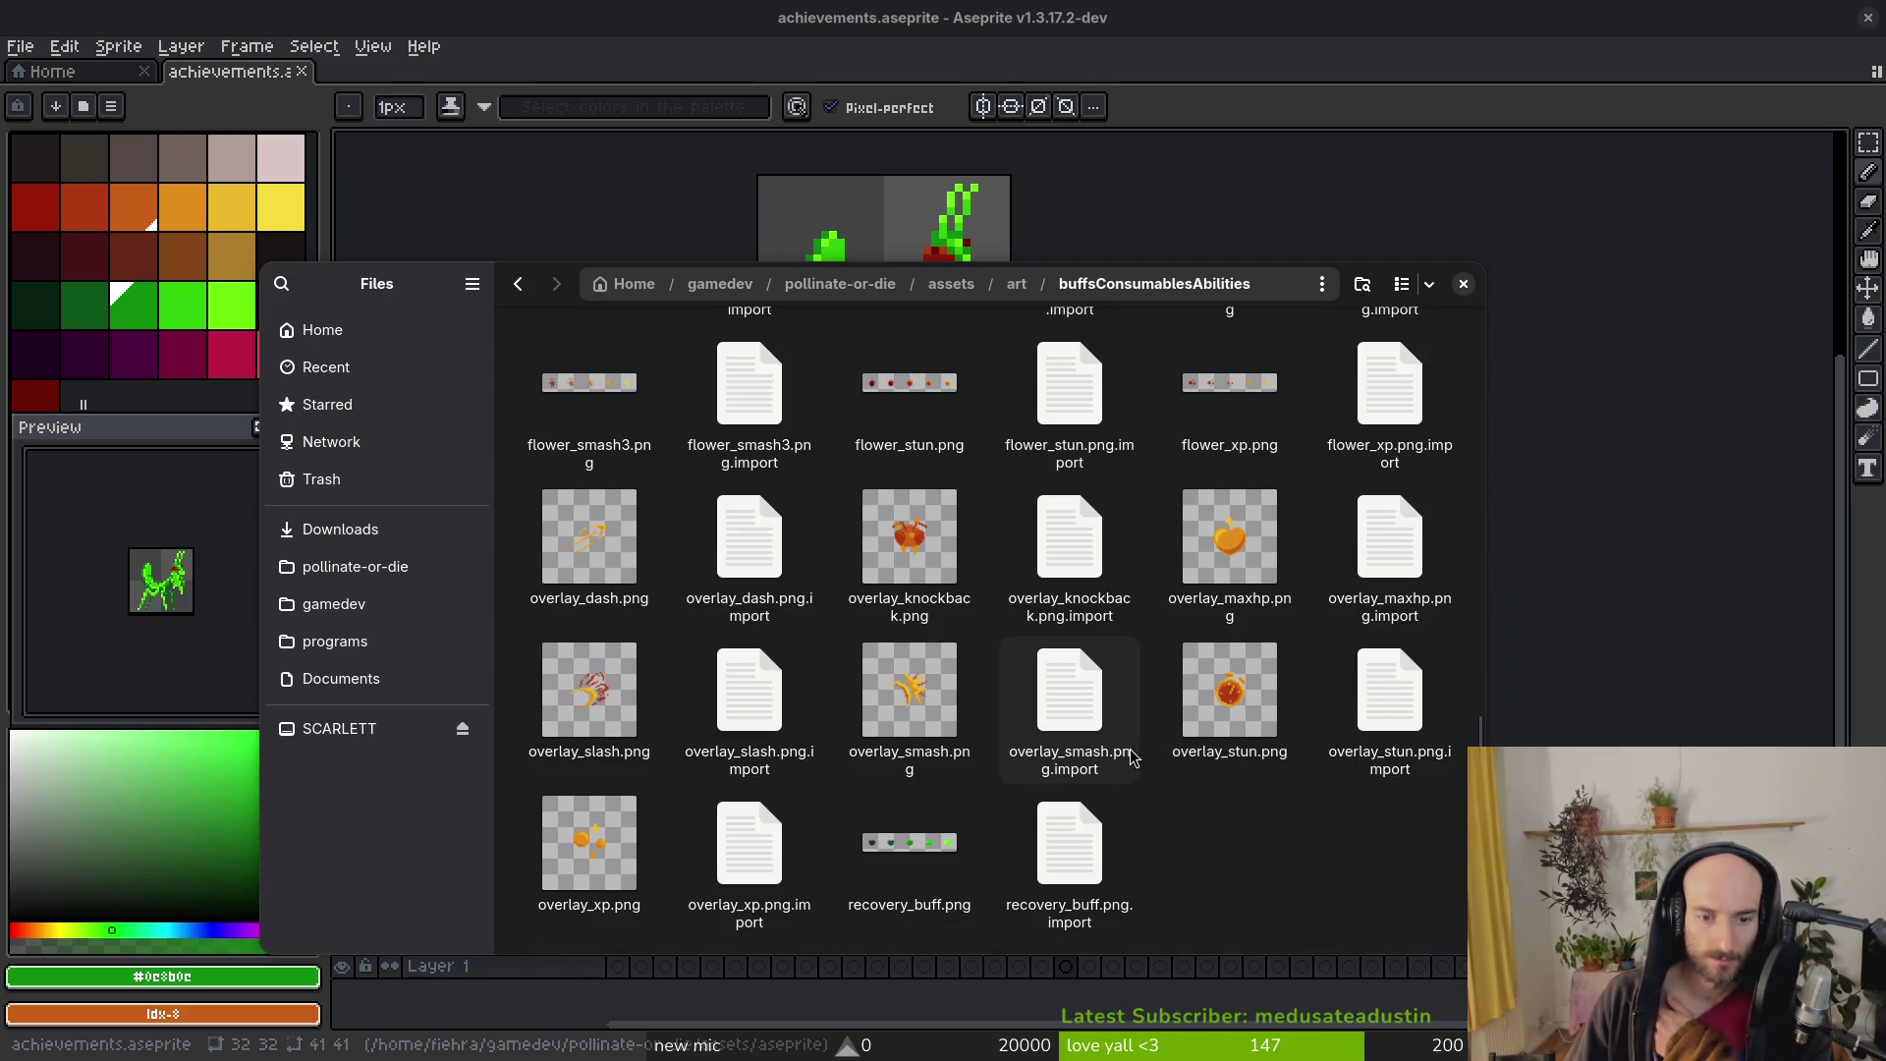
{"action": "scroll", "coordinate": [905, 825], "scroll_direction": "up", "scroll_amount": 3}
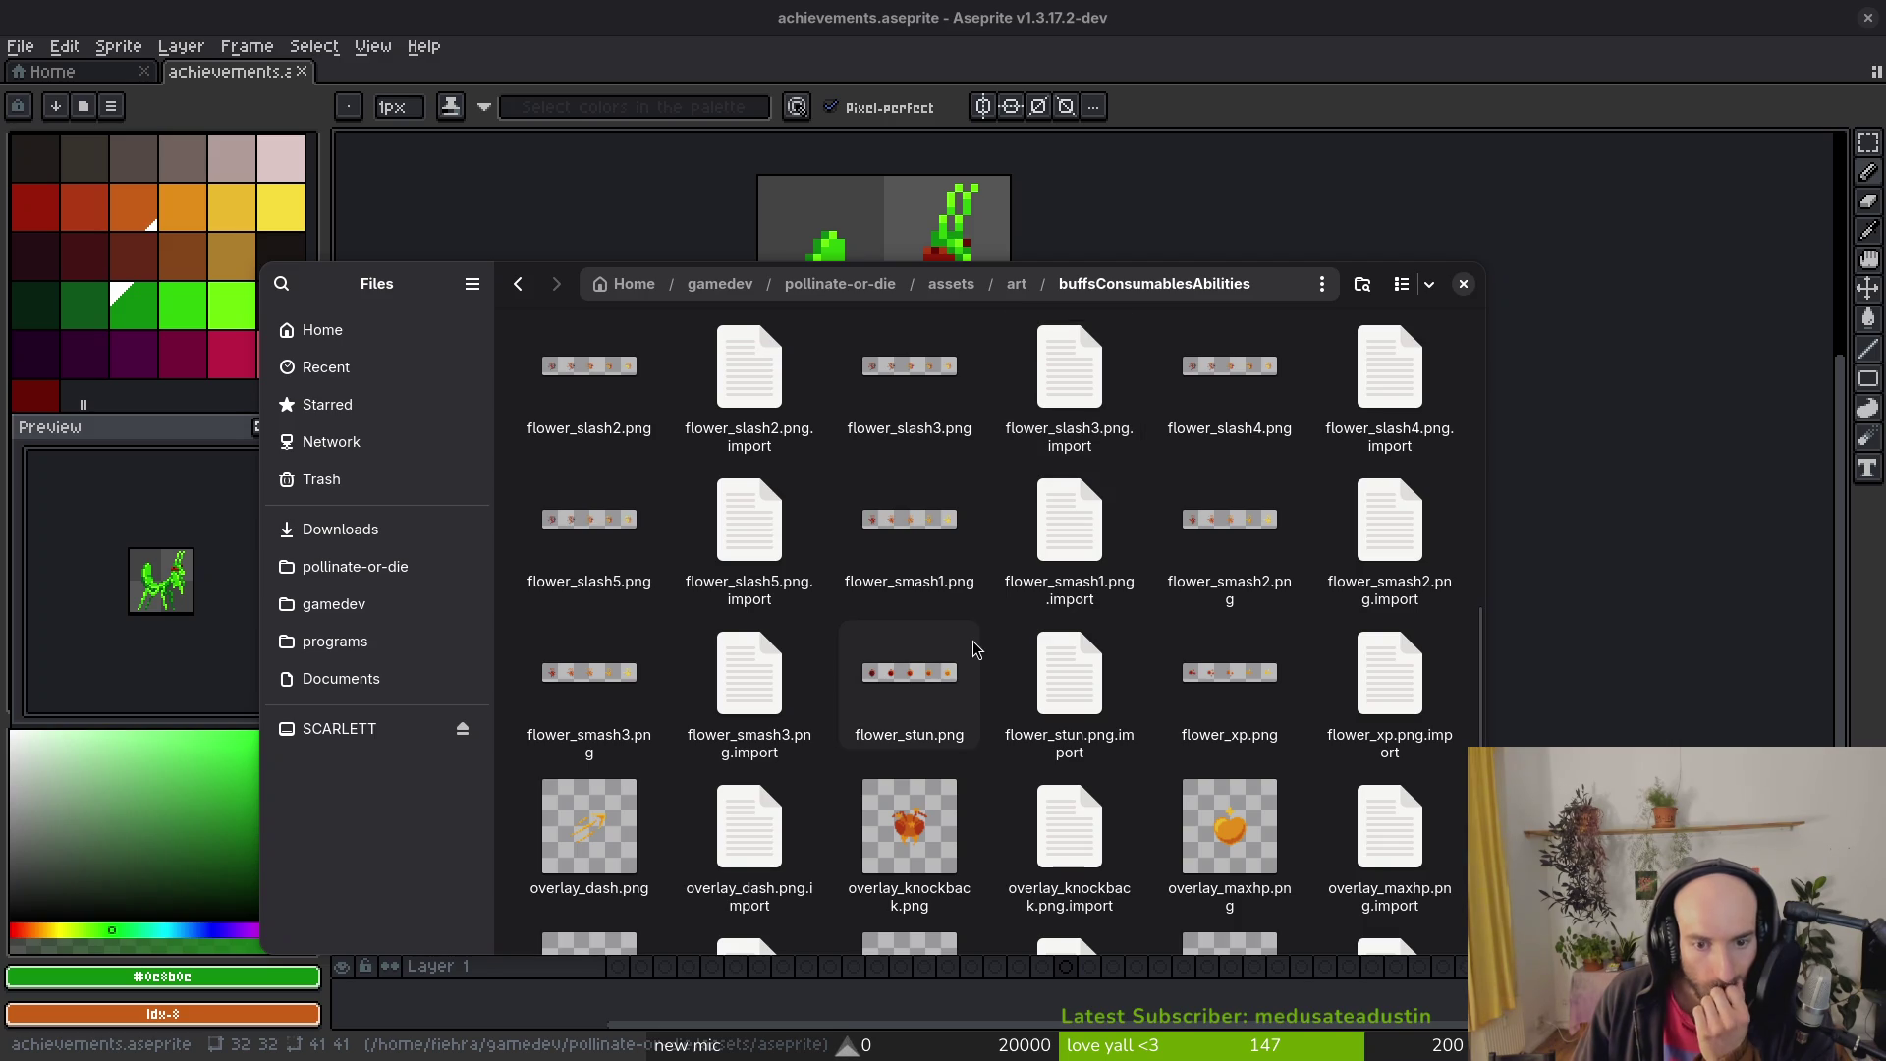
{"action": "scroll", "coordinate": [973, 650], "scroll_direction": "up", "scroll_amount": 6}
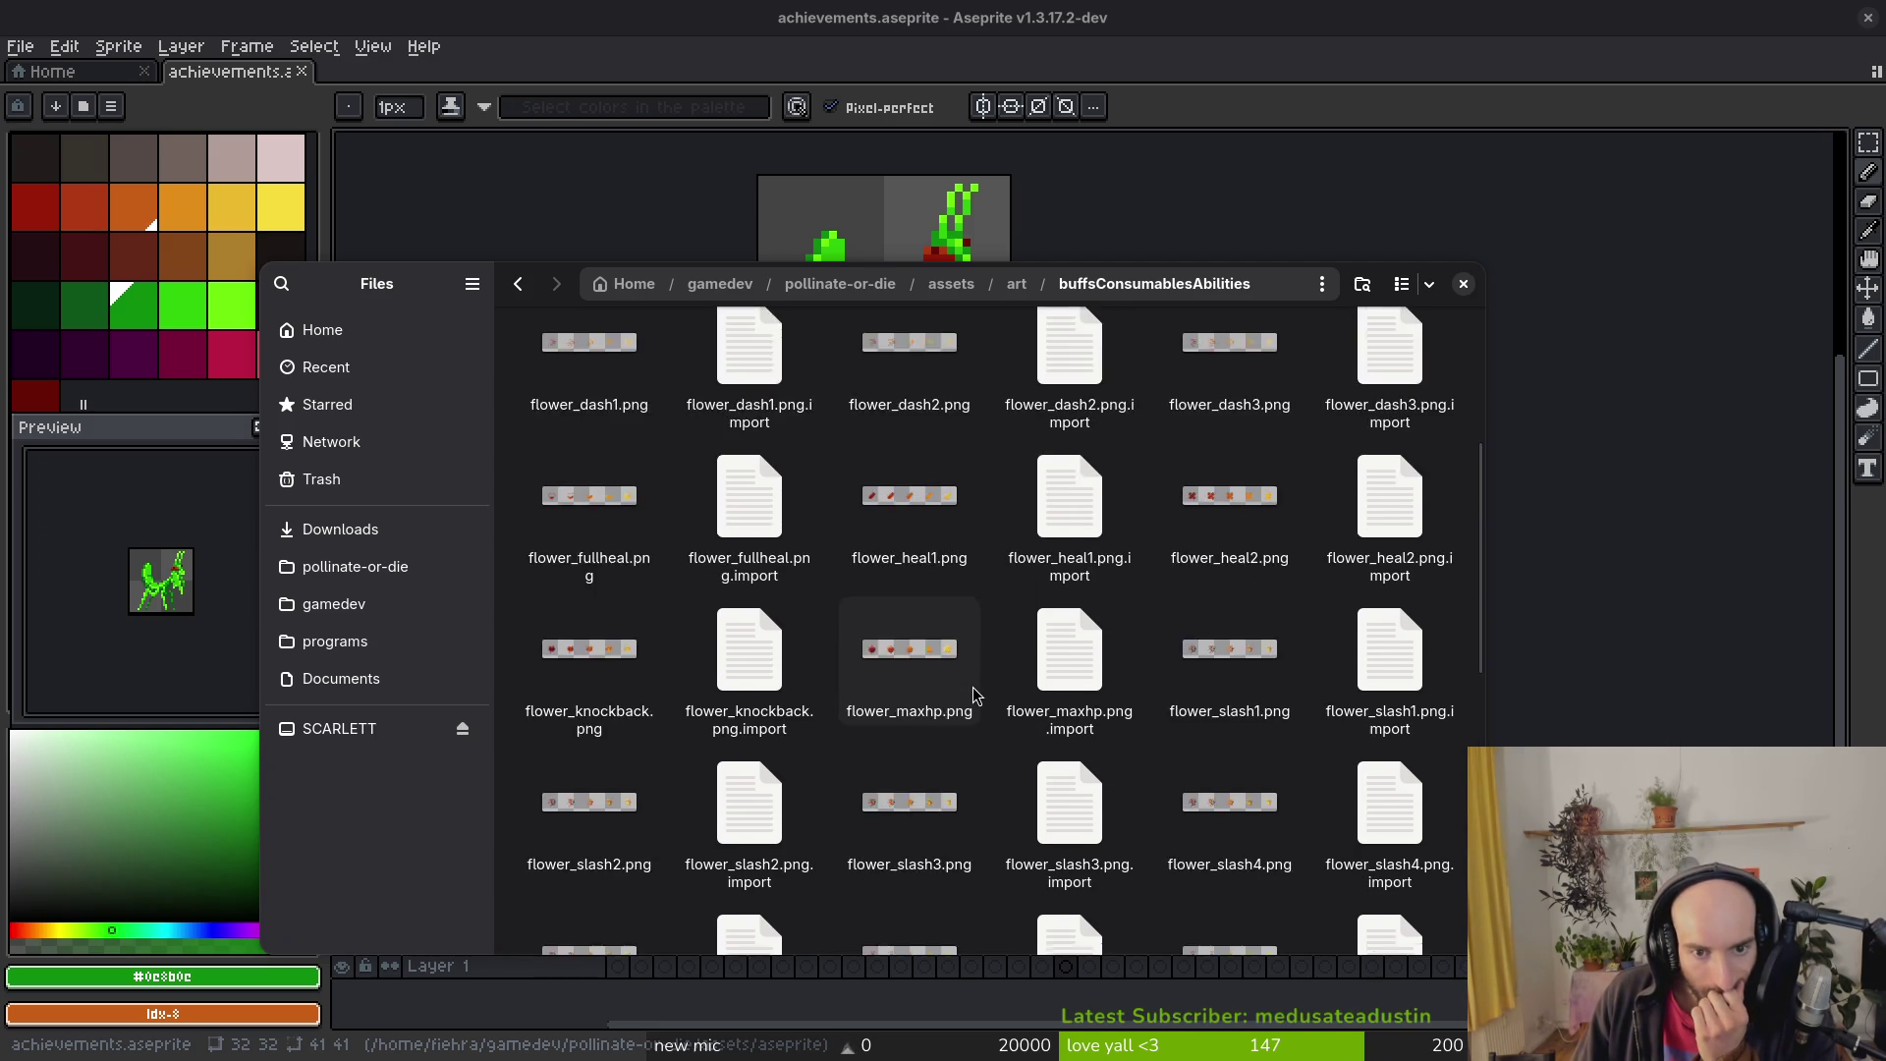
{"action": "scroll", "coordinate": [867, 599], "scroll_direction": "up", "scroll_amount": 2}
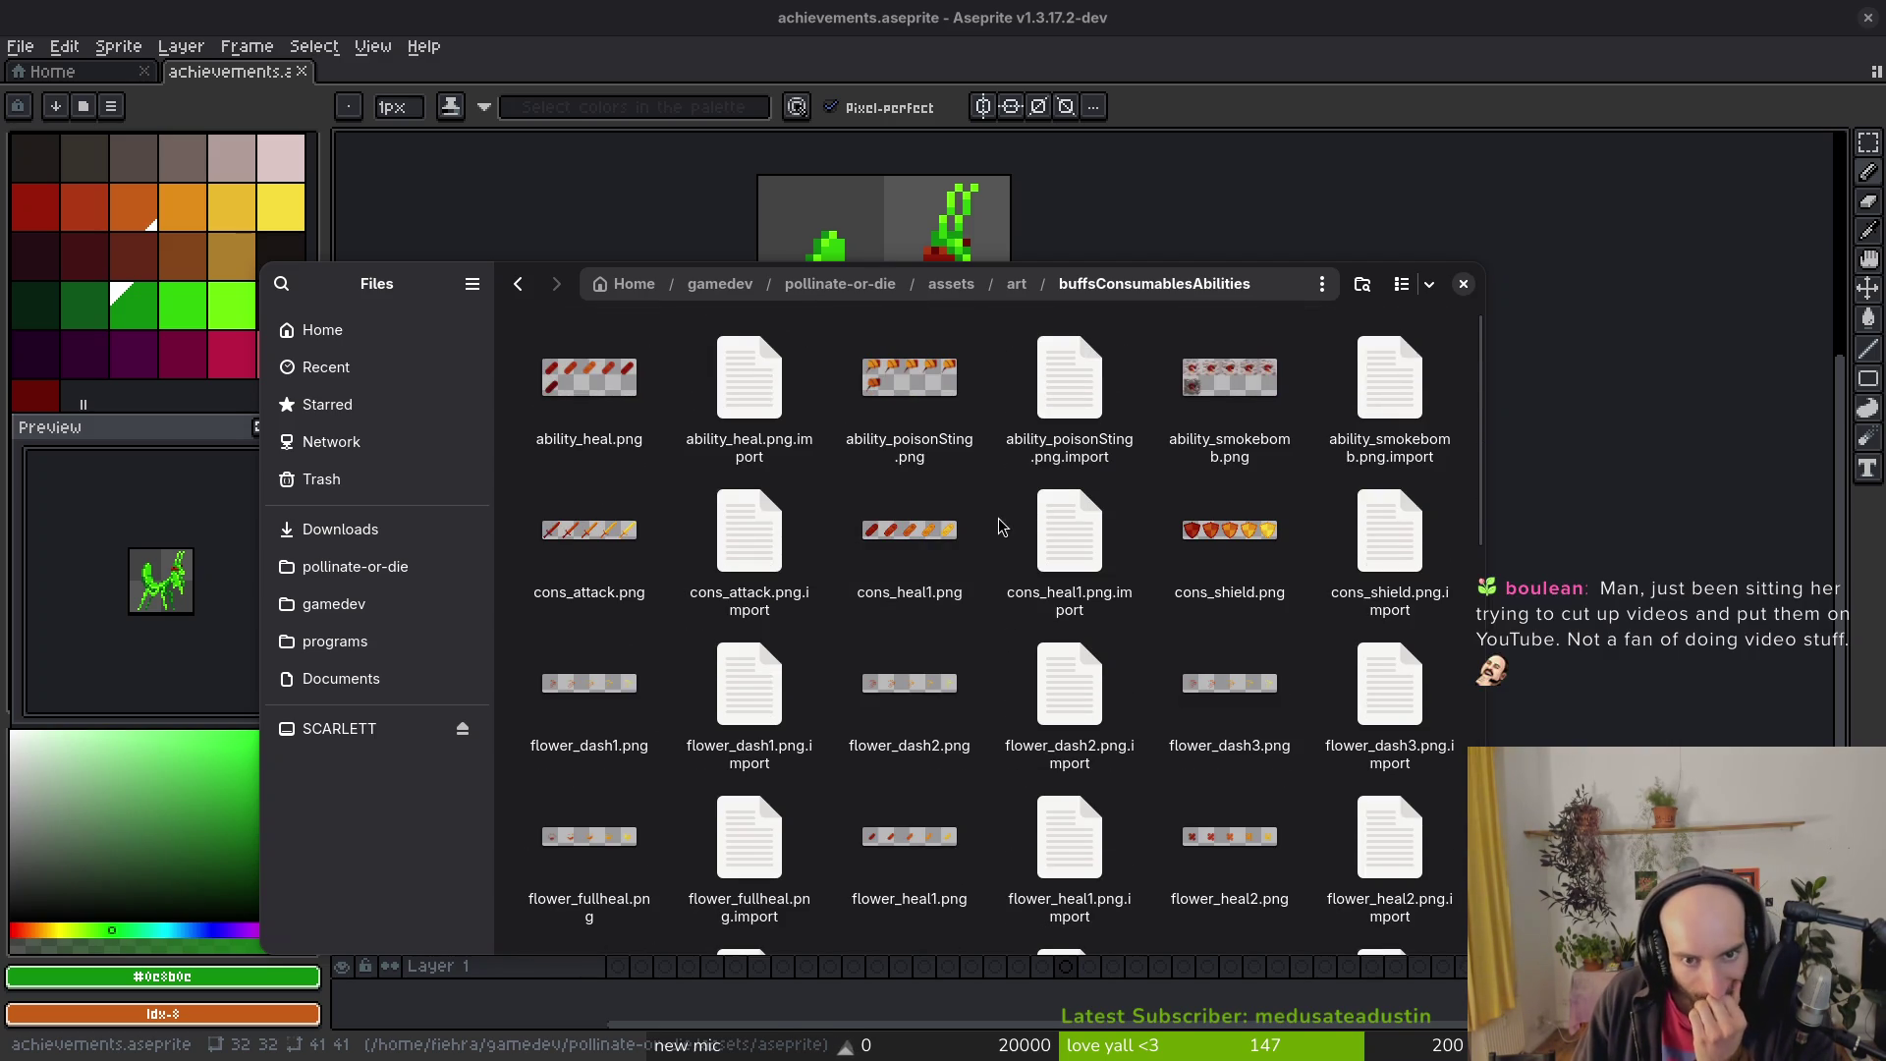
{"action": "key", "text": "alt+Left"}
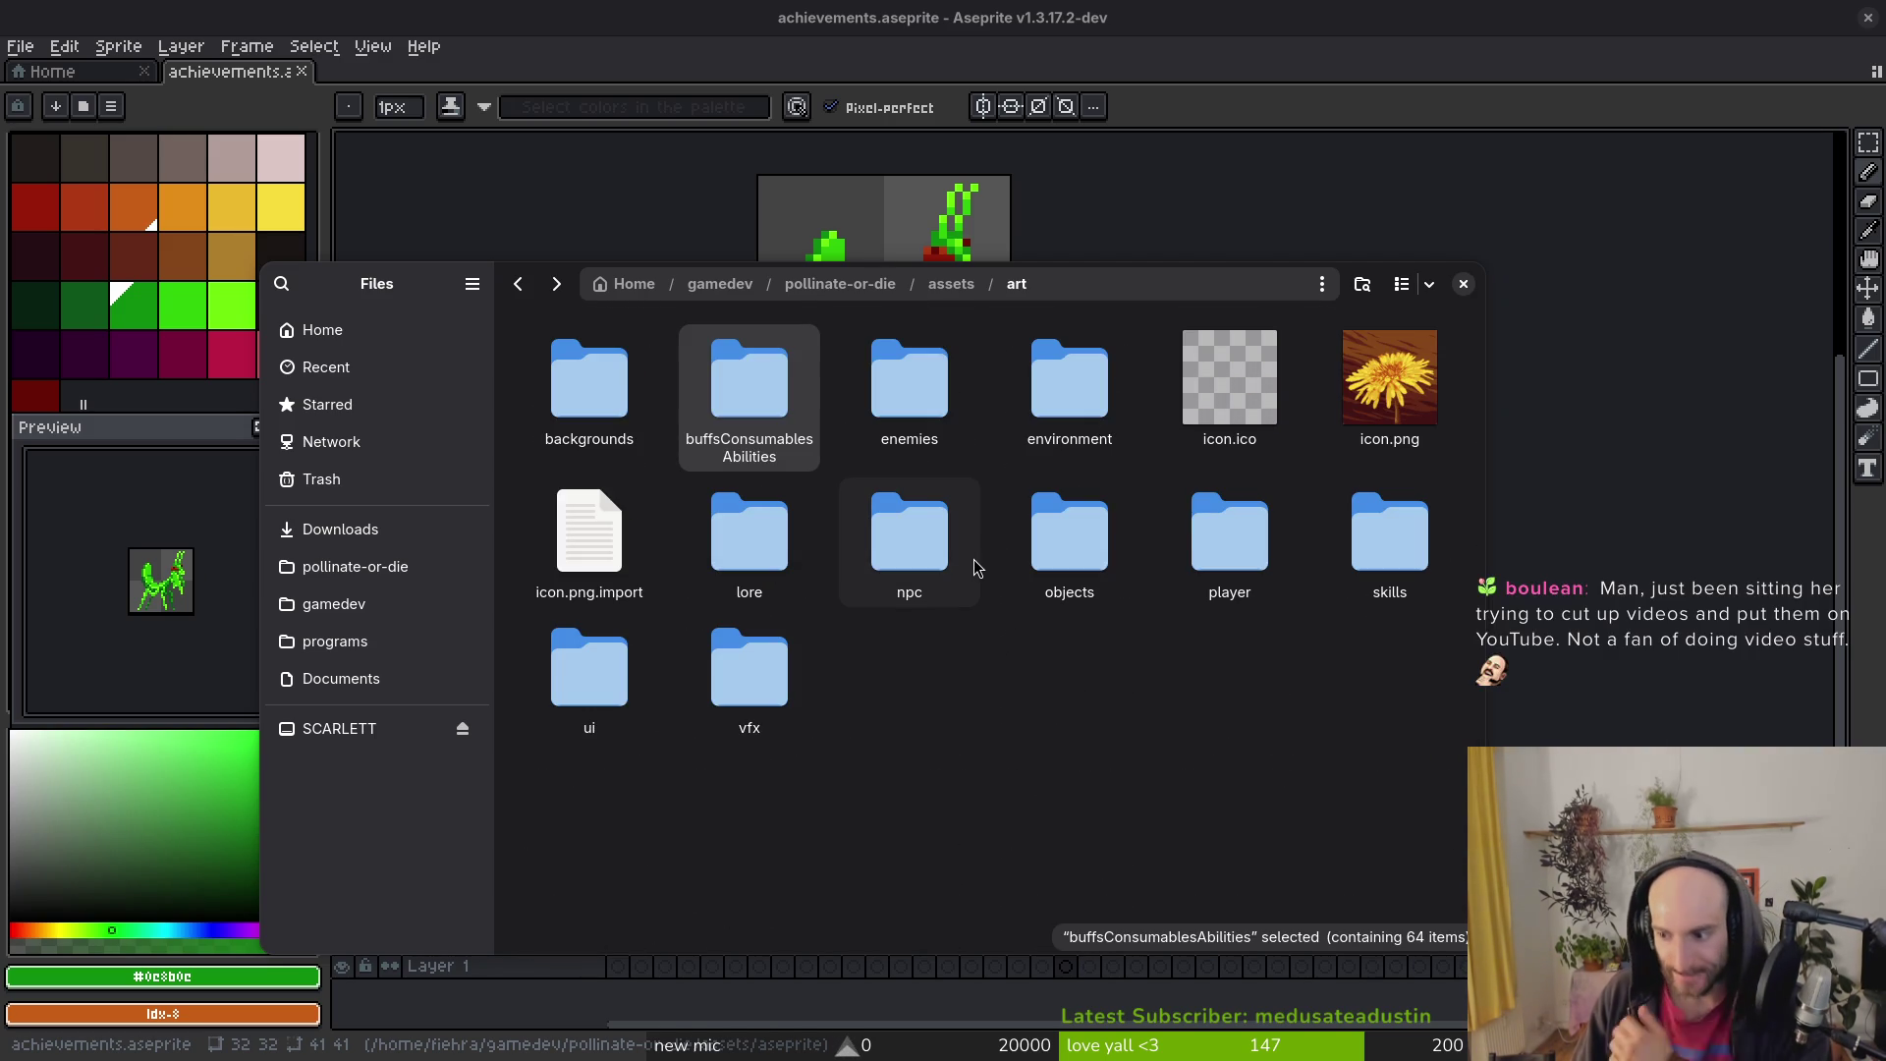
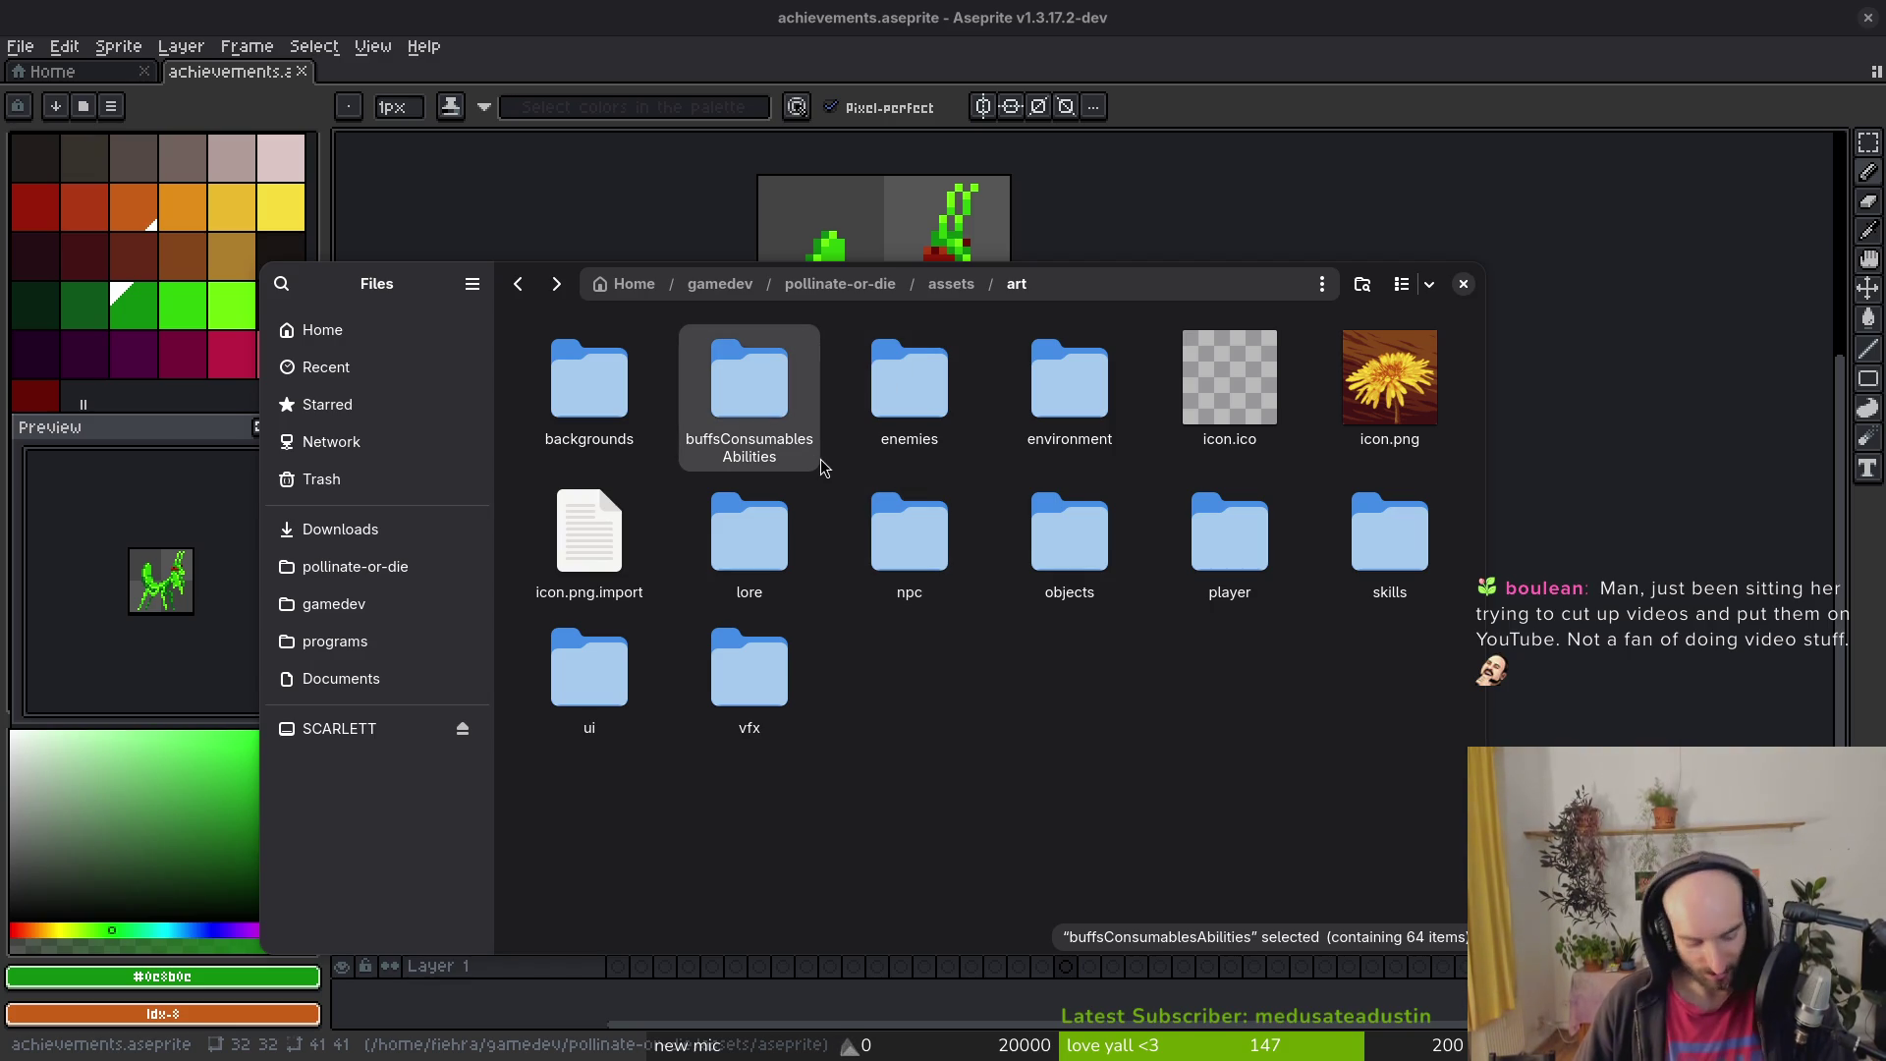
Step: Create an empty 'achievements' folder inside the art folder and close the Files window
{"action": "right_click", "coordinate": [931, 695]}
{"action": "left_click", "coordinate": [1015, 727]}
{"action": "type", "text": "achieveme"}
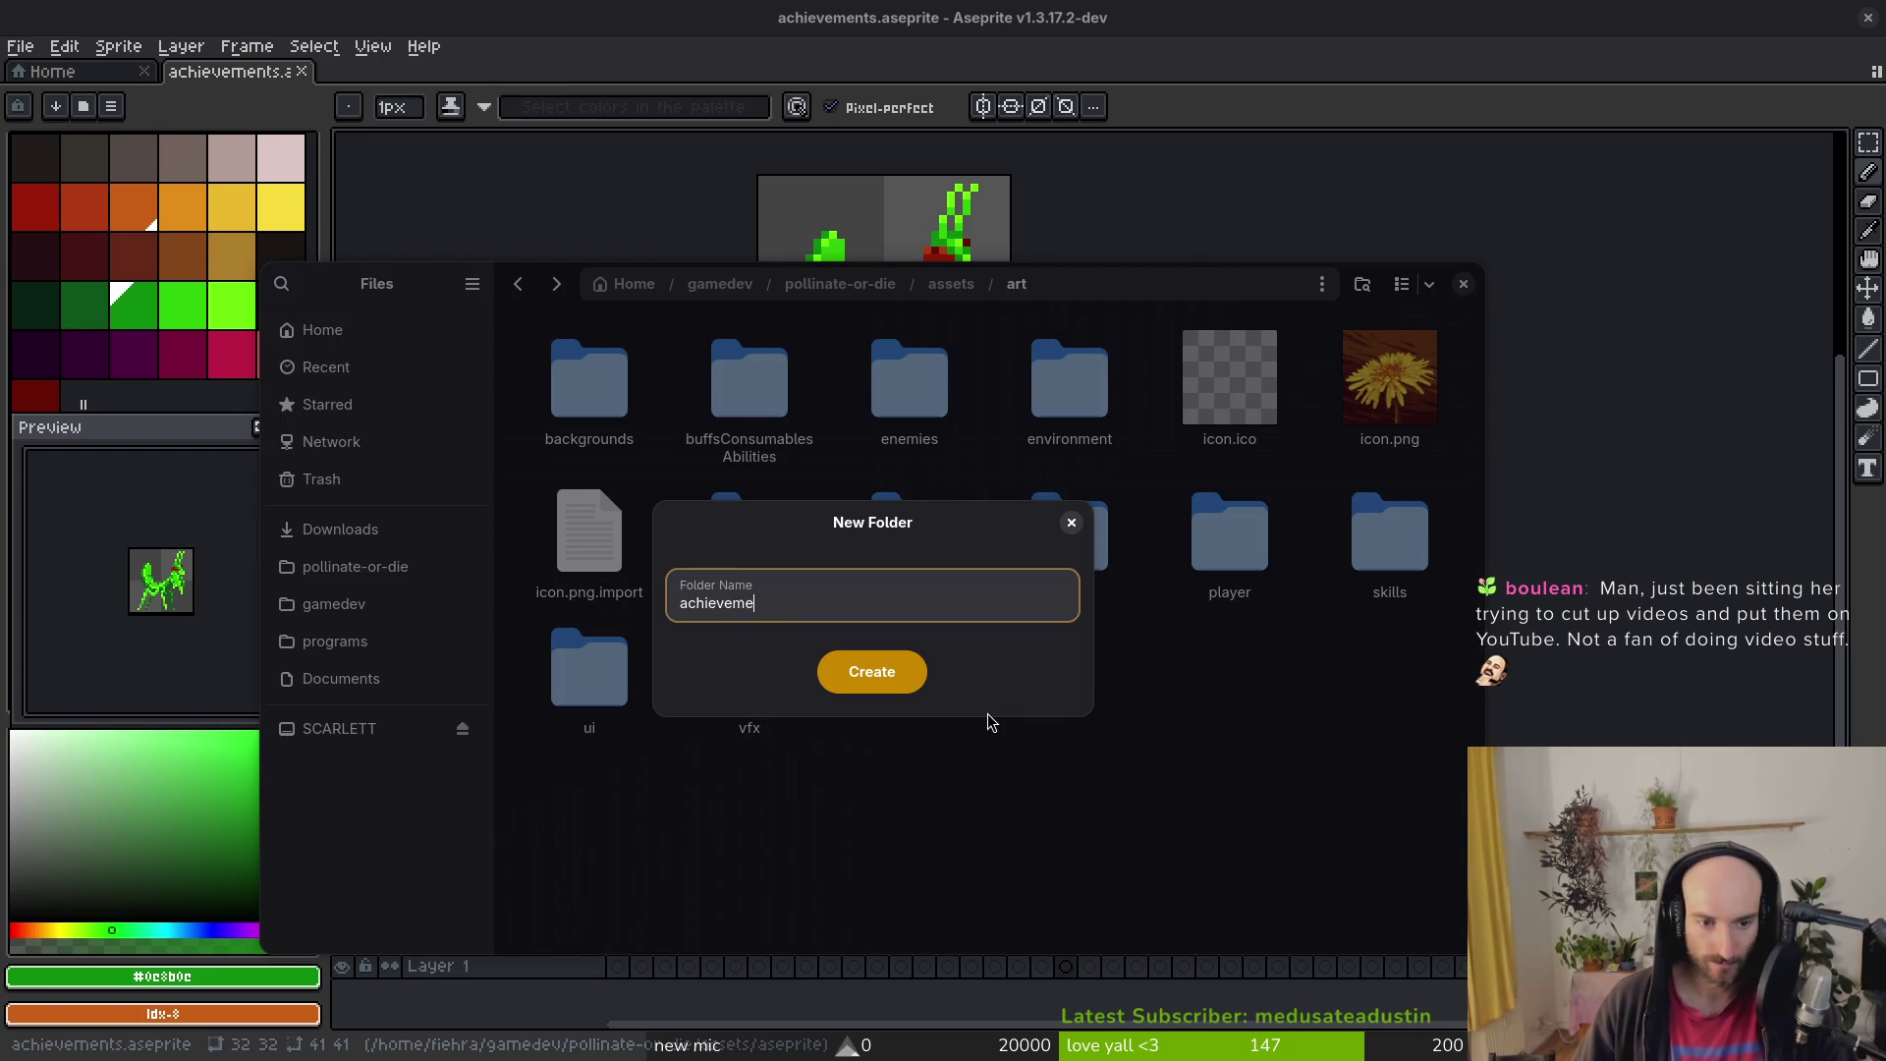
{"action": "type", "text": "nts"}
{"action": "key", "text": "Return"}
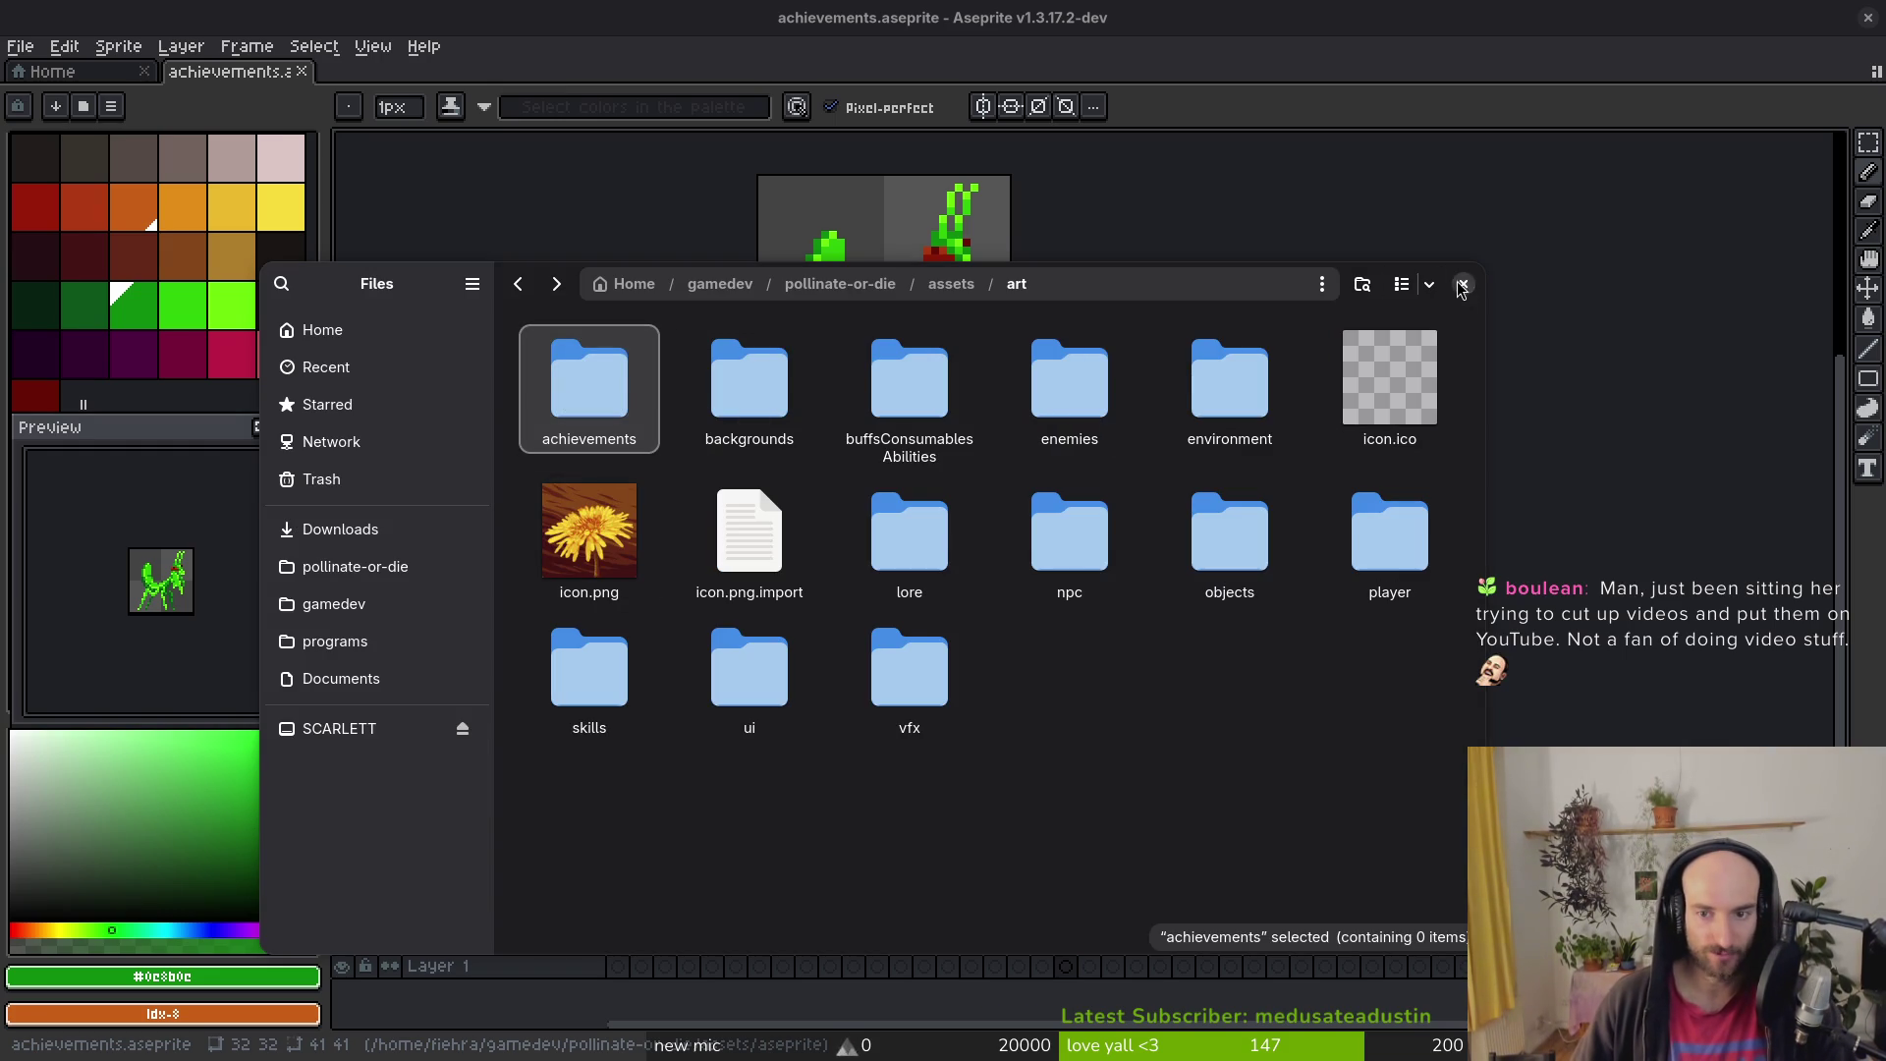
{"action": "left_click", "coordinate": [1464, 285]}
Step: Select the startGame frames and set the sprite sheet export to Selected frames
{"action": "left_click", "coordinate": [617, 849]}
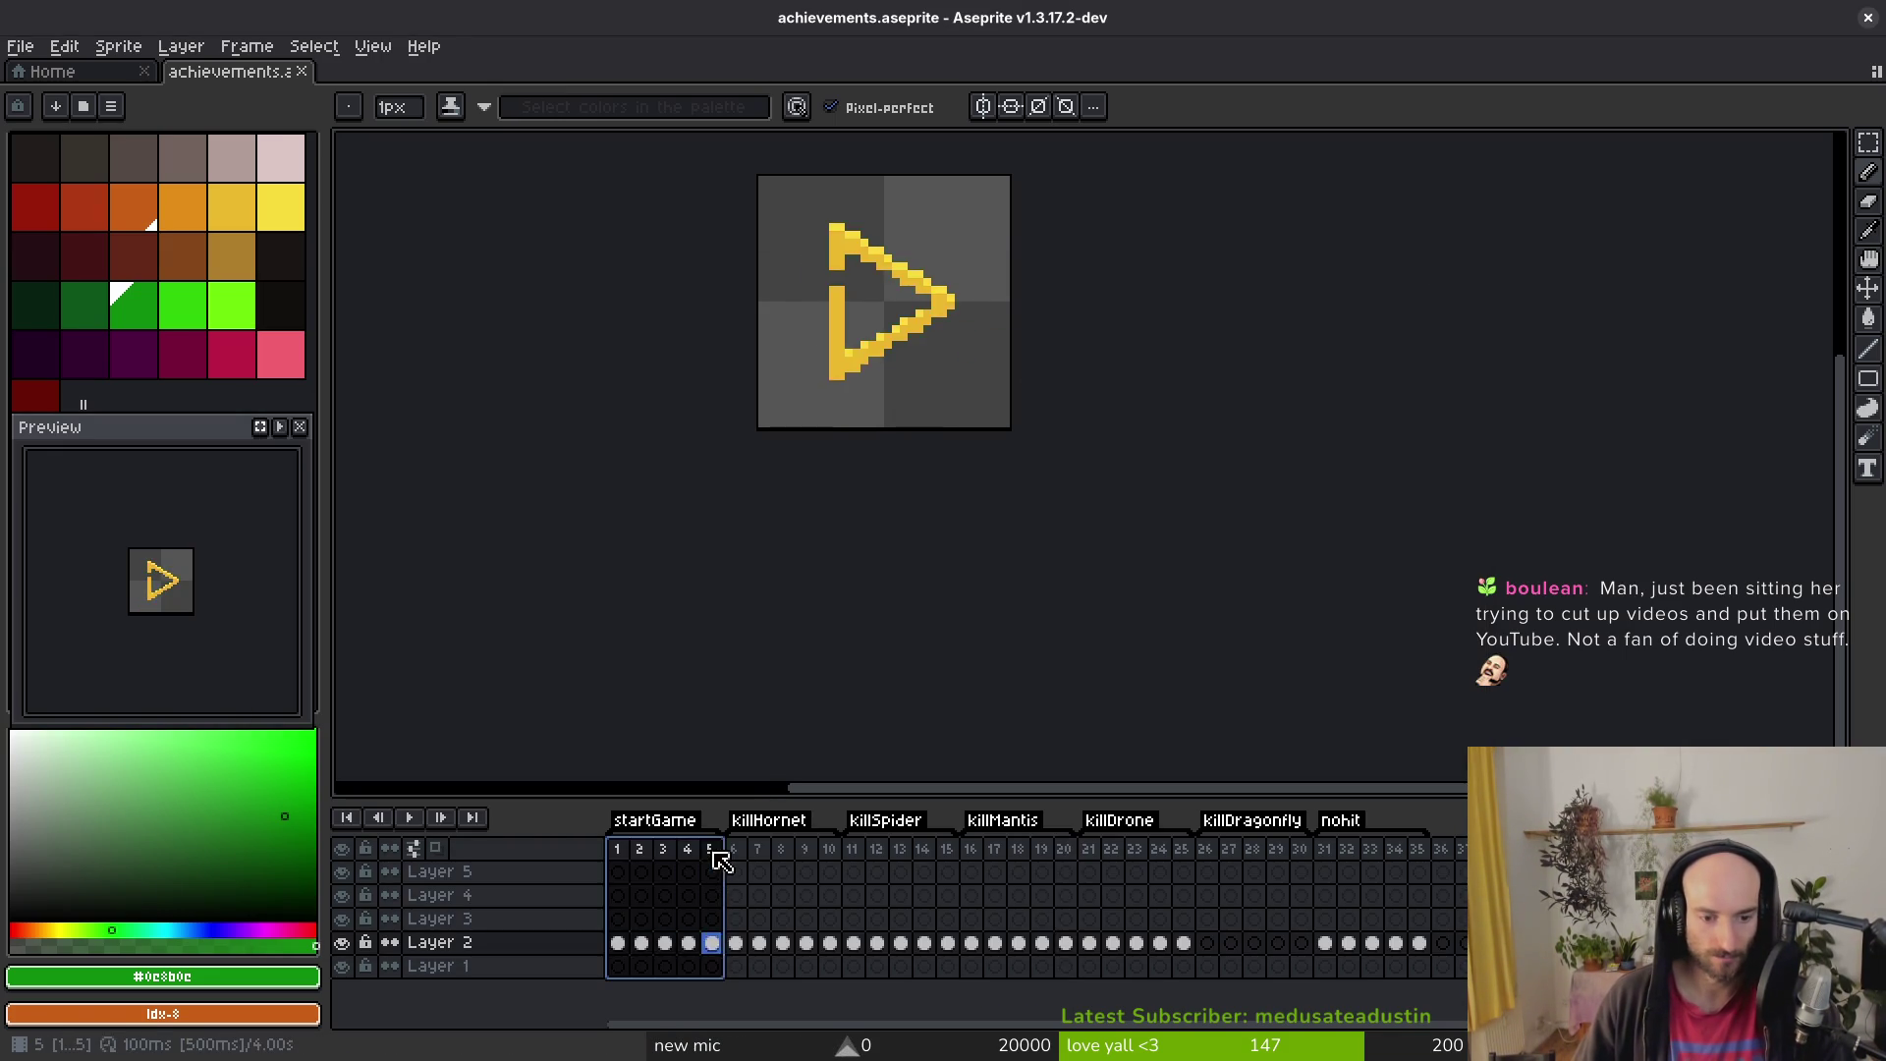
{"action": "key", "text": "ctrl+e"}
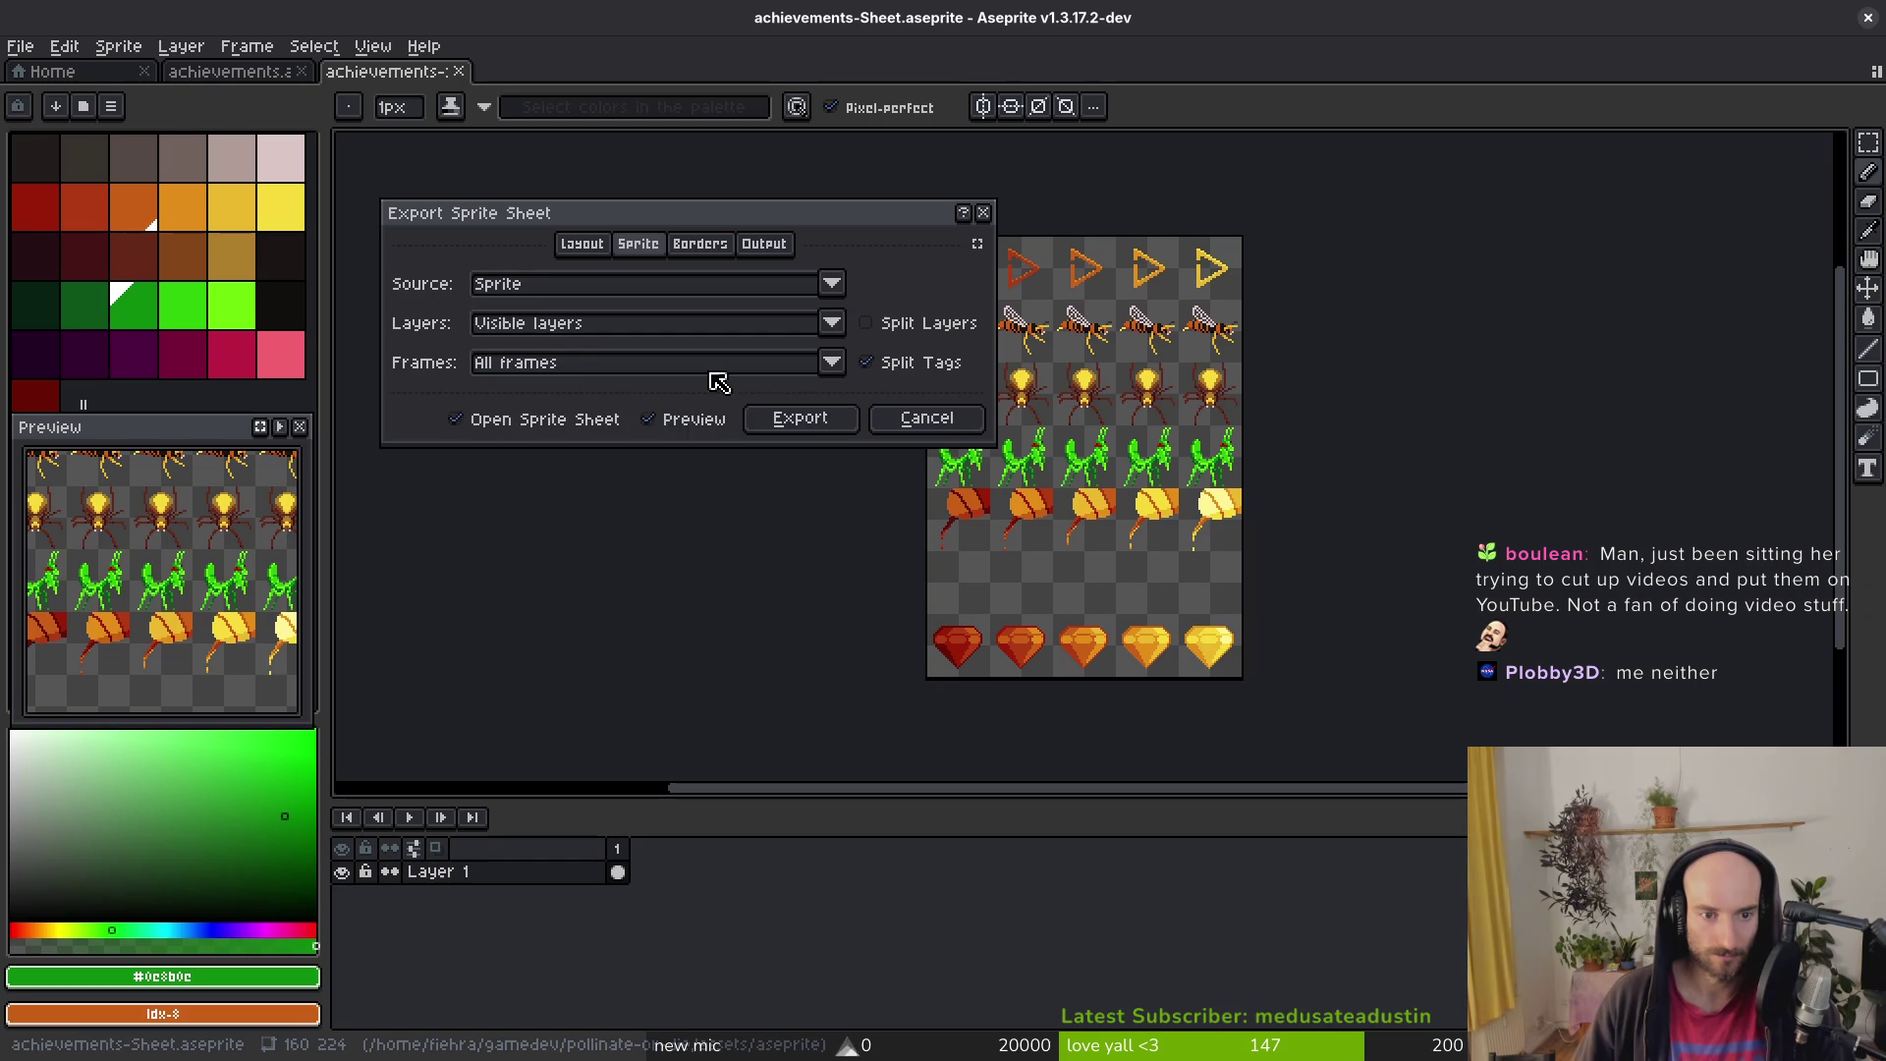
{"action": "left_click", "coordinate": [711, 365]}
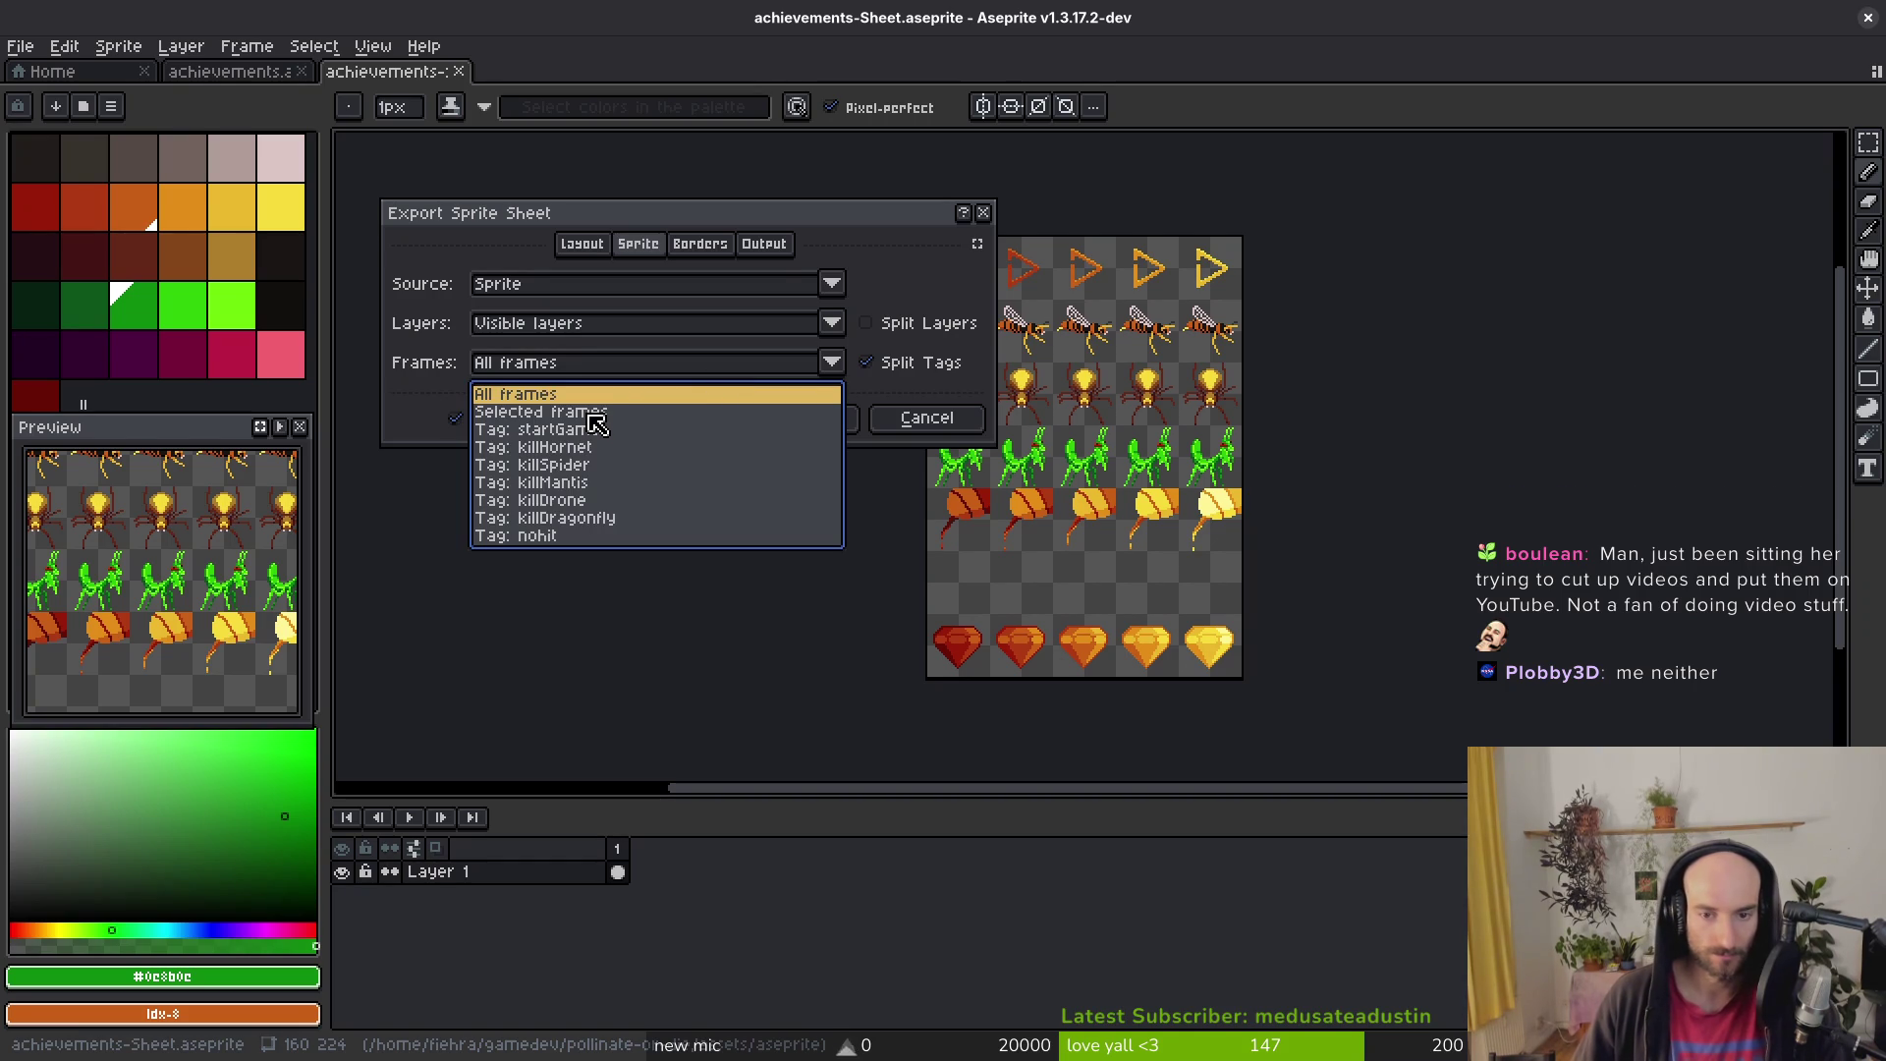
{"action": "left_click", "coordinate": [593, 414]}
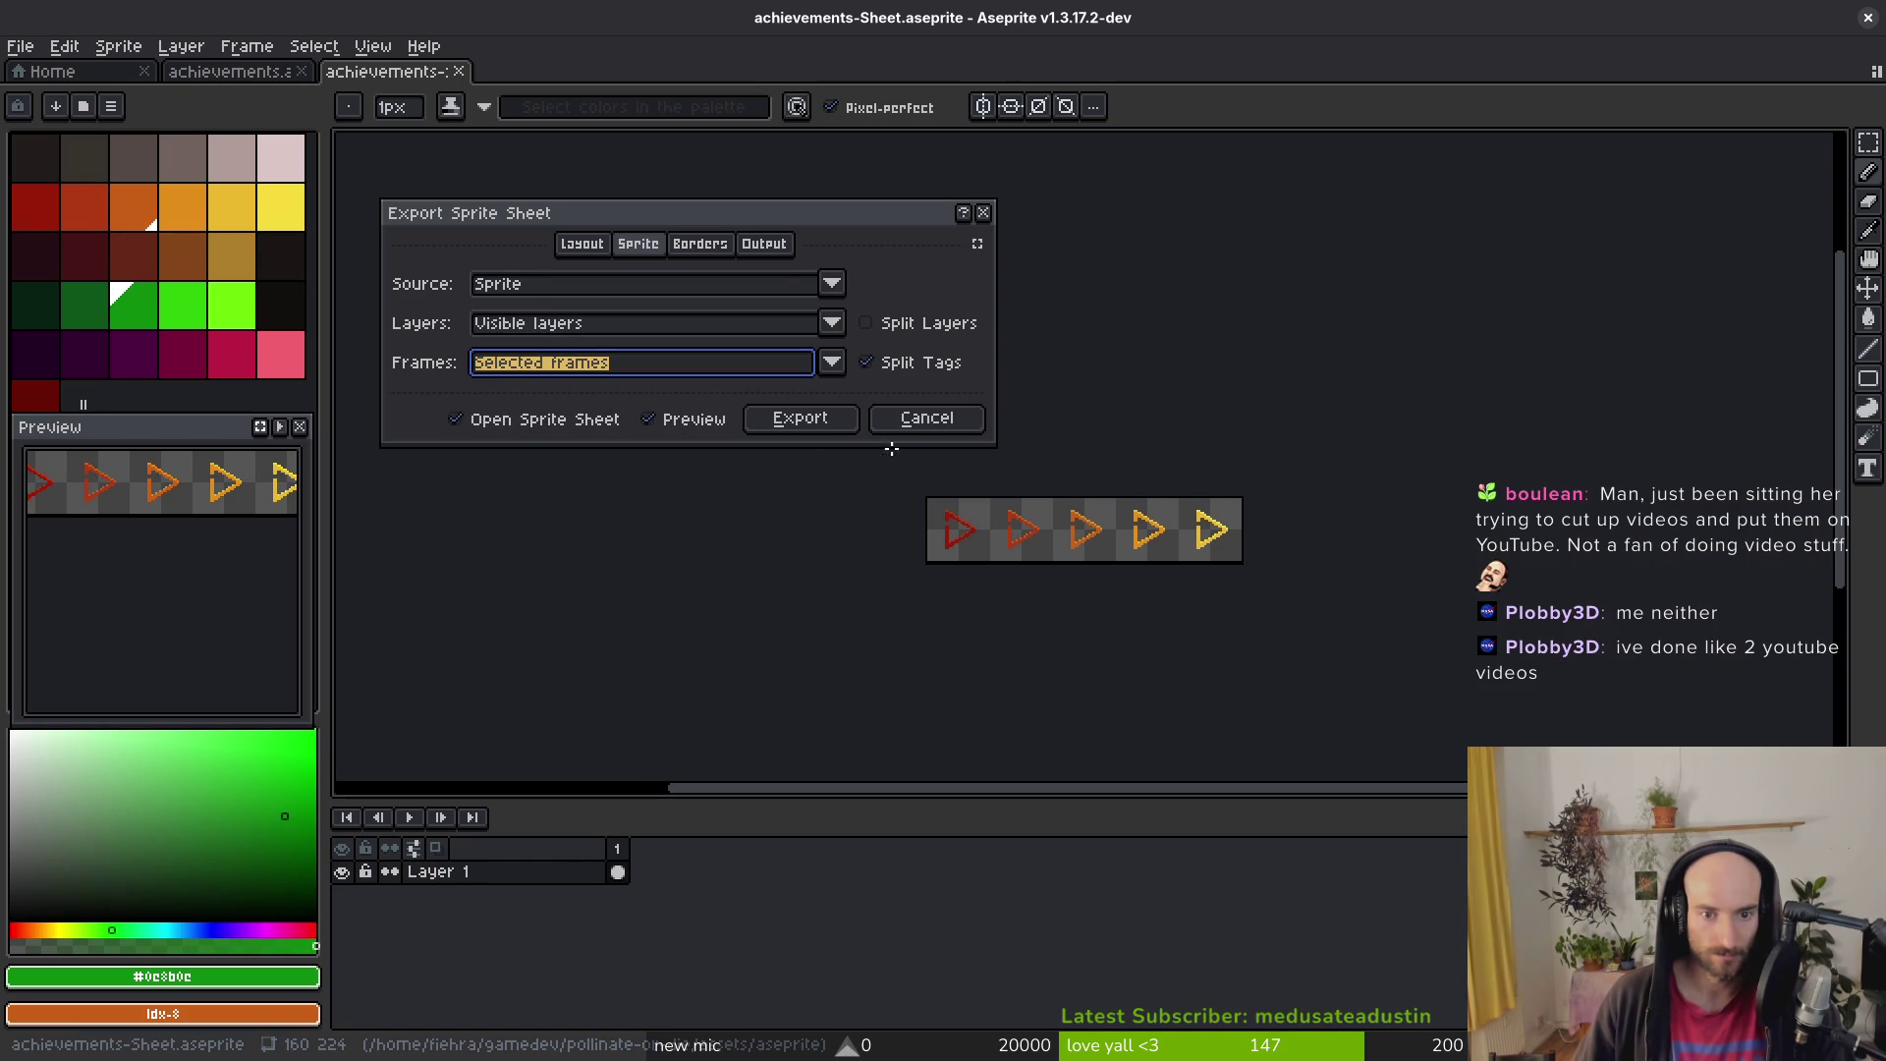
{"action": "left_click", "coordinate": [799, 419]}
{"action": "key", "text": "ctrl+shift+e"}
Step: Point the export output location to the art/achievements folder
{"action": "left_click", "coordinate": [481, 129]}
{"action": "left_click", "coordinate": [518, 116]}
{"action": "left_click", "coordinate": [203, 122]}
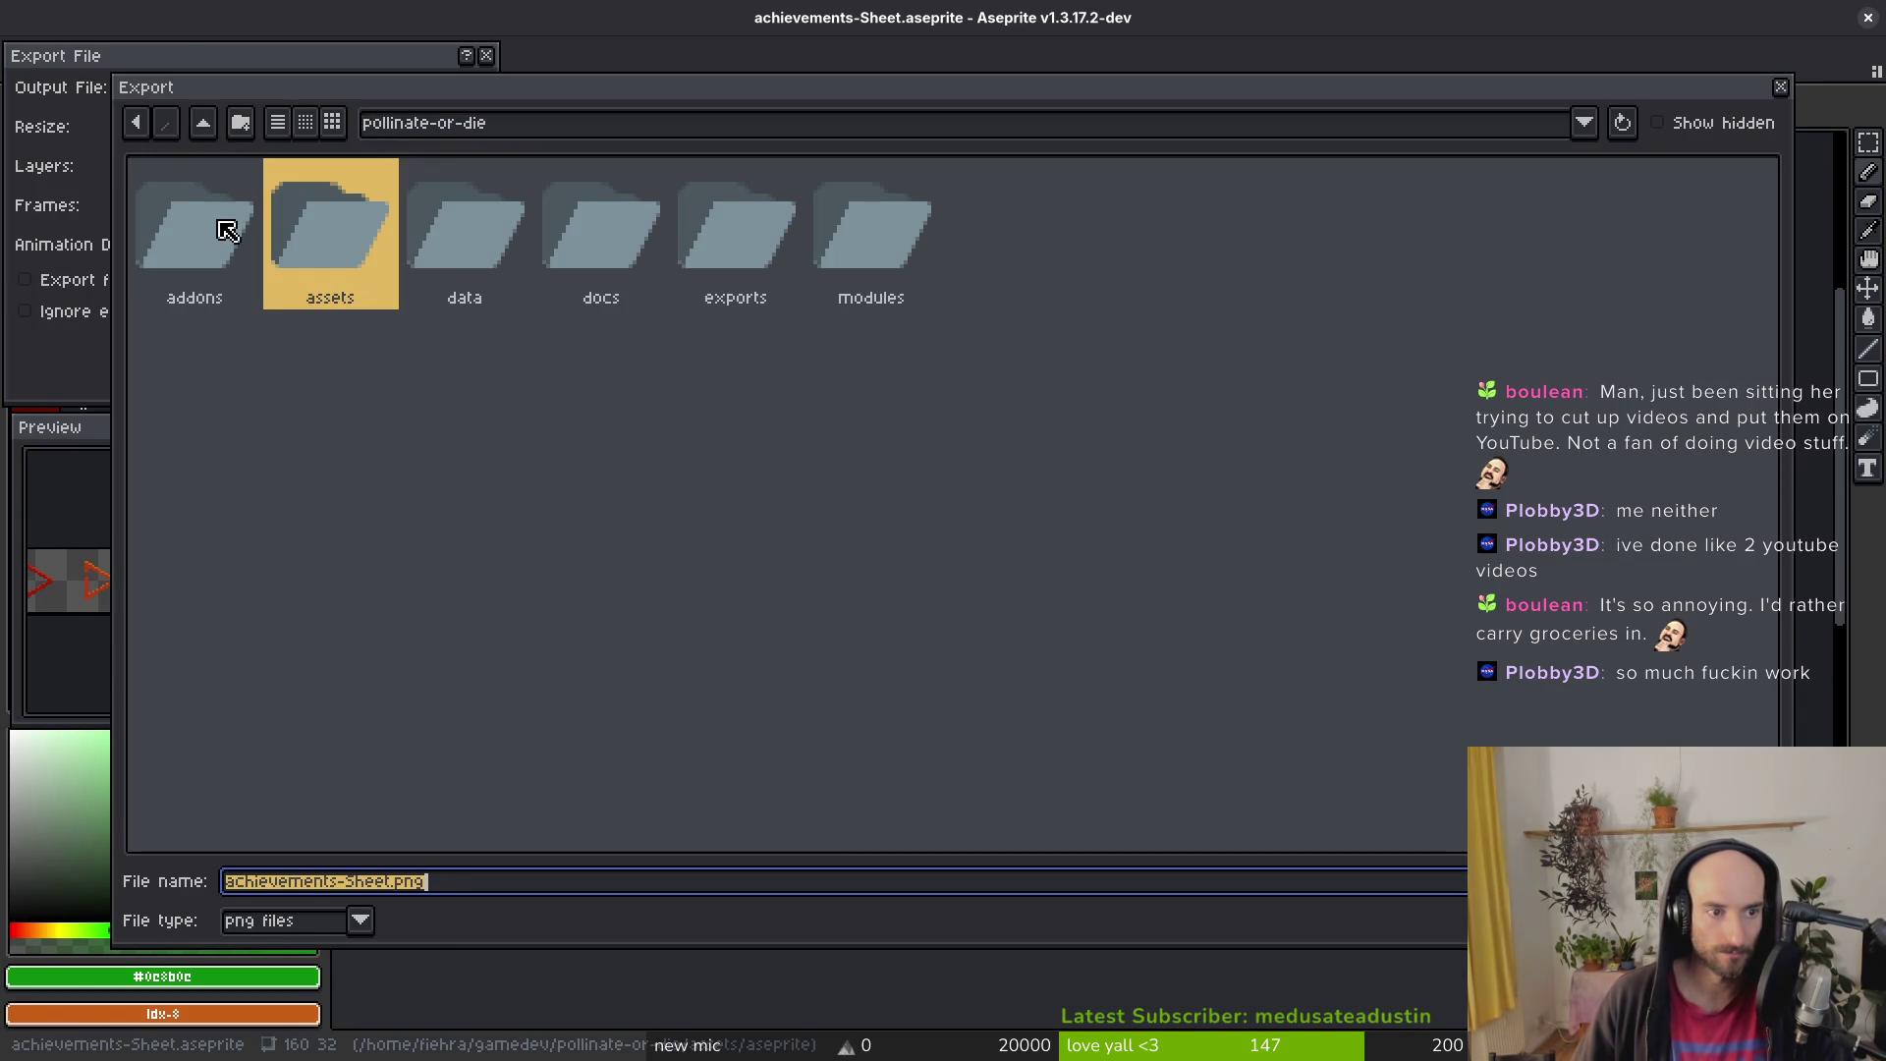
{"action": "double_click", "coordinate": [337, 208]}
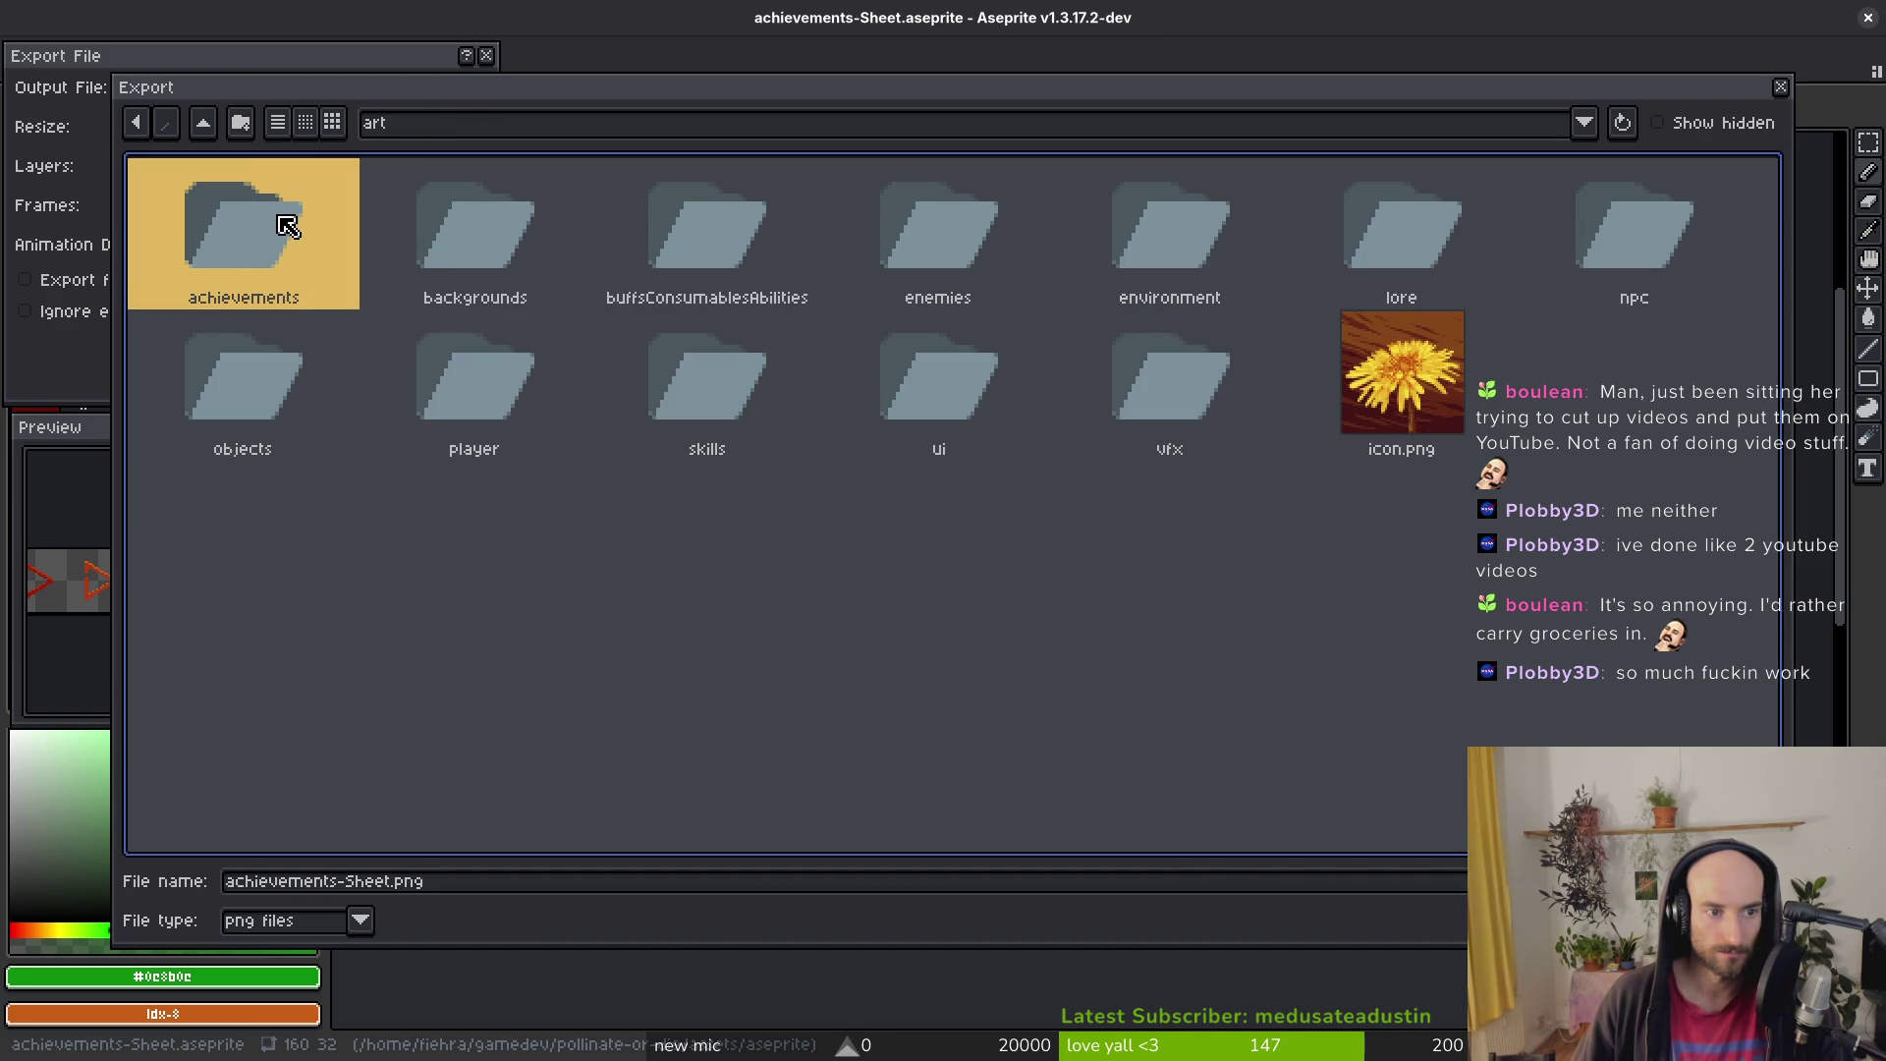
{"action": "double_click", "coordinate": [247, 228]}
Step: Name the output achievementStartGamet.png and export the triangle strip
{"action": "left_click", "coordinate": [397, 884]}
{"action": "left_click_drag", "start_coordinate": [393, 882], "coordinate": [63, 856]}
{"action": "type", "text": "startGameAchi"}
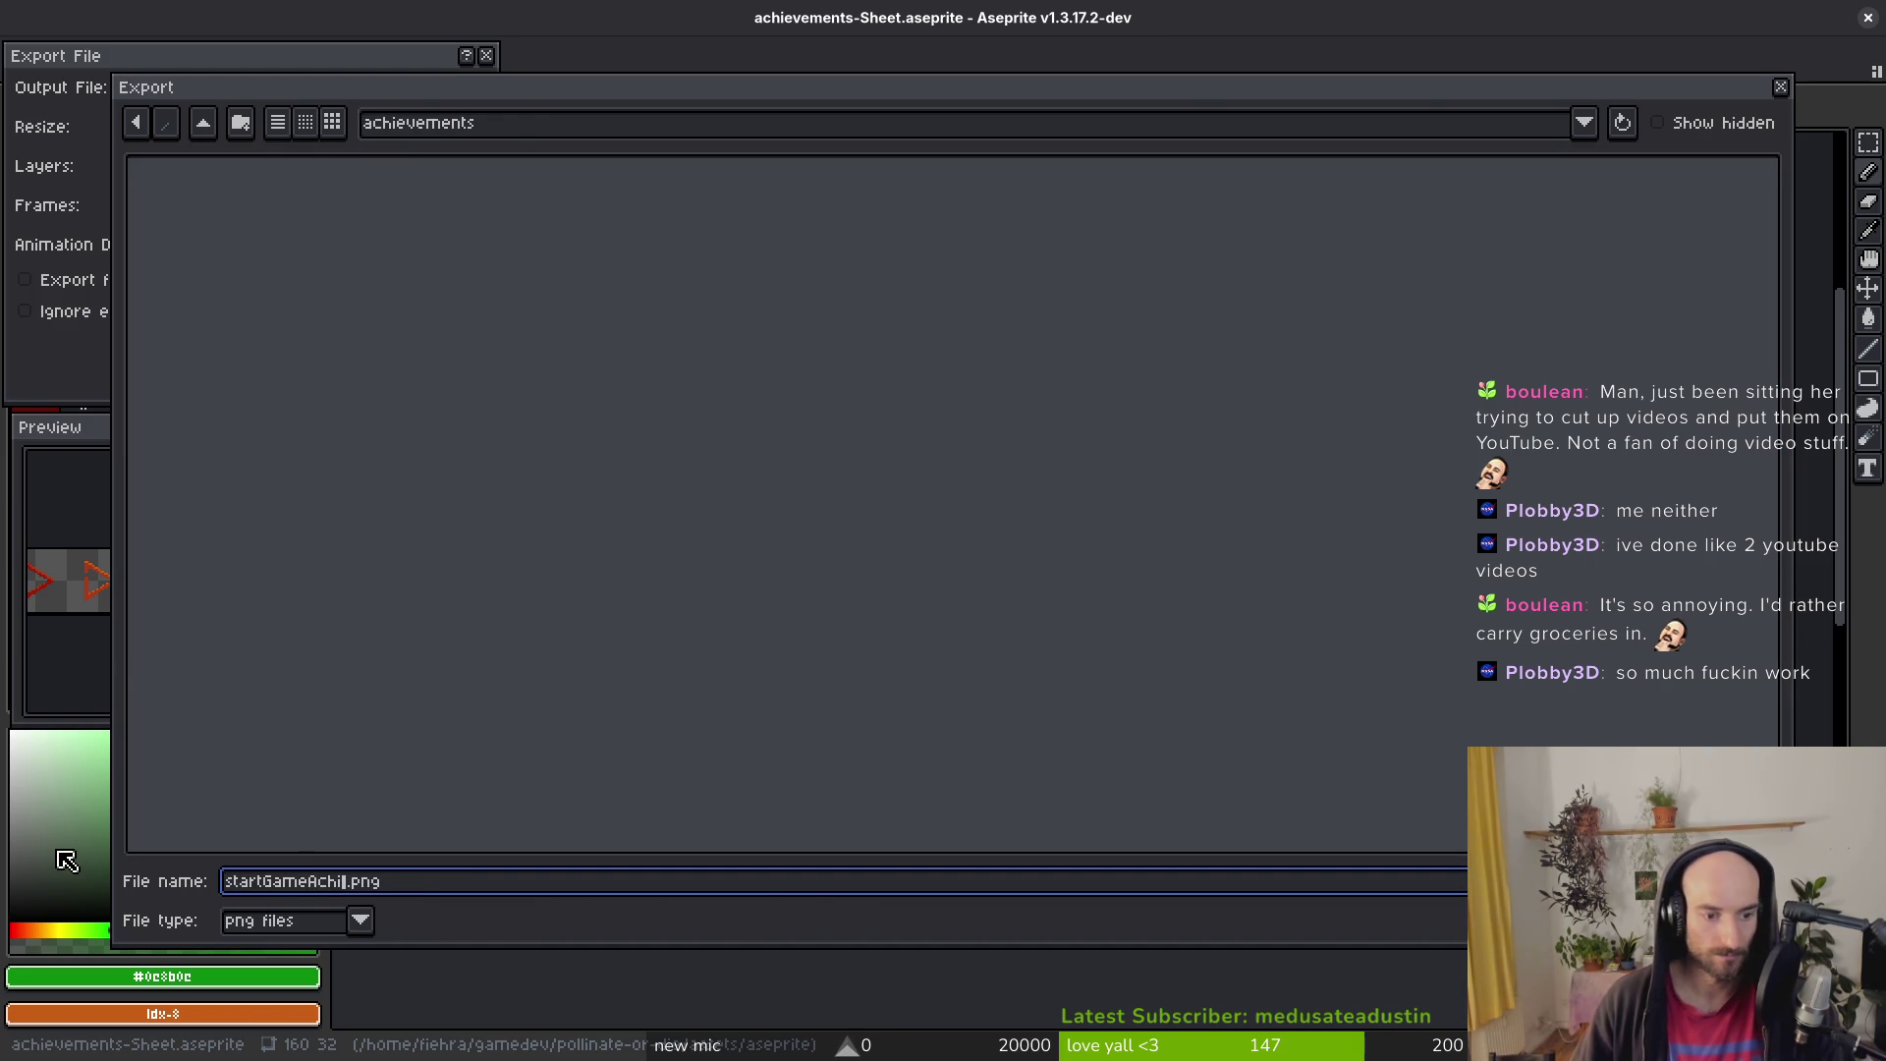
{"action": "key", "text": "BackSpace"}
{"action": "key", "text": "BackSpace"}
{"action": "key", "text": "BackSpace"}
{"action": "type", "text": "achievemn"}
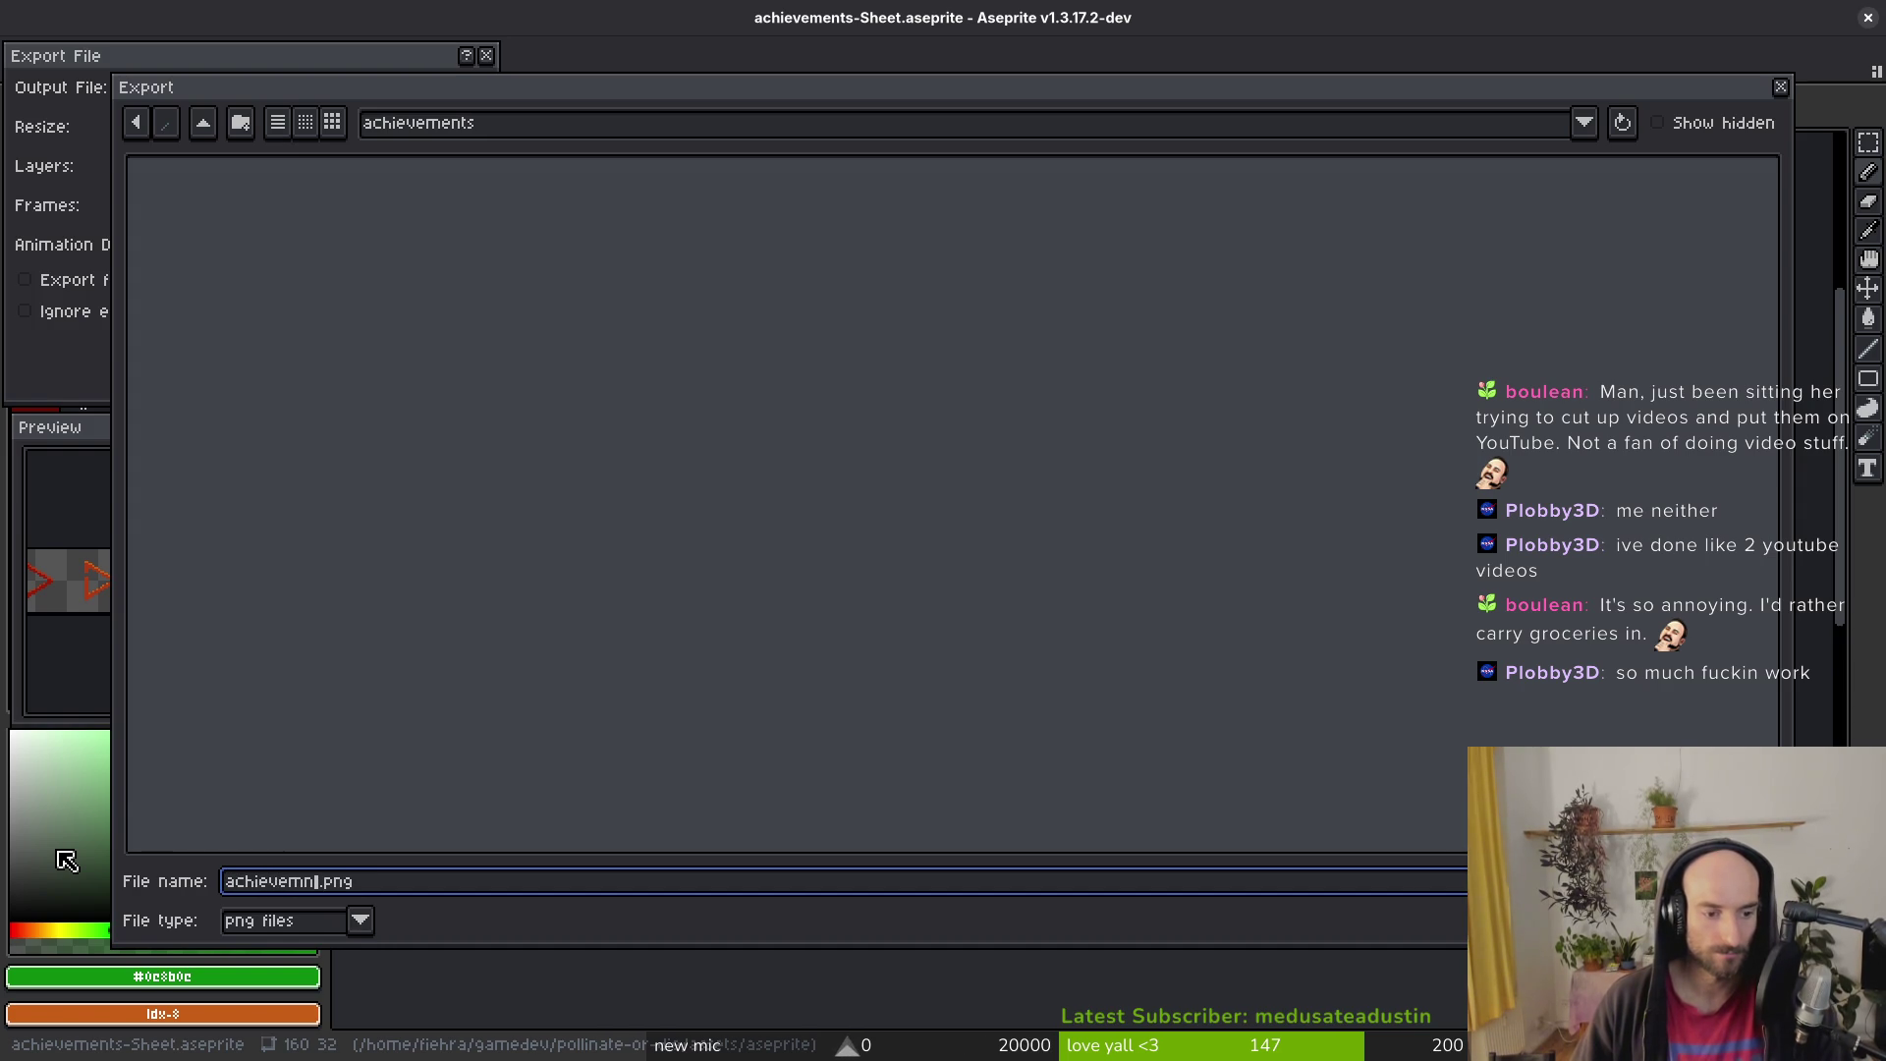
{"action": "key", "text": "BackSpace"}
{"action": "type", "text": "tStartGamet"}
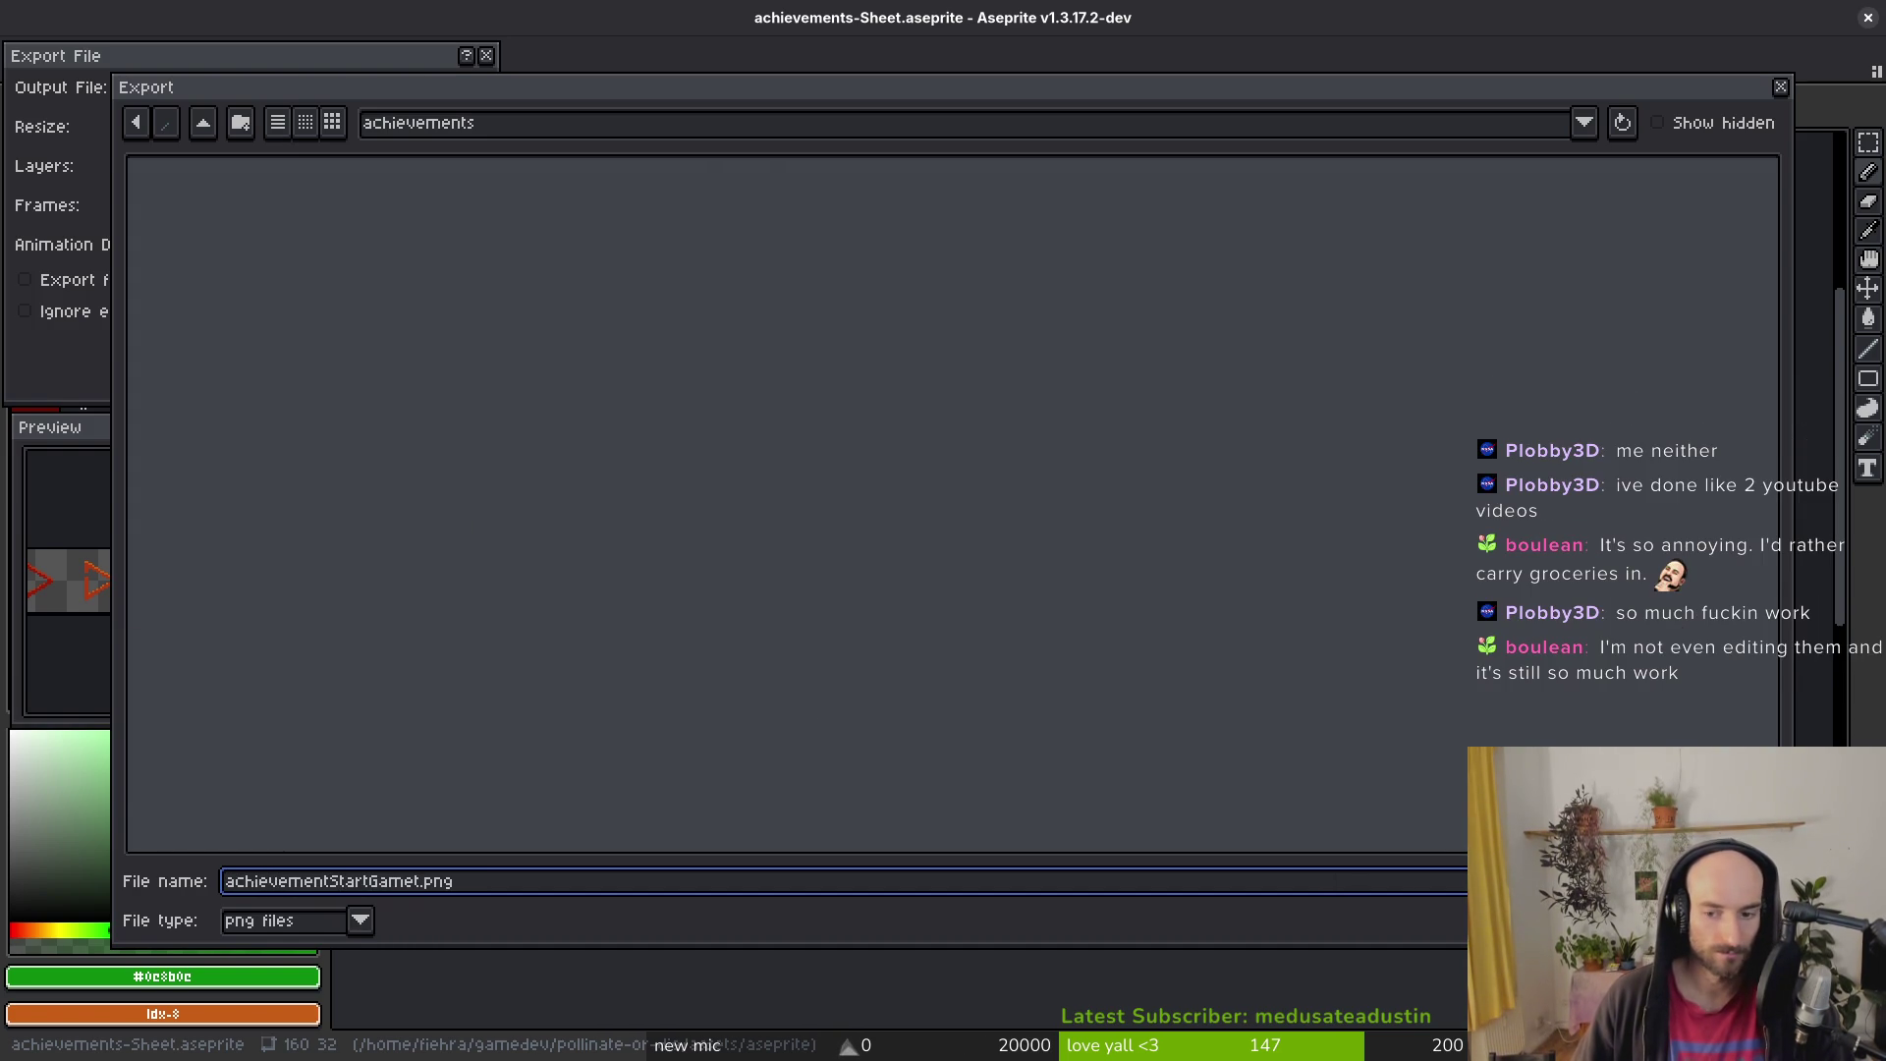
{"action": "key", "text": "Return"}
{"action": "left_click", "coordinate": [285, 346]}
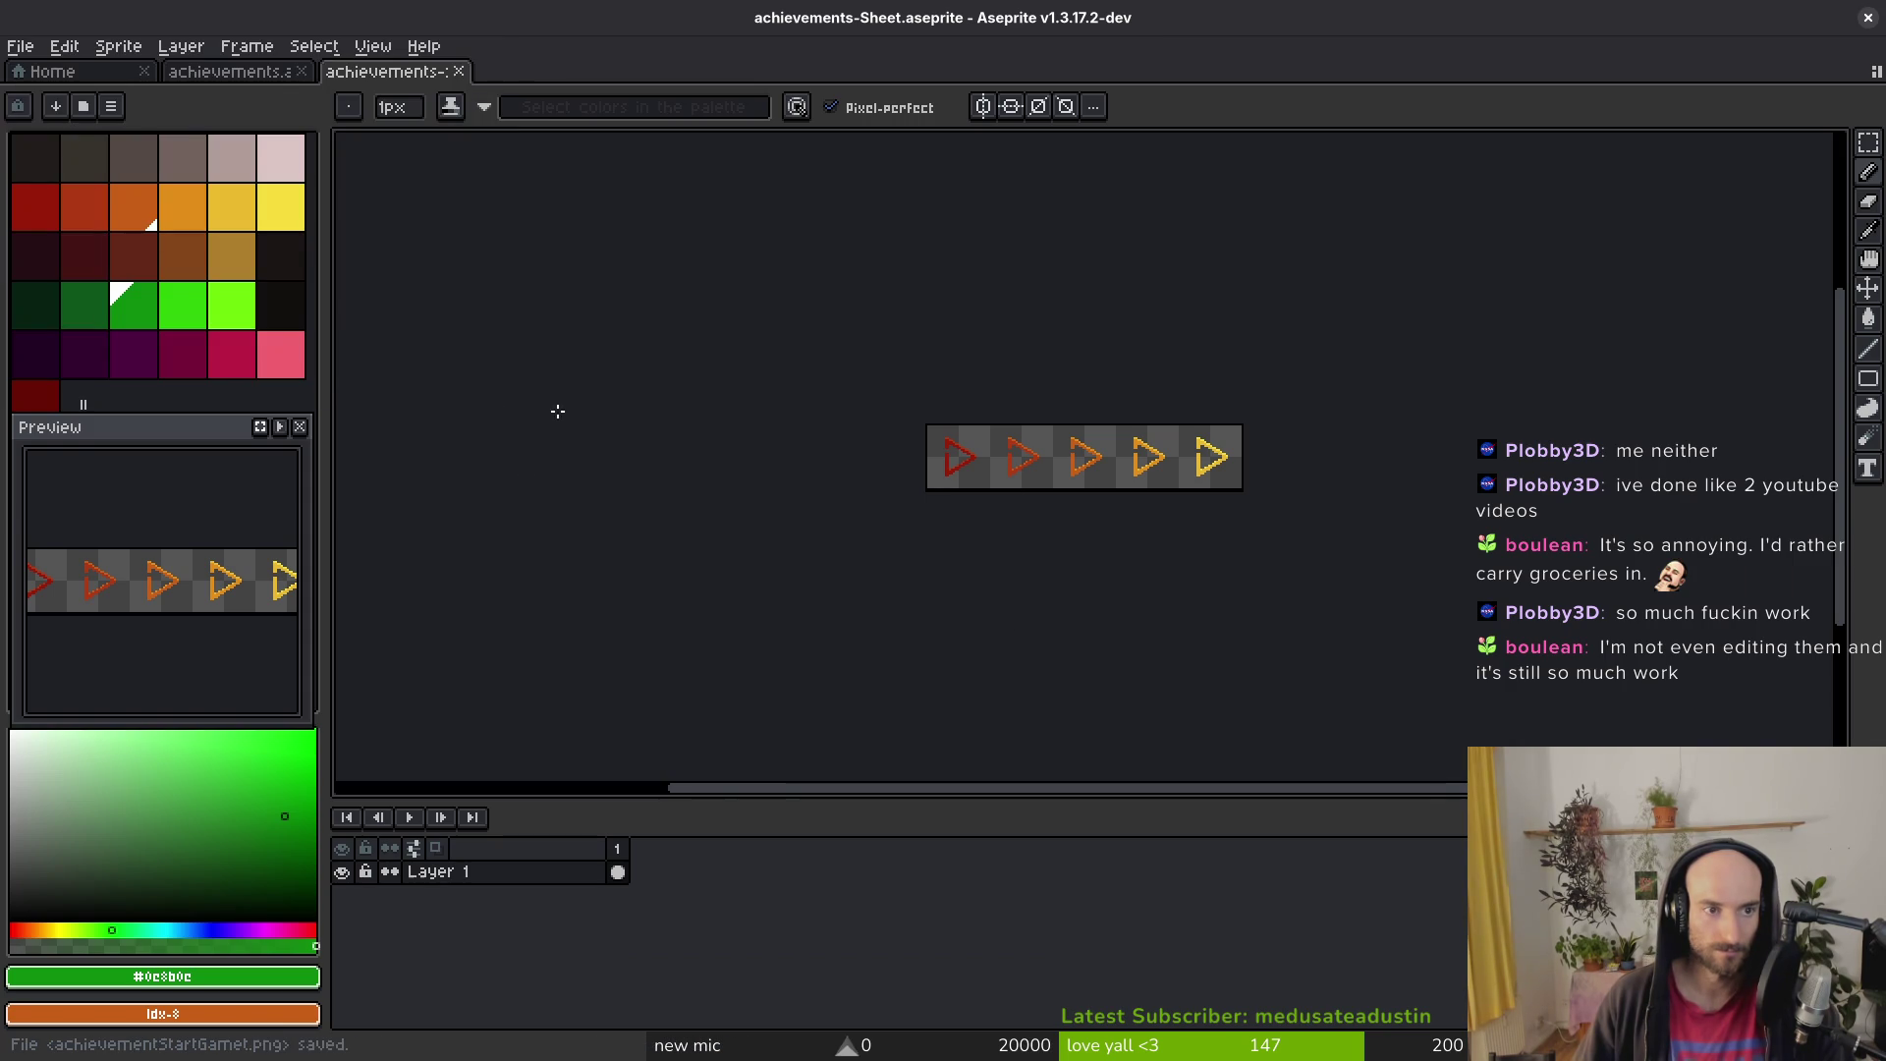
Step: Close the exported sheet and set up a sprite sheet export of killHornet frames 6–10
{"action": "key", "text": "ctrl+w"}
{"action": "left_click_drag", "start_coordinate": [734, 850], "coordinate": [834, 864]}
{"action": "key", "text": "ctrl+e"}
{"action": "left_click", "coordinate": [813, 425]}
{"action": "key", "text": "ctrl+shift+e"}
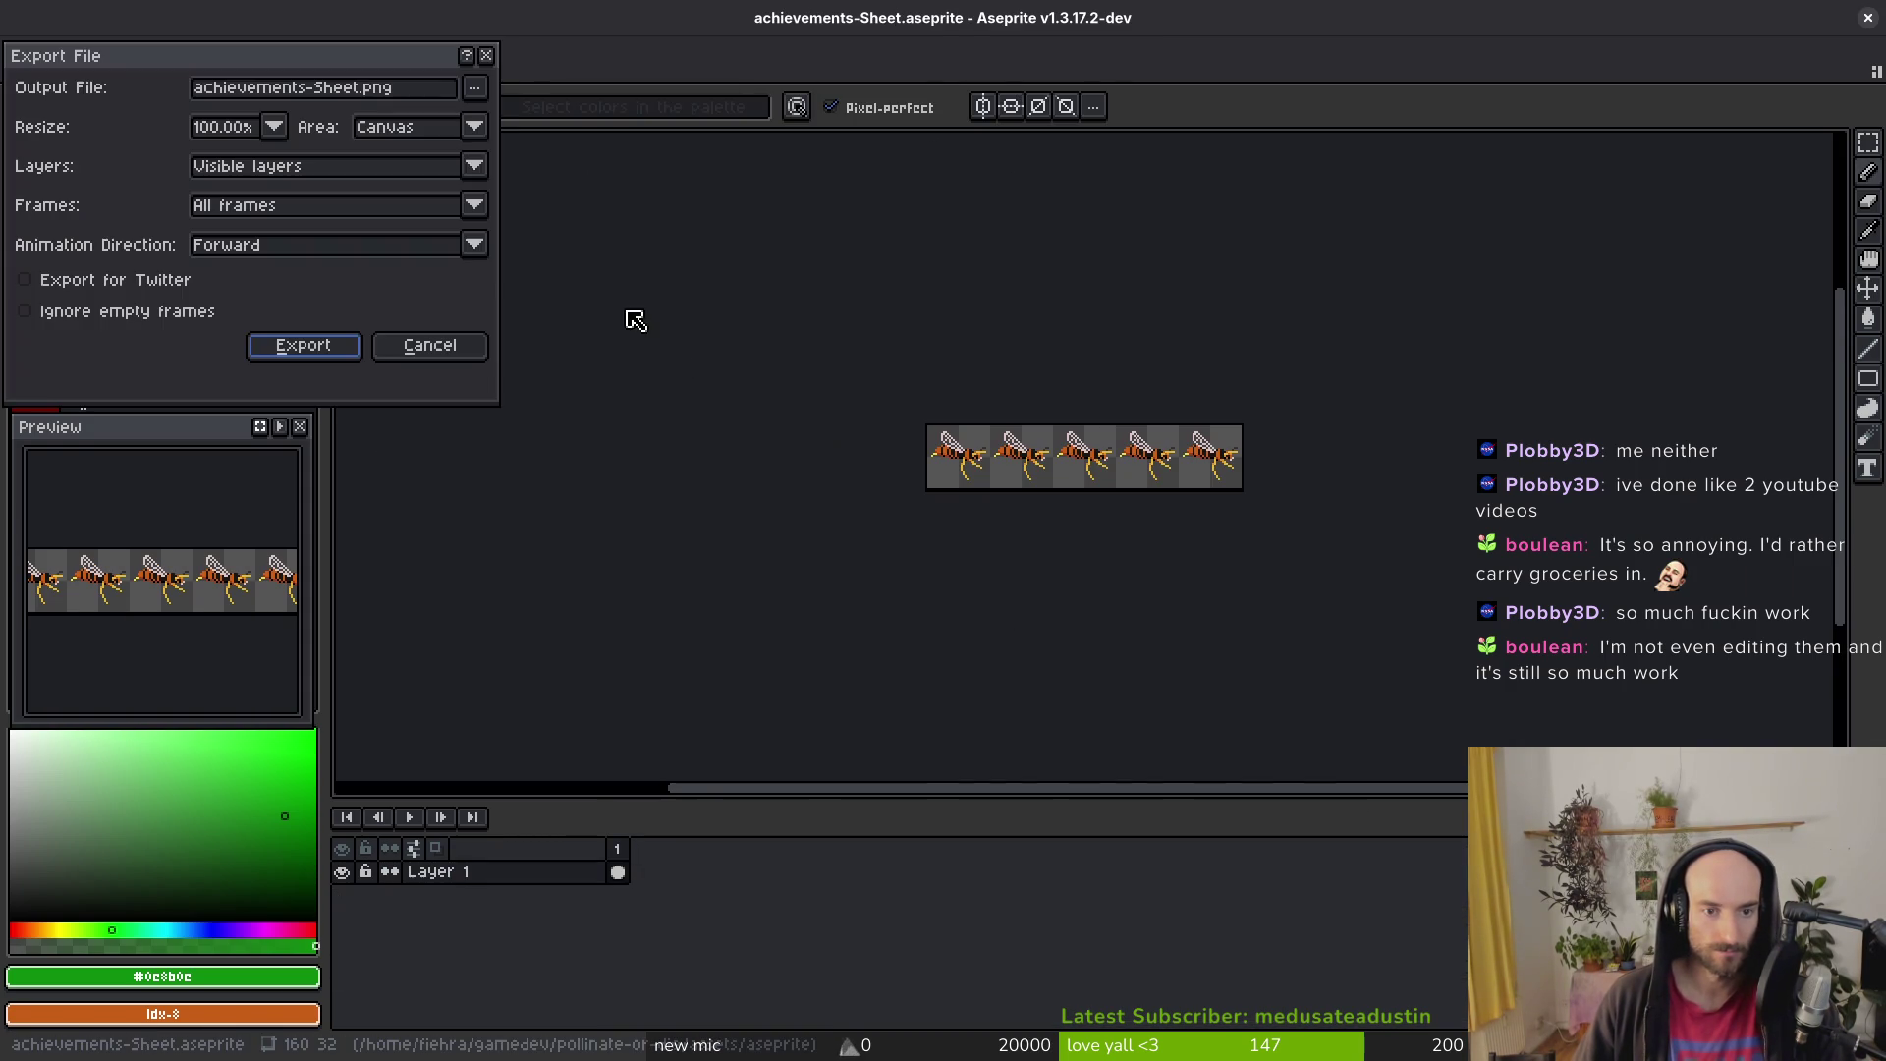
Step: Export the hornet strip to art/achievements as achievementKillHornet.png
{"action": "left_click", "coordinate": [476, 89]}
{"action": "left_click", "coordinate": [510, 120]}
{"action": "left_click", "coordinate": [203, 123]}
{"action": "double_click", "coordinate": [219, 219]}
{"action": "double_click", "coordinate": [226, 209]}
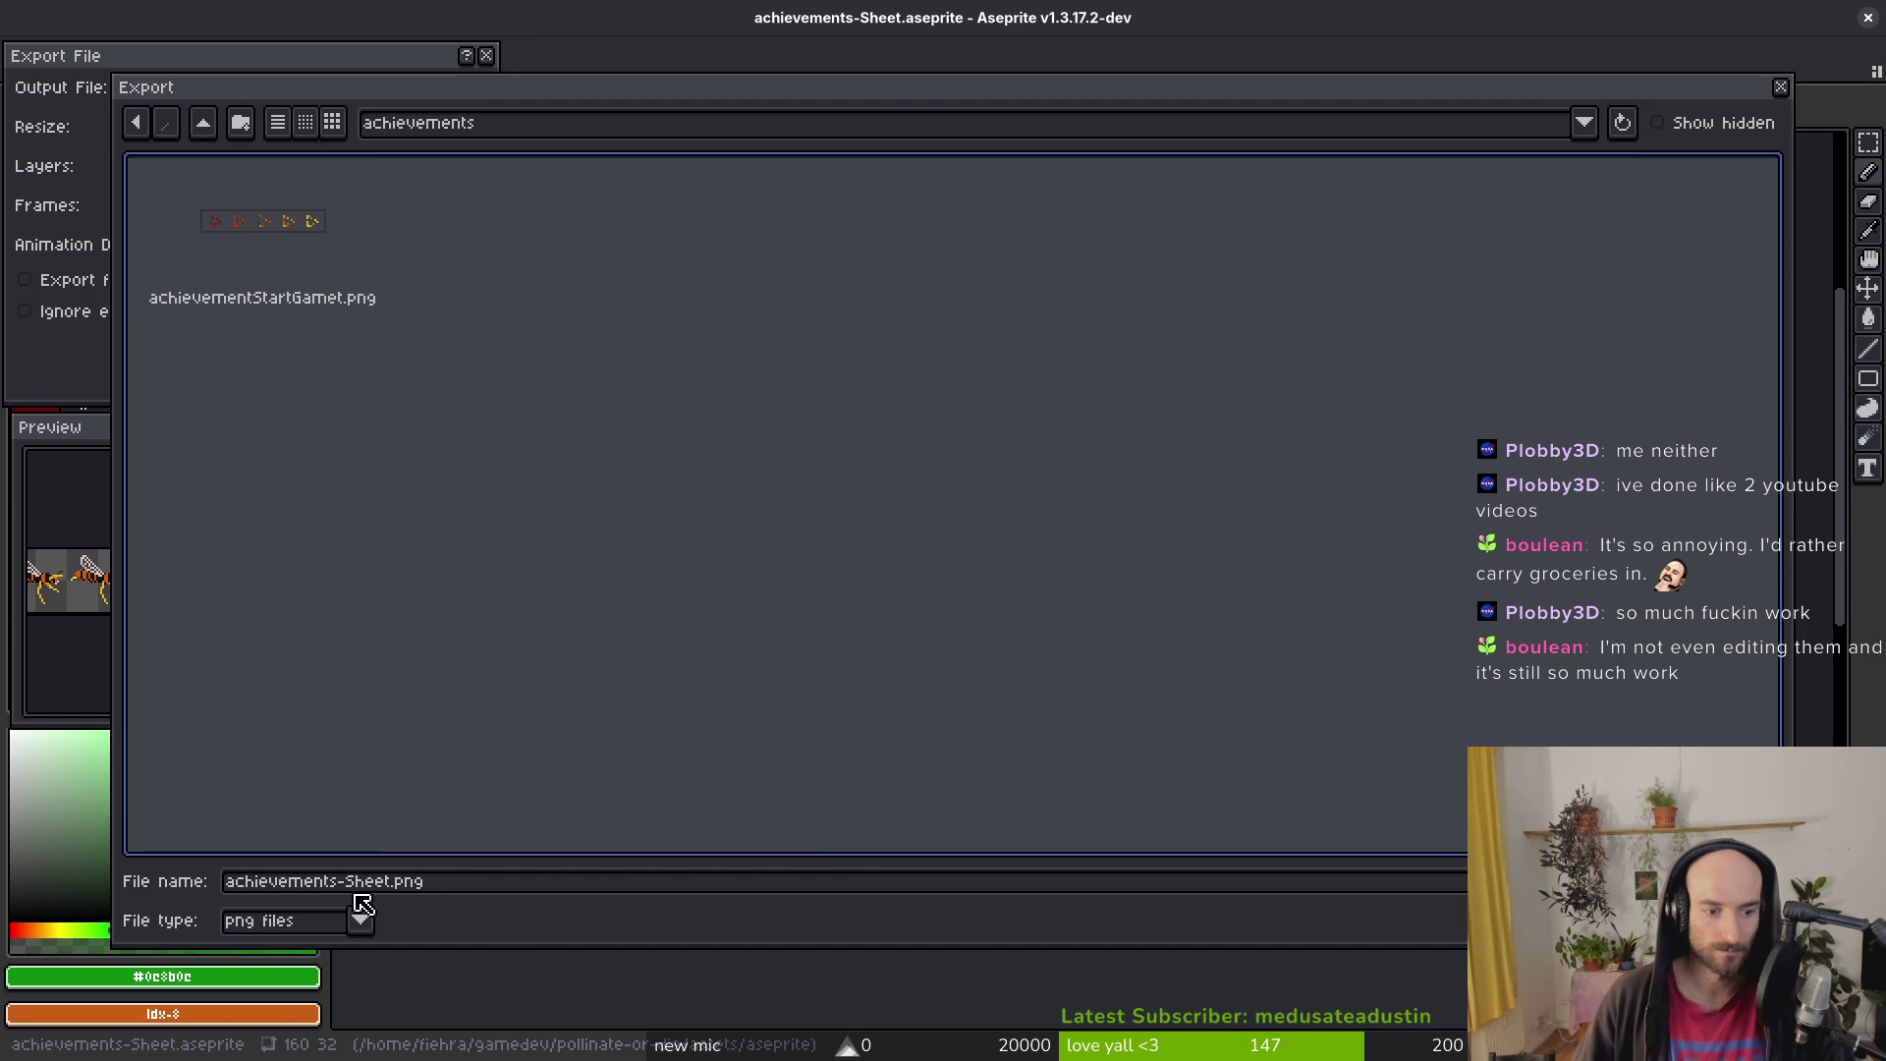
{"action": "left_click", "coordinate": [395, 882]}
{"action": "left_click_drag", "start_coordinate": [395, 882], "coordinate": [143, 872]}
{"action": "type", "text": "achie"}
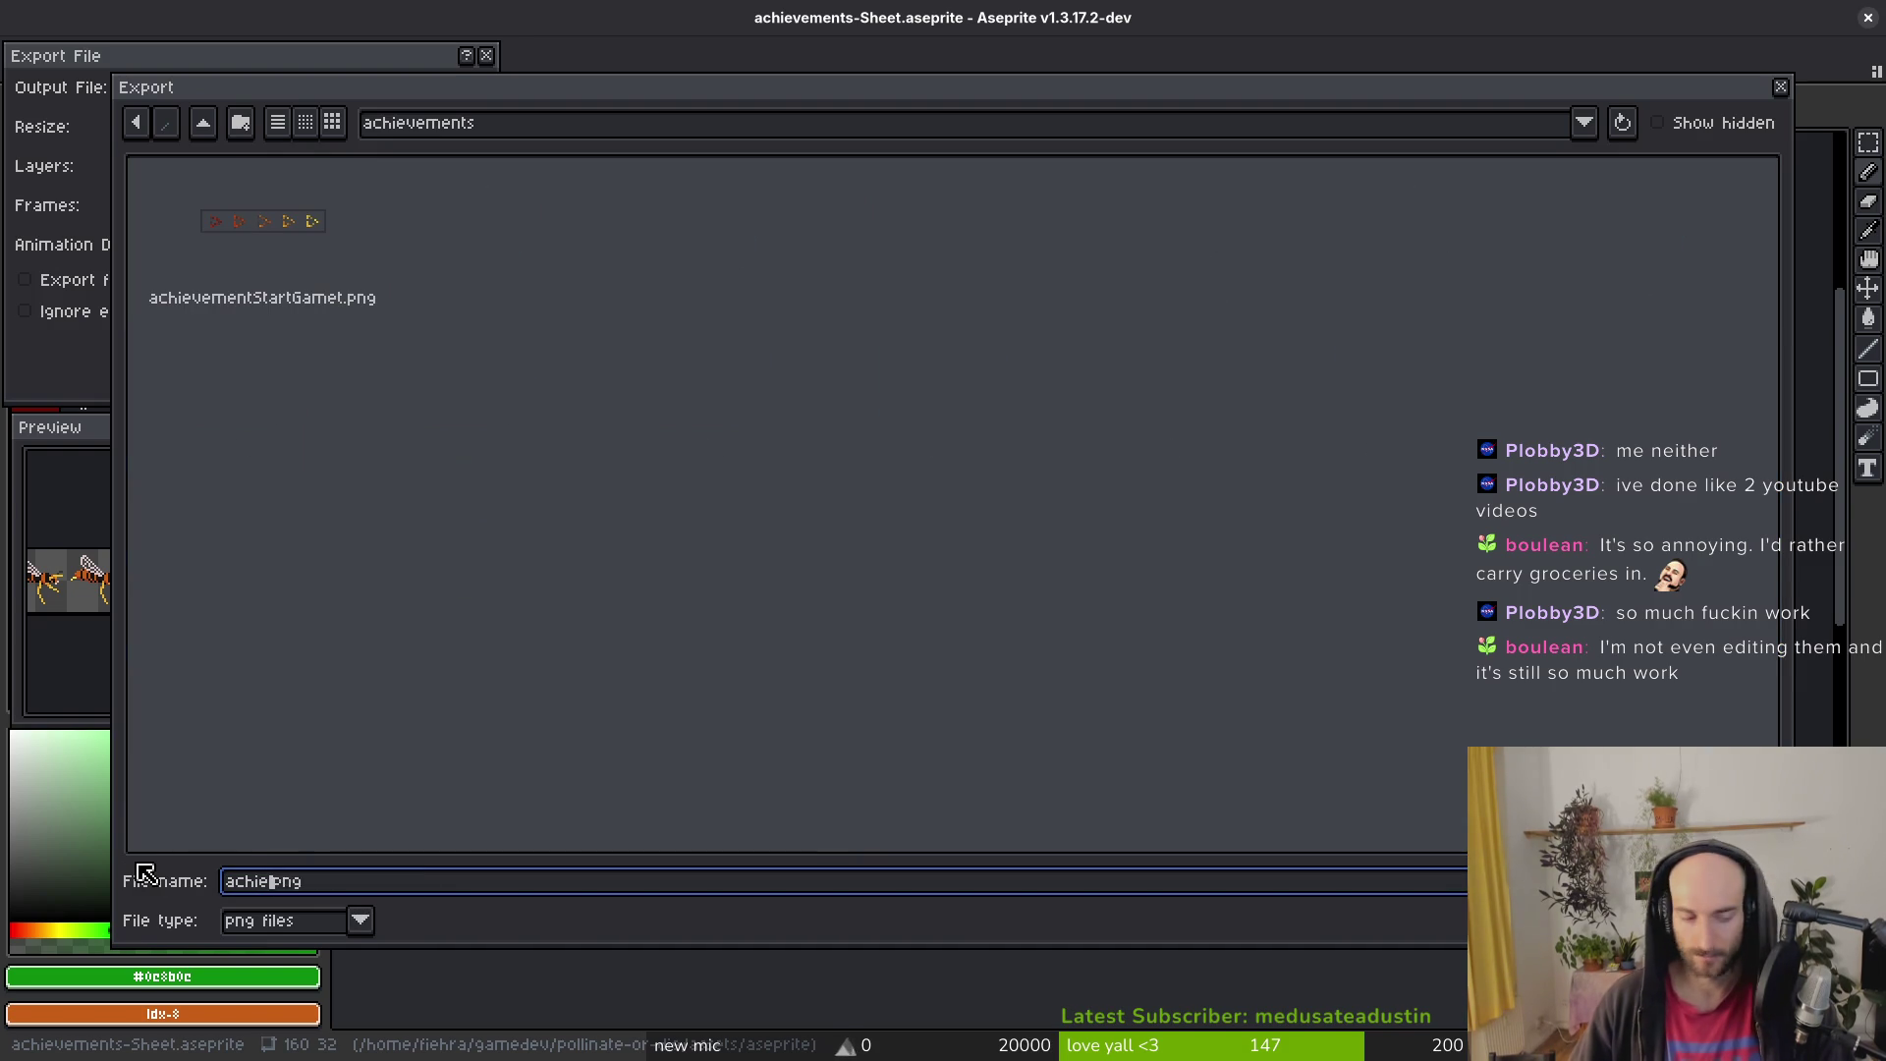
{"action": "type", "text": "Wasp."}
{"action": "key", "text": "Return"}
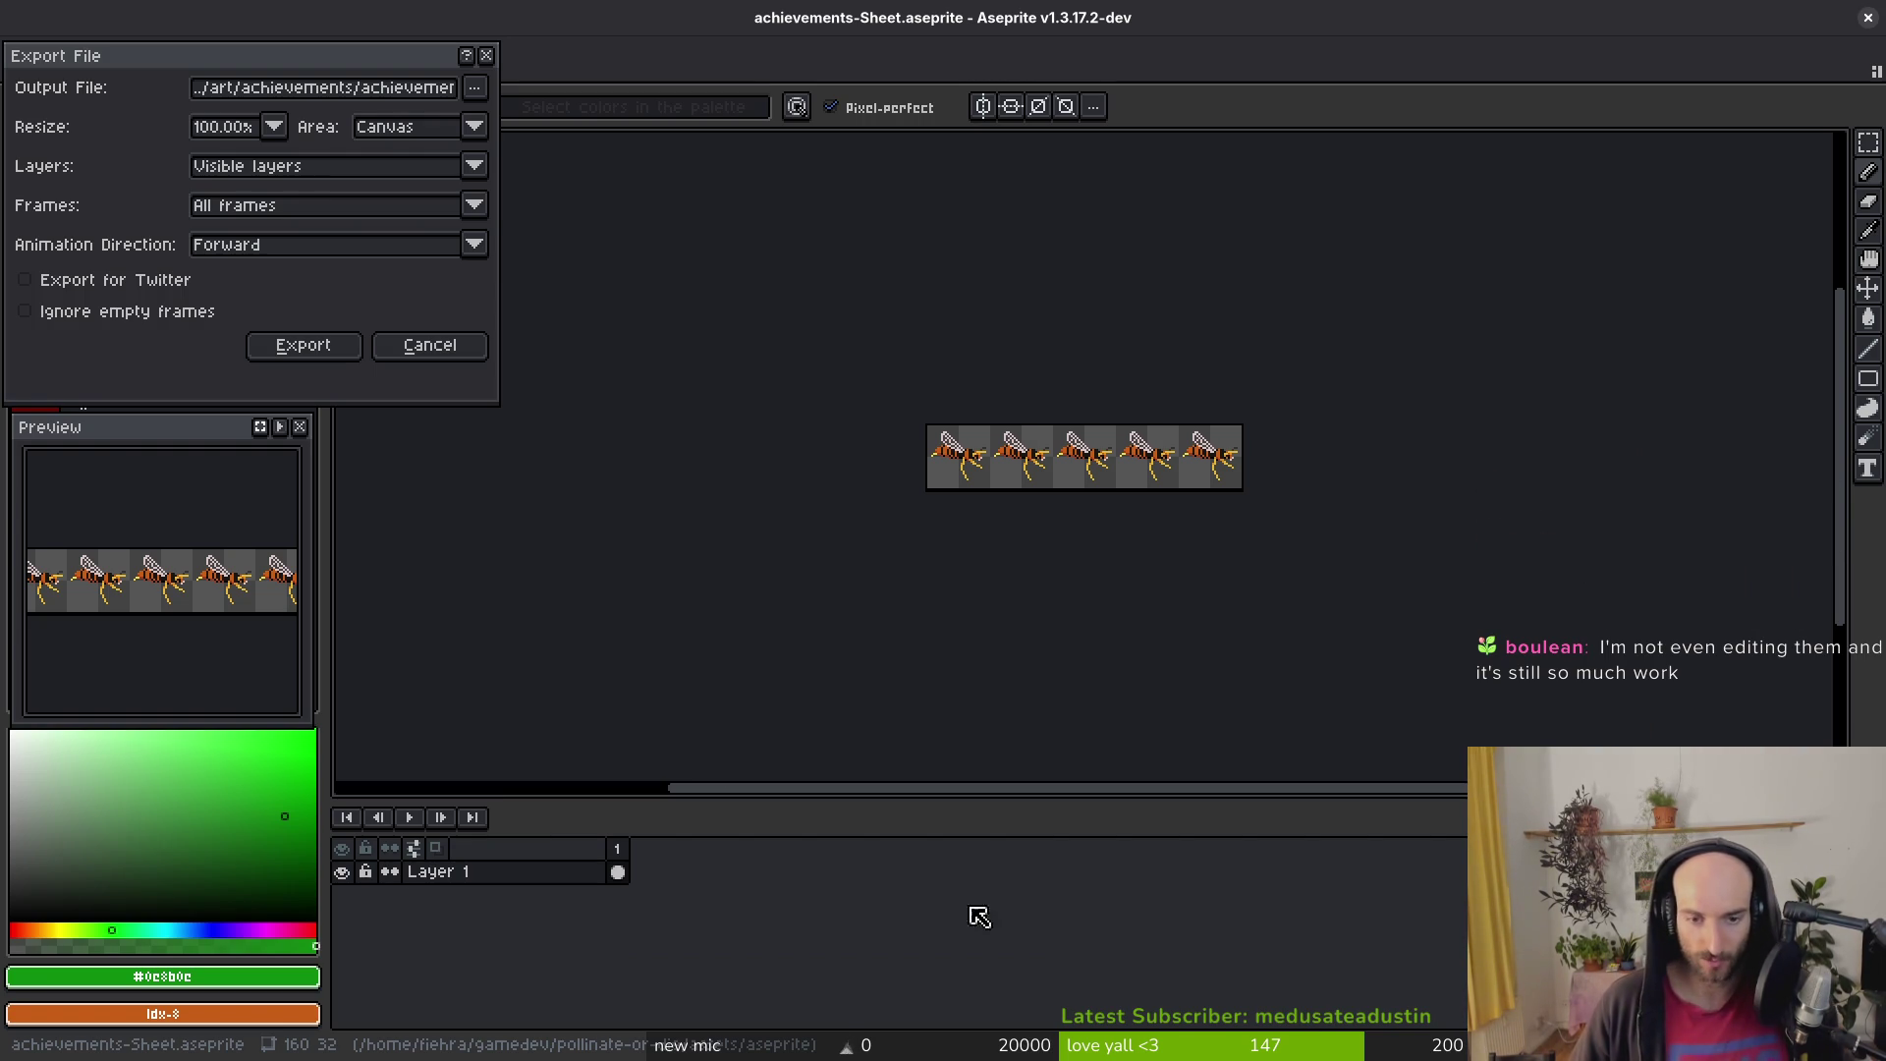
{"action": "left_click", "coordinate": [328, 352]}
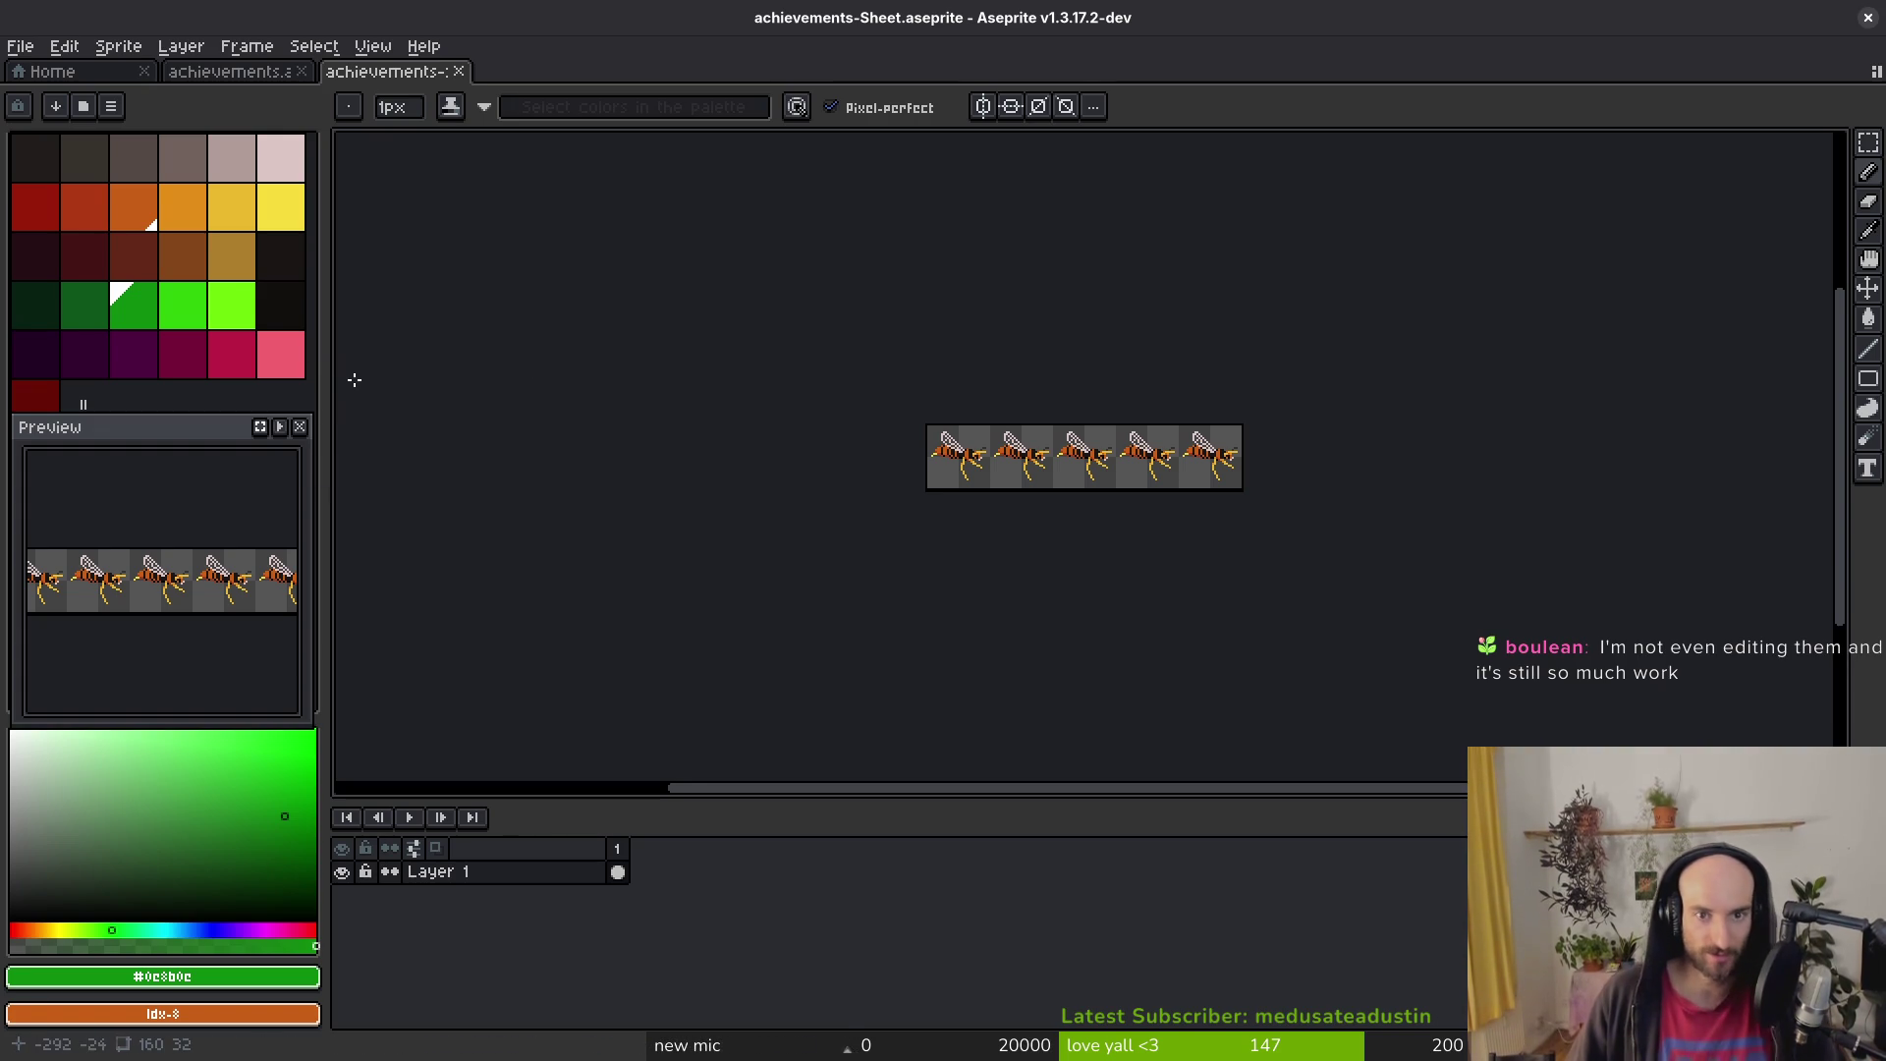
Step: Close the hornet sheet and set up a sprite sheet export of killSpider frames 11–15
{"action": "left_click", "coordinate": [452, 74]}
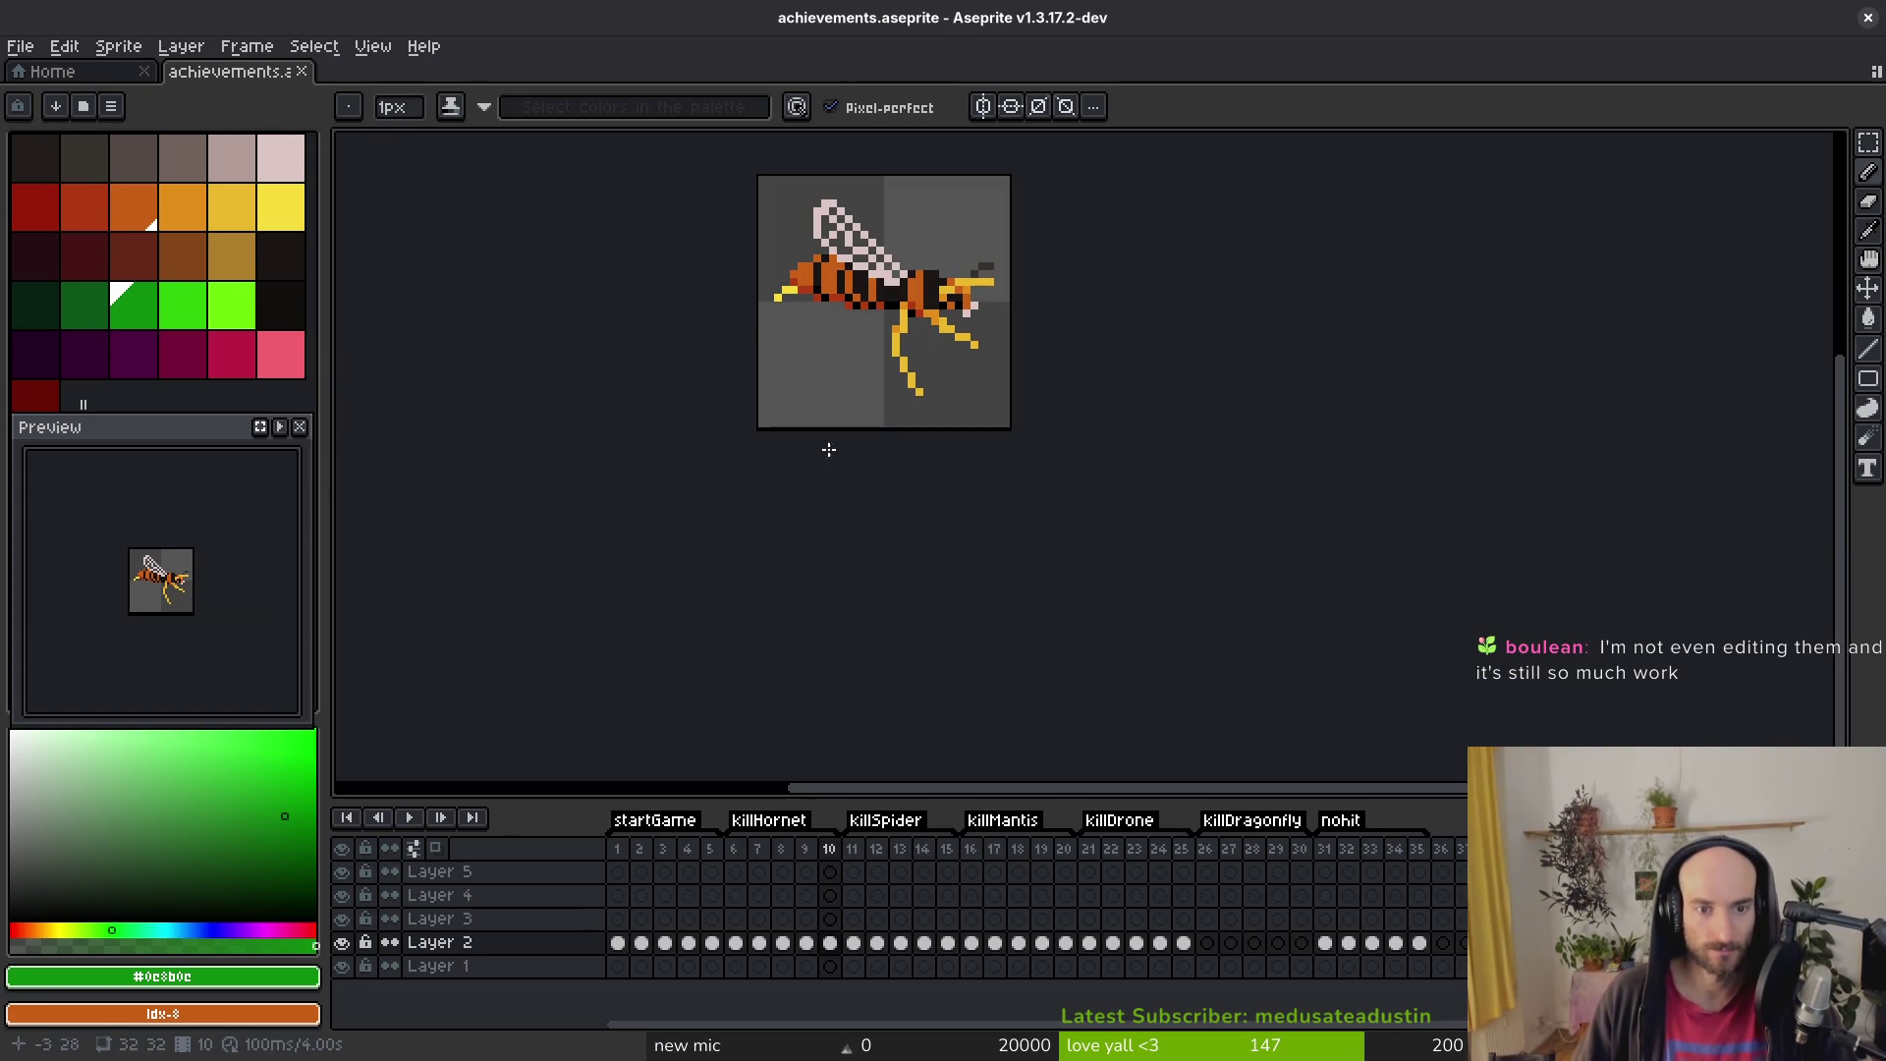
{"action": "left_click_drag", "start_coordinate": [853, 854], "coordinate": [947, 855]}
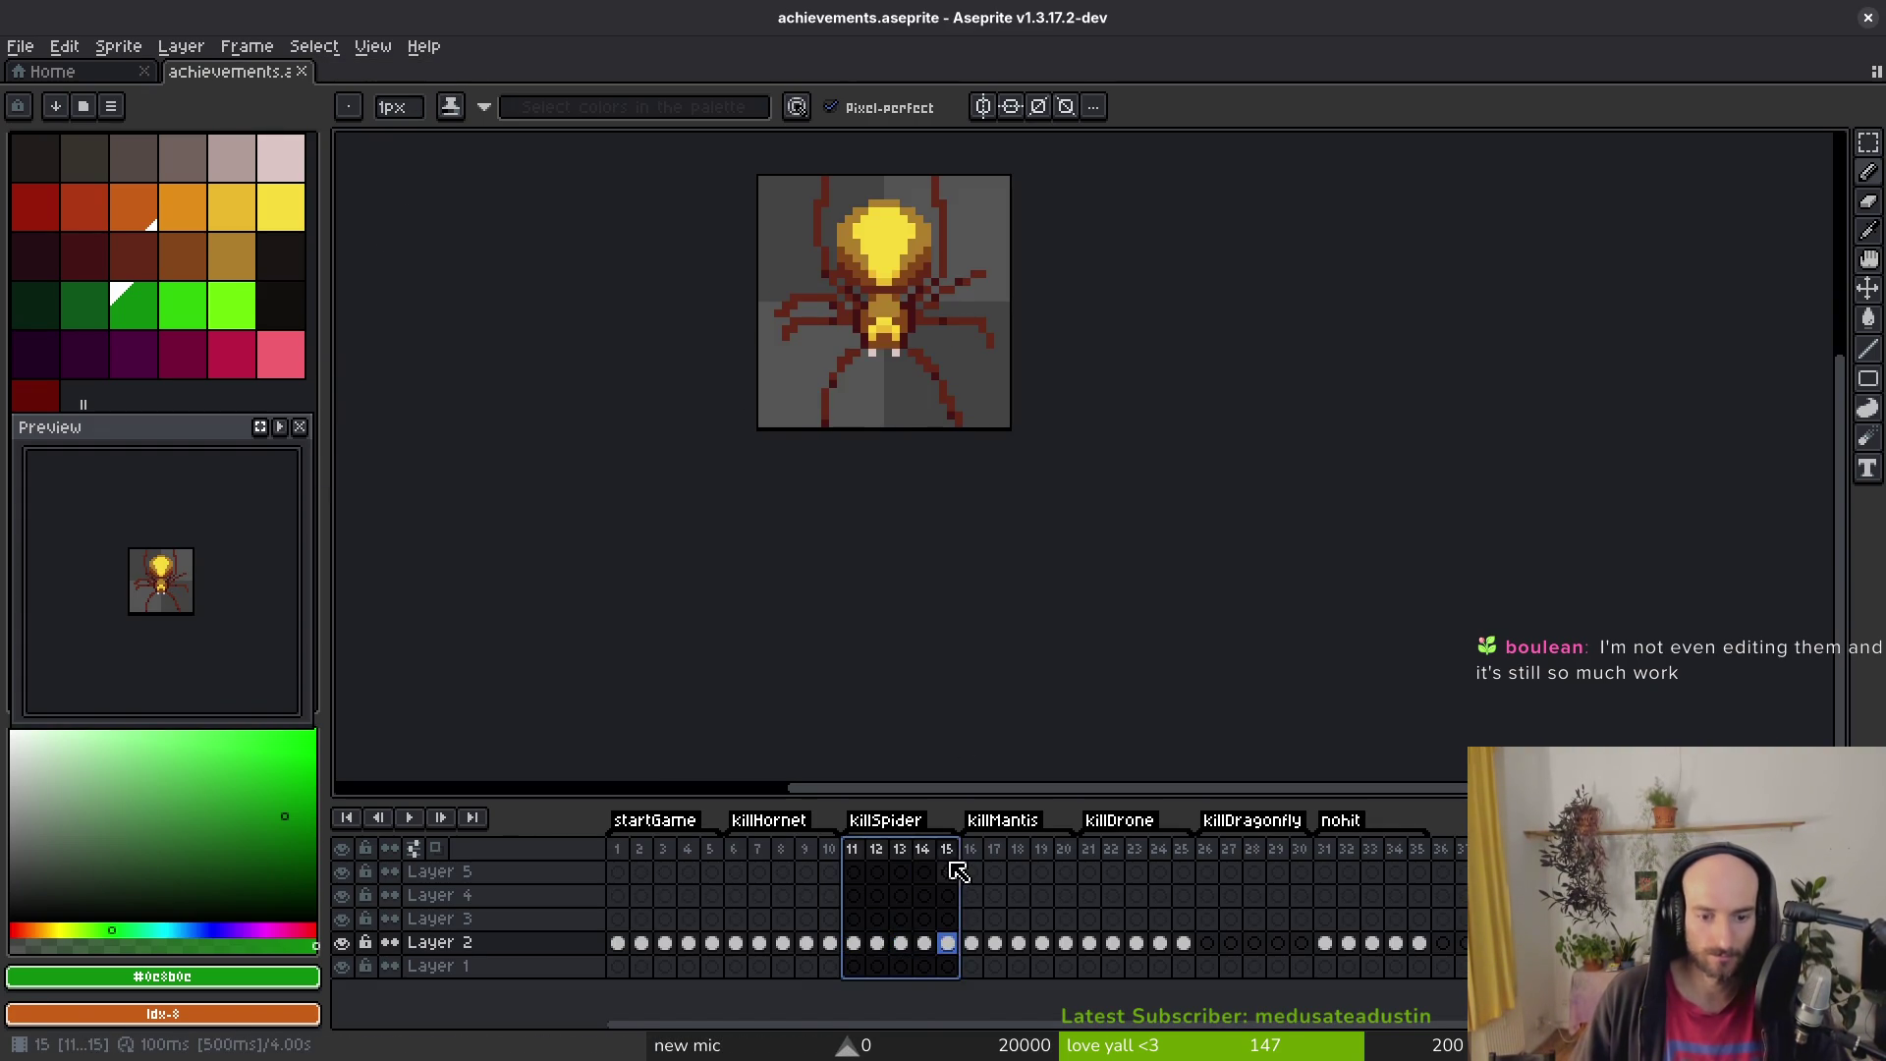
{"action": "key", "text": "ctrl+e"}
{"action": "left_click", "coordinate": [797, 422]}
{"action": "key", "text": "ctrl+shift+e"}
Step: Export the spider strip to art/achievements as achievementKillSpider.png and close the sheet
{"action": "left_click", "coordinate": [480, 89]}
{"action": "left_click", "coordinate": [530, 114]}
{"action": "left_click", "coordinate": [203, 122]}
{"action": "double_click", "coordinate": [243, 243]}
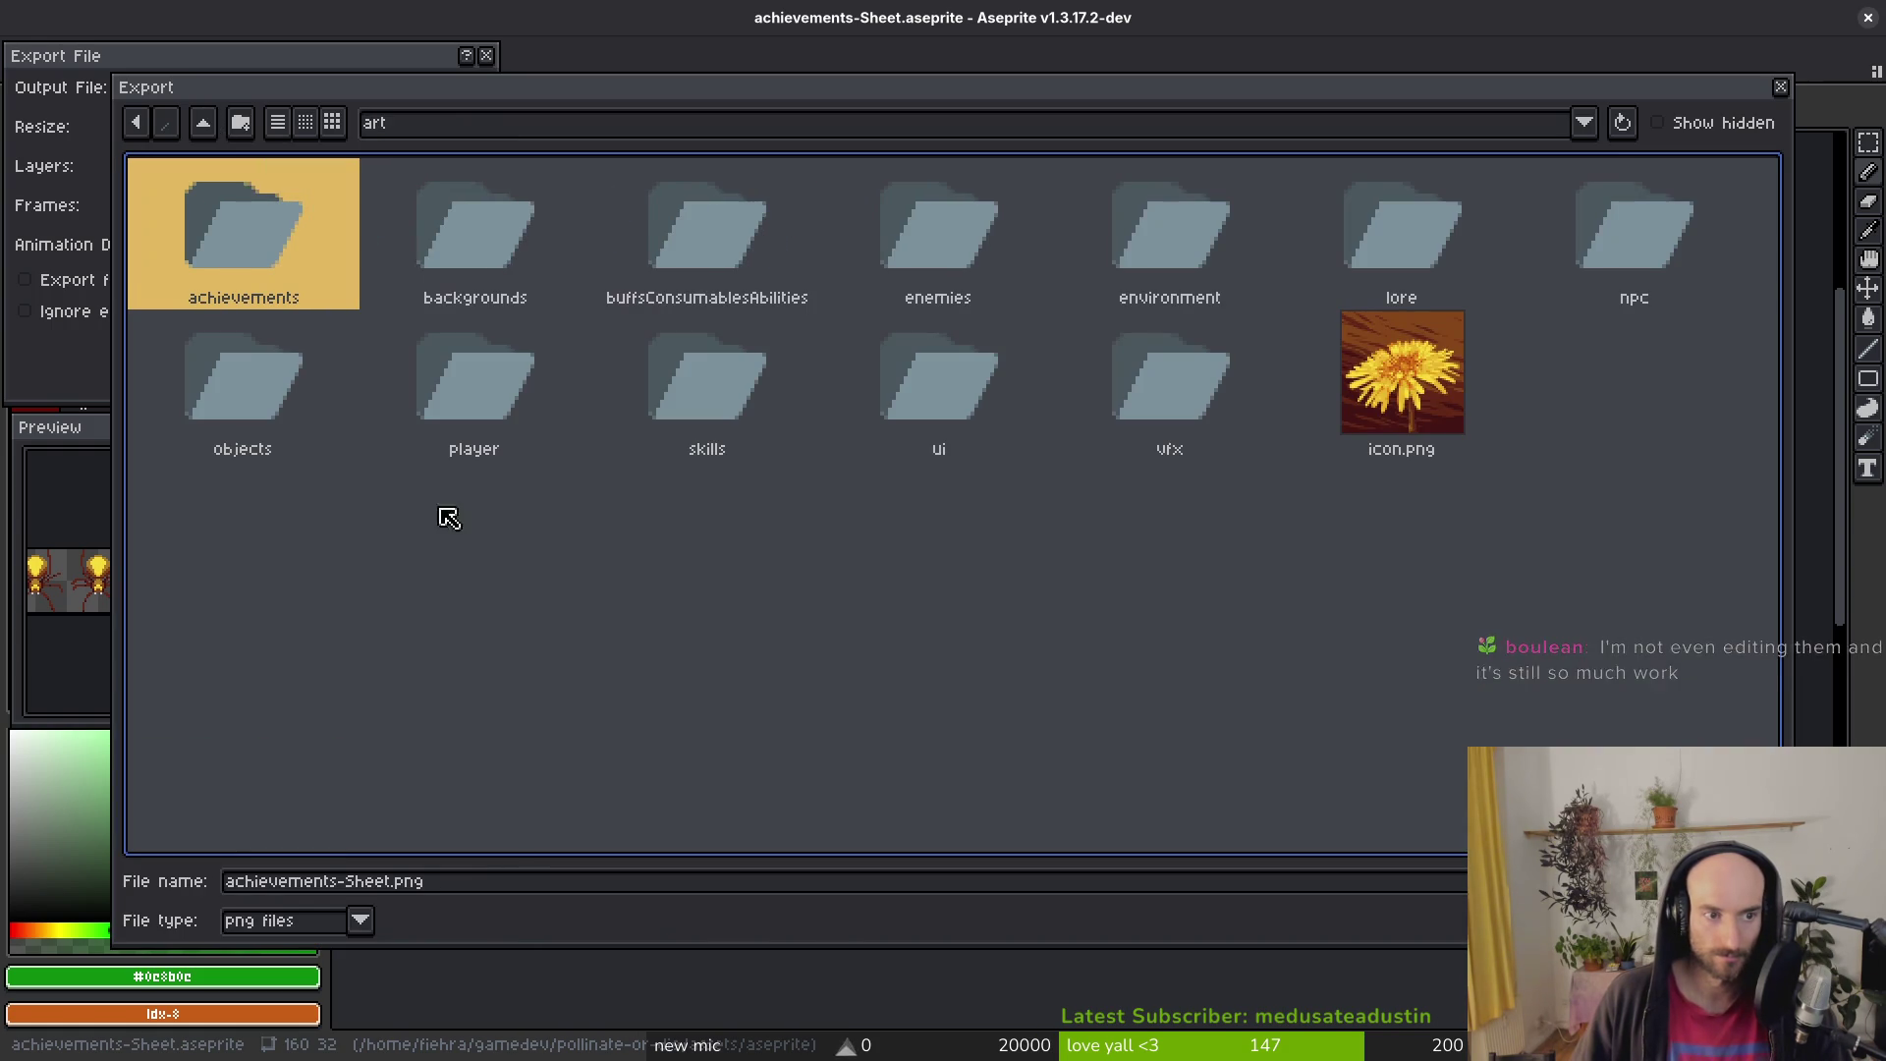
{"action": "double_click", "coordinate": [187, 211]}
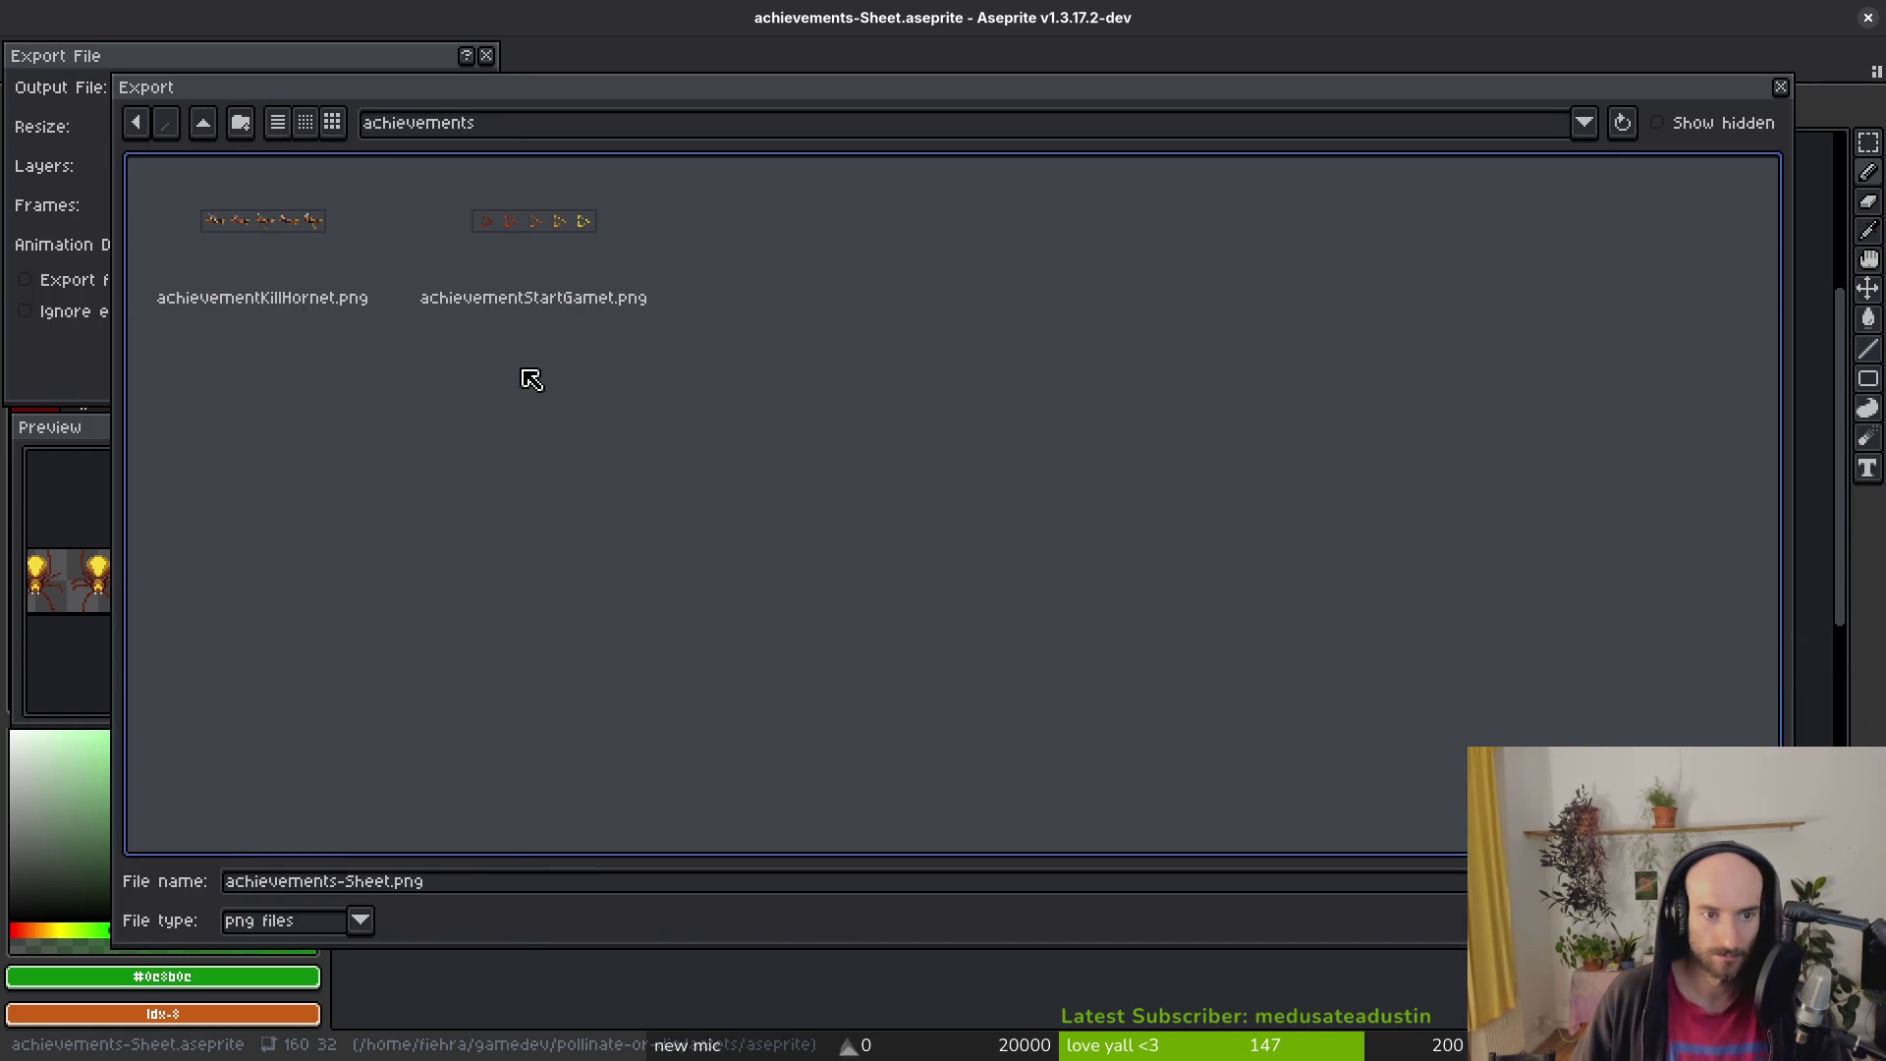
{"action": "left_click", "coordinate": [394, 883]}
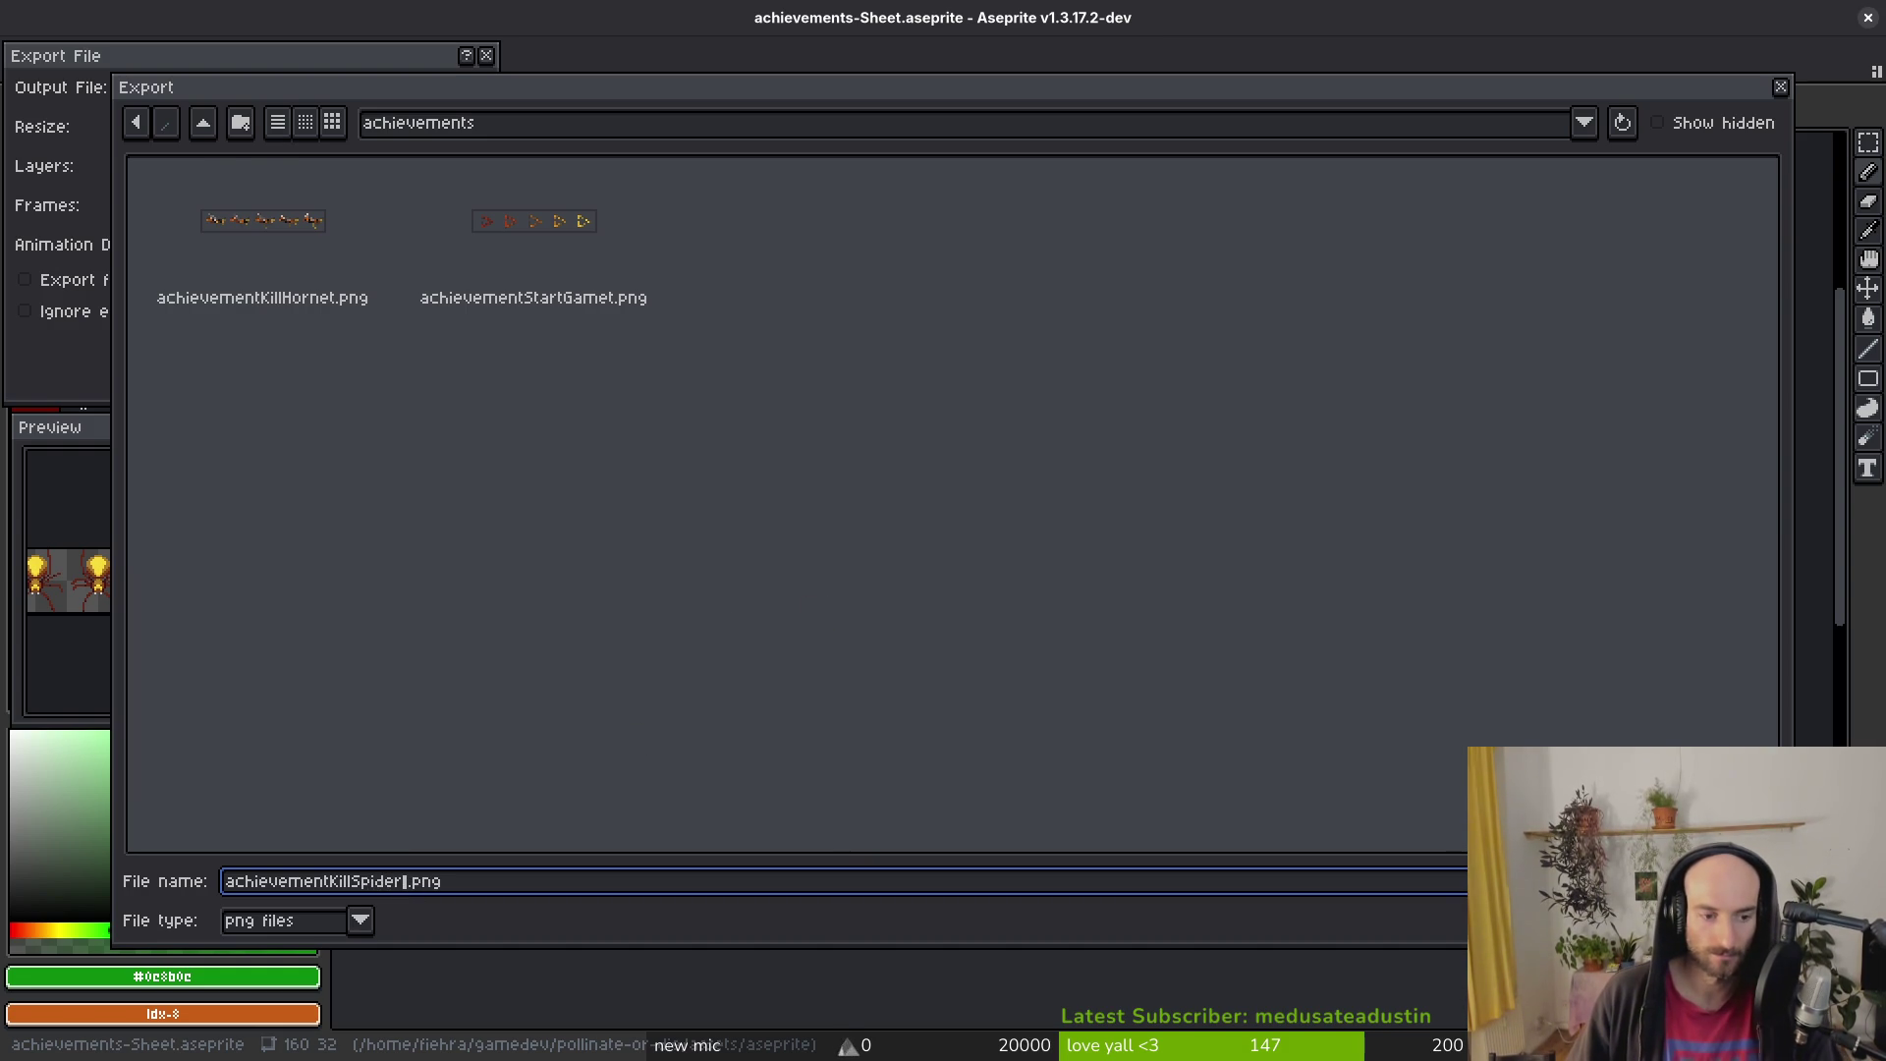
{"action": "key", "text": "Return"}
{"action": "left_click", "coordinate": [300, 350]}
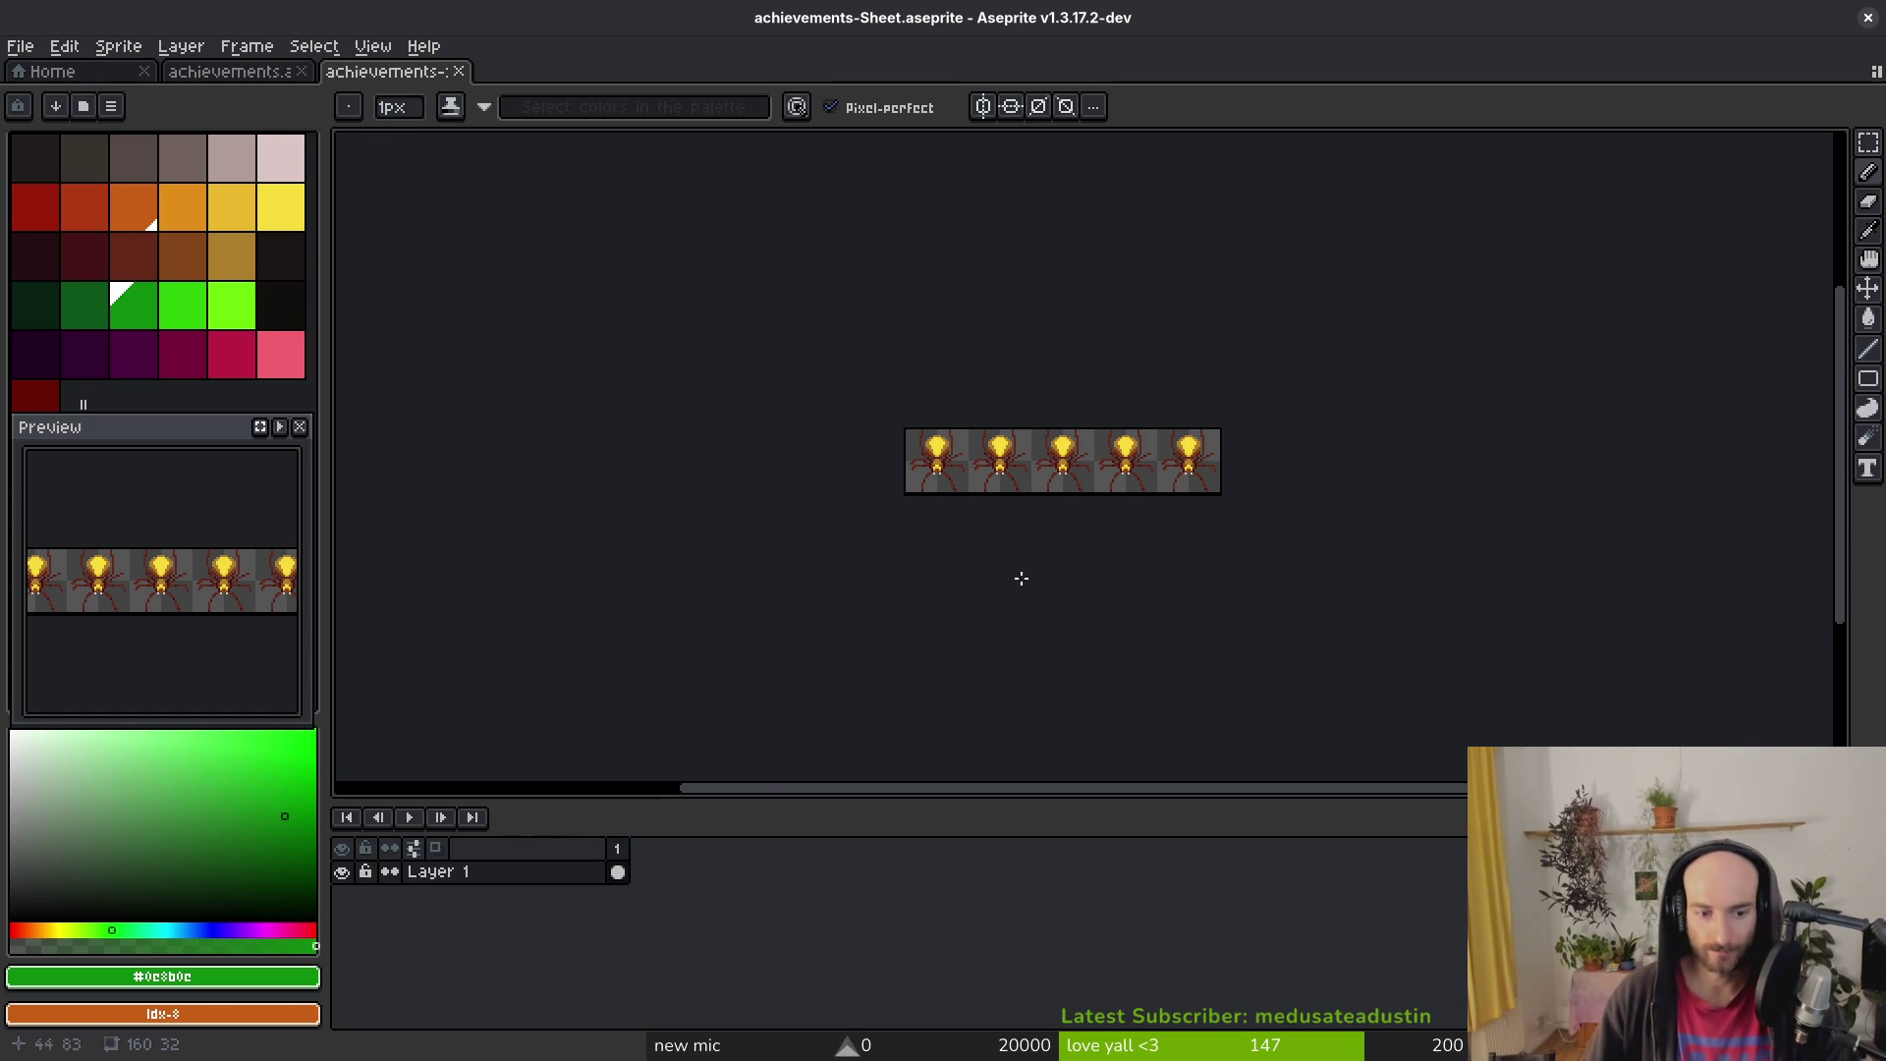
{"action": "scroll", "coordinate": [1085, 493], "scroll_direction": "up", "scroll_amount": 5}
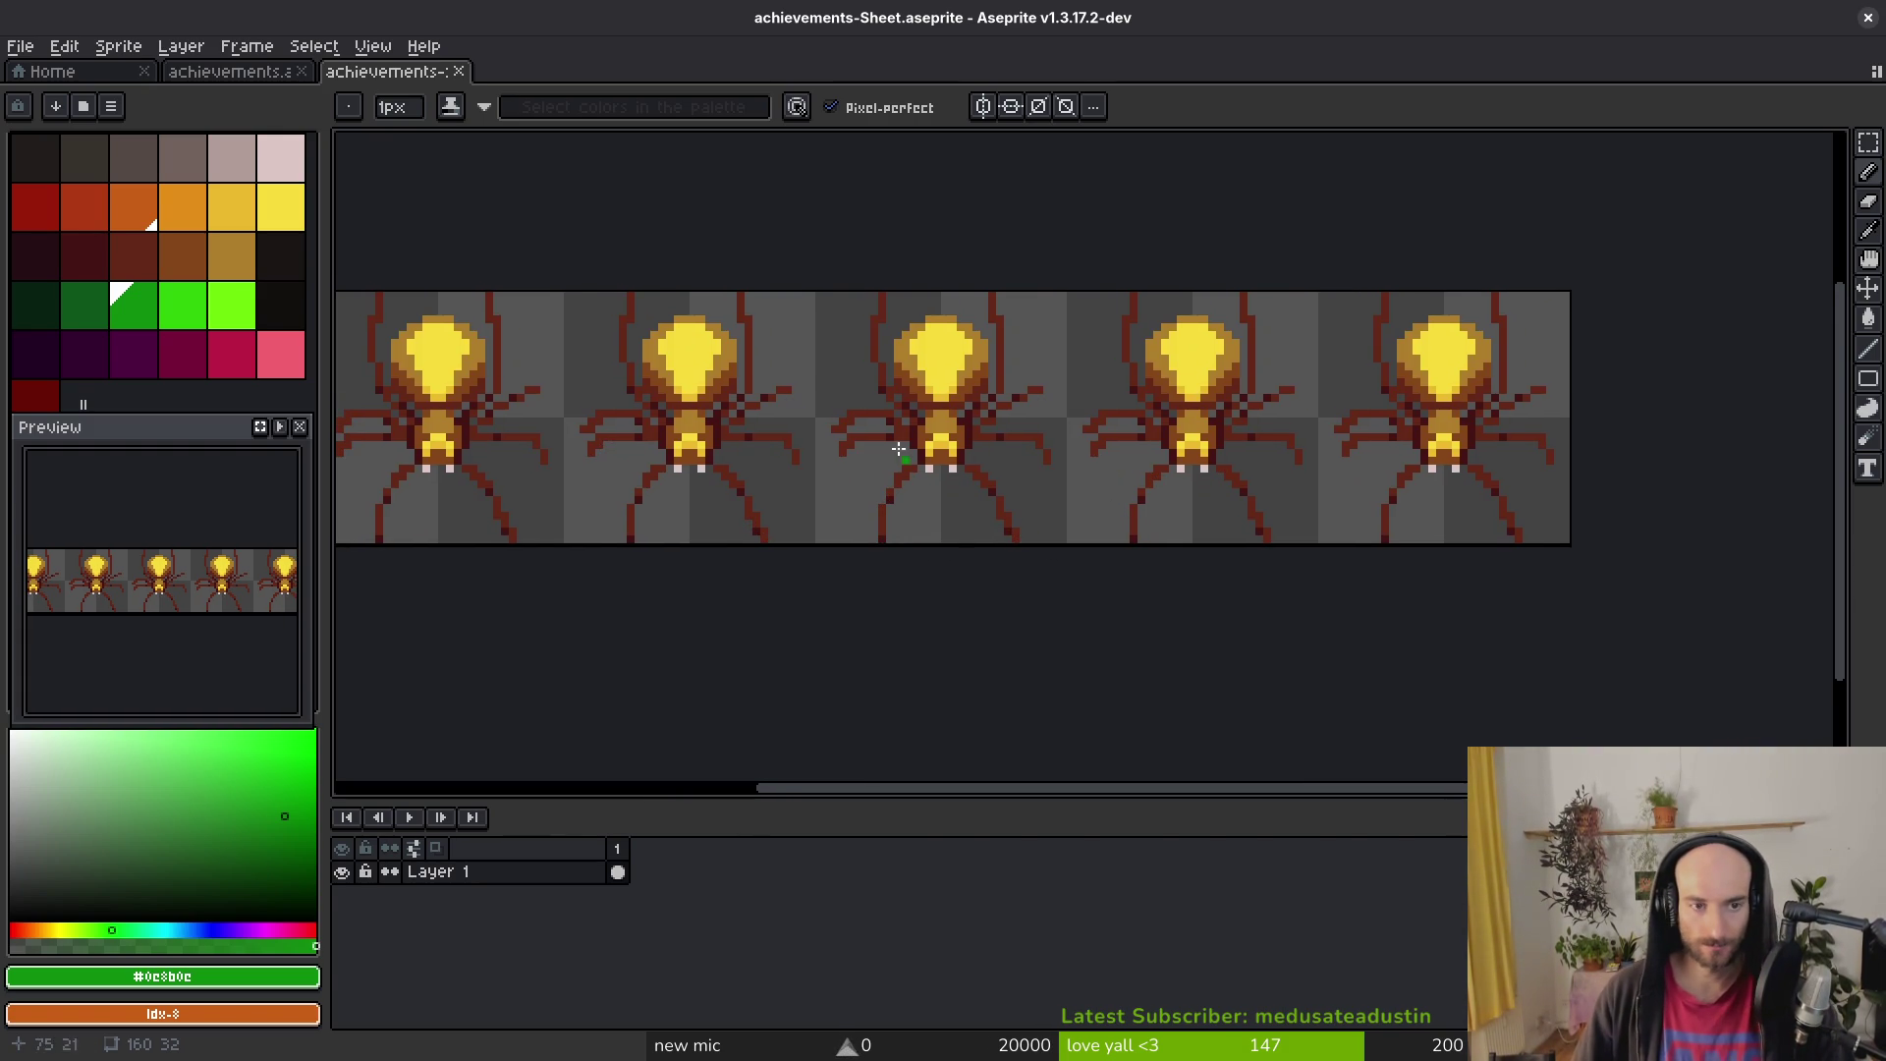
{"action": "key", "text": "ctrl+w"}
Step: Select killMantis frames 16–19 and set up a sprite sheet export of them
{"action": "left_click_drag", "start_coordinate": [970, 850], "coordinate": [1052, 855]}
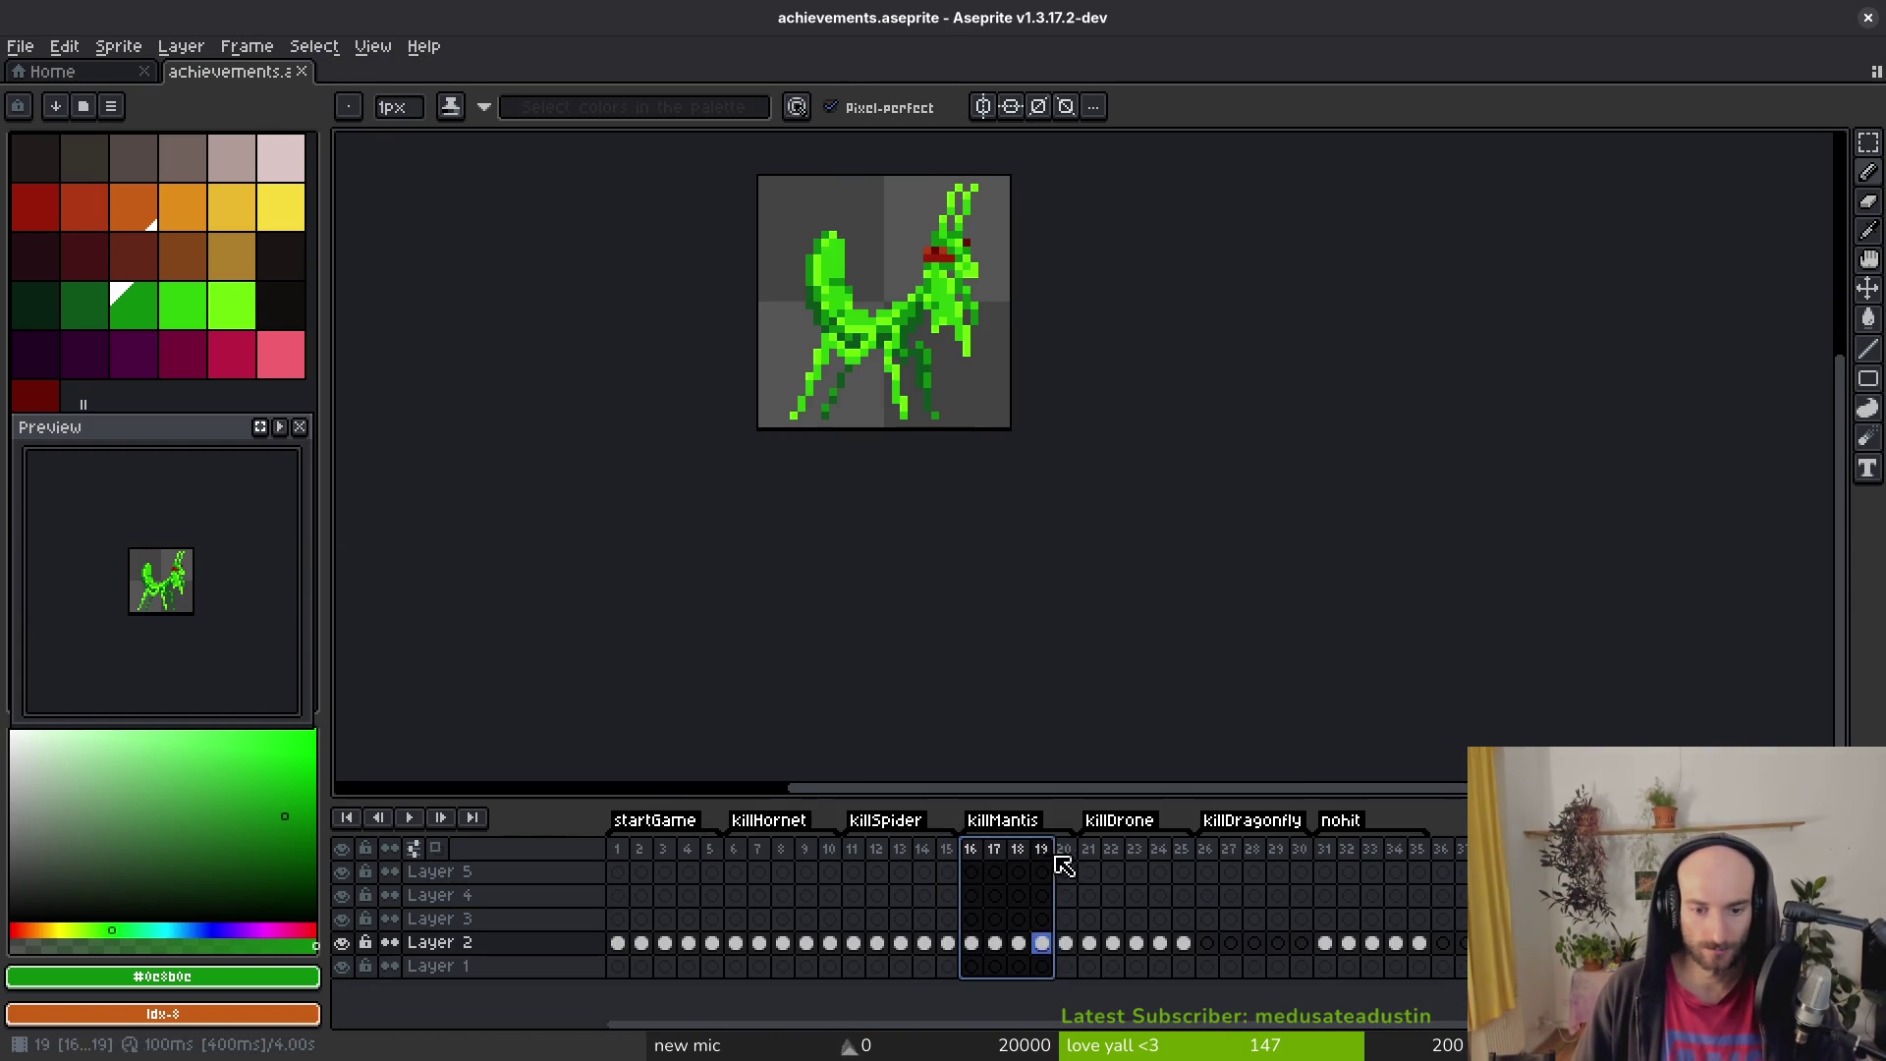
{"action": "key", "text": "ctrl+e"}
{"action": "left_click", "coordinate": [791, 433]}
{"action": "key", "text": "ctrl+alt+shift+s"}
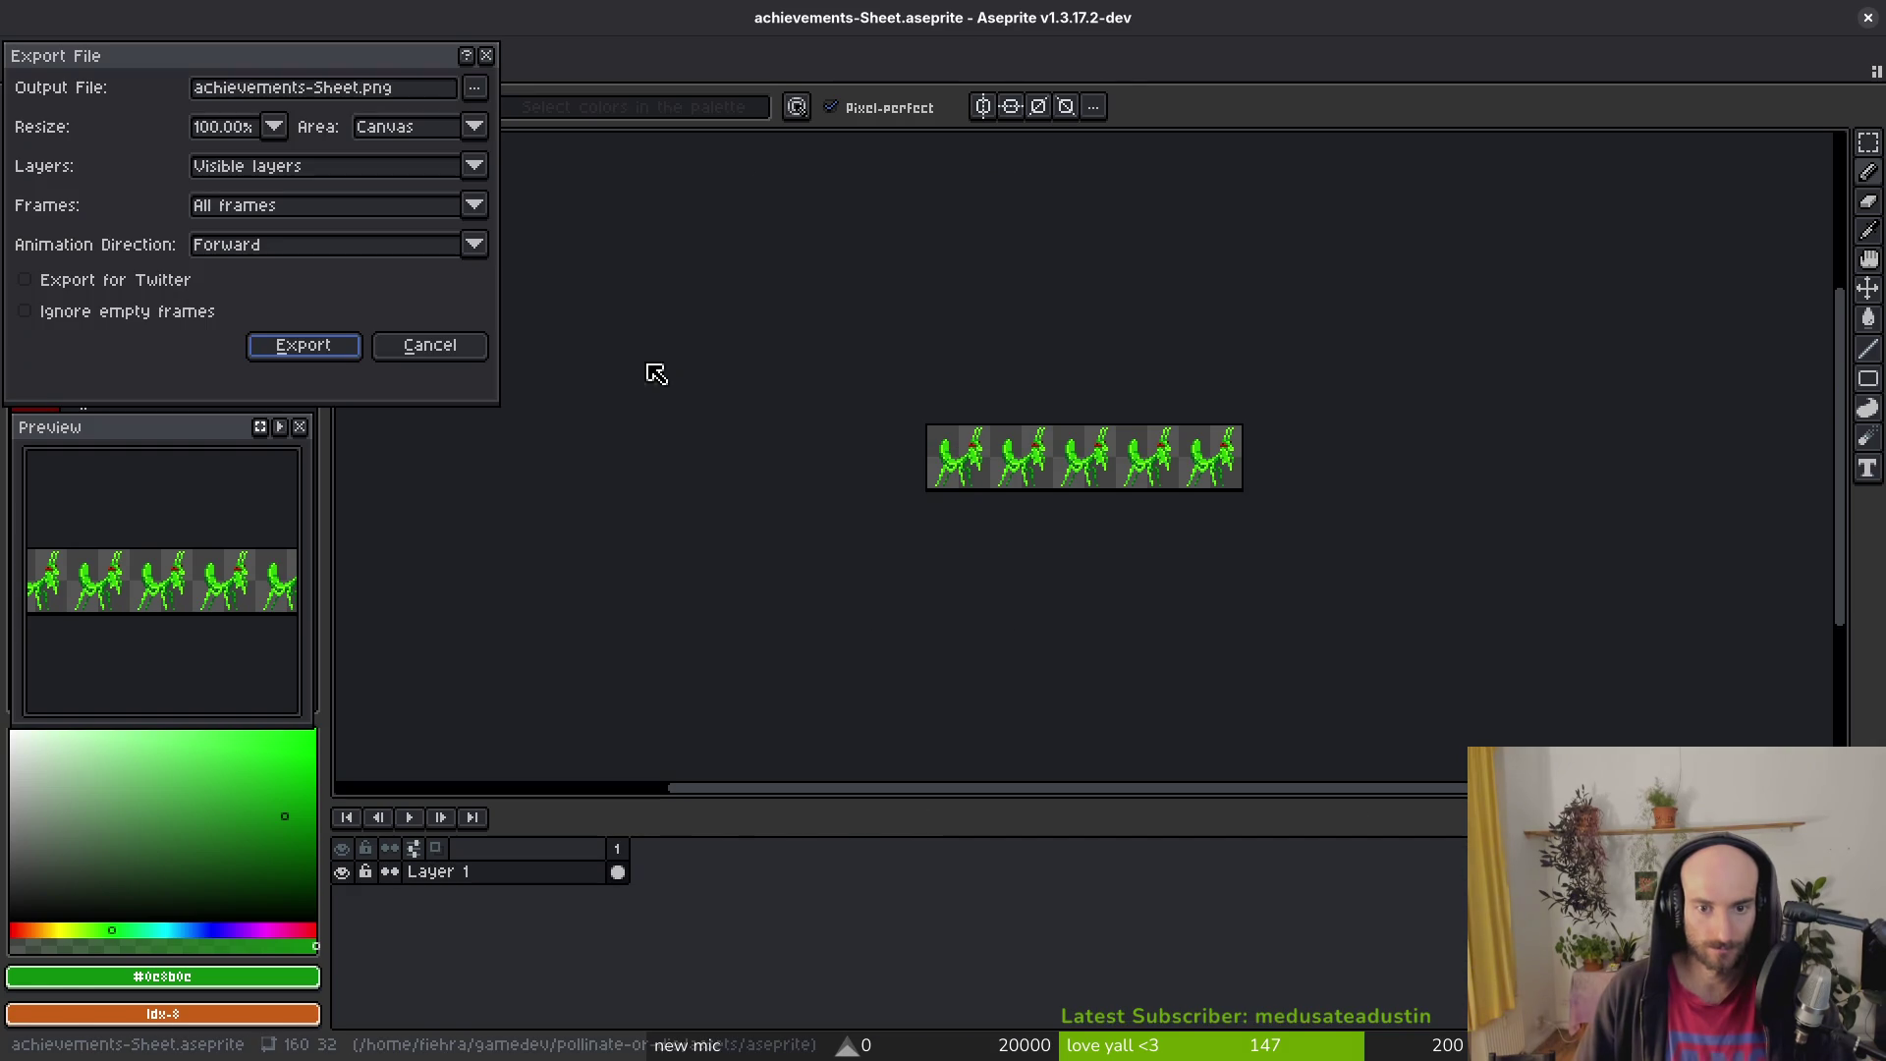
Step: Export the mantis strip to art/achievements as achievementKillMantis.png and close the sheet
{"action": "left_click", "coordinate": [475, 86]}
{"action": "left_click", "coordinate": [520, 113]}
{"action": "left_click", "coordinate": [206, 122]}
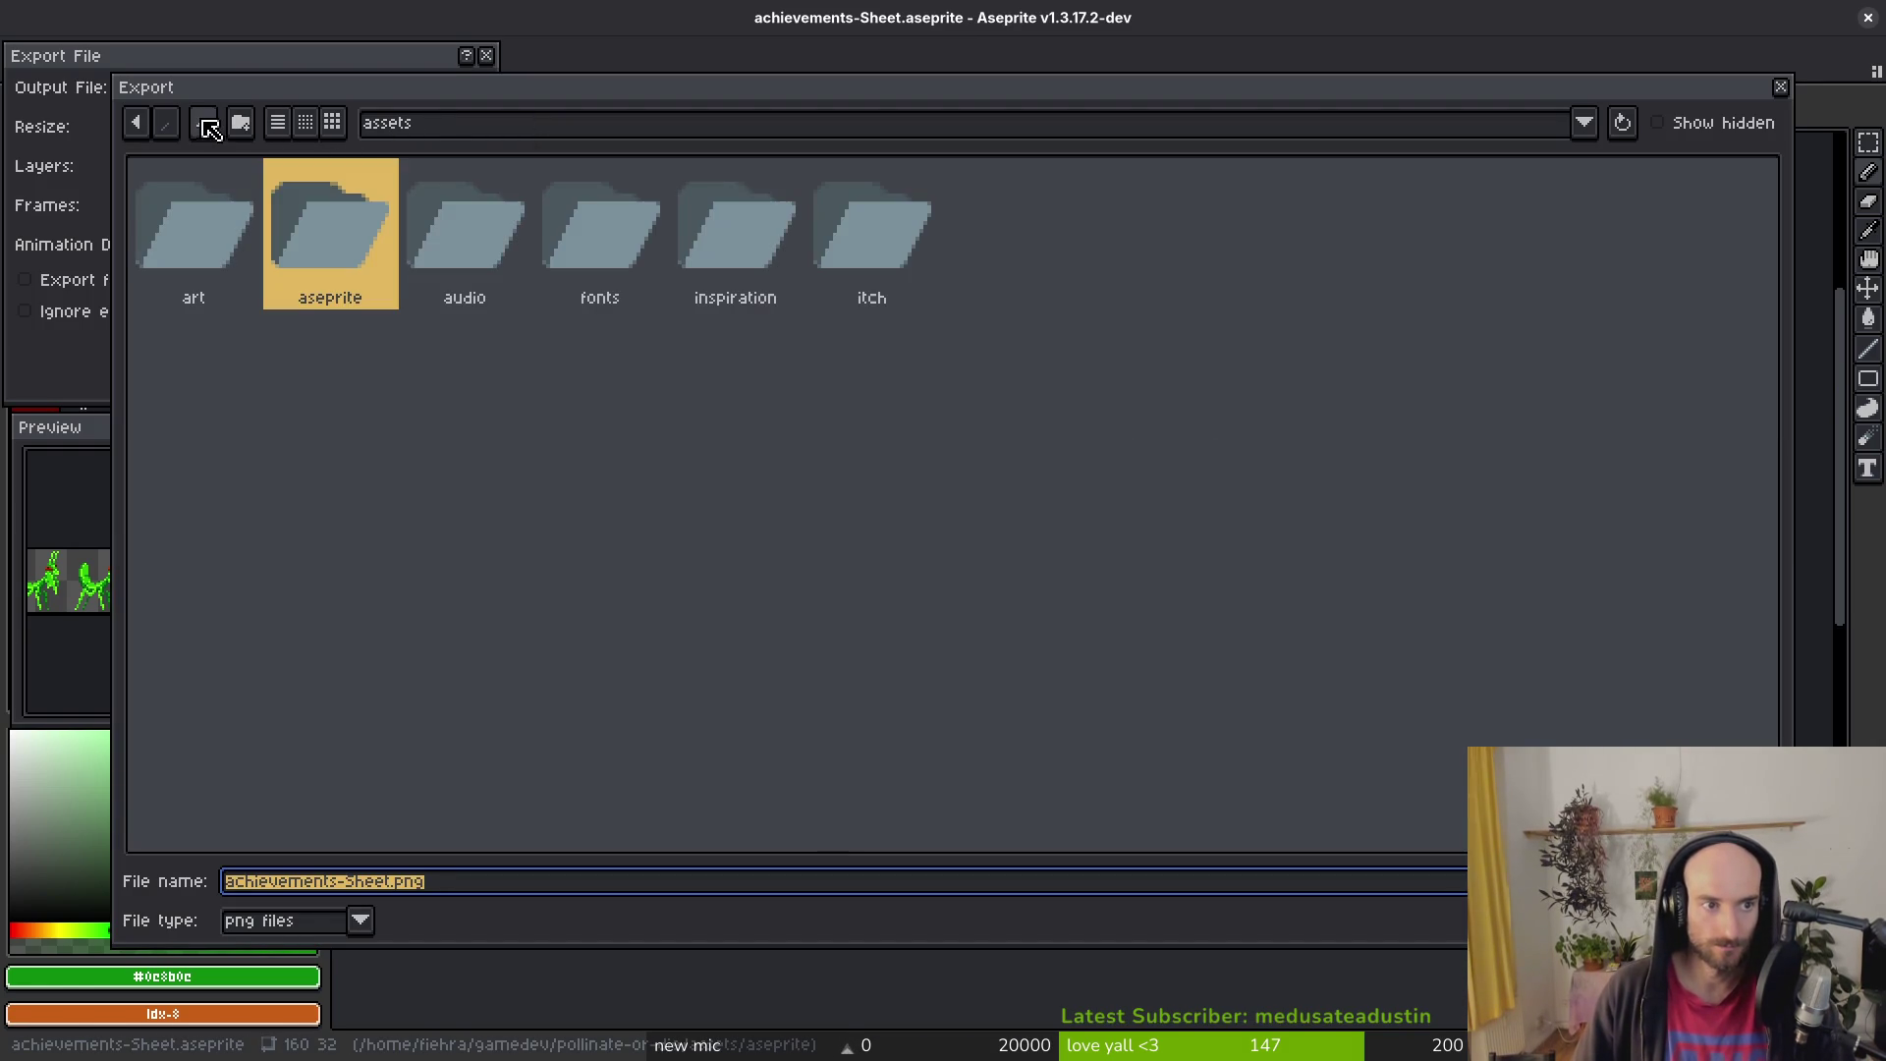
{"action": "double_click", "coordinate": [238, 228]}
{"action": "double_click", "coordinate": [244, 242]}
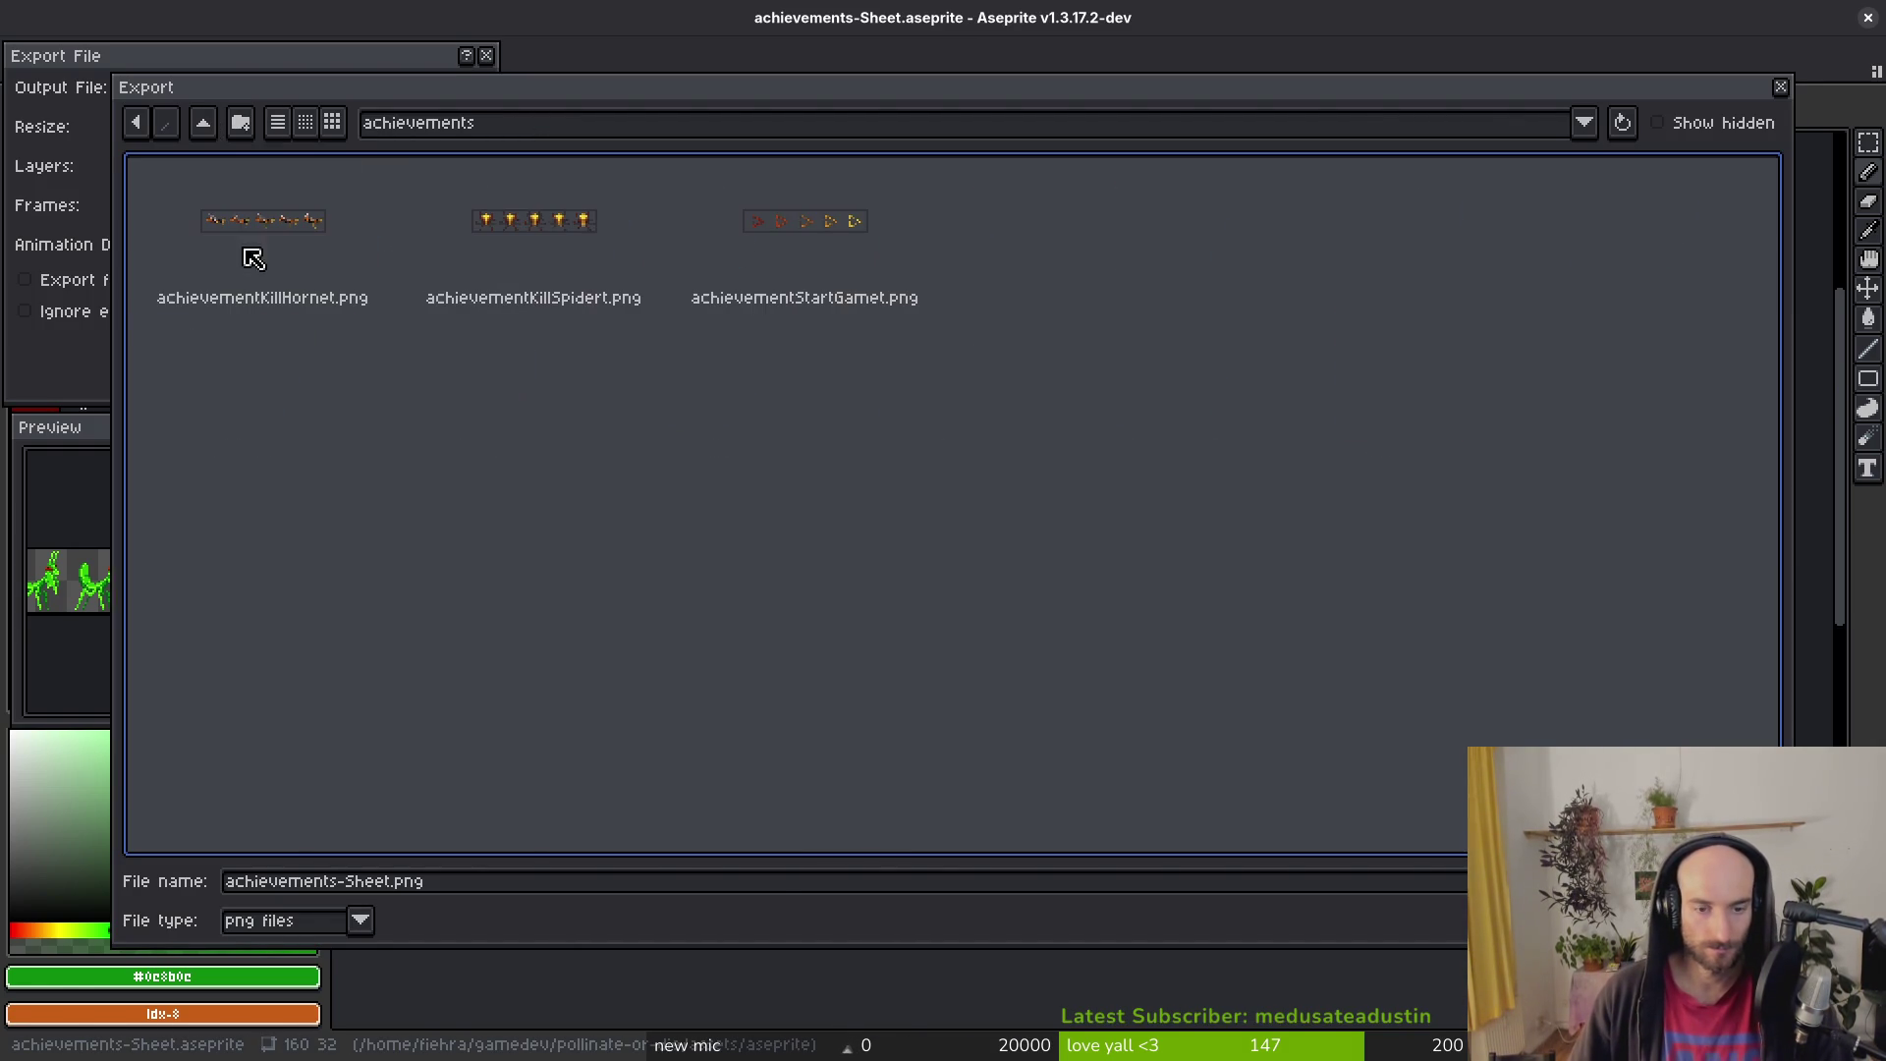
{"action": "left_click_drag", "start_coordinate": [393, 882], "coordinate": [334, 886]}
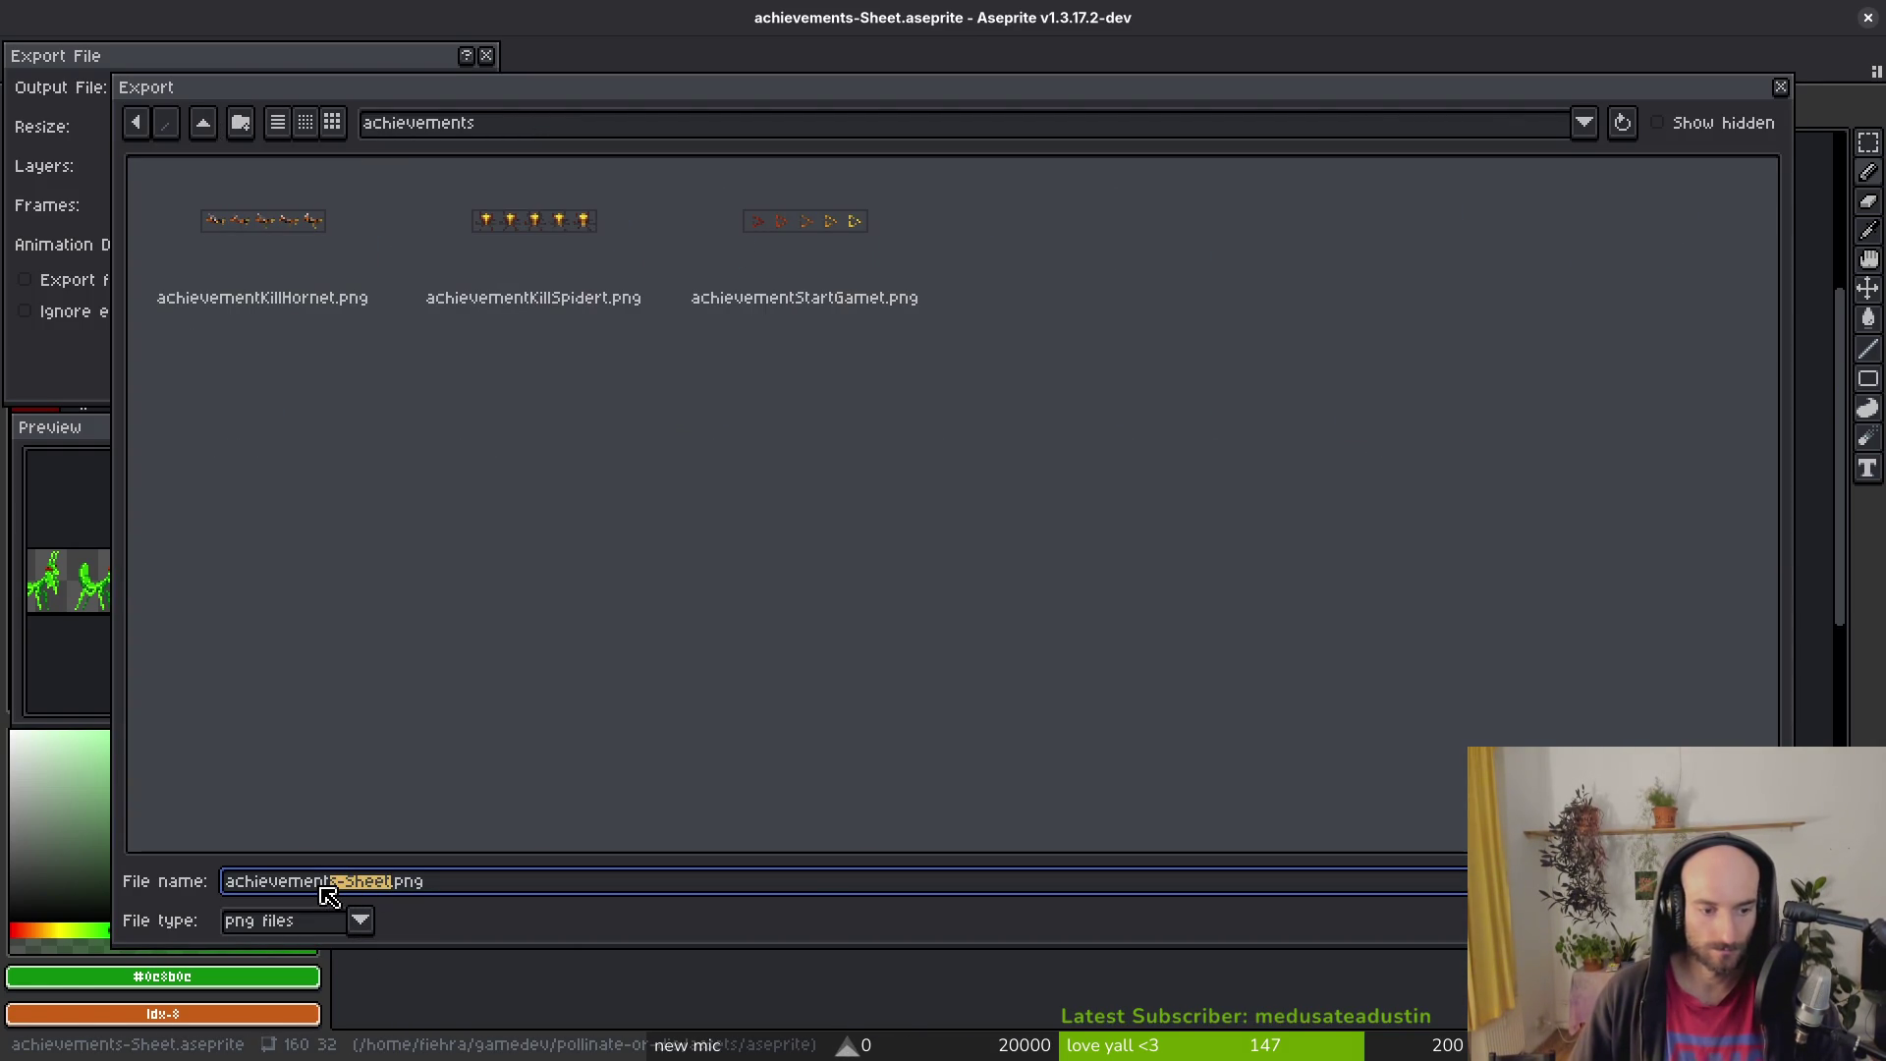
{"action": "type", "text": "KillAM"}
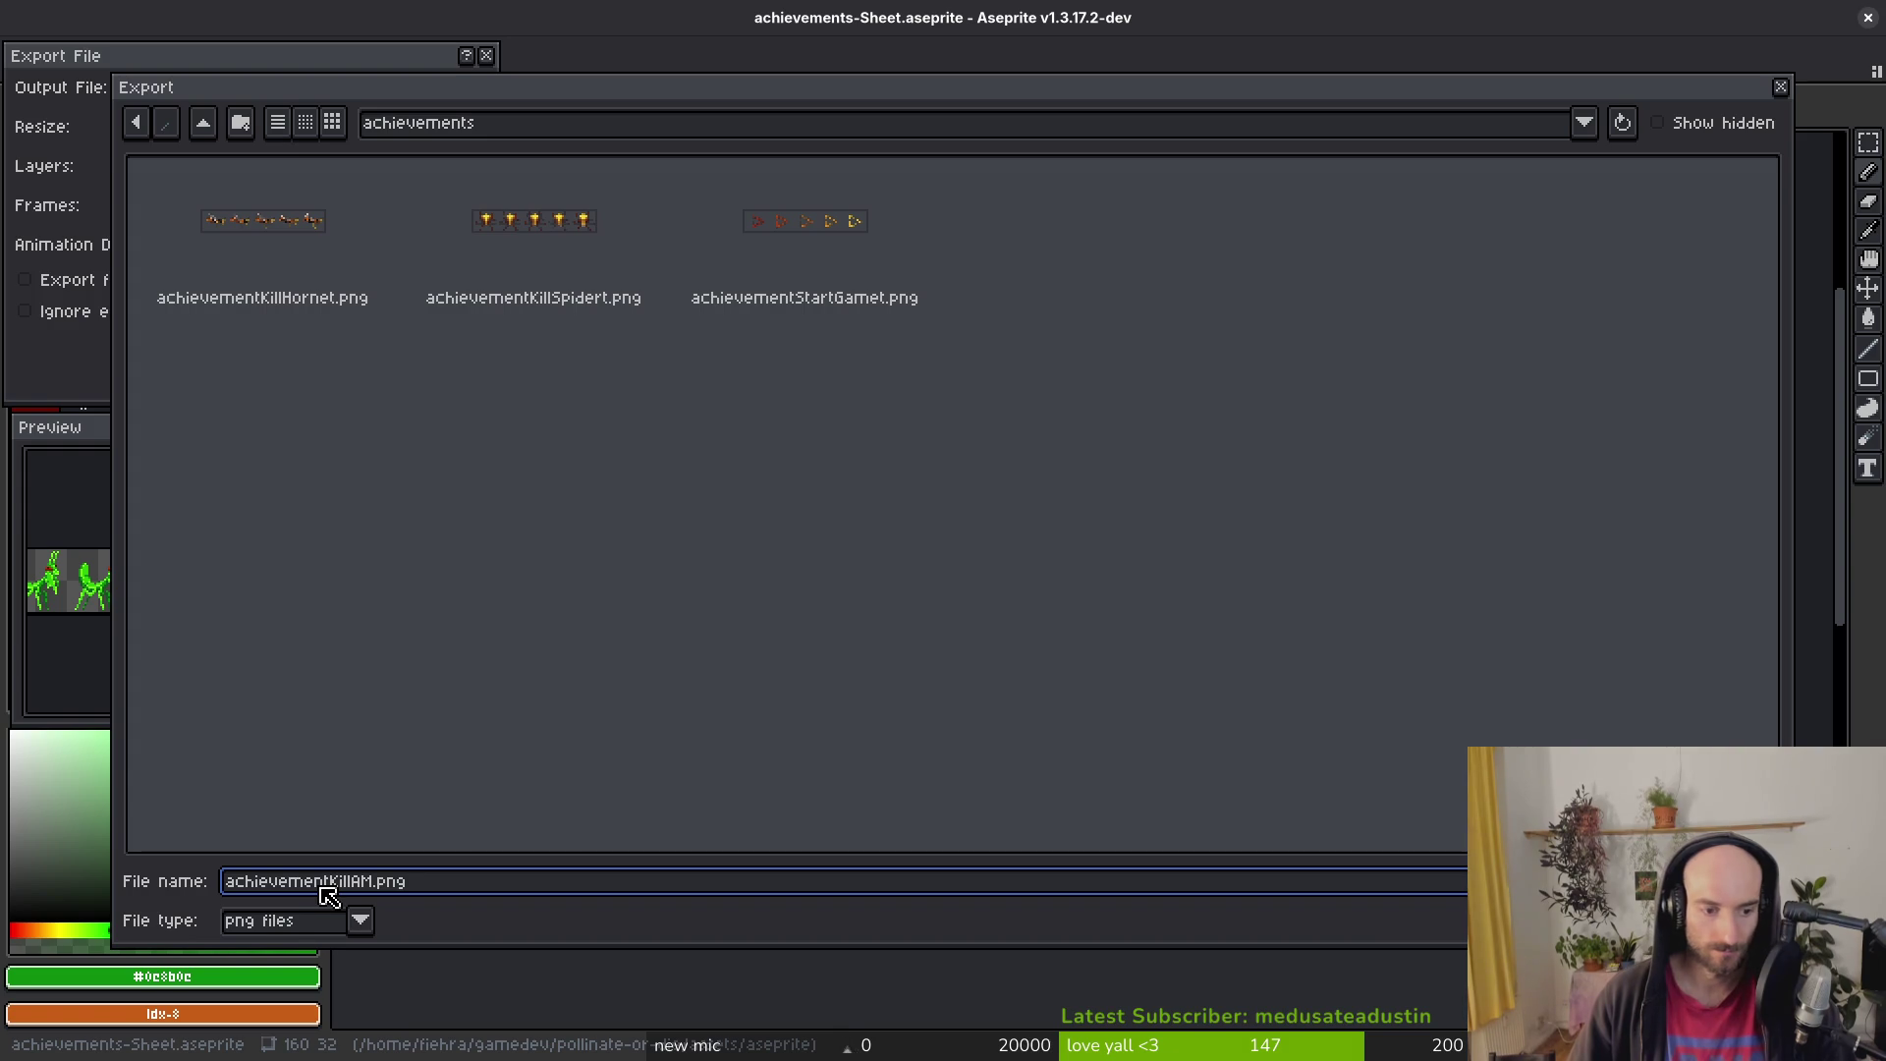
{"action": "key", "text": "BackSpace"}
{"action": "key", "text": "BackSpace"}
{"action": "type", "text": "antis"}
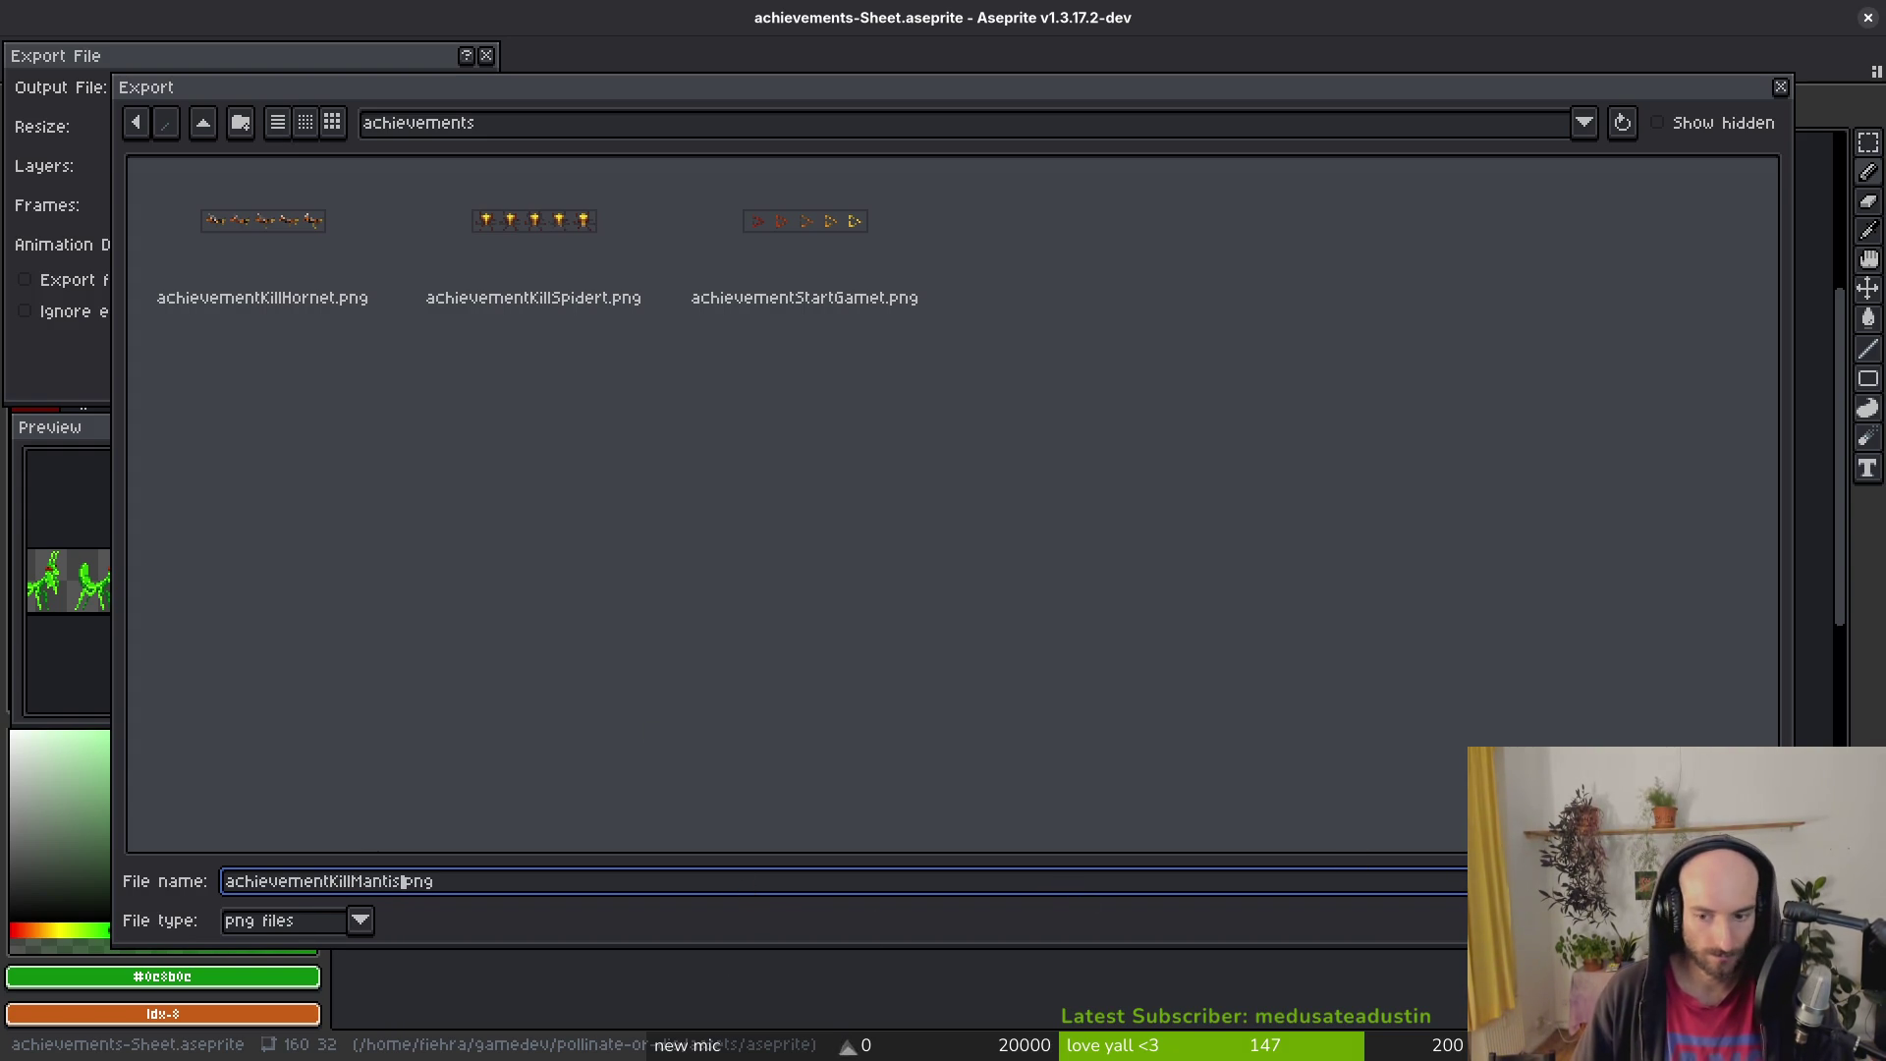
{"action": "key", "text": "Return"}
{"action": "left_click", "coordinate": [300, 349]}
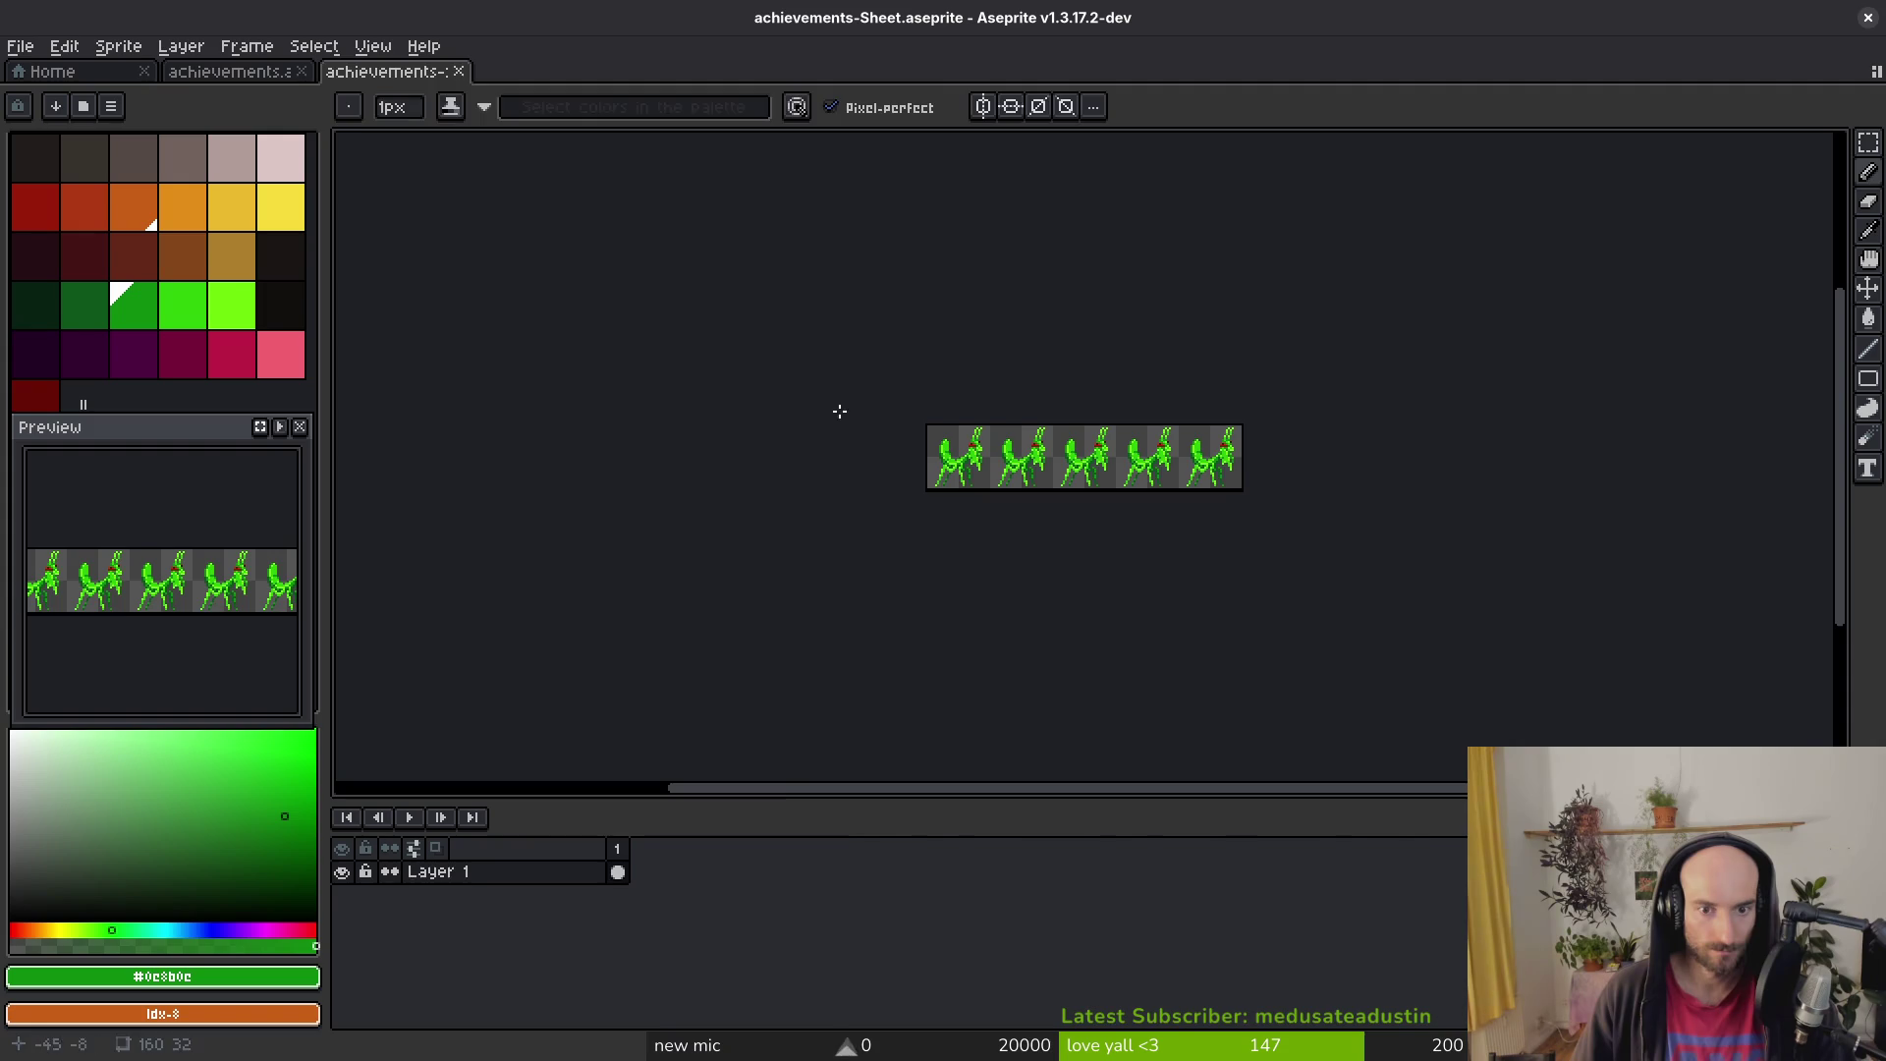
{"action": "key", "text": "ctrl+w"}
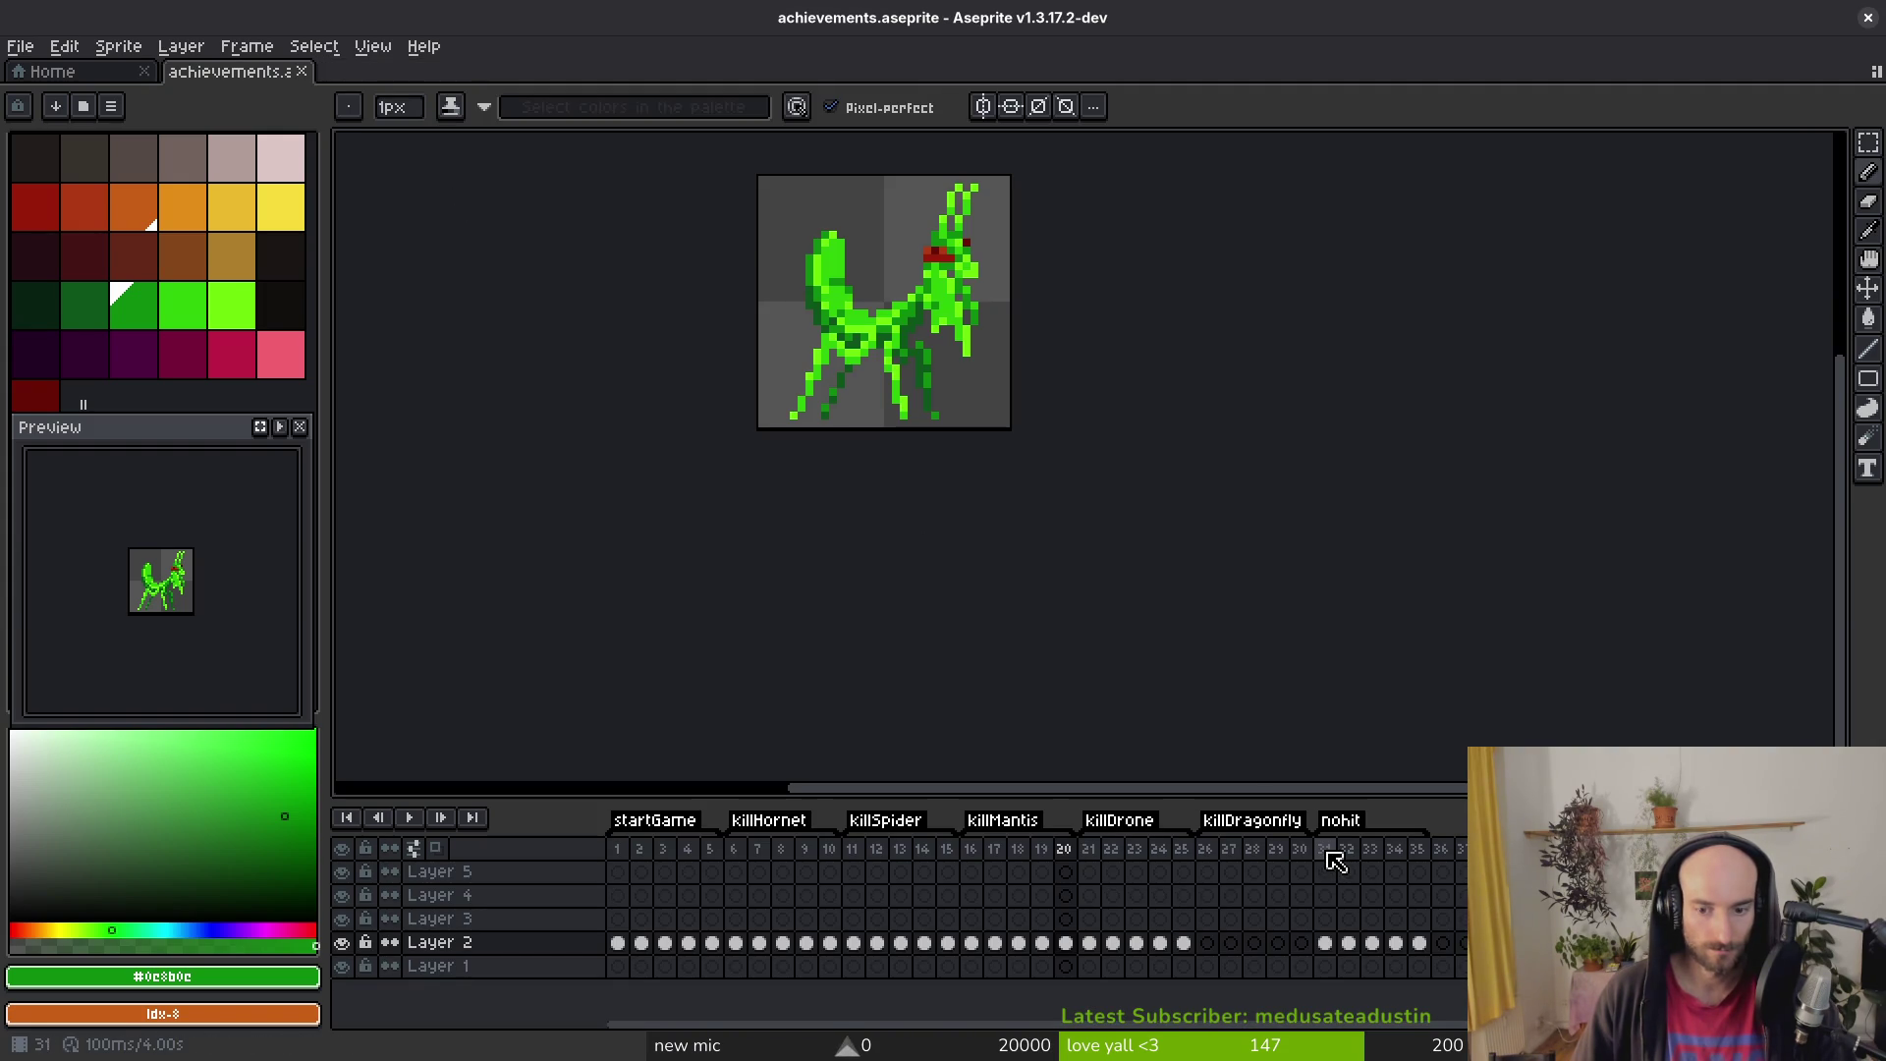
Step: Select the gem frames under the nohit tag and generate a sprite sheet
{"action": "left_click_drag", "start_coordinate": [1088, 861], "coordinate": [1184, 861]}
{"action": "left_click_drag", "start_coordinate": [1324, 861], "coordinate": [1395, 864]}
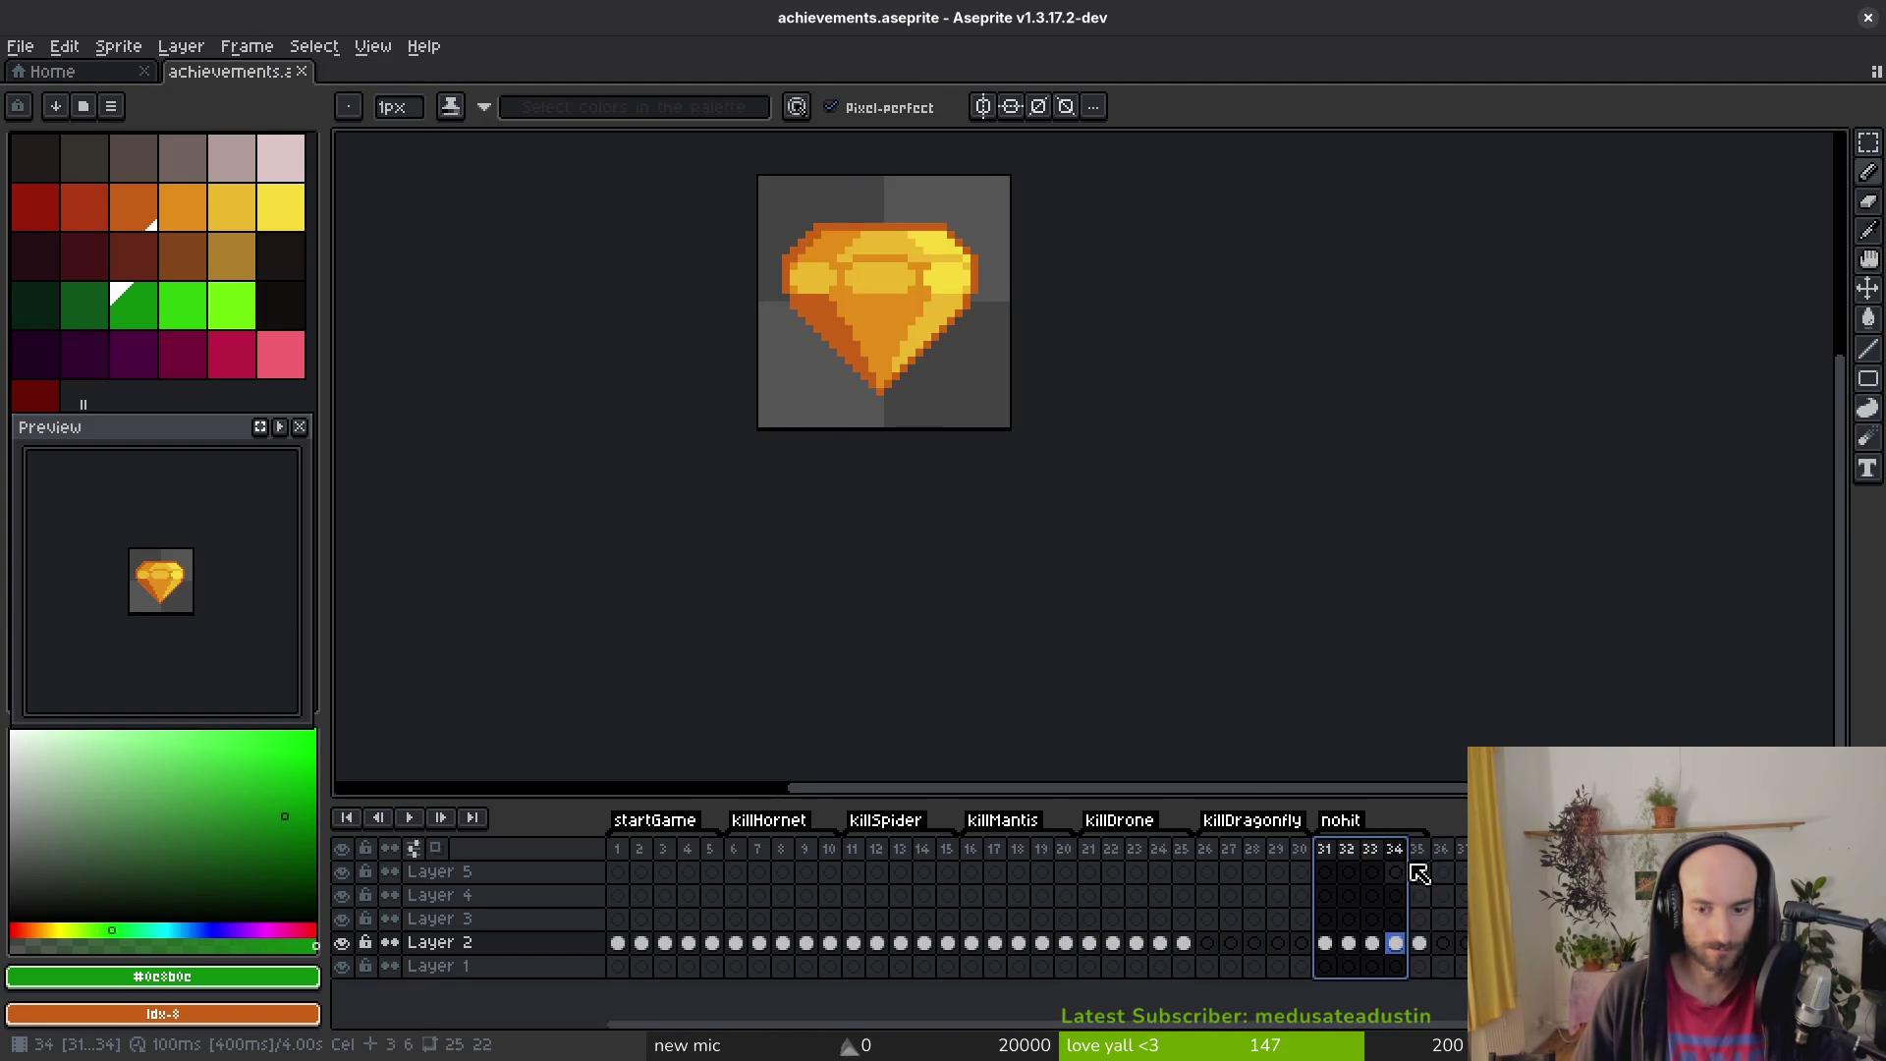
{"action": "key", "text": "ctrl+e"}
{"action": "left_click", "coordinate": [801, 422]}
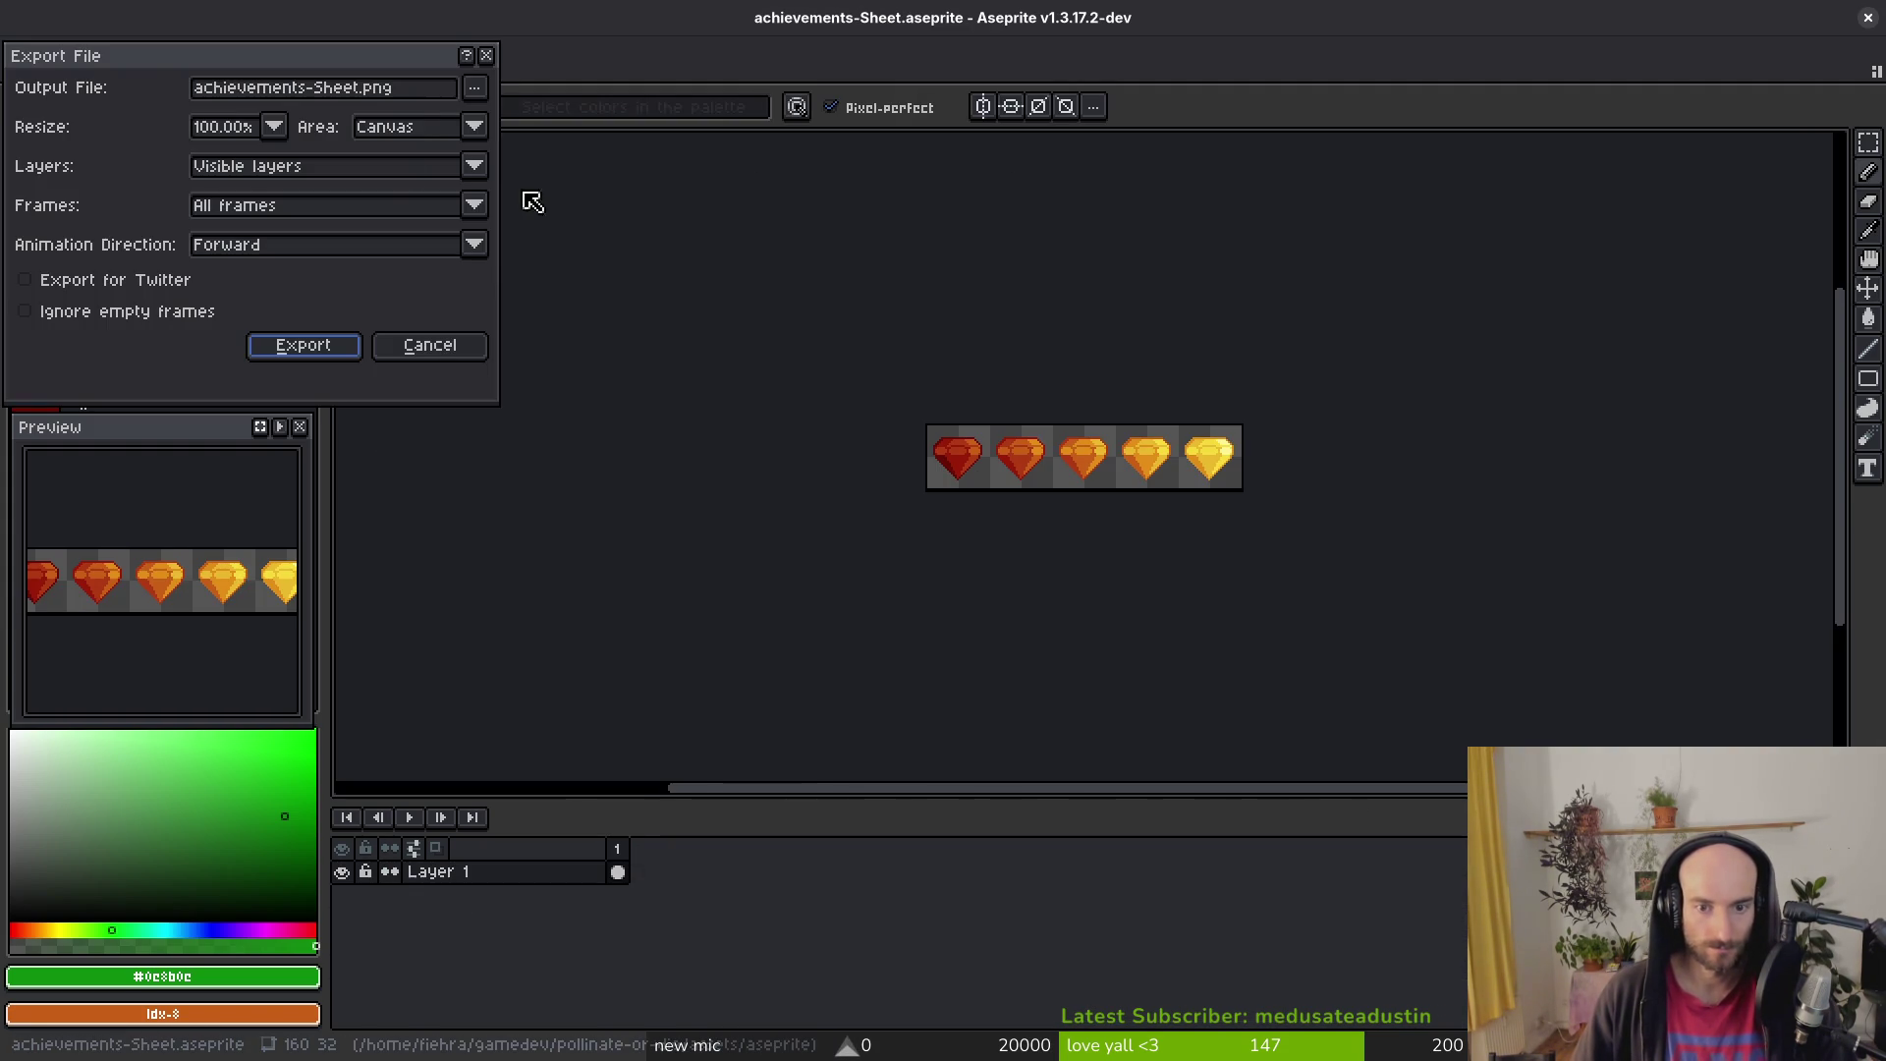
Step: Export the gem strip as achievementNoHit.png into achievements, close it, and return to Godot
{"action": "left_click", "coordinate": [474, 87]}
{"action": "left_click", "coordinate": [520, 115]}
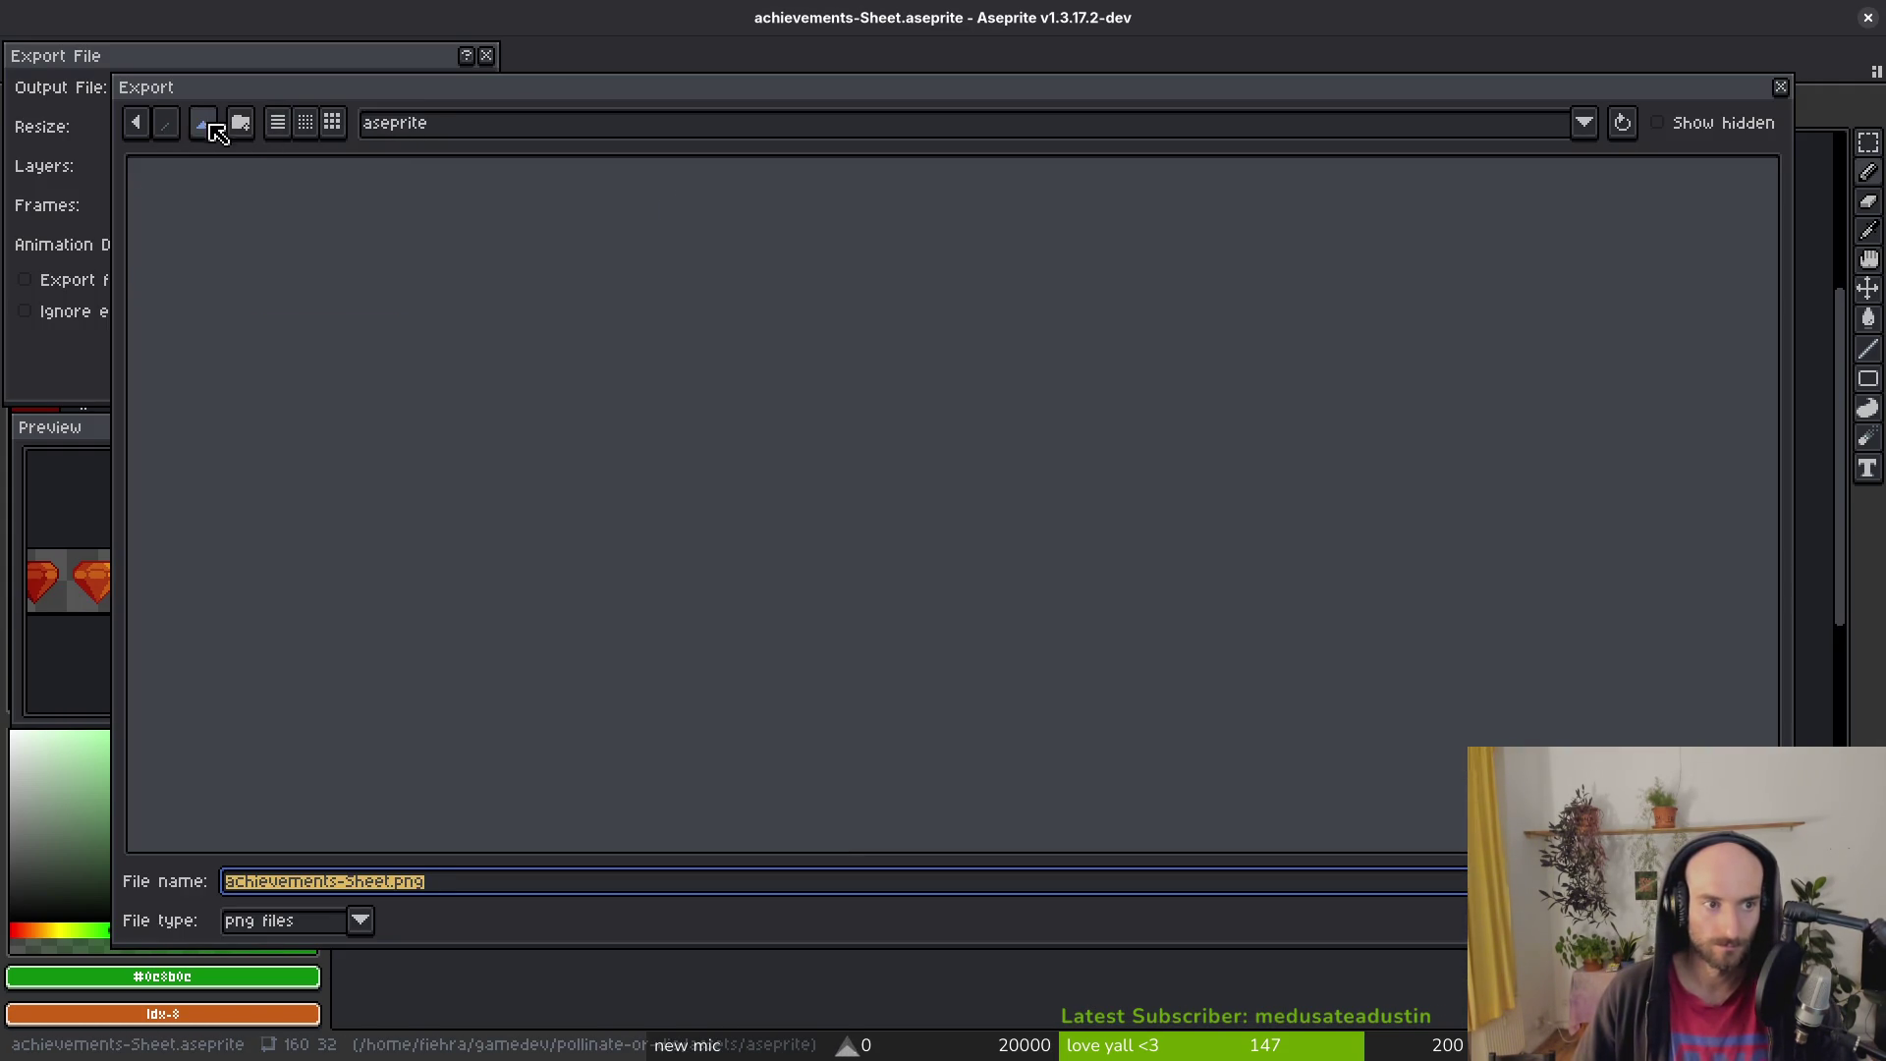
{"action": "left_click", "coordinate": [218, 129]}
{"action": "double_click", "coordinate": [304, 232]}
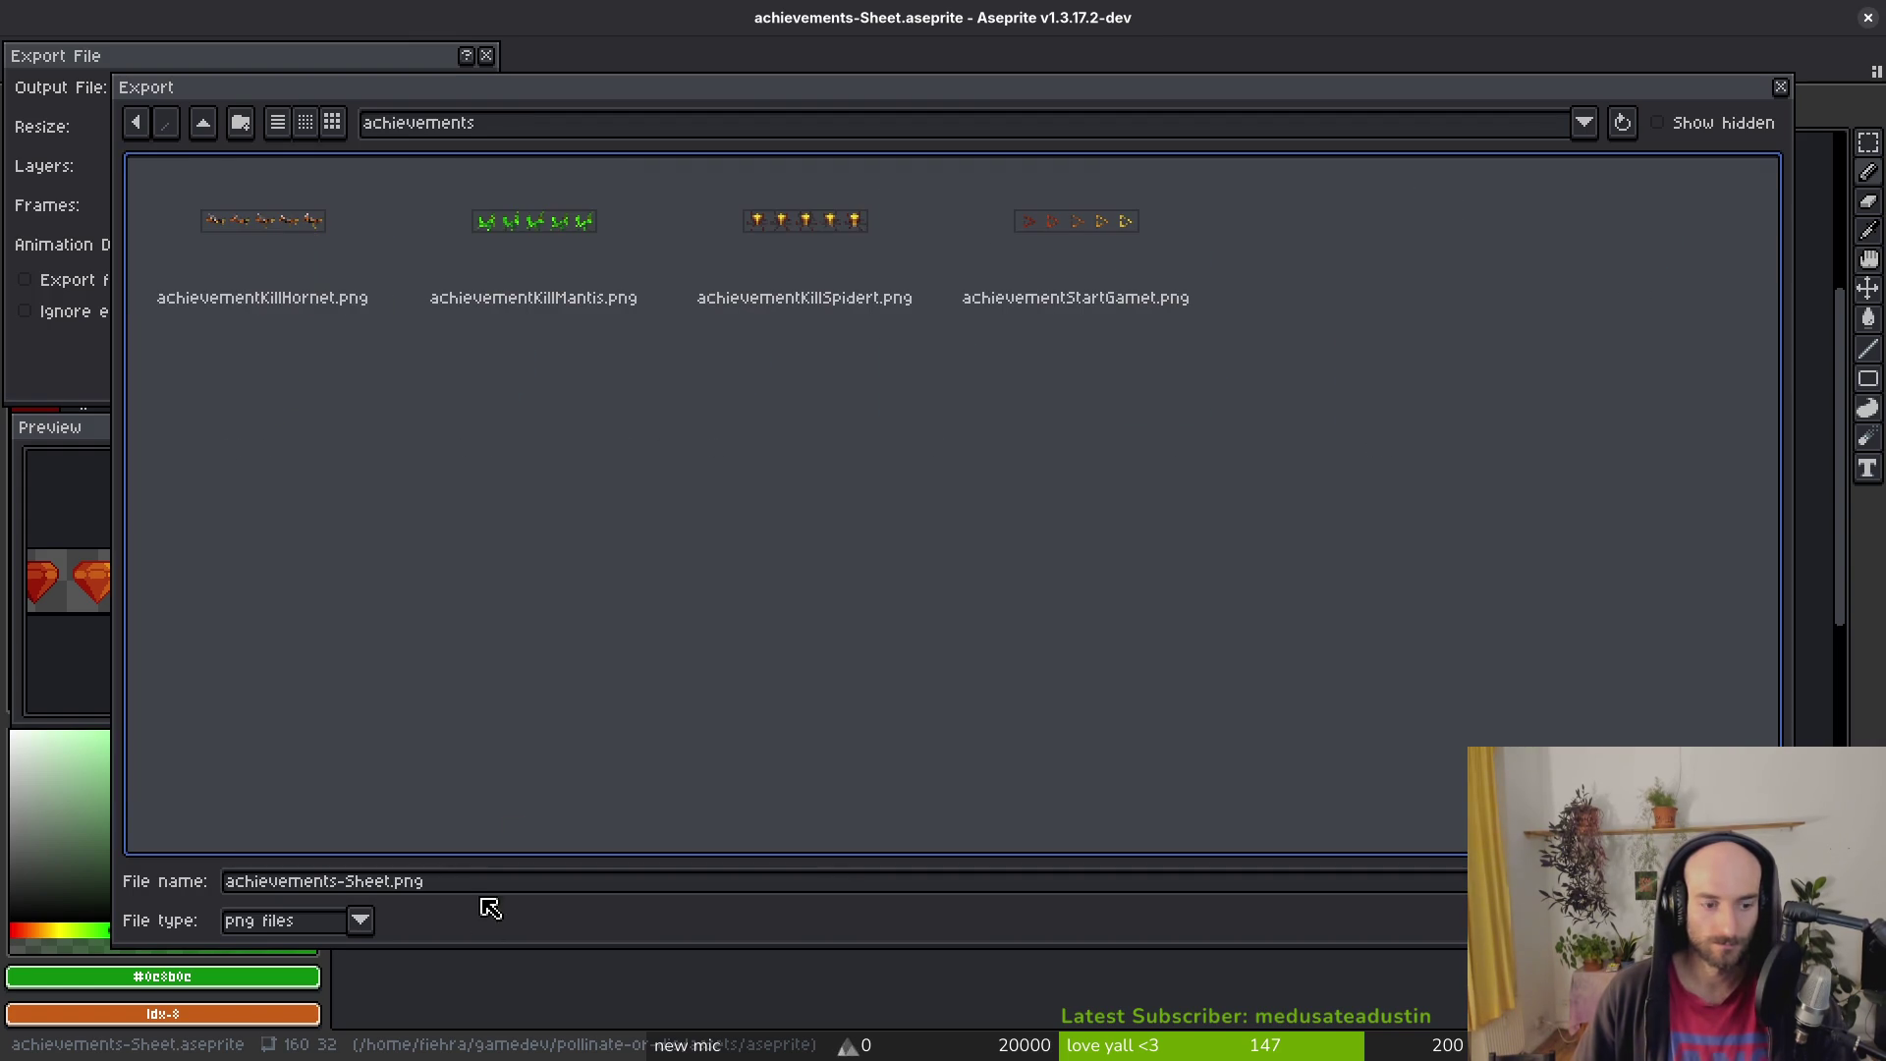
{"action": "left_click_drag", "start_coordinate": [389, 881], "coordinate": [341, 884]}
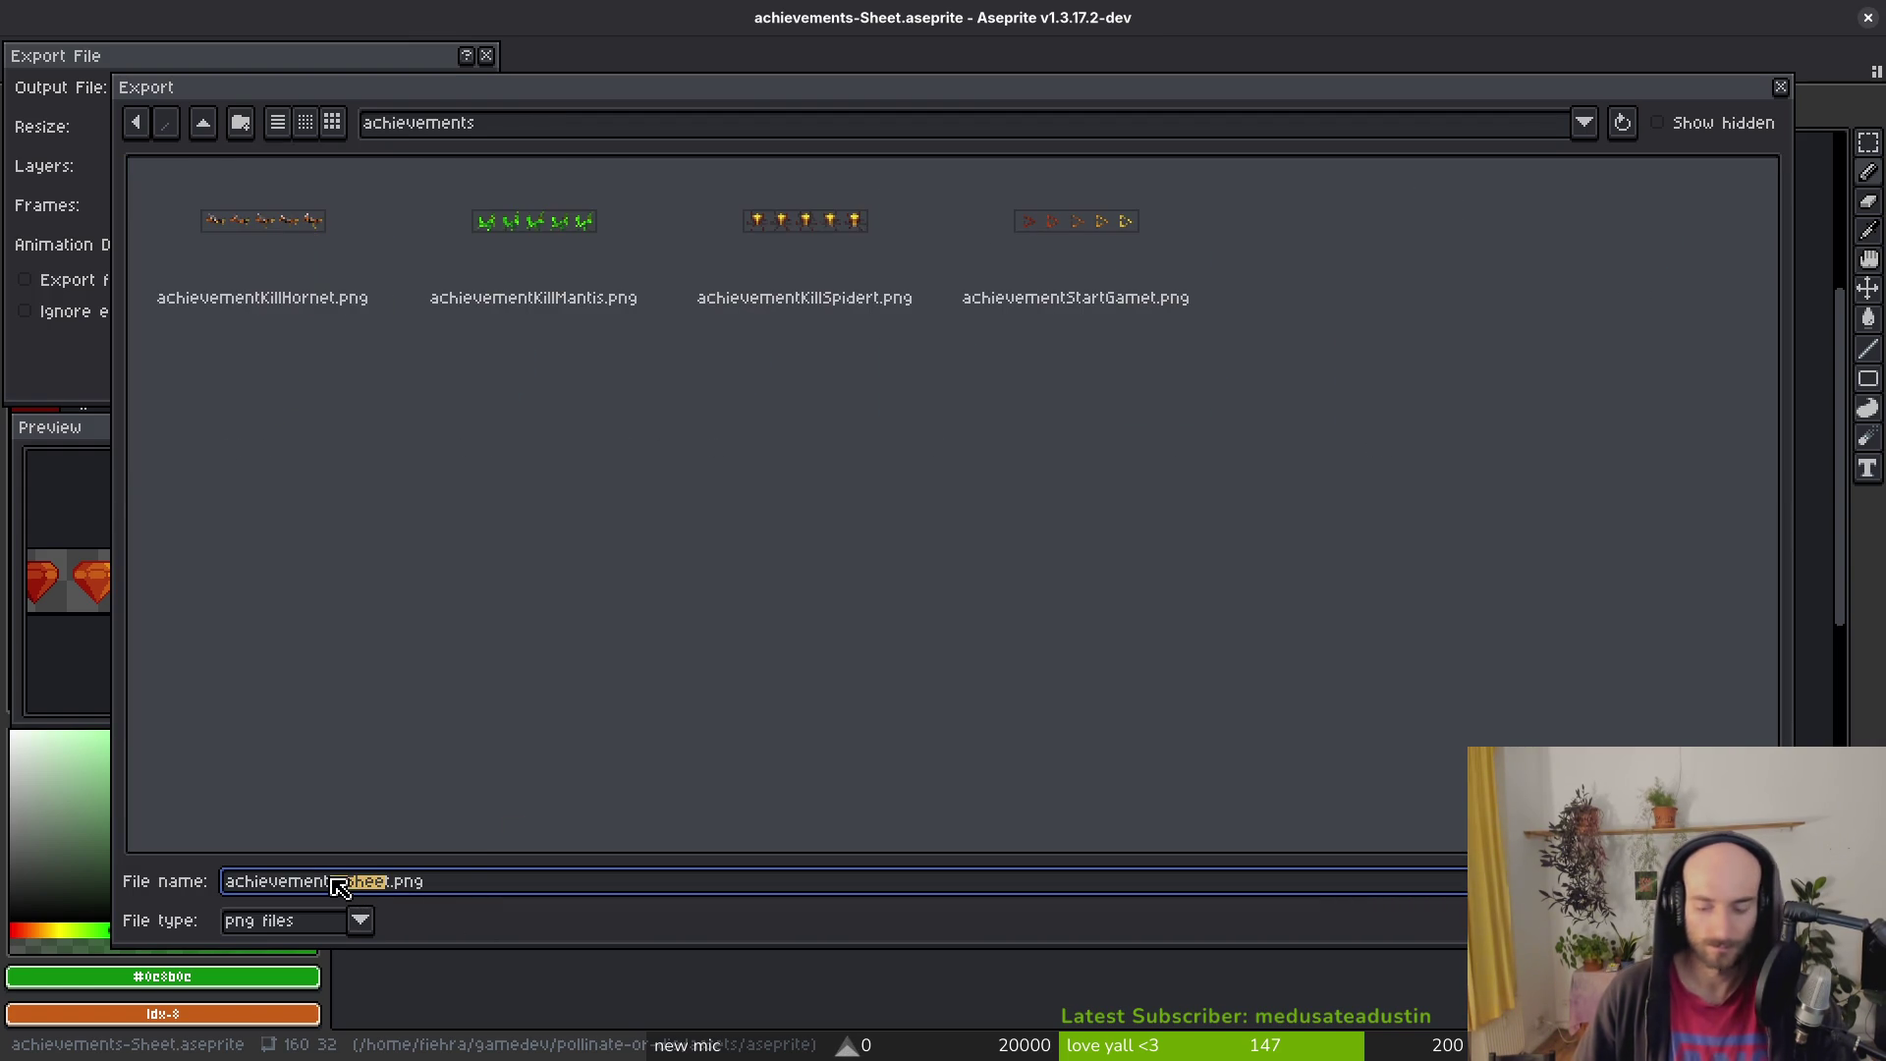
{"action": "type", "text": "Kit"}
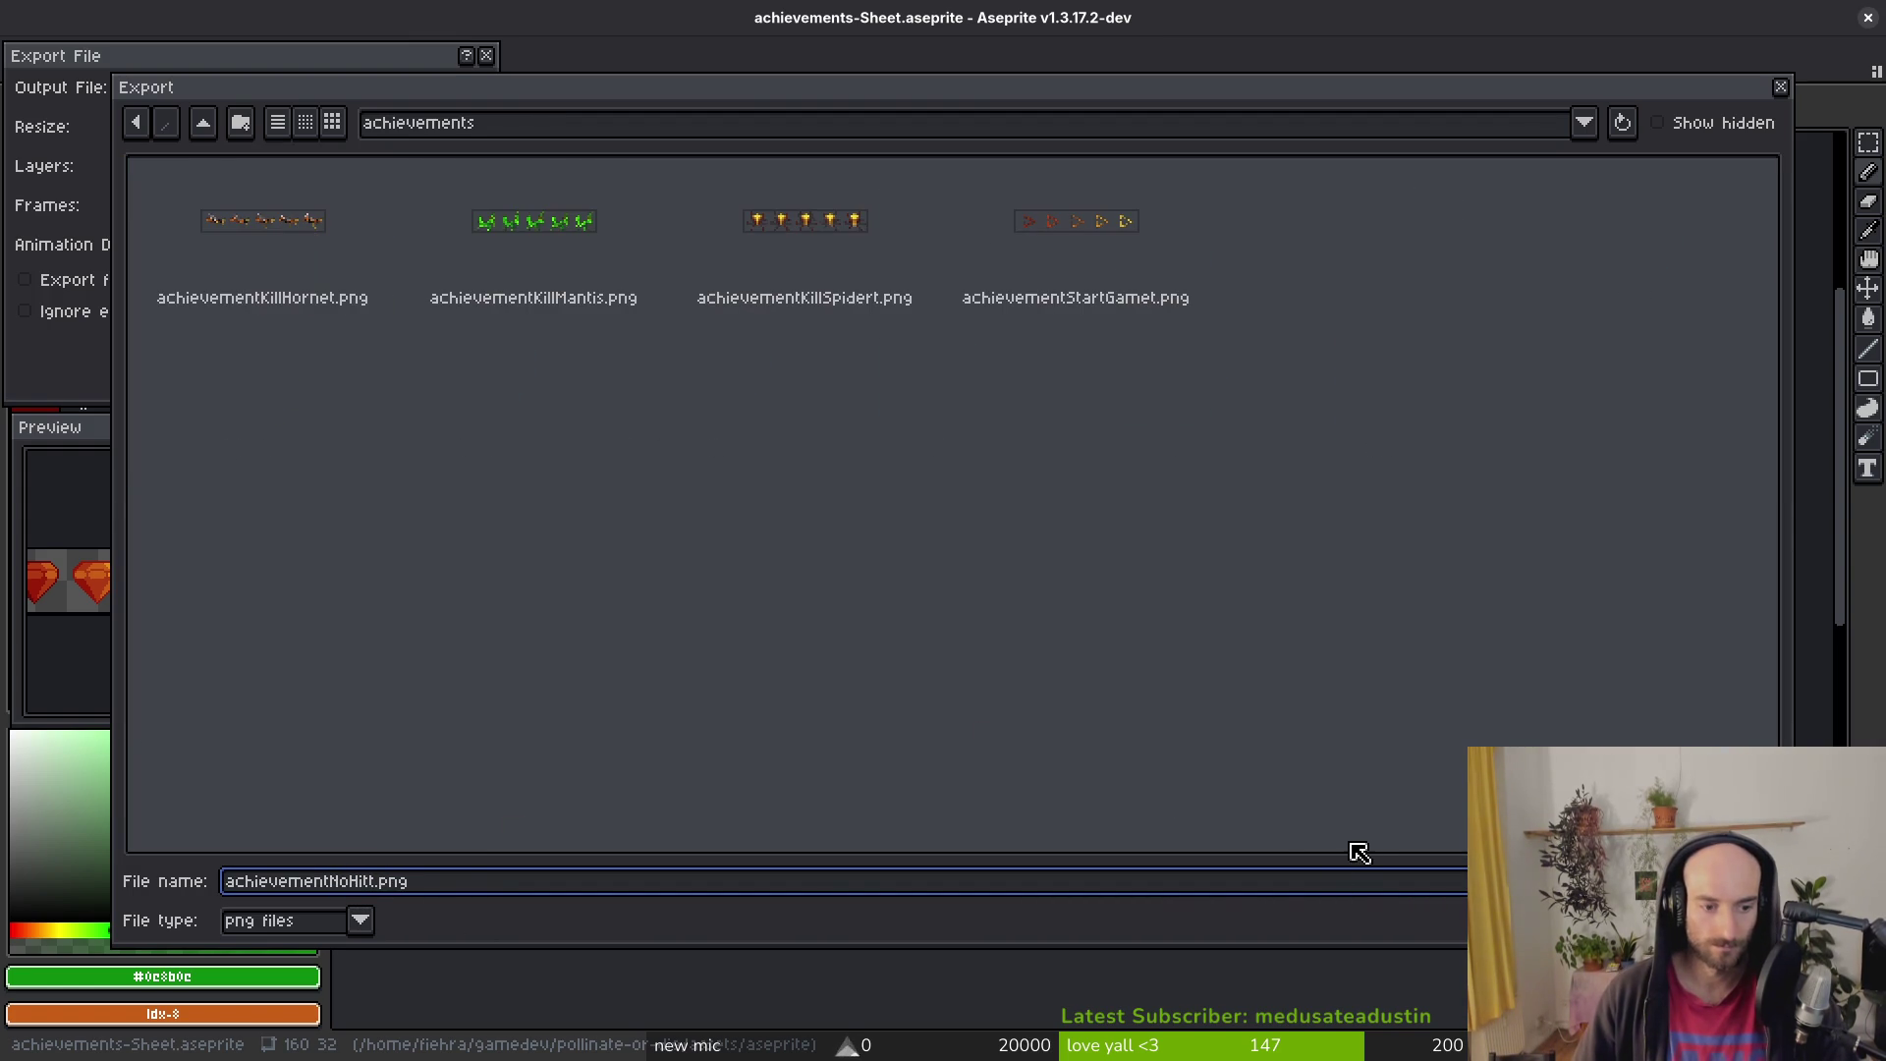
{"action": "type", "text": "t"}
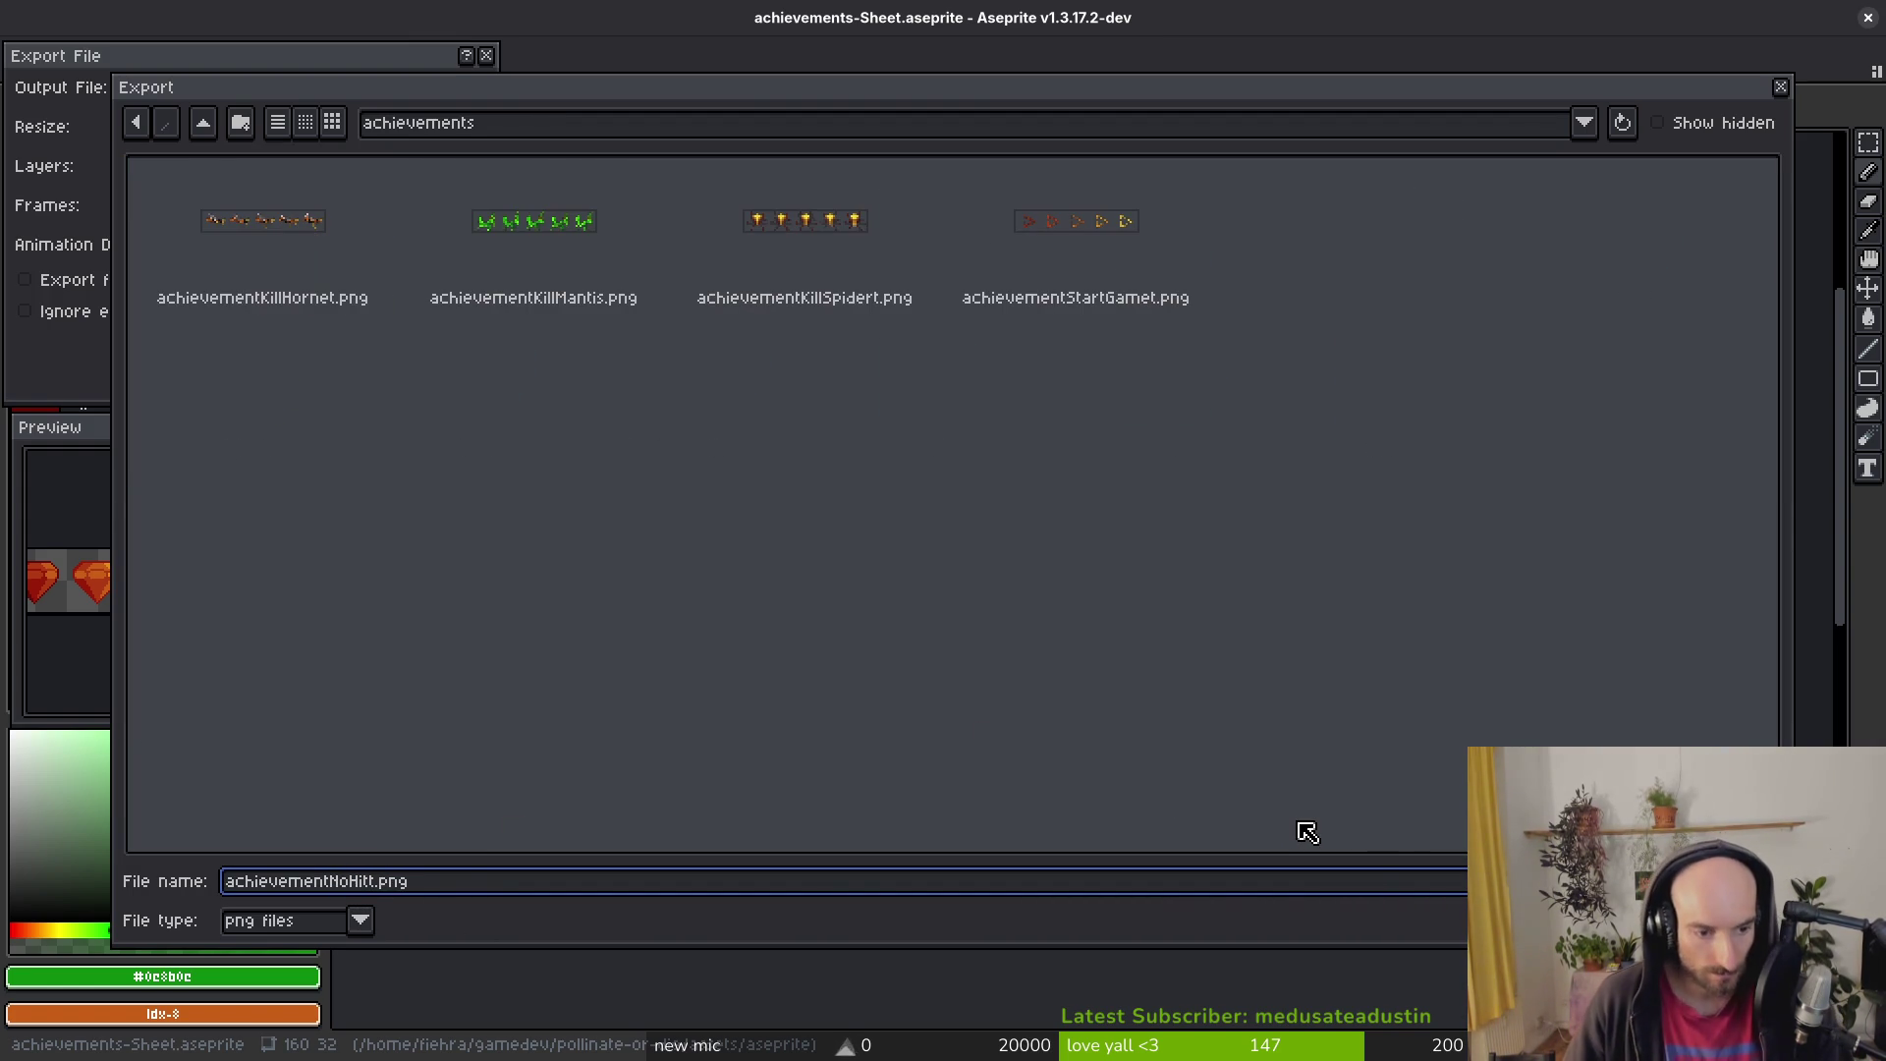
{"action": "key", "text": "BackSpace"}
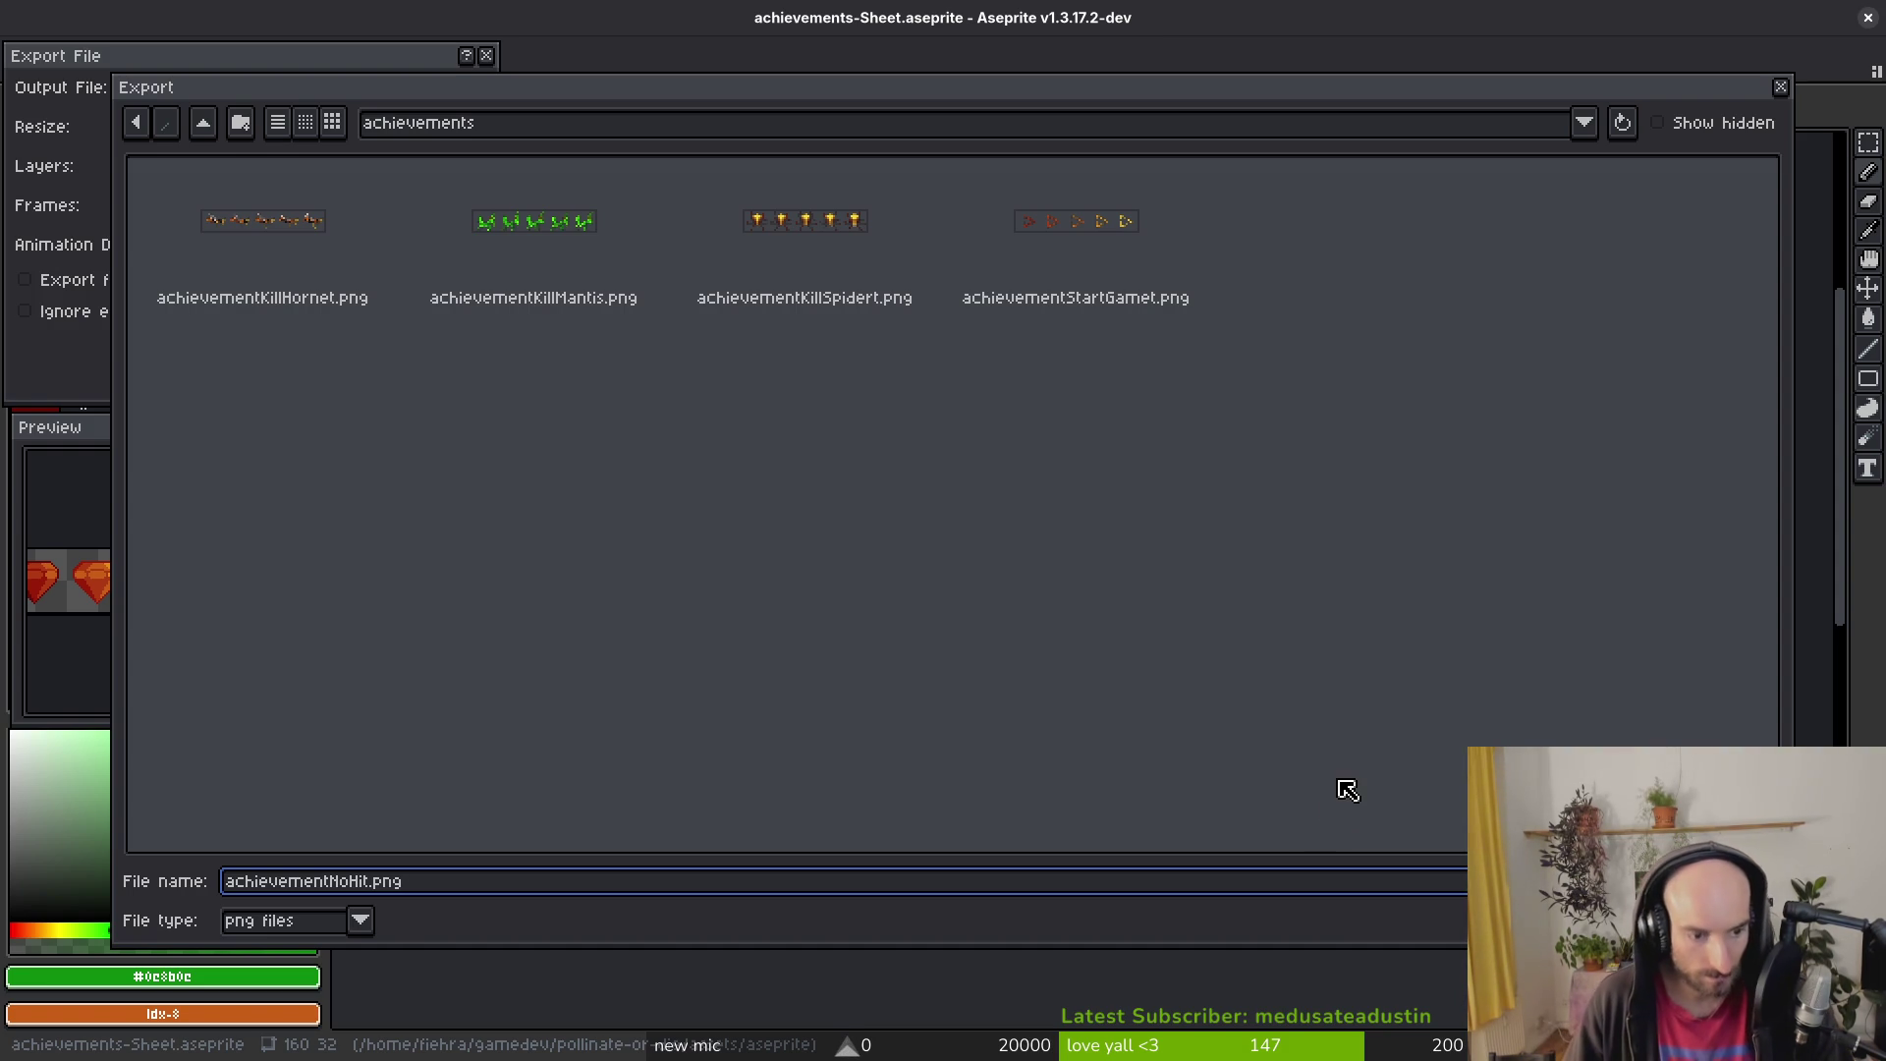
{"action": "left_click", "coordinate": [1493, 880]}
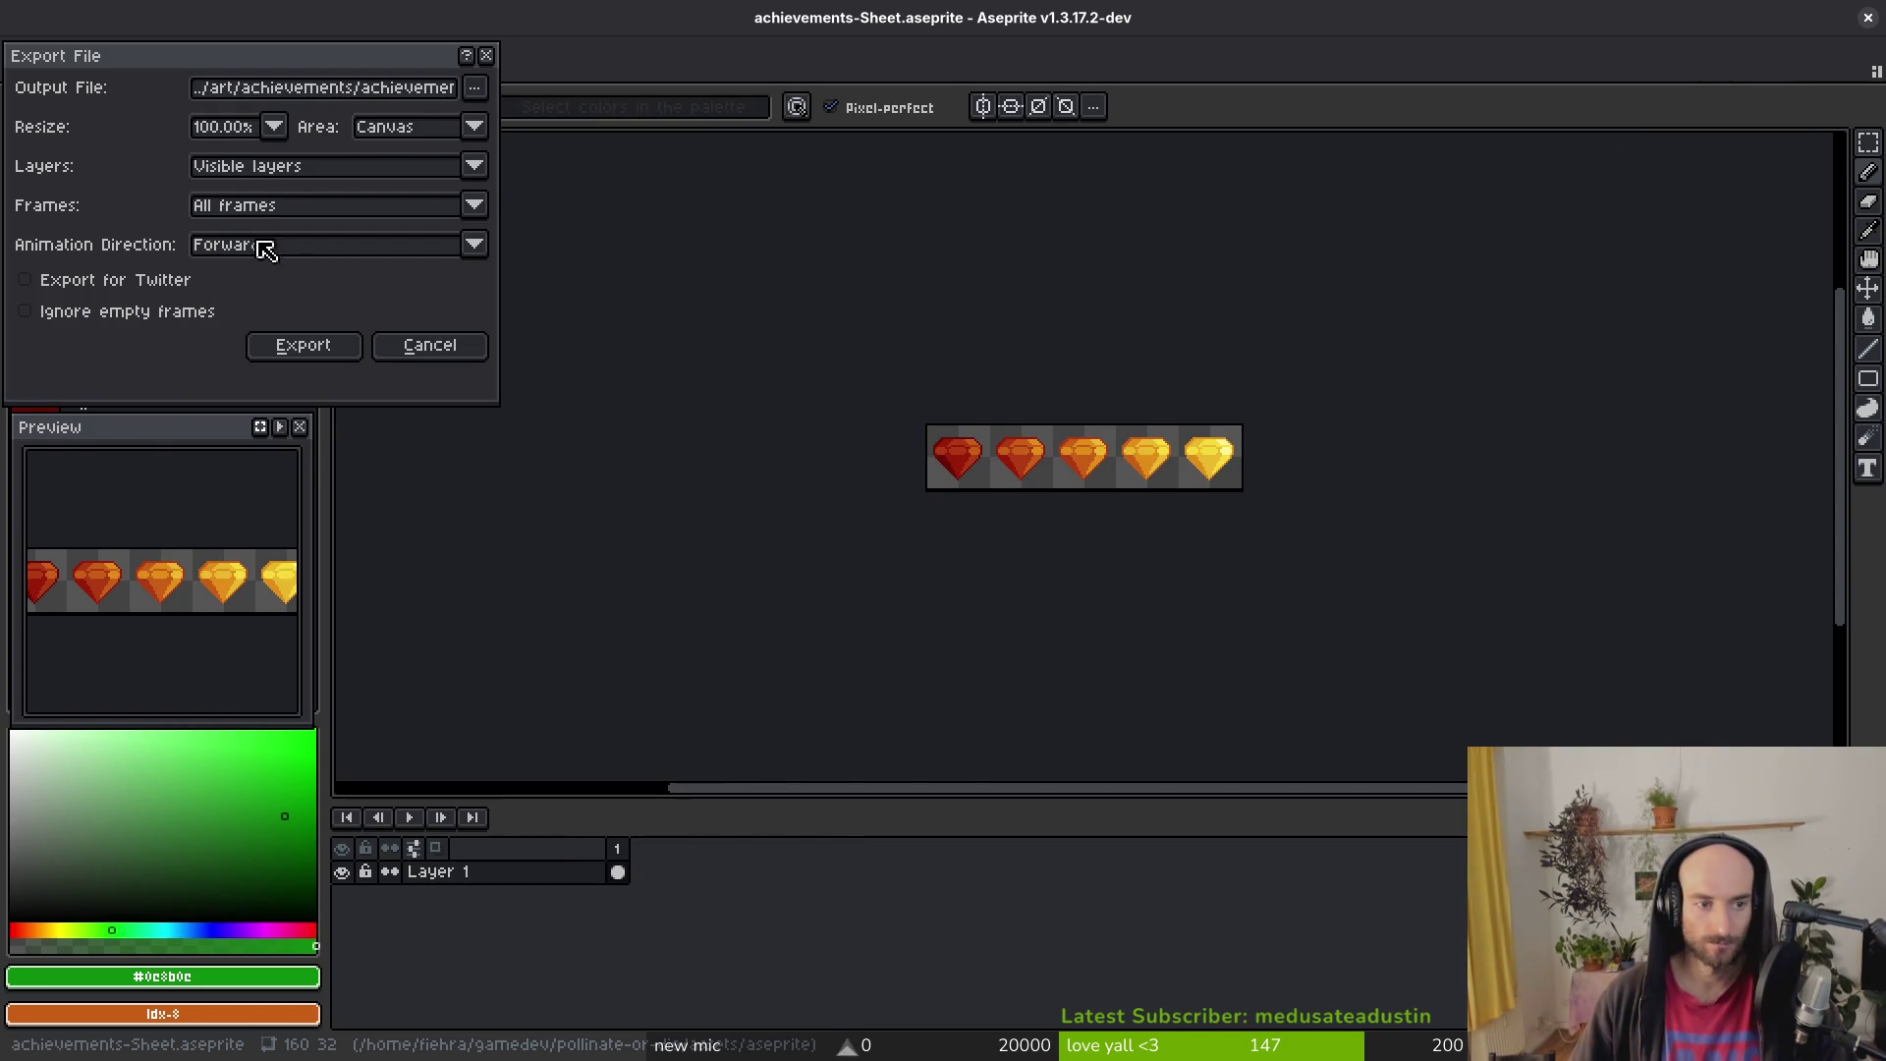
{"action": "left_click", "coordinate": [304, 346]}
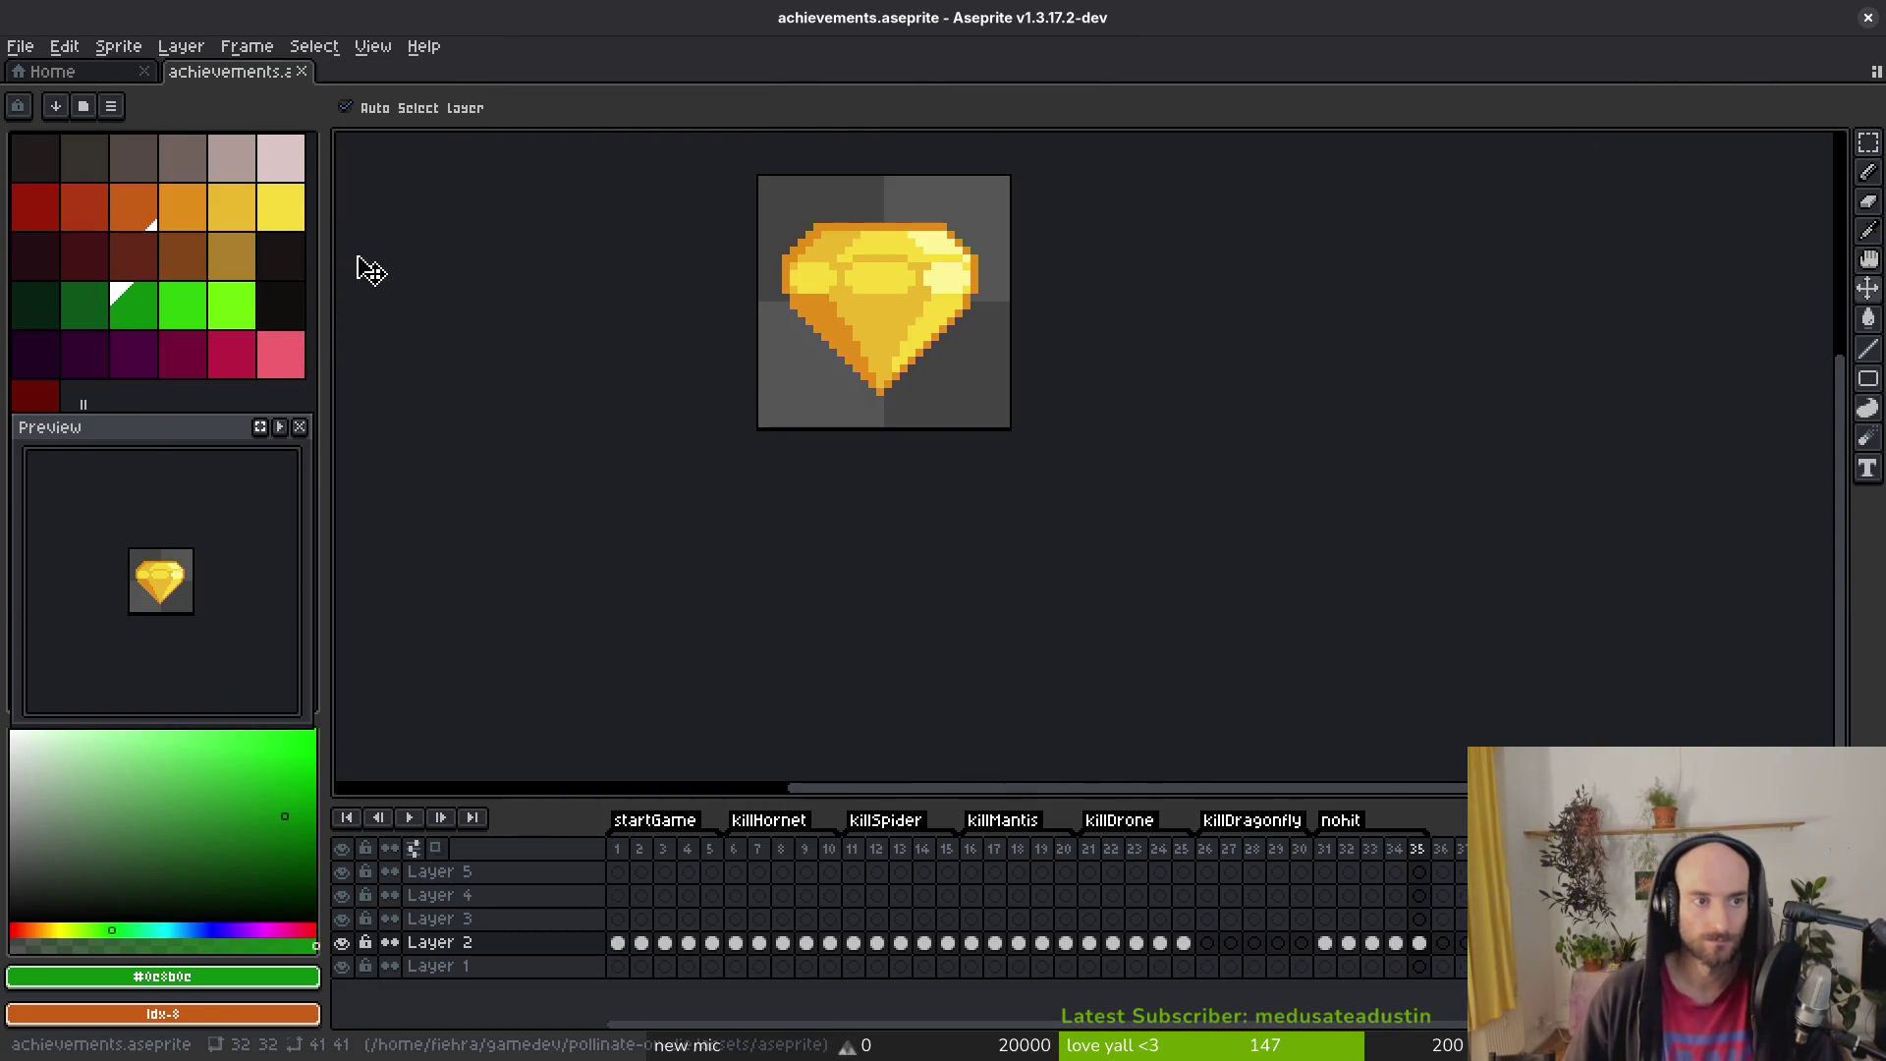
{"action": "key", "text": "ctrl+w"}
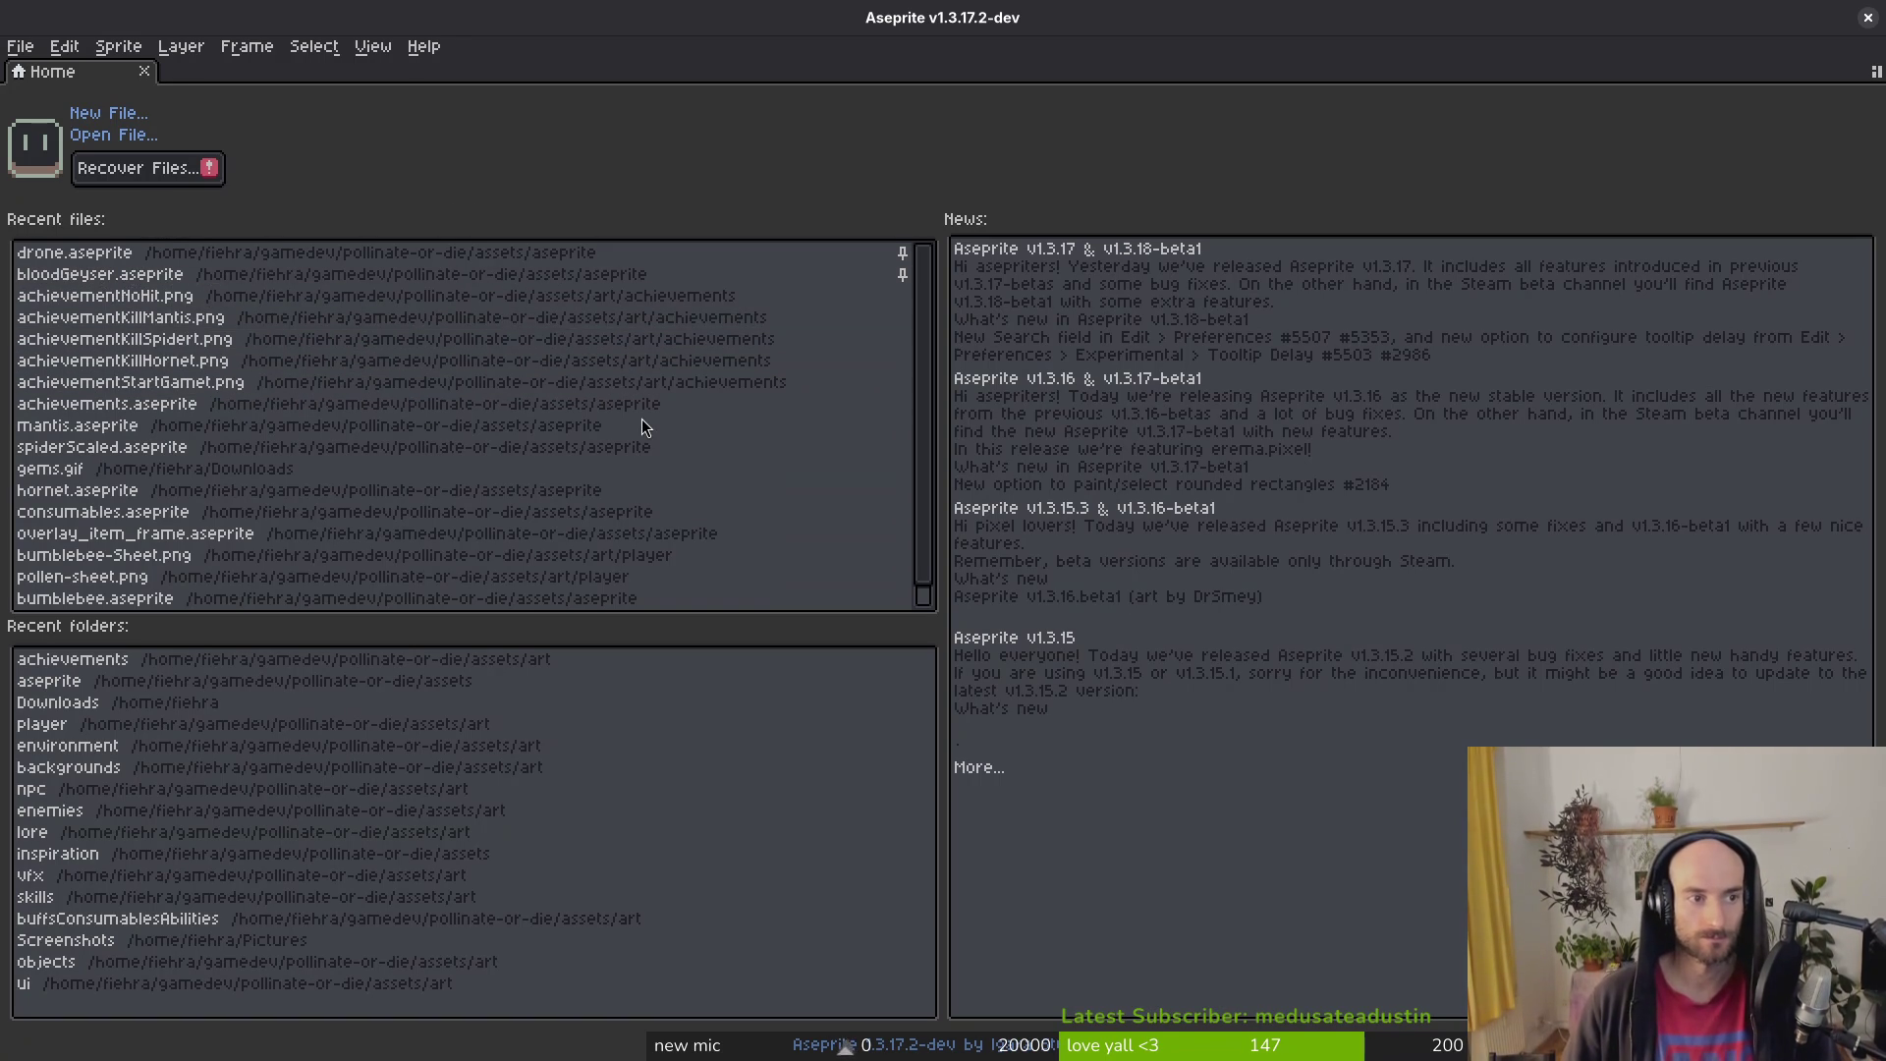
{"action": "key", "text": "alt+Tab"}
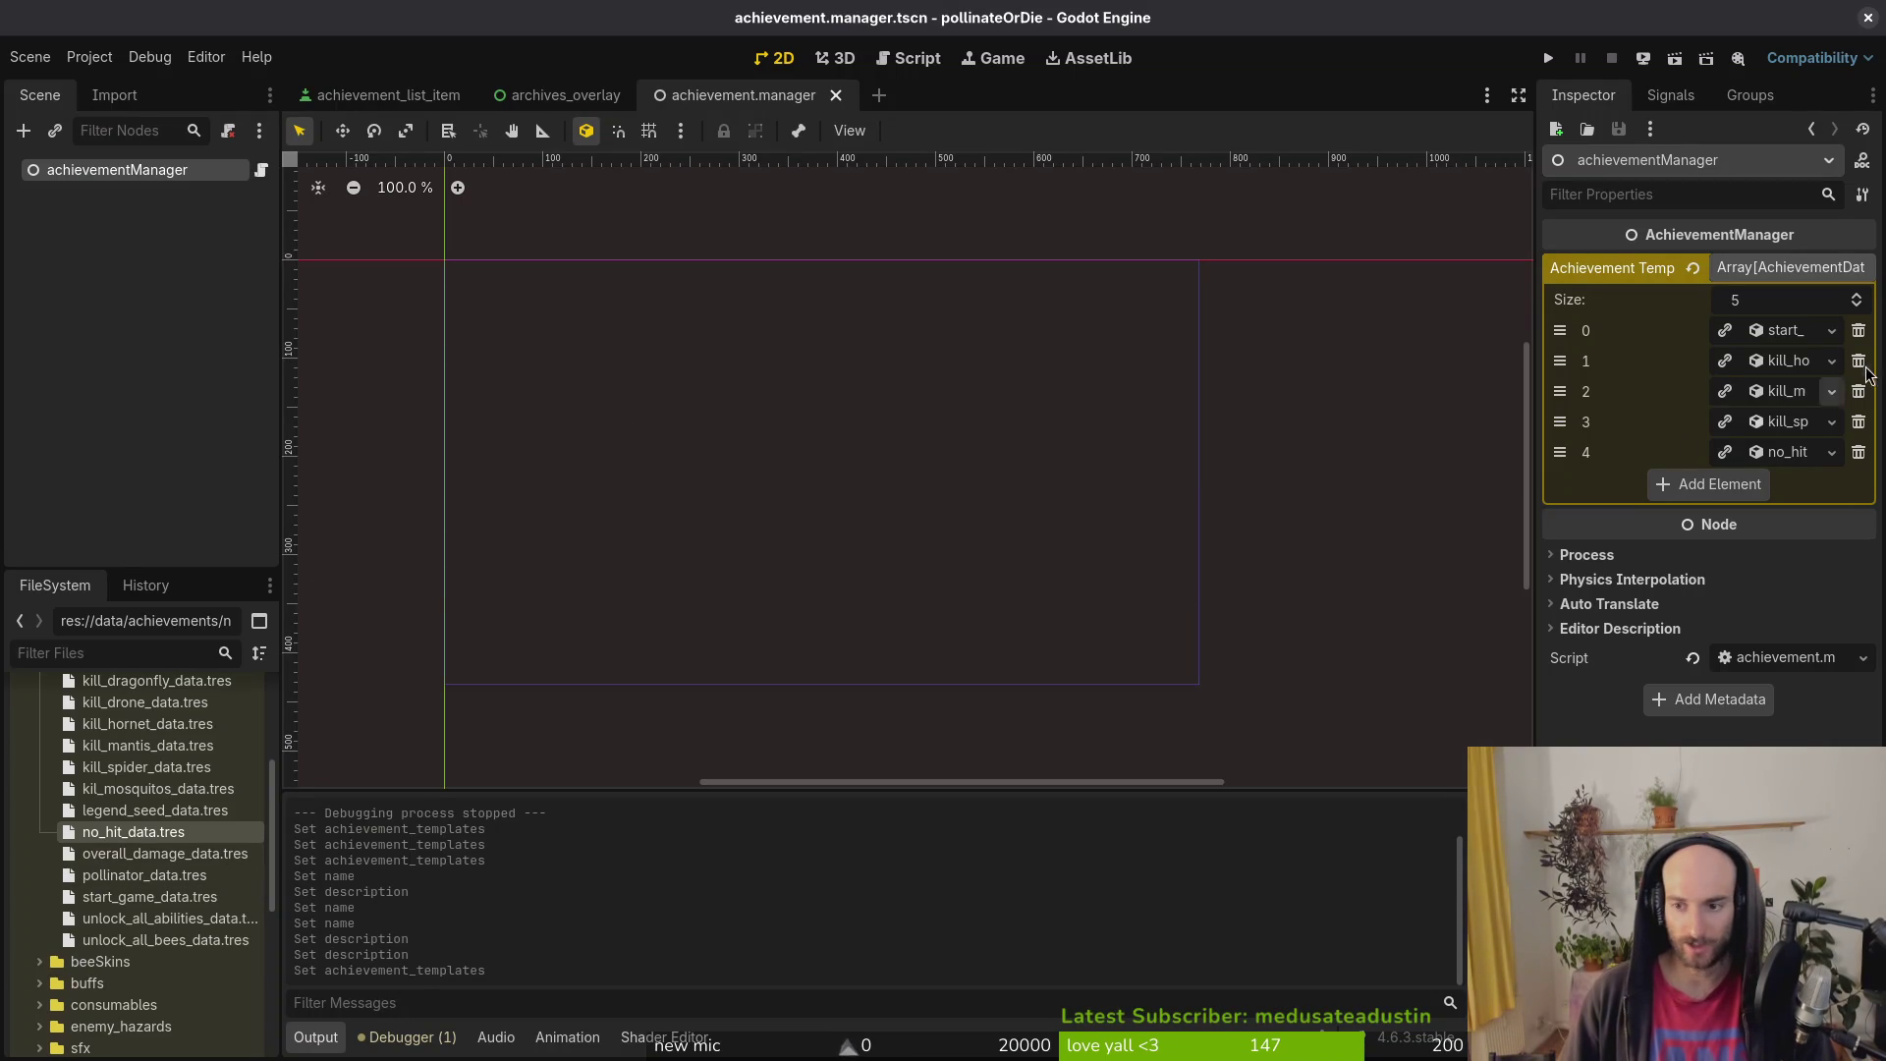
Step: Give achievement 0 a new SpriteFrames sprite, set its enum to Startgame, and save
{"action": "left_click", "coordinate": [1786, 334]}
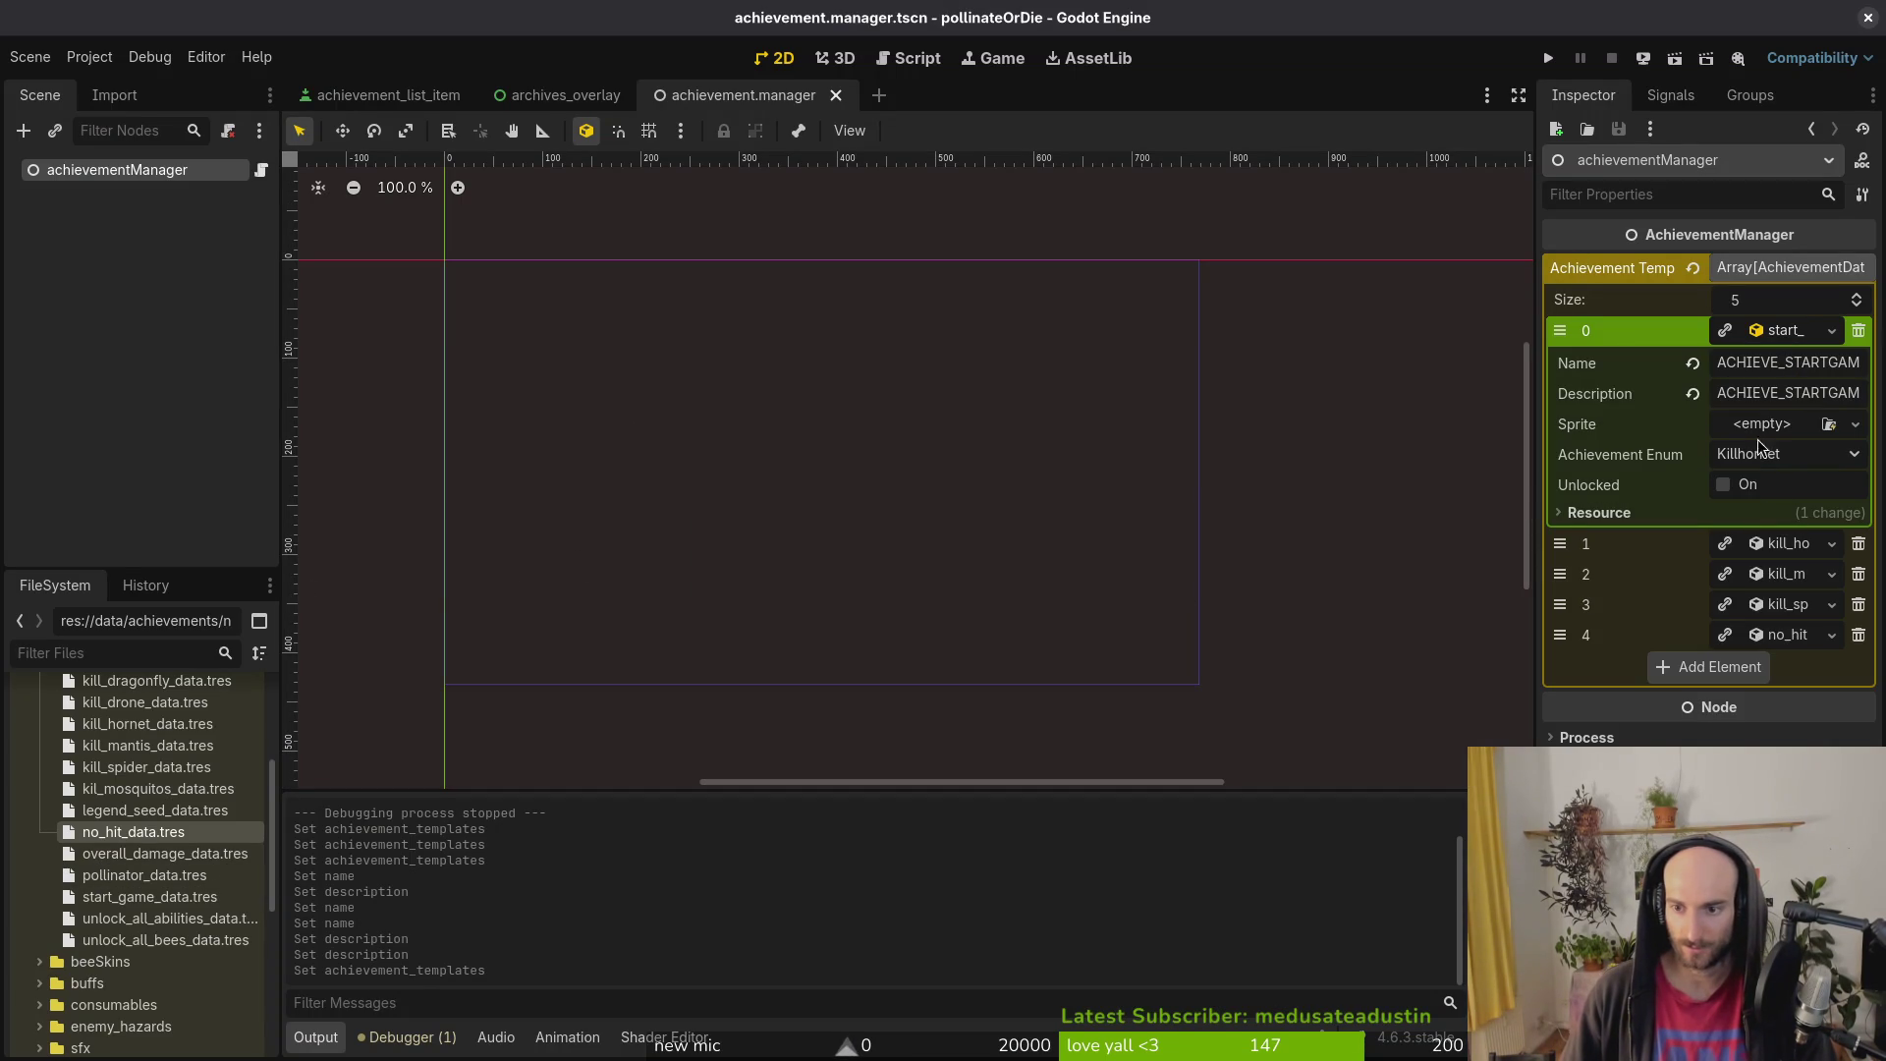
{"action": "left_click", "coordinate": [1754, 427]}
{"action": "left_click", "coordinate": [1787, 486]}
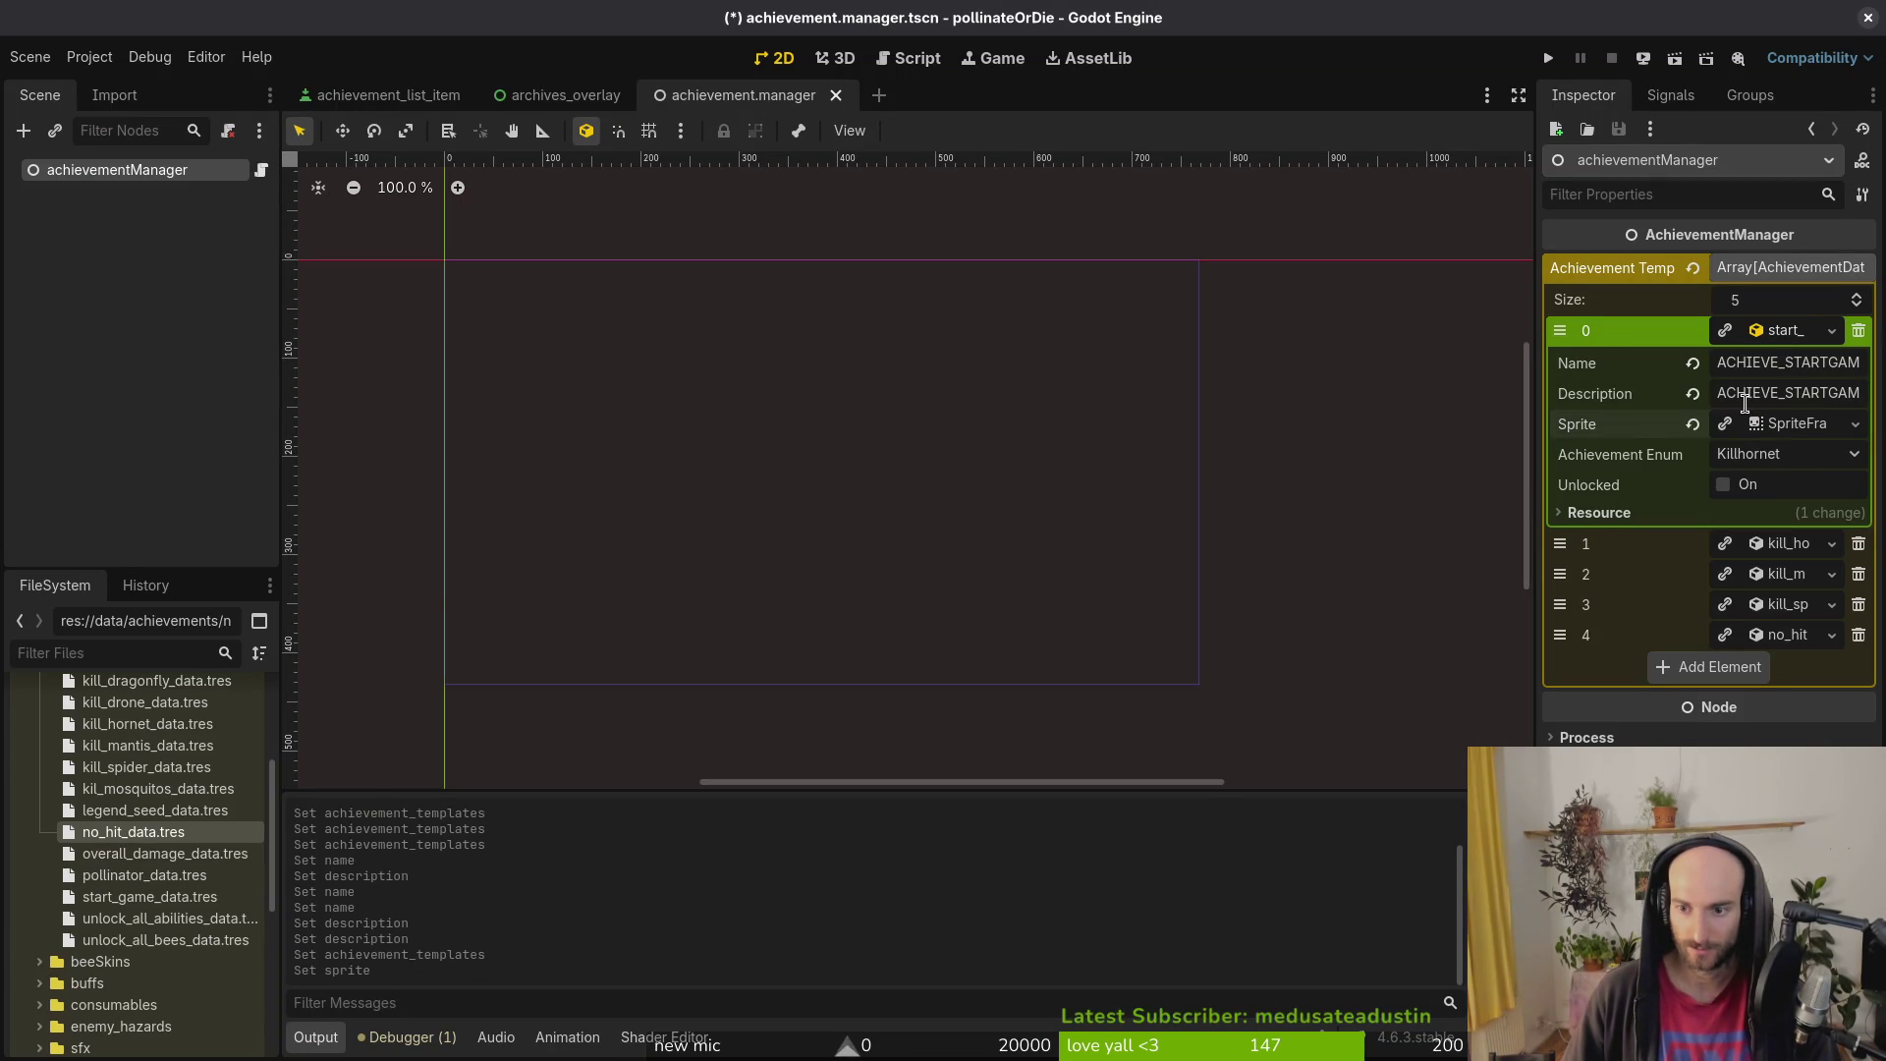
{"action": "left_click", "coordinate": [1751, 426]}
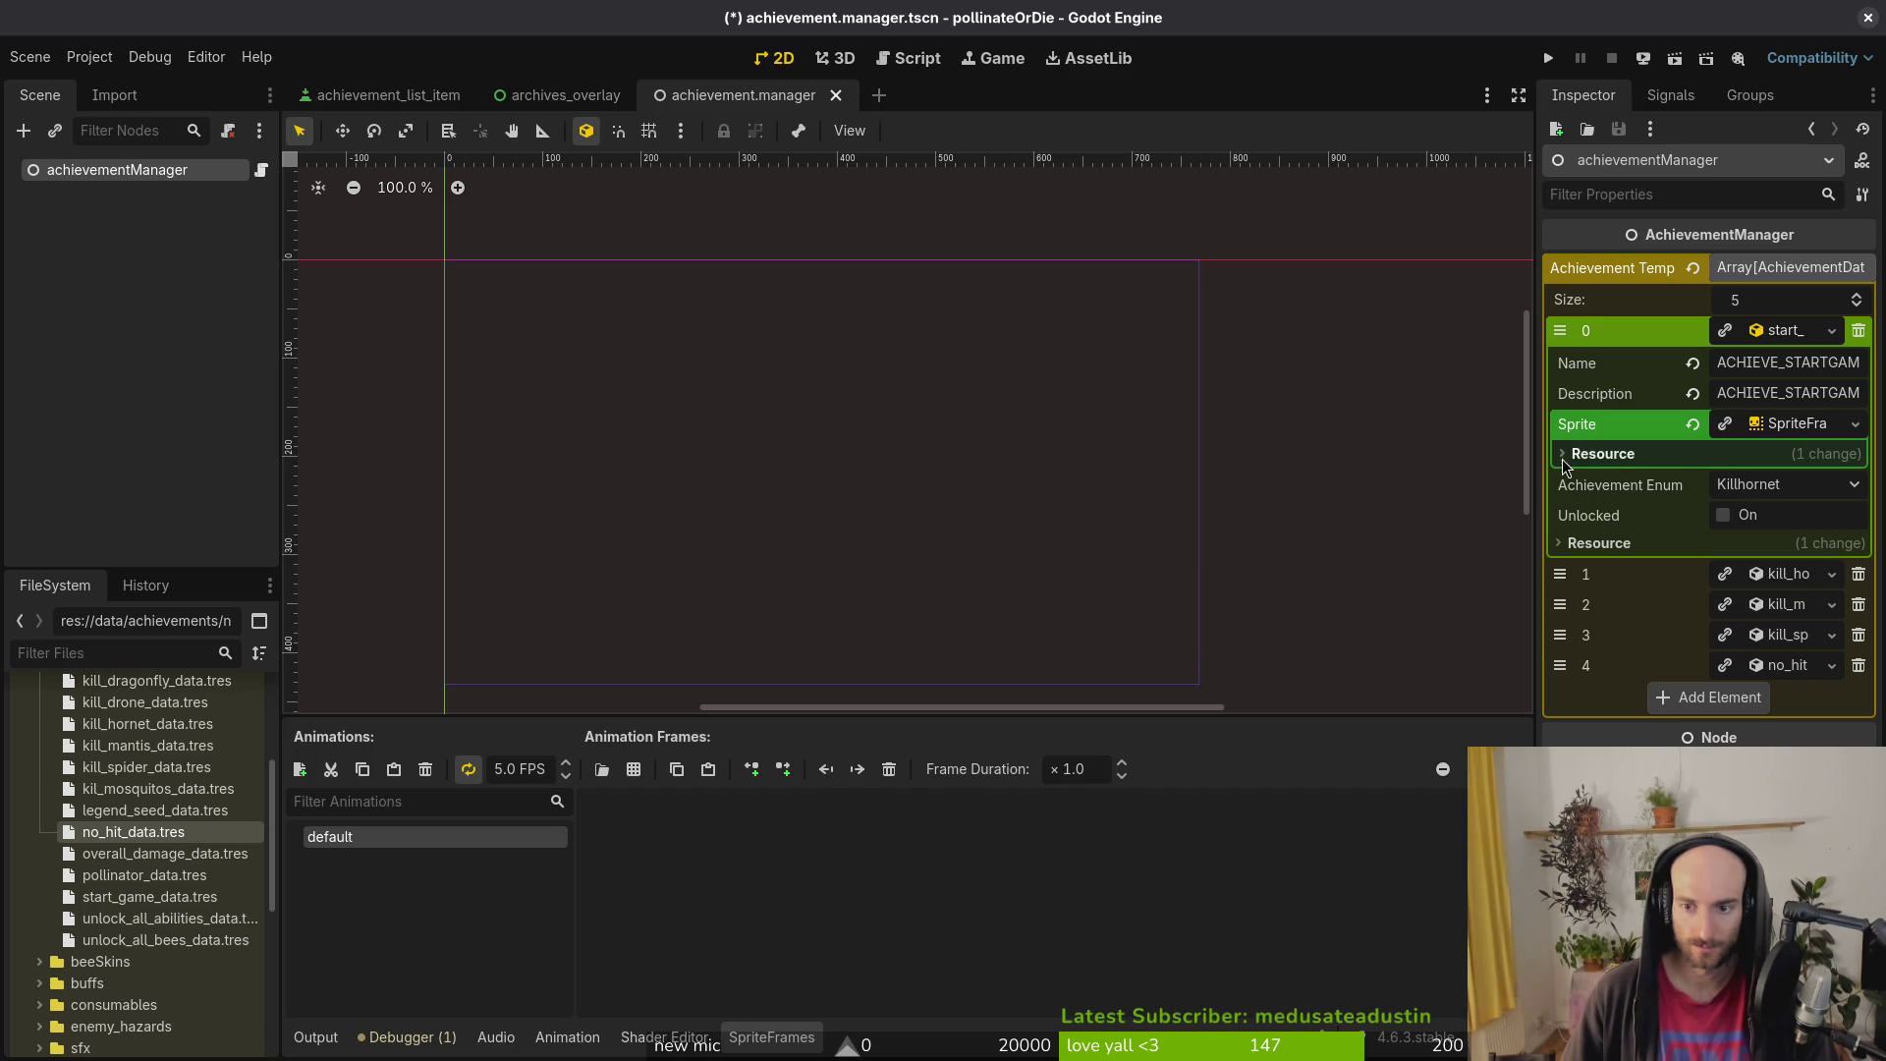
{"action": "left_click", "coordinate": [1751, 492]}
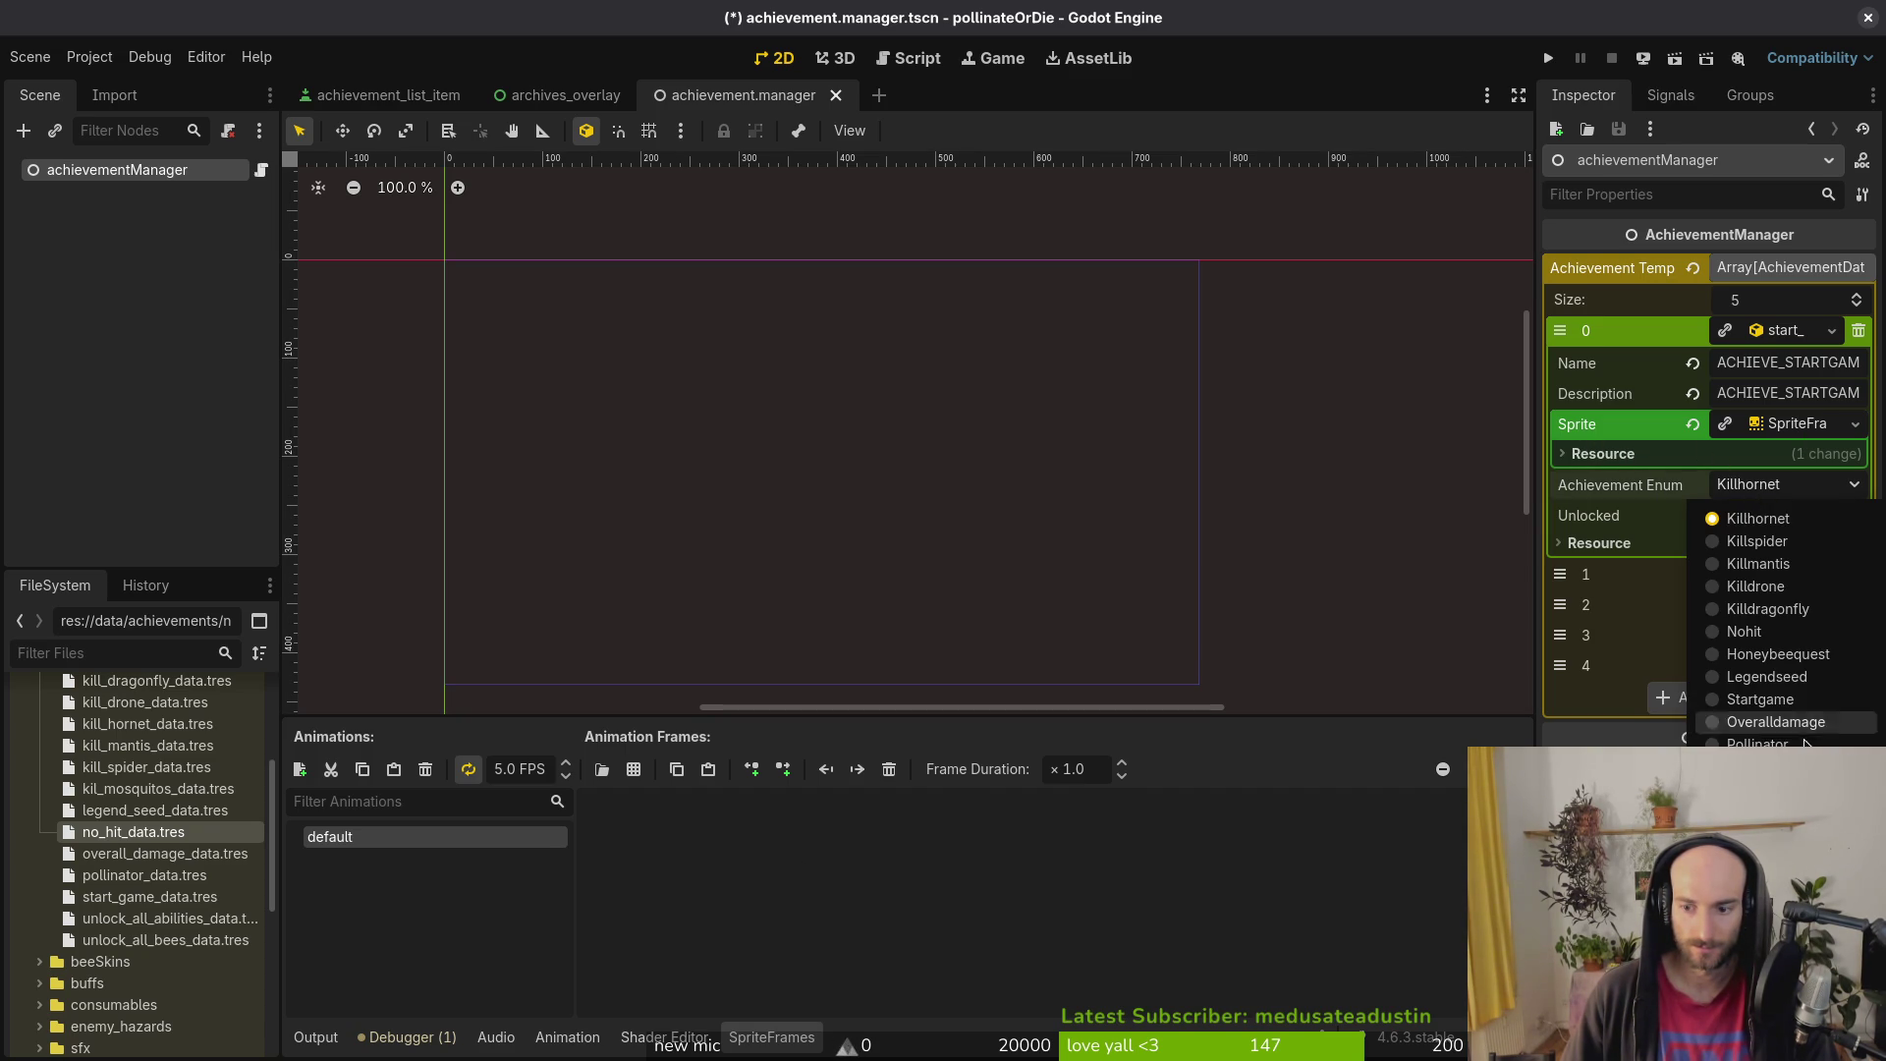
{"action": "left_click", "coordinate": [1761, 698]}
{"action": "key", "text": "ctrl+s"}
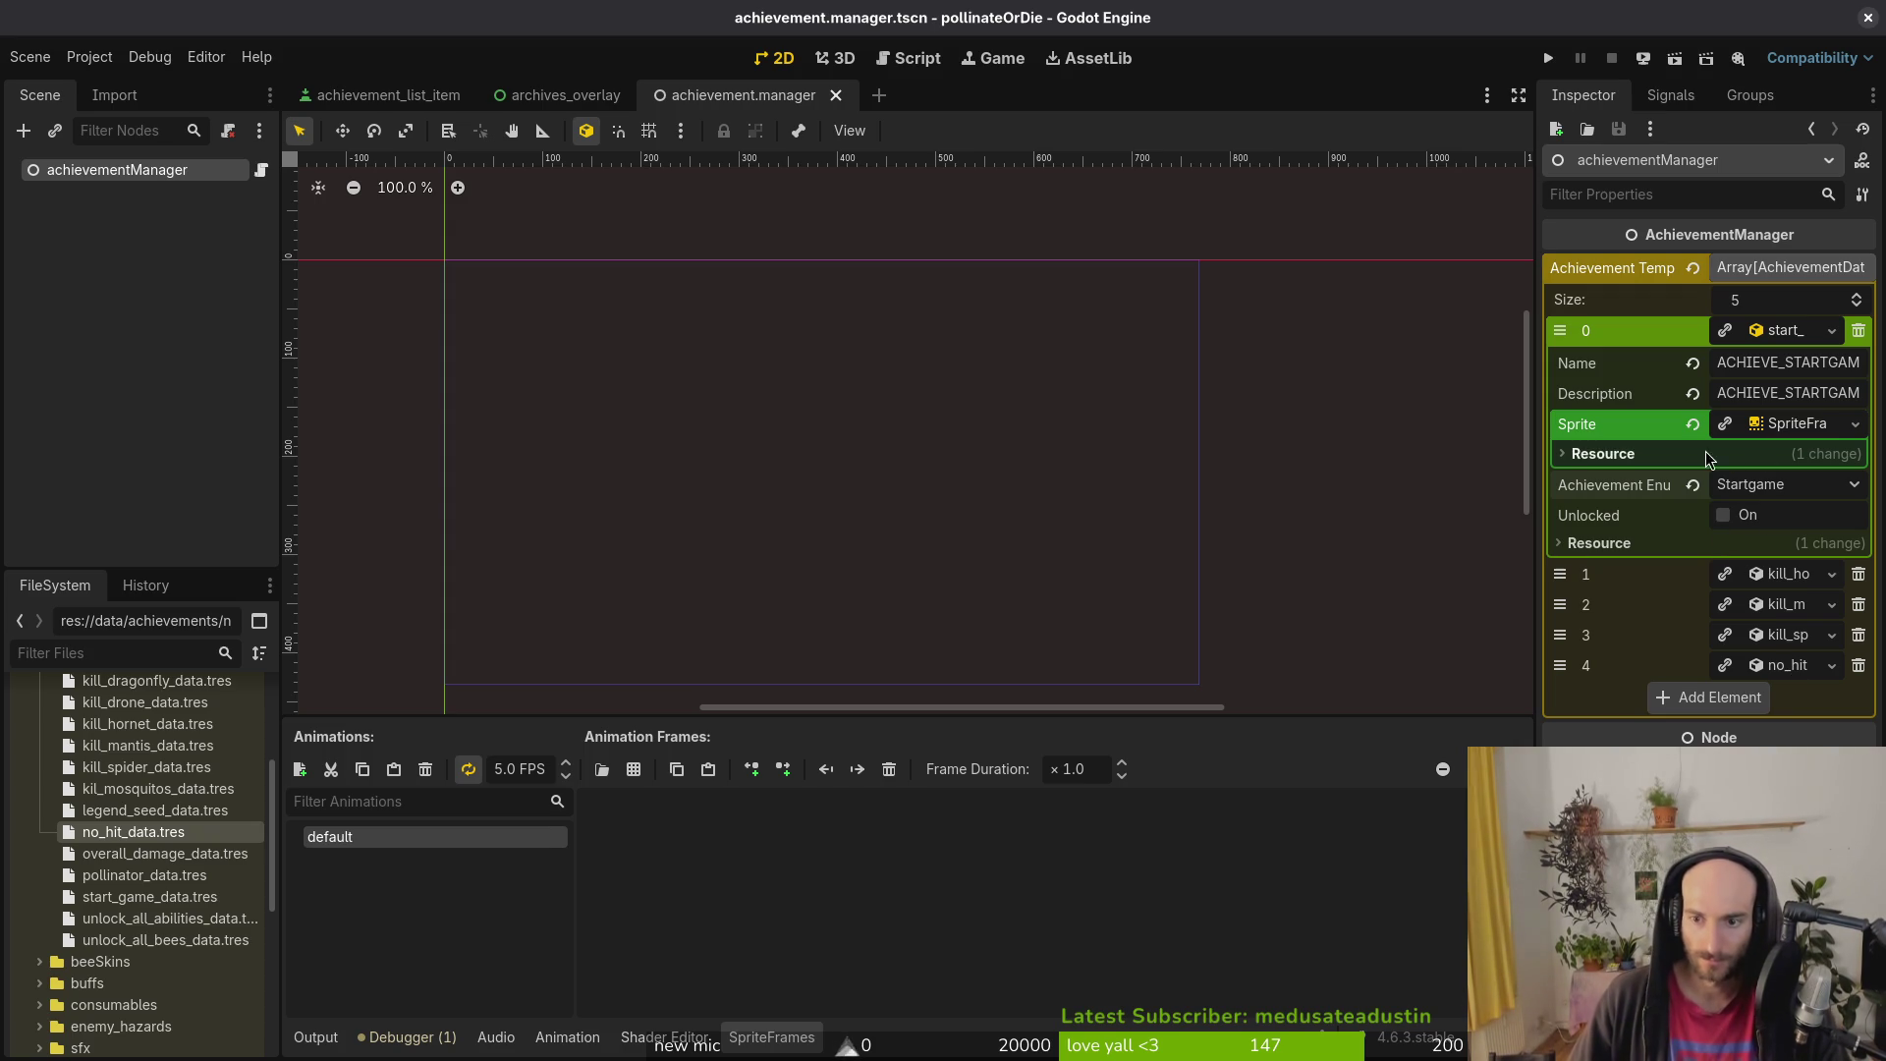
Step: Start adding sprite-sheet frames, browsing to res://assets/art/achievements
{"action": "left_click", "coordinate": [1782, 428]}
{"action": "left_click", "coordinate": [1785, 436]}
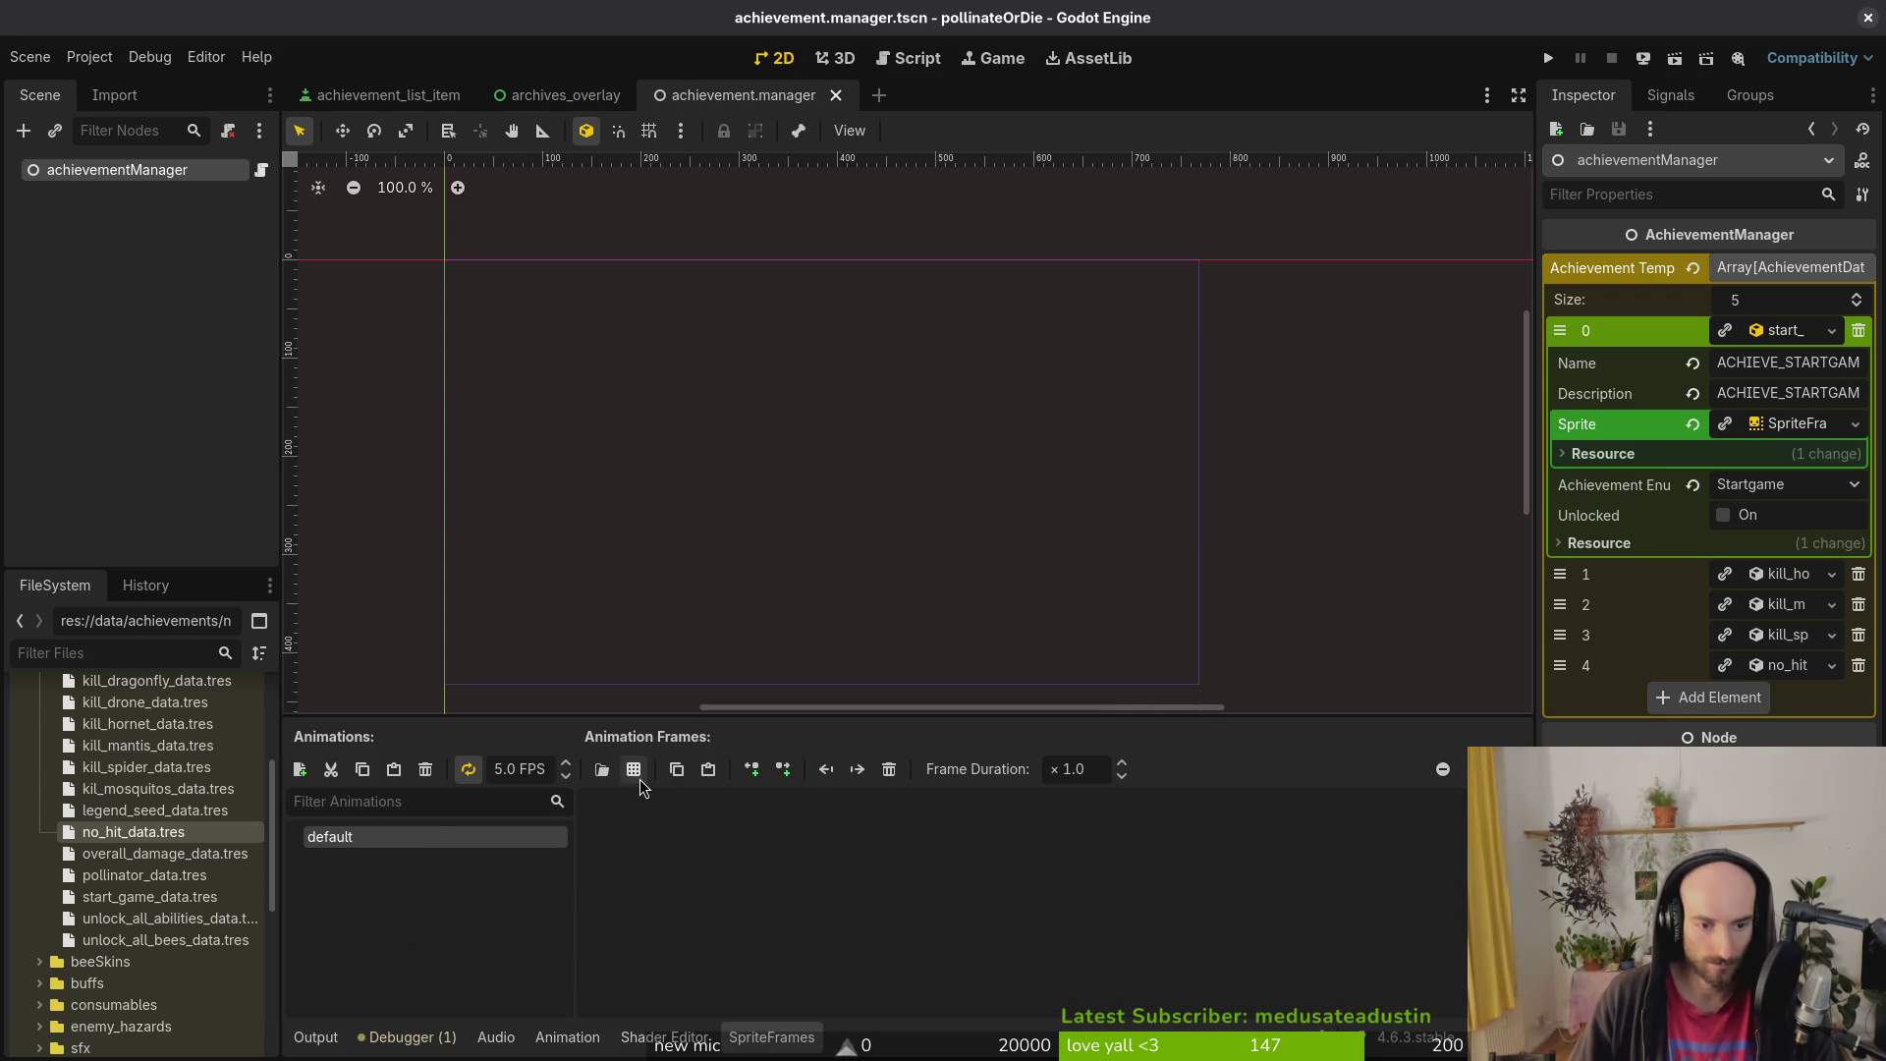
{"action": "left_click", "coordinate": [635, 772]}
{"action": "double_click", "coordinate": [737, 303]}
{"action": "double_click", "coordinate": [640, 315]}
{"action": "double_click", "coordinate": [639, 315]}
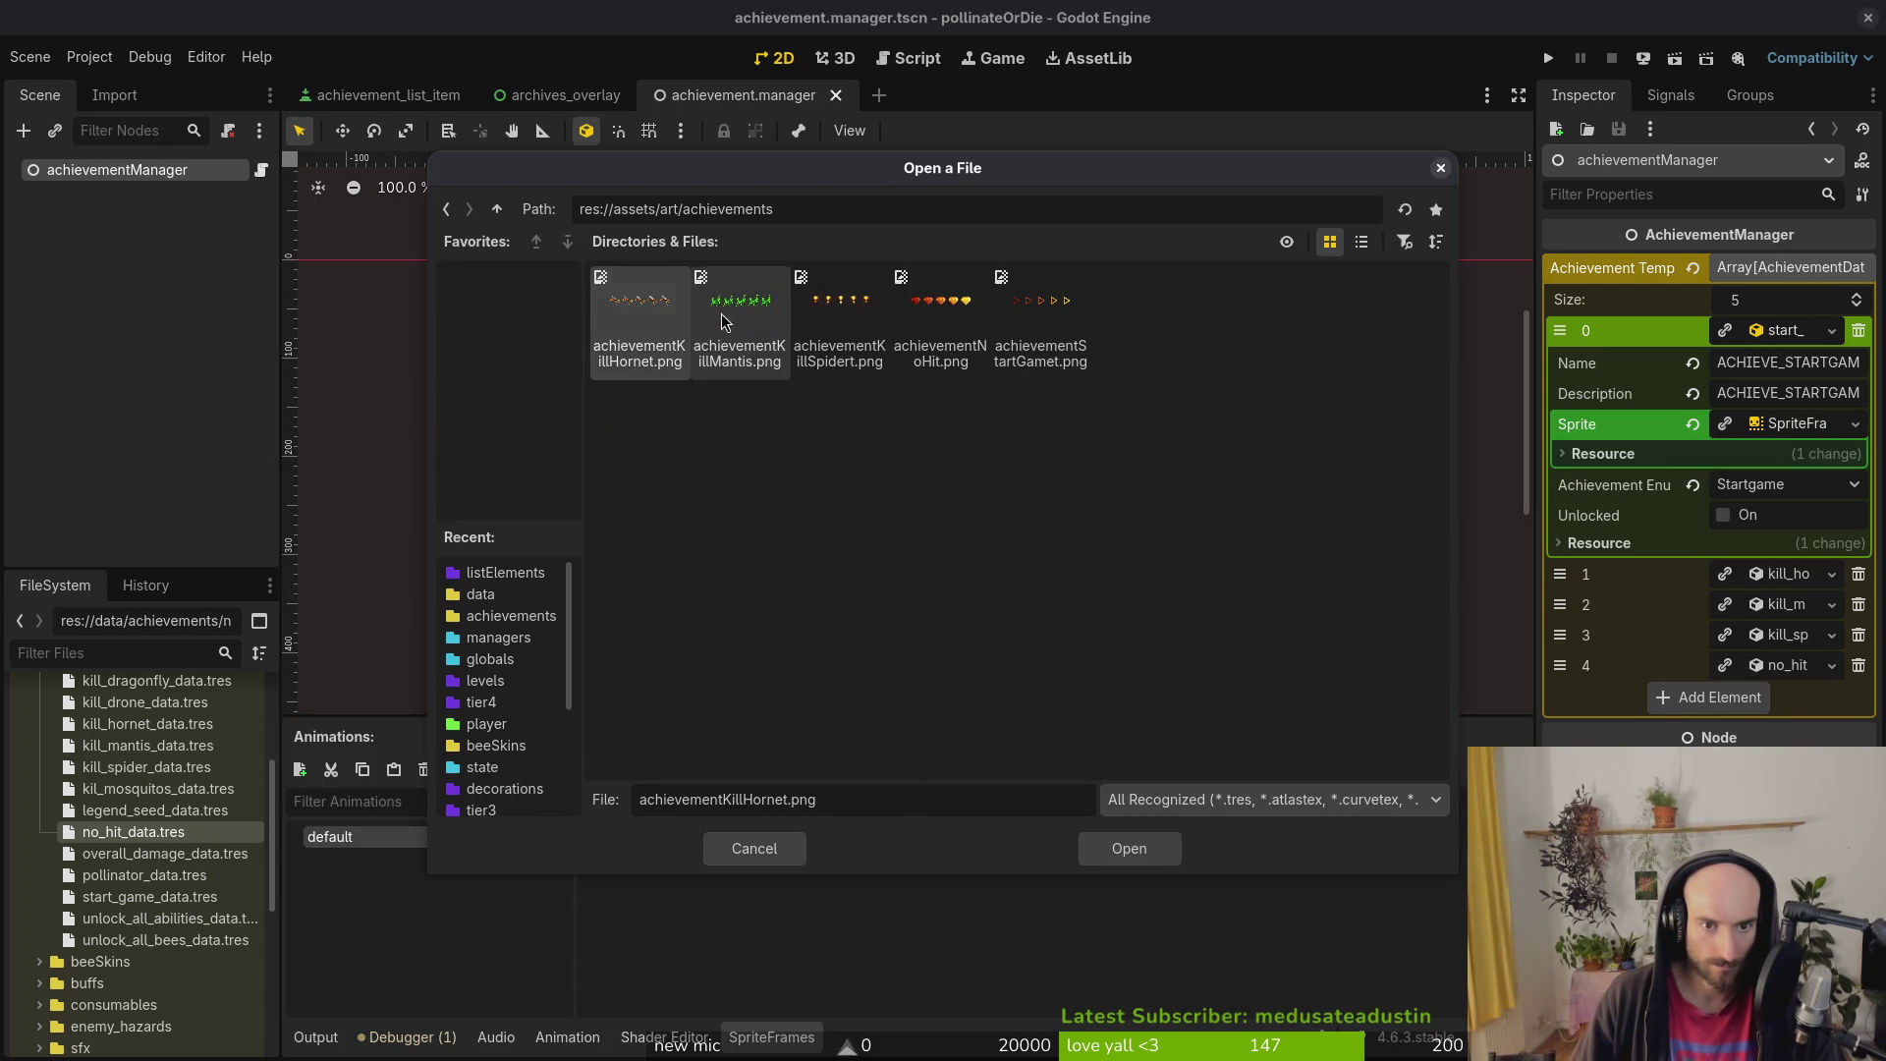
Step: Add a single triangle frame from achievementStartGamet.png to the default animation
{"action": "left_click", "coordinate": [1021, 316]}
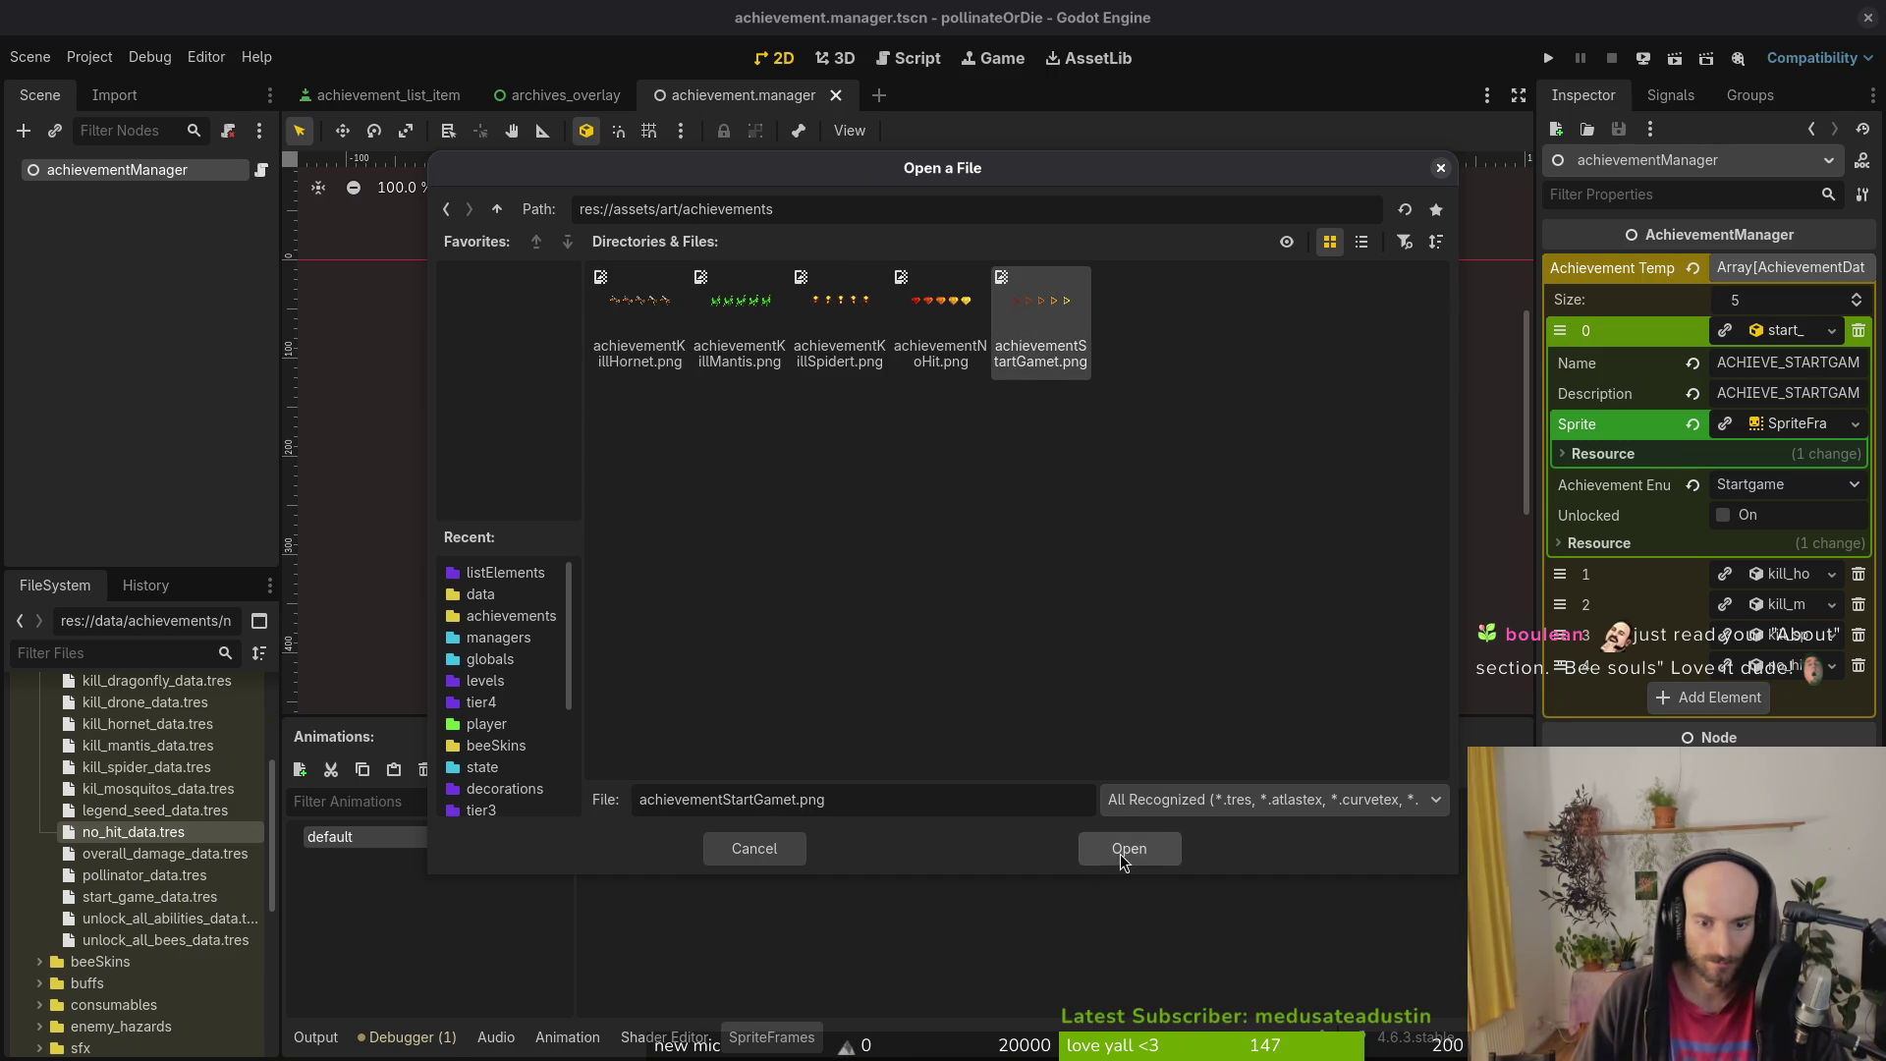
{"action": "left_click", "coordinate": [1124, 851]}
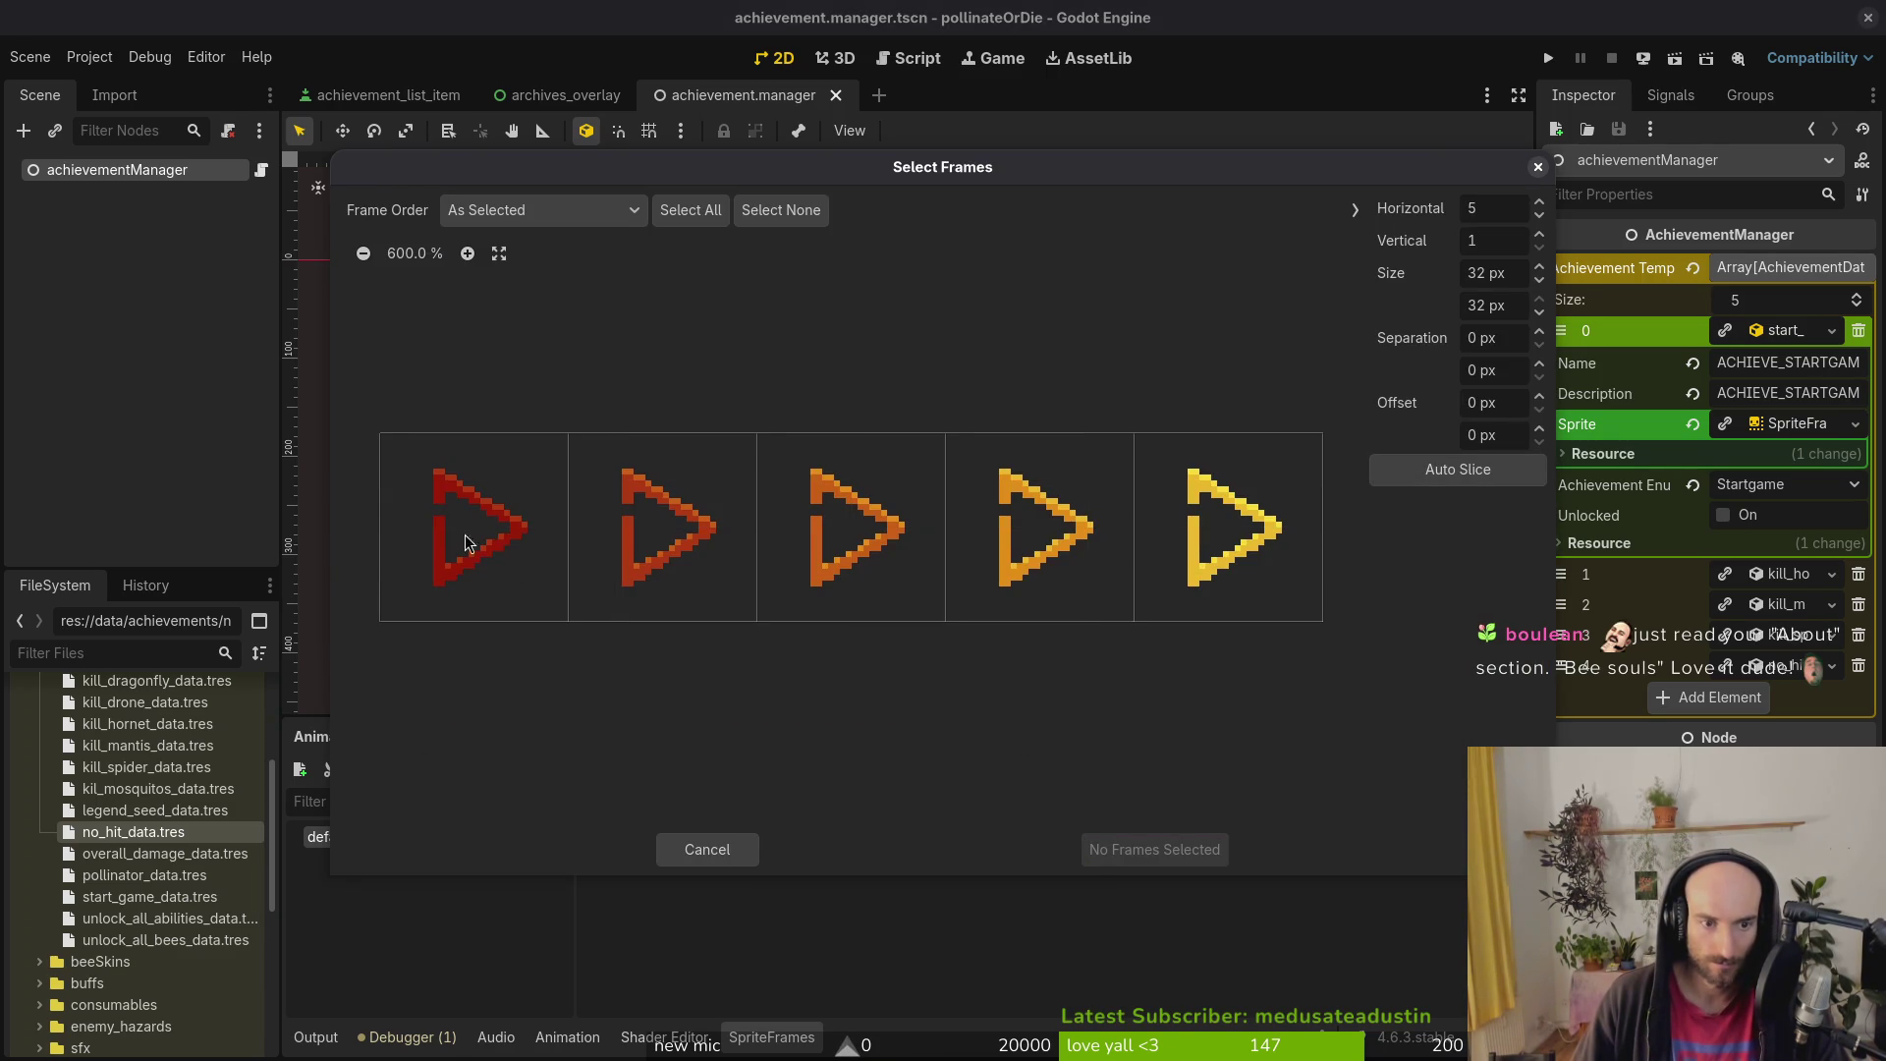
{"action": "left_click_drag", "start_coordinate": [462, 531], "coordinate": [1228, 538]}
{"action": "left_click_drag", "start_coordinate": [698, 526], "coordinate": [1228, 531]}
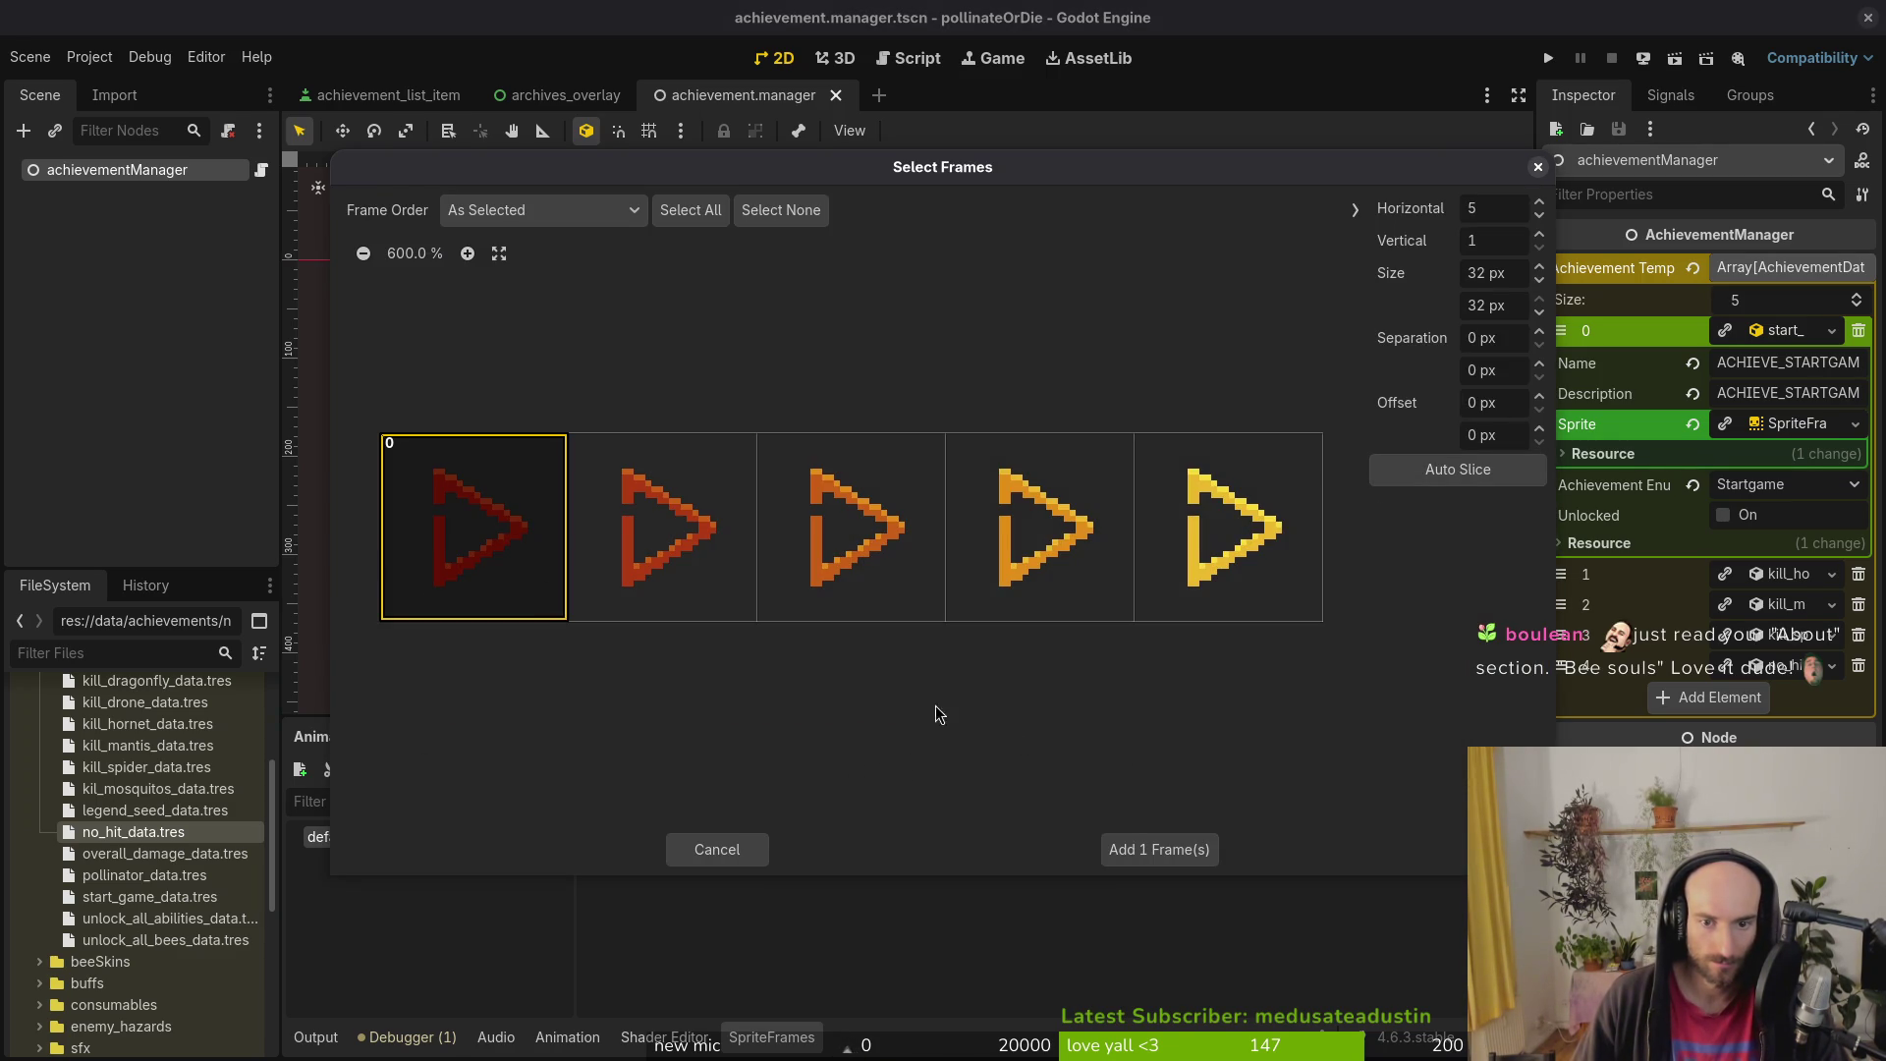
{"action": "left_click", "coordinate": [661, 531]}
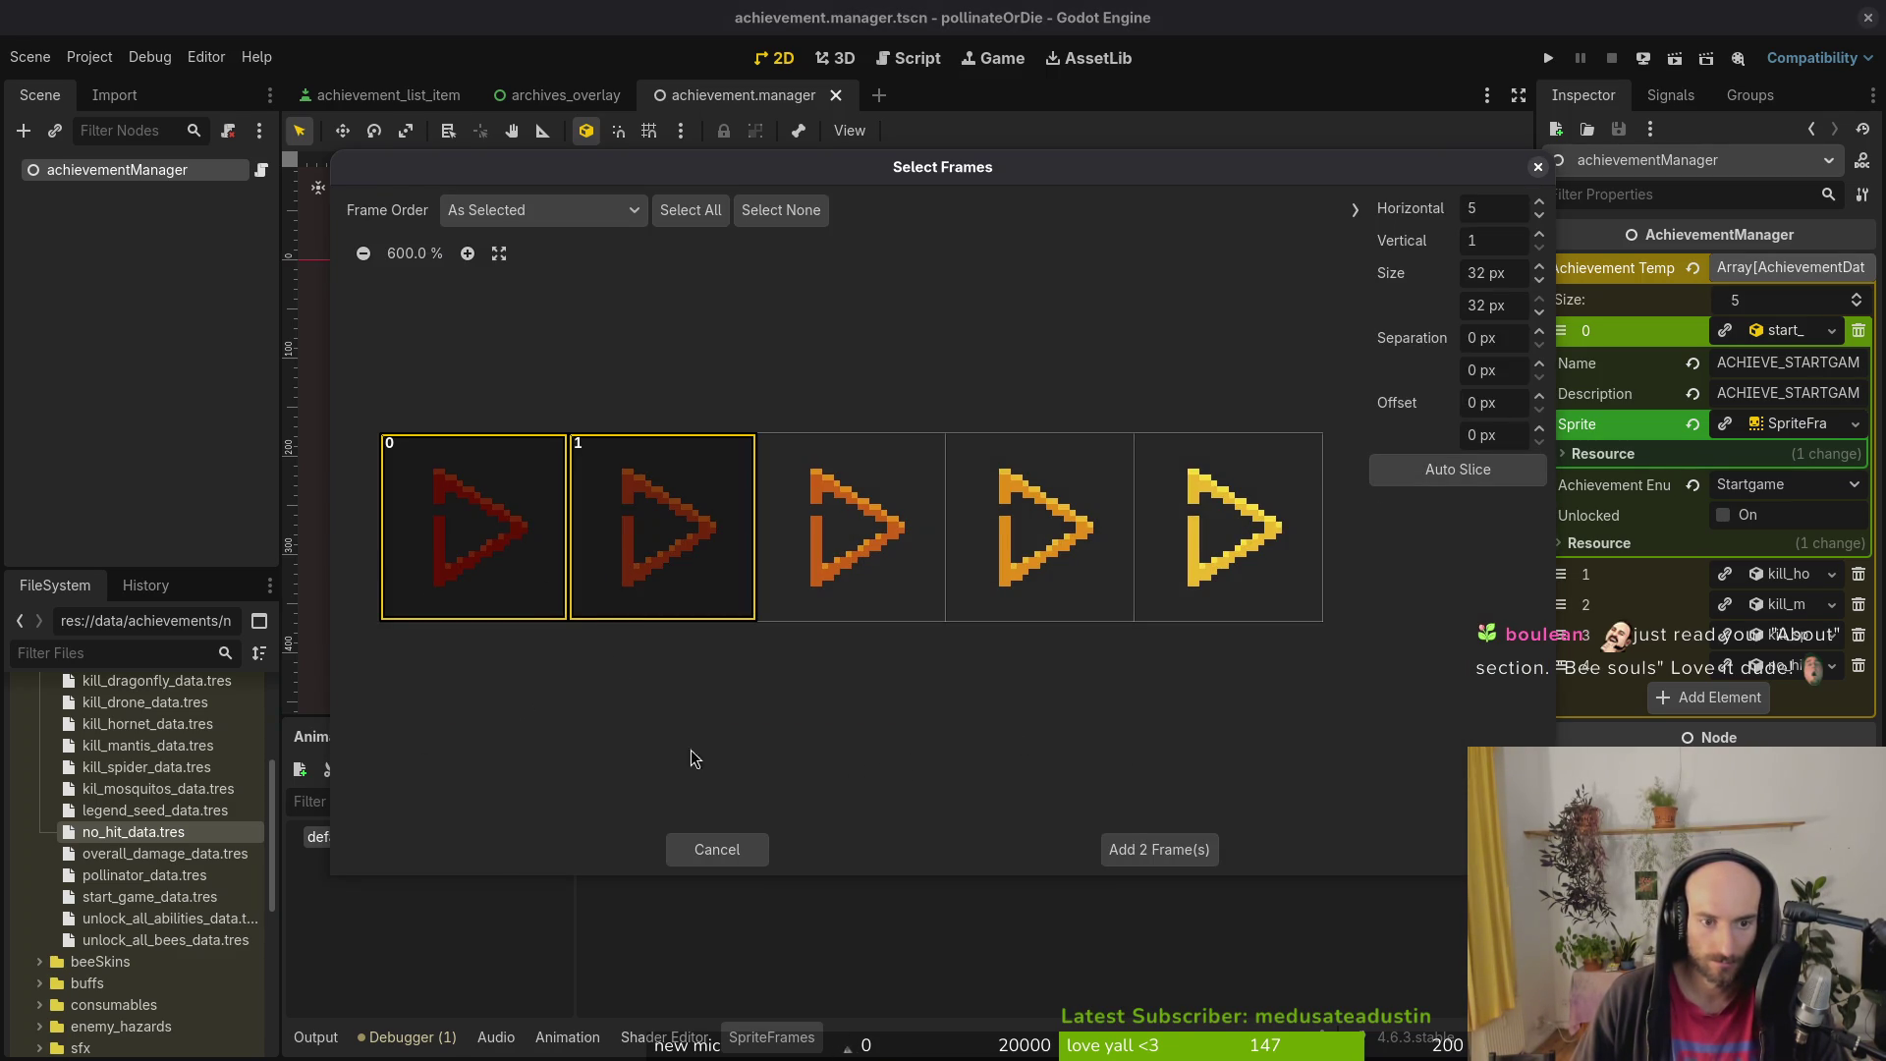
{"action": "left_click", "coordinate": [474, 530]}
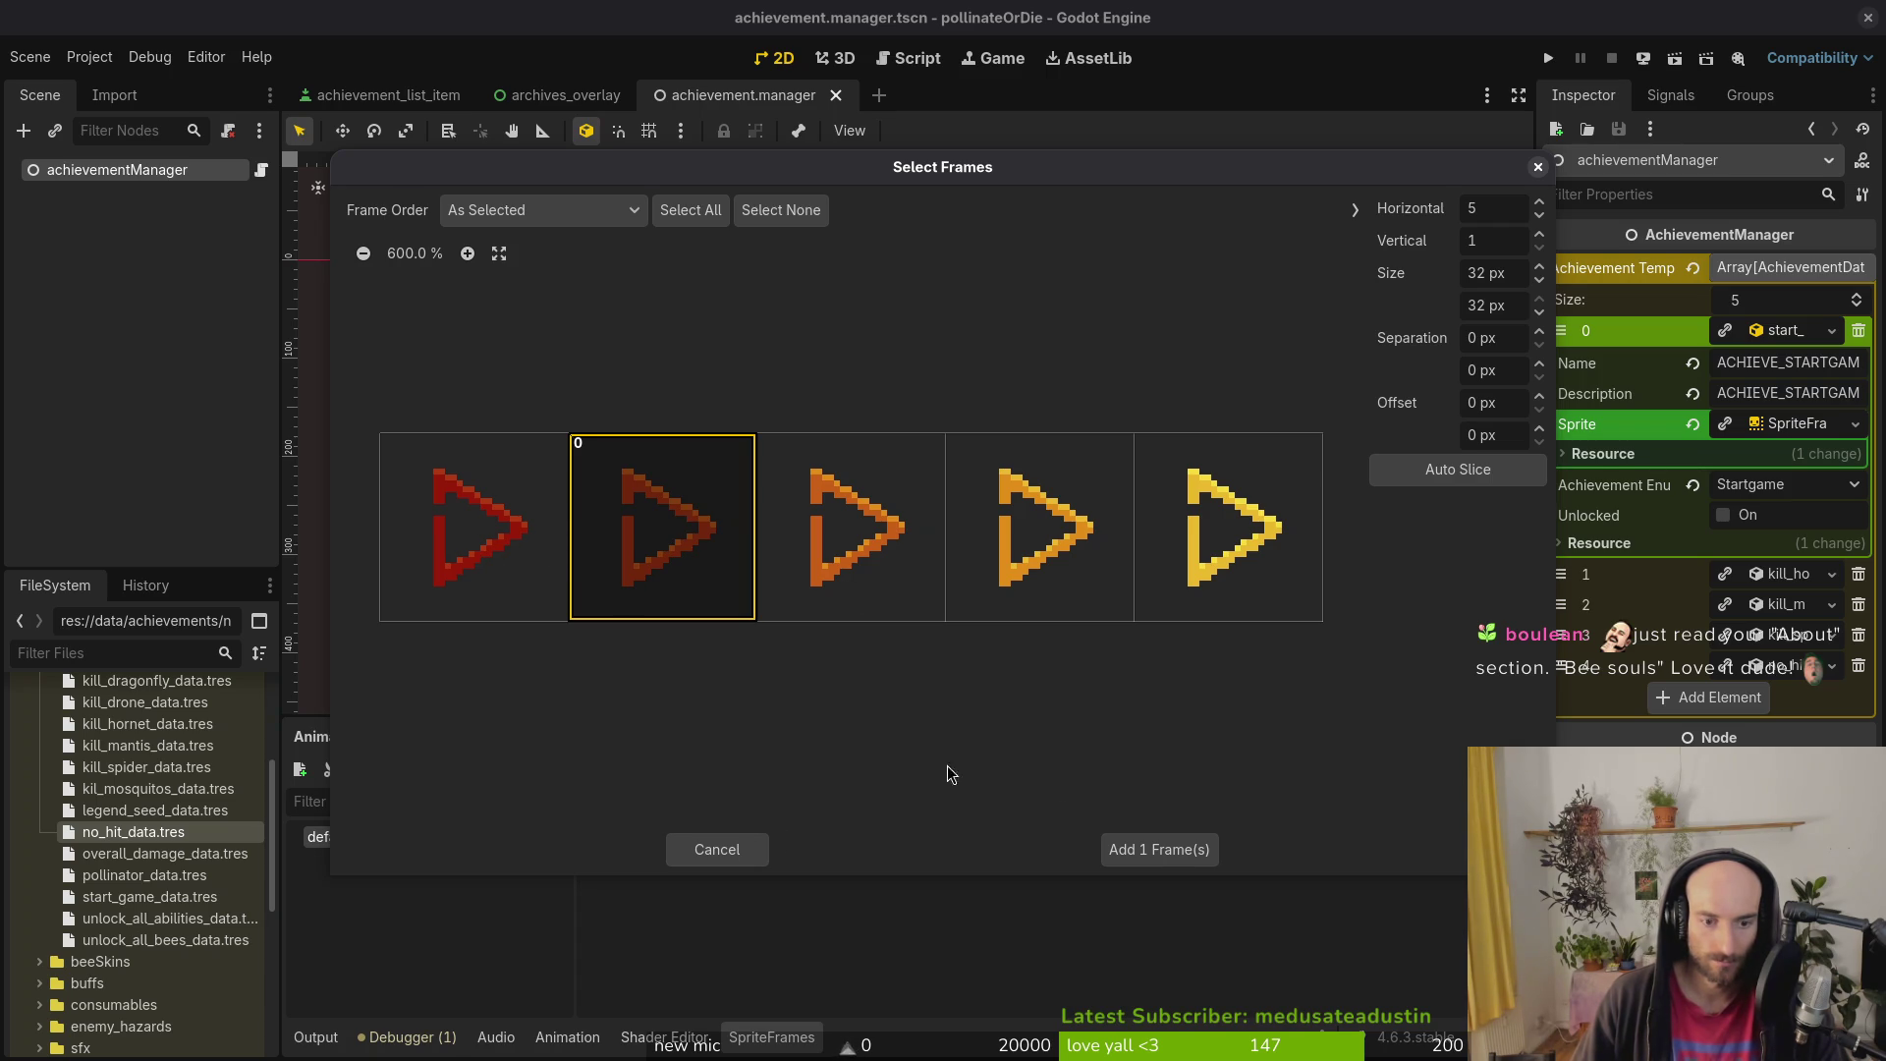
{"action": "left_click", "coordinate": [857, 527]}
{"action": "left_click", "coordinate": [727, 589]}
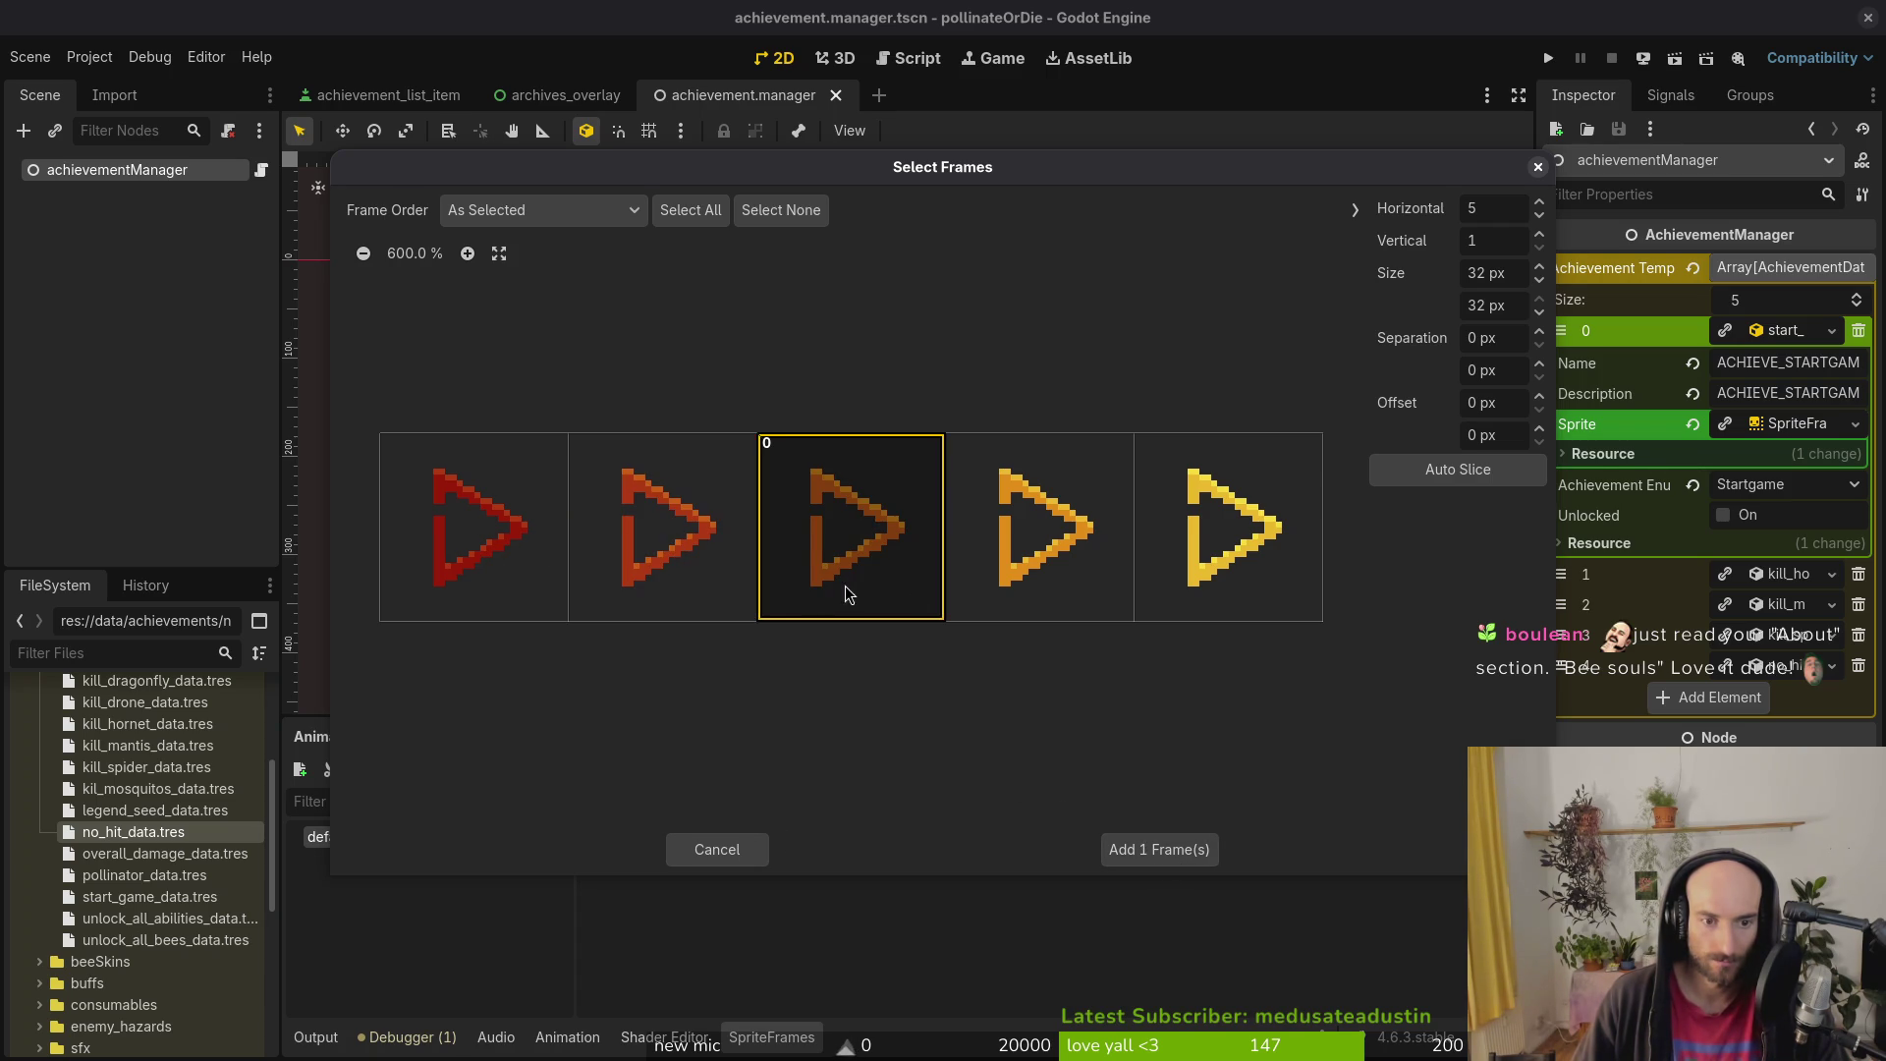
{"action": "left_click", "coordinate": [837, 587]}
{"action": "left_click", "coordinate": [489, 536]}
{"action": "left_click", "coordinate": [530, 589]}
{"action": "left_click", "coordinate": [628, 599]}
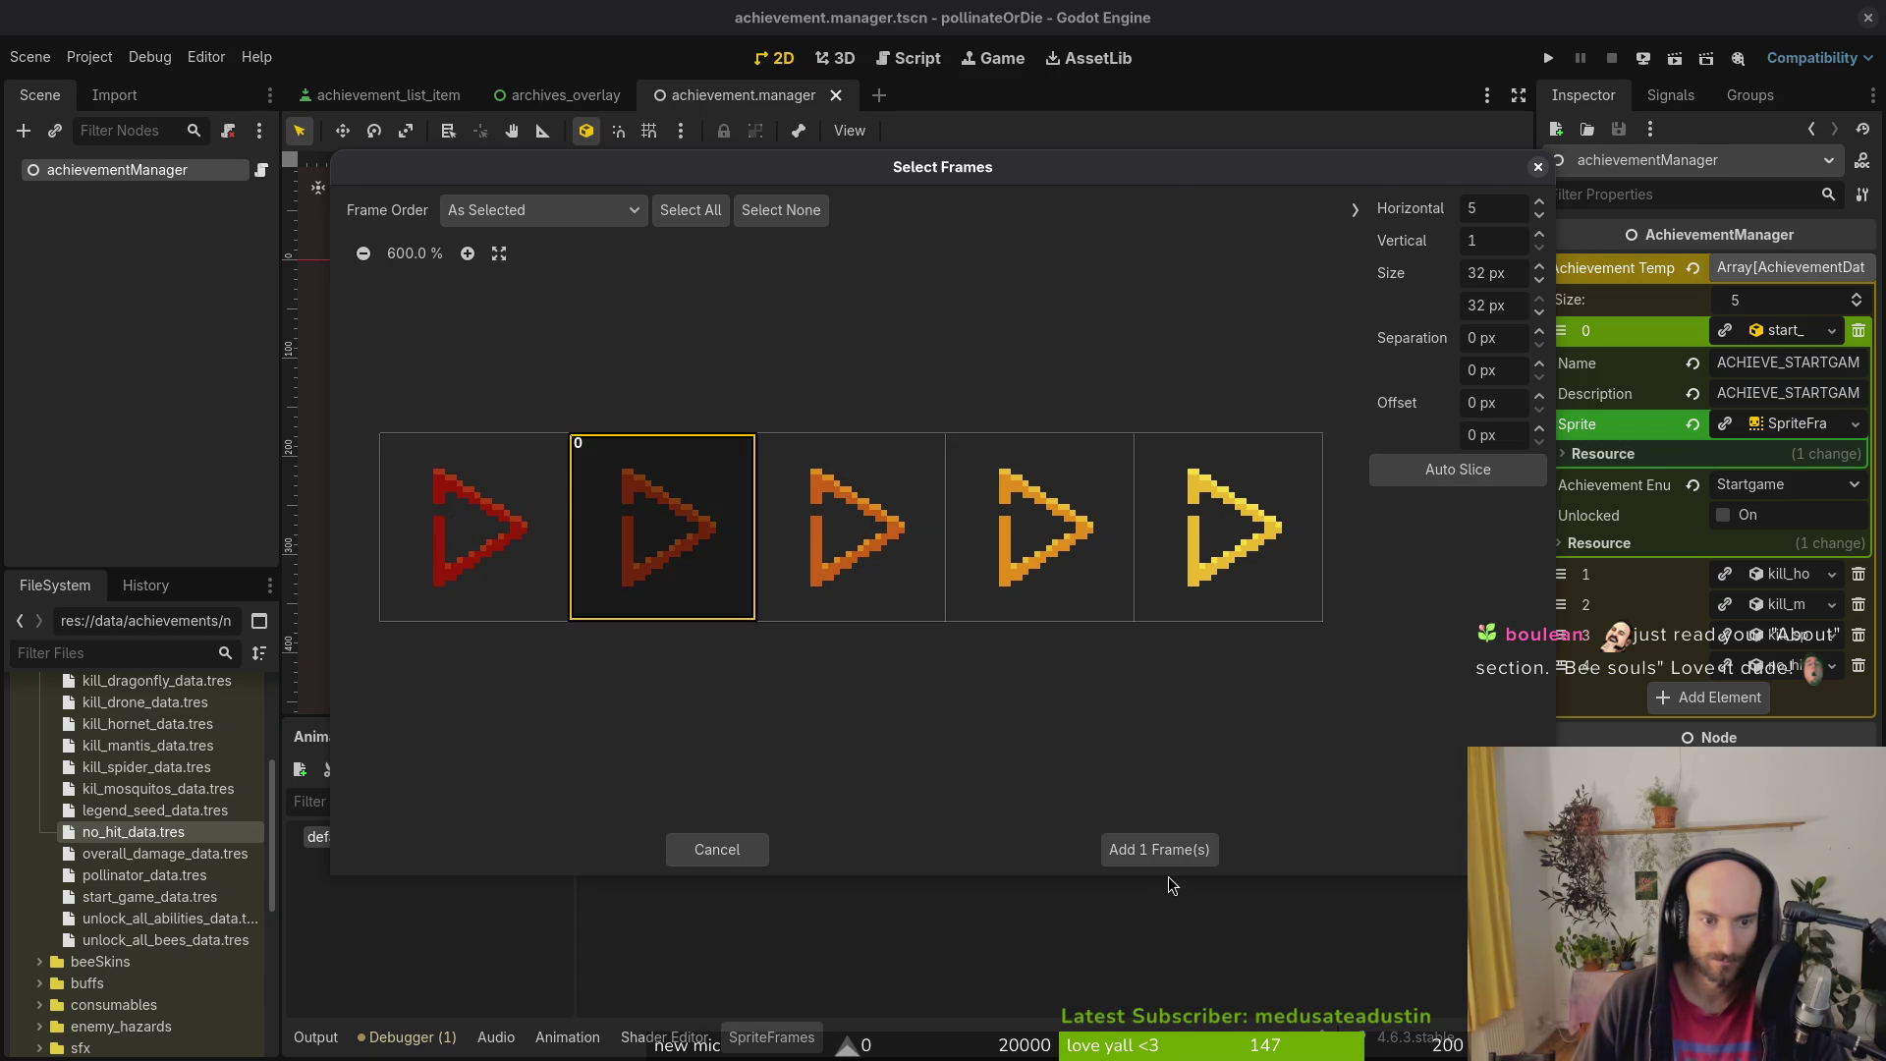
{"action": "left_click", "coordinate": [1154, 845]}
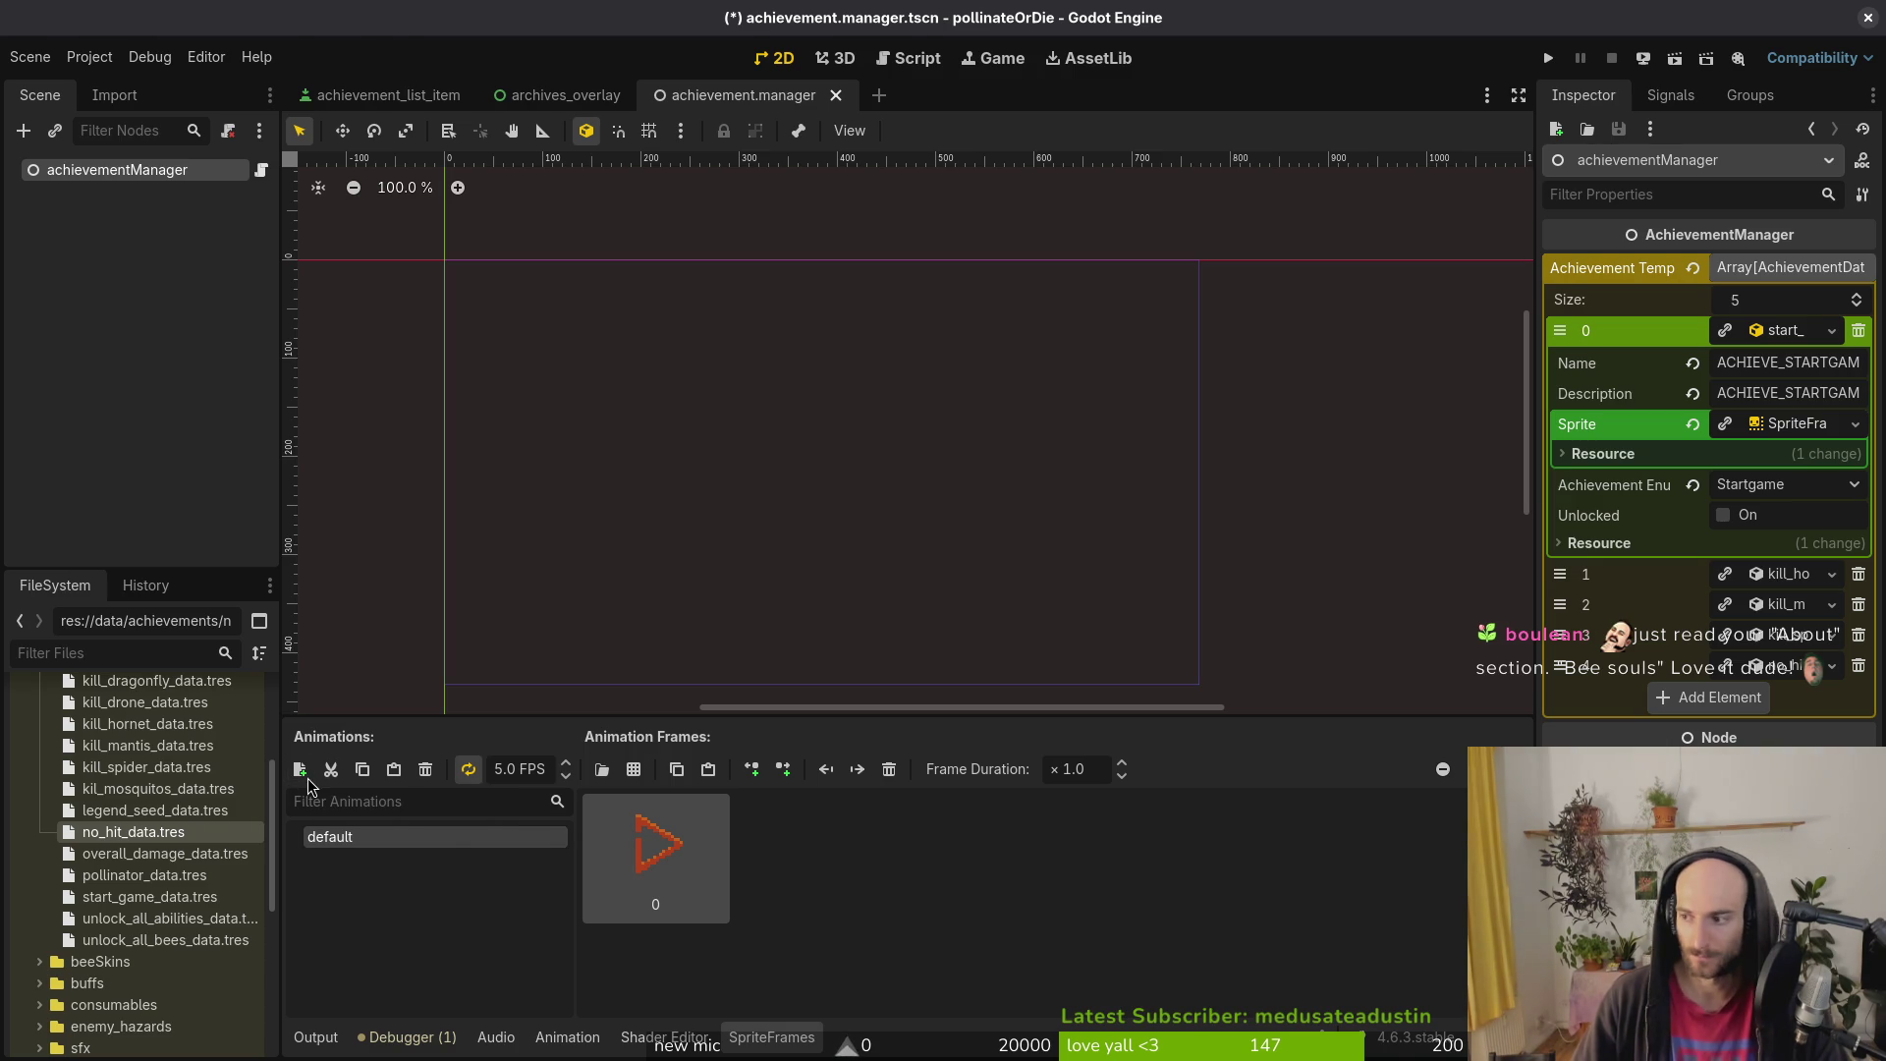
Step: Check the achievement loading code in achievement_list_item.gd with Vim, then return to Godot
{"action": "key", "text": "super+2"}
{"action": "type", "text": "vim"}
{"action": "key", "text": "Return"}
{"action": "key", "text": "ctrl+p"}
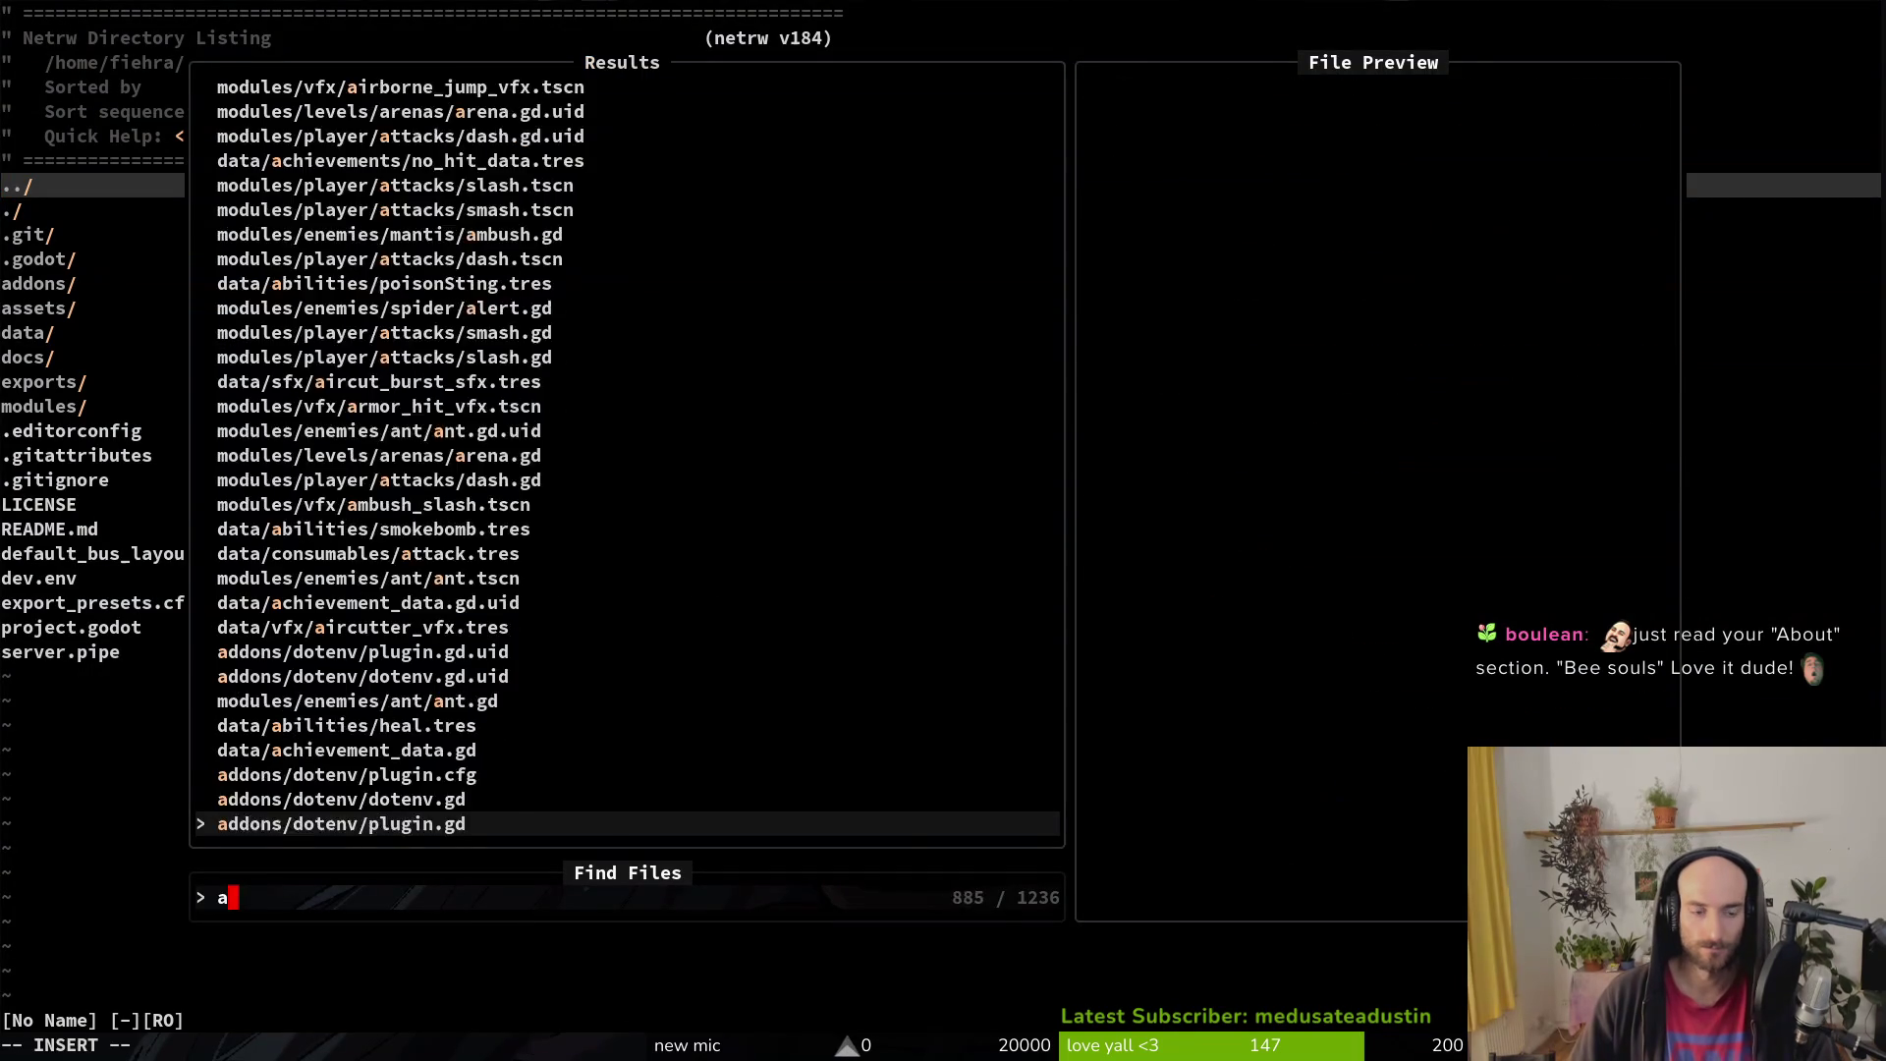
{"action": "type", "text": "achlist"}
{"action": "key", "text": "Return"}
{"action": "key", "text": "ctrl+d"}
{"action": "key", "text": "ctrl+d"}
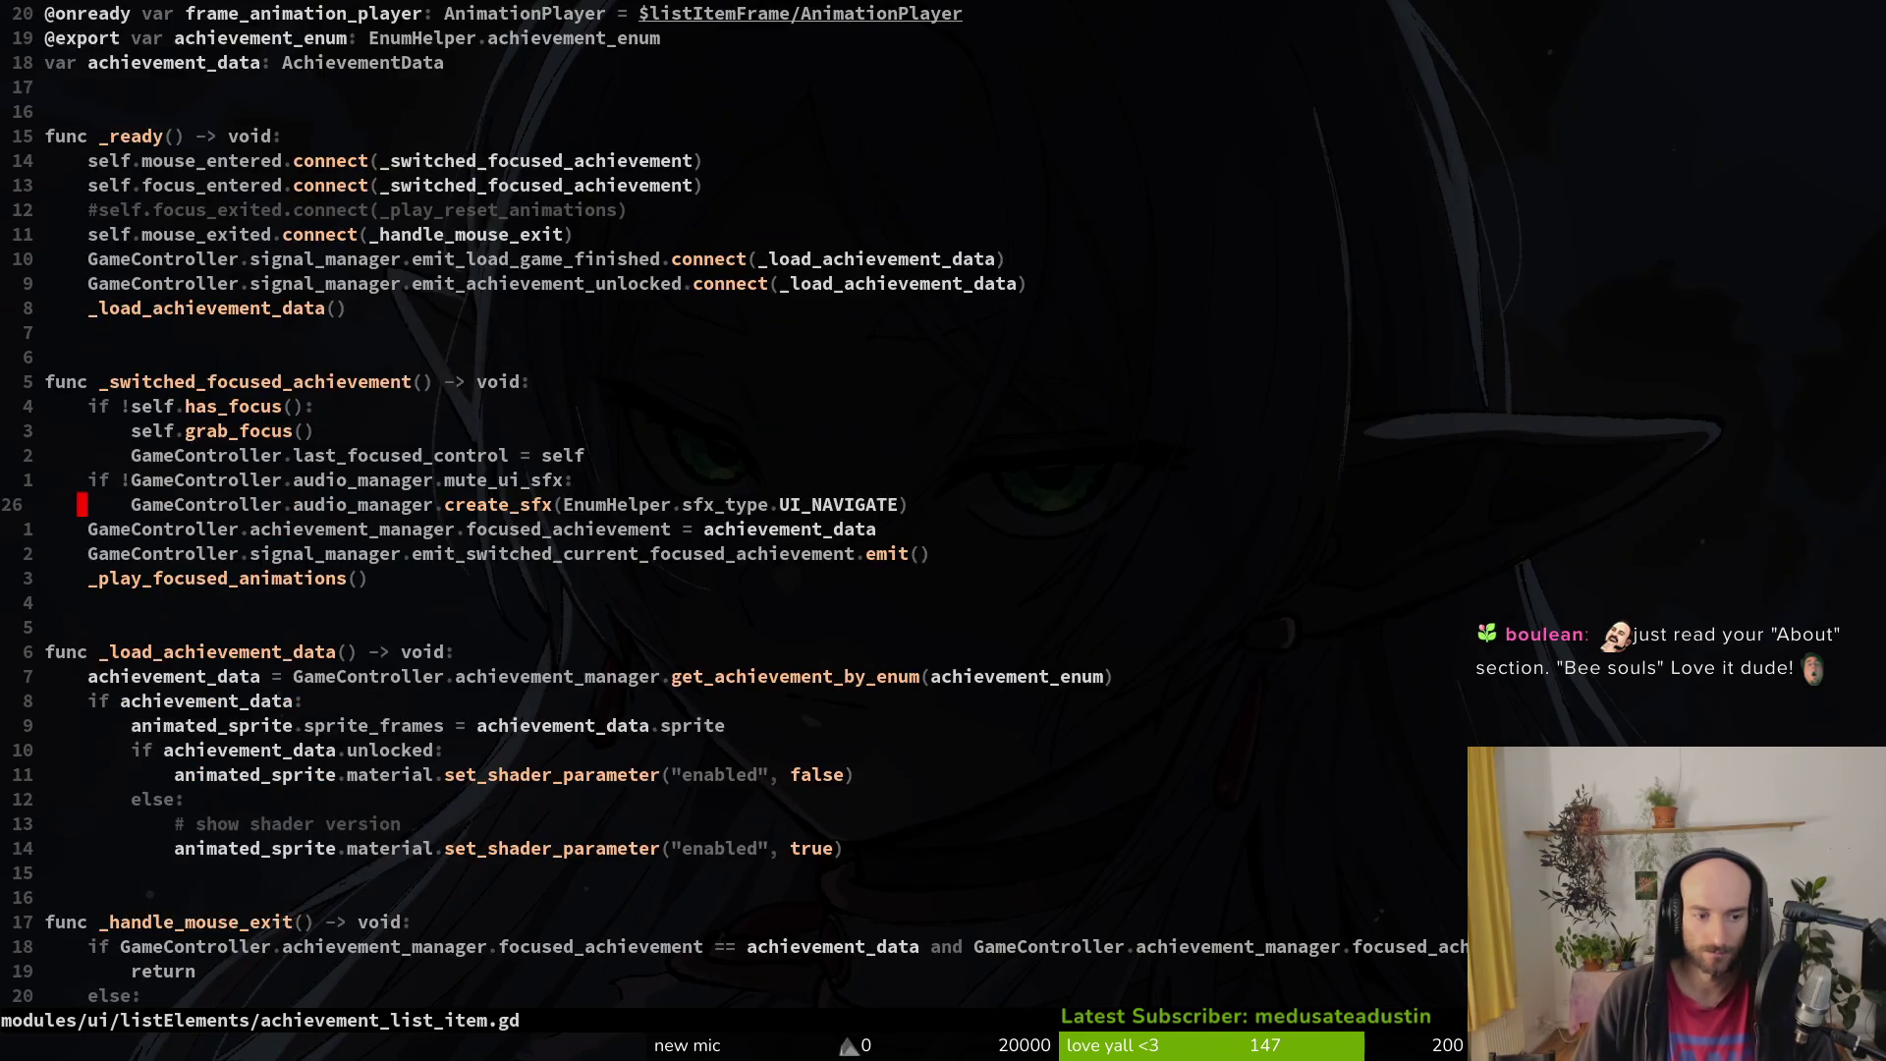
{"action": "key", "text": "super+1"}
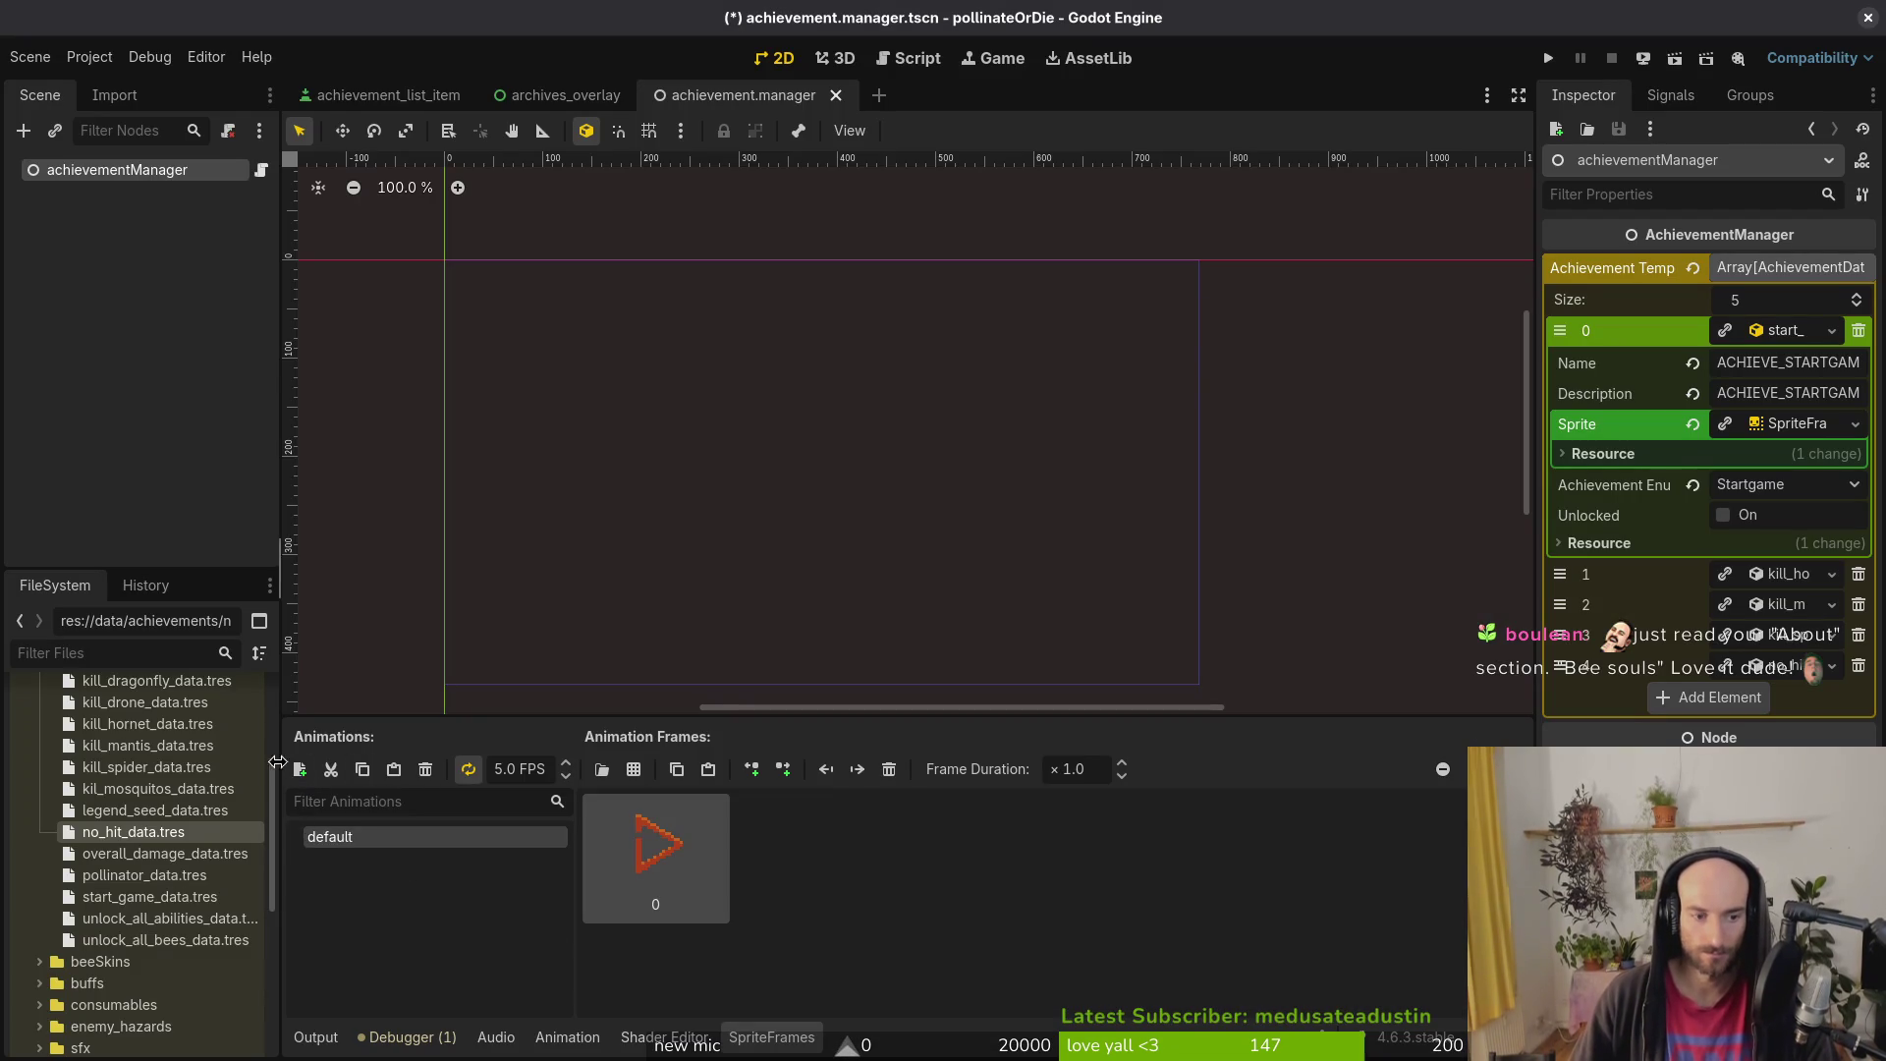
Step: Add a new animation named focus to the Startgame sprite
{"action": "left_click", "coordinate": [299, 769]}
{"action": "left_click", "coordinate": [438, 857]}
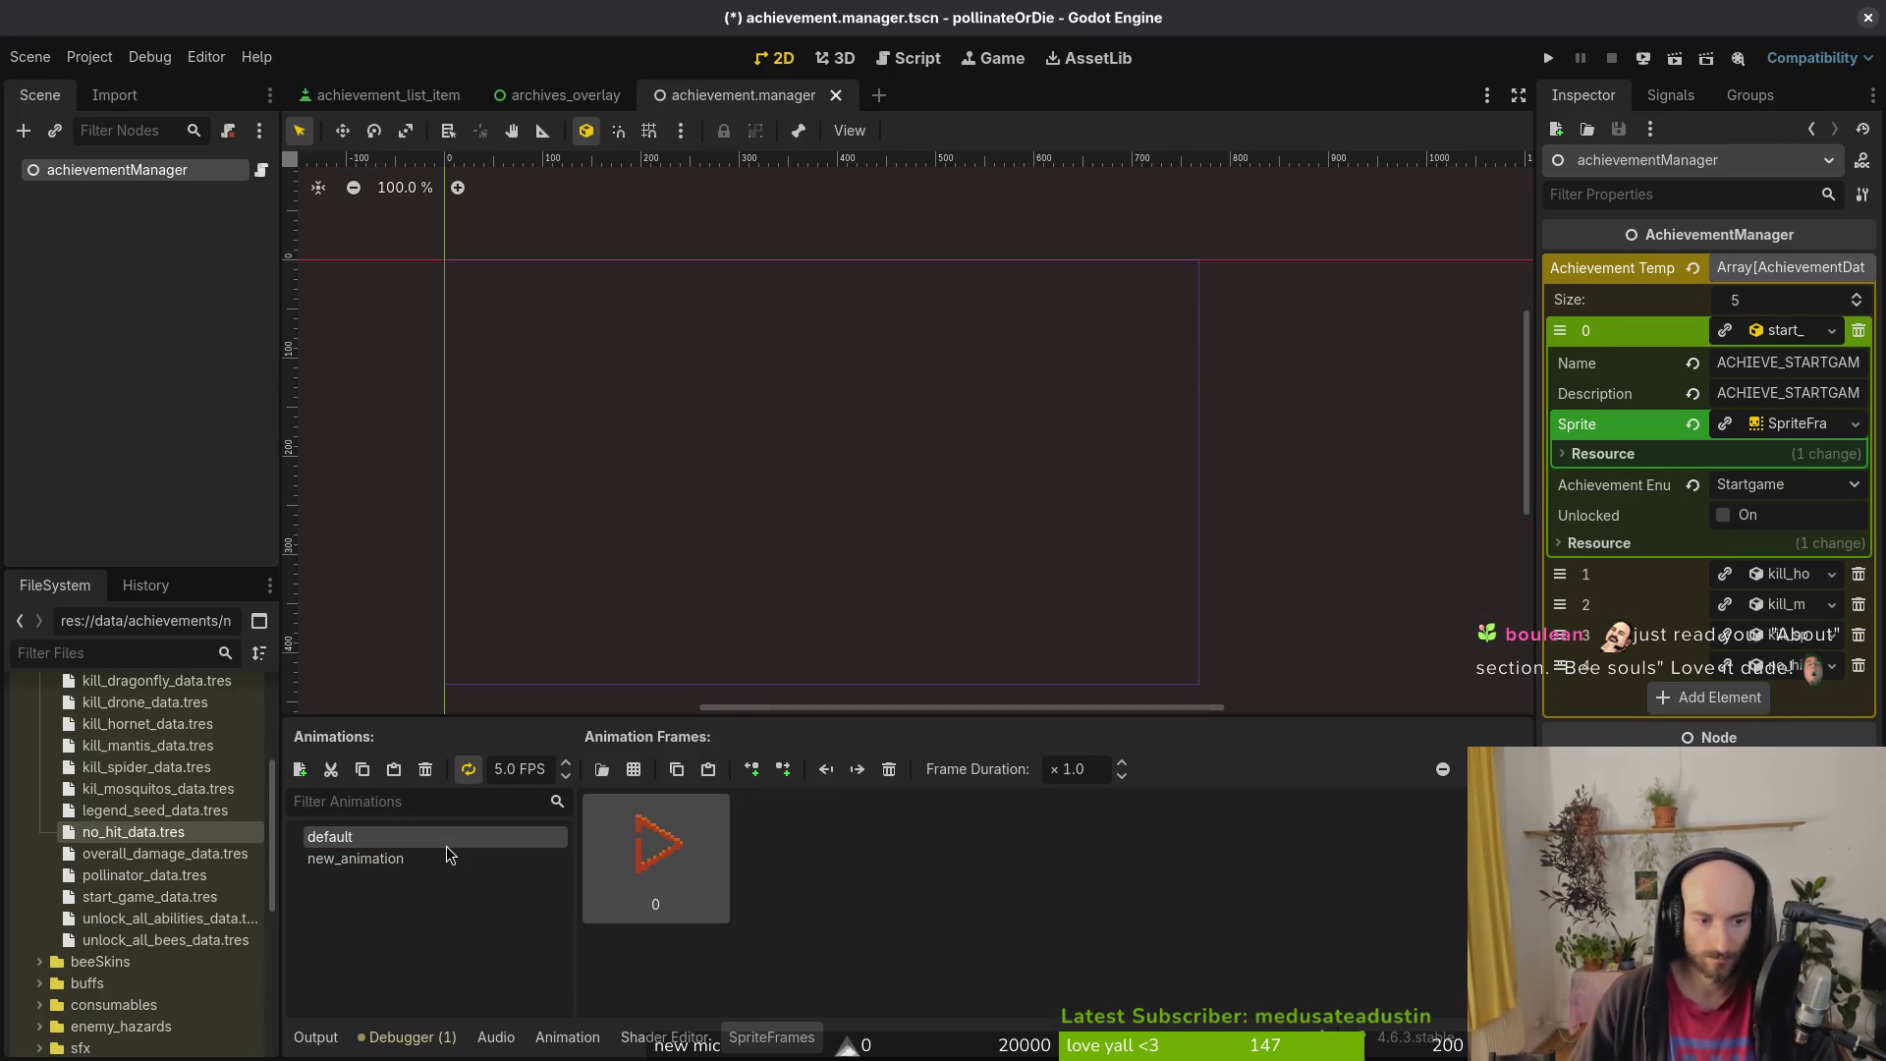
{"action": "type", "text": "focus"}
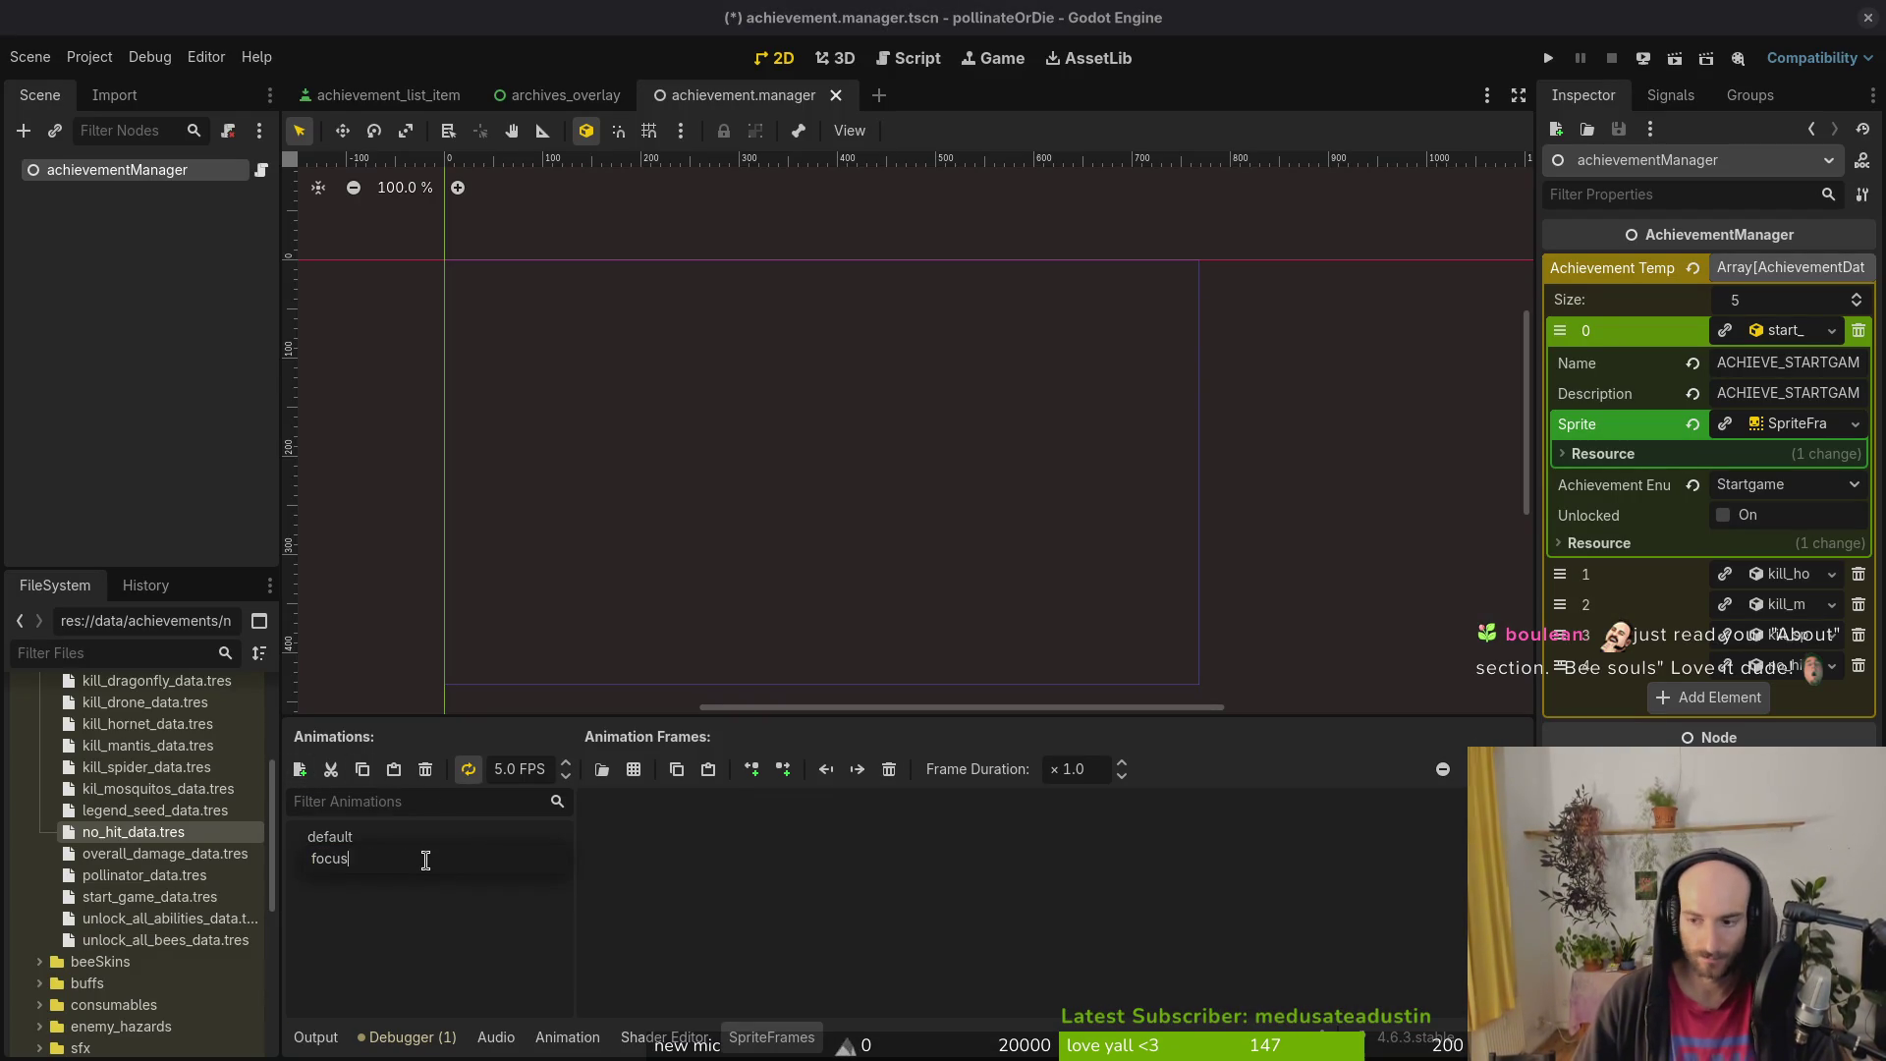
{"action": "key", "text": "Return"}
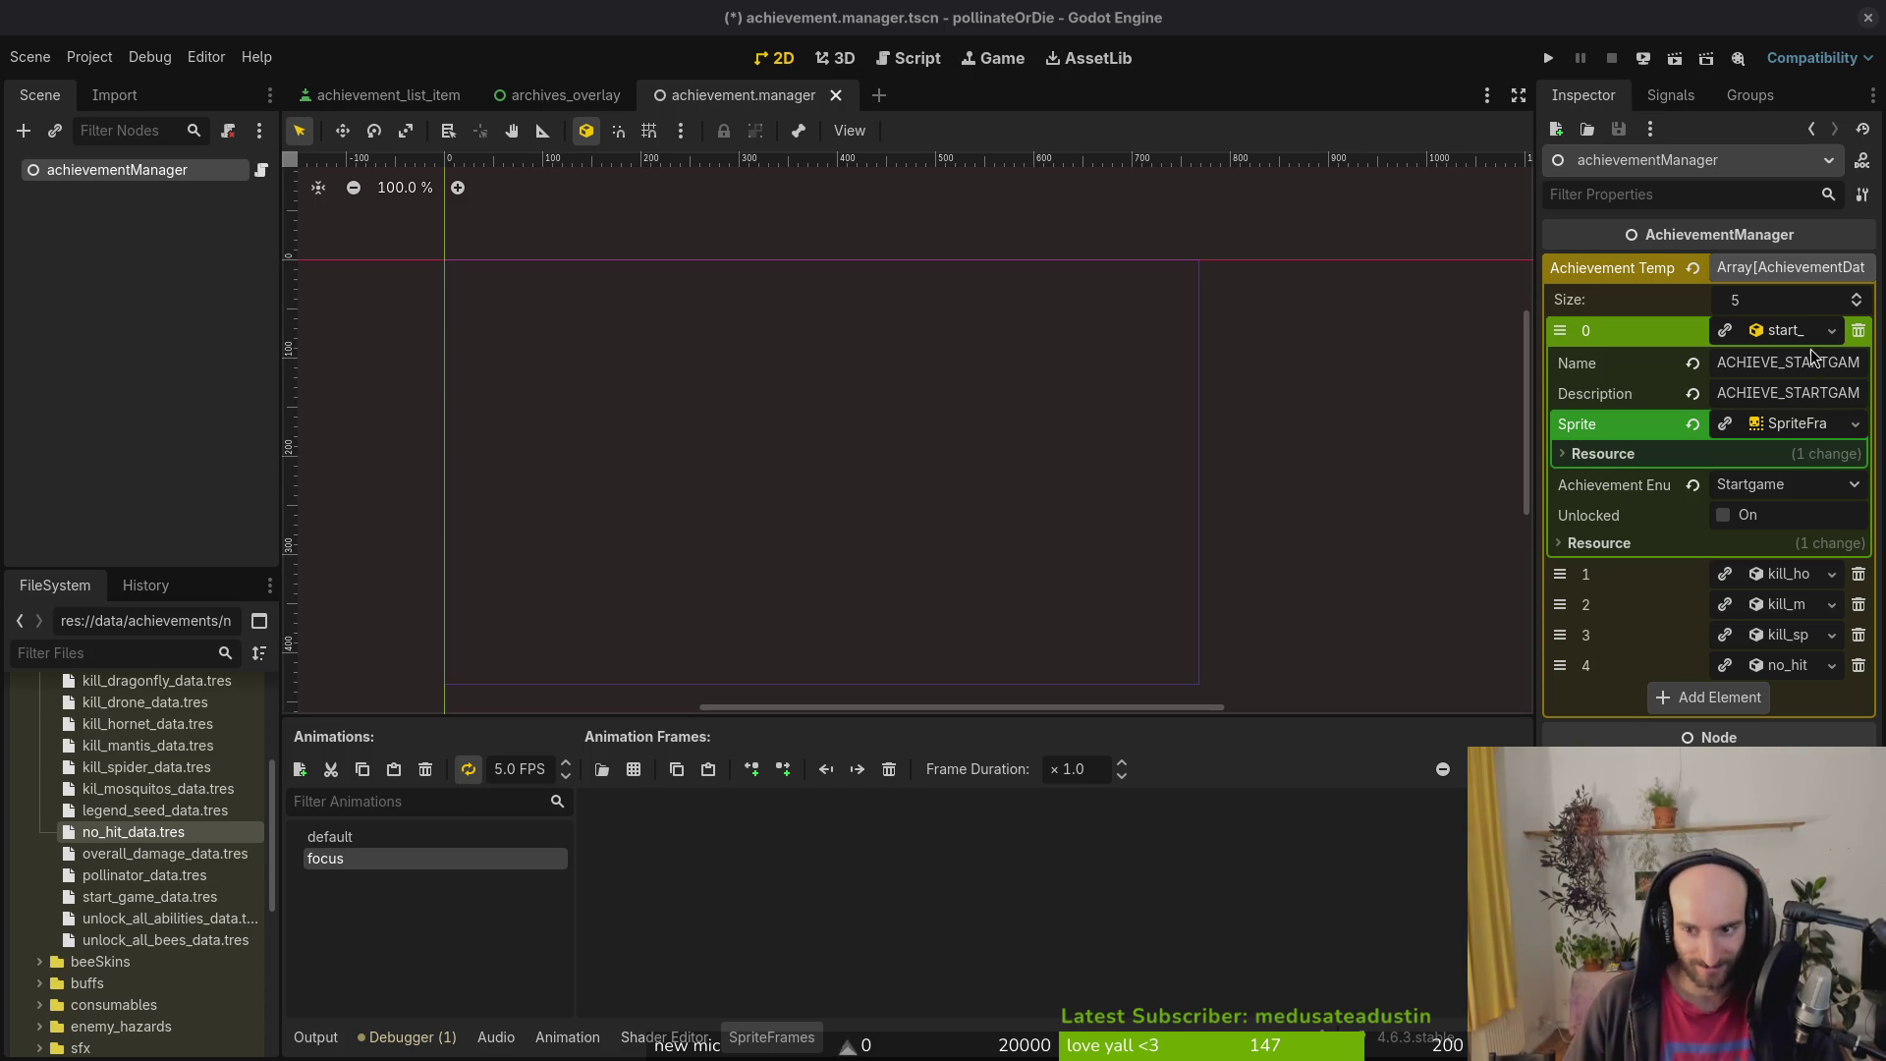
Step: Set the focus animation speed to 12 FPS
{"action": "left_click", "coordinate": [1786, 424]}
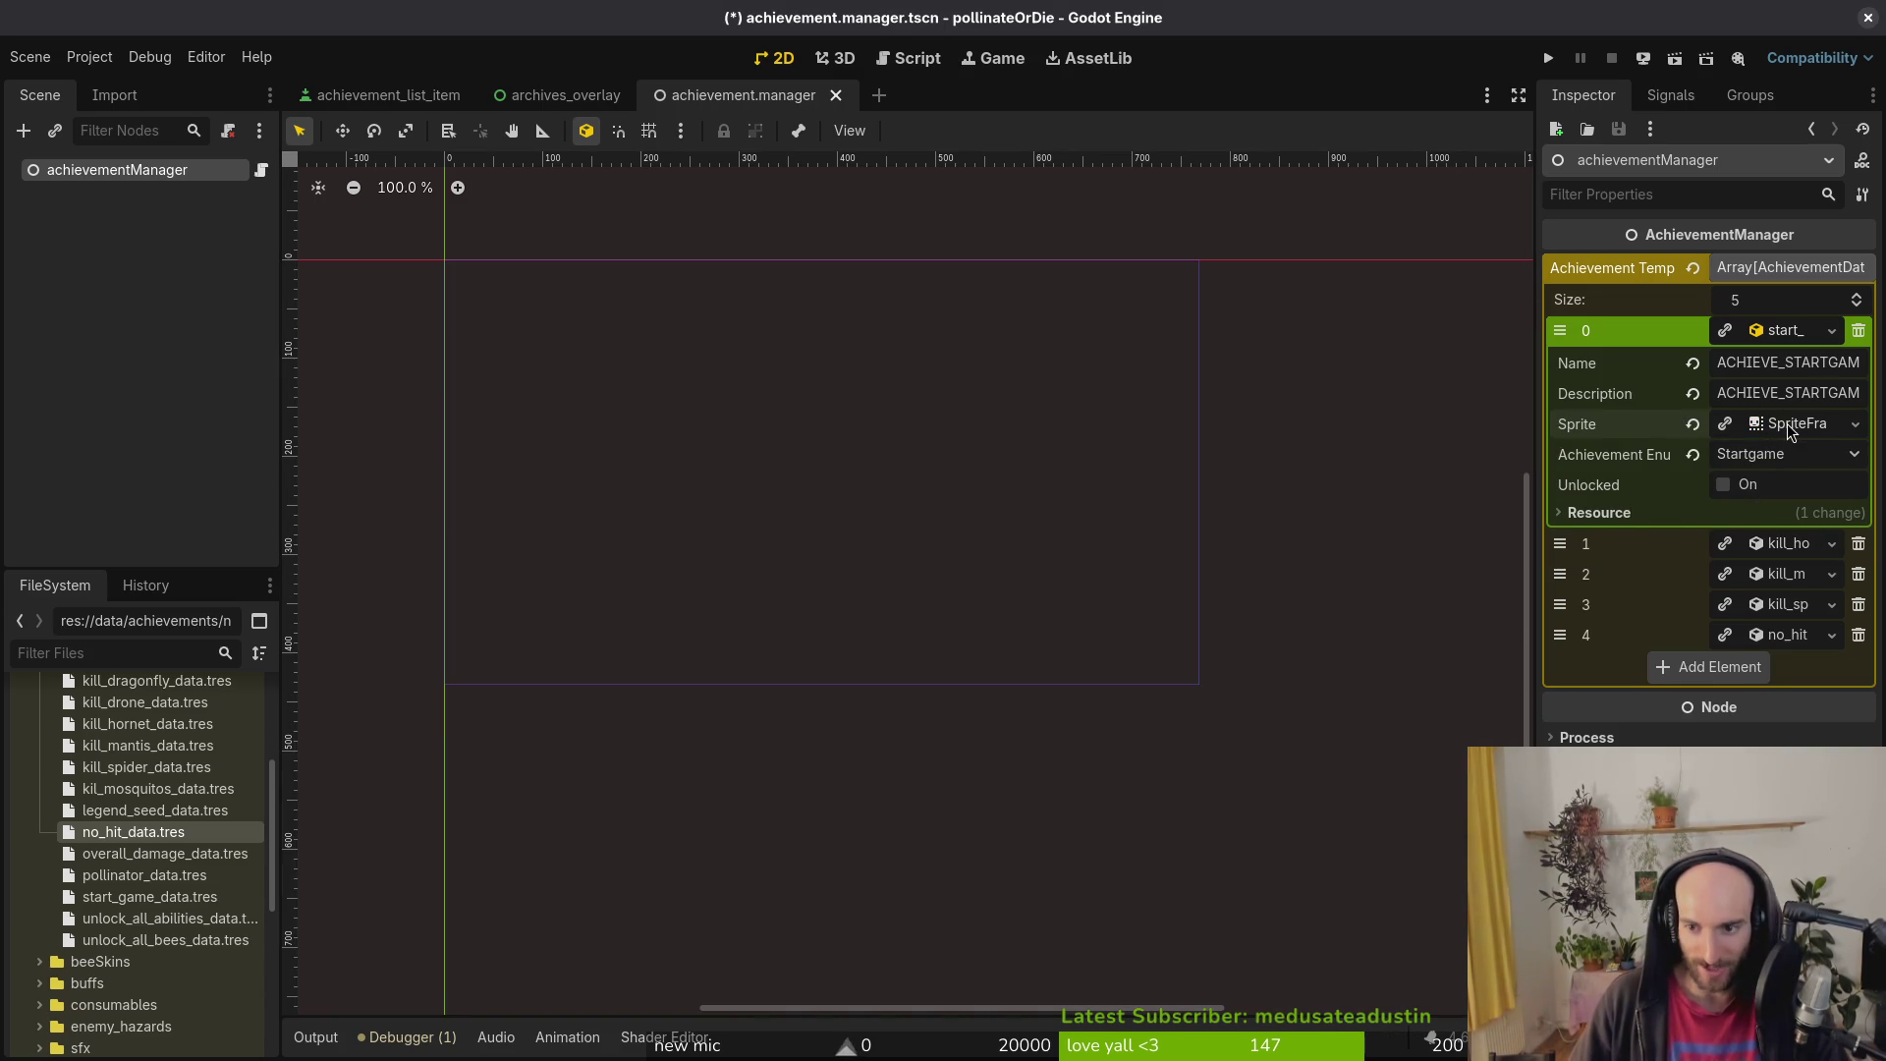
{"action": "left_click", "coordinate": [1788, 423]}
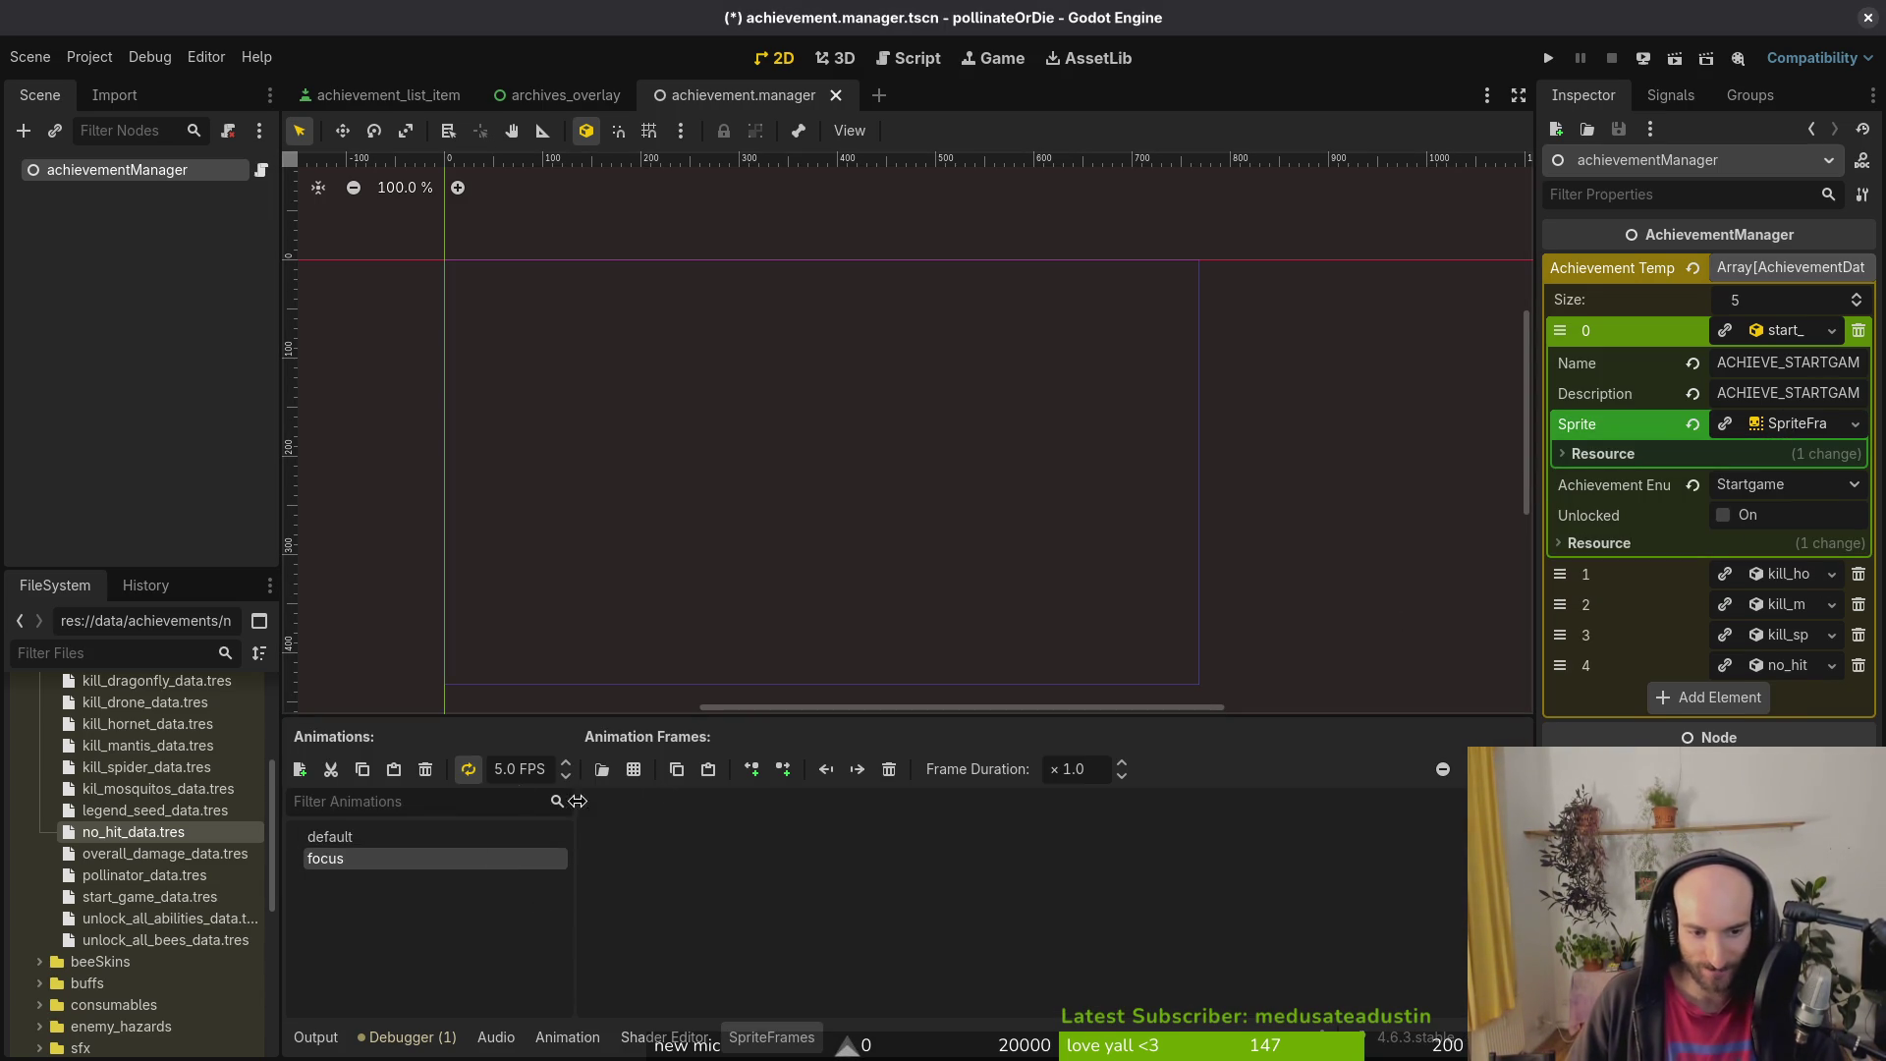
{"action": "double_click", "coordinate": [499, 769]}
{"action": "type", "text": "2"}
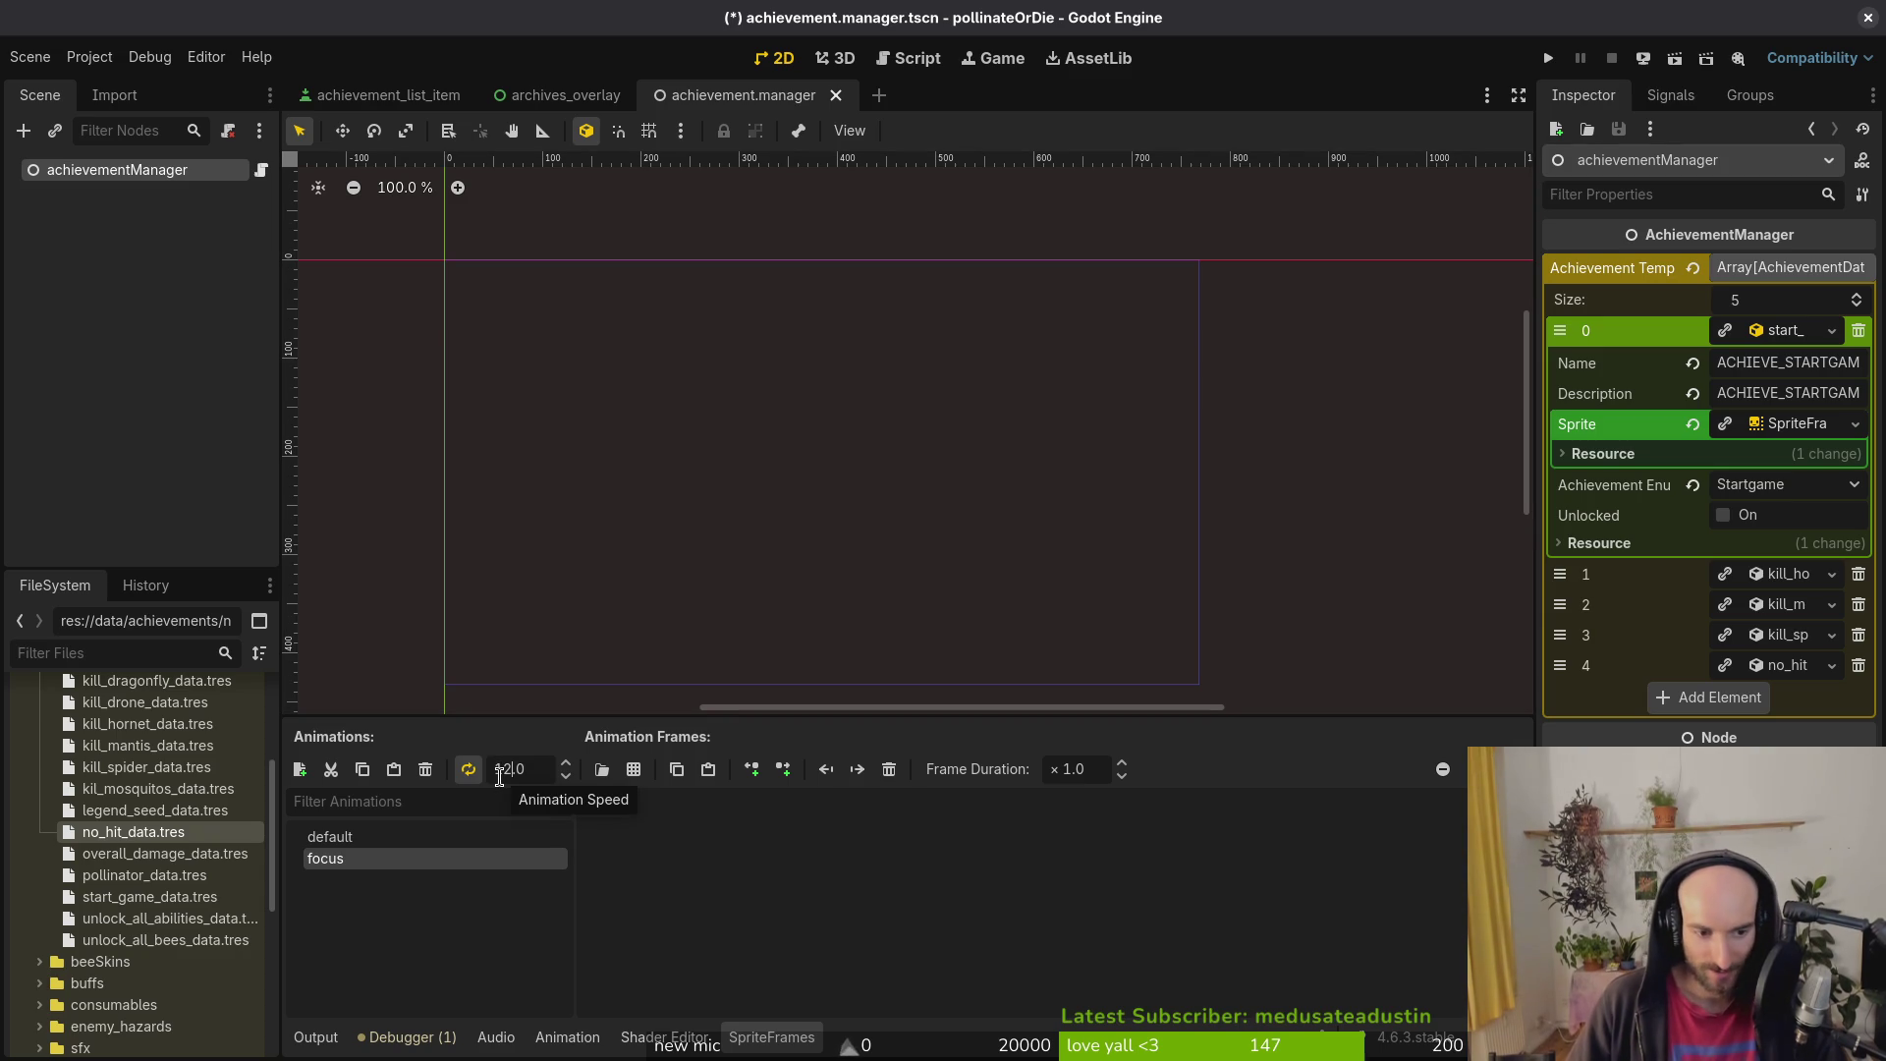
{"action": "key", "text": "Return"}
Step: Add all five achievementStartGamet.png frames to focus and save the scene
{"action": "left_click", "coordinate": [633, 769]}
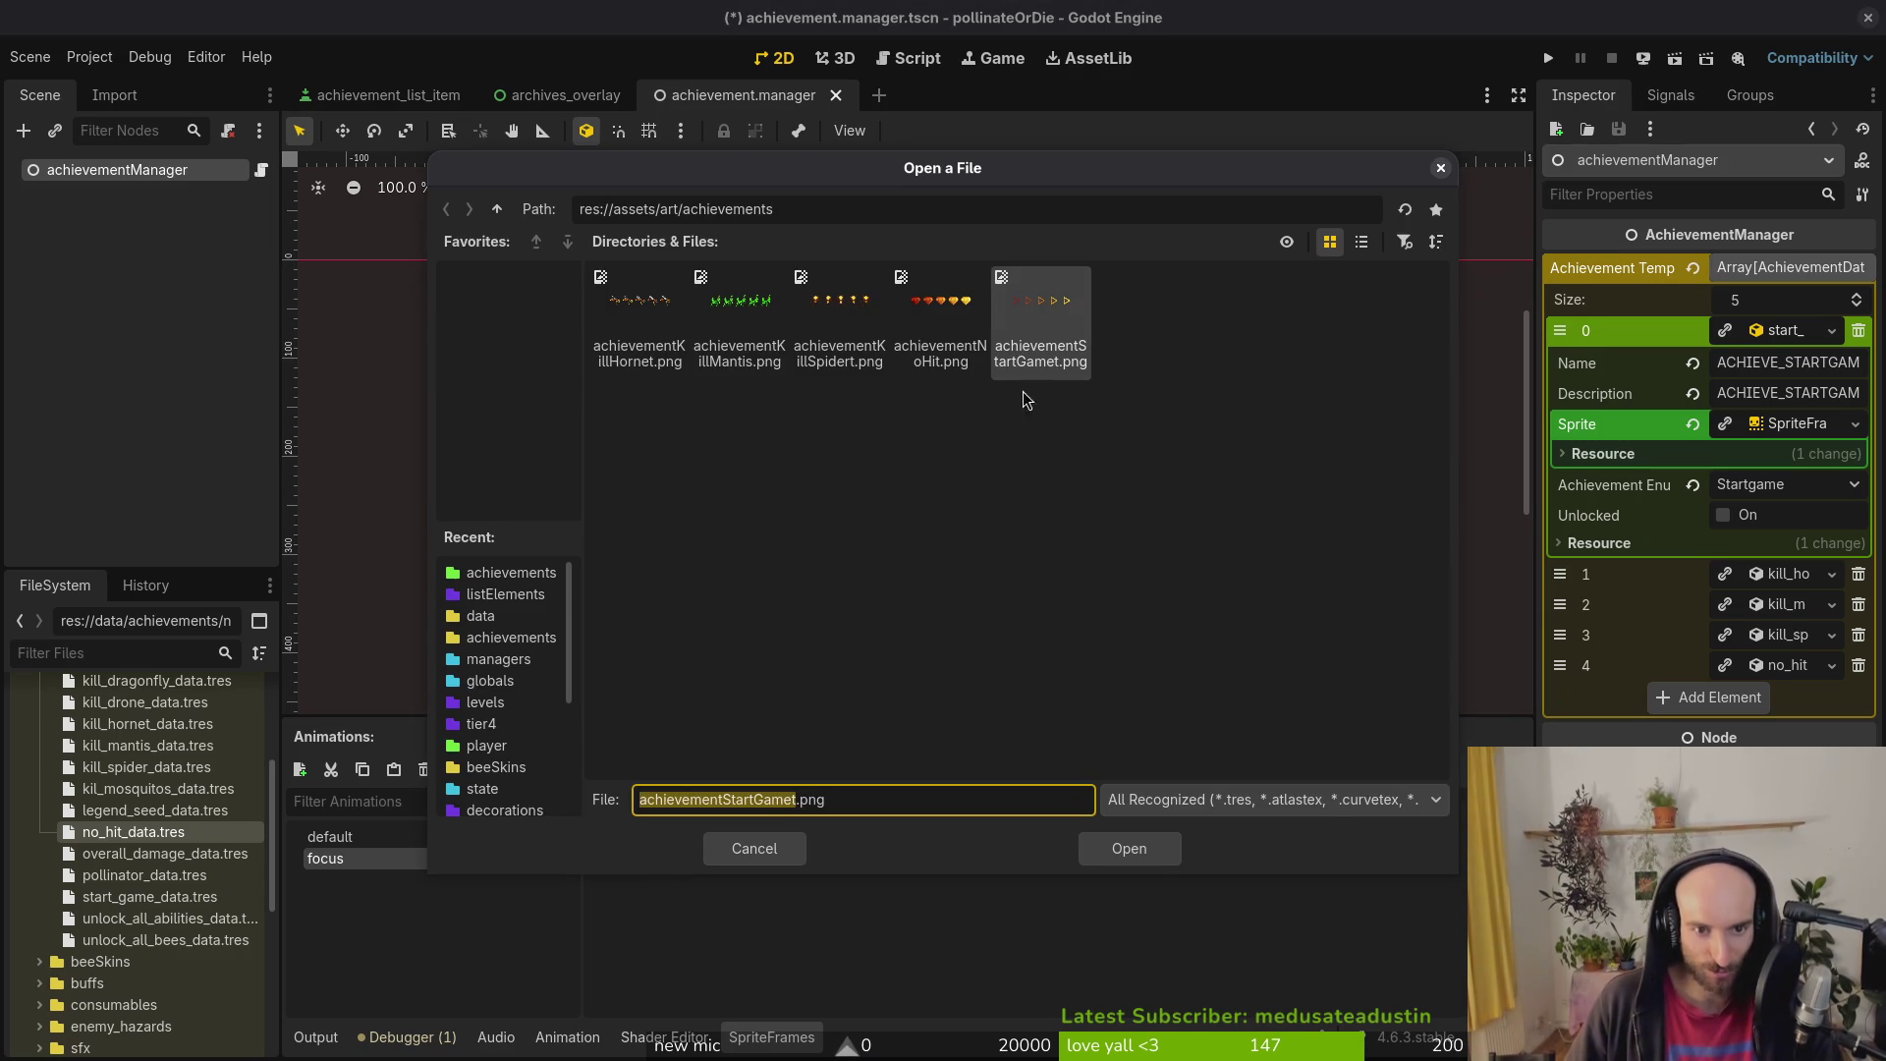
{"action": "left_click", "coordinate": [1128, 848]}
{"action": "left_click_drag", "start_coordinate": [537, 564], "coordinate": [1128, 547]}
{"action": "mouse_move", "coordinate": [476, 538]}
{"action": "left_mouse_down"}
{"action": "mouse_move", "coordinate": [1147, 629]}
{"action": "mouse_move", "coordinate": [491, 550]}
{"action": "mouse_move", "coordinate": [1222, 568]}
{"action": "left_mouse_up"}
{"action": "left_click", "coordinate": [1222, 567]}
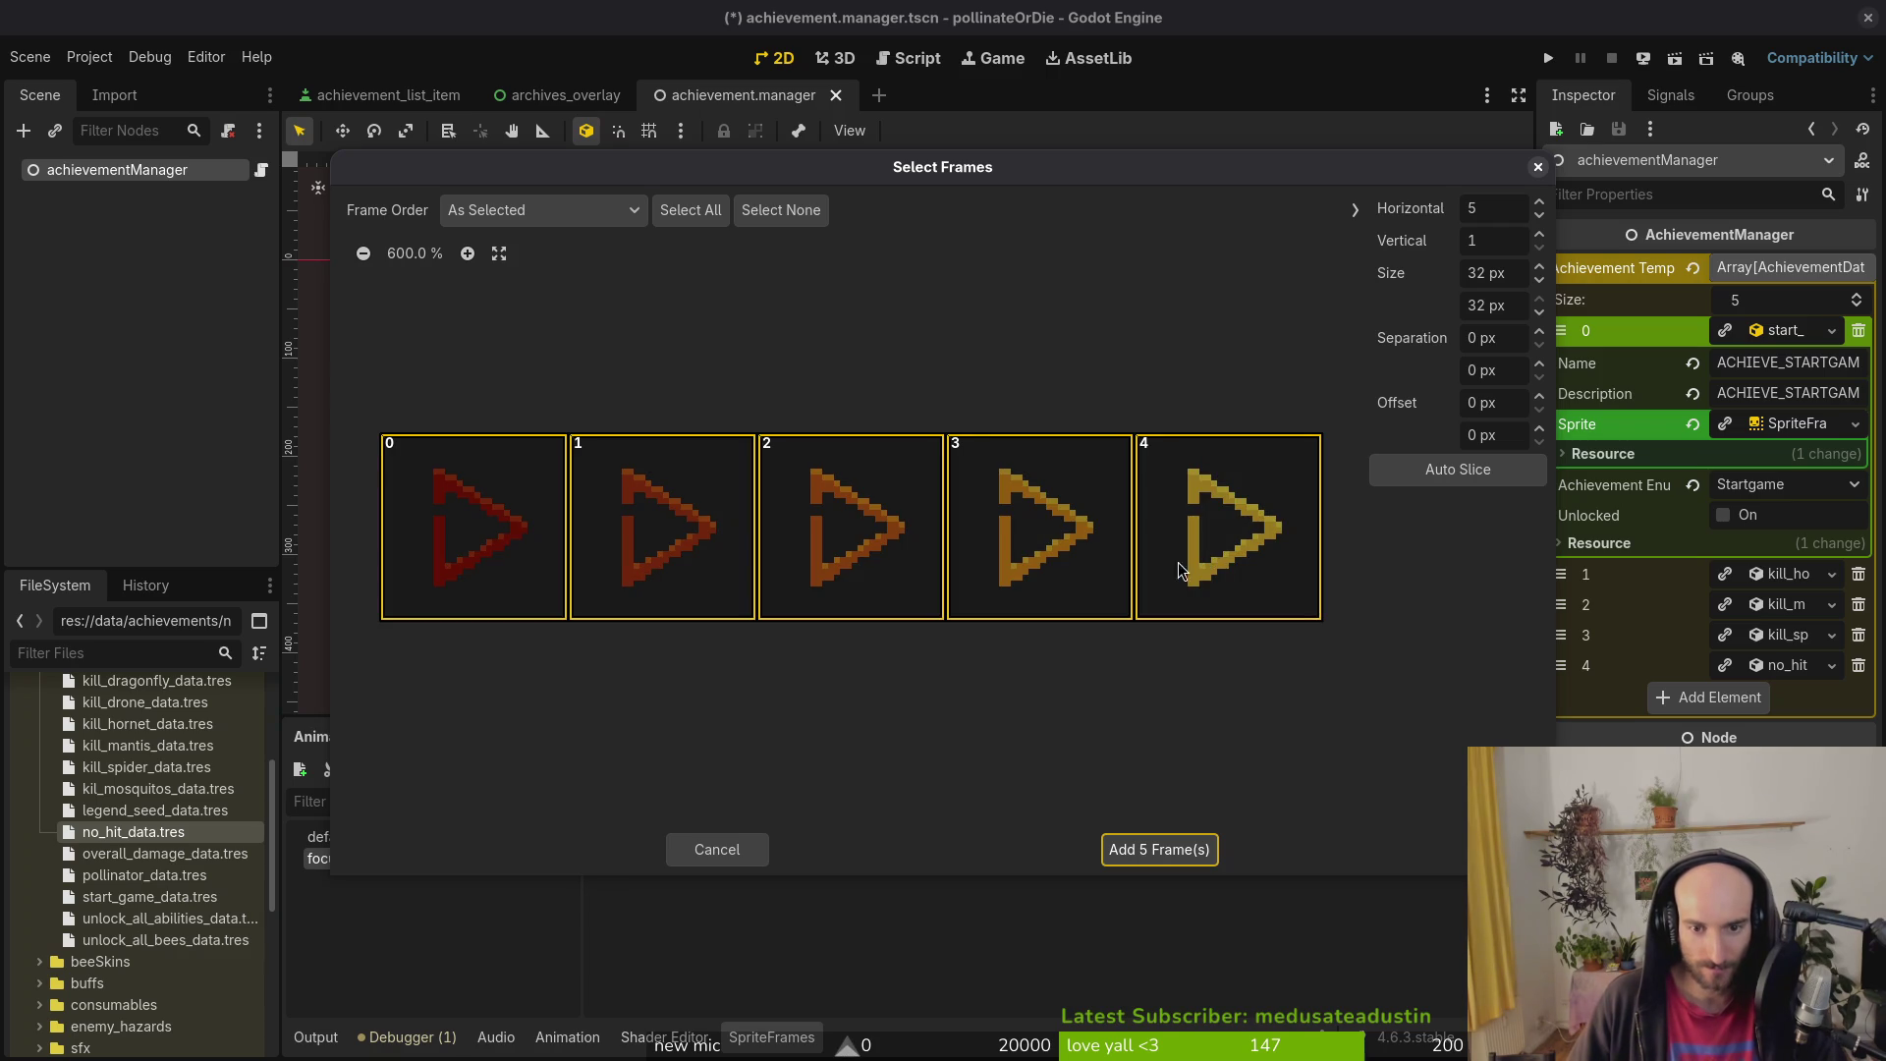
{"action": "left_click", "coordinate": [1169, 850]}
{"action": "key", "text": "ctrl+s"}
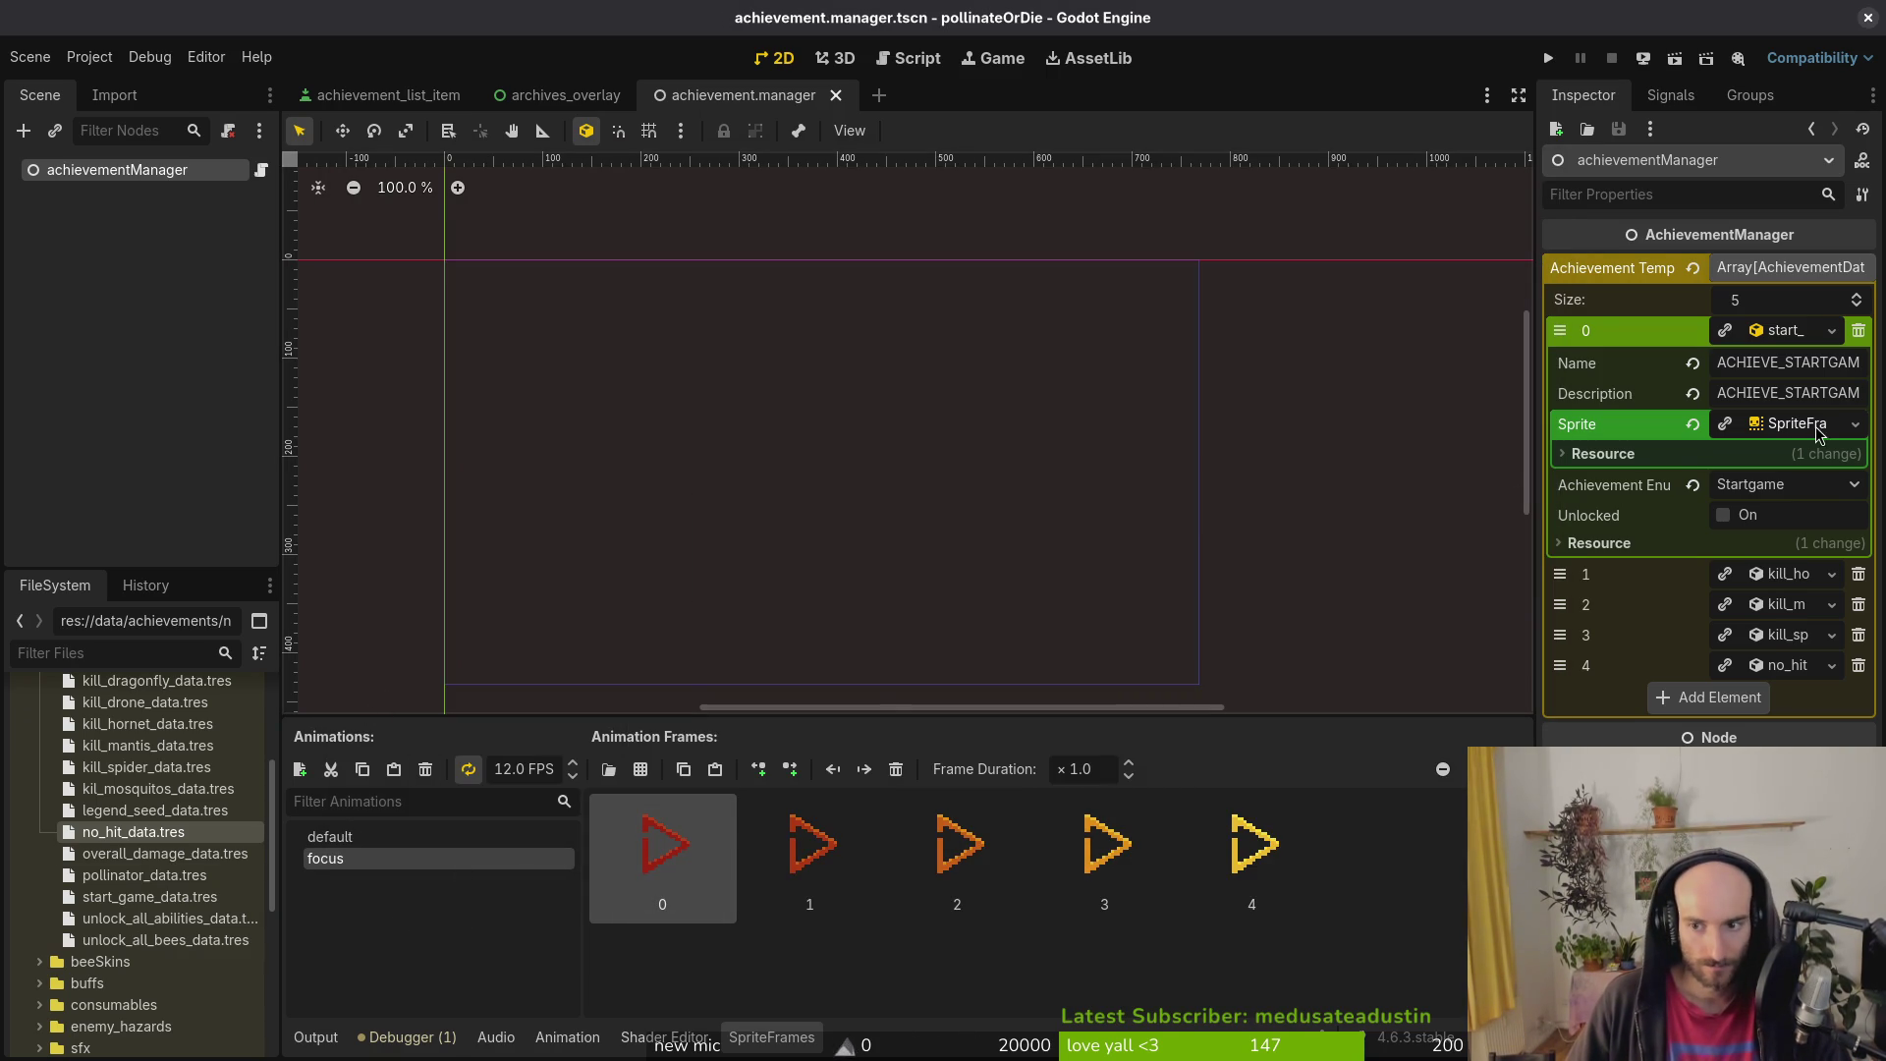
{"action": "left_click", "coordinate": [1804, 430]}
{"action": "left_click", "coordinate": [1768, 298]}
Step: Collapse and re-expand the Achievement Templates array, then save the scene
{"action": "left_click", "coordinate": [1786, 267]}
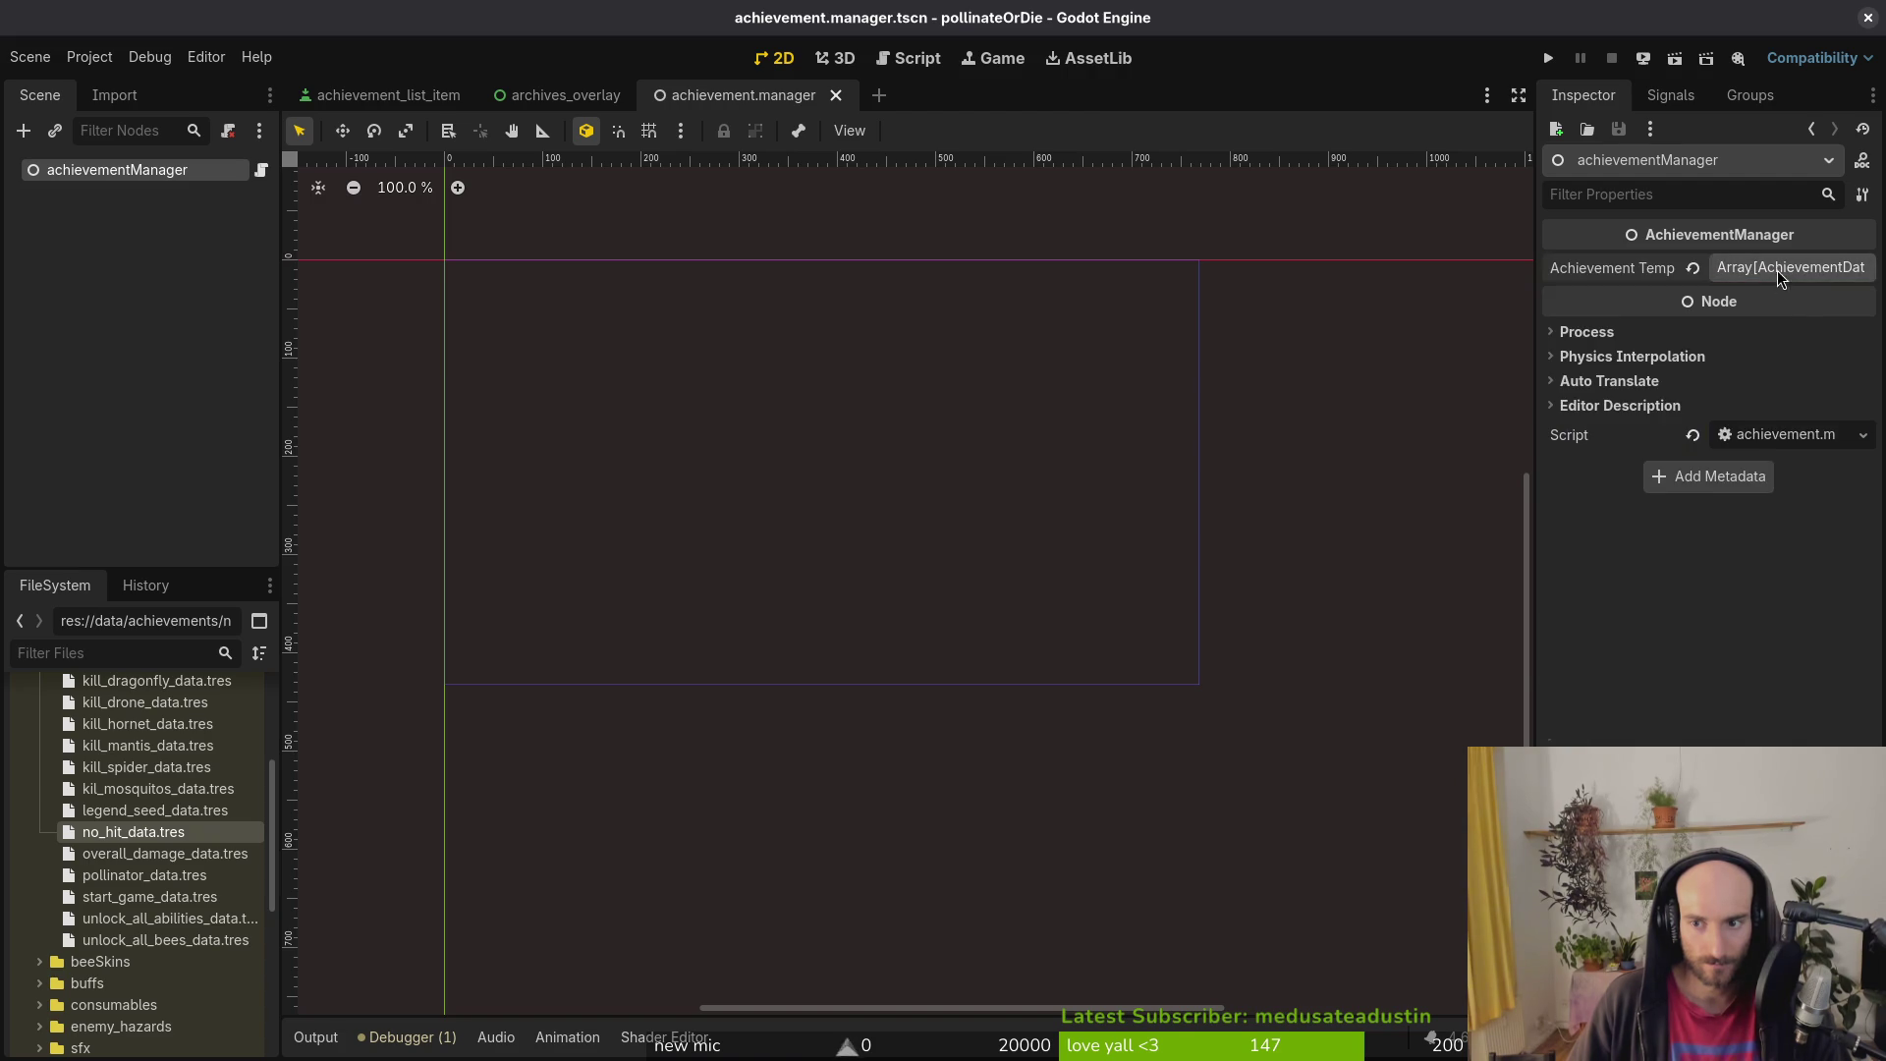
{"action": "left_click", "coordinate": [1786, 268]}
{"action": "key", "text": "ctrl+s"}
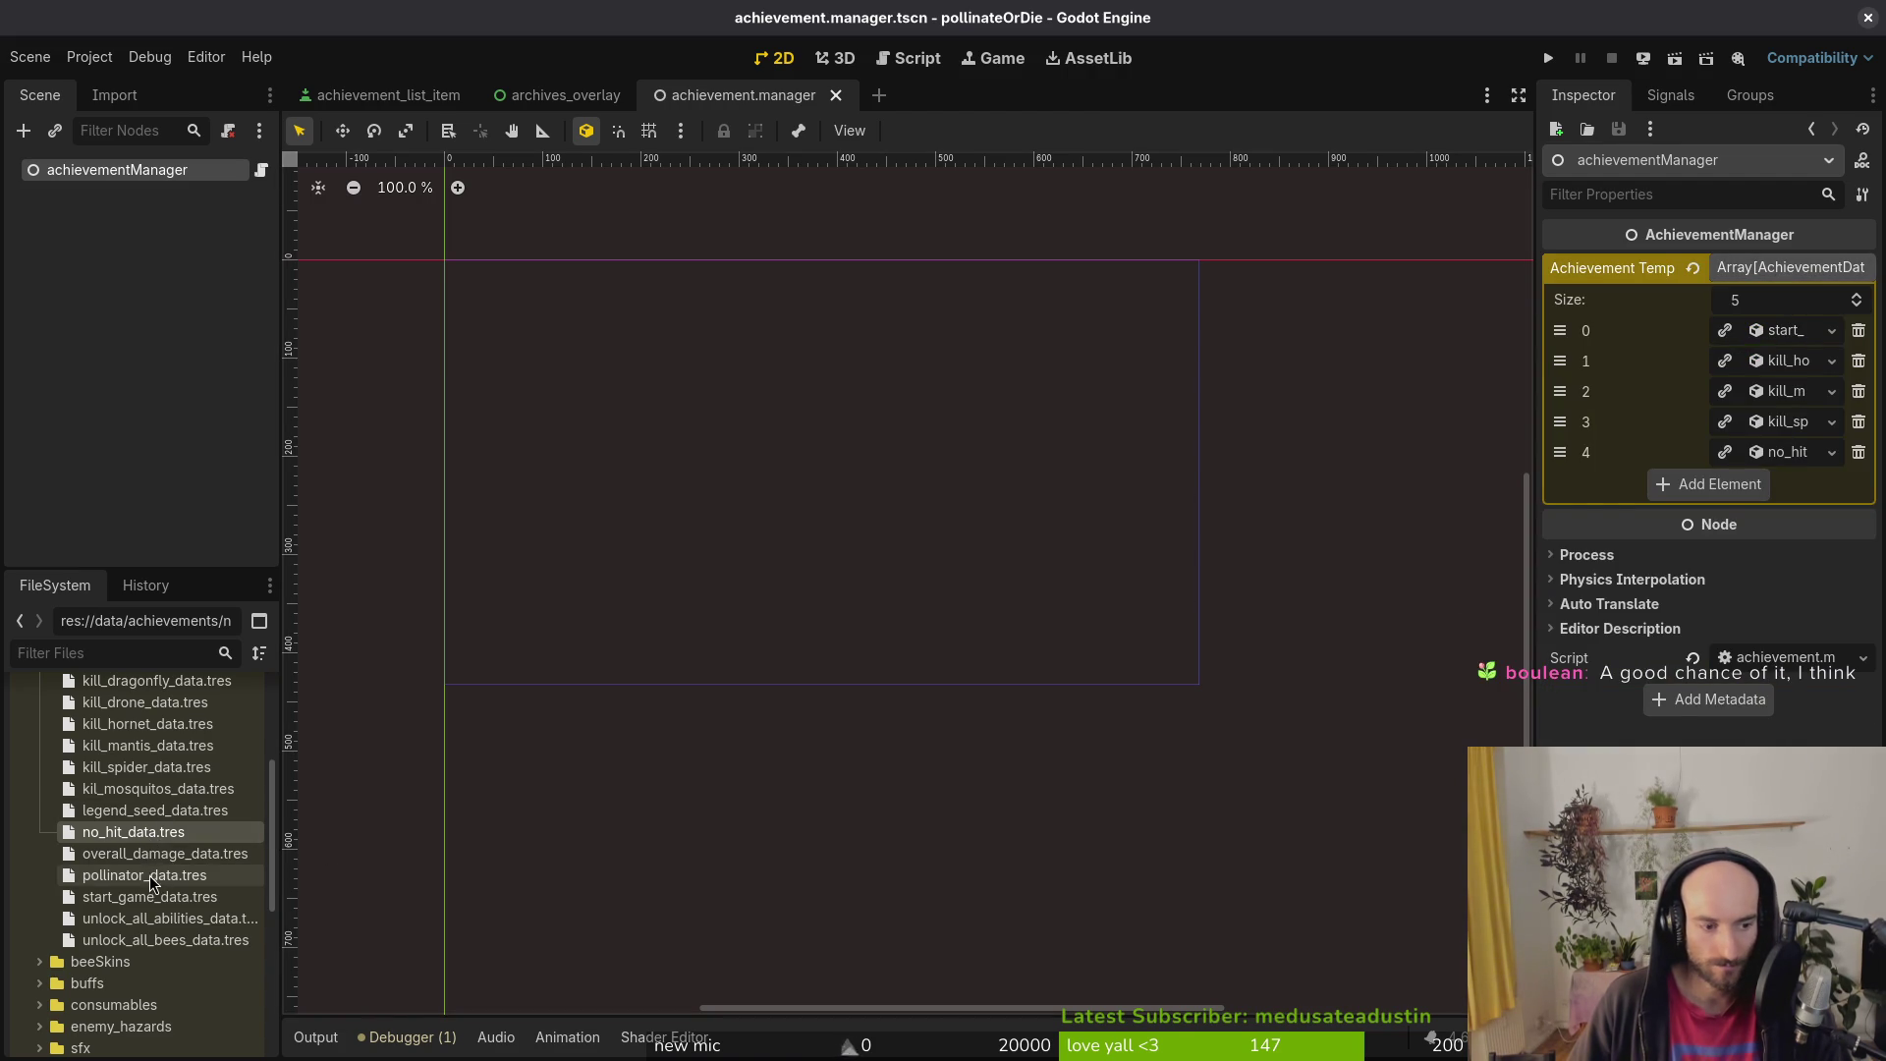
Step: Inspect start_game_data.tres and look at its SpriteFrames sprite
{"action": "left_click", "coordinate": [149, 896]}
{"action": "left_click", "coordinate": [1766, 330]}
{"action": "left_click", "coordinate": [1778, 334]}
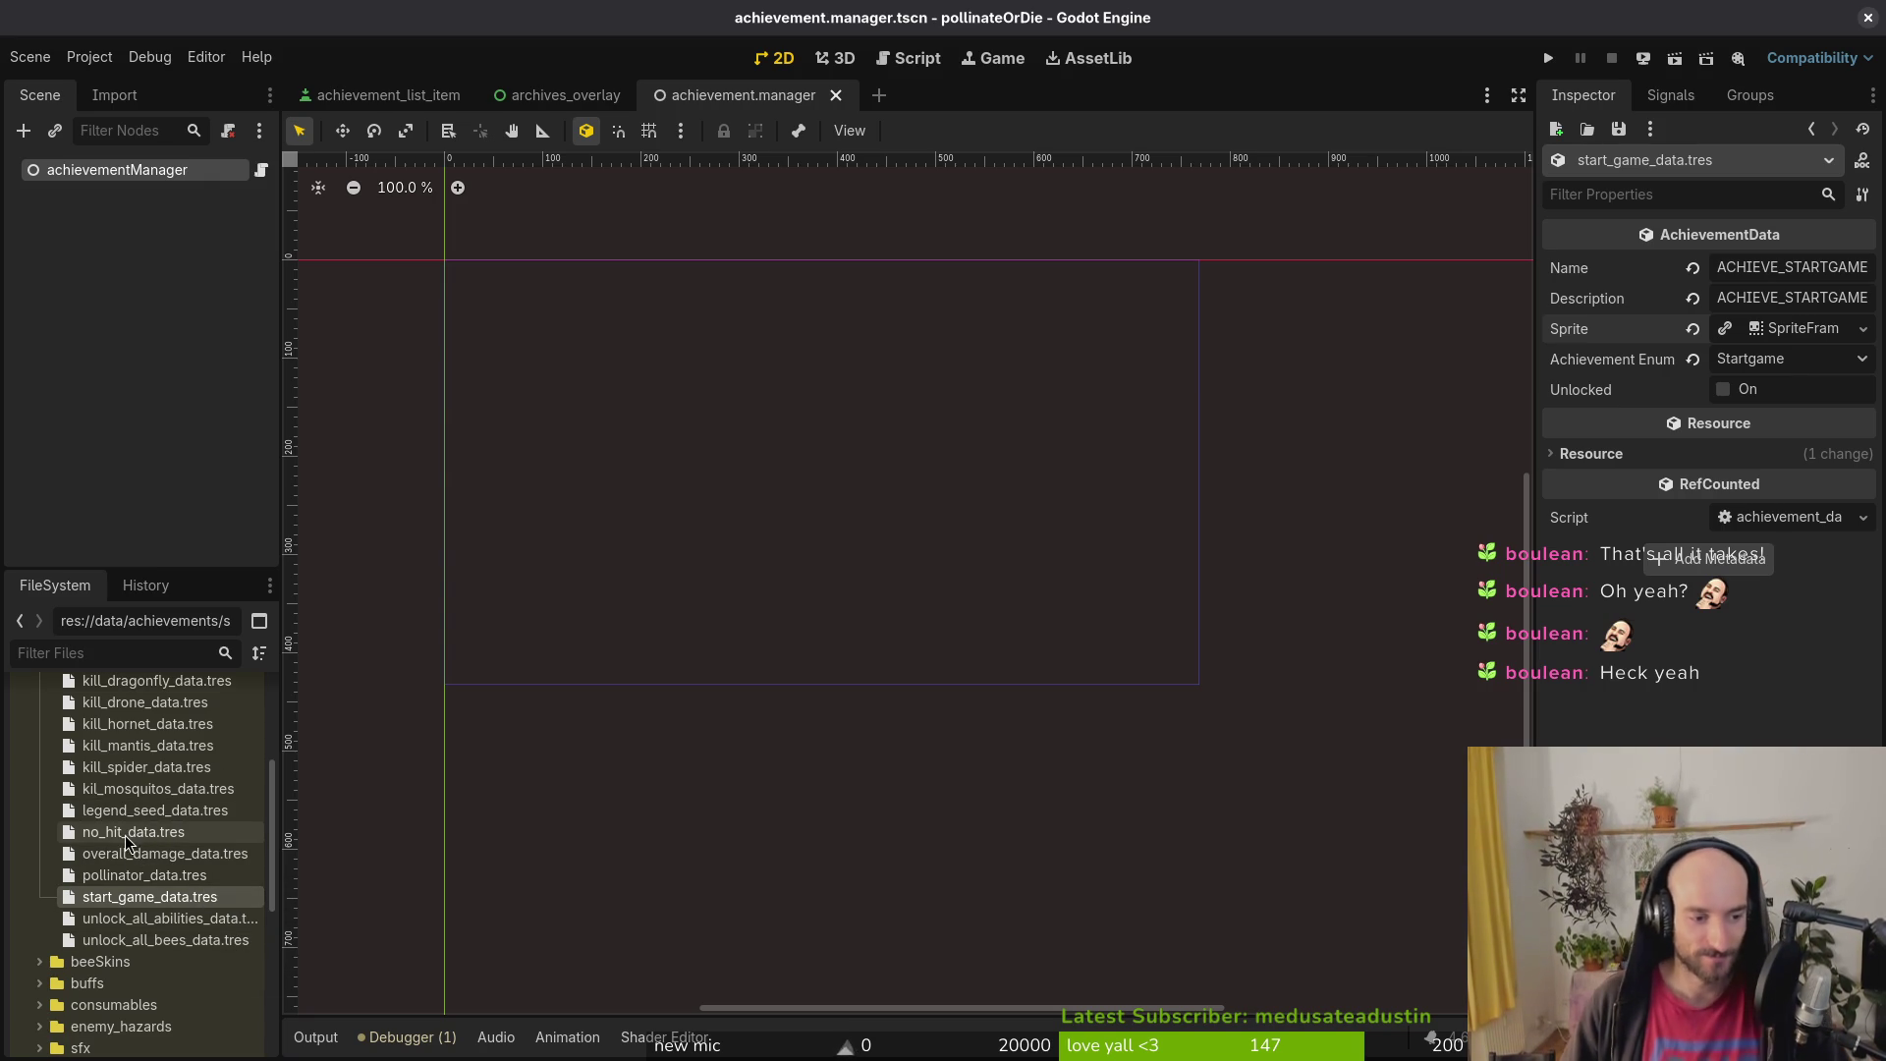
Step: Select kill_hornet_data.tres in the FileSystem achievements folder
{"action": "scroll", "coordinate": [123, 845], "scroll_direction": "up", "scroll_amount": 4}
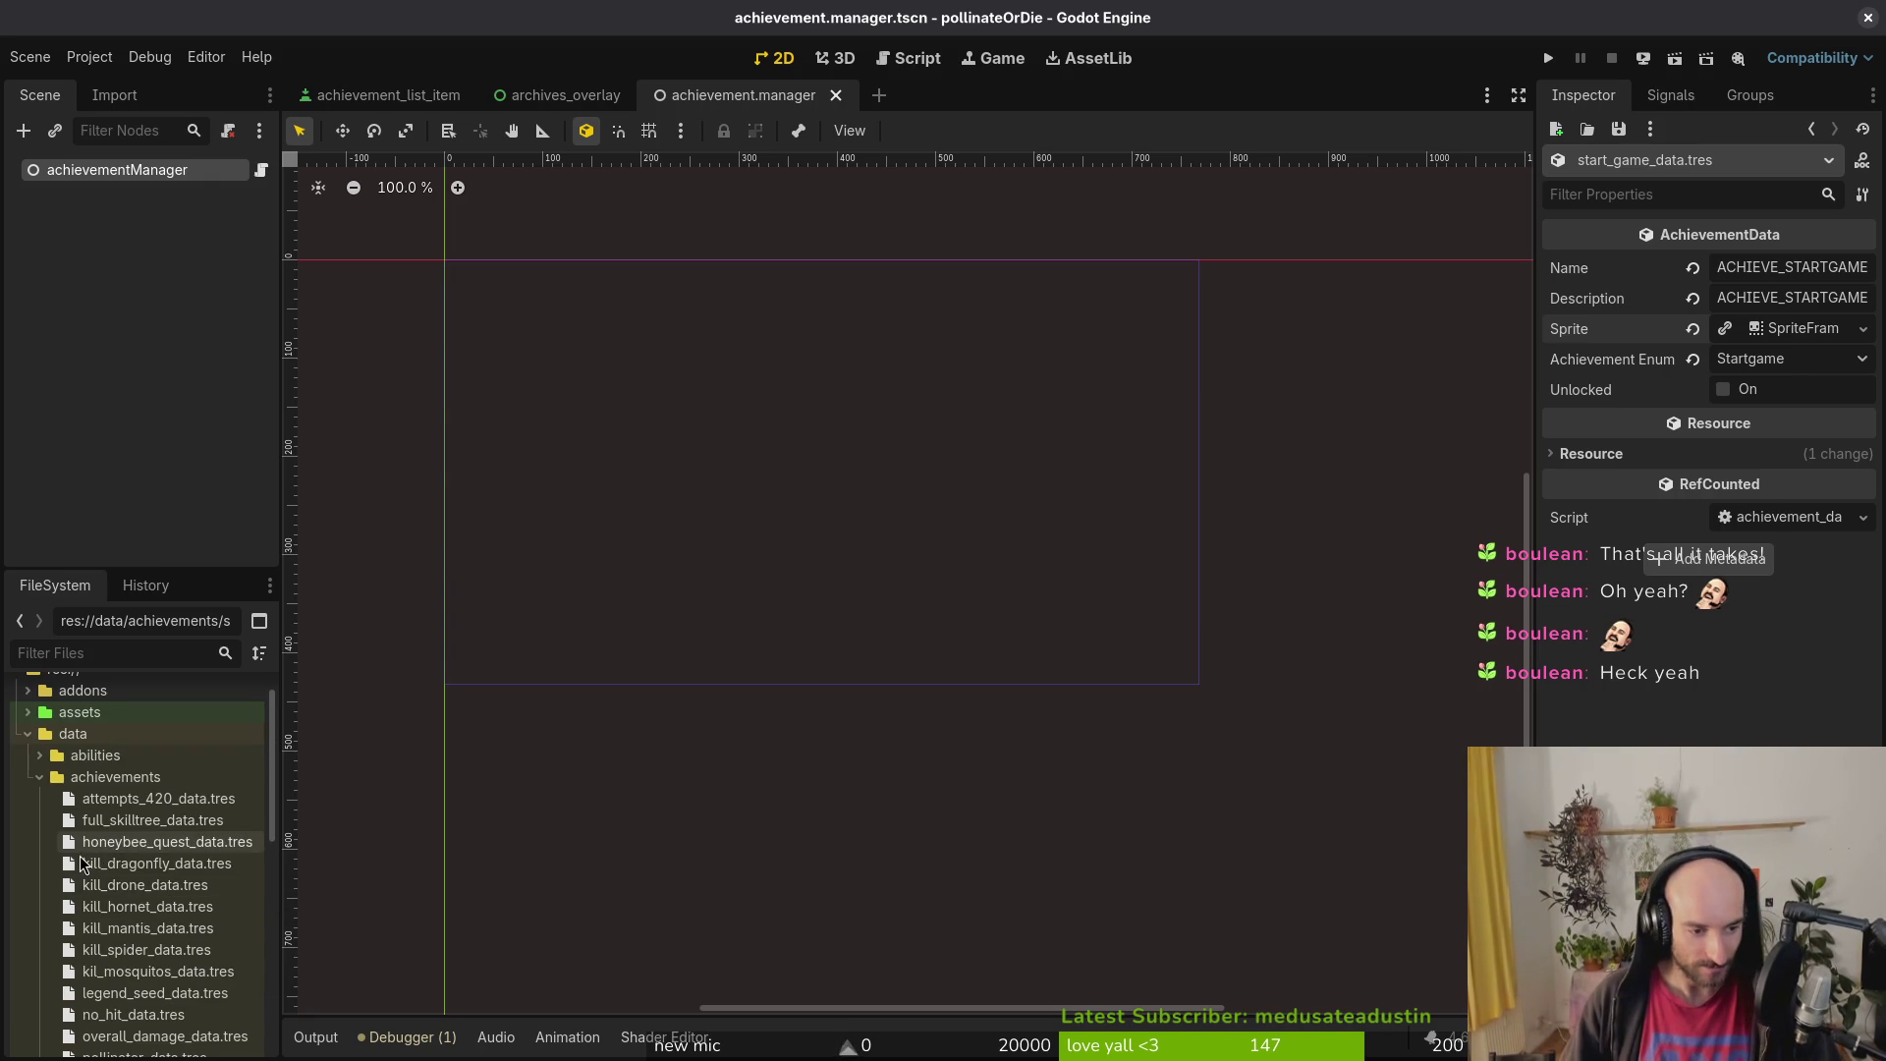
{"action": "left_click", "coordinate": [40, 777]}
{"action": "scroll", "coordinate": [95, 915], "scroll_direction": "down", "scroll_amount": 4}
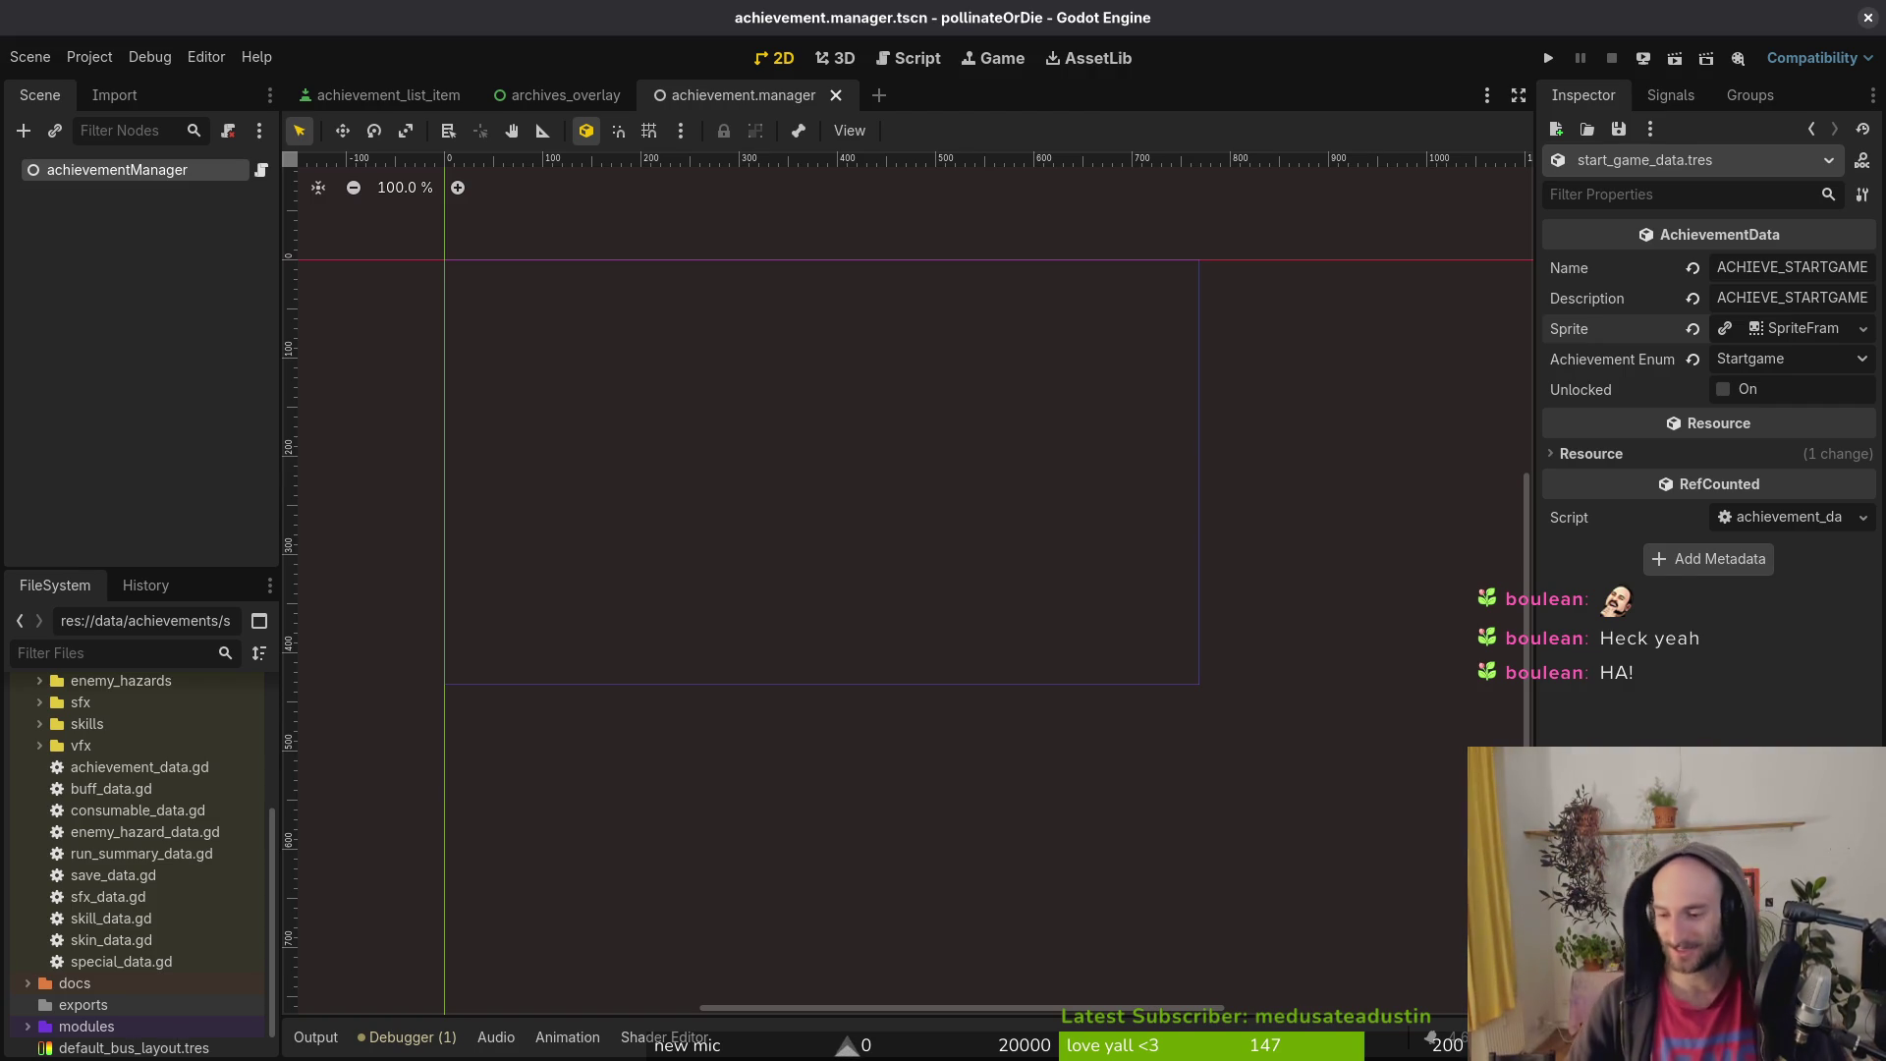
{"action": "scroll", "coordinate": [88, 776], "scroll_direction": "up", "scroll_amount": 3}
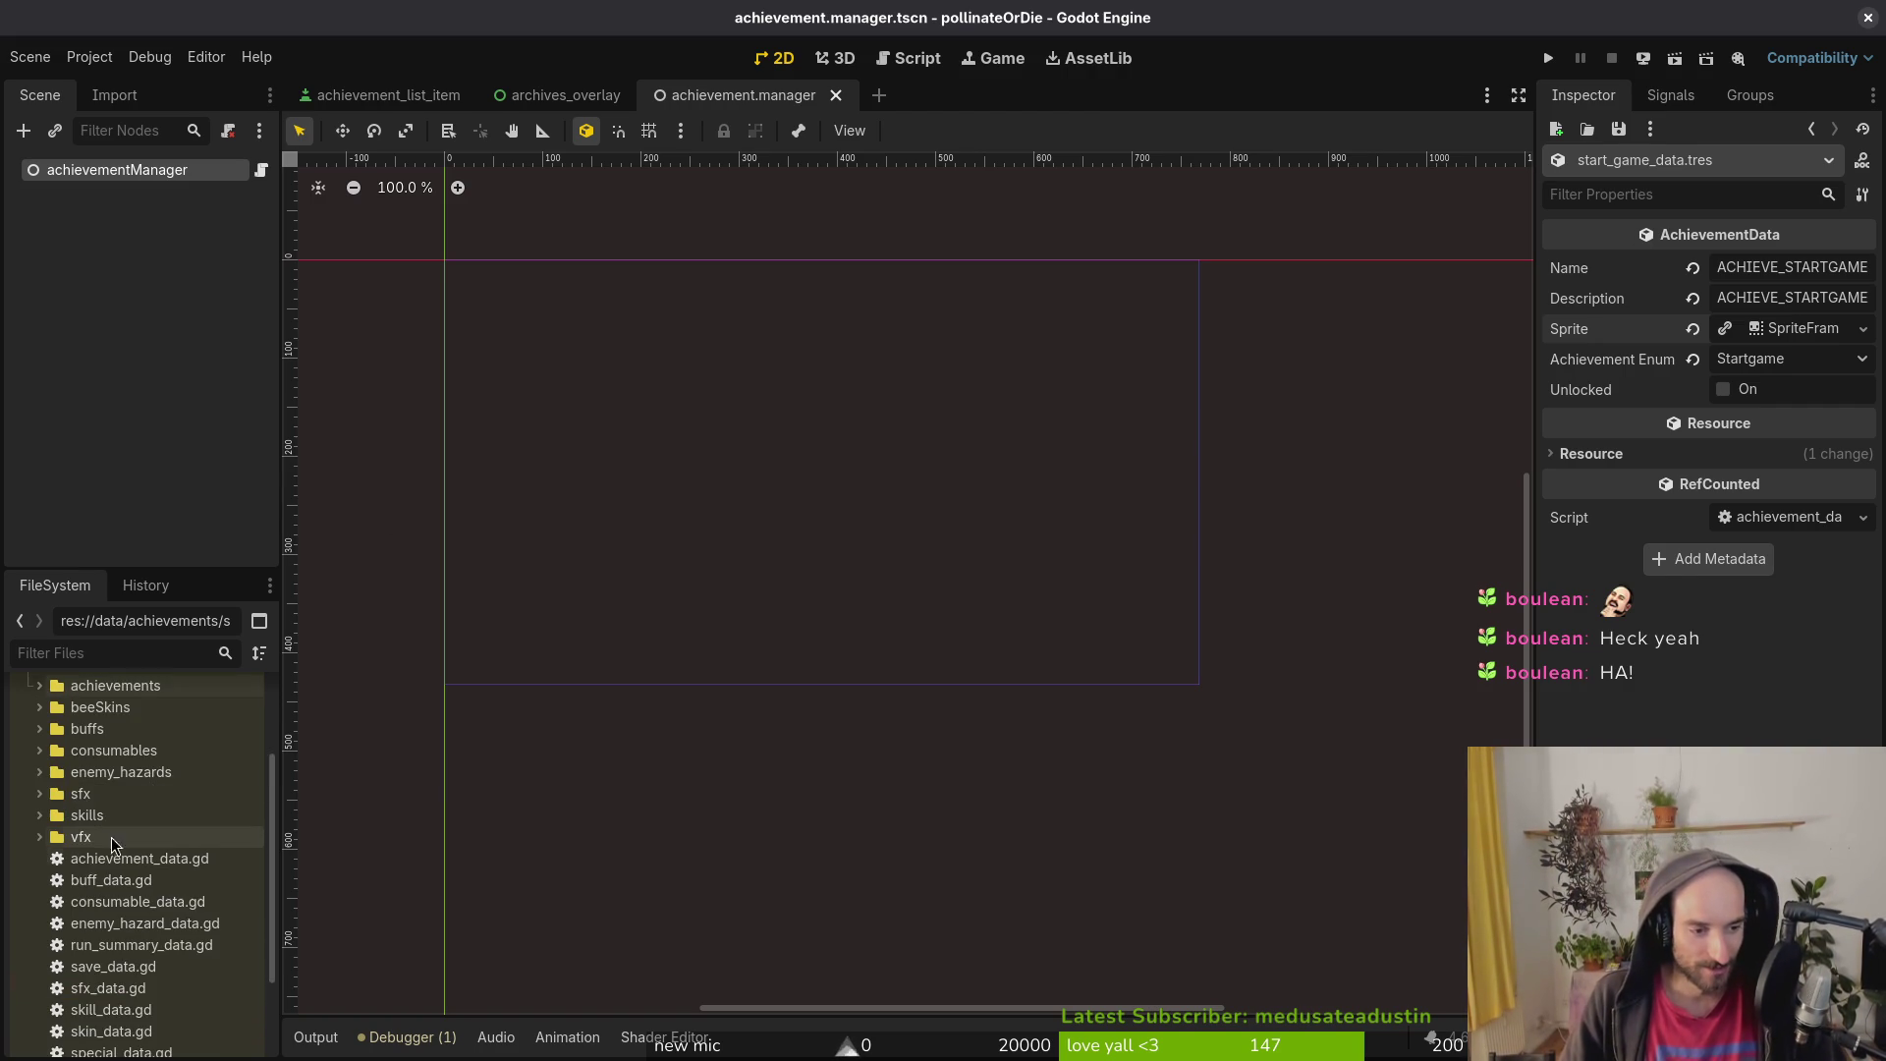
{"action": "scroll", "coordinate": [86, 774], "scroll_direction": "up", "scroll_amount": 2}
{"action": "left_click", "coordinate": [39, 825]}
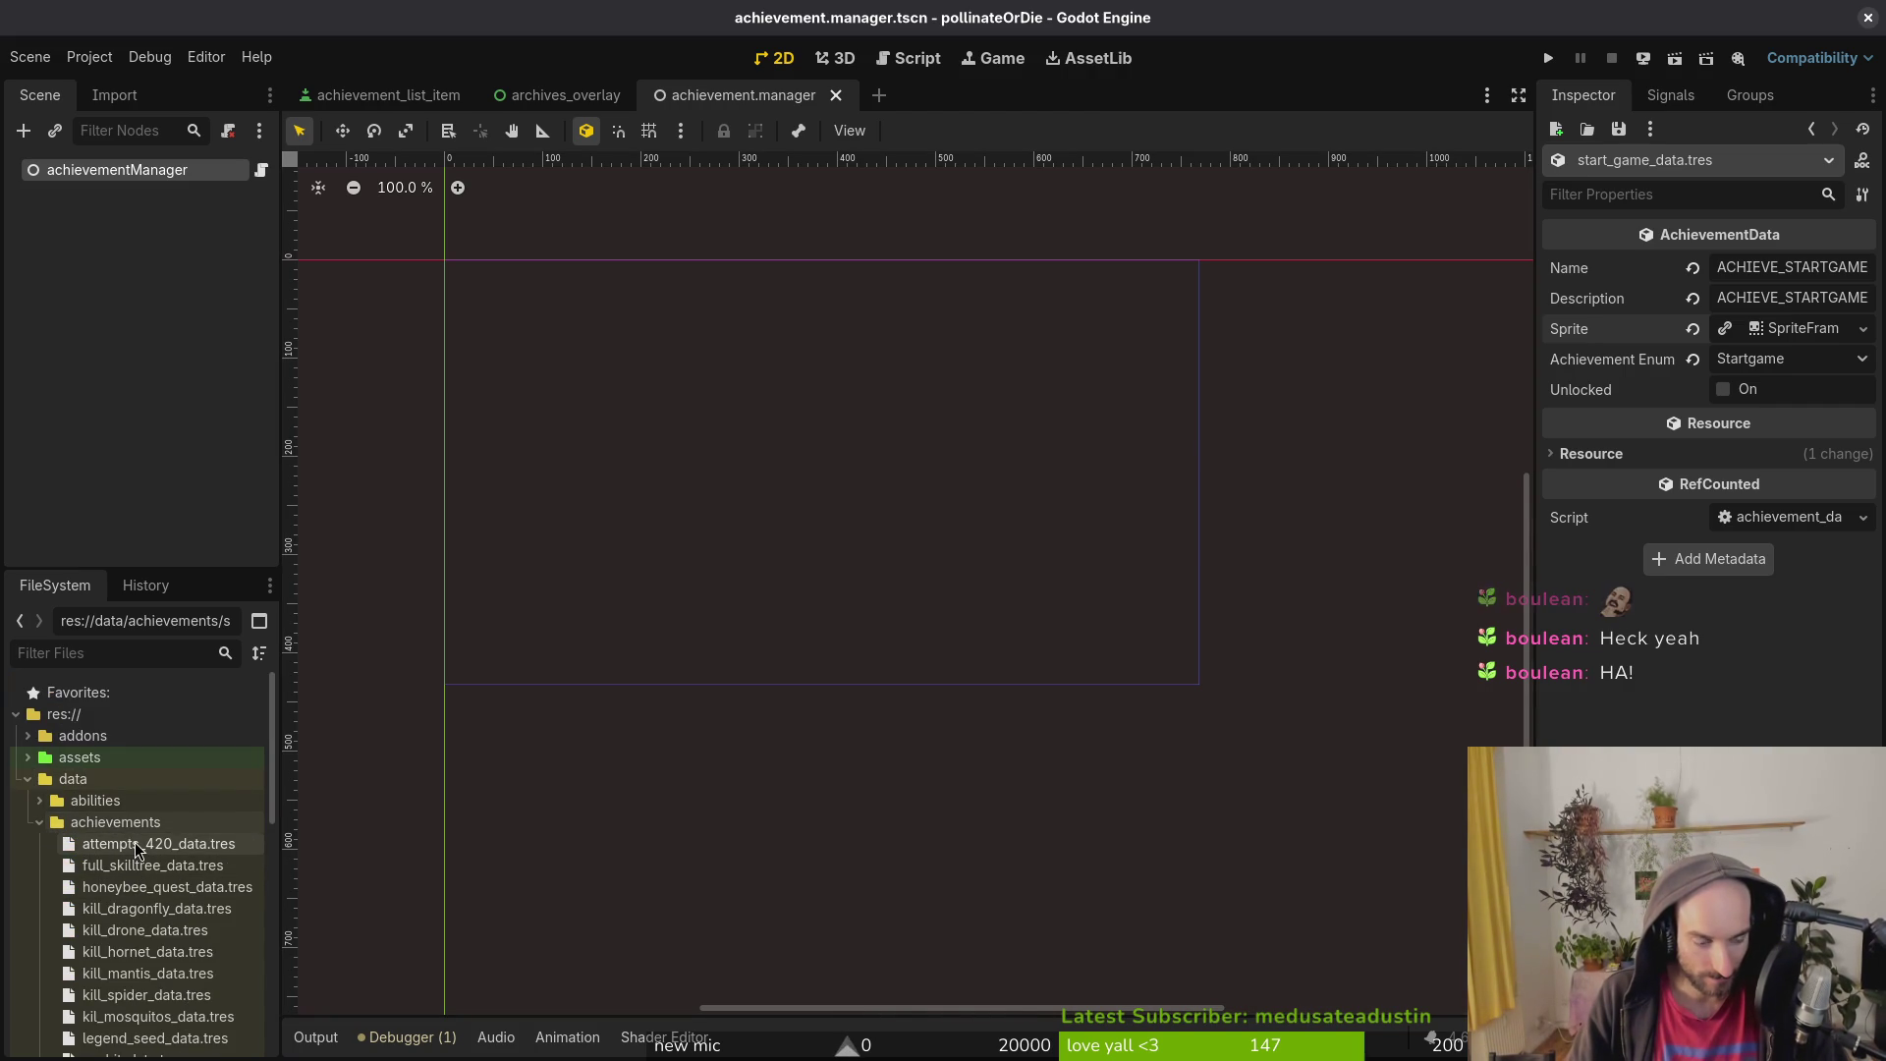
{"action": "left_click", "coordinate": [138, 951]}
Step: Start editing the hornet name, checking start_game_data.tres's name for comparison
{"action": "left_click", "coordinate": [1745, 271]}
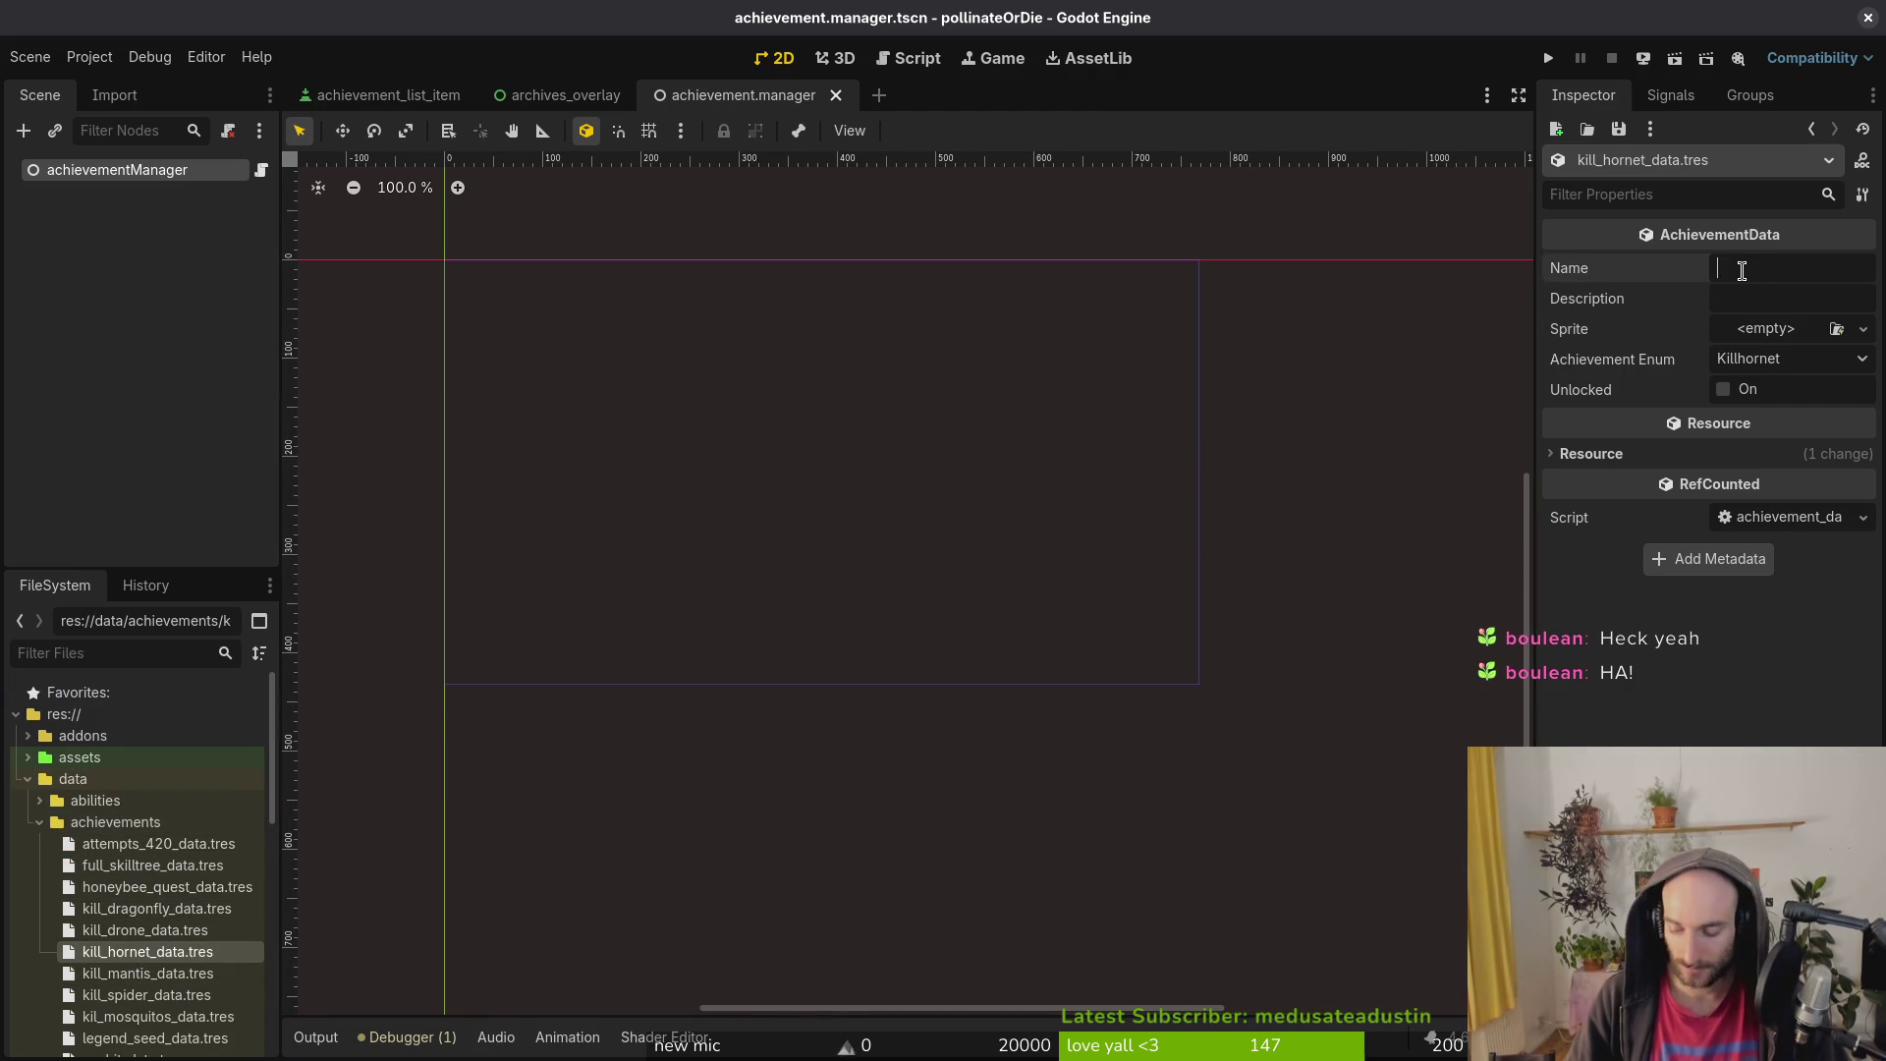
{"action": "type", "text": "ACHIEVEMENT"}
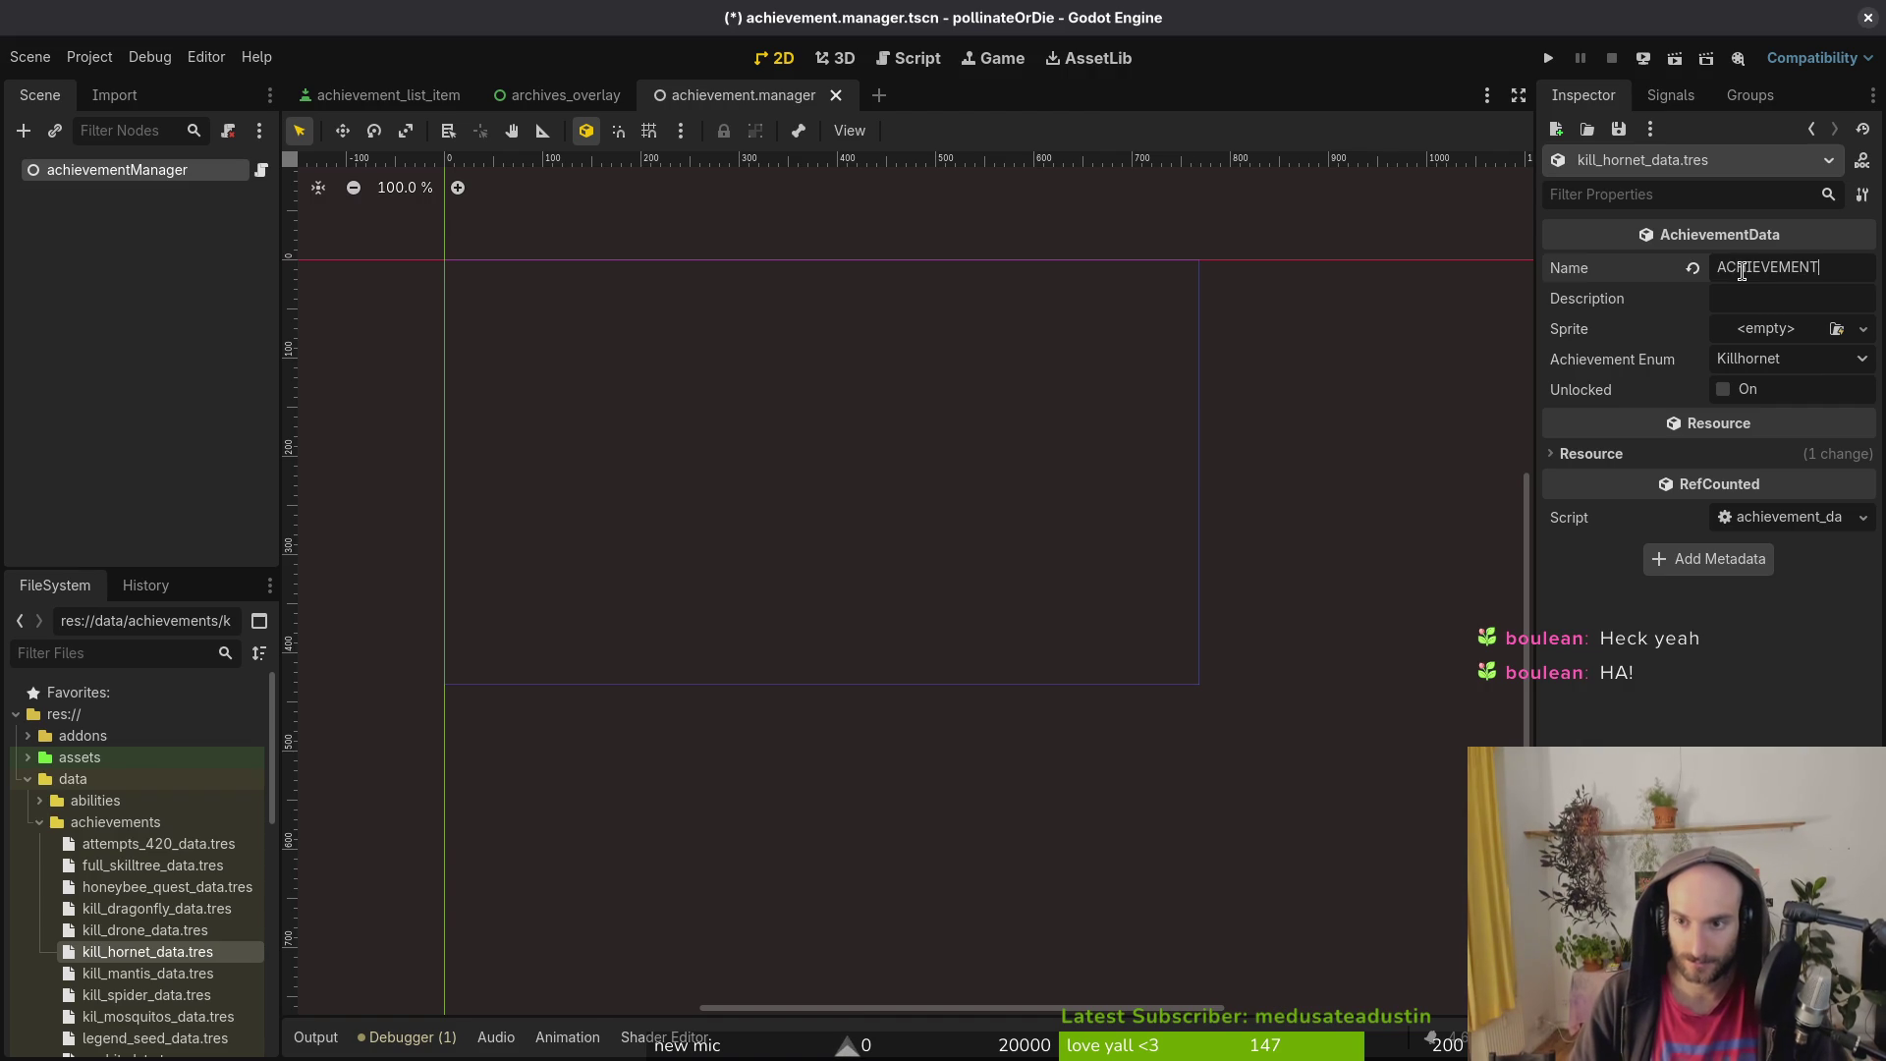
{"action": "type", "text": "_KI"}
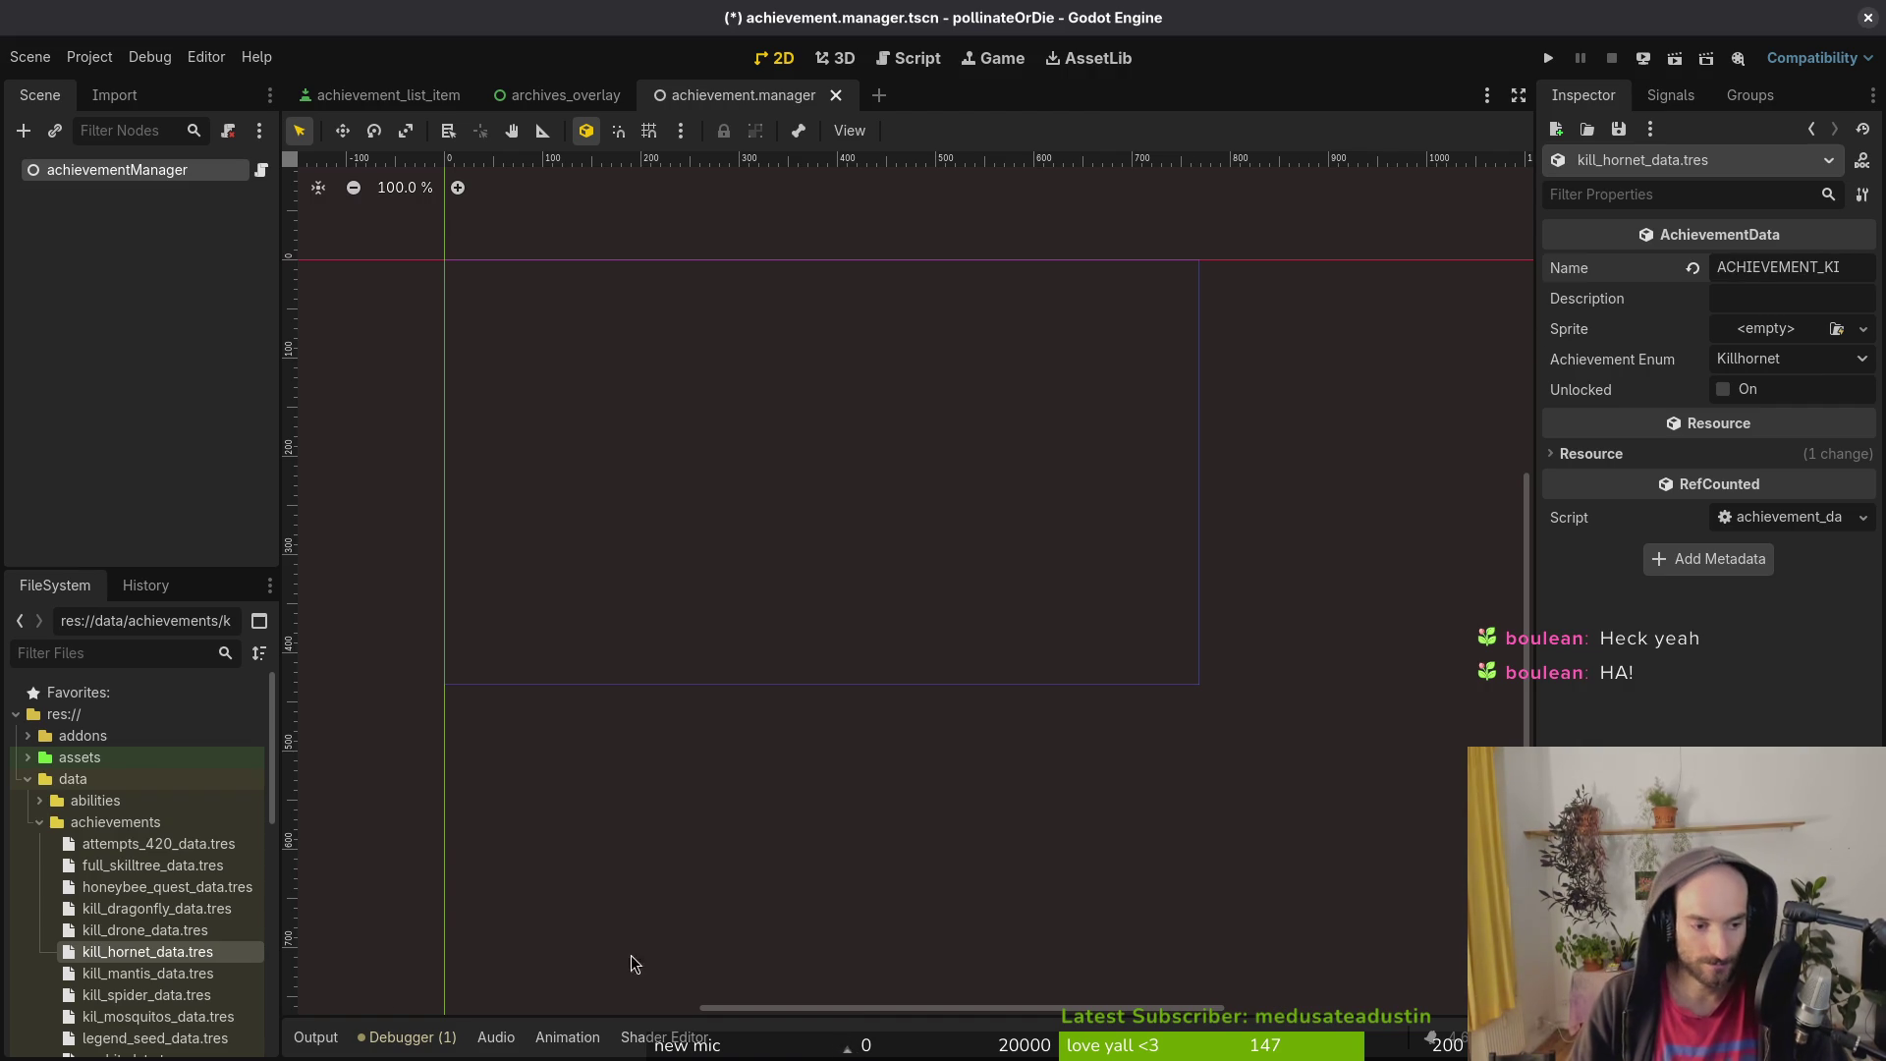
{"action": "scroll", "coordinate": [157, 992], "scroll_direction": "down", "scroll_amount": 3}
{"action": "scroll", "coordinate": [155, 1000], "scroll_direction": "down", "scroll_amount": 2}
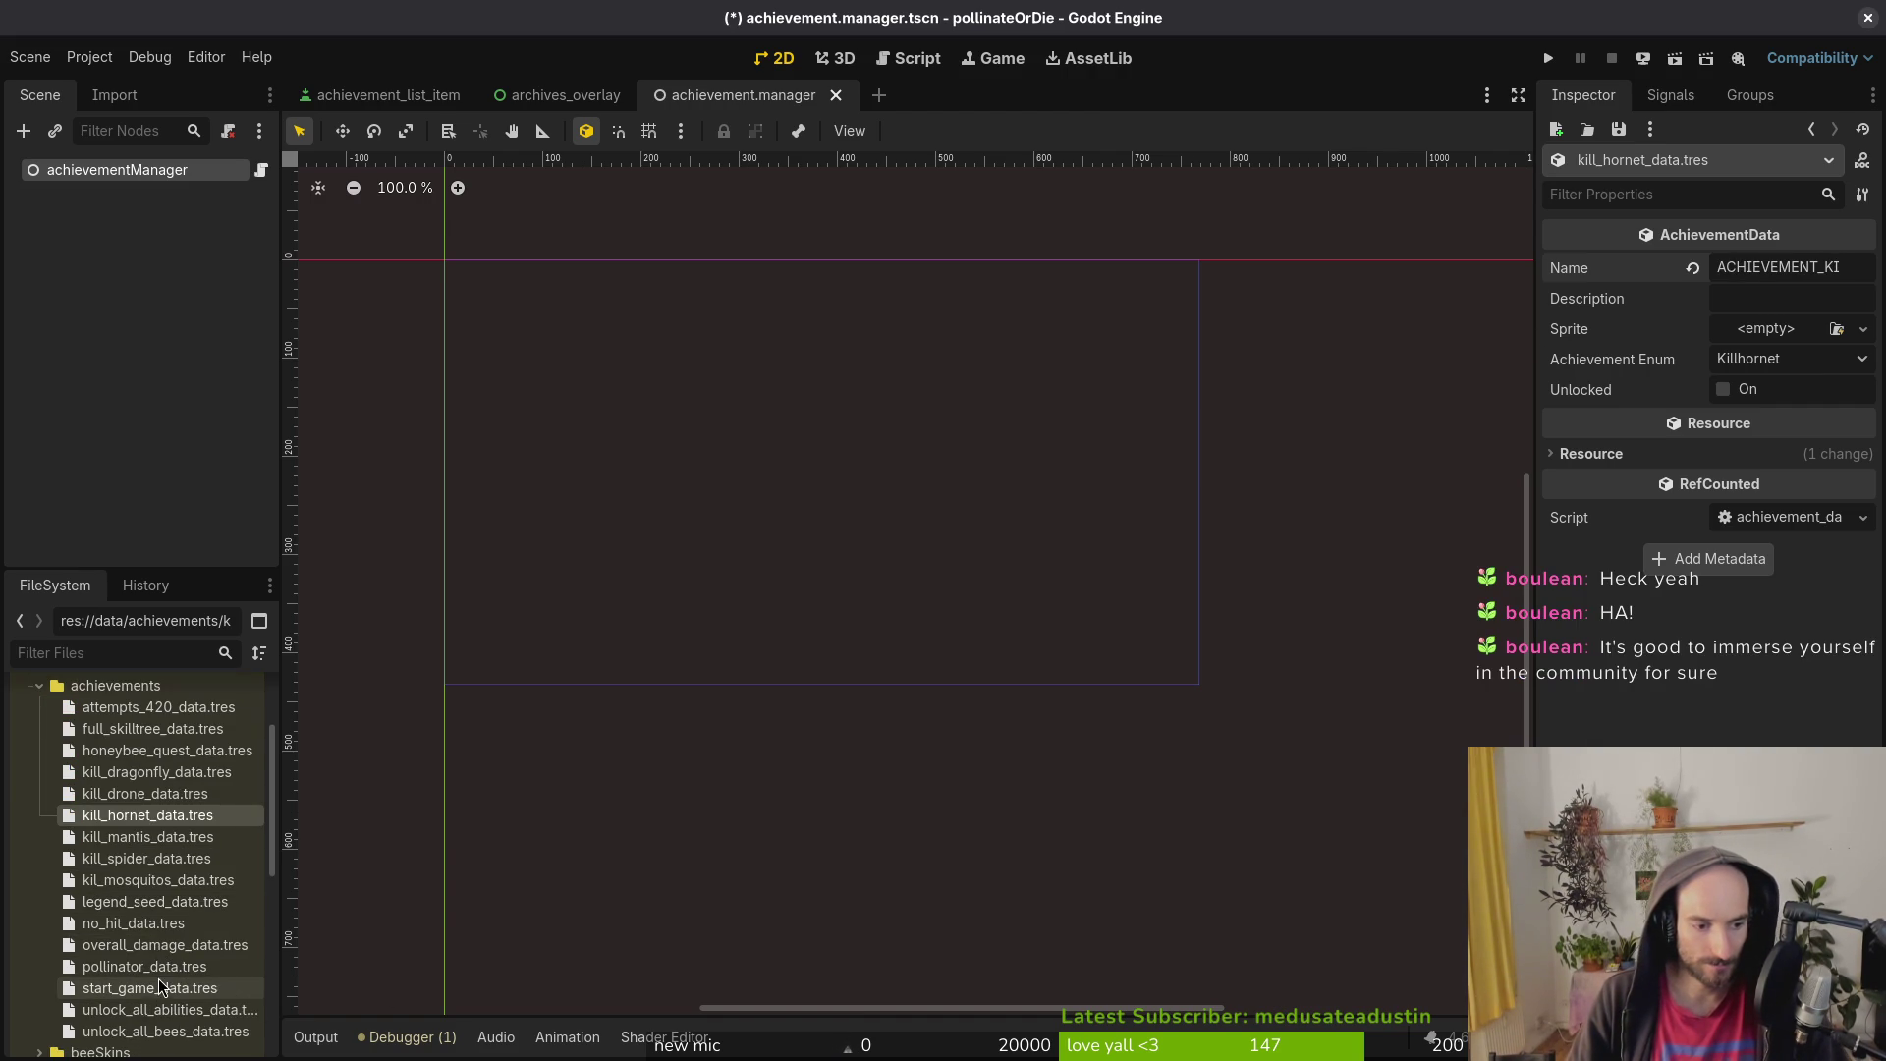
{"action": "left_click", "coordinate": [154, 992]}
{"action": "scroll", "coordinate": [154, 992], "scroll_direction": "up", "scroll_amount": 3}
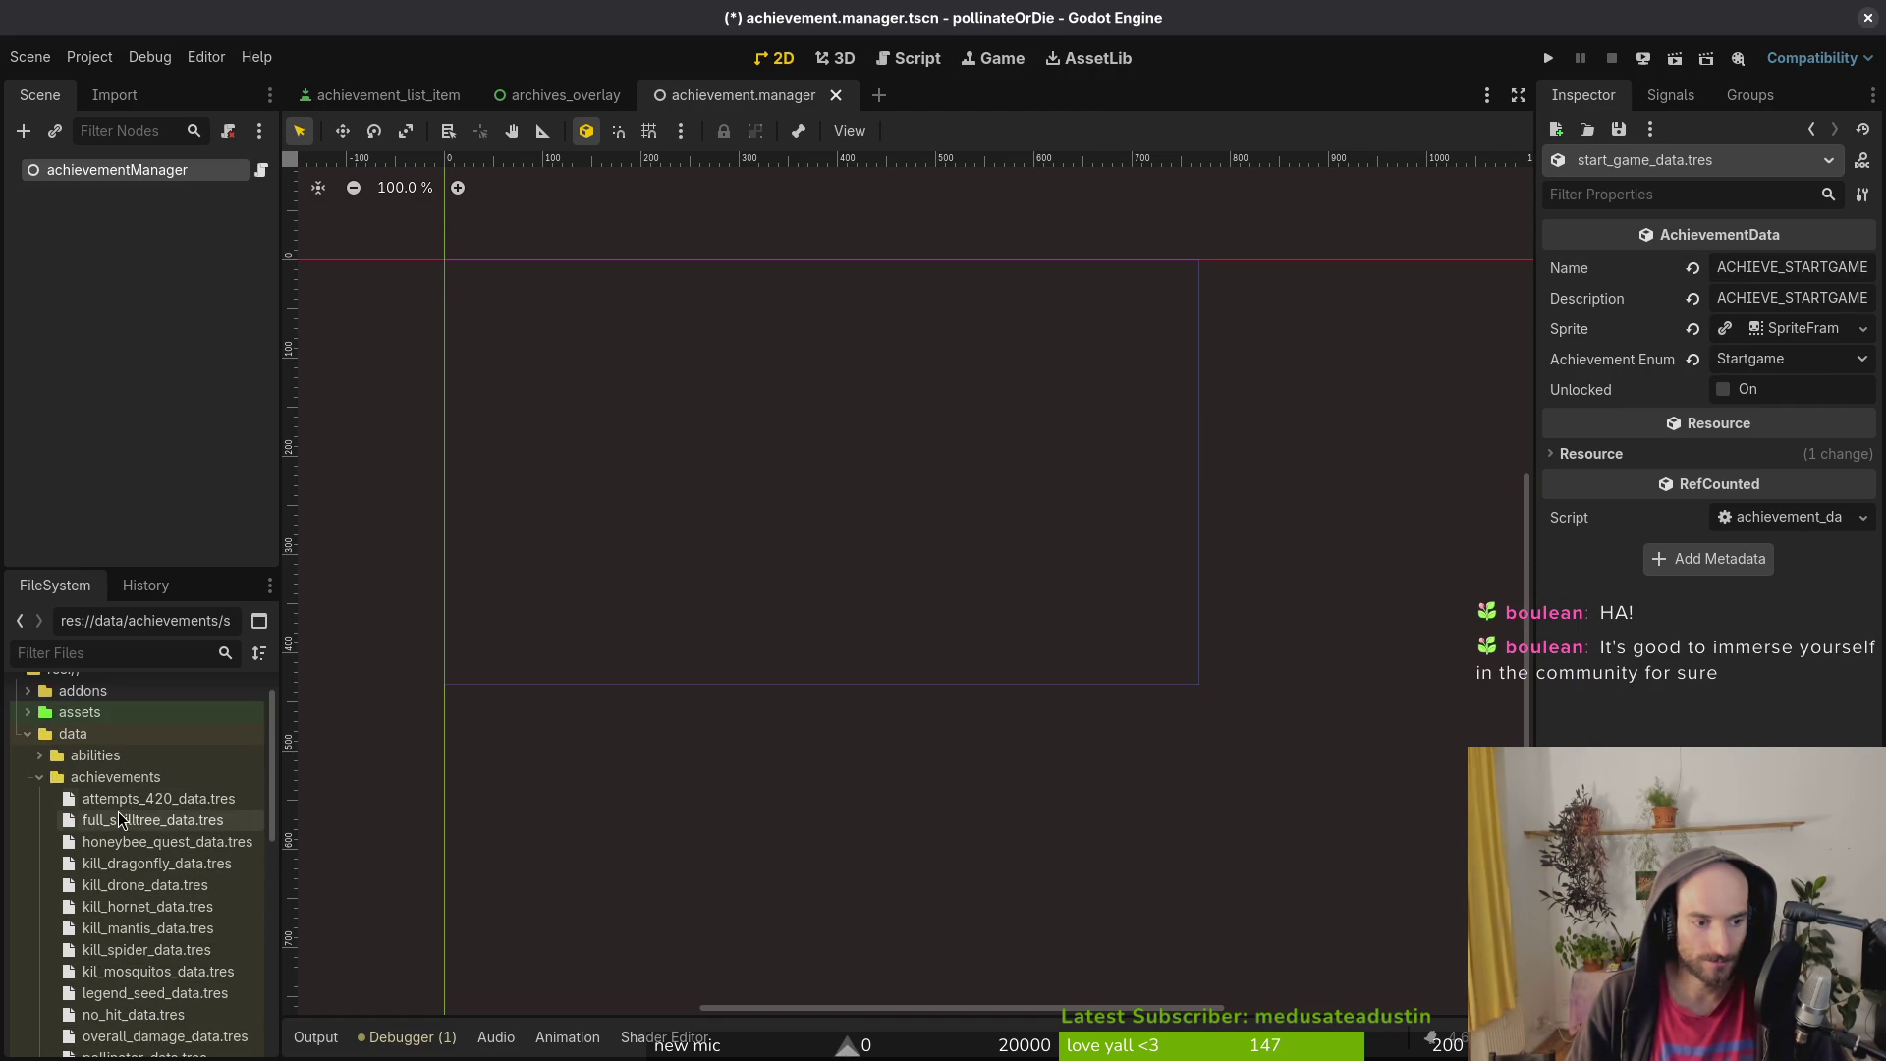
{"action": "left_click", "coordinate": [138, 906]}
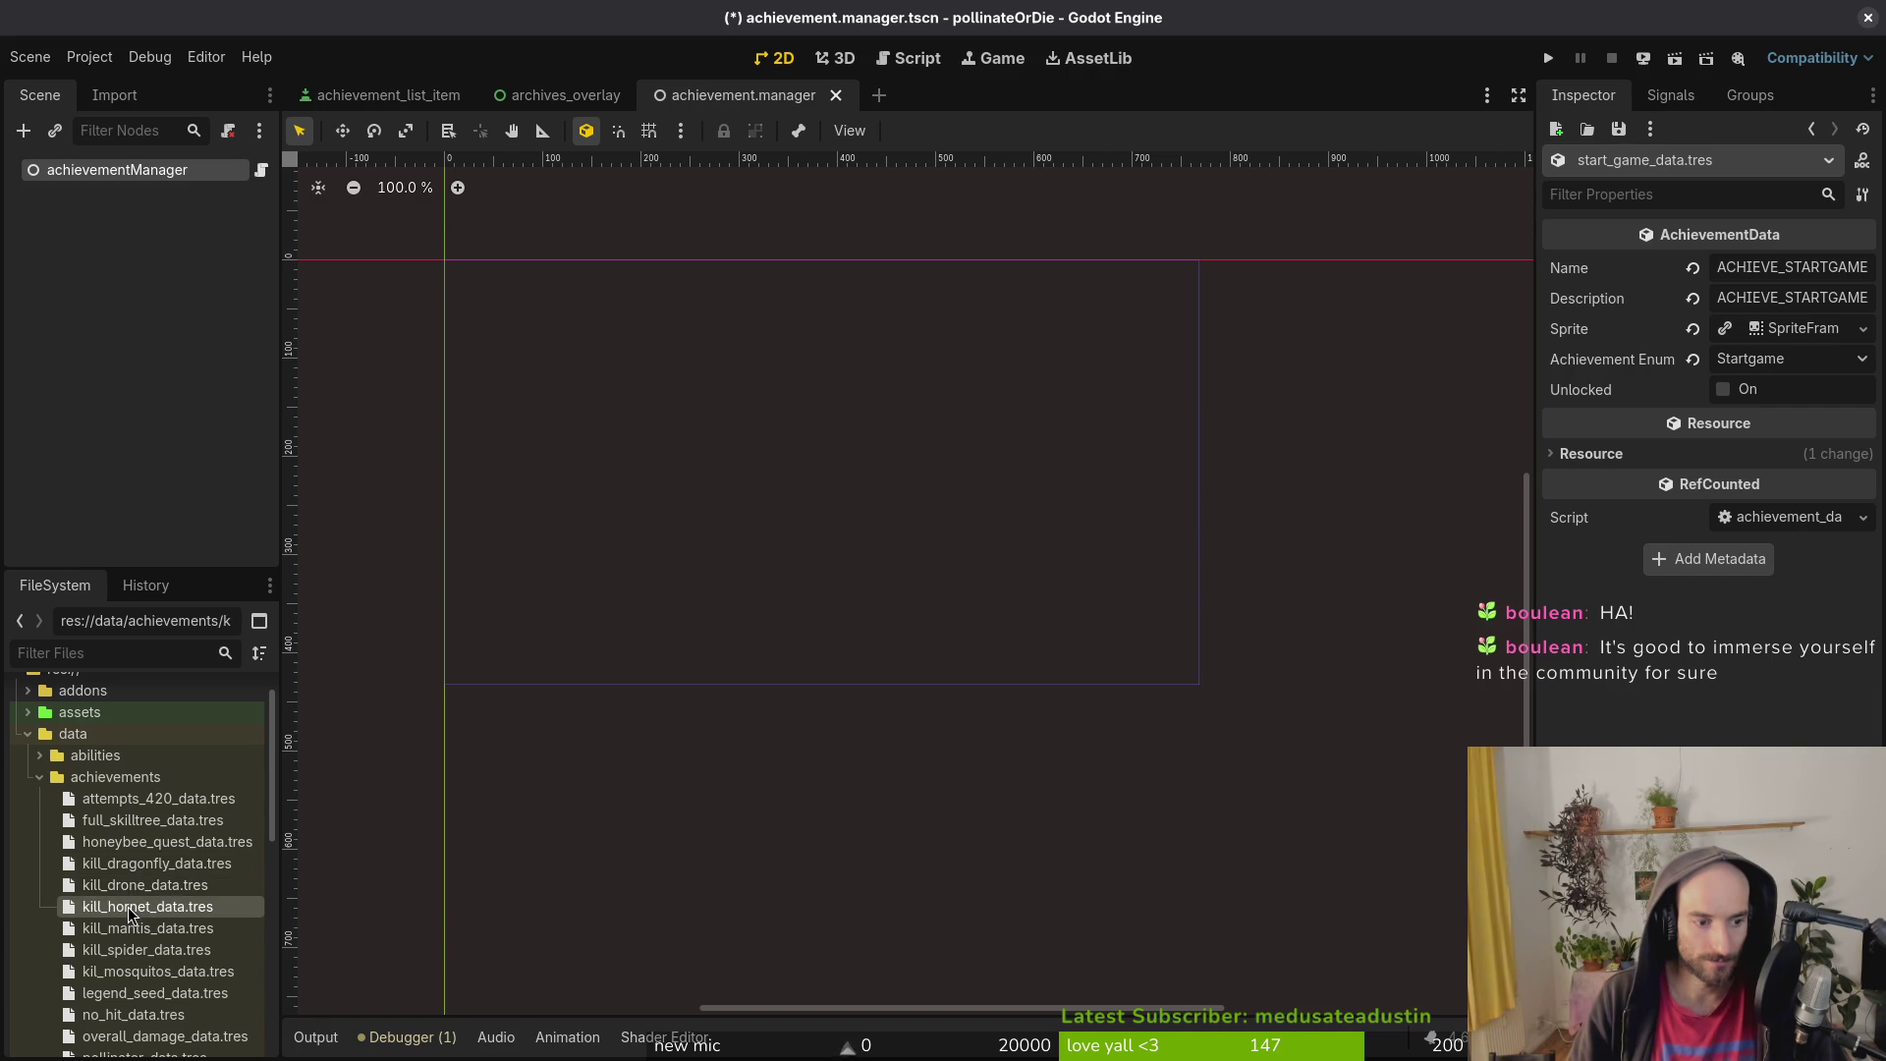
Step: Rename the hornet achievement to ACHIEVE_KILL_HORNET
{"action": "left_click", "coordinate": [1869, 271]}
{"action": "double_click", "coordinate": [1868, 272]}
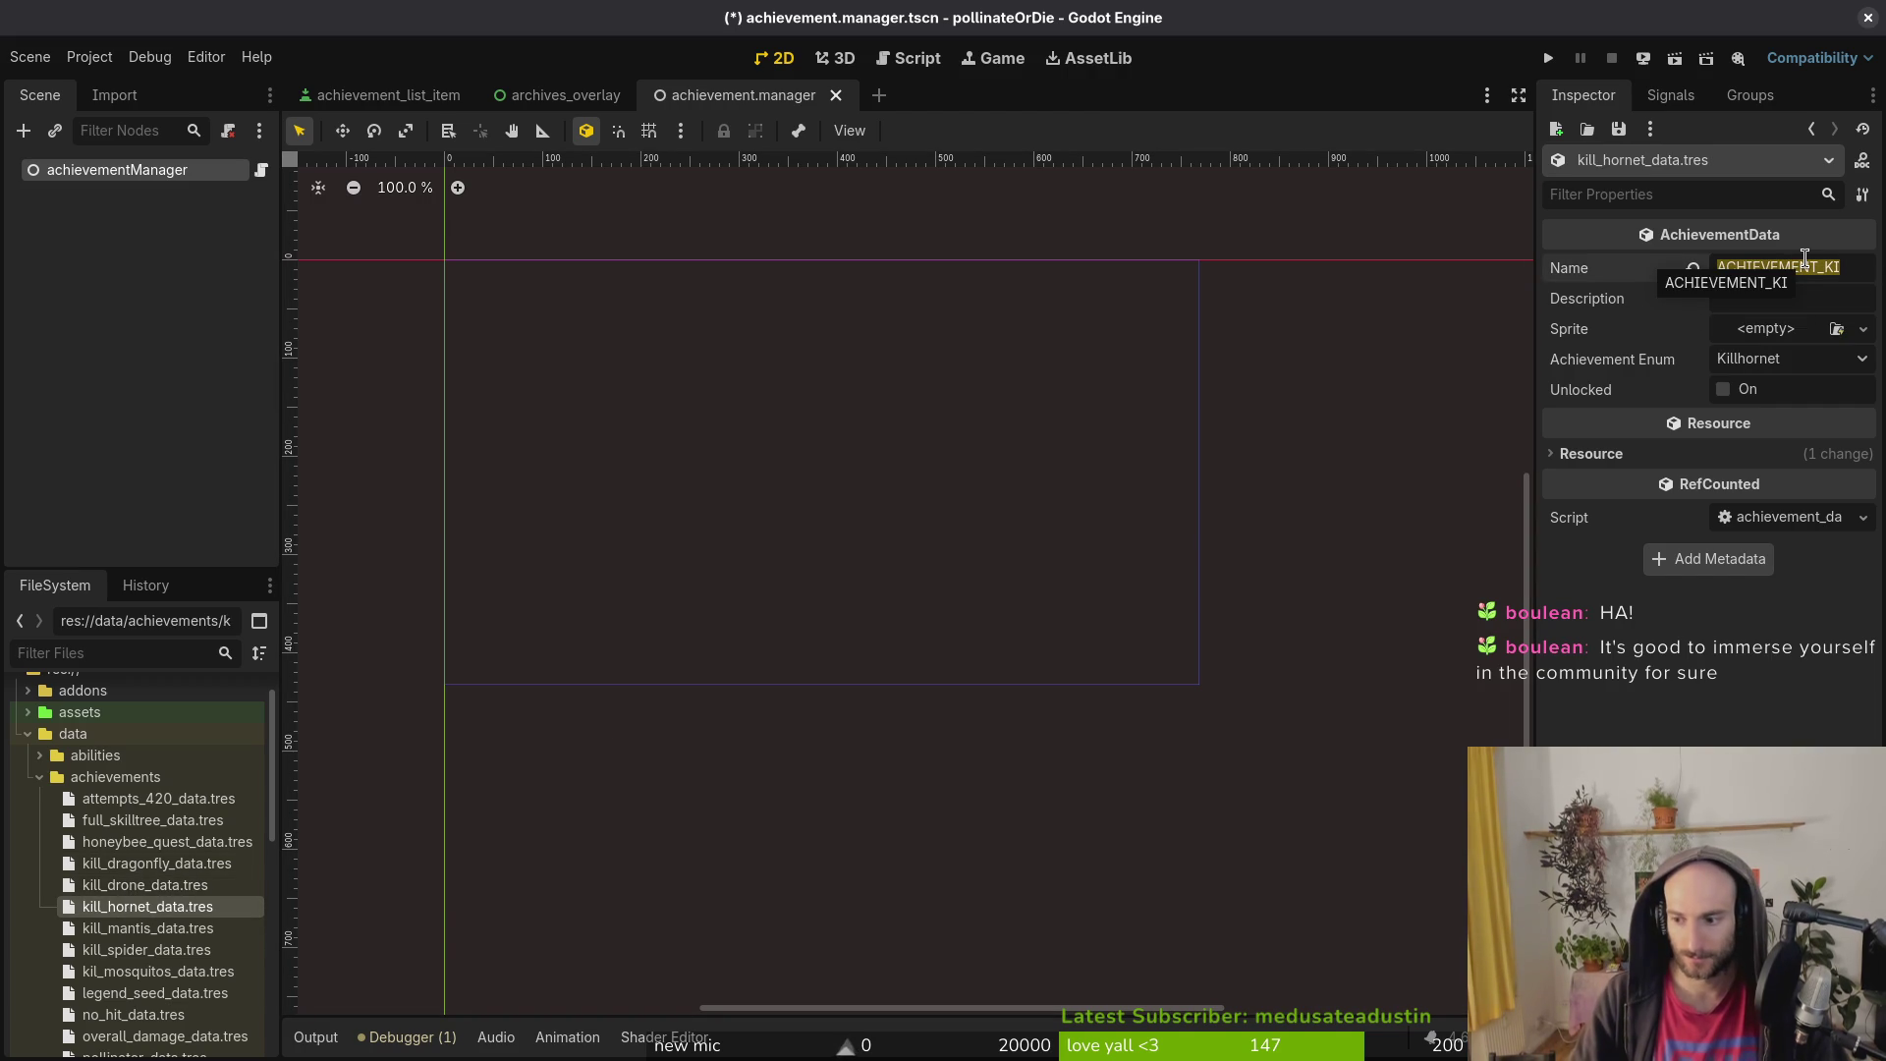
{"action": "type", "text": "ACHIEVE"}
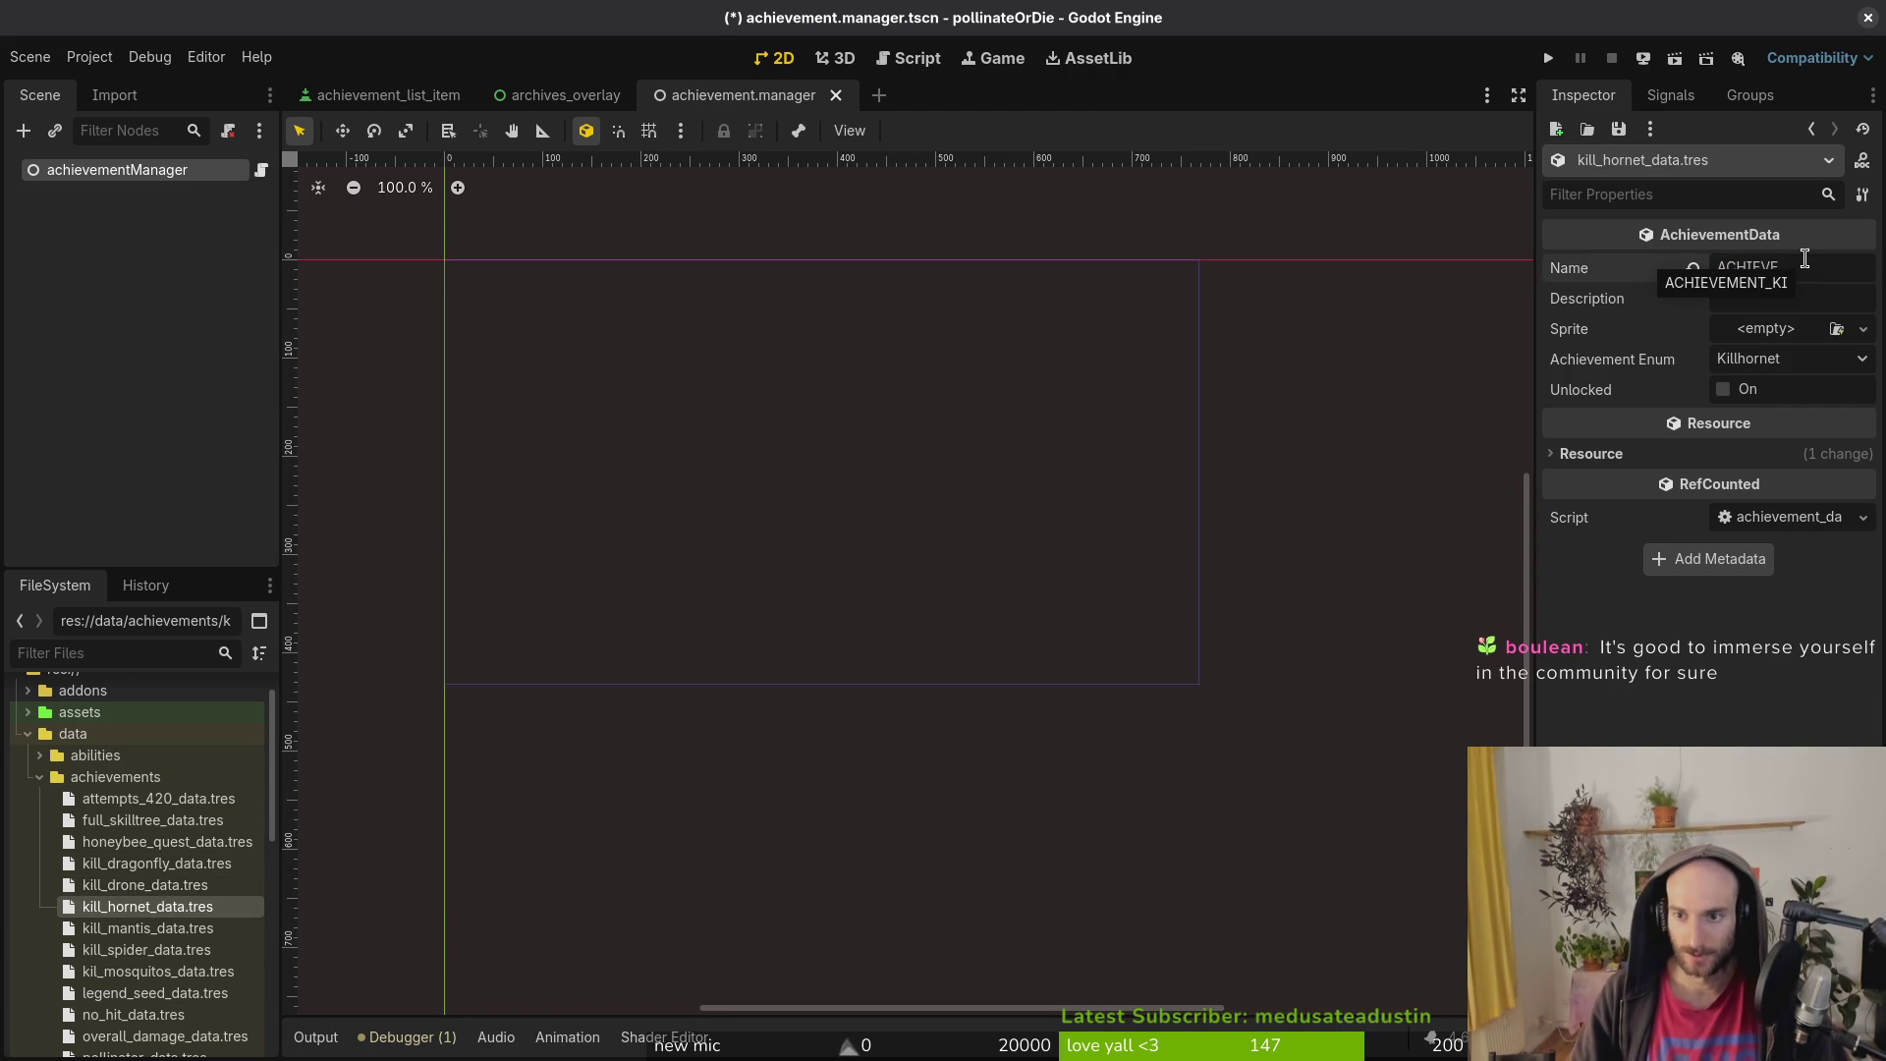
{"action": "type", "text": "_"}
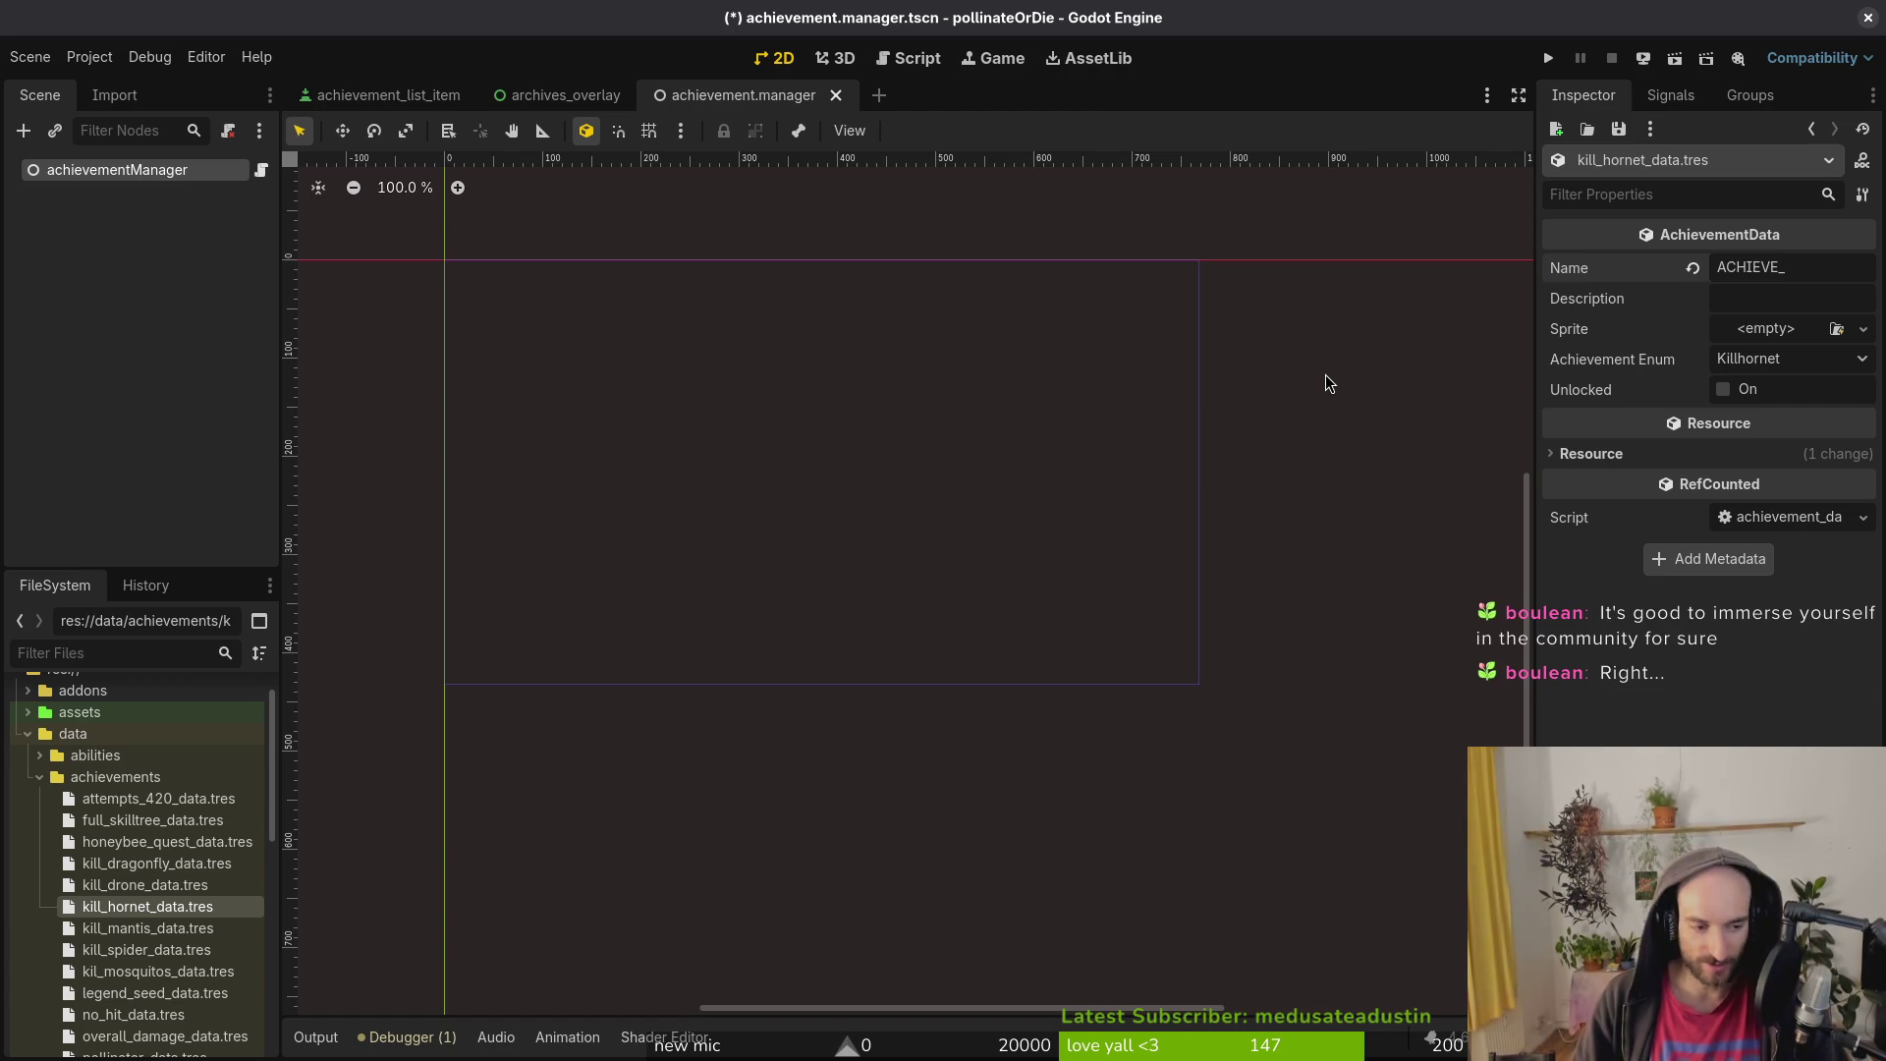
{"action": "type", "text": "HORNET"}
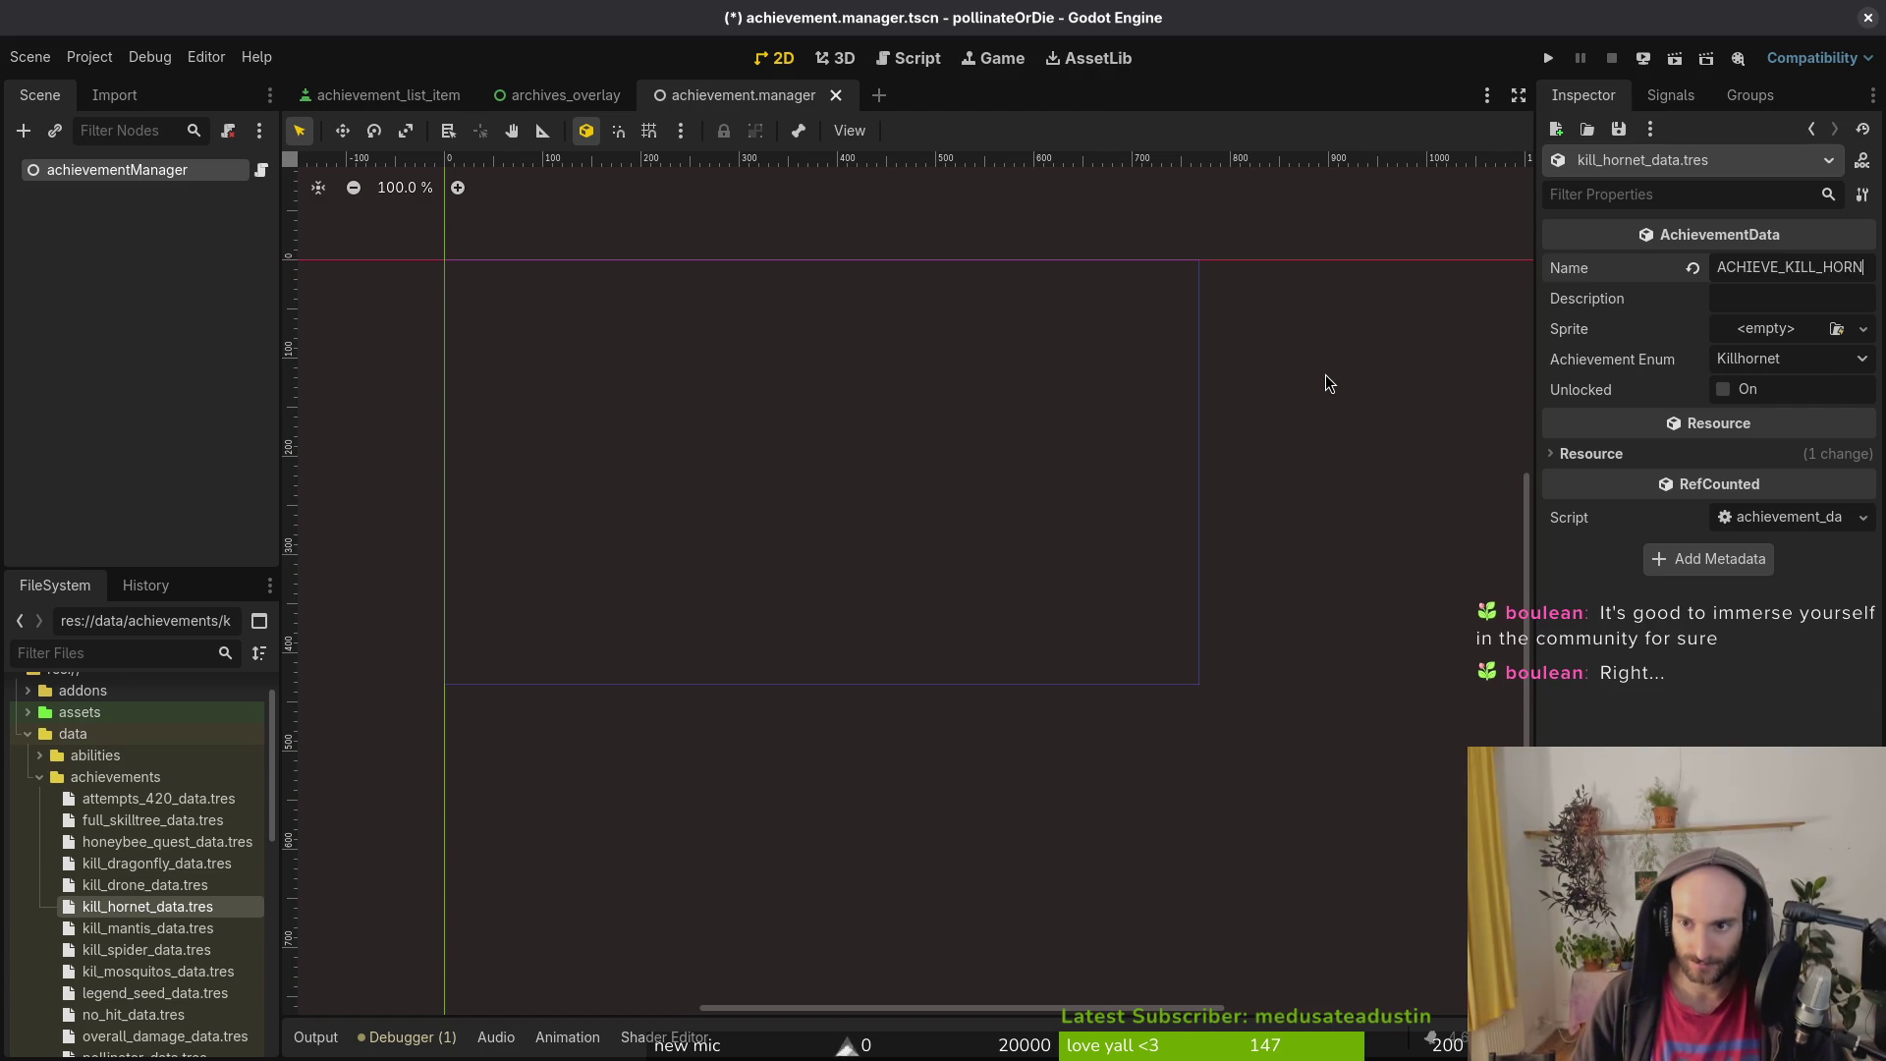
{"action": "key", "text": "Return"}
Step: Set the hornet description to ACHIEVE_KILL_HORNET_DESC
{"action": "key", "text": "Tab"}
{"action": "key", "text": "ctrl+v"}
{"action": "type", "text": "_DESC"}
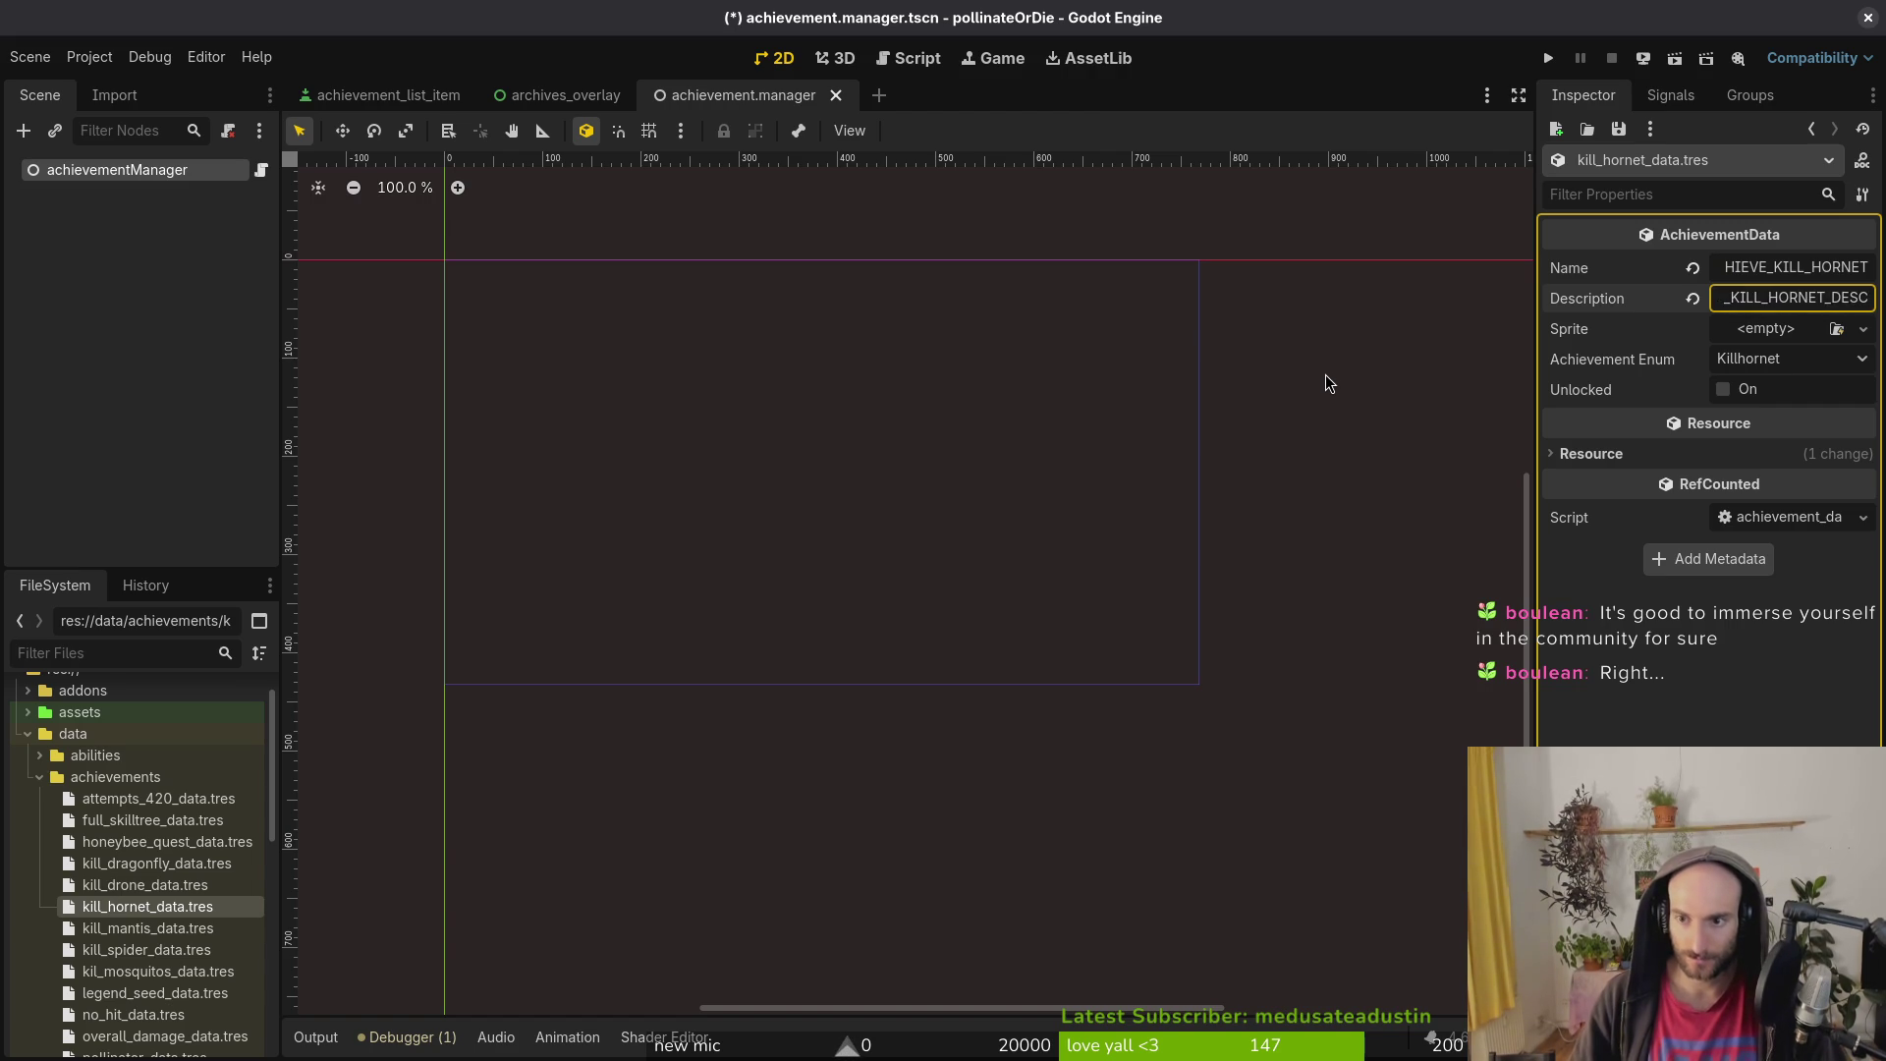
{"action": "left_click", "coordinate": [1758, 332]}
Step: Give the hornet a new SpriteFrames with the first achievementKillHornet.png frame in default
{"action": "left_click", "coordinate": [1793, 388]}
{"action": "left_click", "coordinate": [1791, 330]}
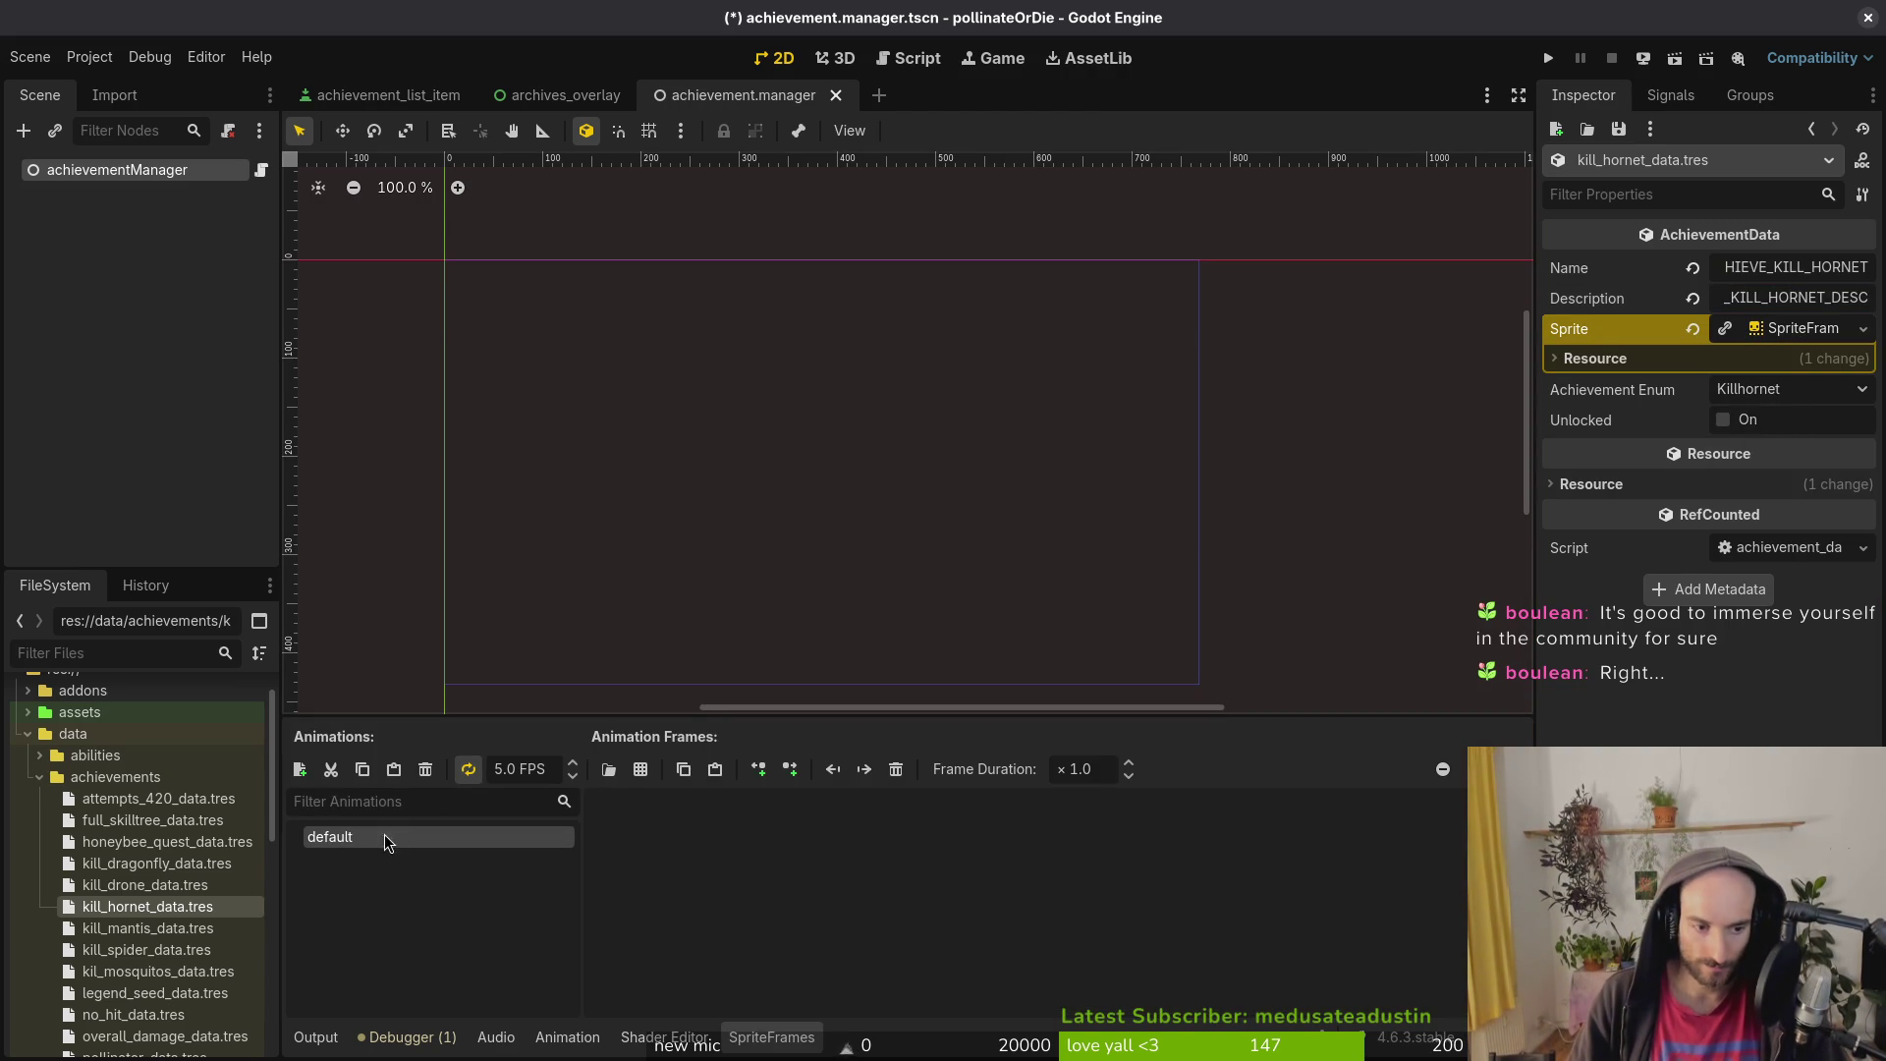
{"action": "left_click", "coordinate": [640, 770]}
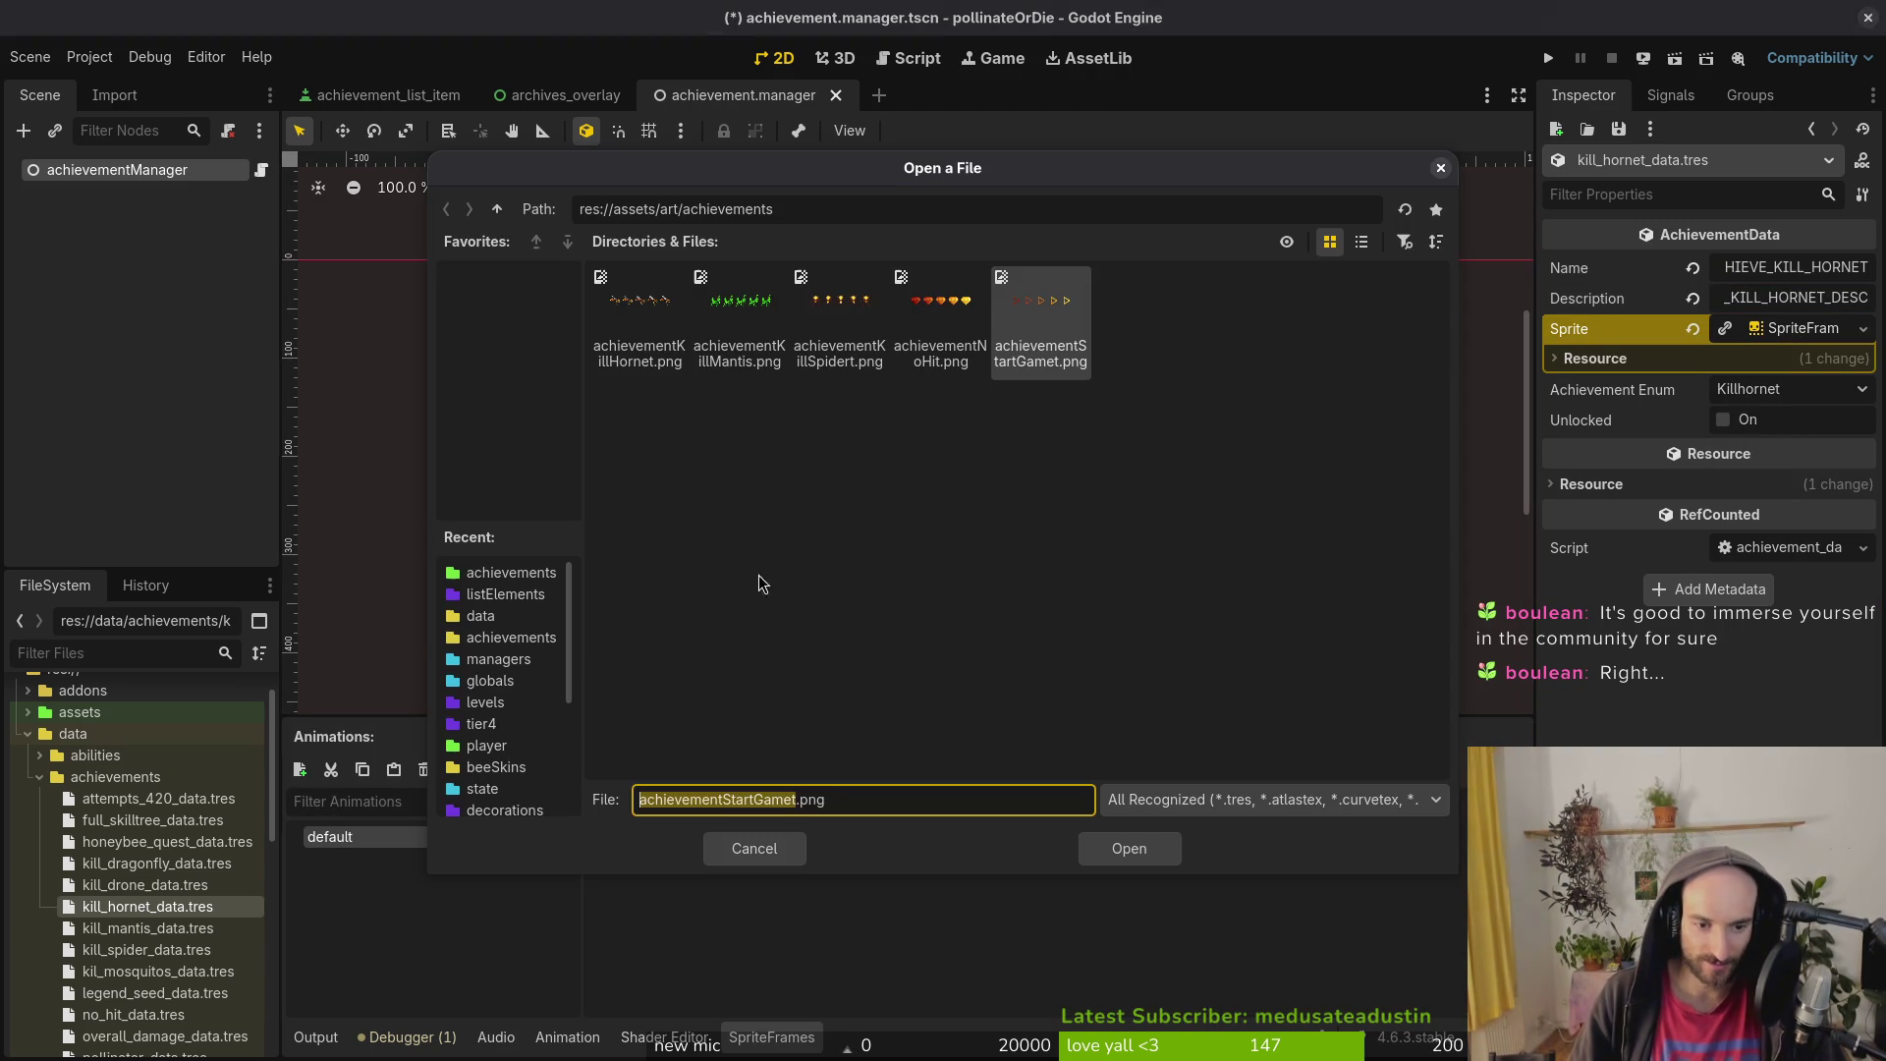
{"action": "left_click", "coordinate": [670, 375]}
{"action": "left_click", "coordinate": [1140, 847]}
{"action": "left_click", "coordinate": [472, 530]}
{"action": "left_click", "coordinate": [1154, 850]}
Step: Add an empty animation named focus to the hornet sprite and save the scene
{"action": "left_click", "coordinate": [299, 769]}
{"action": "left_click", "coordinate": [350, 843]}
{"action": "left_click", "coordinate": [411, 863]}
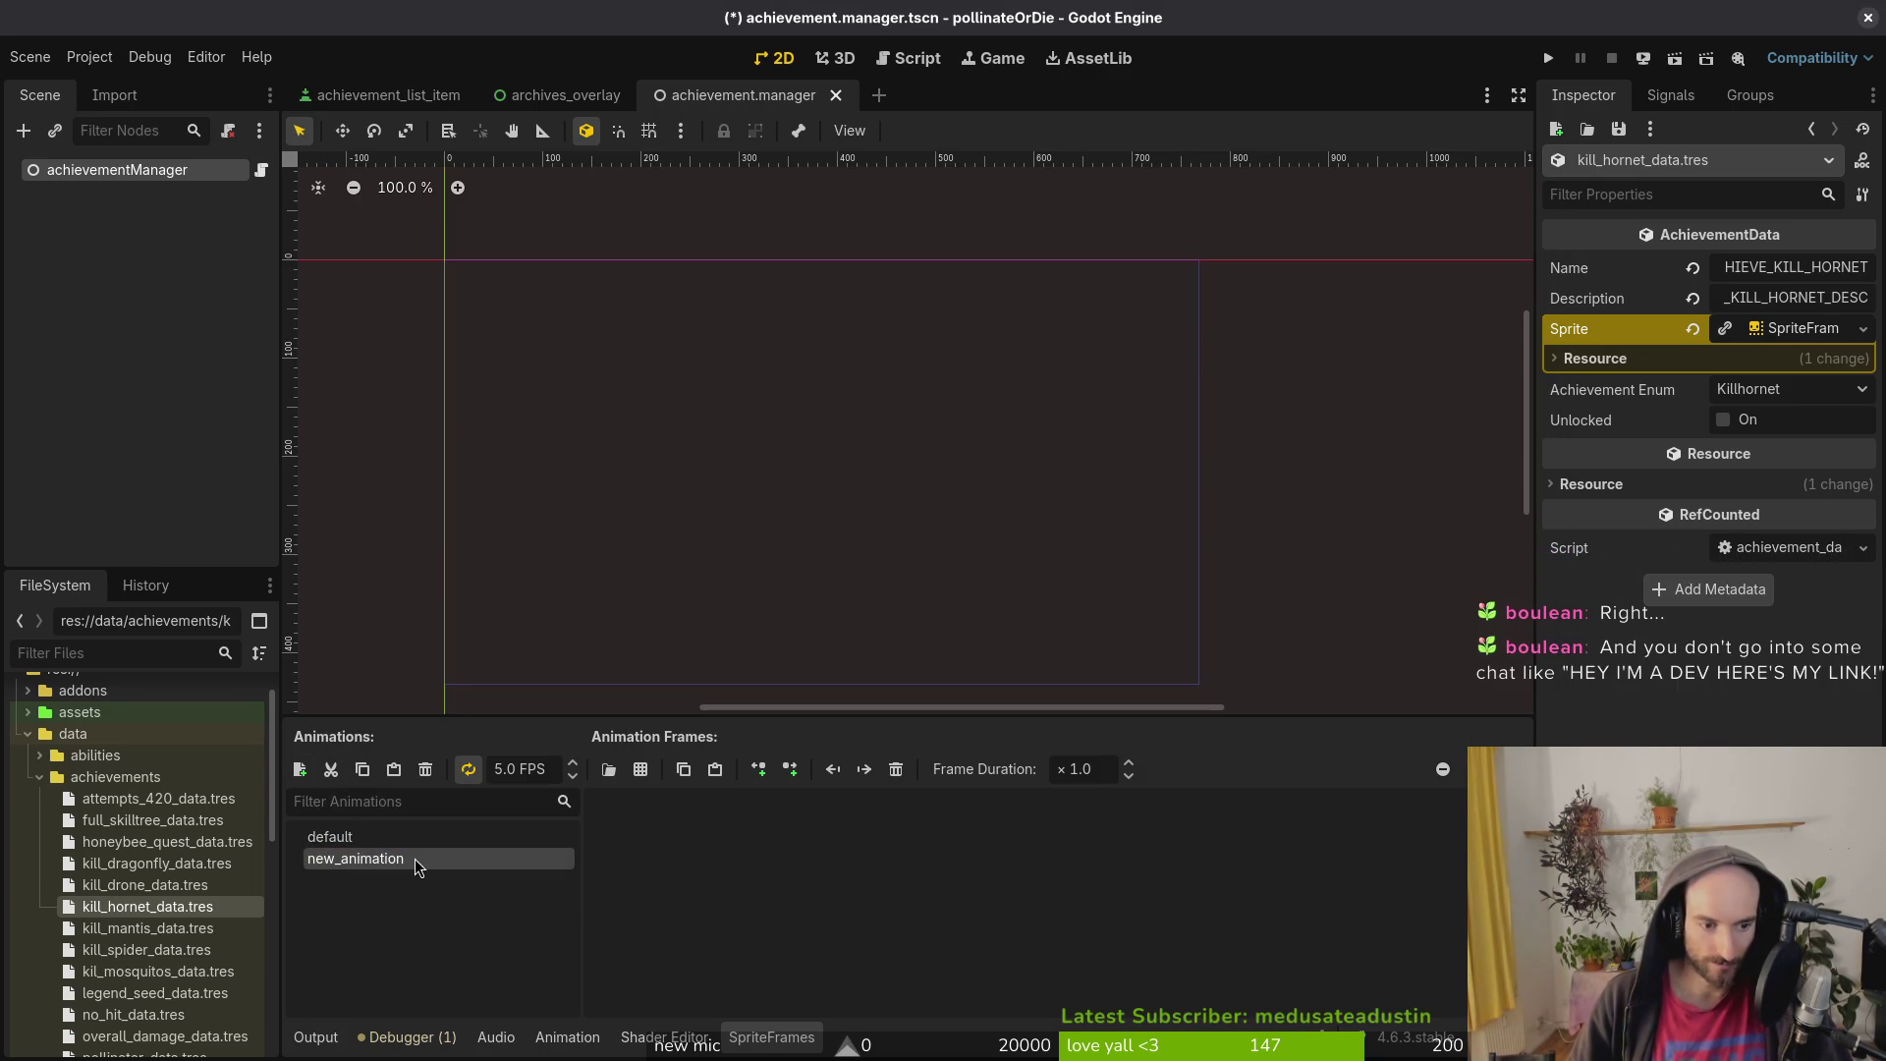
{"action": "left_click", "coordinate": [422, 859]}
{"action": "type", "text": "focus"}
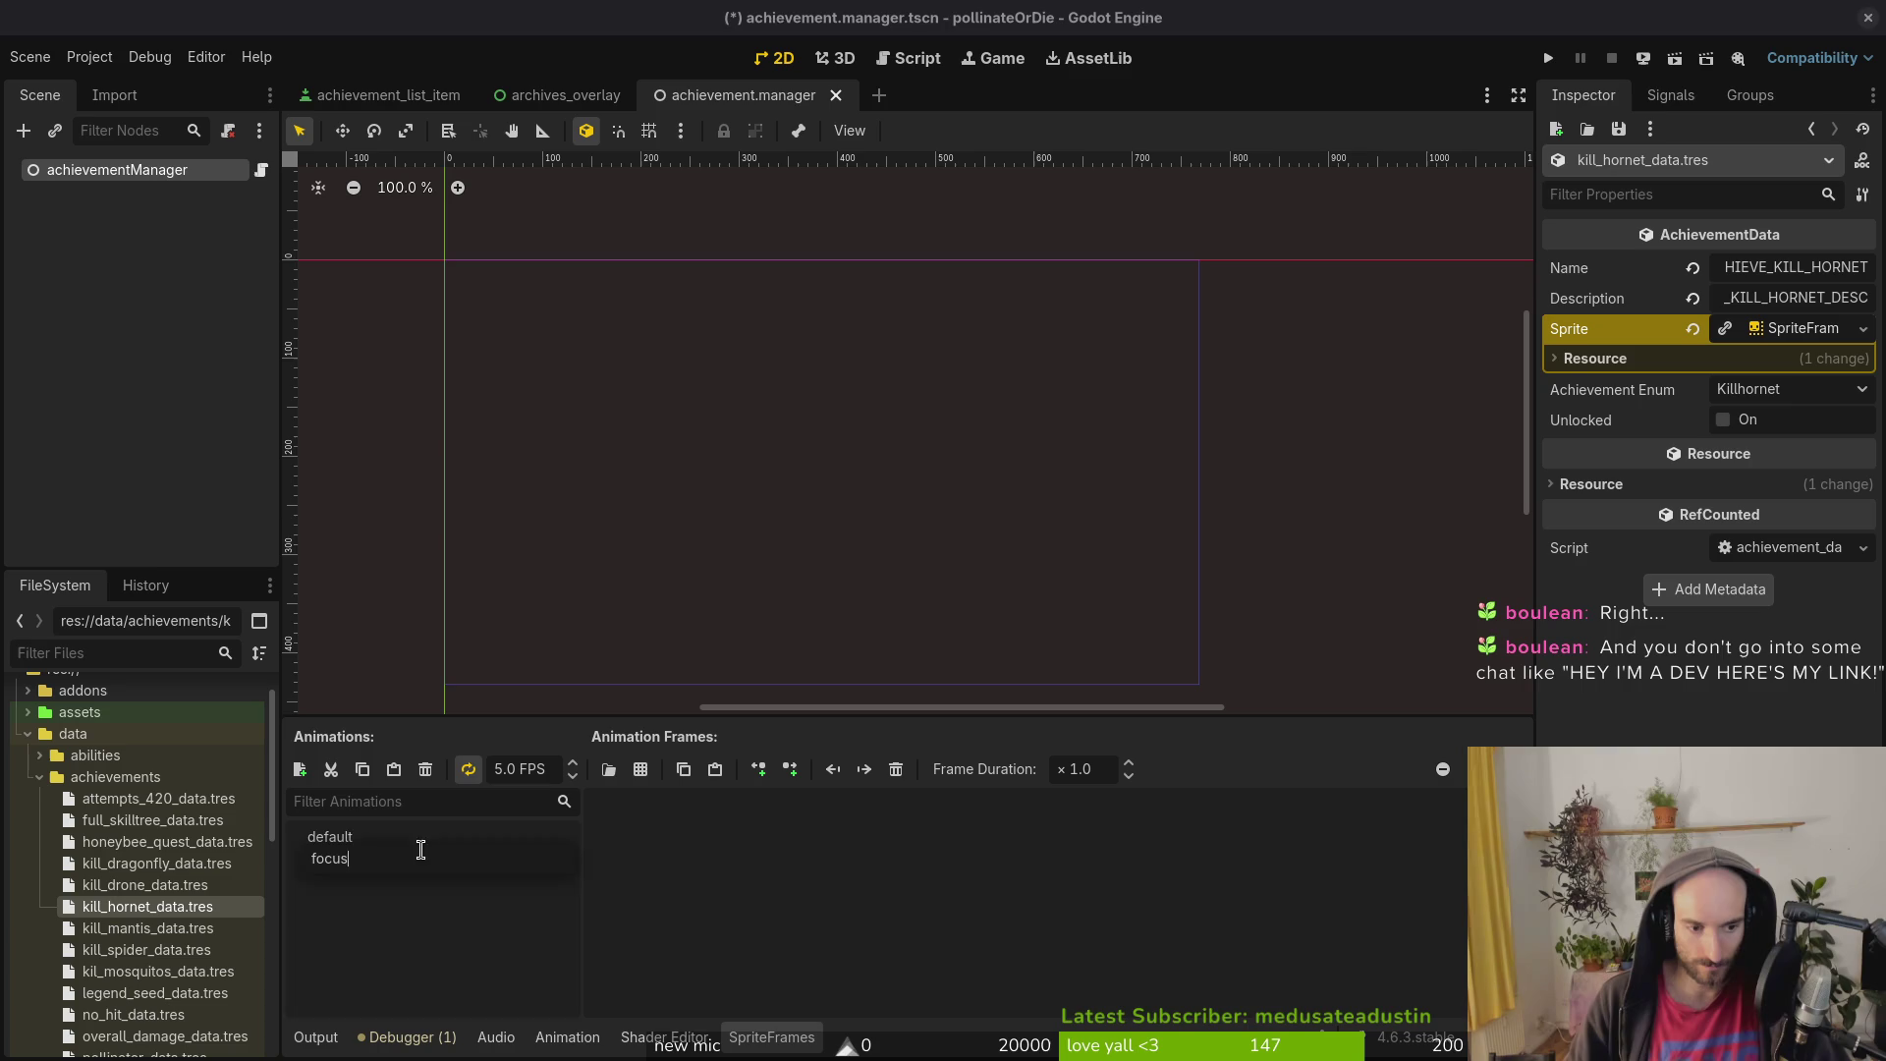
{"action": "key", "text": "Return"}
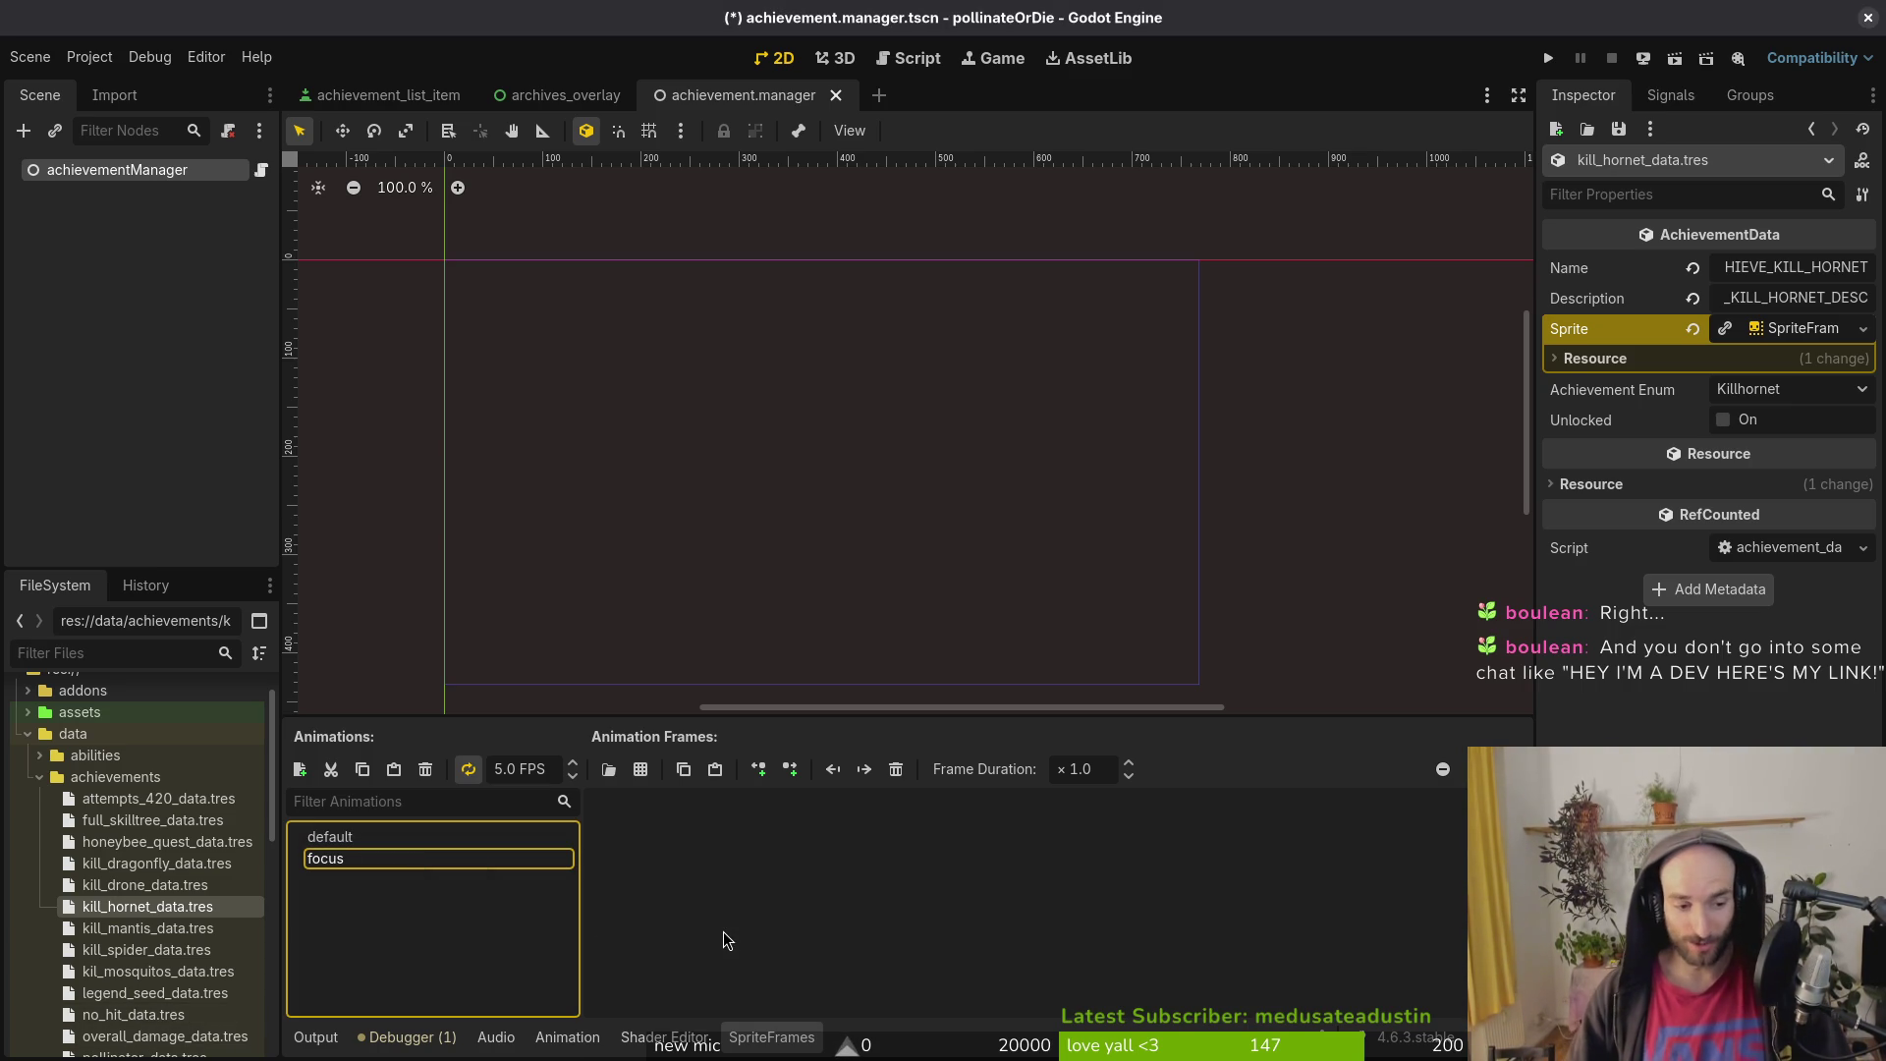
{"action": "left_click", "coordinate": [399, 900]}
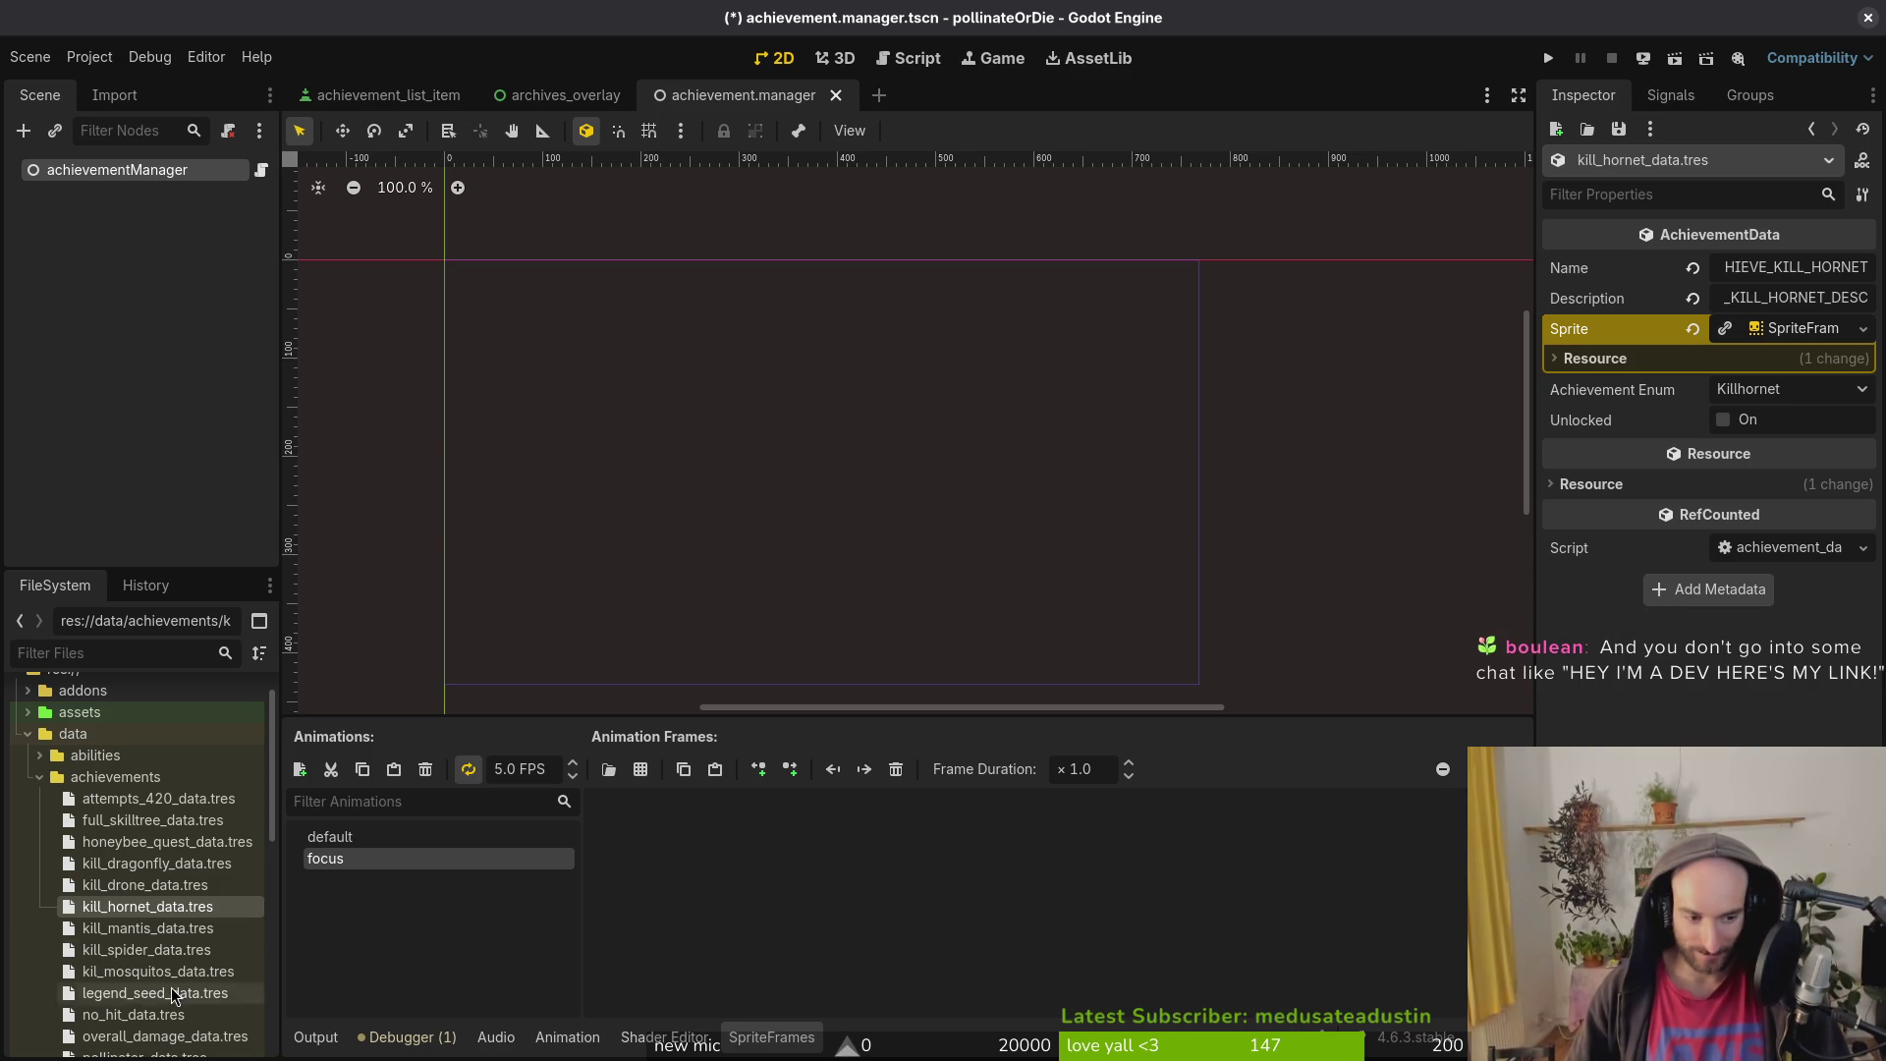
{"action": "key", "text": "ctrl+s"}
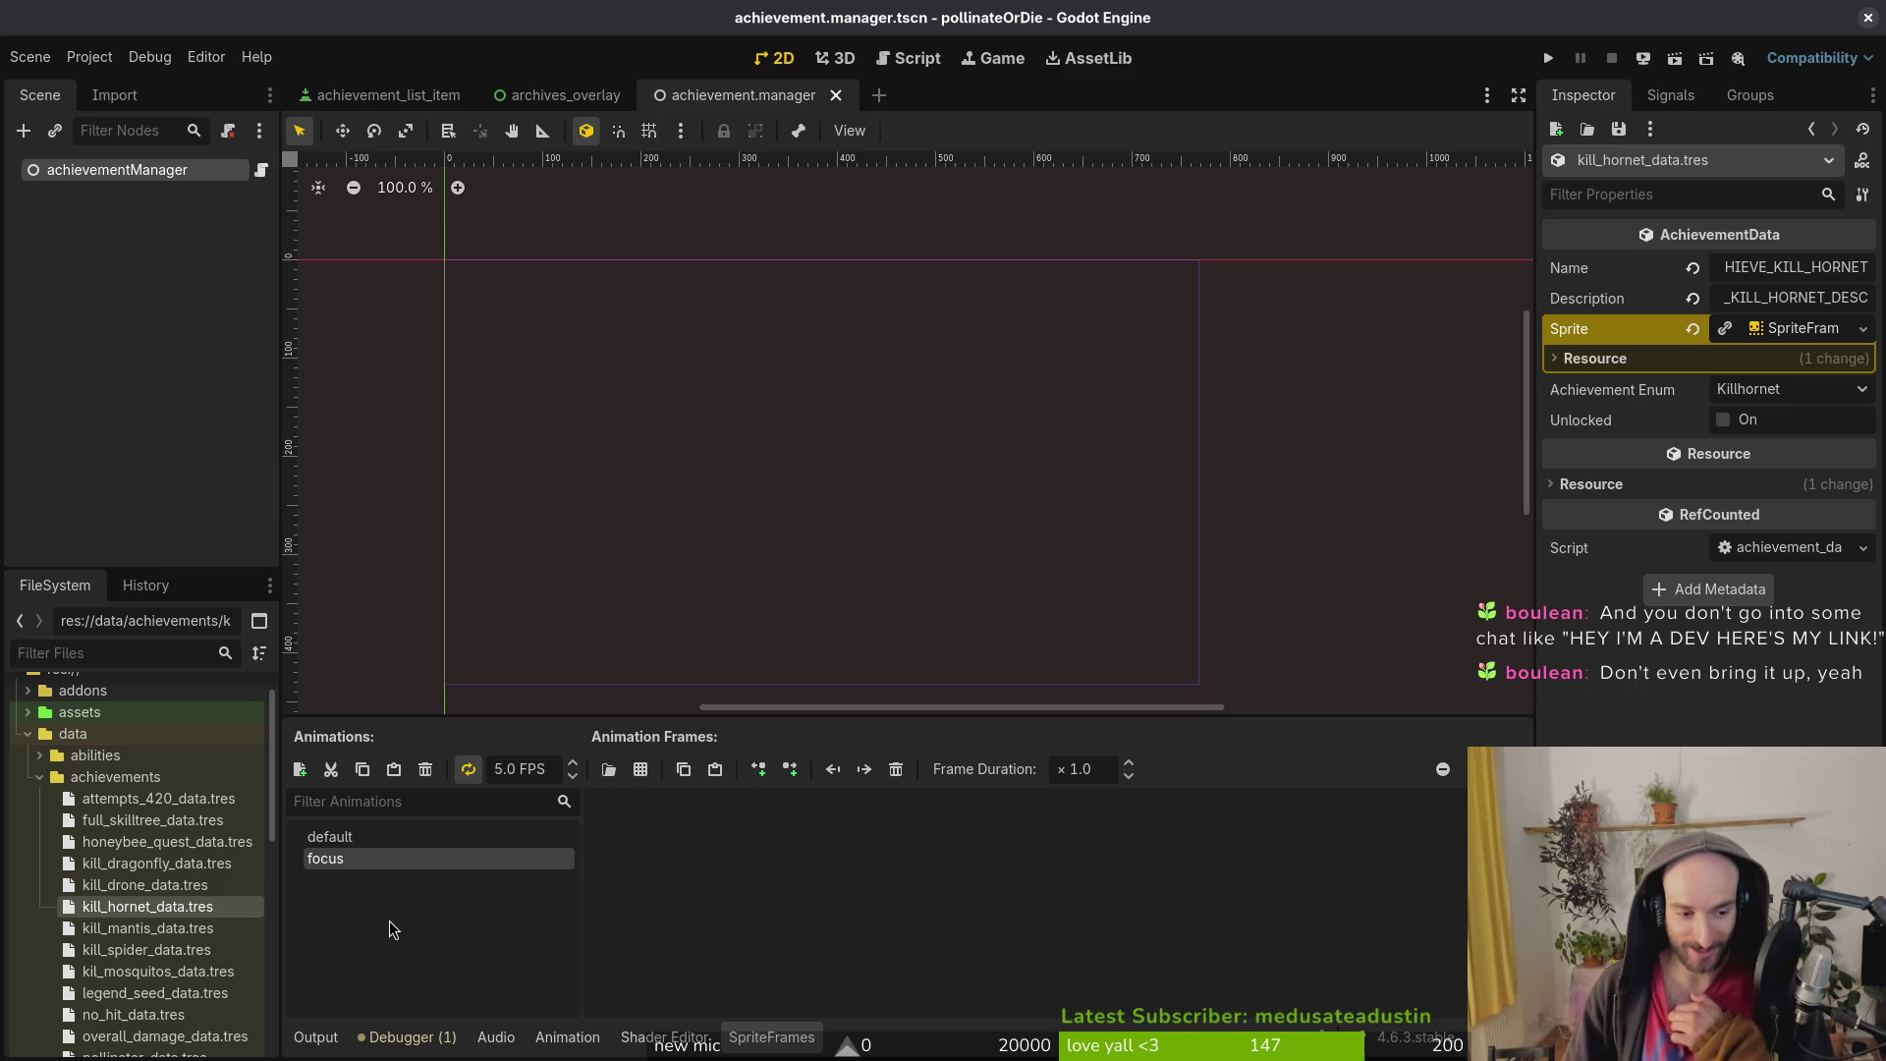
{"action": "left_click", "coordinate": [147, 931]}
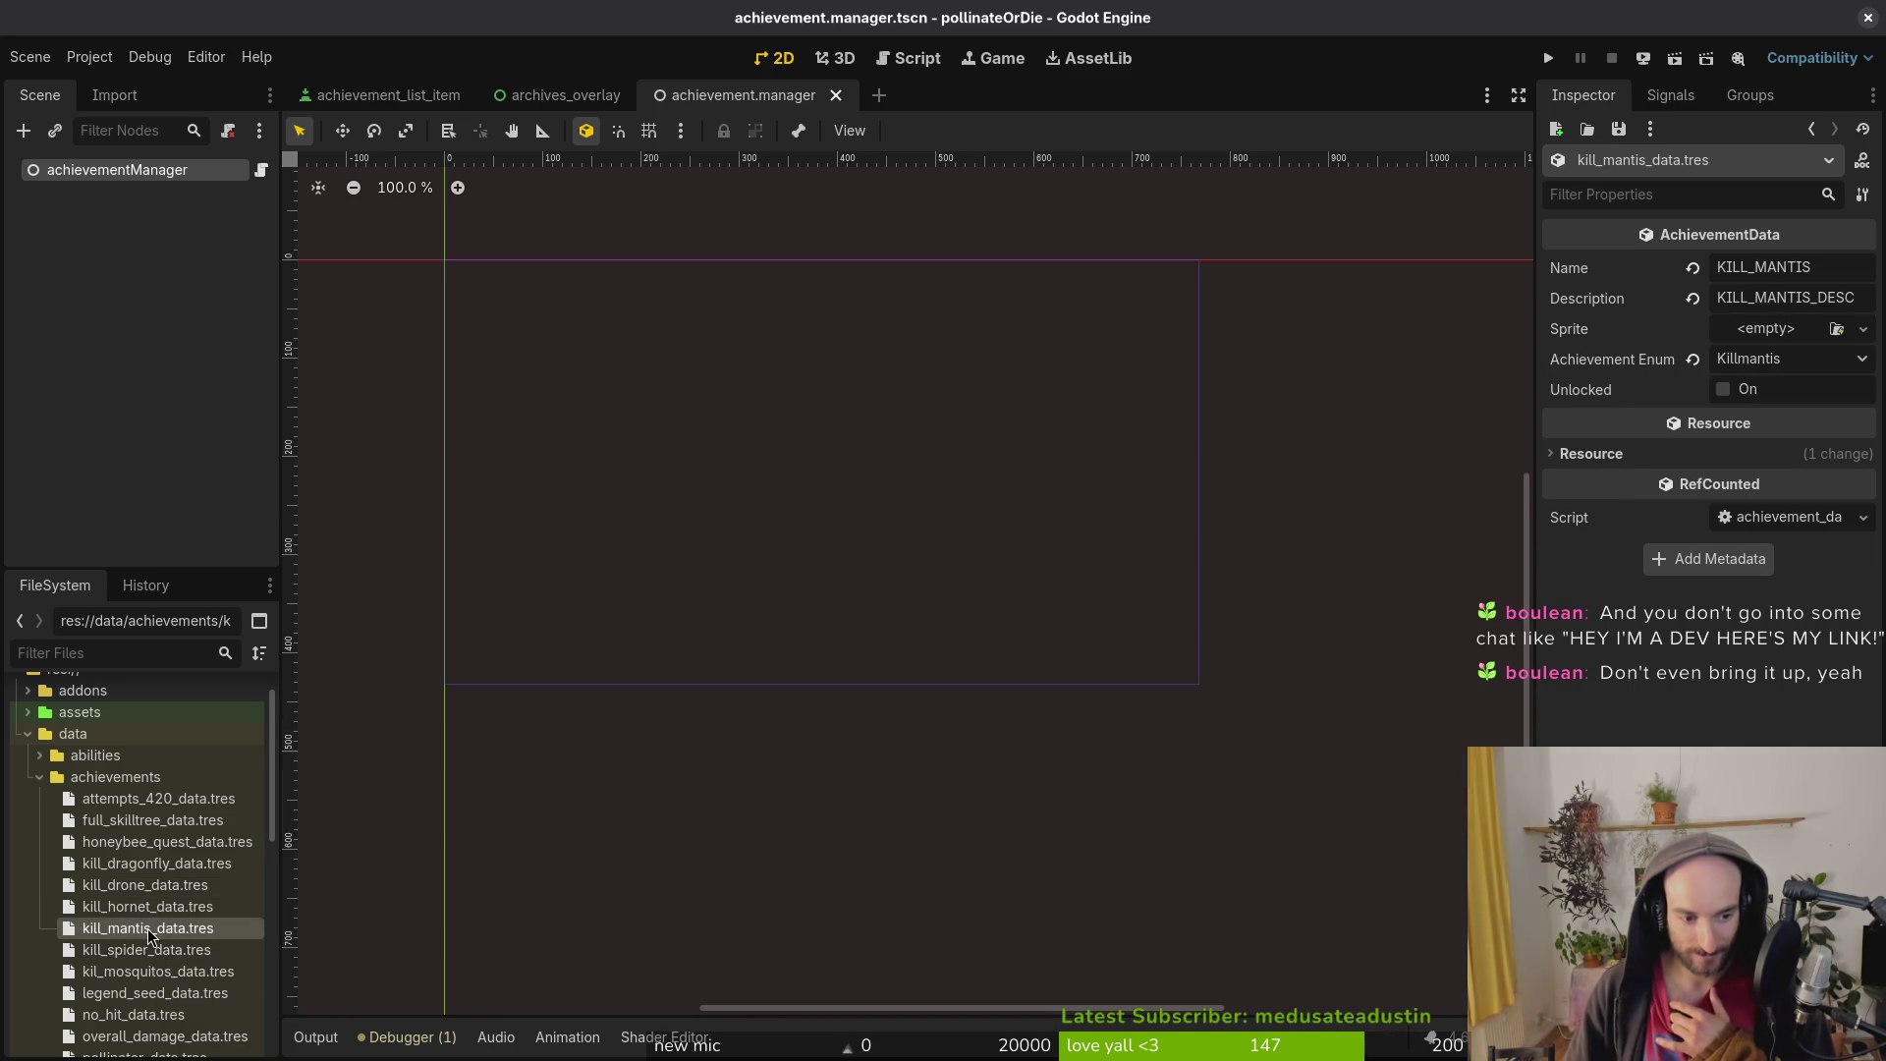
Step: Recheck the hornet sprite frames, then select kill_mantis_data.tres
{"action": "left_click", "coordinate": [175, 909]}
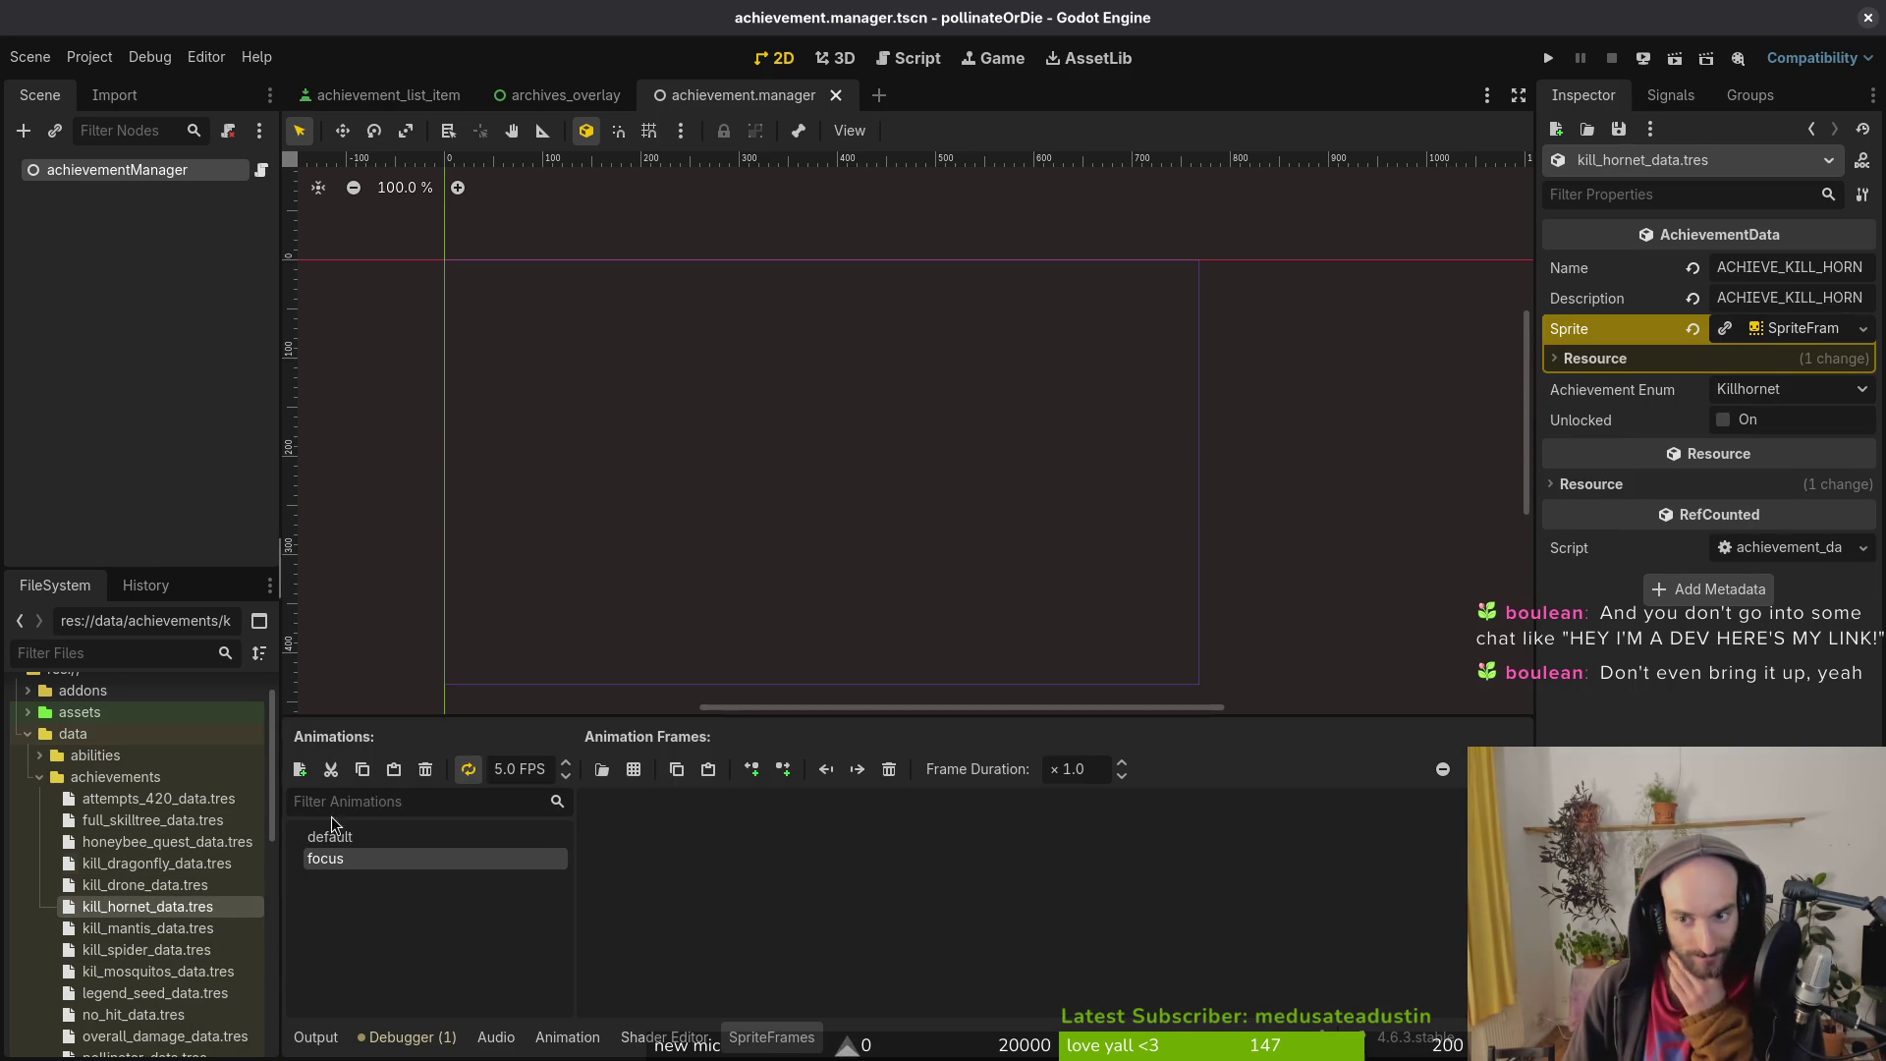
{"action": "left_click", "coordinate": [1815, 328]}
{"action": "left_click", "coordinate": [1813, 327]}
{"action": "left_click", "coordinate": [1813, 327]}
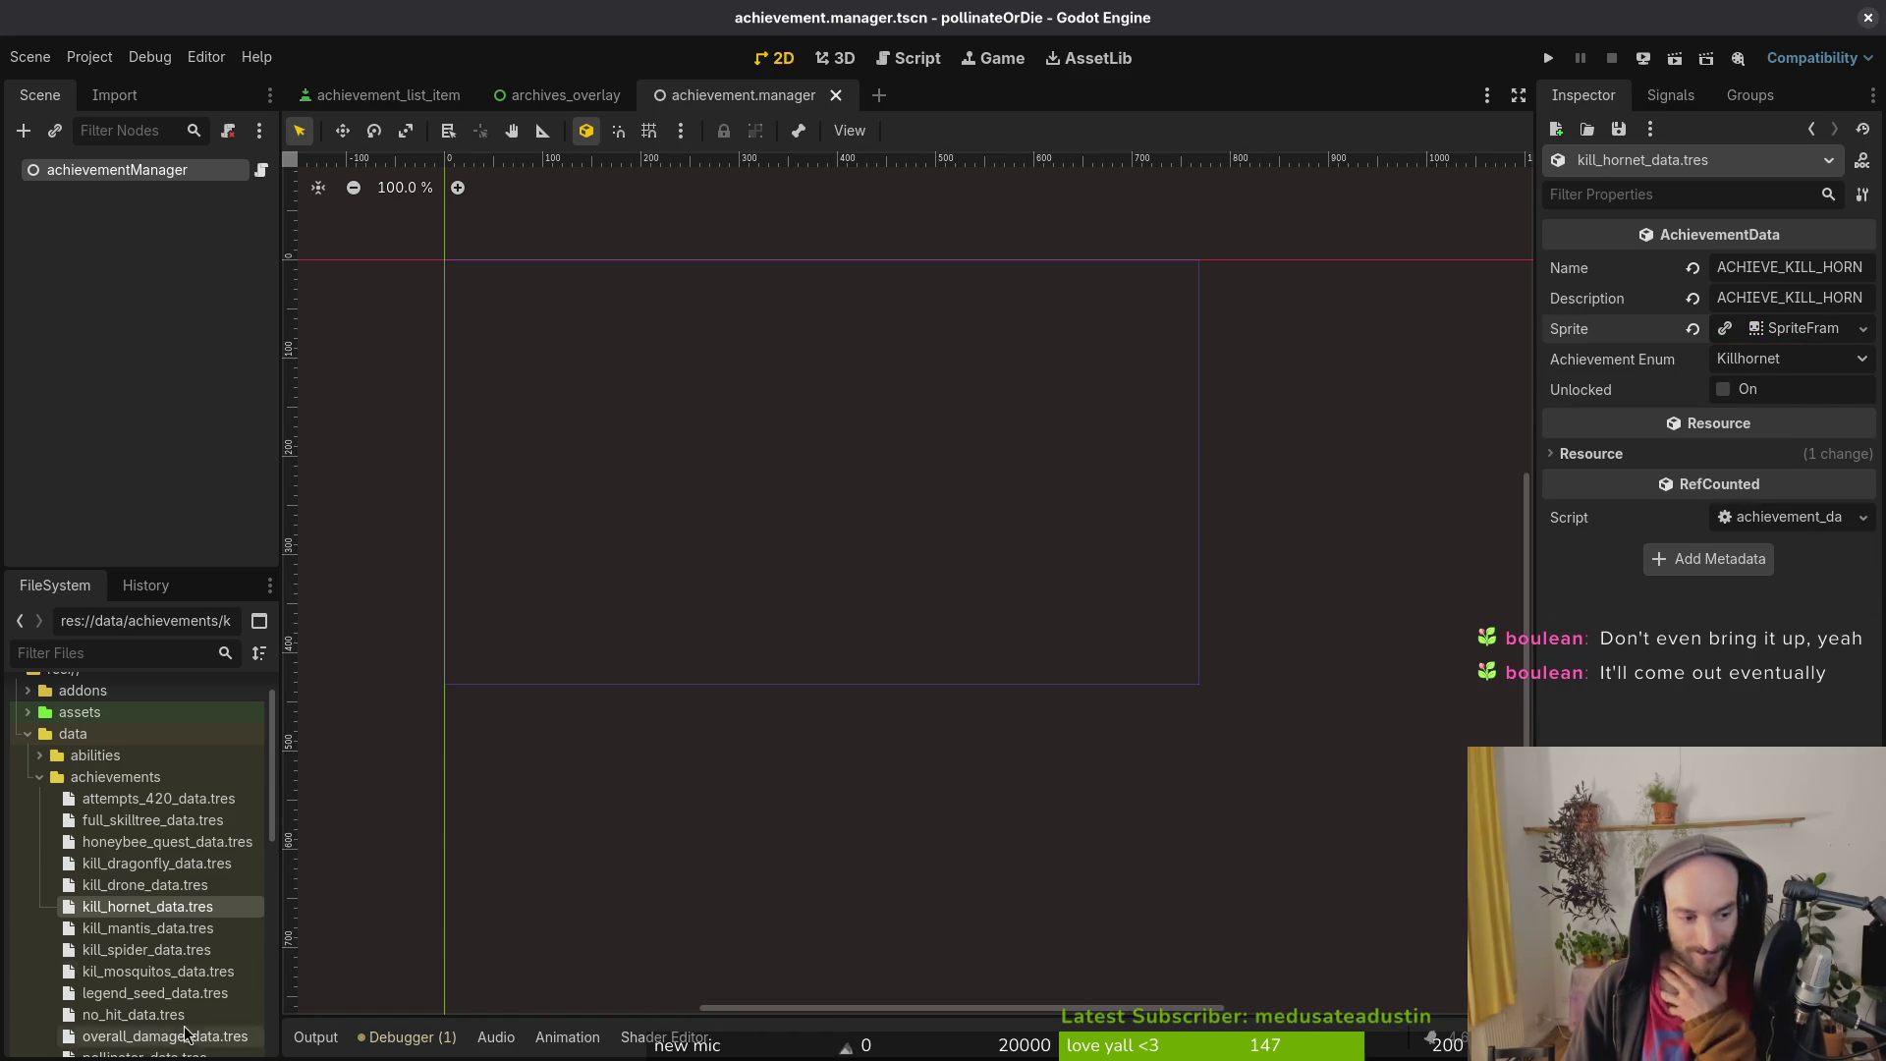
{"action": "left_click", "coordinate": [160, 929]}
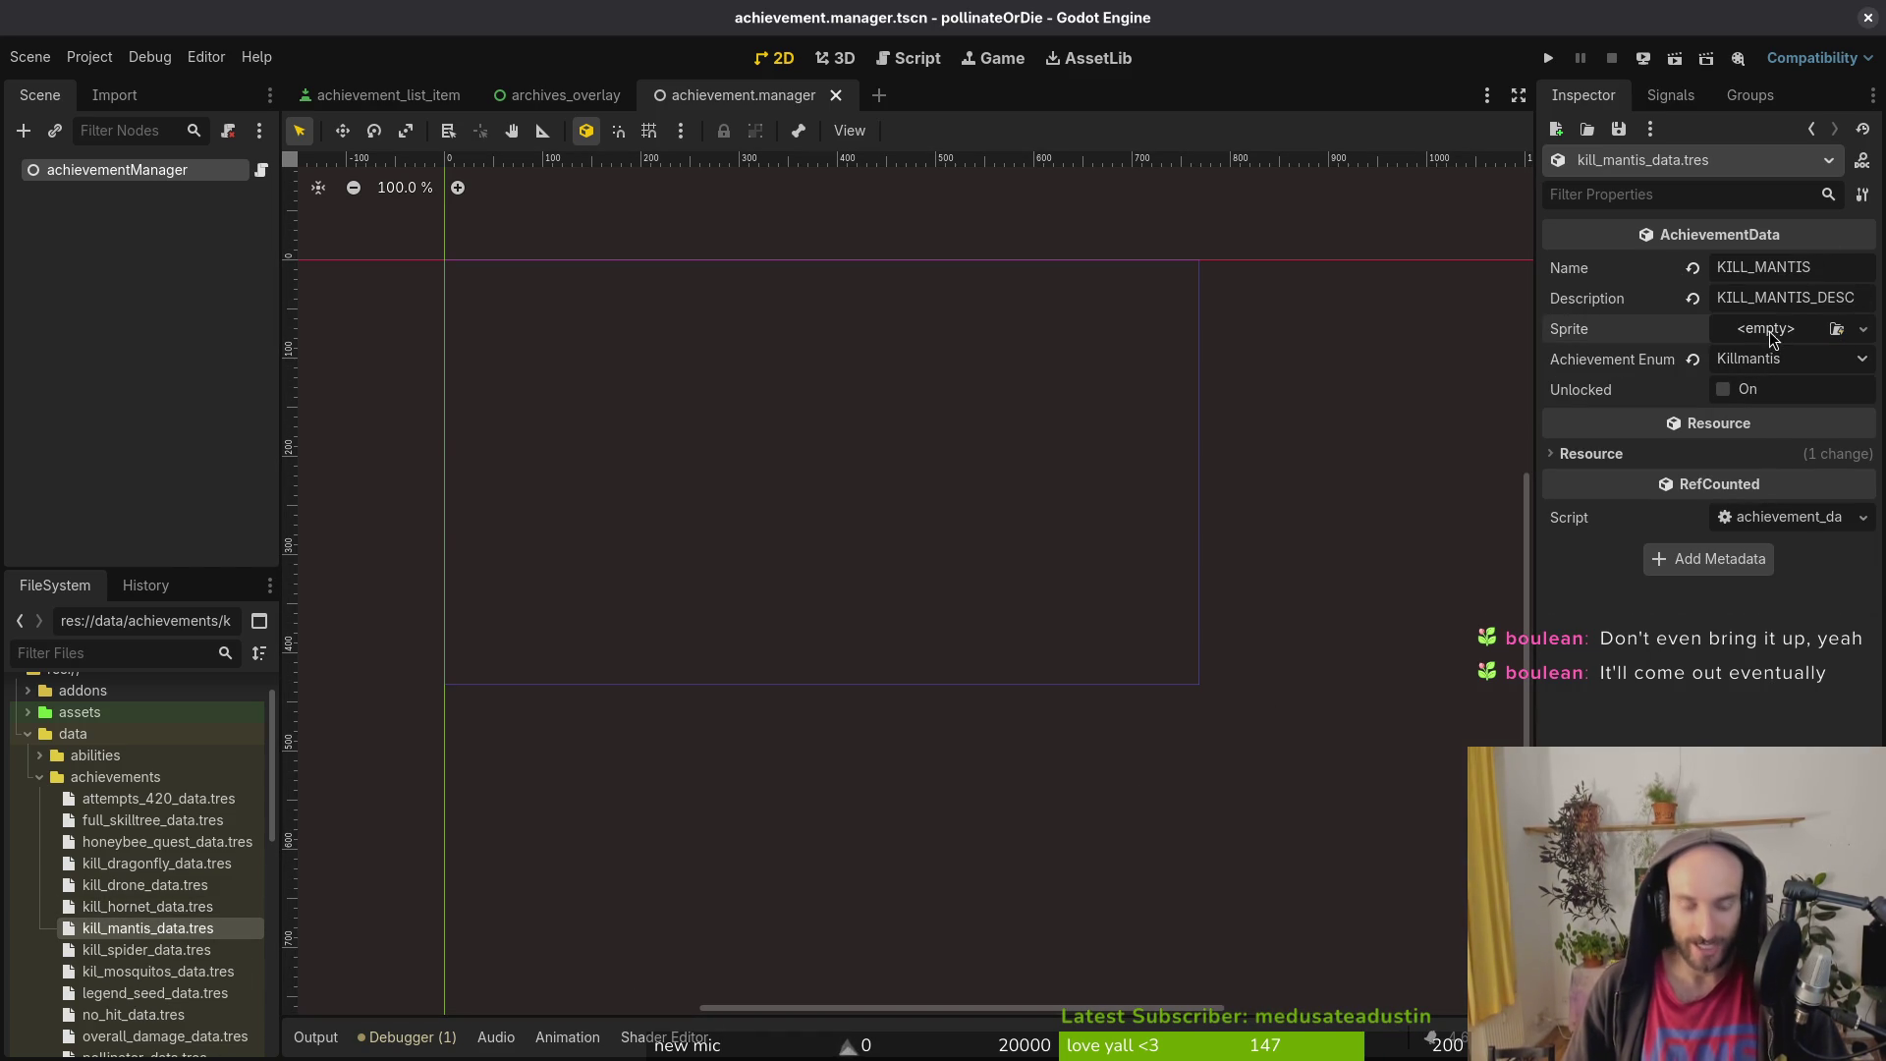
Step: Give the mantis a new SpriteFrames sprite and keep Killmantis as its achievement type
{"action": "left_click", "coordinate": [1776, 332]}
{"action": "left_click", "coordinate": [1783, 379]}
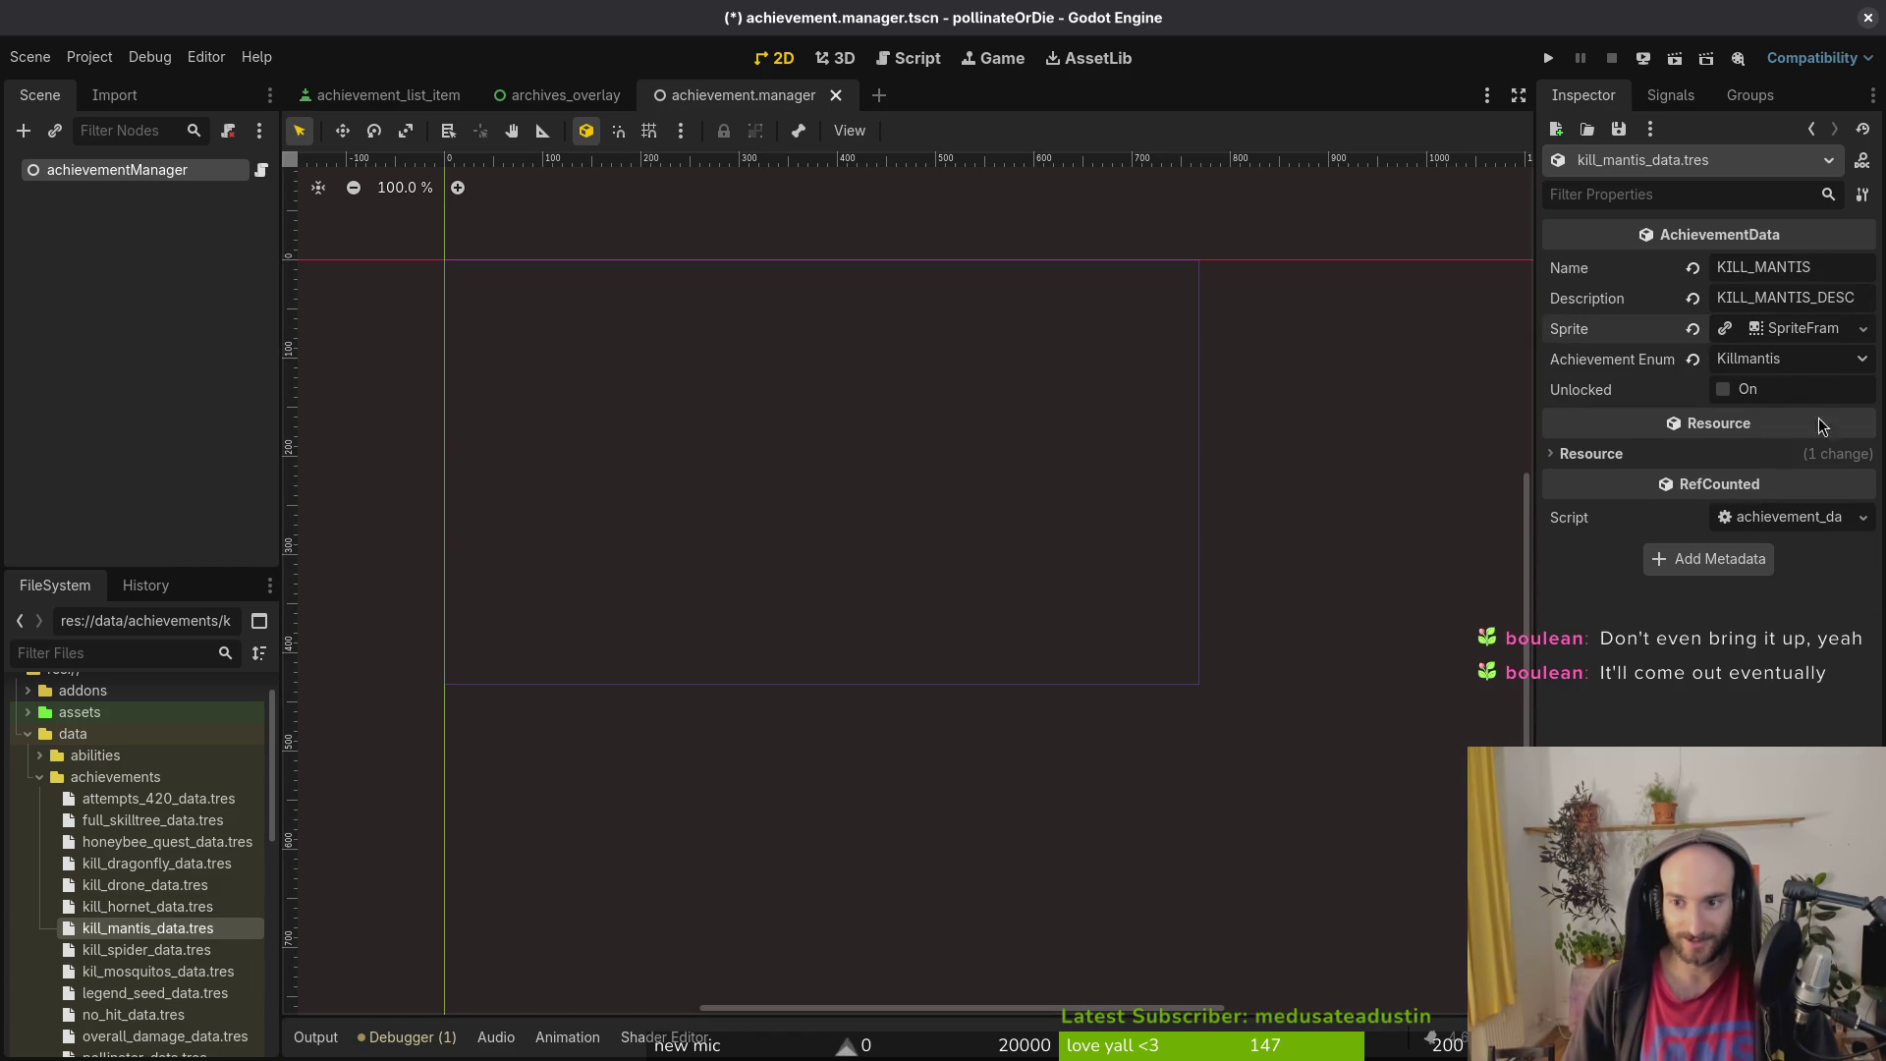
{"action": "left_click", "coordinate": [1790, 332]}
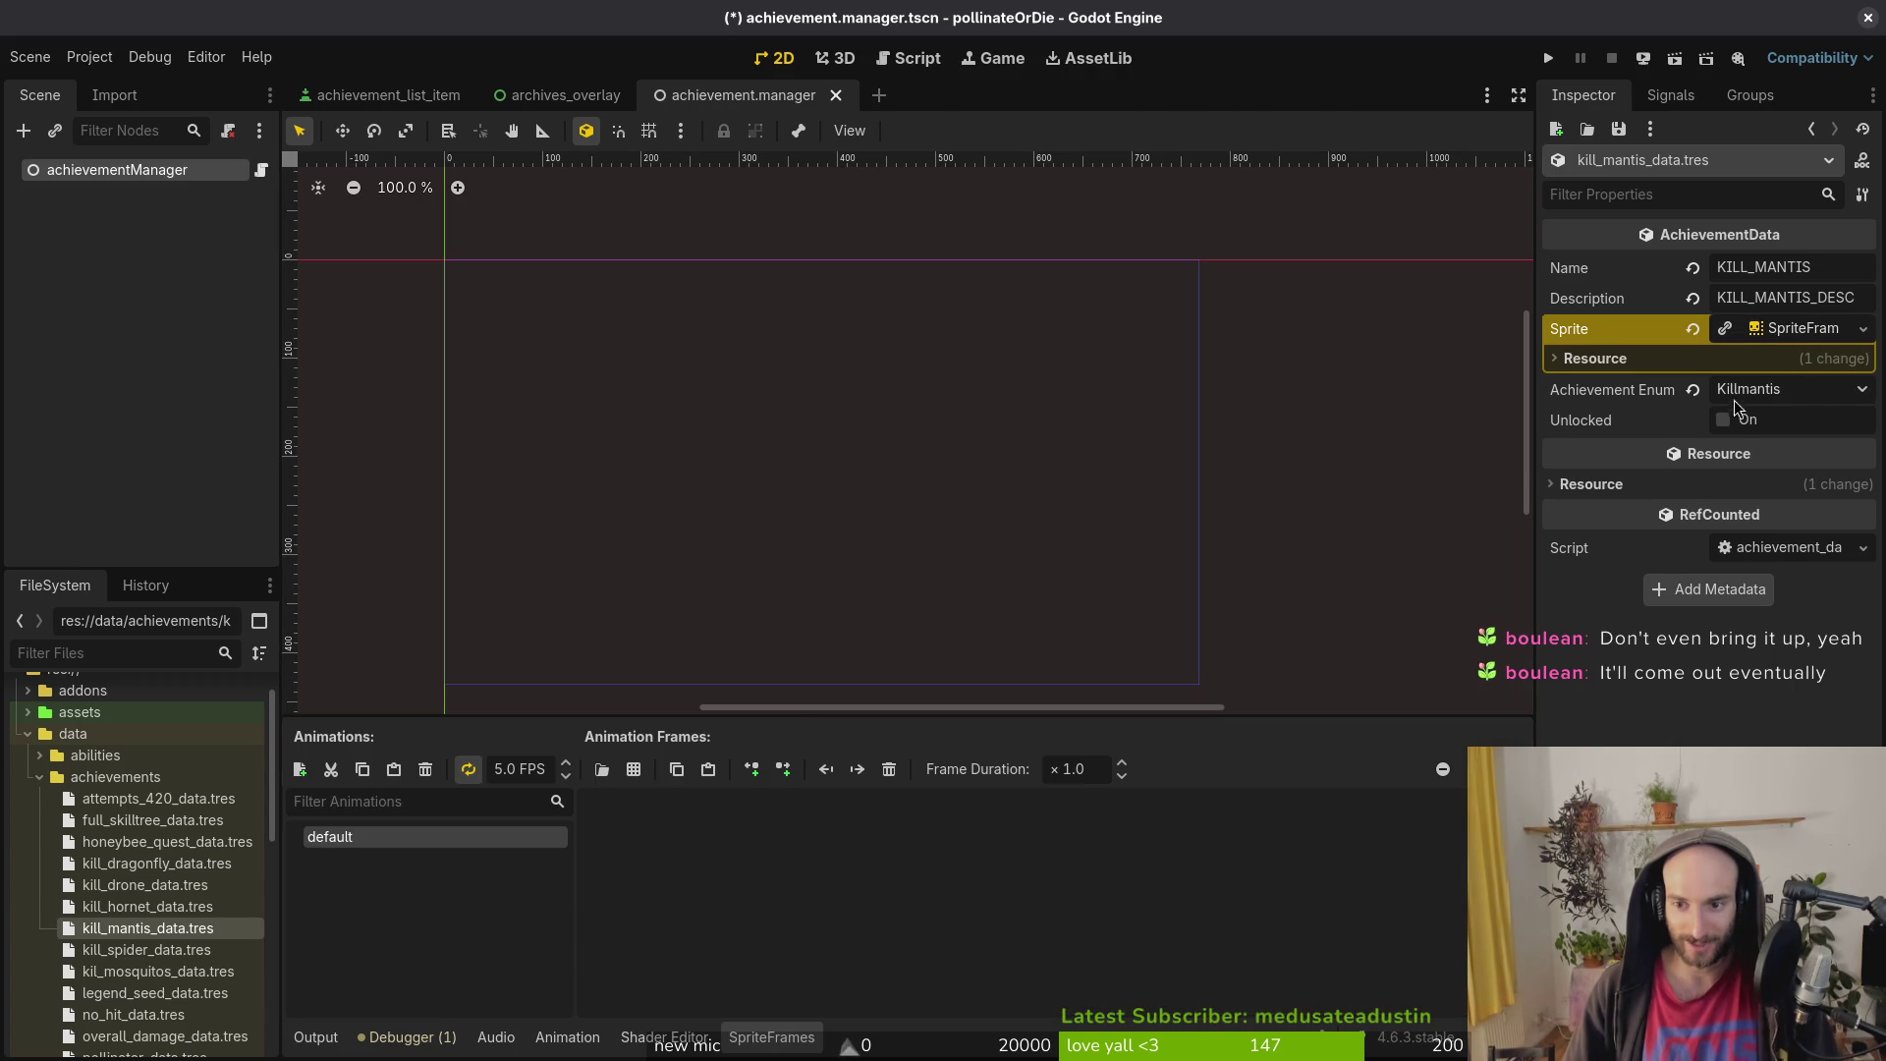
{"action": "left_click", "coordinate": [1792, 330]}
{"action": "left_click", "coordinate": [1793, 360]}
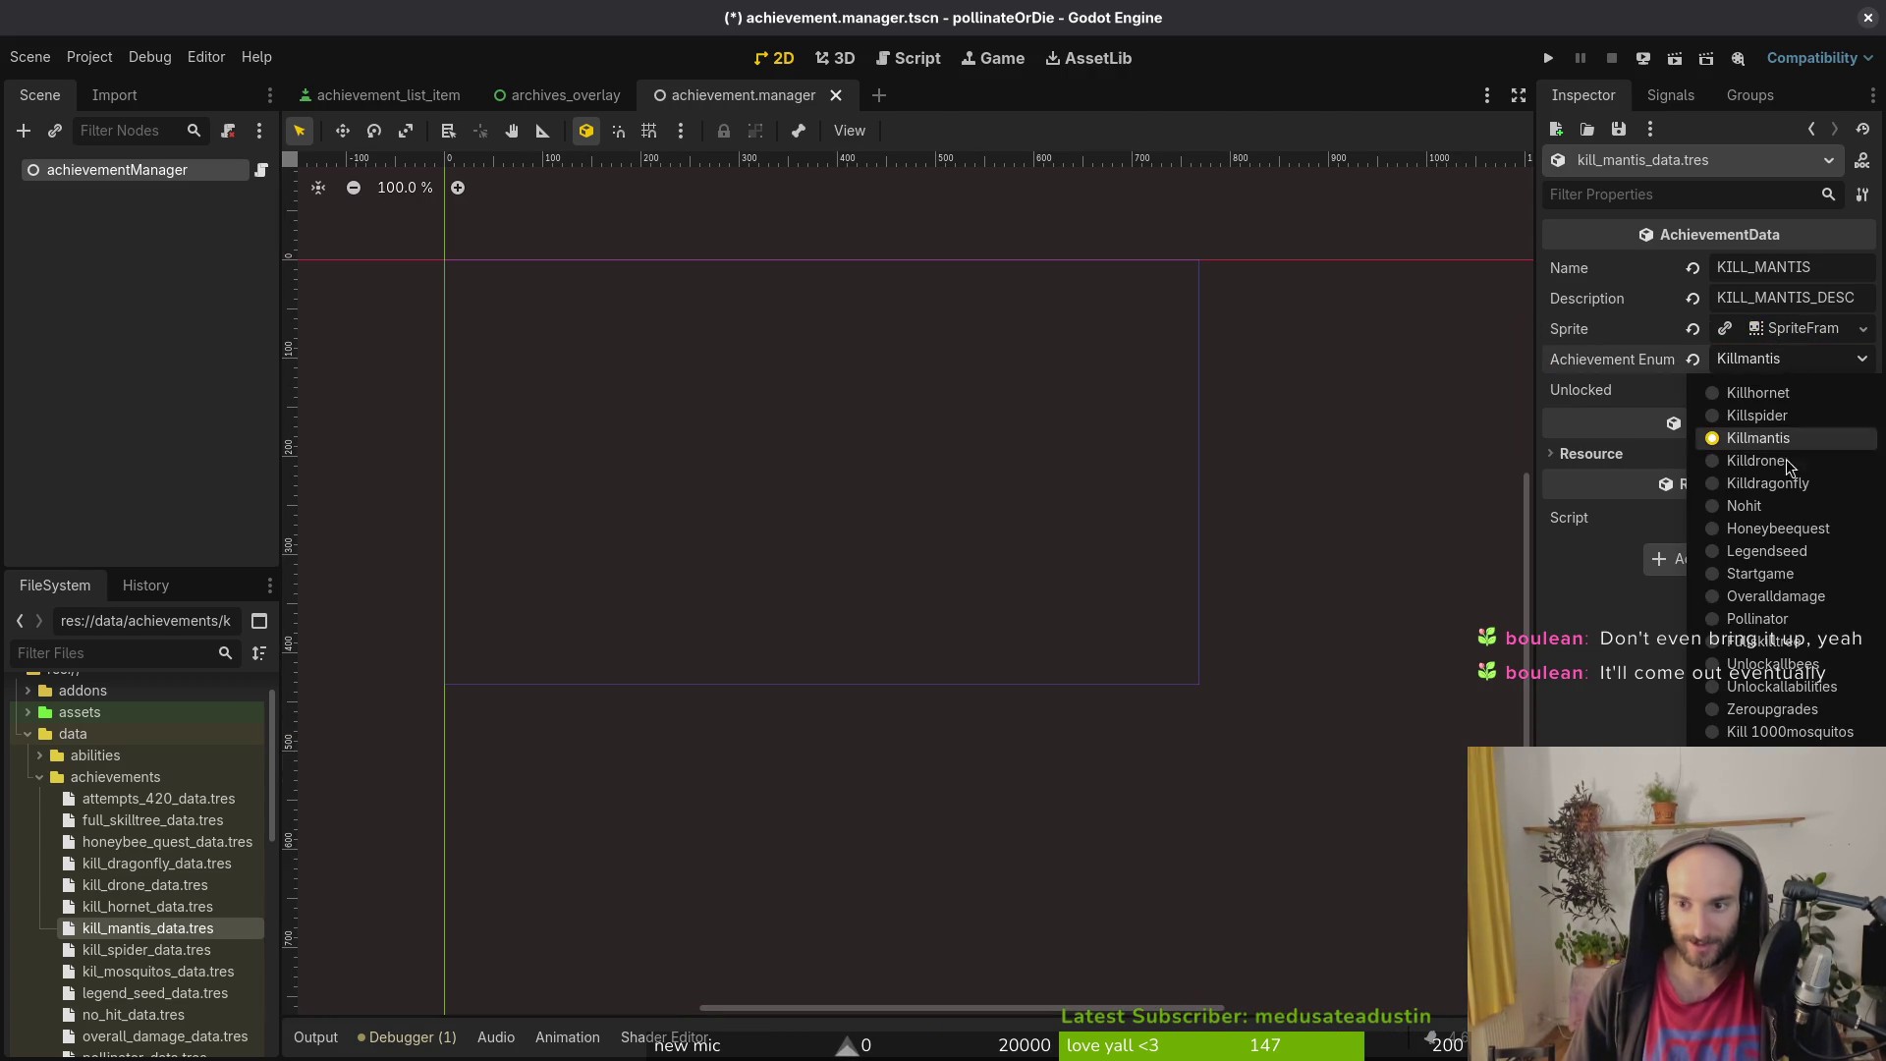
{"action": "left_click", "coordinate": [1832, 438]}
Step: Add the first mantis frame from the mantis sheet to the default animation
{"action": "left_click", "coordinate": [1827, 332]}
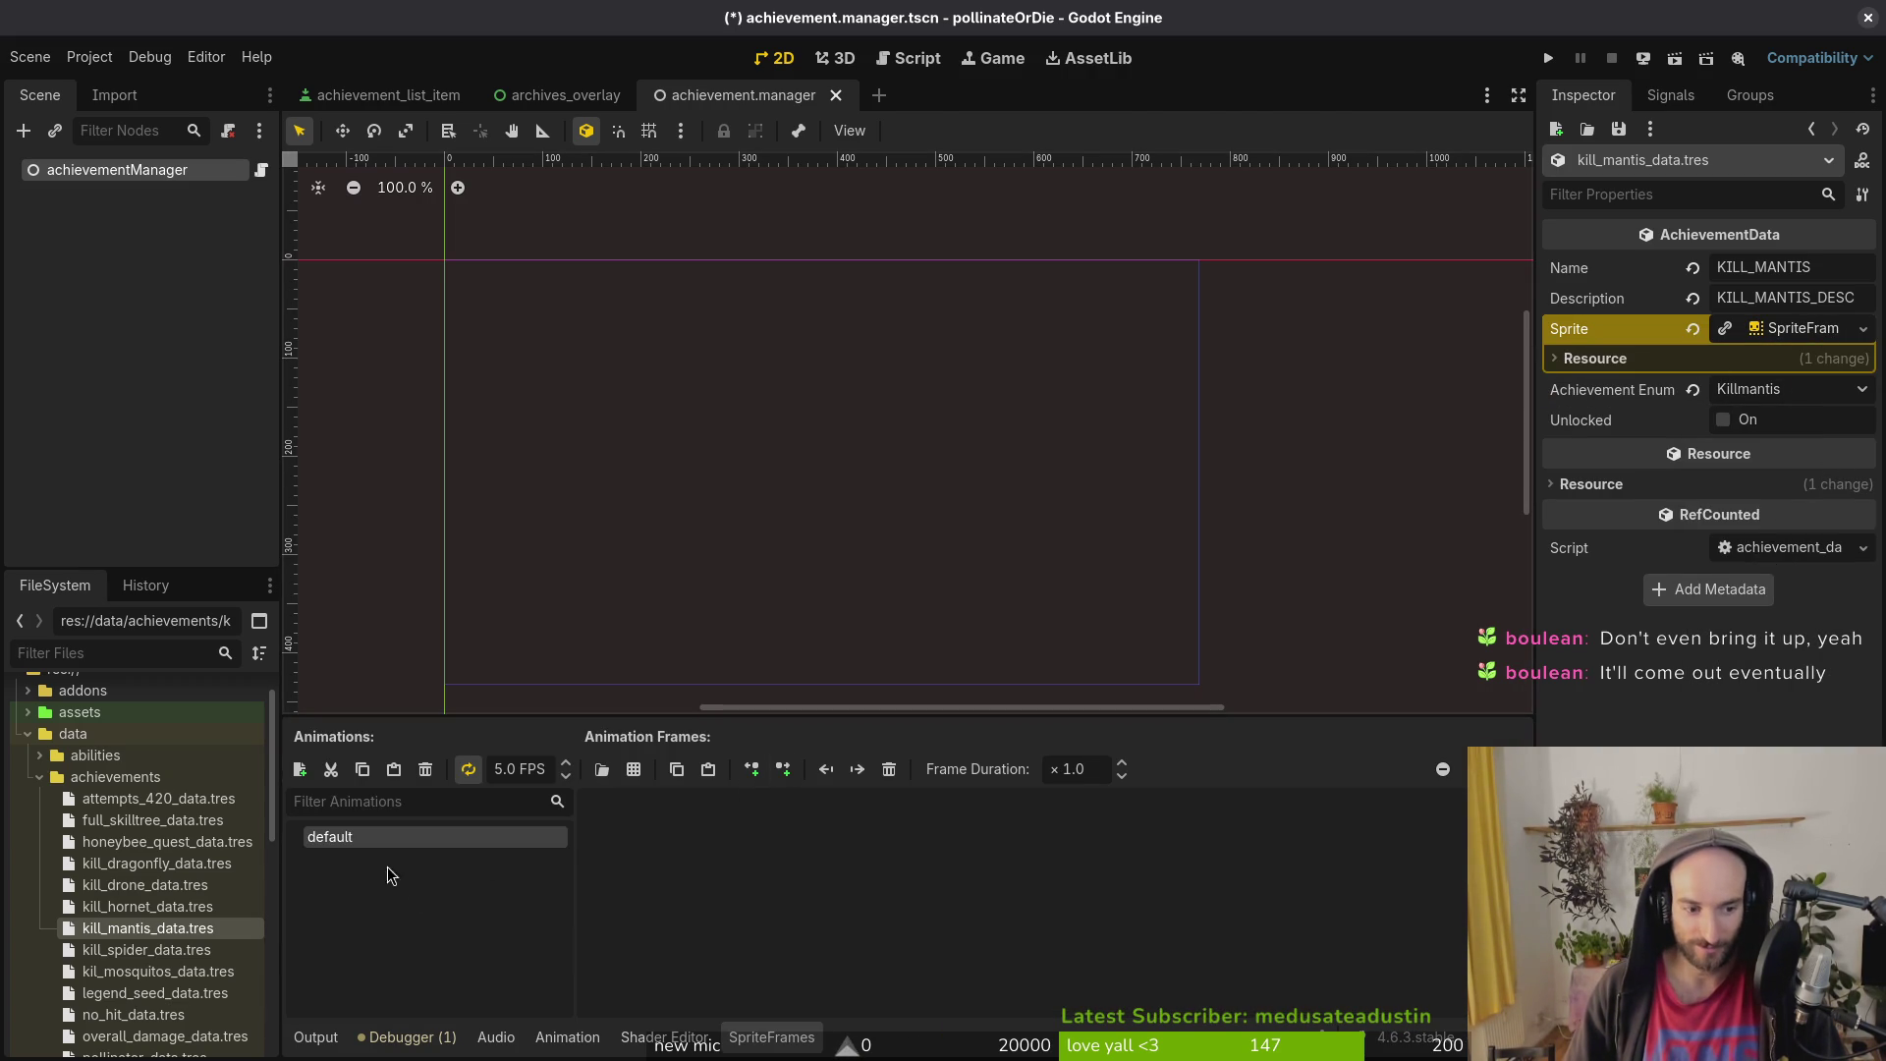
{"action": "left_click", "coordinate": [628, 771]}
{"action": "left_click", "coordinate": [738, 319]}
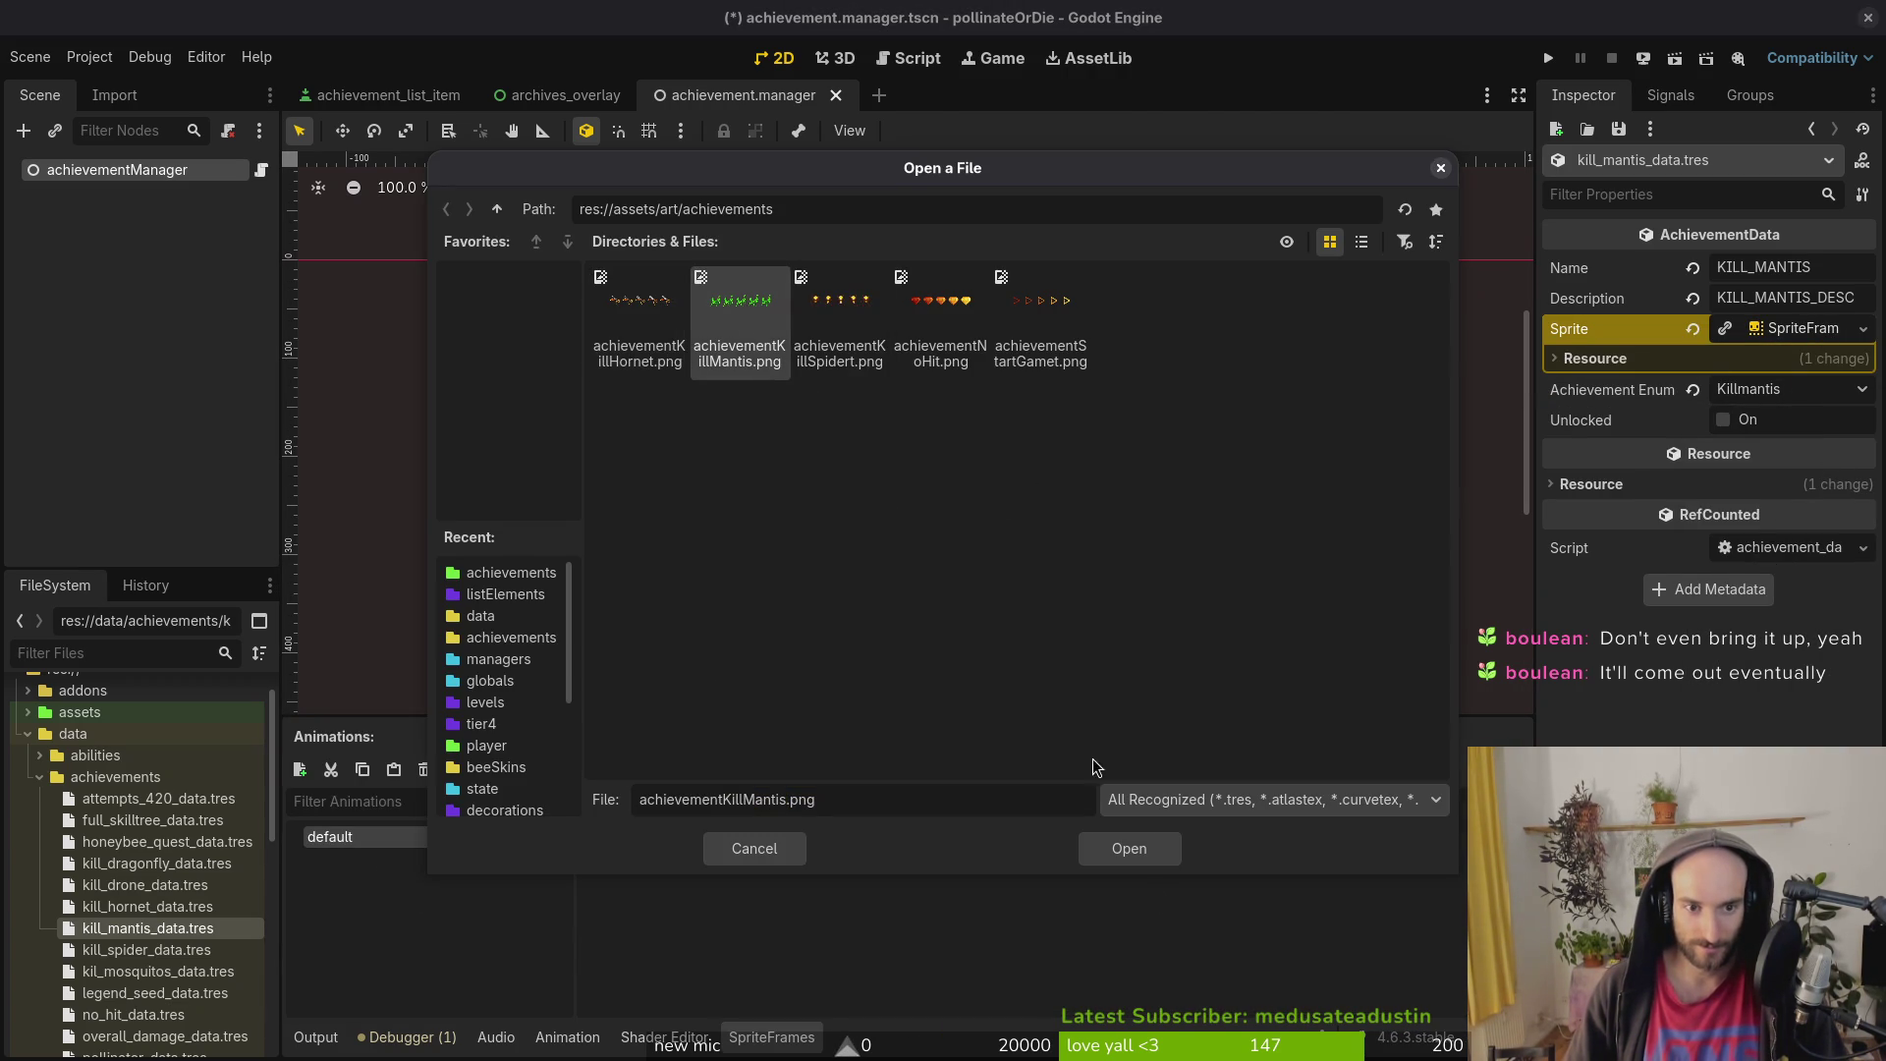
{"action": "left_click", "coordinate": [1144, 848]}
{"action": "left_click", "coordinate": [511, 570]}
{"action": "left_click", "coordinate": [1159, 849]}
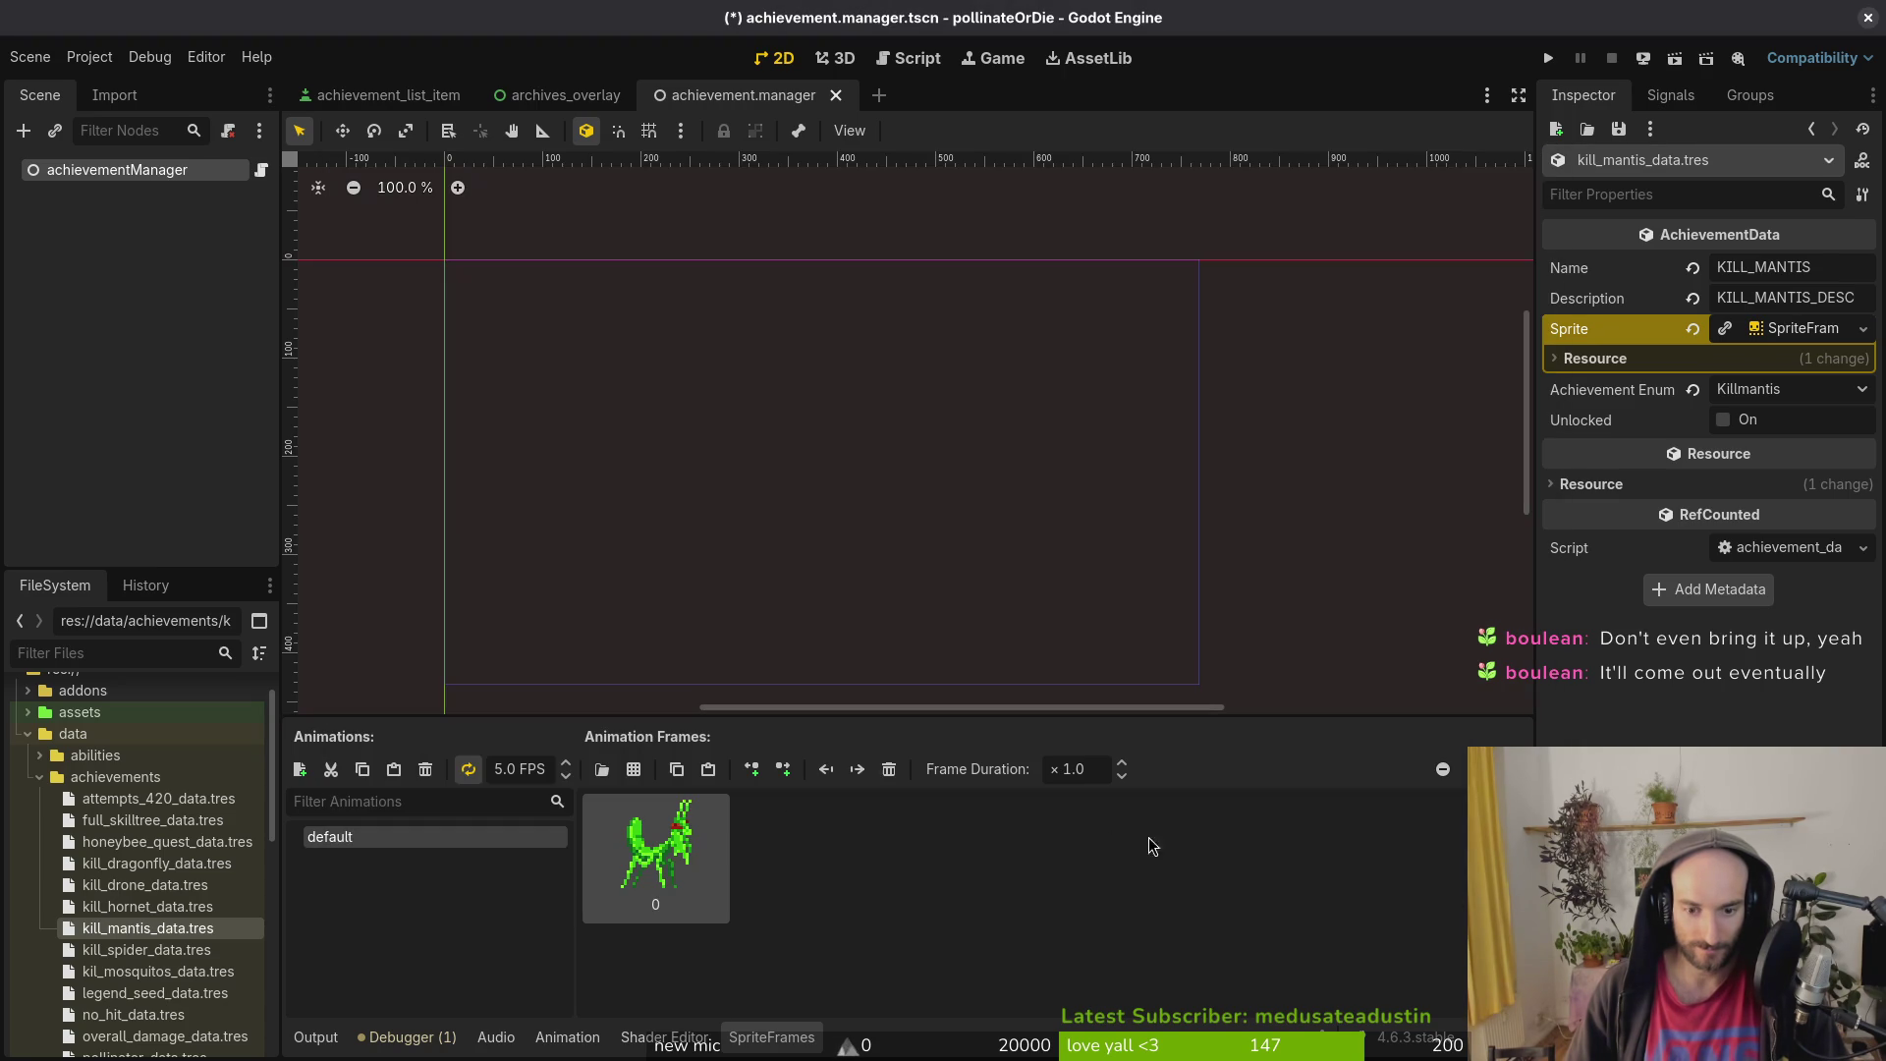
Step: Add a focus animation holding all five mantis frames and save the scene
{"action": "left_click", "coordinate": [300, 769]}
{"action": "key", "text": "Return"}
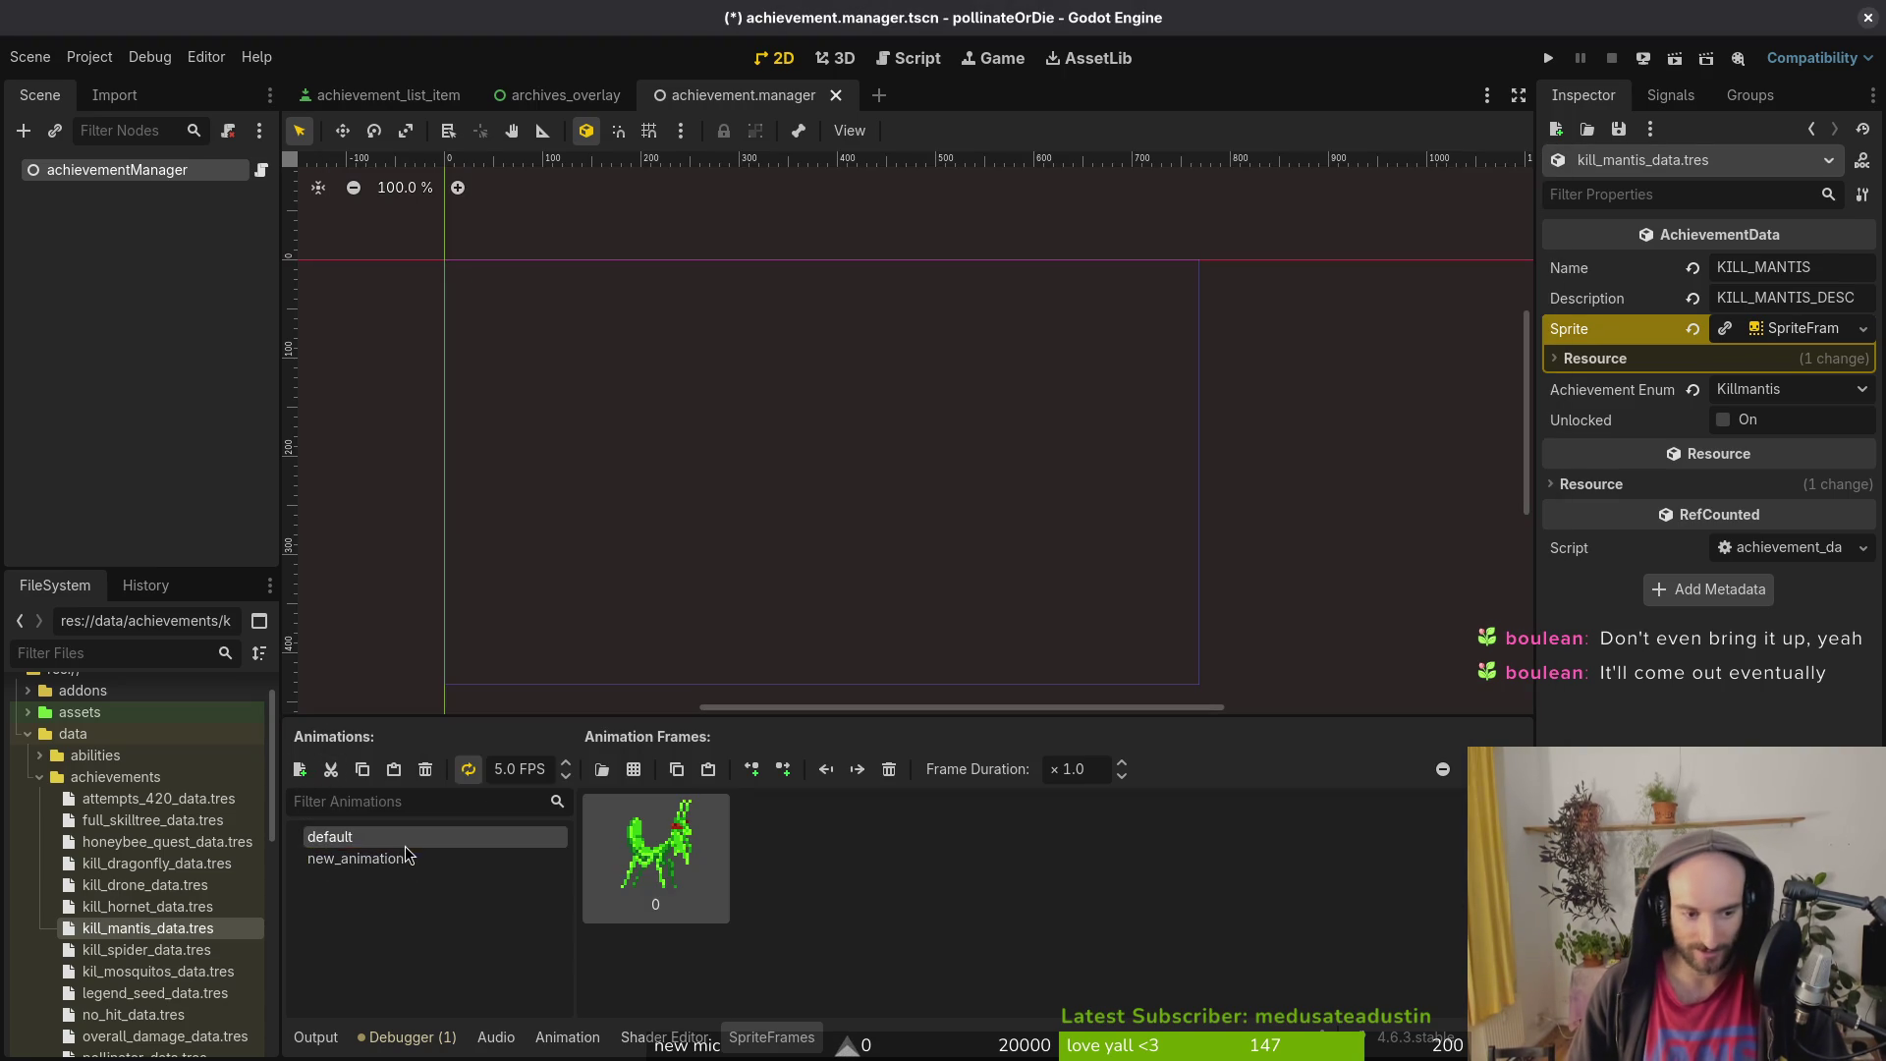
{"action": "double_click", "coordinate": [407, 858]}
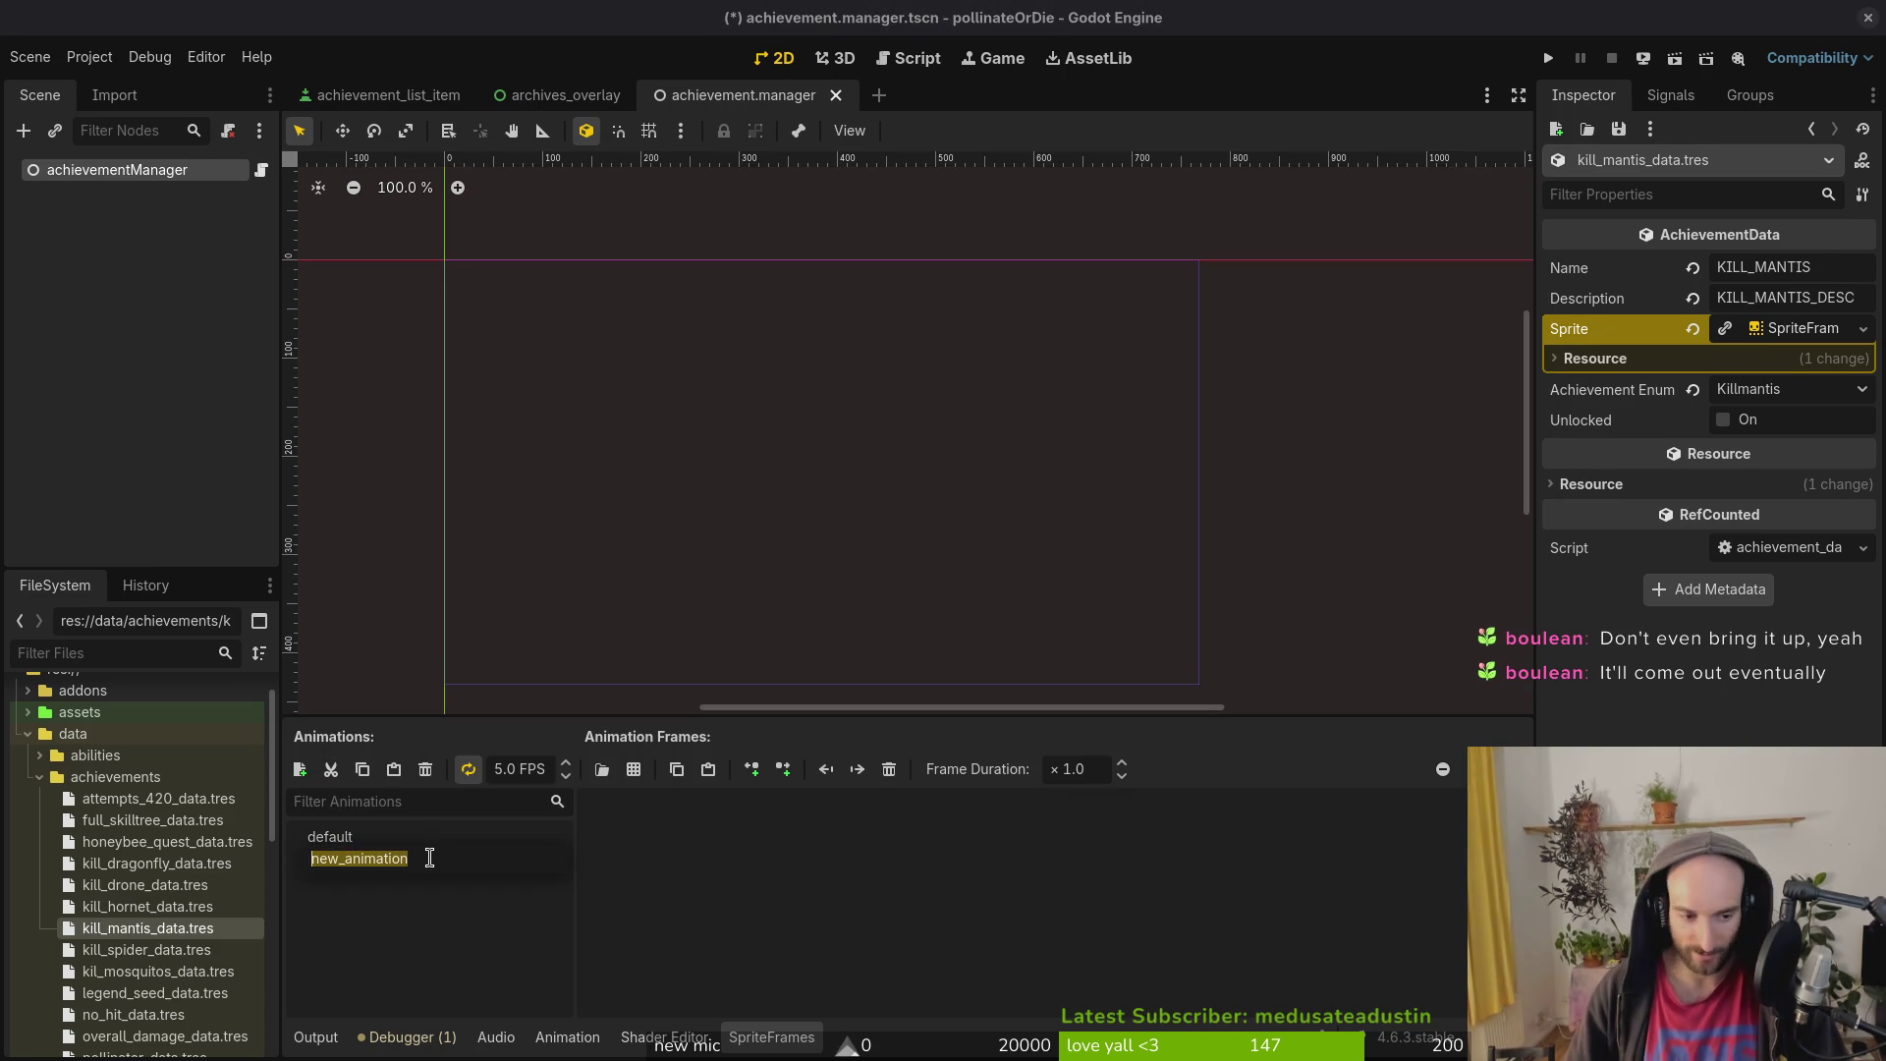
{"action": "type", "text": "focus"}
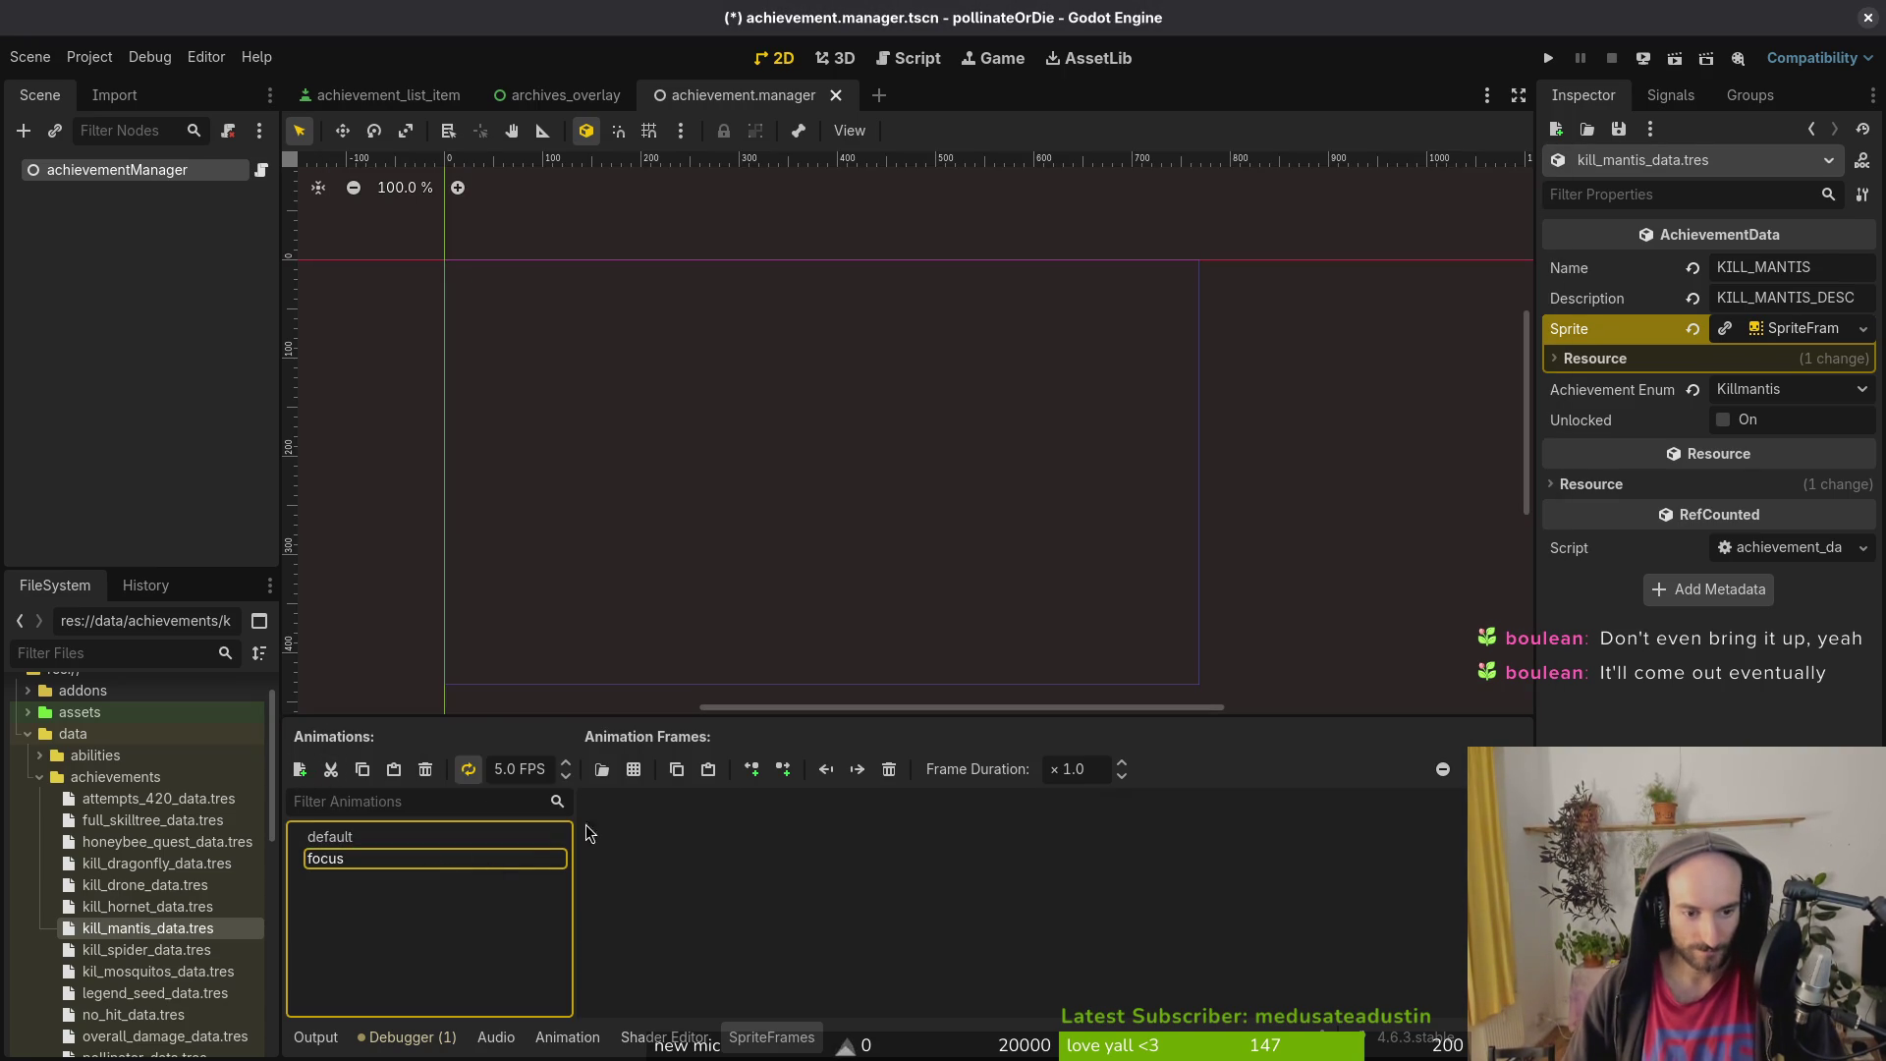
{"action": "left_click", "coordinate": [602, 769]}
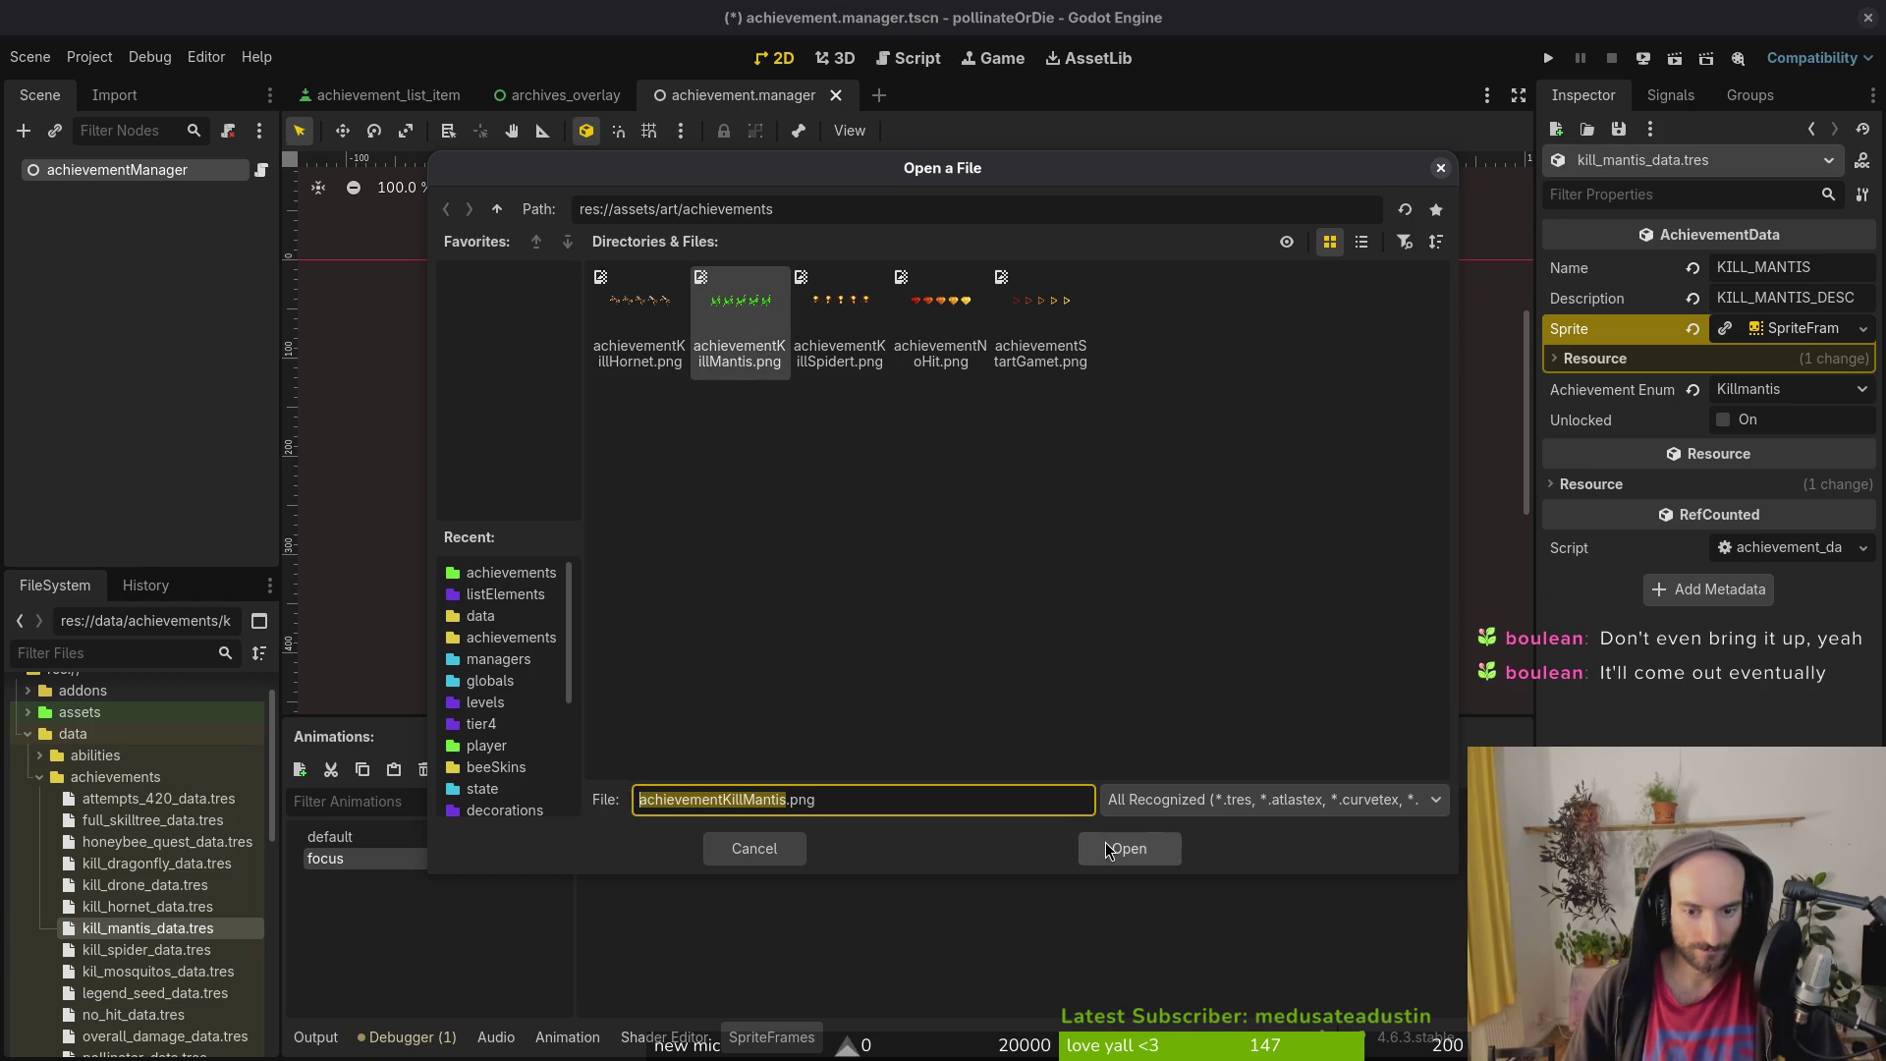
{"action": "left_click", "coordinate": [1128, 848]}
{"action": "left_click_drag", "start_coordinate": [427, 531], "coordinate": [1373, 526]}
{"action": "left_click", "coordinate": [1159, 848]}
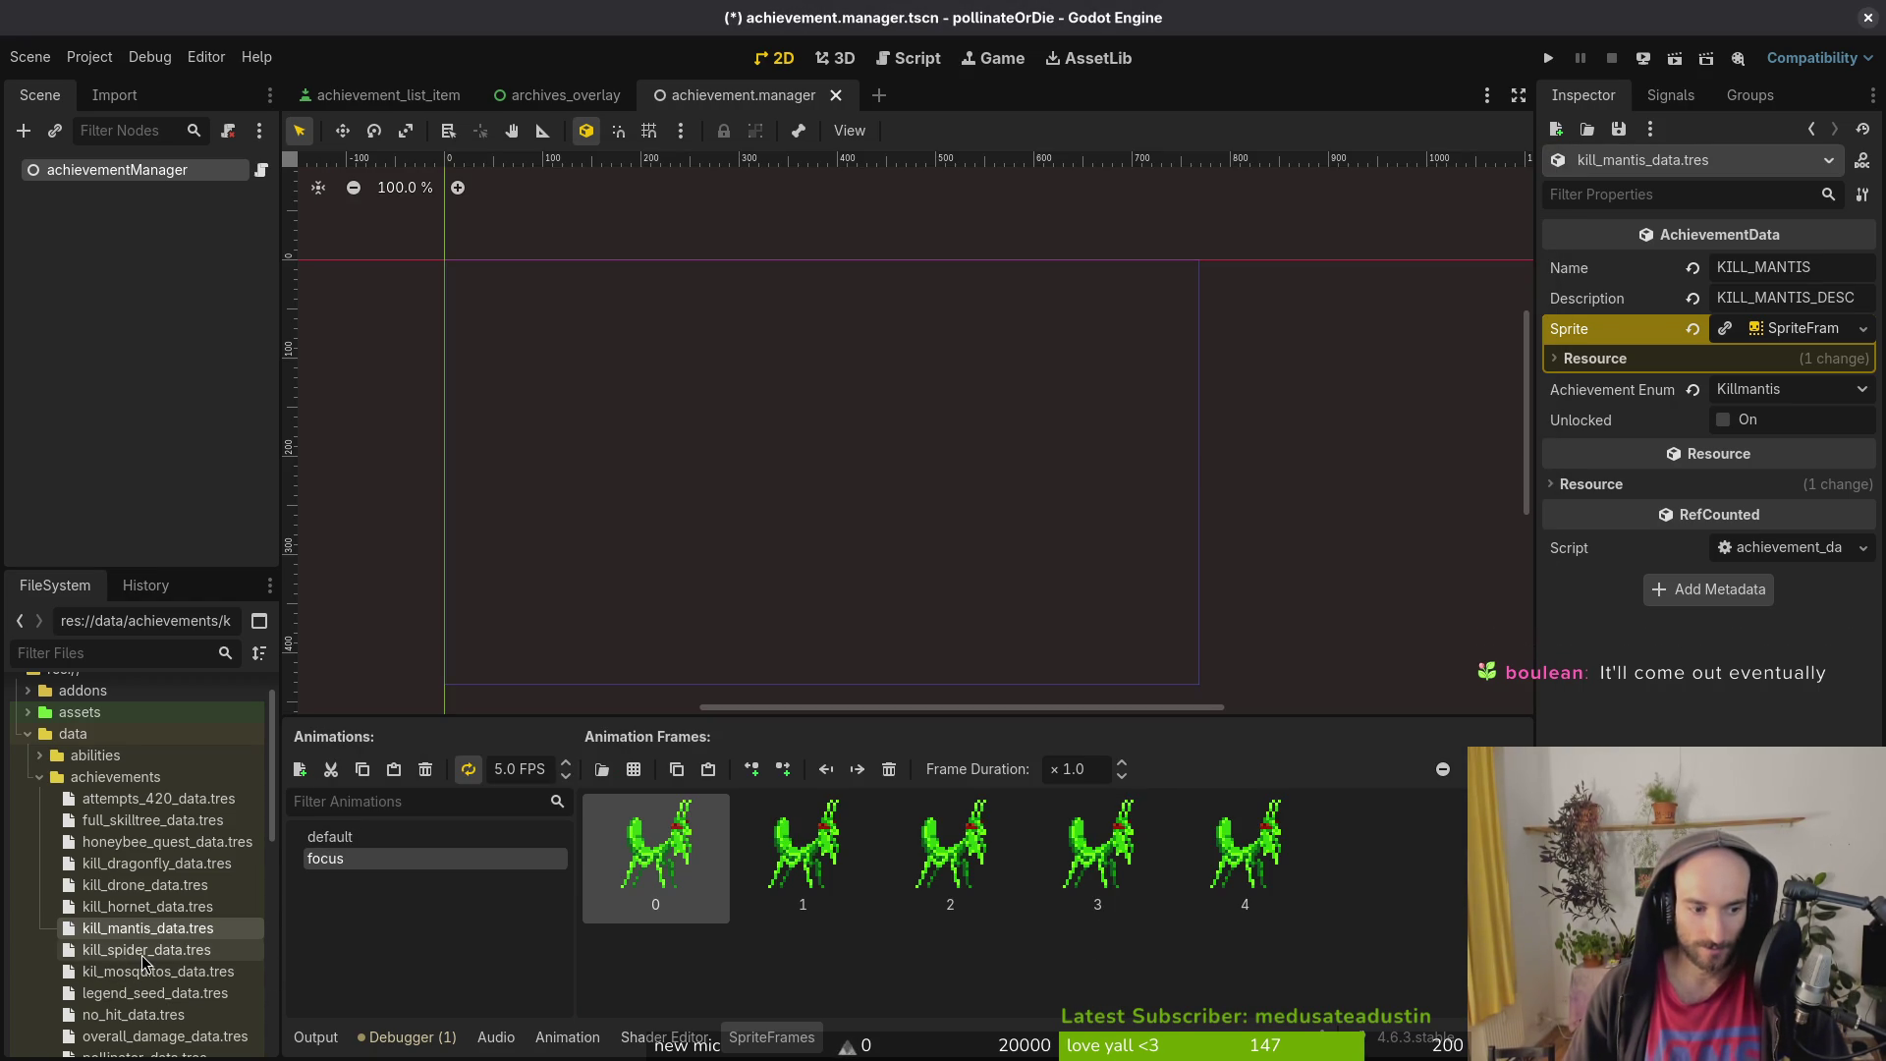
{"action": "key", "text": "ctrl+s"}
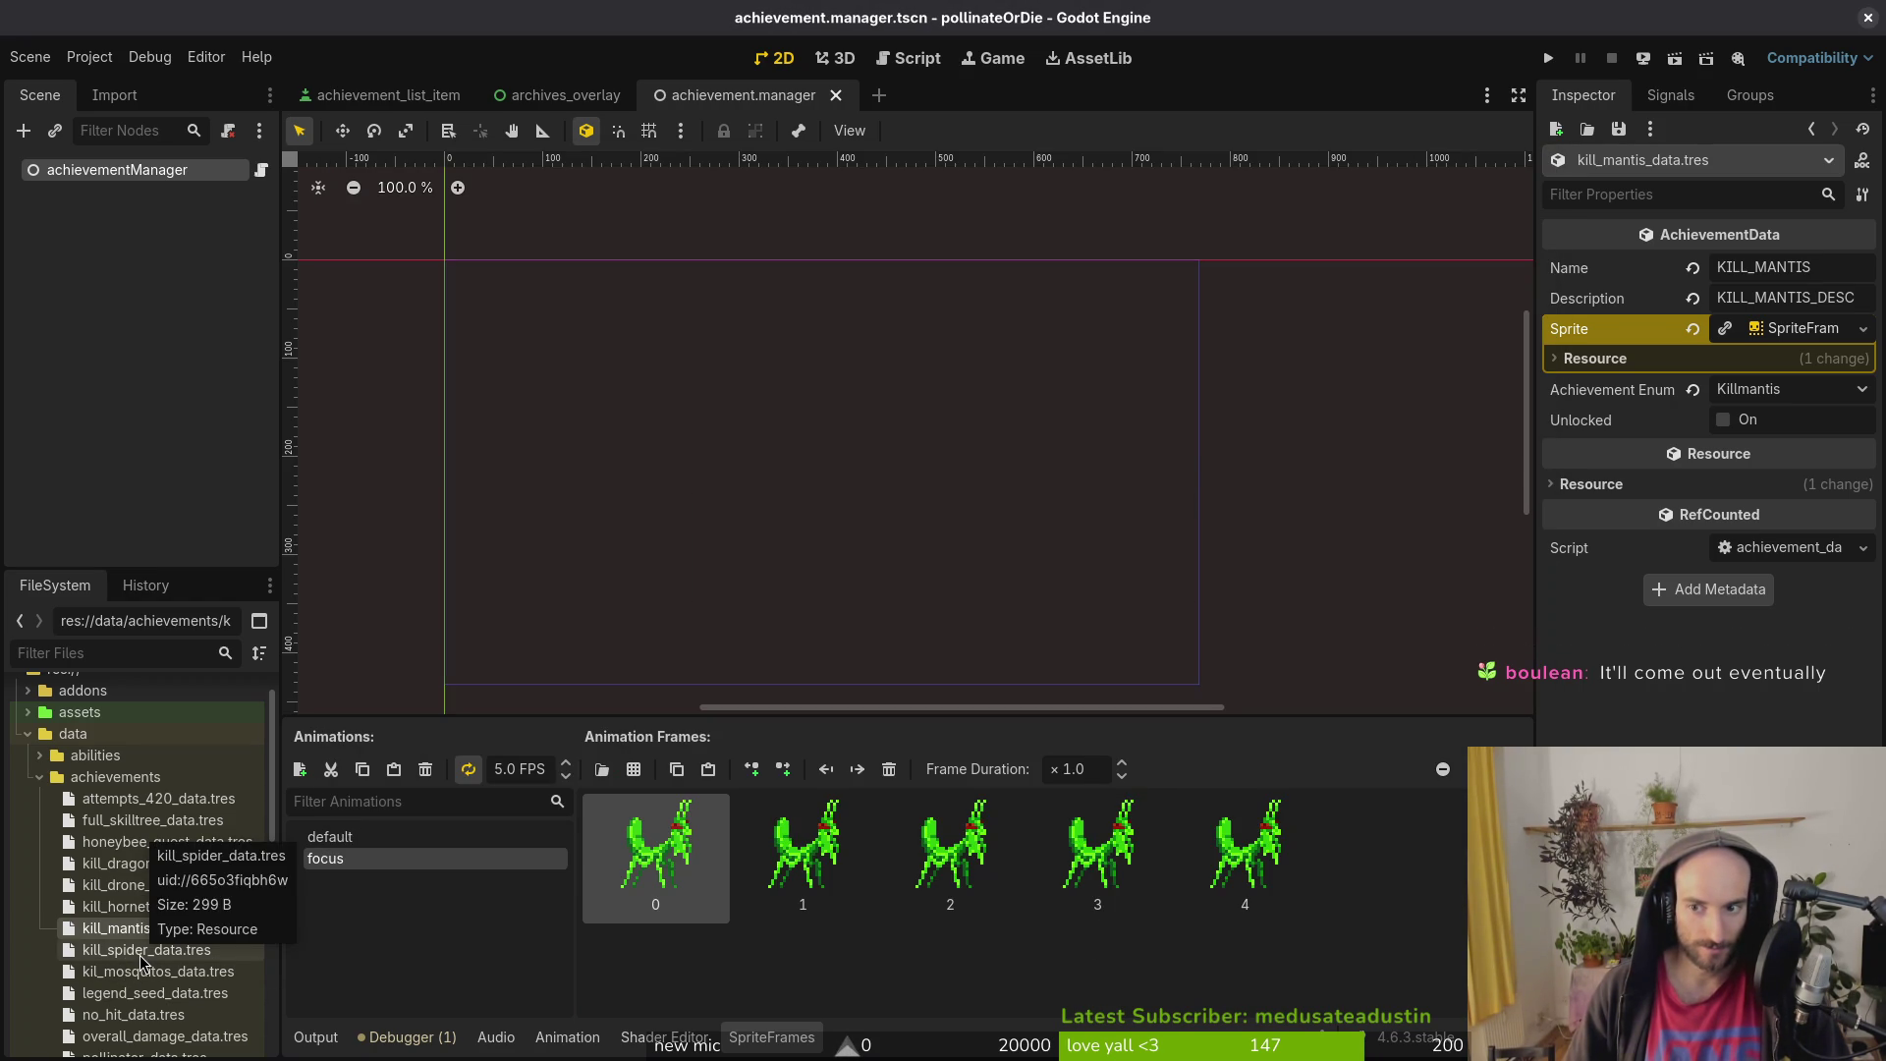
Step: Select kill_spider_data.tres and enter the ACHIEVE_KILL_SPIDER name
{"action": "left_click", "coordinate": [140, 955]}
{"action": "left_click", "coordinate": [1751, 270]}
{"action": "type", "text": "ACHIEVE"}
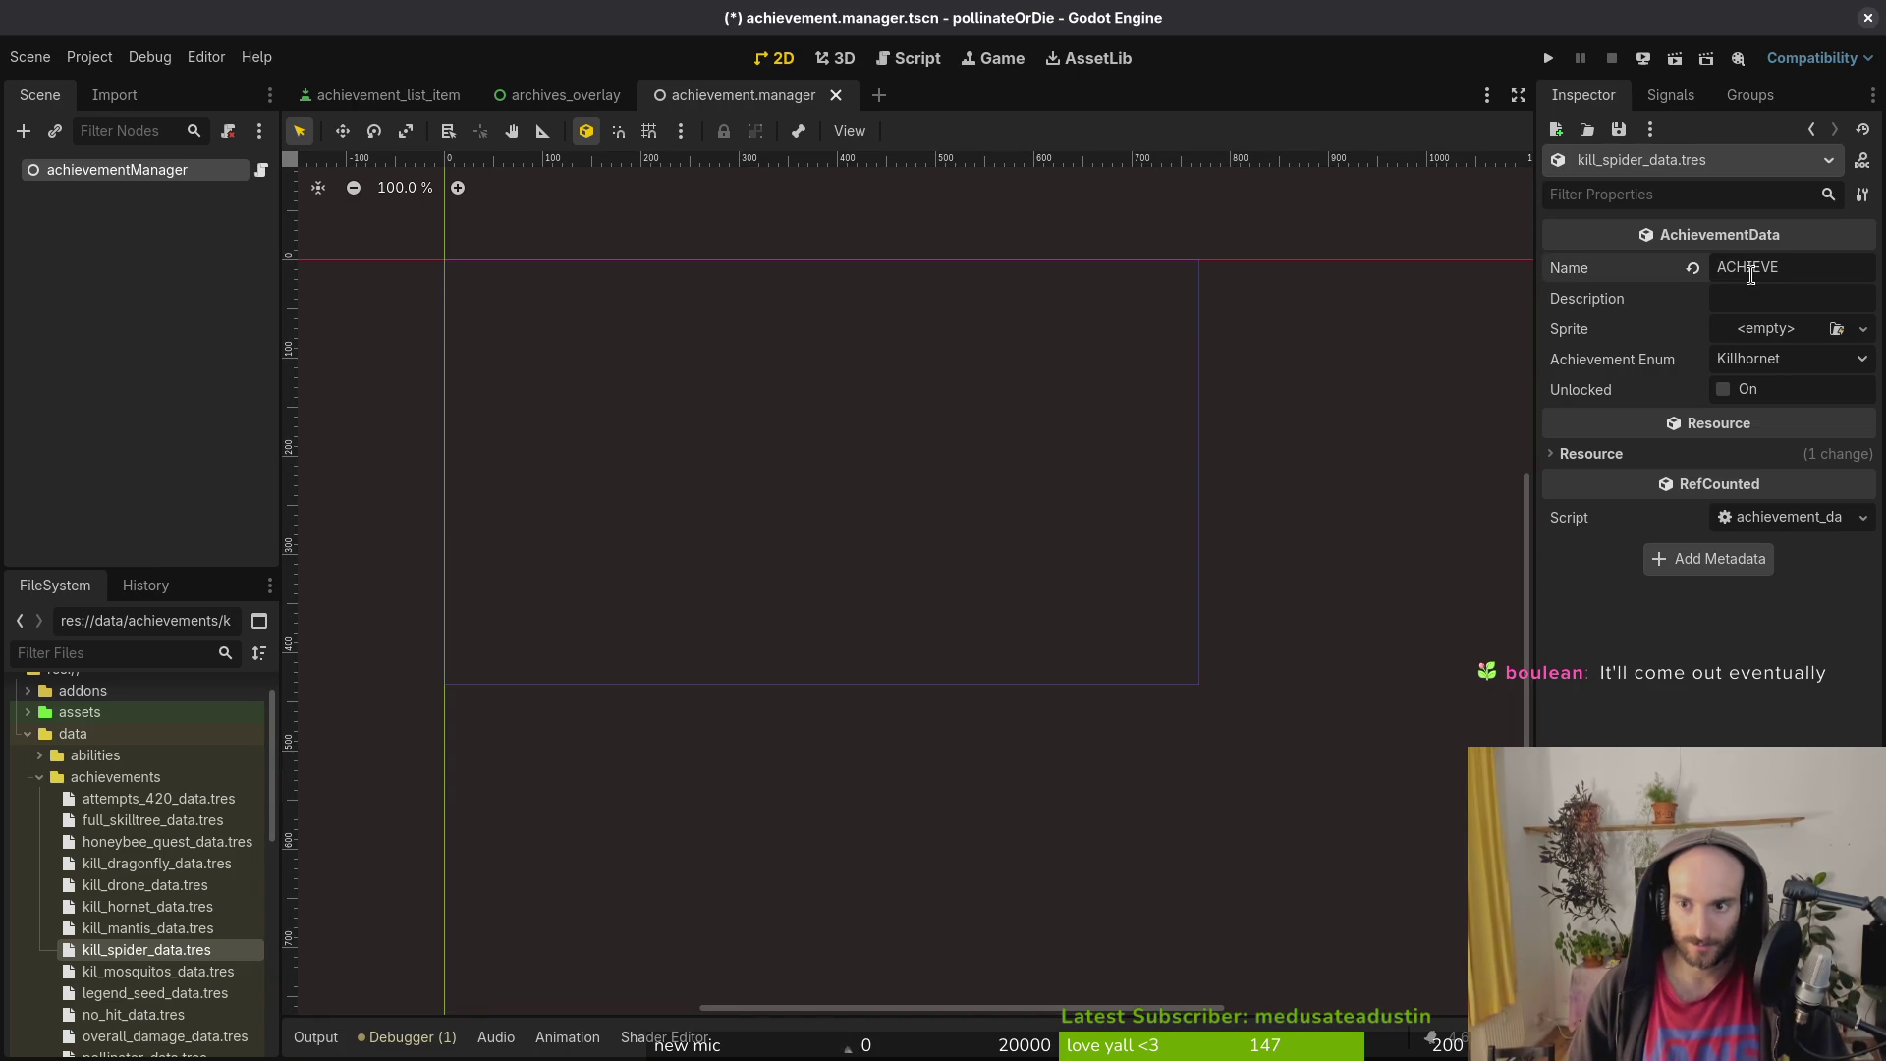
{"action": "type", "text": "_SPIDER"}
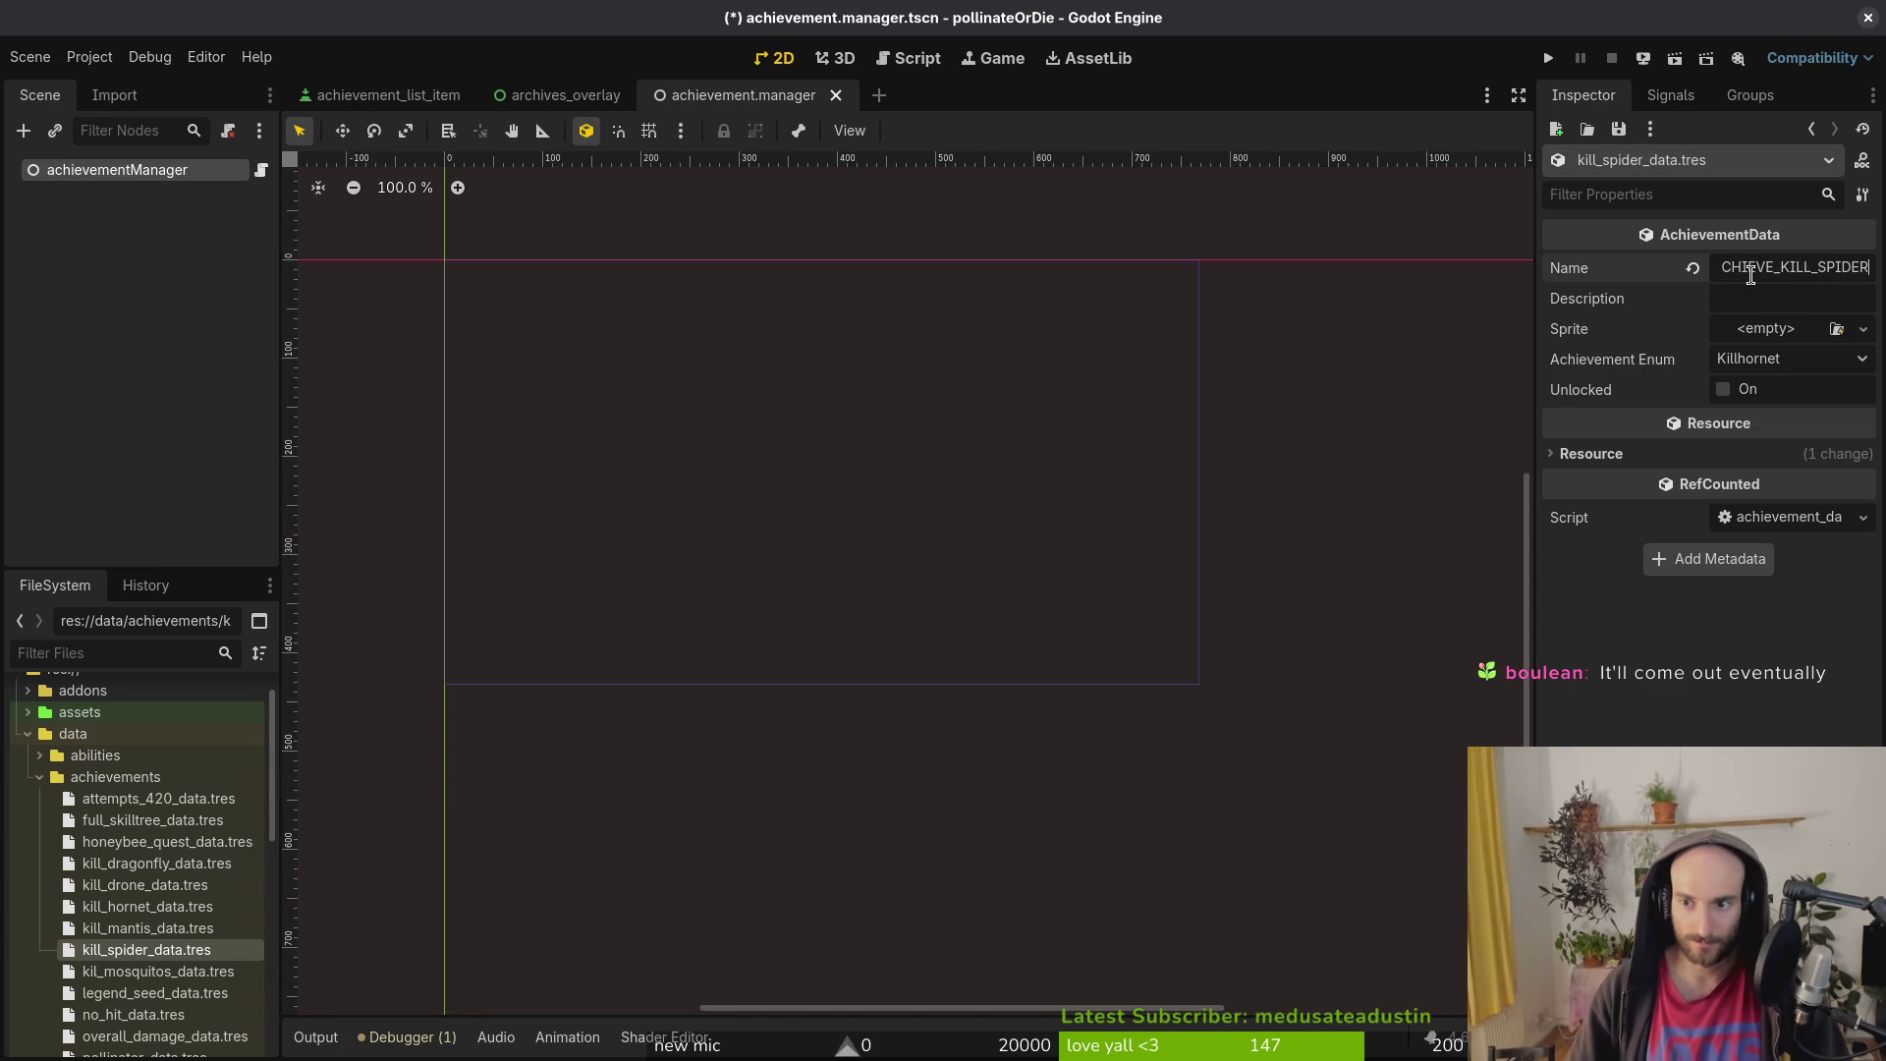
Step: Set the spider description to ACHIEVE_KILL_SPIDER_DESC
{"action": "key", "text": "Tab"}
{"action": "key", "text": "ctrl+v"}
{"action": "type", "text": "_DESC"}
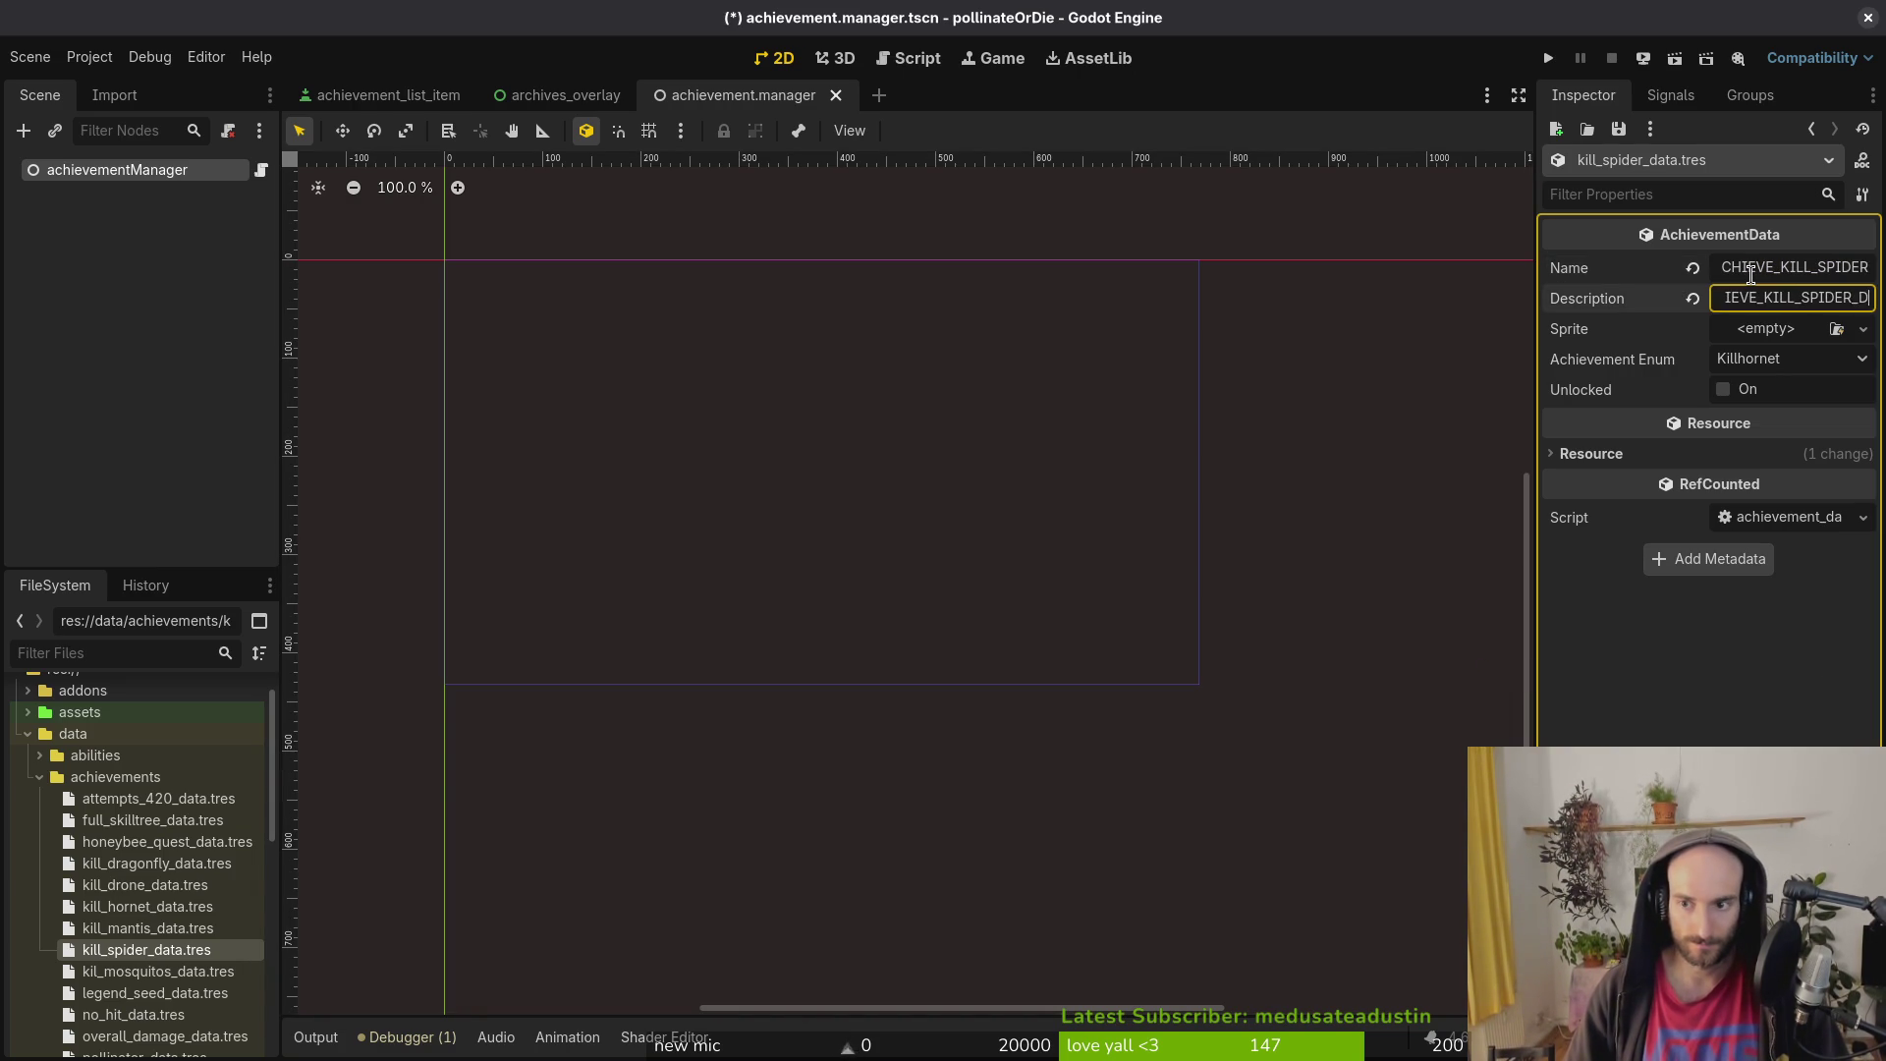
Step: Give the spider a new SpriteFrames with the first spider frame in default
{"action": "left_click", "coordinate": [1793, 330]}
{"action": "left_click", "coordinate": [1788, 386]}
{"action": "left_click", "coordinate": [1784, 330]}
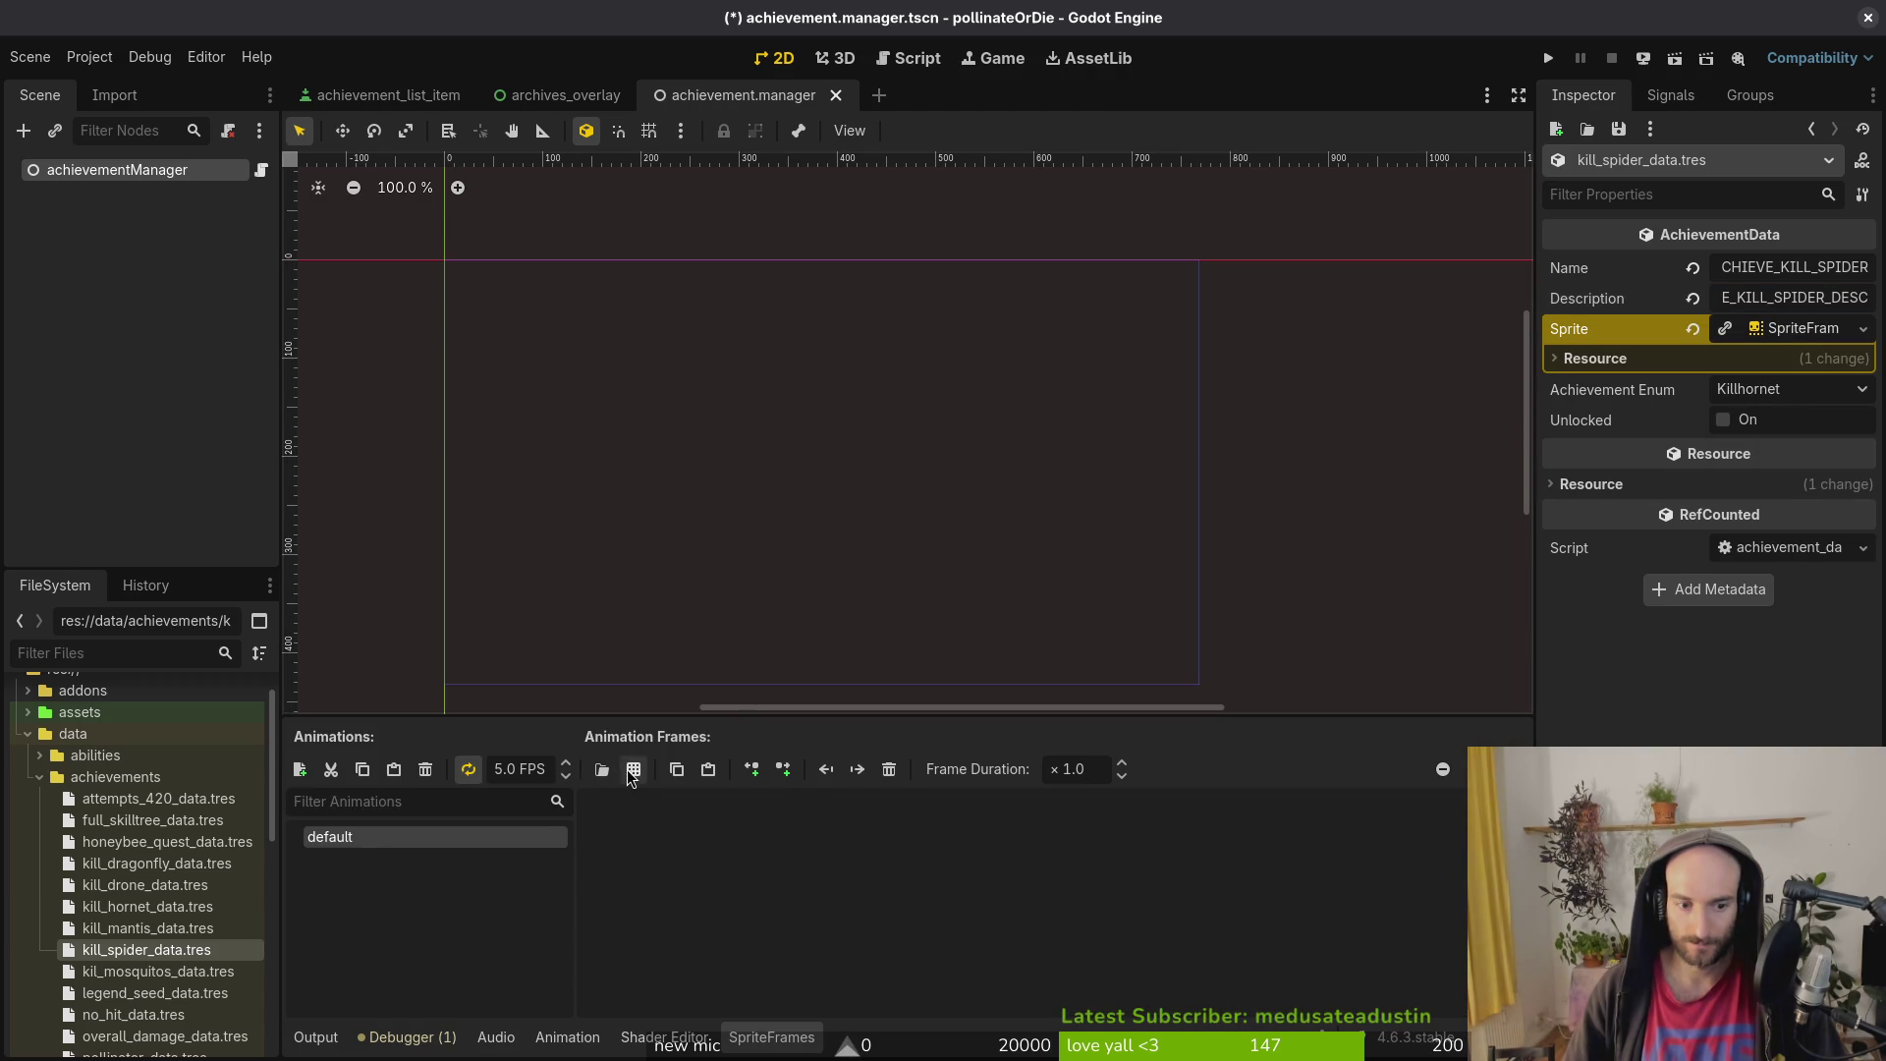
{"action": "left_click", "coordinate": [622, 771]}
{"action": "left_click", "coordinate": [840, 320]}
{"action": "left_click", "coordinate": [1129, 848]}
{"action": "left_click", "coordinate": [485, 495]}
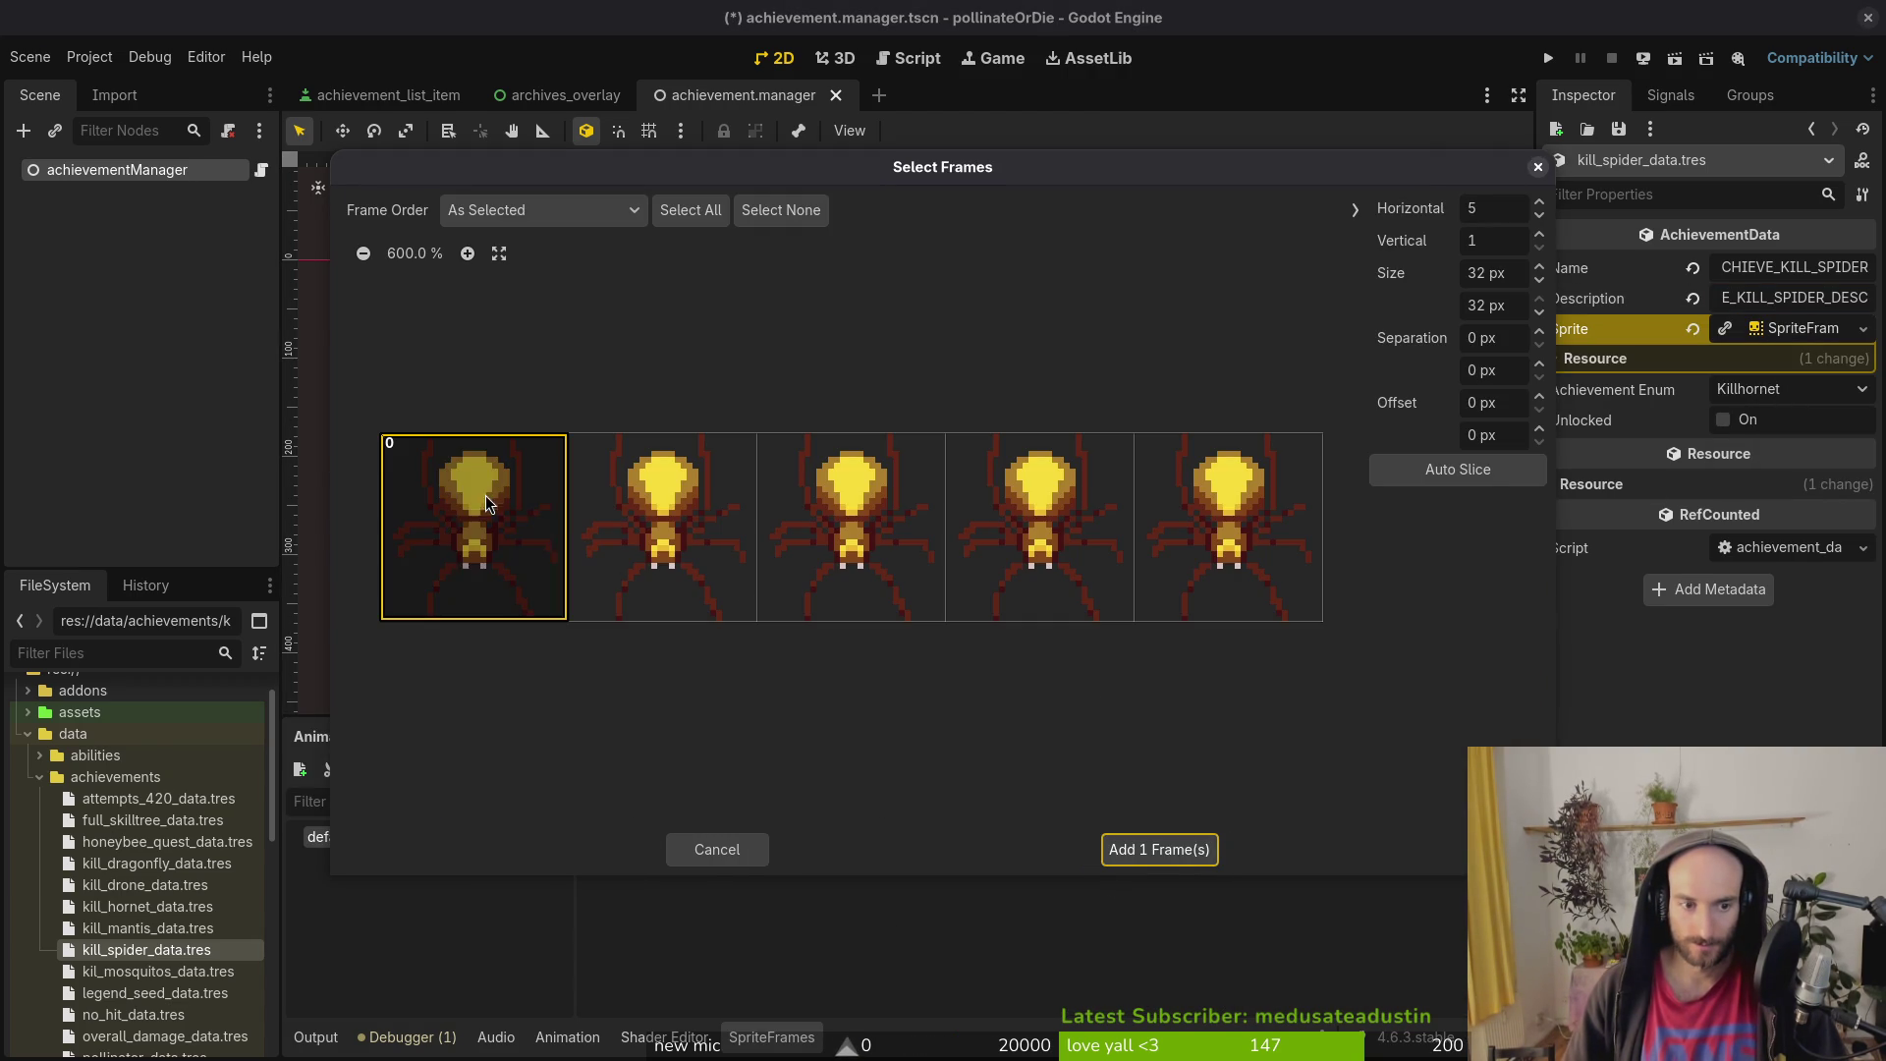
{"action": "left_click", "coordinate": [1157, 850]}
Step: Add a 12 FPS focus animation holding all five spider frames
{"action": "left_click", "coordinate": [300, 769]}
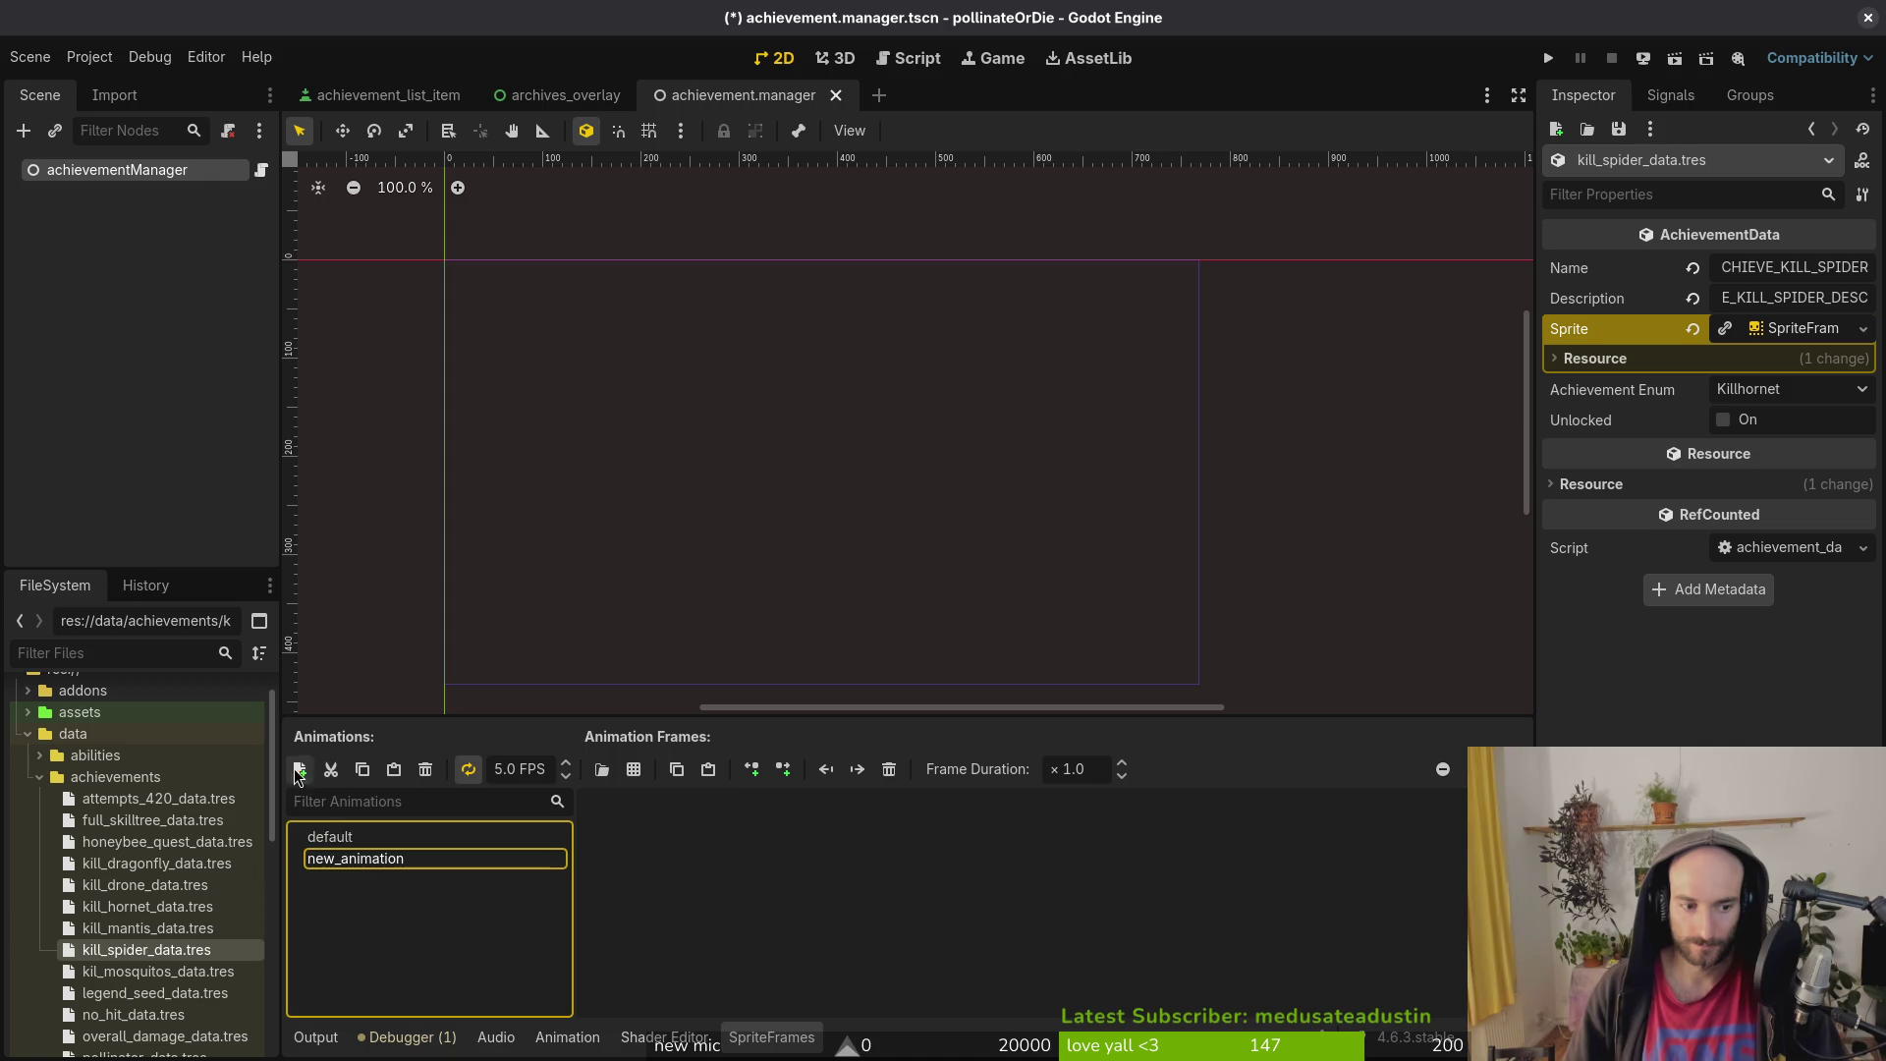
{"action": "left_click", "coordinate": [387, 861]}
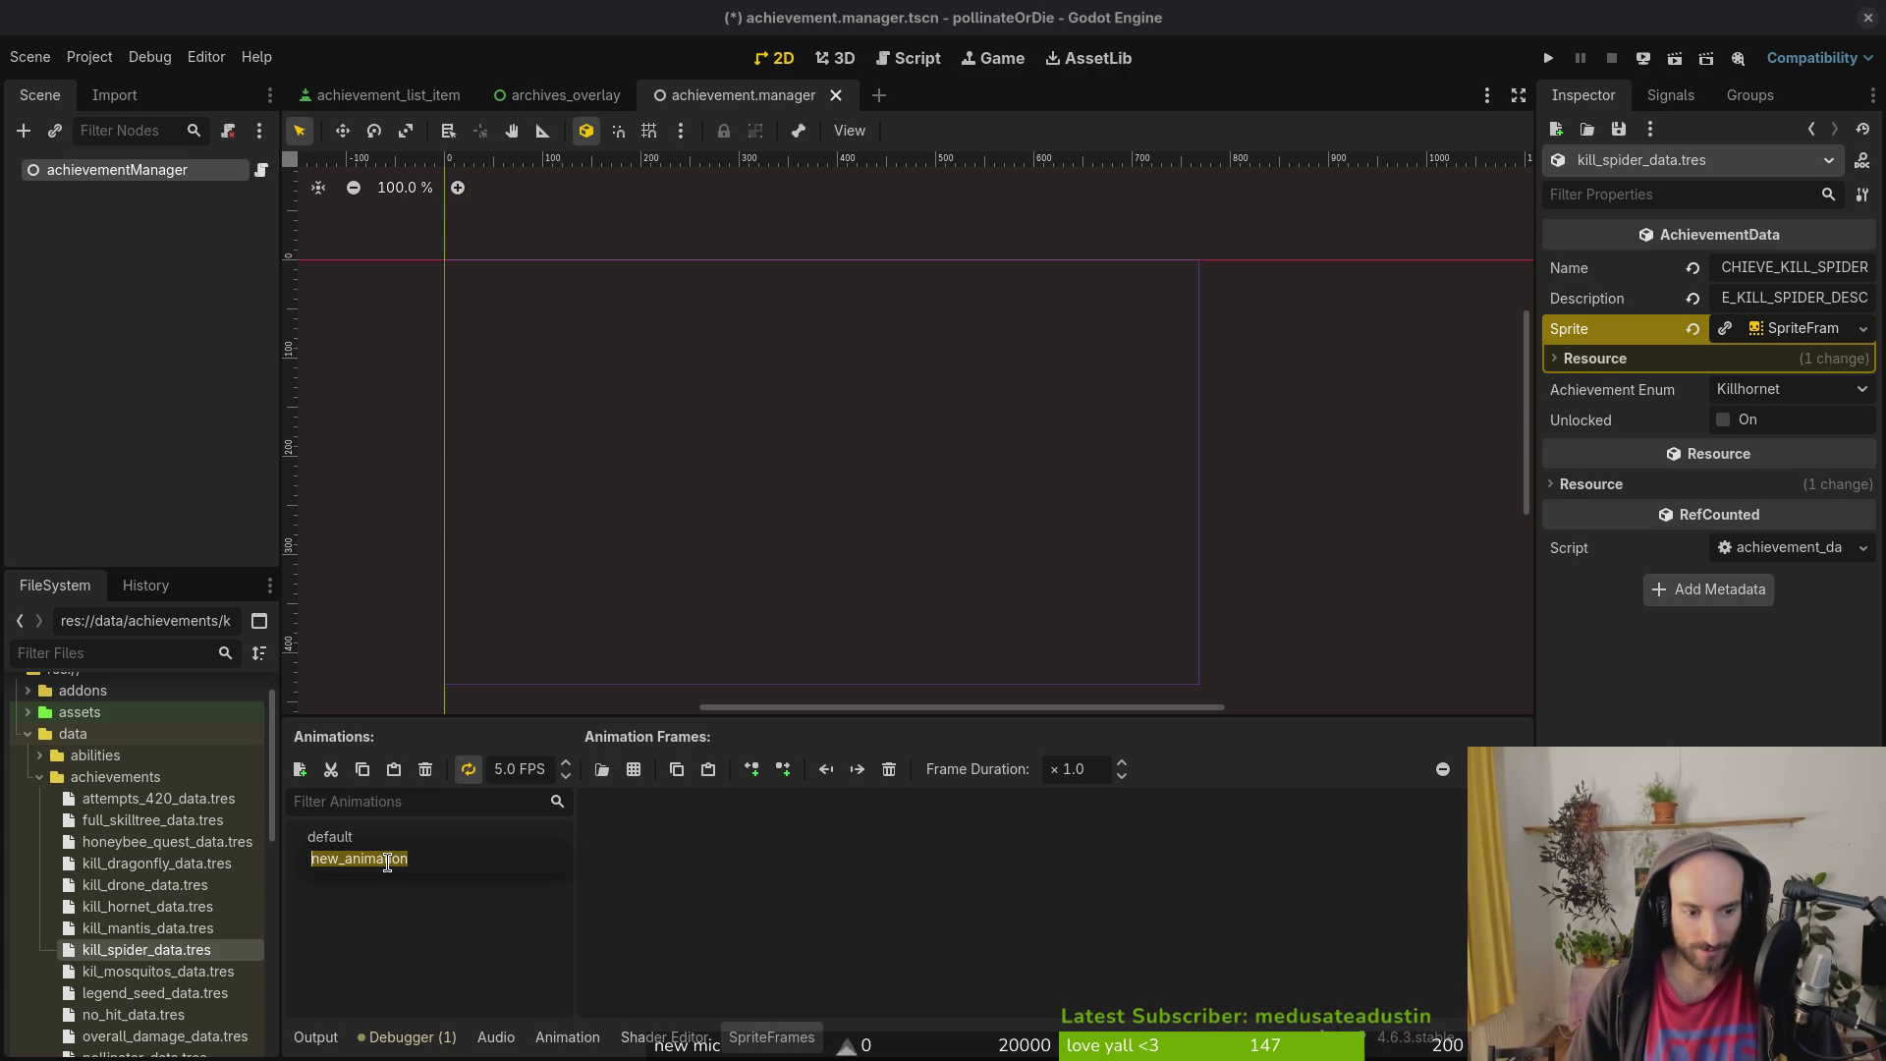
{"action": "type", "text": "dfcus"}
{"action": "key", "text": "Return"}
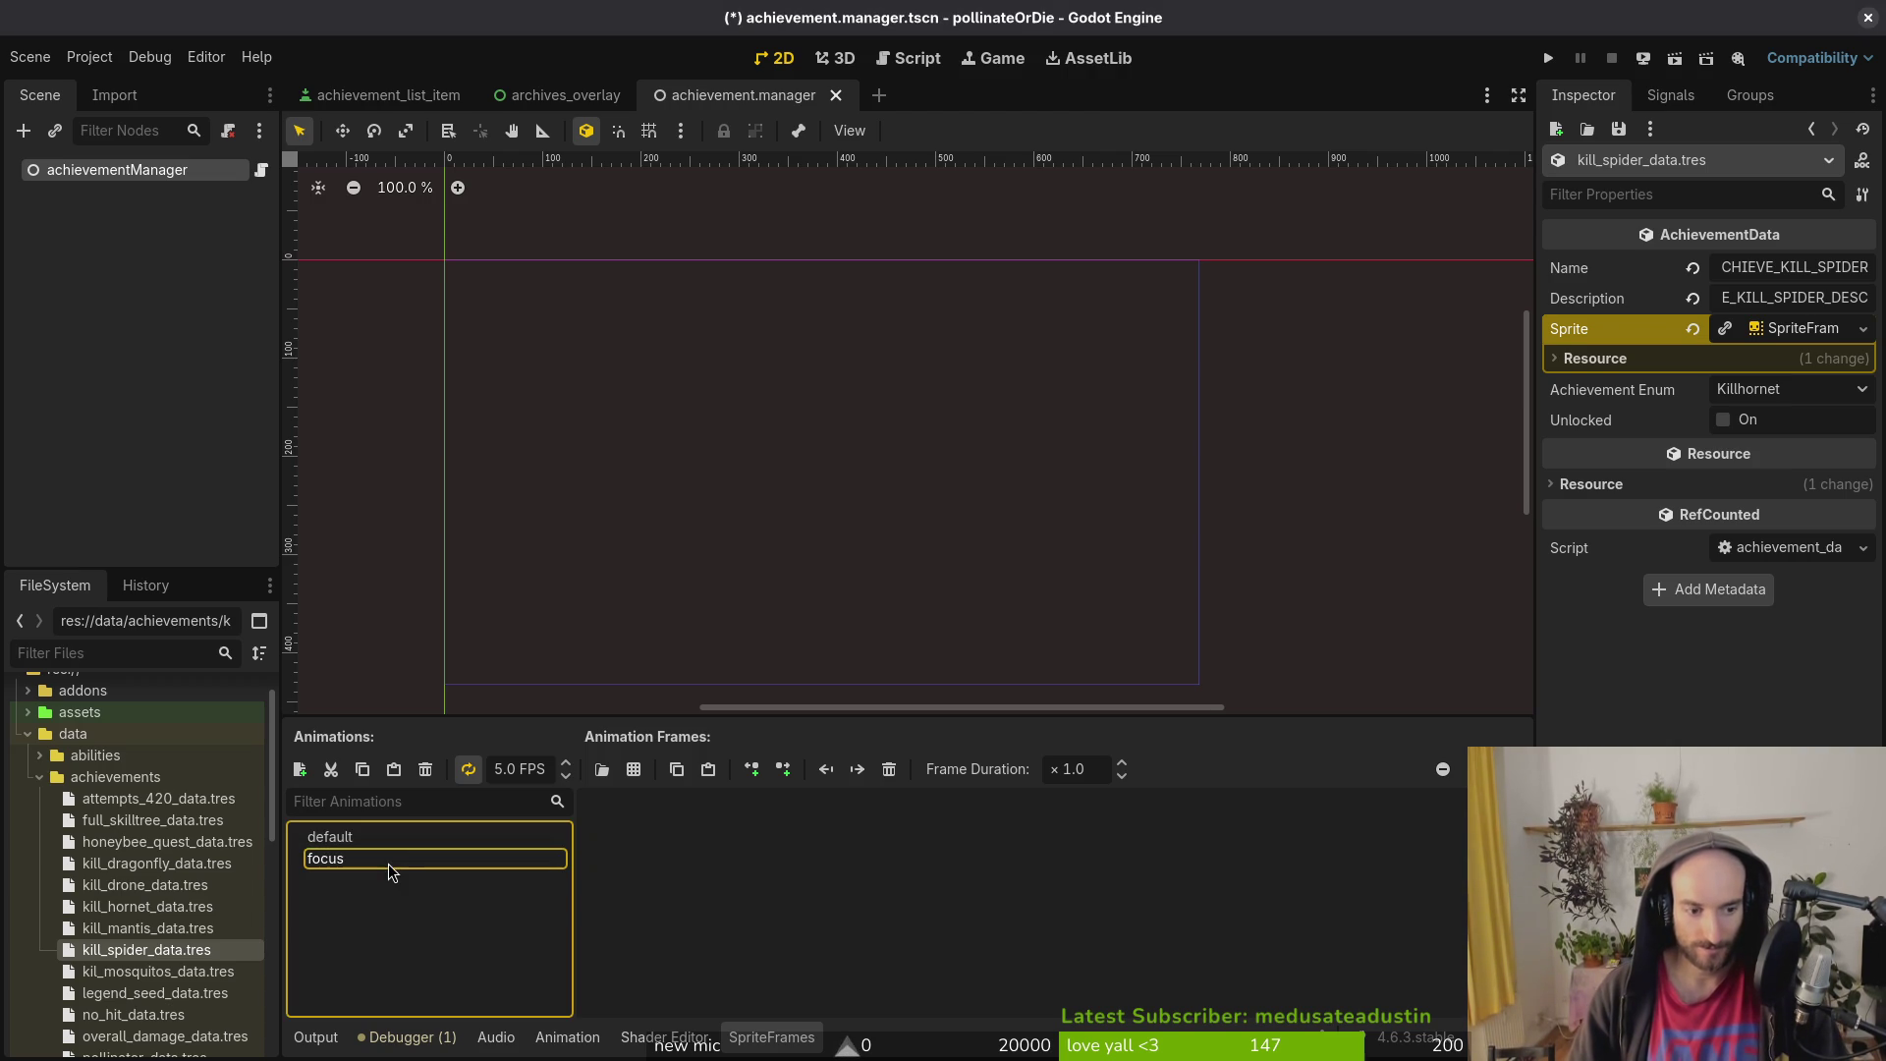
{"action": "left_click", "coordinate": [525, 770]}
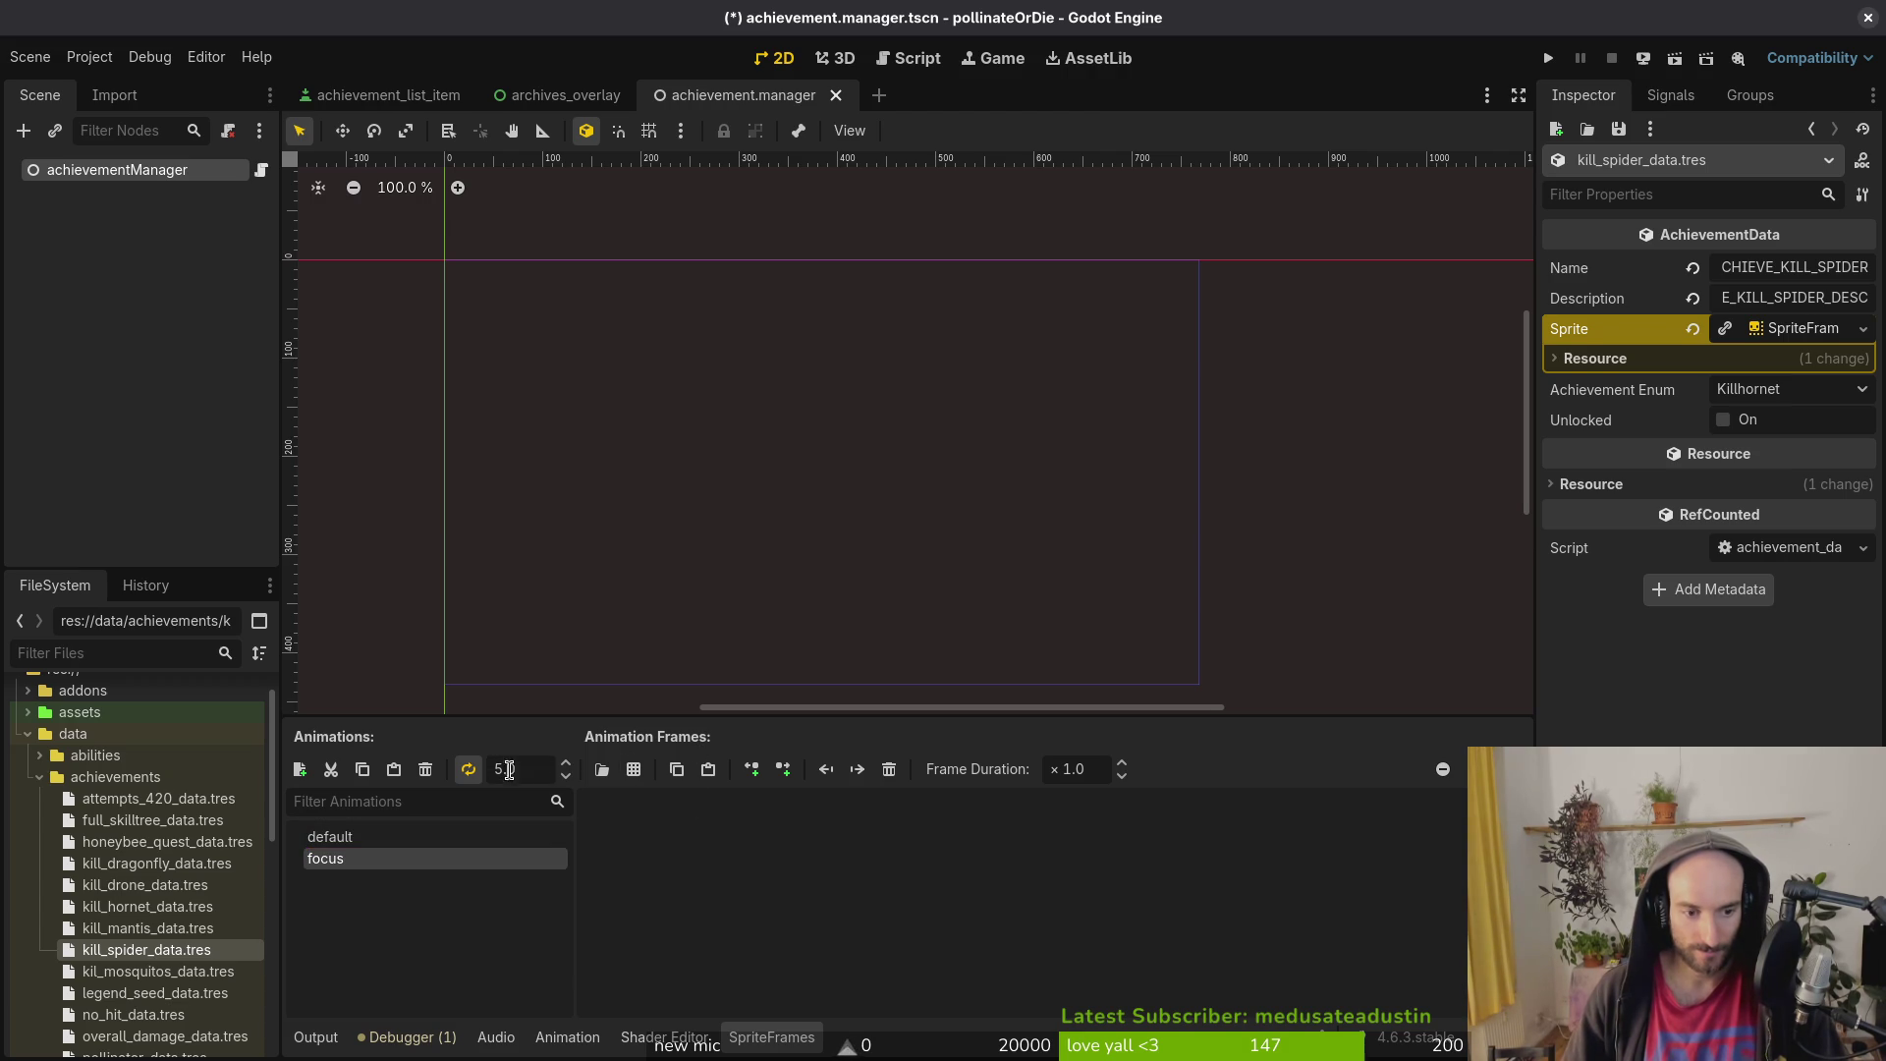
{"action": "type", "text": "102"}
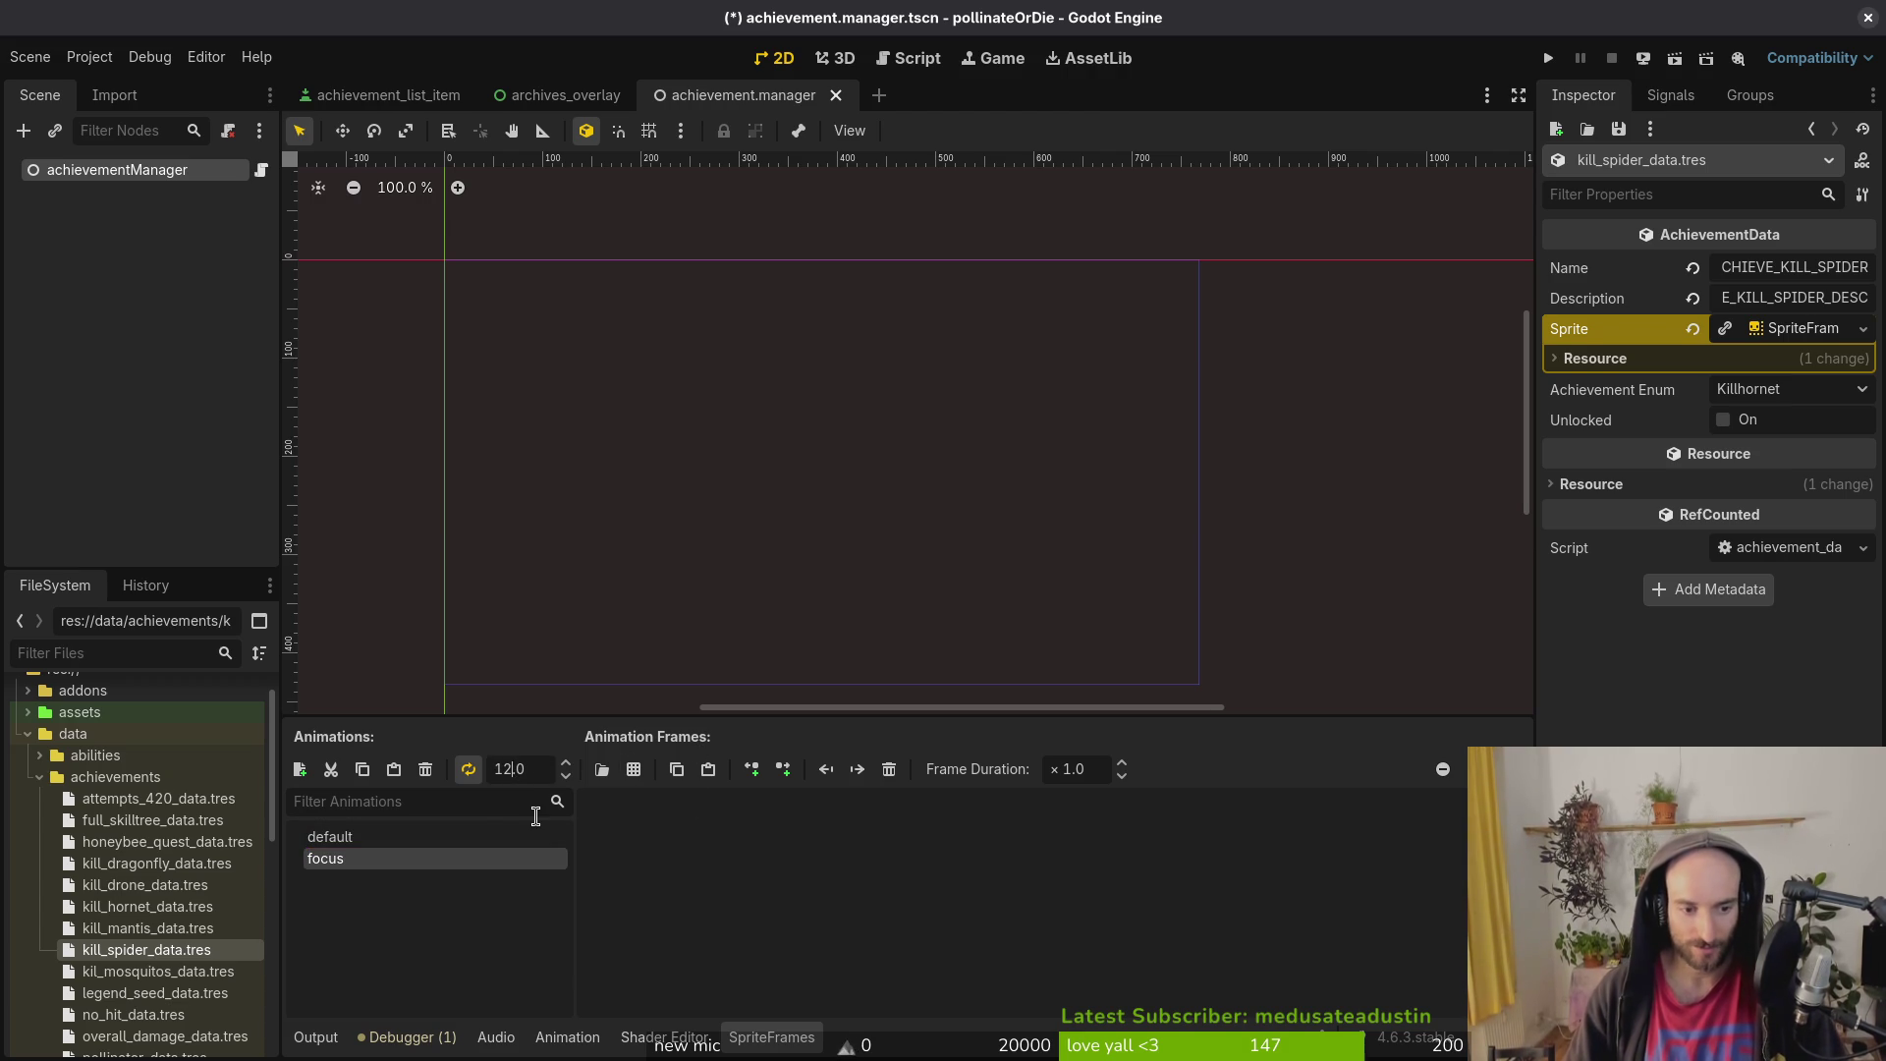
{"action": "key", "text": "Return"}
{"action": "left_click", "coordinate": [609, 769]}
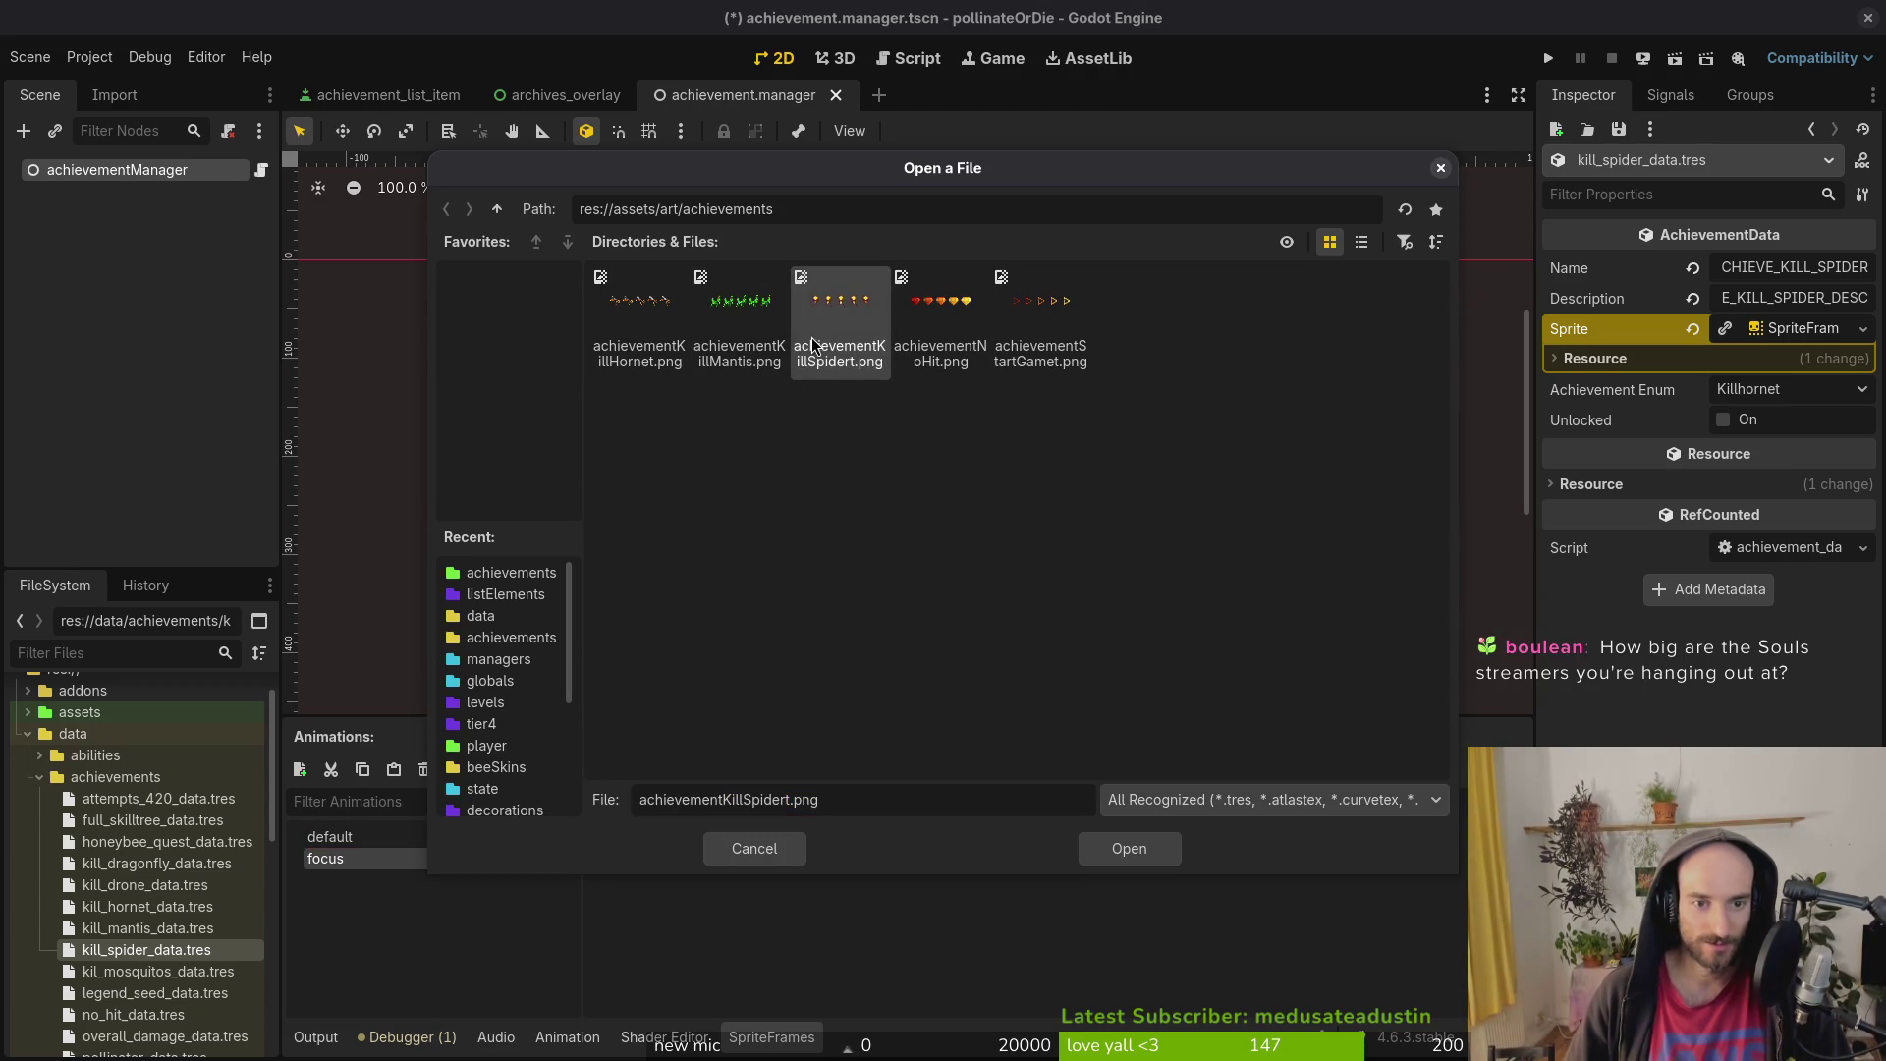
{"action": "left_click", "coordinate": [1130, 848]}
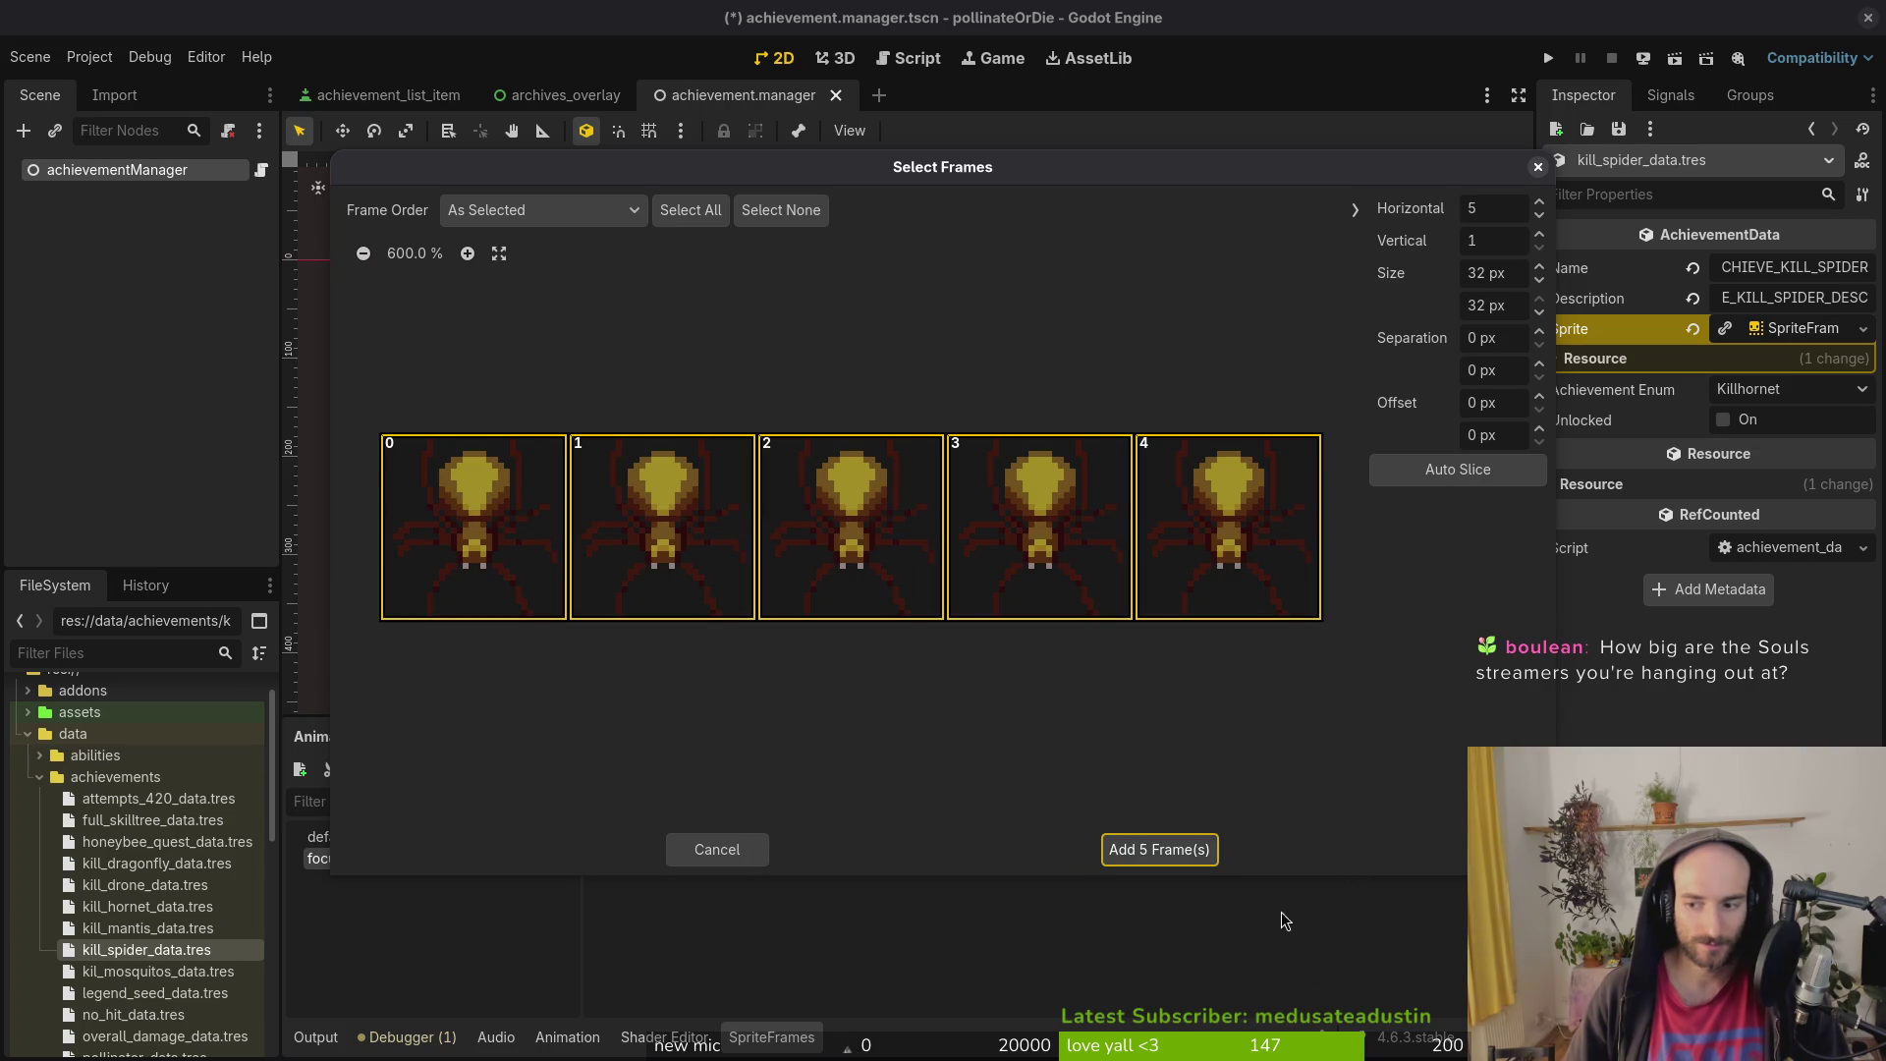
{"action": "left_click", "coordinate": [1180, 856]}
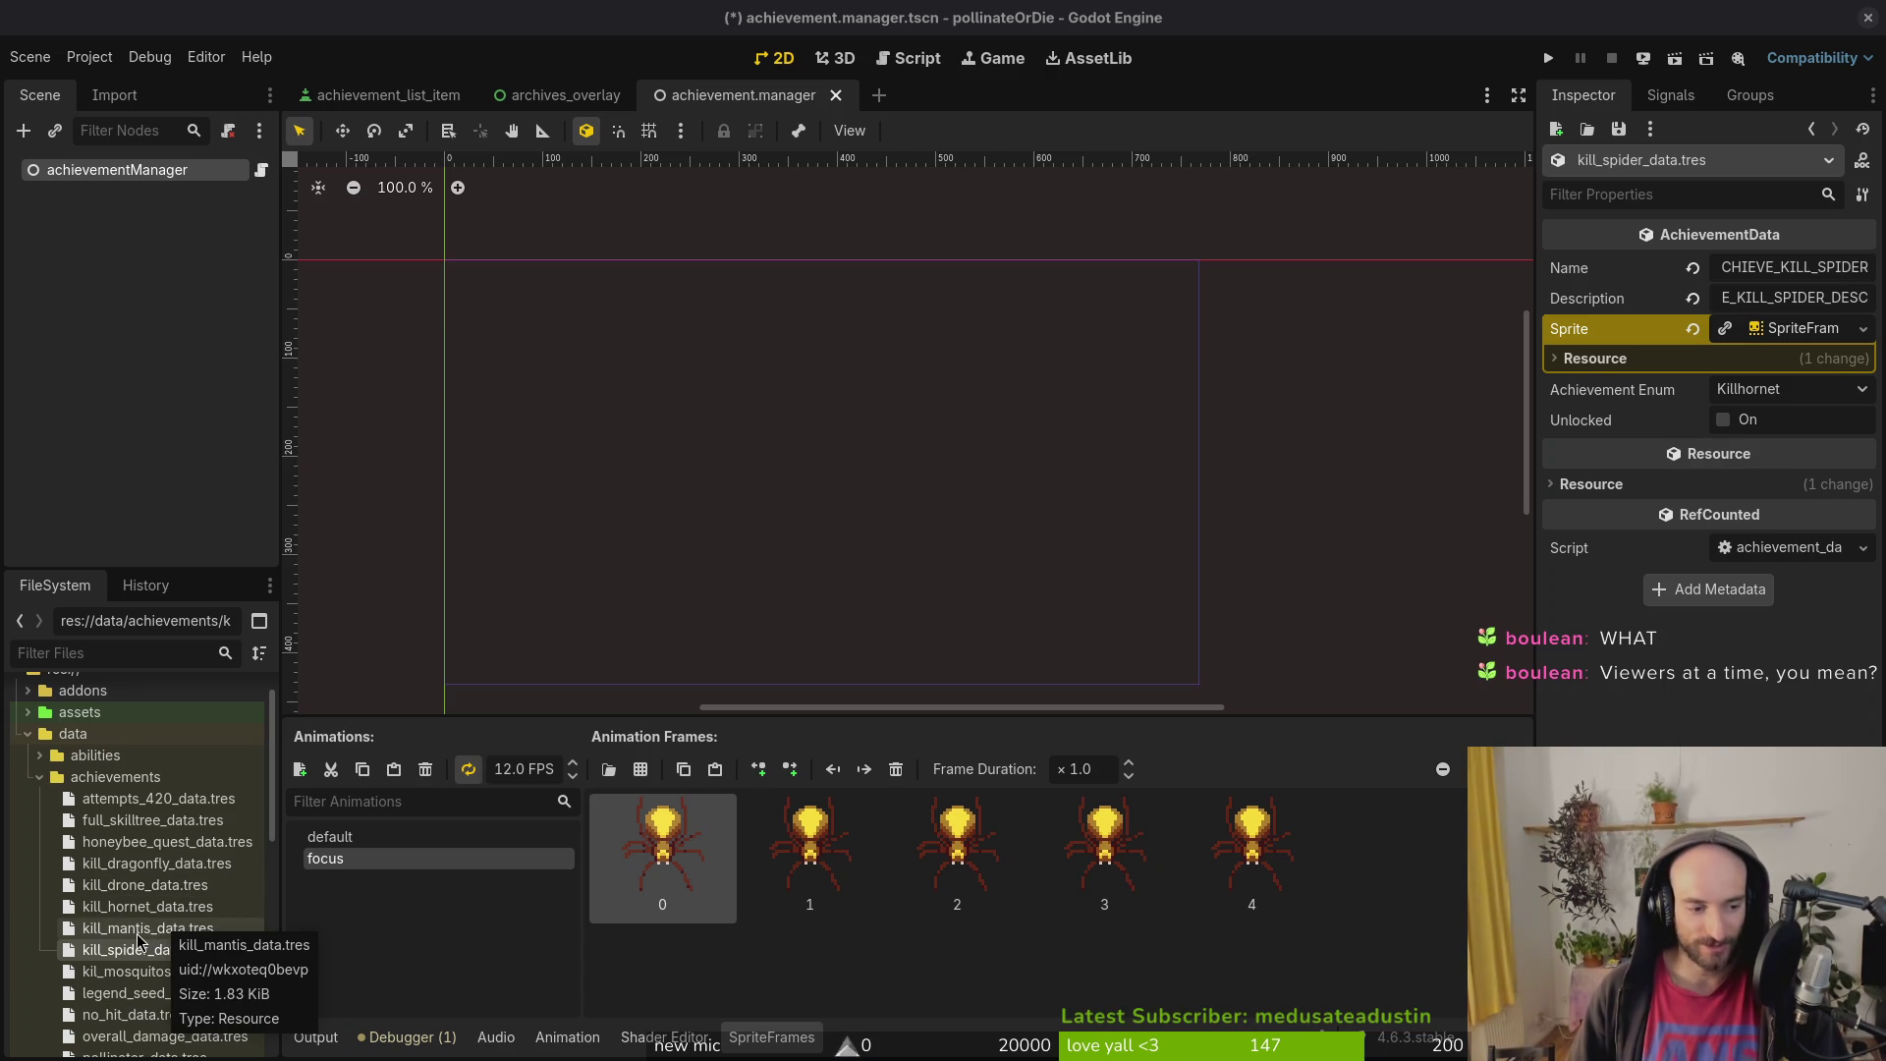
Step: Save the scene and re-expand the data and achievements folders
{"action": "left_click", "coordinate": [98, 801]}
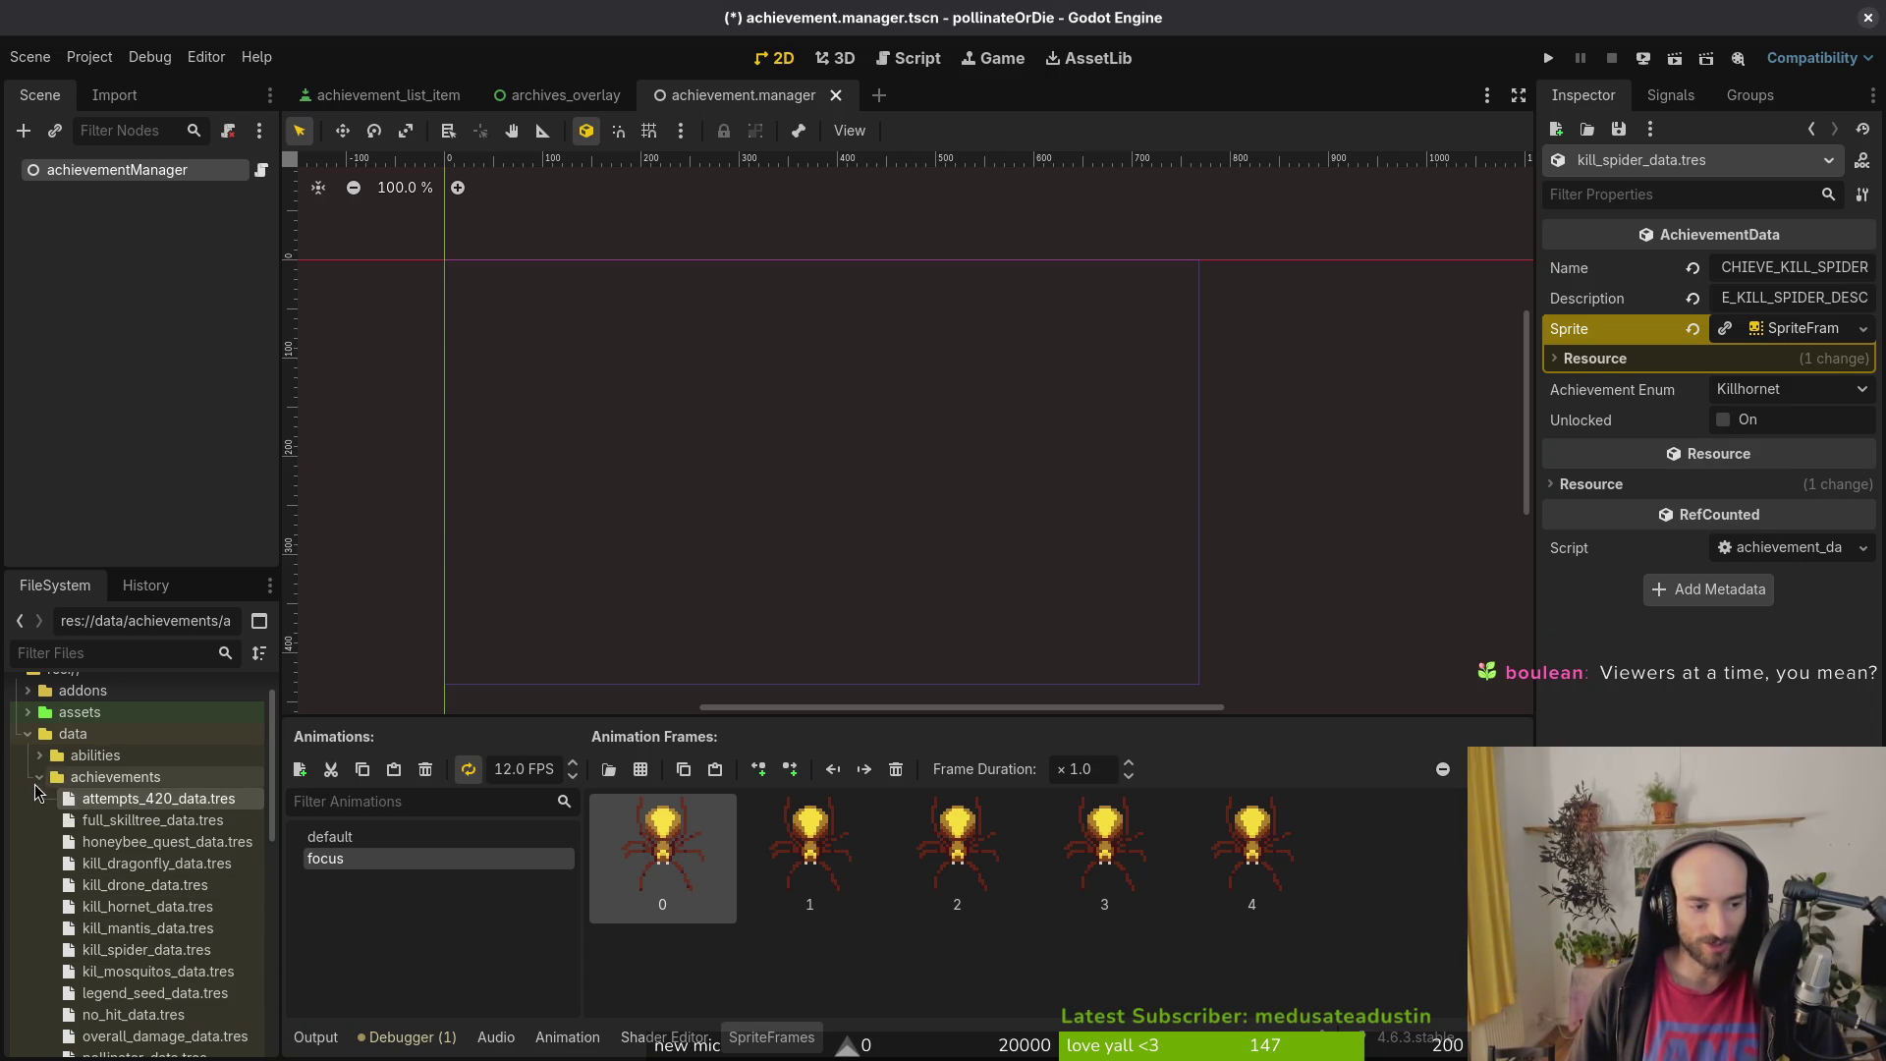
{"action": "left_click", "coordinate": [41, 779]}
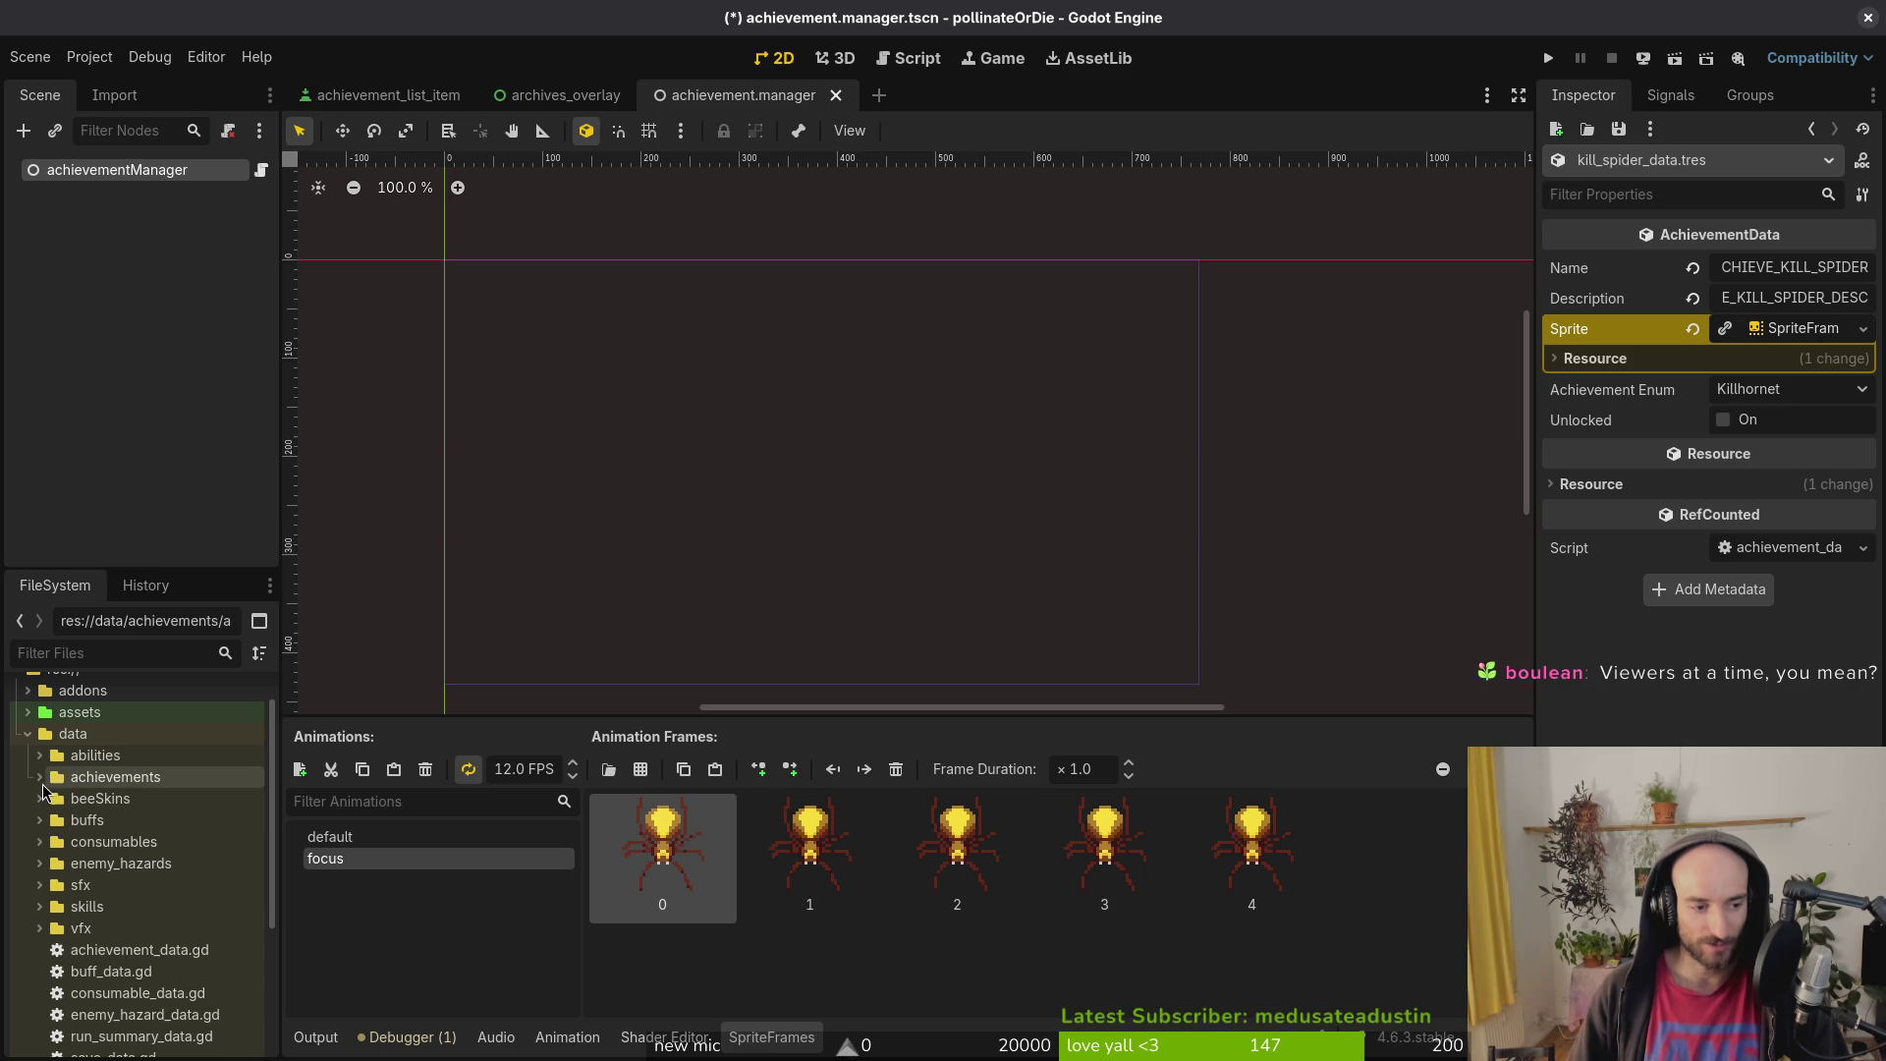
{"action": "key", "text": "ctrl+s"}
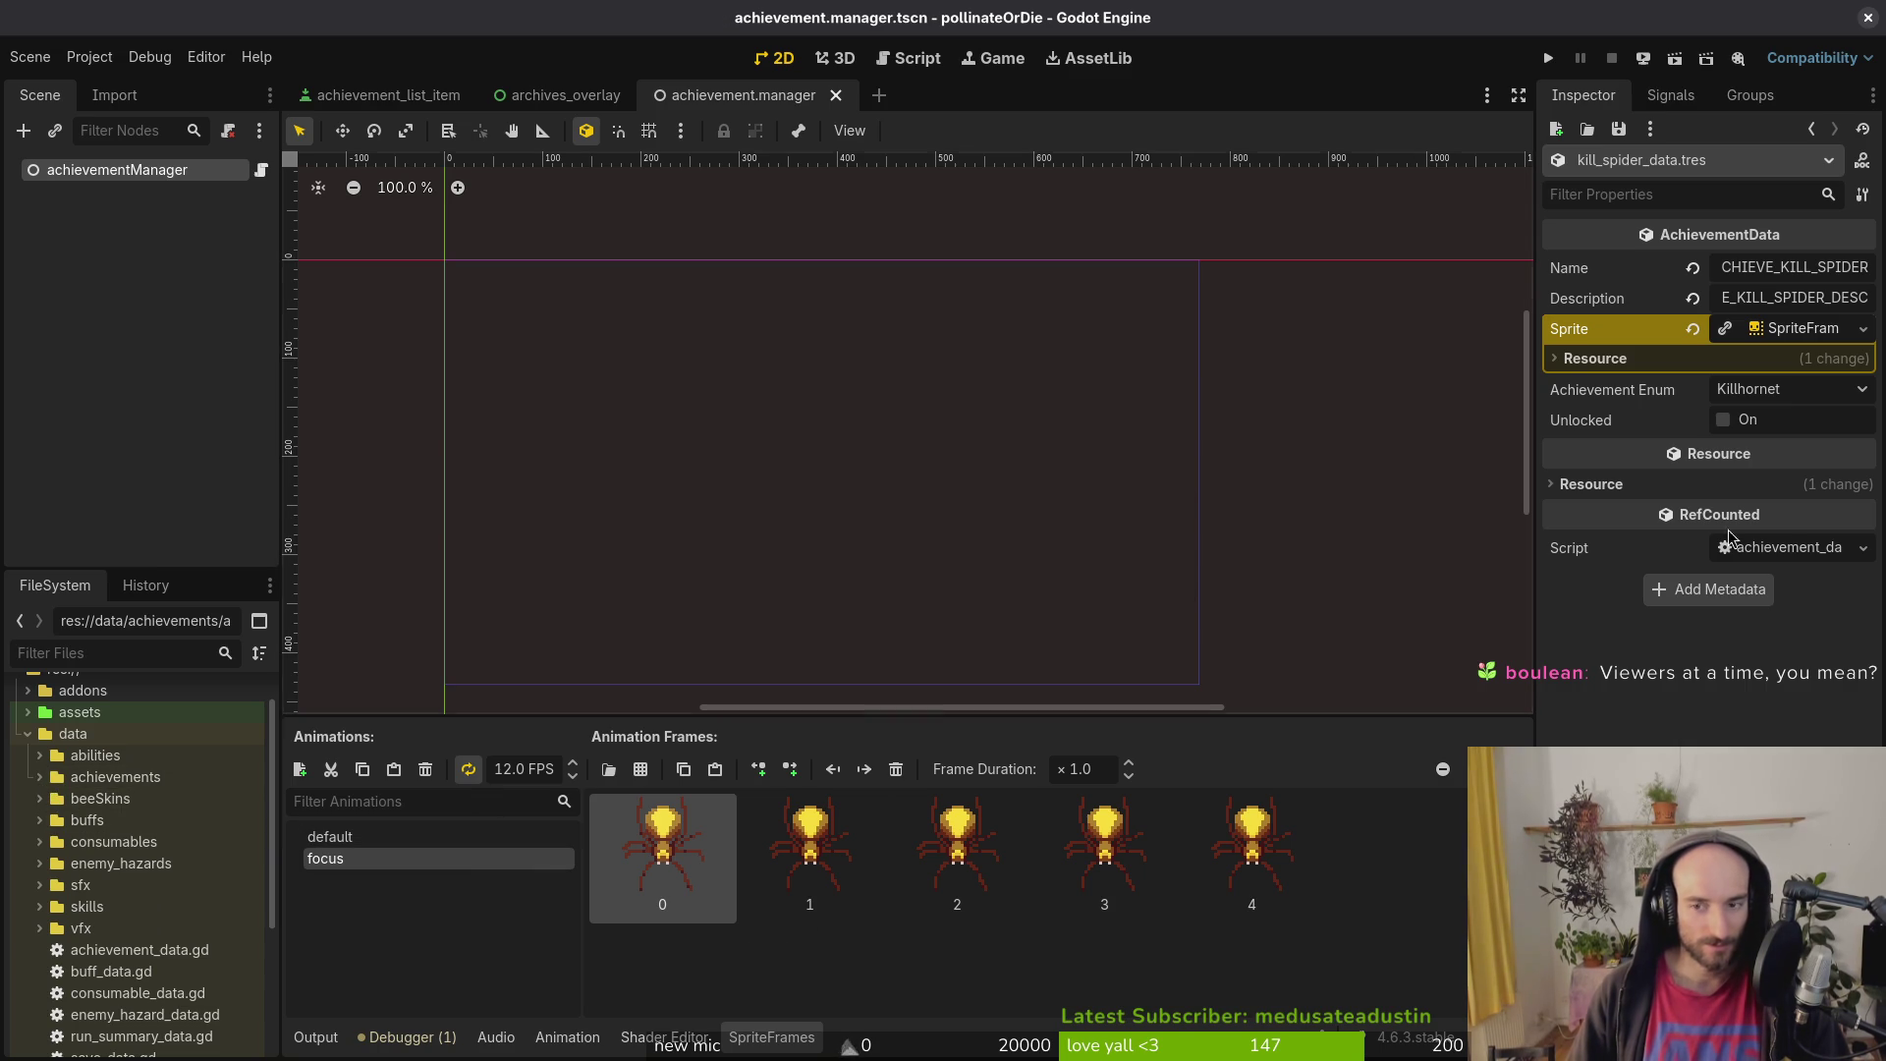
{"action": "double_click", "coordinate": [51, 735]}
{"action": "double_click", "coordinate": [54, 779]}
{"action": "double_click", "coordinate": [83, 823]}
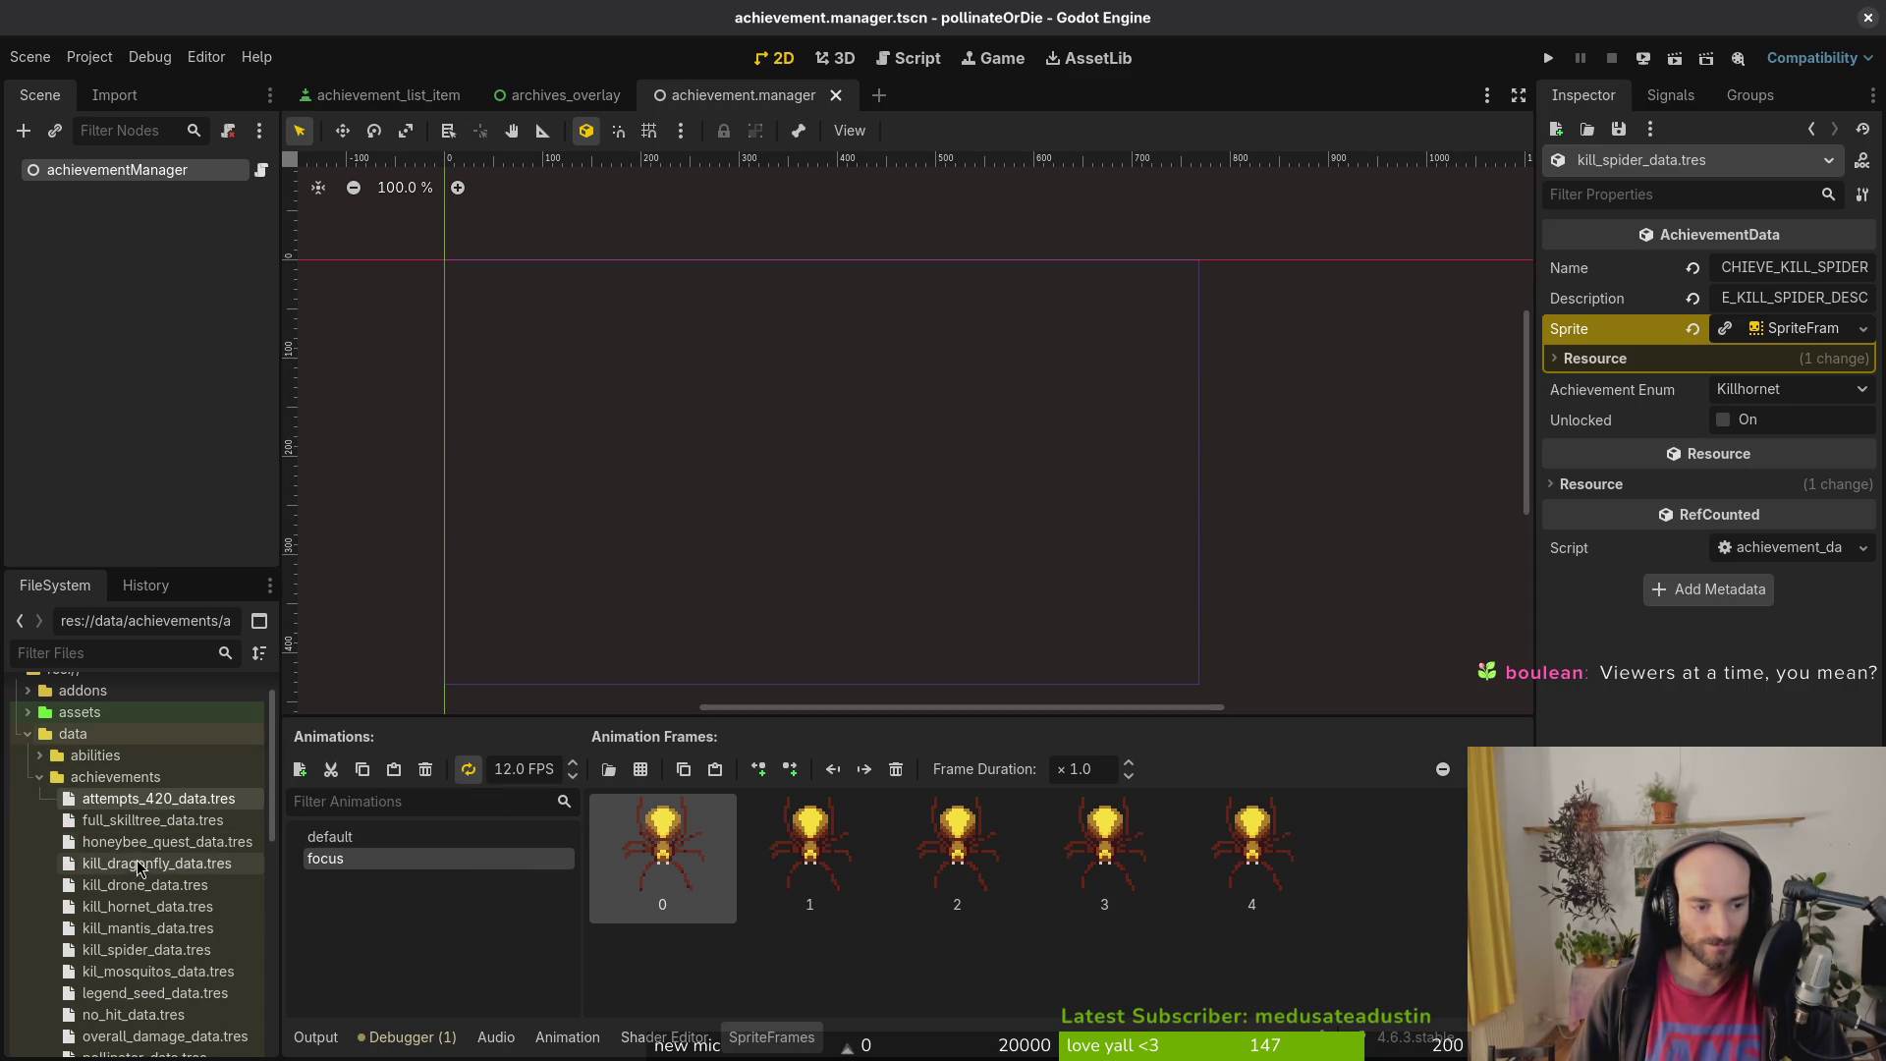
Step: Set the hornet focus animation to 12 FPS, add achievementKillHornet.png frames, and save
{"action": "left_click", "coordinate": [147, 905]}
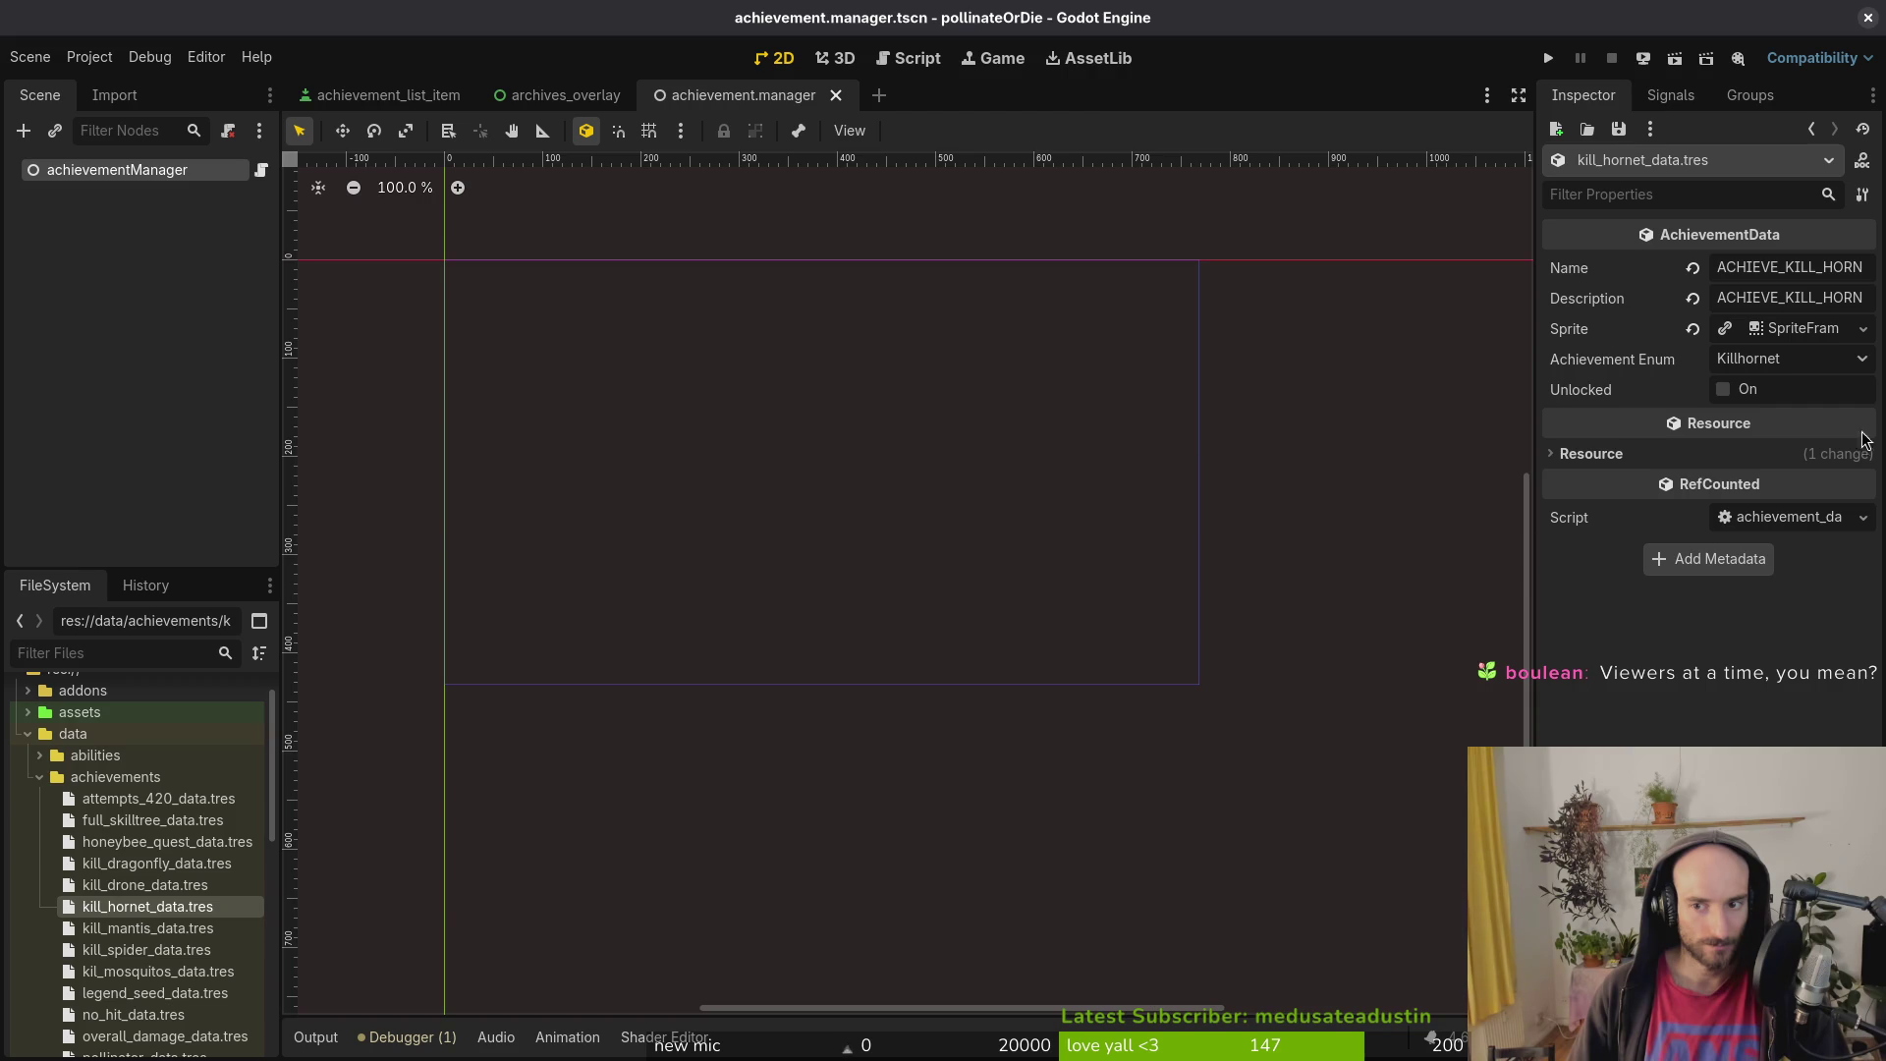
{"action": "left_click", "coordinate": [1802, 334]}
{"action": "left_click", "coordinate": [452, 837]}
{"action": "left_click", "coordinate": [452, 856]}
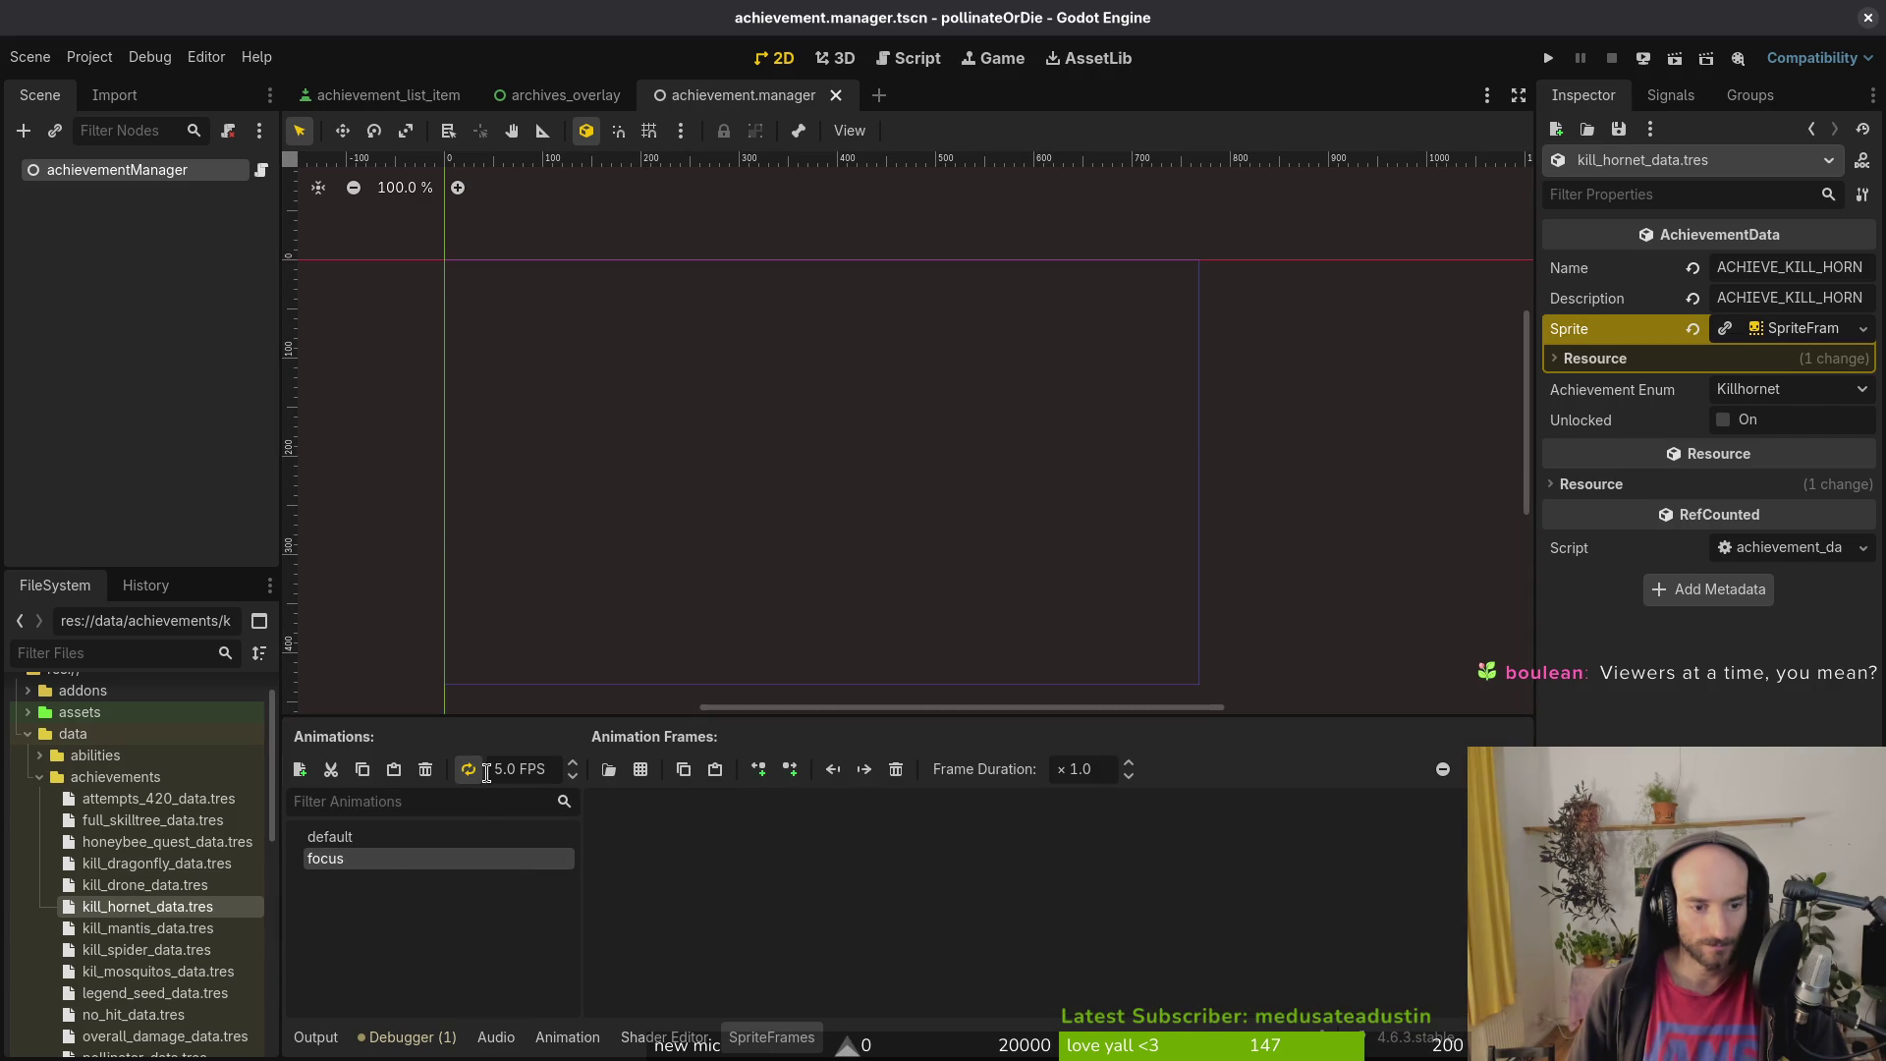
{"action": "key", "text": "Delete"}
{"action": "type", "text": "12"}
{"action": "key", "text": "Return"}
{"action": "left_click", "coordinate": [641, 768]}
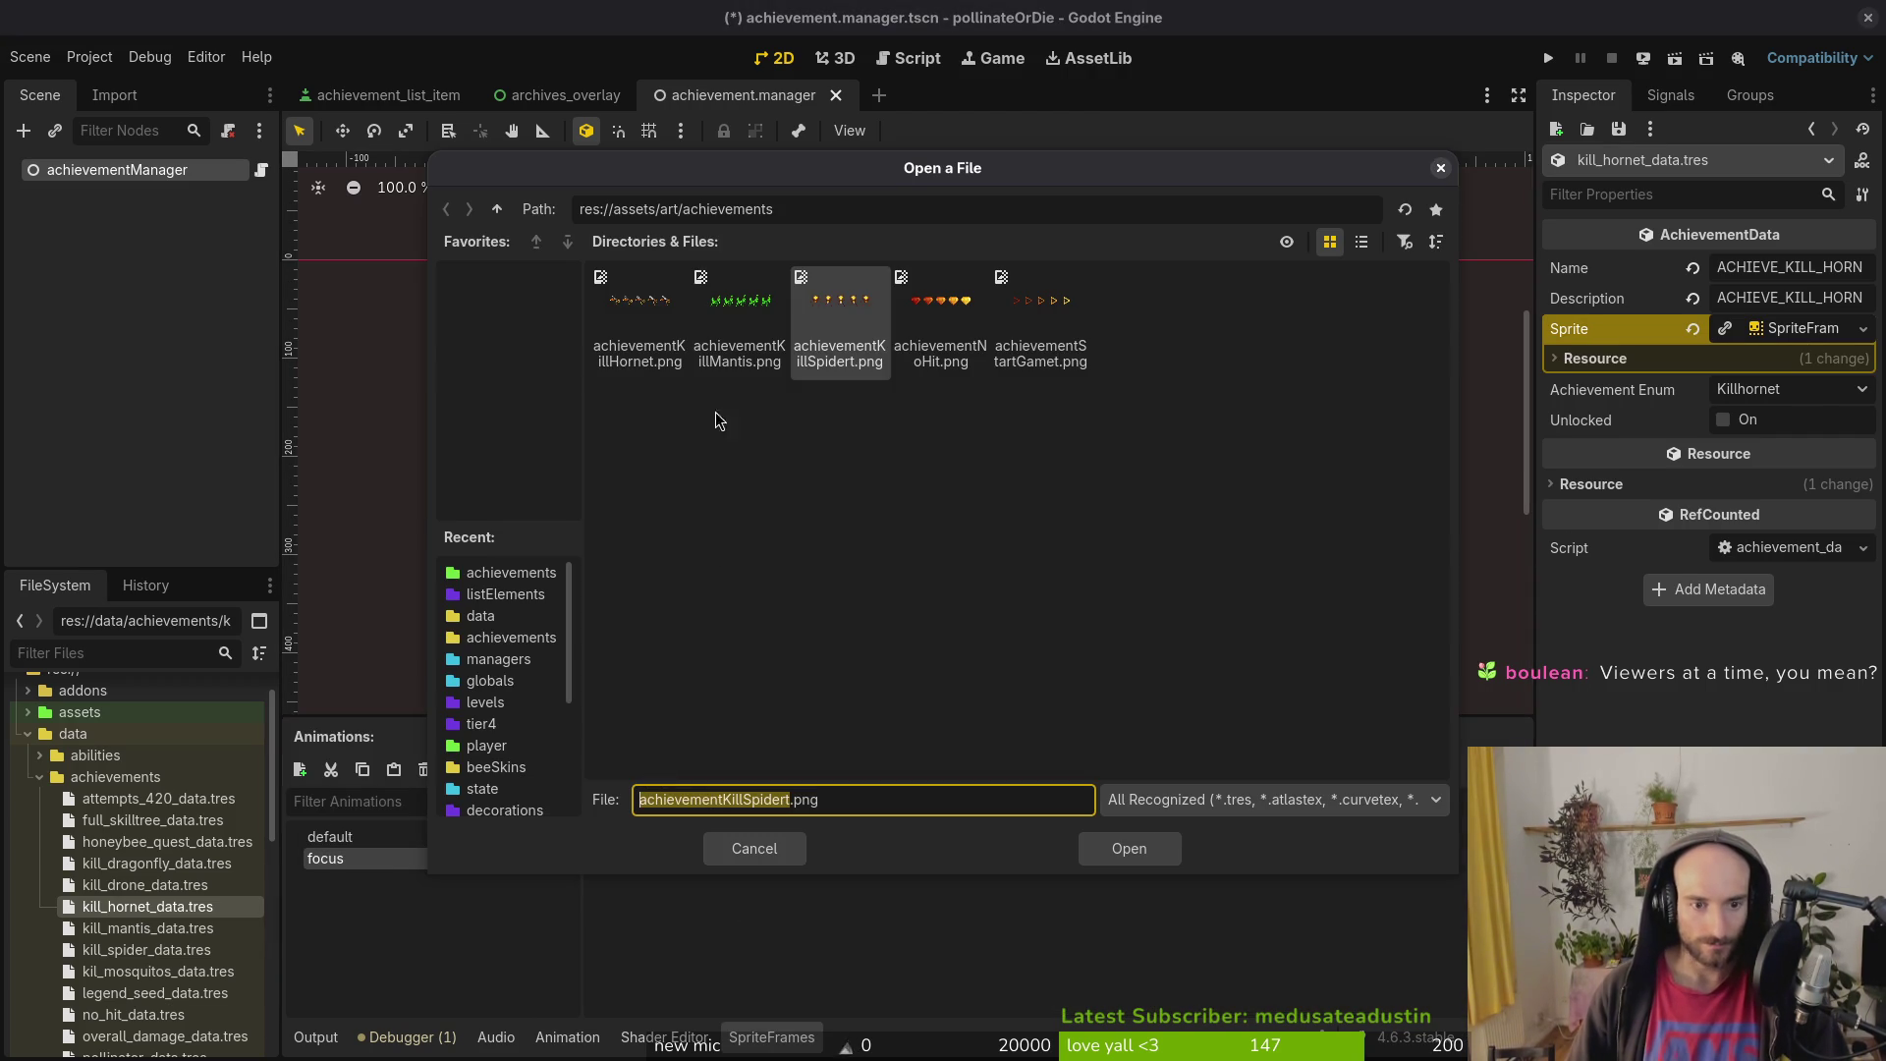
{"action": "left_click", "coordinate": [638, 320]}
{"action": "left_click", "coordinate": [1140, 848]}
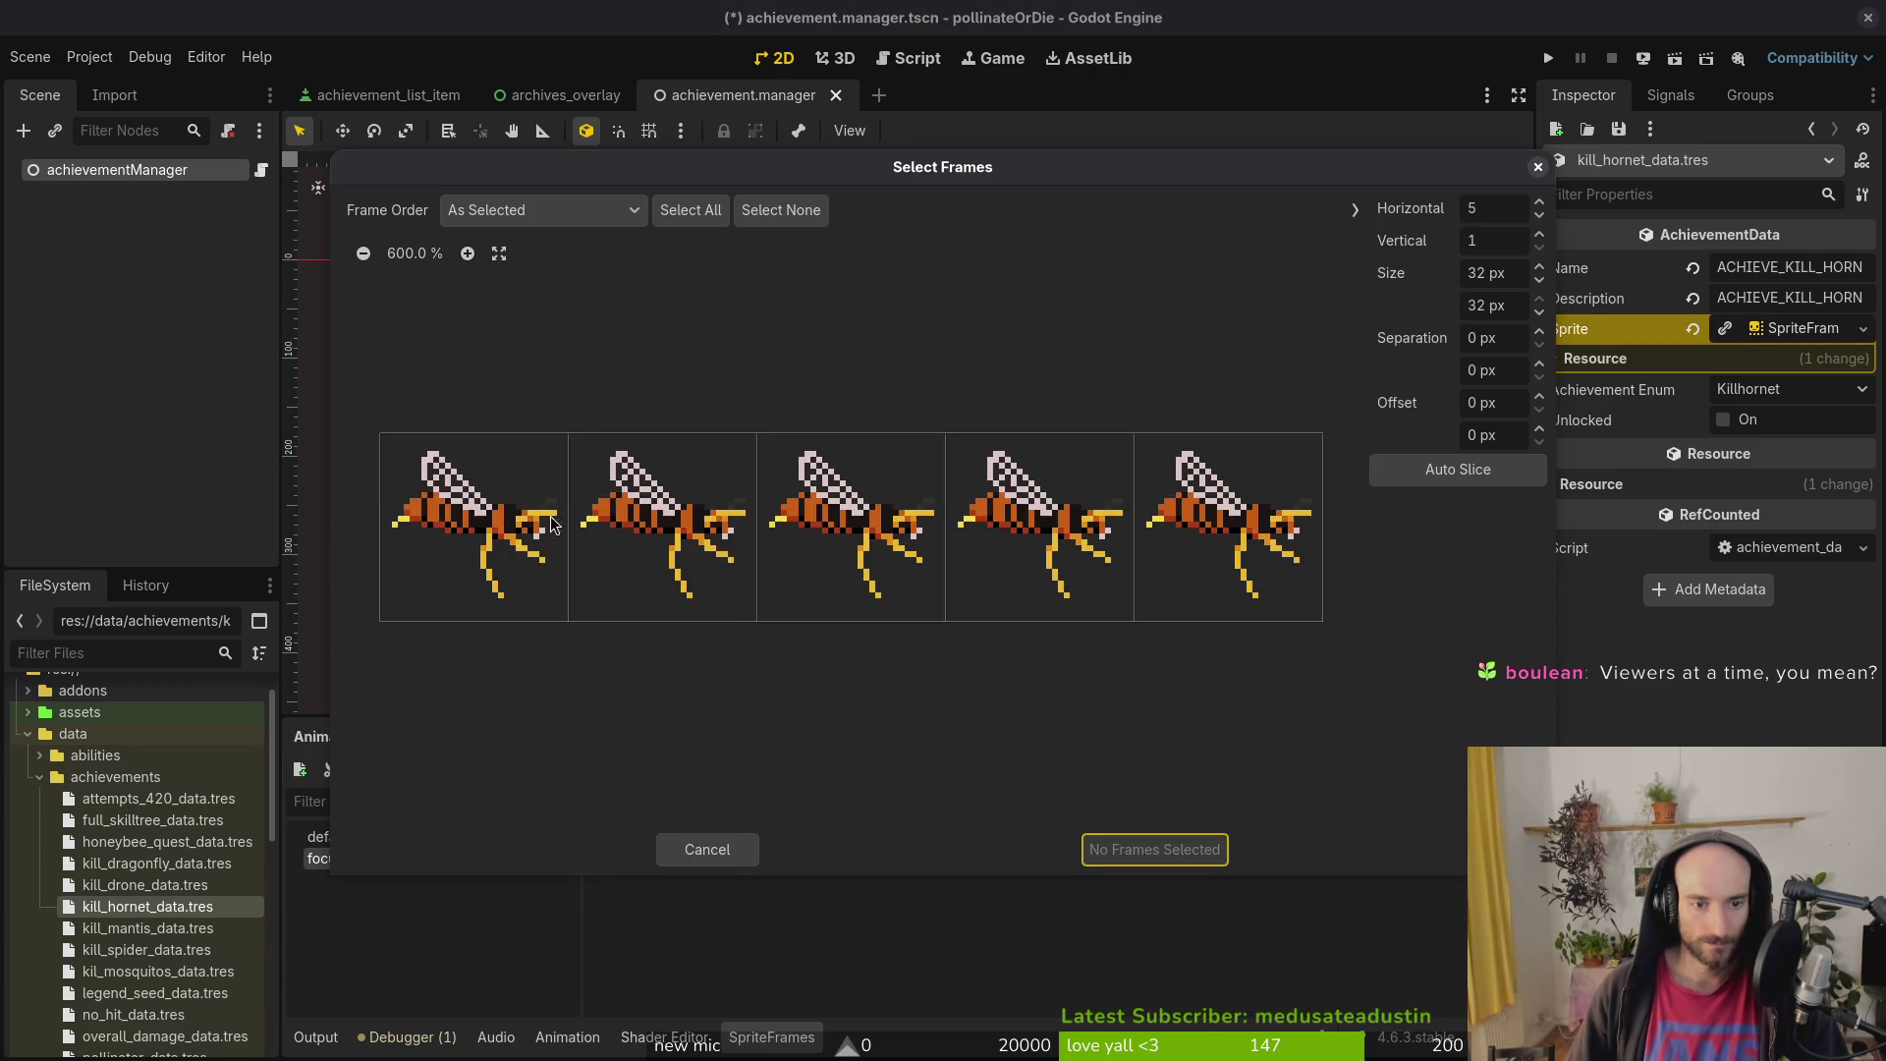
{"action": "key", "text": "ctrl+s"}
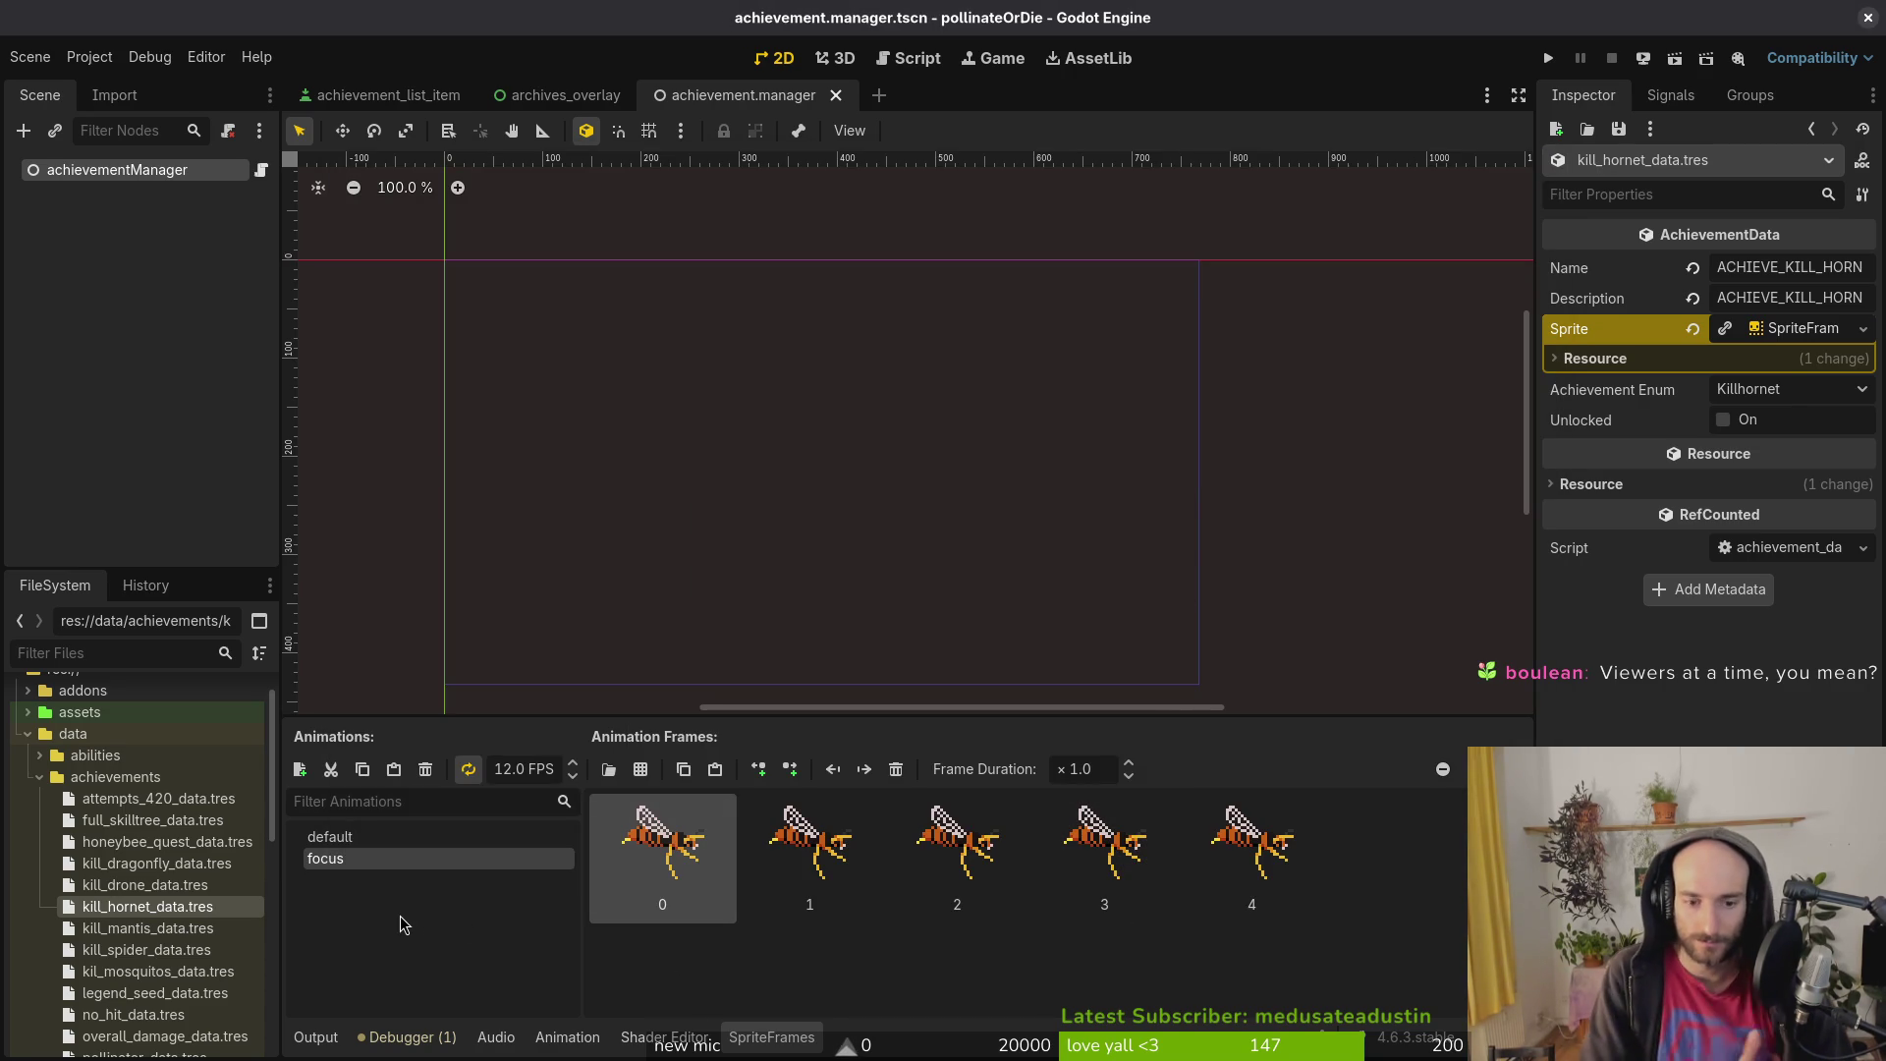
Step: Set the mantis focus animation to 12 FPS
{"action": "left_click", "coordinate": [167, 928]}
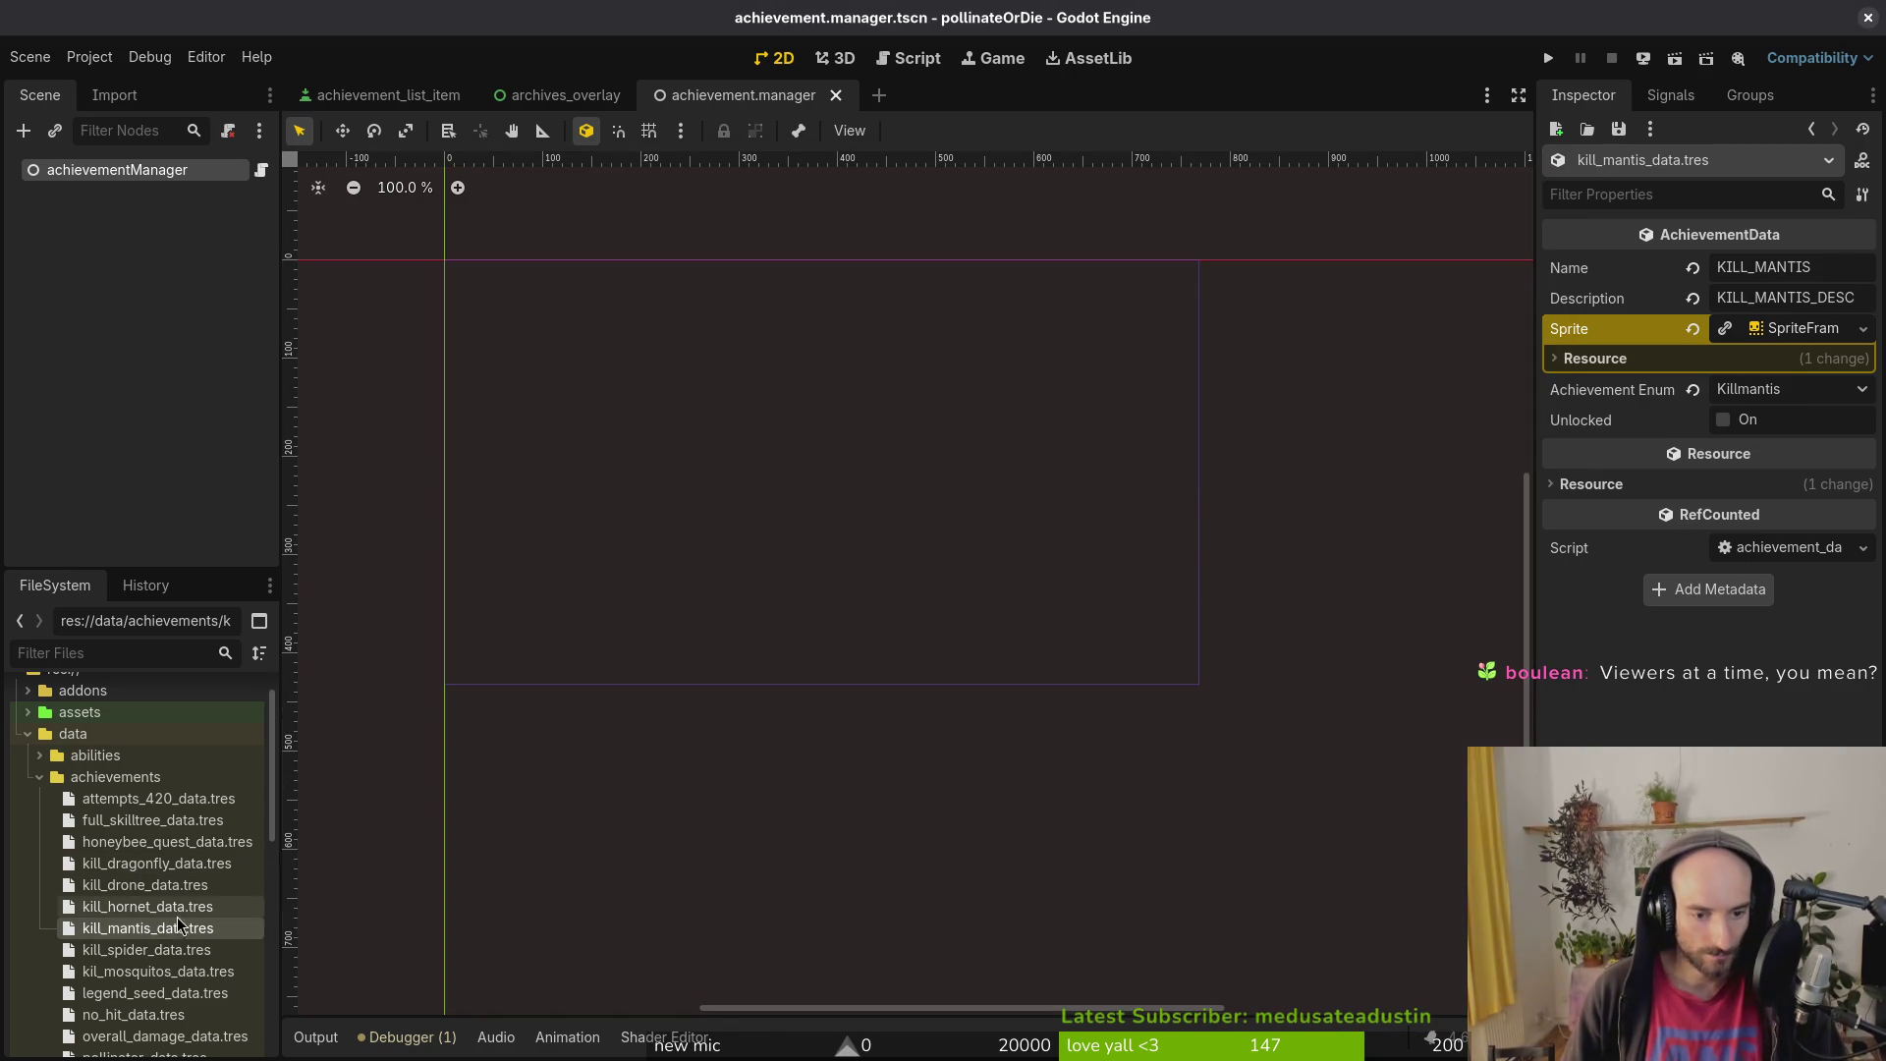
{"action": "left_click", "coordinate": [1788, 328]}
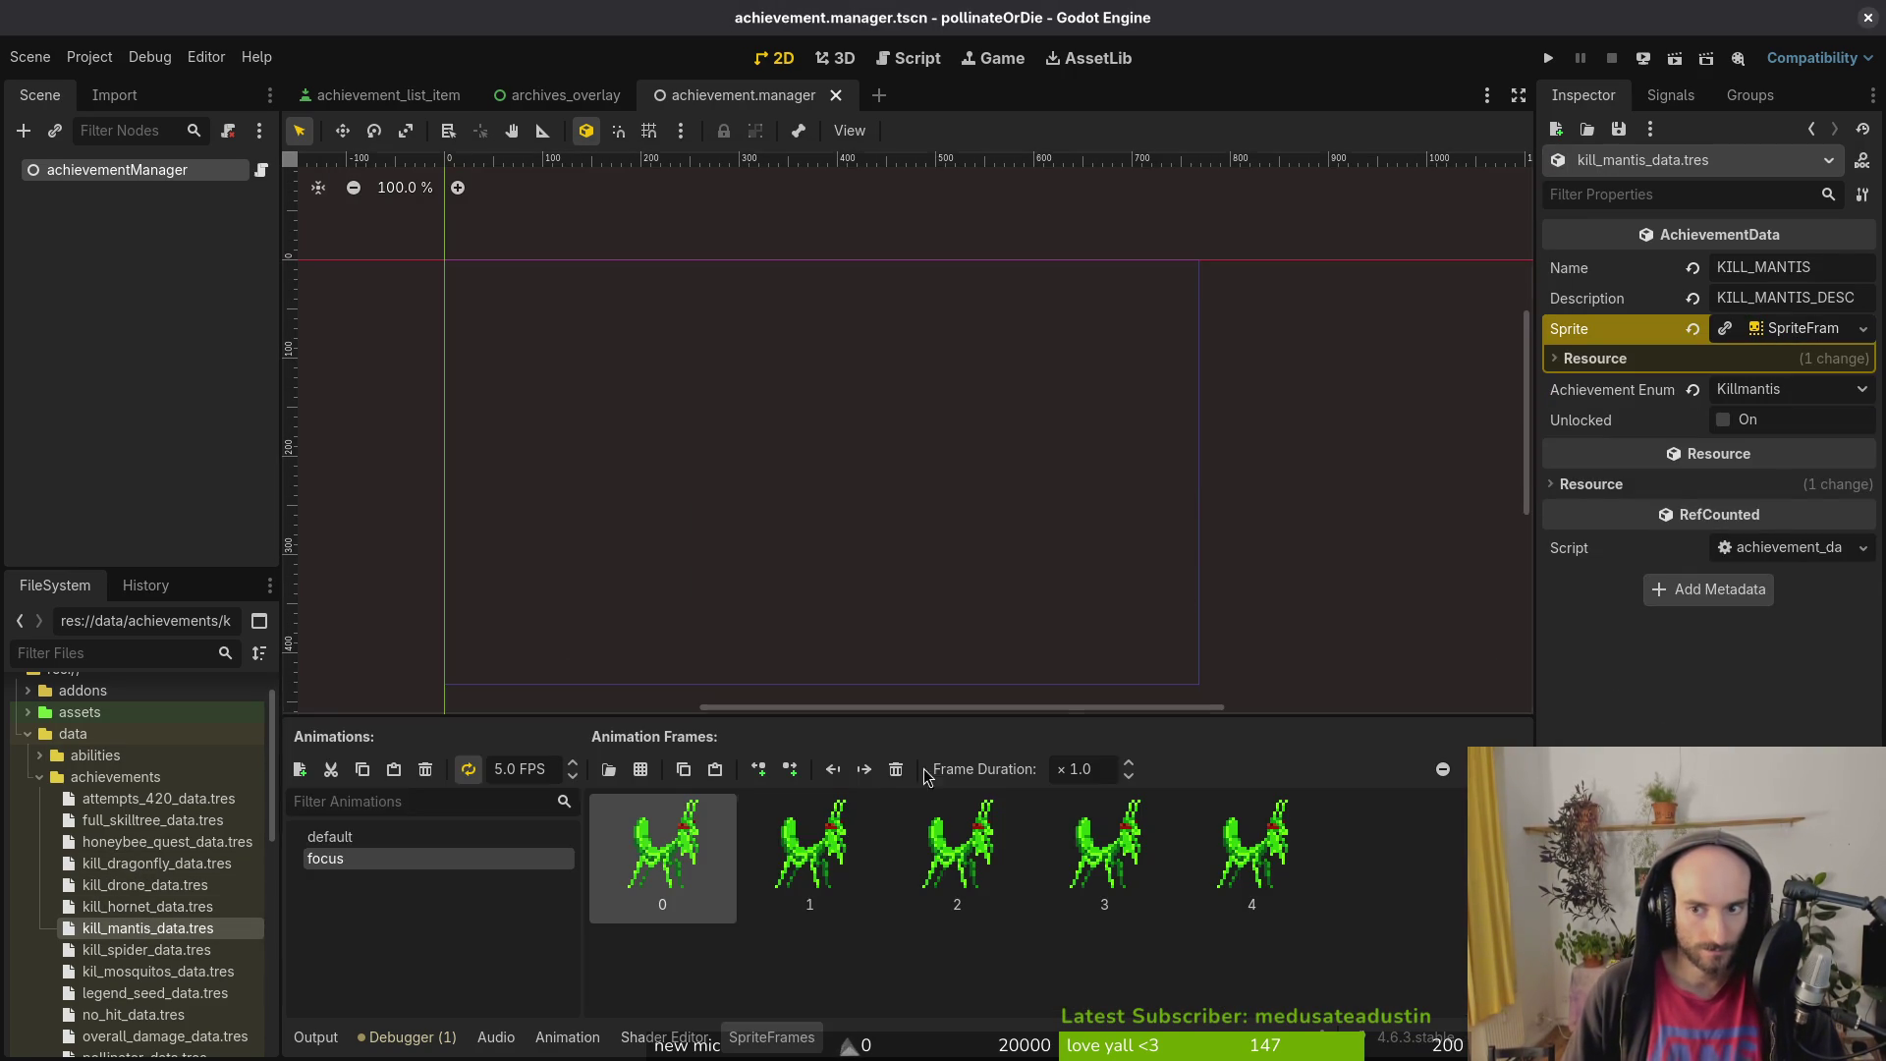
{"action": "left_click", "coordinate": [393, 837]}
{"action": "left_click", "coordinate": [393, 858]}
{"action": "left_click", "coordinate": [511, 772]}
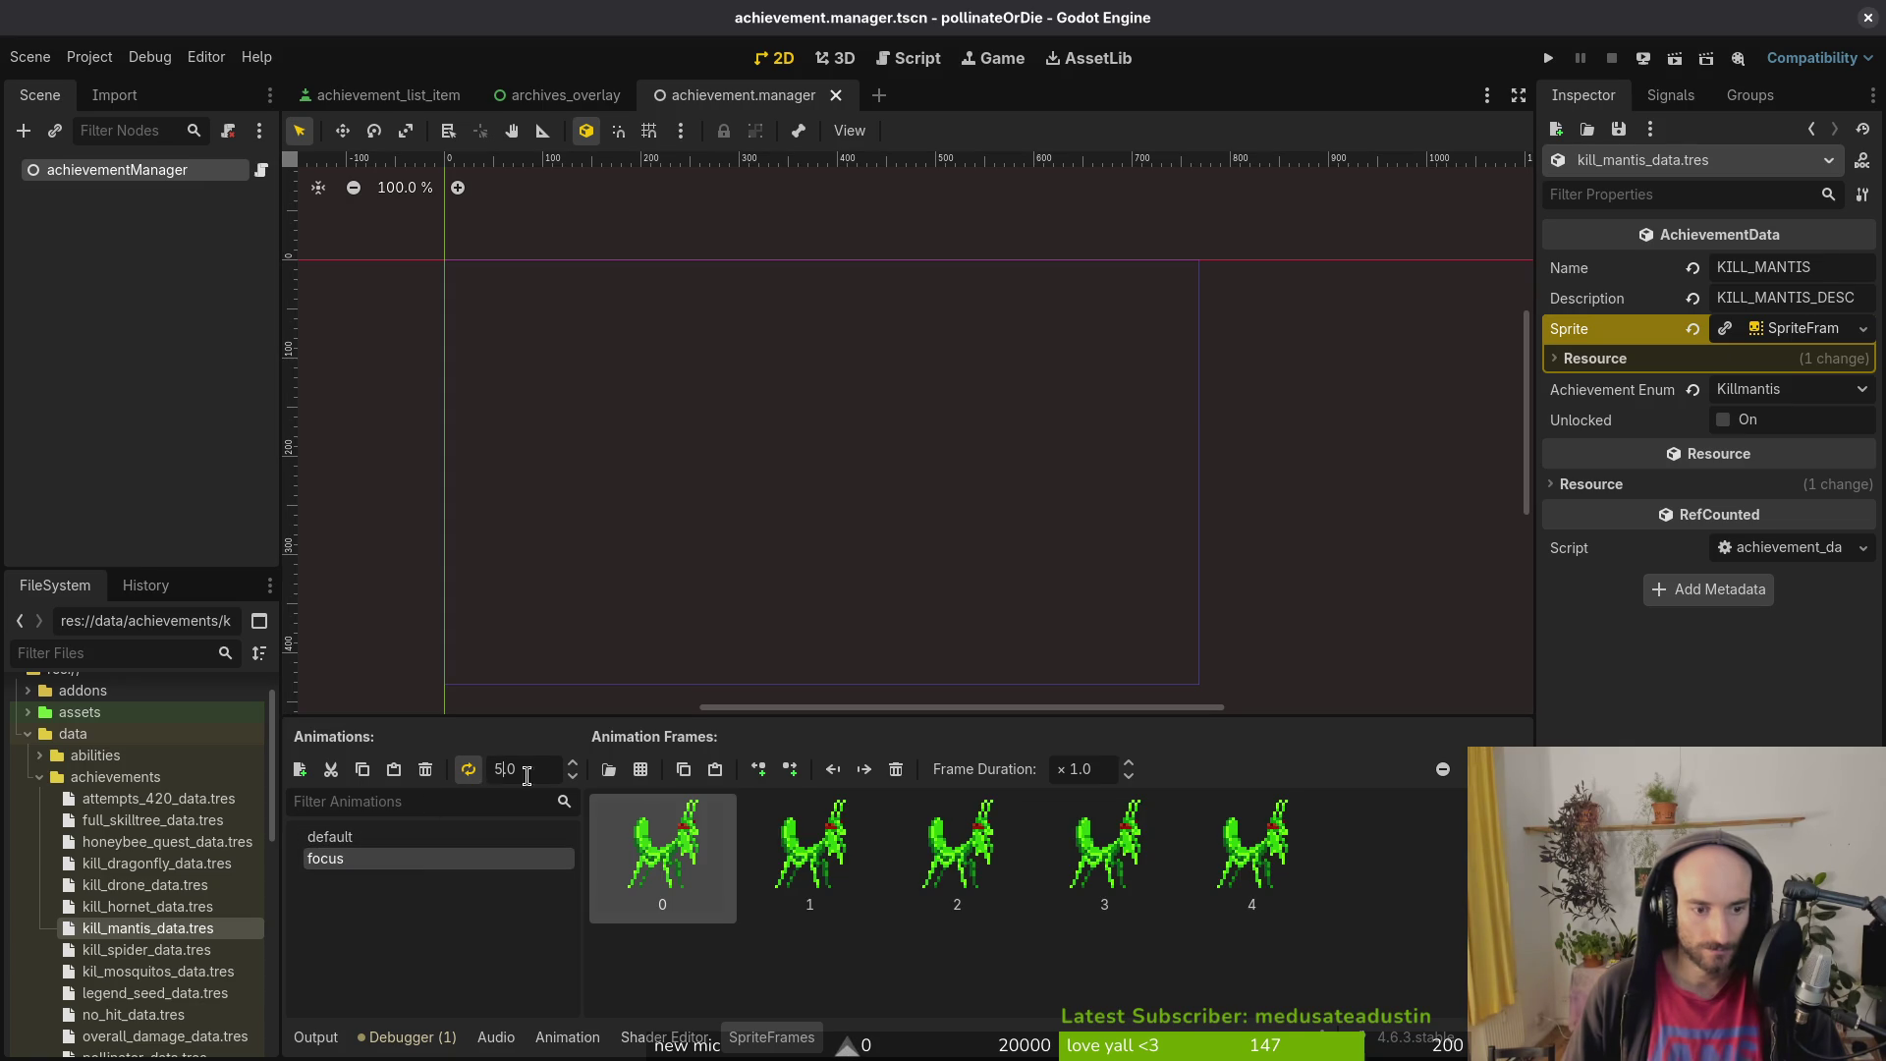
{"action": "type", "text": "12"}
{"action": "key", "text": "Return"}
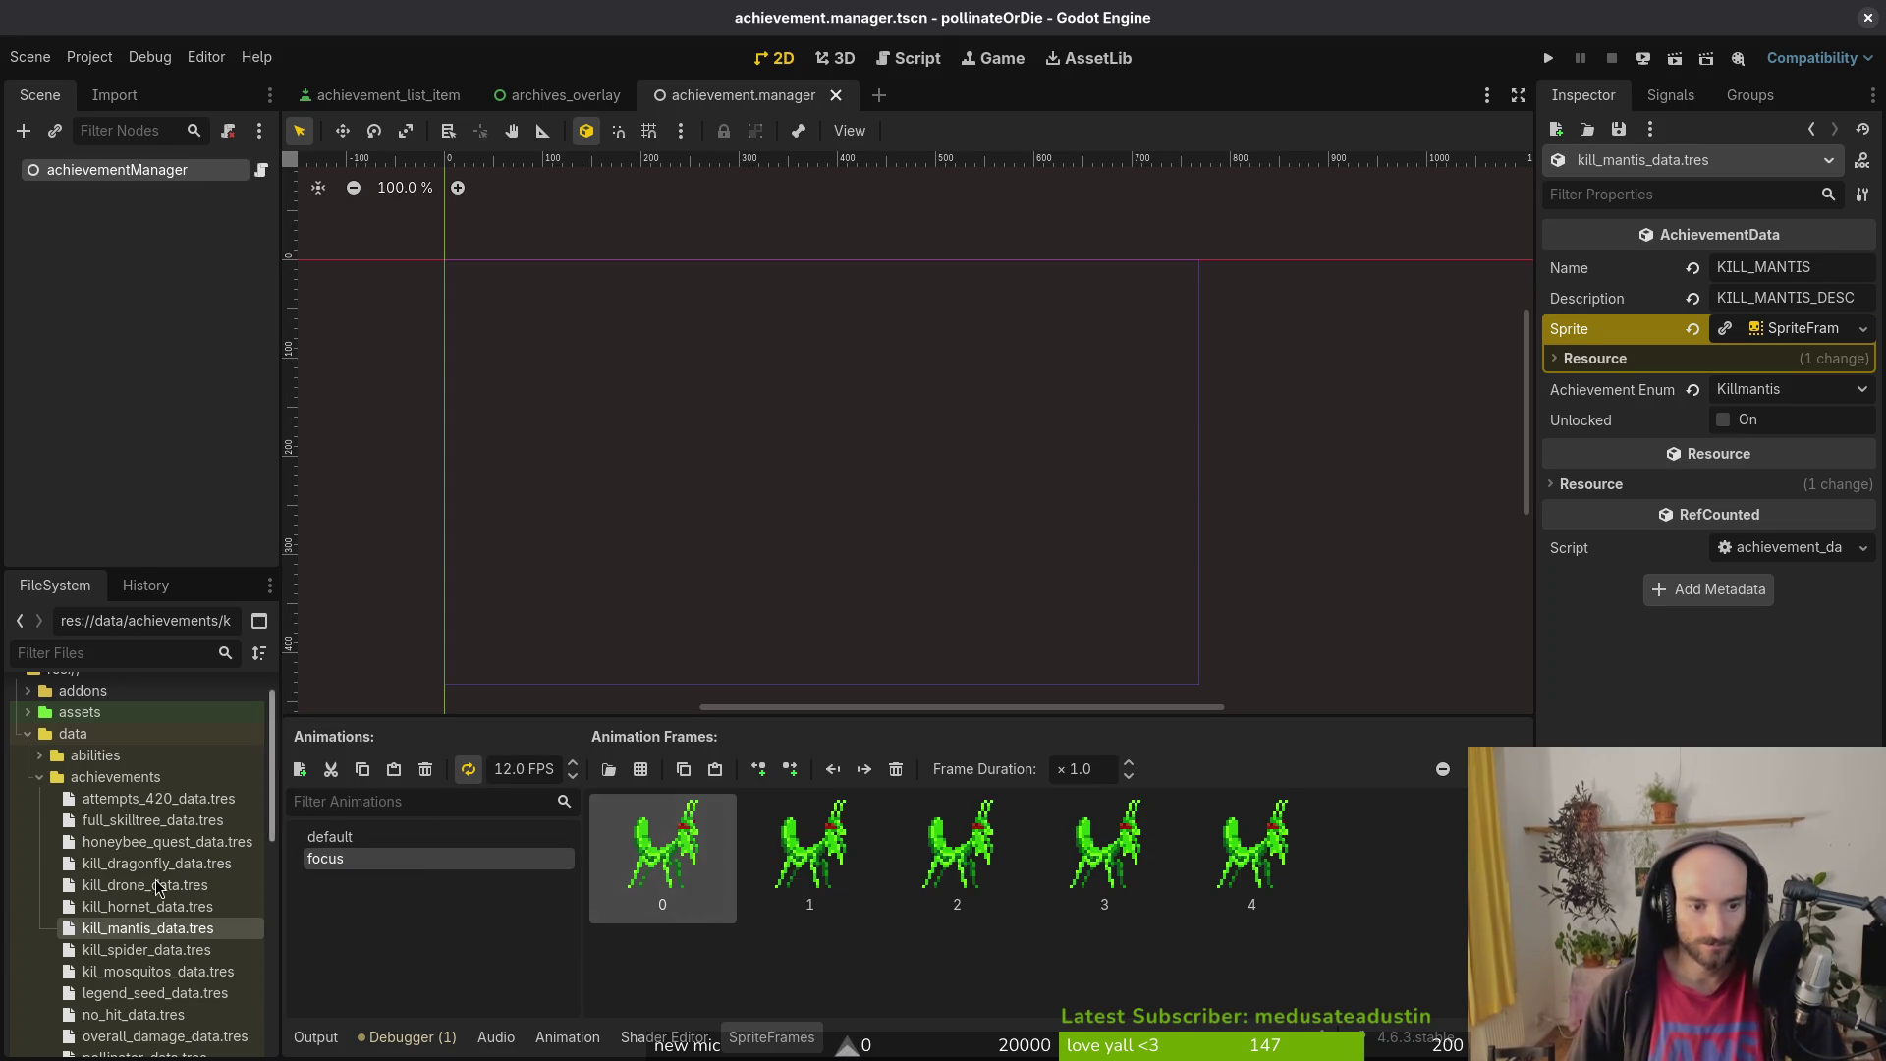
{"action": "left_click", "coordinate": [147, 949]}
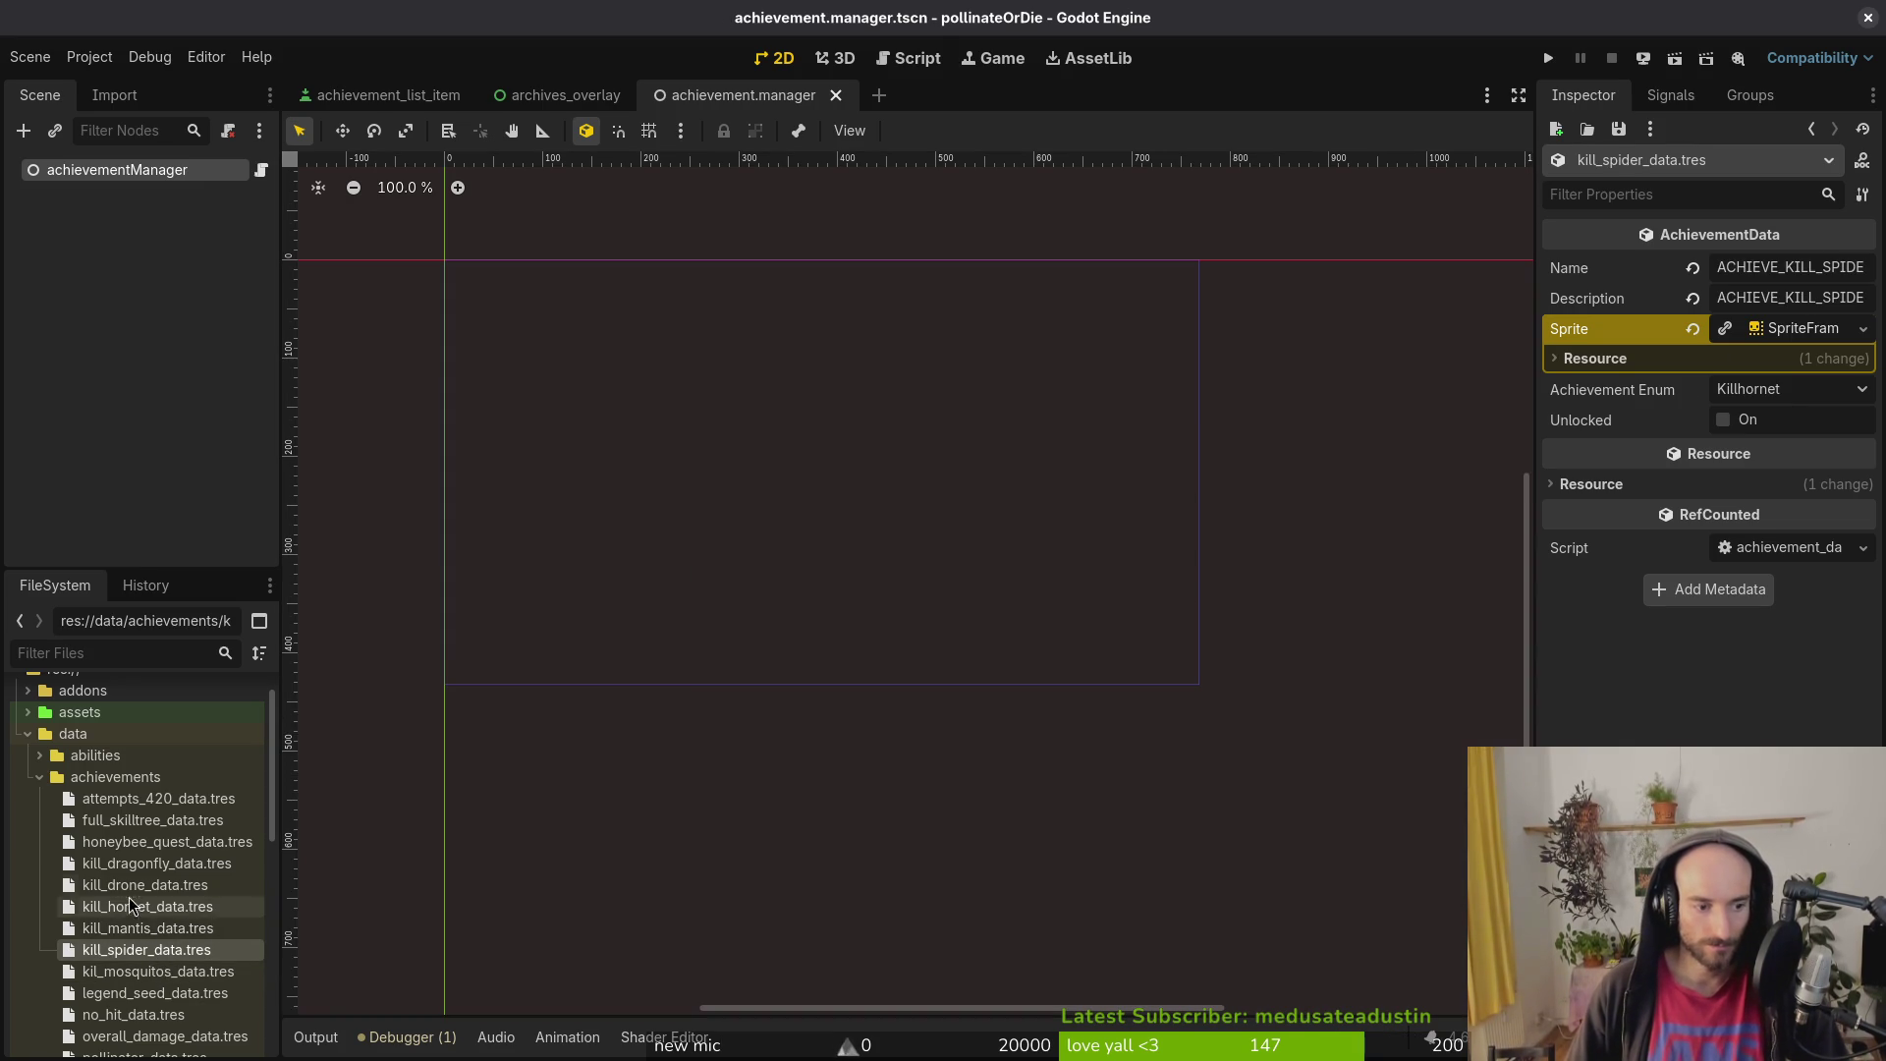
{"action": "scroll", "coordinate": [150, 854], "scroll_direction": "down", "scroll_amount": 2}
Step: Name the no-hit achievement ACHIEVE_NOHIT and paste that name into its description
{"action": "left_click", "coordinate": [133, 967]}
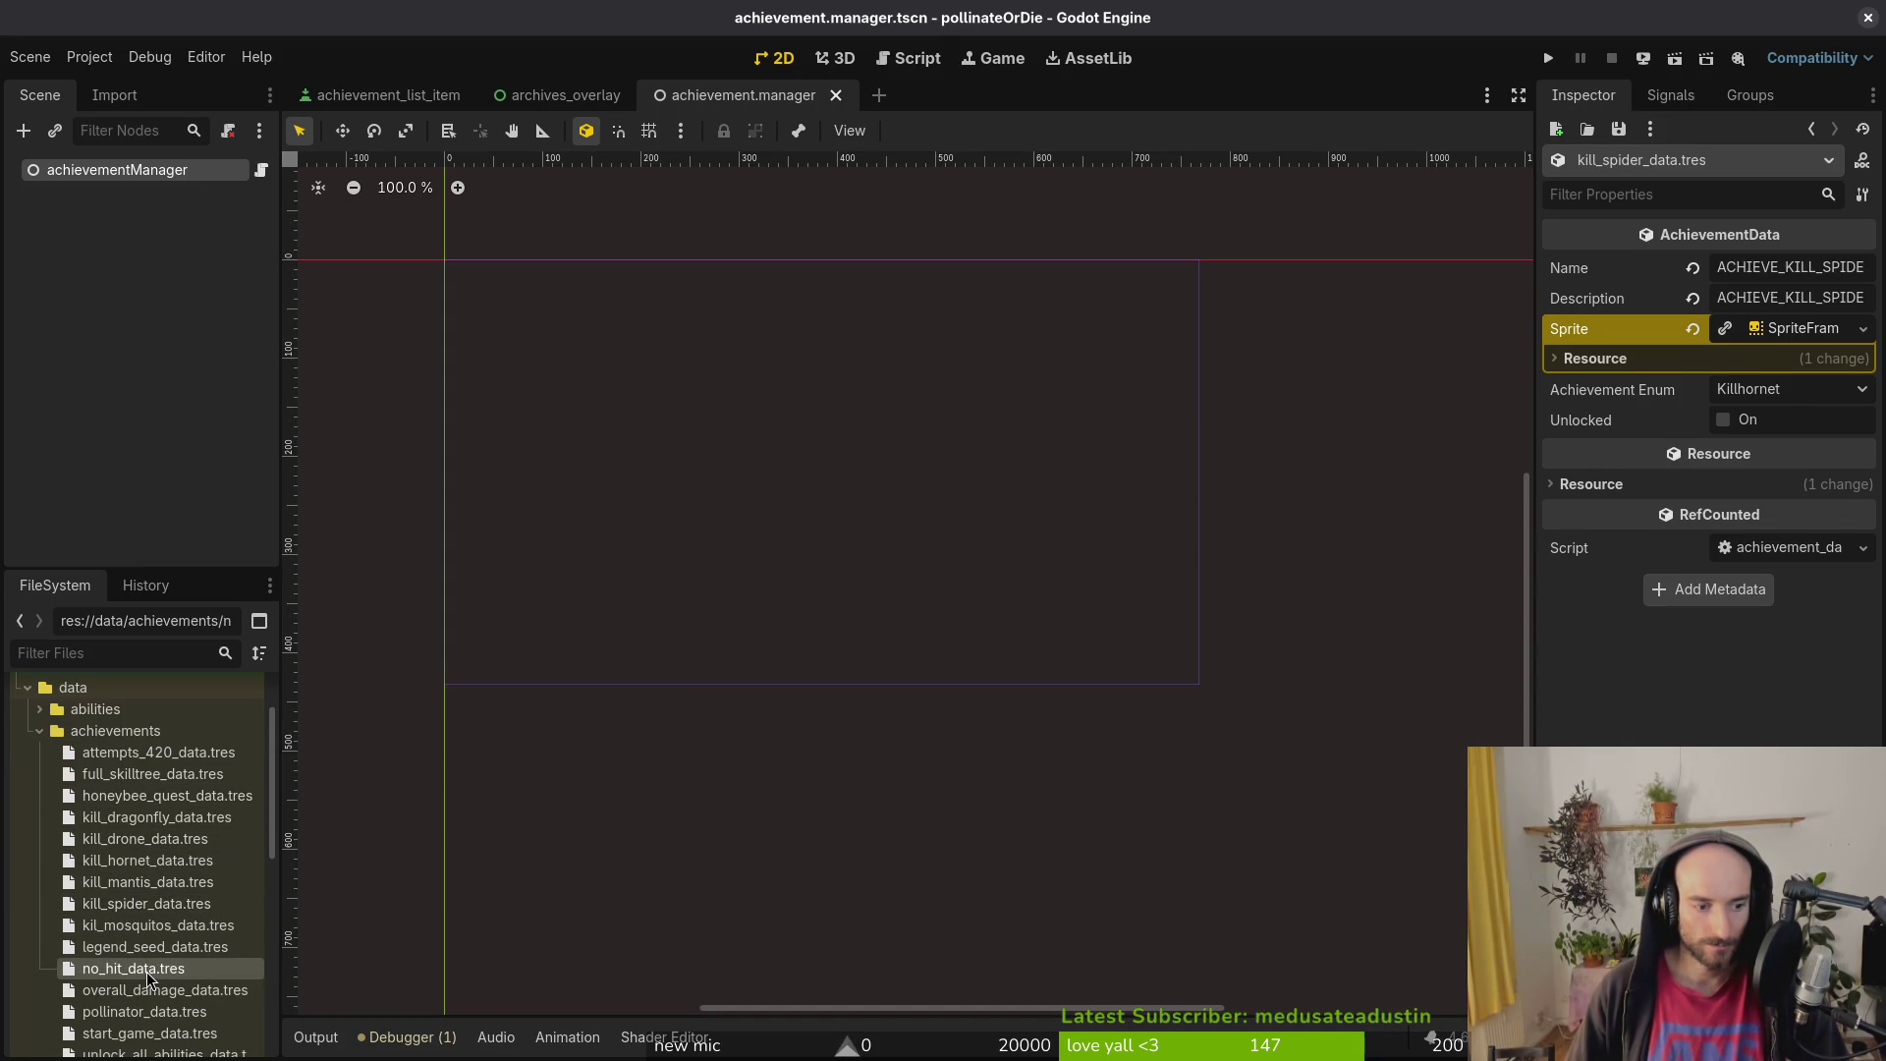
{"action": "left_click", "coordinate": [1754, 271]}
{"action": "type", "text": "ACHIEVE_"}
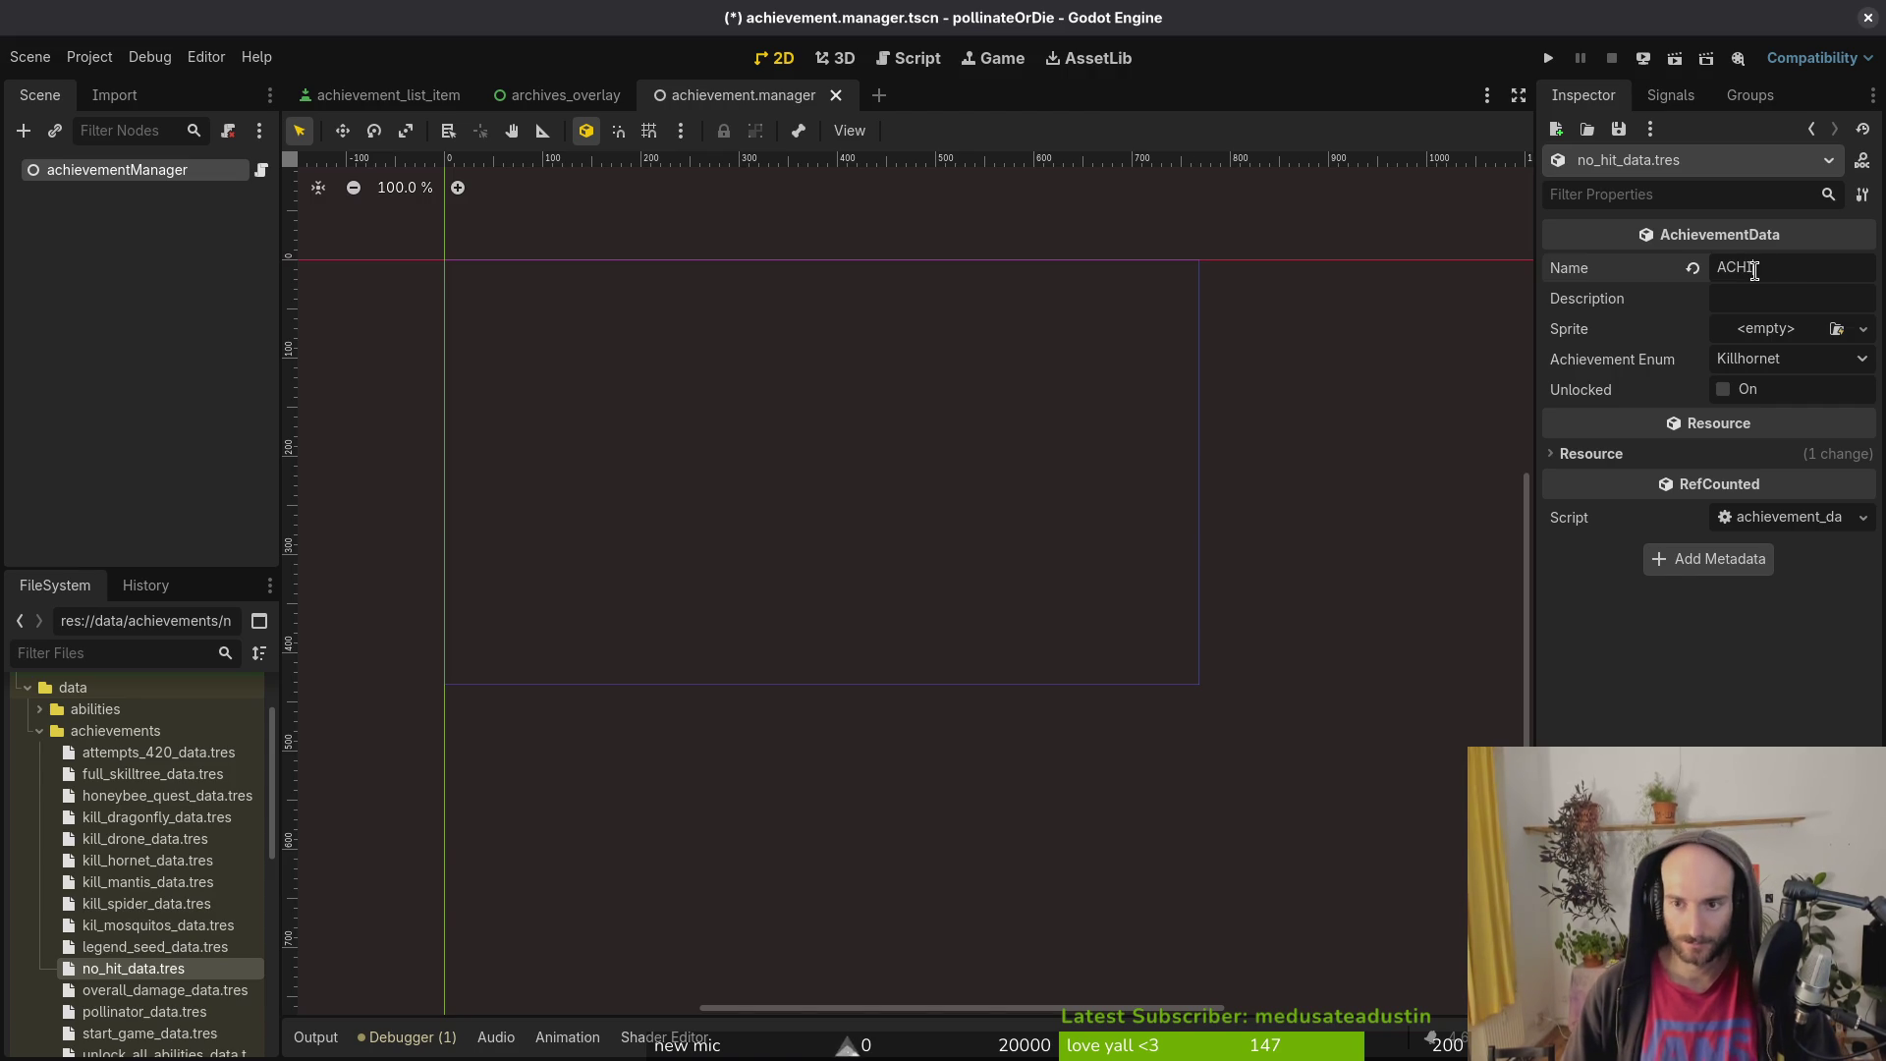
{"action": "type", "text": "NOHIT"}
{"action": "key", "text": "Return"}
{"action": "key", "text": "Tab"}
{"action": "type", "text": "ACHIEVE_NOHIT"}
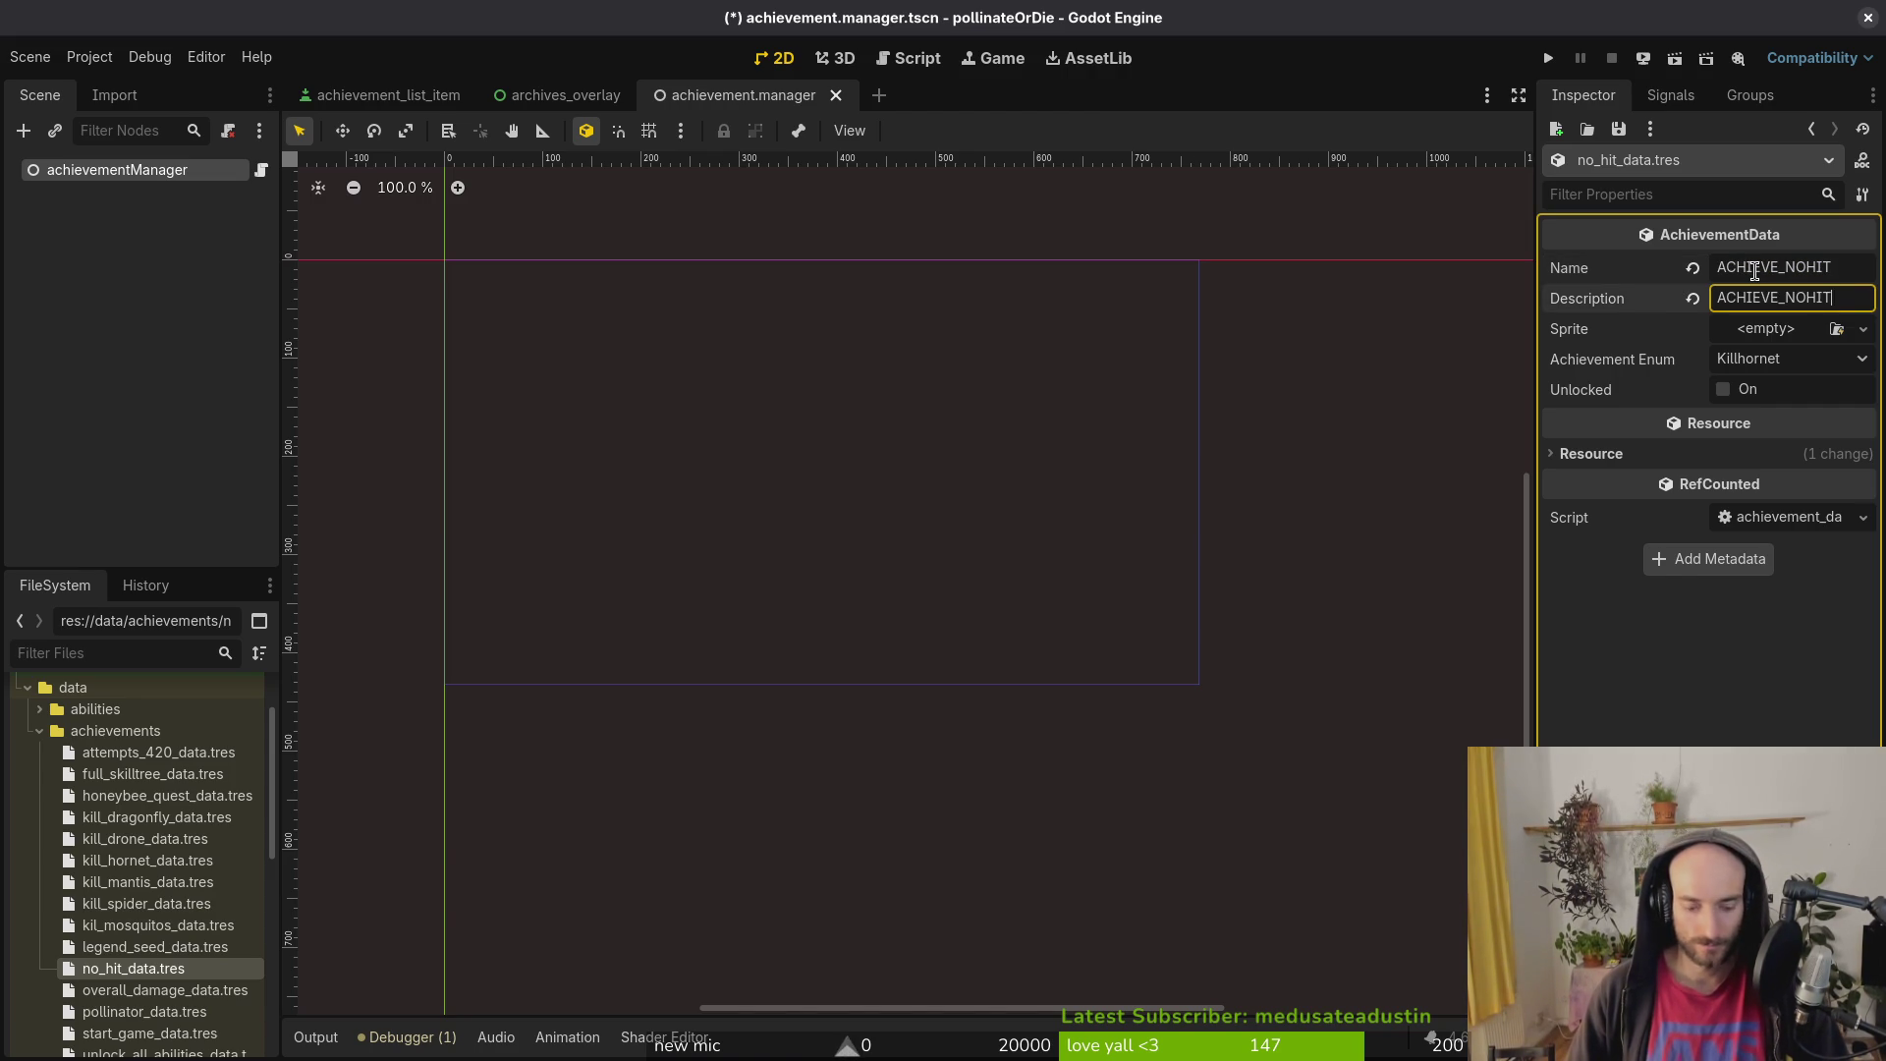
{"action": "type", "text": "ESC"}
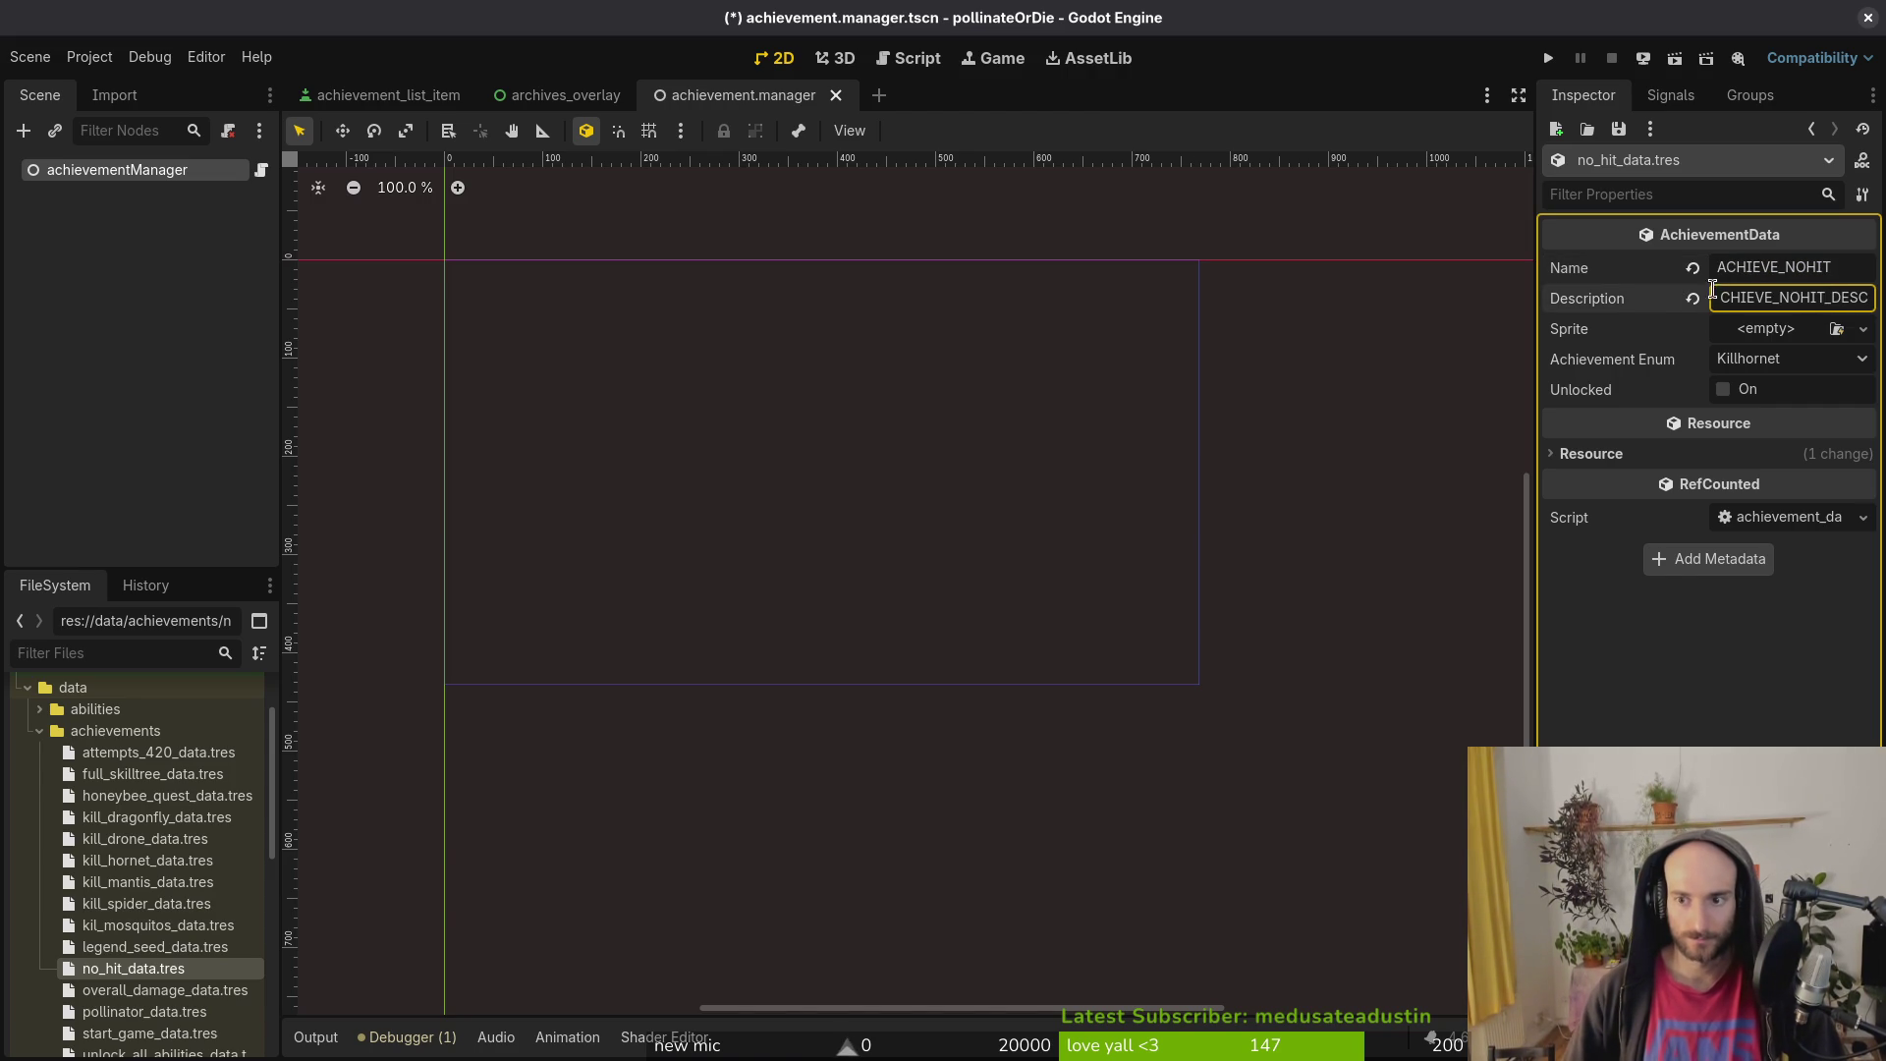
Step: Give no-hit a new SpriteFrames with one achievementNoHit.png gem frame, plus a second animation
{"action": "left_click", "coordinate": [1788, 339]}
{"action": "left_click", "coordinate": [1768, 371]}
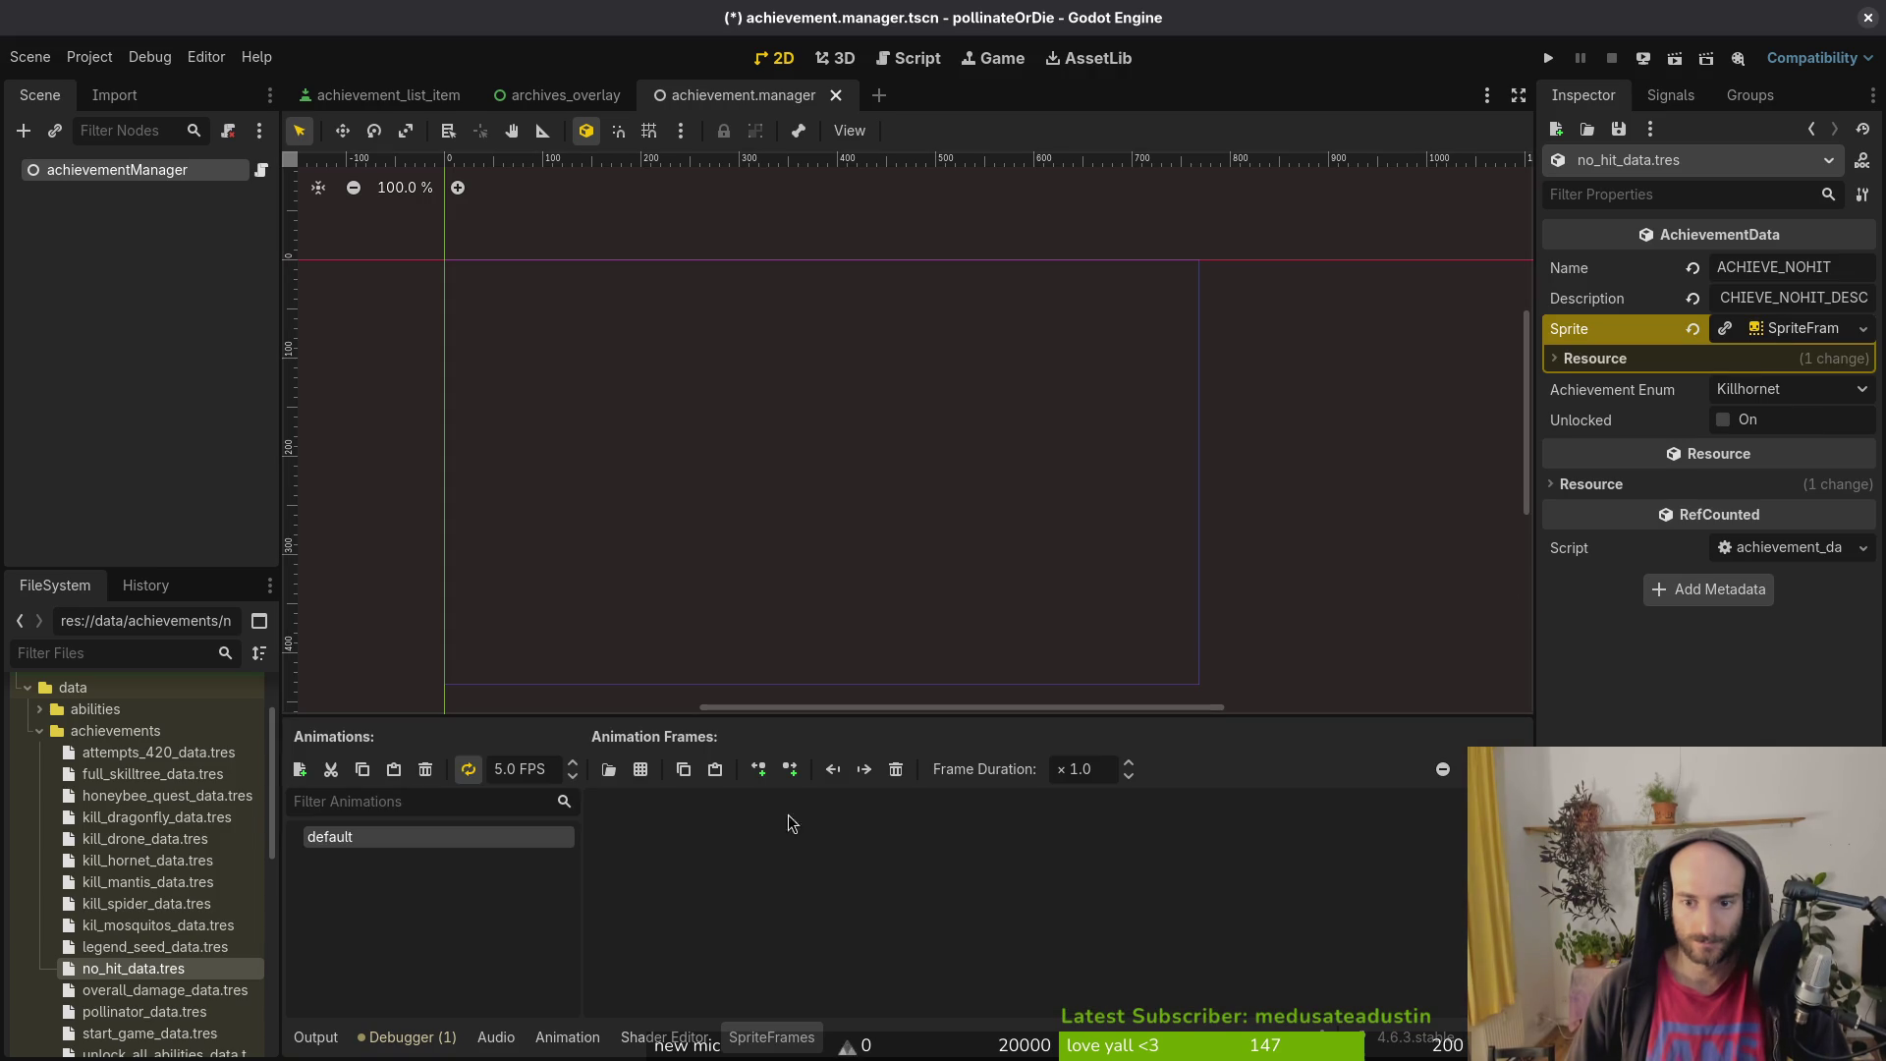
{"action": "left_click", "coordinate": [640, 769]}
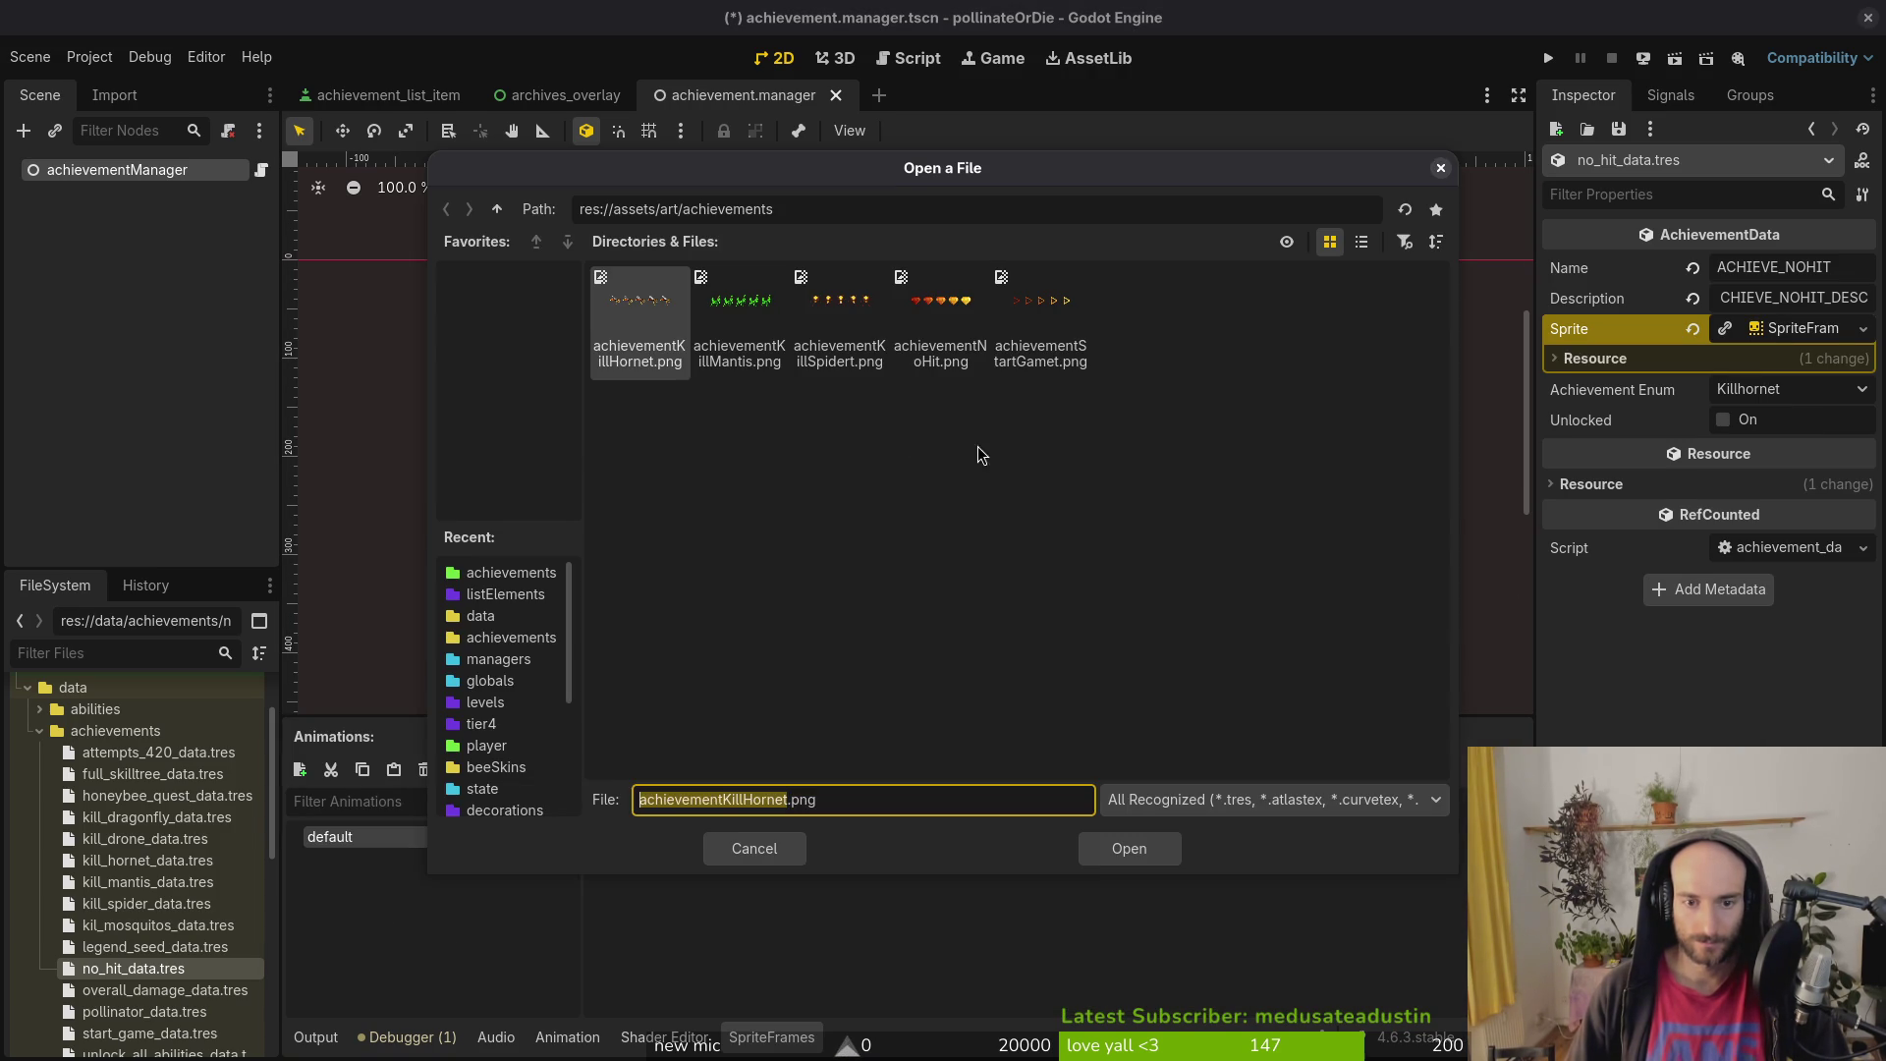
{"action": "left_click", "coordinate": [940, 314]}
{"action": "left_click", "coordinate": [1129, 849]}
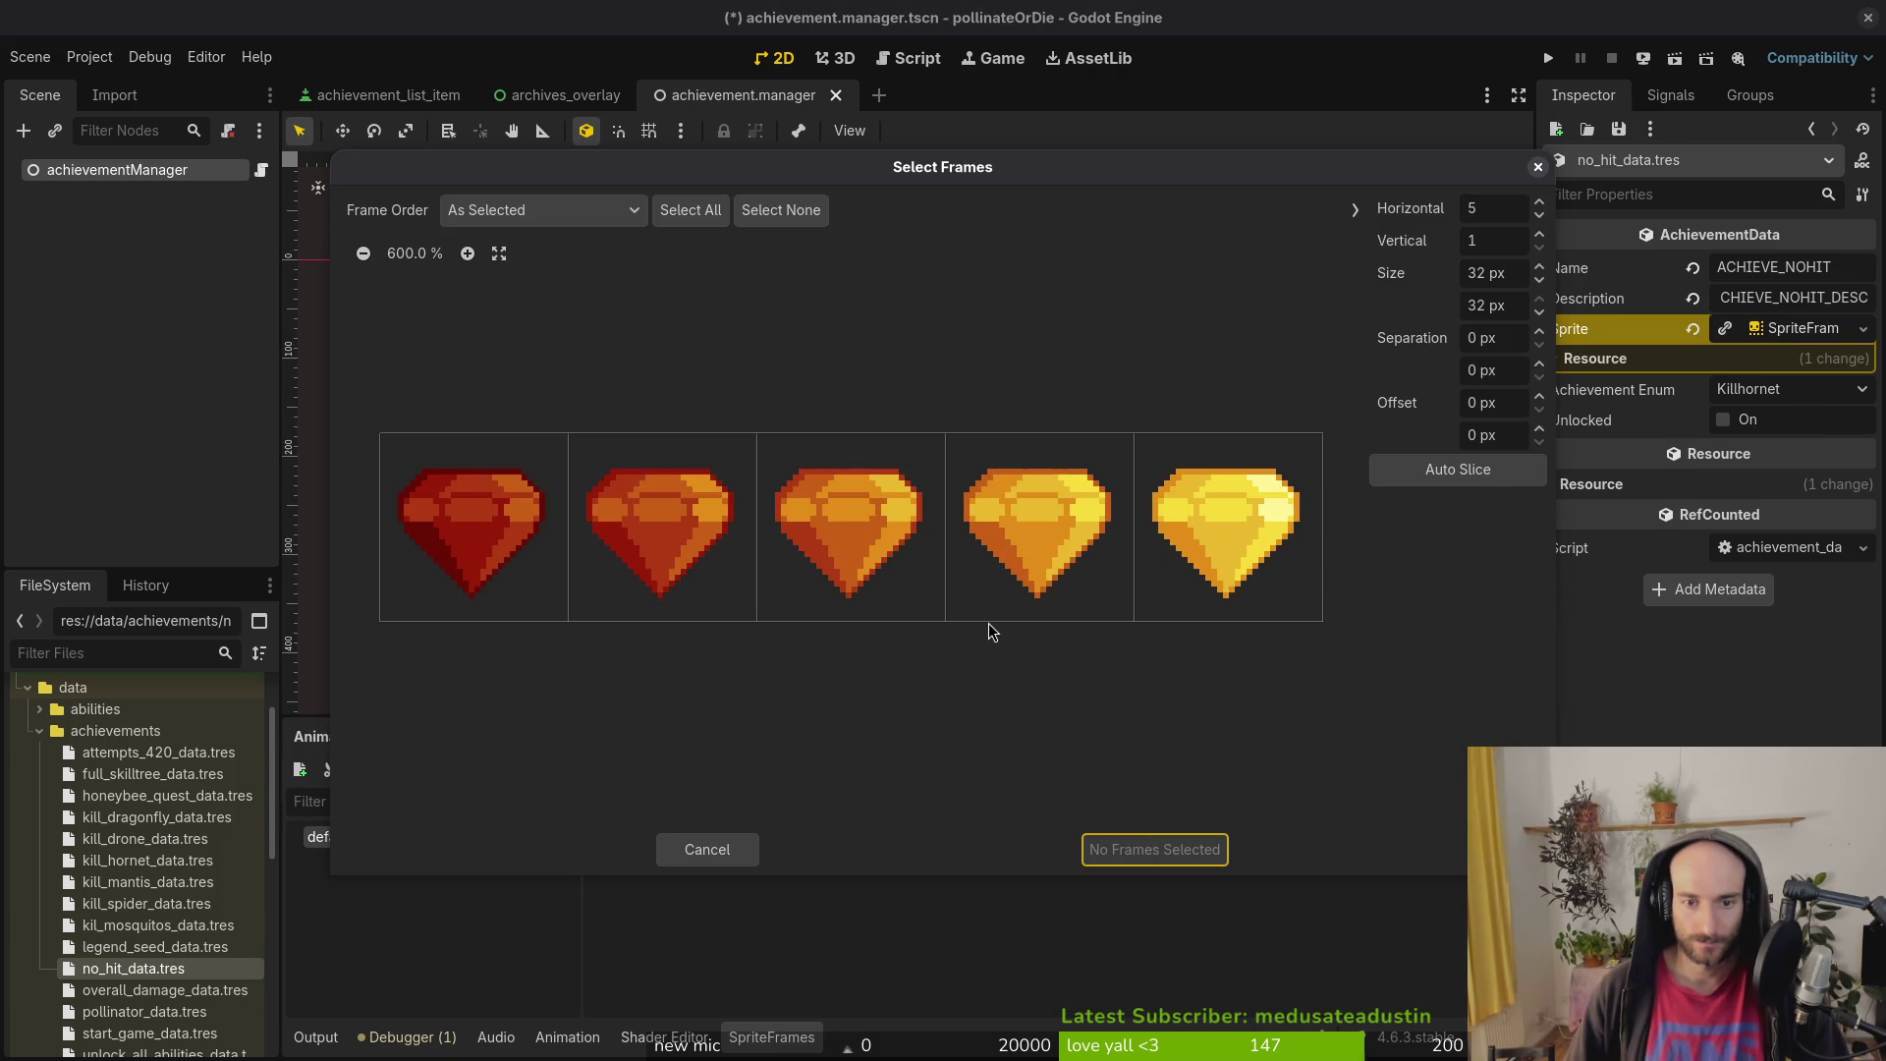
{"action": "left_click", "coordinate": [677, 534]}
{"action": "left_click", "coordinate": [1110, 850]}
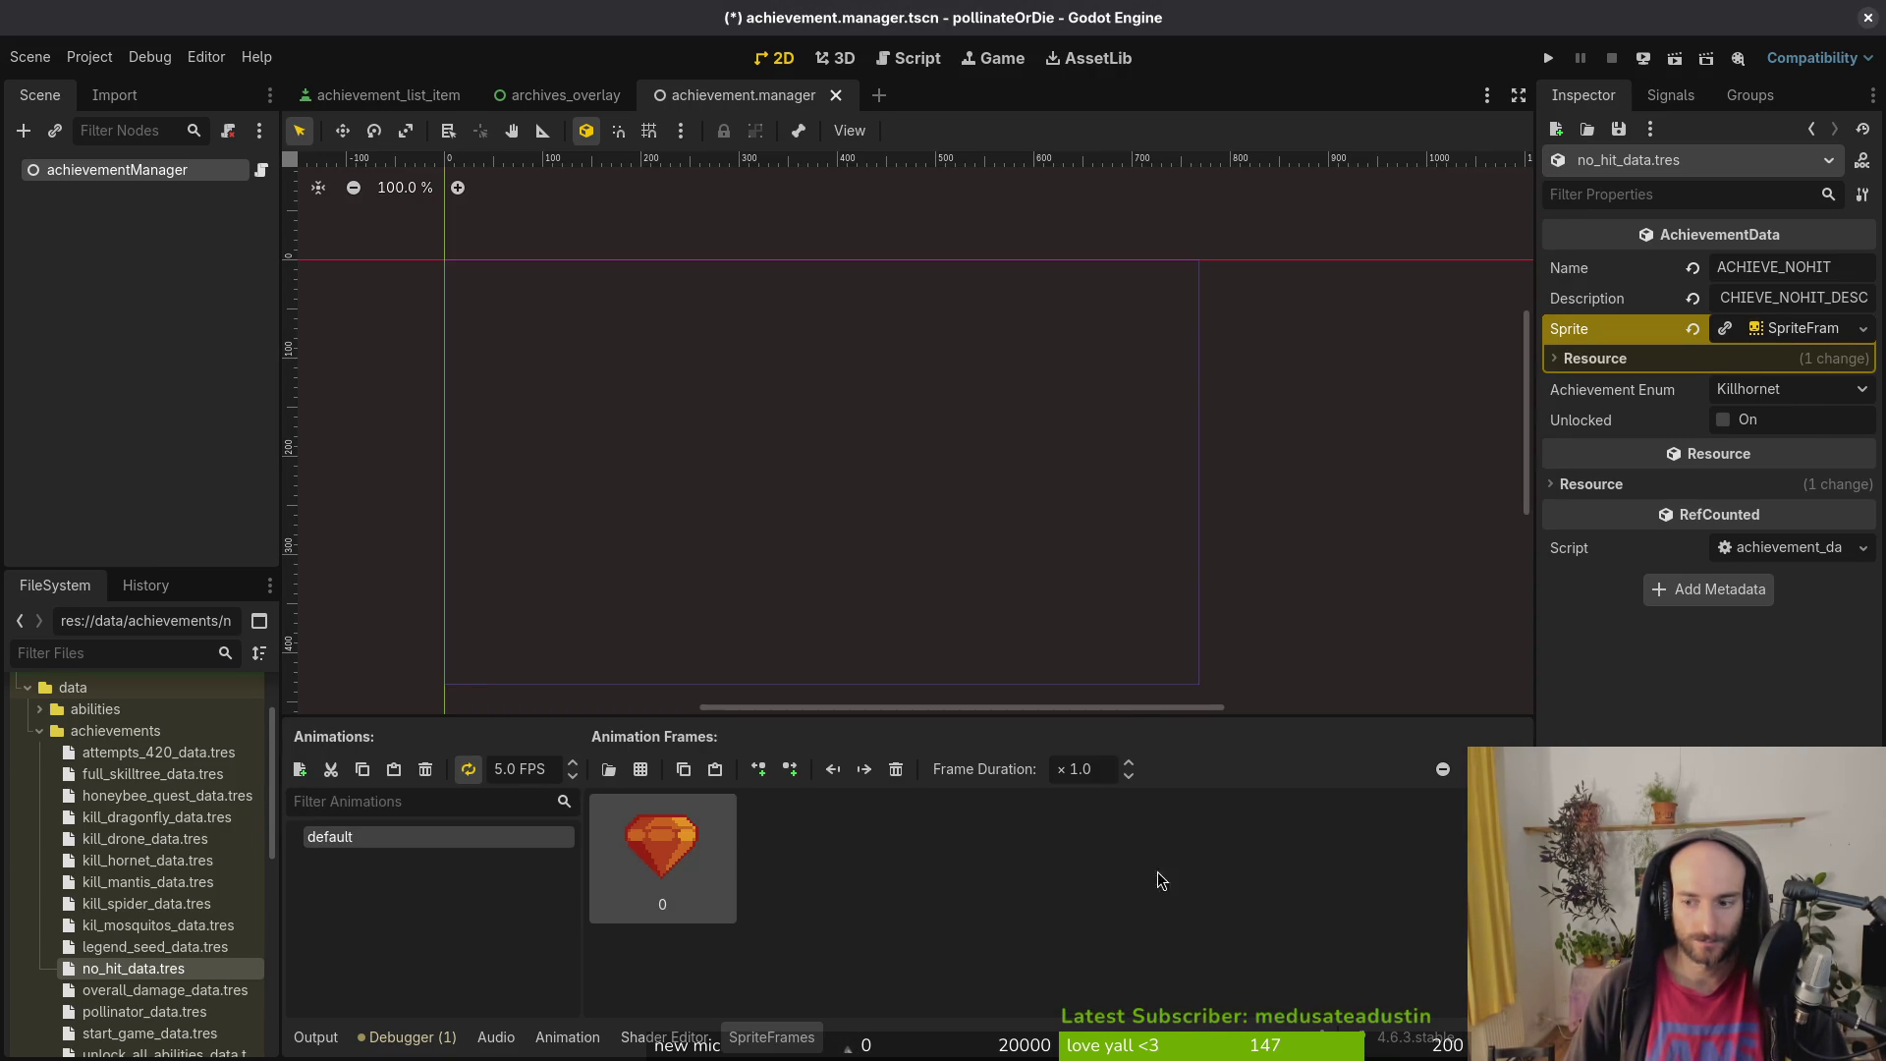
{"action": "left_click", "coordinate": [299, 769]}
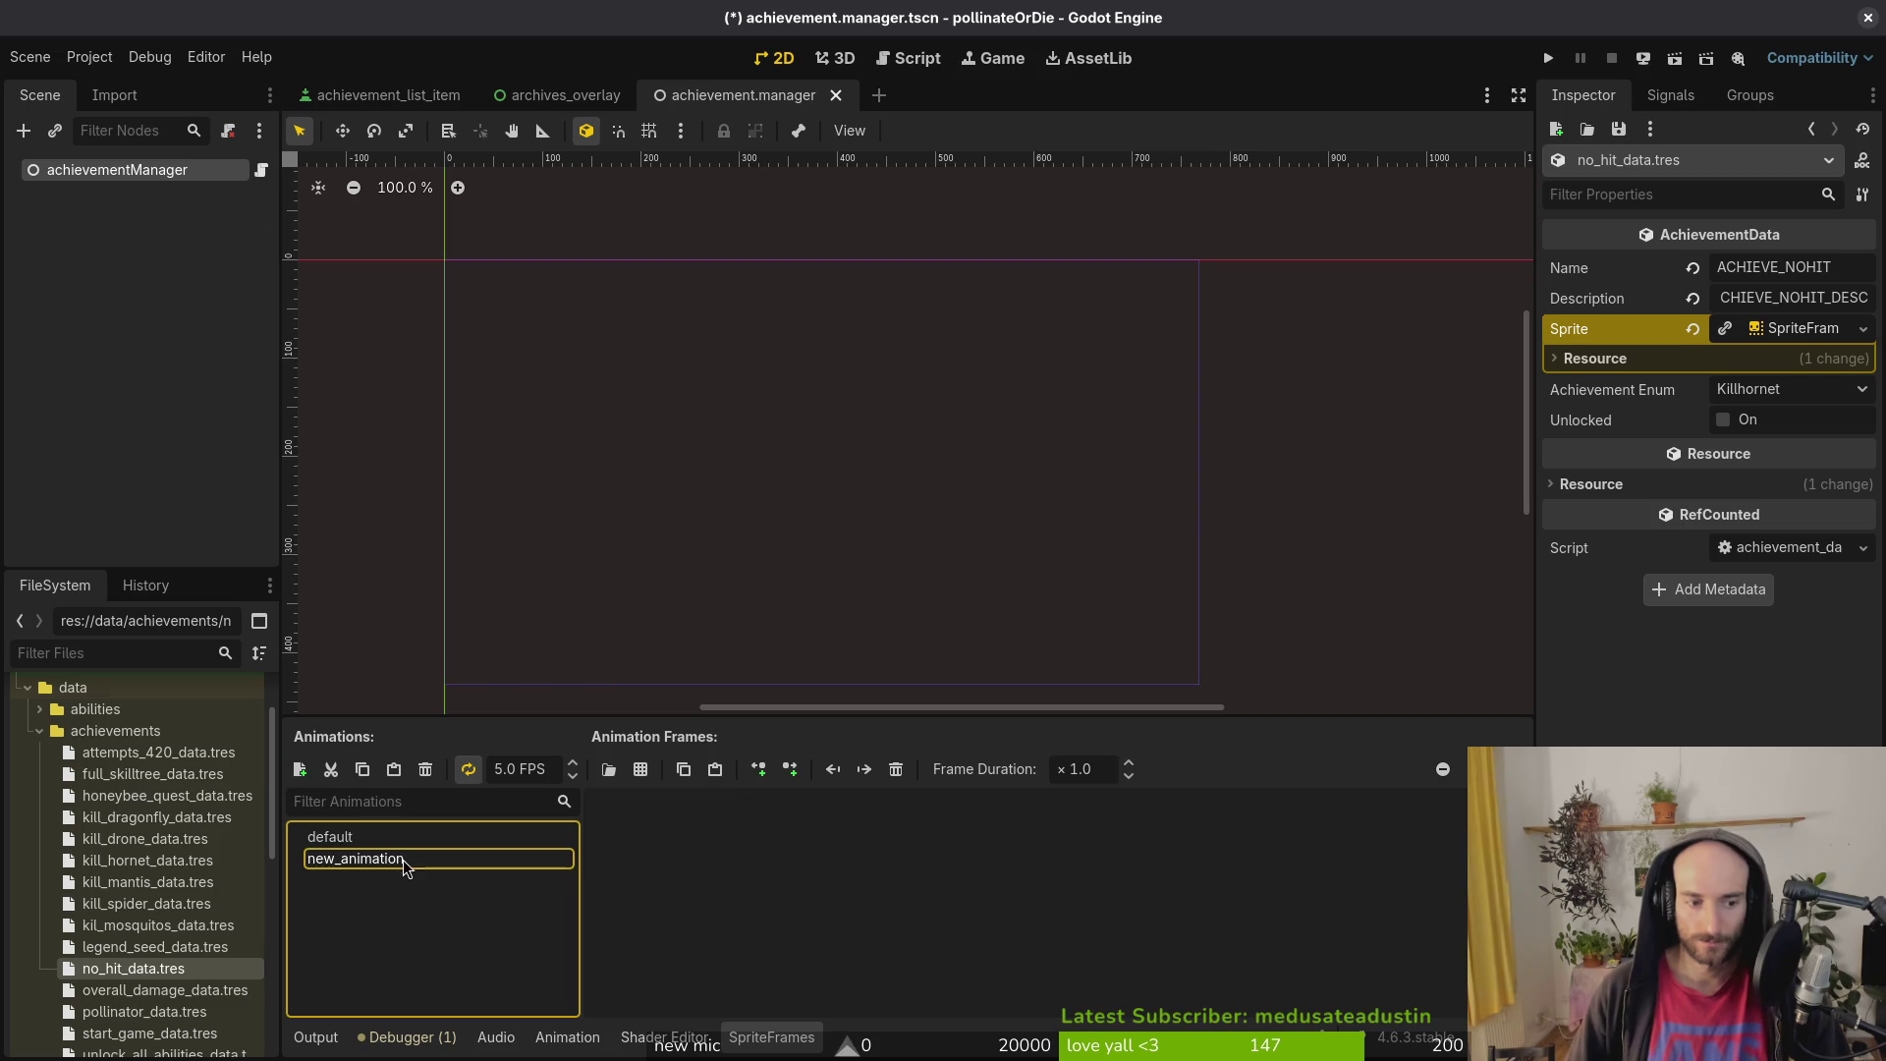
{"action": "double_click", "coordinate": [403, 863]}
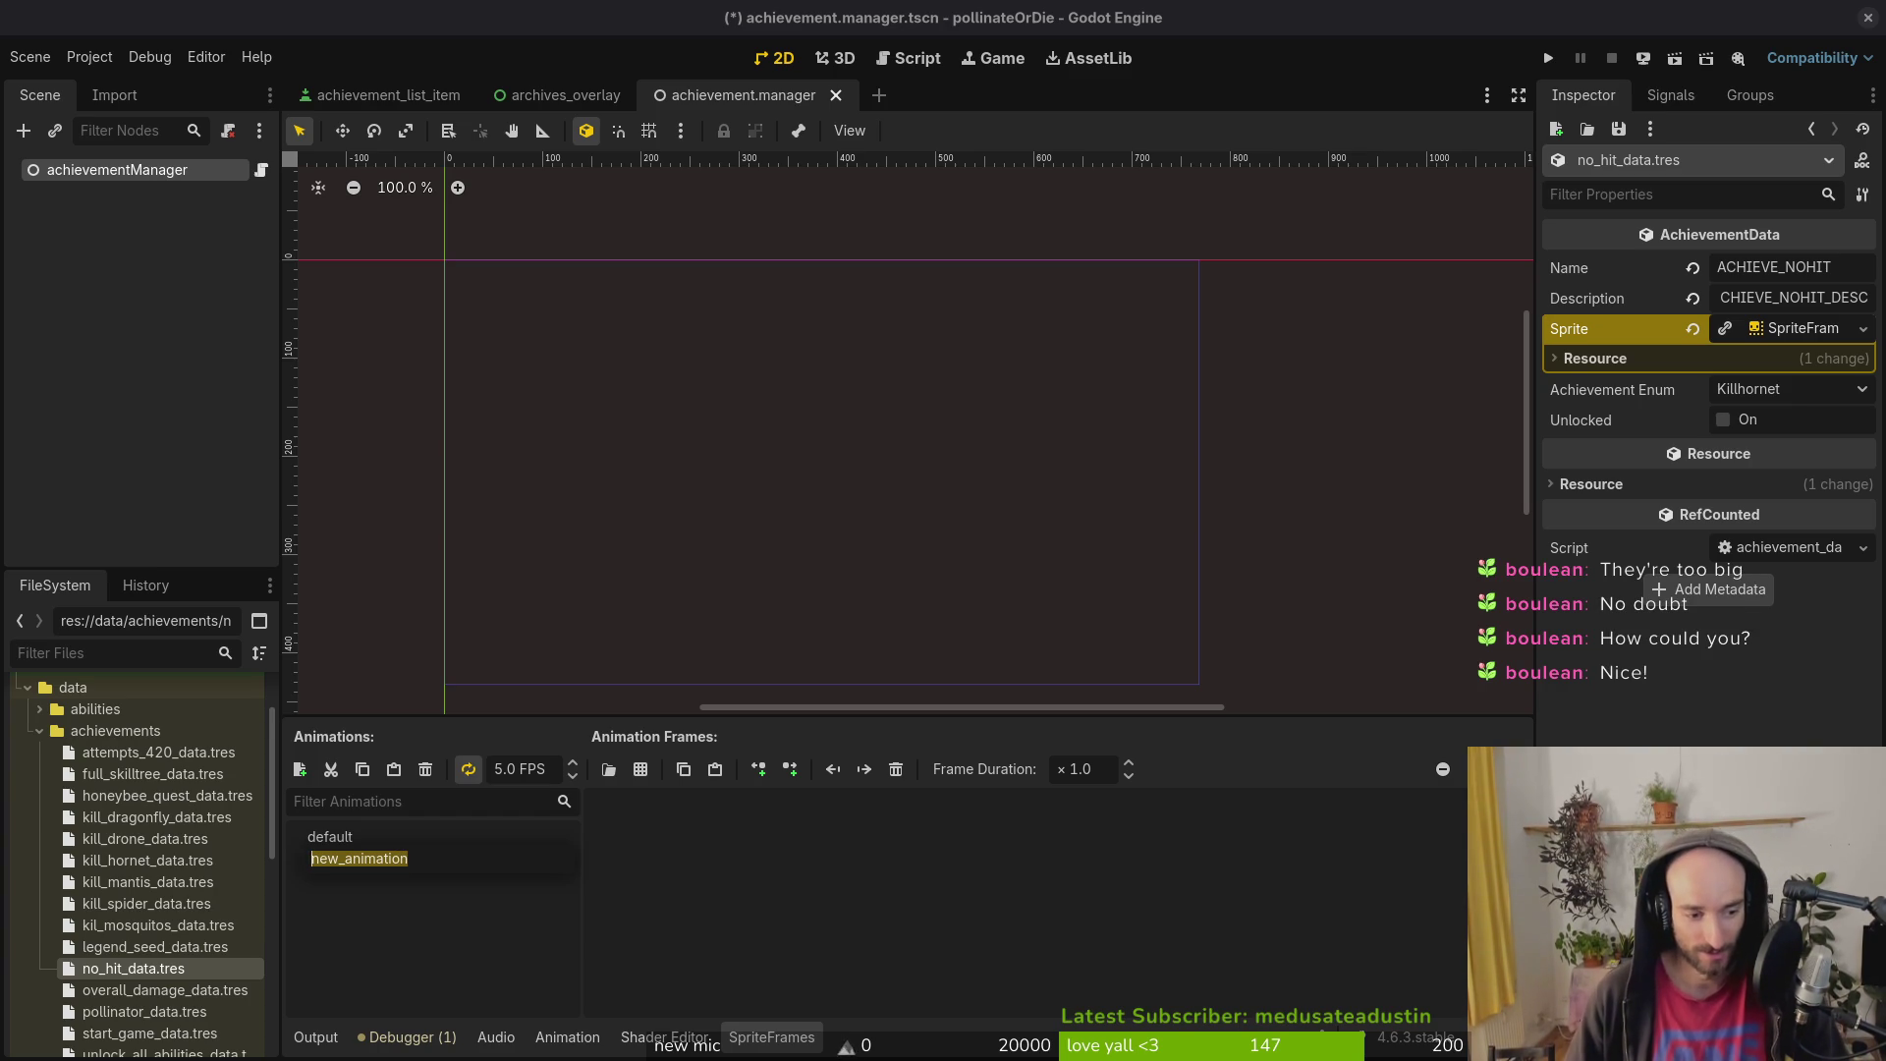
Step: Set the no-hit achievement's type to Nohit and save the scene
{"action": "key", "text": "Return"}
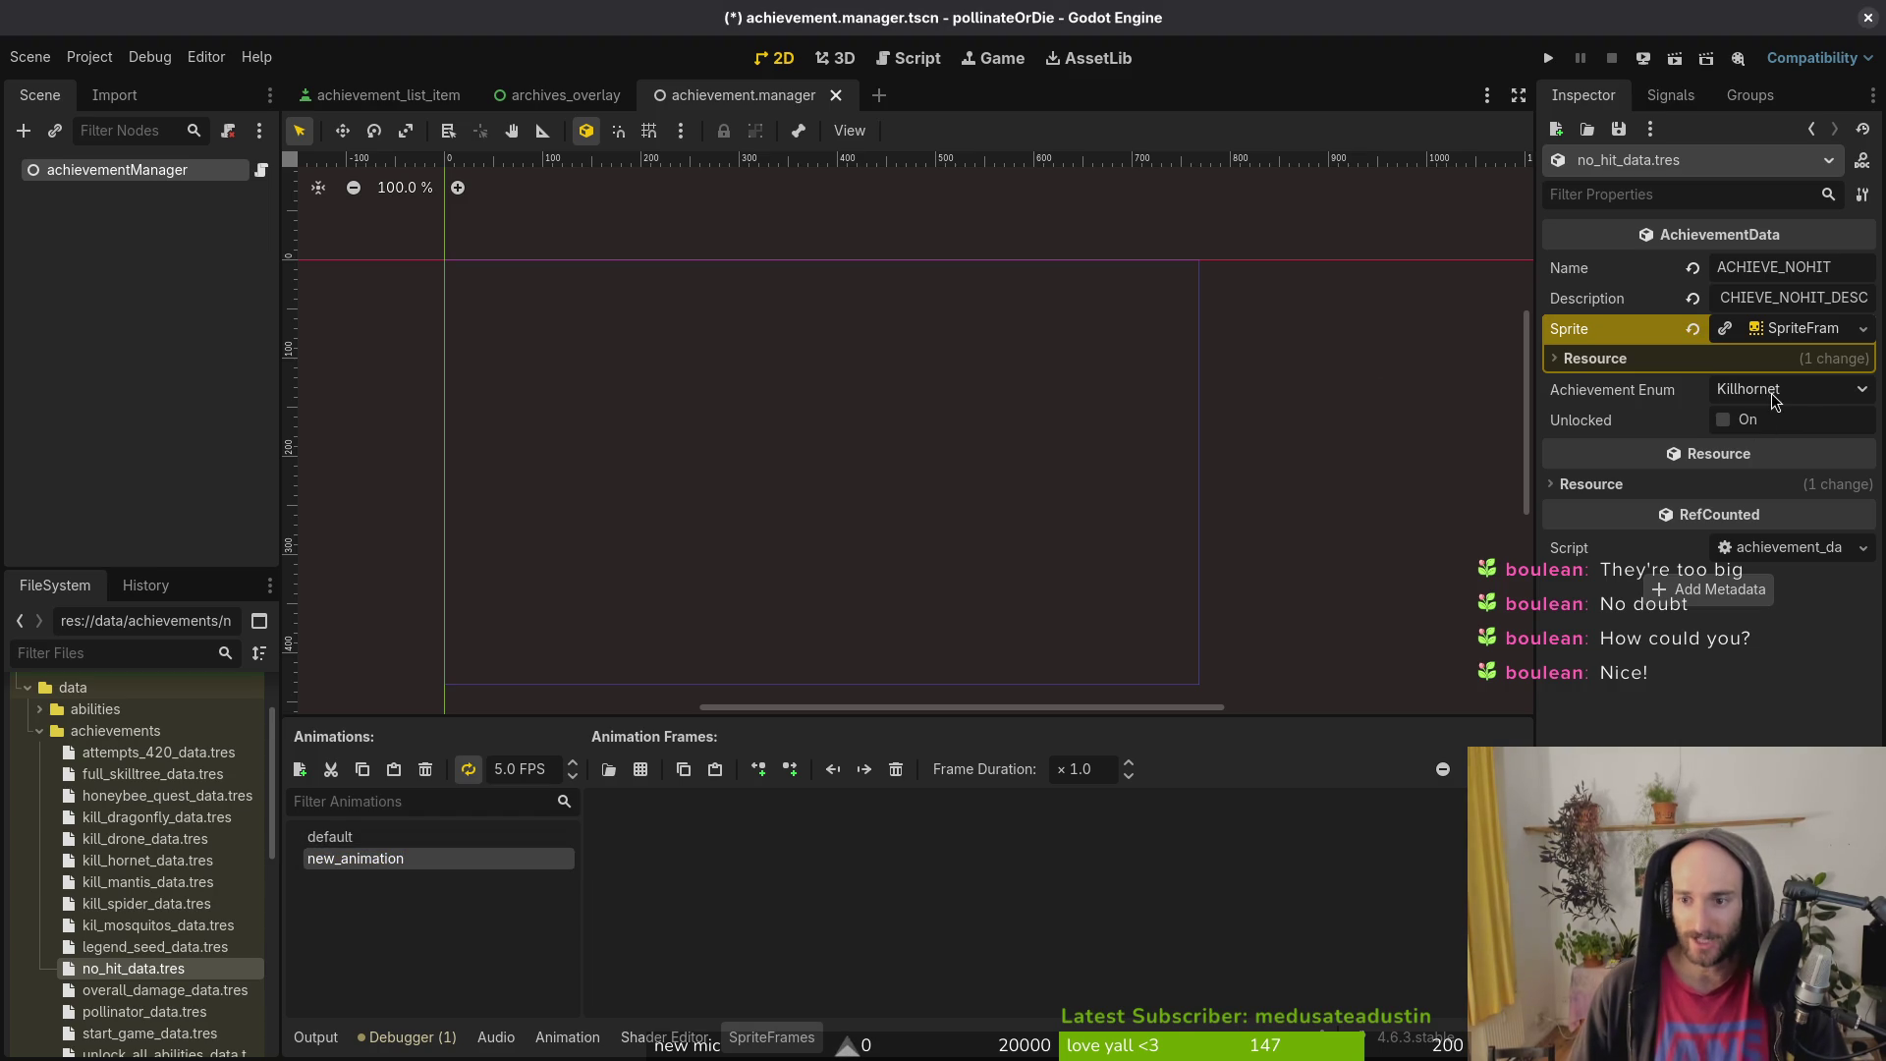
{"action": "key", "text": "ctrl+s"}
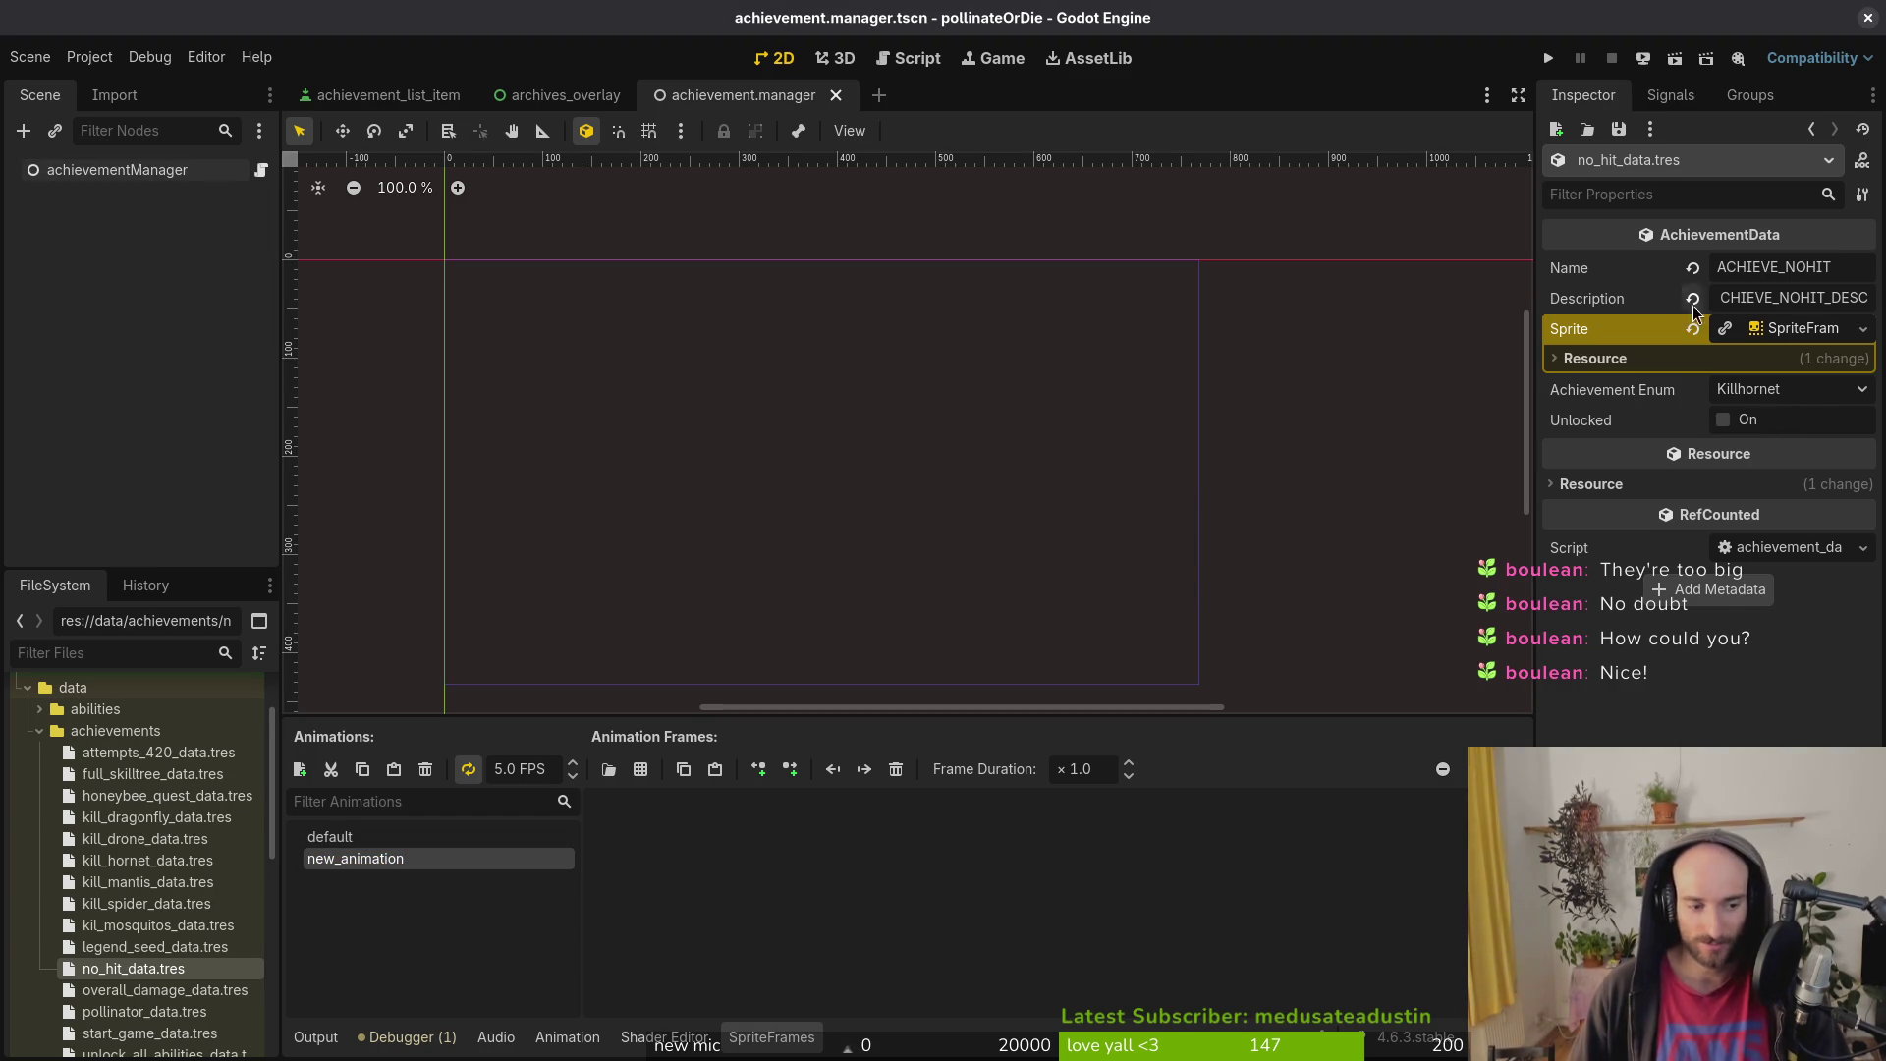
{"action": "left_click", "coordinate": [1799, 391]}
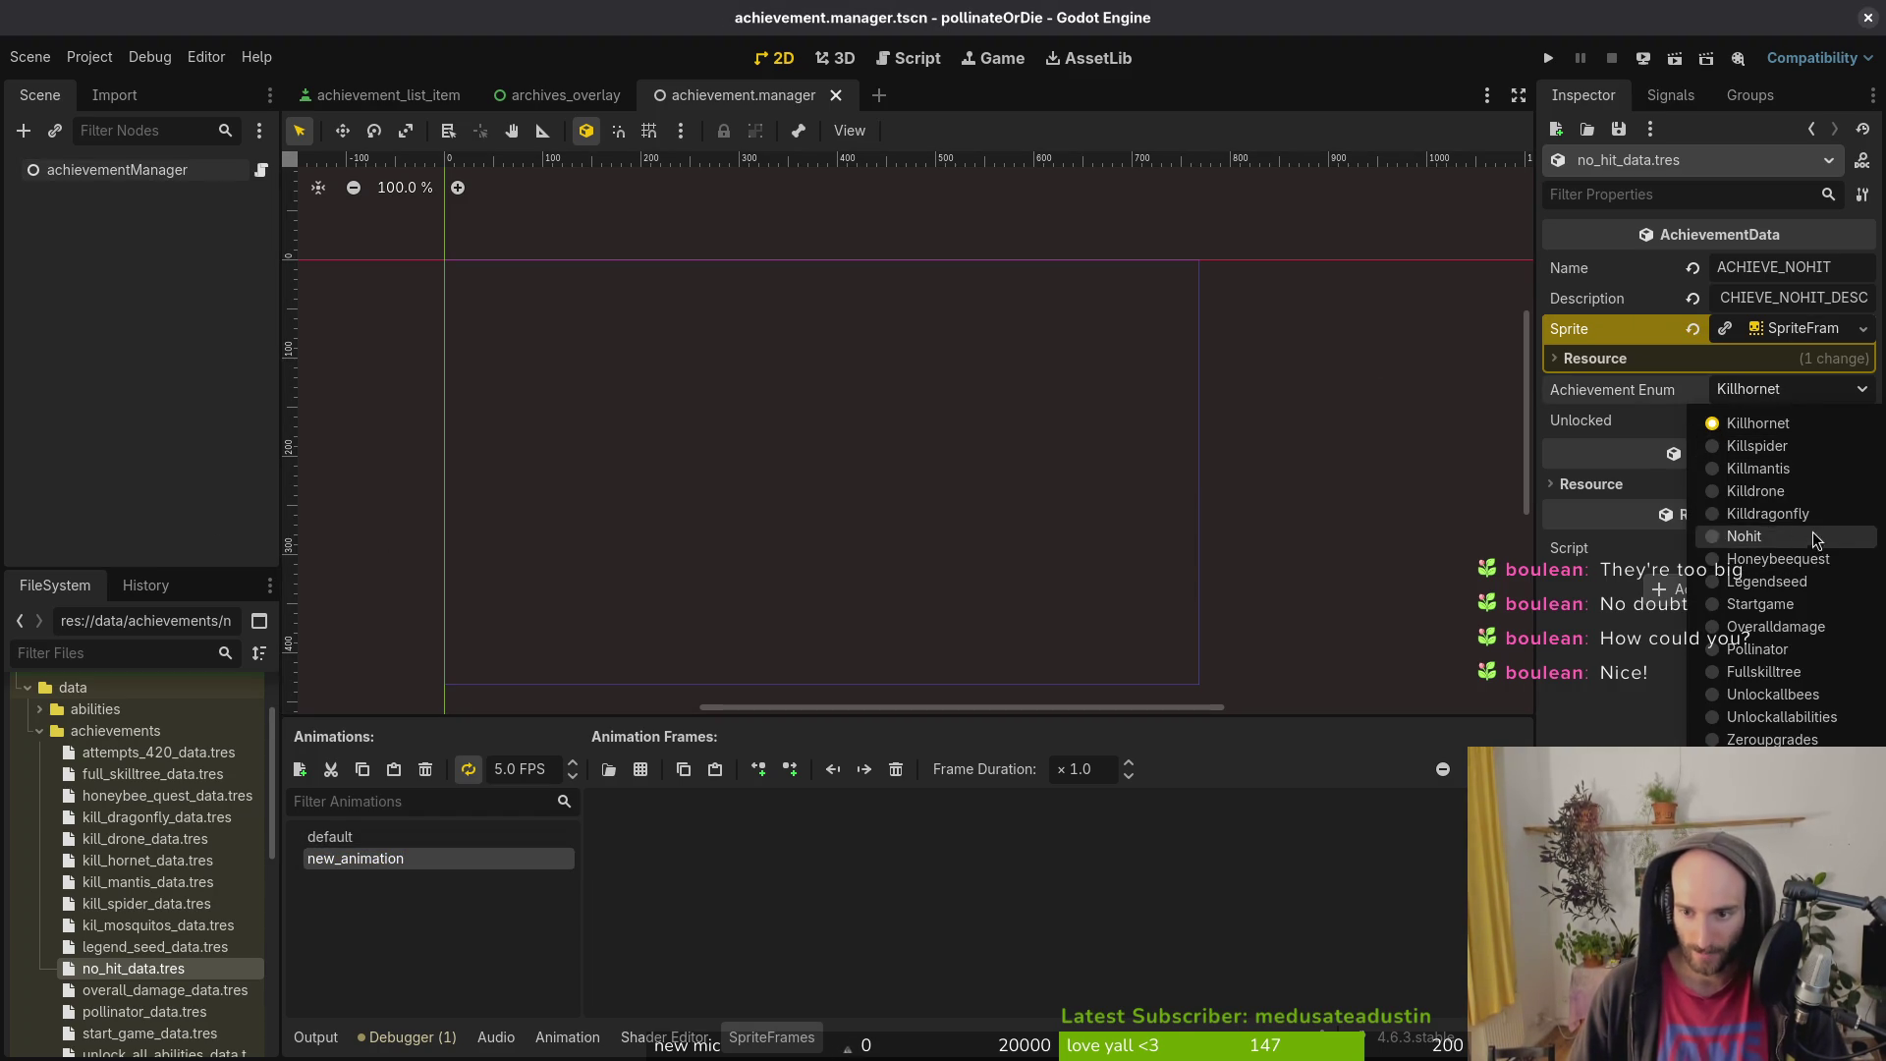
{"action": "left_click", "coordinate": [1812, 539]}
{"action": "key", "text": "ctrl+s"}
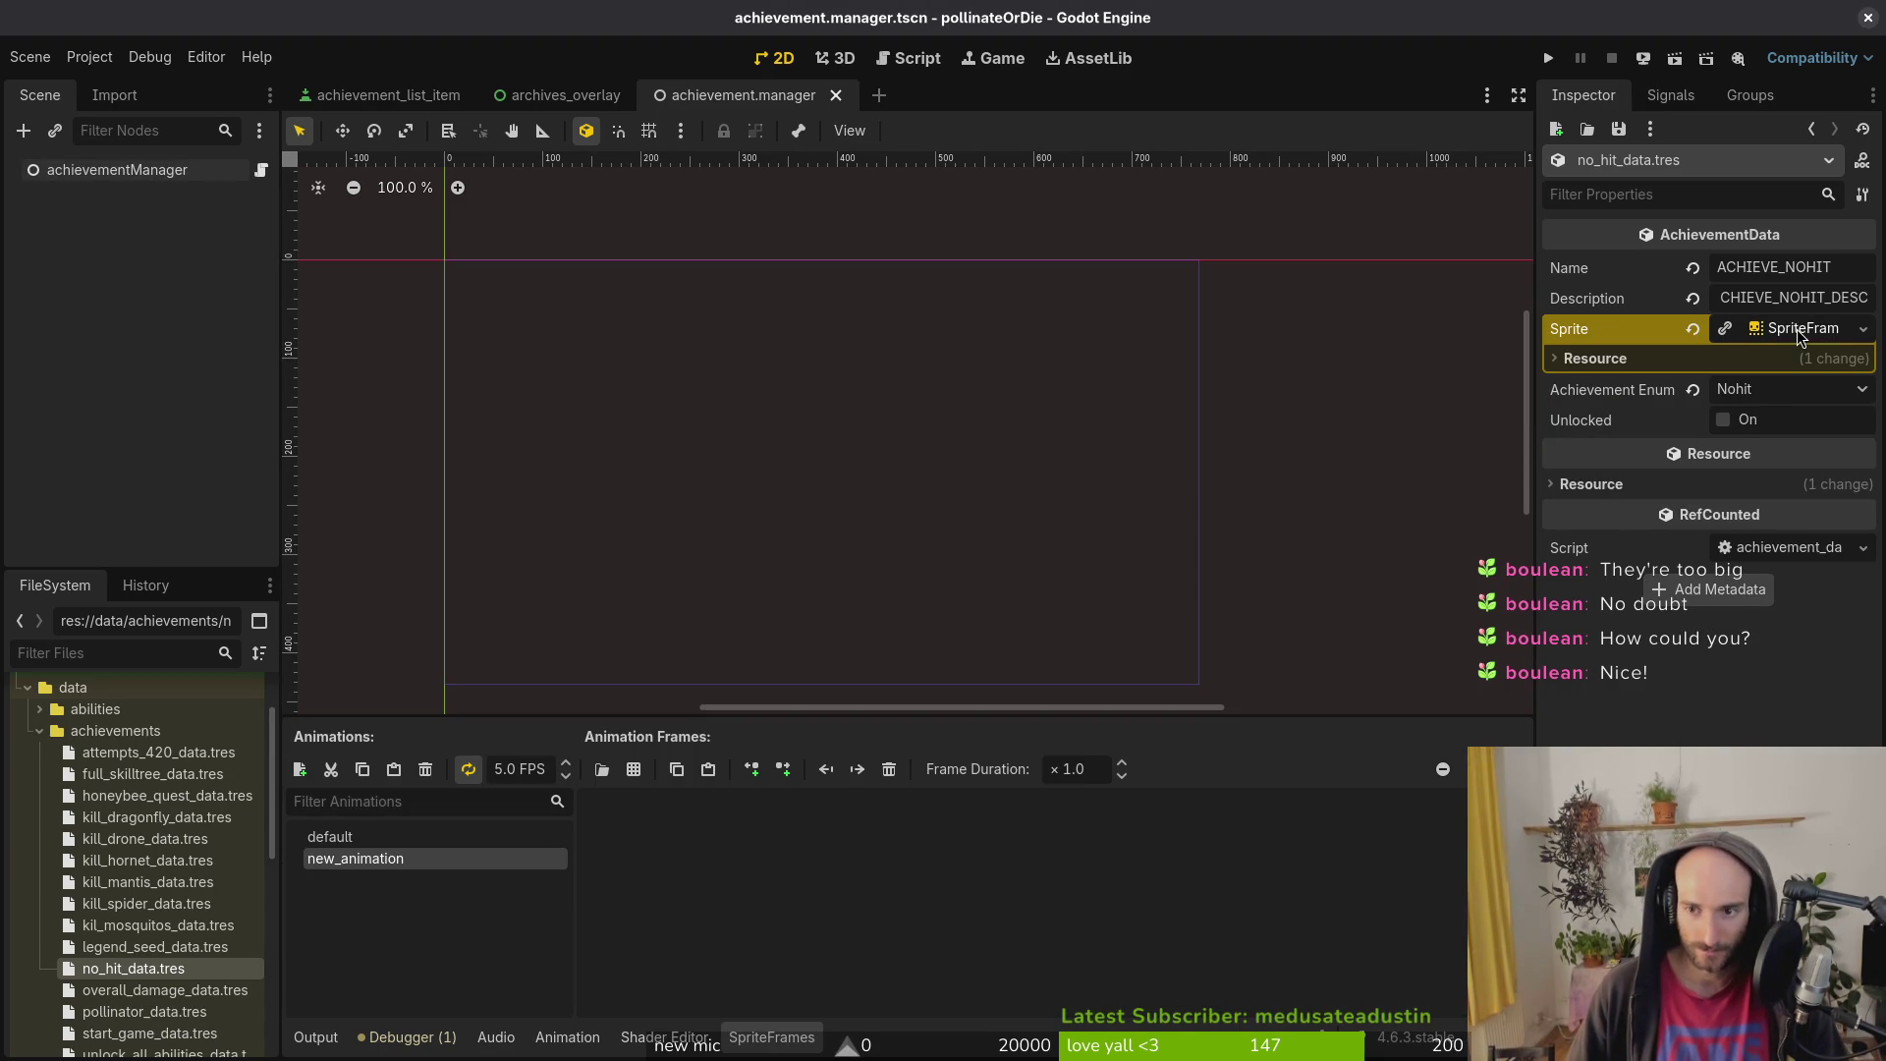
Step: Rename new_animation to focus and set its speed to 12 FPS
{"action": "double_click", "coordinate": [442, 861]}
{"action": "type", "text": "focus"}
{"action": "key", "text": "Return"}
{"action": "left_click", "coordinate": [498, 772]}
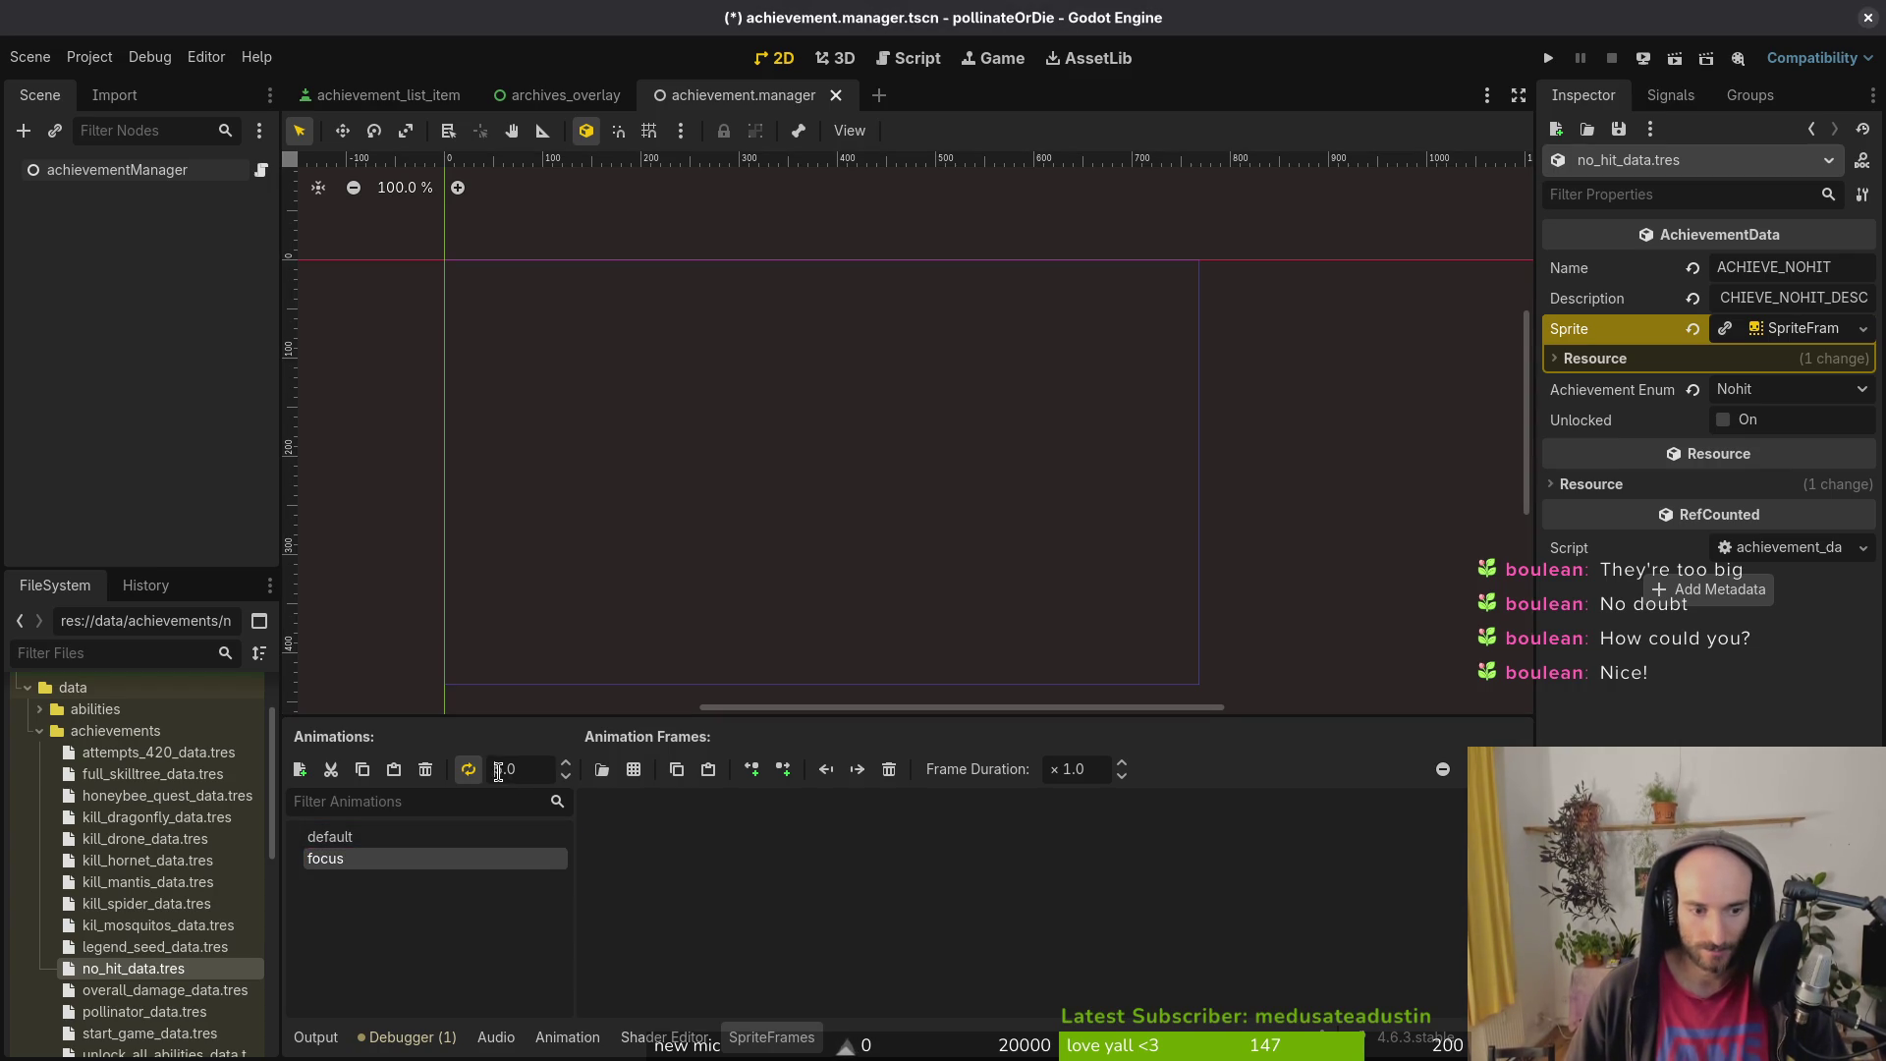
{"action": "type", "text": "1"}
{"action": "key", "text": "Delete"}
{"action": "type", "text": "2"}
{"action": "key", "text": "Return"}
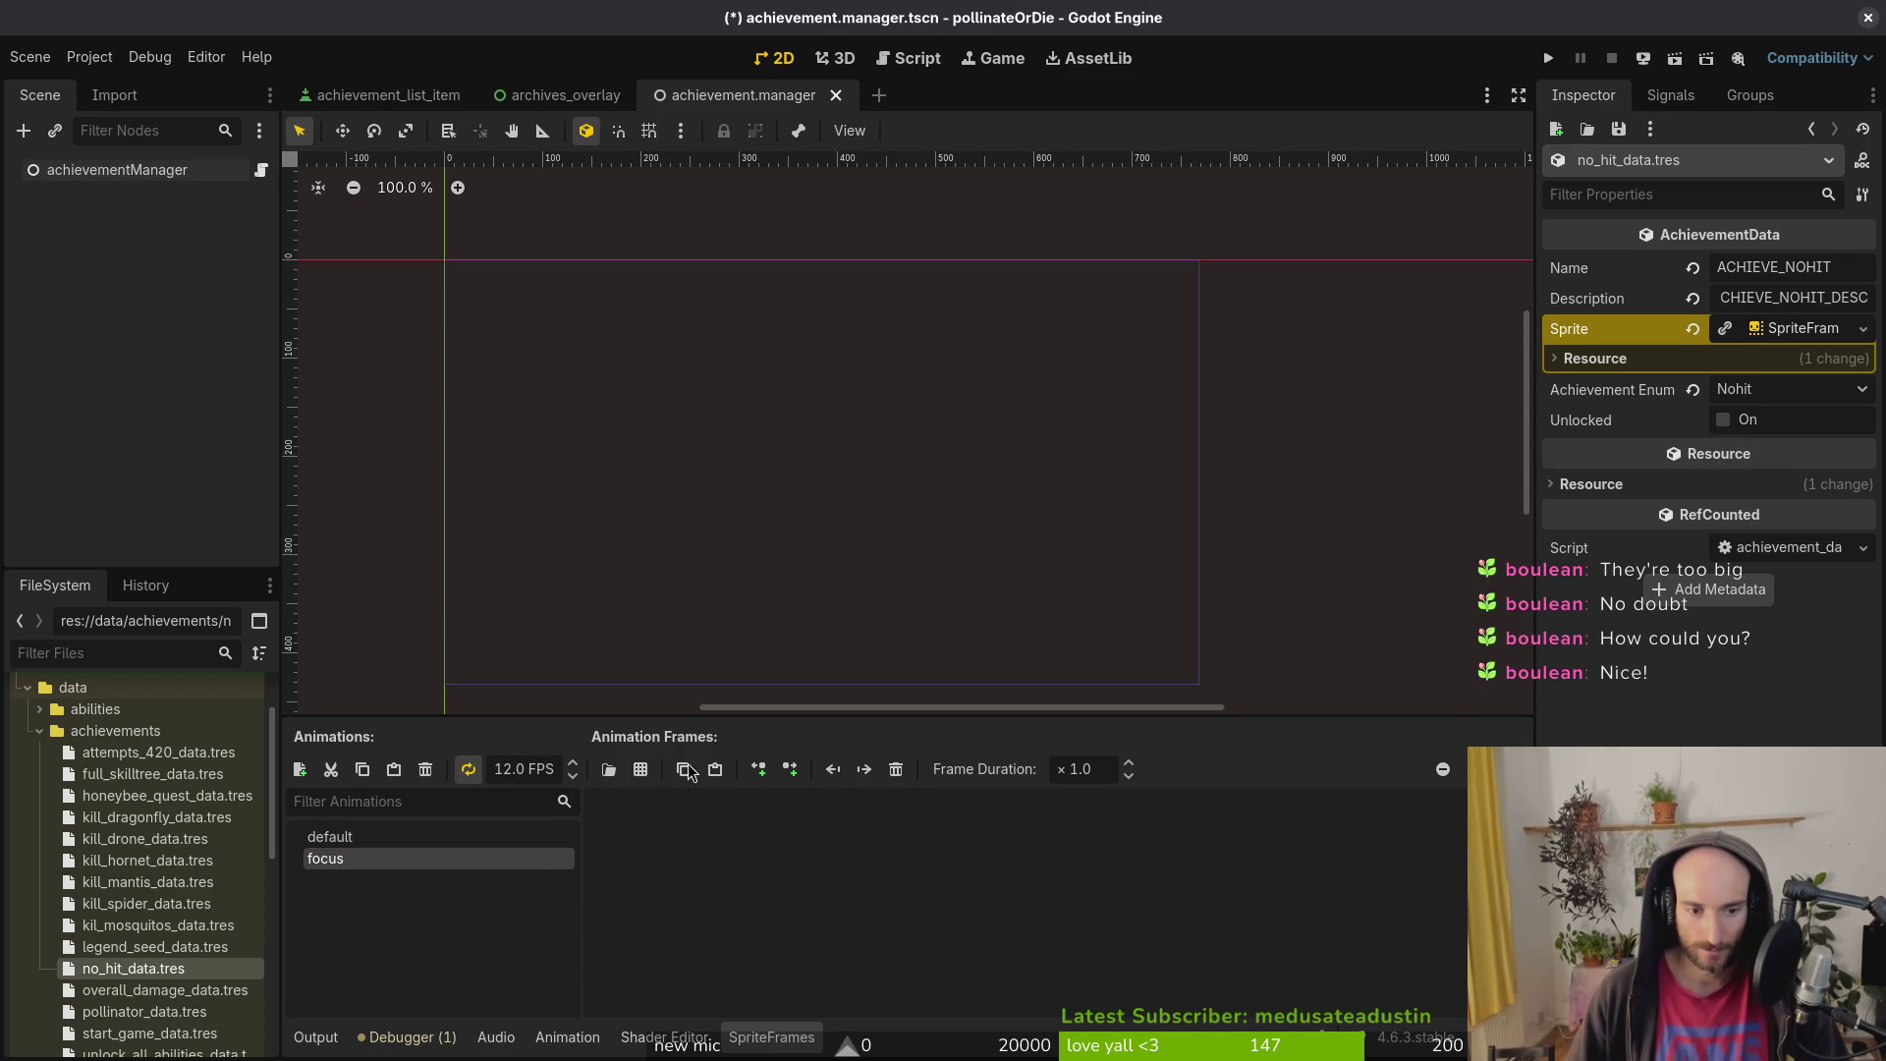
Step: Add all five gem frames from the no-hit sprite sheet to the focus animation
{"action": "left_click", "coordinate": [640, 768]}
{"action": "left_click", "coordinate": [945, 329]}
{"action": "left_click", "coordinate": [1144, 849]}
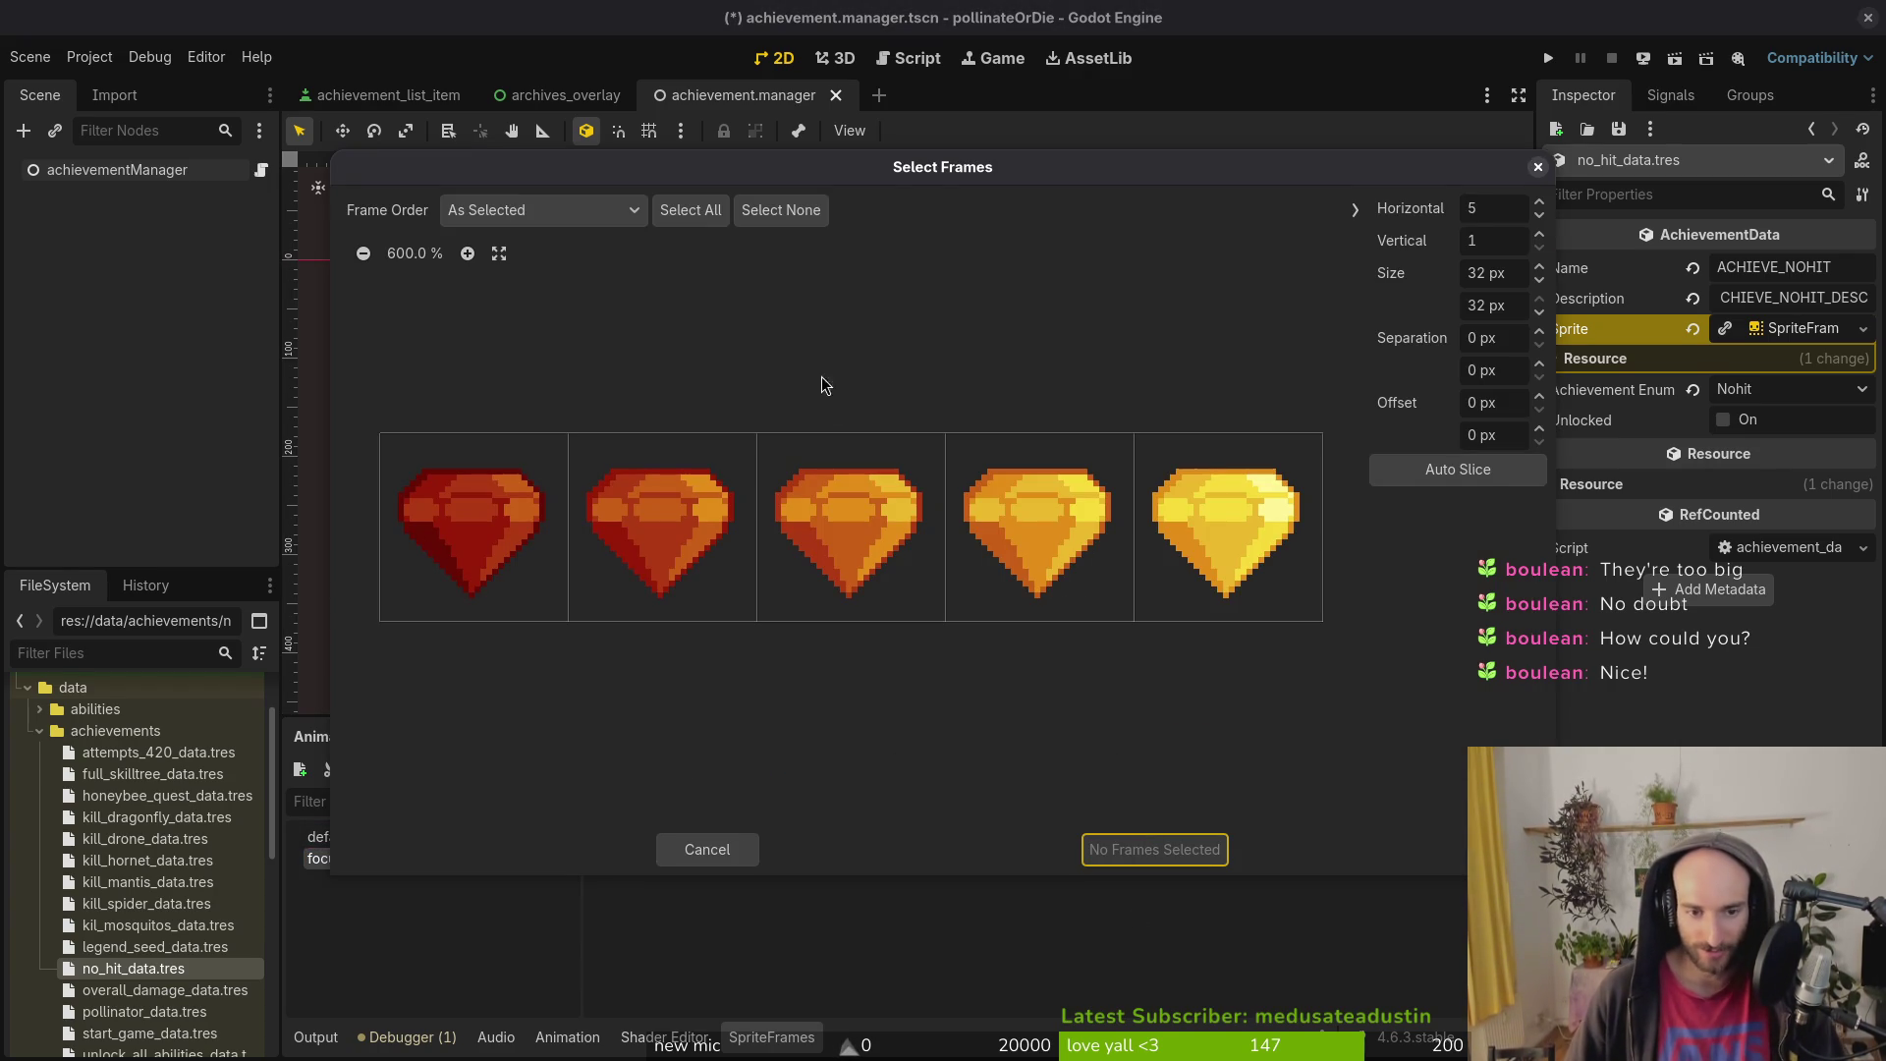
{"action": "left_click_drag", "start_coordinate": [437, 525], "coordinate": [1173, 558]}
{"action": "left_click", "coordinate": [1157, 845]}
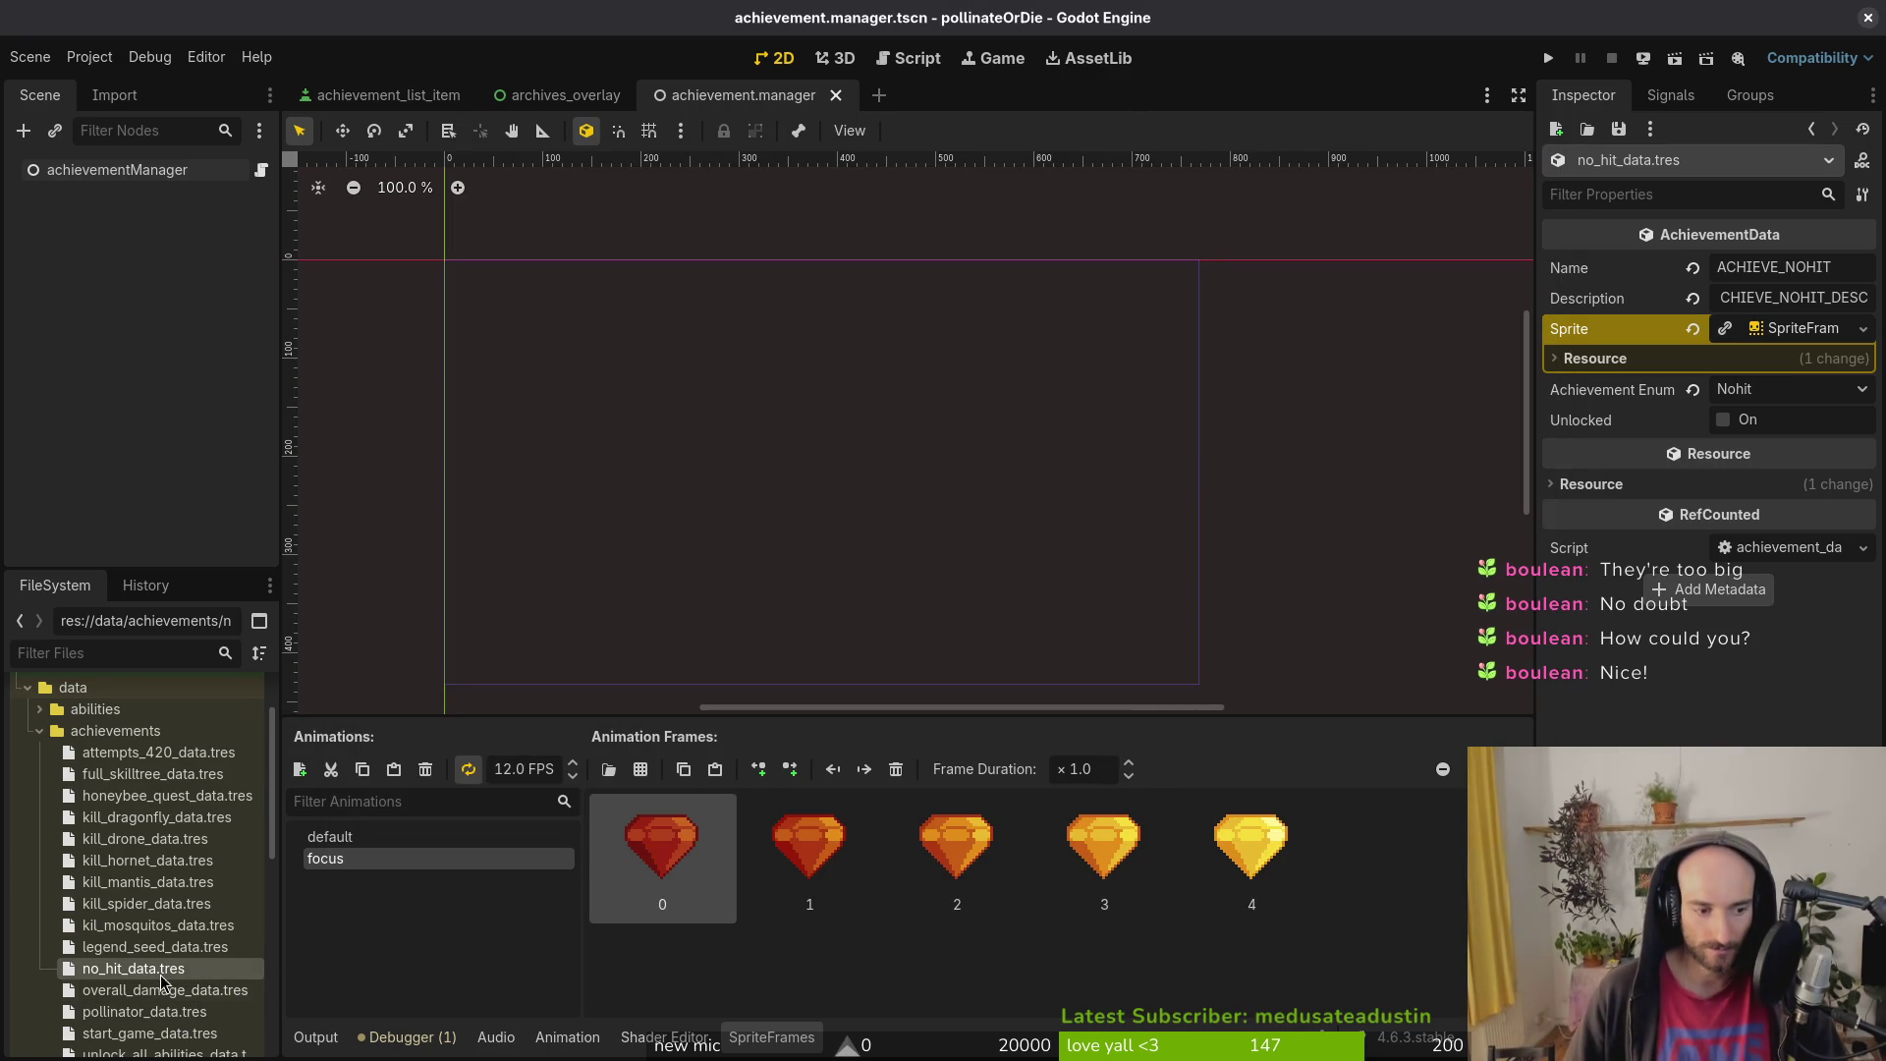
Step: Select achievementManager and browse its achievement entries in the Inspector
{"action": "left_click", "coordinate": [137, 171]}
{"action": "left_click", "coordinate": [1779, 334]}
{"action": "left_click", "coordinate": [1779, 333]}
{"action": "left_click", "coordinate": [1782, 359]}
{"action": "left_click", "coordinate": [1782, 359]}
{"action": "left_click", "coordinate": [1784, 336]}
{"action": "left_click", "coordinate": [1783, 336]}
Step: Prefix the kill mantis entry's name and description with ACHIEVE_ and save
{"action": "left_click", "coordinate": [1780, 393]}
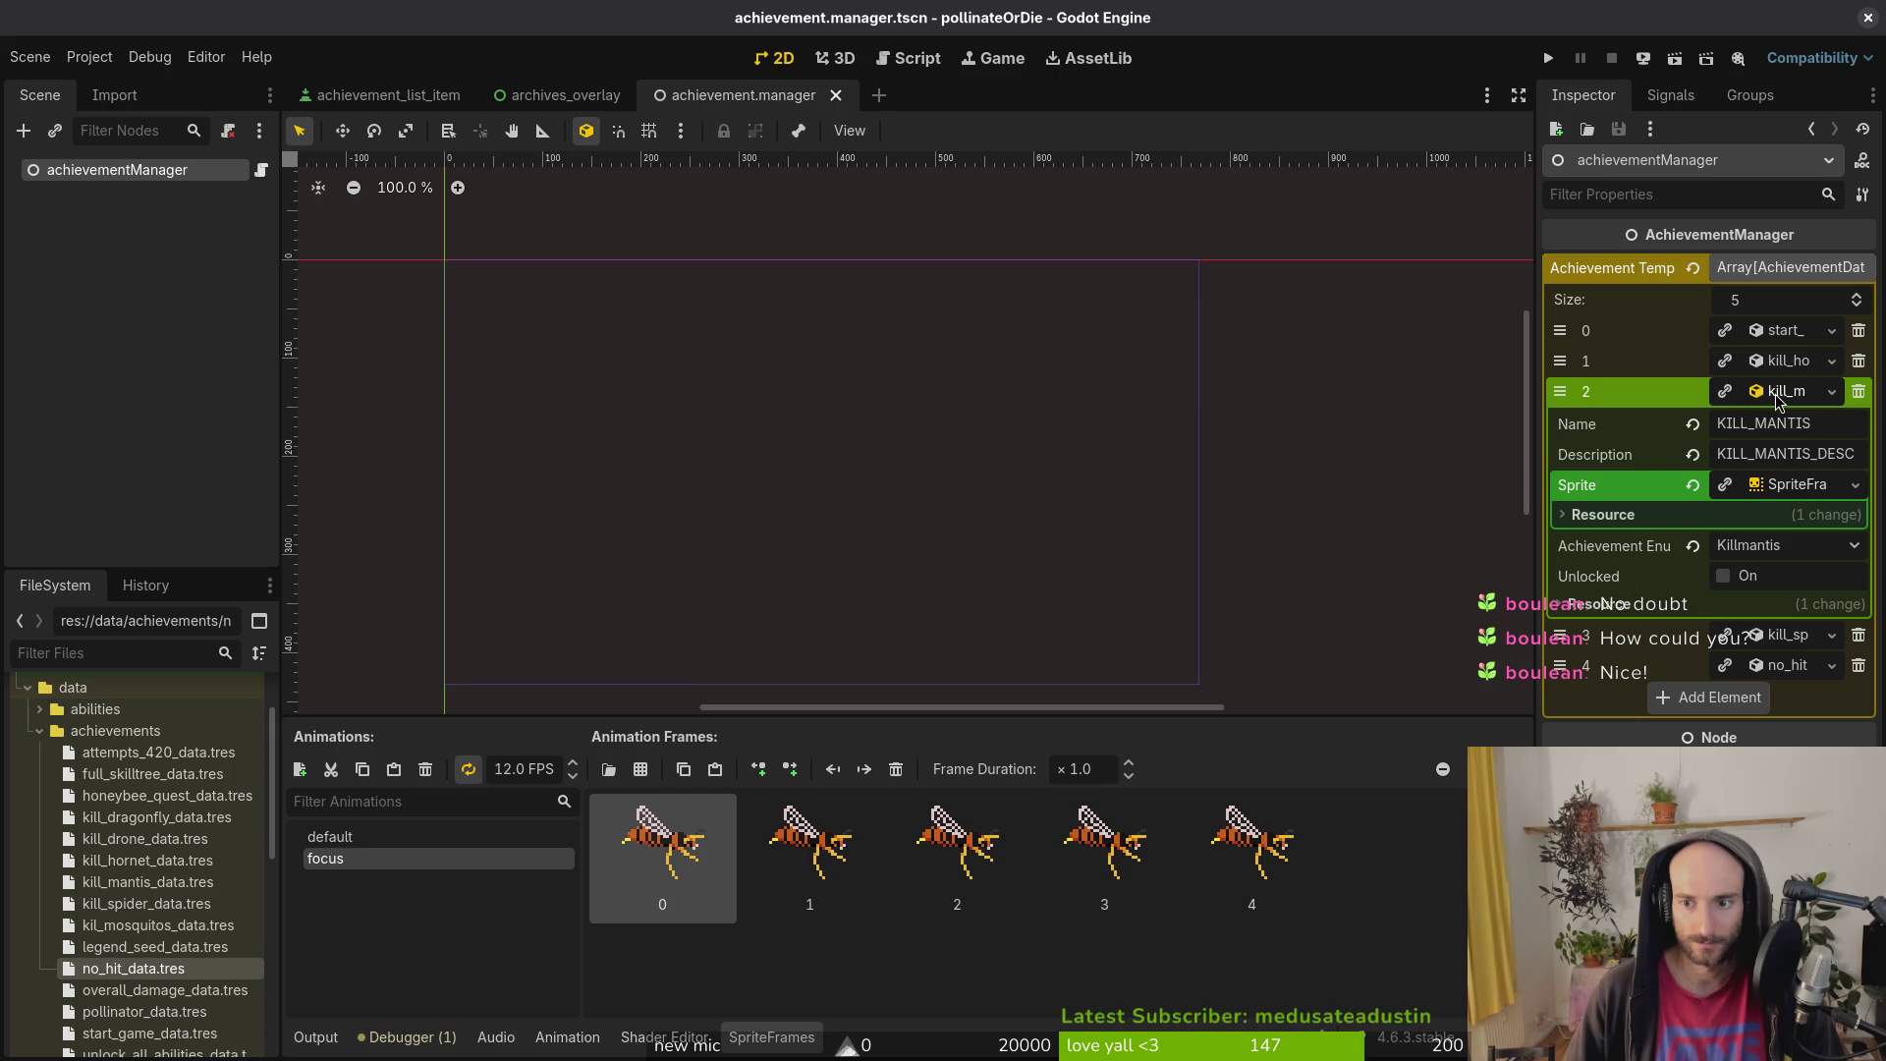
{"action": "left_click", "coordinate": [1721, 426]}
{"action": "type", "text": "ACHIEVE_"}
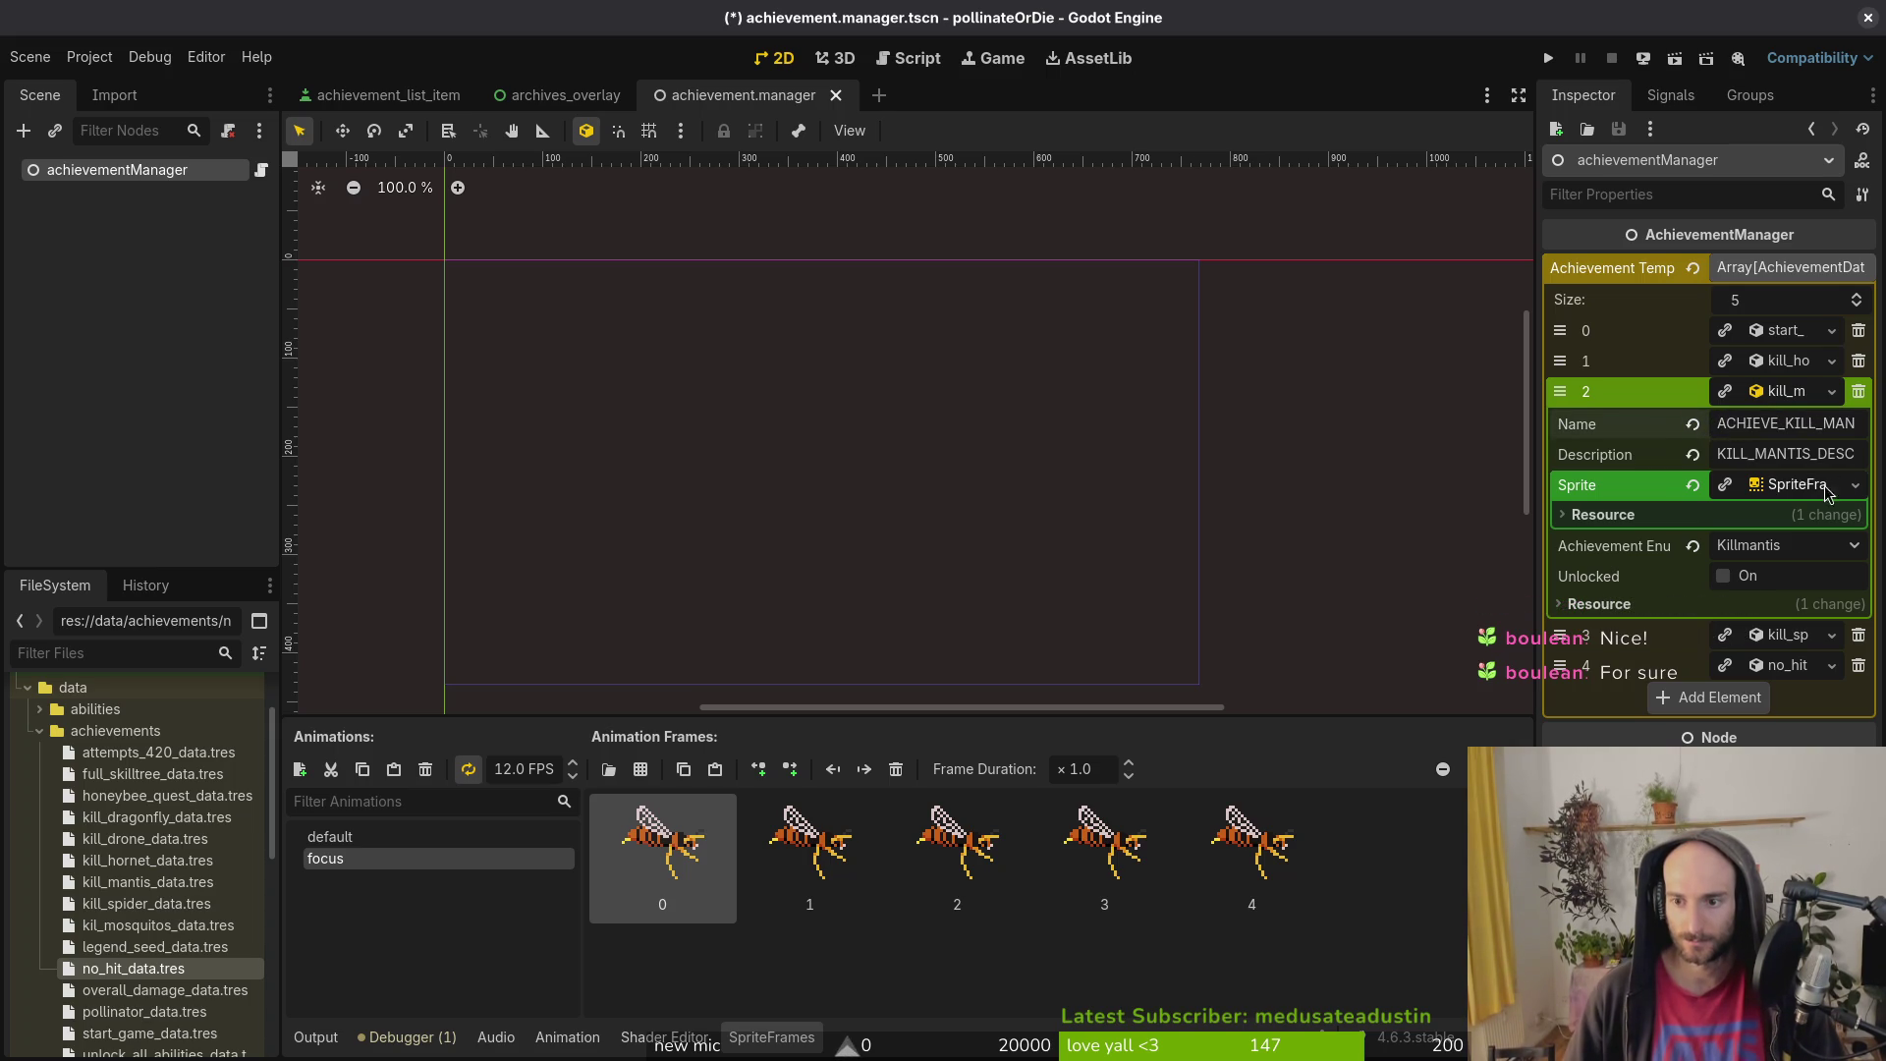
{"action": "left_click", "coordinate": [1709, 460]}
{"action": "type", "text": "ACHIV"}
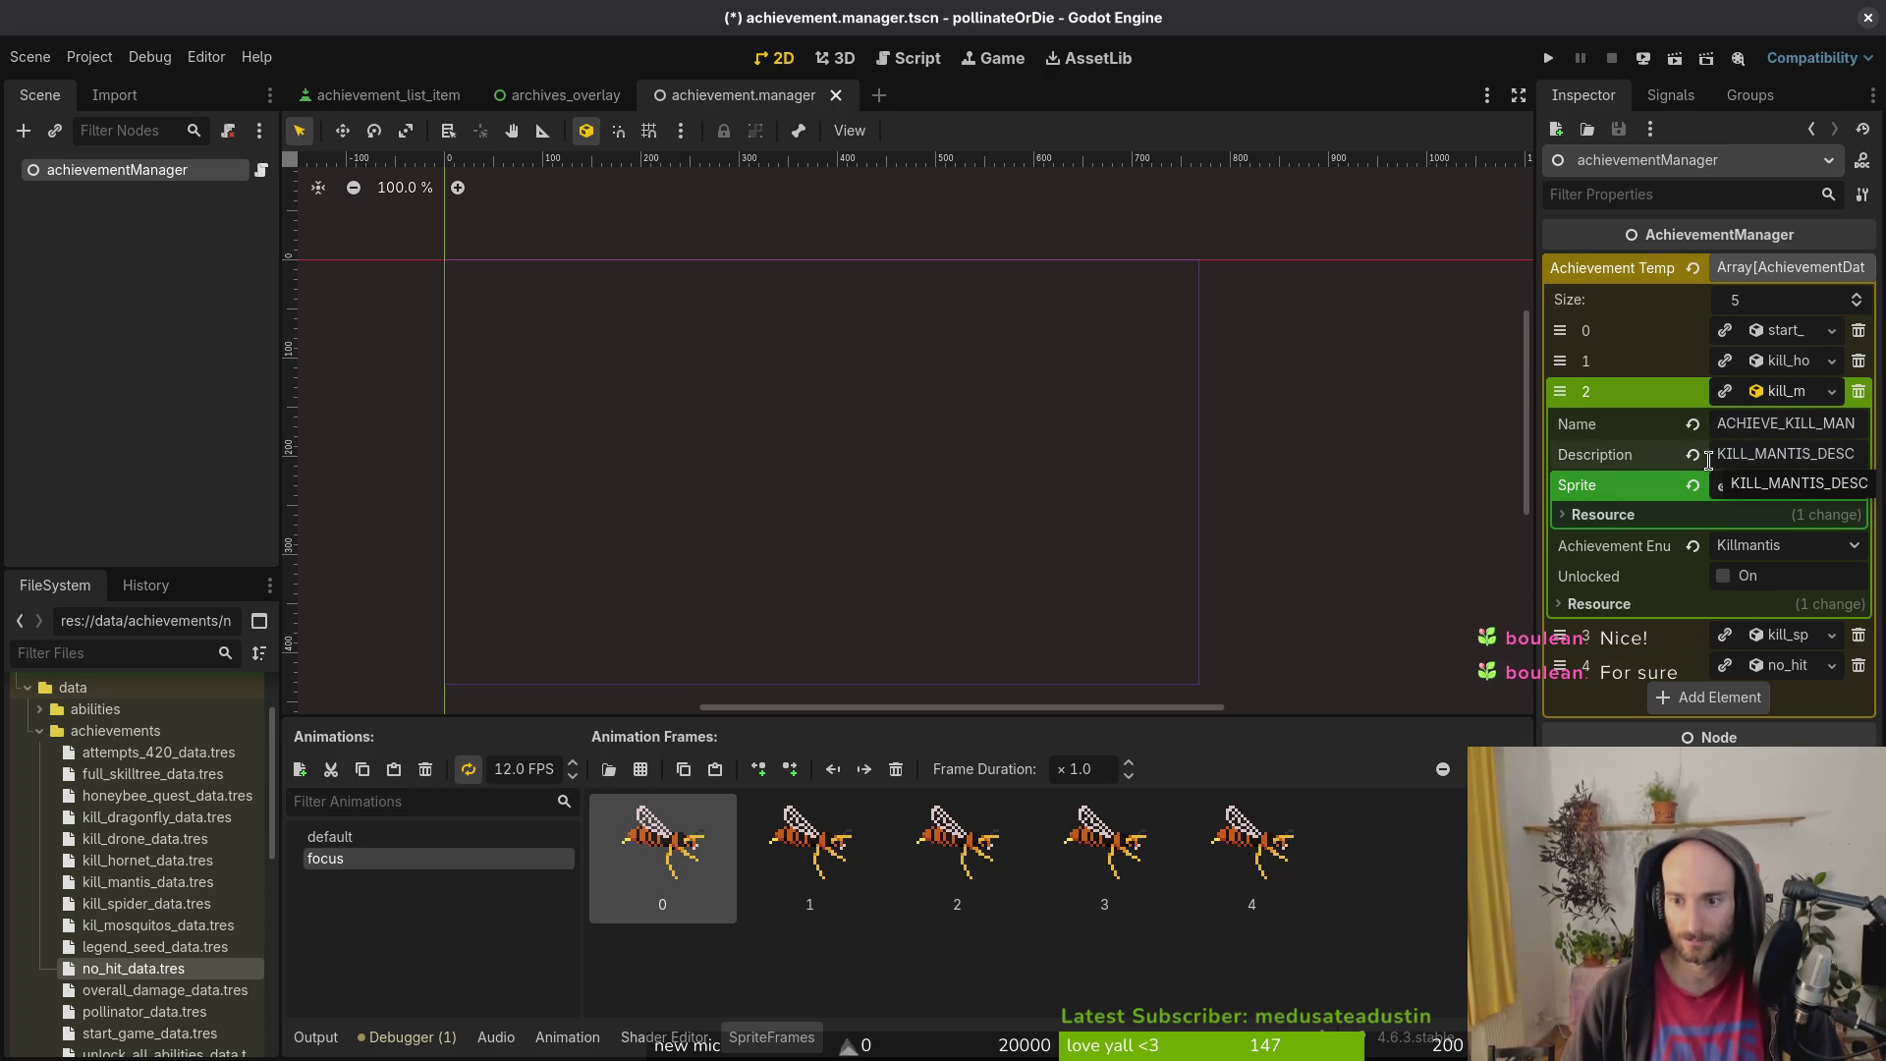
{"action": "key", "text": "BackSpace"}
{"action": "type", "text": "EVE_"}
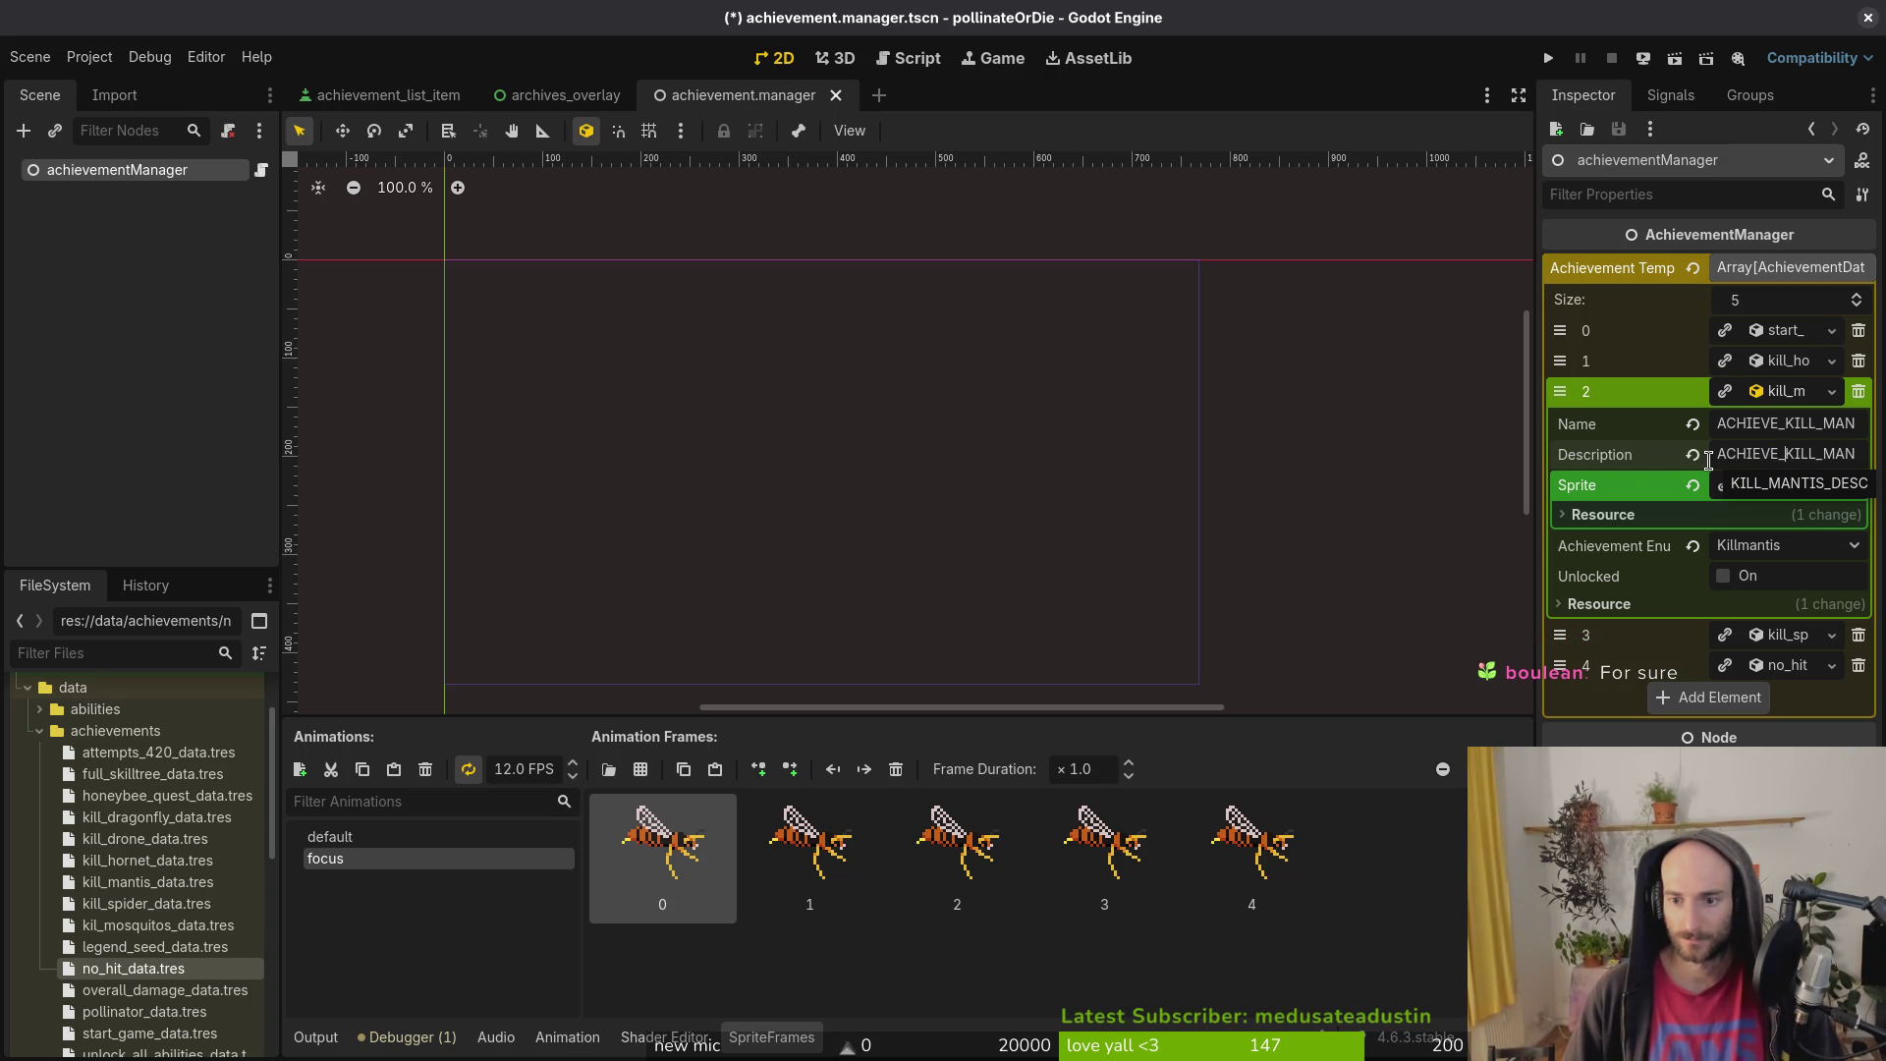
{"action": "left_click", "coordinate": [1798, 393]}
{"action": "key", "text": "ctrl+s"}
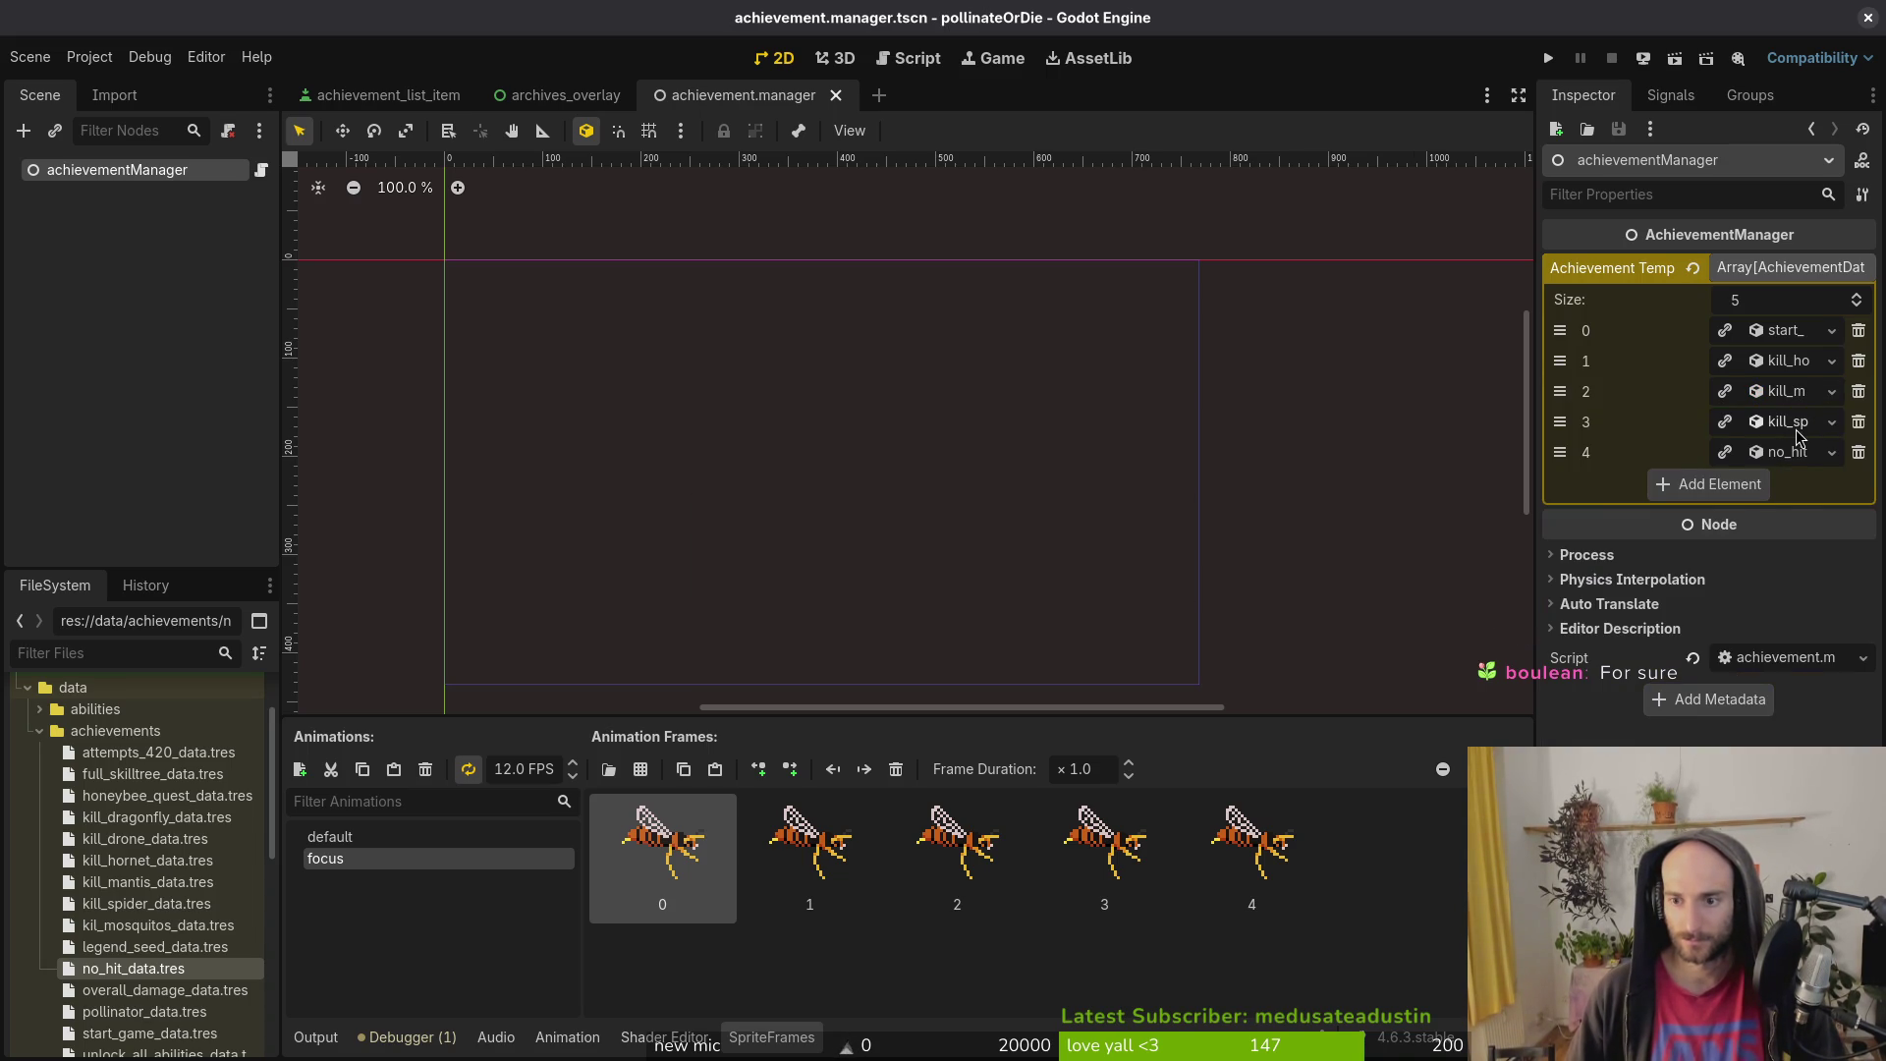
Step: Expand the kill spider, kill mantis and start game entries to inspect their sprites
{"action": "left_click", "coordinate": [1790, 422]}
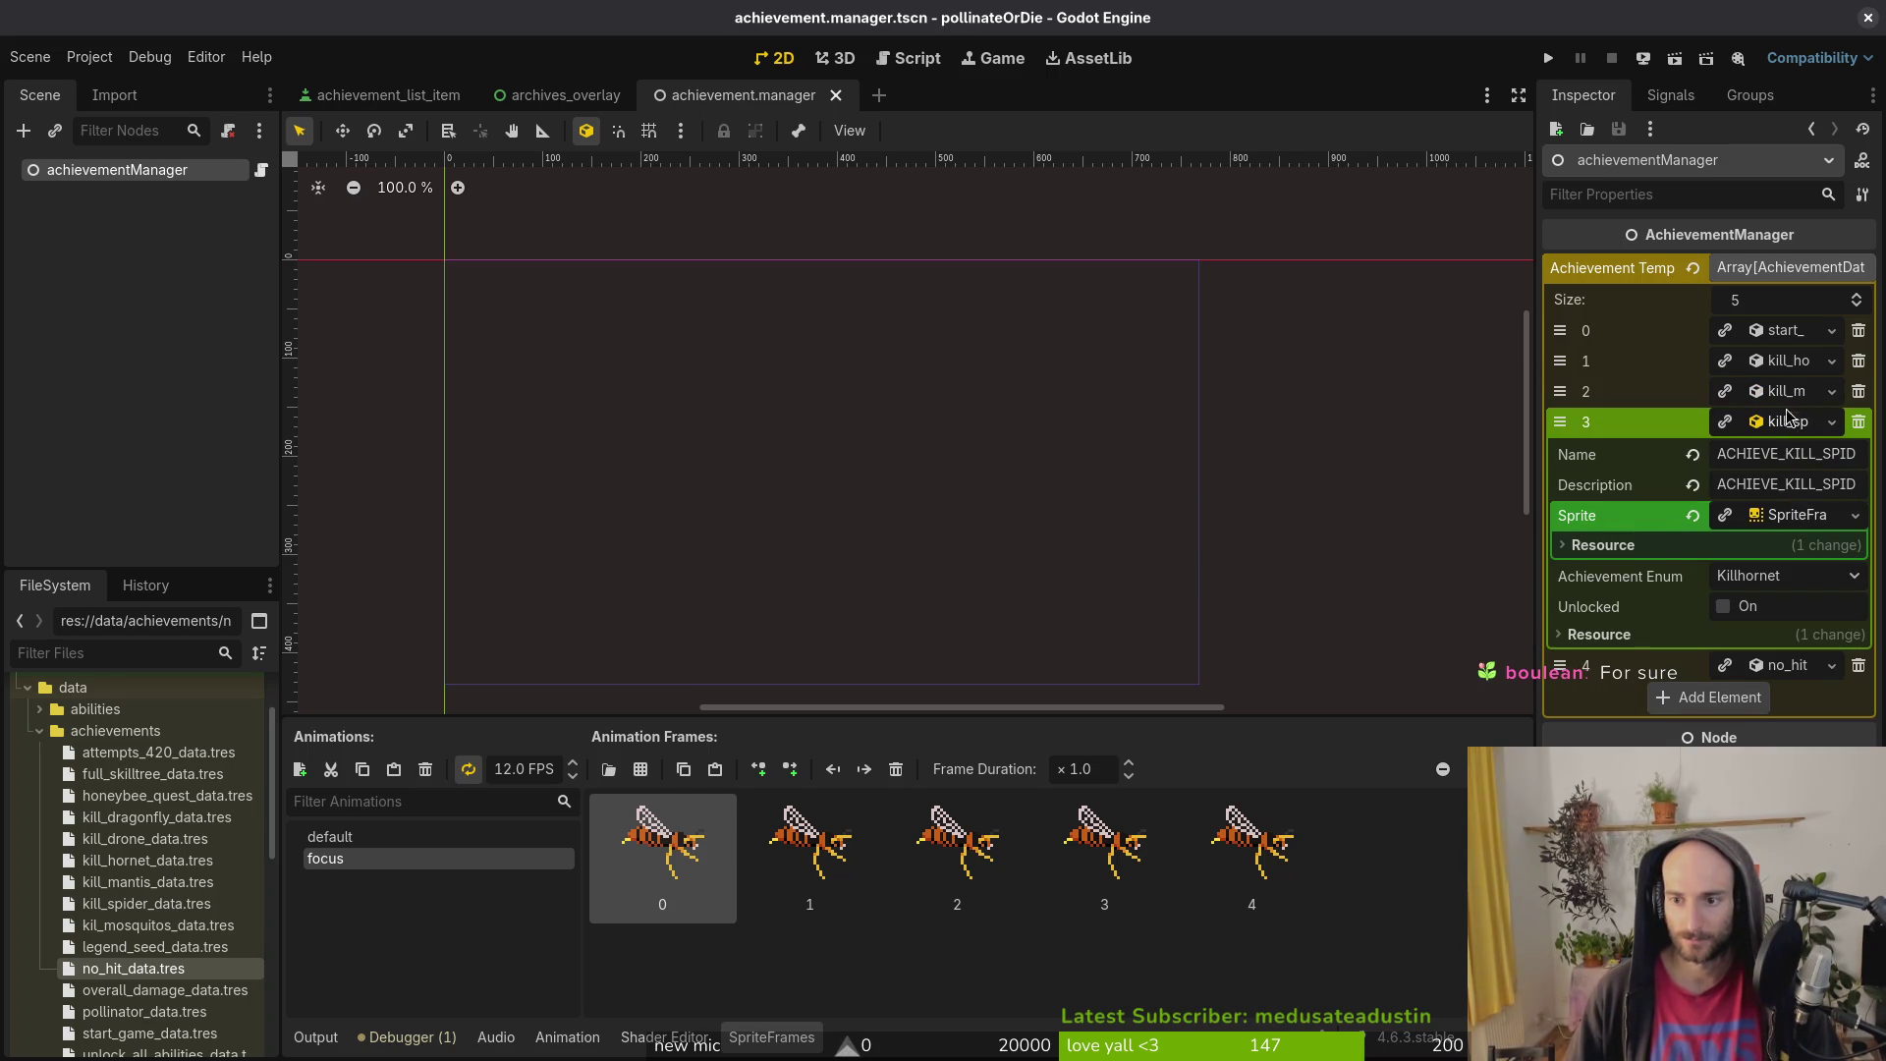
{"action": "left_click", "coordinate": [1789, 413]}
{"action": "left_click", "coordinate": [1785, 393]}
{"action": "left_click", "coordinate": [1785, 392]}
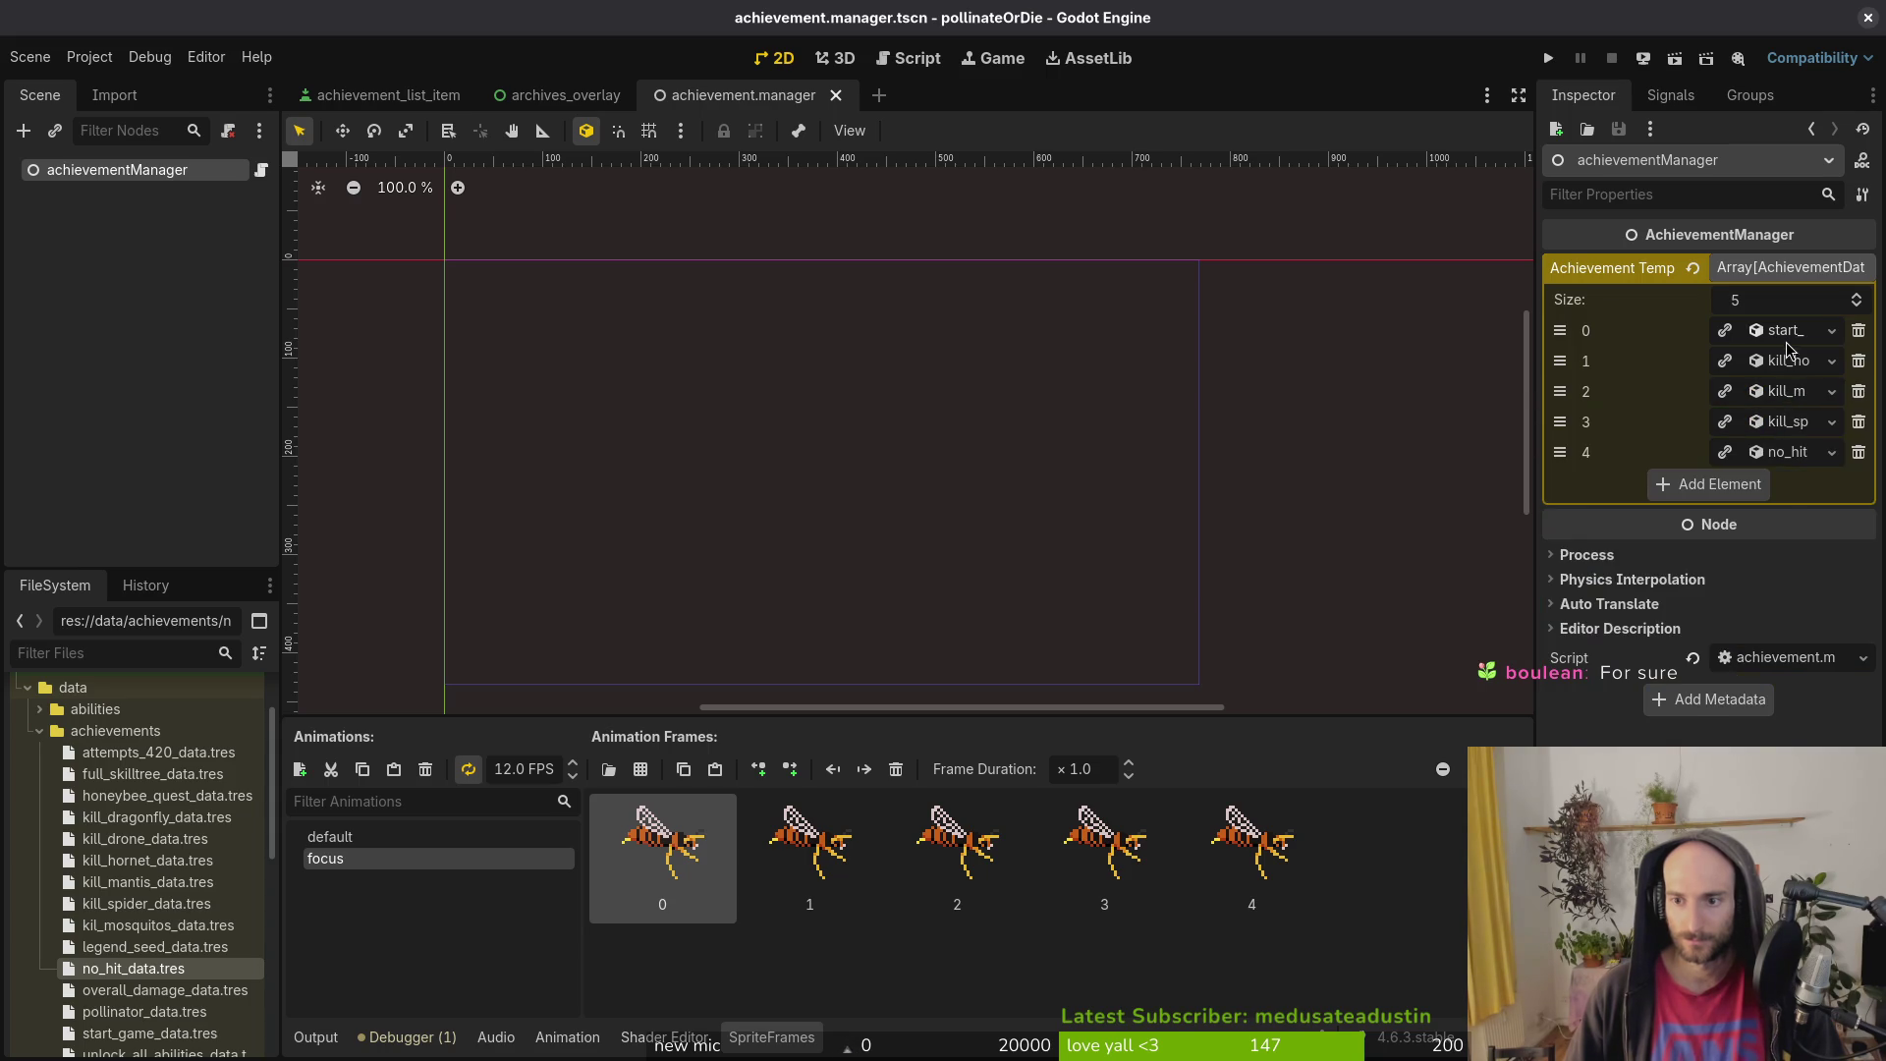
{"action": "left_click", "coordinate": [1785, 330]}
{"action": "left_click", "coordinate": [1788, 427]}
{"action": "left_click", "coordinate": [1788, 425]}
{"action": "left_click", "coordinate": [1787, 426]}
{"action": "left_click", "coordinate": [1790, 422]}
{"action": "left_click", "coordinate": [1789, 422]}
{"action": "left_click", "coordinate": [1797, 422]}
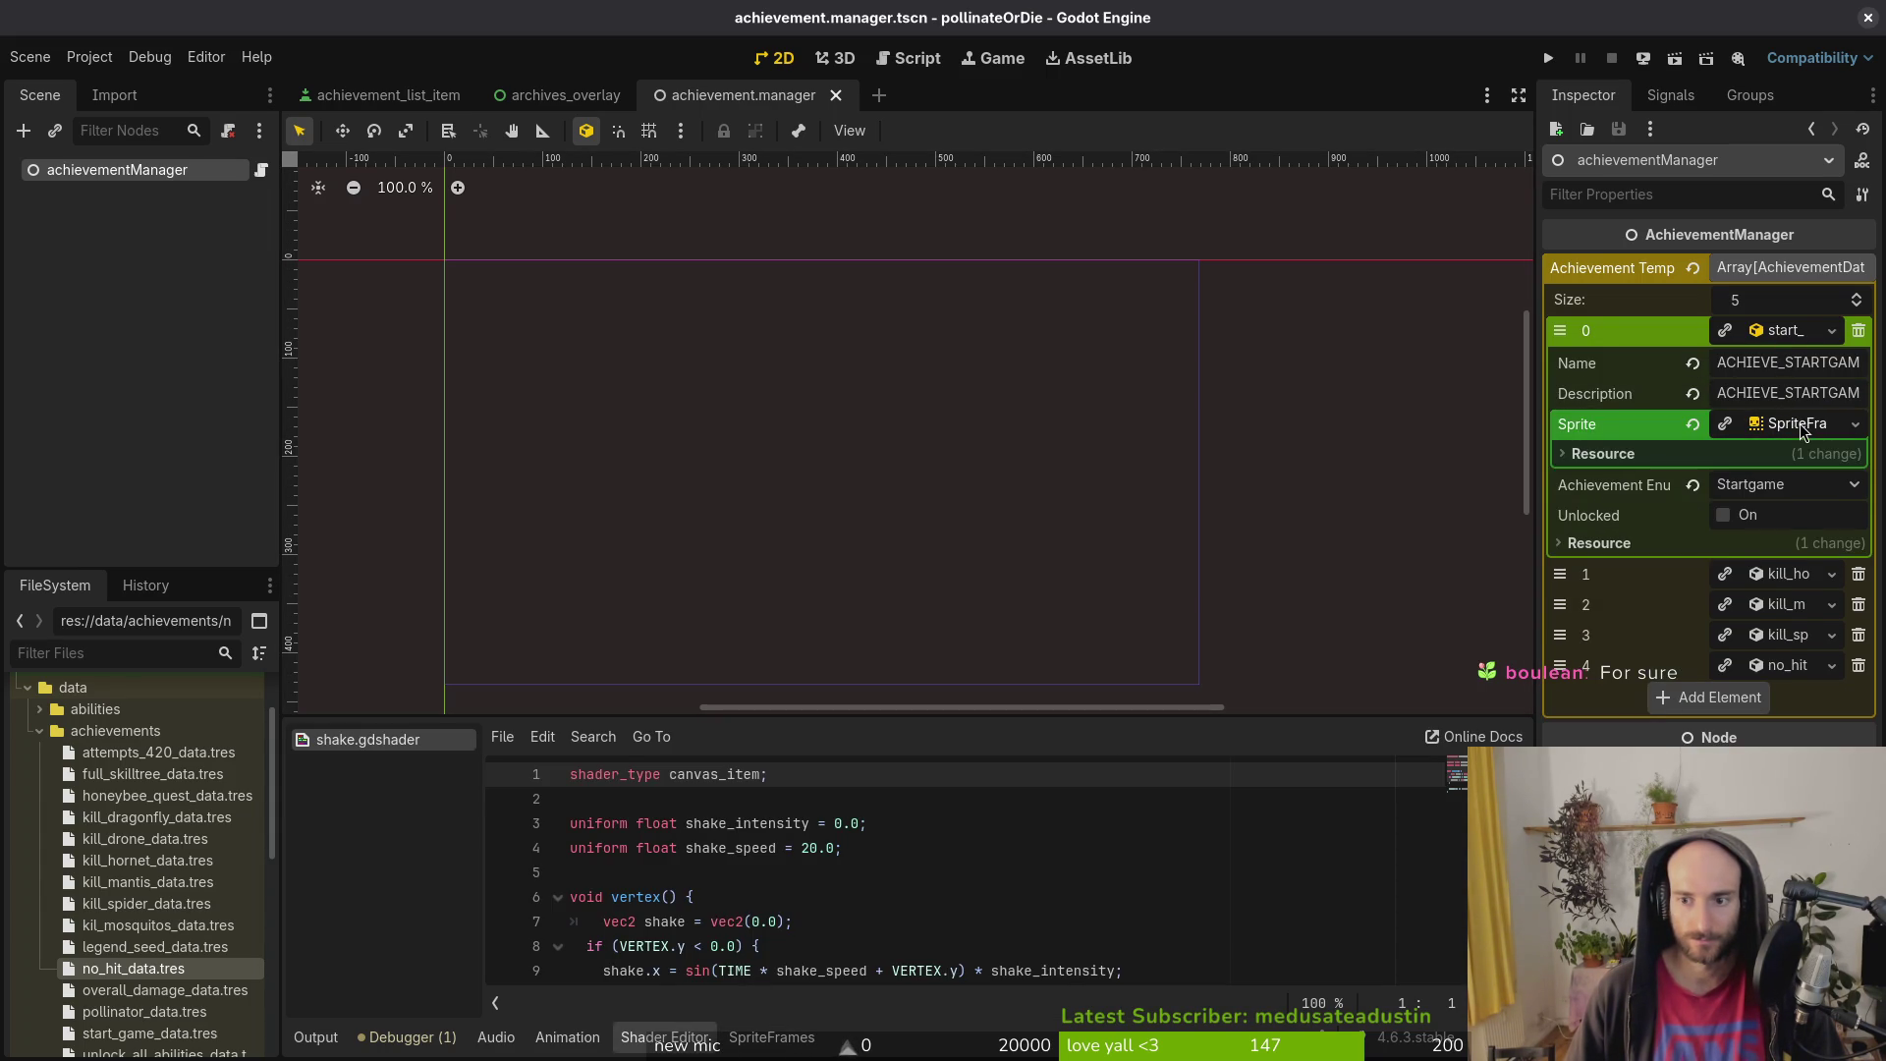
Step: Check the start game and kill hornet sprite frames and save the scene
{"action": "left_click", "coordinate": [111, 170]}
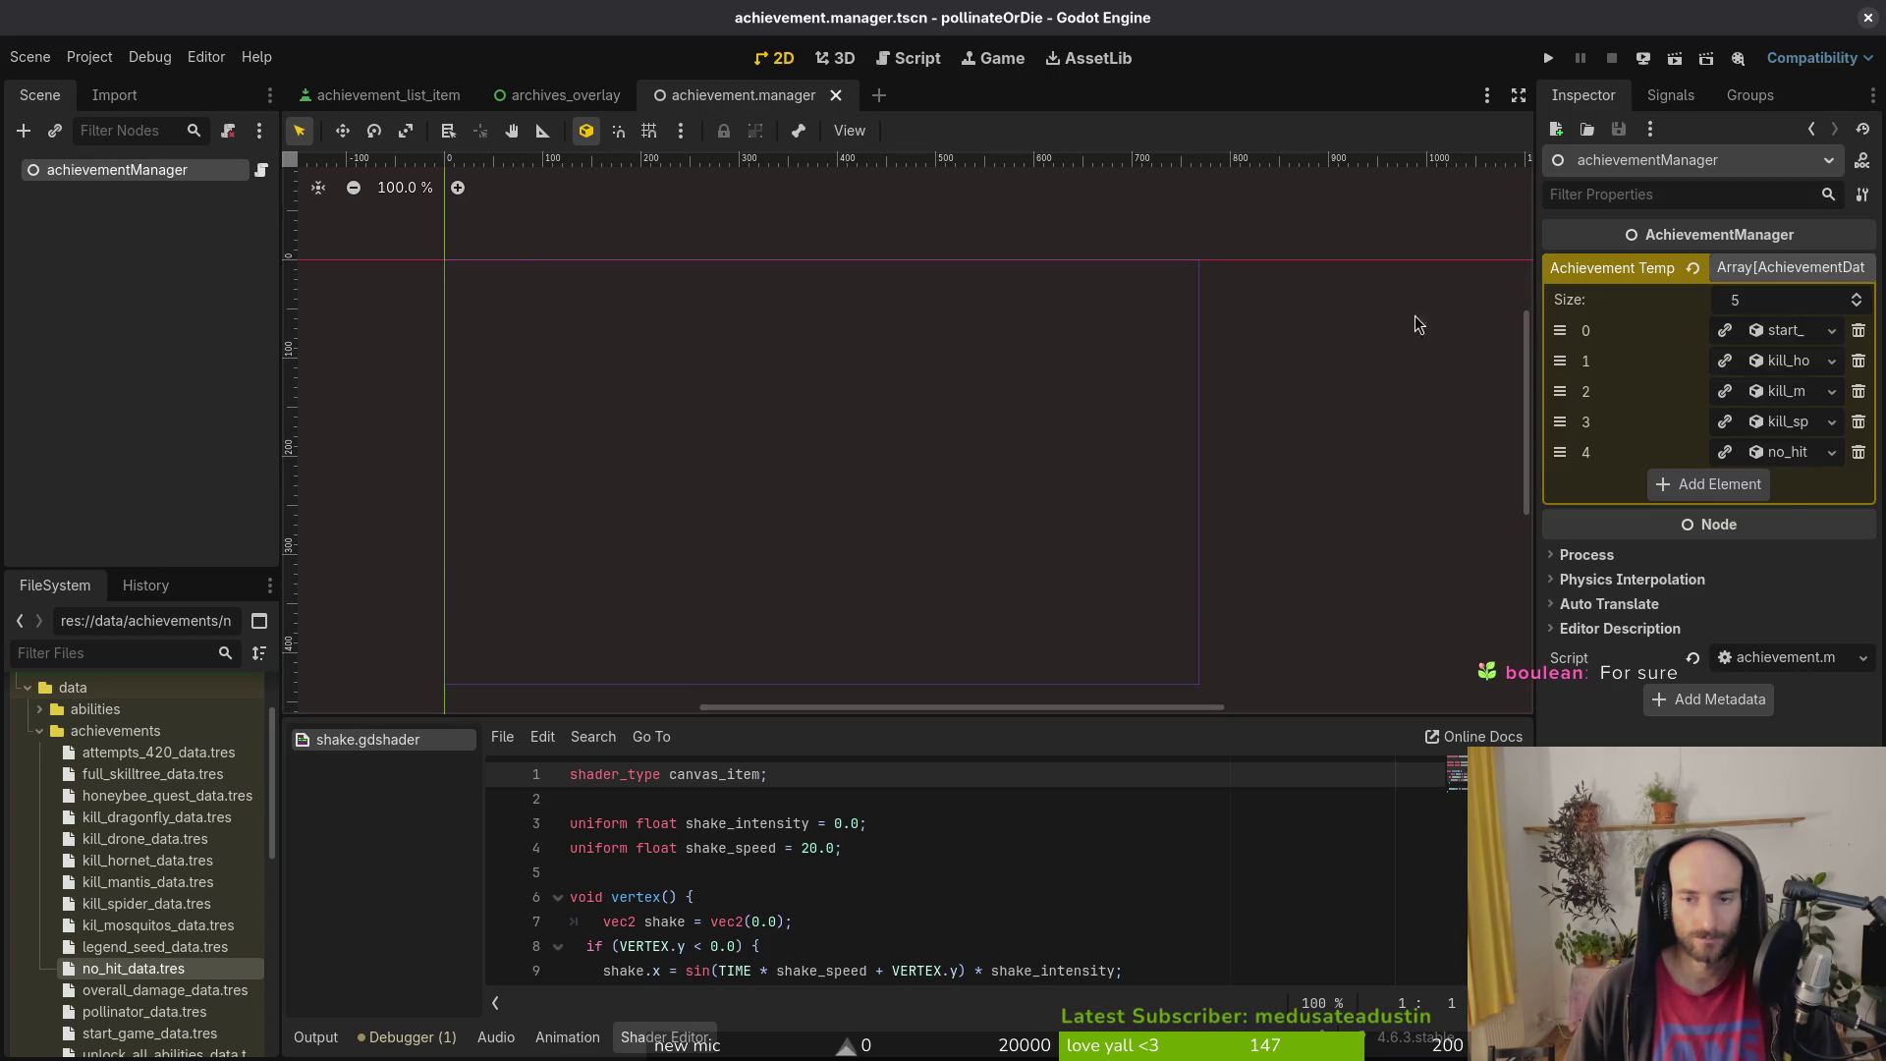
{"action": "left_click", "coordinate": [1789, 332]}
{"action": "left_click", "coordinate": [1791, 423]}
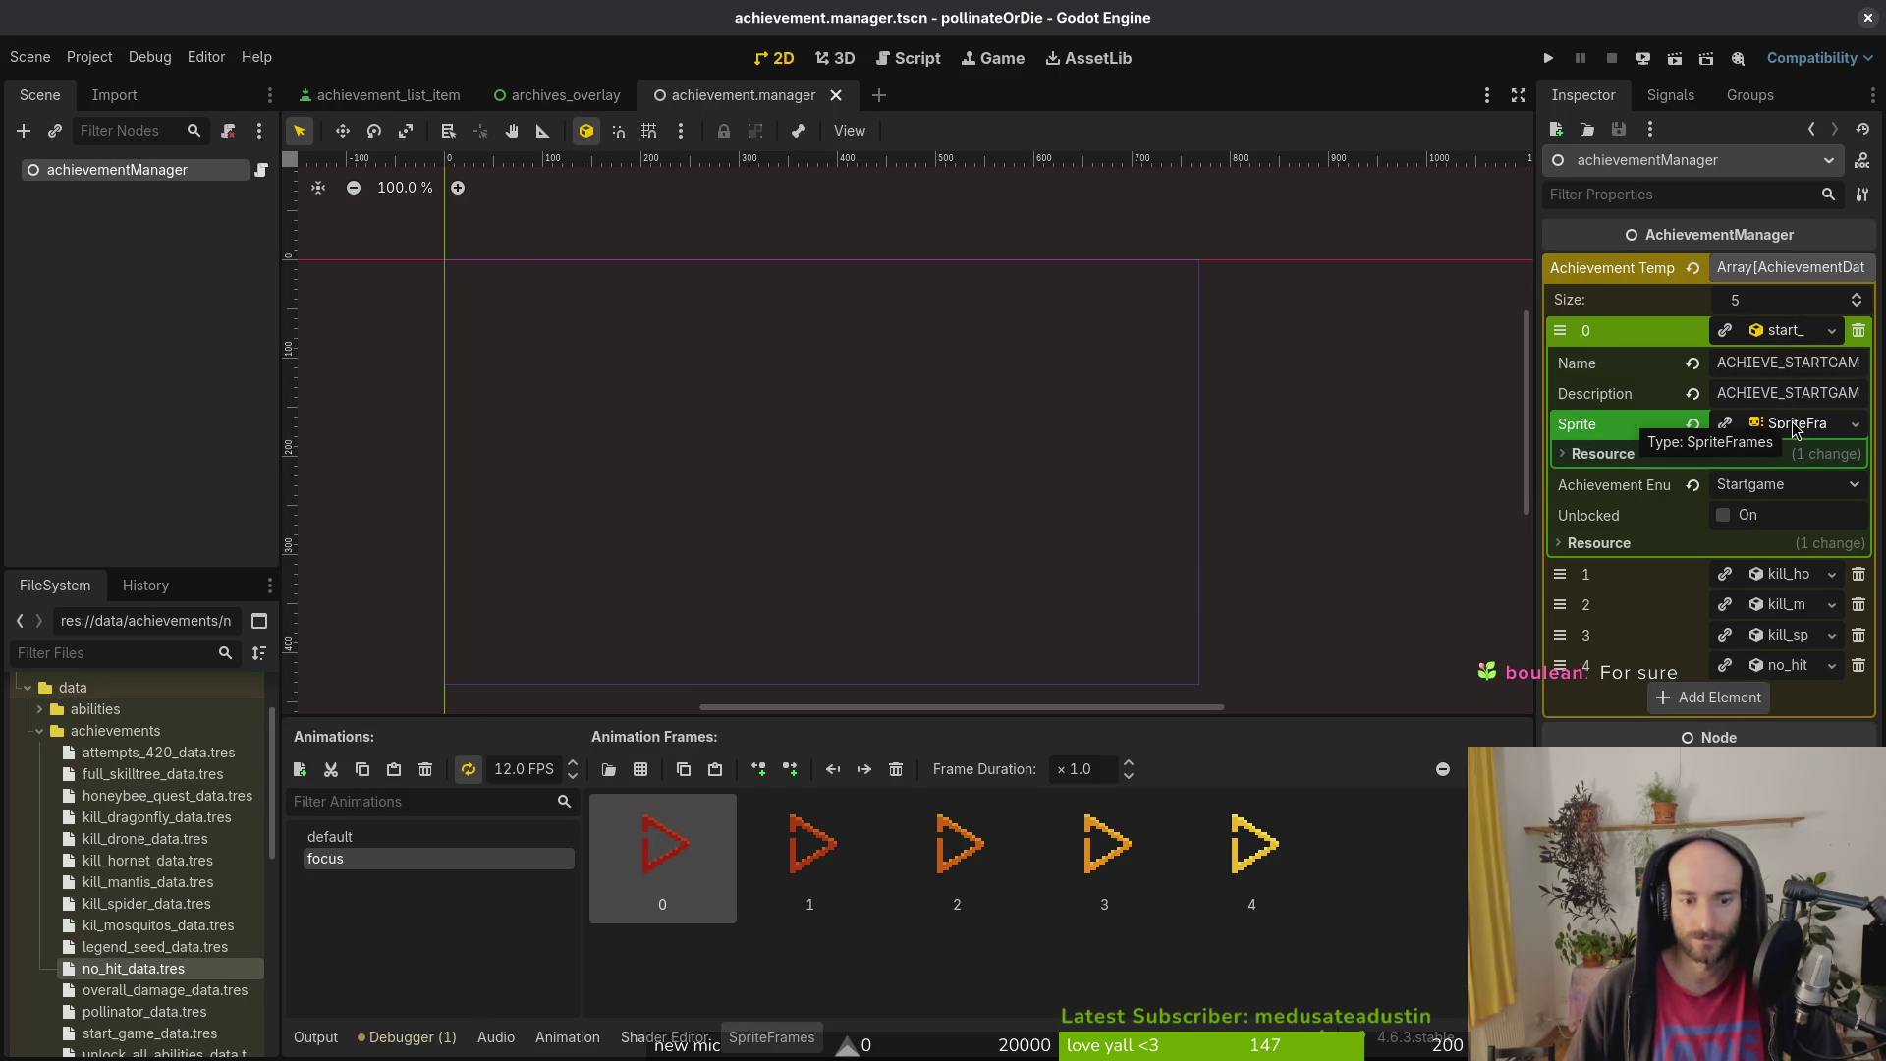
{"action": "left_click", "coordinate": [307, 1045]}
{"action": "key", "text": "ctrl+s"}
{"action": "left_click", "coordinate": [1778, 334]}
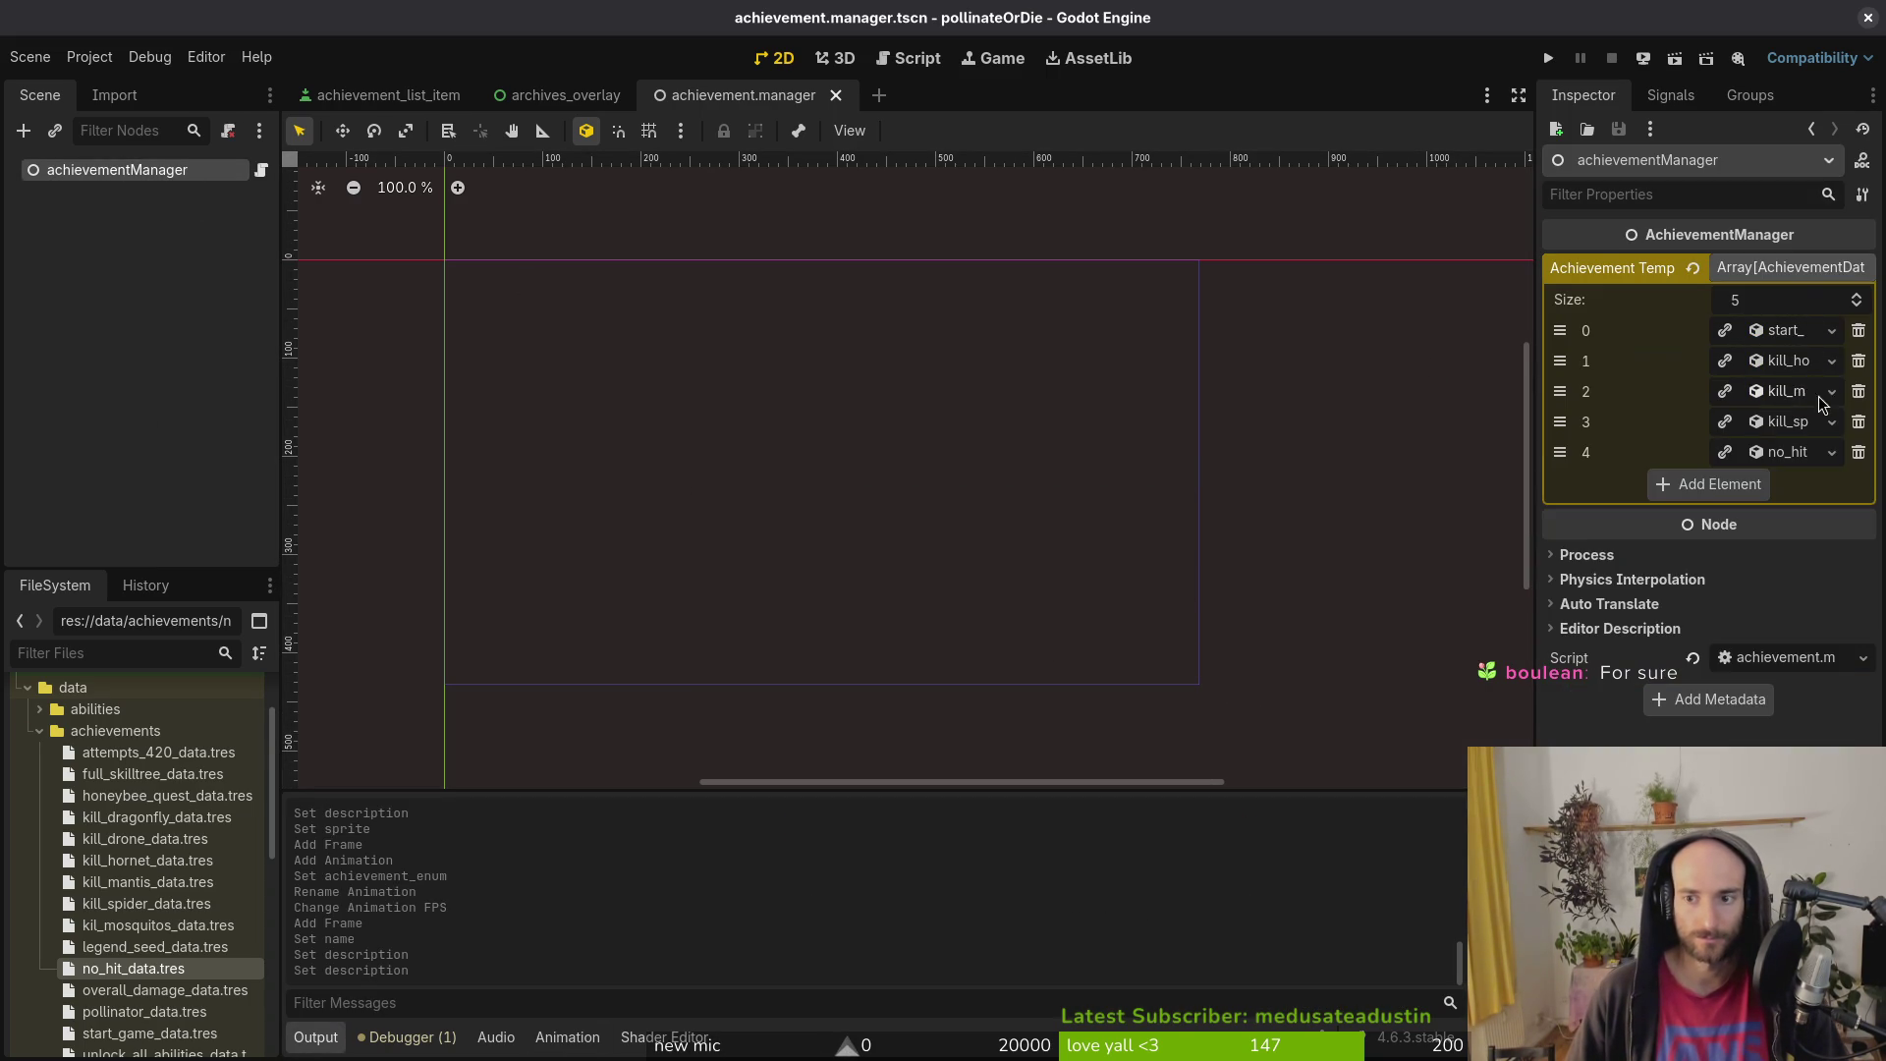
{"action": "left_click", "coordinate": [1789, 361]}
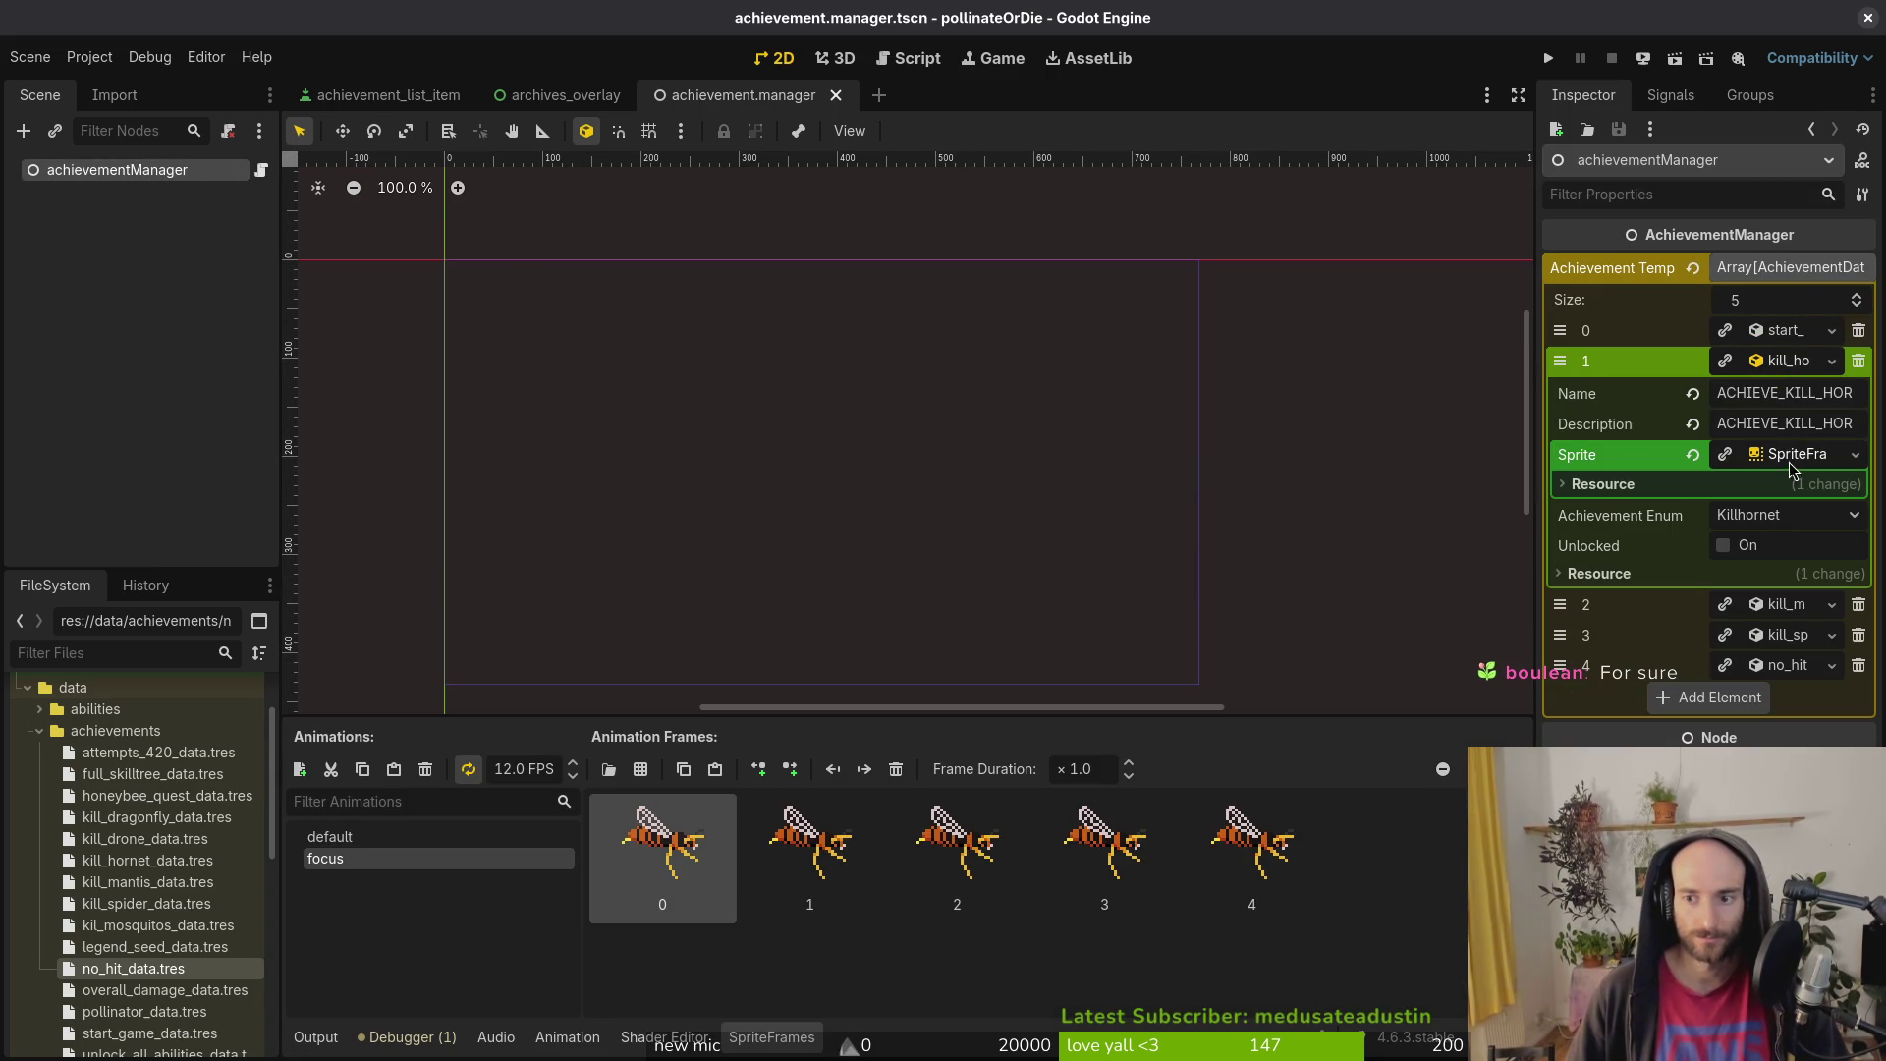
{"action": "left_click", "coordinate": [1789, 363]}
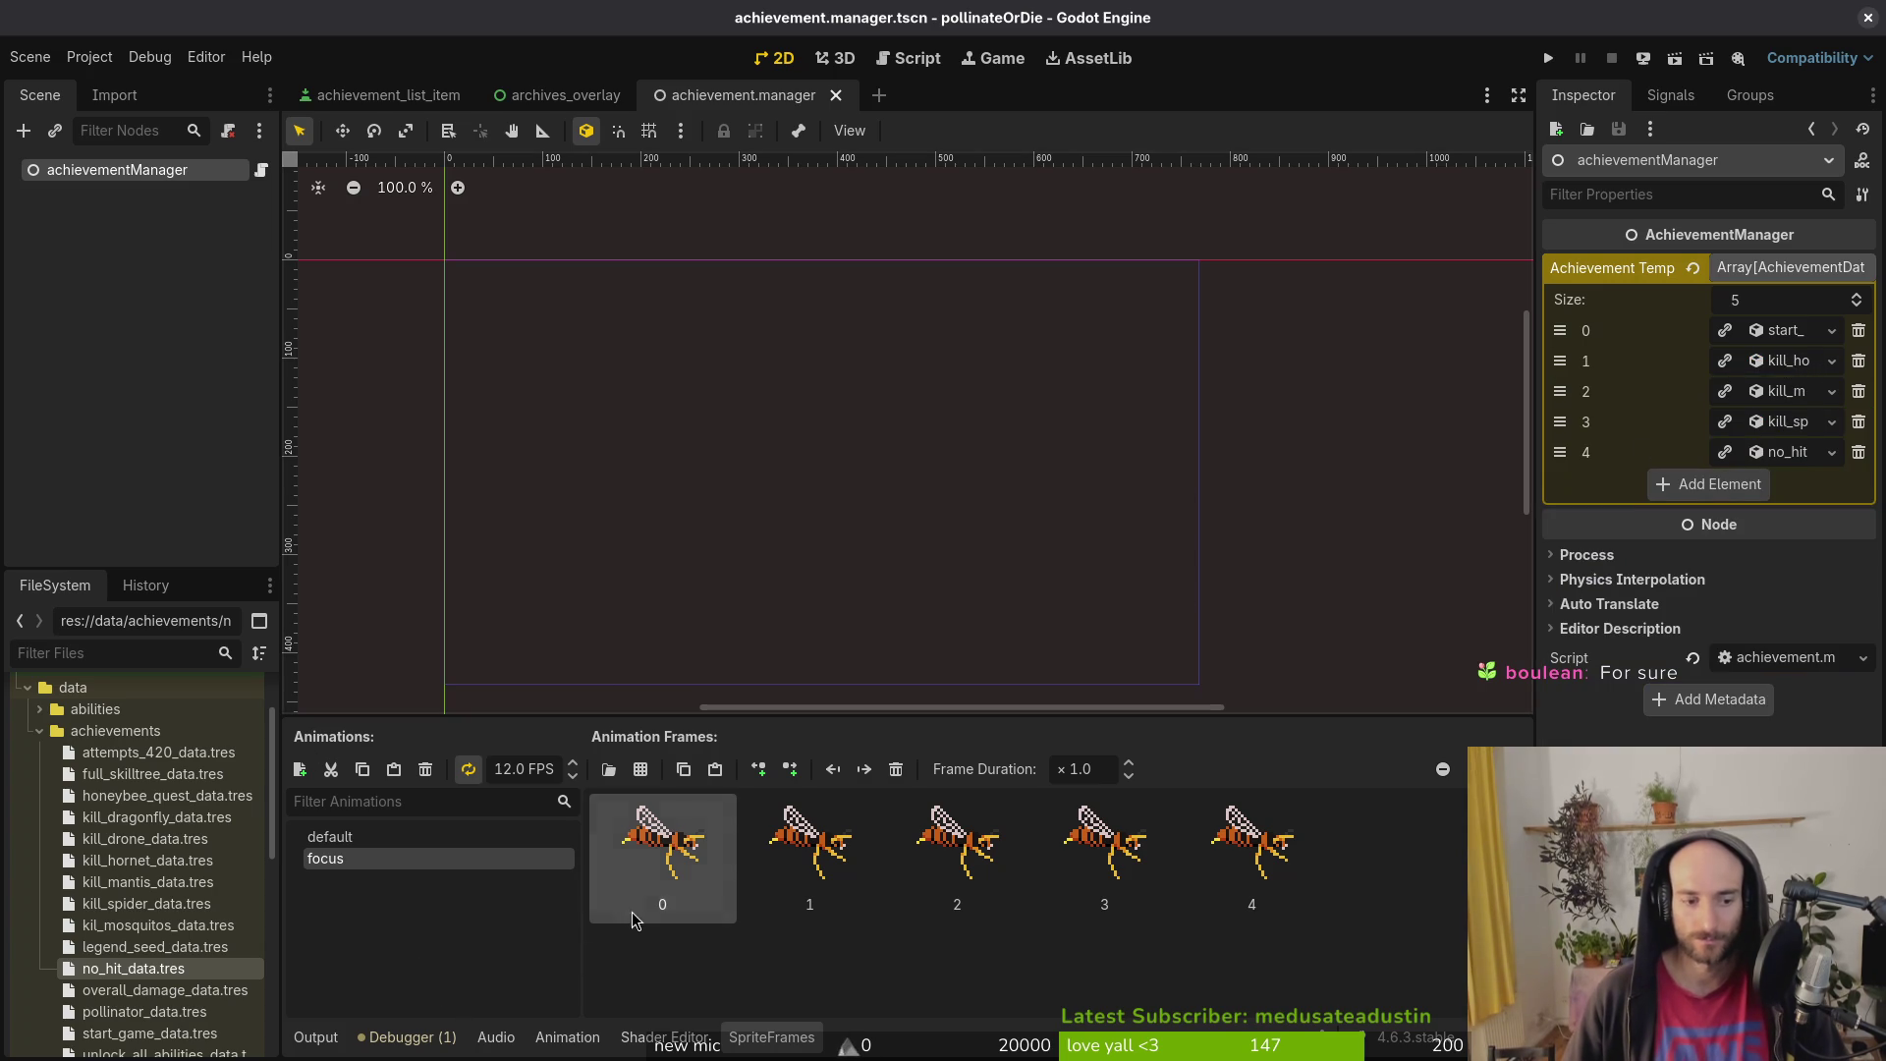
{"action": "left_click", "coordinate": [306, 1038]}
{"action": "key", "text": "ctrl+s"}
Step: Inspect the kill mantis entry's SpriteFrames, reselecting achievementManager to refresh them
{"action": "left_click", "coordinate": [1785, 390]}
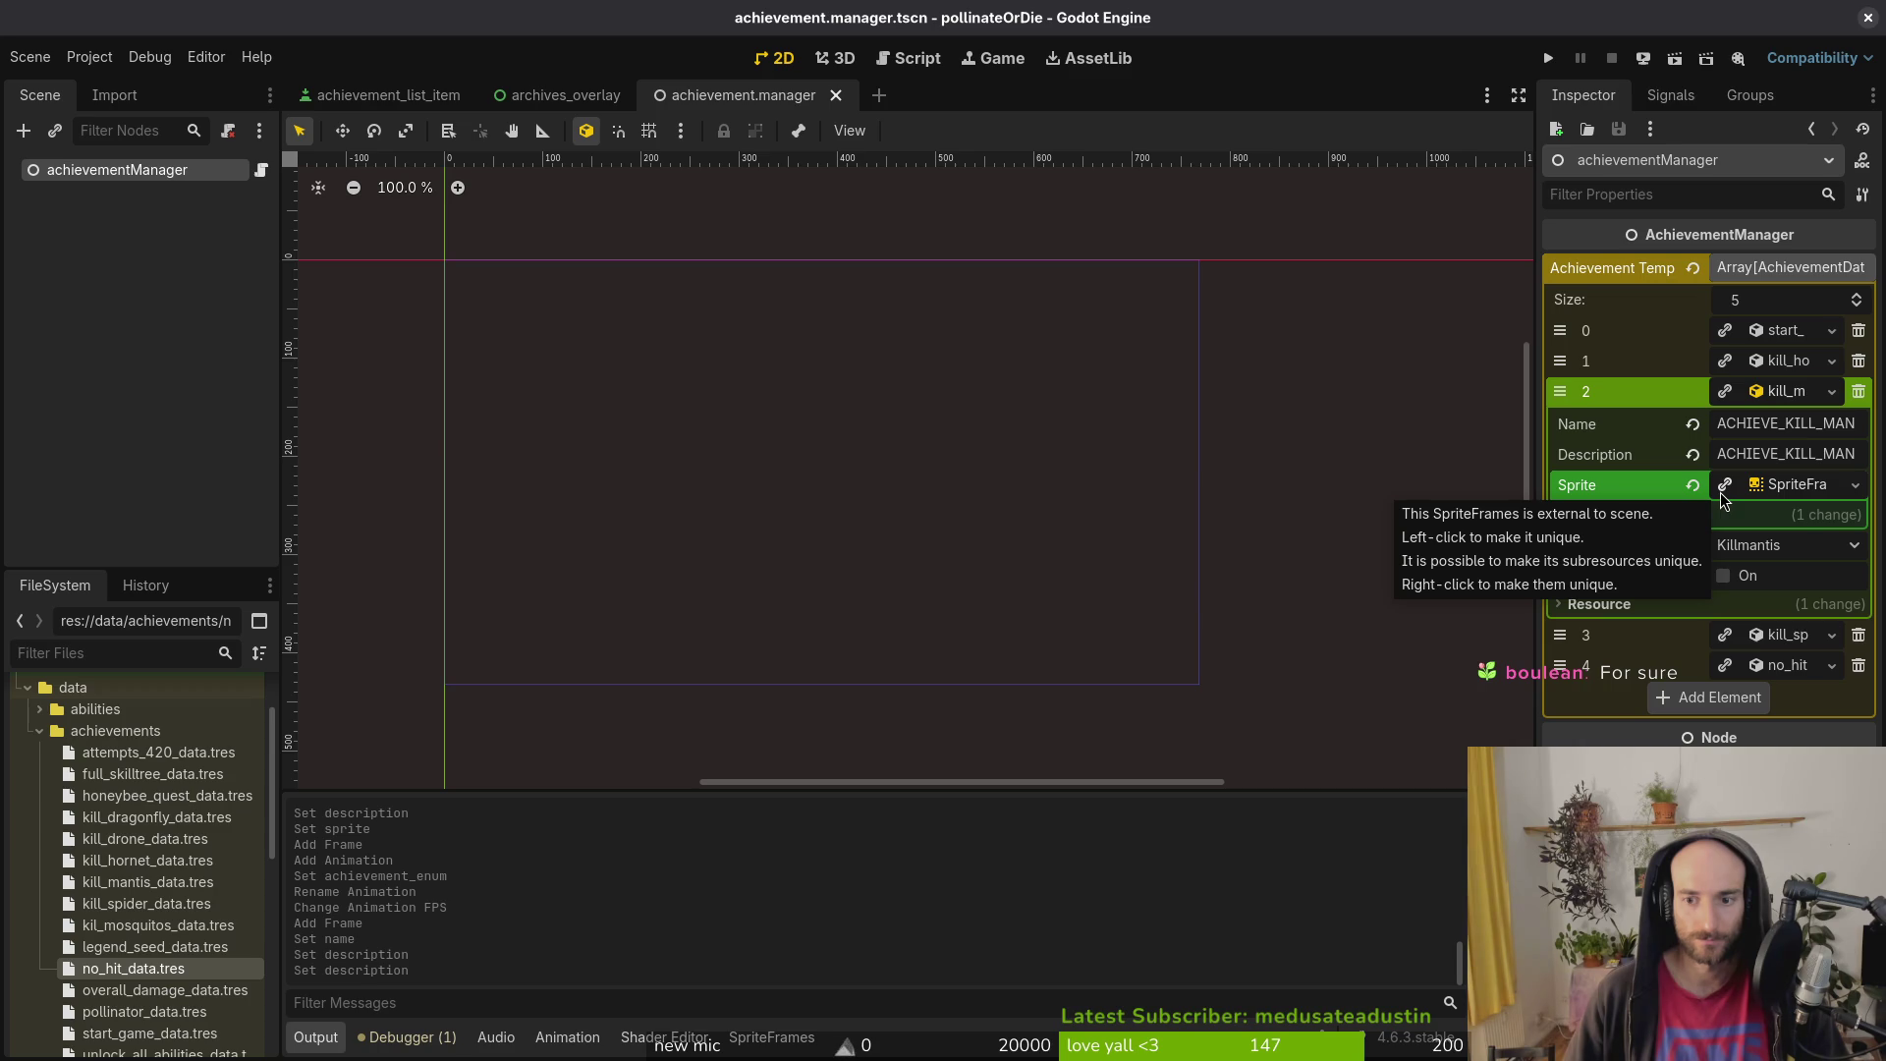
{"action": "left_click", "coordinate": [1758, 391]}
{"action": "left_click", "coordinate": [1766, 361]}
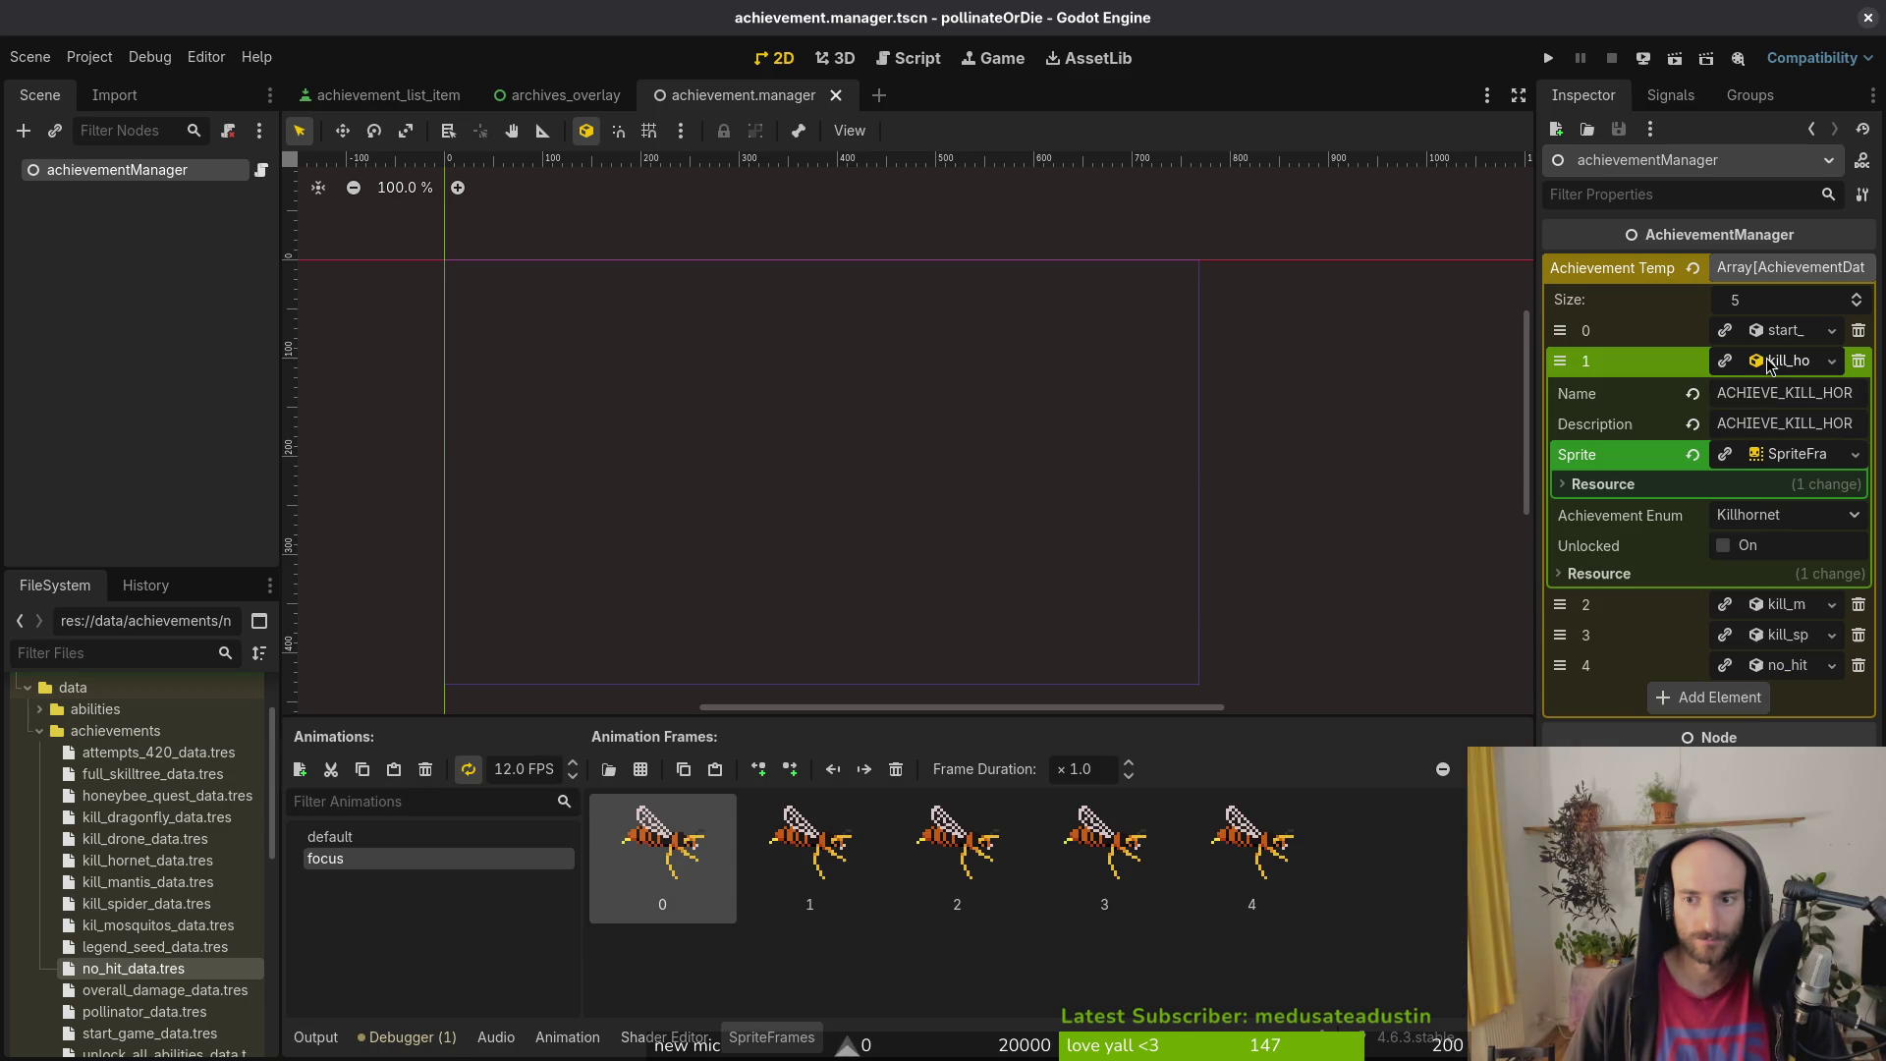
{"action": "left_click", "coordinate": [1768, 365]}
{"action": "left_click", "coordinate": [1783, 393]}
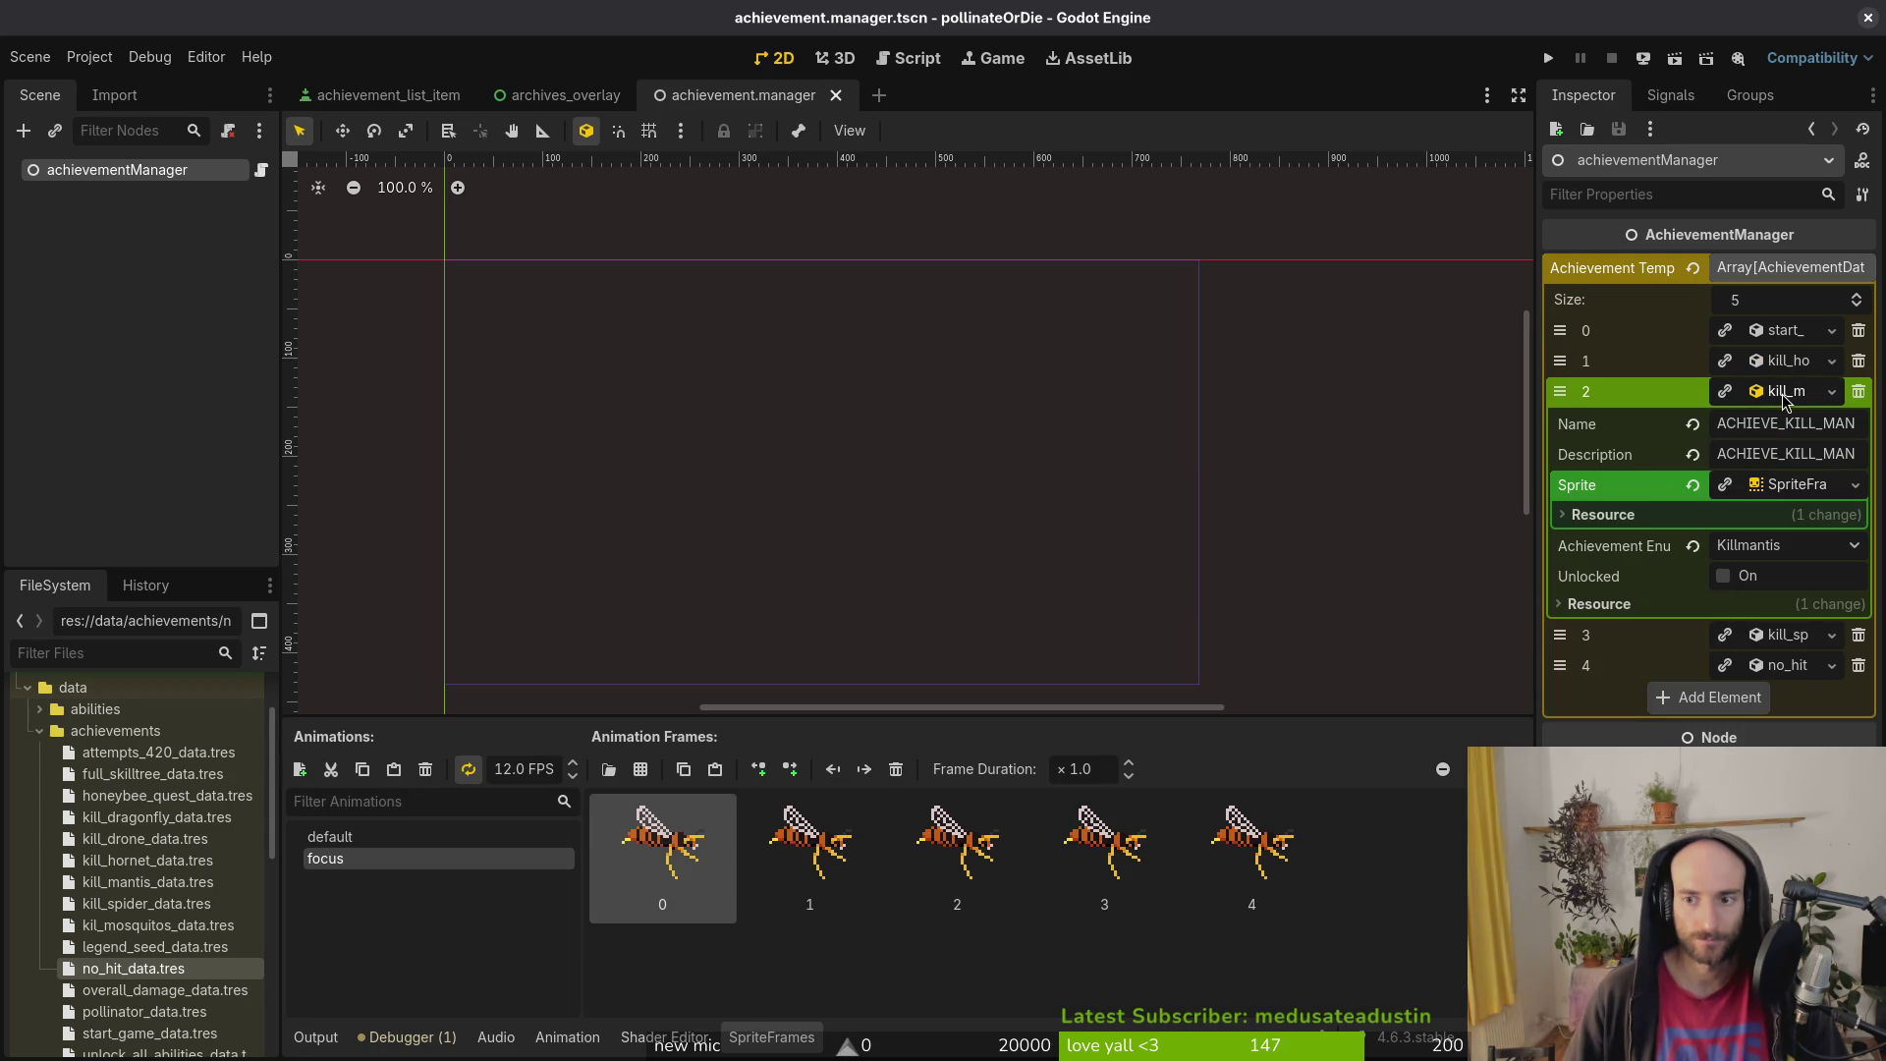
{"action": "left_click", "coordinate": [1798, 484]}
{"action": "left_click", "coordinate": [1802, 484]}
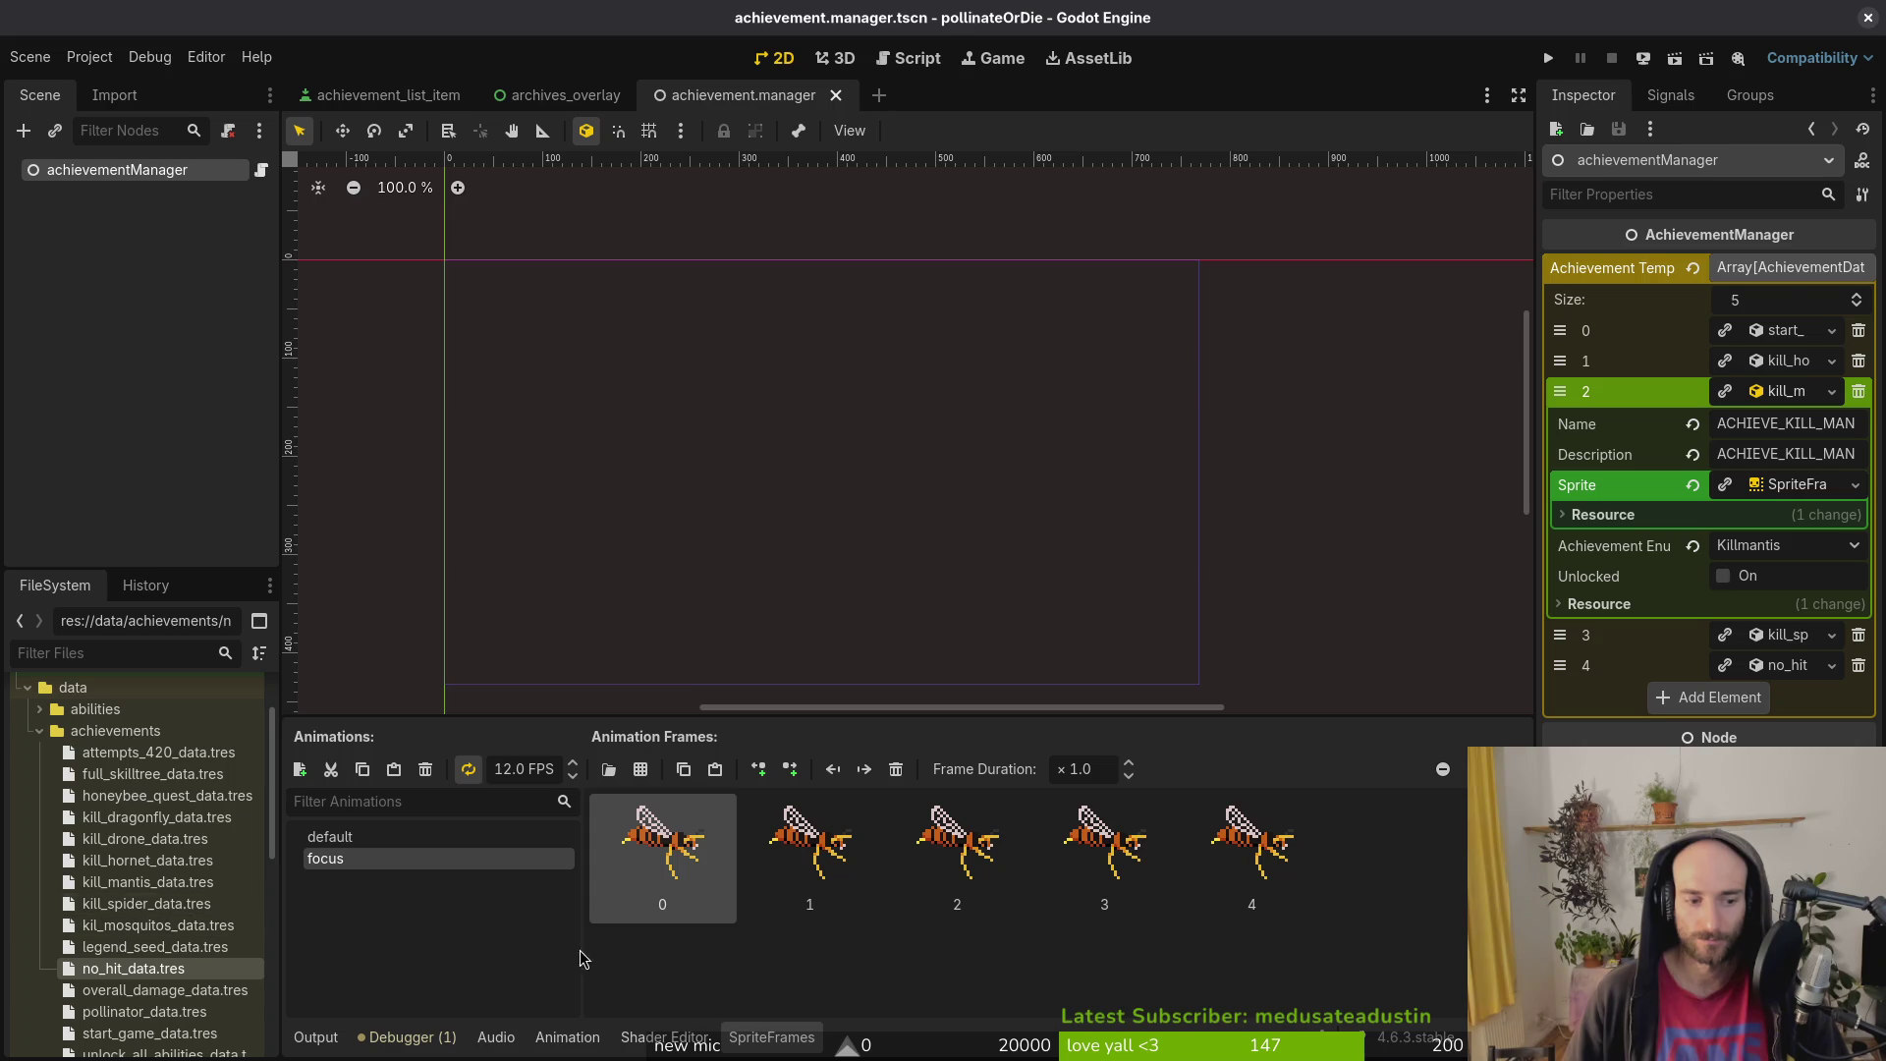
{"action": "left_click", "coordinate": [294, 1044]}
{"action": "left_click", "coordinate": [102, 307]}
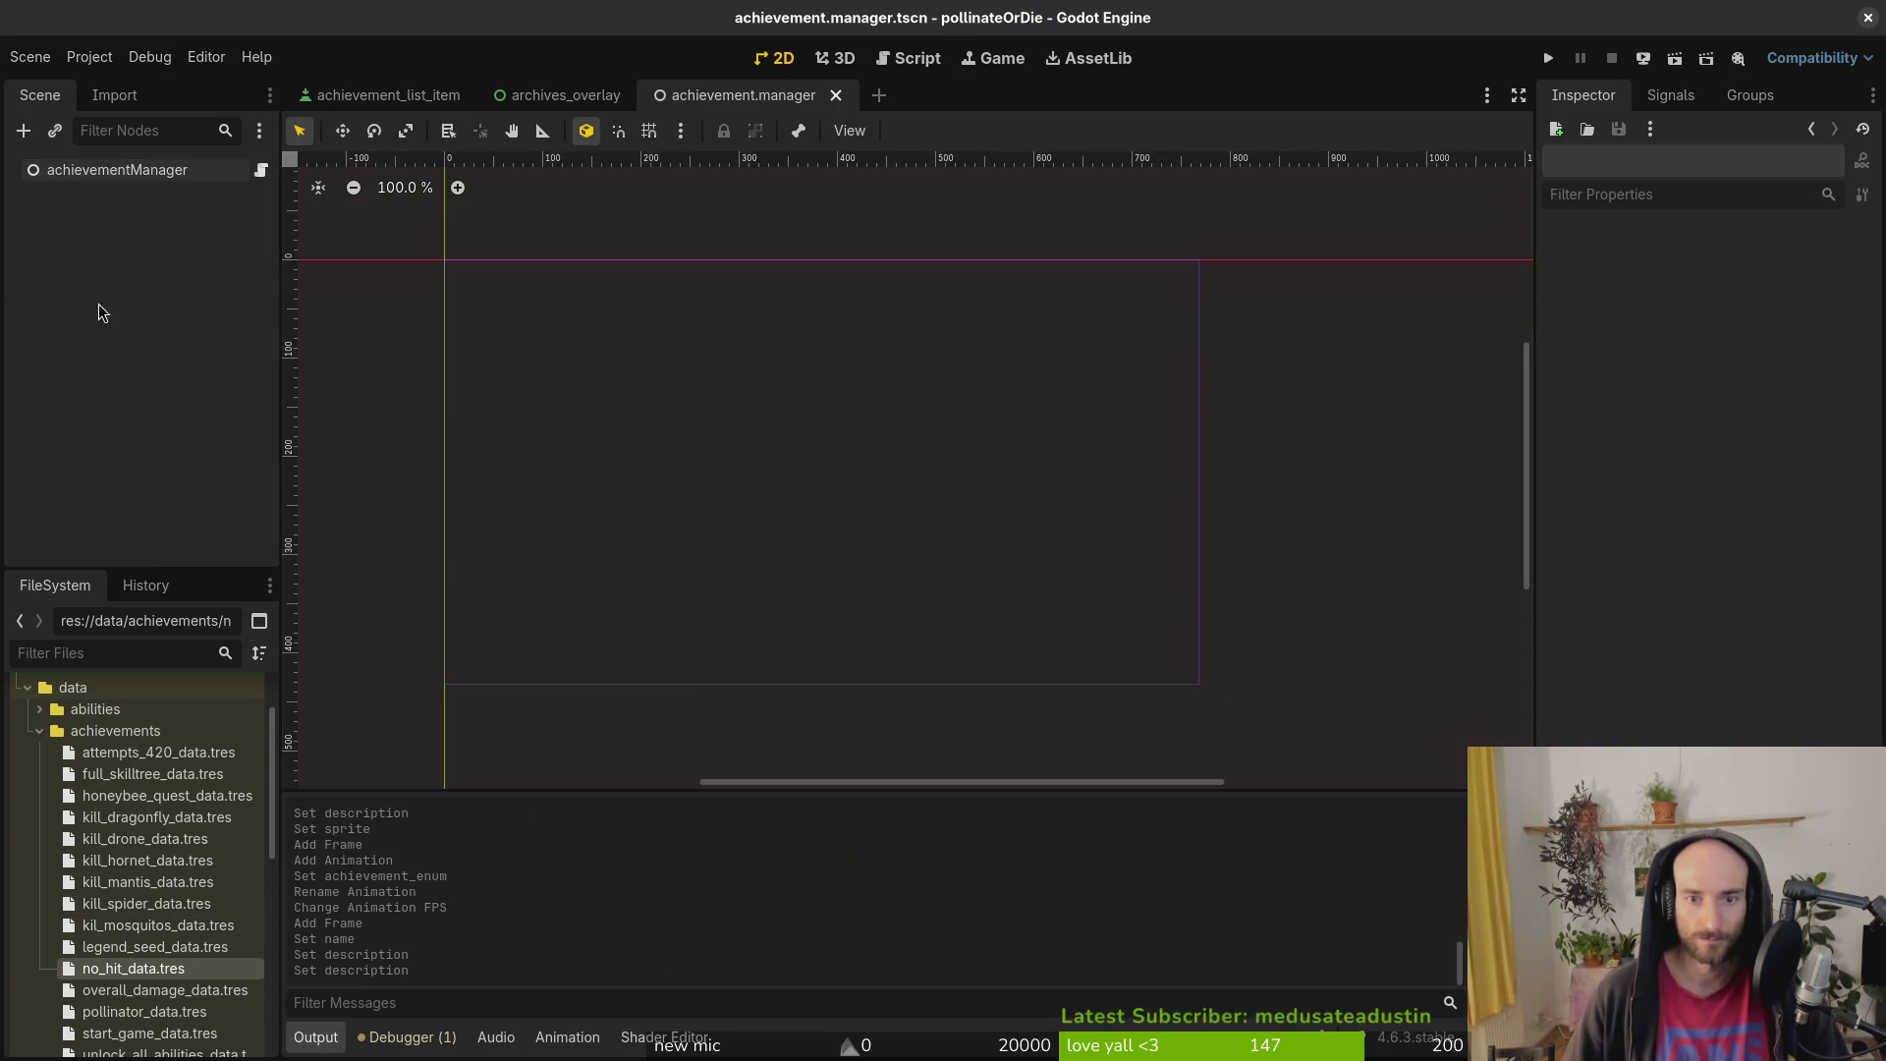
{"action": "left_click", "coordinate": [171, 174]}
{"action": "left_click", "coordinate": [1797, 393]}
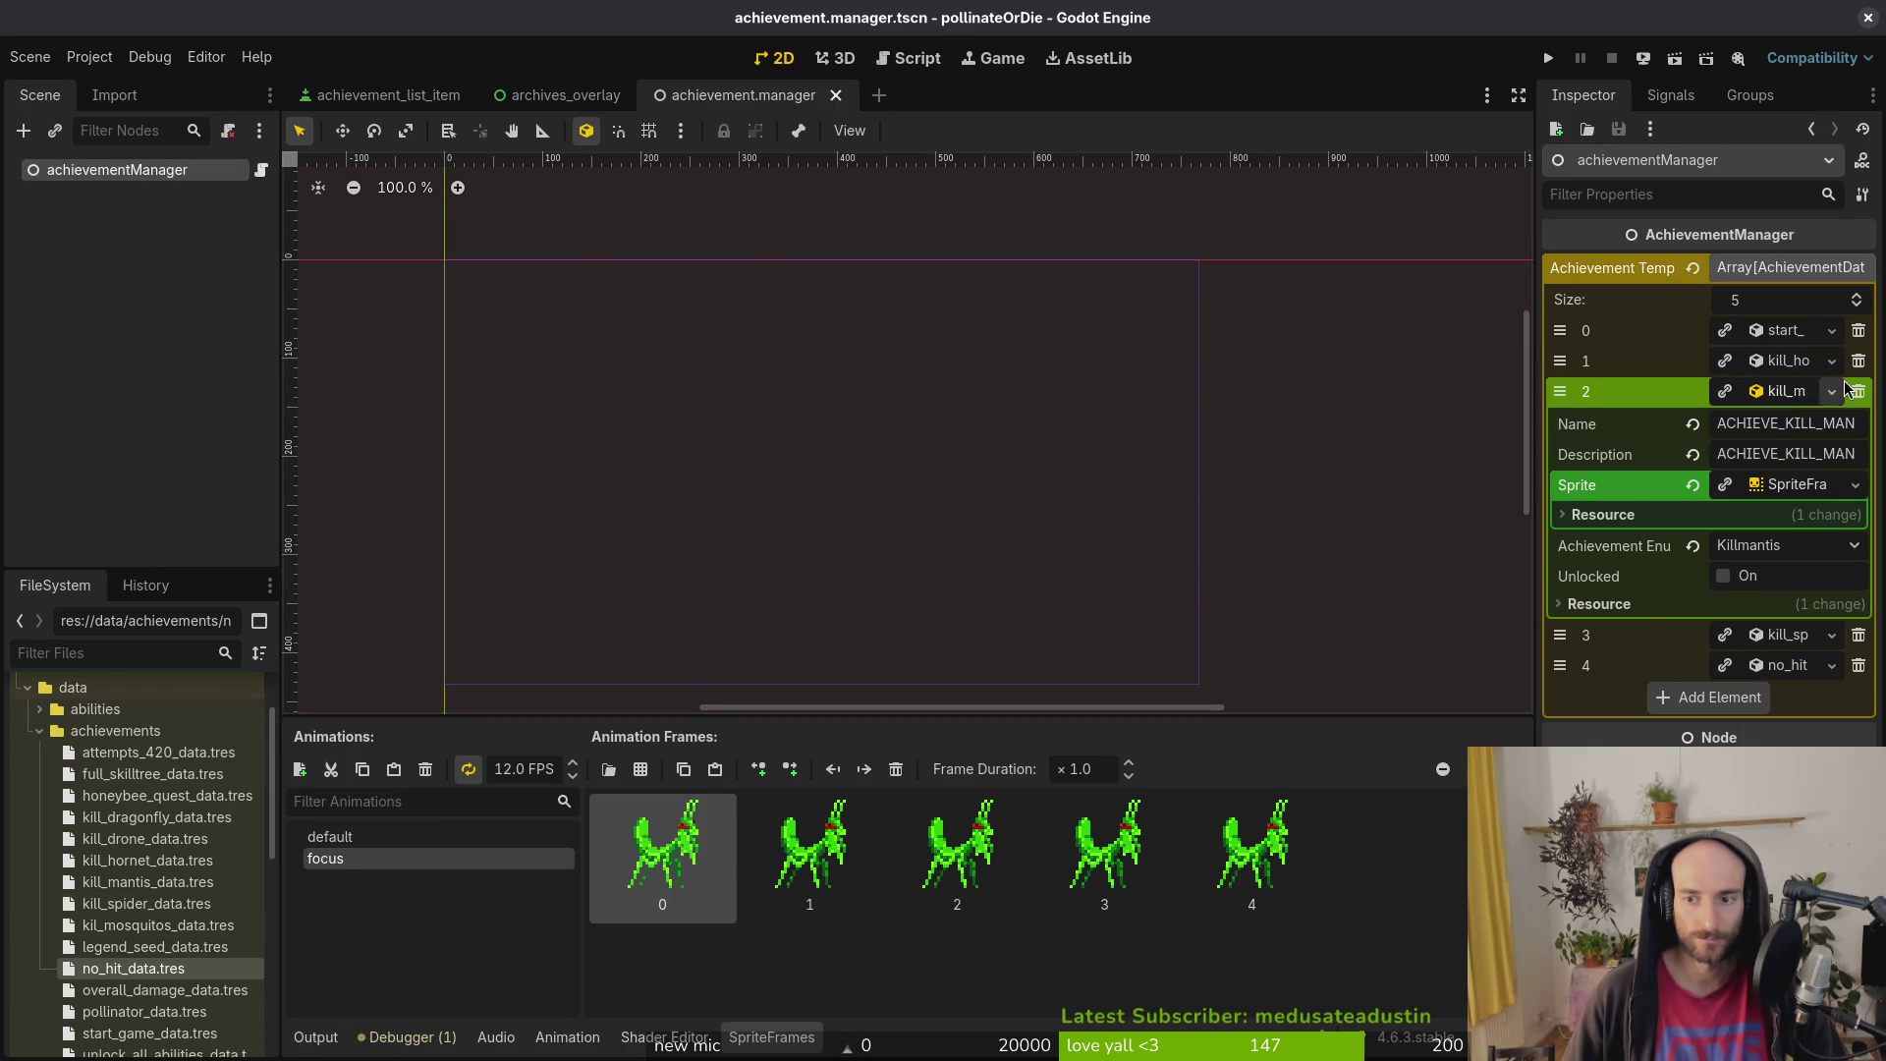
{"action": "left_click", "coordinate": [1798, 393]}
Step: Check the kill spider and no_hit entries' focus frames and save the scene
{"action": "left_click", "coordinate": [1789, 424]}
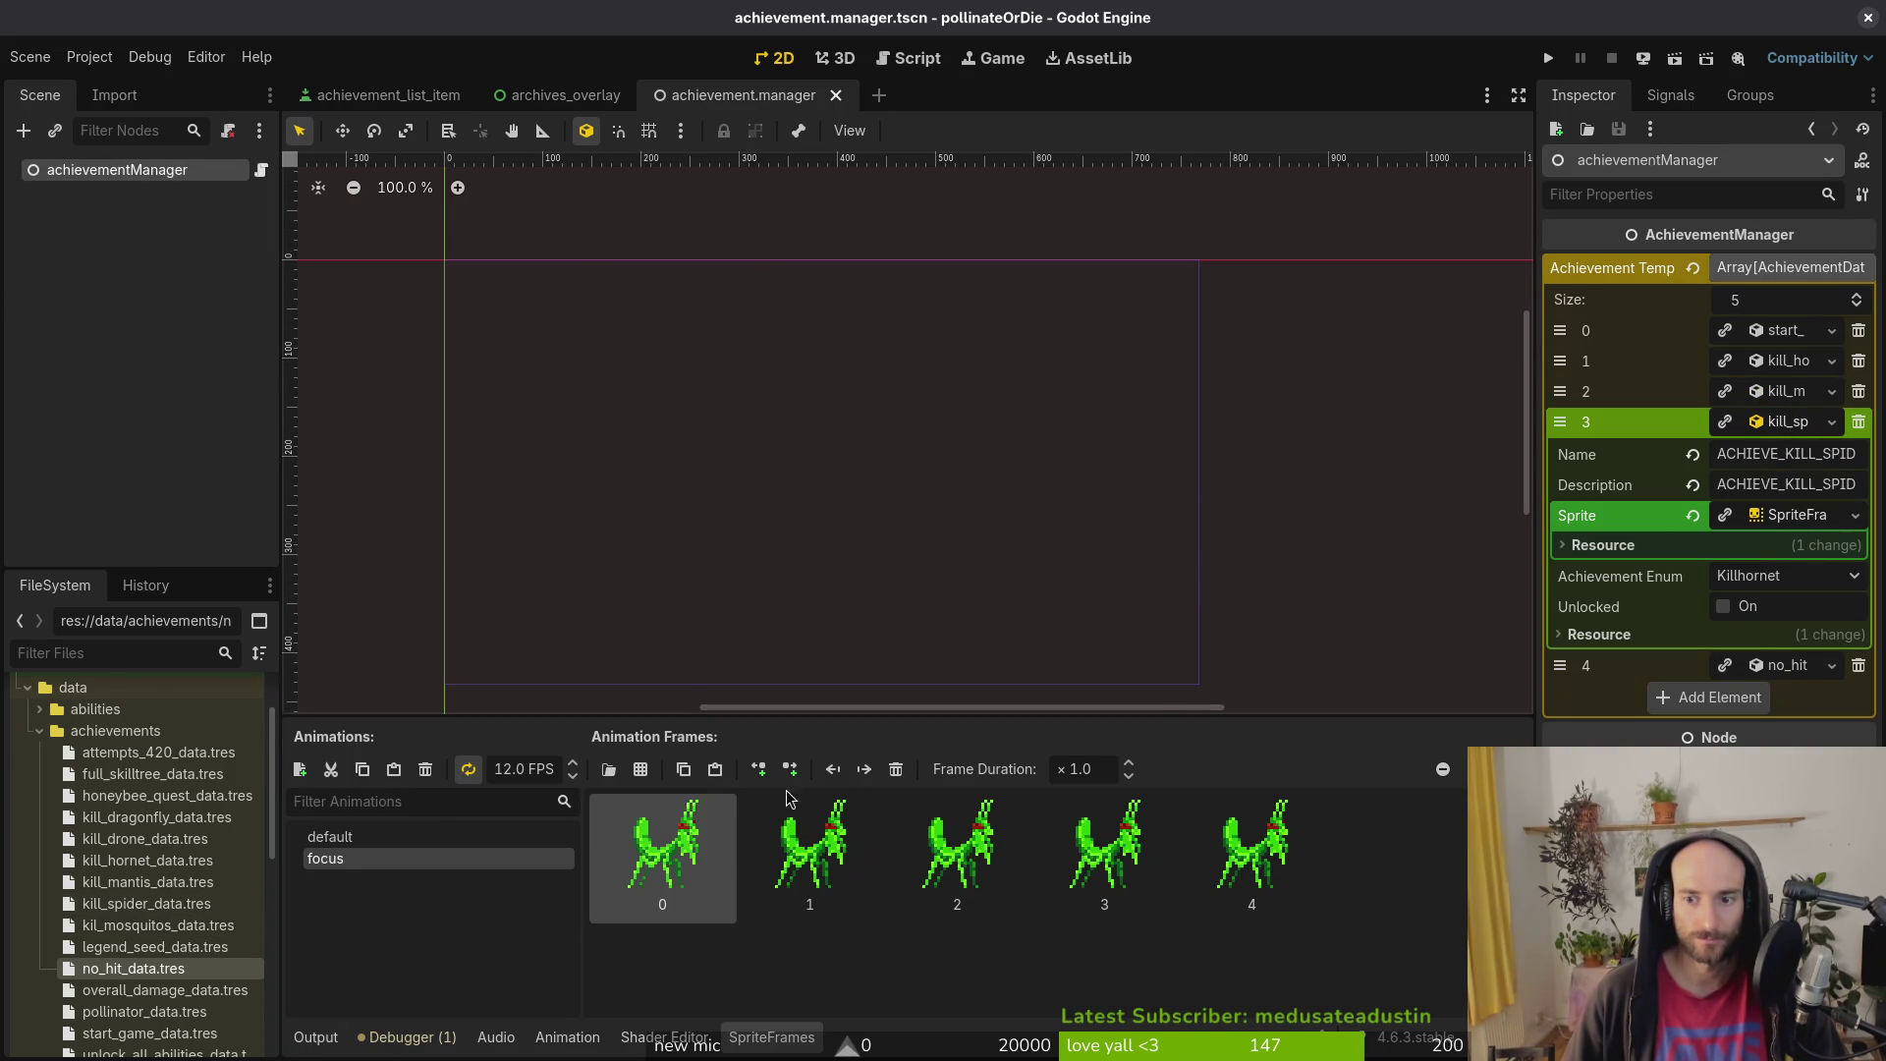
{"action": "left_click", "coordinate": [312, 1038]}
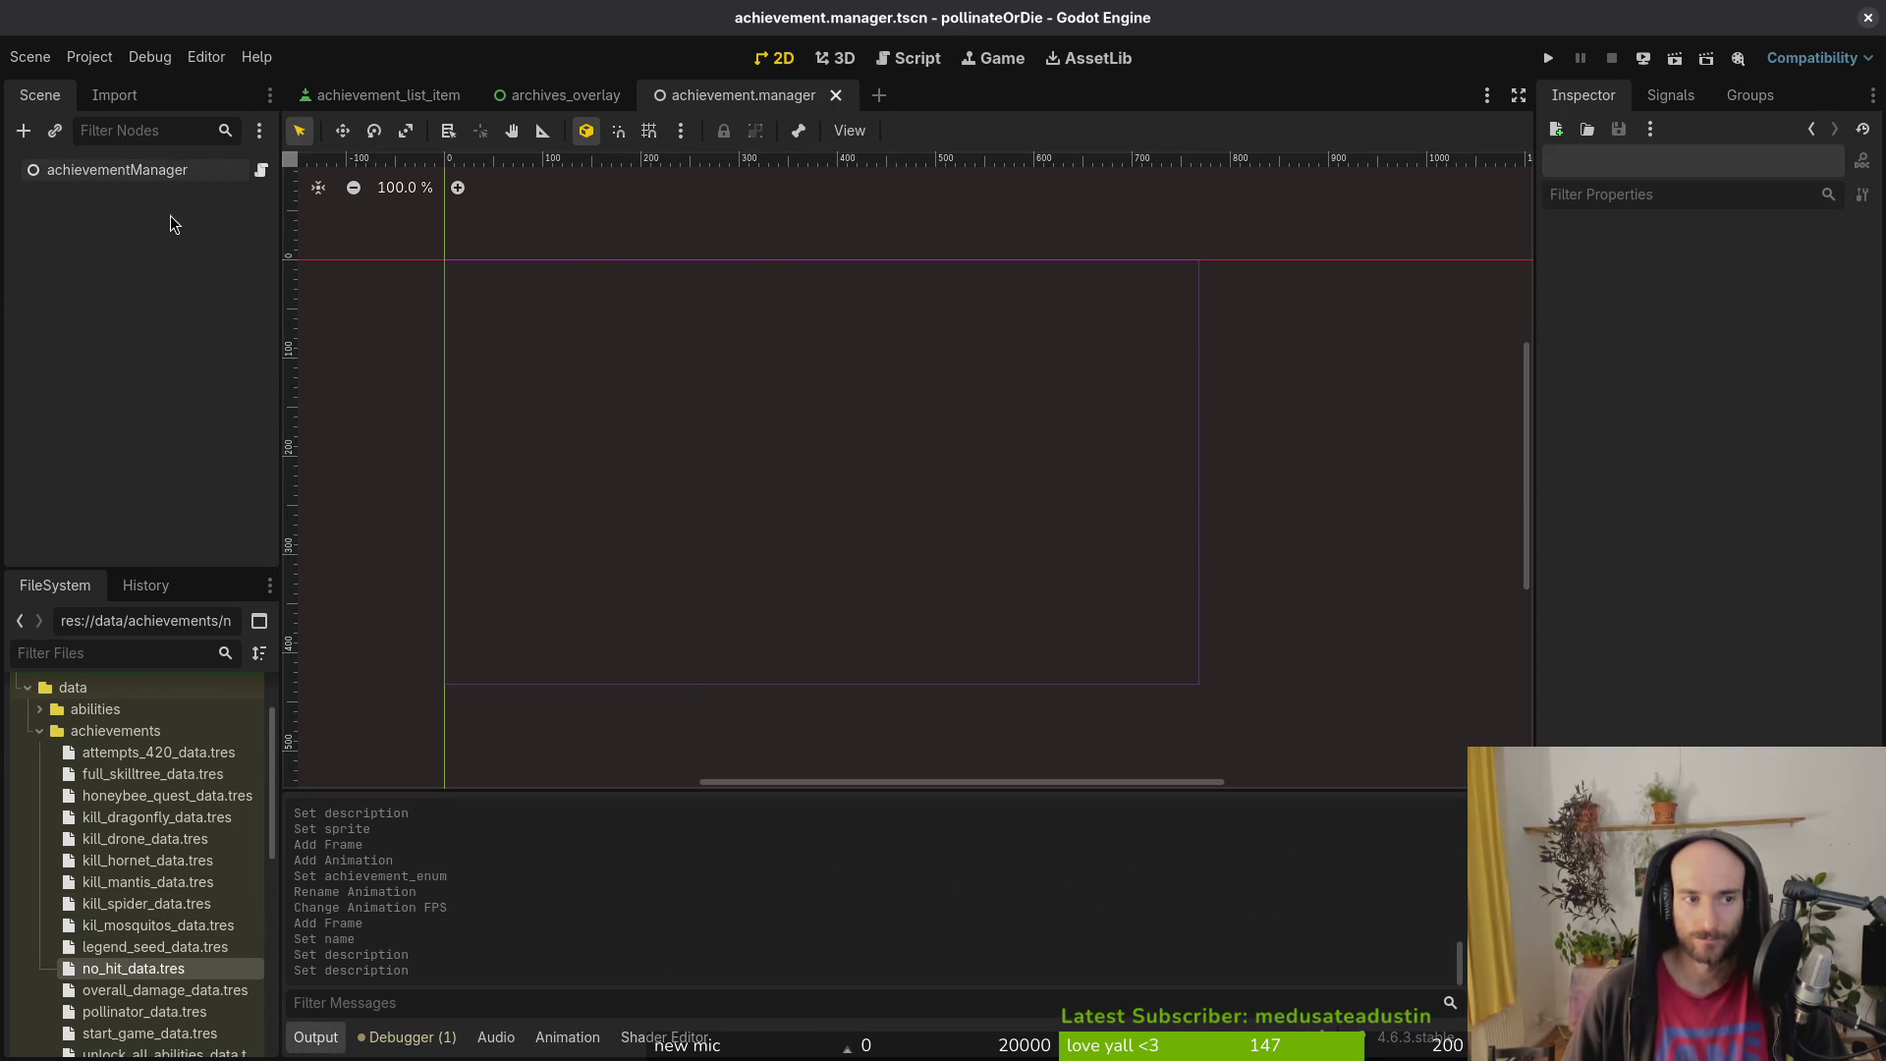
{"action": "left_click", "coordinate": [117, 170]}
{"action": "left_click", "coordinate": [1789, 423]}
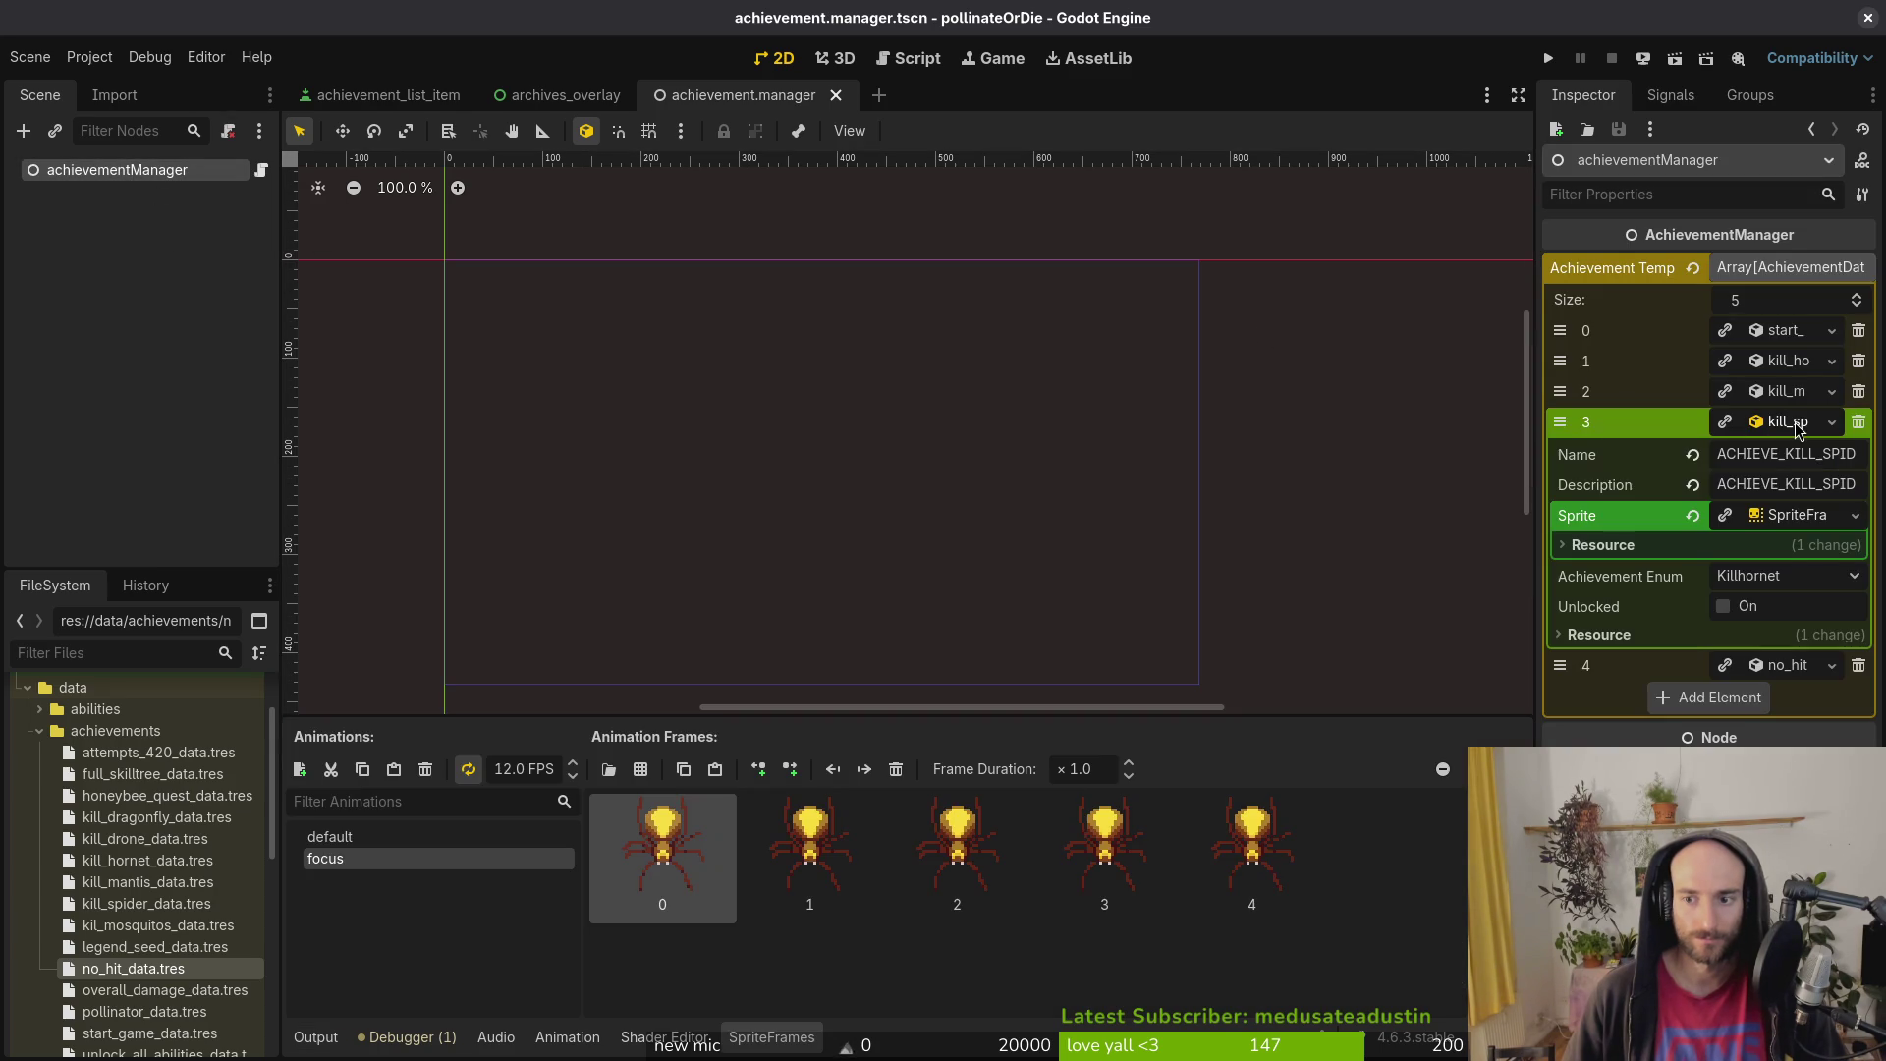
{"action": "left_click", "coordinate": [122, 172]}
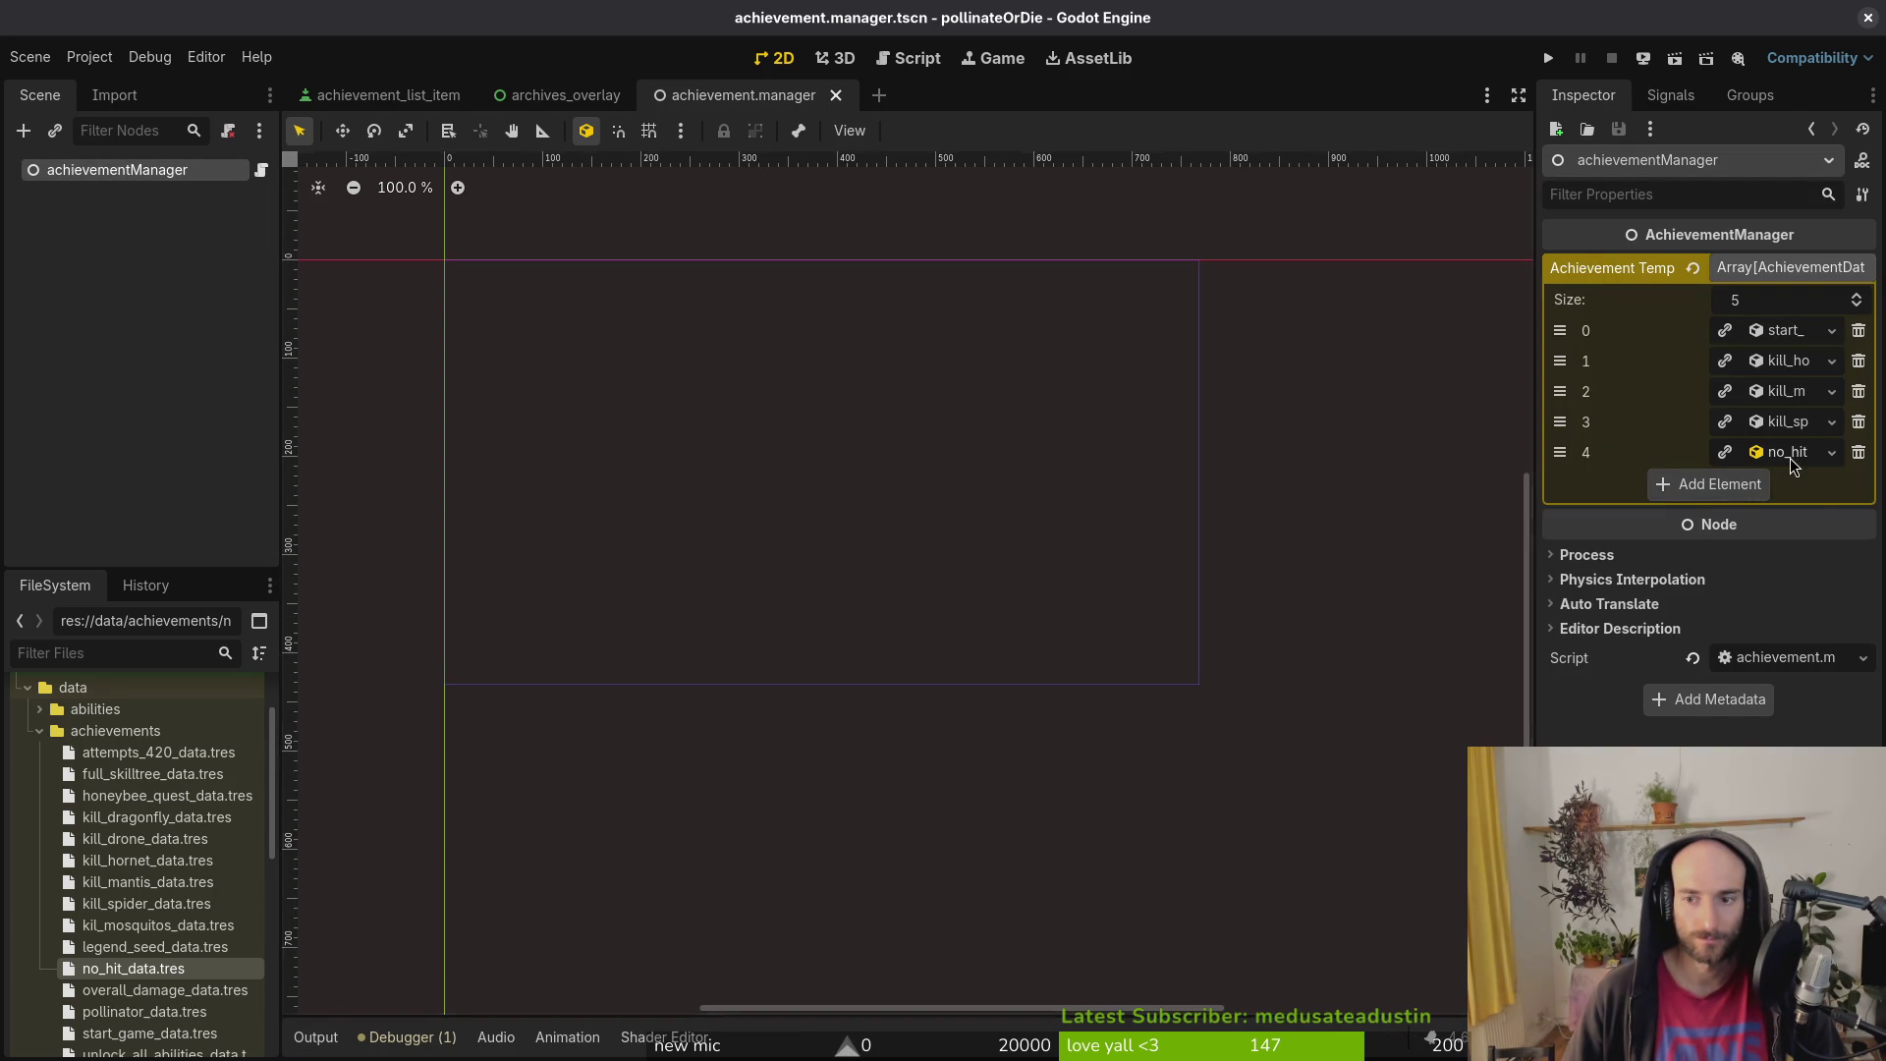
{"action": "left_click", "coordinate": [1787, 451]}
{"action": "key", "text": "ctrl+s"}
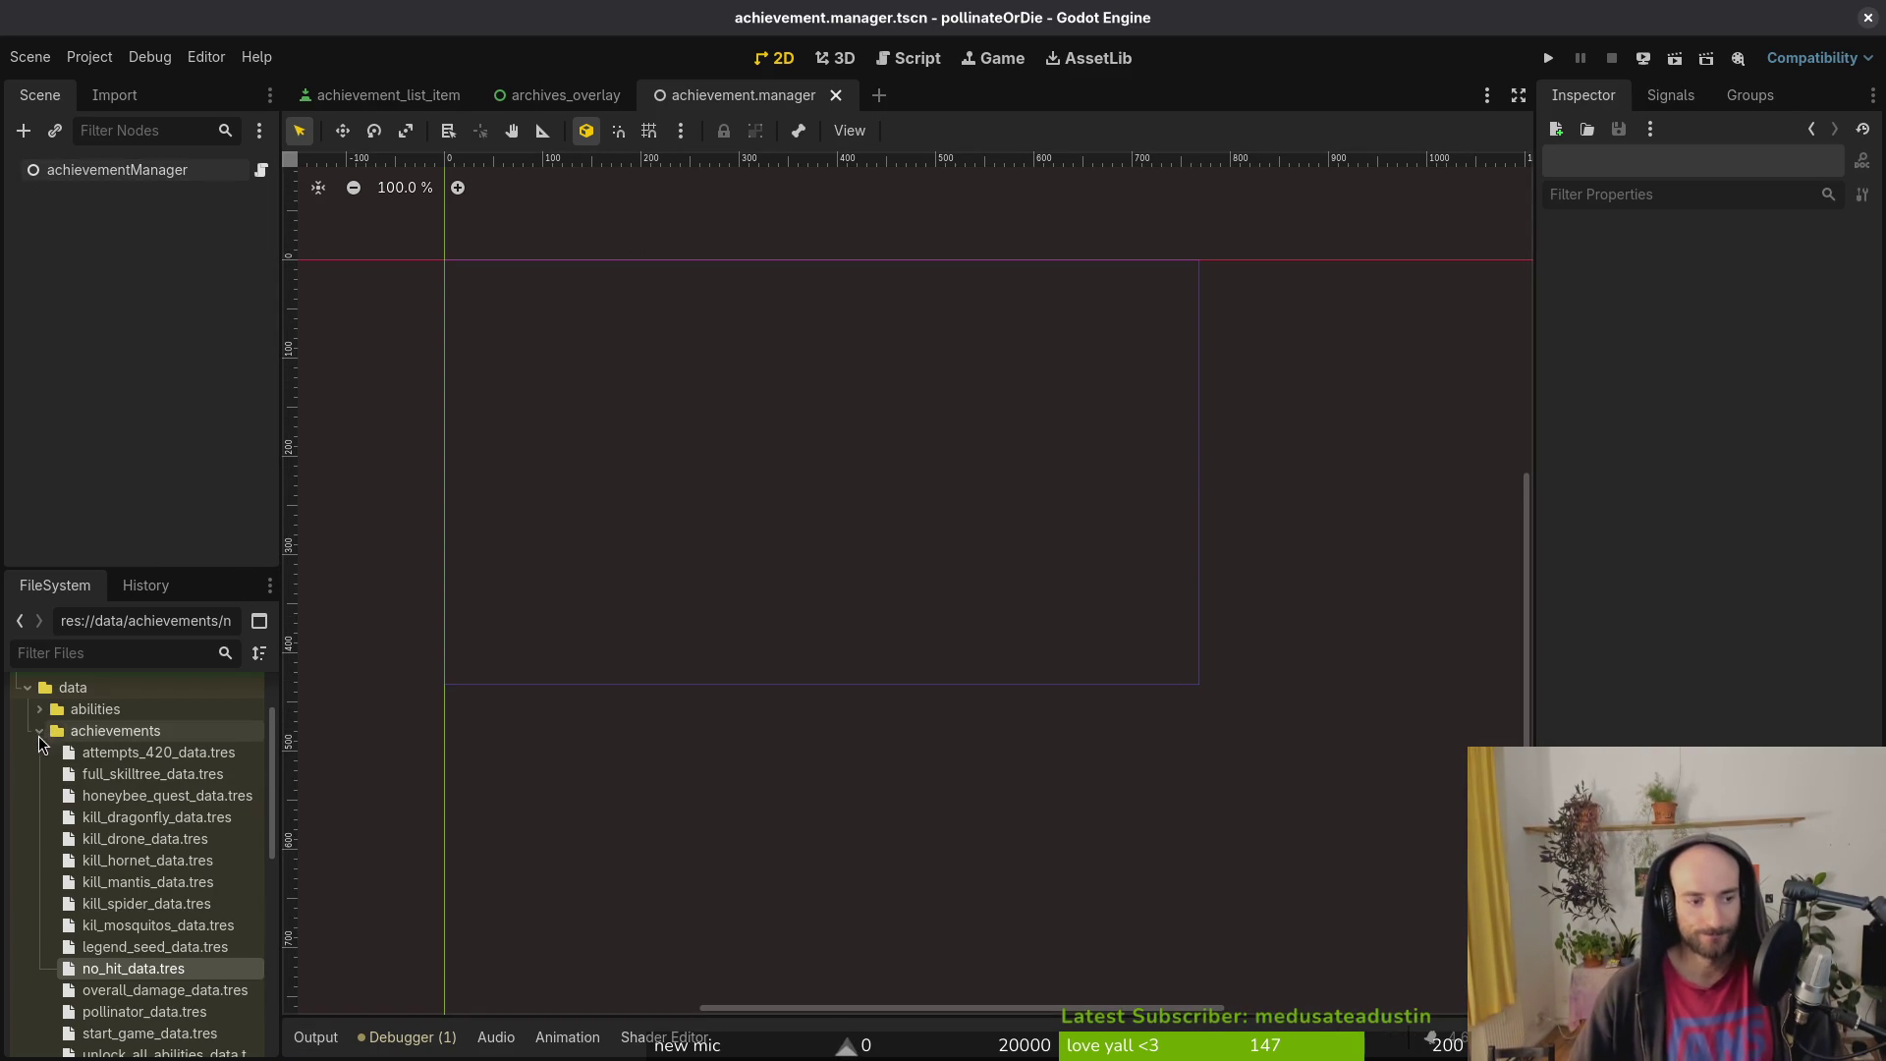
Step: In archives_overlay, expand the achievements GridContainer and select killMantis
{"action": "left_click", "coordinate": [501, 98]}
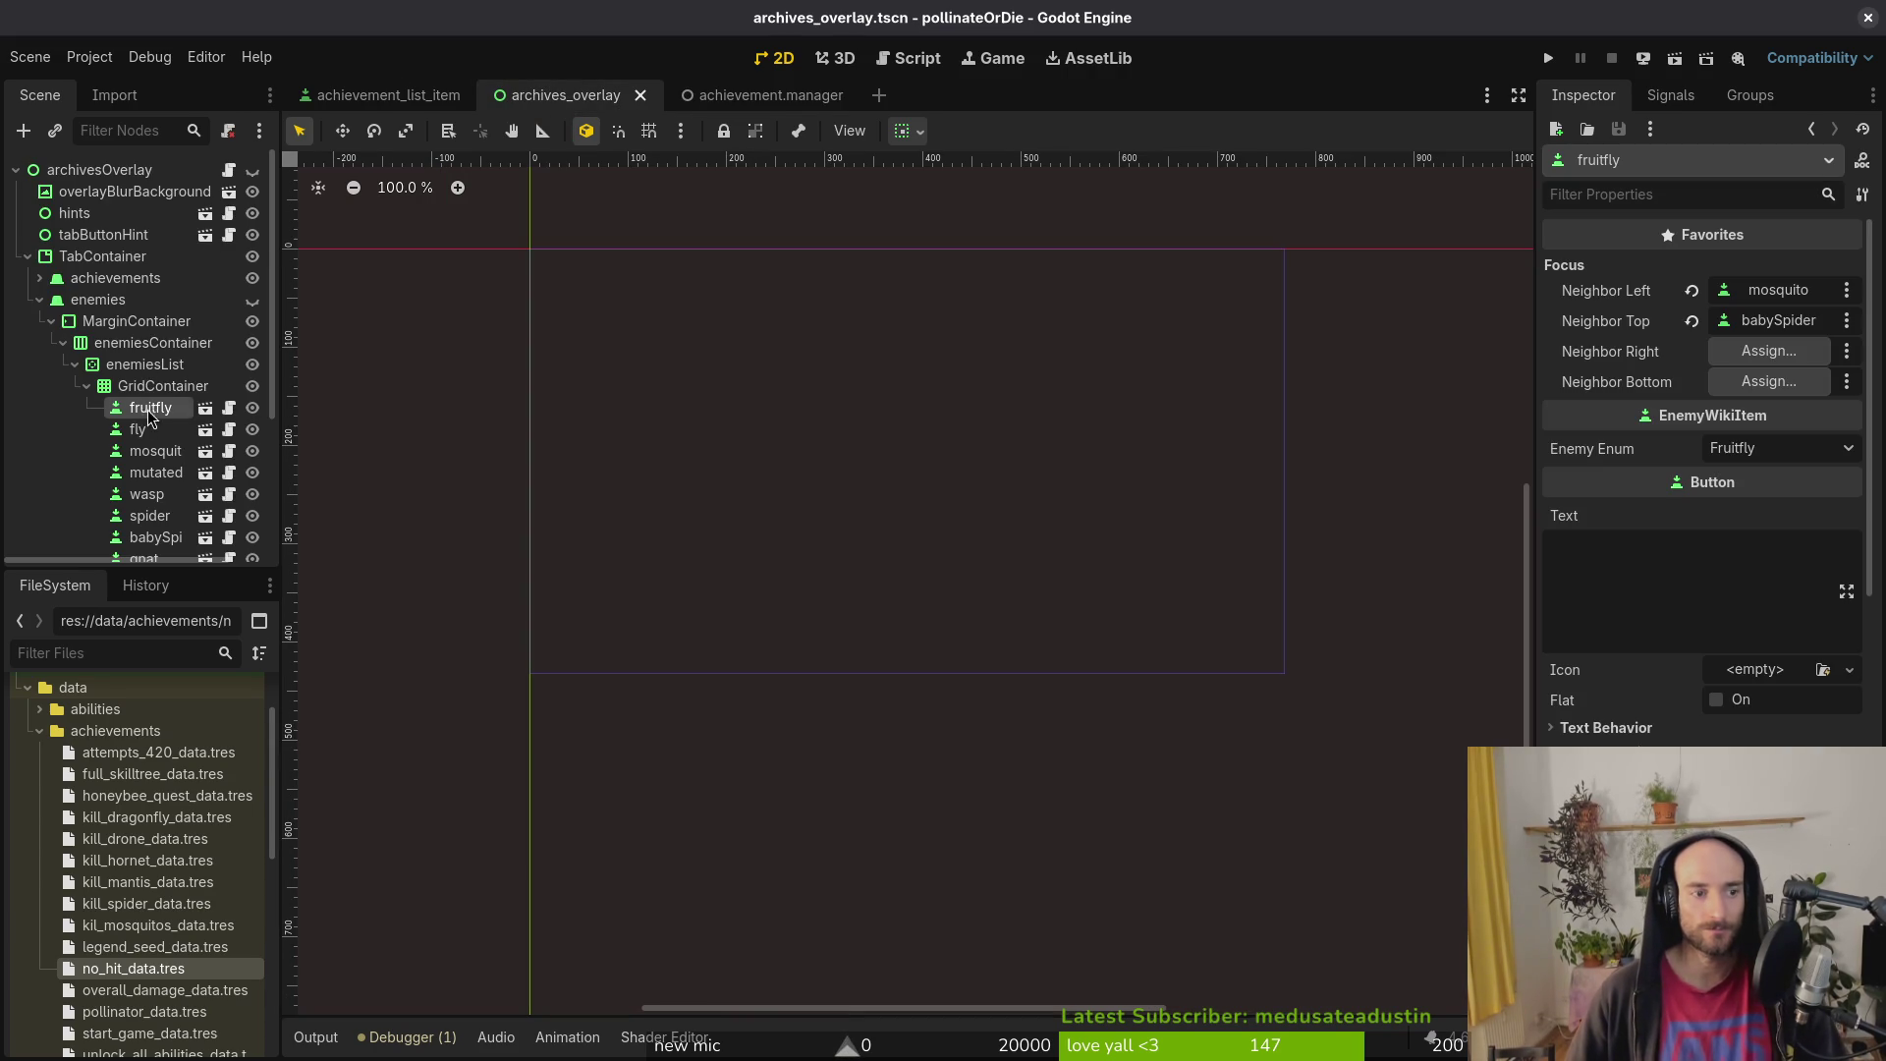
{"action": "left_click", "coordinate": [44, 294]}
{"action": "left_click", "coordinate": [39, 278]}
{"action": "left_click", "coordinate": [87, 364]}
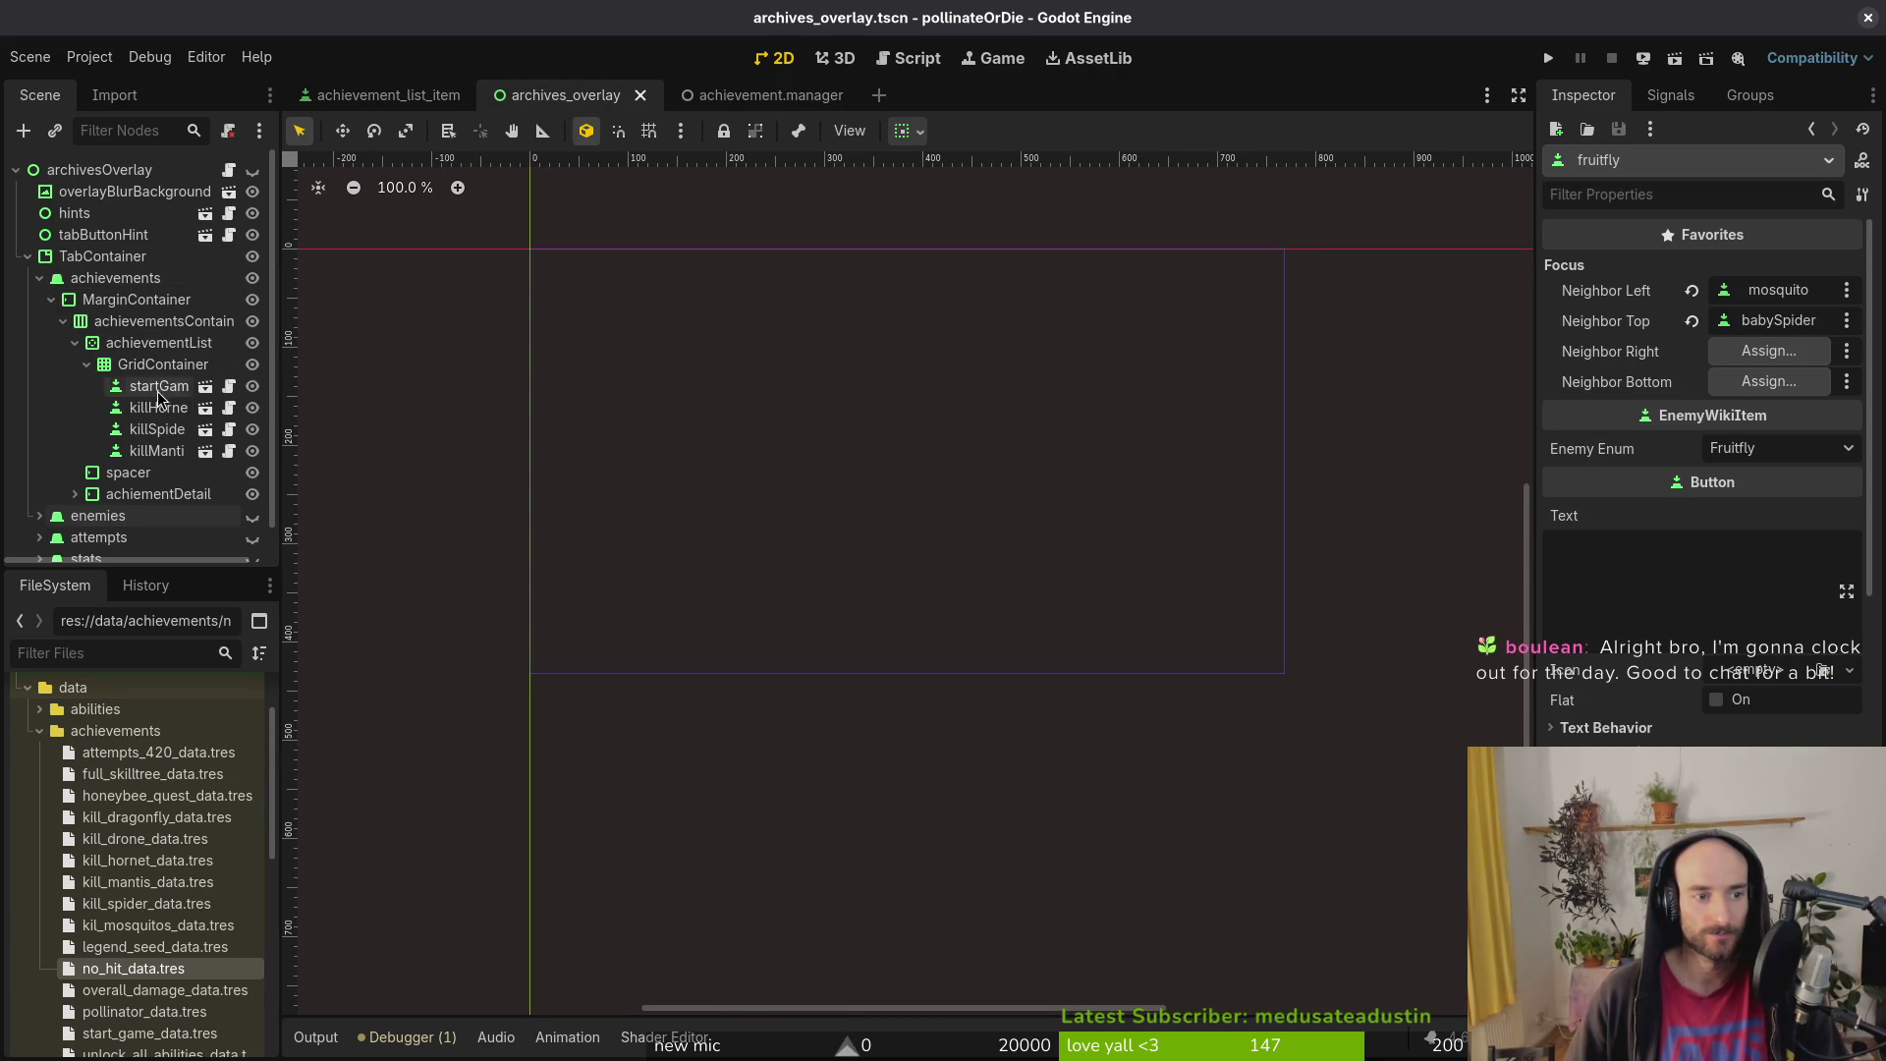
{"action": "left_click", "coordinate": [157, 451]}
Step: Duplicate killMantis as nohit, set its achievement to Nohit, and save
{"action": "key", "text": "ctrl+d"}
{"action": "double_click", "coordinate": [165, 471]}
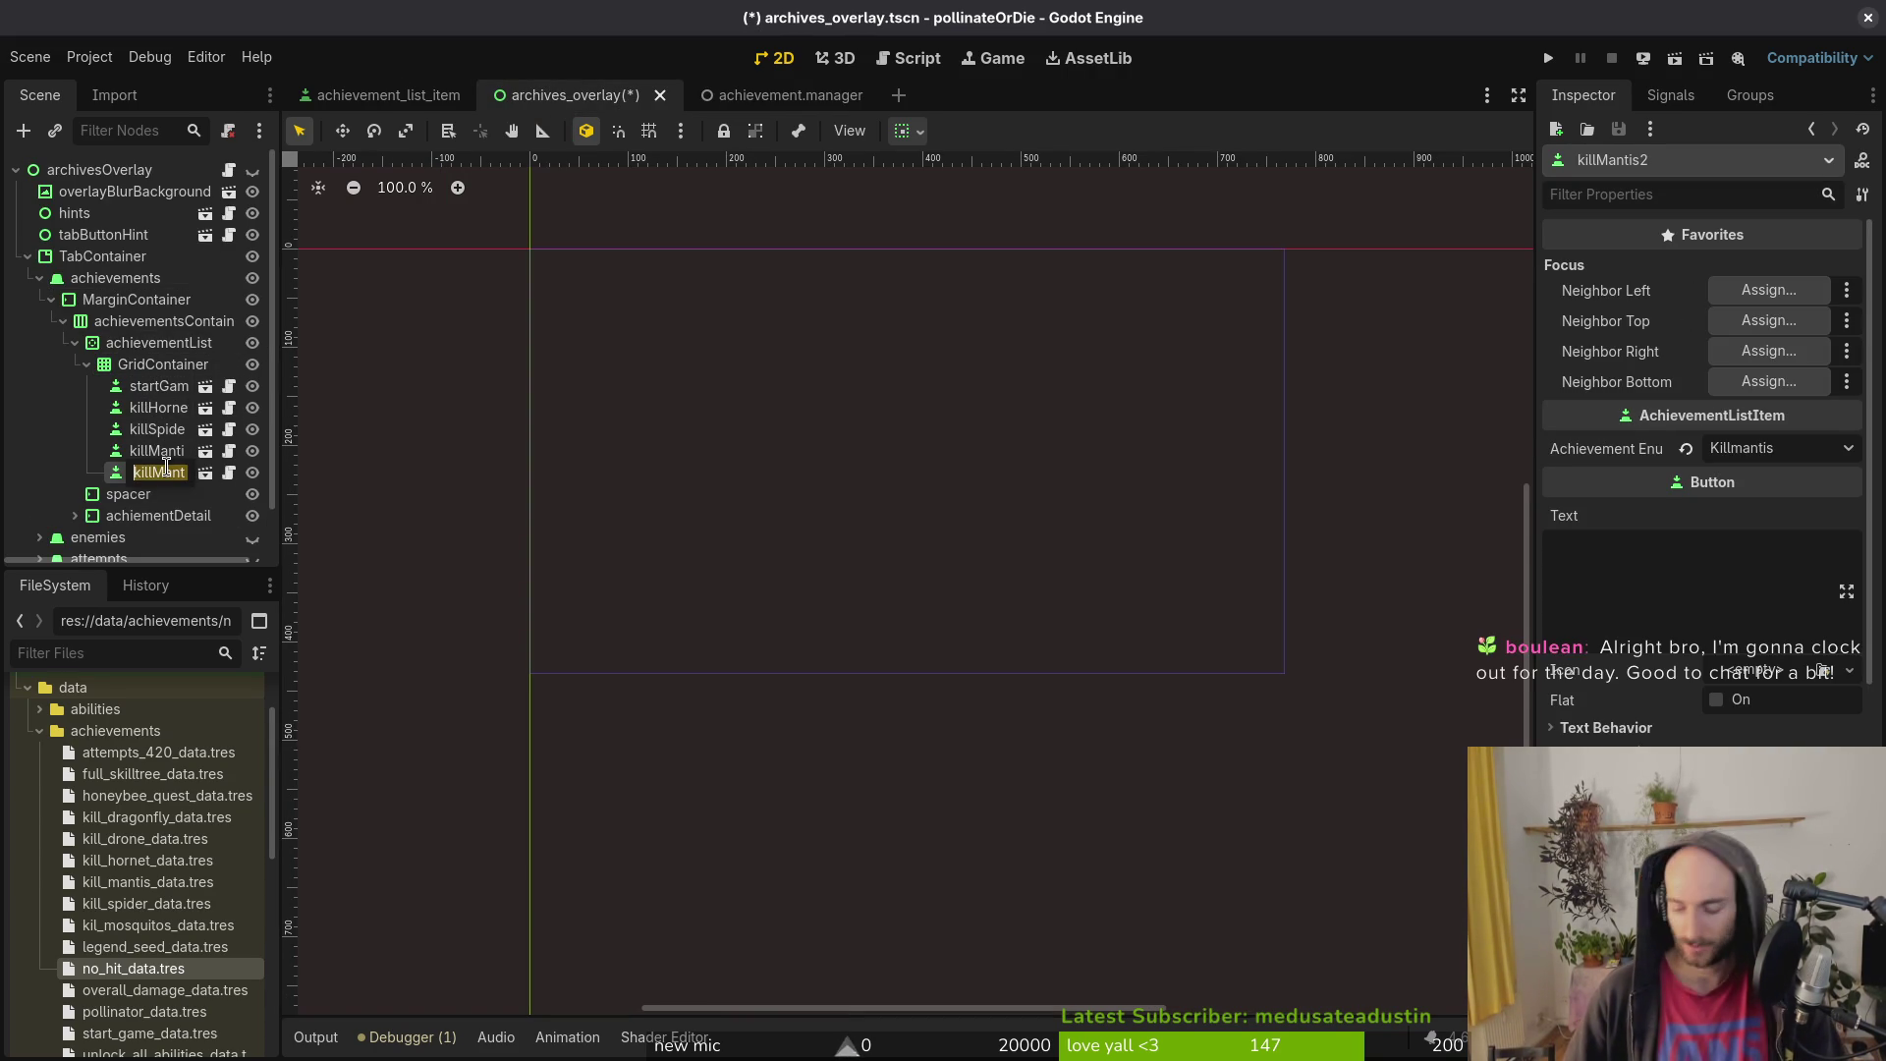
{"action": "type", "text": "not"}
{"action": "type", "text": "t"}
{"action": "key", "text": "Return"}
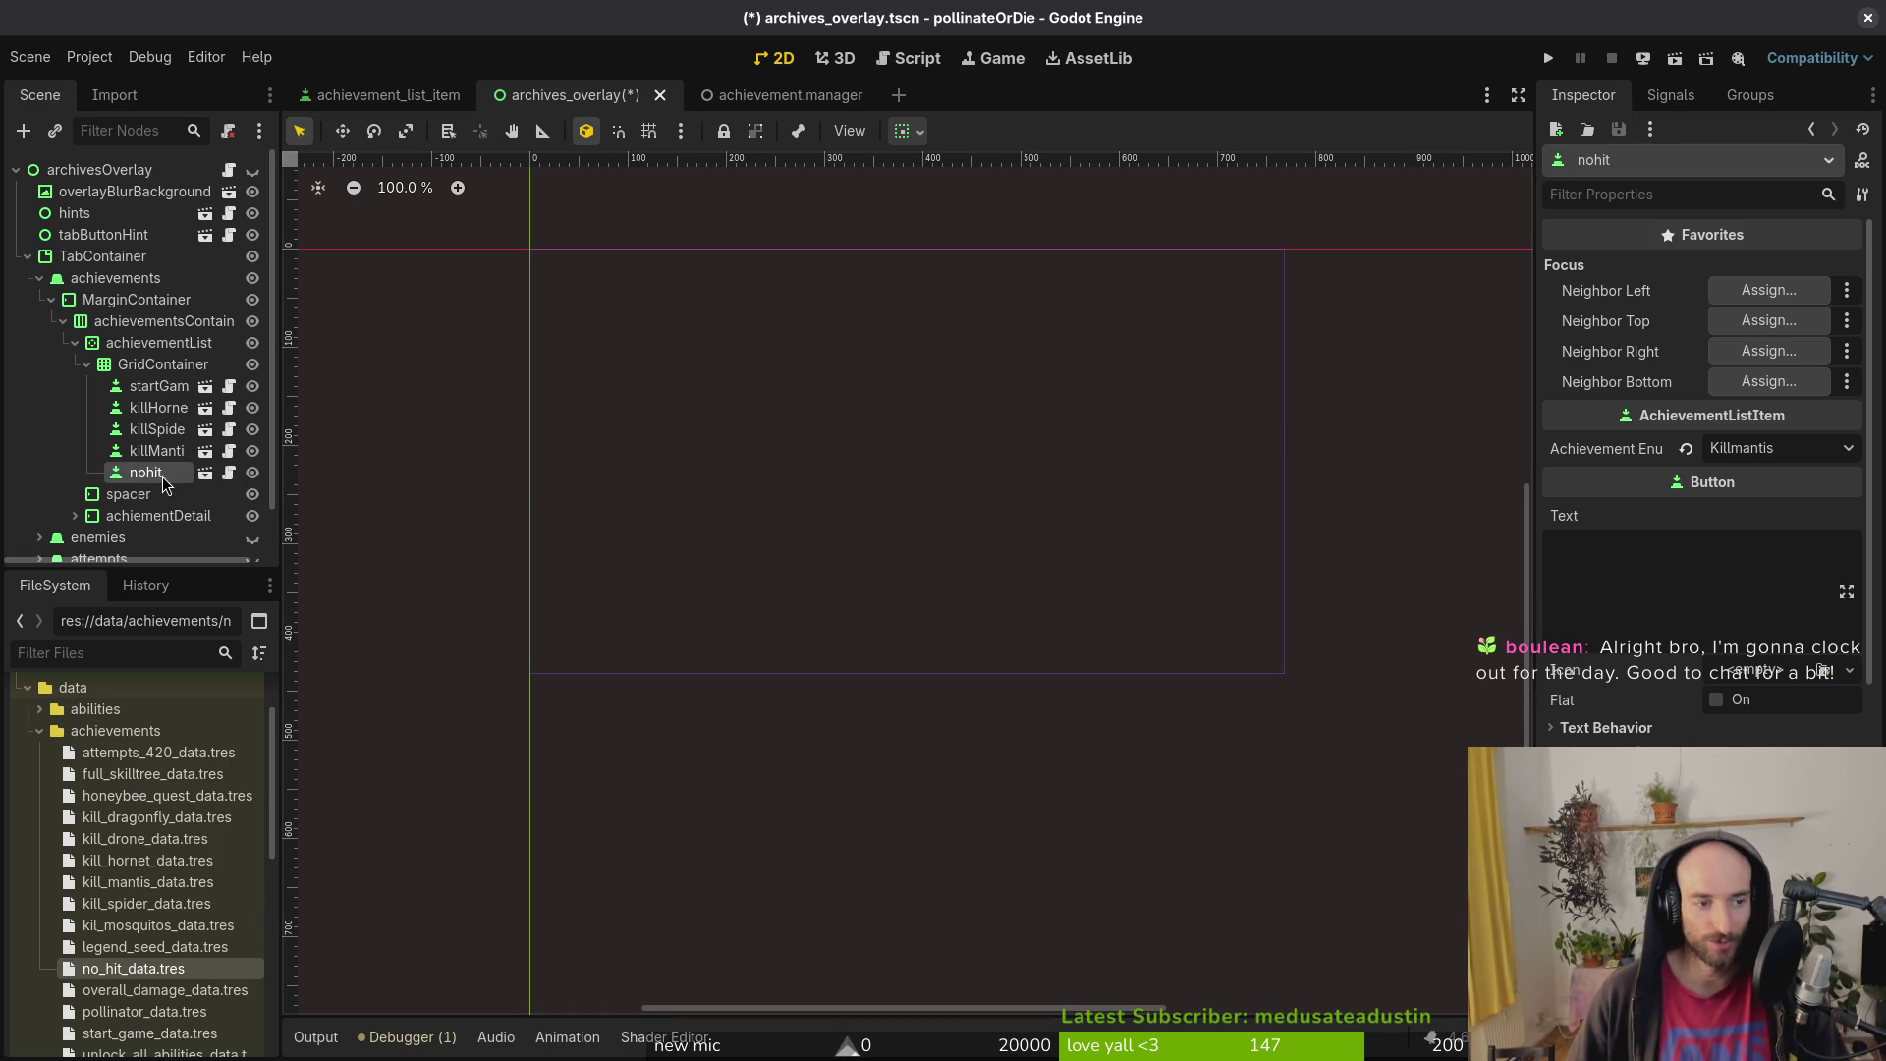
{"action": "left_click", "coordinate": [1768, 448]}
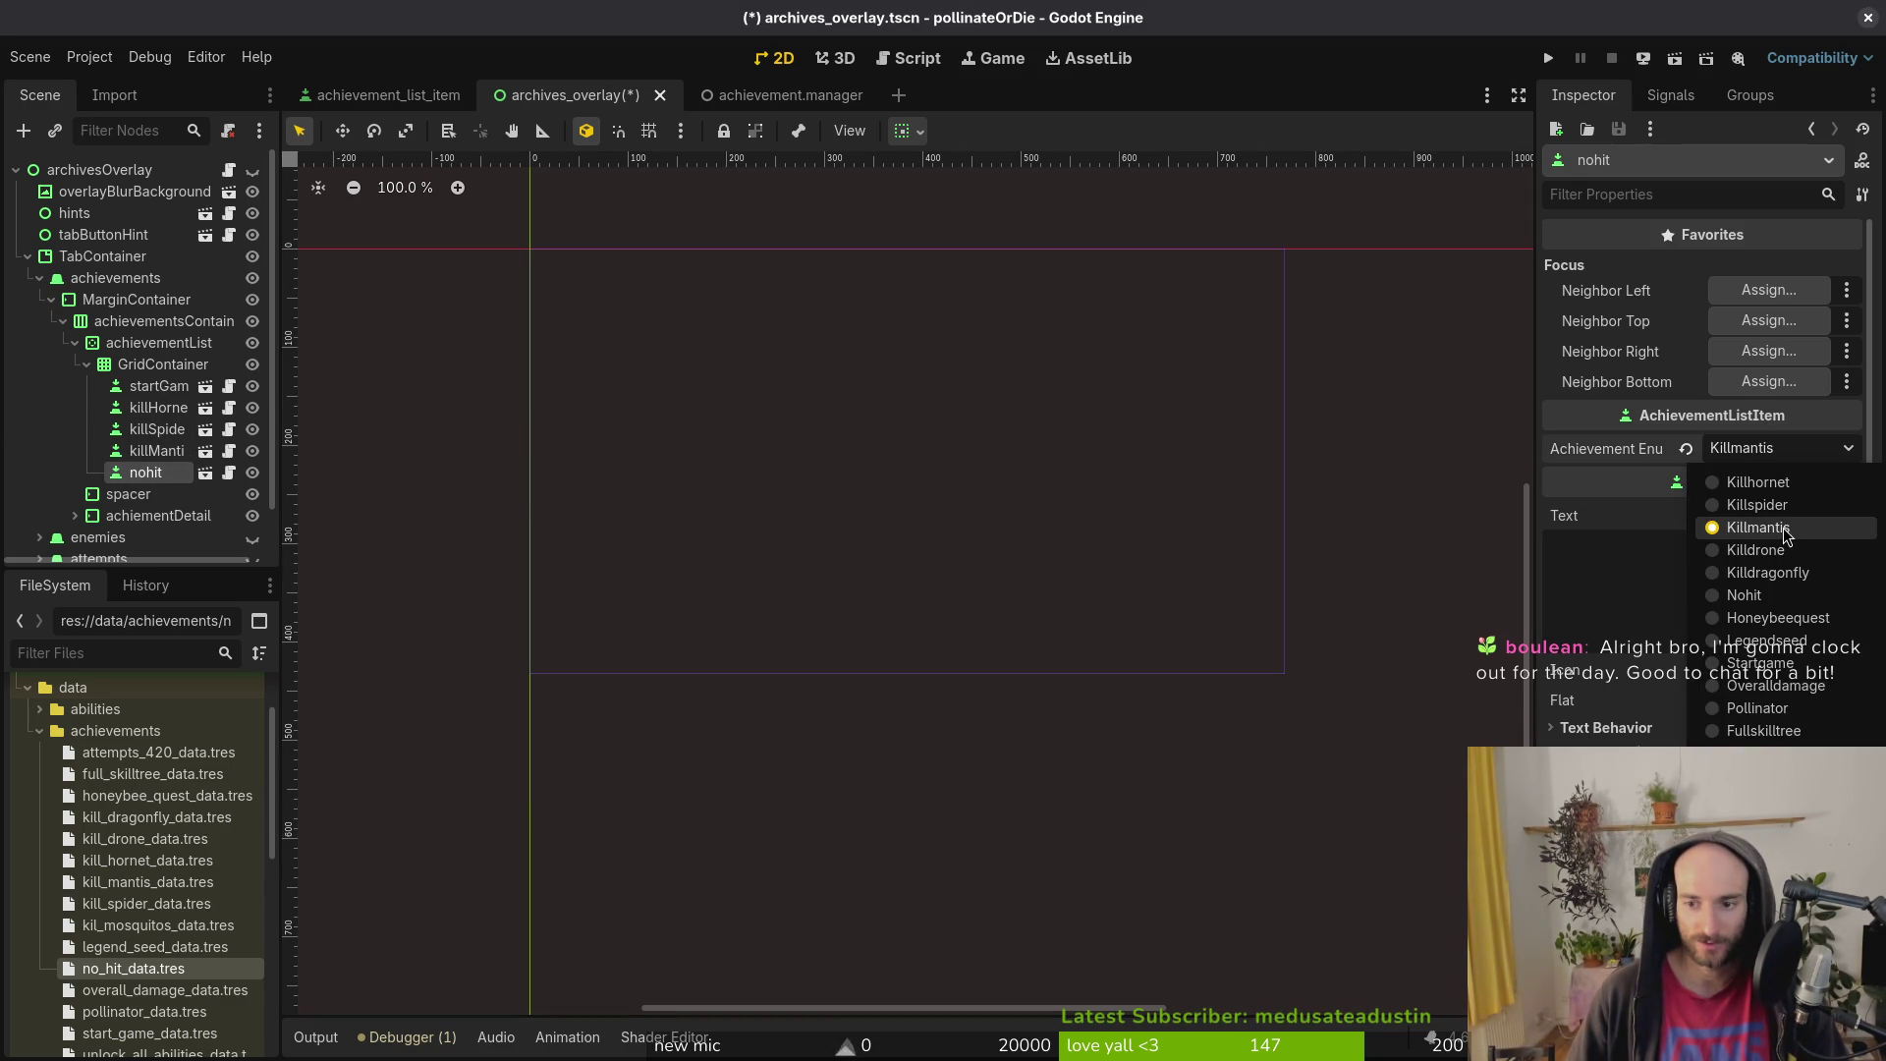
{"action": "left_click", "coordinate": [1766, 597]}
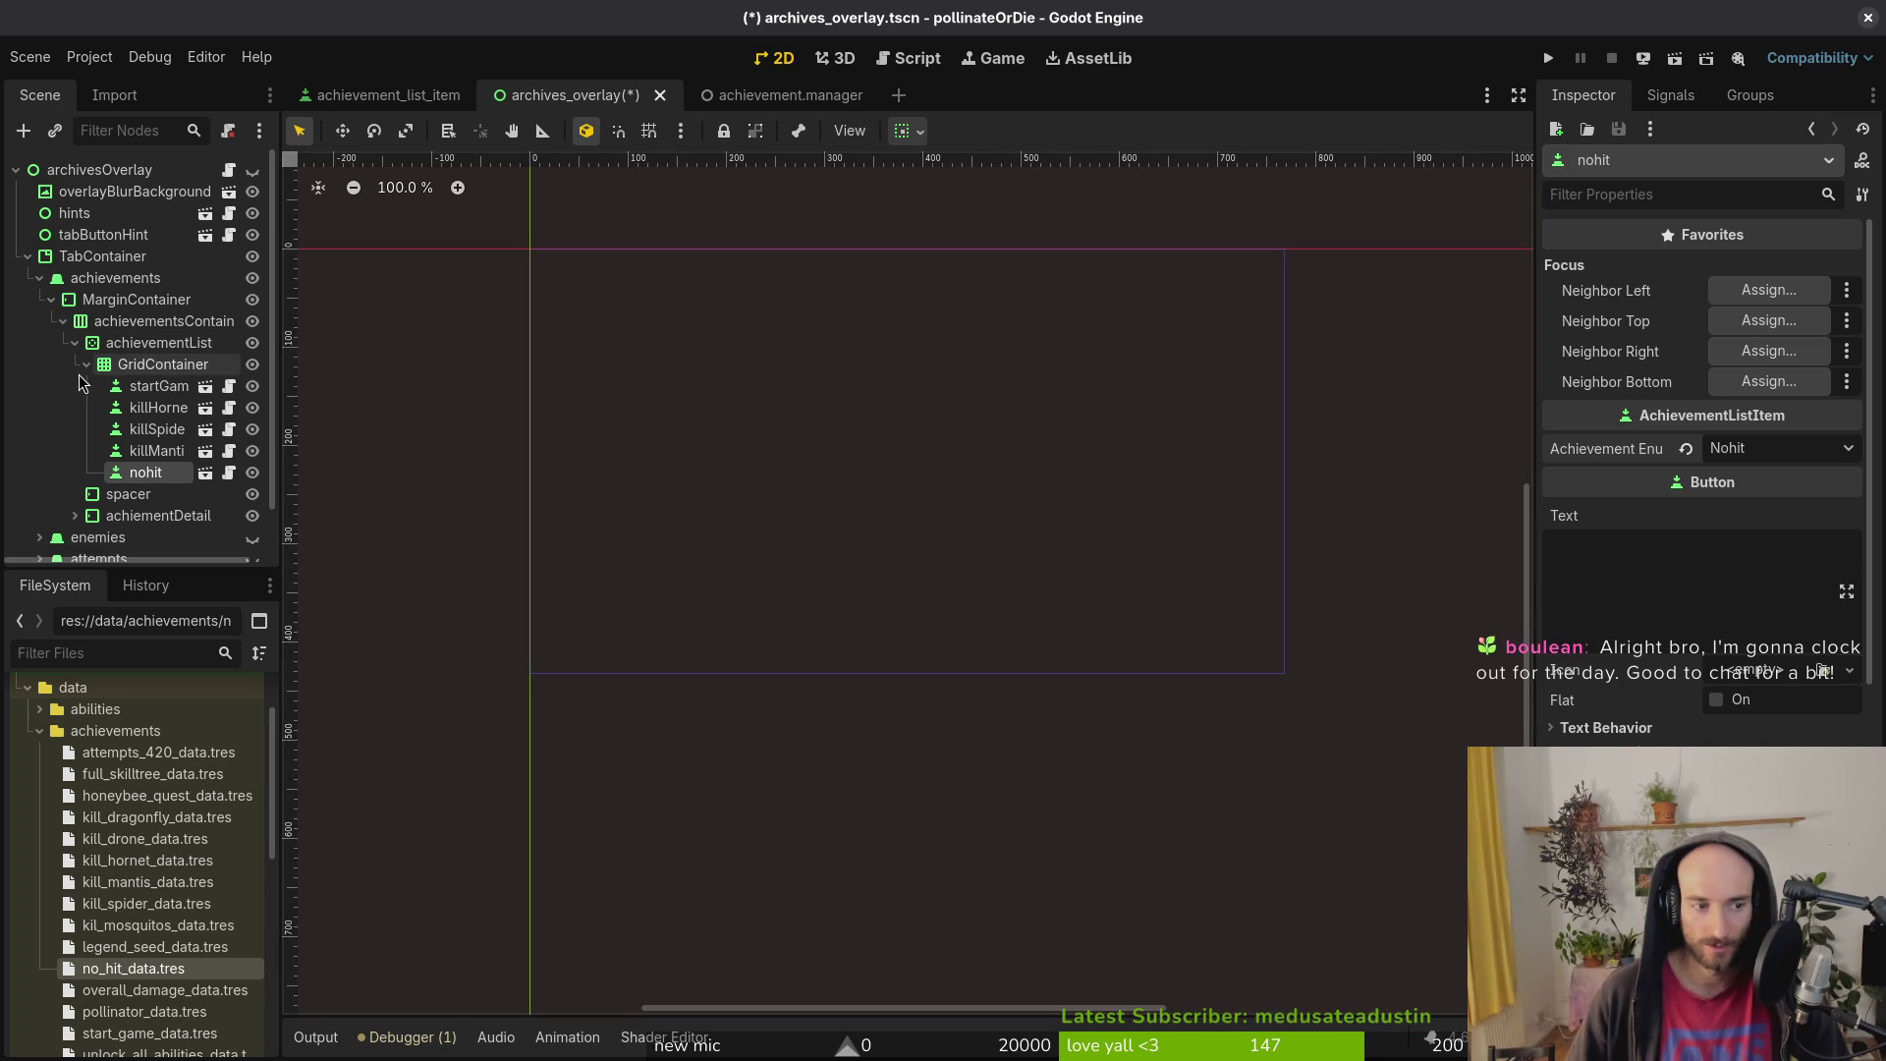
{"action": "key", "text": "ctrl+s"}
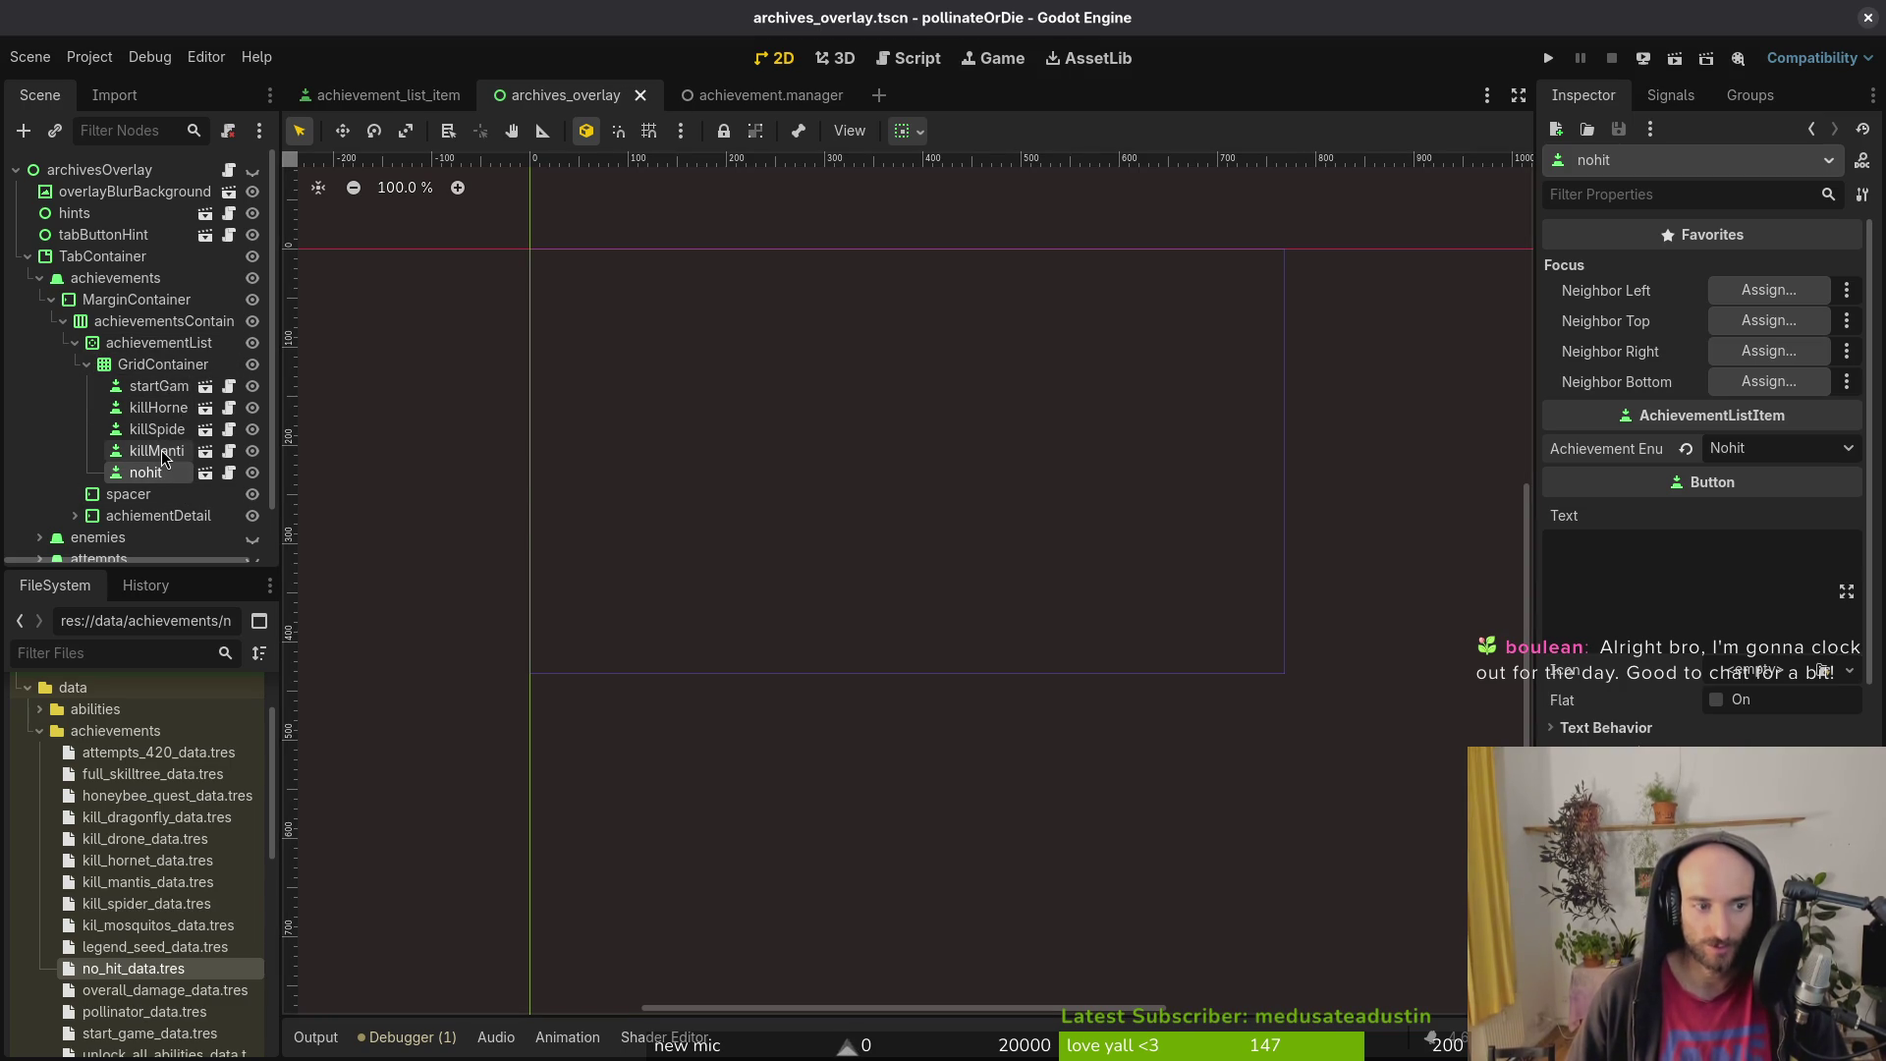
Step: Review the killMantis, killSpider, killHornet and startGame items' achievement settings
{"action": "left_click", "coordinate": [159, 457]}
{"action": "double_click", "coordinate": [162, 429]}
{"action": "double_click", "coordinate": [158, 408]}
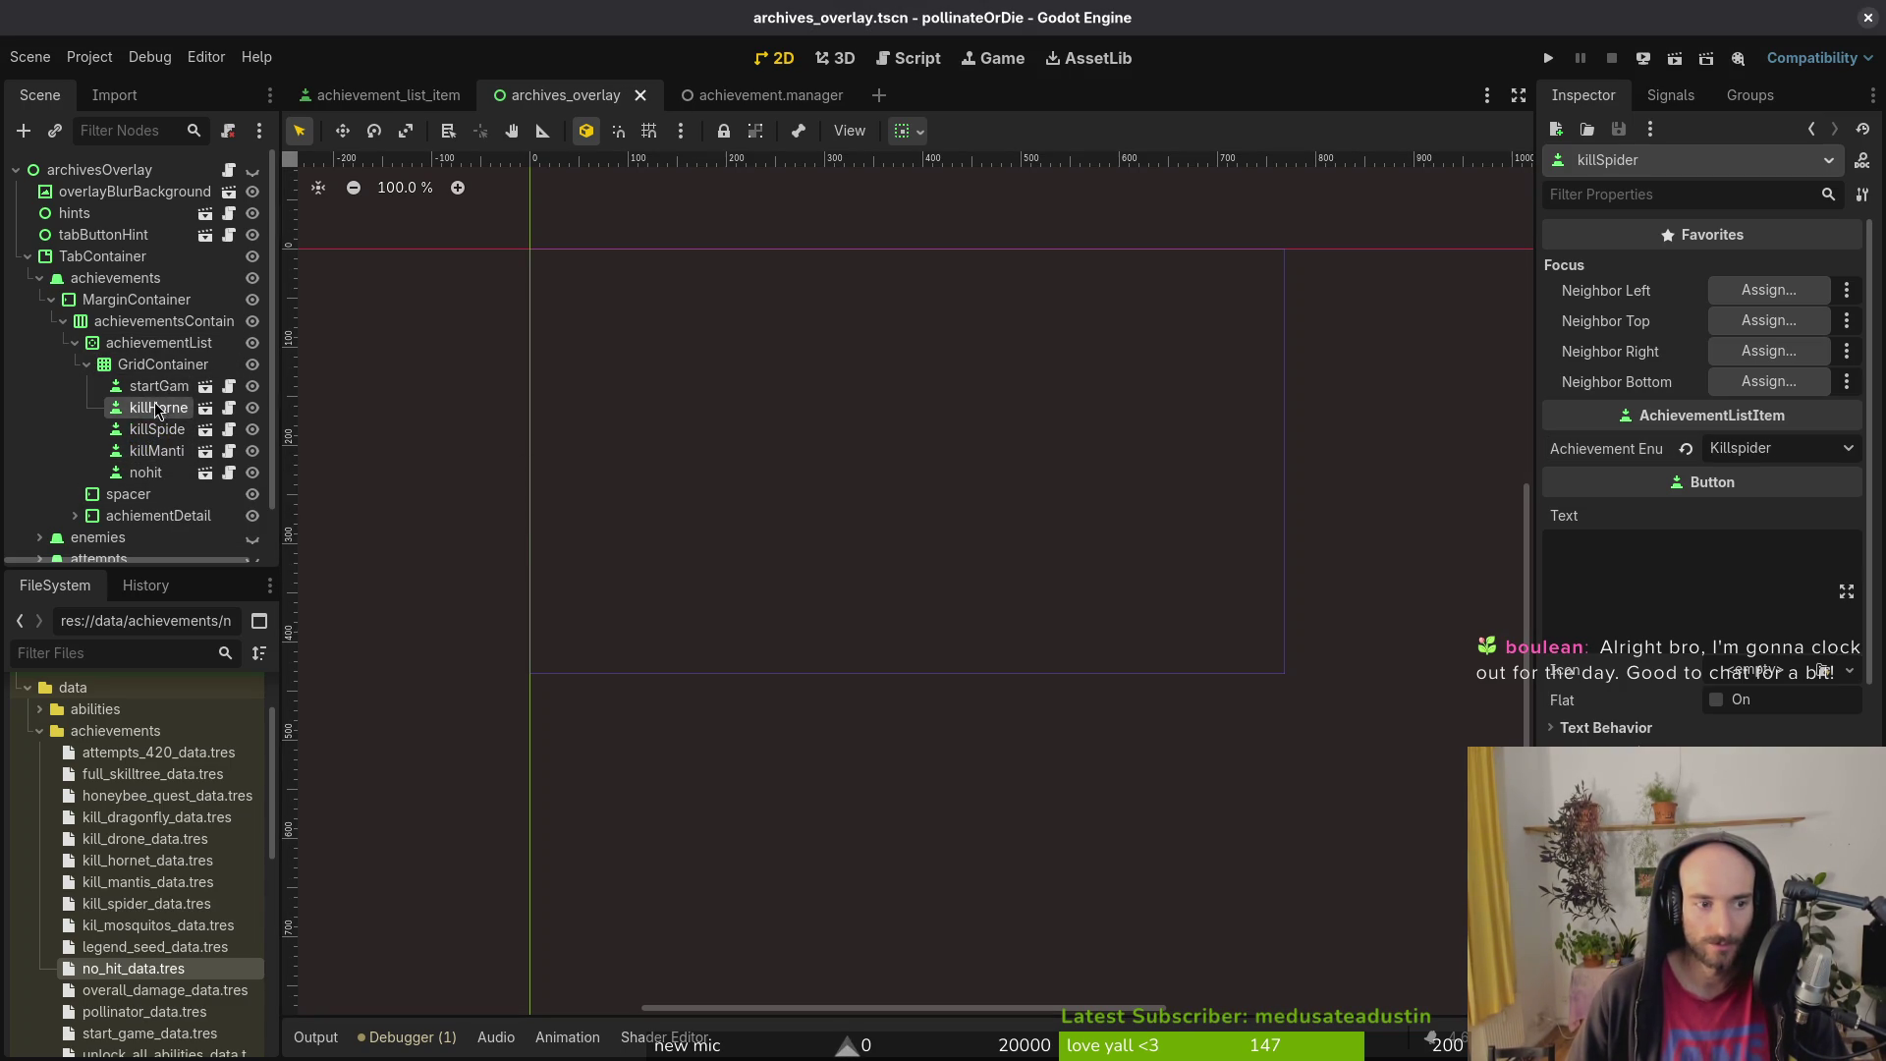
{"action": "double_click", "coordinate": [158, 429]}
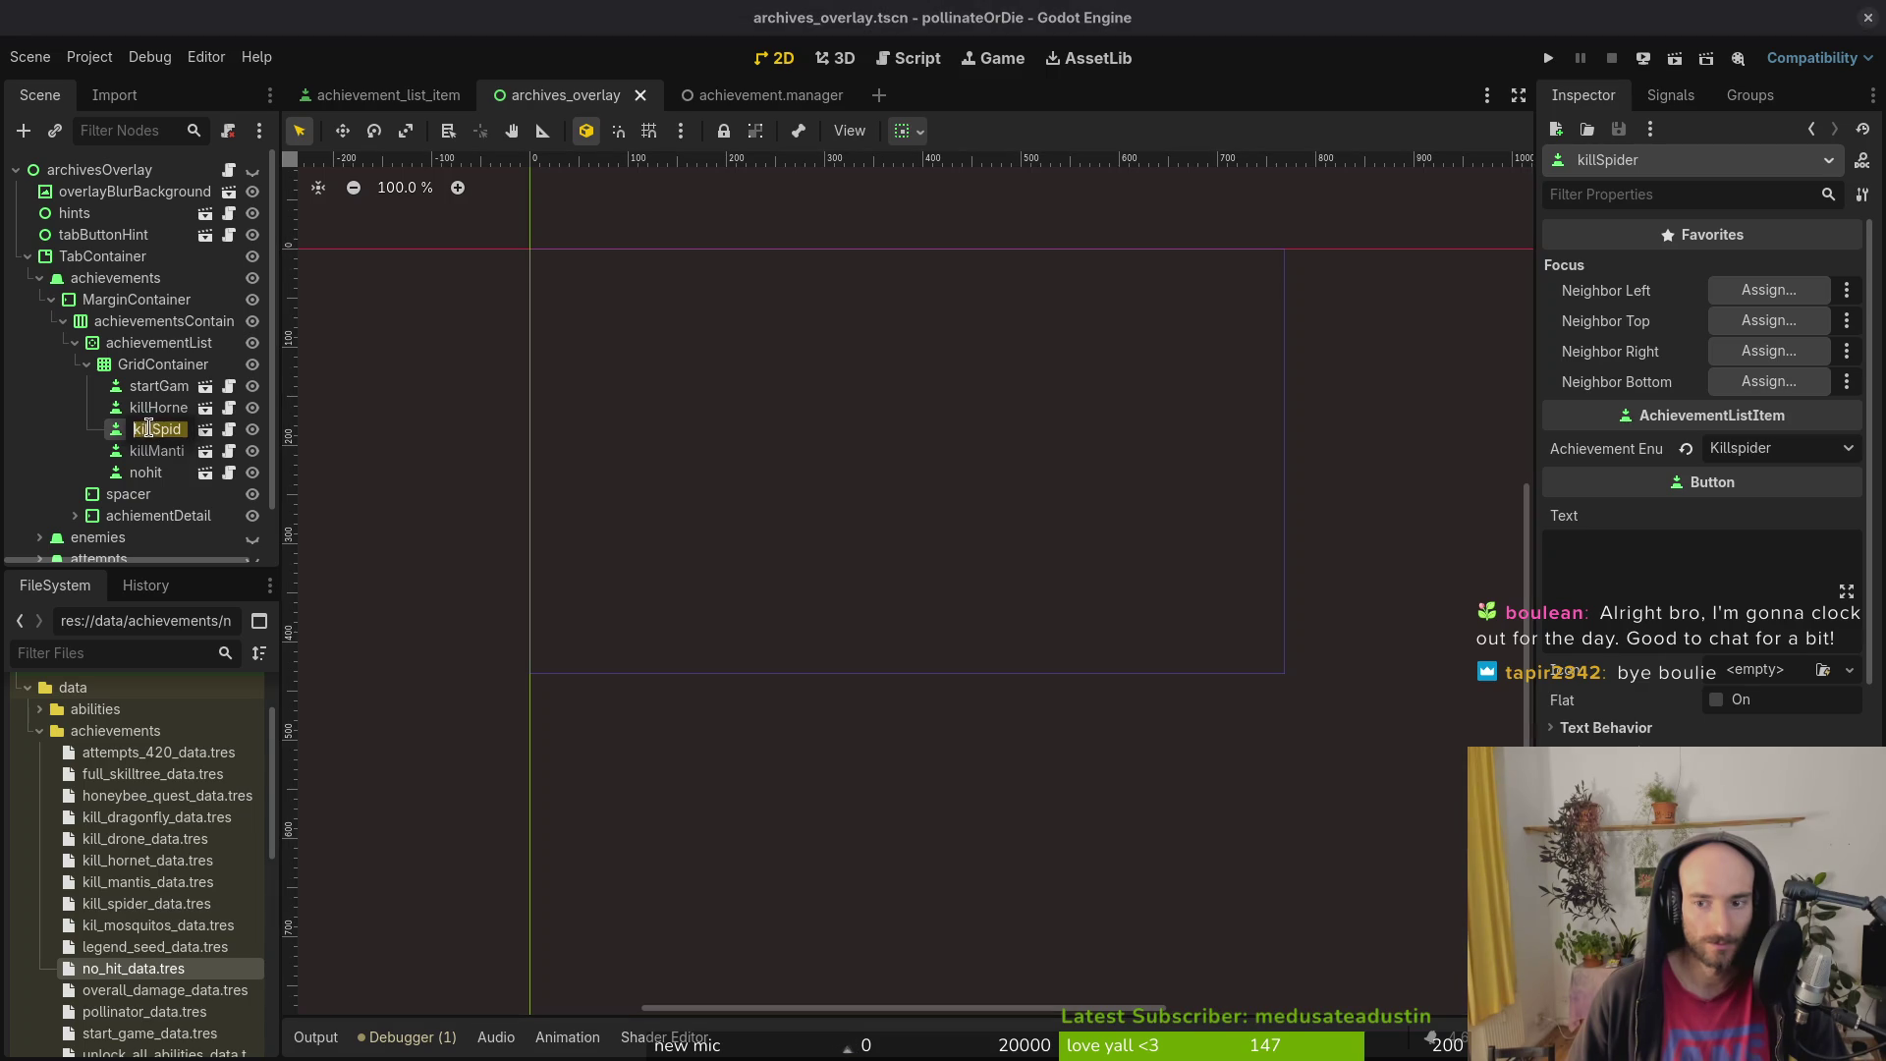
{"action": "double_click", "coordinate": [162, 452]}
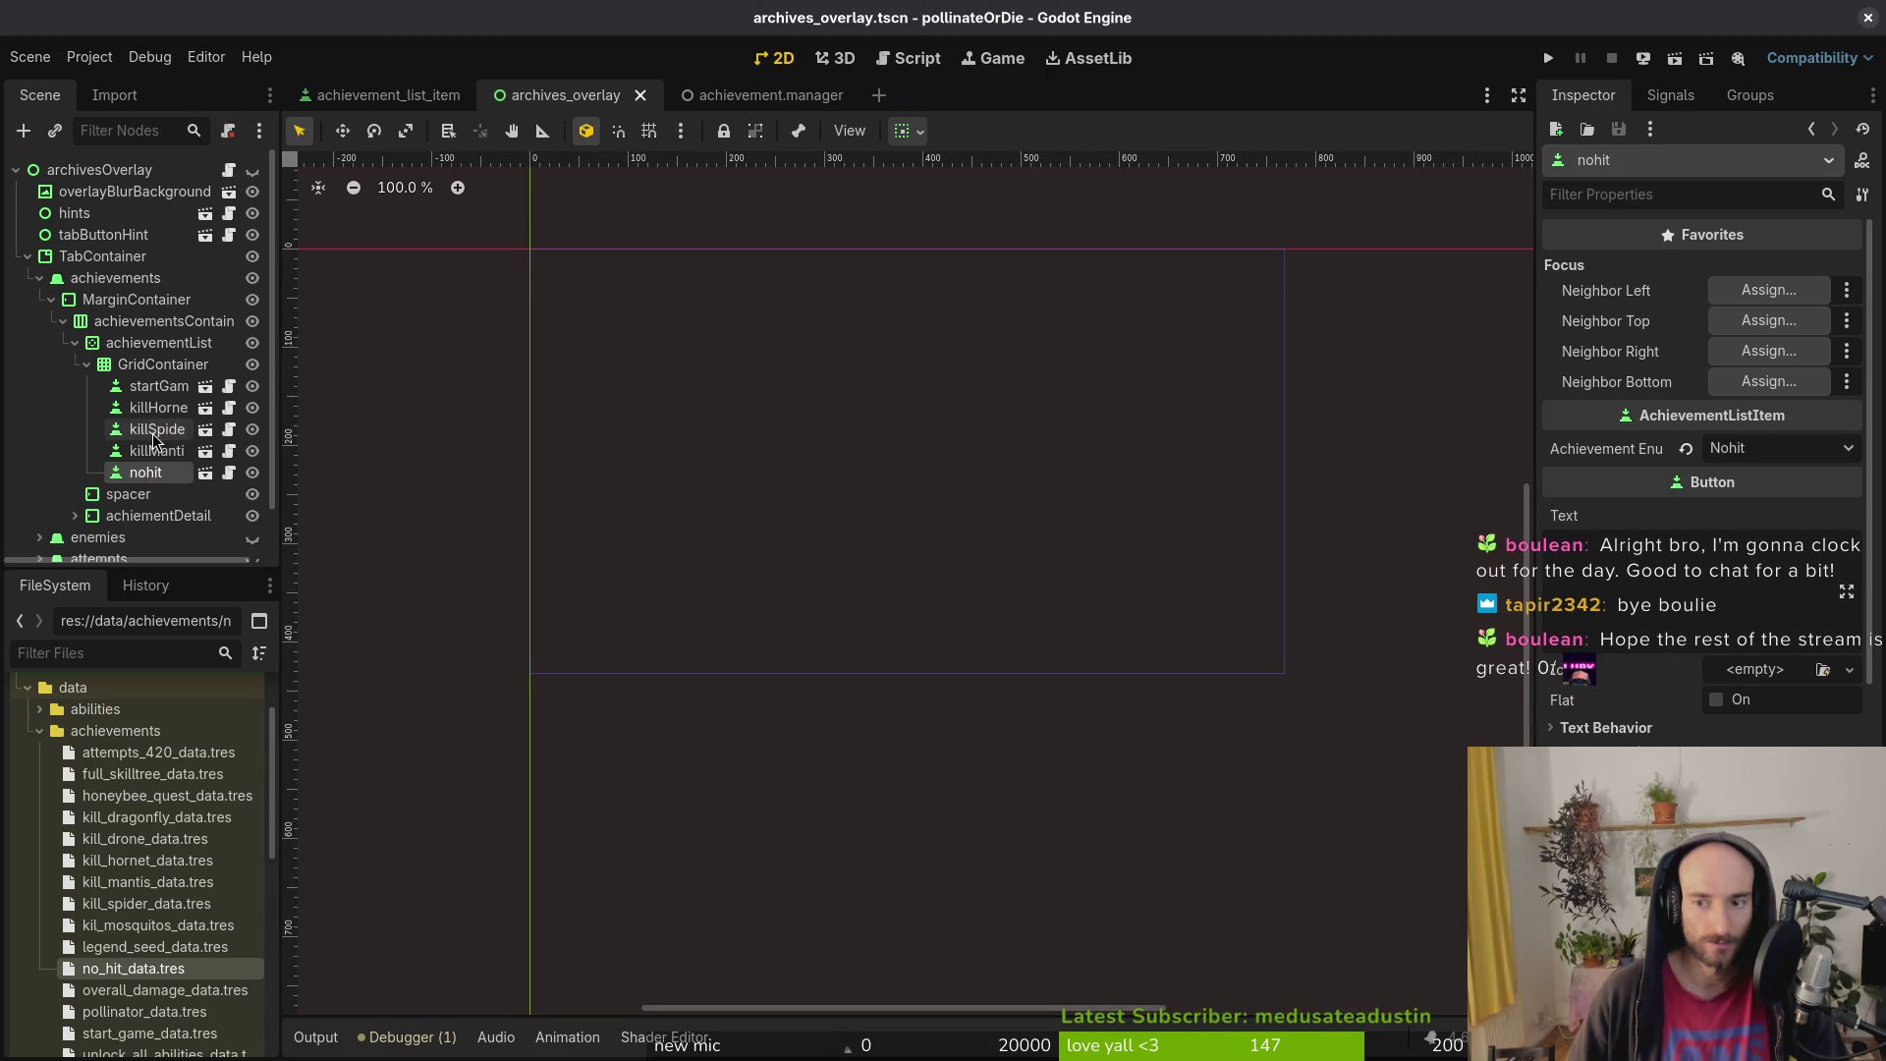
{"action": "left_click", "coordinate": [154, 387]}
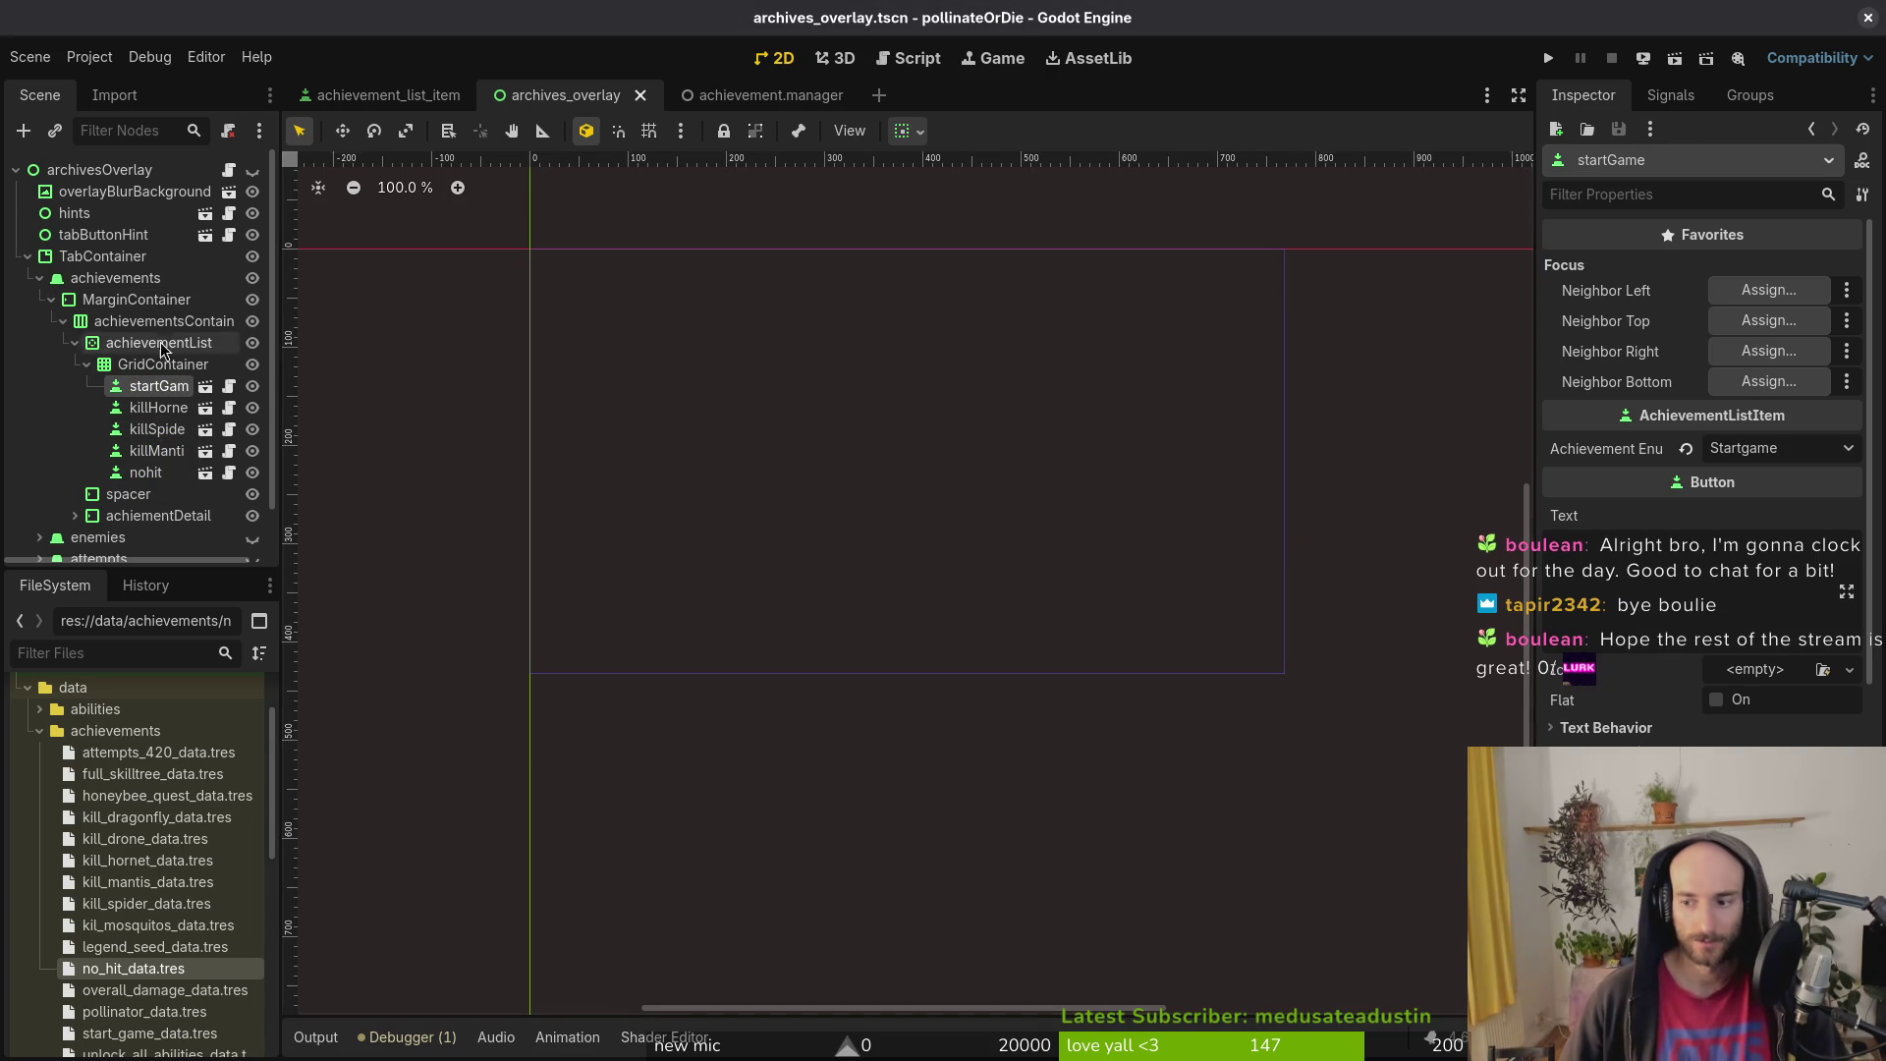
{"action": "left_click", "coordinate": [75, 343]}
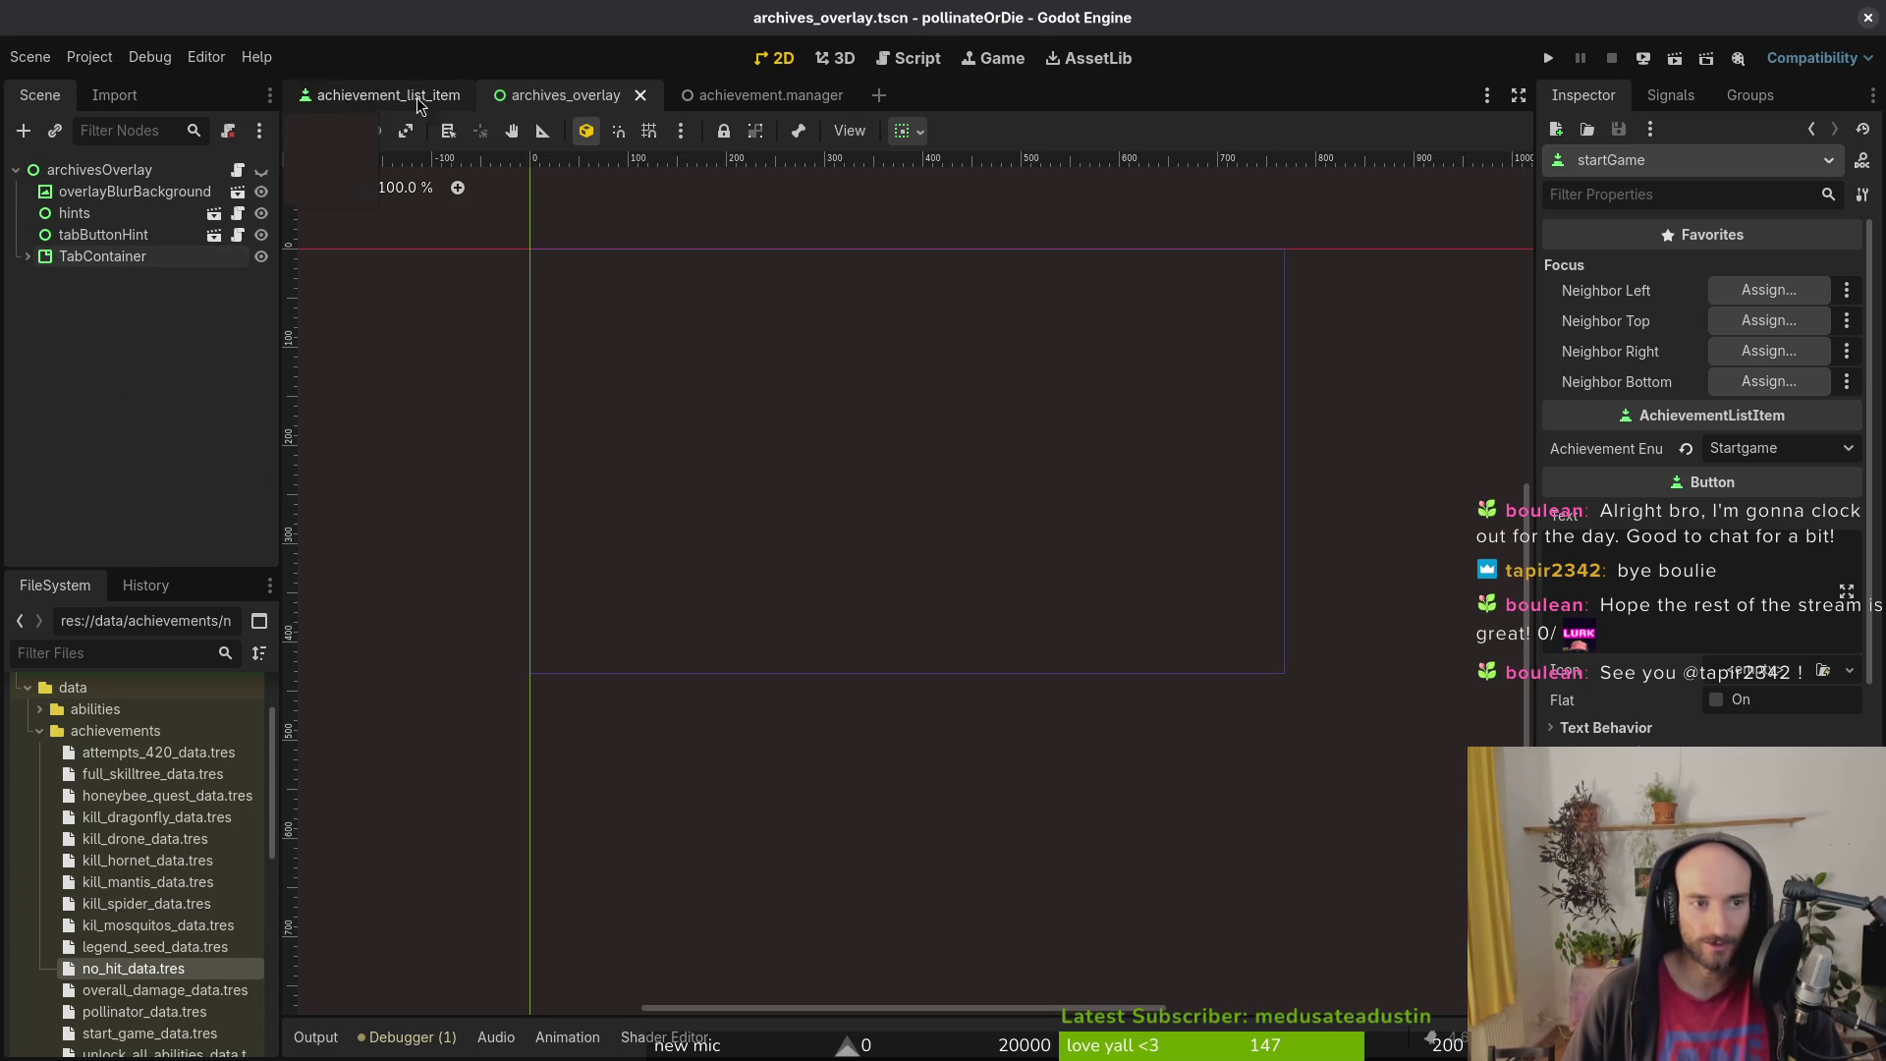
Step: Close the archives_overlay and achievement.manager tabs, run the project and start a new game
{"action": "middle_click", "coordinate": [588, 100]}
{"action": "middle_click", "coordinate": [590, 102]}
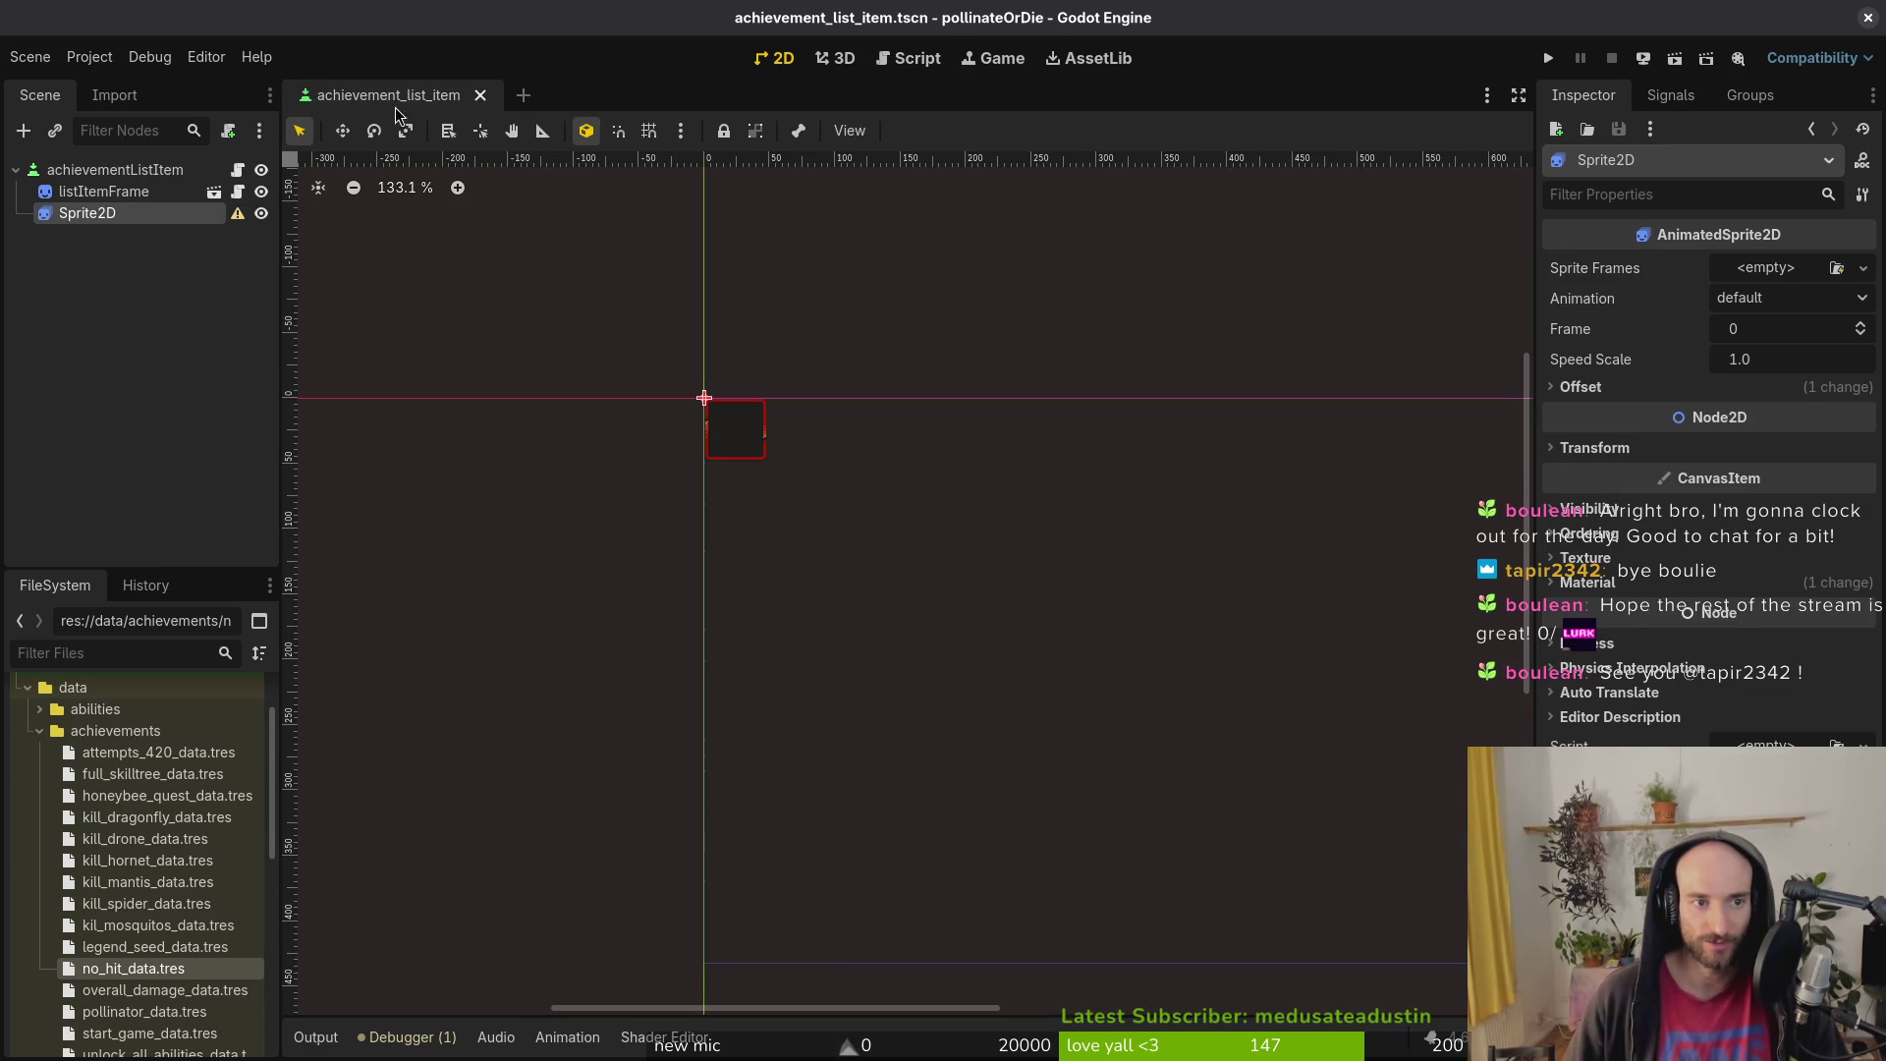
{"action": "left_click", "coordinate": [1548, 58]}
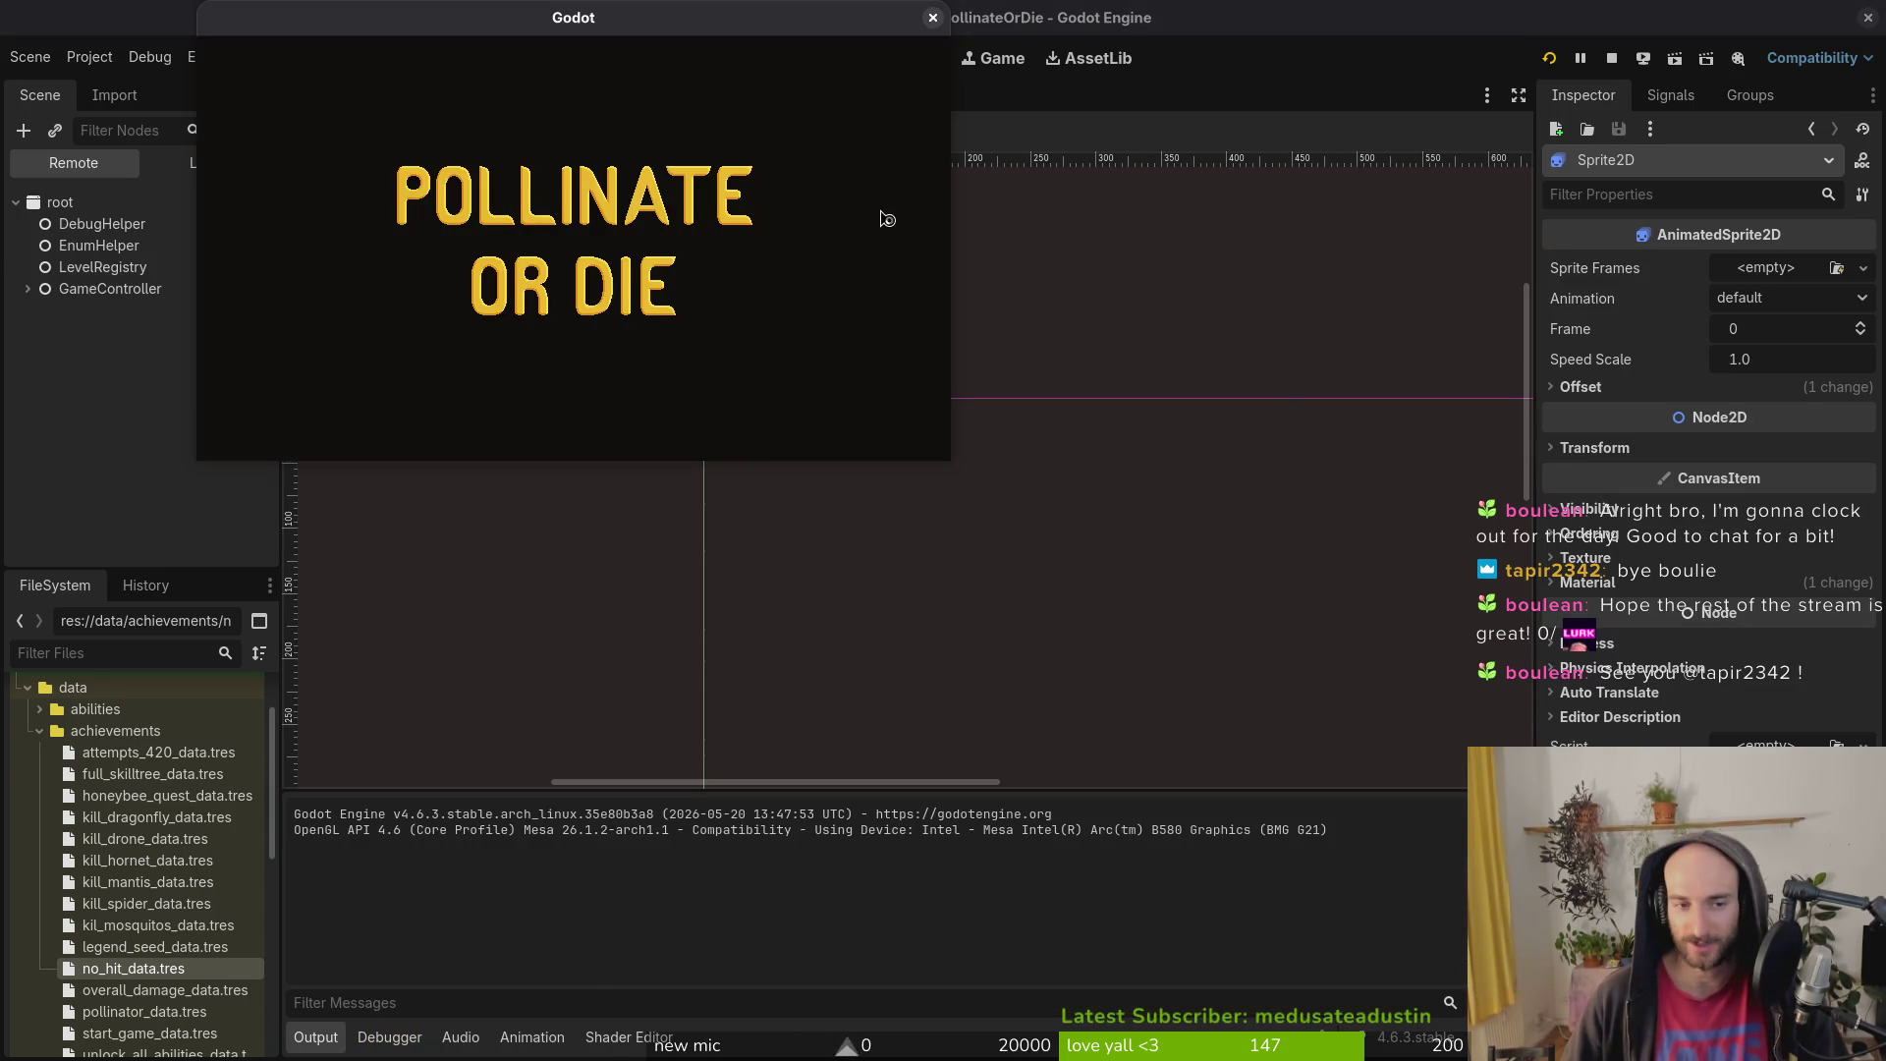
{"action": "left_click", "coordinate": [609, 179]}
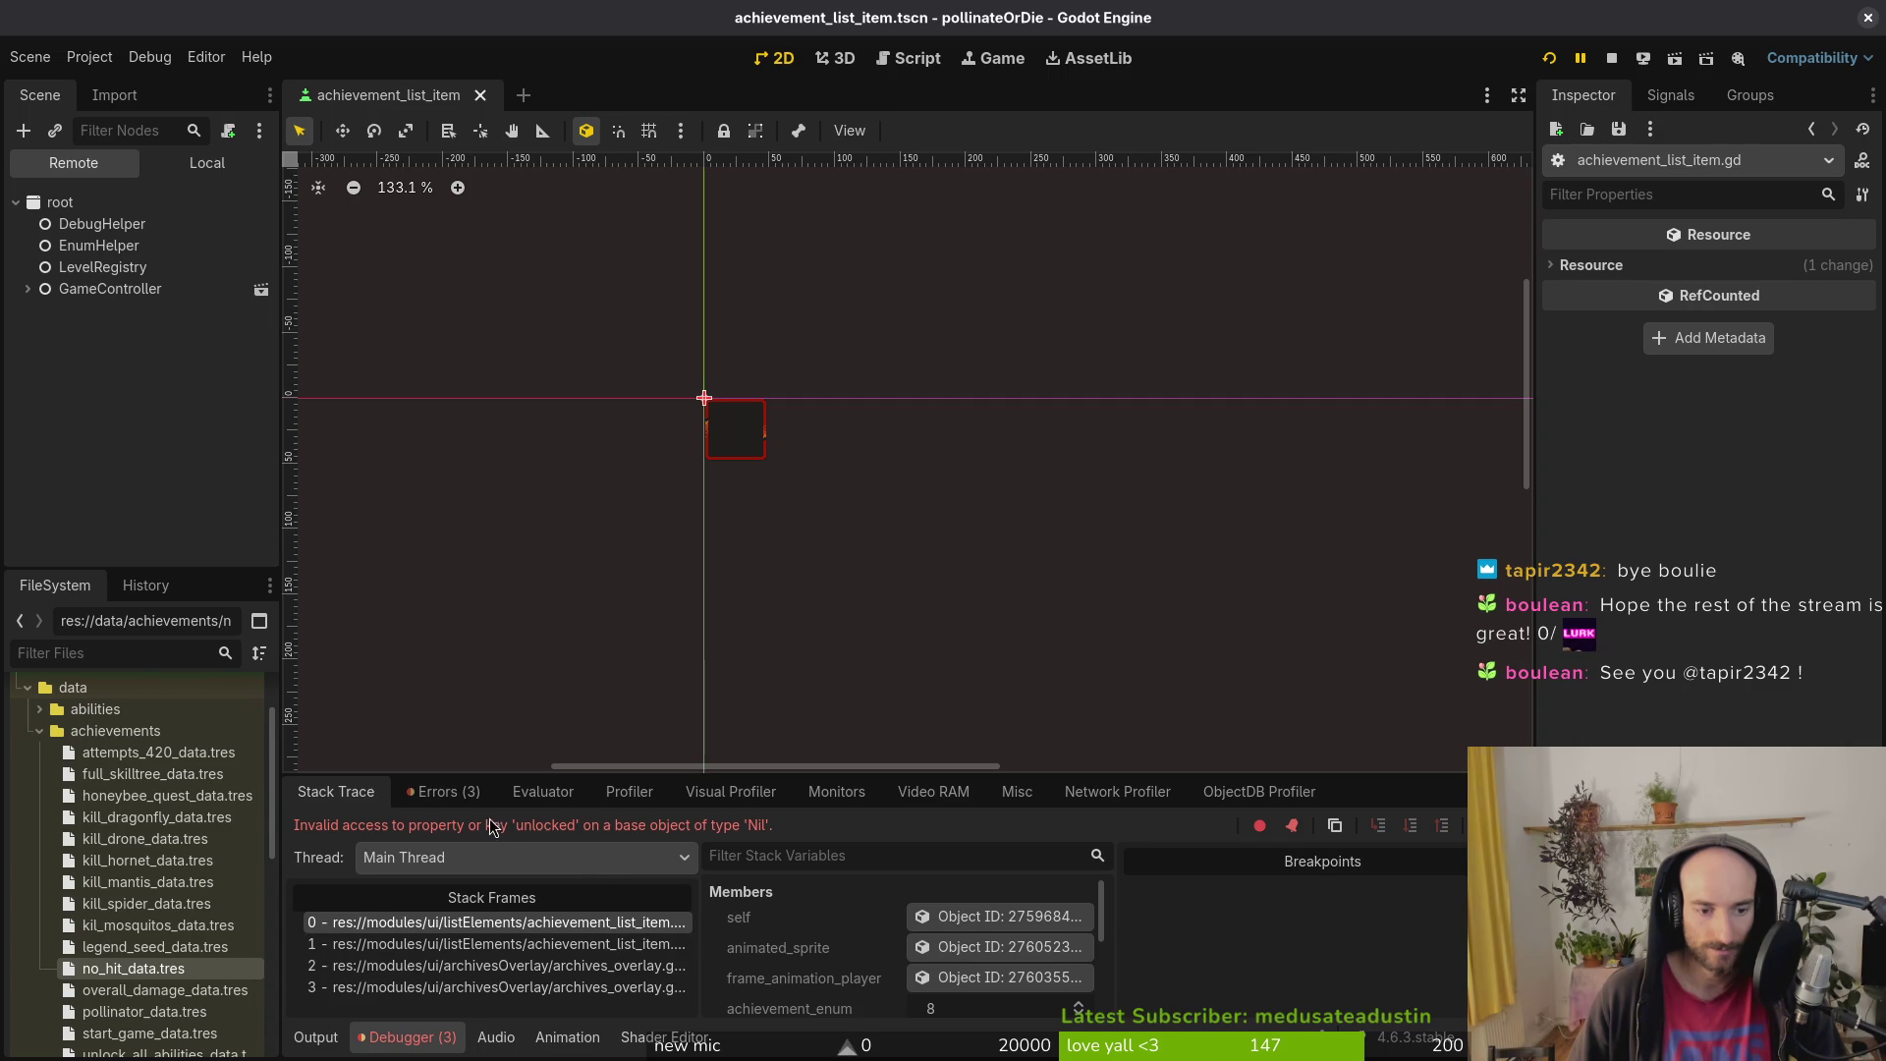
Step: After viewing the errors, delete all three files in the game's user data folder
{"action": "left_click", "coordinate": [442, 792]}
{"action": "left_click", "coordinate": [89, 57]}
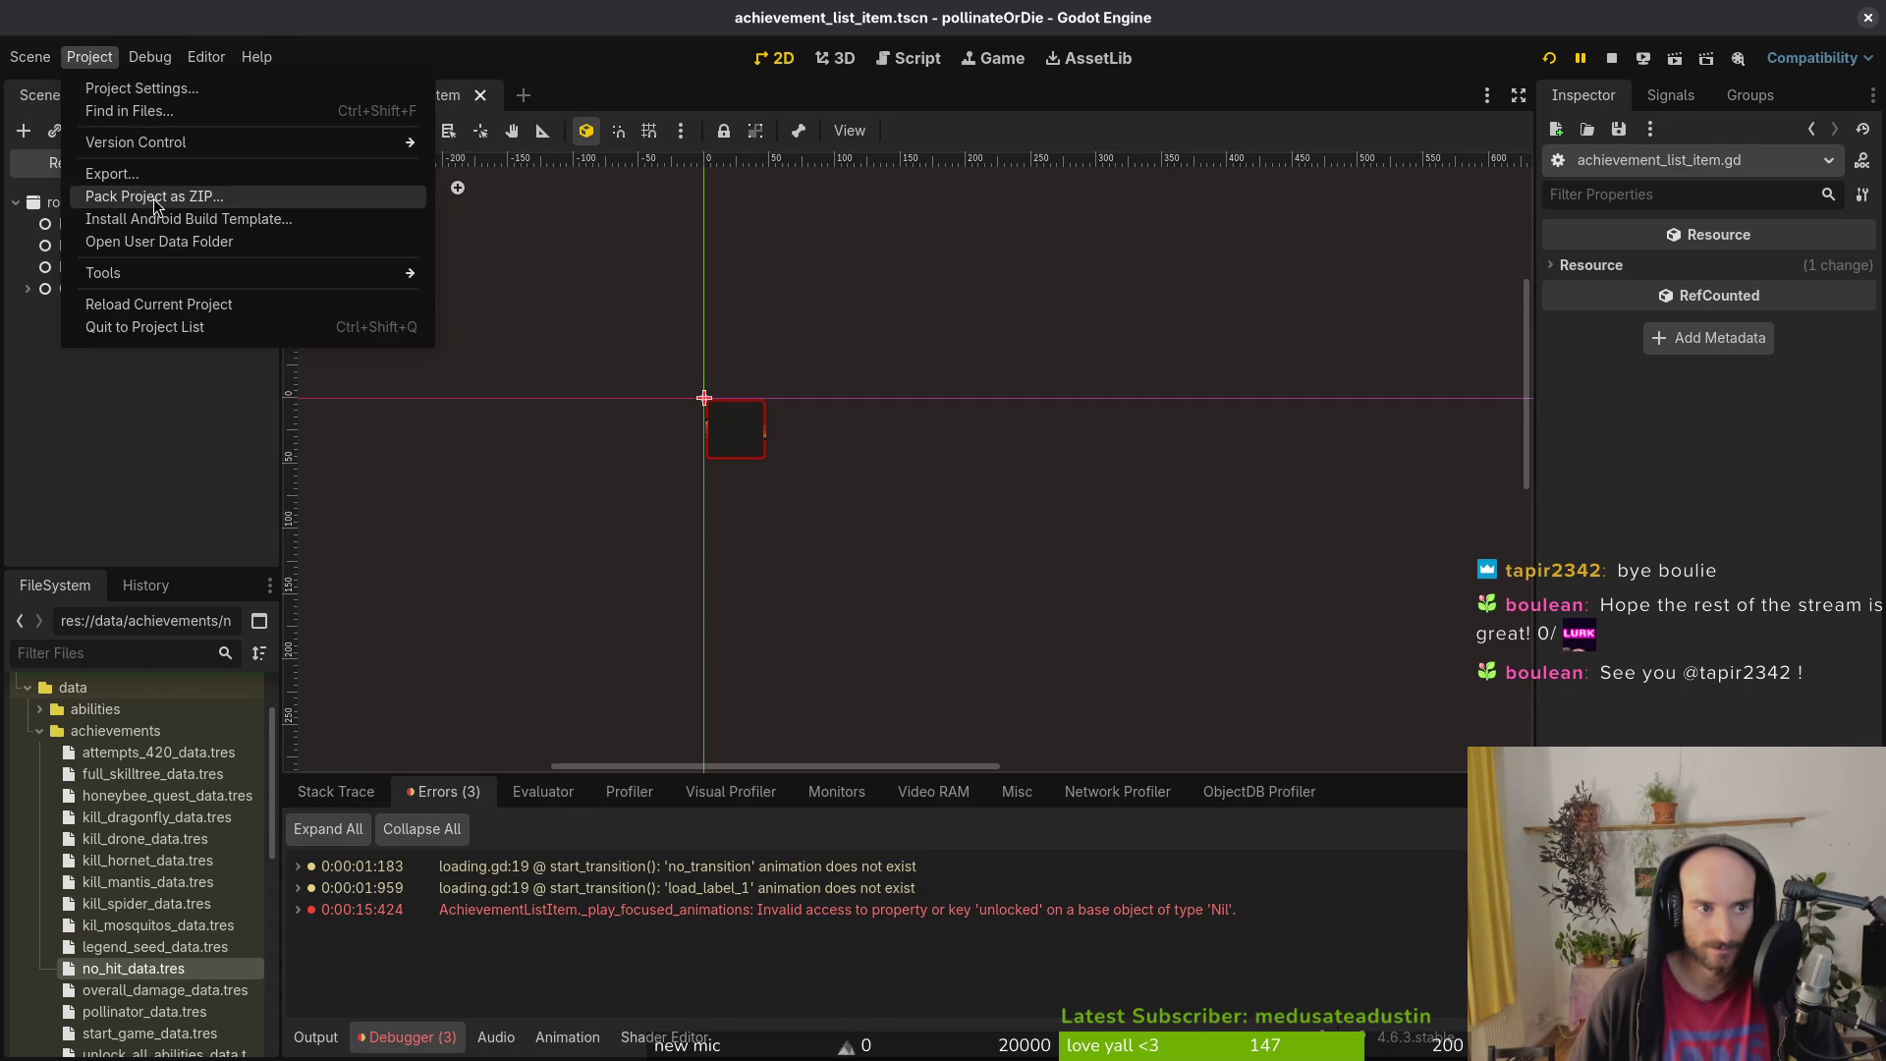
{"action": "left_click", "coordinate": [226, 240]}
{"action": "key", "text": "ctrl+a"}
{"action": "key", "text": "Delete"}
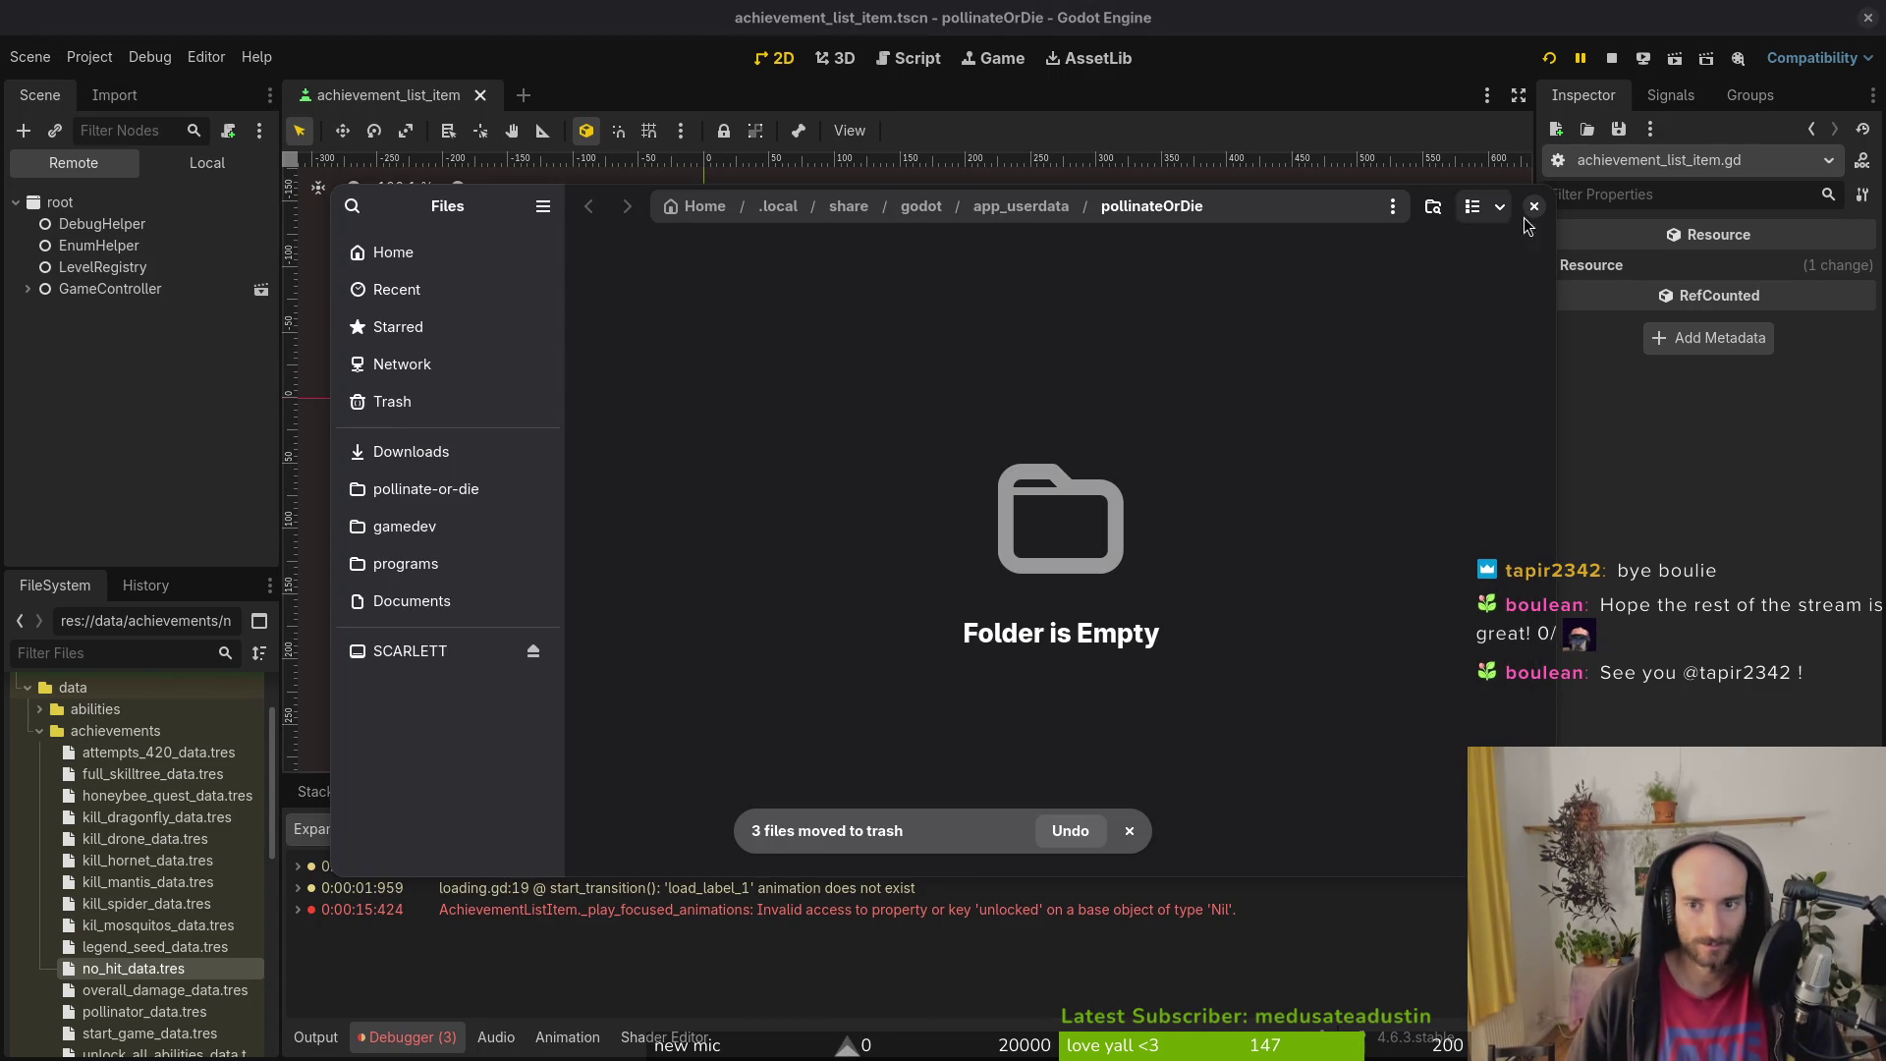
{"action": "left_click", "coordinate": [1534, 206]}
Step: Stop and relaunch the game, then start a new game
{"action": "left_click", "coordinate": [1621, 61]}
{"action": "left_click", "coordinate": [1560, 61]}
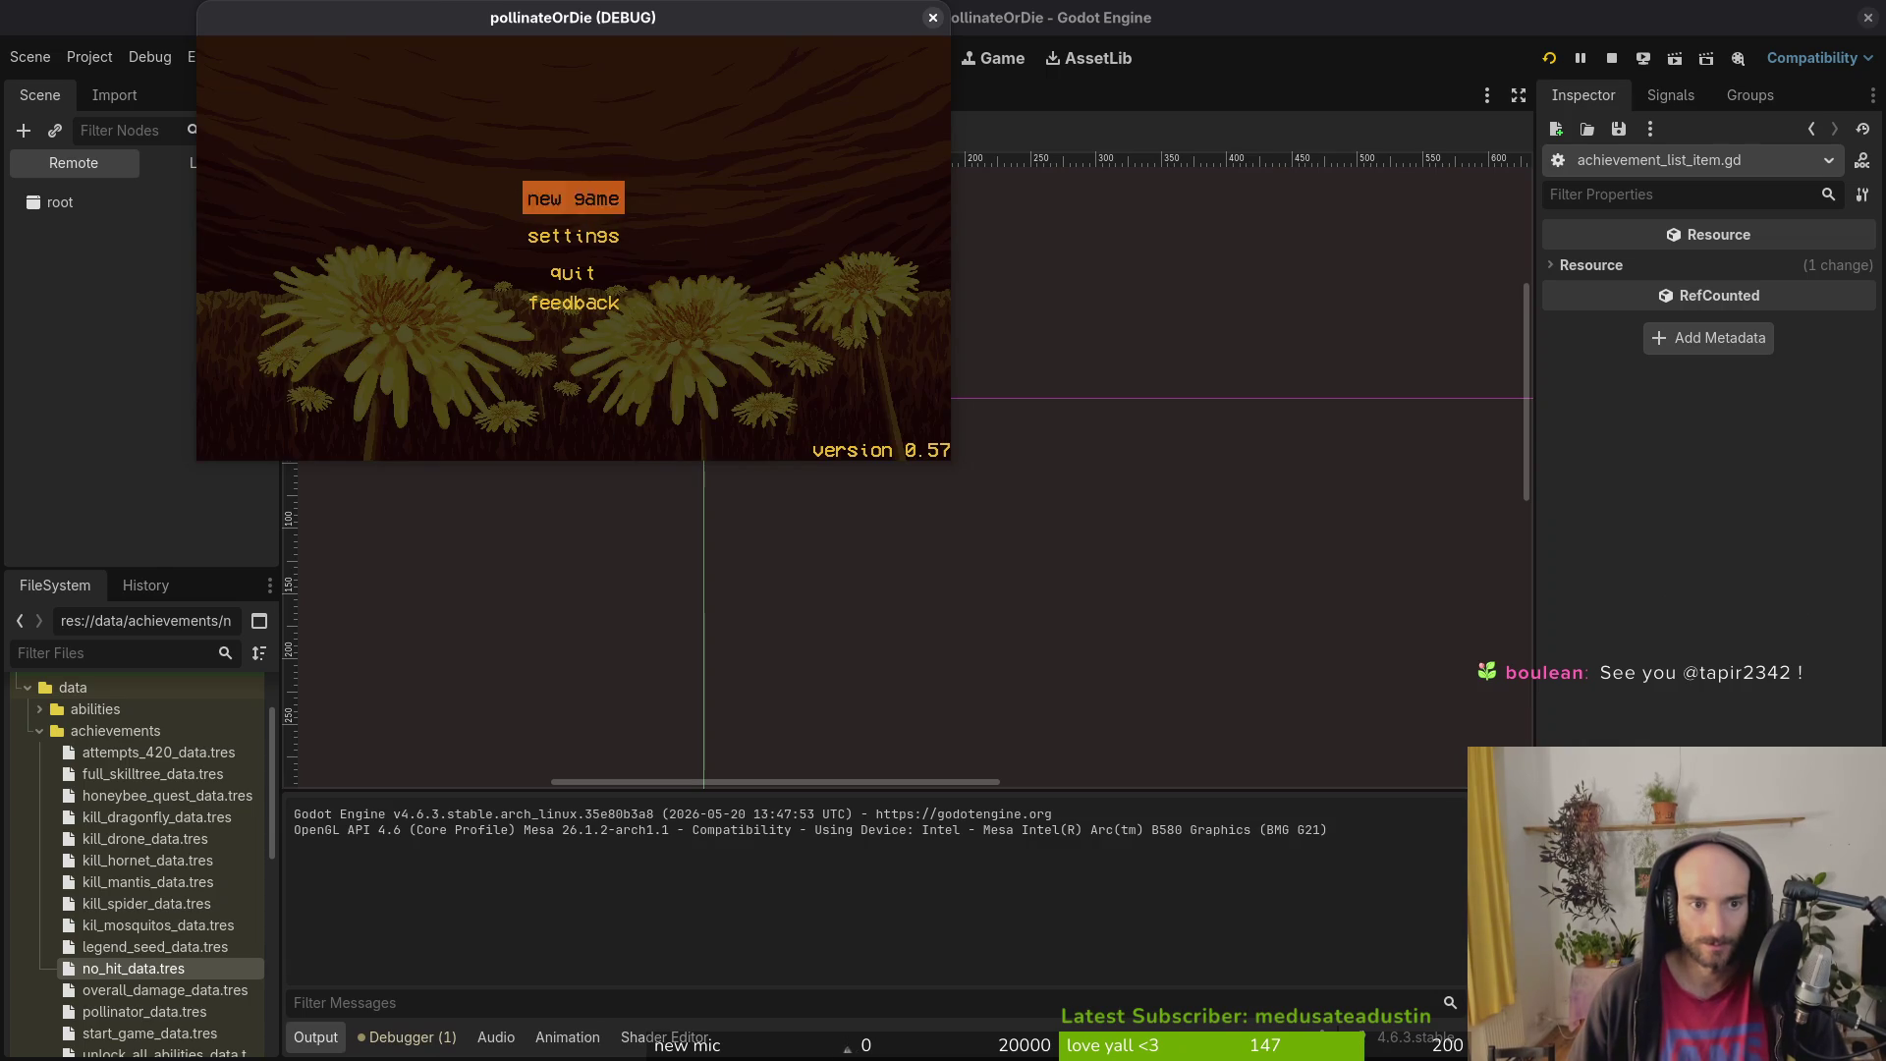
{"action": "key", "text": "Return"}
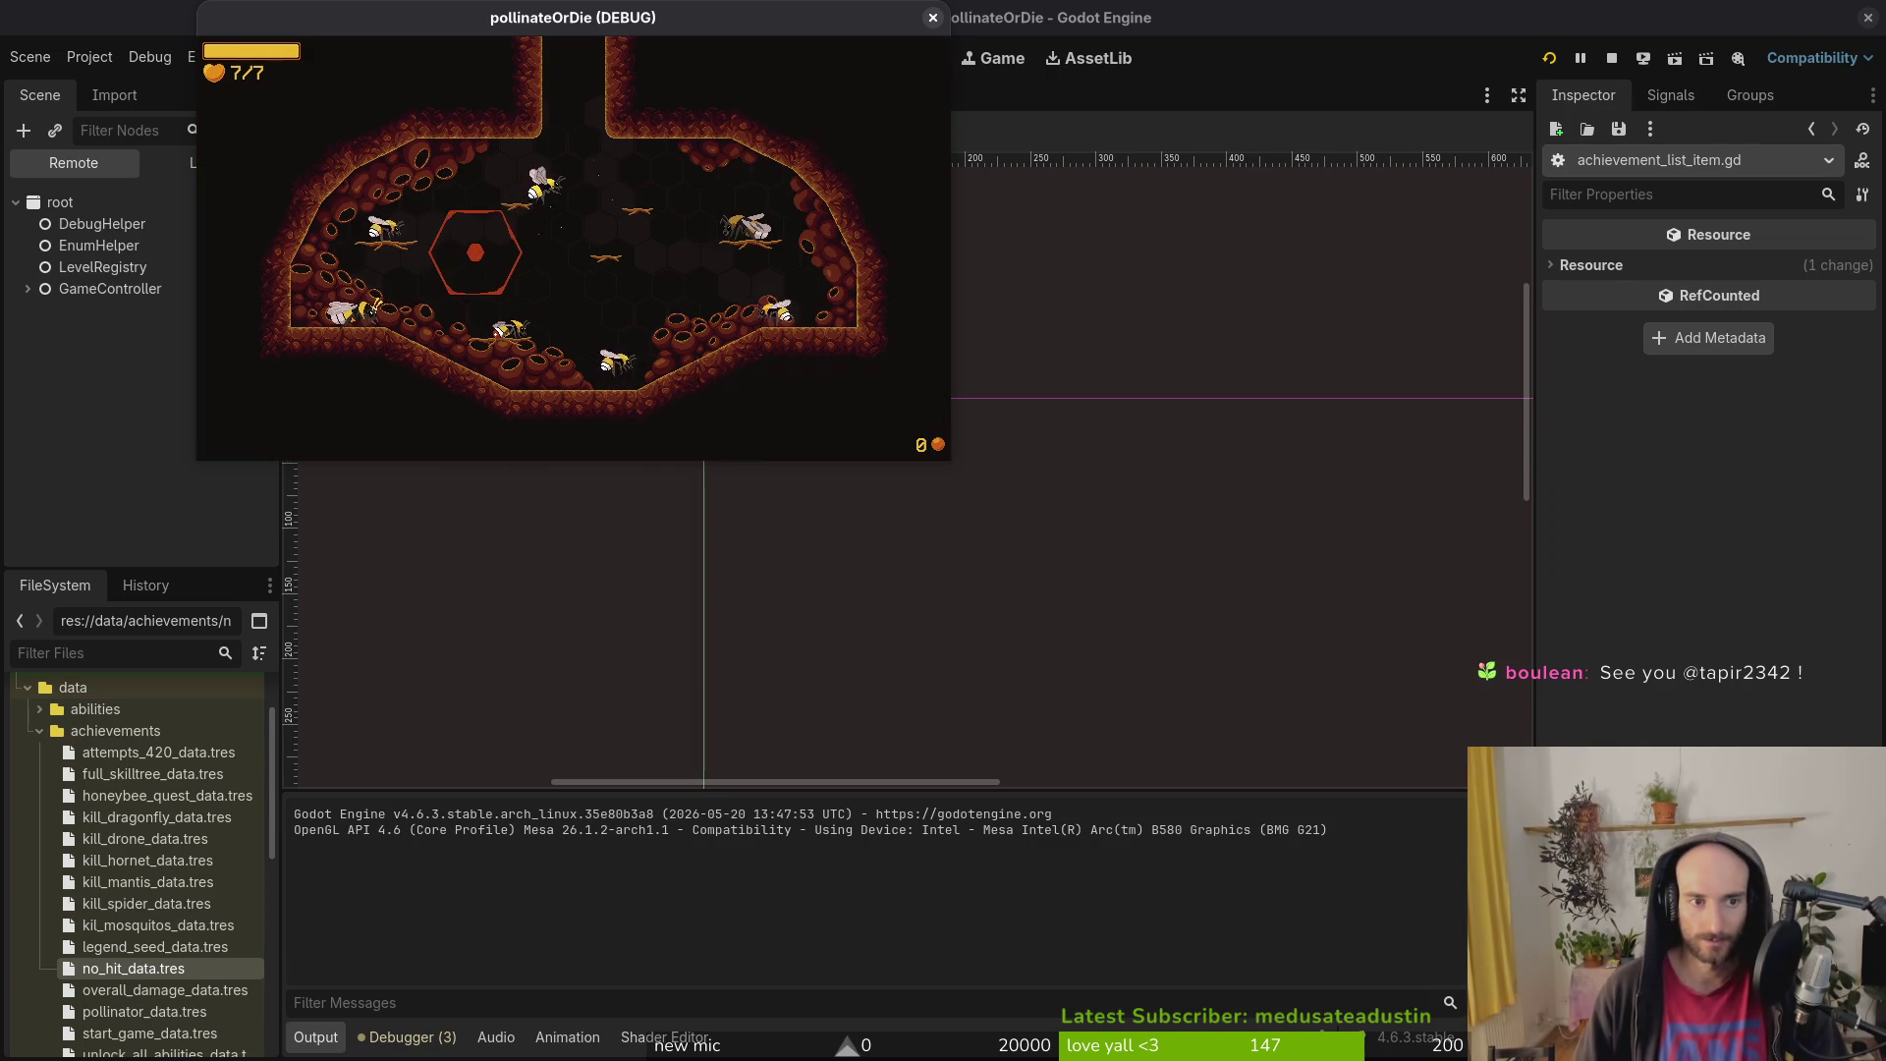